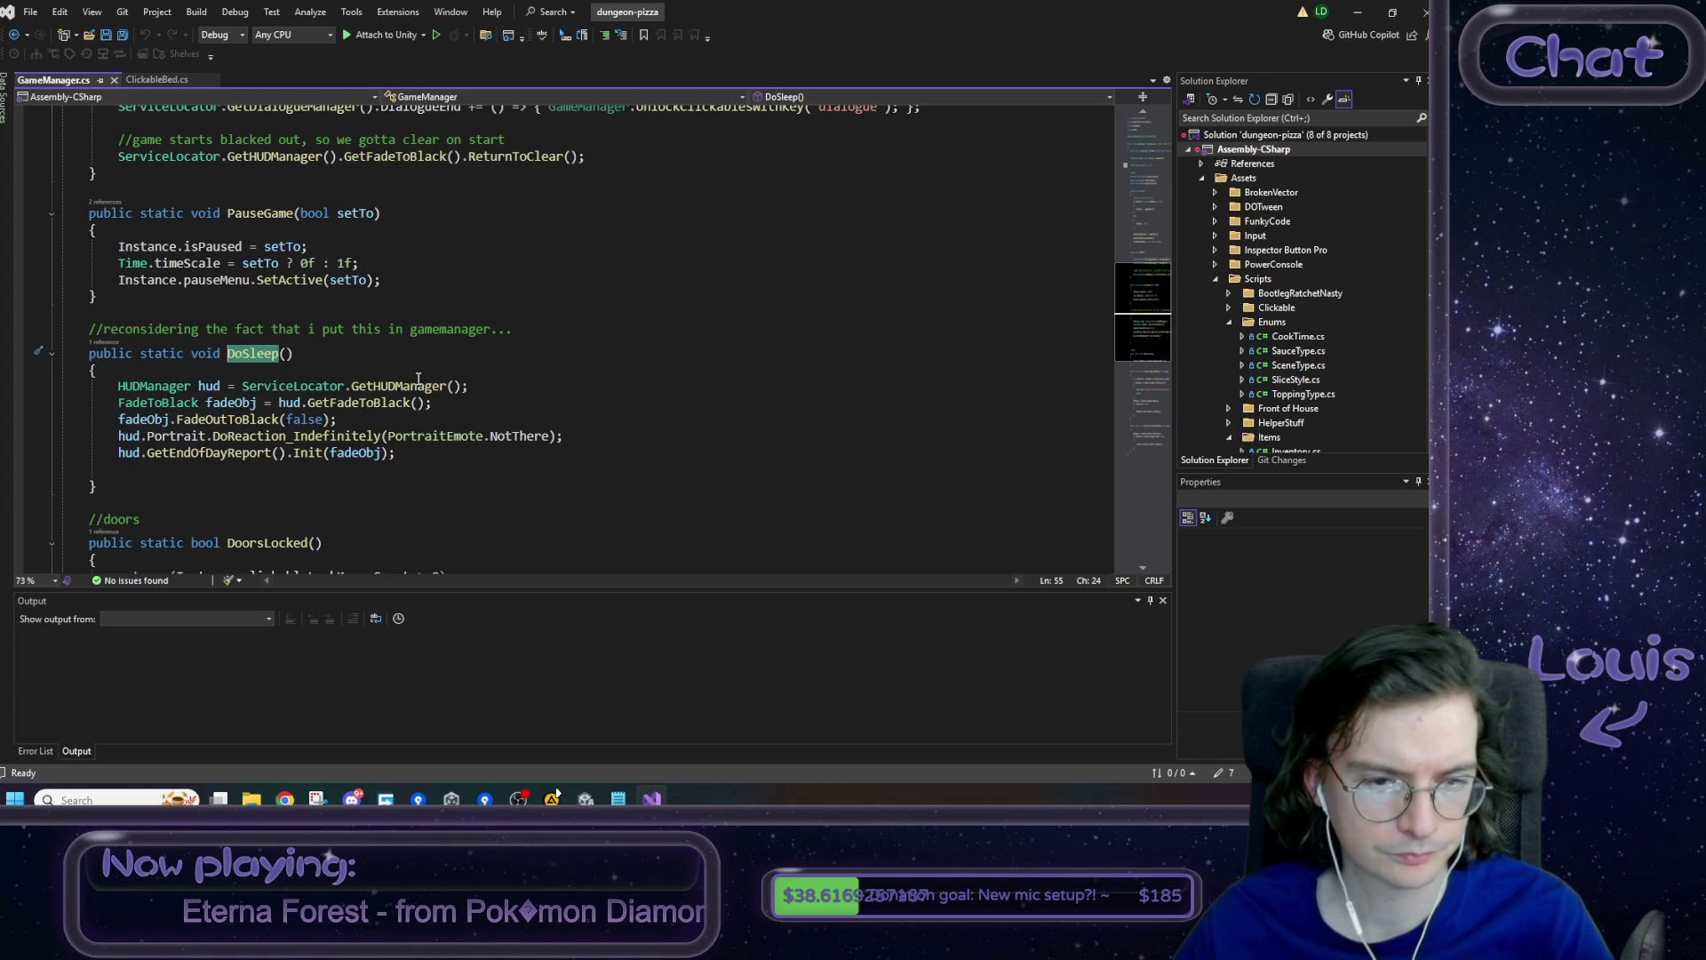
# - Follow the Portrait reference in DoSleep to the PortraitManager class and keep PortraitManager.cs open
pyautogui.click(247, 437)
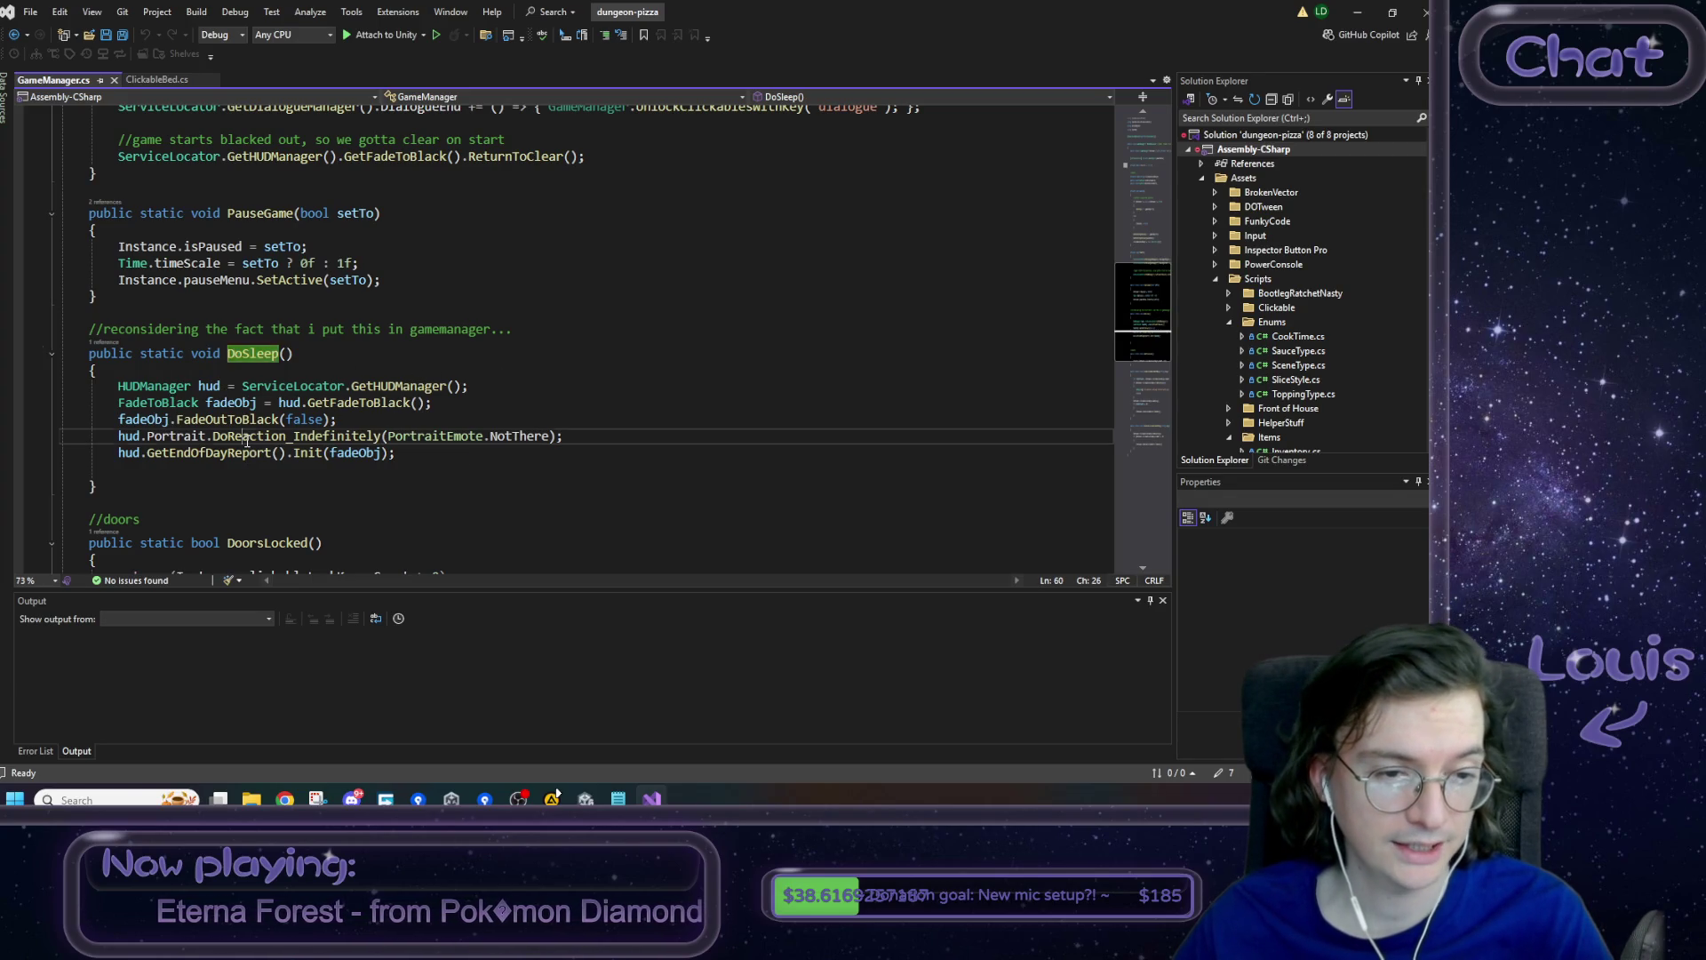
pyautogui.click(200, 437)
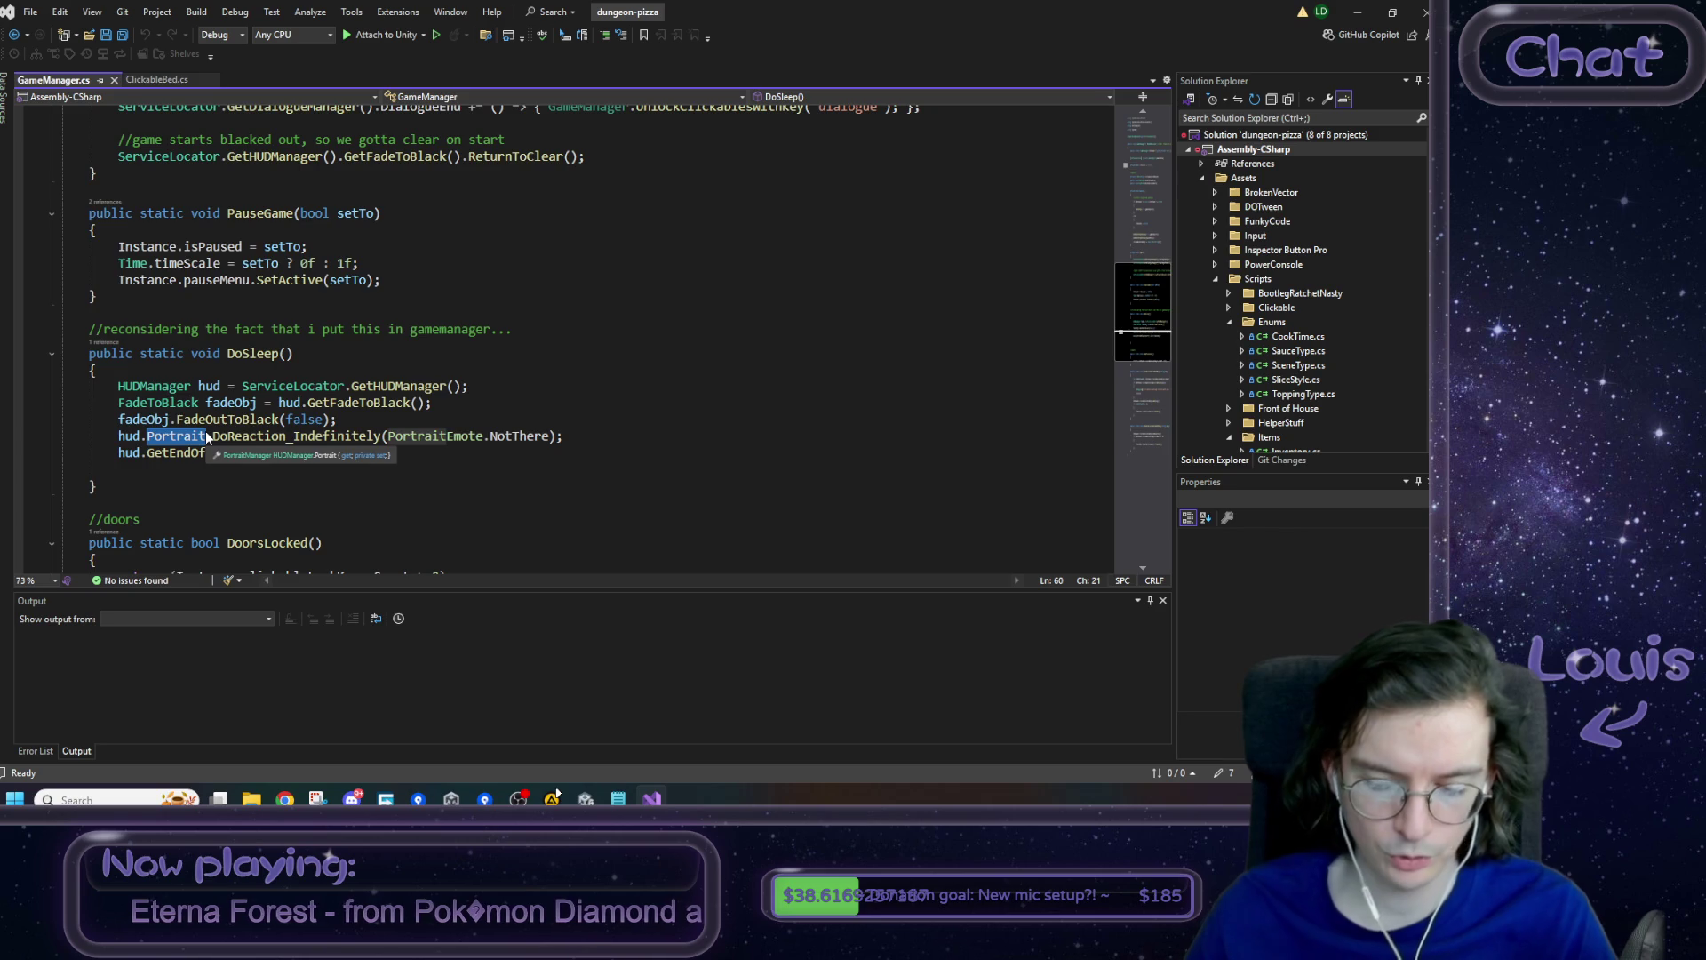
pyautogui.press('F12')
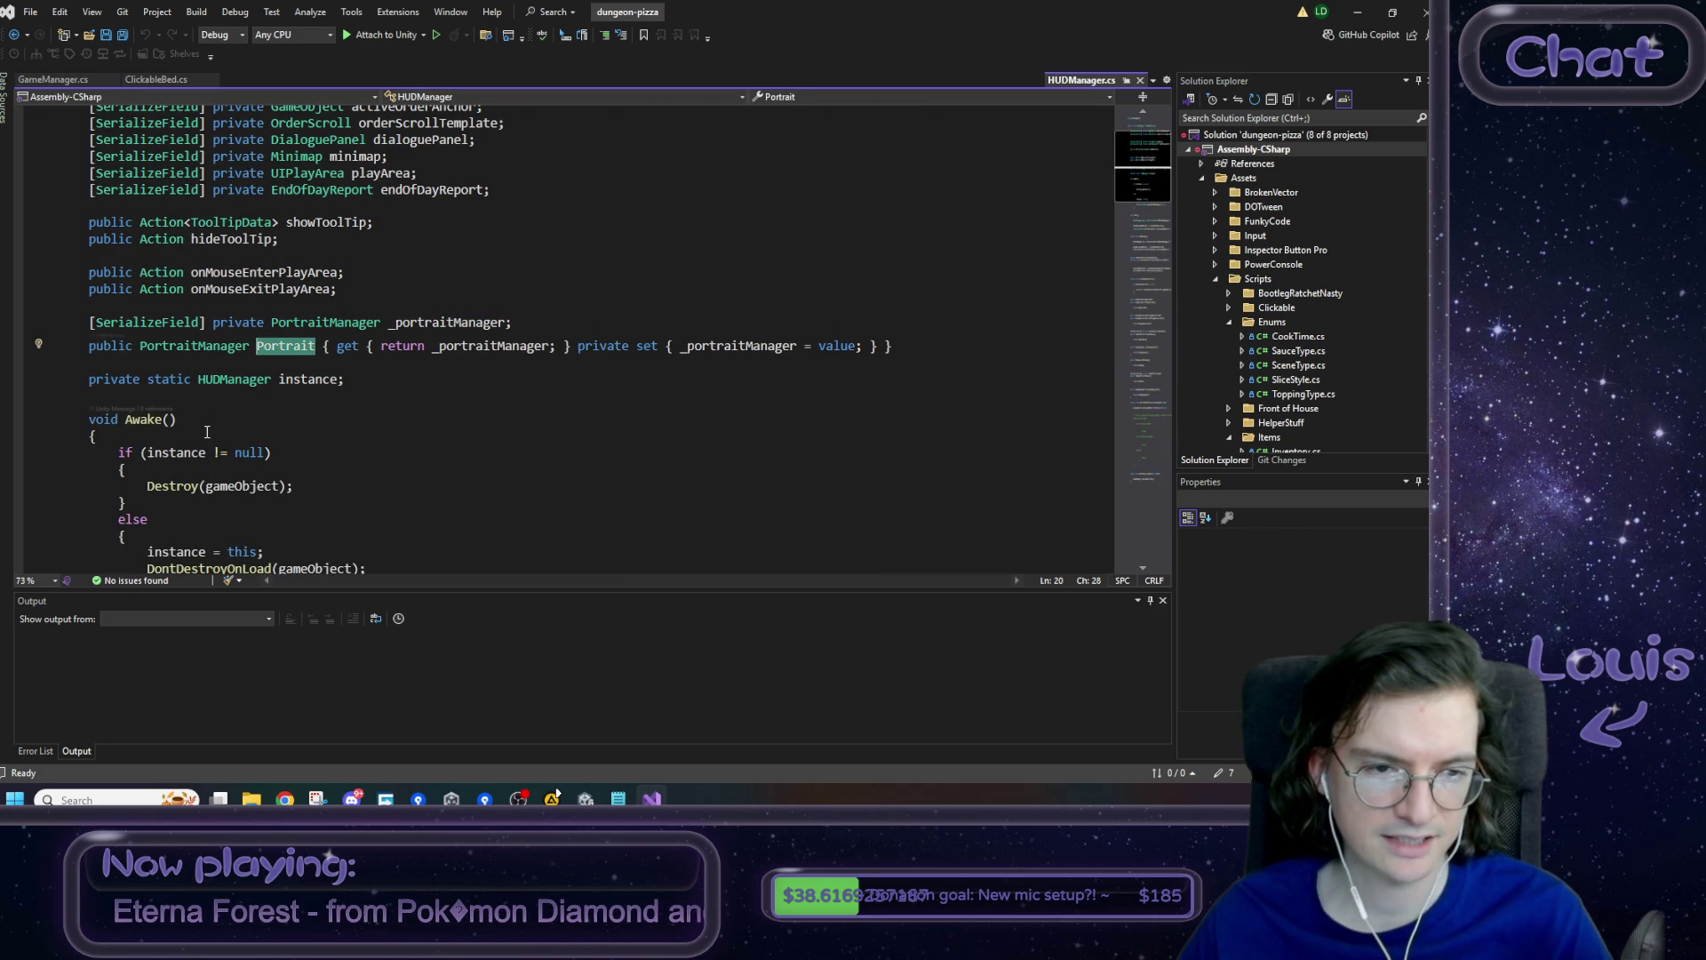
pyautogui.scroll(-1, 207, 432)
pyautogui.scroll(3, 209, 441)
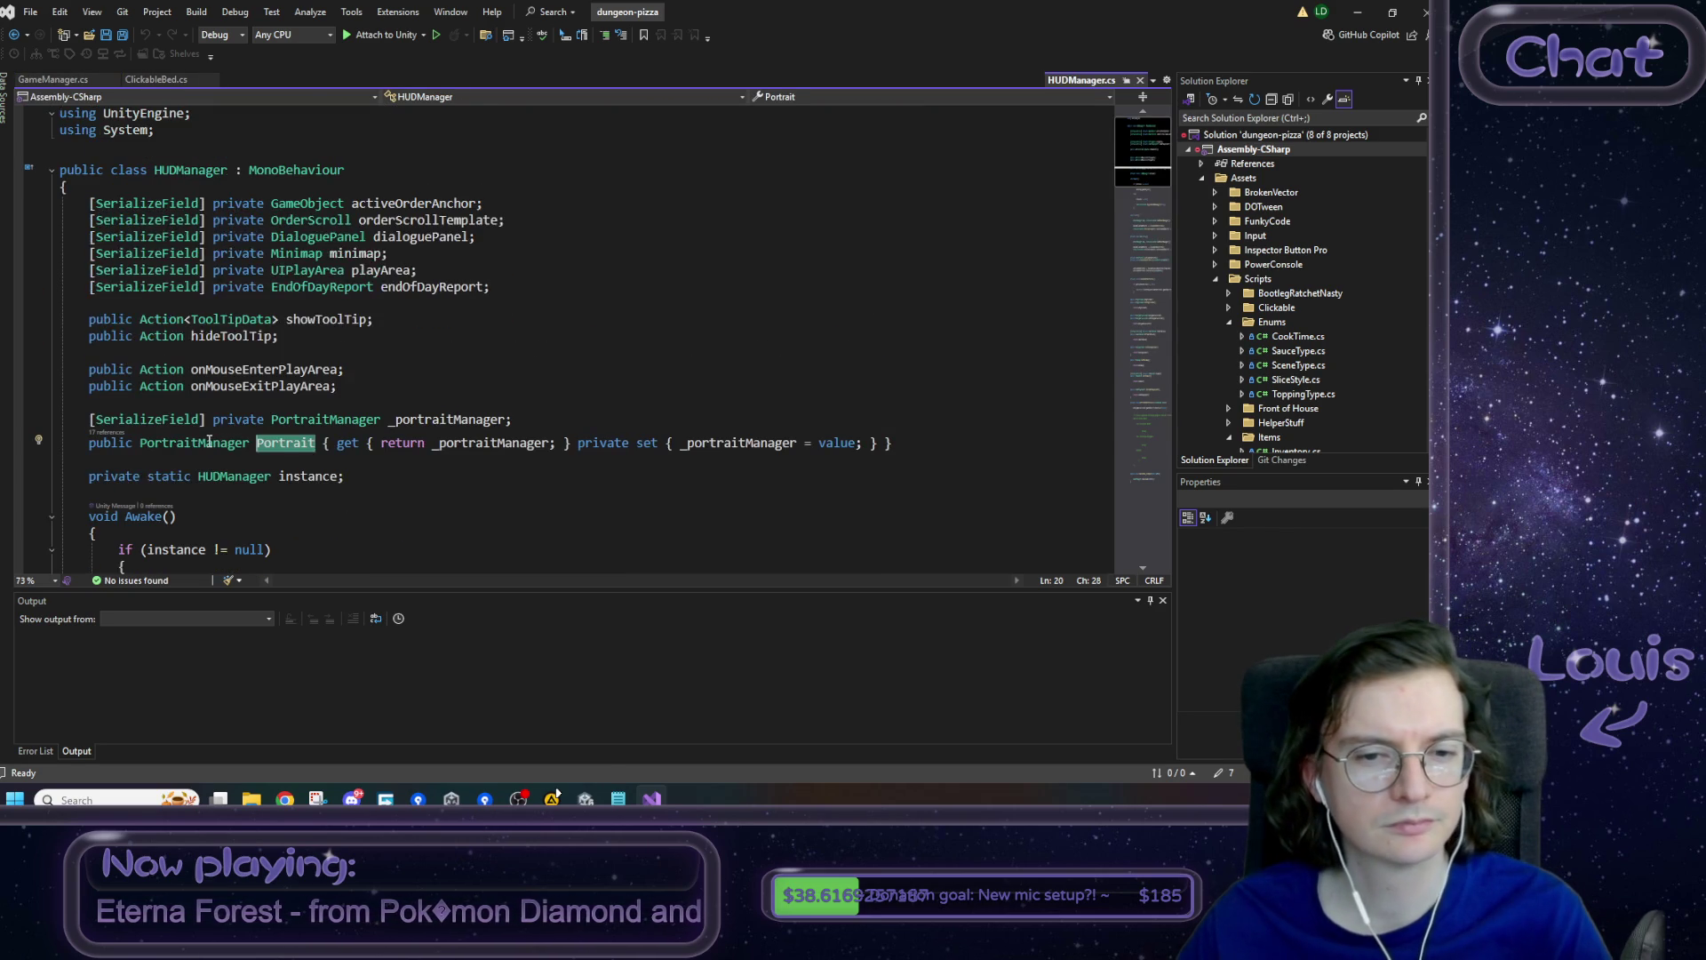
pyautogui.scroll(-8, 222, 430)
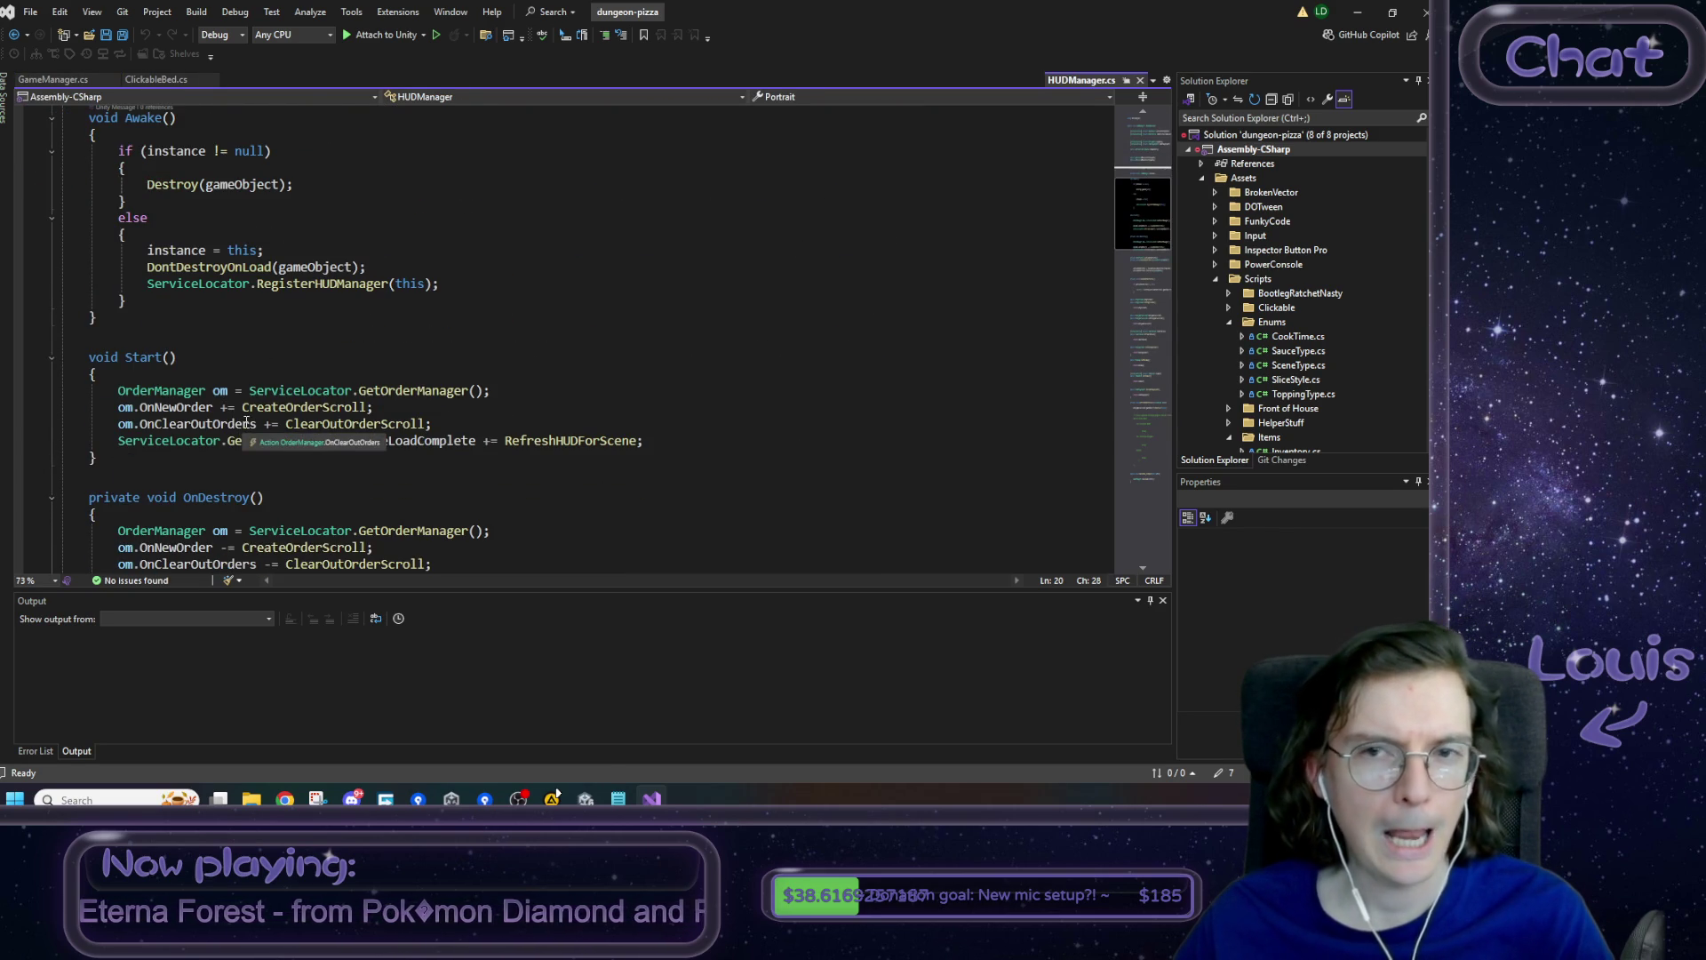
pyautogui.scroll(6, 246, 423)
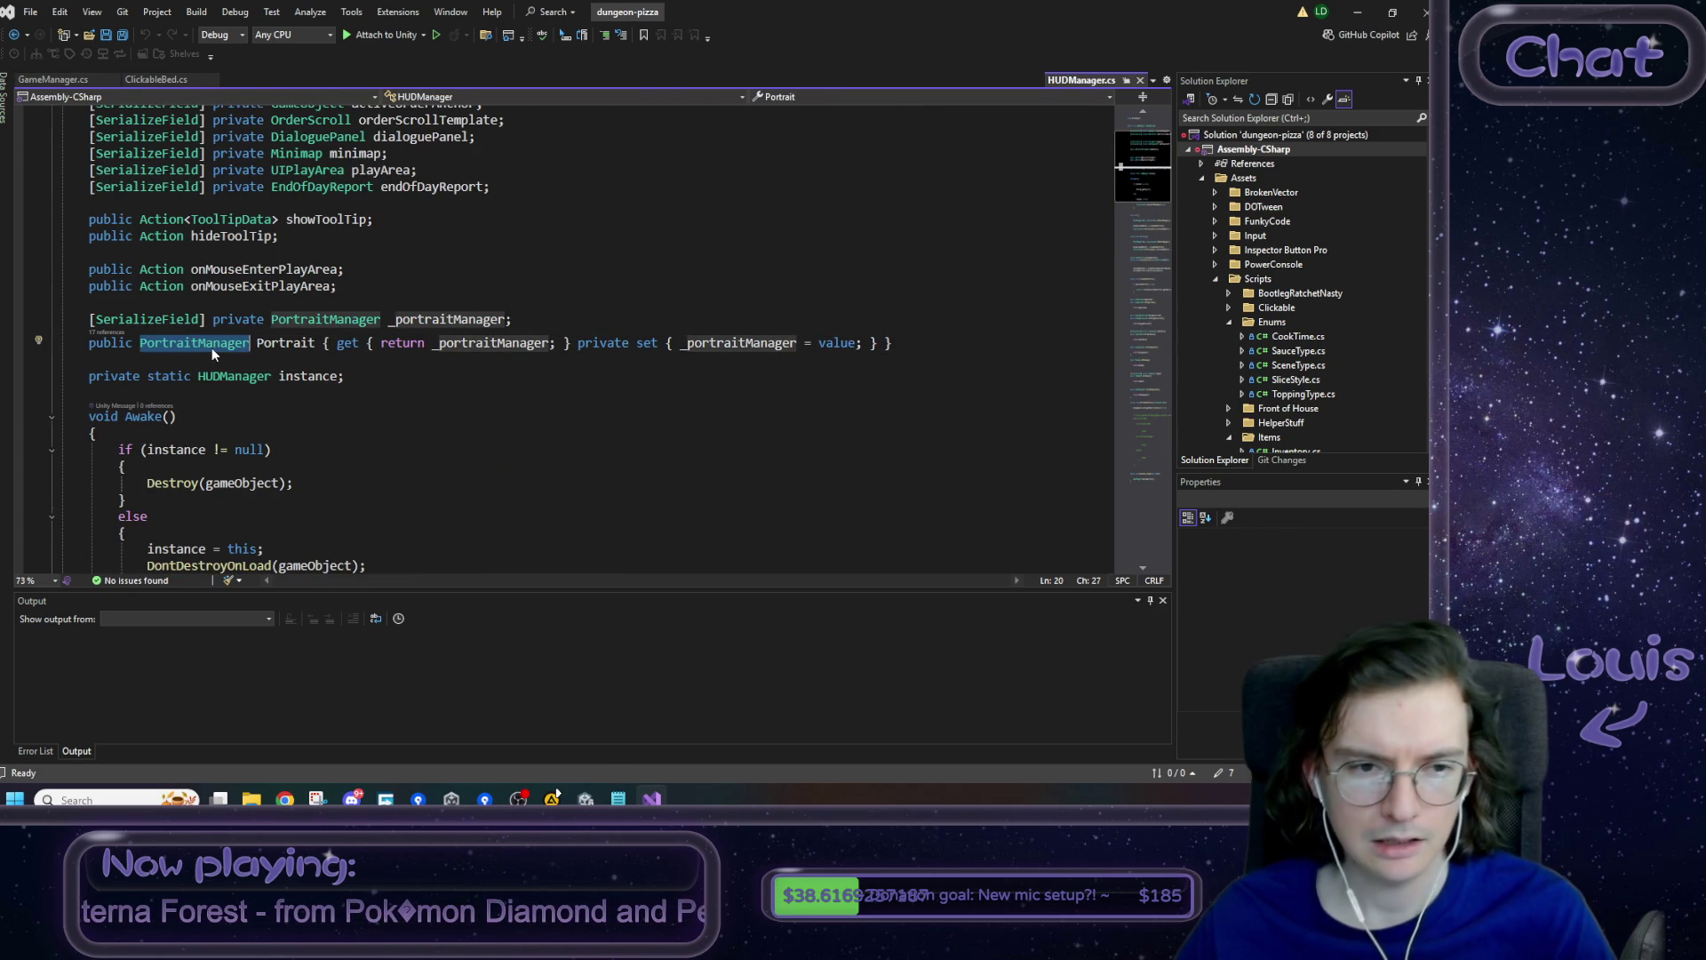
pyautogui.keyDown('ctrl'); pyautogui.click(212, 347); pyautogui.keyUp('ctrl')
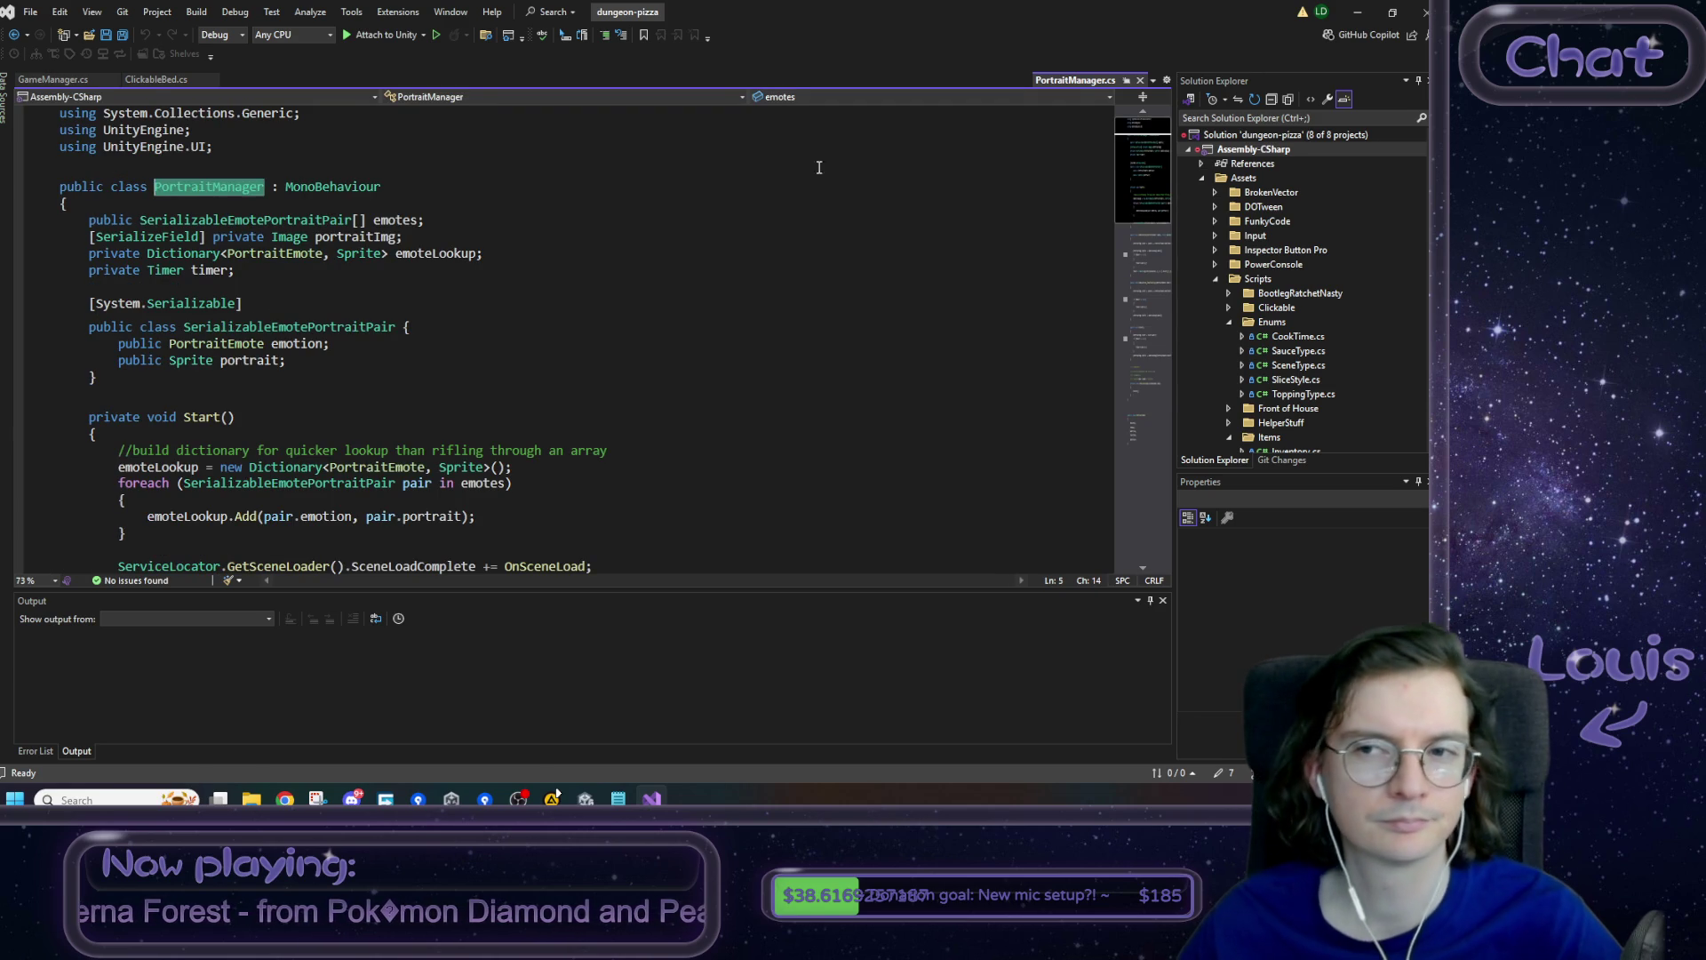
pyautogui.click(1127, 81)
# - Look over the DoReaction method in PortraitManager.cs
pyautogui.scroll(-5, 312, 404)
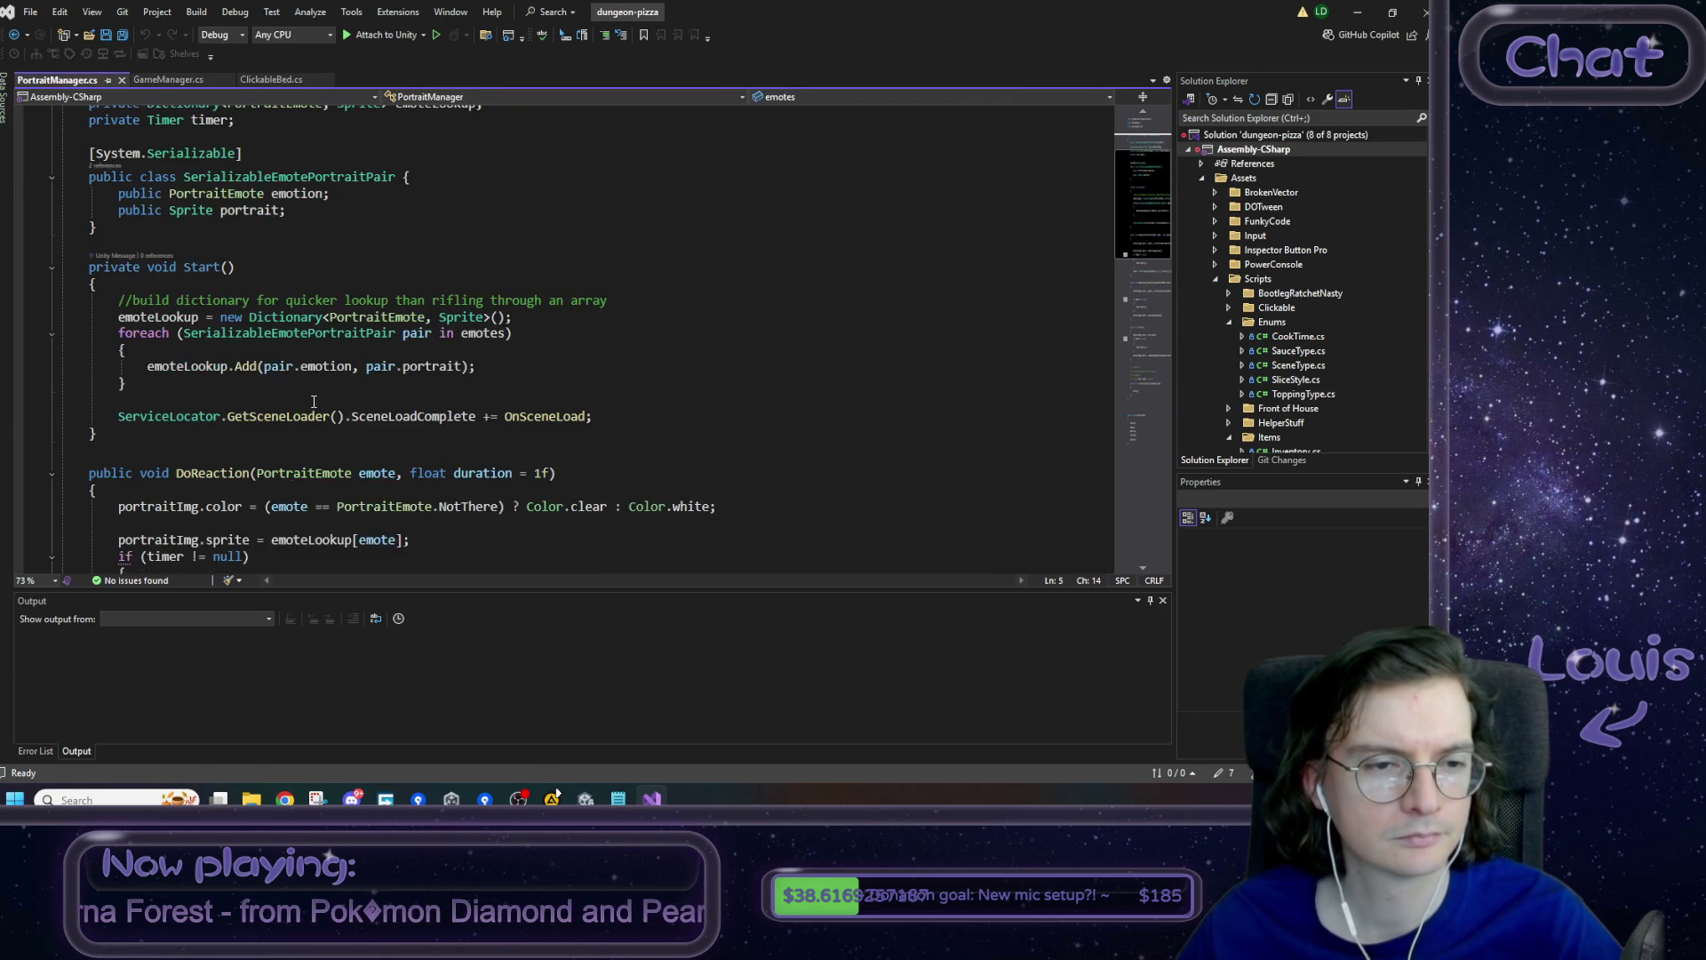
pyautogui.click(231, 378)
pyautogui.scroll(-9, 355, 373)
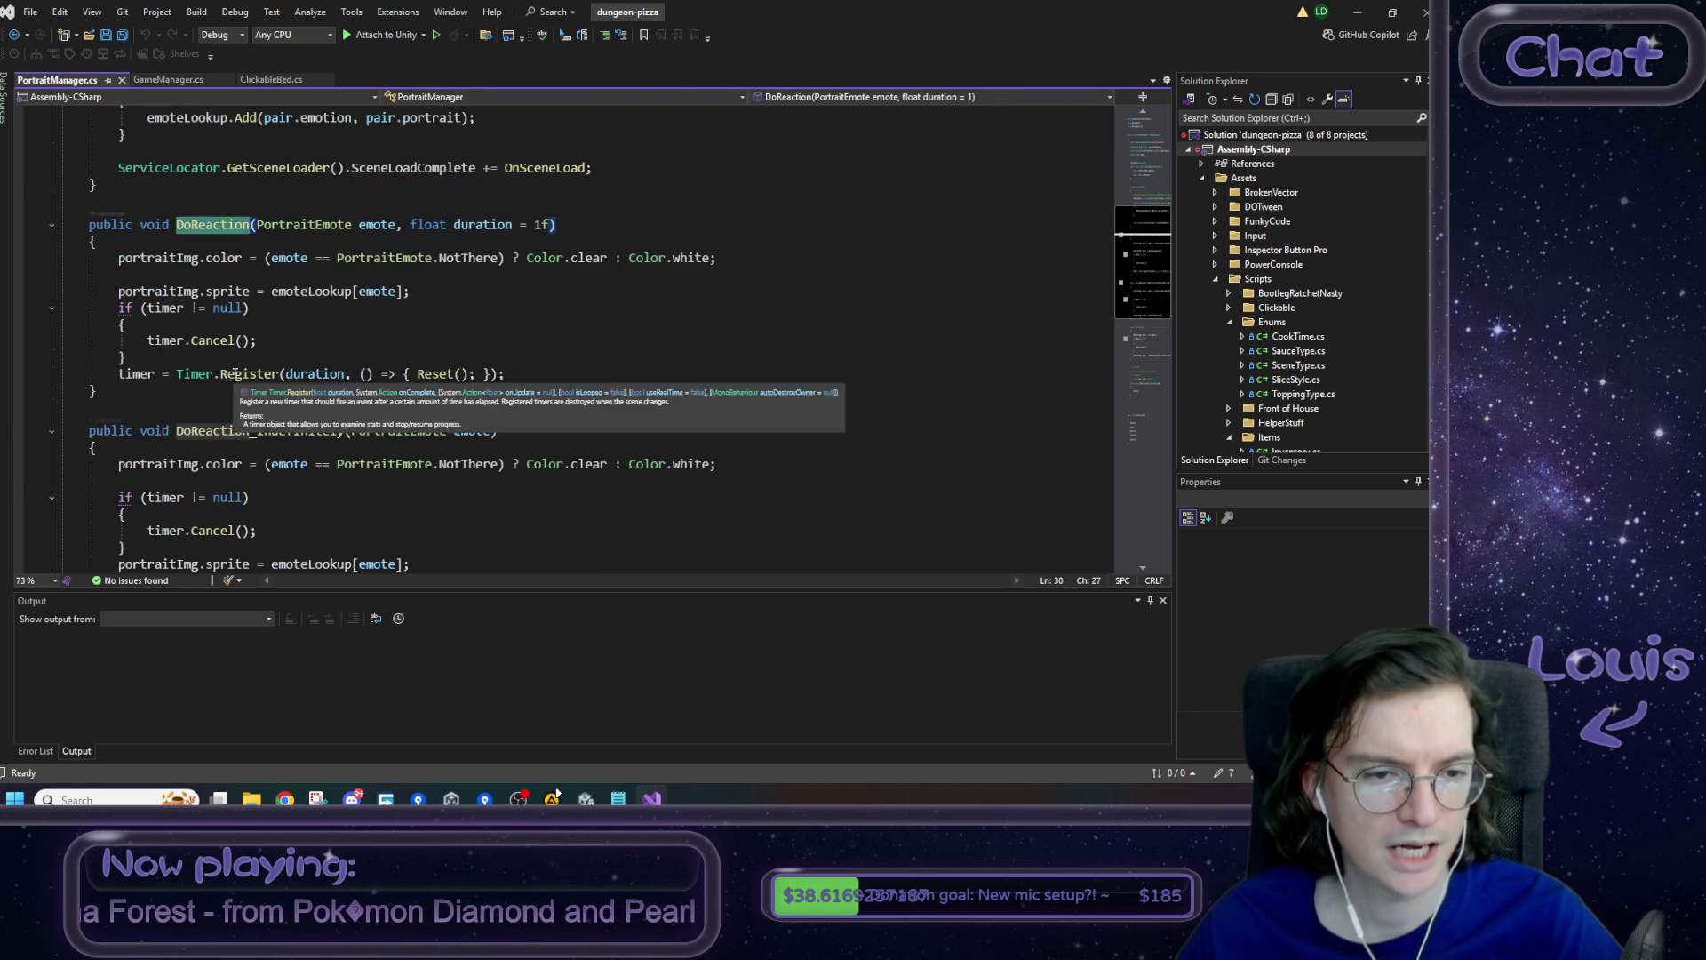
pyautogui.scroll(-2, 412, 367)
# - Inspect PortraitManager's Reset method, then go back to GameManager.cs
pyautogui.doubleClick(194, 222)
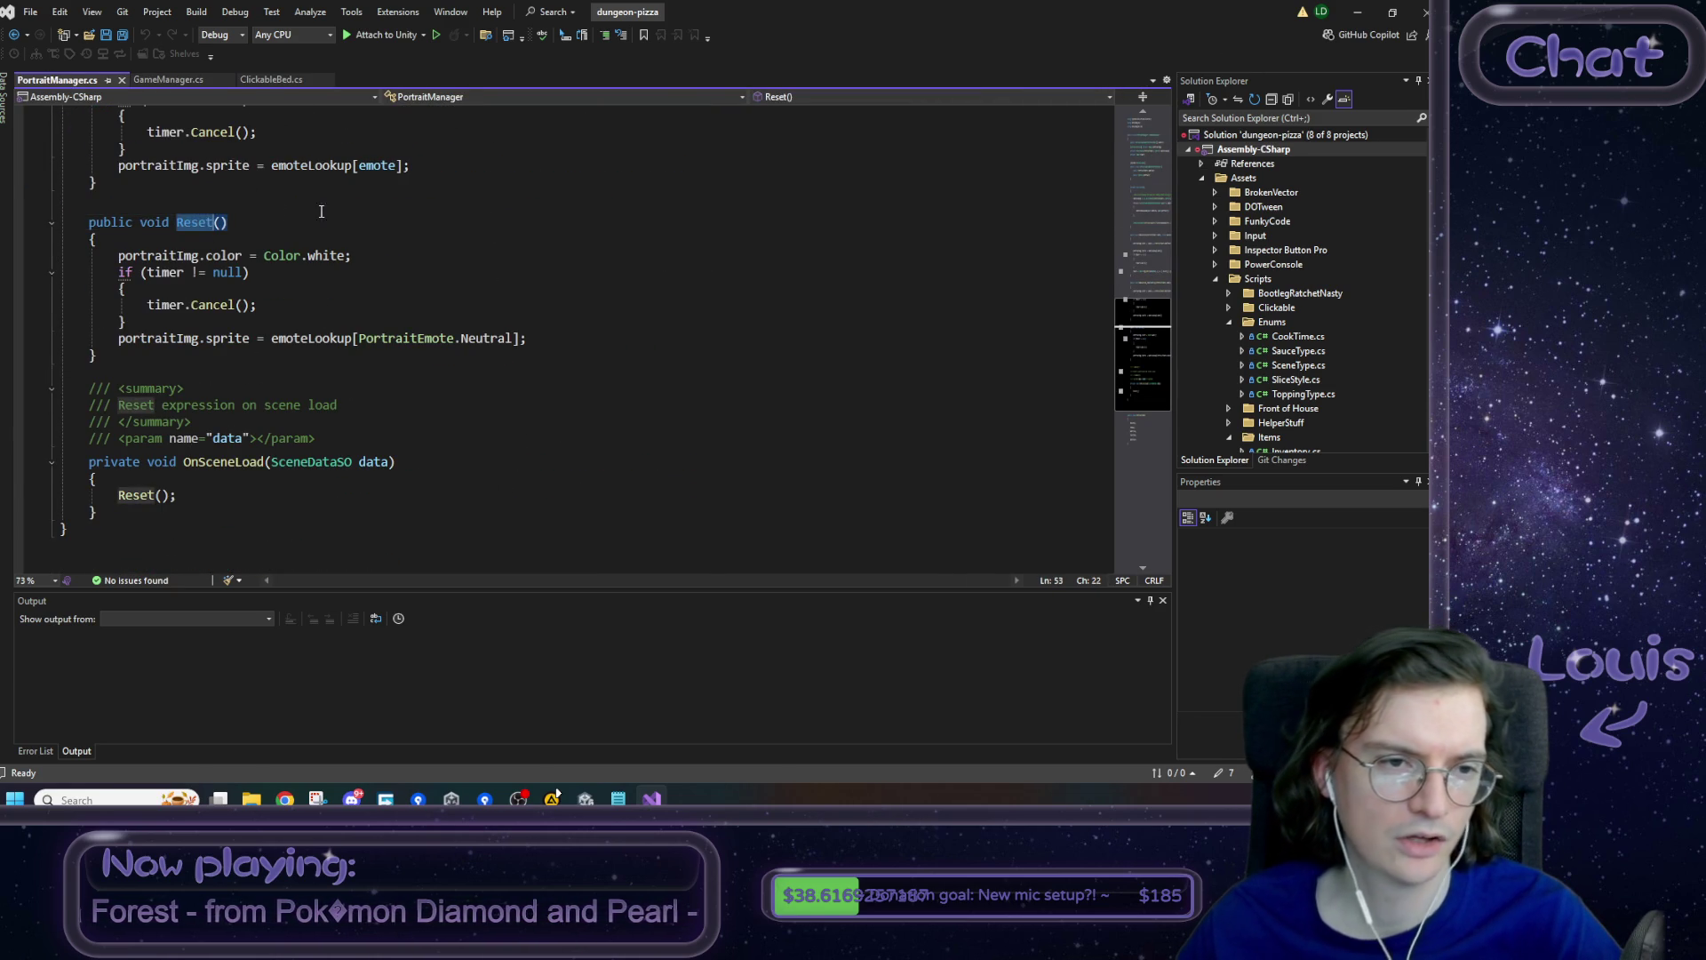
pyautogui.scroll(2, 338, 260)
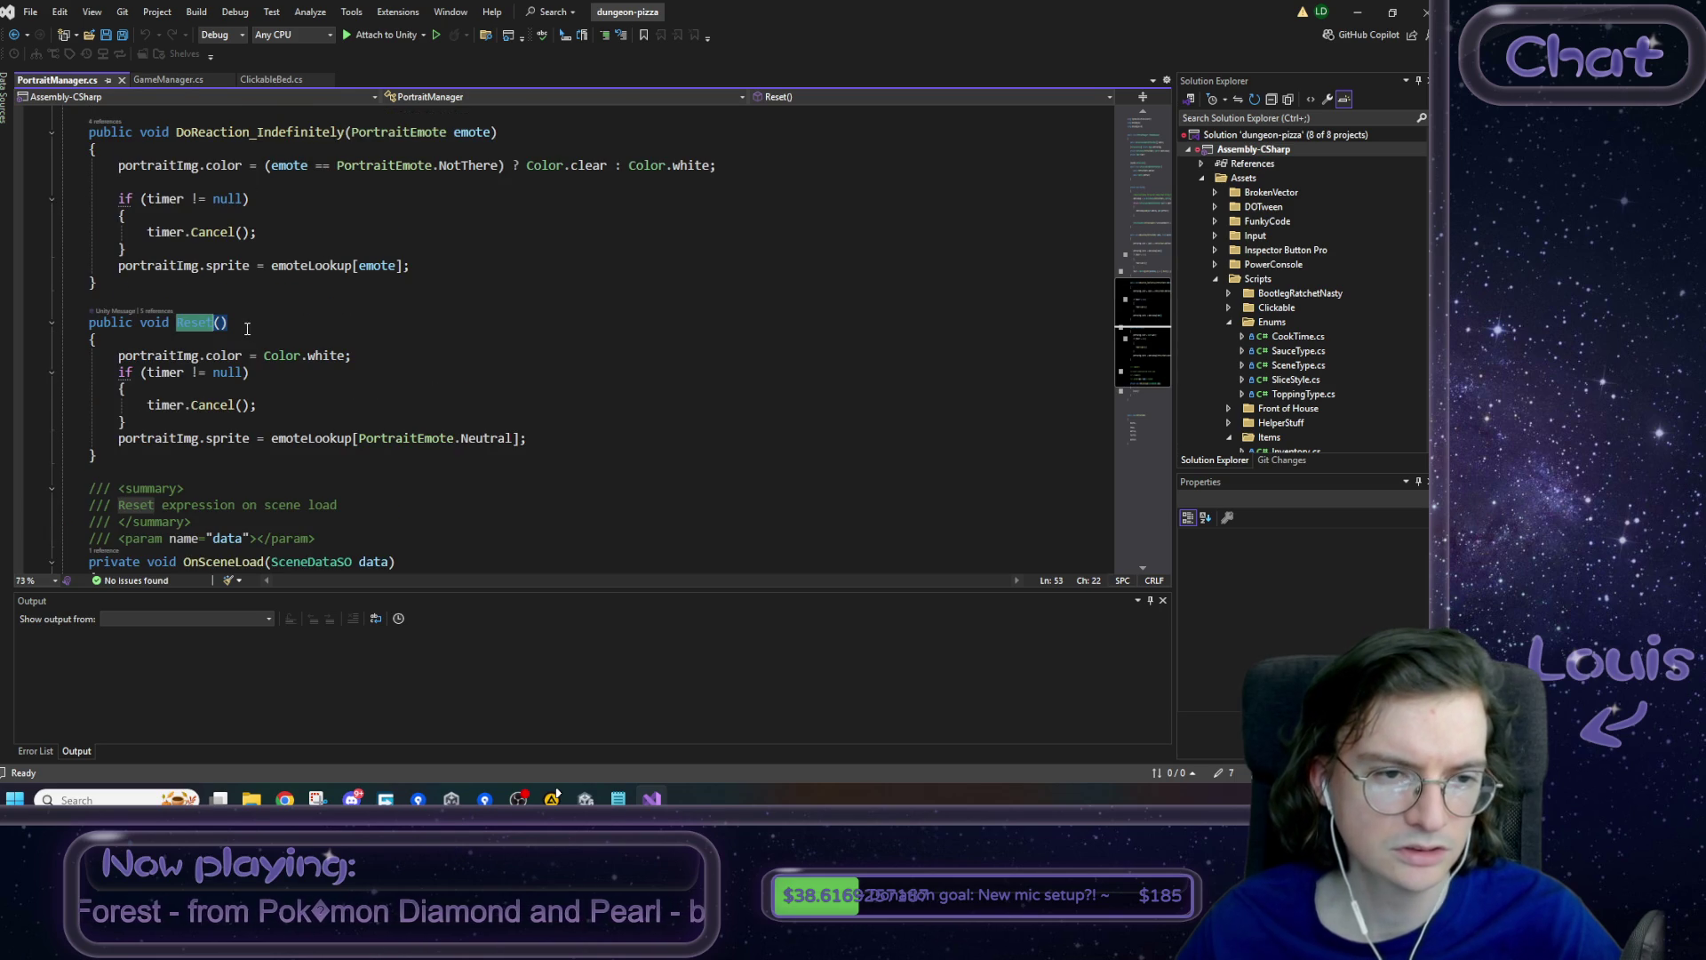
pyautogui.click(243, 326)
pyautogui.doubleClick(184, 322)
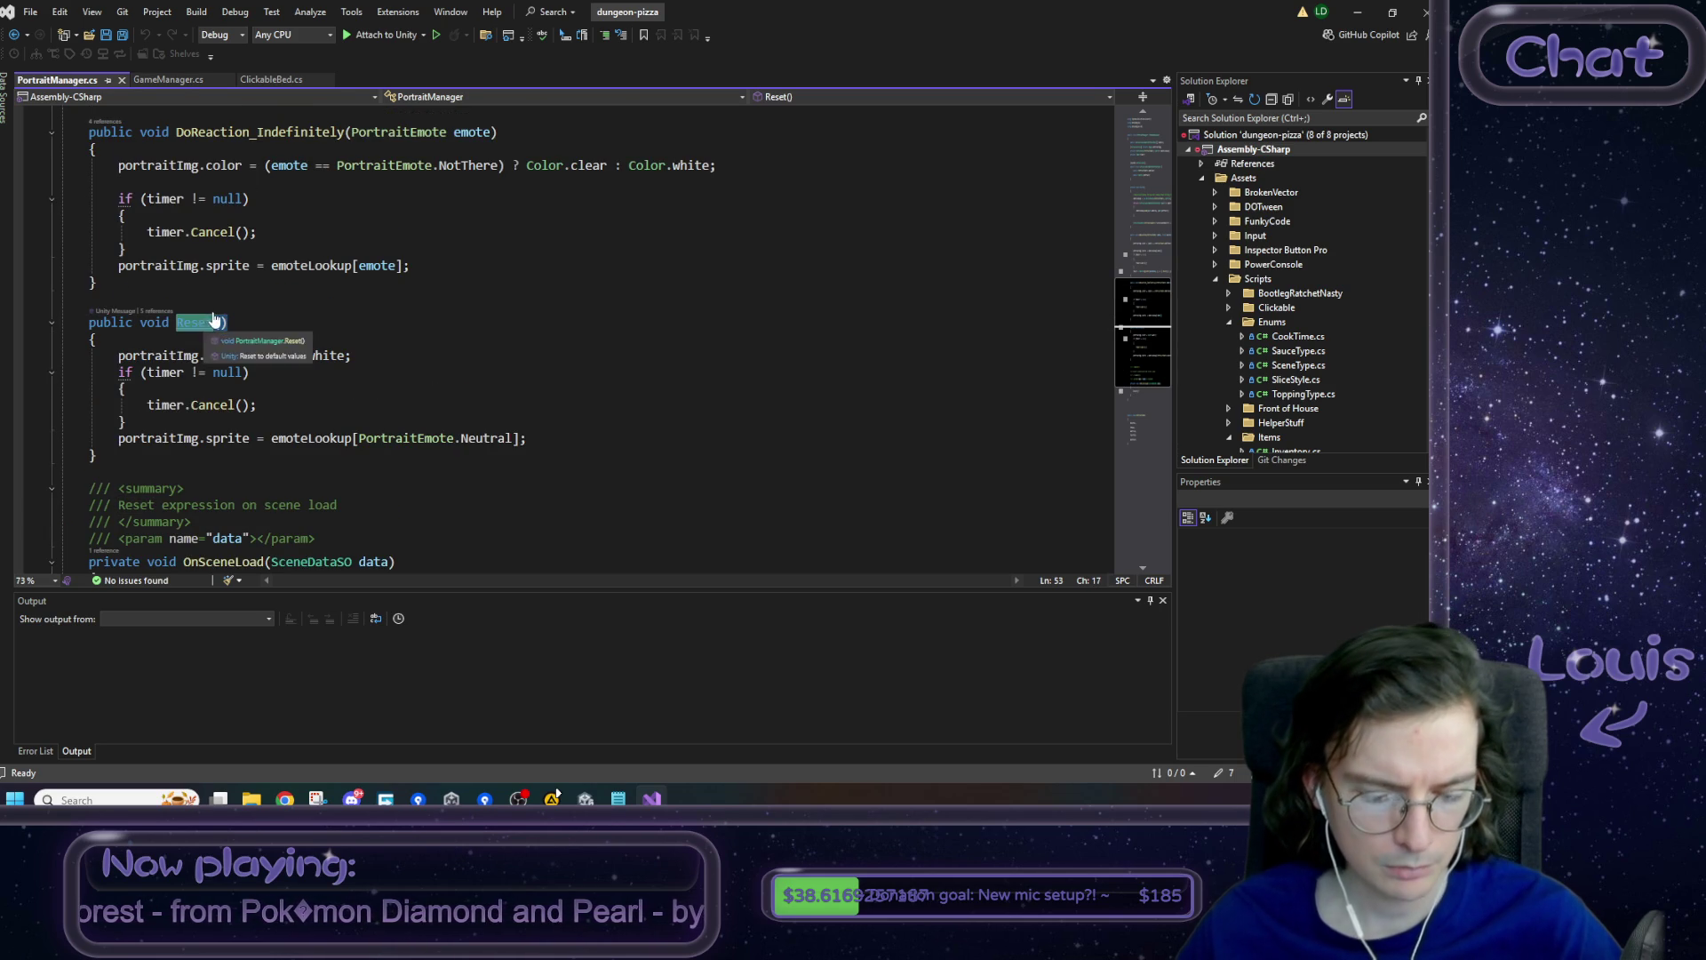
pyautogui.click(274, 334)
pyautogui.doubleClick(200, 323)
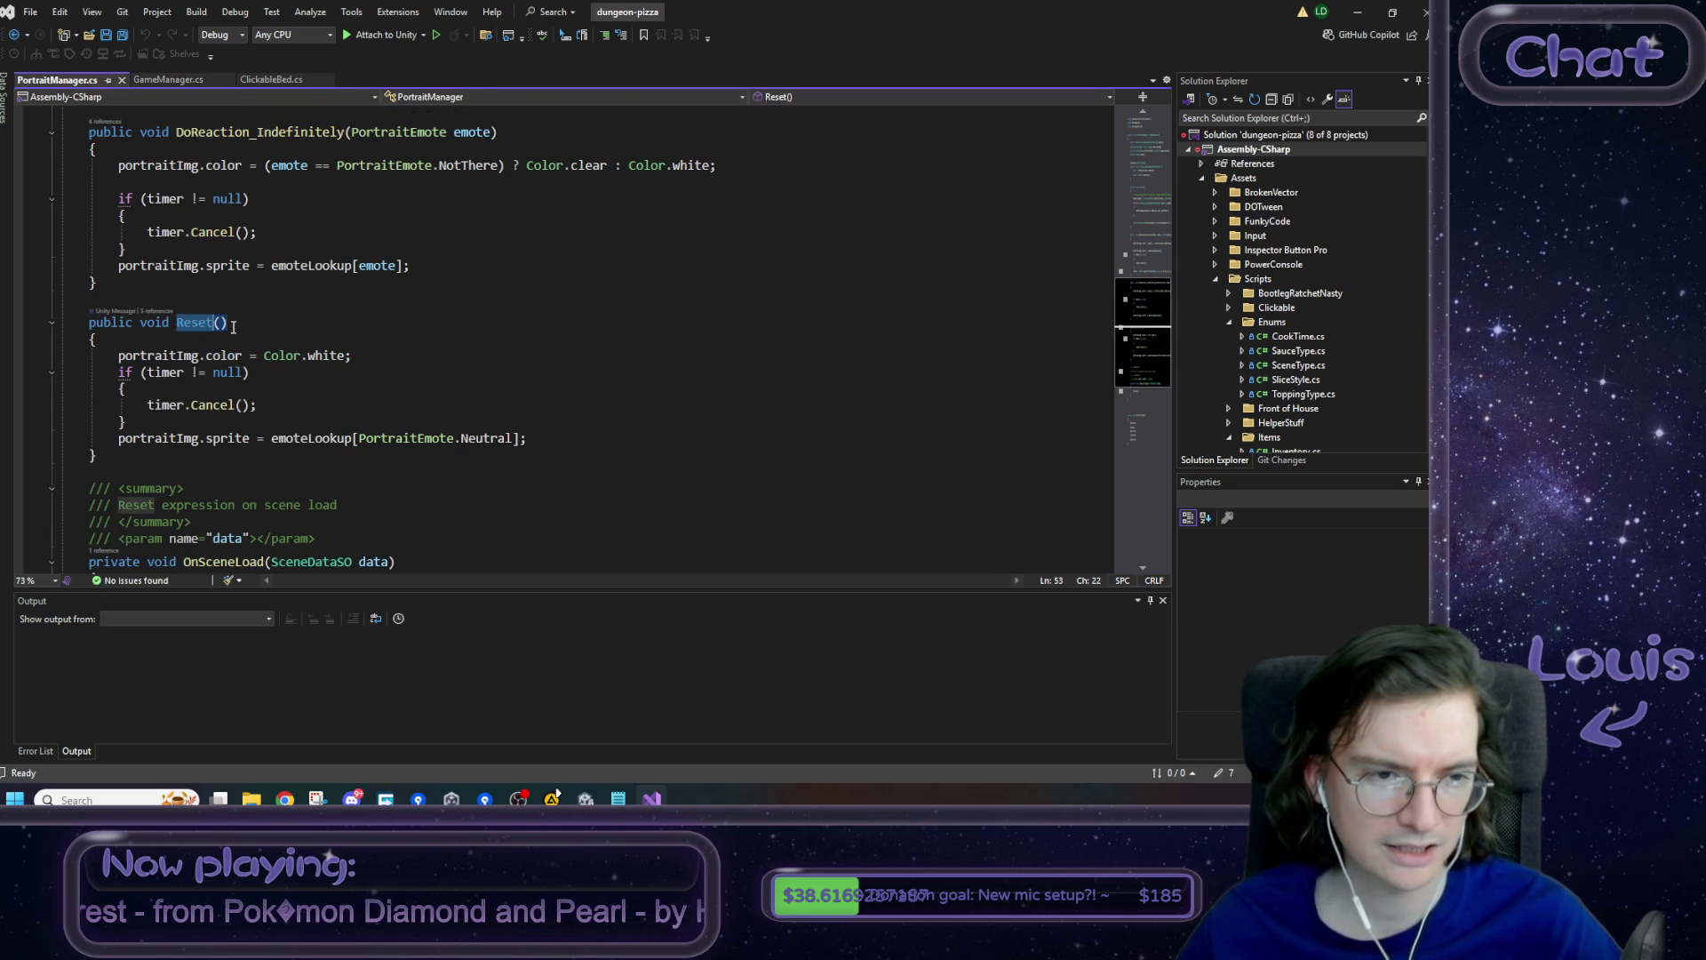
pyautogui.click(255, 326)
pyautogui.scroll(3, 188, 433)
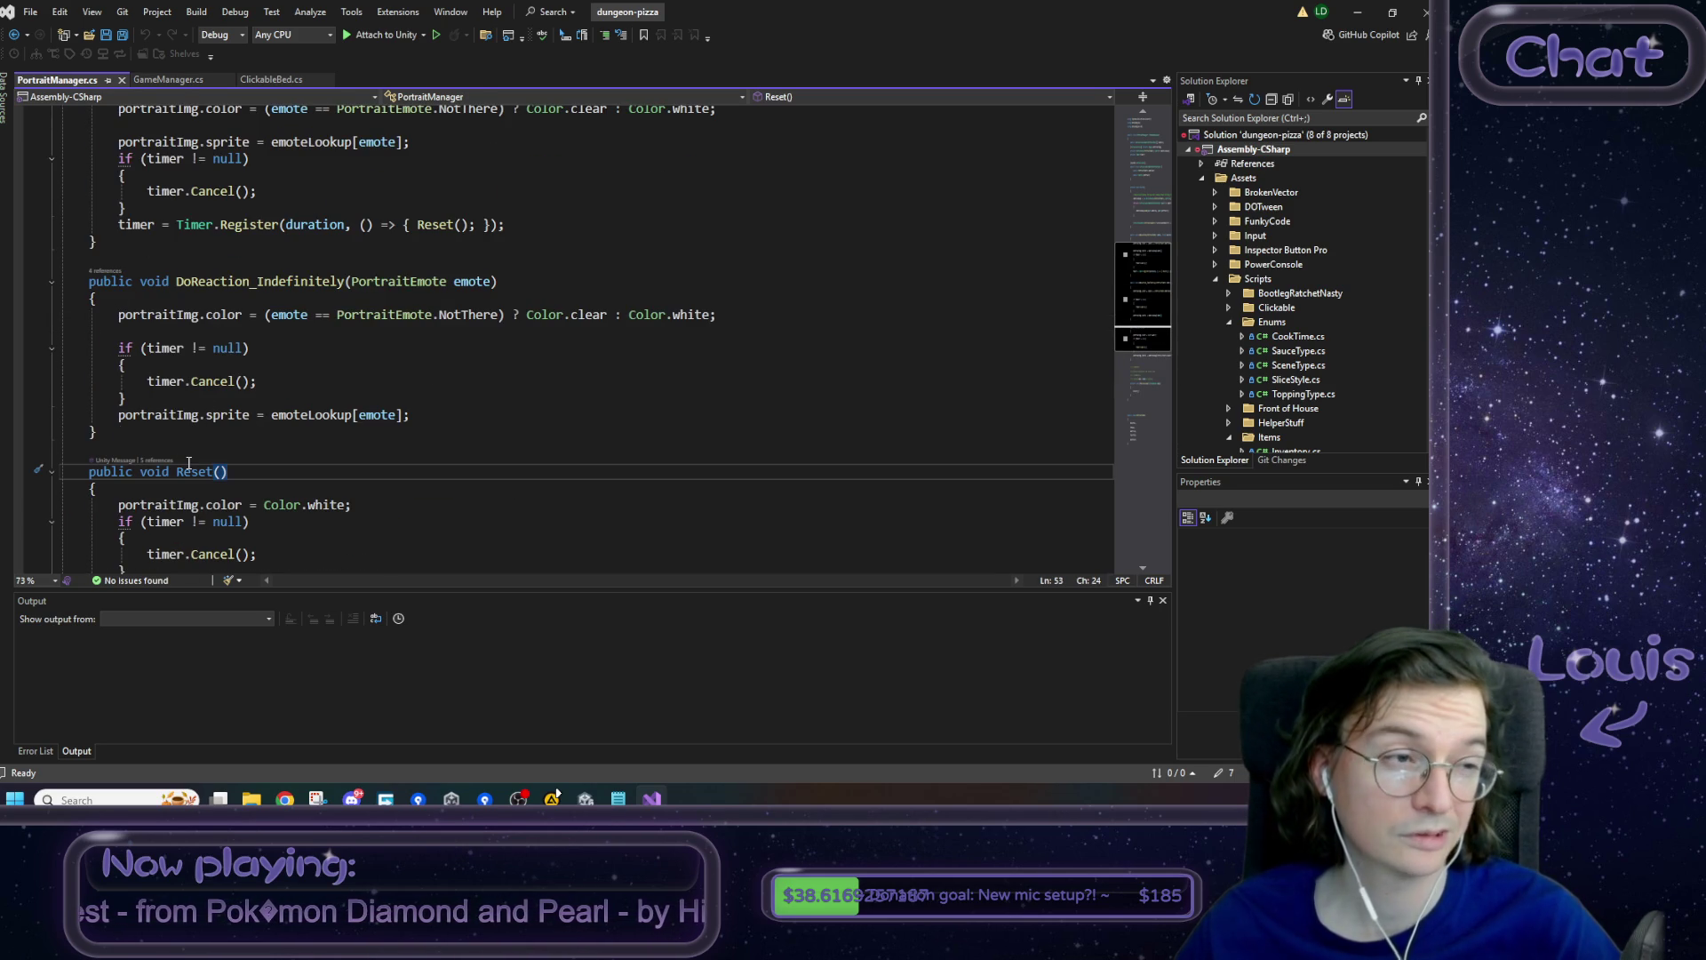
pyautogui.scroll(10, 189, 462)
pyautogui.click(176, 83)
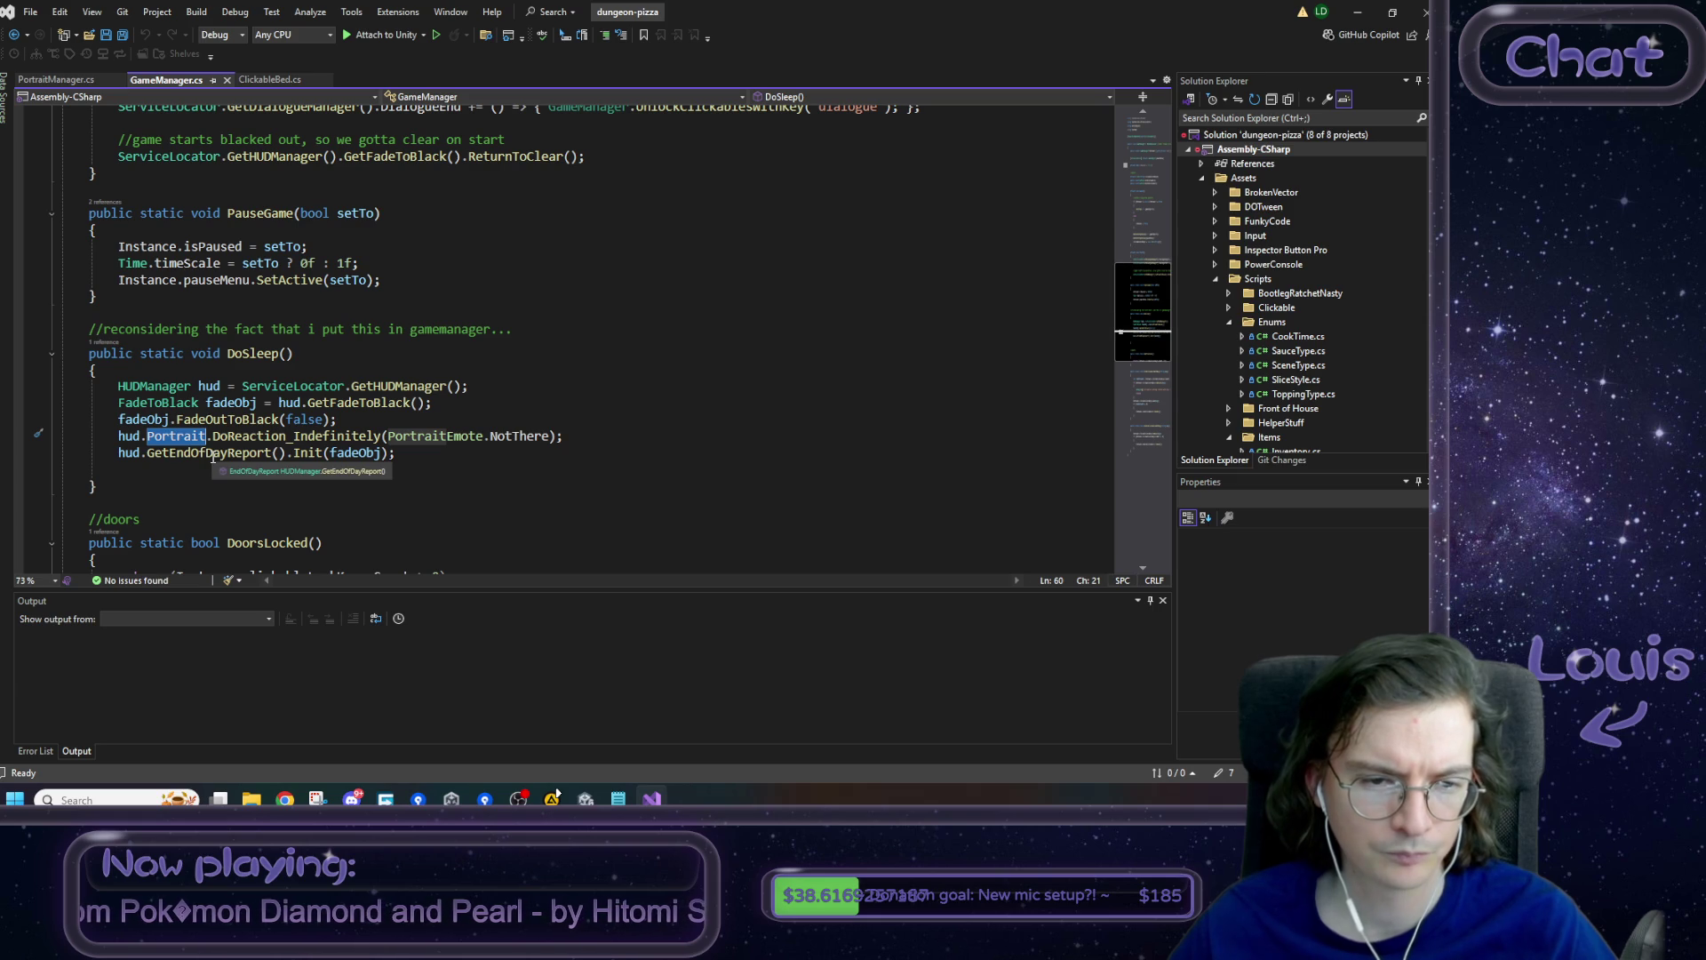
# - Jump from the Init call in DoSleep to its definition in EndOfDayReport.cs and read it
pyautogui.doubleClick(214, 454)
pyautogui.doubleClick(309, 454)
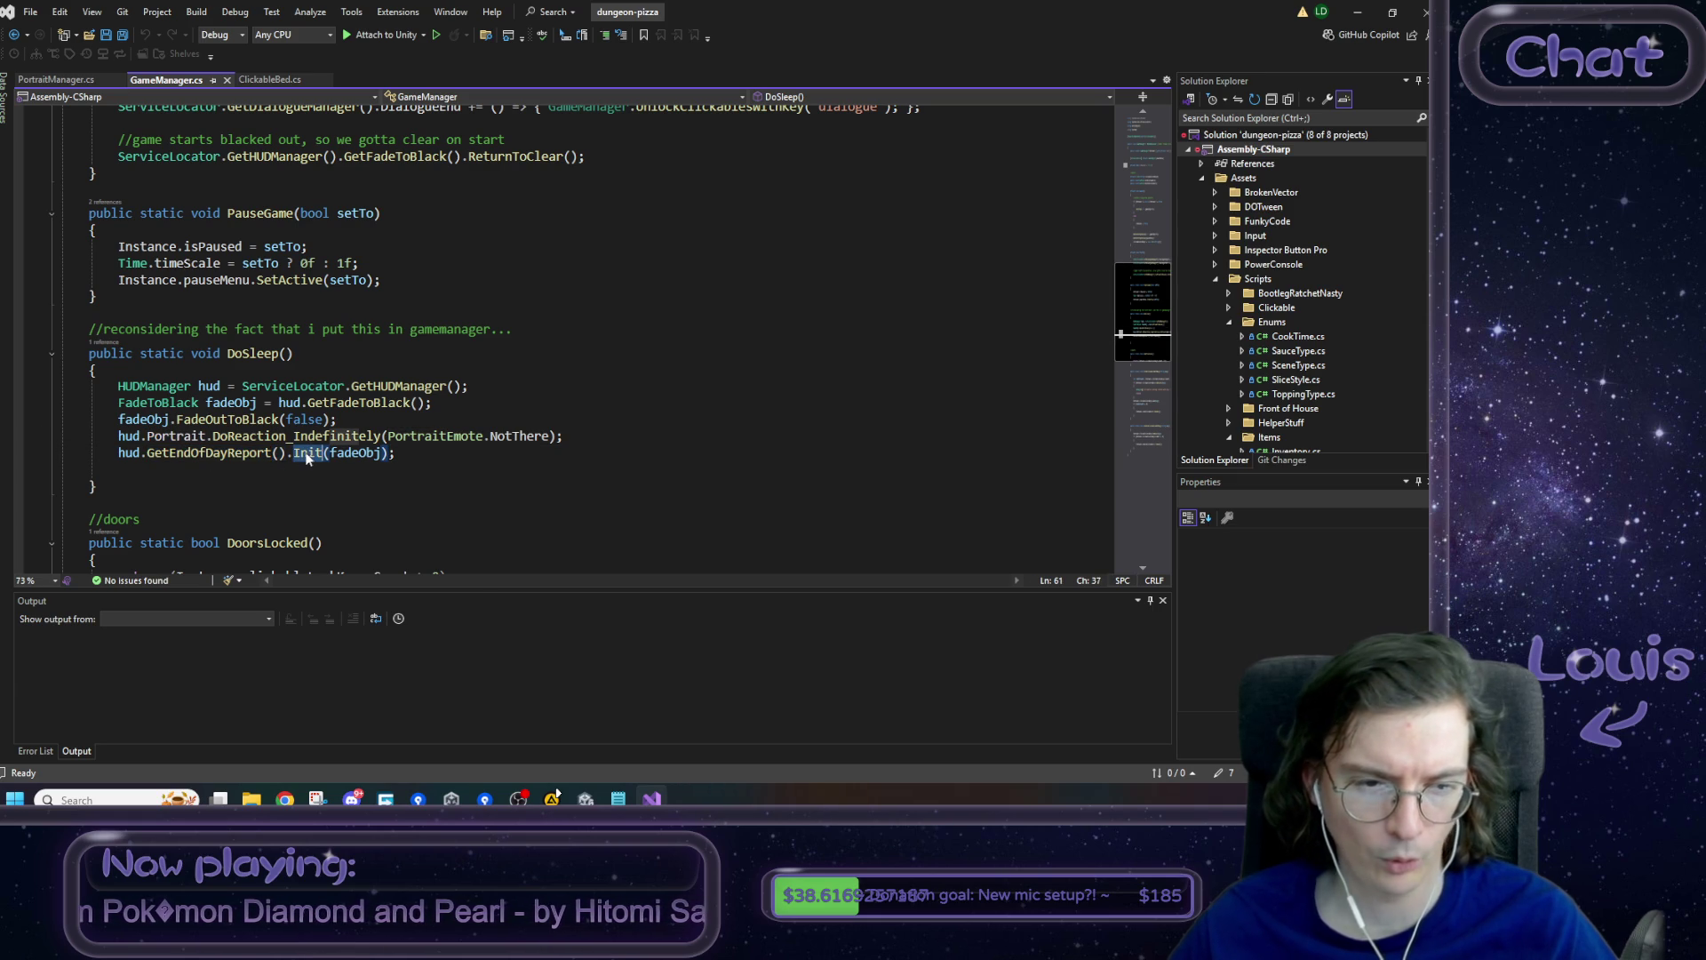
pyautogui.press('F12')
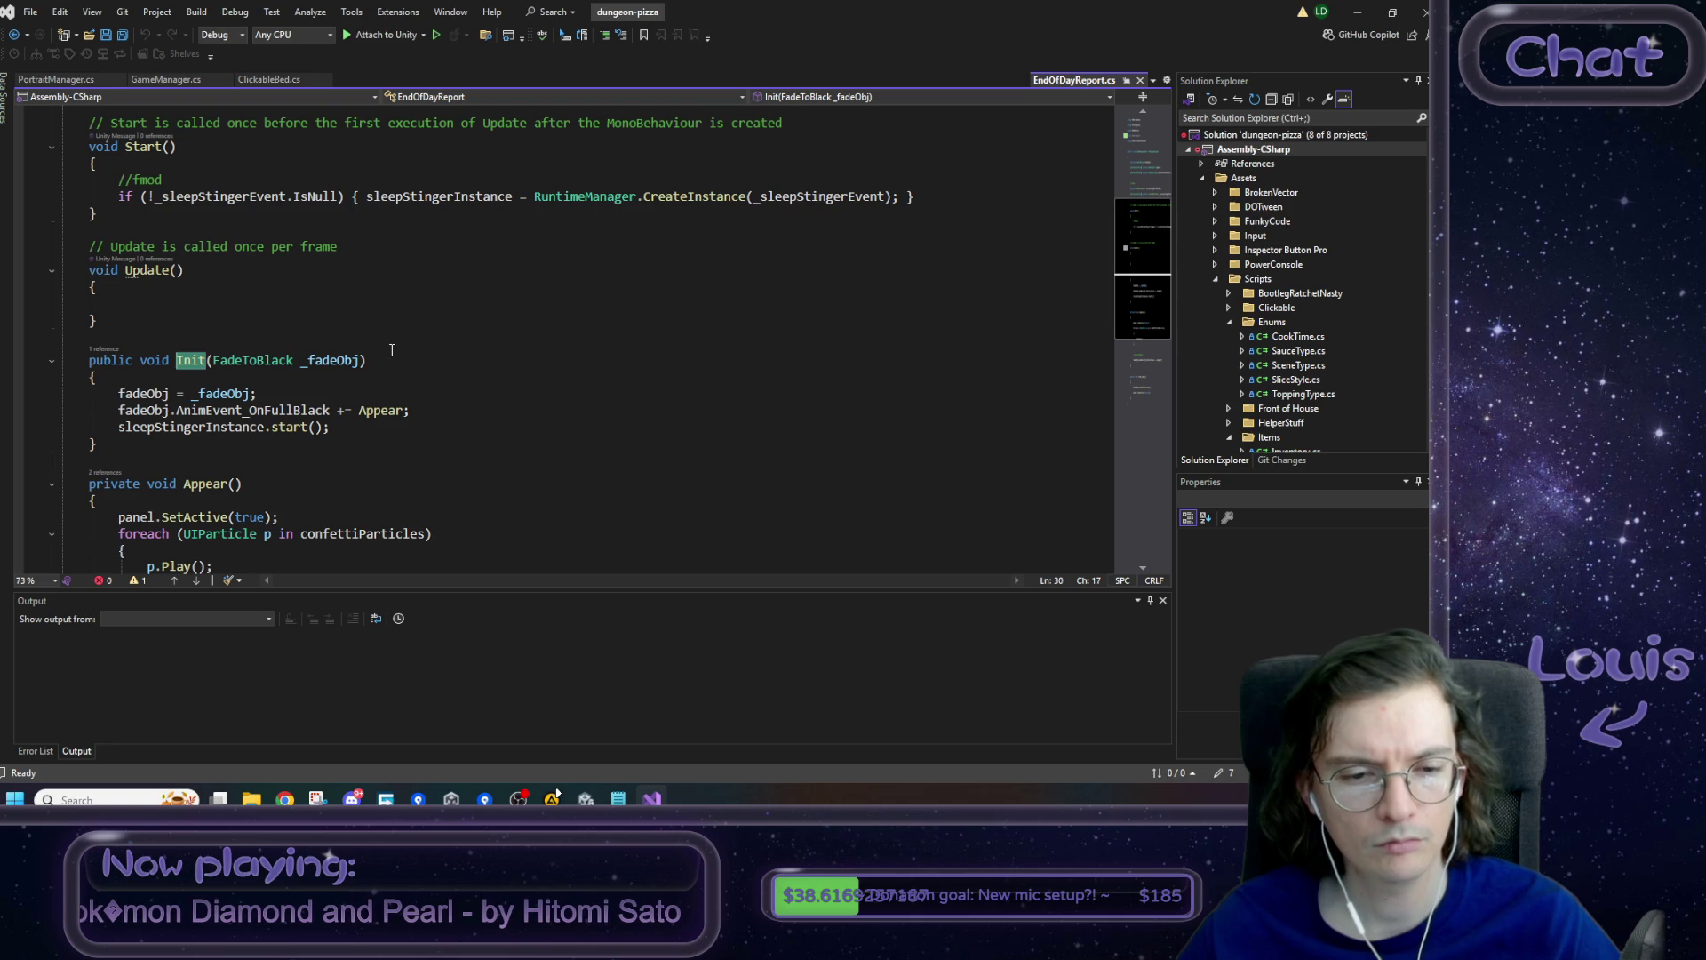
pyautogui.scroll(-5, 392, 350)
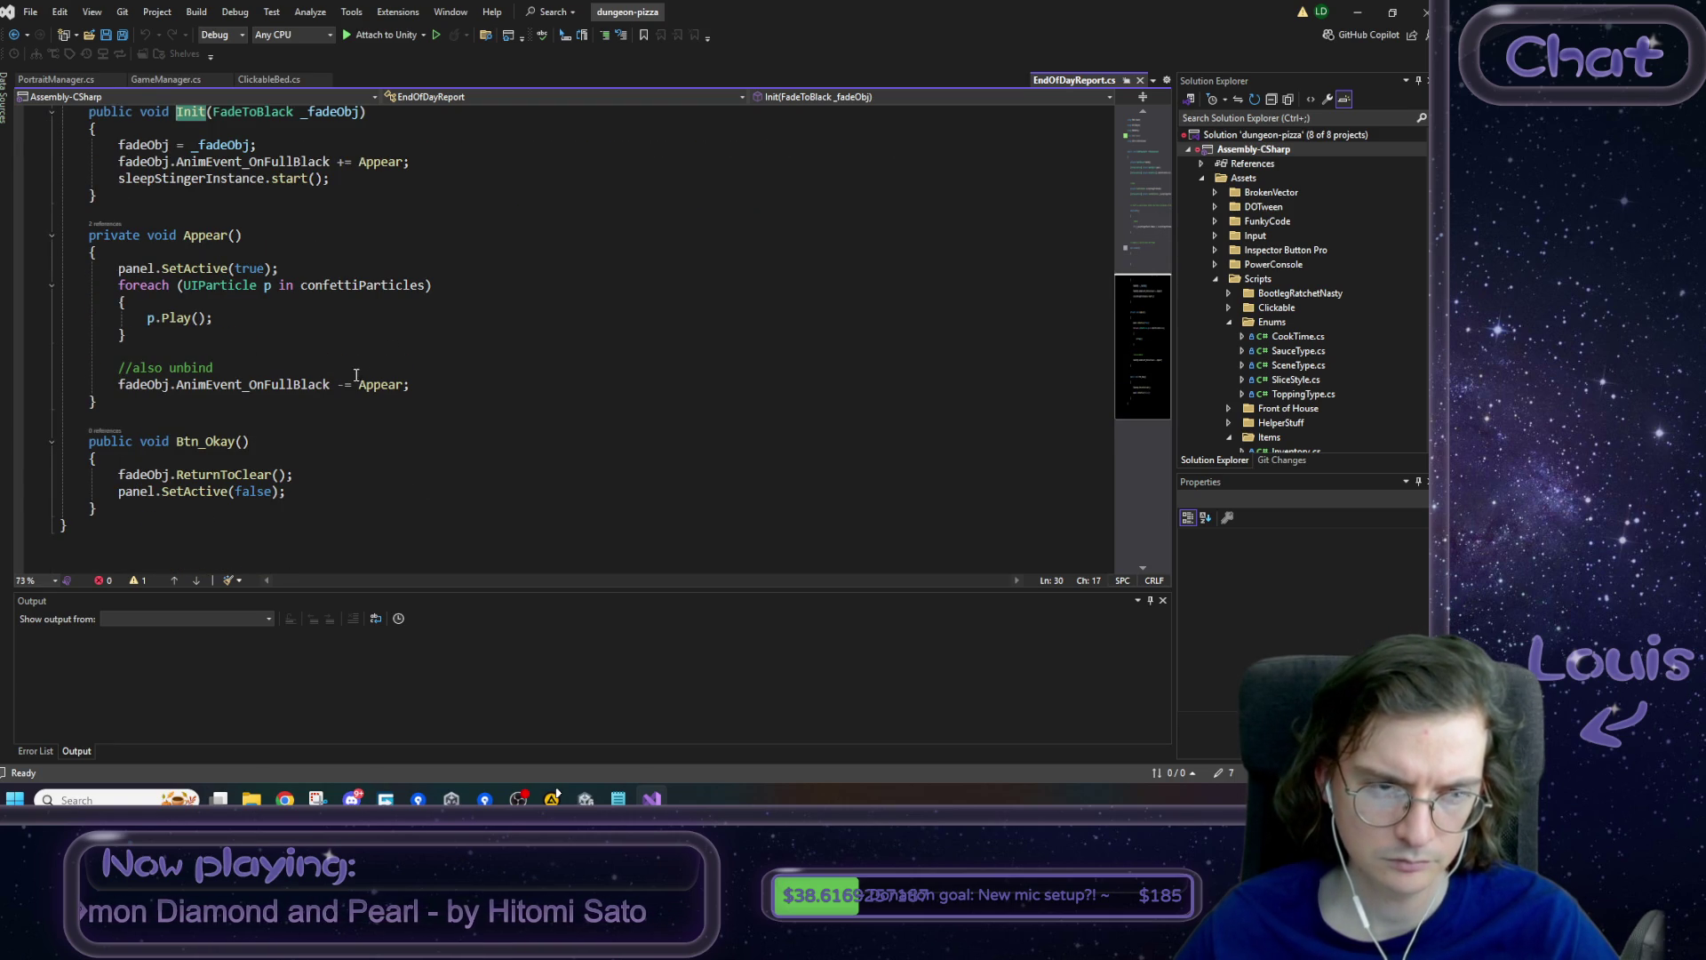
pyautogui.scroll(7, 359, 373)
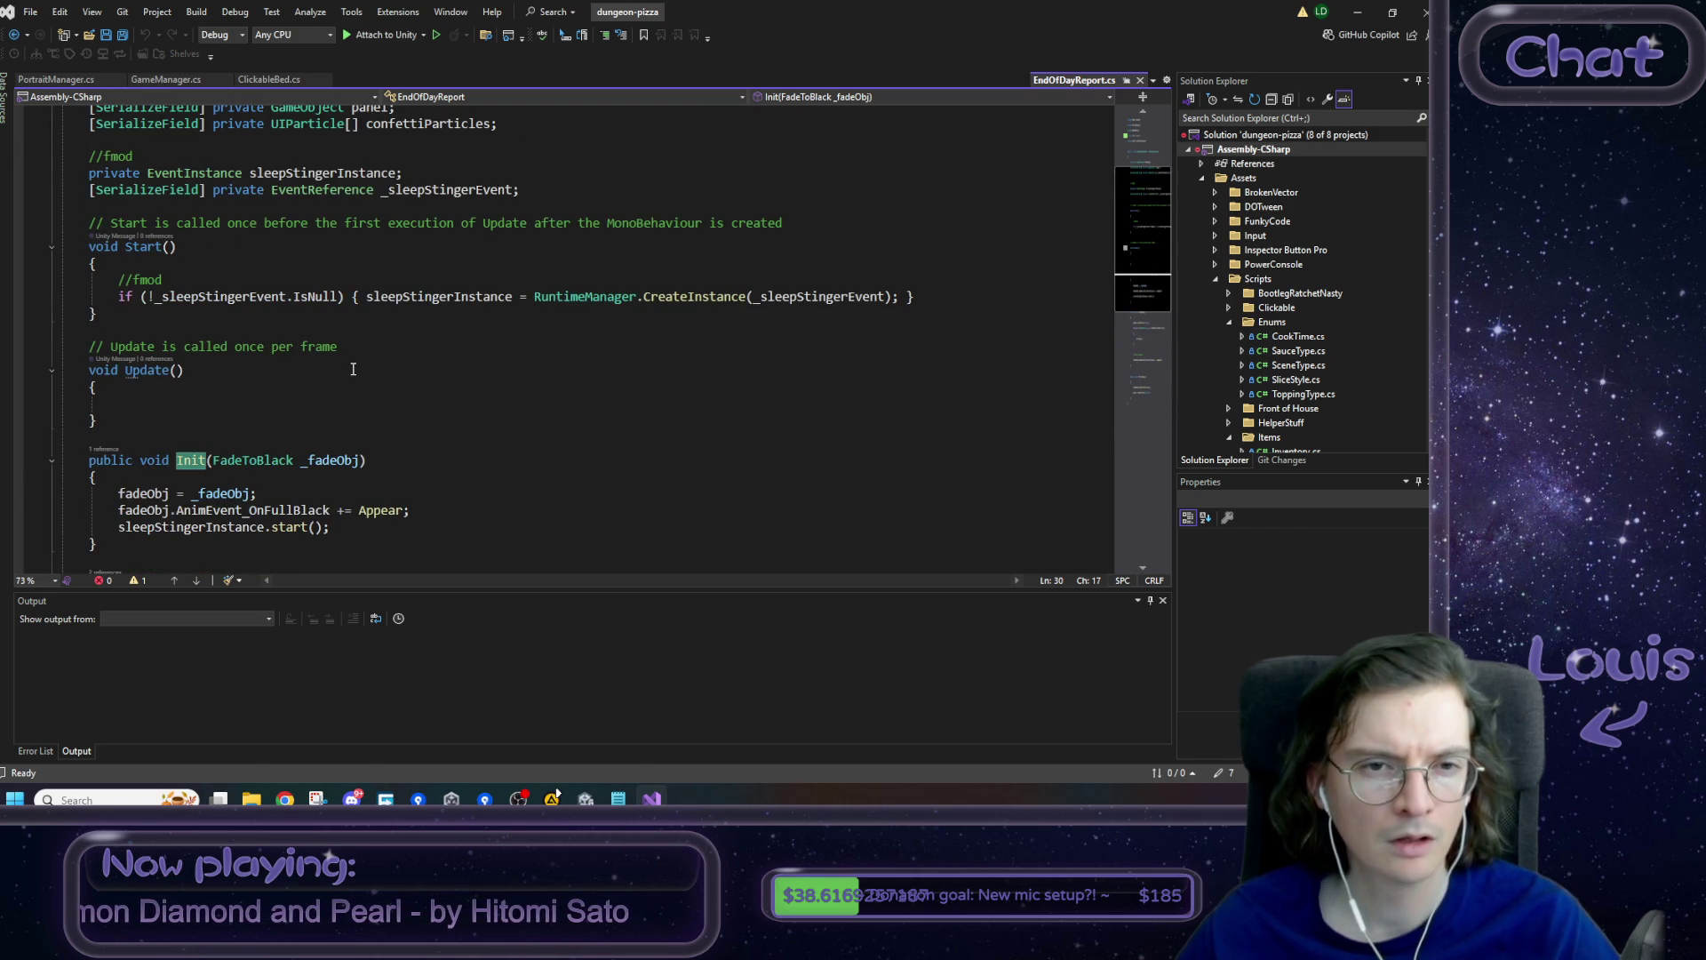
pyautogui.scroll(-8, 350, 375)
pyautogui.scroll(-1, 350, 372)
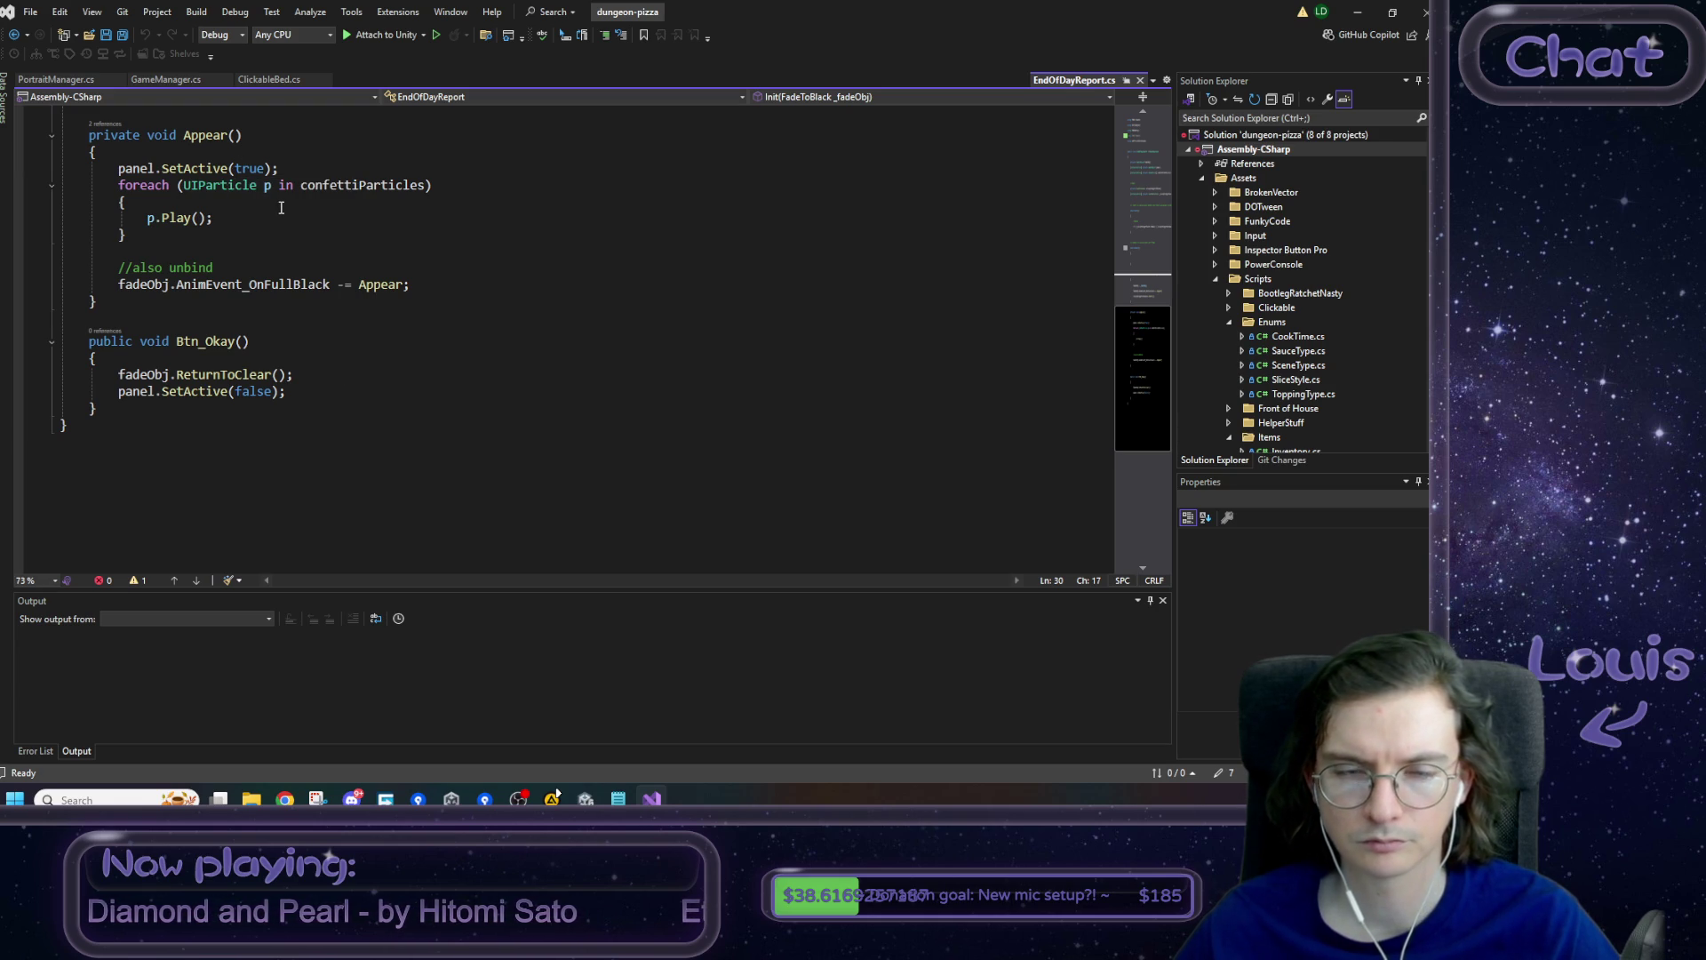
pyautogui.scroll(7, 293, 218)
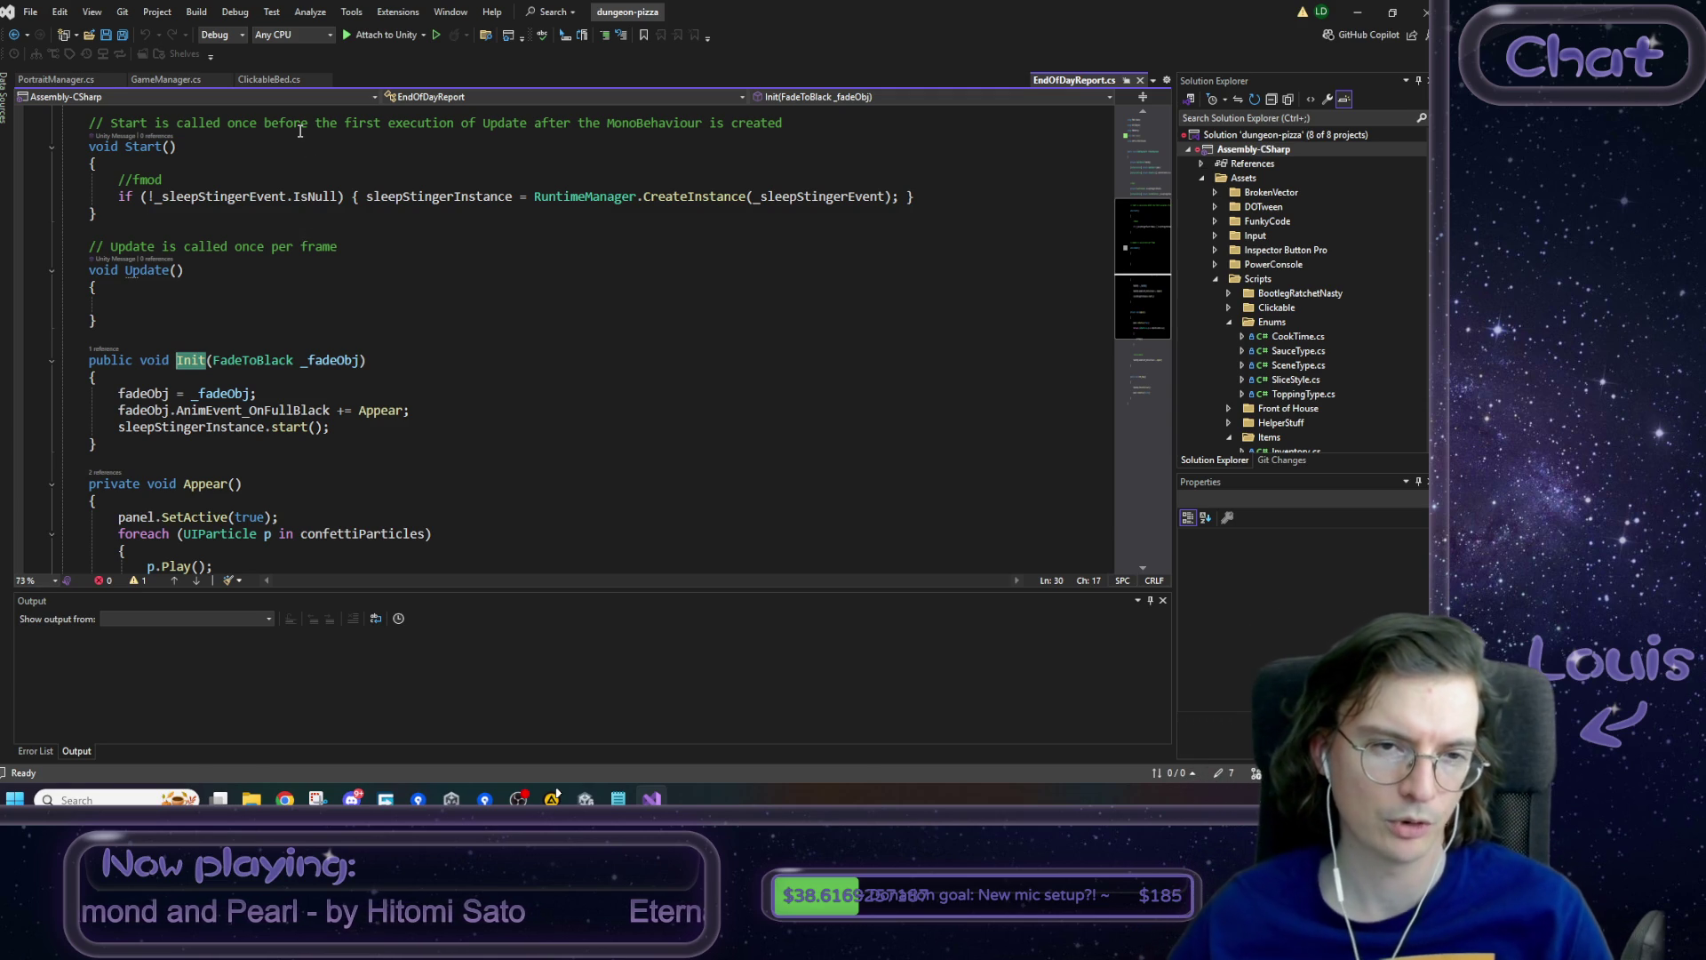
# - Keep EndOfDayReport.cs as a permanent tab, move it last, and bring GameManager.cs back
pyautogui.click(1126, 81)
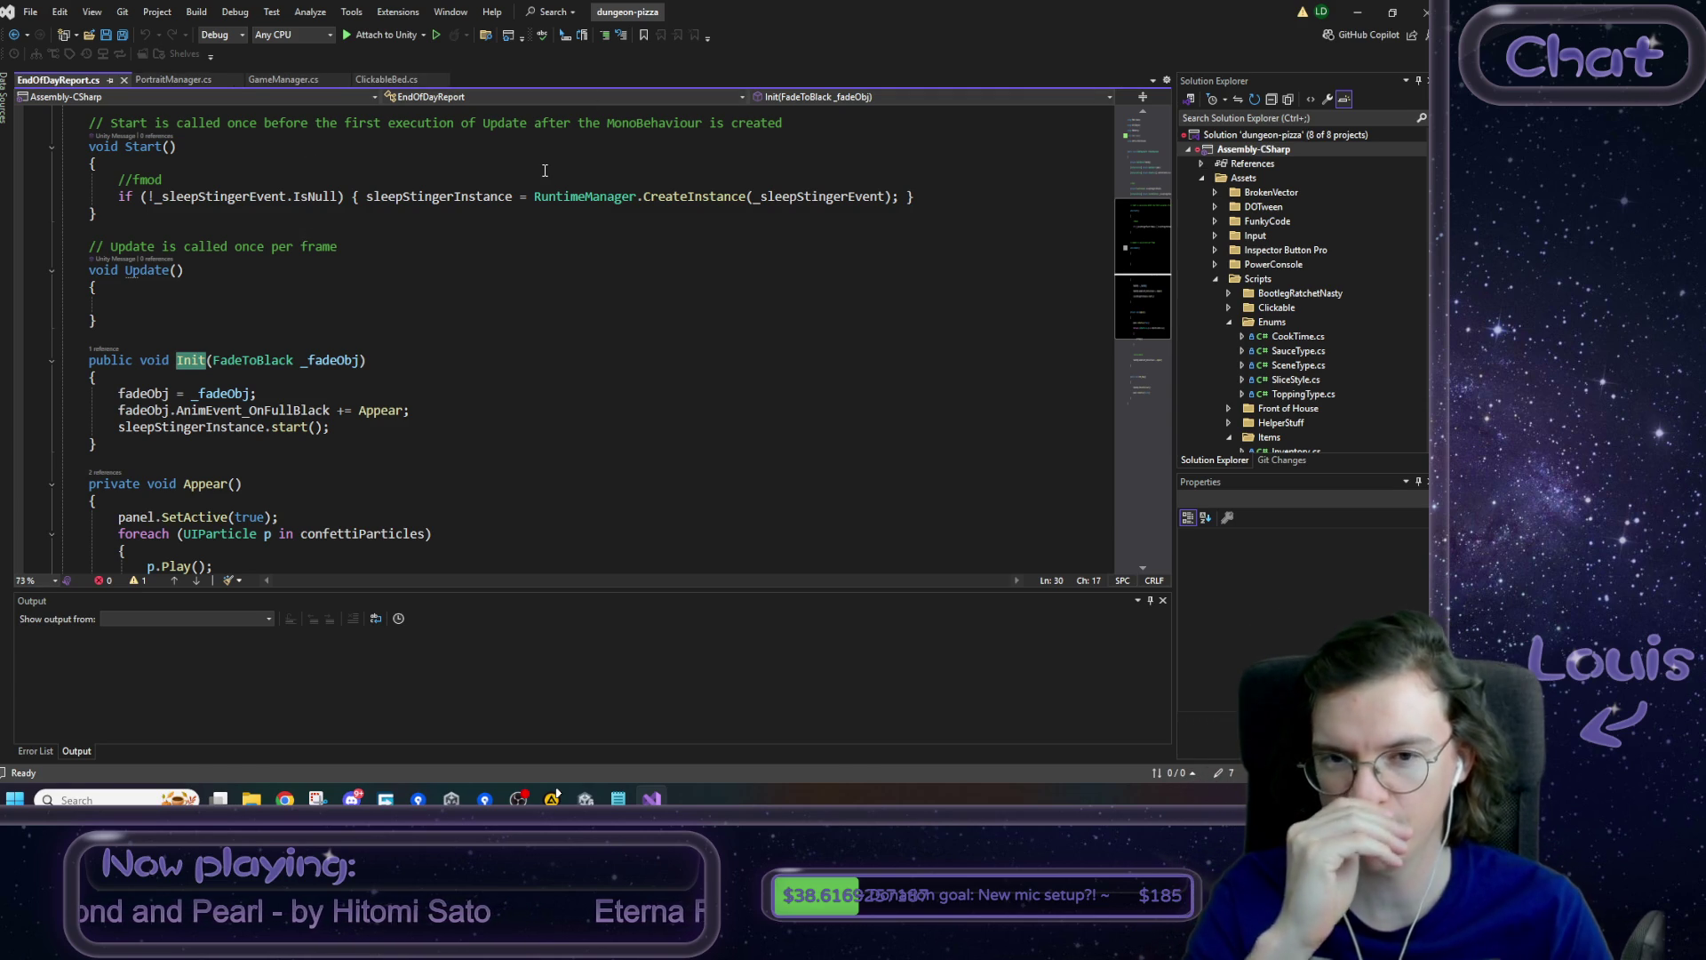
pyautogui.scroll(1, 489, 212)
pyautogui.scroll(3, 494, 213)
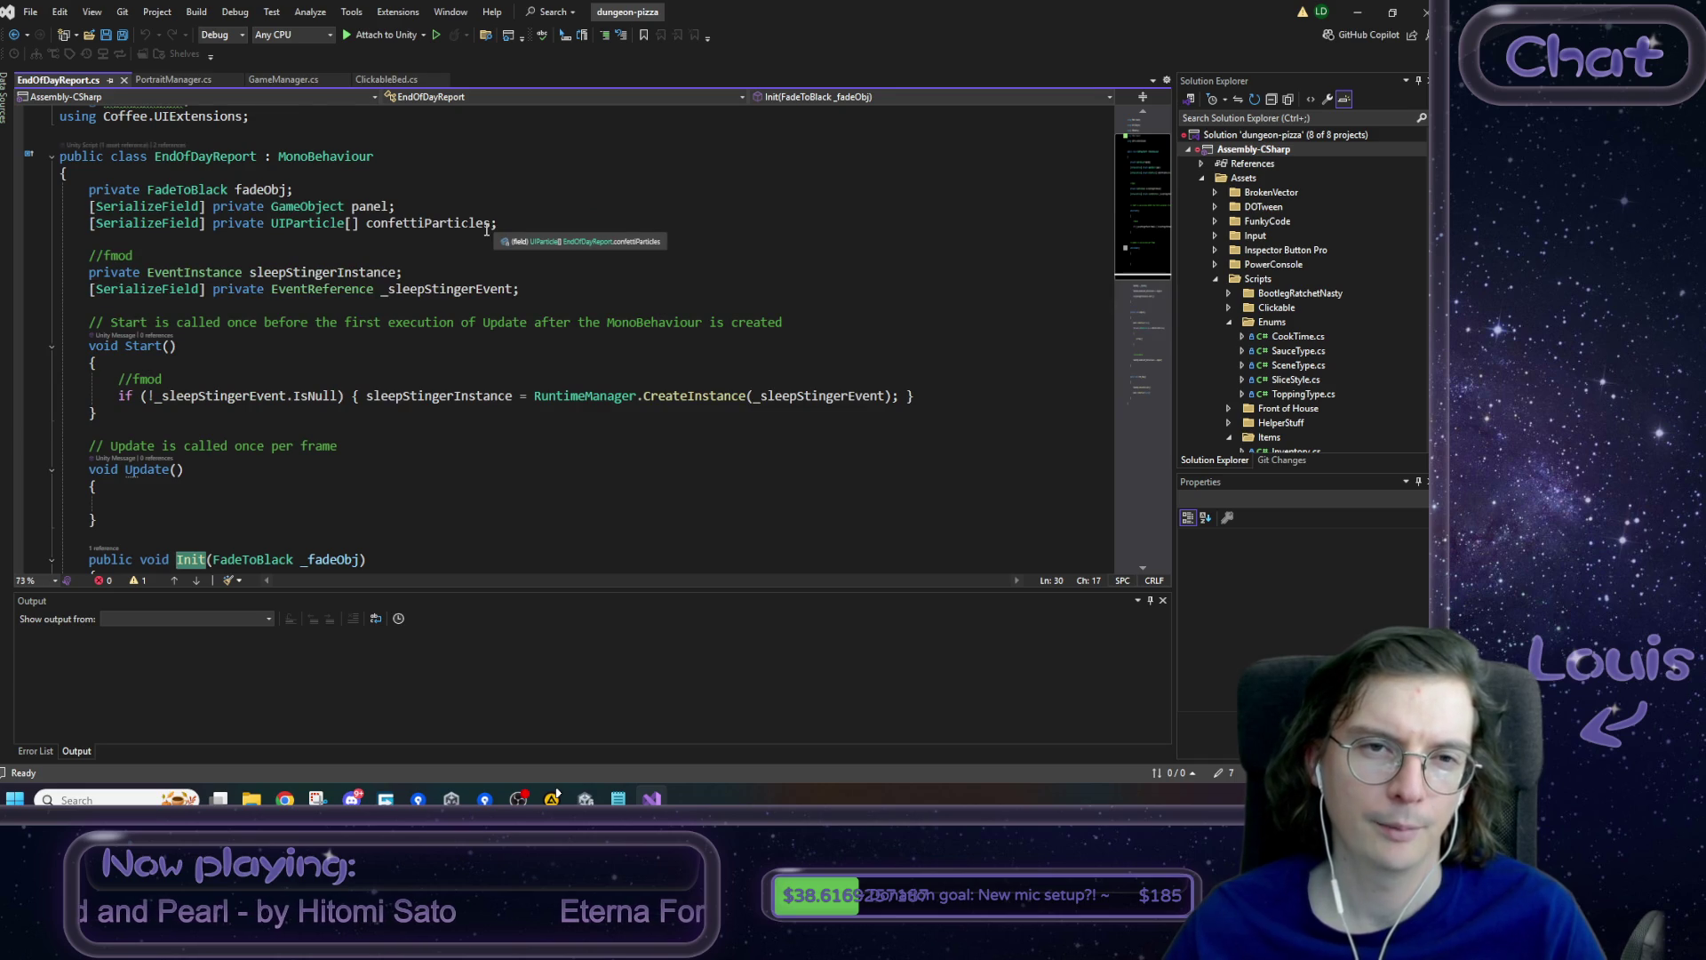
pyautogui.scroll(-9, 487, 229)
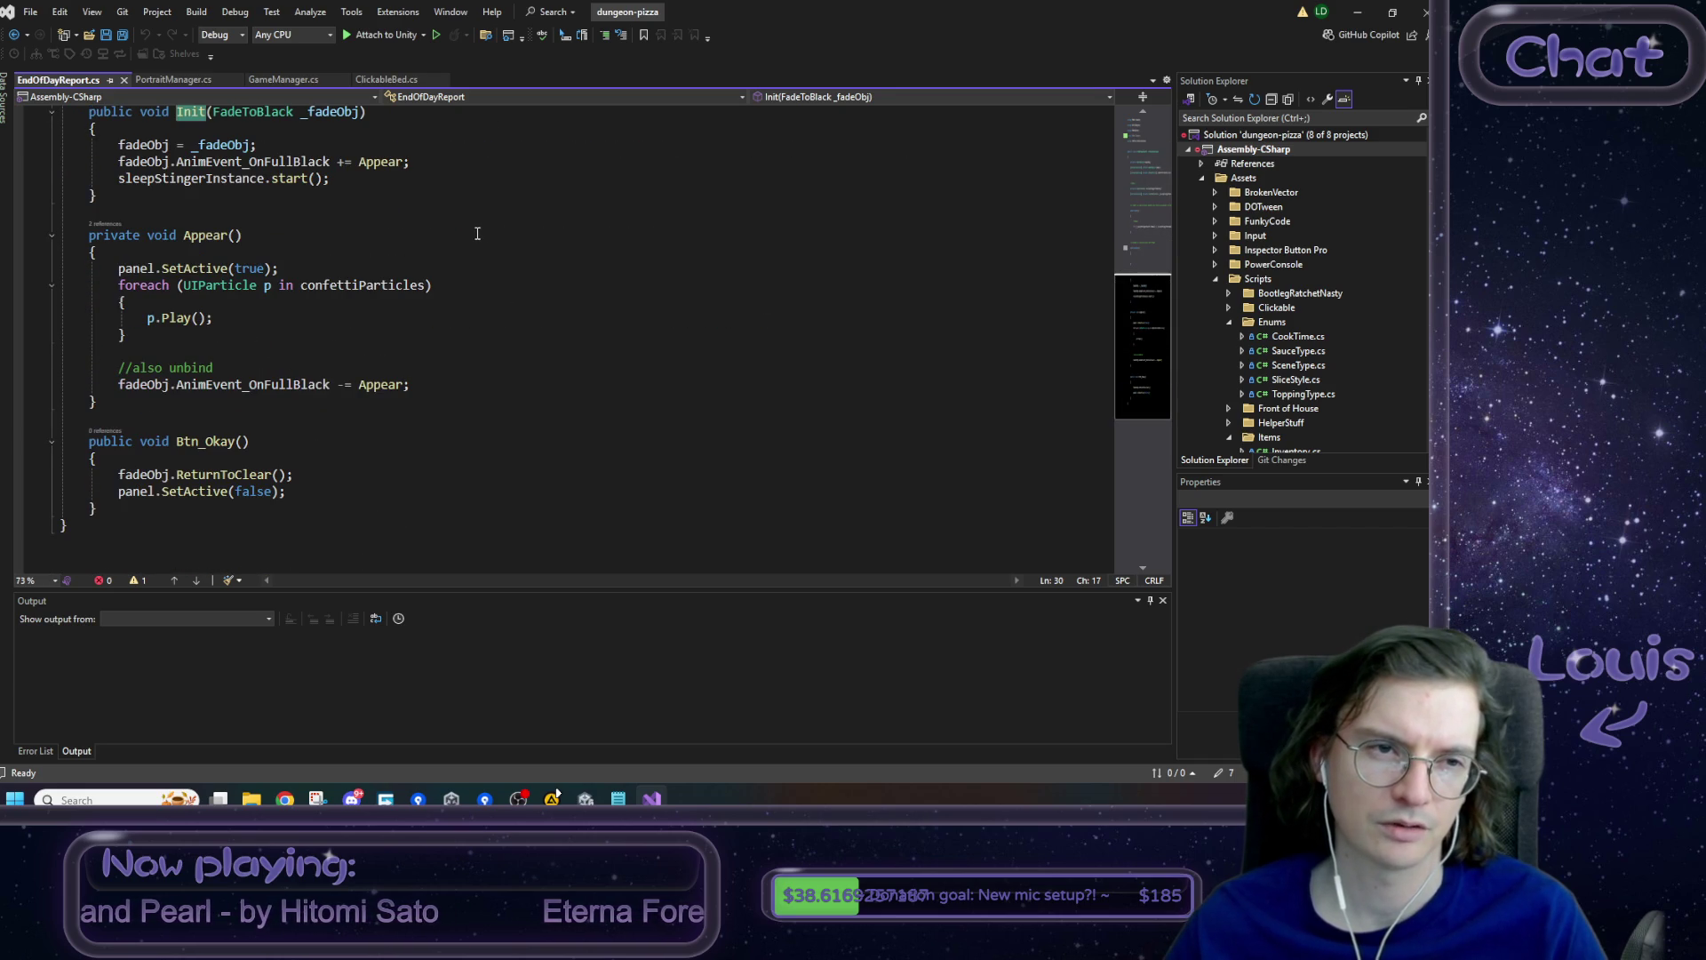
pyautogui.moveTo(107, 80); pyautogui.dragTo(382, 80)
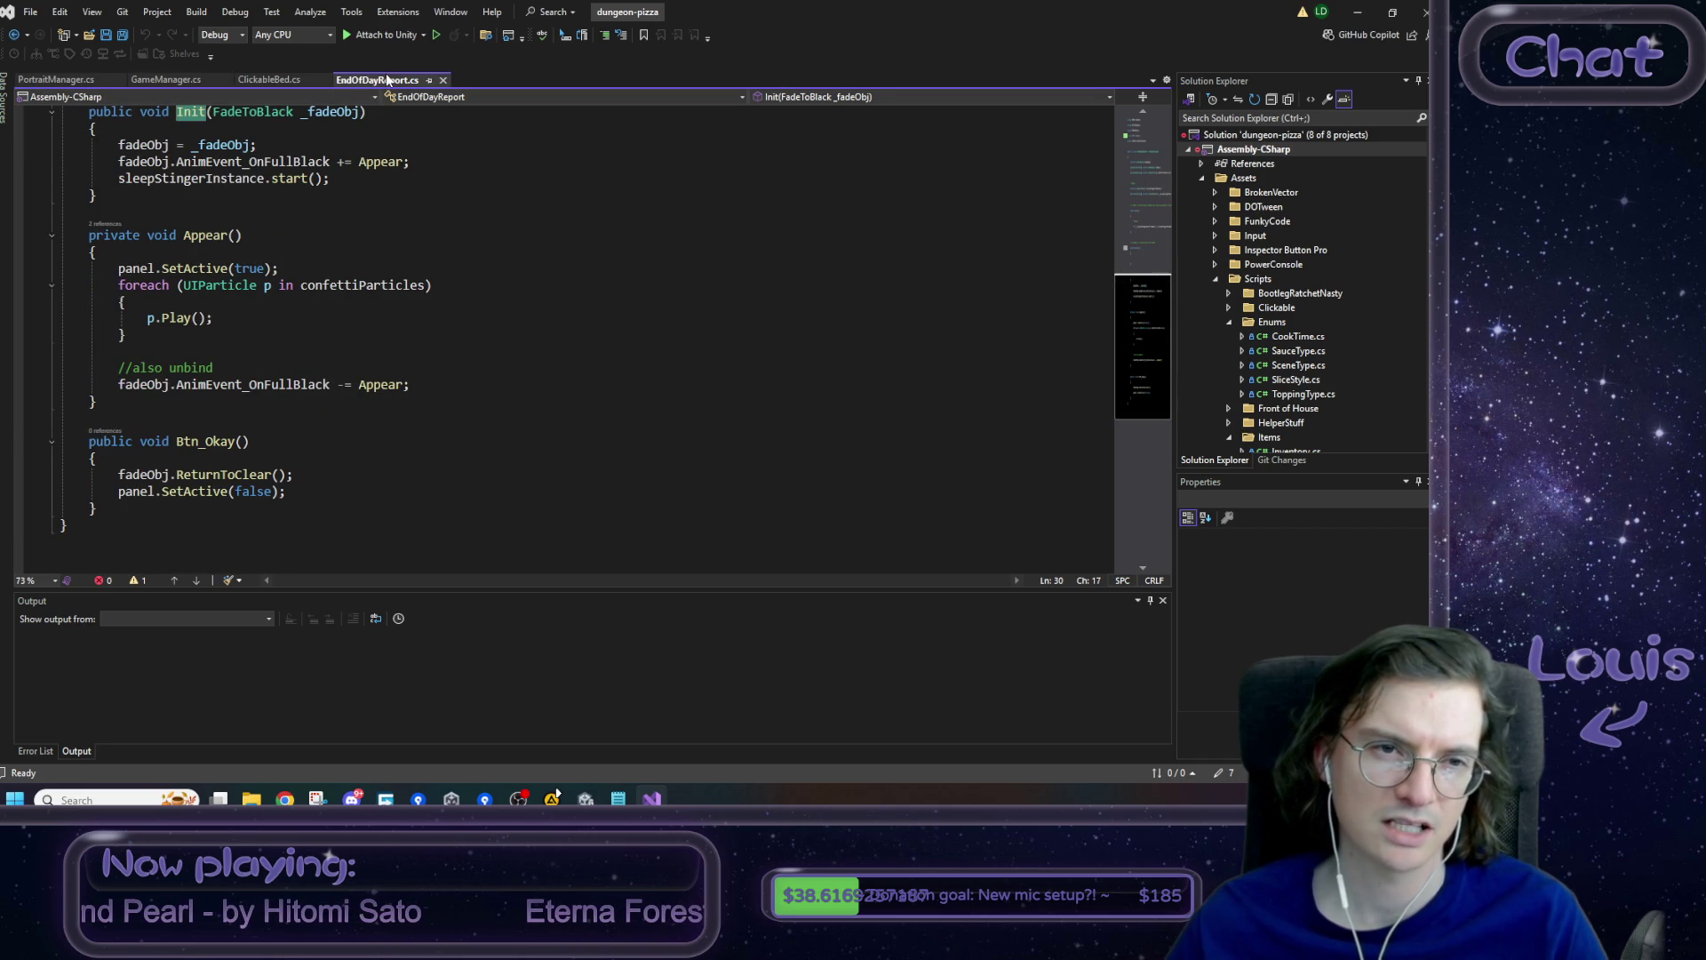
pyautogui.moveTo(166, 80); pyautogui.dragTo(267, 80)
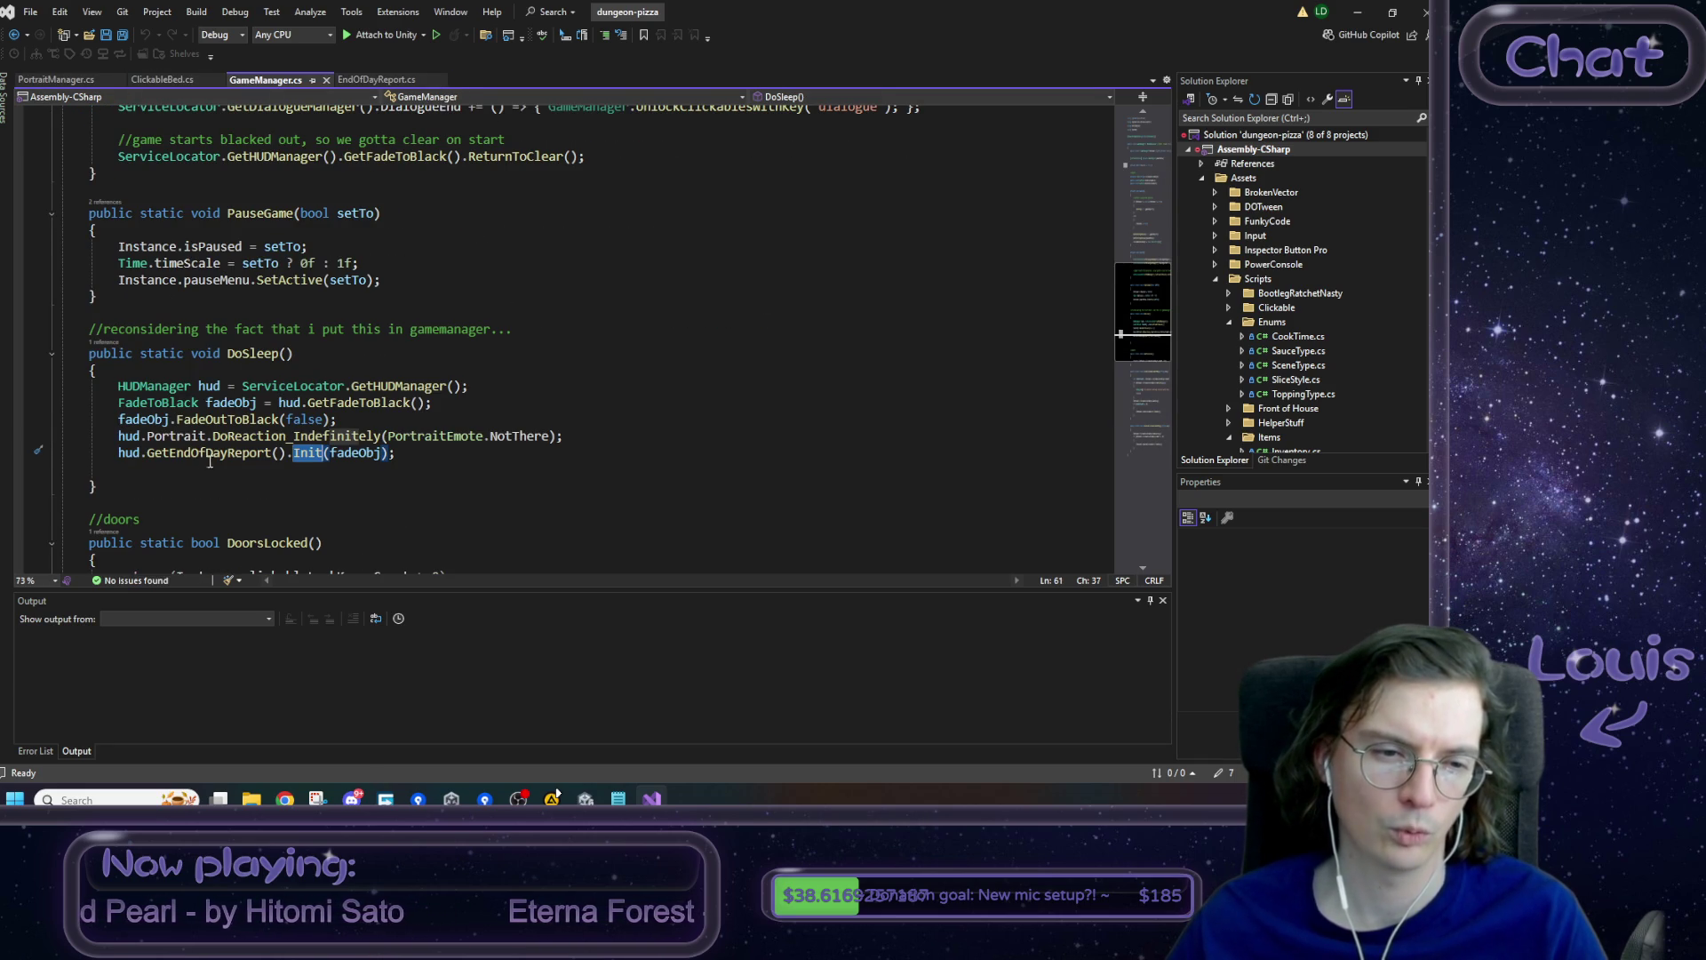
pyautogui.click(175, 435)
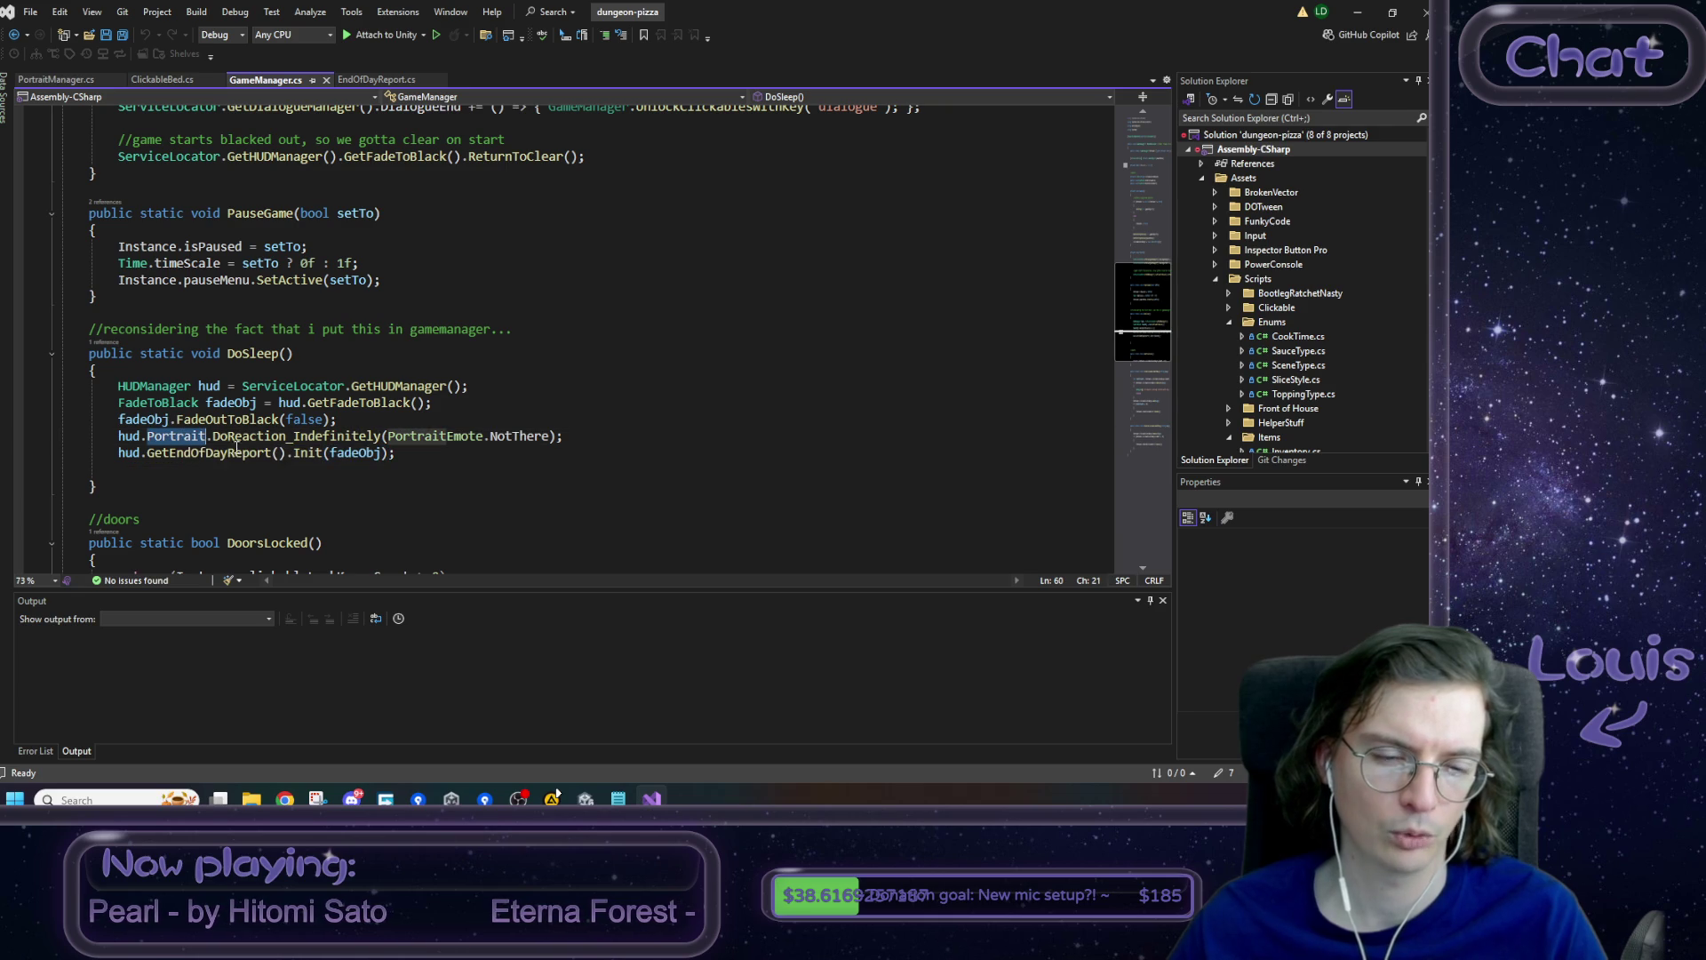
pyautogui.moveTo(212, 435); pyautogui.dragTo(384, 436)
pyautogui.click(219, 387)
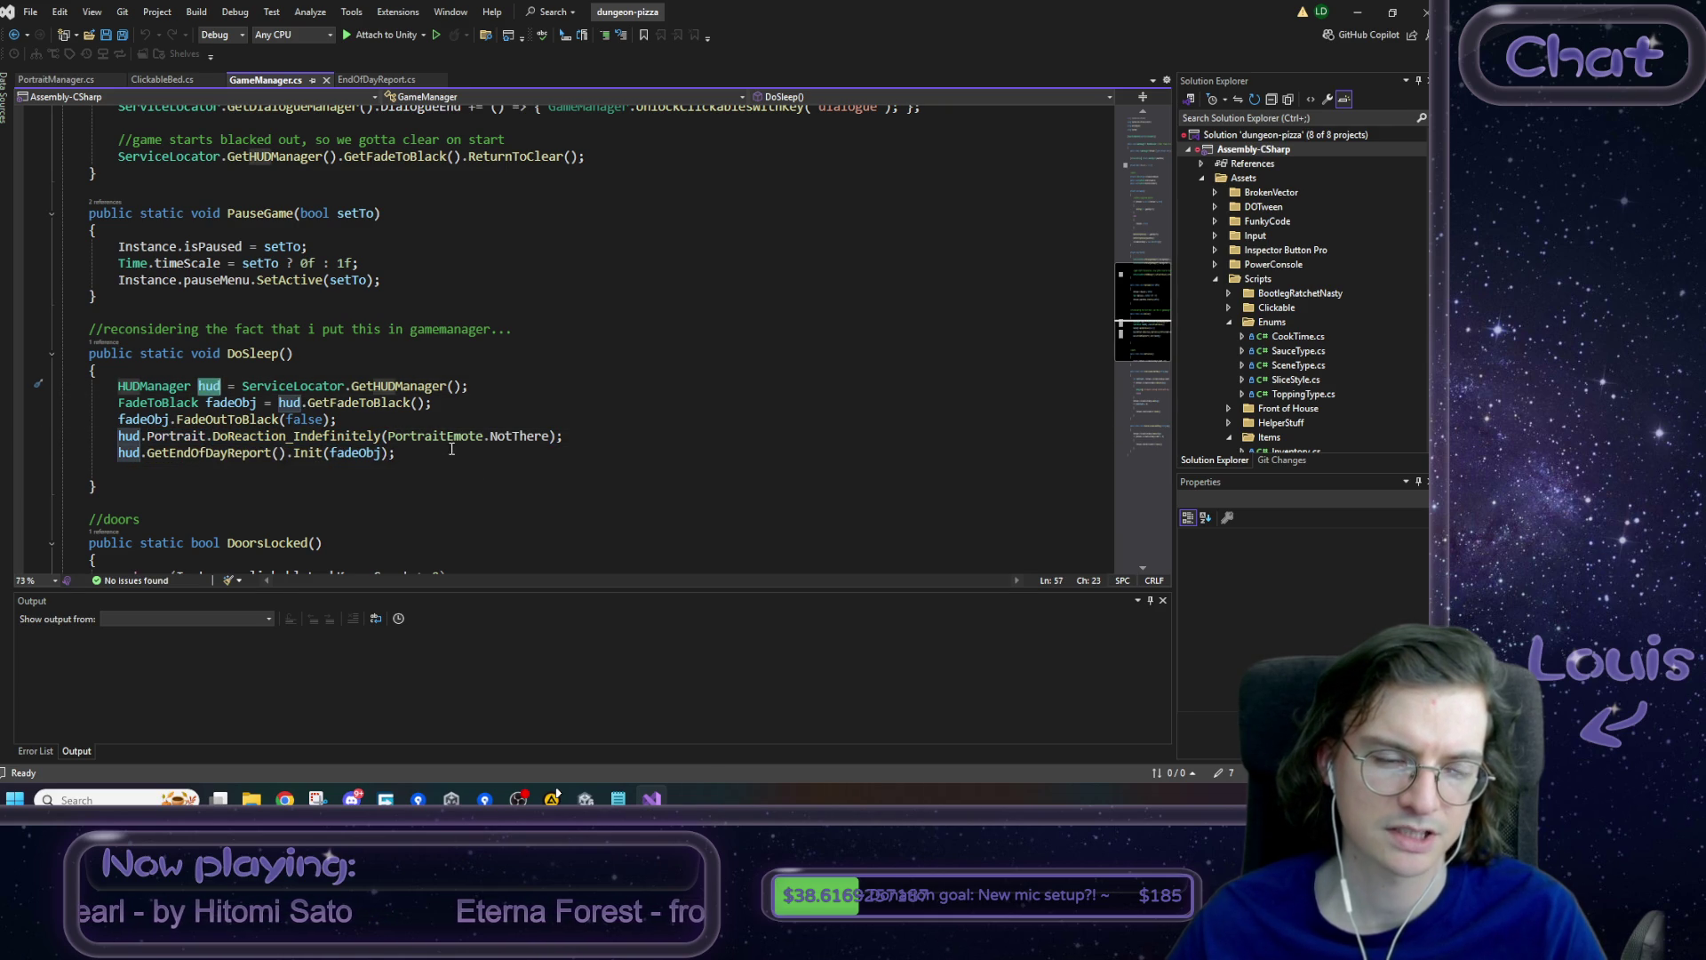
pyautogui.doubleClick(211, 455)
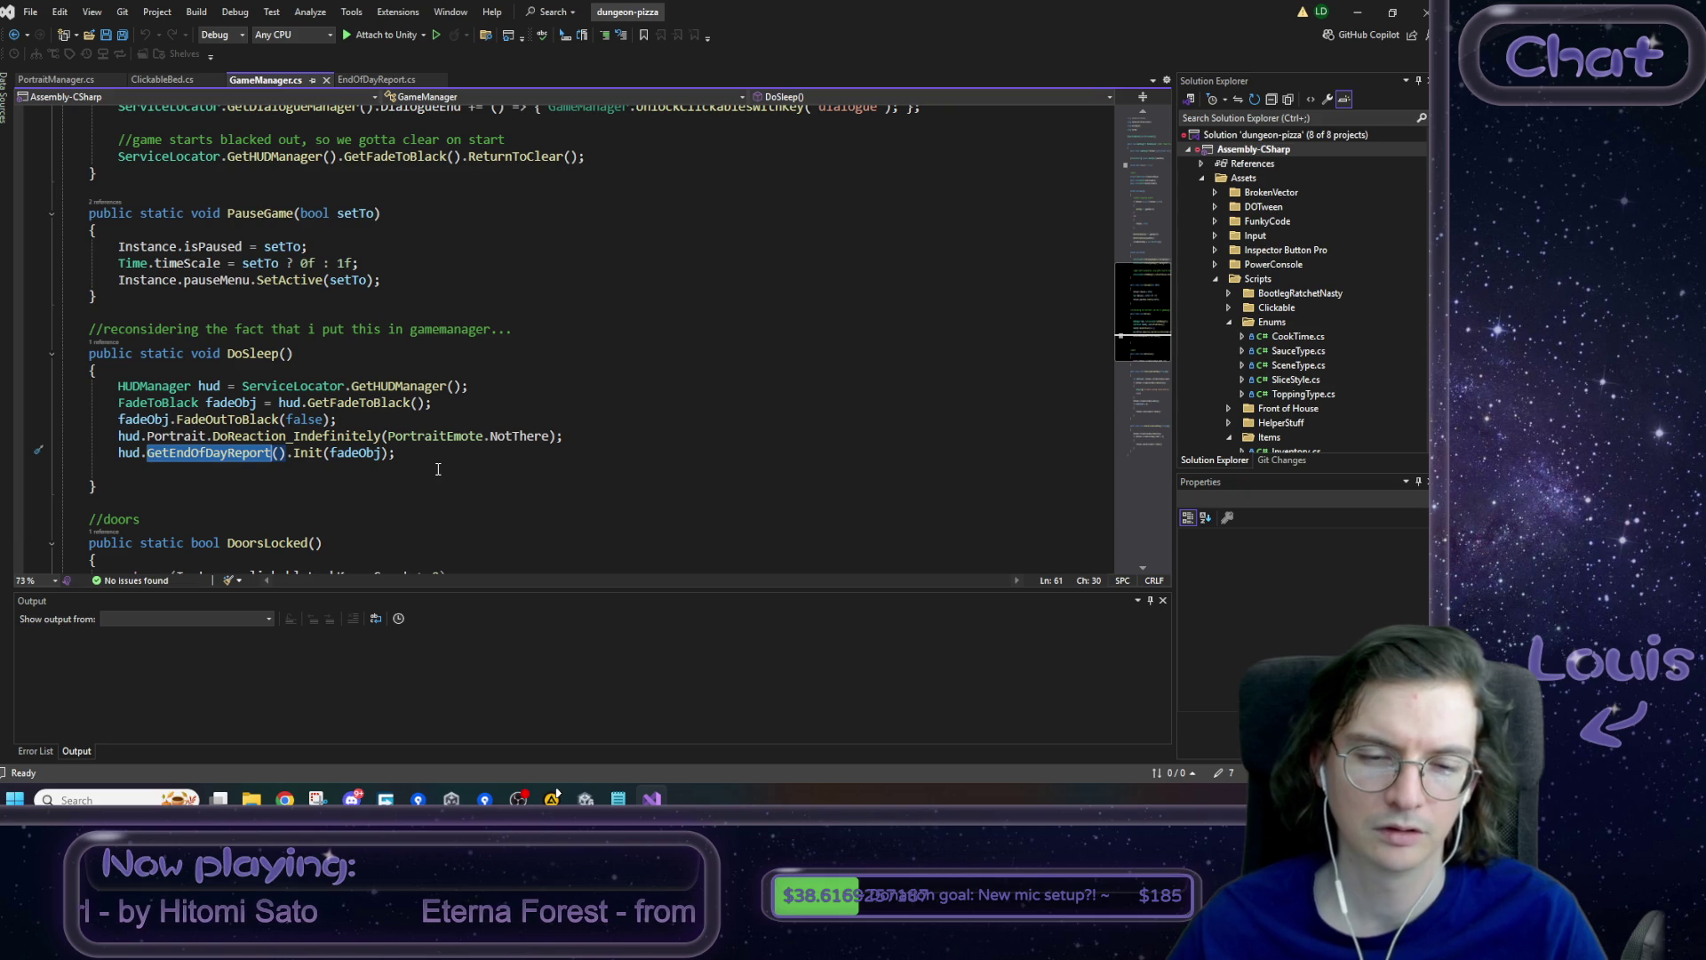
pyautogui.click(383, 455)
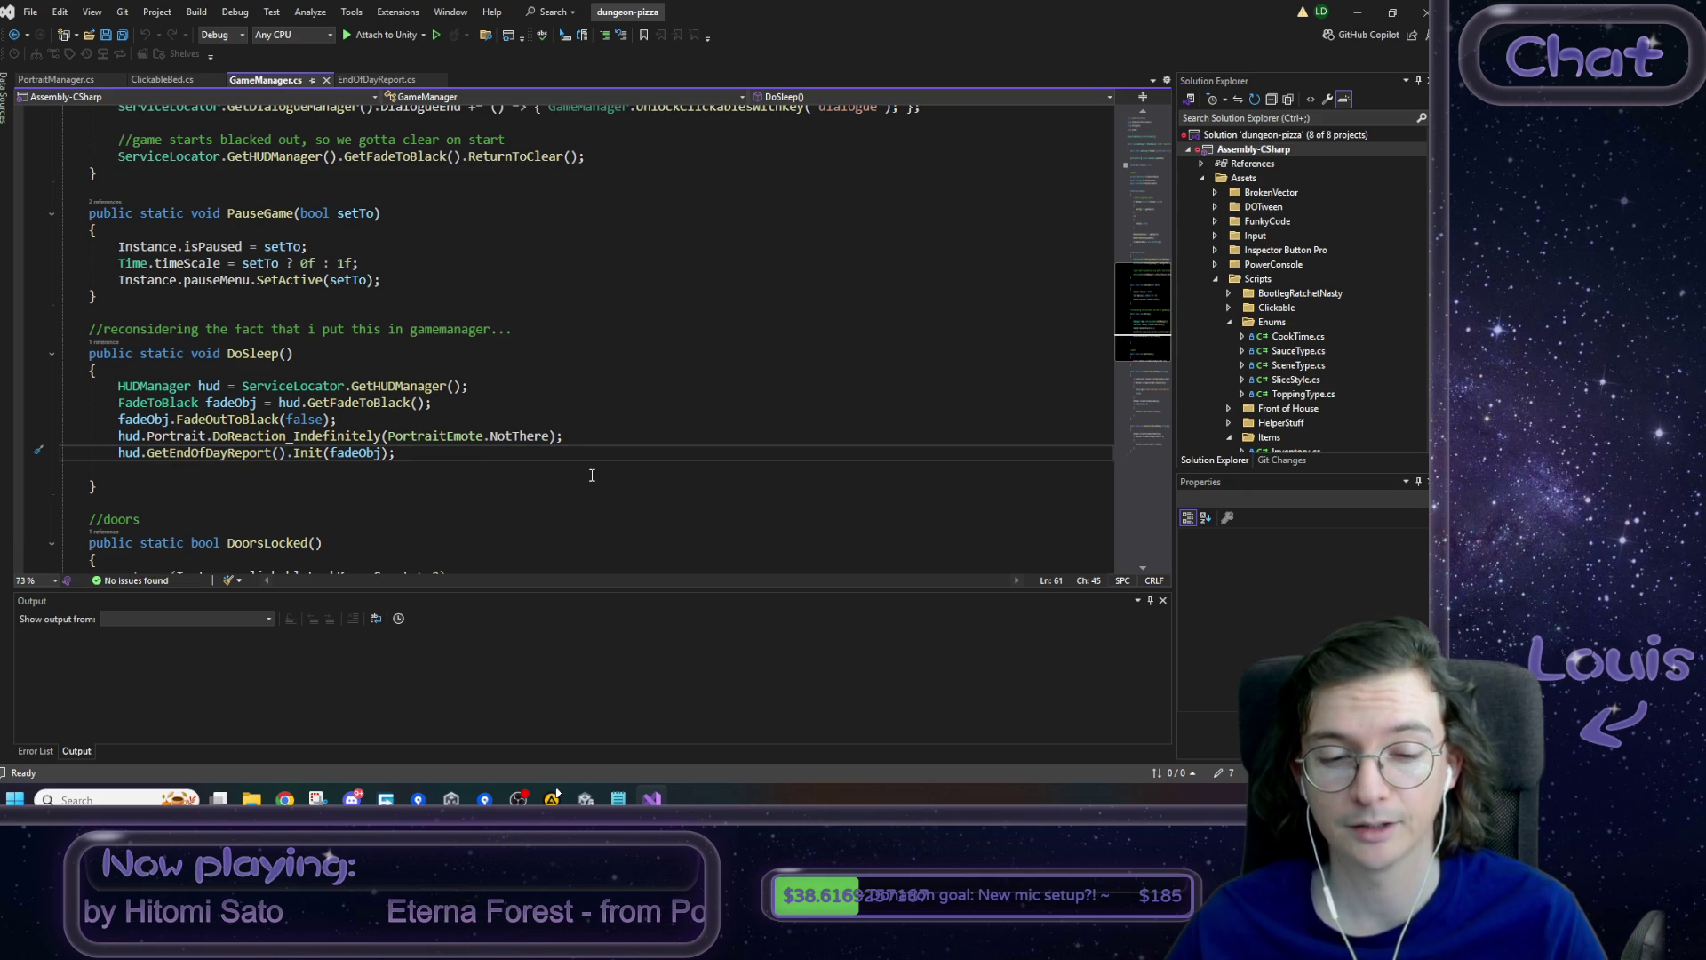
pyautogui.click(138, 477)
pyautogui.press('BackSpace')
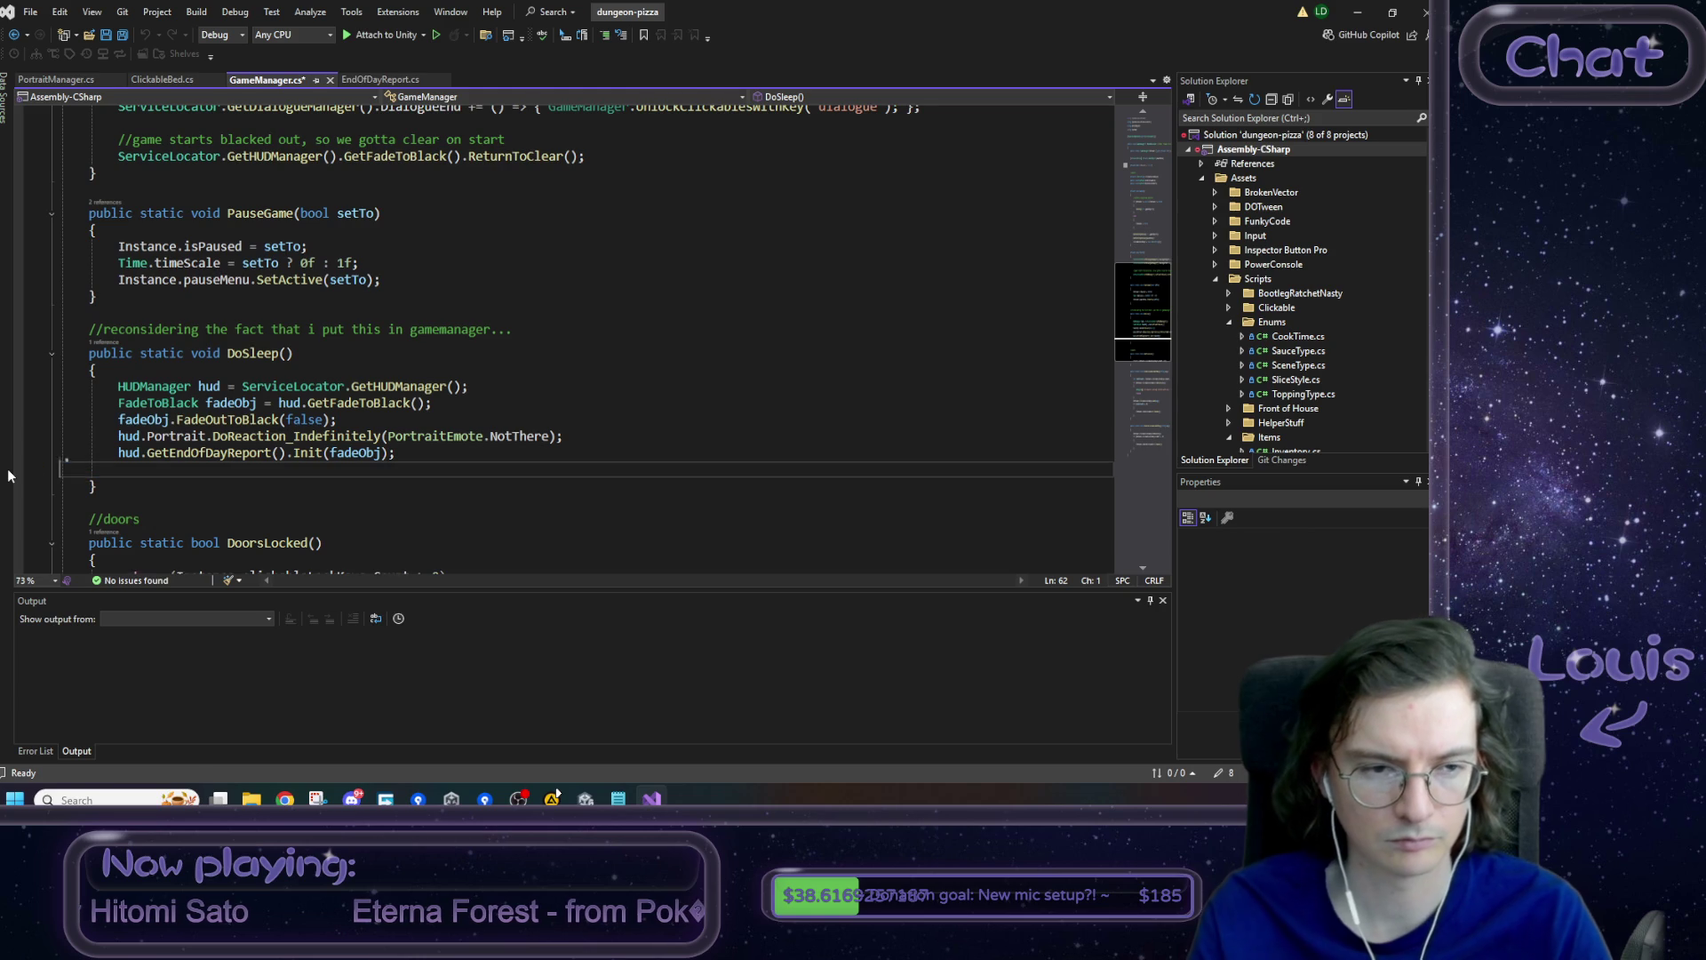
pyautogui.press('Delete')
pyautogui.press('End')
pyautogui.press('Return')
pyautogui.press('Return')
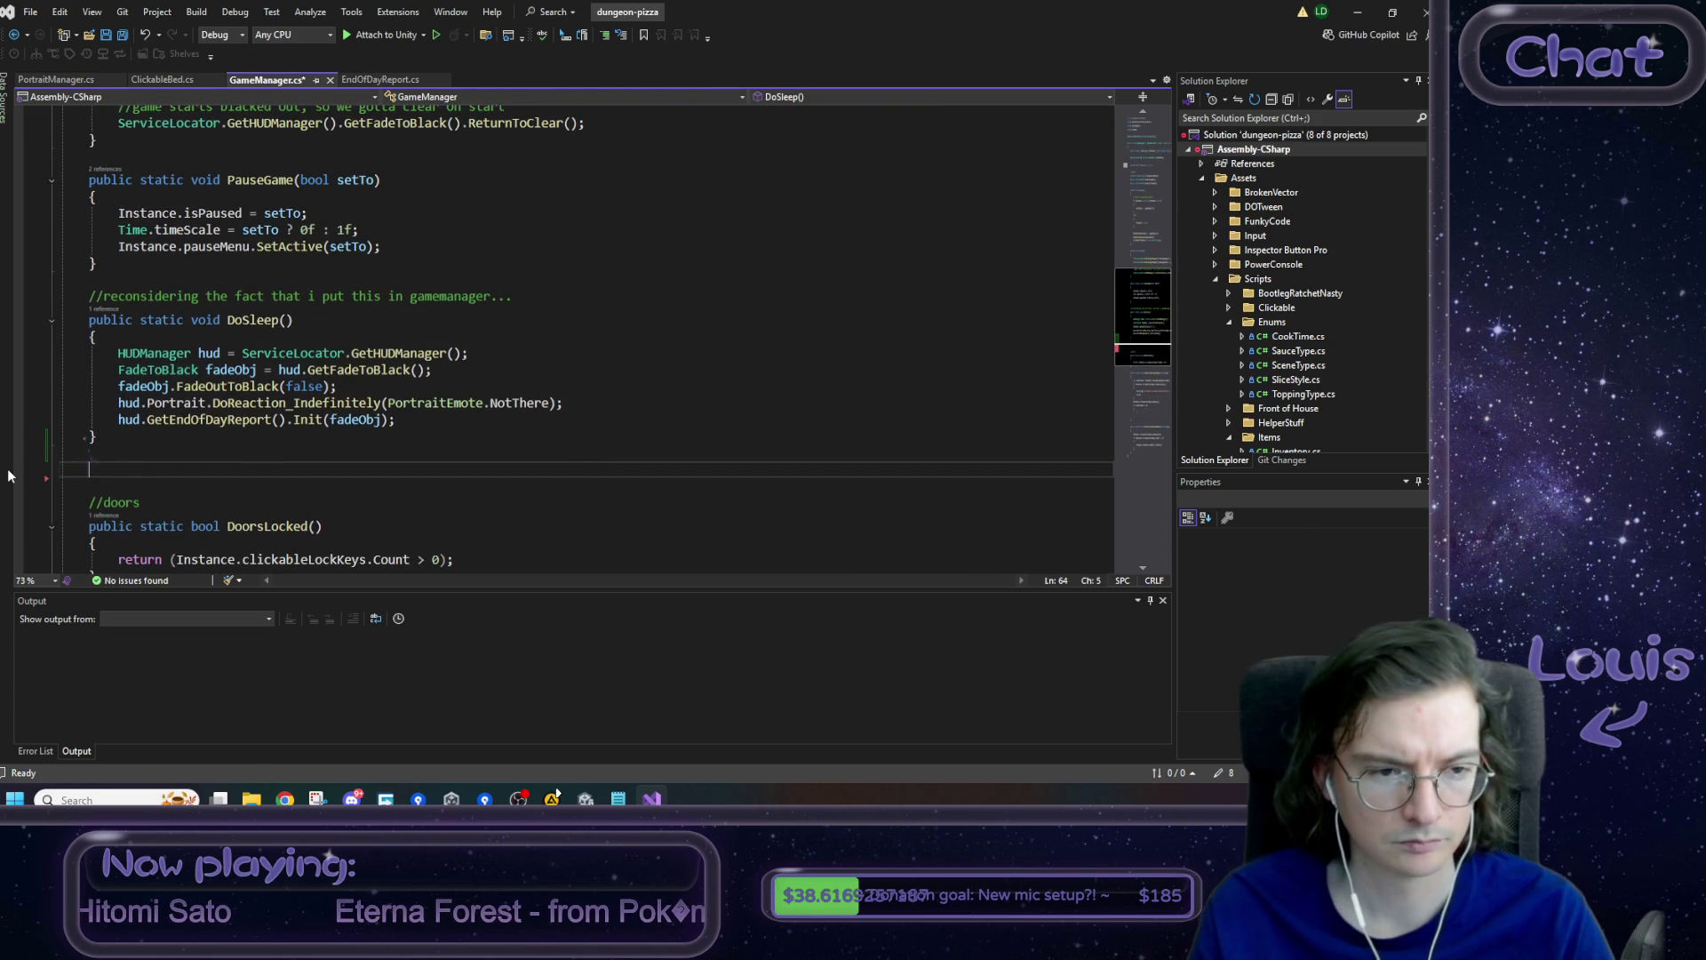
pyautogui.write('public ')
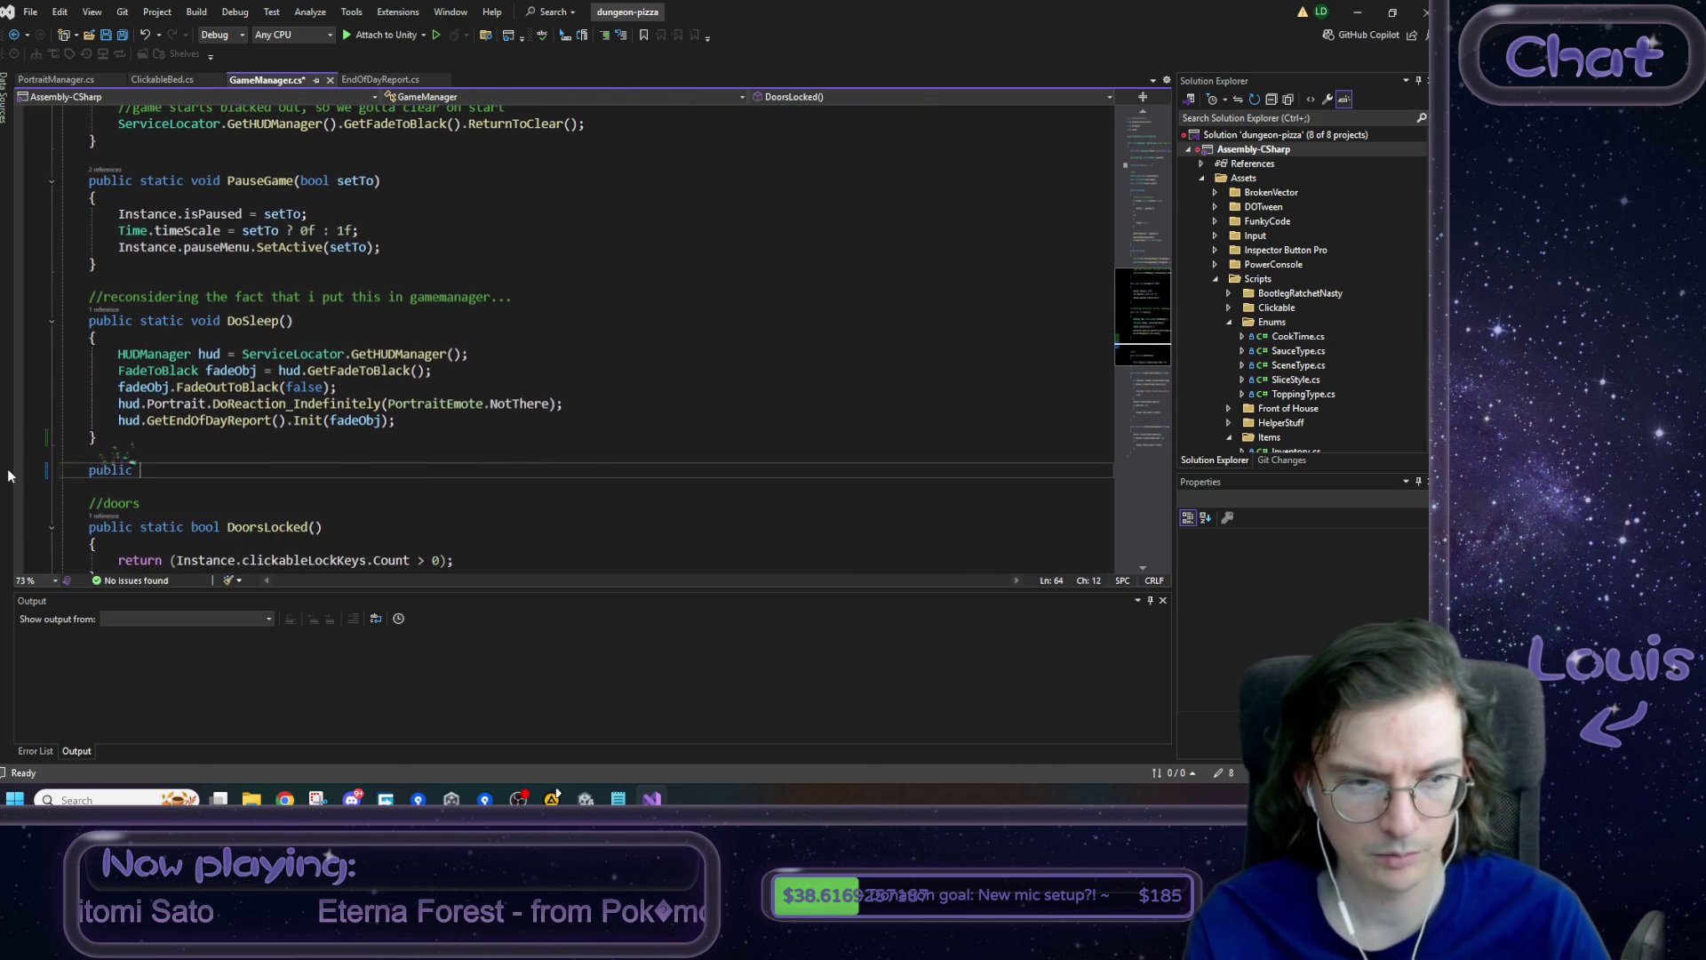
pyautogui.write('static void ')
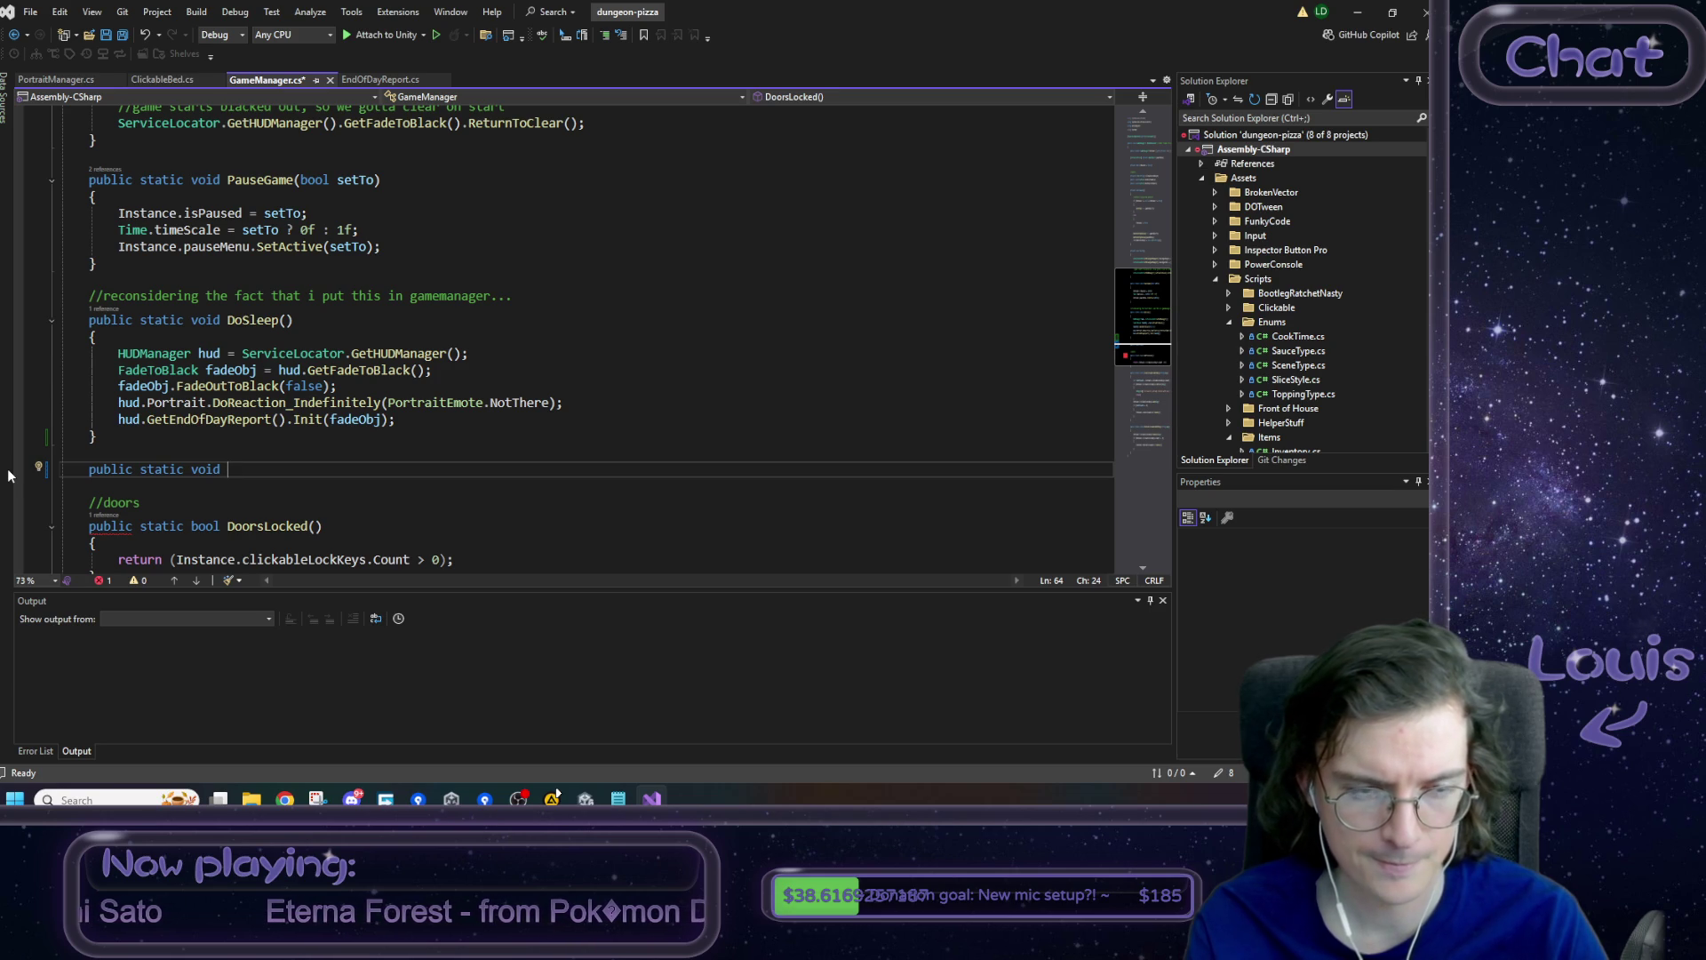
pyautogui.write('End')
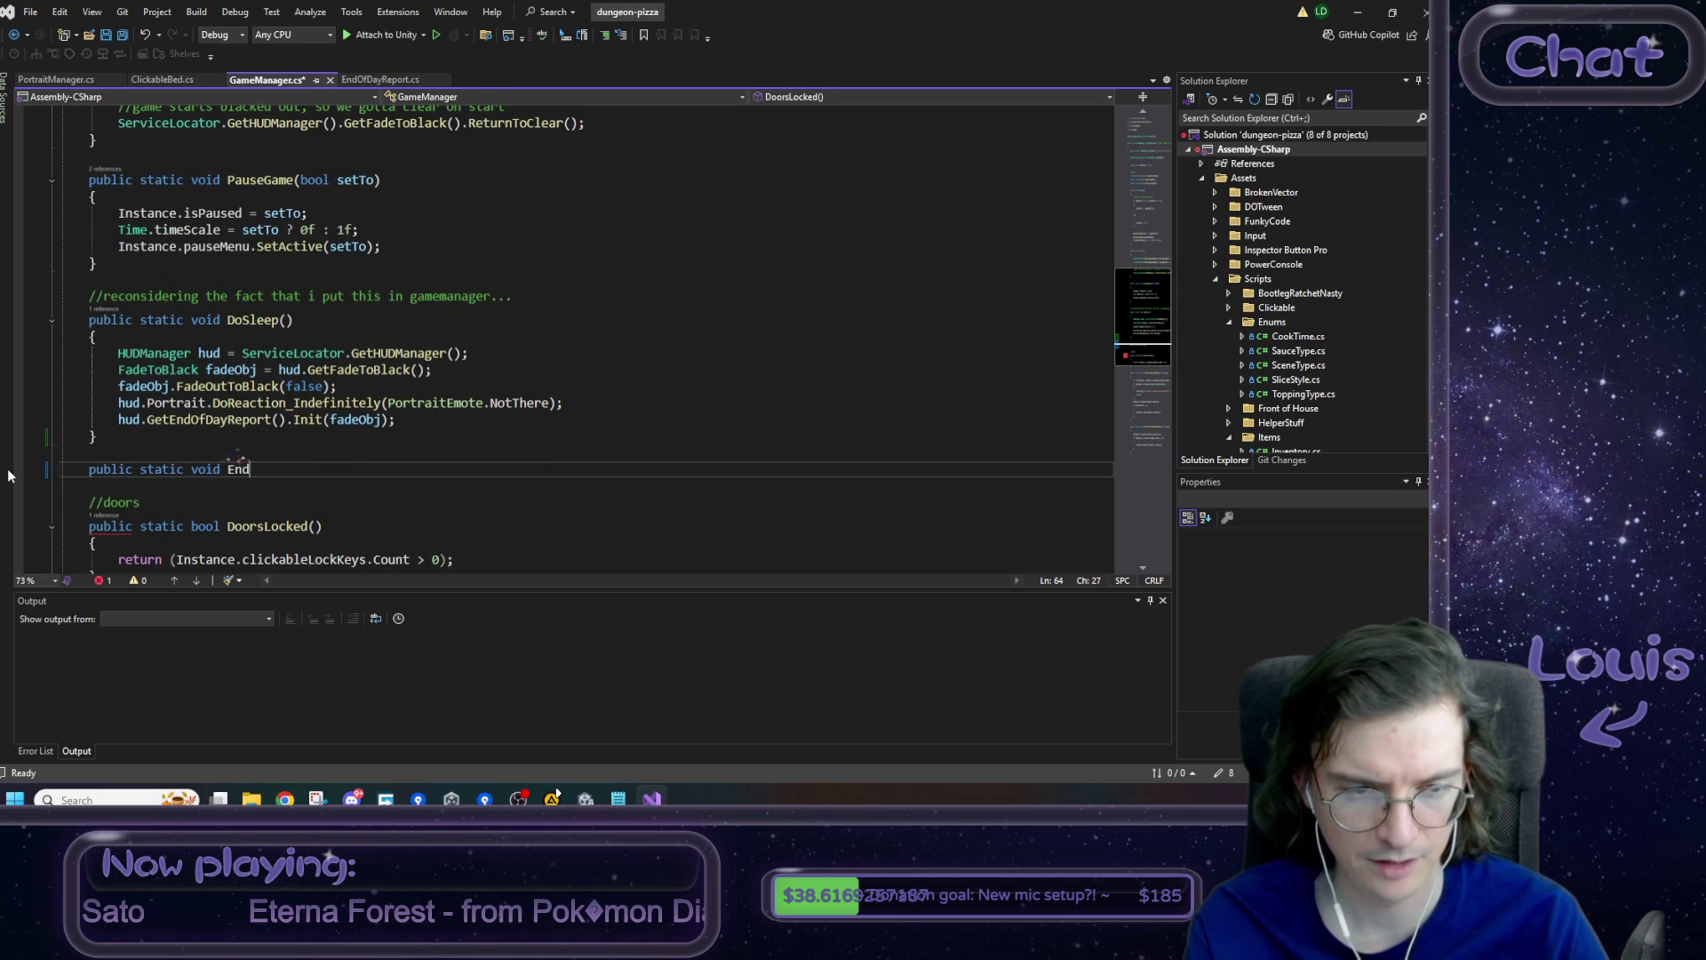
pyautogui.write('OfDay')
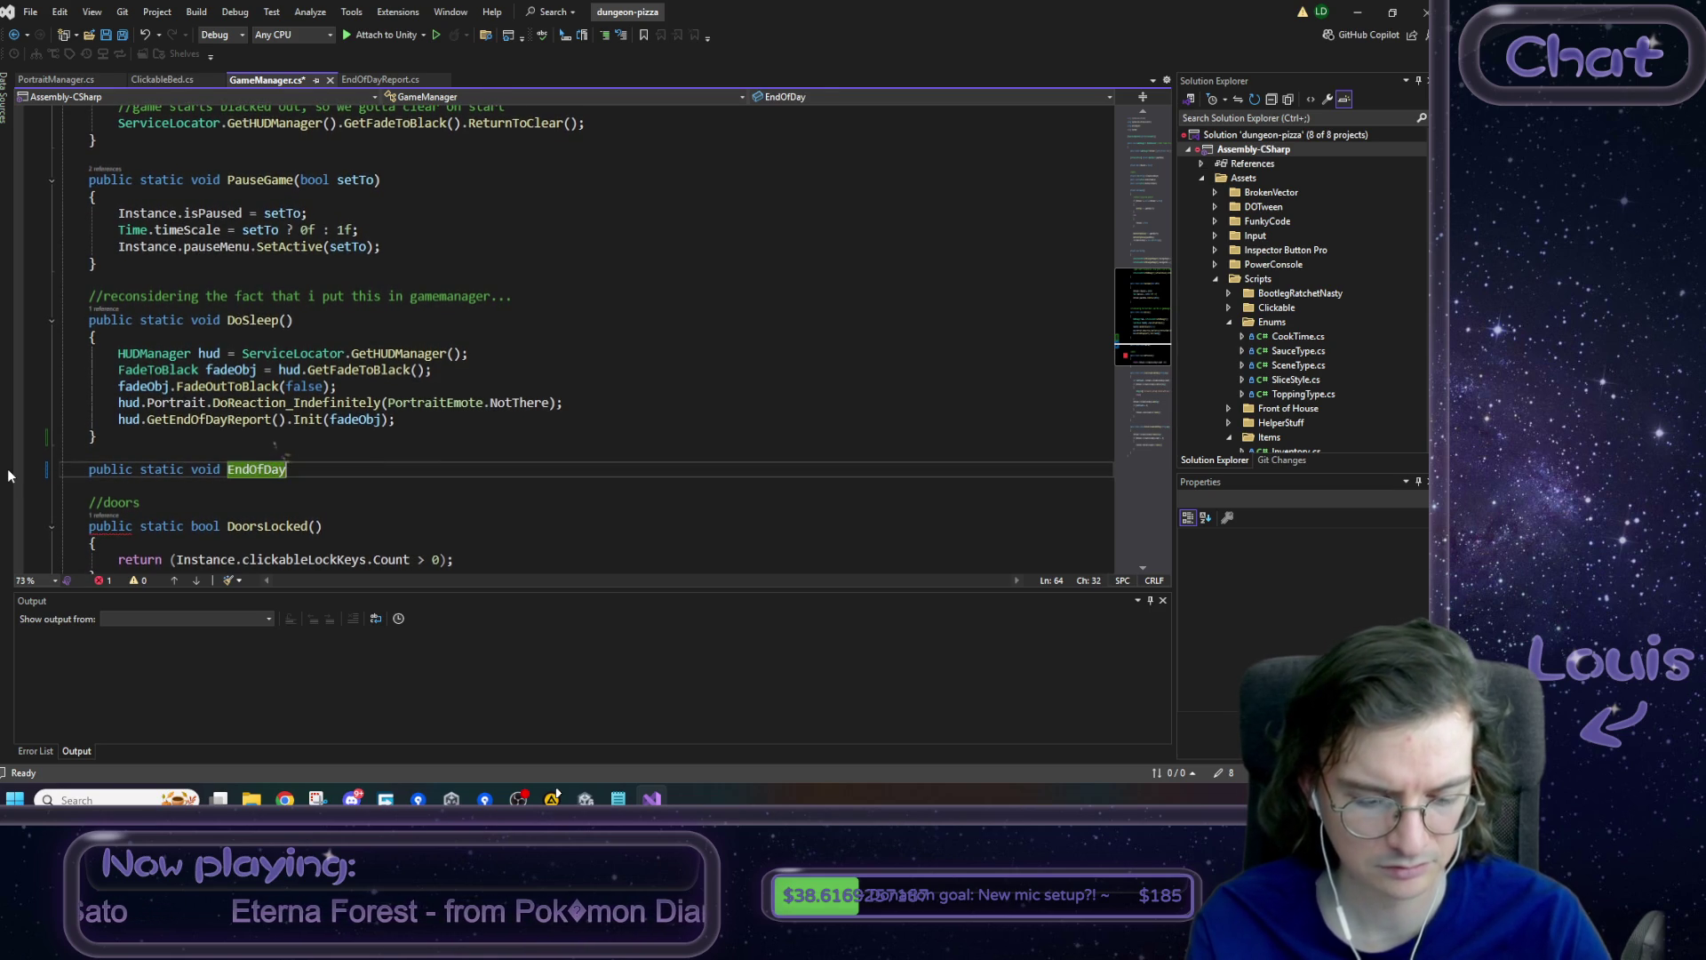
pyautogui.write('ReportComplete')
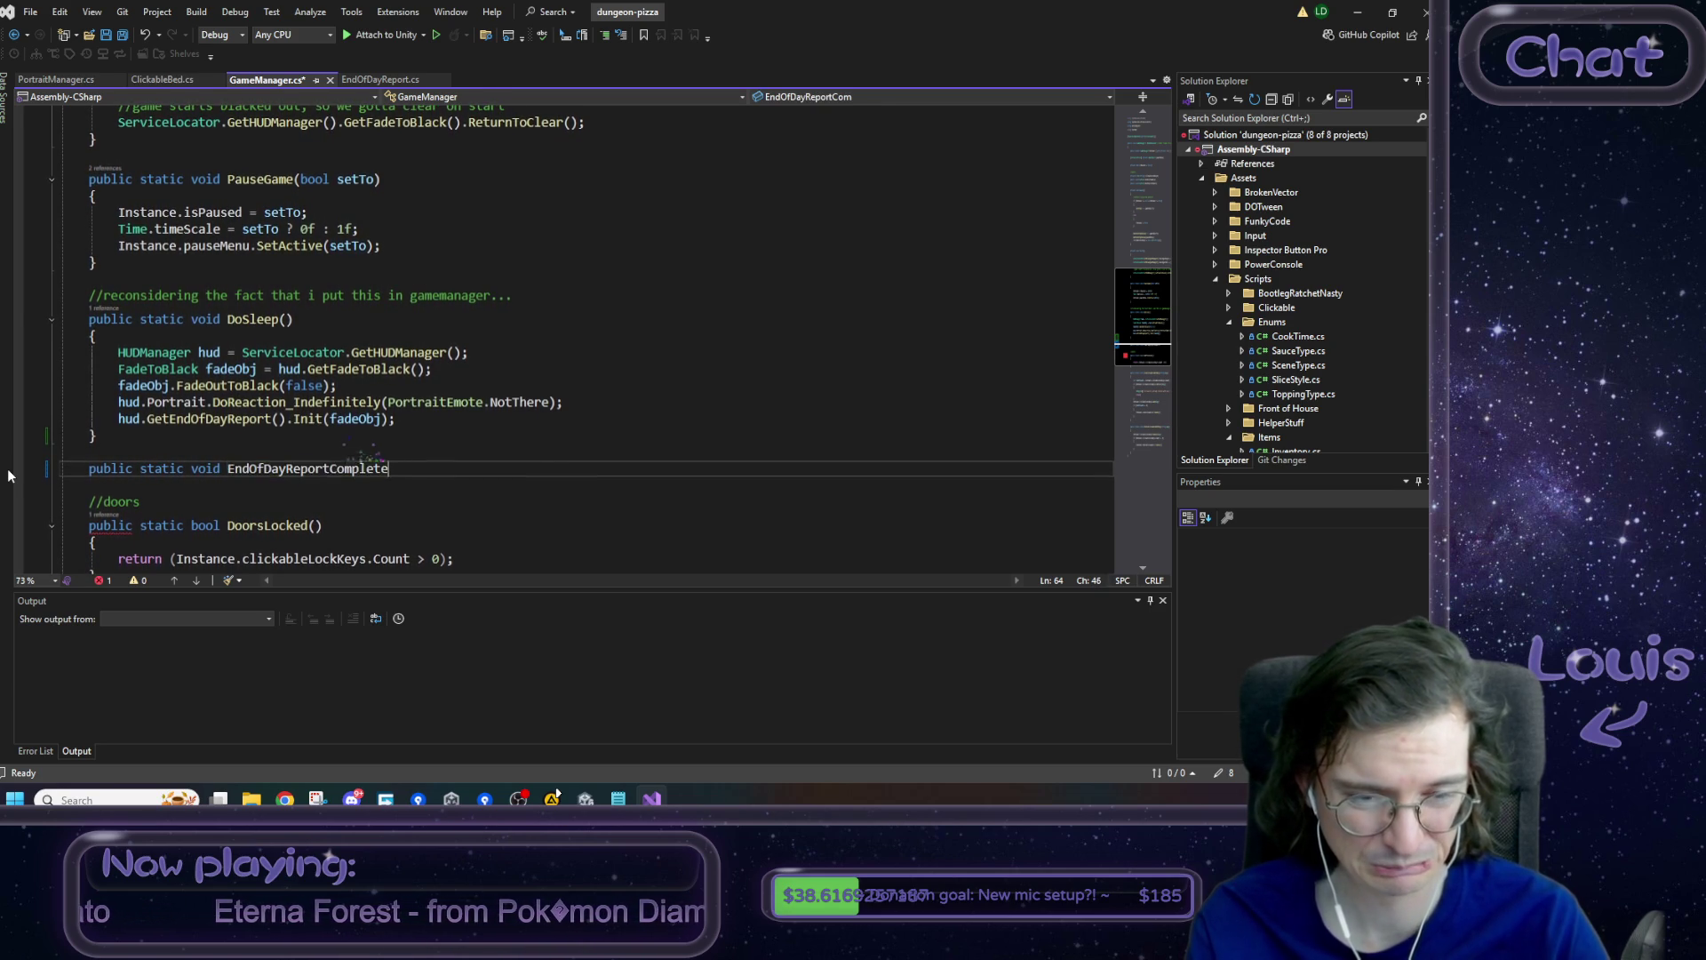
pyautogui.write('() {')
pyautogui.press('Return')
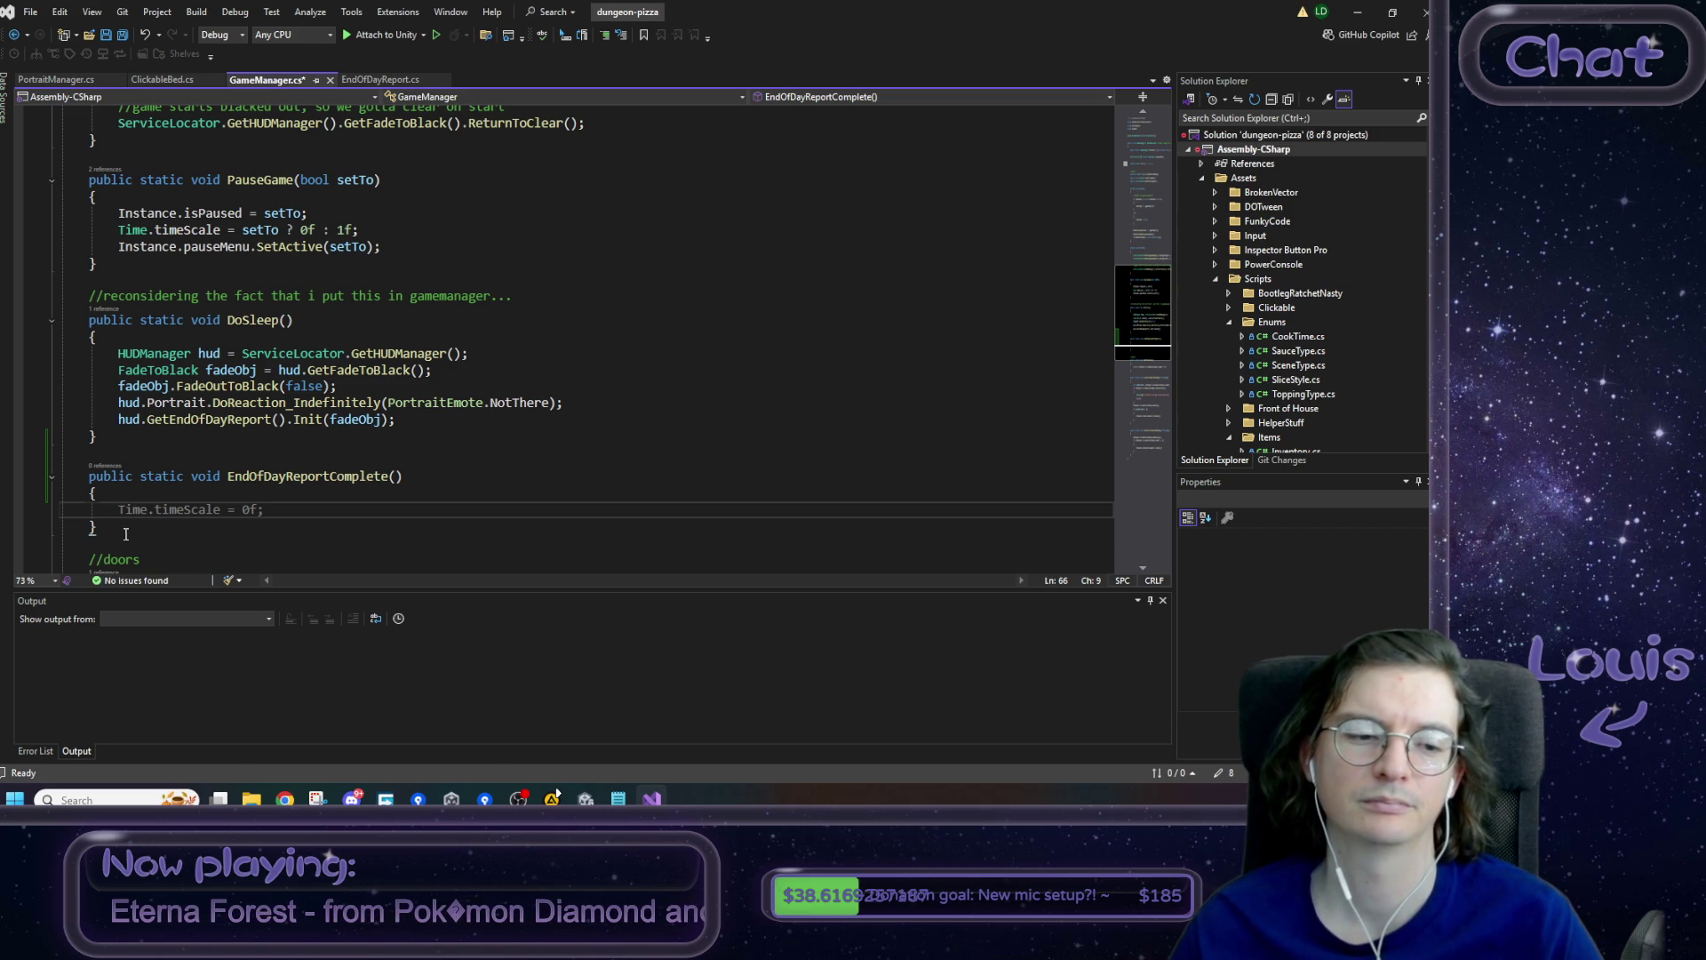
pyautogui.moveTo(127, 534); pyautogui.dragTo(49, 473)
pyautogui.press('Delete')
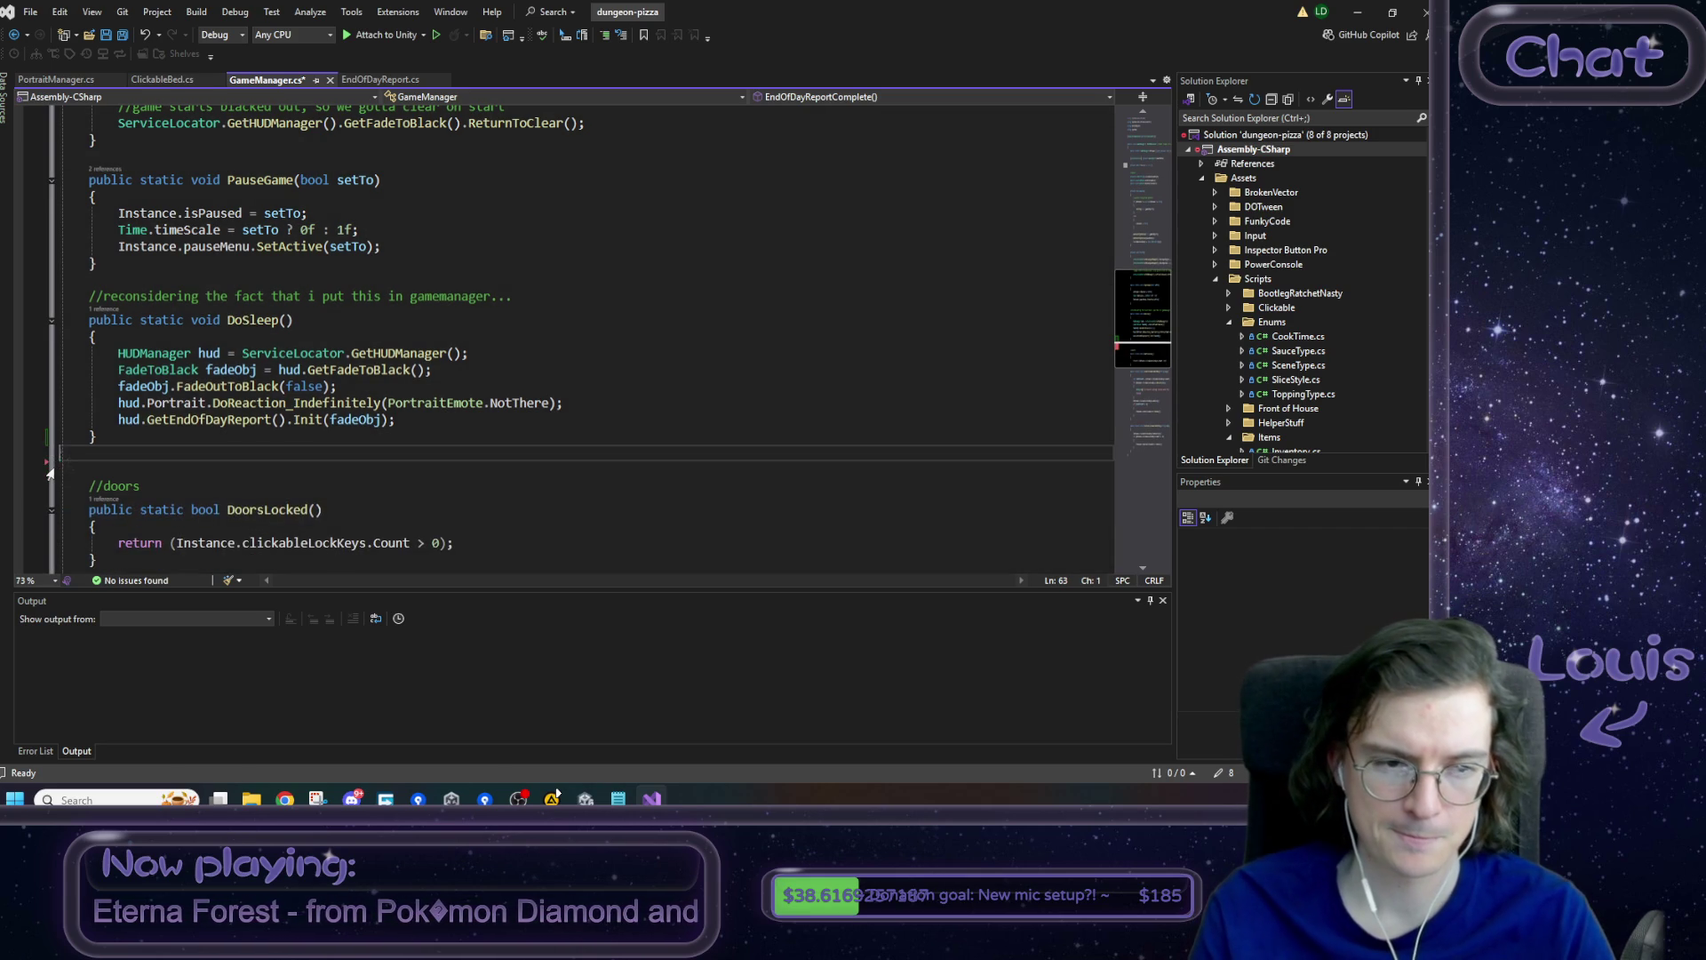
# - Tidy DoSleep, add a second-argument comma to the Init call, and save GameManager.cs
pyautogui.press('BackSpace')
pyautogui.hotkey('ctrl', 's')
pyautogui.click(381, 436)
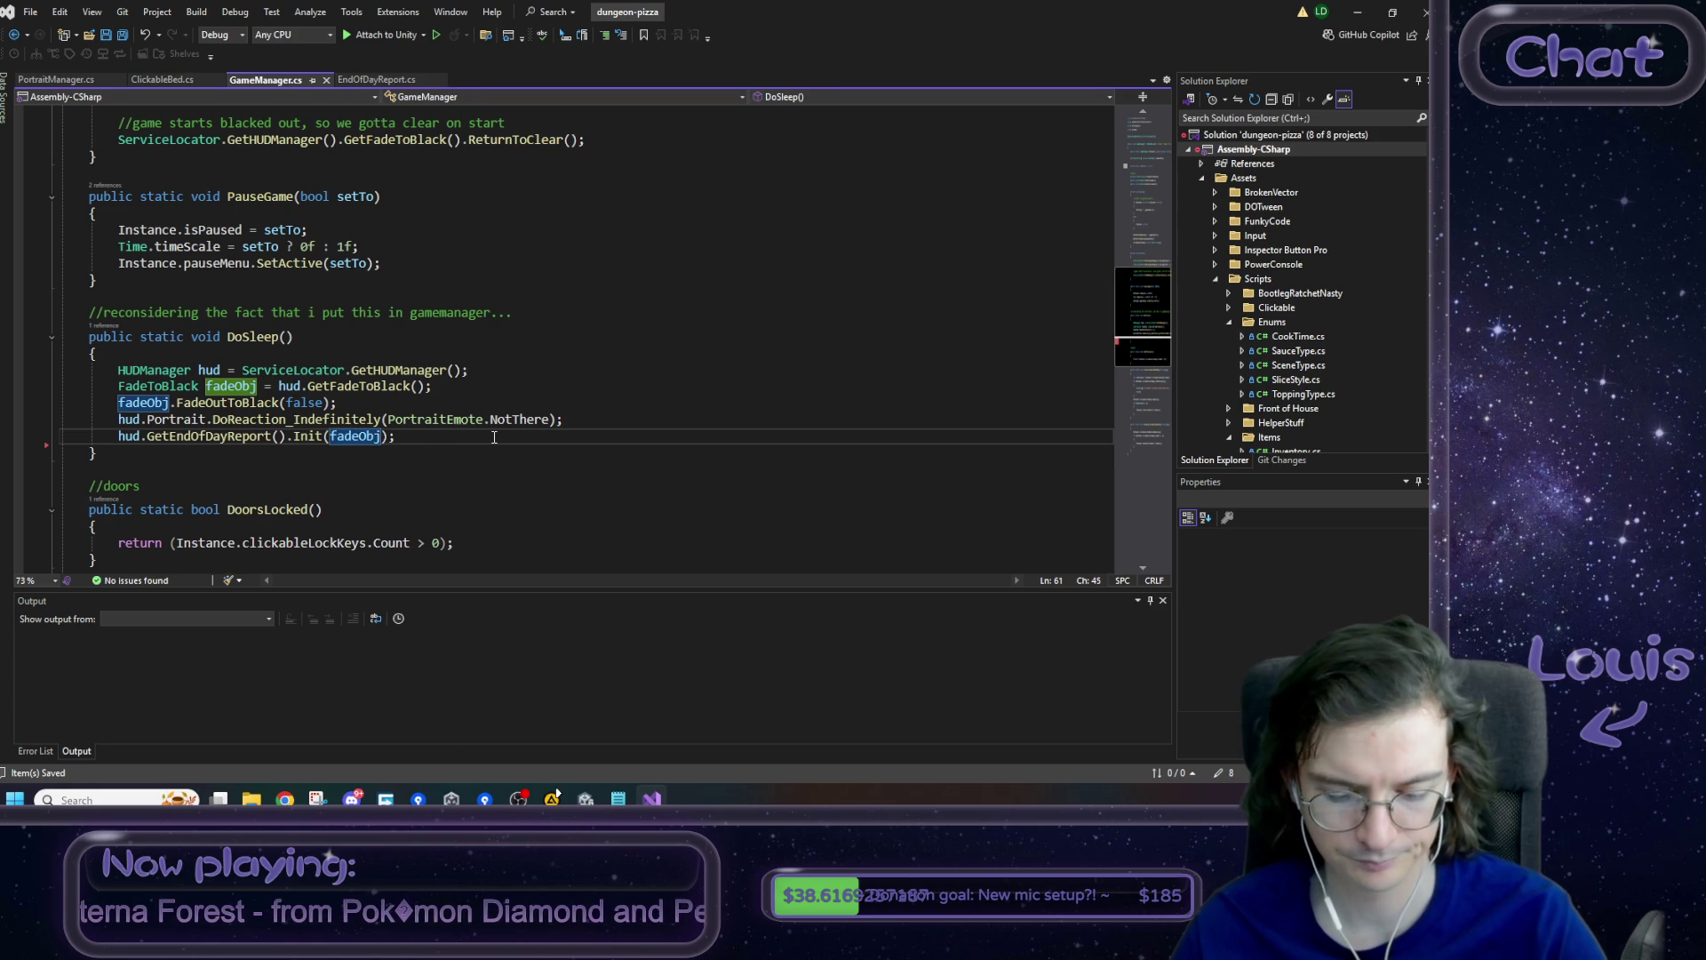
pyautogui.press('Right')
pyautogui.write(',')
pyautogui.hotkey('ctrl', 's')
# - Add an 'Action doOnFinish' parameter to Init's signature in EndOfDayReport.cs
pyautogui.click(382, 82)
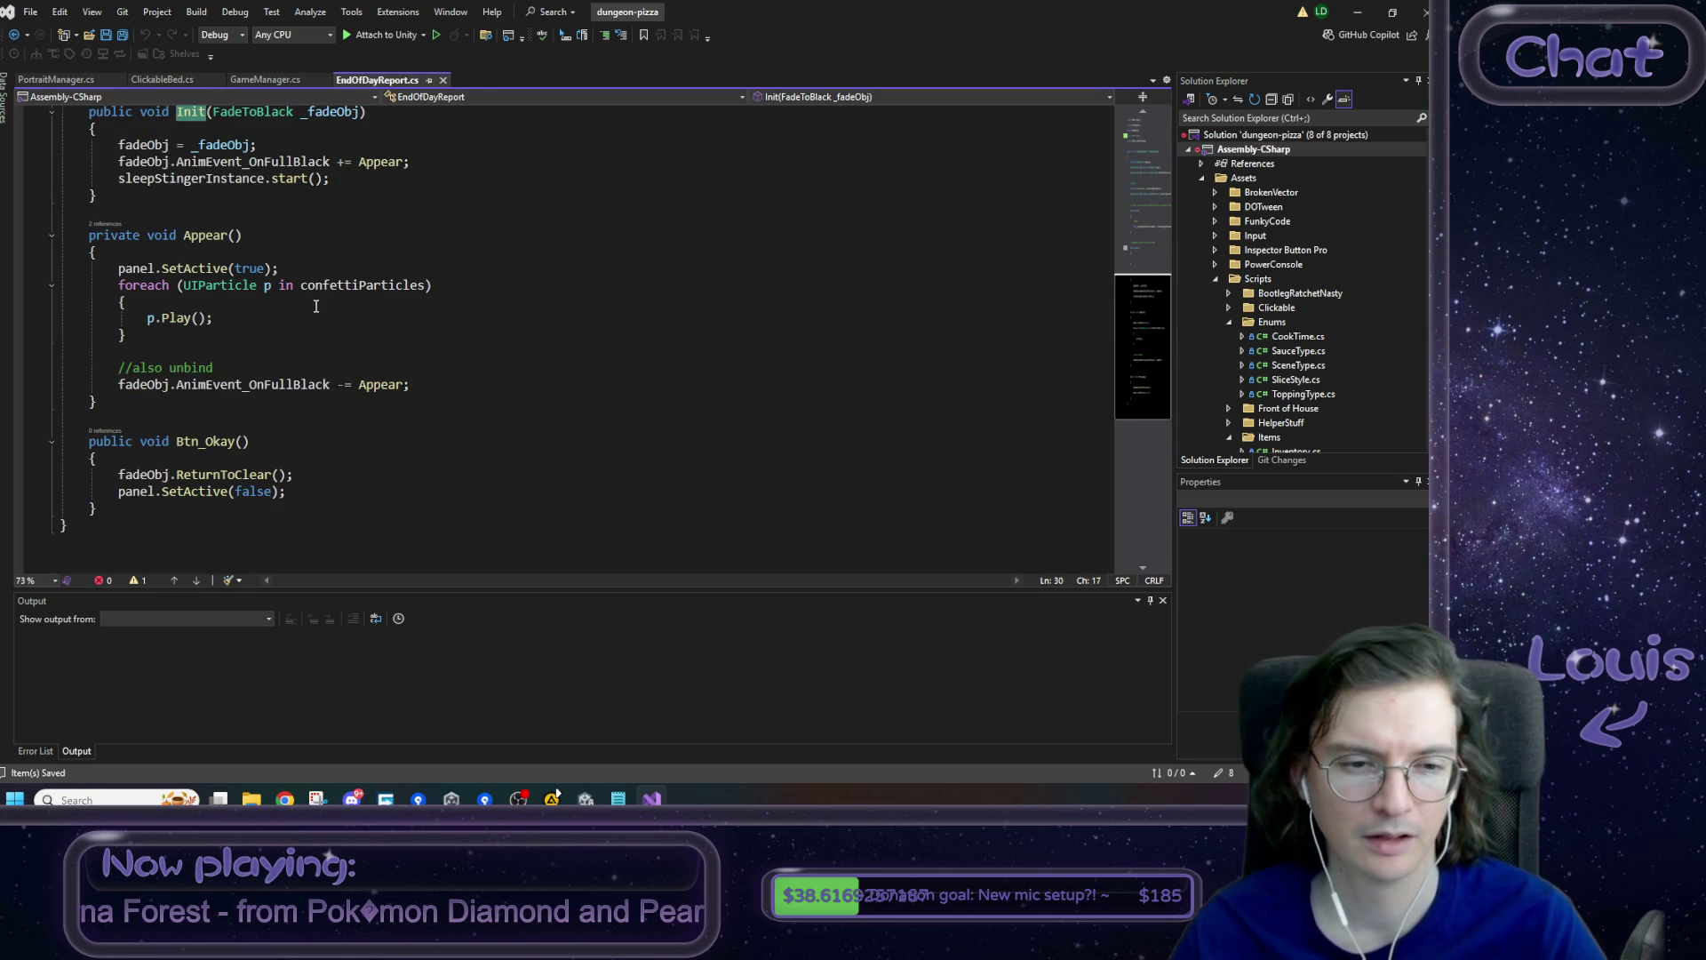
pyautogui.click(358, 311)
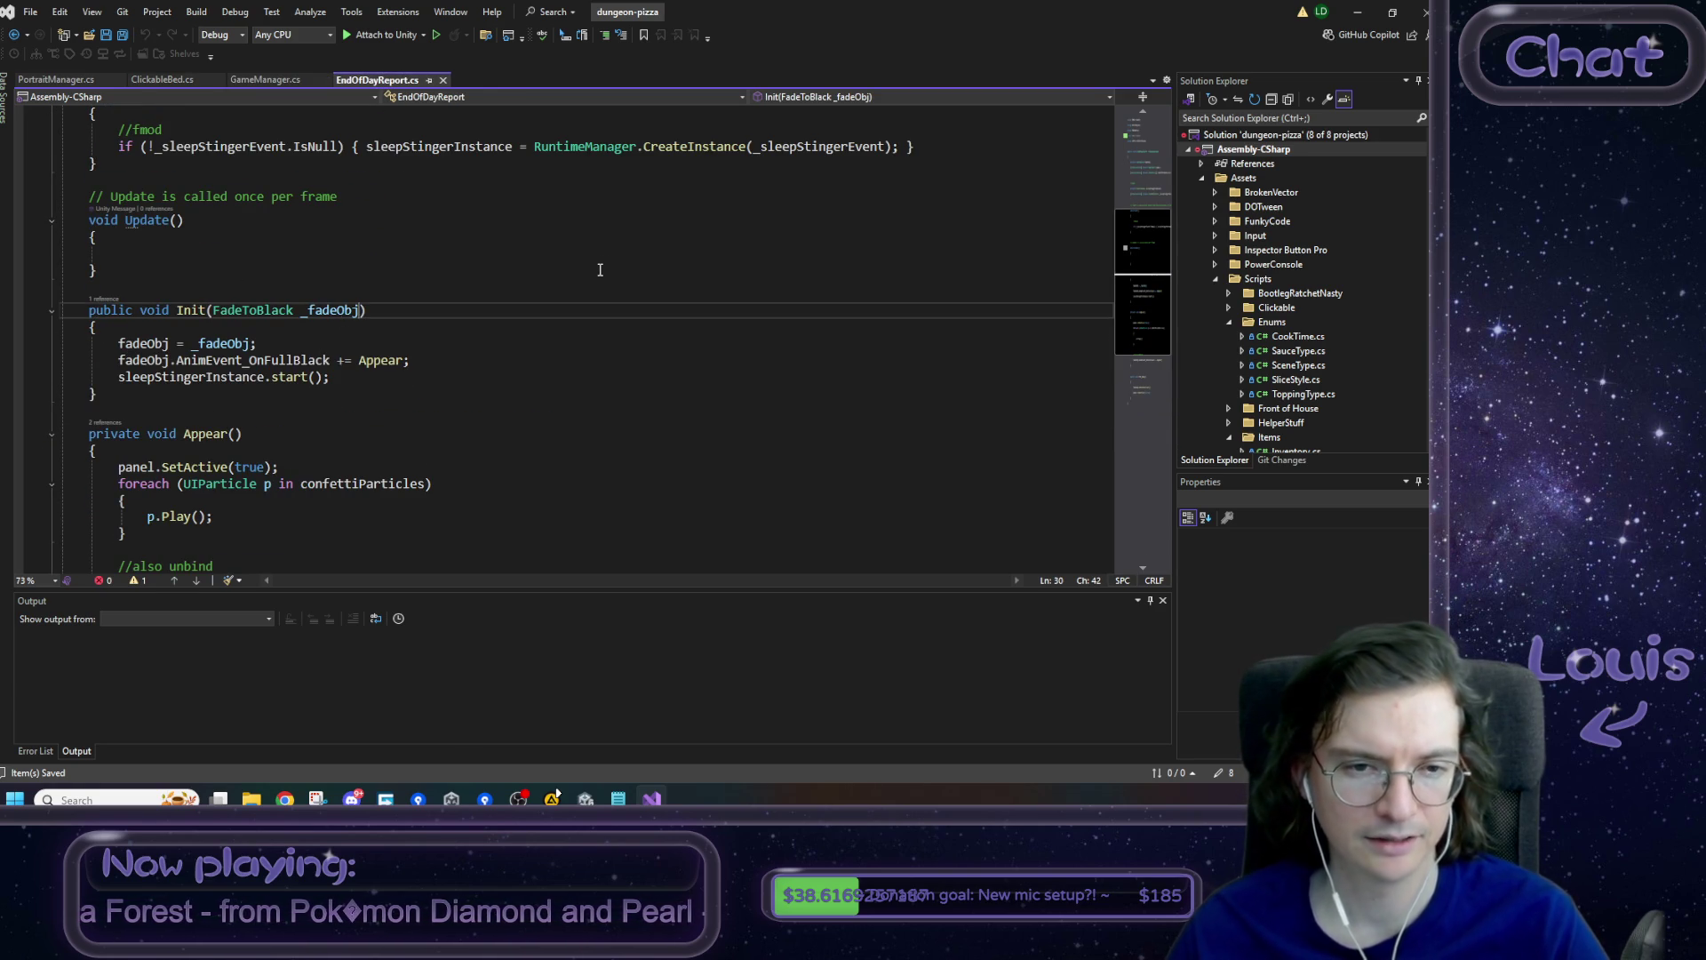
pyautogui.write(', Action')
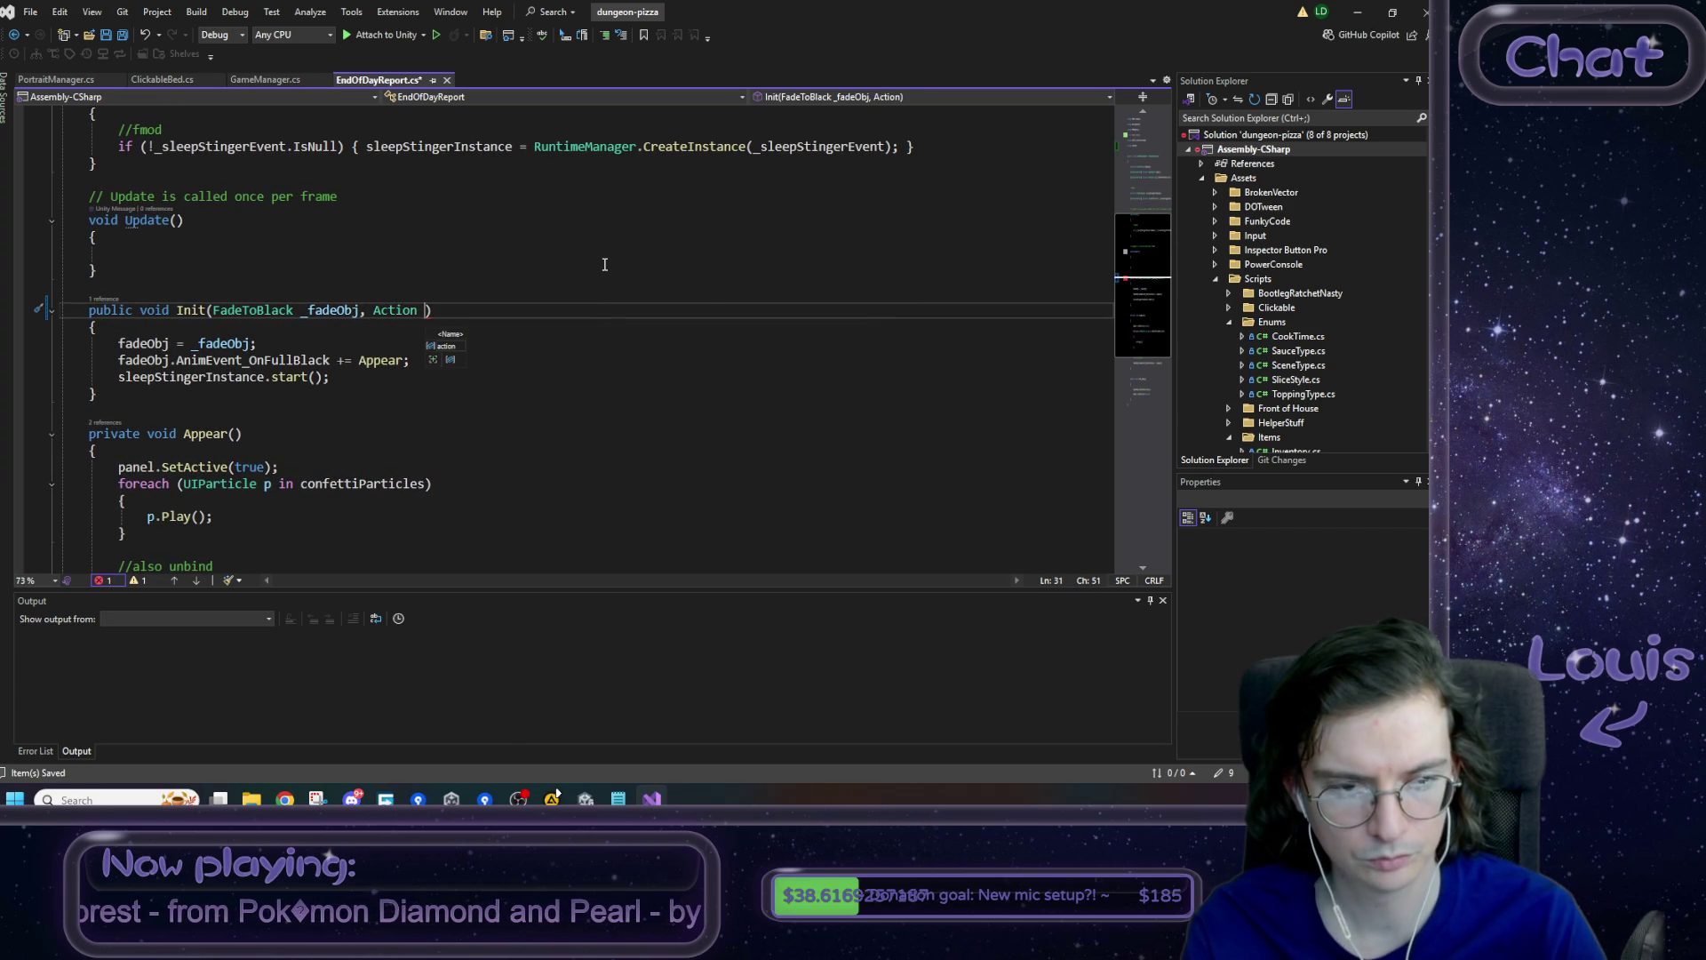
pyautogui.write('DoOn')
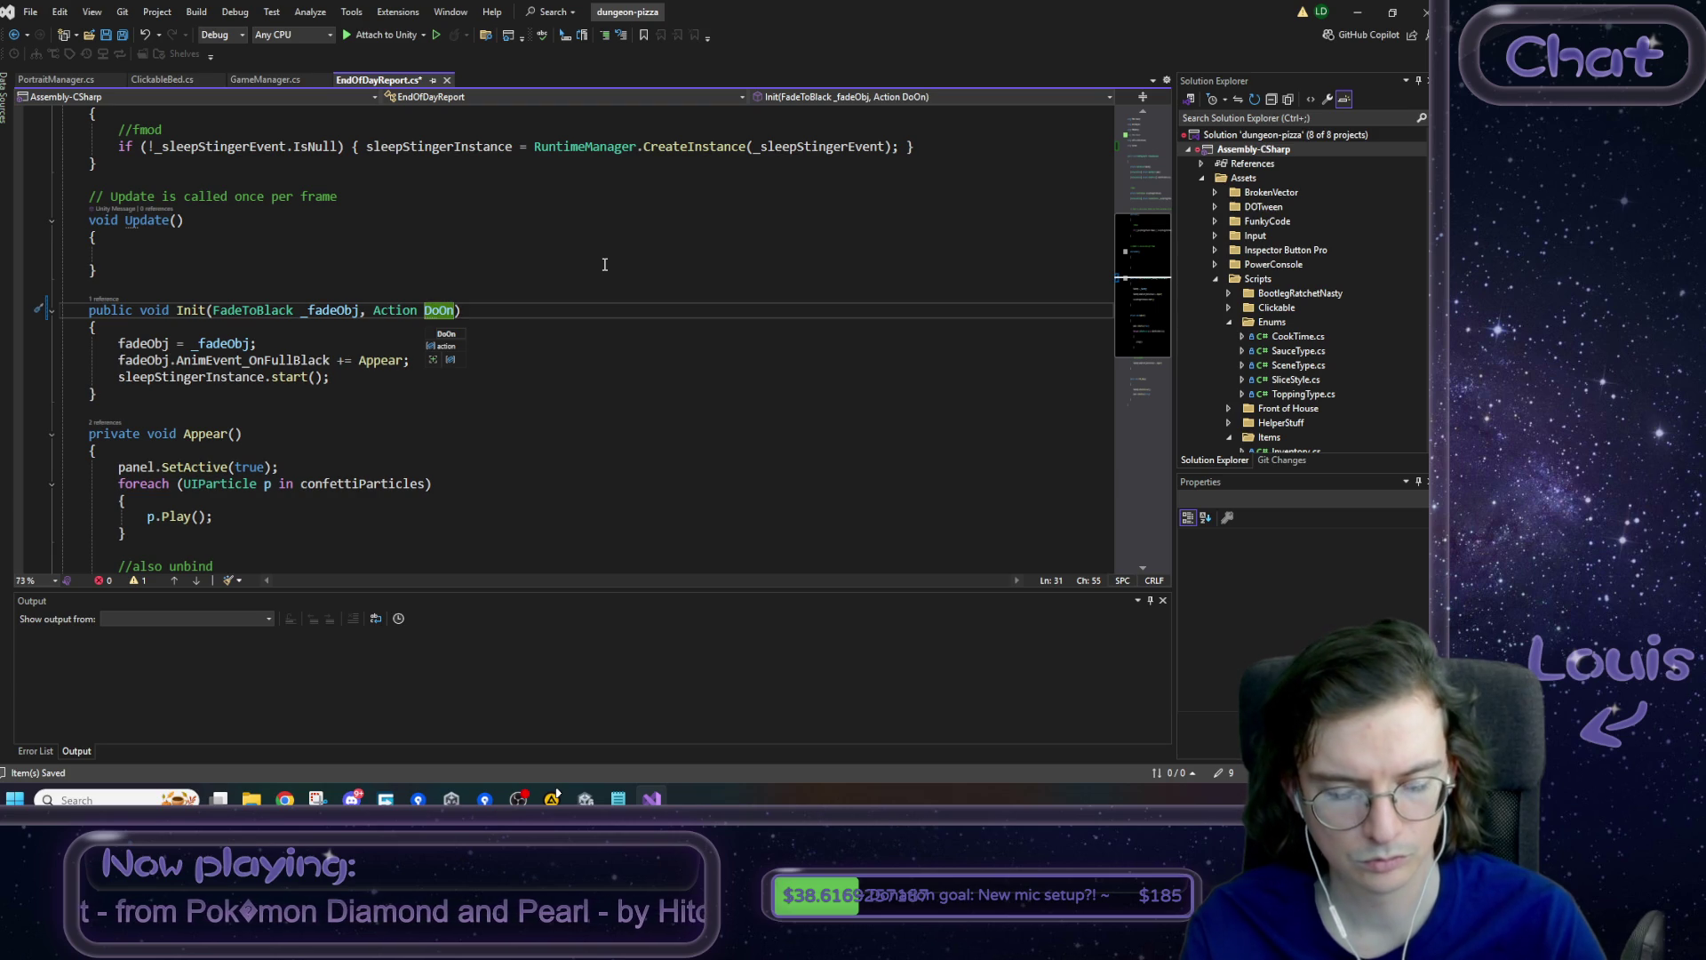
pyautogui.write('Finish')
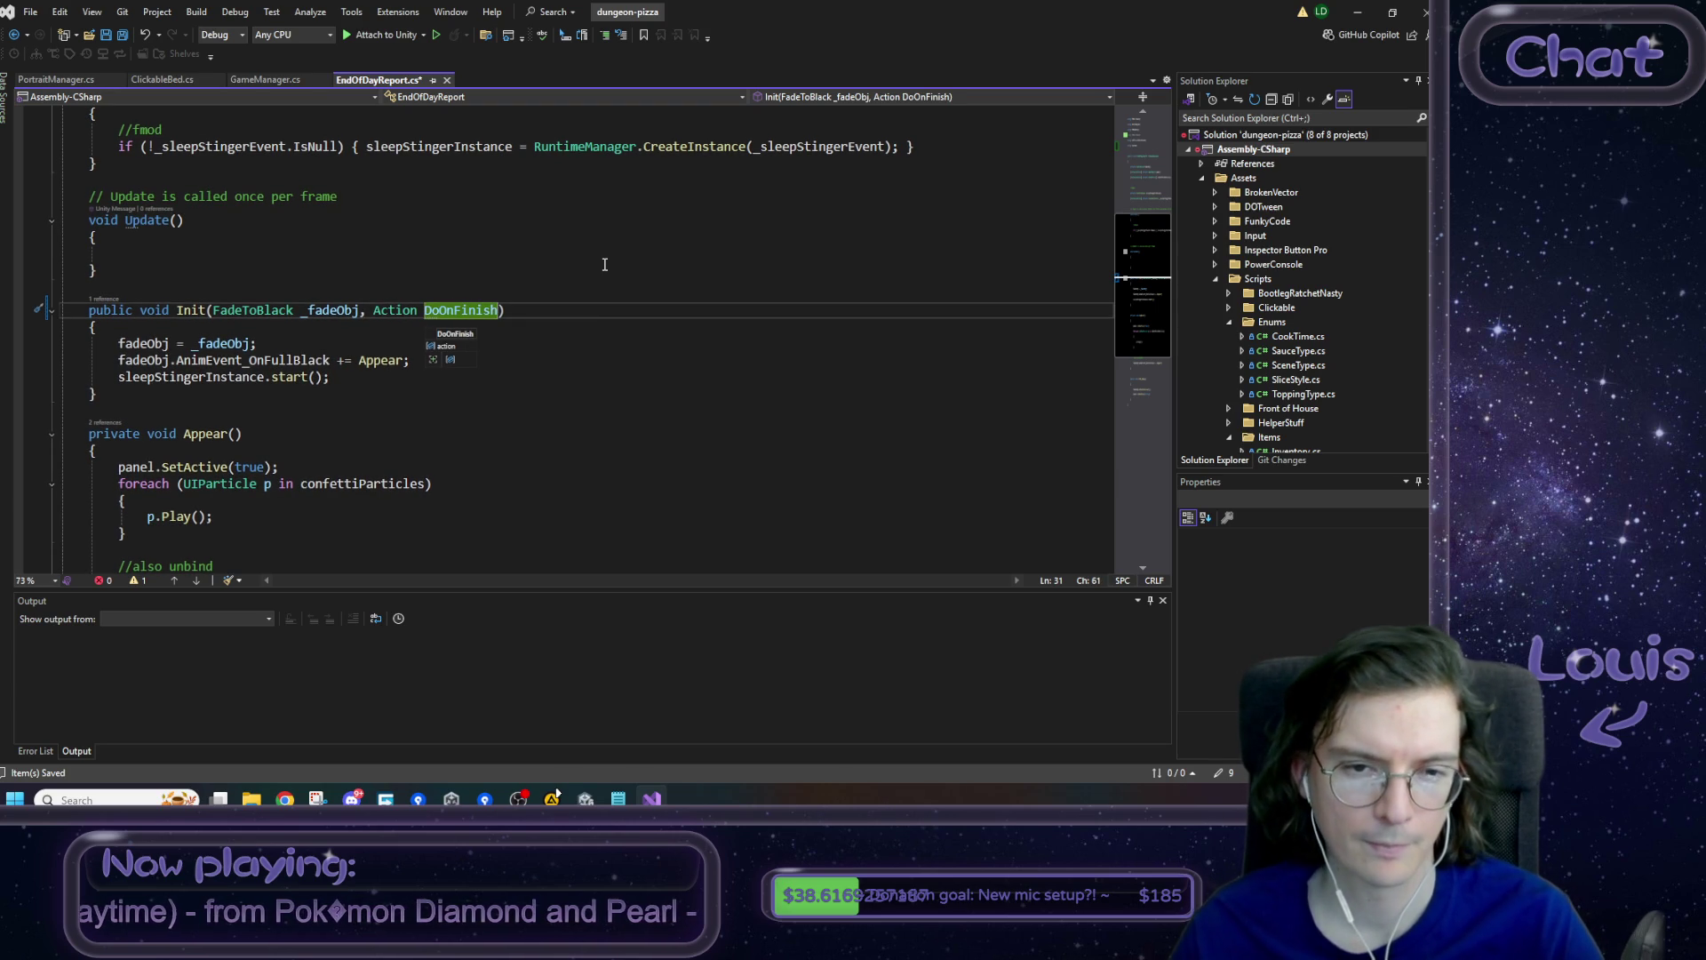
pyautogui.click(605, 264)
pyautogui.scroll(2, 550, 334)
pyautogui.doubleClick(435, 410)
pyautogui.write('doOnFinish')
pyautogui.click(497, 388)
pyautogui.moveTo(428, 414)
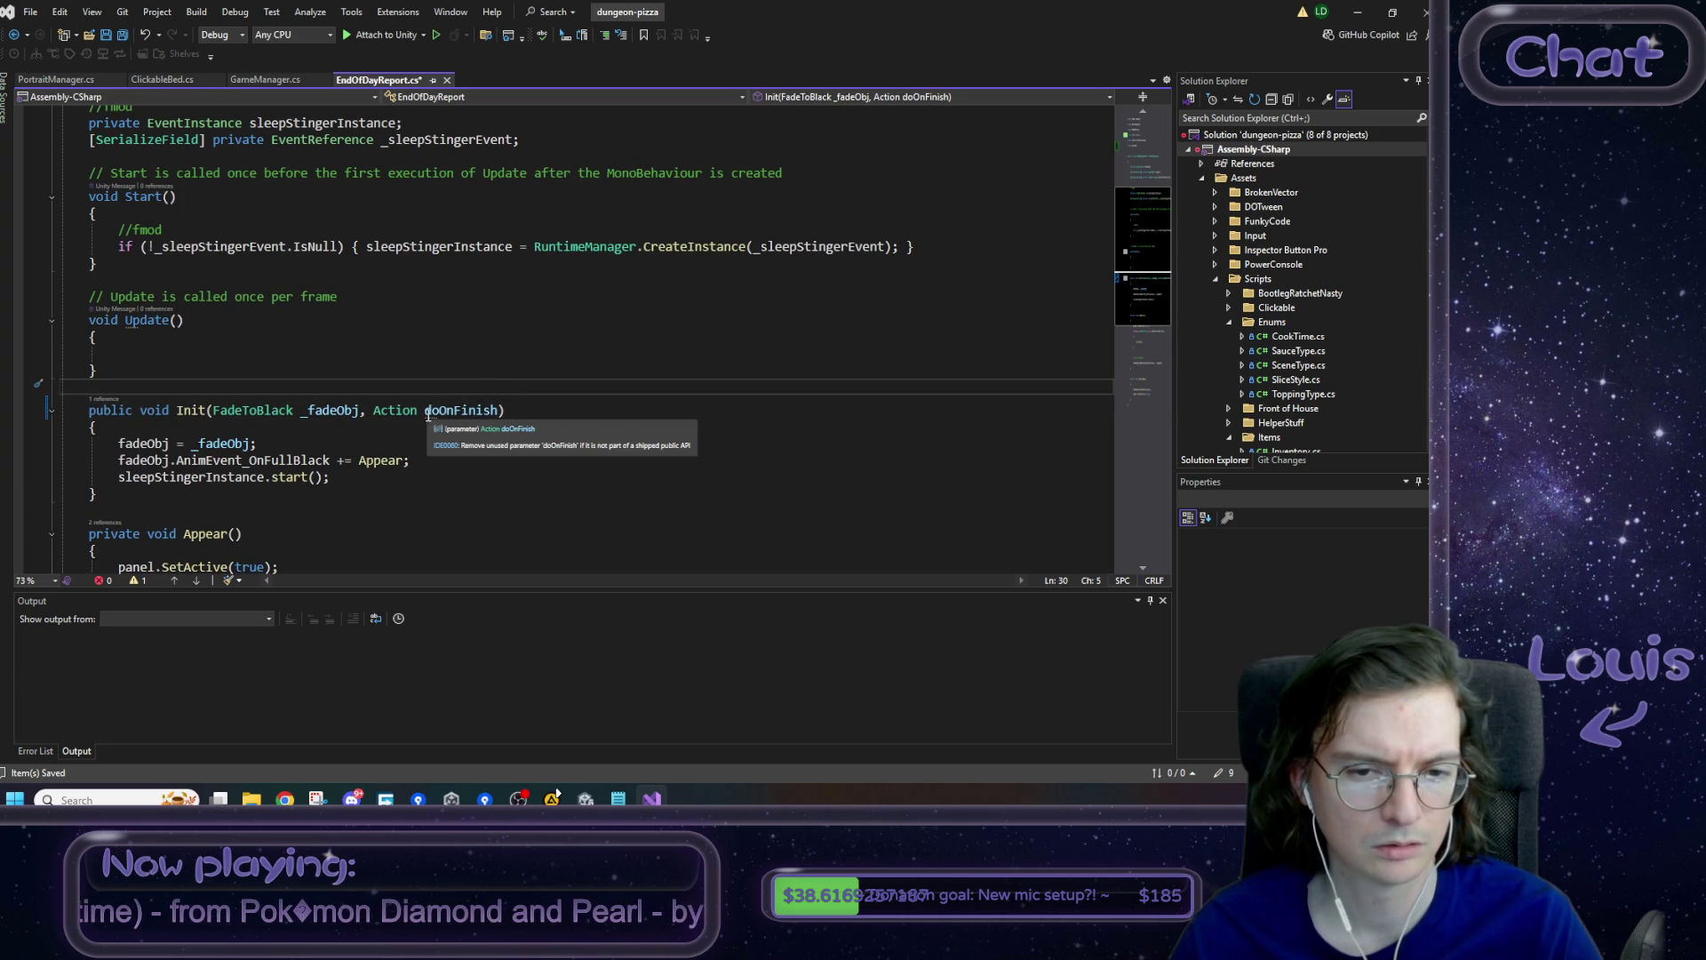
# - Scroll through EndOfDayReport.cs to the class field declarations
pyautogui.scroll(5, 296, 384)
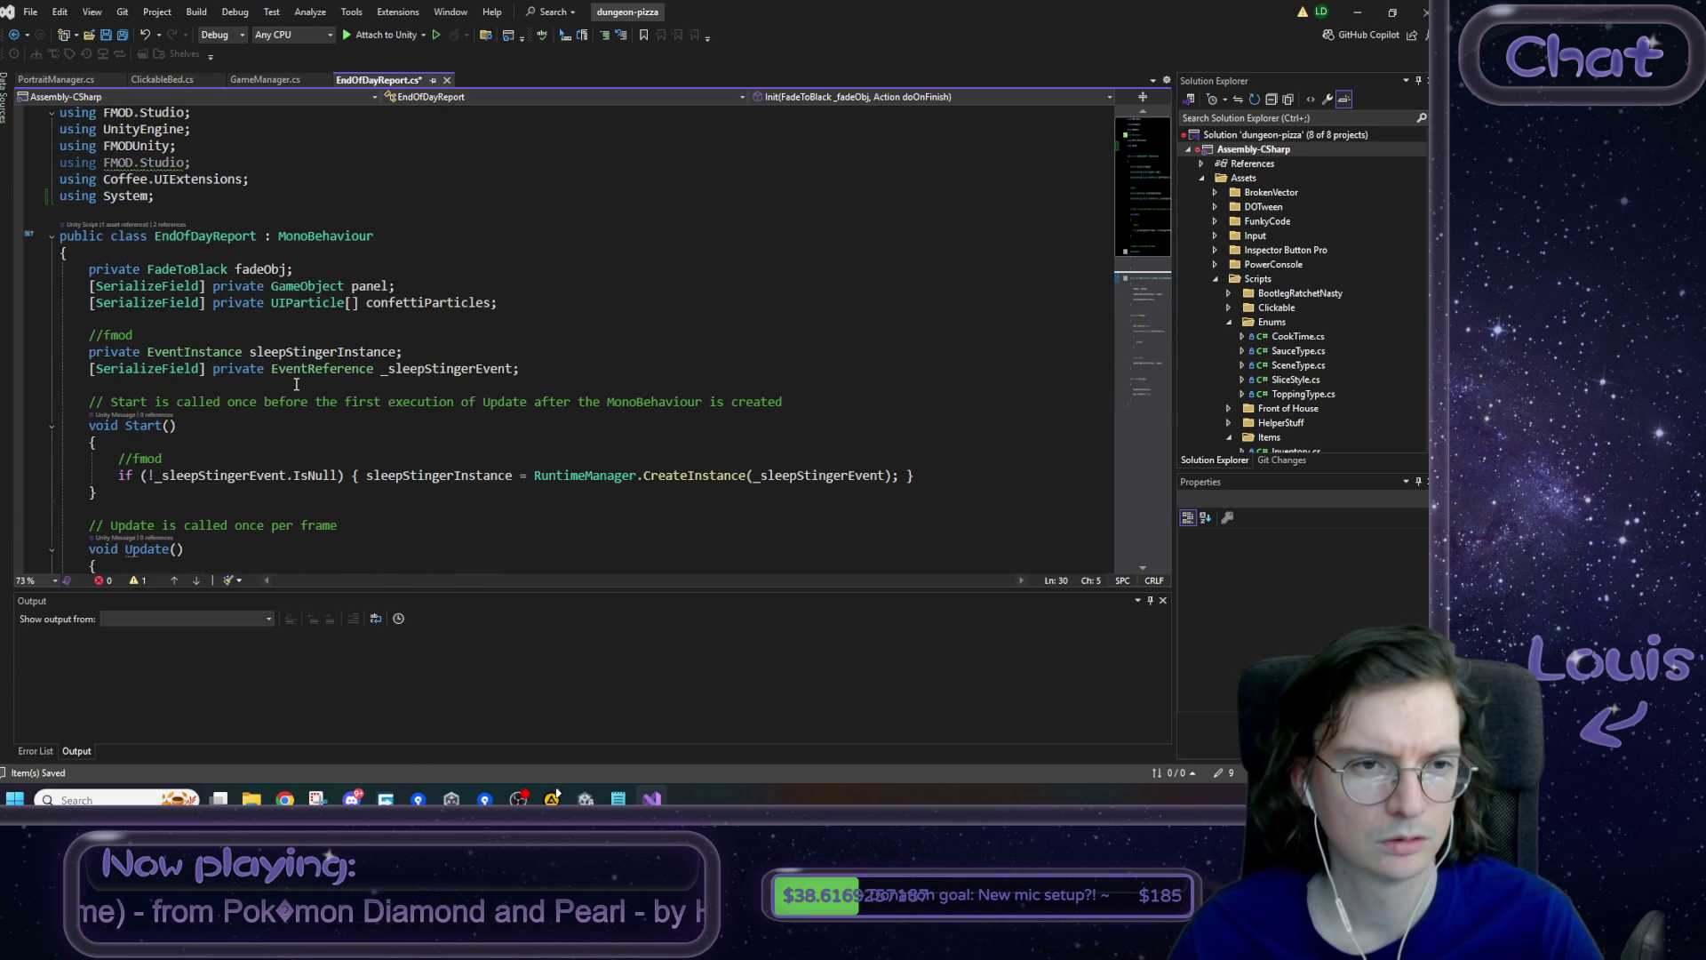
pyautogui.scroll(-4, 296, 384)
pyautogui.scroll(4, 294, 381)
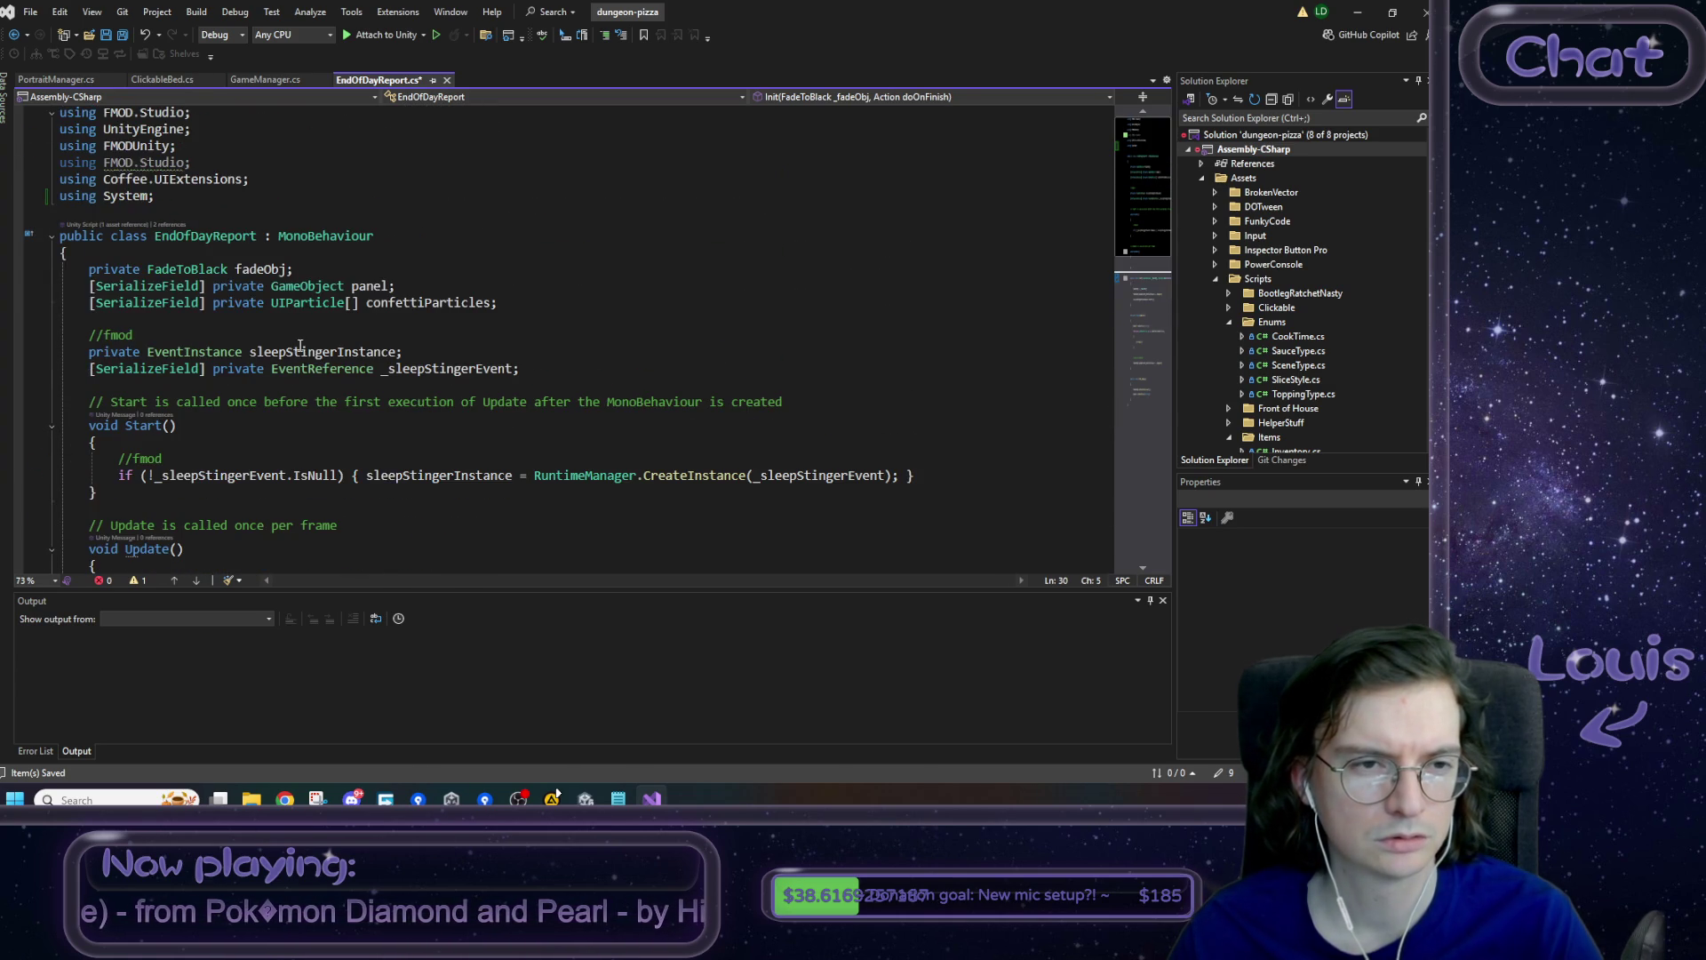
pyautogui.click(135, 174)
pyautogui.scroll(-4, 326, 300)
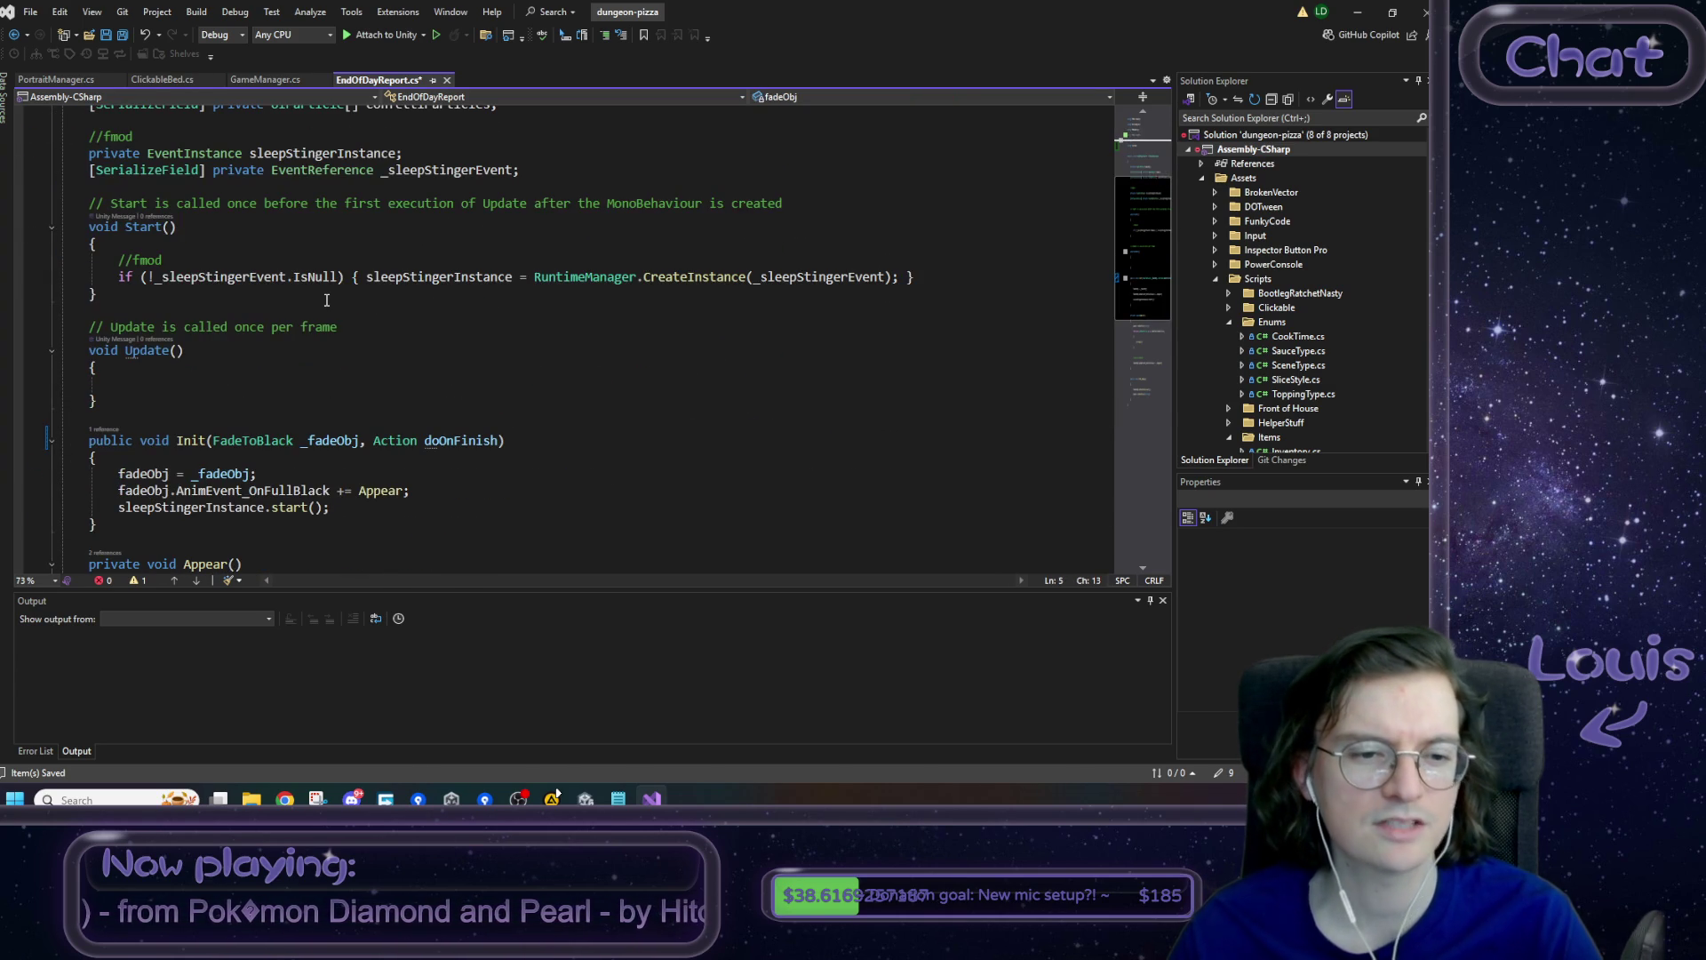
pyautogui.scroll(-3, 289, 286)
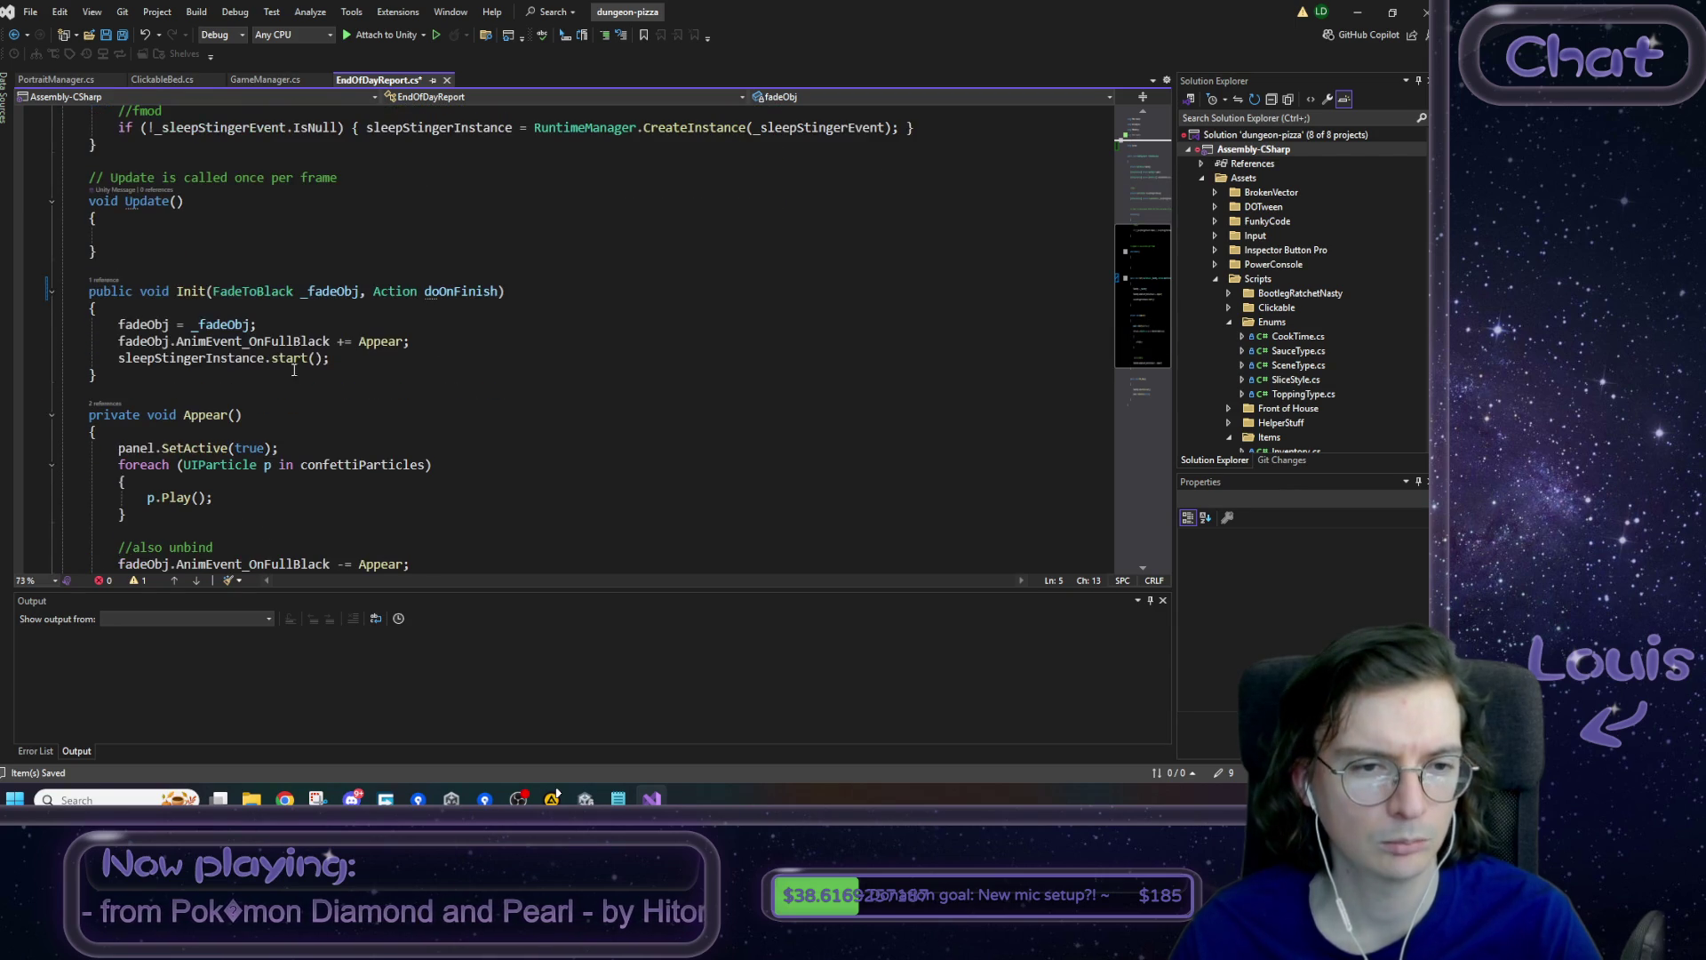
pyautogui.scroll(-2, 301, 368)
pyautogui.scroll(3, 368, 349)
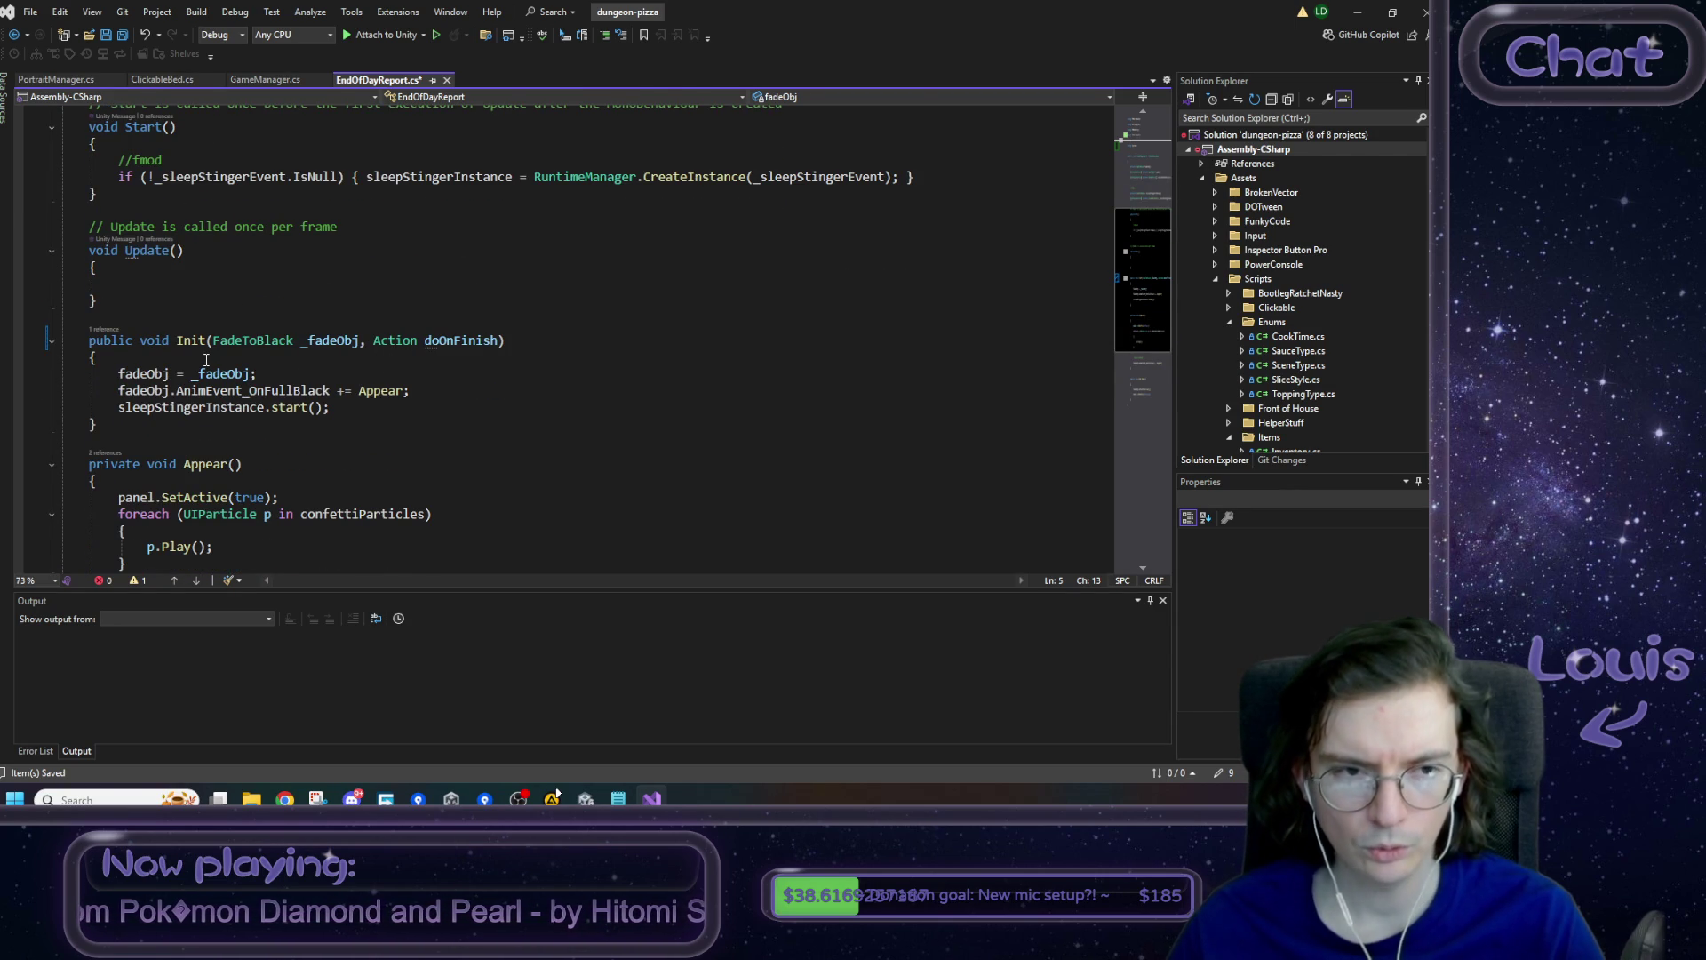
pyautogui.scroll(4, 206, 359)
pyautogui.click(533, 270)
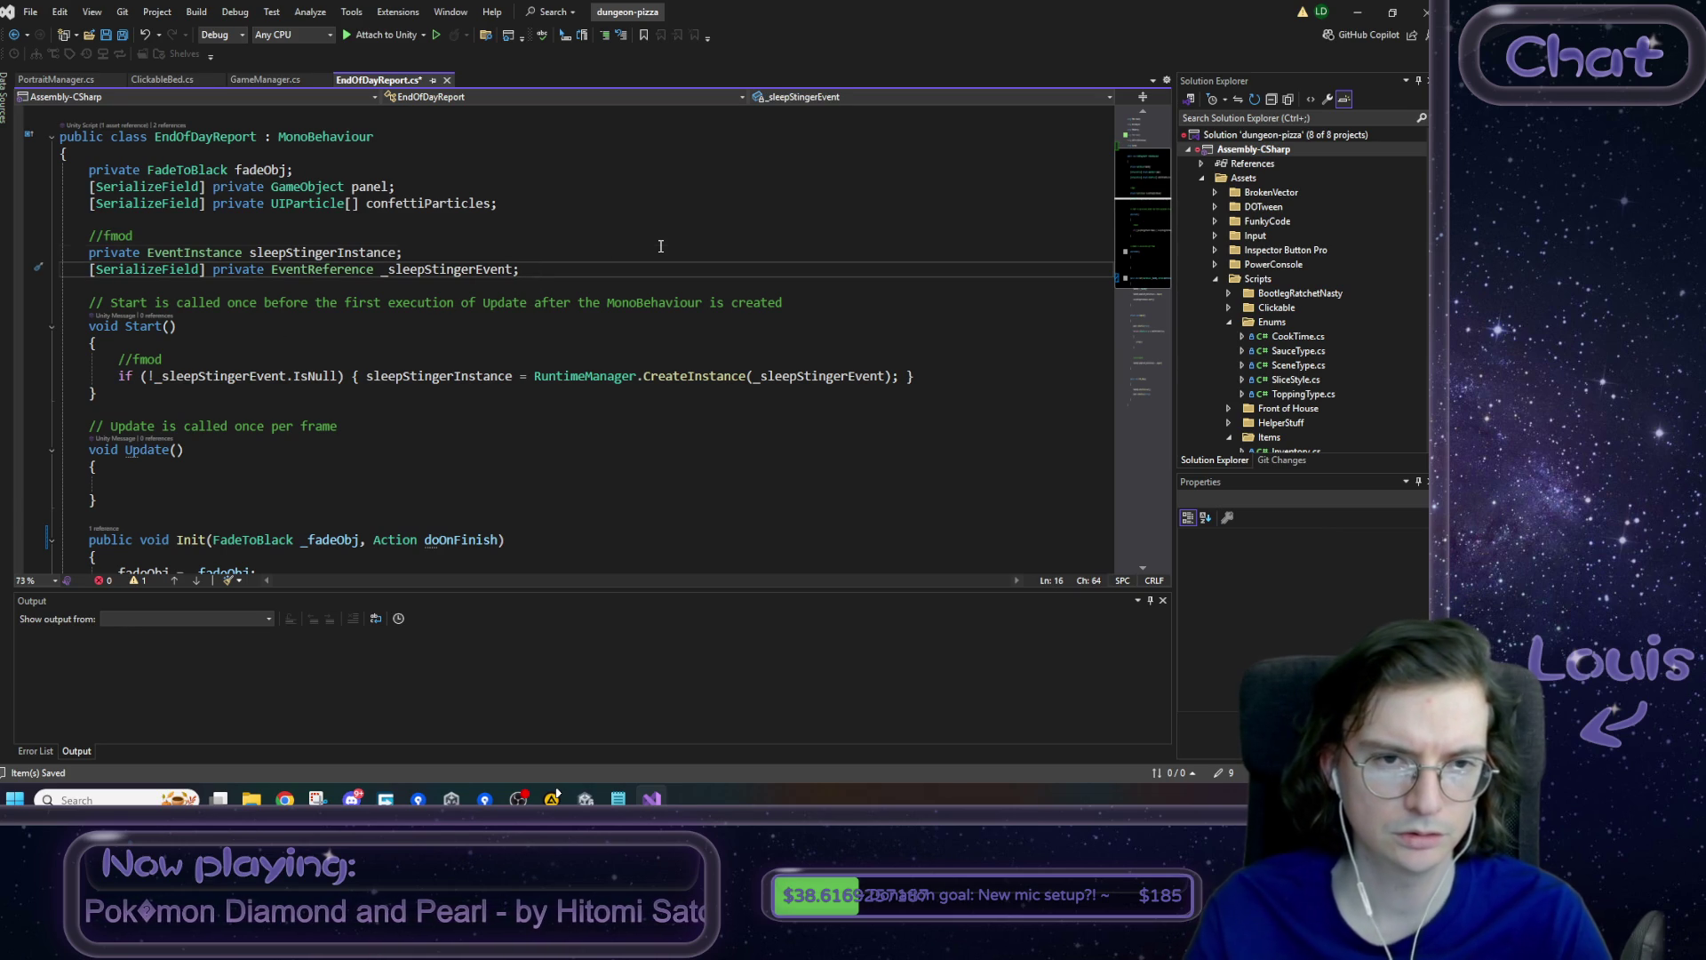
# - Add a 'private Action OnReportComplete' field below the serialized fields
pyautogui.press('Up')
pyautogui.press('Up')
pyautogui.press('Up')
pyautogui.press('Return')
pyautogui.press('Return')
pyautogui.write('private Action')
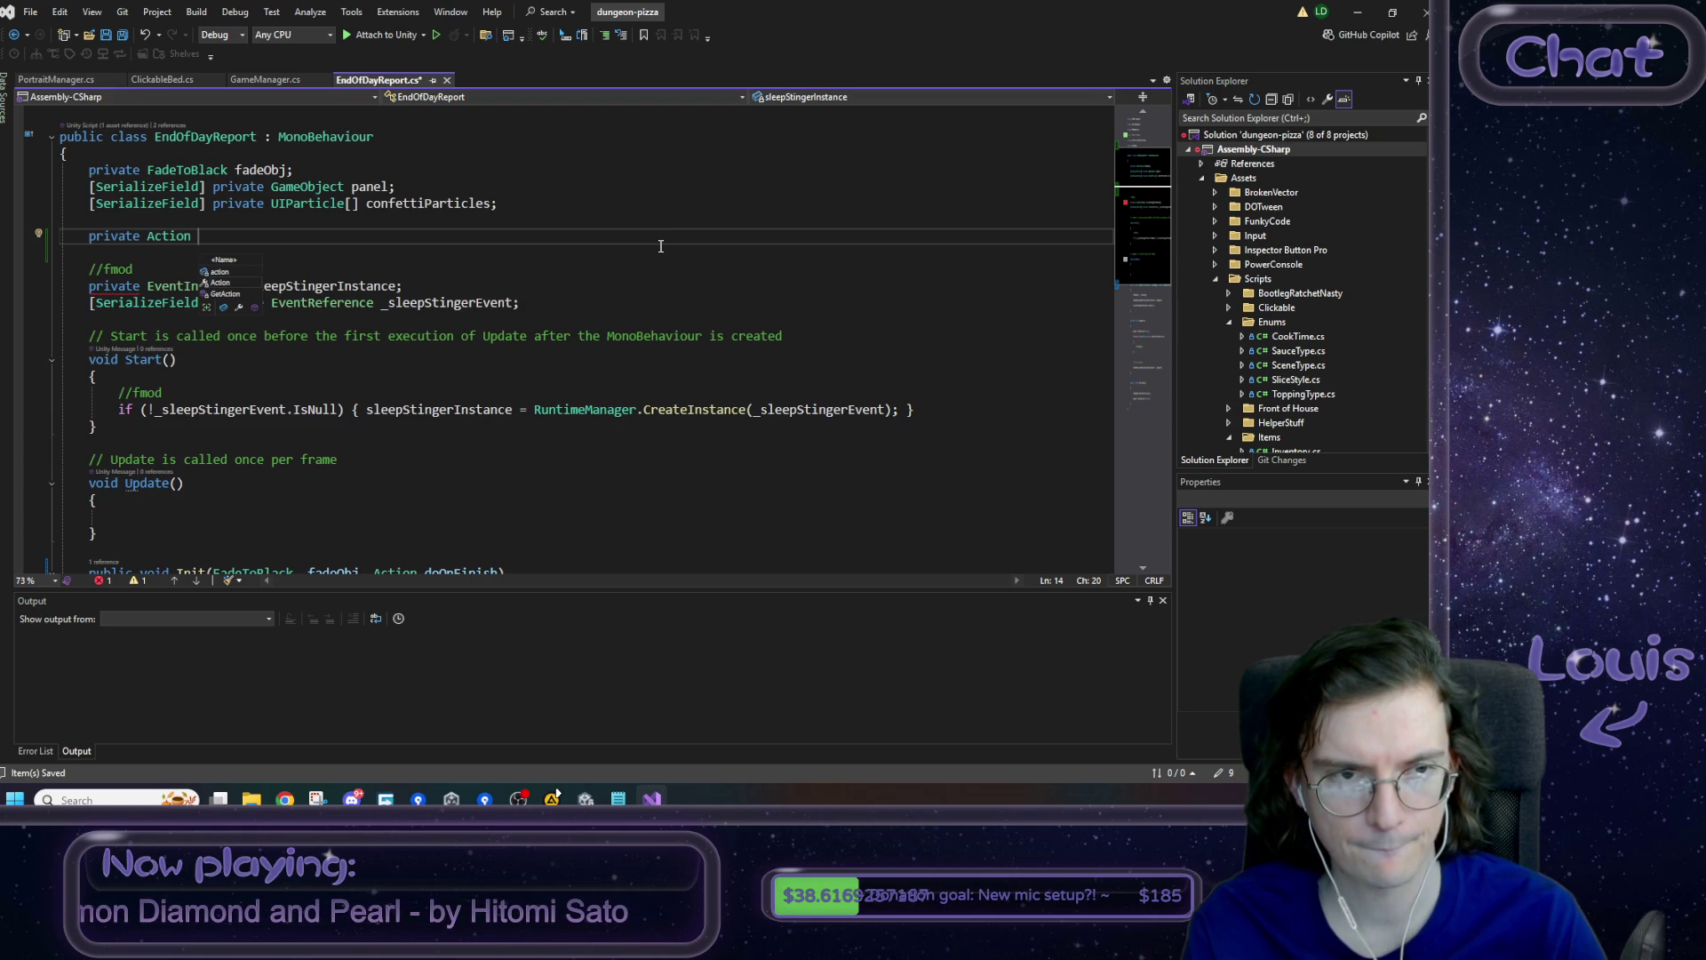
pyautogui.write('OnRe')
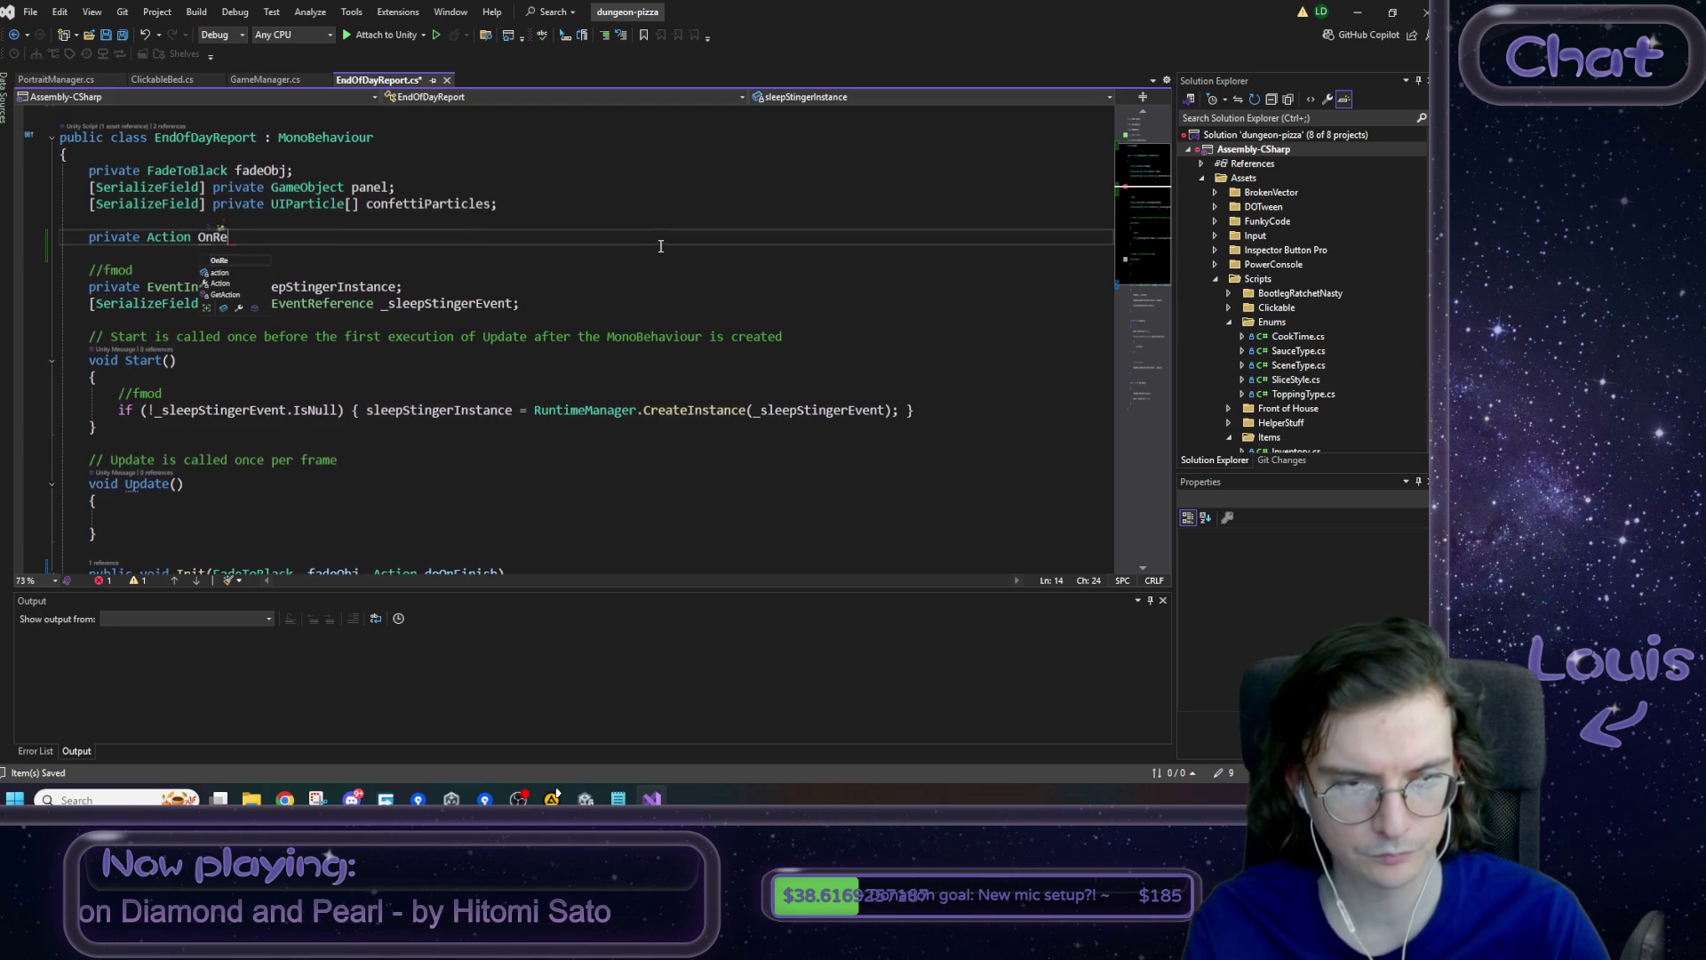
pyautogui.write('portComplete;')
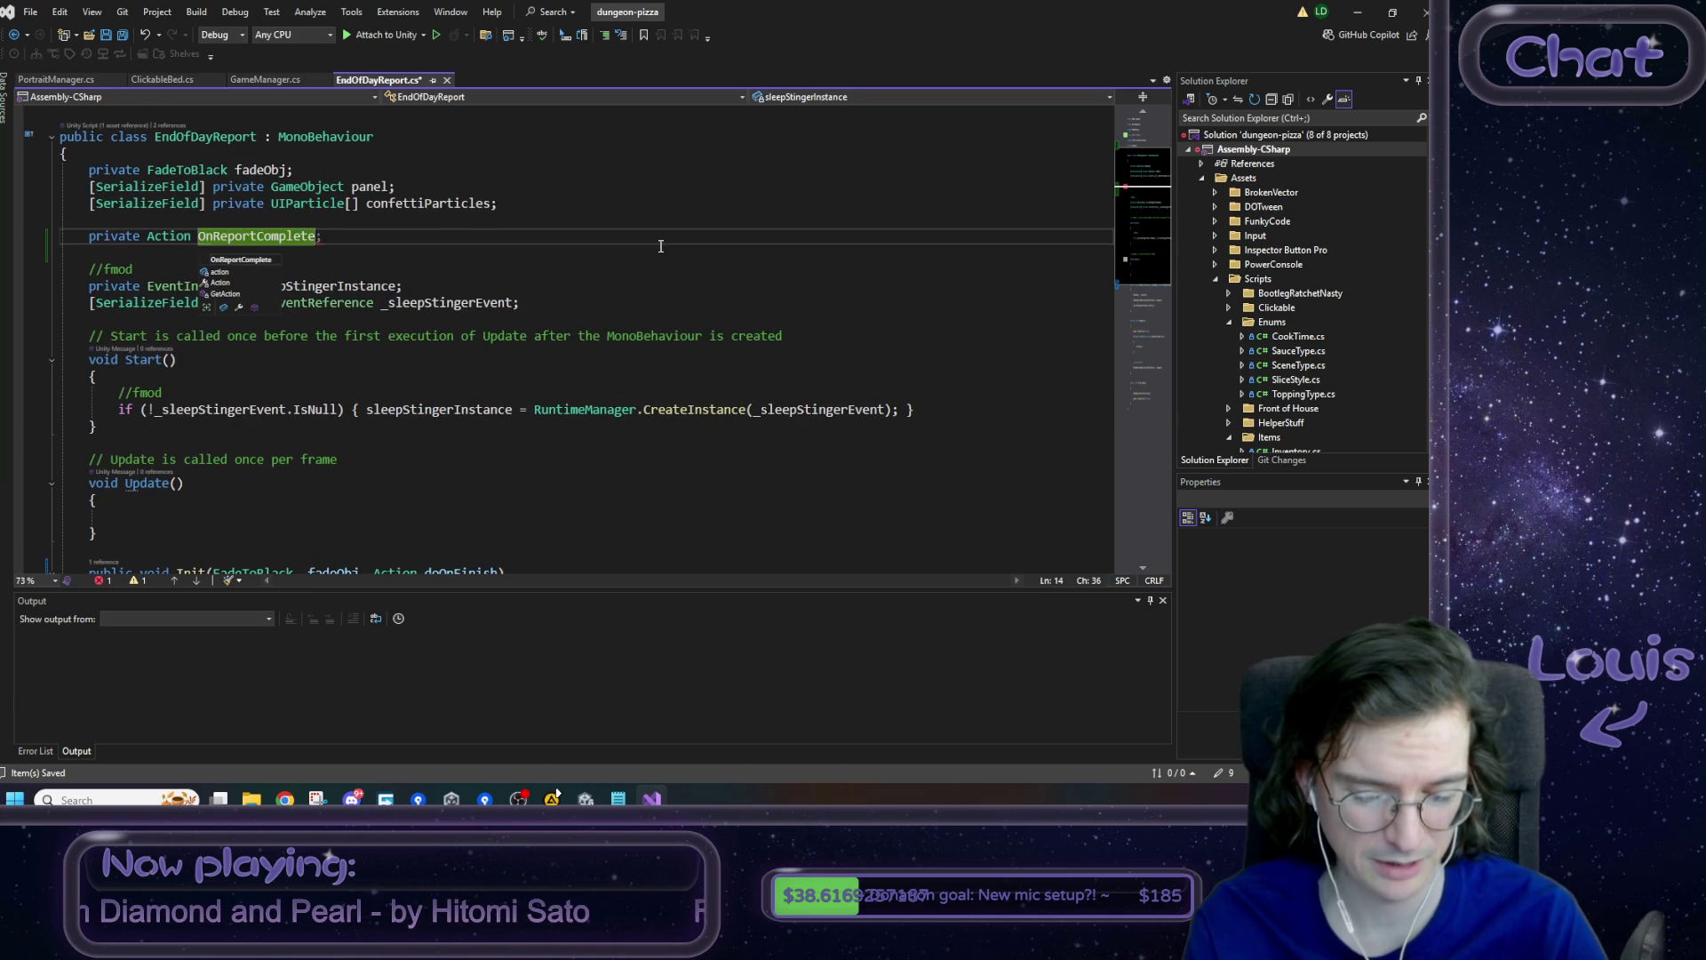
pyautogui.press('Escape')
pyautogui.click(280, 237)
pyautogui.doubleClick(280, 237)
pyautogui.scroll(-4, 355, 435)
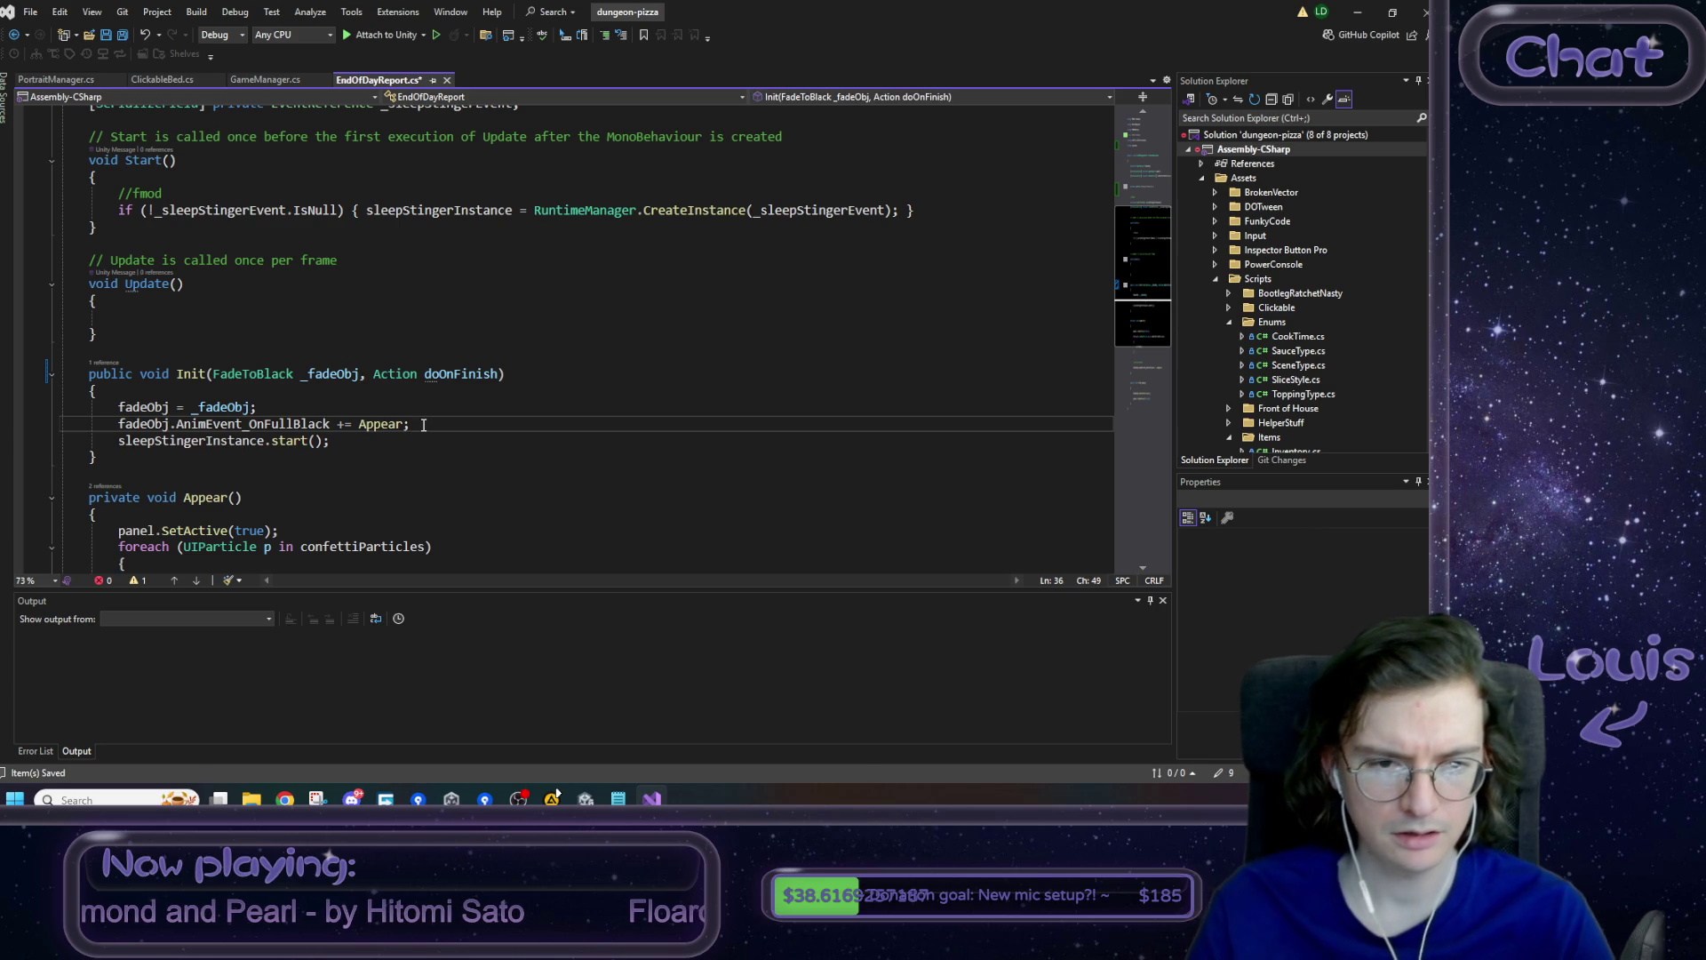
# - Write 'OnReportComplete += doOnFinish;' after the Appear subscription in Init
pyautogui.press('Return')
pyautogui.press('Return')
pyautogui.write('OnReportComplete +')
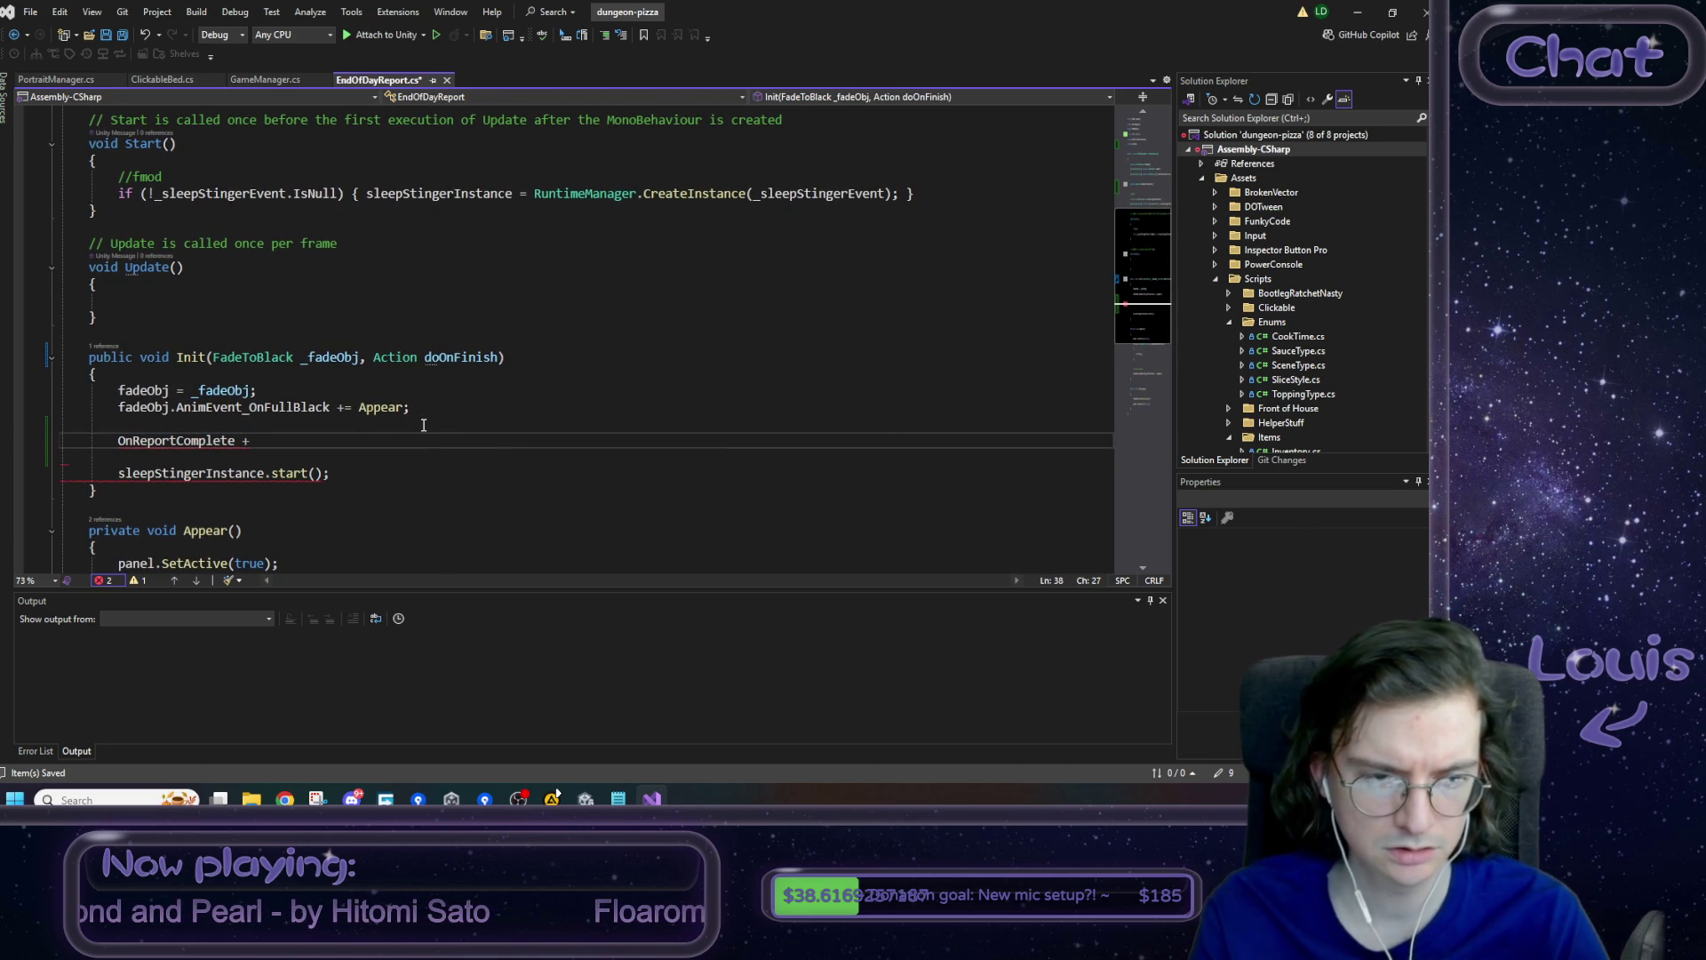
pyautogui.hotkey('shift', 'Home')
pyautogui.hotkey('ctrl', 'x')
pyautogui.hotkey('ctrl', 'z')
pyautogui.press('End')
pyautogui.write('= ')
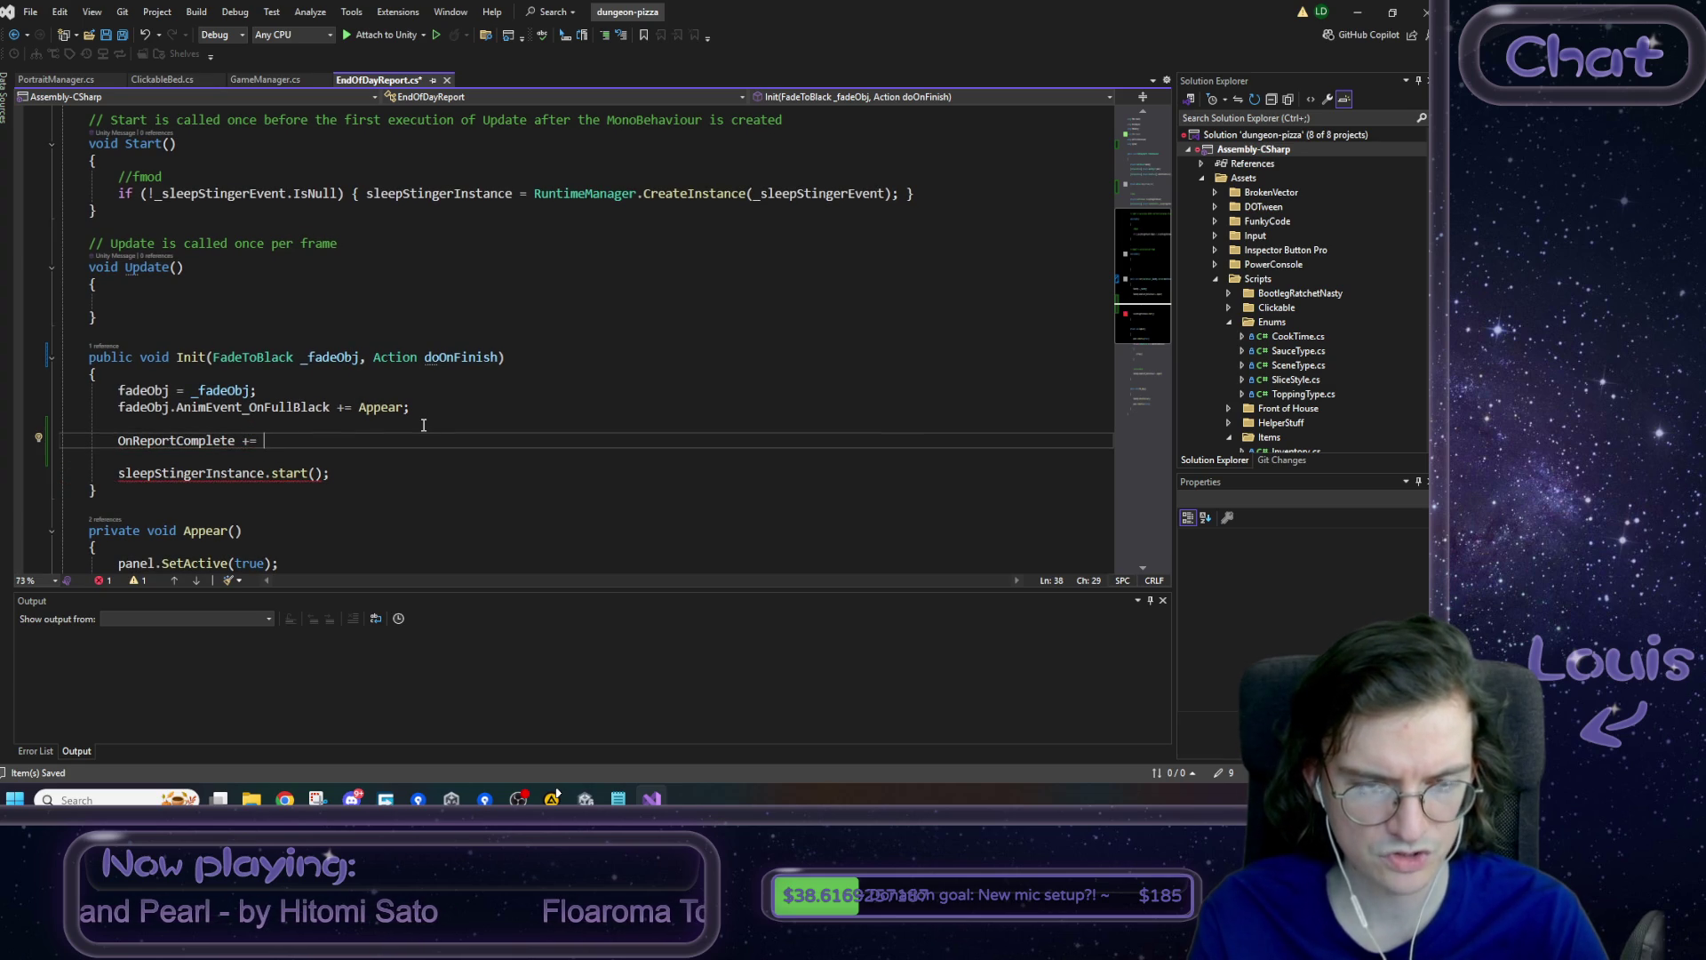
pyautogui.write('doOn')
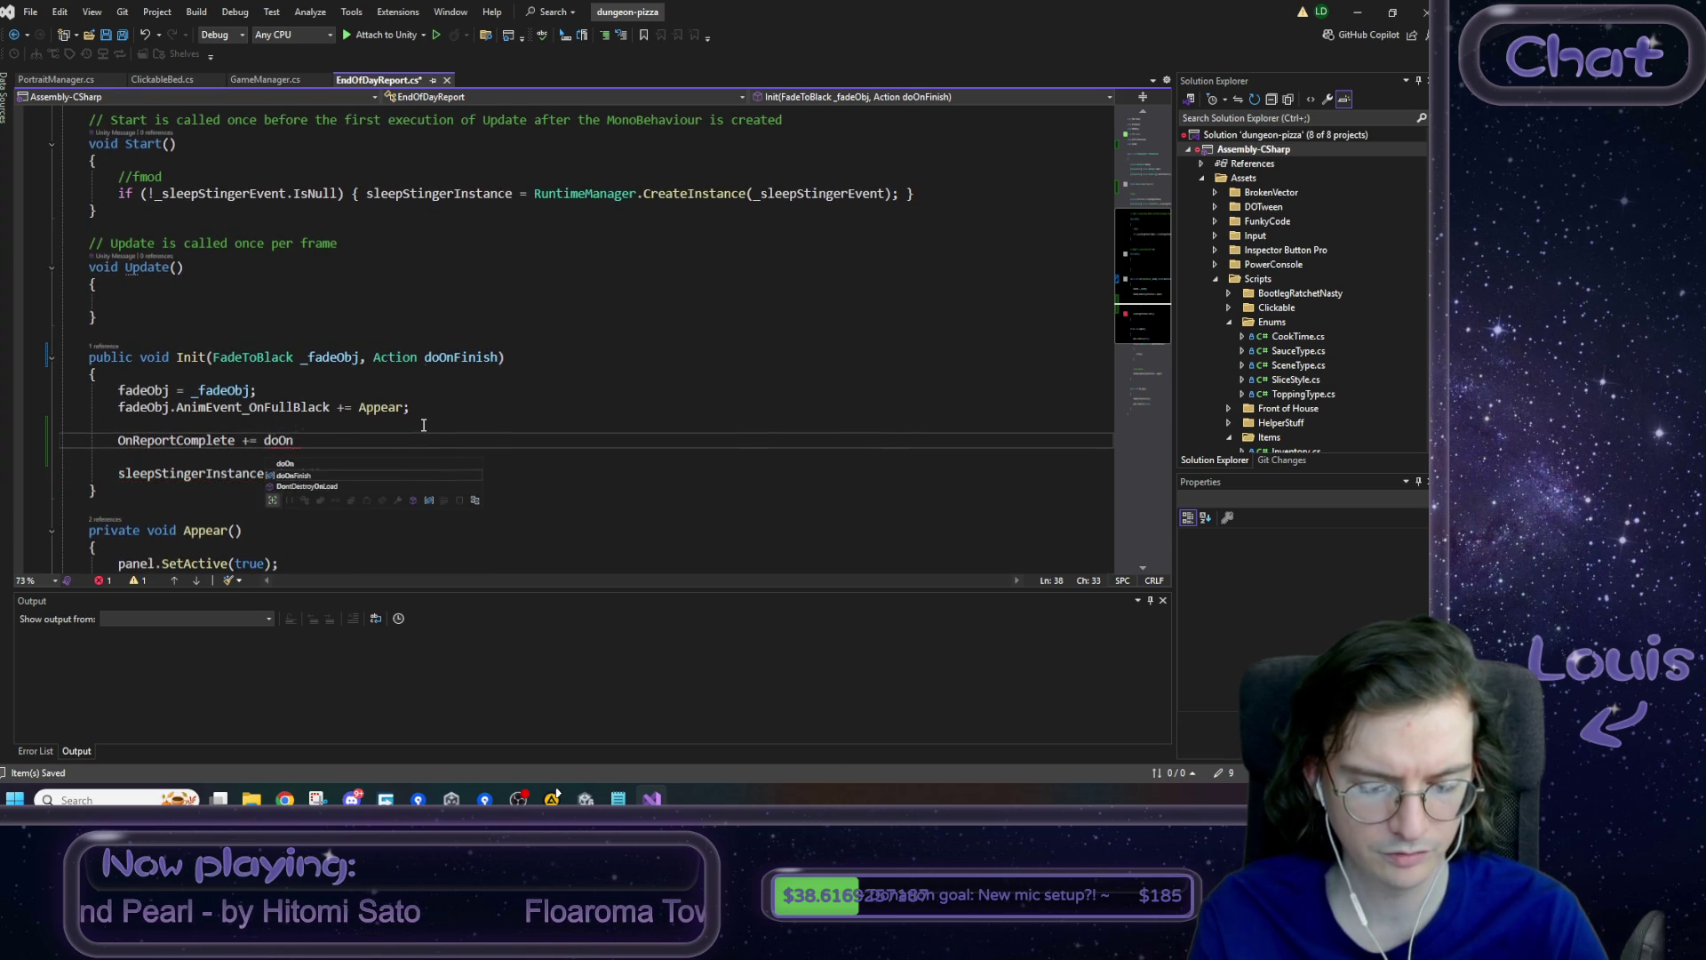
pyautogui.write('Finish;')
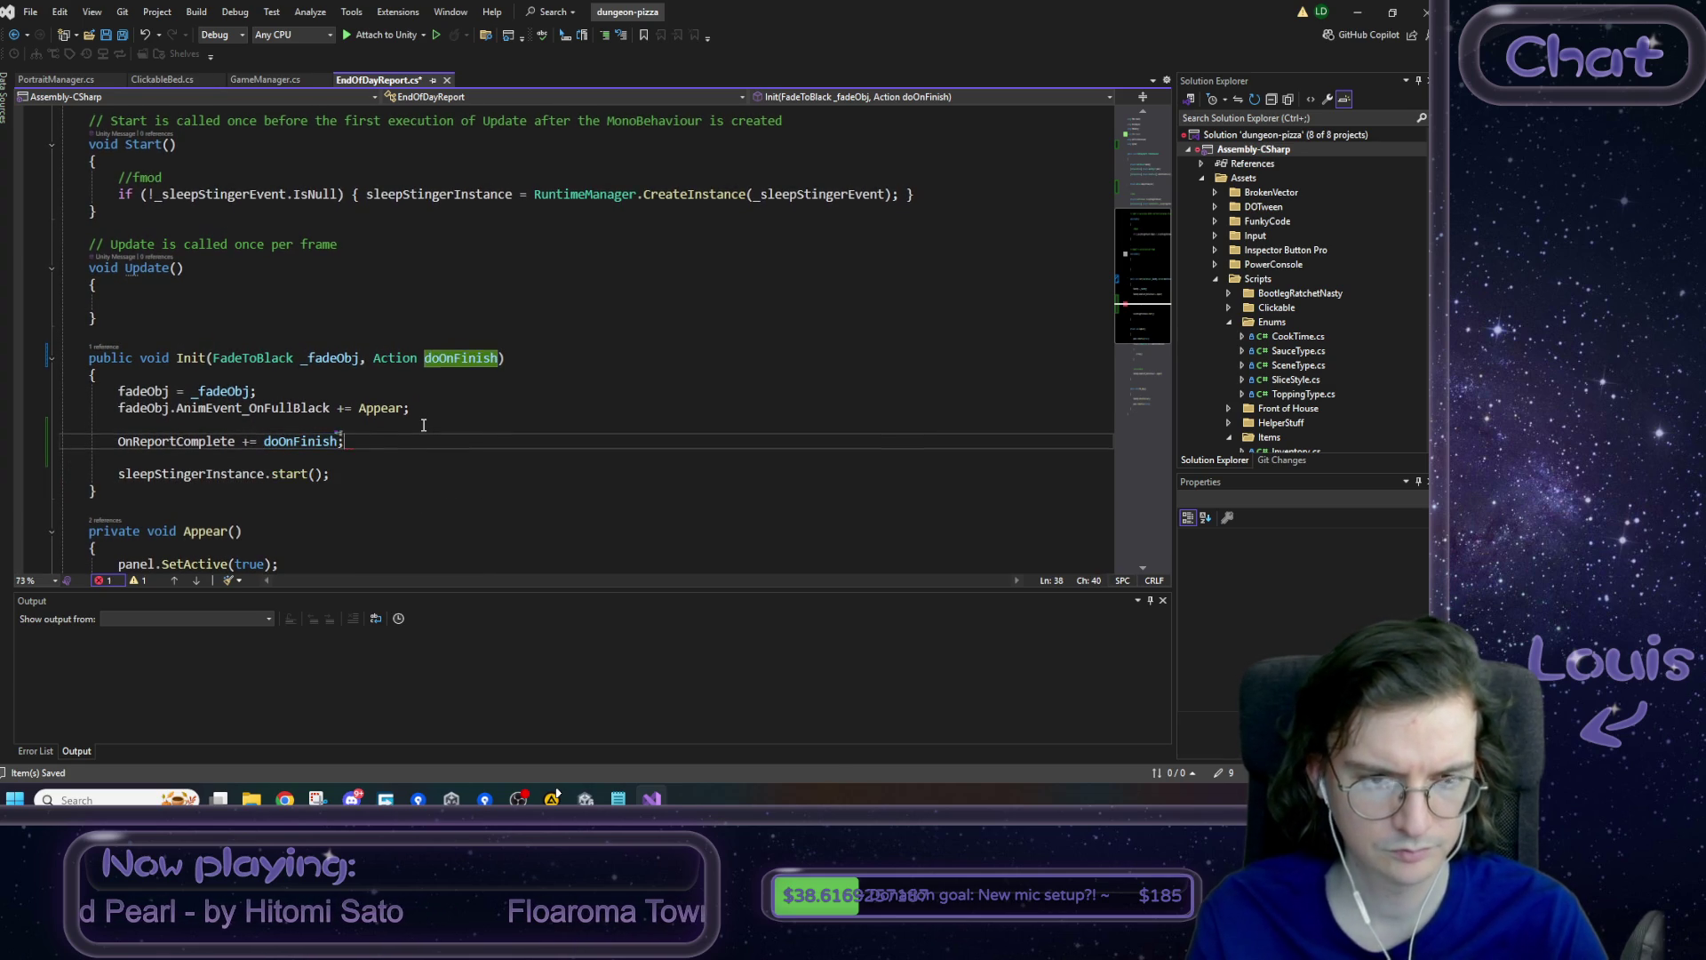
# - Check the new subscription line and every use of doOnFinish in the file
pyautogui.doubleClick(170, 441)
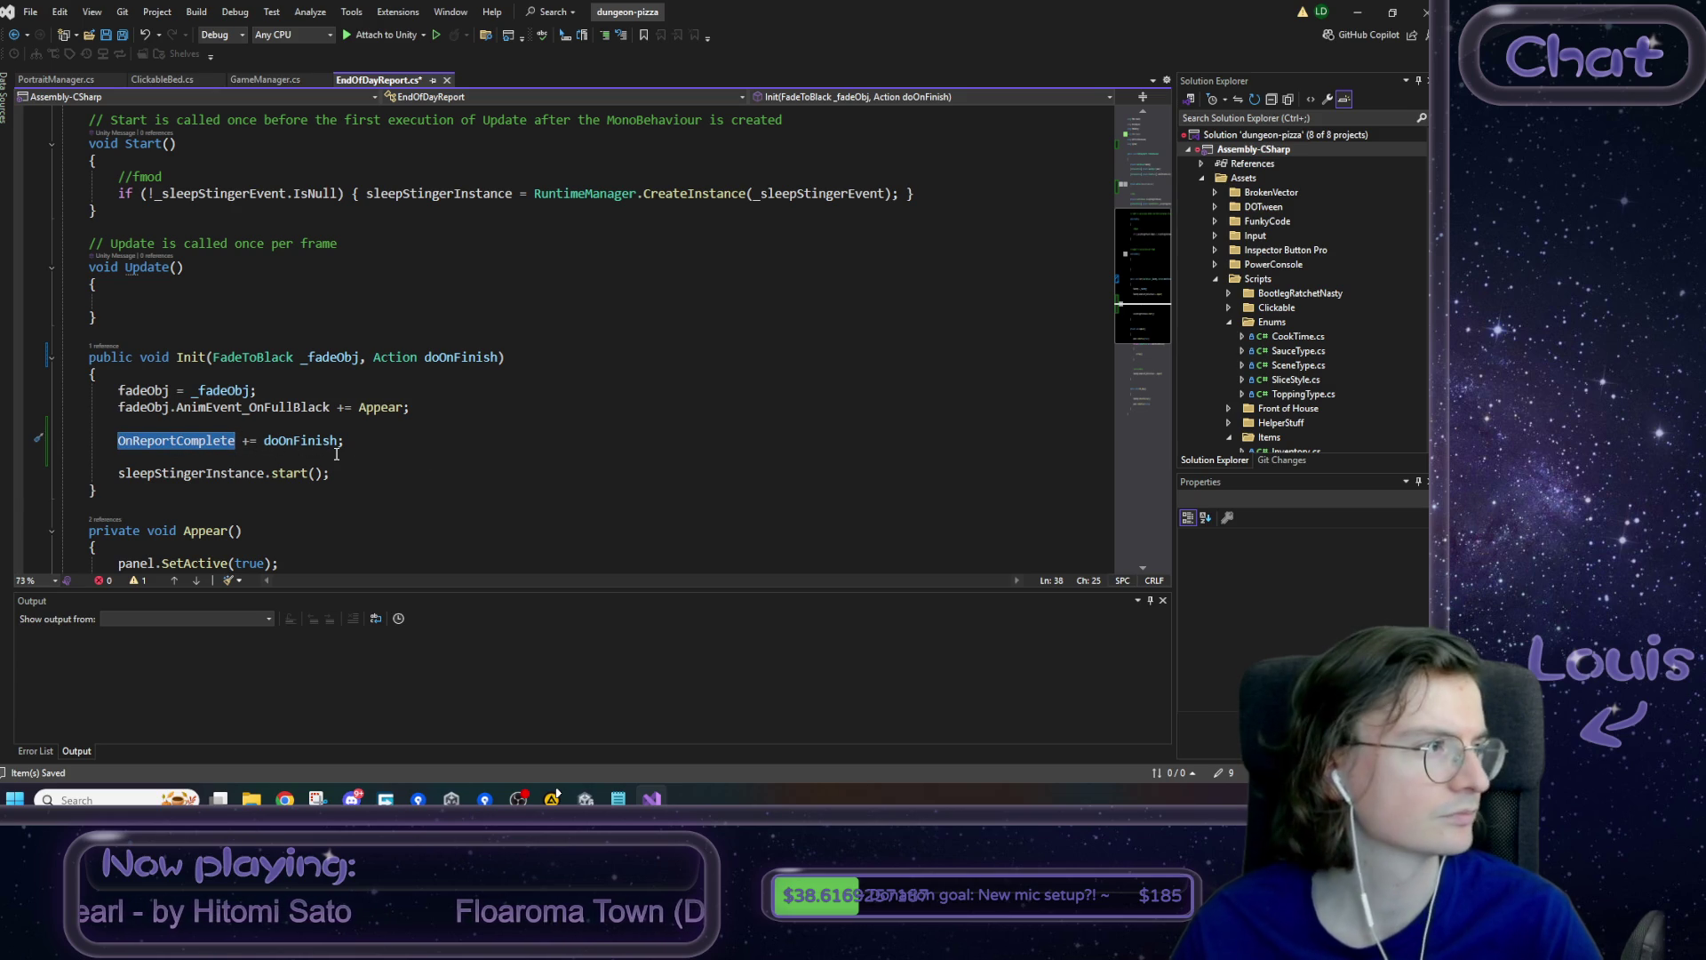
pyautogui.scroll(-1, 360, 482)
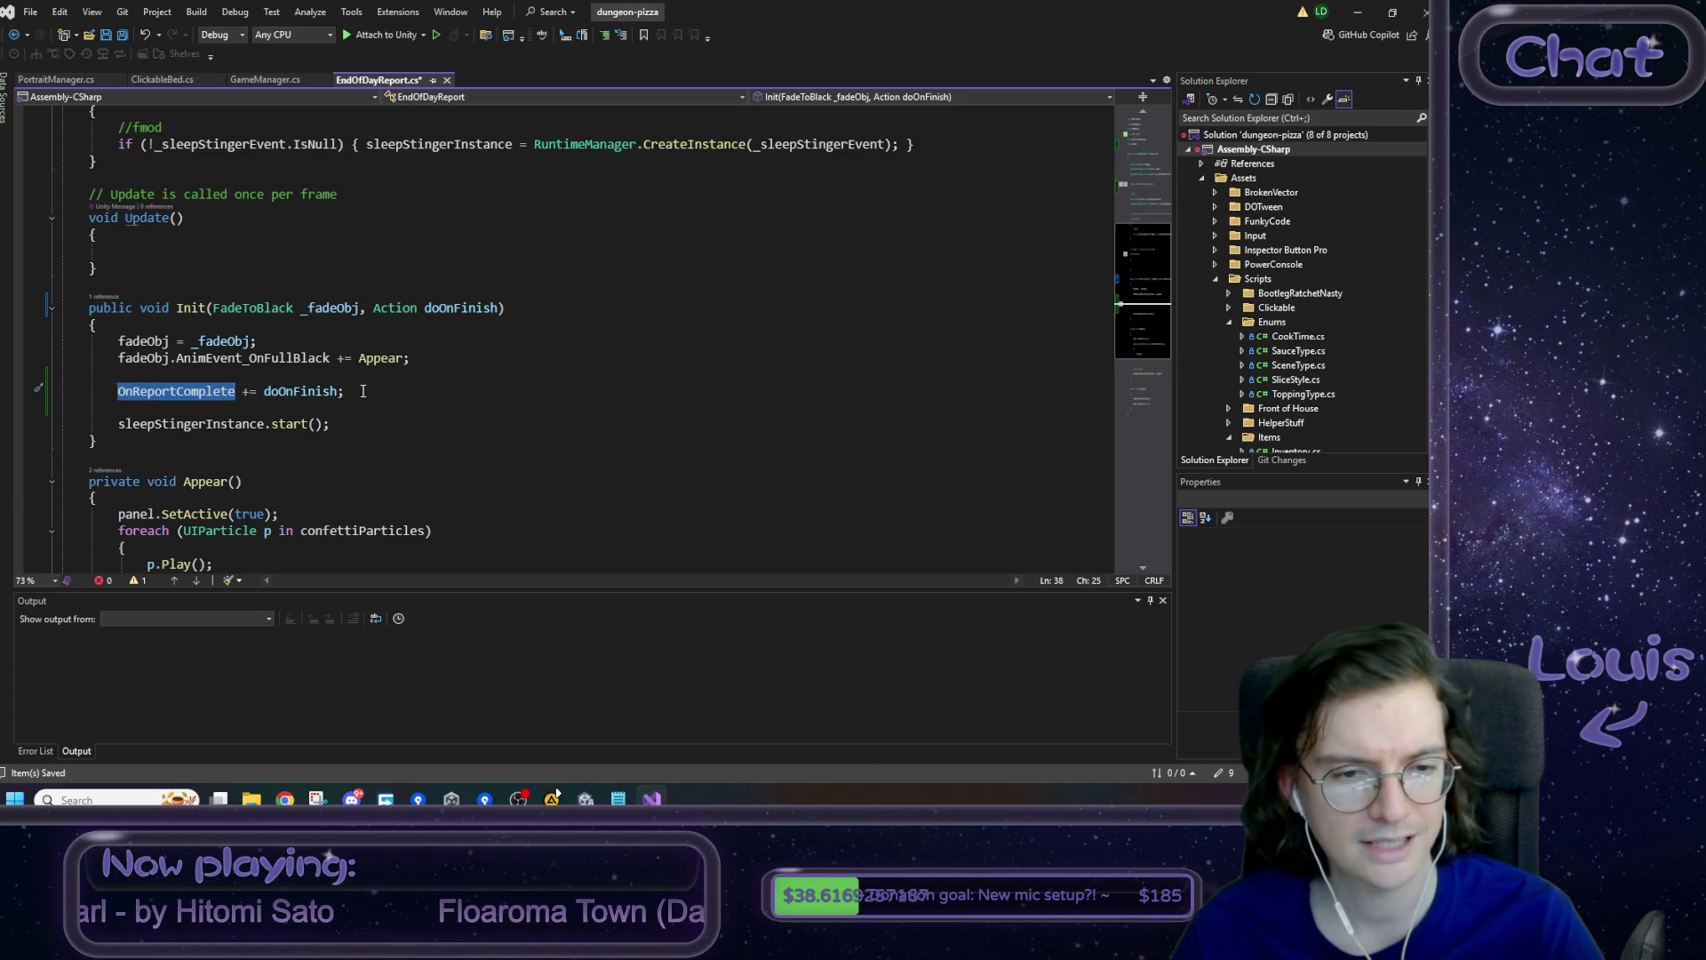
pyautogui.press('End')
pyautogui.hotkey('shift', 'Home')
pyautogui.click(329, 392)
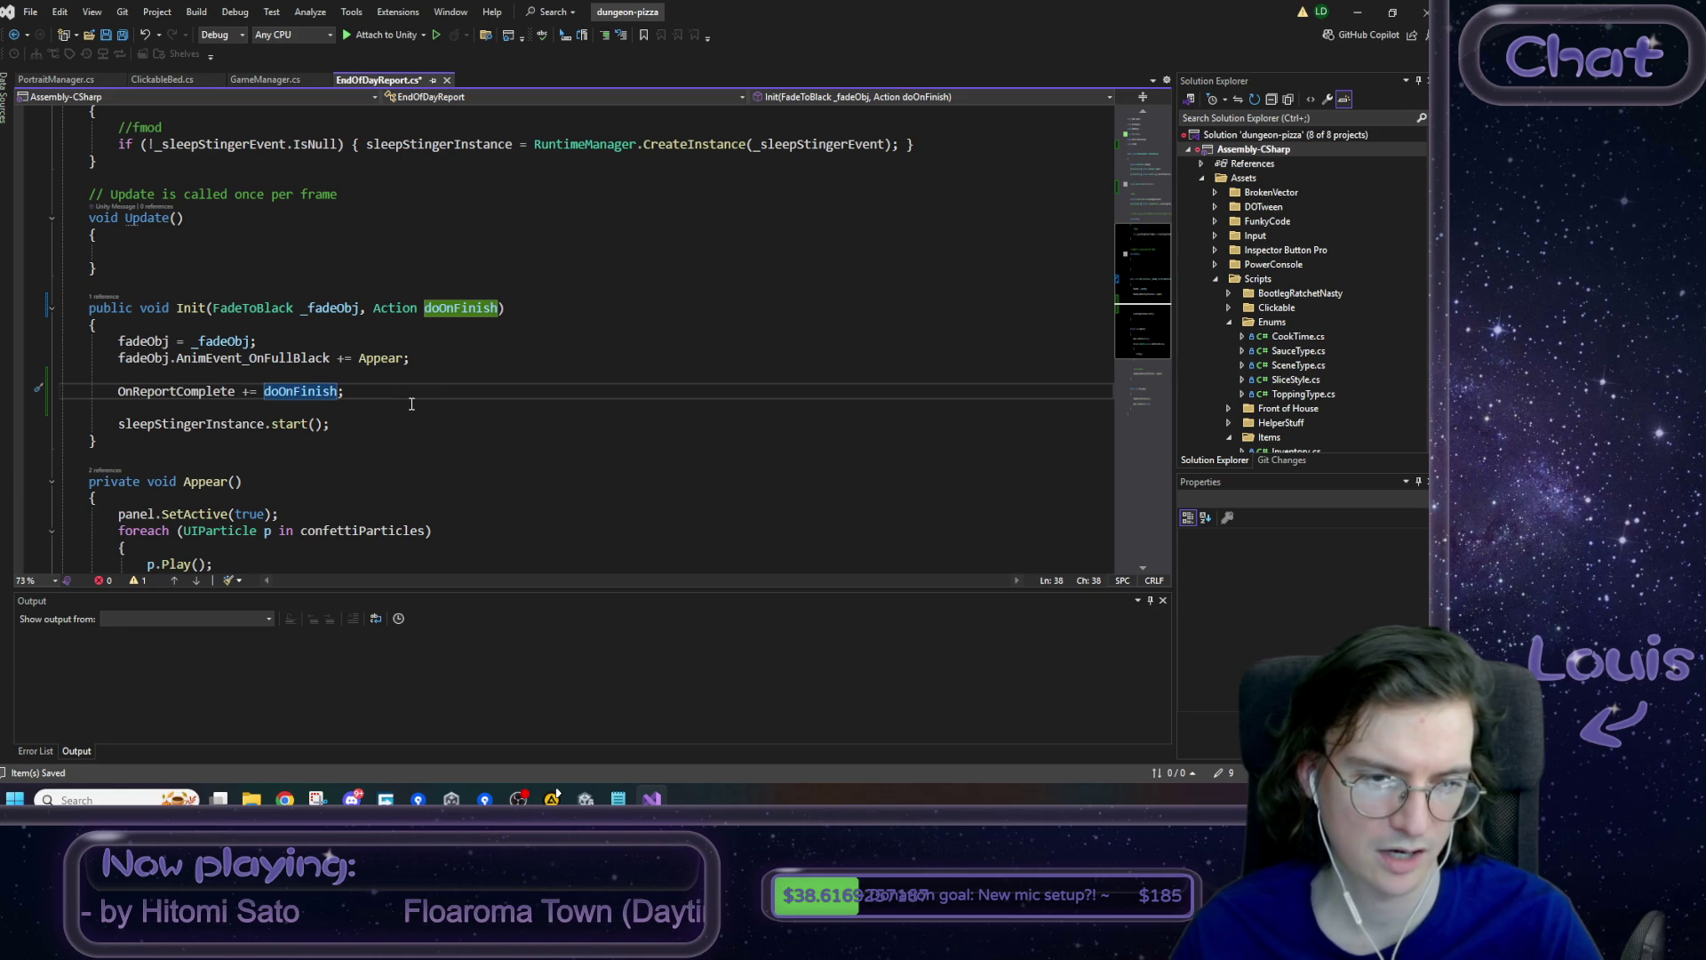
pyautogui.scroll(-7, 418, 403)
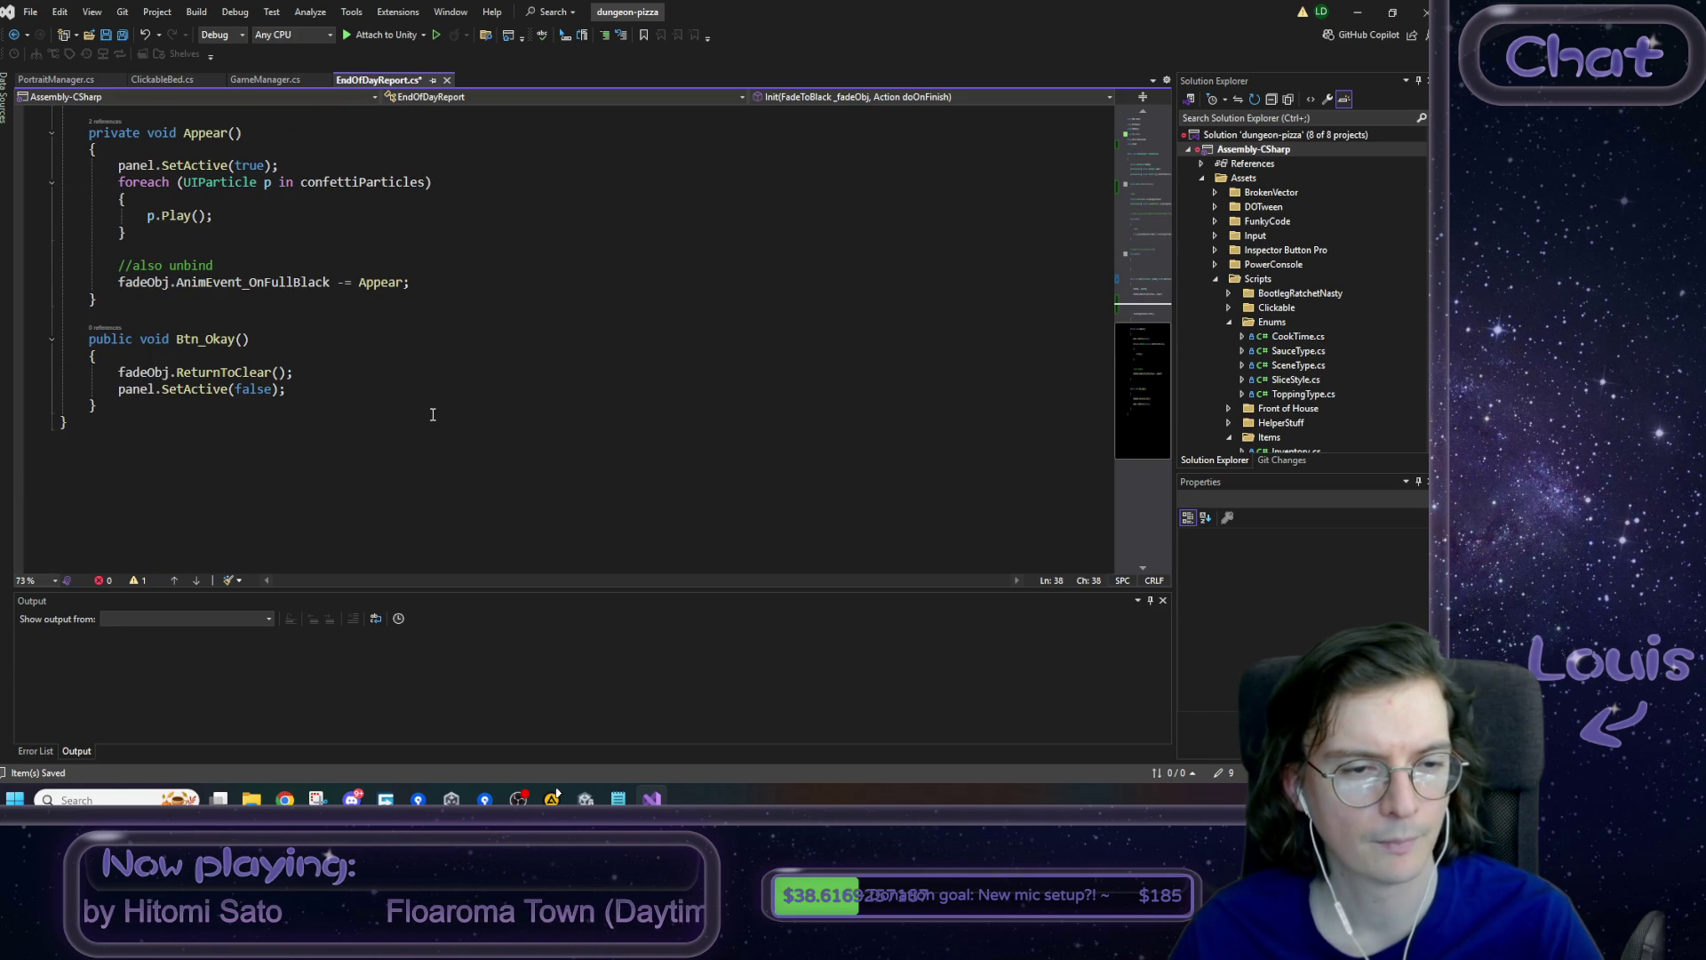
# - Add 'OnReportComplete?.Invoke();' and a '//how to unsubscribe?' comment after ReturnToClear in Btn_Okay
pyautogui.scroll(2, 432, 414)
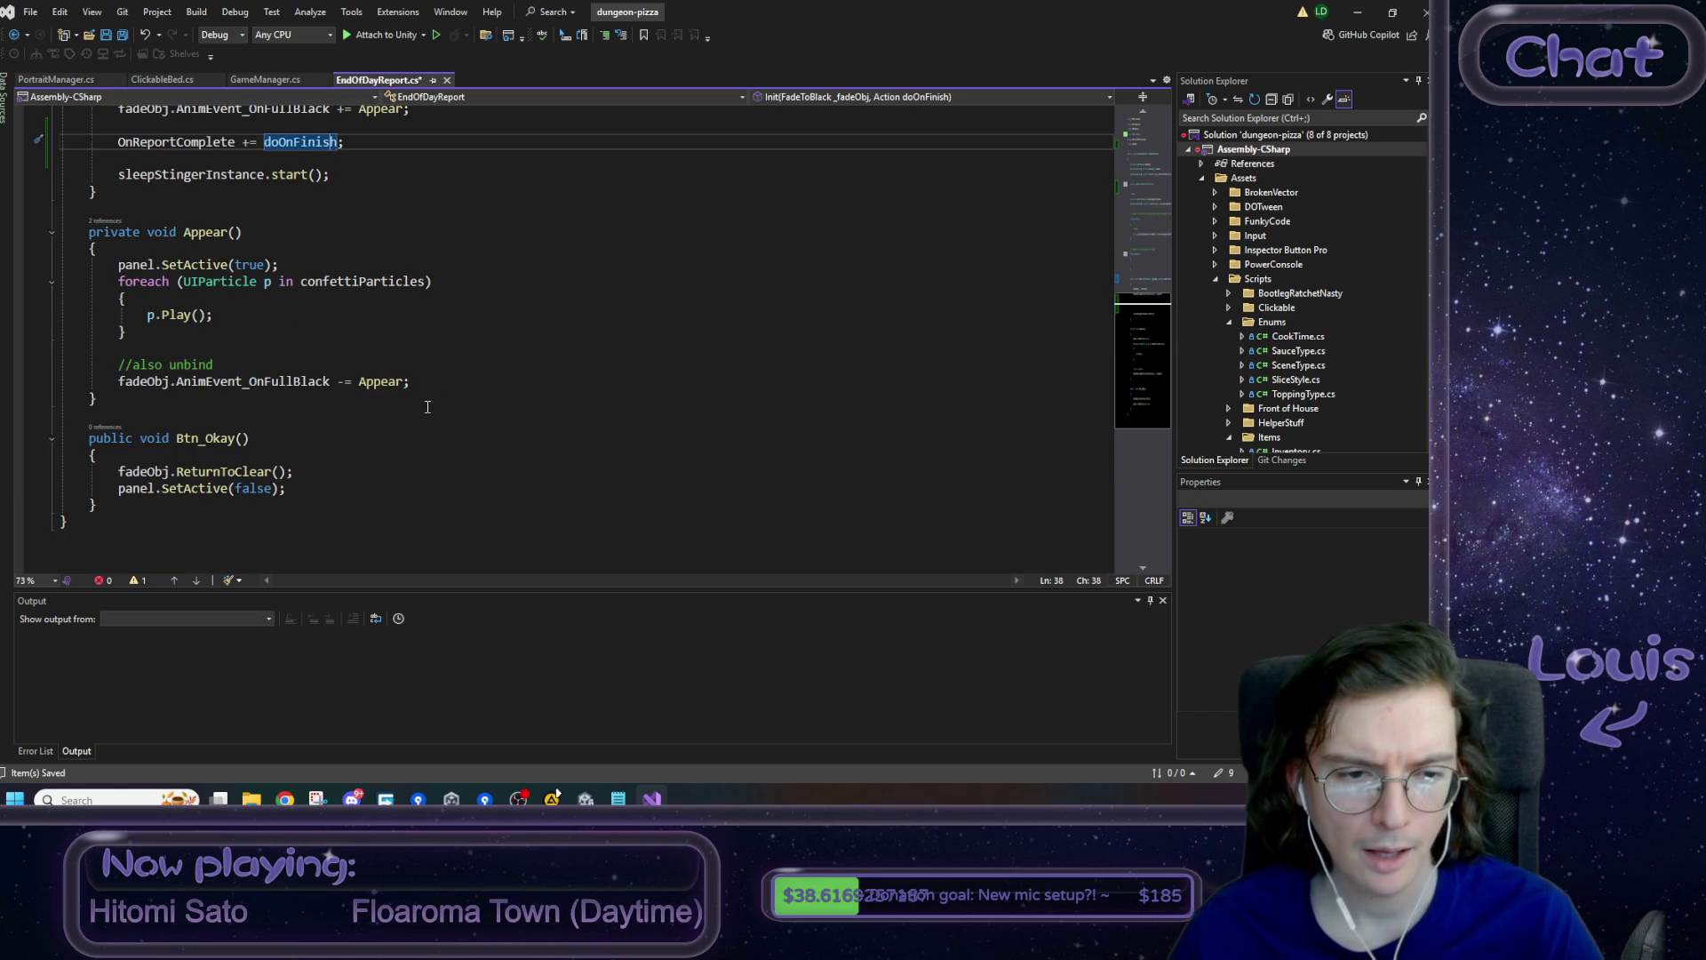
pyautogui.click(311, 471)
pyautogui.press('Return')
pyautogui.press('Return')
pyautogui.press('Up')
pyautogui.press('Return')
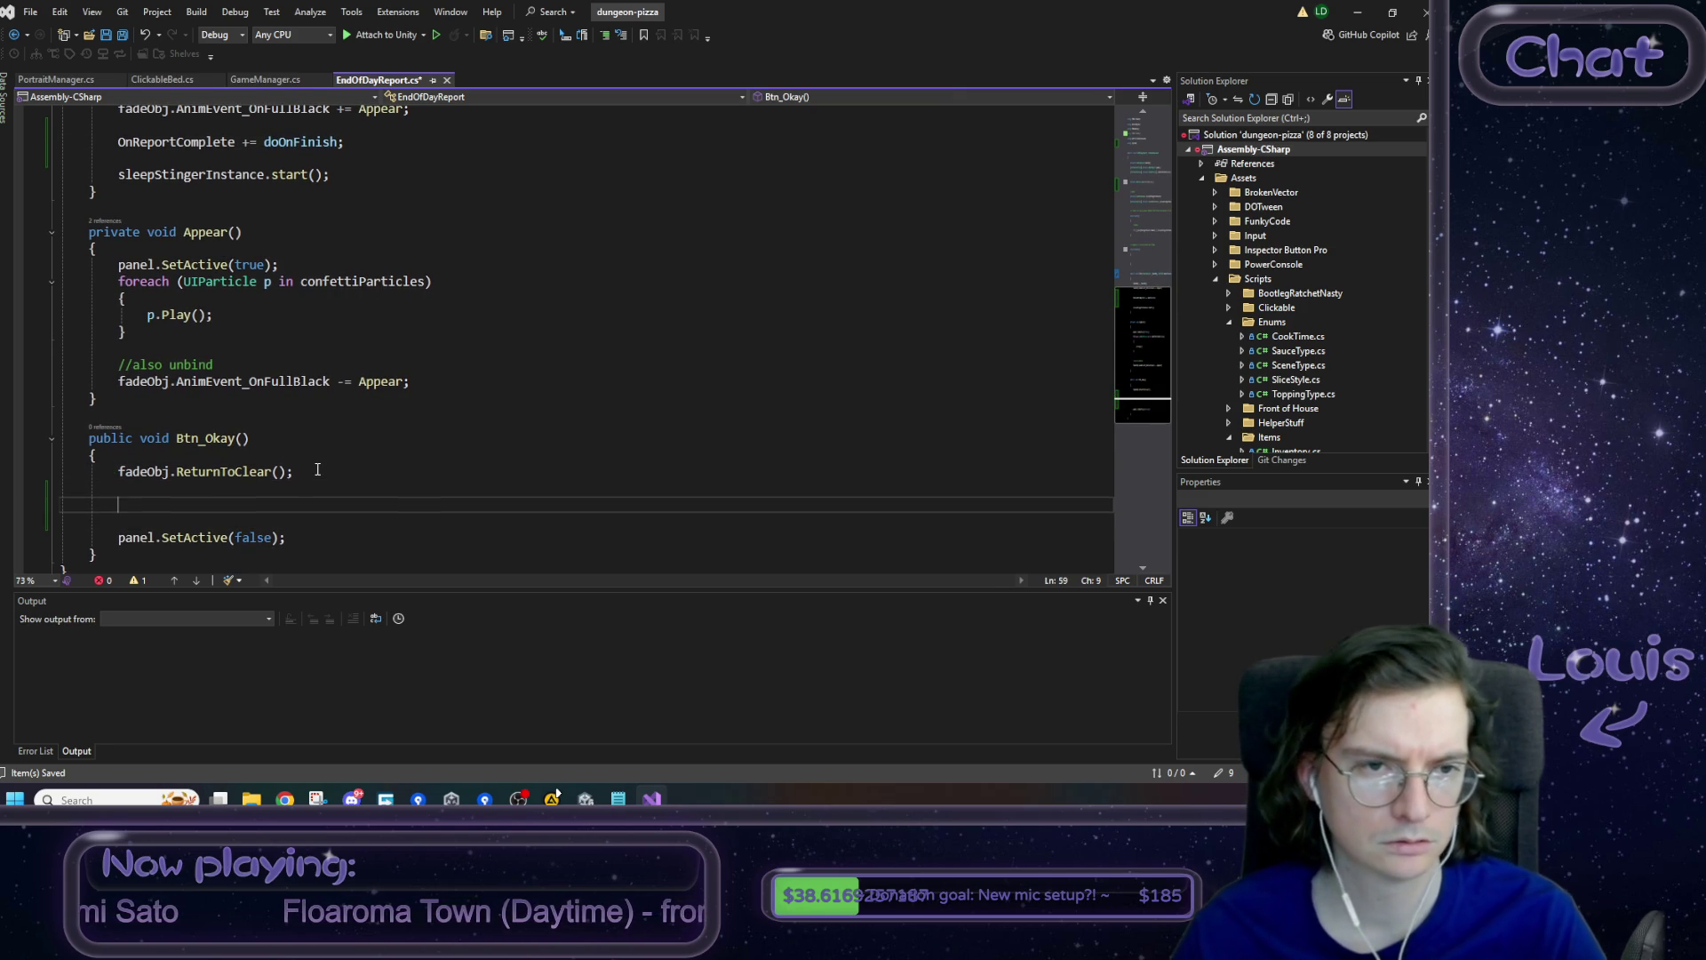
pyautogui.write('On')
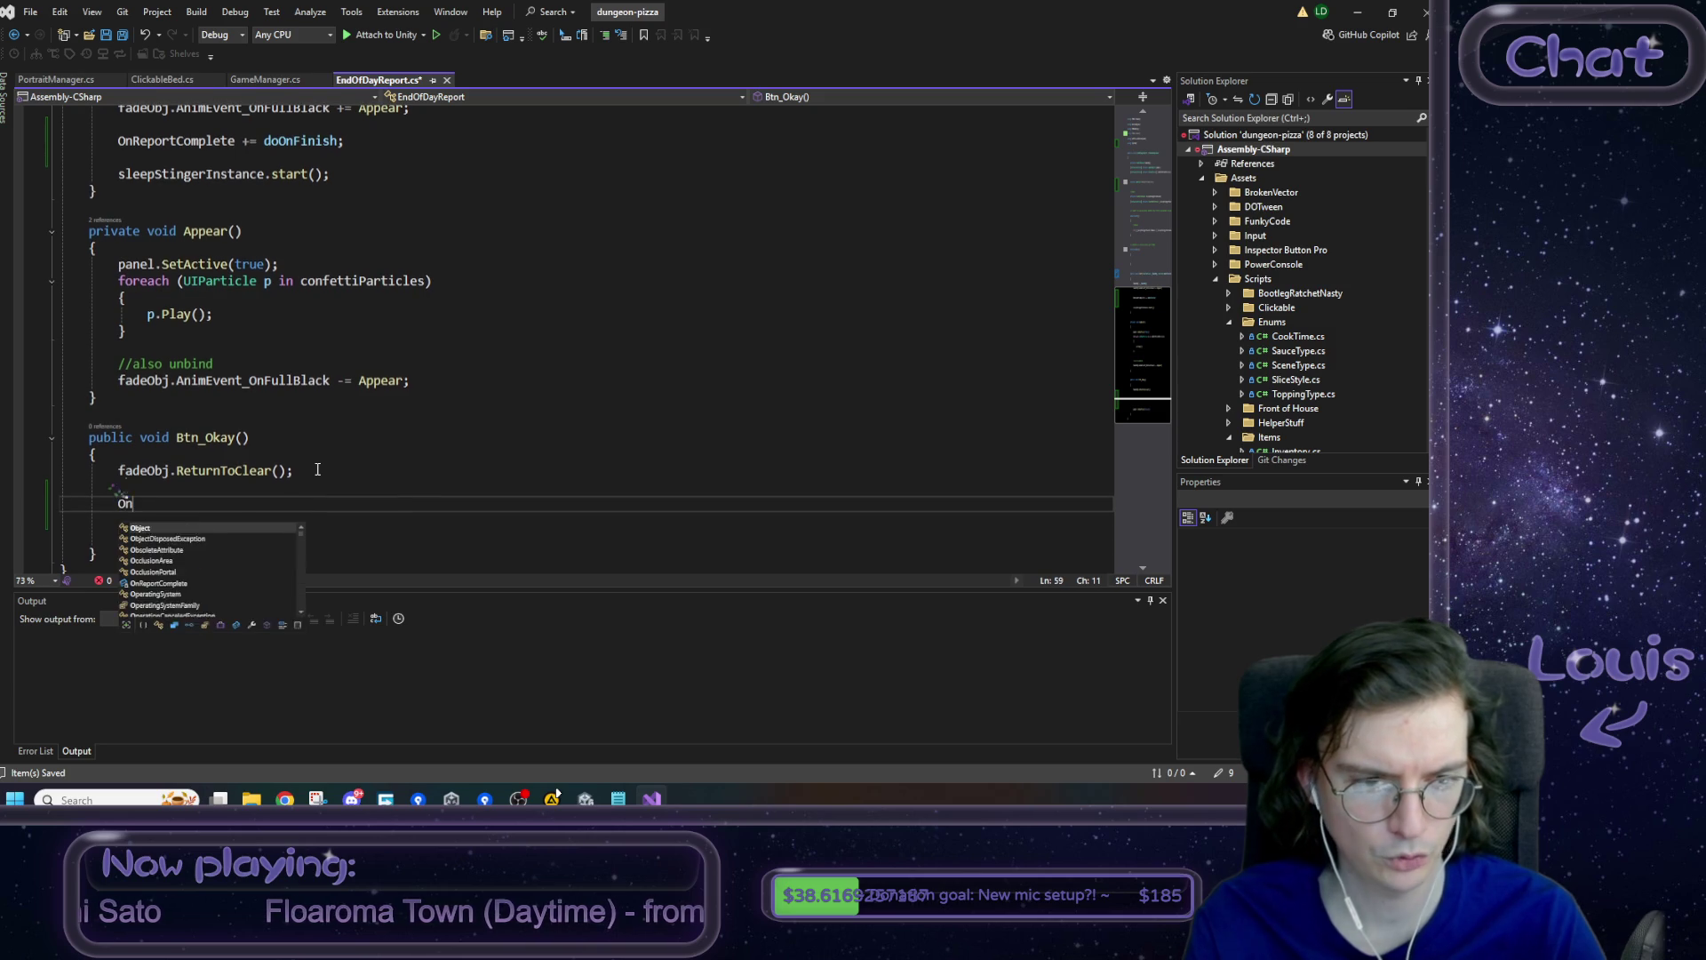
pyautogui.press('Tab')
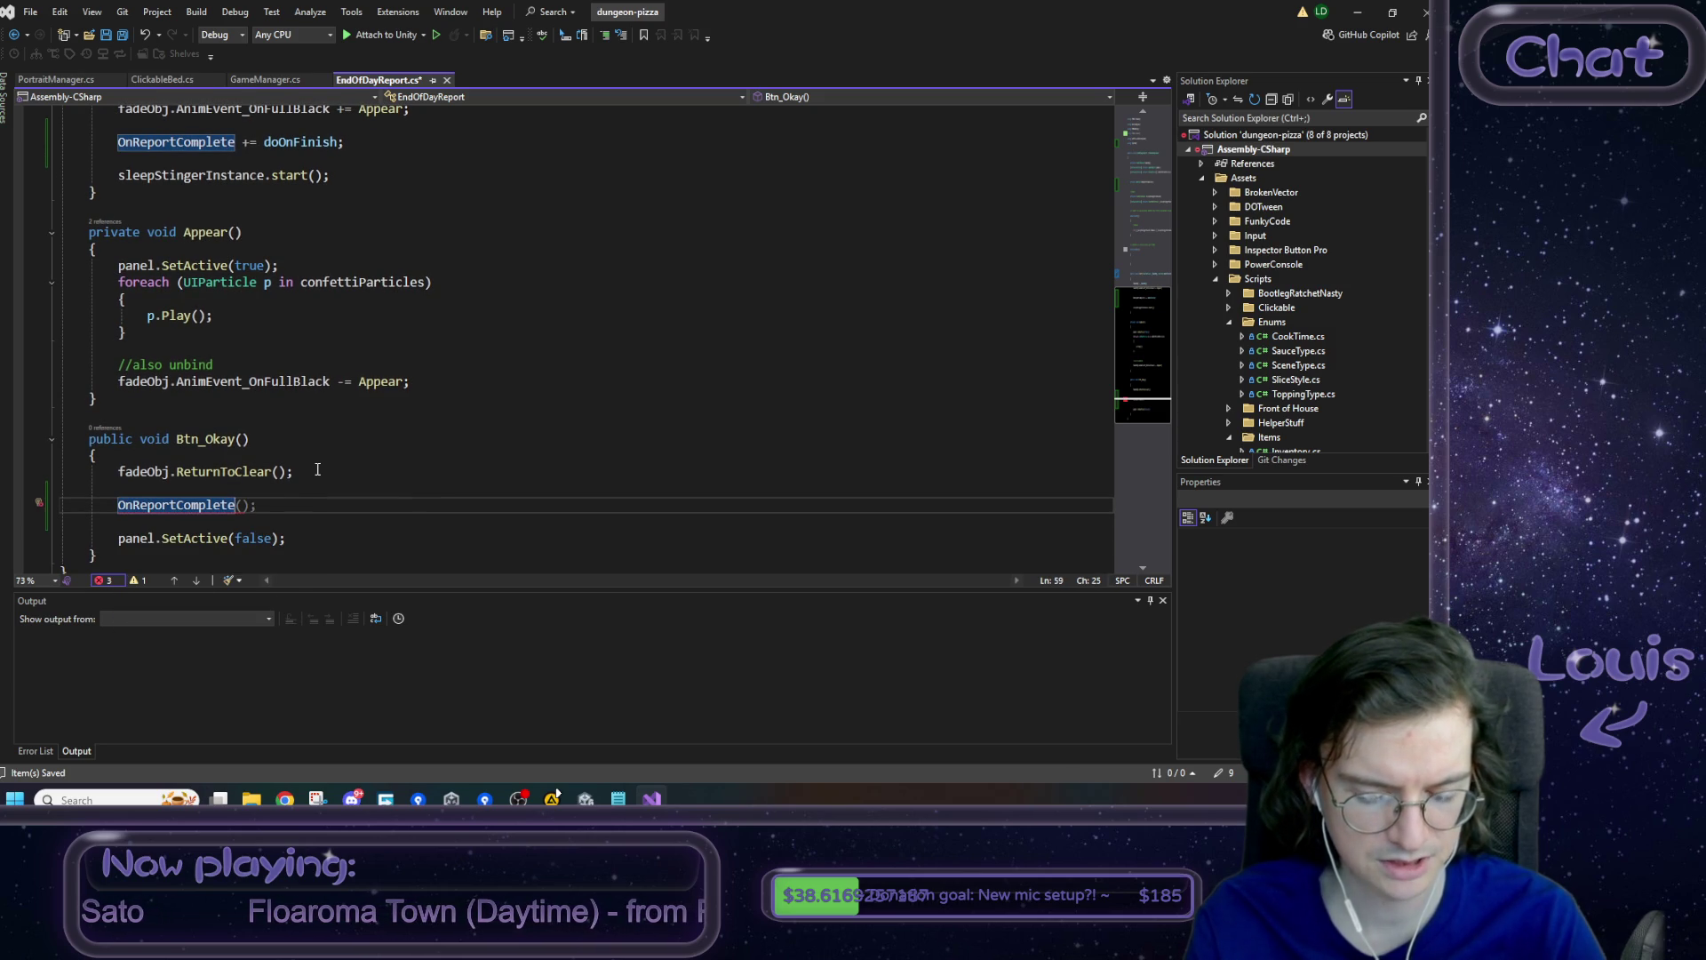
pyautogui.write('?.In')
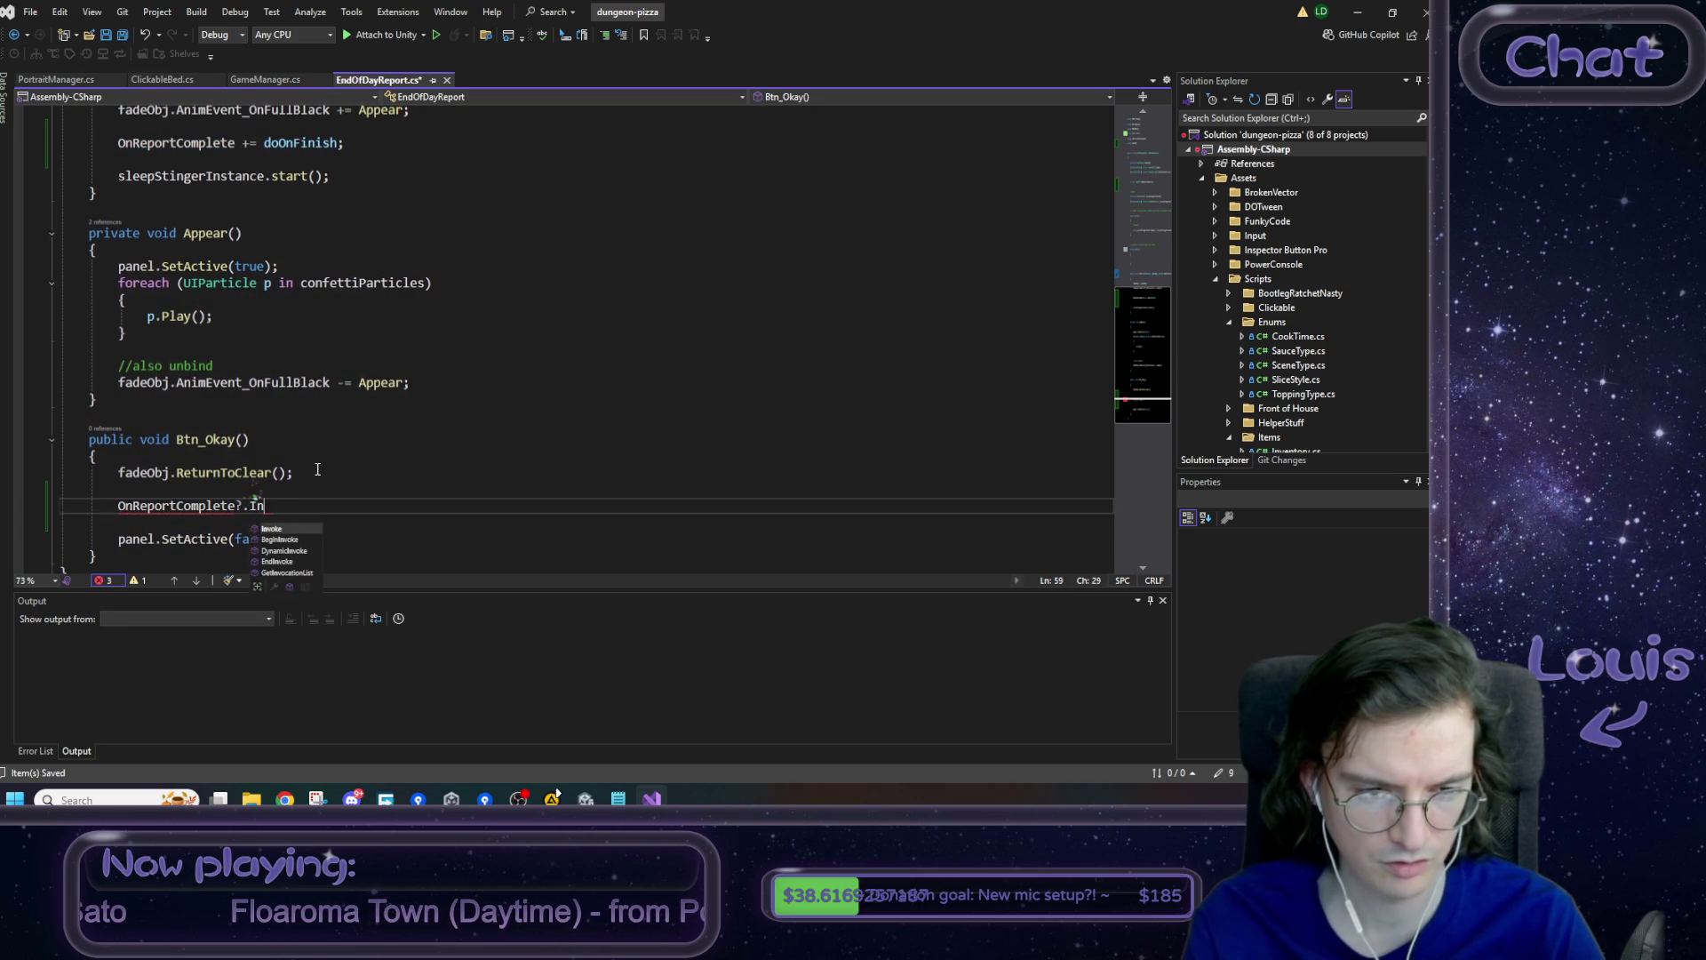
pyautogui.write('voke();')
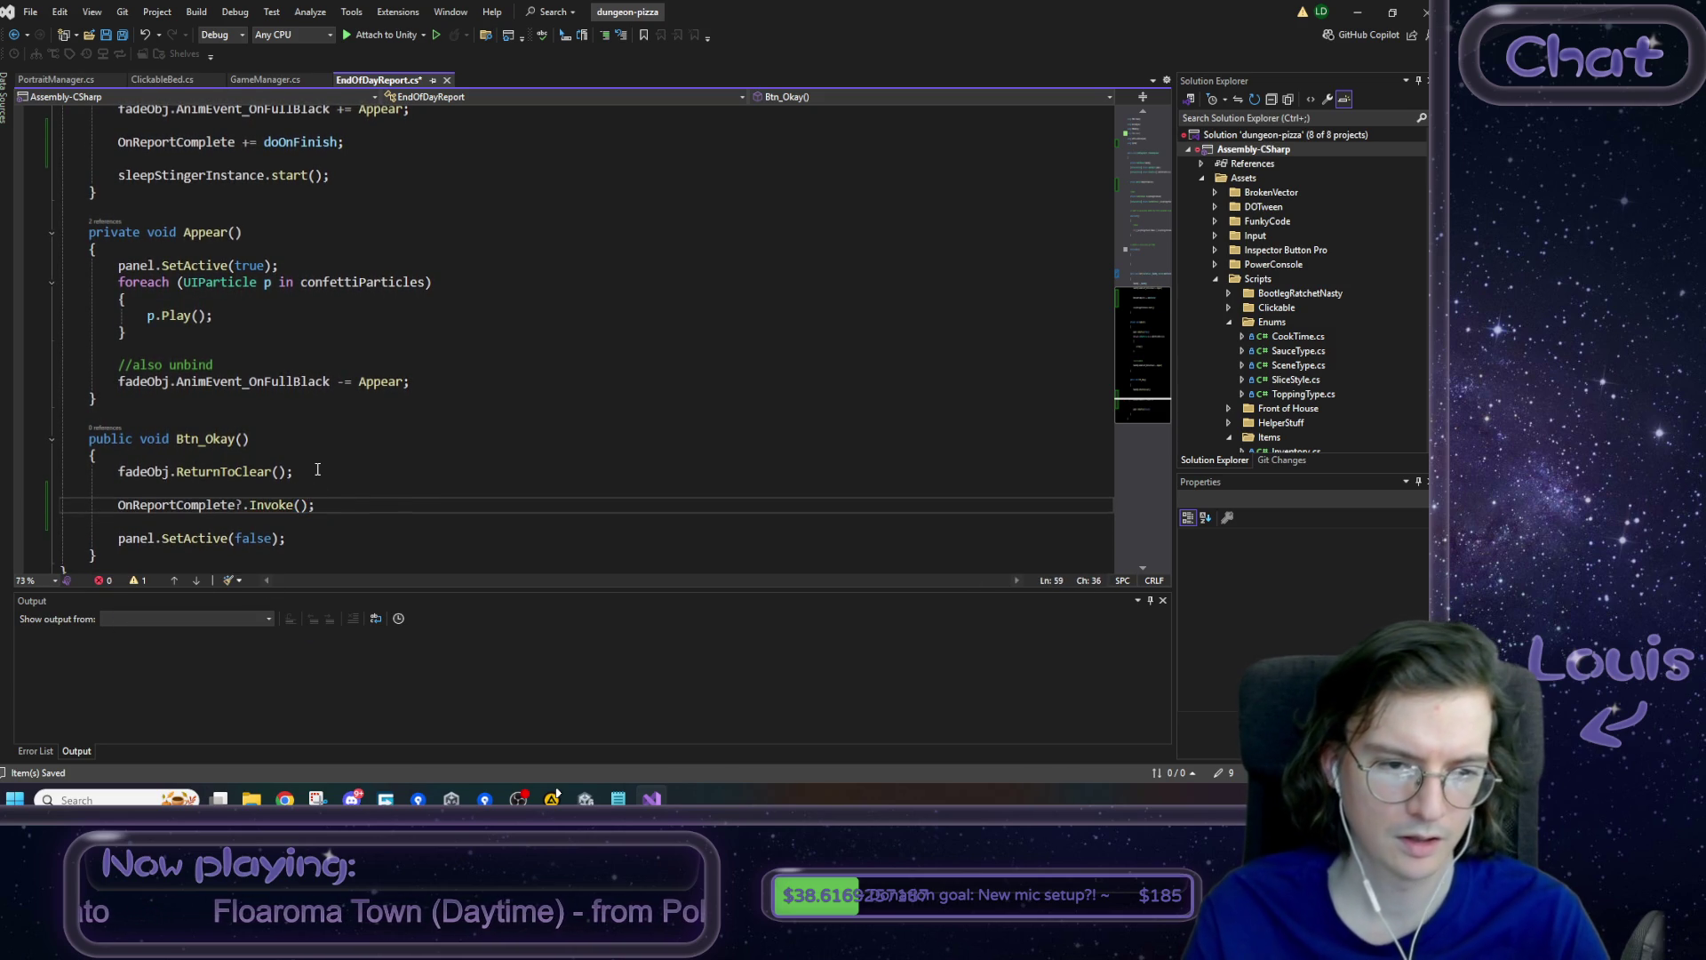
pyautogui.press('Return')
pyautogui.write('//how to ')
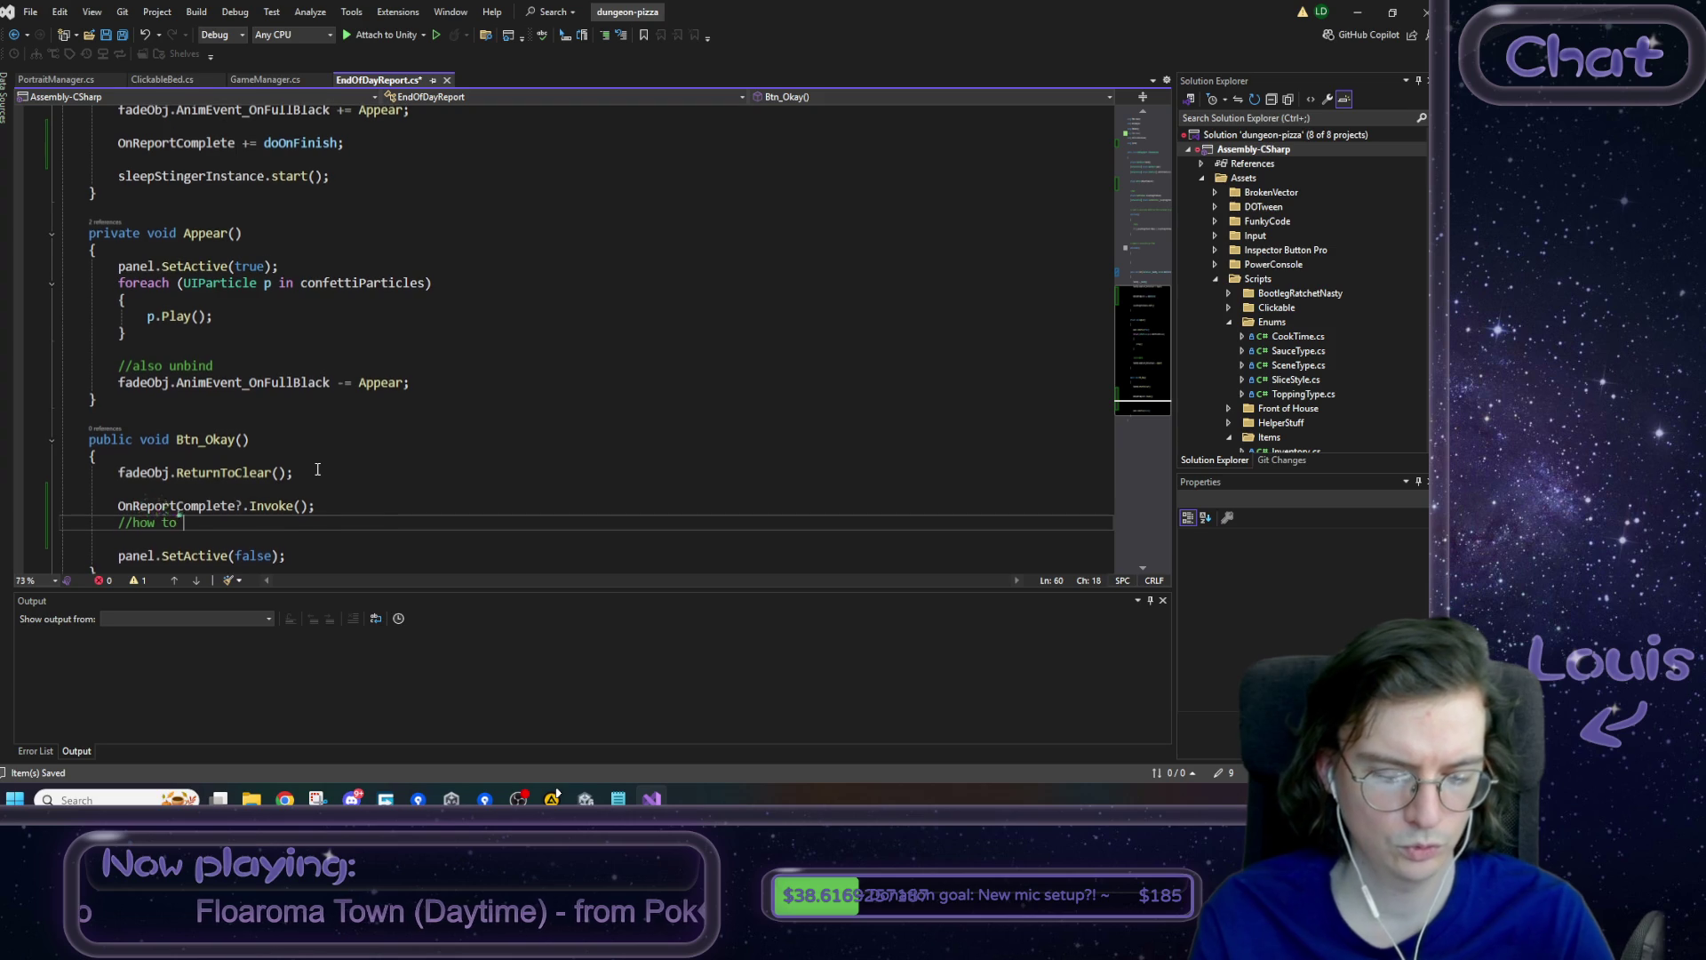
pyautogui.write('unsub')
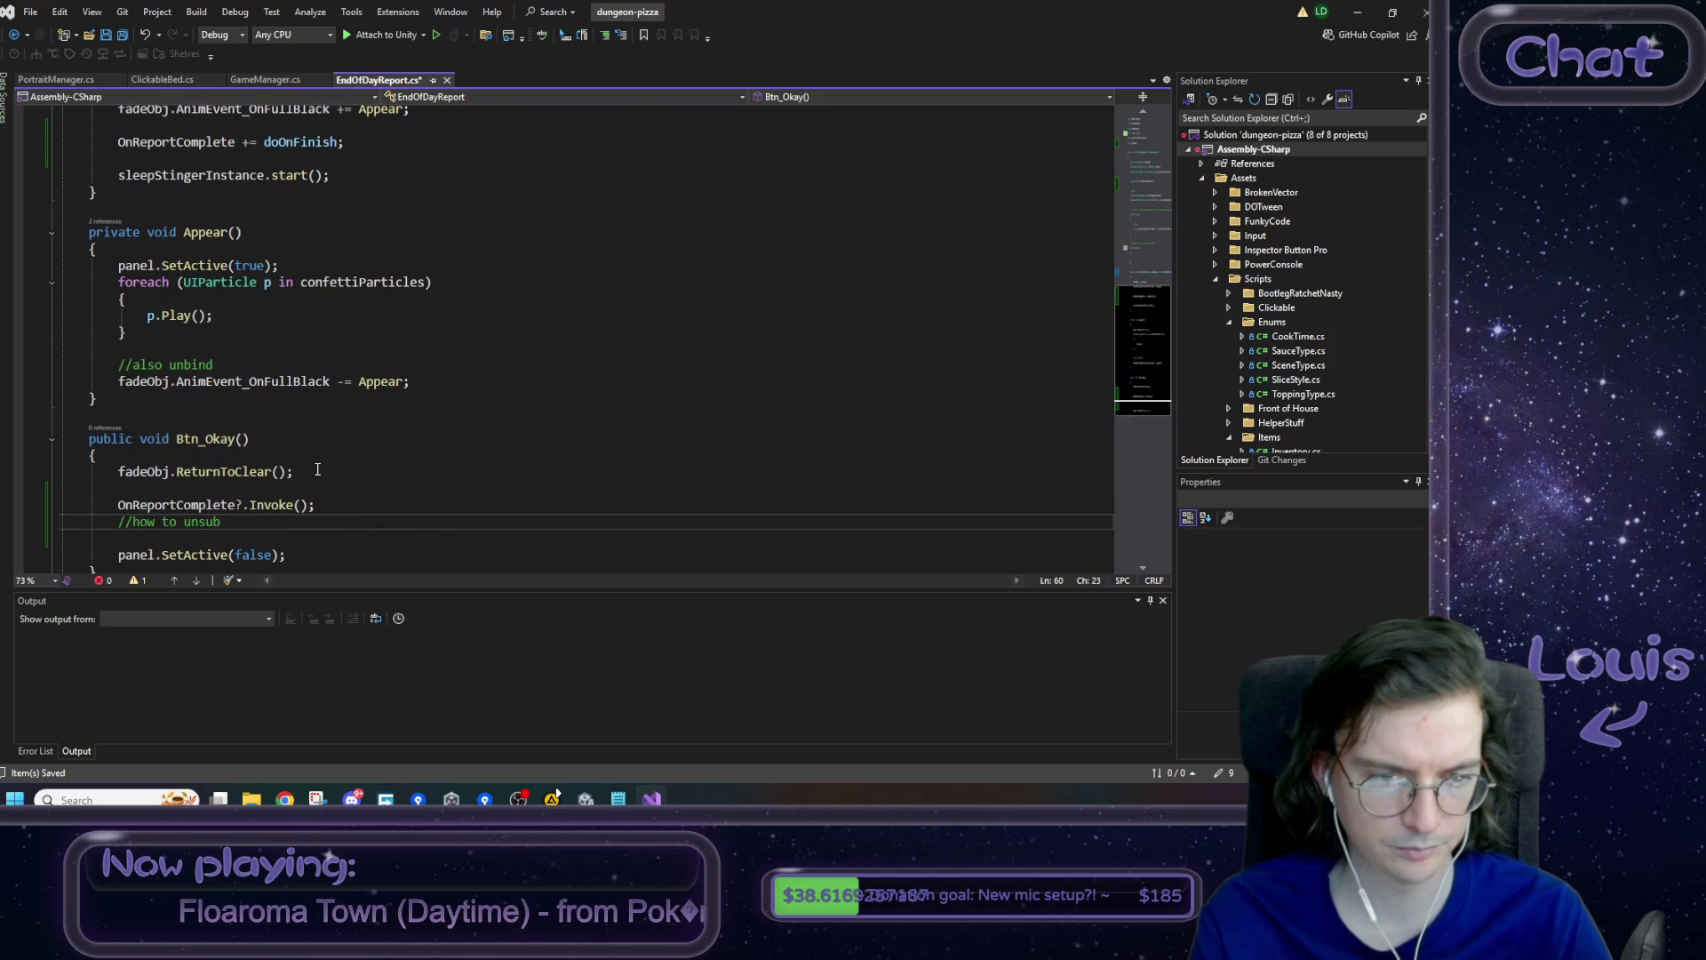
pyautogui.write('scribe?')
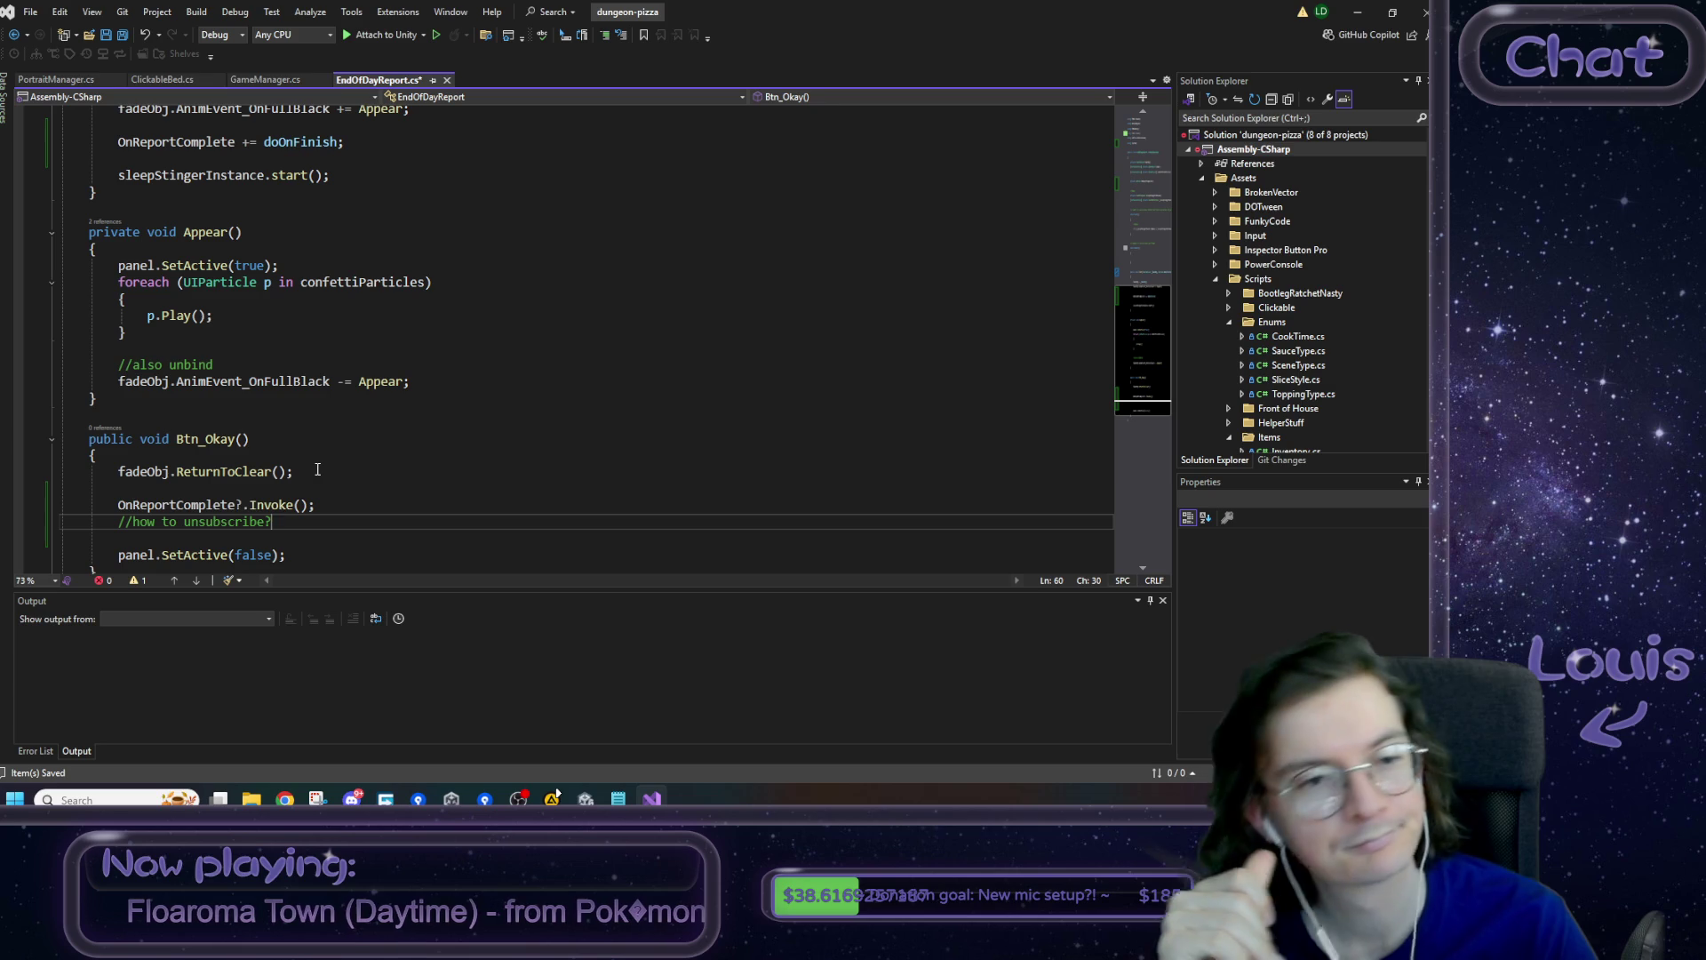
# - Review the surrounding code, then switch to the browser's search results
pyautogui.scroll(1, 317, 469)
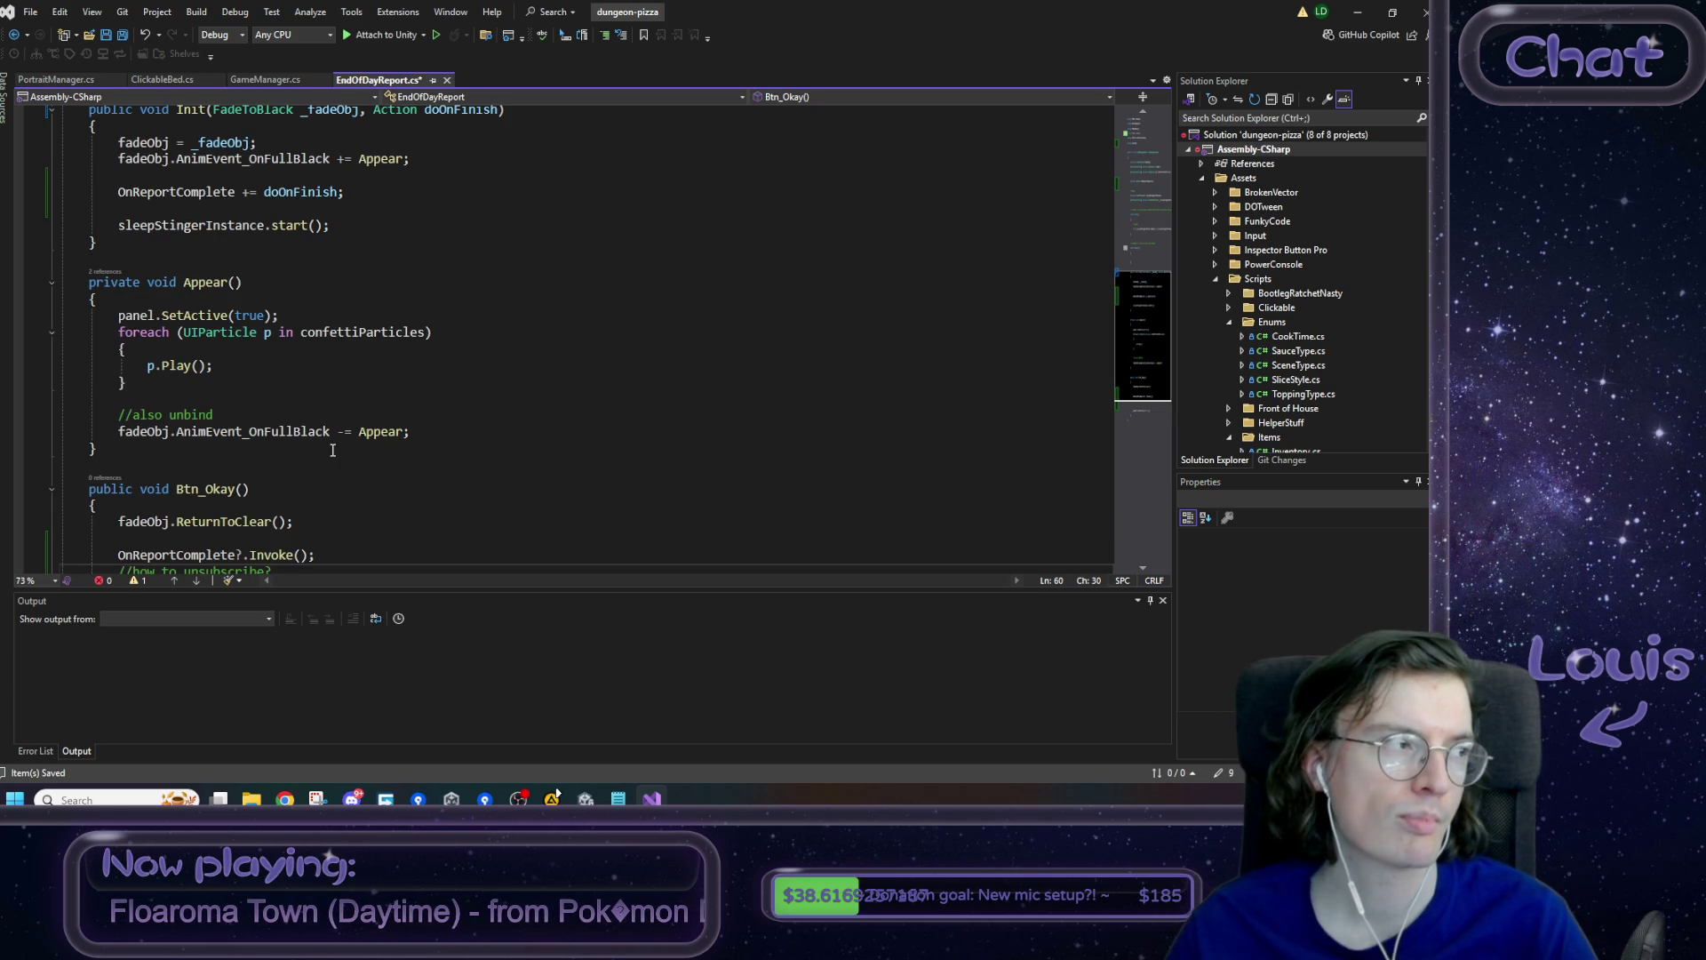
pyautogui.scroll(2, 333, 451)
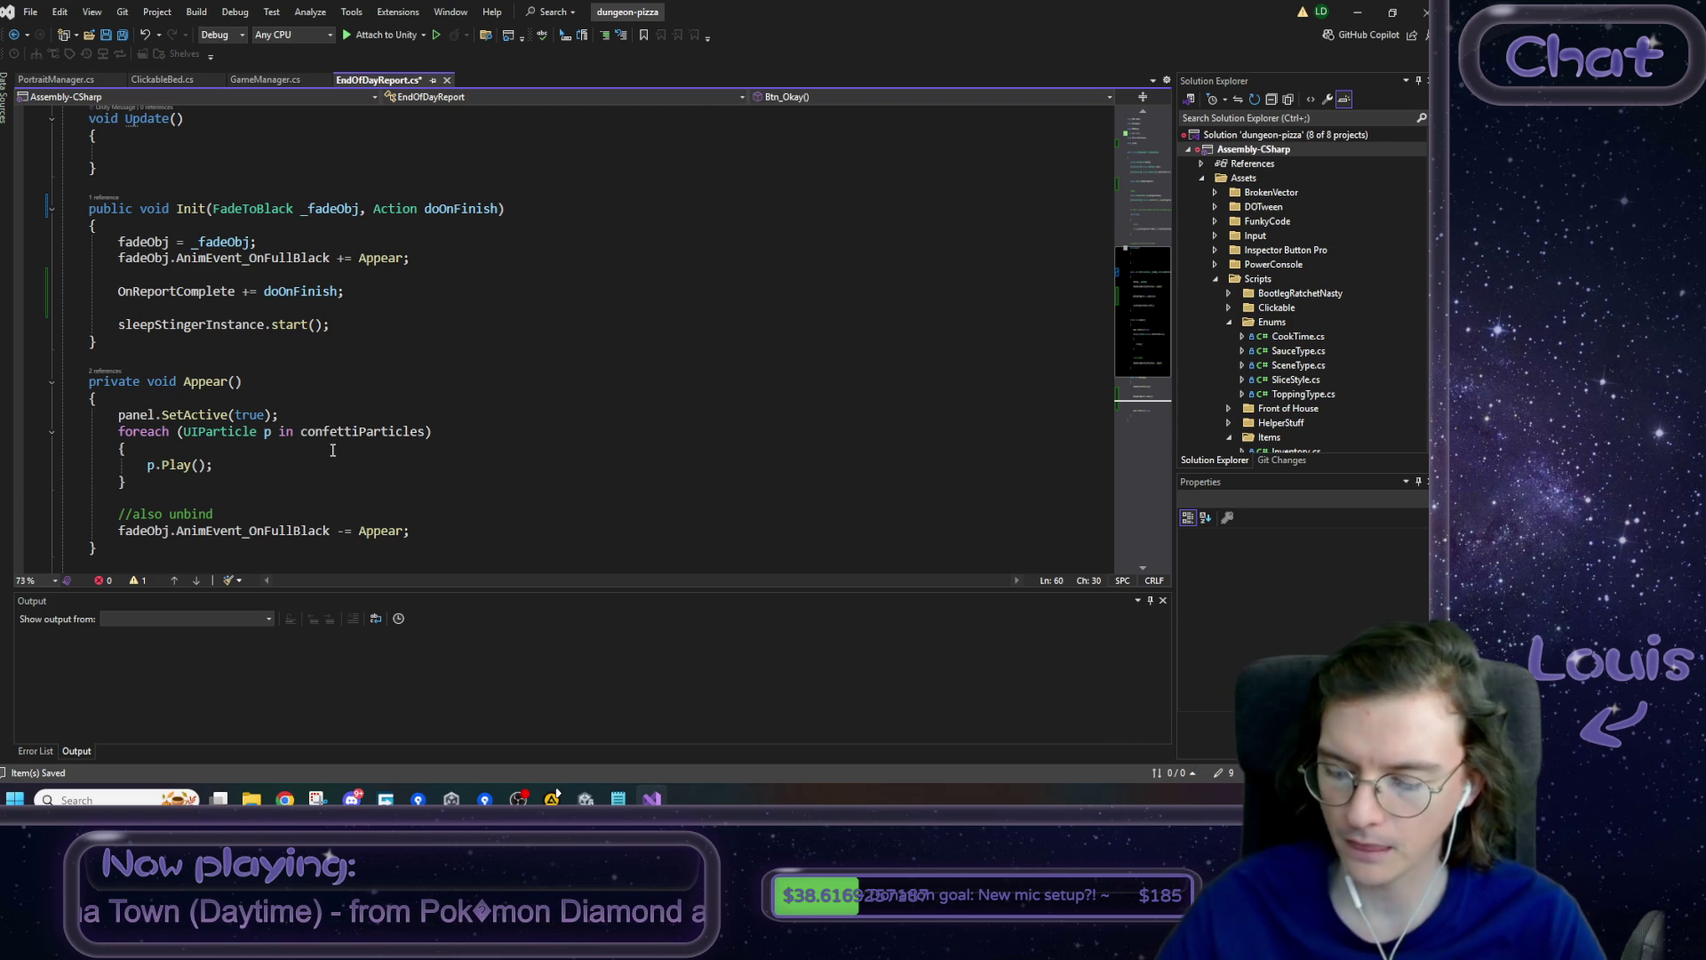
pyautogui.scroll(-3, 333, 451)
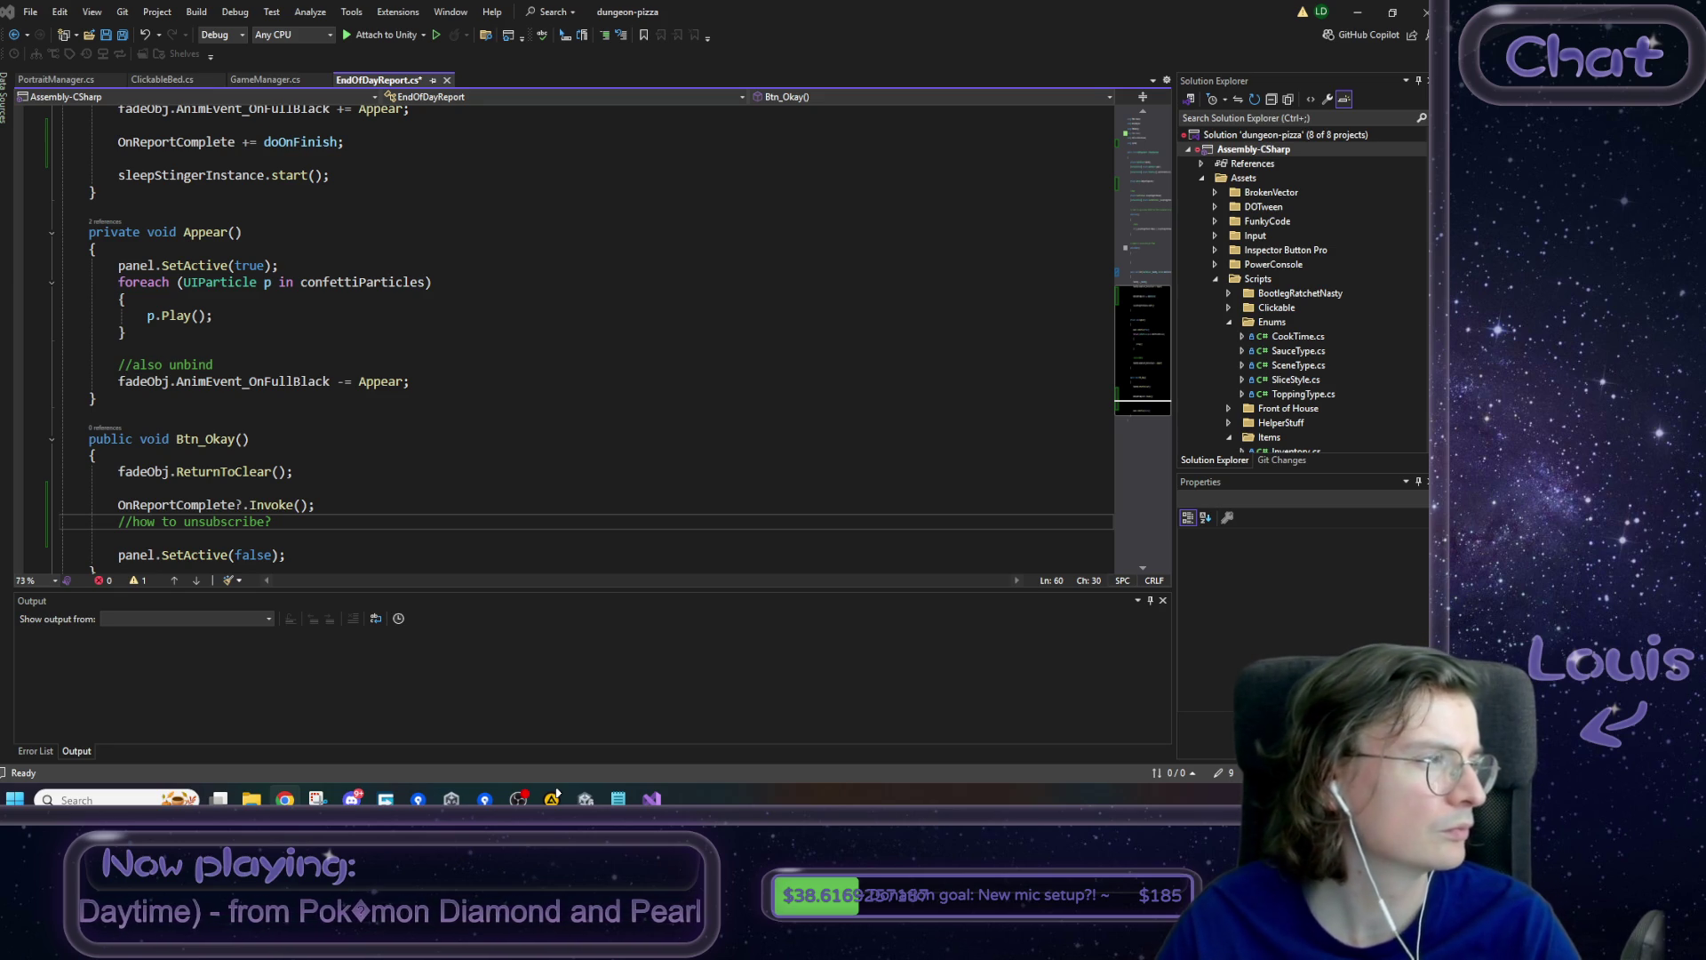
pyautogui.hotkey('alt', 'Tab')
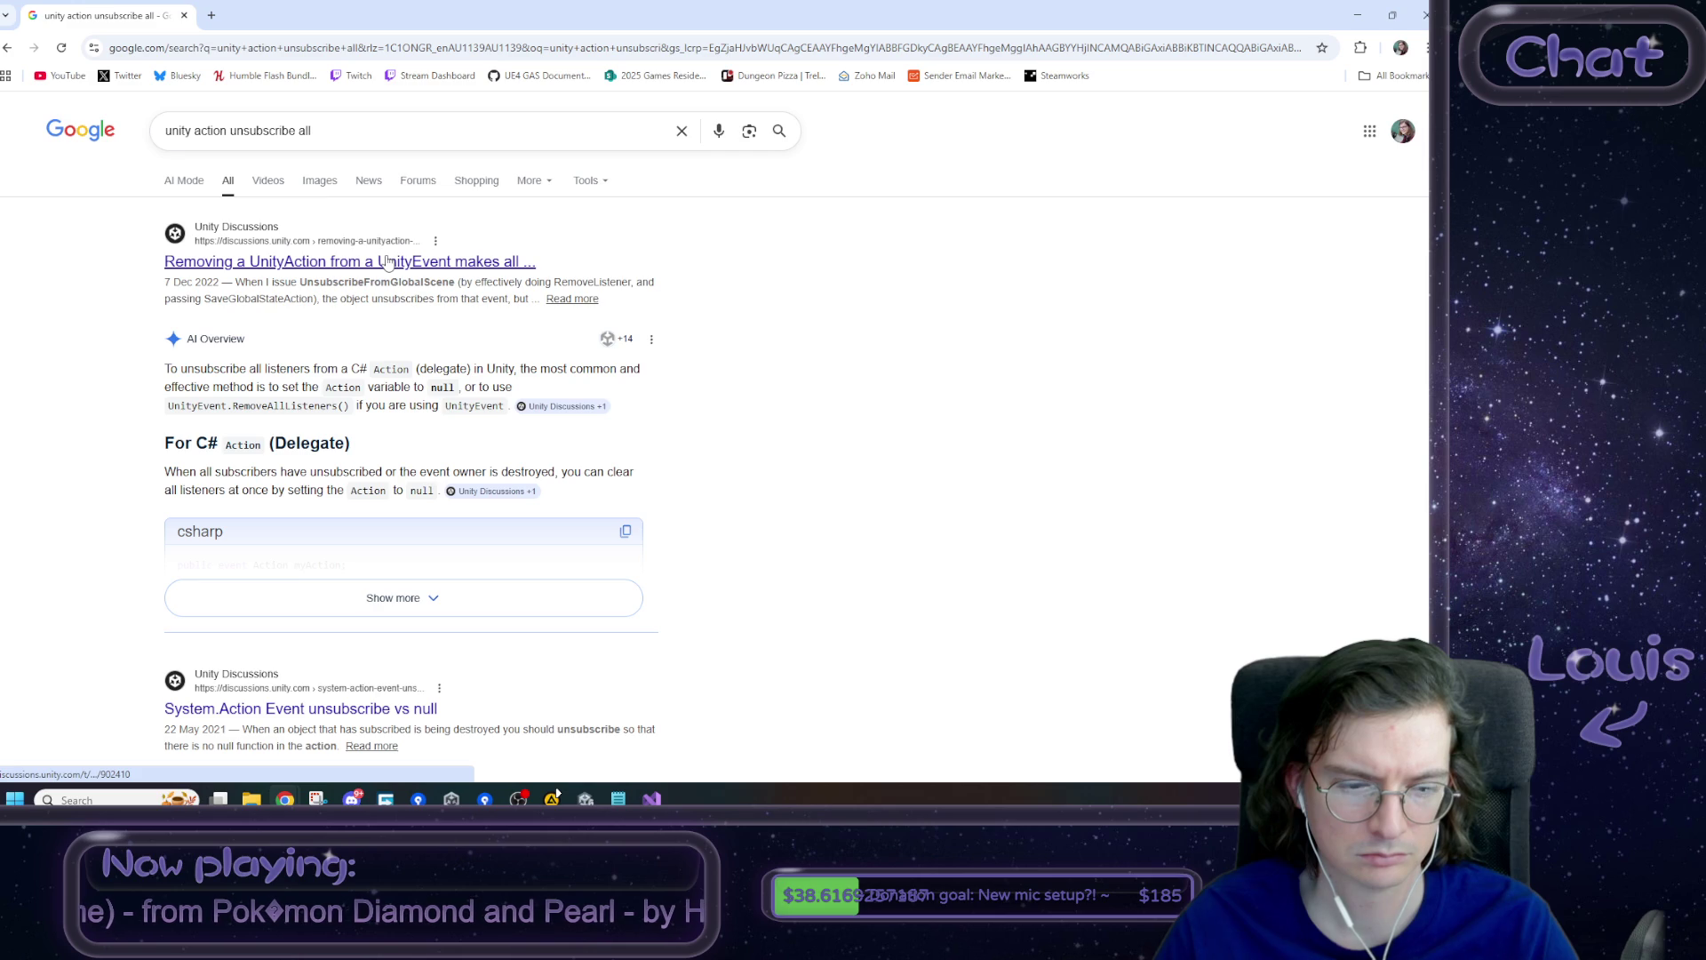
# - Open the 'System.Action Event unsubscribe vs null' result from the 'unity action unsubscribe all' search
pyautogui.scroll(-3, 388, 260)
pyautogui.click(393, 481)
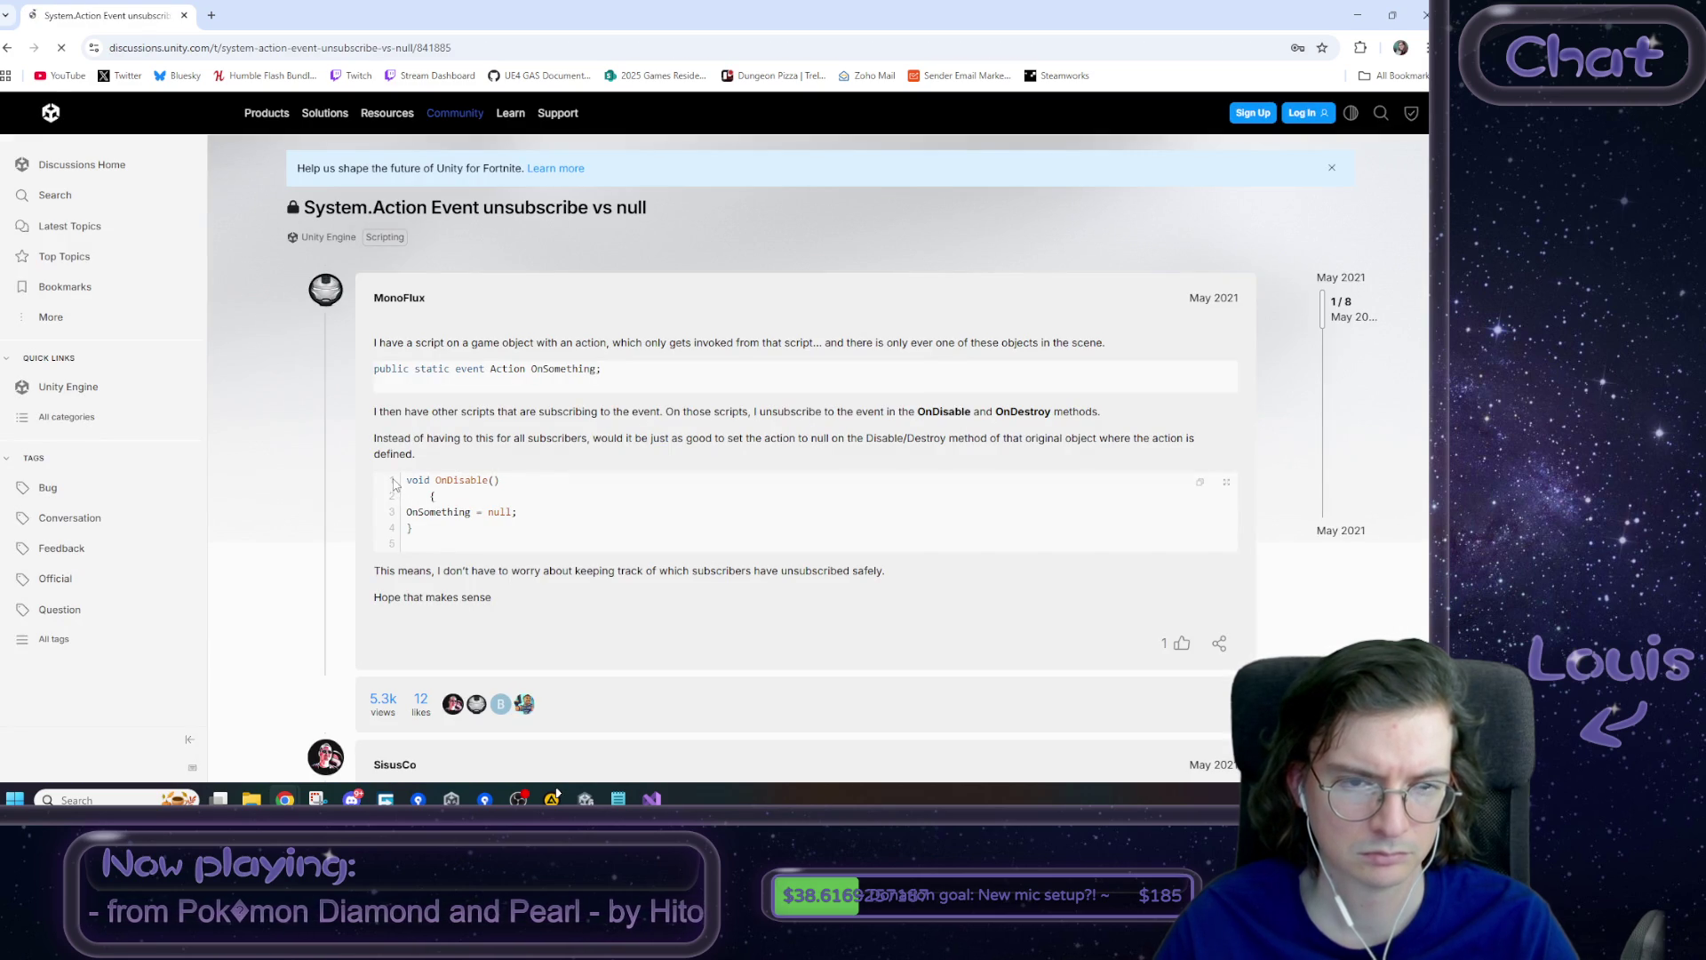
# - Read the thread's example code on null assignment and the add/remove event accessors
pyautogui.moveTo(530, 513); pyautogui.dragTo(419, 516)
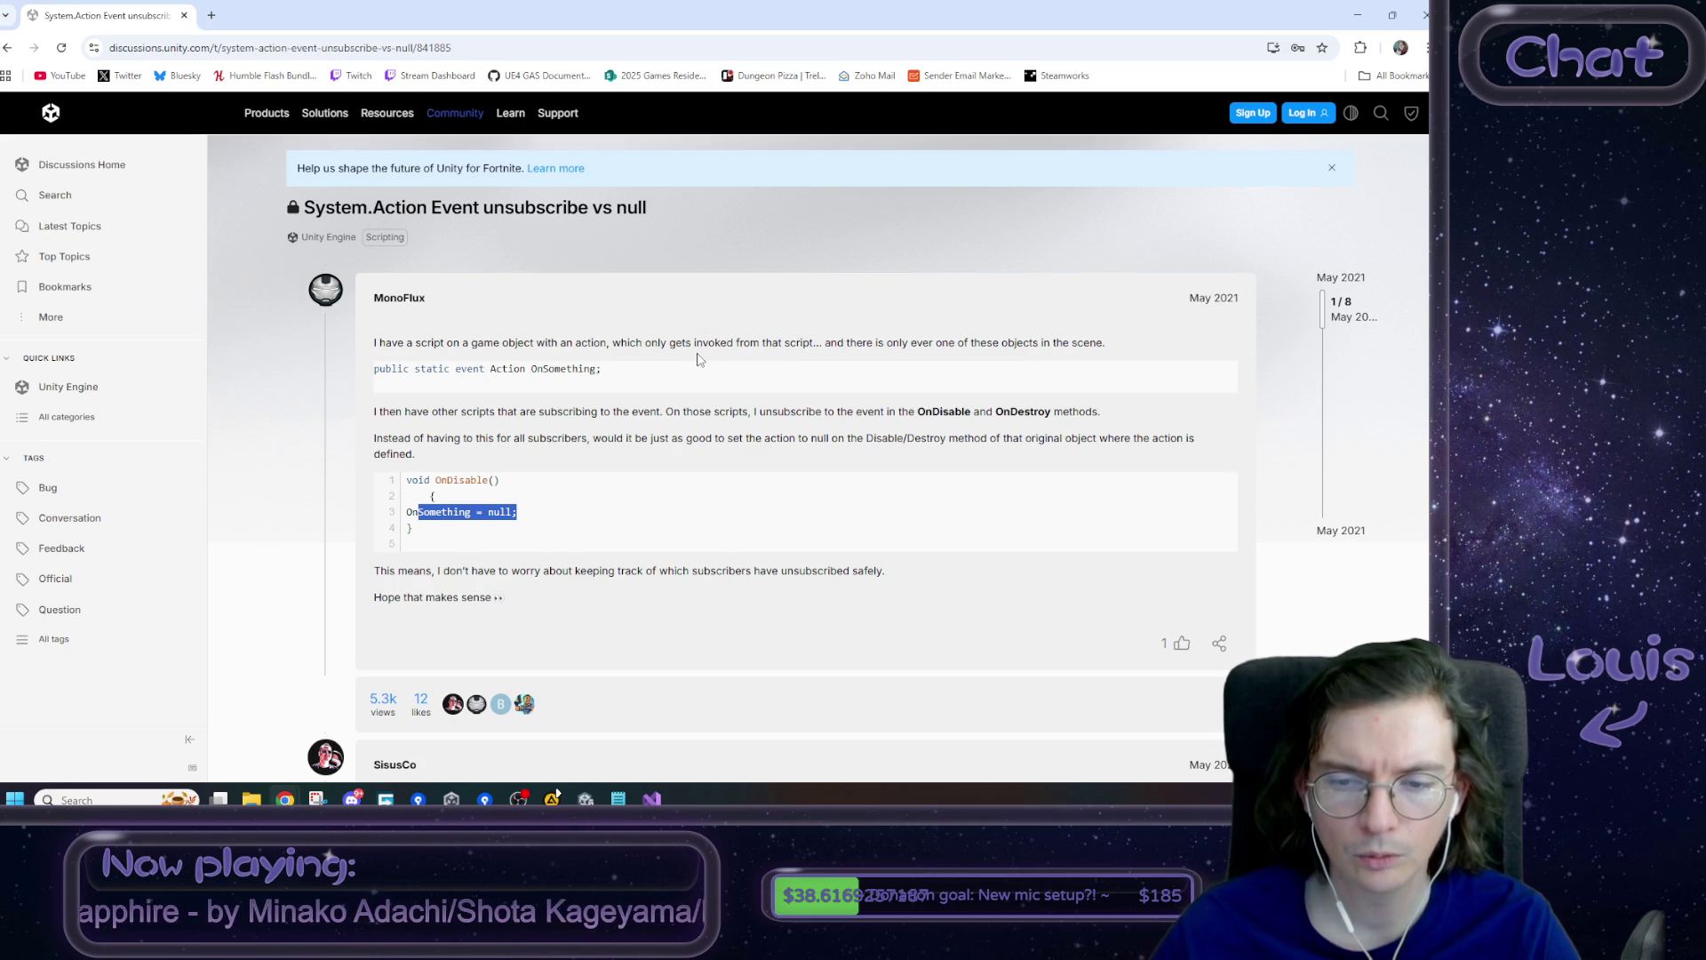
pyautogui.scroll(-3, 698, 359)
pyautogui.scroll(-1, 698, 361)
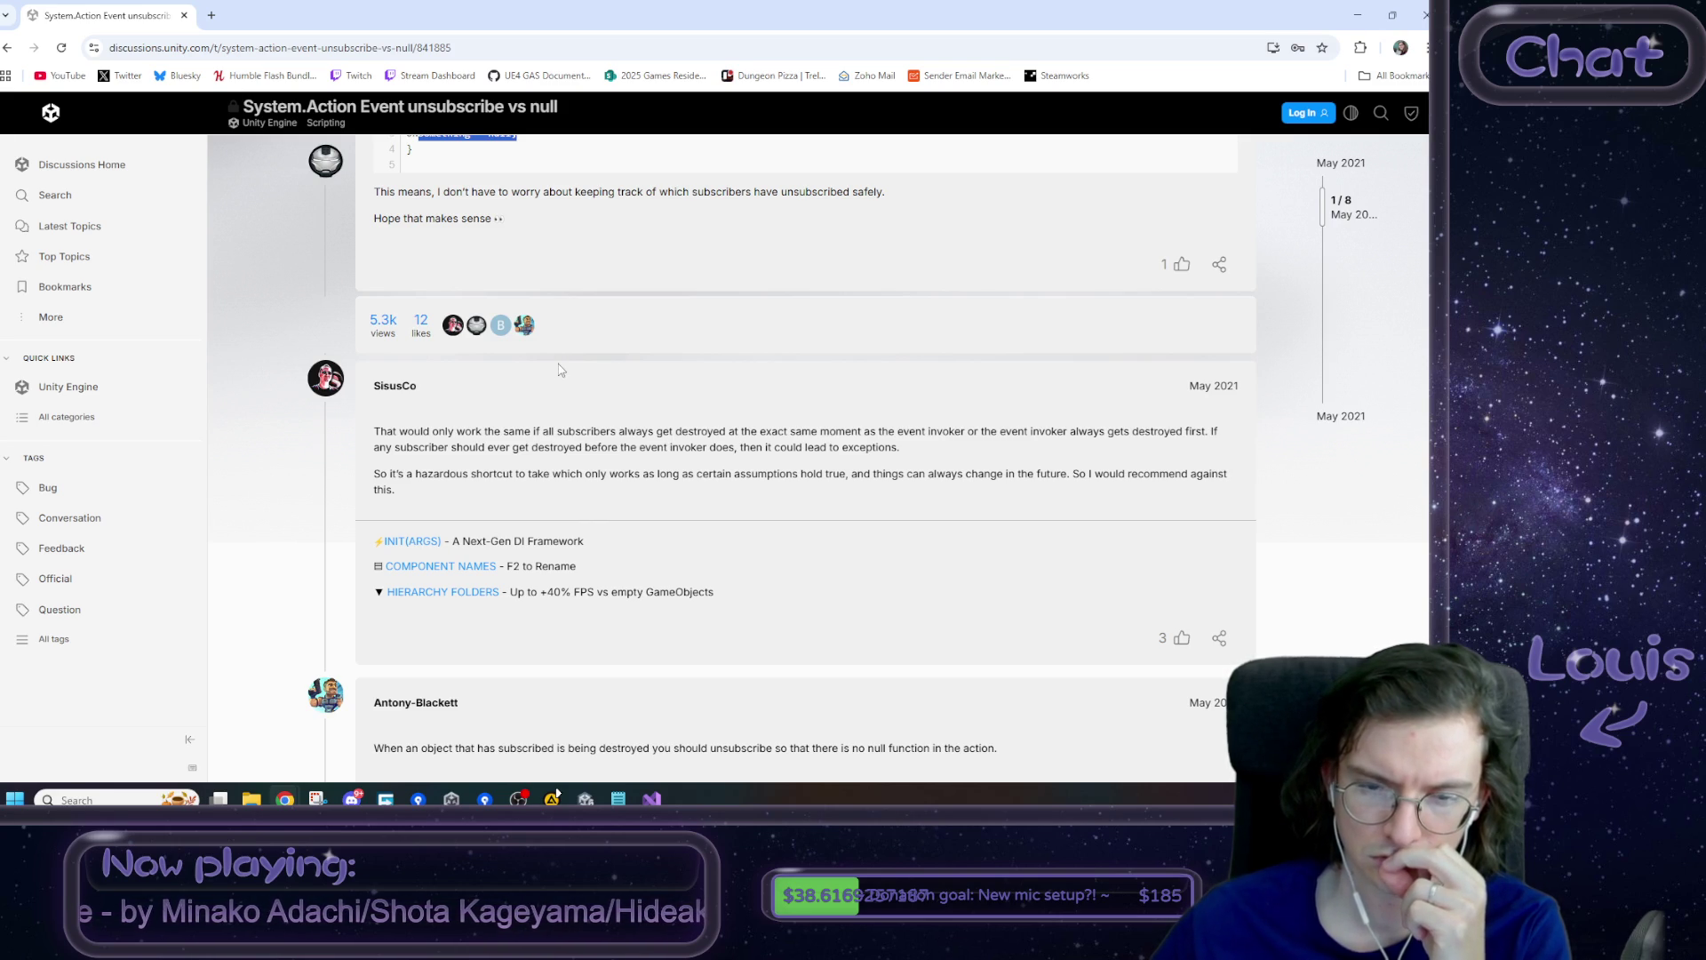
pyautogui.scroll(-2, 566, 371)
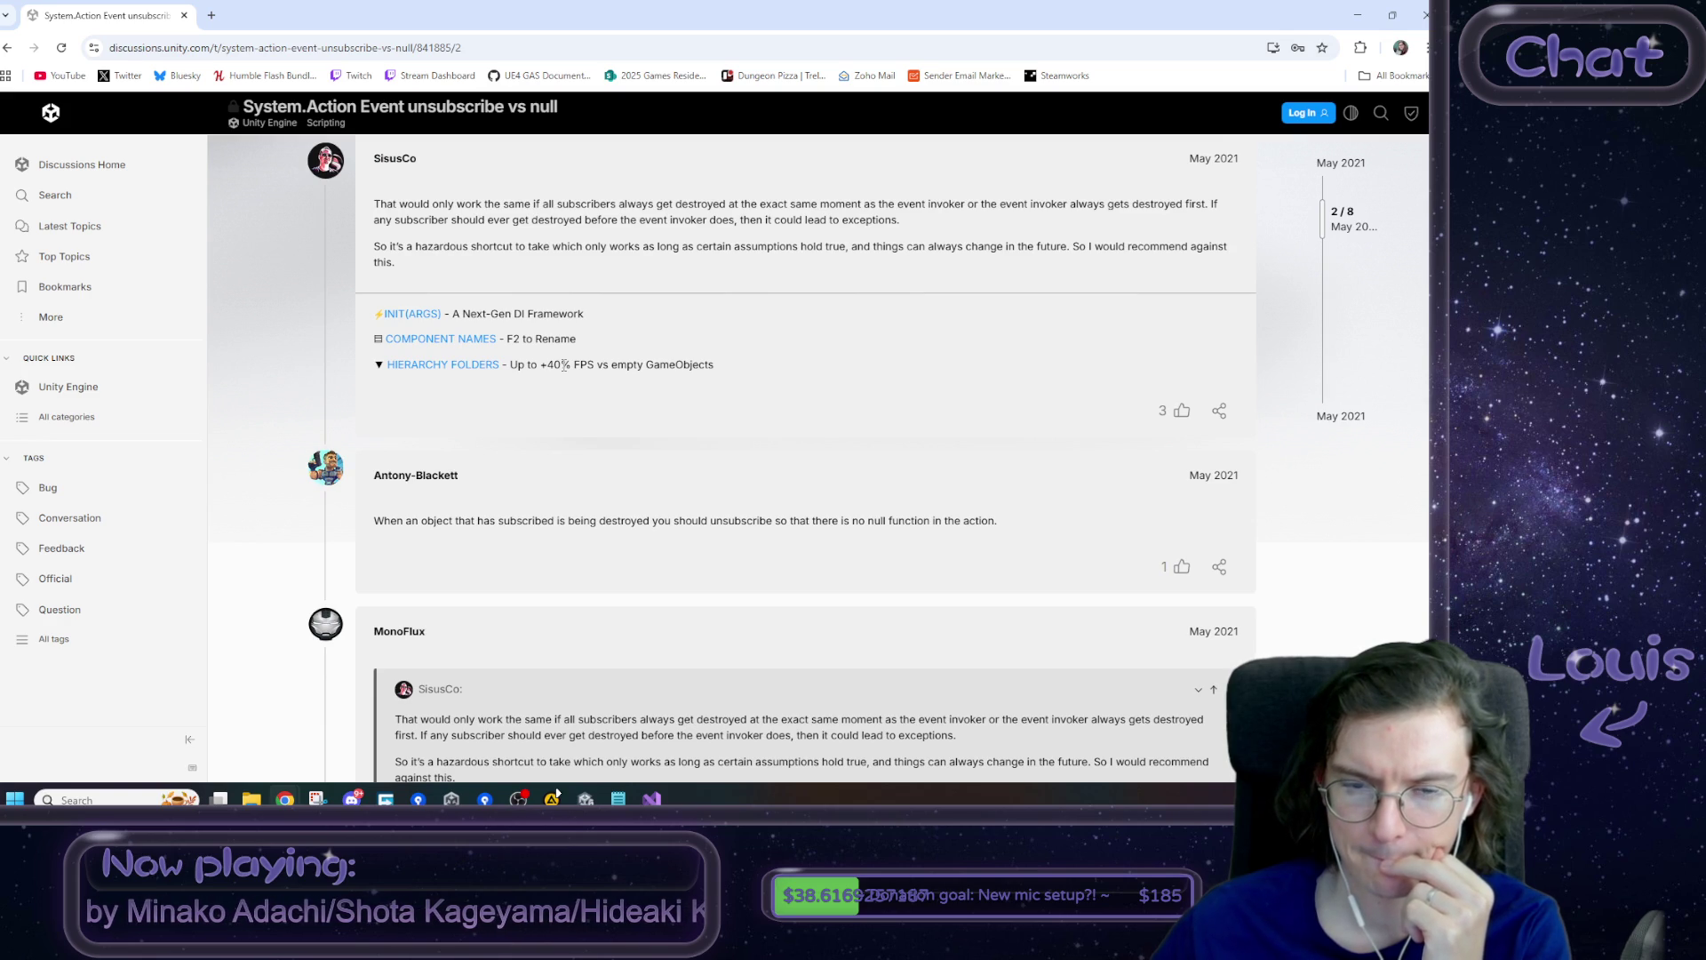
pyautogui.scroll(-2, 564, 364)
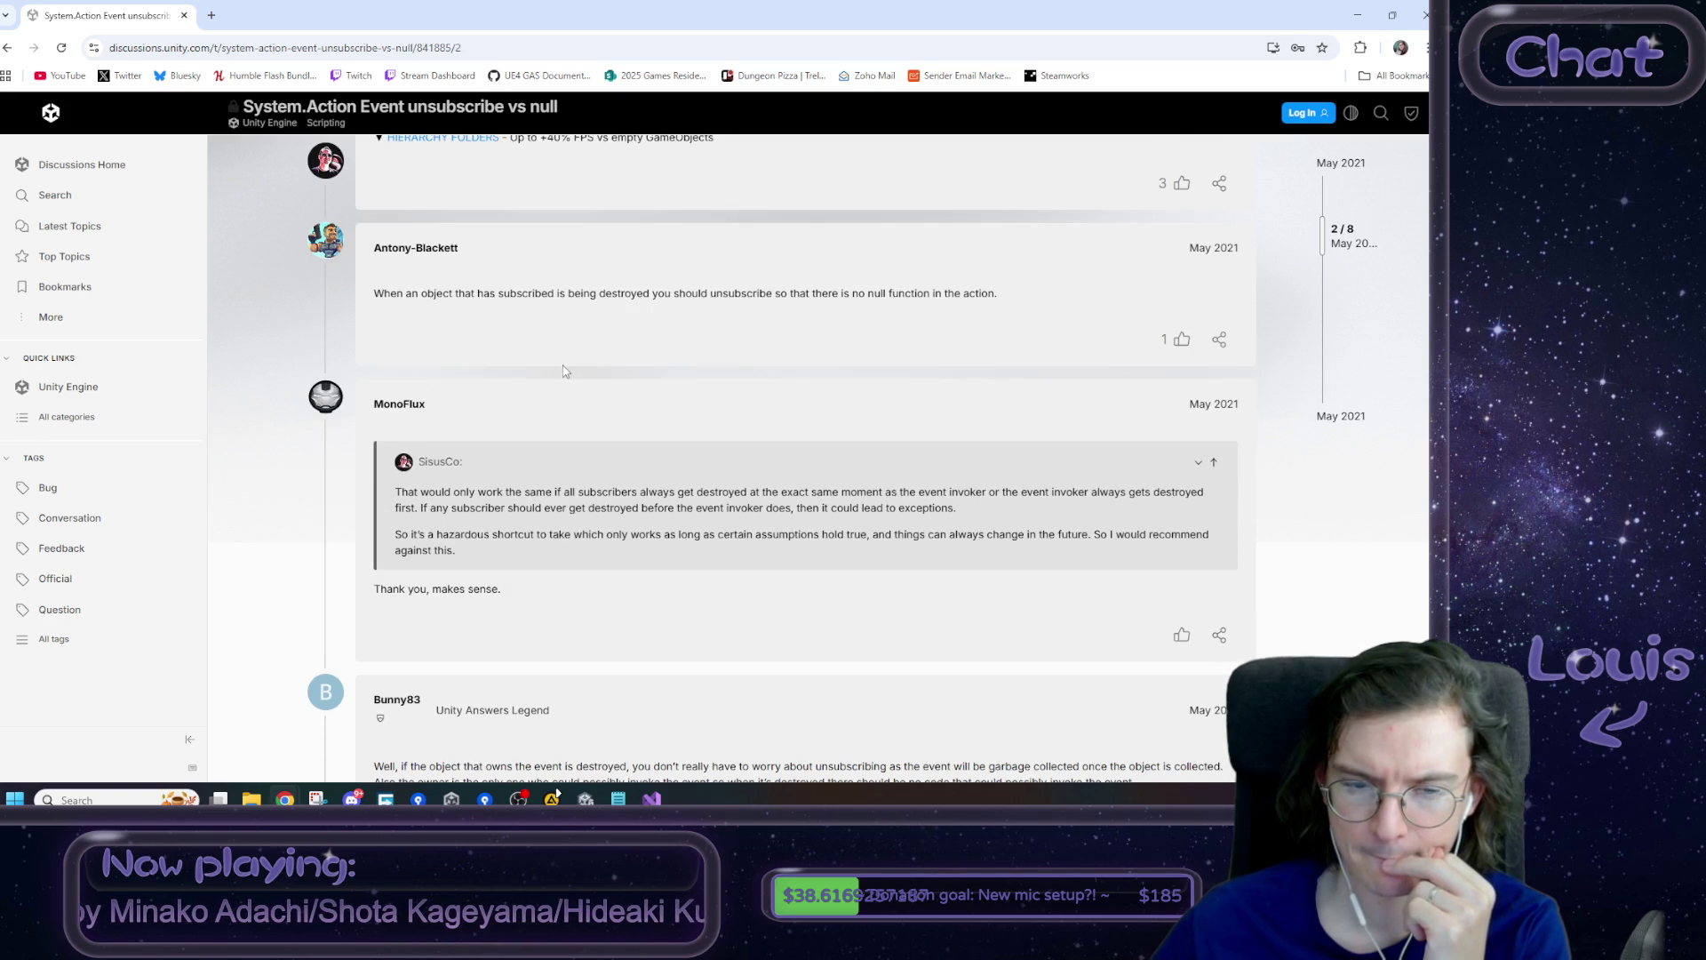
pyautogui.scroll(-2, 563, 371)
pyautogui.scroll(-1, 563, 371)
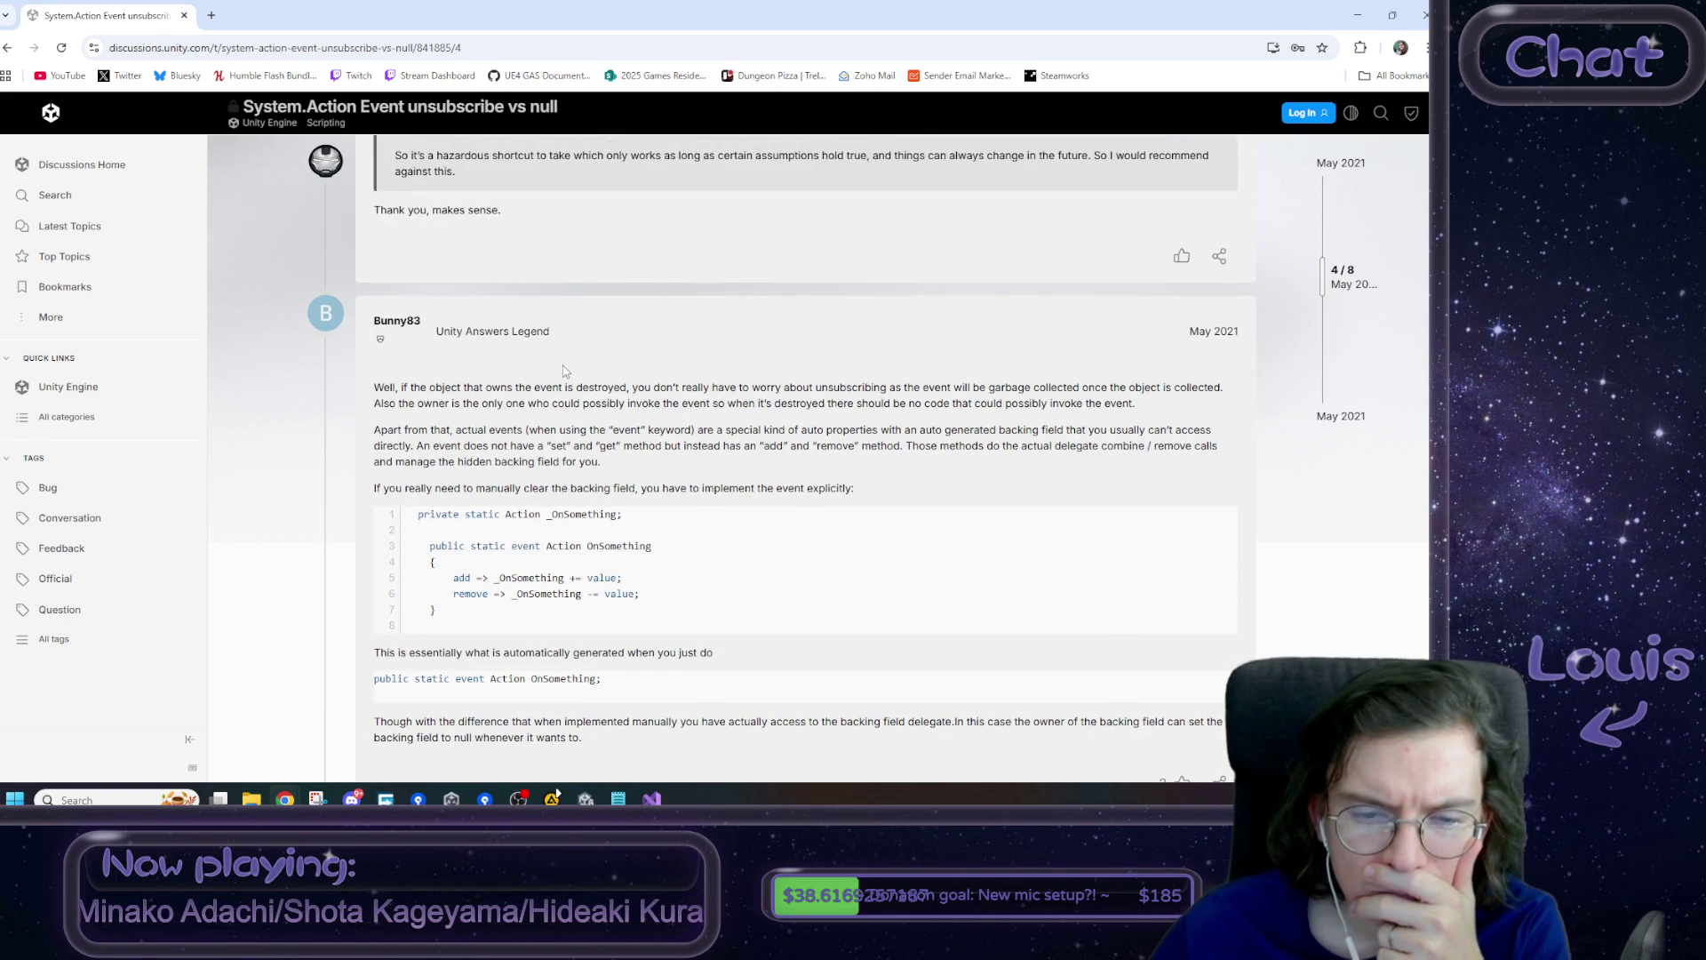
pyautogui.scroll(-1, 564, 371)
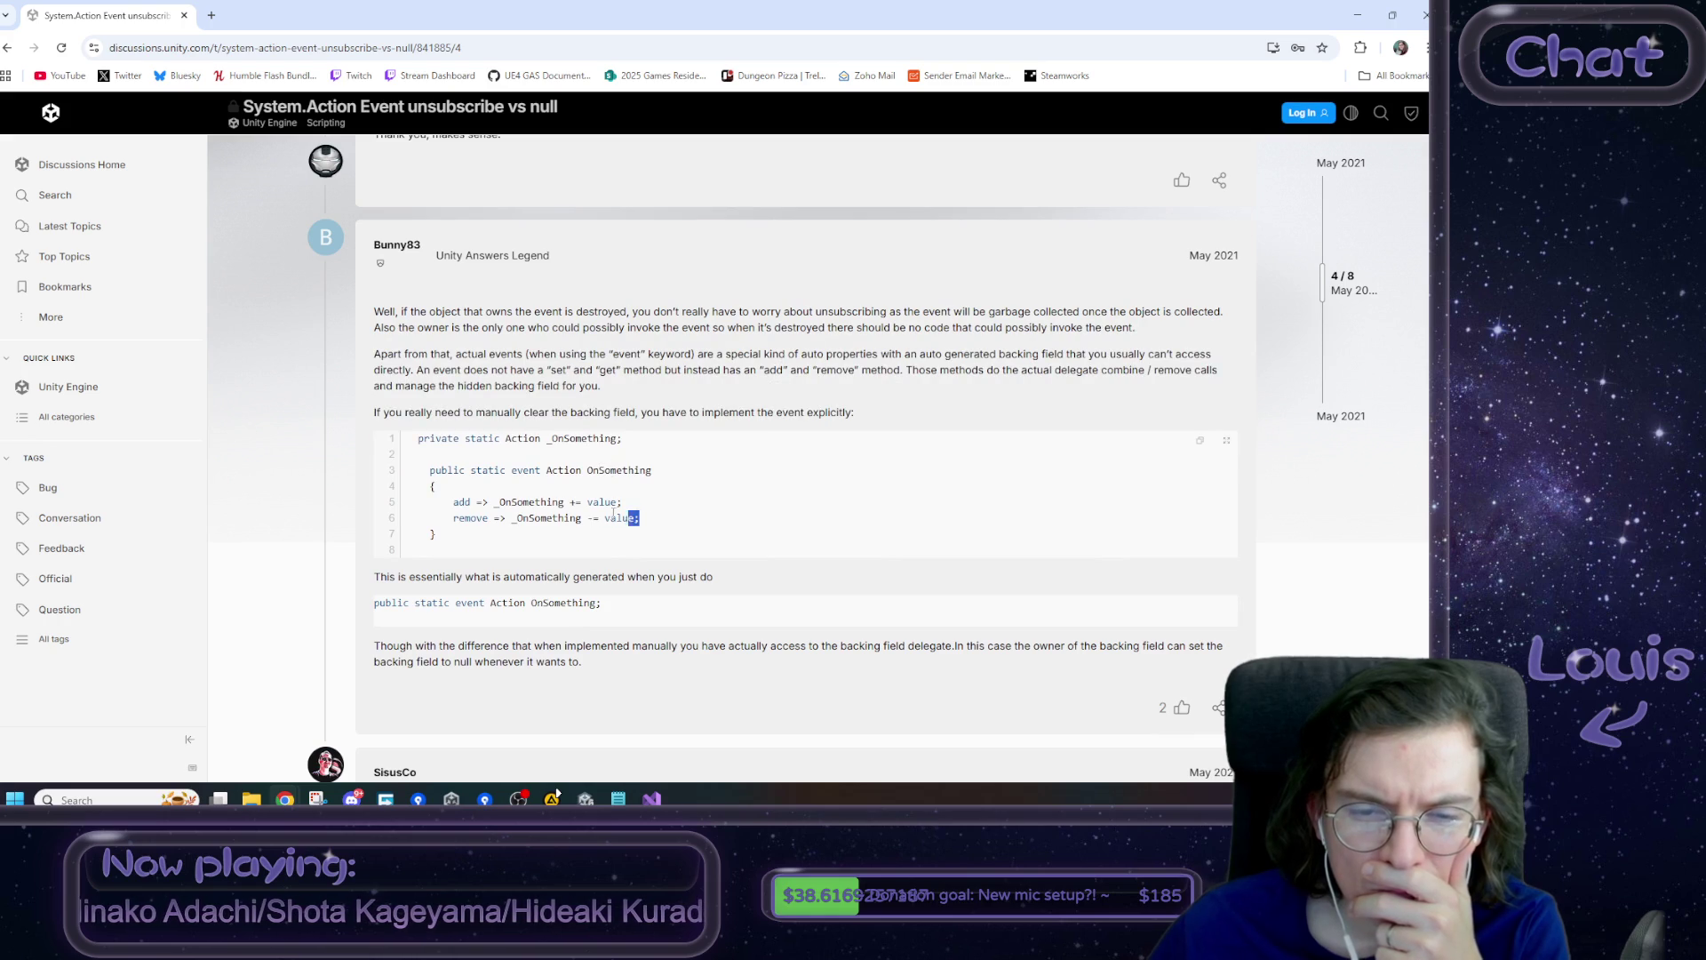
pyautogui.moveTo(641, 519); pyautogui.dragTo(405, 502)
pyautogui.click(752, 516)
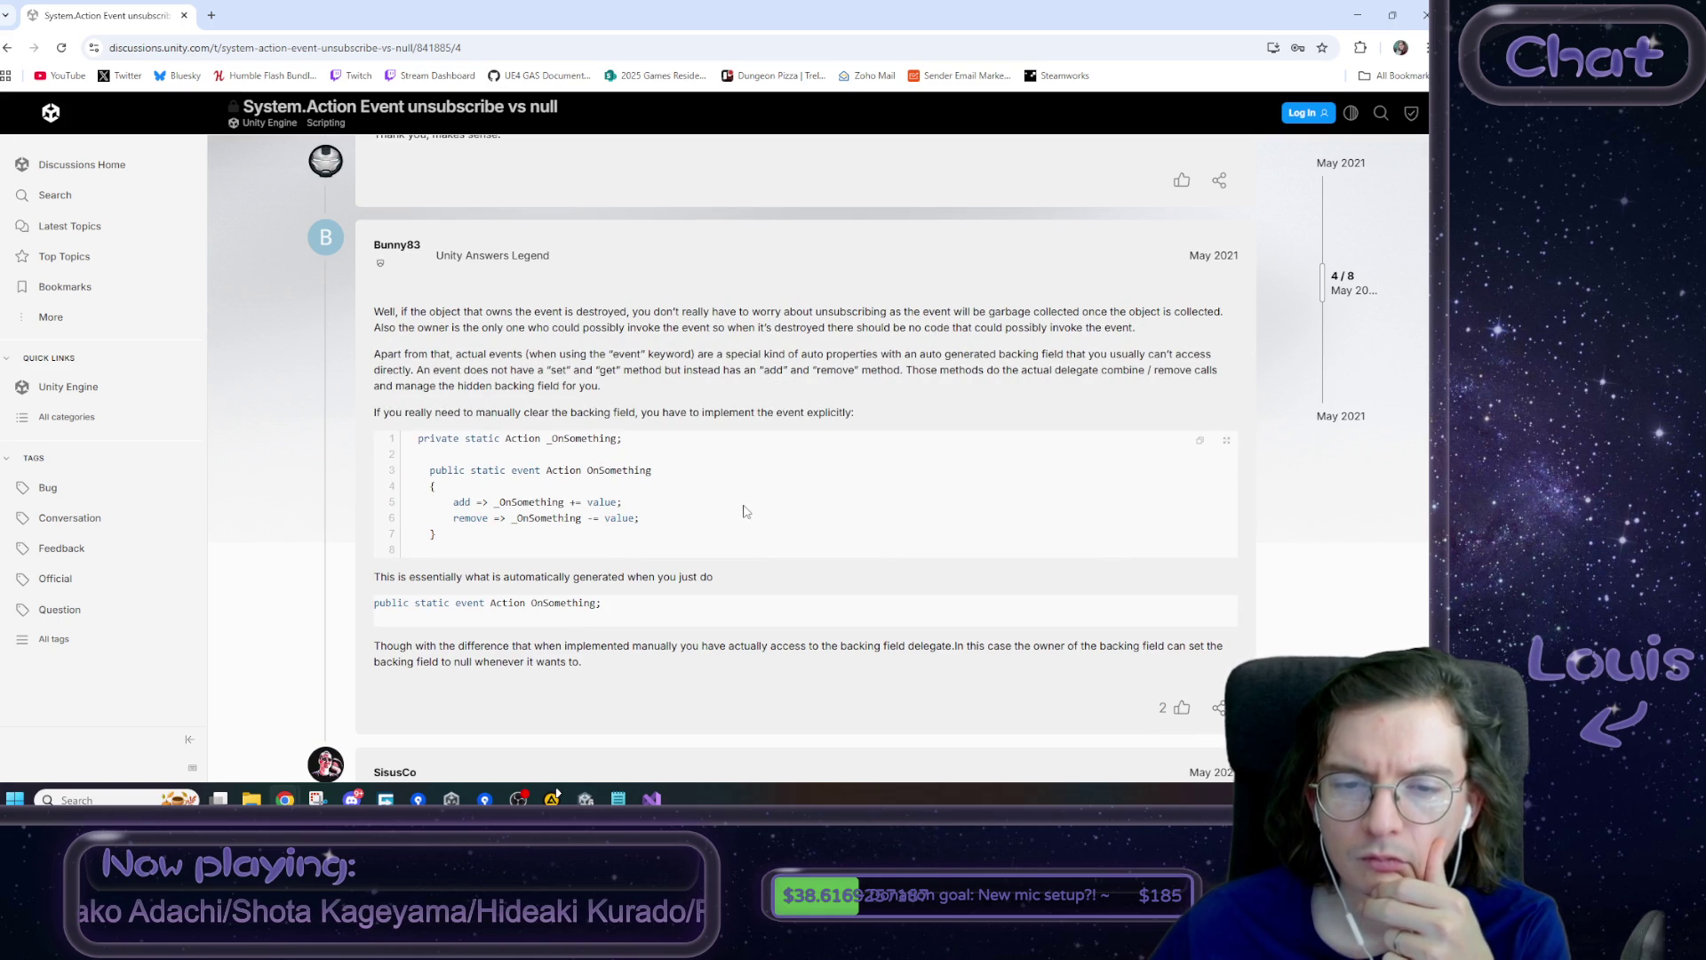
# - Read the garbage-collection reply about not needing to unsubscribe, then return to Visual Studio
pyautogui.moveTo(391, 311); pyautogui.dragTo(1013, 312)
pyautogui.click(1013, 313)
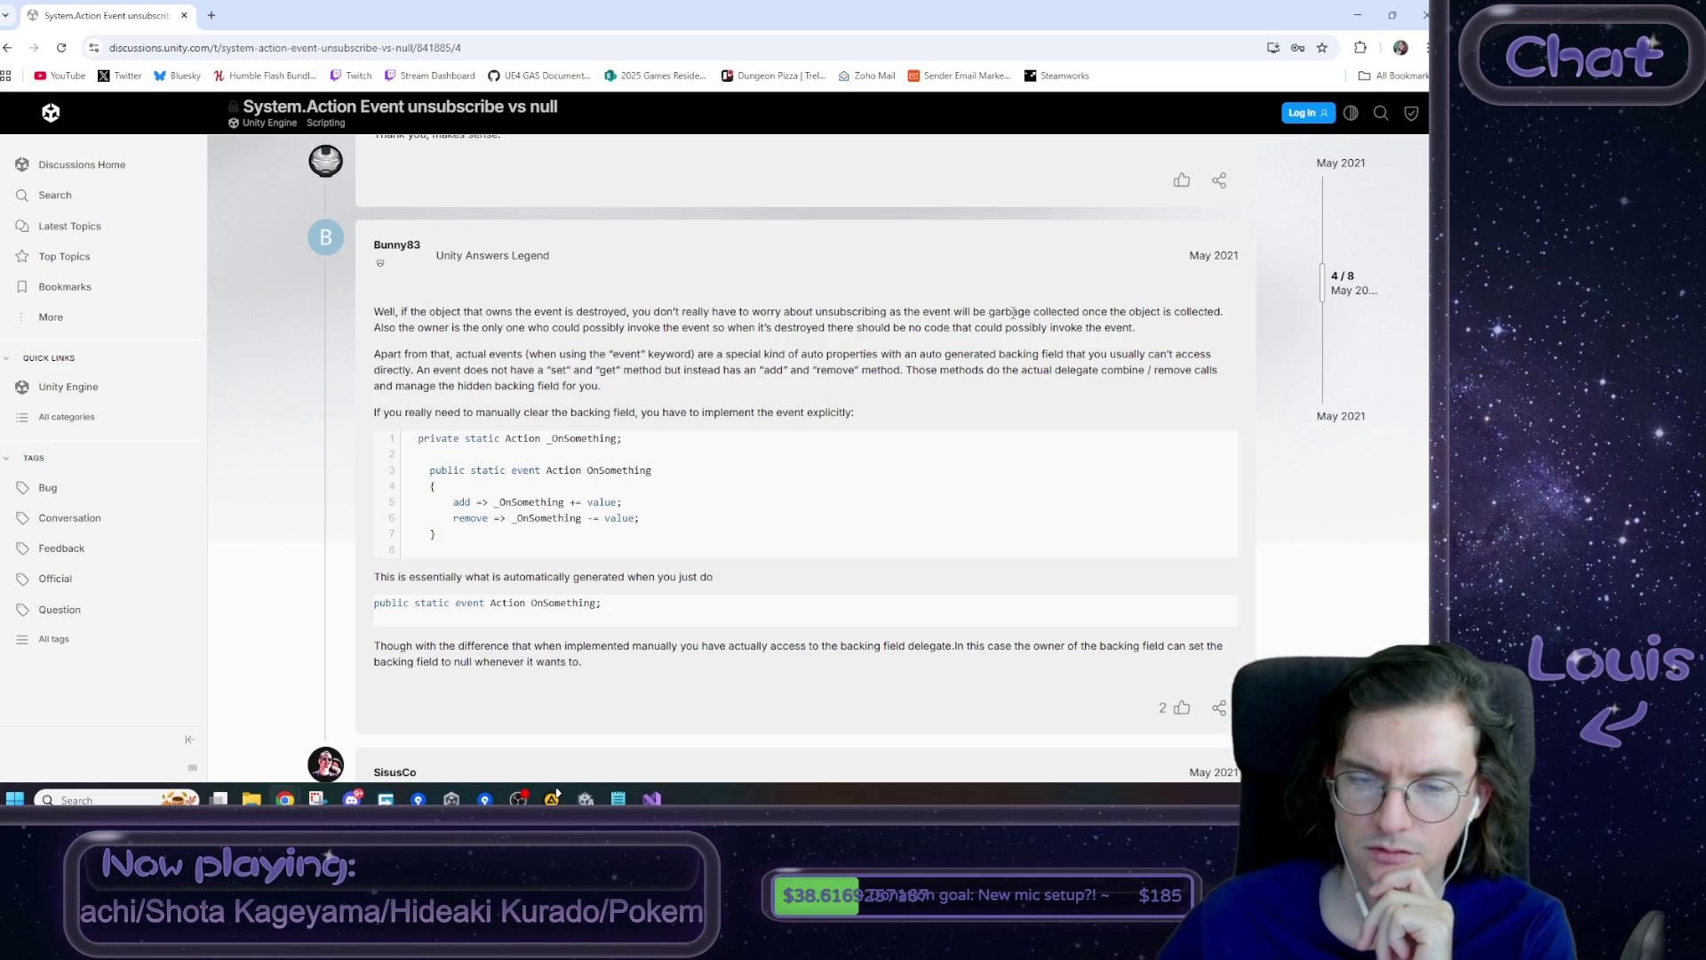
pyautogui.moveTo(1011, 313)
pyautogui.mouseDown()
pyautogui.moveTo(613, 313)
pyautogui.moveTo(700, 313)
pyautogui.mouseUp()
pyautogui.click(699, 312)
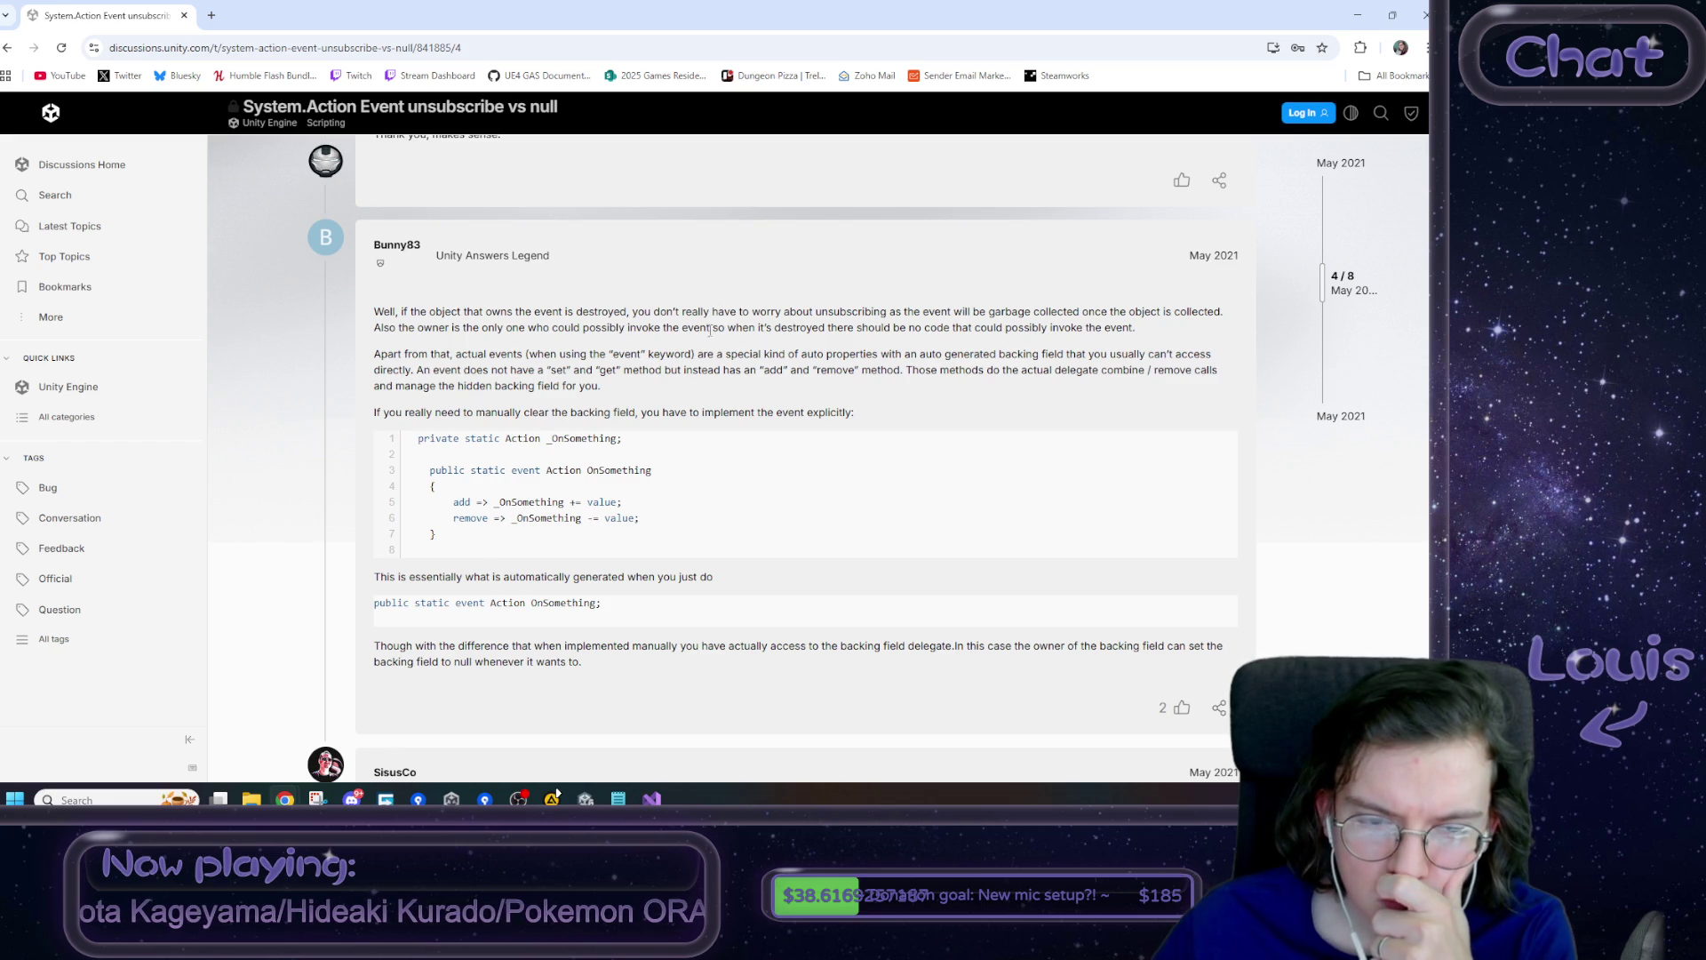
pyautogui.scroll(-3, 703, 366)
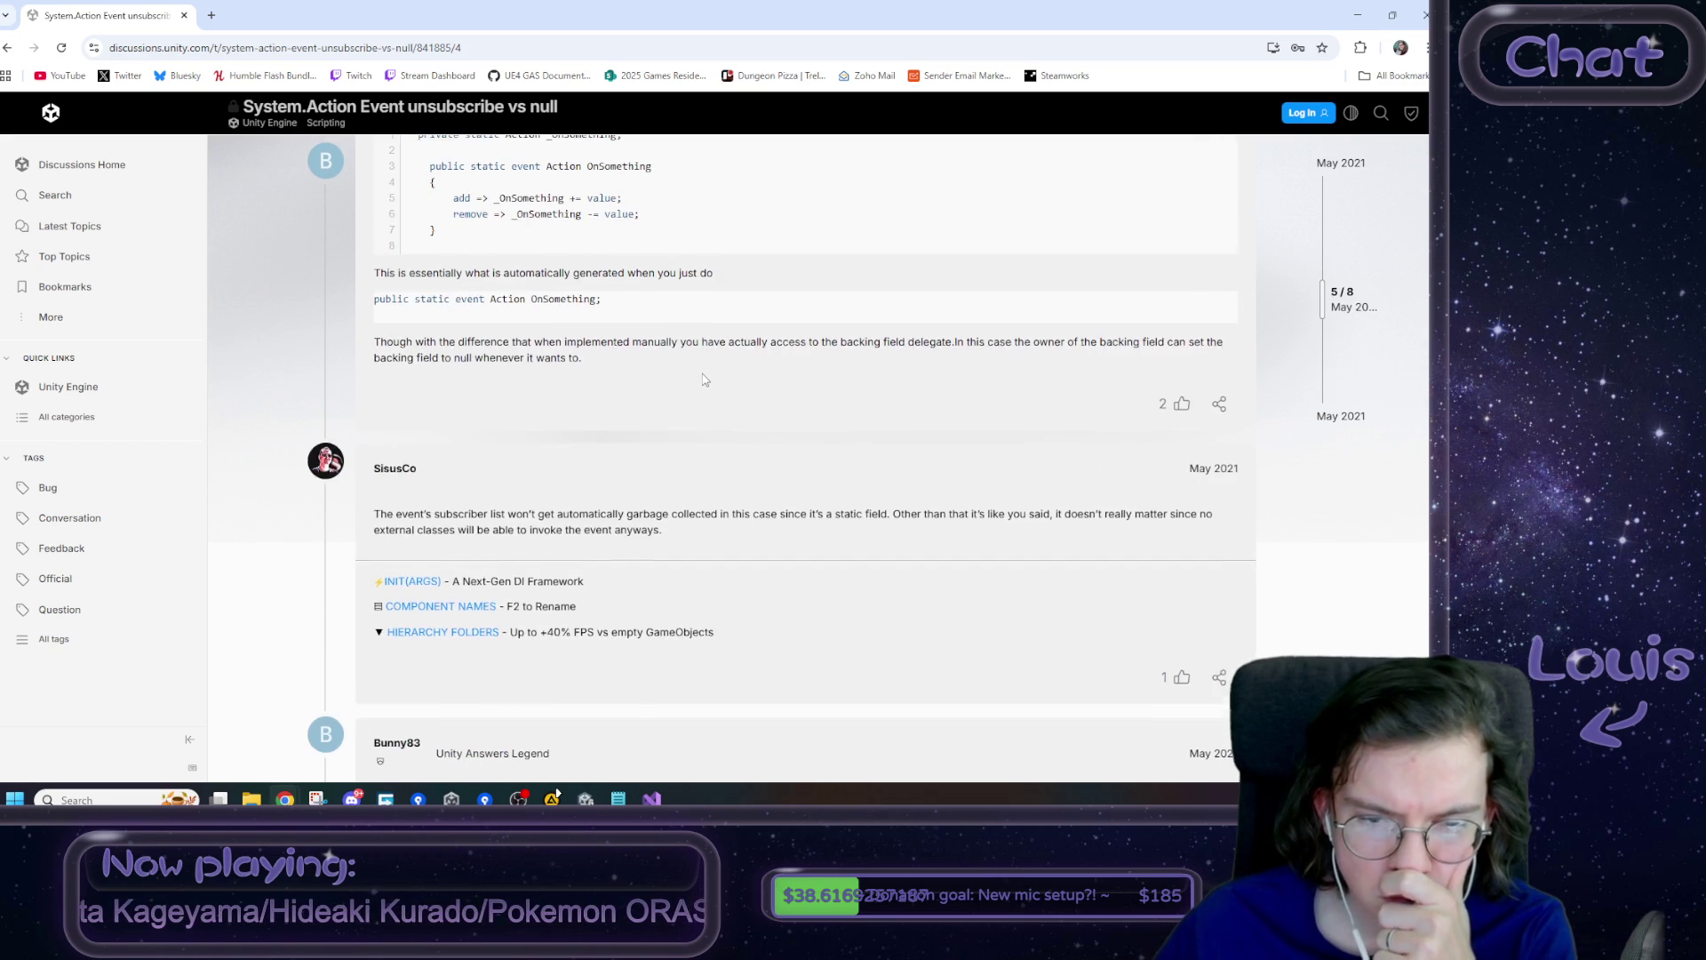
pyautogui.scroll(-3, 703, 378)
pyautogui.hotkey('alt', 'Tab')
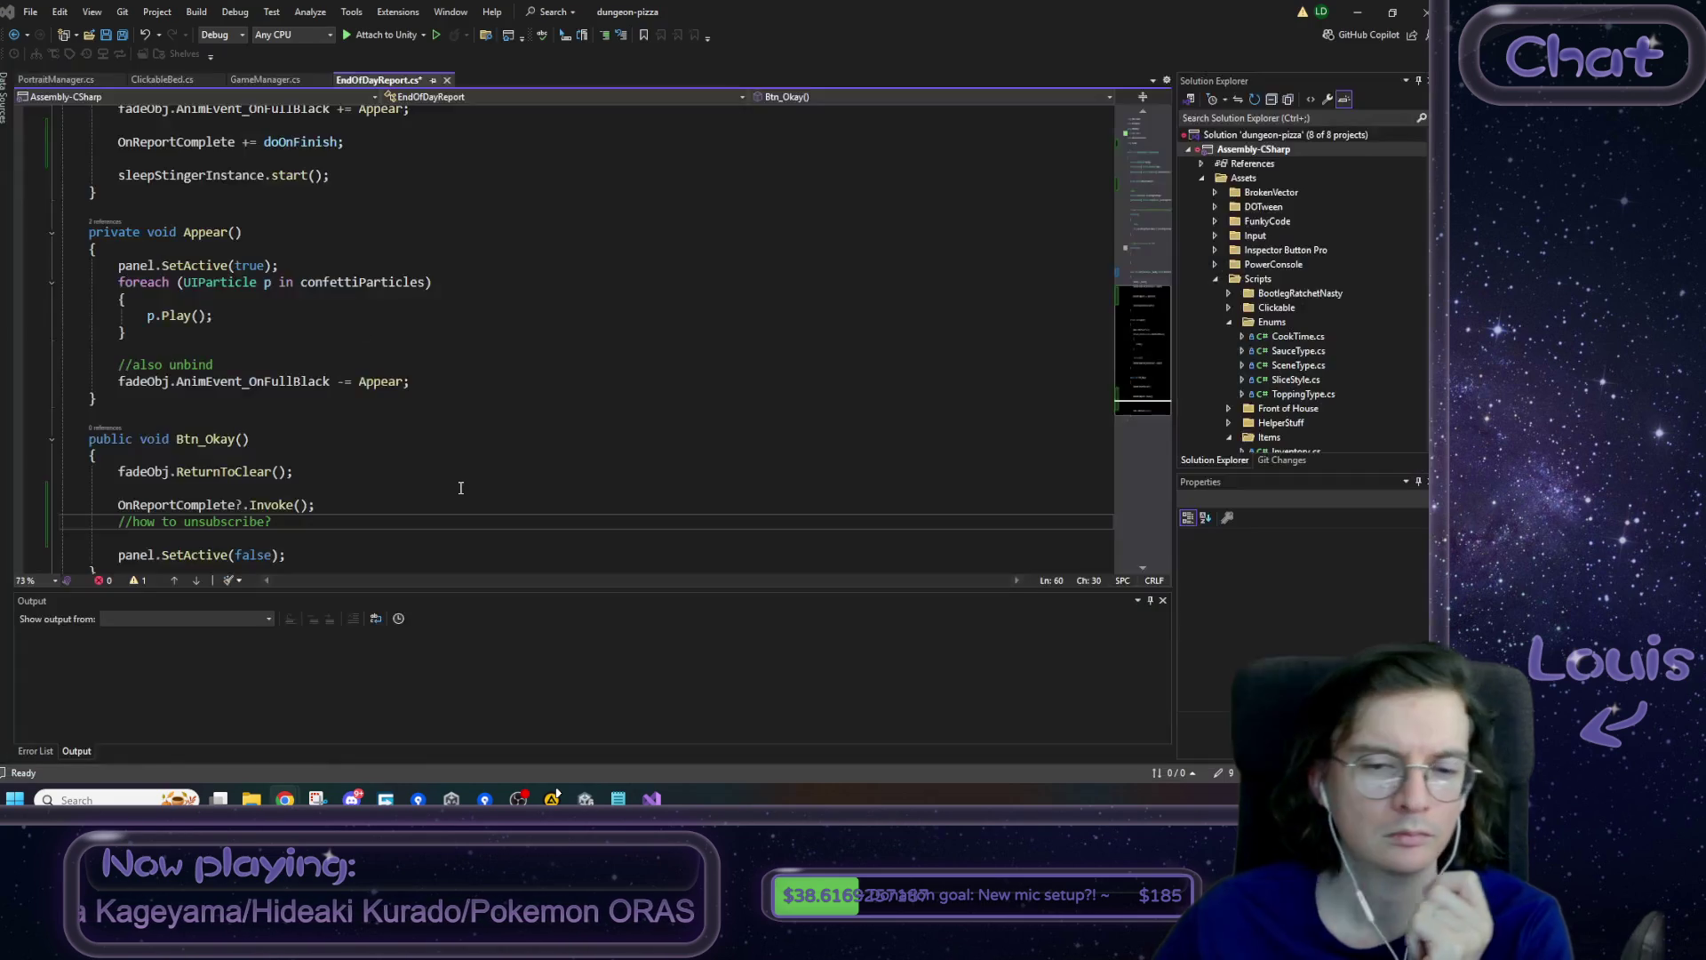
# - Replace the comment with 'OnReportComplete = null; //is this a safe way to unsubscribe?' and save
pyautogui.click(316, 505)
pyautogui.scroll(-1, 358, 469)
pyautogui.press('Return')
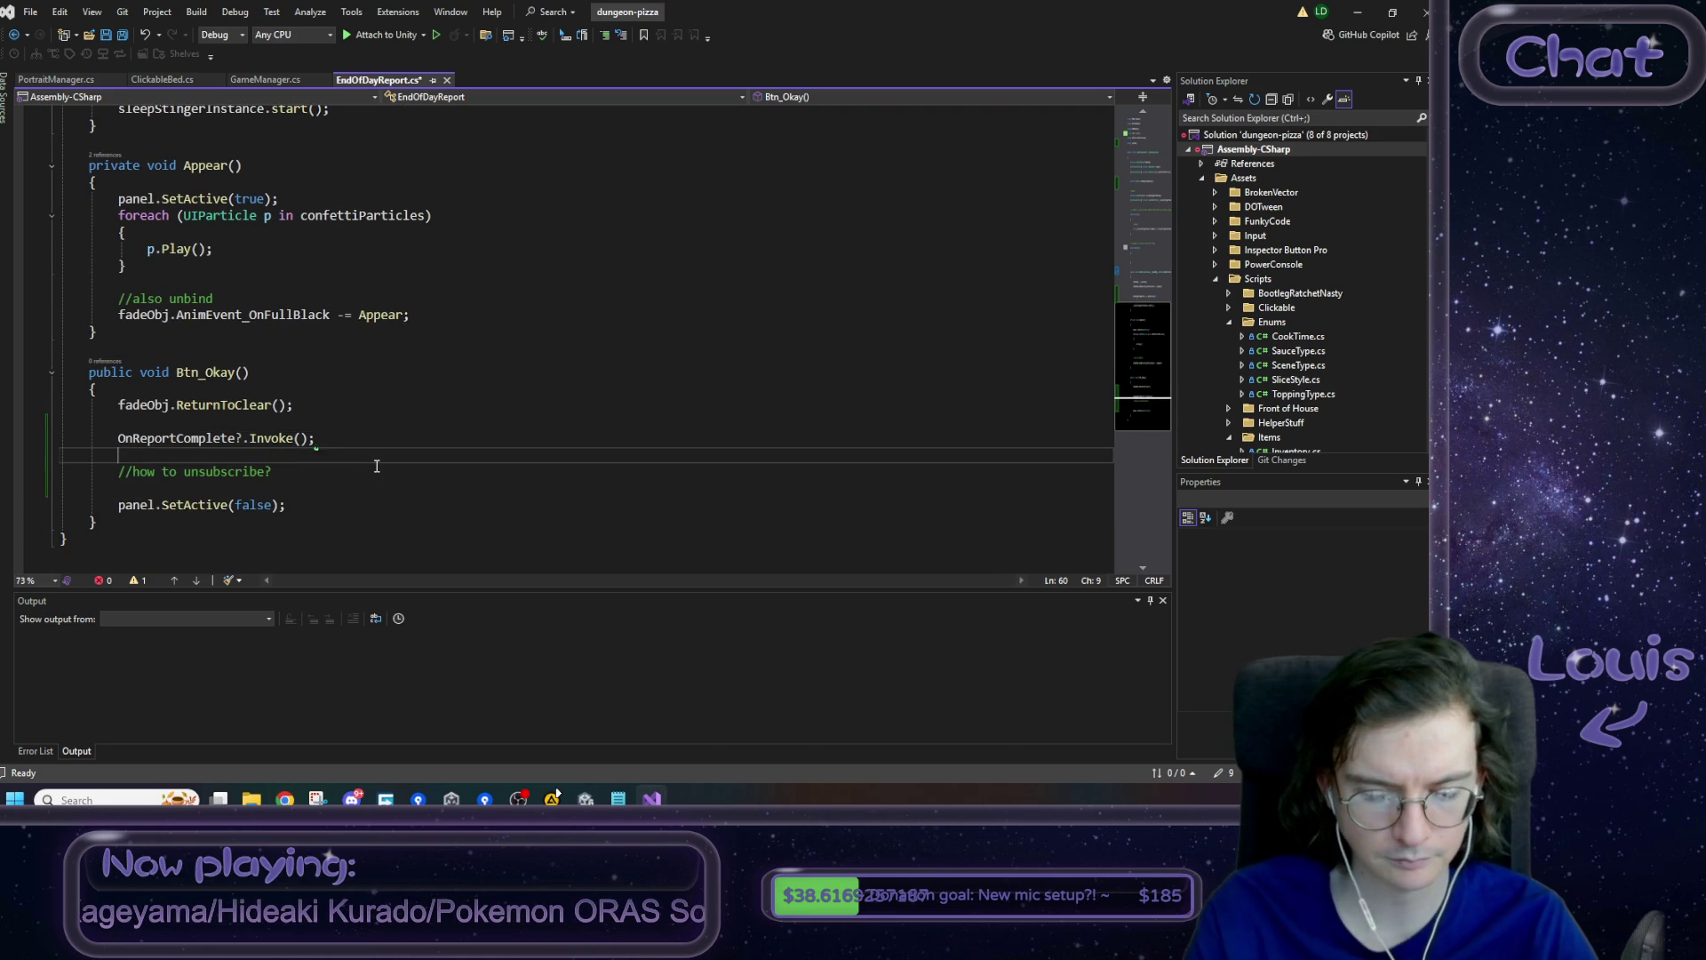
pyautogui.write('OnReportComplete = null;')
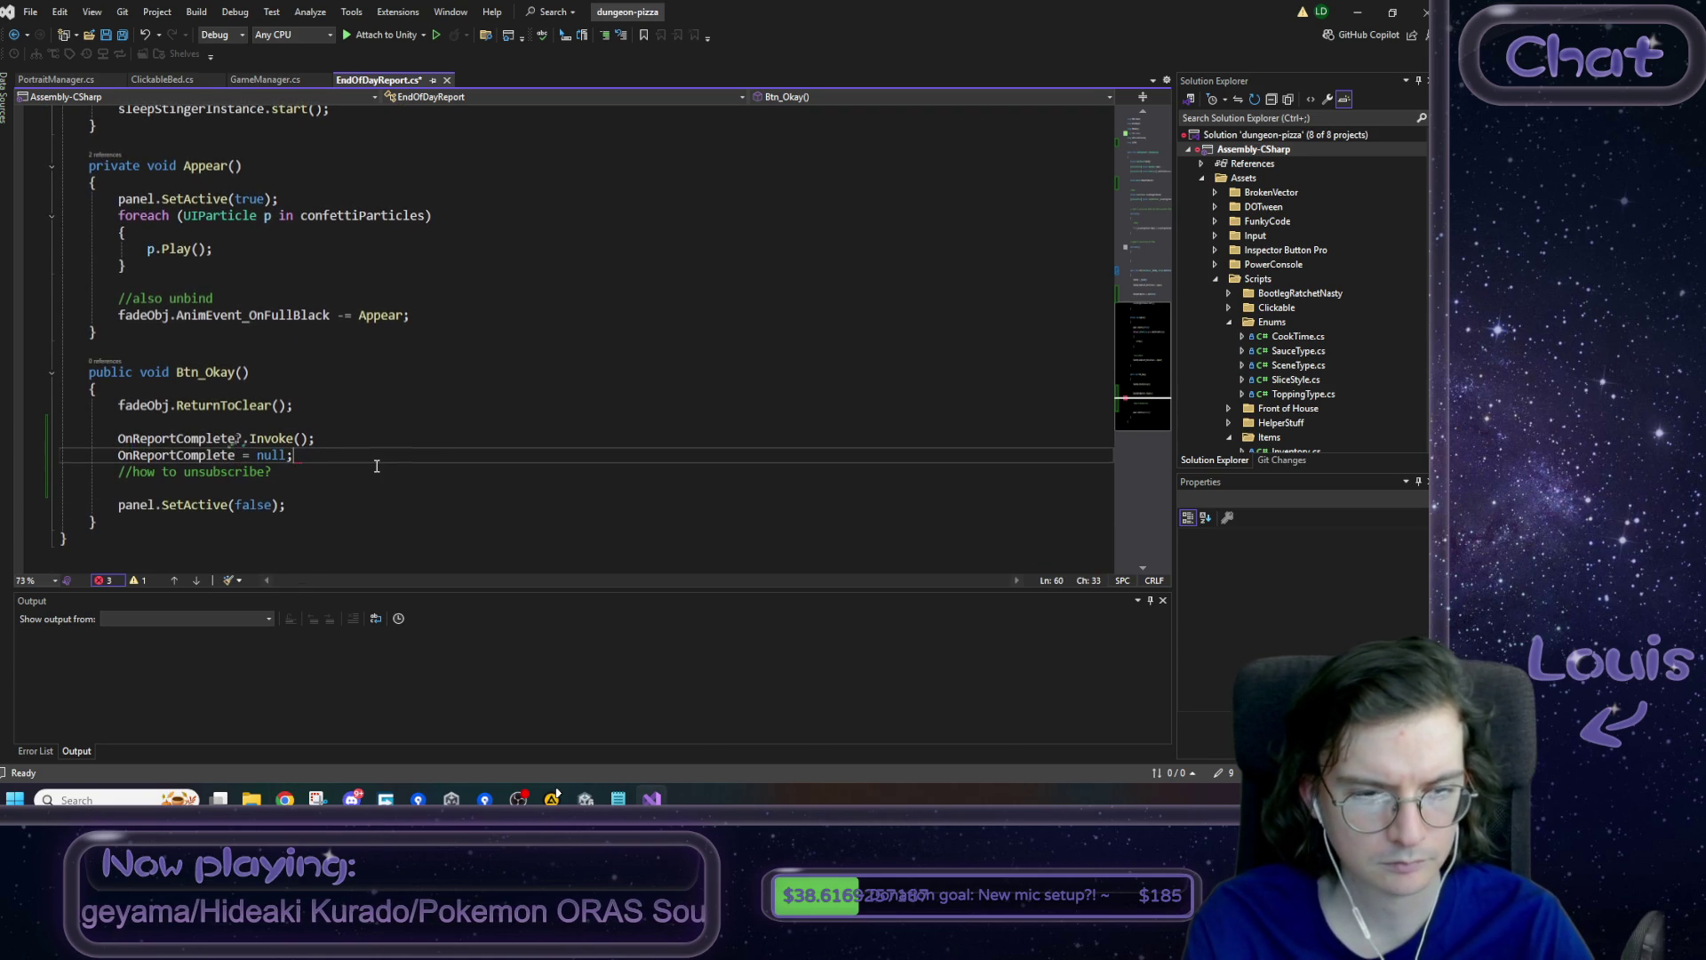
pyautogui.write(' //is this a safe way to un')
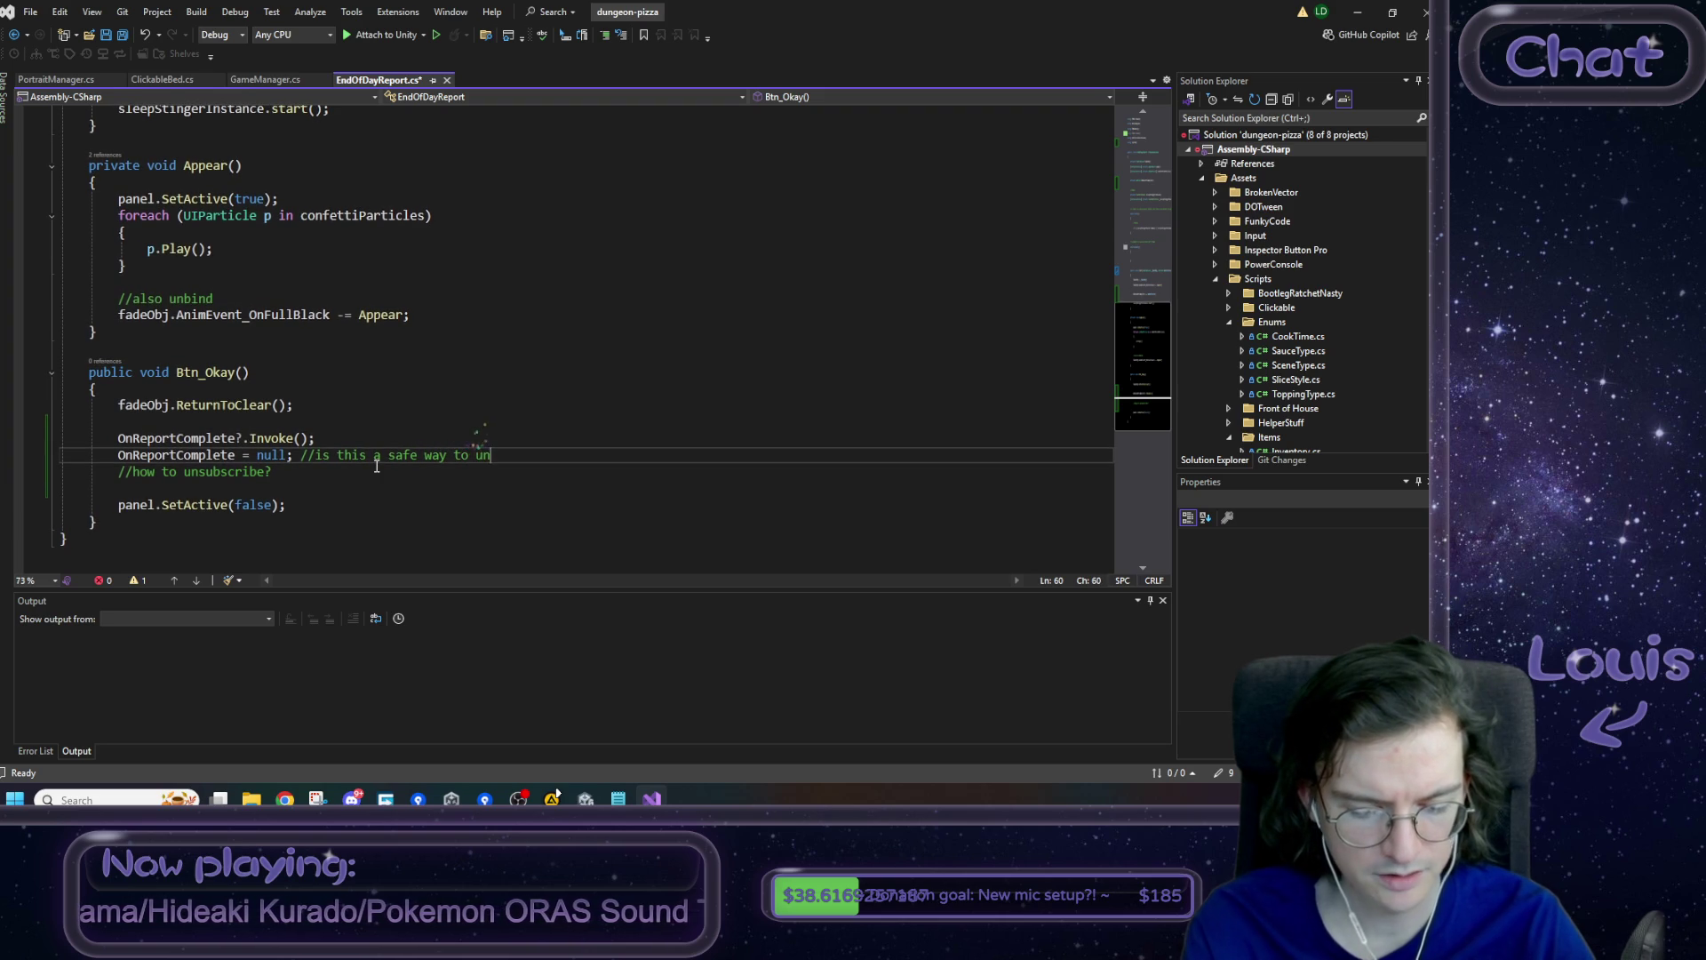
pyautogui.write('subscribe?')
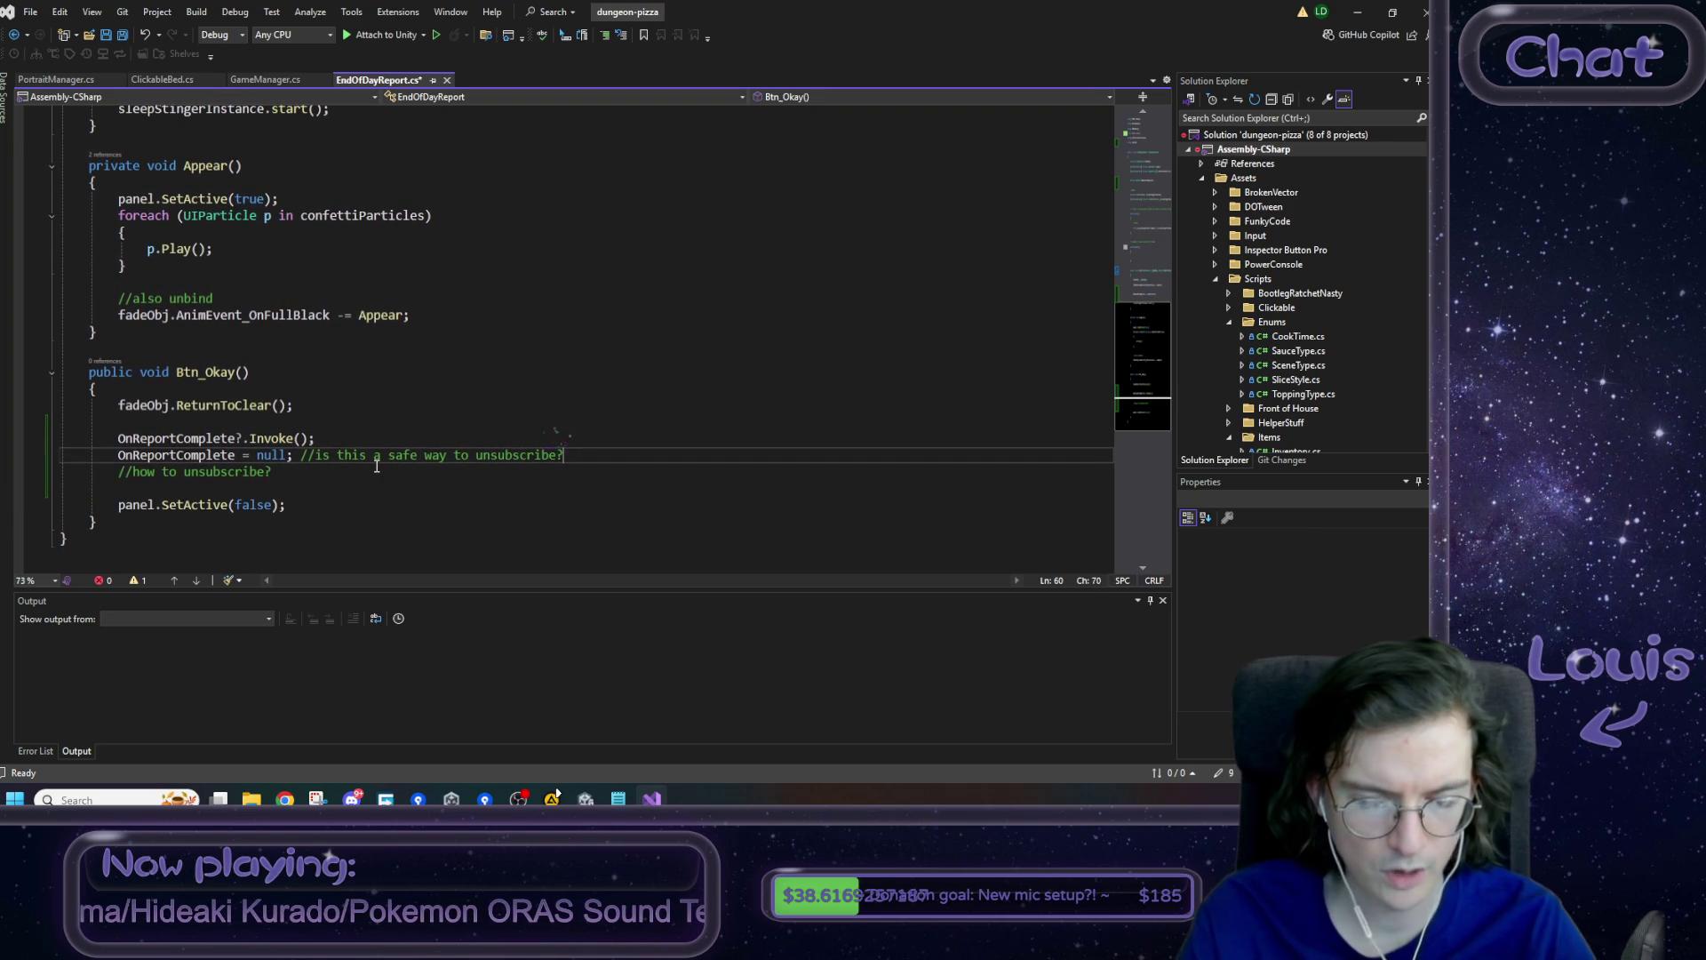
pyautogui.hotkey('shift', 'Down')
pyautogui.press('Delete')
pyautogui.hotkey('ctrl', 's')
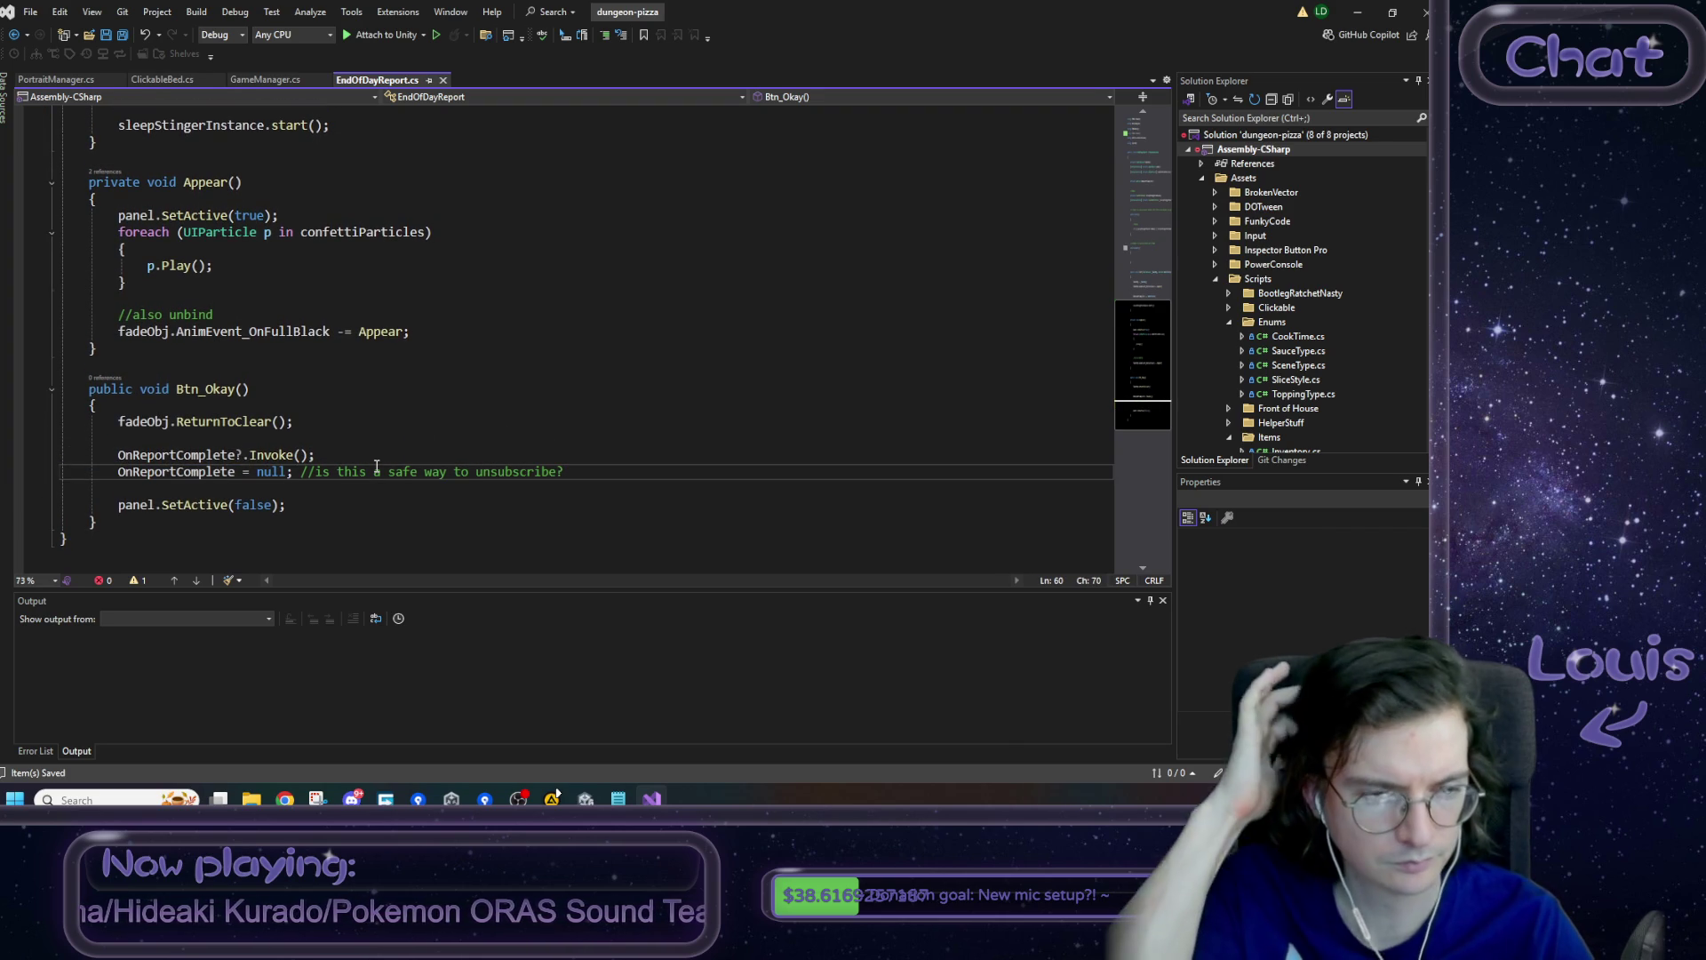
# - Trace doOnFinish back to the Init signature, then switch to GameManager.cs
pyautogui.scroll(10, 377, 467)
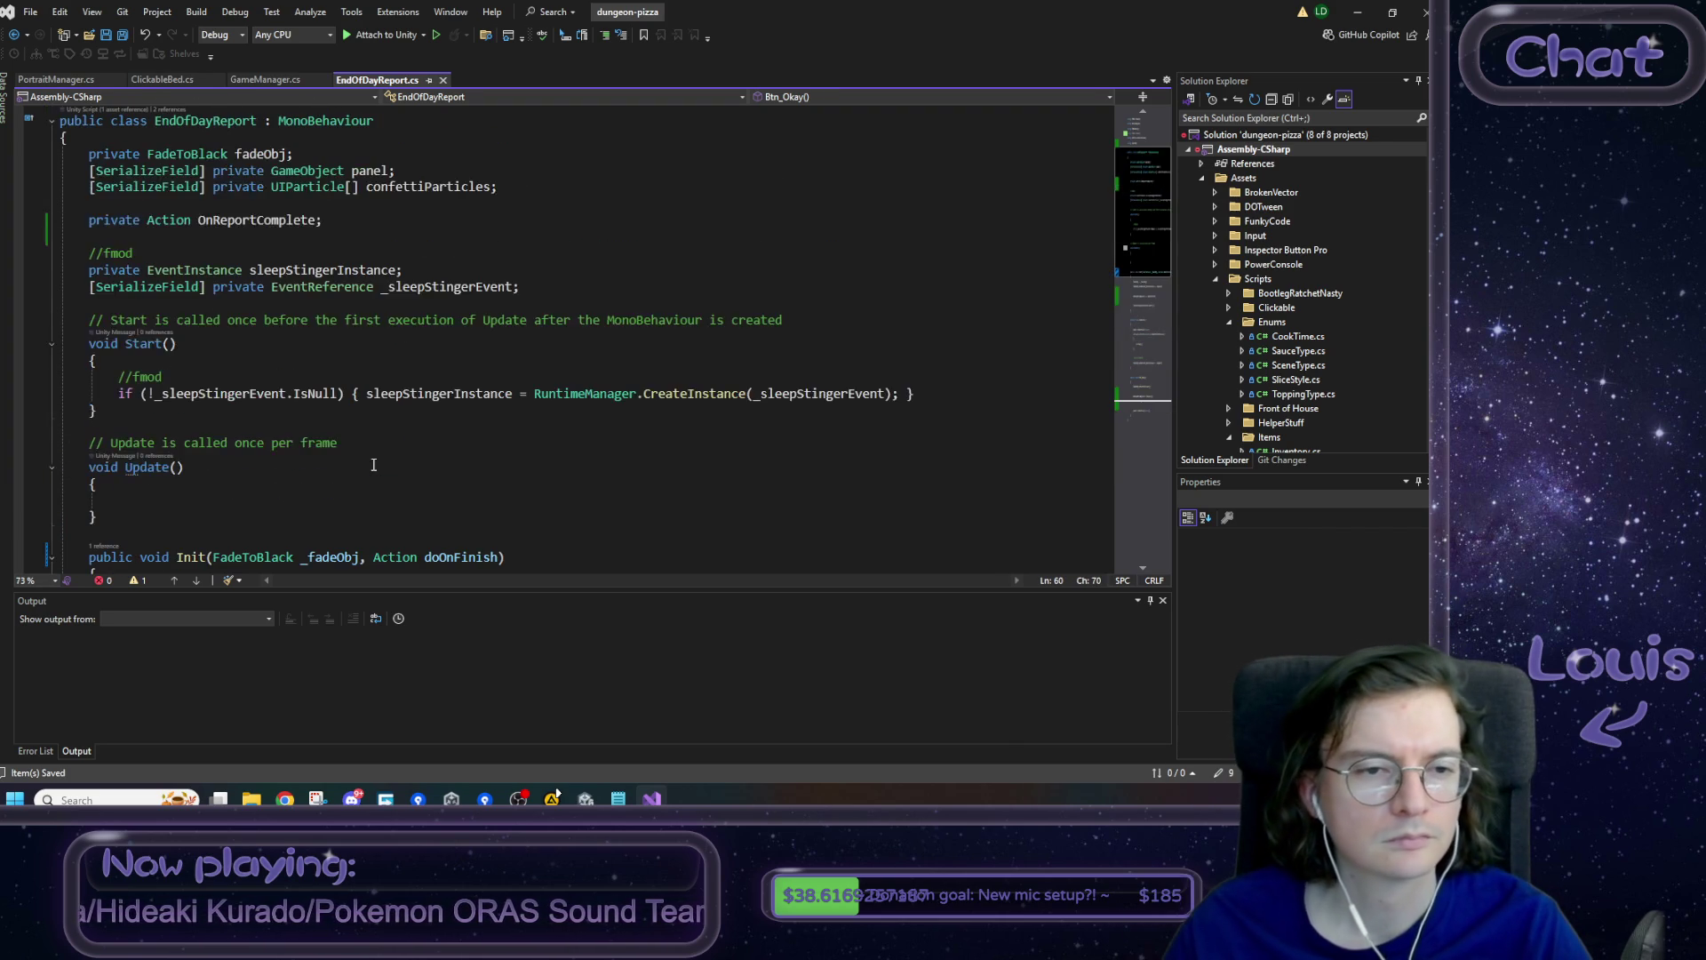
pyautogui.scroll(-3, 373, 465)
pyautogui.scroll(-2, 398, 469)
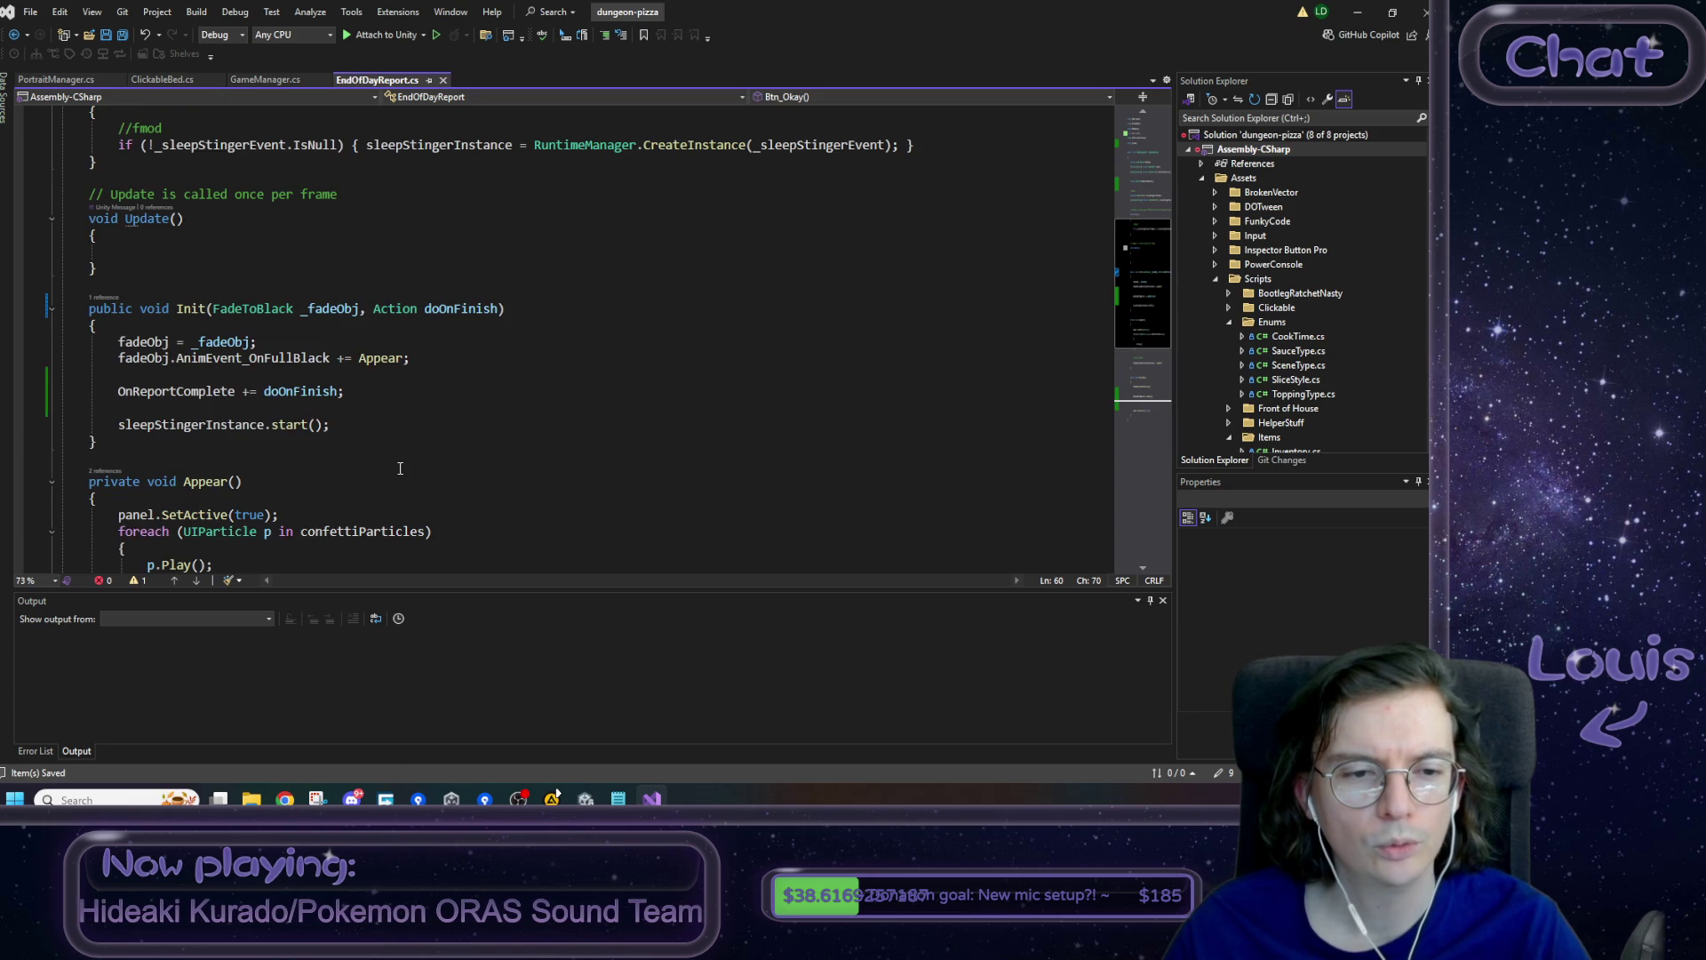
pyautogui.doubleClick(299, 391)
pyautogui.moveTo(373, 309); pyautogui.dragTo(529, 307)
pyautogui.click(529, 307)
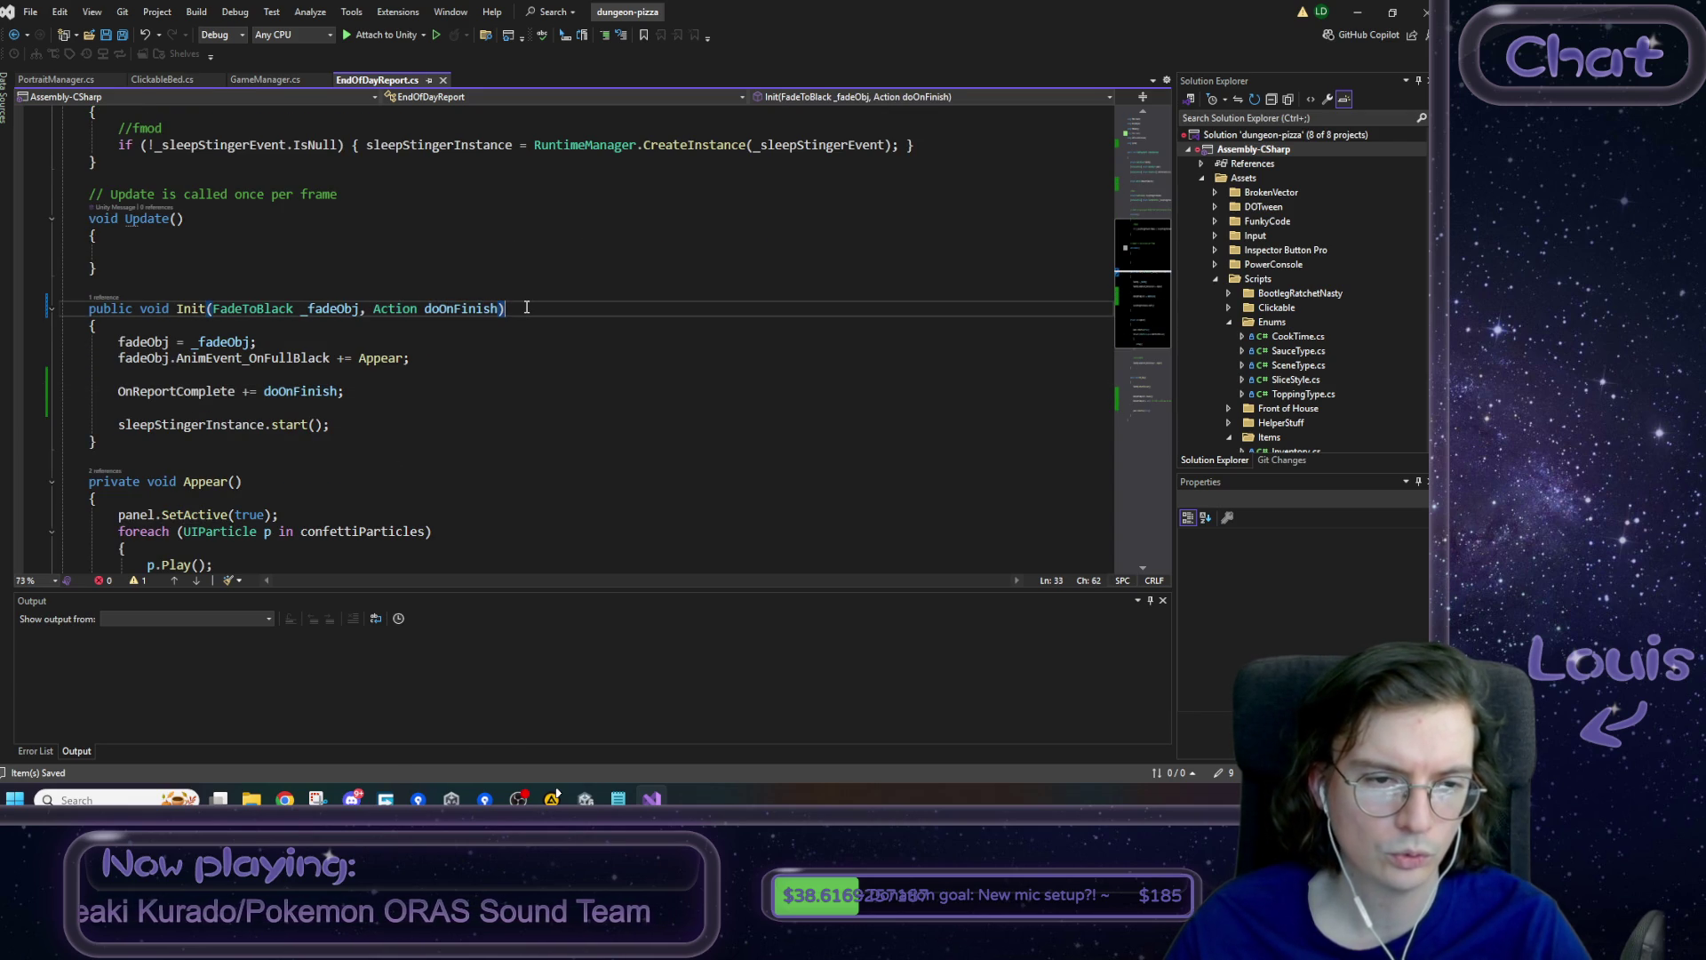
pyautogui.click(276, 80)
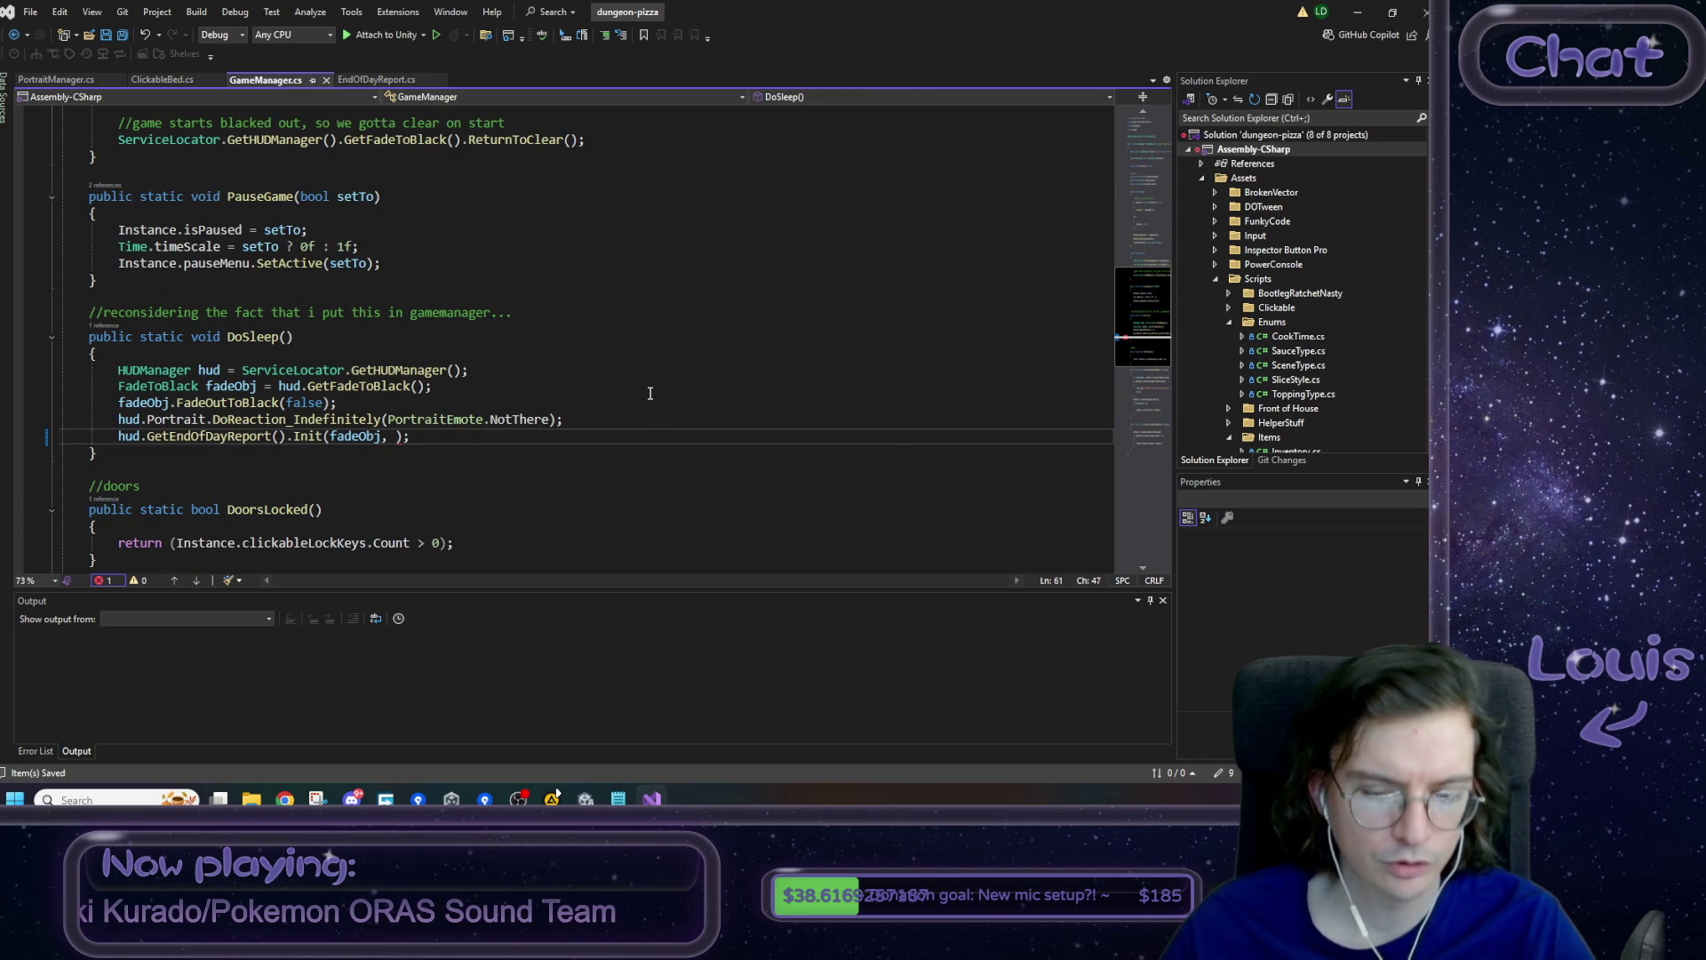
# - Pass Init a '() => { hud.Portrait.Reset(); }' lambda in DoSleep, save, and minimize Visual Studio
pyautogui.write('() => {')
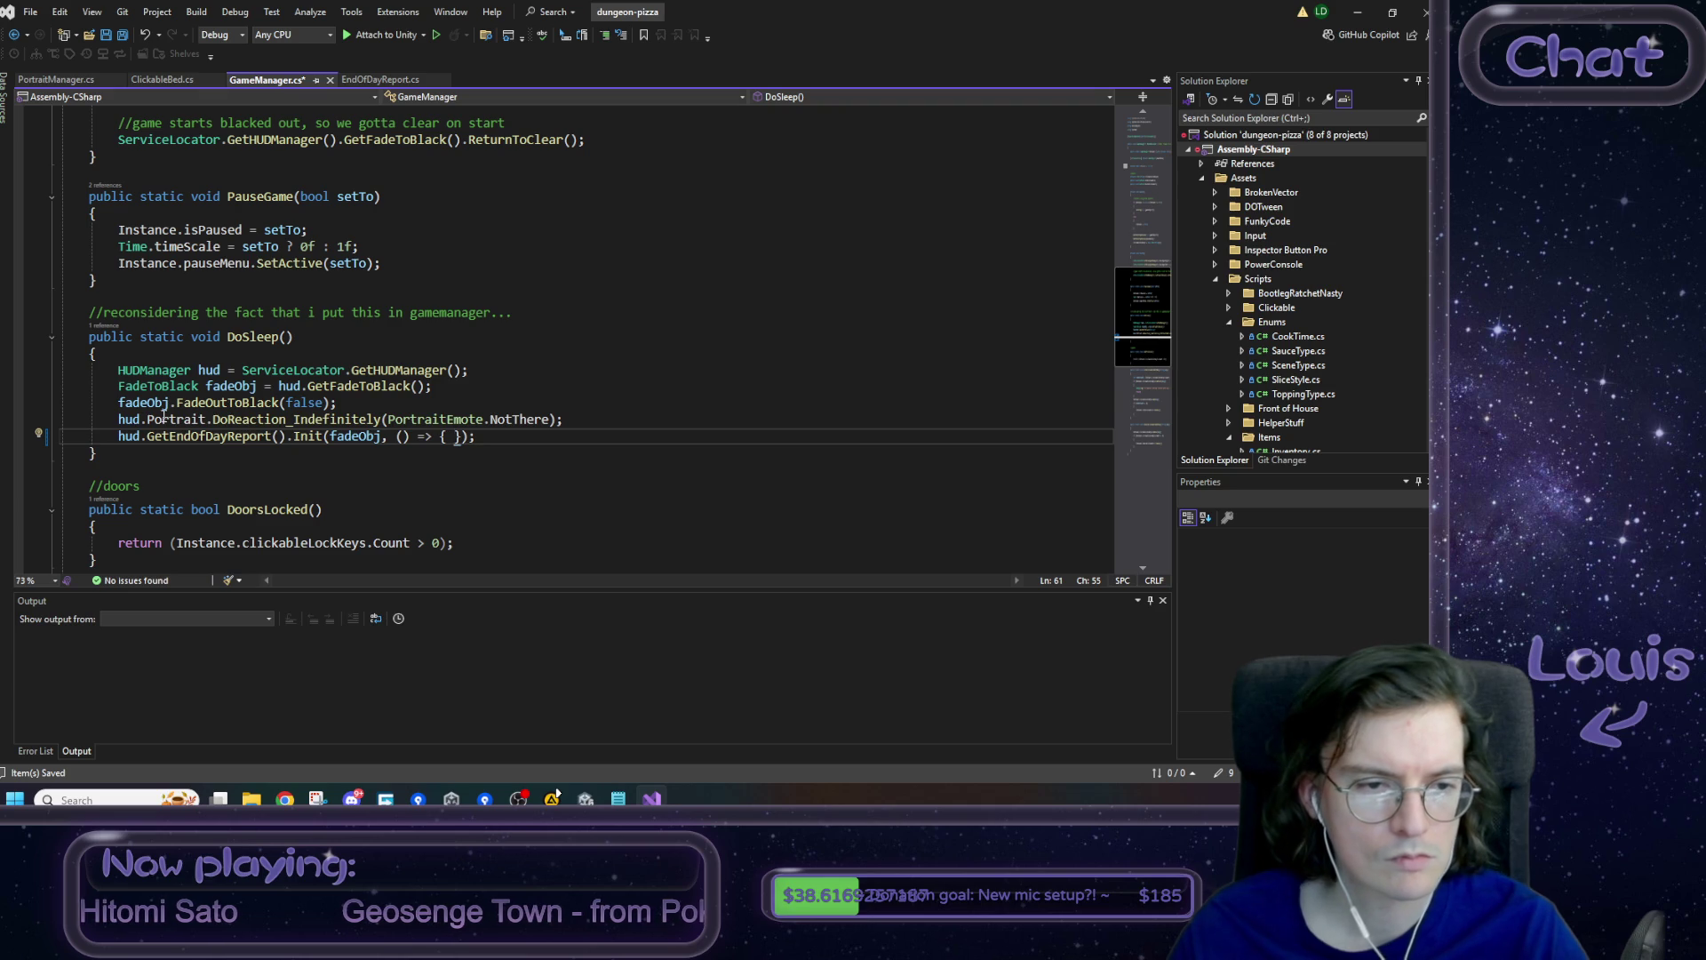
pyautogui.moveTo(120, 419); pyautogui.dragTo(213, 419)
pyautogui.hotkey('ctrl', 'c')
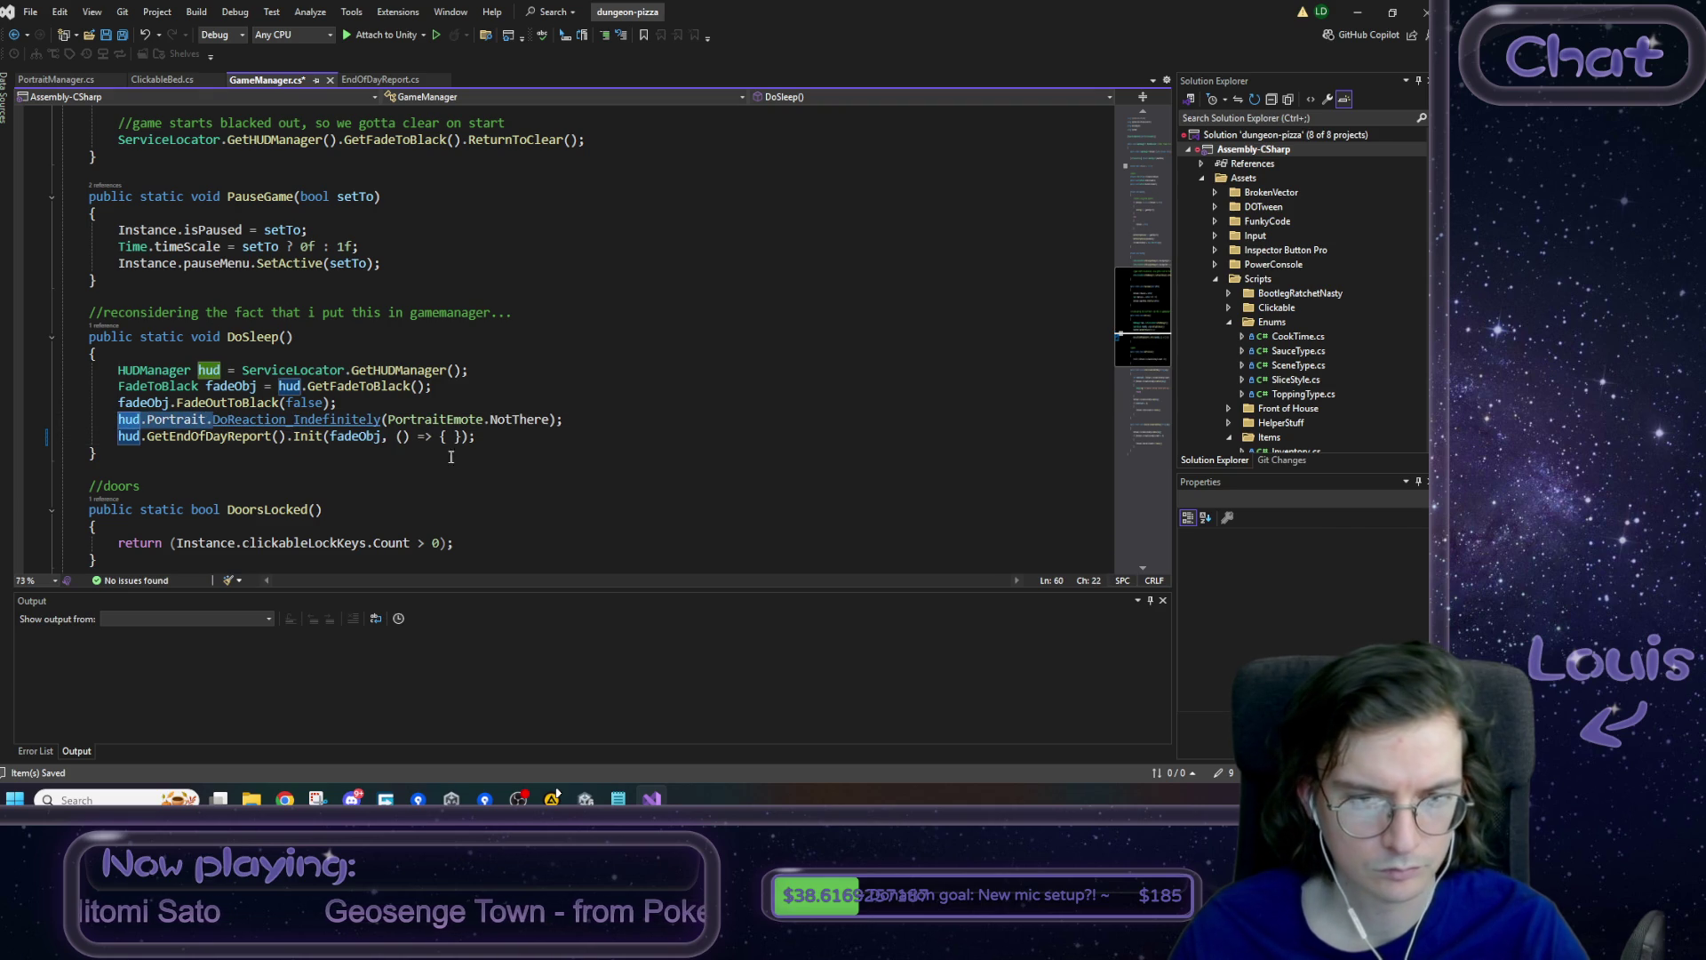
pyautogui.click(457, 435)
pyautogui.hotkey('ctrl', 'v')
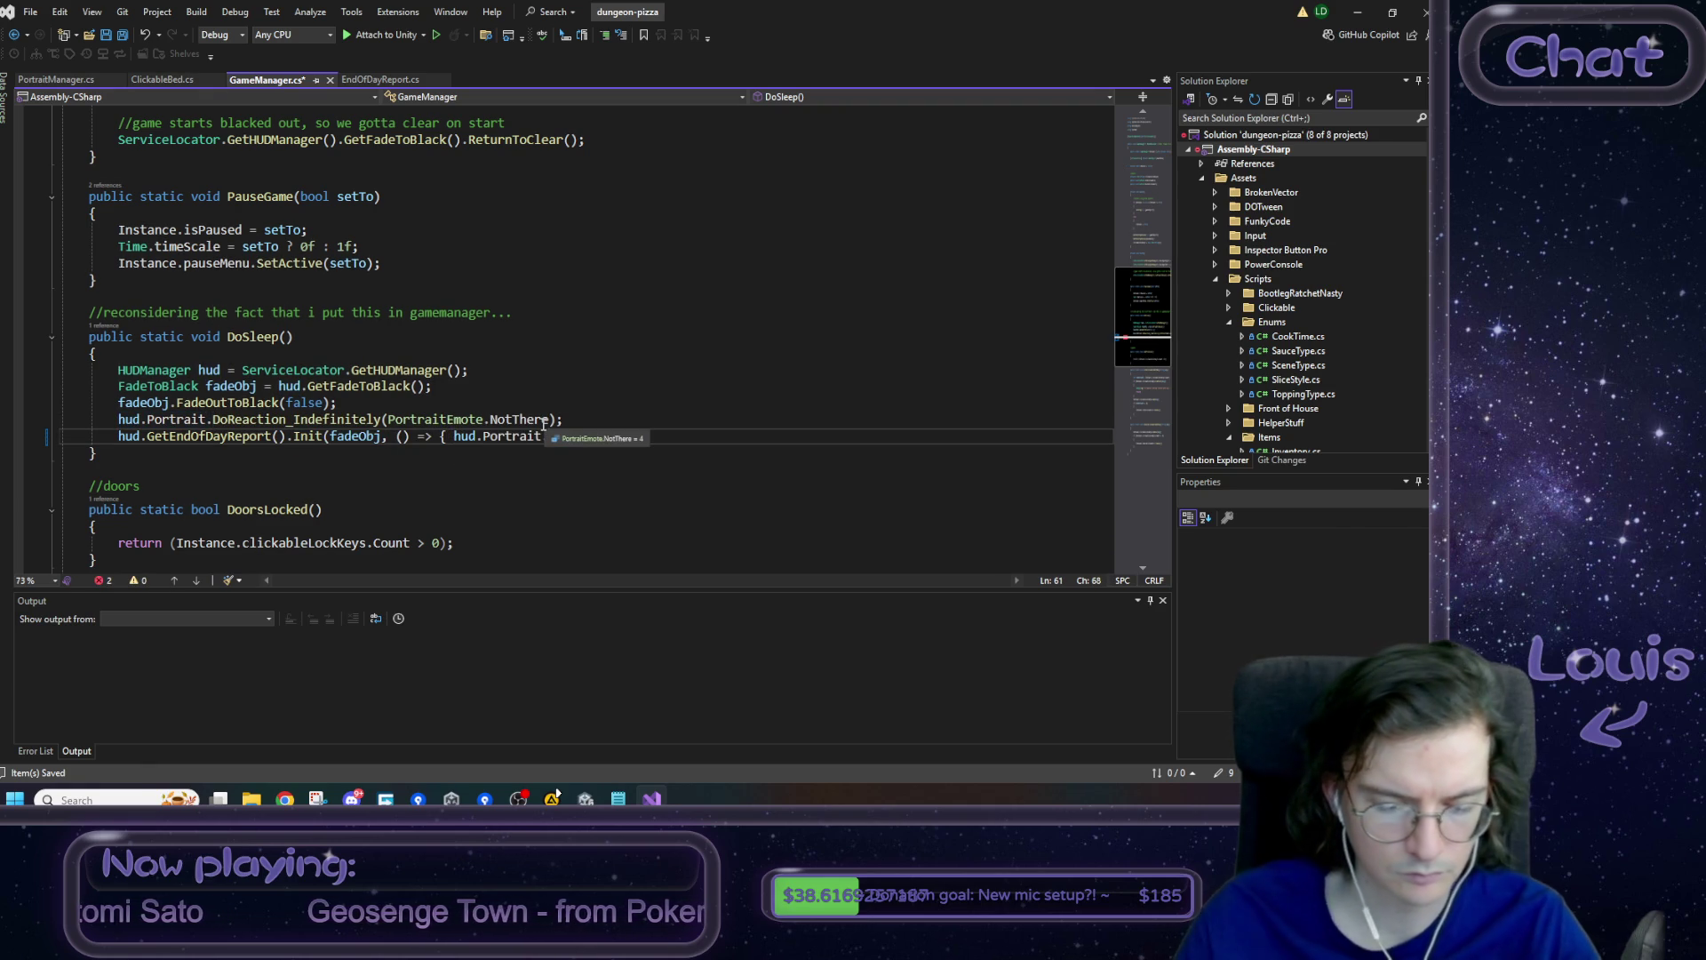
pyautogui.write('Re')
pyautogui.press('Tab')
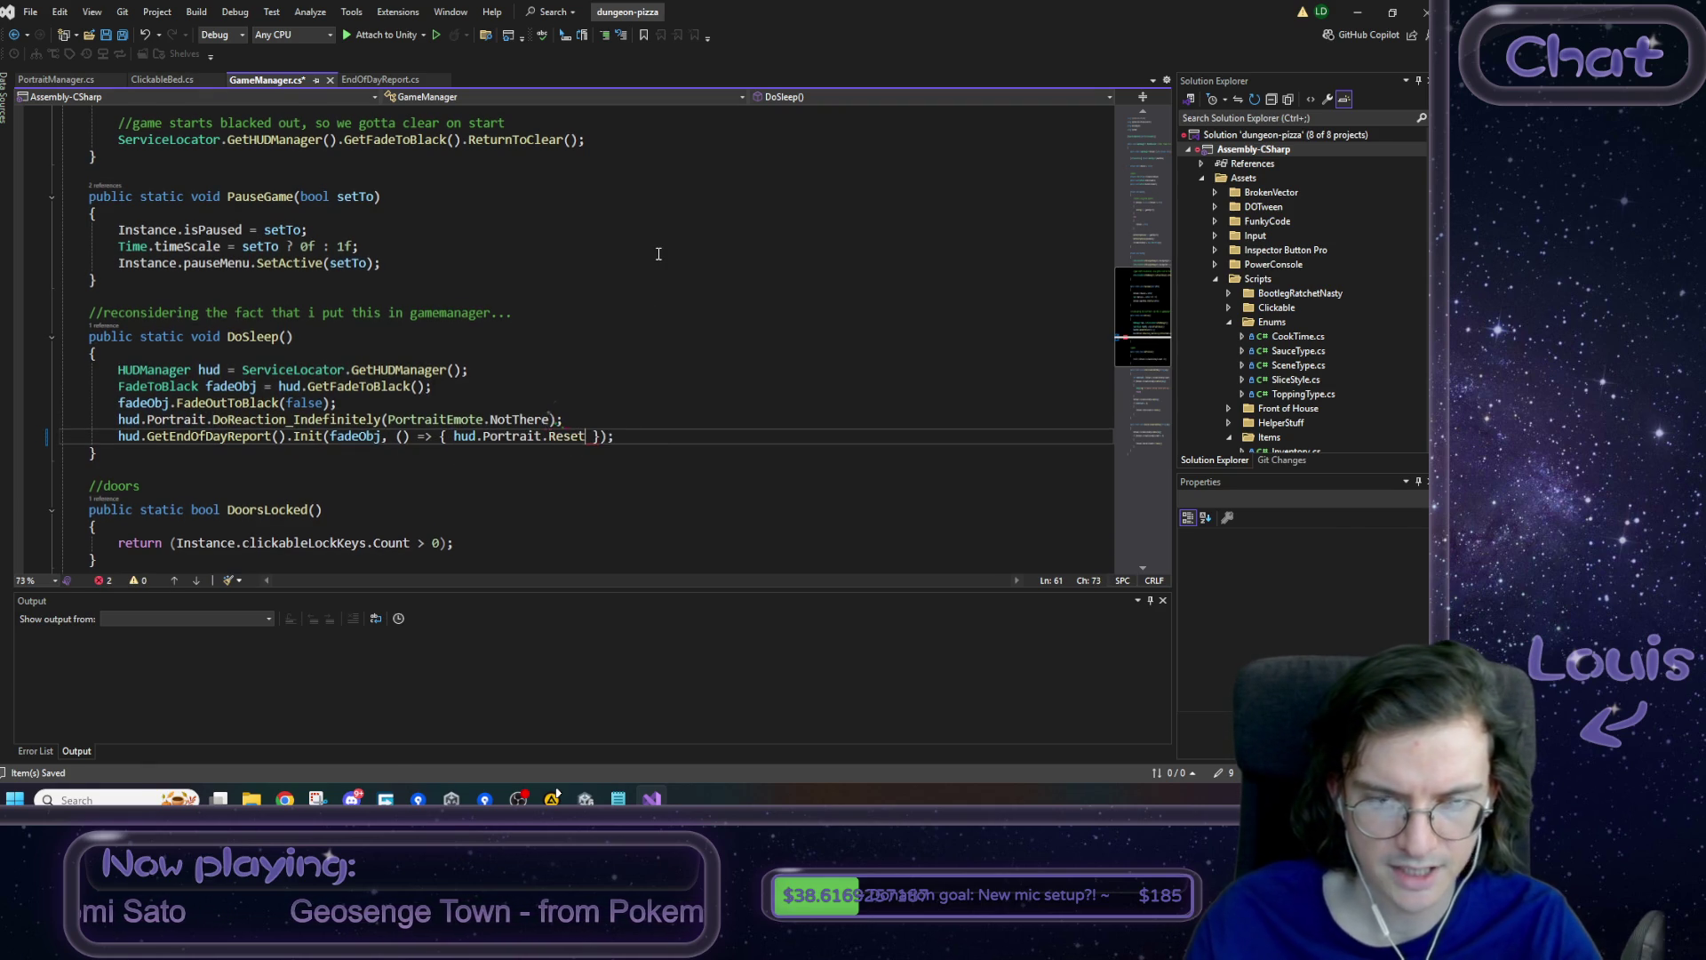
pyautogui.write('();')
pyautogui.hotkey('ctrl', 's')
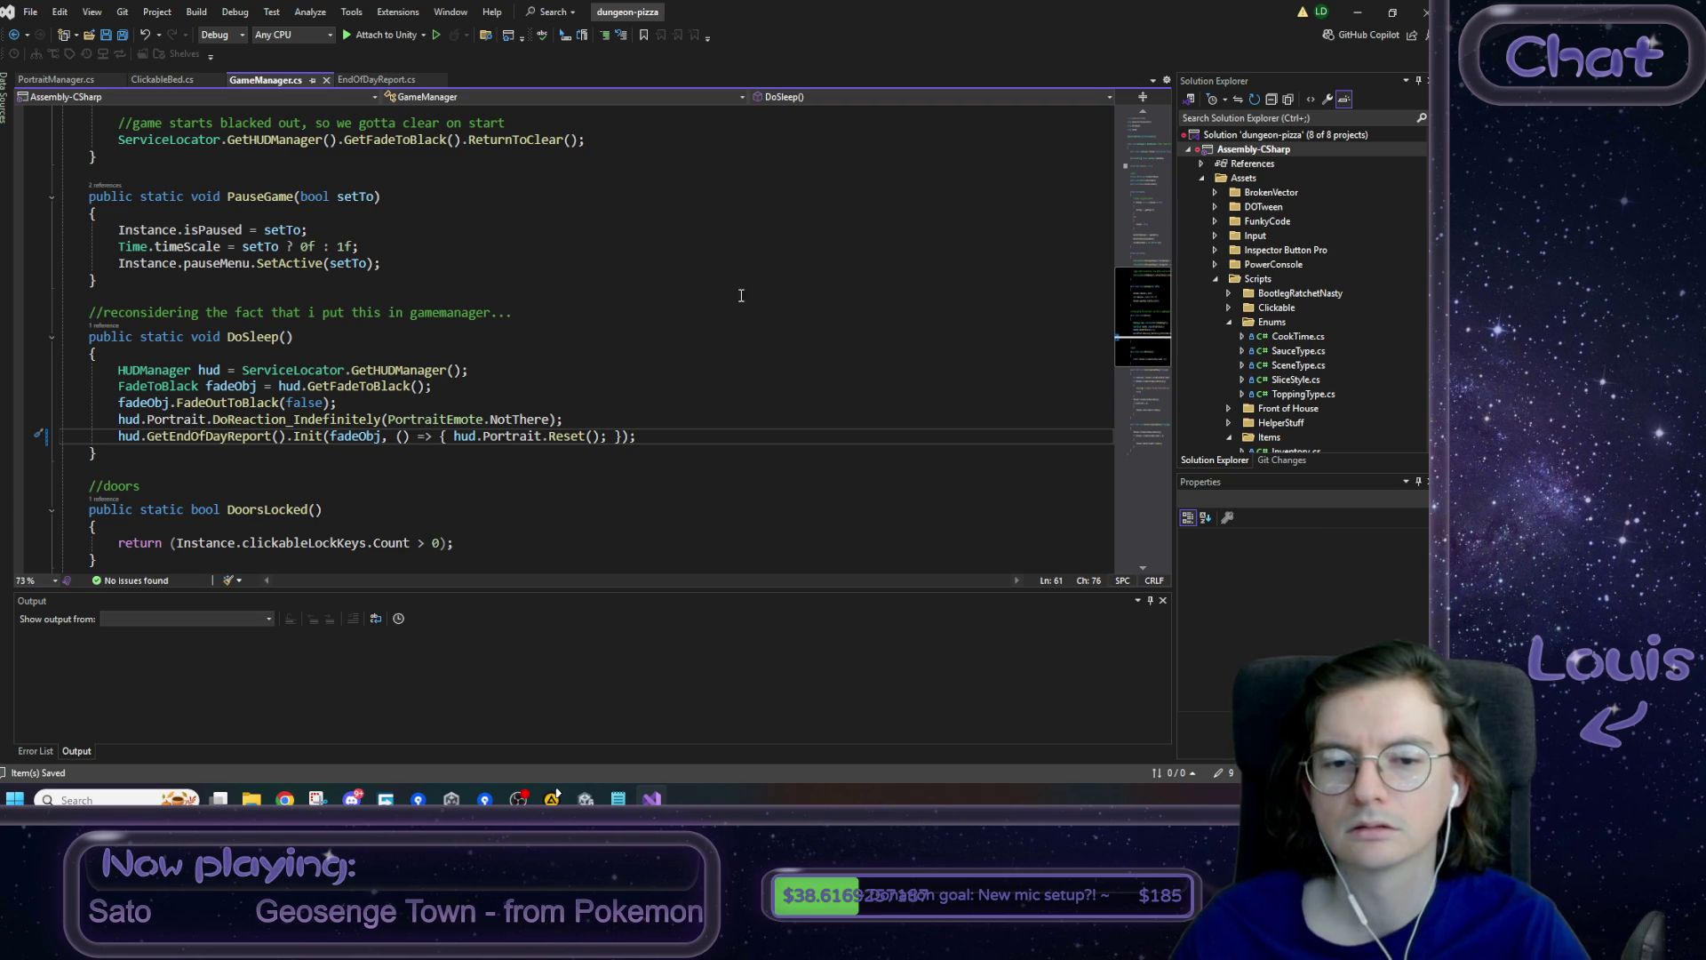
pyautogui.click(1368, 9)
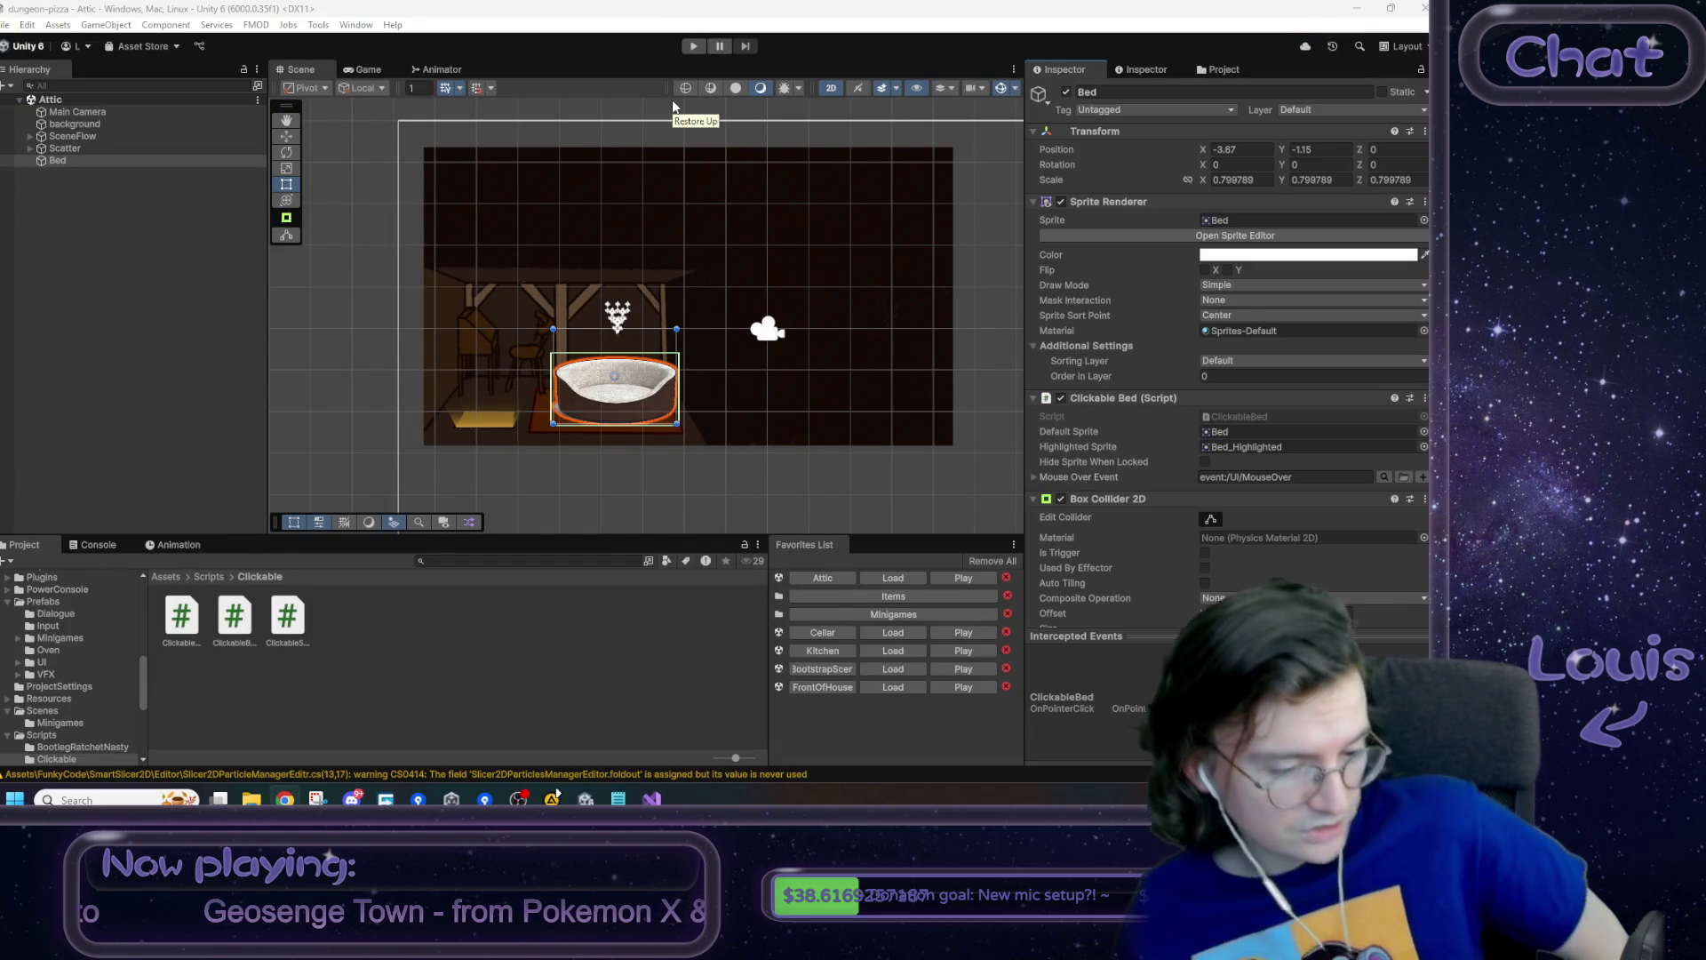
# - Start the game, dismiss the end-of-day report and show the Console messages
pyautogui.click(396, 221)
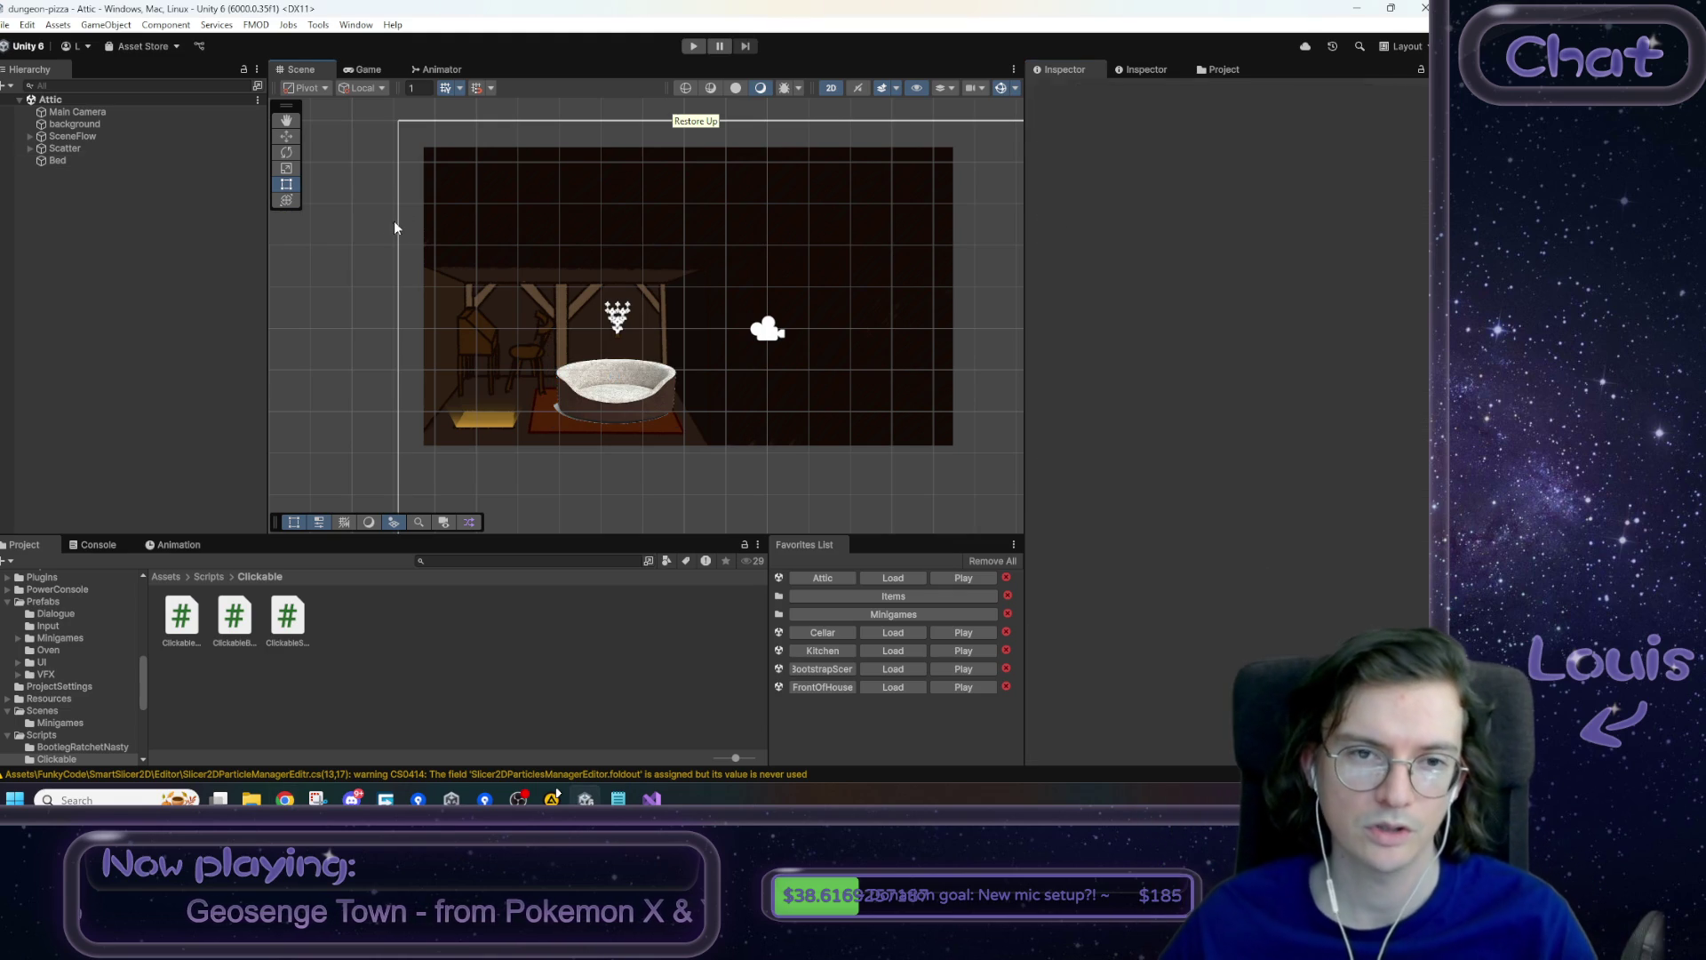
pyautogui.click(693, 46)
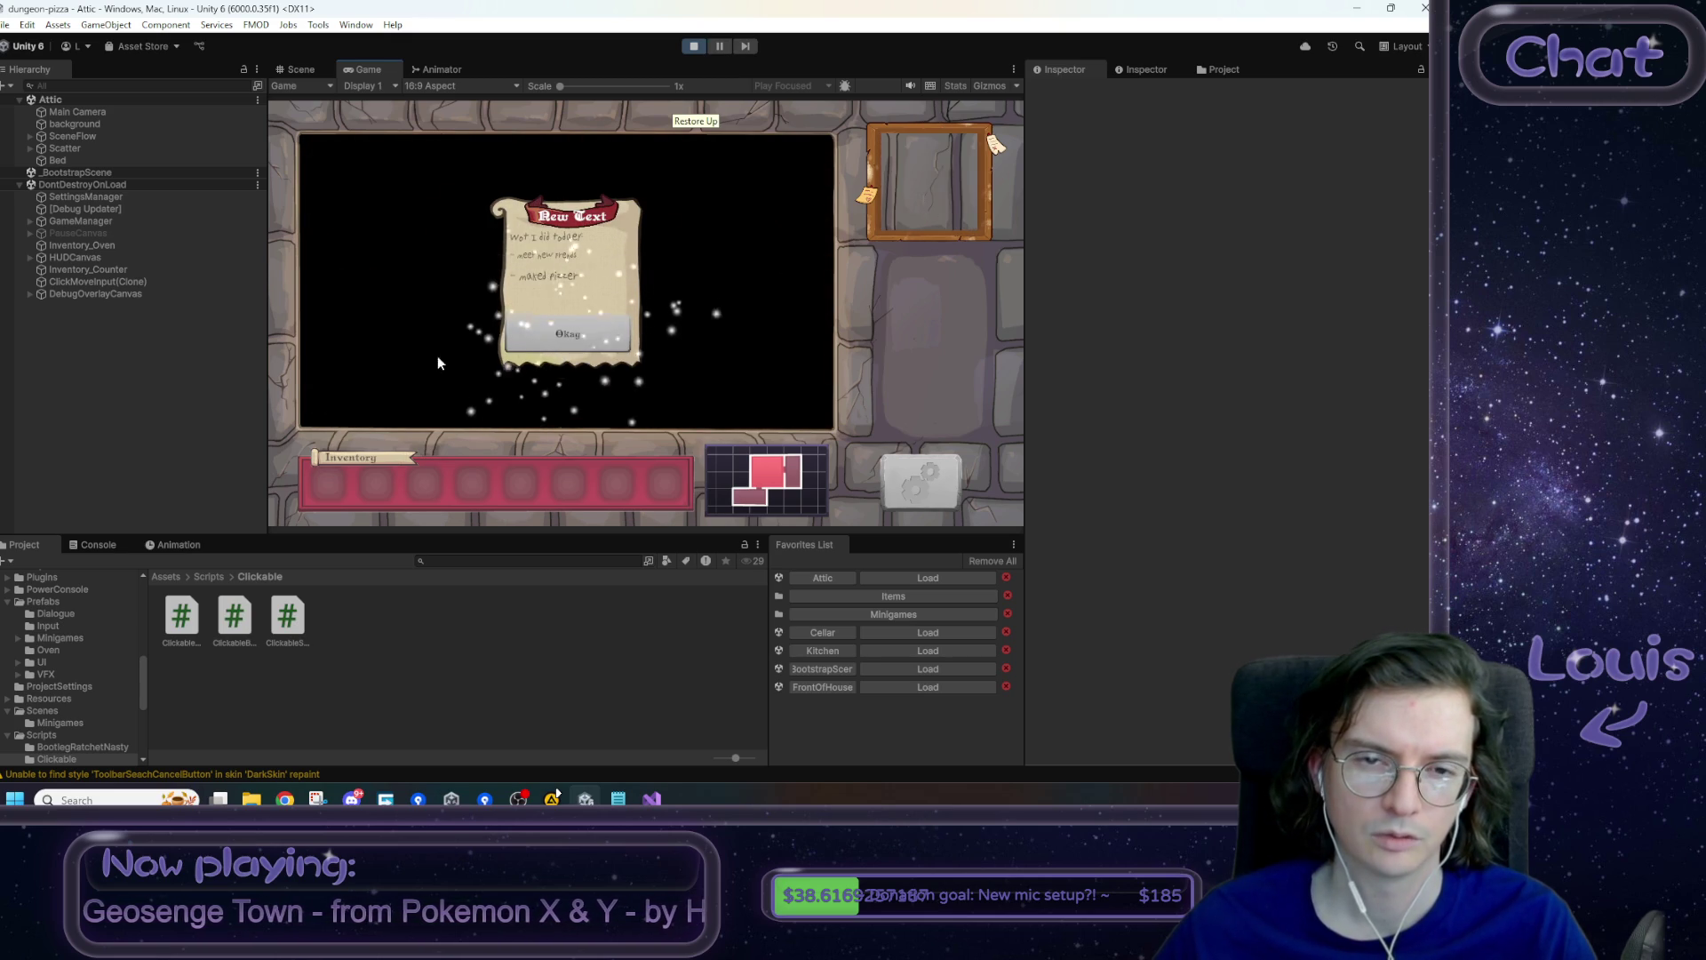
pyautogui.click(564, 343)
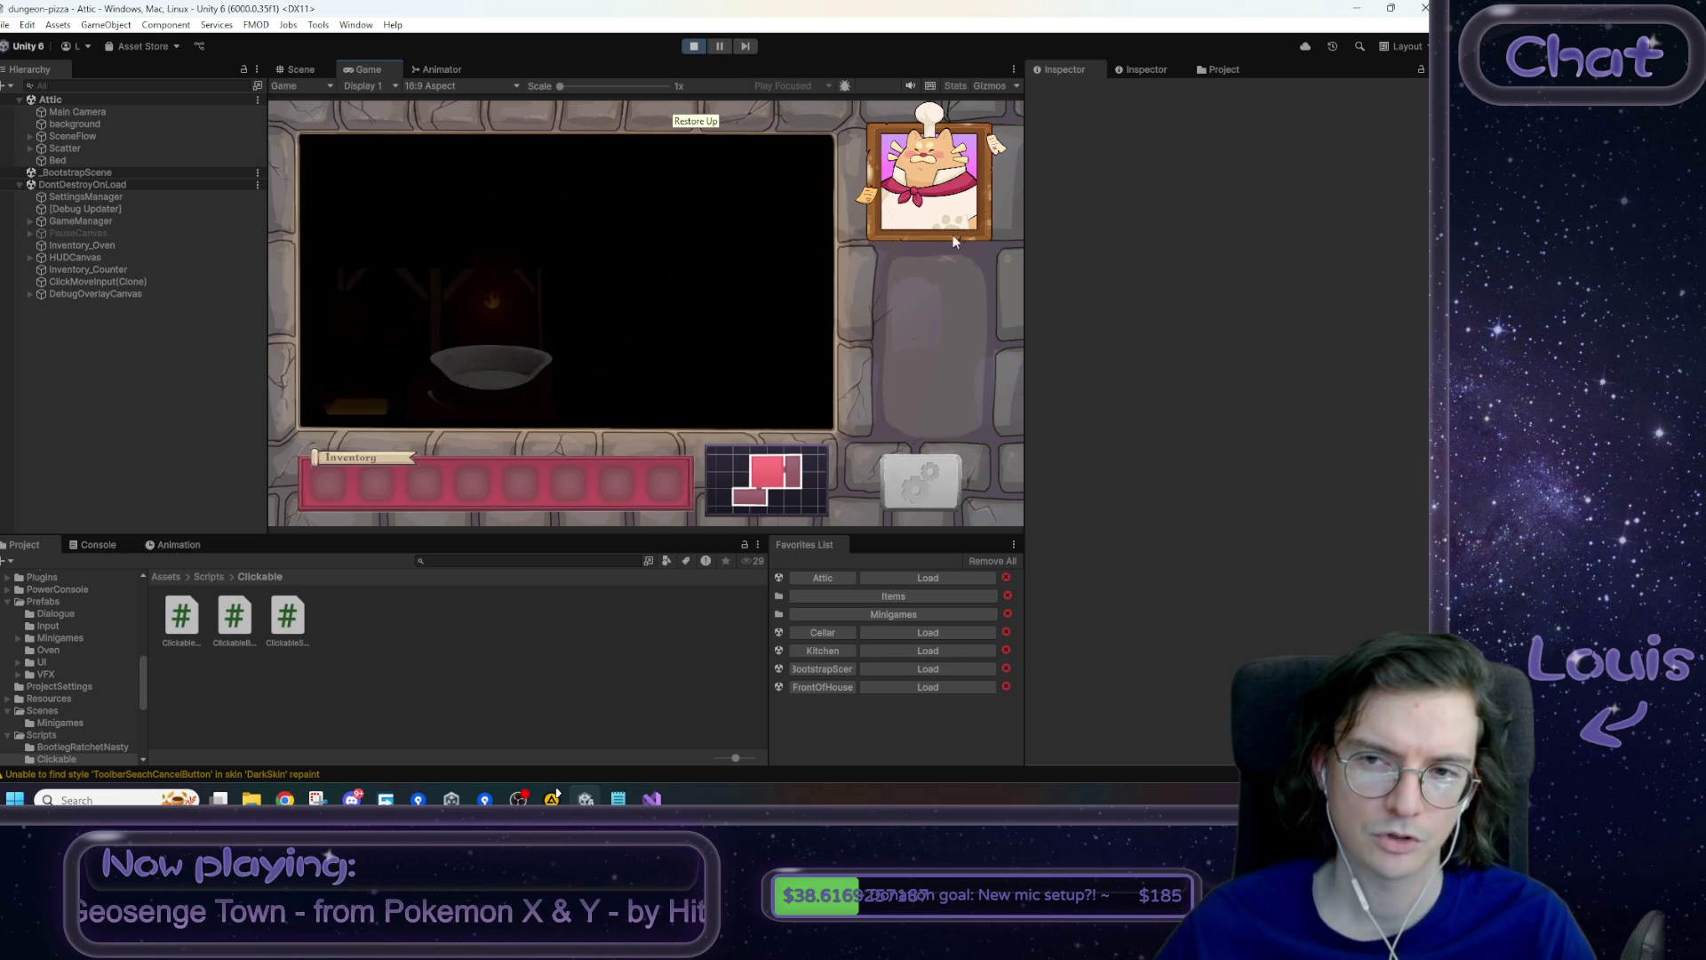
pyautogui.click(100, 545)
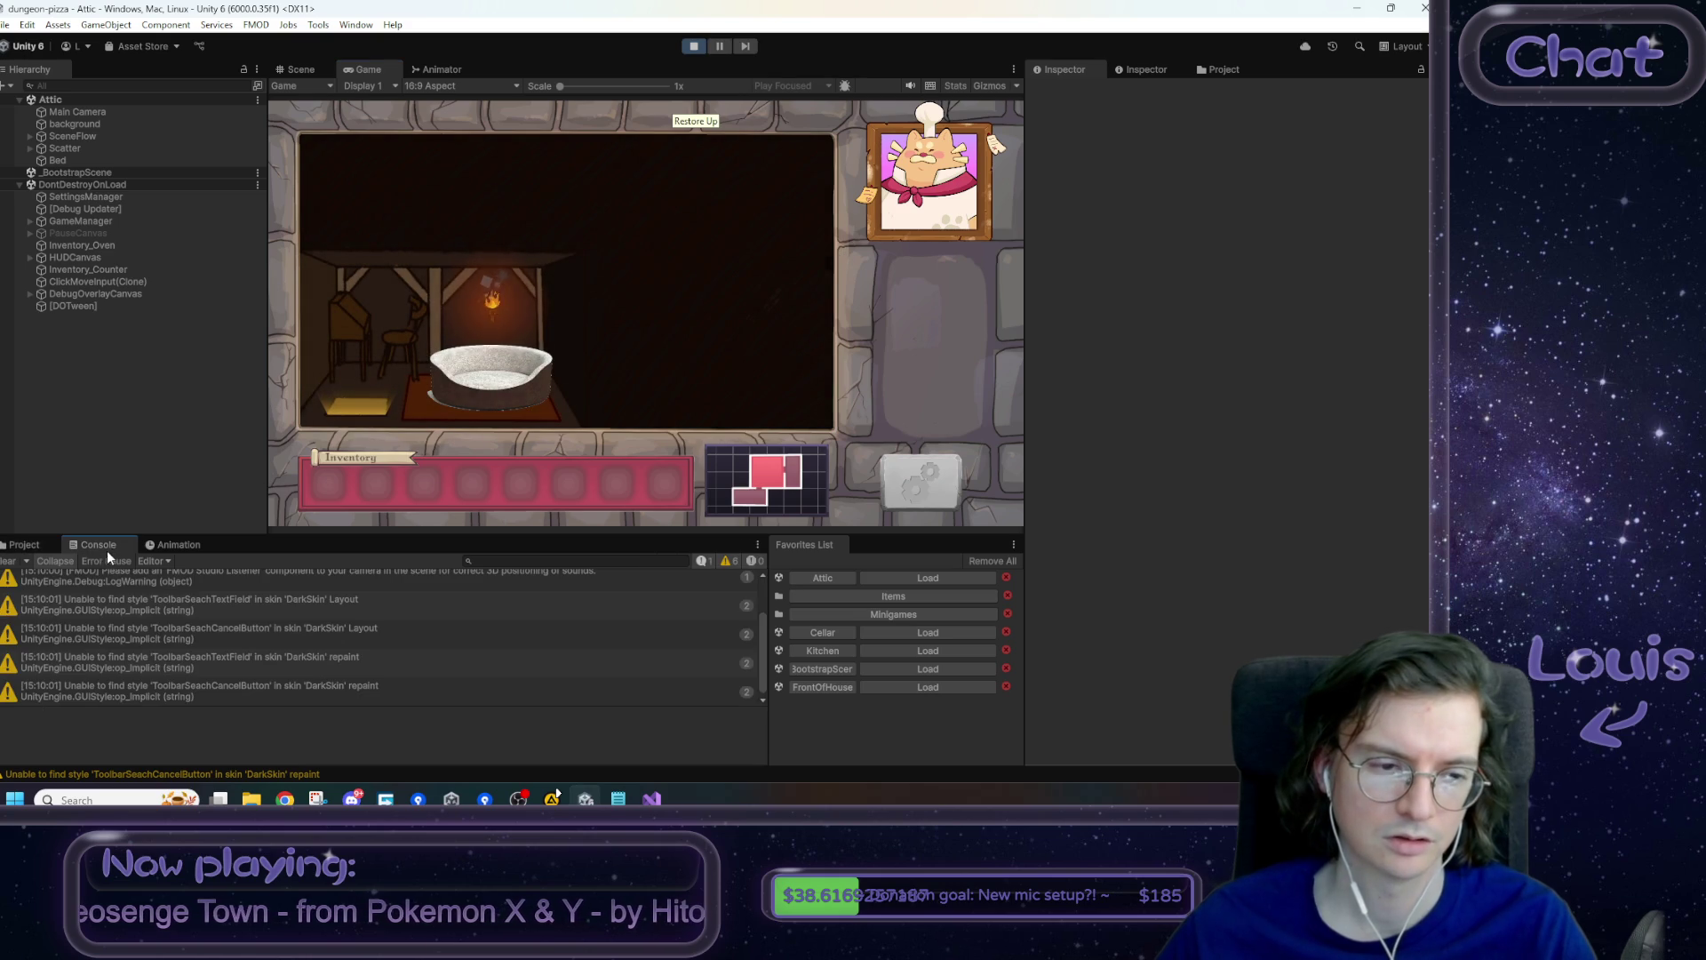
# - Sleep in the bed twice to confirm the chef portrait returns after the report closes
pyautogui.click(504, 377)
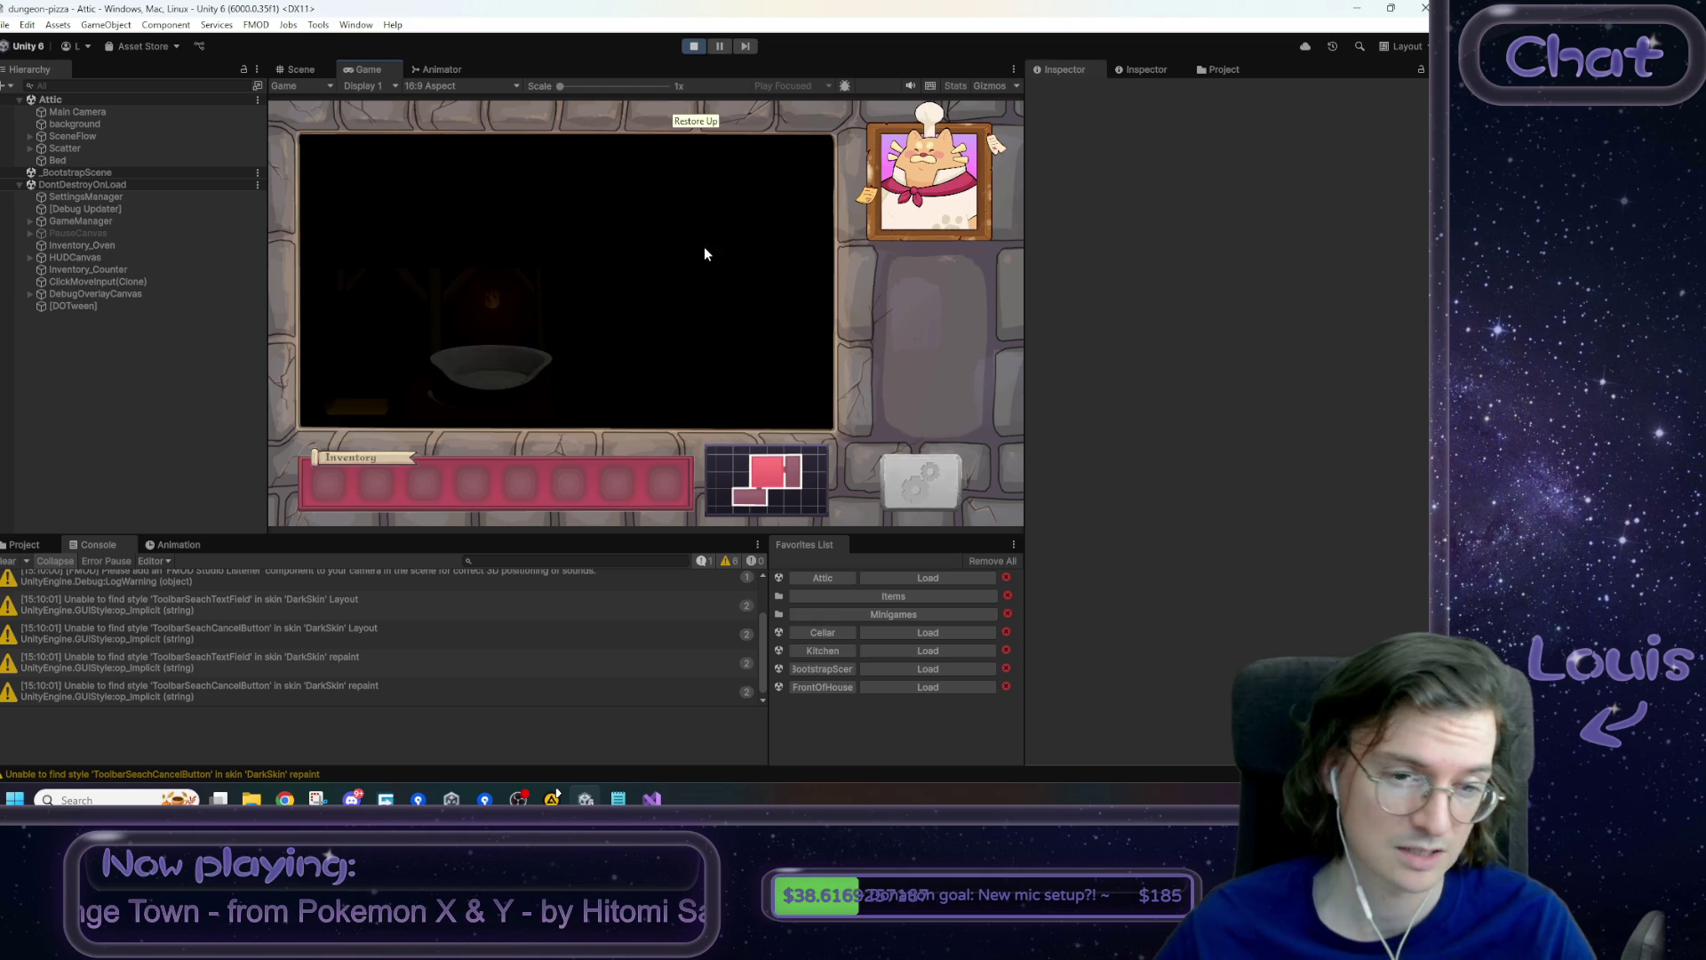
pyautogui.scroll(3, 237, 690)
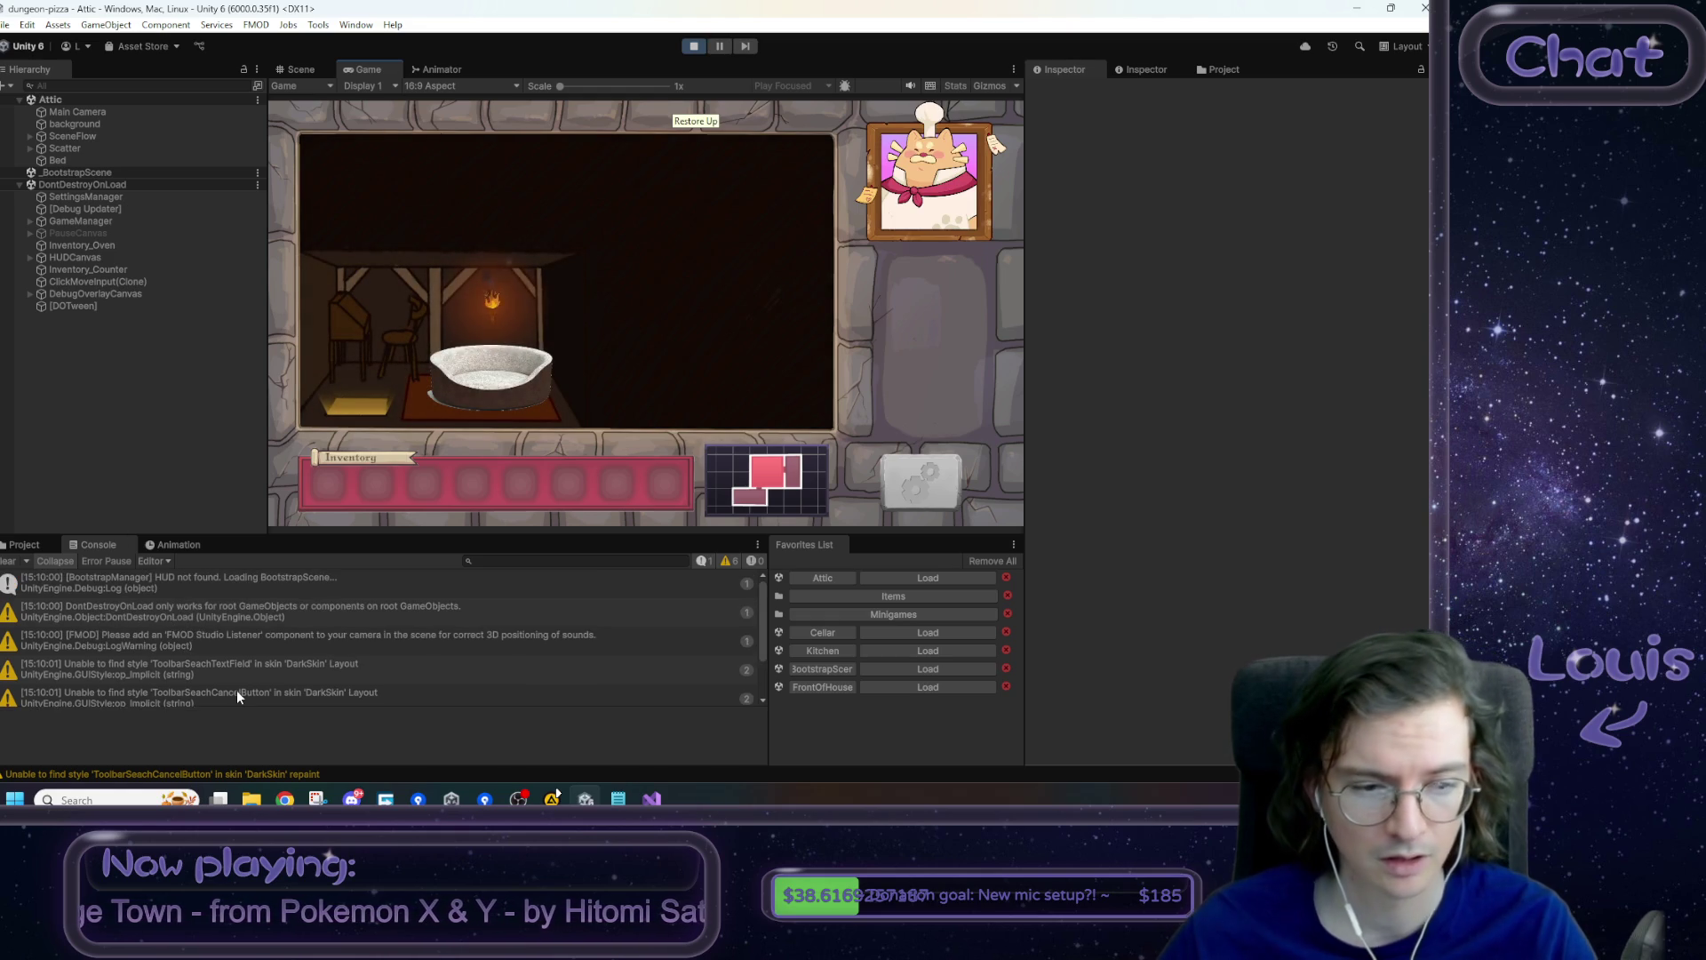
pyautogui.scroll(-3, 236, 689)
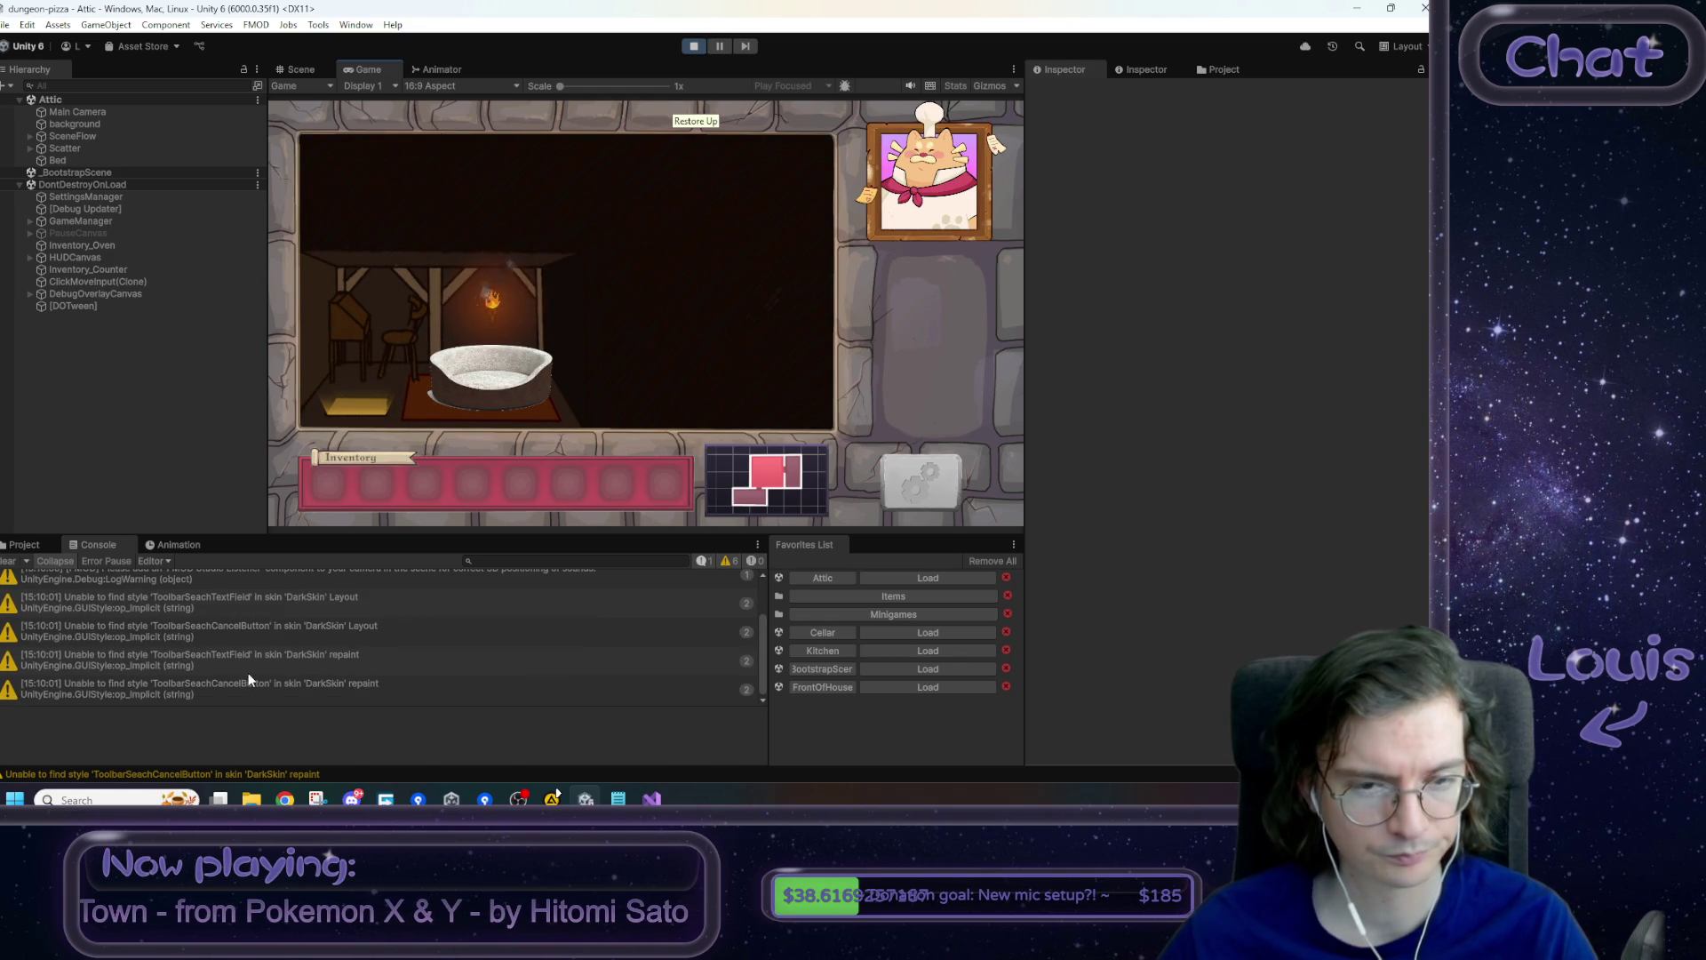
pyautogui.click(527, 363)
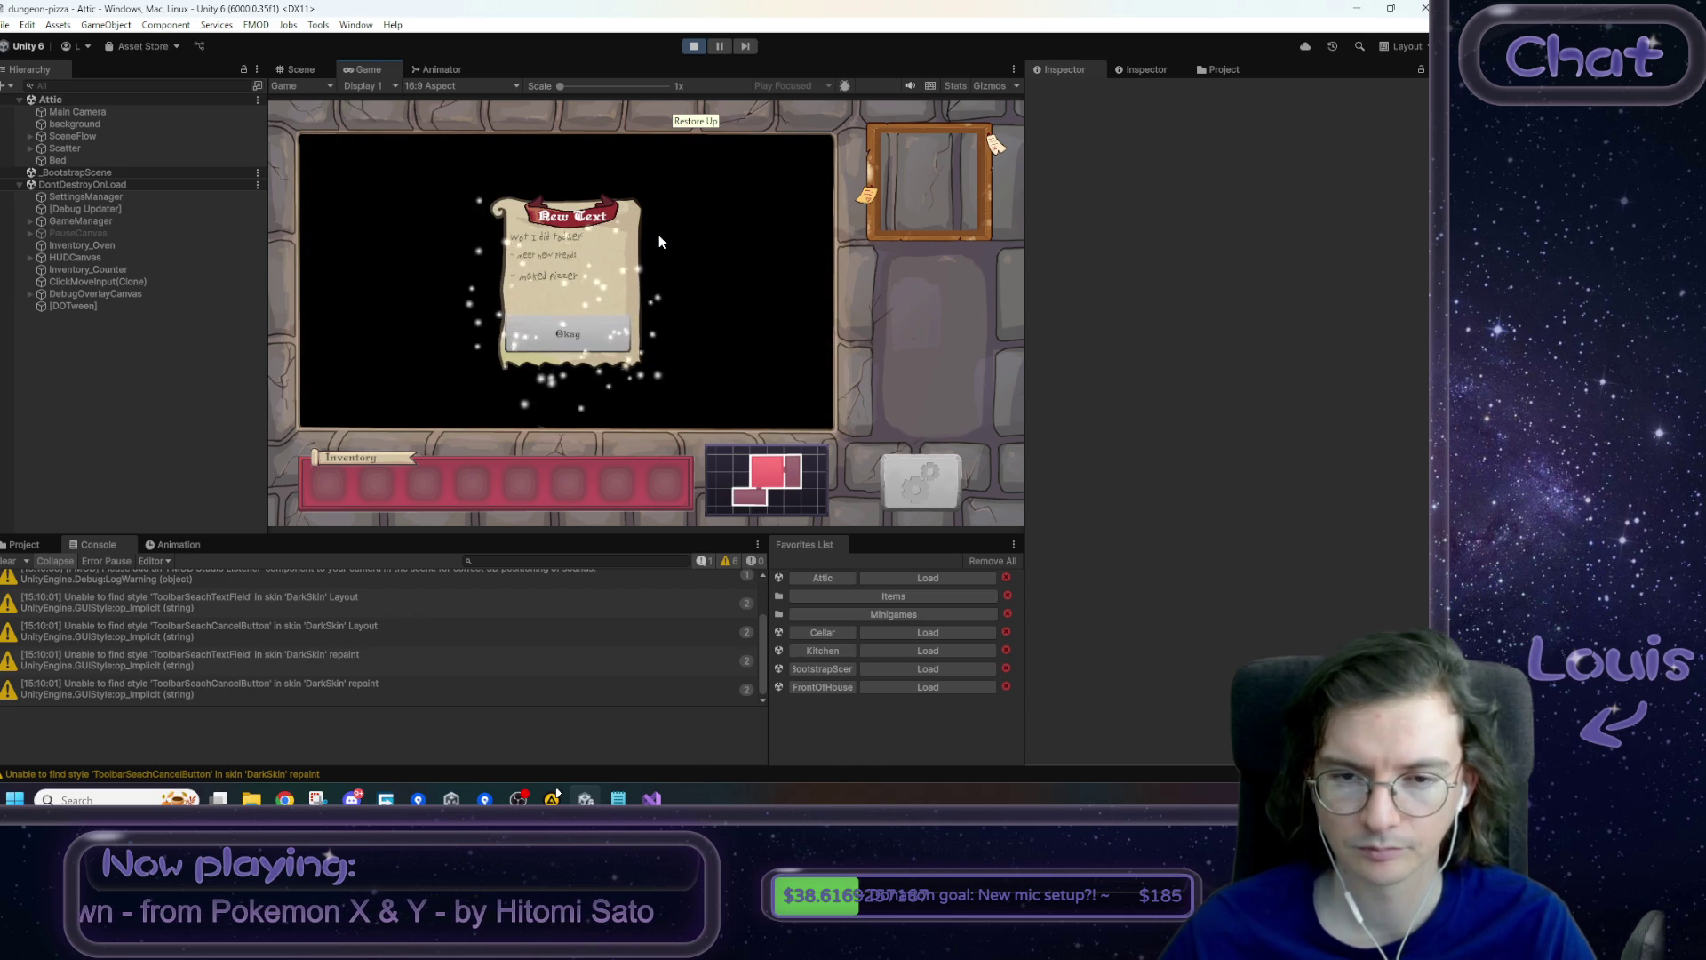
pyautogui.click(579, 330)
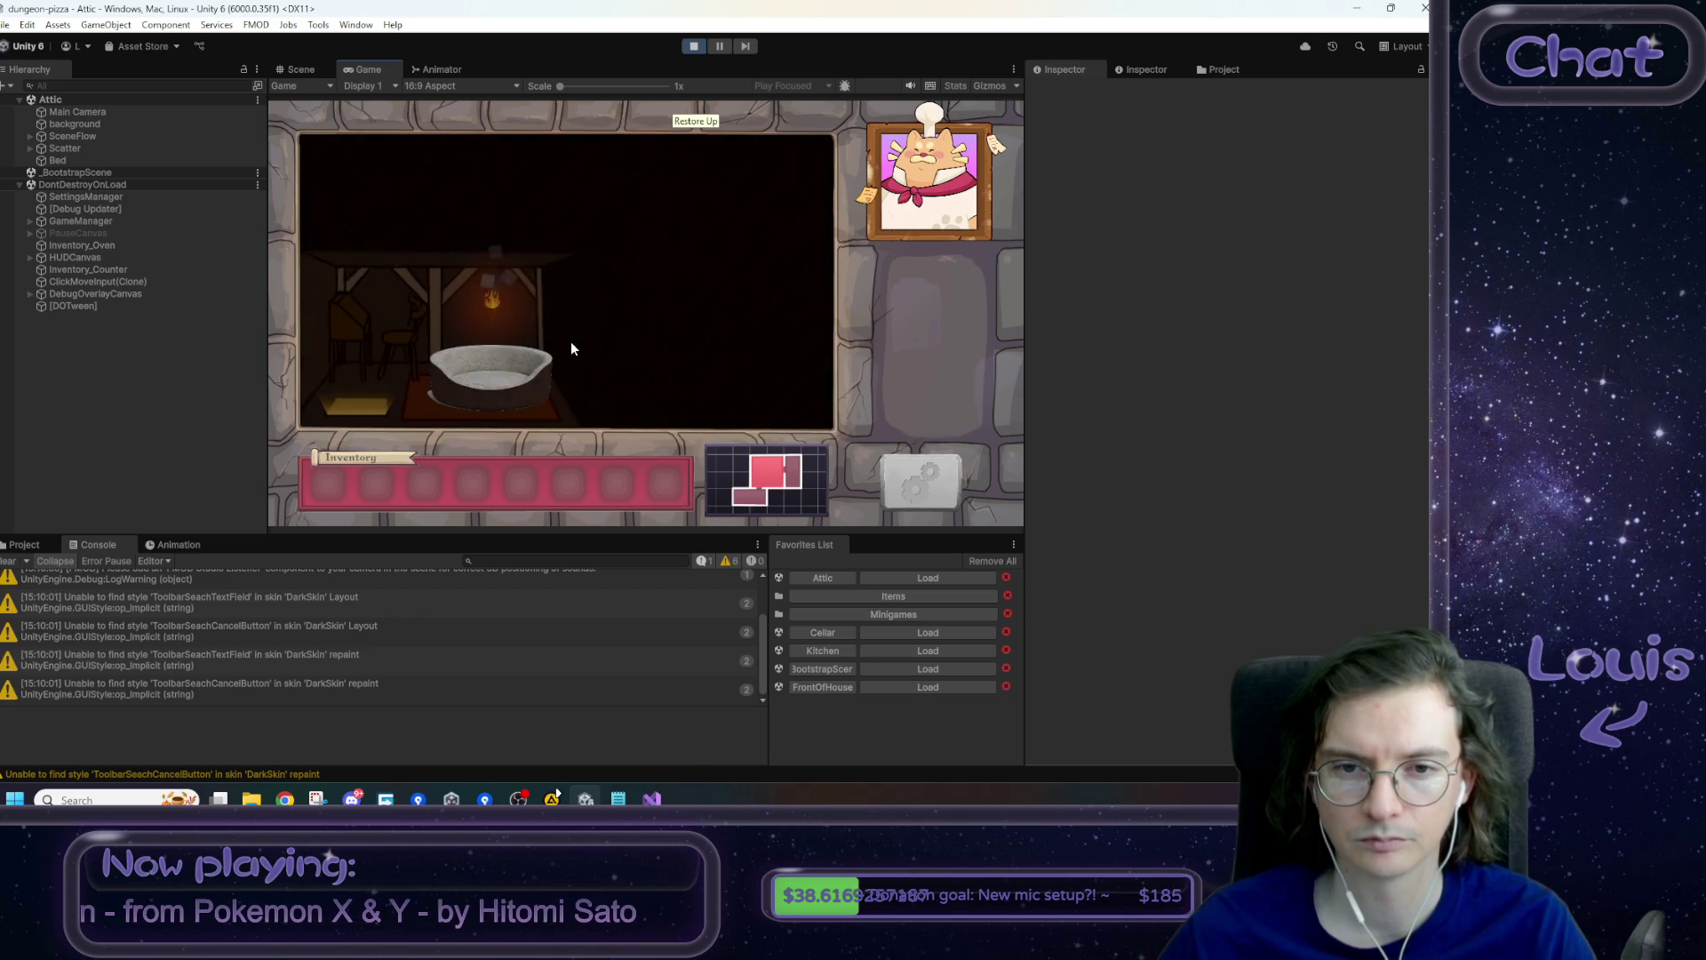
pyautogui.hotkey('alt', 'Tab')
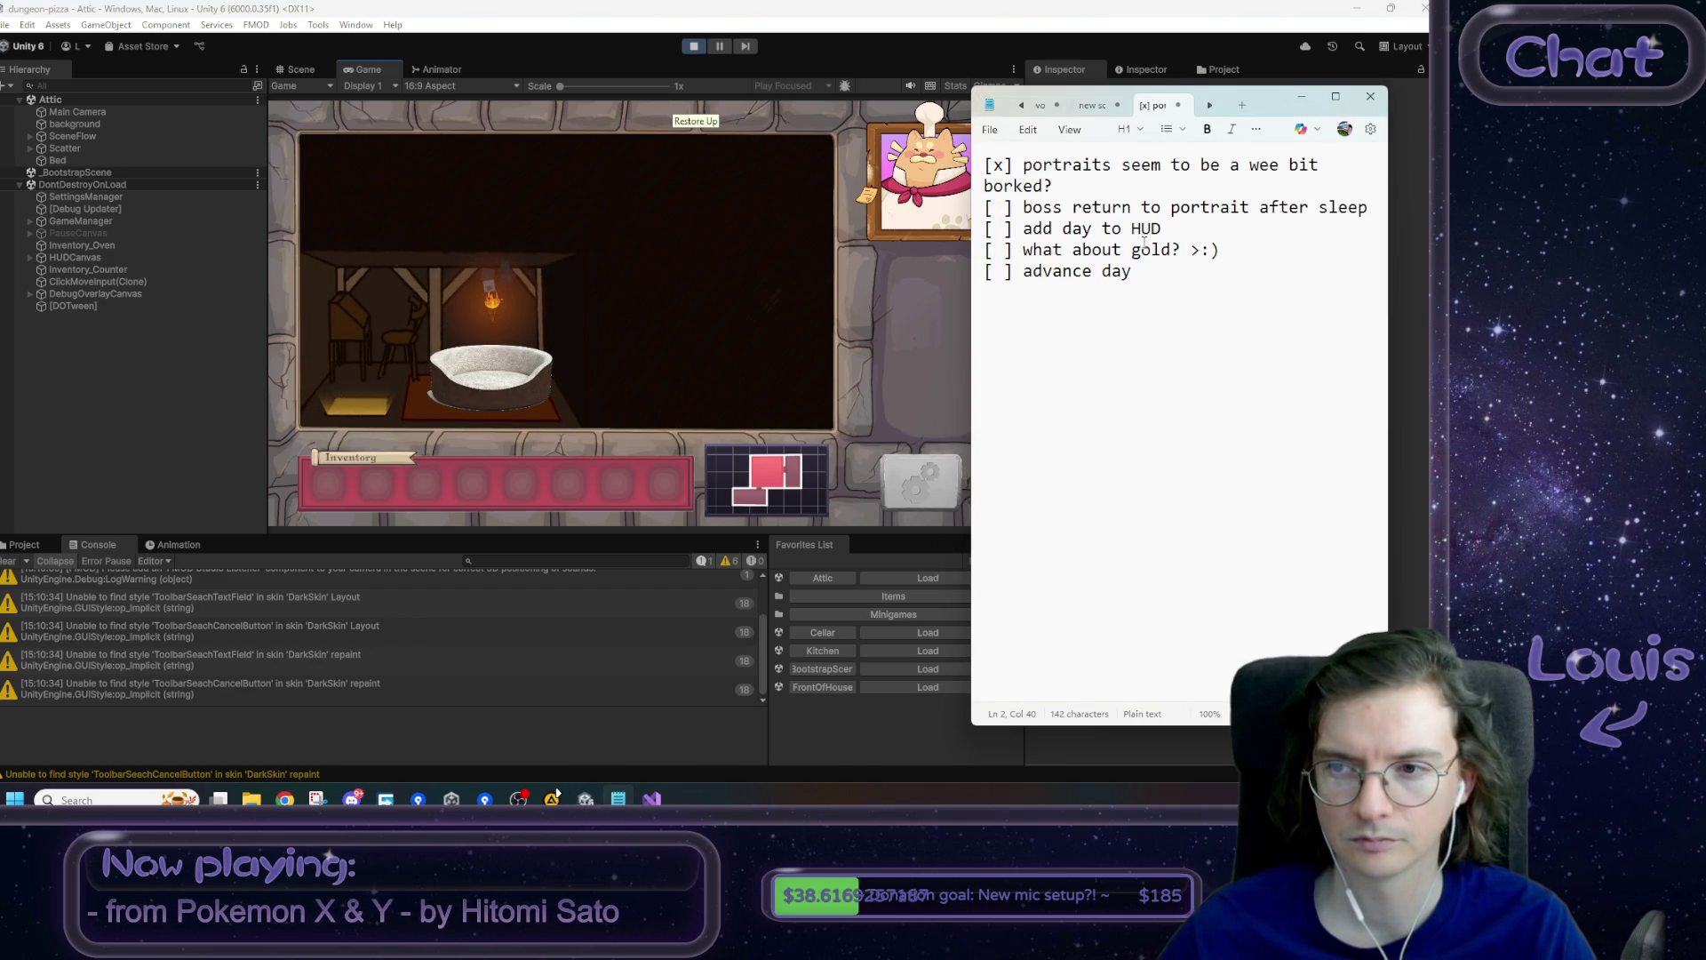
# - Mark the second task done with an 'x' and add a blank line after the sleep item
pyautogui.hotkey('shift', 'Left')
pyautogui.write('x')
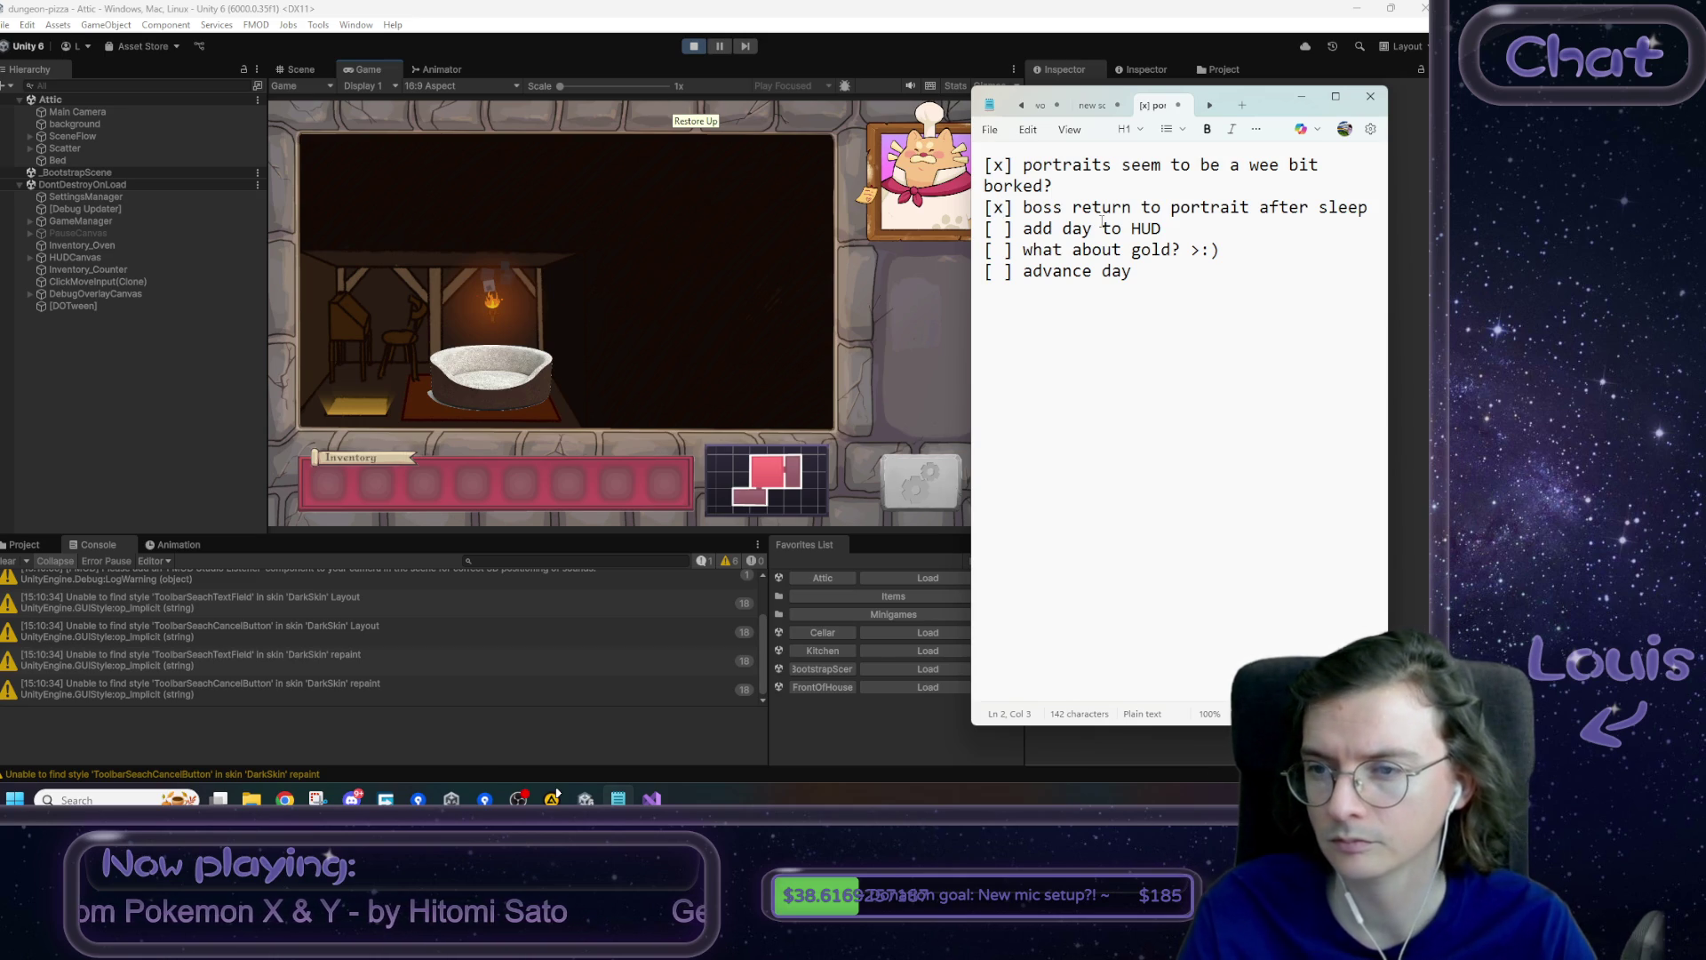
pyautogui.press('Return')
pyautogui.press('Down')
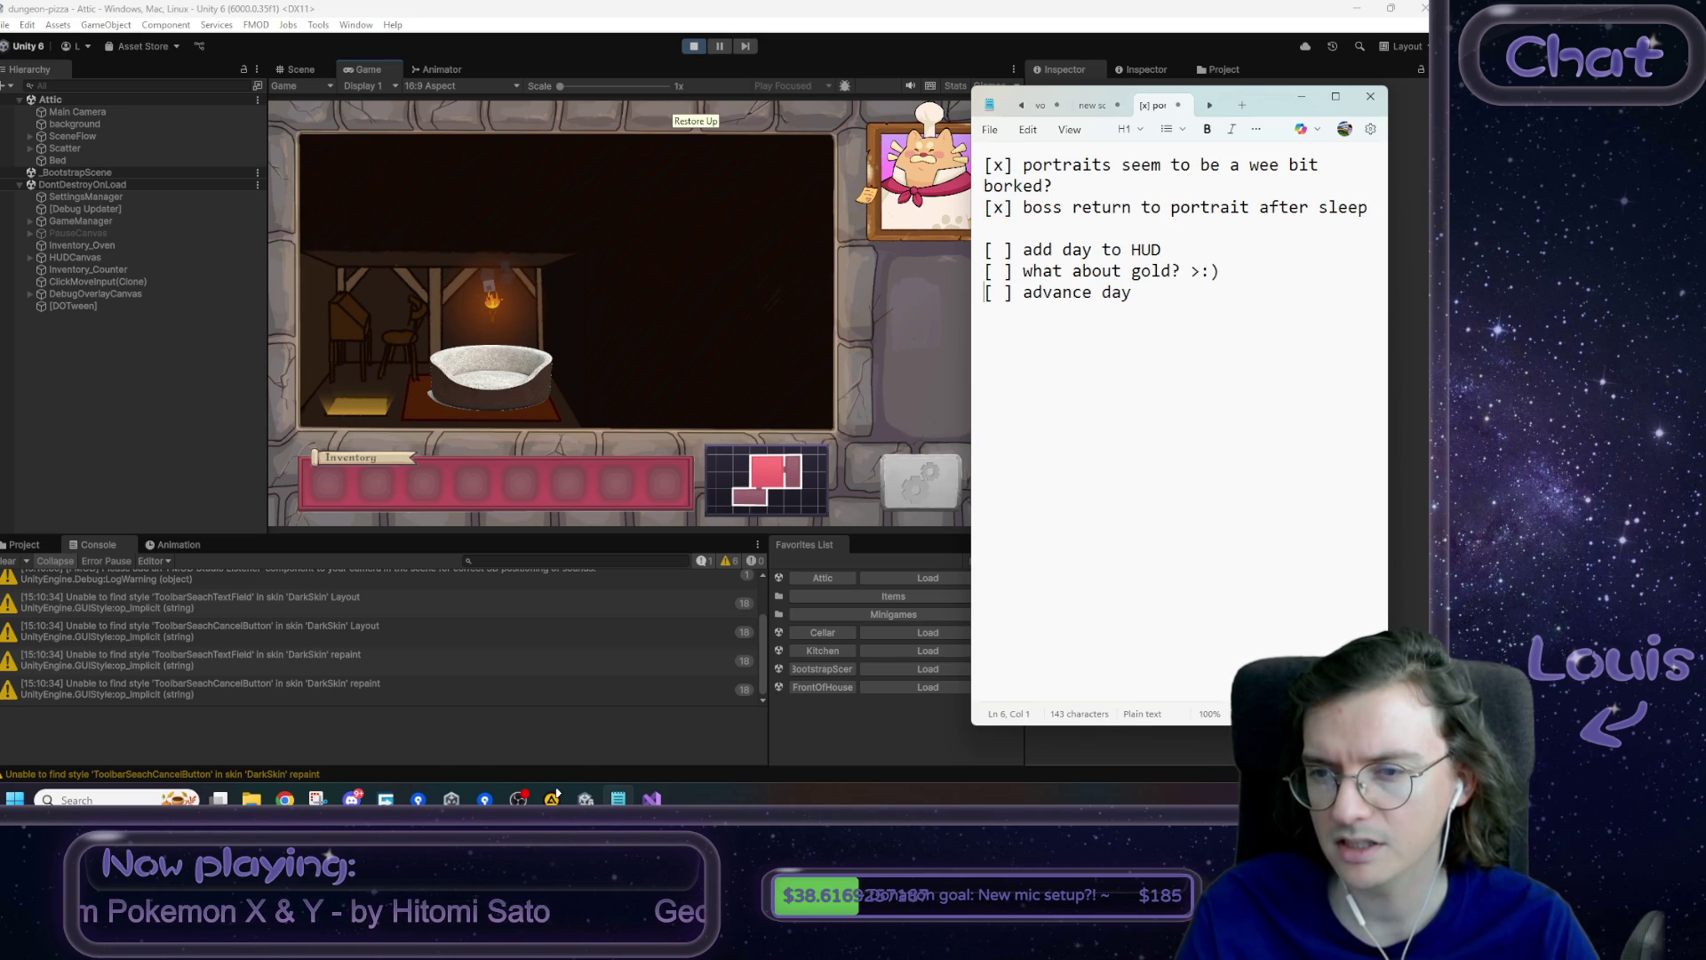
# - Add the unchecked item '[ ] set up some ingredient particles' after advance day
pyautogui.press('End')
pyautogui.press('Return')
pyautogui.press('Return')
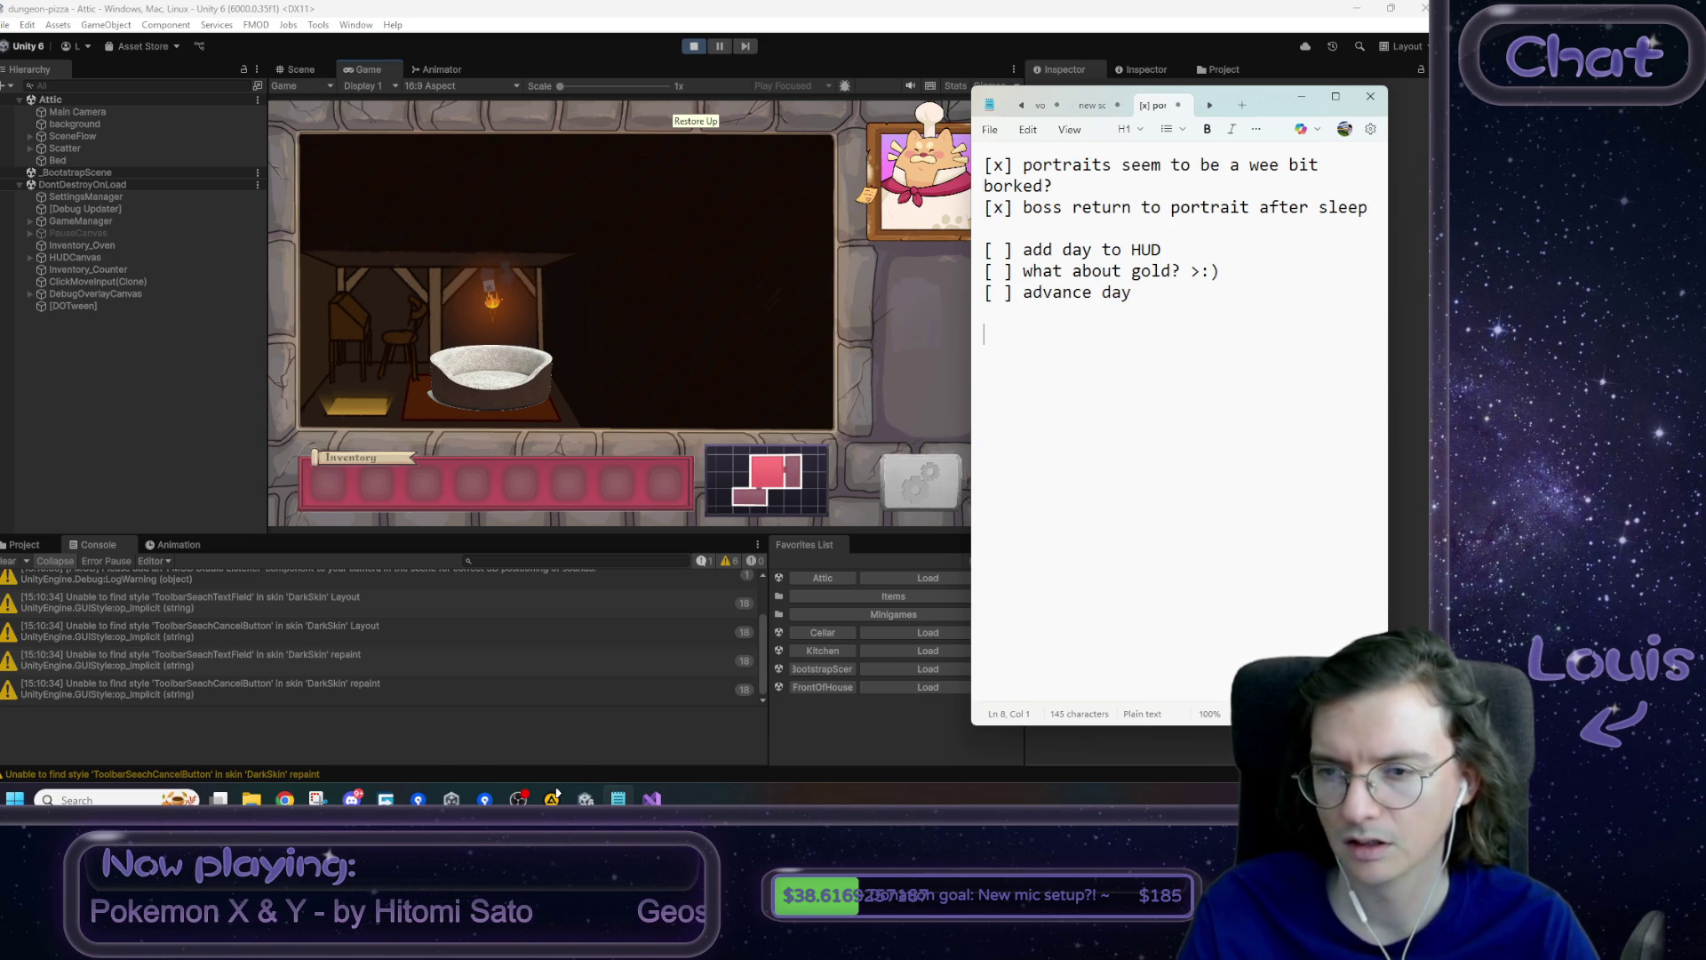
pyautogui.write('[ ] ')
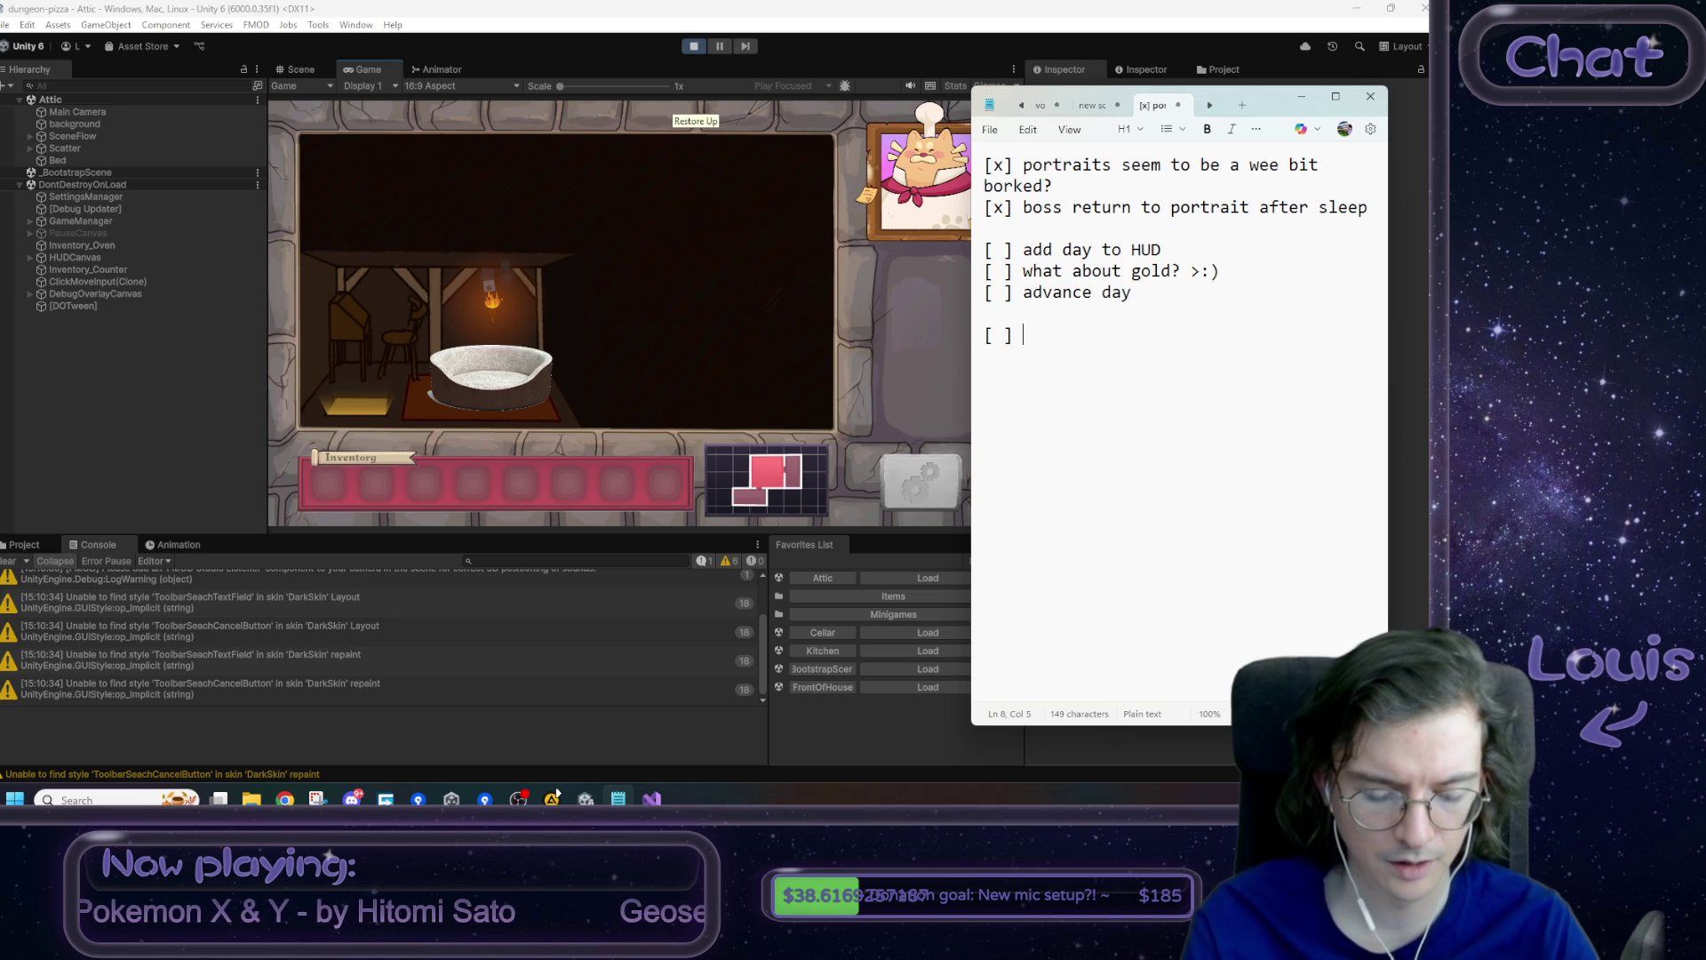
pyautogui.write('set up sokm')
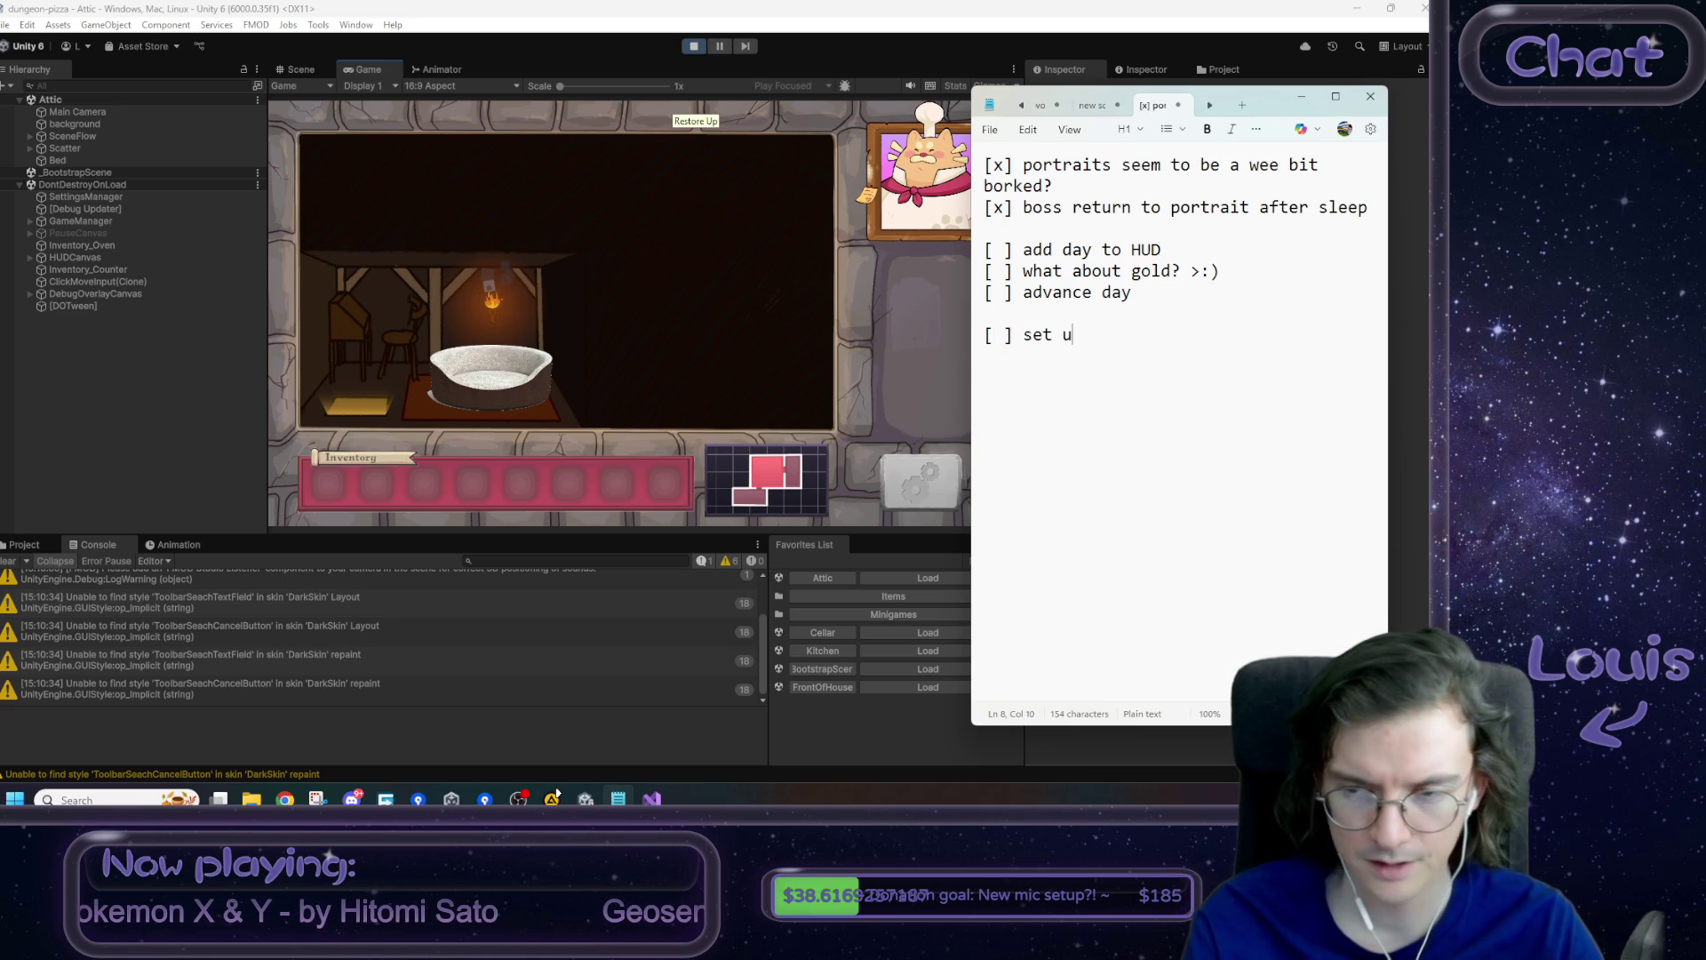
pyautogui.press('BackSpace')
pyautogui.press('BackSpace')
pyautogui.write('me ')
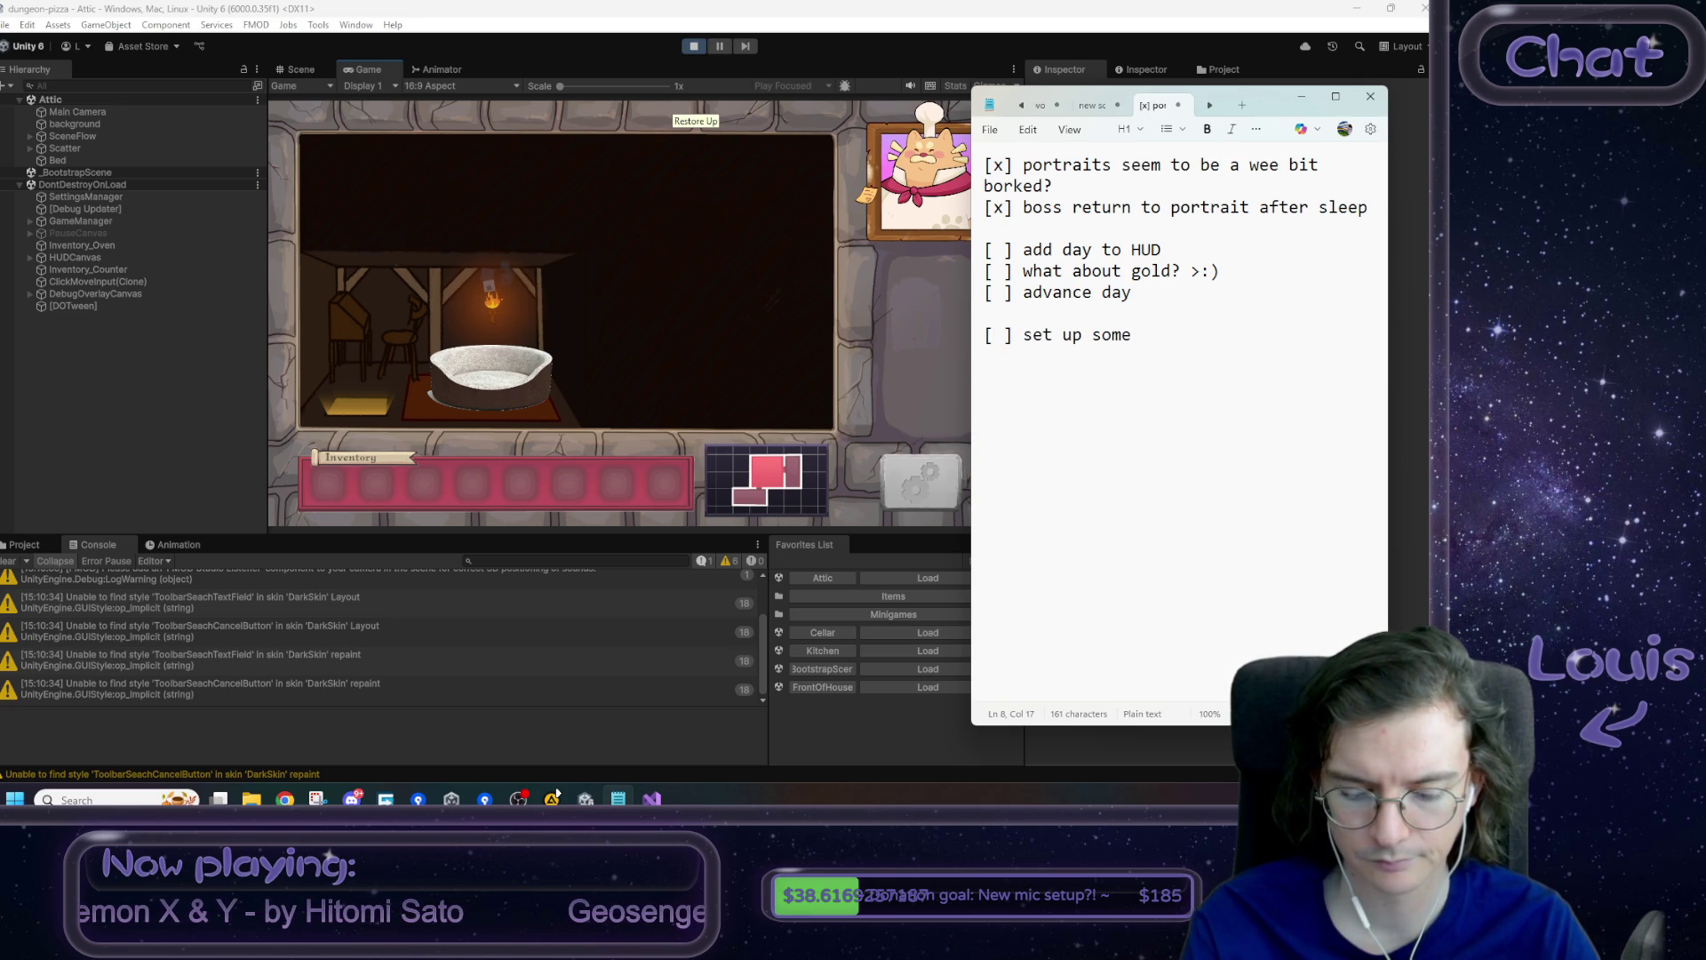
pyautogui.write('ingre')
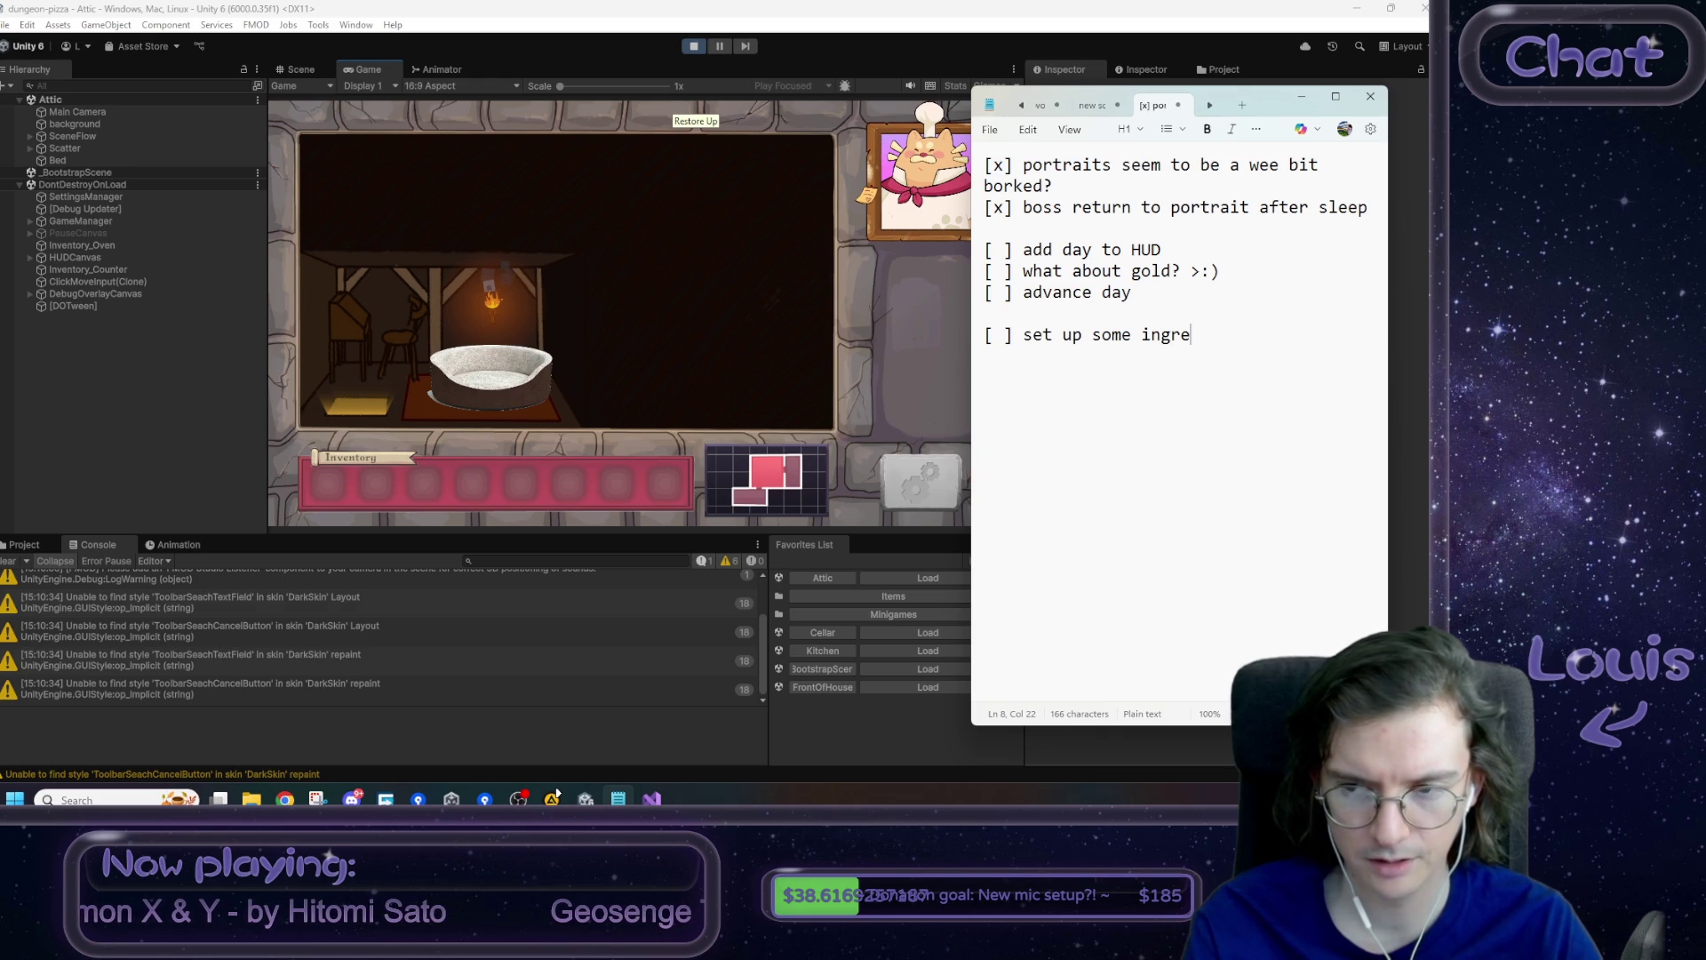
pyautogui.write('dient particles')
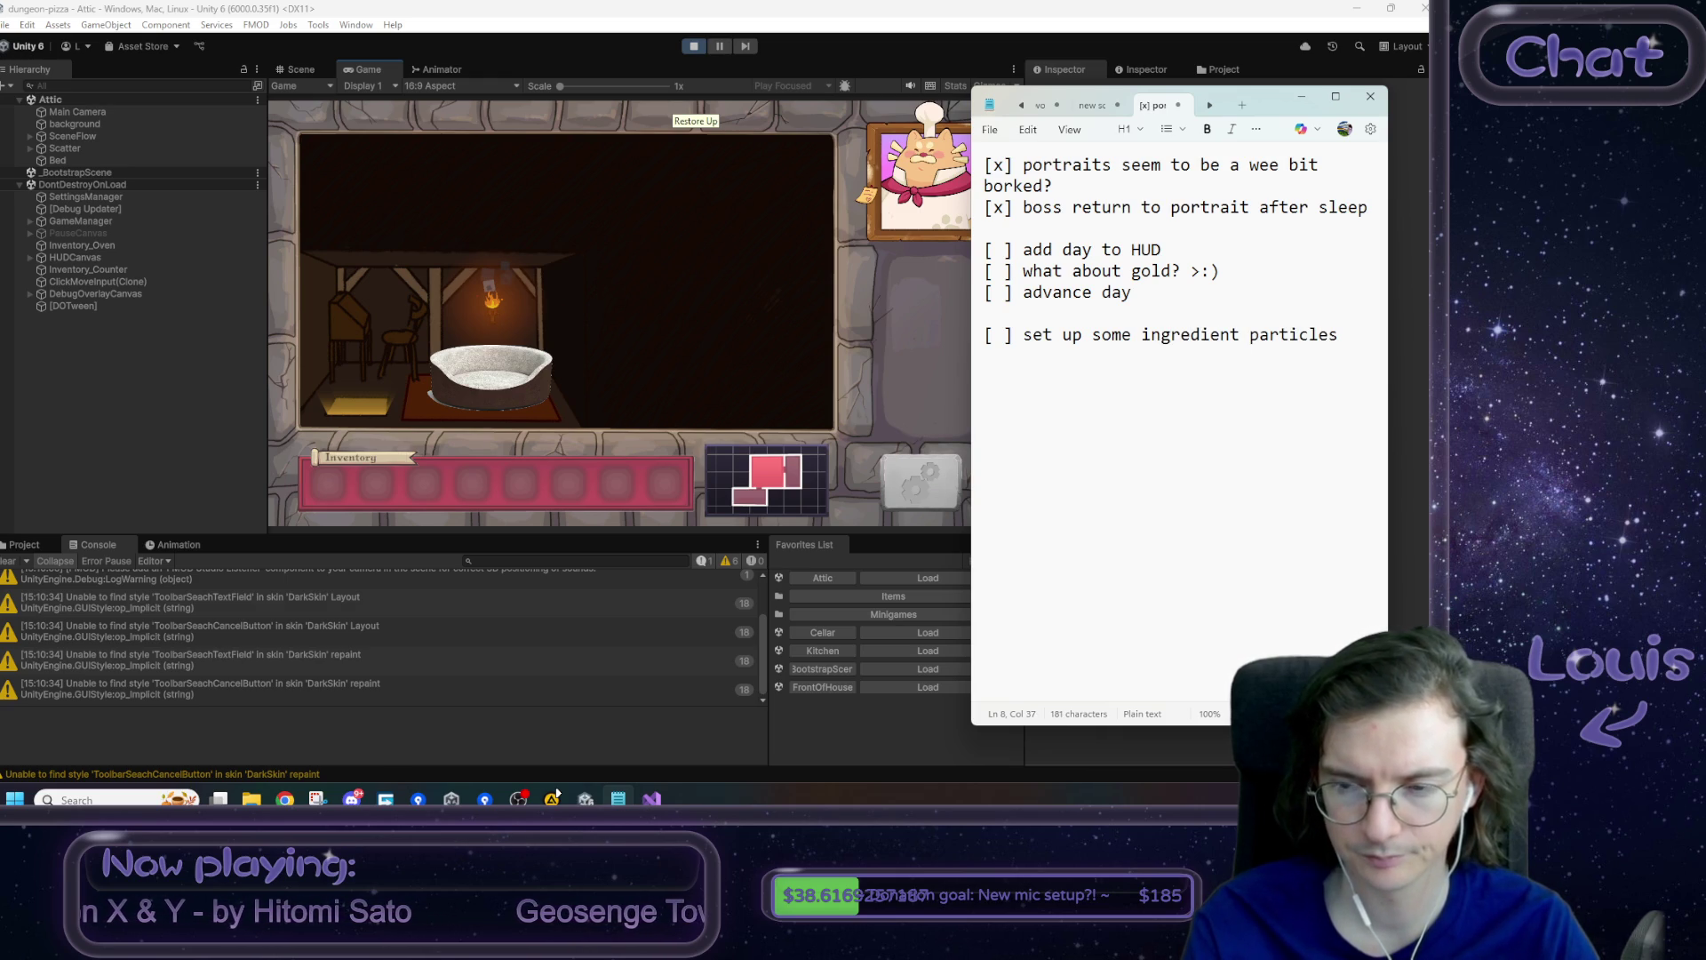
pyautogui.click(705, 210)
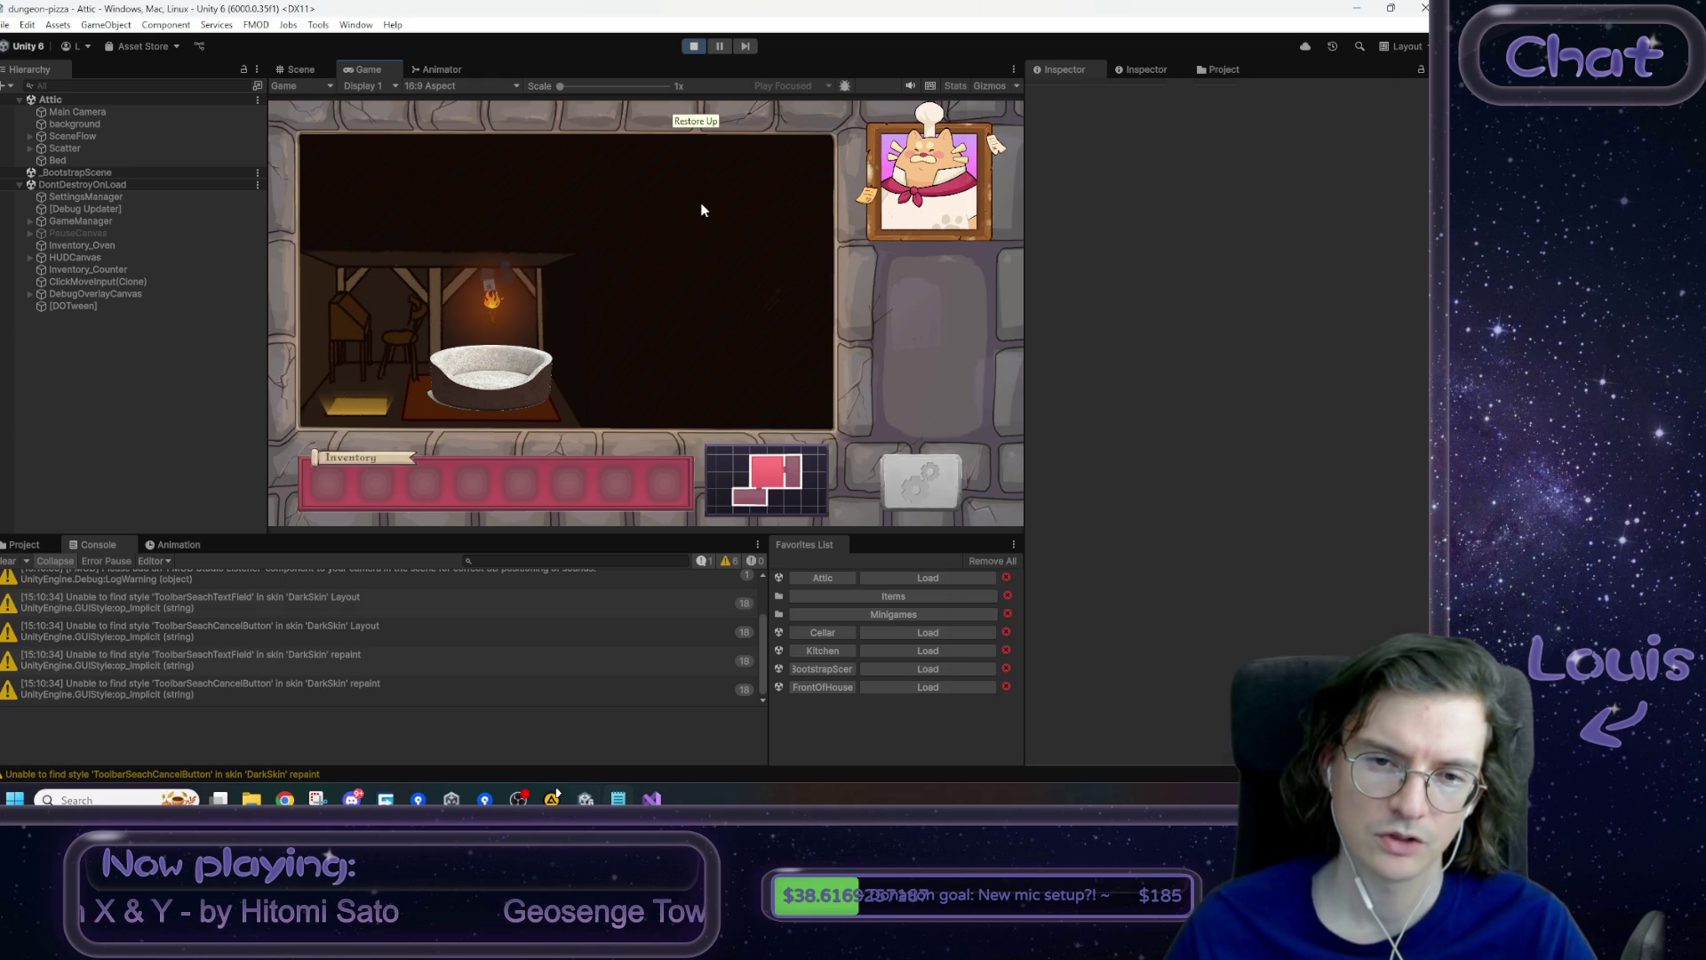
# - Sleep in the attic bed in the running game, then bring the Notepad to-do list forward
pyautogui.click(487, 380)
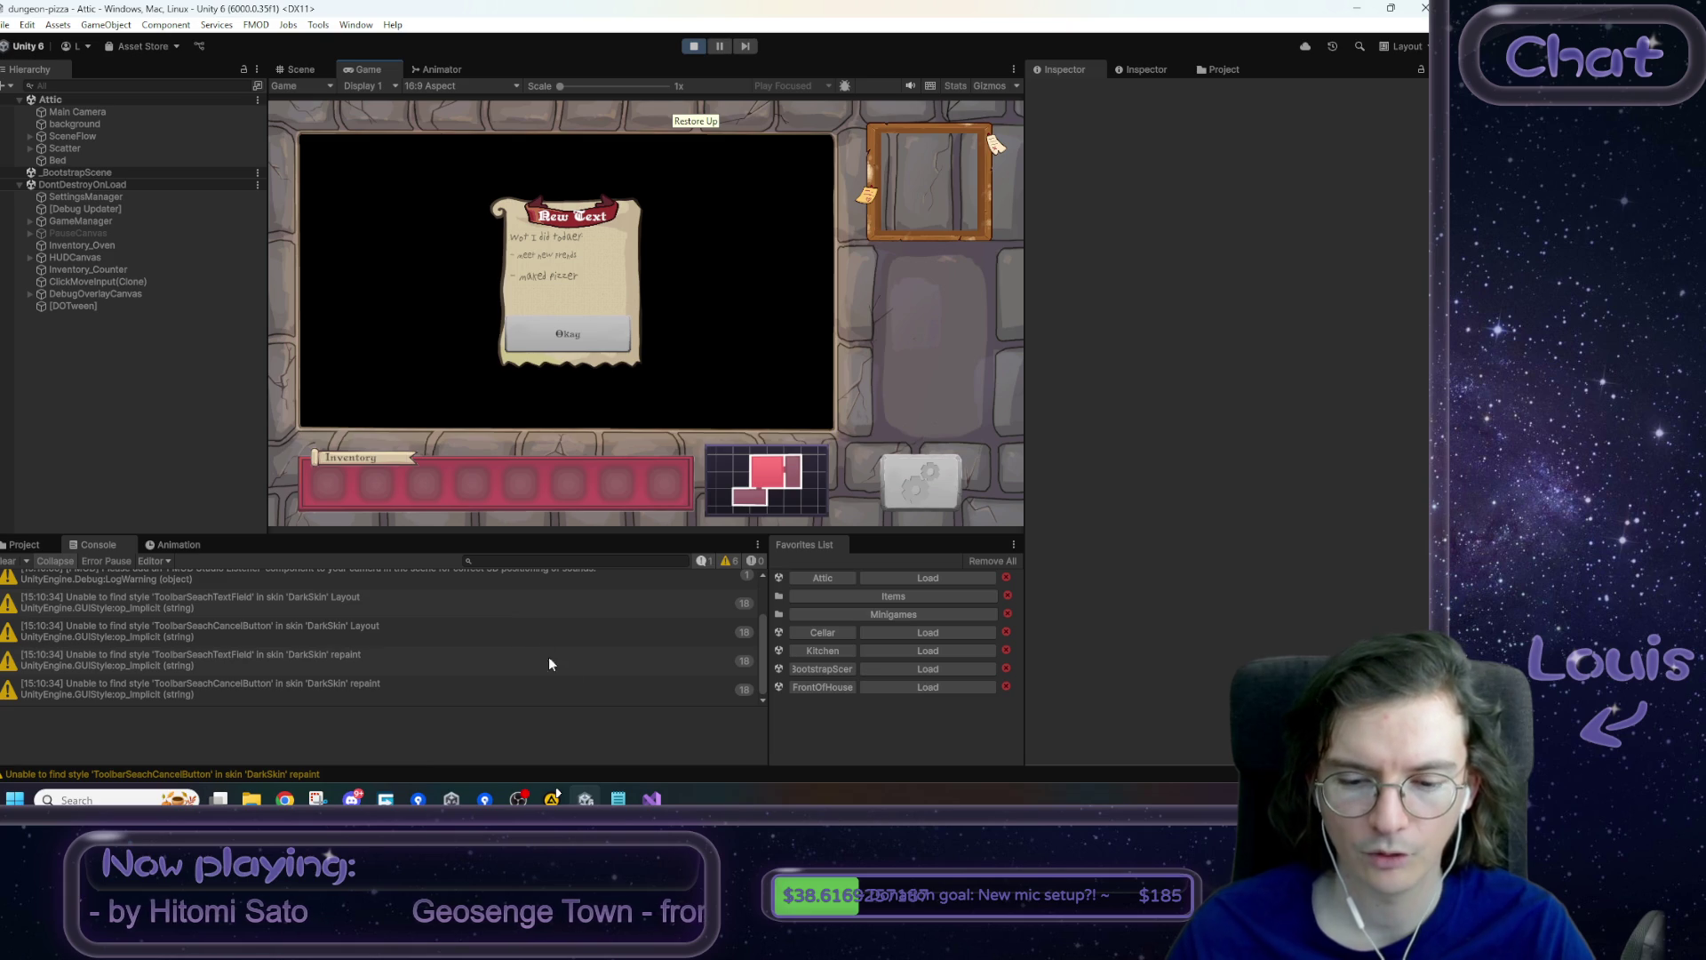
pyautogui.click(619, 799)
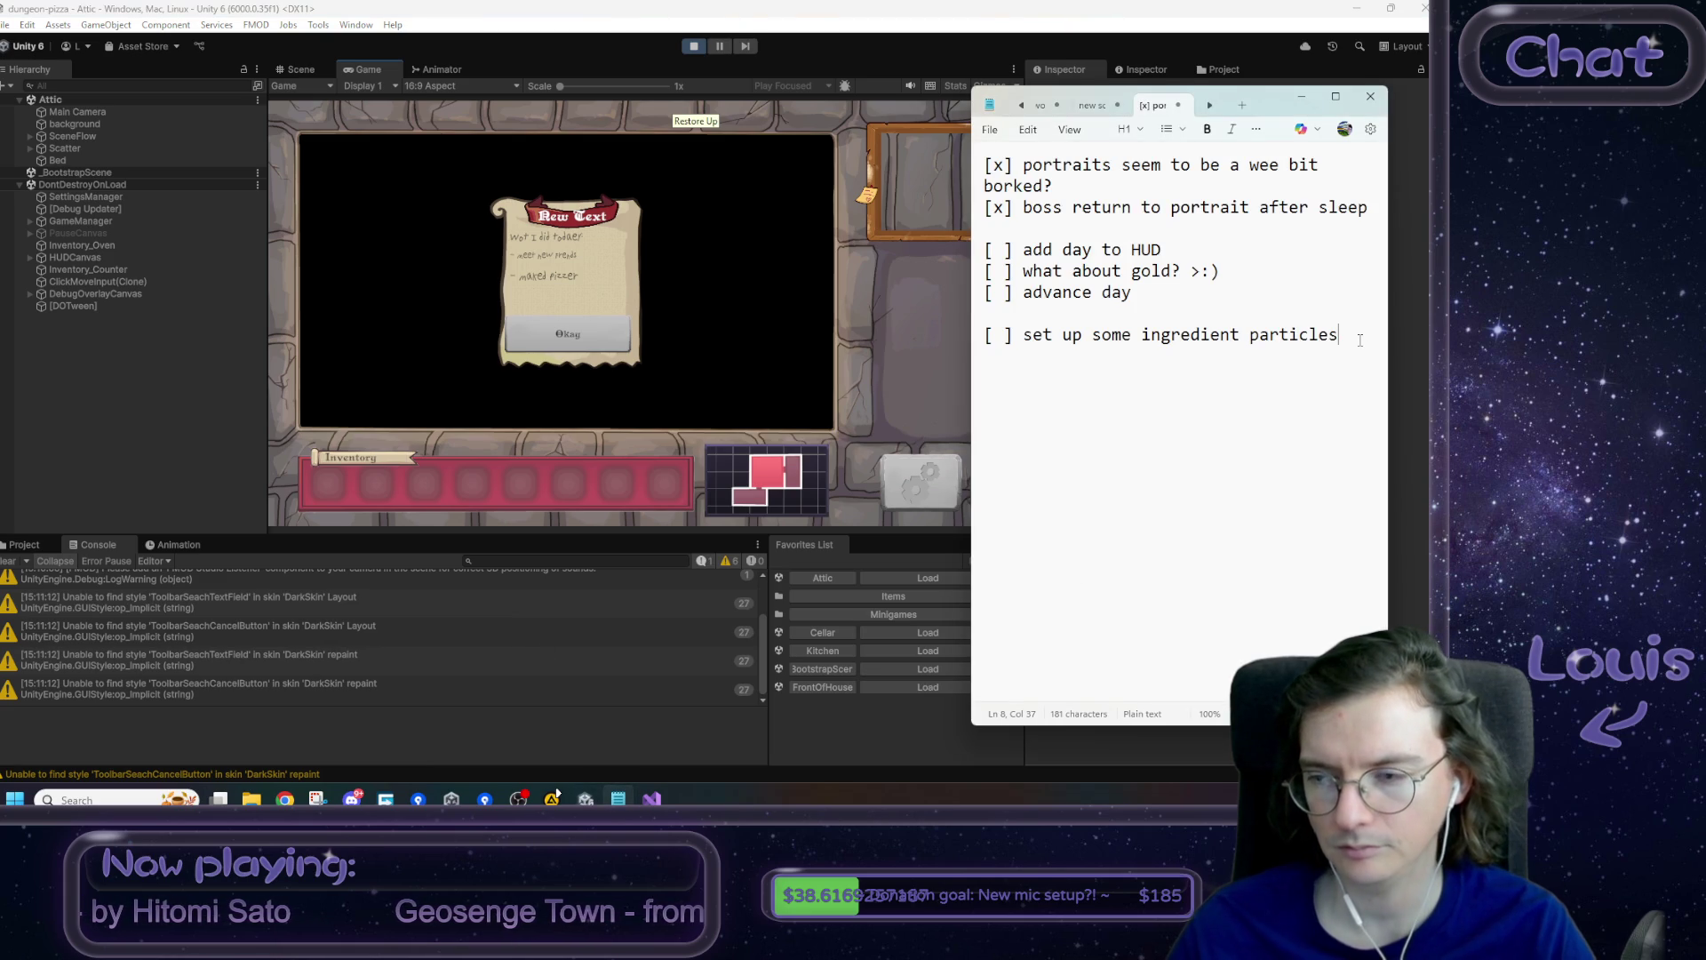
# - Append '[ ] have the journal stuff pop in line by line' and '[ ] have a similar outro anim'
pyautogui.press('Return')
pyautogui.write('[ ] have the ')
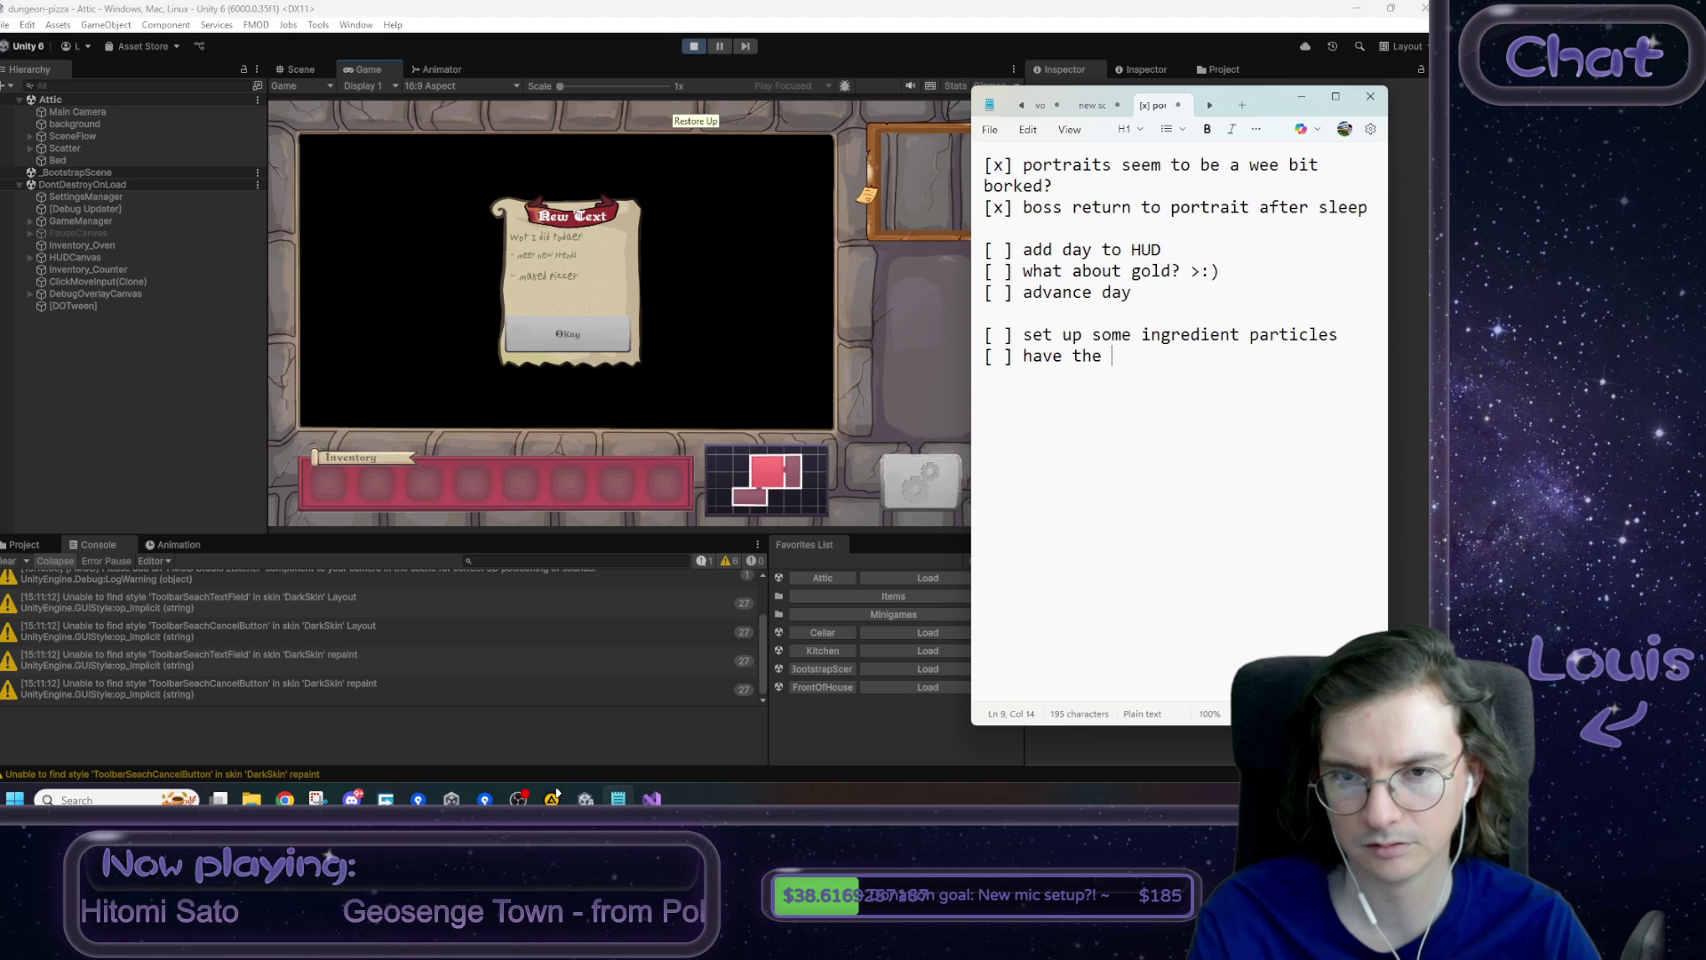
pyautogui.write('journal ')
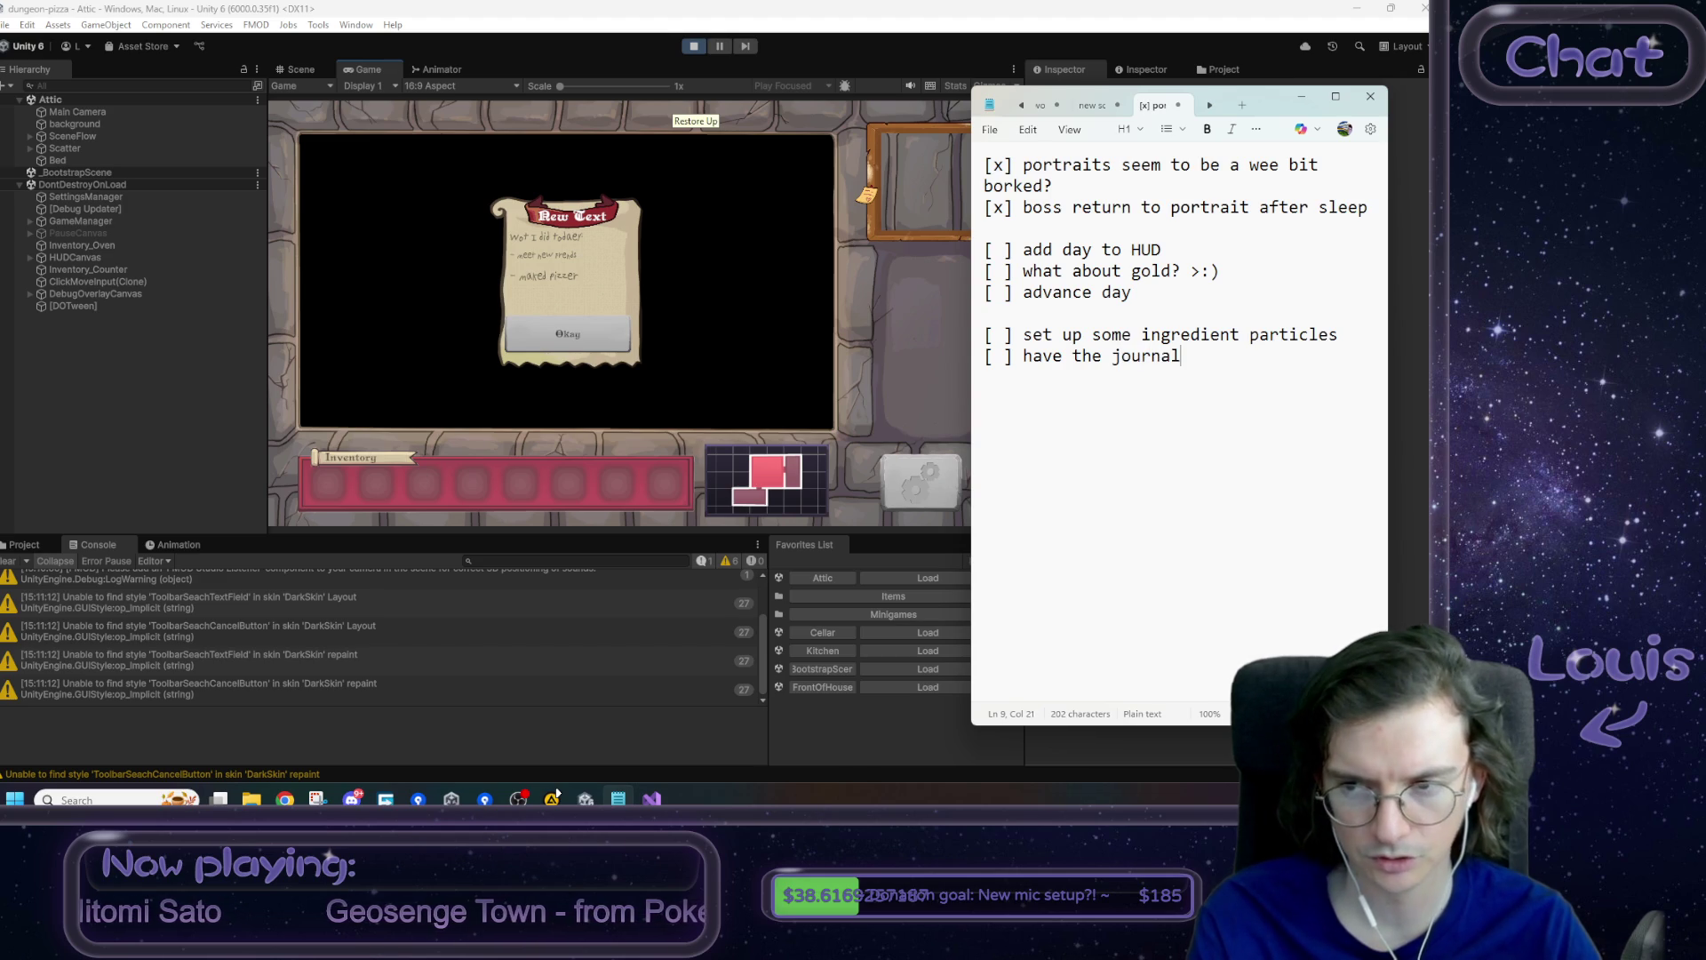
pyautogui.write('stuff p')
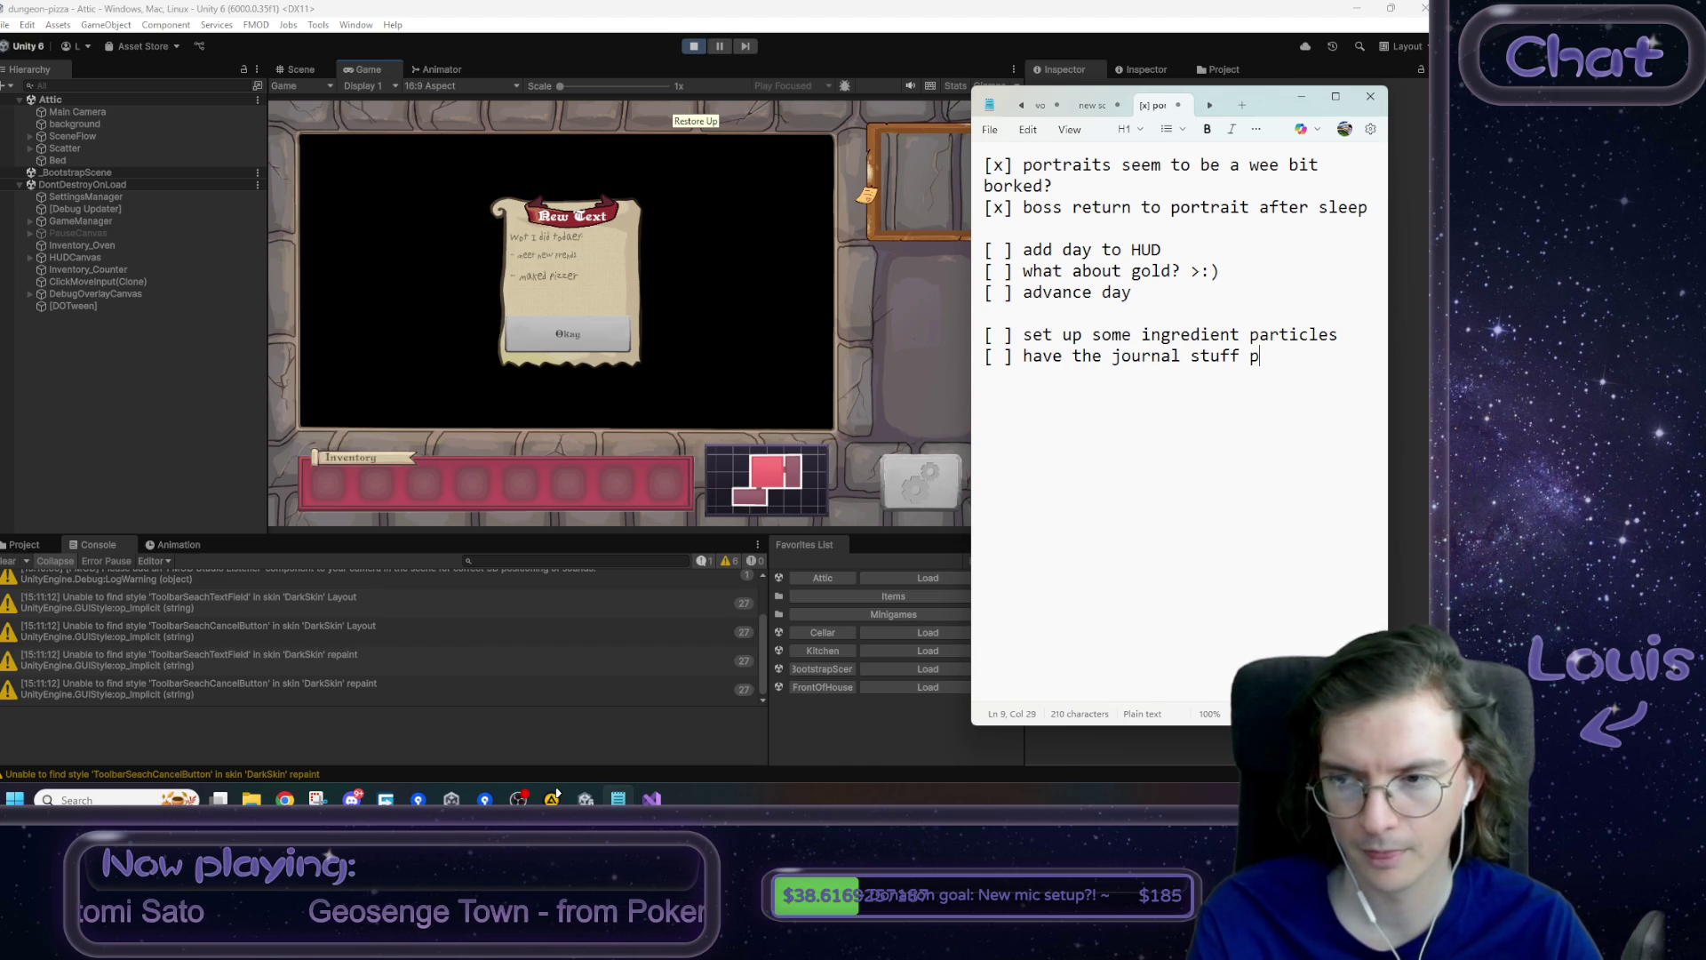
pyautogui.write('op in line by line')
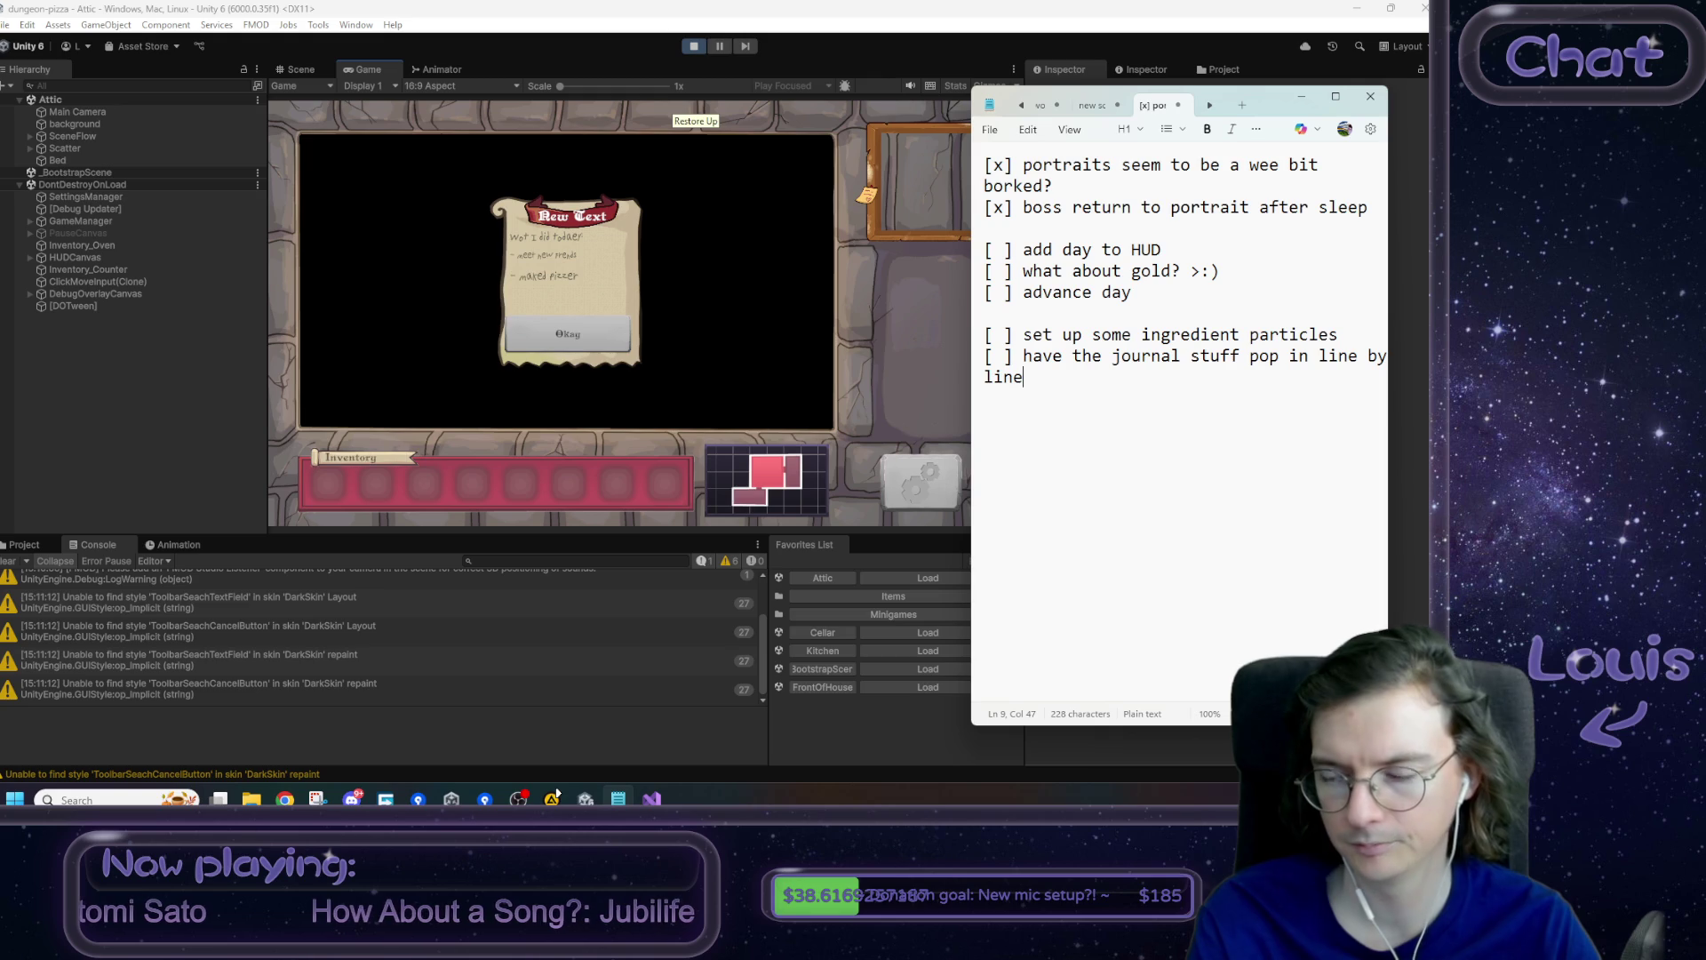
pyautogui.press('Return')
pyautogui.write('[')
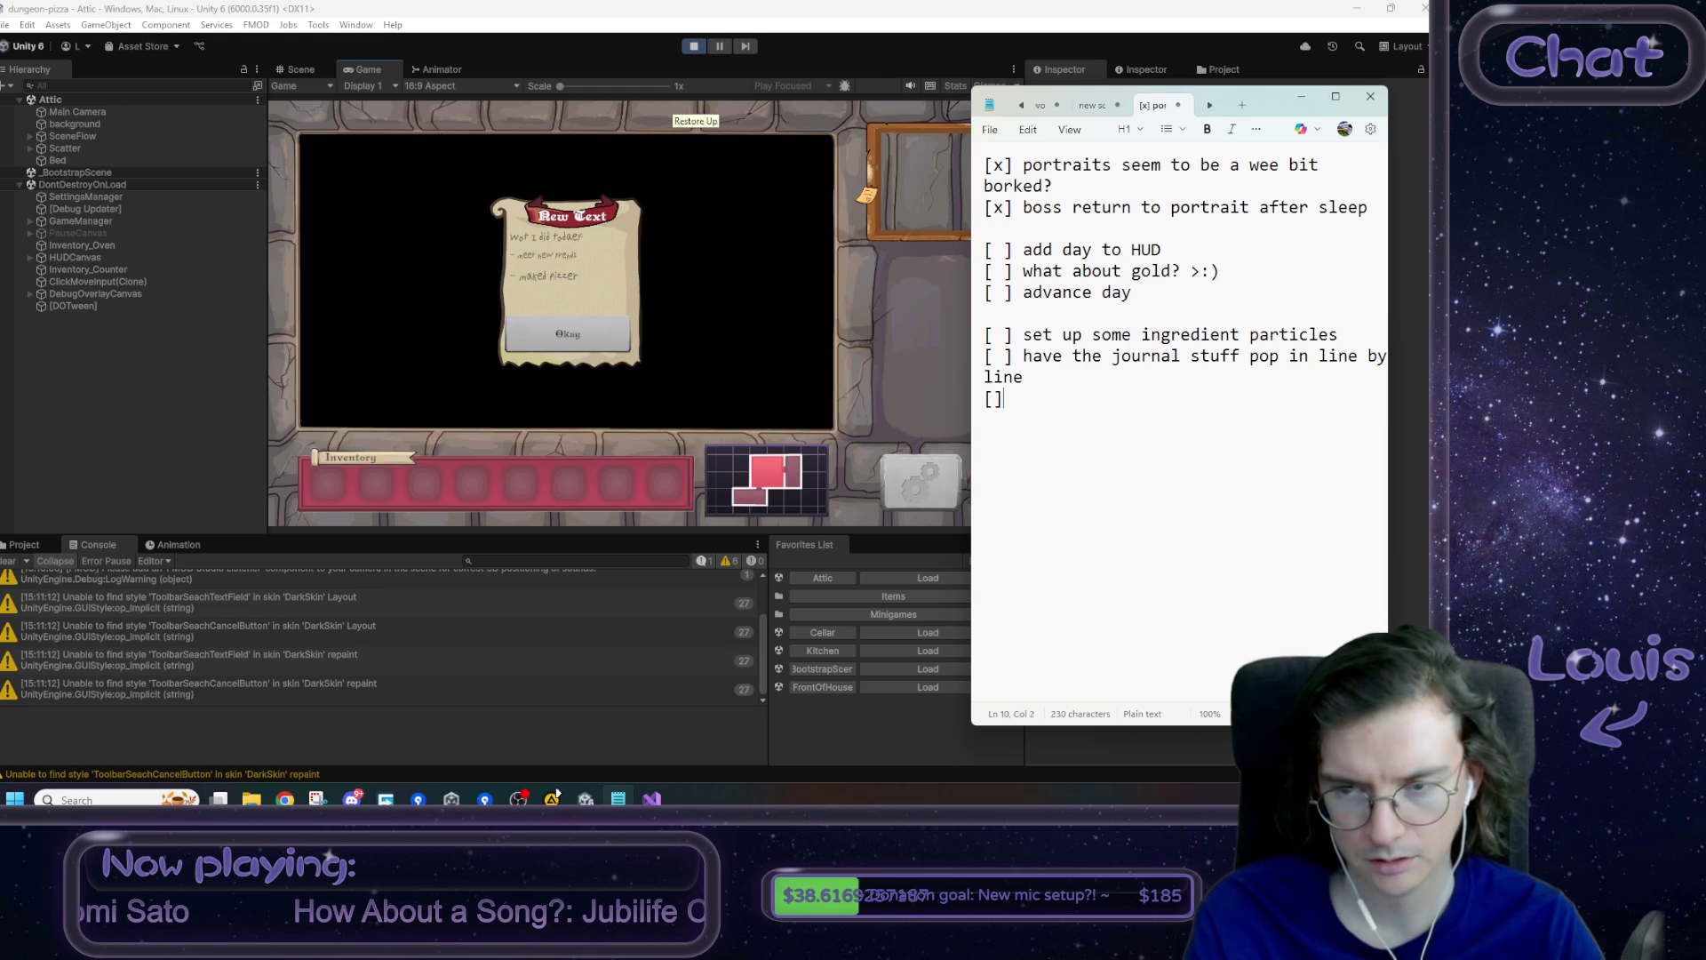
pyautogui.write('] have an')
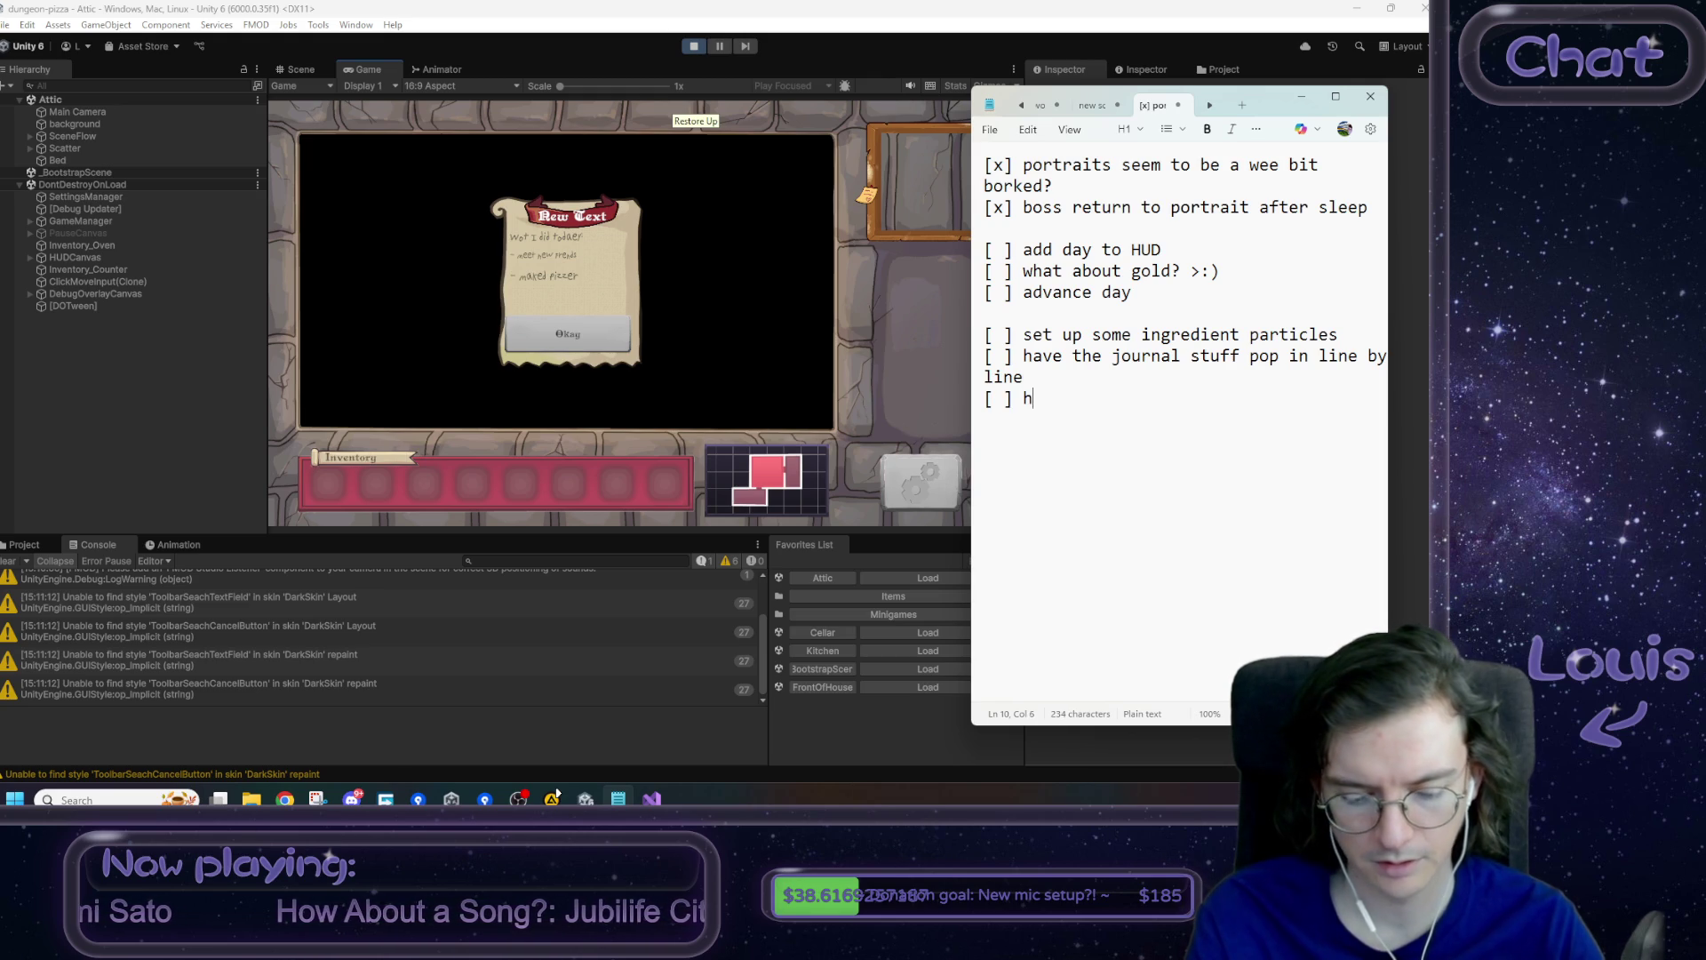
pyautogui.press('BackSpace')
pyautogui.write('similar')
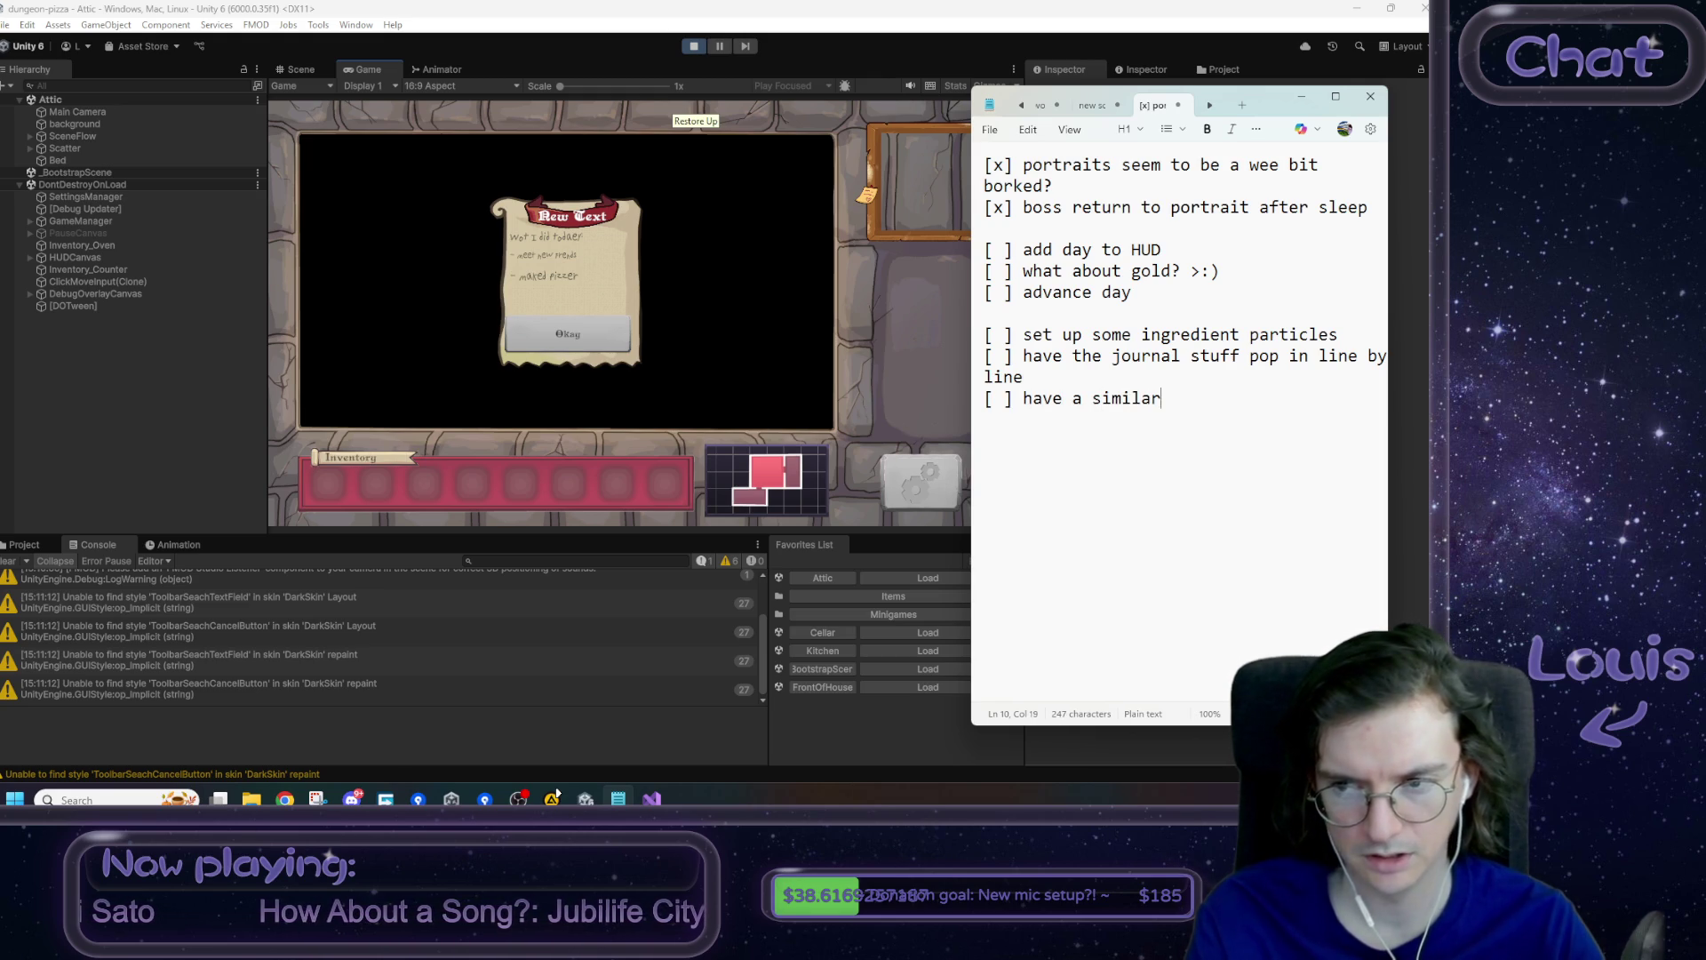
pyautogui.write(' outro anim')
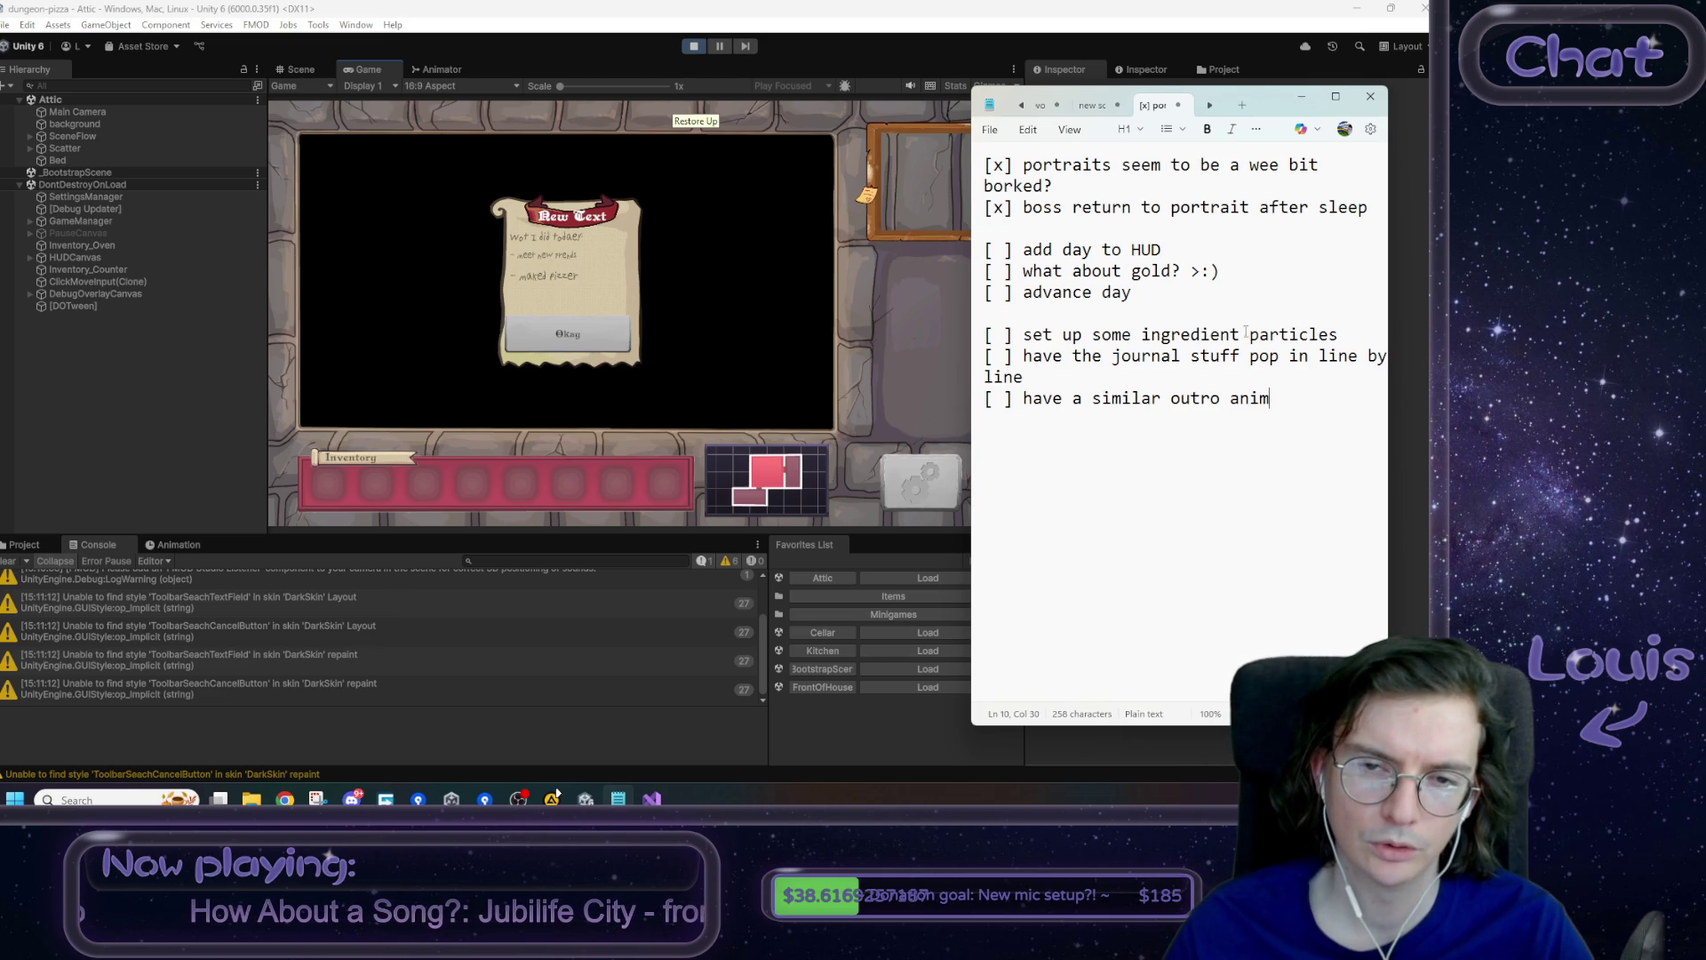
pyautogui.click(719, 330)
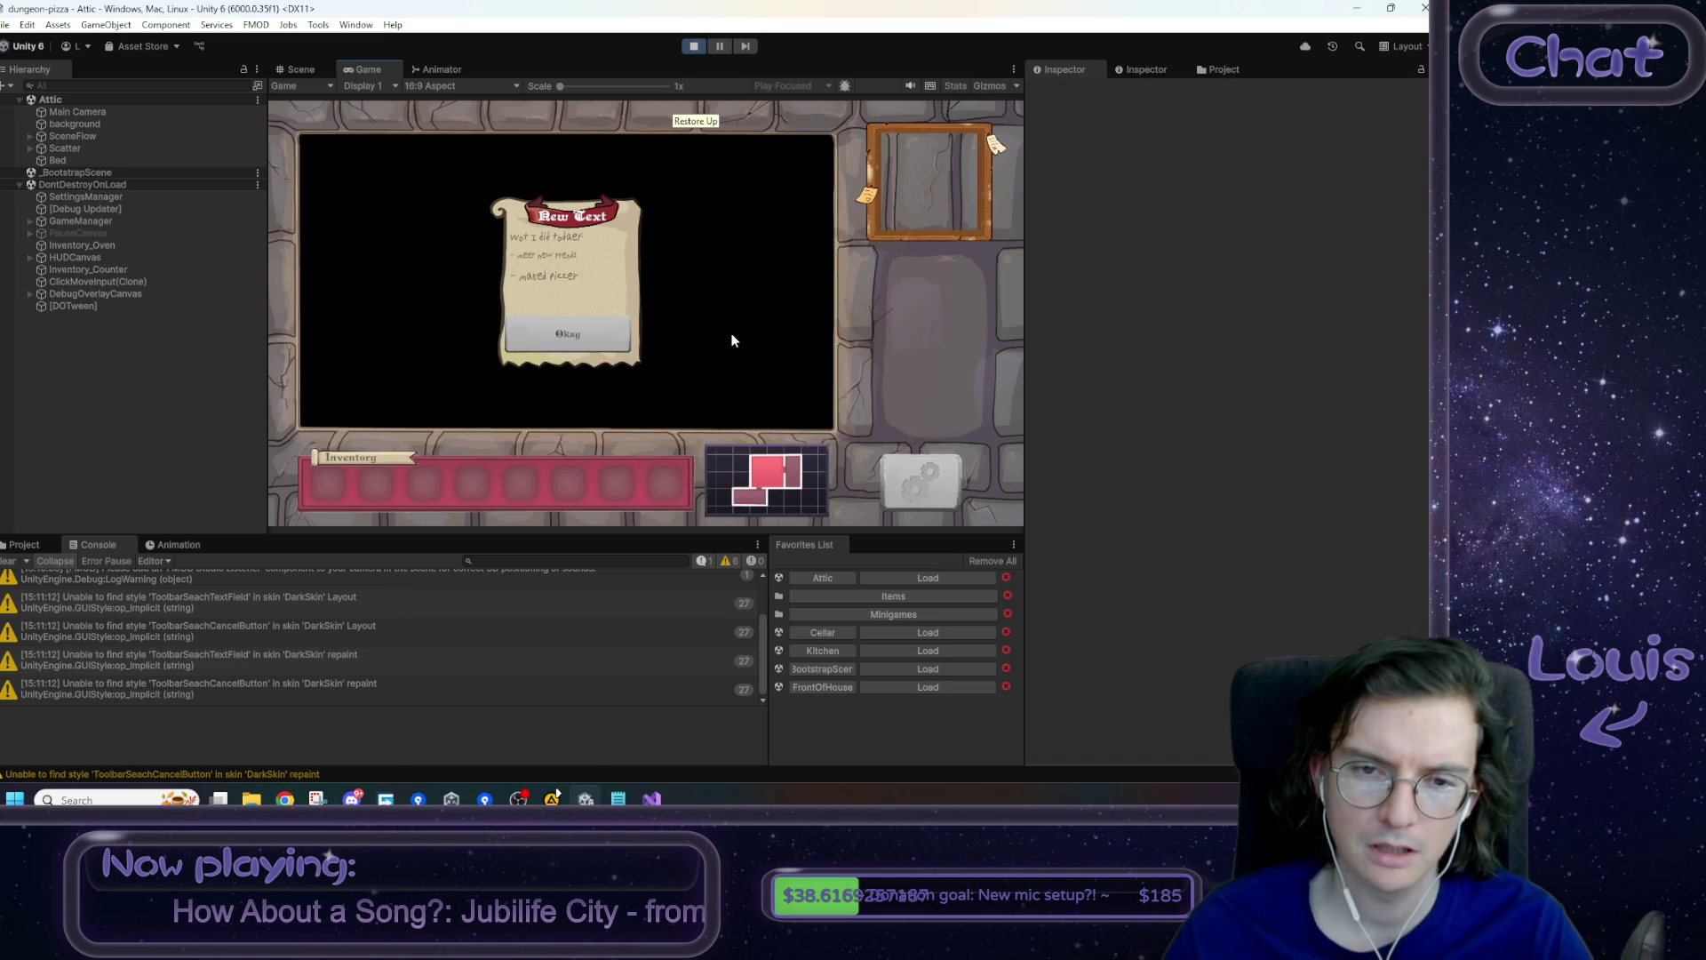
# - Dismiss the New Text note, exit Play mode with Ctrl+P, and close the GitHub login prompt
pyautogui.click(576, 342)
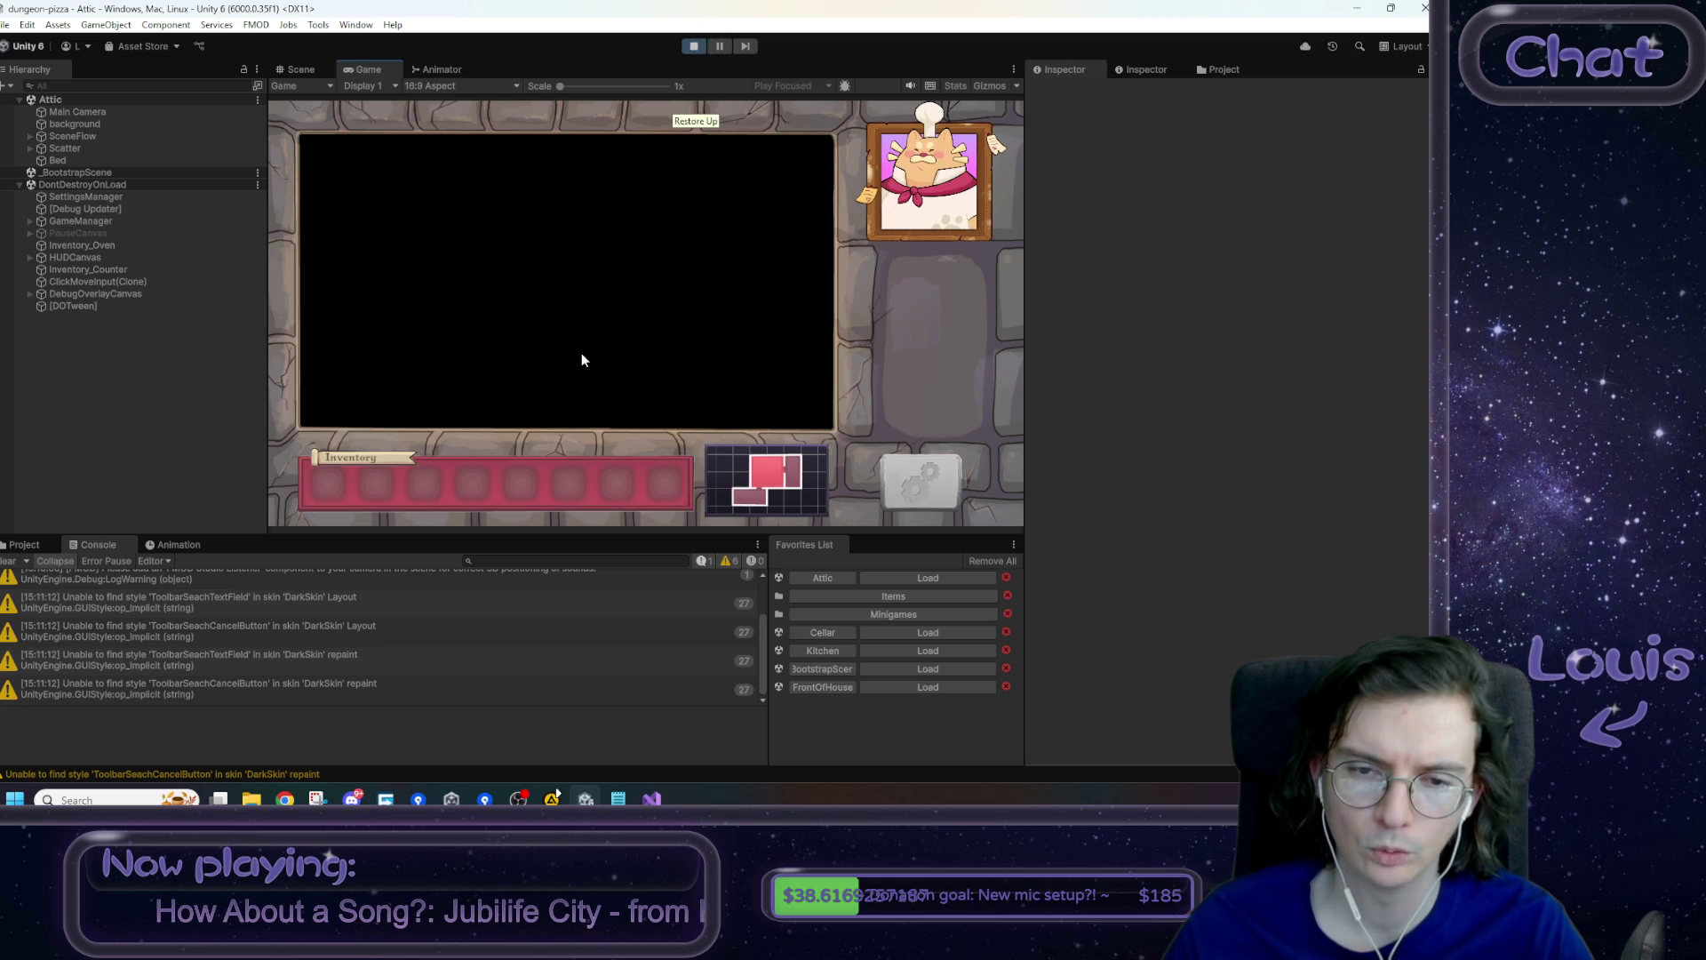
pyautogui.hotkey('ctrl', 'p')
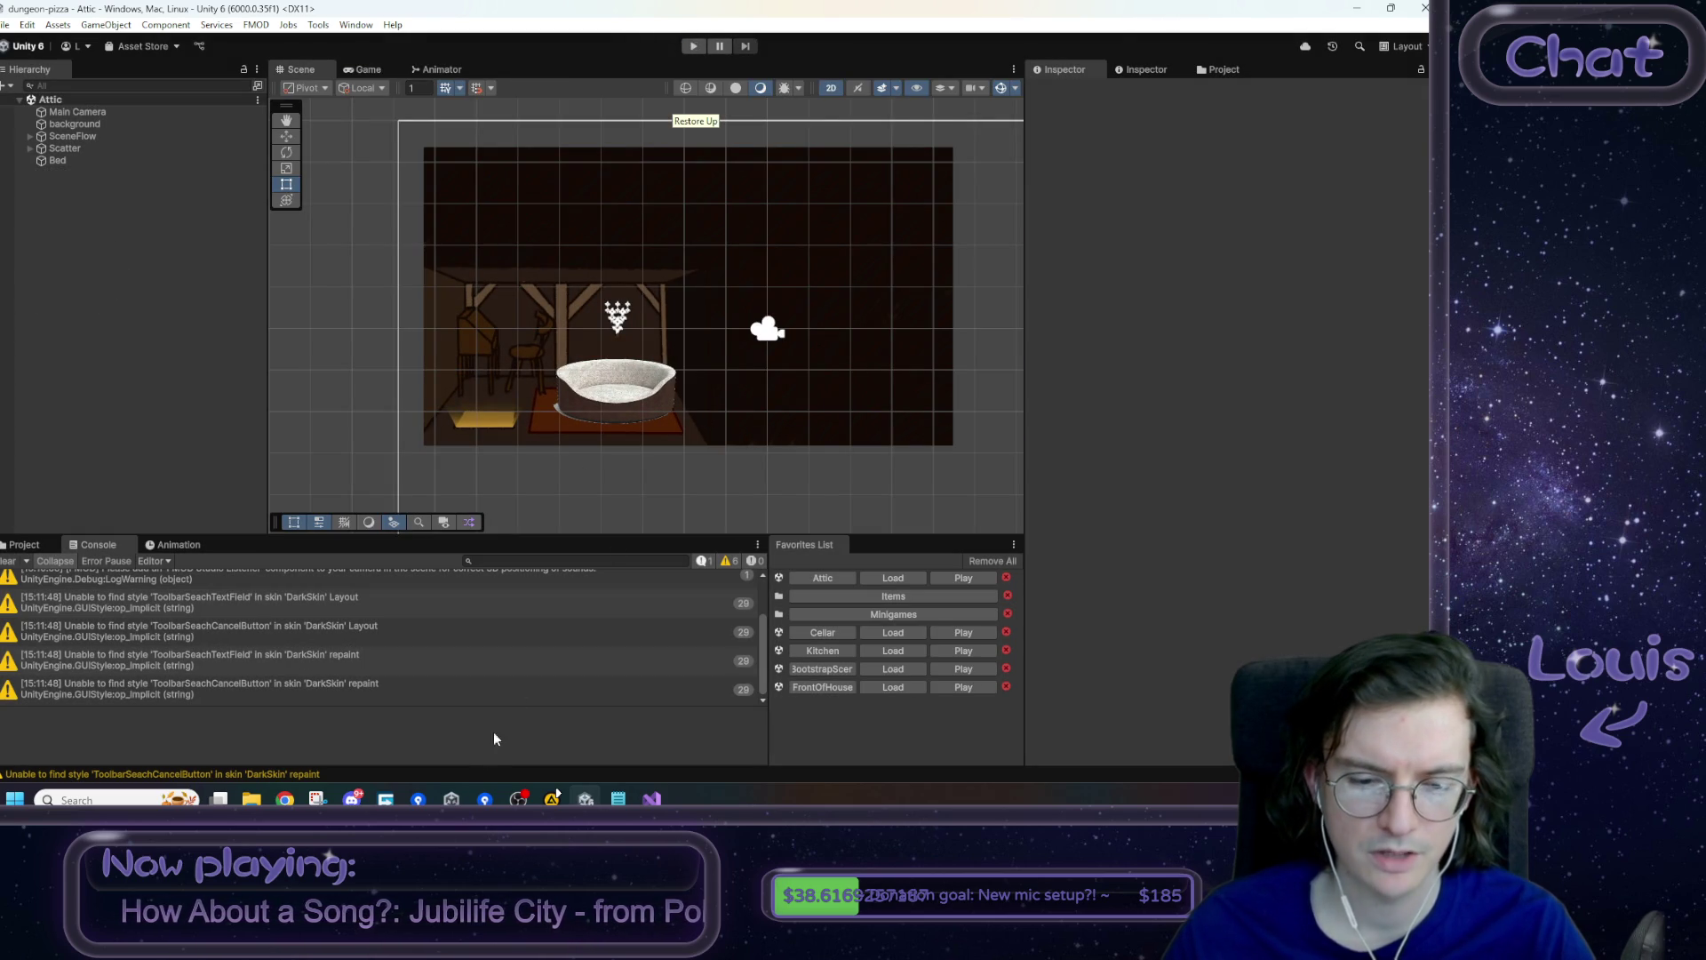
pyautogui.press('Escape')
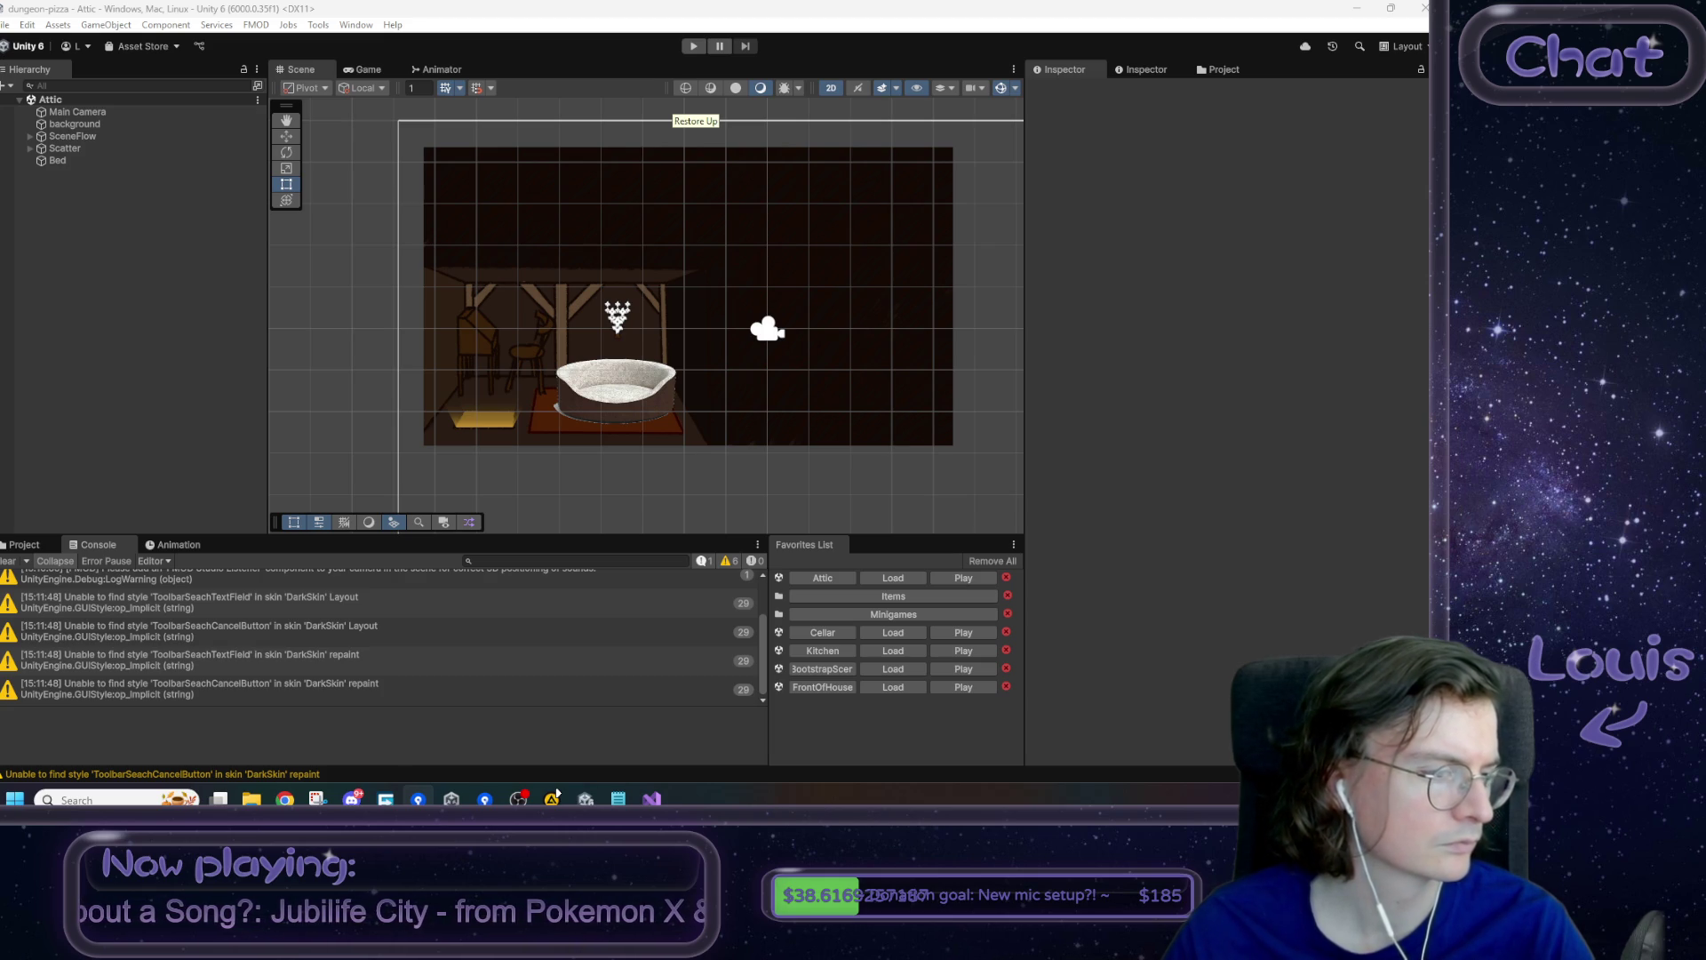
pyautogui.click(618, 798)
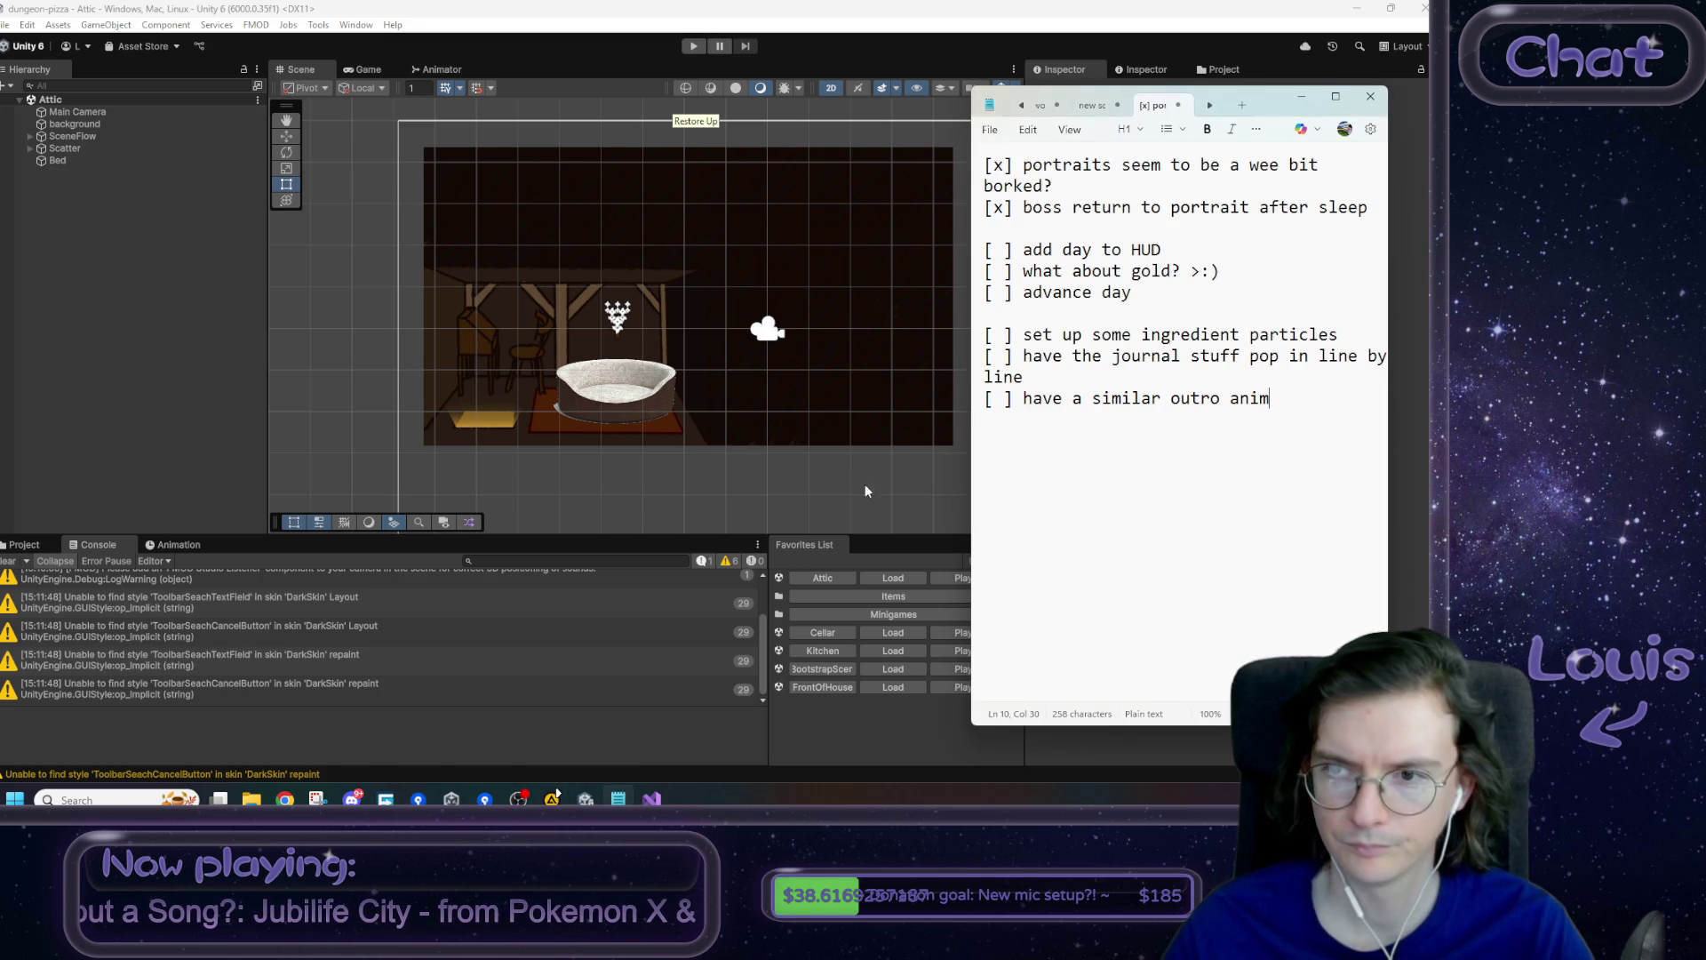
# - Switch between the unchanged Notepad to-do list and the Unity editor
pyautogui.hotkey('alt', 'Tab')
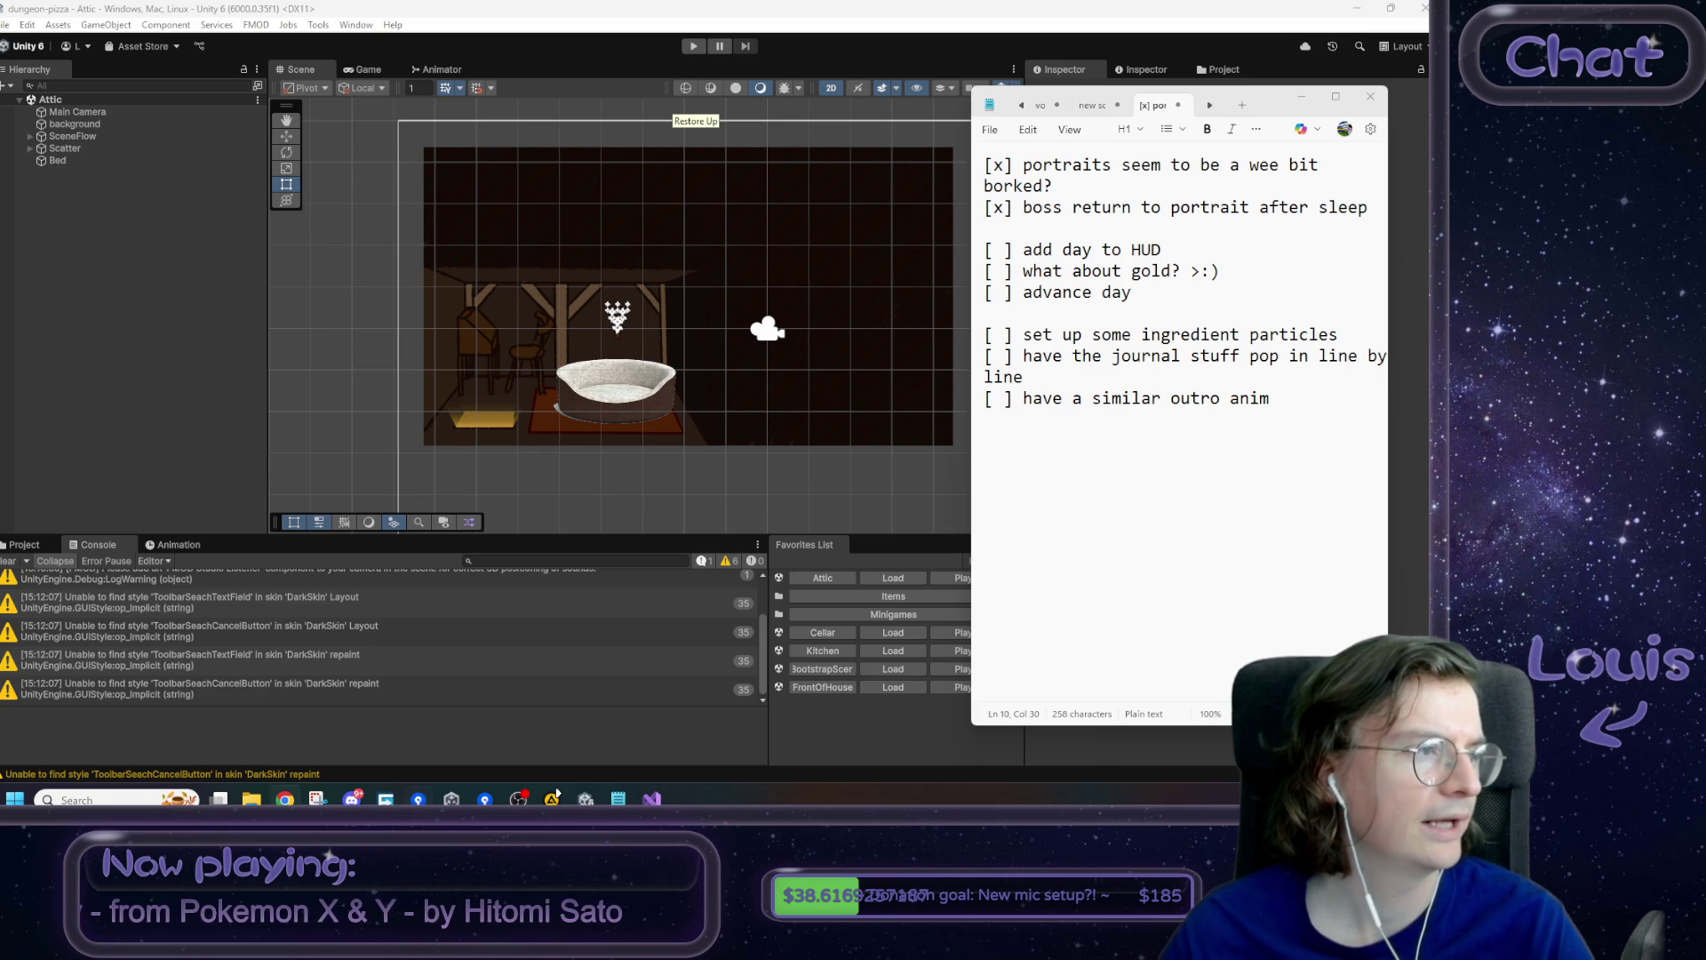
pyautogui.click(1190, 7)
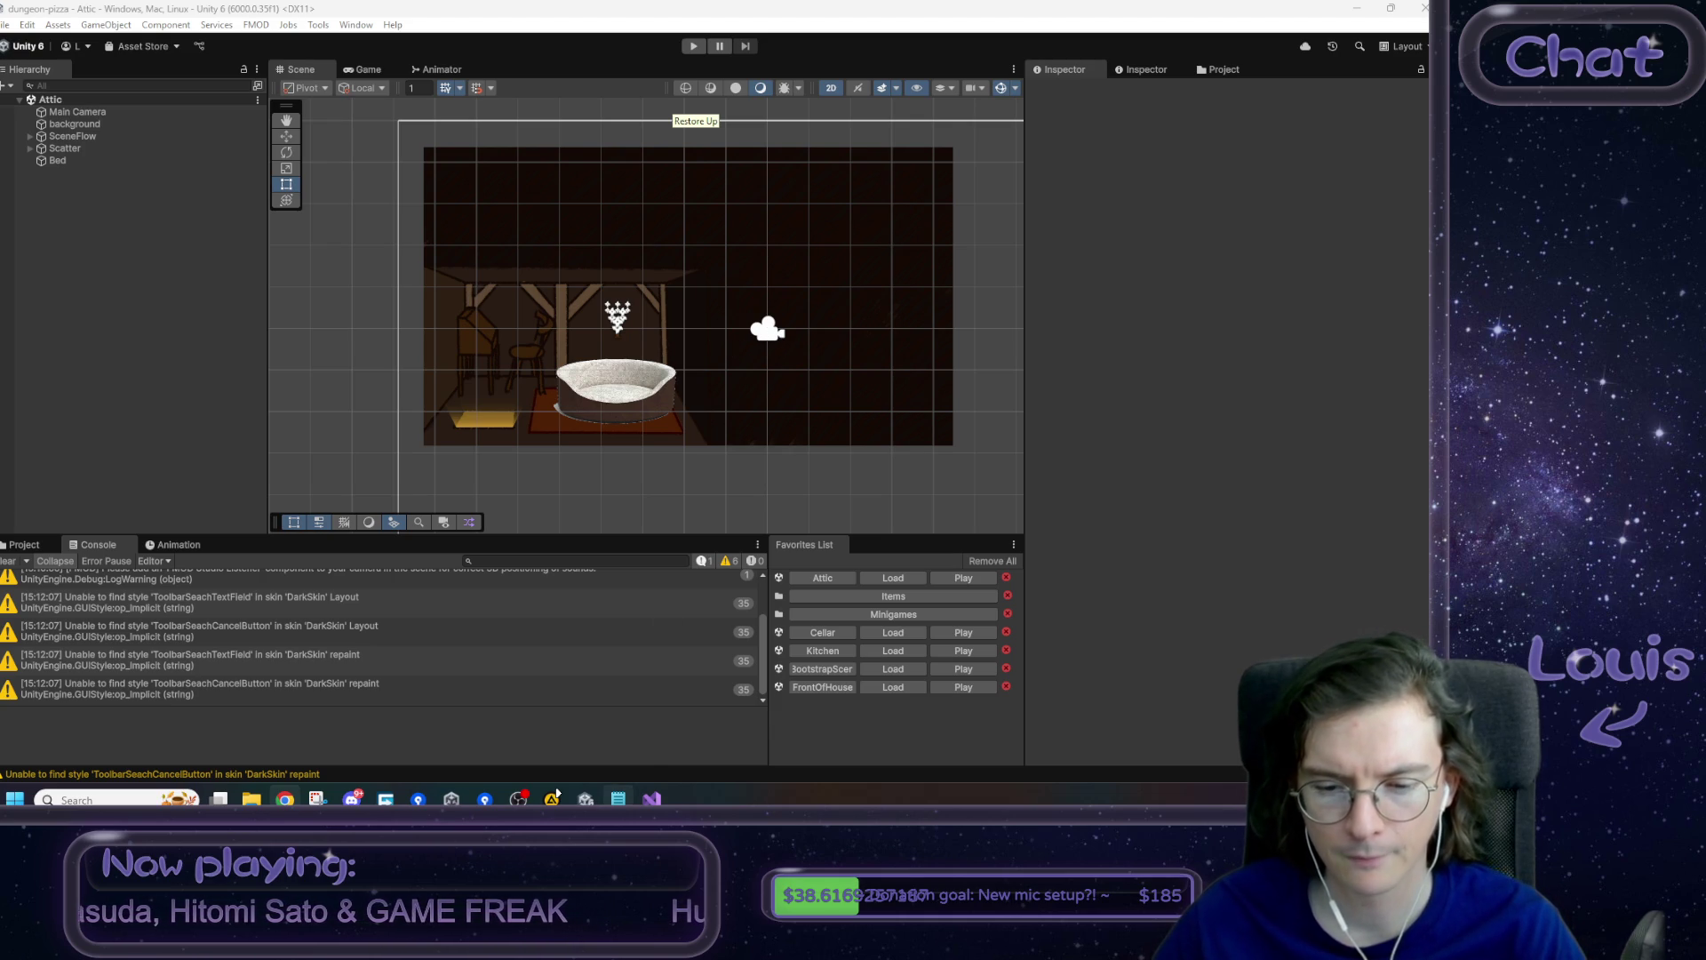
pyautogui.click(619, 799)
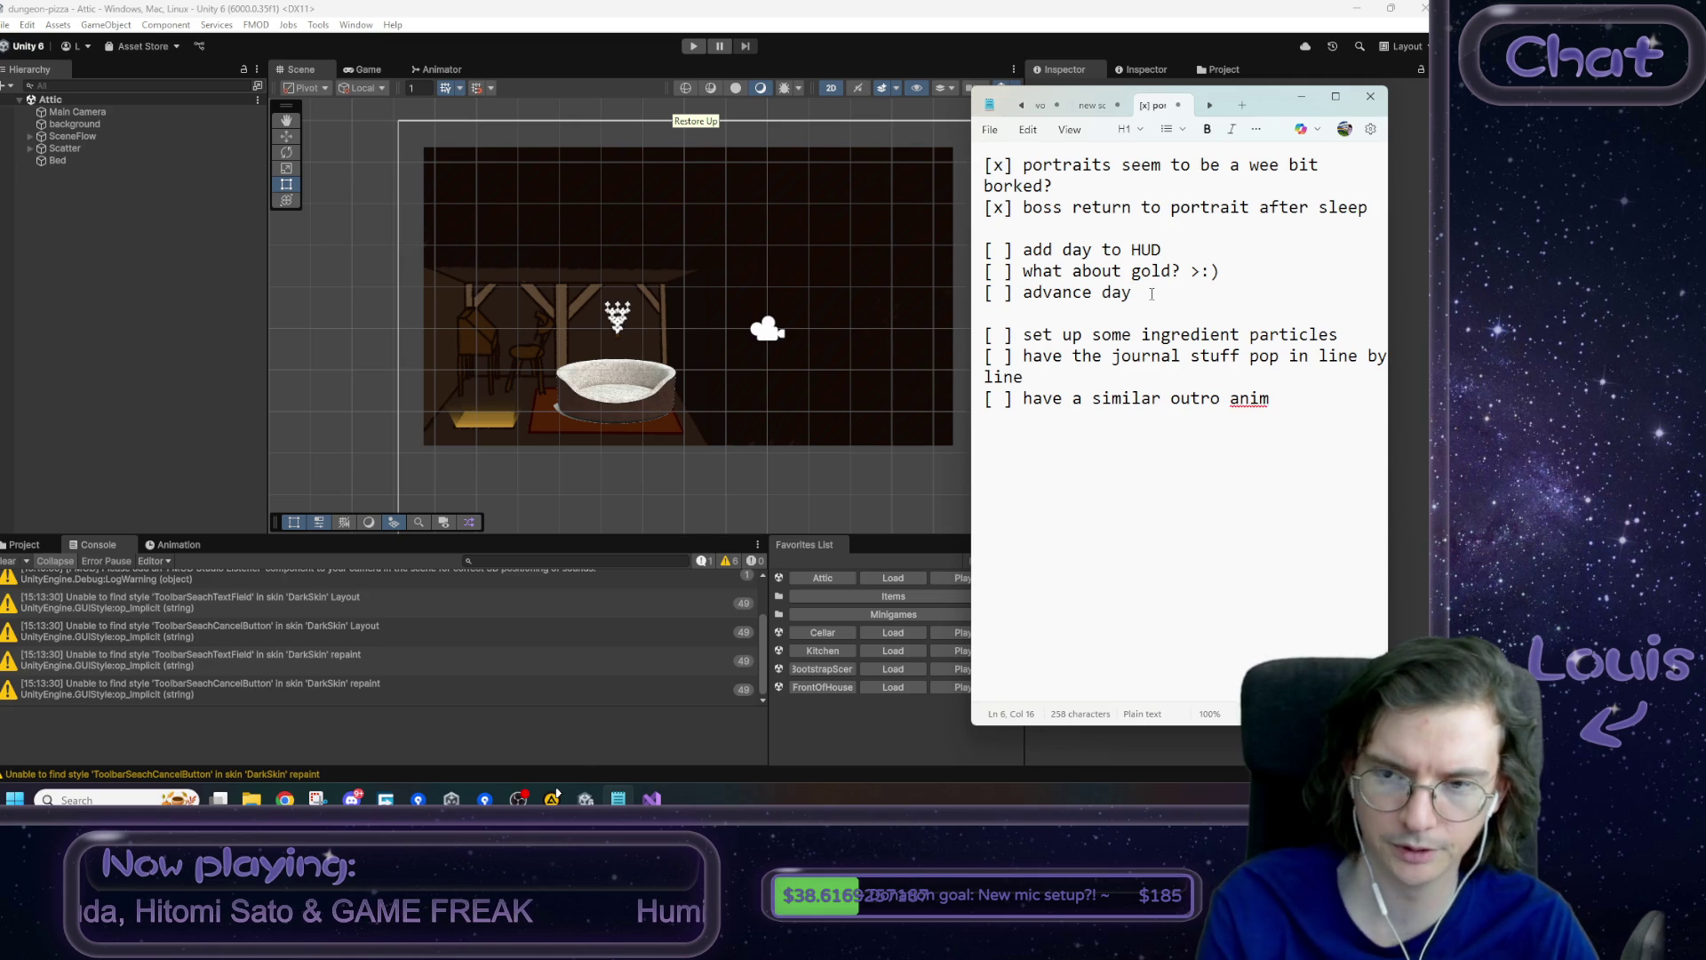
# - Insert the unchecked item 'consider moving attic over to the middle' after advance day
pyautogui.press('Return')
pyautogui.press('Return')
pyautogui.write('consider moving attic o')
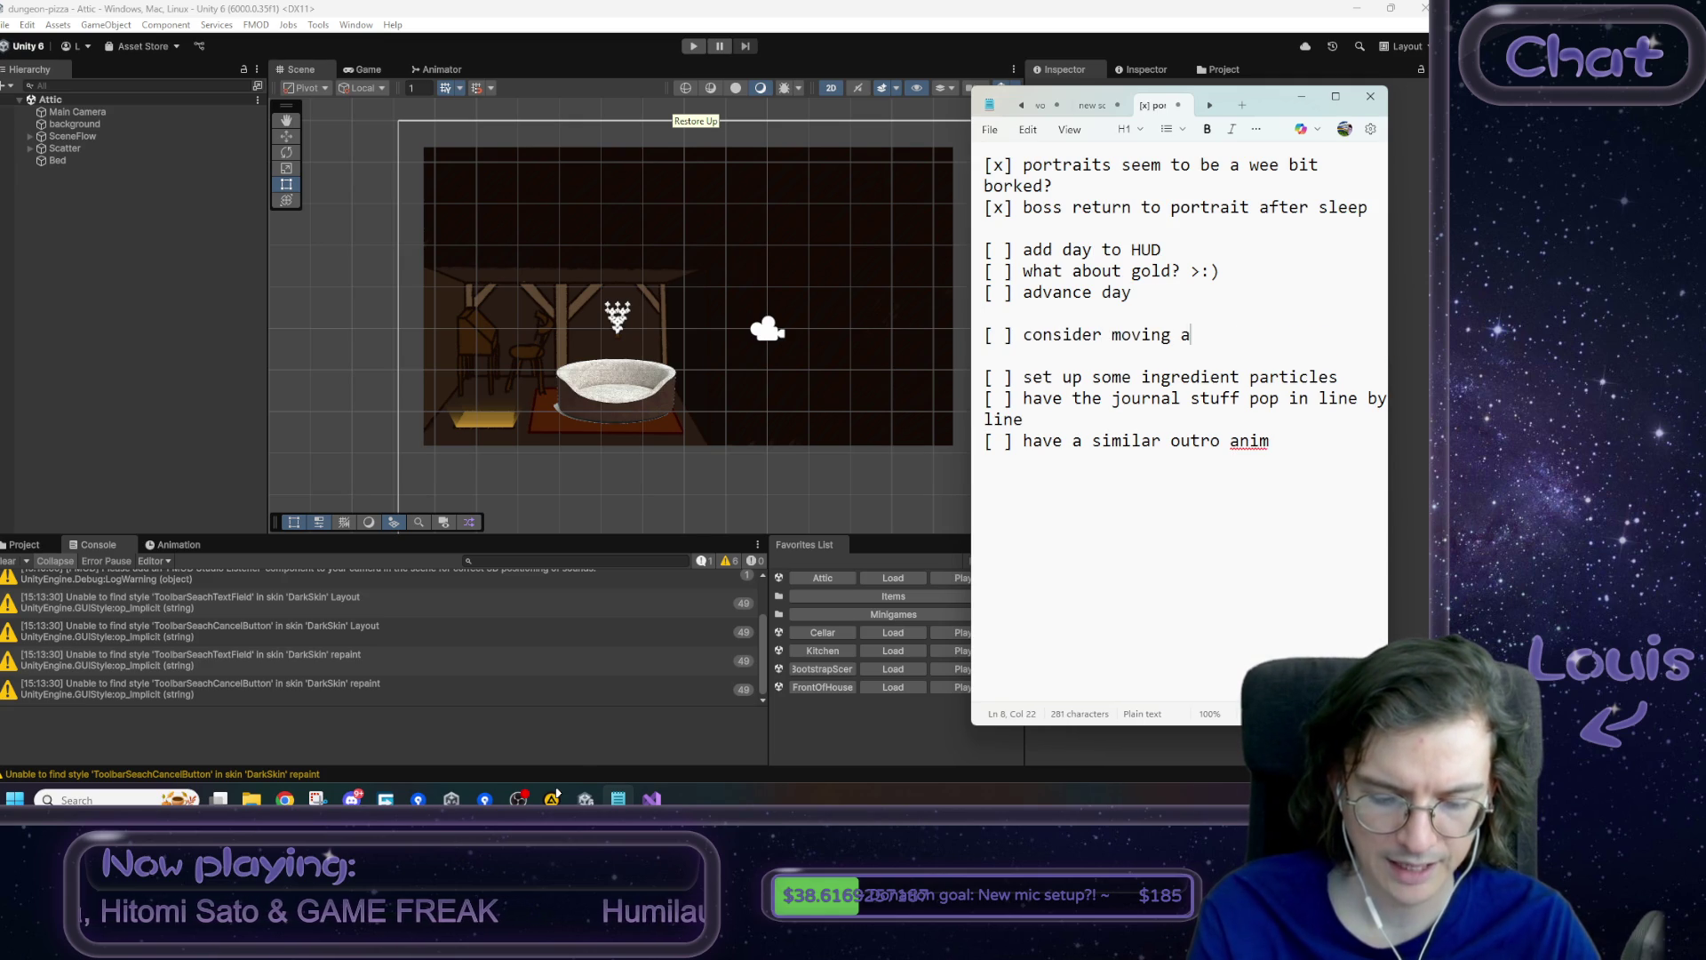
pyautogui.write('ver to the middle')
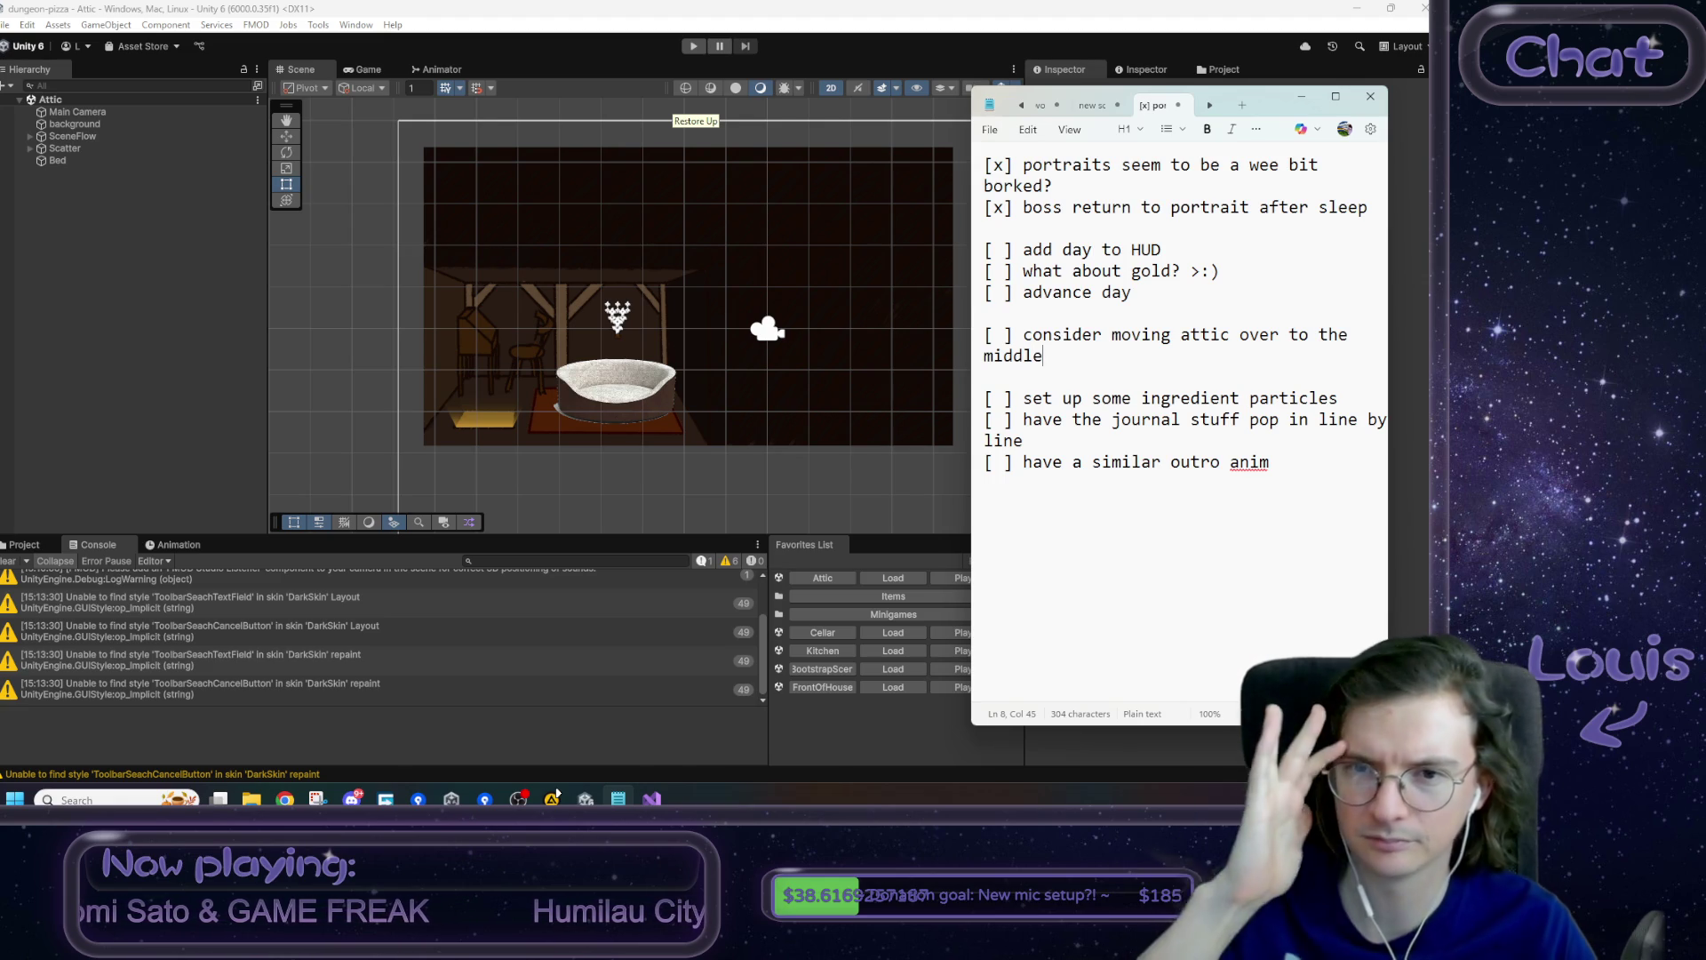
pyautogui.click(469, 231)
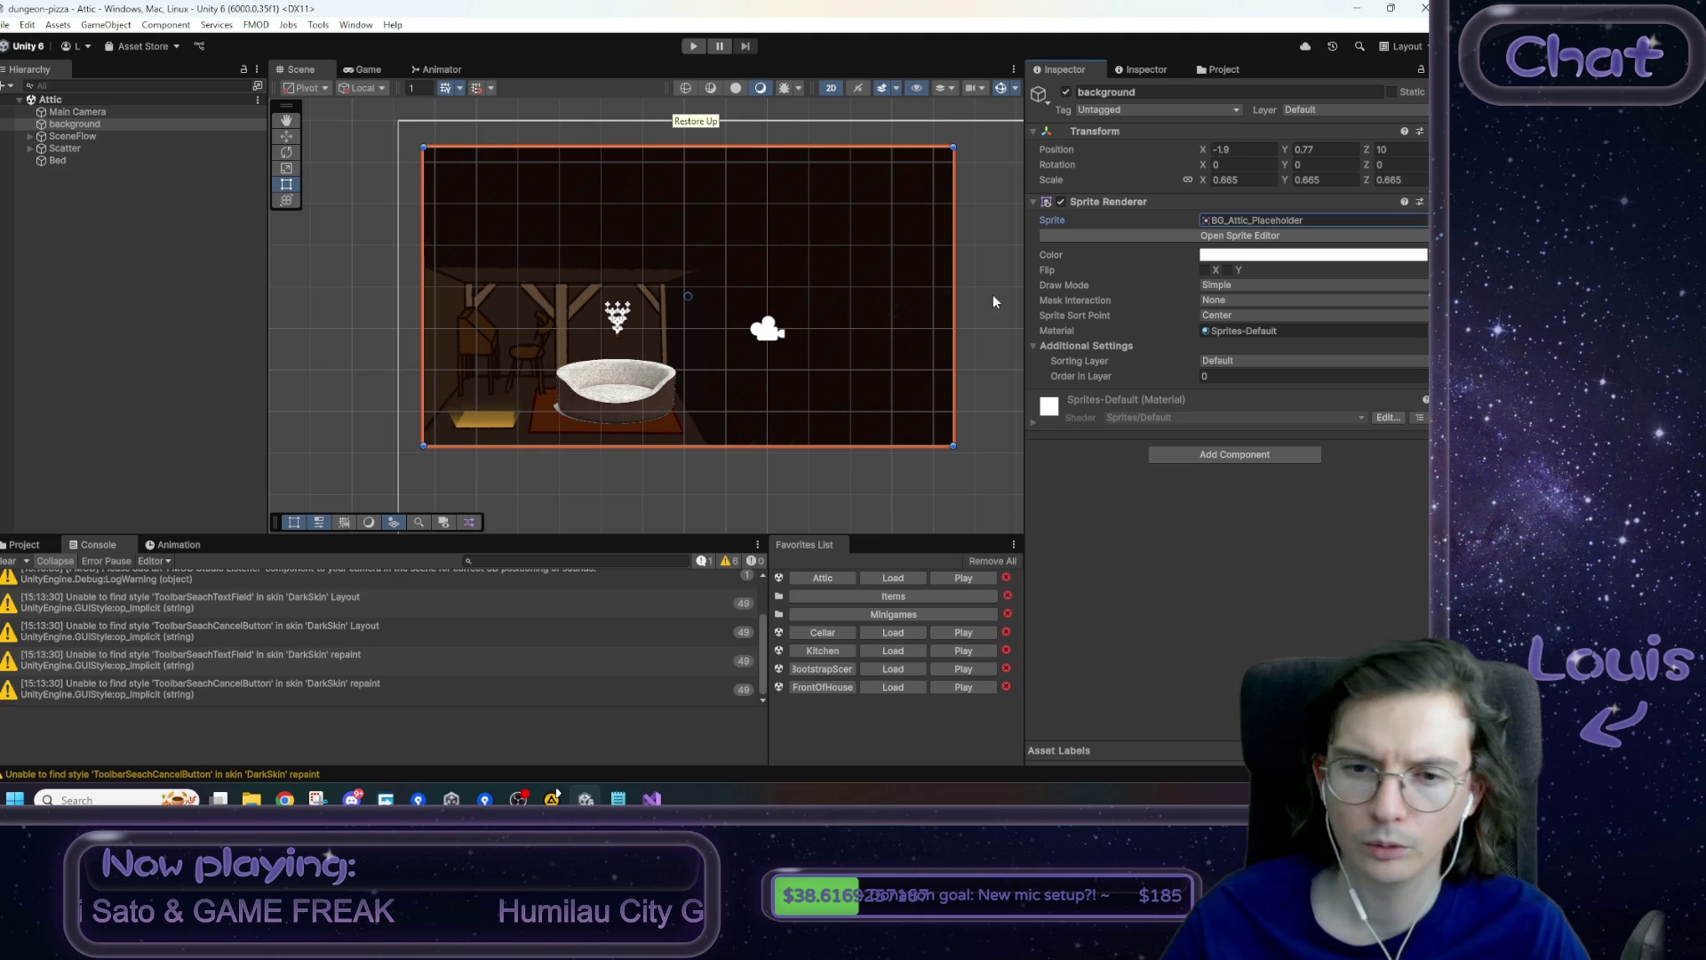
# - Open BG_Attic_Placeholder from the Attic folder in GIMP and close the About GIMP window
pyautogui.click(55, 546)
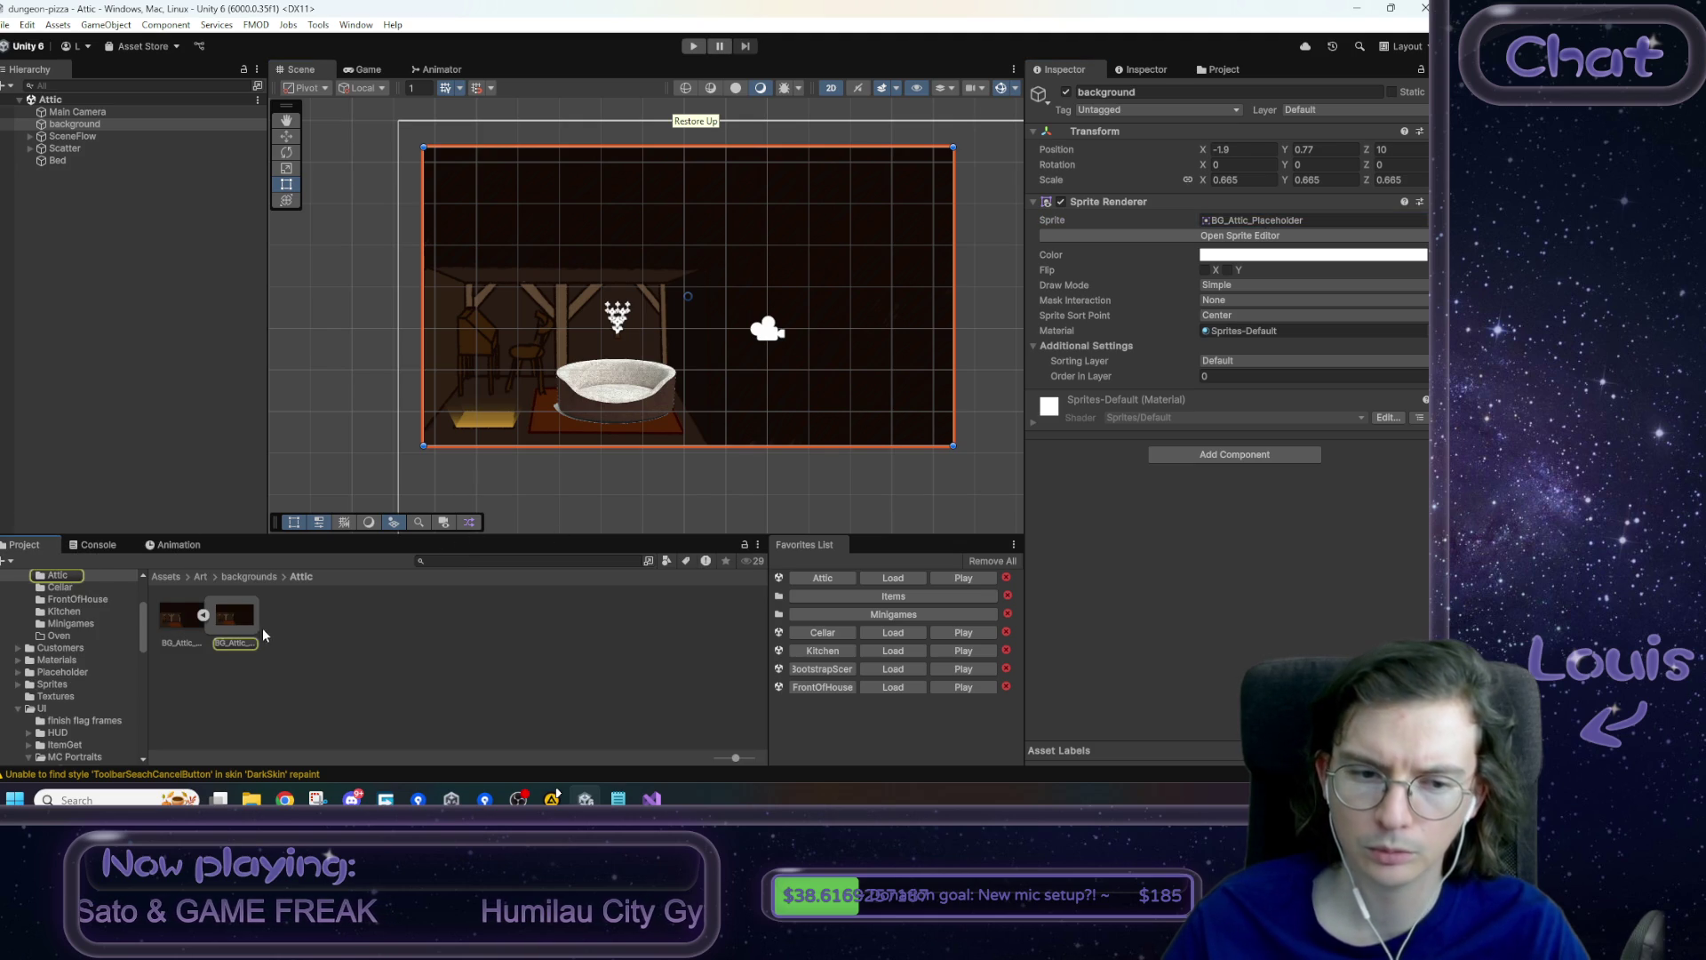
pyautogui.rightClick(175, 616)
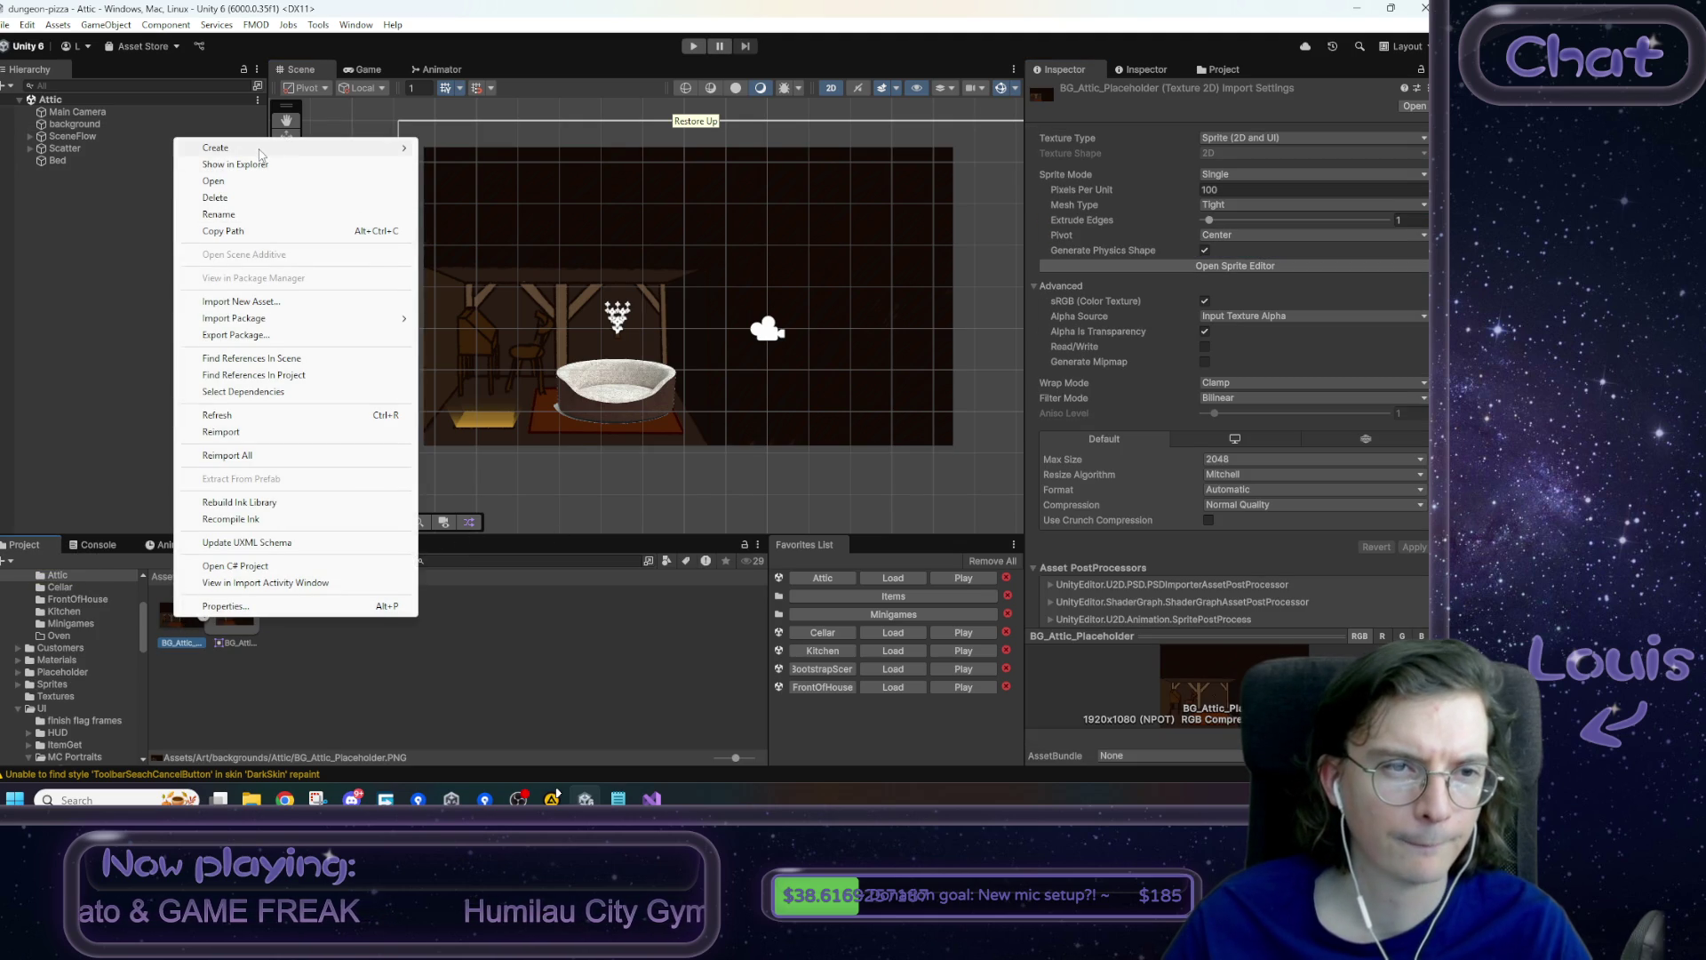
pyautogui.click(460, 271)
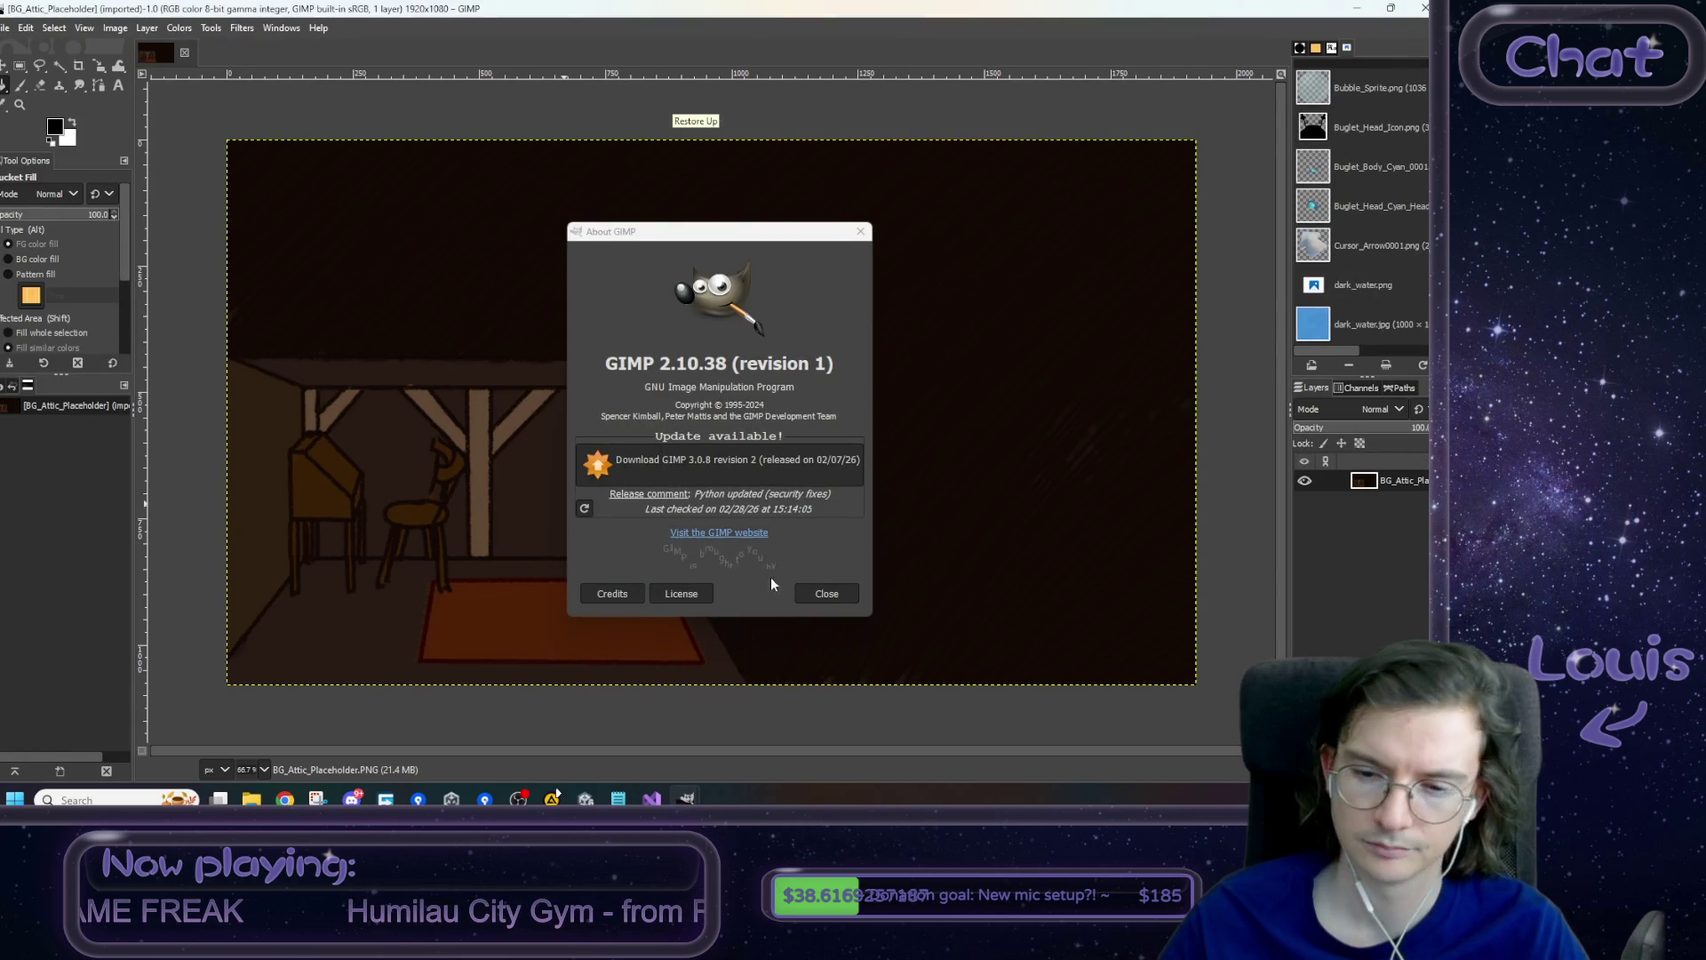
pyautogui.click(826, 593)
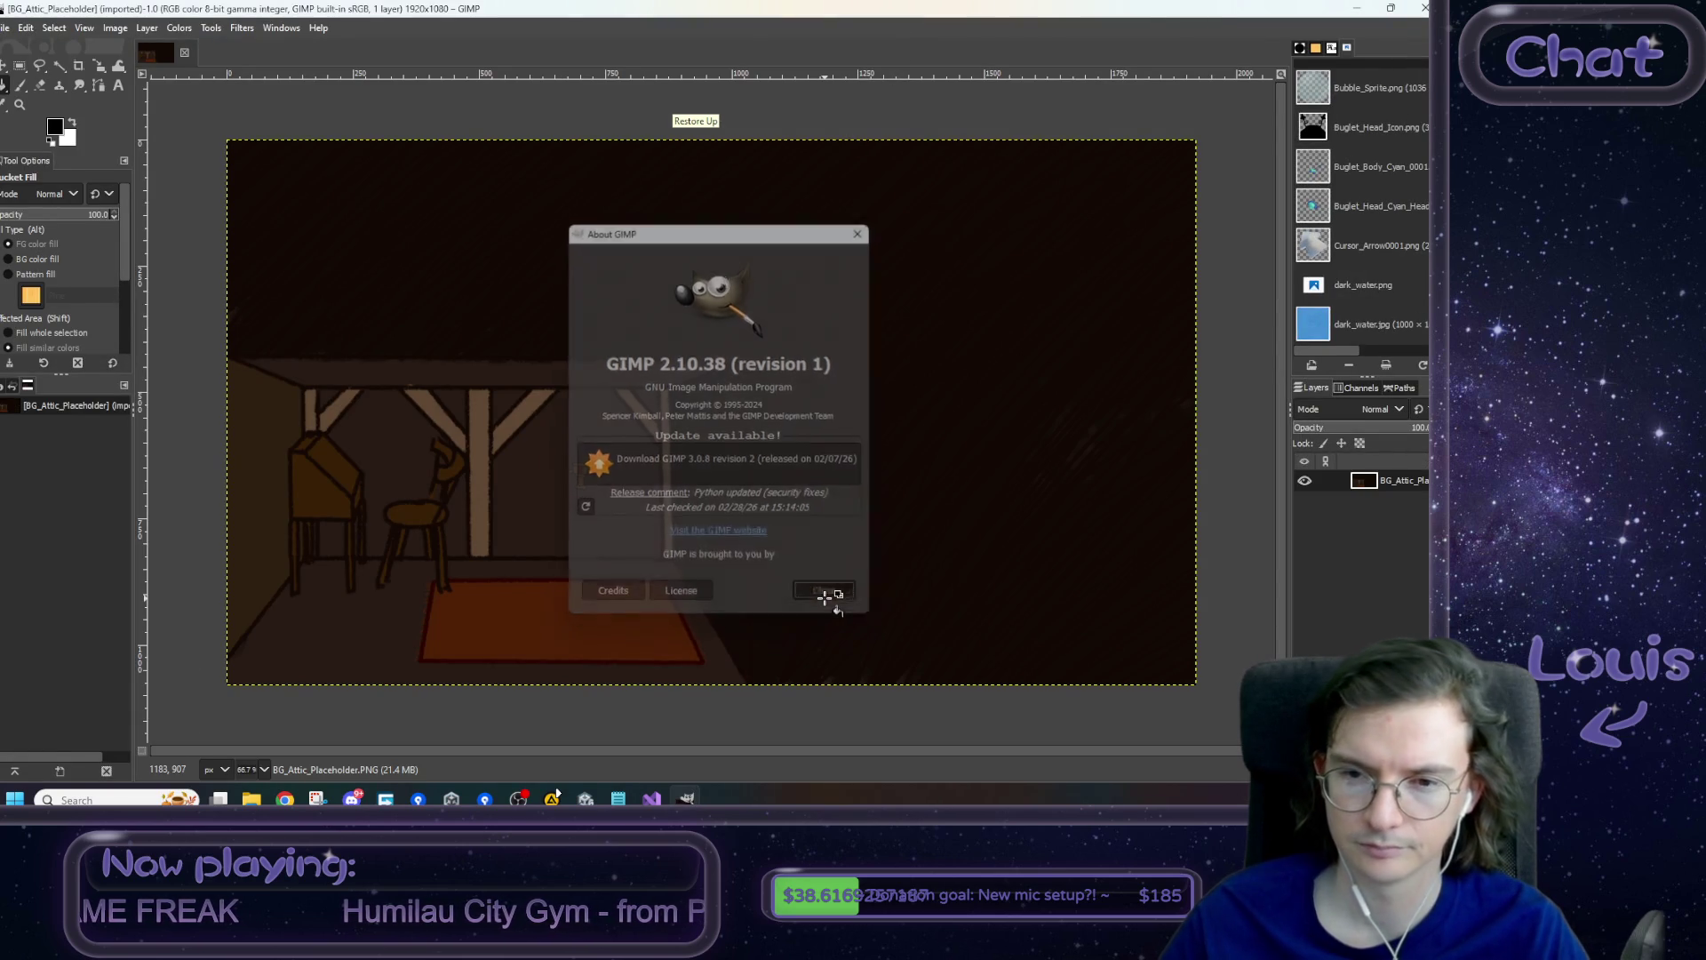
# - Cut the lower-left furnished room area, paste it shifted right, and make it a new layer
pyautogui.click(19, 69)
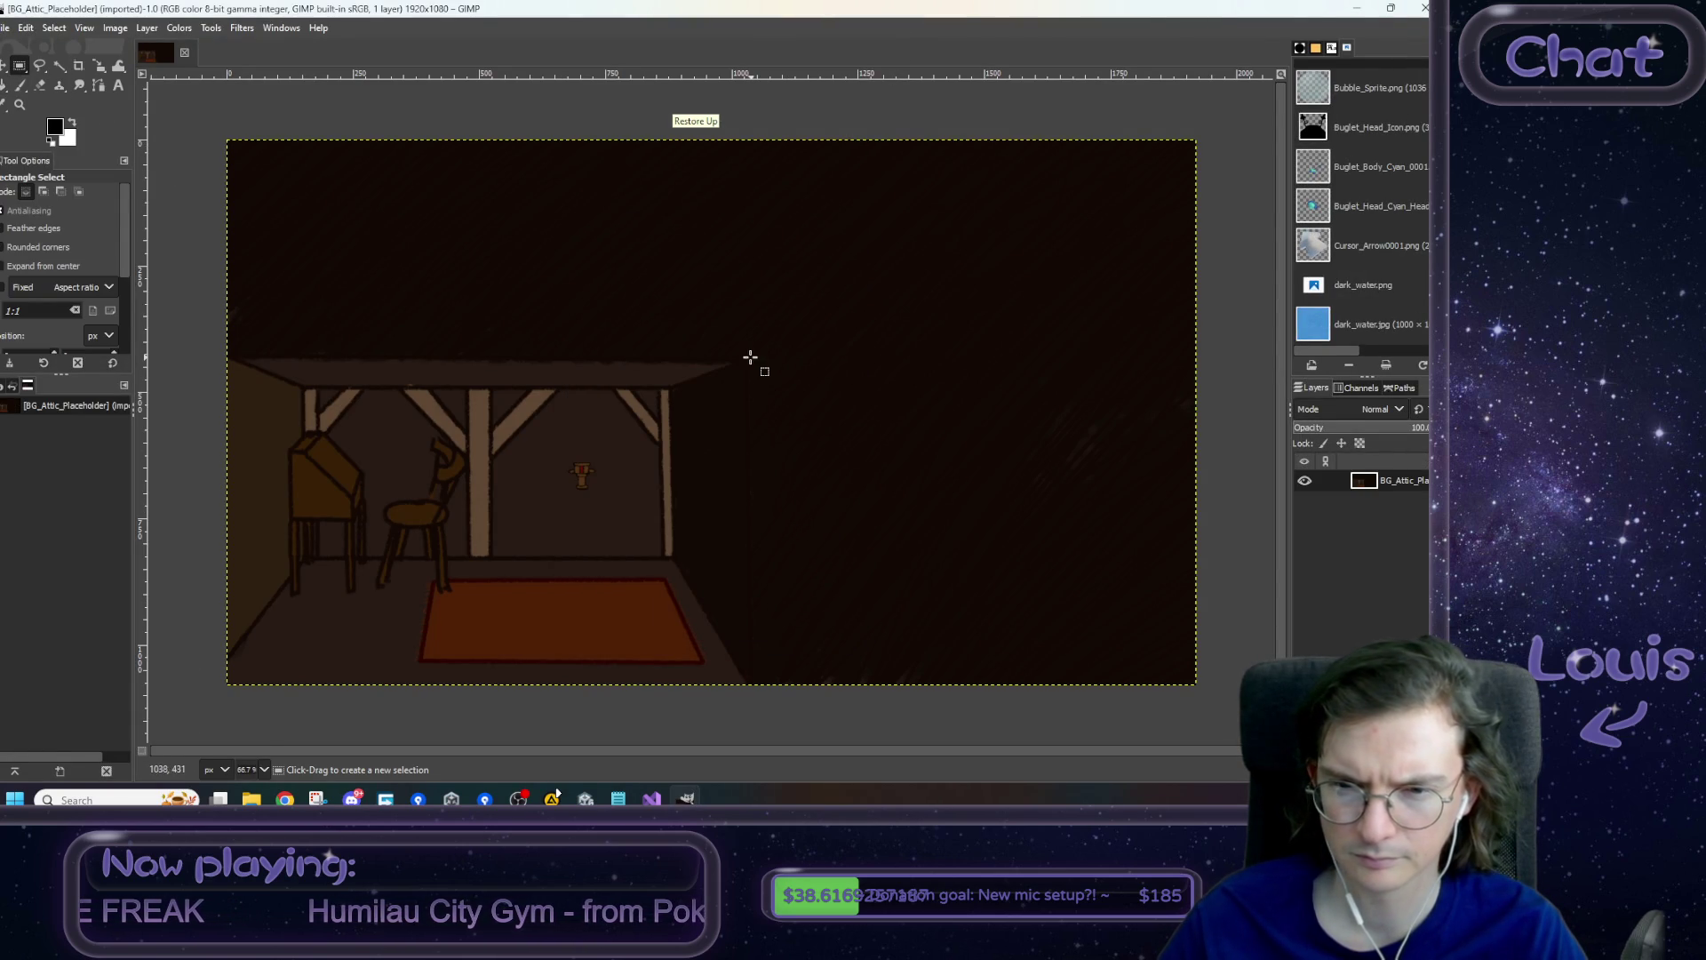
pyautogui.moveTo(748, 357)
pyautogui.mouseDown()
pyautogui.moveTo(145, 708)
pyautogui.moveTo(190, 697)
pyautogui.mouseUp()
pyautogui.hotkey('ctrl', 'x')
pyautogui.hotkey('ctrl', 'v')
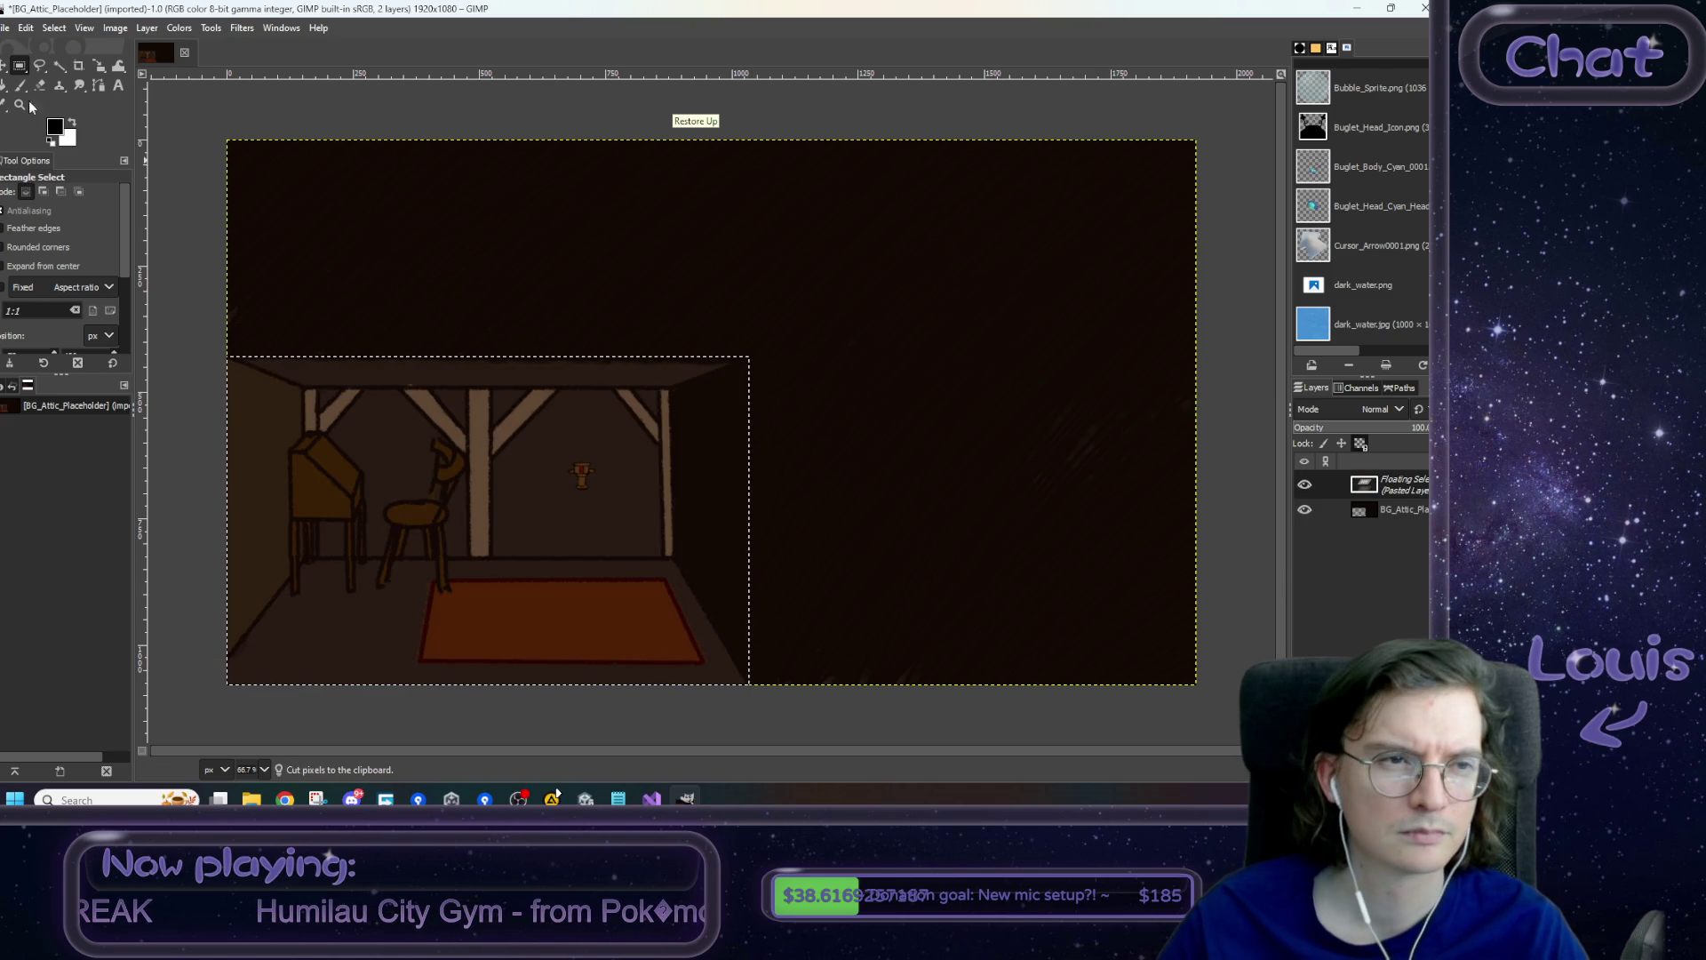
pyautogui.moveTo(531, 554)
pyautogui.mouseDown()
pyautogui.moveTo(811, 553)
pyautogui.moveTo(831, 533)
pyautogui.moveTo(827, 487)
pyautogui.moveTo(724, 564)
pyautogui.moveTo(602, 562)
pyautogui.moveTo(766, 540)
pyautogui.moveTo(797, 575)
pyautogui.moveTo(755, 583)
pyautogui.mouseUp()
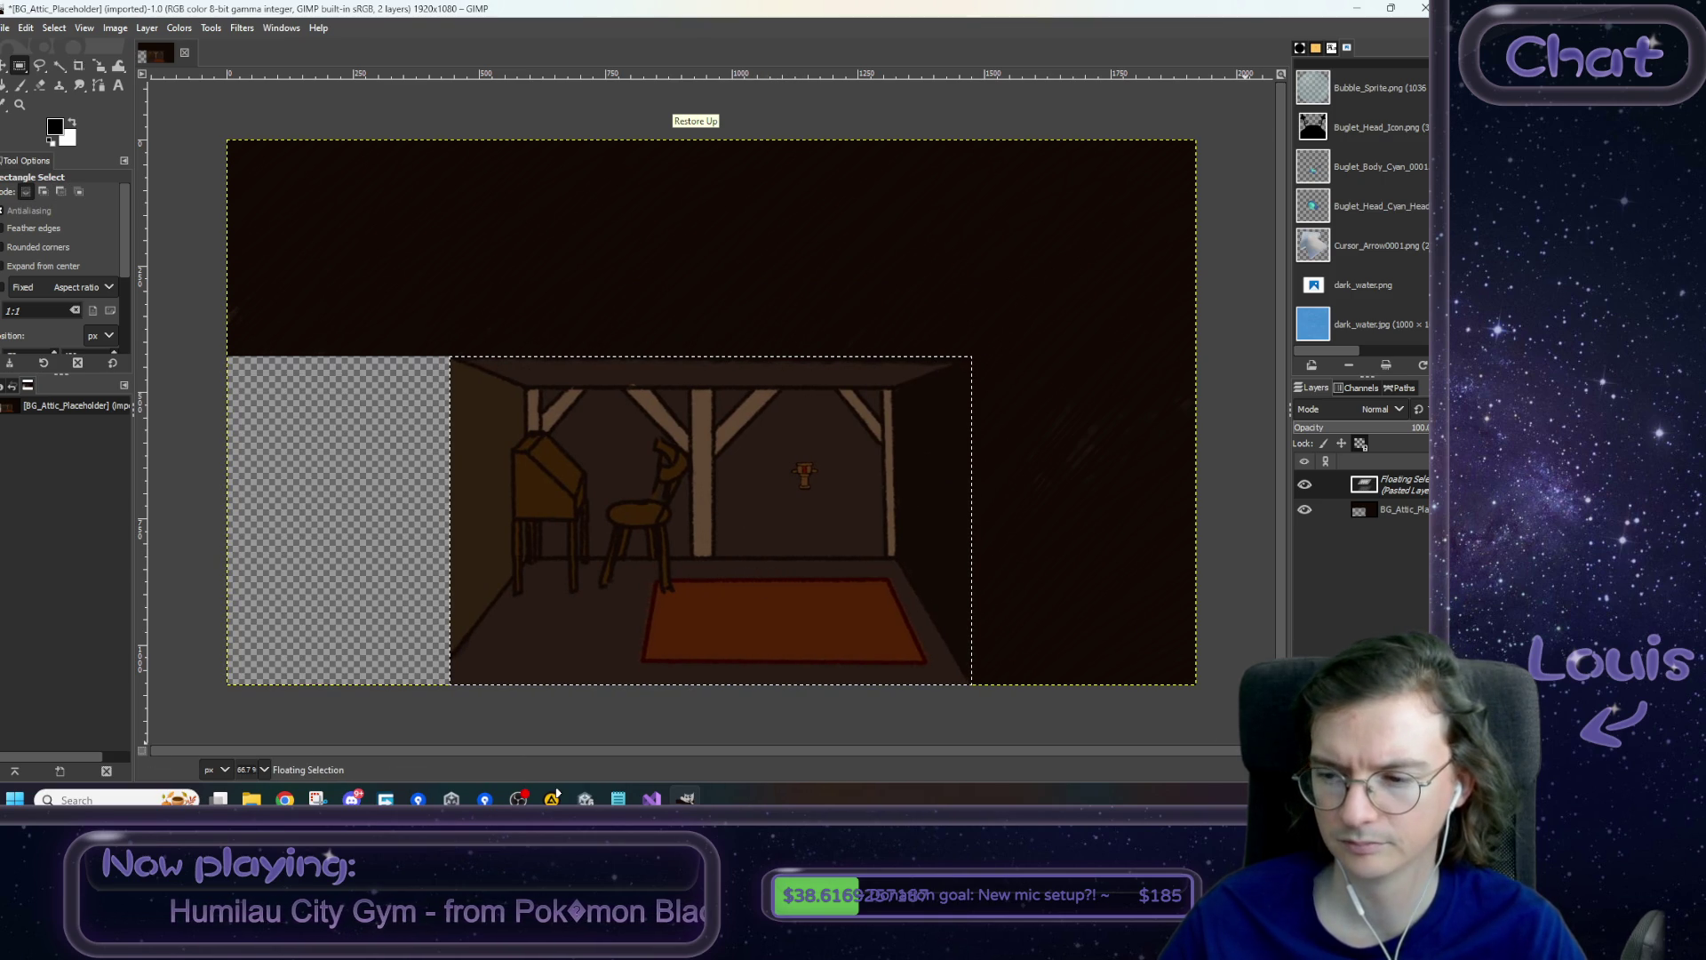
pyautogui.hotkey('shift', 'ctrl', 'n')
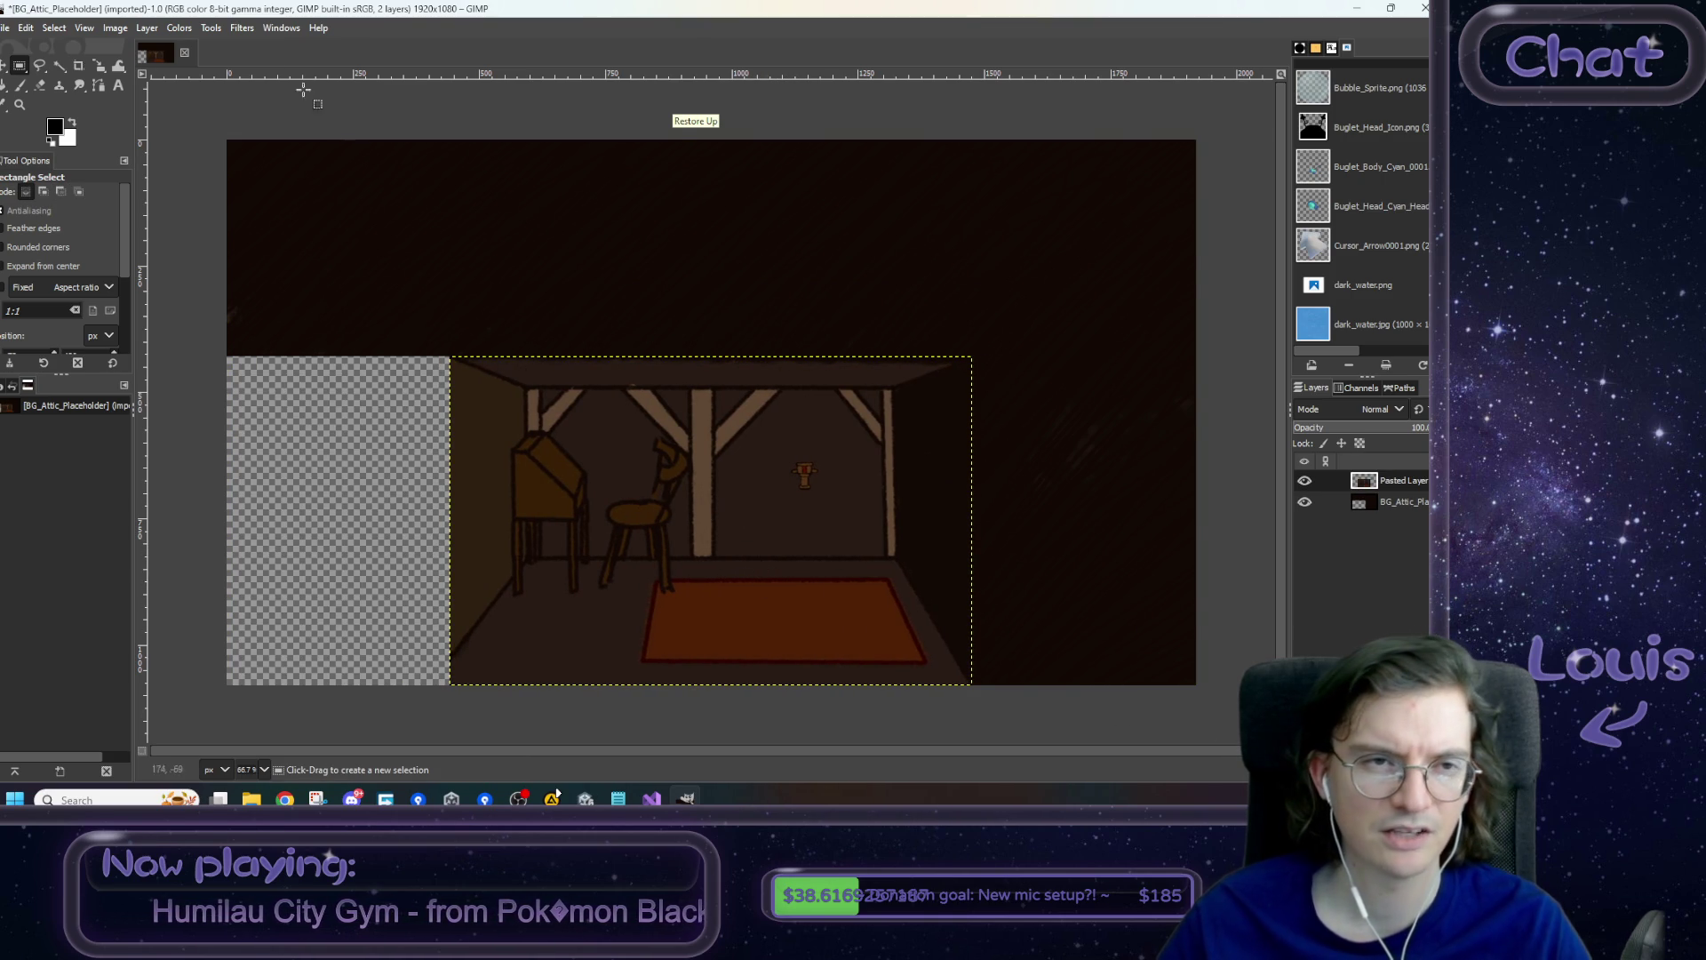
# - Align the pasted room layer relative to the whole image
pyautogui.click(146, 30)
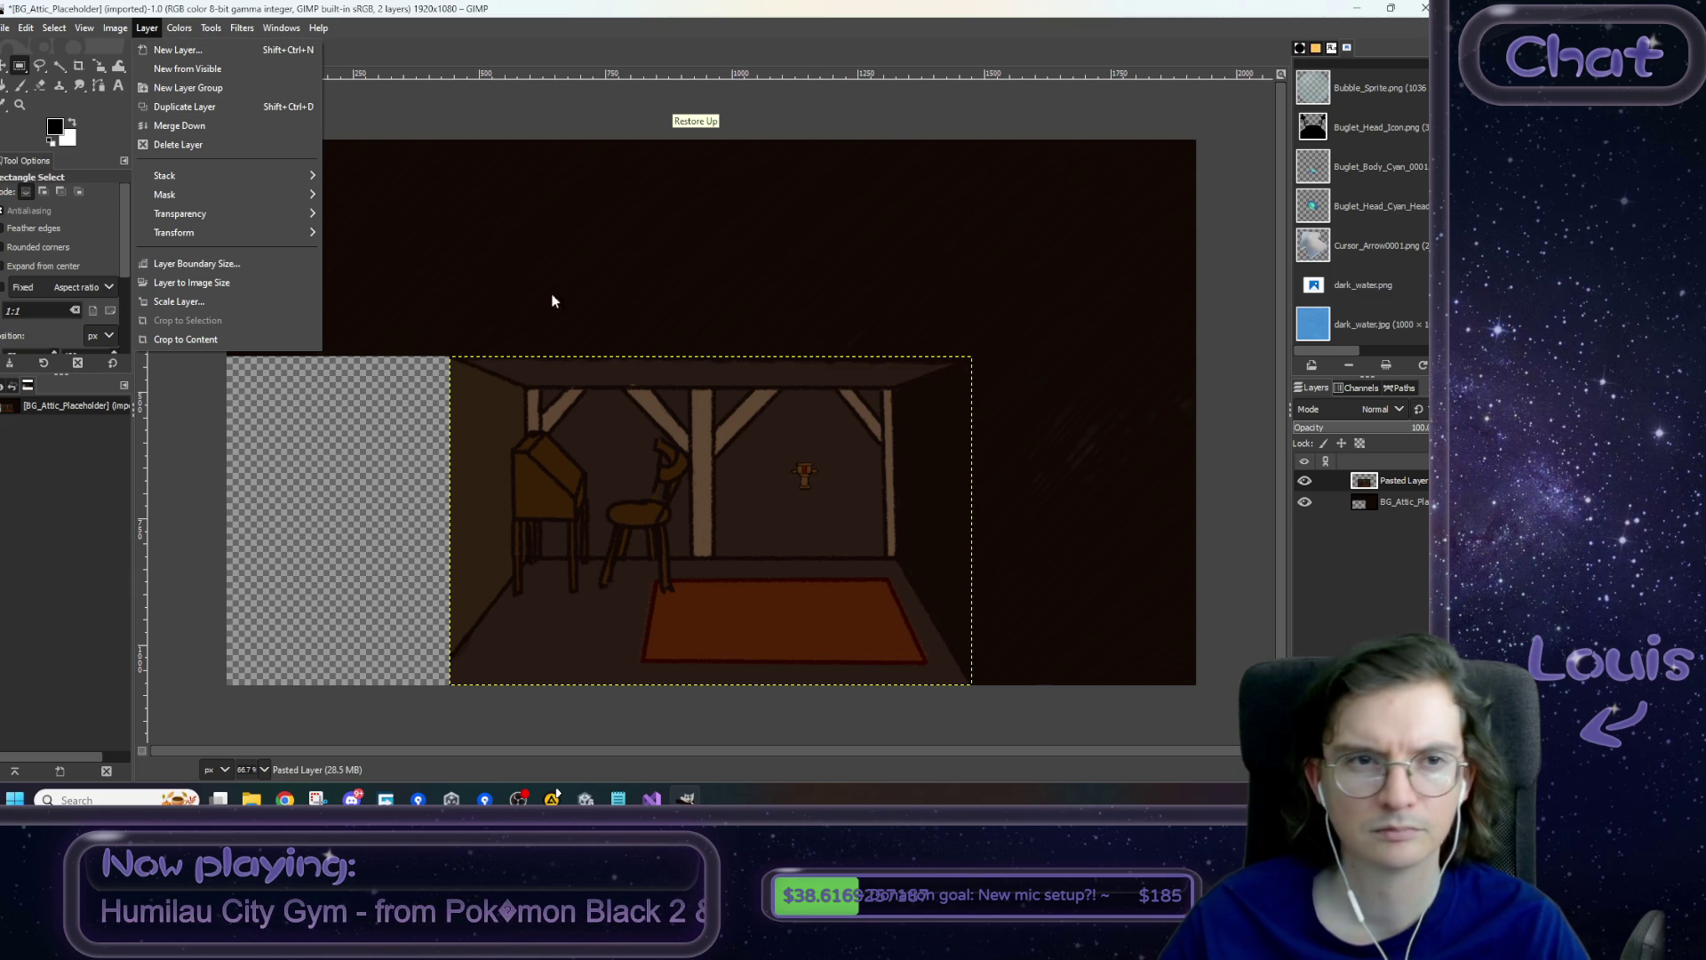
pyautogui.moveTo(211, 27)
pyautogui.click(110, 27)
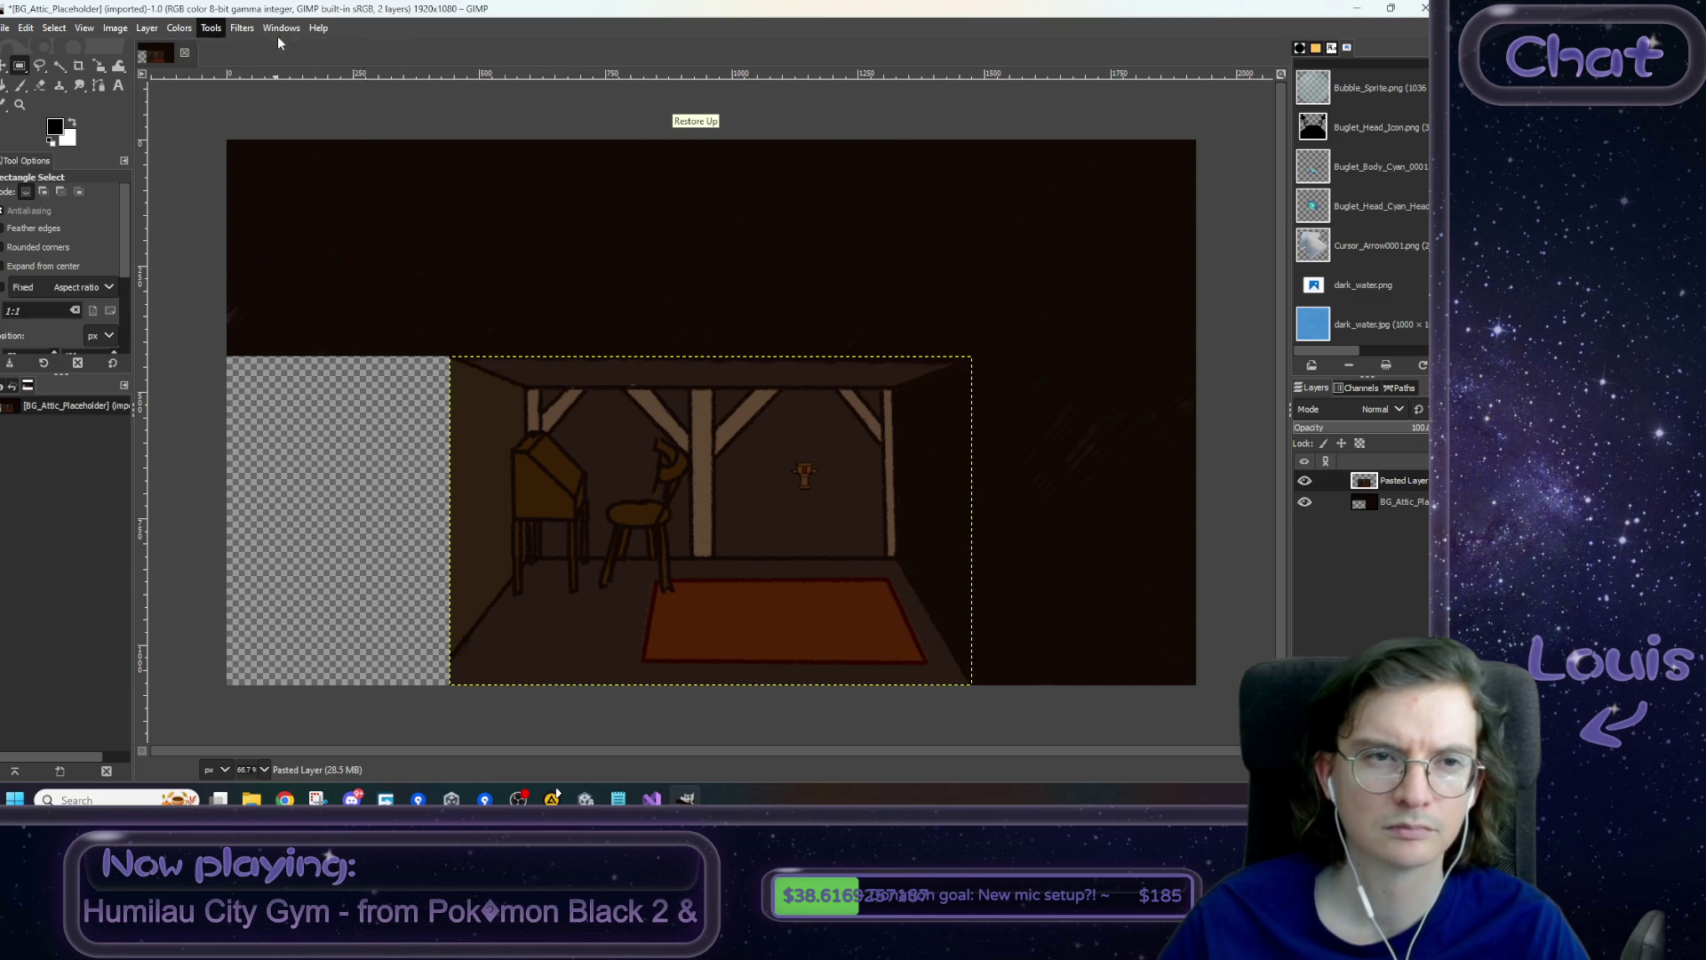
pyautogui.click(83, 29)
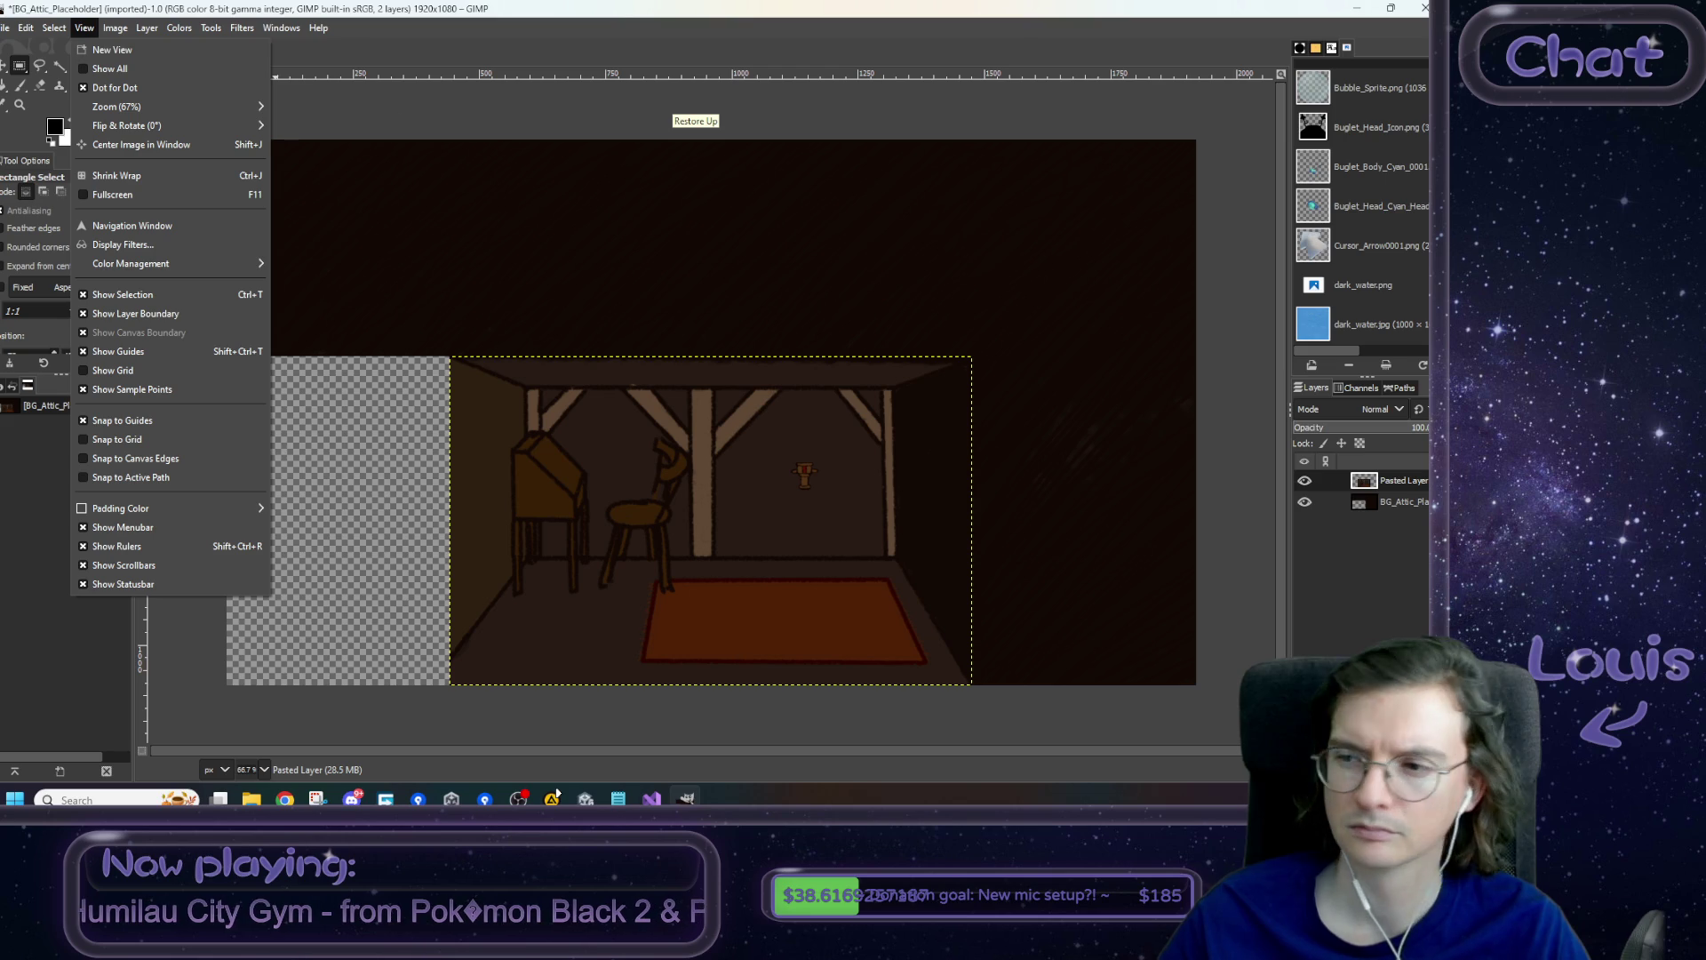
pyautogui.press('Escape')
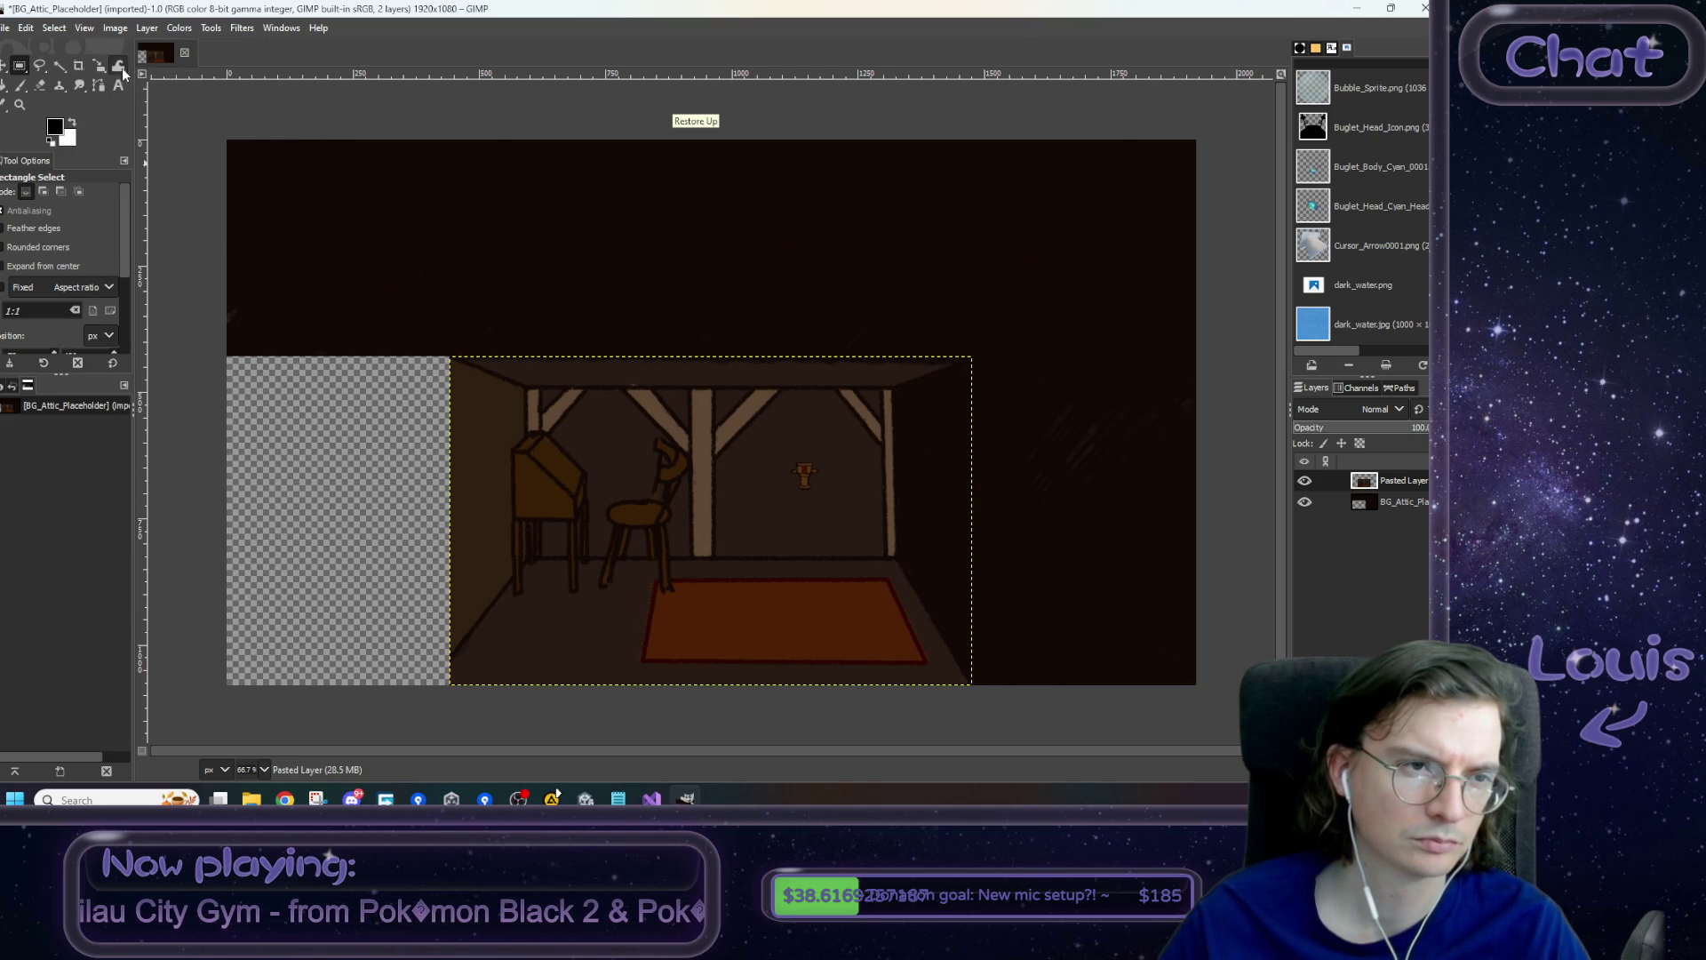
pyautogui.click(1, 71)
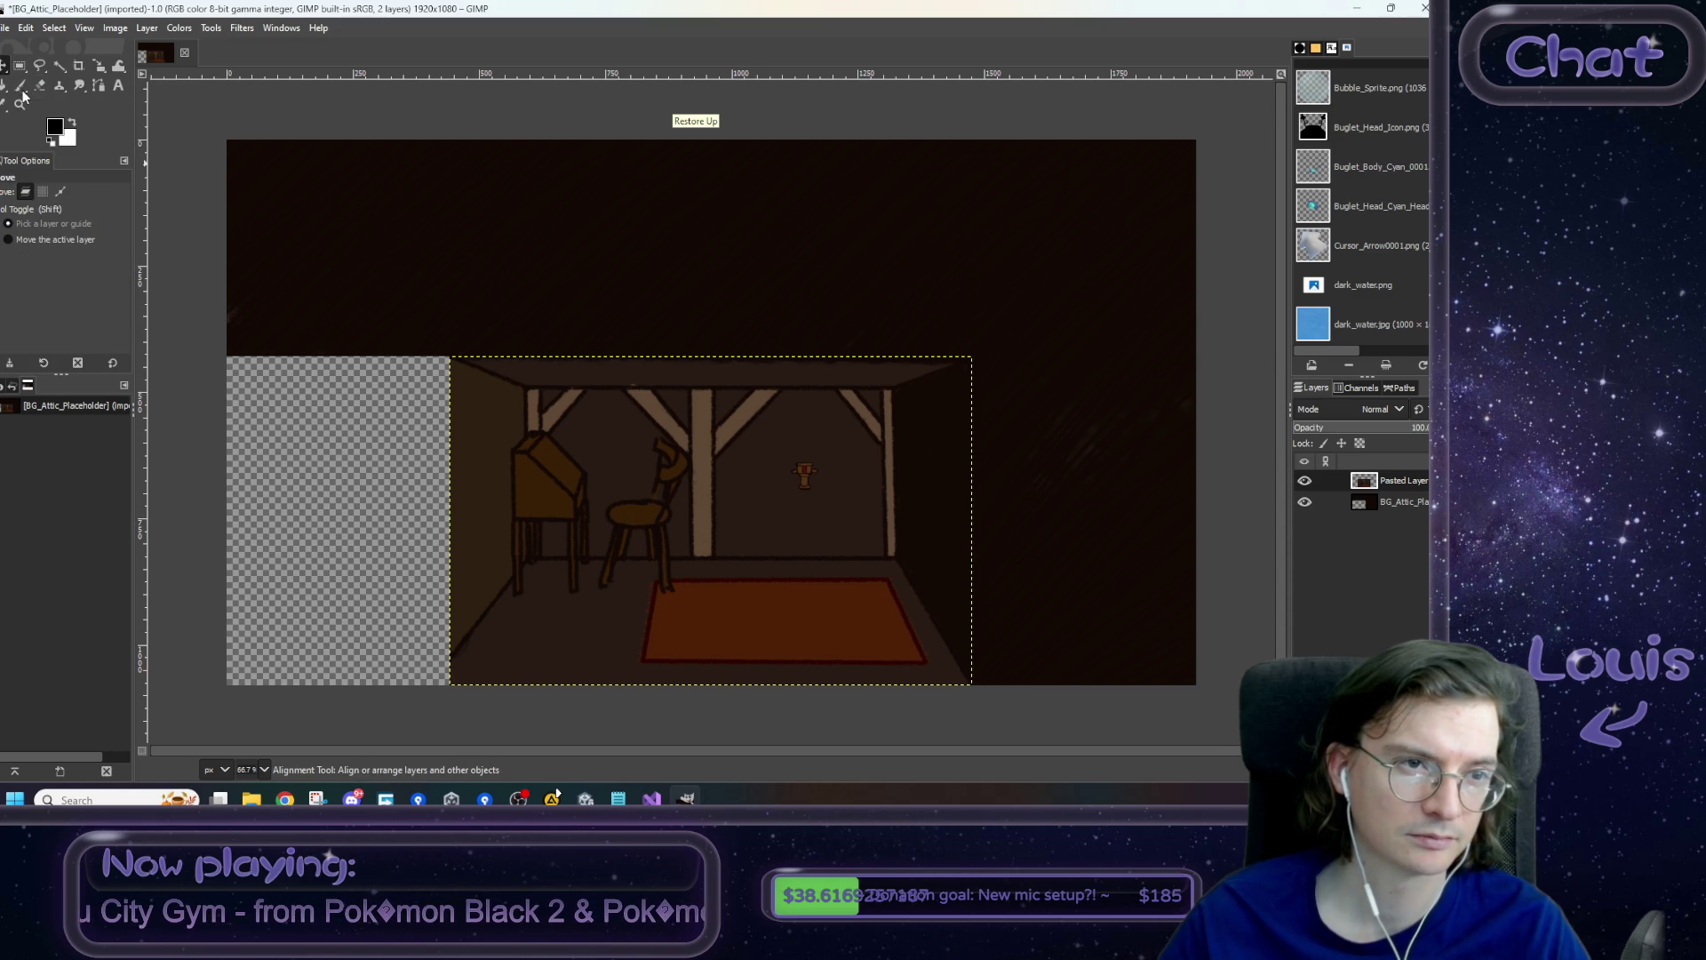
pyautogui.click(22, 90)
pyautogui.click(51, 210)
pyautogui.click(51, 221)
pyautogui.click(763, 531)
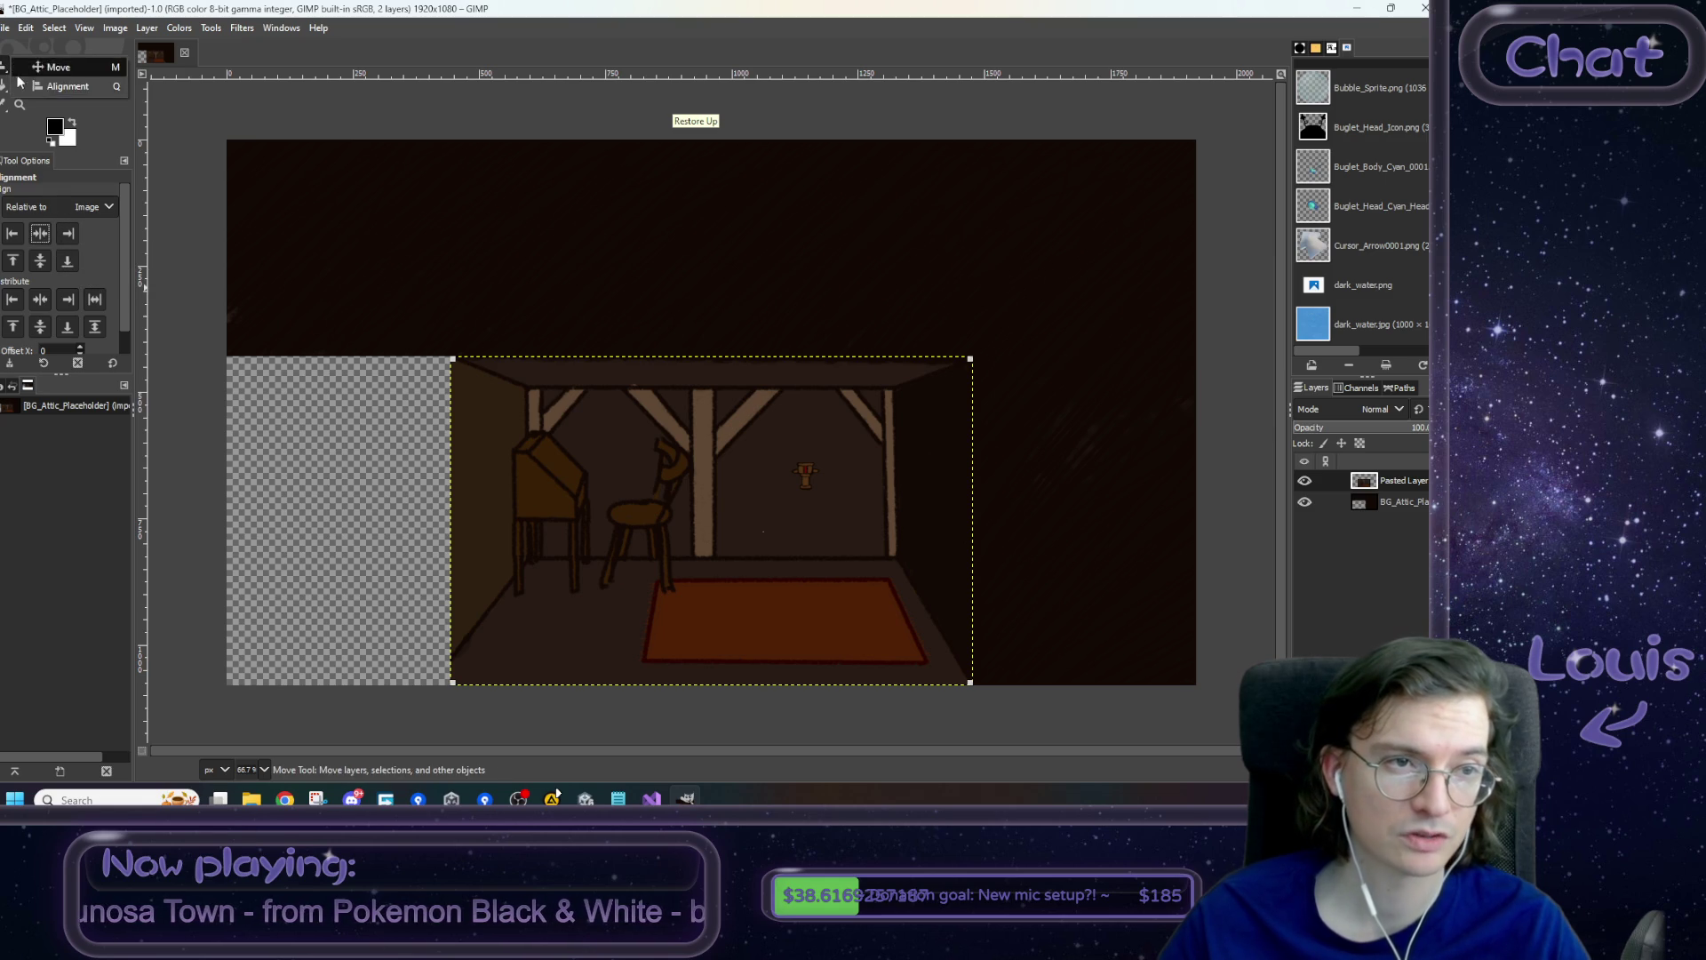
# - Shift the attic background layer to a new offset with the Move tool
pyautogui.click(15, 82)
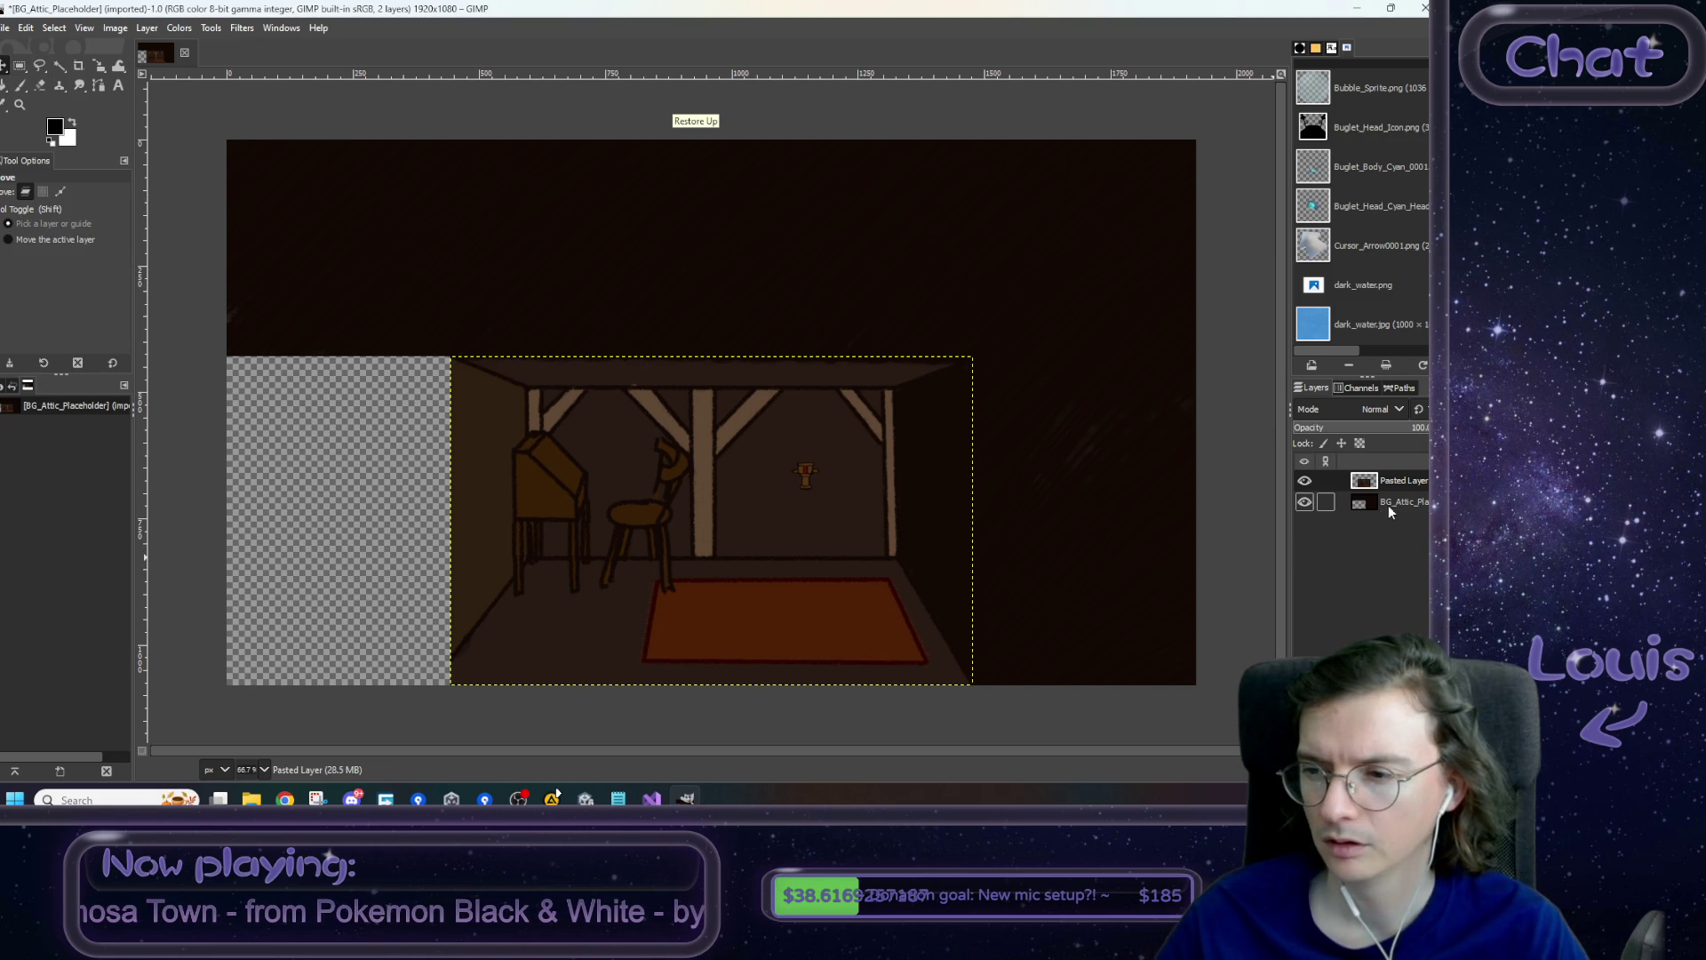
pyautogui.click(1400, 502)
pyautogui.moveTo(928, 303)
pyautogui.mouseDown()
pyautogui.moveTo(843, 260)
pyautogui.moveTo(733, 349)
pyautogui.mouseUp()
# - Paint dark over the transparent left gap with a 90 px Paintbrush
pyautogui.scroll(-2, 733, 355)
pyautogui.scroll(1, 733, 355)
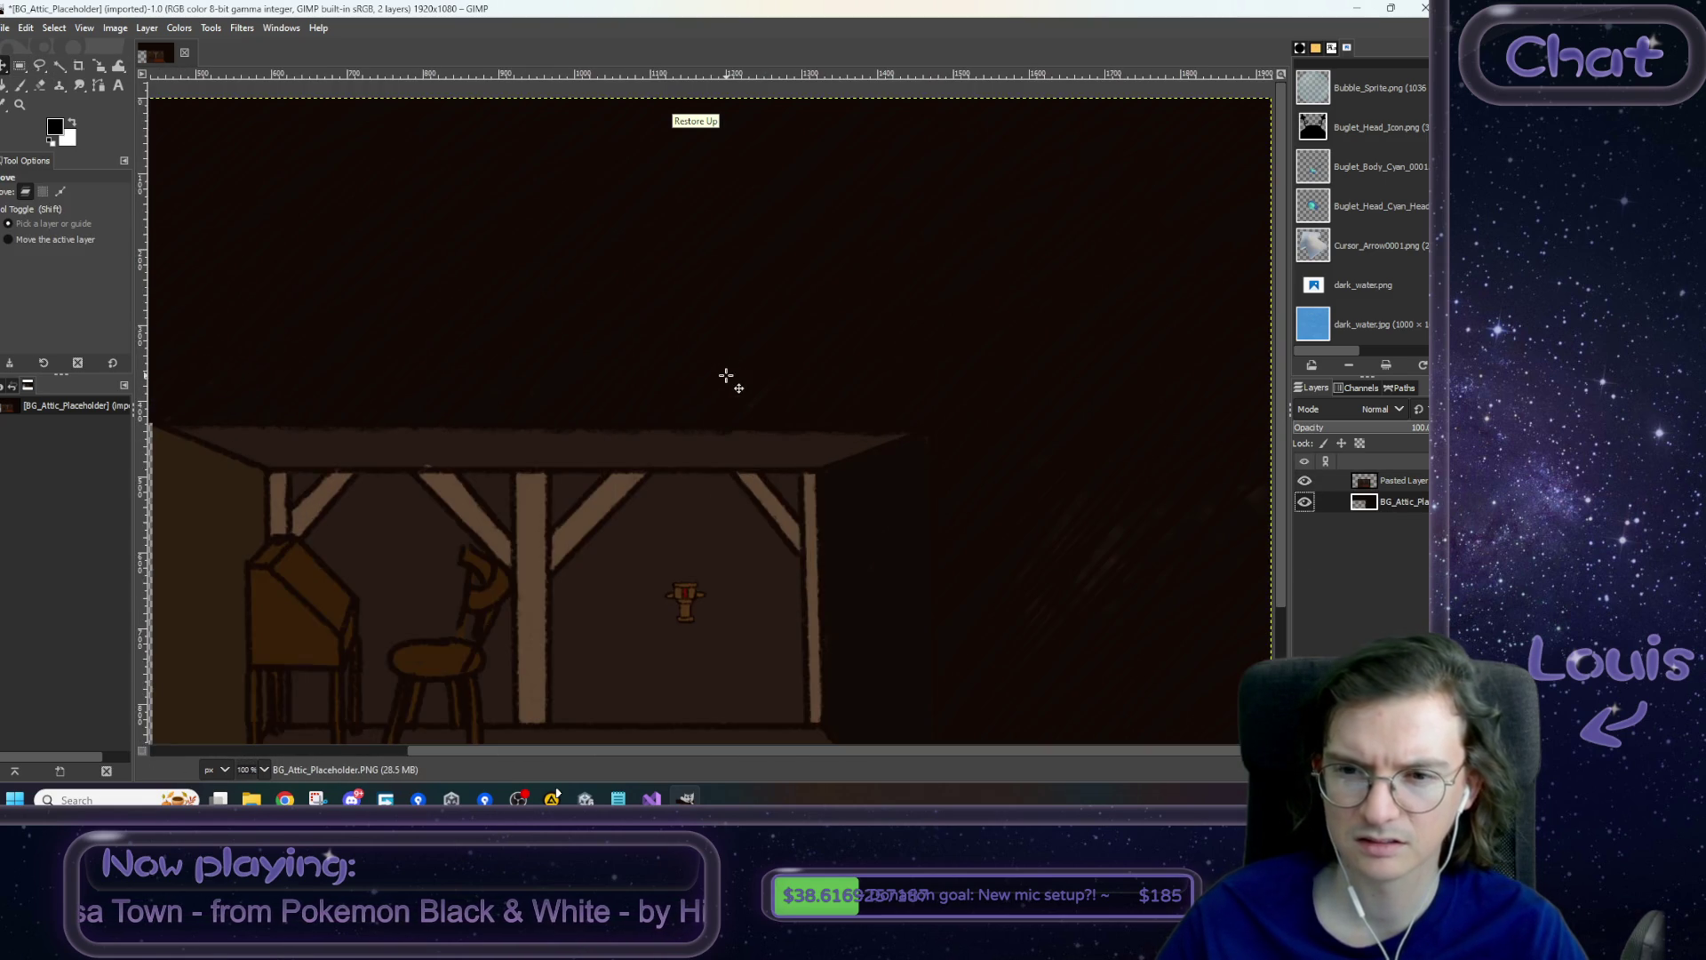
pyautogui.scroll(-3, 734, 355)
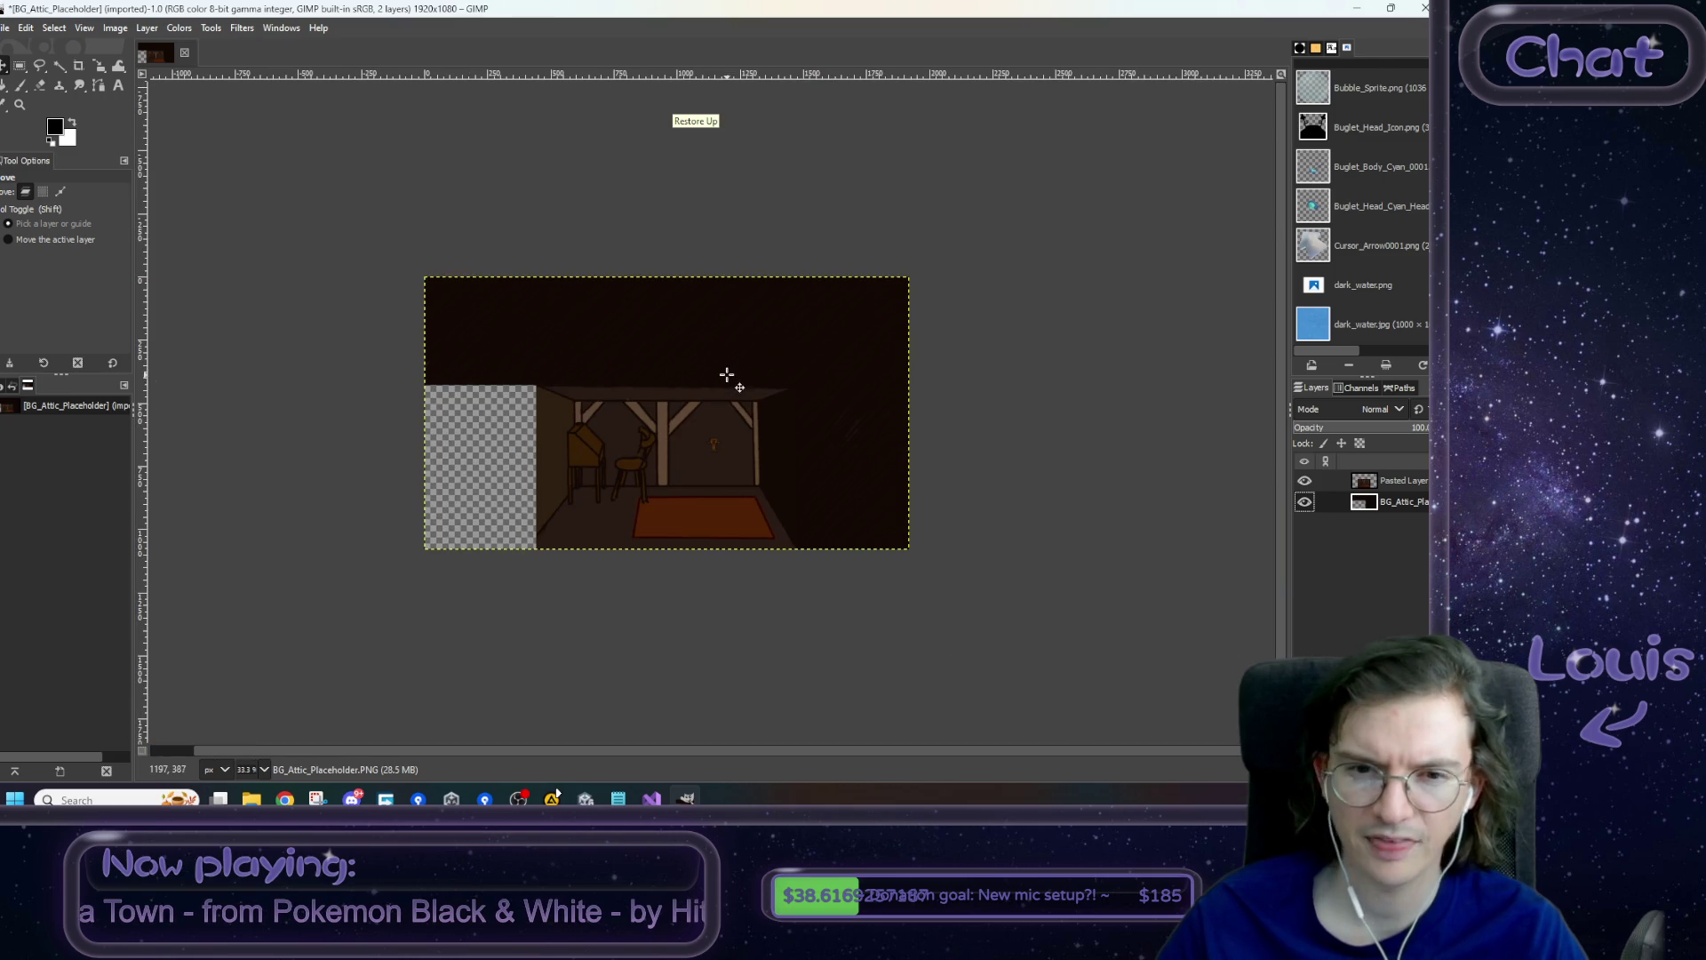
pyautogui.click(19, 84)
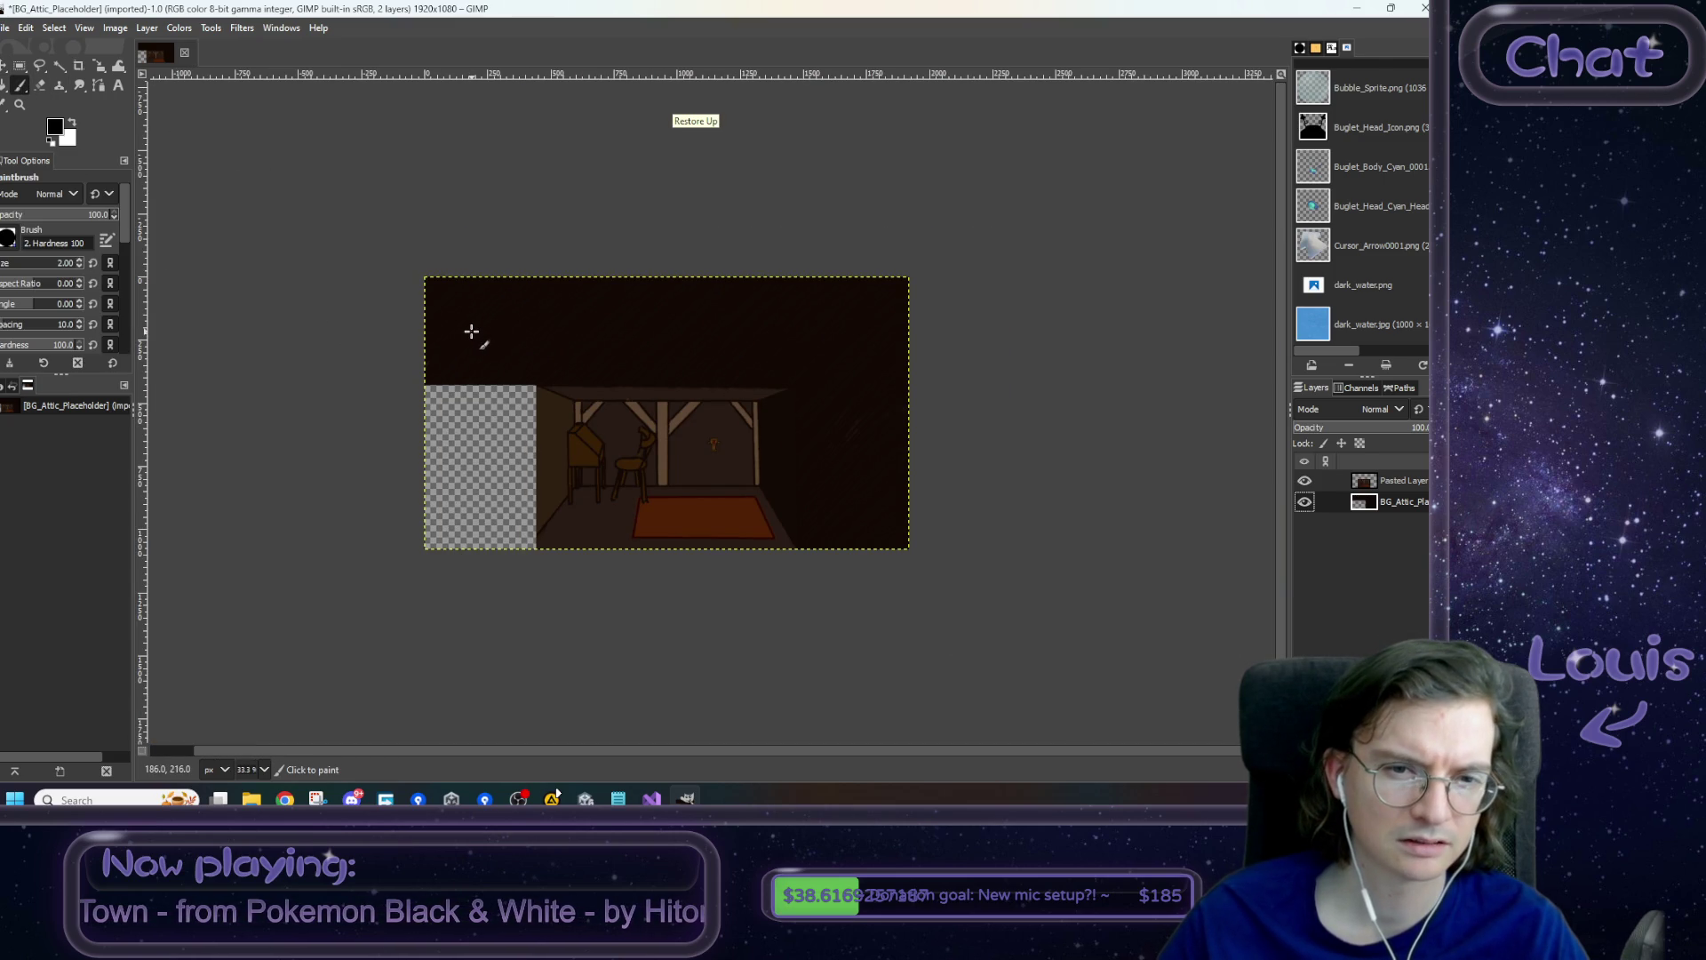
pyautogui.press(']')
pyautogui.press(']')
pyautogui.press(']')
pyautogui.moveTo(502, 390)
pyautogui.mouseDown()
pyautogui.moveTo(458, 382)
pyautogui.moveTo(447, 445)
pyautogui.moveTo(411, 468)
pyautogui.moveTo(400, 448)
pyautogui.moveTo(469, 484)
pyautogui.moveTo(449, 487)
pyautogui.moveTo(529, 451)
pyautogui.moveTo(498, 518)
pyautogui.moveTo(522, 545)
pyautogui.moveTo(518, 507)
pyautogui.moveTo(472, 537)
pyautogui.moveTo(415, 535)
pyautogui.mouseUp()
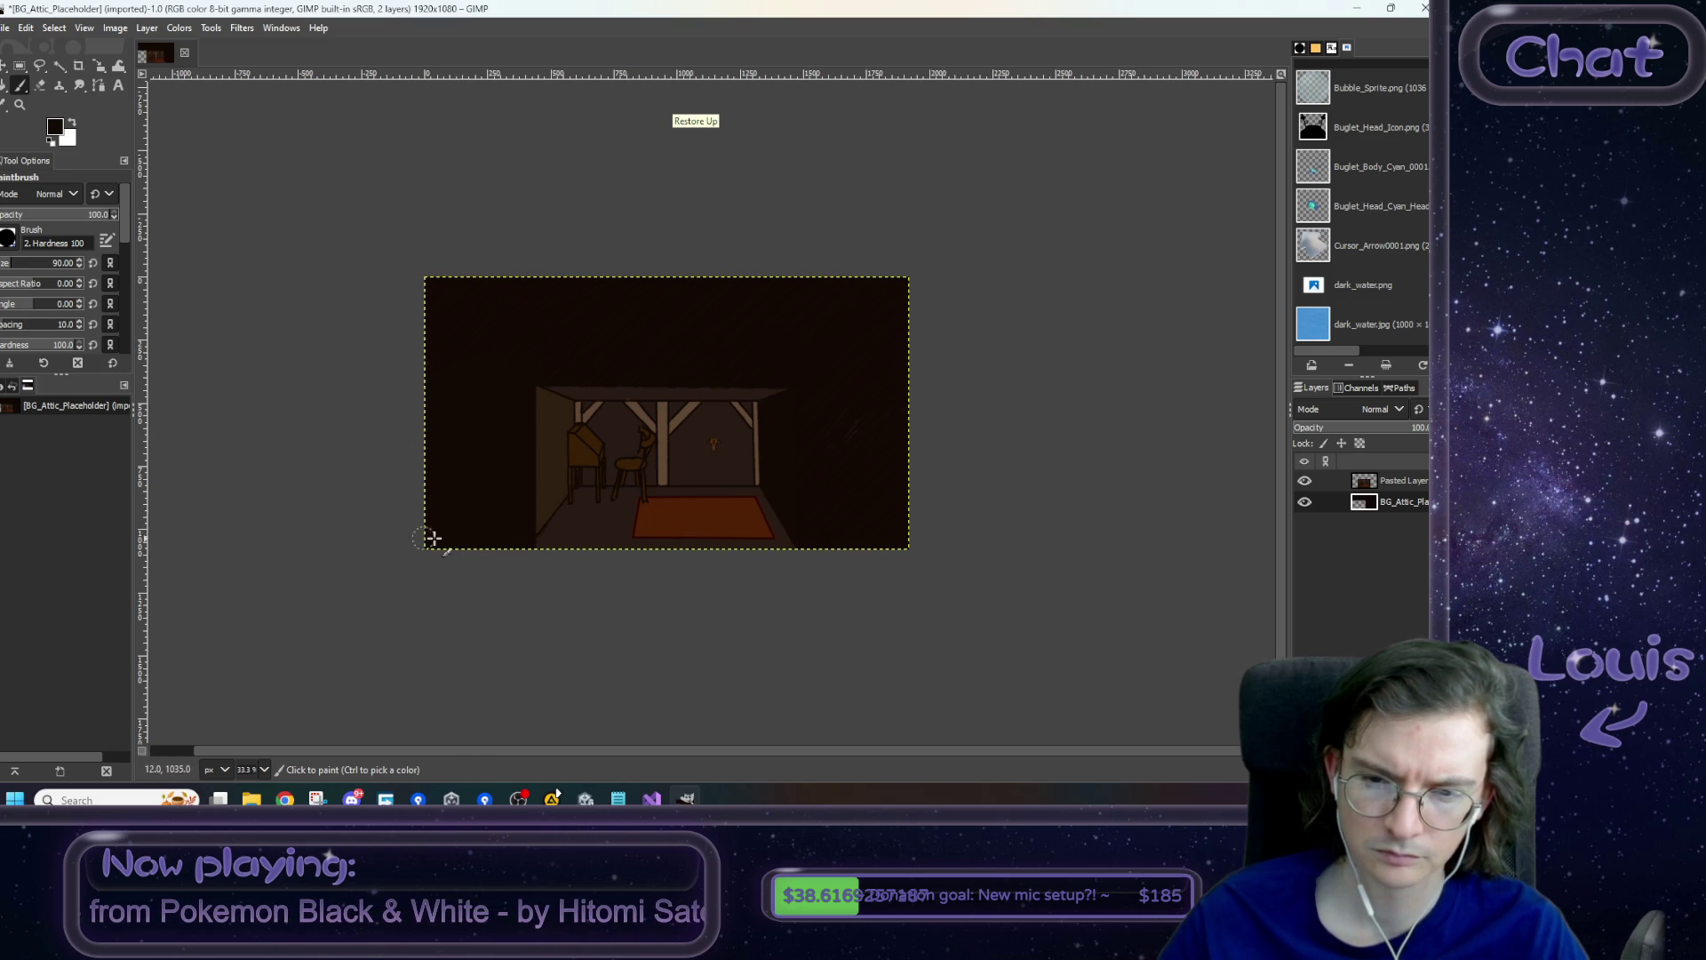
# - Overwrite BG_Attic_Placeholder.PNG with the edited image and return to Unity
pyautogui.scroll(5, 803, 529)
pyautogui.scroll(-6, 803, 530)
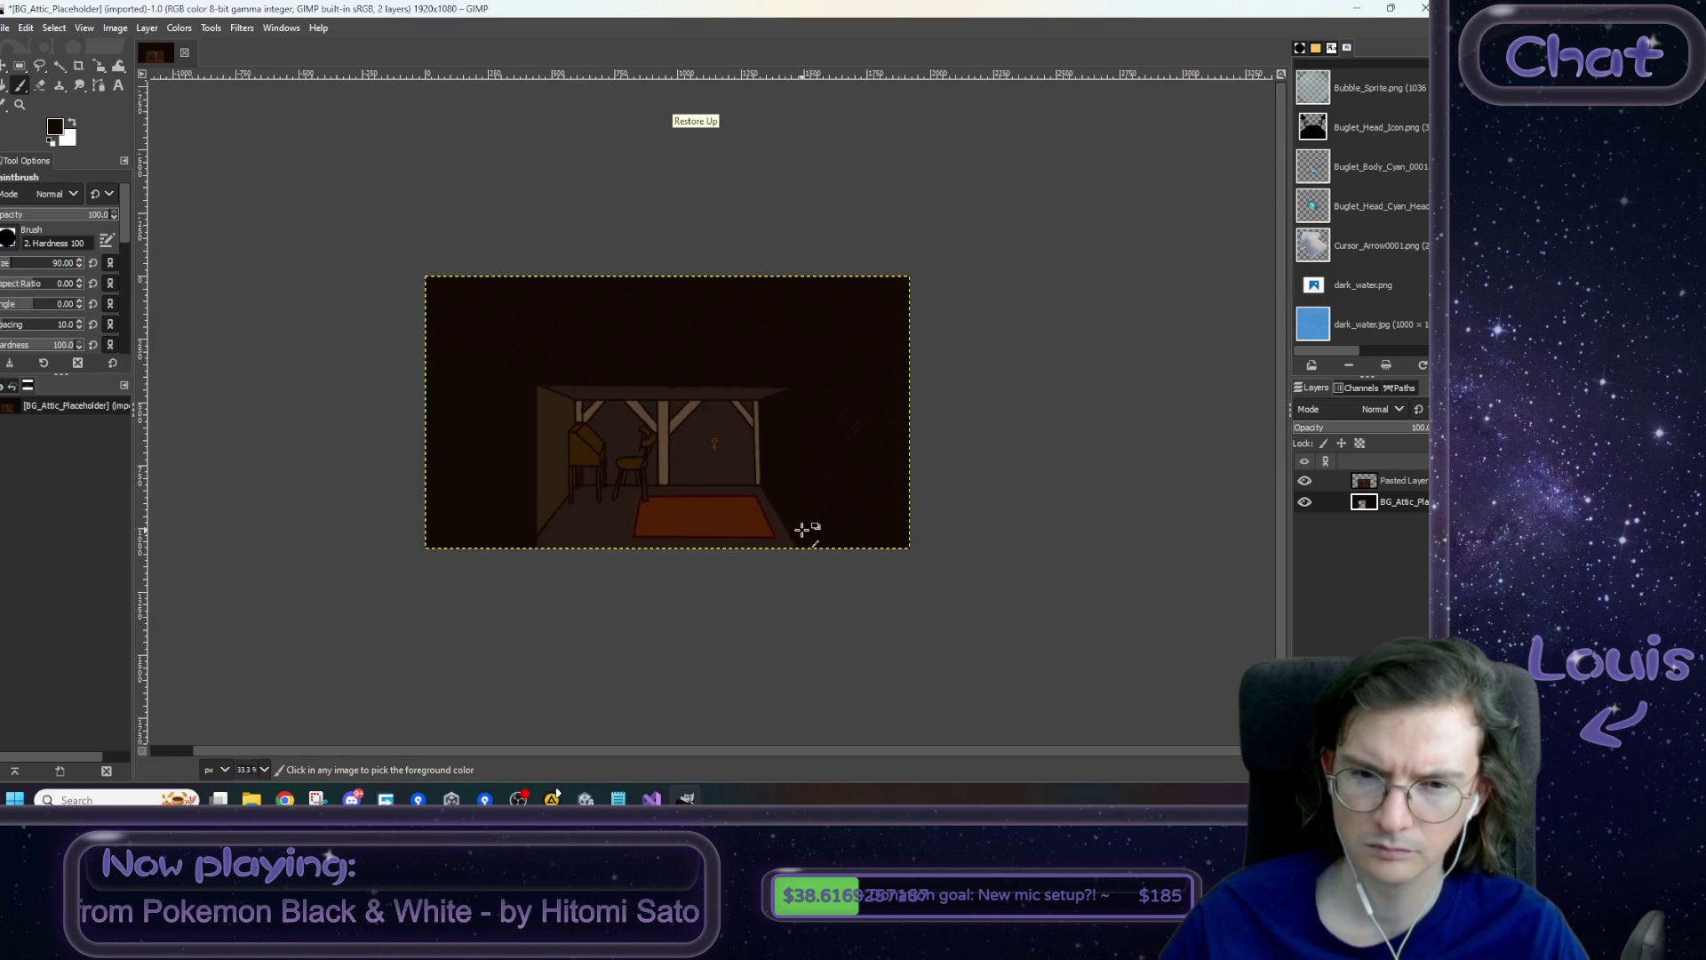
pyautogui.scroll(3, 692, 521)
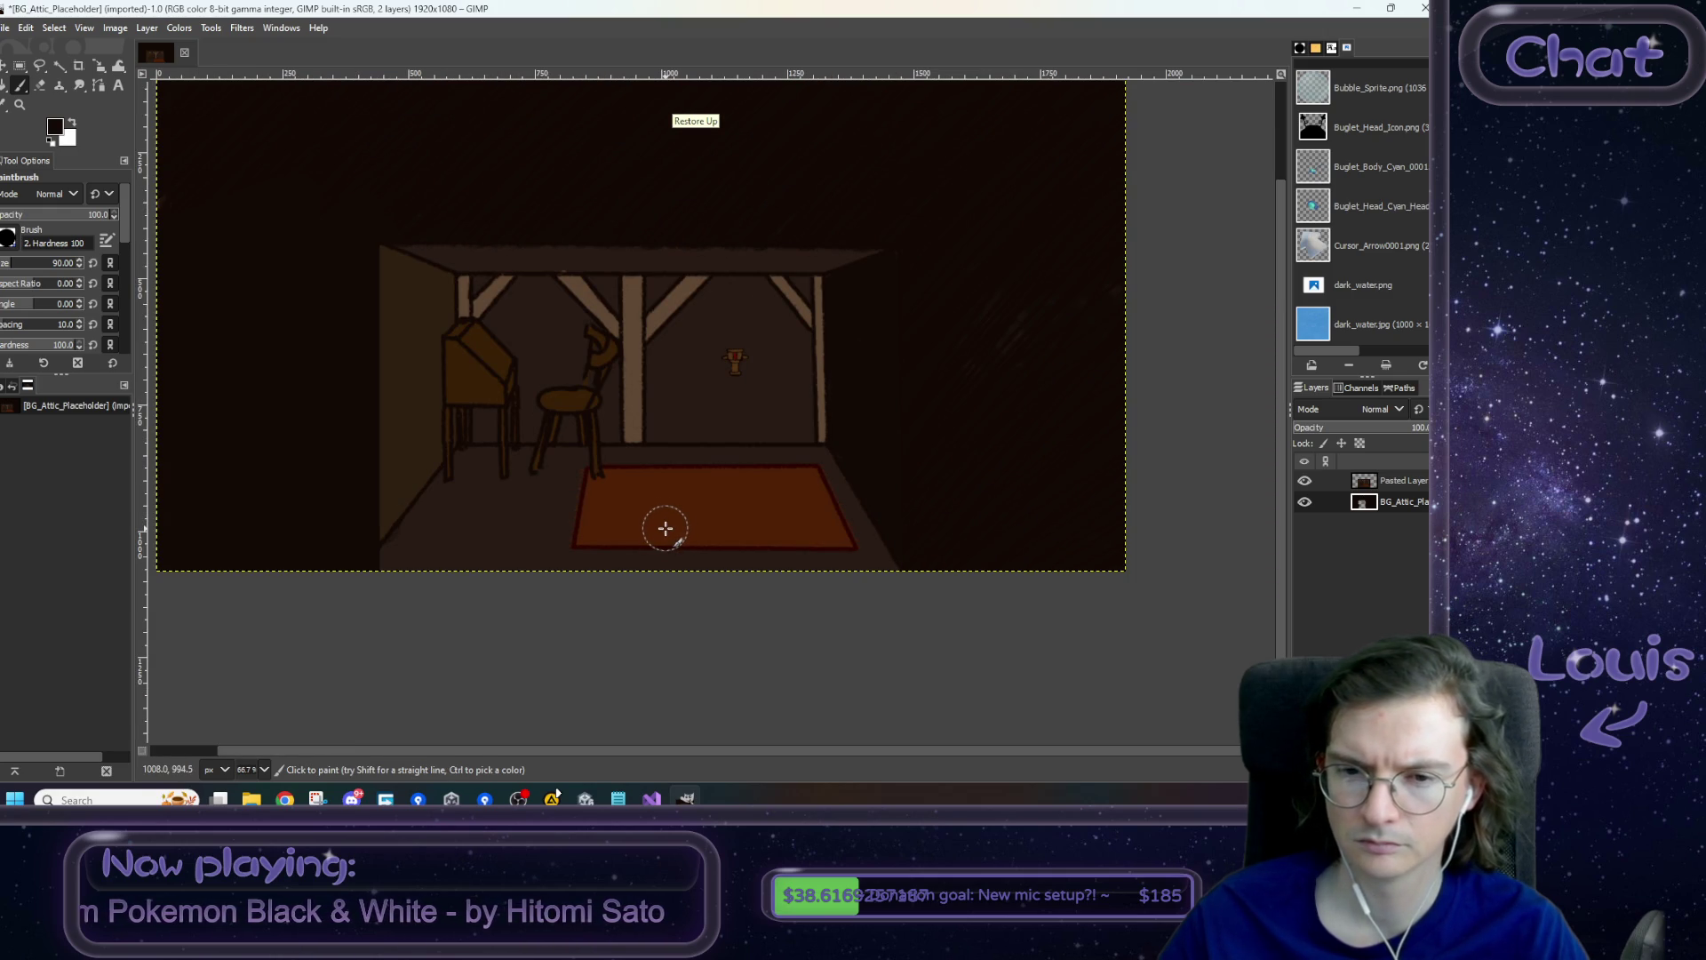
pyautogui.scroll(-2, 553, 480)
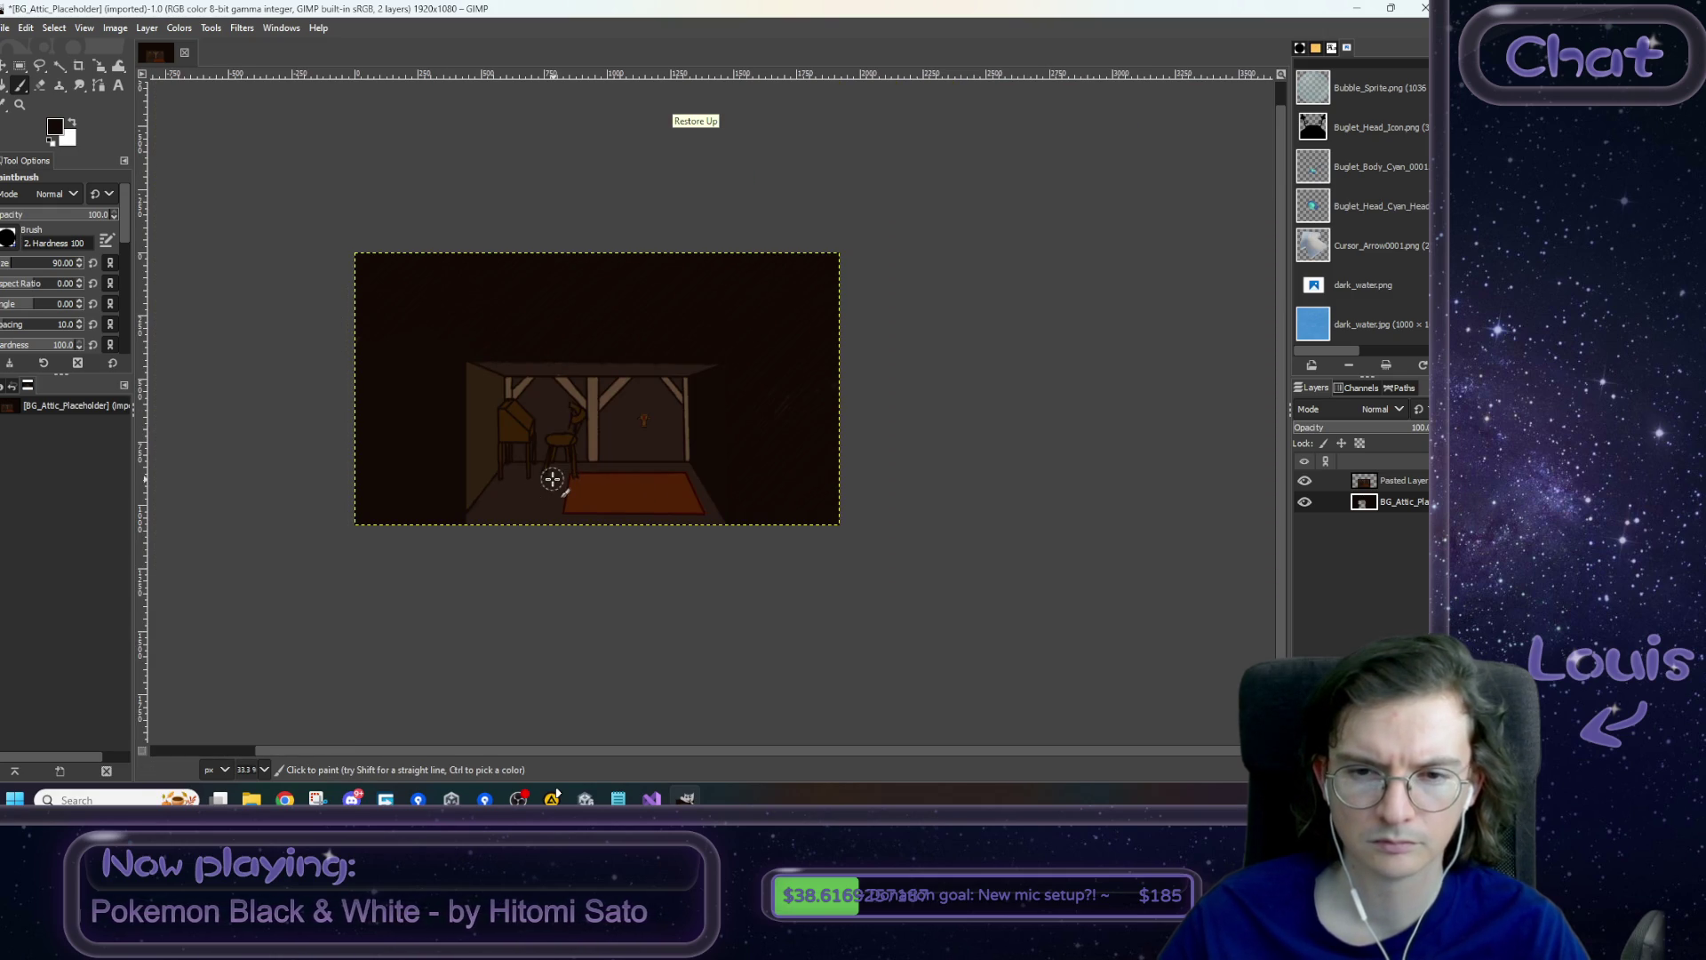
pyautogui.click(4, 29)
pyautogui.click(80, 262)
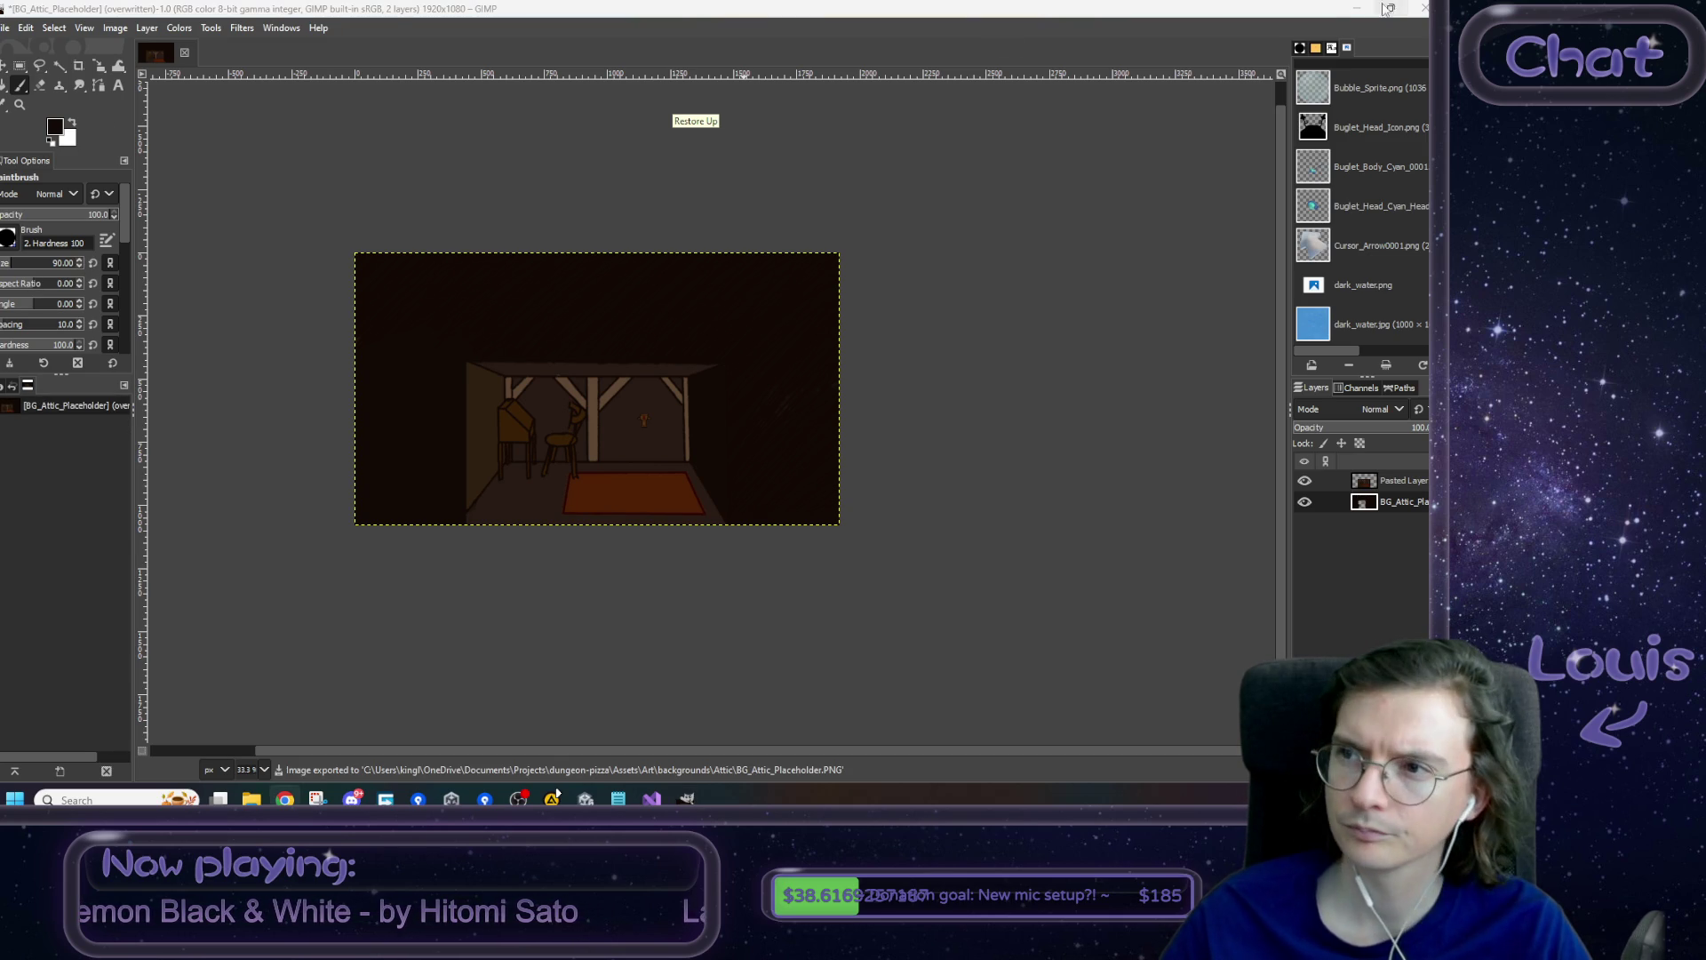
pyautogui.hotkey('alt', 'Tab')
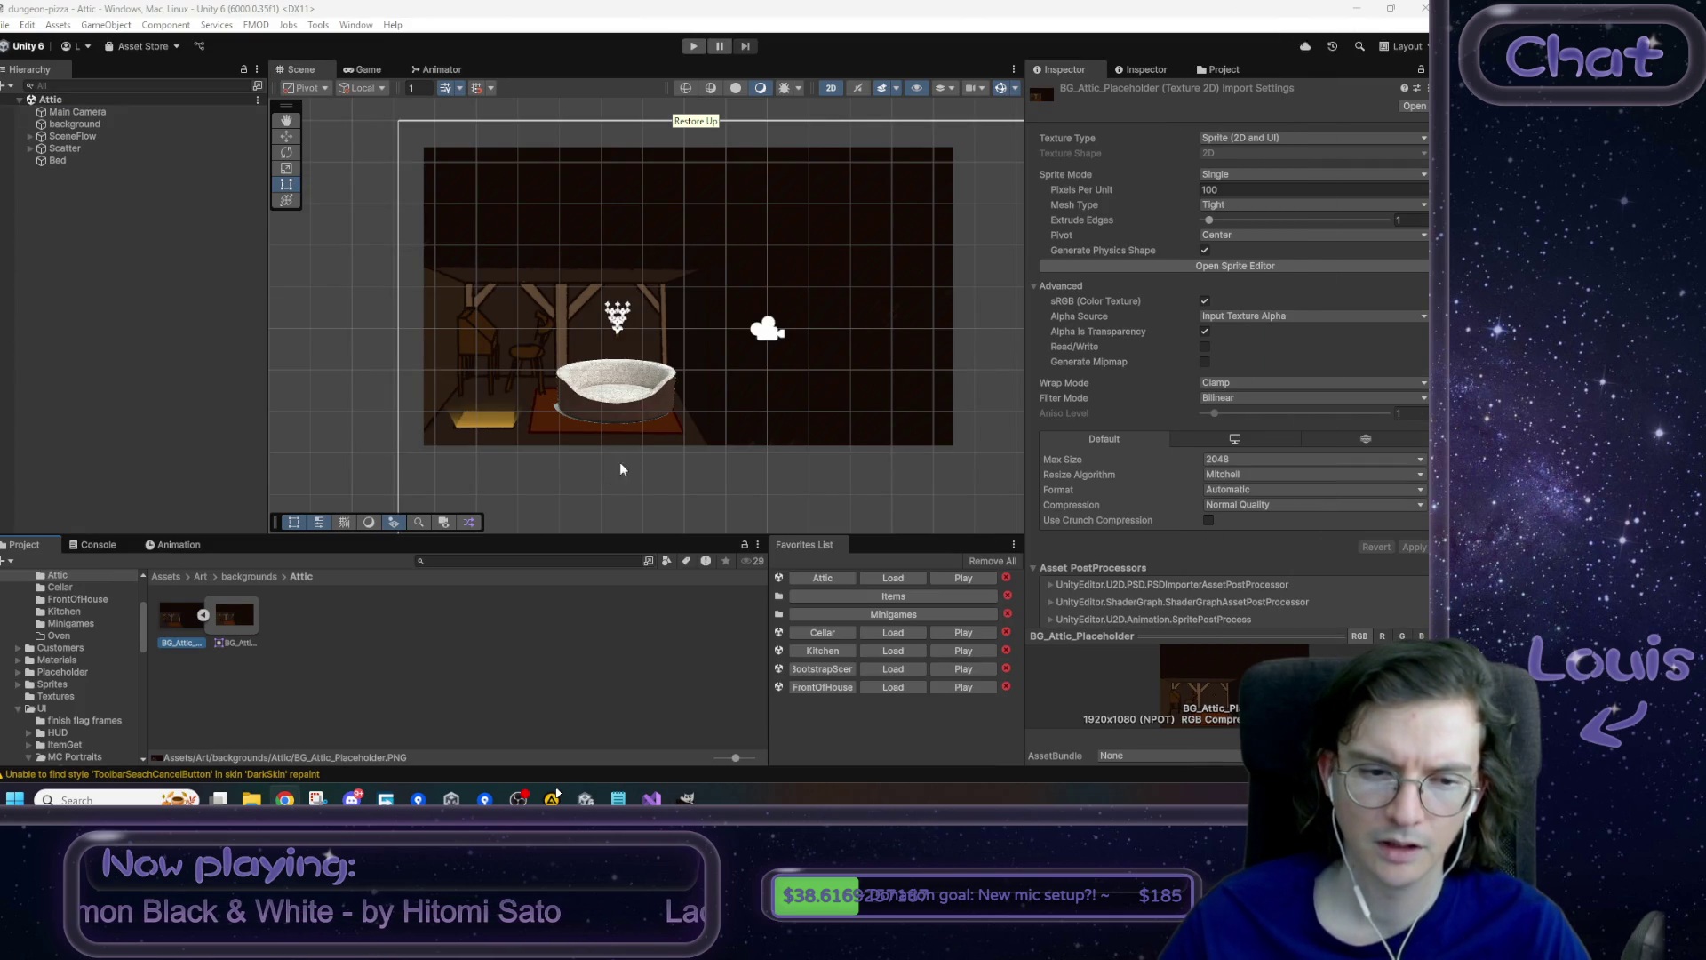
# - Recentre the Attic view and select SceneFlow's ToScene_Kitchen child with the move tool active
pyautogui.click(469, 625)
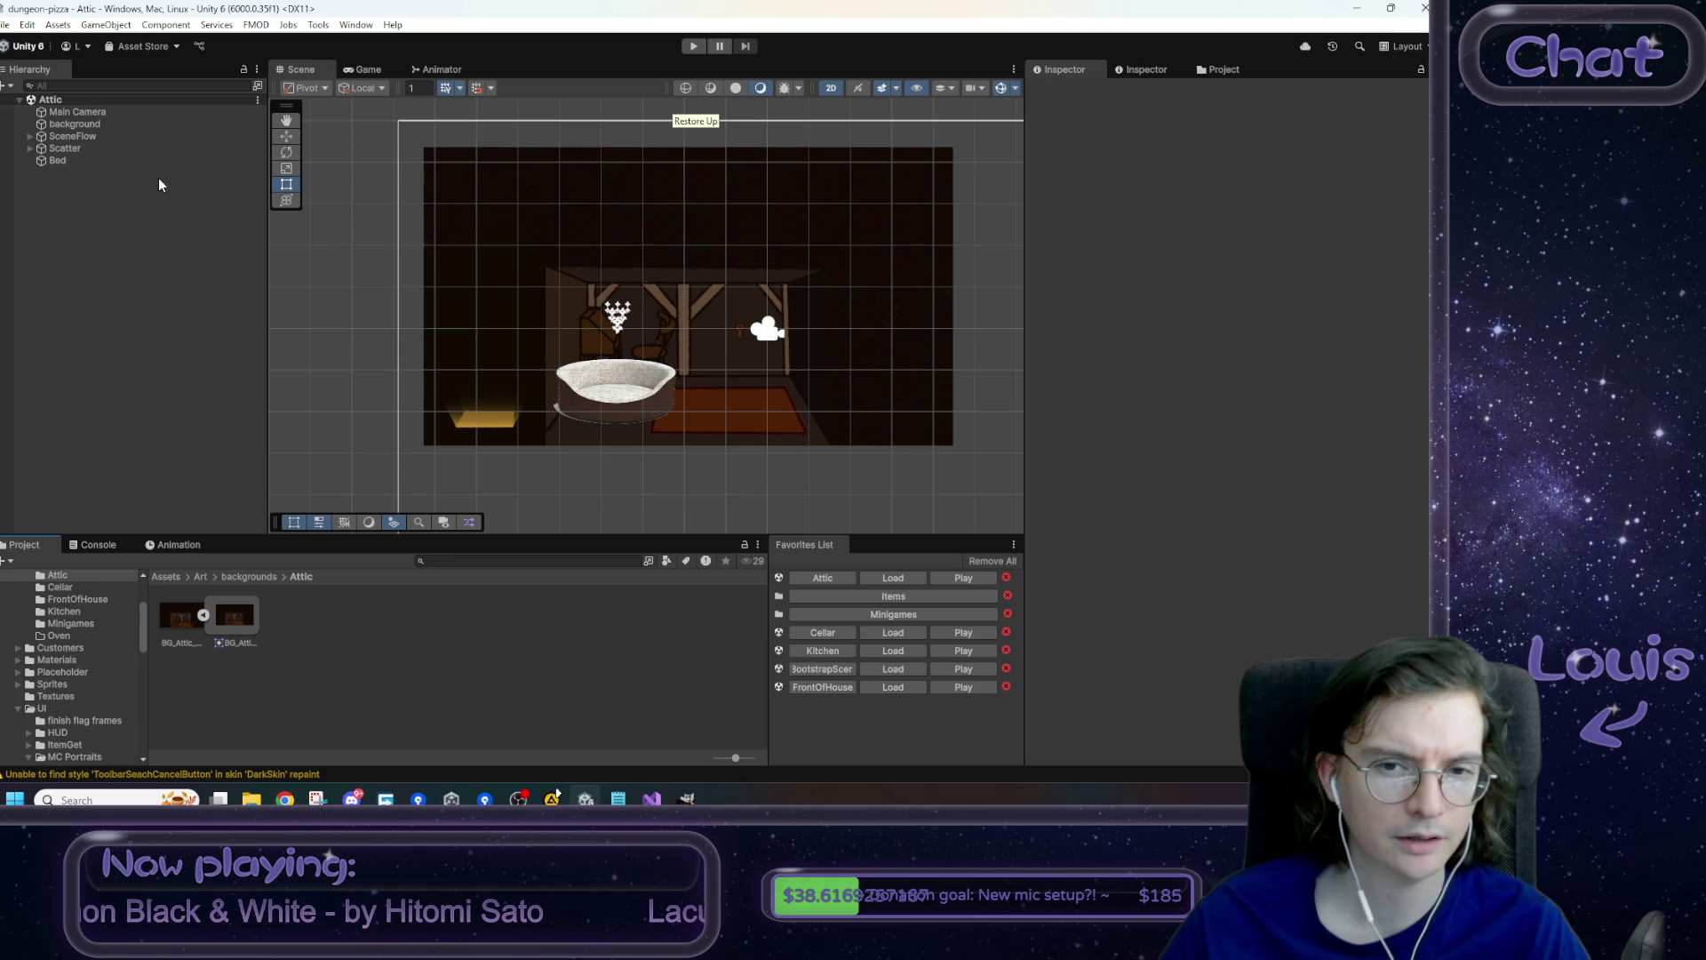
pyautogui.moveTo(599, 270)
pyautogui.mouseDown()
pyautogui.moveTo(538, 318)
pyautogui.moveTo(519, 289)
pyautogui.mouseUp()
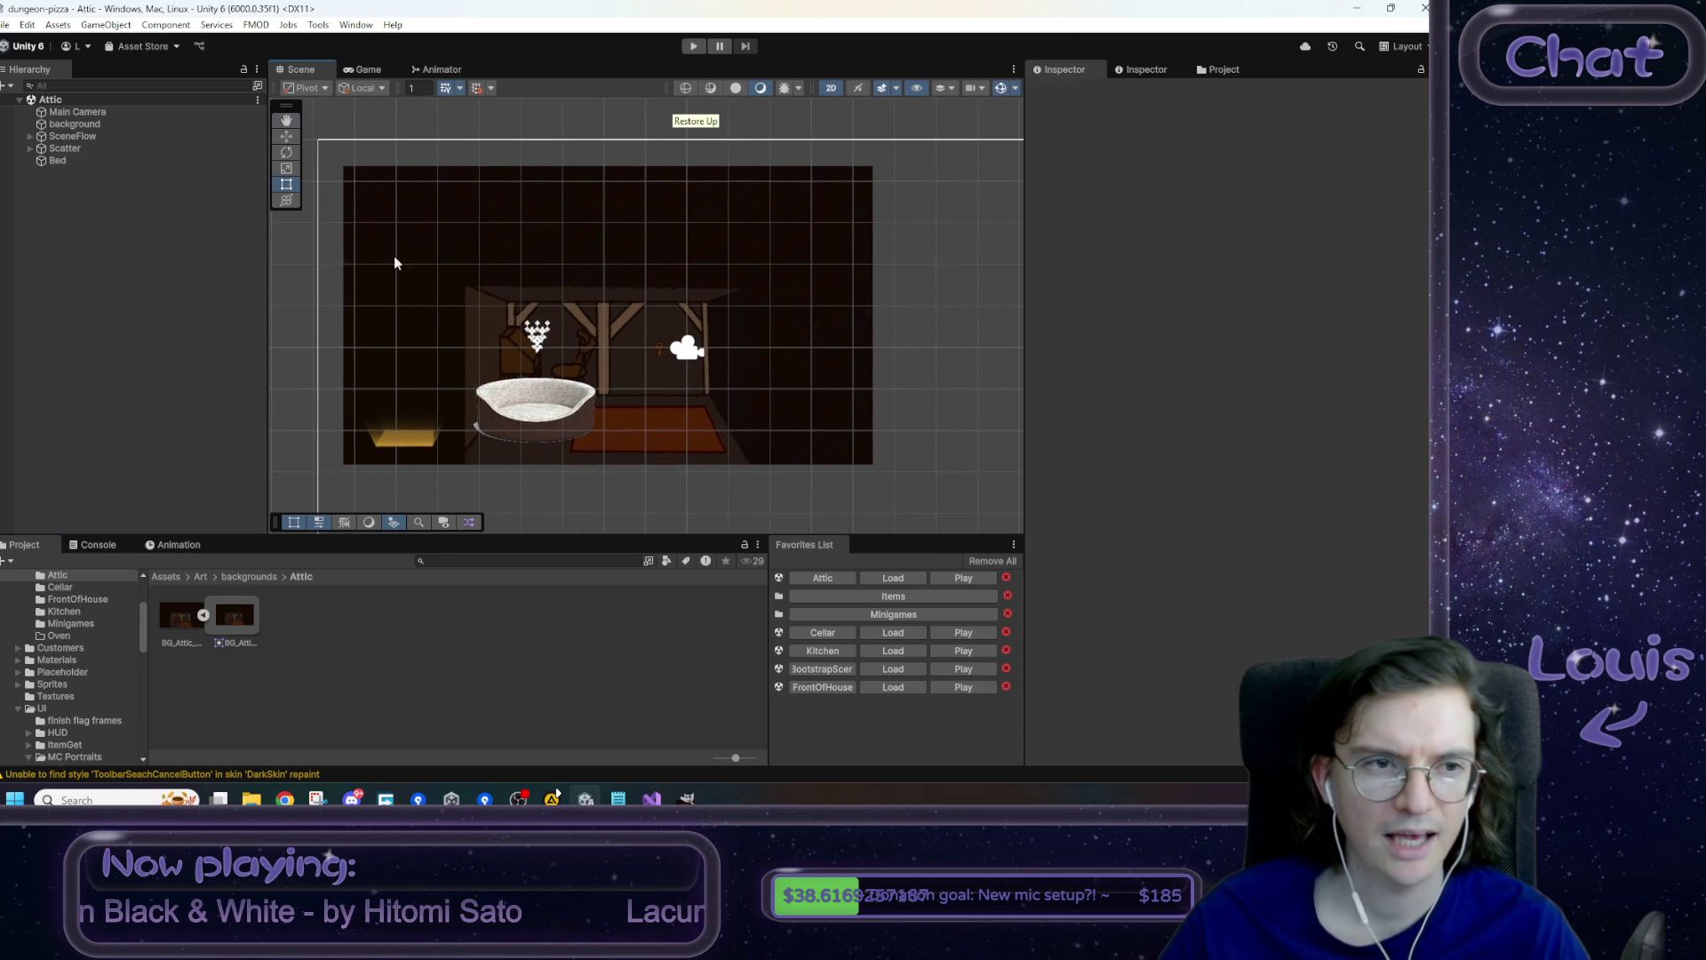
pyautogui.click(92, 123)
pyautogui.click(84, 137)
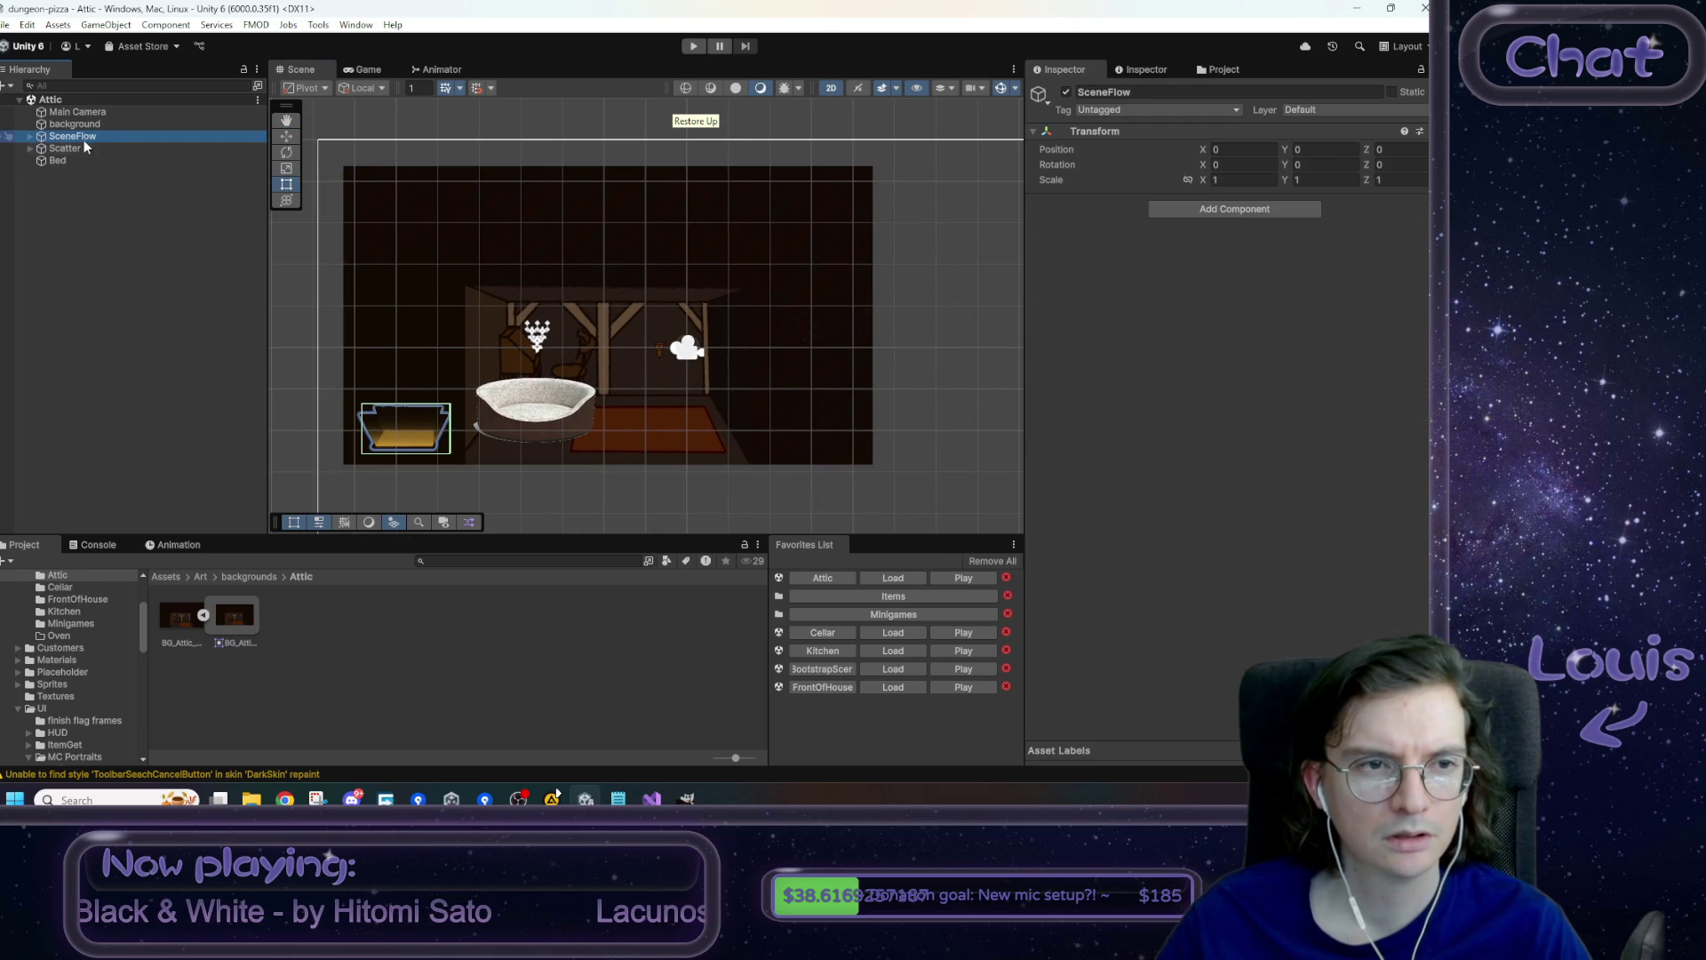
pyautogui.press('w')
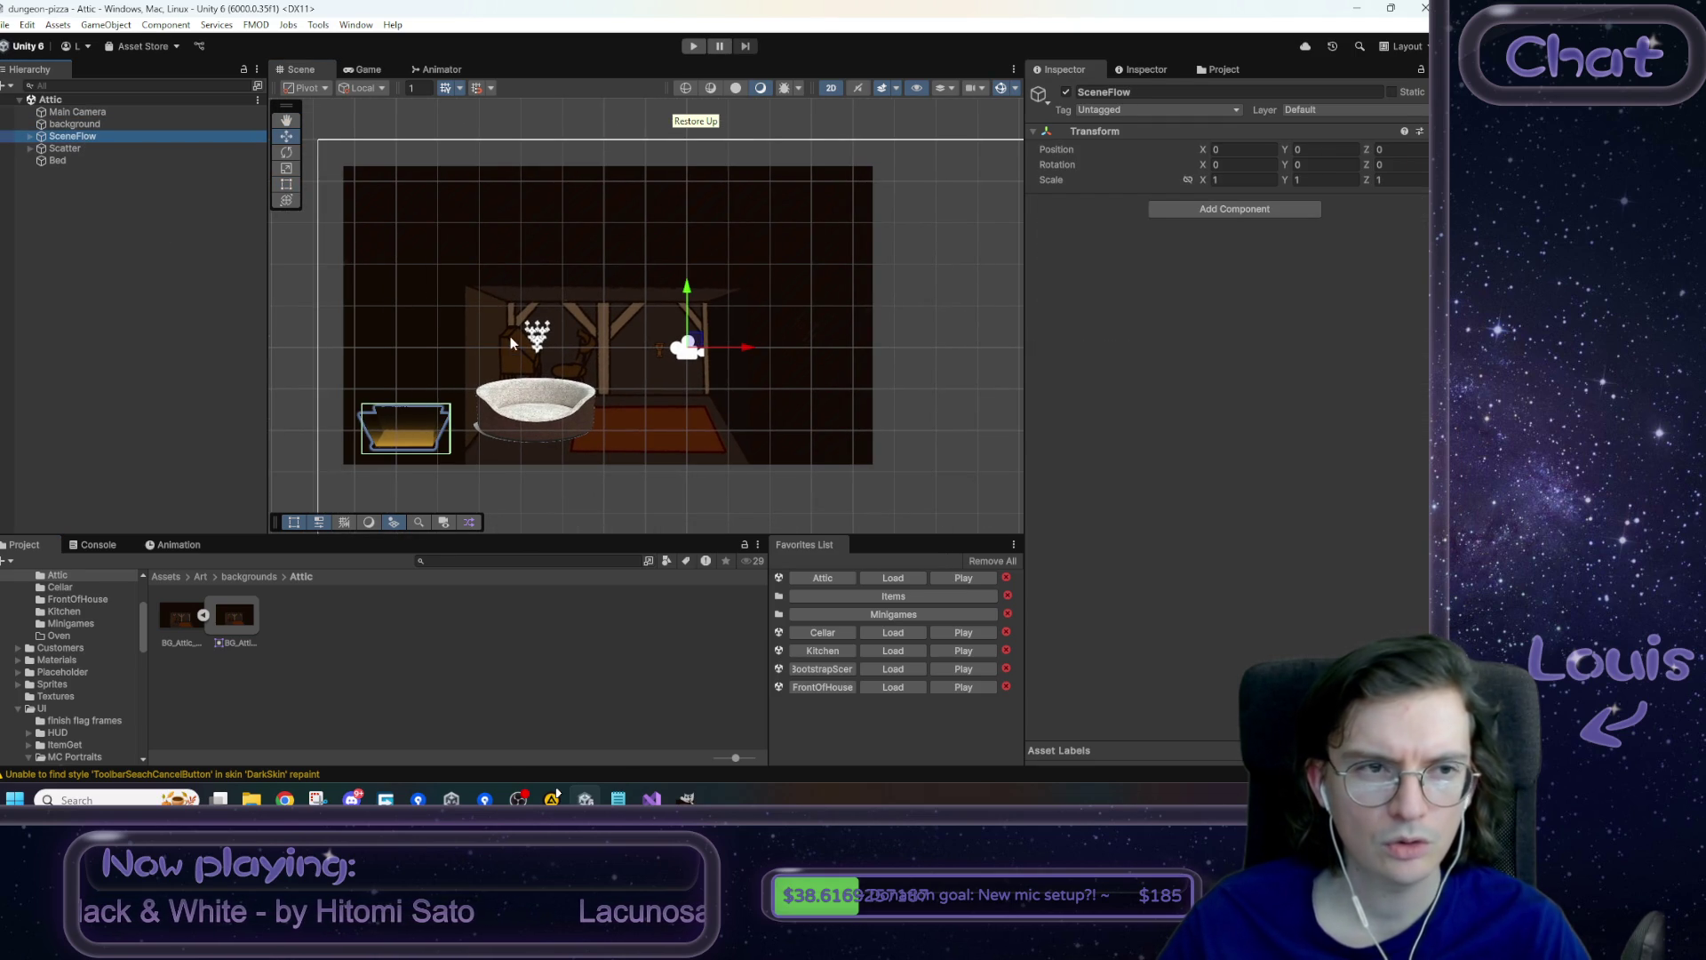
pyautogui.click(30, 136)
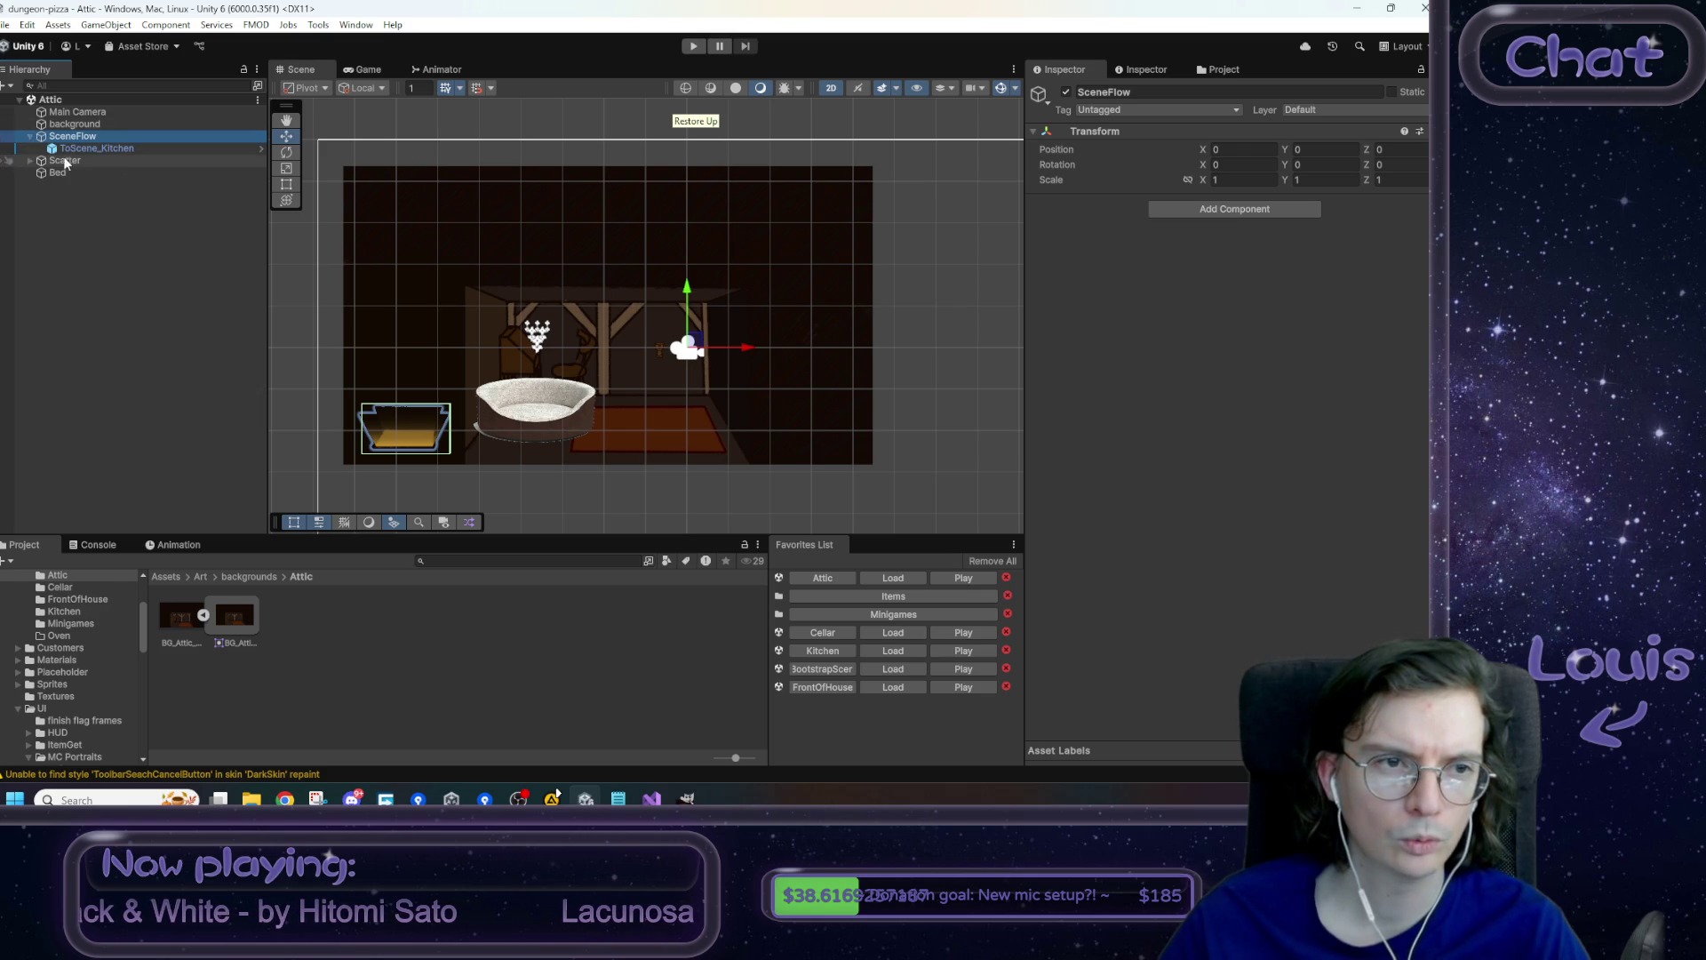
pyautogui.click(94, 148)
# - Drag the Bed and the ToScene_Kitchen exit right toward the room's middle
pyautogui.click(80, 172)
pyautogui.click(708, 400)
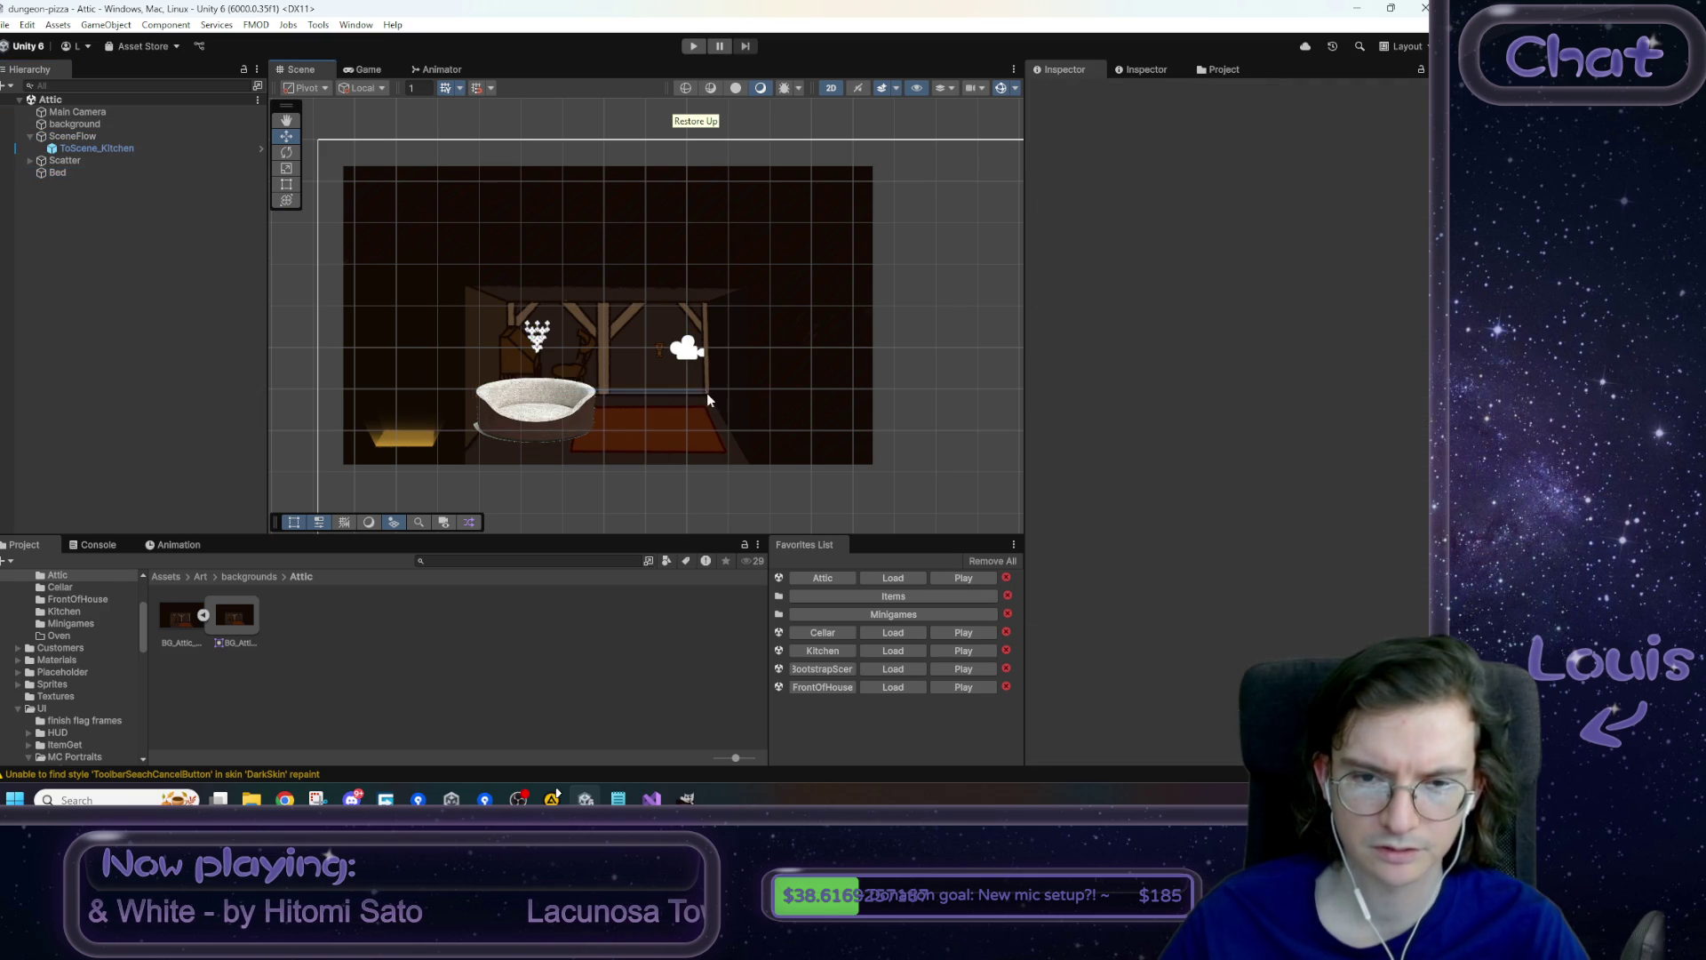
pyautogui.click(89, 172)
pyautogui.moveTo(596, 395)
pyautogui.mouseDown()
pyautogui.moveTo(758, 398)
pyautogui.moveTo(716, 398)
pyautogui.moveTo(731, 399)
pyautogui.mouseUp()
pyautogui.click(97, 147)
pyautogui.moveTo(466, 414)
pyautogui.mouseDown()
pyautogui.moveTo(617, 411)
pyautogui.moveTo(590, 412)
pyautogui.mouseUp()
# - Move the wall sconce right to about X -0.68 and save the Attic scene
pyautogui.click(958, 402)
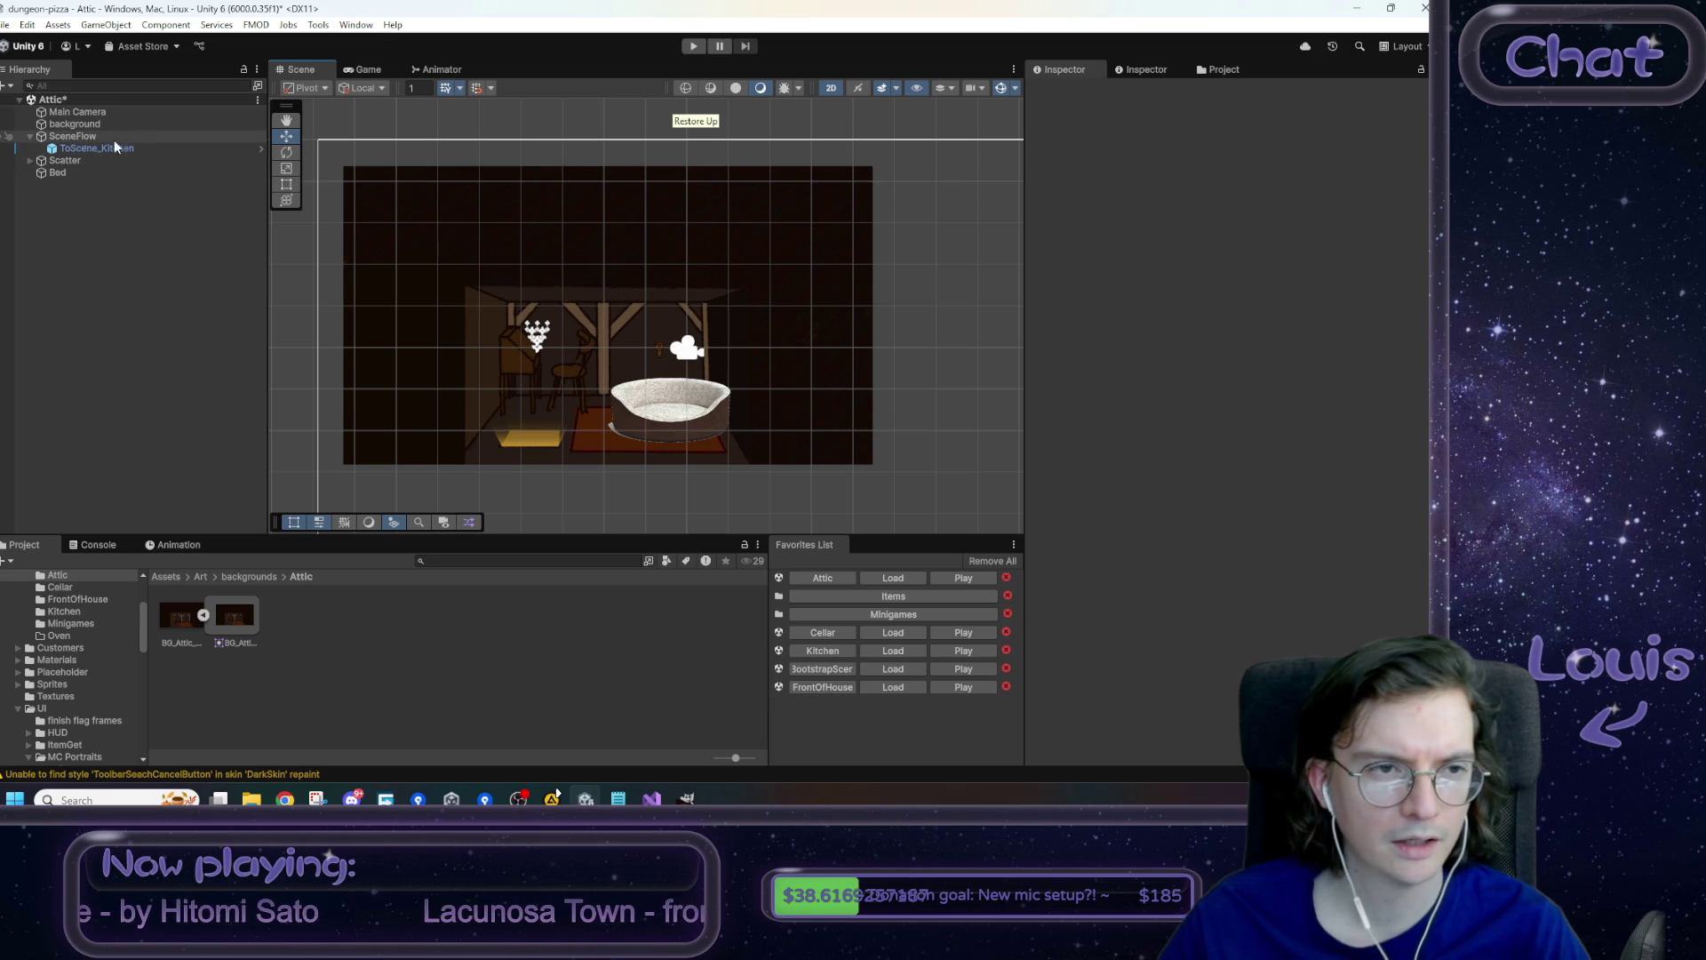
pyautogui.click(541, 336)
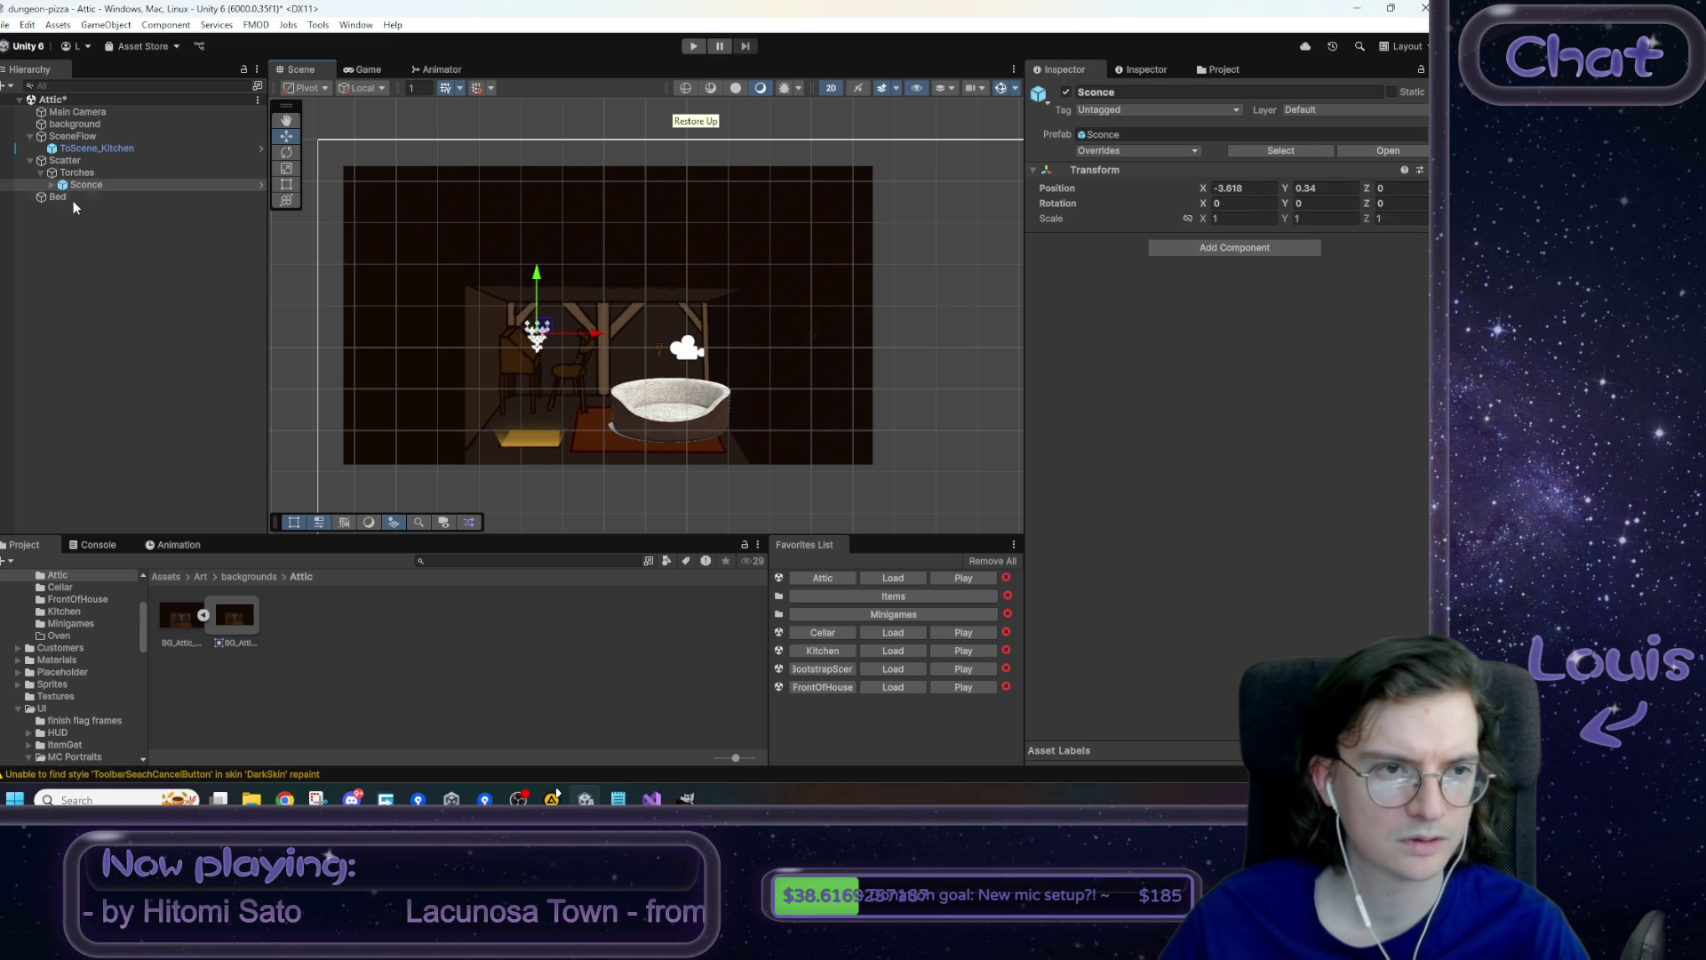
pyautogui.moveTo(583, 340); pyautogui.dragTo(714, 333)
pyautogui.click(916, 333)
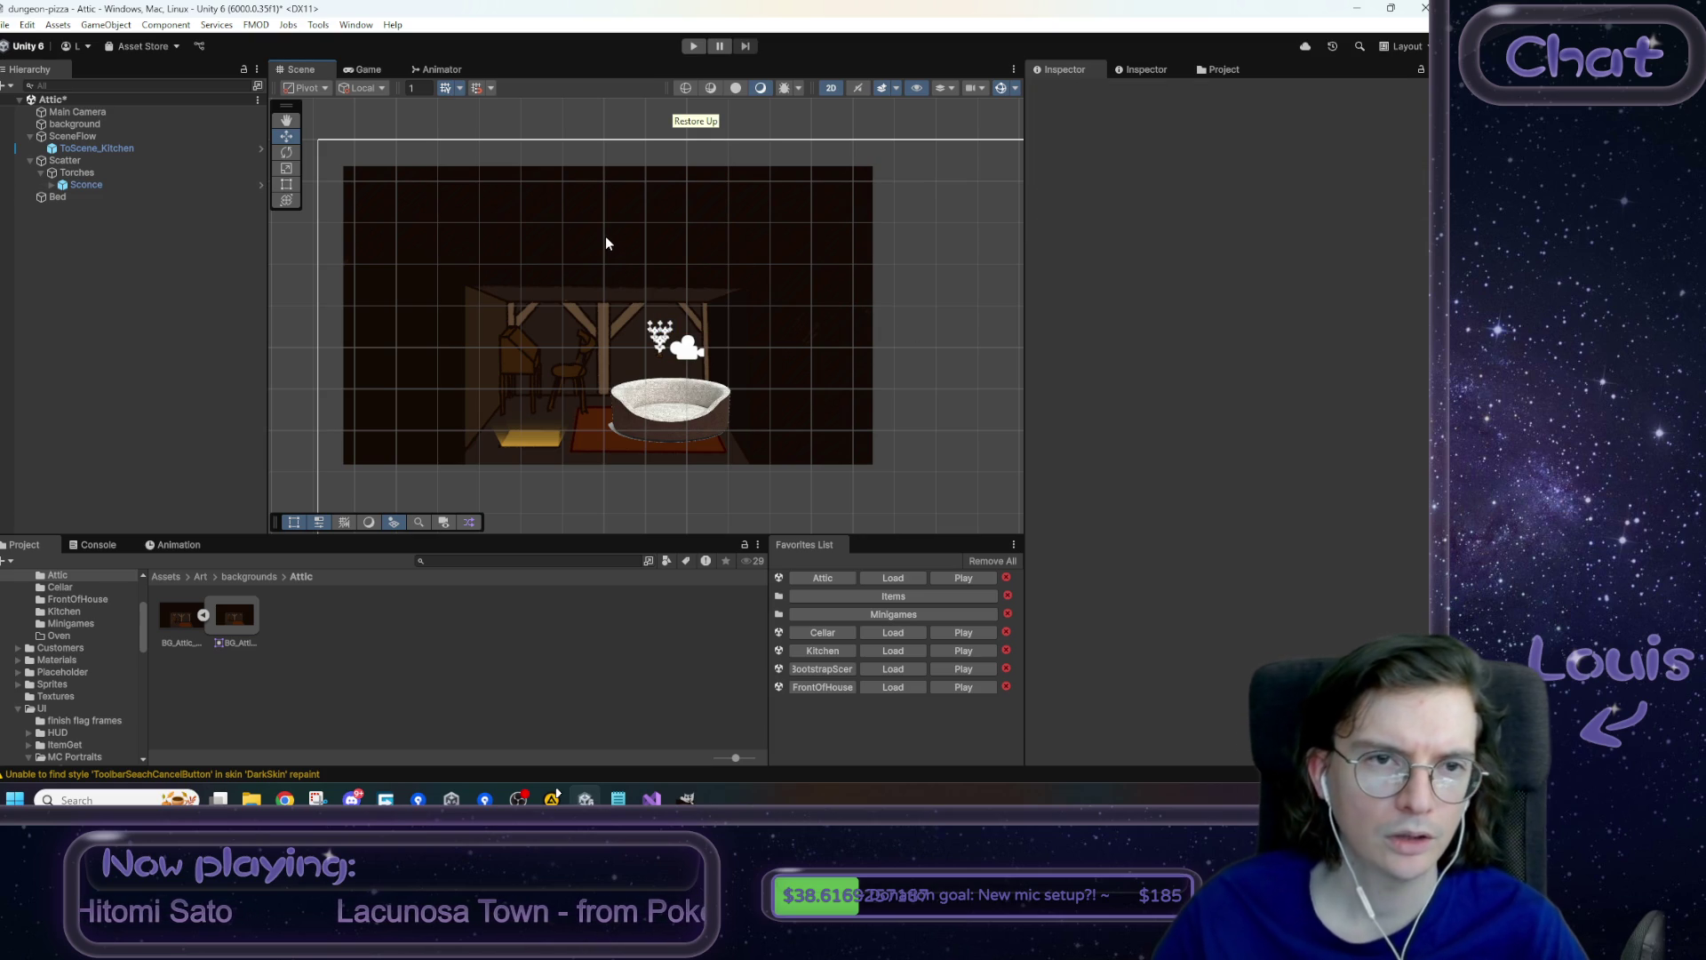
pyautogui.hotkey('ctrl', 's')
pyautogui.click(694, 46)
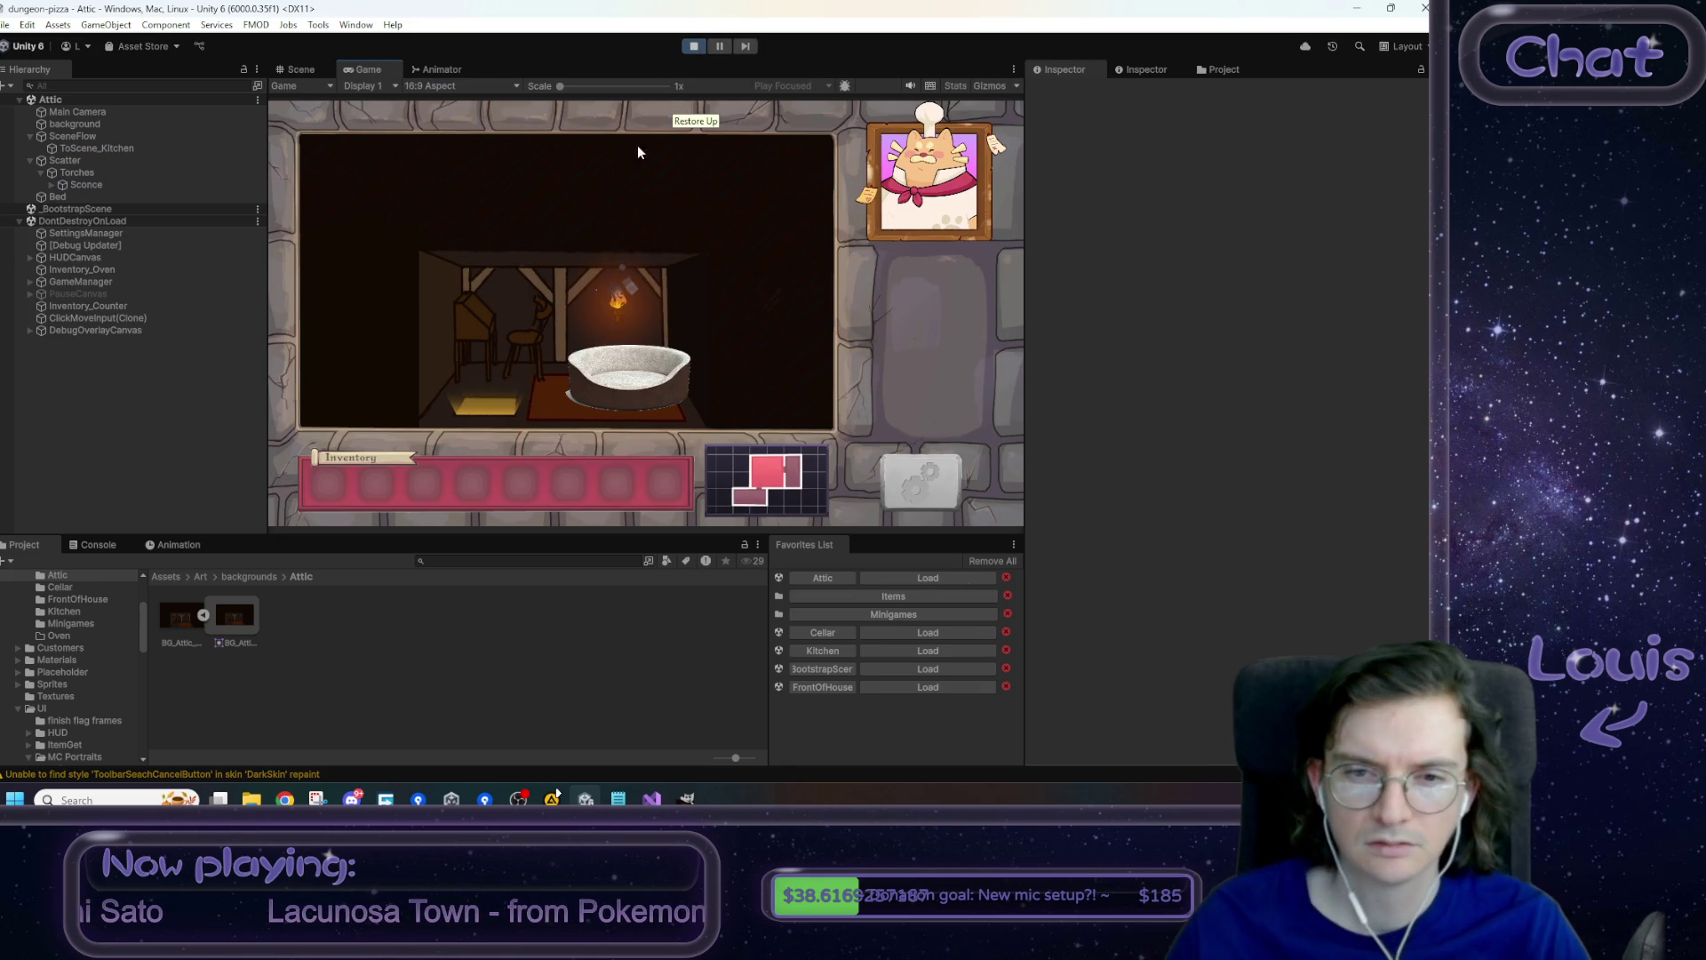
pyautogui.click(484, 402)
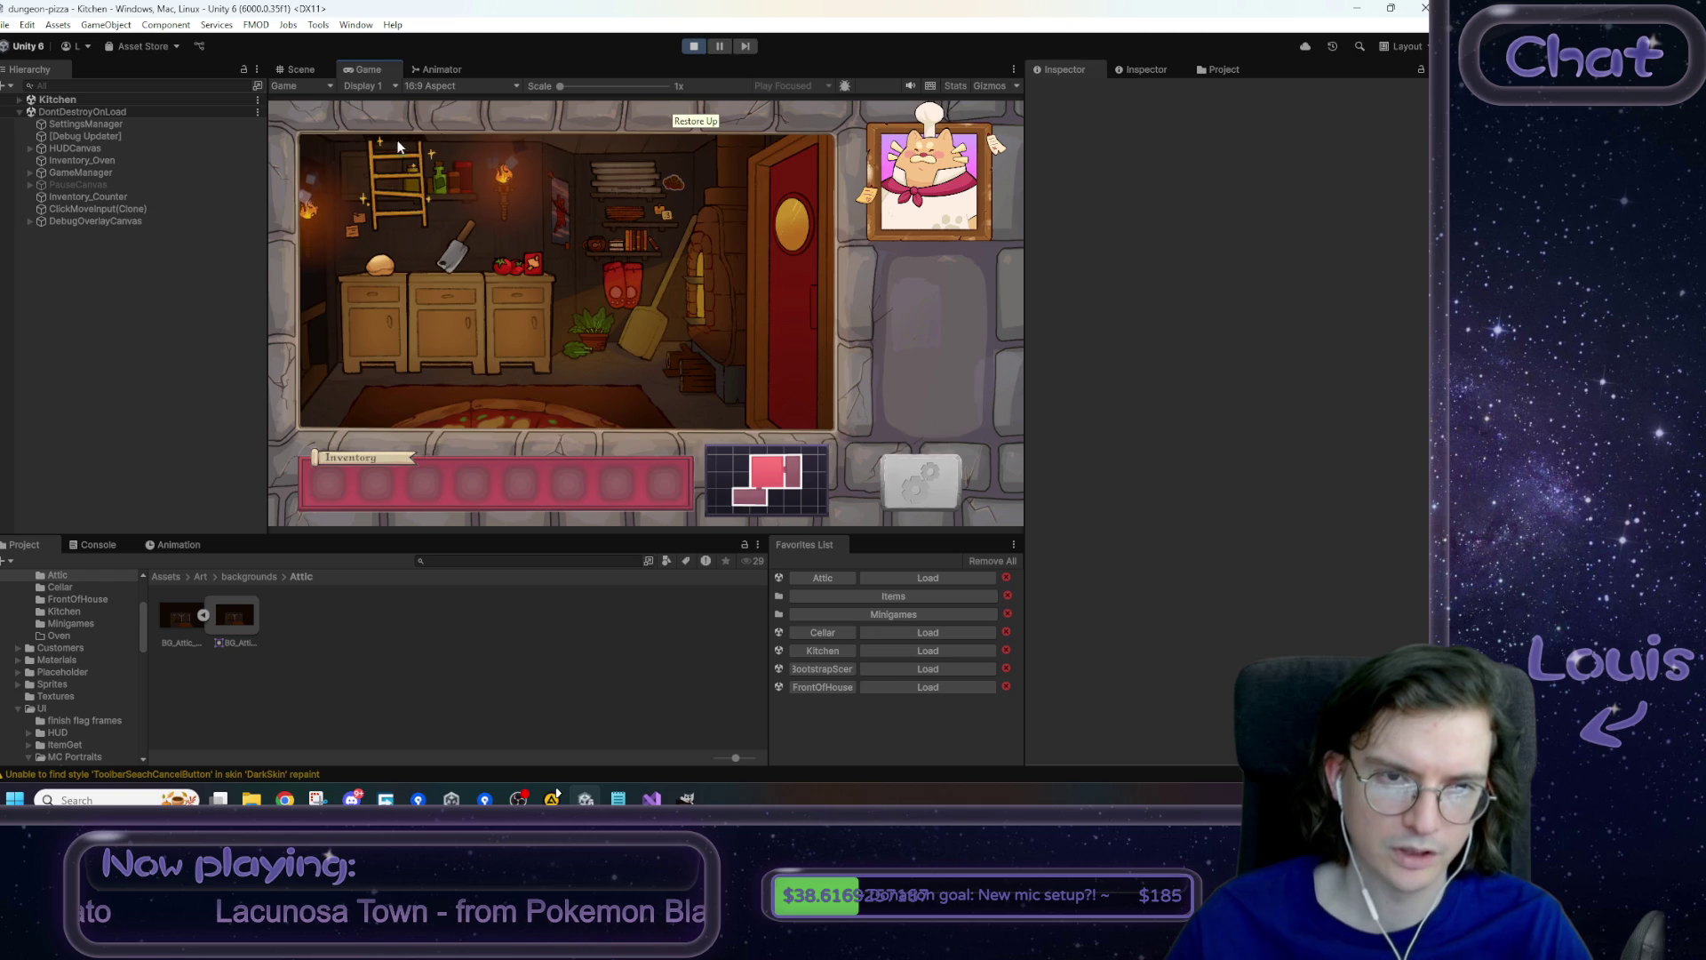
pyautogui.click(394, 138)
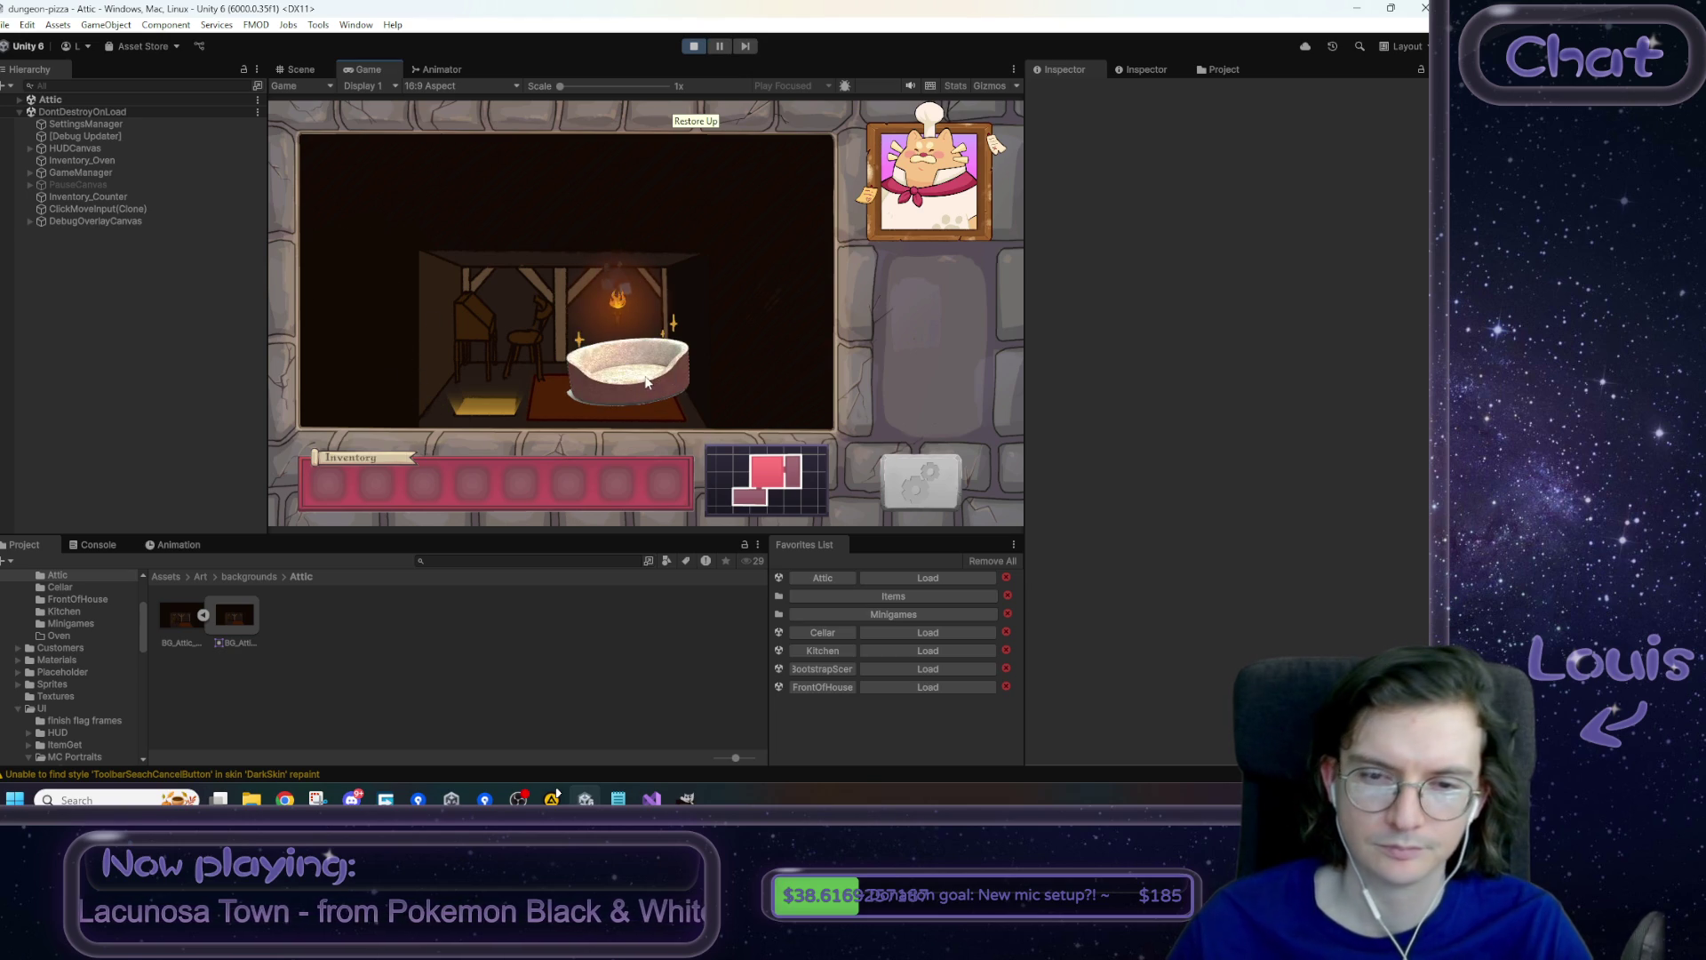
pyautogui.click(698, 357)
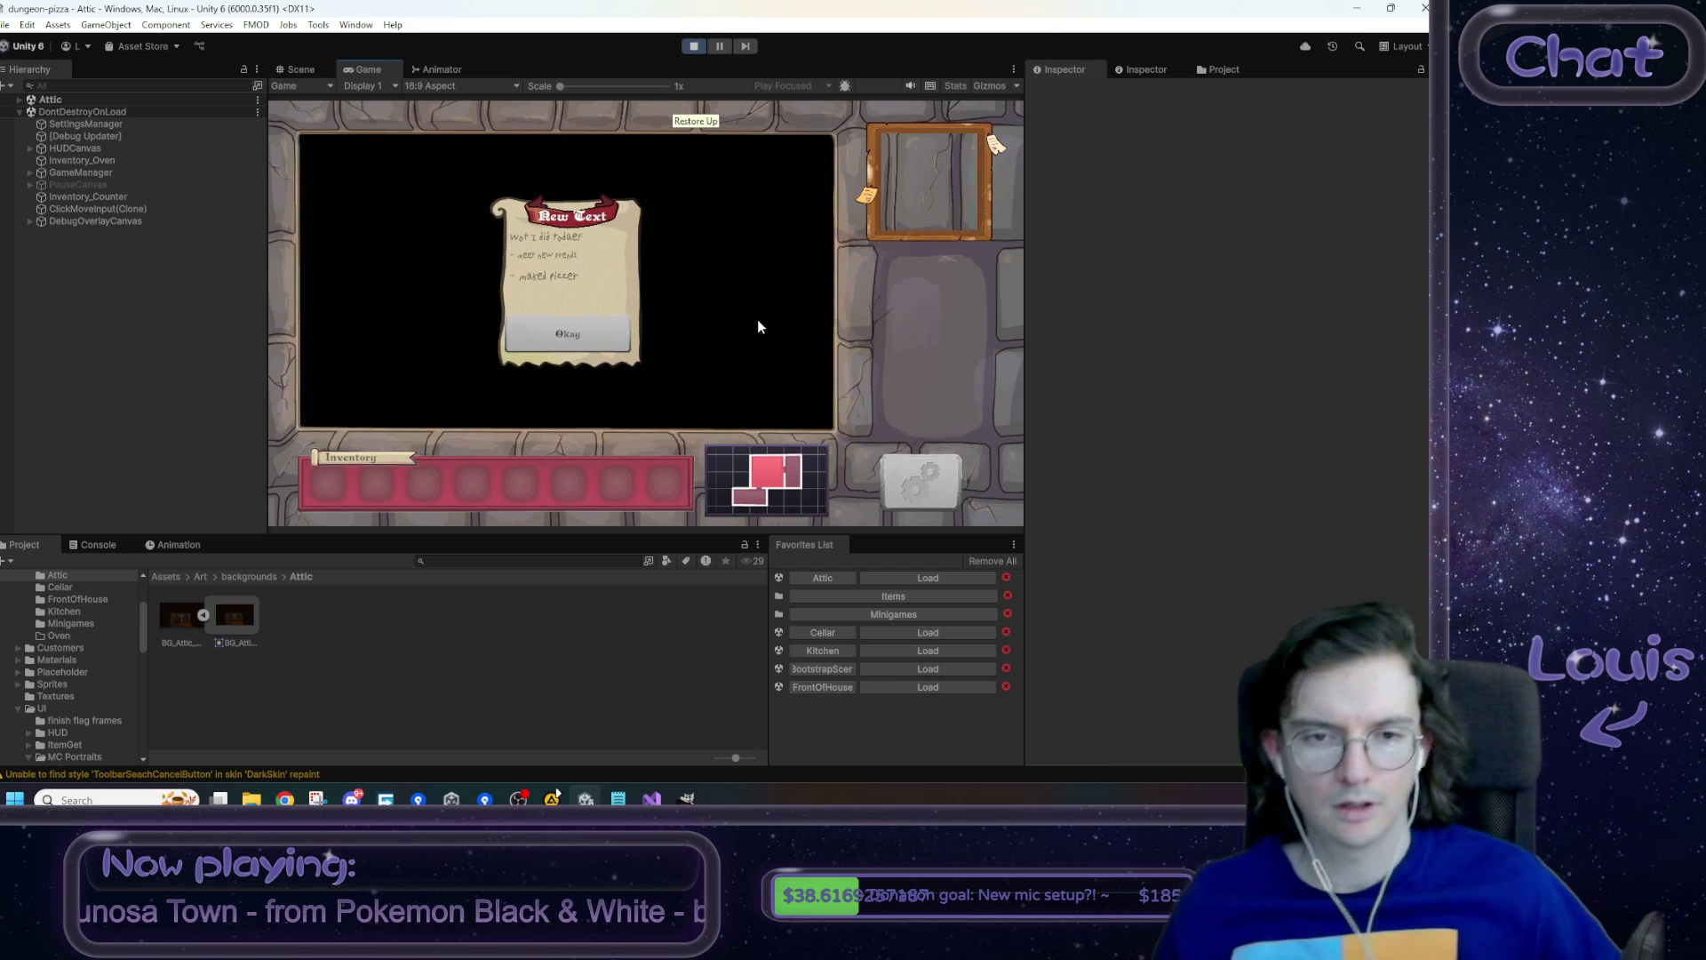
pyautogui.click(542, 345)
pyautogui.click(693, 46)
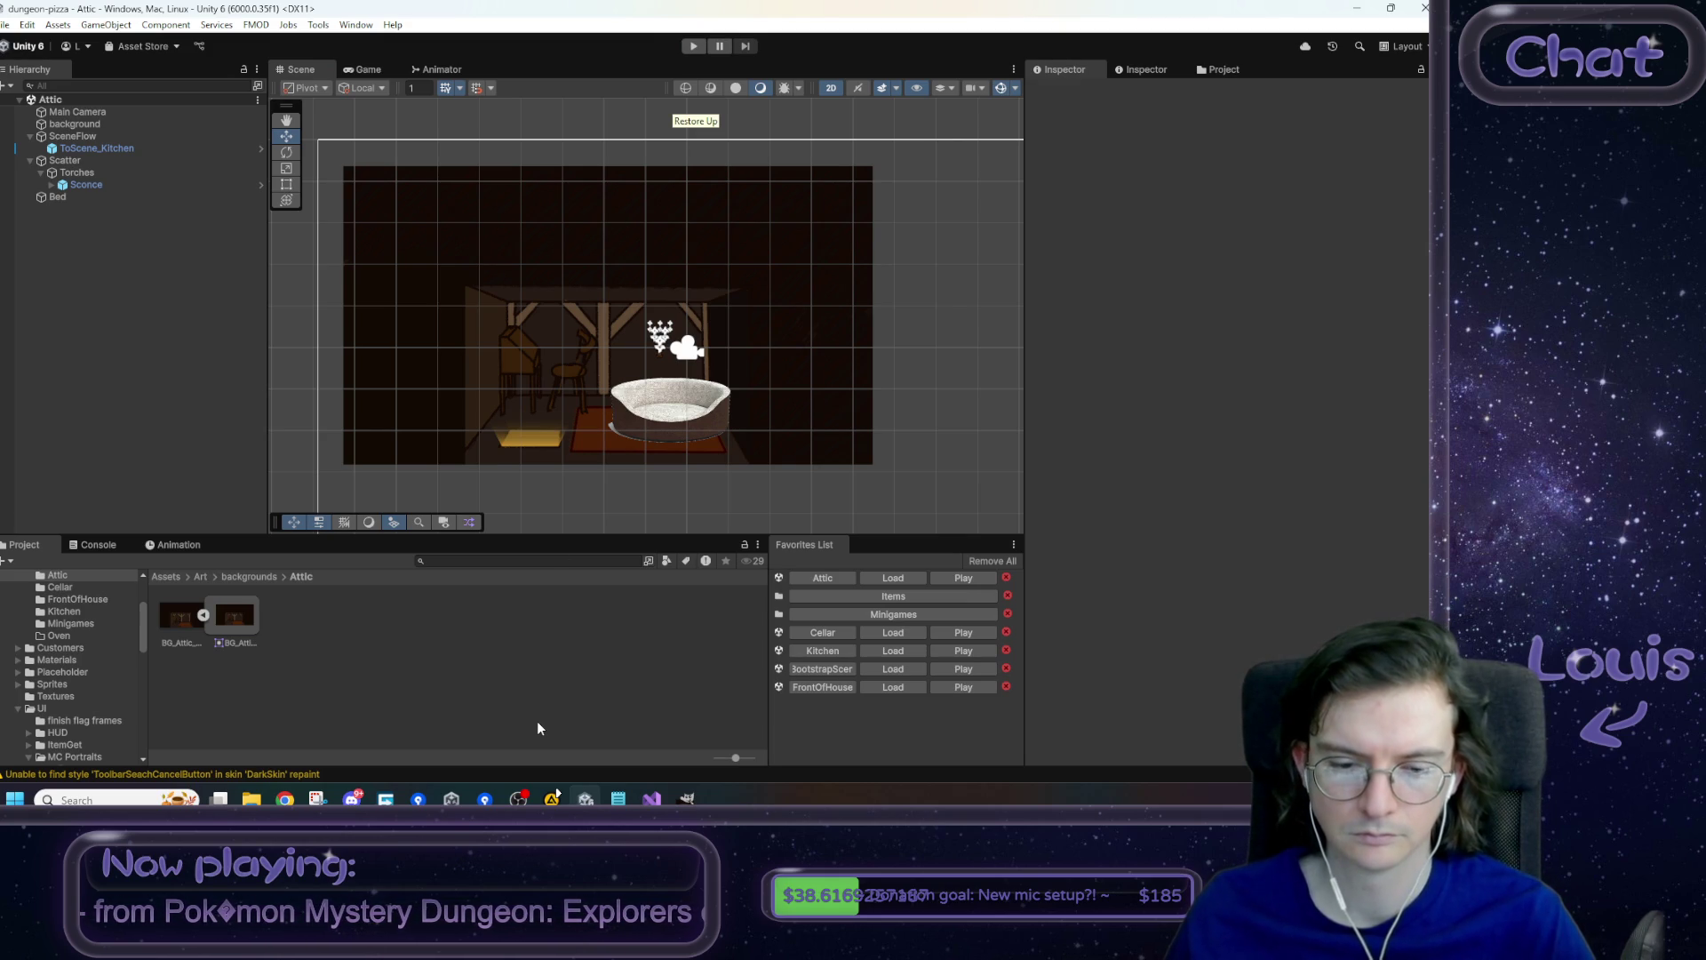
# - Tick the 'consider moving attic over to the middle' to-do with an x
pyautogui.click(619, 799)
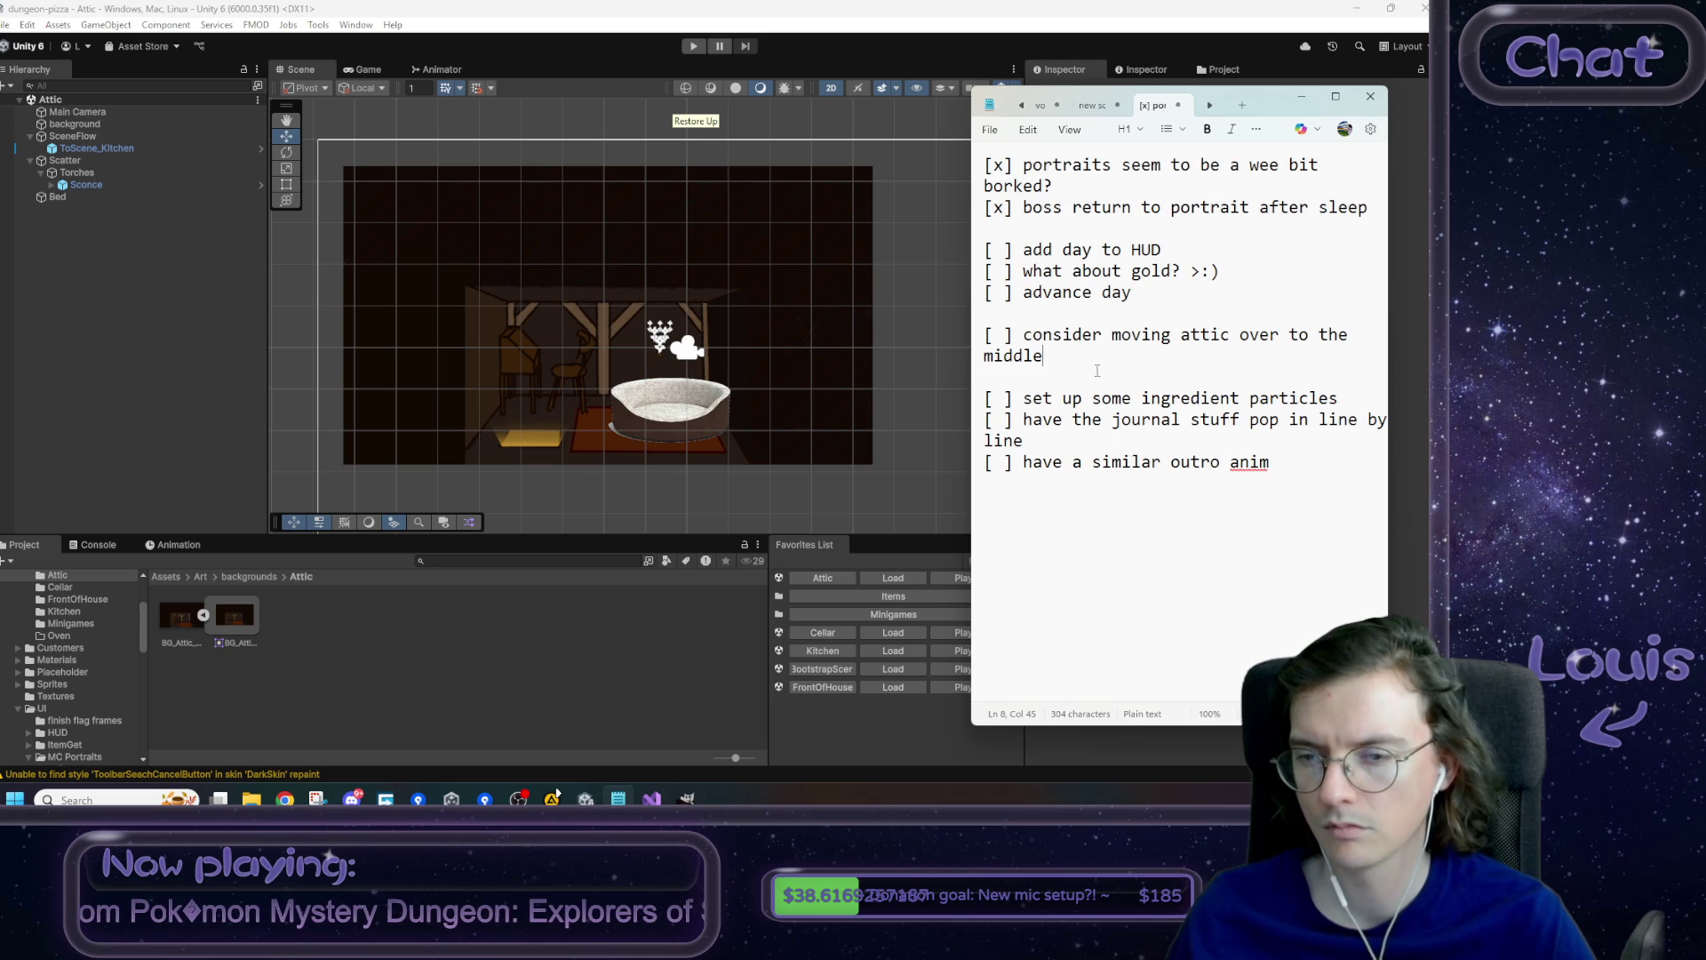
pyautogui.doubleClick(1007, 338)
pyautogui.write('x')
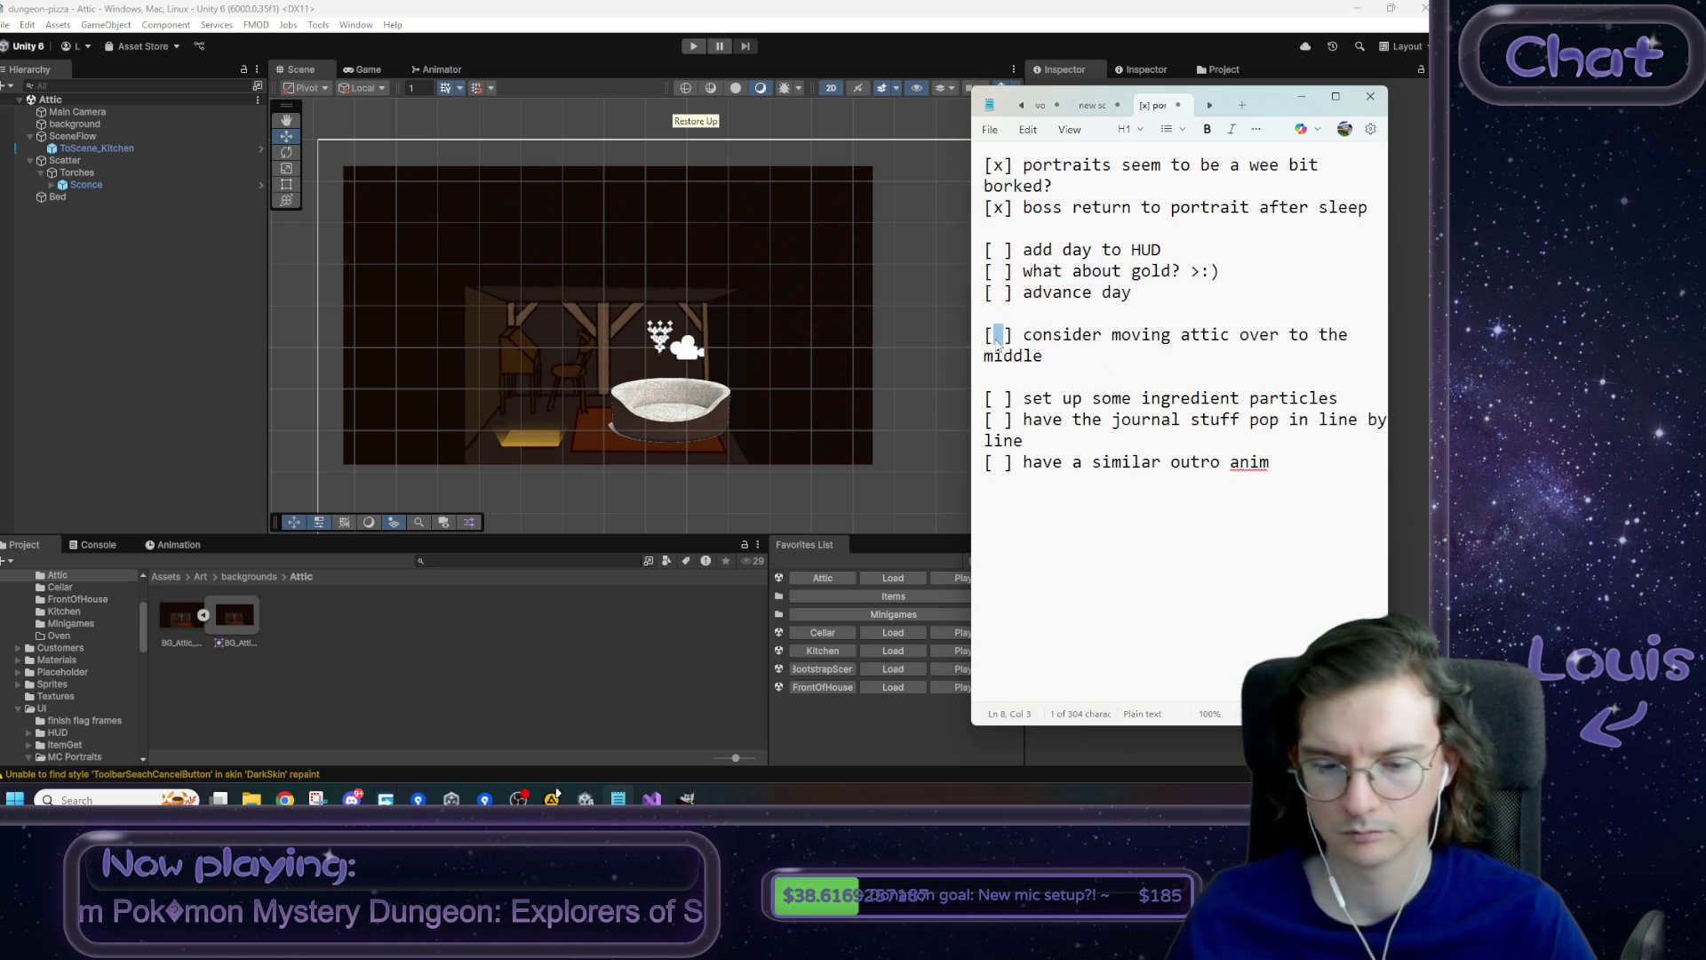
pyautogui.click(1079, 362)
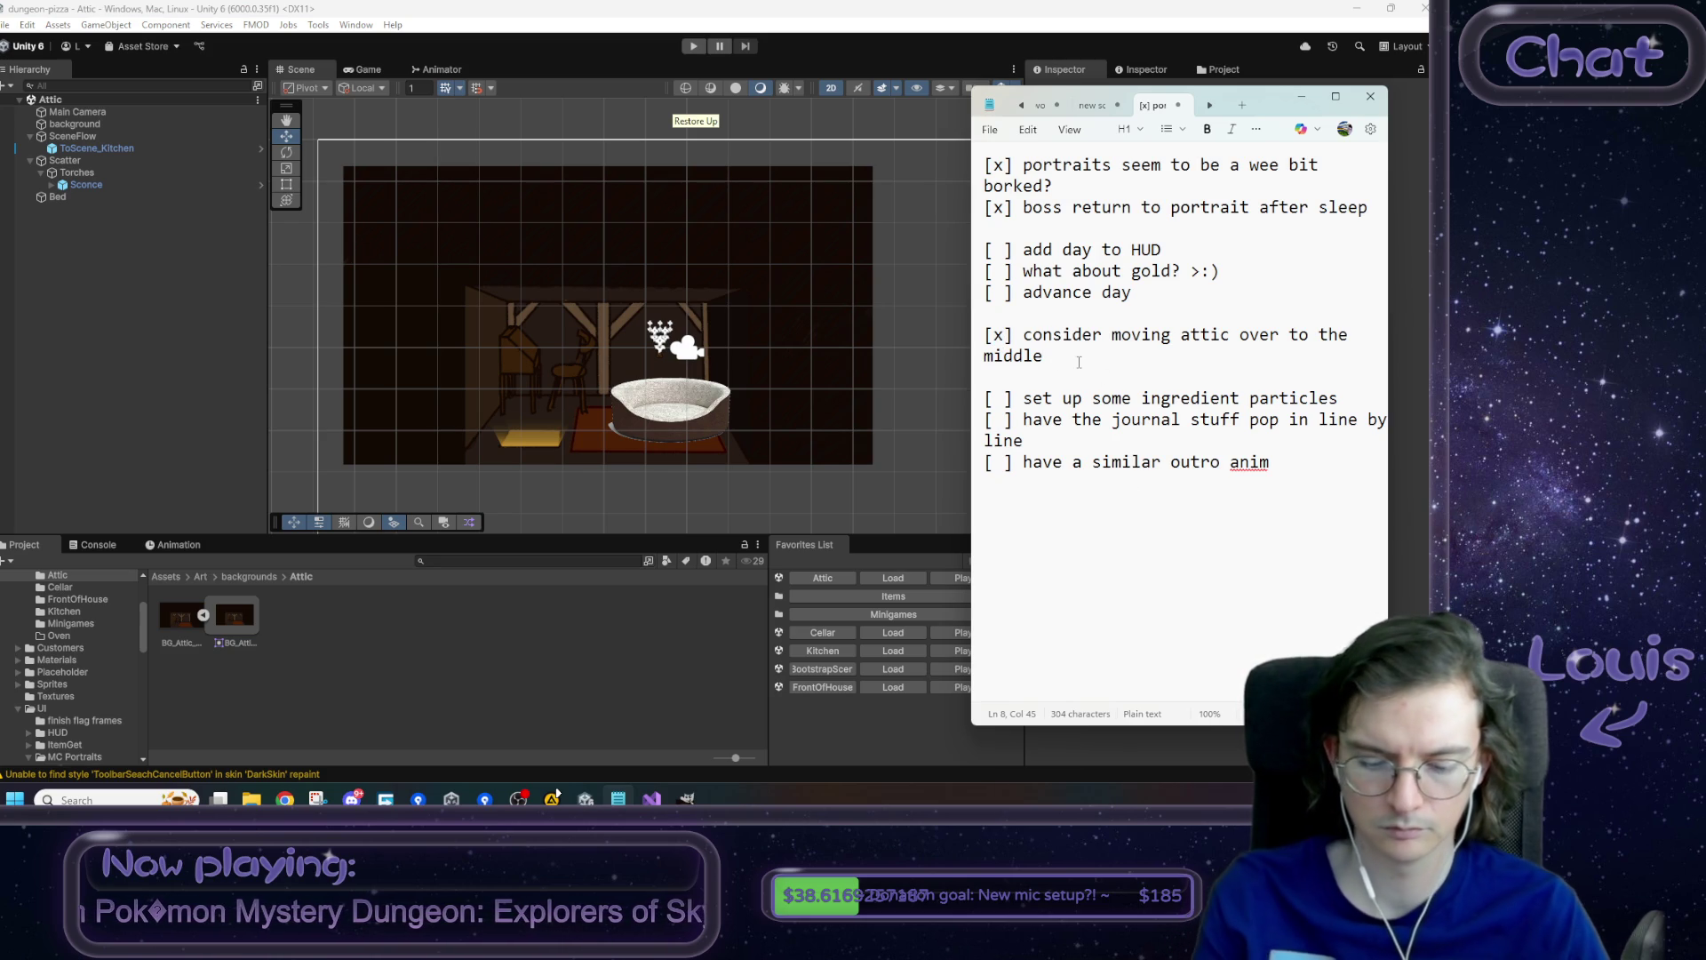
# - Add a '[ ] generic popup' item for the "it's too early to sleep" notif, then nudge the bed left
pyautogui.press('Return')
pyautogui.press('Return')
pyautogui.write('[ ]')
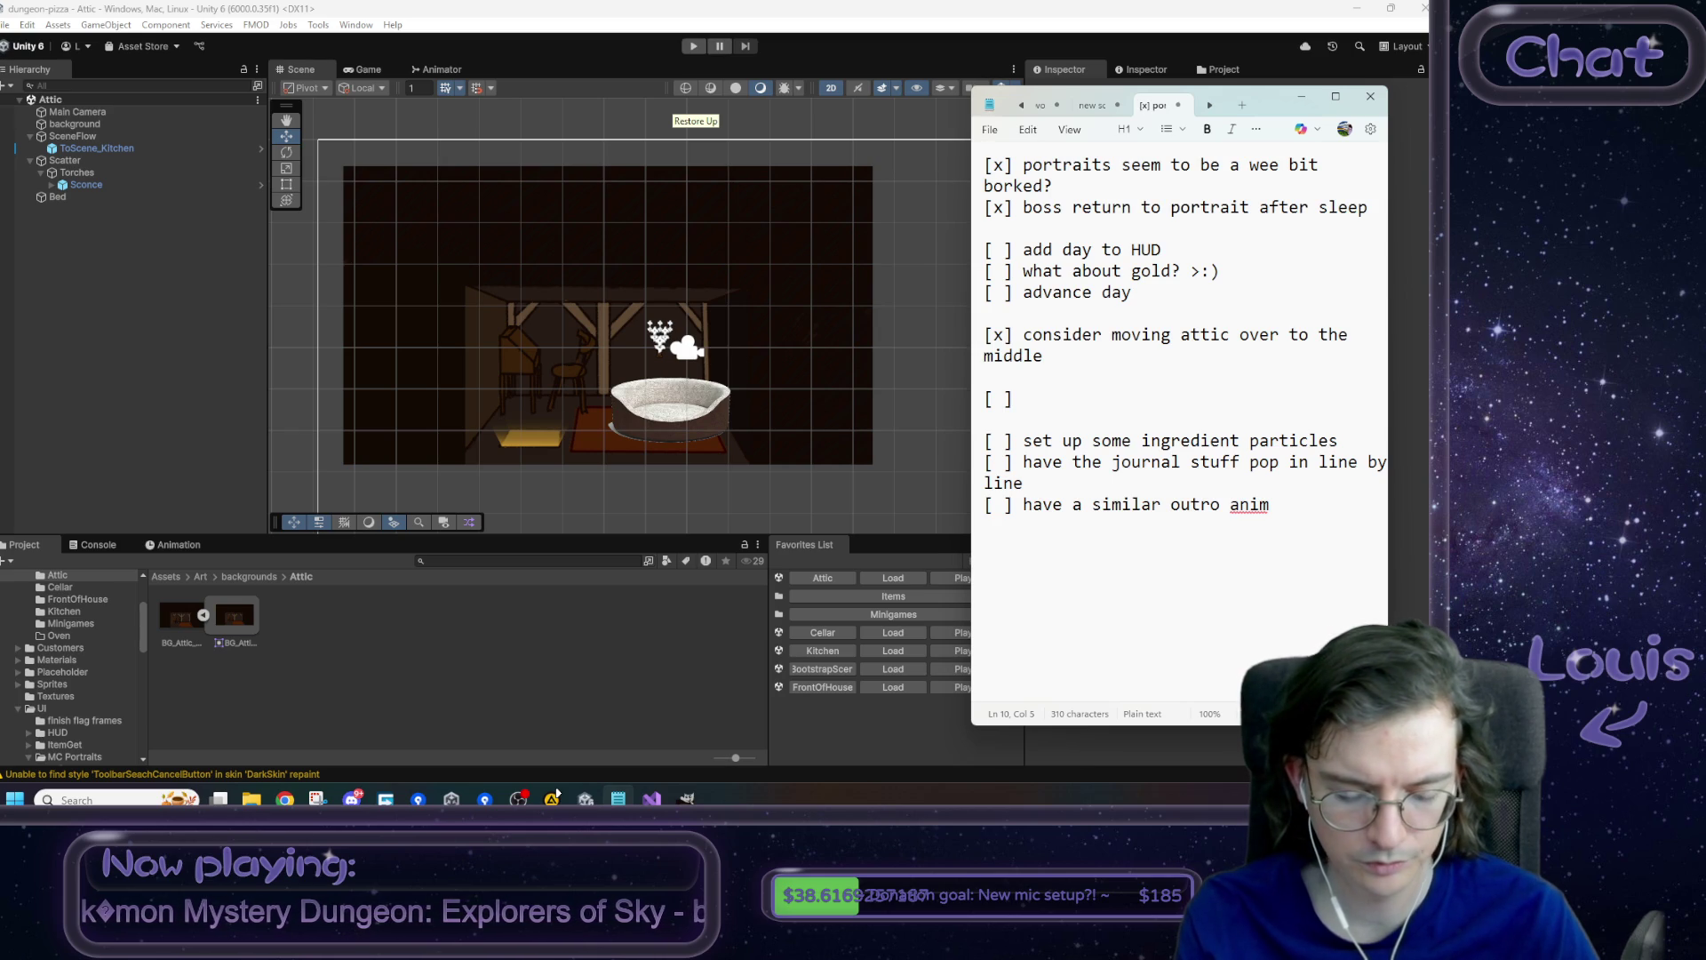
pyautogui.write('gen')
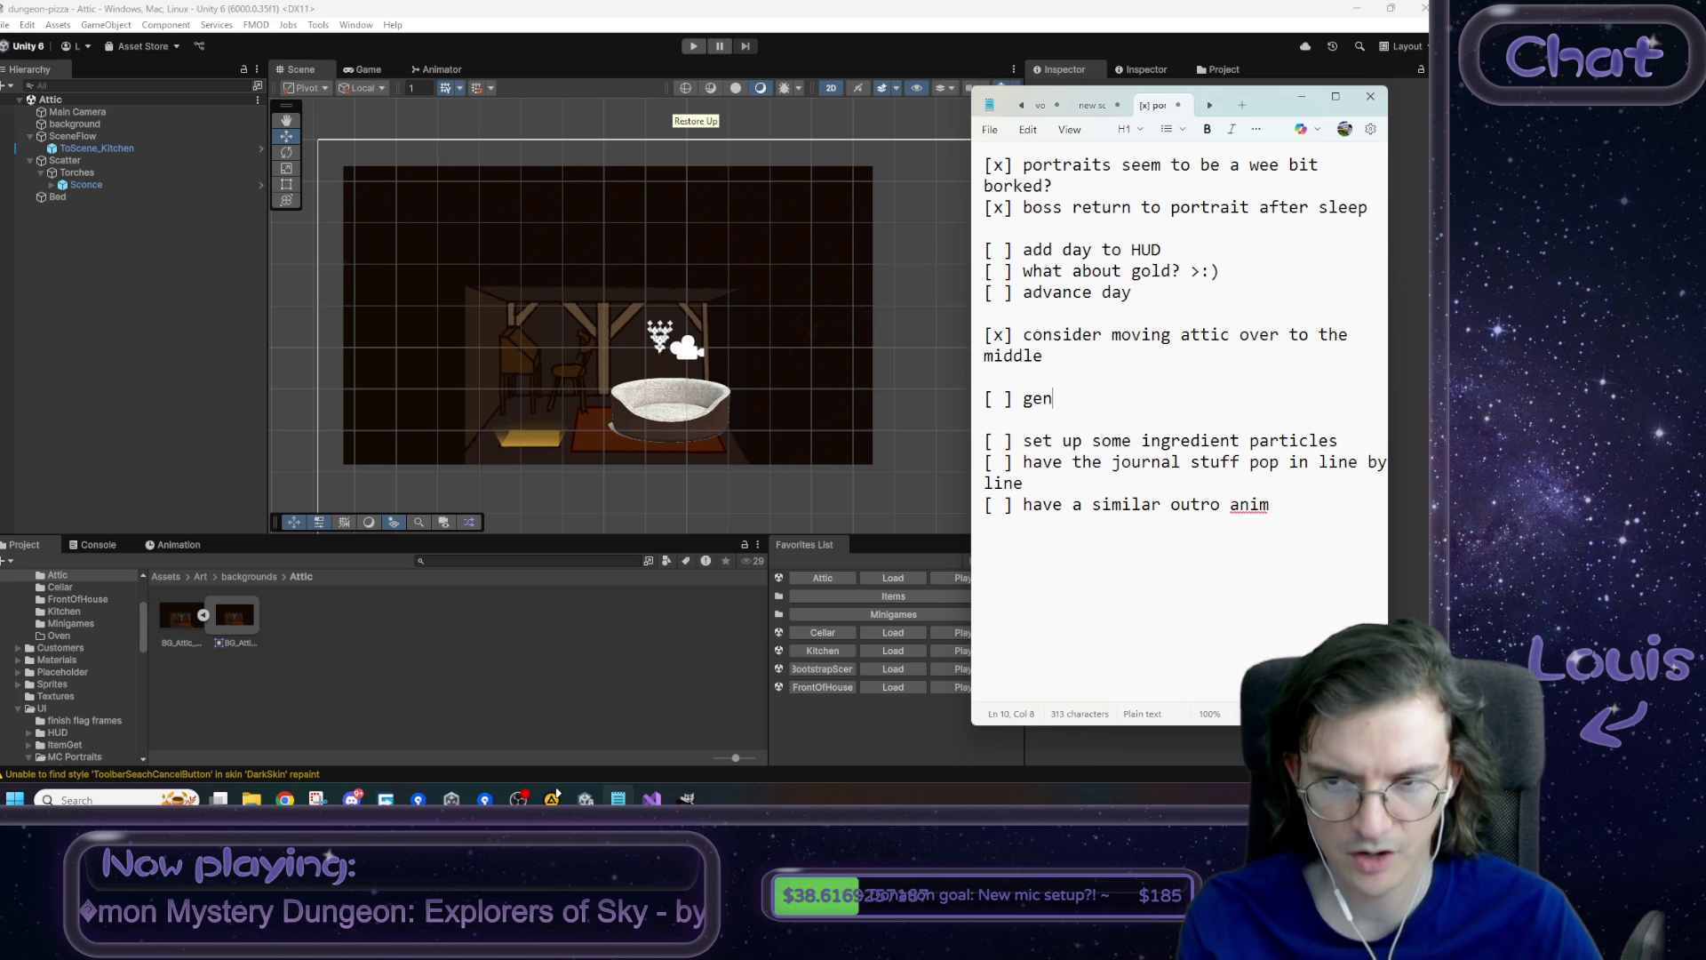
pyautogui.write('eric popup')
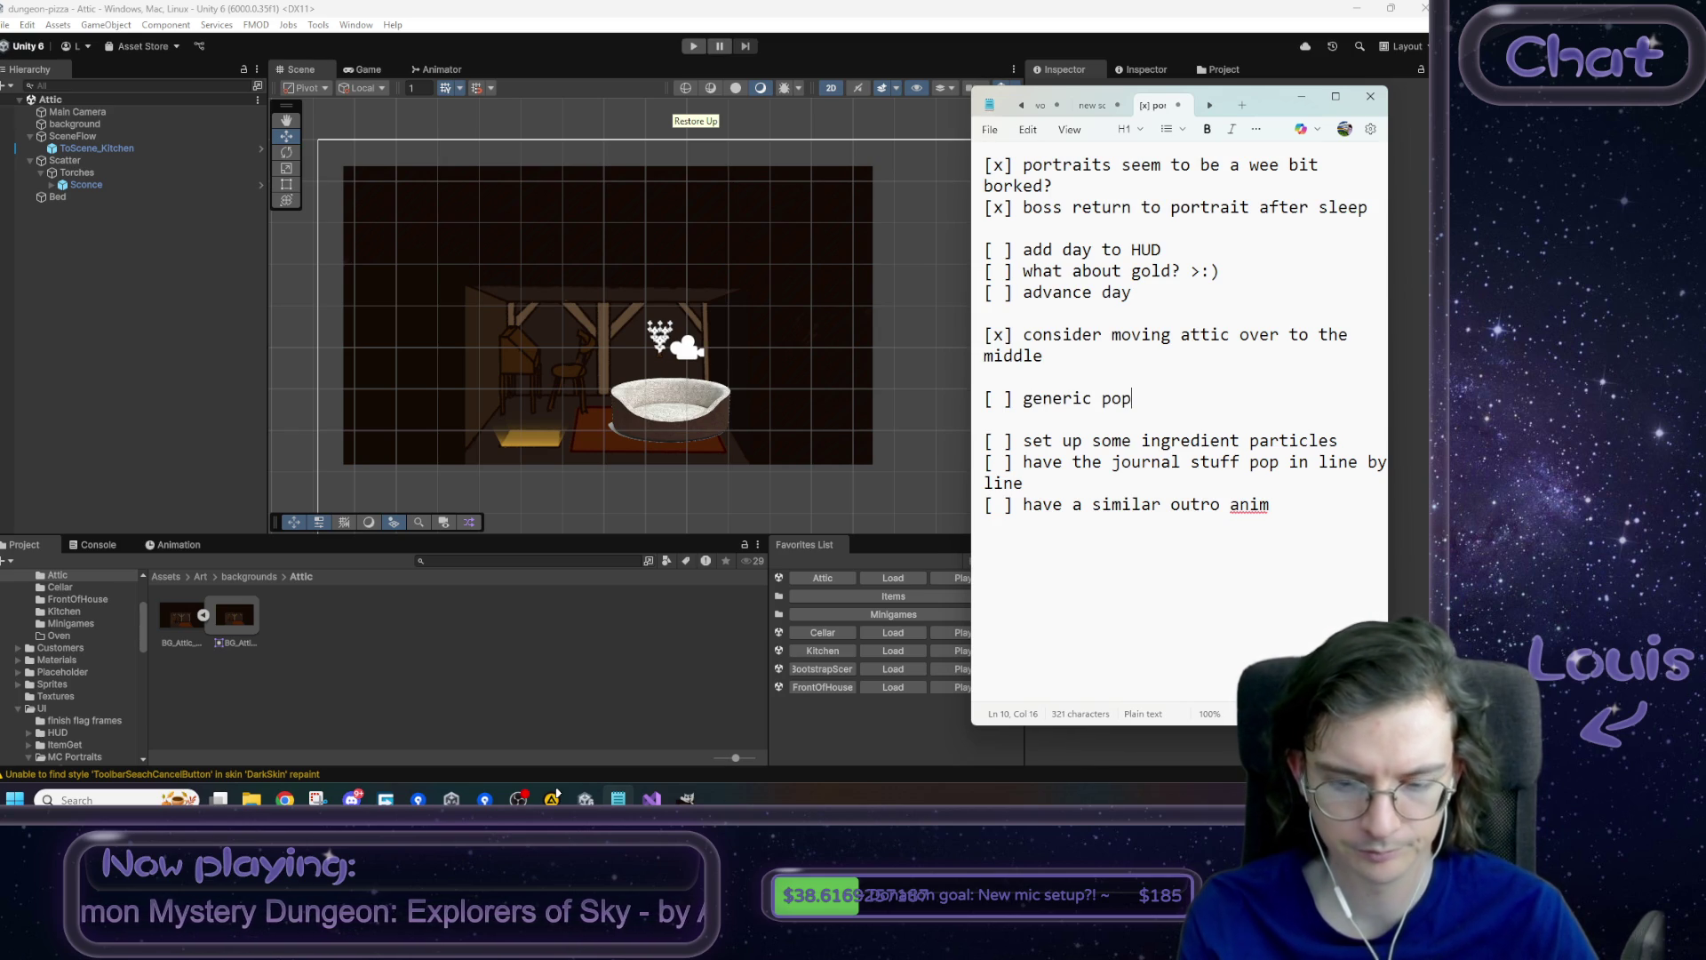
pyautogui.press('Return')
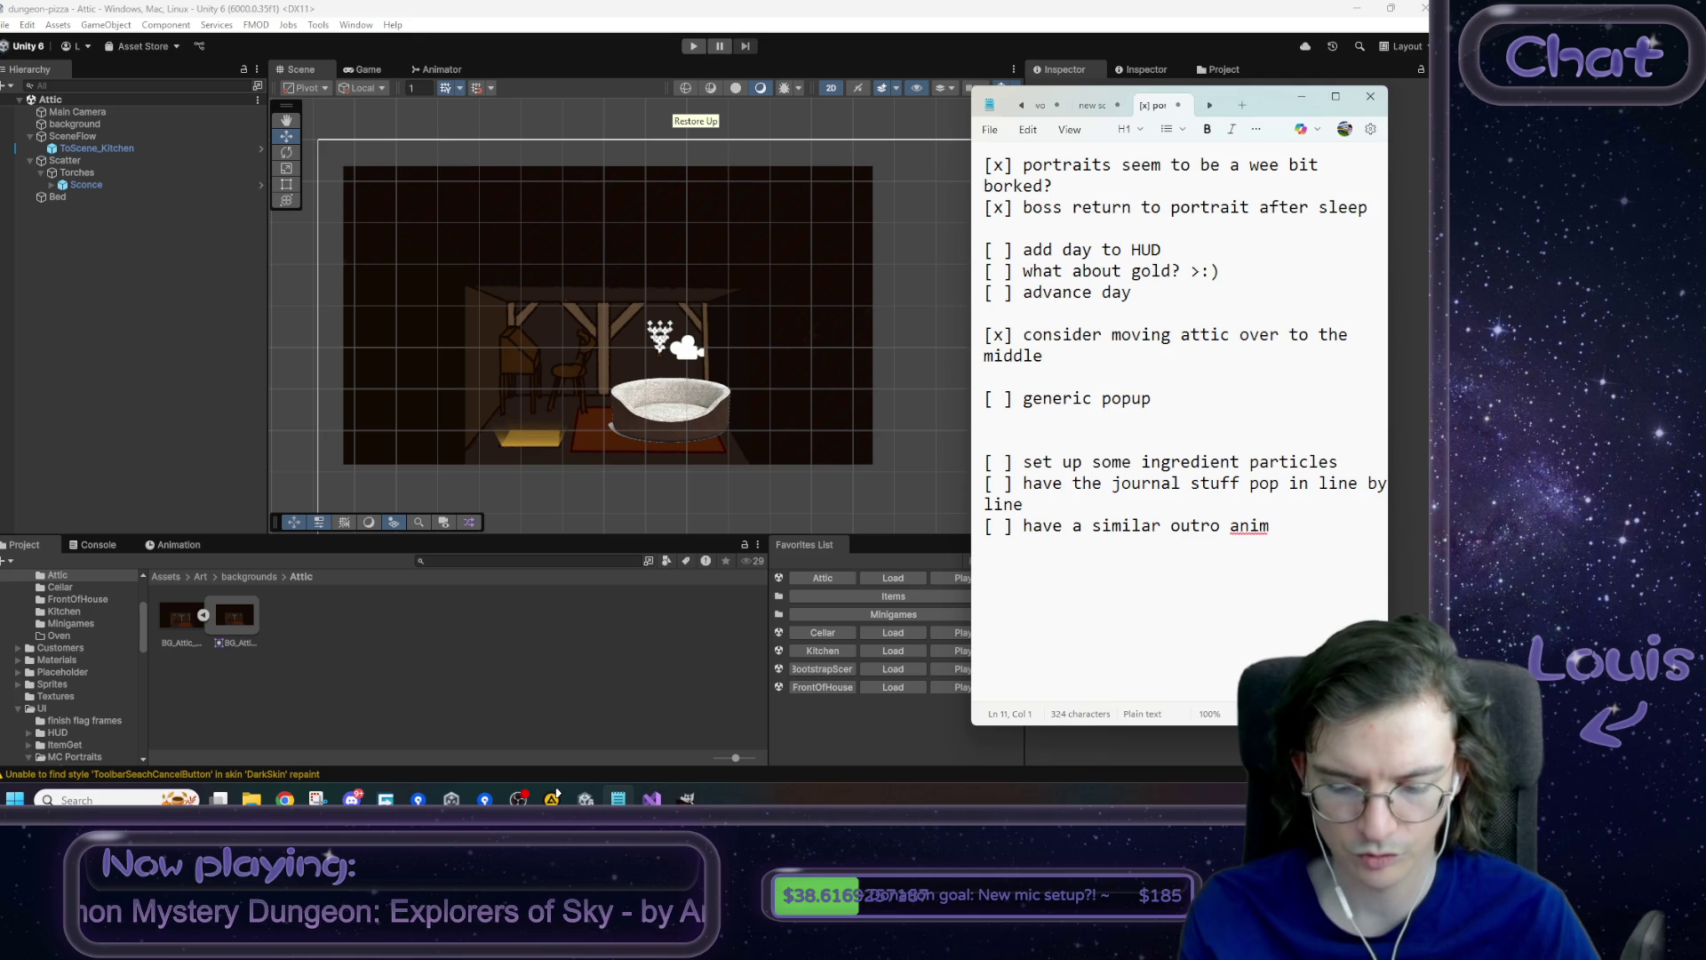
pyautogui.write('^^ that we can use for')
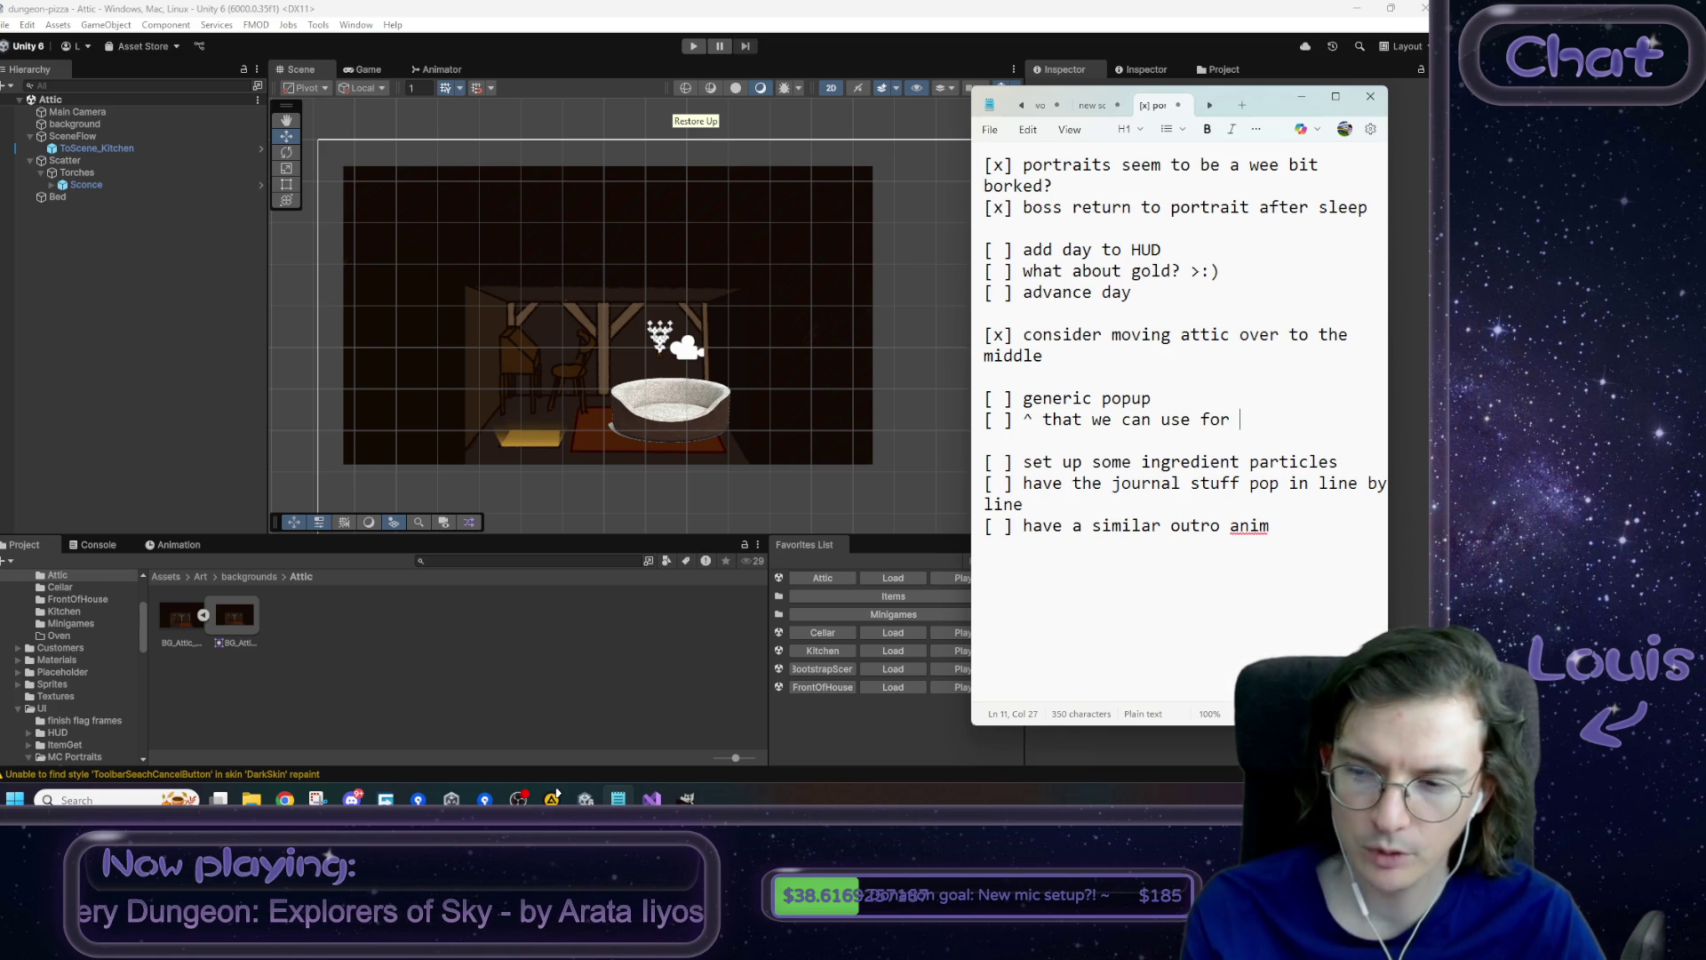
pyautogui.write('"it')
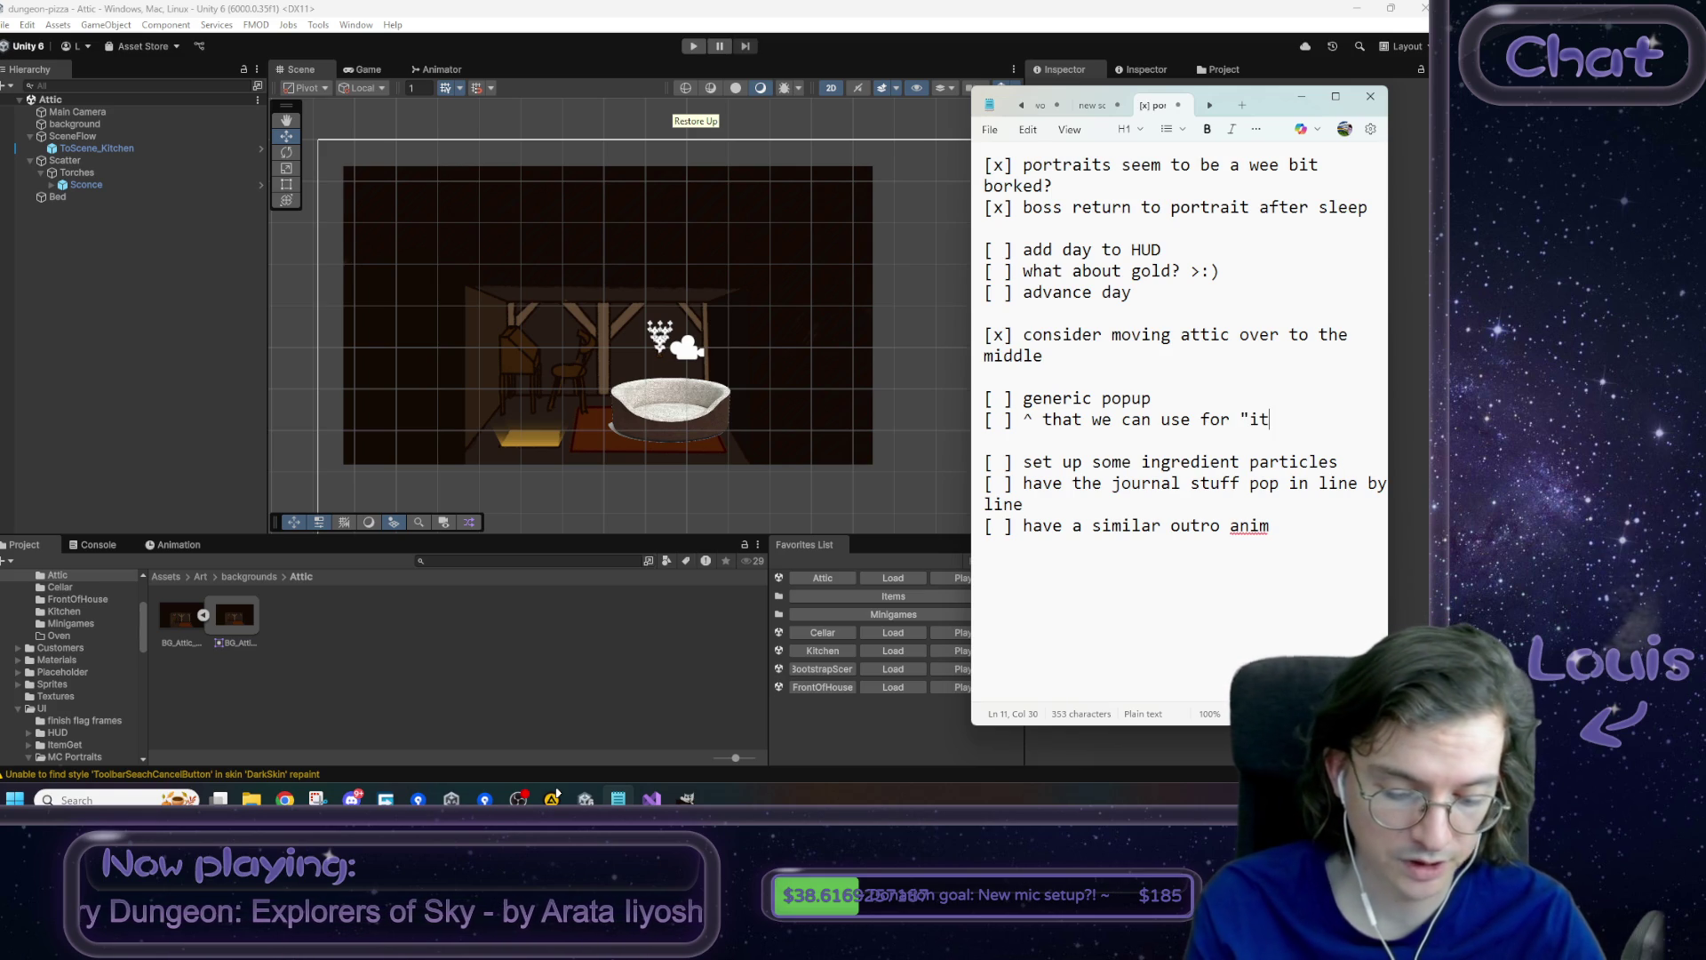
pyautogui.write("'s too early to s")
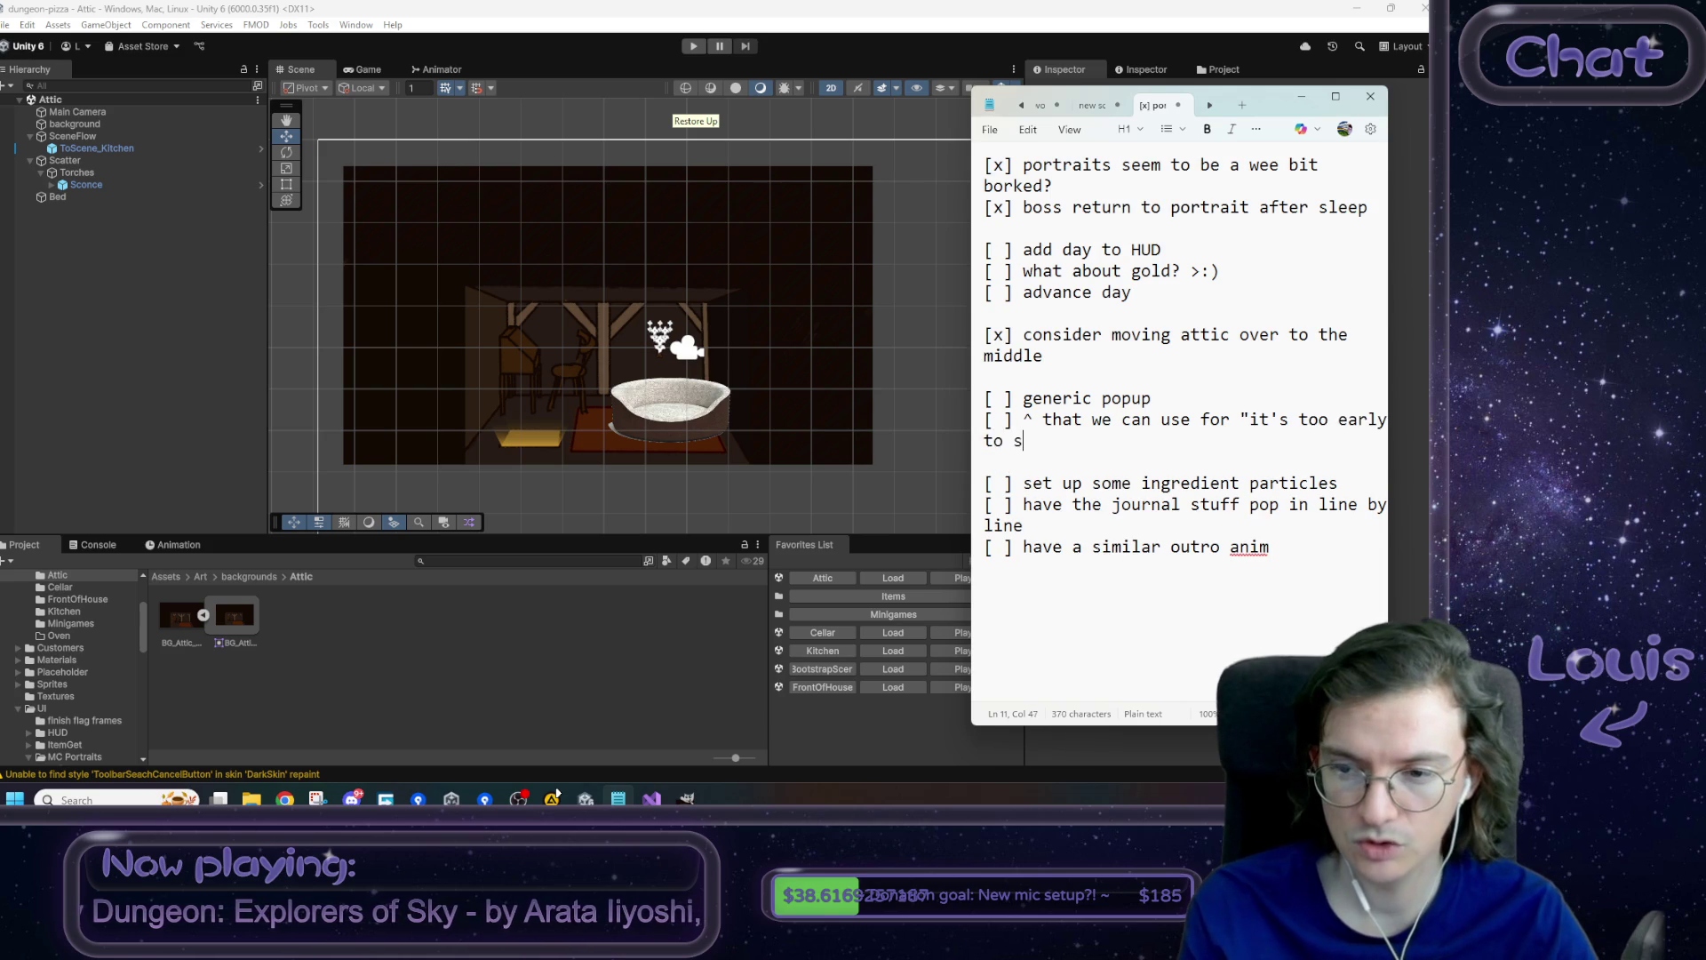
pyautogui.write('leep" notif')
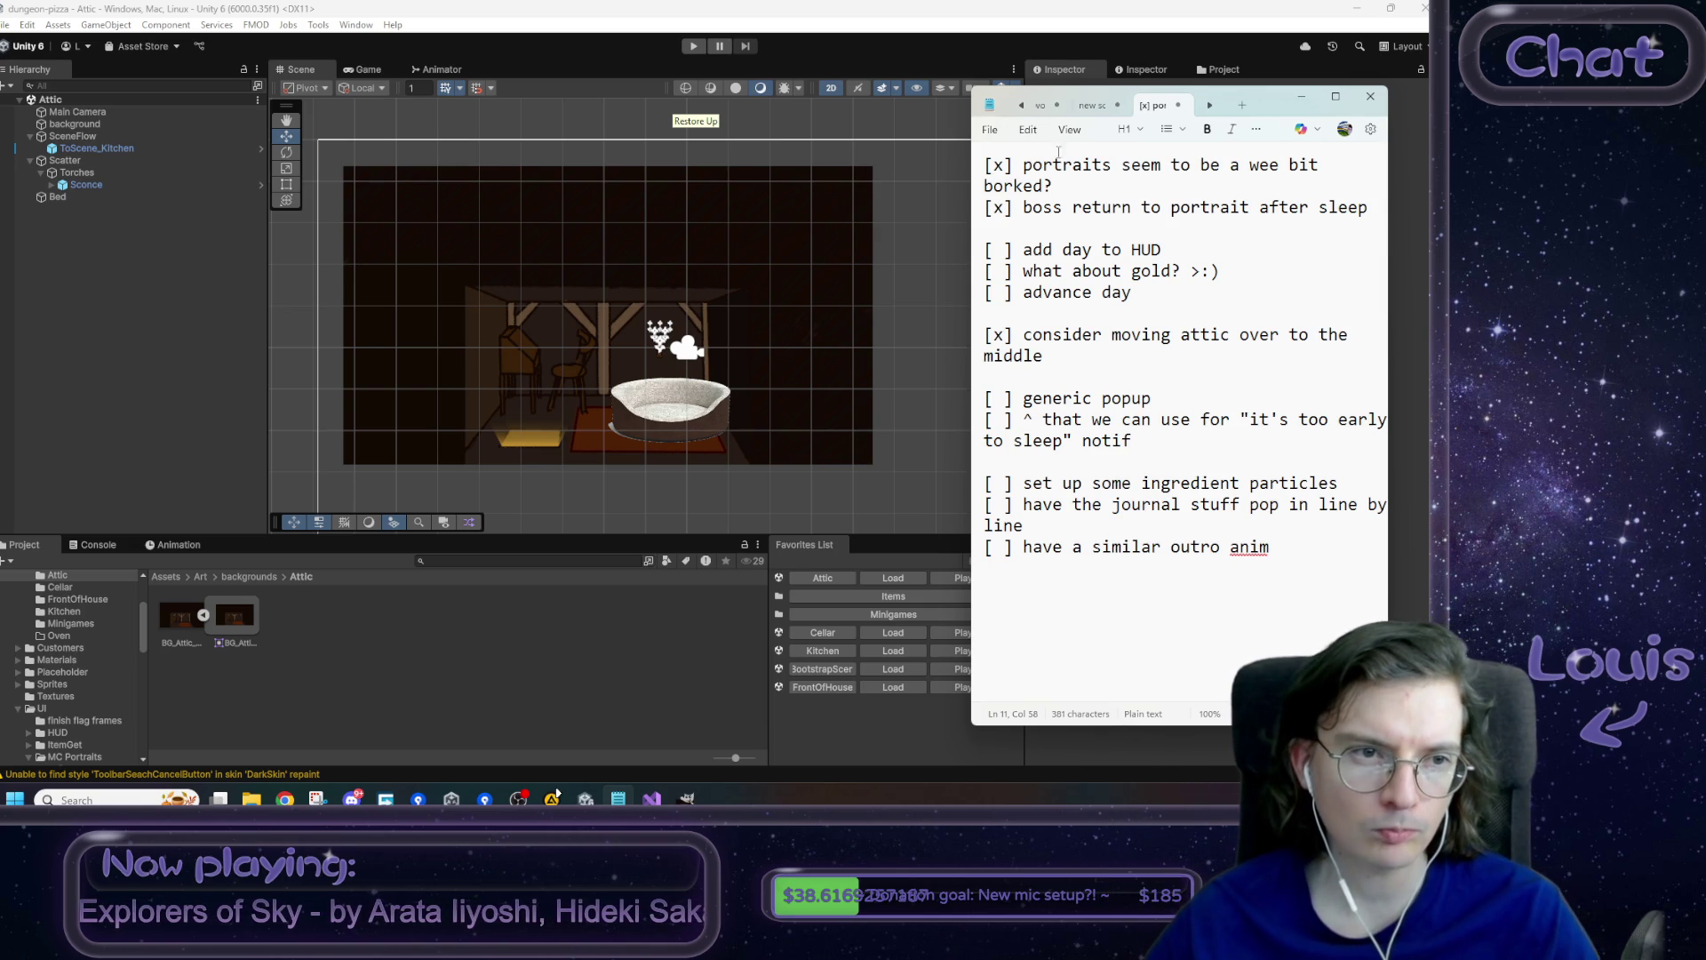
pyautogui.click(115, 197)
pyautogui.moveTo(730, 399); pyautogui.dragTo(717, 400)
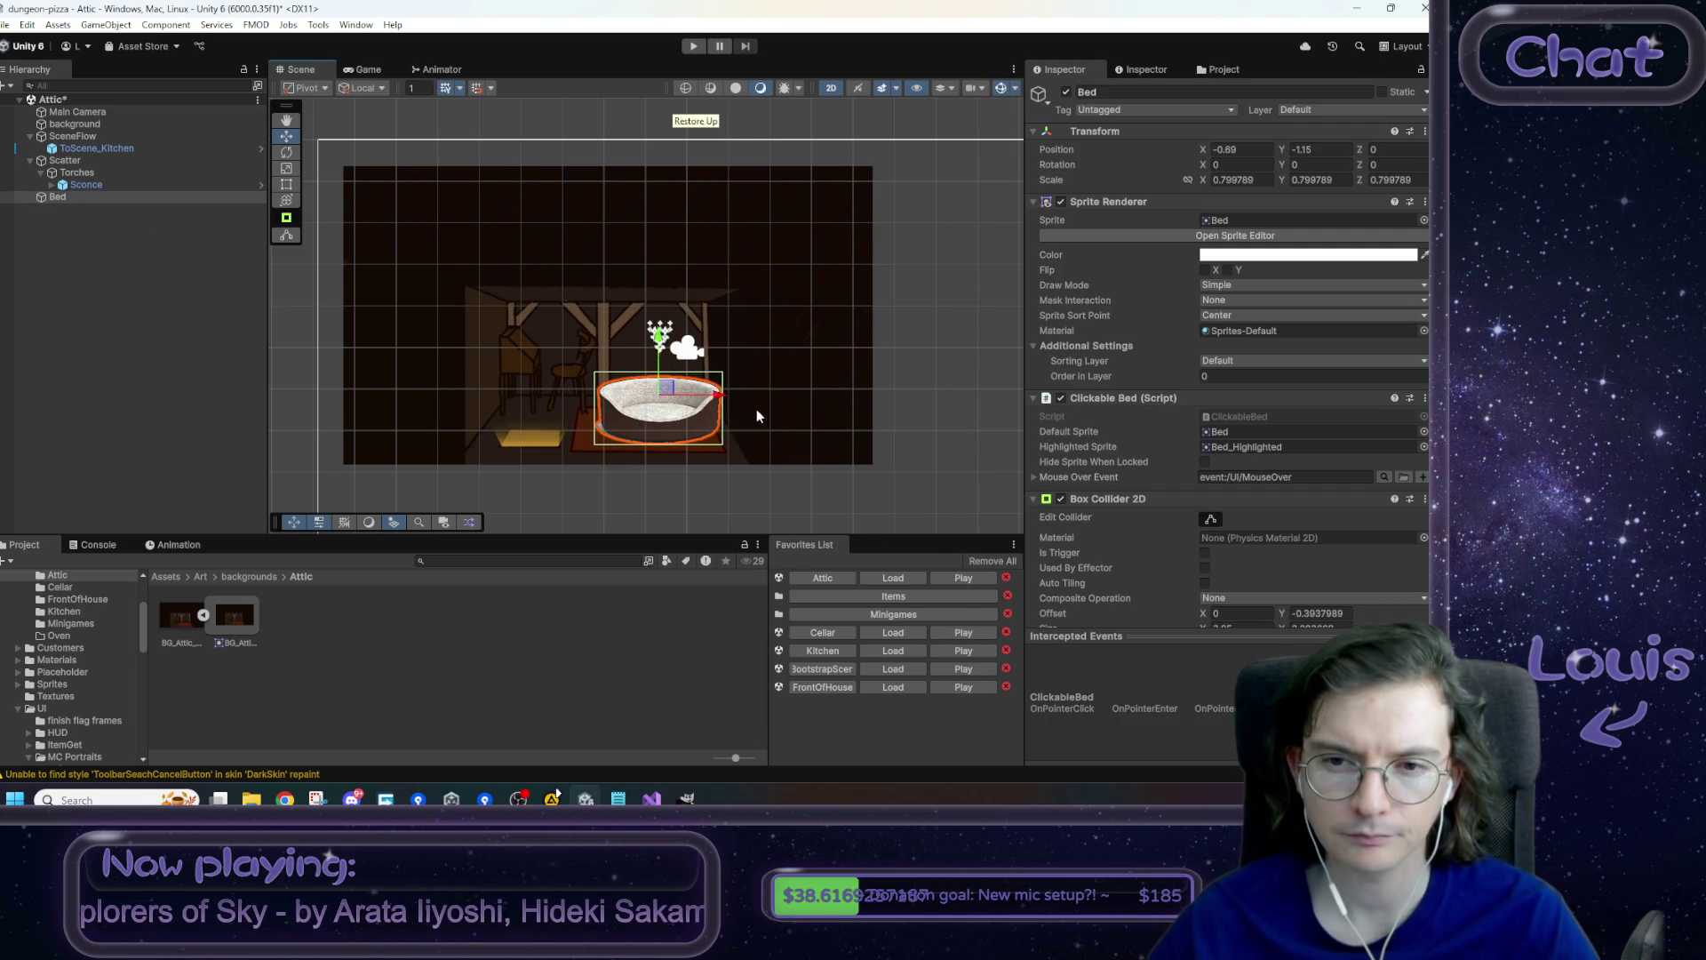
# - Save the Attic scene with the bed's adjusted position and review the to-do notes
pyautogui.click(956, 330)
pyautogui.hotkey('ctrl', 's')
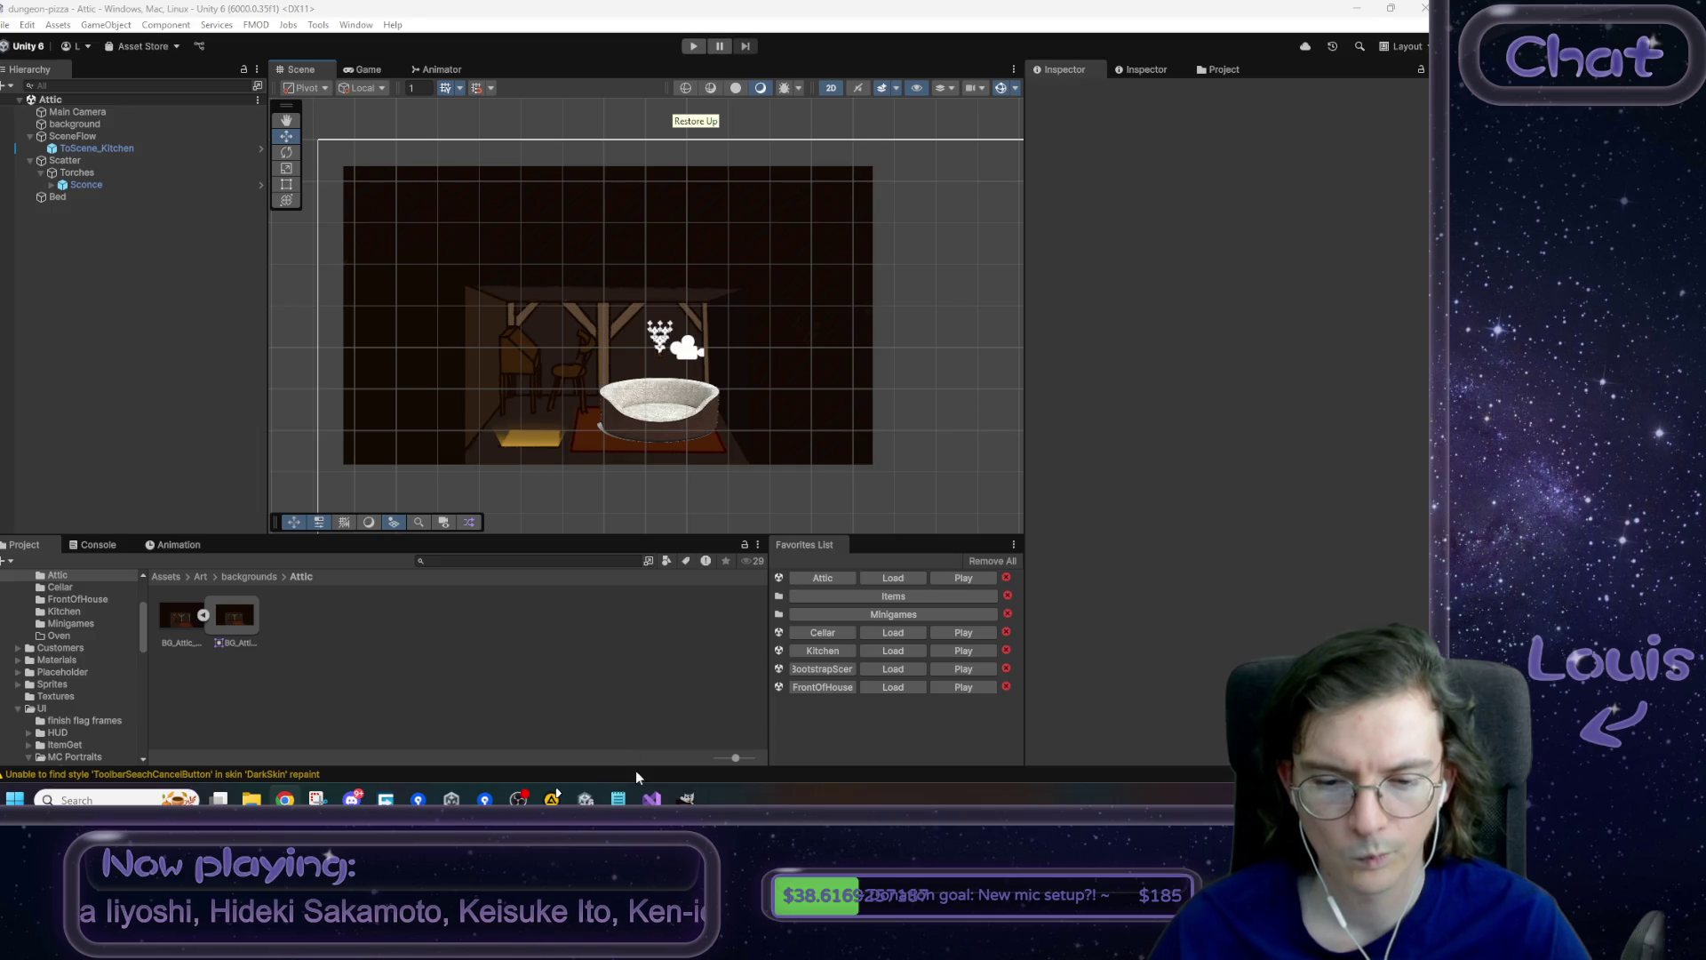
pyautogui.click(618, 798)
pyautogui.hotkey('ctrl', 'a')
# - Load the _BootstrapScene from the Favorites List
pyautogui.click(1233, 269)
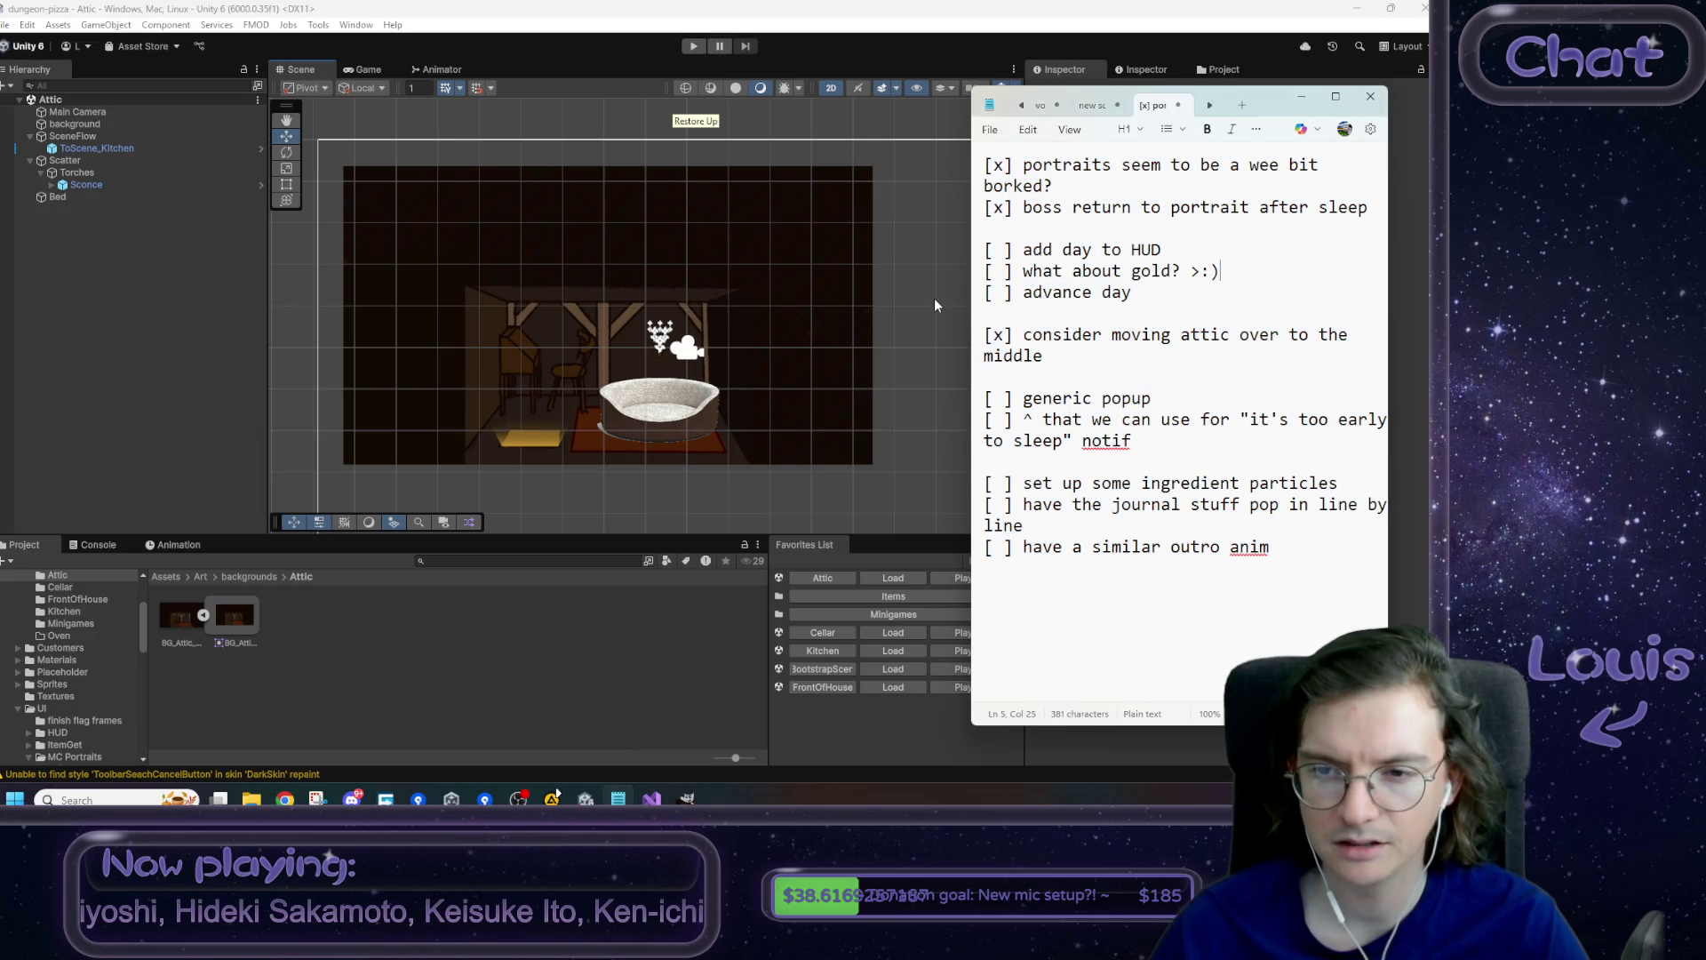
pyautogui.click(938, 308)
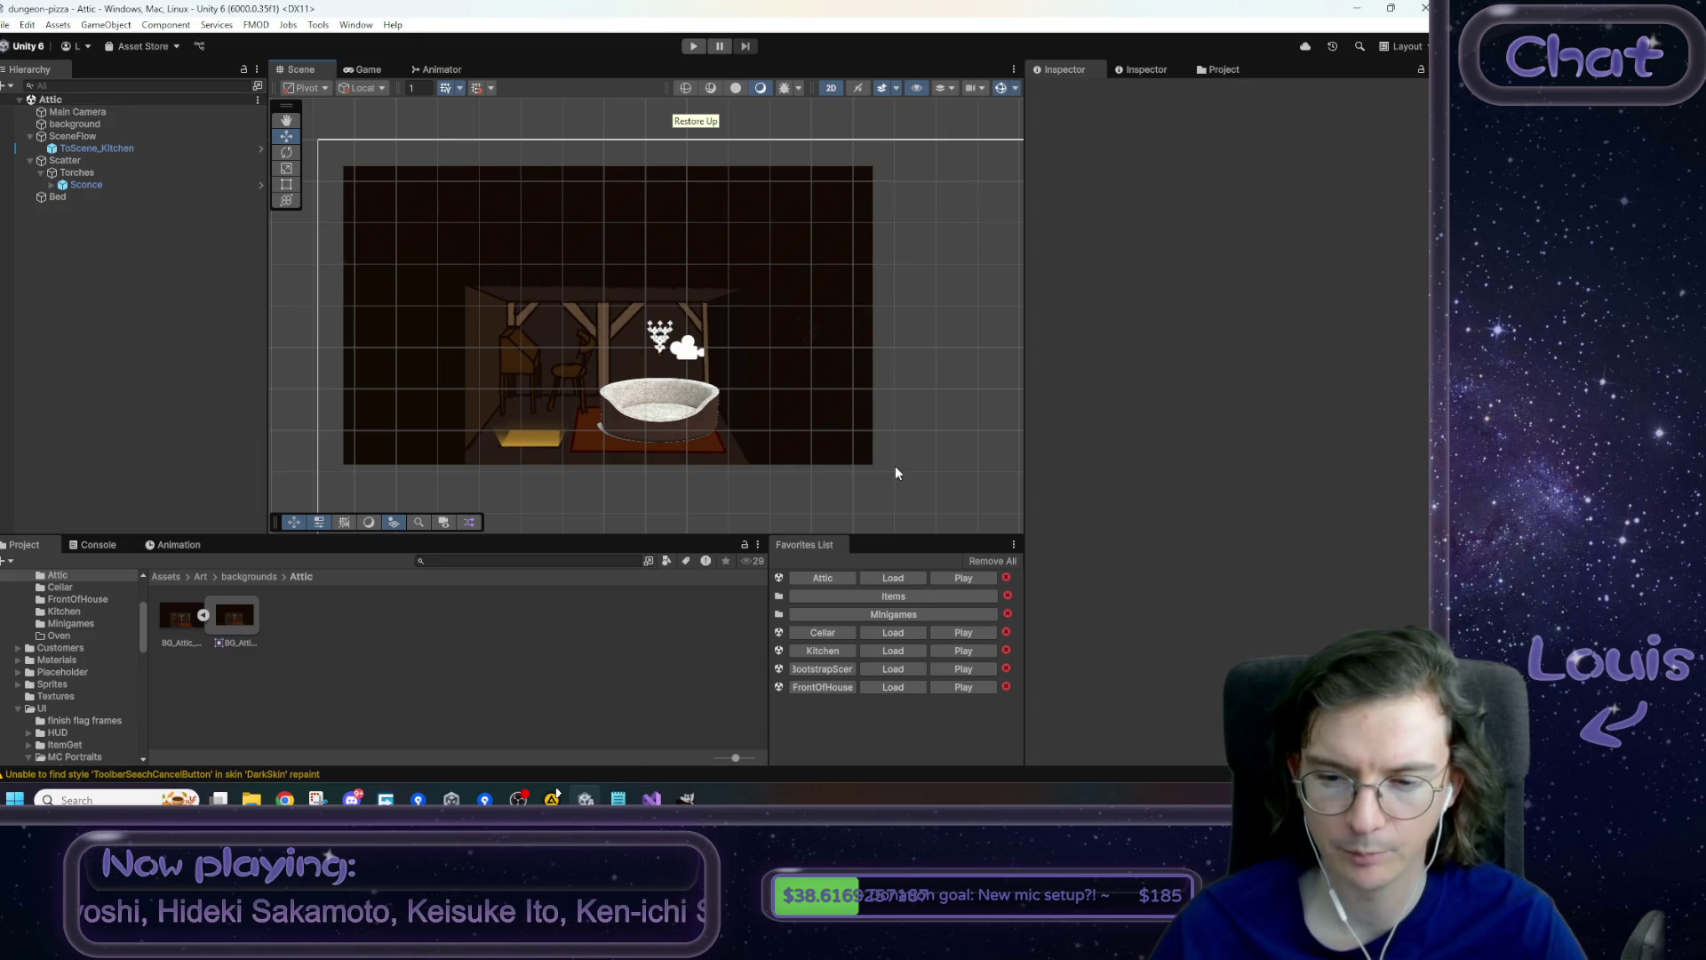
pyautogui.click(889, 665)
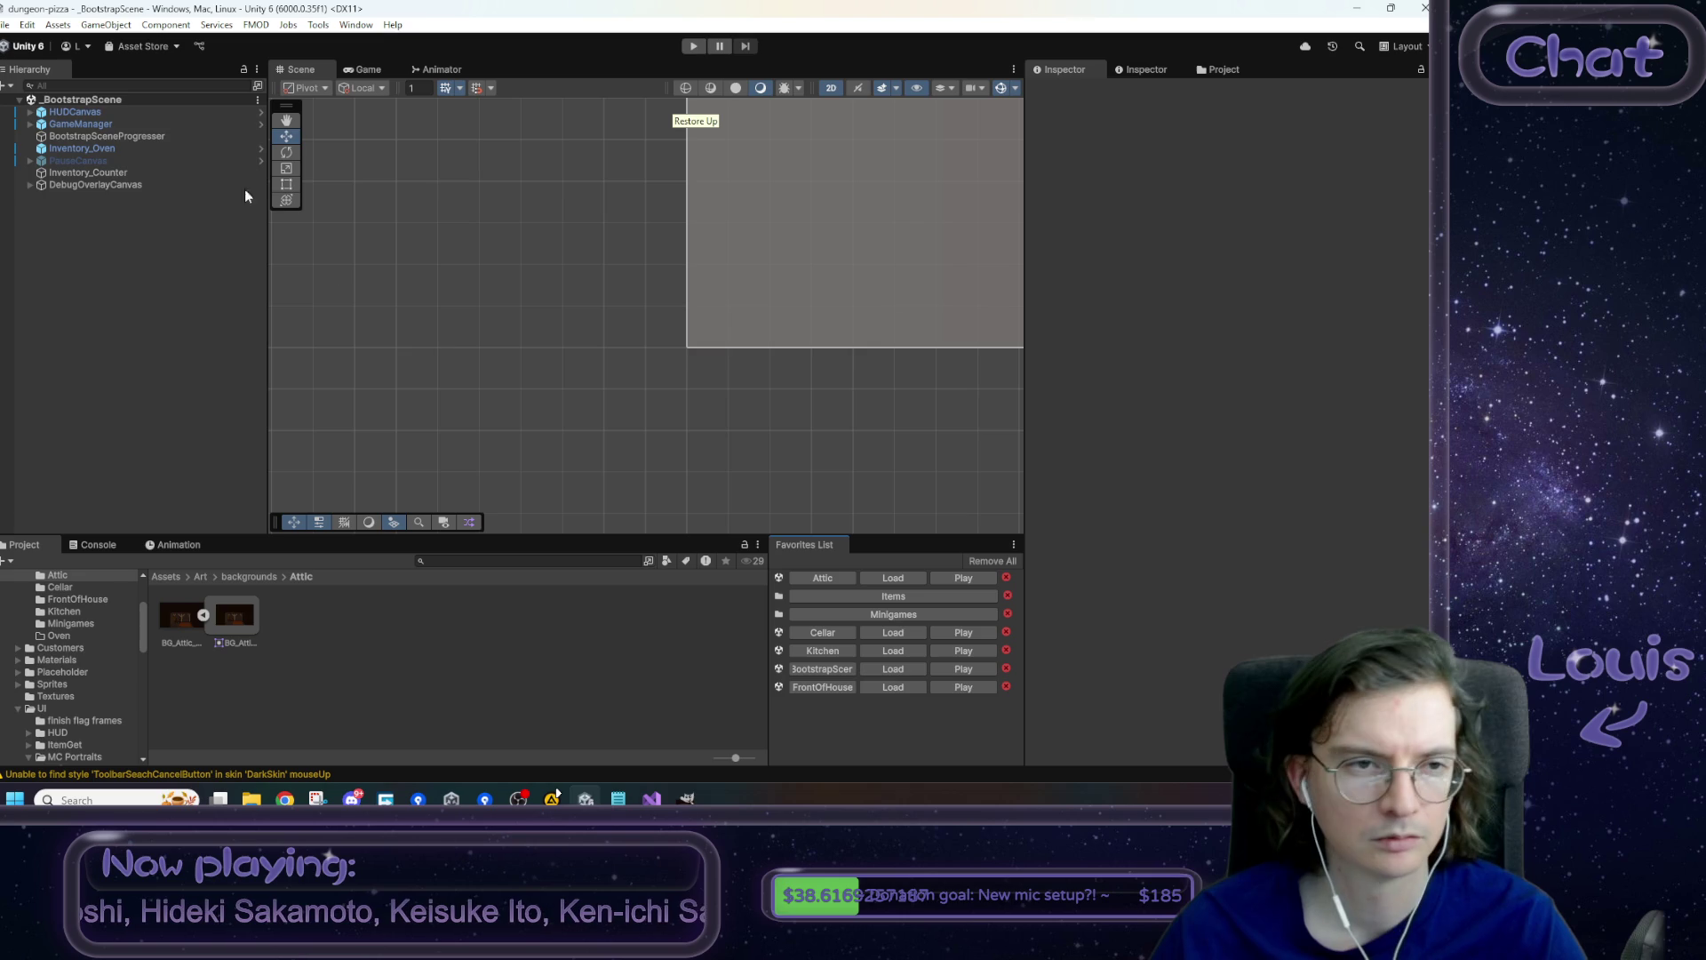
# - Select and frame the DebugOverlayCanvas, zooming the Scene view to inspect the HUD canvas
pyautogui.click(817, 192)
pyautogui.press('f')
pyautogui.scroll(2, 665, 295)
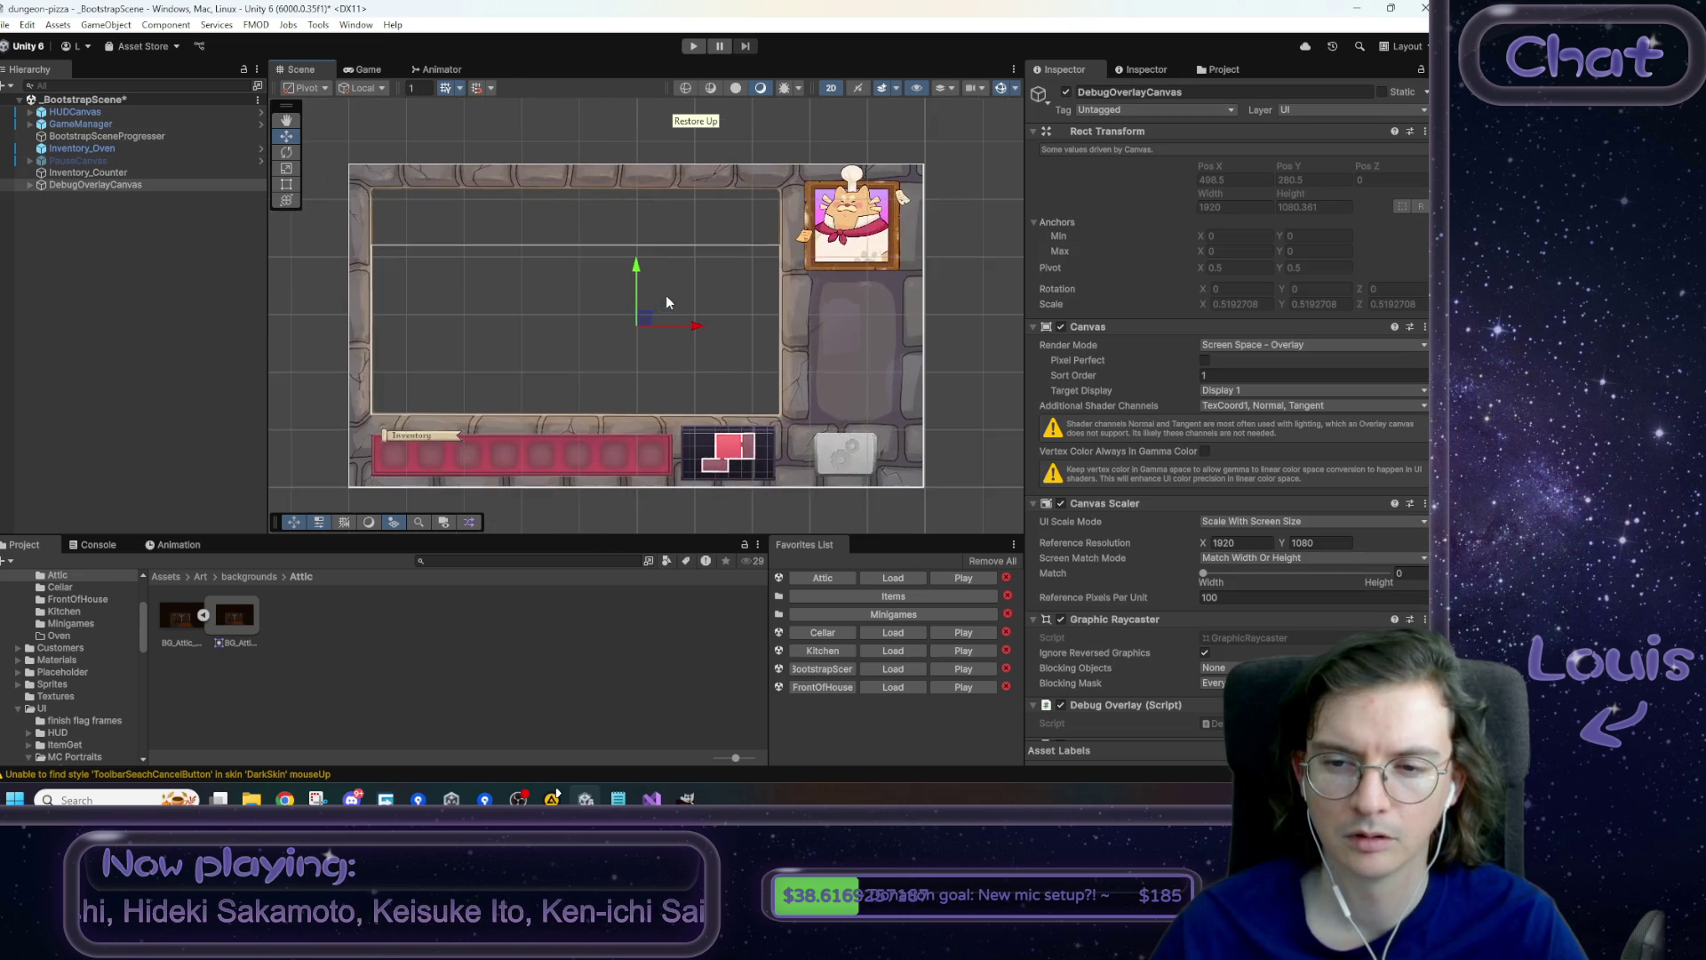
pyautogui.scroll(1, 853, 458)
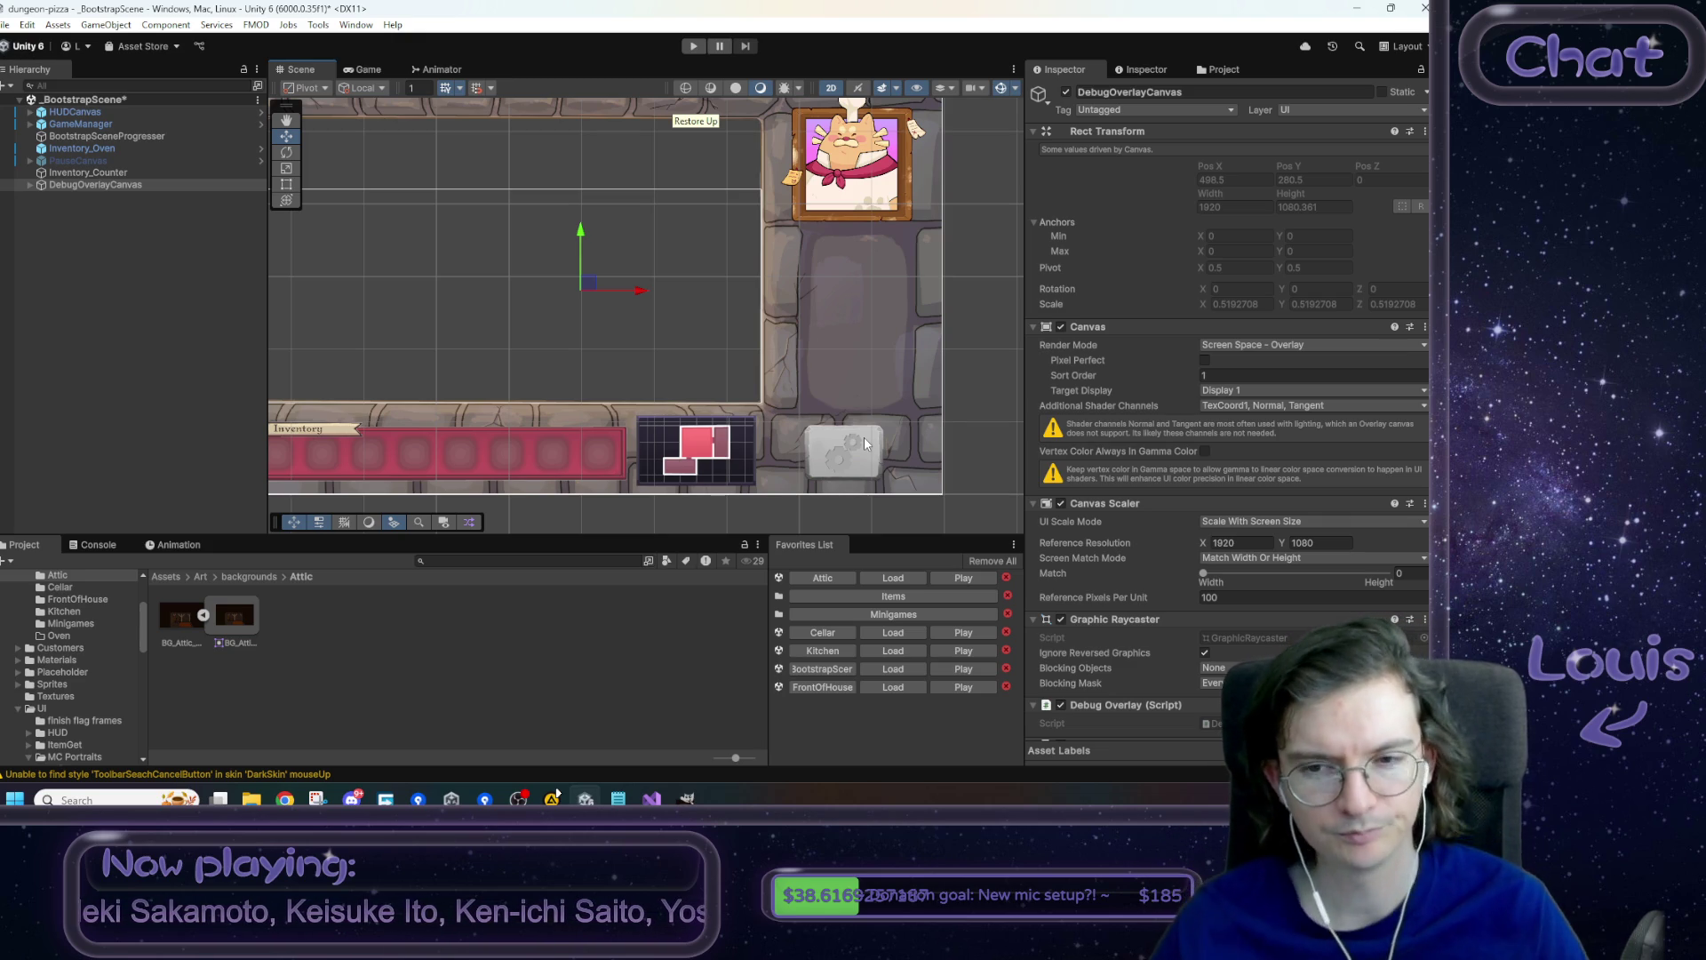
pyautogui.scroll(-1, 857, 443)
pyautogui.scroll(-1, 857, 443)
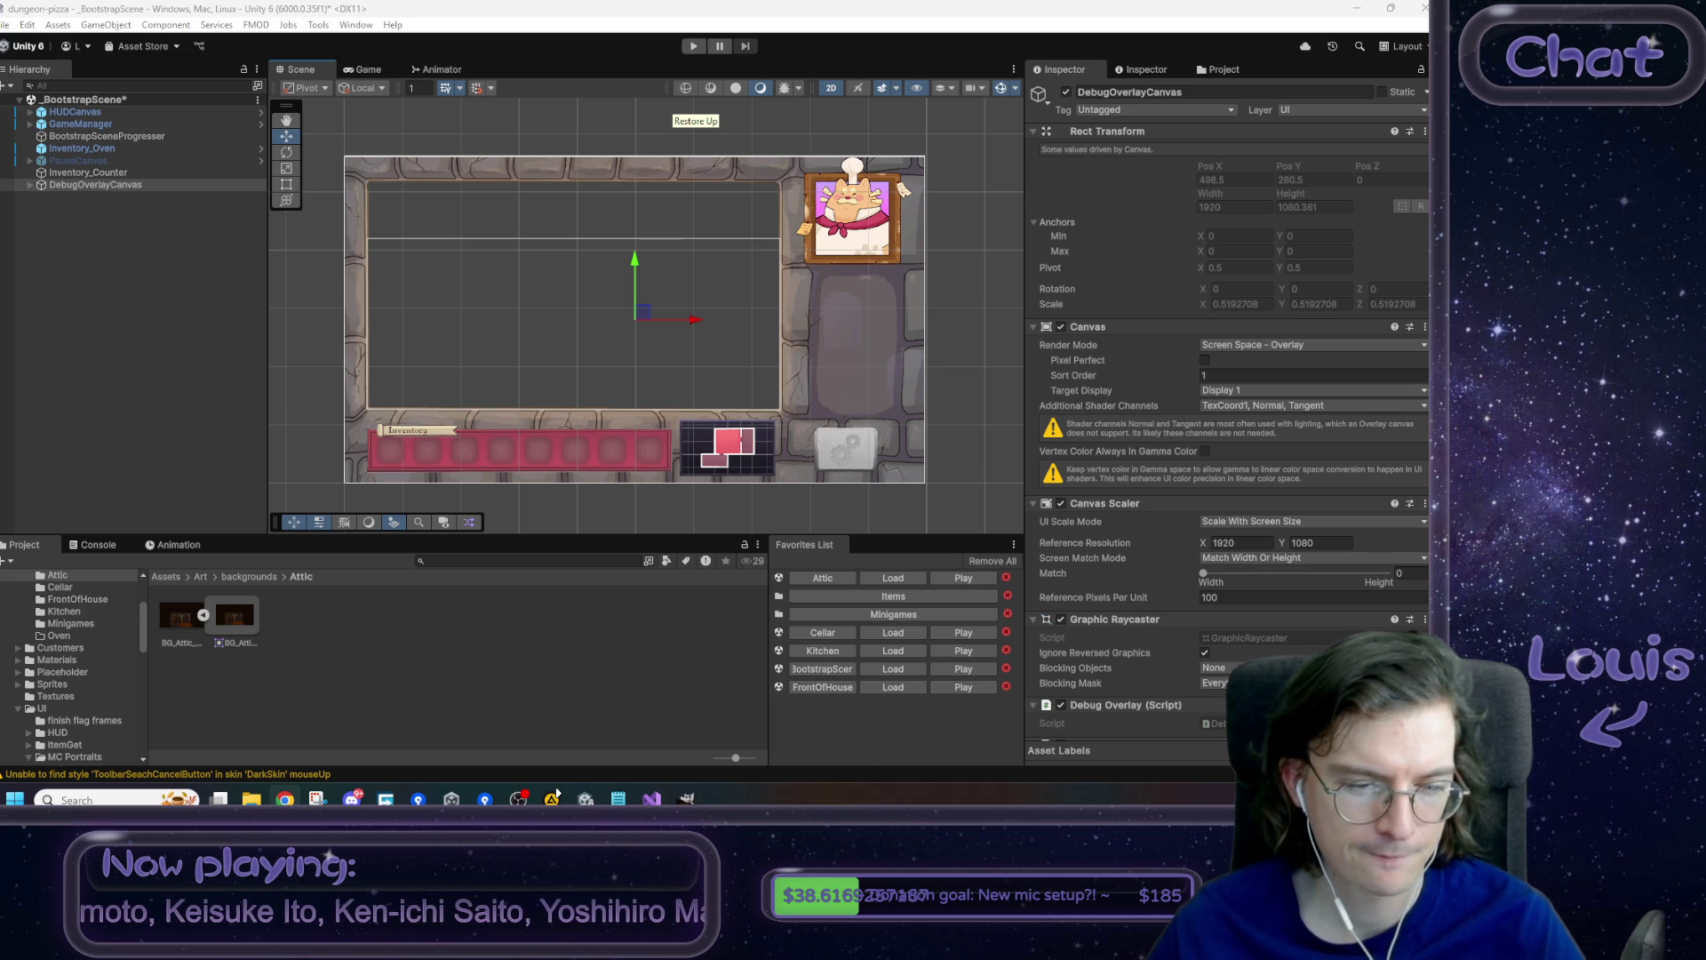
pyautogui.click(103, 798)
# - Launch PureRef, dismiss its update notice, and position the empty board window
pyautogui.write('purere')
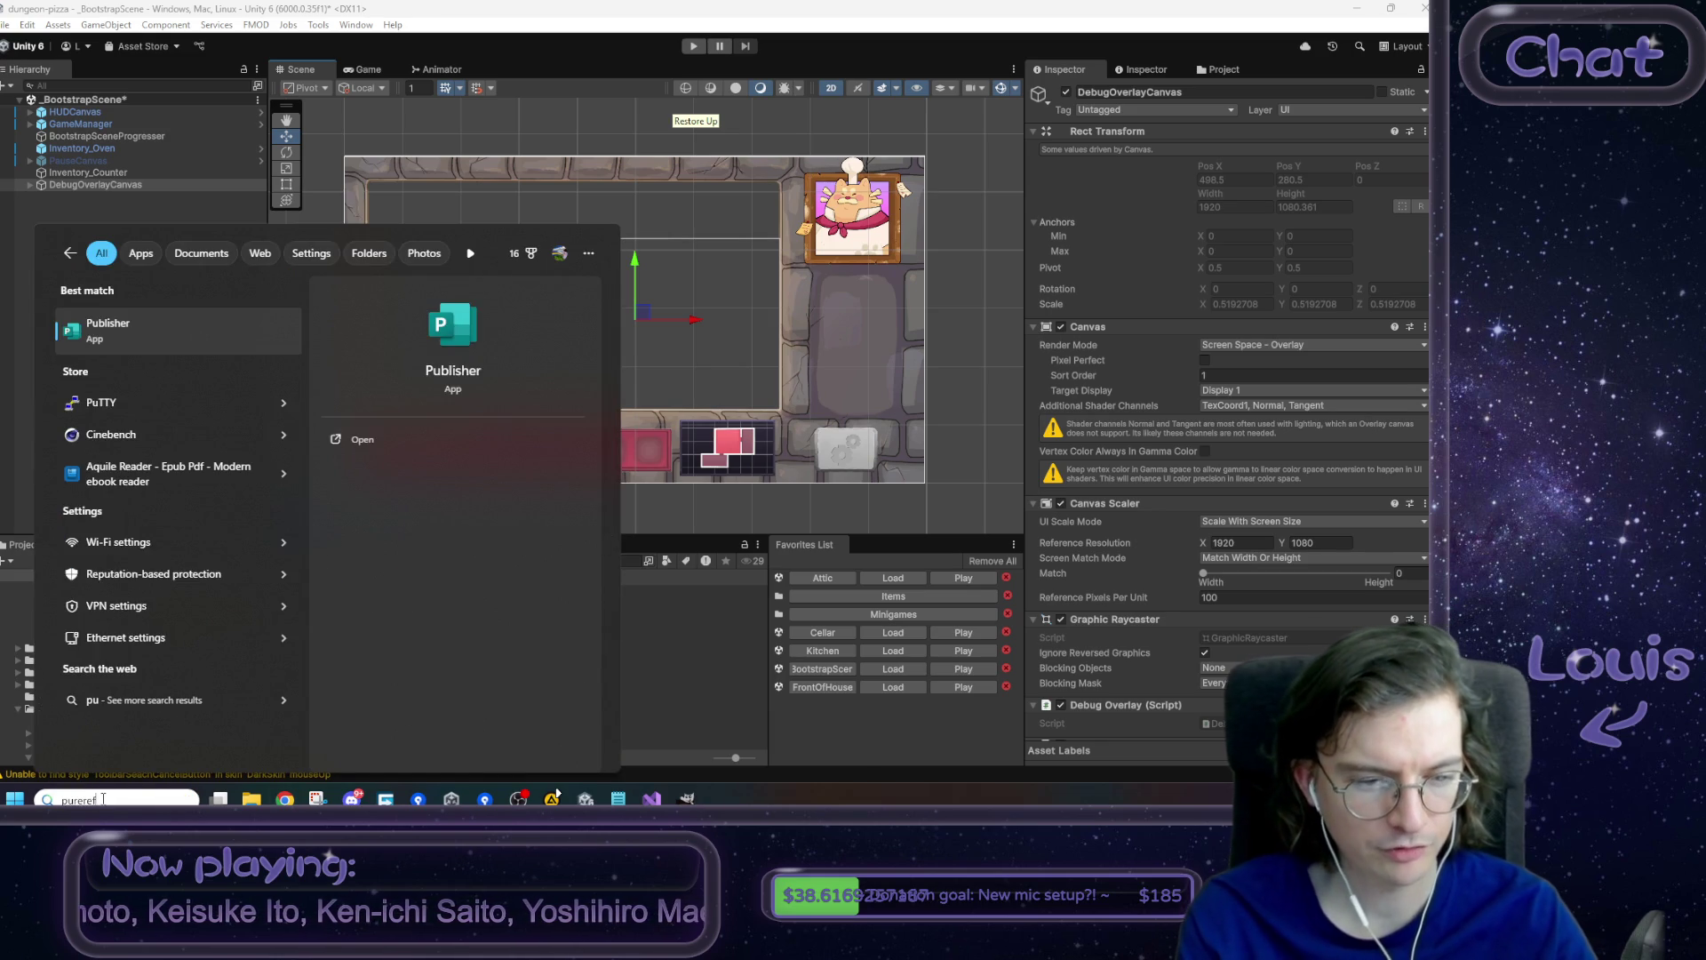
pyautogui.write('f')
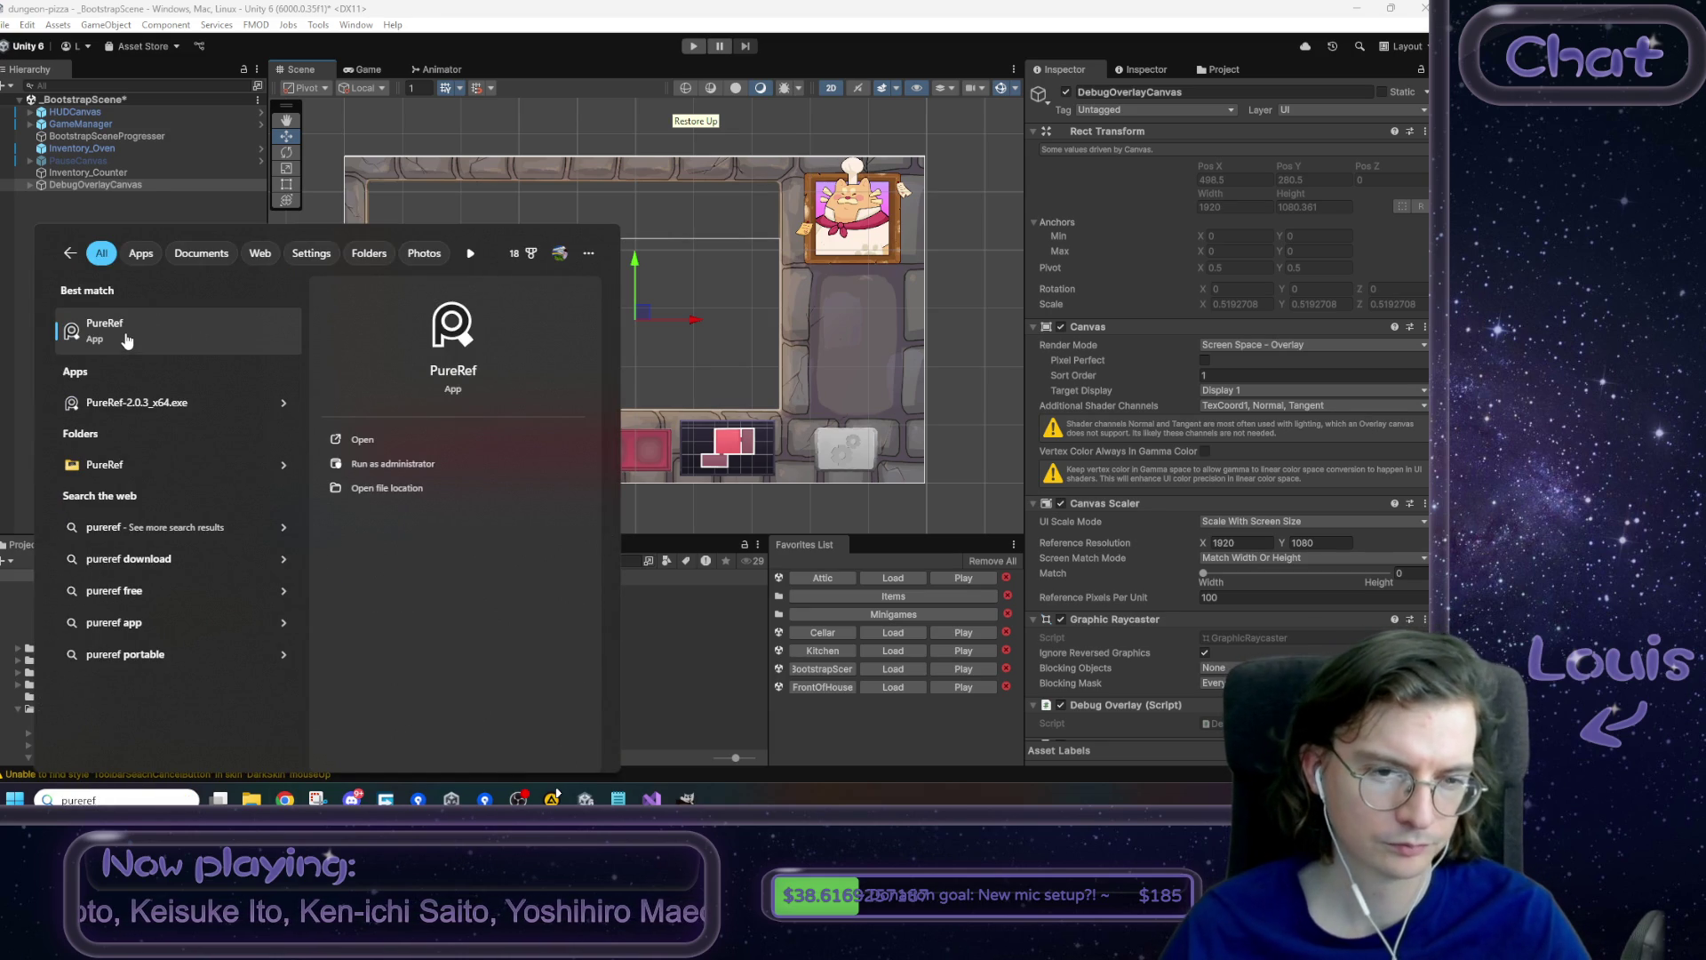
pyautogui.click(127, 336)
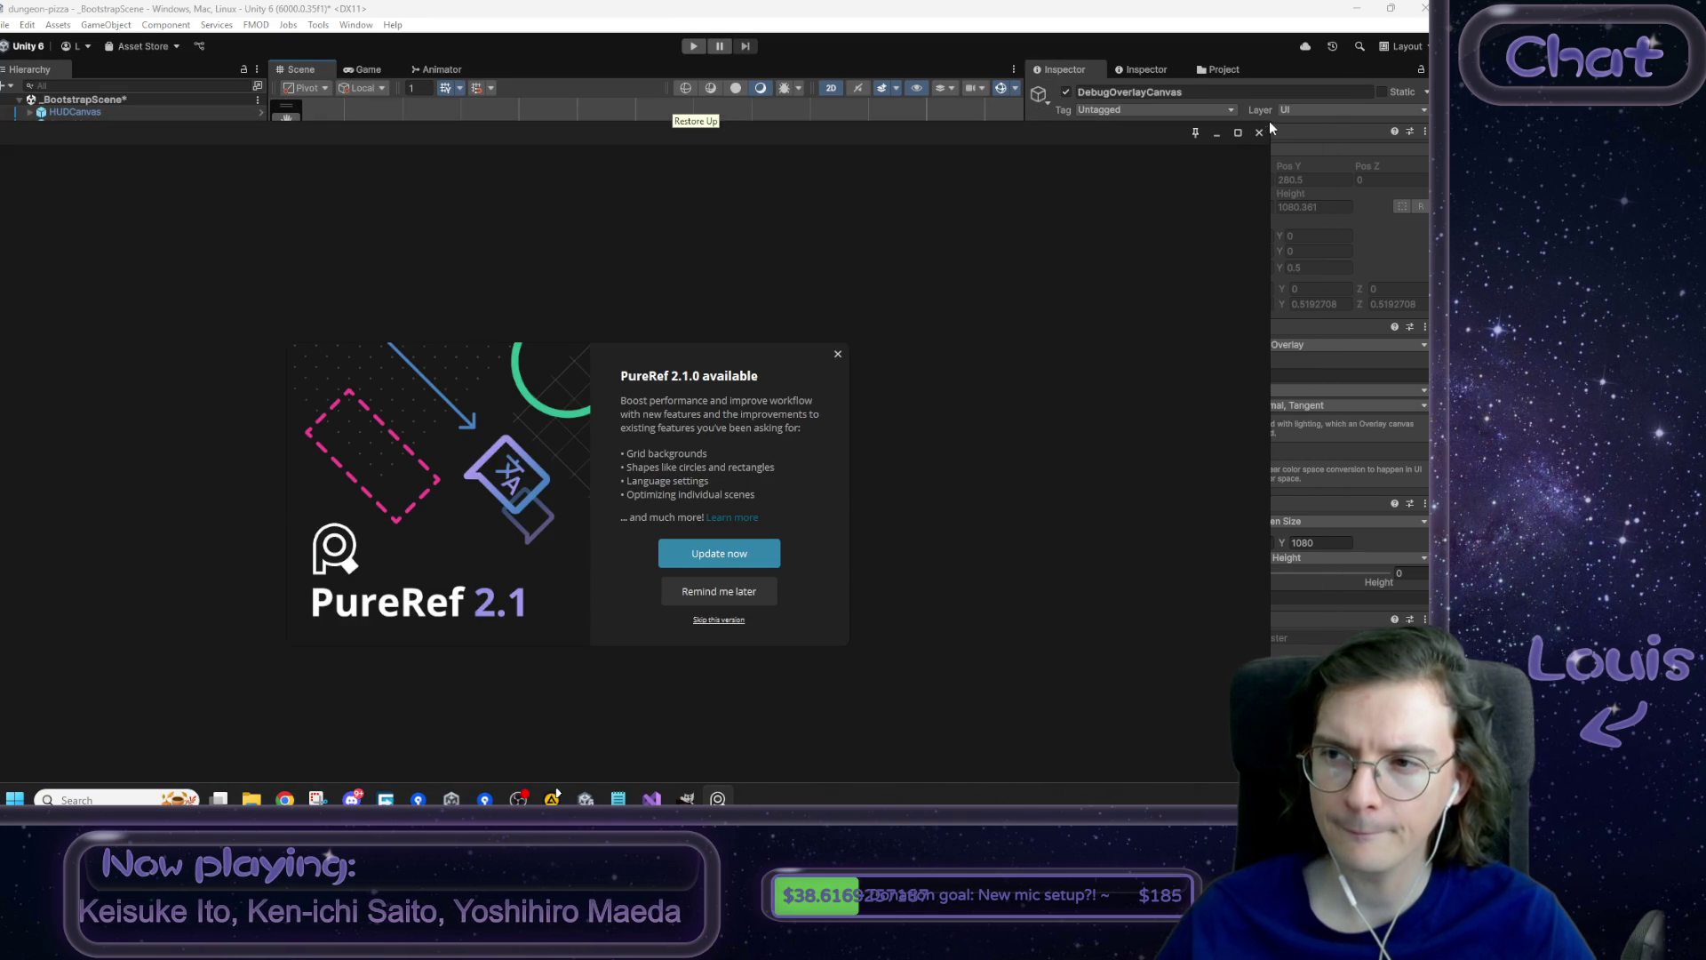
pyautogui.moveTo(716, 381)
pyautogui.mouseDown()
pyautogui.moveTo(899, 359)
pyautogui.moveTo(711, 361)
pyautogui.mouseUp()
pyautogui.press('Escape')
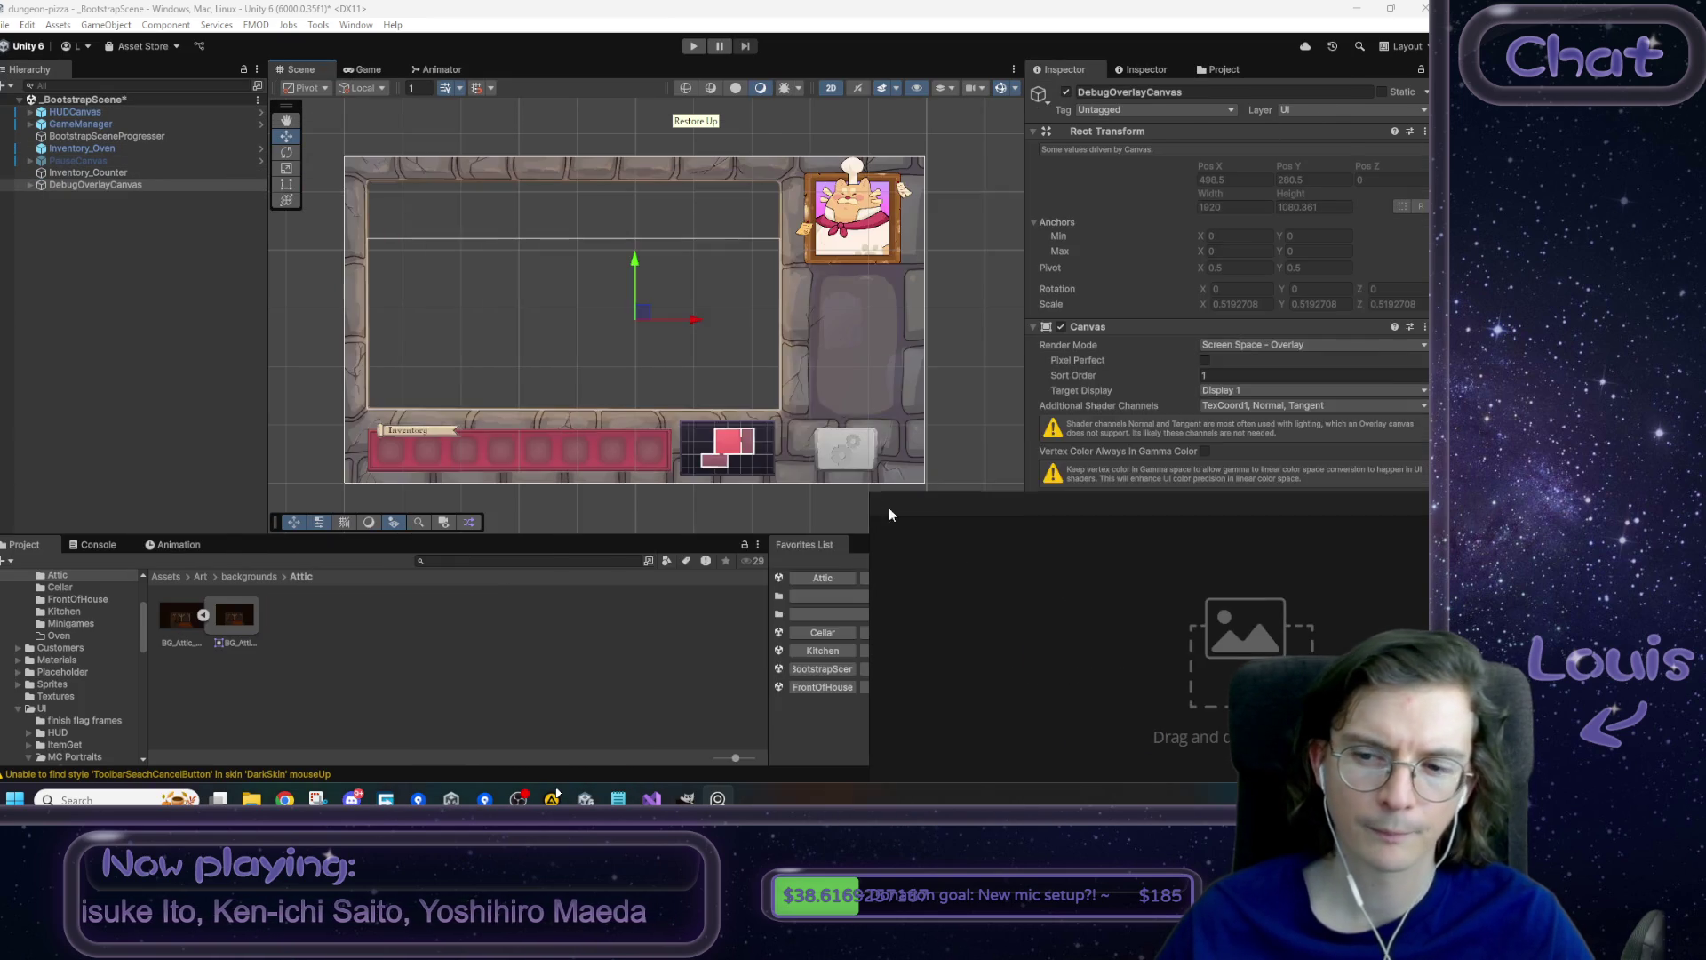
pyautogui.moveTo(463, 270)
pyautogui.mouseDown()
pyautogui.moveTo(765, 418)
pyautogui.moveTo(701, 440)
pyautogui.moveTo(377, 461)
pyautogui.moveTo(392, 418)
pyautogui.moveTo(381, 430)
pyautogui.mouseUp()
# - Snip the Unity Scene view and paste the screenshot onto the PureRef board
pyautogui.click(503, 199)
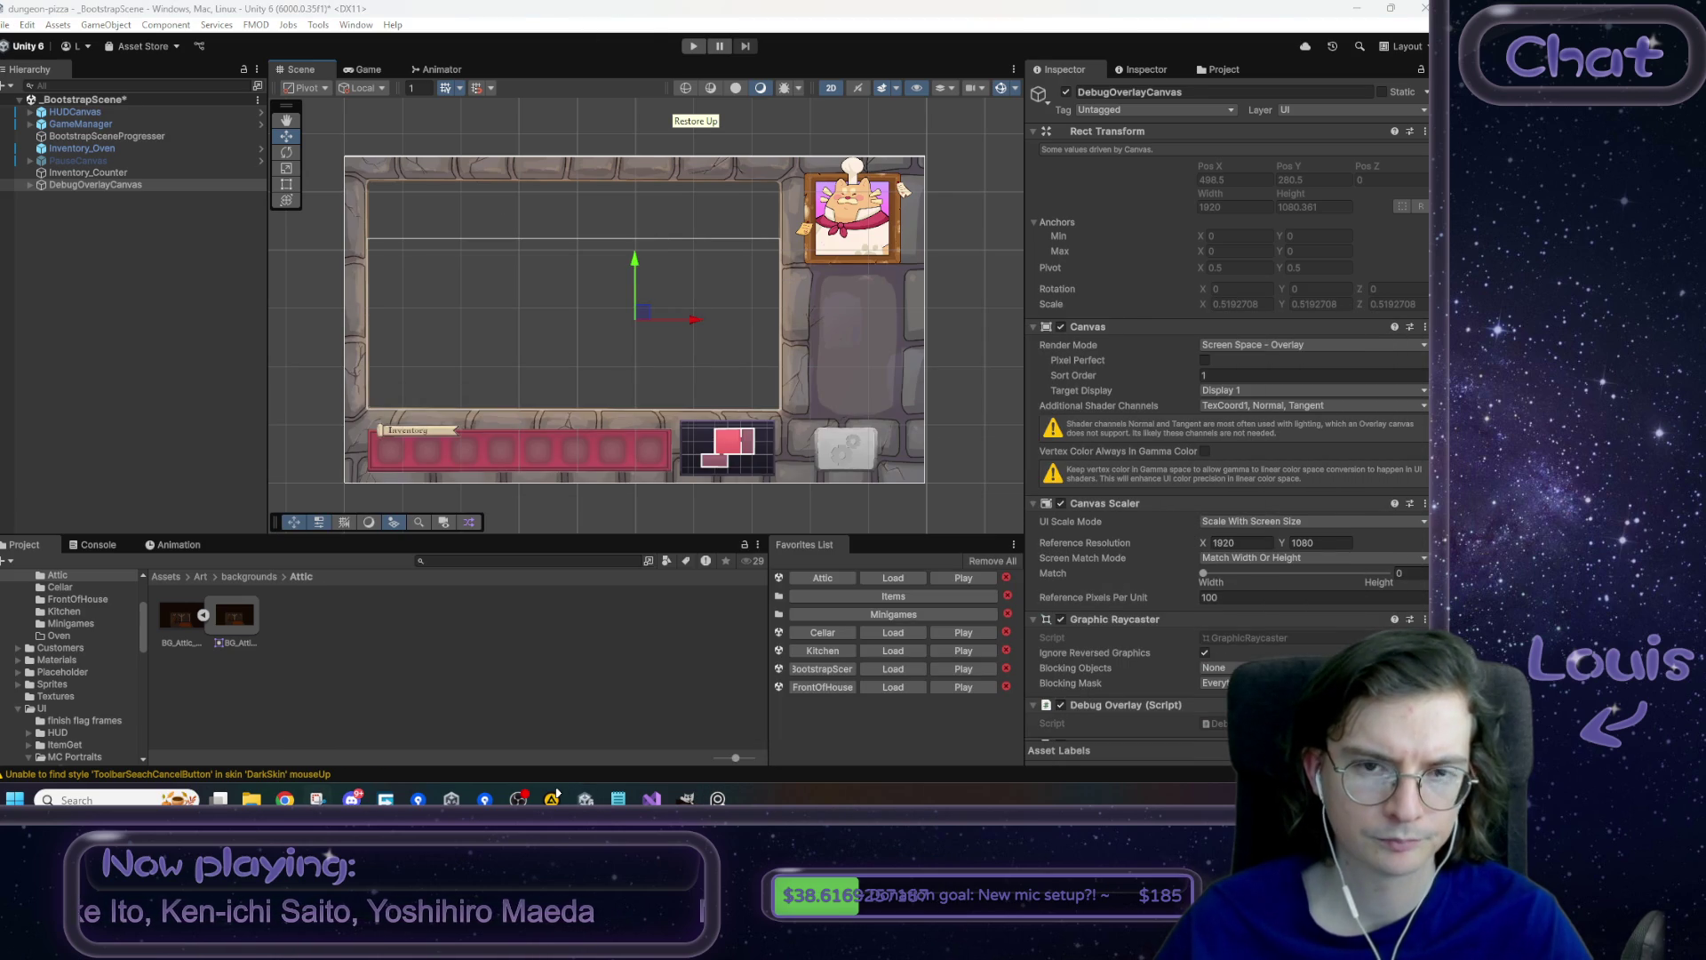
pyautogui.click(317, 798)
pyautogui.click(347, 42)
pyautogui.moveTo(338, 148)
pyautogui.mouseDown()
pyautogui.moveTo(830, 495)
pyautogui.moveTo(948, 495)
pyautogui.moveTo(931, 488)
pyautogui.mouseUp()
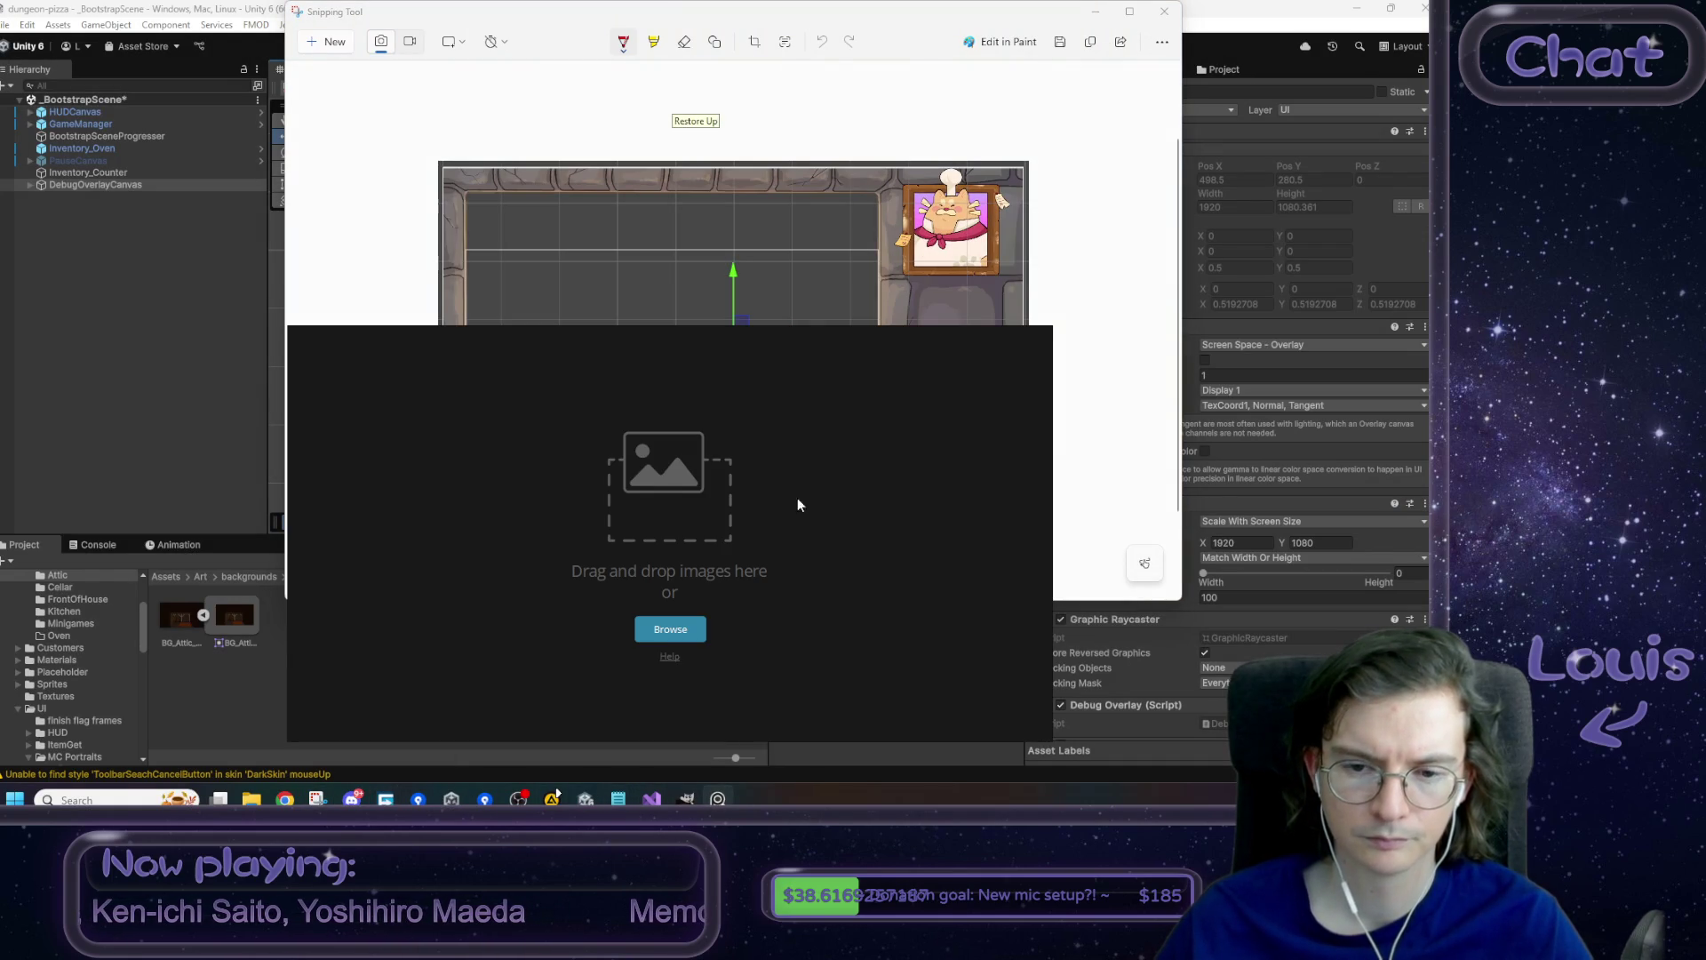
pyautogui.hotkey('ctrl', 'v')
pyautogui.scroll(-5, 846, 539)
pyautogui.scroll(2, 856, 552)
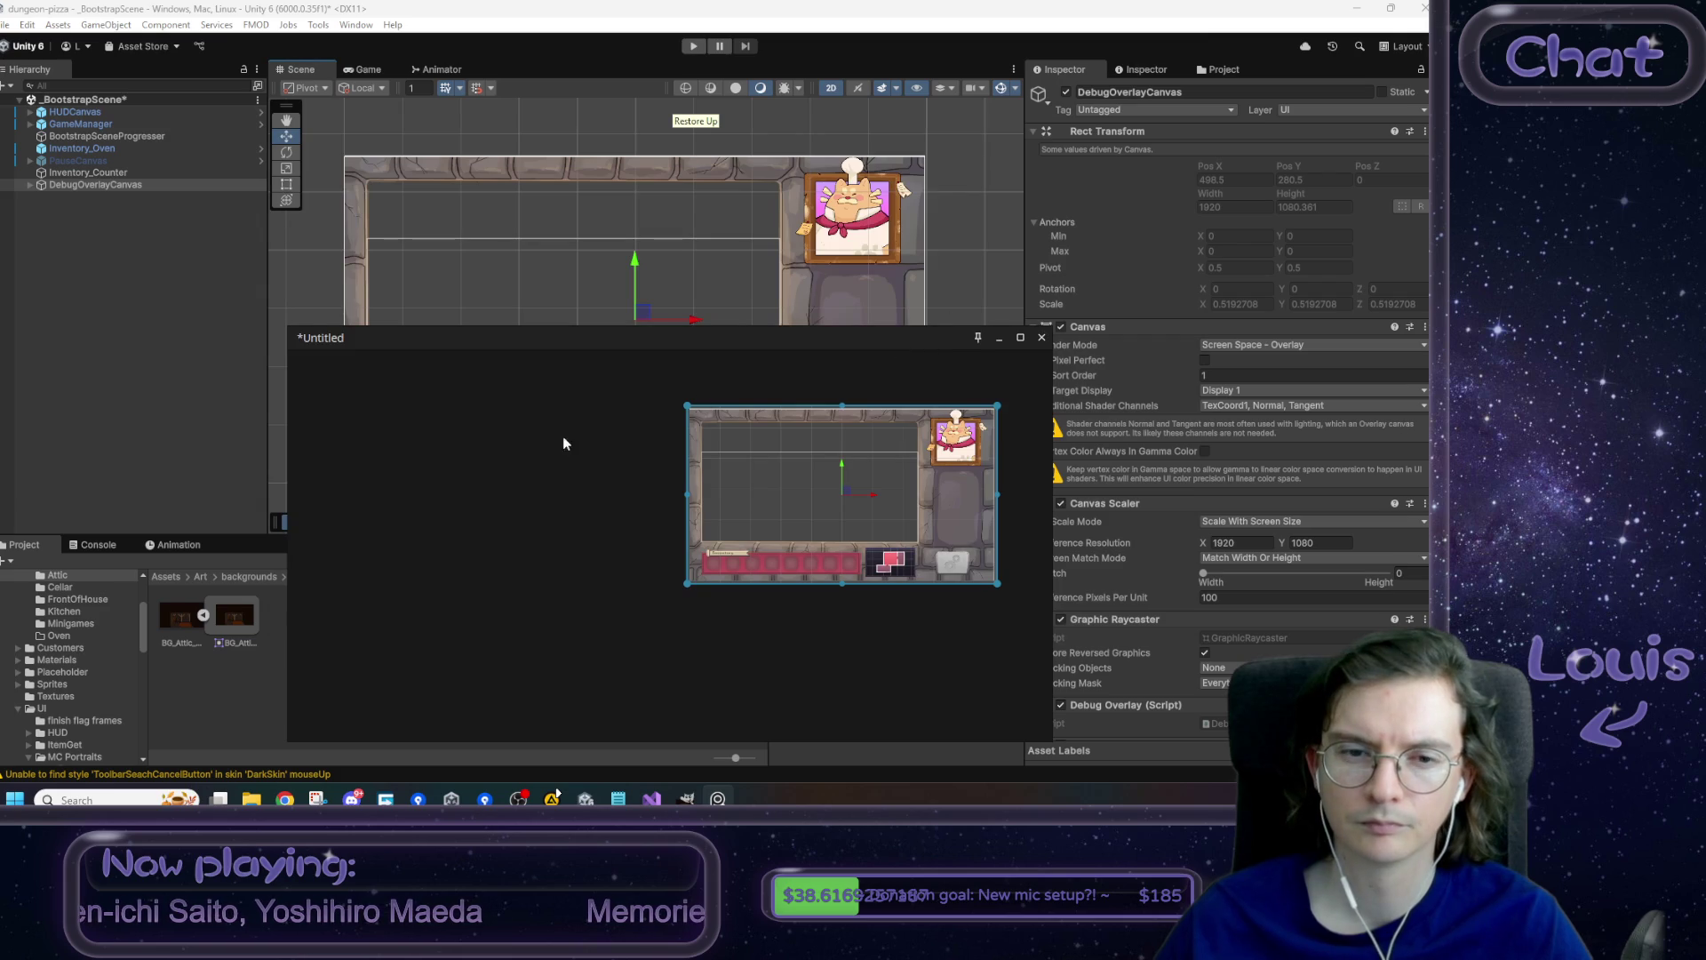
pyautogui.moveTo(562, 443)
pyautogui.mouseDown()
pyautogui.moveTo(830, 350)
pyautogui.moveTo(843, 386)
pyautogui.mouseUp()
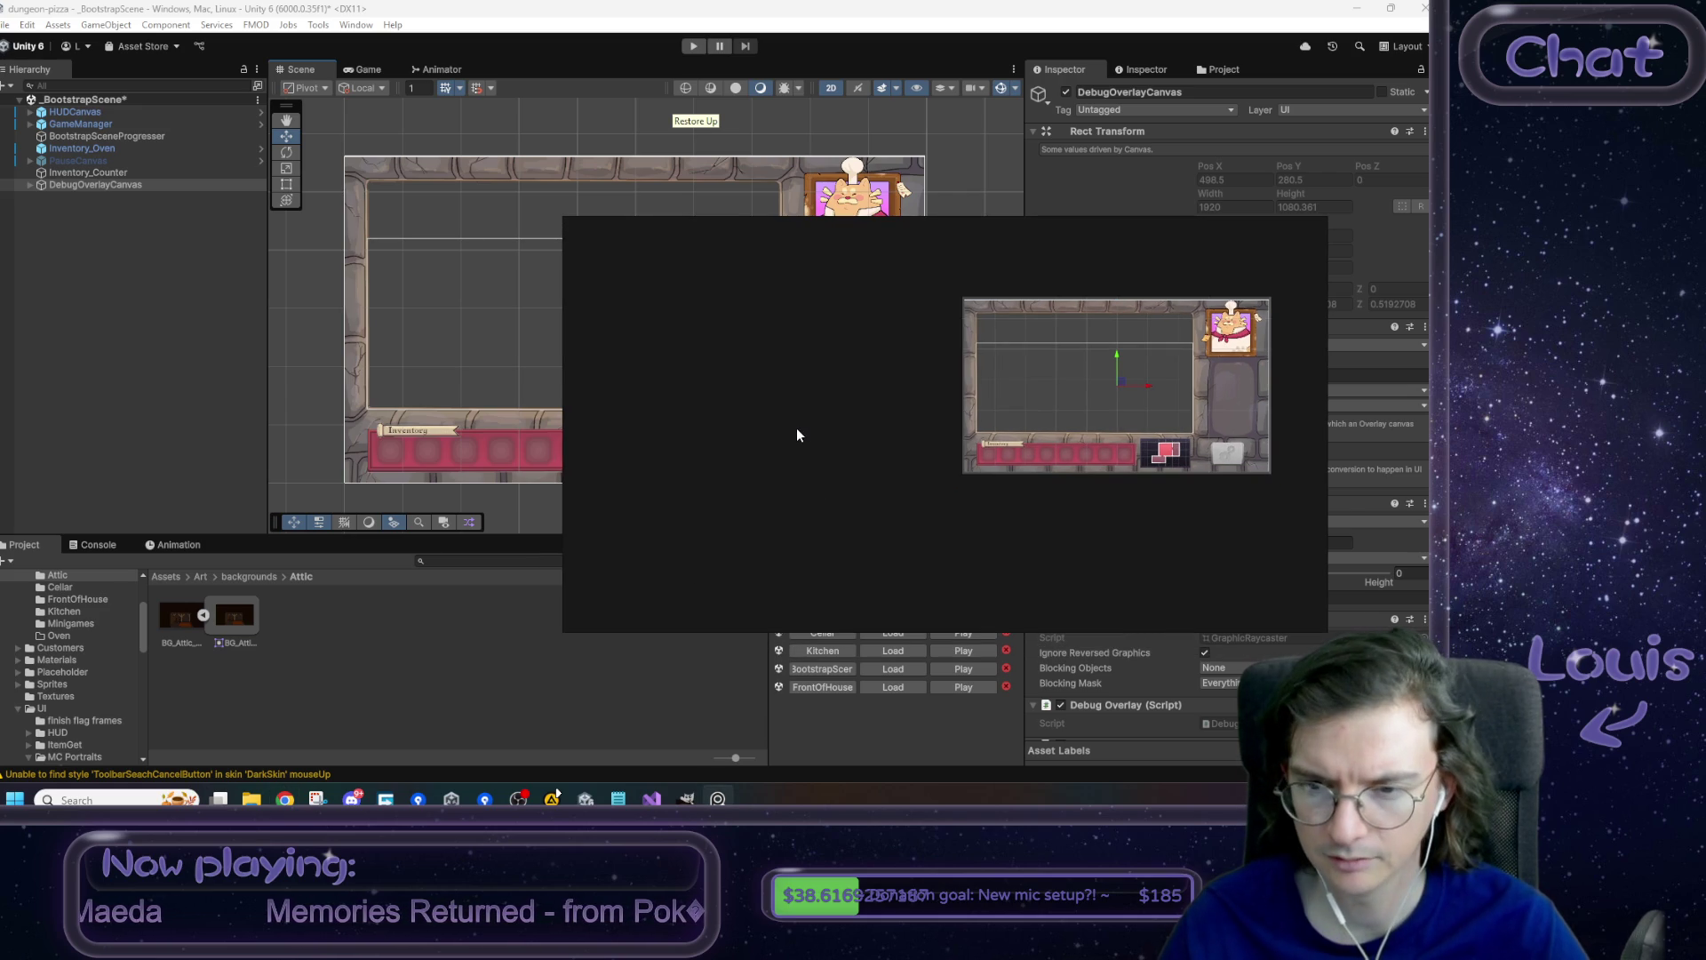
# - Paste and shrink a pixel-art clock image, then paste and position the Mon 1 clock-and-date HUD image
pyautogui.hotkey('ctrl', 'v')
pyautogui.moveTo(638, 266)
pyautogui.mouseDown()
pyautogui.moveTo(814, 450)
pyautogui.moveTo(773, 315)
pyautogui.moveTo(794, 298)
pyautogui.moveTo(846, 349)
pyautogui.moveTo(891, 360)
pyautogui.mouseUp()
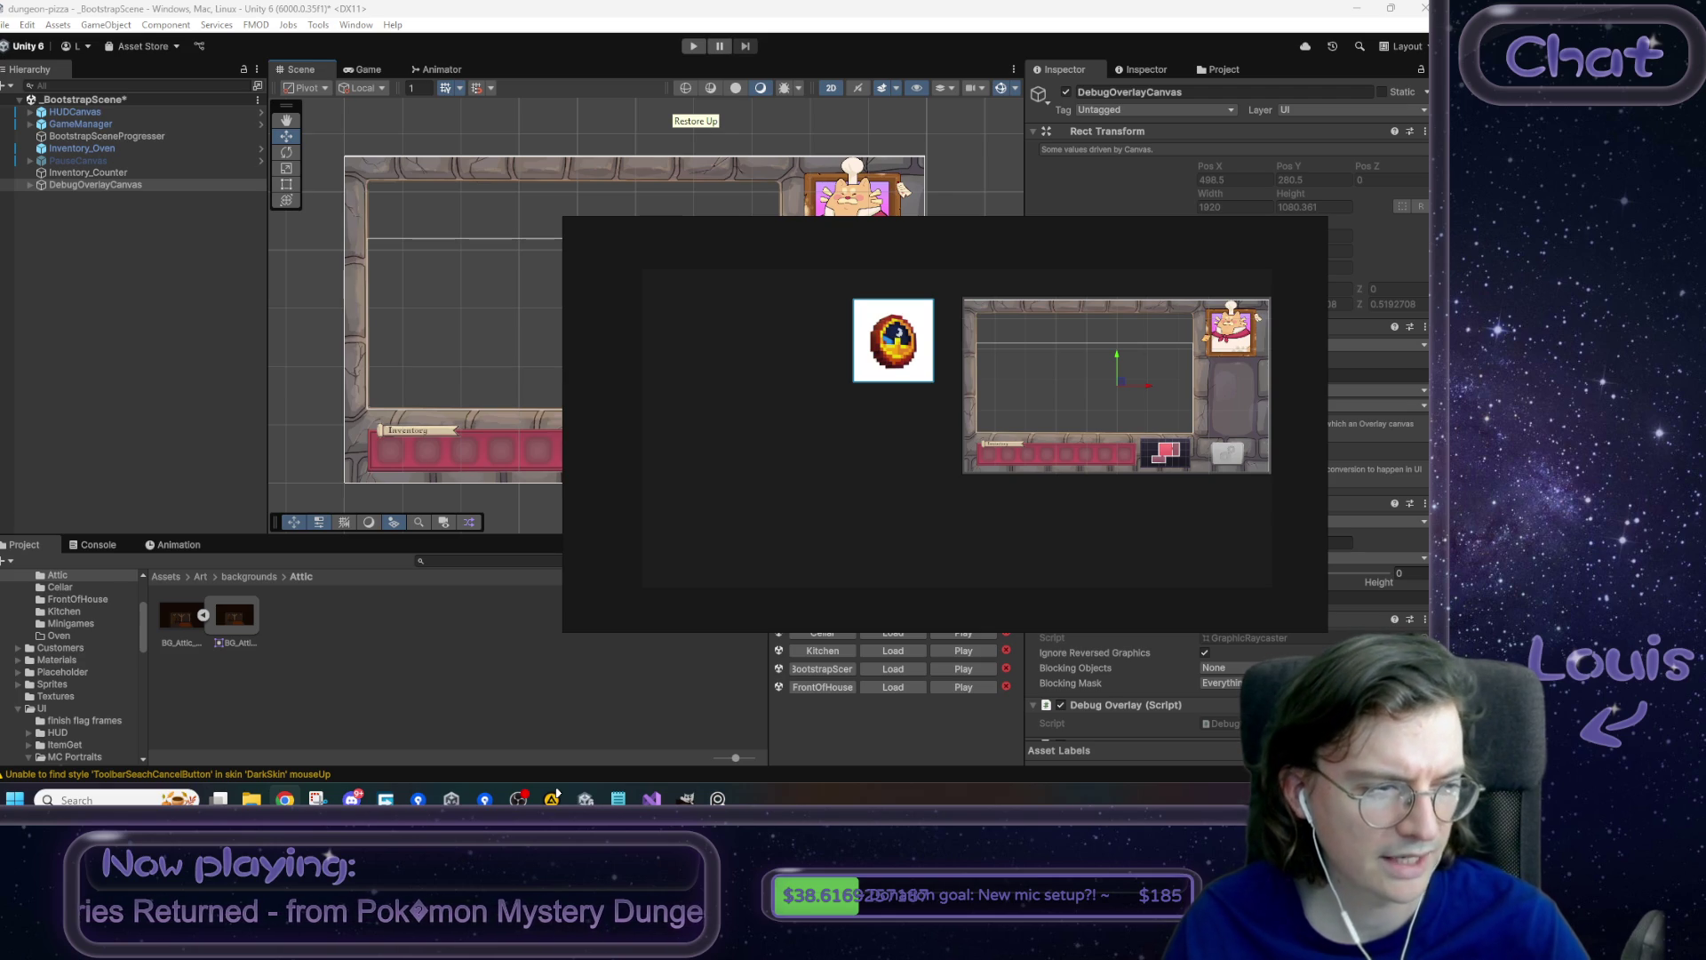
pyautogui.hotkey('ctrl', 'v')
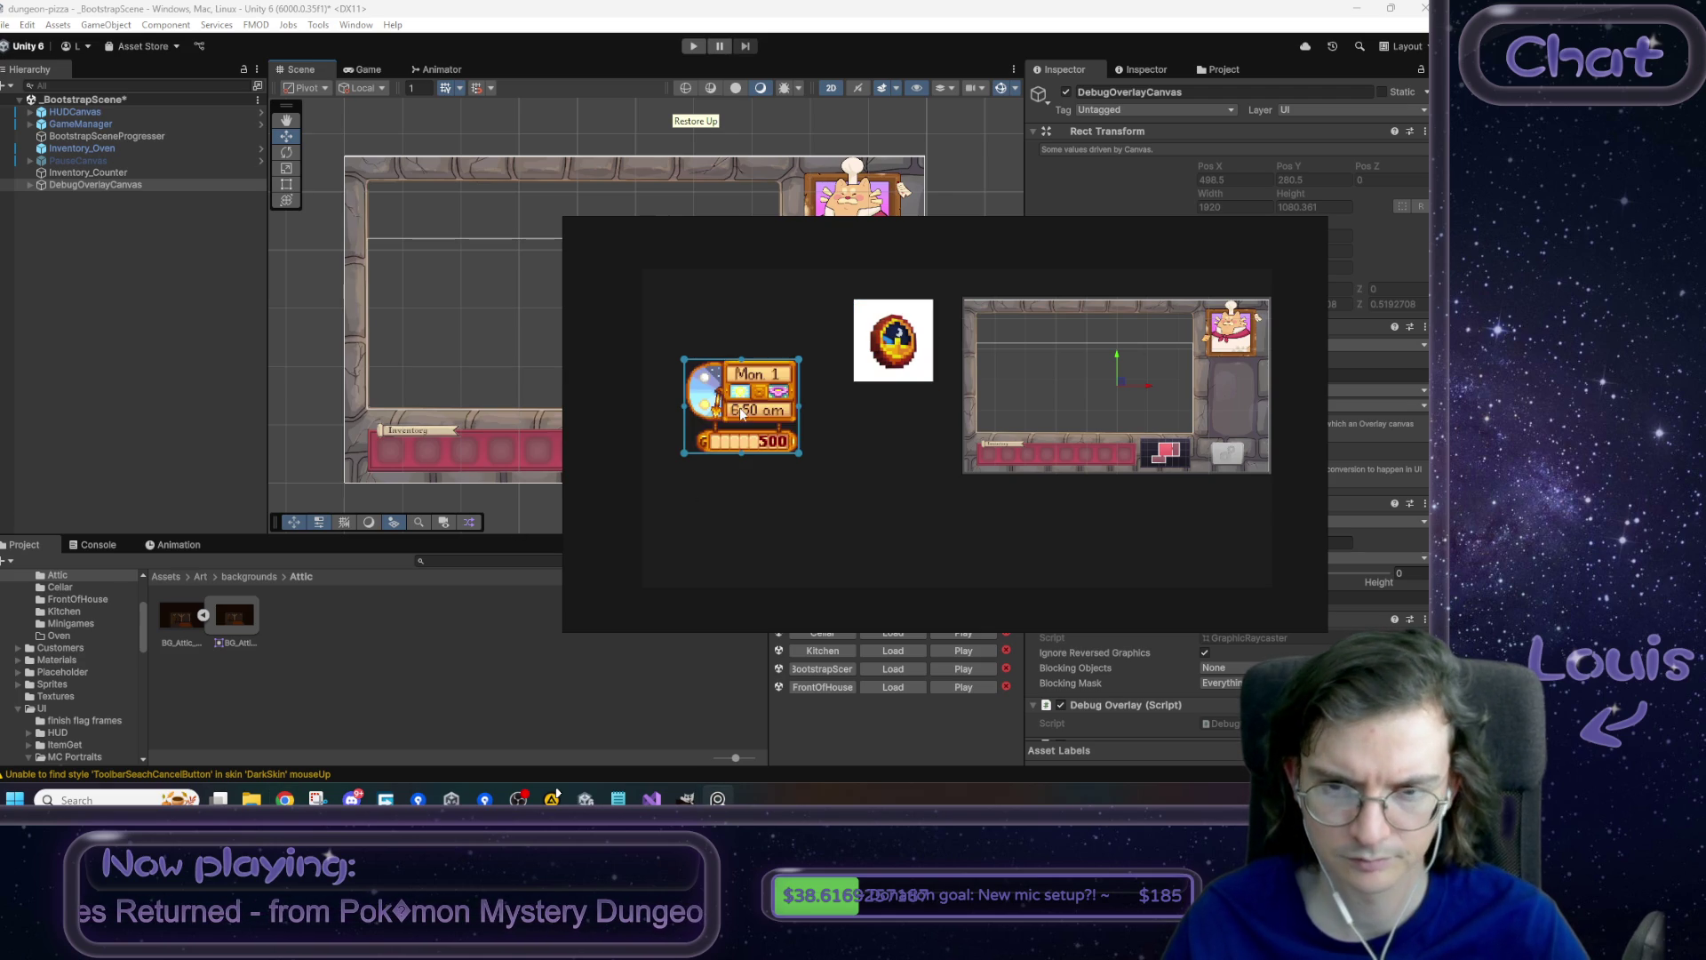
pyautogui.moveTo(761, 407); pyautogui.dragTo(764, 355)
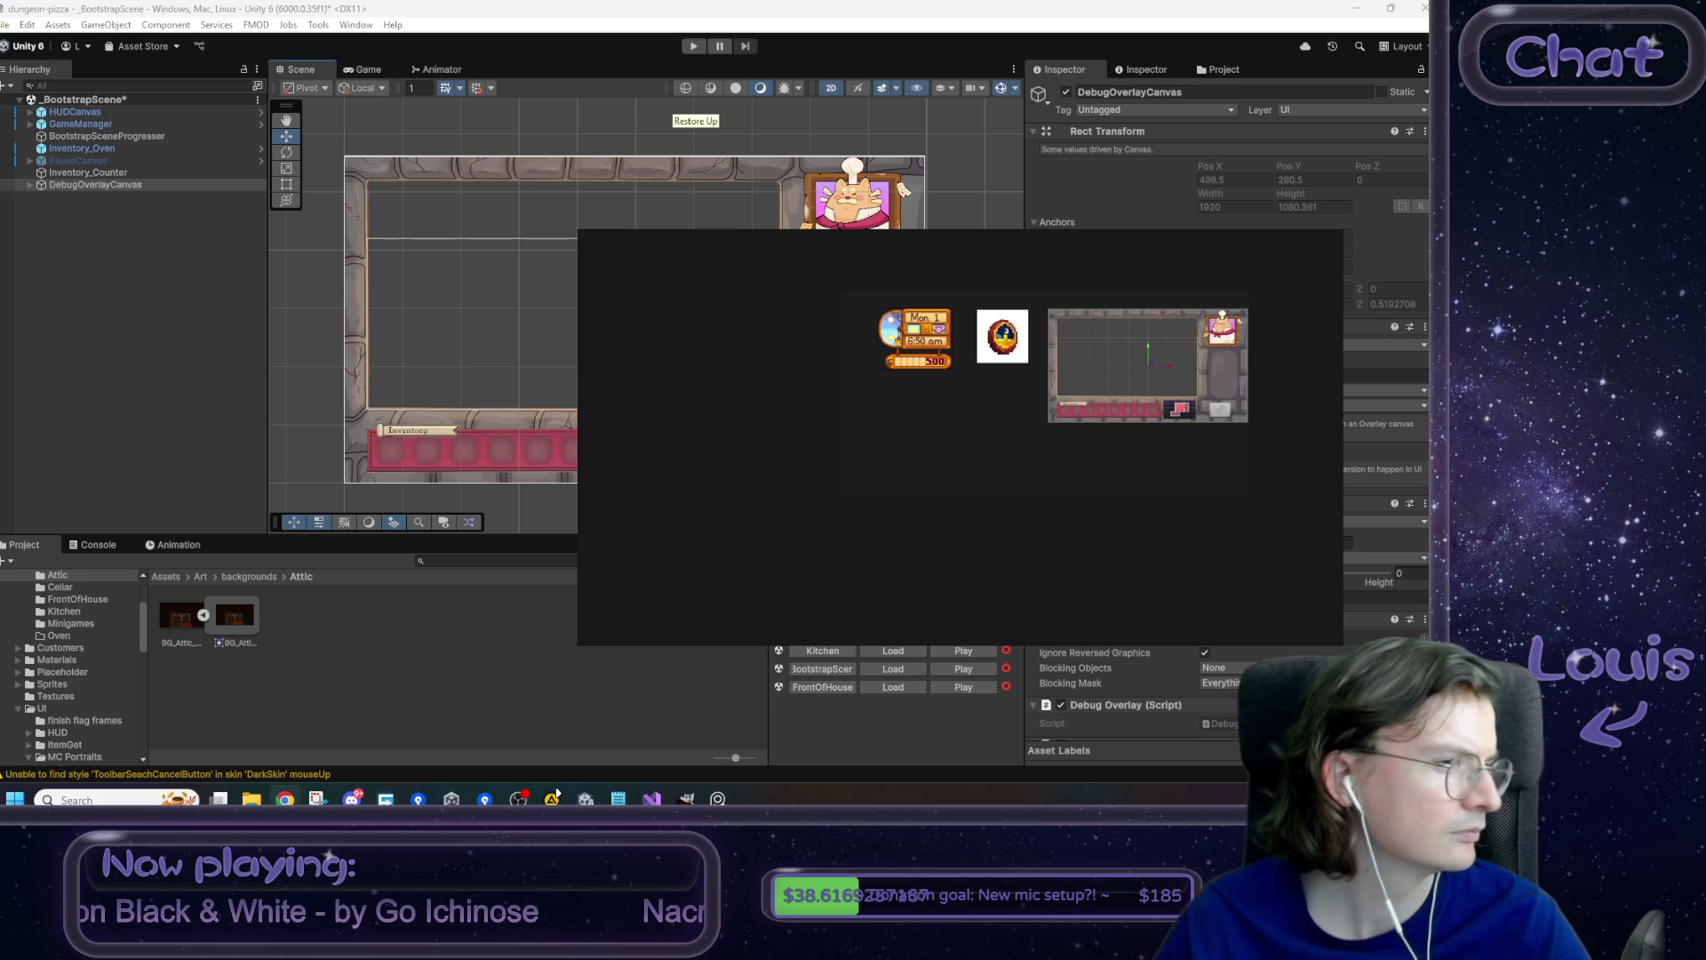
pyautogui.hotkey('alt', 'Tab')
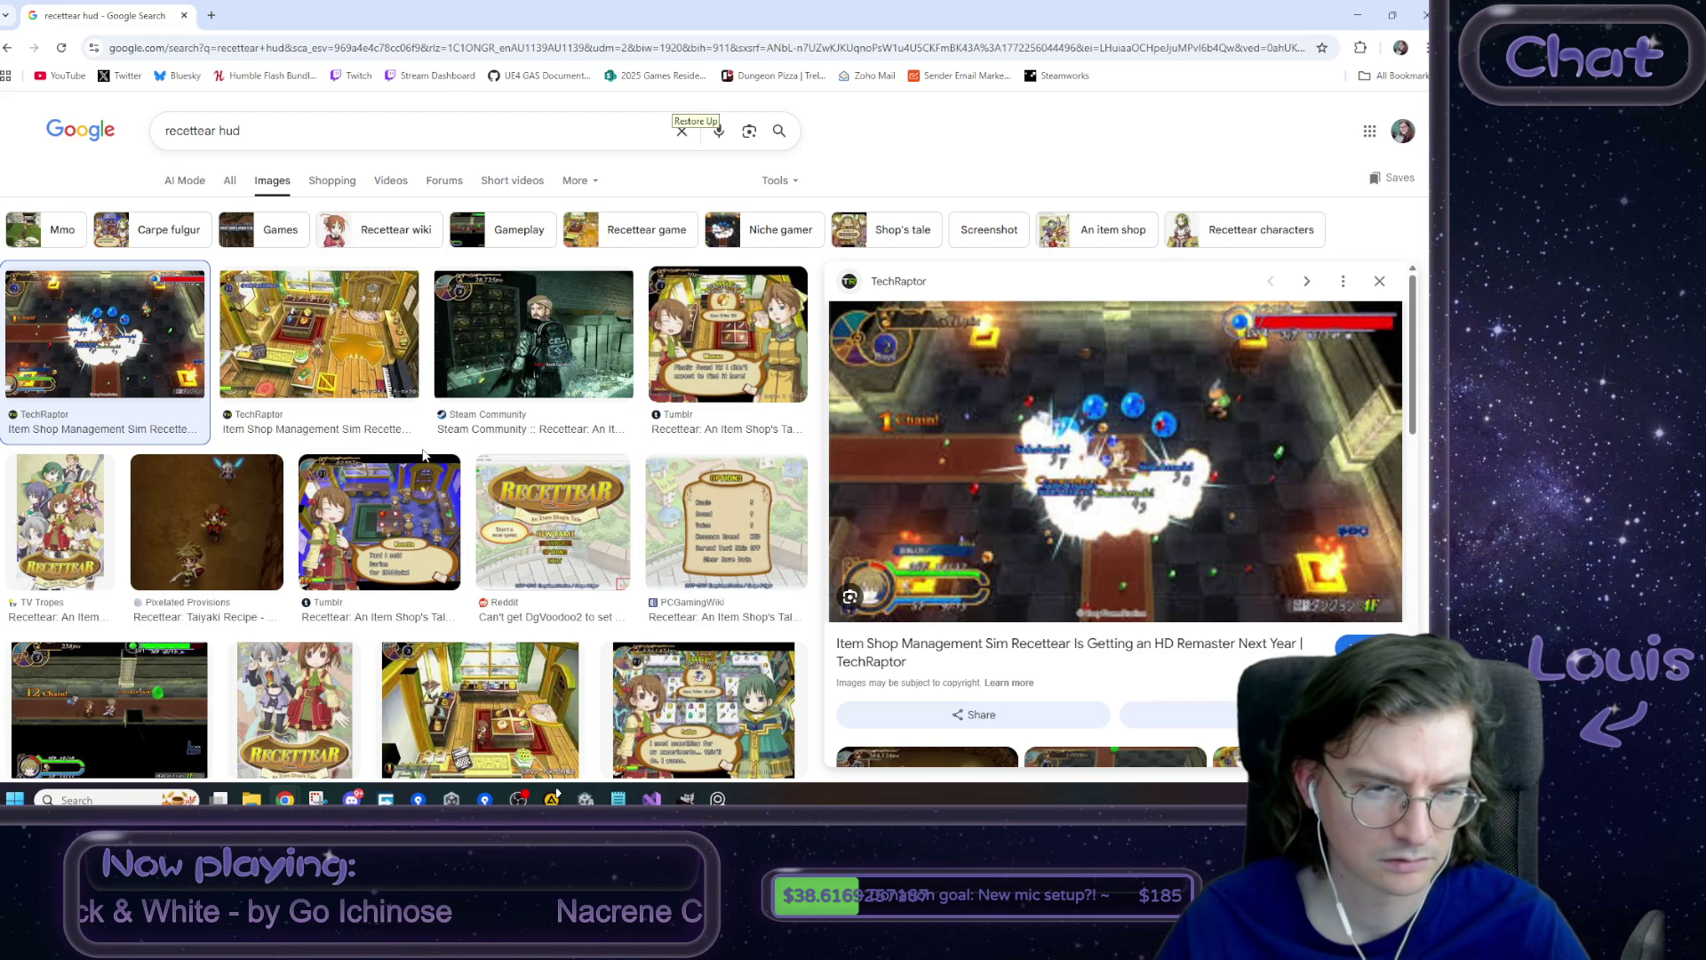
# - Preview the Steam Community Recettear screenshot and search Game UI Database for 'recettear'
pyautogui.click(542, 347)
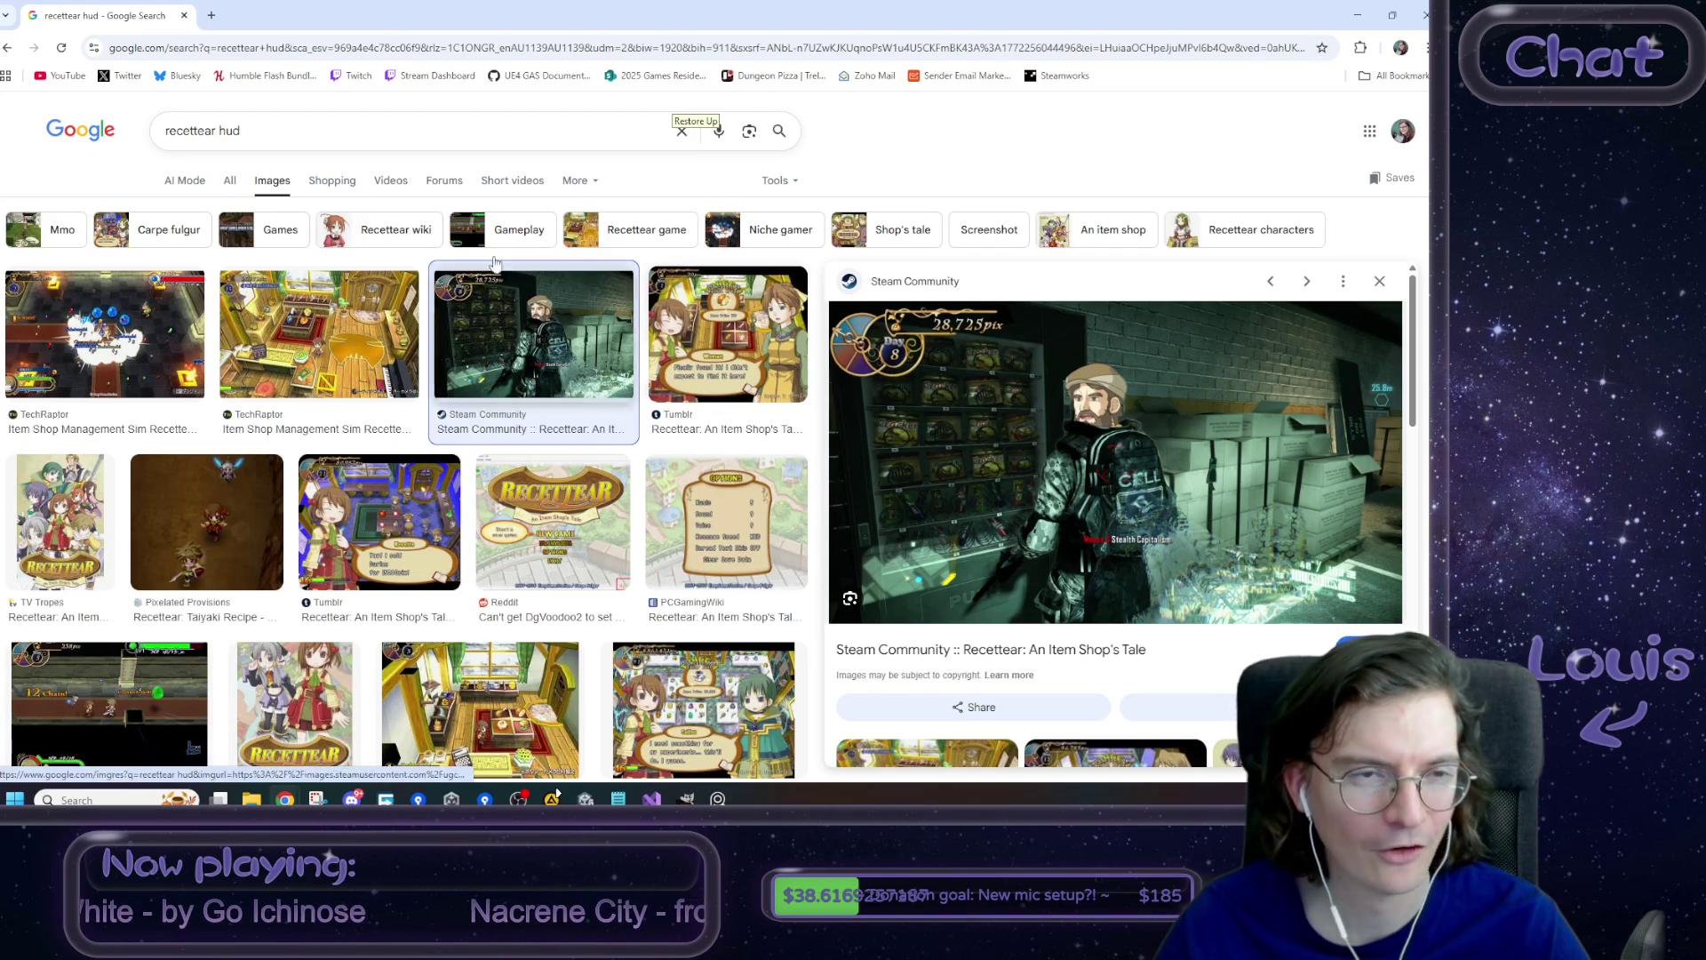
pyautogui.hotkey('alt', 'Tab')
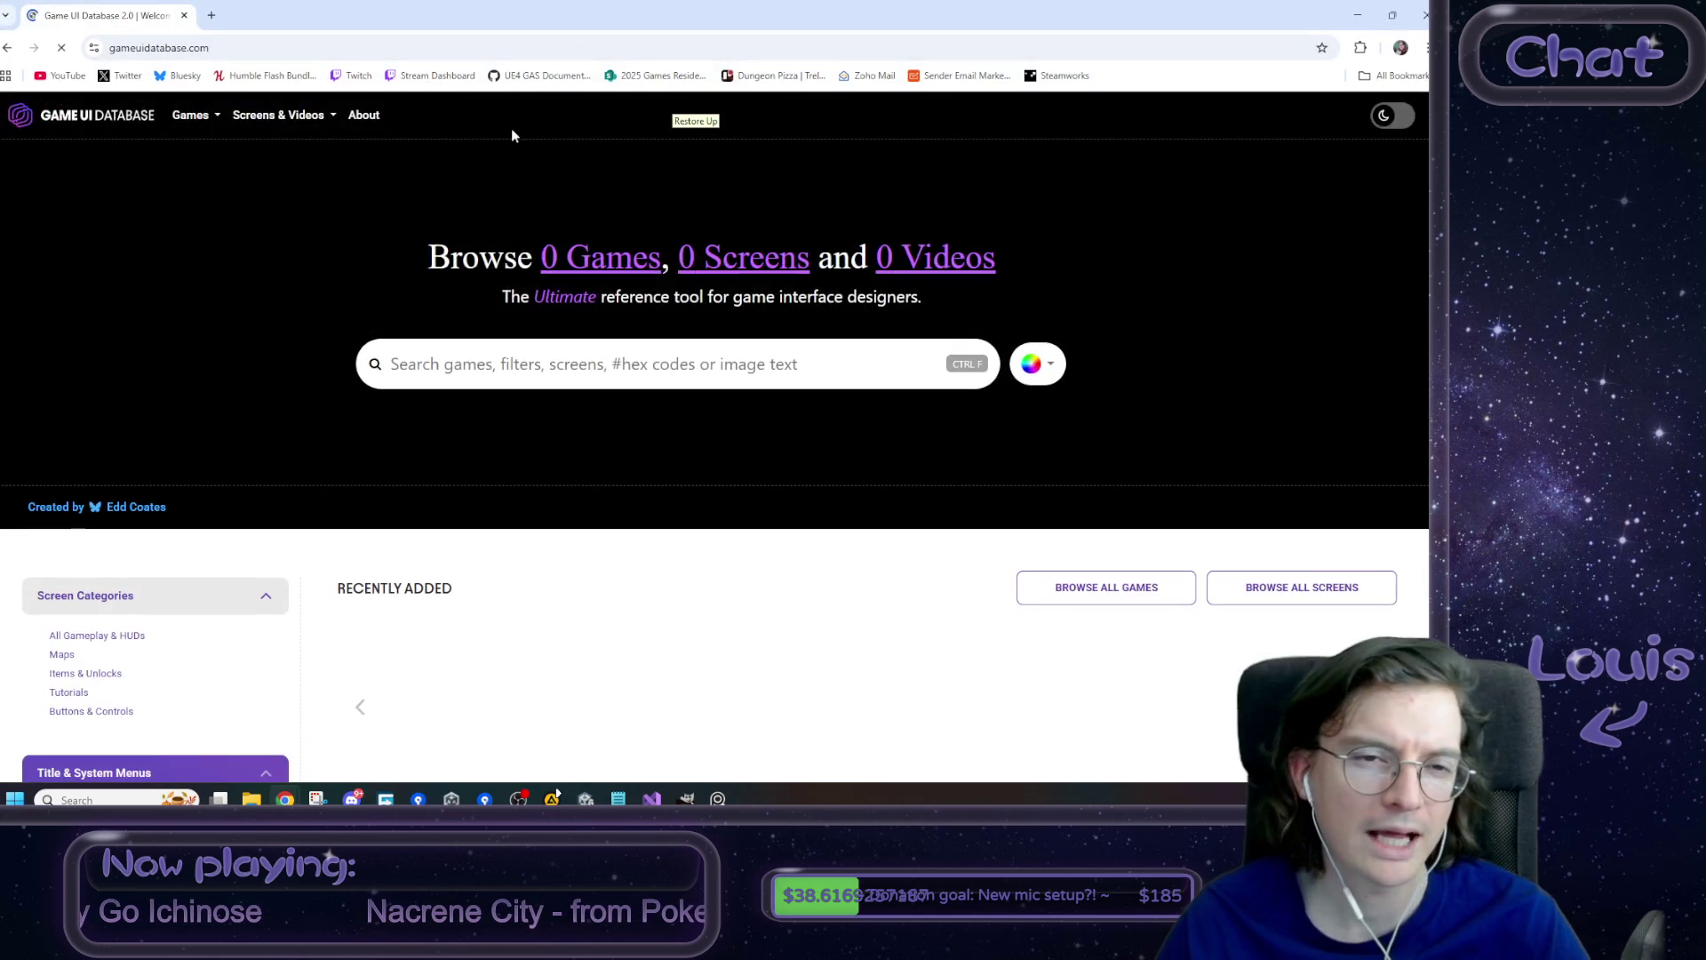
pyautogui.scroll(-3, 766, 580)
pyautogui.scroll(3, 766, 580)
pyautogui.click(594, 360)
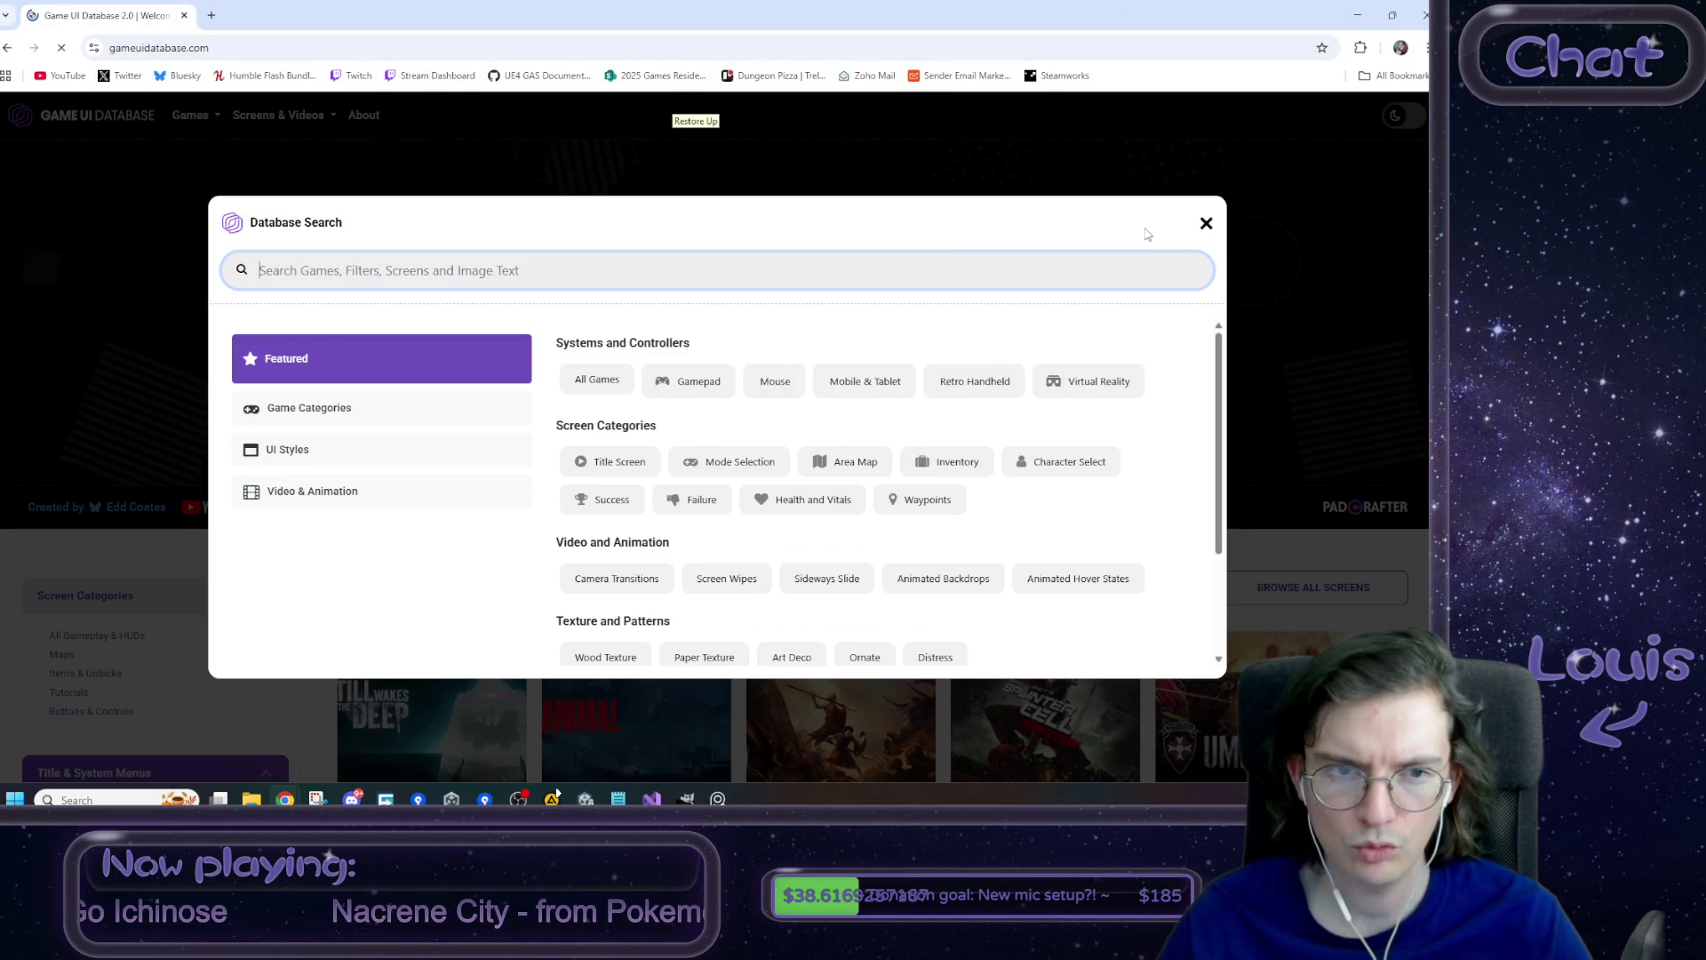
pyautogui.write('recettear')
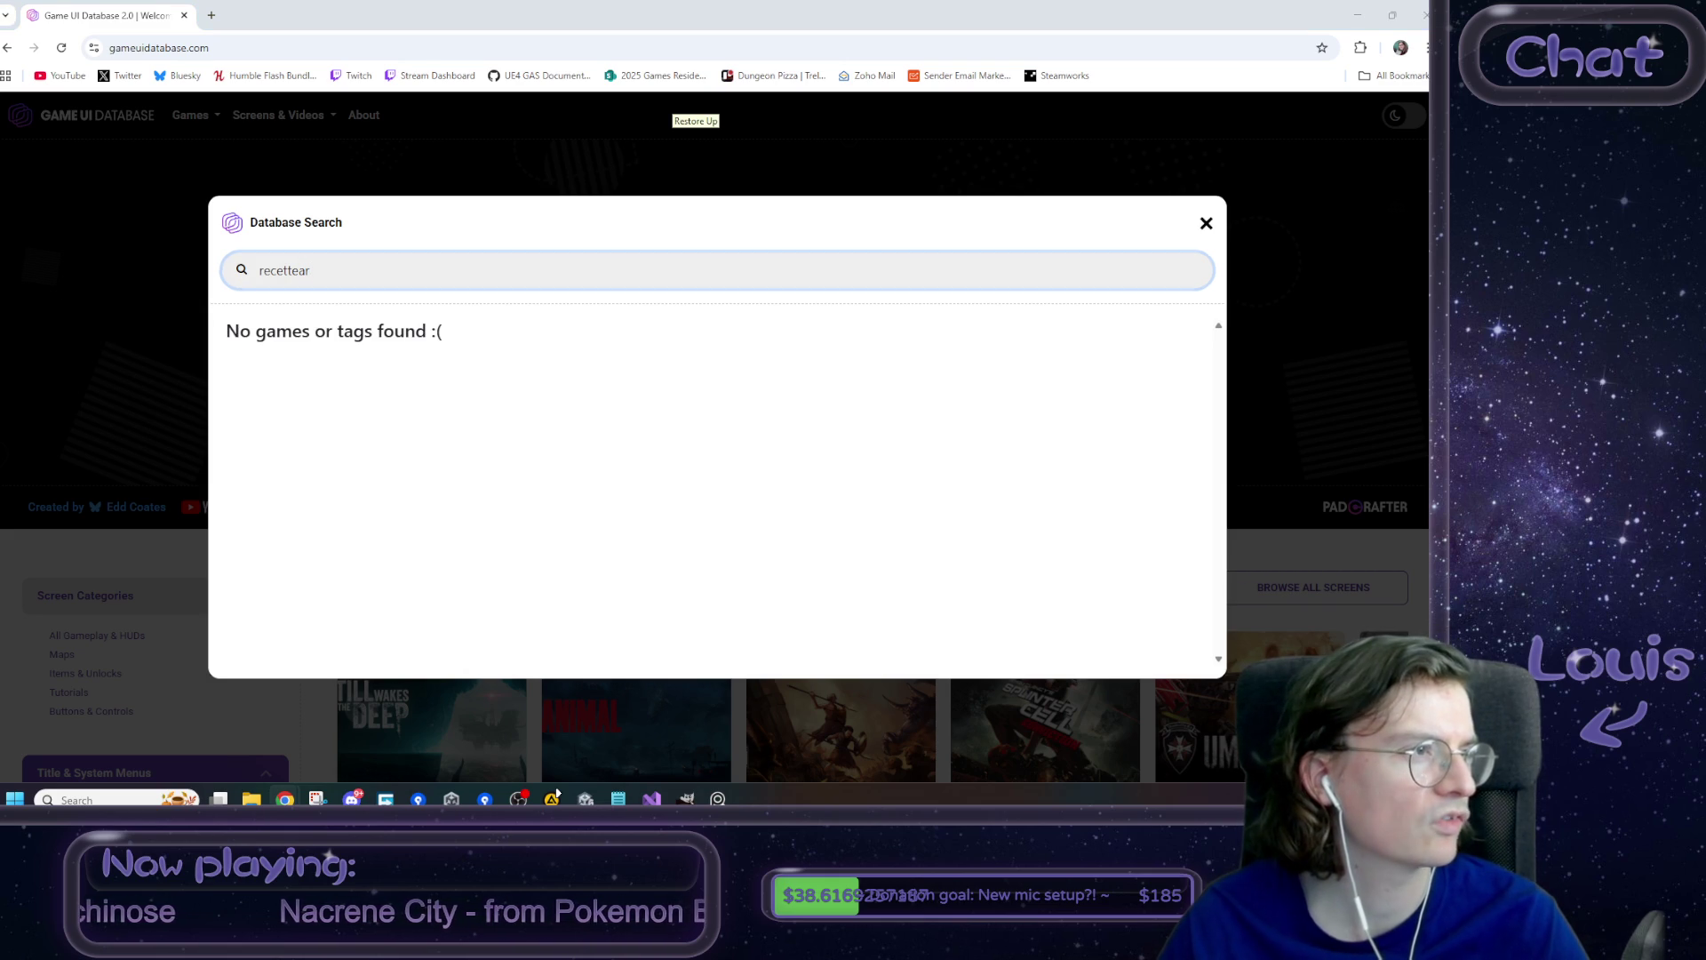
pyautogui.hotkey('alt', 'Tab')
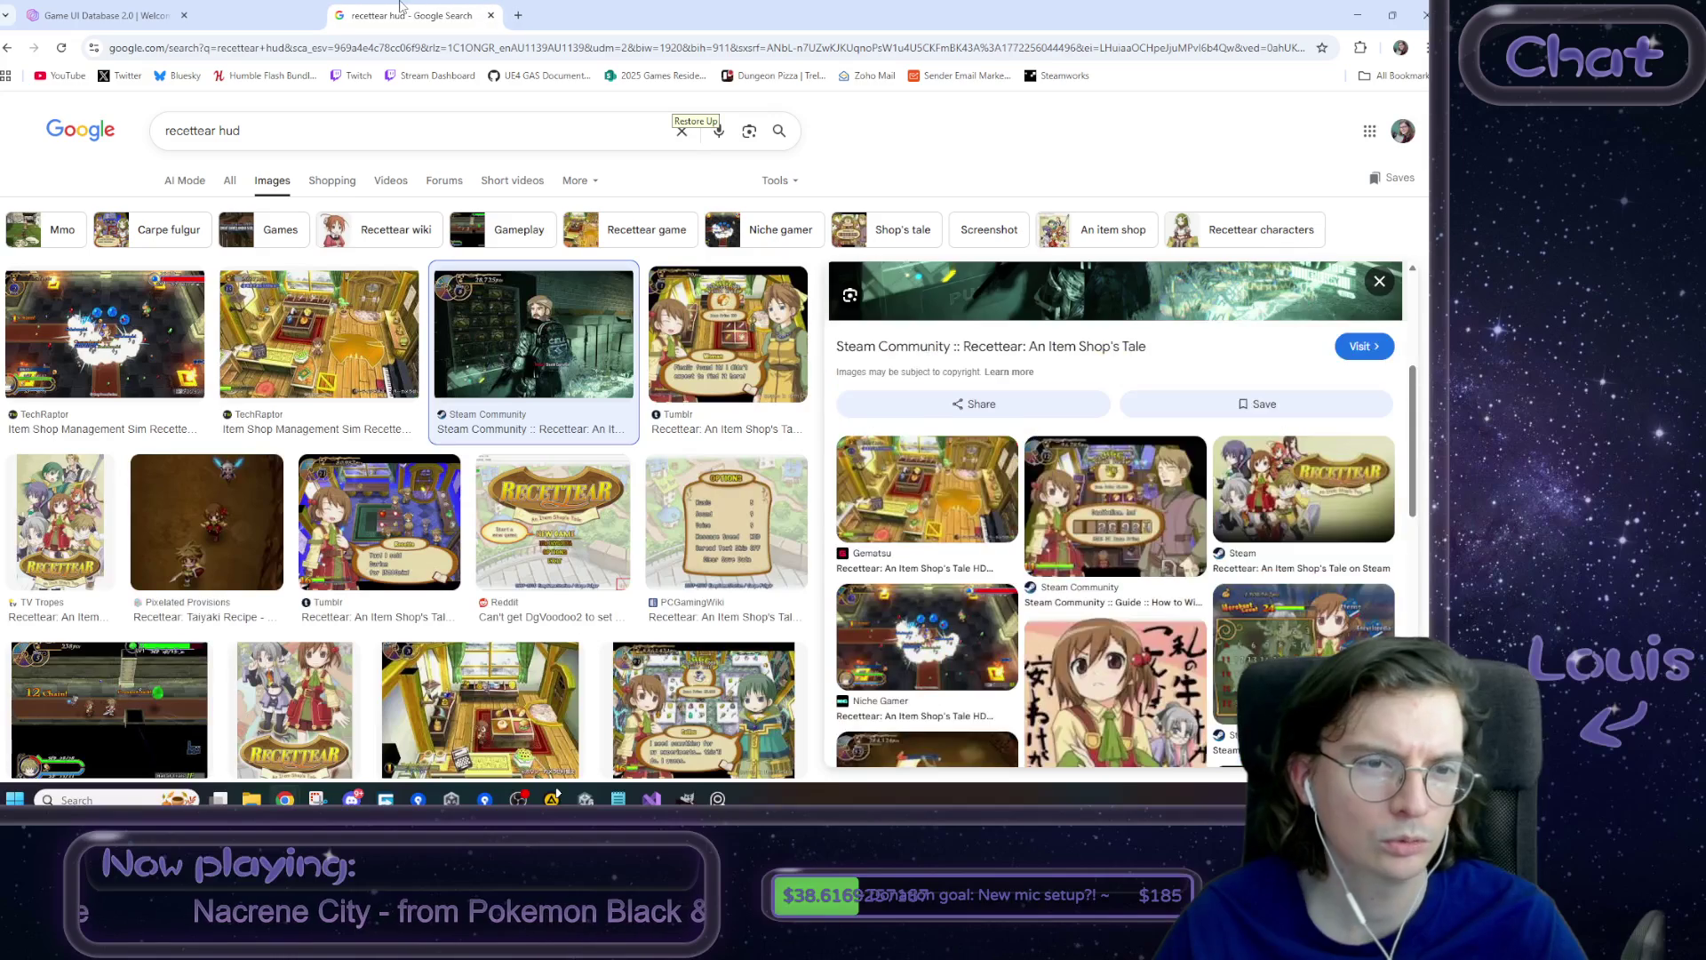
# - Open the TechRaptor and Tumblr Recettear images in new tabs, keeping only the Tumblr shop screenshot
pyautogui.click(100, 319)
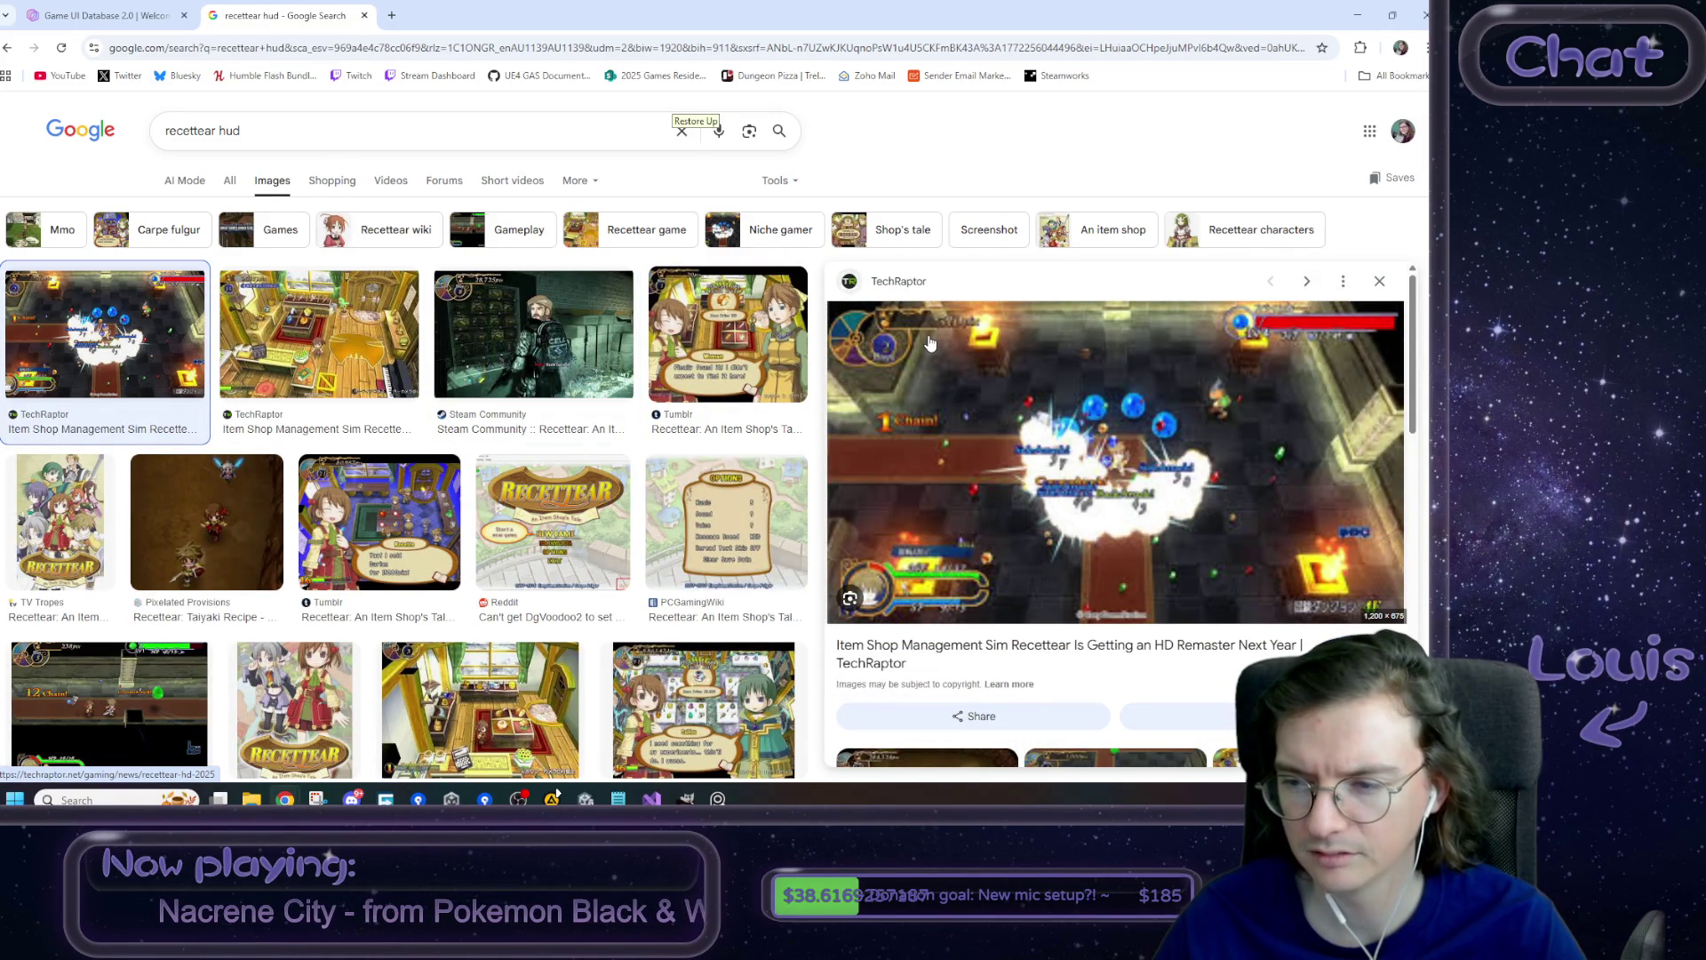
pyautogui.rightClick(1008, 380)
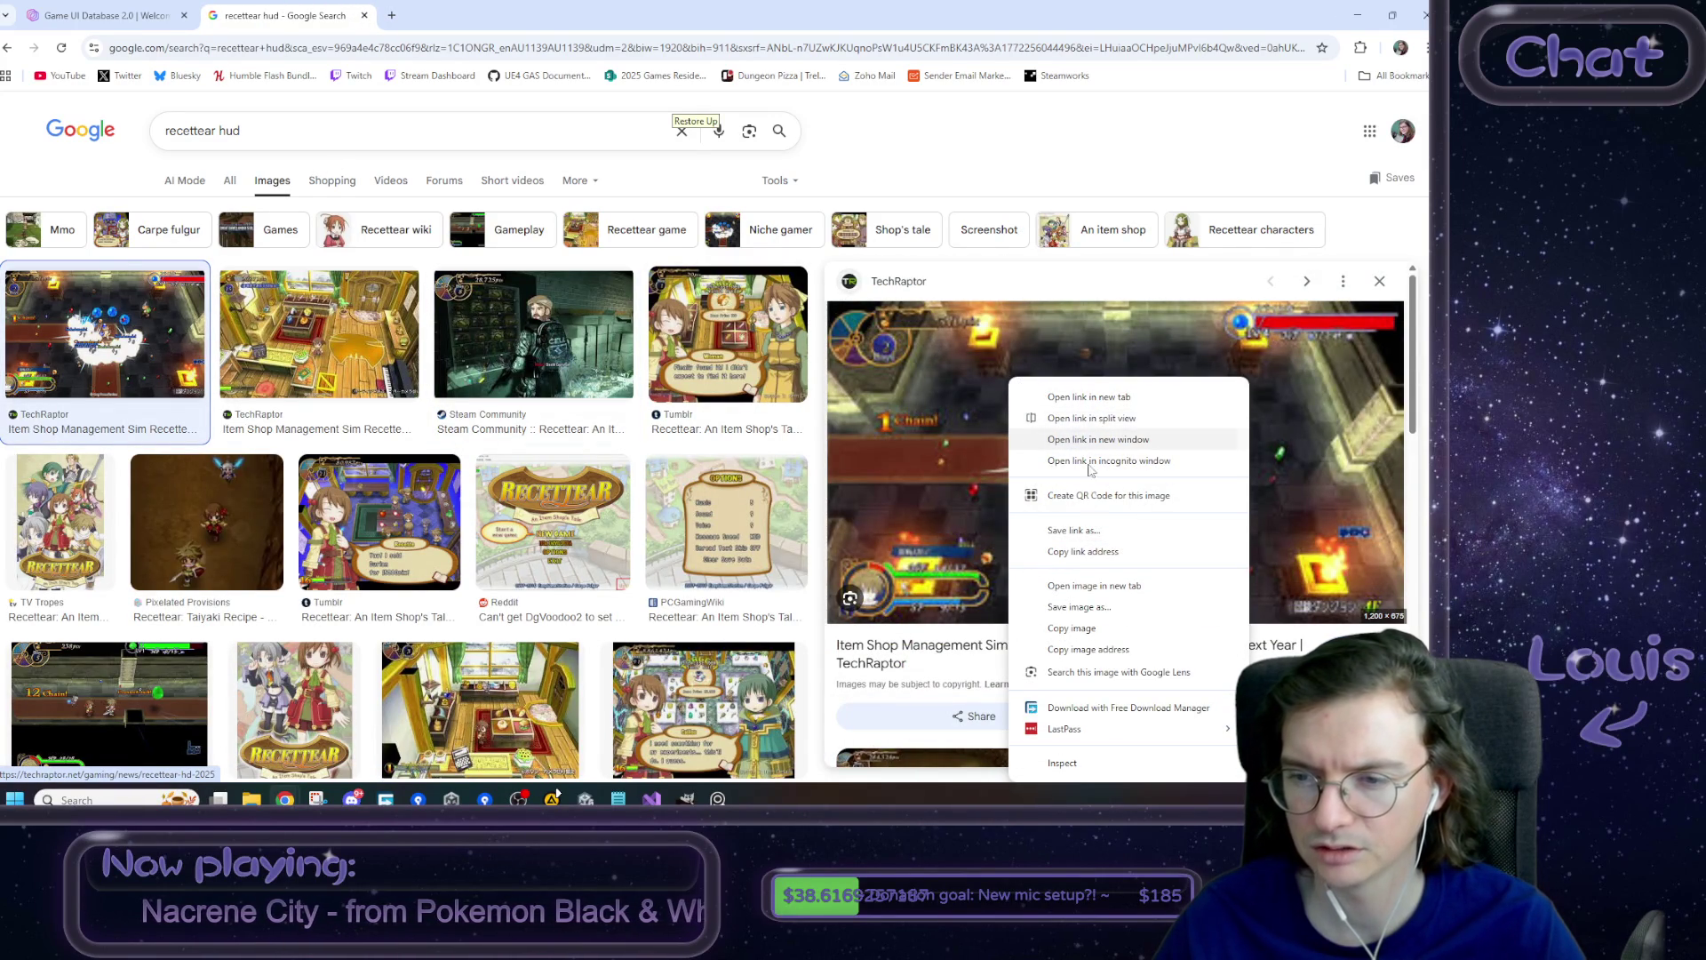
pyautogui.click(1103, 586)
pyautogui.click(724, 351)
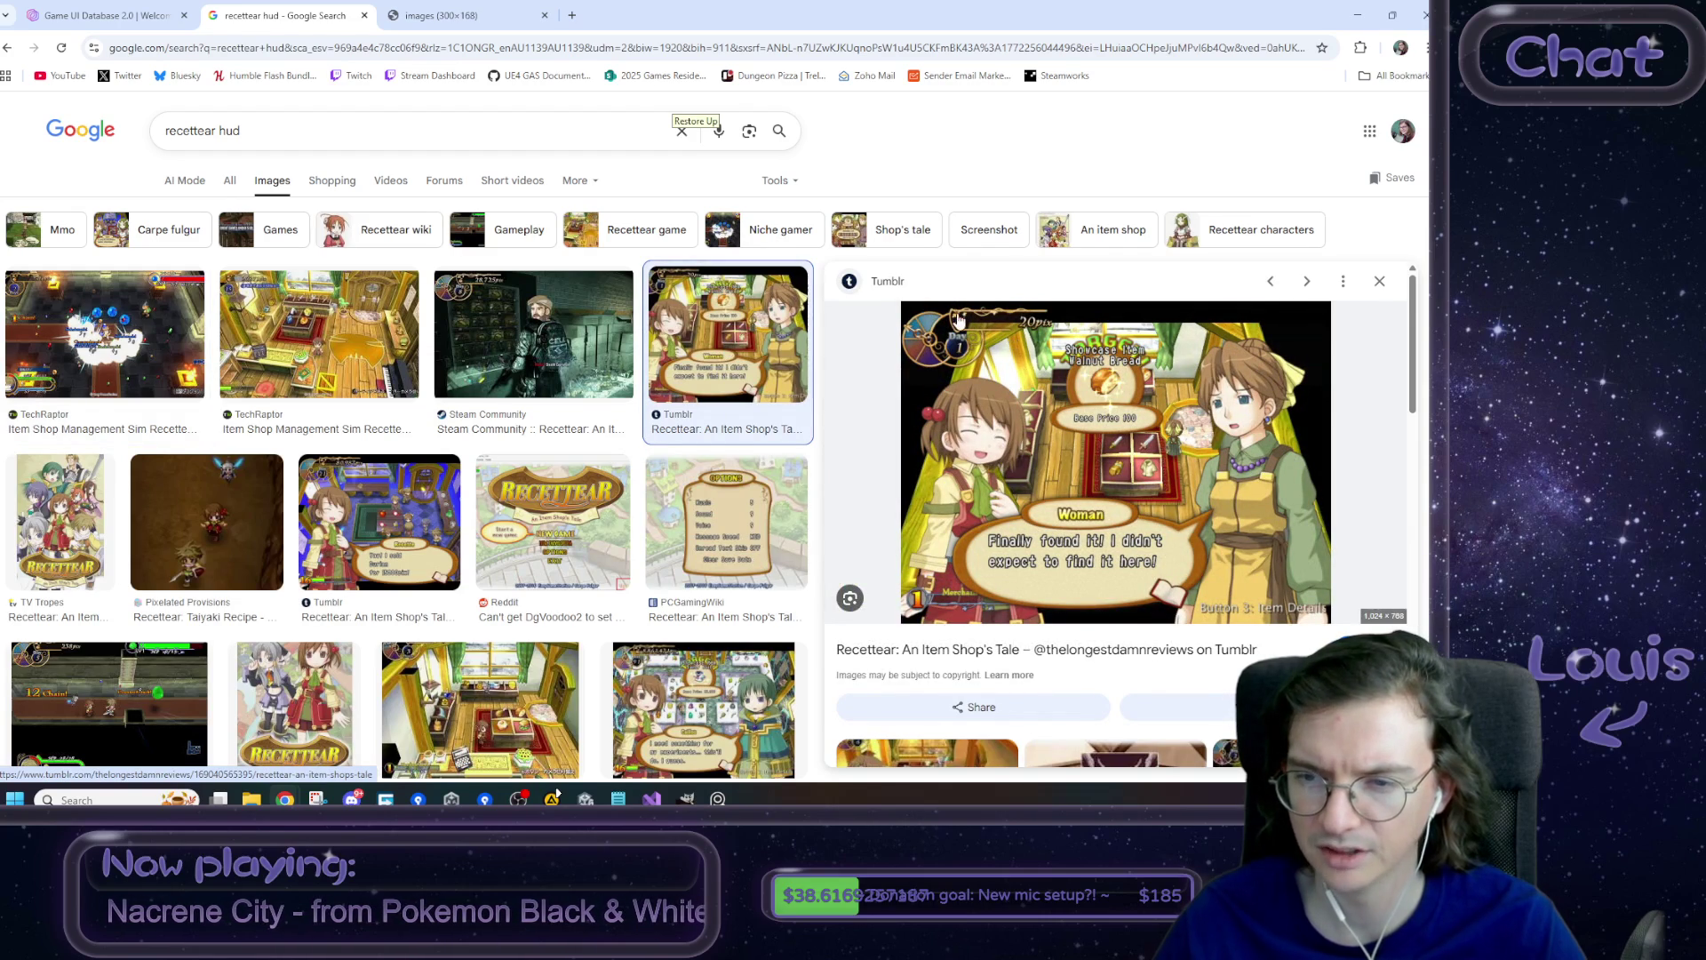
pyautogui.rightClick(1072, 416)
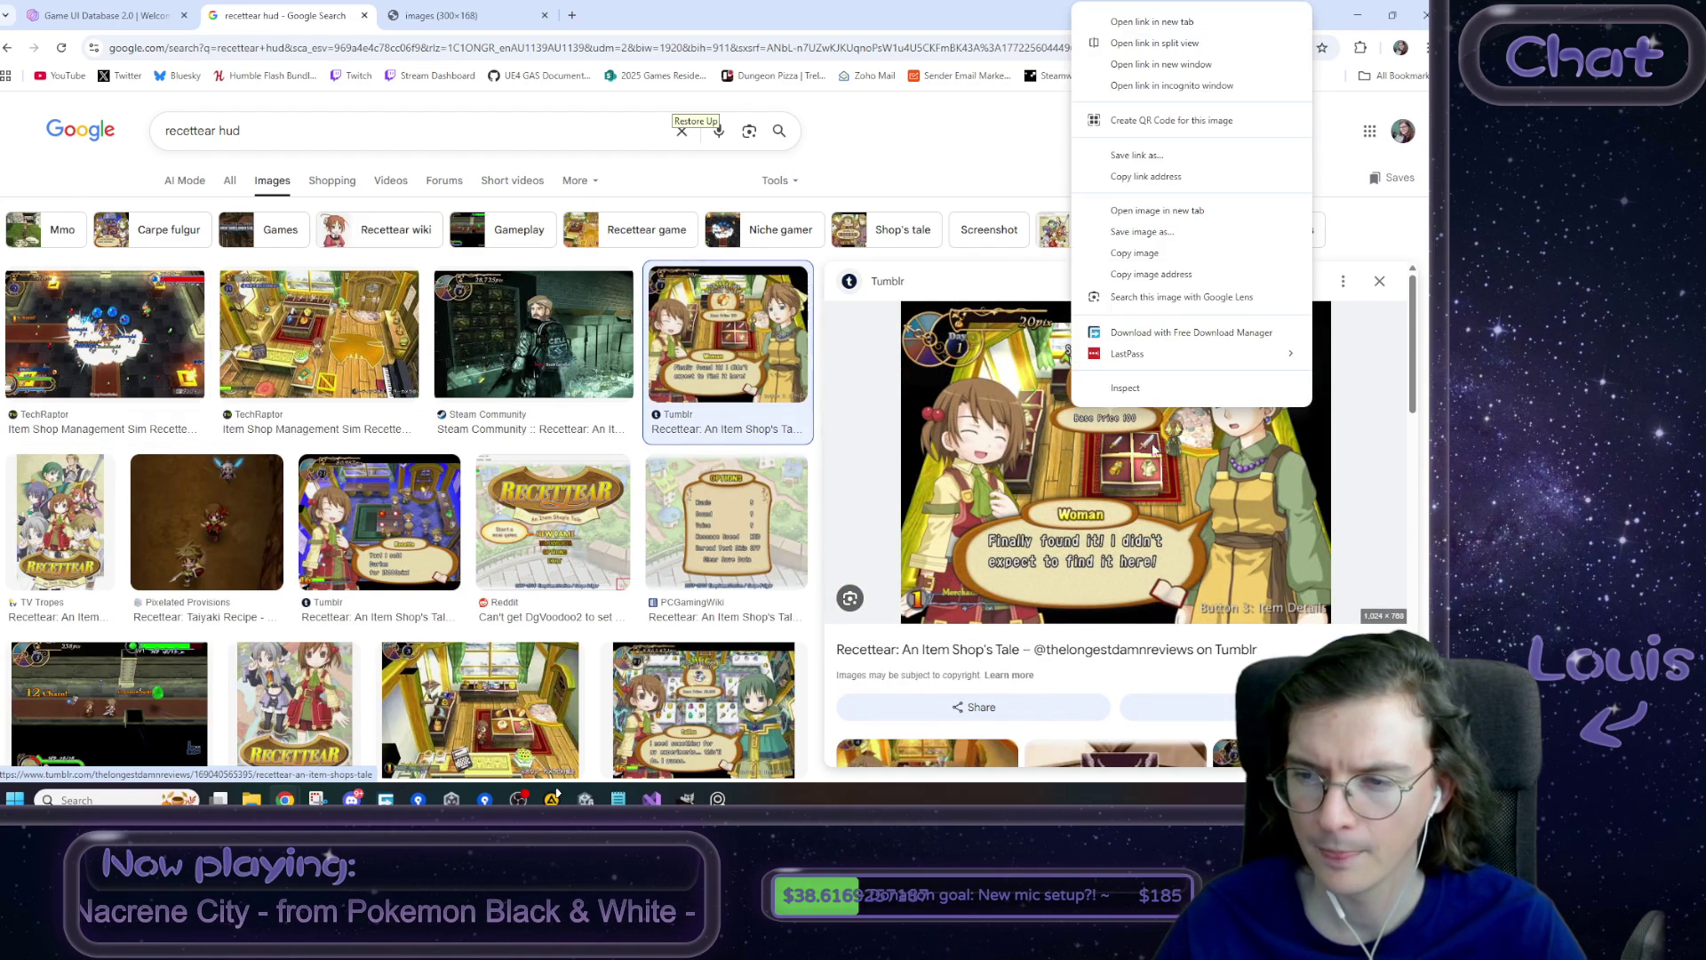
pyautogui.click(1137, 212)
pyautogui.click(513, 9)
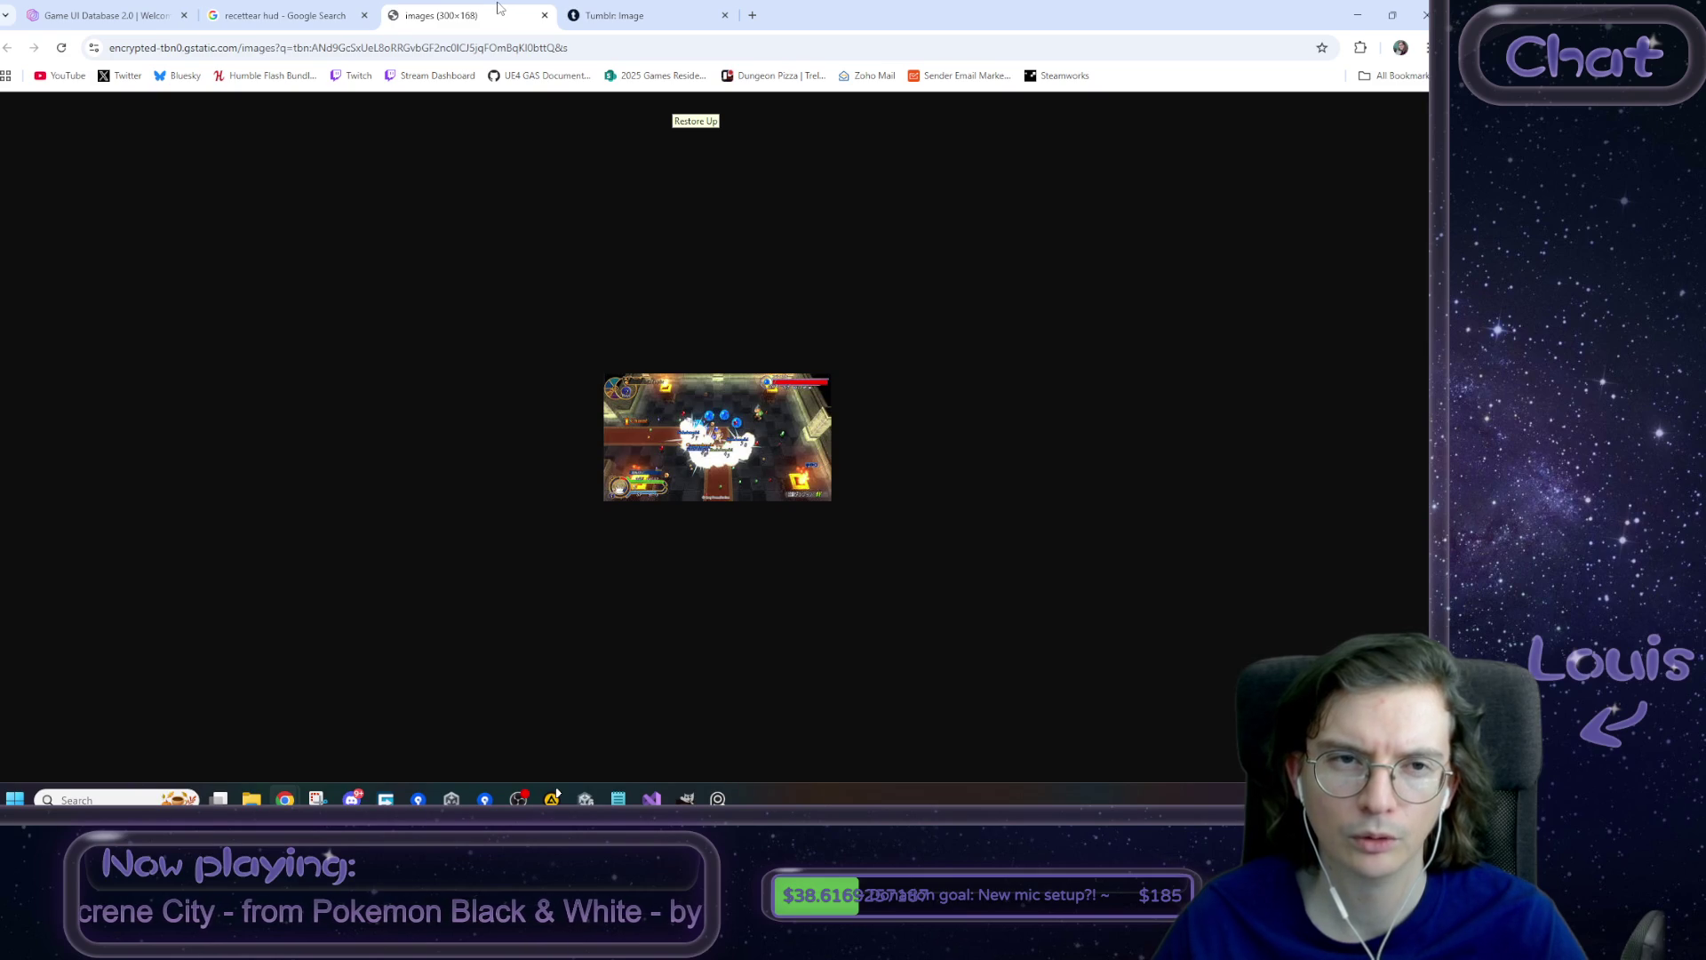
pyautogui.middleClick(498, 7)
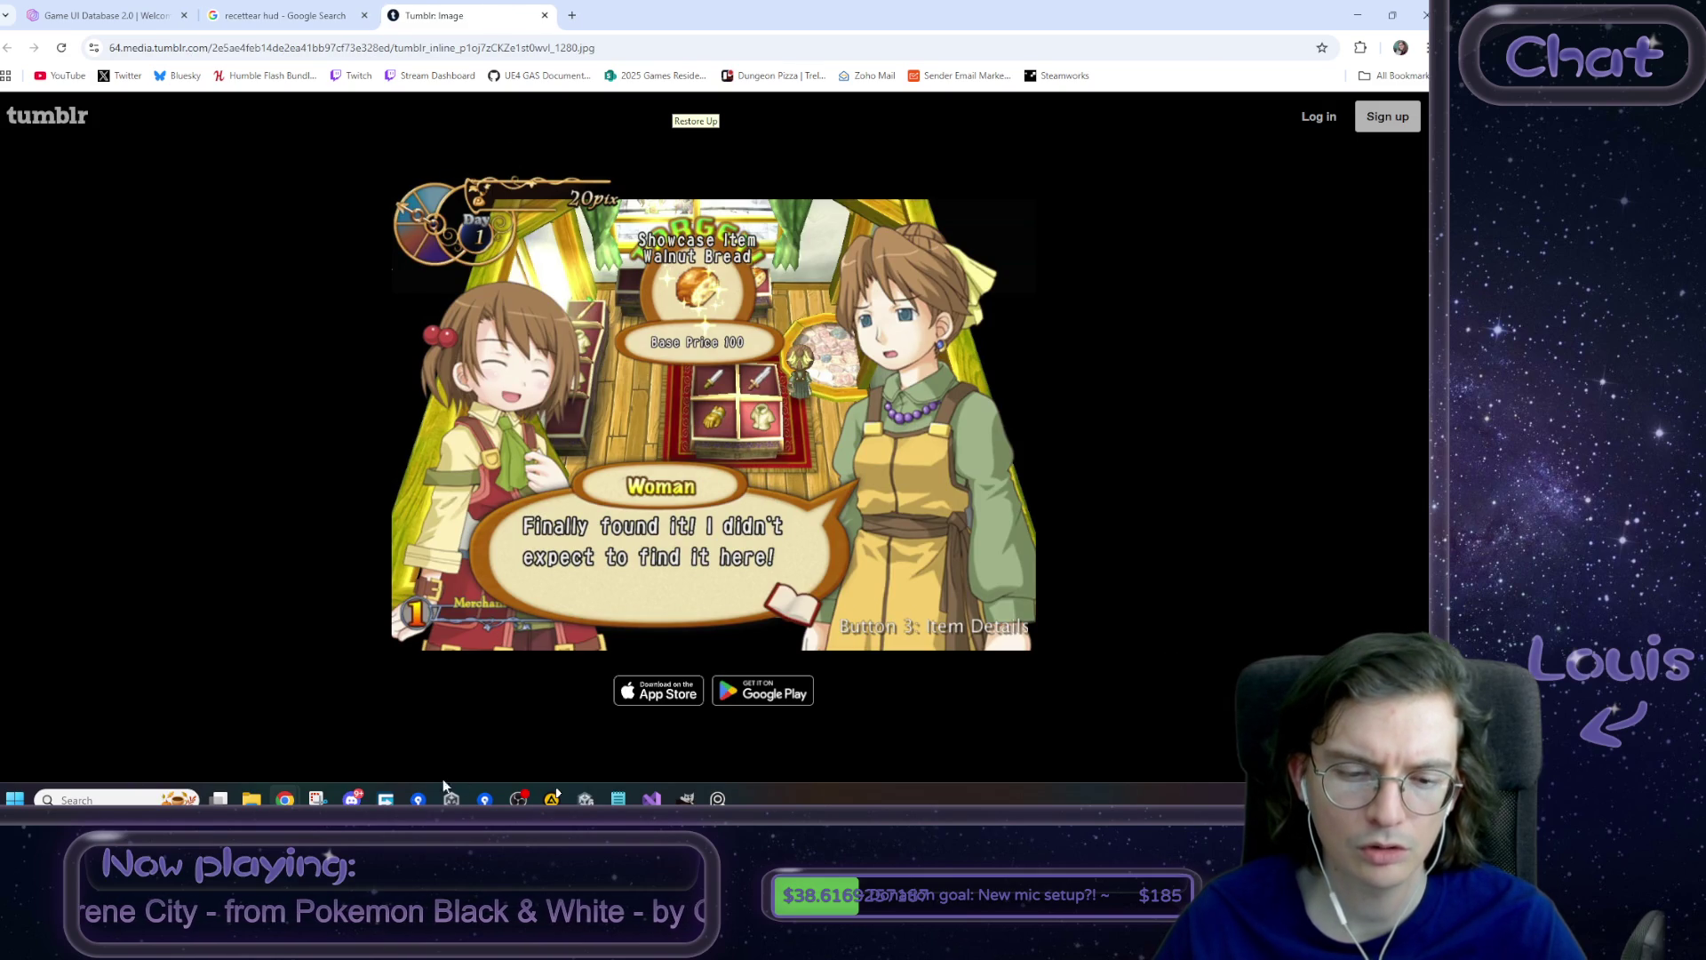
pyautogui.click(317, 798)
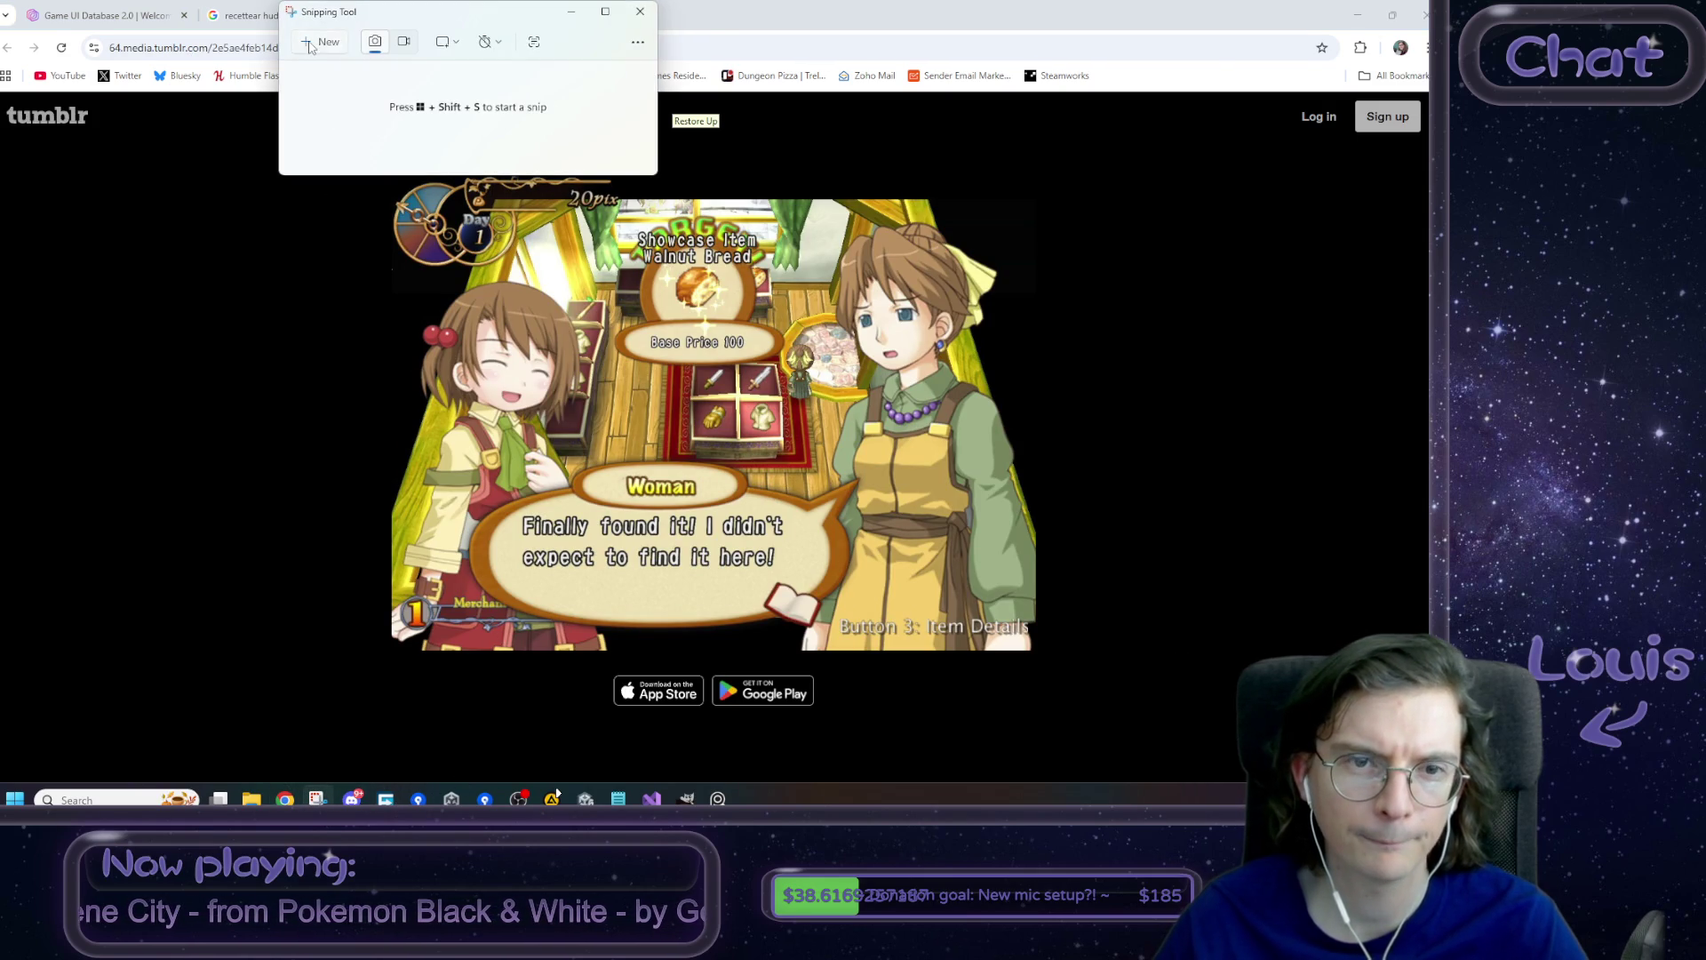
# - Snip the Recettear day-and-time HUD corner and paste it below the clock images in PureRef
pyautogui.click(311, 43)
pyautogui.moveTo(372, 166); pyautogui.dragTo(675, 327)
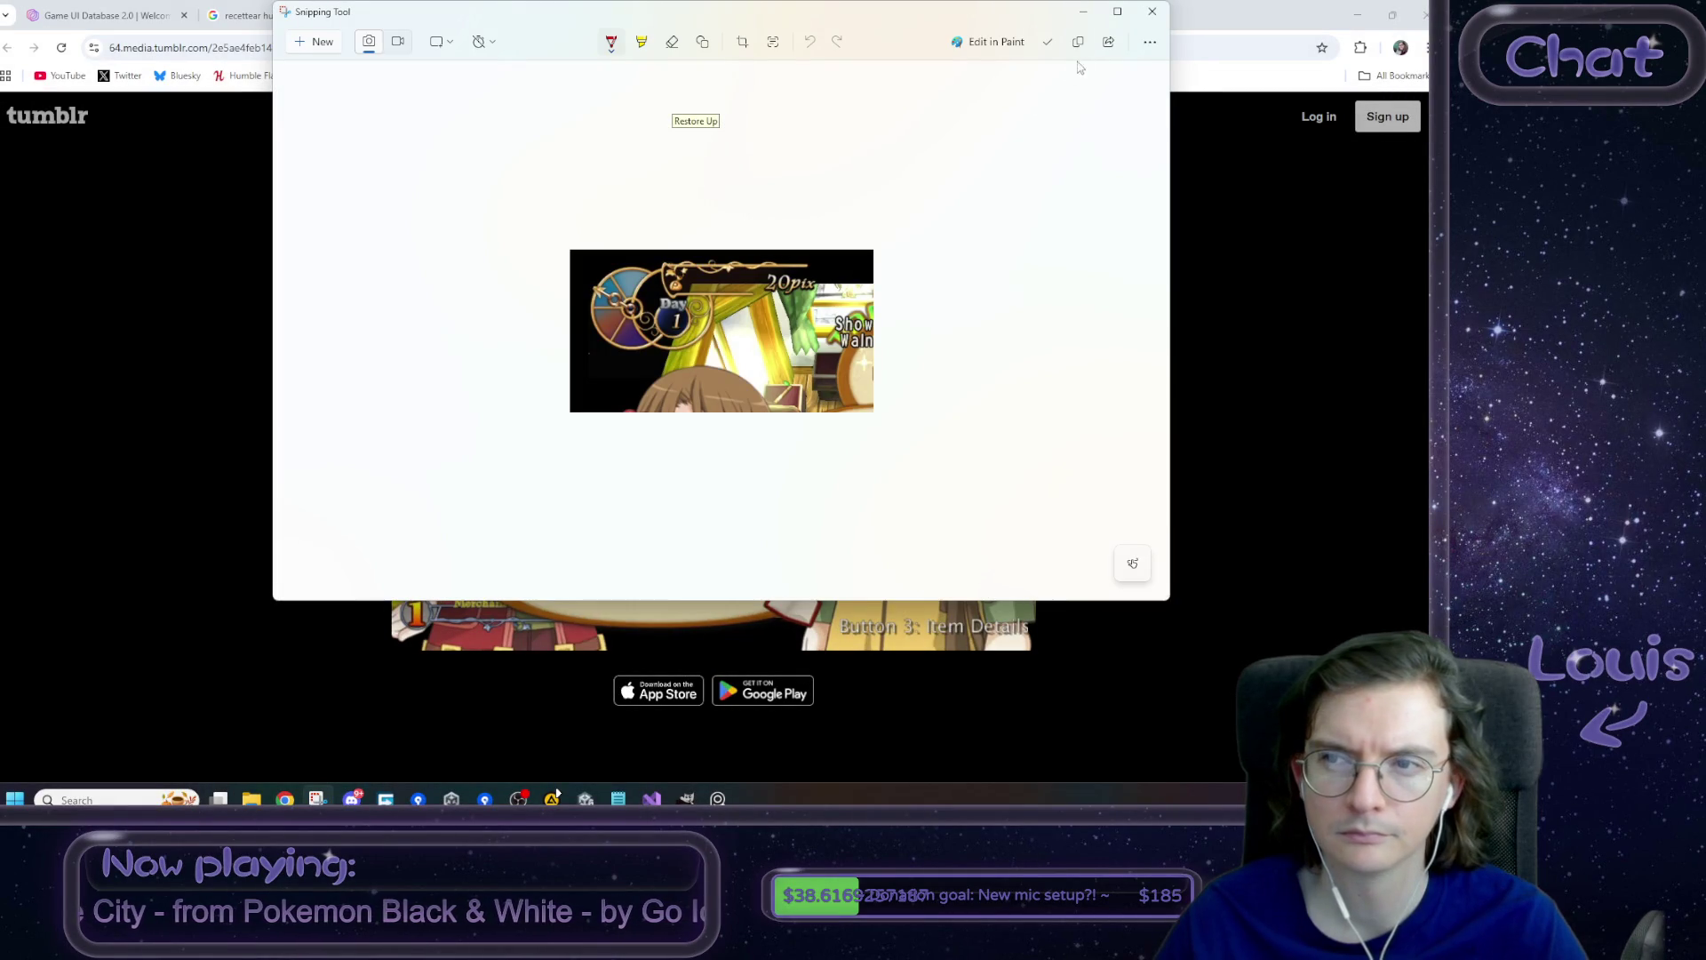
pyautogui.click(1078, 42)
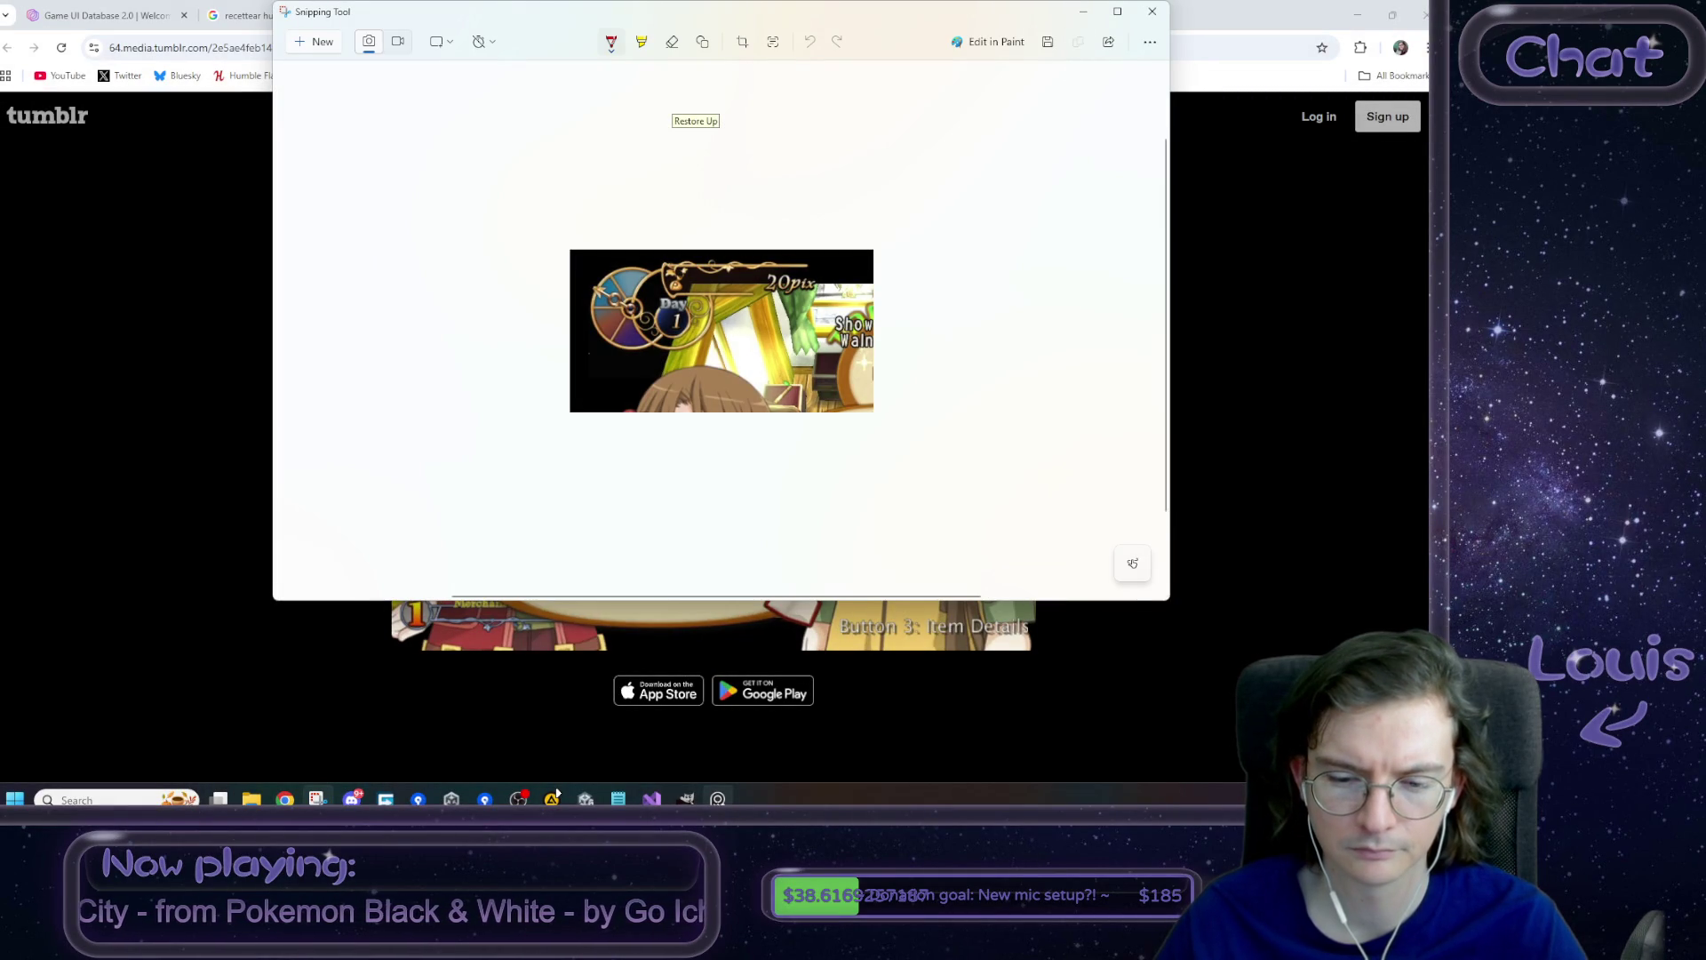
pyautogui.hotkey('ctrl', 'v')
pyautogui.moveTo(917, 463); pyautogui.dragTo(978, 419)
pyautogui.scroll(3, 1039, 458)
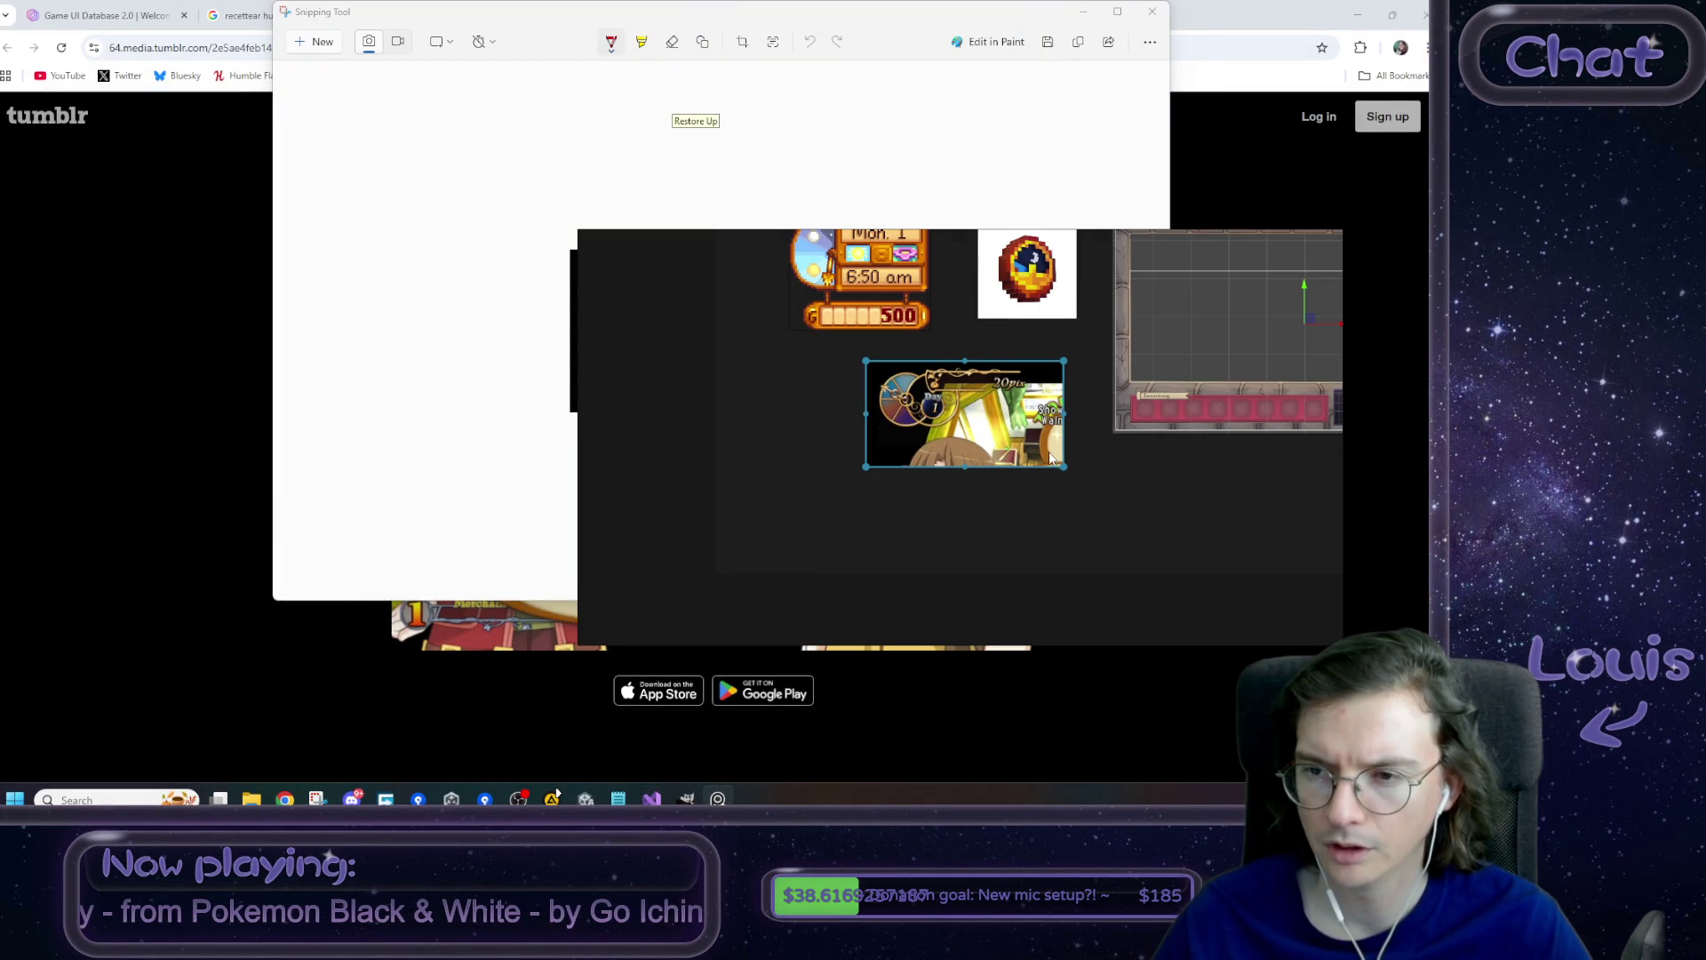
pyautogui.scroll(-4, 1042, 460)
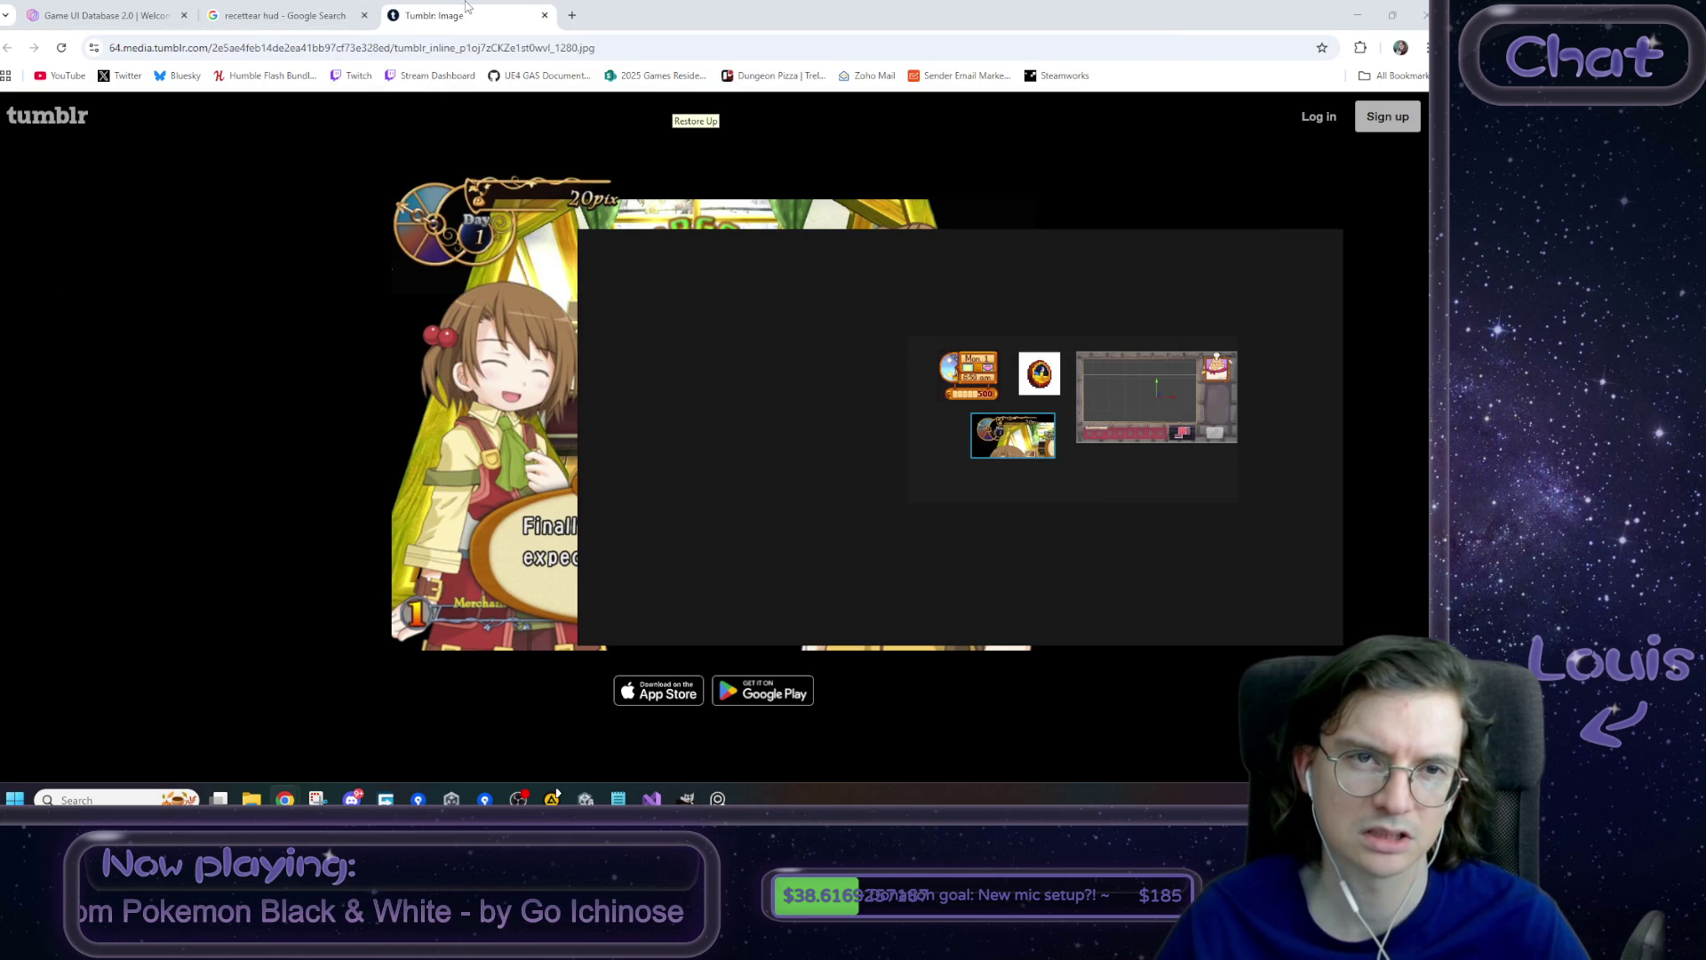
pyautogui.hotkey('ctrl', 'w')
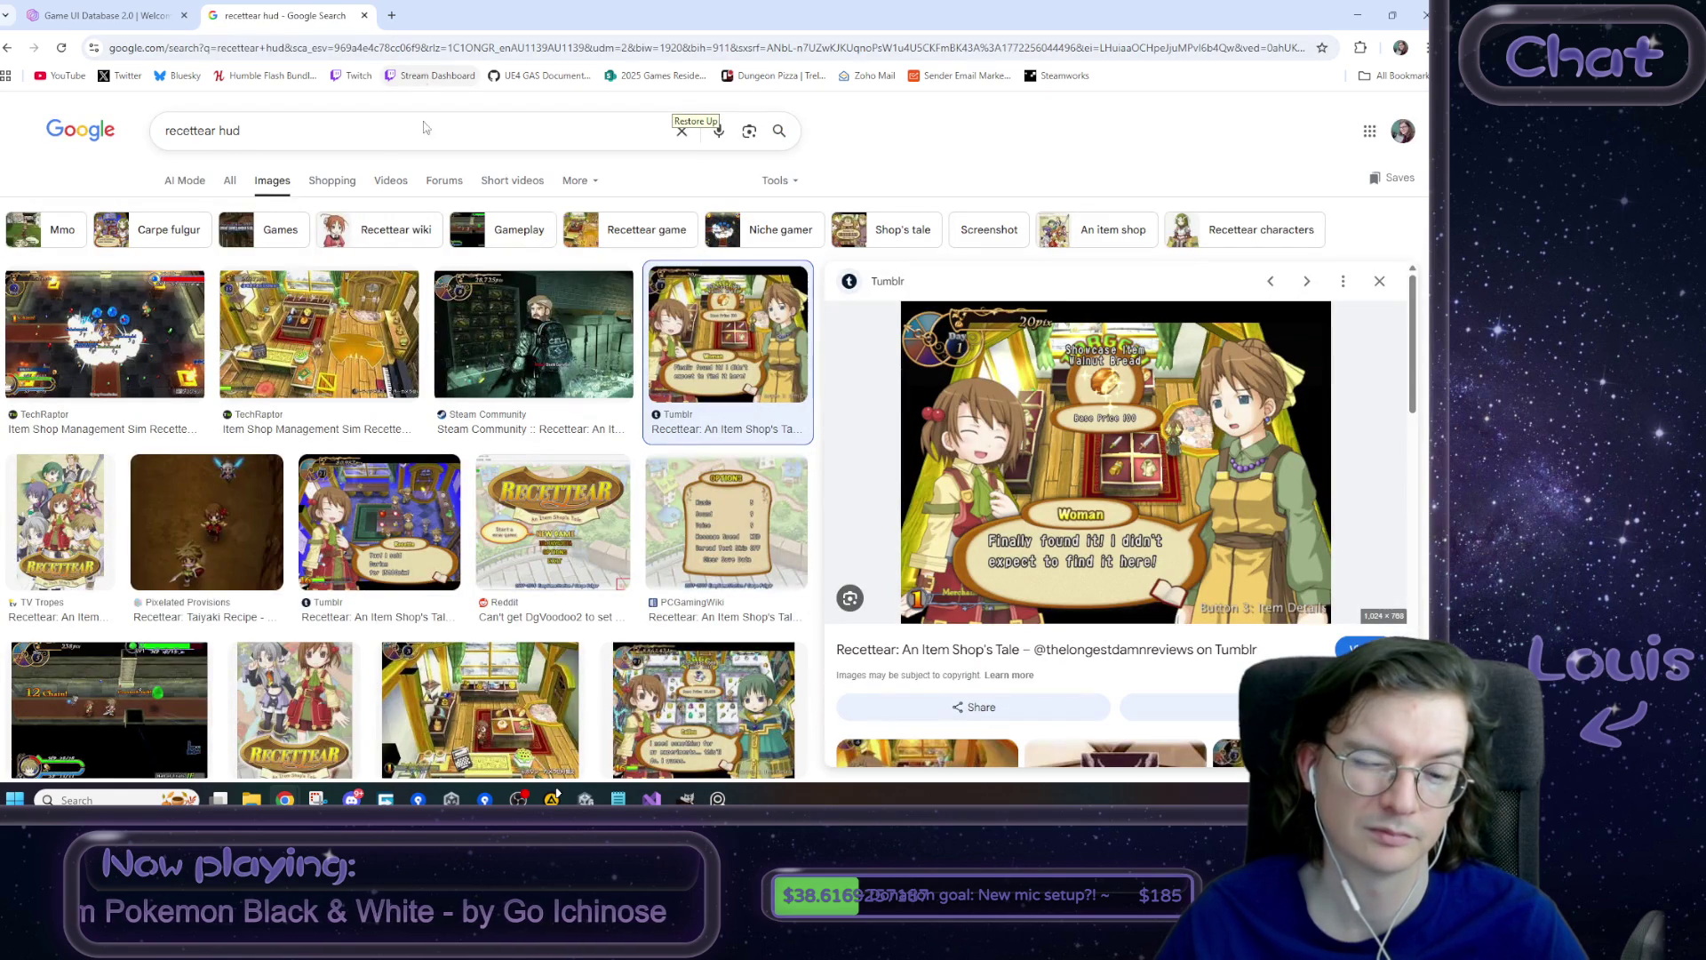
# - Preview the TechRaptor, Steam Community and TF2 Newbs Blog Recettear screenshots
pyautogui.scroll(-3, 582, 487)
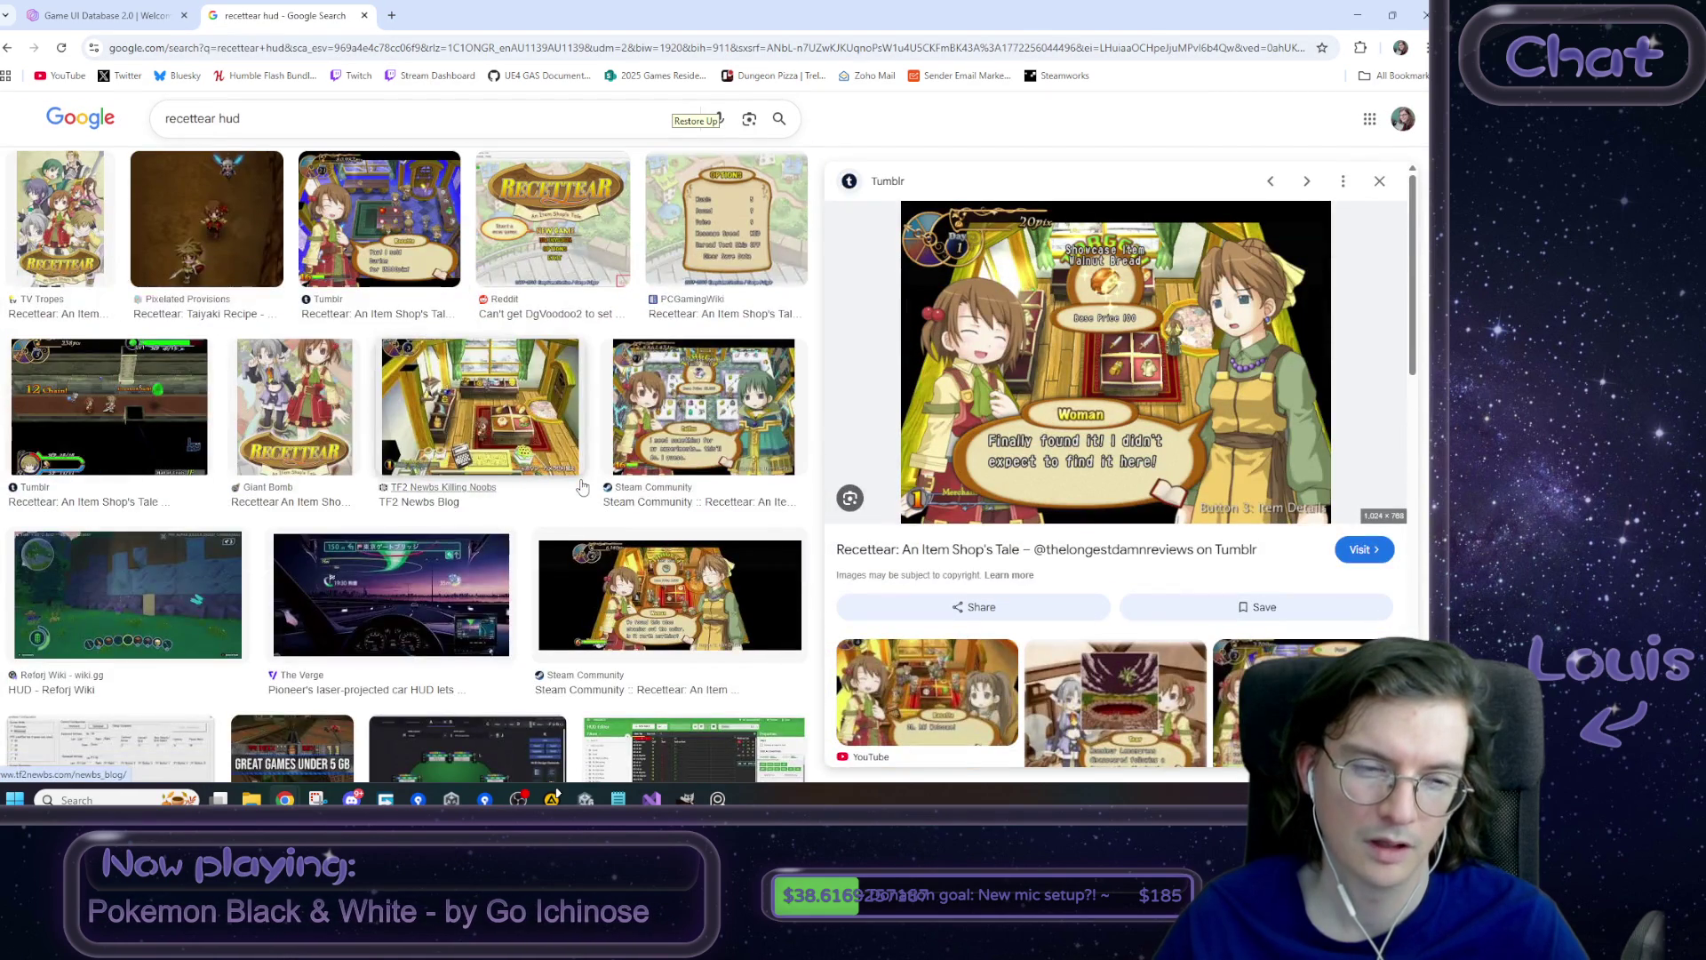
pyautogui.scroll(-3, 582, 487)
pyautogui.scroll(5, 582, 487)
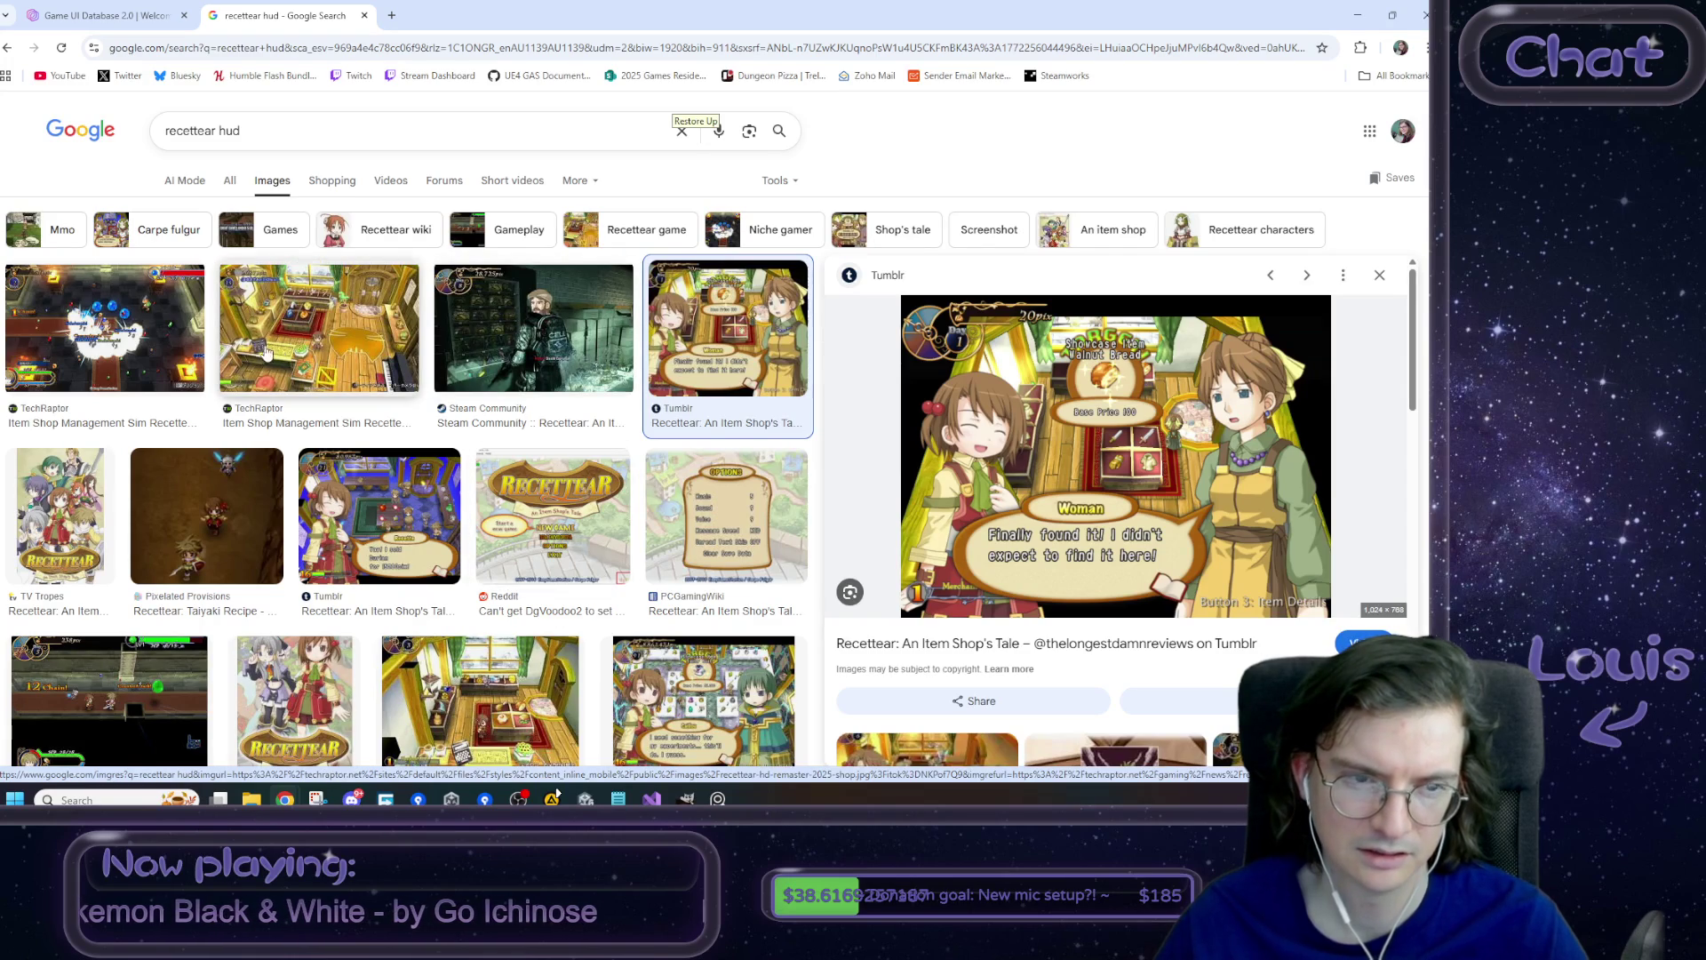
pyautogui.click(264, 351)
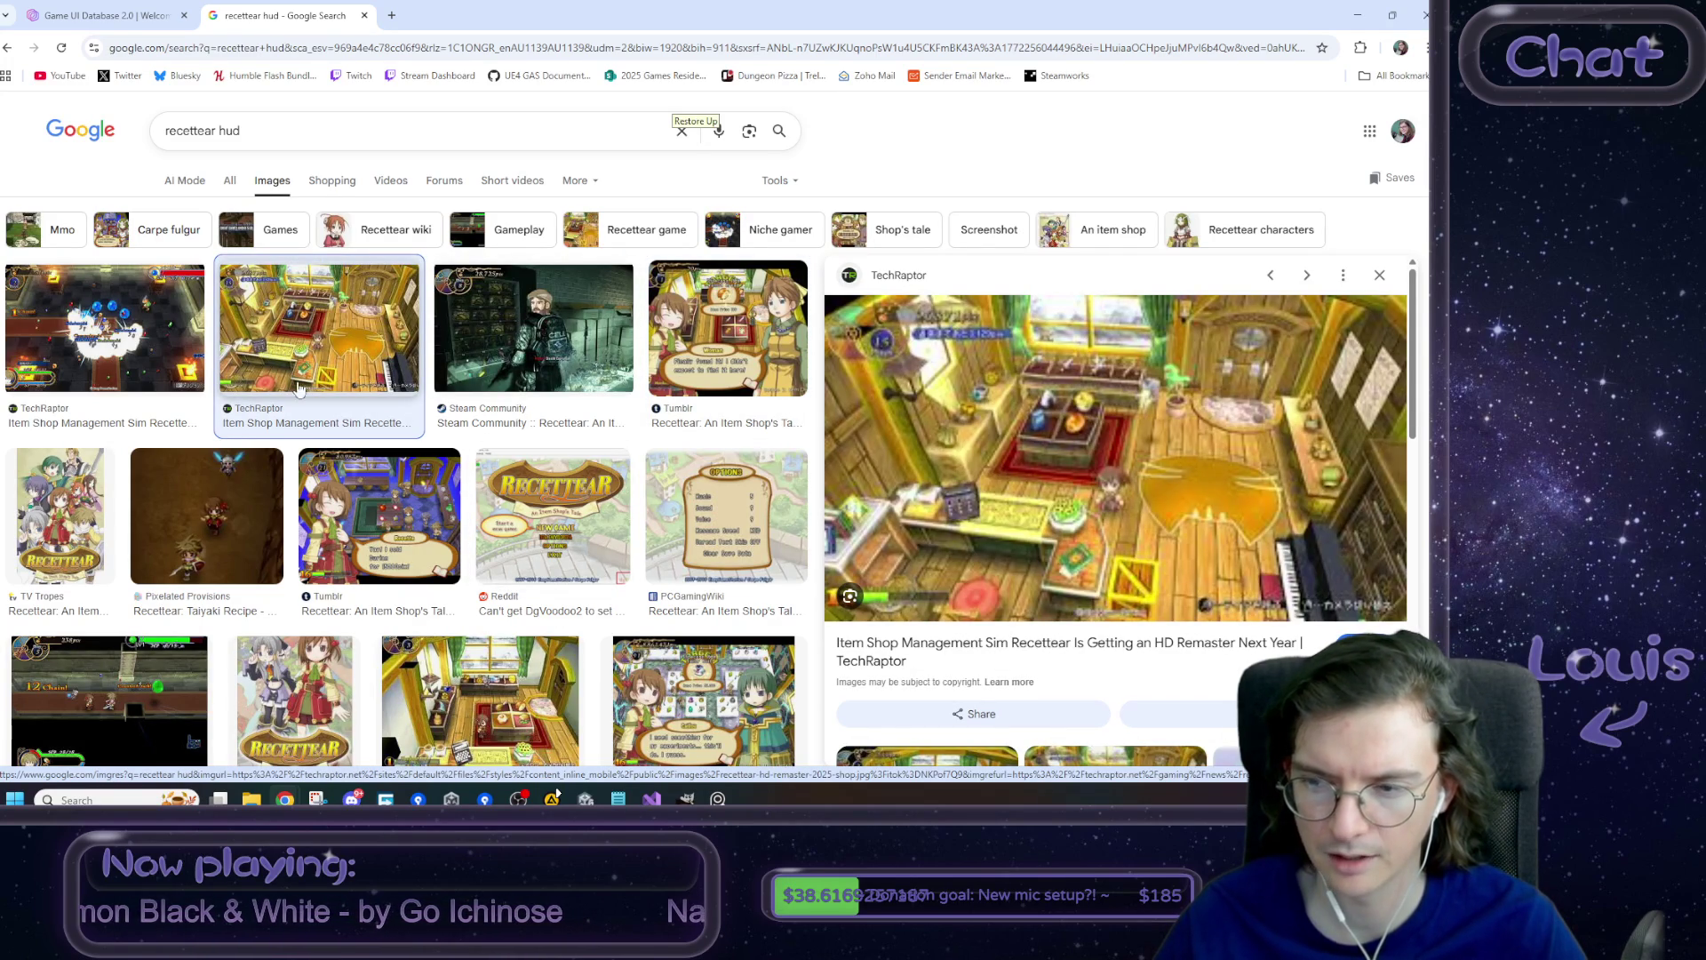
pyautogui.scroll(-3, 349, 447)
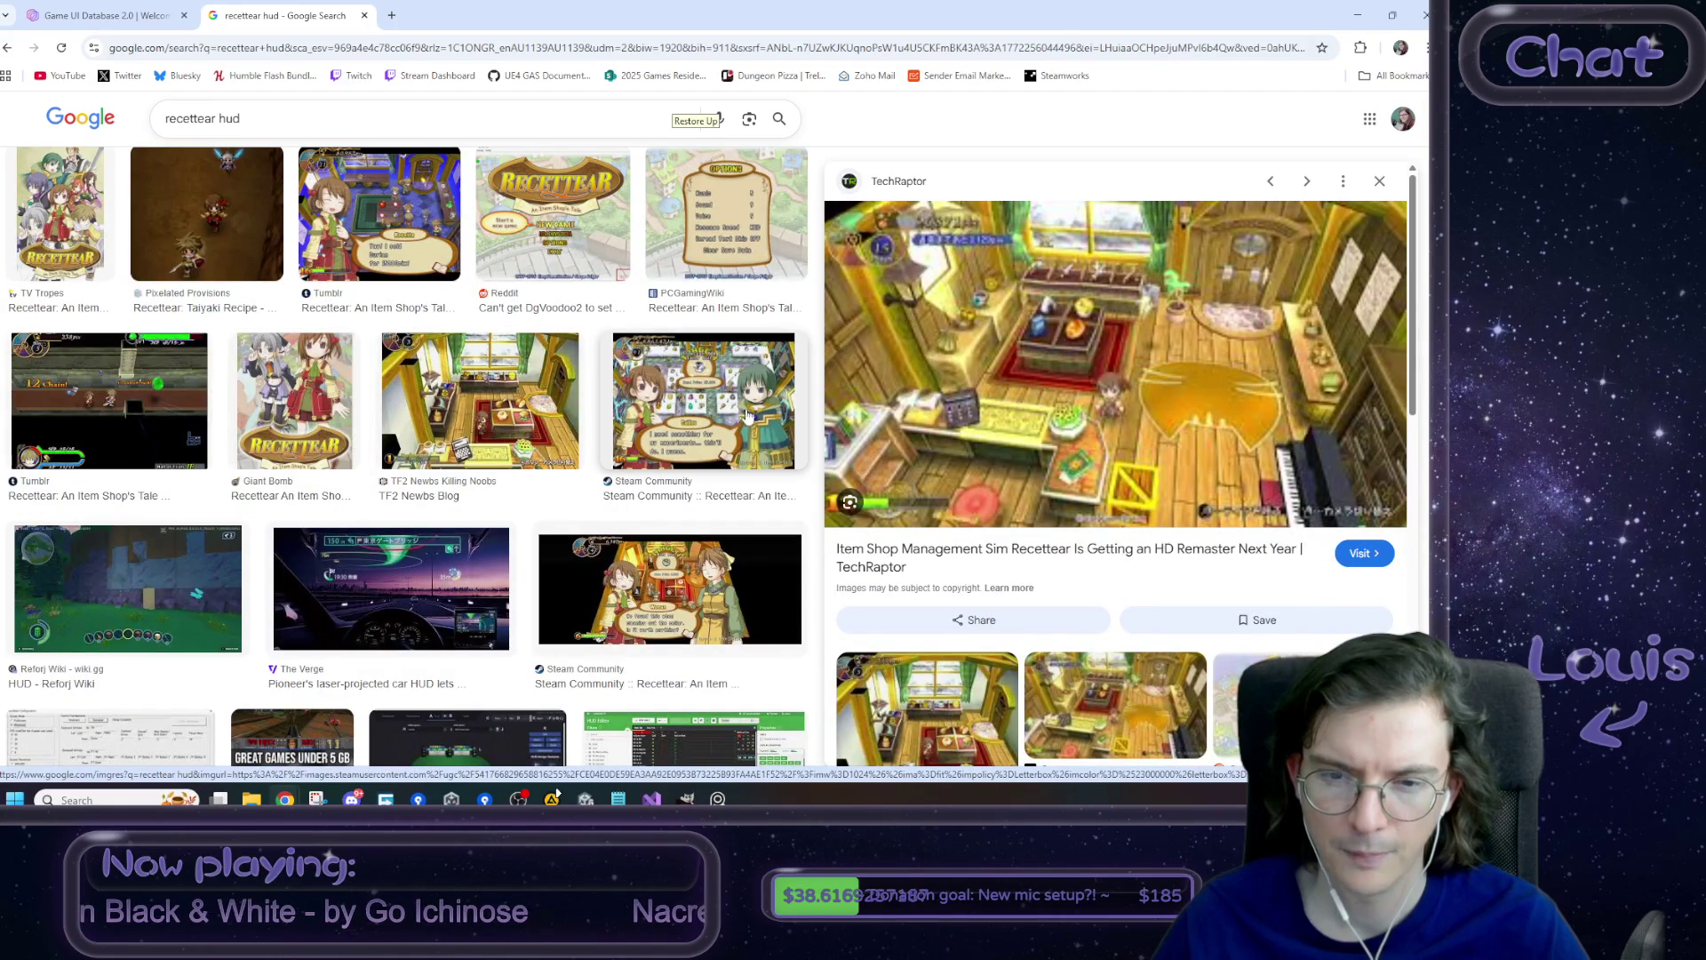
pyautogui.click(742, 409)
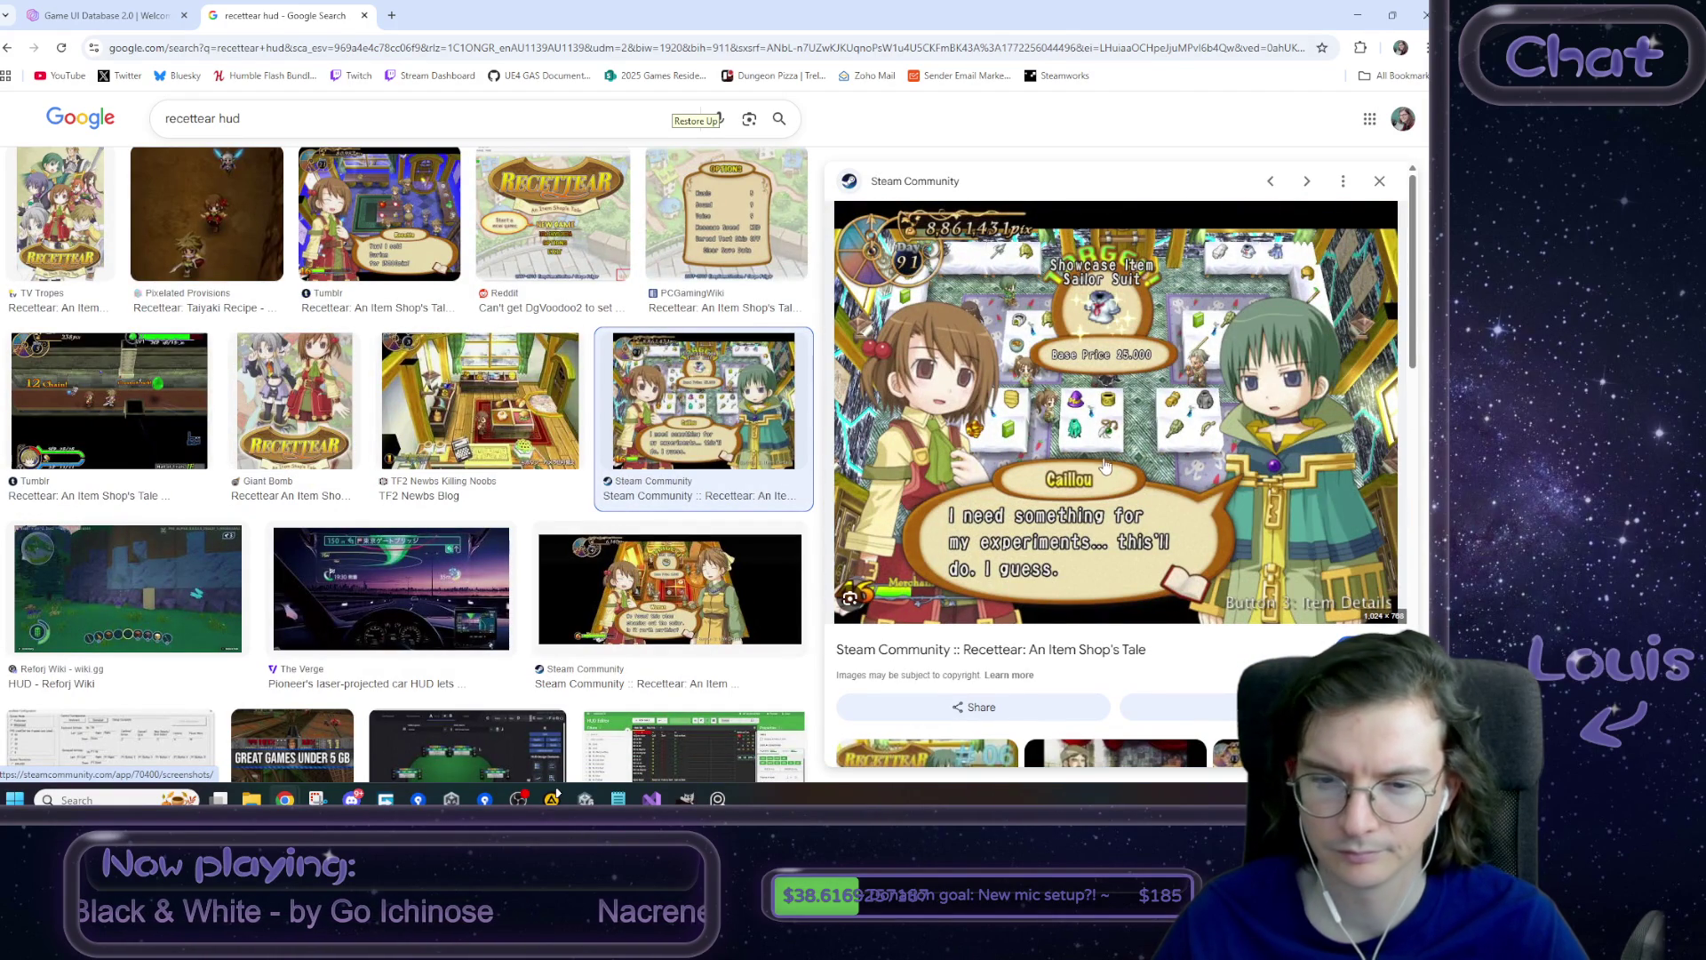
pyautogui.click(487, 418)
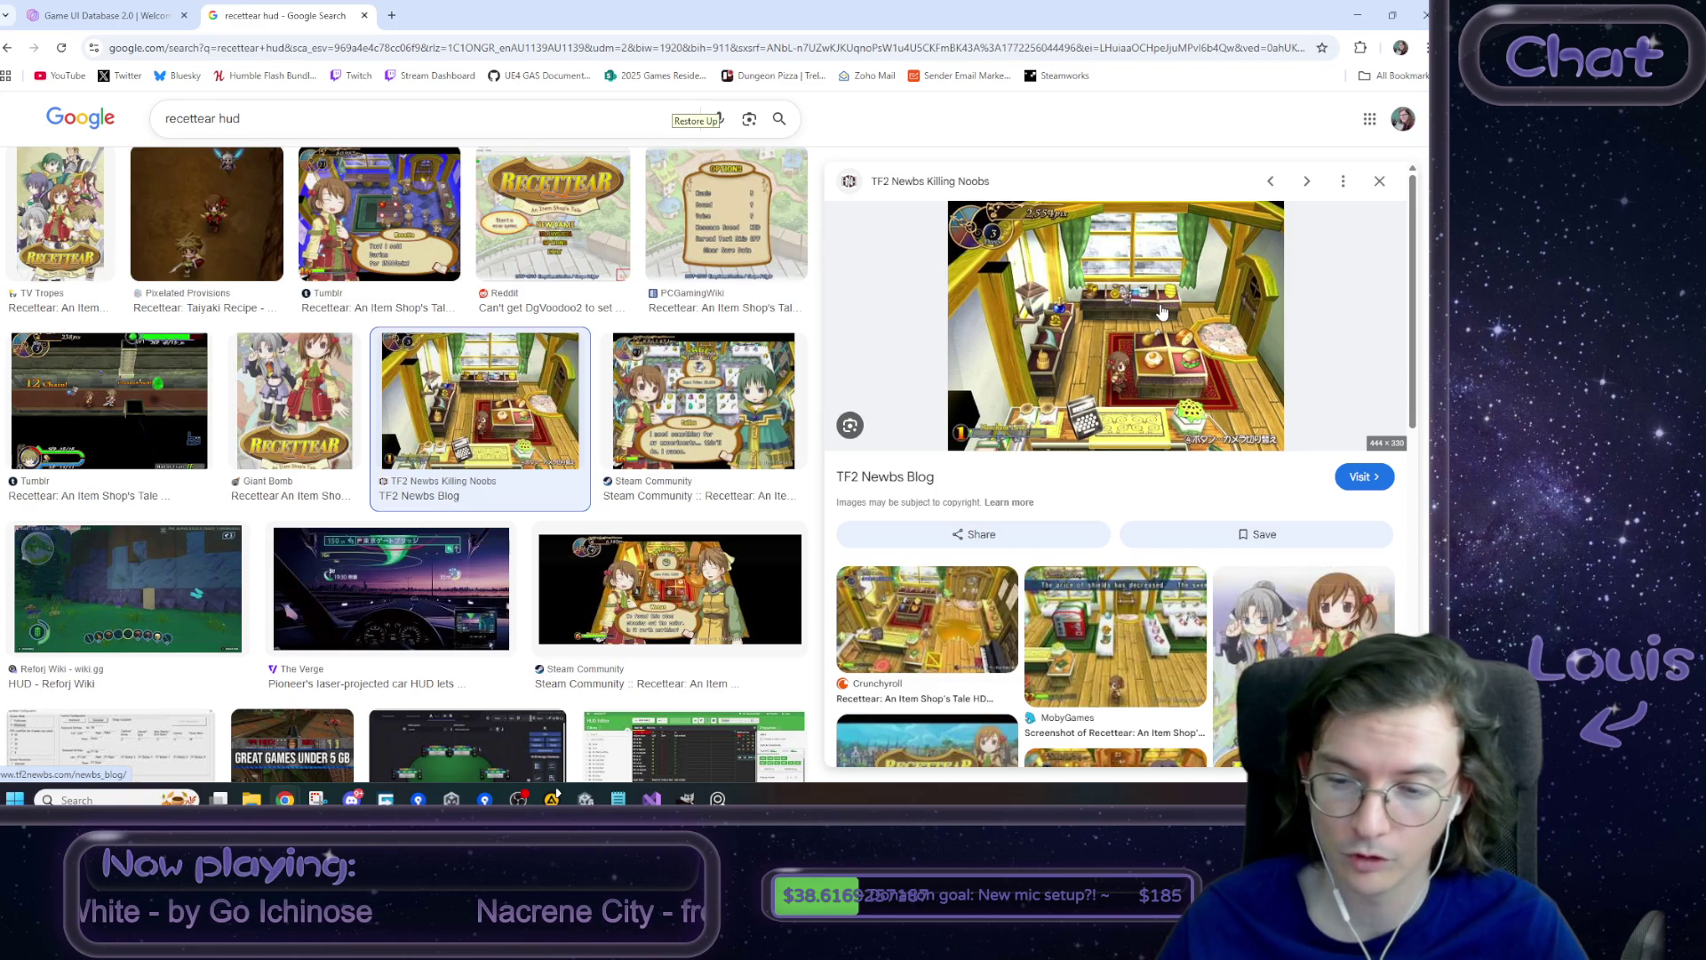
# - View the Monochrome Horizon review image, then return to the Steam Community Recettear shop screenshot
pyautogui.scroll(-2, 1162, 311)
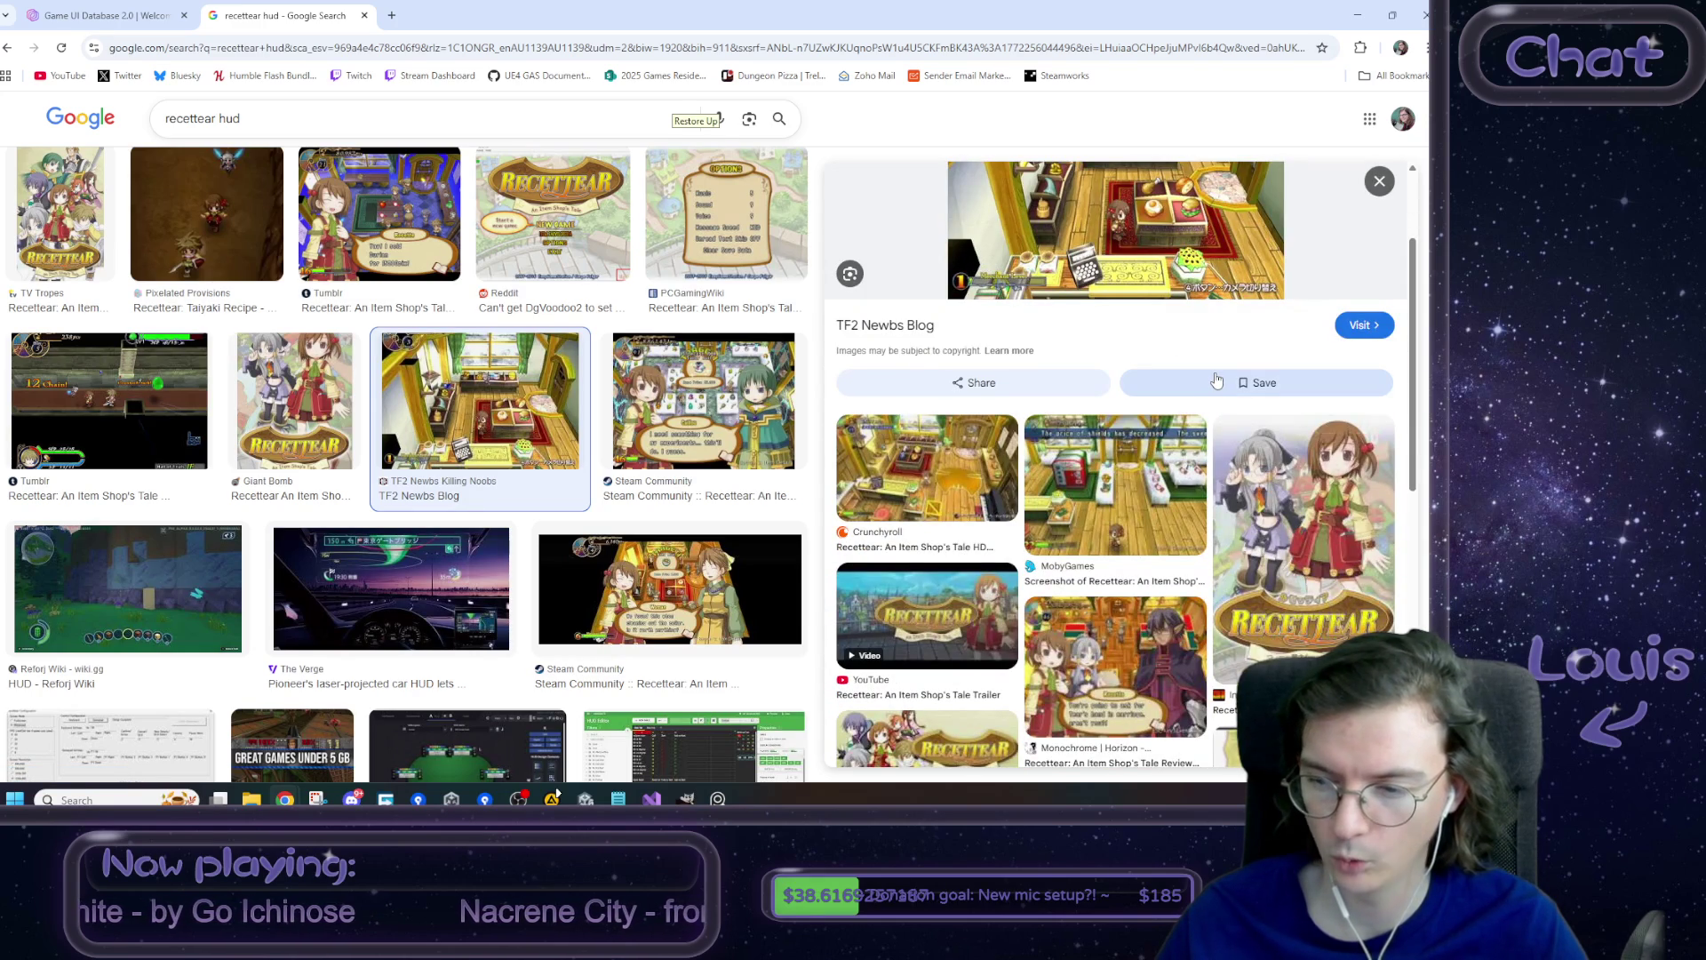
pyautogui.scroll(-1, 1217, 380)
pyautogui.click(1182, 542)
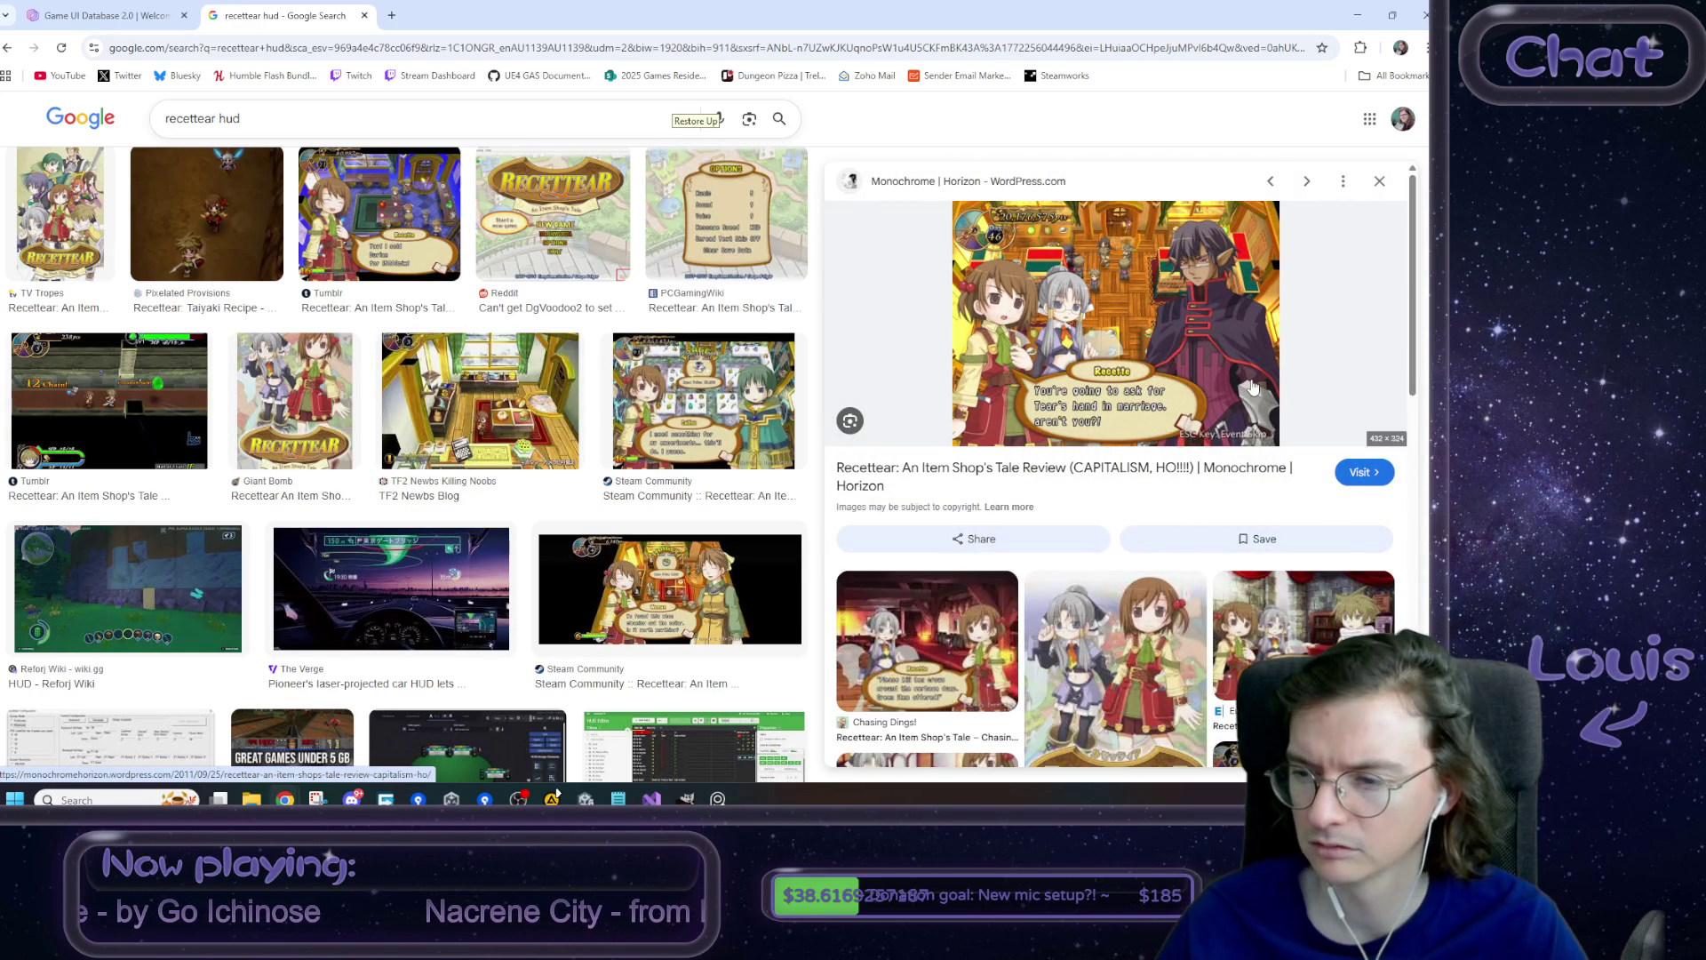
pyautogui.scroll(3, 722, 463)
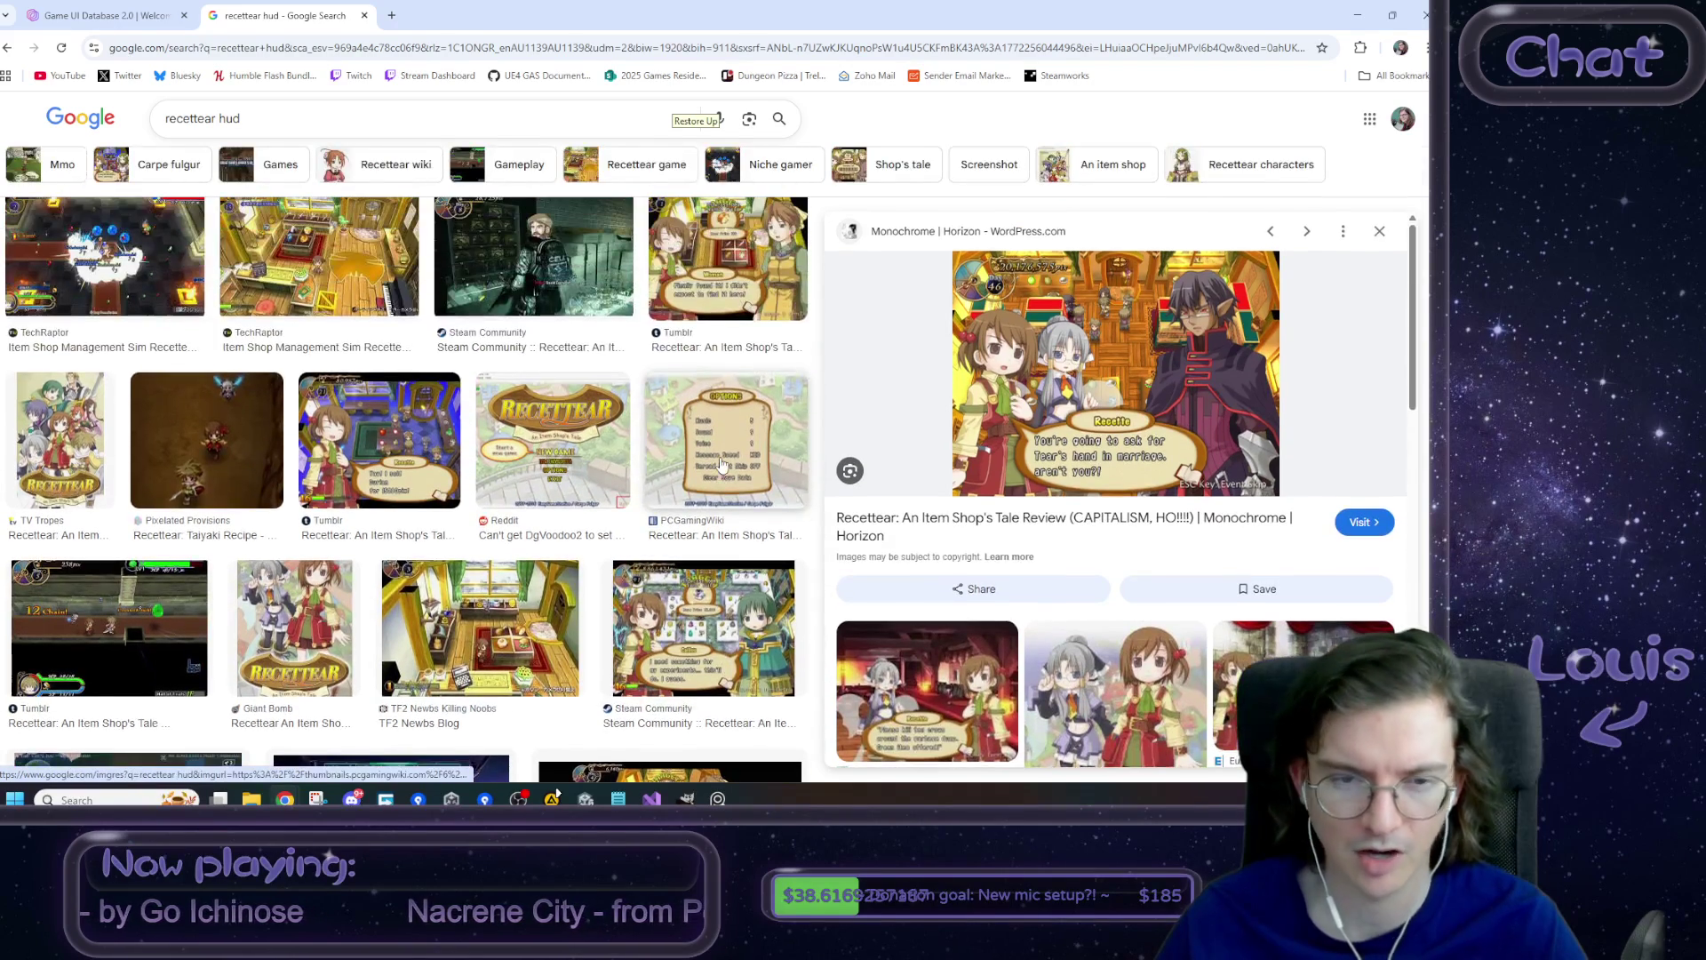
pyautogui.scroll(1, 722, 464)
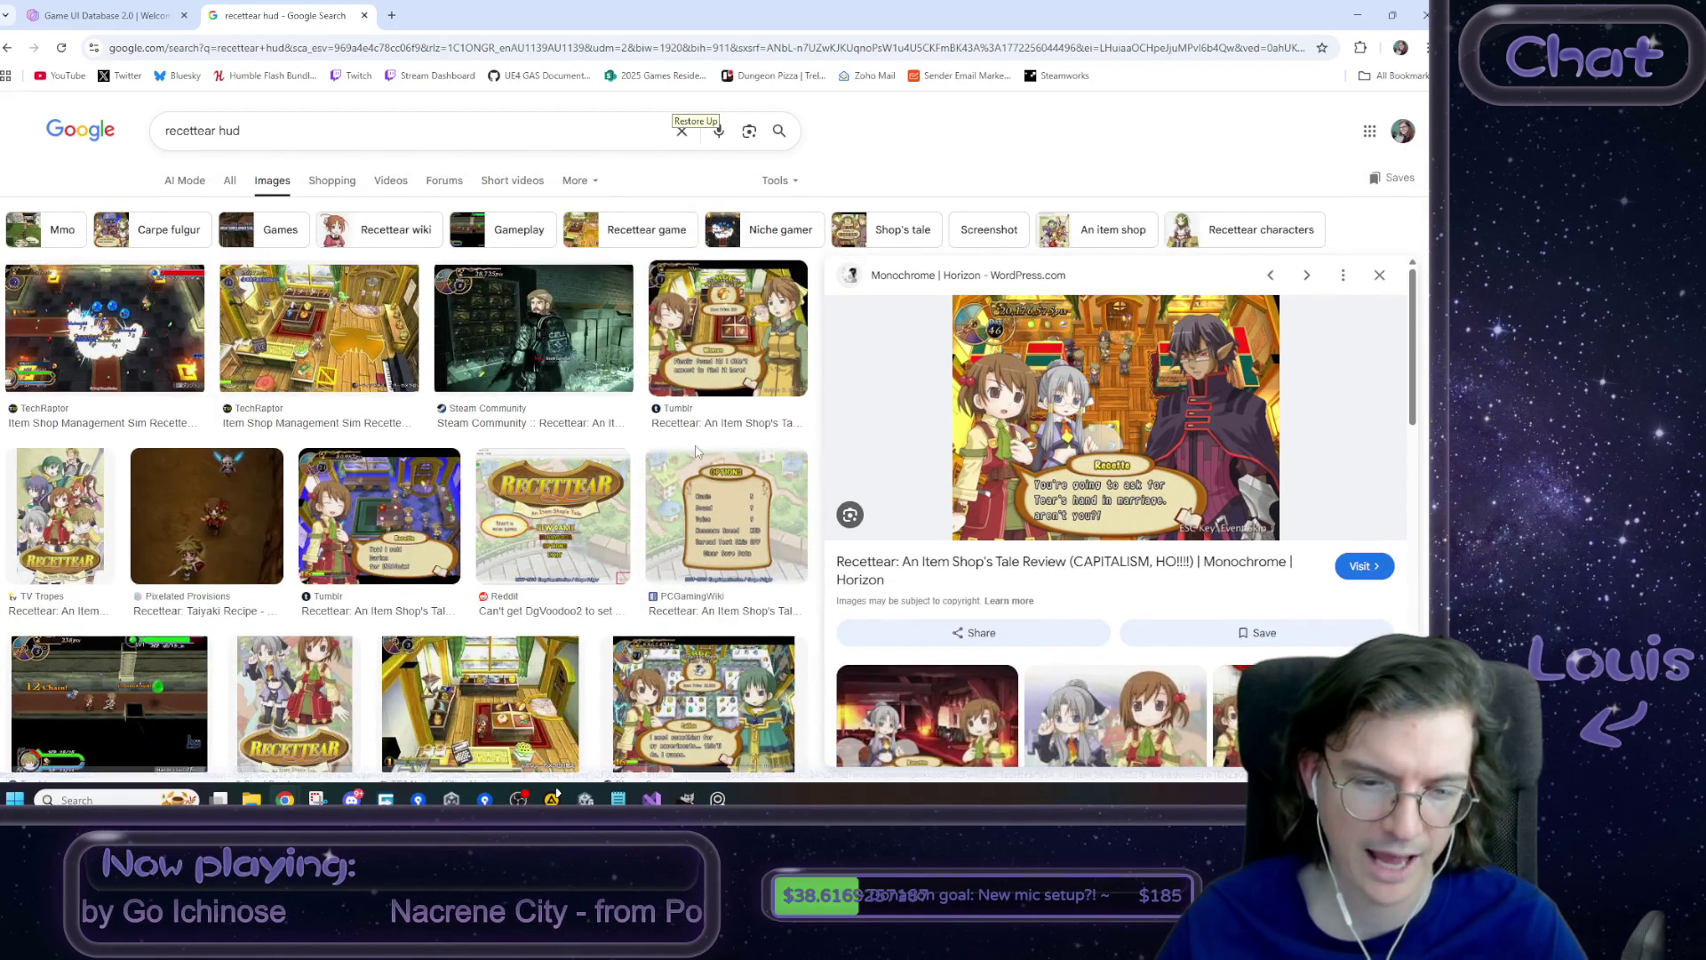
pyautogui.scroll(-1, 702, 569)
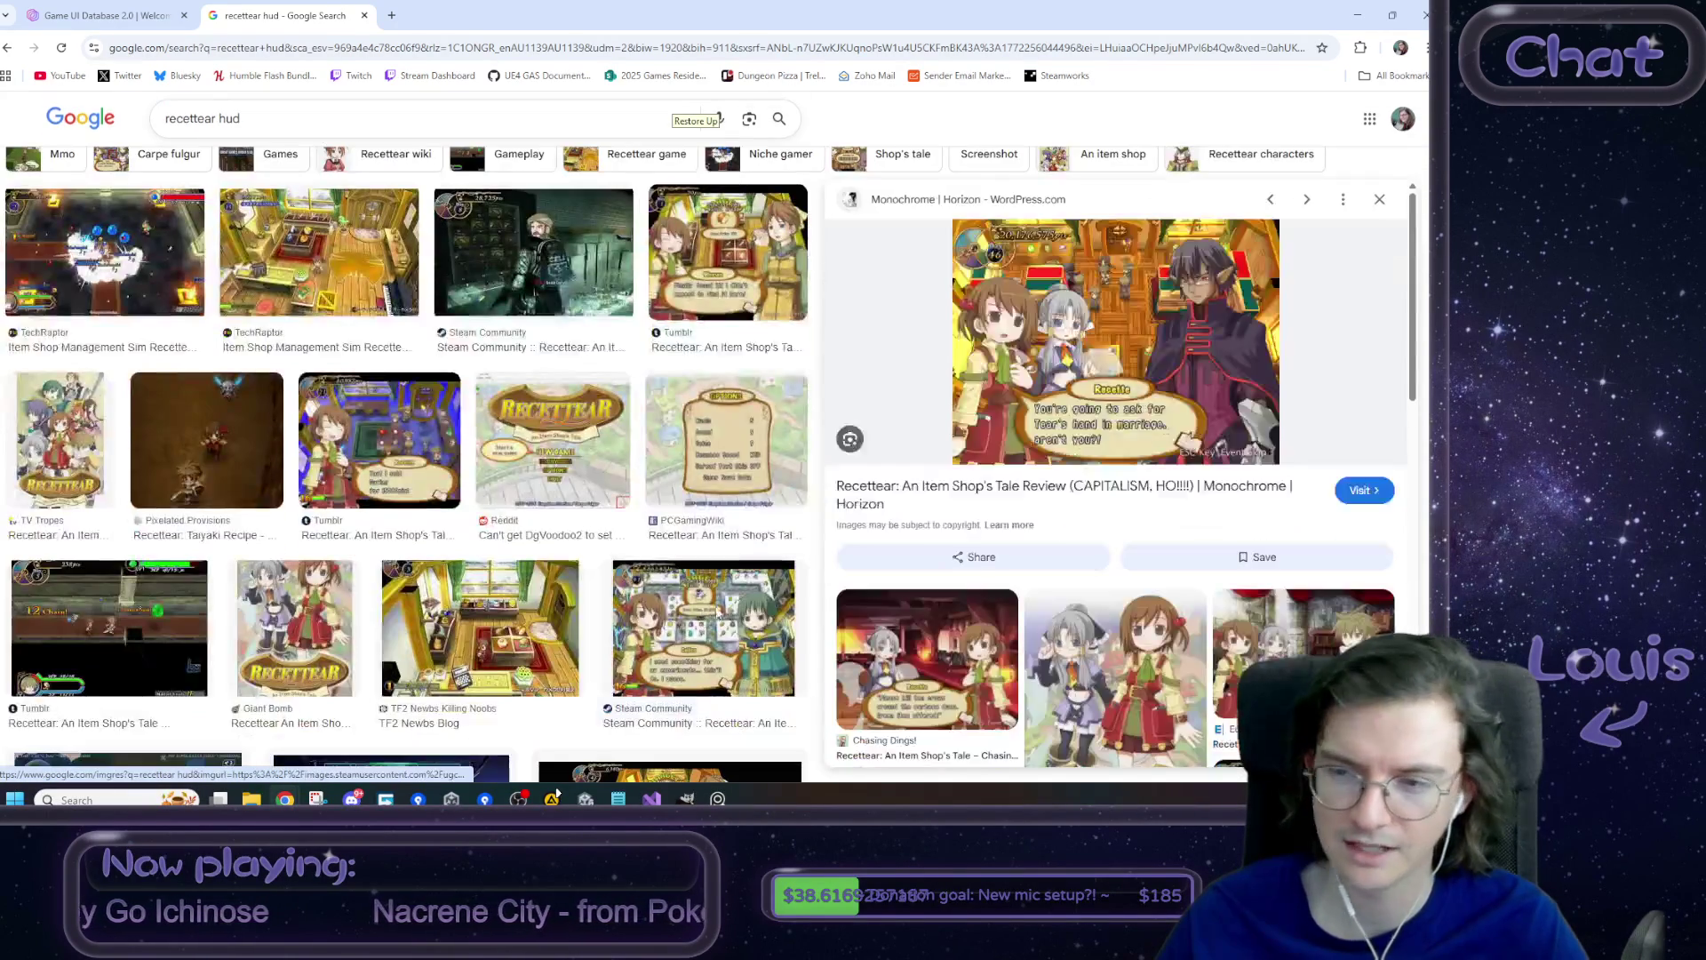
pyautogui.click(702, 622)
pyautogui.scroll(-3, 1358, 551)
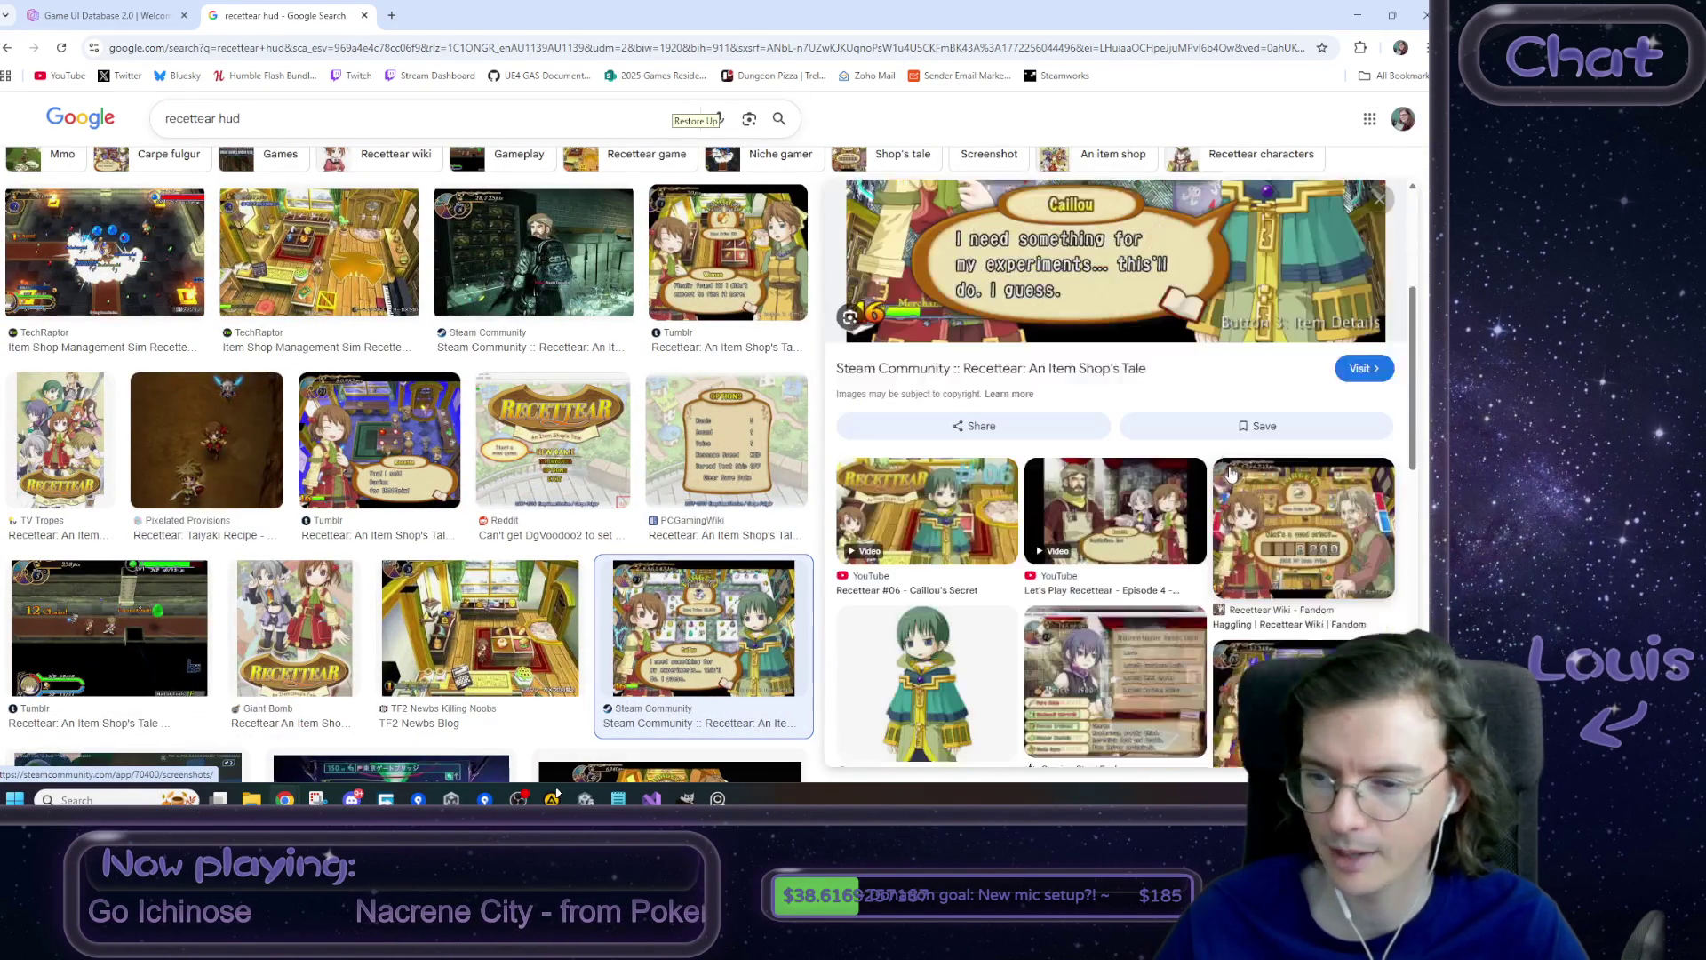
pyautogui.scroll(-4, 1249, 471)
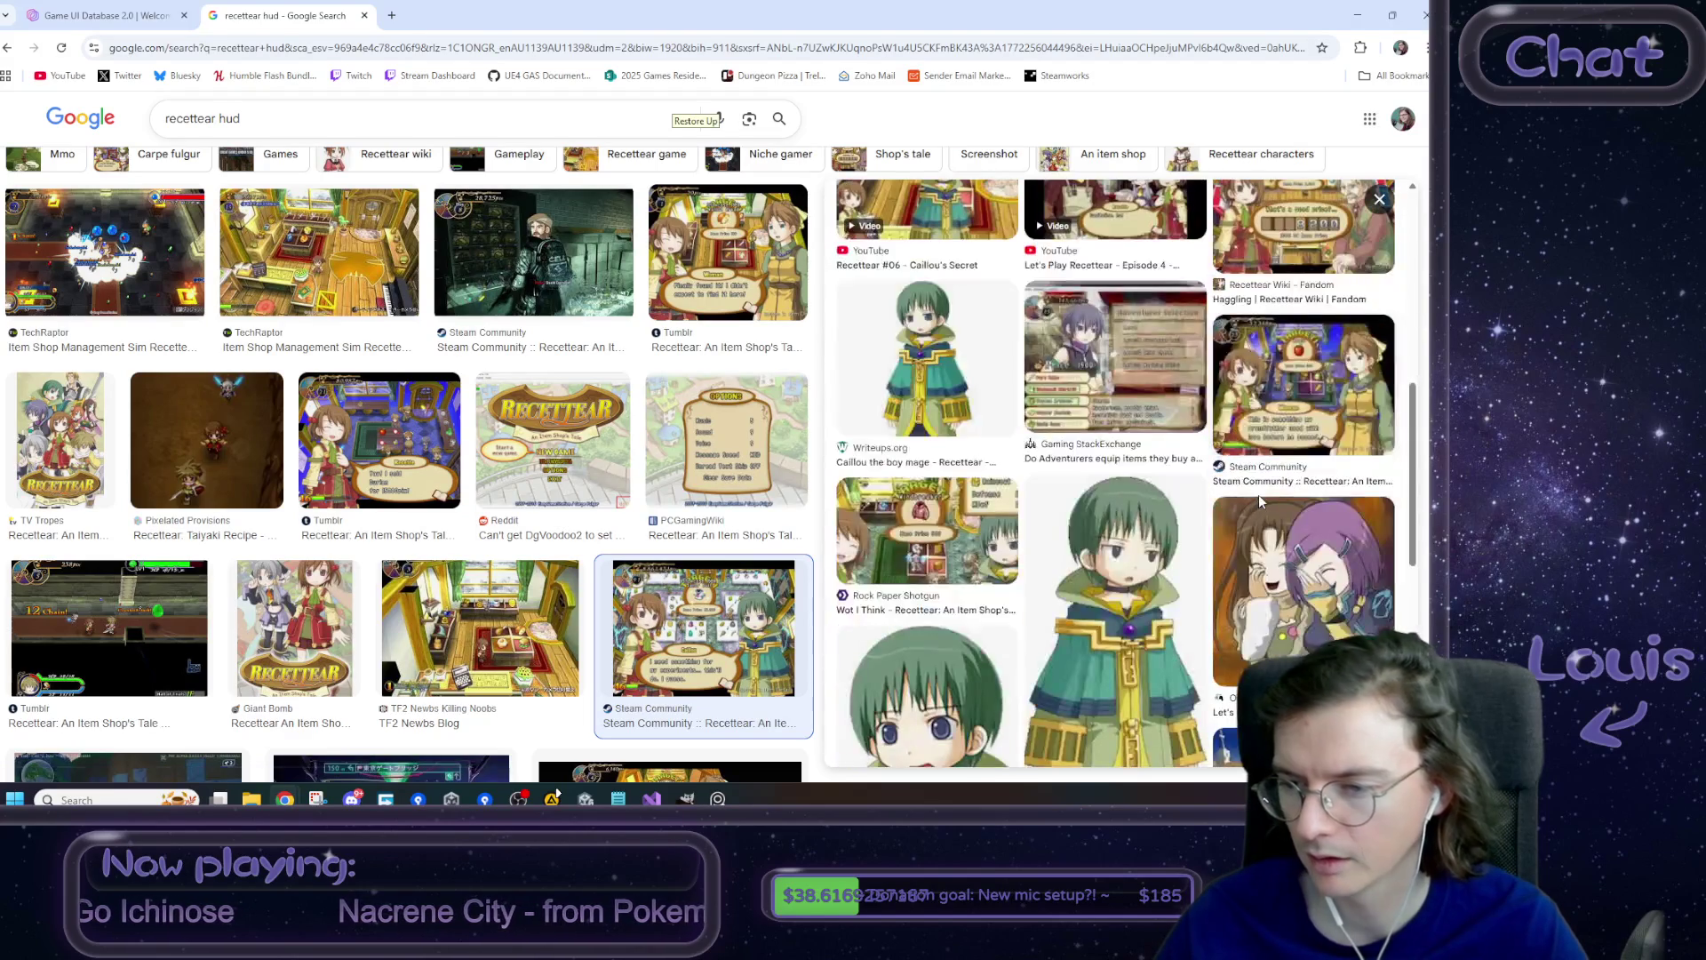
pyautogui.scroll(5, 1259, 494)
pyautogui.scroll(5, 1257, 494)
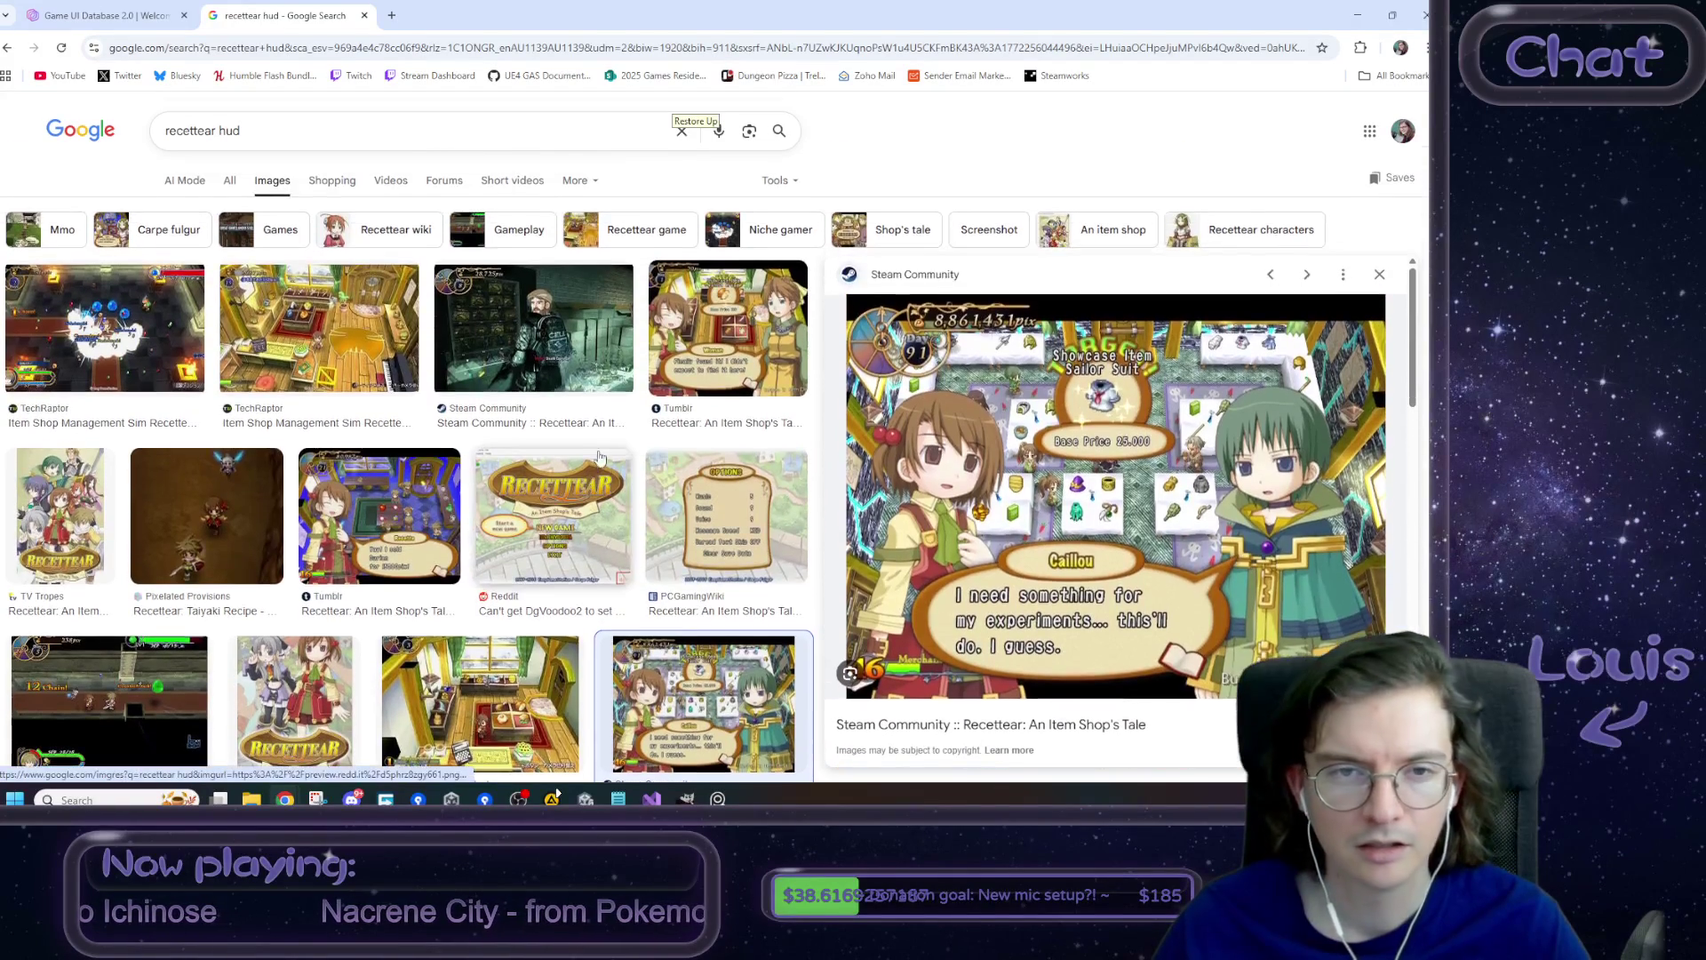
pyautogui.tripleClick(229, 140)
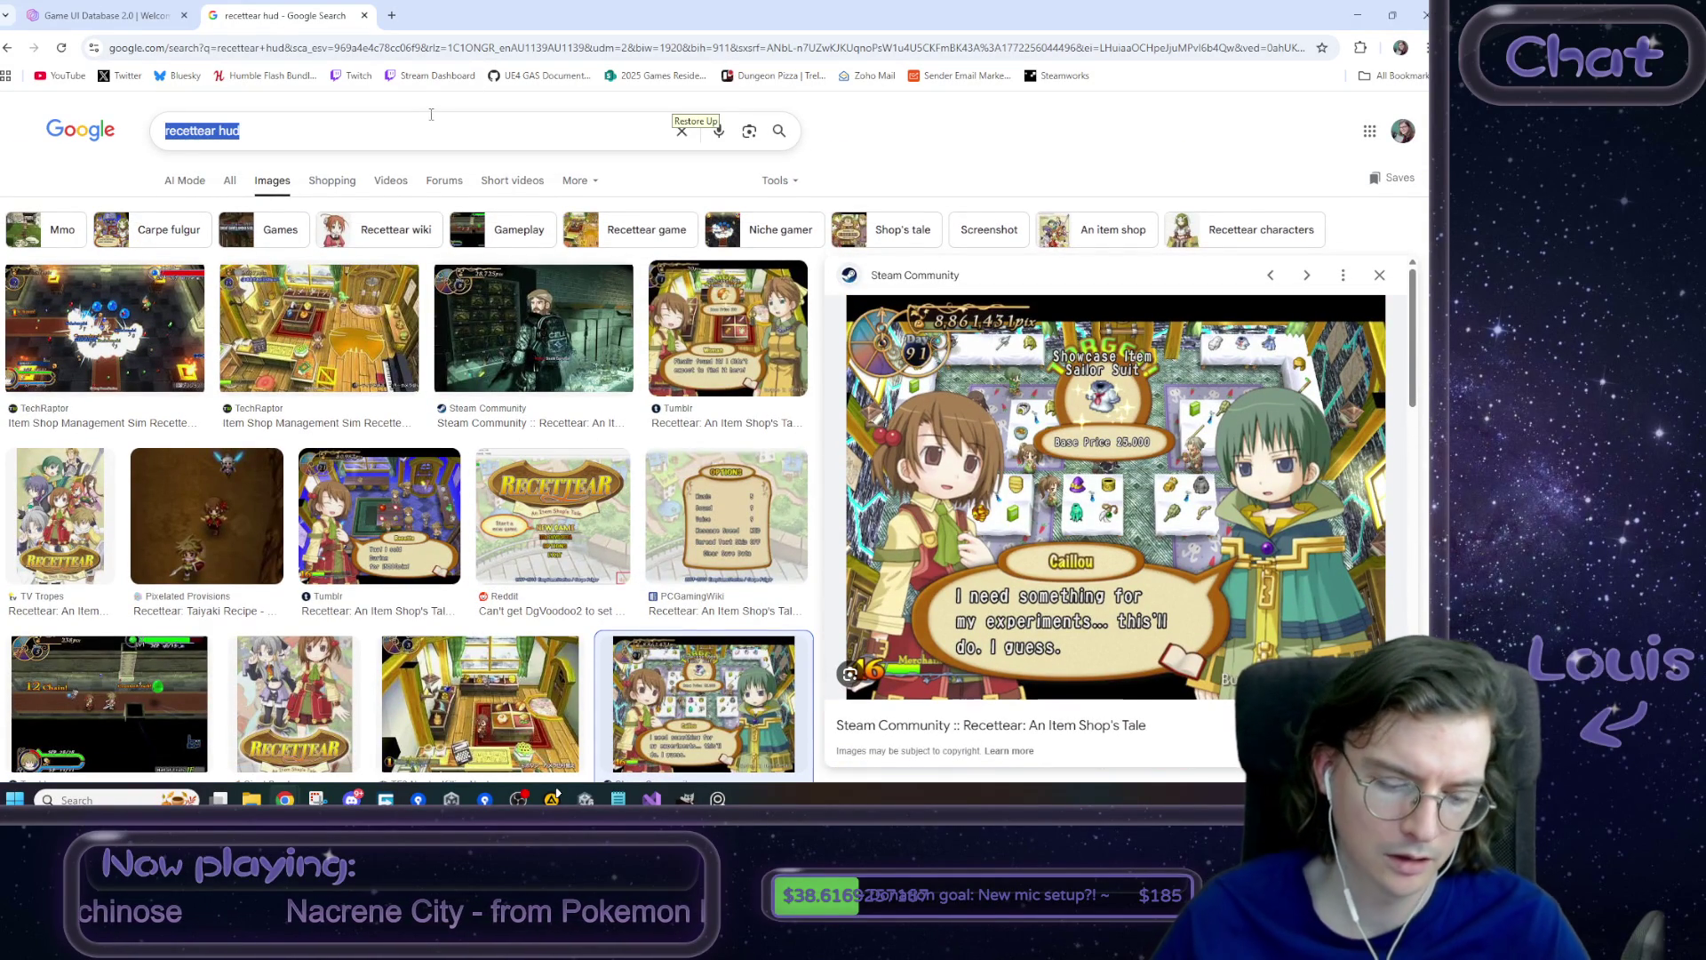
# - Search images for 'terraria hud' and preview the mobile HUD and Edgy HUD Pack results
pyautogui.write('terraria hud')
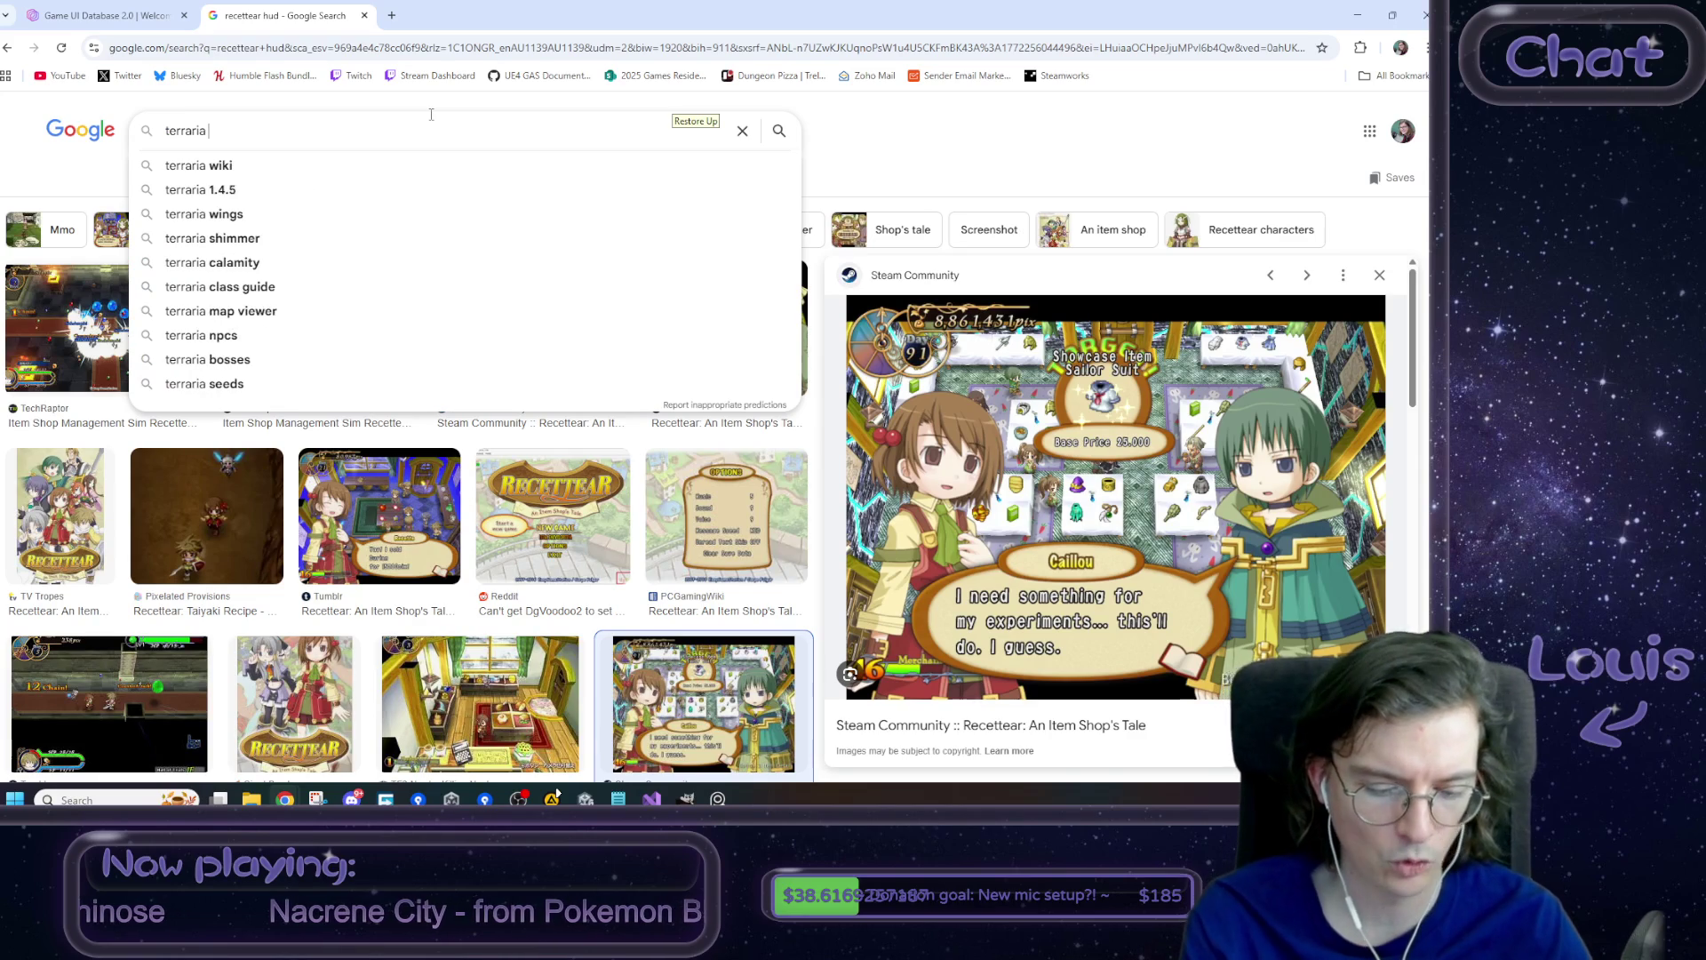
pyautogui.press('Return')
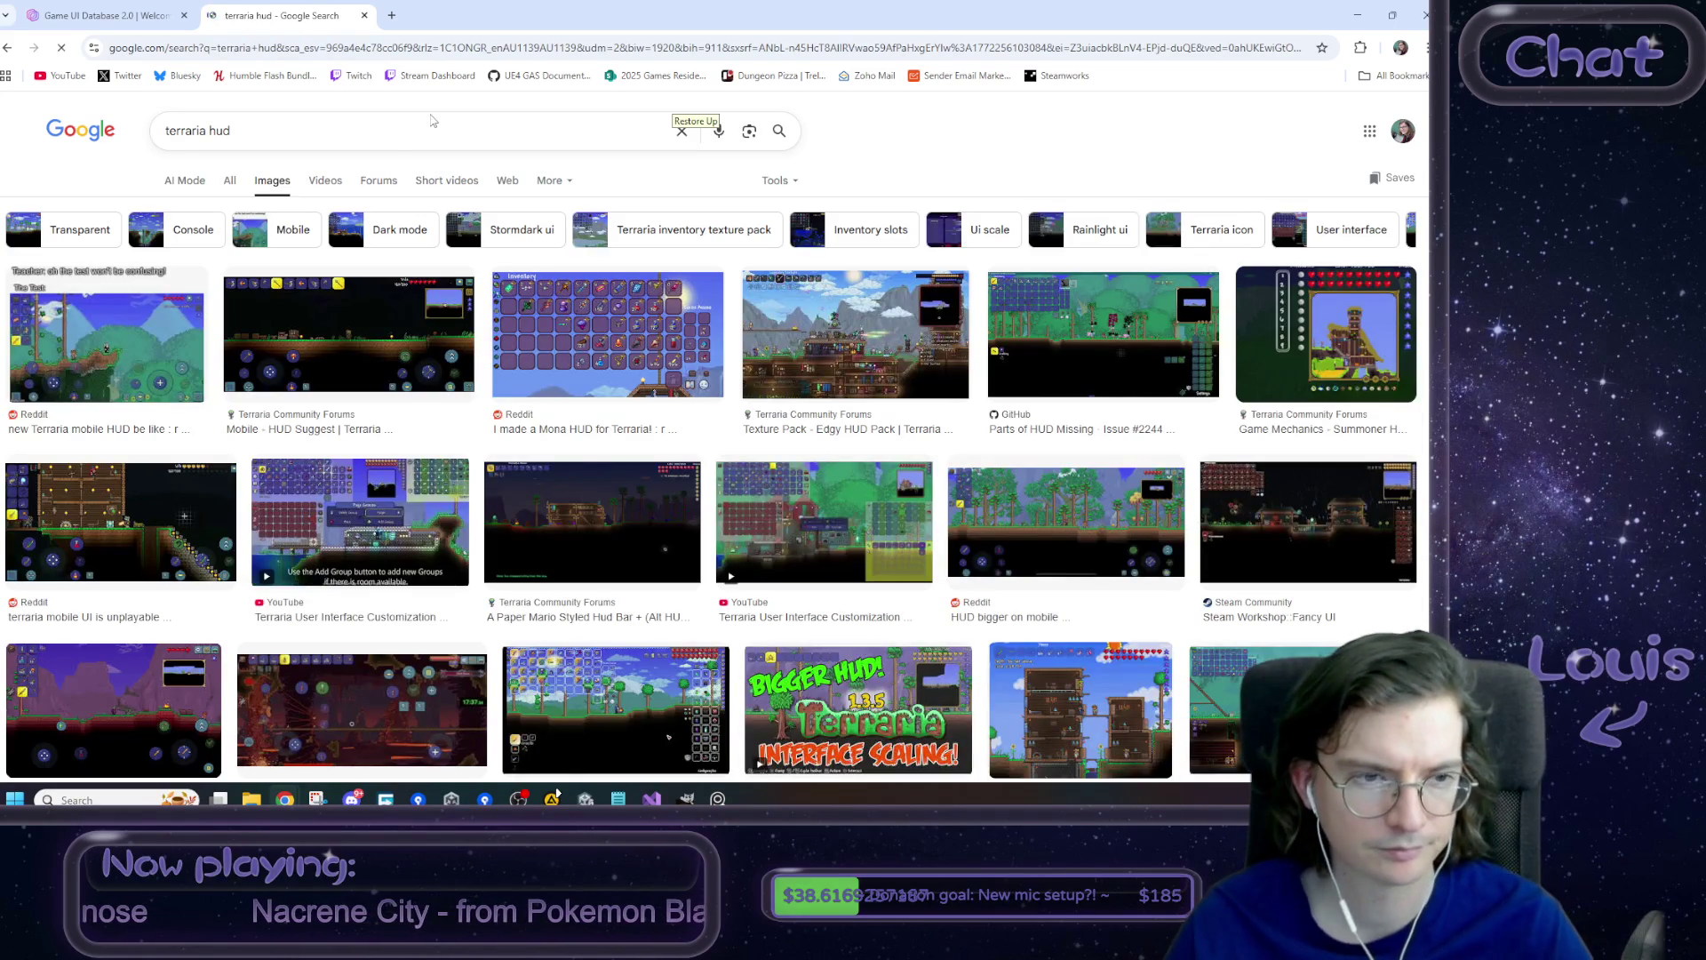
pyautogui.click(182, 360)
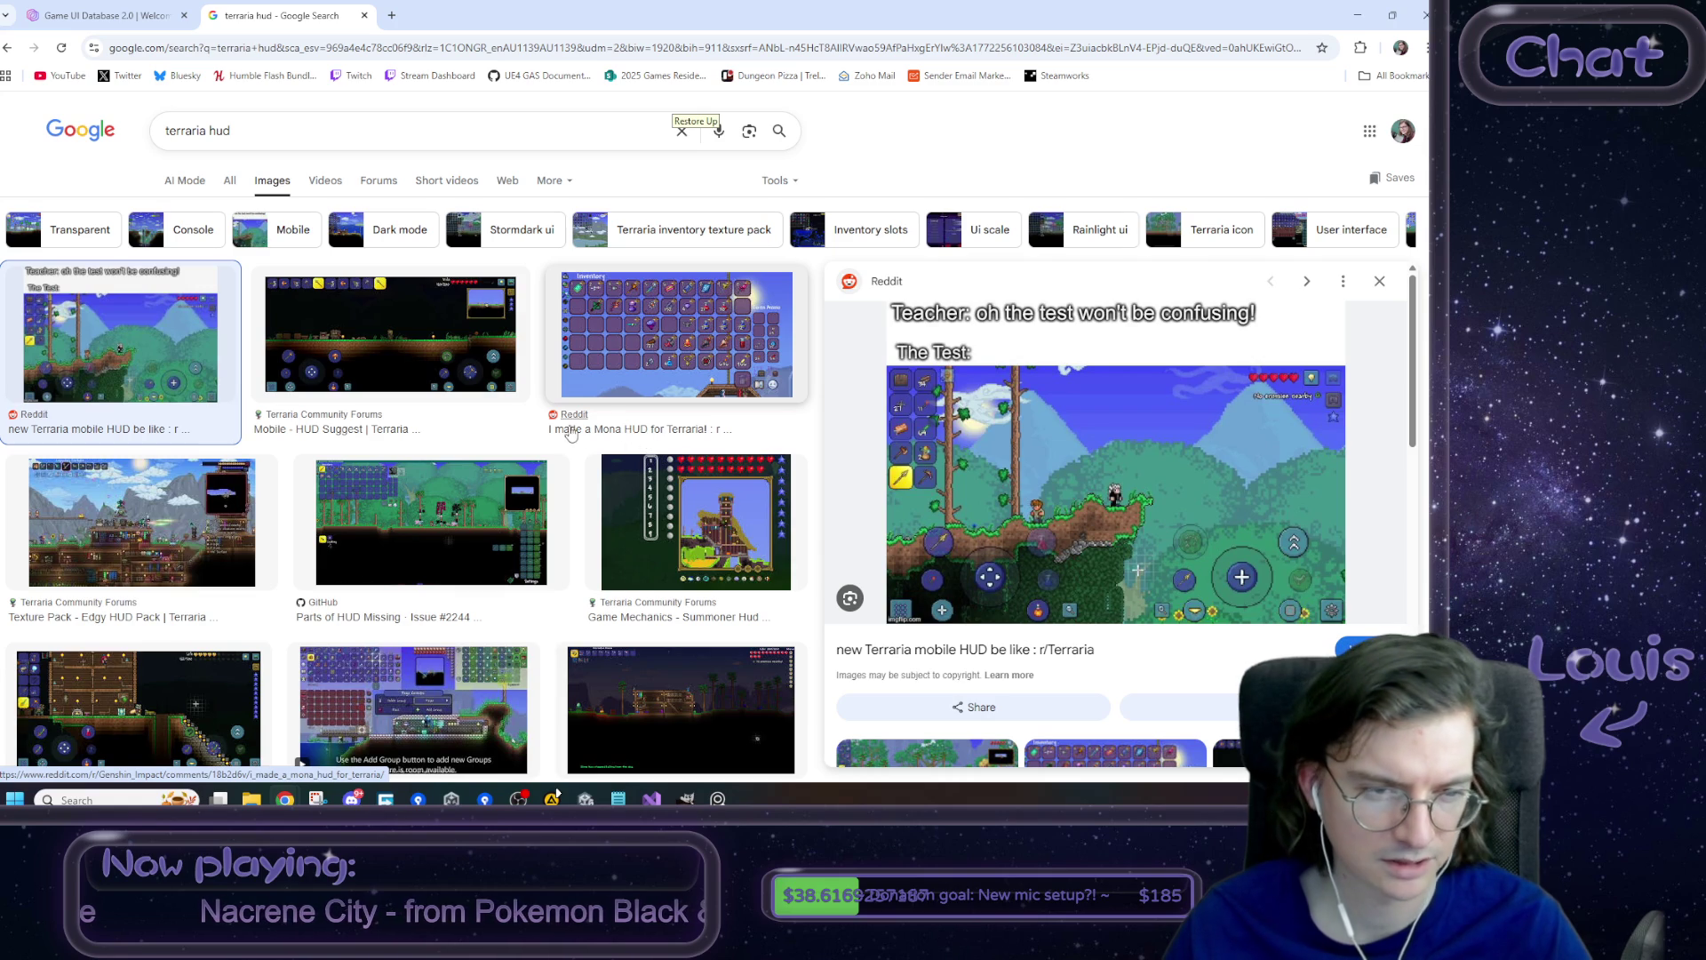
pyautogui.click(229, 507)
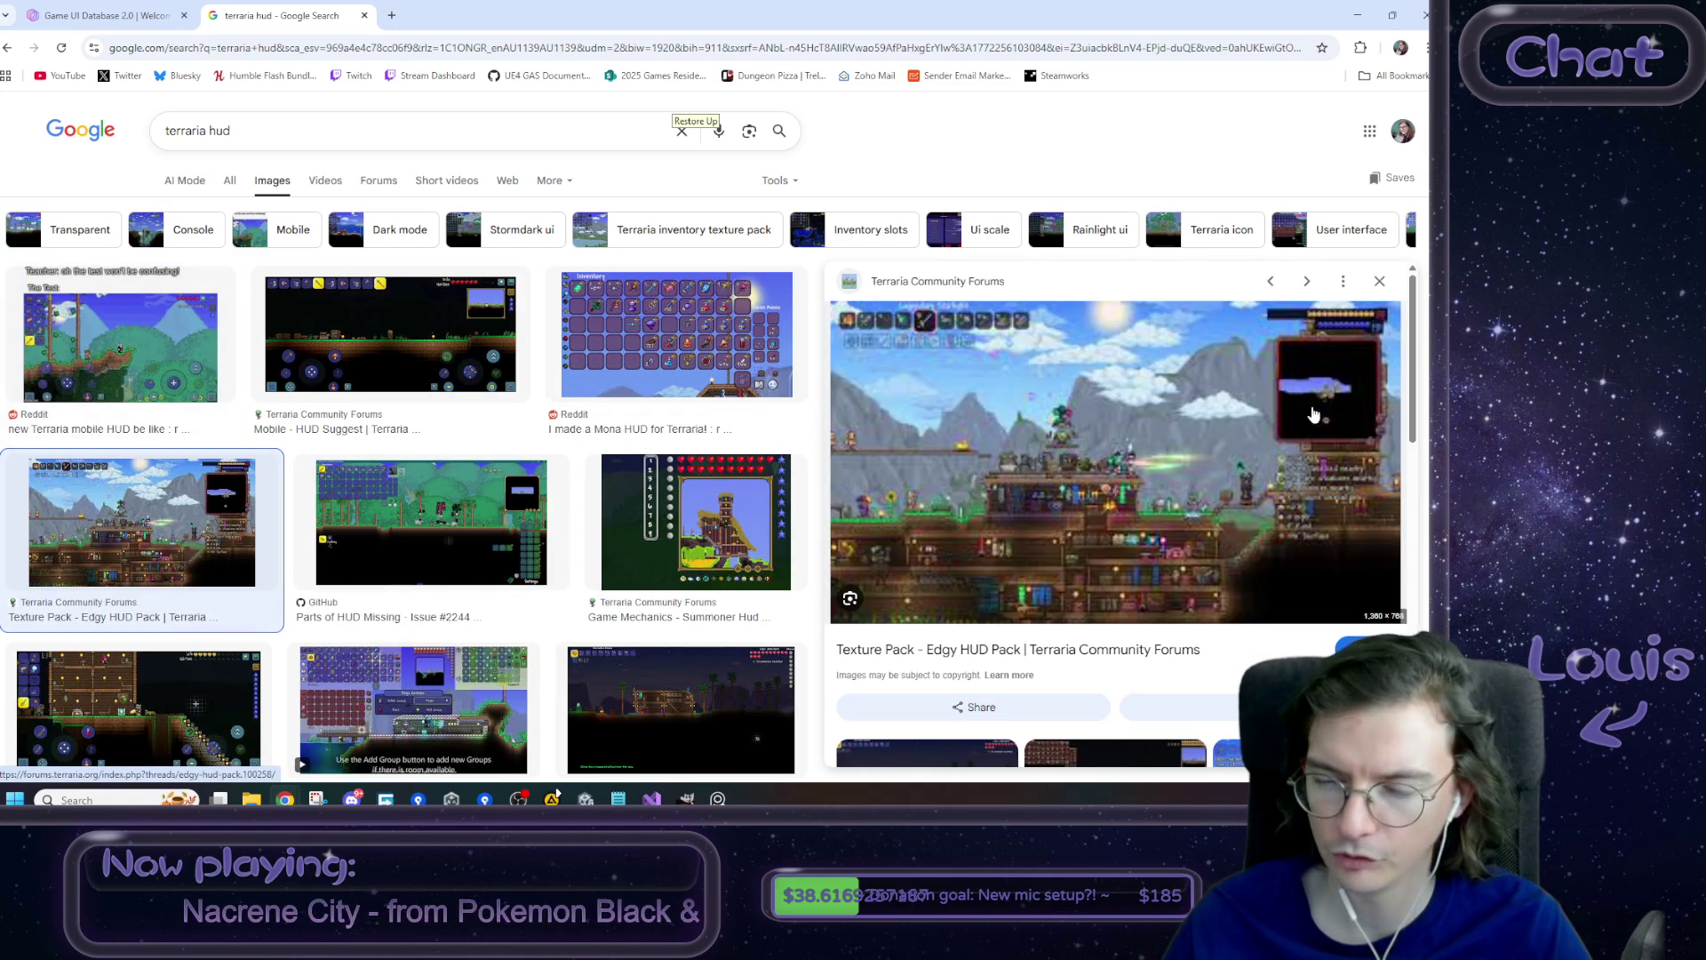
pyautogui.scroll(-3, 1024, 561)
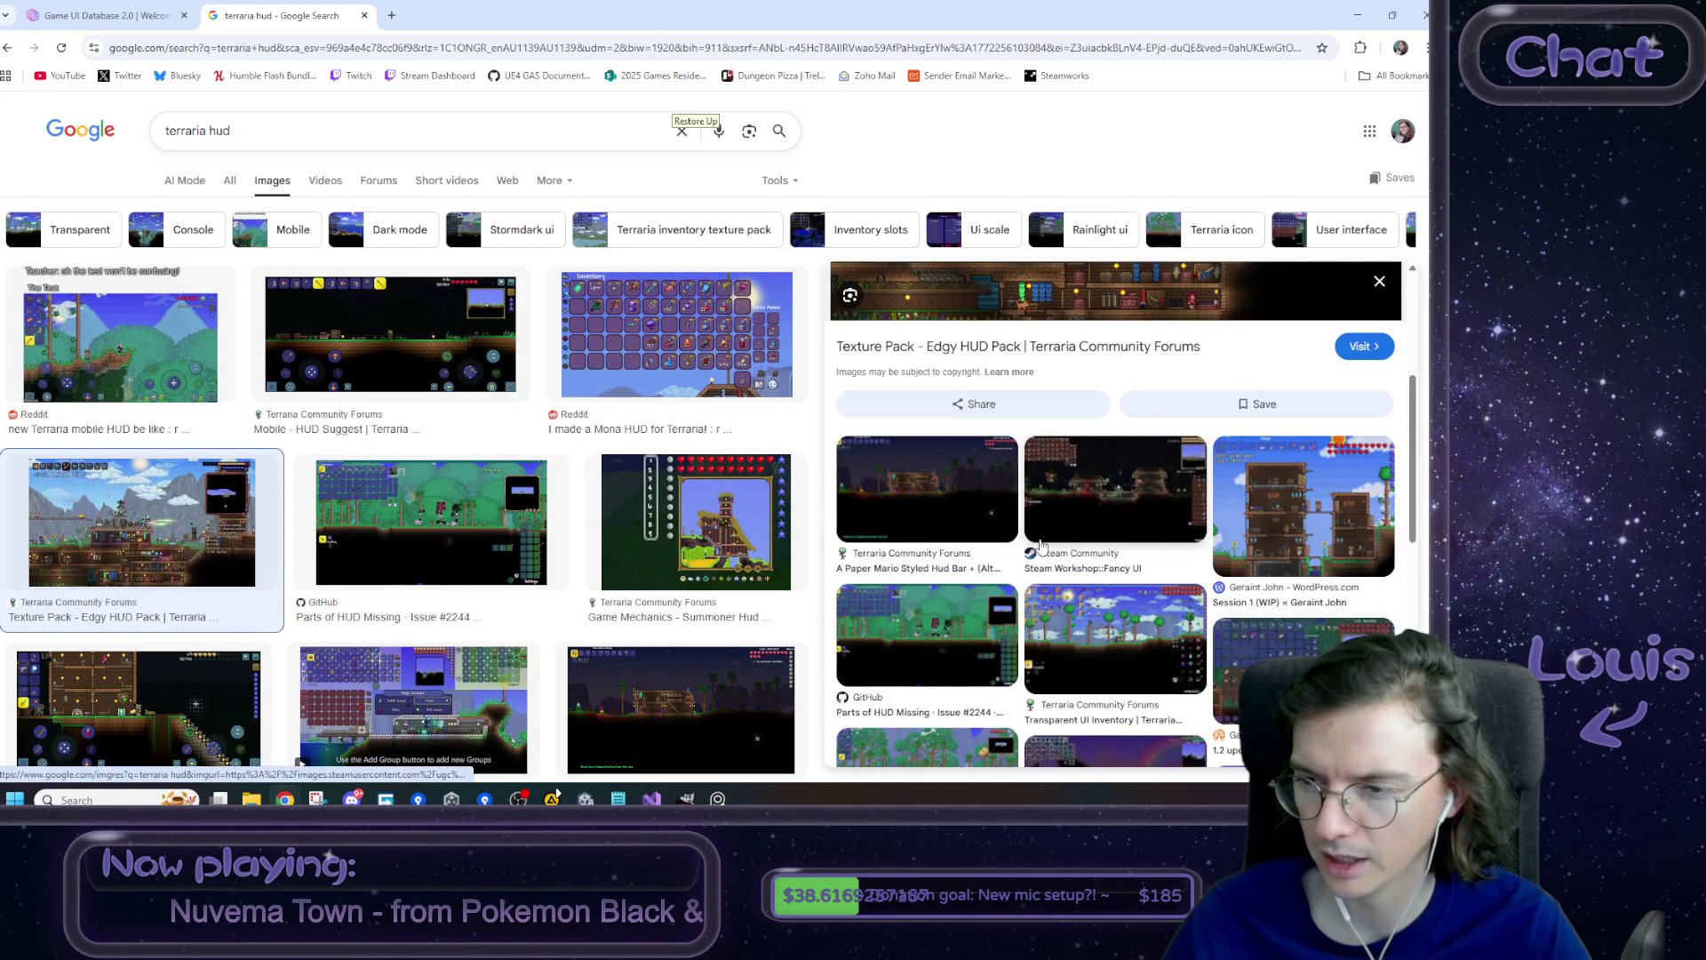
pyautogui.scroll(3, 1165, 576)
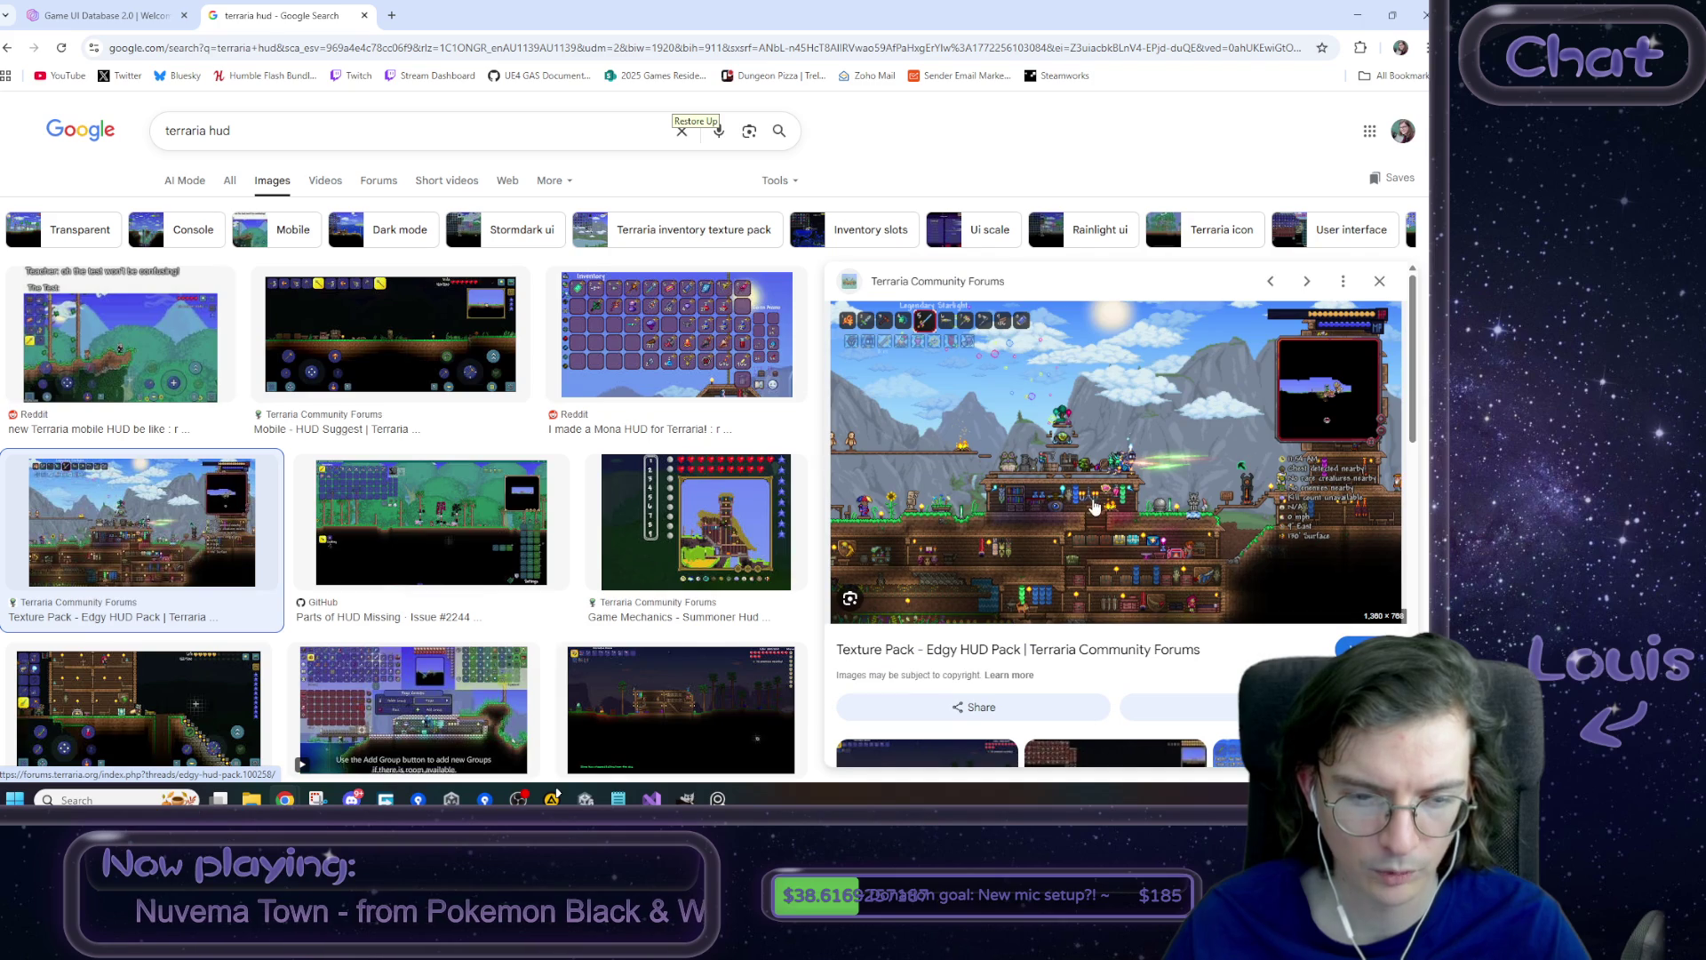
# - Replace the query with 'coral island hud' and run the search
pyautogui.tripleClick(197, 131)
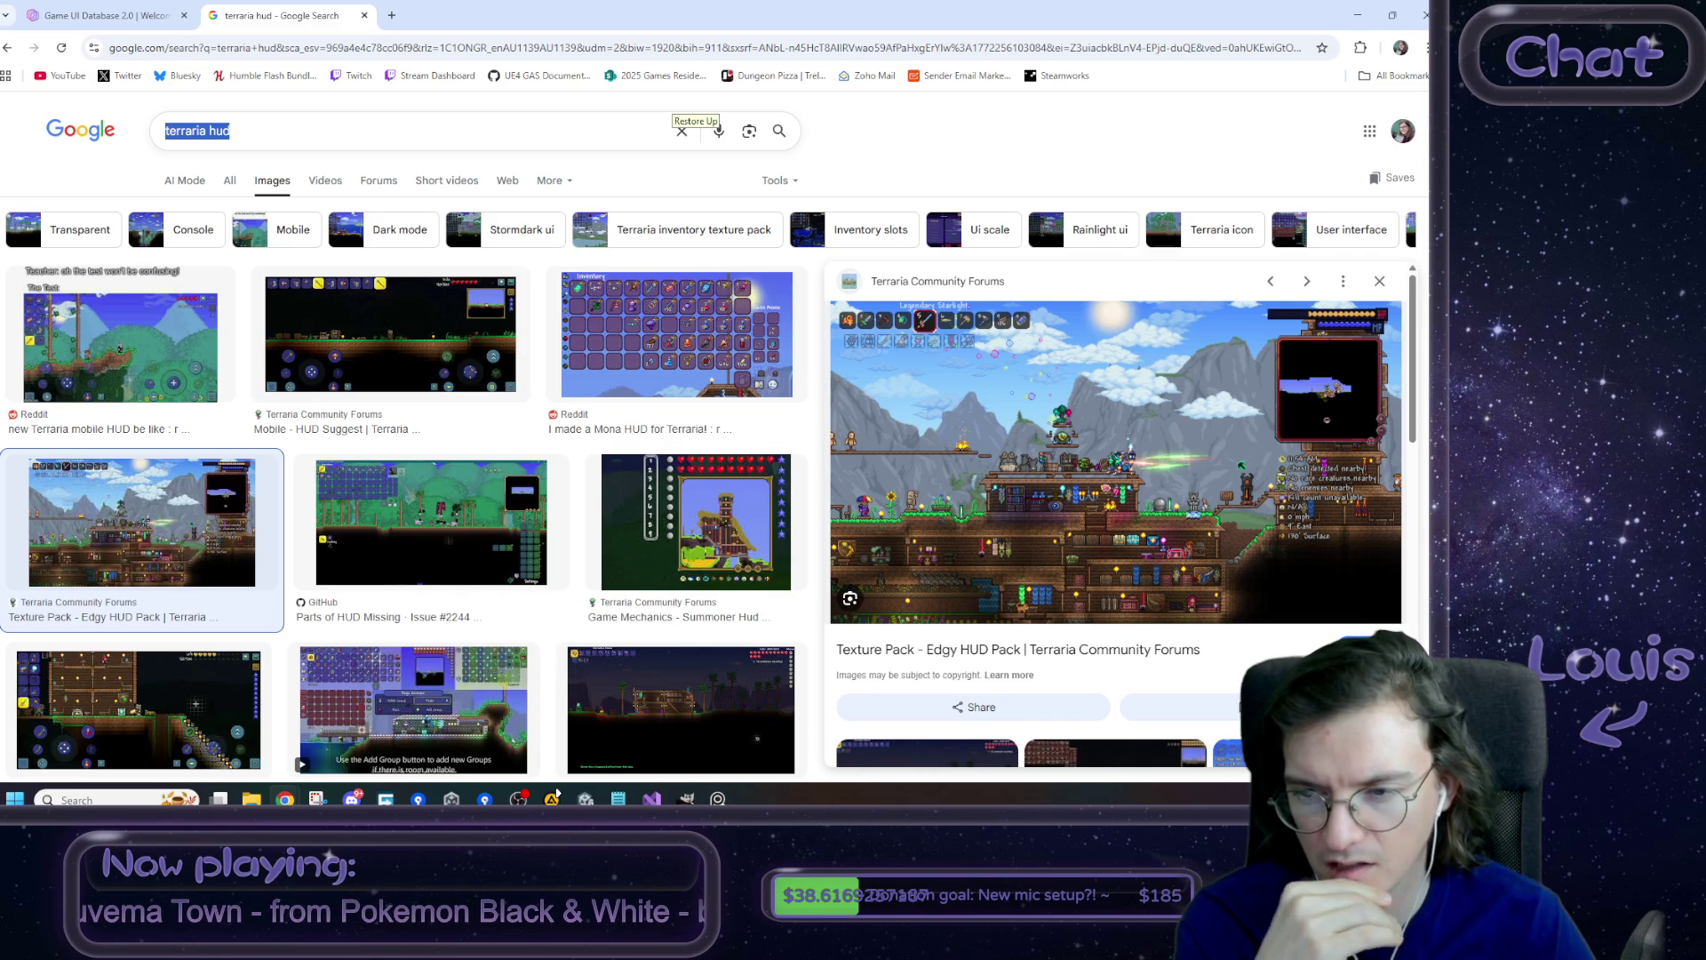
pyautogui.write('coral island hud')
pyautogui.press('Return')
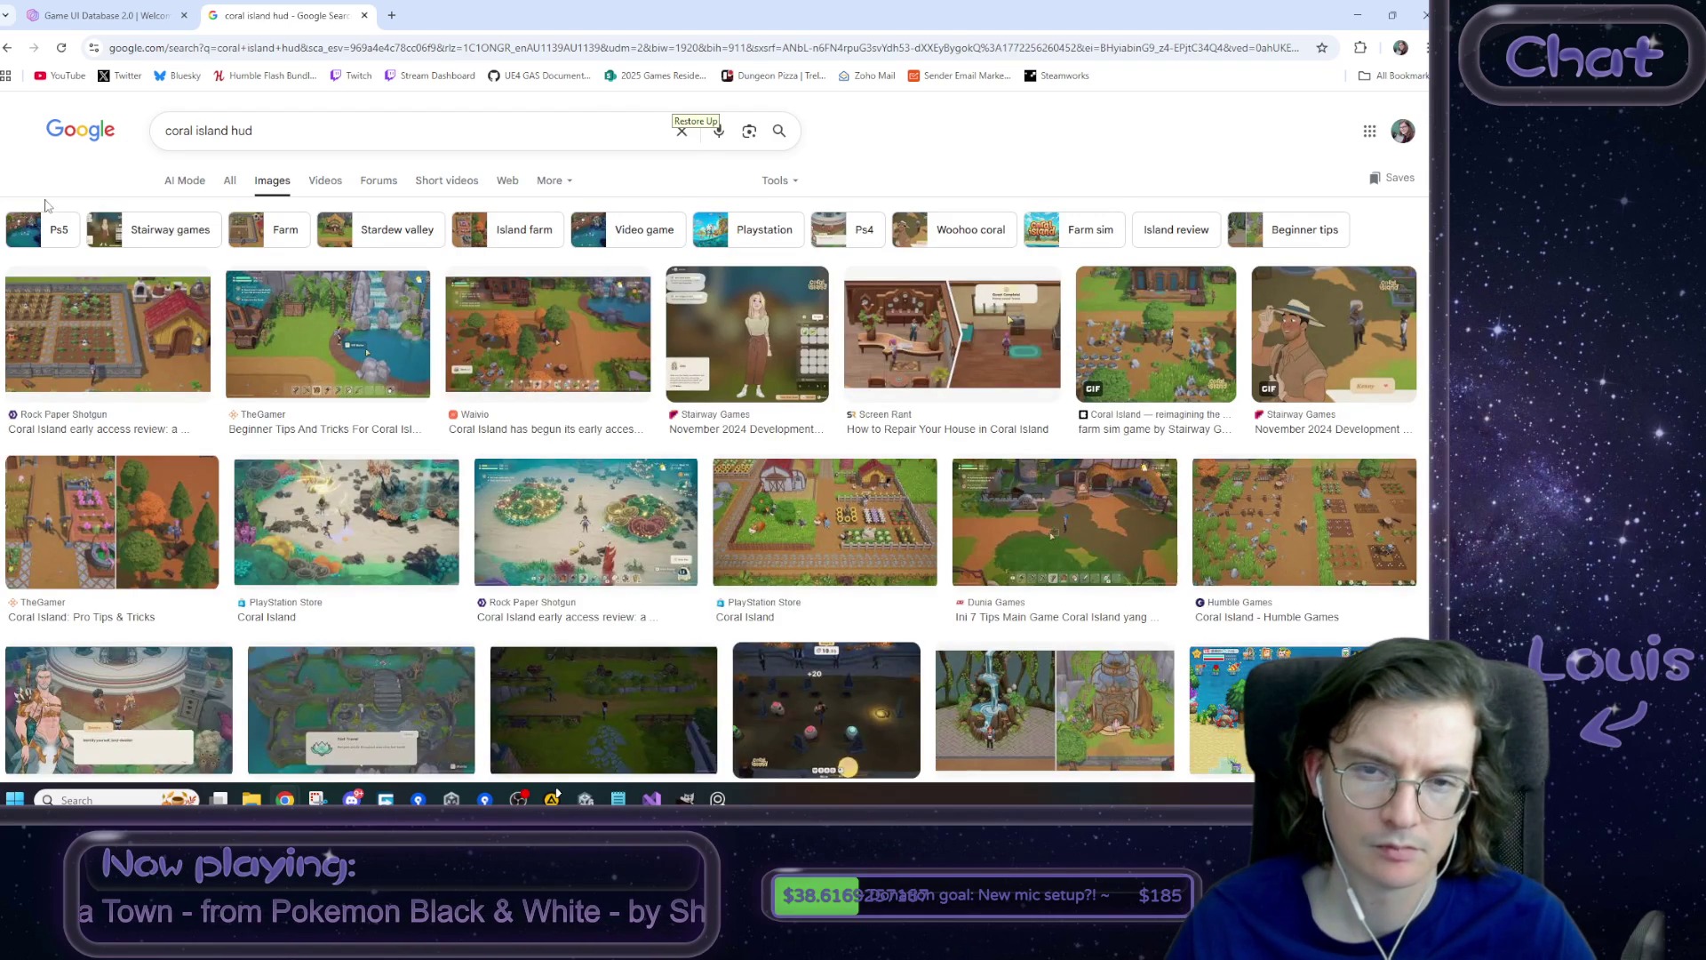
# - Preview the Waivio, Rock Paper Shotgun and HubPages Coral Island HUD images, then close the search tab
pyautogui.click(539, 328)
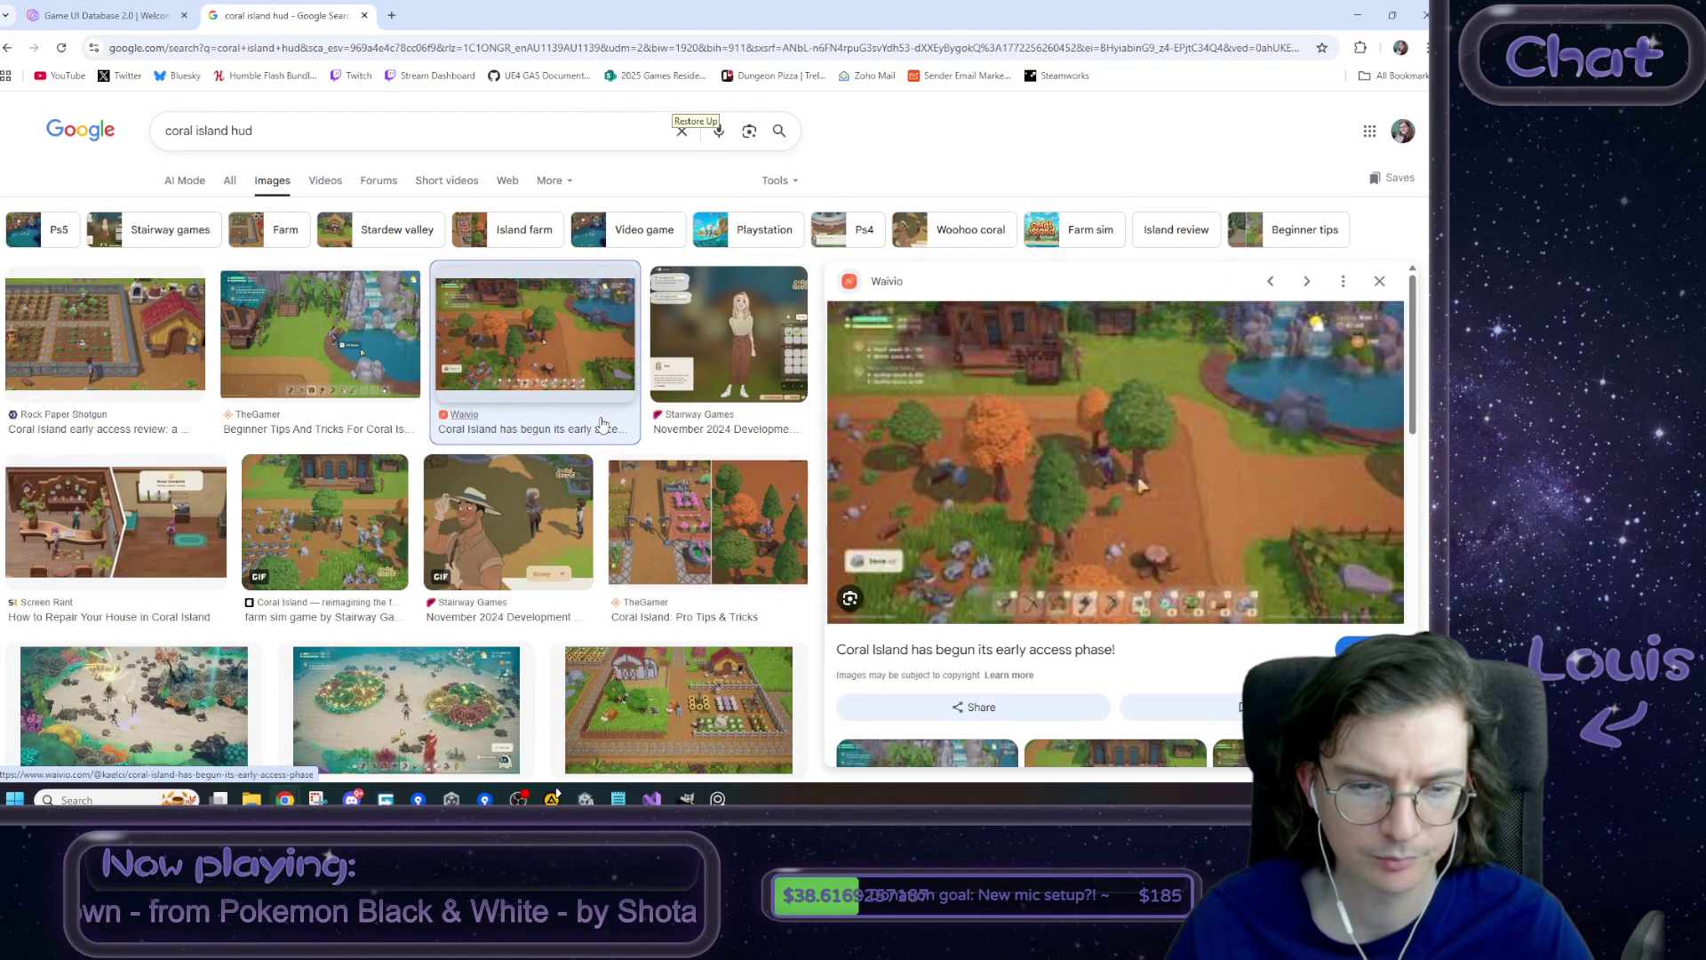
pyautogui.click(452, 706)
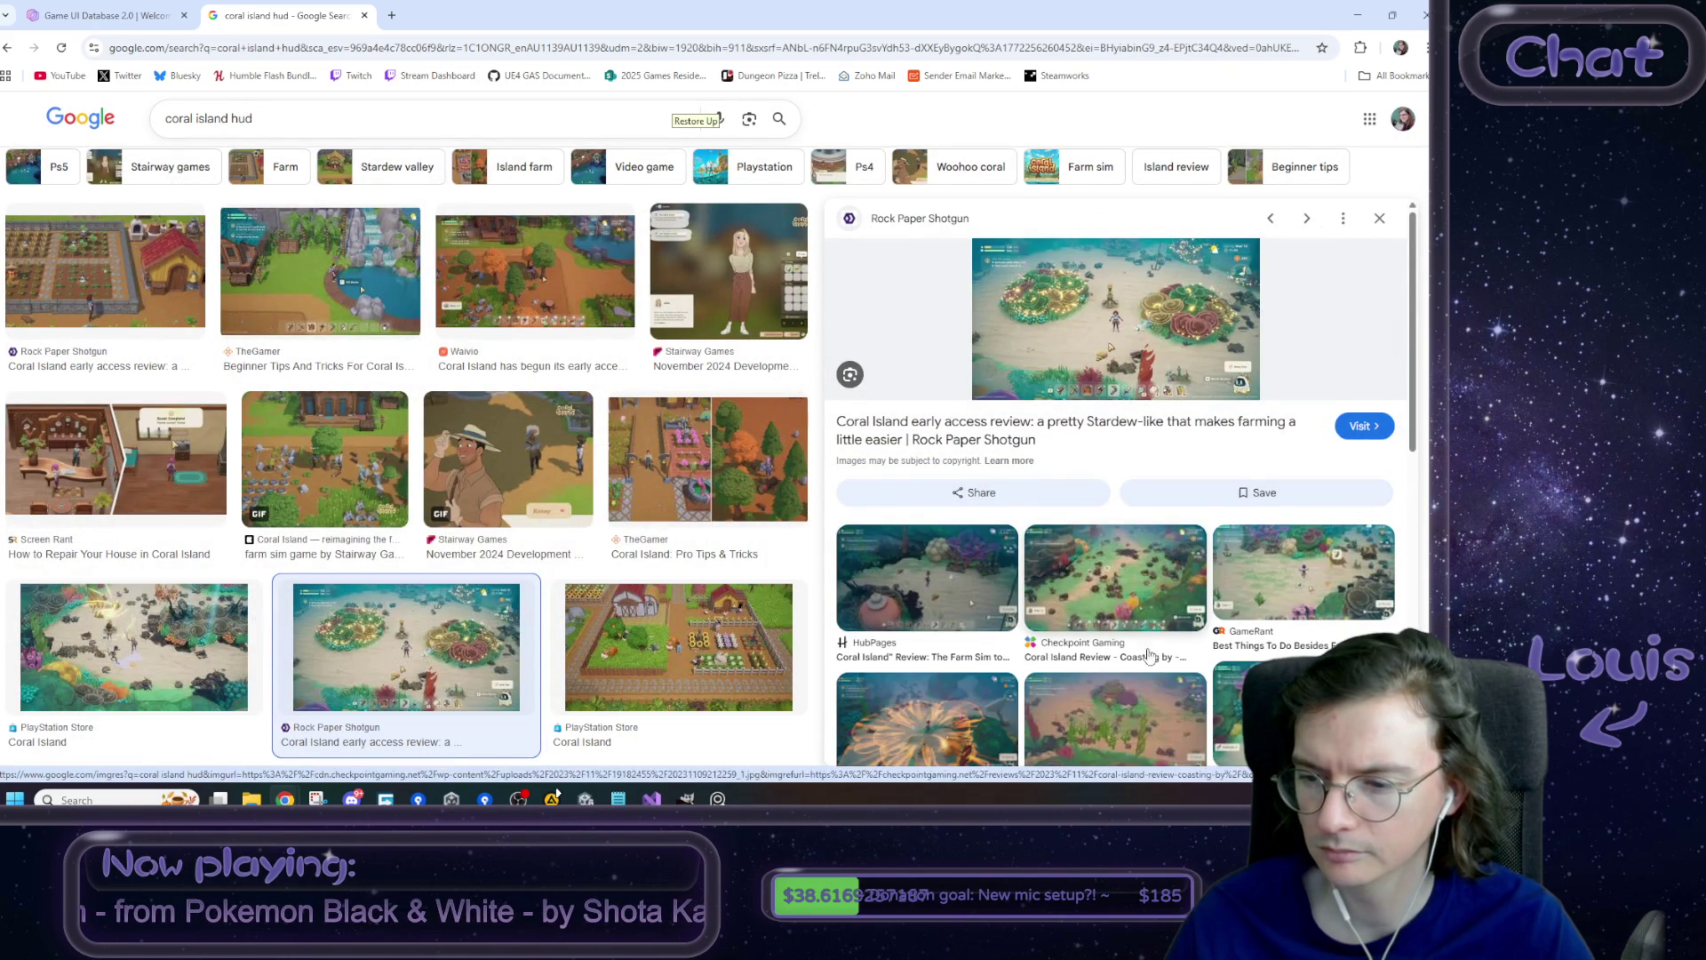
pyautogui.click(925, 589)
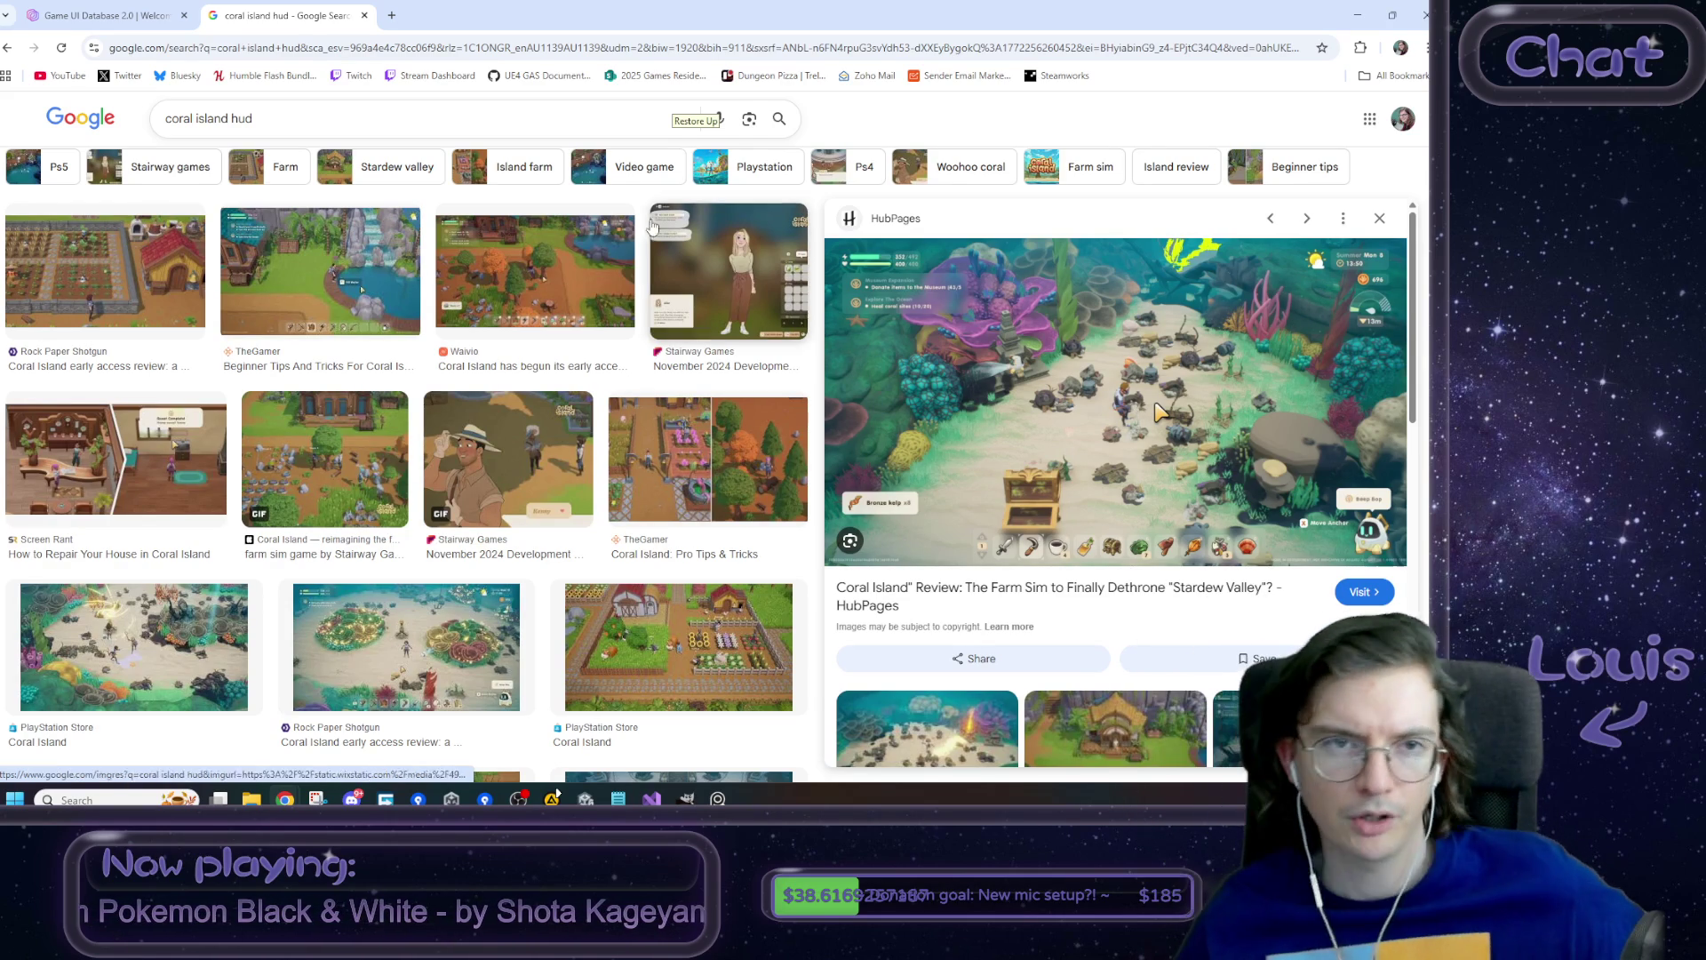
pyautogui.hotkey('ctrl', 'w')
pyautogui.hotkey('ctrl', 'w')
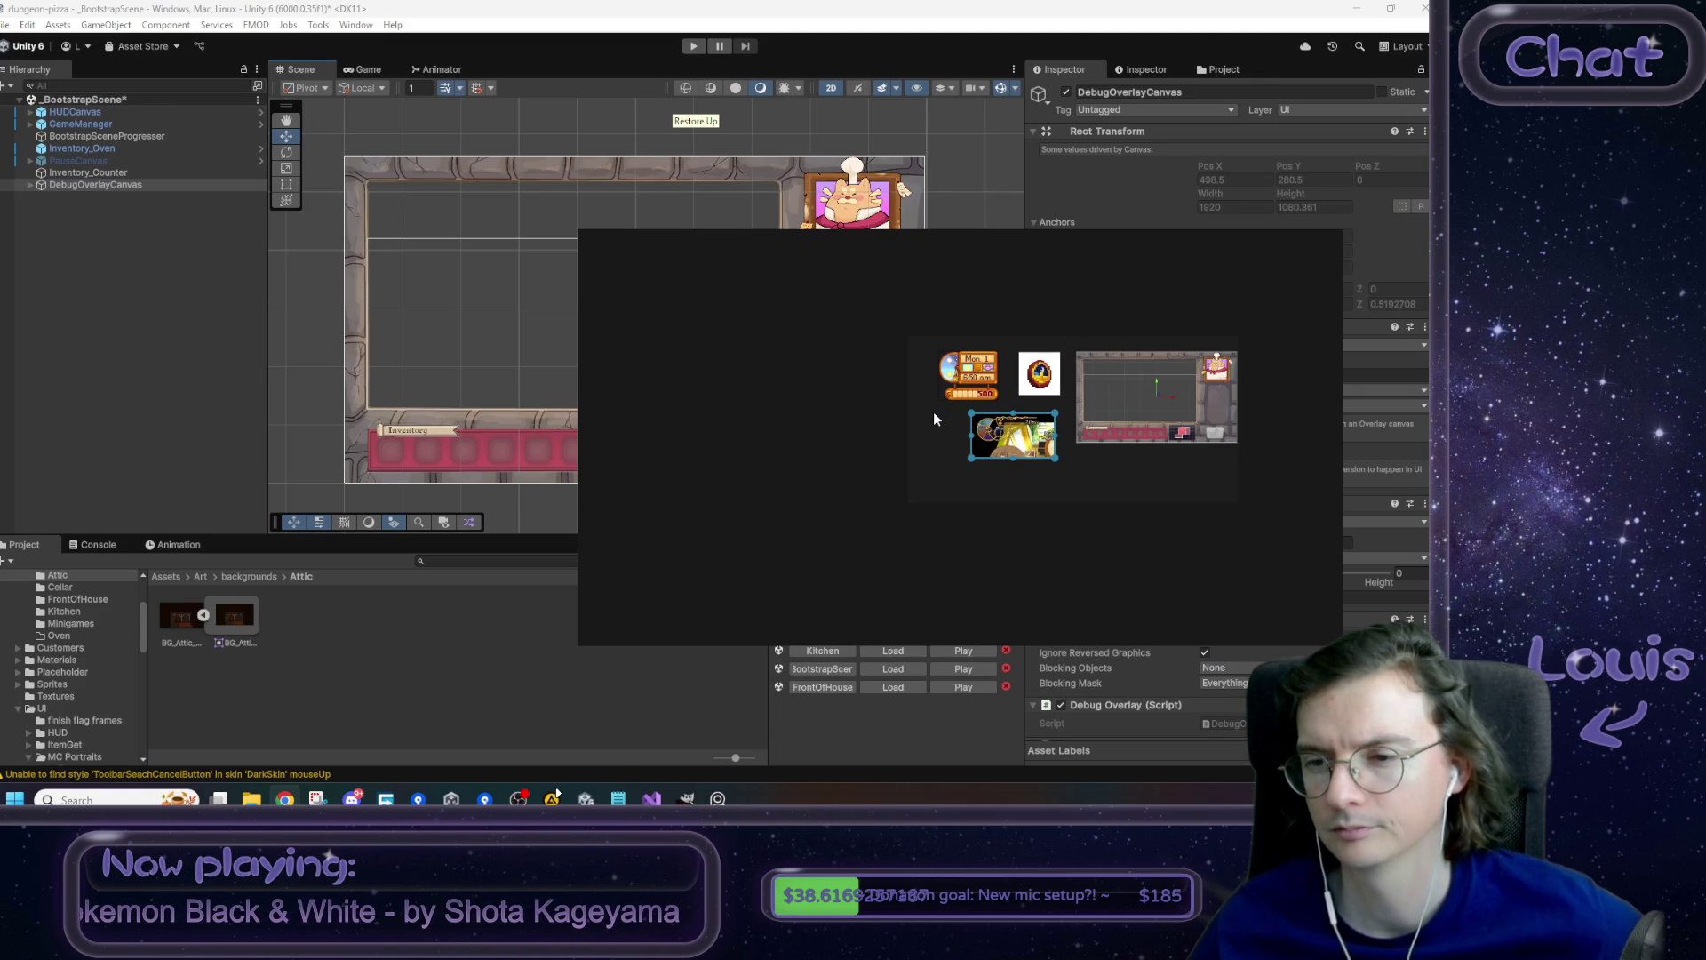
pyautogui.scroll(5, 906, 424)
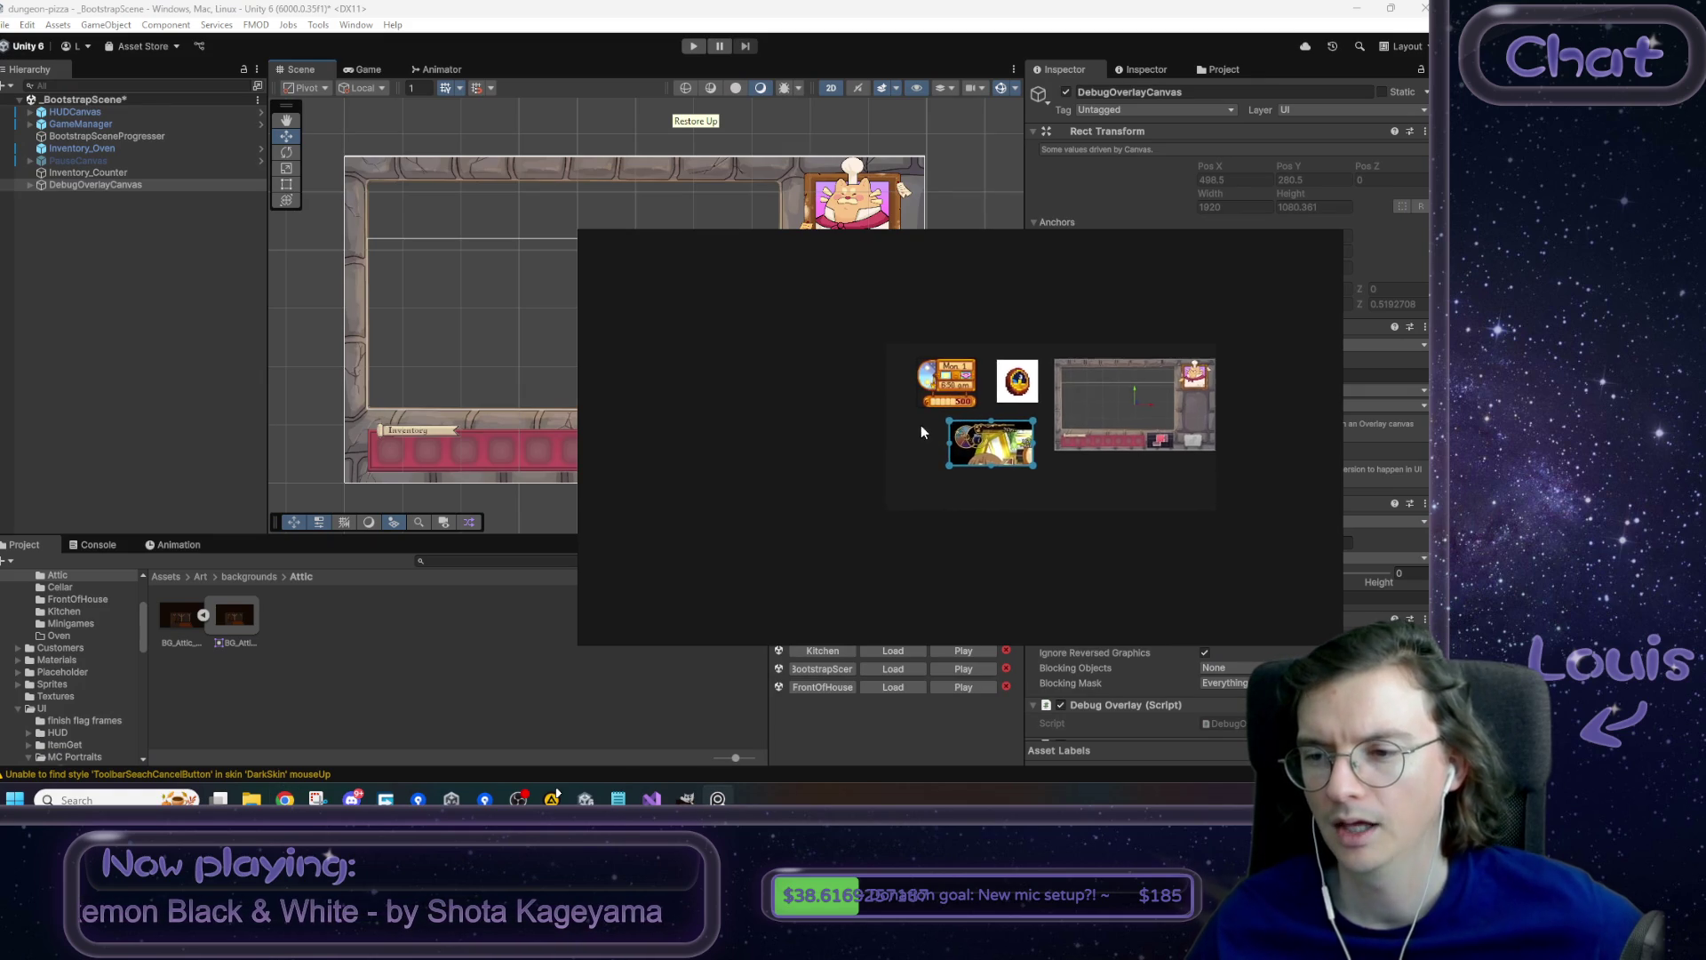
pyautogui.scroll(-5, 1115, 495)
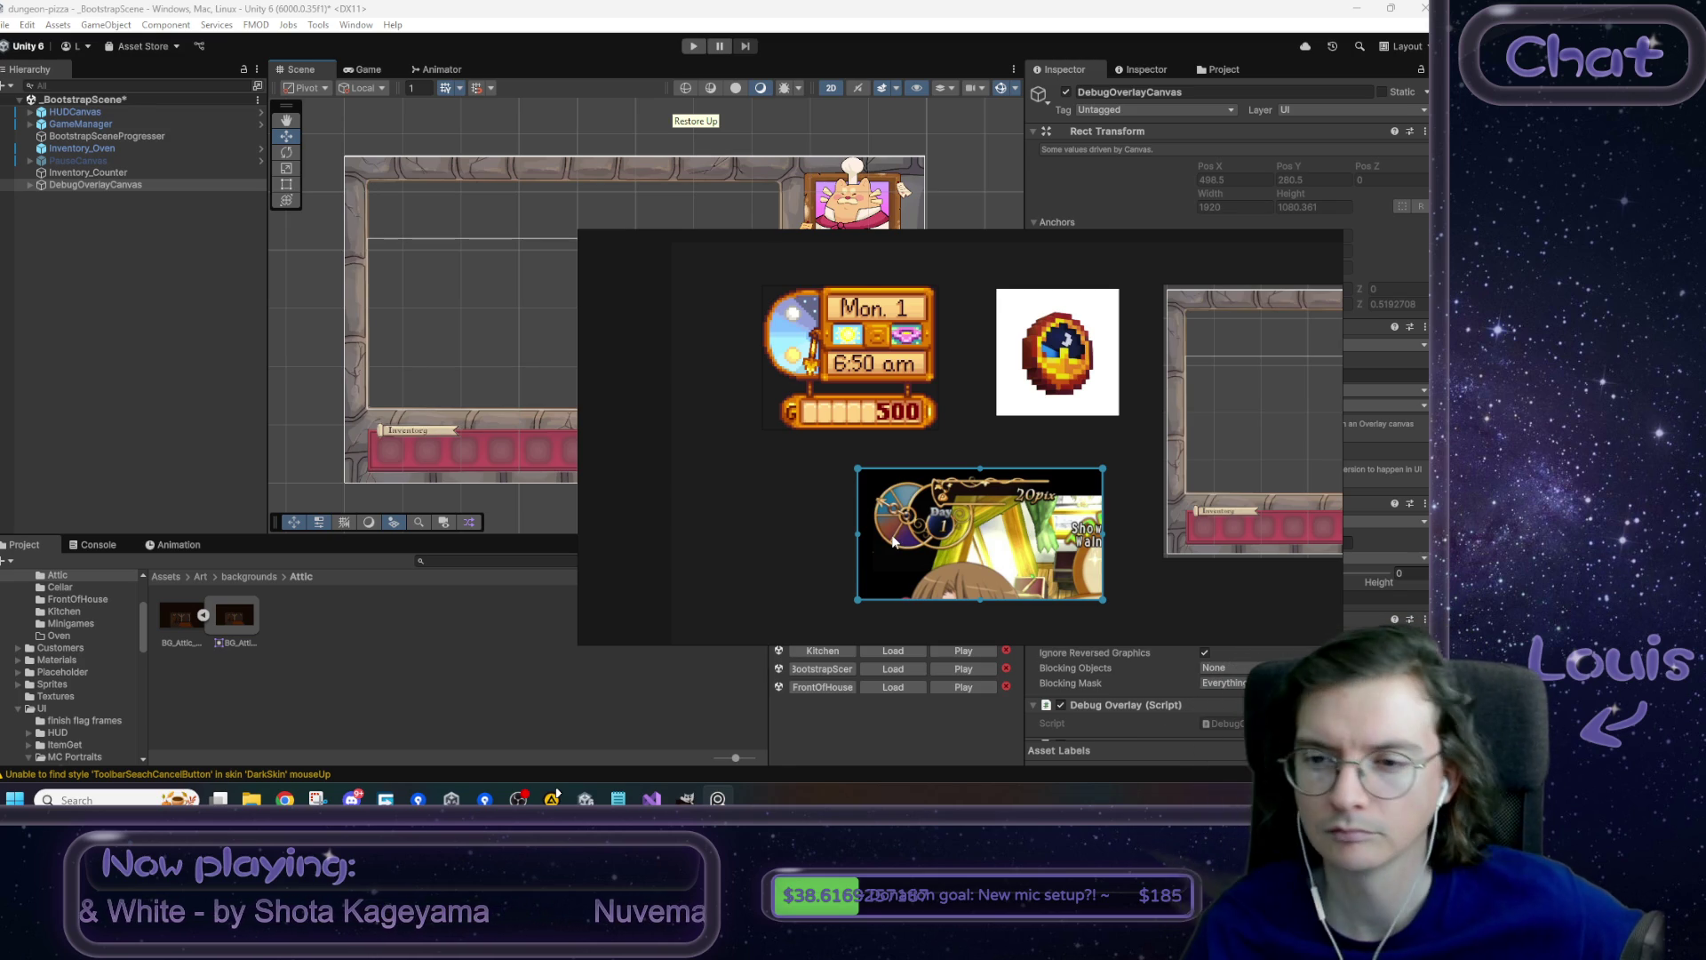
pyautogui.scroll(-5, 898, 540)
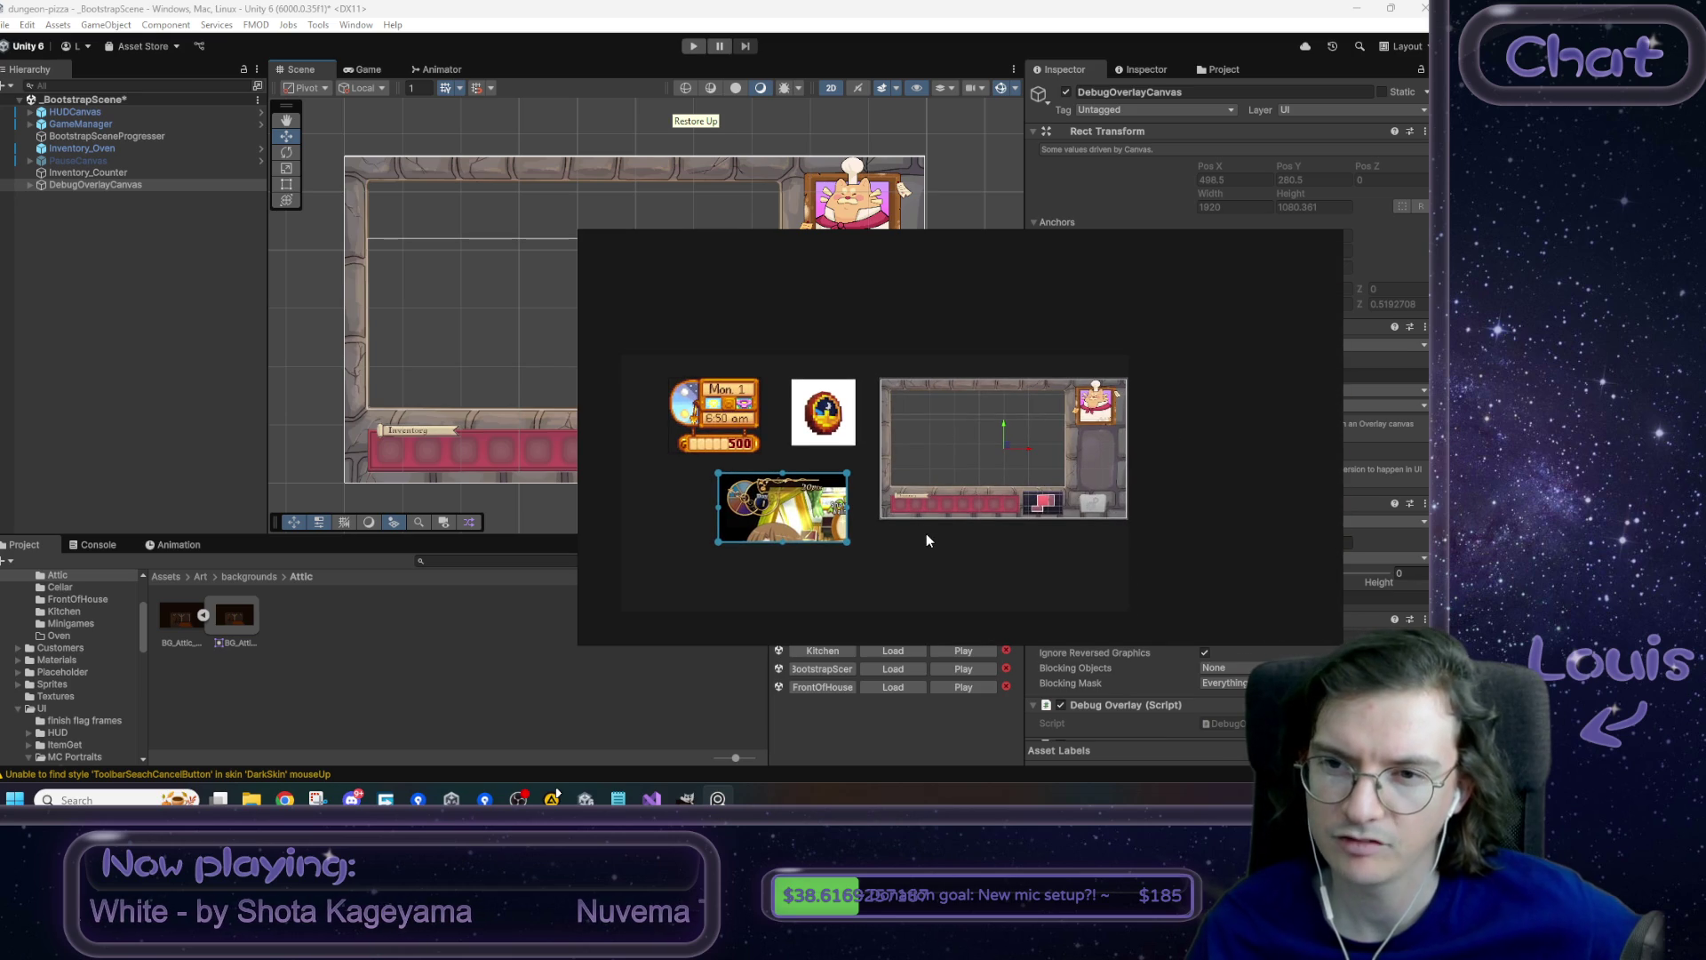
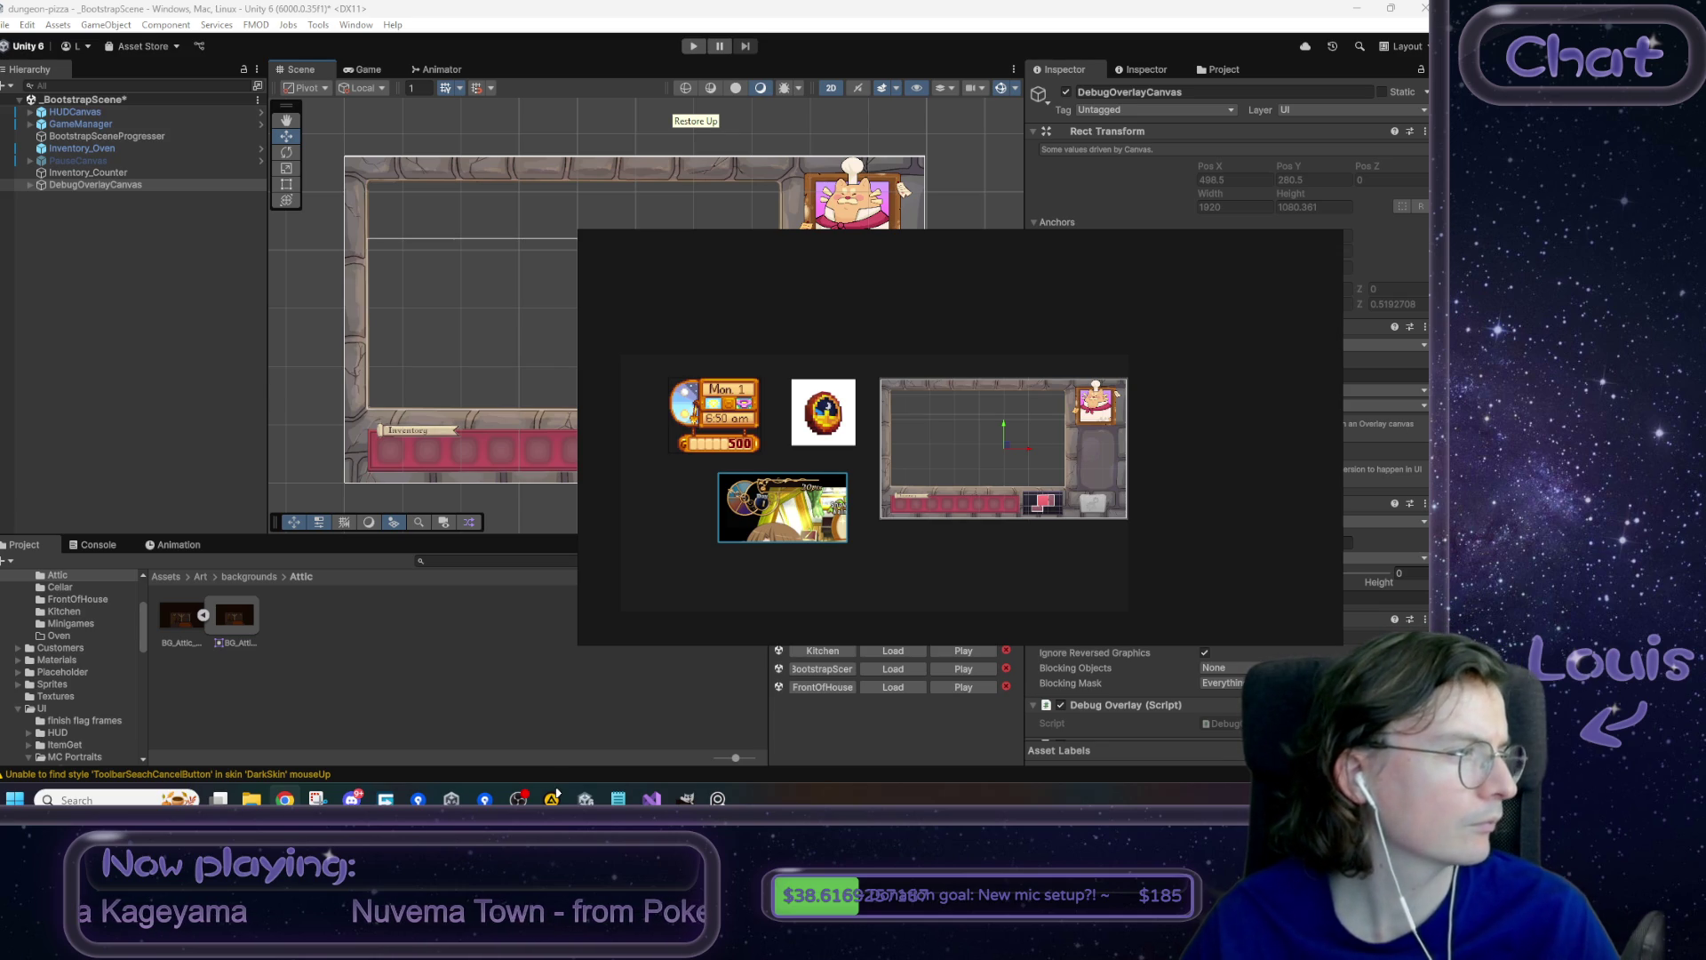
# - Back in Google Images, preview the Roblox camera and Thalimar dungeon crawler HUD results
pyautogui.hotkey('alt', 'Tab')
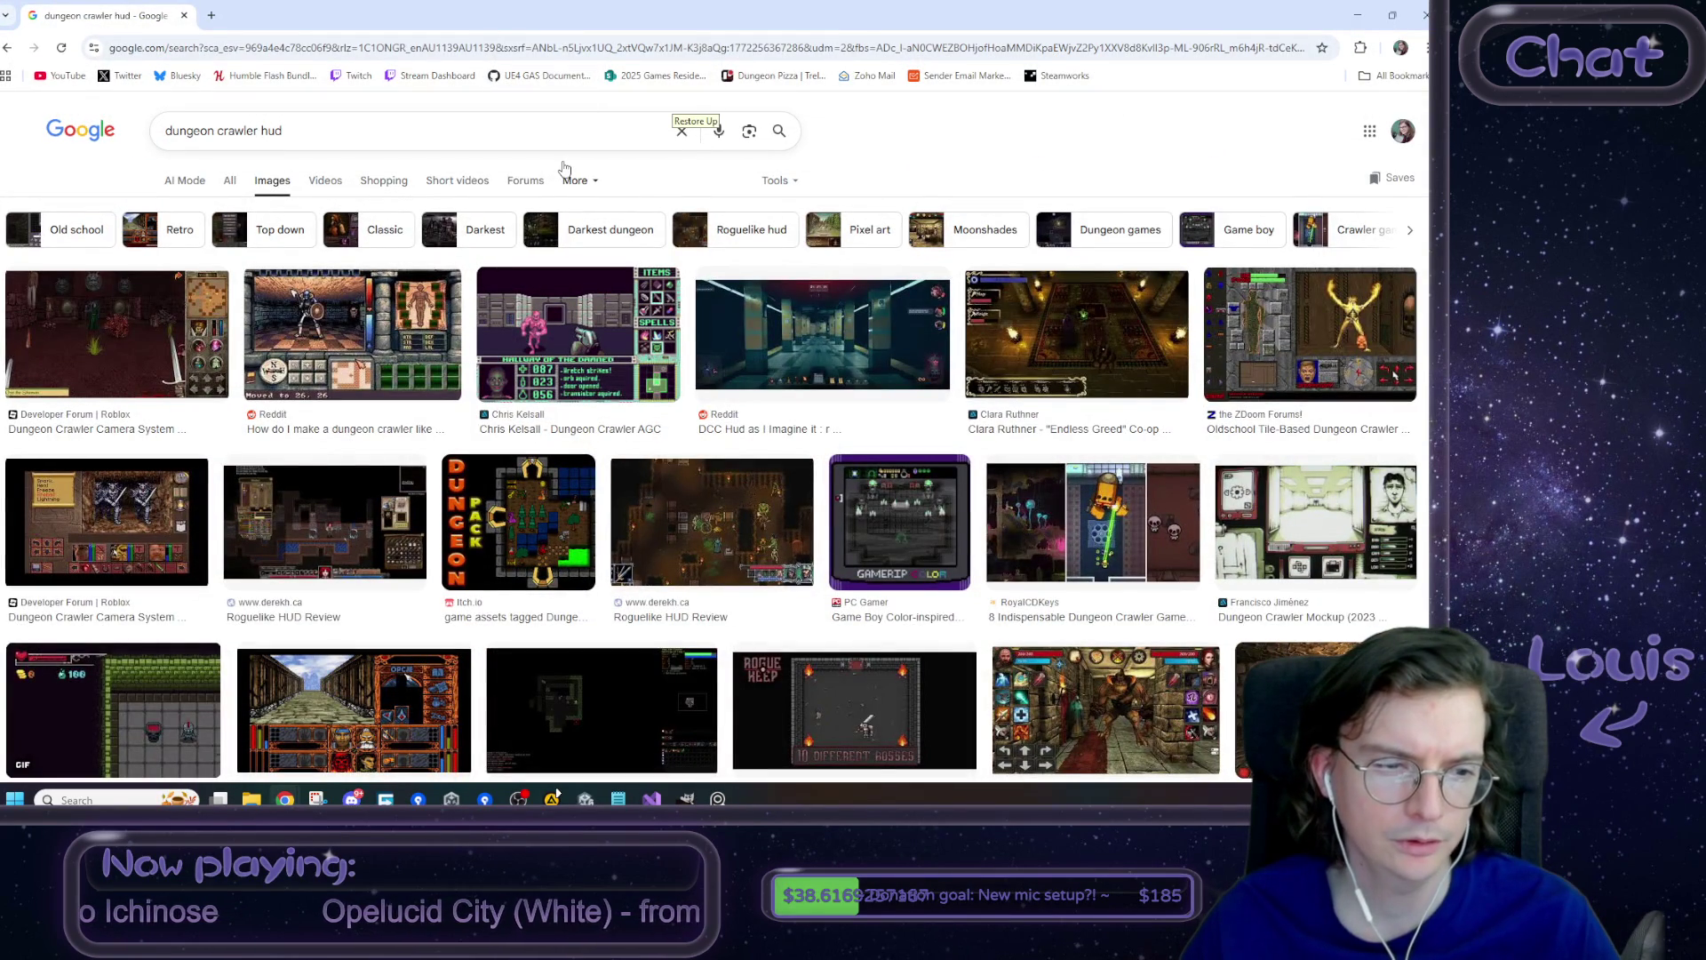
pyautogui.click(131, 525)
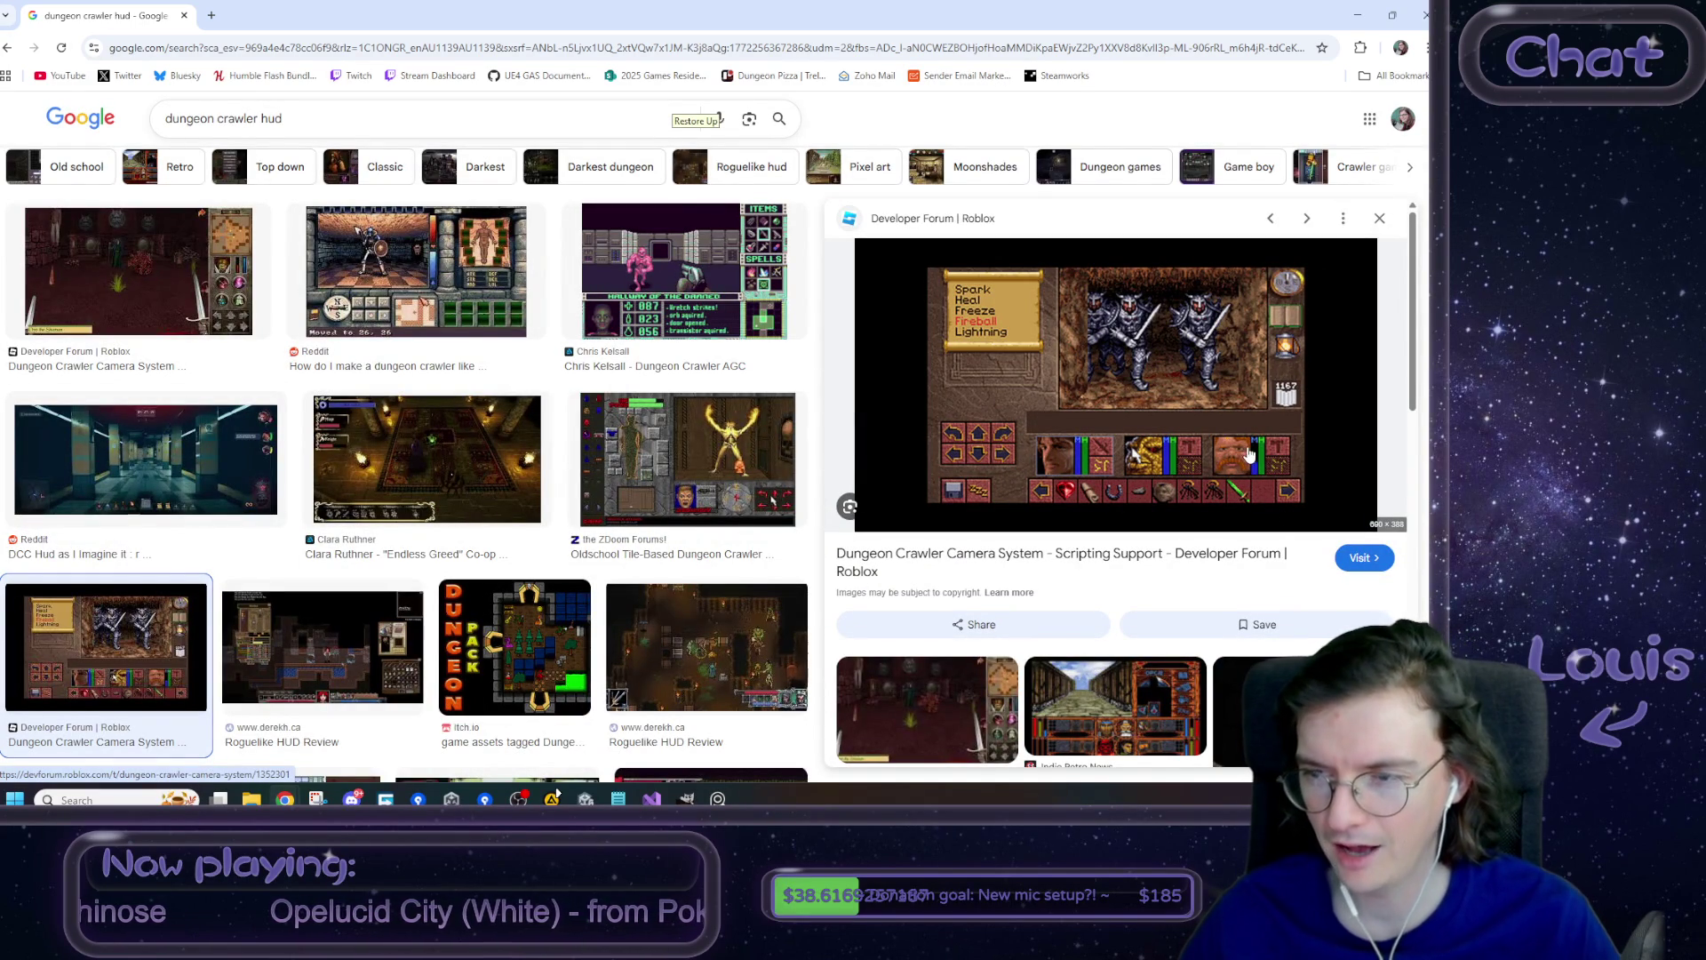
pyautogui.click(1115, 711)
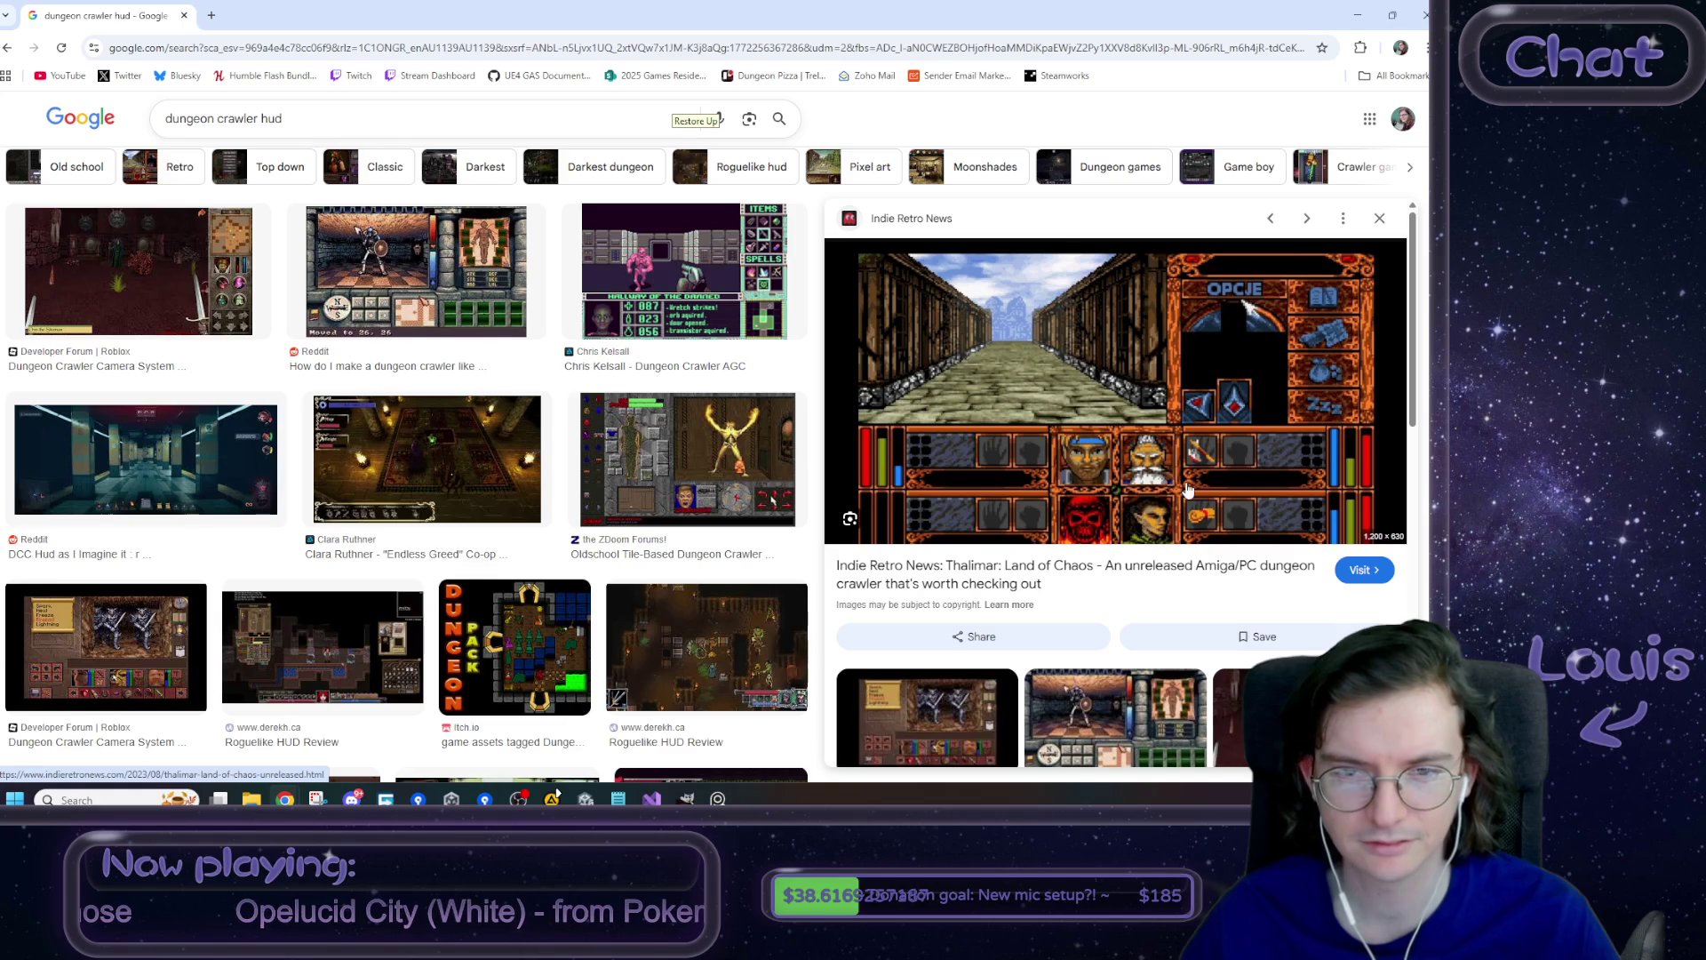
# - Scroll further down the results and preview the Retro DOS RPG dungeon screenshot
pyautogui.scroll(-1, 1178, 484)
pyautogui.scroll(-2, 656, 469)
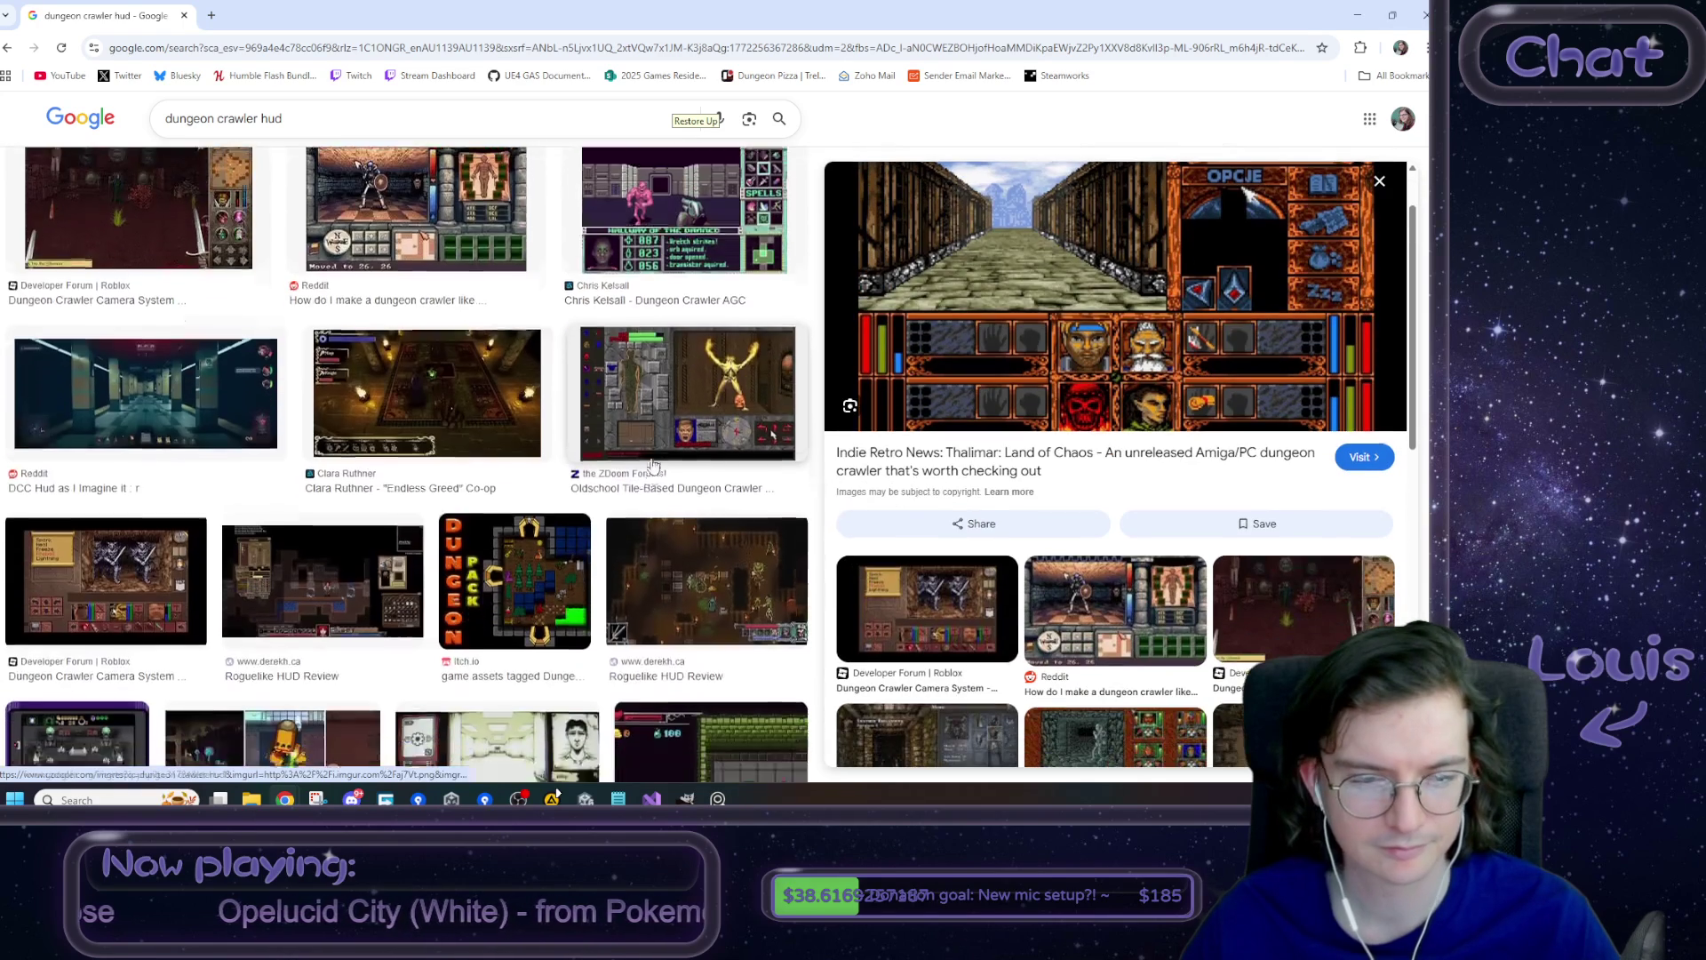
pyautogui.scroll(-3, 656, 469)
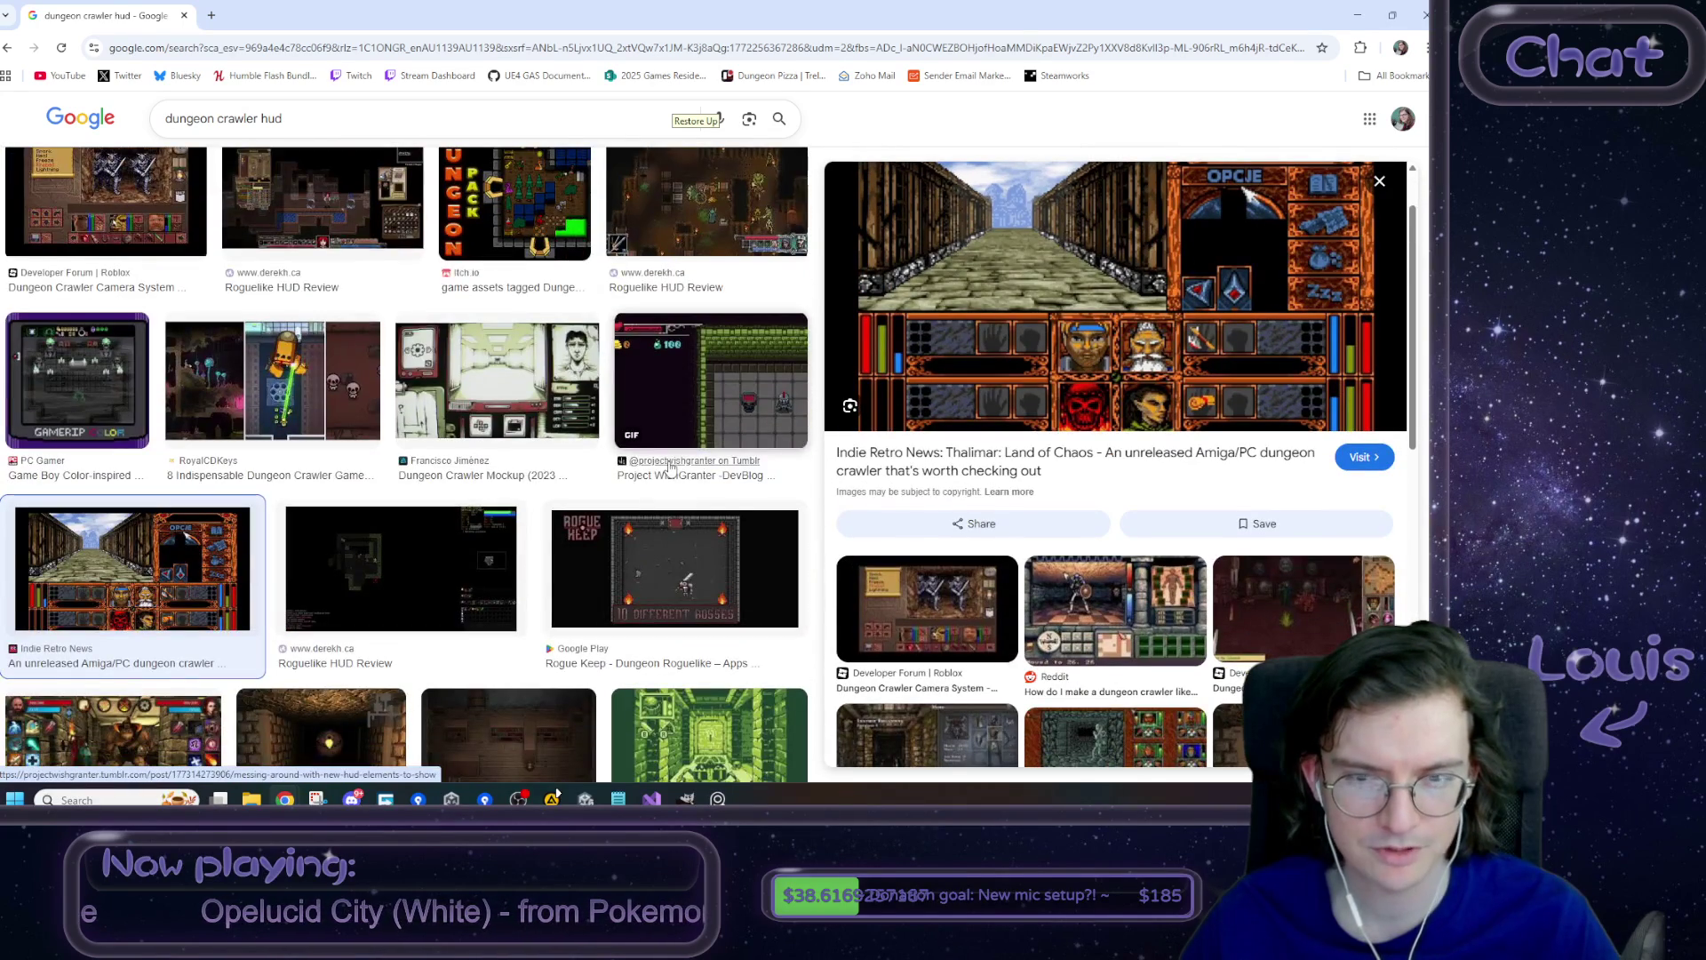
pyautogui.scroll(-3, 699, 502)
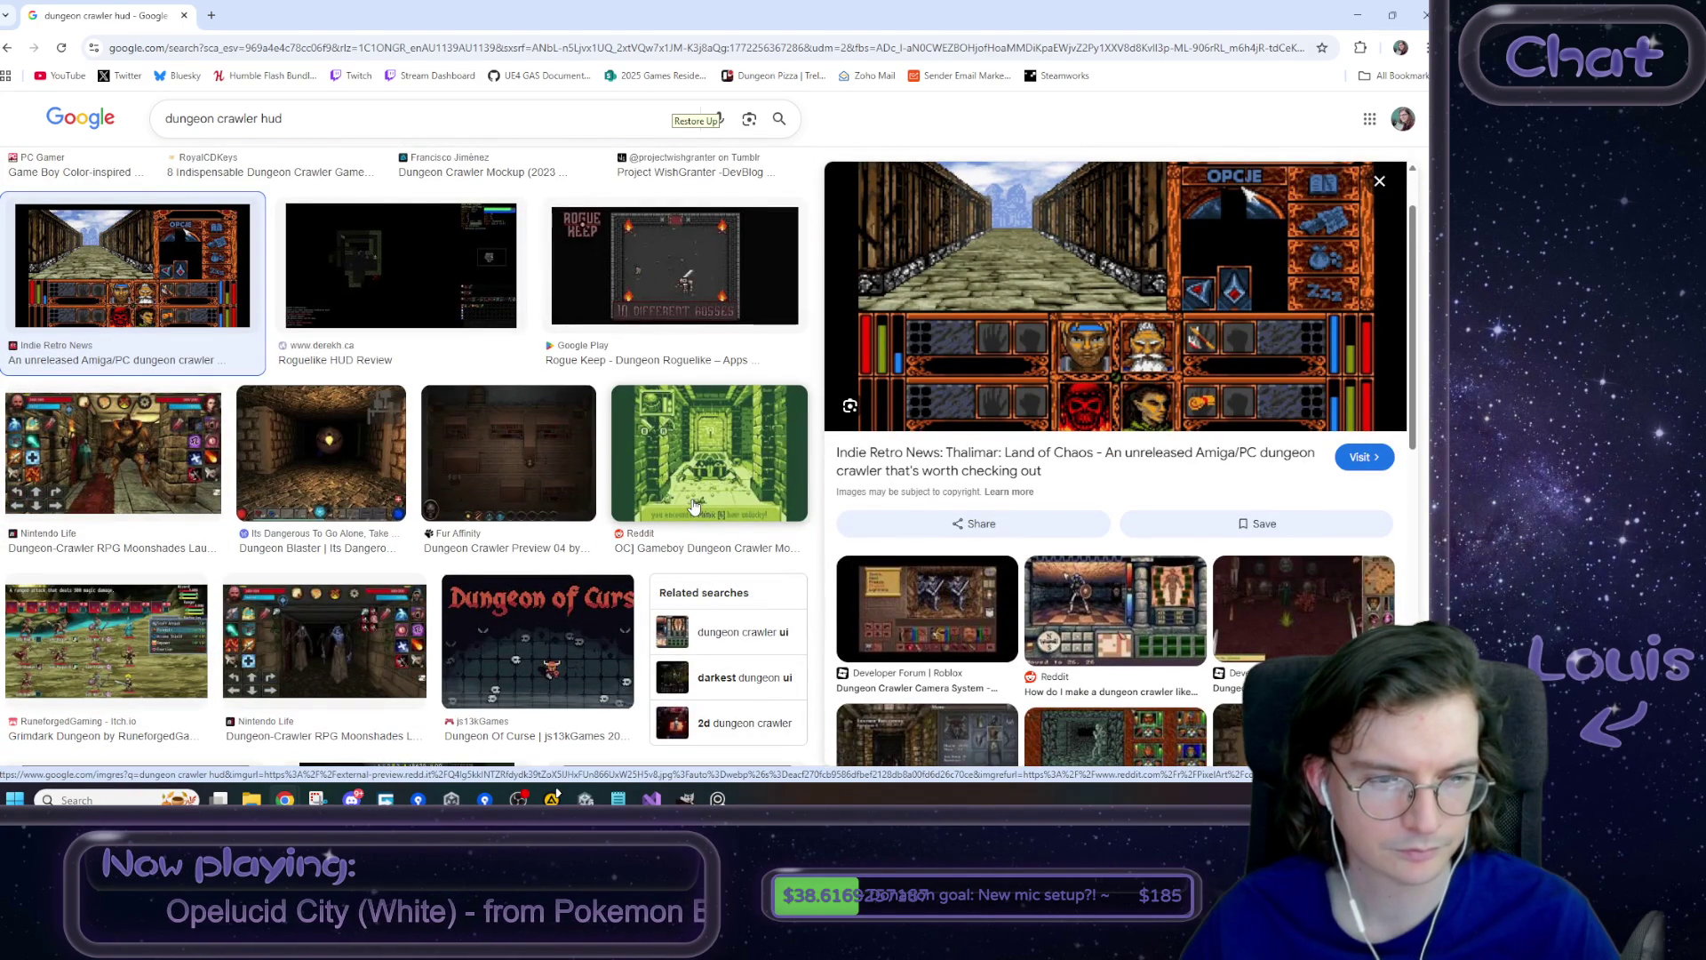
pyautogui.scroll(-2, 695, 507)
pyautogui.scroll(-3, 1248, 553)
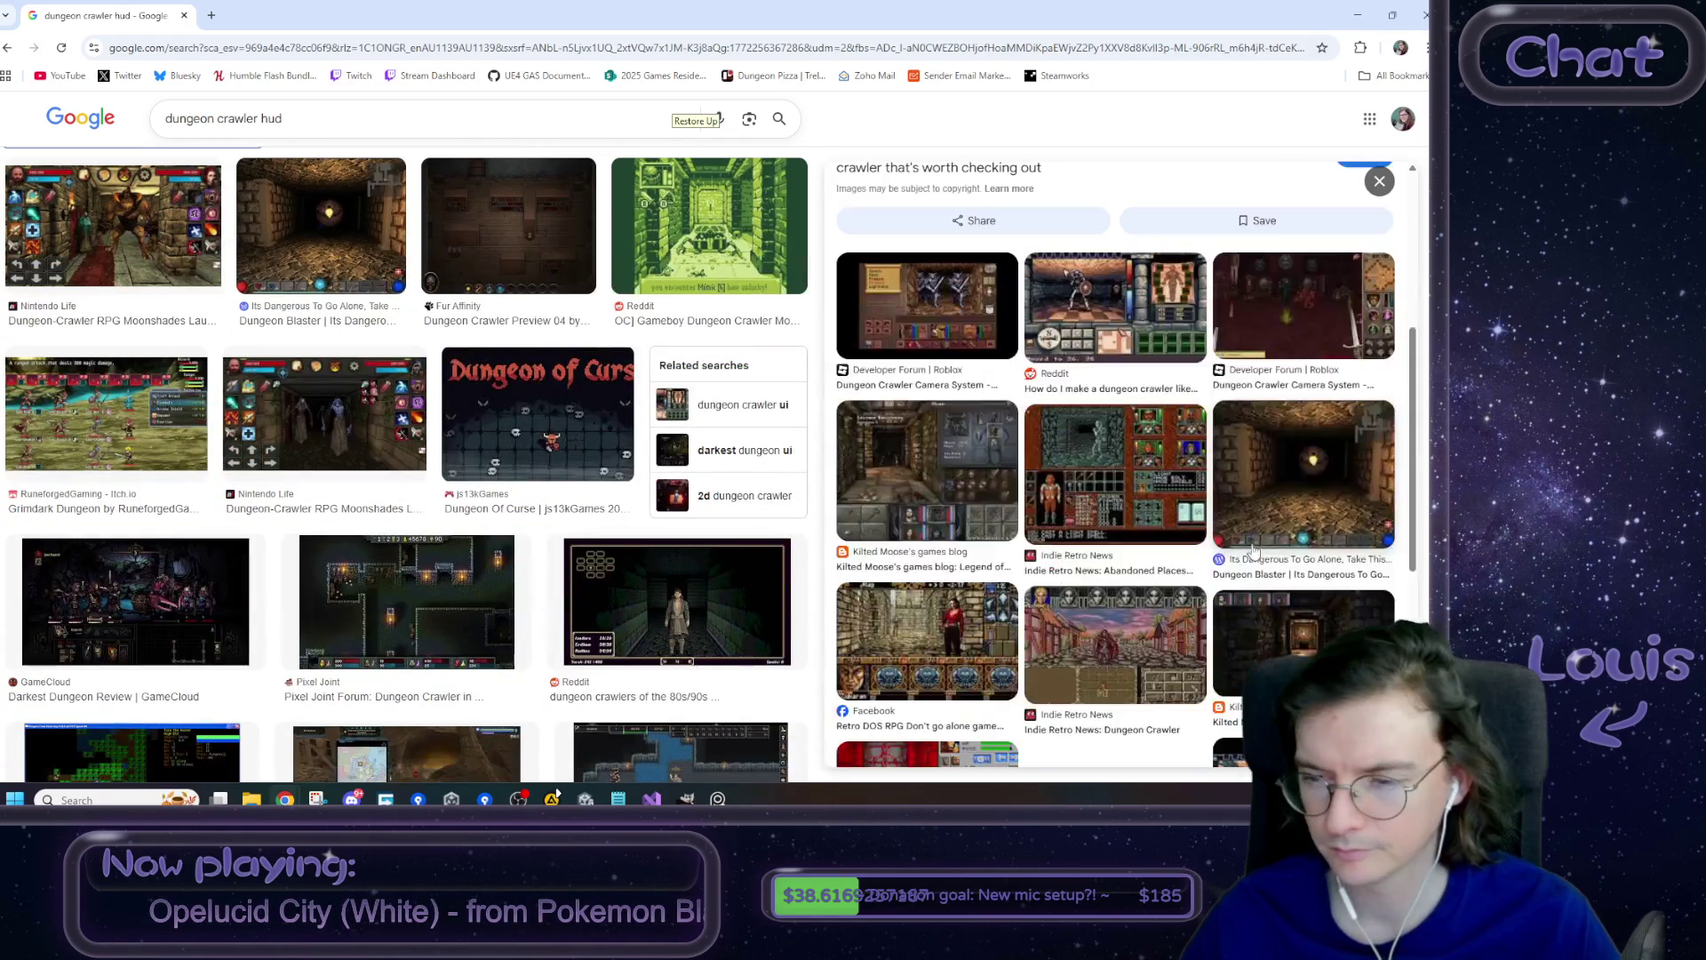
pyautogui.click(959, 647)
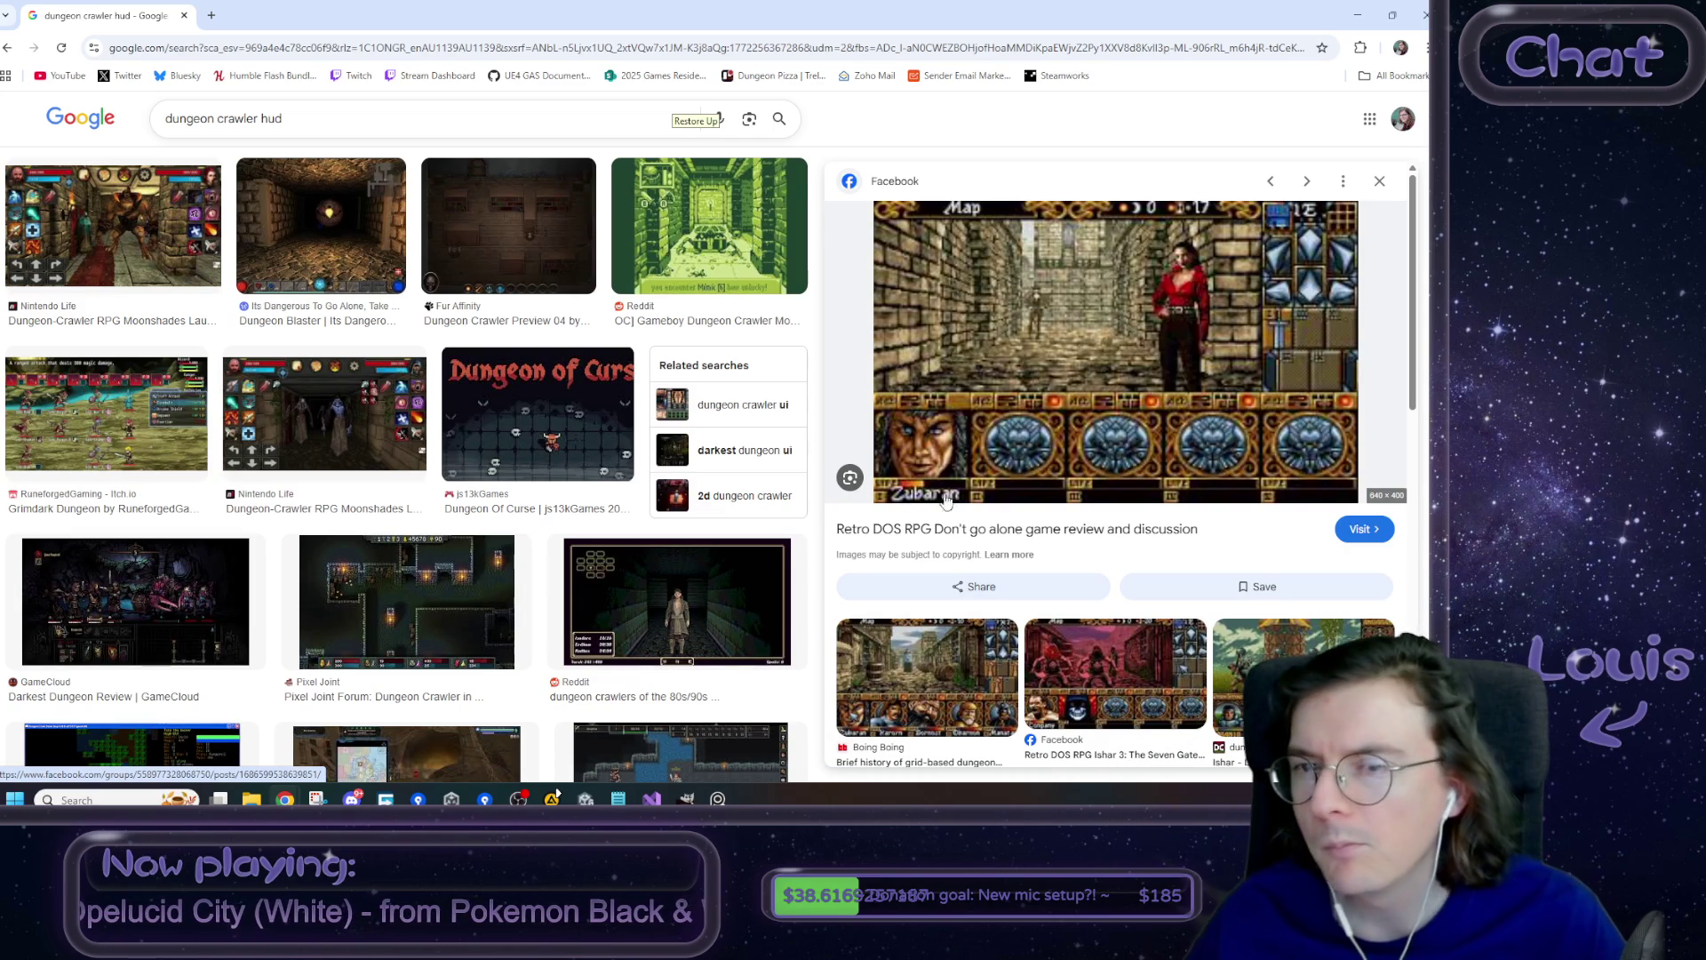
# - Scroll around the search results, then bring the PureRef reference board back up
pyautogui.scroll(8, 796, 428)
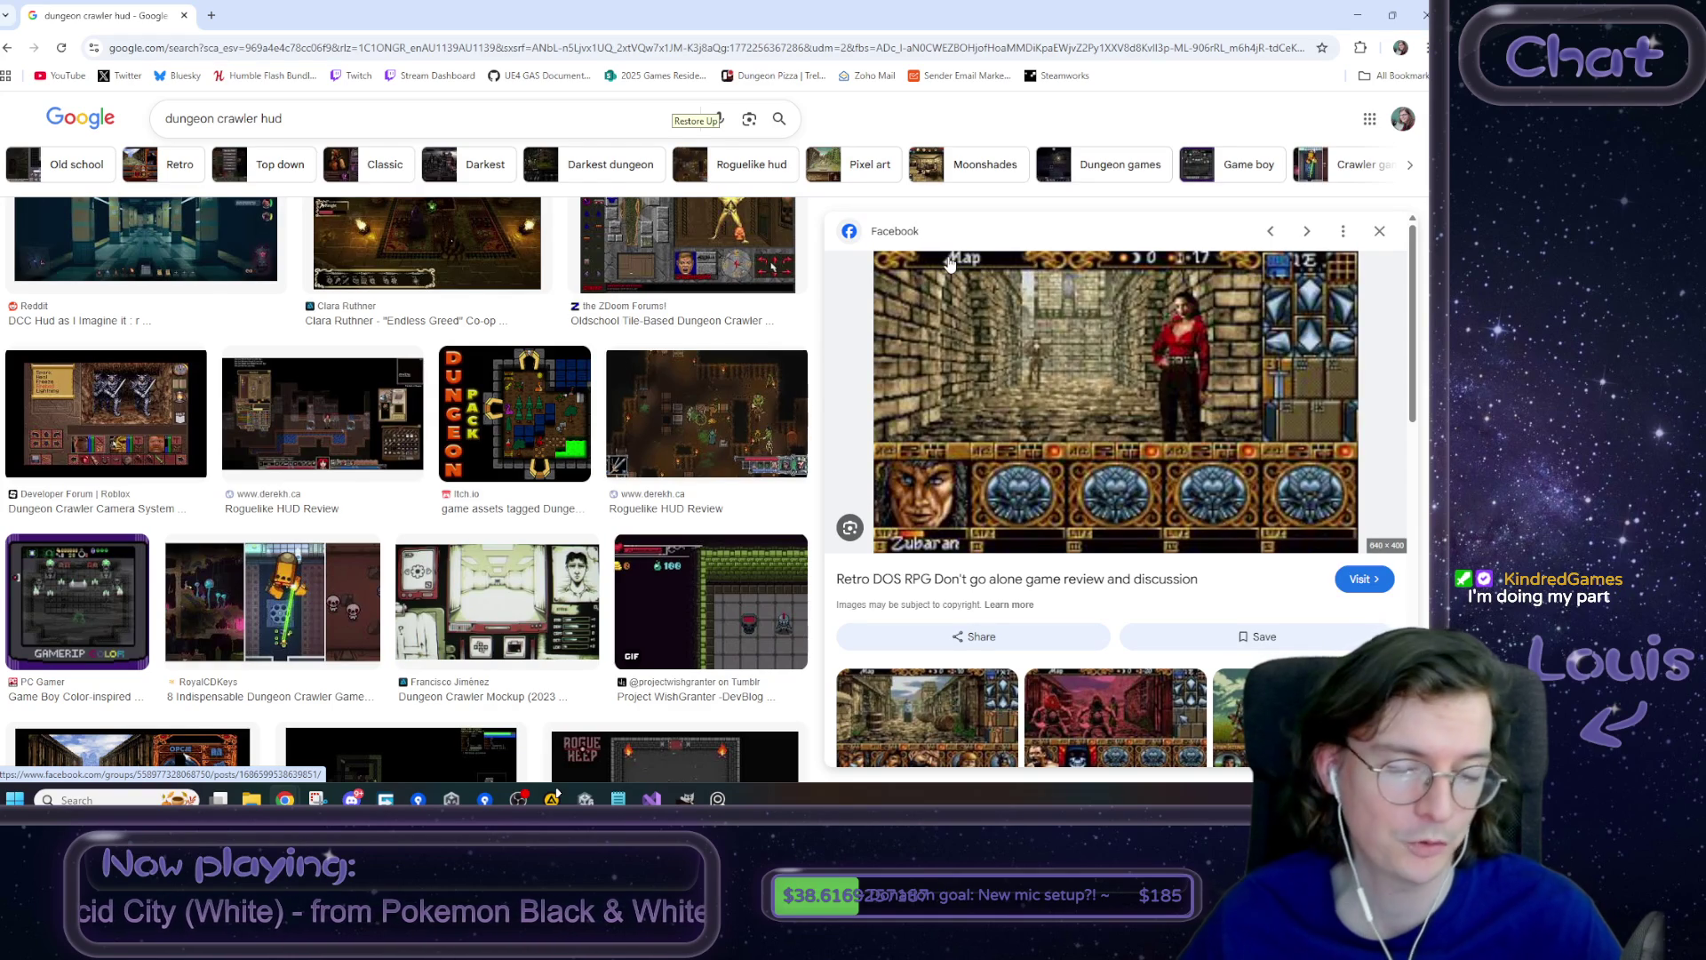
pyautogui.scroll(3, 590, 391)
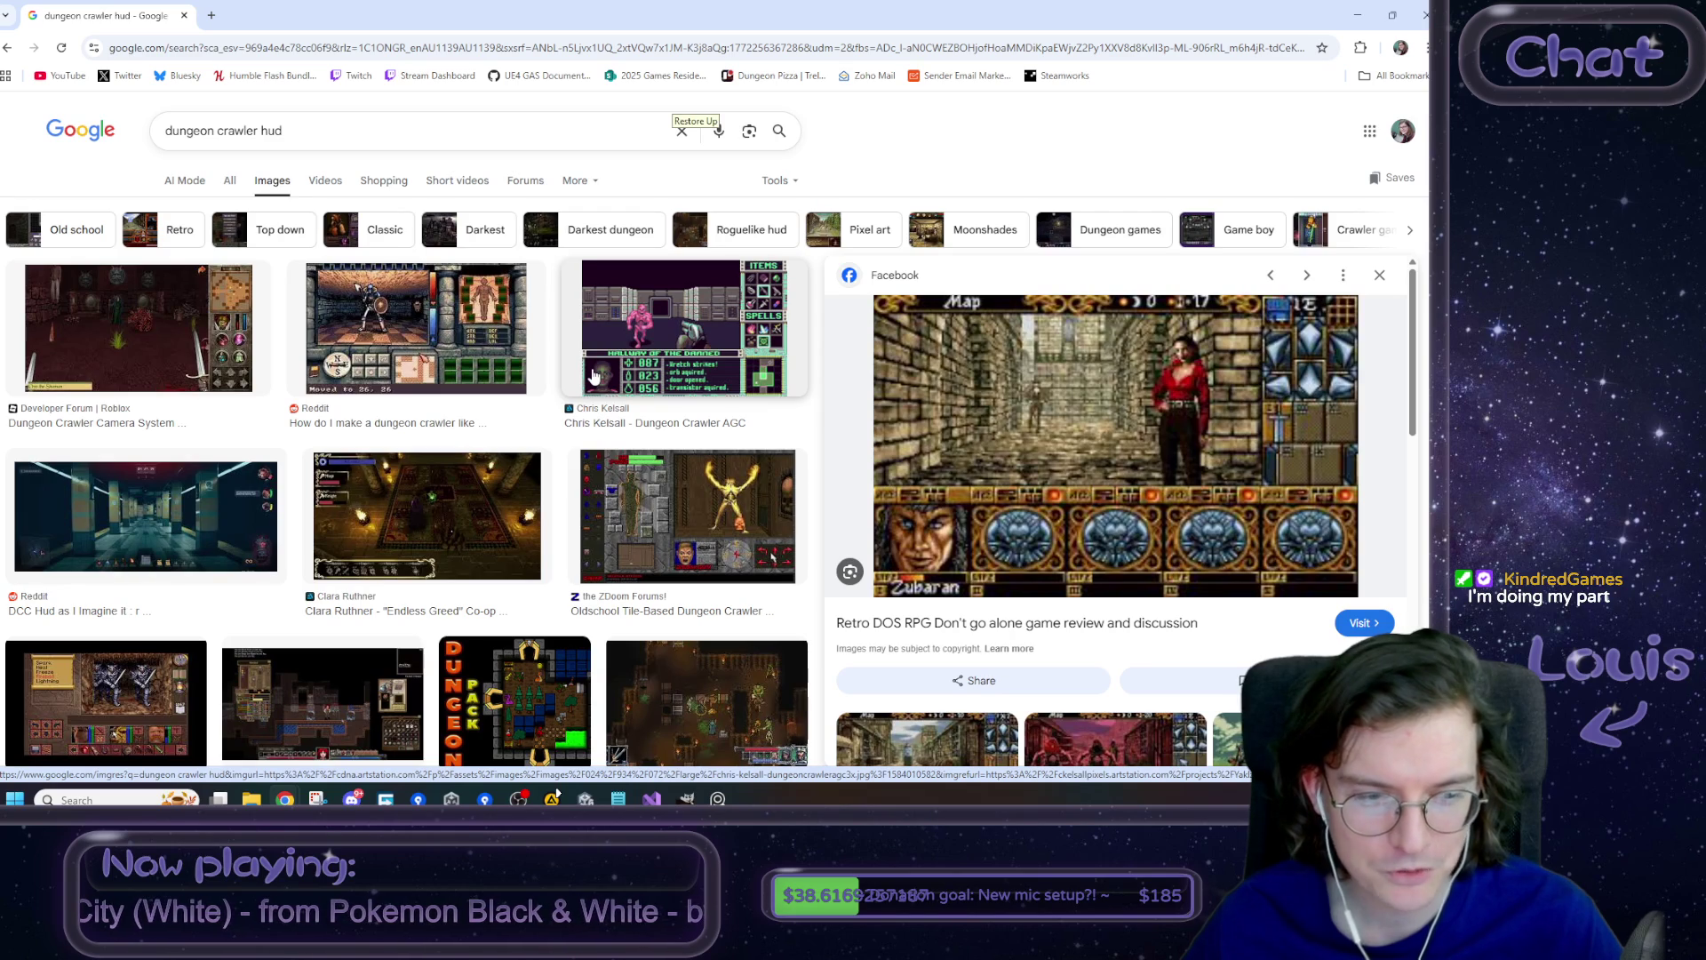
pyautogui.scroll(-3, 596, 376)
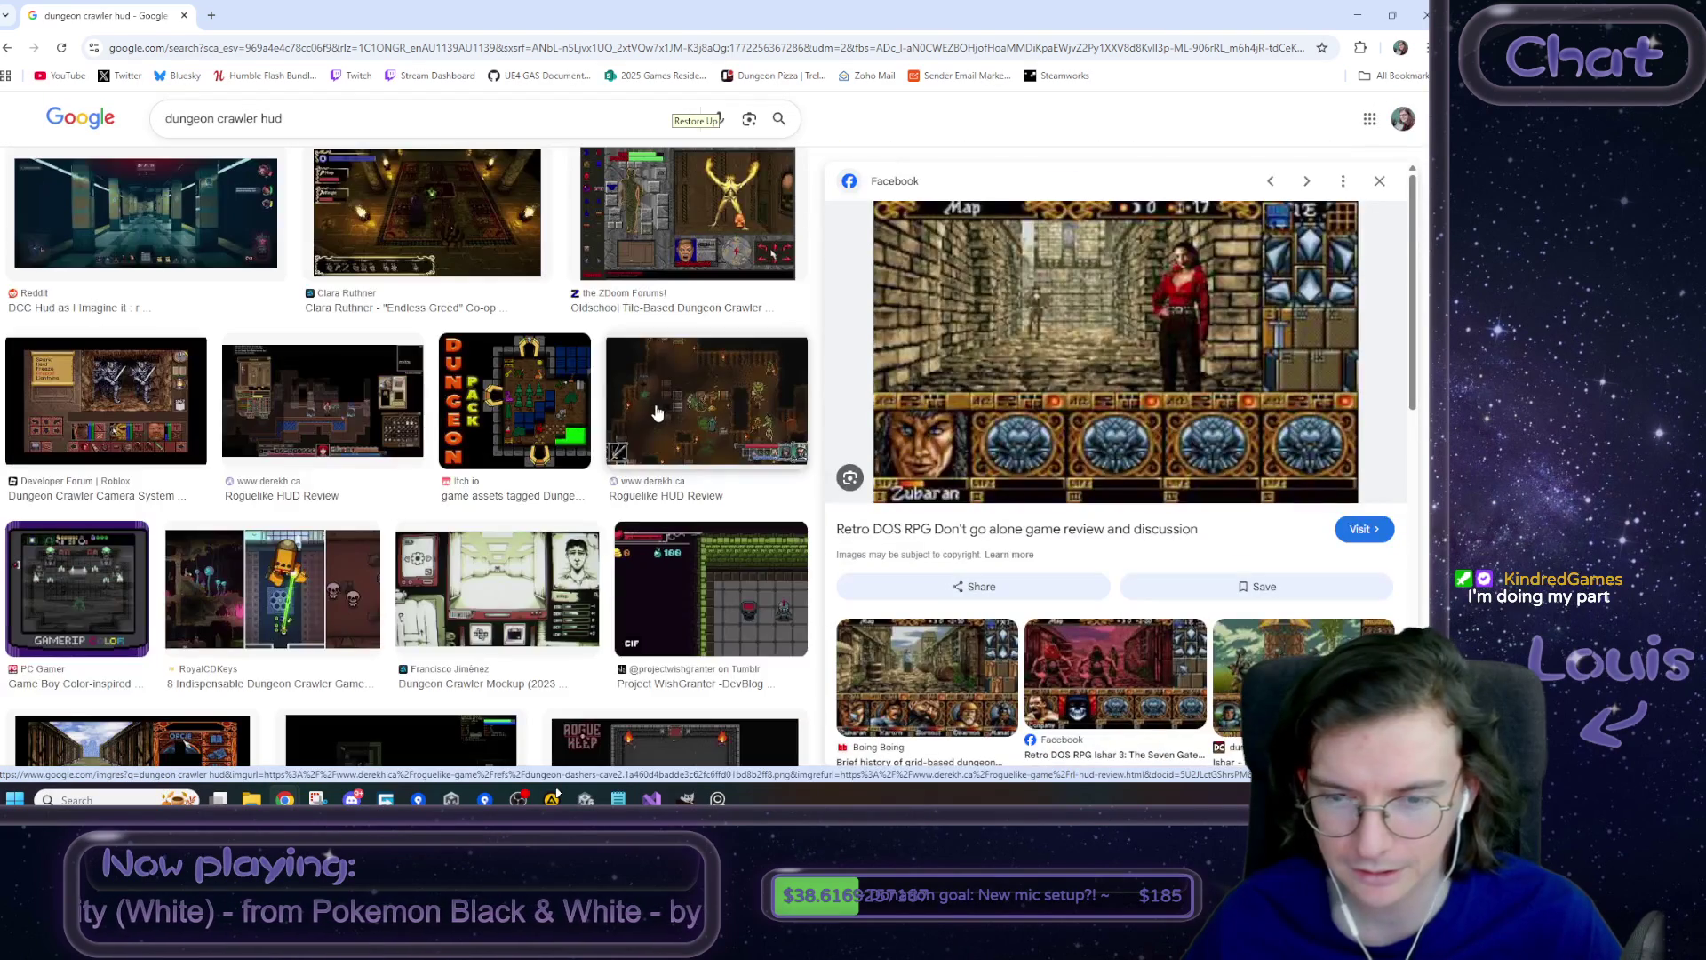
pyautogui.scroll(3, 659, 534)
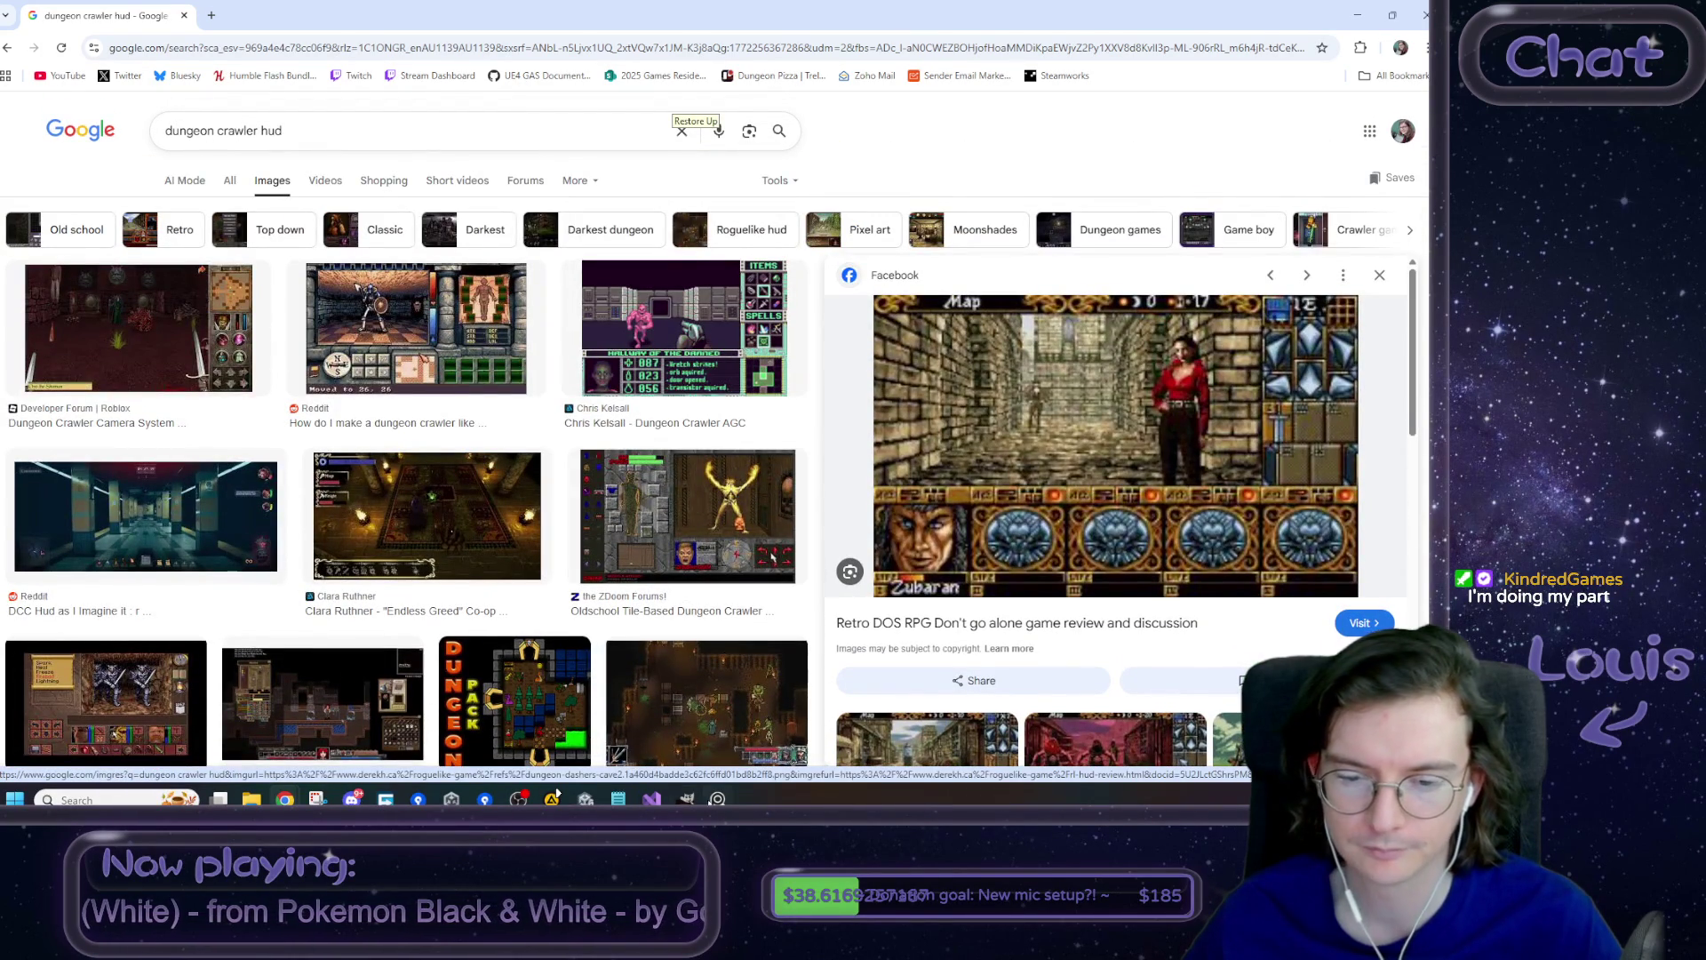
pyautogui.hotkey('alt', 'Tab')
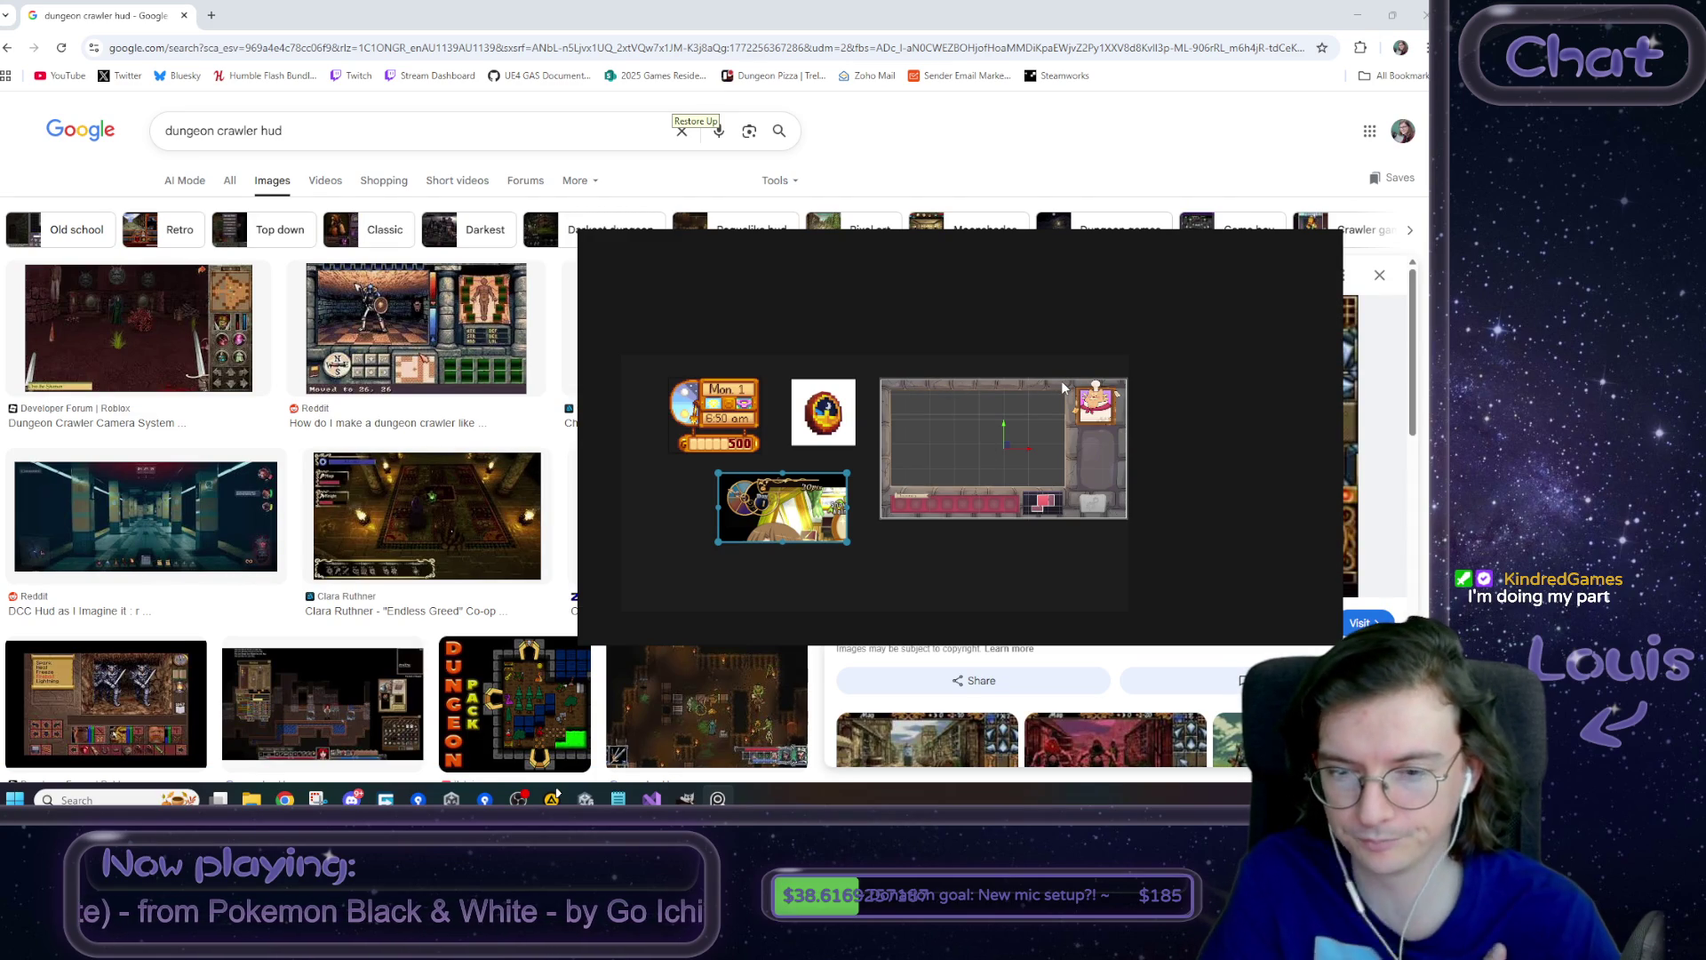
# - Zoom in on the Day 1 HUD reference and pan the PureRef board
pyautogui.doubleClick(745, 519)
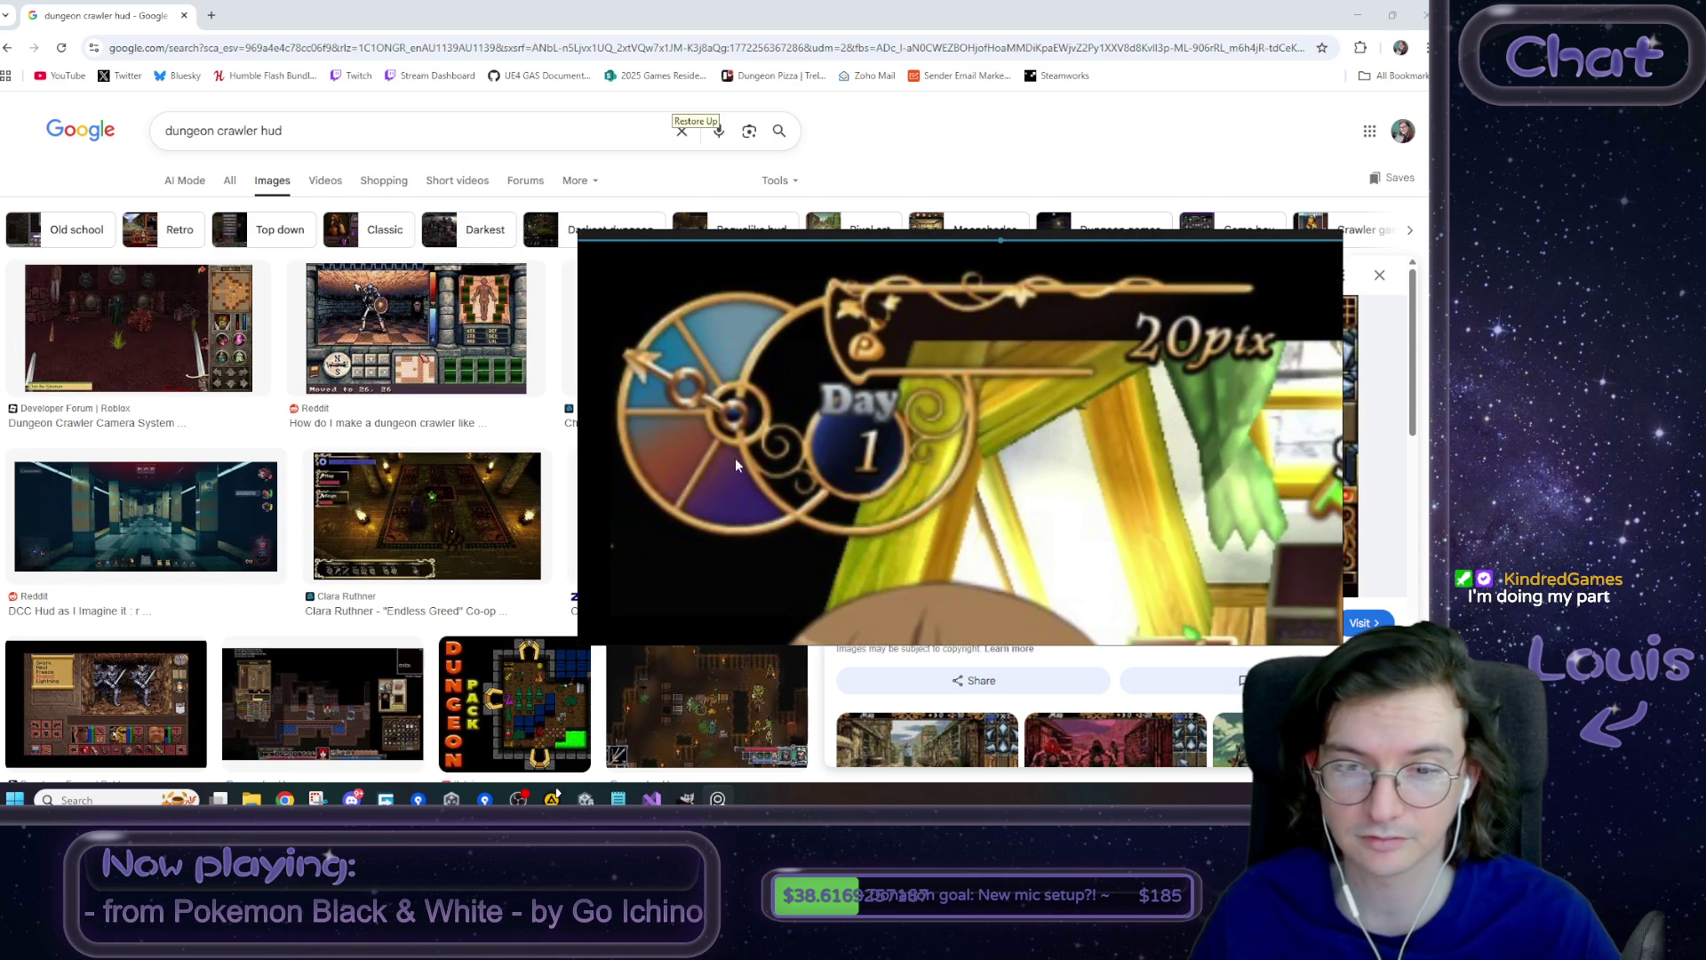
pyautogui.scroll(-3, 698, 395)
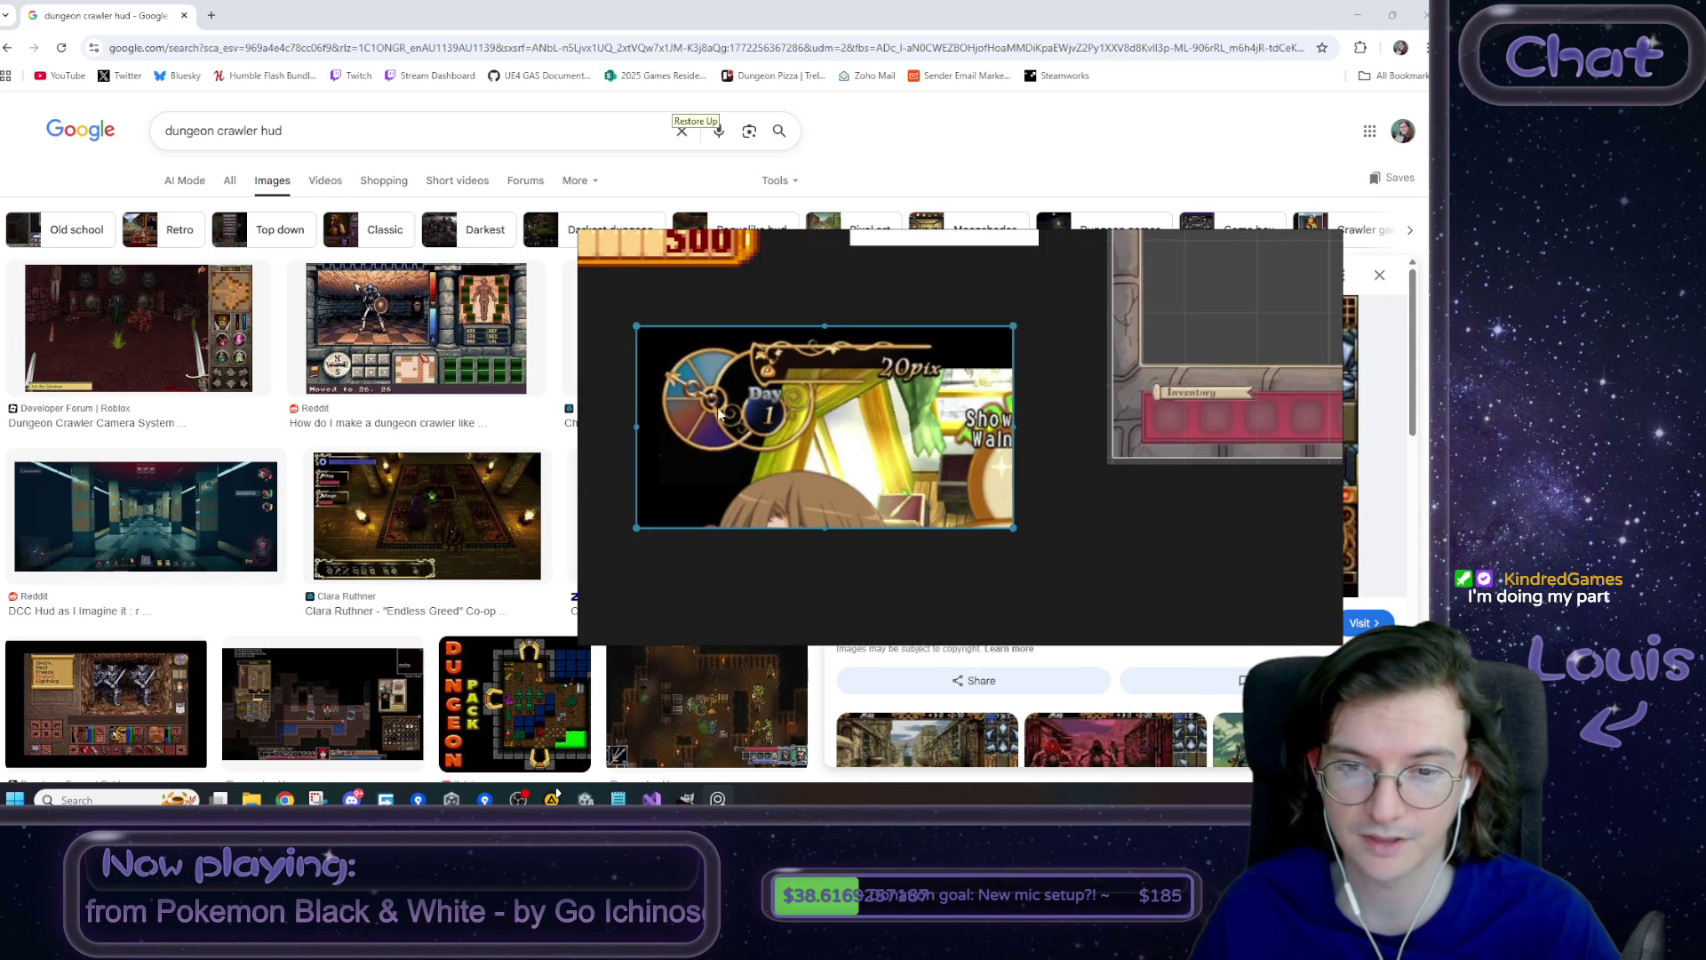
pyautogui.scroll(-3, 726, 446)
pyautogui.moveTo(892, 391)
pyautogui.mouseDown()
pyautogui.moveTo(870, 466)
pyautogui.moveTo(951, 461)
pyautogui.moveTo(937, 476)
pyautogui.mouseUp()
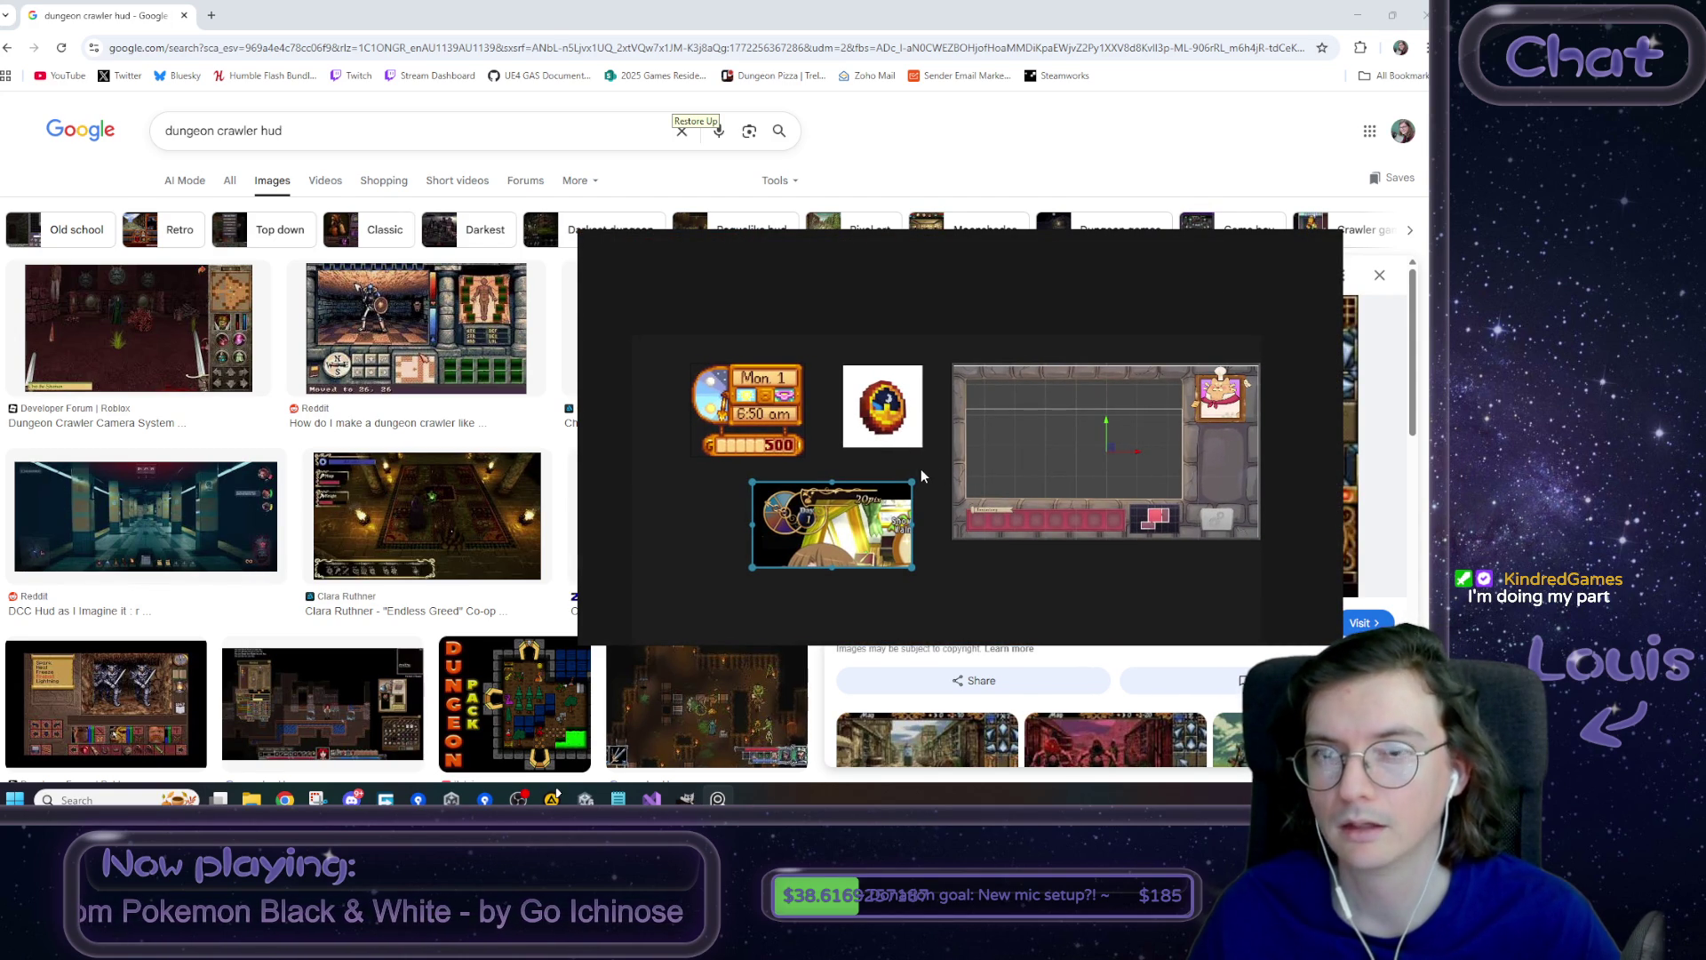
# - Copy the Retro DOS RPG screenshot from Chrome and paste it onto the board, nudged down-right
pyautogui.click(78, 7)
pyautogui.rightClick(1051, 438)
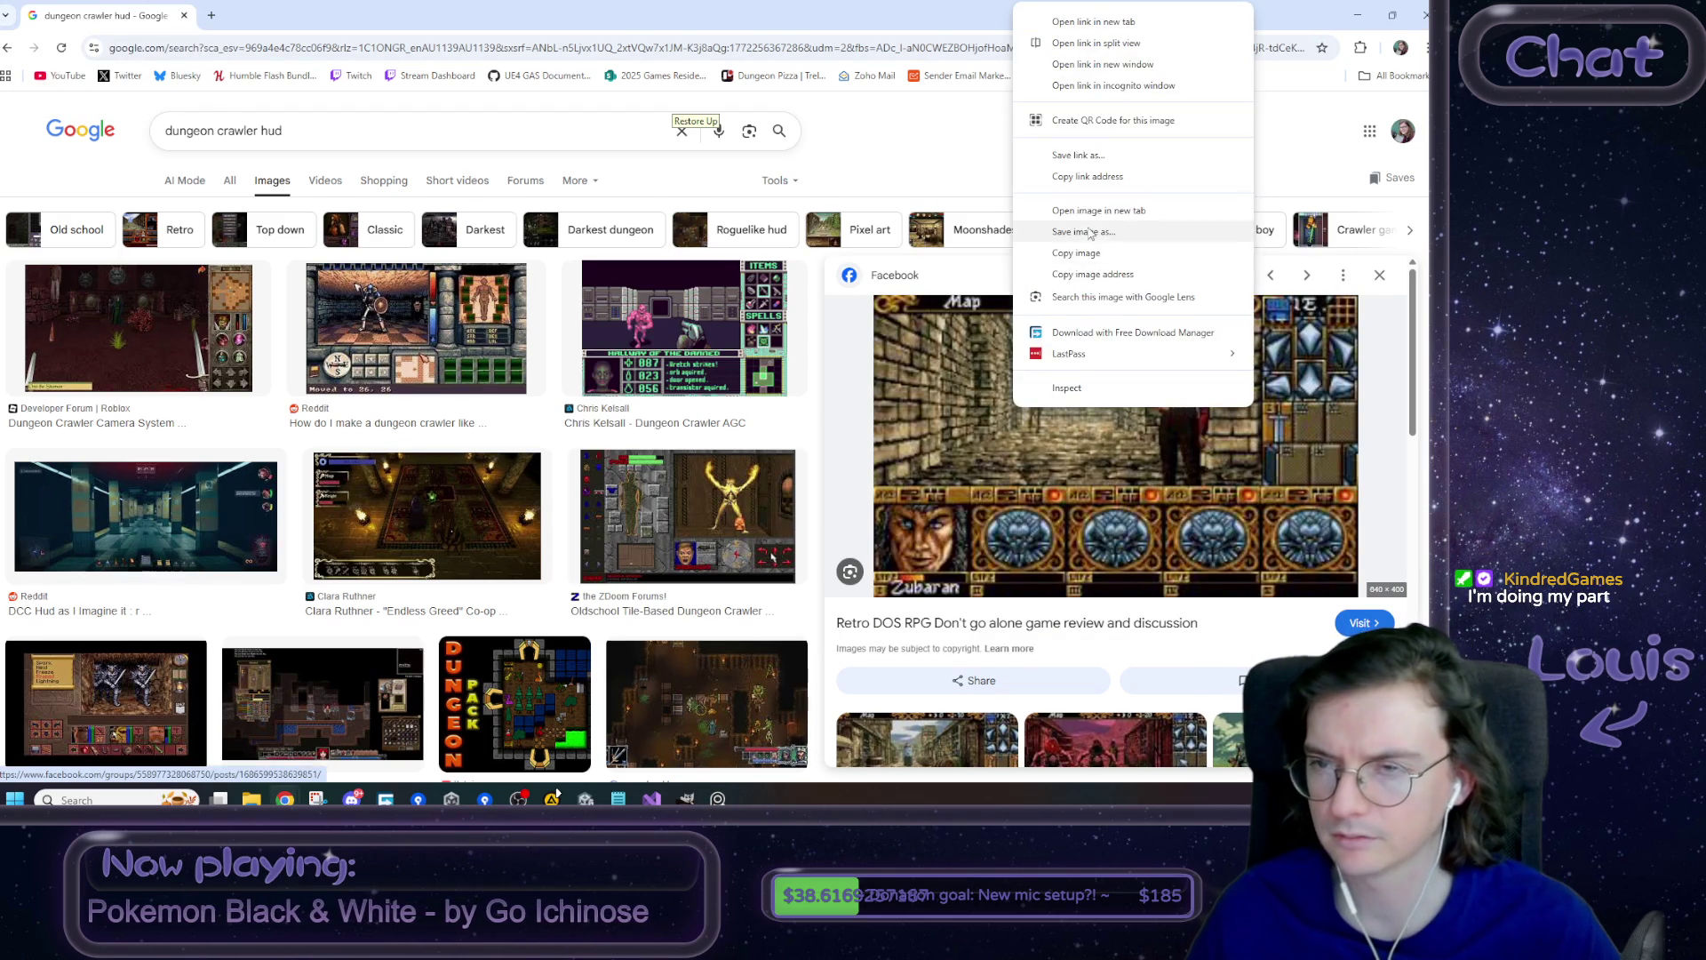
pyautogui.click(1076, 253)
pyautogui.hotkey('alt', 'Tab')
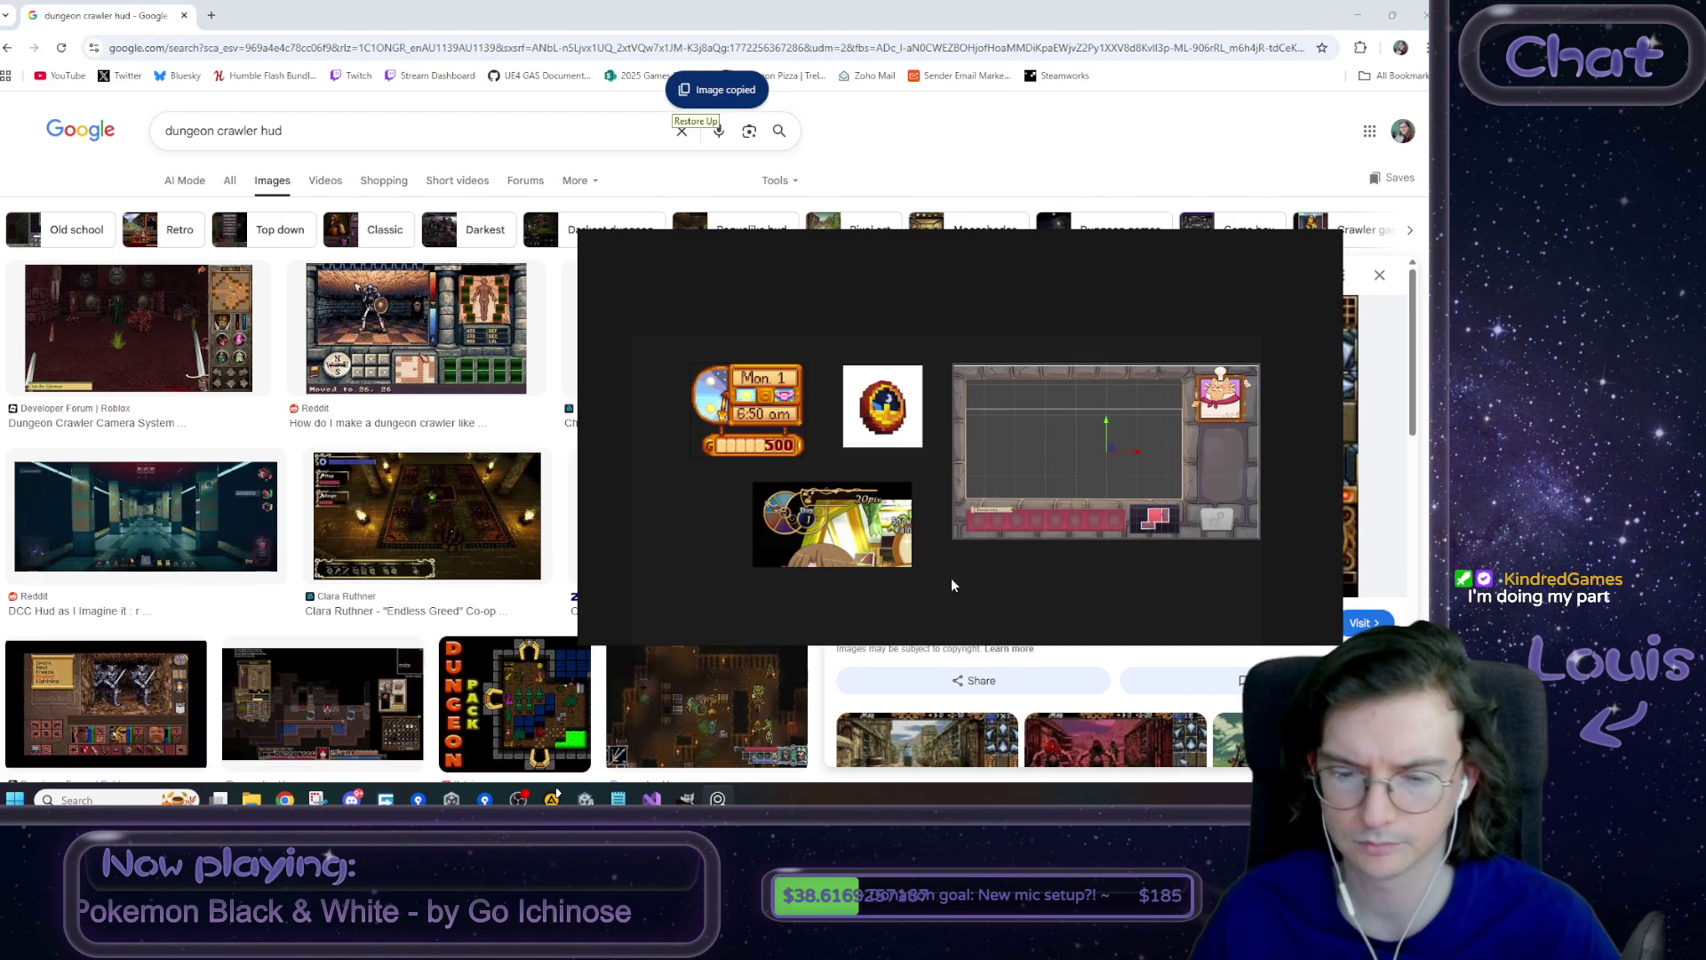
pyautogui.hotkey('ctrl', 'v')
pyautogui.moveTo(1016, 593); pyautogui.dragTo(1036, 611)
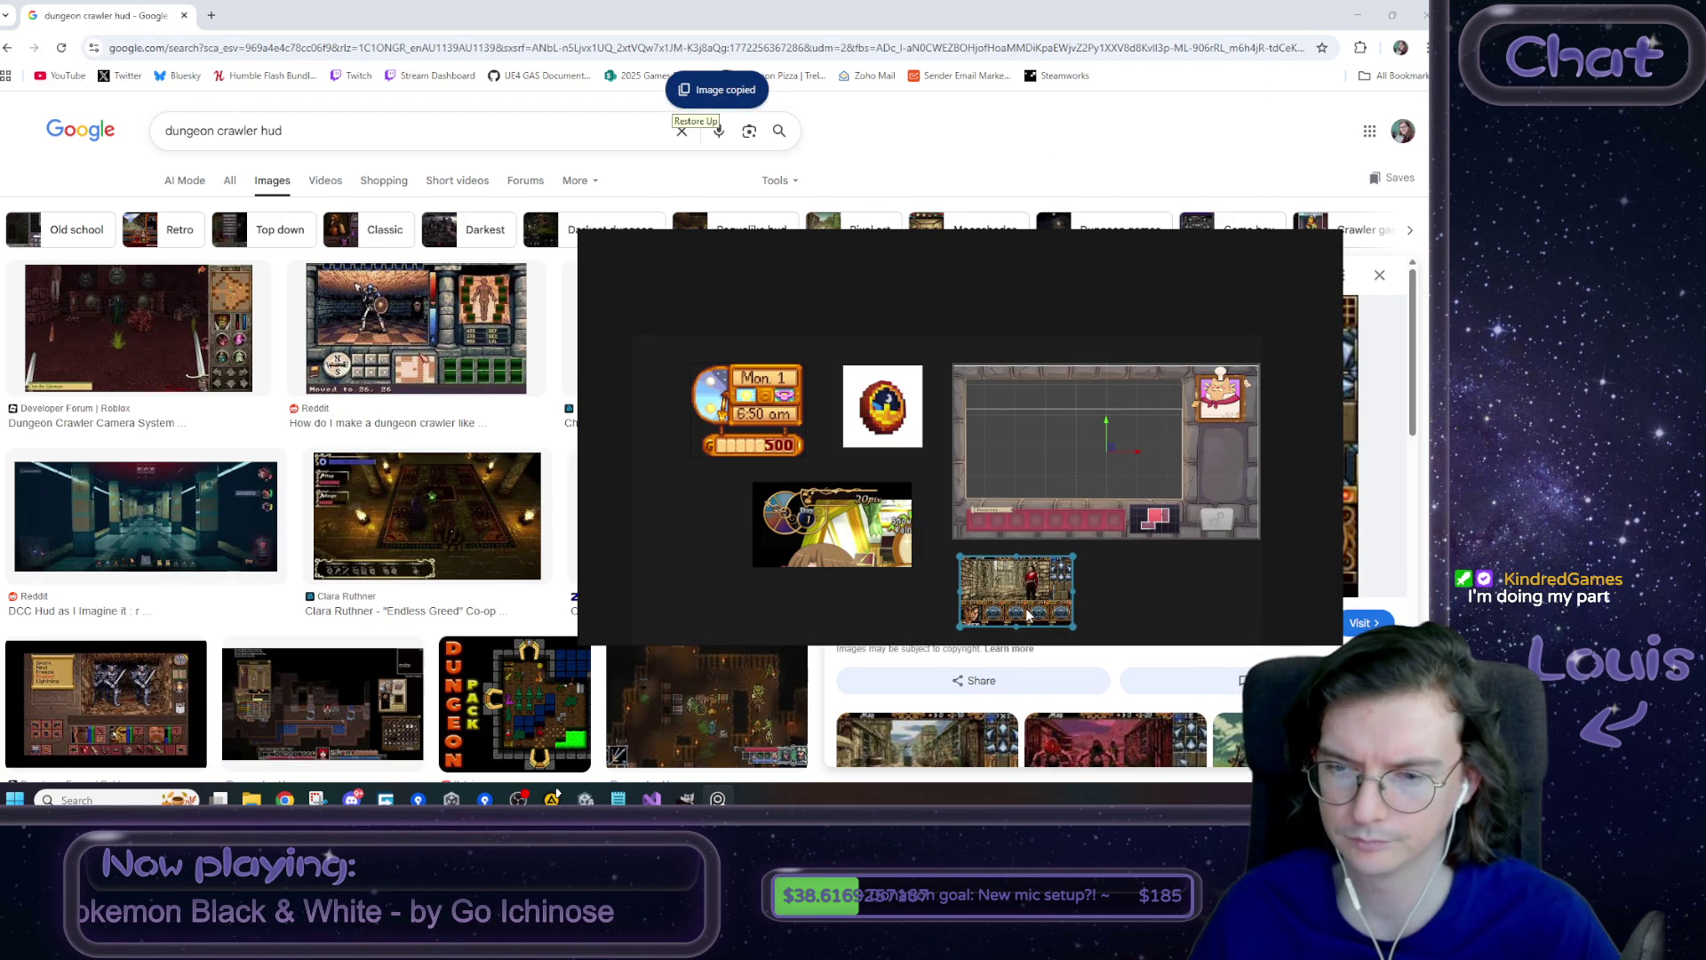
# - Hide the reference board and switch over to GIMP
pyautogui.click(803, 6)
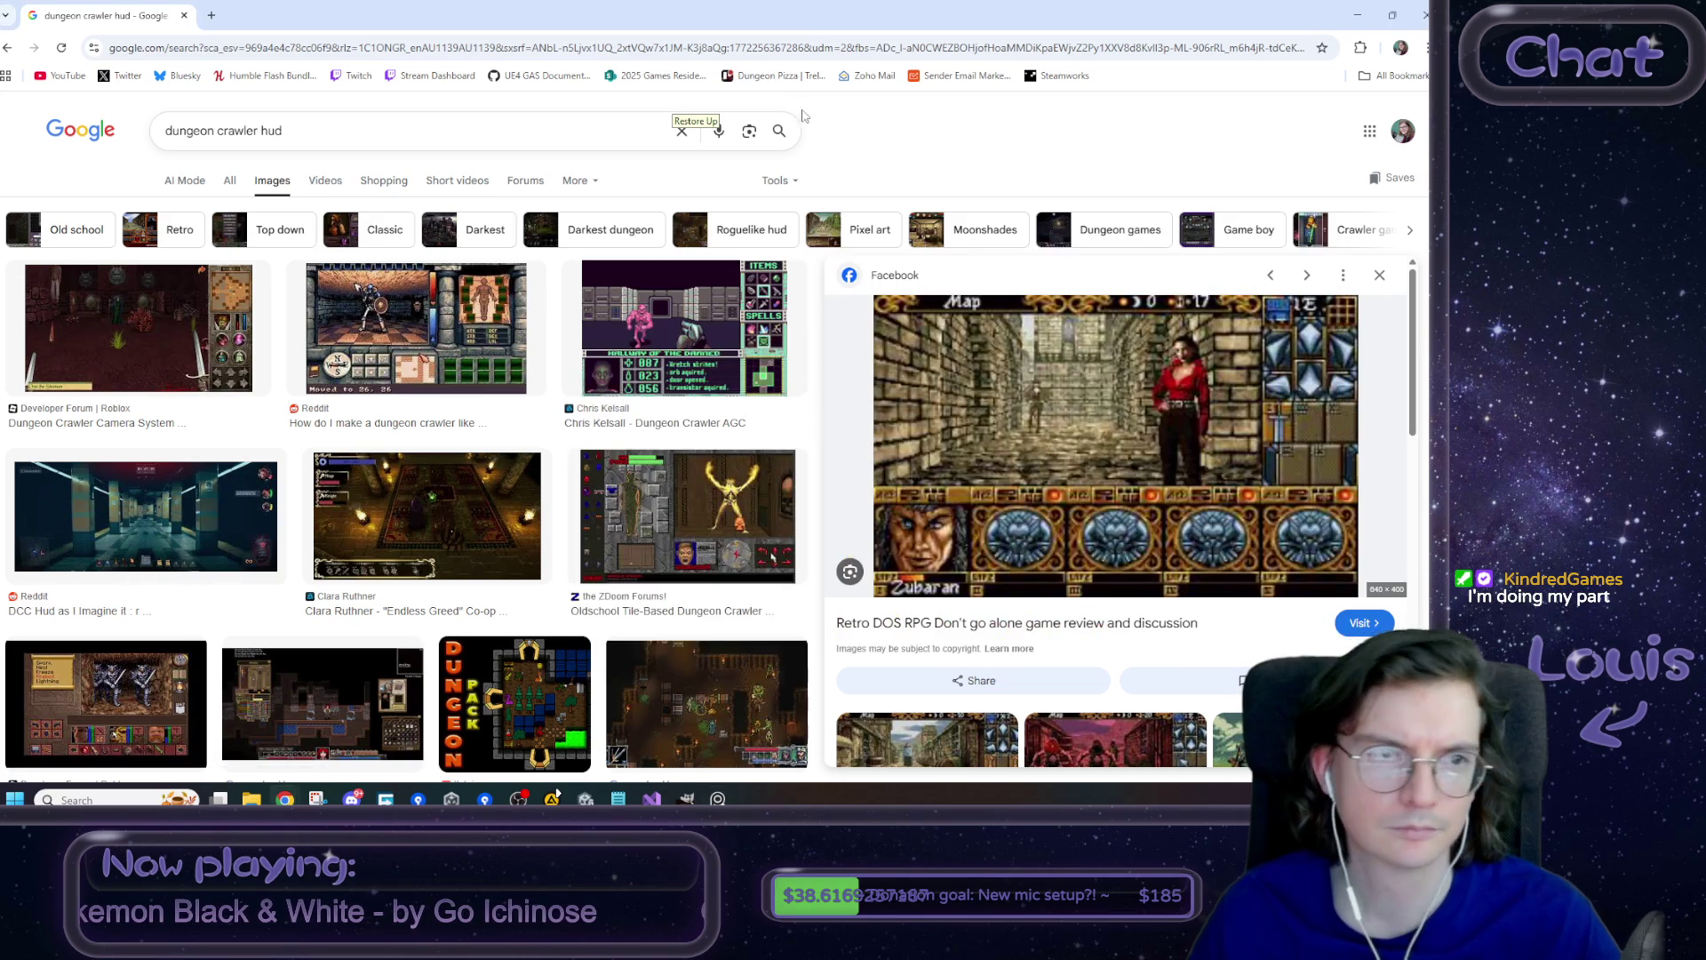
pyautogui.hotkey('alt', 'Tab')
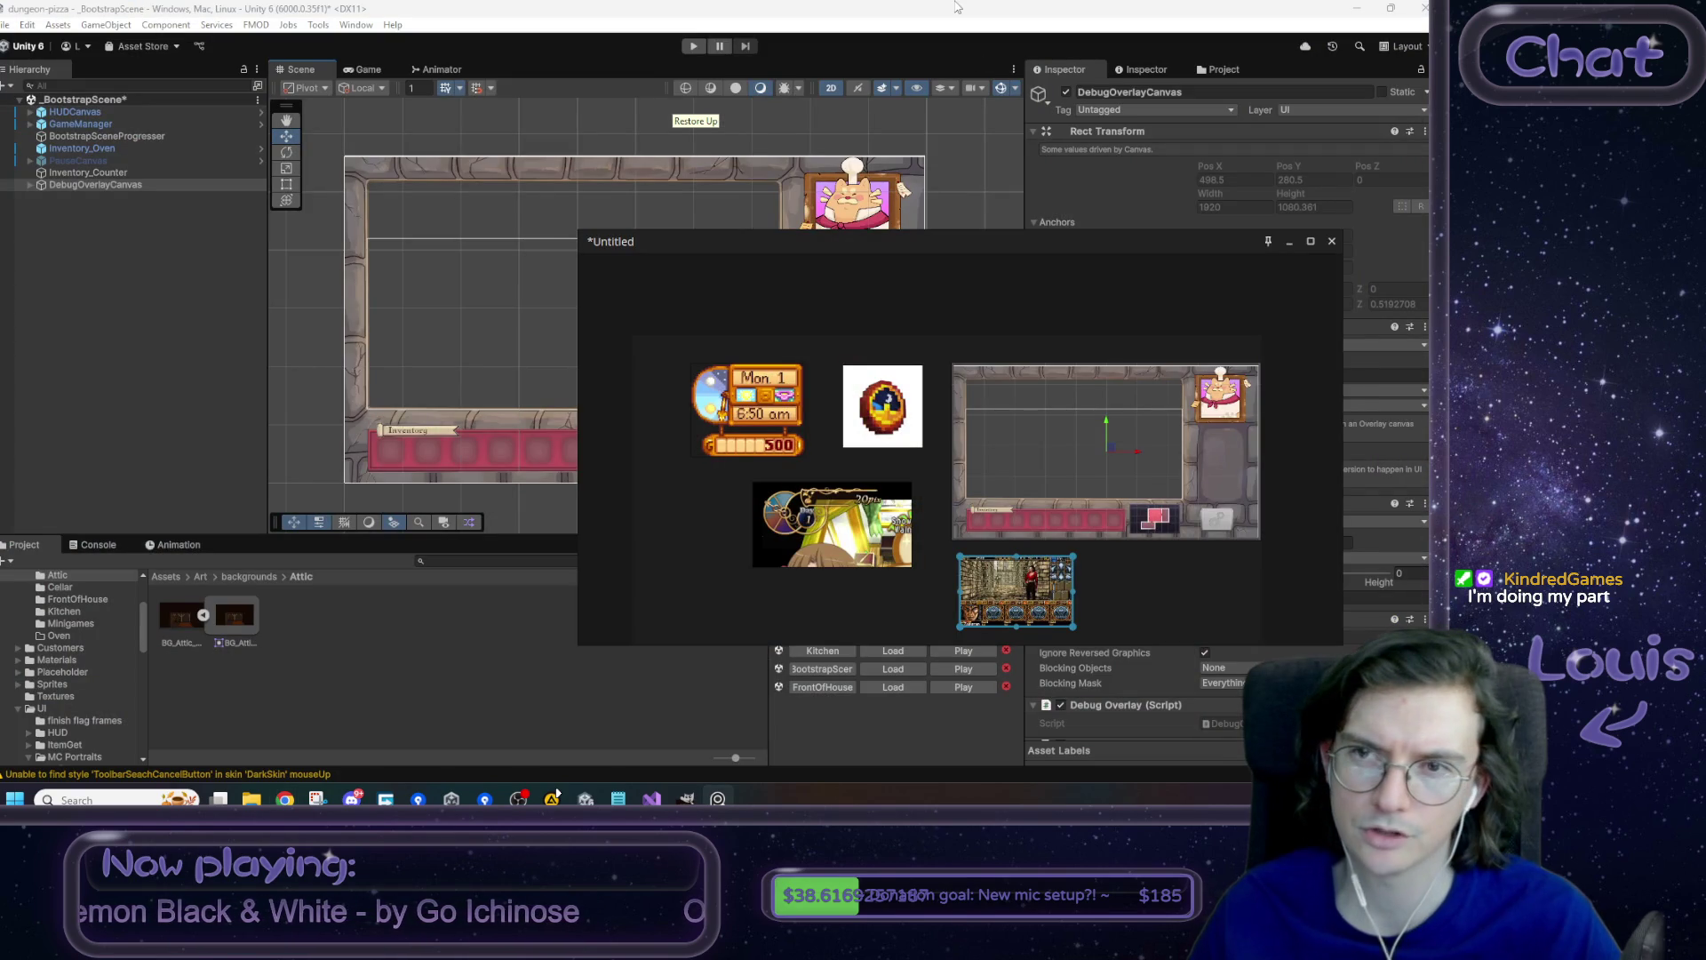
pyautogui.click(957, 7)
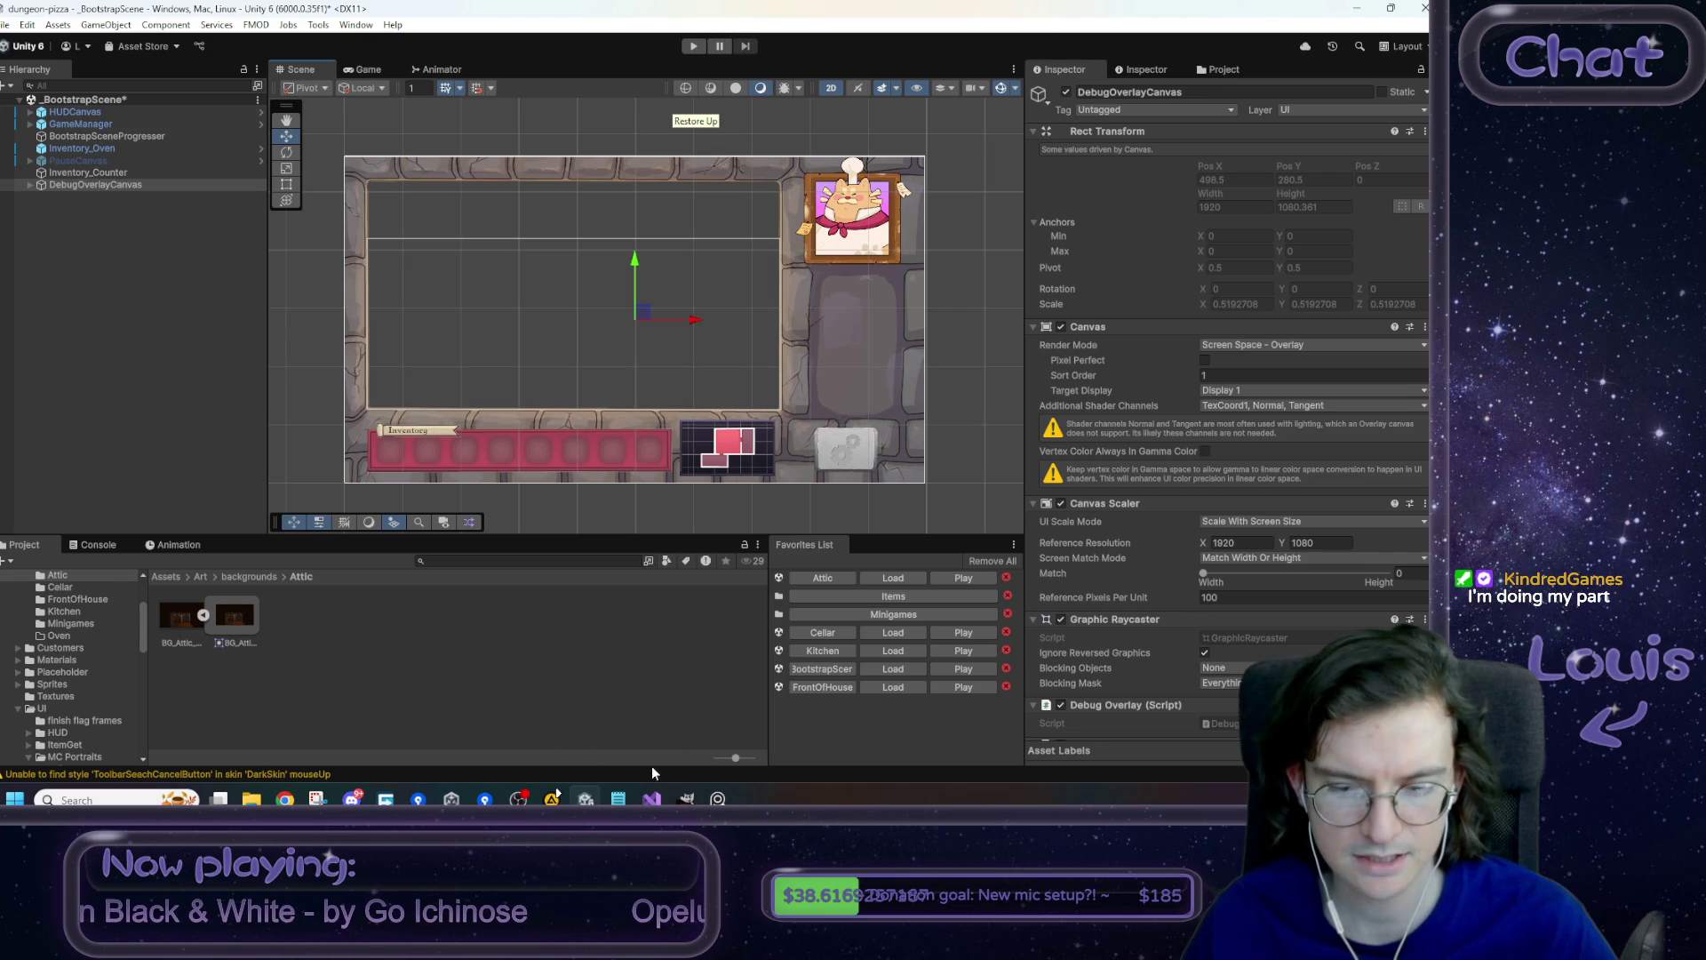
pyautogui.click(686, 798)
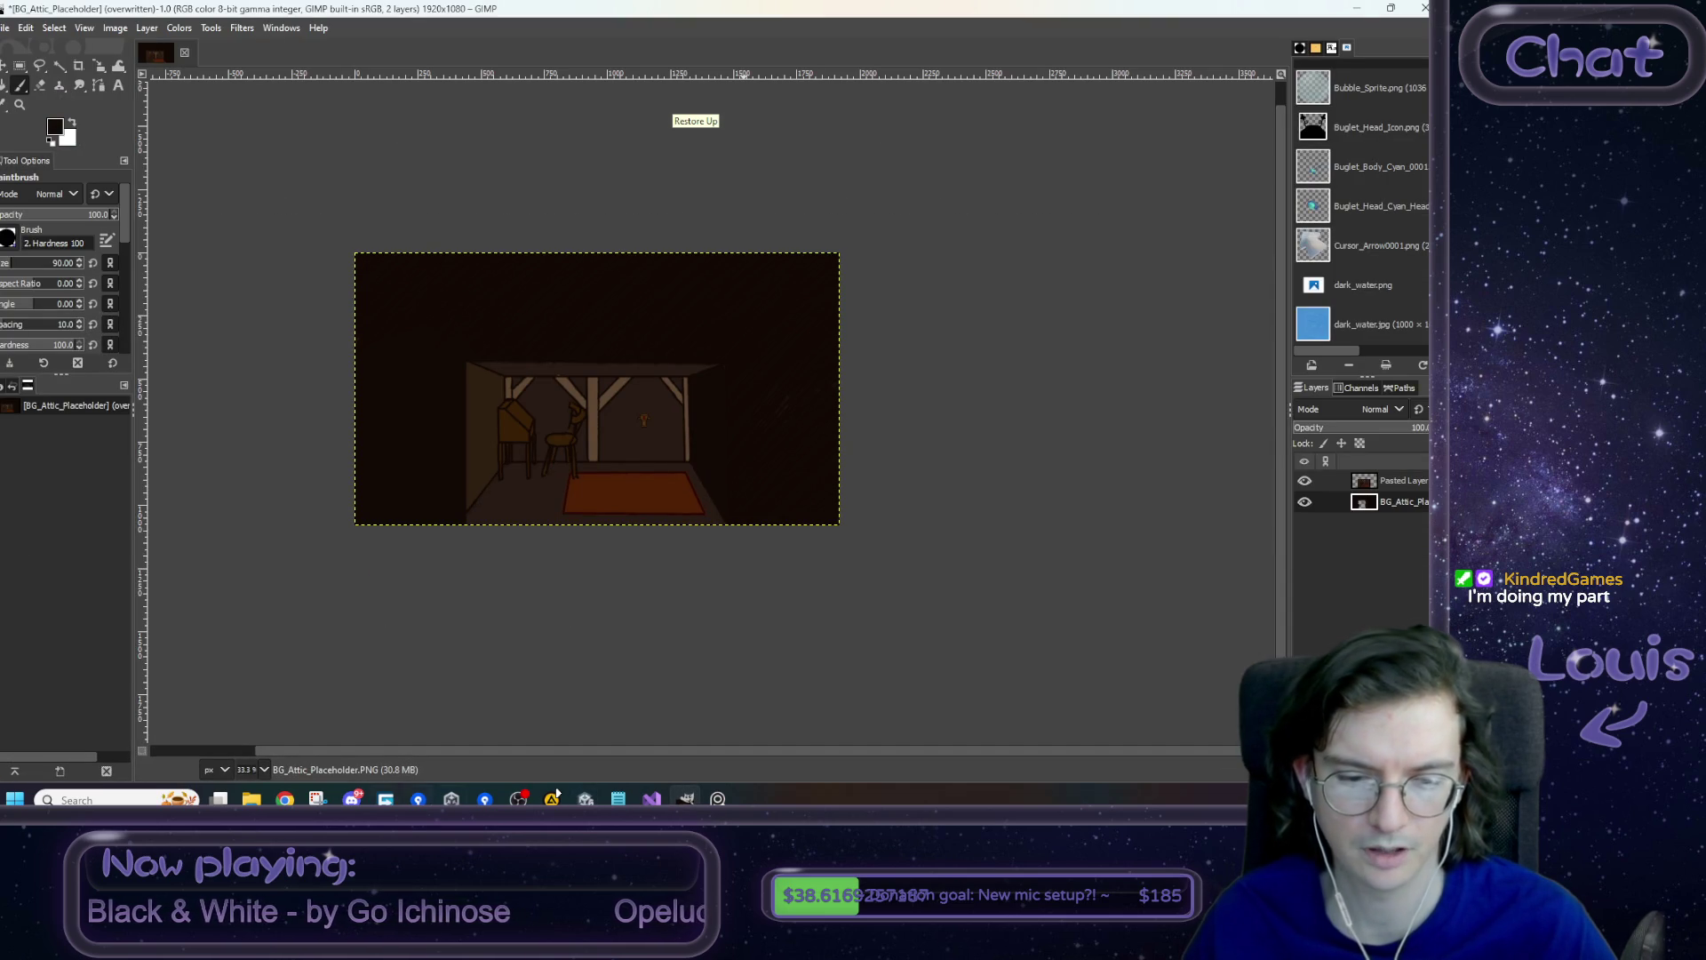
# - Open the HUD visual.png stone-frame image through GIMP's File menu
pyautogui.click(7, 28)
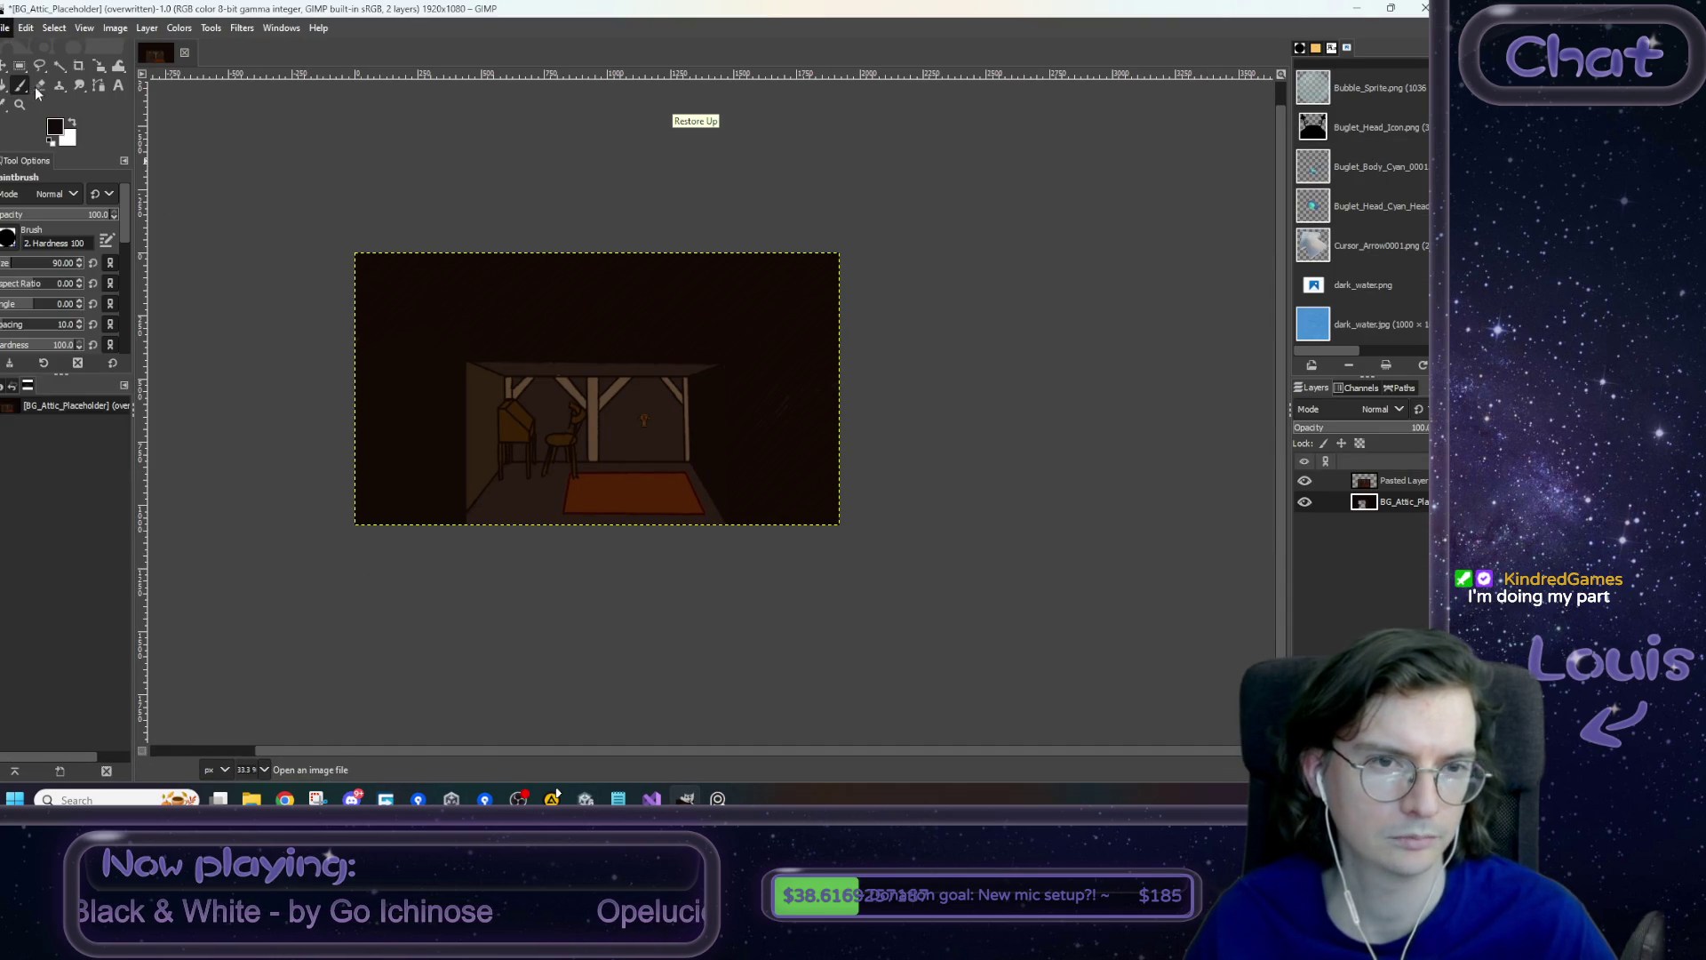
pyautogui.click(34, 87)
pyautogui.press('Escape')
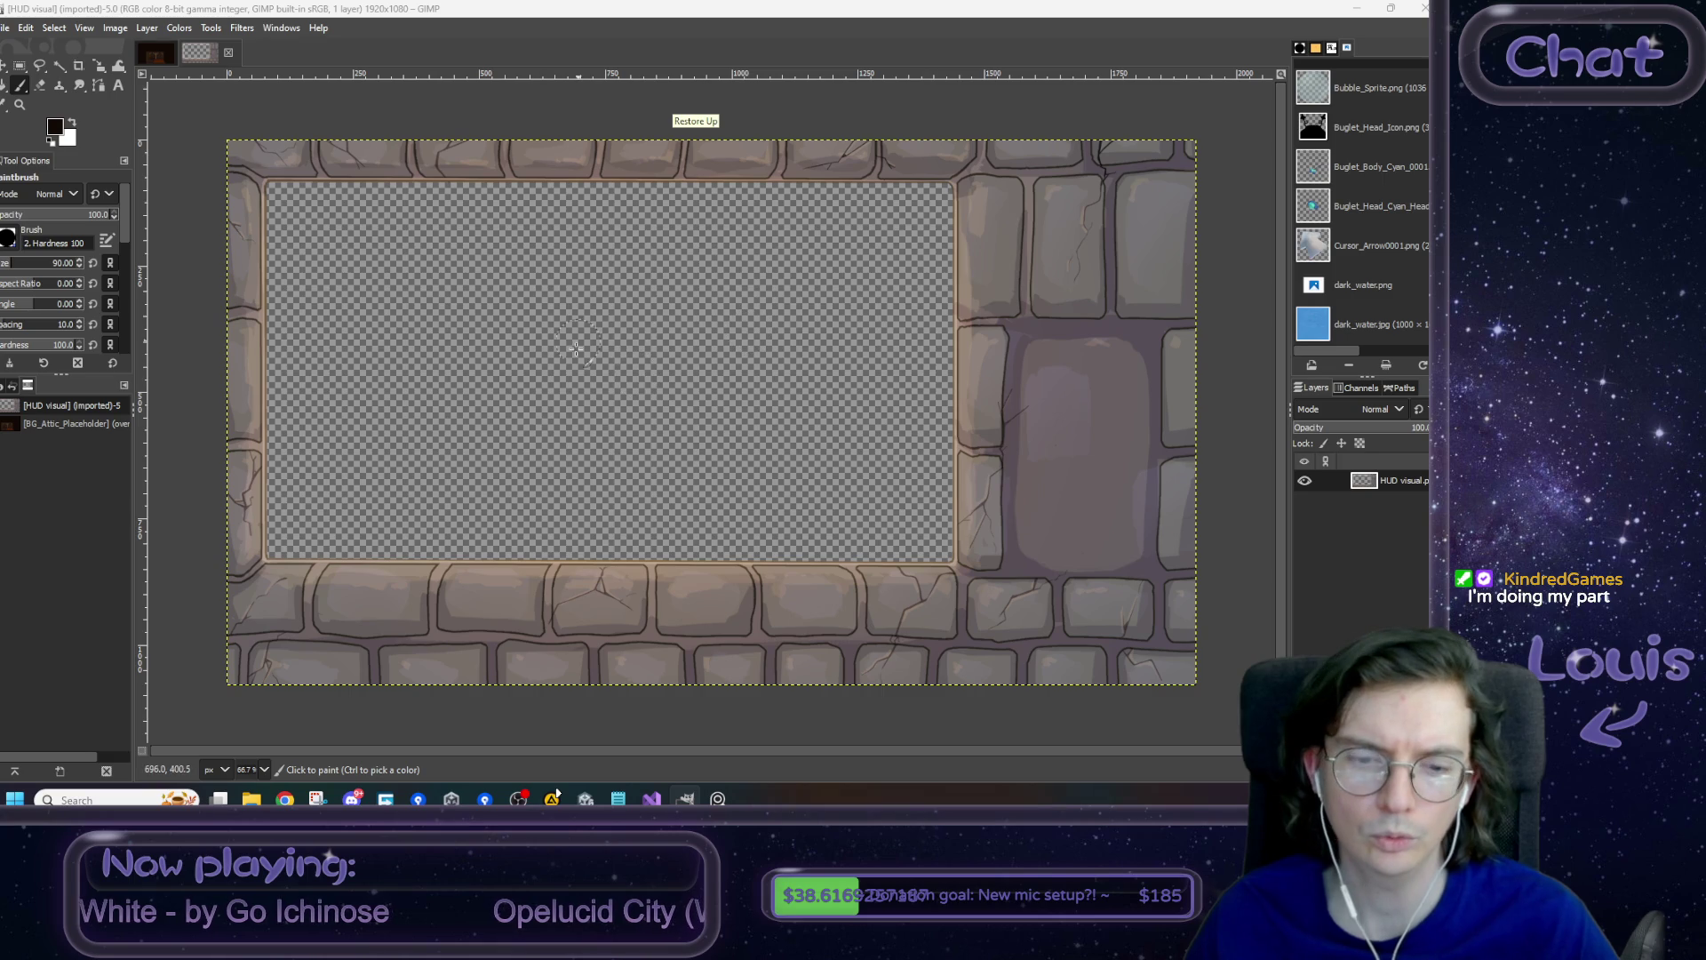
# - Glance at the reference board, then start adding an image file as a new layer
pyautogui.moveTo(718, 798)
pyautogui.click(715, 711)
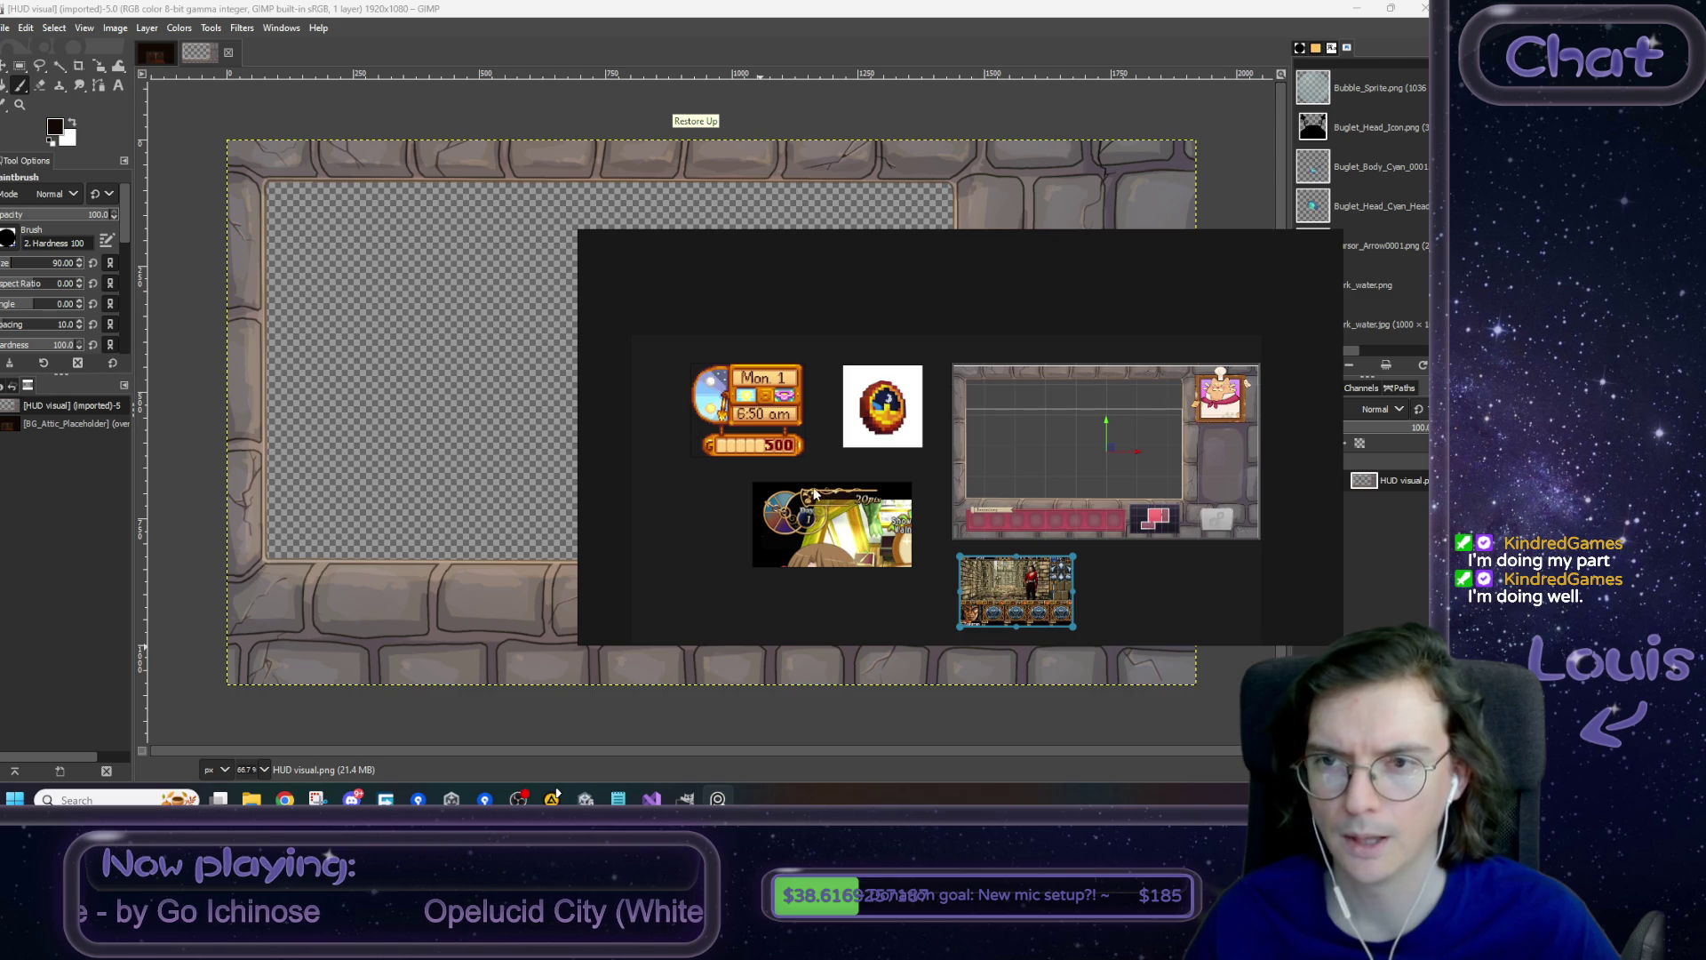
pyautogui.click(115, 27)
pyautogui.click(116, 27)
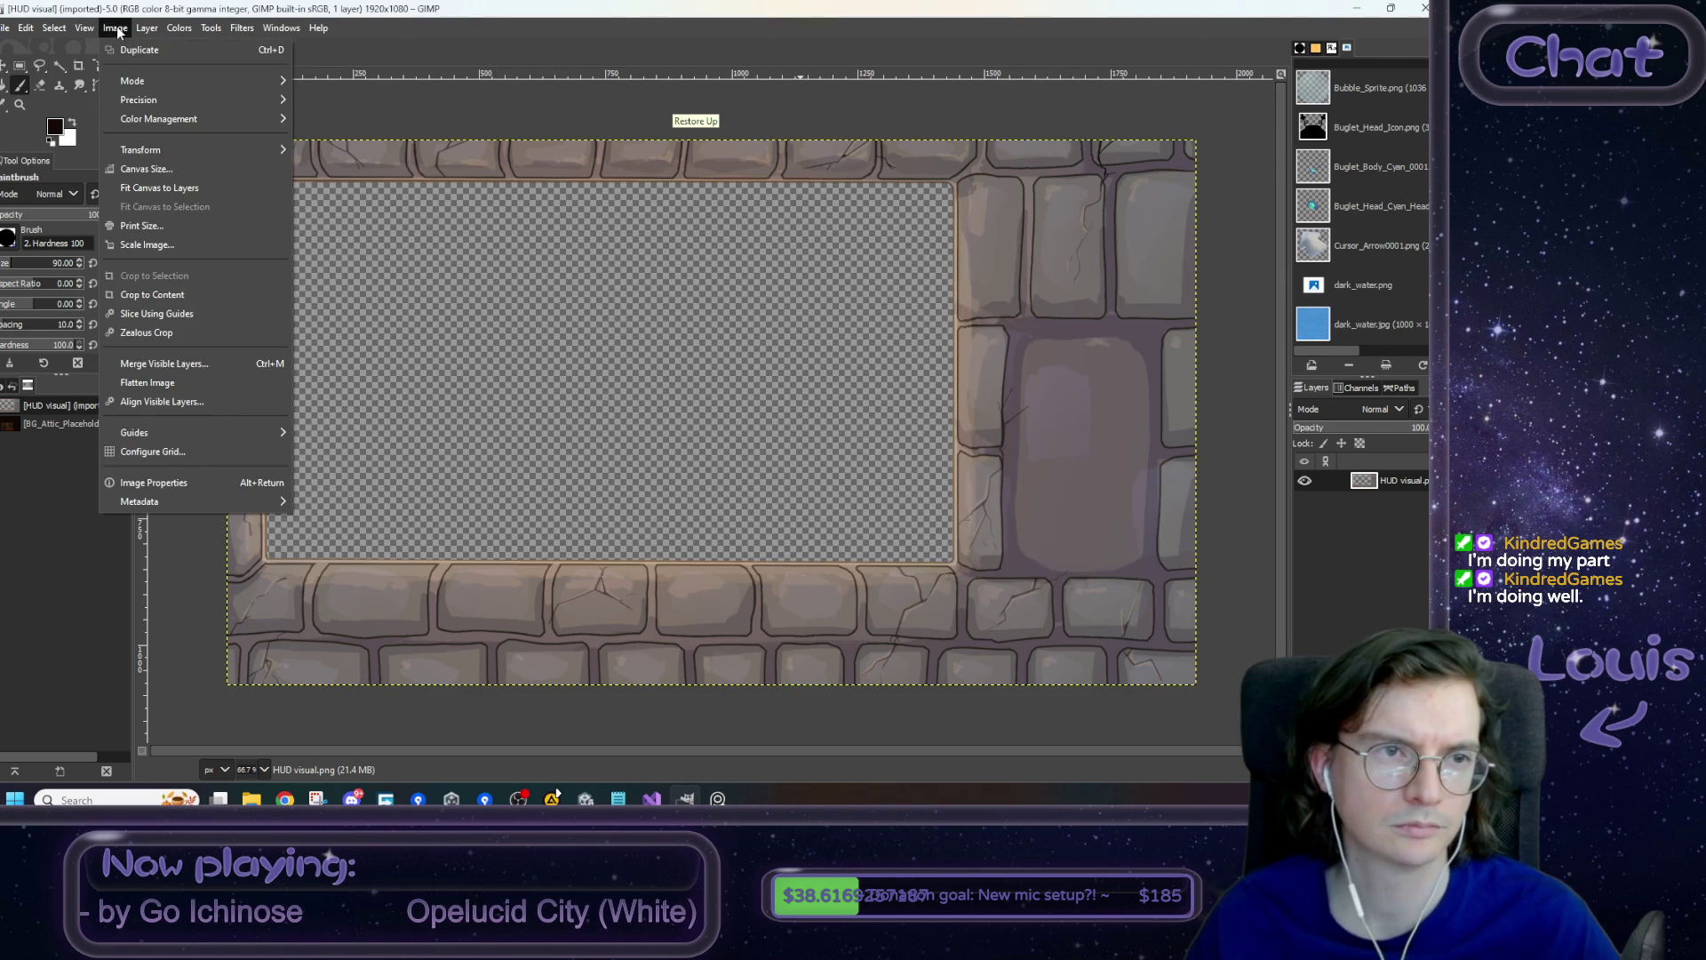
pyautogui.click(89, 118)
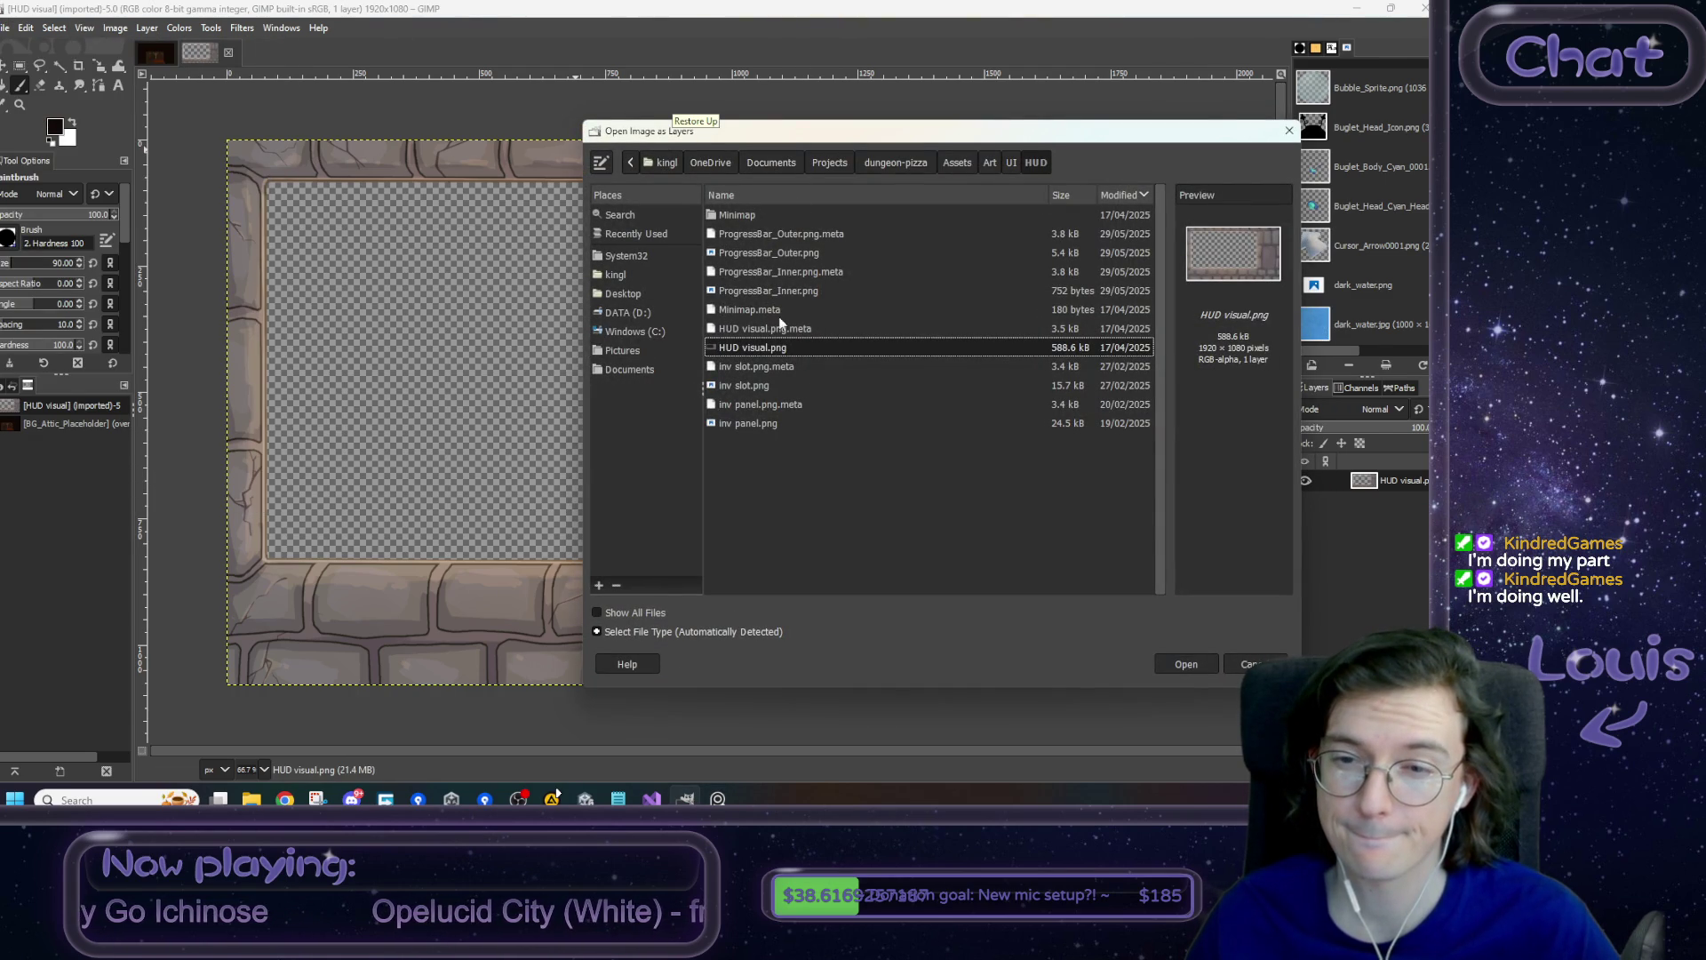
# - Browse the inv slot, inv panel and Minimap entries, then navigate up to the Art folder
pyautogui.click(772, 387)
pyautogui.click(769, 425)
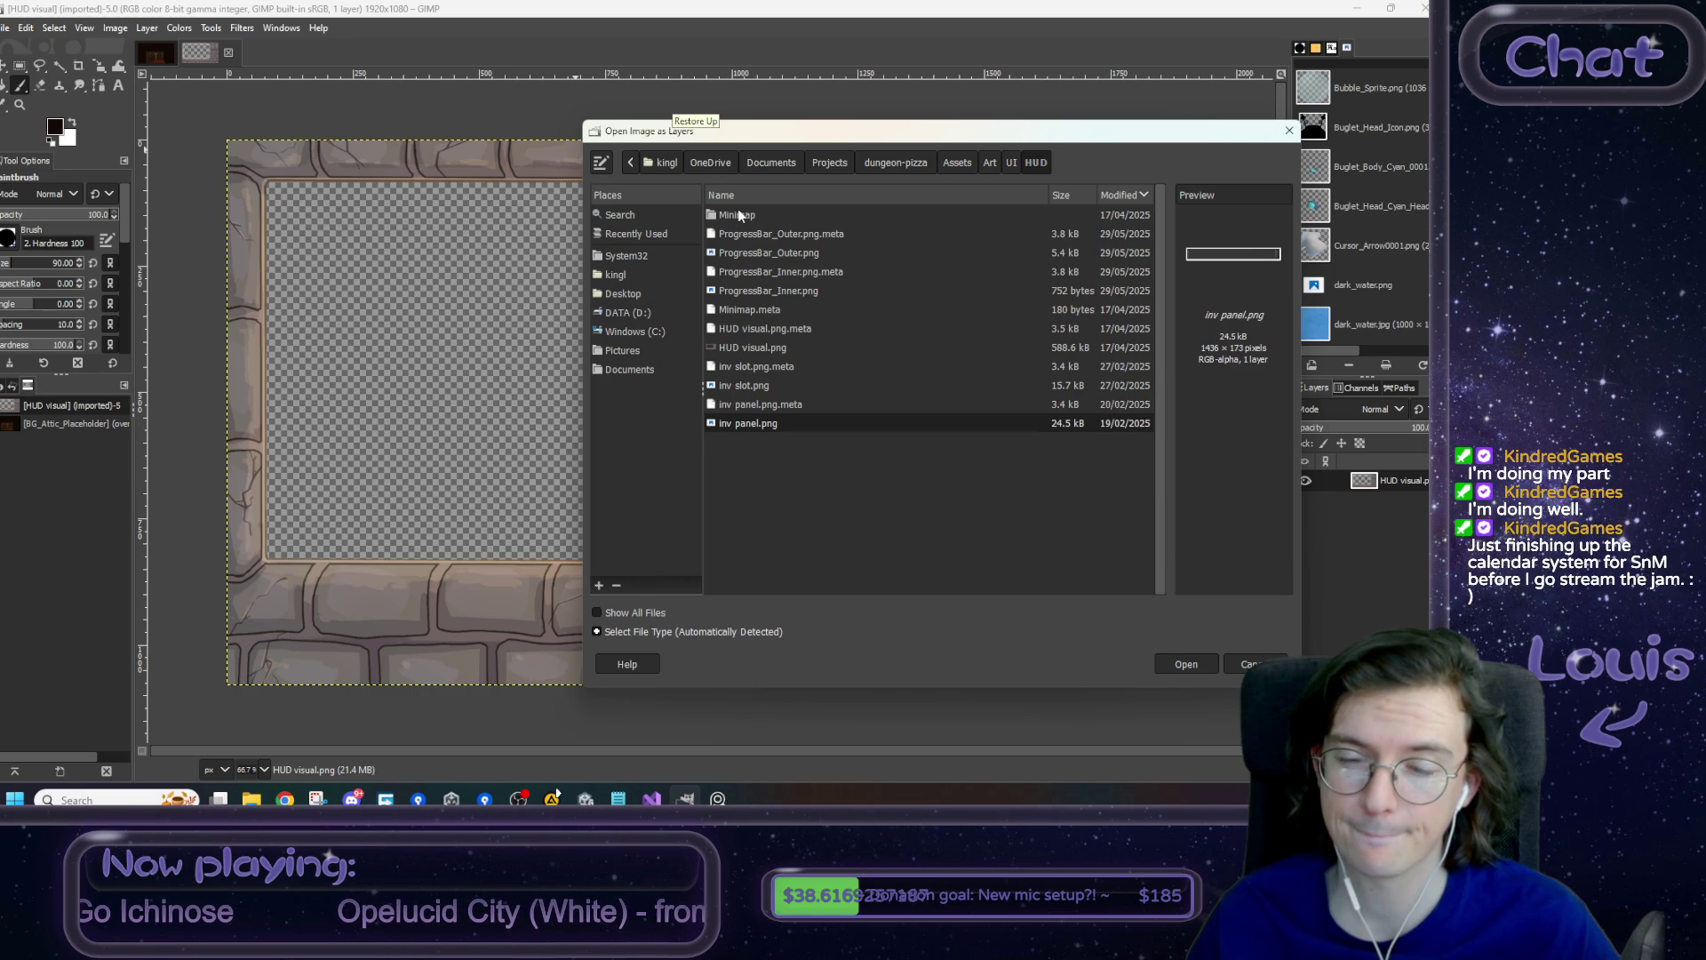
pyautogui.click(739, 215)
pyautogui.click(1007, 165)
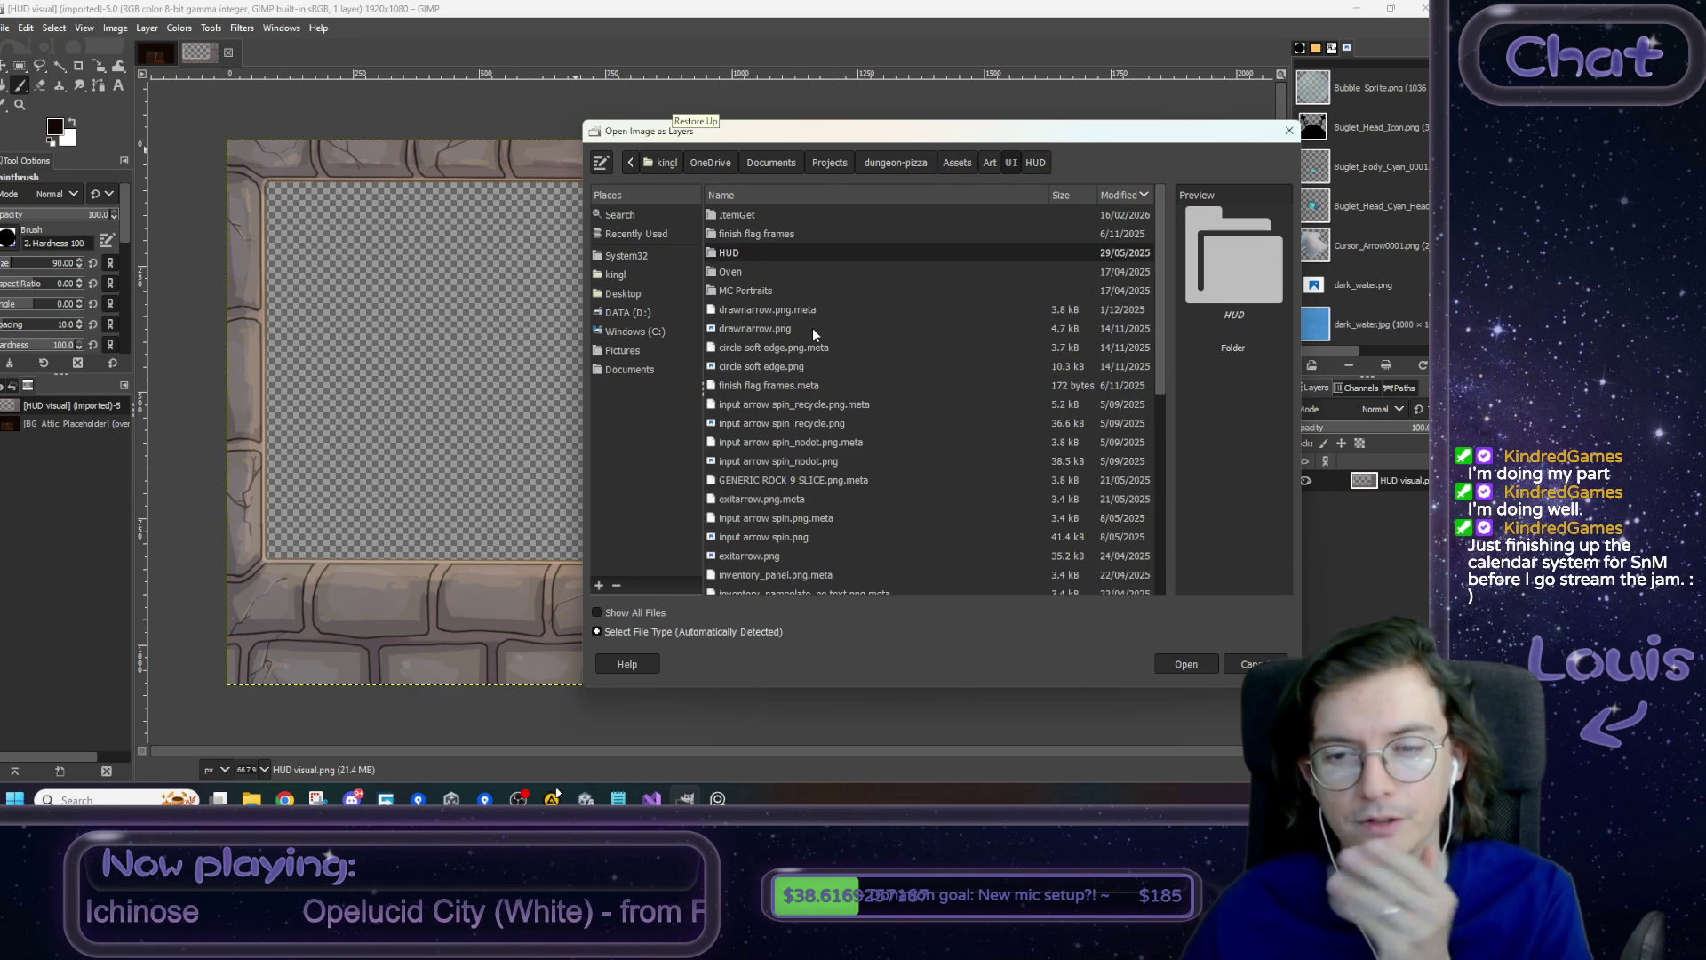
pyautogui.scroll(-5, 812, 328)
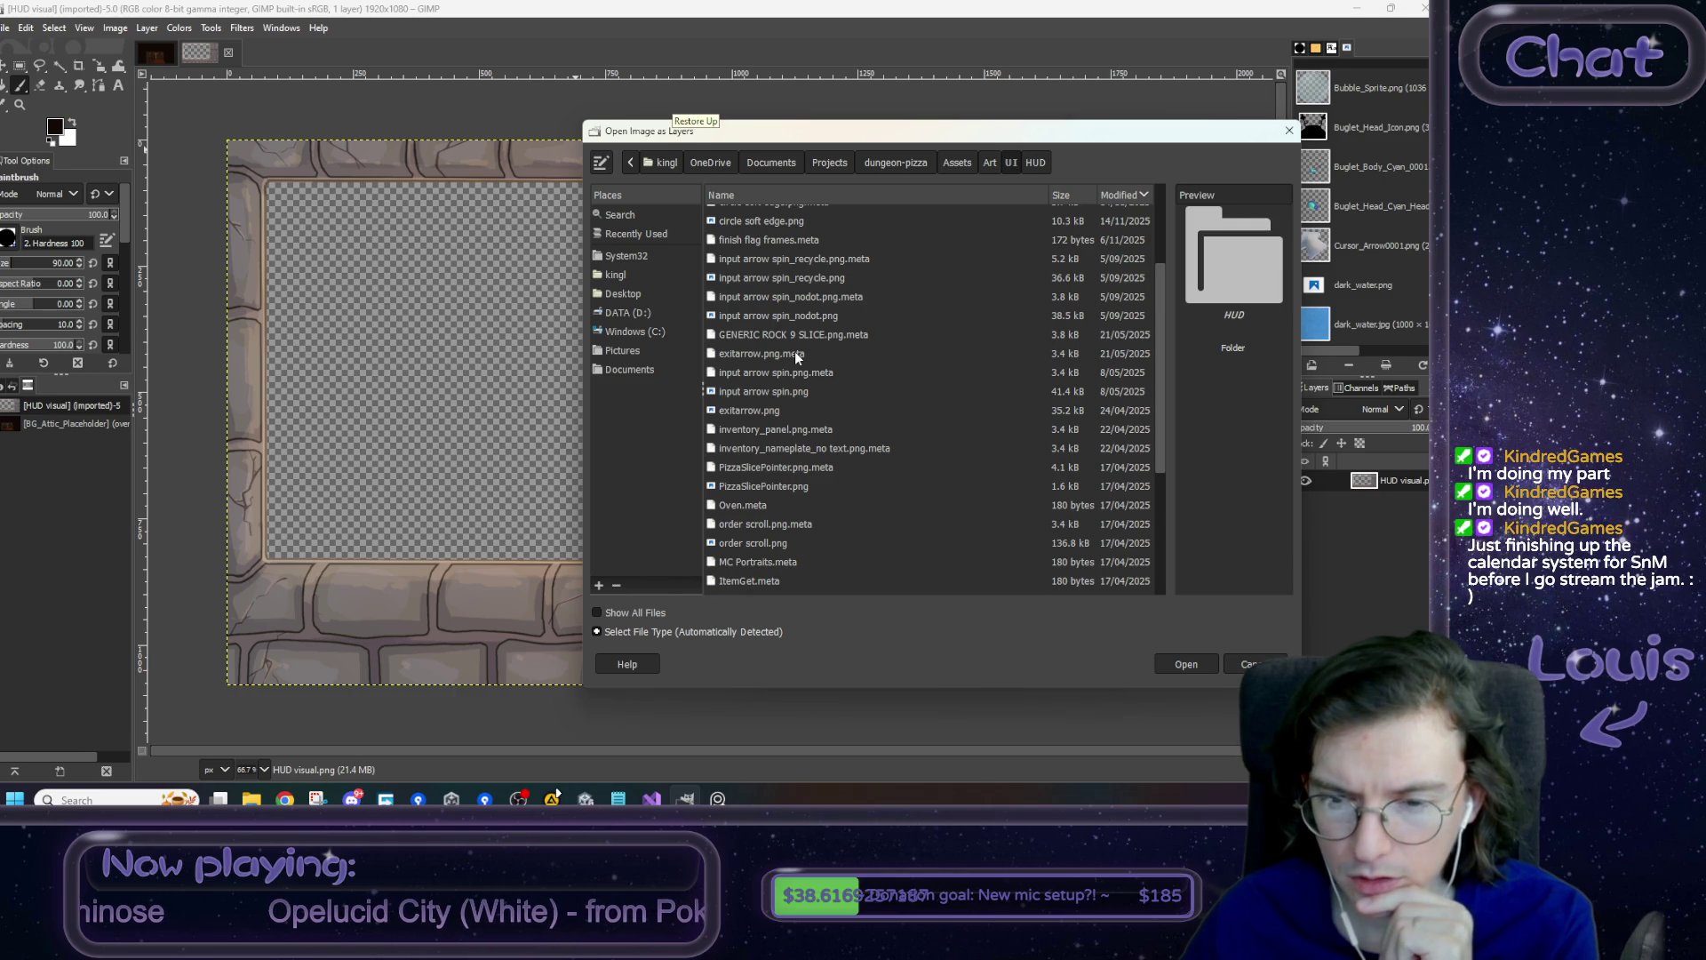
pyautogui.scroll(5, 794, 350)
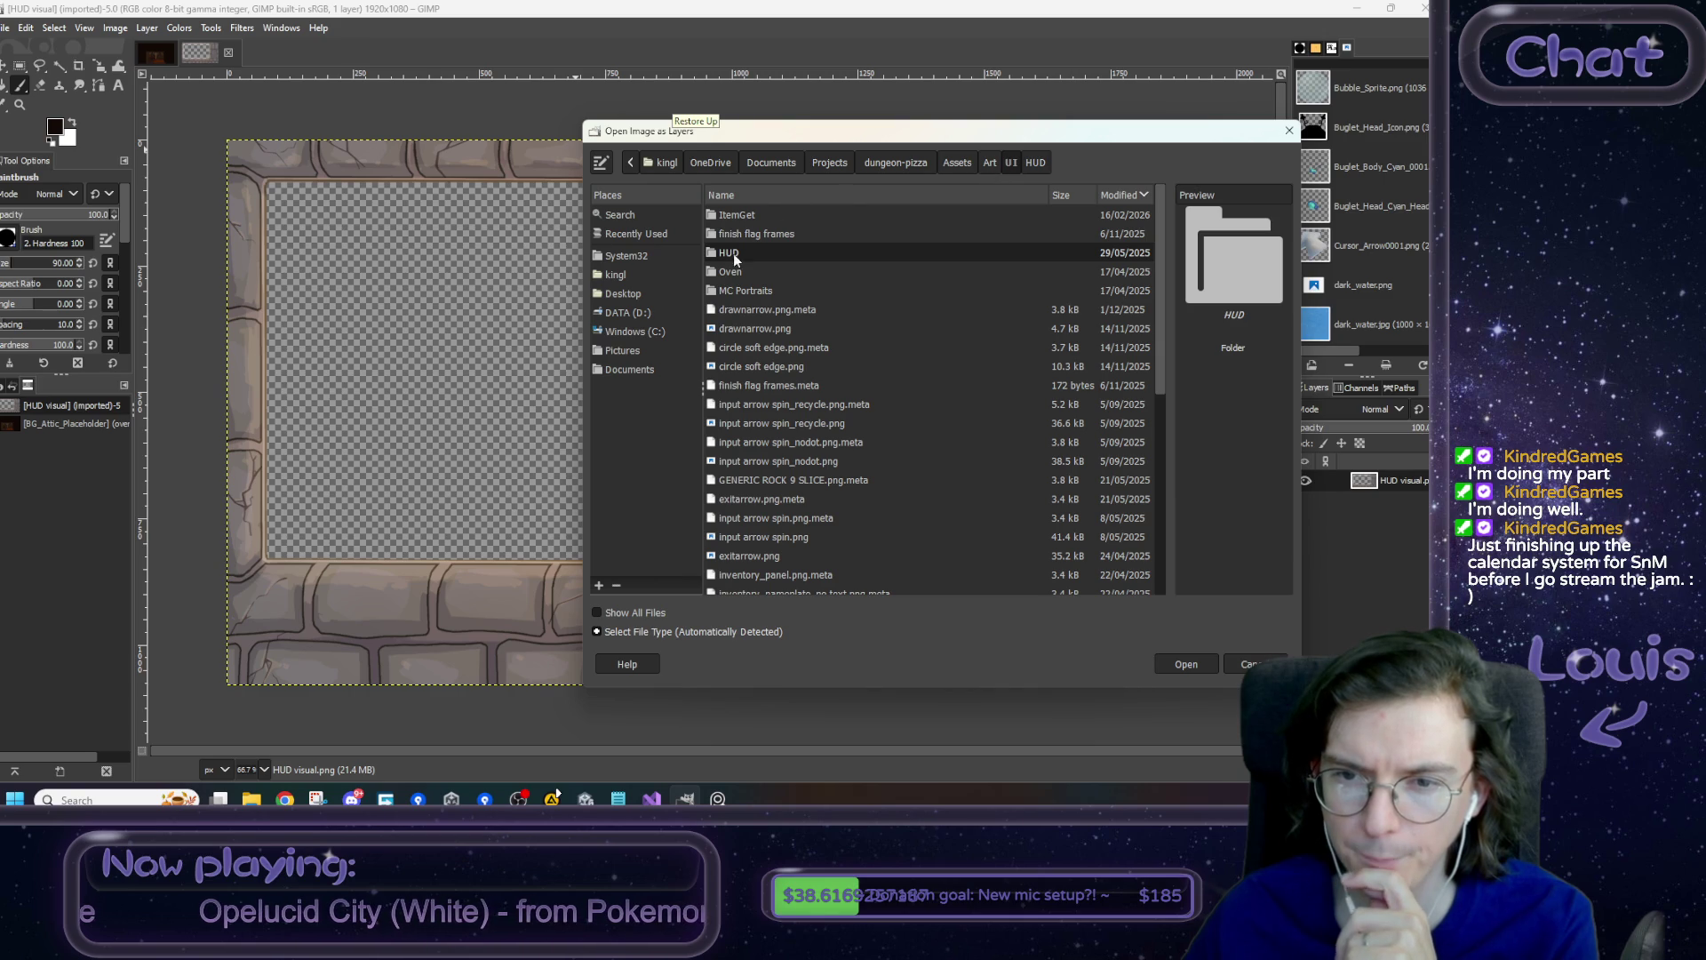
pyautogui.click(990, 164)
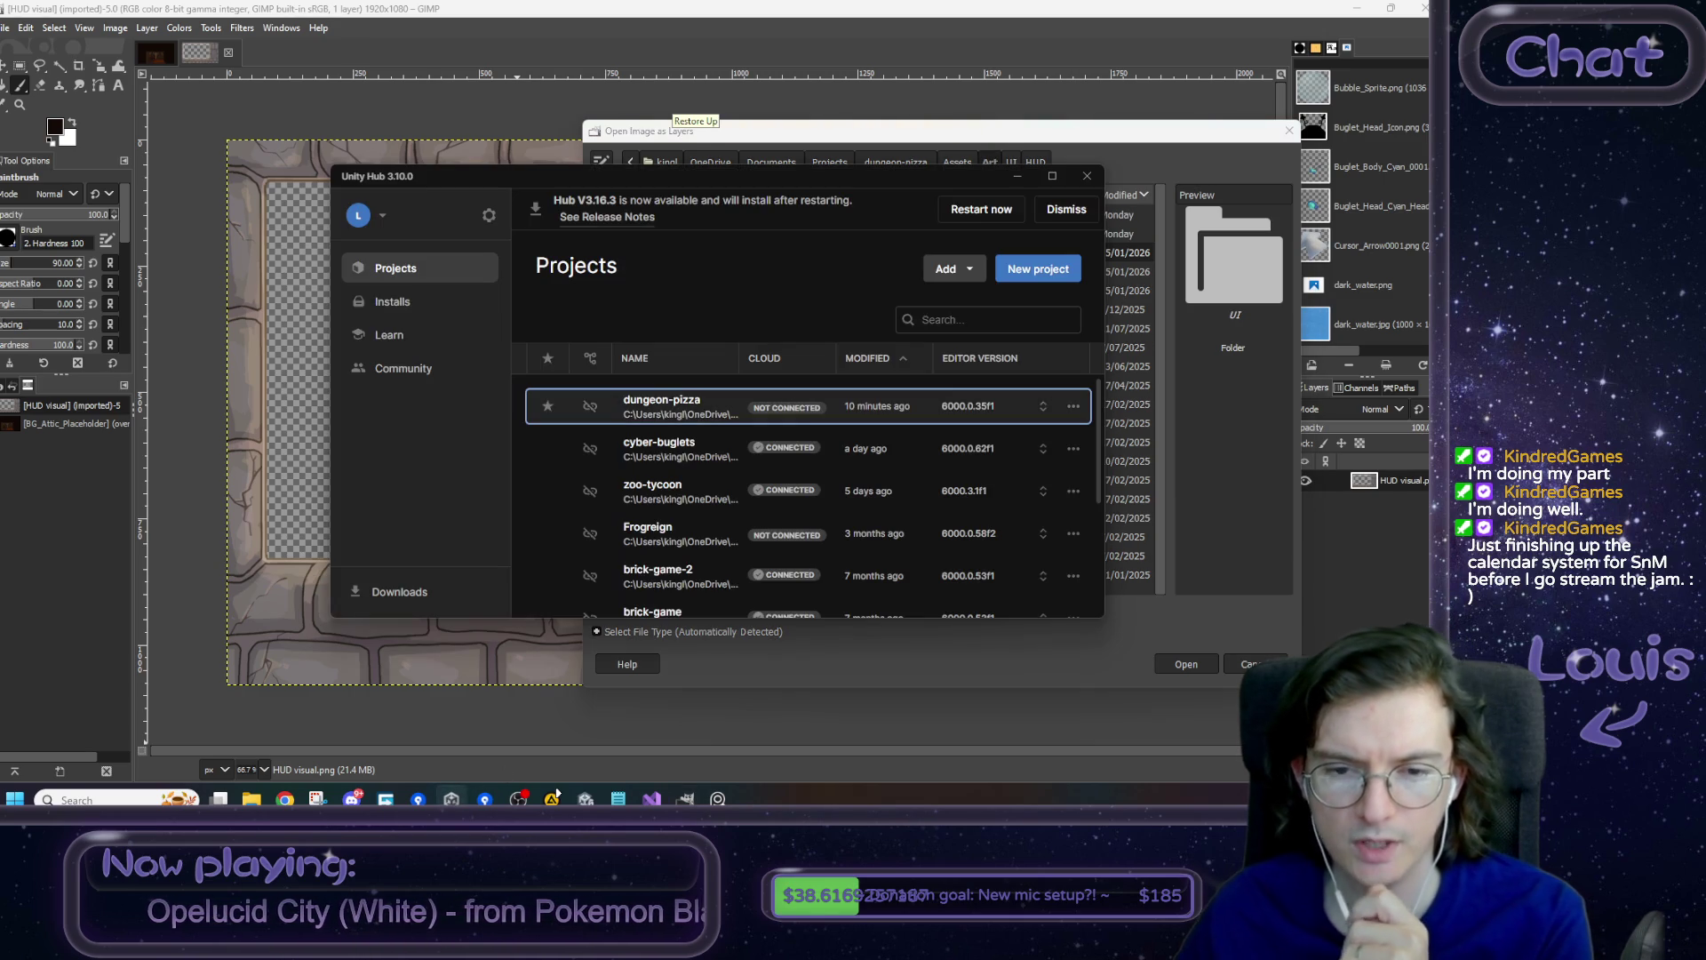
# - Bring the dungeon-pizza Unity editor forward and search the Project assets for 'dialogue'
pyautogui.click(586, 798)
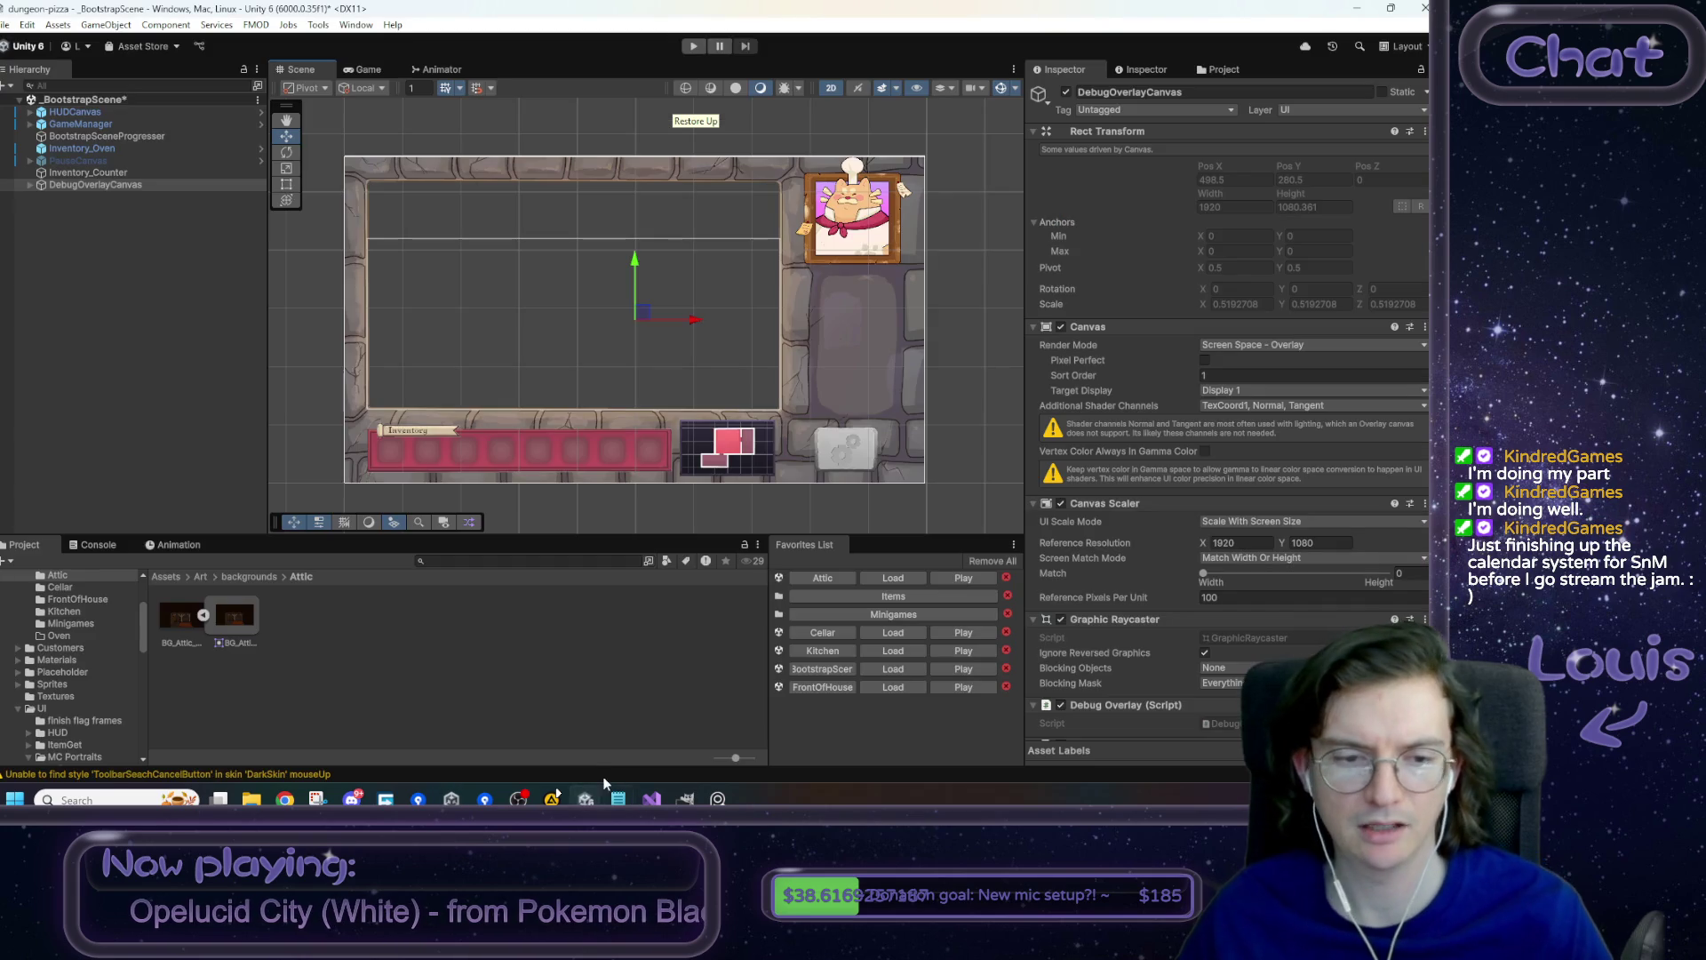
pyautogui.click(201, 577)
pyautogui.click(488, 560)
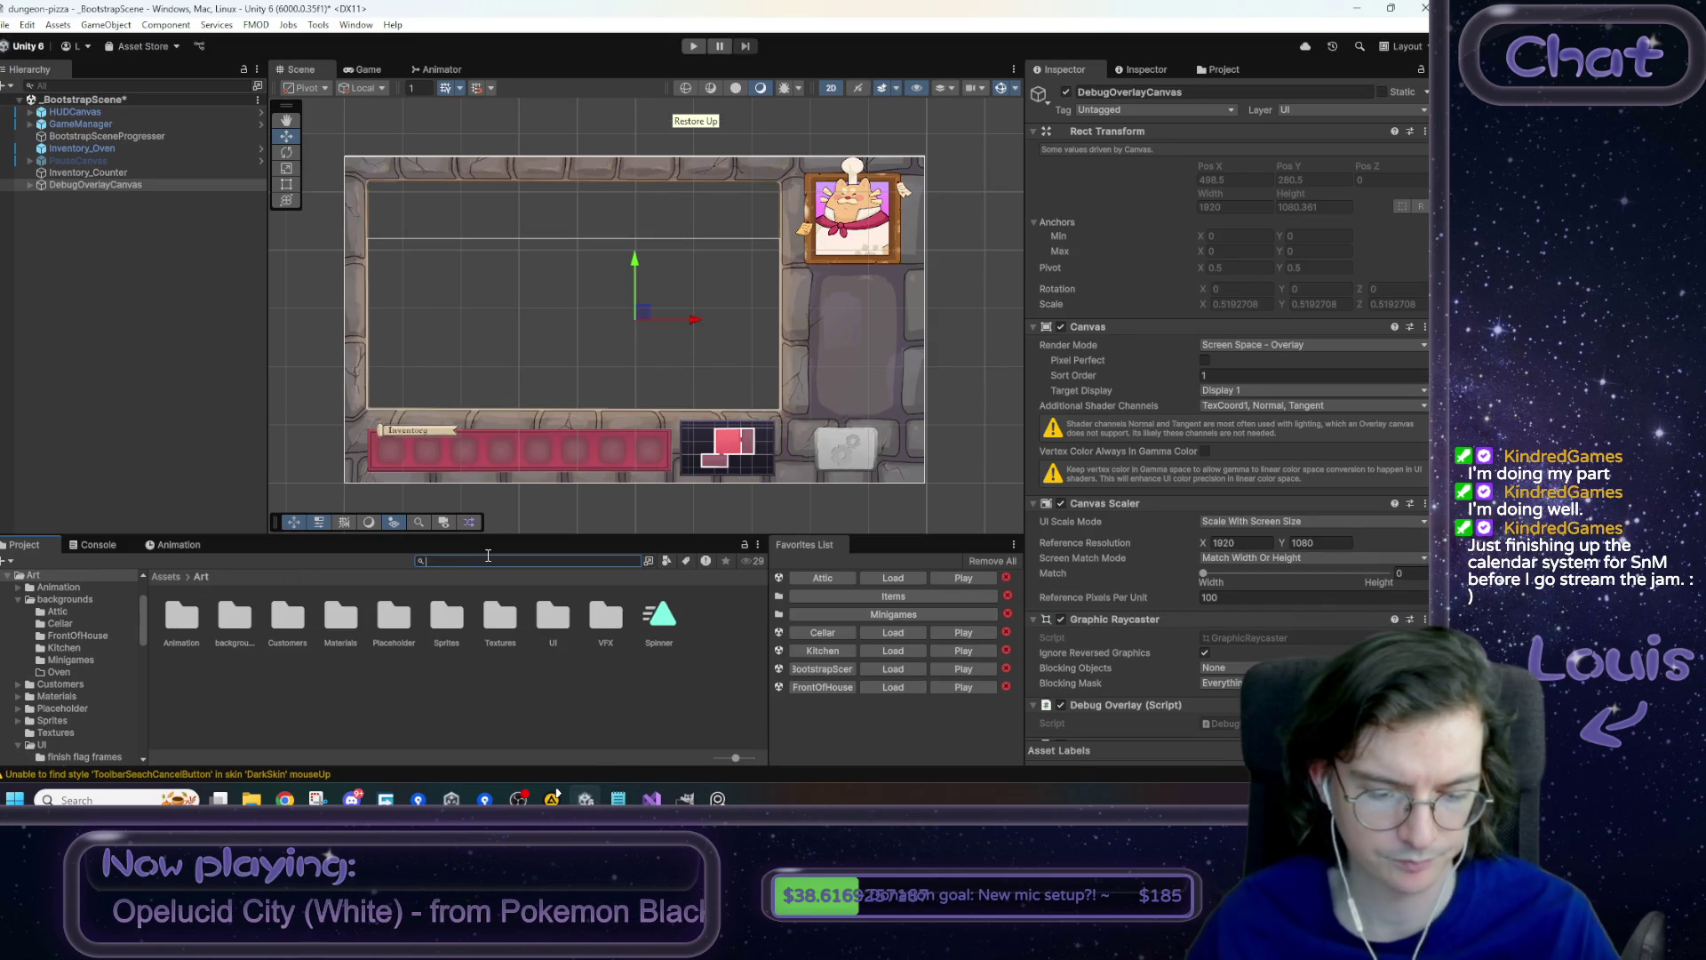
pyautogui.write('dialogue')
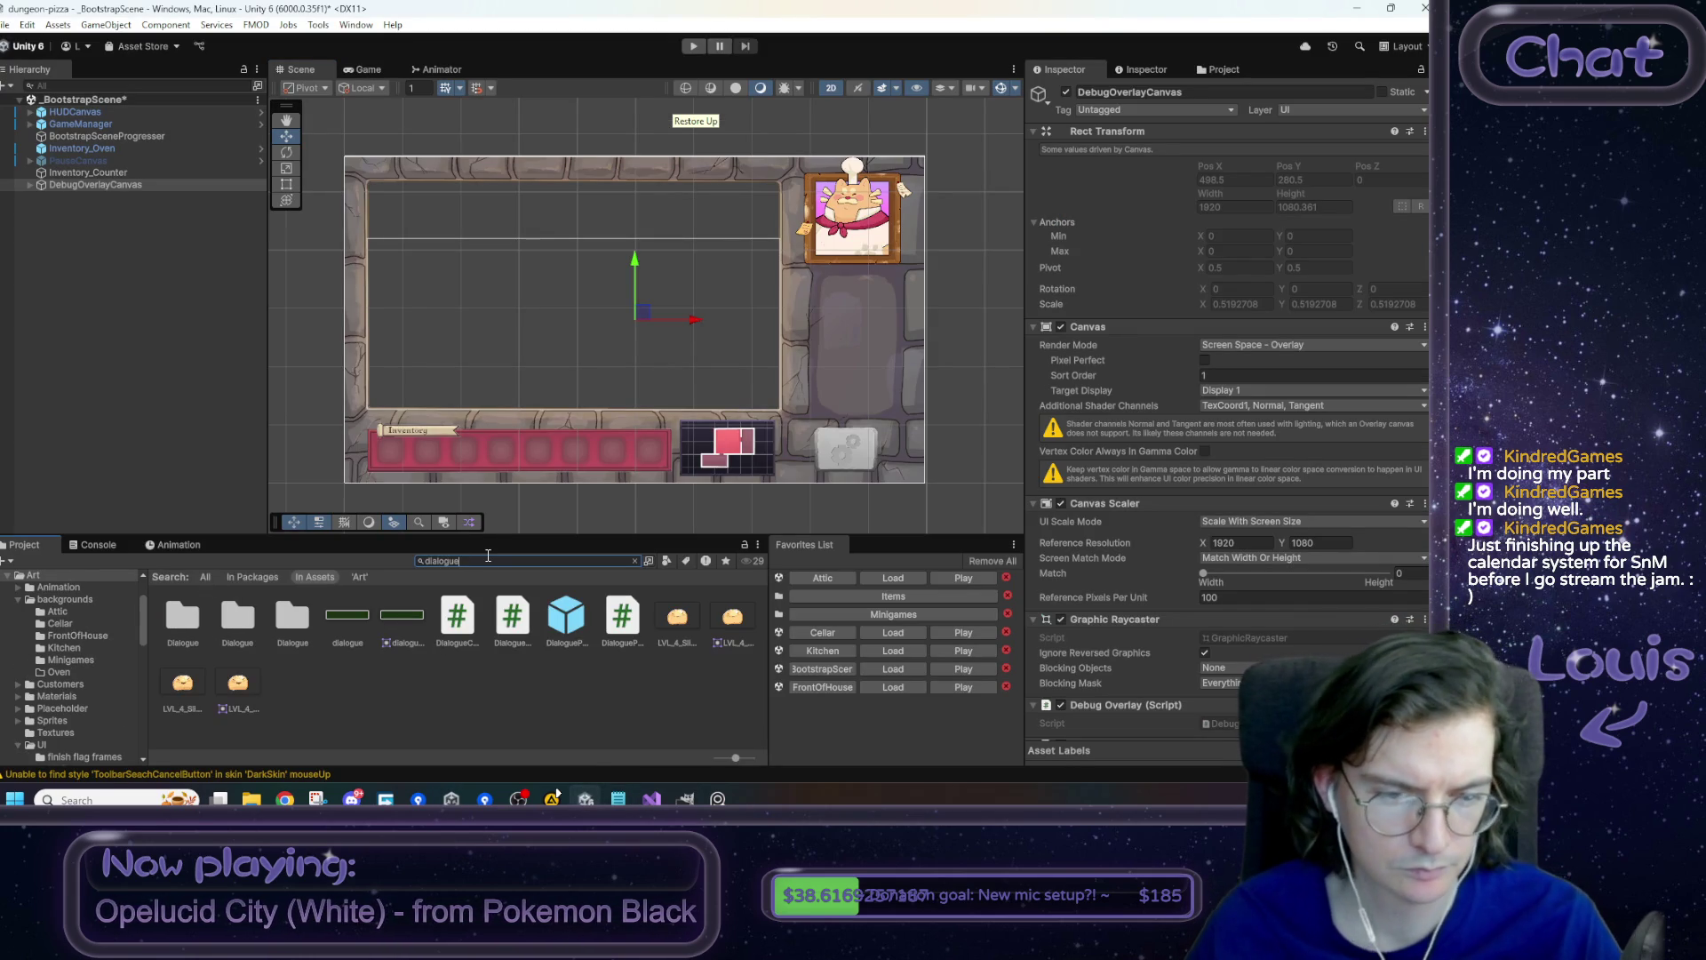
# - Inspect the dialogue textures and Dialogue folders, then return to the top-level Assets folder
pyautogui.click(349, 616)
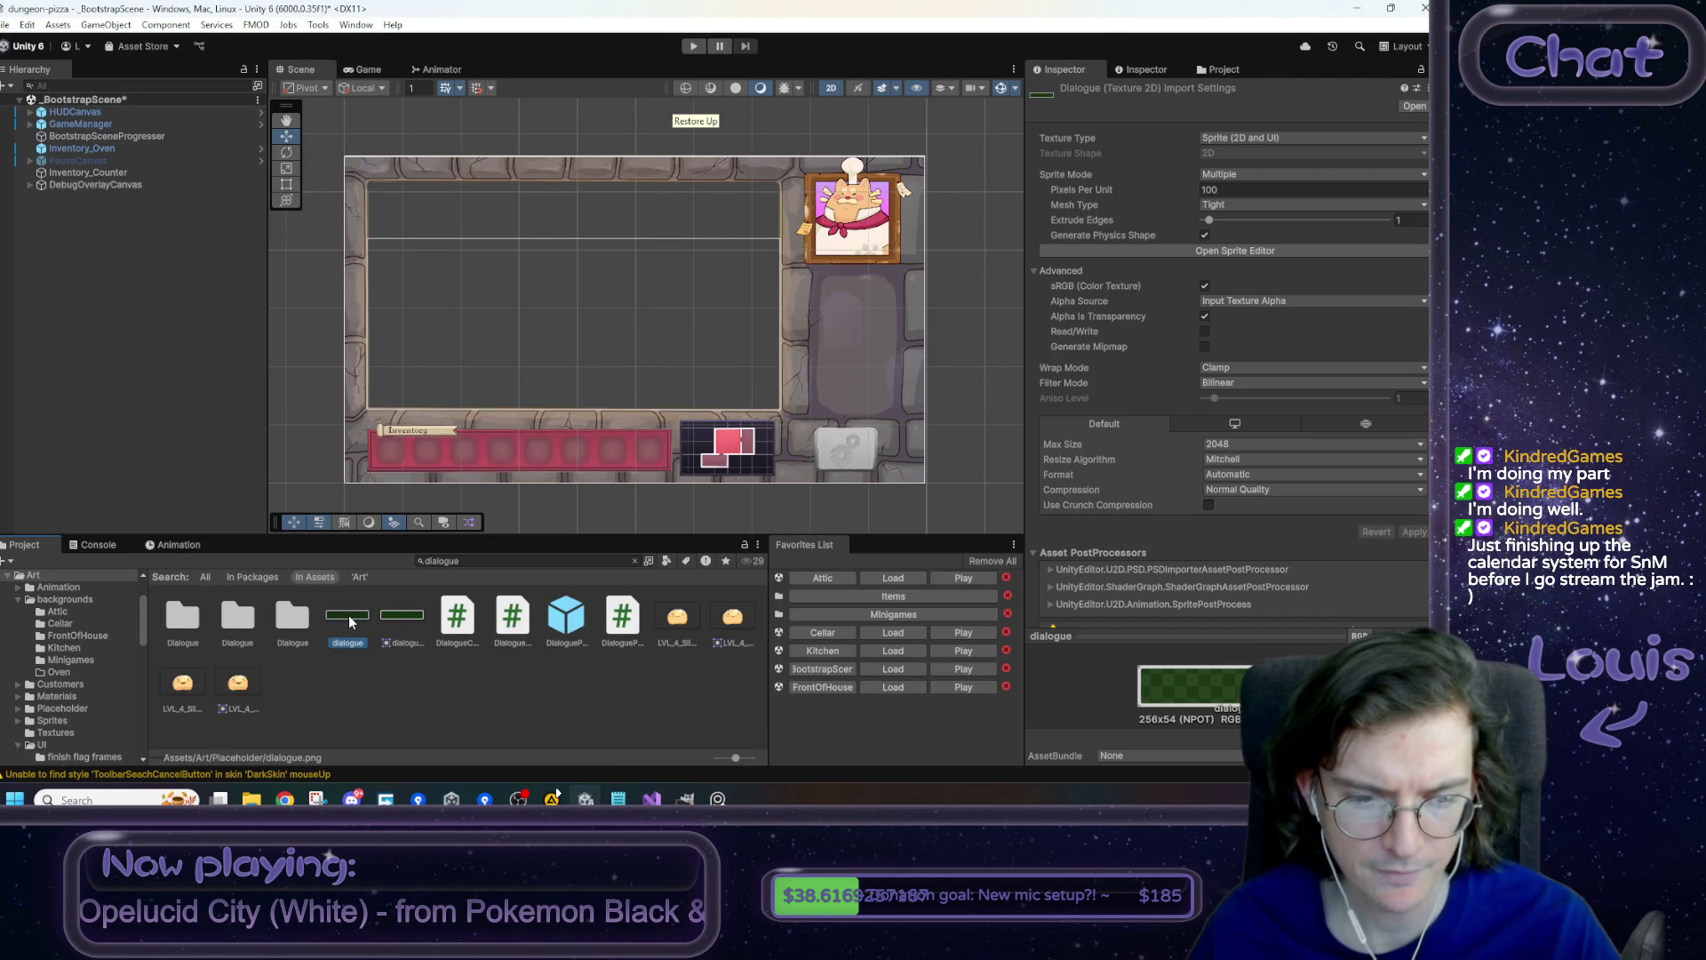
pyautogui.click(399, 617)
pyautogui.click(353, 620)
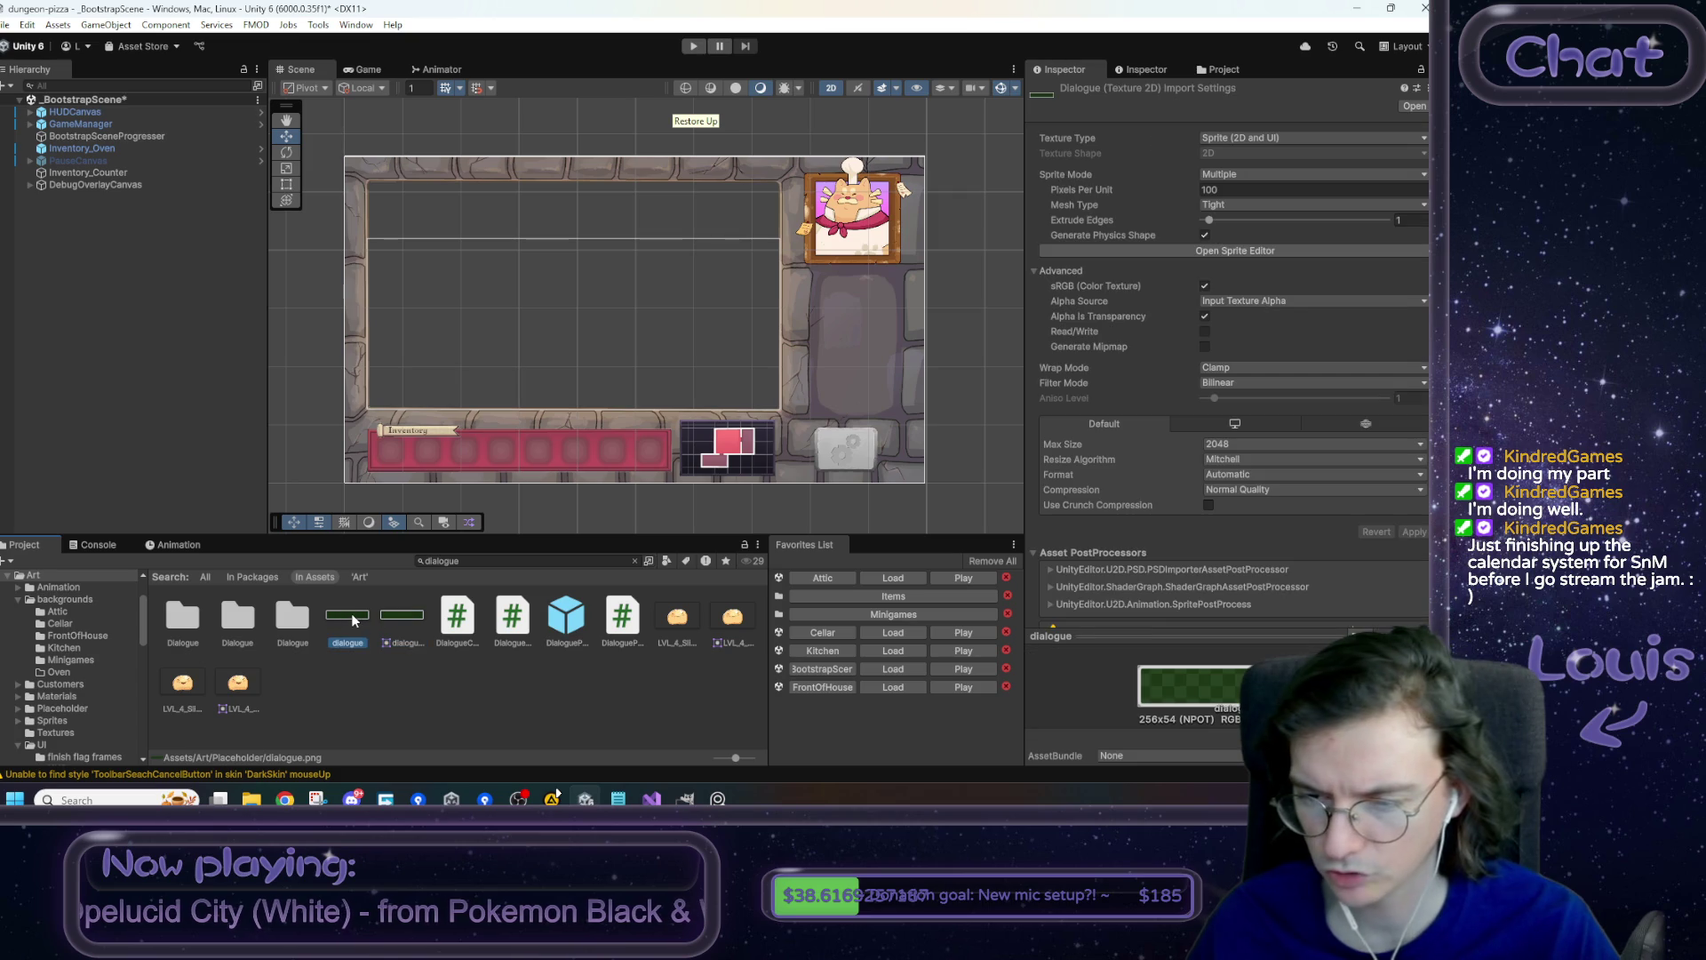
pyautogui.click(294, 619)
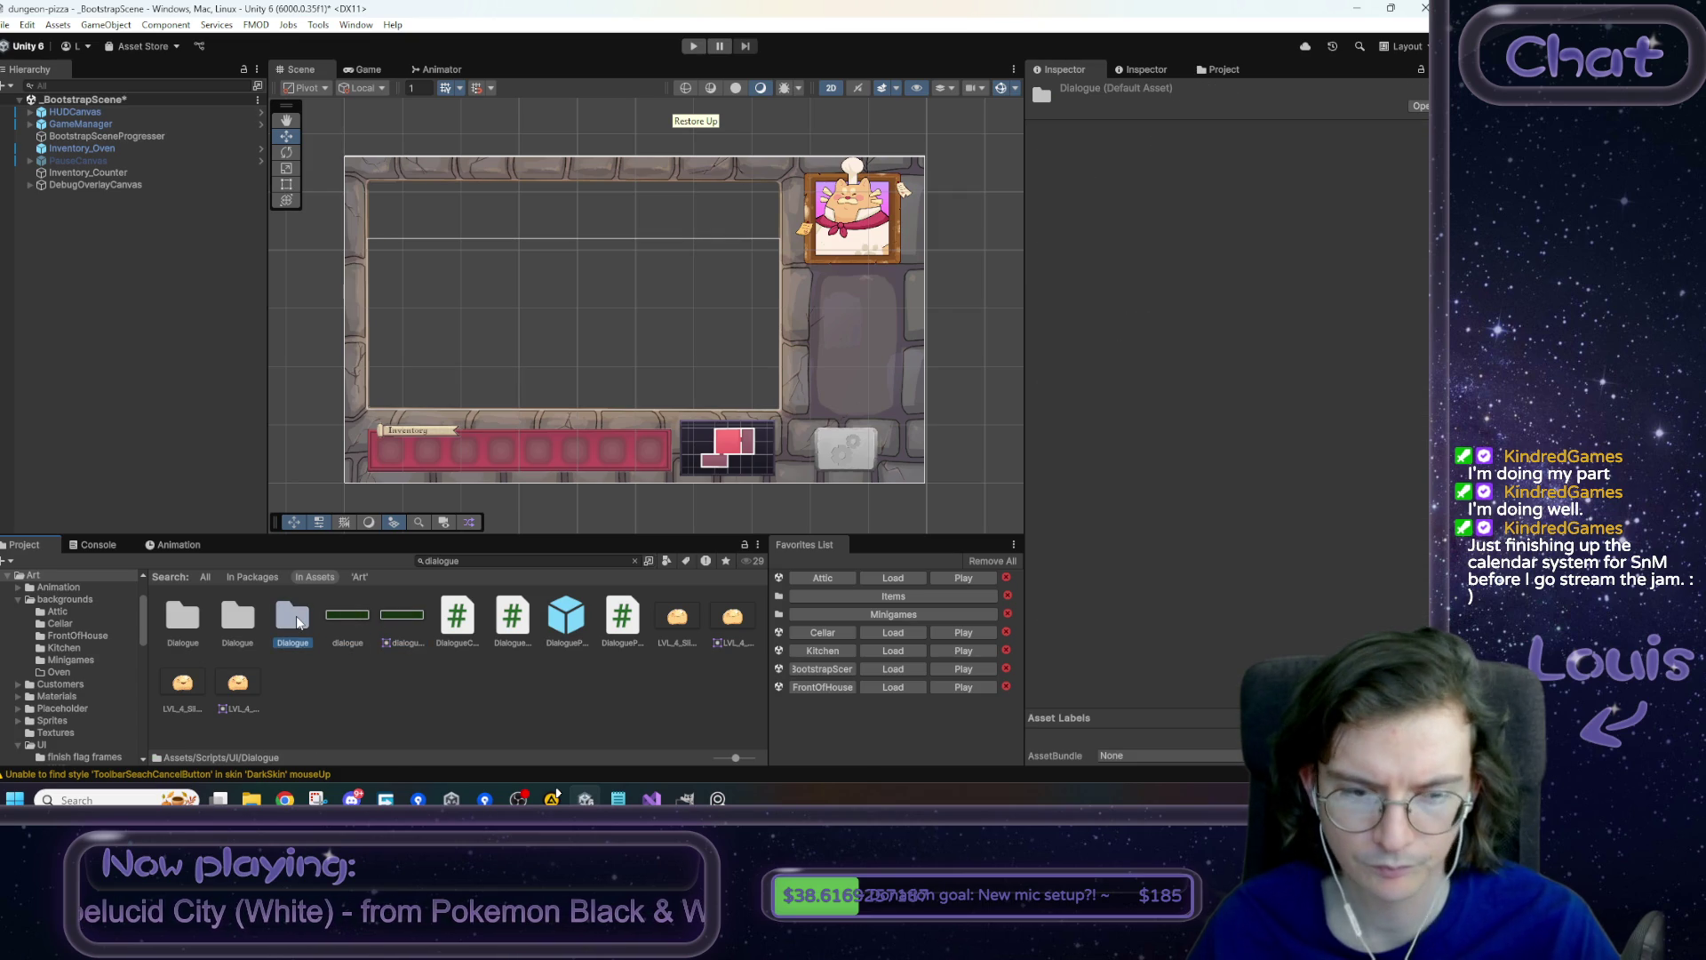
pyautogui.click(189, 622)
pyautogui.doubleClick(188, 628)
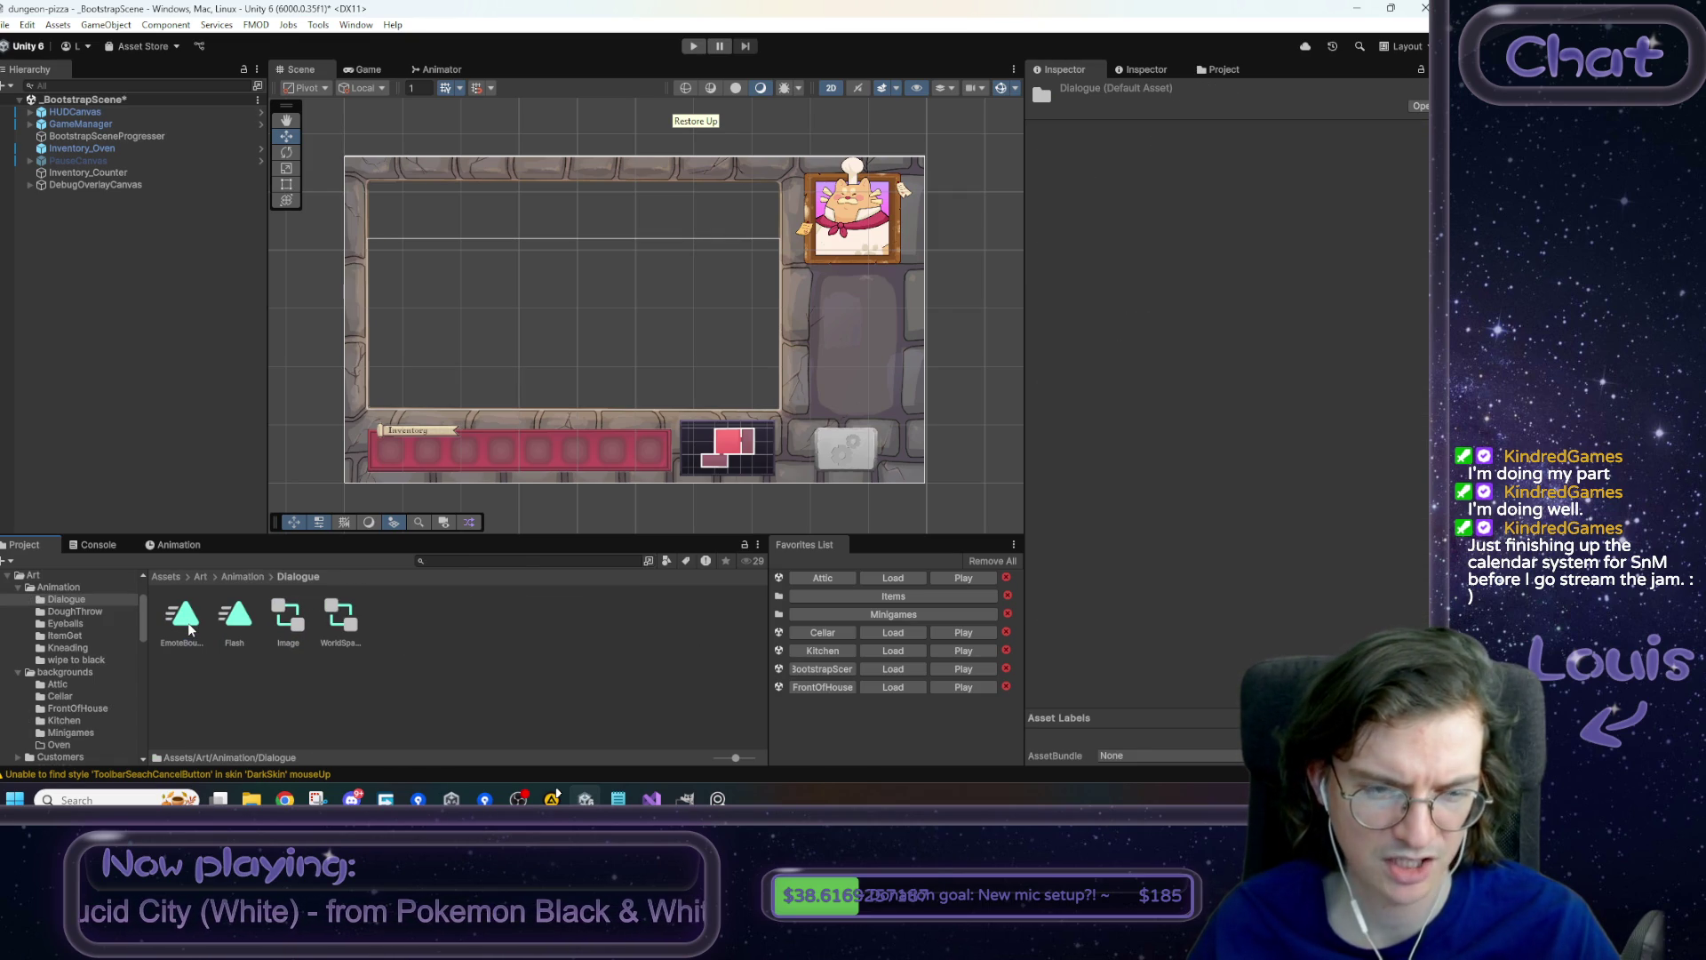
pyautogui.click(167, 576)
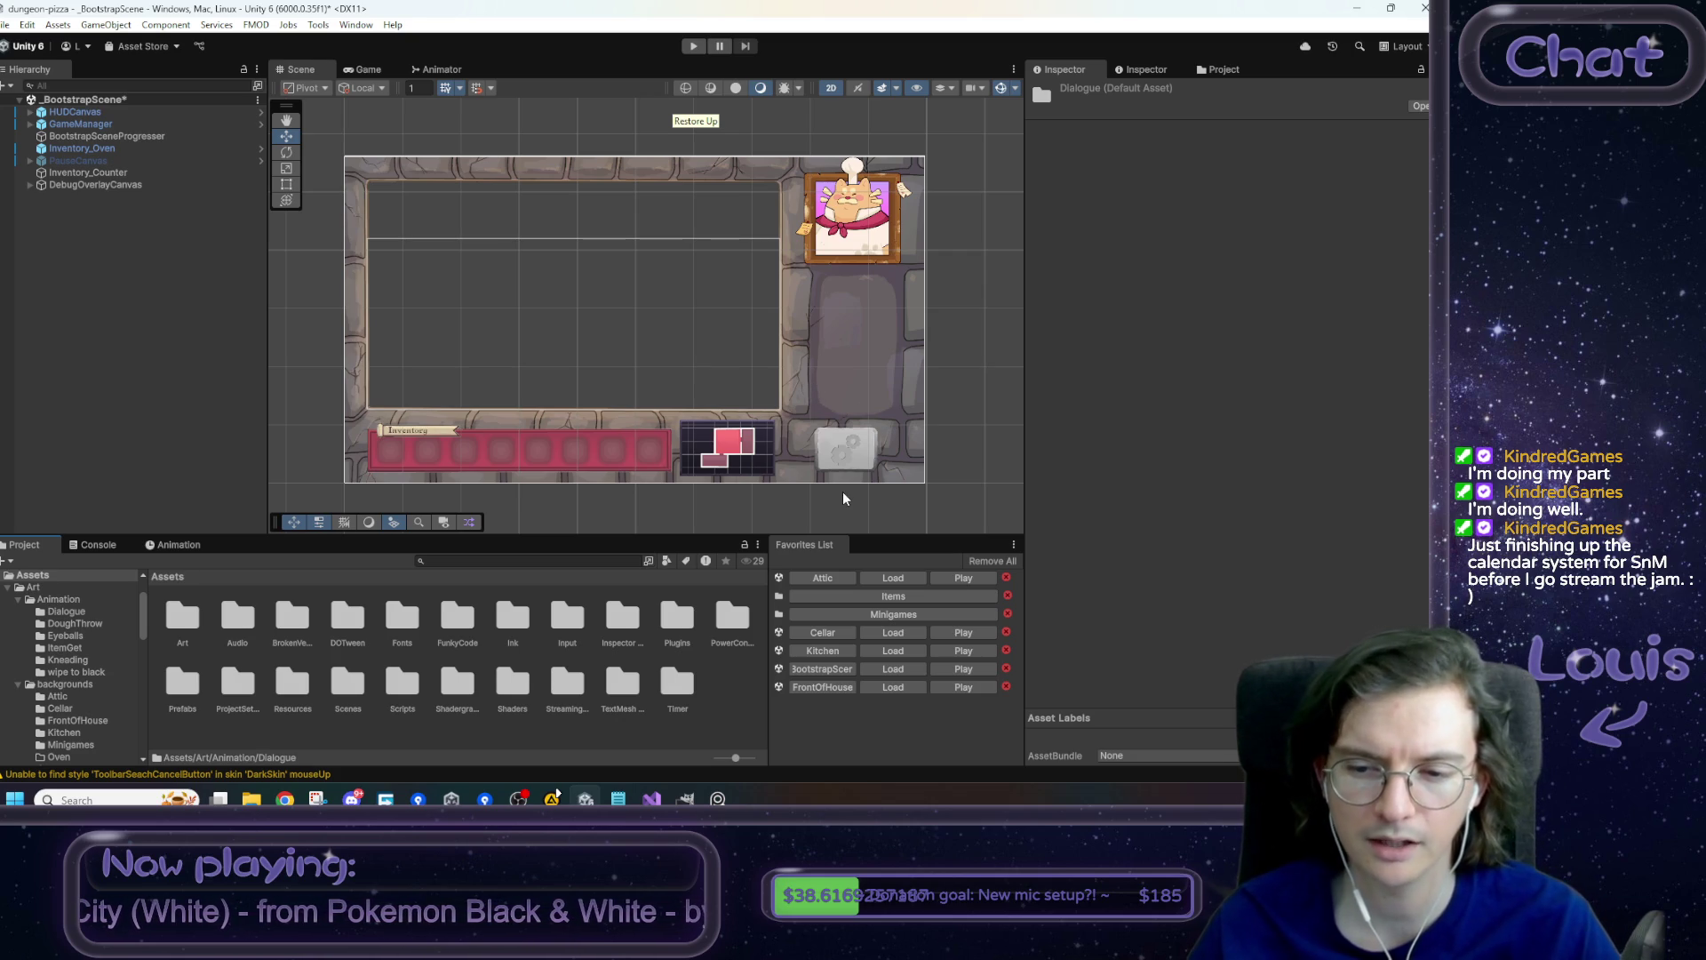
# - Load FrontOfHouse from Favorites, saving the modified bootstrap scene, and enter Play mode
pyautogui.click(901, 687)
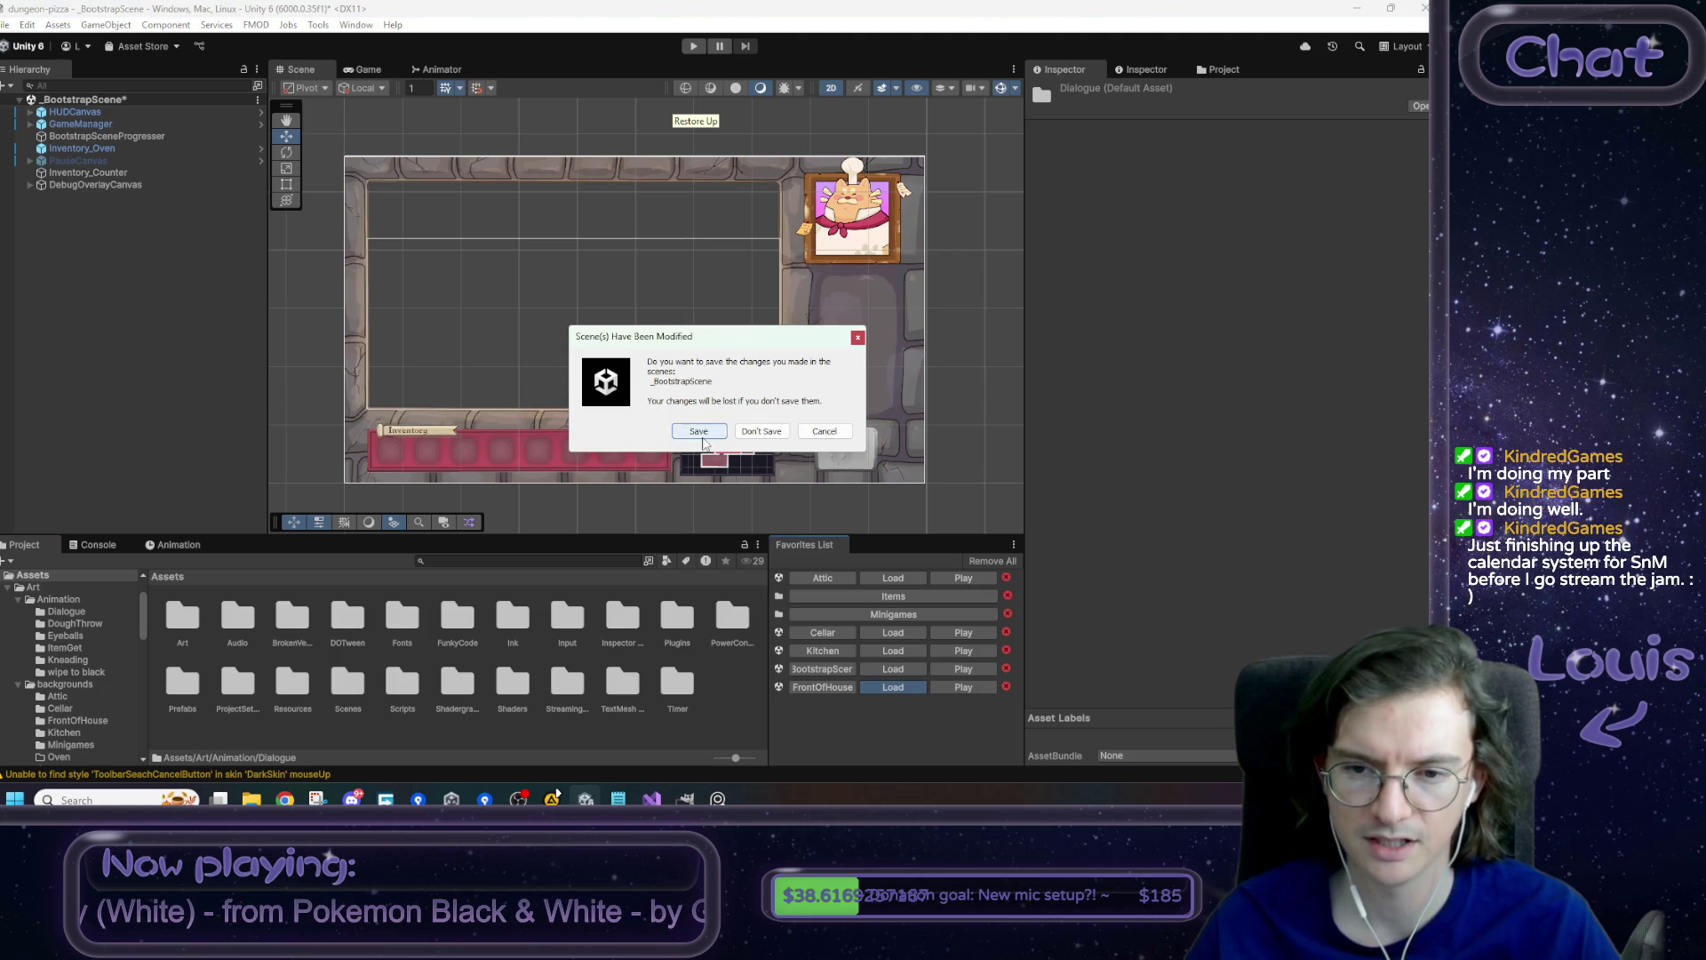
pyautogui.click(702, 434)
pyautogui.click(696, 48)
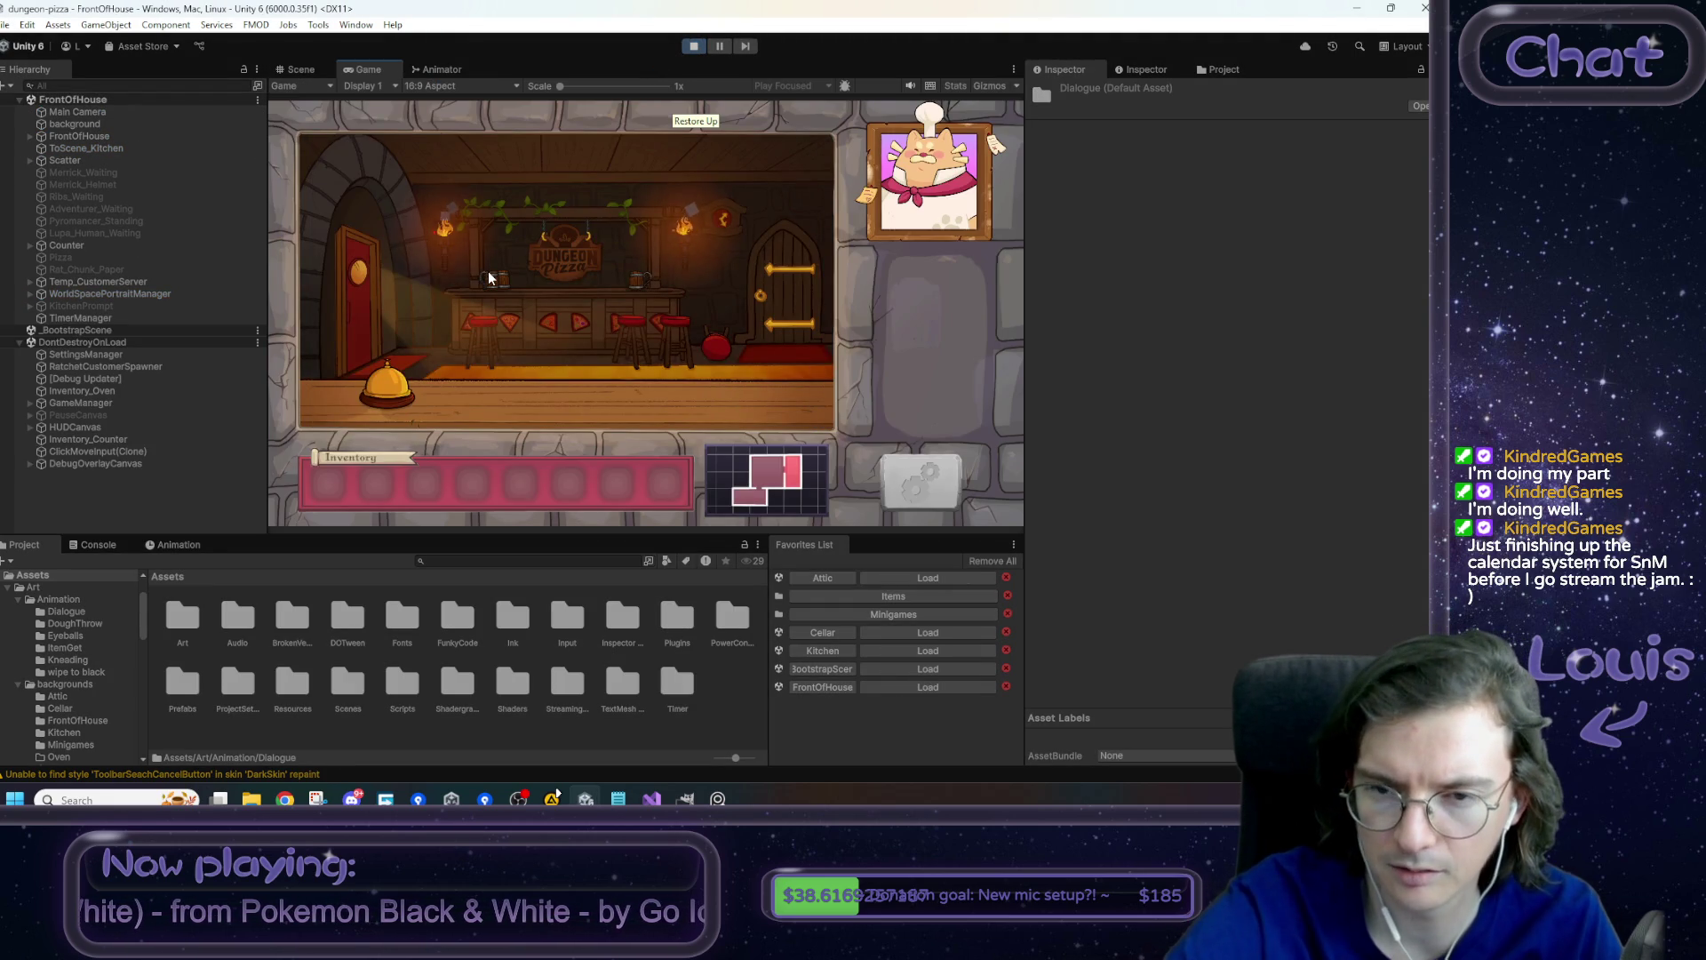
# - Raise Music Volume in Settings, then click through the customer dialogue and Rat Tail popup
pyautogui.click(933, 483)
pyautogui.moveTo(714, 258); pyautogui.dragTo(769, 256)
pyautogui.click(867, 150)
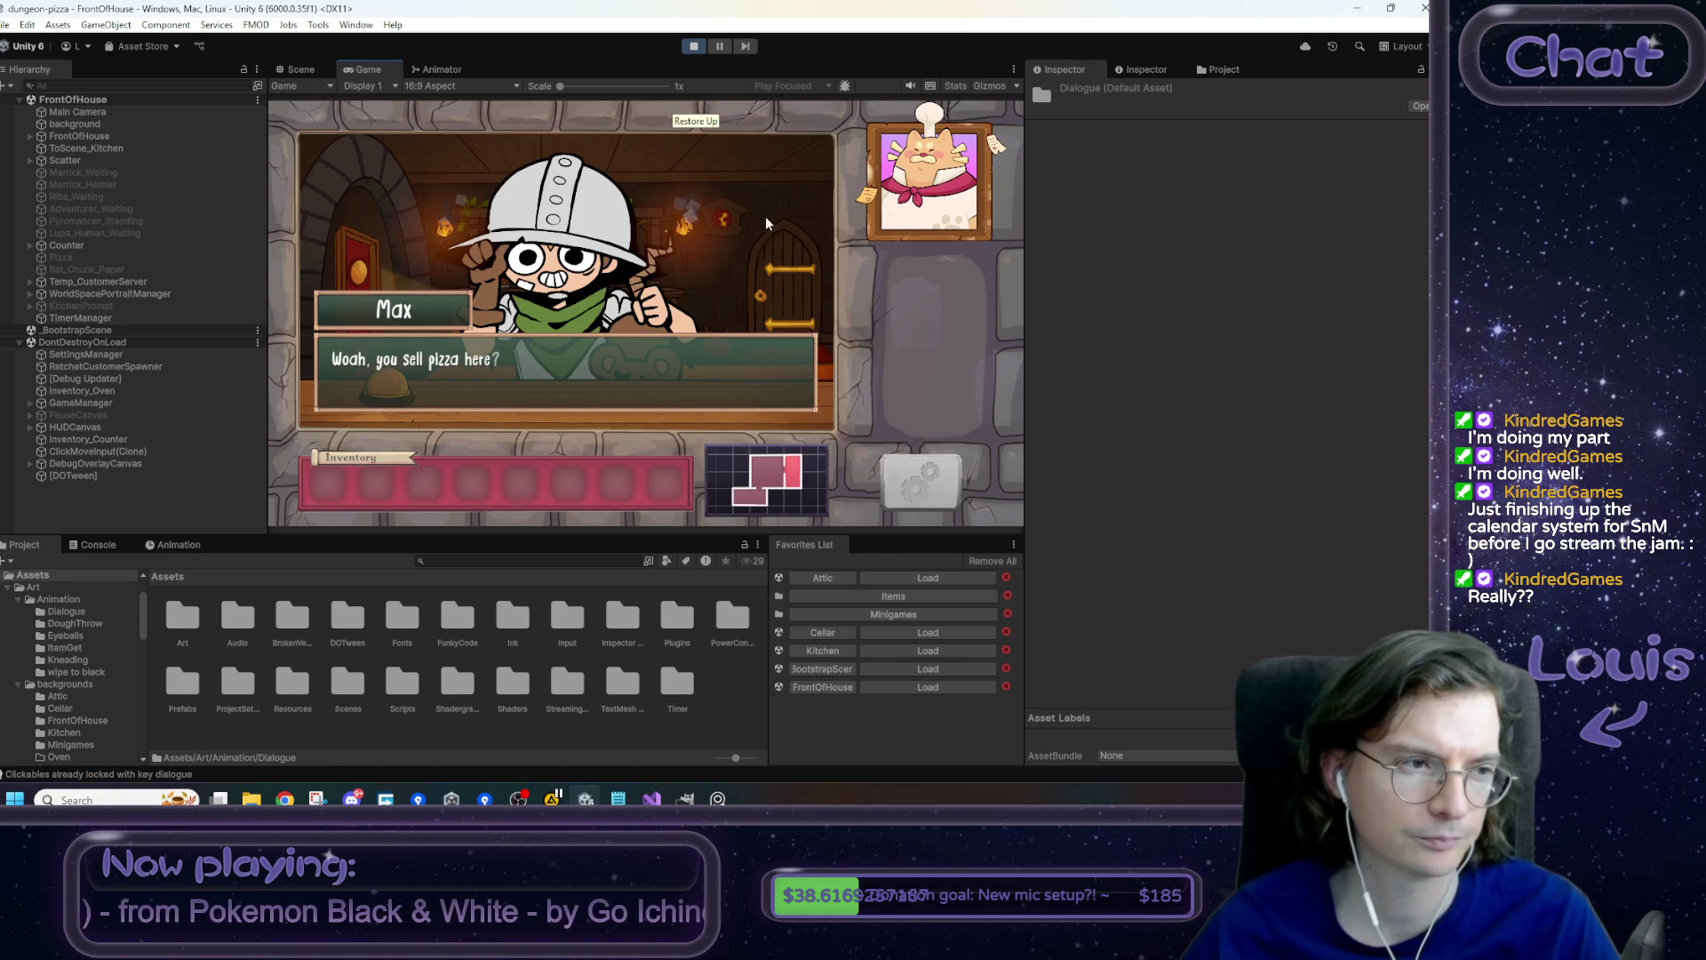
pyautogui.click(723, 263)
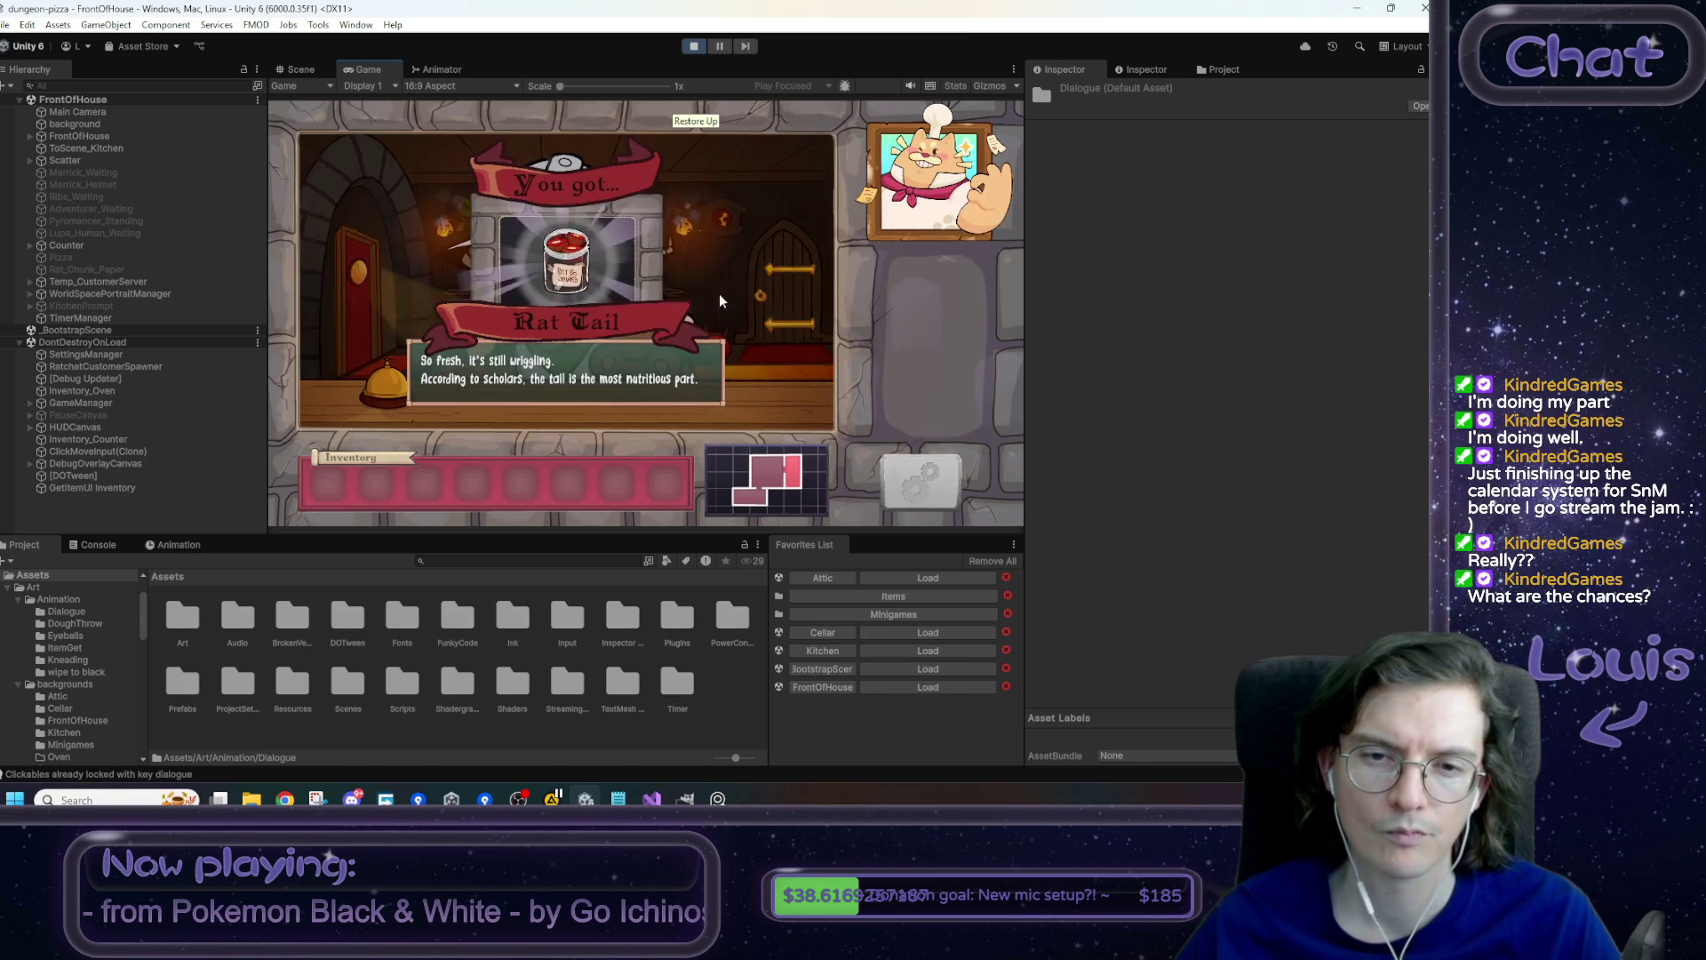
pyautogui.click(371, 447)
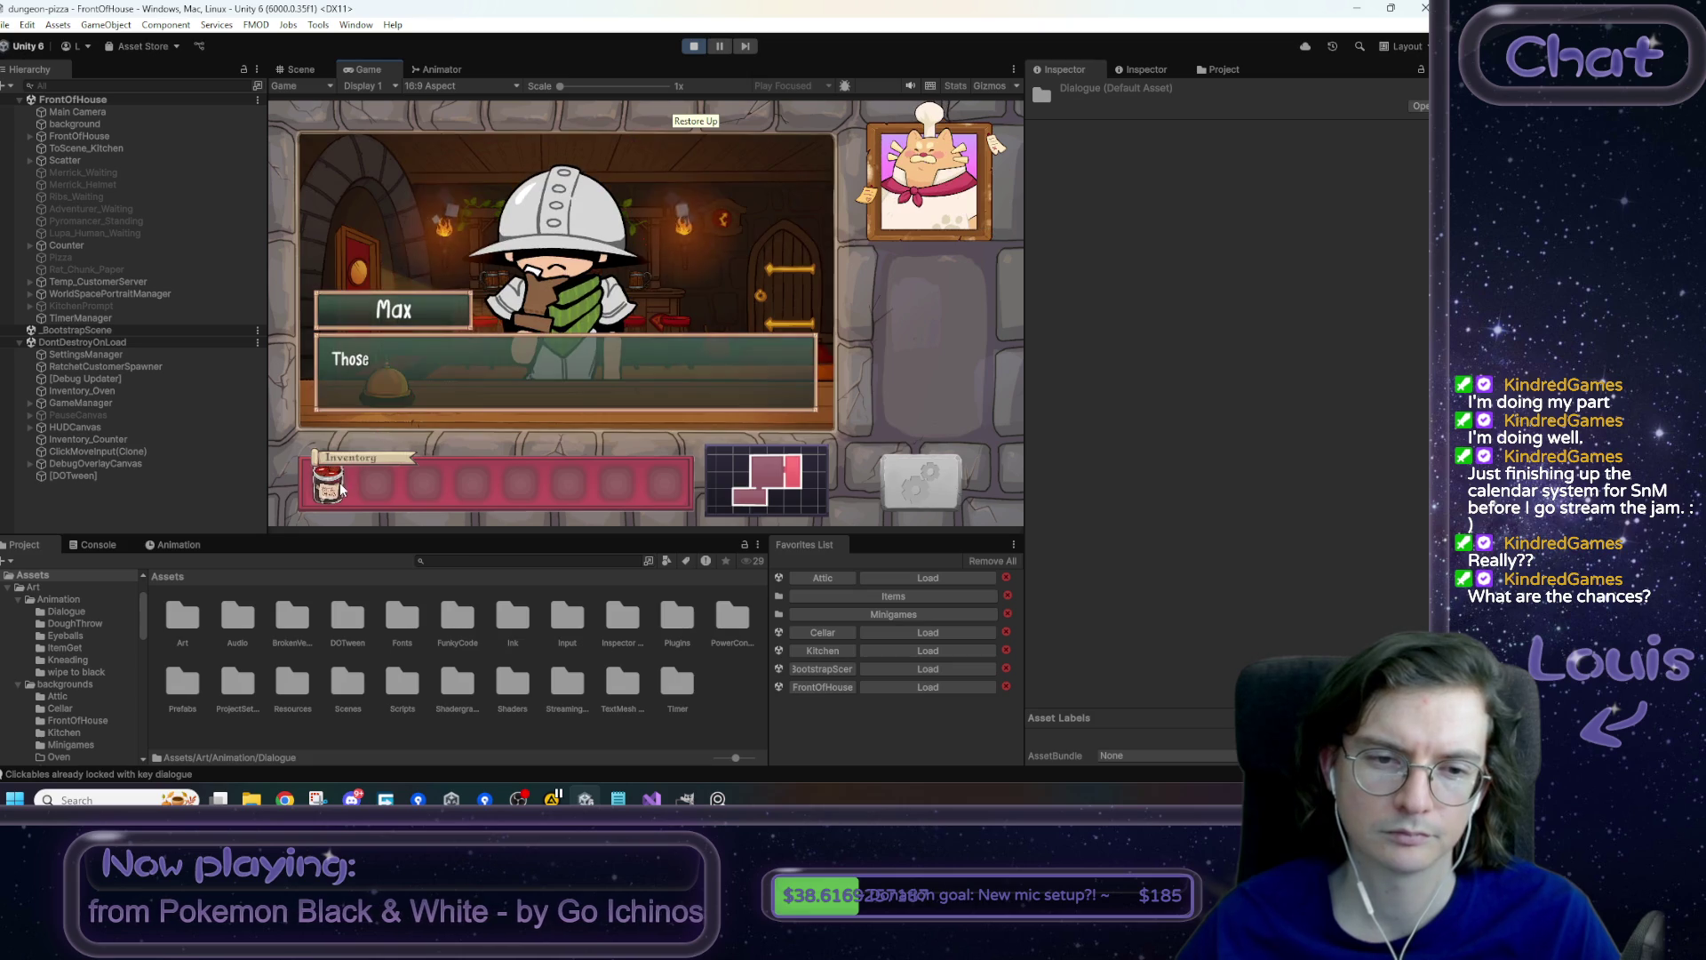
pyautogui.click(560, 345)
# - Walk between Kitchen and Attic, check the dog bed, return to the Kitchen and stop playing
pyautogui.click(360, 305)
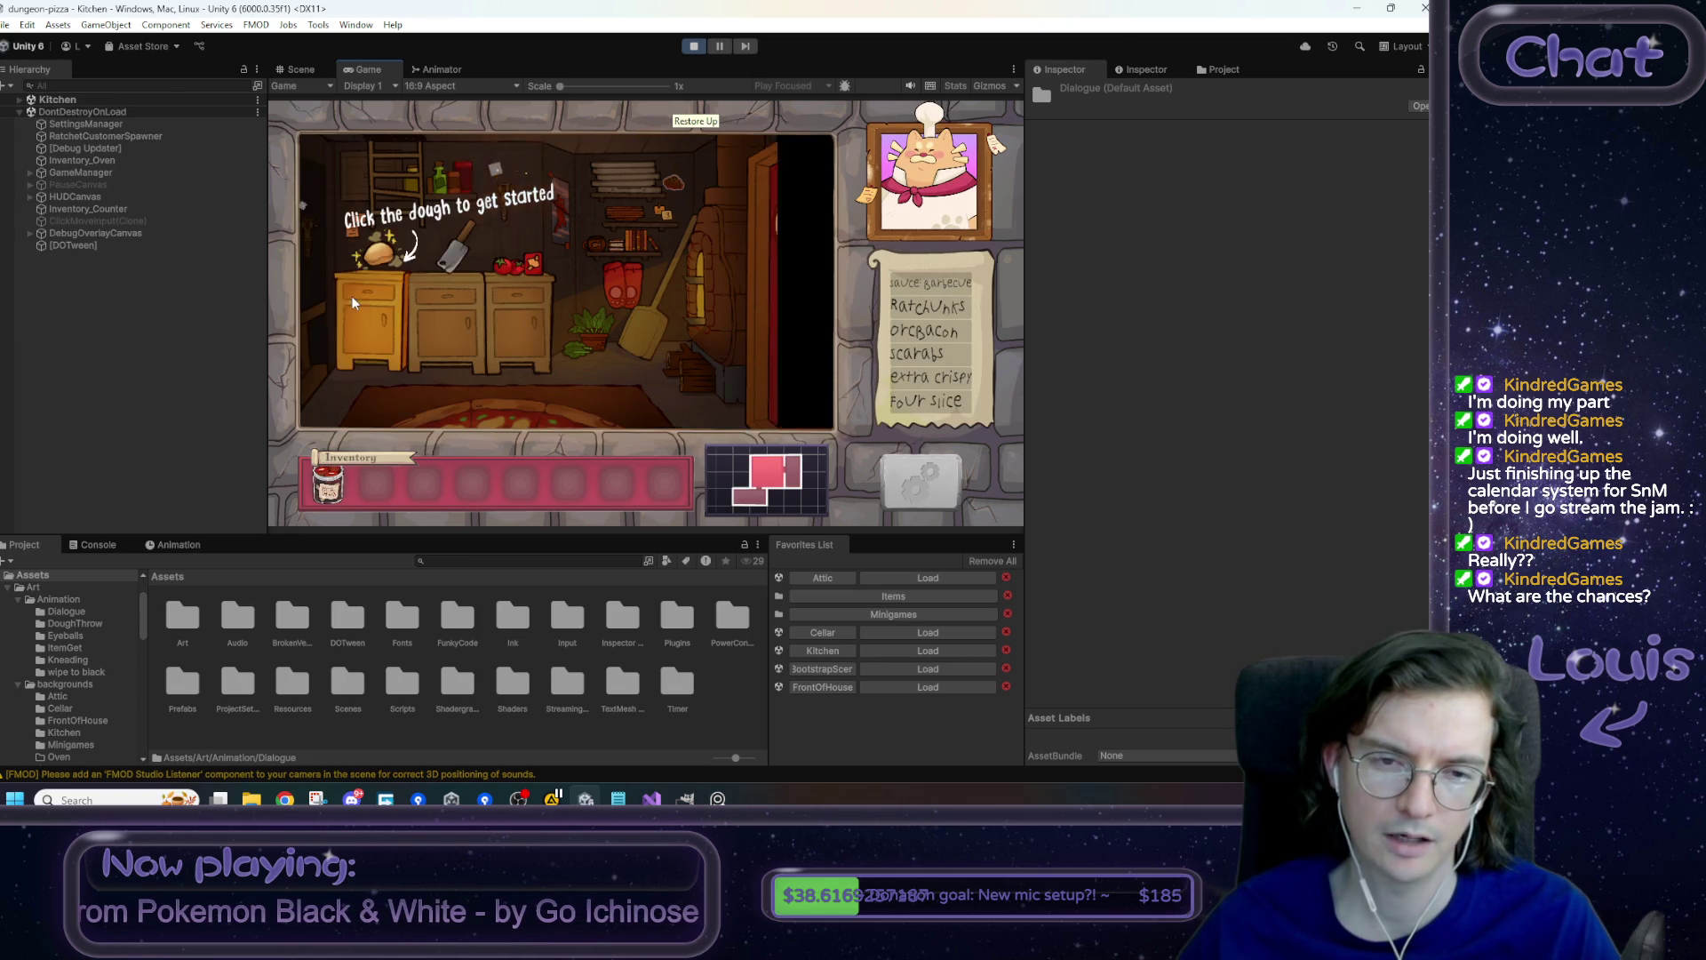
pyautogui.click(408, 167)
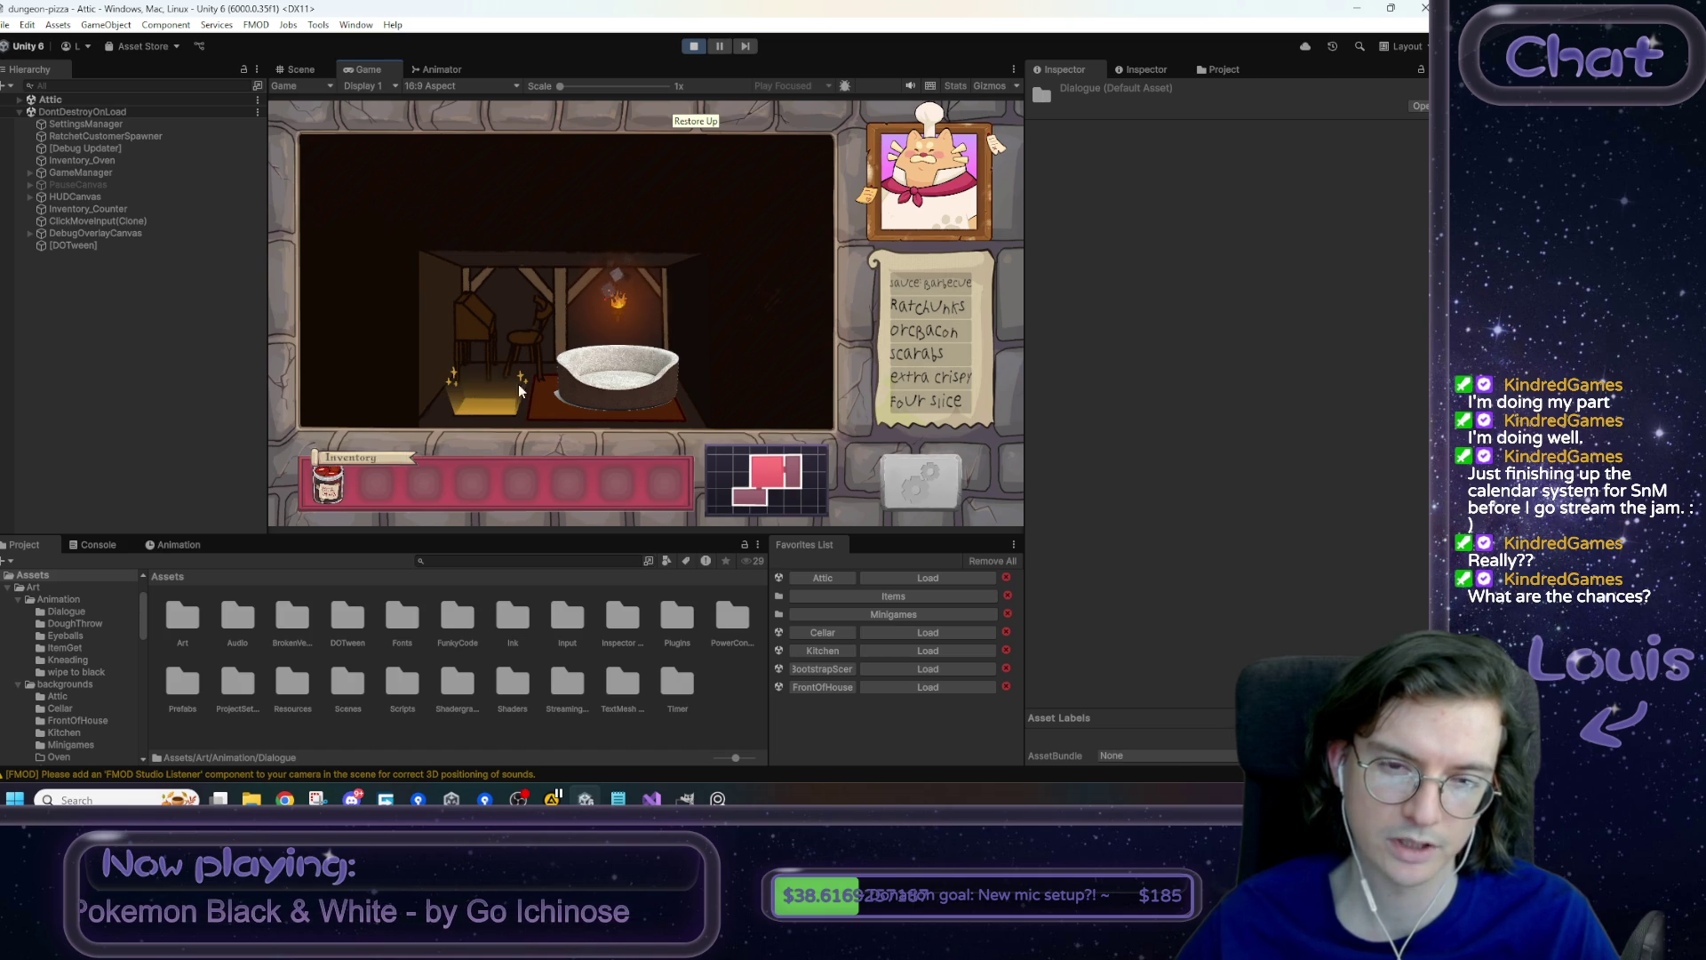
pyautogui.click(498, 411)
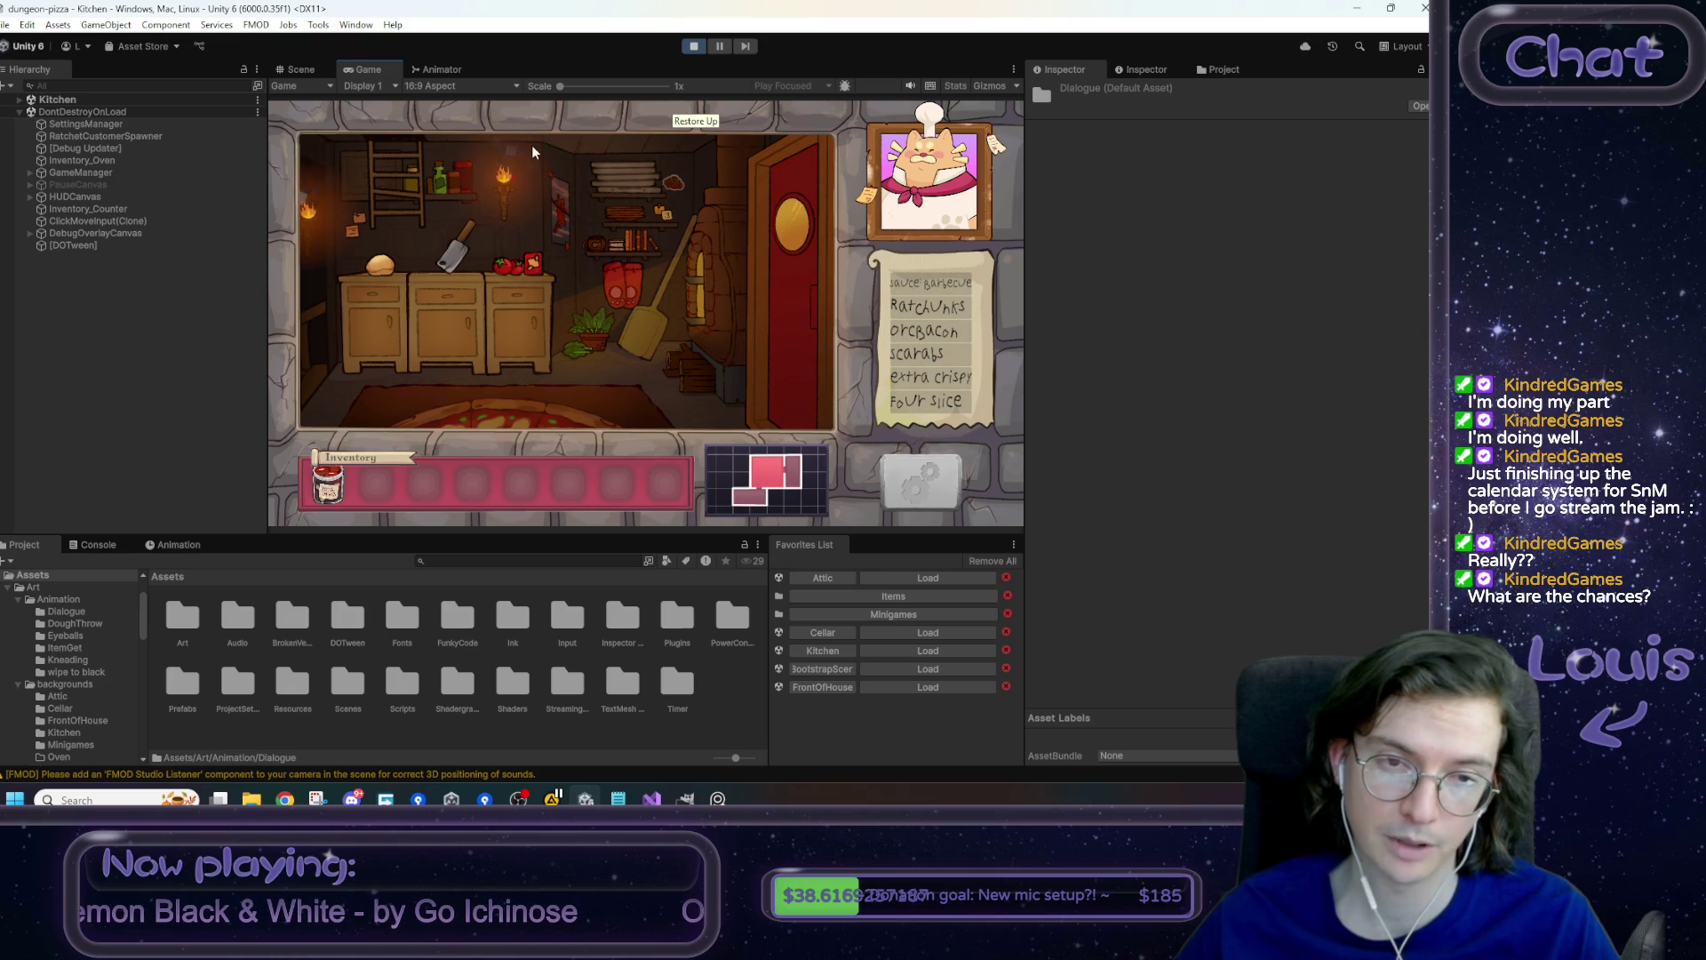
pyautogui.click(424, 181)
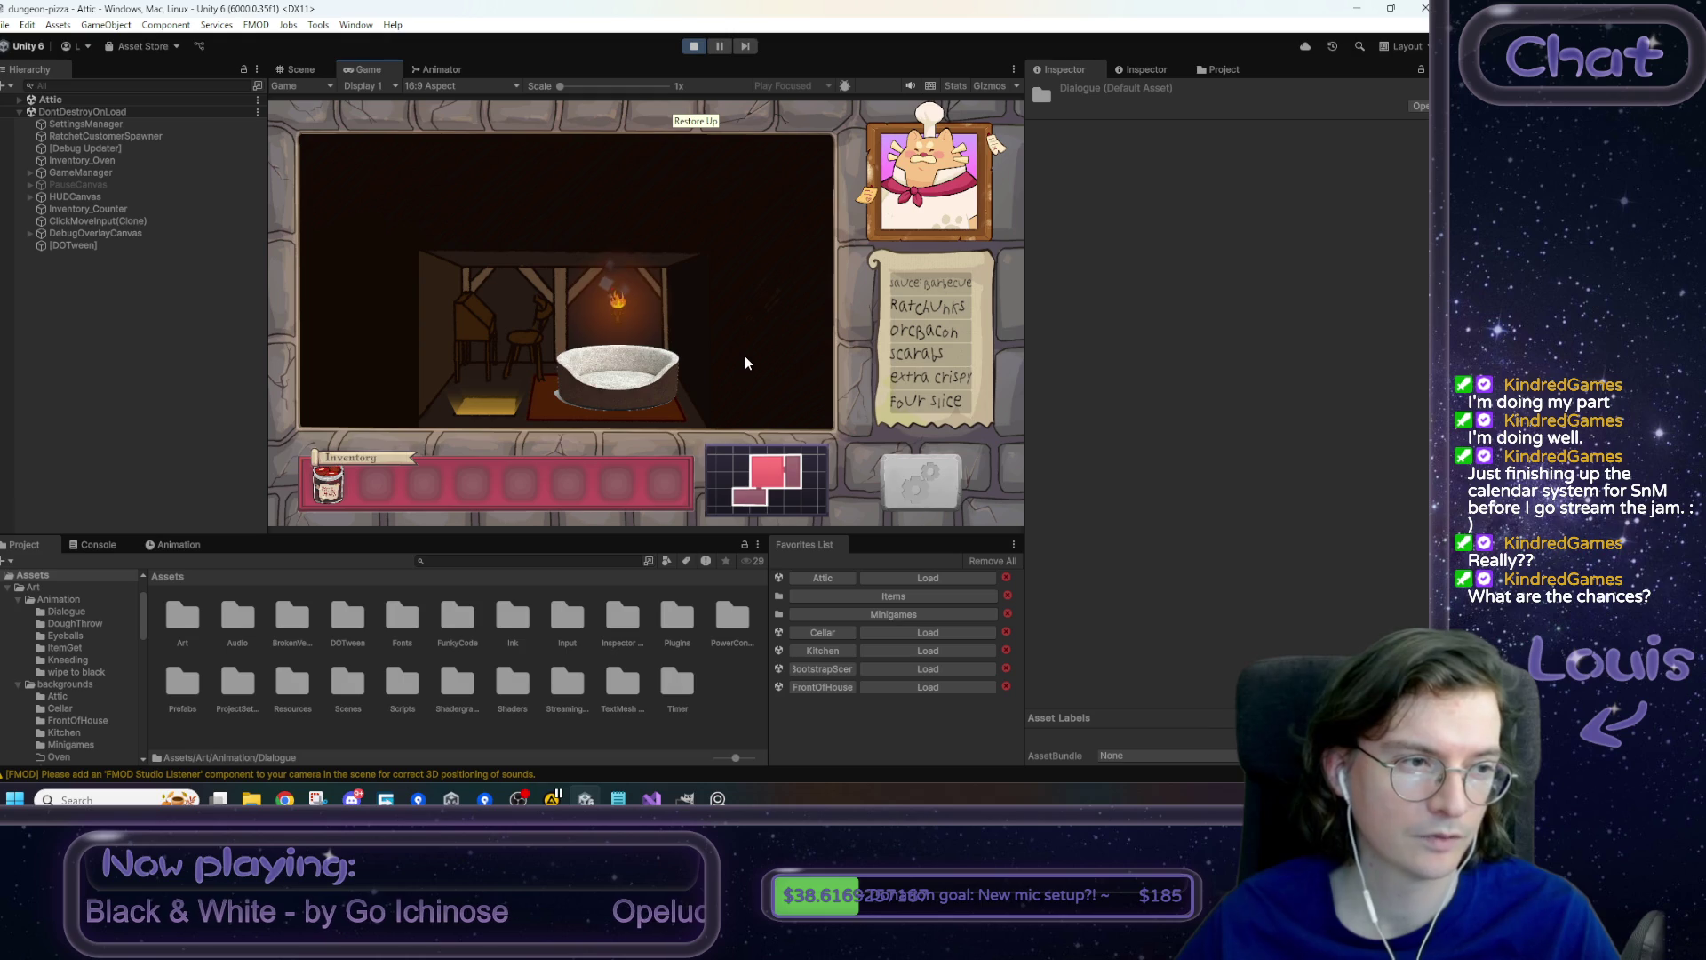
pyautogui.click(657, 380)
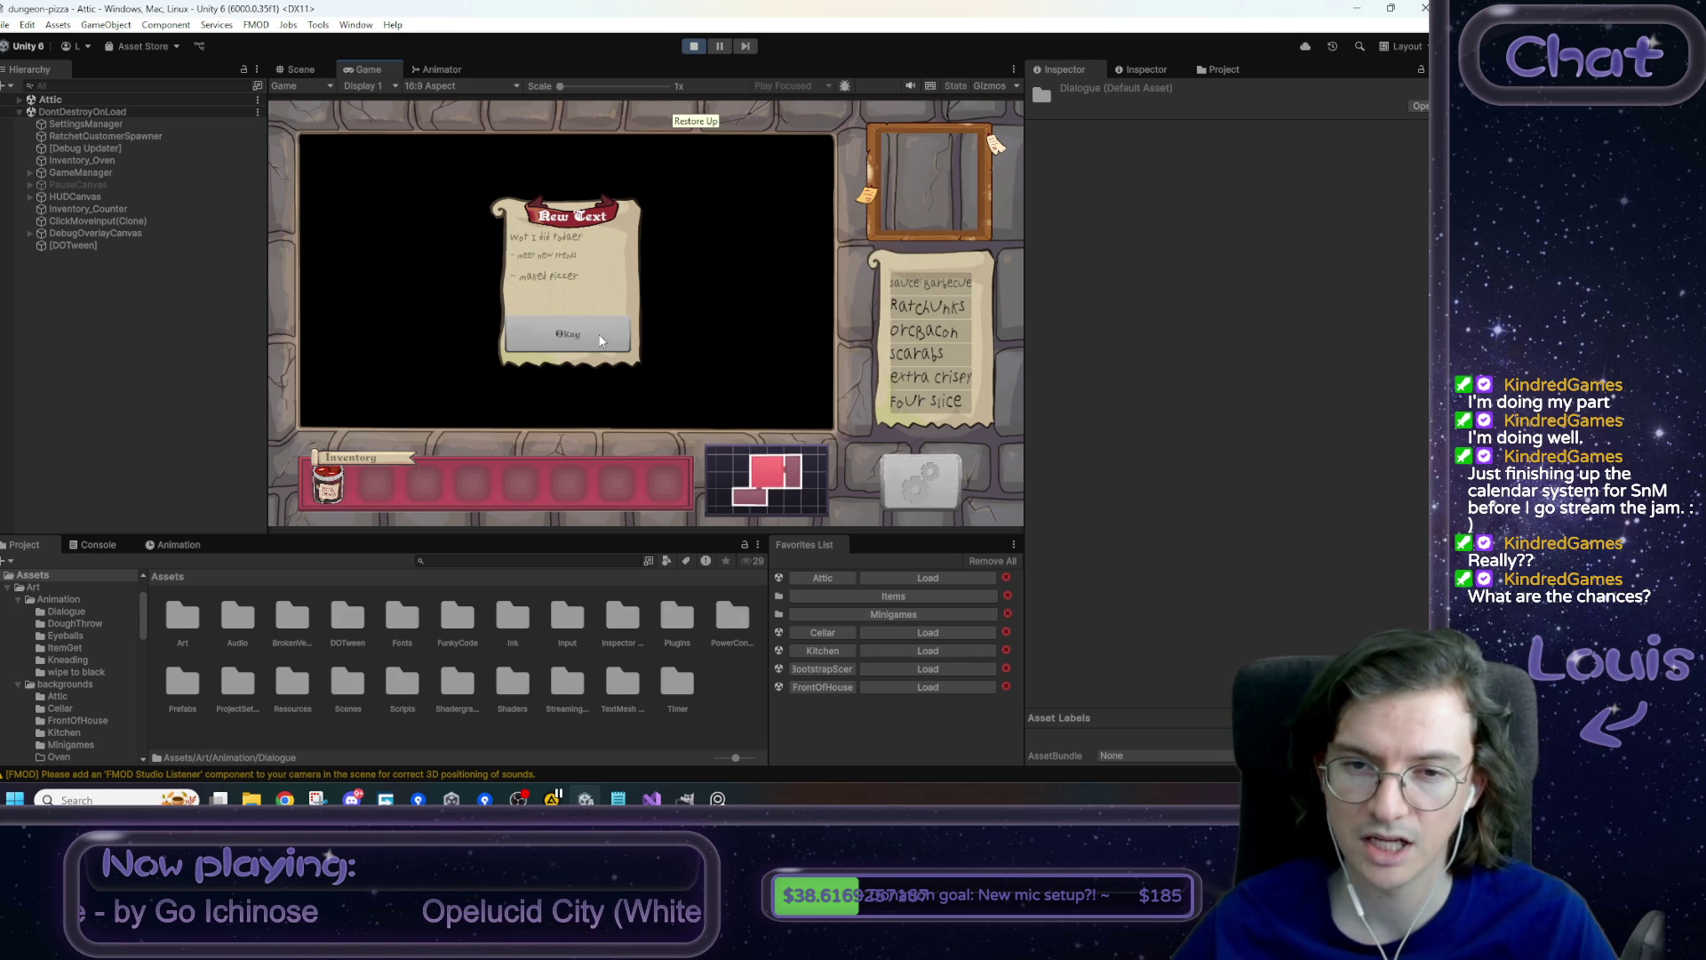
pyautogui.click(600, 341)
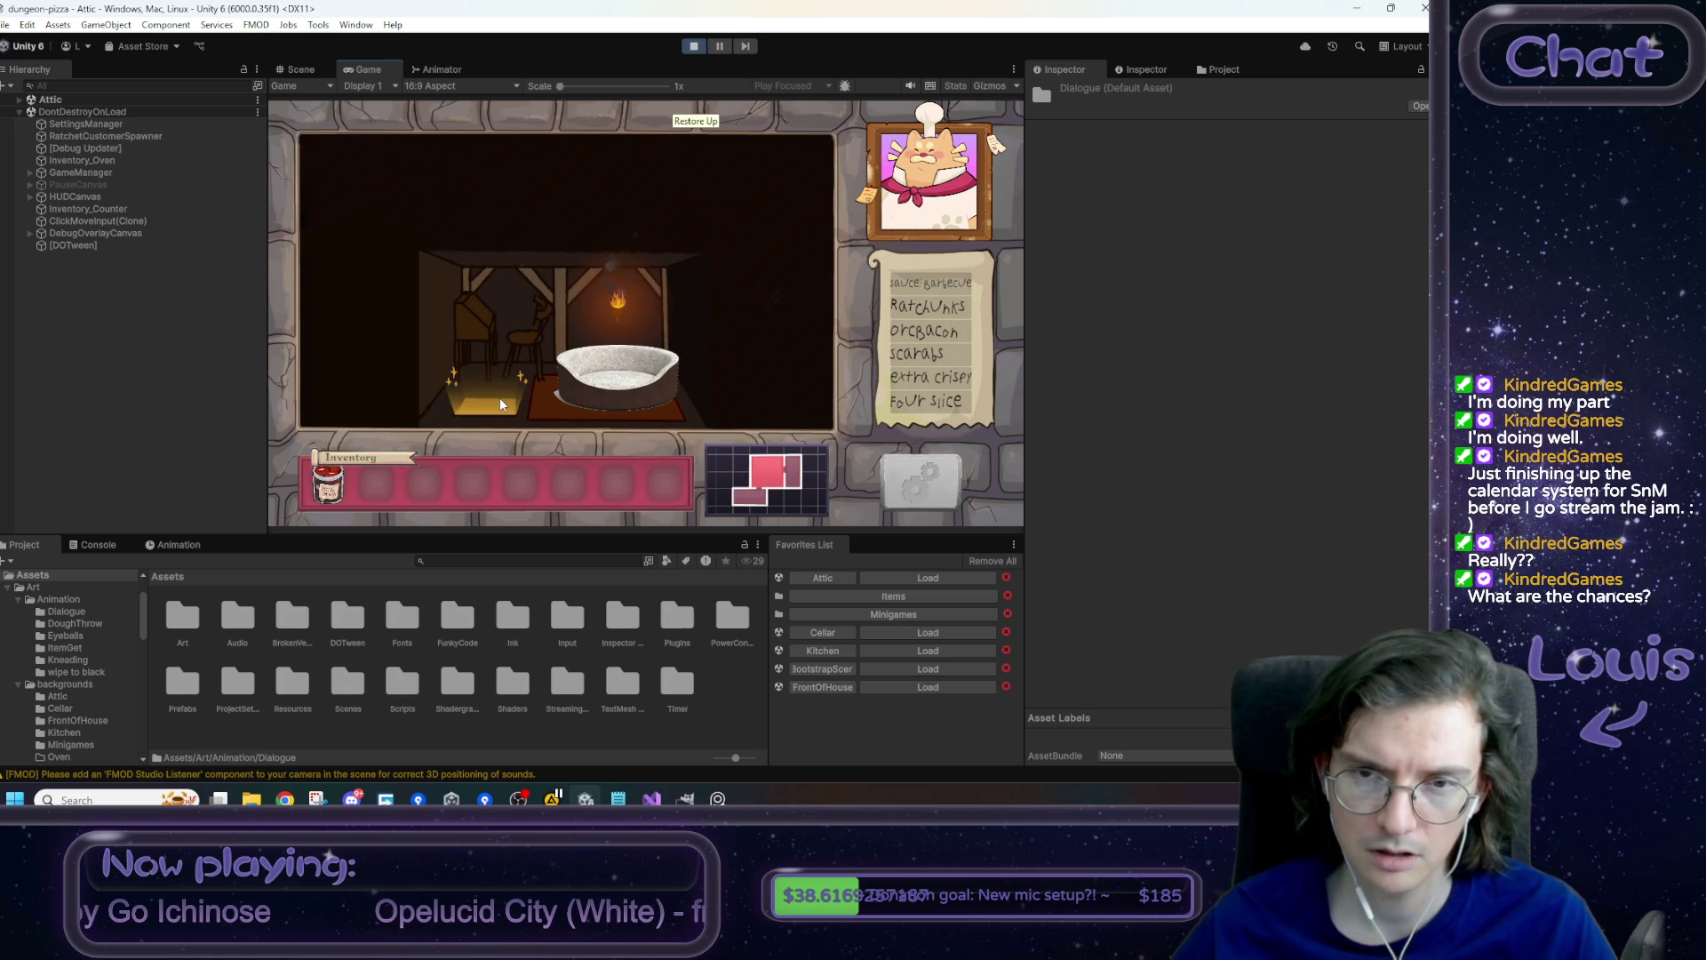
pyautogui.click(499, 397)
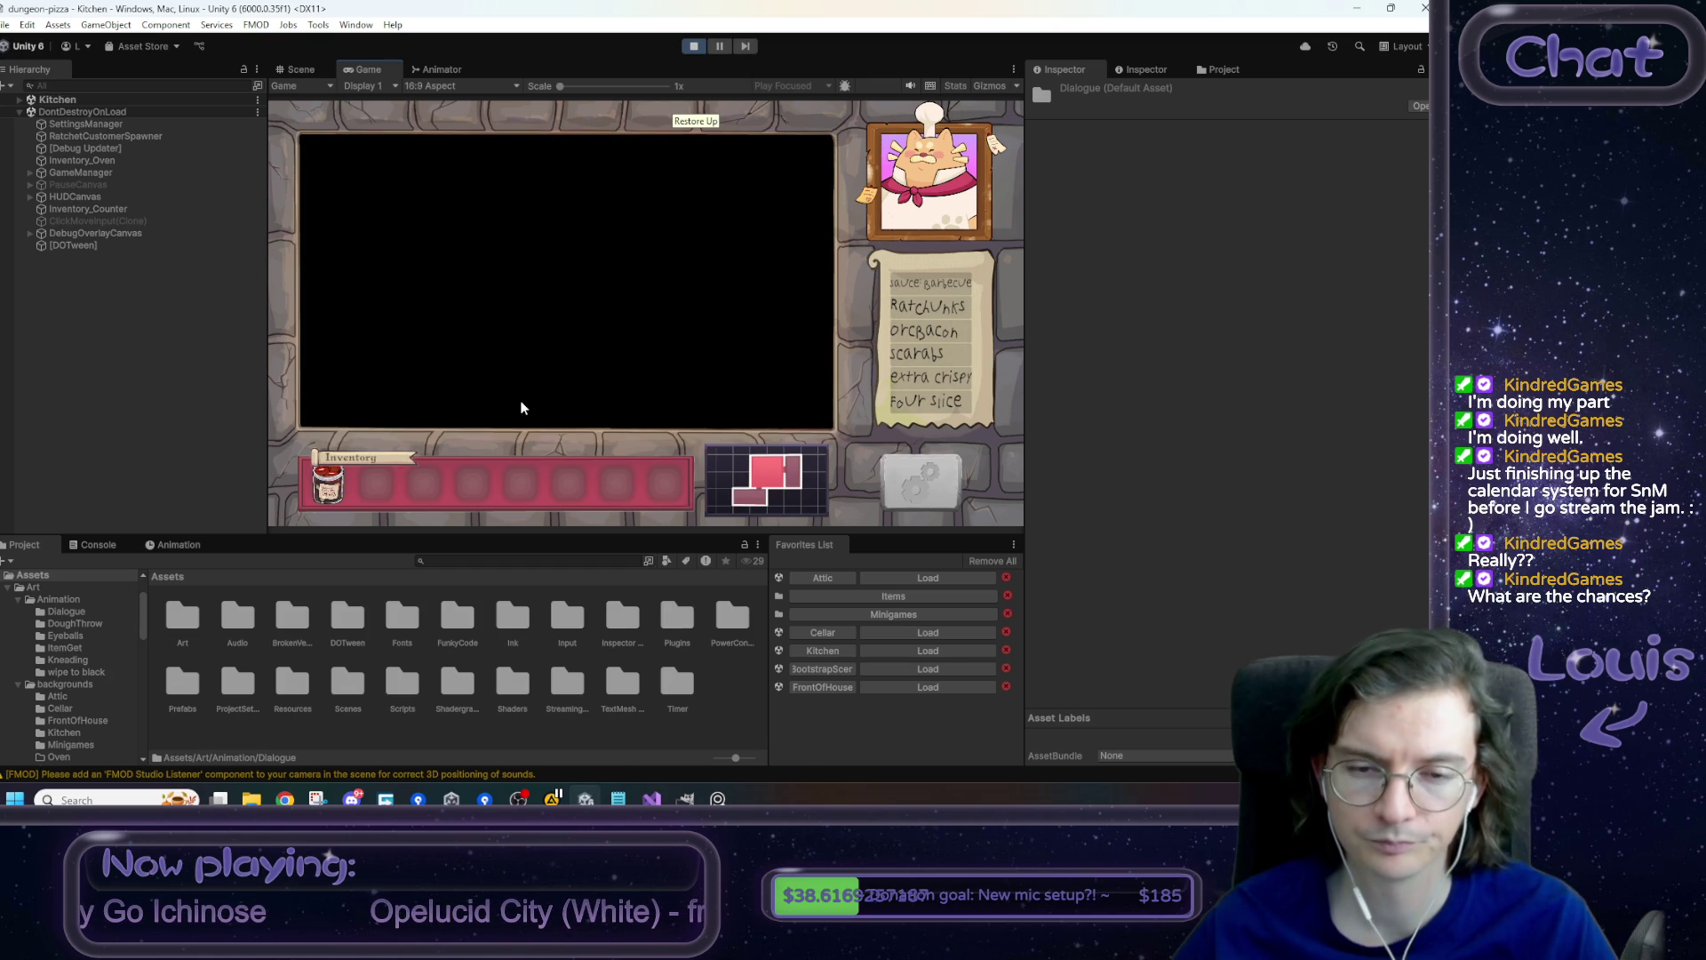
pyautogui.click(693, 49)
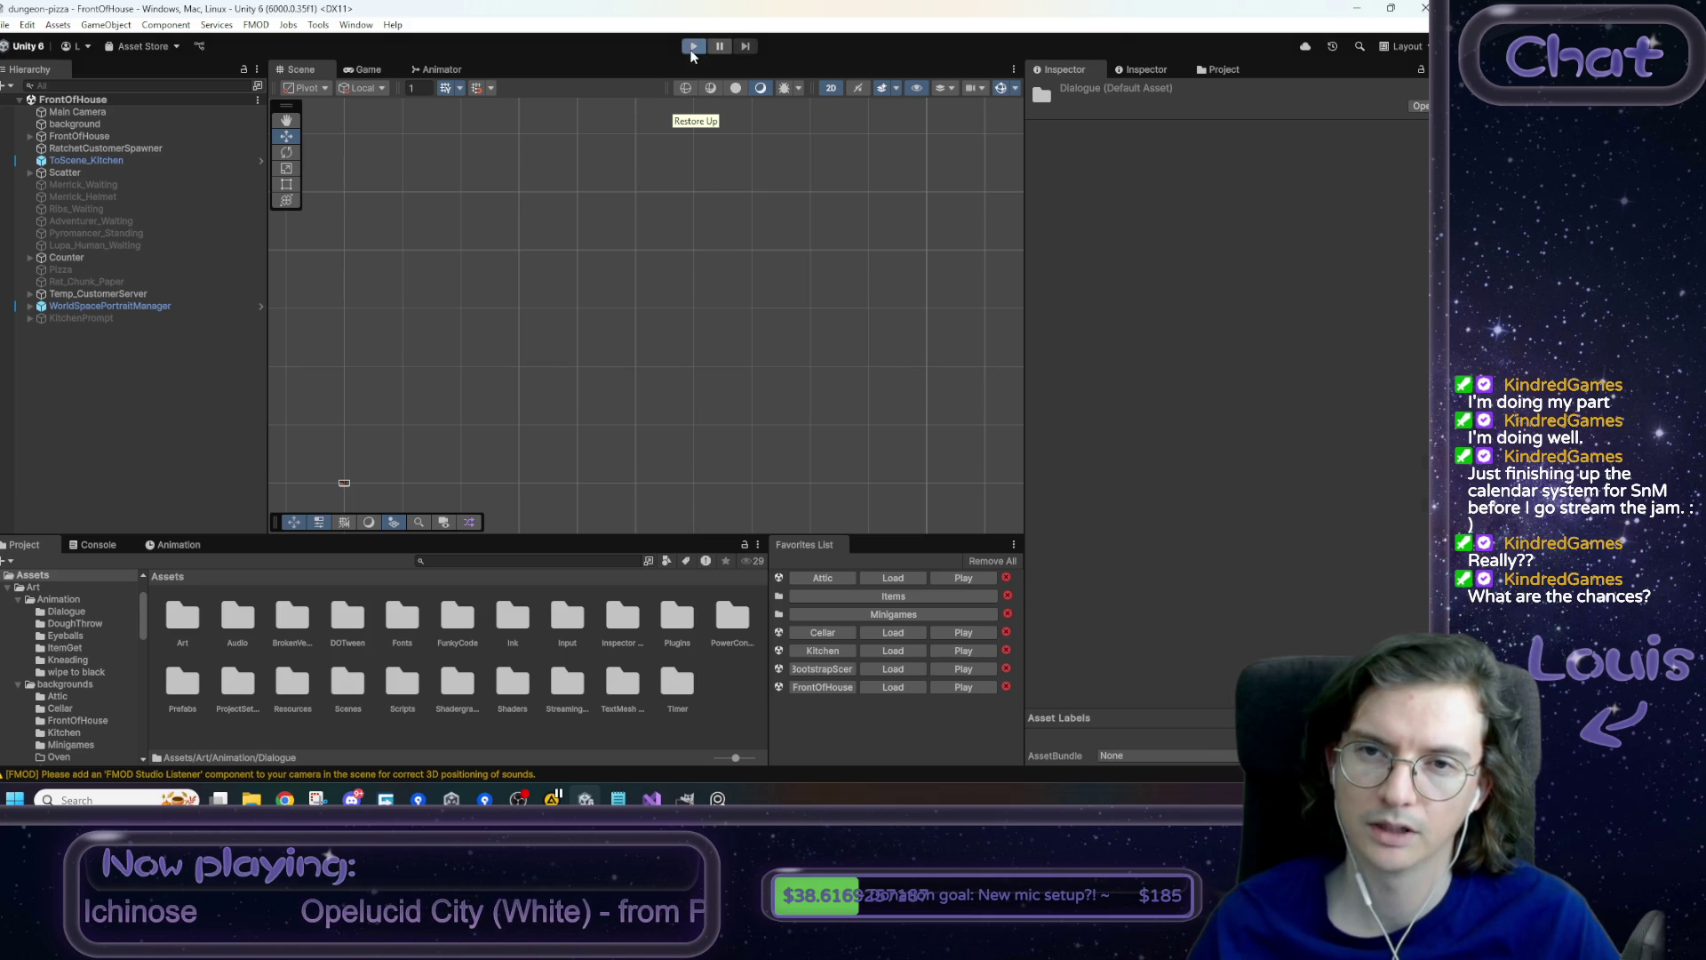
# - In Play mode, drag Music Volume to minimum, close Settings and stop the game
pyautogui.click(693, 49)
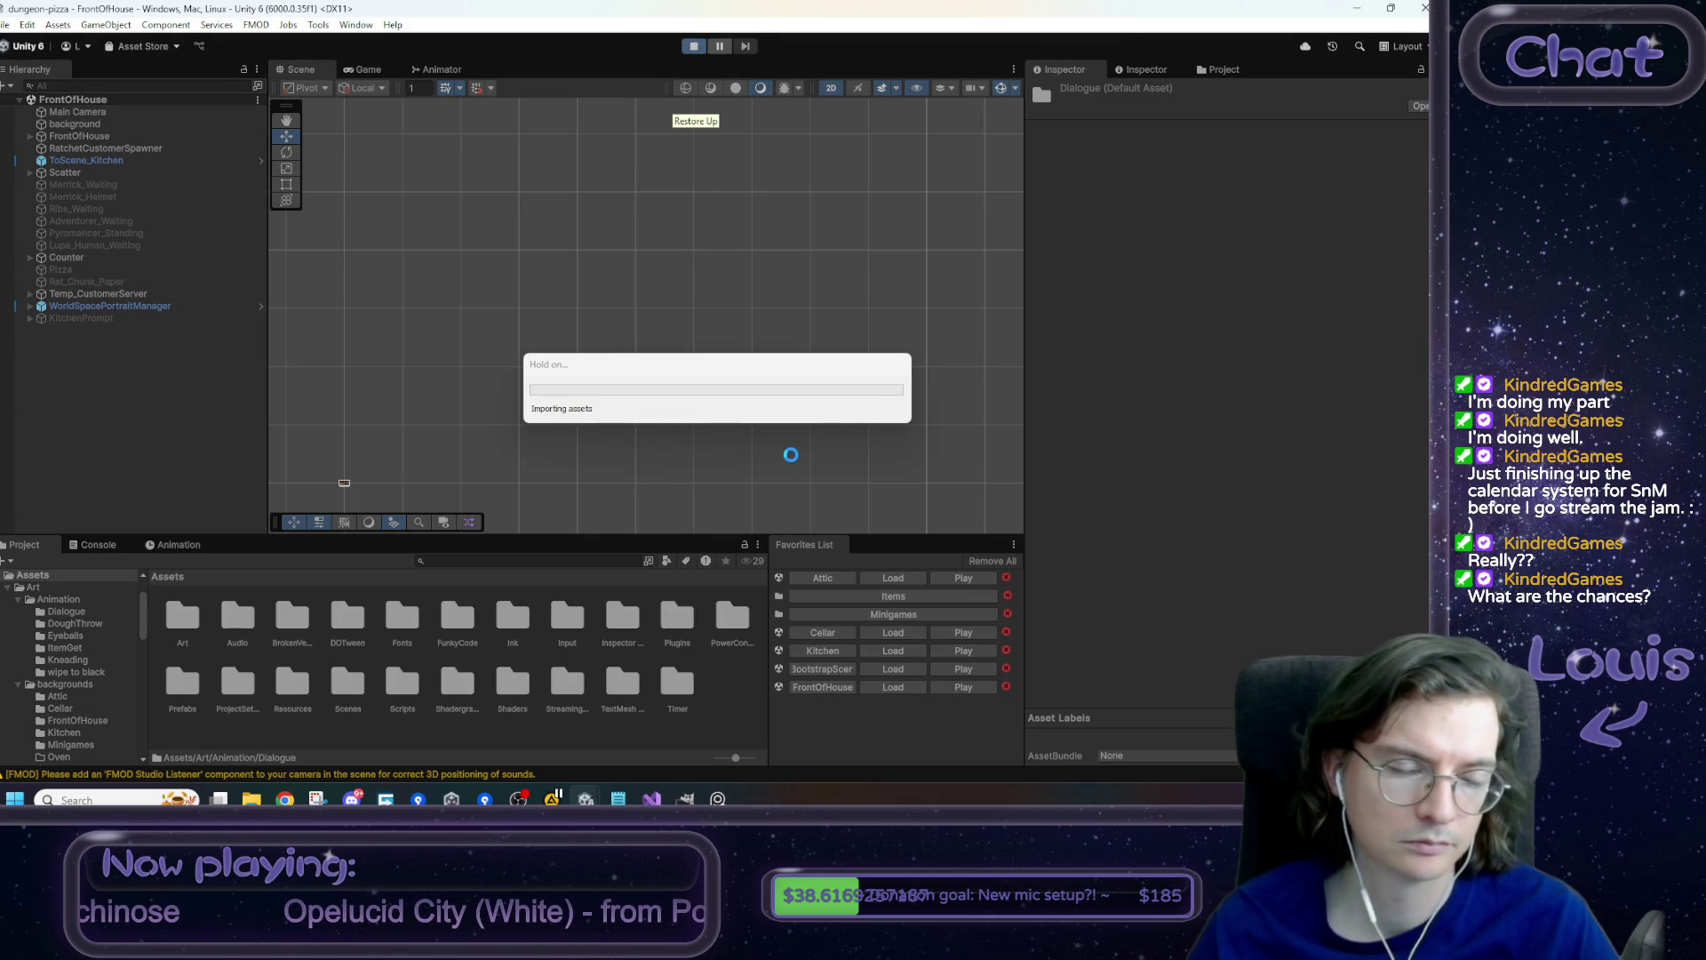
pyautogui.moveTo(752, 254); pyautogui.dragTo(649, 257)
pyautogui.click(866, 151)
pyautogui.click(689, 46)
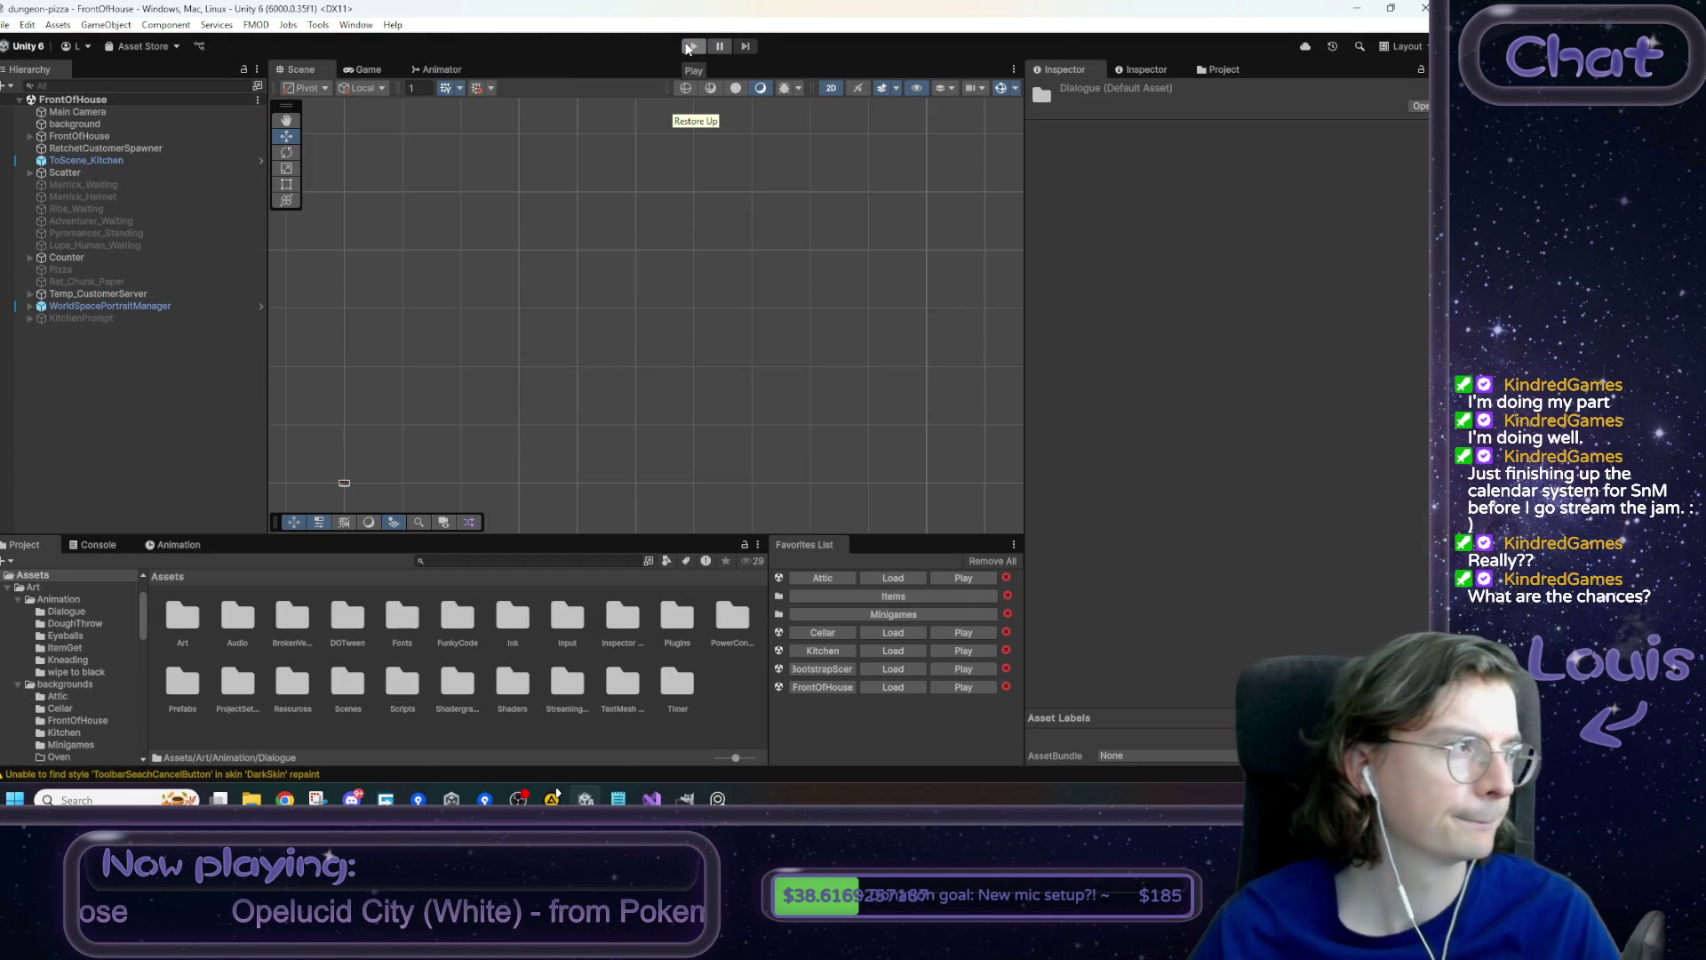
# - Frame the ToScene_Kitchen door, then load _BootstrapScene and frame its HUDCanvas
pyautogui.click(98, 161)
pyautogui.press('f')
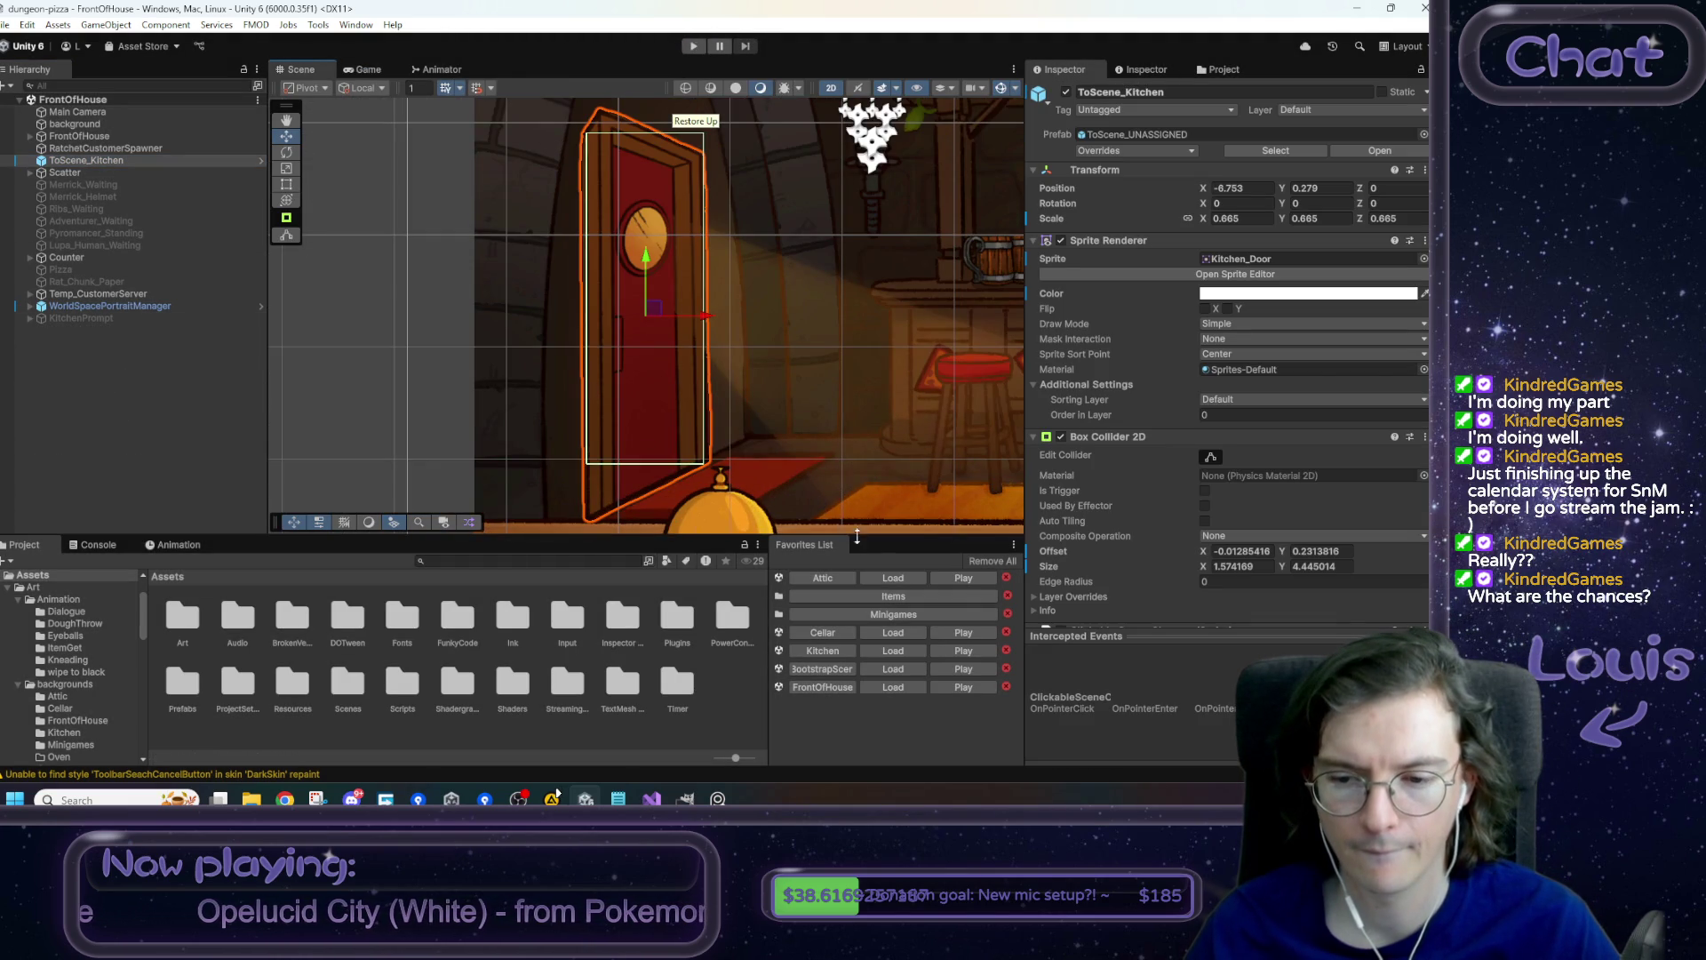
pyautogui.click(893, 668)
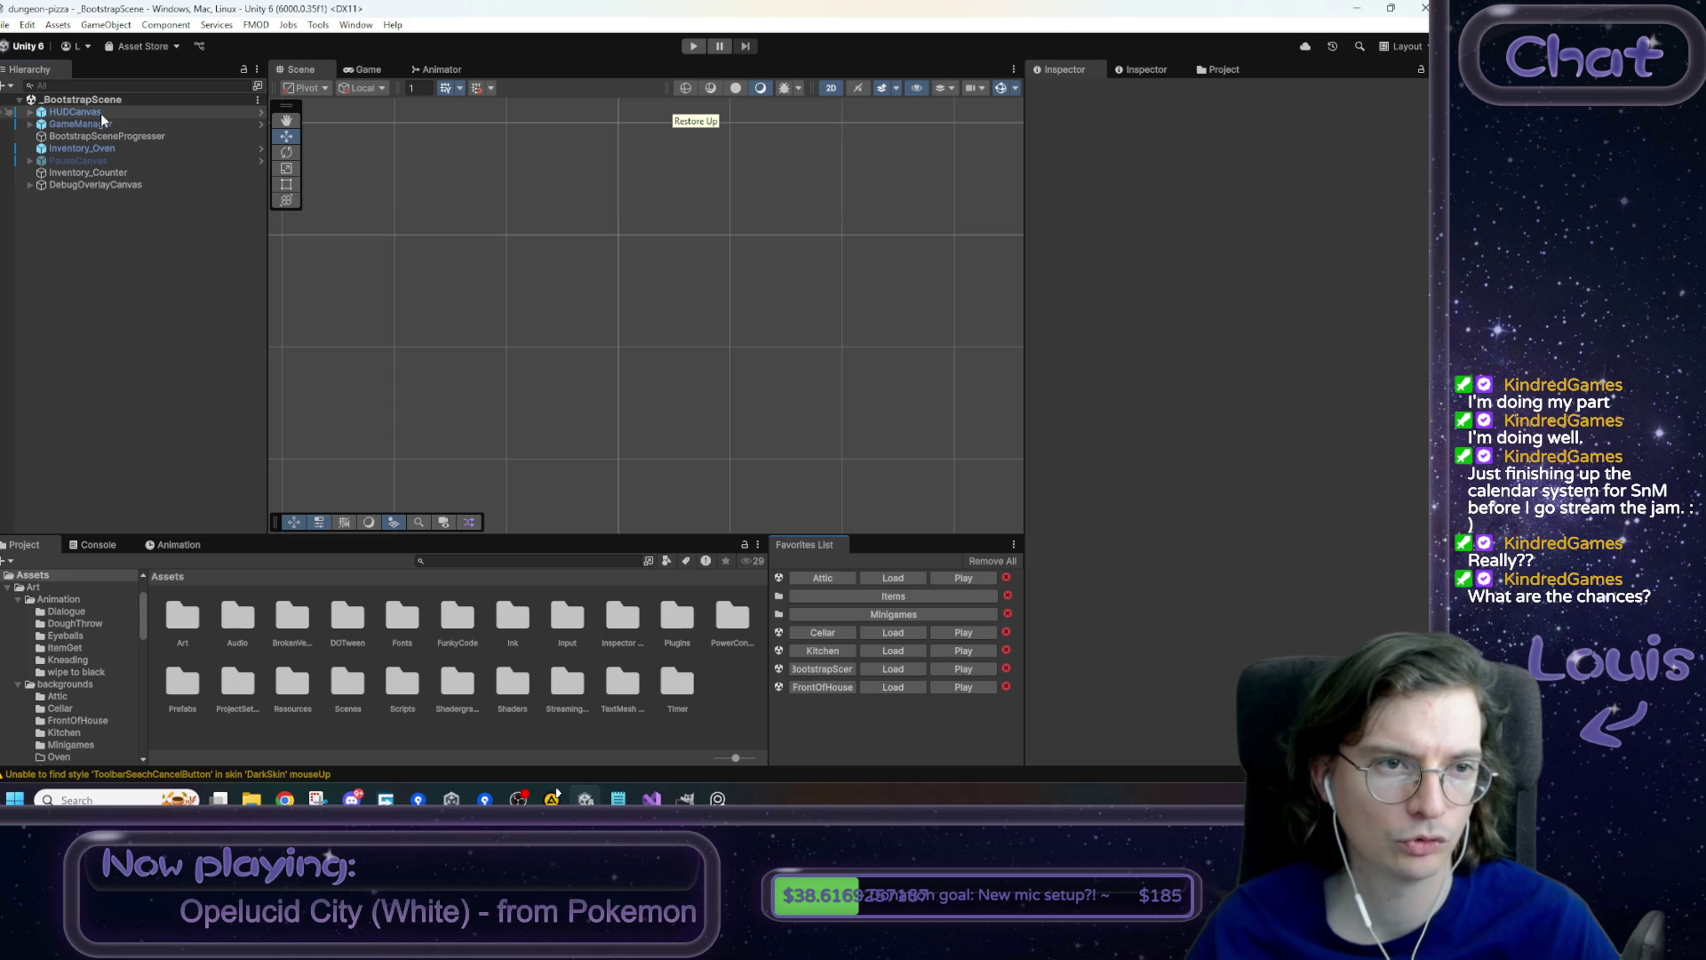
pyautogui.doubleClick(99, 112)
pyautogui.scroll(2, 647, 276)
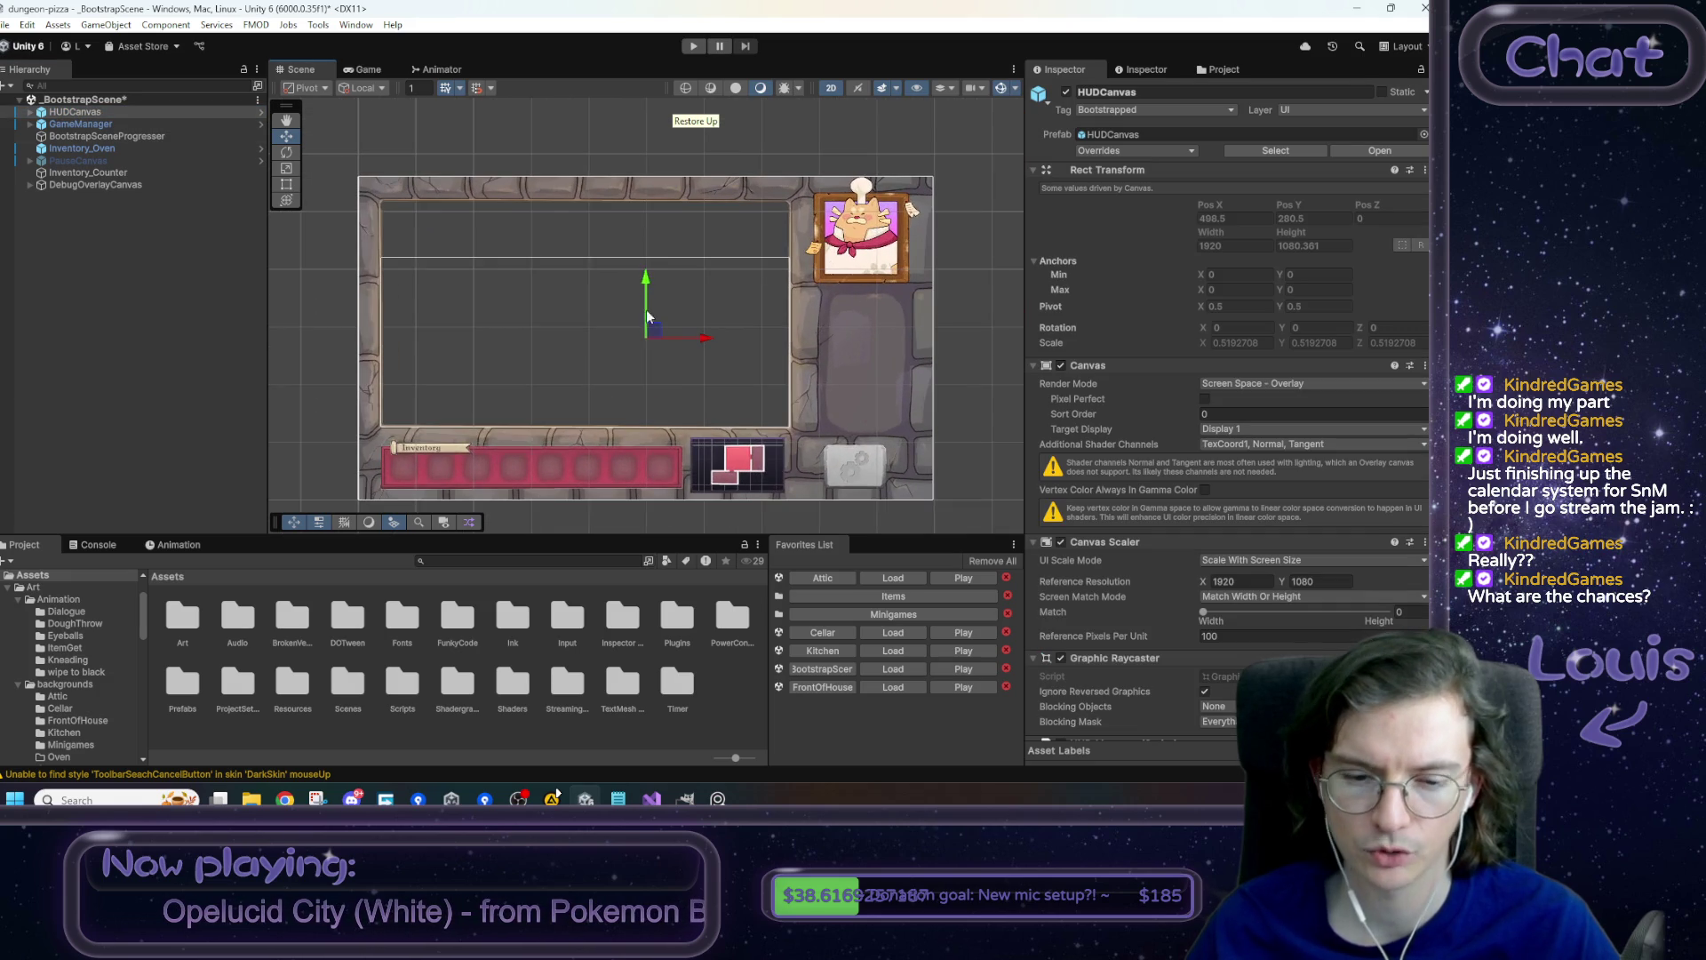
pyautogui.click(553, 797)
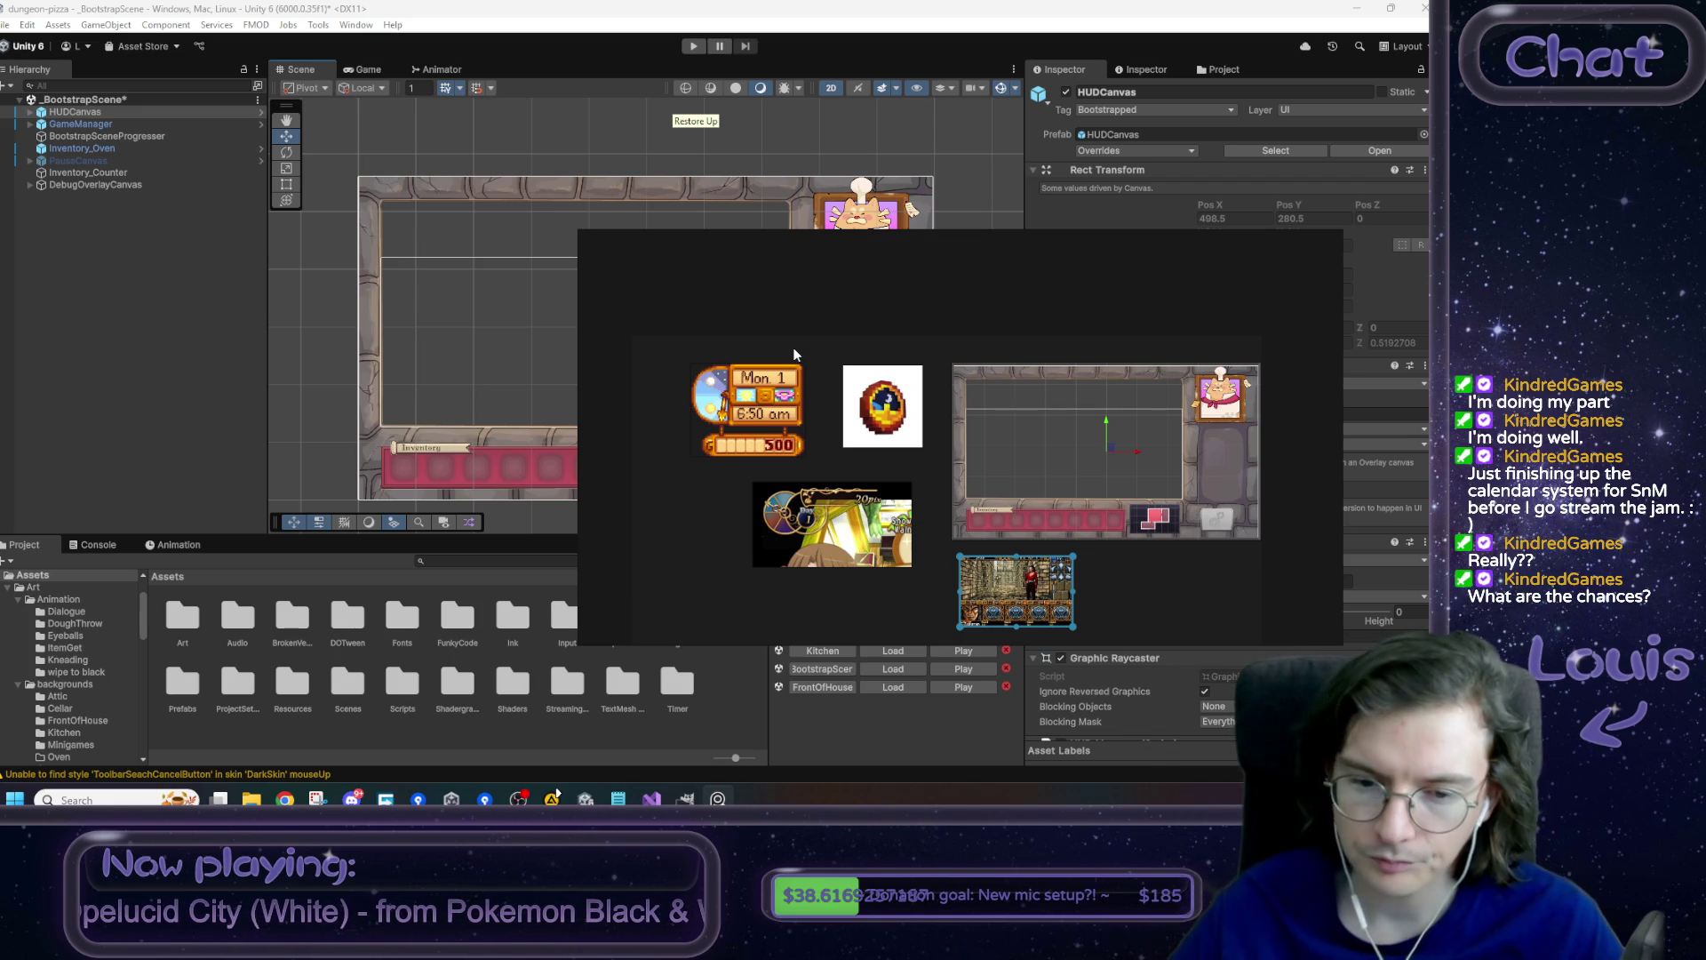
pyautogui.click(320, 489)
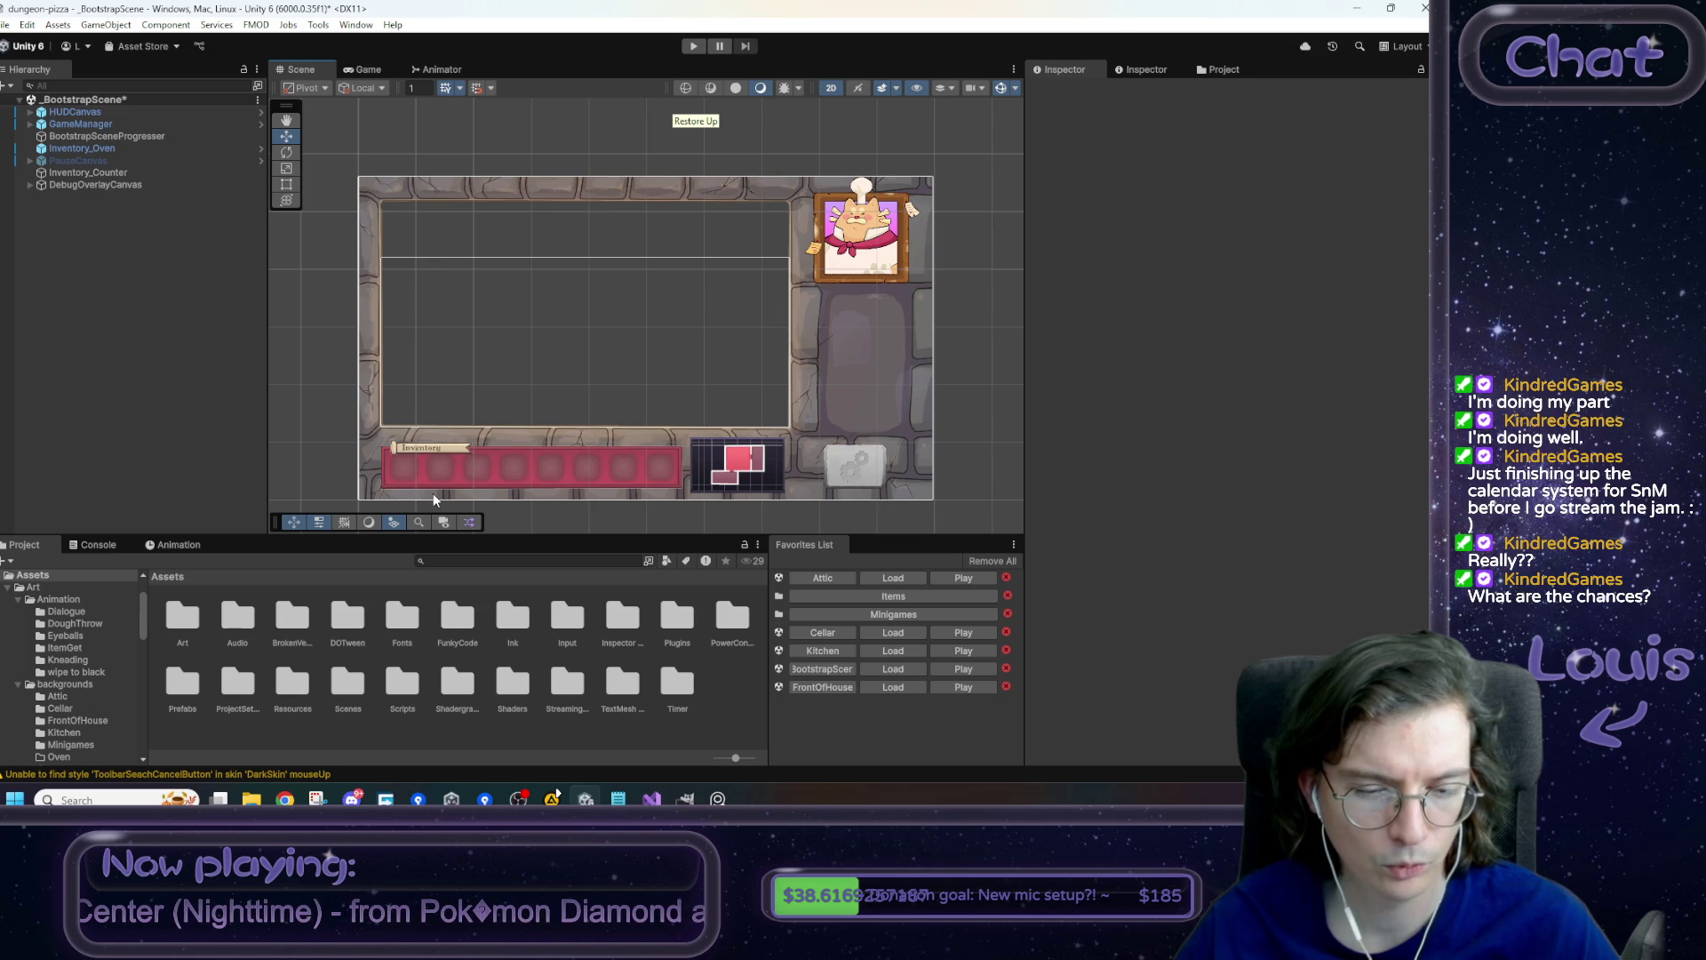
pyautogui.doubleClick(195, 622)
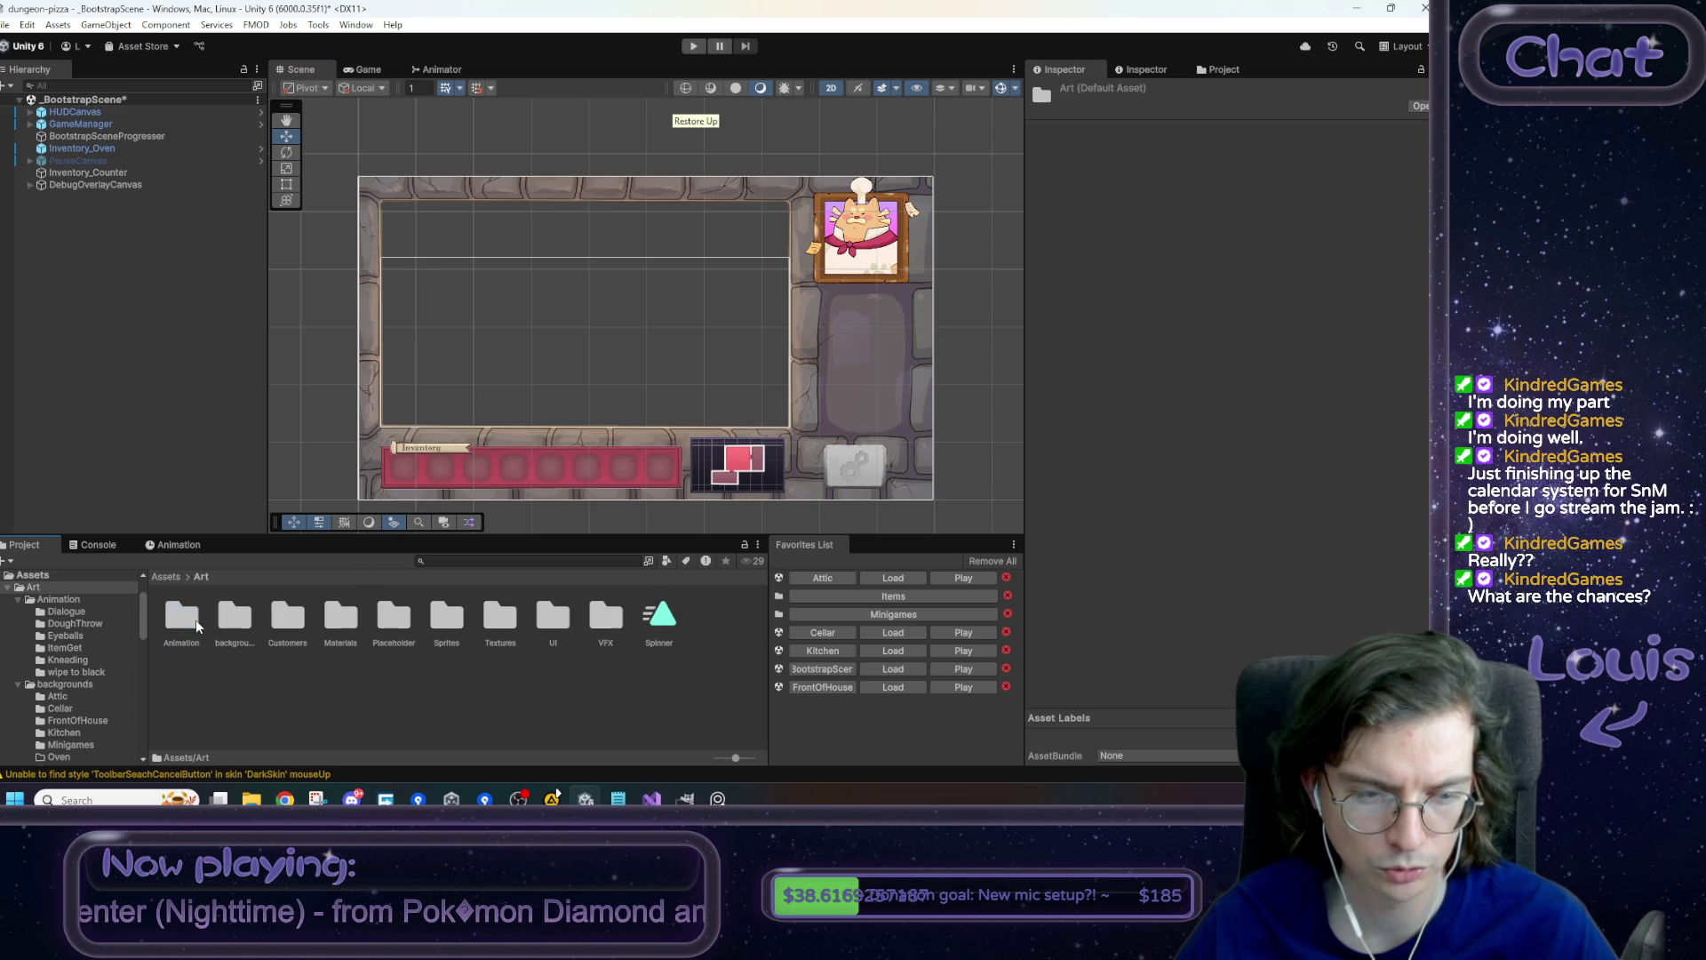
# - Open Art/UI in the Project view, inspect the 9slice_box_v1 sprite, then return to GIMP
pyautogui.click(436, 566)
pyautogui.doubleClick(543, 613)
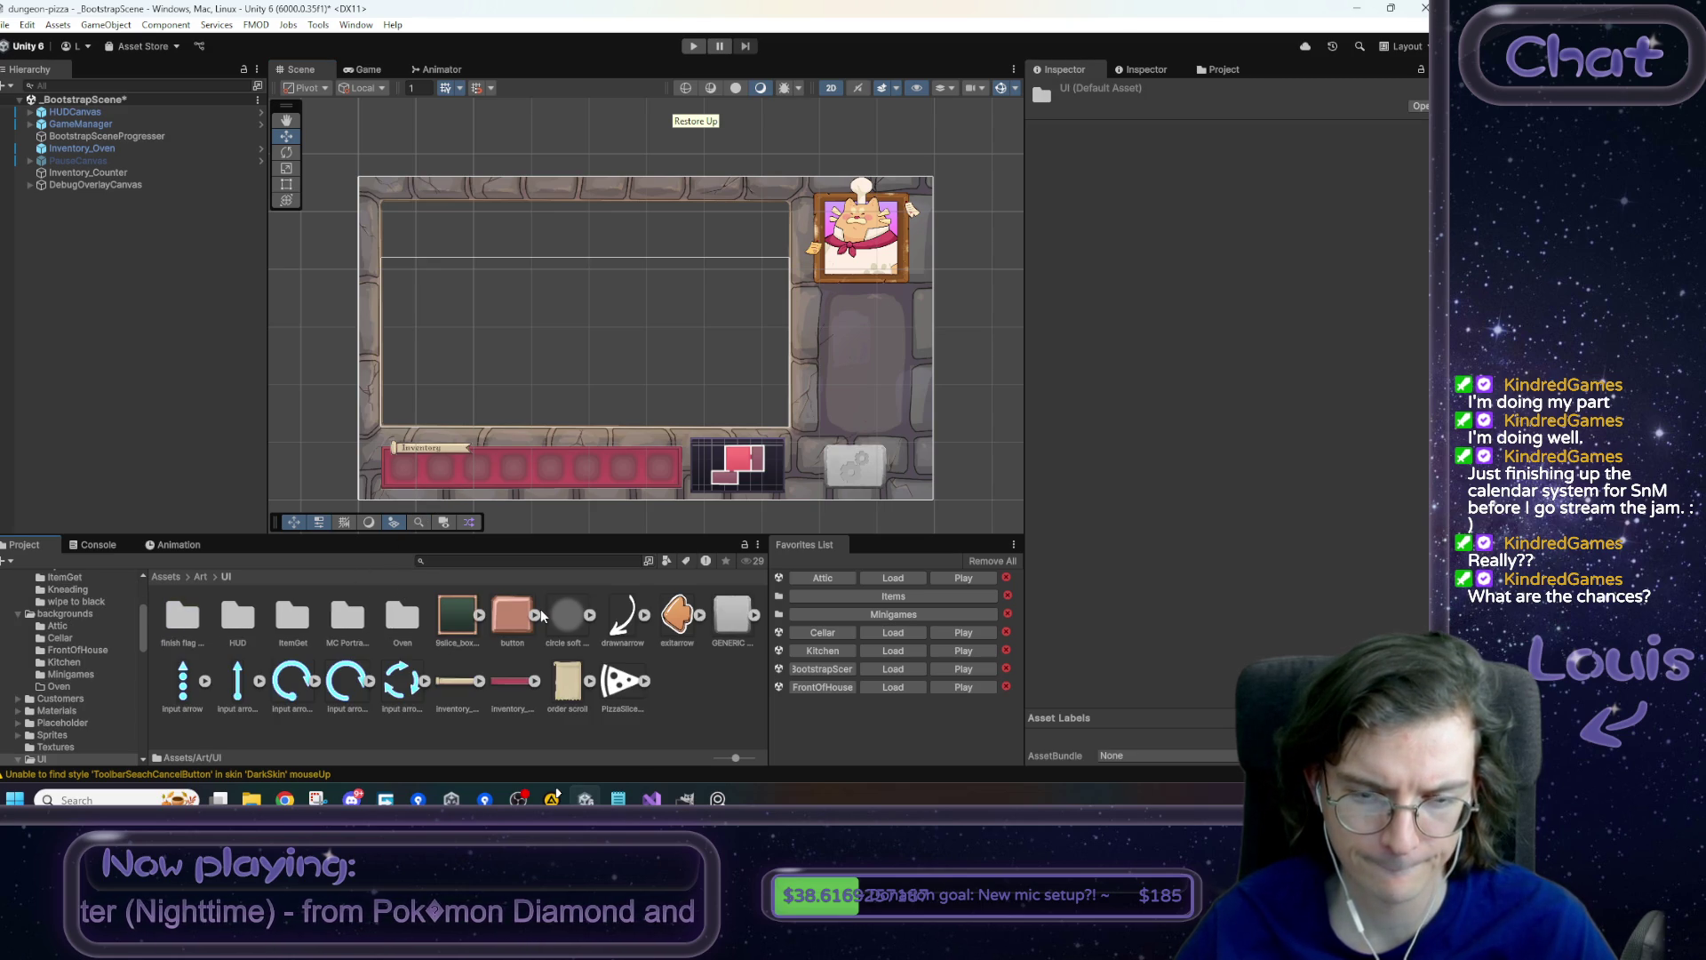
pyautogui.click(458, 615)
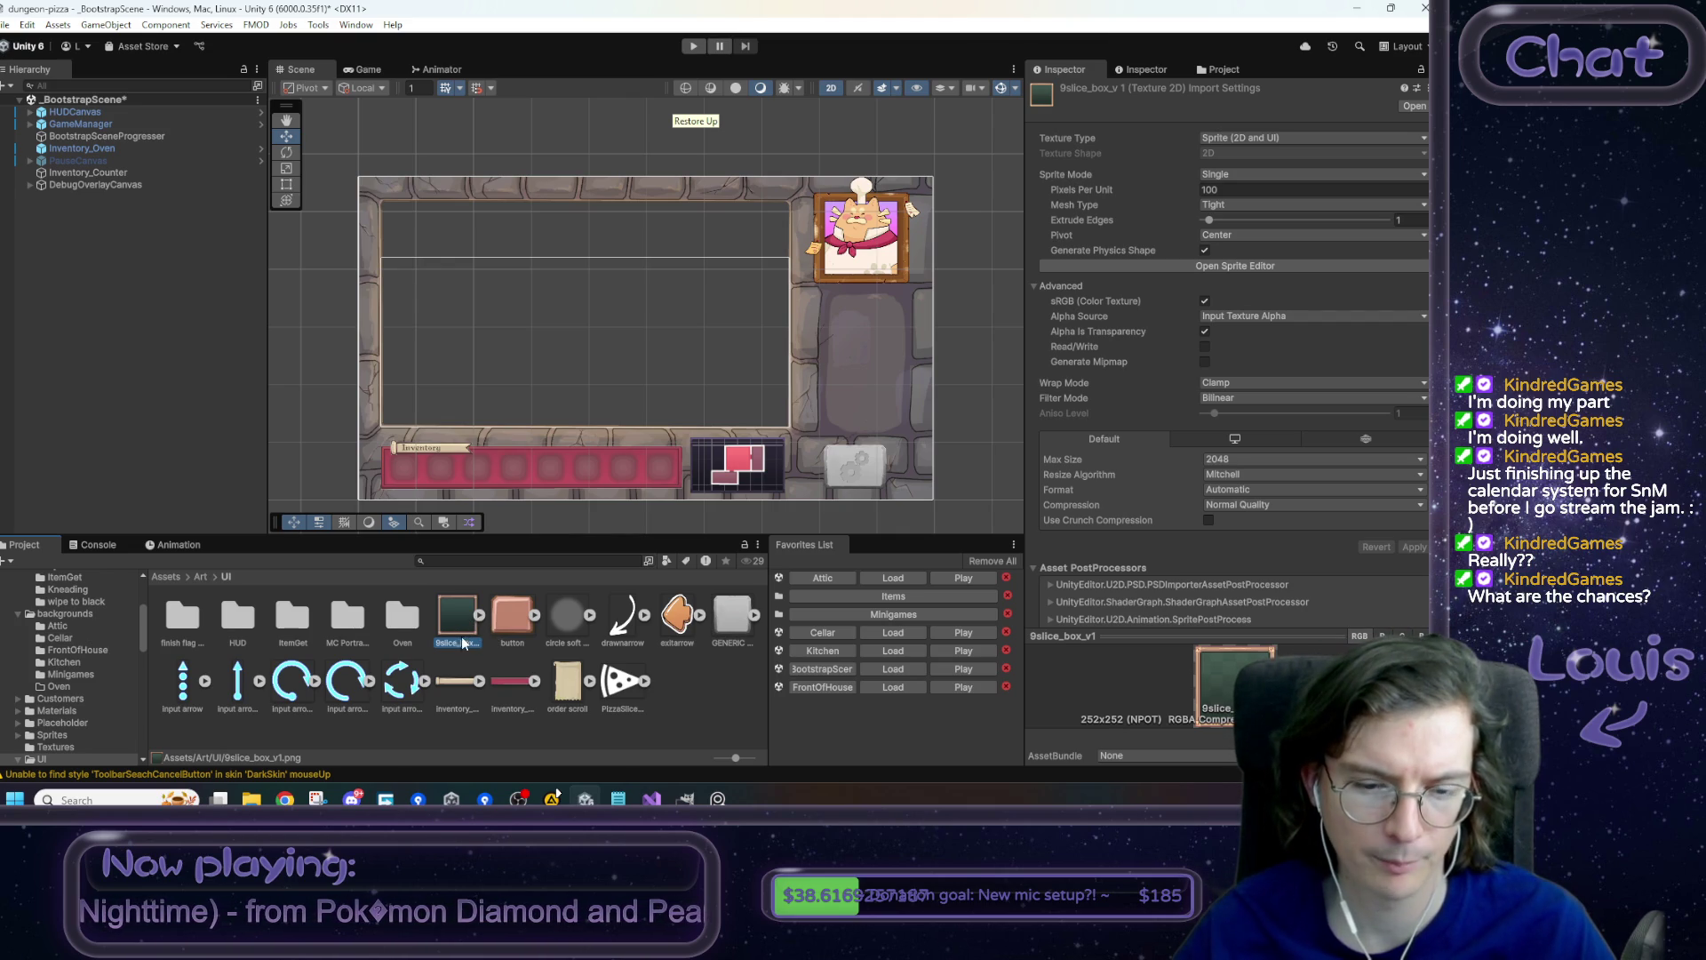
pyautogui.click(686, 798)
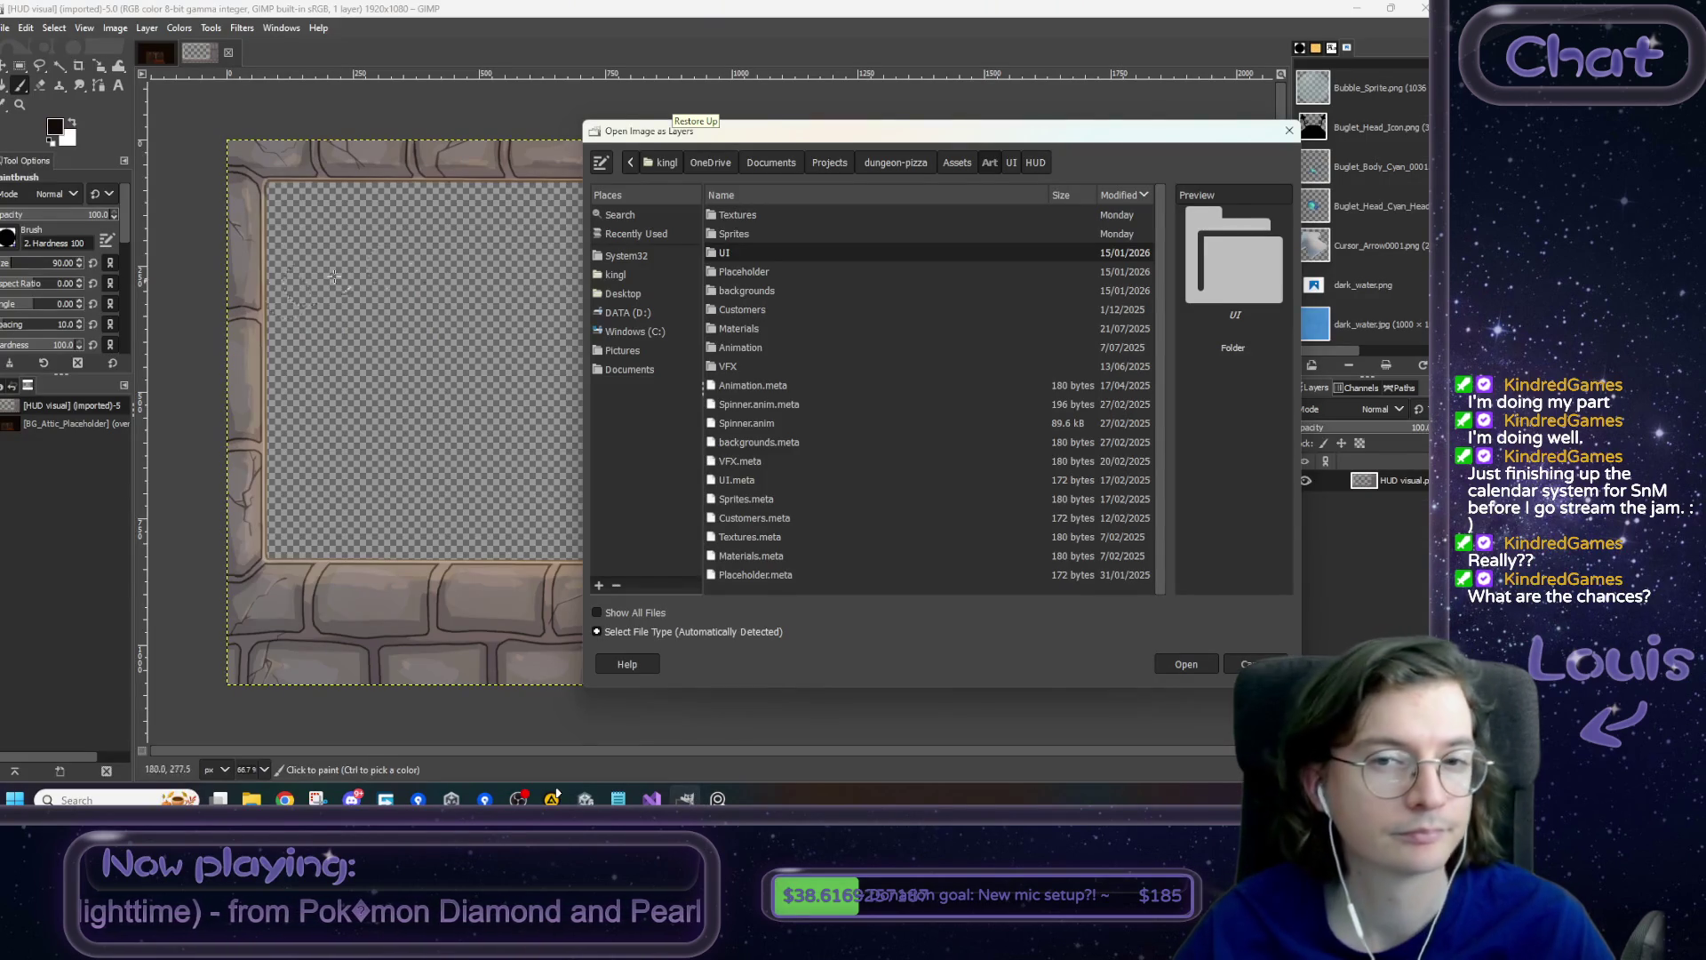
# - From the UI folder, open 9slice_box_v1.png as a new layer on the HUD visual image
pyautogui.click(1010, 162)
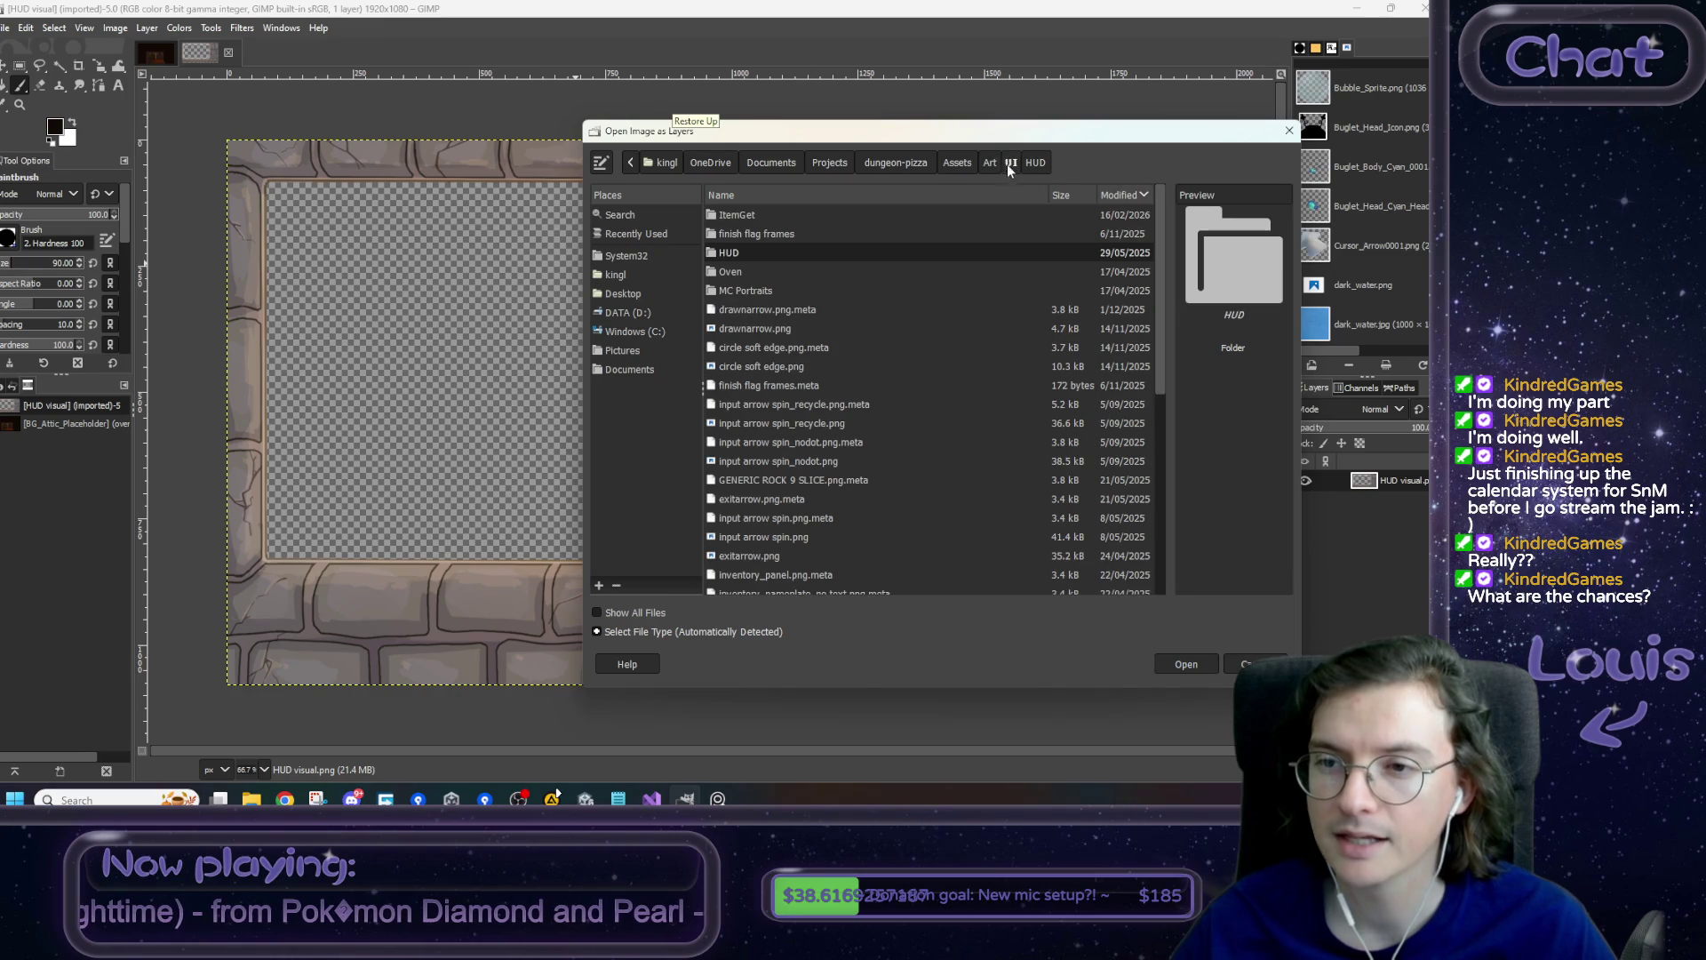
pyautogui.scroll(-5, 764, 393)
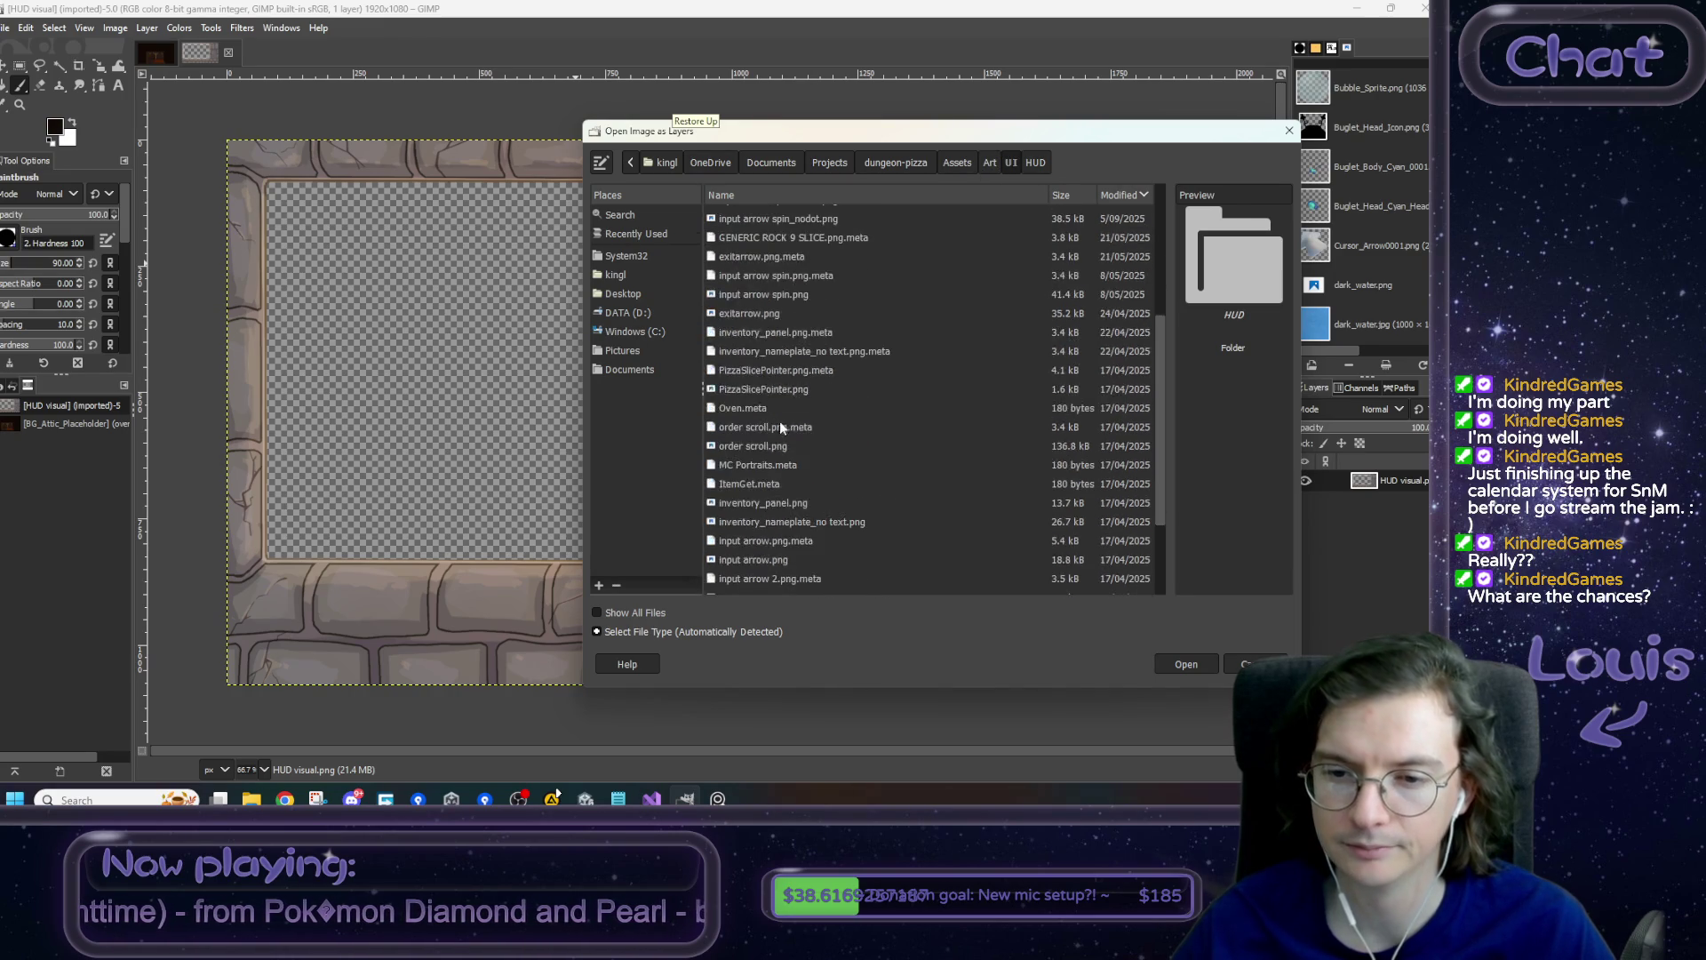
pyautogui.click(780, 567)
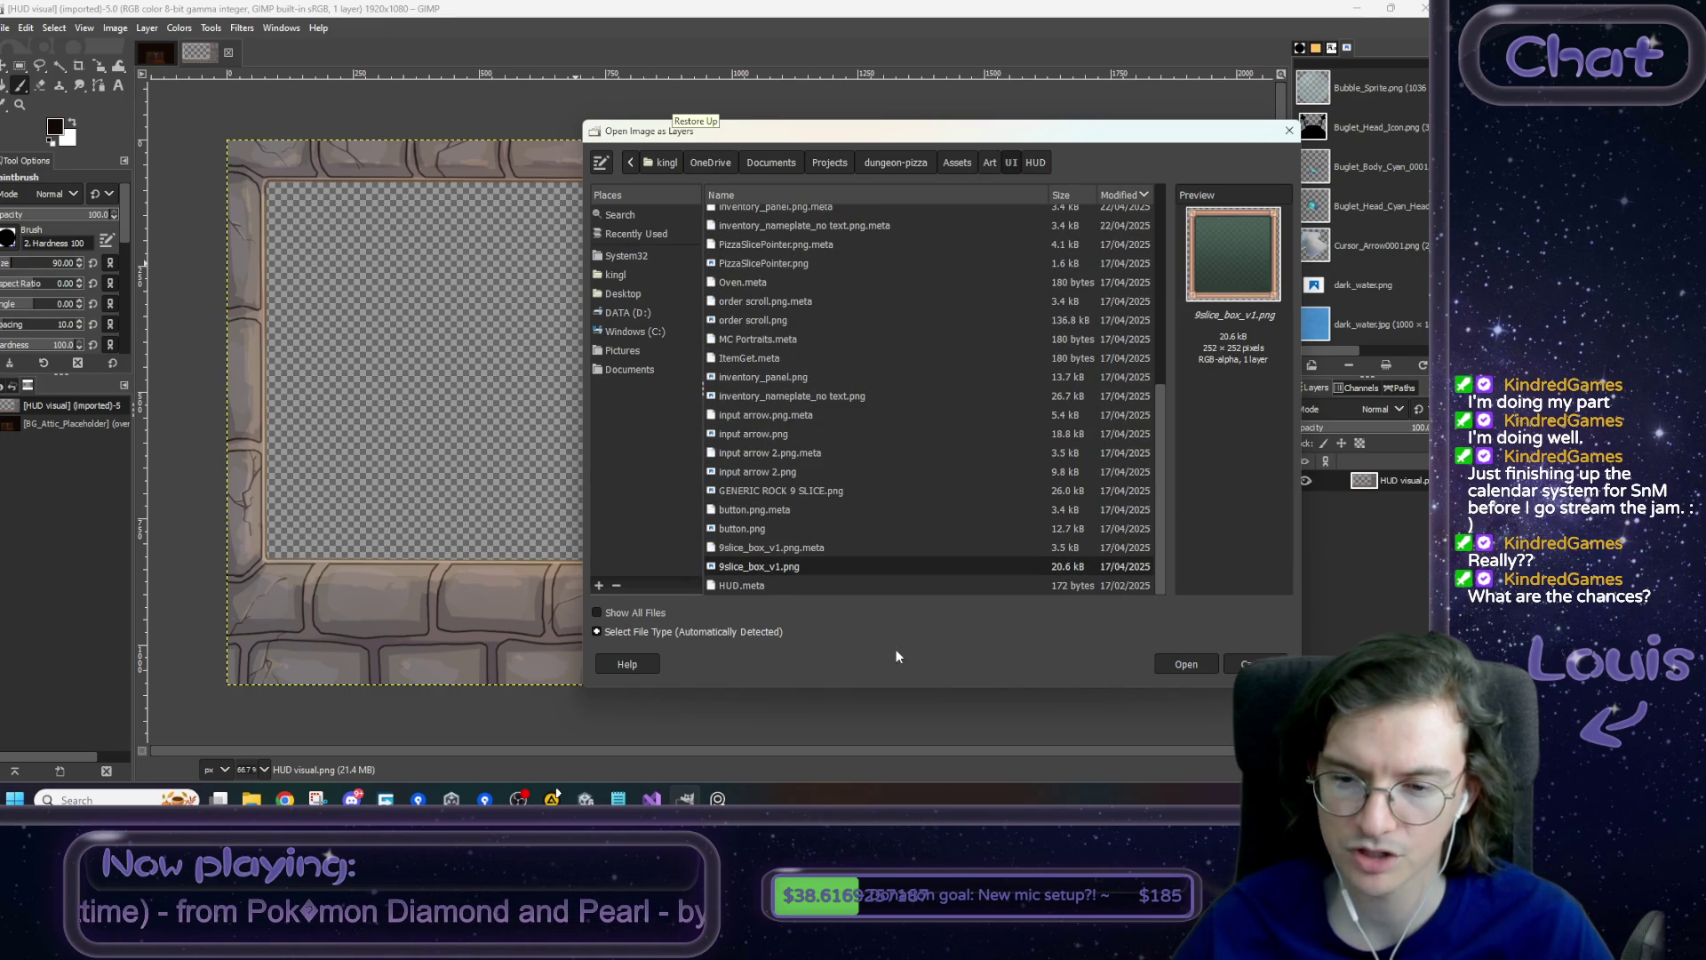
pyautogui.click(1186, 664)
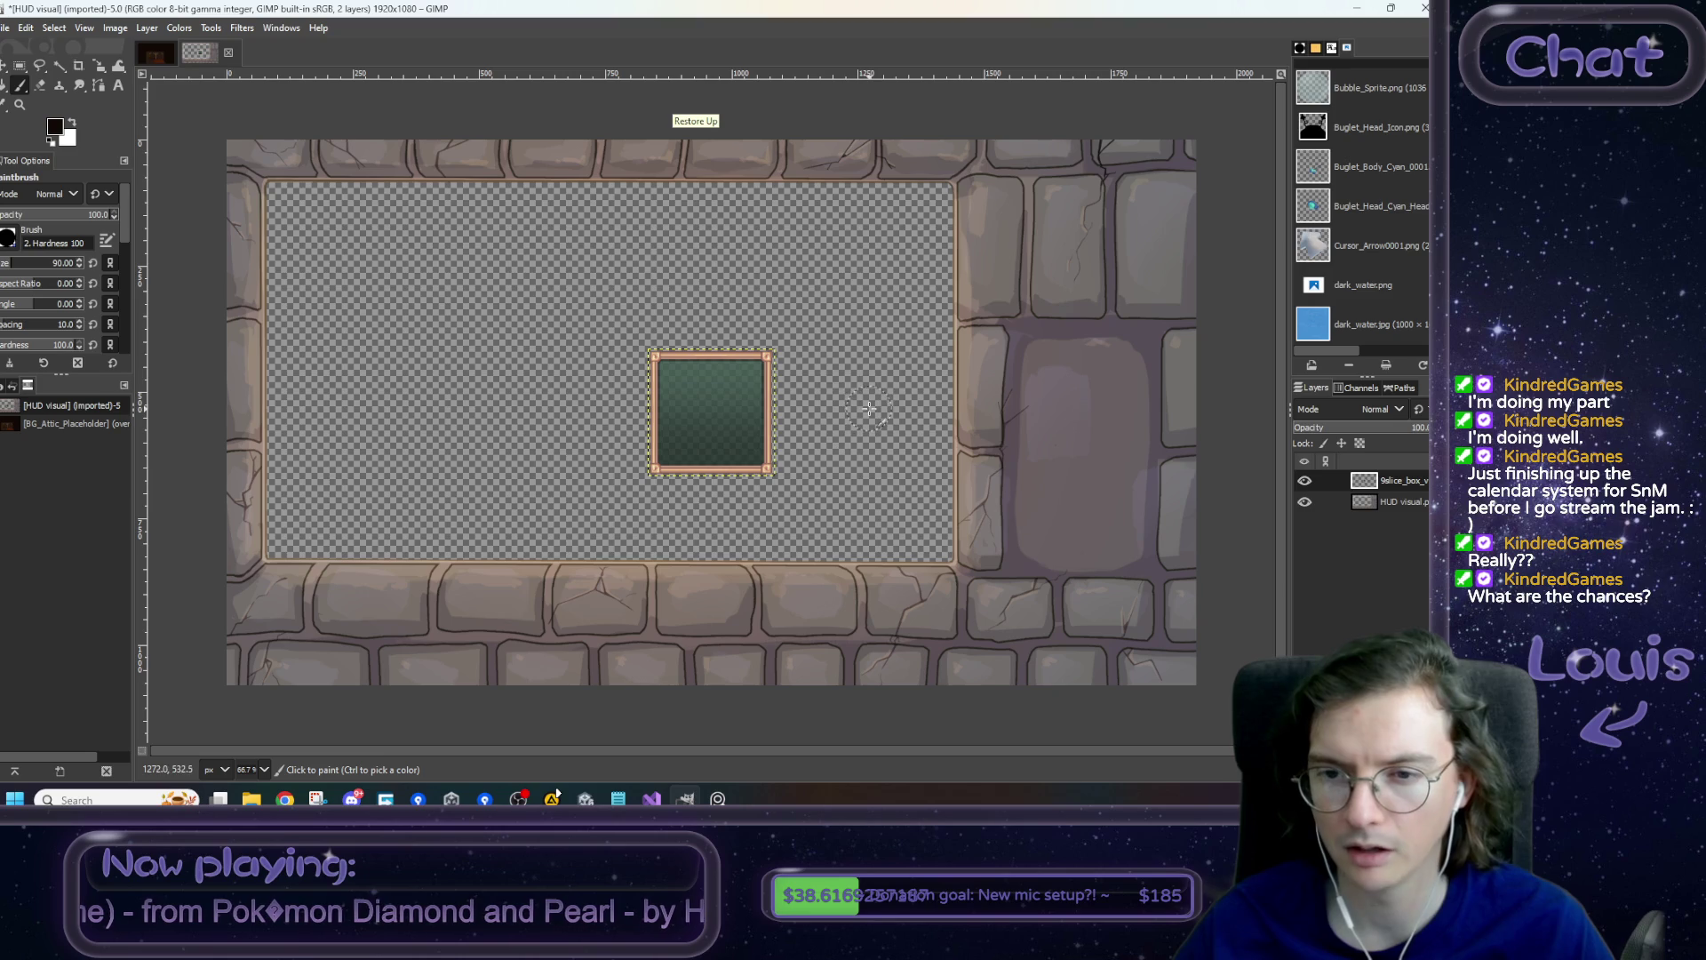
# - Move the 9slice_box_v1 frame layer up onto the HUD's top stone border
pyautogui.click(4, 67)
pyautogui.moveTo(739, 311); pyautogui.dragTo(681, 364)
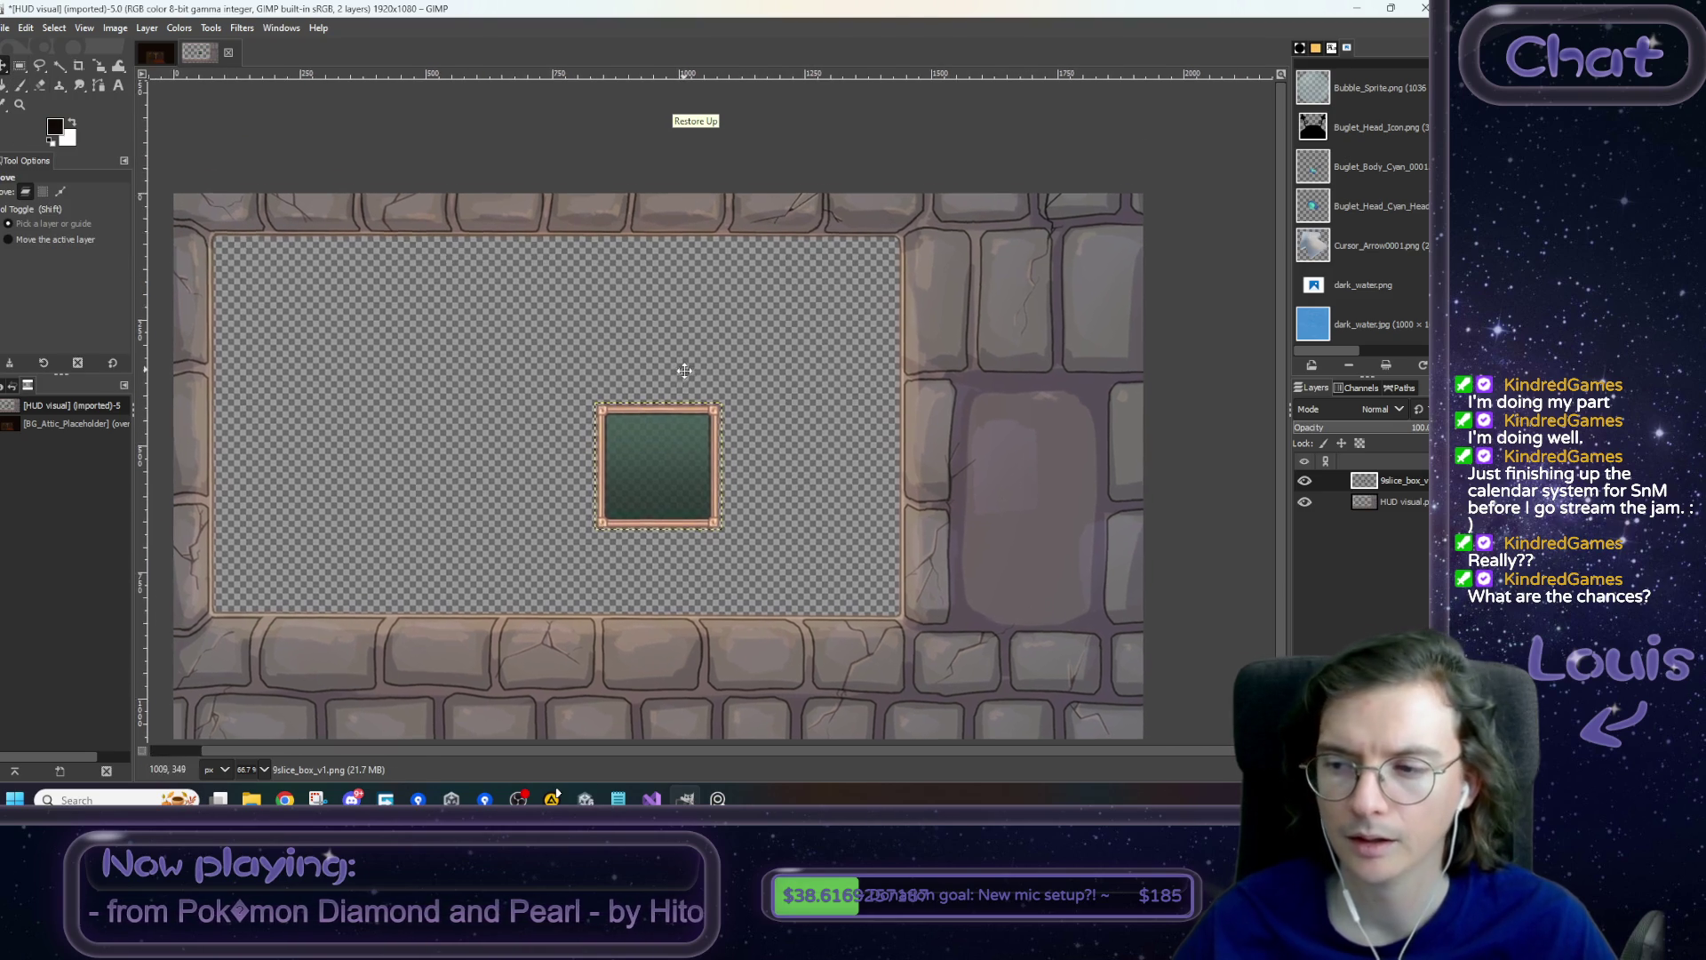
pyautogui.moveTo(647, 530)
pyautogui.mouseDown()
pyautogui.moveTo(797, 295)
pyautogui.moveTo(786, 280)
pyautogui.mouseUp()
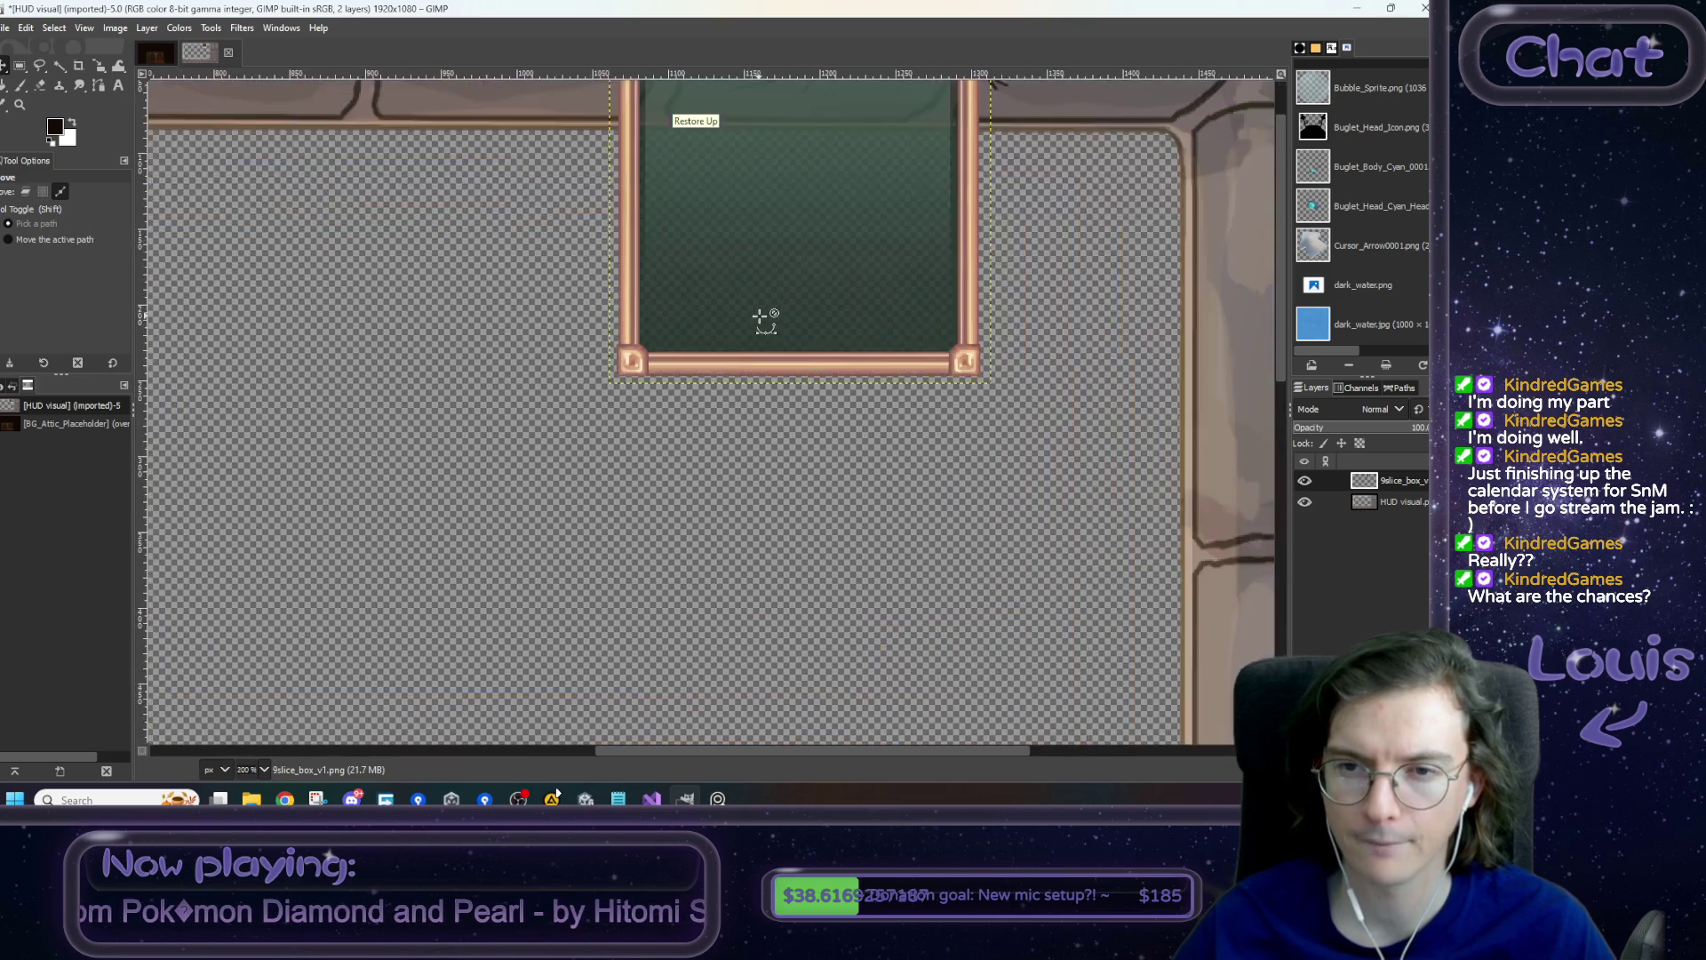
# - Zoom to 200% and rectangle-select the upper part of the frame box
pyautogui.press('2')
pyautogui.moveTo(766, 313); pyautogui.dragTo(651, 437)
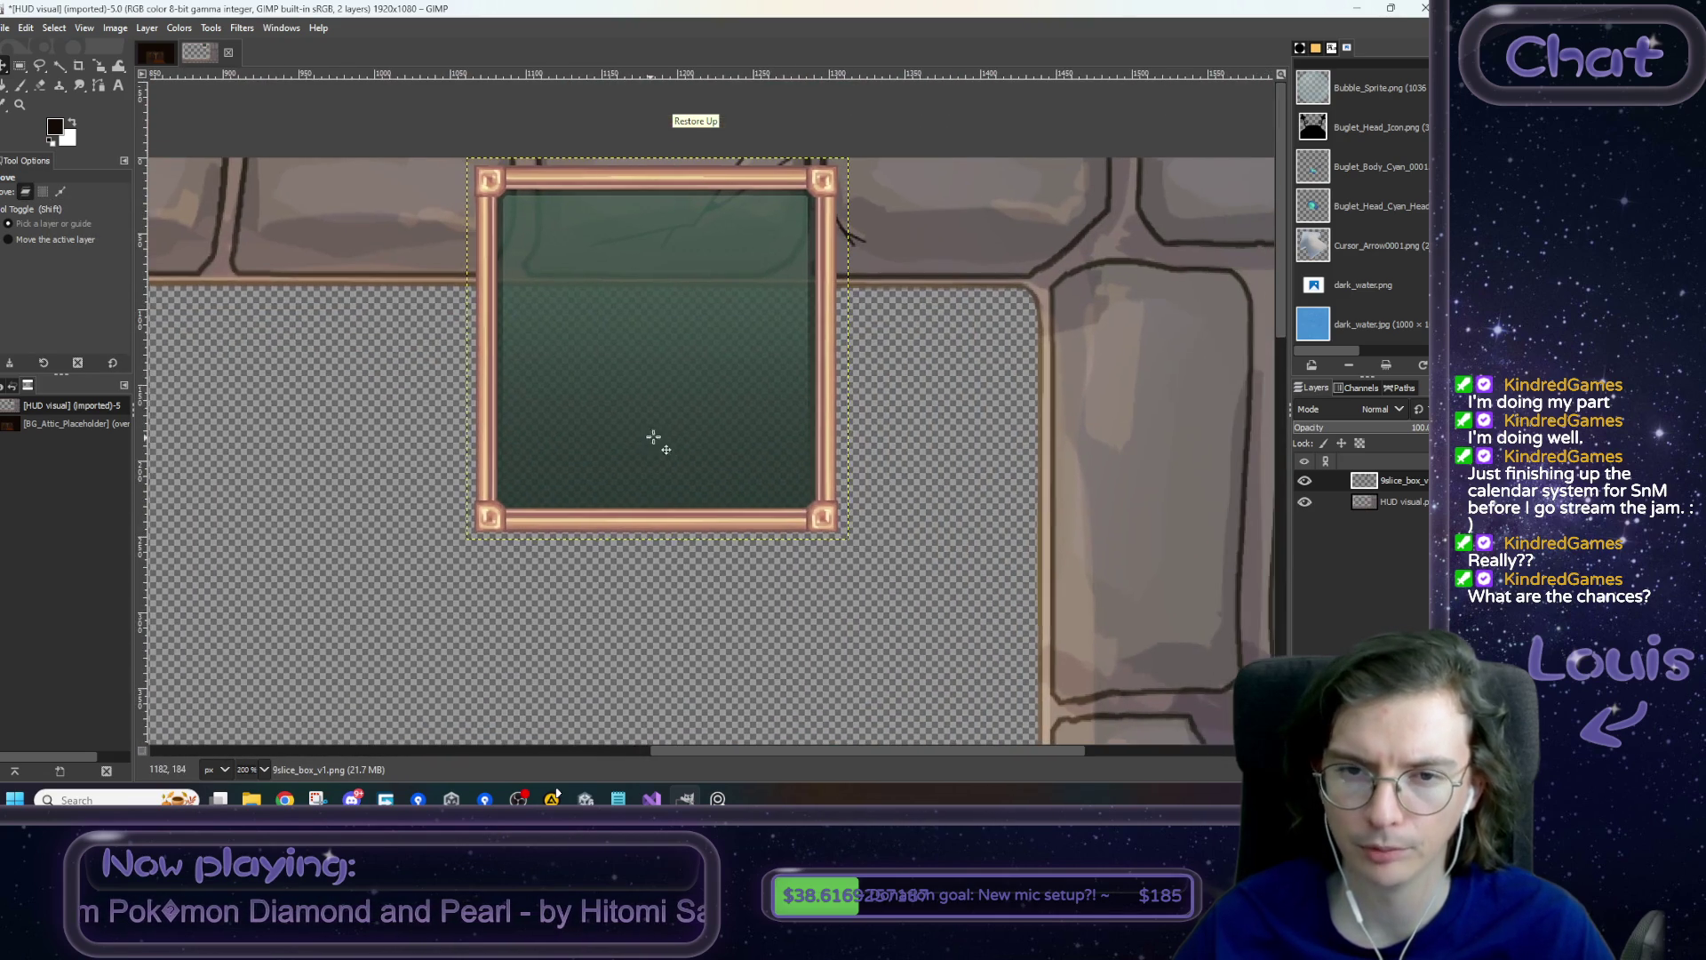
pyautogui.click(19, 66)
pyautogui.moveTo(445, 206)
pyautogui.mouseDown()
pyautogui.moveTo(711, 248)
pyautogui.moveTo(920, 422)
pyautogui.moveTo(904, 493)
pyautogui.mouseUp()
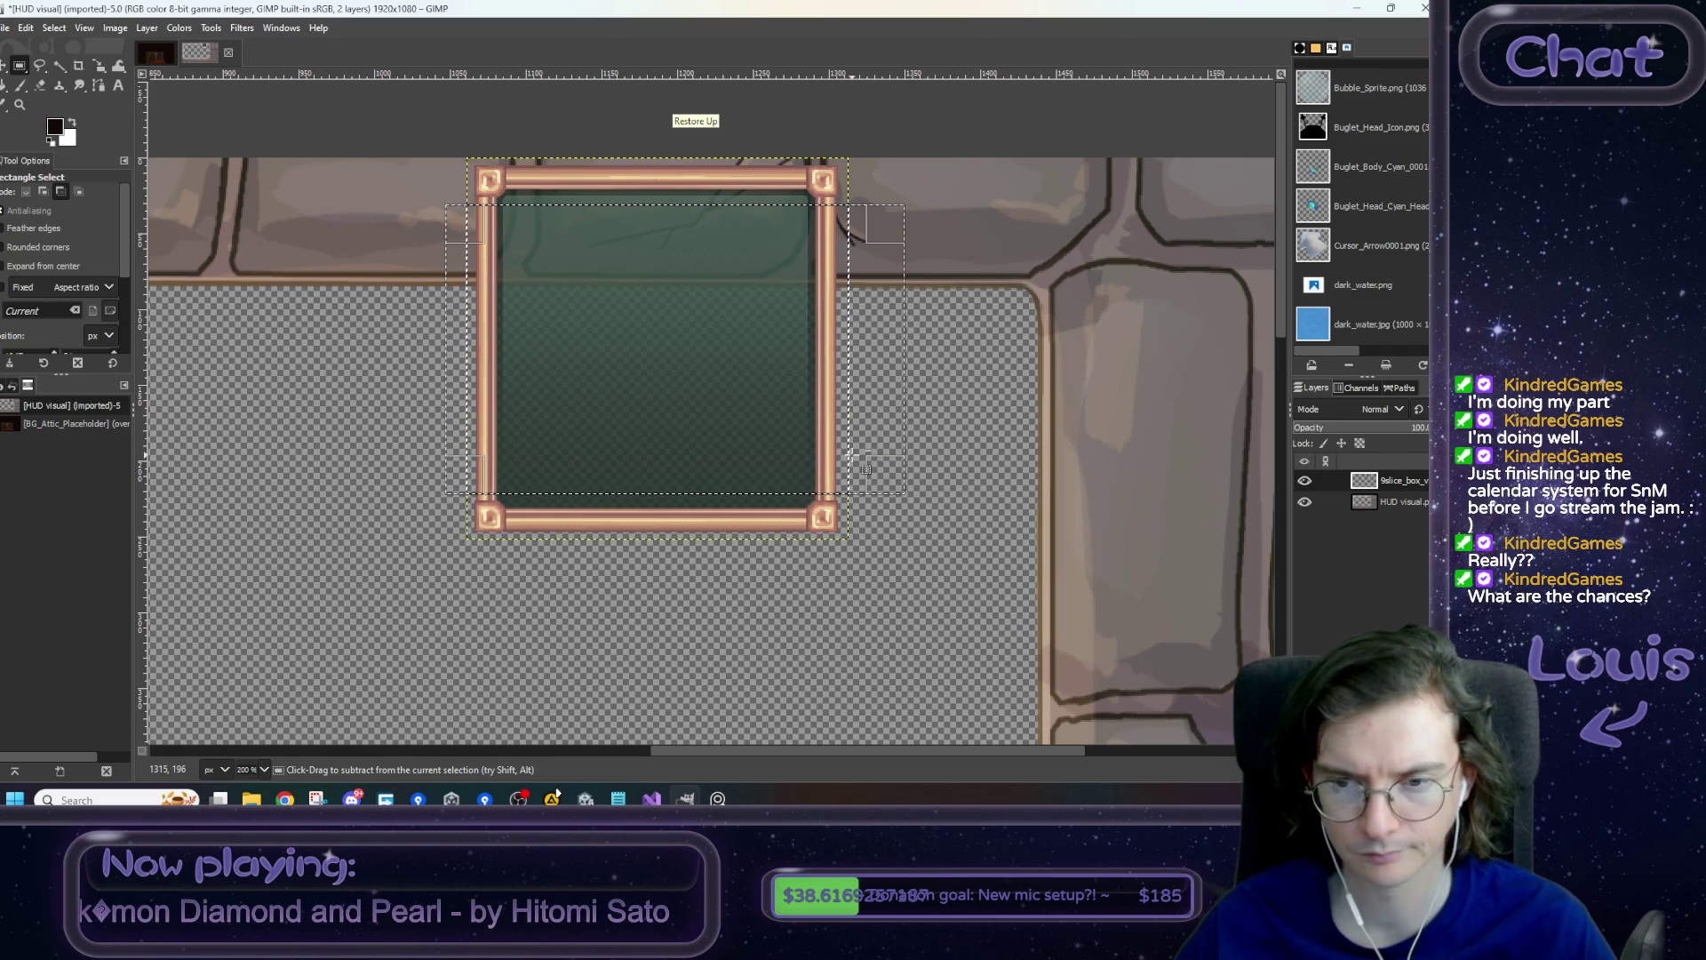
# - Cut the selected upper part into its own layer and squash it to 14 px high
pyautogui.hotkey('ctrl', 'x')
pyautogui.hotkey('ctrl', 'v')
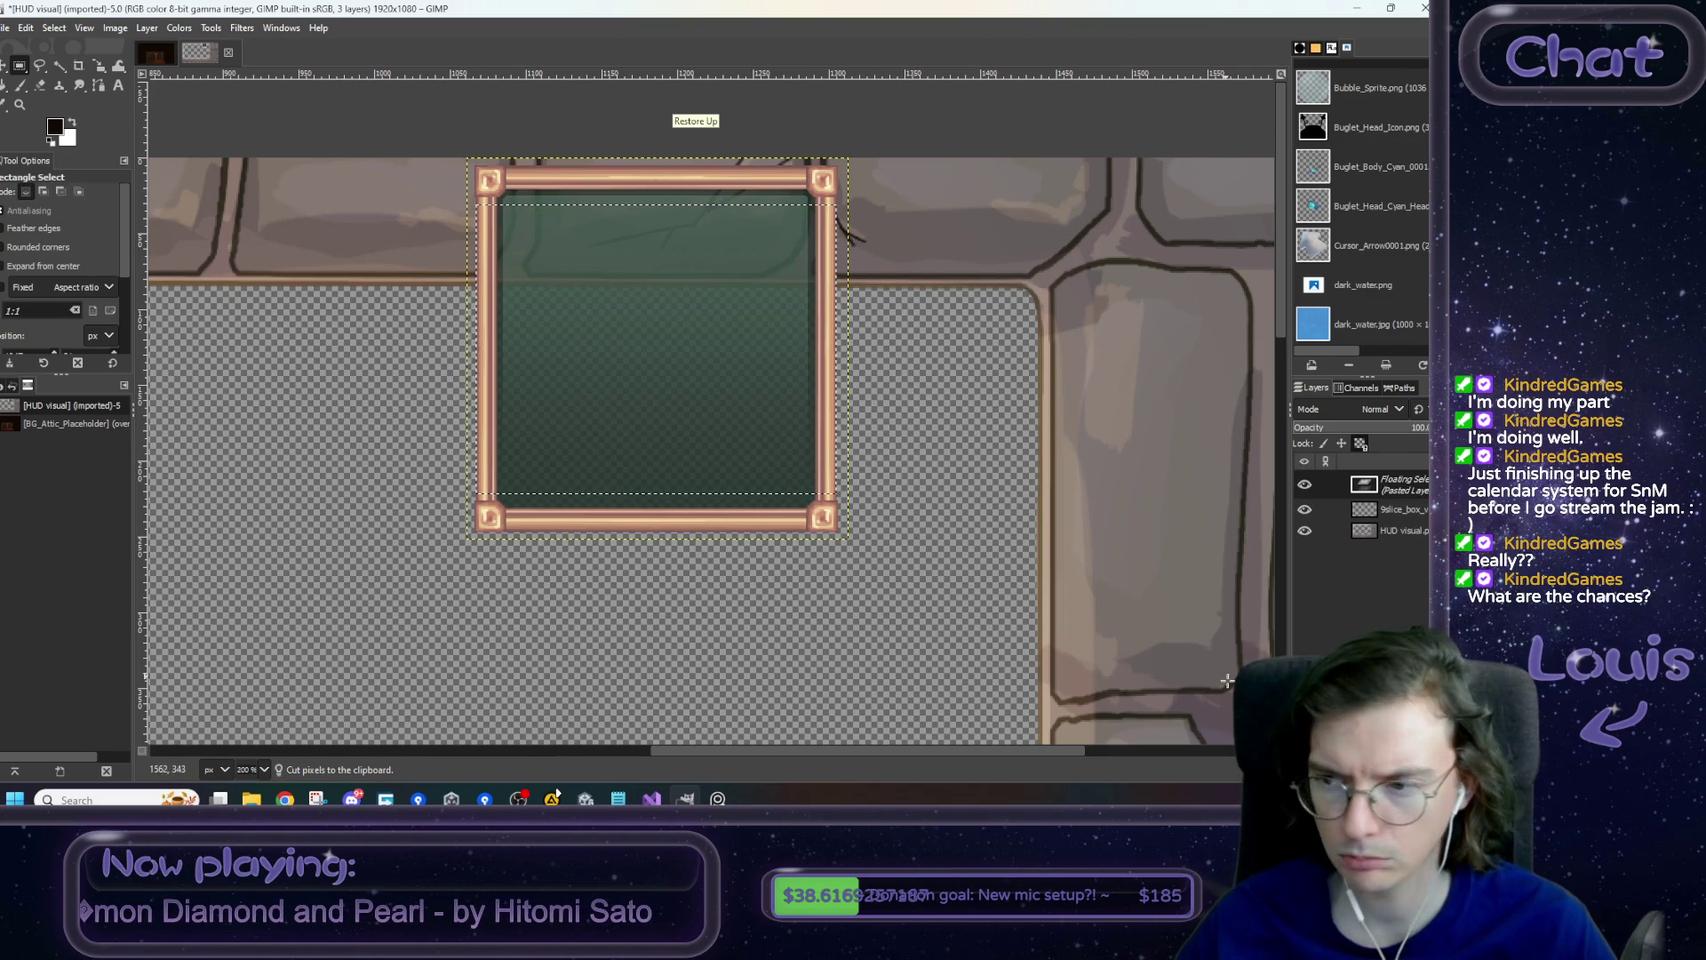
pyautogui.hotkey('shift', 'ctrl', 'n')
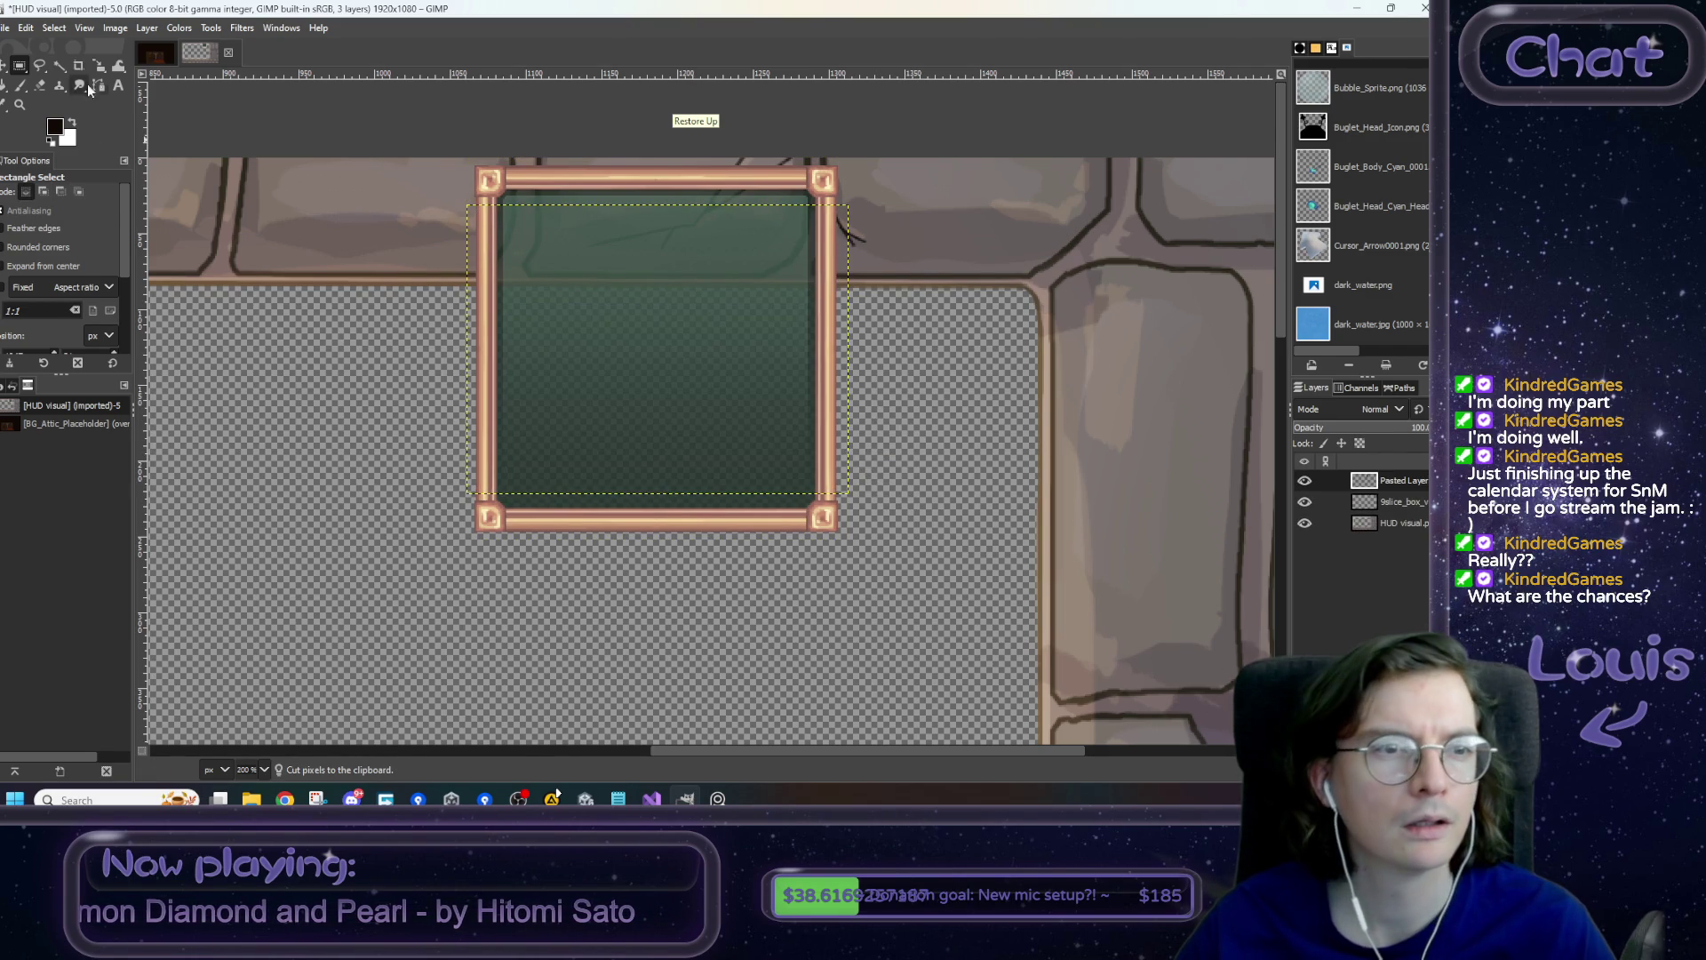
pyautogui.rightClick(102, 66)
pyautogui.click(156, 105)
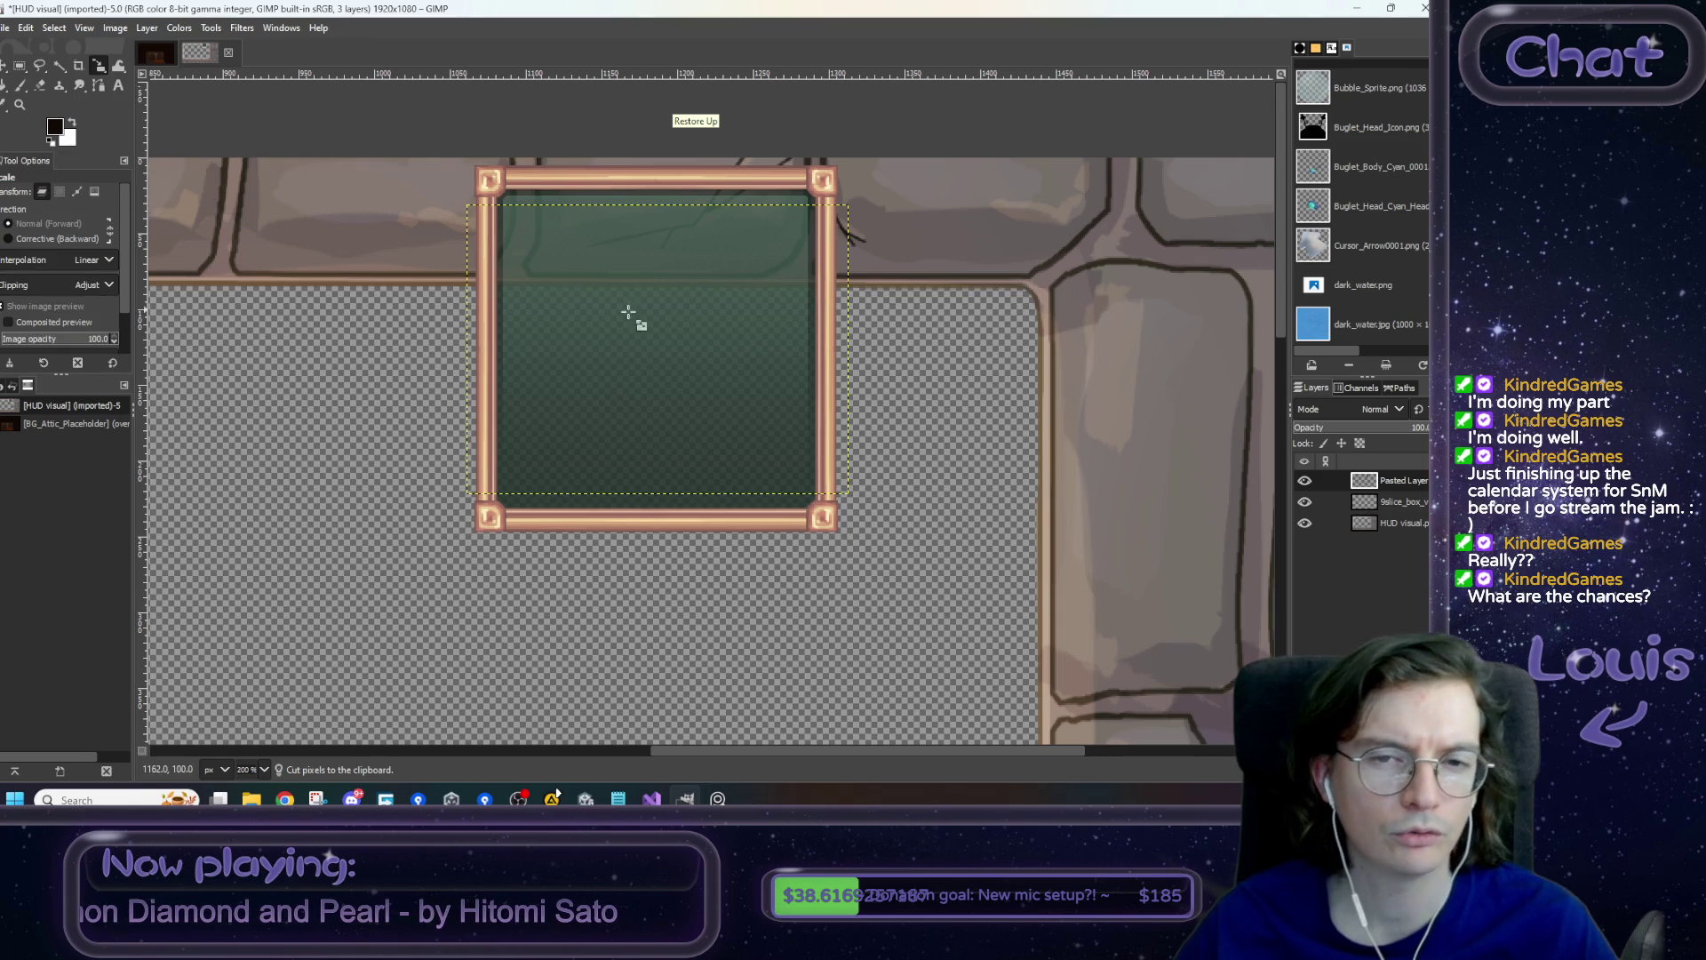
pyautogui.click(647, 349)
pyautogui.moveTo(658, 495); pyautogui.dragTo(668, 236)
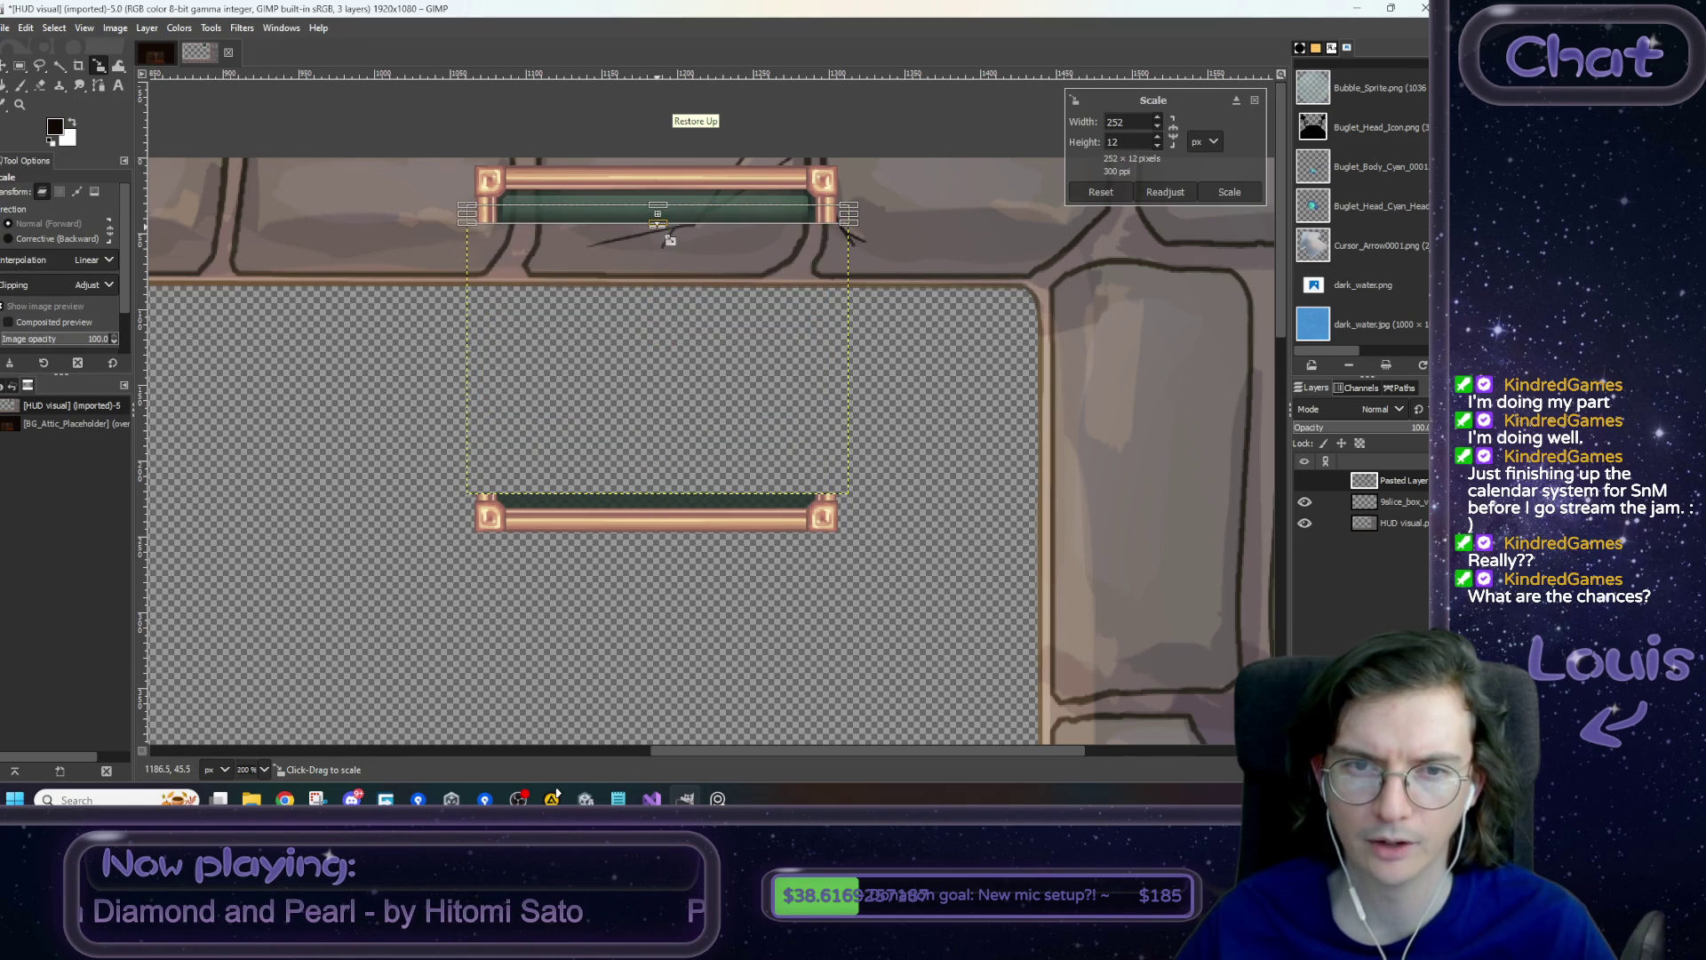
pyautogui.click(1235, 193)
# - Cut the frame's bottom bar, lift it up under the top strip and anchor it
pyautogui.press('m')
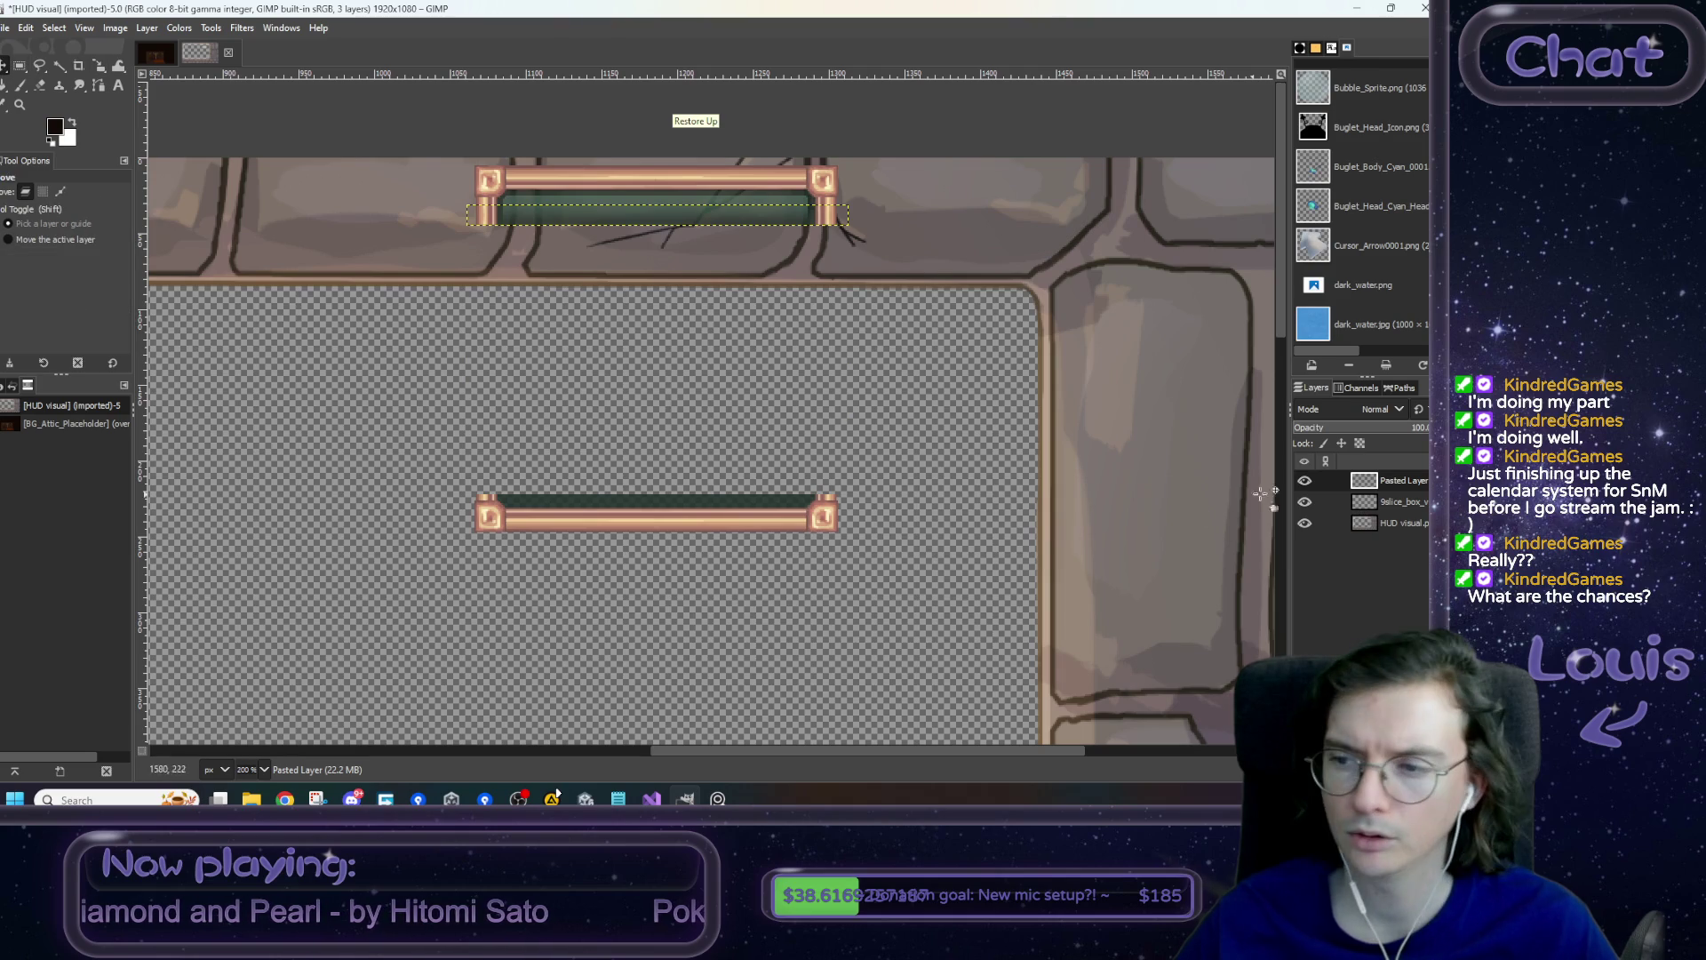
pyautogui.click(1384, 505)
pyautogui.press('r')
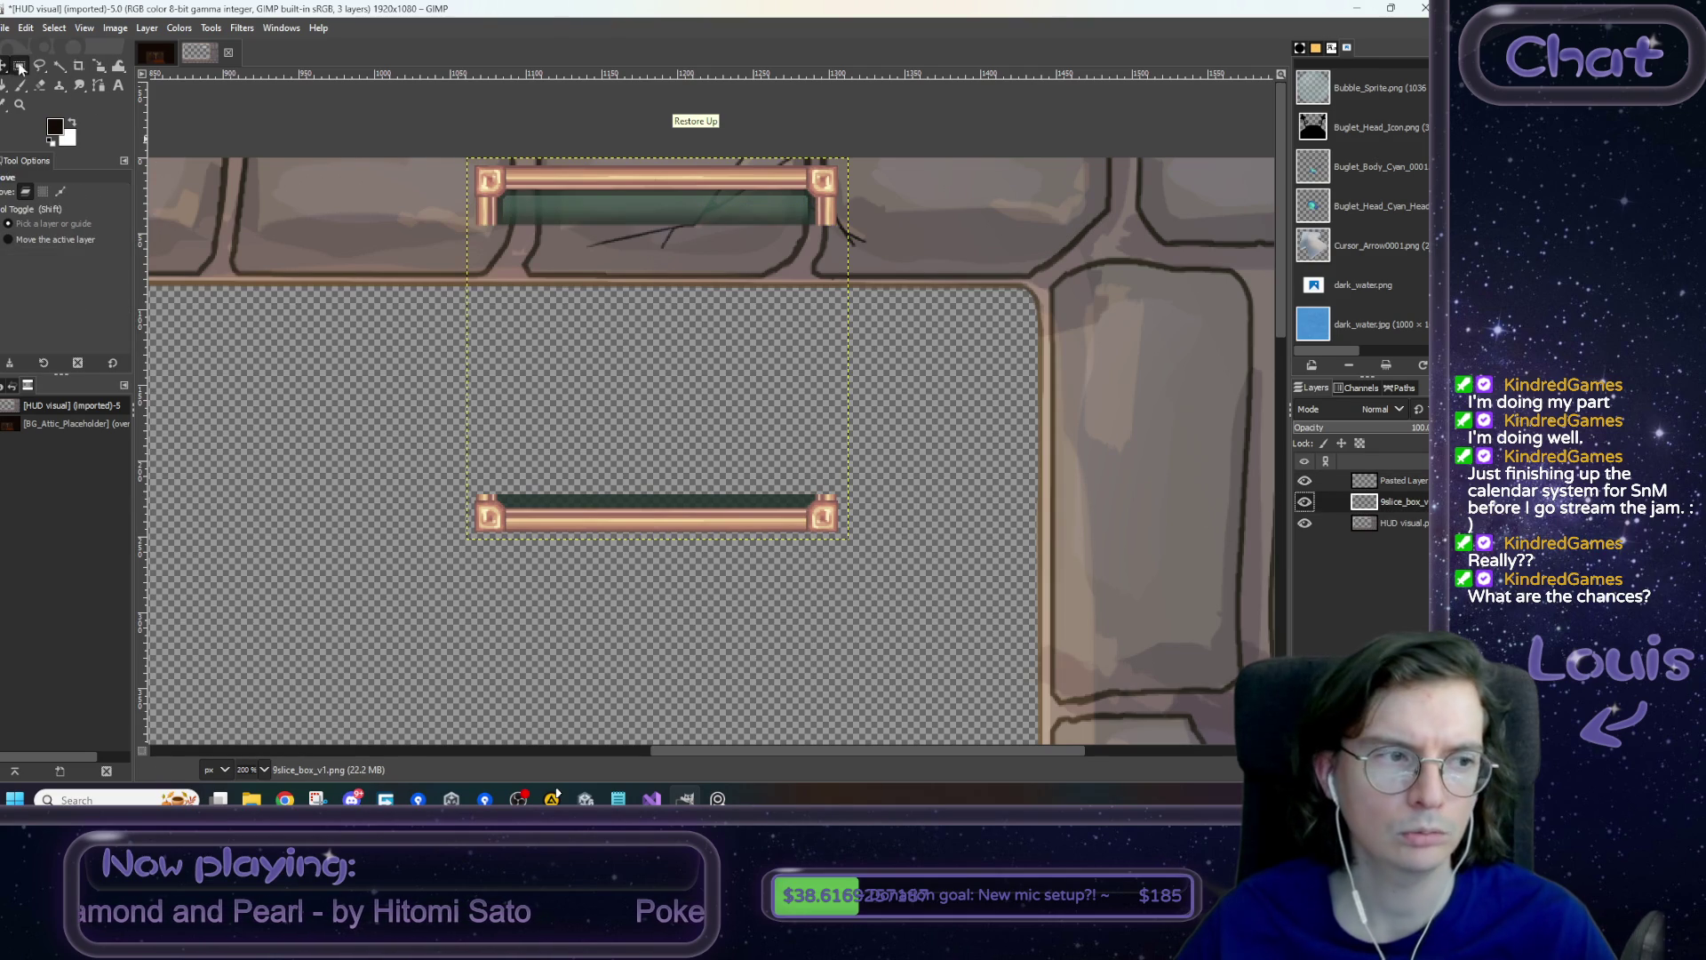
pyautogui.moveTo(455, 442)
pyautogui.mouseDown()
pyautogui.moveTo(977, 626)
pyautogui.moveTo(929, 600)
pyautogui.mouseUp()
pyautogui.hotkey('ctrl', 'x')
pyautogui.hotkey('ctrl', 'v')
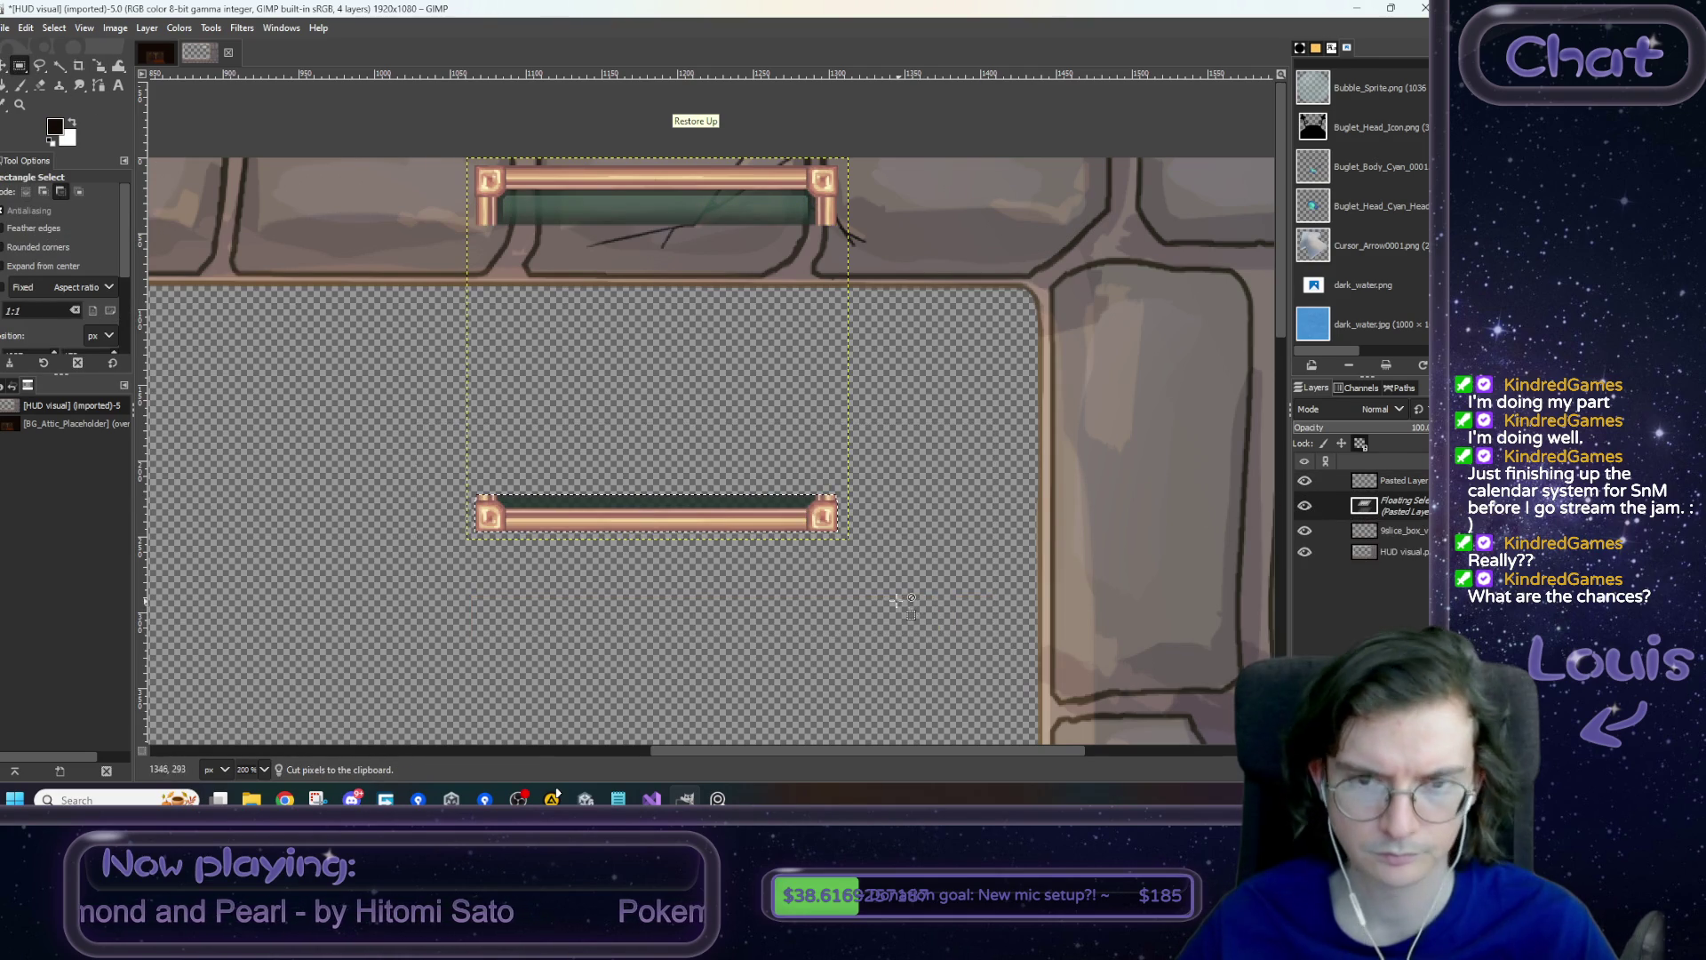
pyautogui.press('m')
pyautogui.moveTo(705, 515); pyautogui.dragTo(707, 247)
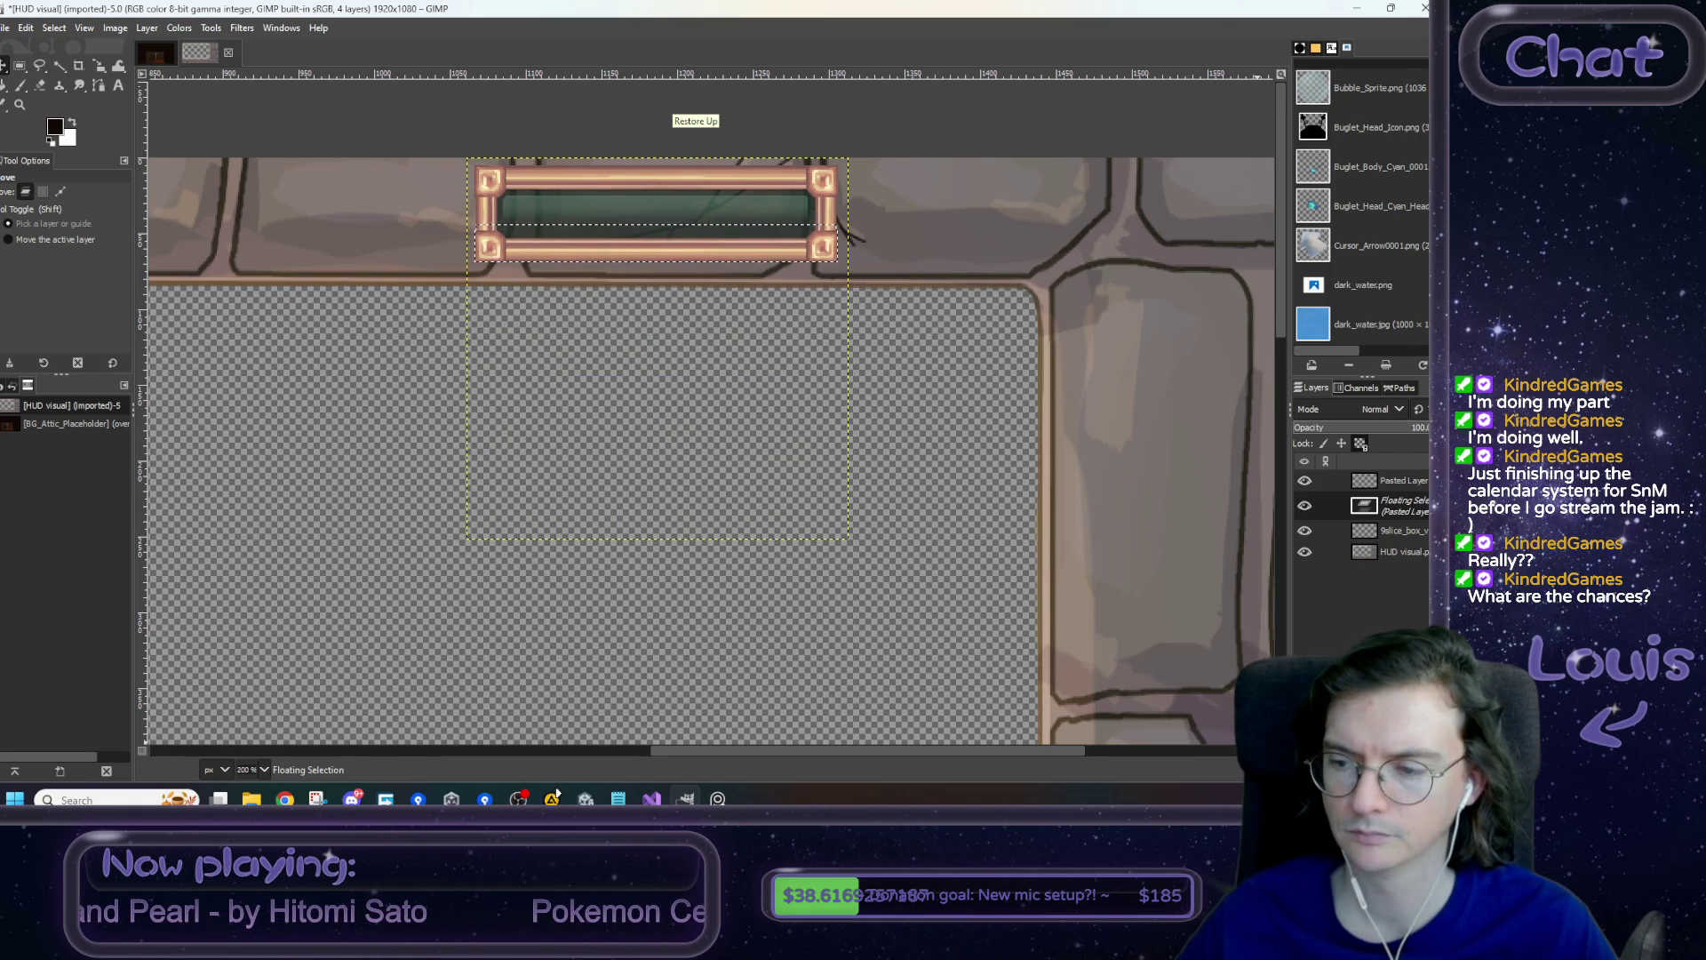
pyautogui.hotkey('ctrl', 'h')
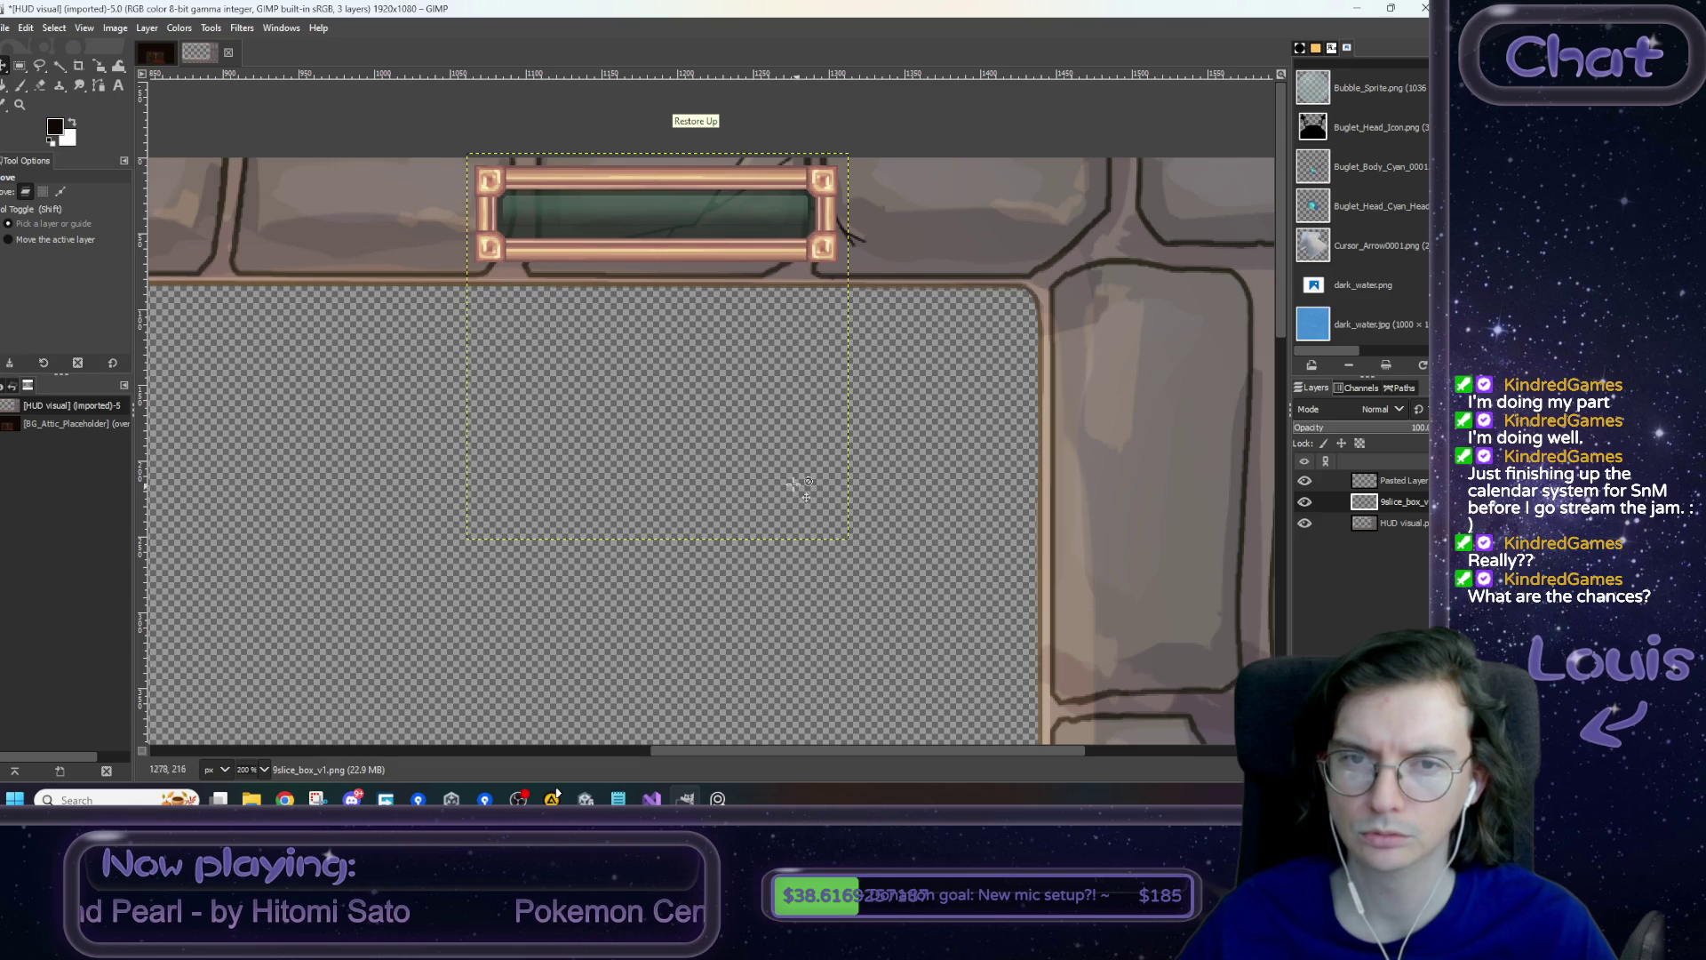
# - Paste the bar again, align it under the top strip and anchor it
pyautogui.hotkey('ctrl', 'z')
pyautogui.hotkey('ctrl', 'z')
pyautogui.moveTo(711, 525)
pyautogui.mouseDown()
pyautogui.moveTo(709, 373)
pyautogui.moveTo(743, 244)
pyautogui.mouseUp()
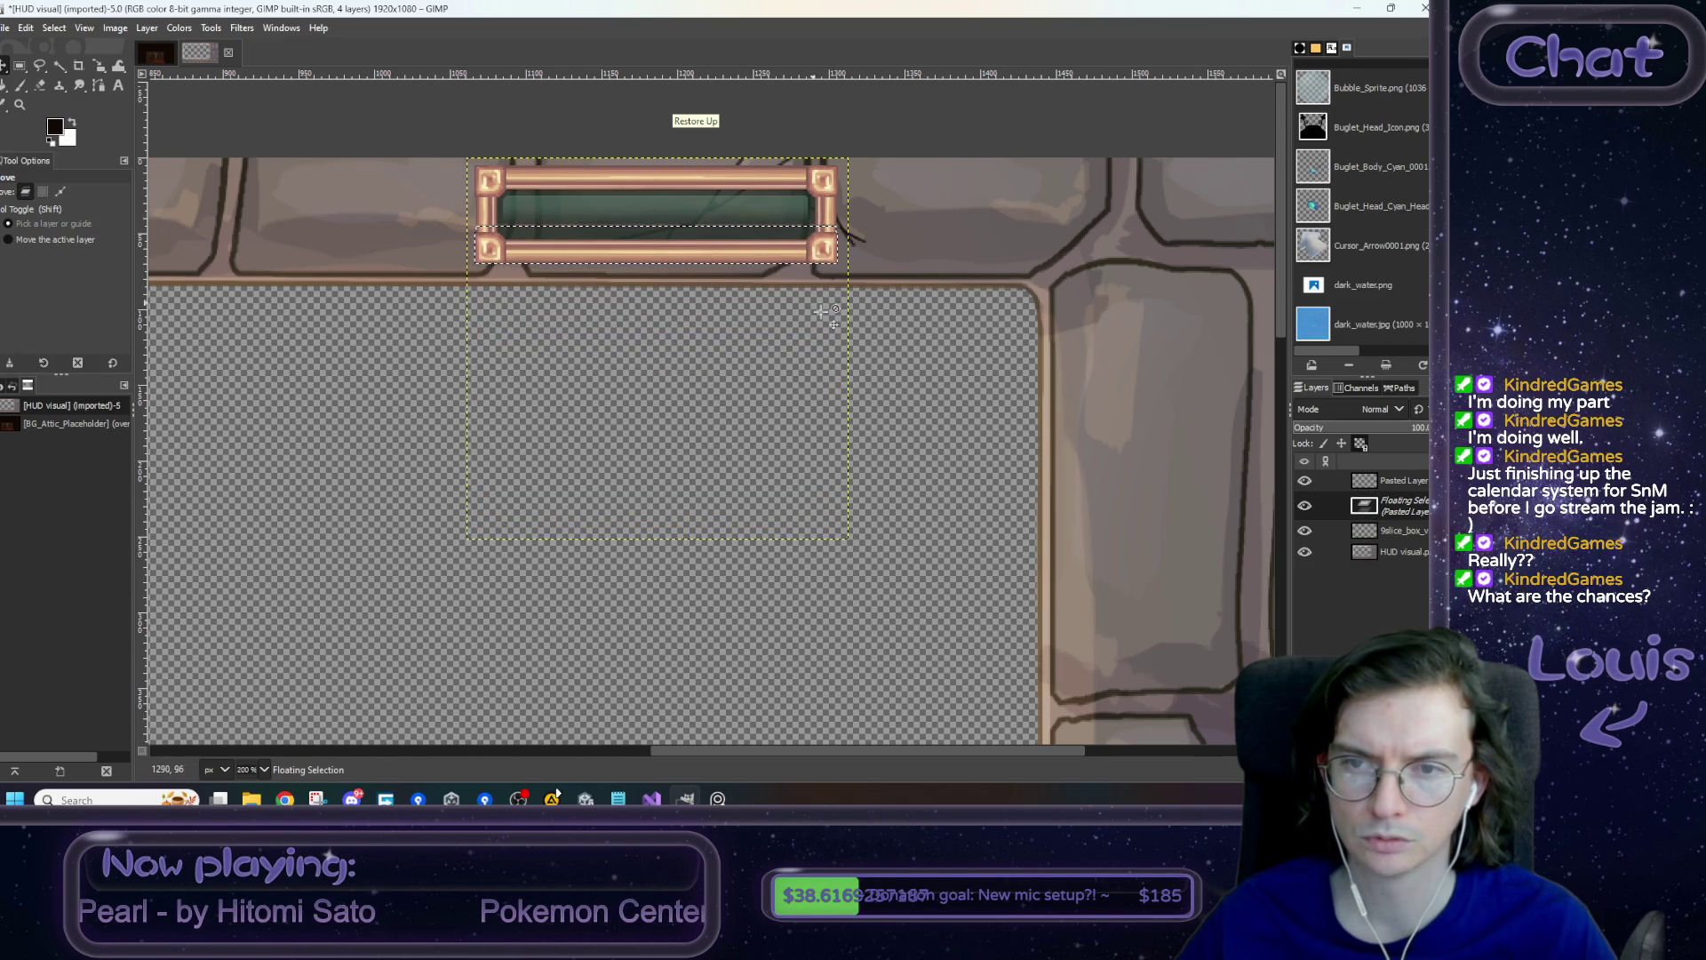
pyautogui.hotkey('ctrl', 'h')
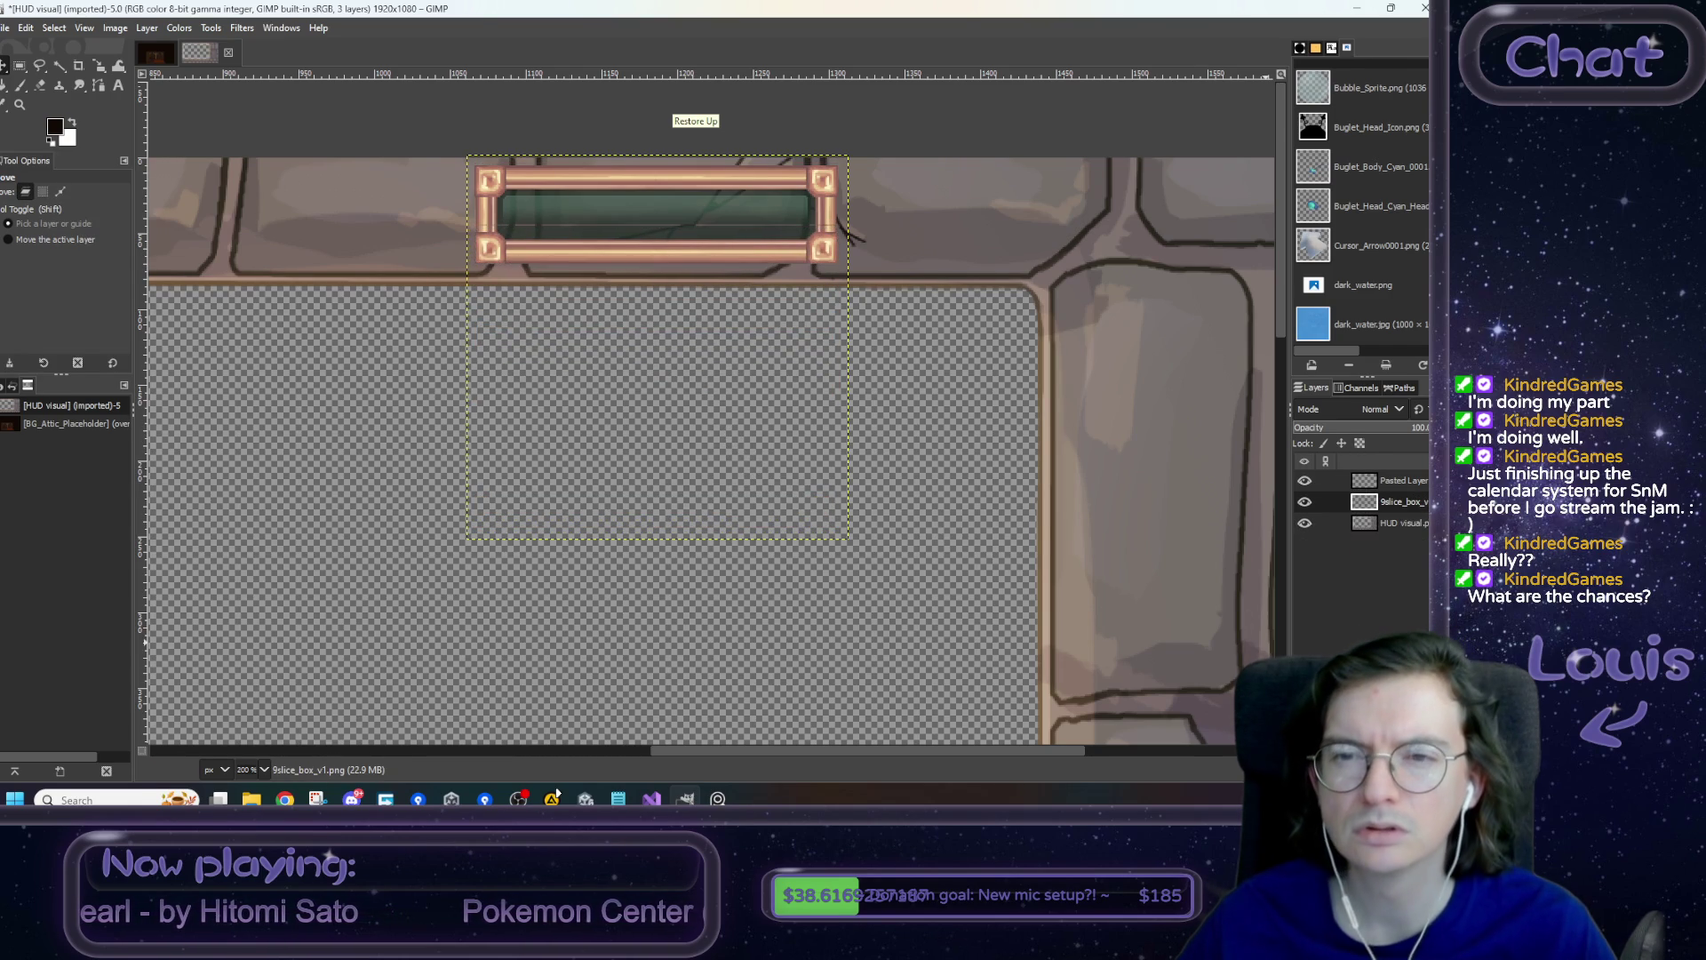
pyautogui.hotkey('ctrl', 'v')
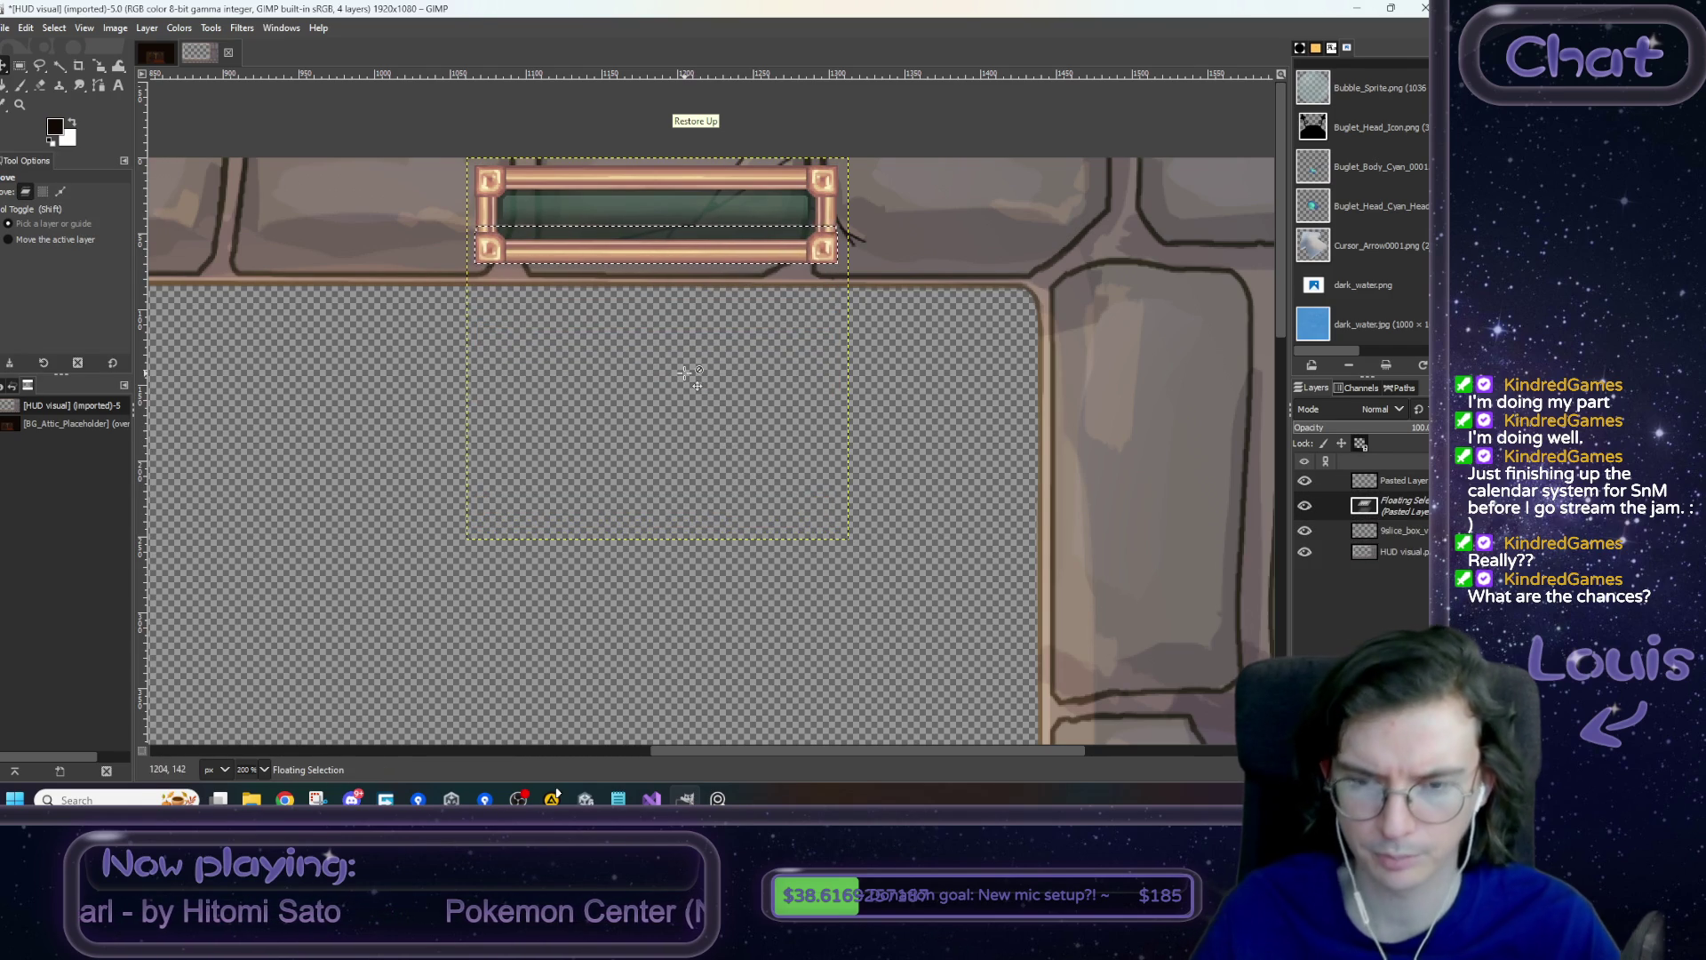
pyautogui.keyDown('ctrl'); pyautogui.scroll(2, 698, 378); pyautogui.keyUp('ctrl')
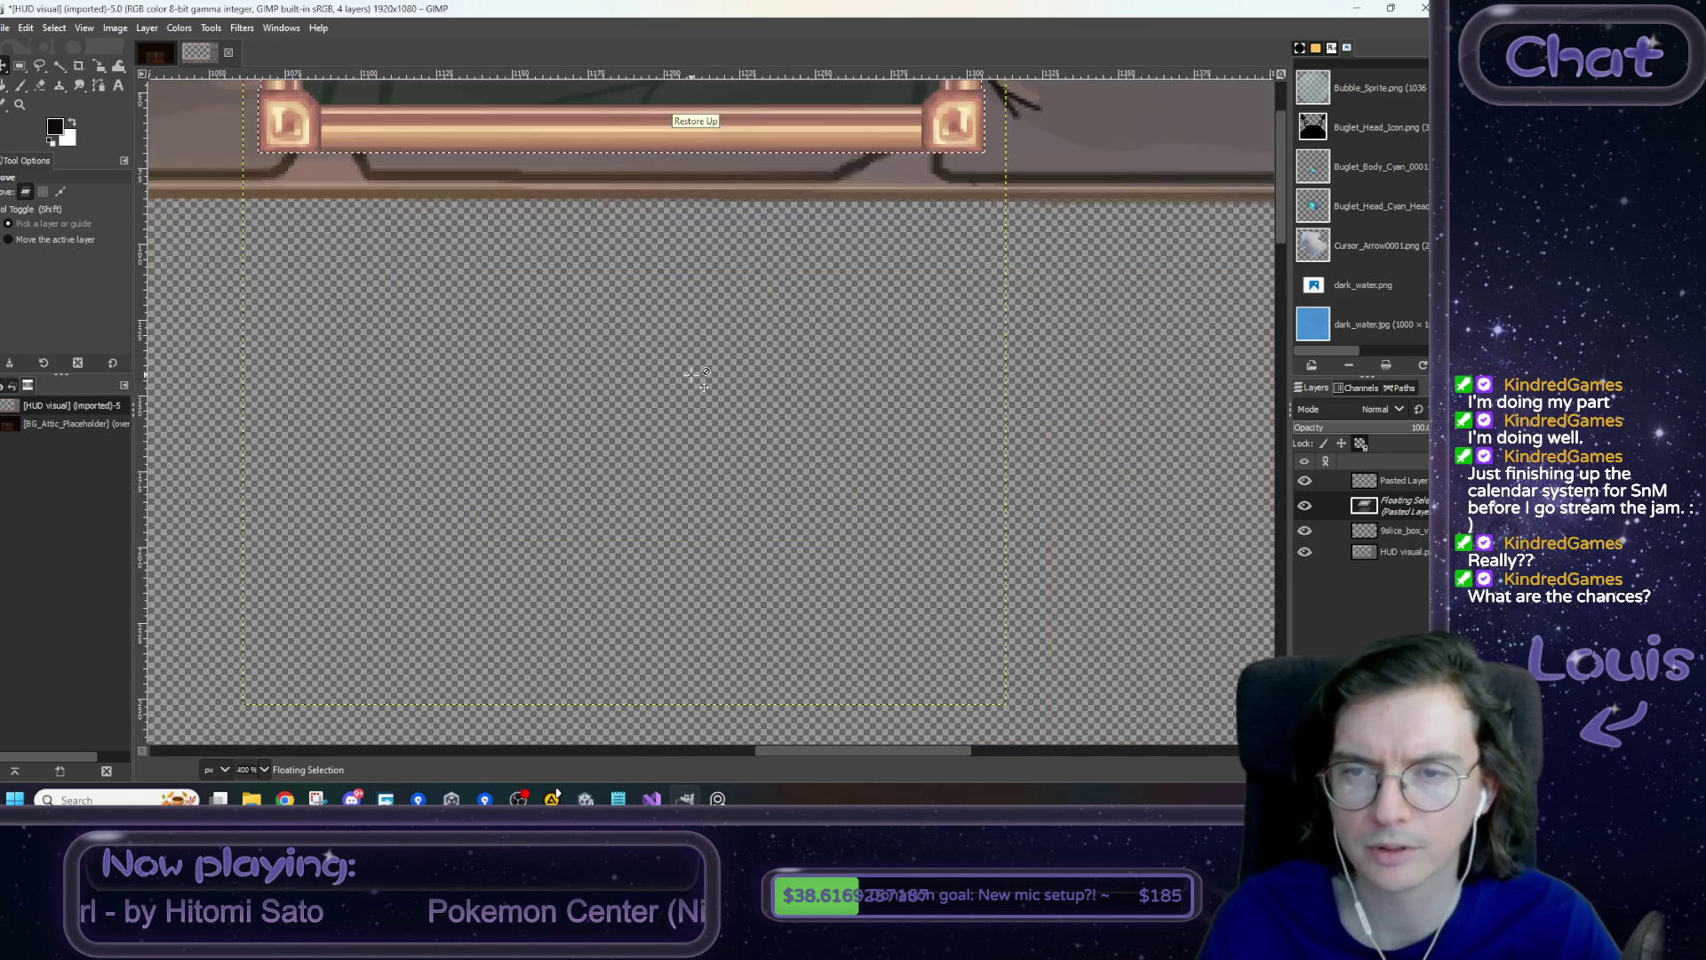
pyautogui.keyDown('ctrl'); pyautogui.scroll(-2, 692, 374); pyautogui.keyUp('ctrl')
pyautogui.moveTo(702, 247); pyautogui.dragTo(700, 264)
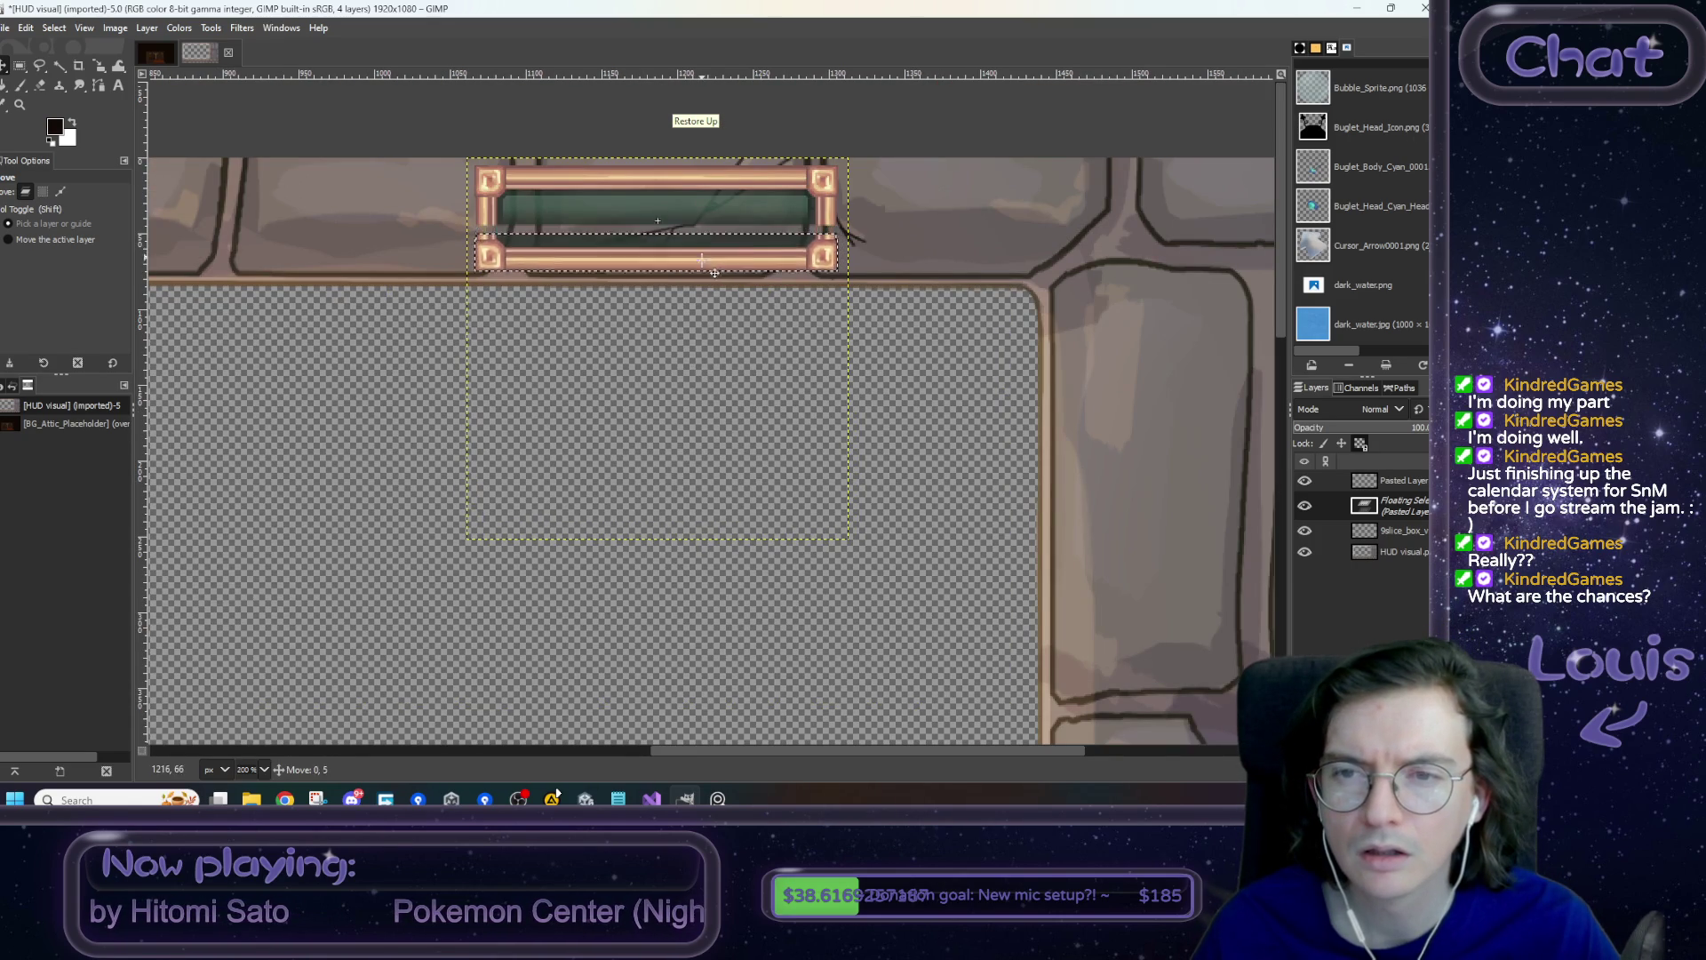
pyautogui.moveTo(706, 289); pyautogui.dragTo(703, 258)
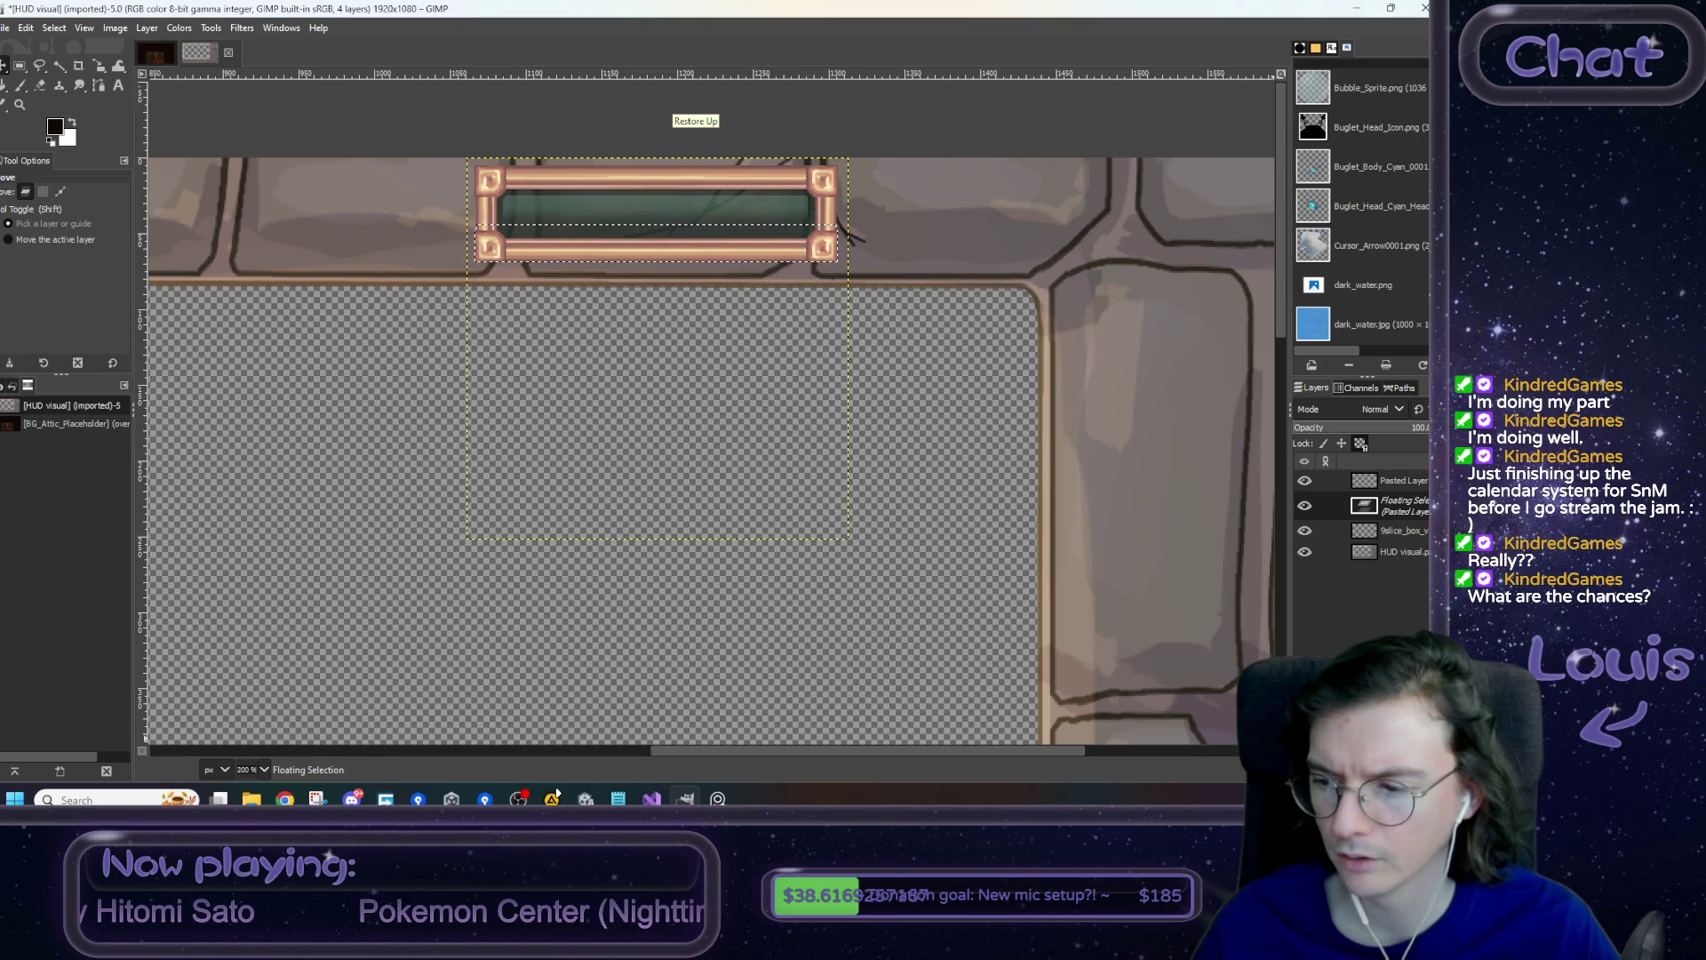
pyautogui.click(840, 467)
# - Undo the bar edits to restore the full square frame
pyautogui.keyDown('ctrl'); pyautogui.scroll(4, 591, 267); pyautogui.keyUp('ctrl')
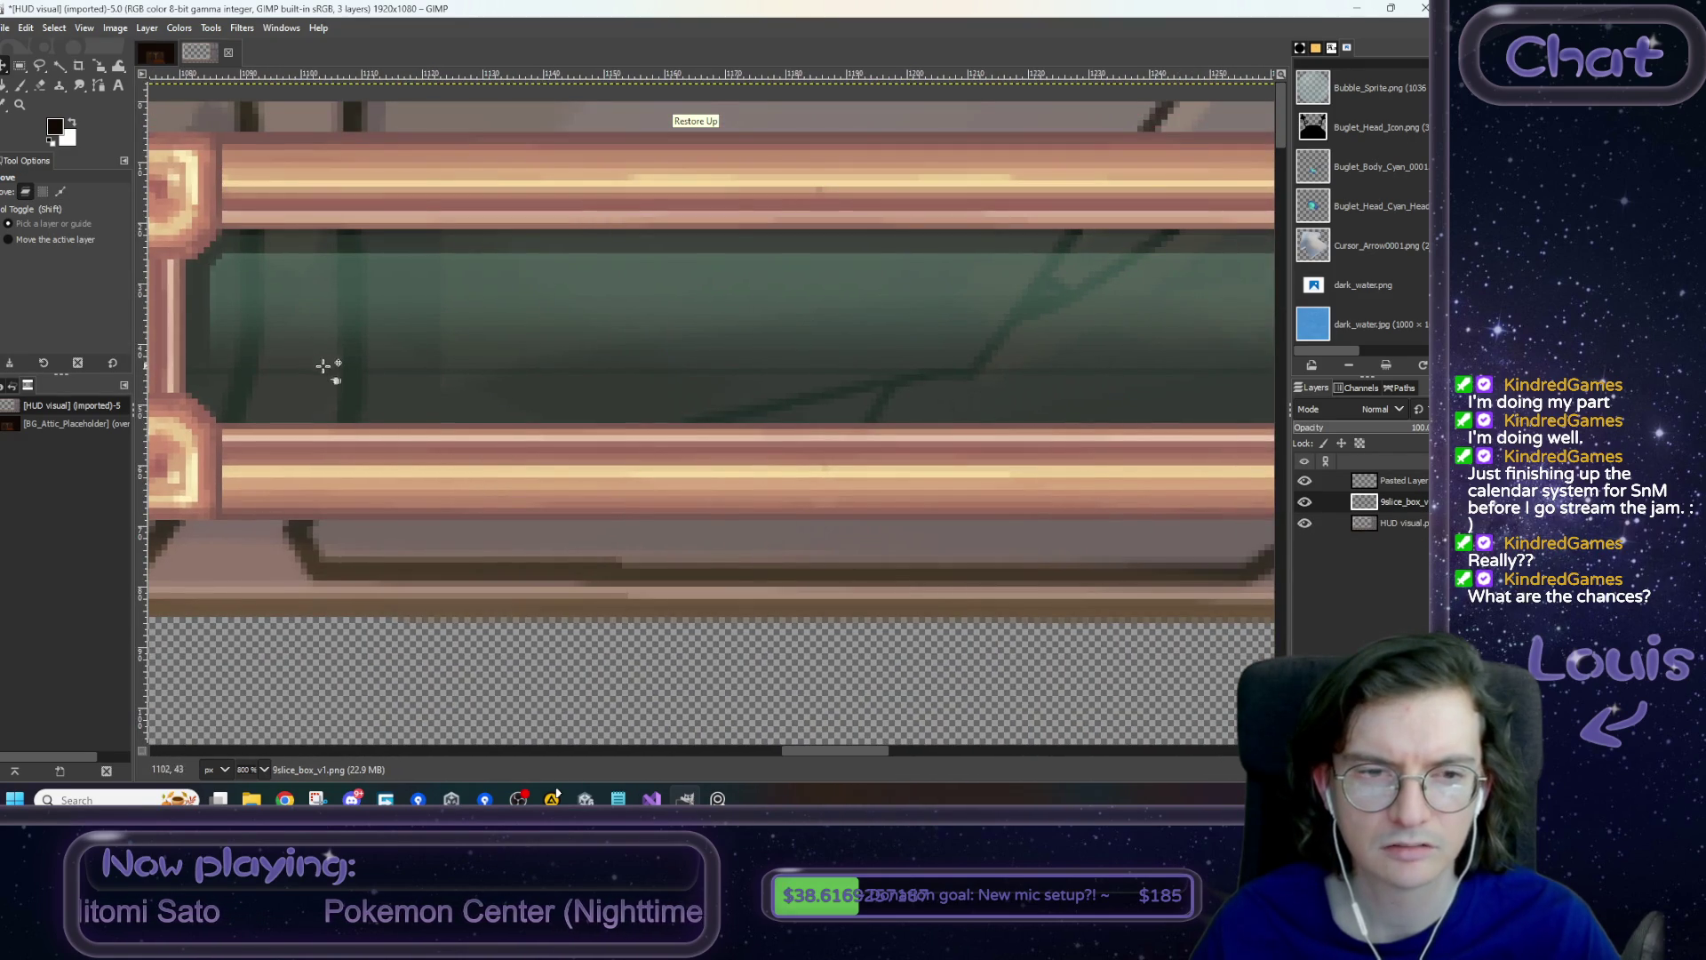
pyautogui.keyDown('ctrl'); pyautogui.scroll(-4, 306, 365); pyautogui.keyUp('ctrl')
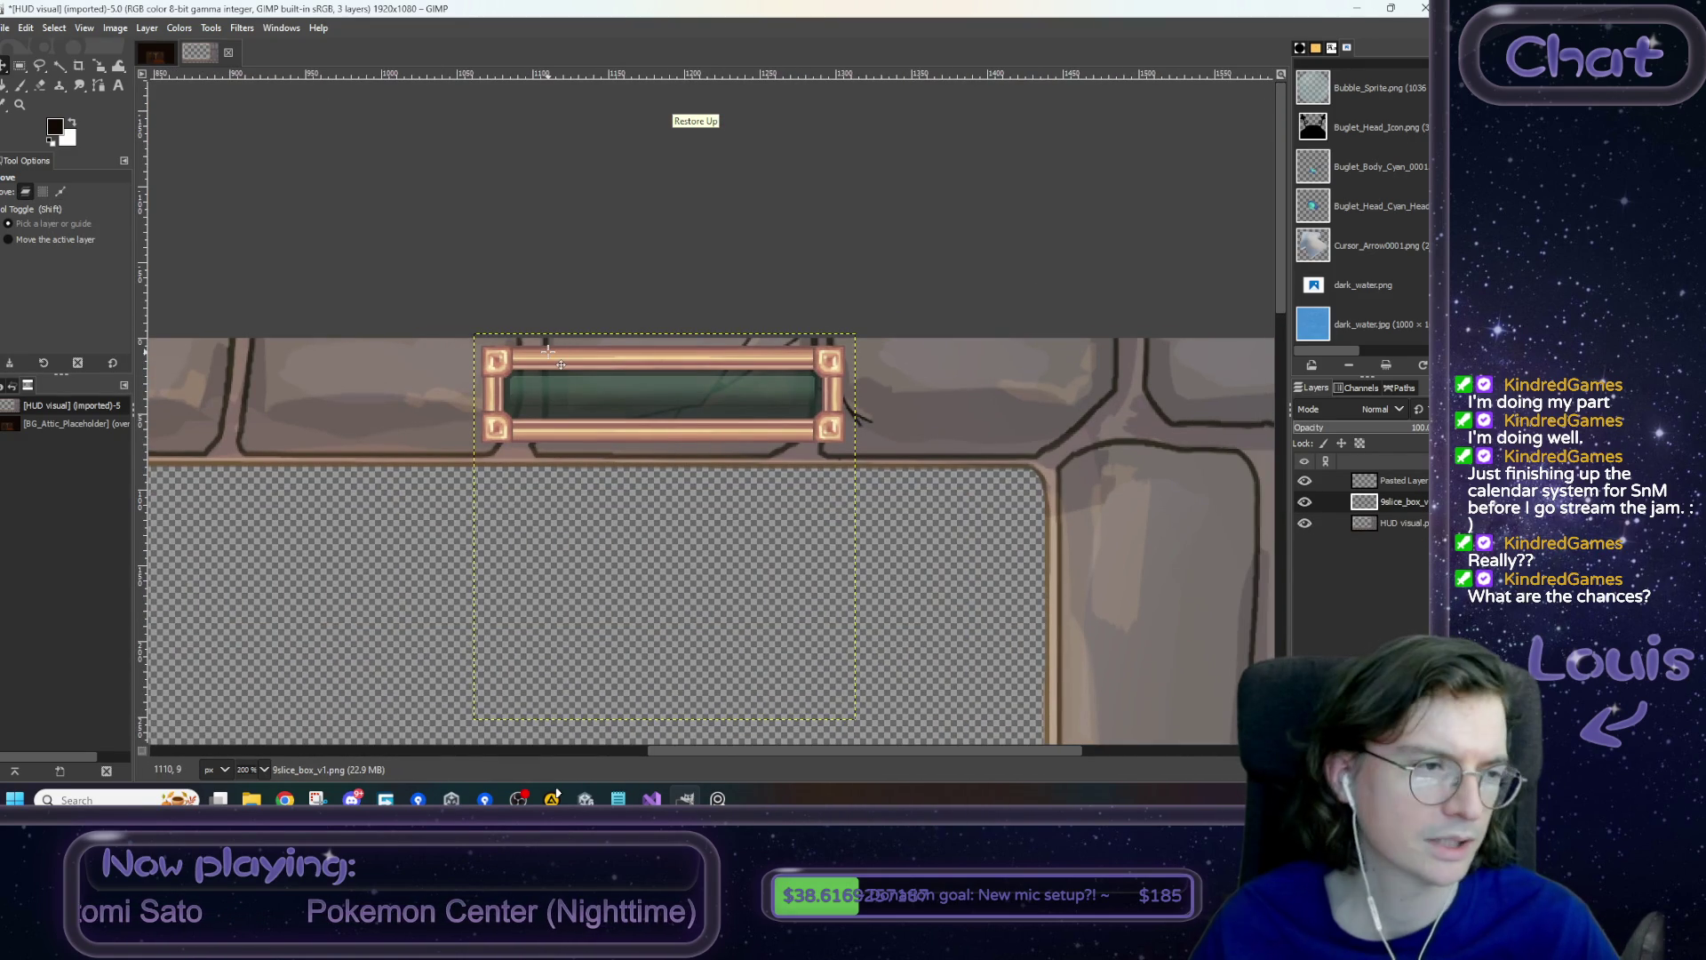
pyautogui.keyDown('ctrl'); pyautogui.scroll(-3, 706, 467); pyautogui.keyUp('ctrl')
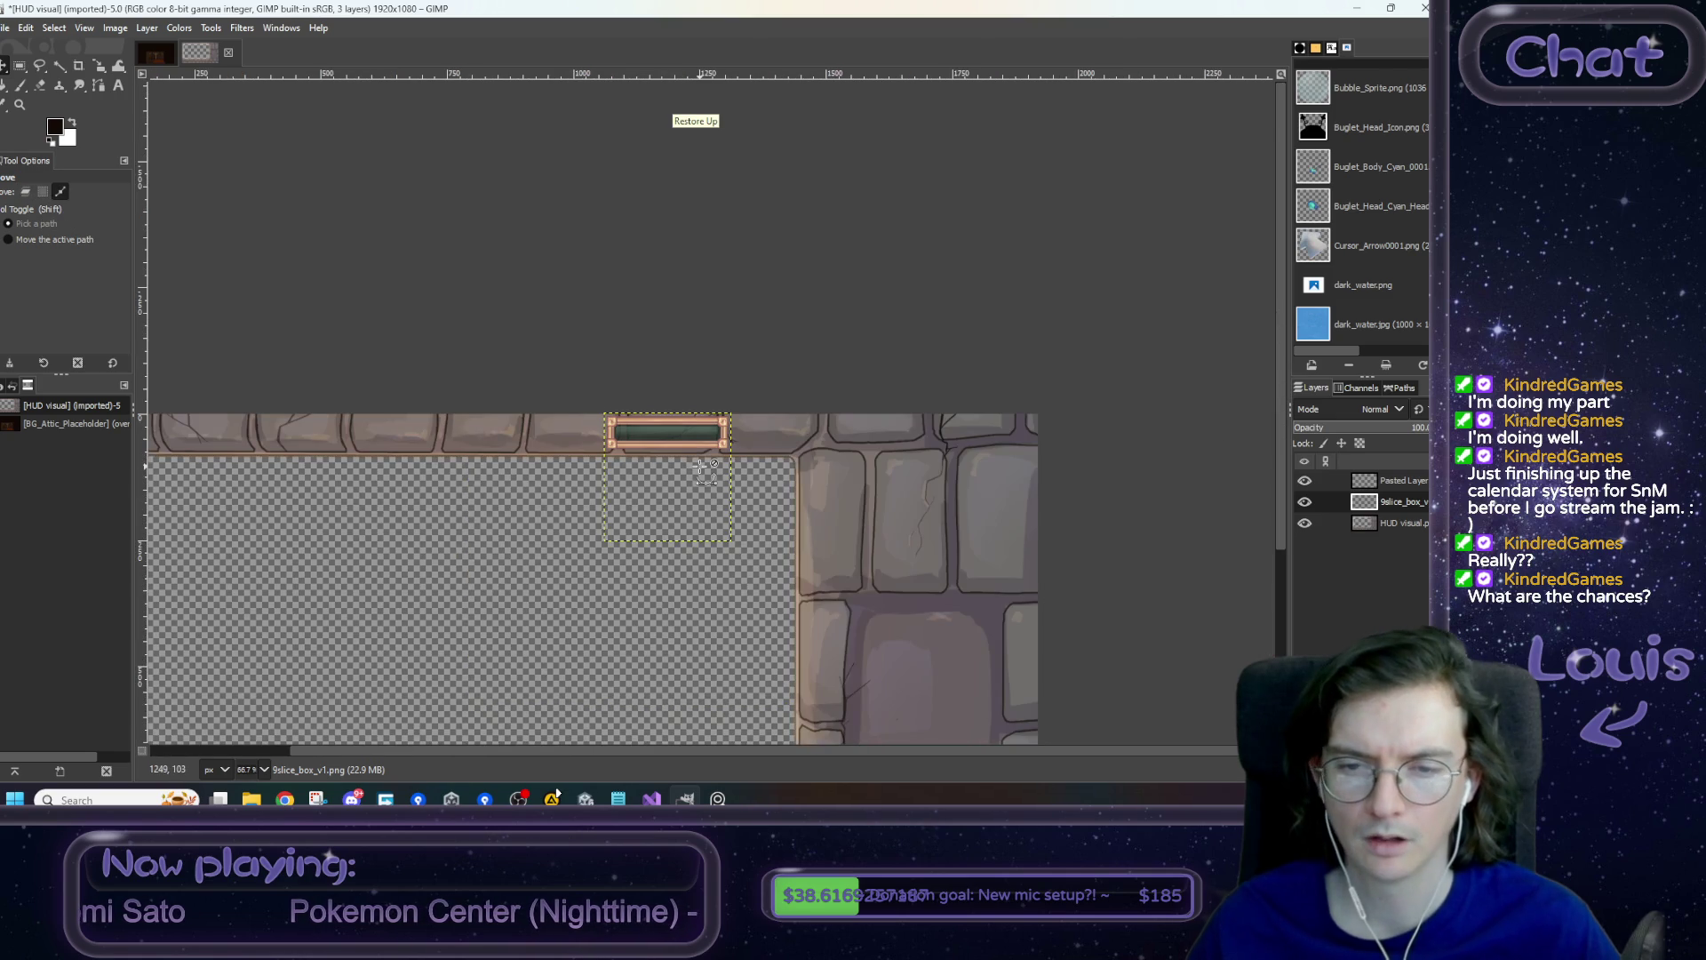
pyautogui.keyDown('ctrl'); pyautogui.scroll(2, 707, 466); pyautogui.keyUp('ctrl')
pyautogui.hotkey('ctrl', 'v')
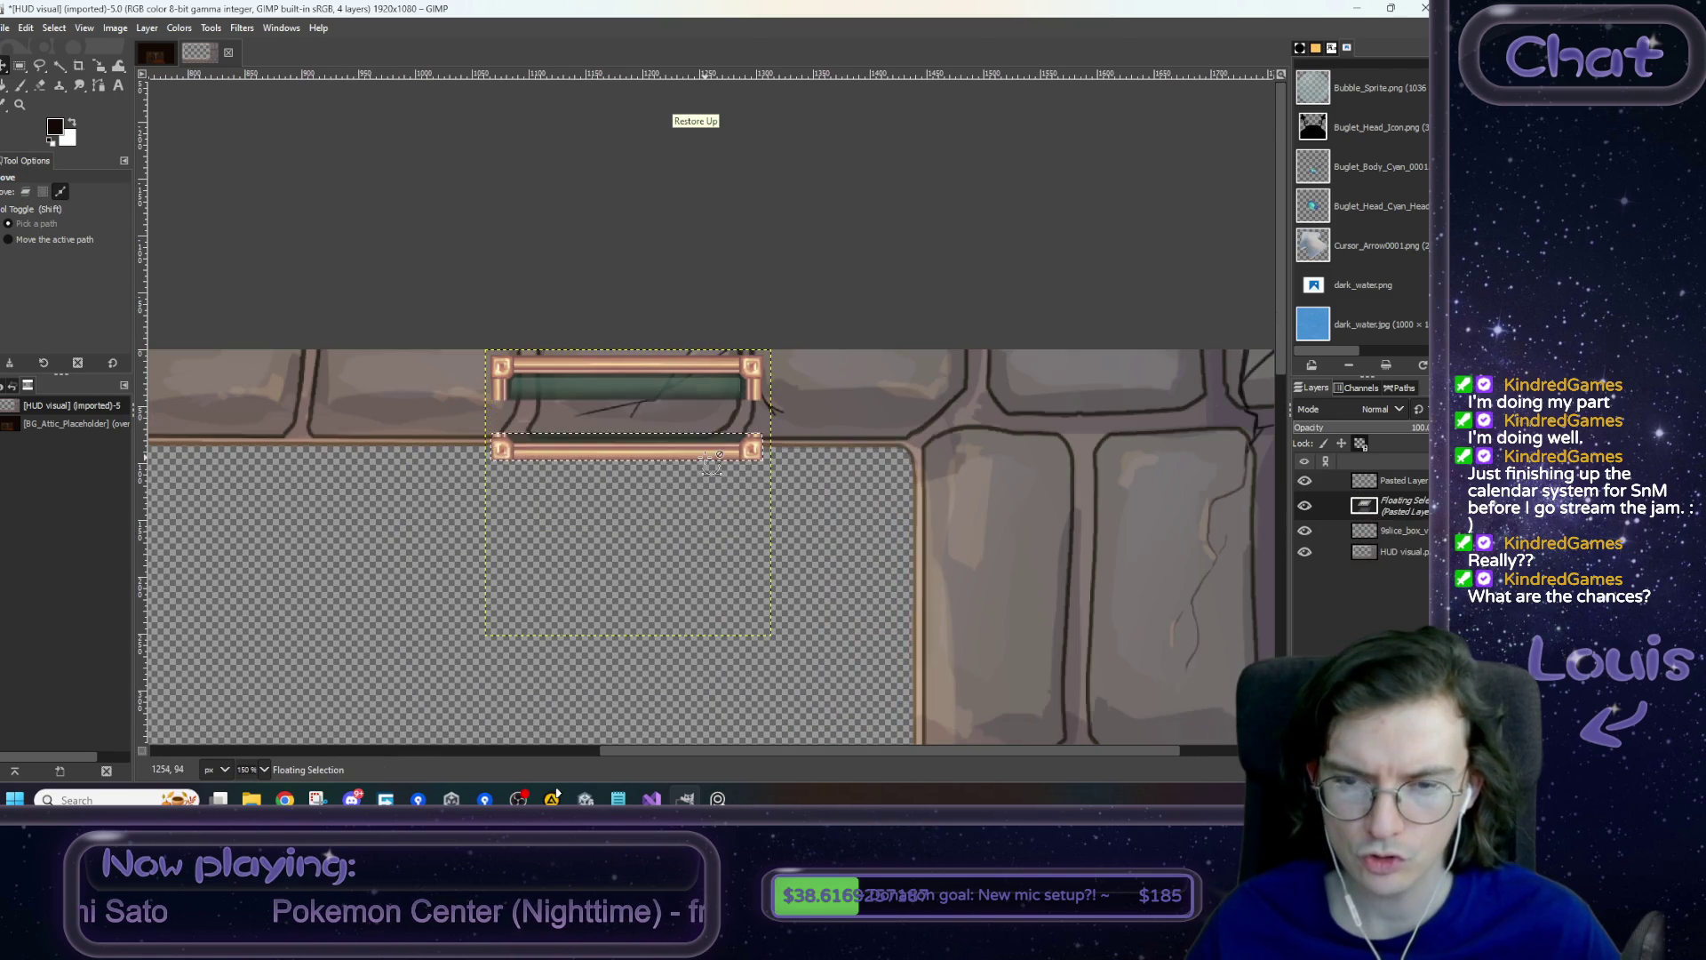
pyautogui.hotkey('ctrl', 'z')
pyautogui.hotkey('ctrl', 'z')
pyautogui.hotkey('ctrl', 'z')
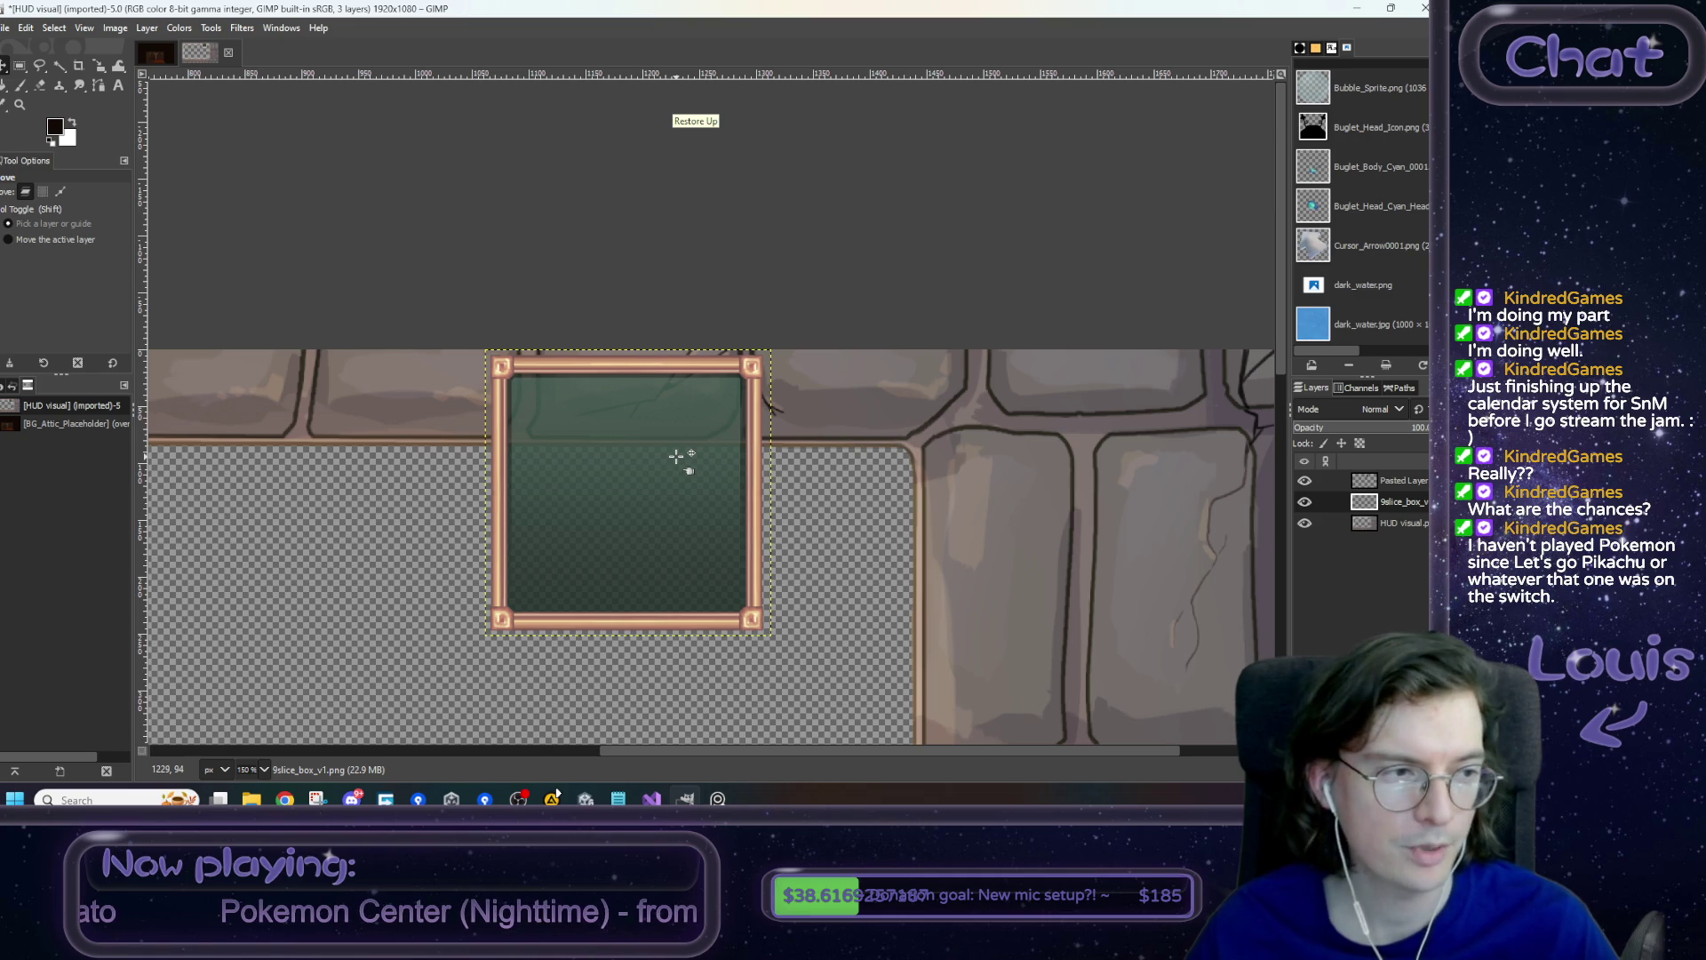
# - Hide the green Pasted Layer and cut out the frame's lower bar as a floating piece
pyautogui.click(1412, 479)
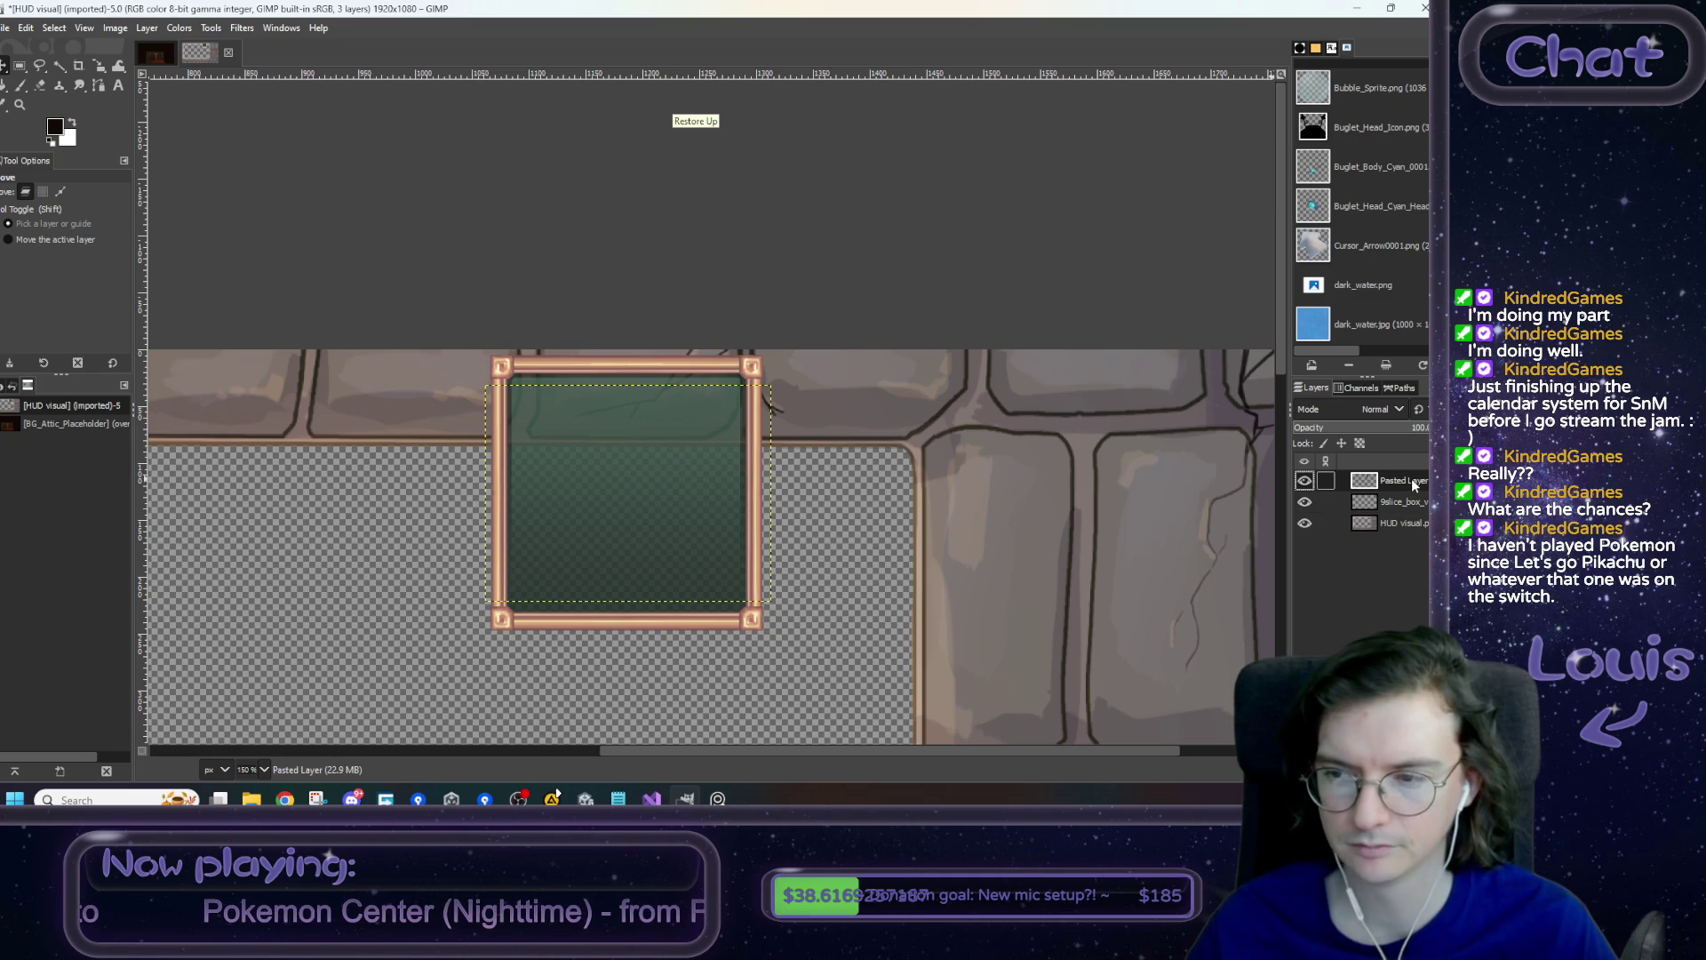
pyautogui.click(1305, 480)
pyautogui.click(1403, 501)
pyautogui.press('r')
pyautogui.moveTo(407, 664); pyautogui.dragTo(837, 564)
pyautogui.hotkey('ctrl', 'x')
pyautogui.hotkey('ctrl', 'v')
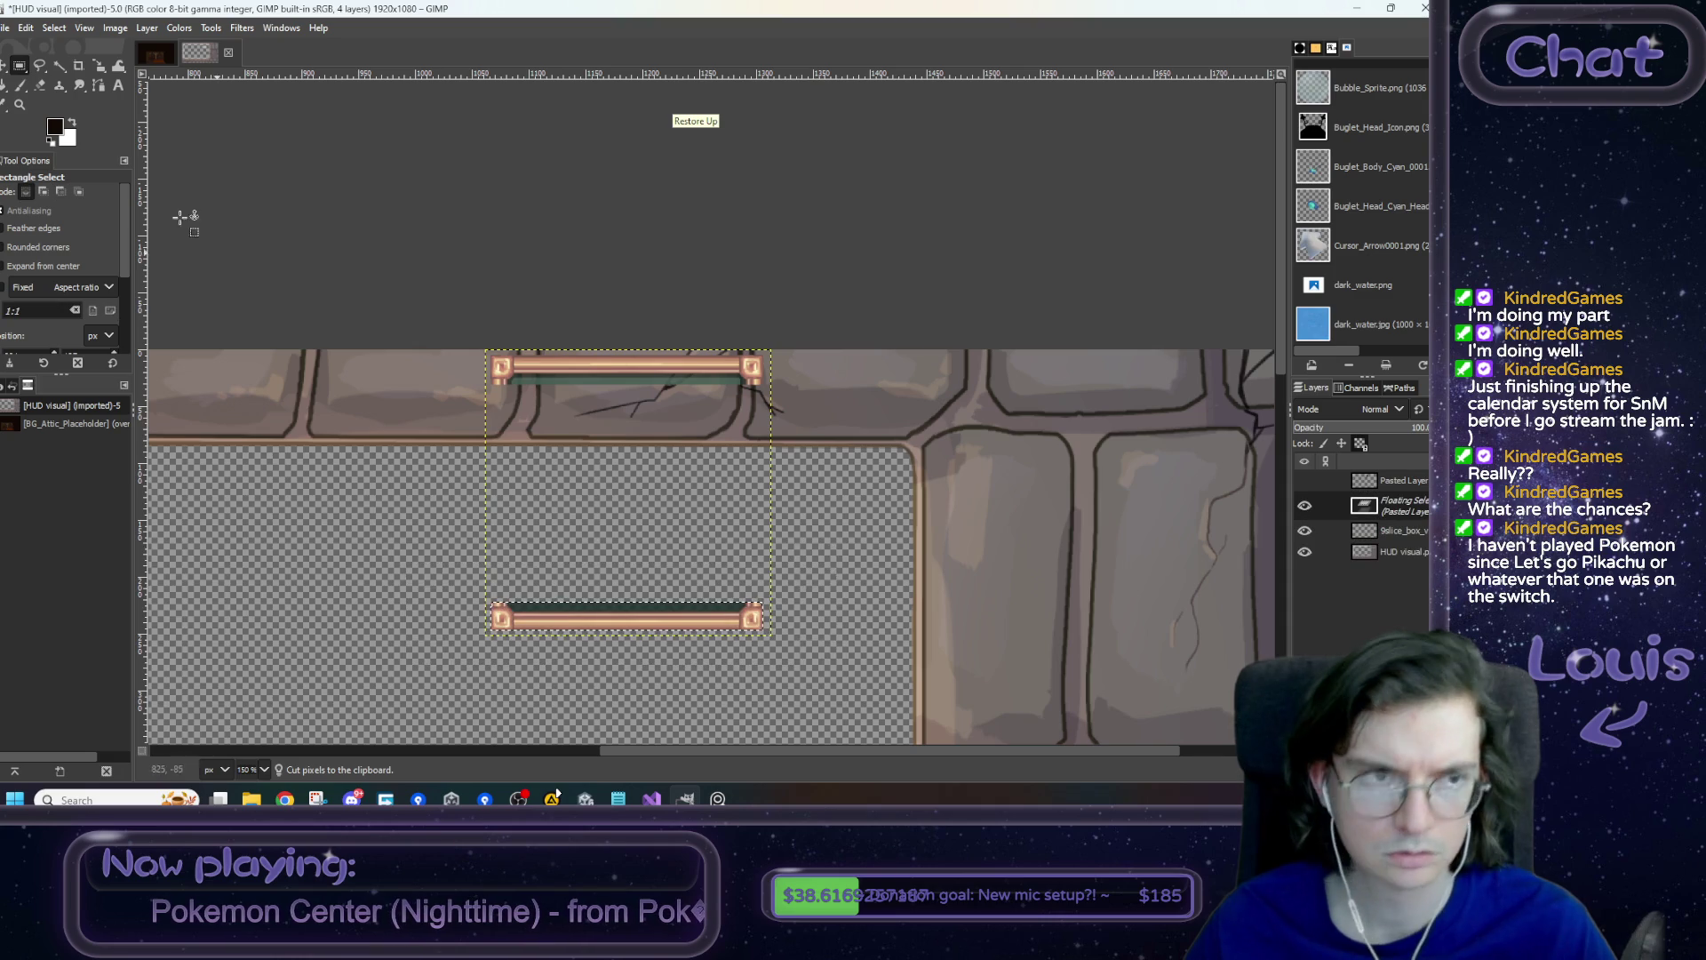
# - Anchor the lower bar just below the top bar, then show the green fill again
pyautogui.click(3, 67)
pyautogui.moveTo(605, 620); pyautogui.dragTo(605, 427)
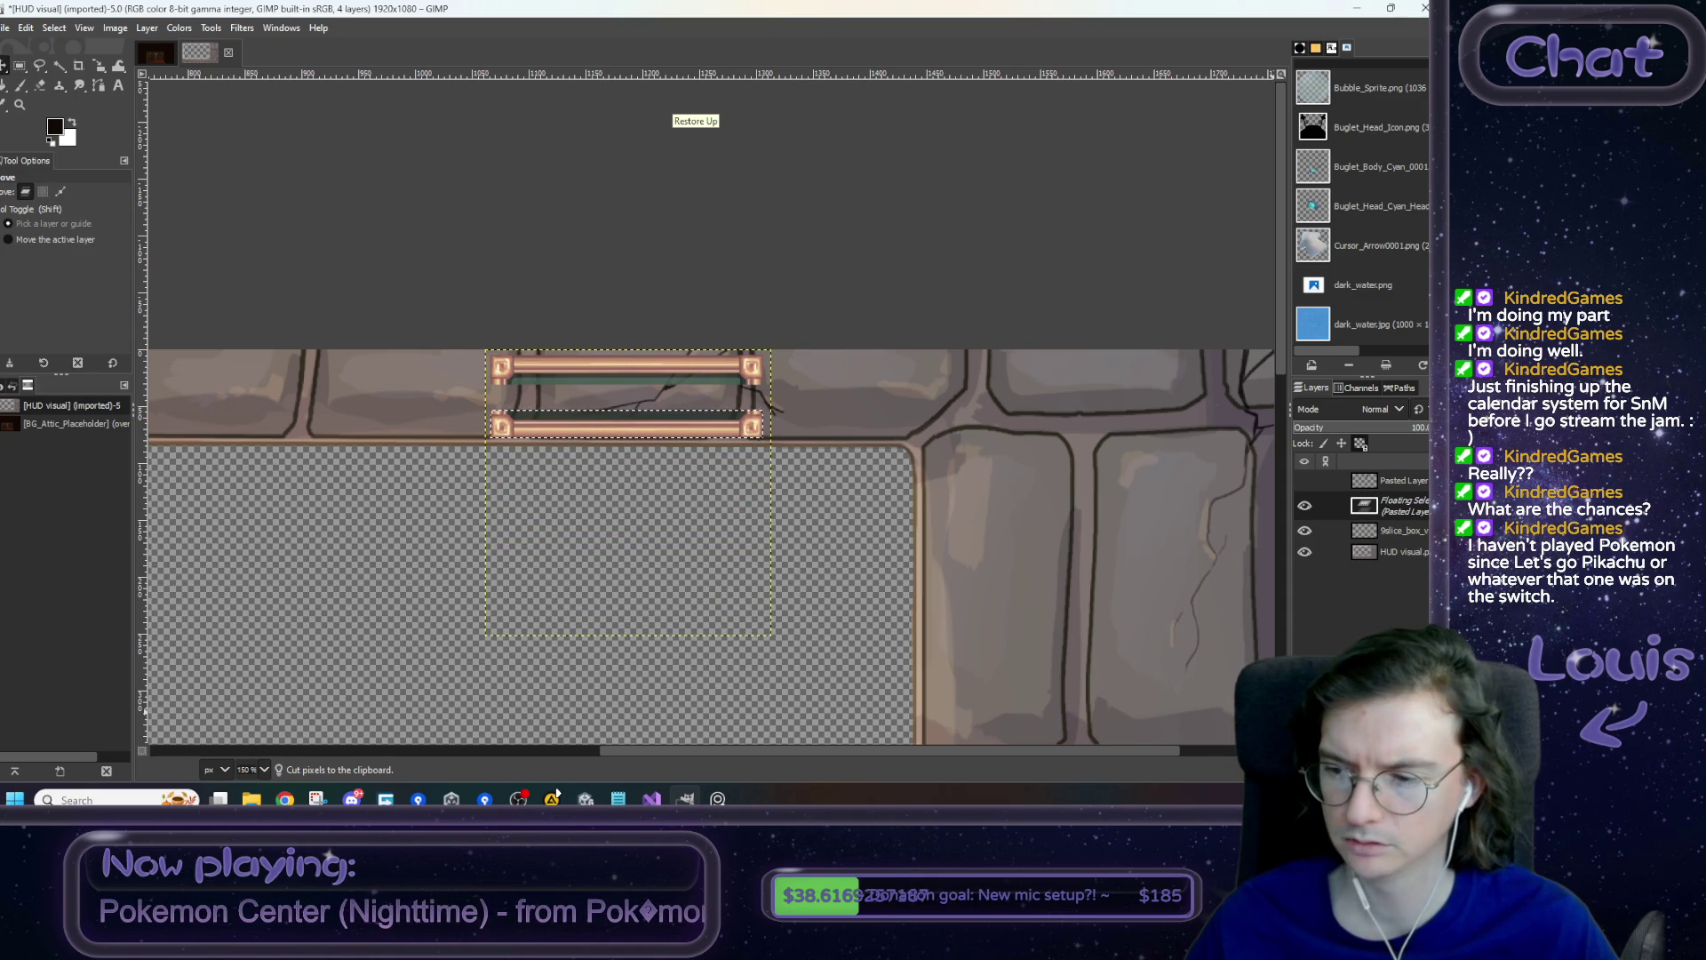
pyautogui.hotkey('ctrl', 'h')
pyautogui.click(1387, 484)
pyautogui.click(1304, 480)
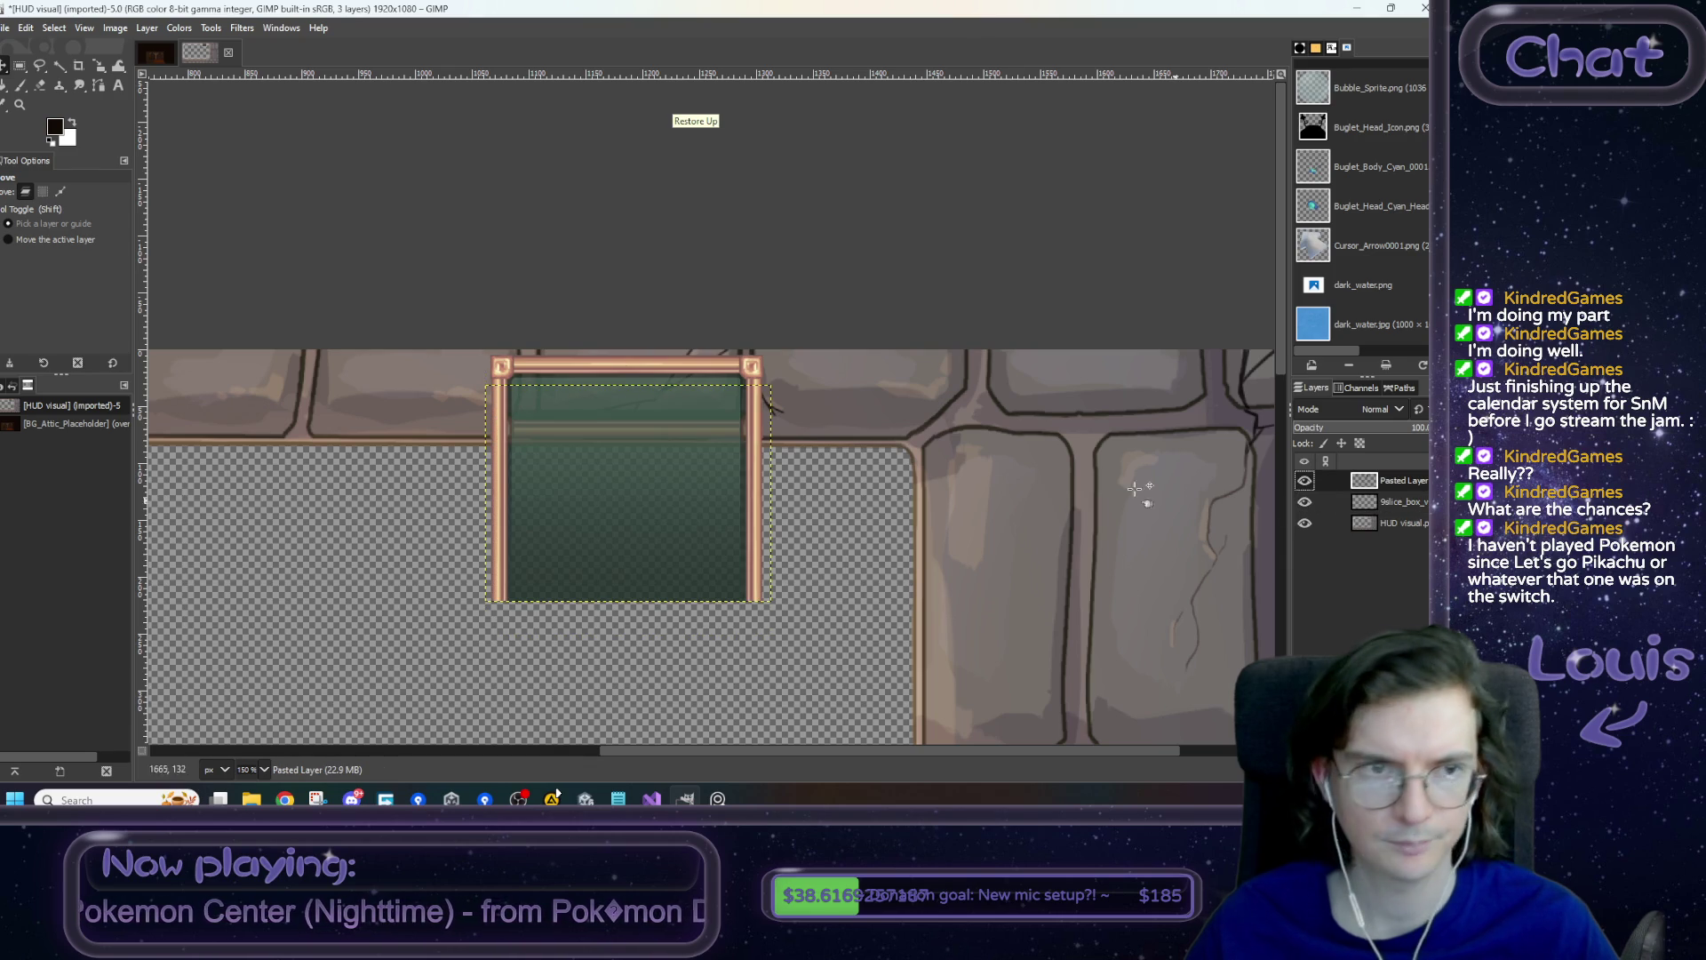
pyautogui.click(101, 62)
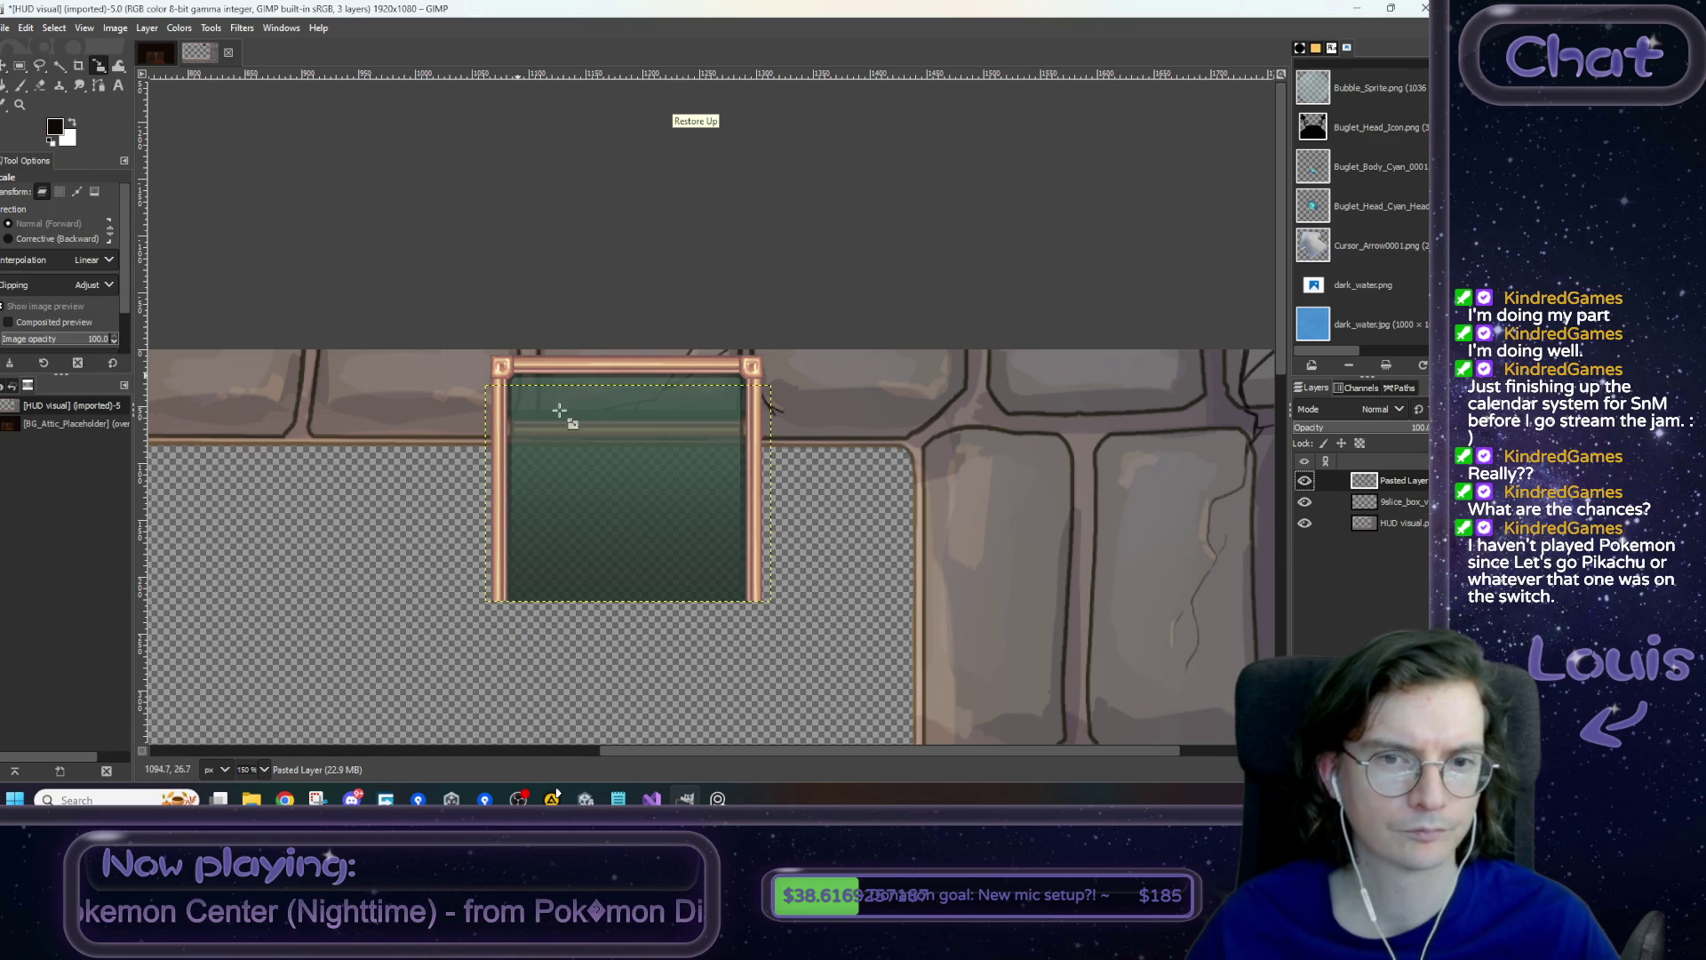
# - Scale the green Pasted Layer to 252 × 22 px so it fits inside the frame
pyautogui.click(685, 513)
pyautogui.moveTo(647, 613); pyautogui.dragTo(649, 411)
pyautogui.scroll(5, 648, 413)
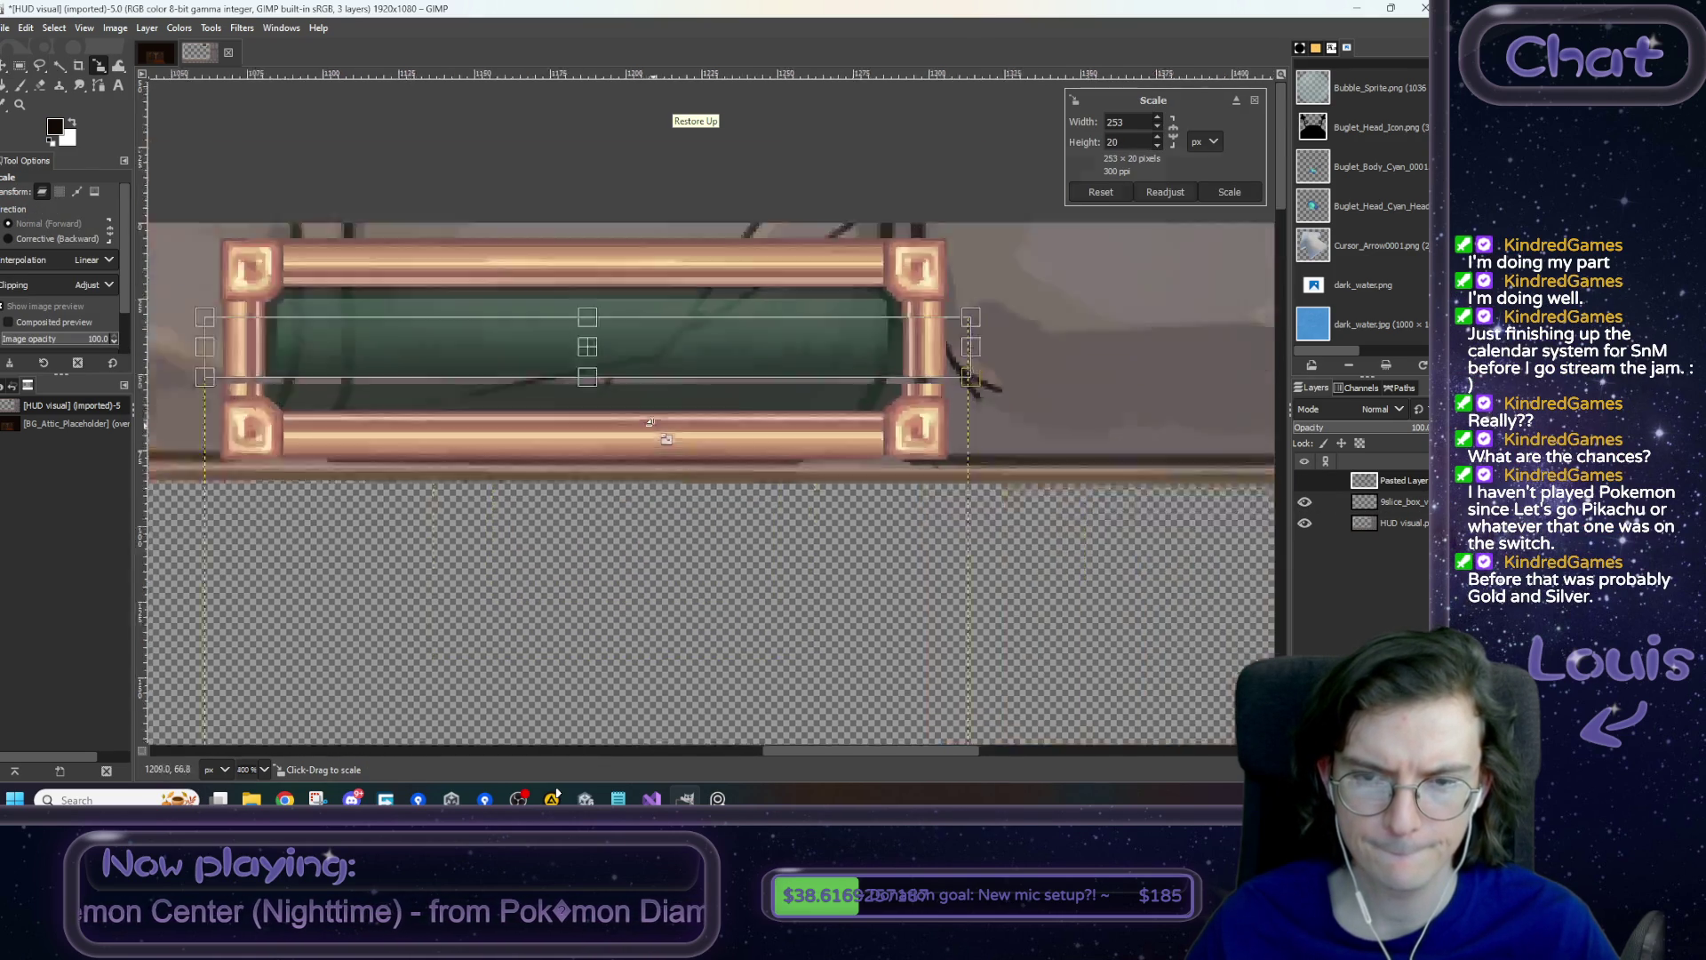
pyautogui.moveTo(523, 334); pyautogui.dragTo(524, 342)
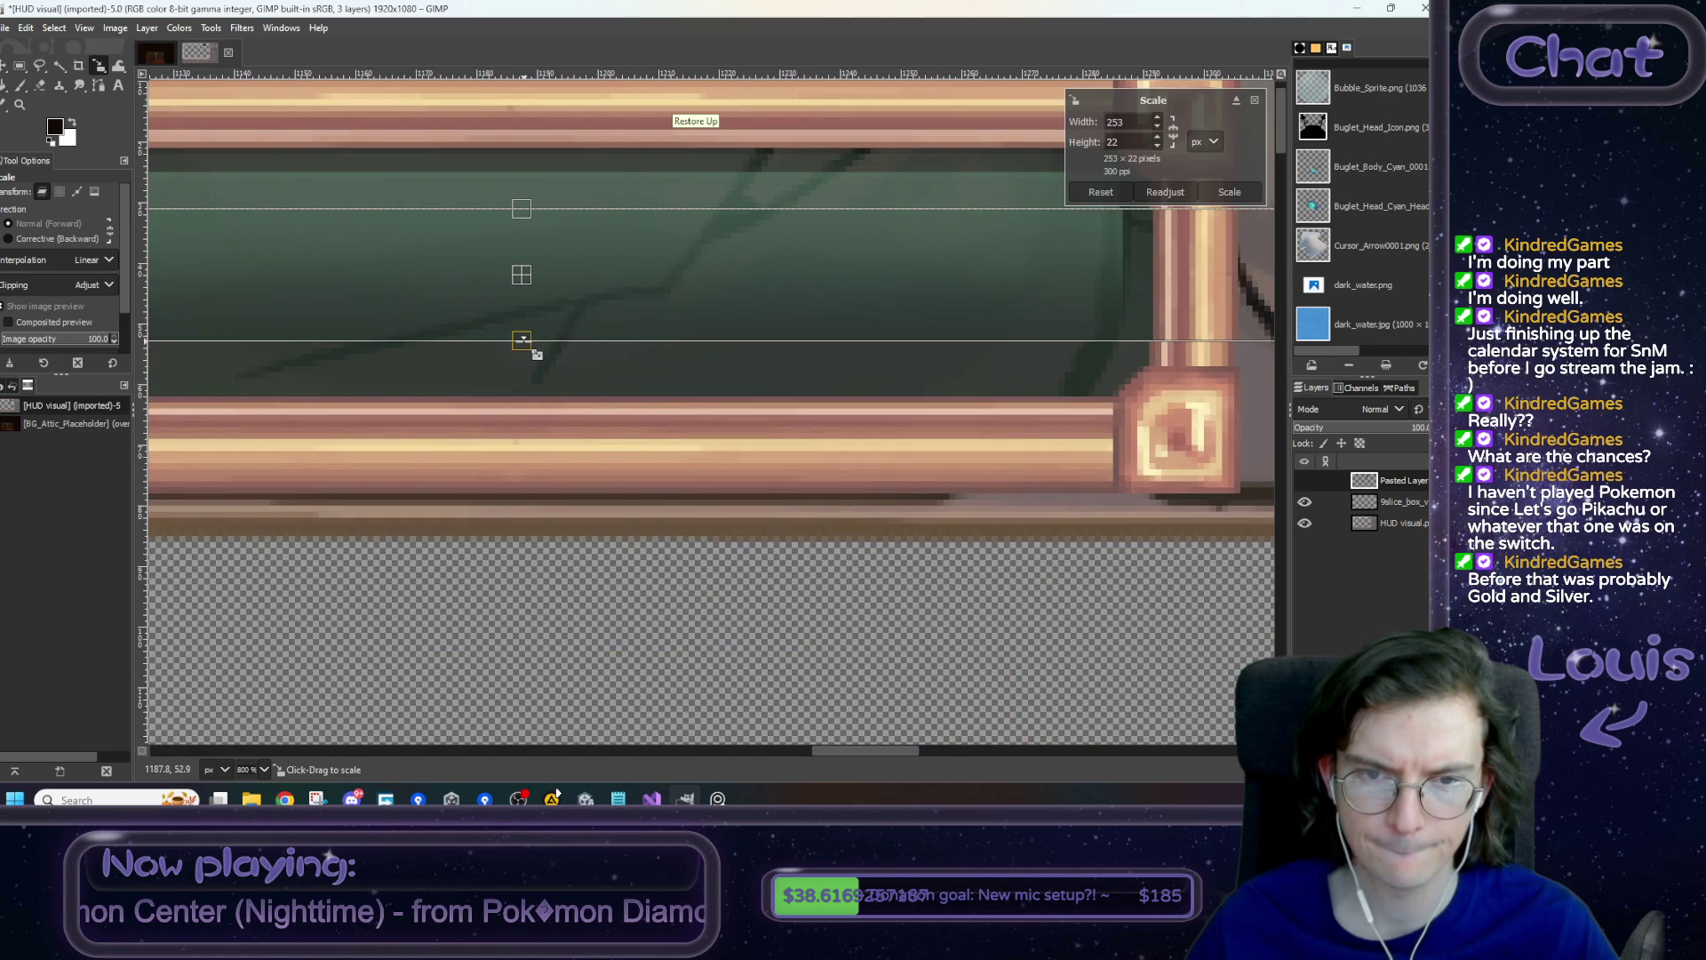
pyautogui.click(1230, 192)
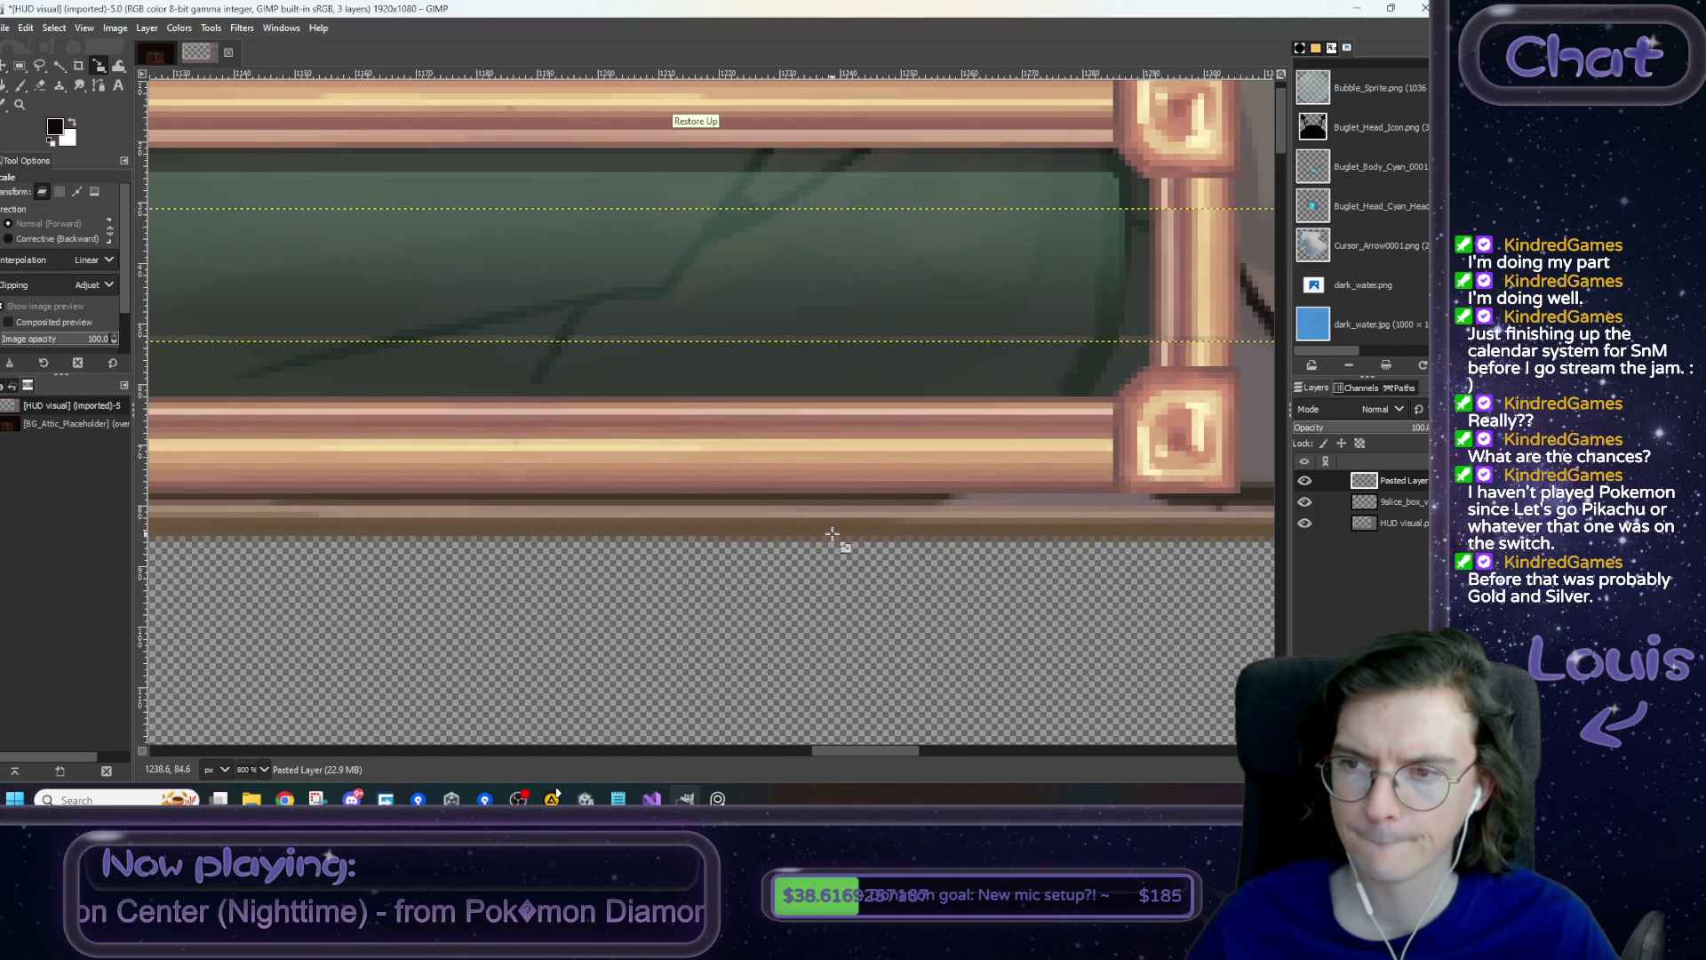
pyautogui.moveTo(750, 430)
pyautogui.mouseDown()
pyautogui.moveTo(676, 376)
pyautogui.moveTo(536, 376)
pyautogui.mouseUp()
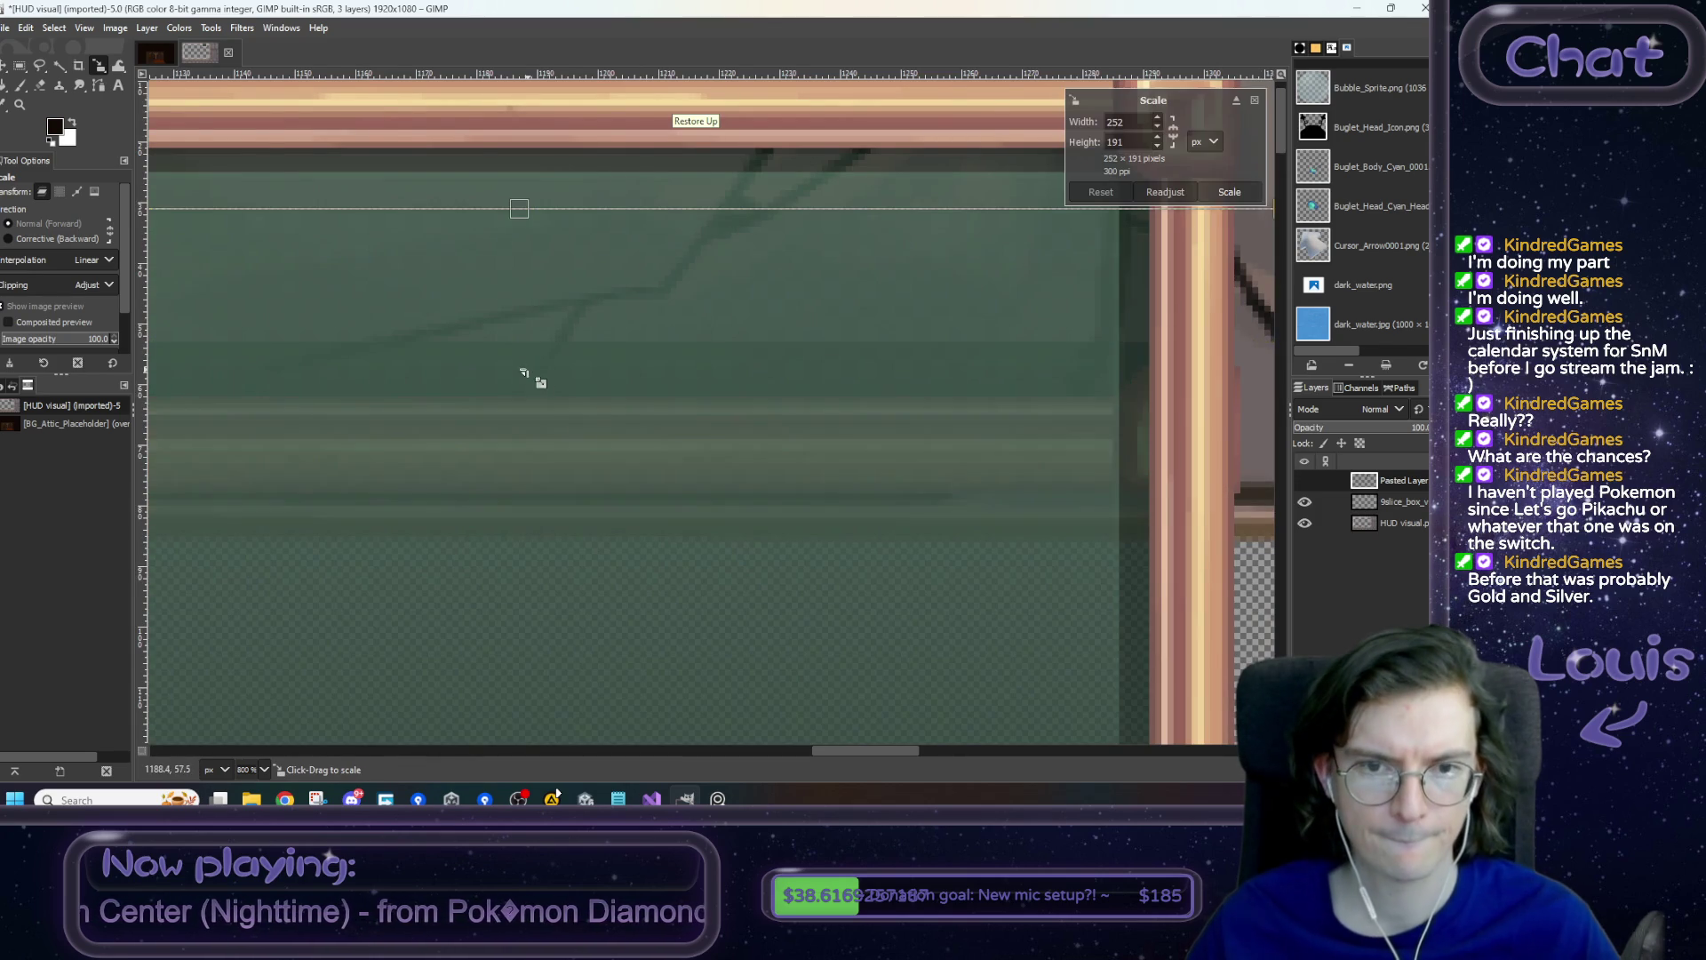
pyautogui.scroll(-5, 600, 471)
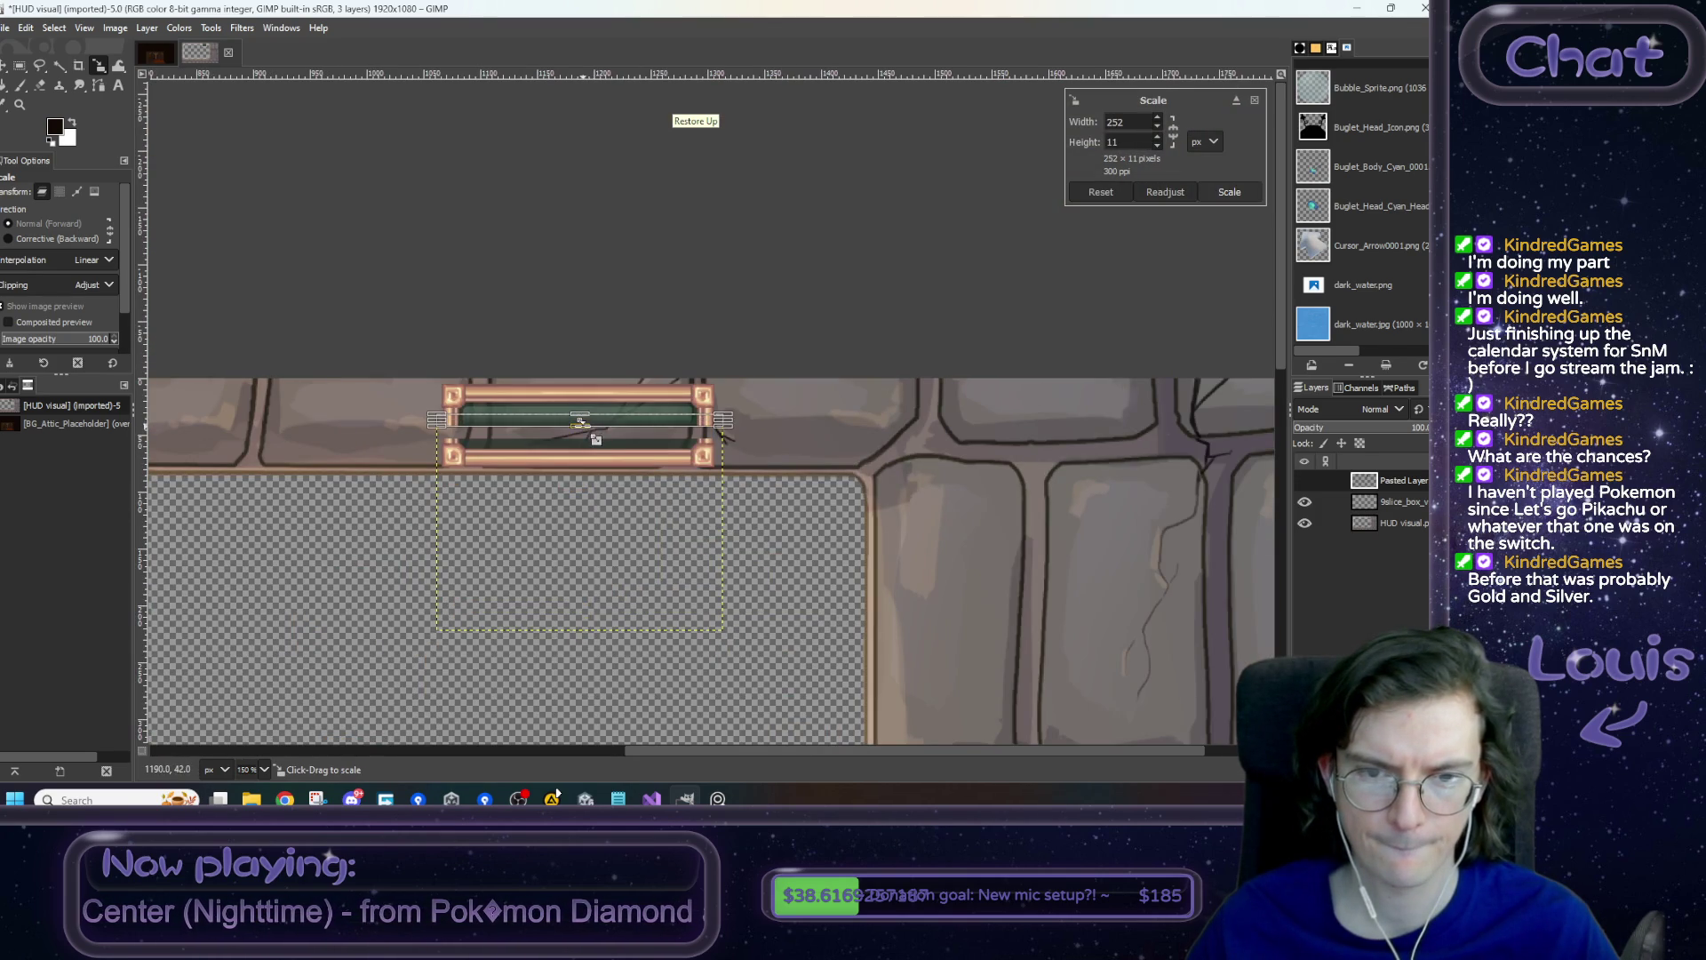
pyautogui.scroll(6, 574, 444)
pyautogui.moveTo(637, 298); pyautogui.dragTo(628, 386)
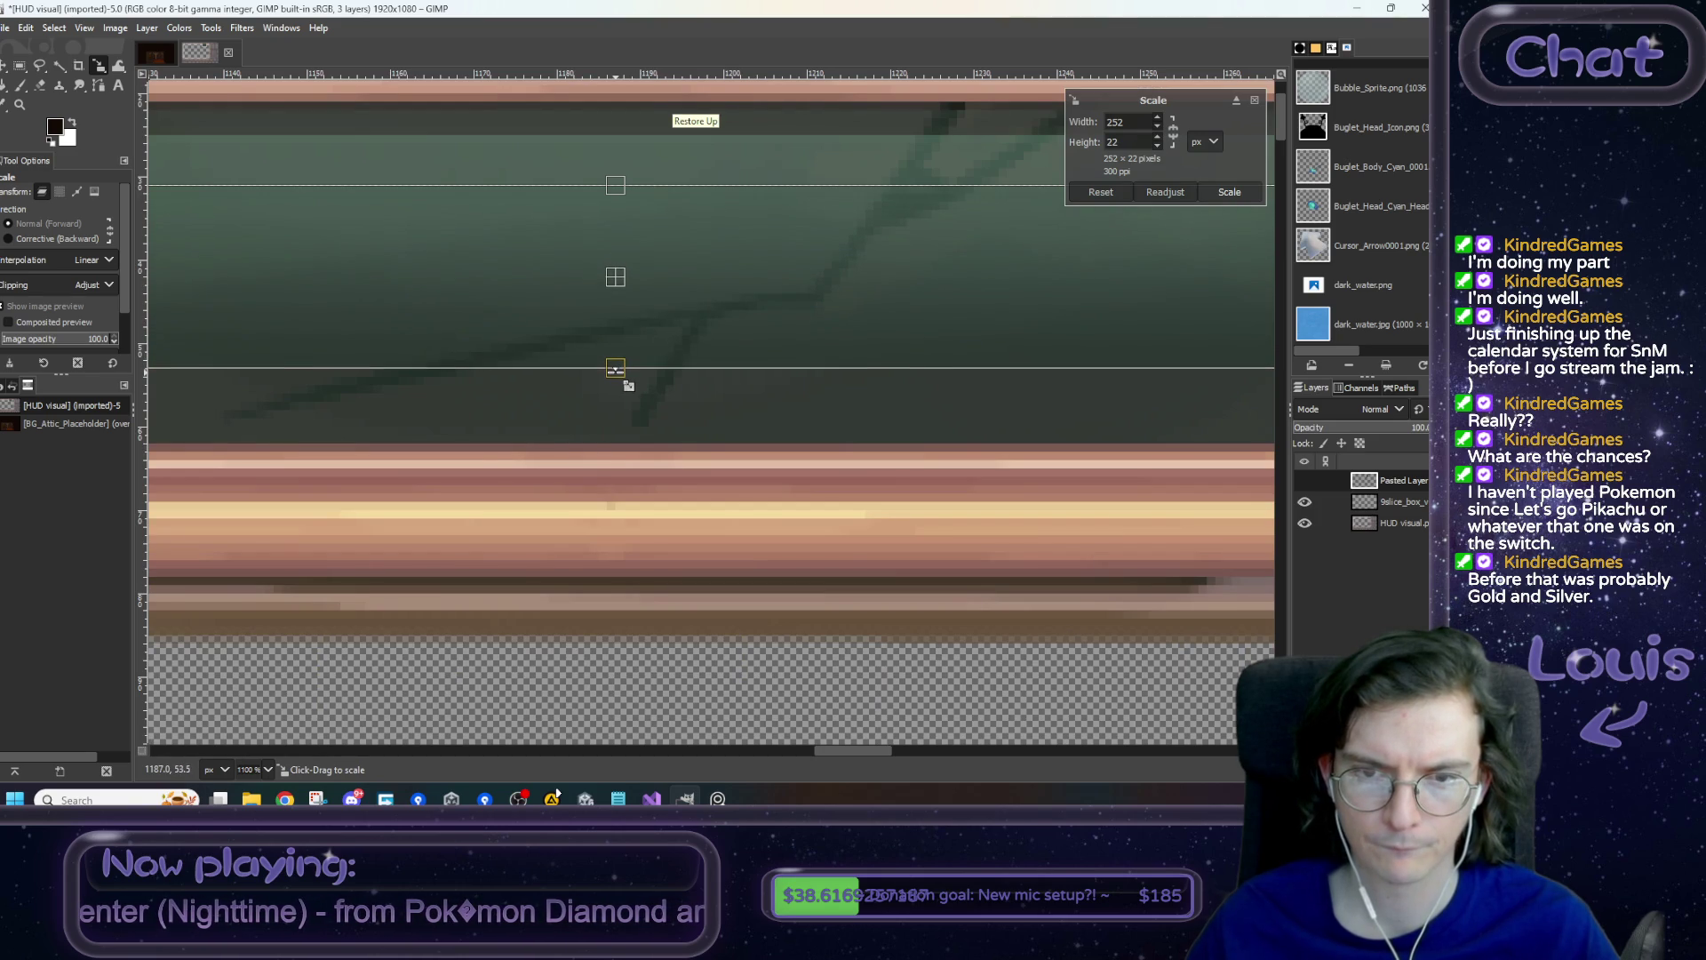
pyautogui.click(1242, 192)
pyautogui.scroll(-4, 804, 471)
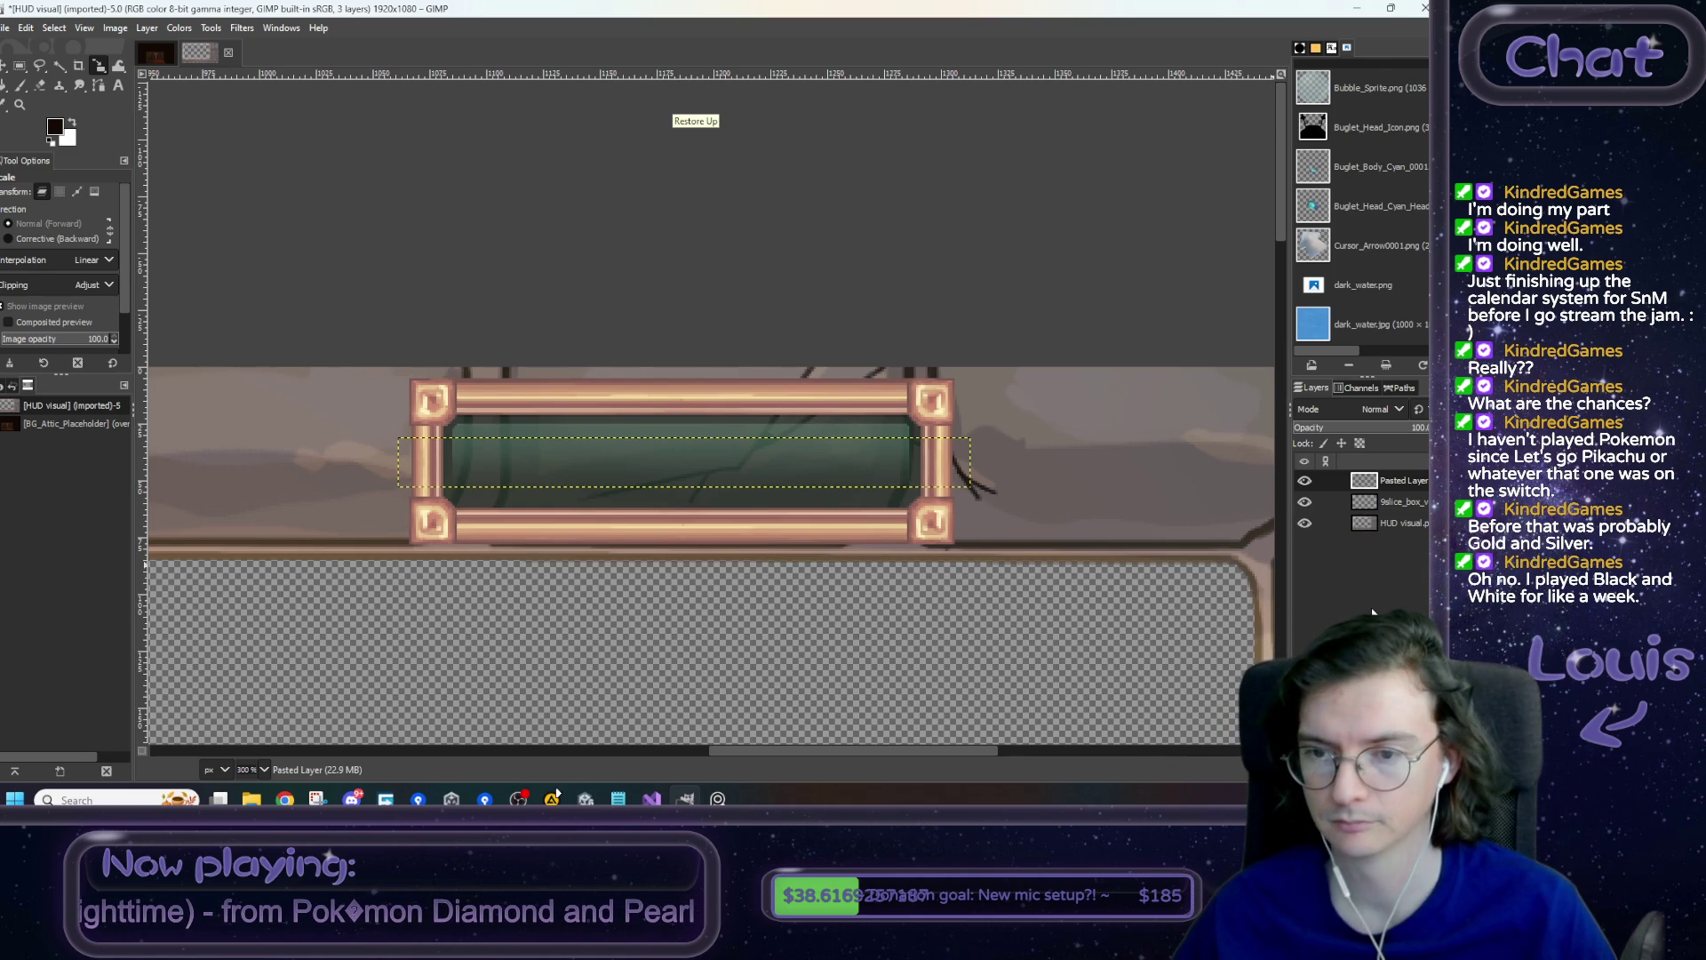
# - Merge the green fill down into the thin frame layer
pyautogui.hotkey('ctrl', 'h')
pyautogui.moveTo(1132, 608); pyautogui.dragTo(1023, 442)
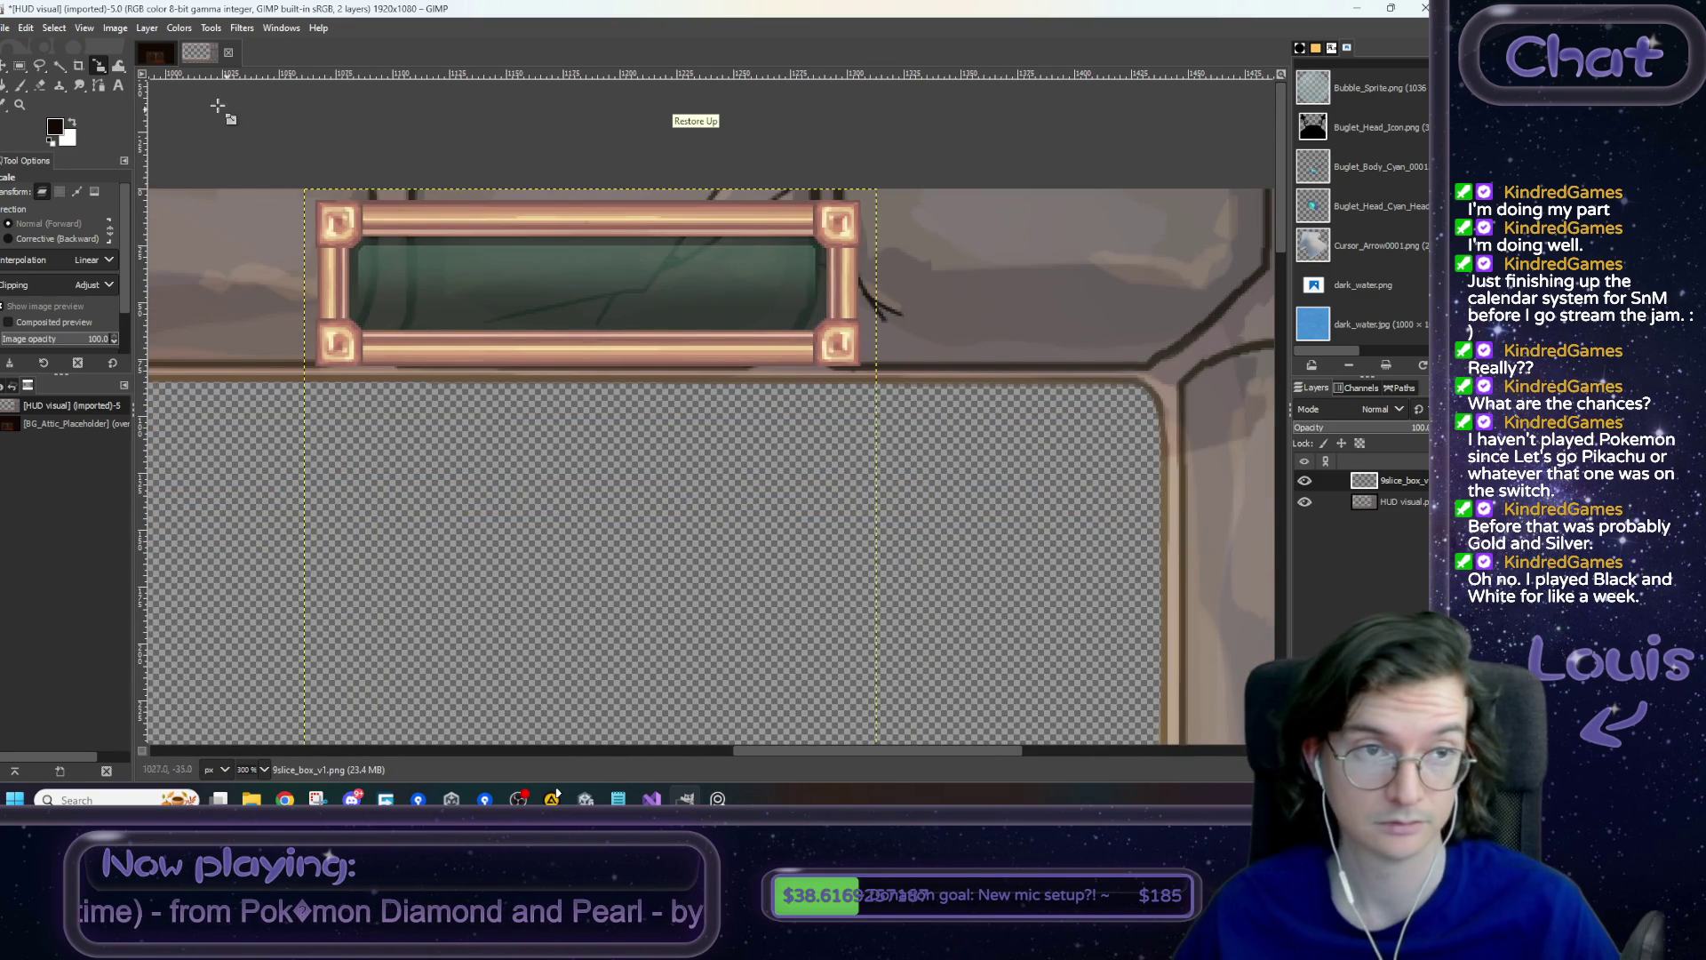
pyautogui.click(115, 29)
pyautogui.moveTo(153, 28)
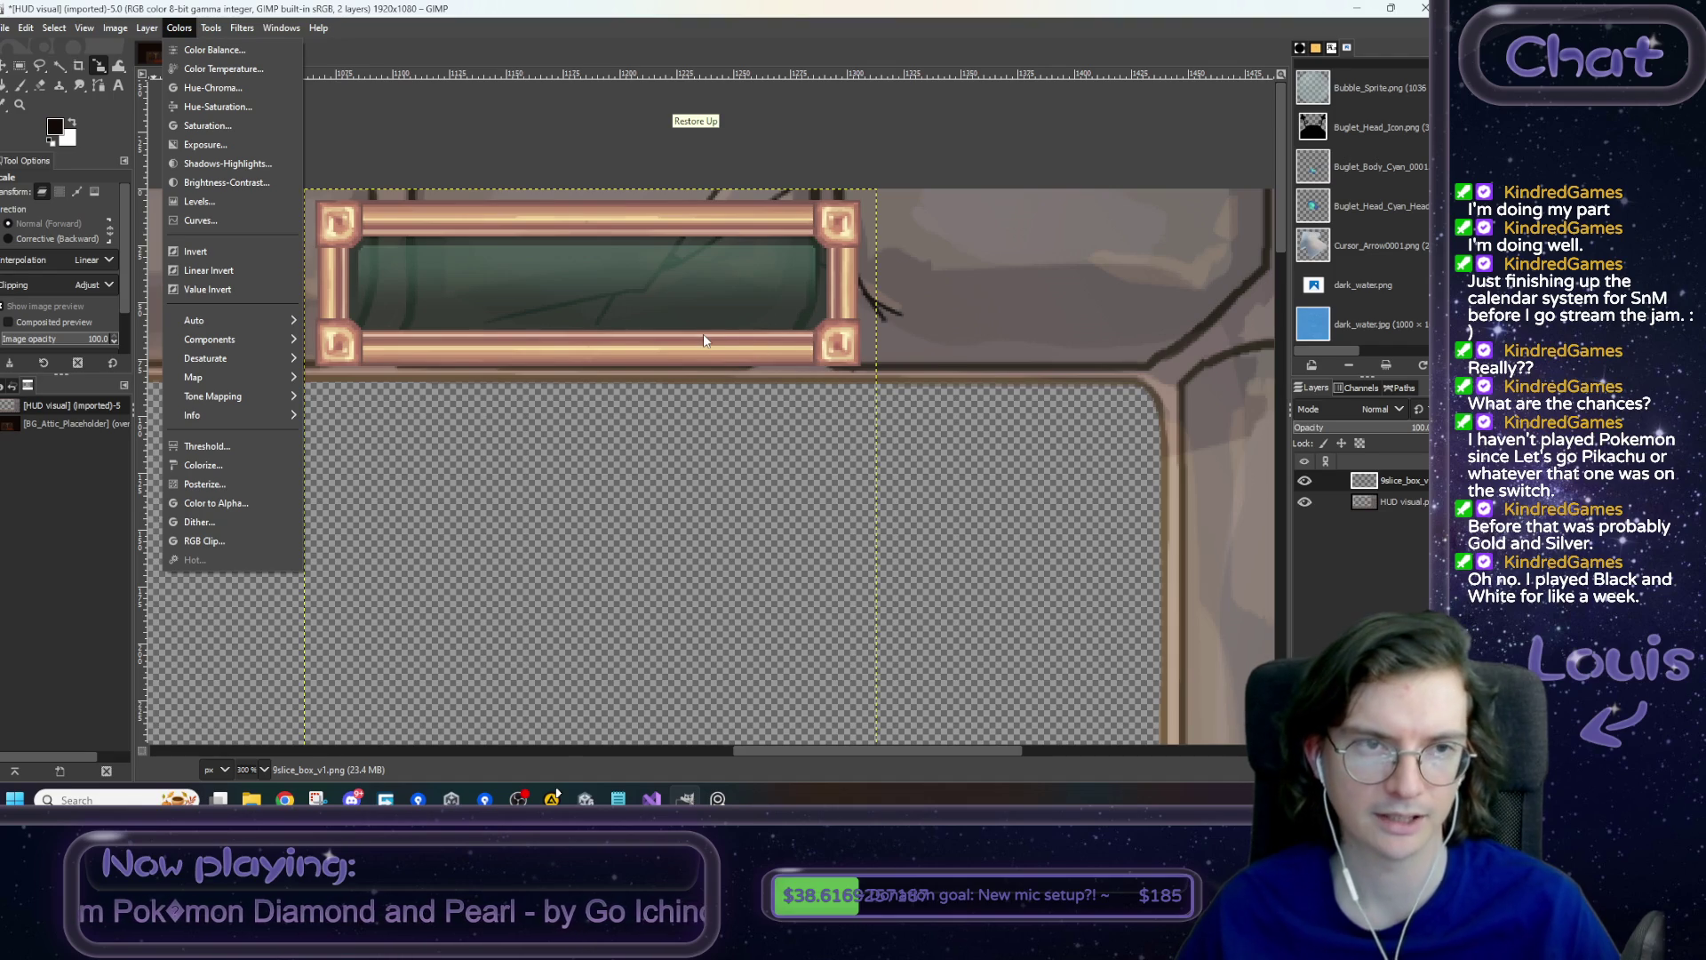
pyautogui.click(640, 364)
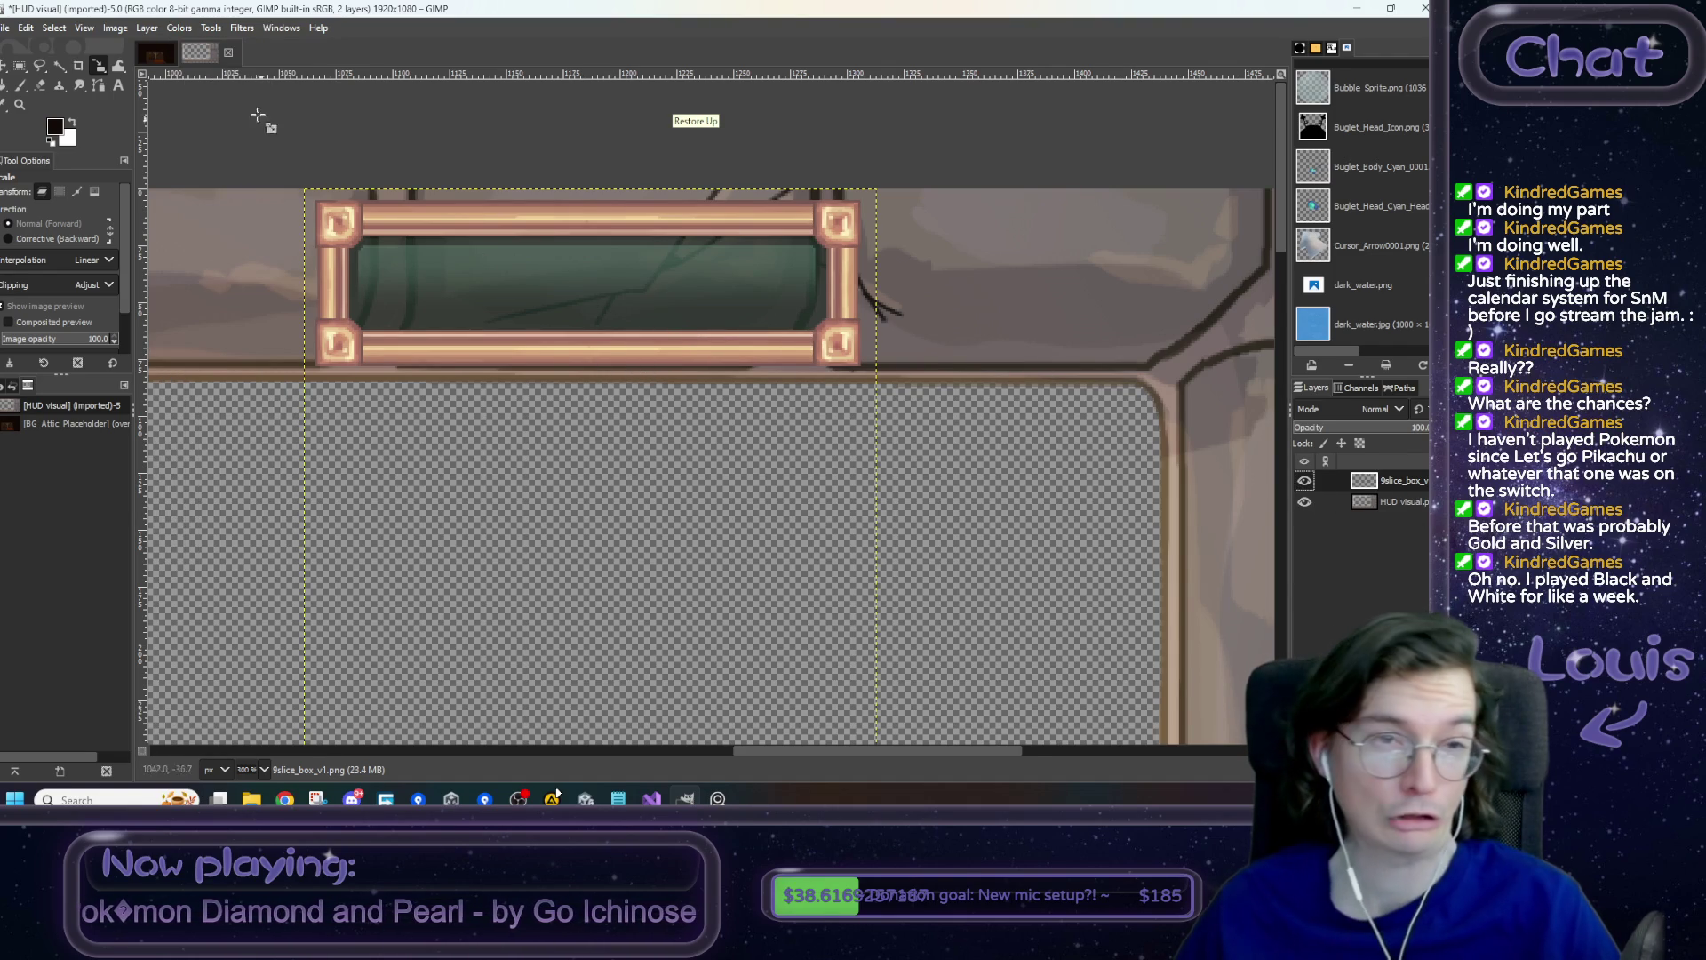
# - Crop the frame layer to its content and switch back to Unity
pyautogui.click(146, 28)
pyautogui.click(213, 339)
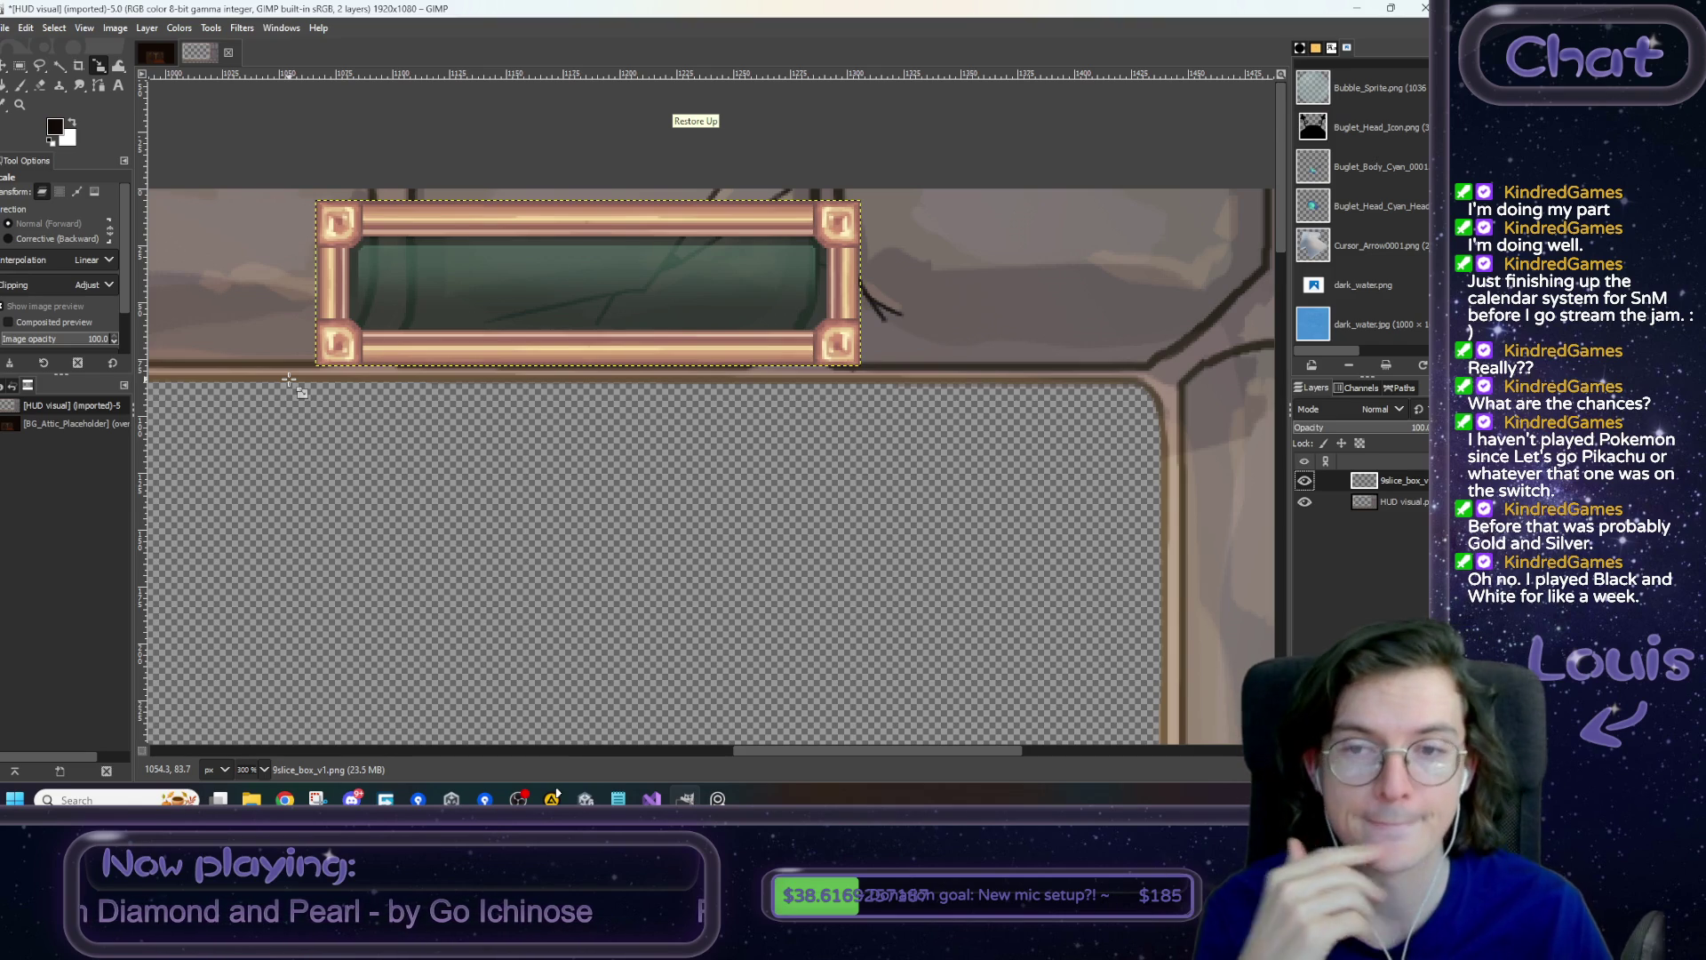
pyautogui.click(5, 68)
pyautogui.scroll(-4, 439, 431)
pyautogui.hotkey('alt', 'Tab')
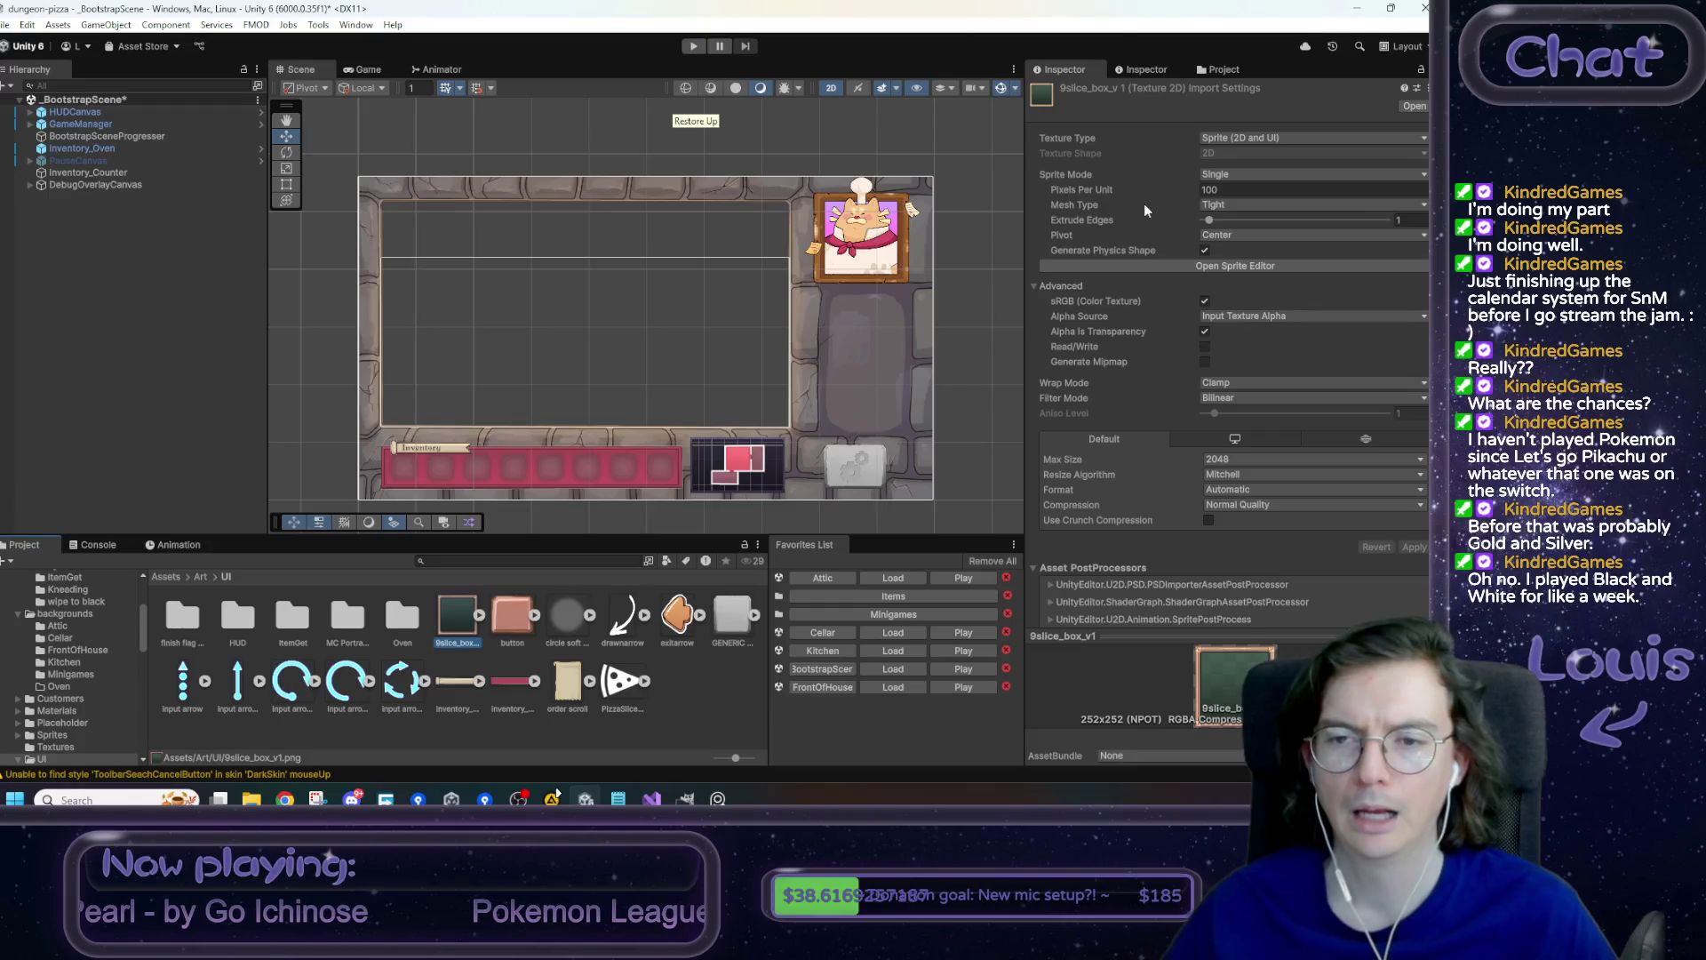
# - Open the HUDCanvas prefab in context and collapse PlayArea, MinimapPanel, PortraitPanel and DragContainer
pyautogui.rightClick(99, 115)
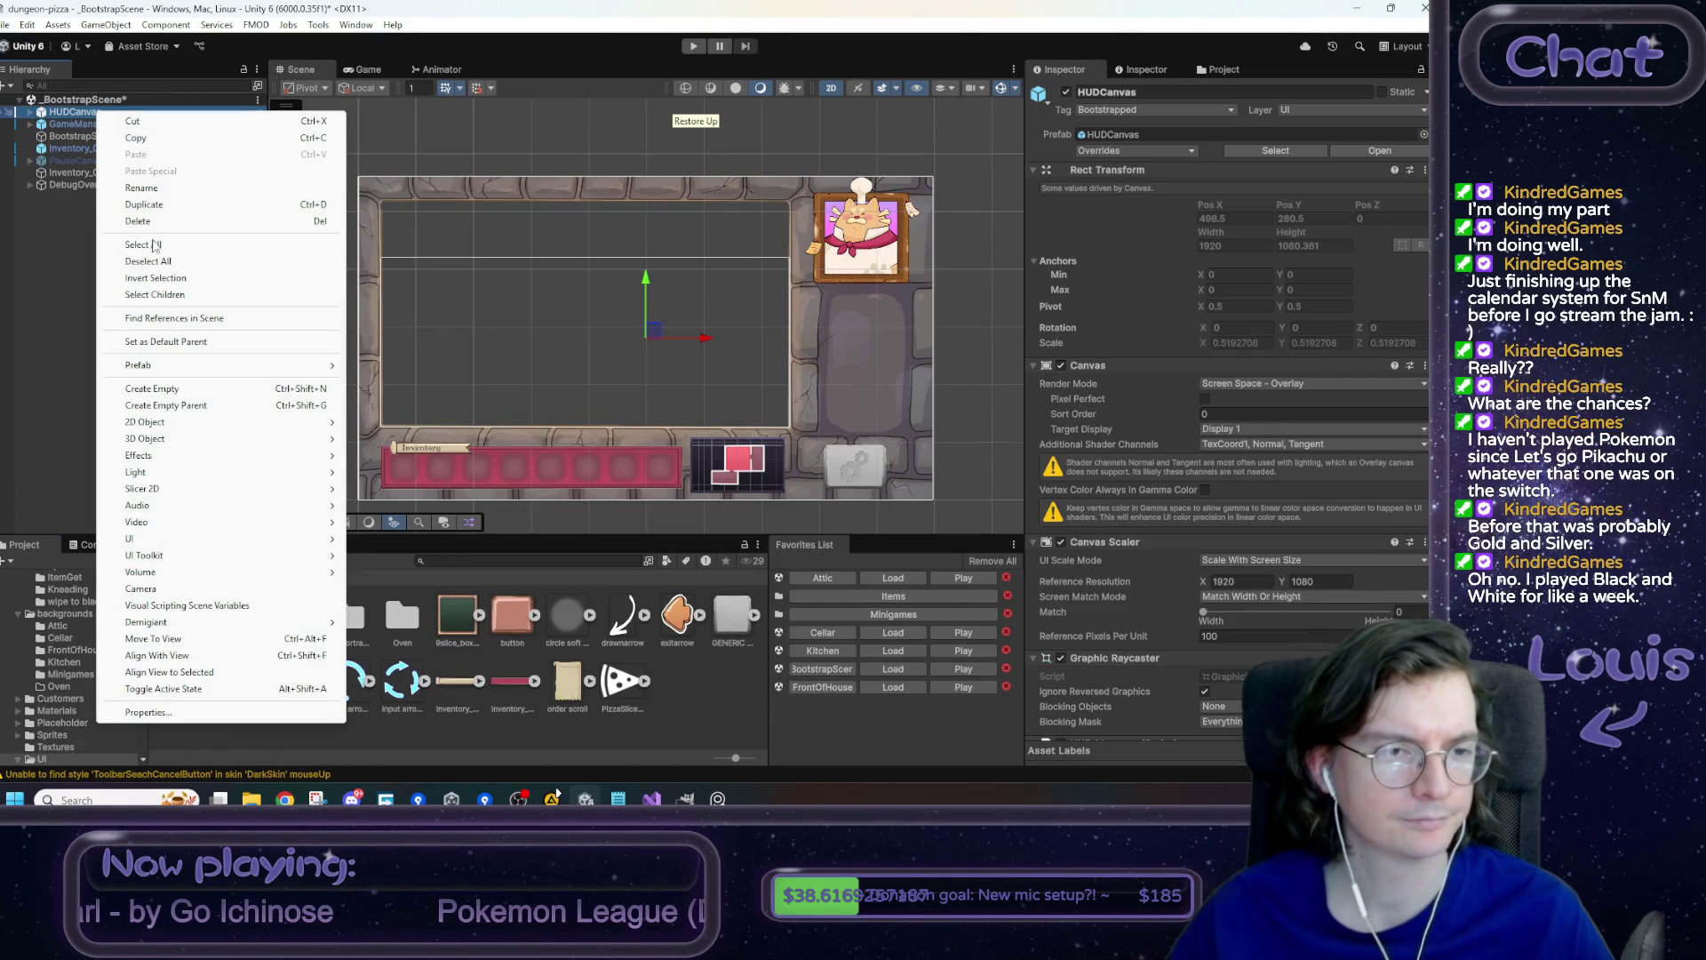
pyautogui.moveTo(178, 365)
pyautogui.click(480, 387)
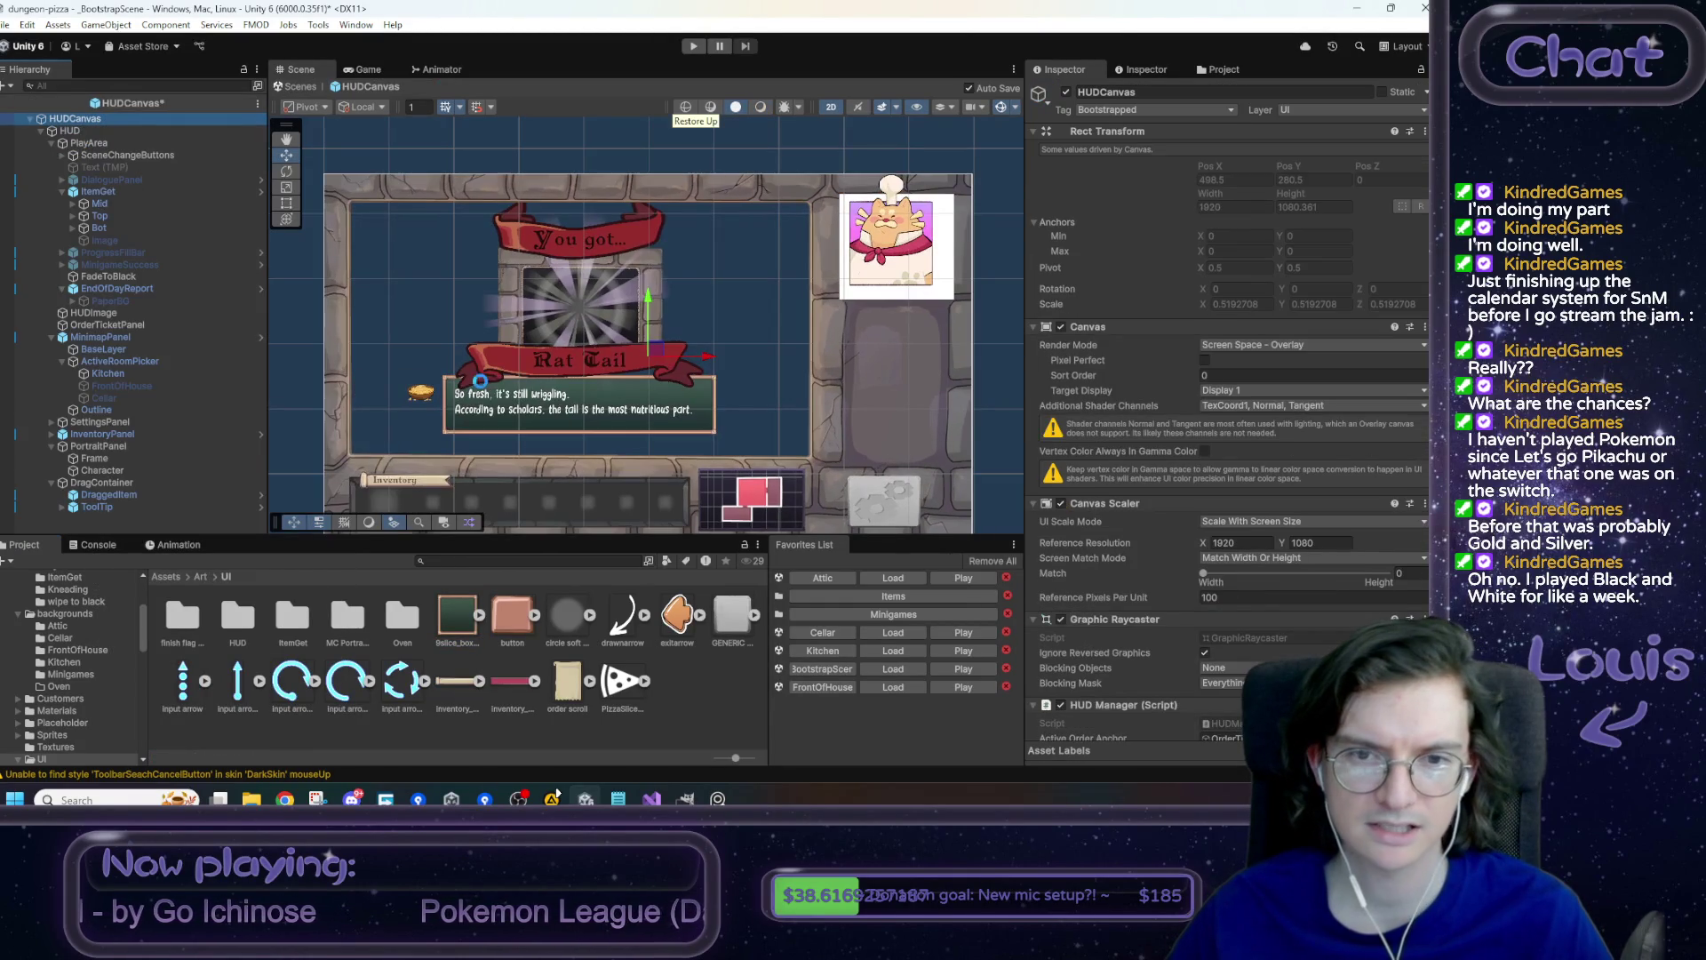
pyautogui.click(52, 143)
pyautogui.click(51, 178)
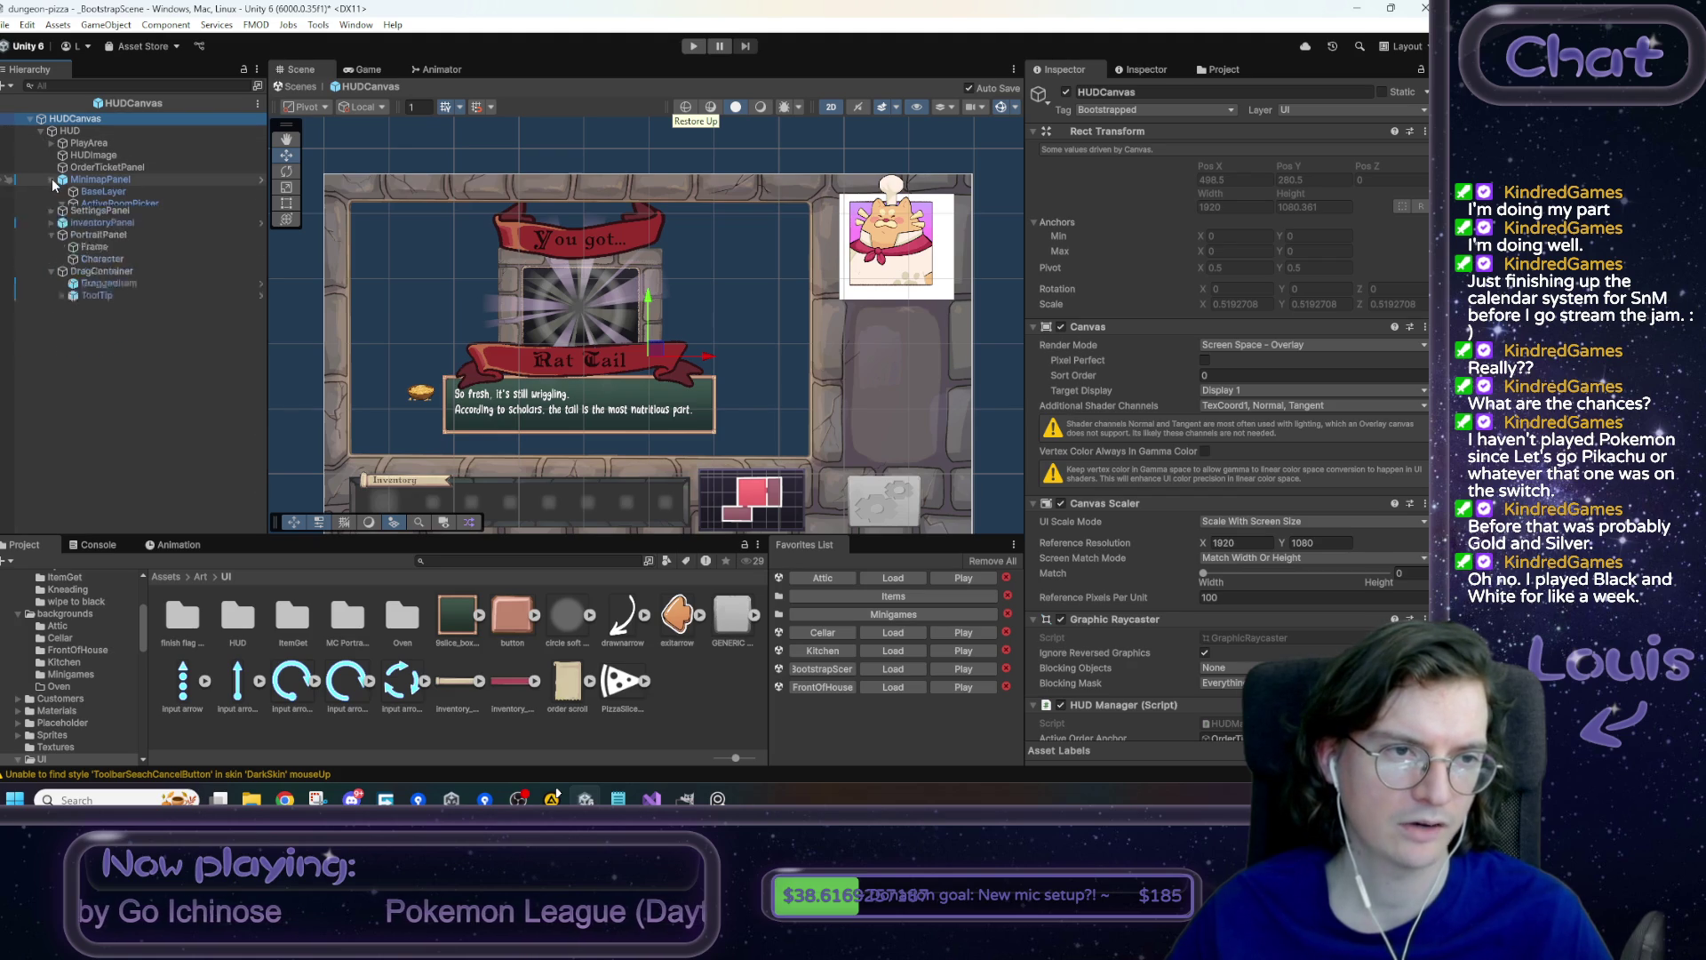
pyautogui.click(49, 216)
pyautogui.click(51, 228)
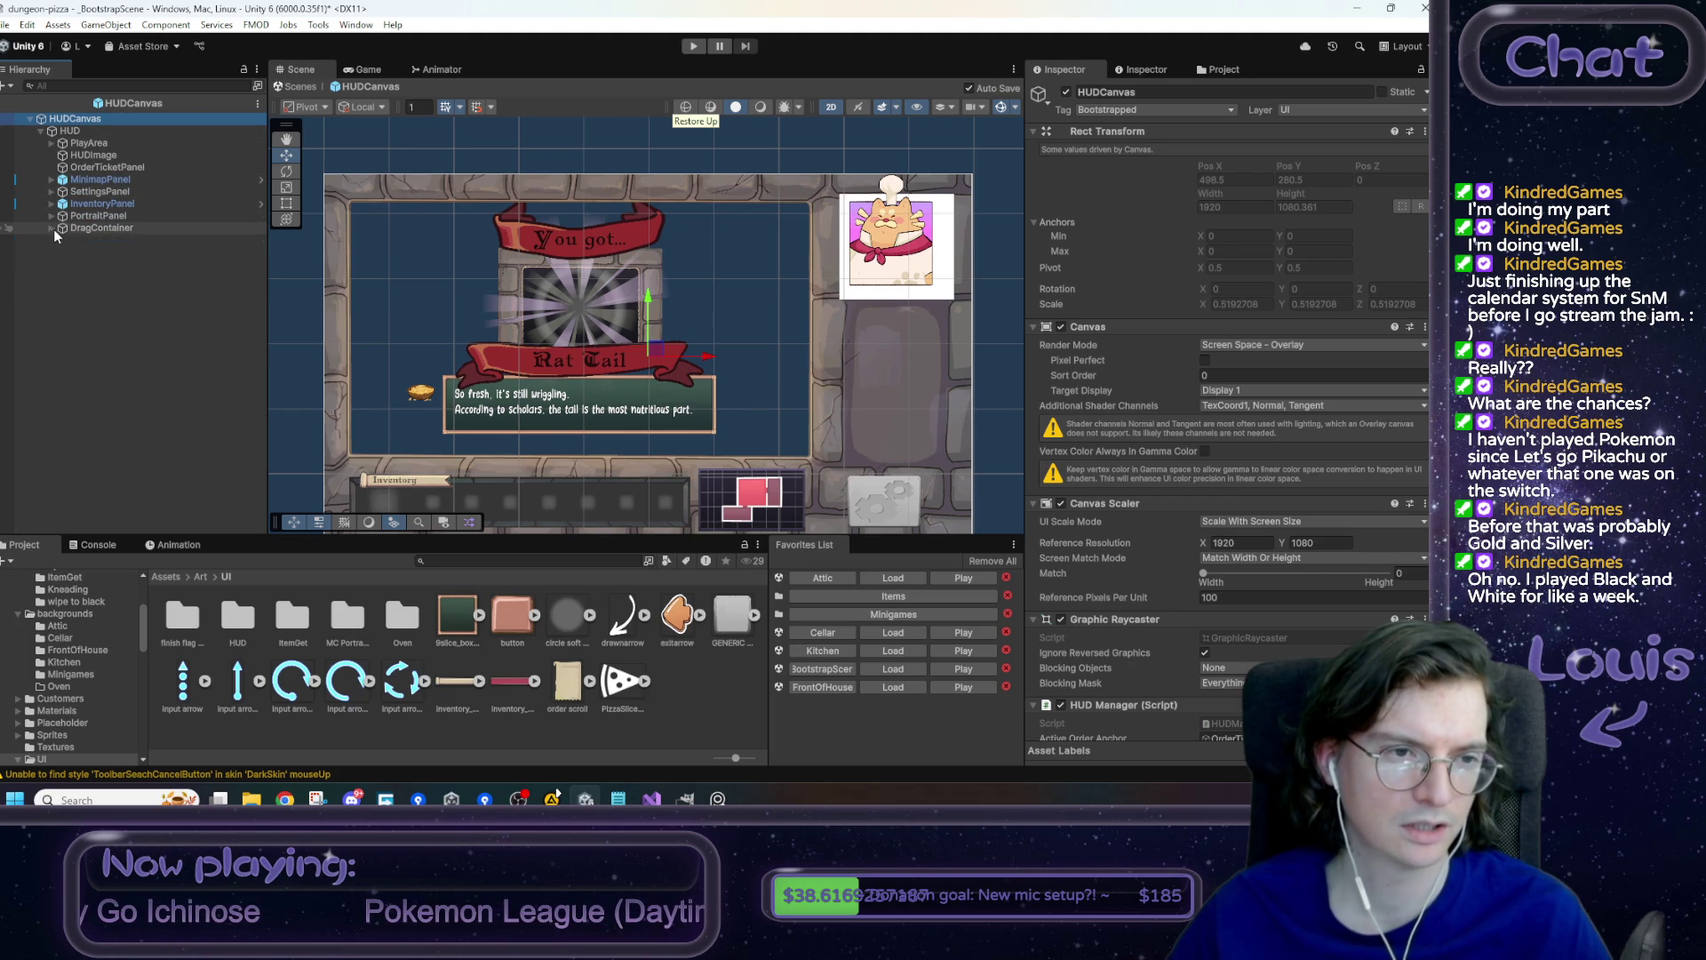
# - Add a new UI Panel under the HUD object
pyautogui.rightClick(70, 131)
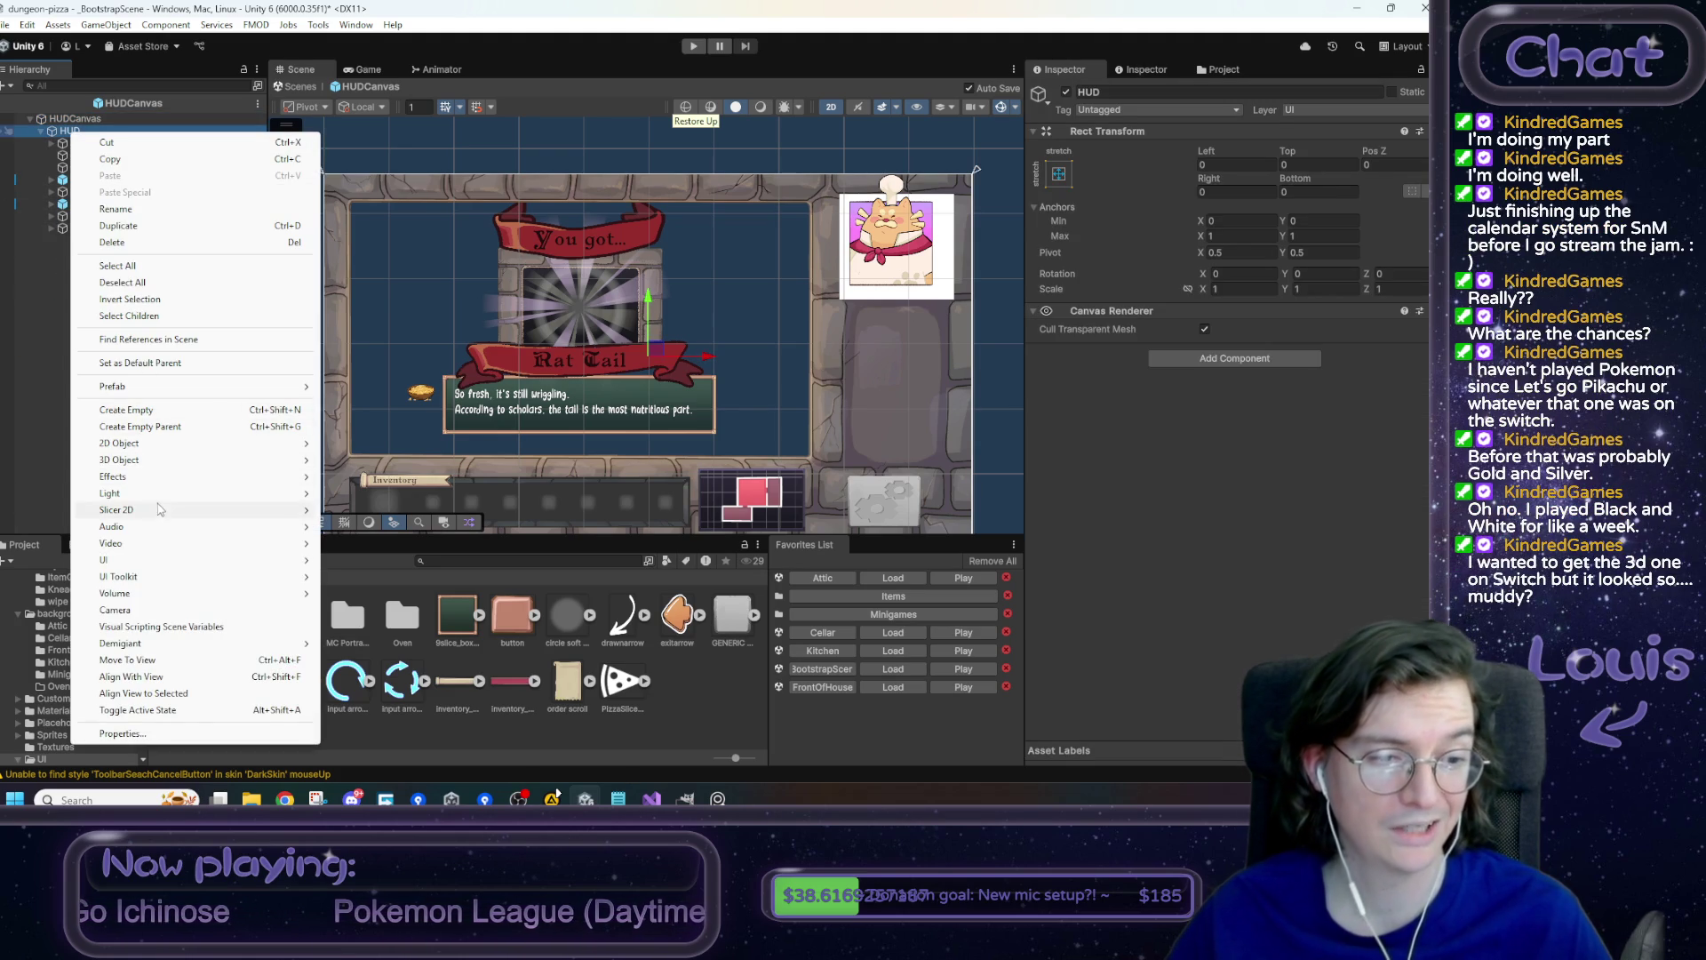
pyautogui.moveTo(156, 564)
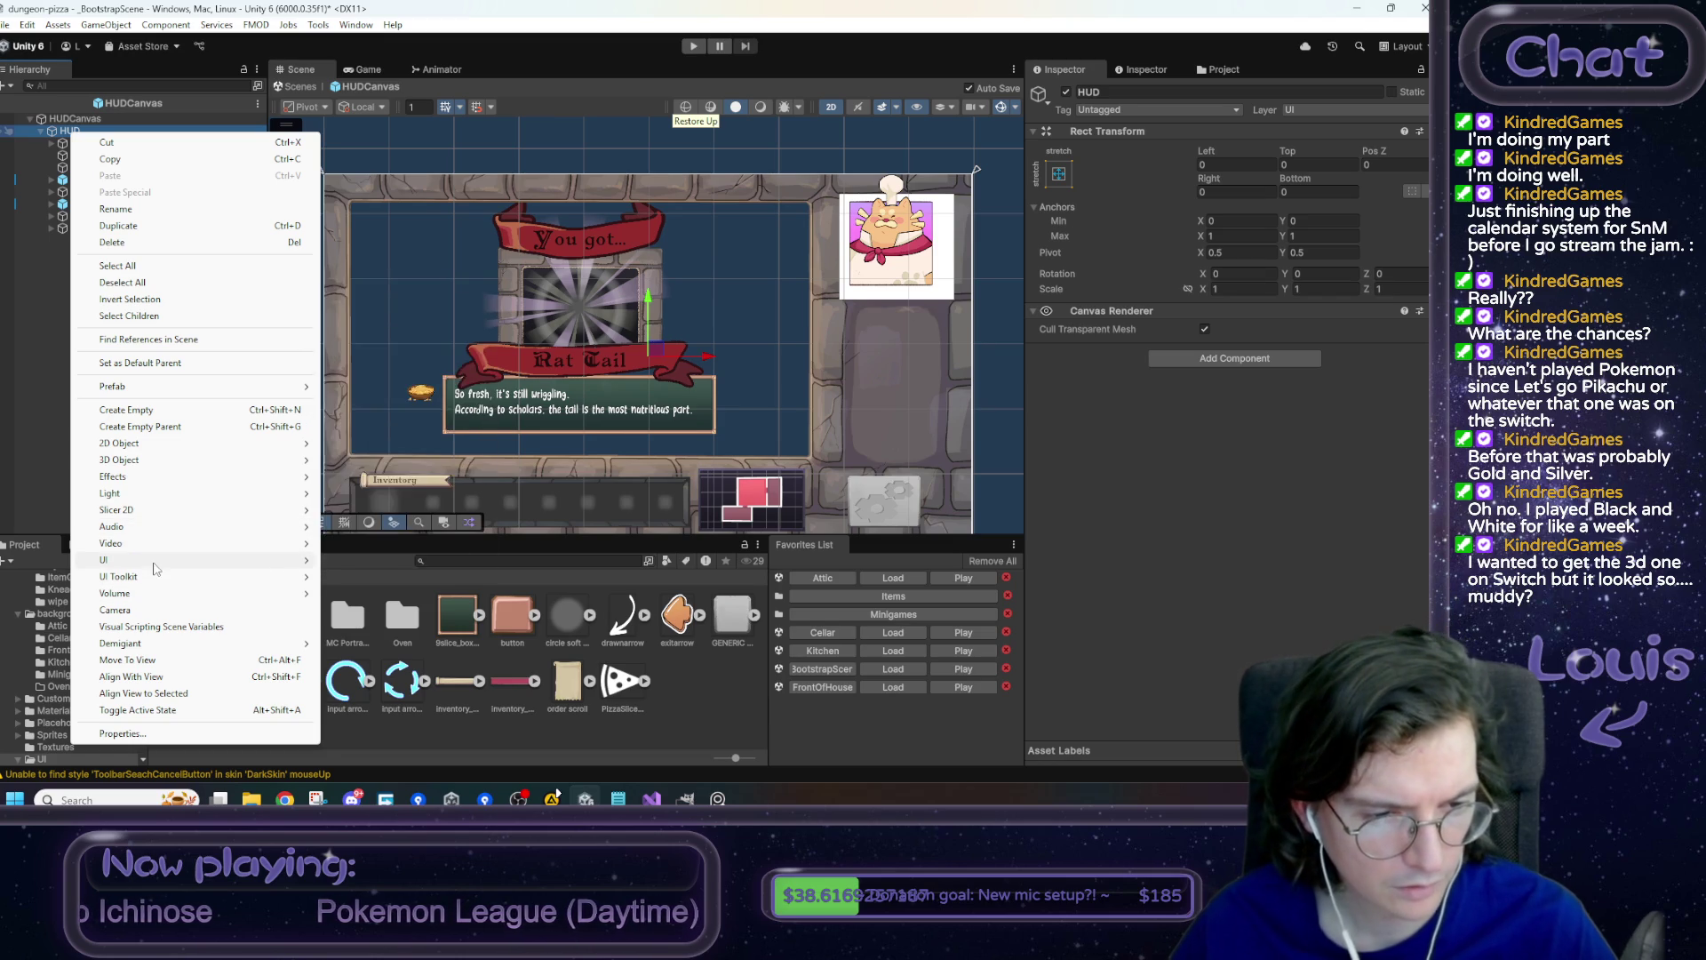
pyautogui.click(358, 339)
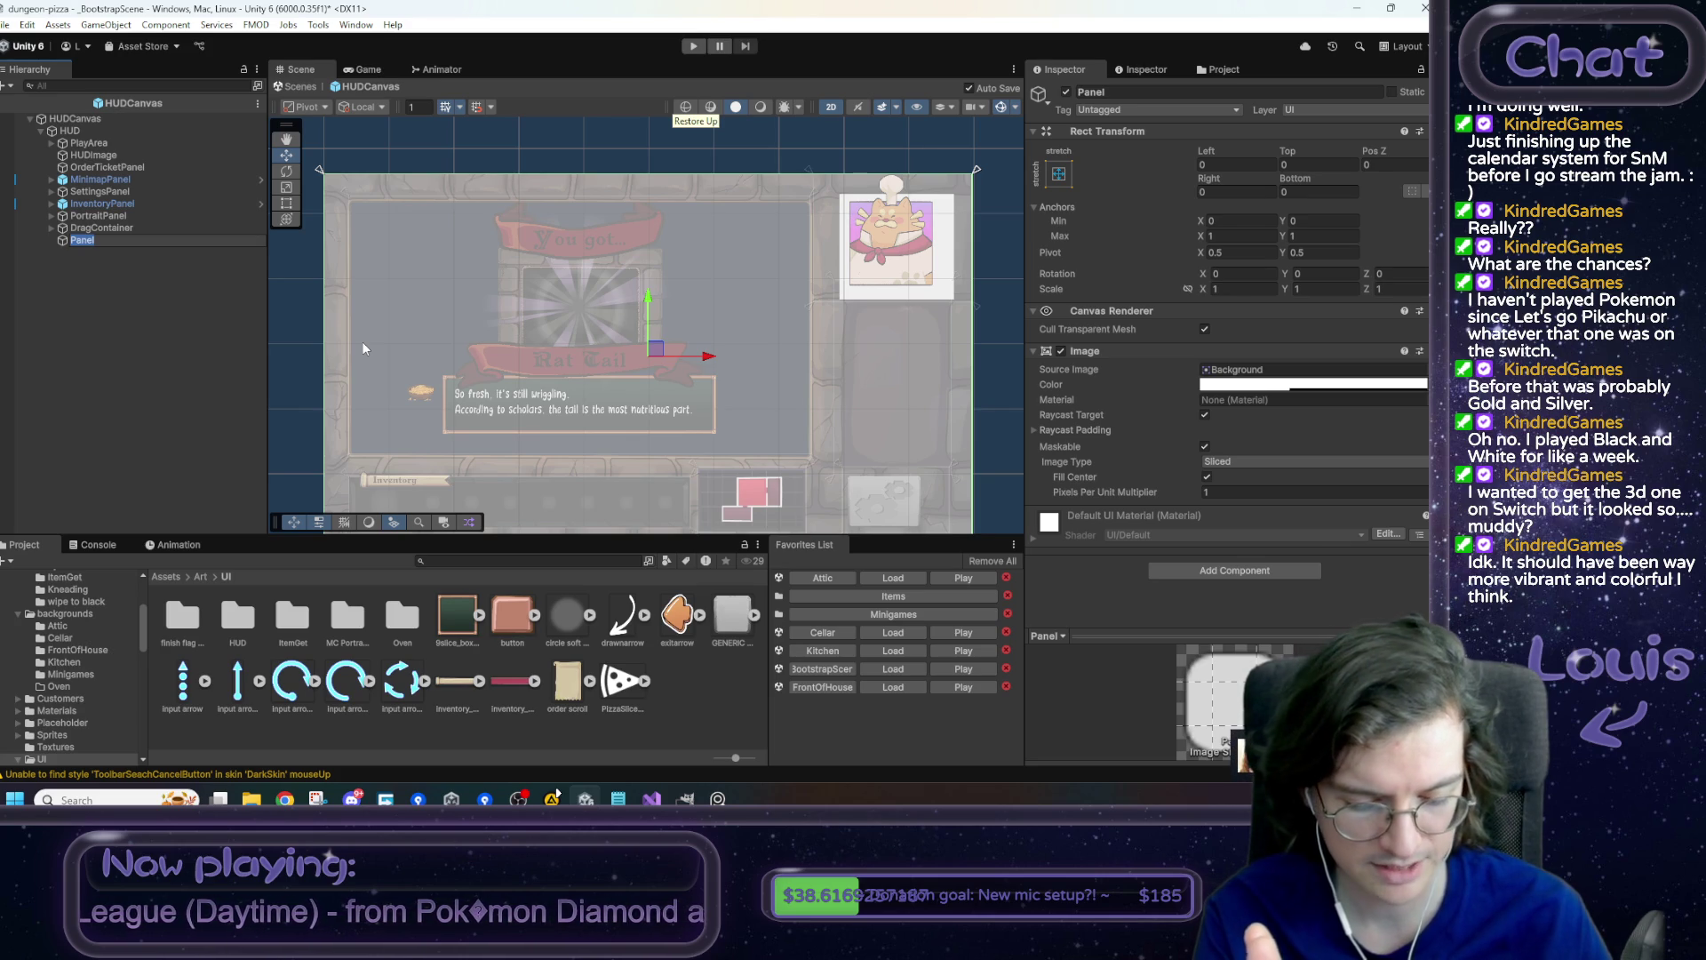
# - Rename the new panel Calendar and drag its anchors into a small area near the HUD top
pyautogui.write('Da')
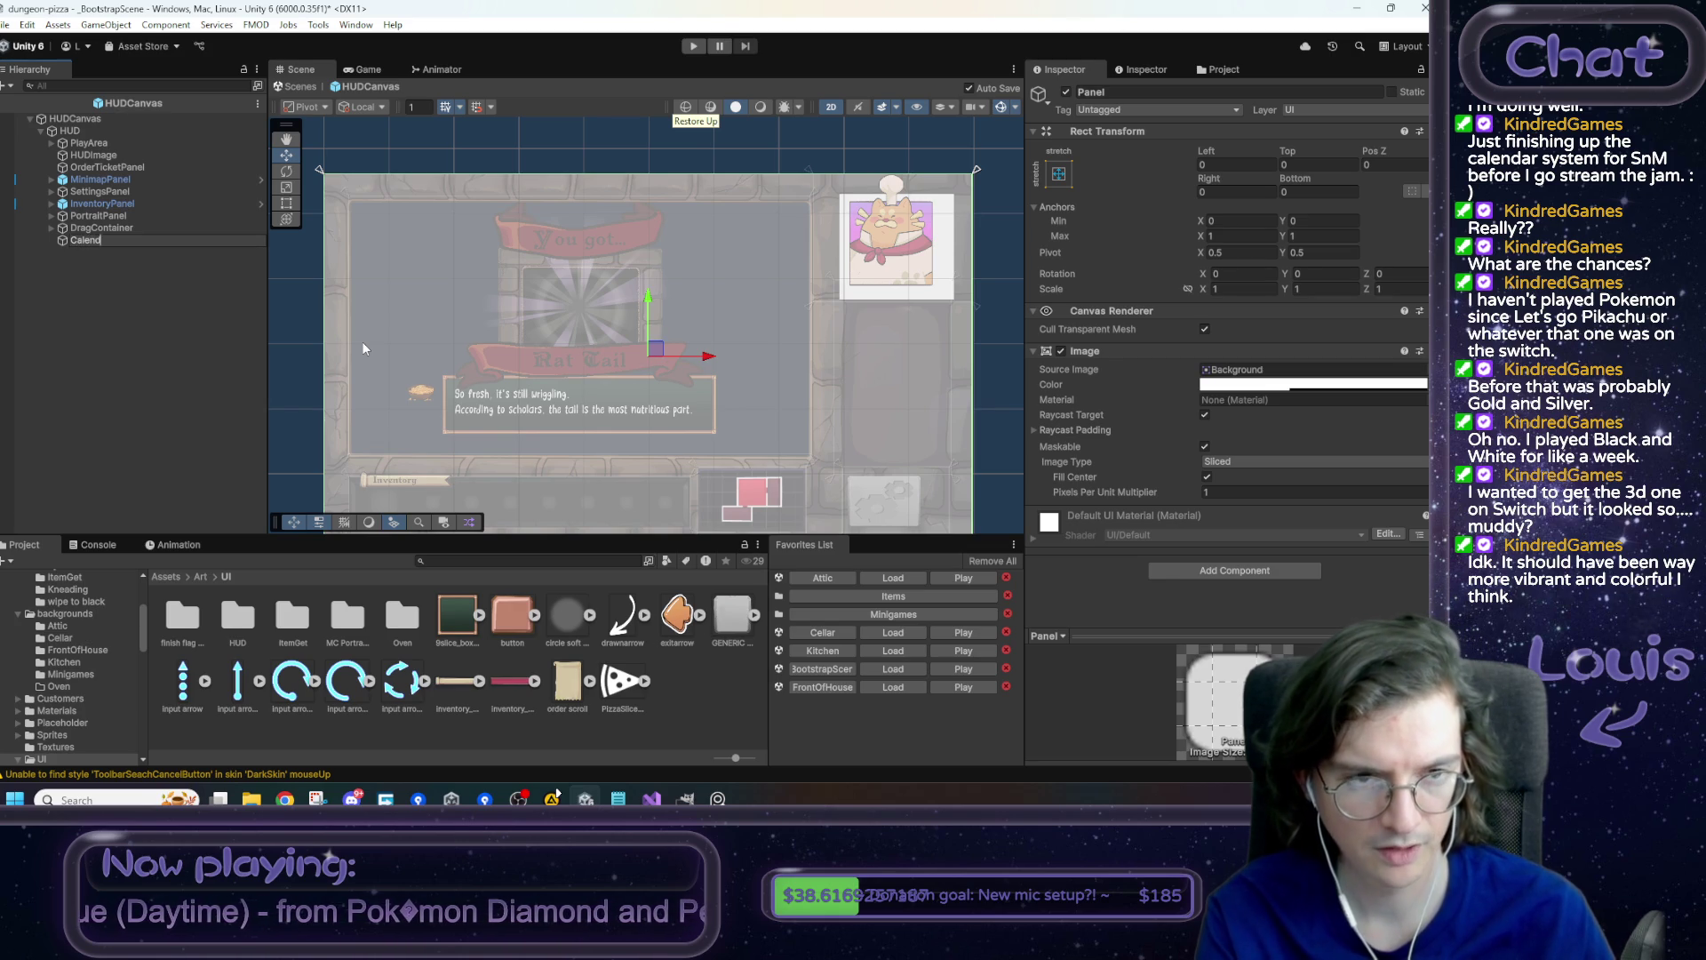
pyautogui.press('Return')
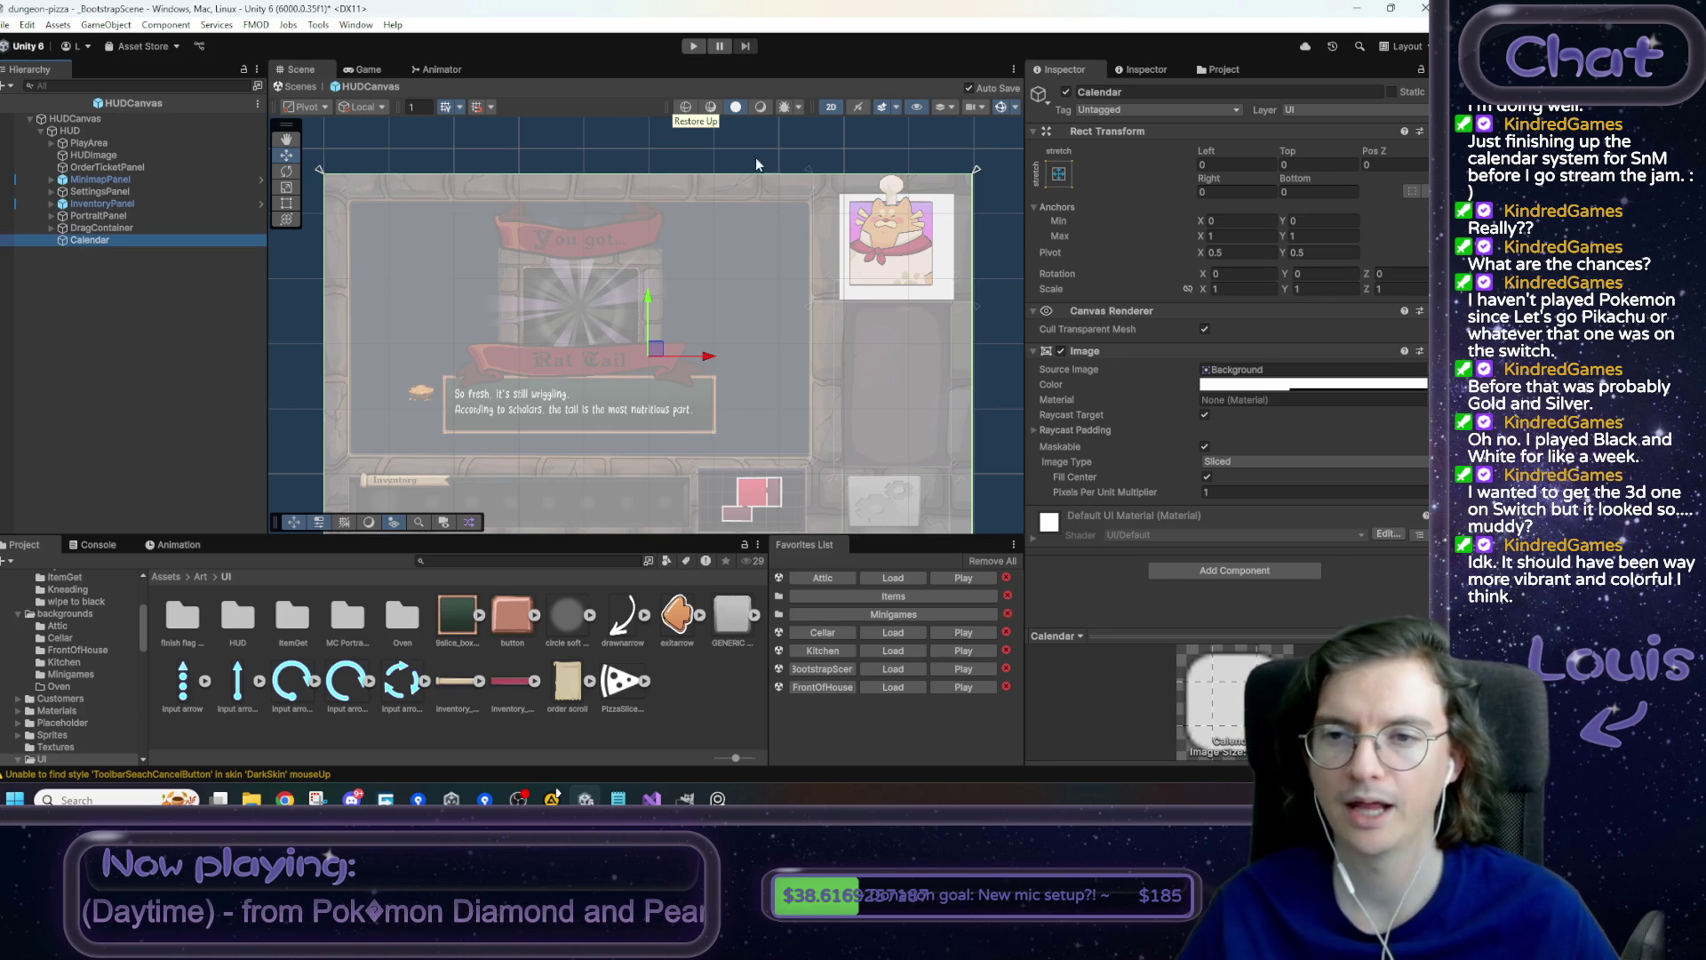
pyautogui.moveTo(978, 169); pyautogui.dragTo(809, 182)
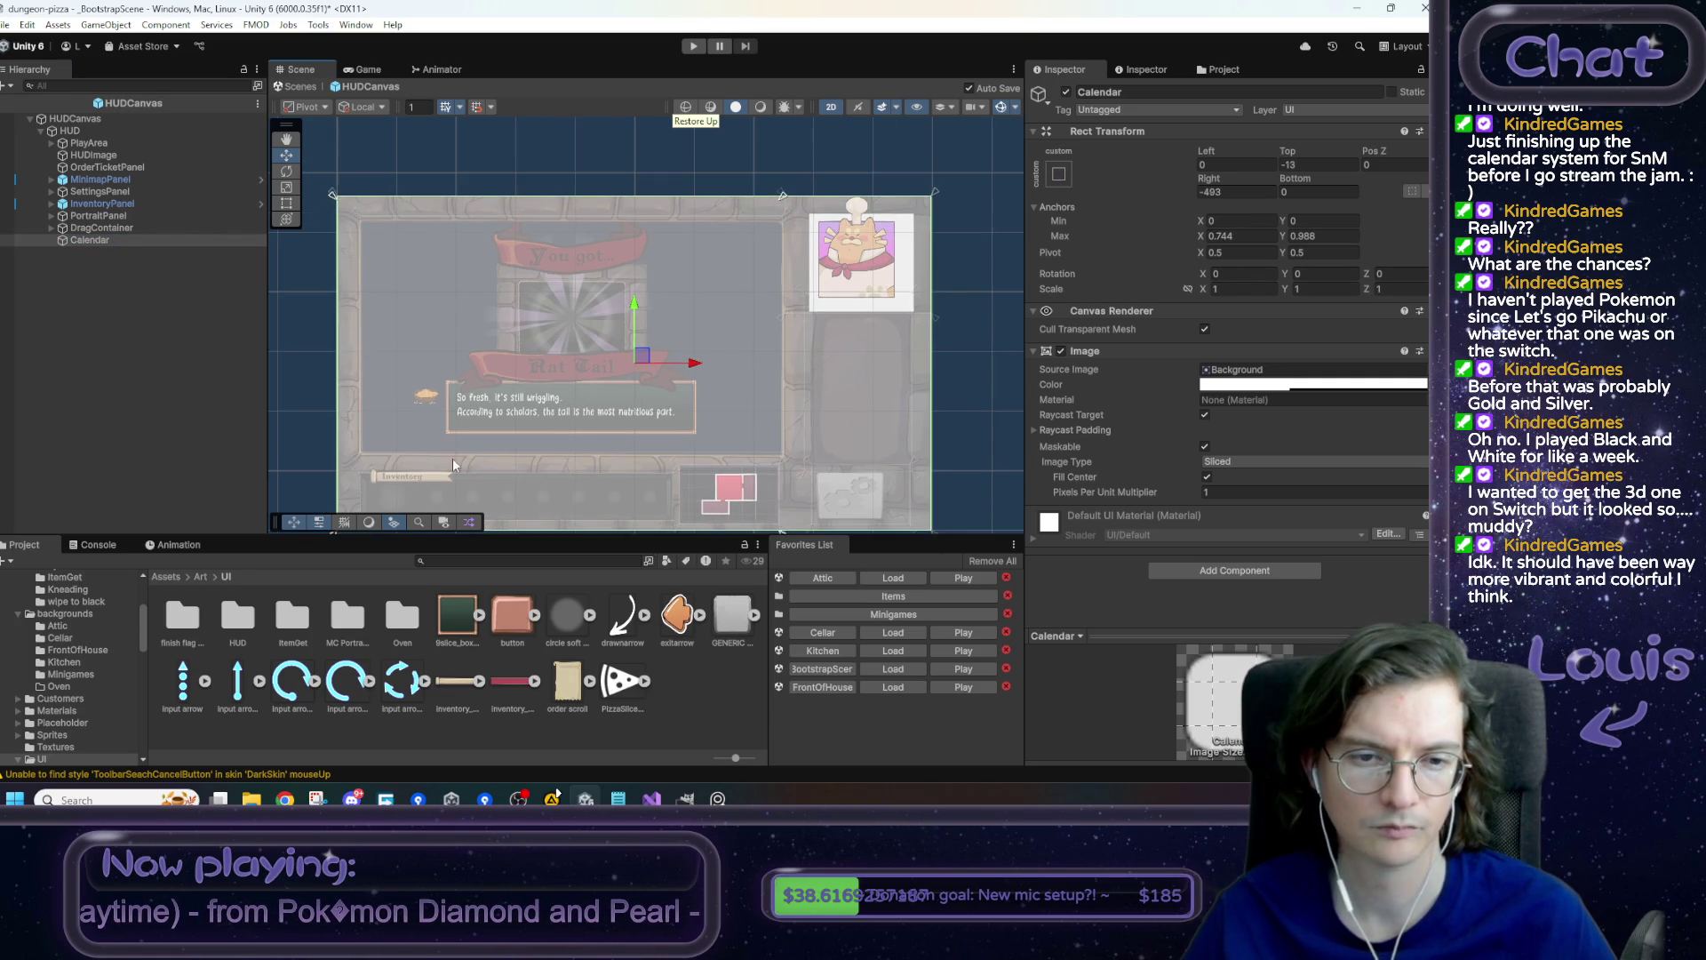
pyautogui.press('f')
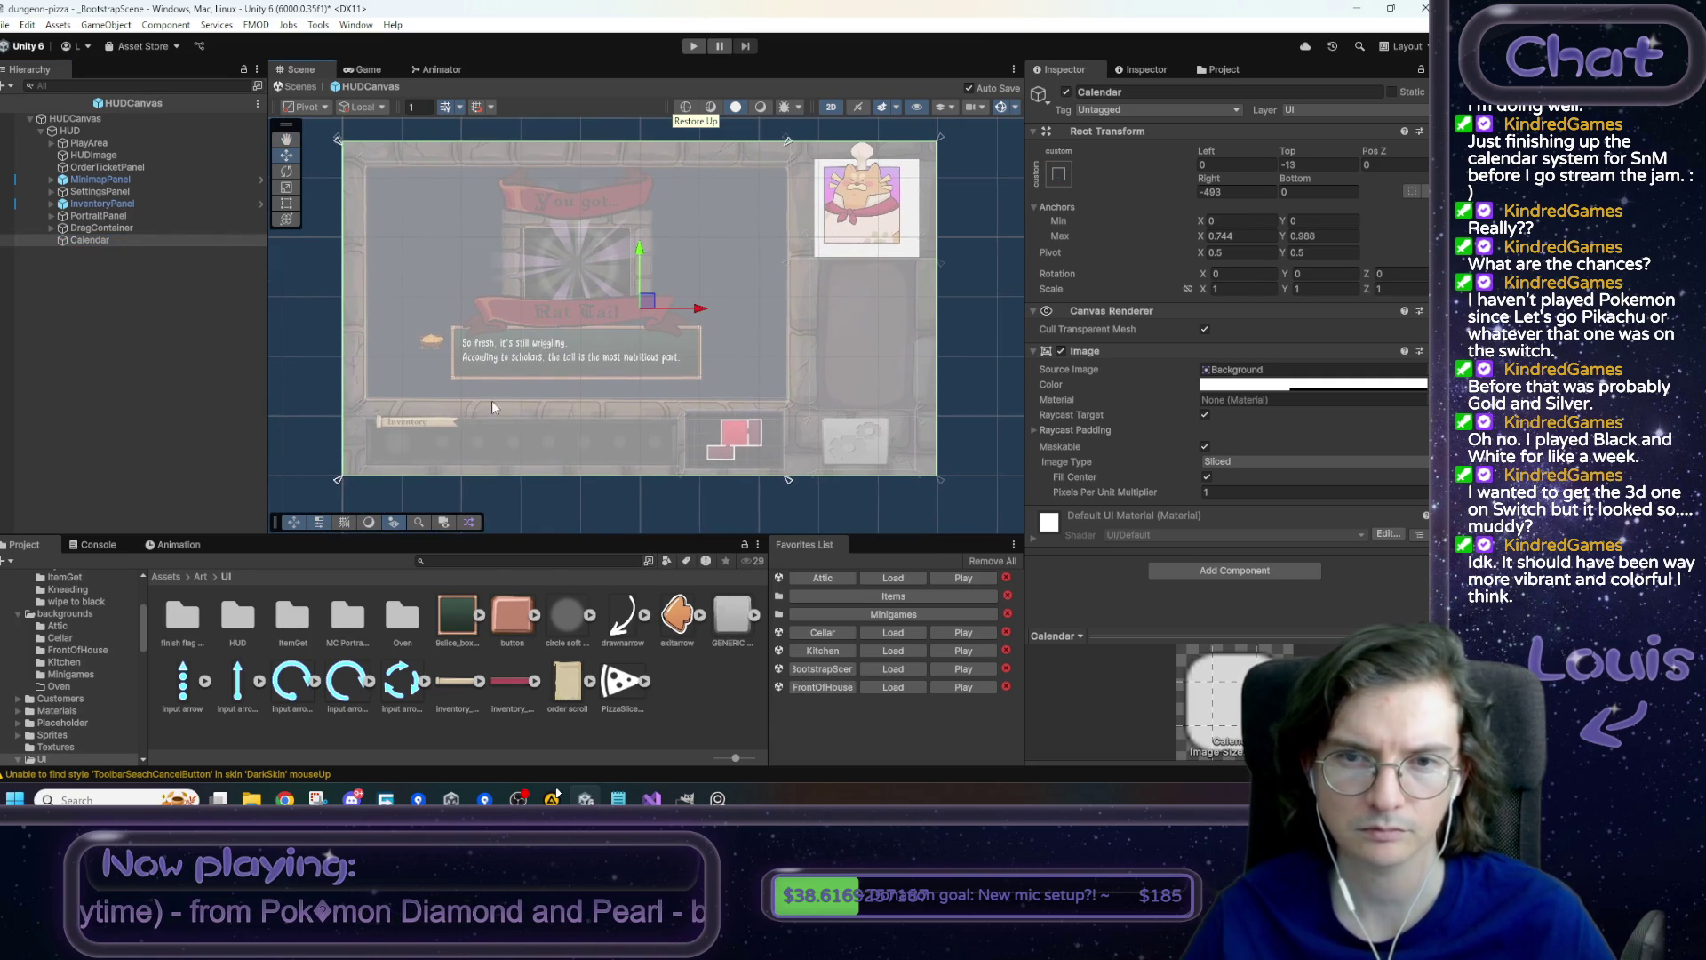
pyautogui.moveTo(343, 477)
pyautogui.mouseDown()
pyautogui.moveTo(594, 291)
pyautogui.moveTo(702, 322)
pyautogui.moveTo(695, 164)
pyautogui.mouseUp()
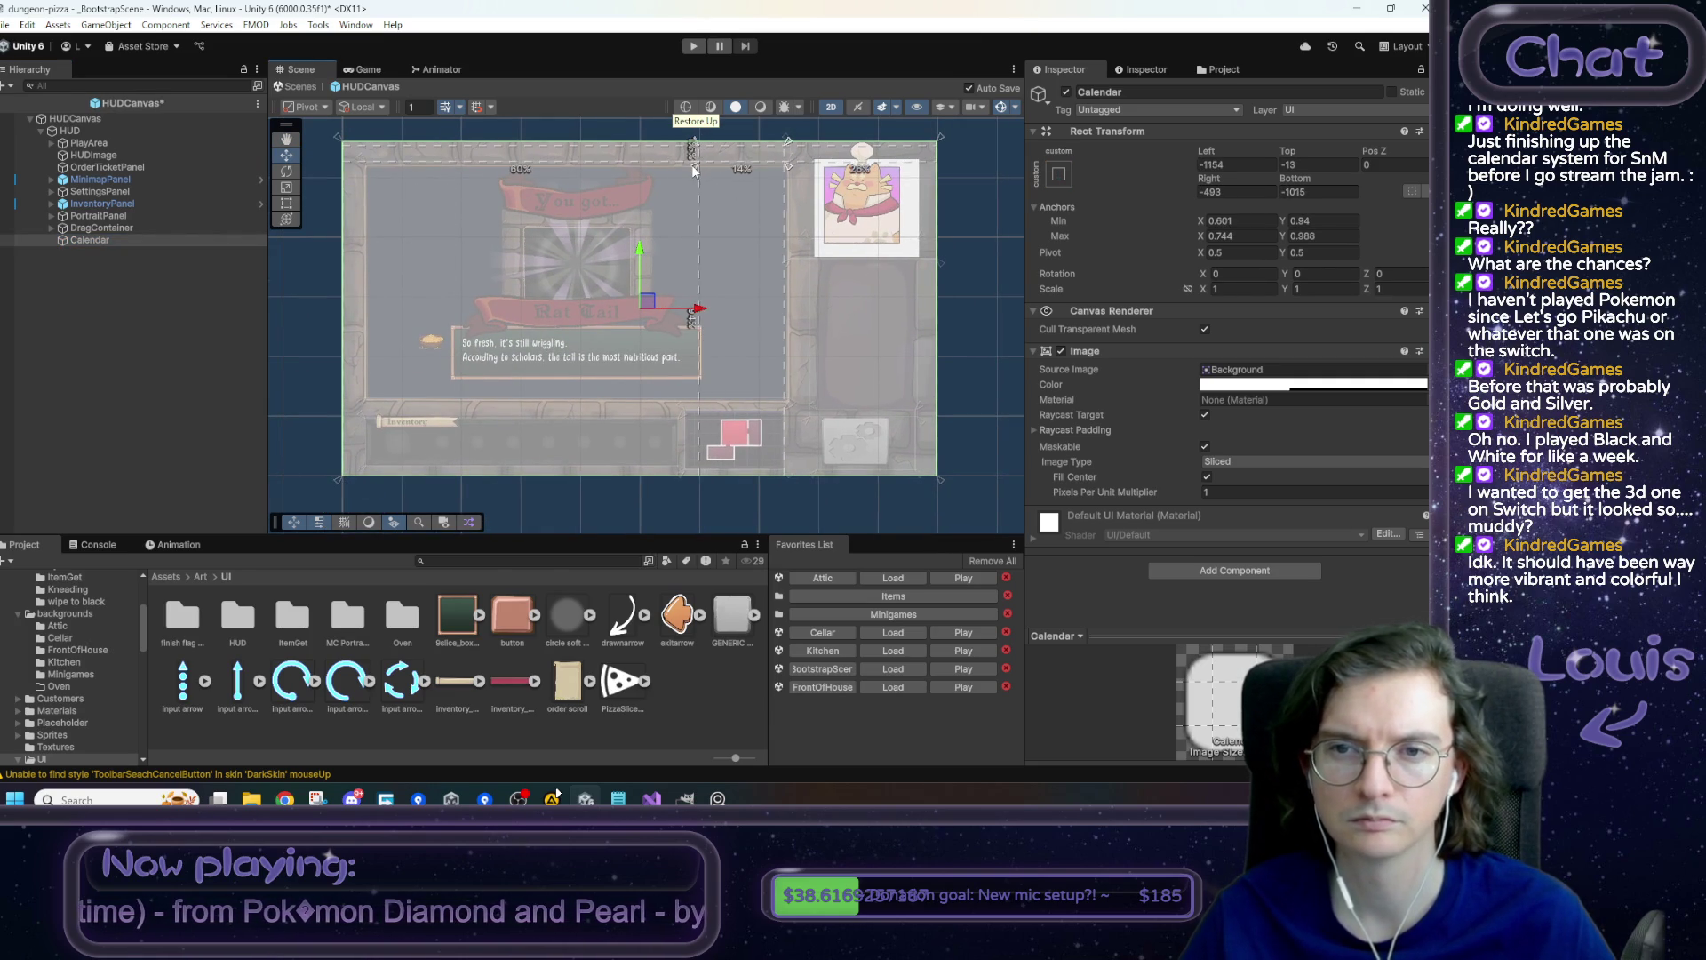
pyautogui.click(1246, 164)
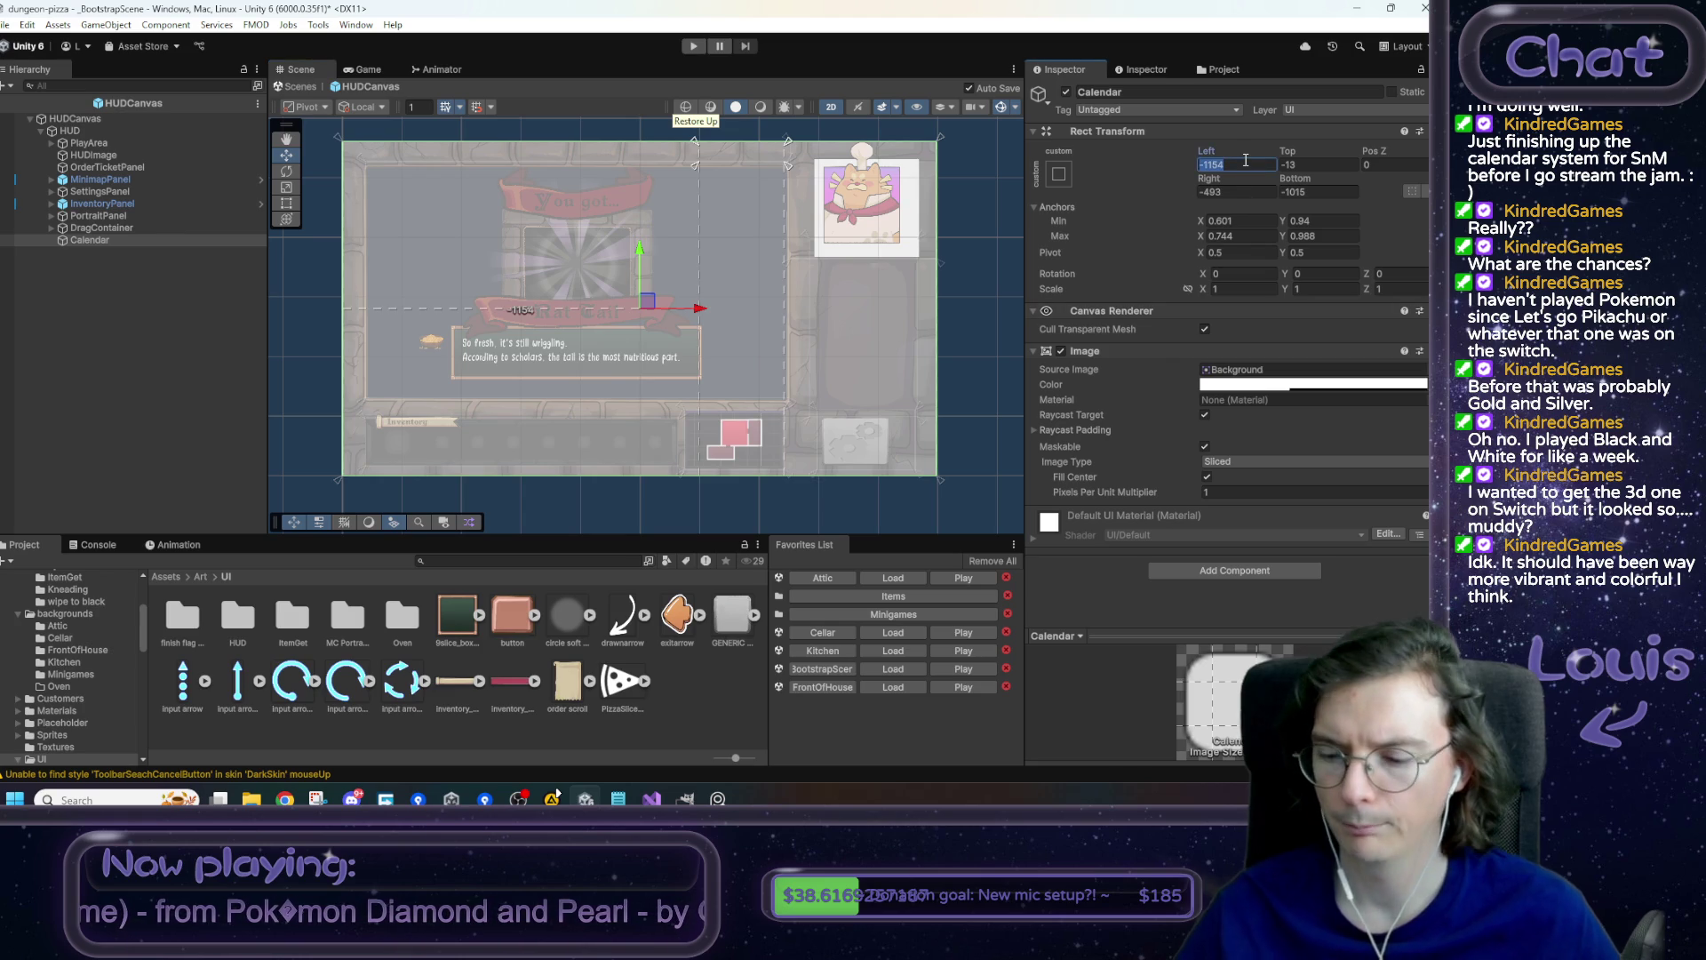
# - Set all four Rect Transform offsets of the Calendar panel to 0
pyautogui.write('0')
pyautogui.press('Tab')
pyautogui.write('0')
pyautogui.press('Tab')
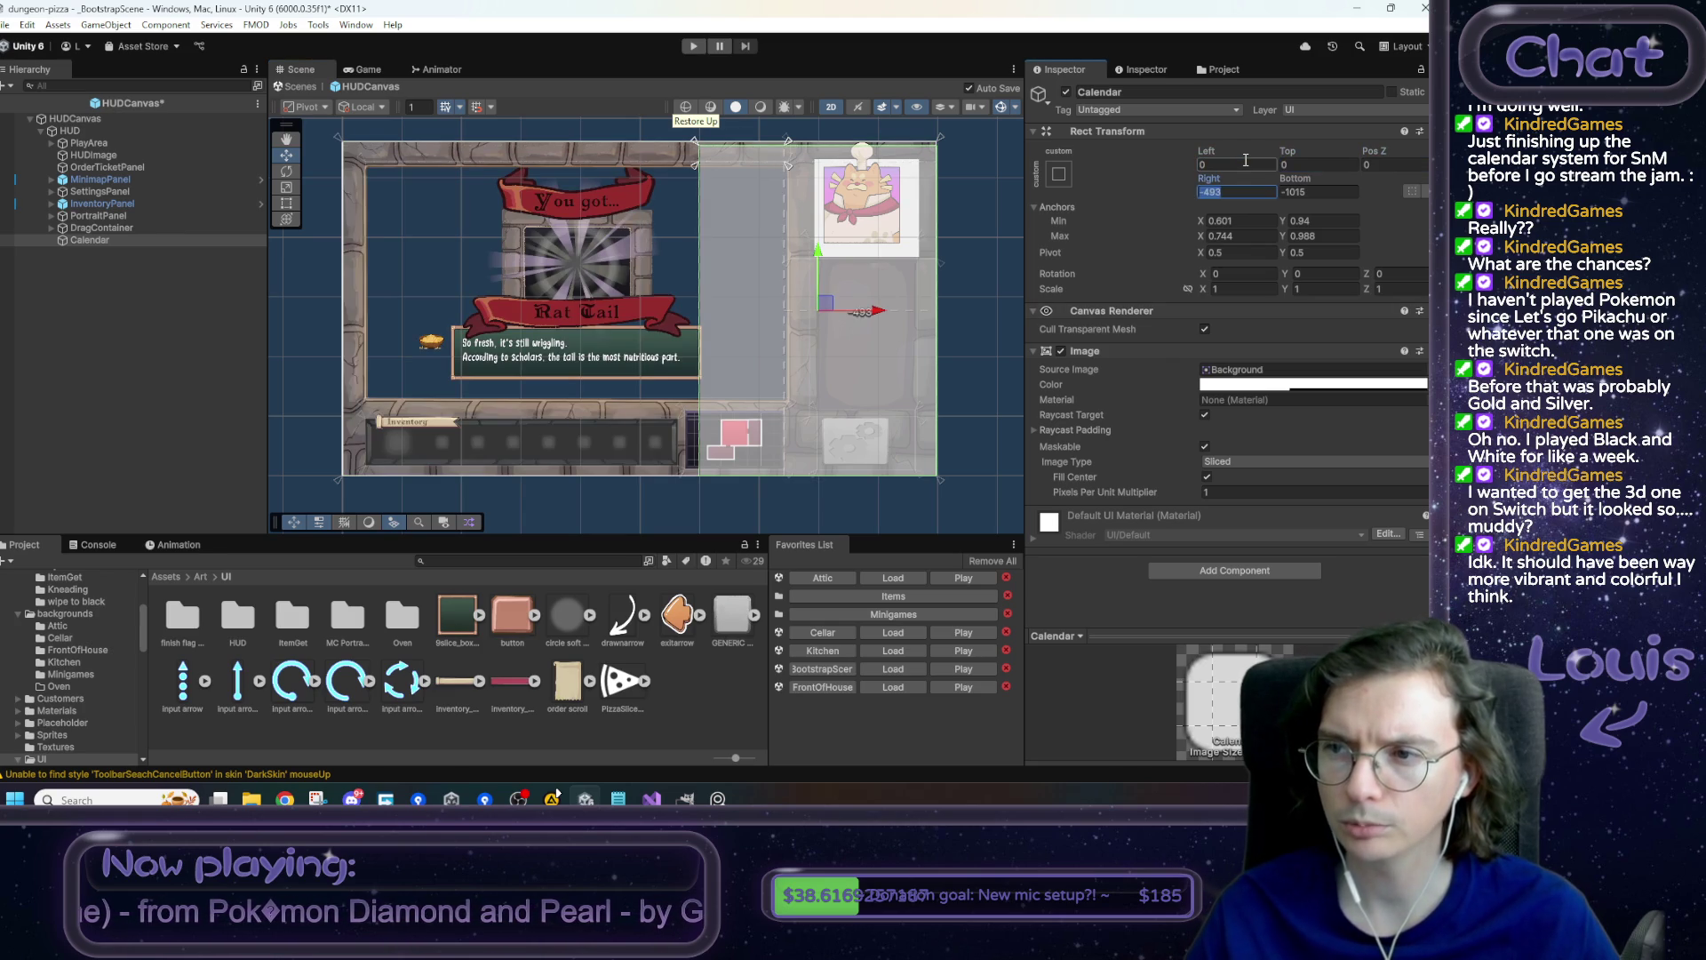
pyautogui.write('0')
pyautogui.press('Tab')
pyautogui.write('0')
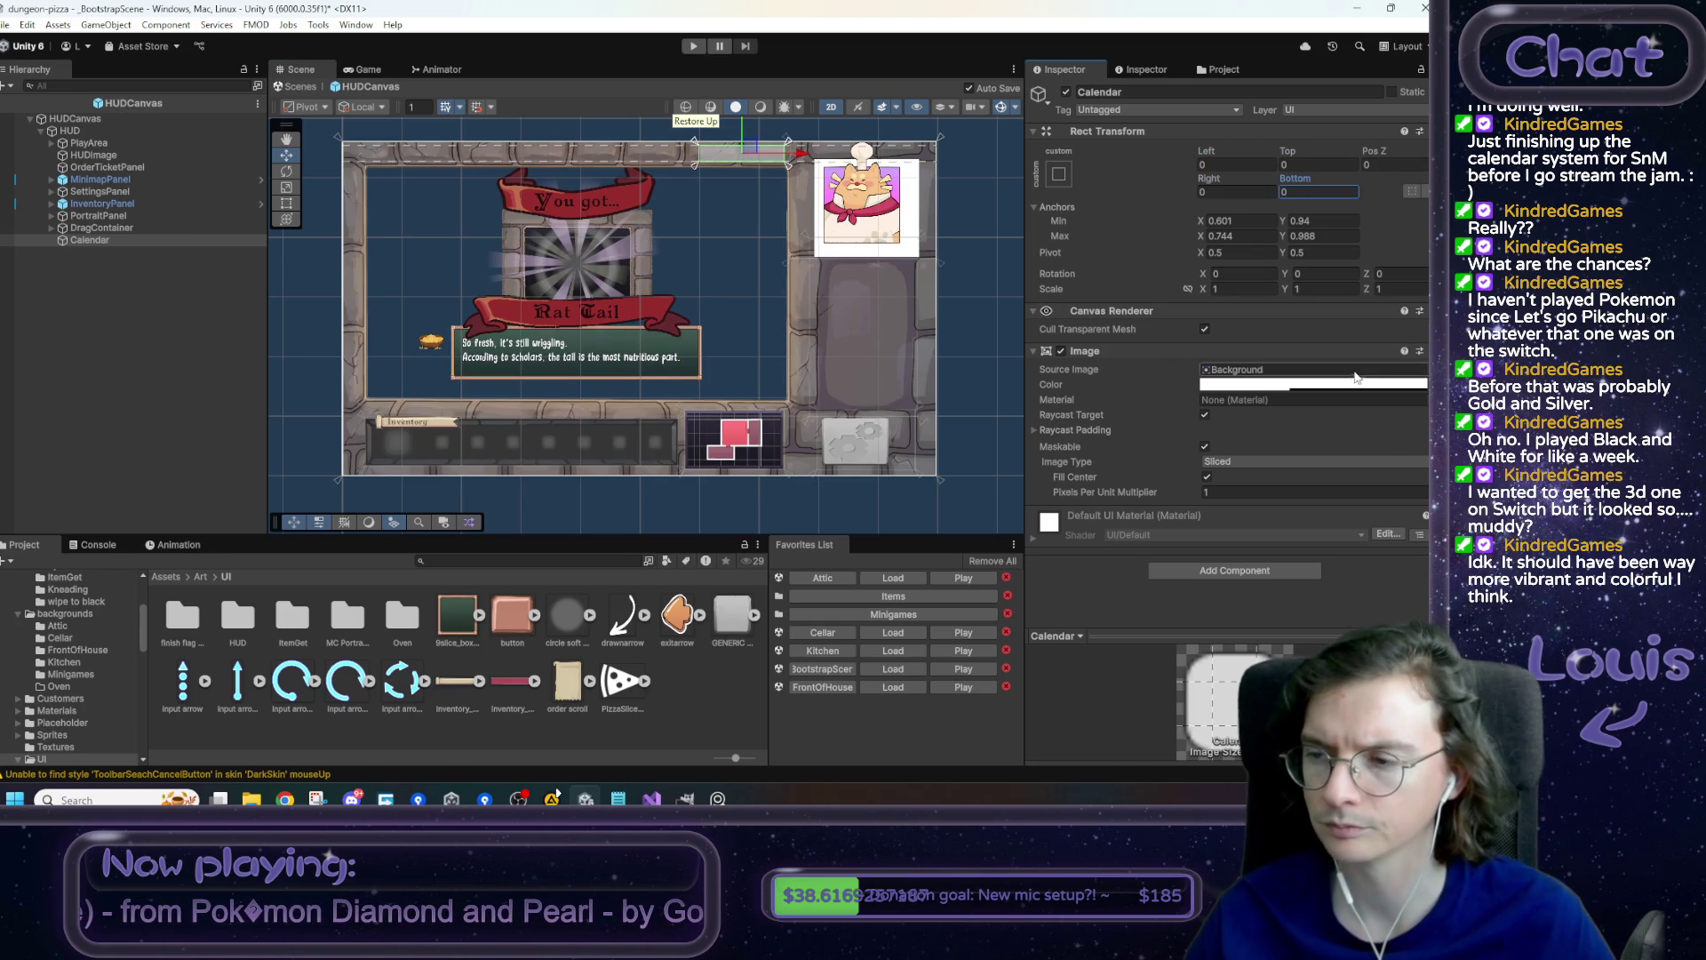
pyautogui.click(1280, 384)
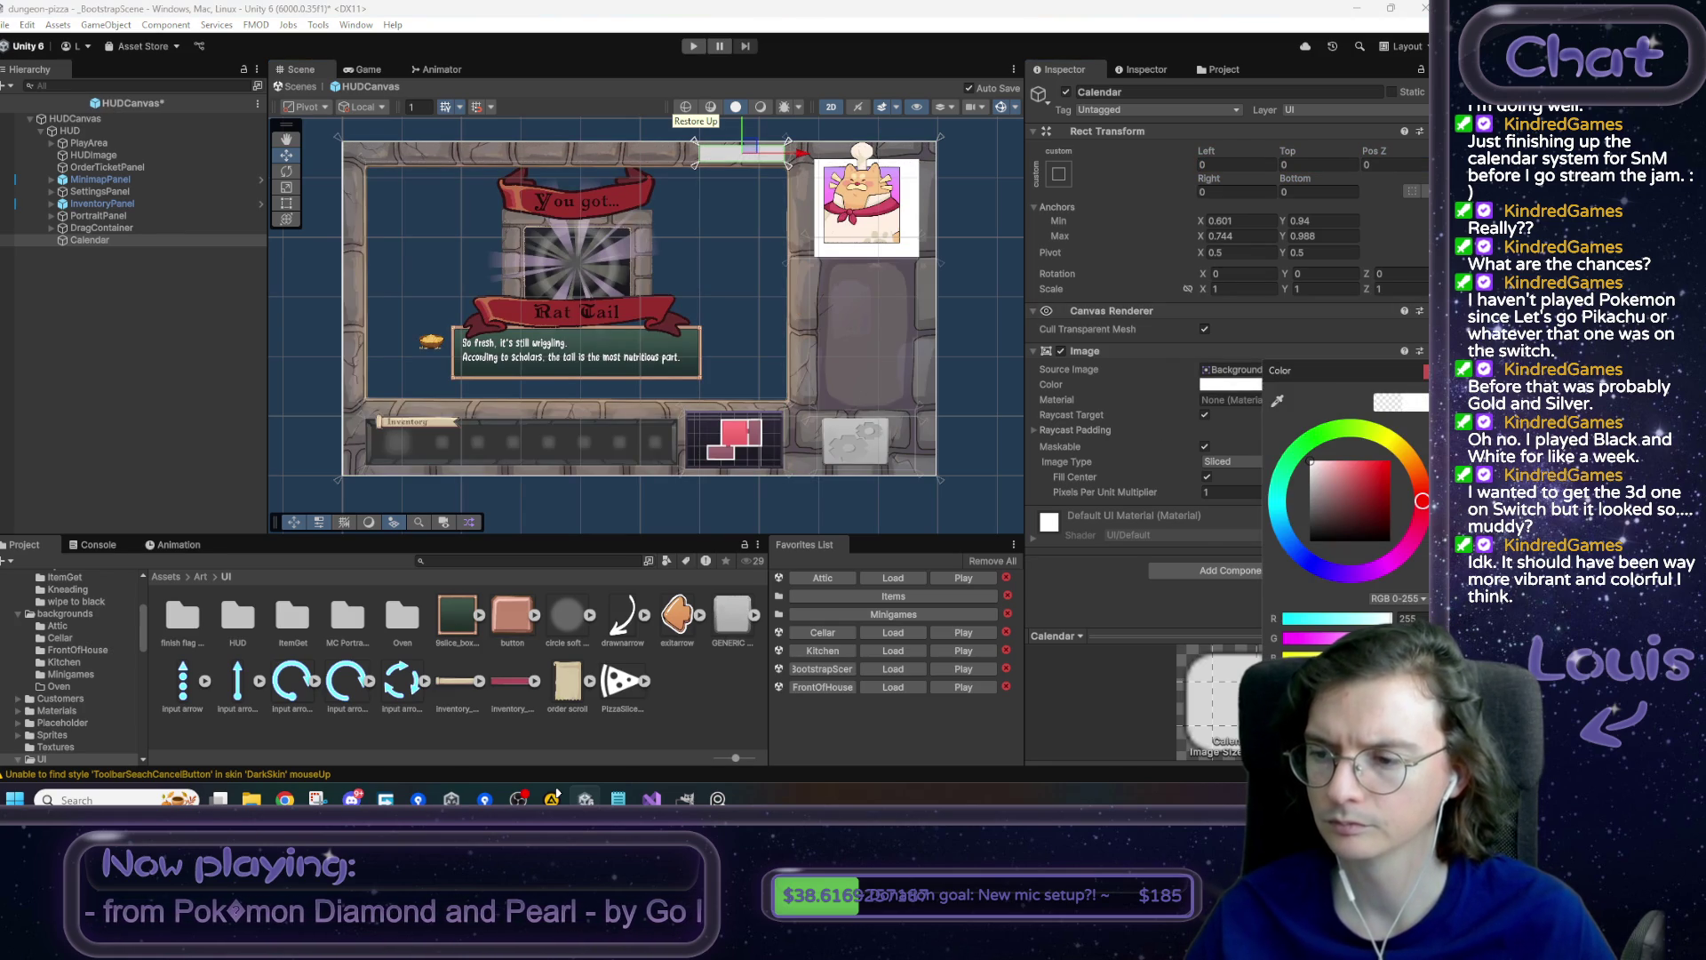
# - Use the 9slice_box_v1 sprite as the Calendar's Source Image
pyautogui.click(1069, 517)
pyautogui.click(478, 615)
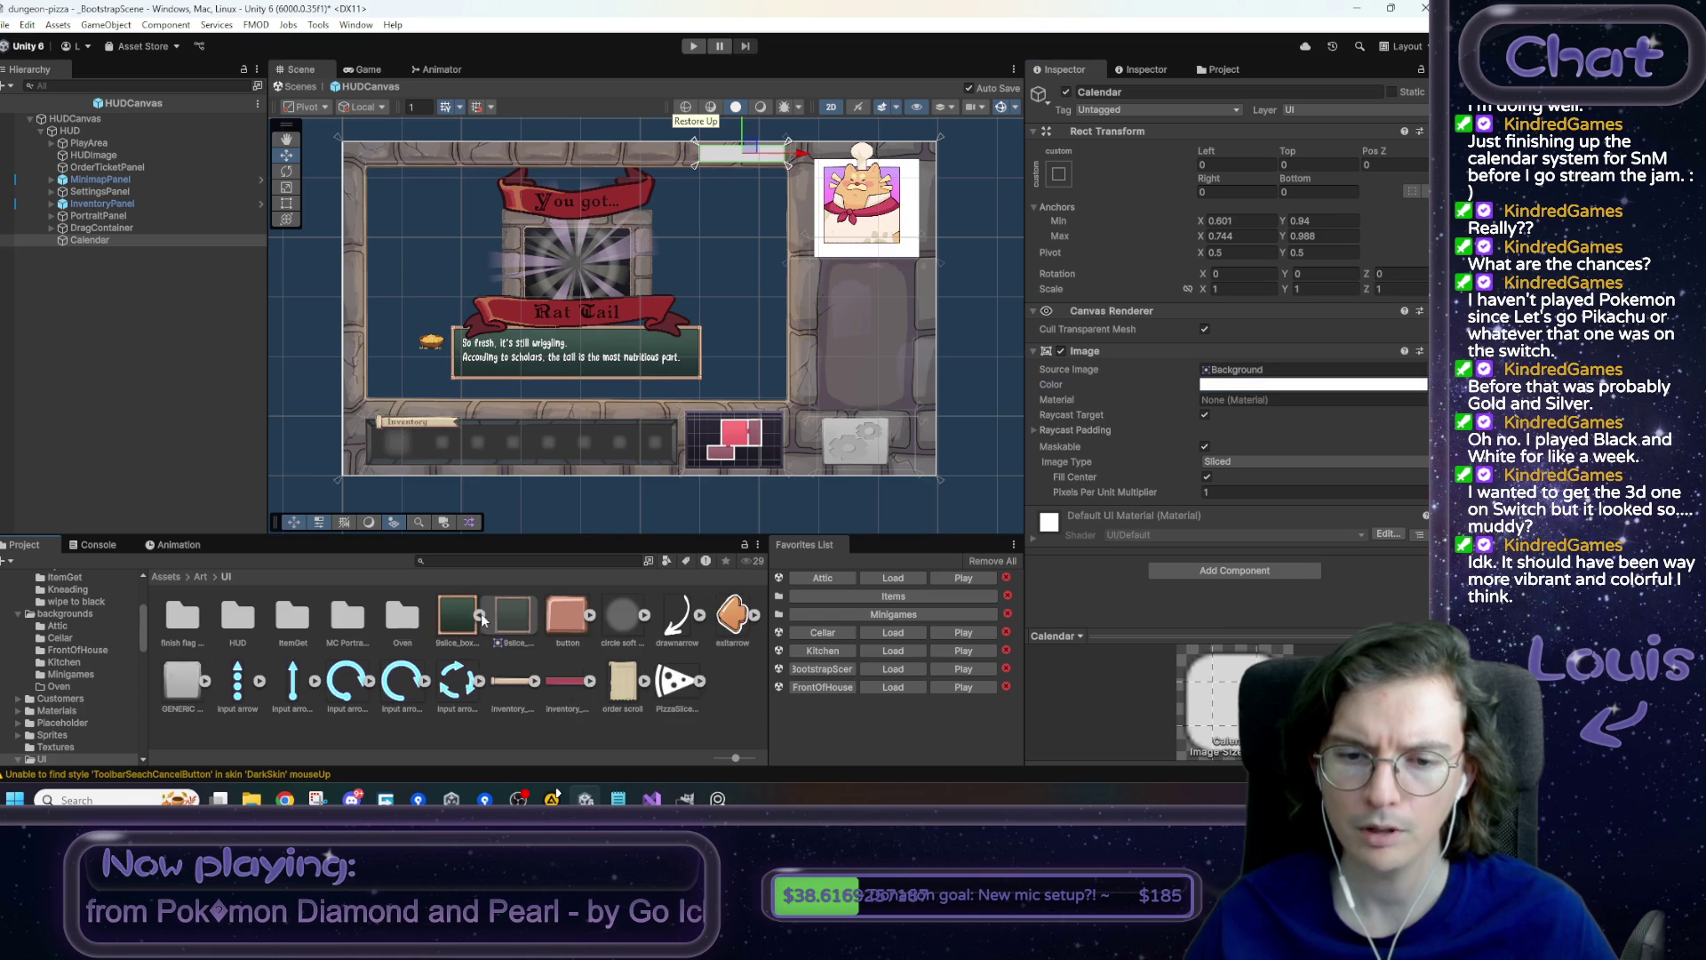
pyautogui.moveTo(513, 615); pyautogui.dragTo(1290, 374)
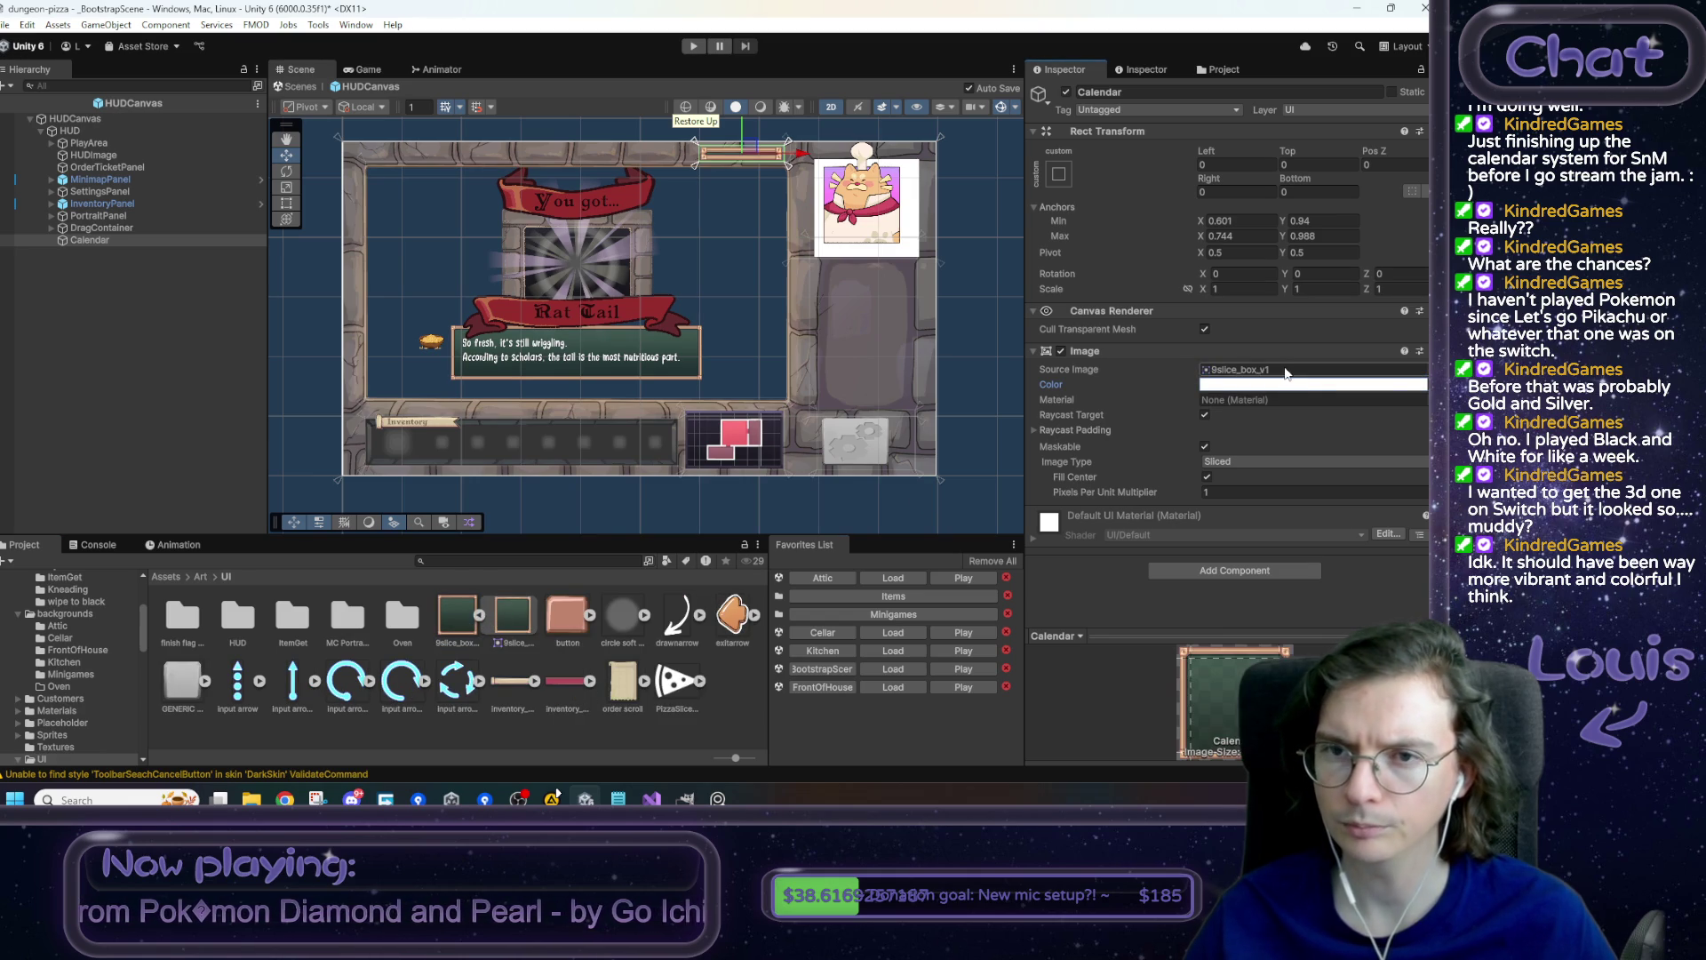
pyautogui.scroll(3, 738, 162)
pyautogui.scroll(2, 741, 170)
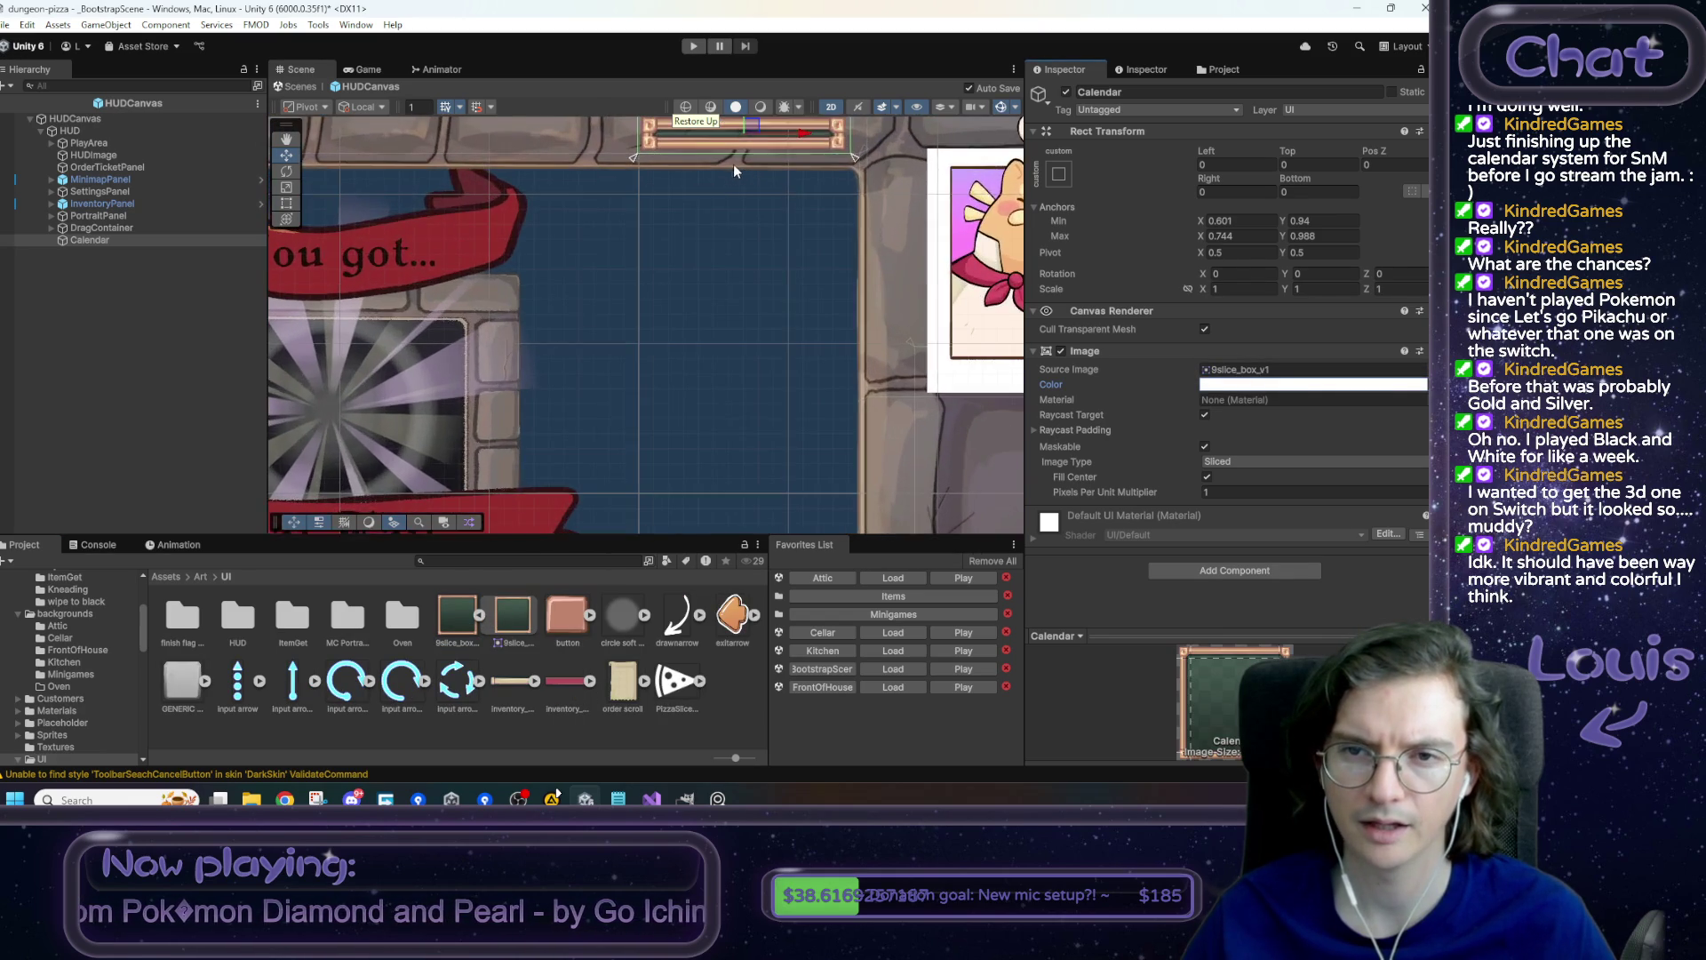
pyautogui.moveTo(734, 167); pyautogui.dragTo(618, 334)
pyautogui.scroll(2, 613, 329)
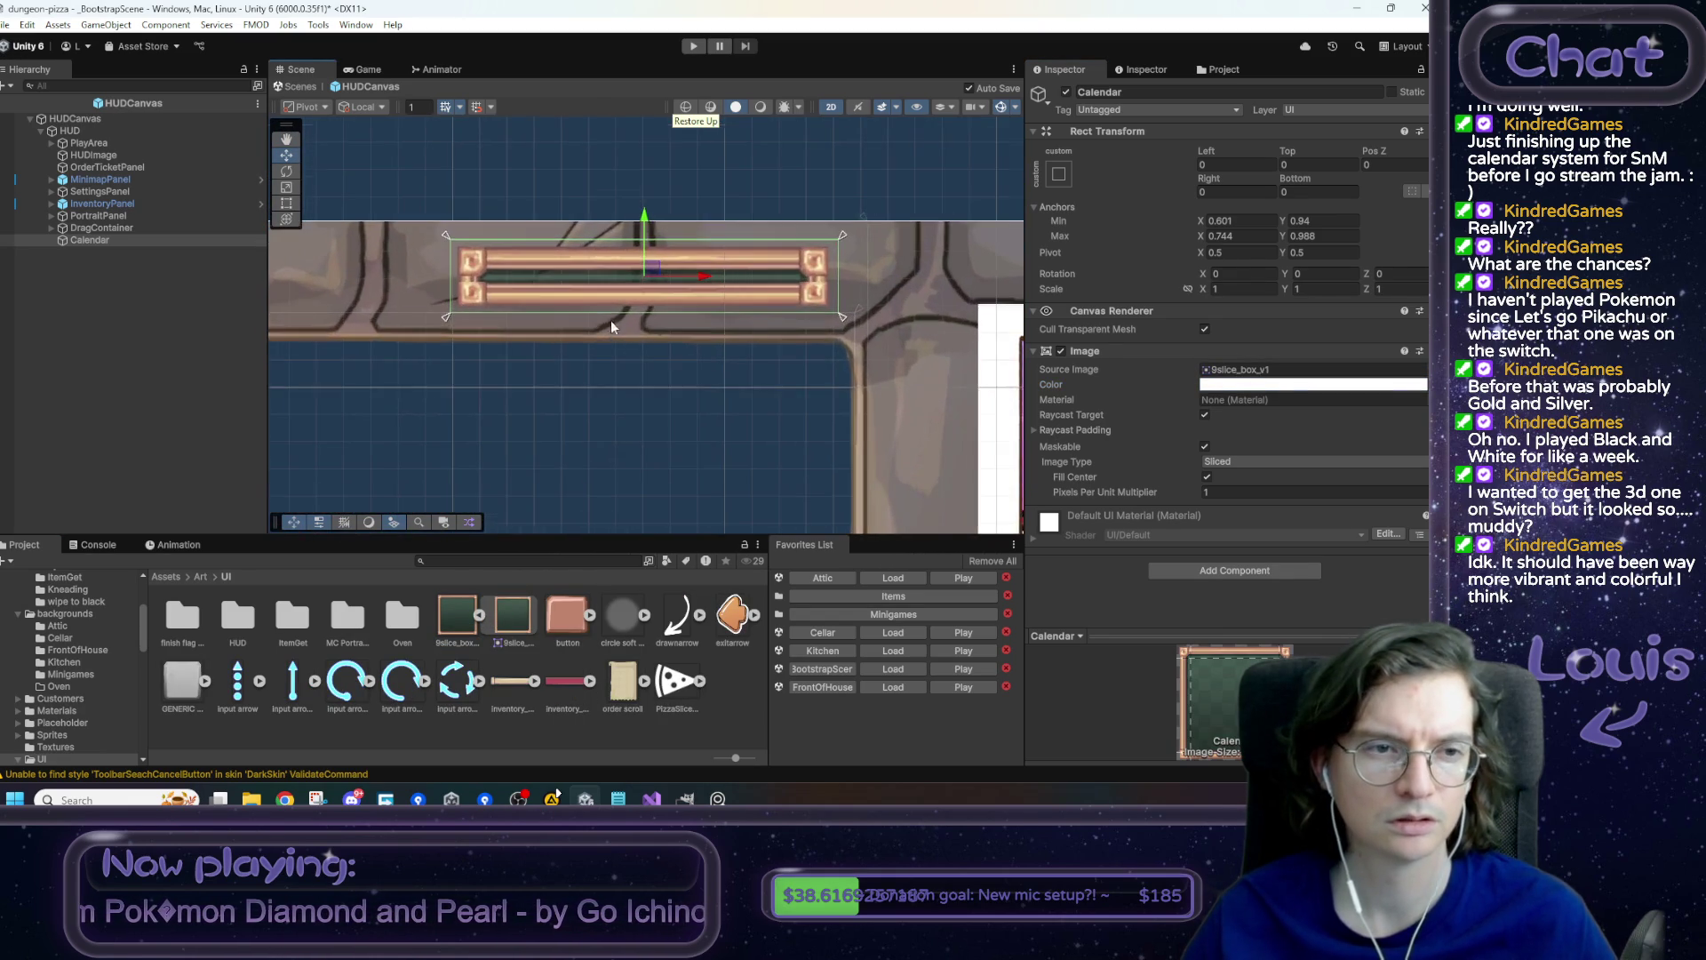
# - Move the Calendar anchors to the canvas top edge and zero the Left, Top and Bottom offsets
pyautogui.click(119, 237)
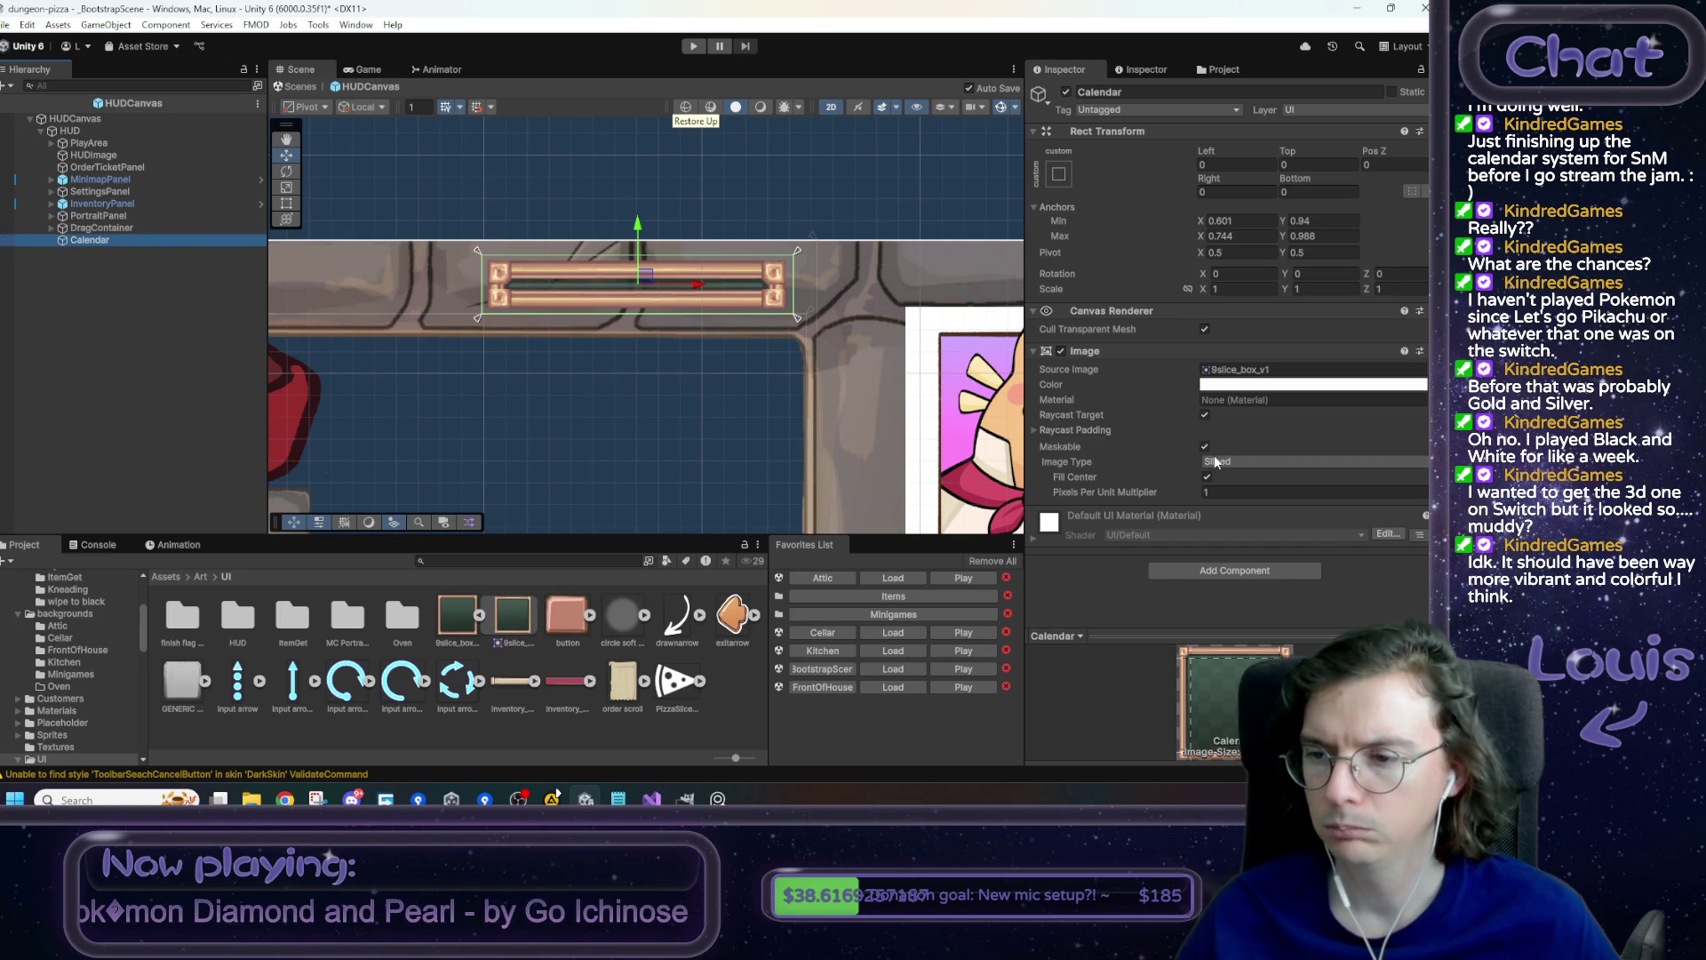
pyautogui.moveTo(477, 250); pyautogui.dragTo(476, 235)
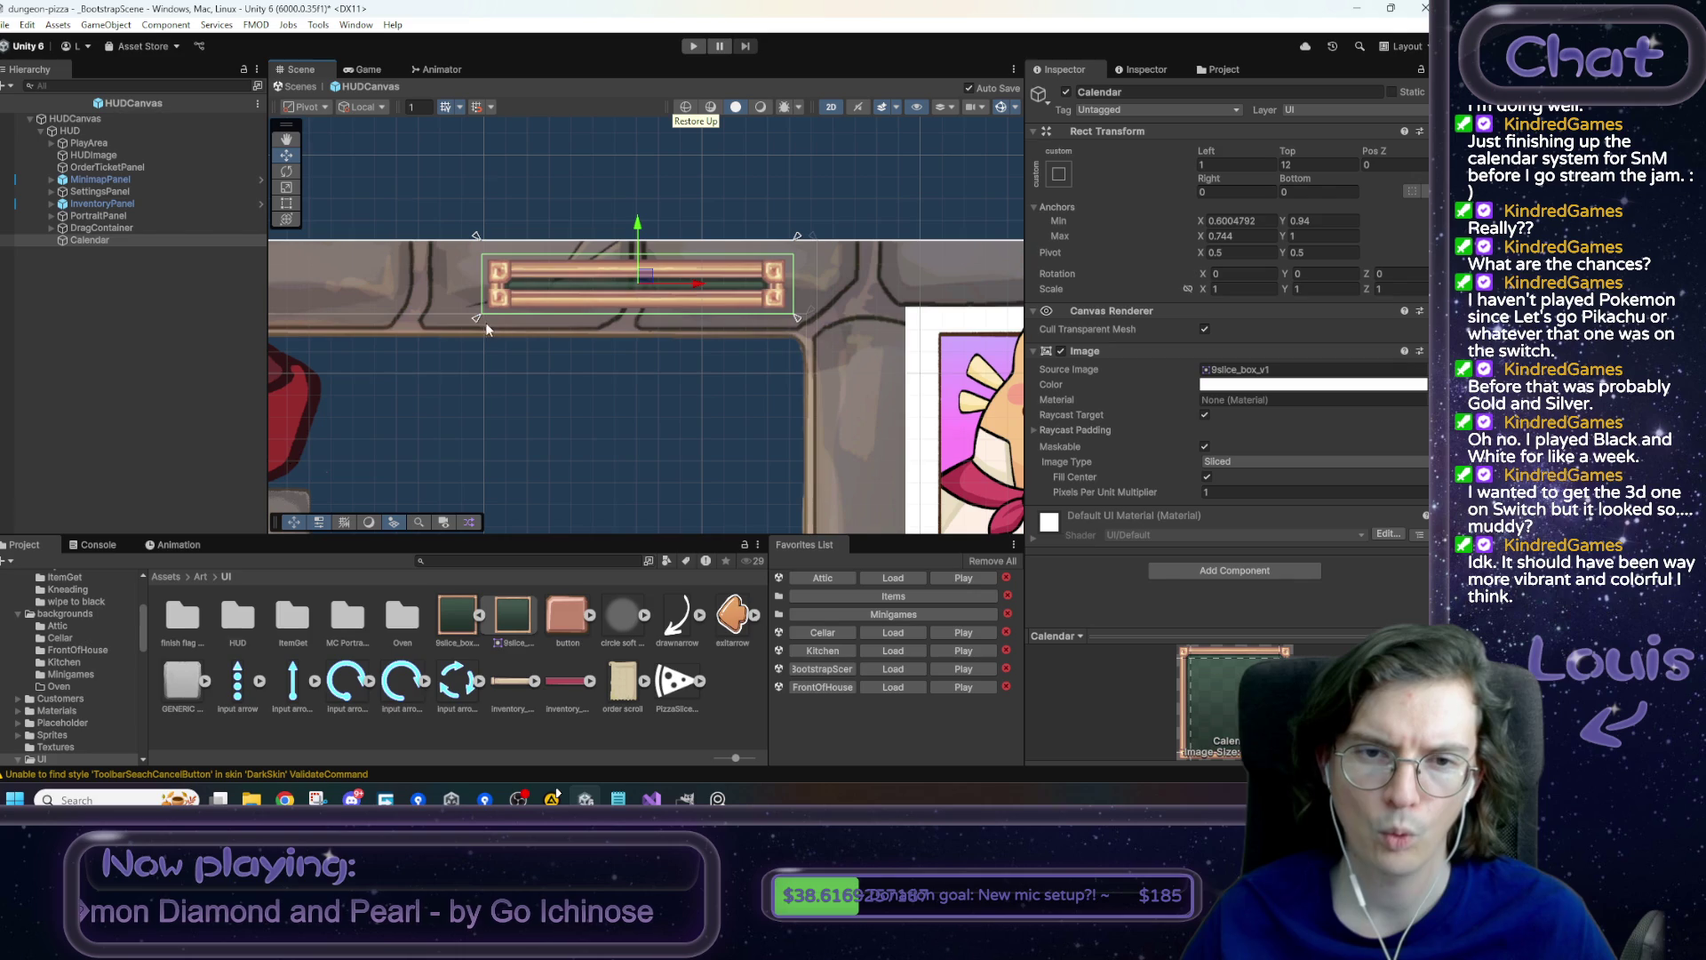
pyautogui.moveTo(477, 317)
pyautogui.mouseDown()
pyautogui.moveTo(471, 333)
pyautogui.moveTo(492, 331)
pyautogui.mouseUp()
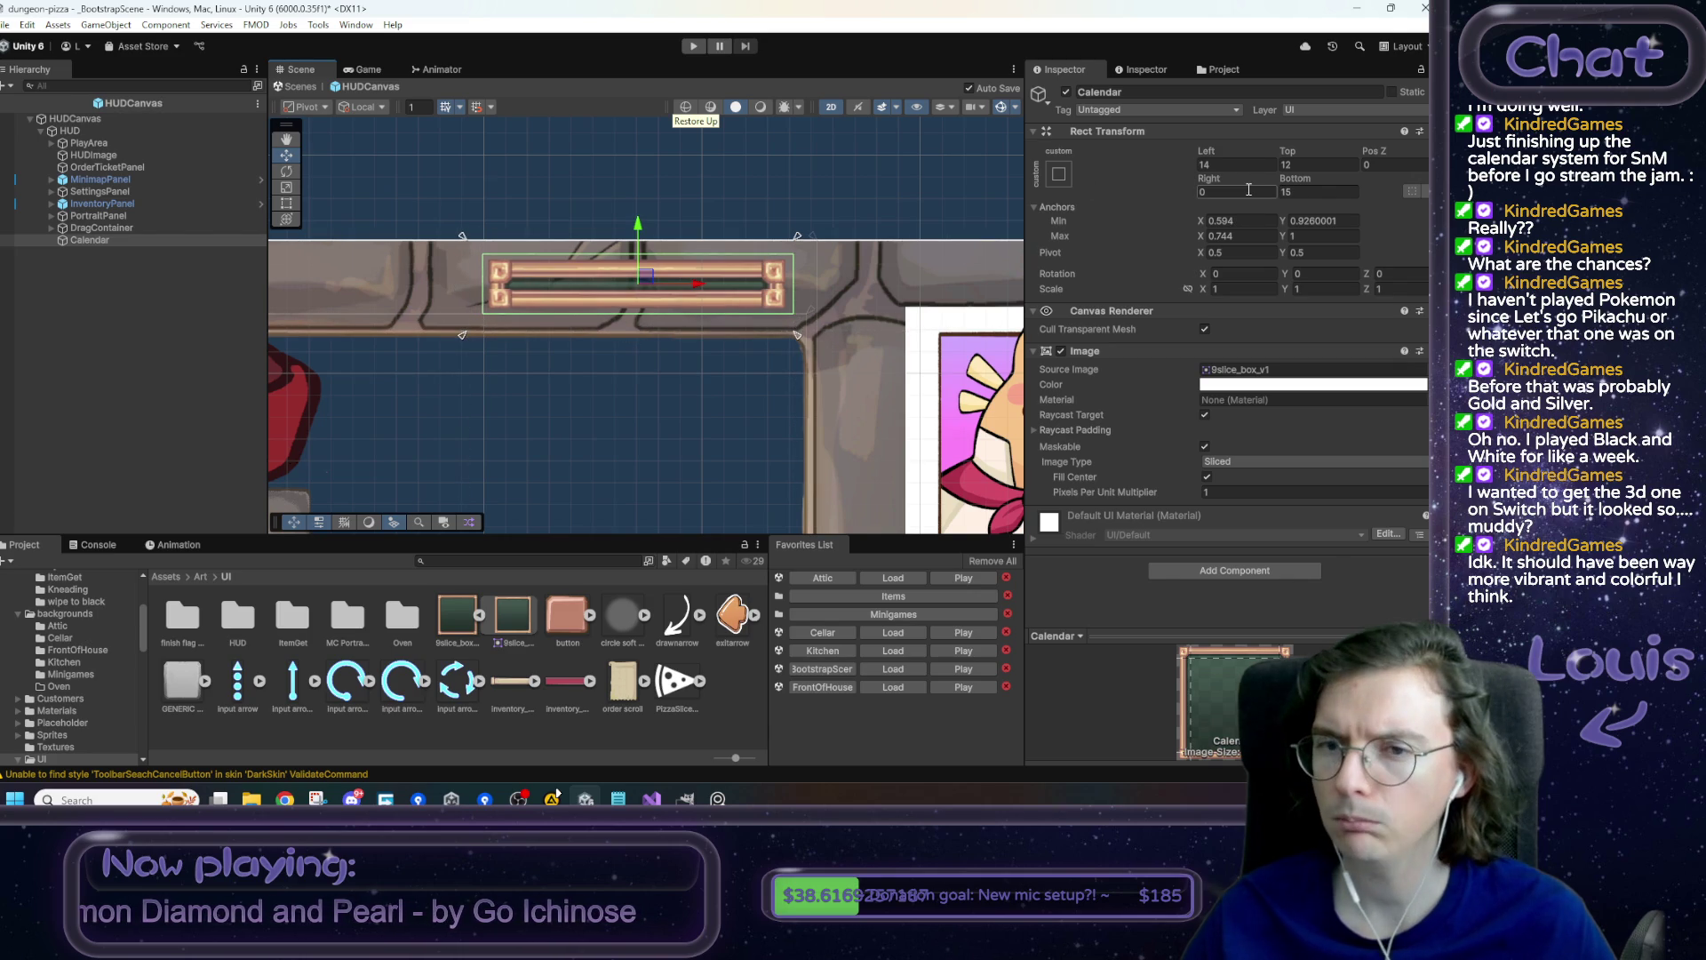
pyautogui.click(1238, 164)
pyautogui.write('0')
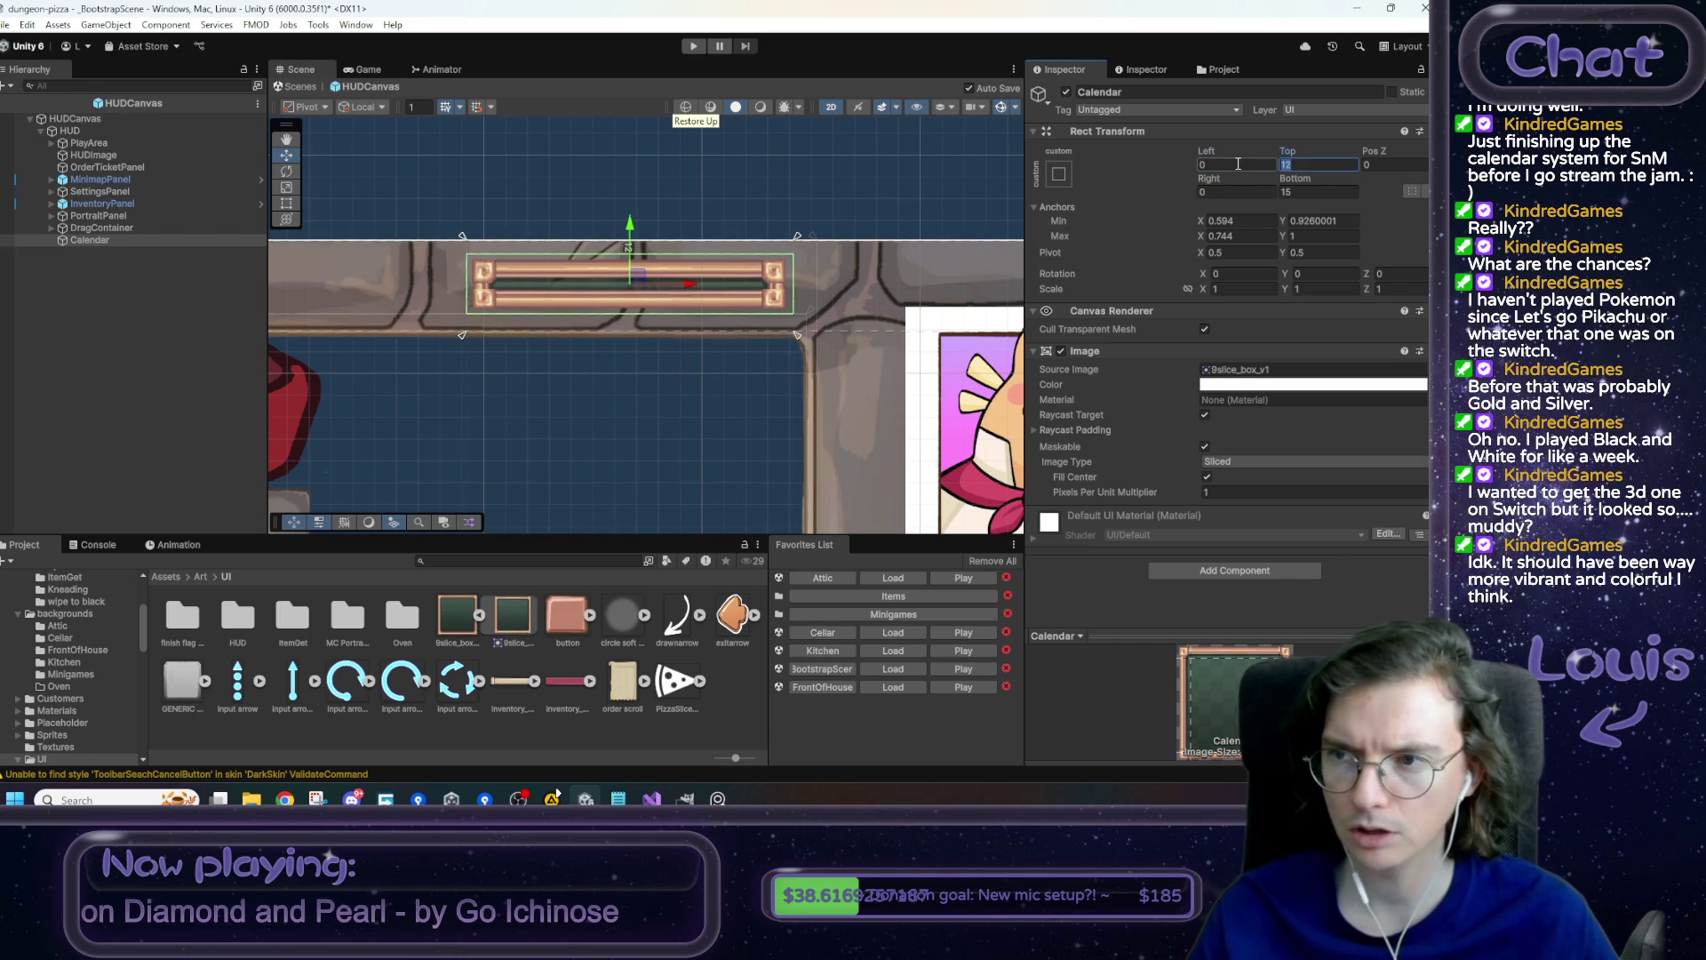
pyautogui.press('Tab')
pyautogui.write('0')
pyautogui.press('Tab')
pyautogui.press('Tab')
pyautogui.press('Tab')
pyautogui.write('0')
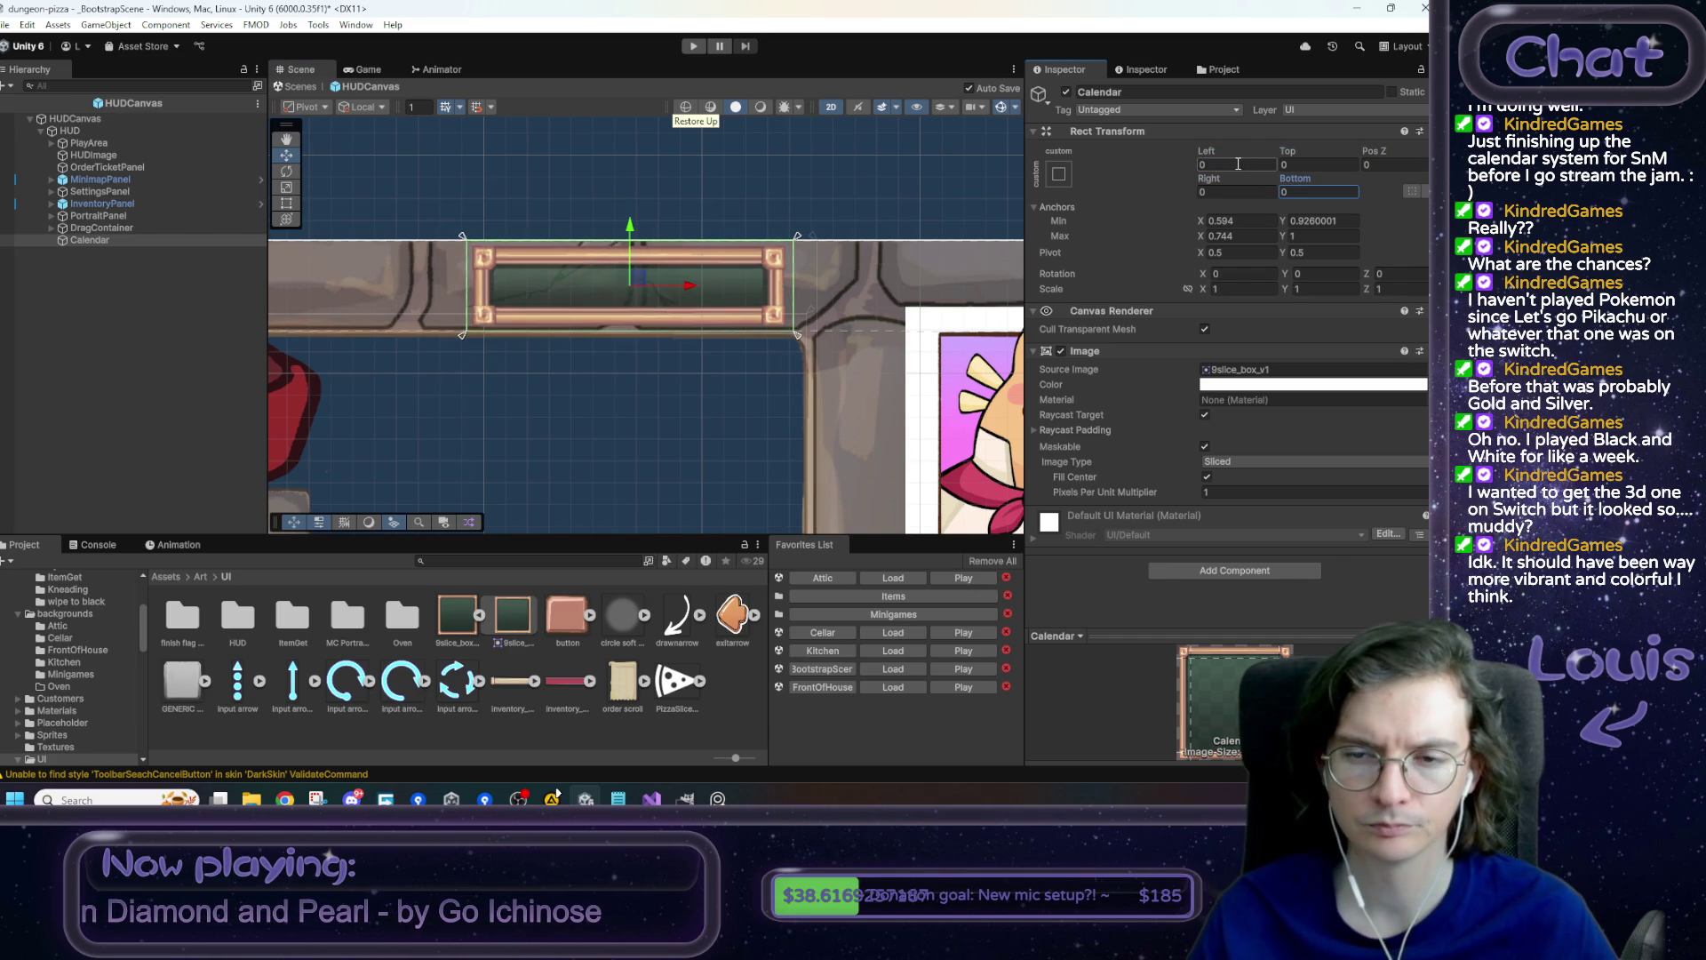
# - Check the Calendar bar in the Game view, then reselect Calendar in the Scene view
pyautogui.click(808, 205)
pyautogui.scroll(-3, 809, 213)
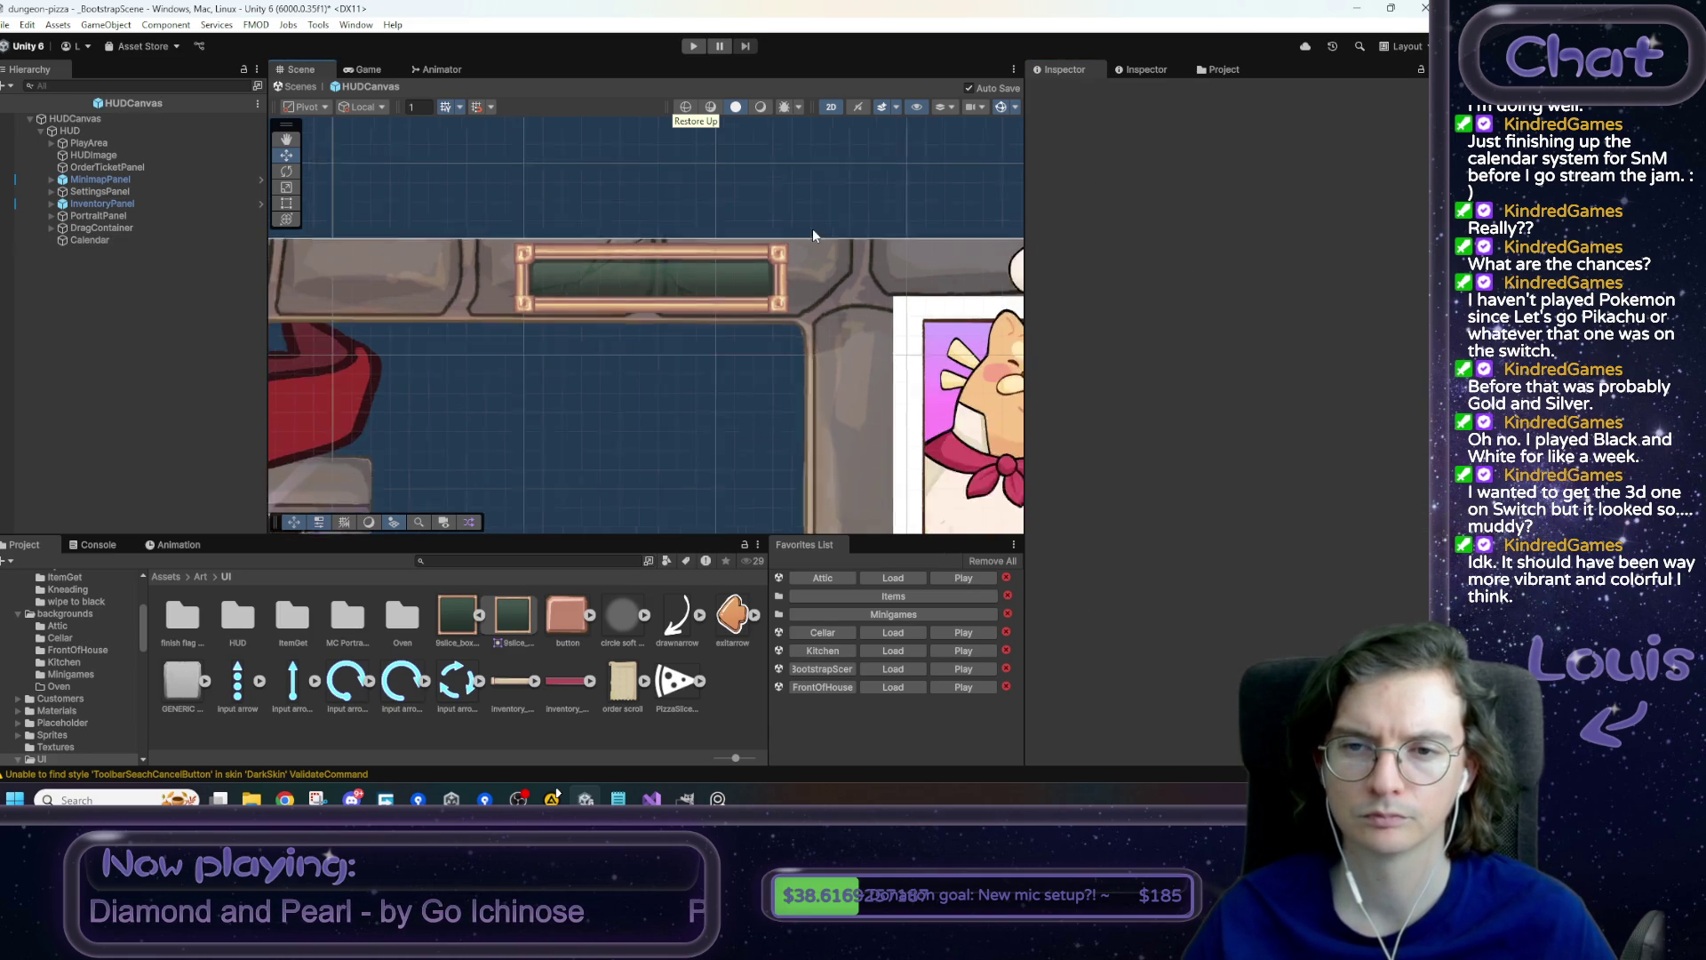
pyautogui.click(367, 71)
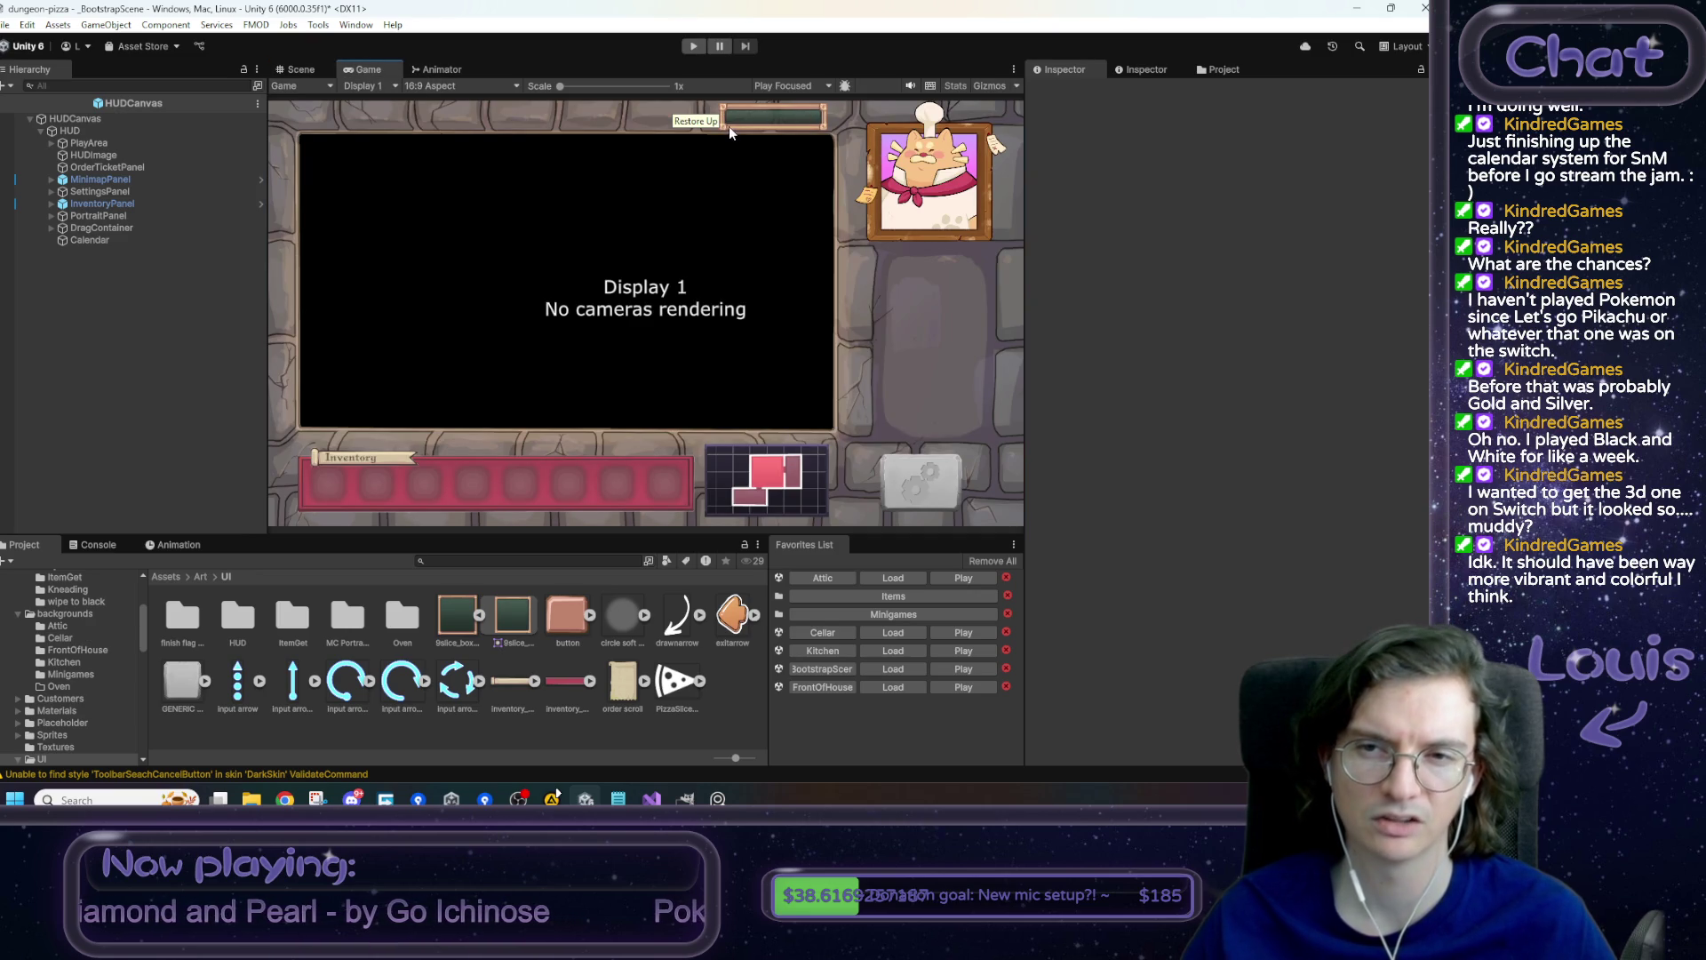
pyautogui.click(293, 70)
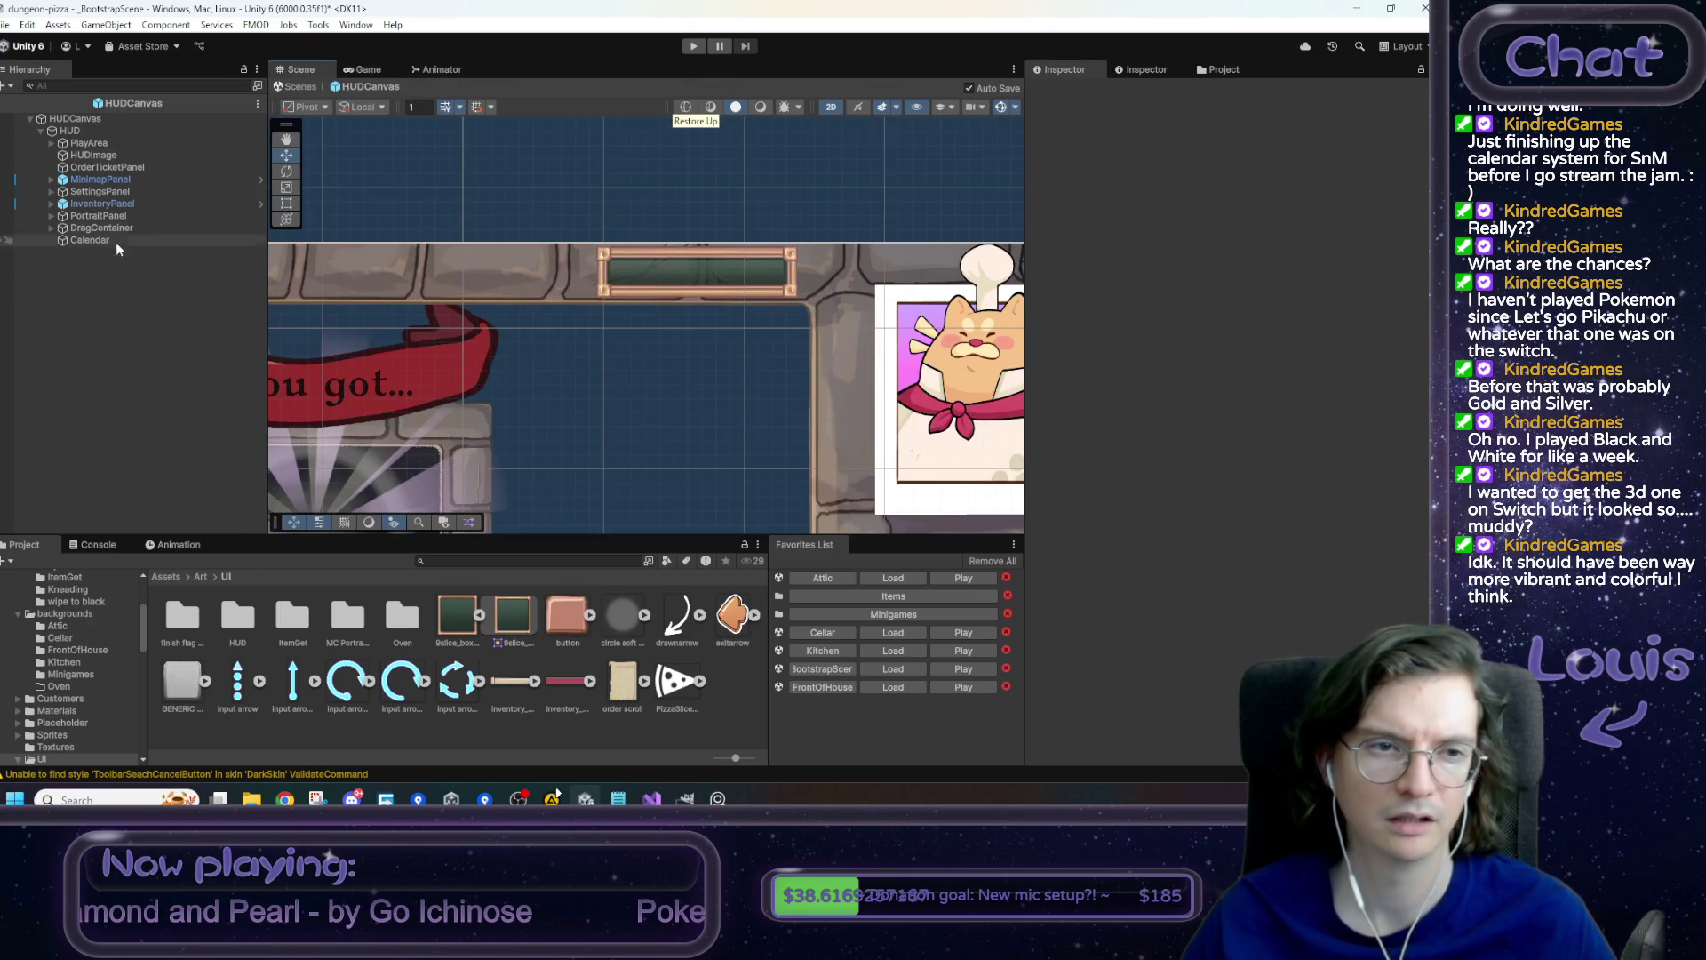
pyautogui.click(92, 240)
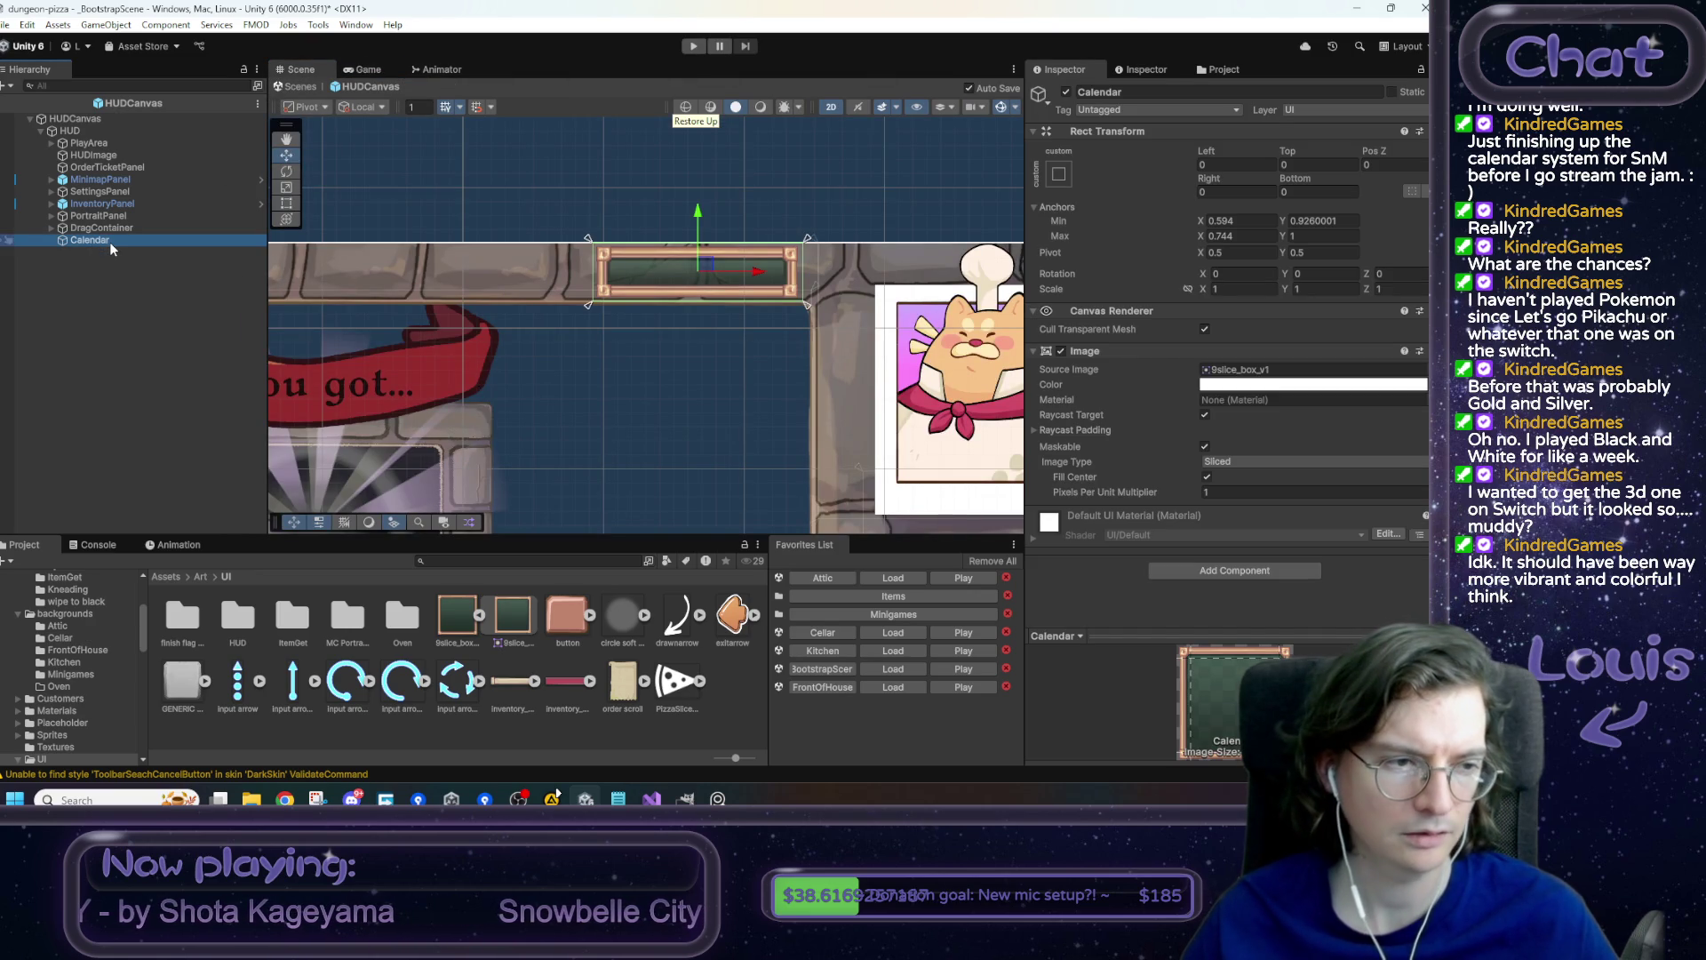
pyautogui.rightClick(109, 242)
# - Add a stretched Text (TMP) child to Calendar, inset its anchors inside the frame, and save
pyautogui.moveTo(267, 581)
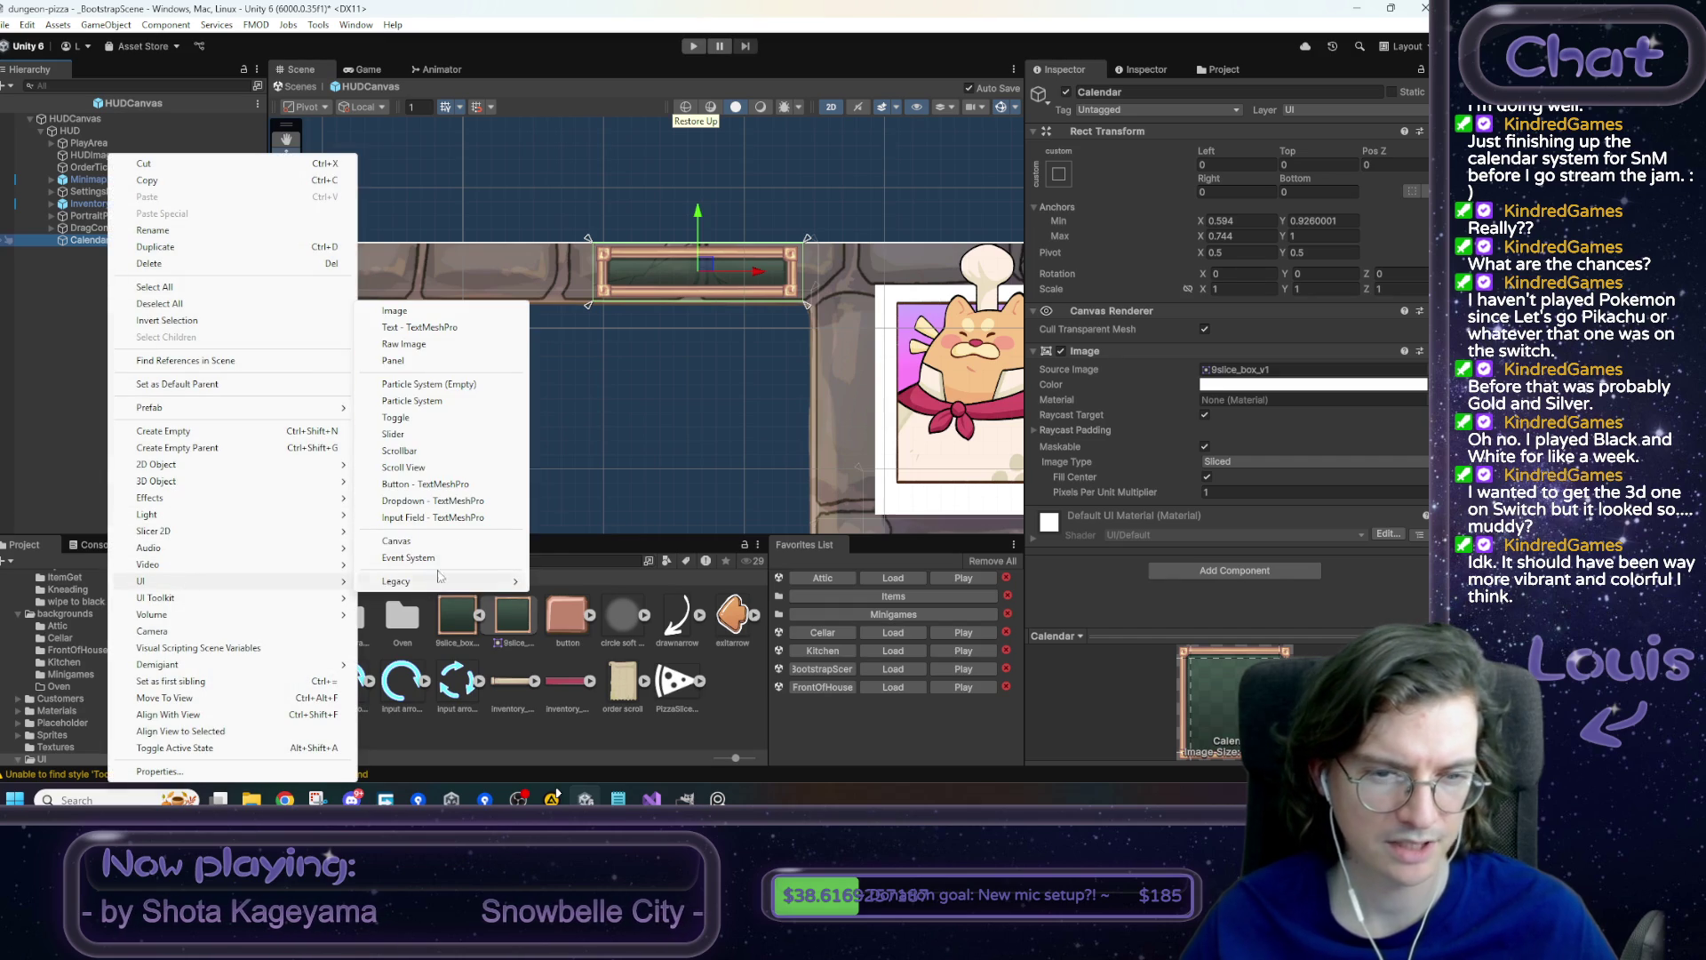
pyautogui.click(414, 327)
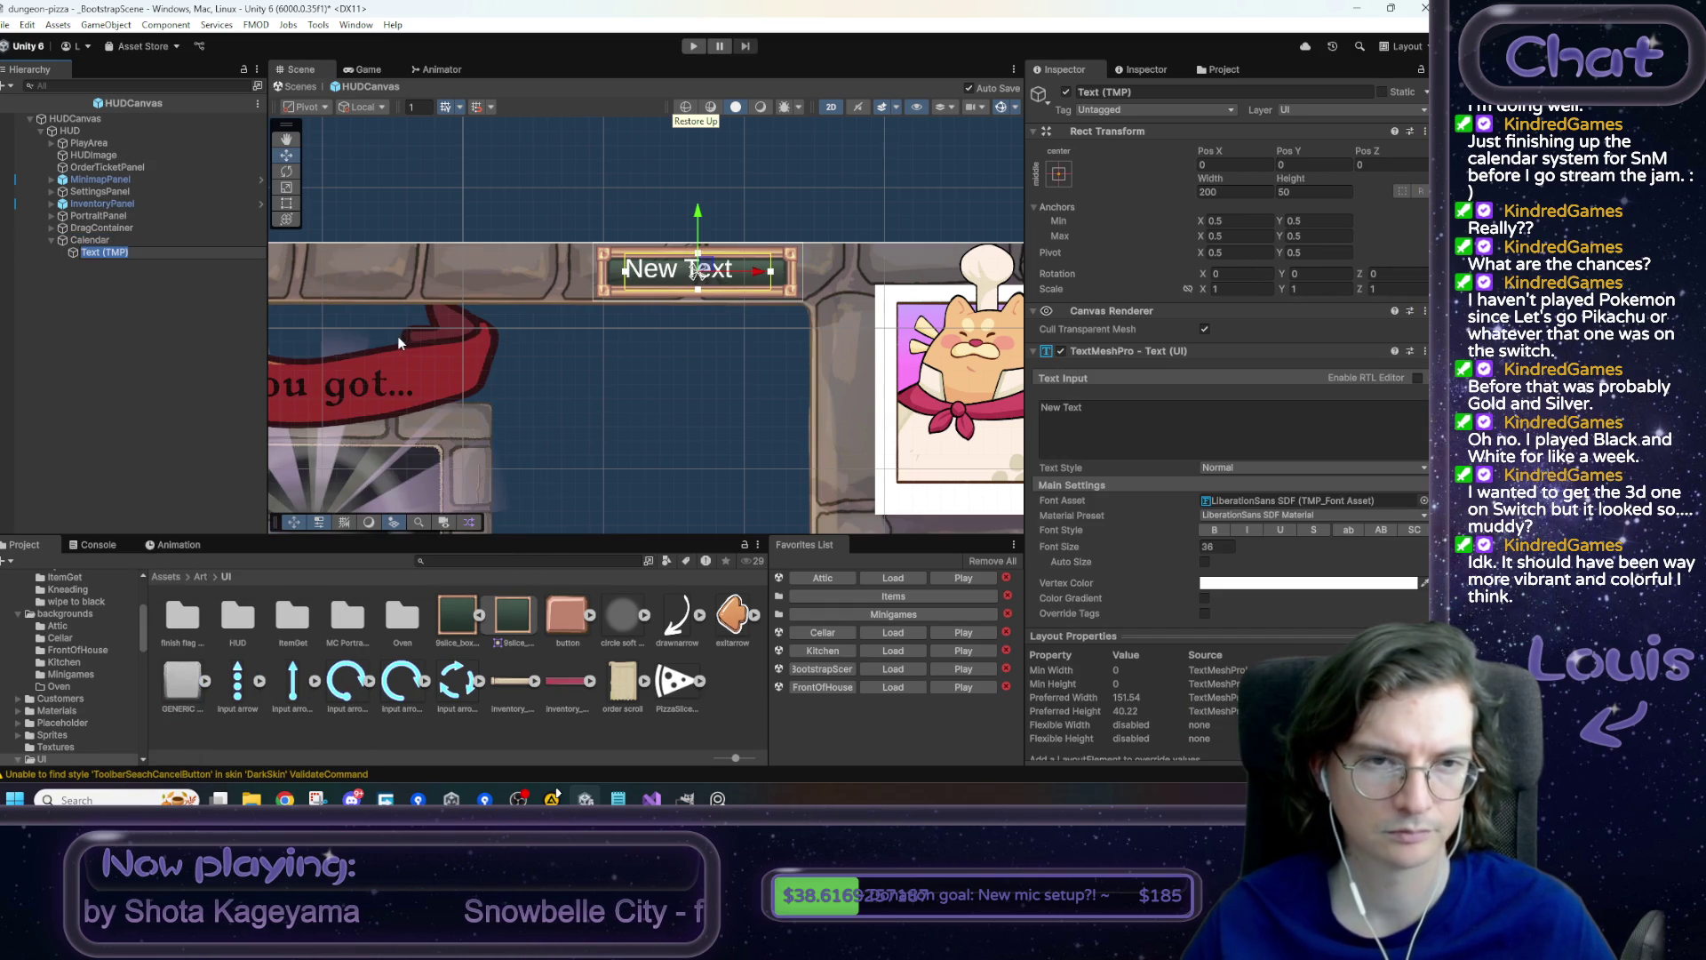
pyautogui.press('Return')
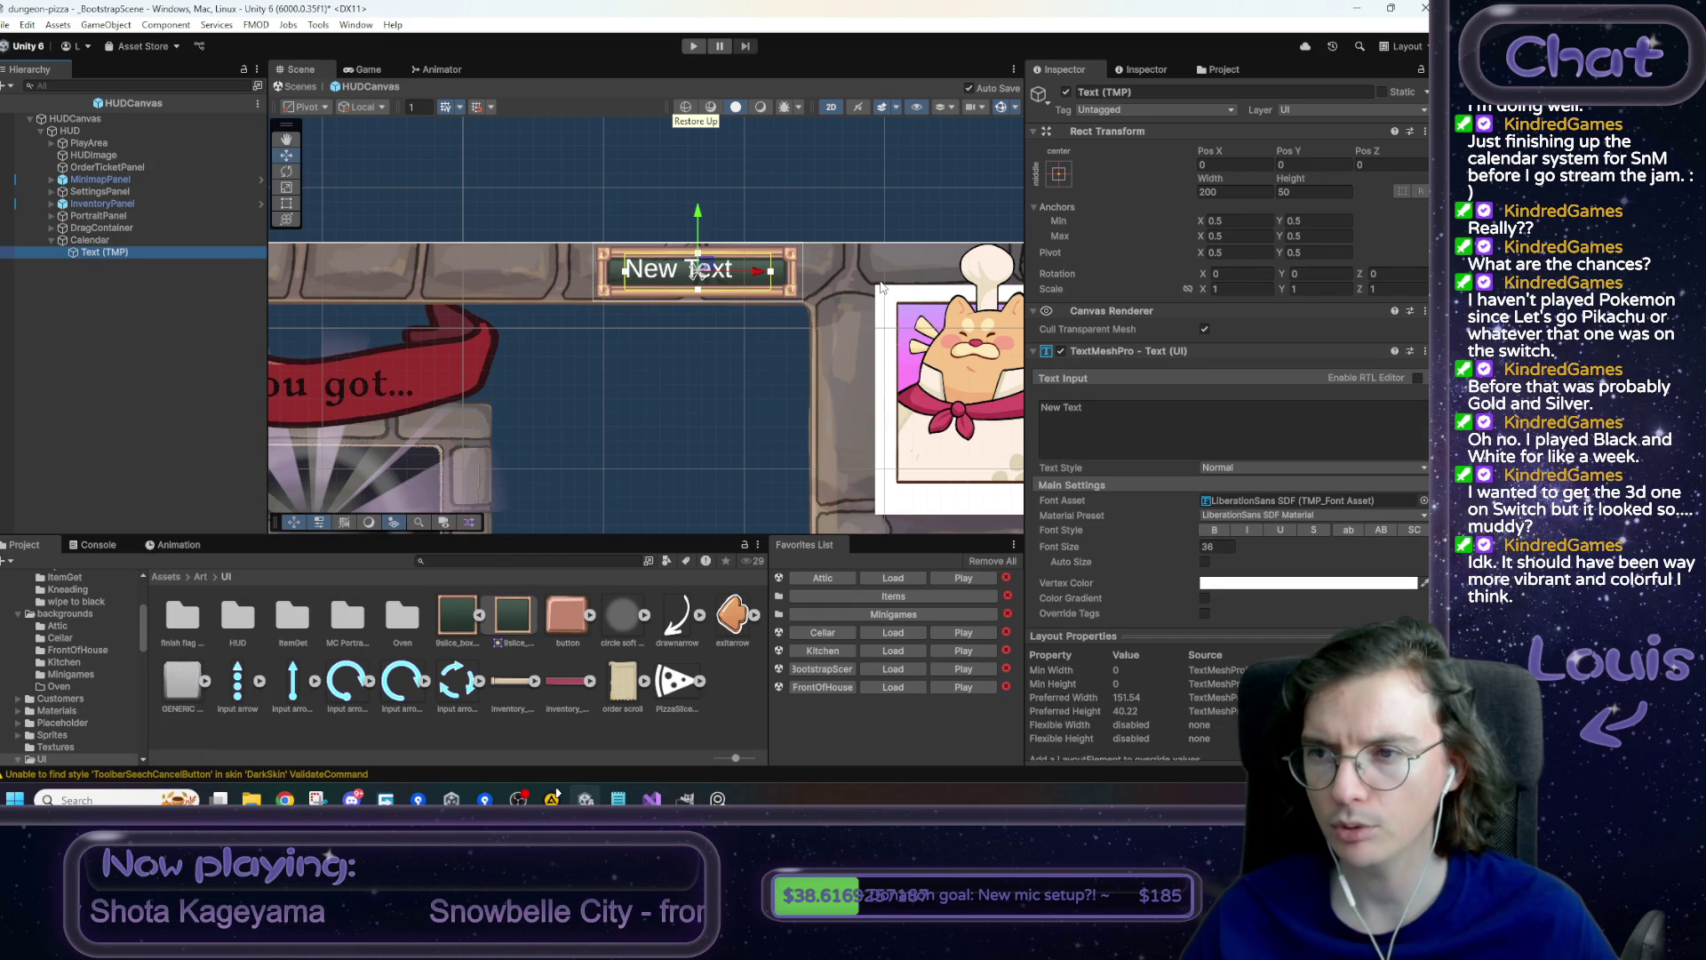
pyautogui.click(1059, 173)
pyautogui.click(1221, 402)
pyautogui.scroll(4, 604, 258)
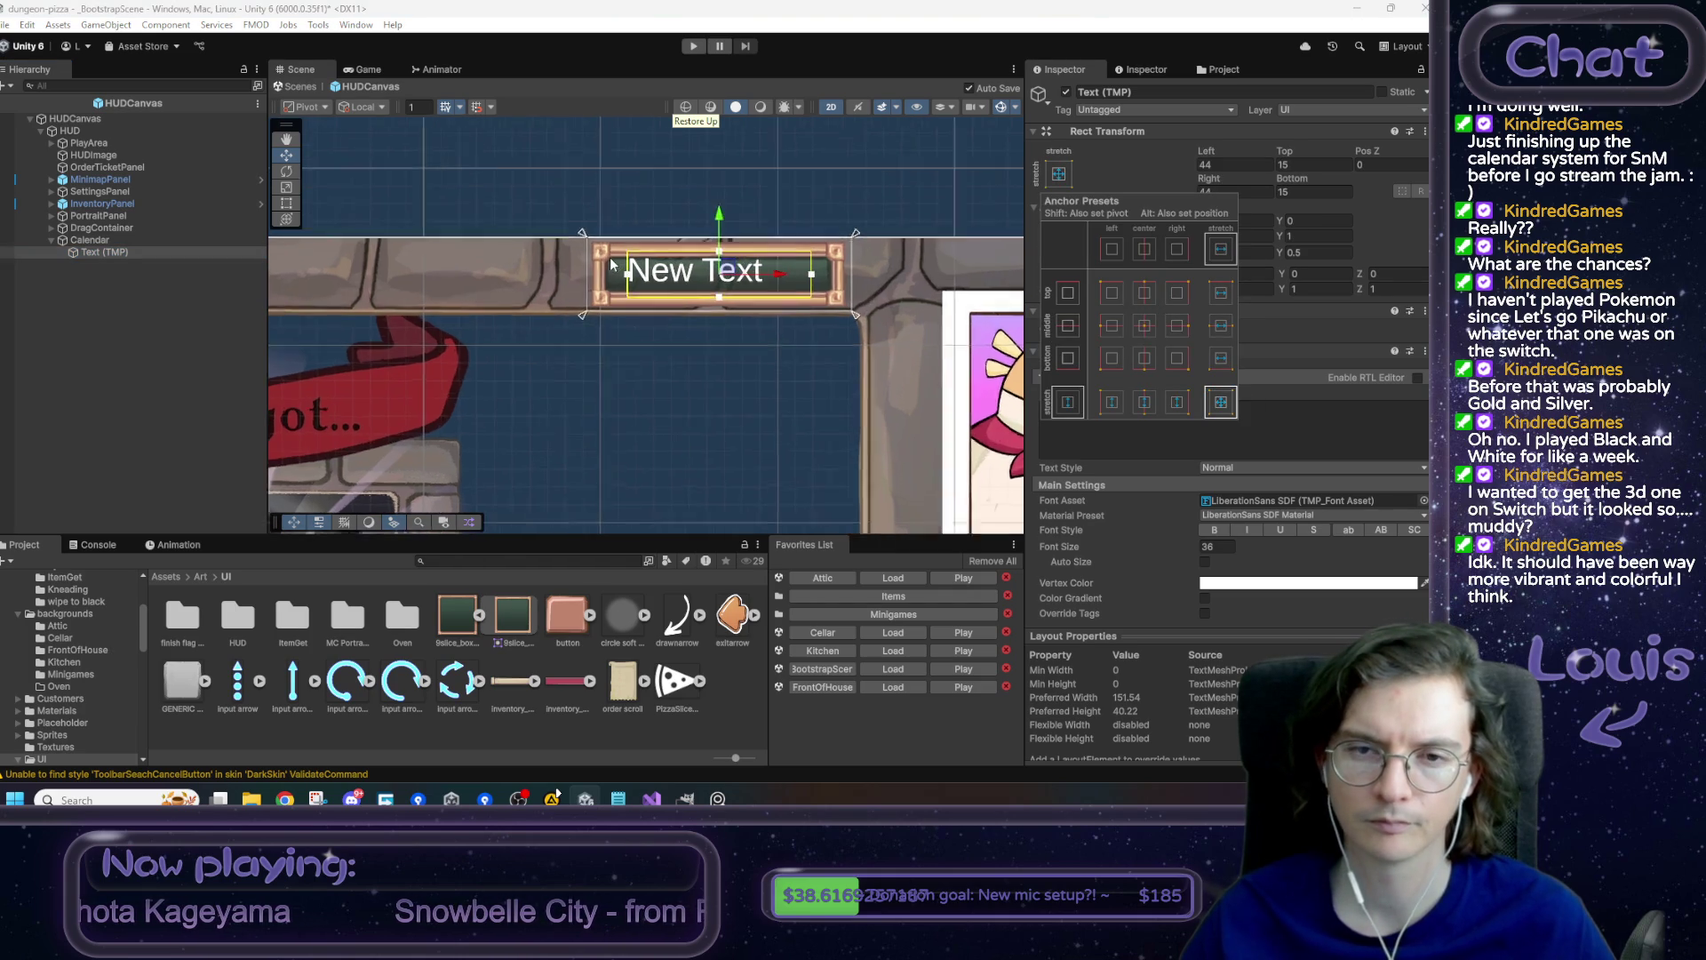
pyautogui.moveTo(462, 211); pyautogui.dragTo(487, 232)
pyautogui.moveTo(851, 318); pyautogui.dragTo(823, 296)
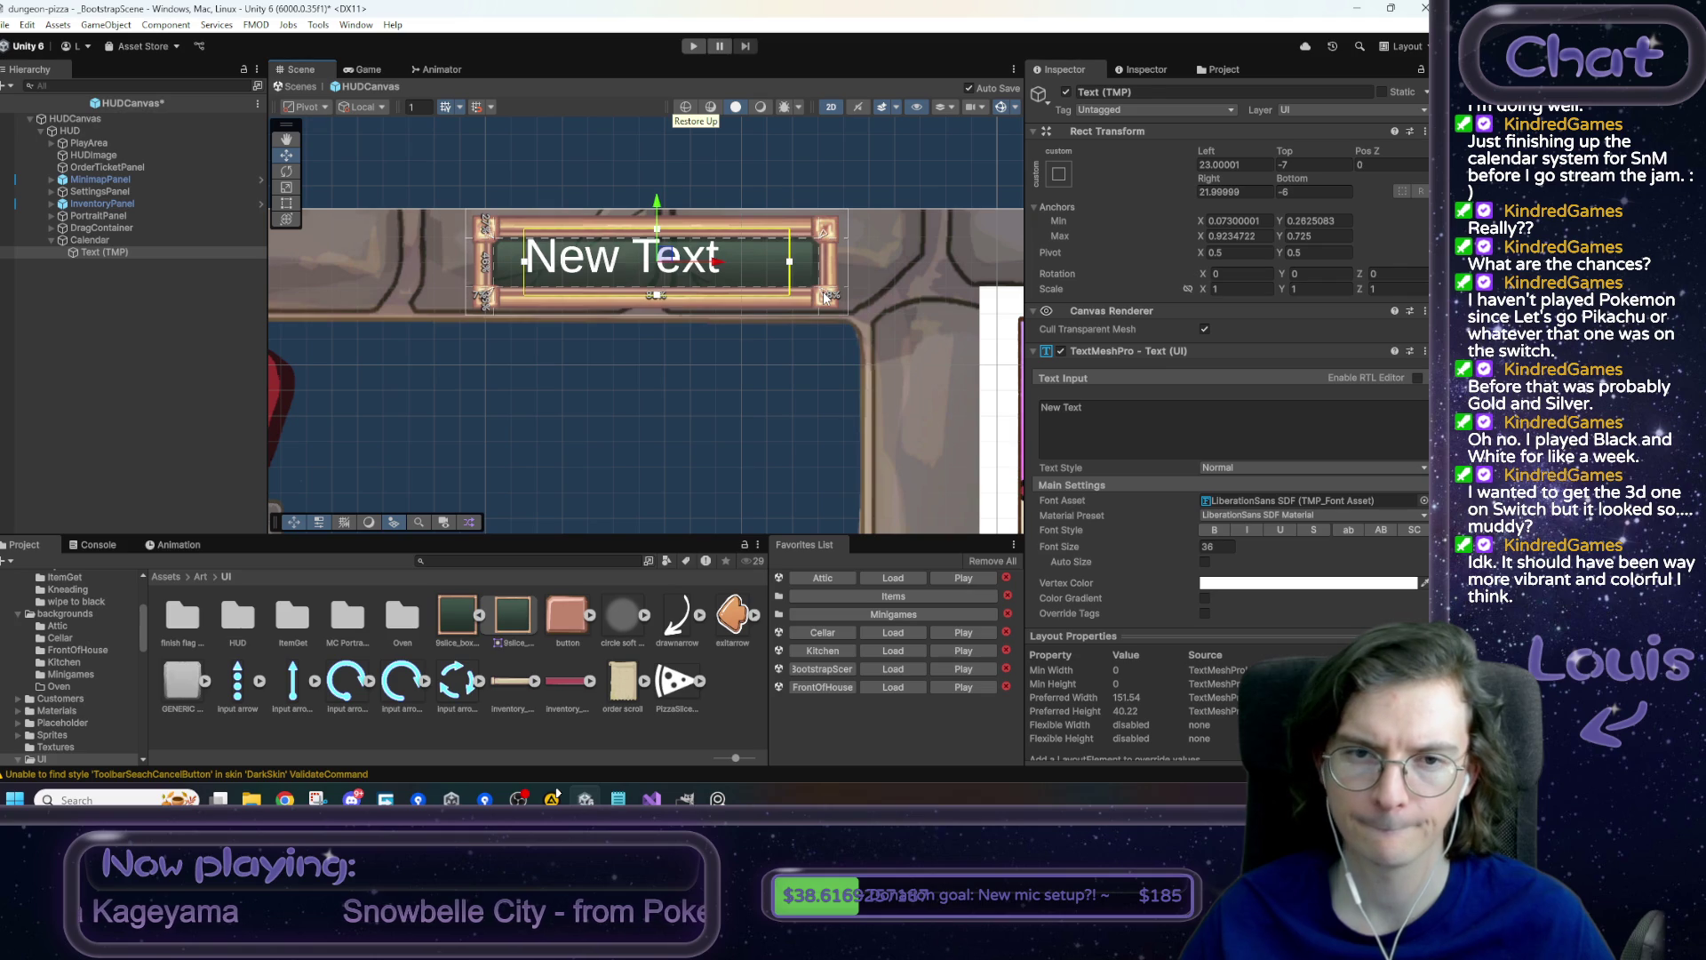
pyautogui.hotkey('ctrl', 's')
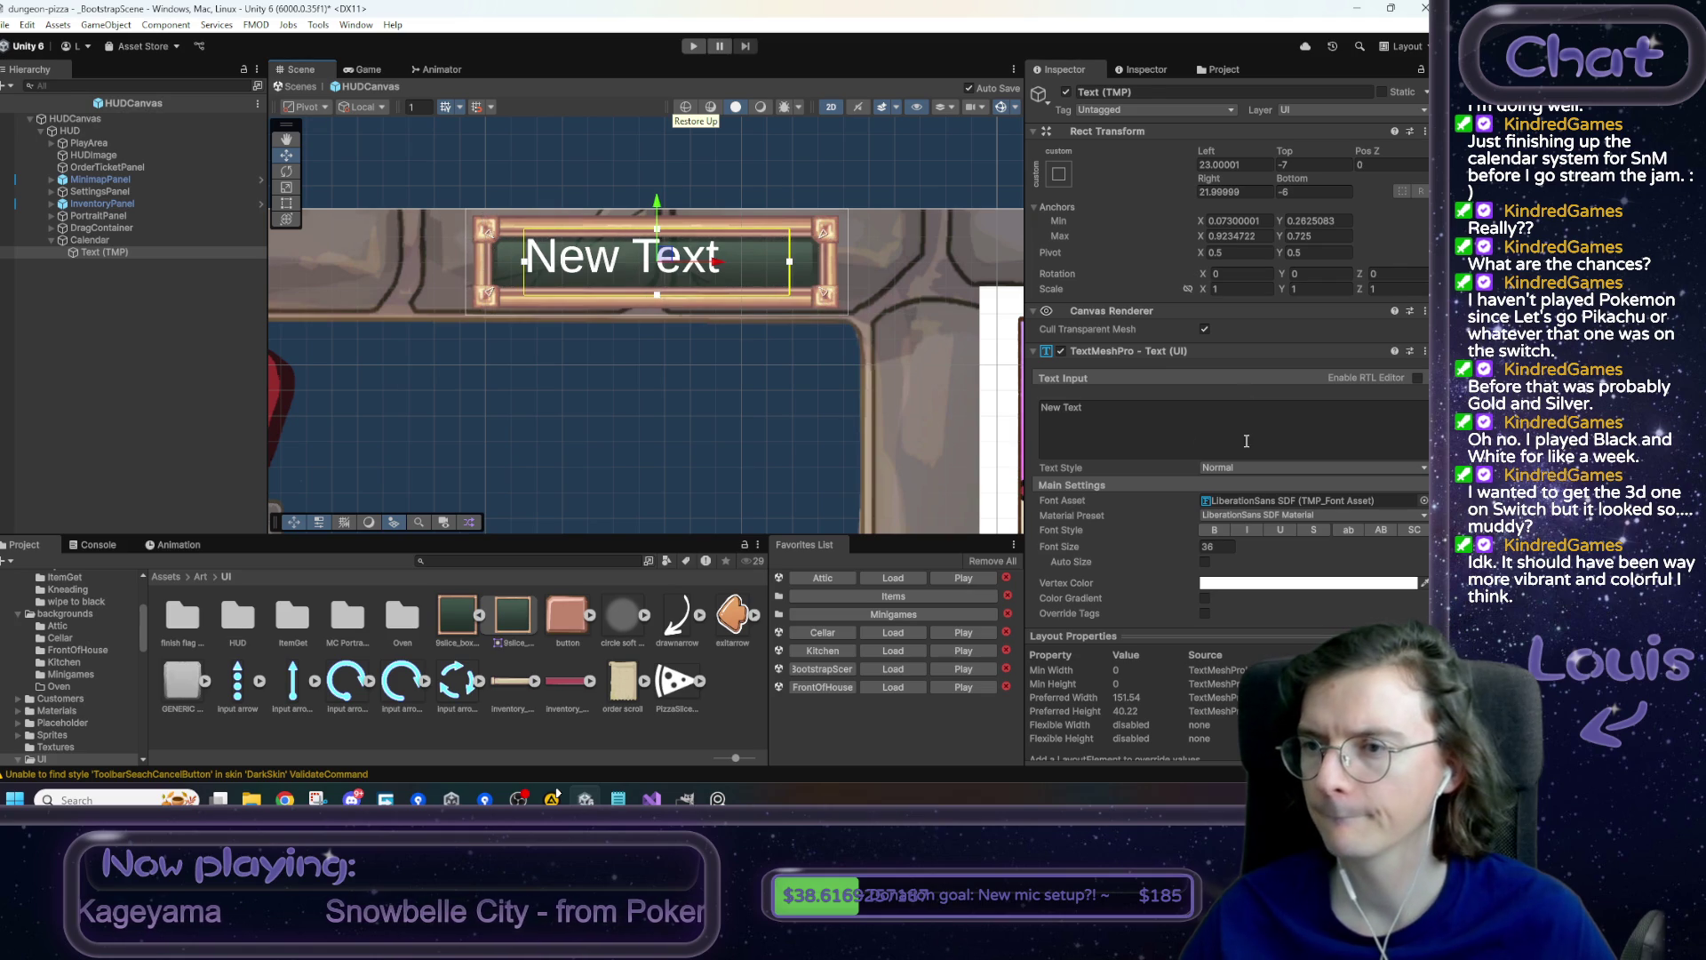
# - Set all four offsets of the Text (TMP) element to 0
pyautogui.click(1246, 163)
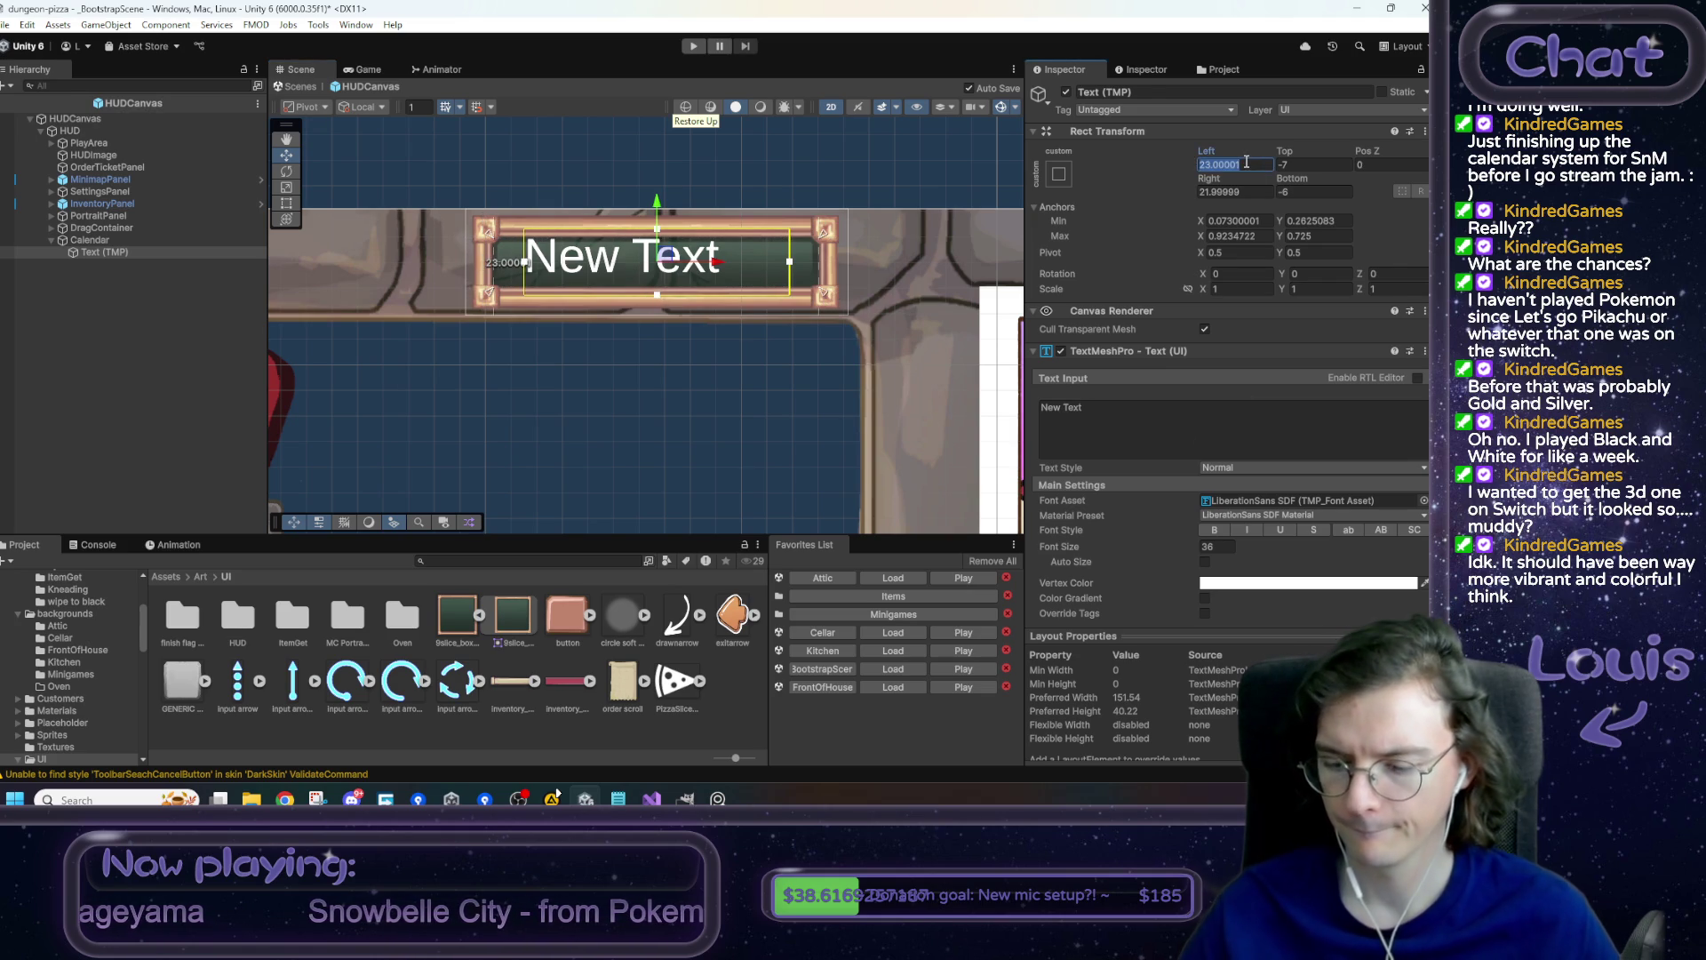
pyautogui.write('0')
pyautogui.press('Tab')
pyautogui.write('0')
pyautogui.press('Tab')
pyautogui.press('Tab')
pyautogui.write('0')
pyautogui.press('Tab')
pyautogui.write('0')
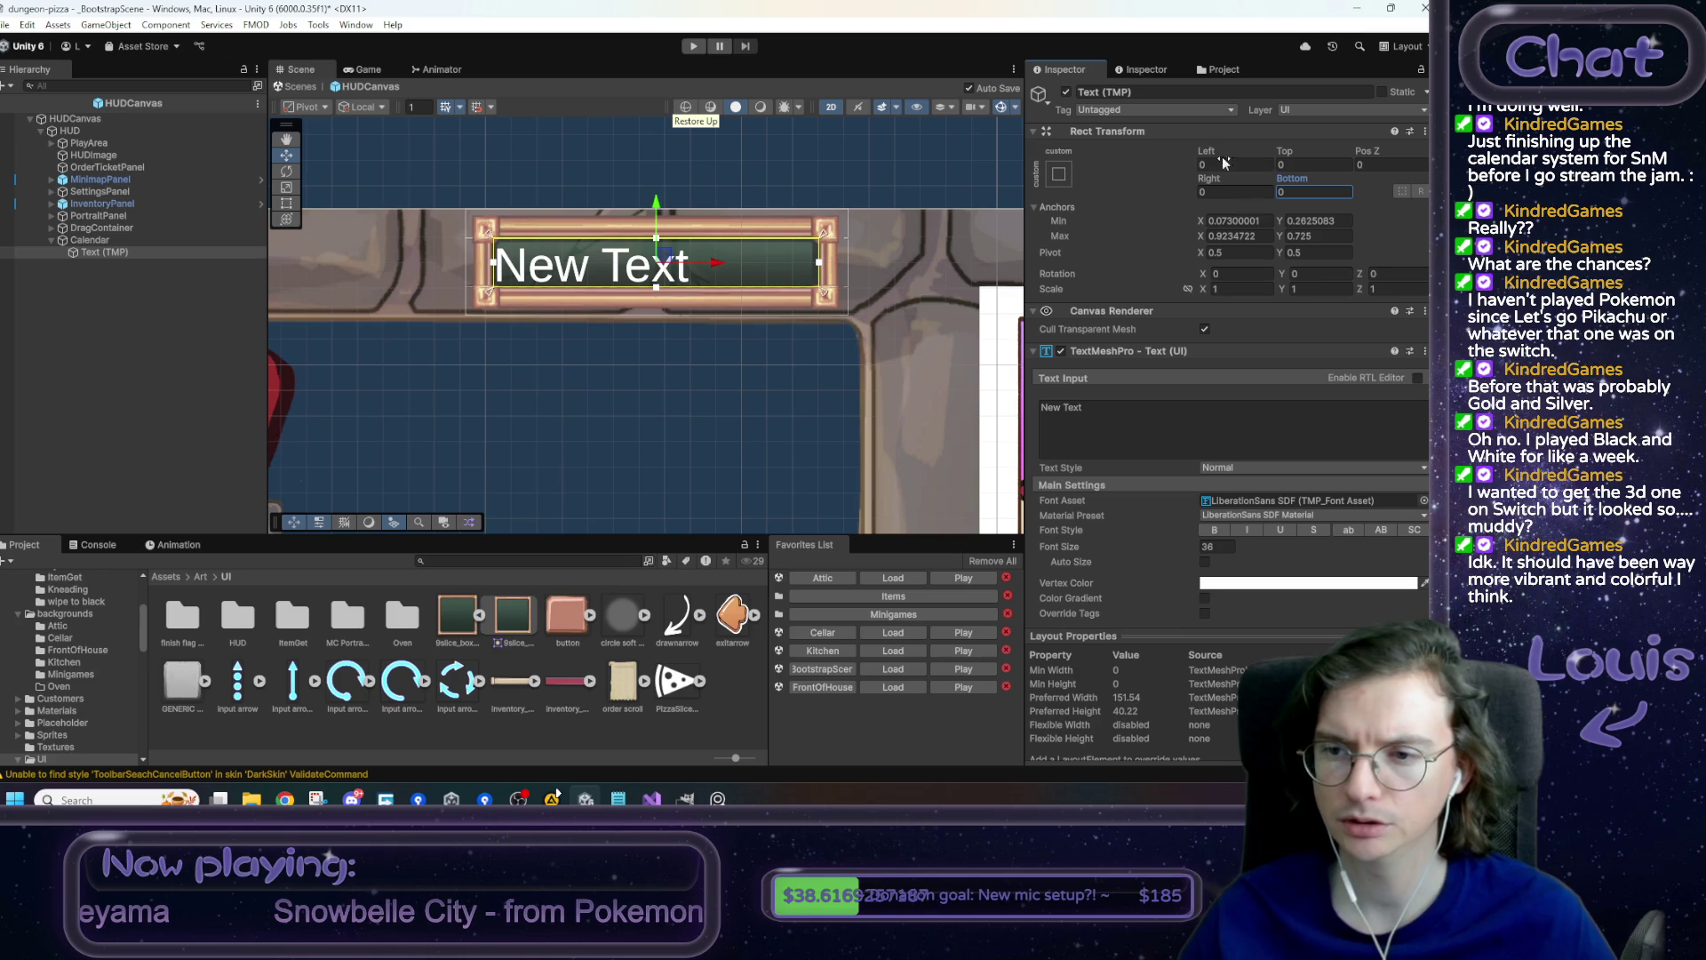
pyautogui.click(1423, 501)
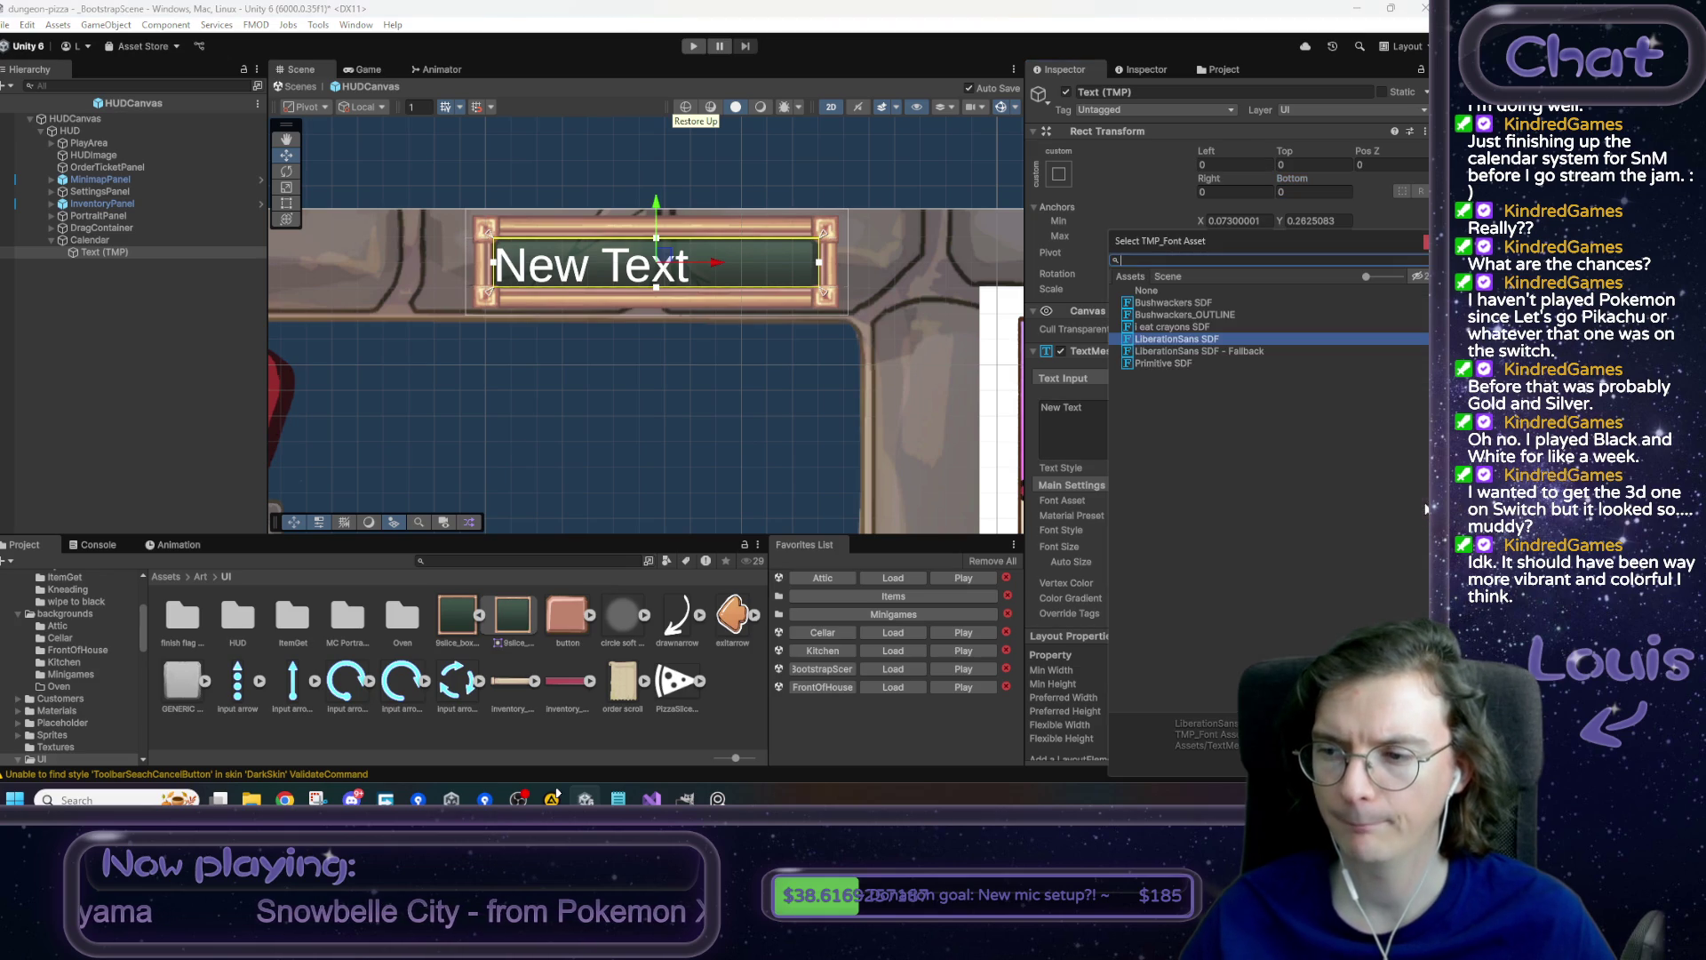
# - Compare several fonts on the calendar label and settle on Bushwackers SDF as its Font Asset
pyautogui.click(1172, 363)
pyautogui.click(1173, 351)
pyautogui.click(1174, 338)
pyautogui.click(1177, 327)
pyautogui.click(1176, 315)
pyautogui.click(1172, 303)
pyautogui.click(1174, 314)
pyautogui.click(1171, 303)
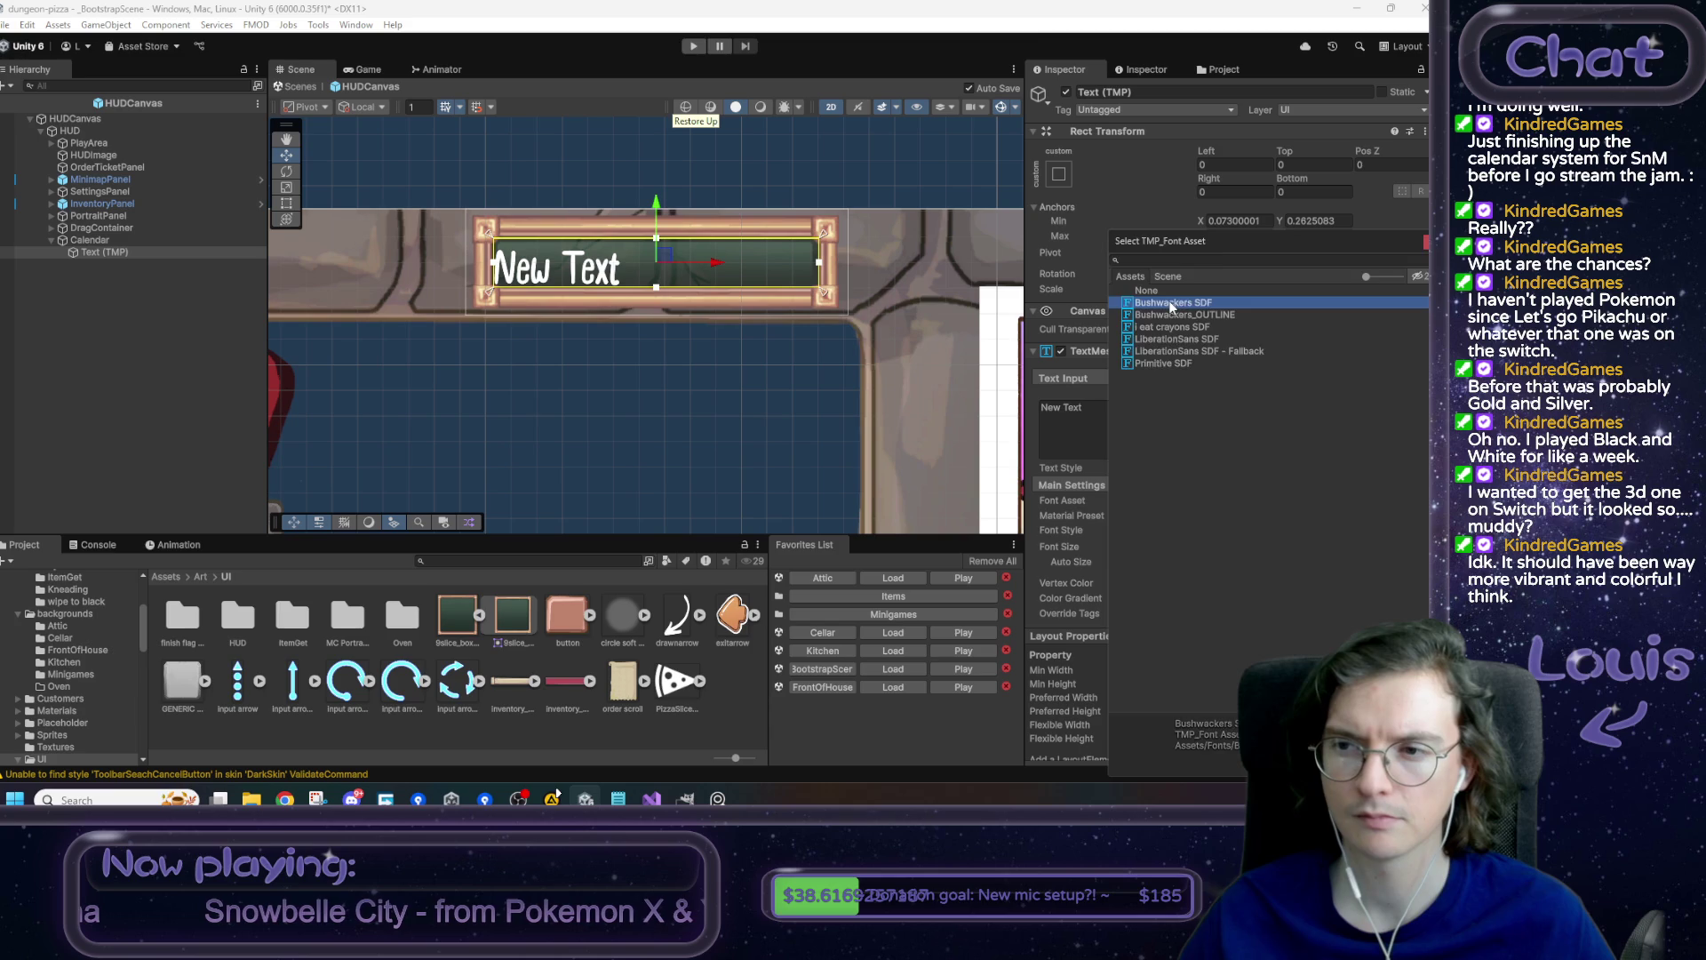
pyautogui.doubleClick(1171, 303)
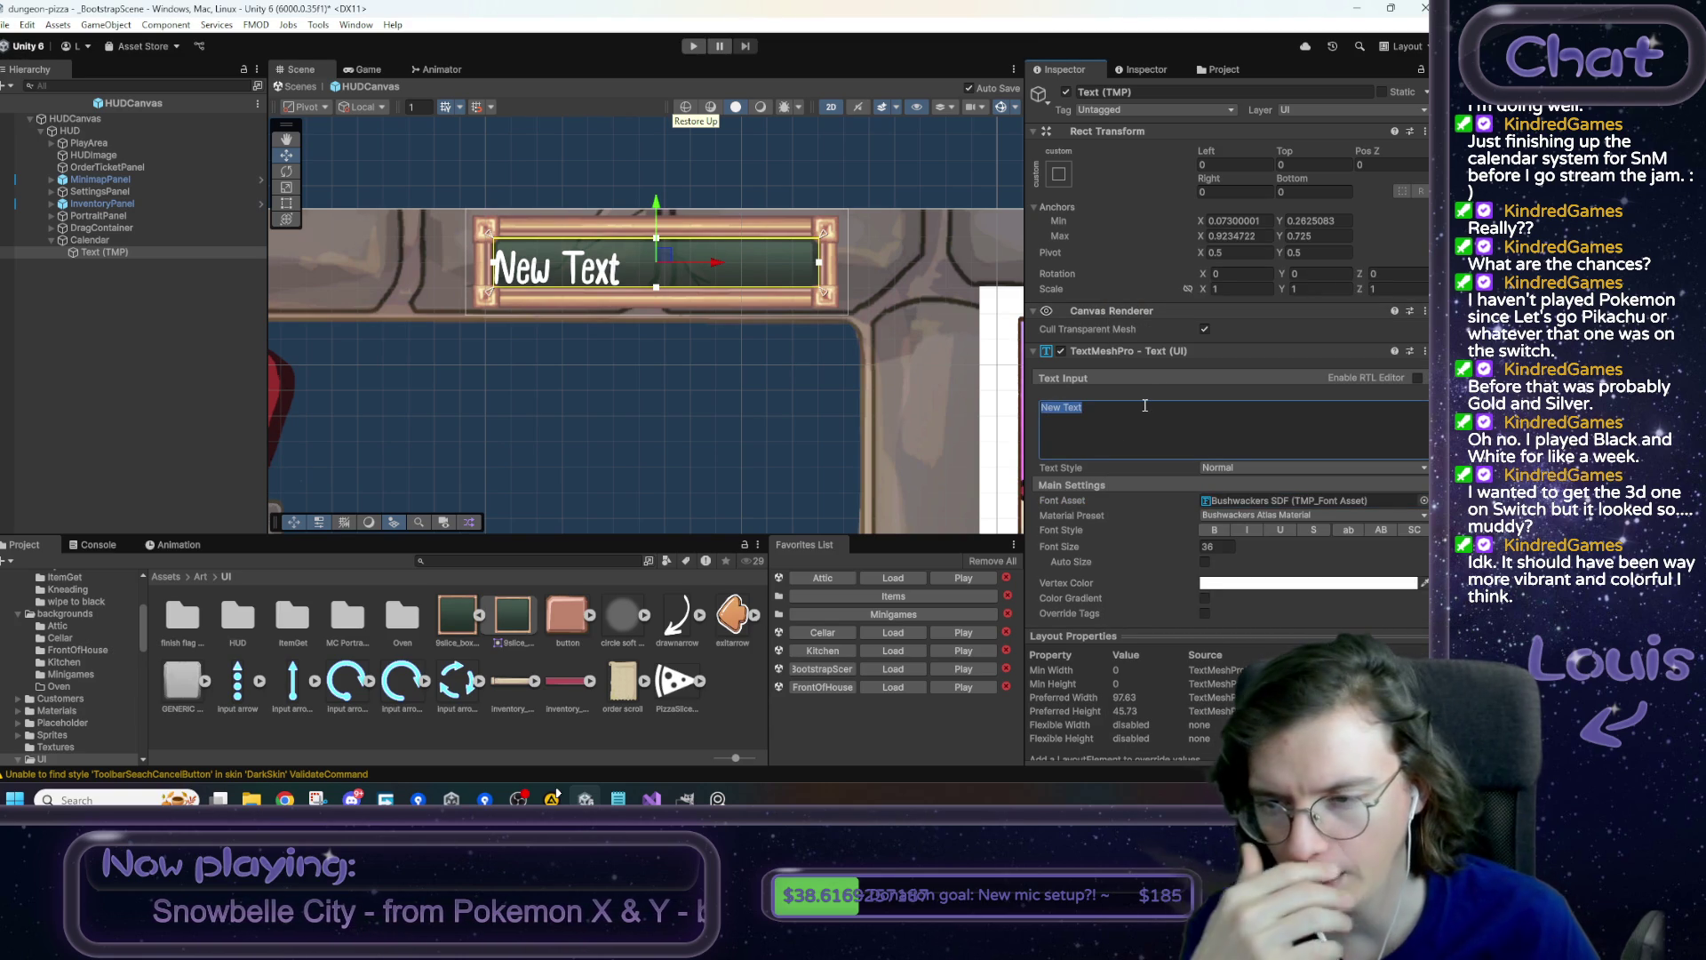
# - Set the label text to 'Day 1 - Morning' and centre it horizontally
pyautogui.write('Day 1')
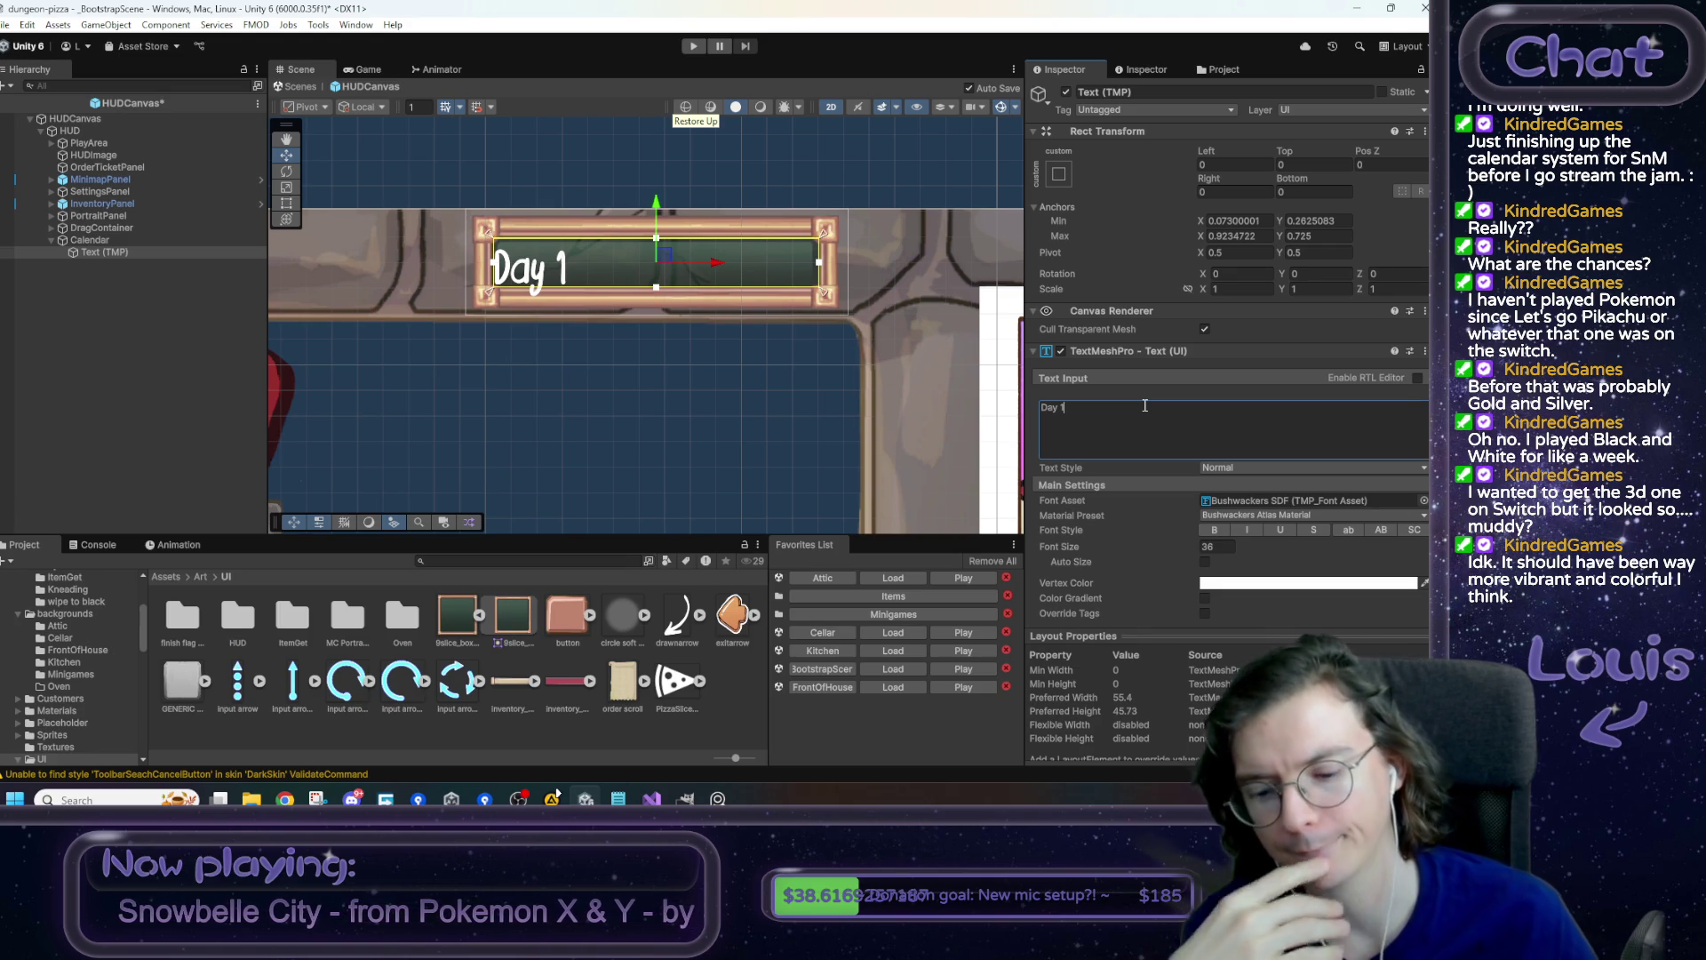
pyautogui.write(' - M')
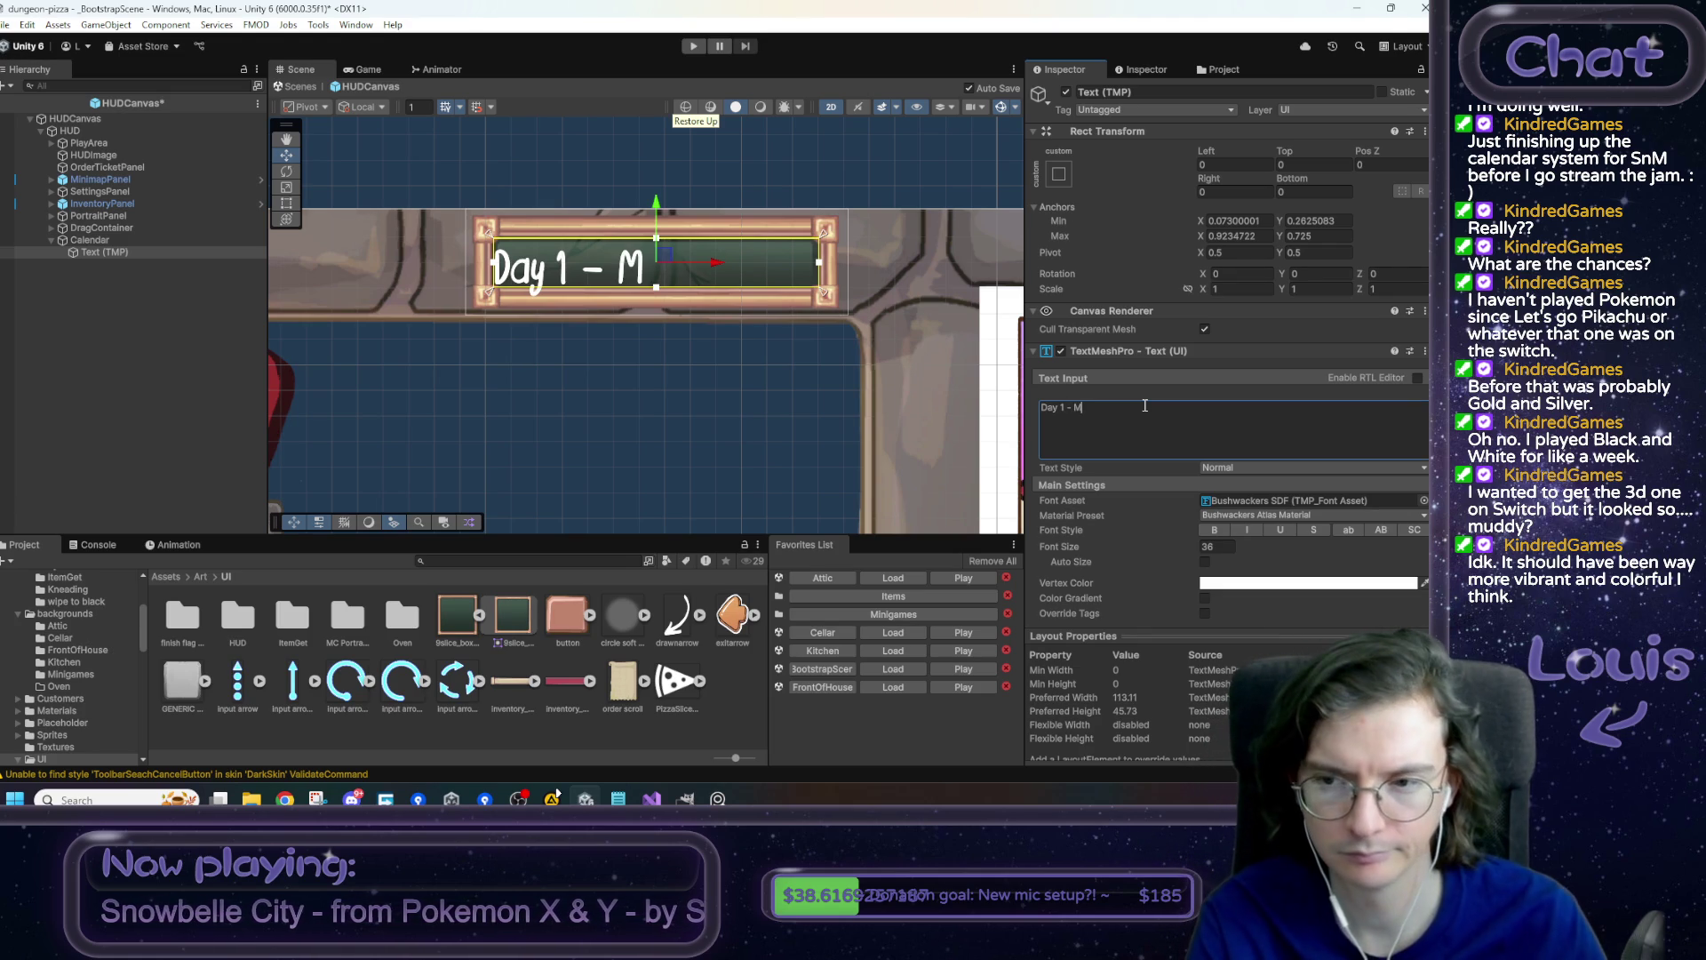
pyautogui.write('orning')
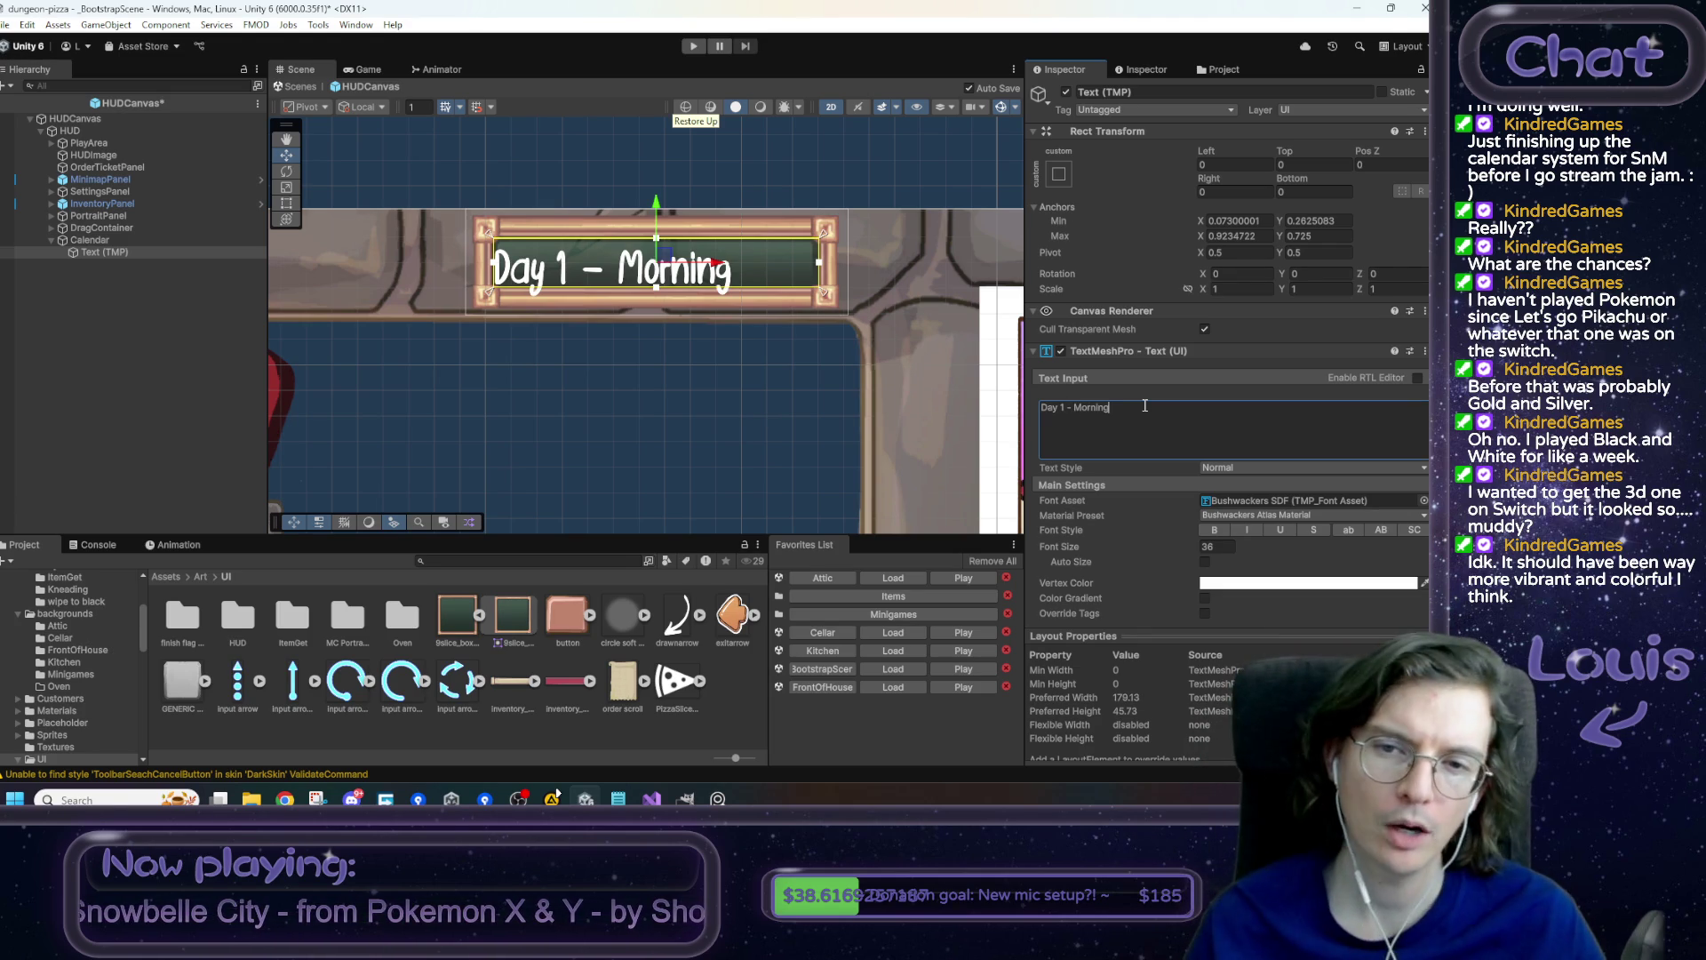
pyautogui.scroll(-3, 1223, 504)
pyautogui.click(1227, 549)
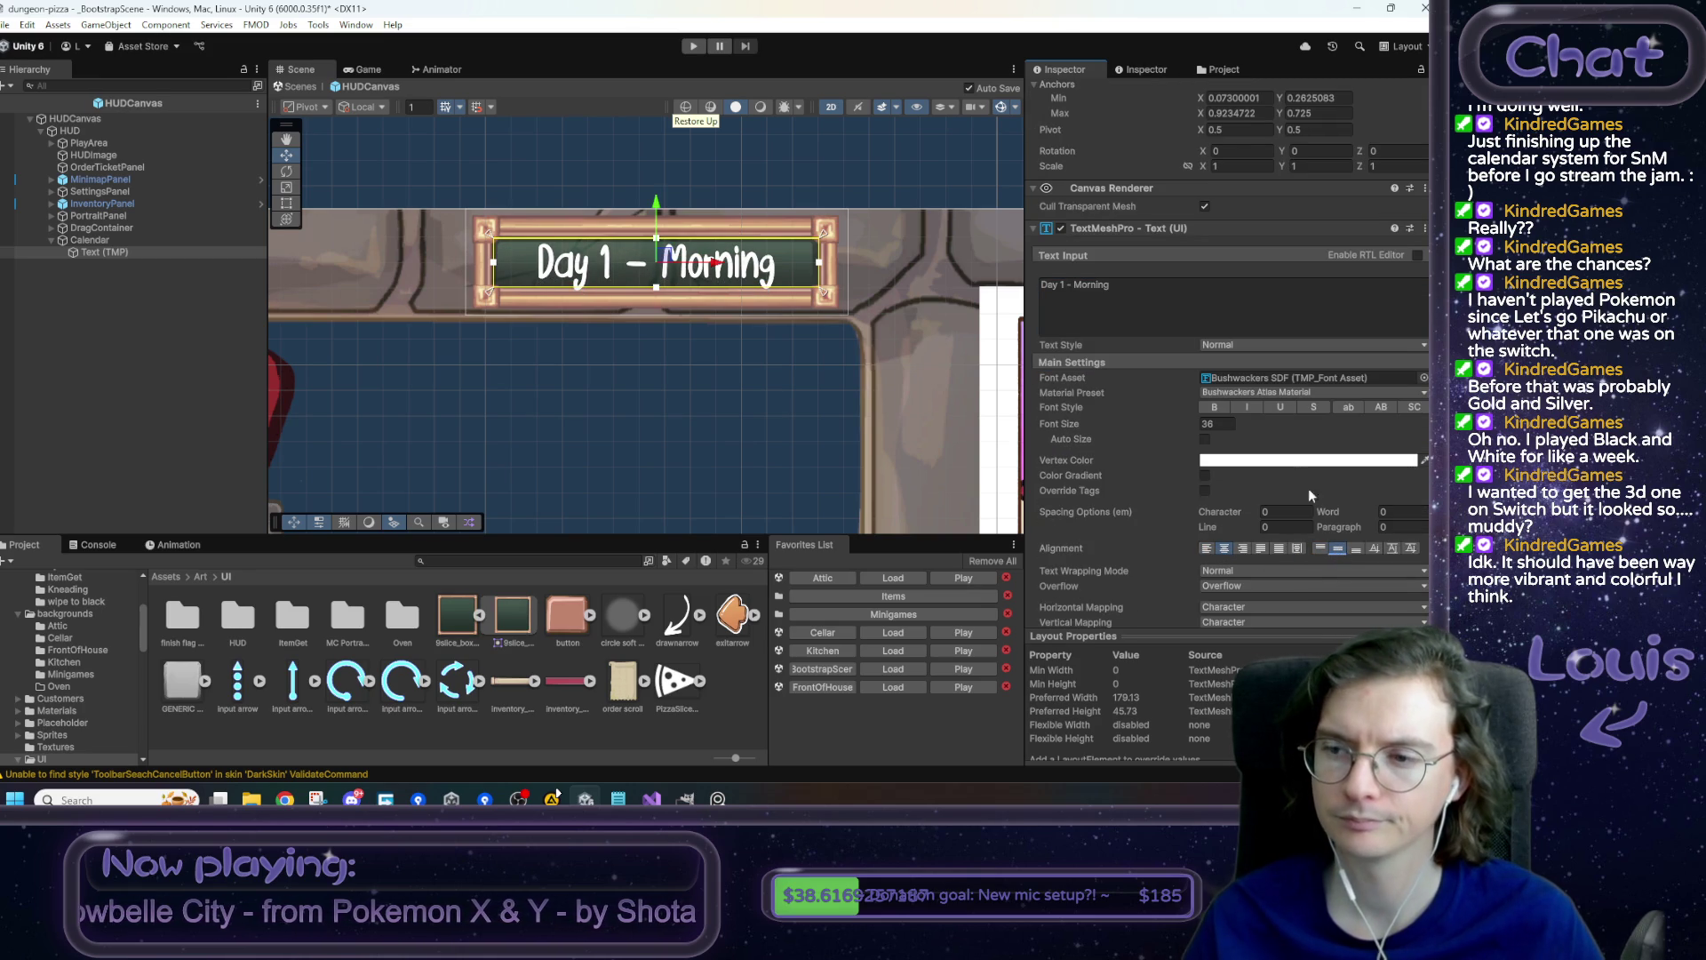
# - Adjust the calendar label's text colour with the colour picker
pyautogui.click(1291, 460)
pyautogui.moveTo(1330, 530)
pyautogui.mouseDown()
pyautogui.moveTo(1277, 524)
pyautogui.moveTo(1311, 510)
pyautogui.mouseUp()
pyautogui.click(1095, 419)
# - Preview the Day 1 - Morning label in the Game view, then bring up the PureRef reference board
pyautogui.moveTo(662, 409)
pyautogui.mouseDown()
pyautogui.moveTo(716, 460)
pyautogui.moveTo(625, 467)
pyautogui.mouseUp()
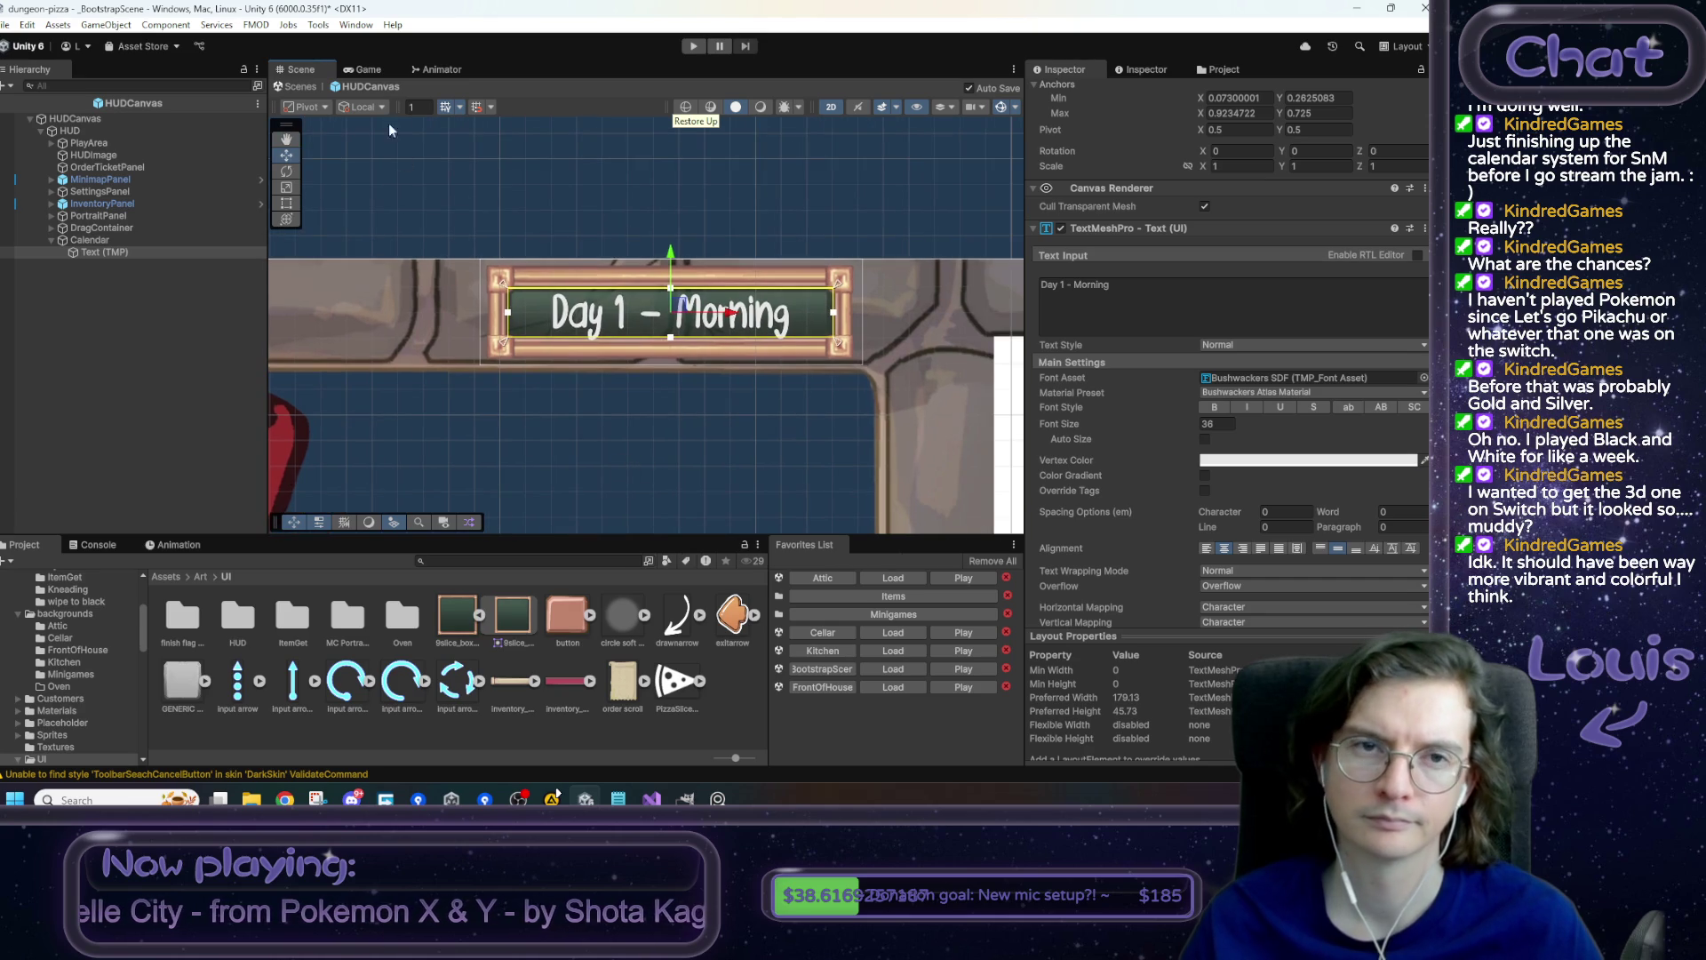
pyautogui.click(369, 70)
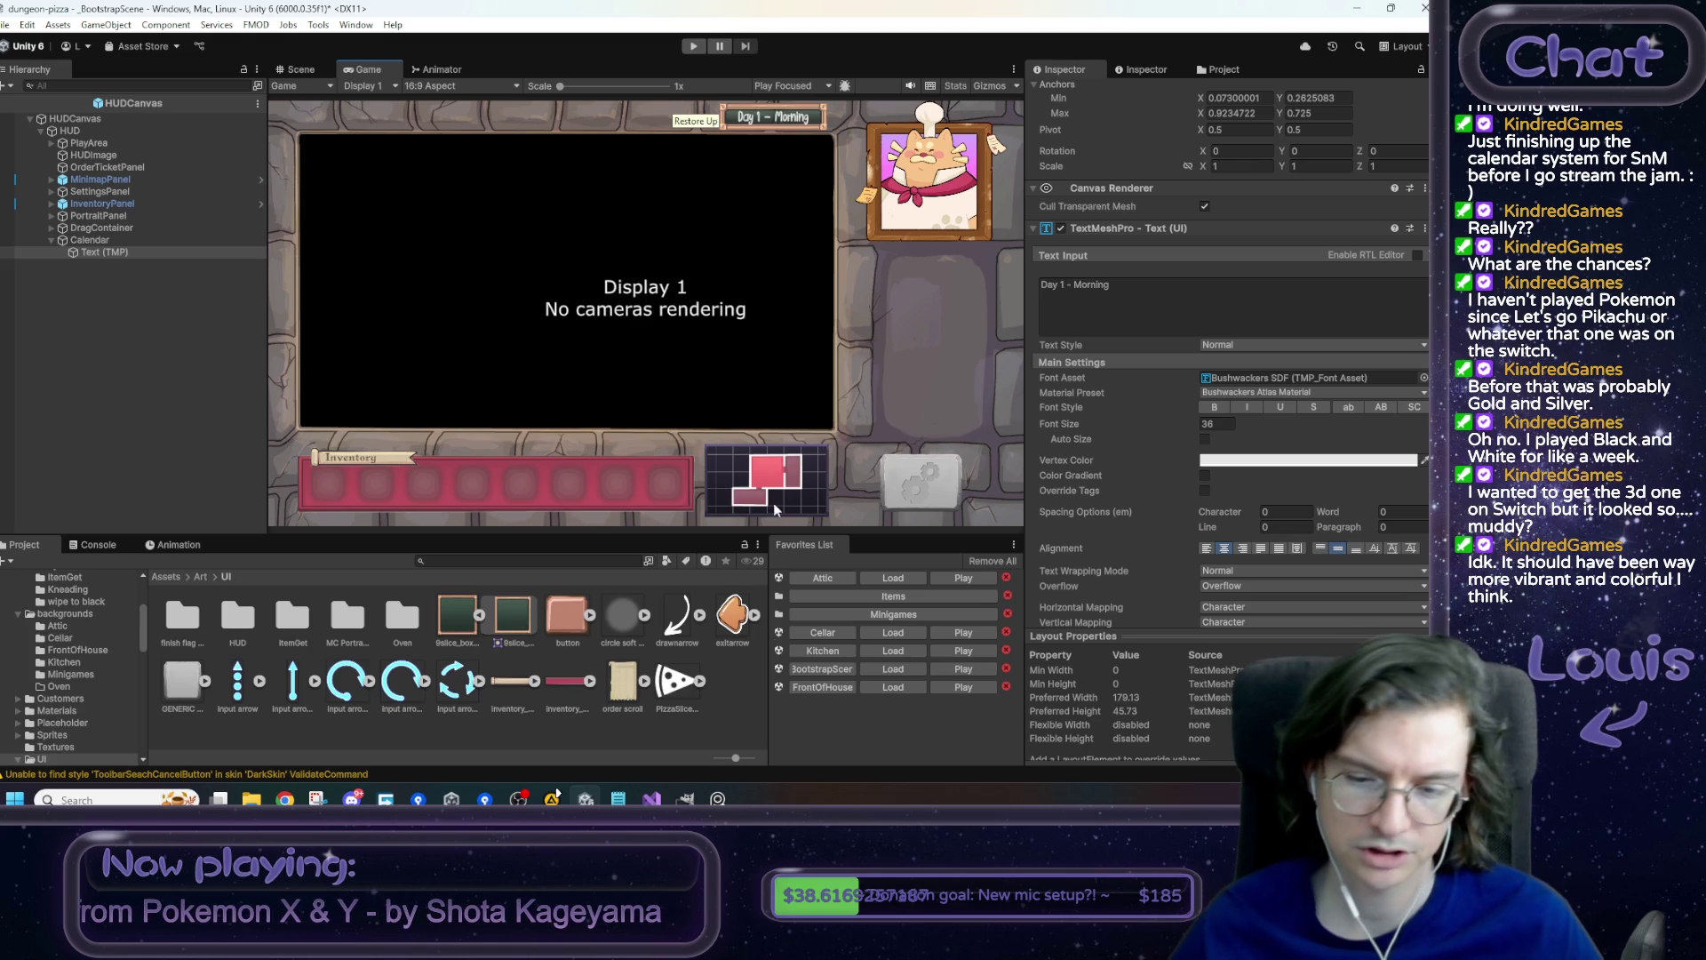
pyautogui.click(720, 798)
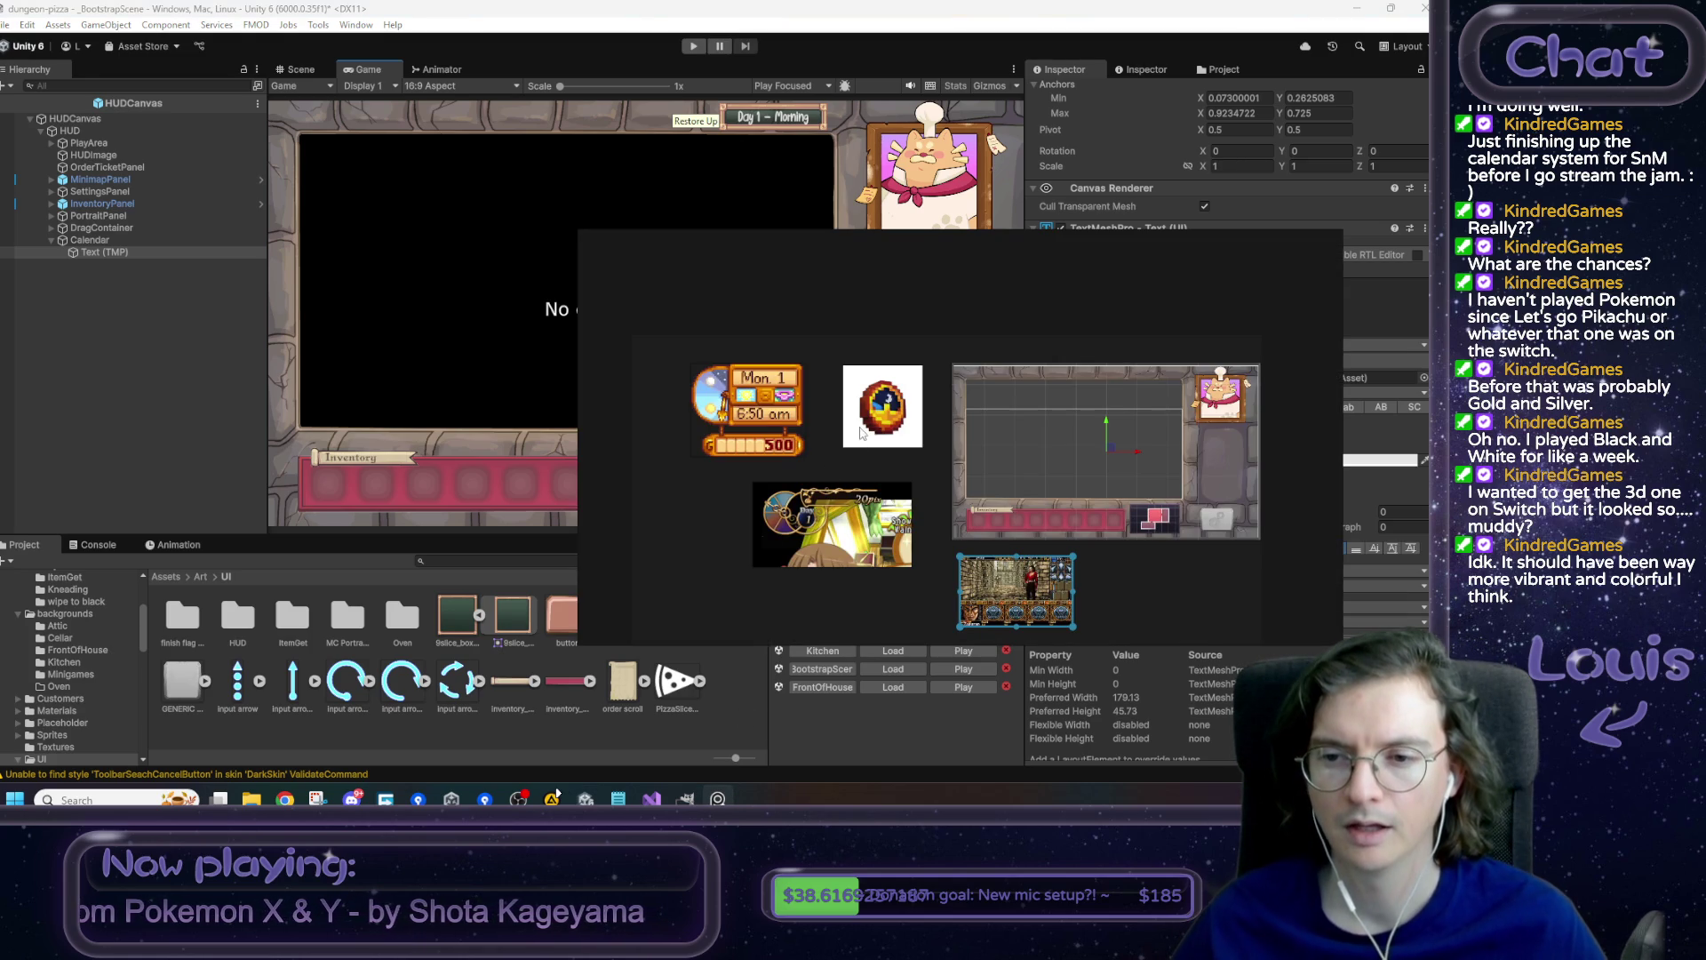
# - Zoom into the Day 1 dial reference in PureRef, then return to the Unity editor
pyautogui.scroll(8, 775, 517)
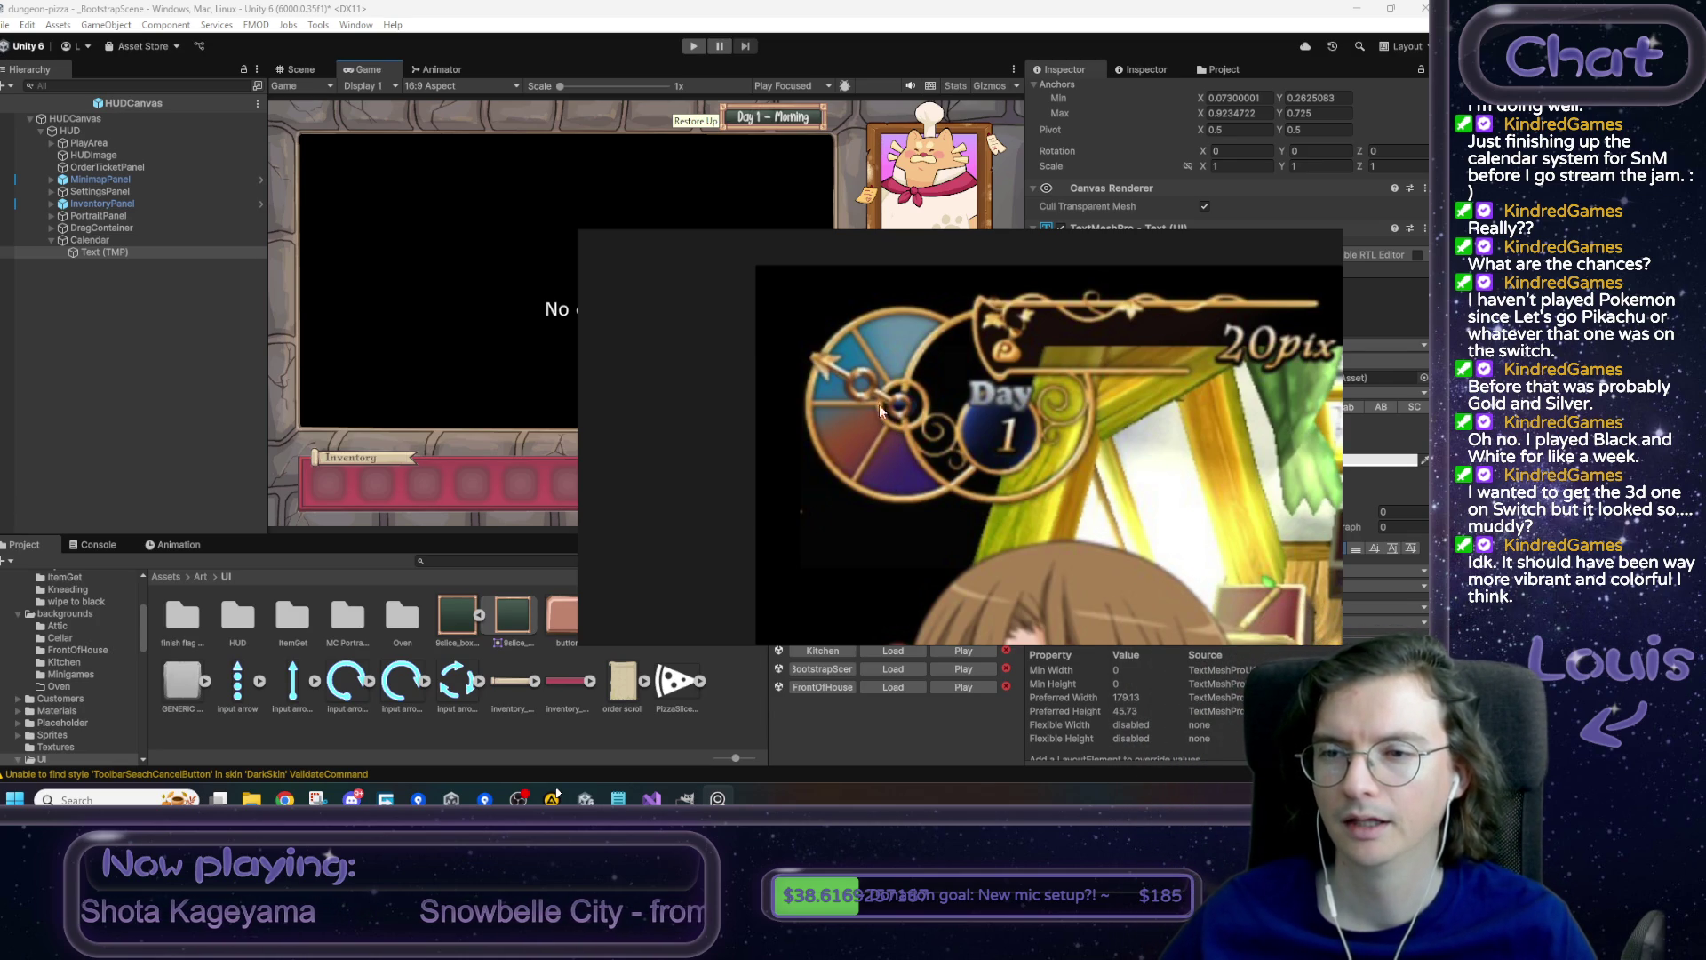
pyautogui.click(928, 8)
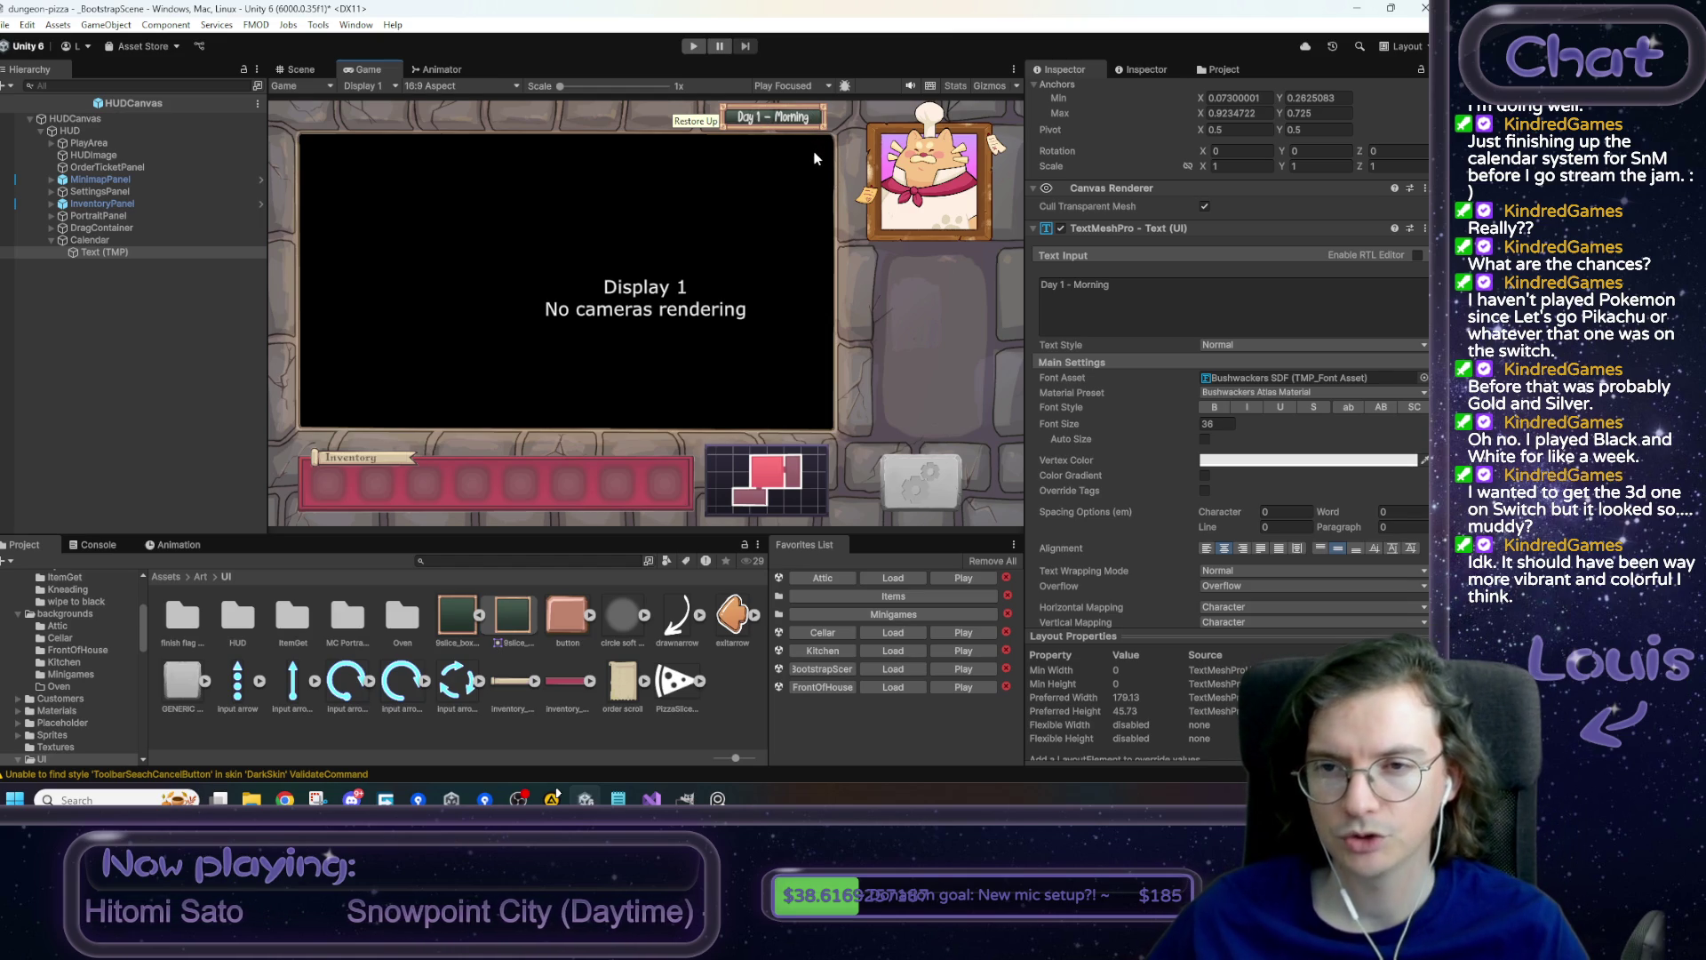
# - Trim the label text to 'Day 1' and rename the object Label_Day
pyautogui.click(1064, 294)
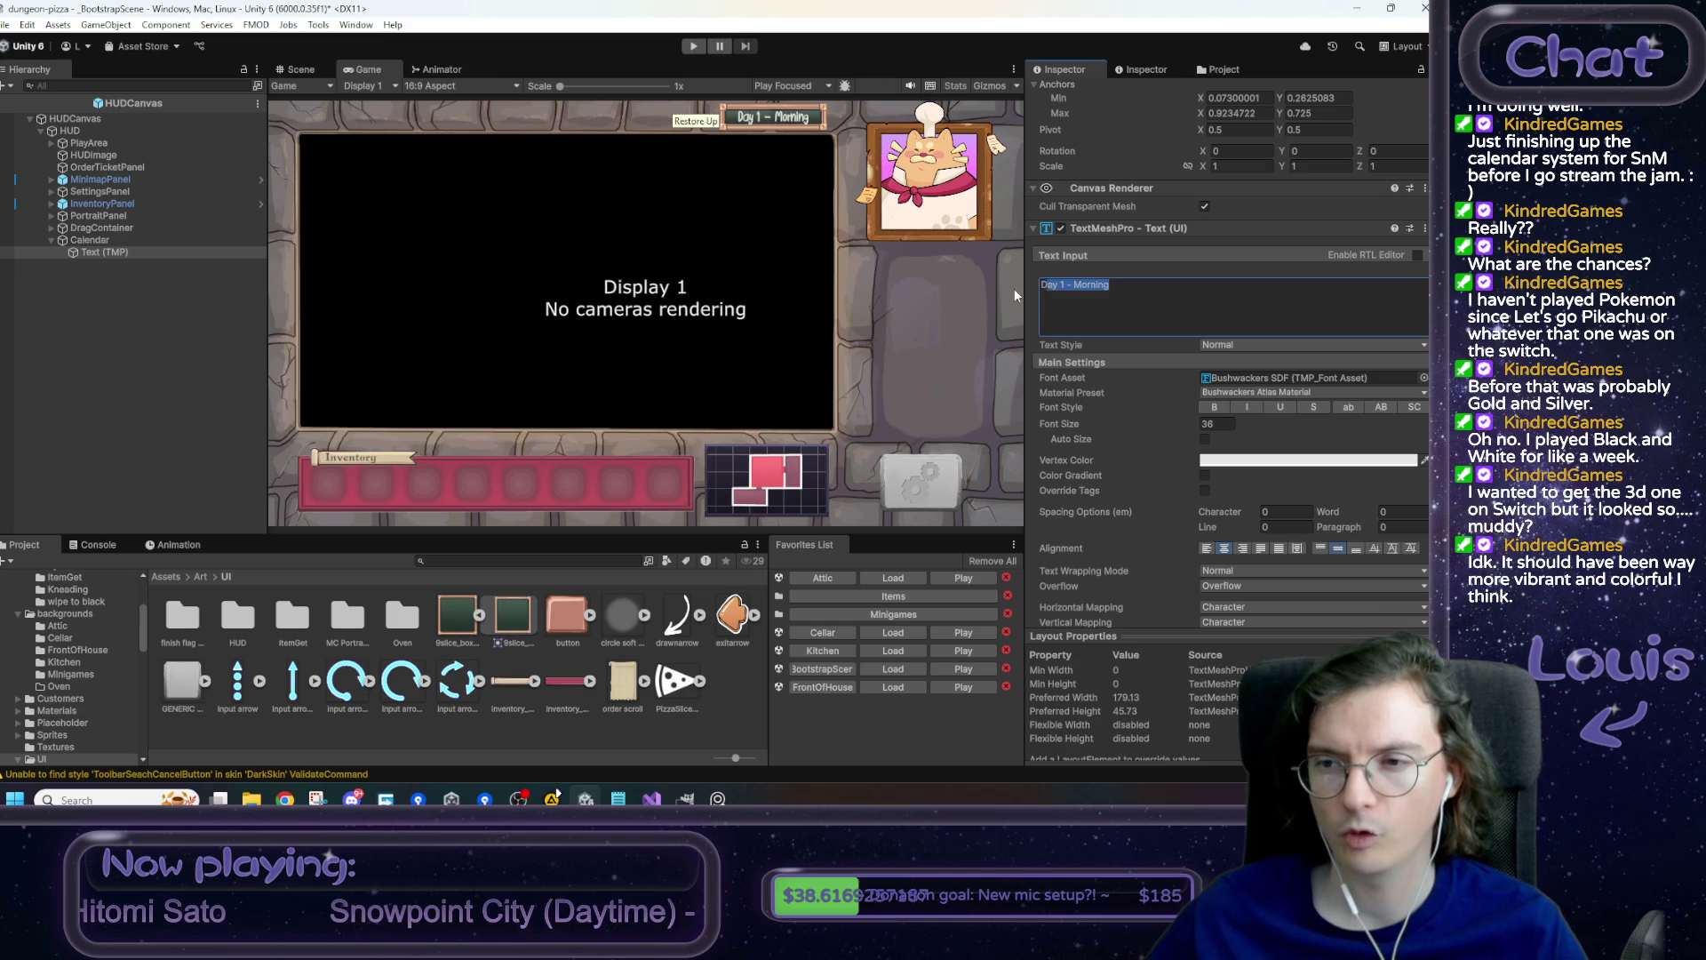
pyautogui.click(1132, 285)
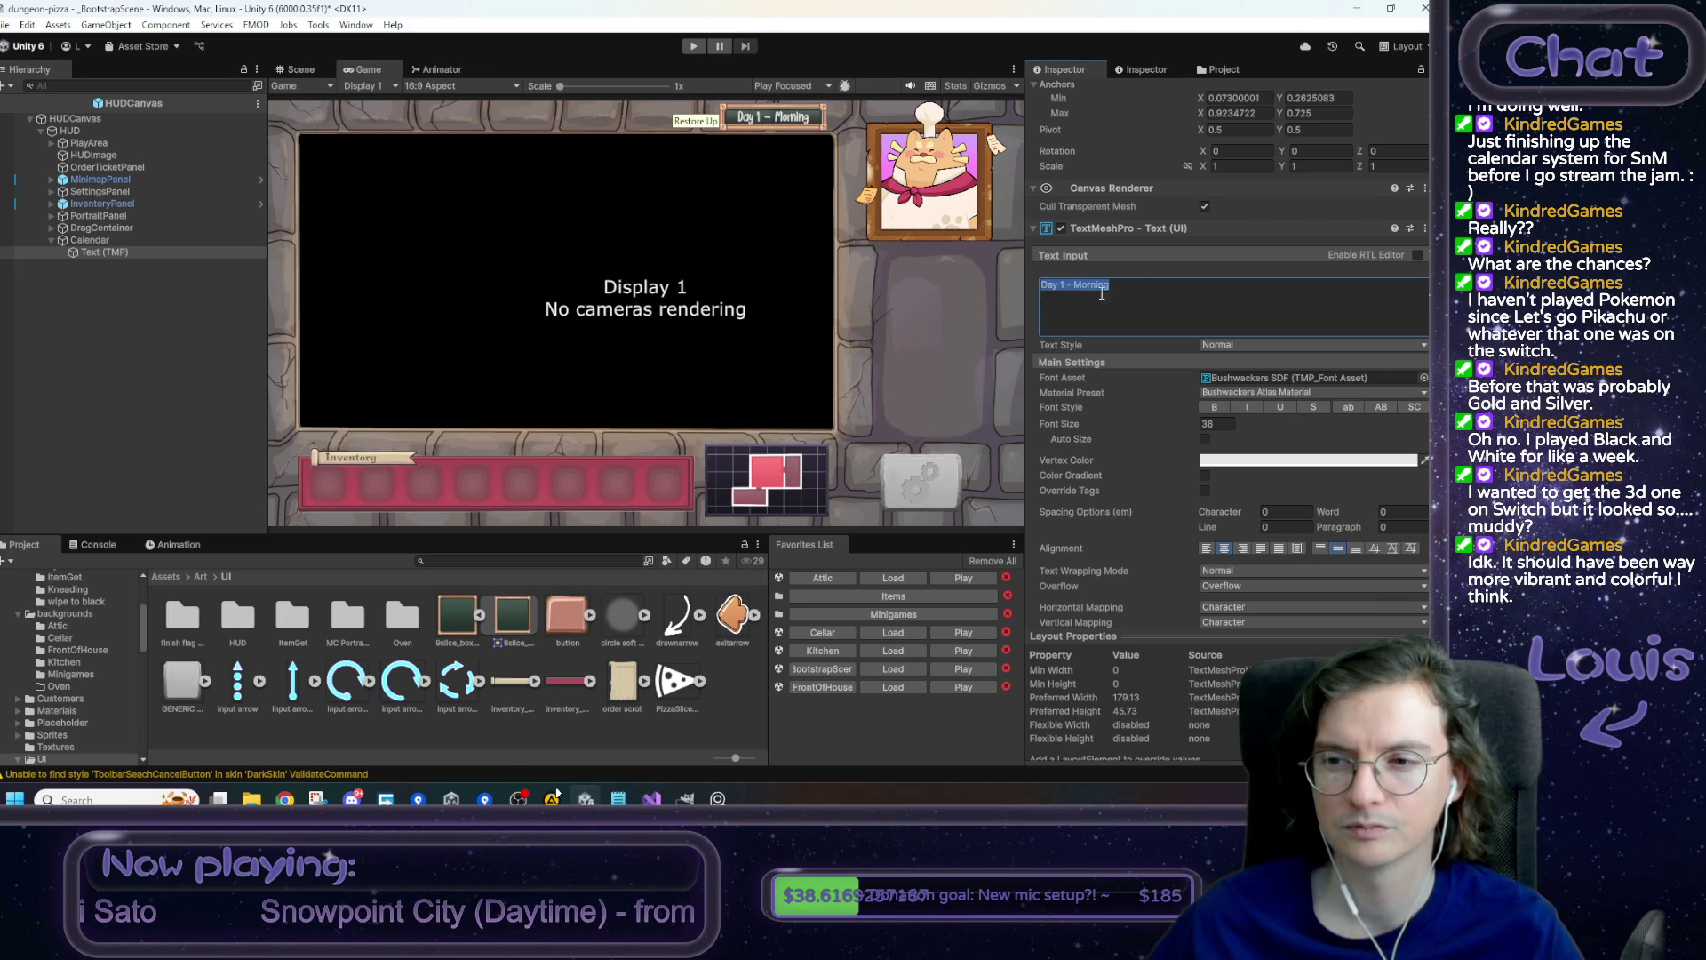
pyautogui.hotkey('shift', 'End')
pyautogui.press('Return')
pyautogui.press('BackSpace')
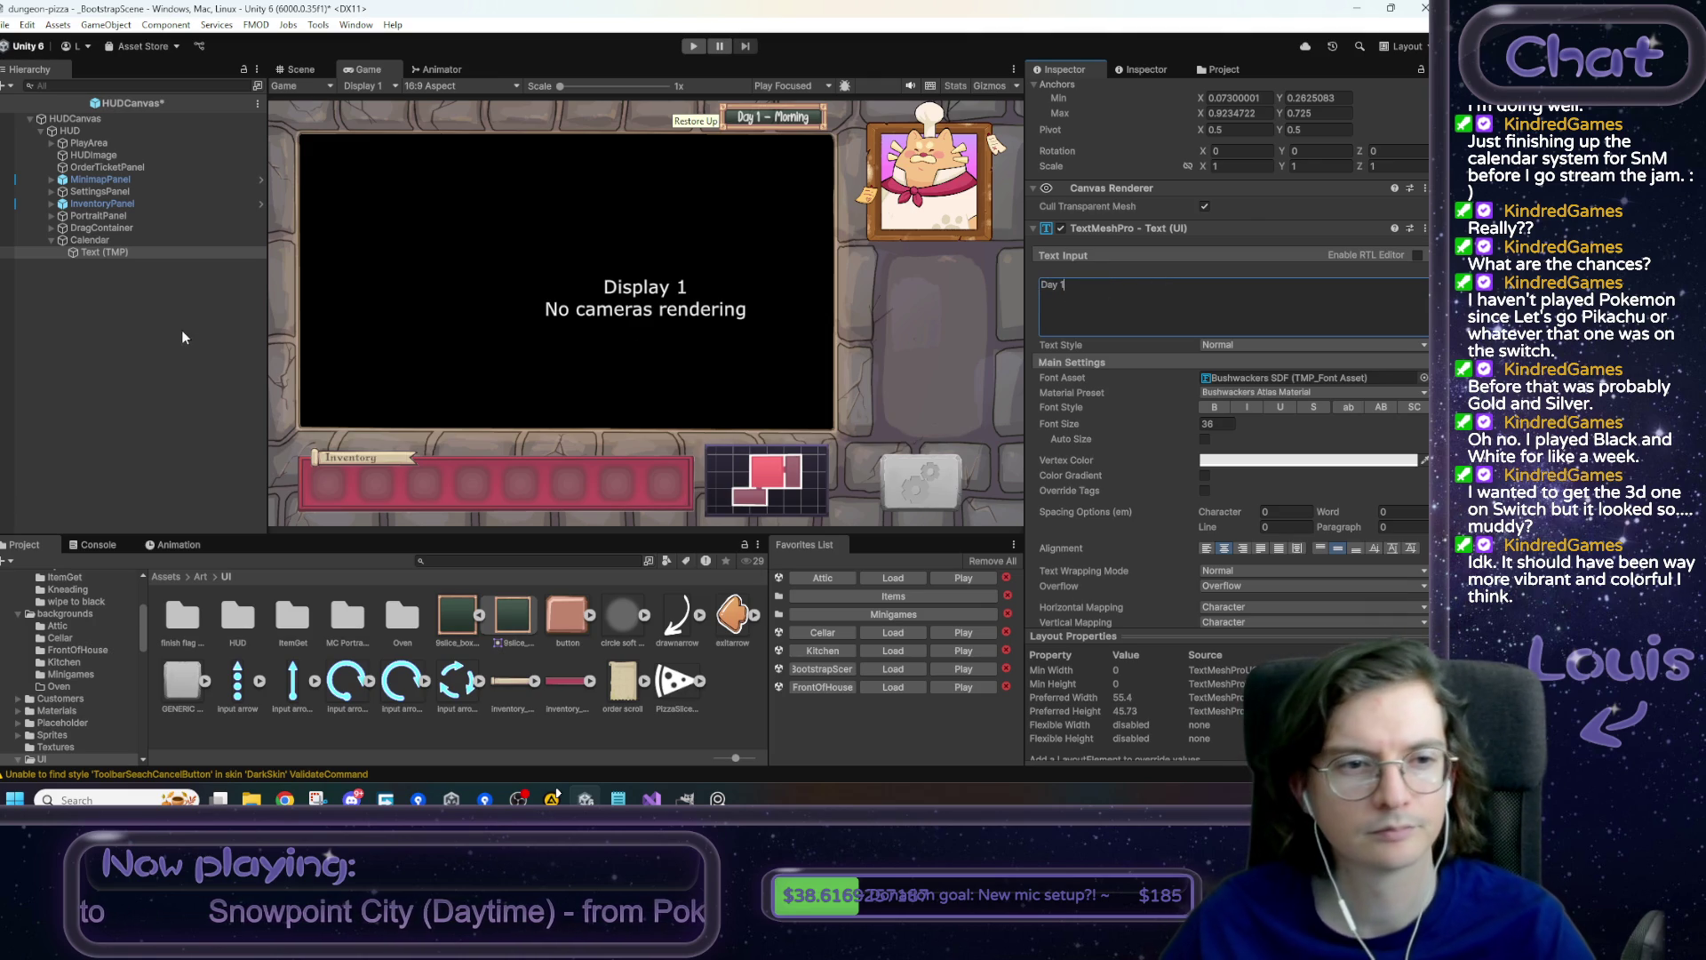
pyautogui.click(220, 255)
pyautogui.click(1104, 92)
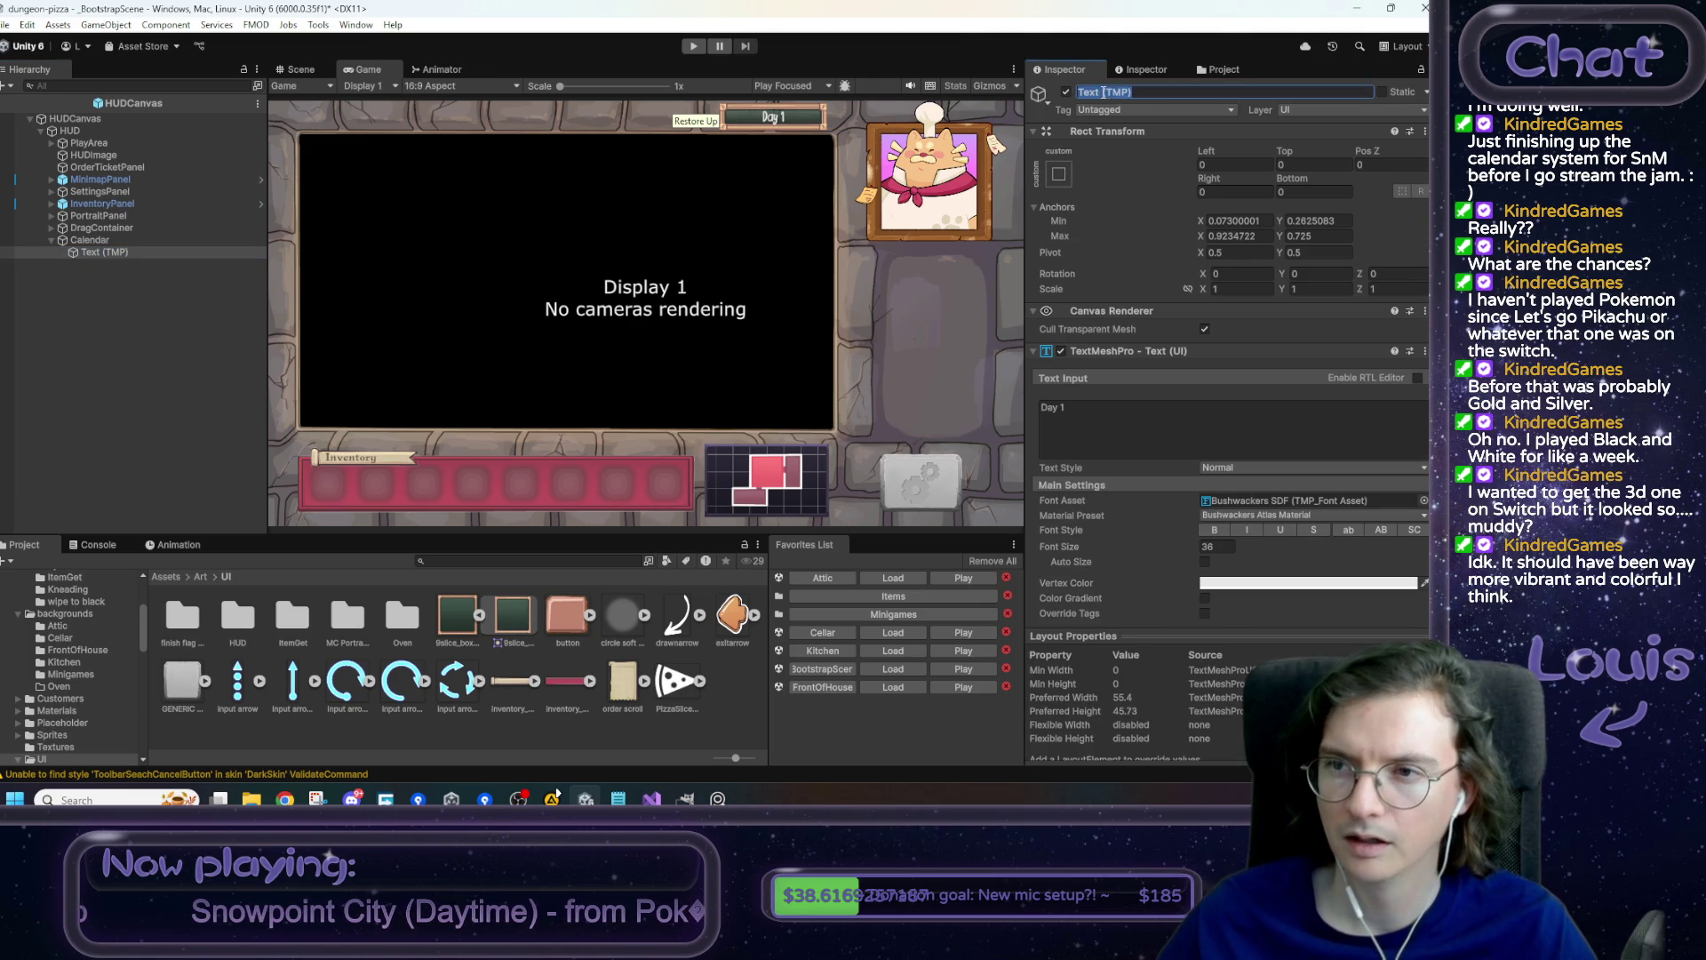
pyautogui.write('Day')
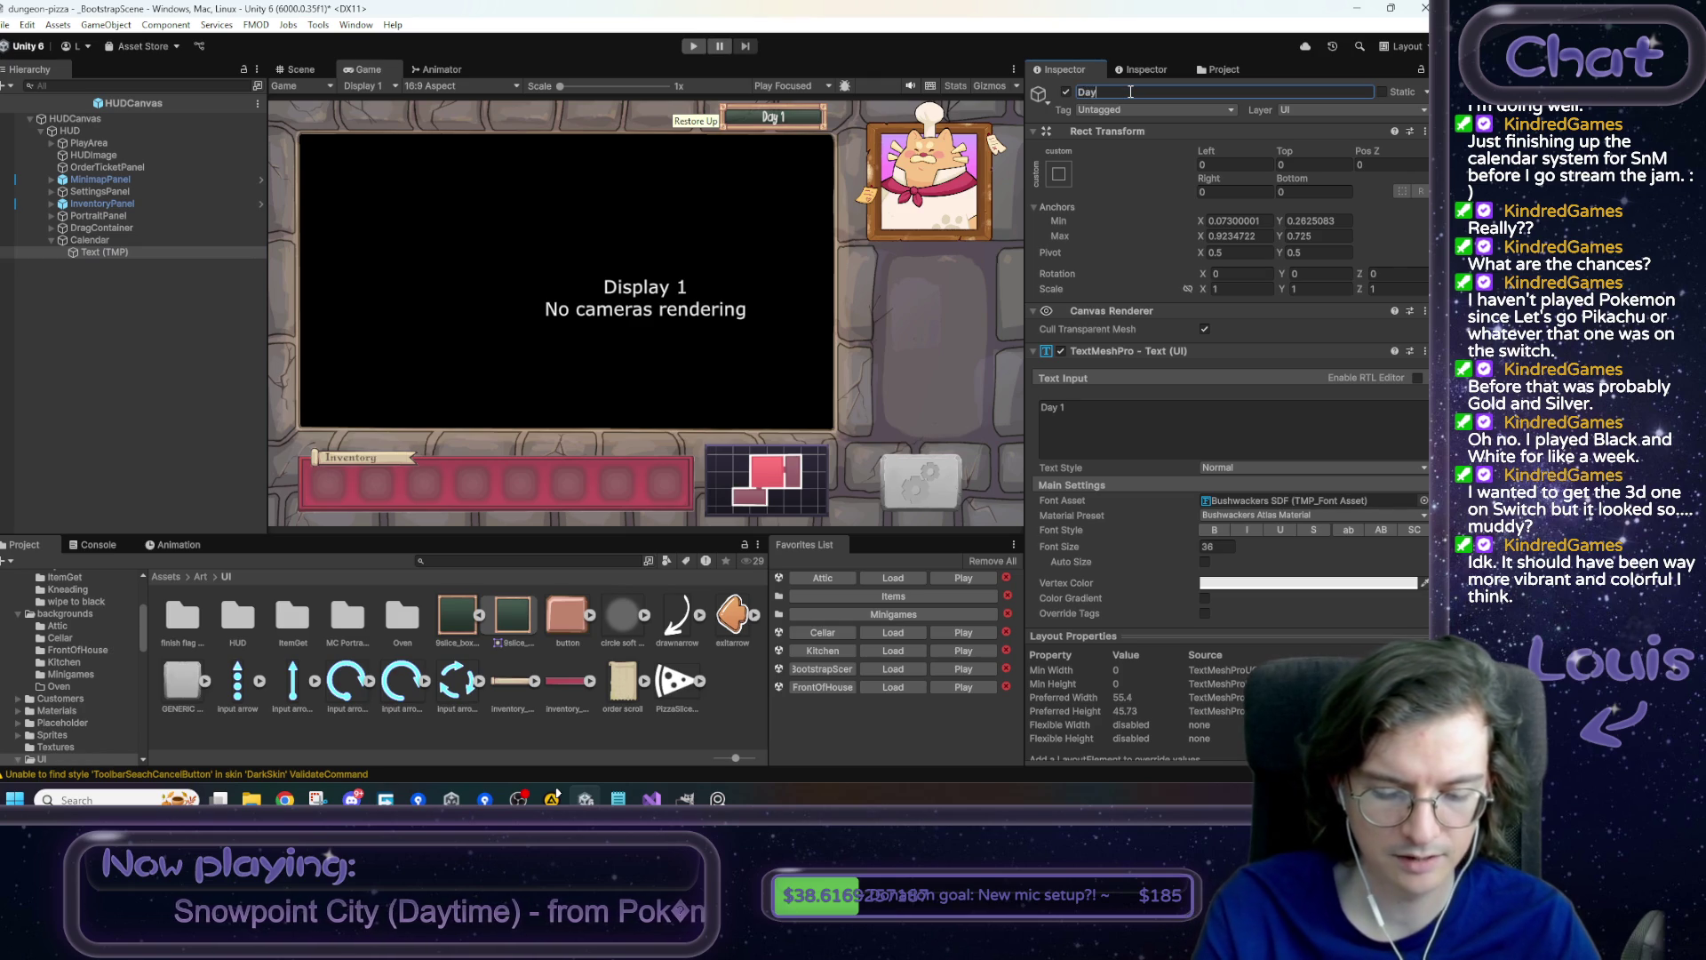
pyautogui.write('Lab')
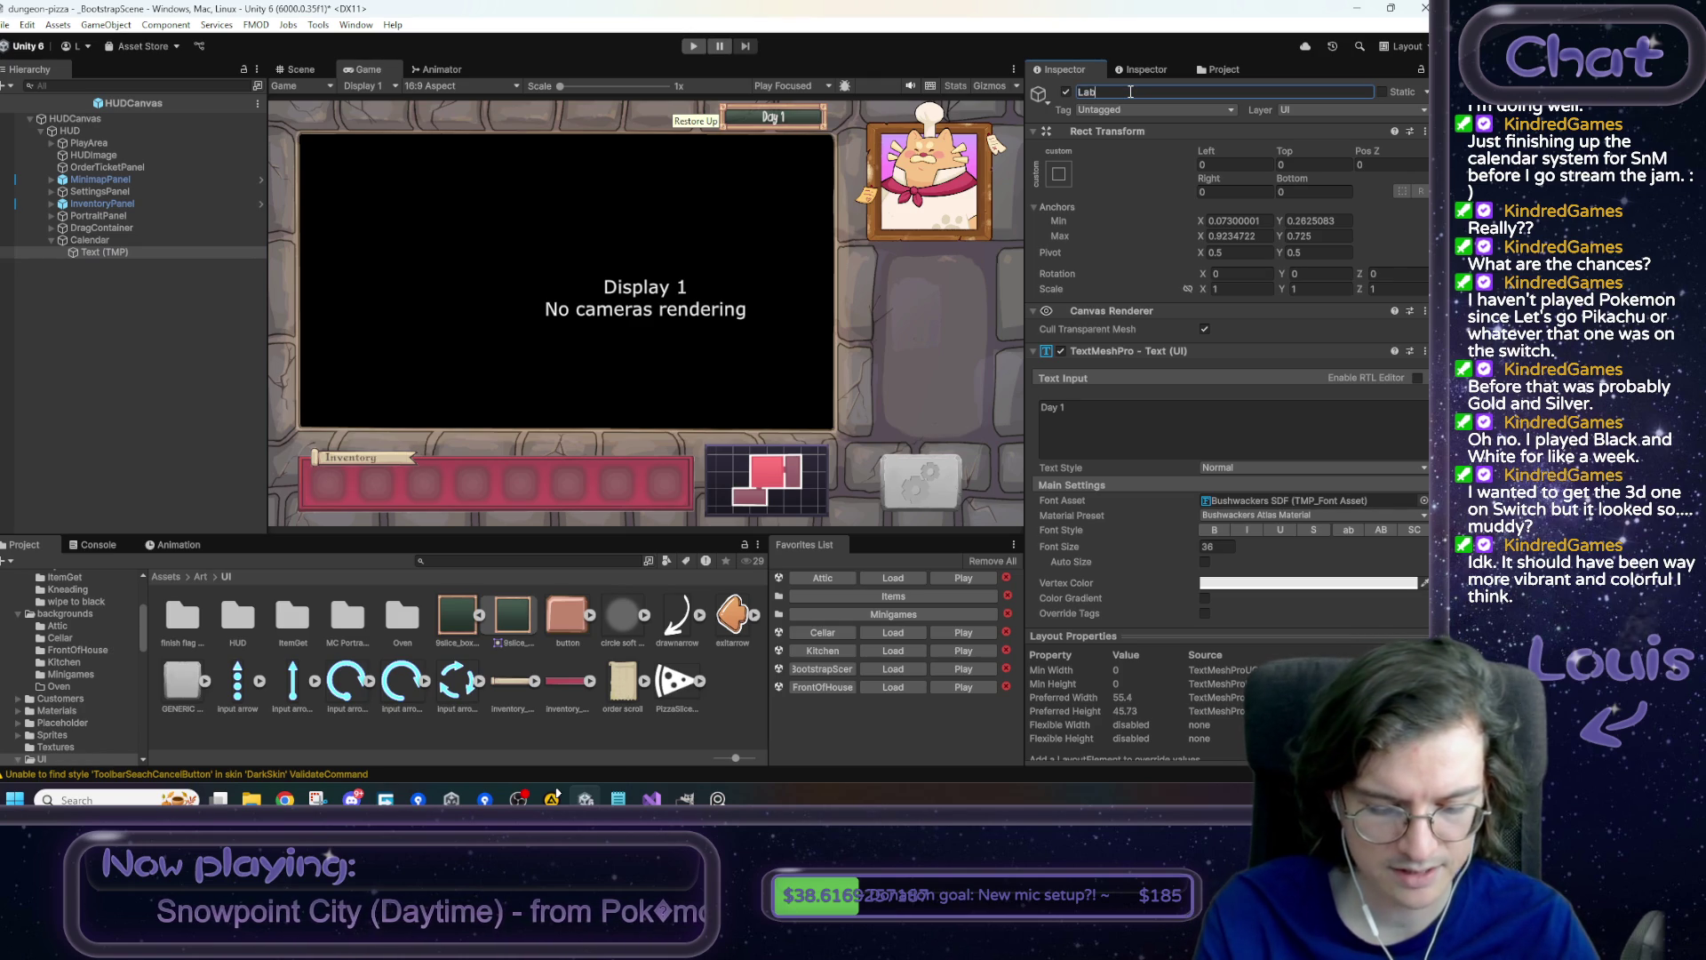
pyautogui.write('el_Day')
pyautogui.press('Return')
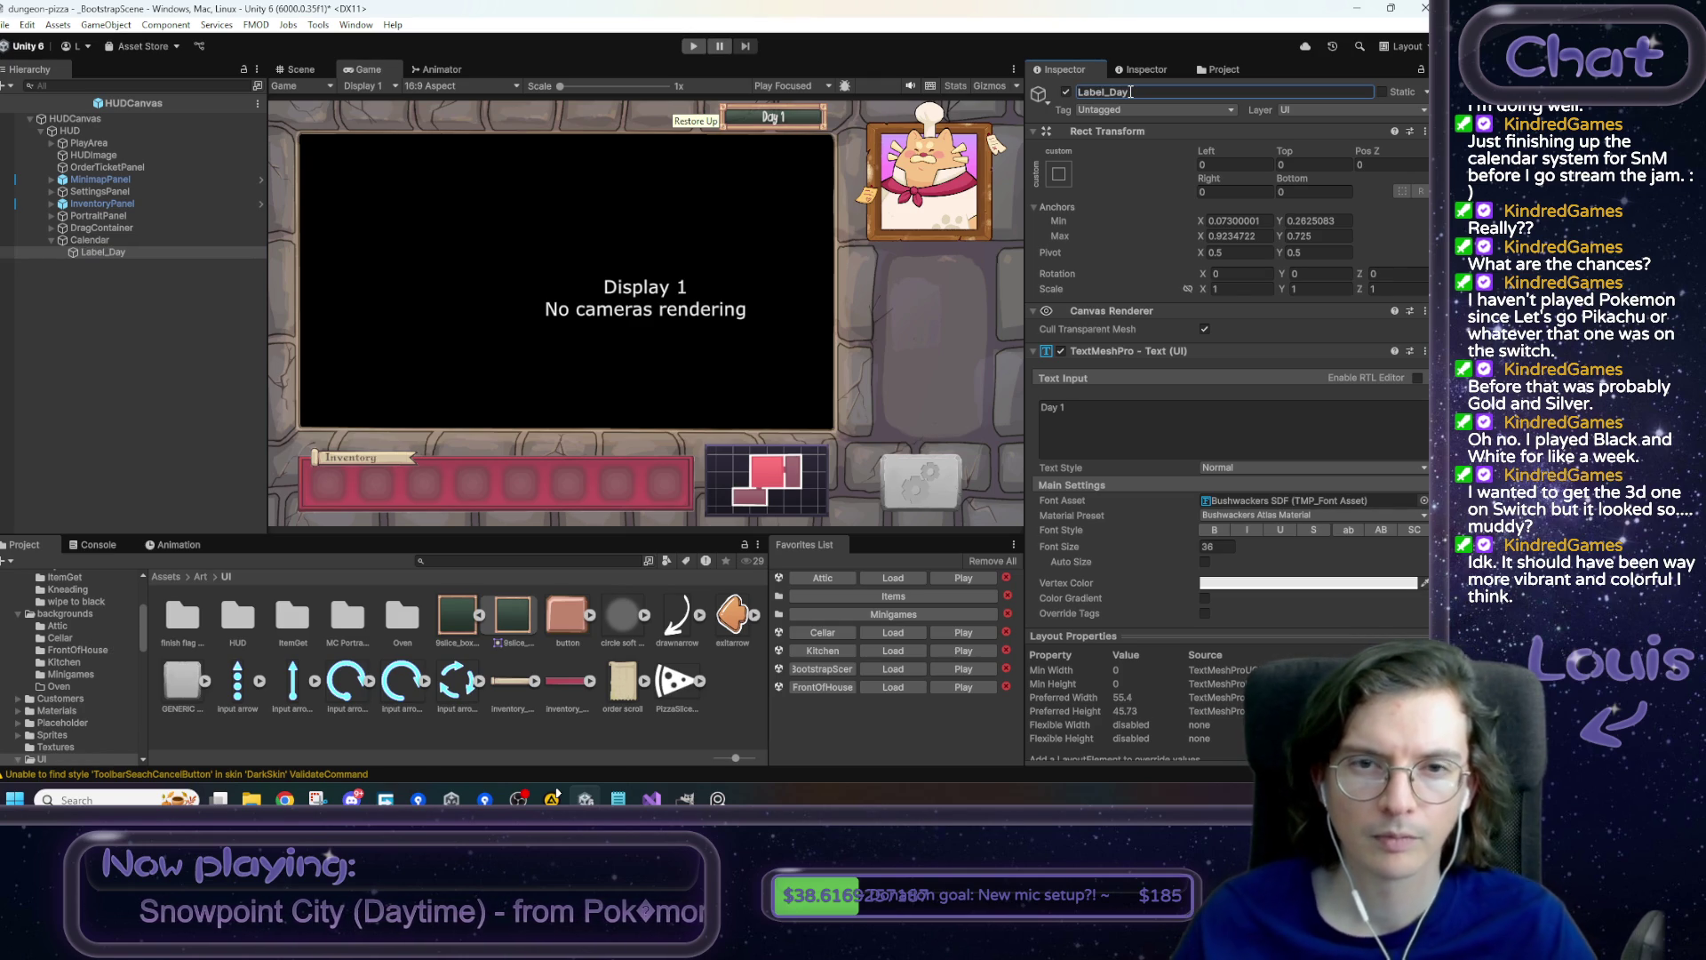
# - Duplicate Label_Day as Label_Time and set its text to 'Morning'
pyautogui.click(103, 253)
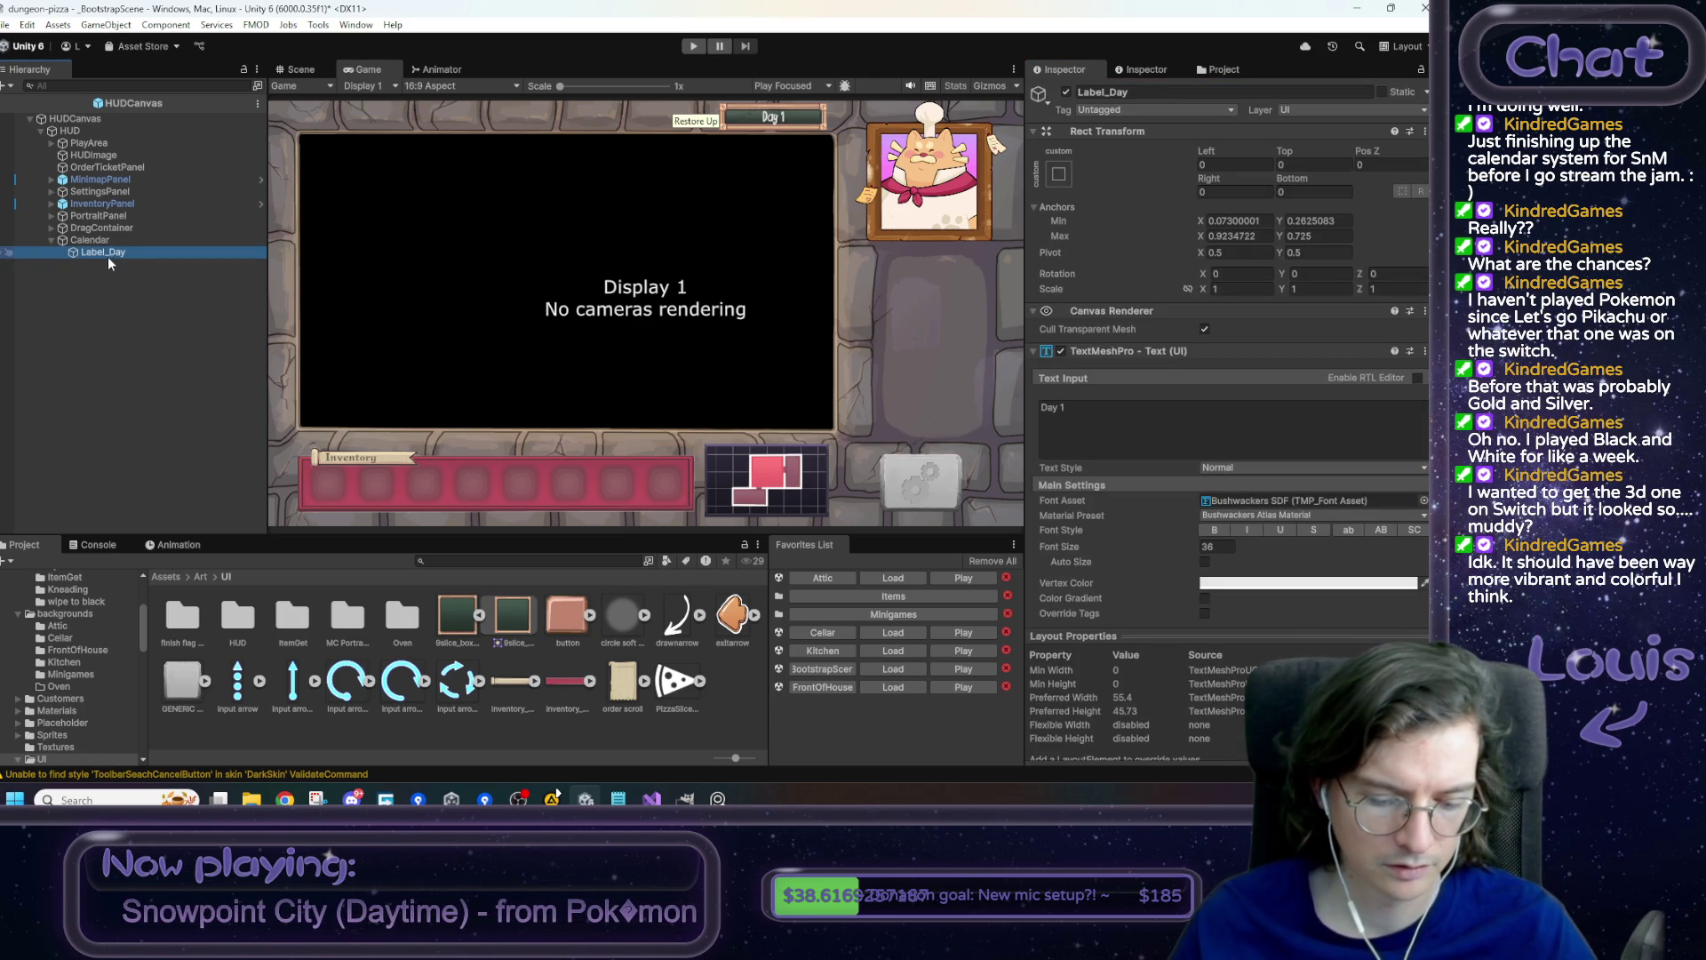
pyautogui.hotkey('ctrl', 'd')
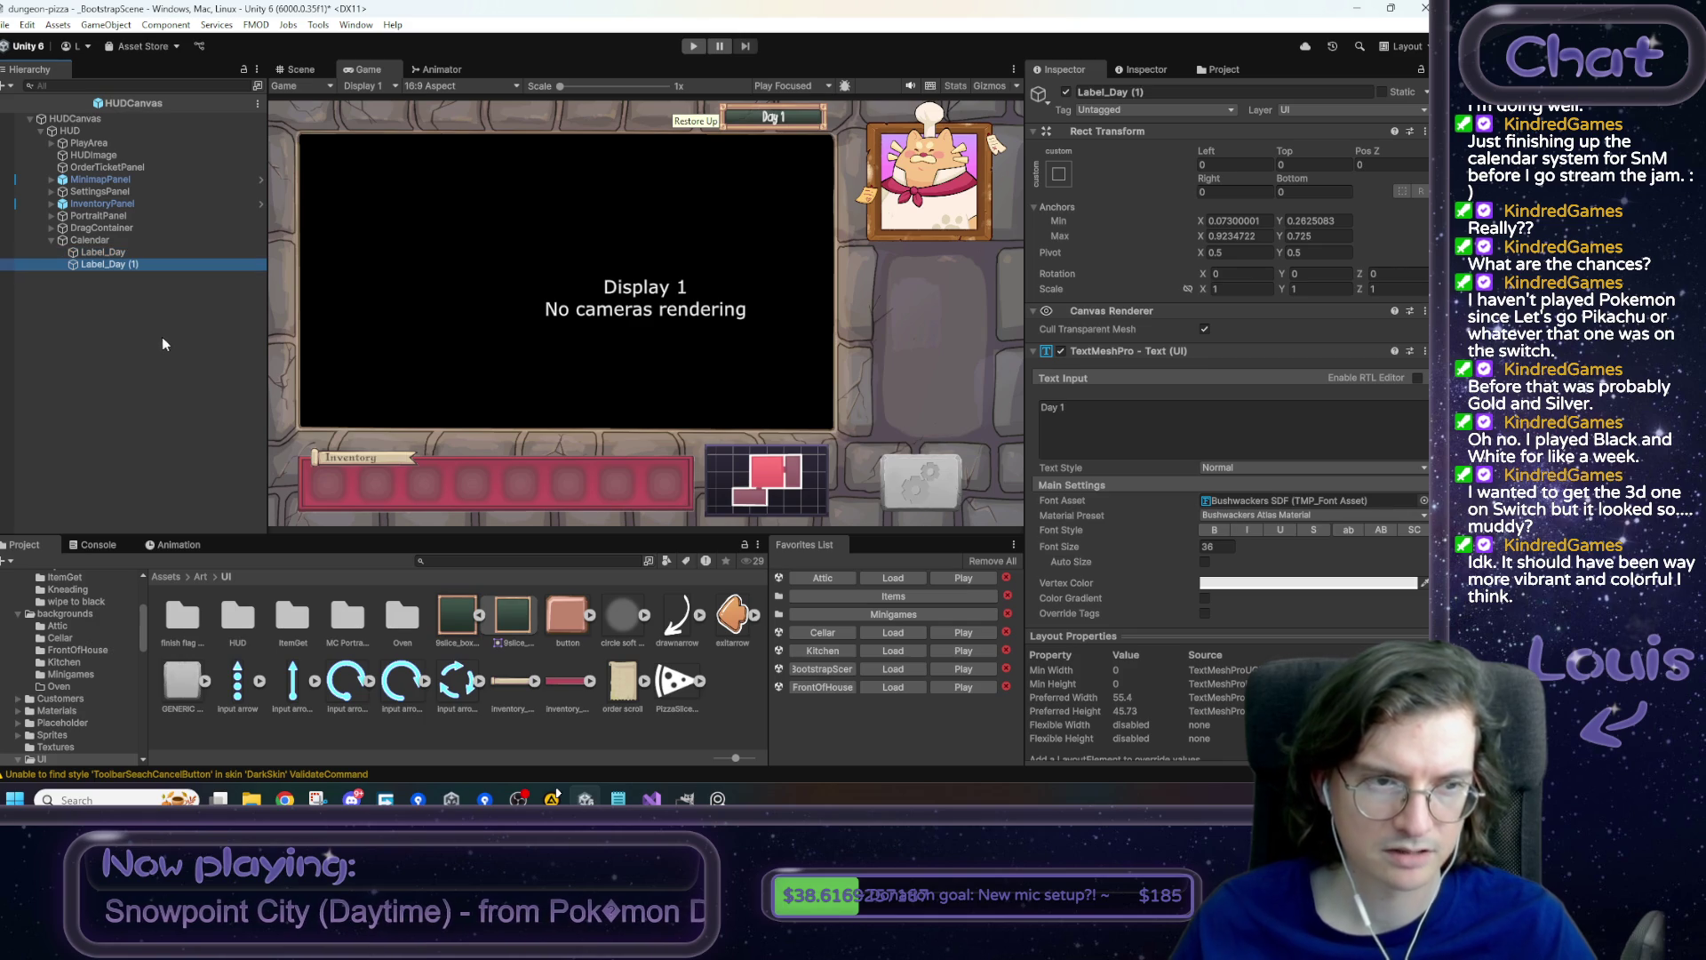
pyautogui.click(1113, 93)
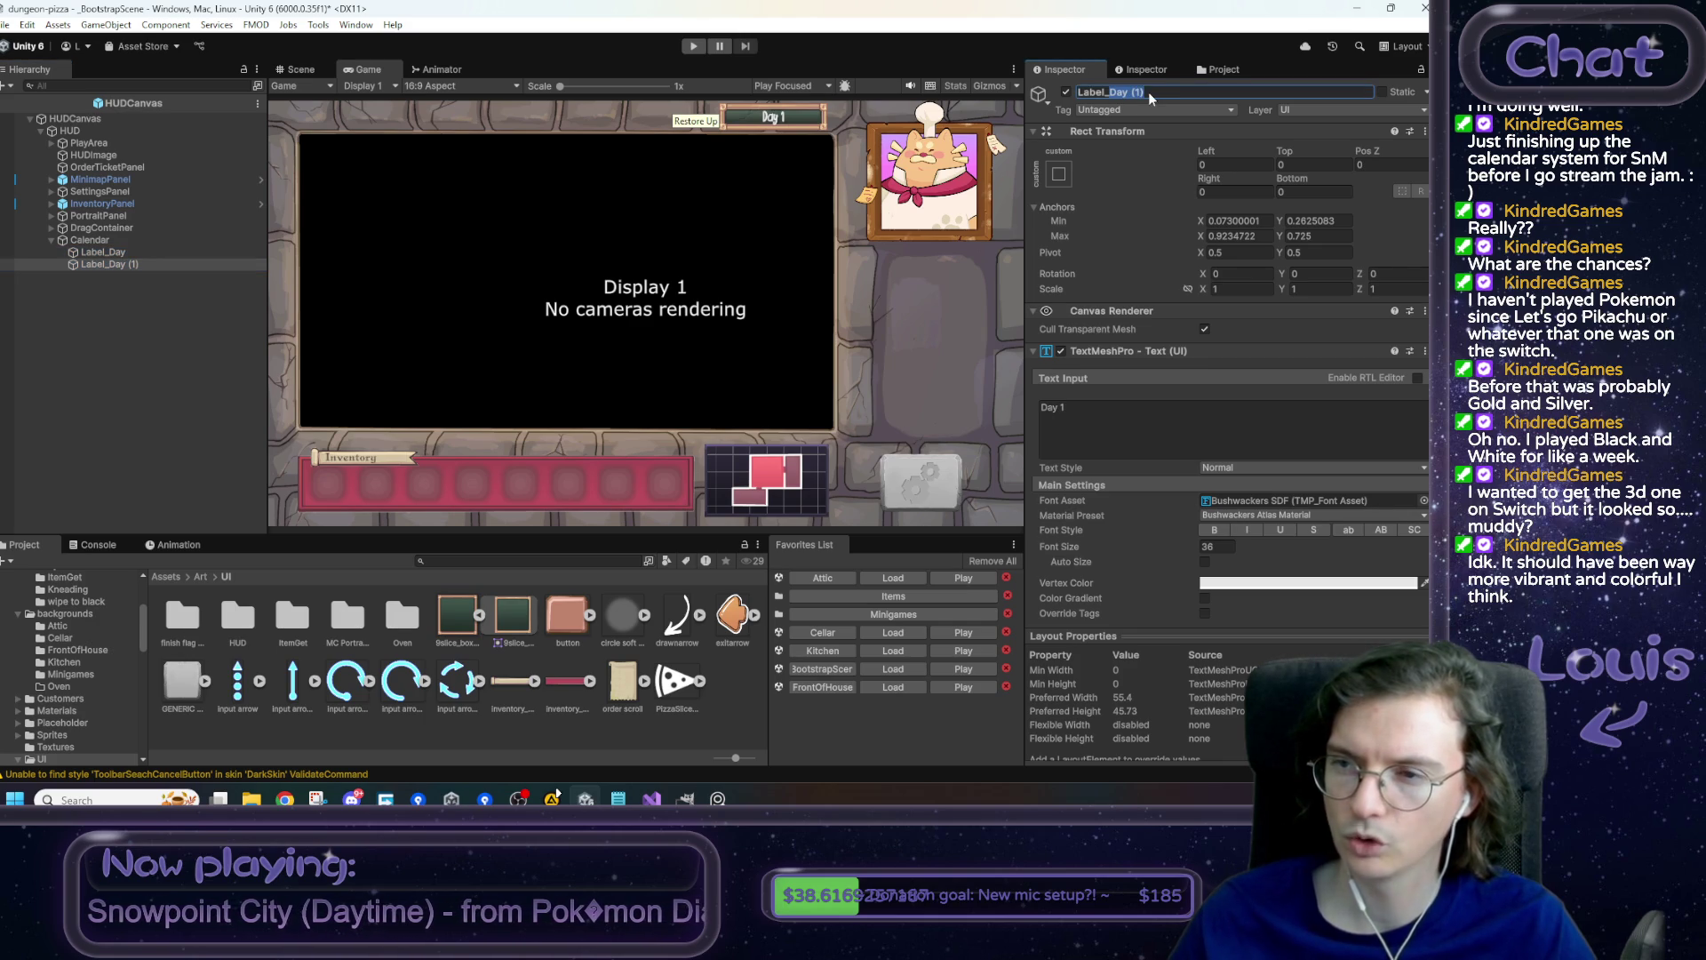
pyautogui.write('Time')
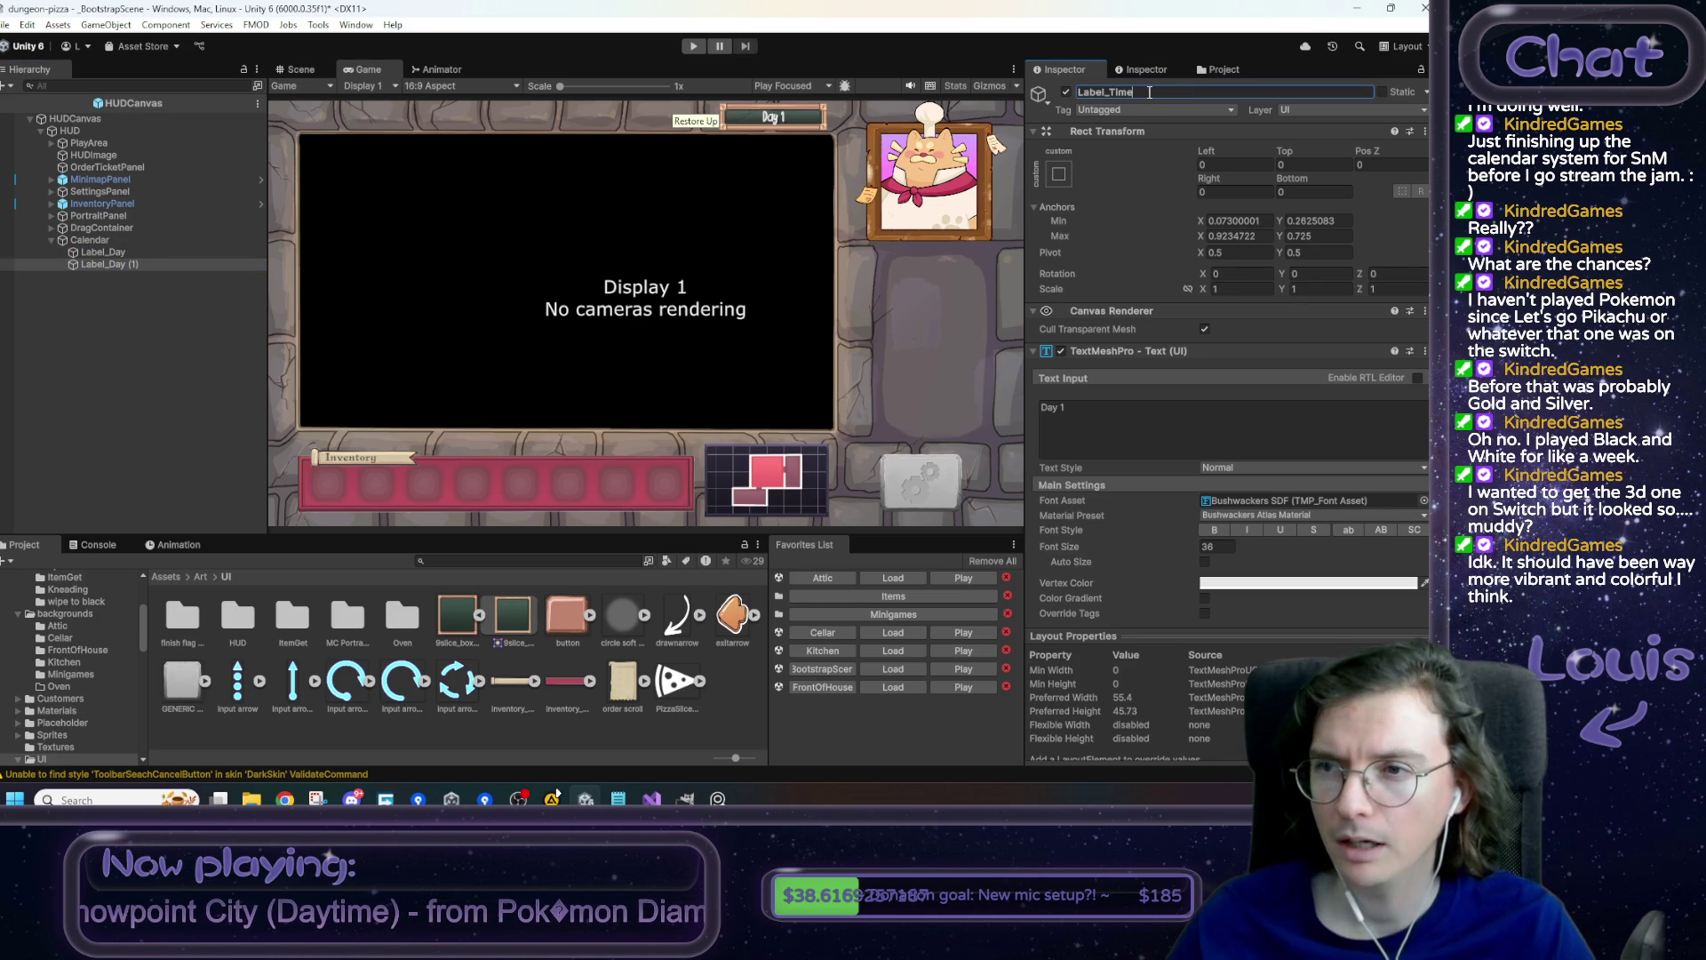
pyautogui.click(1169, 436)
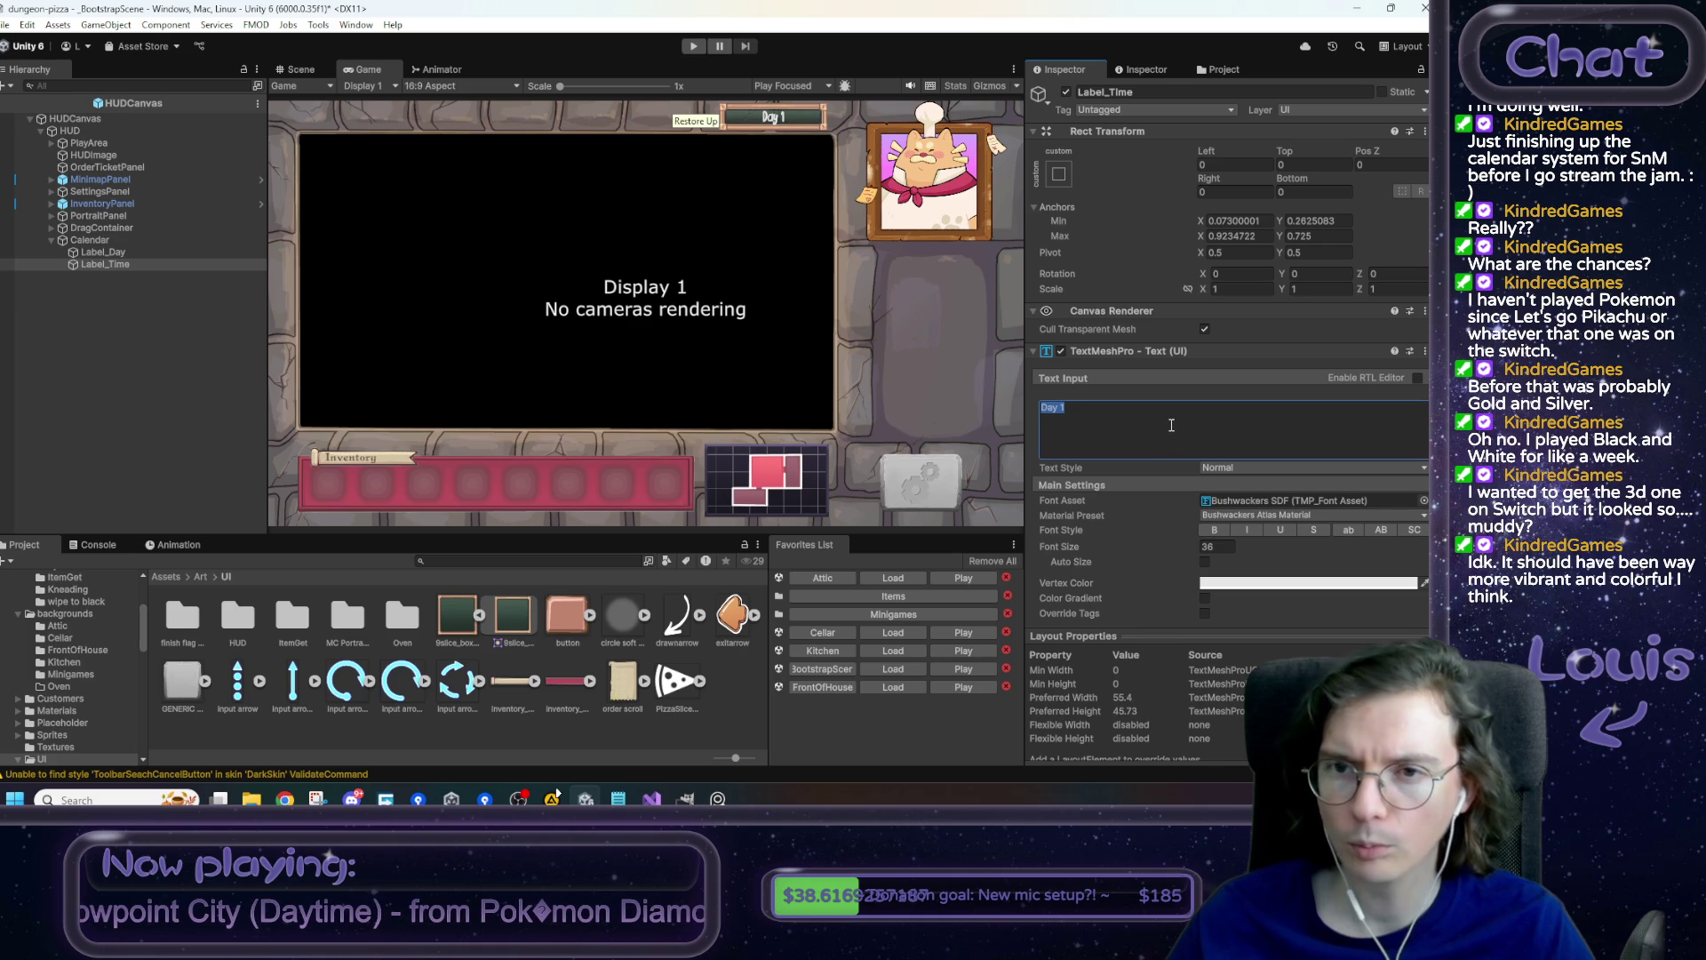
pyautogui.write('Morning')
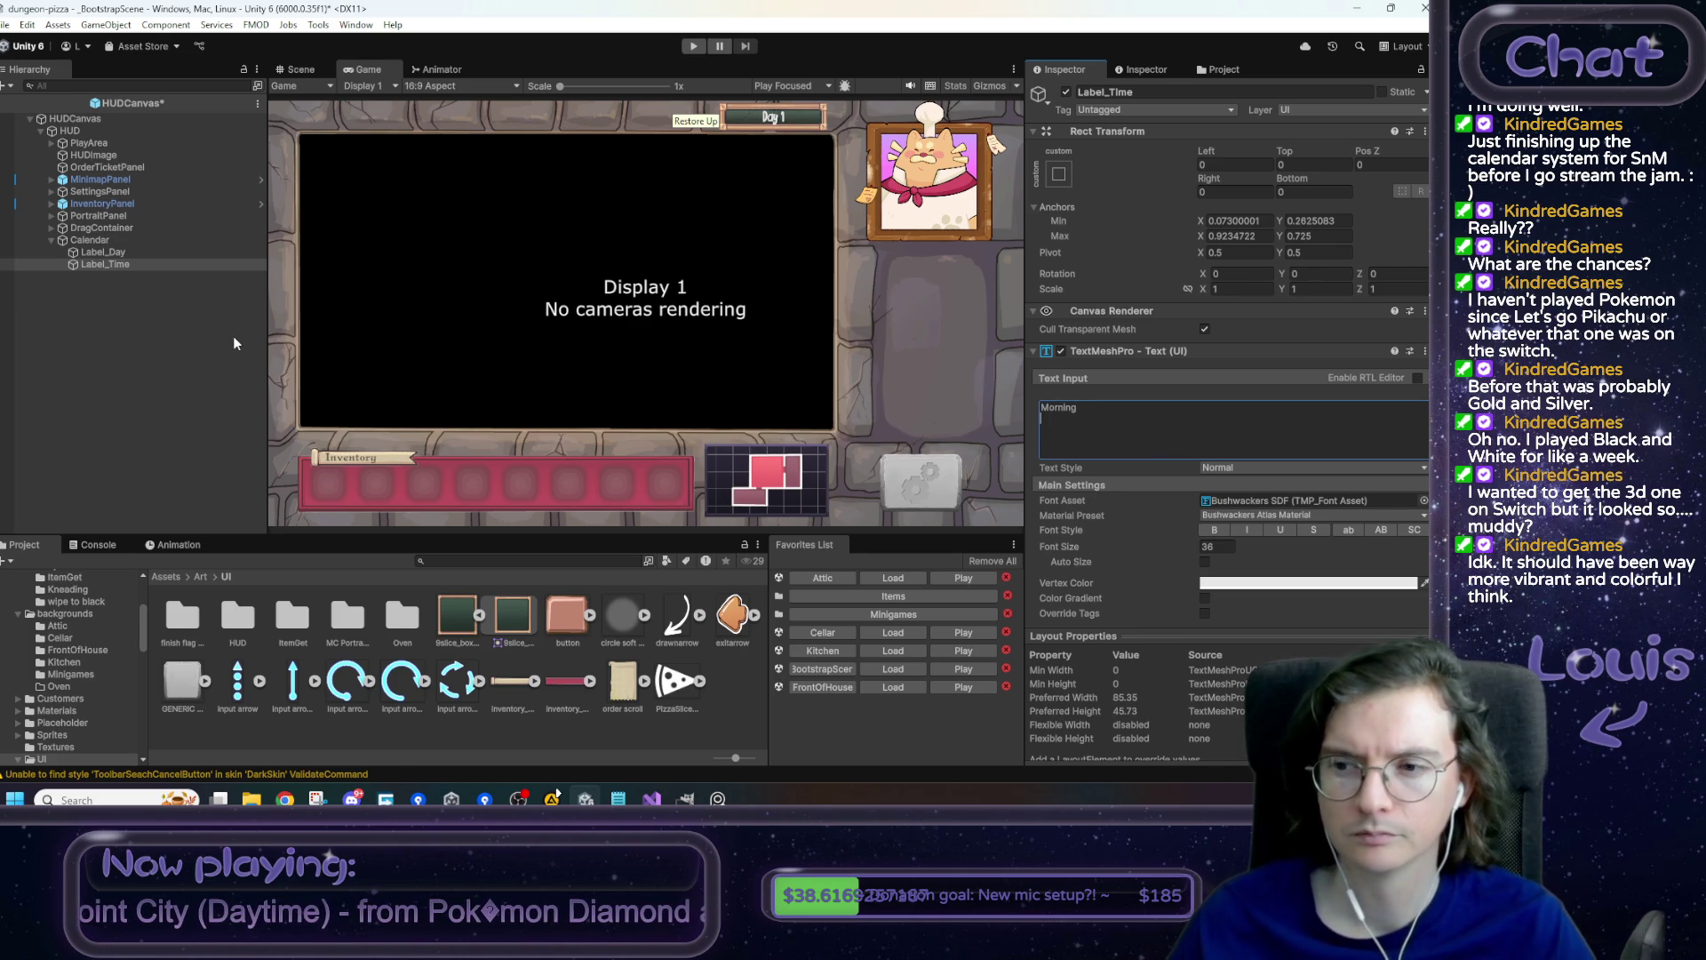
pyautogui.click(711, 358)
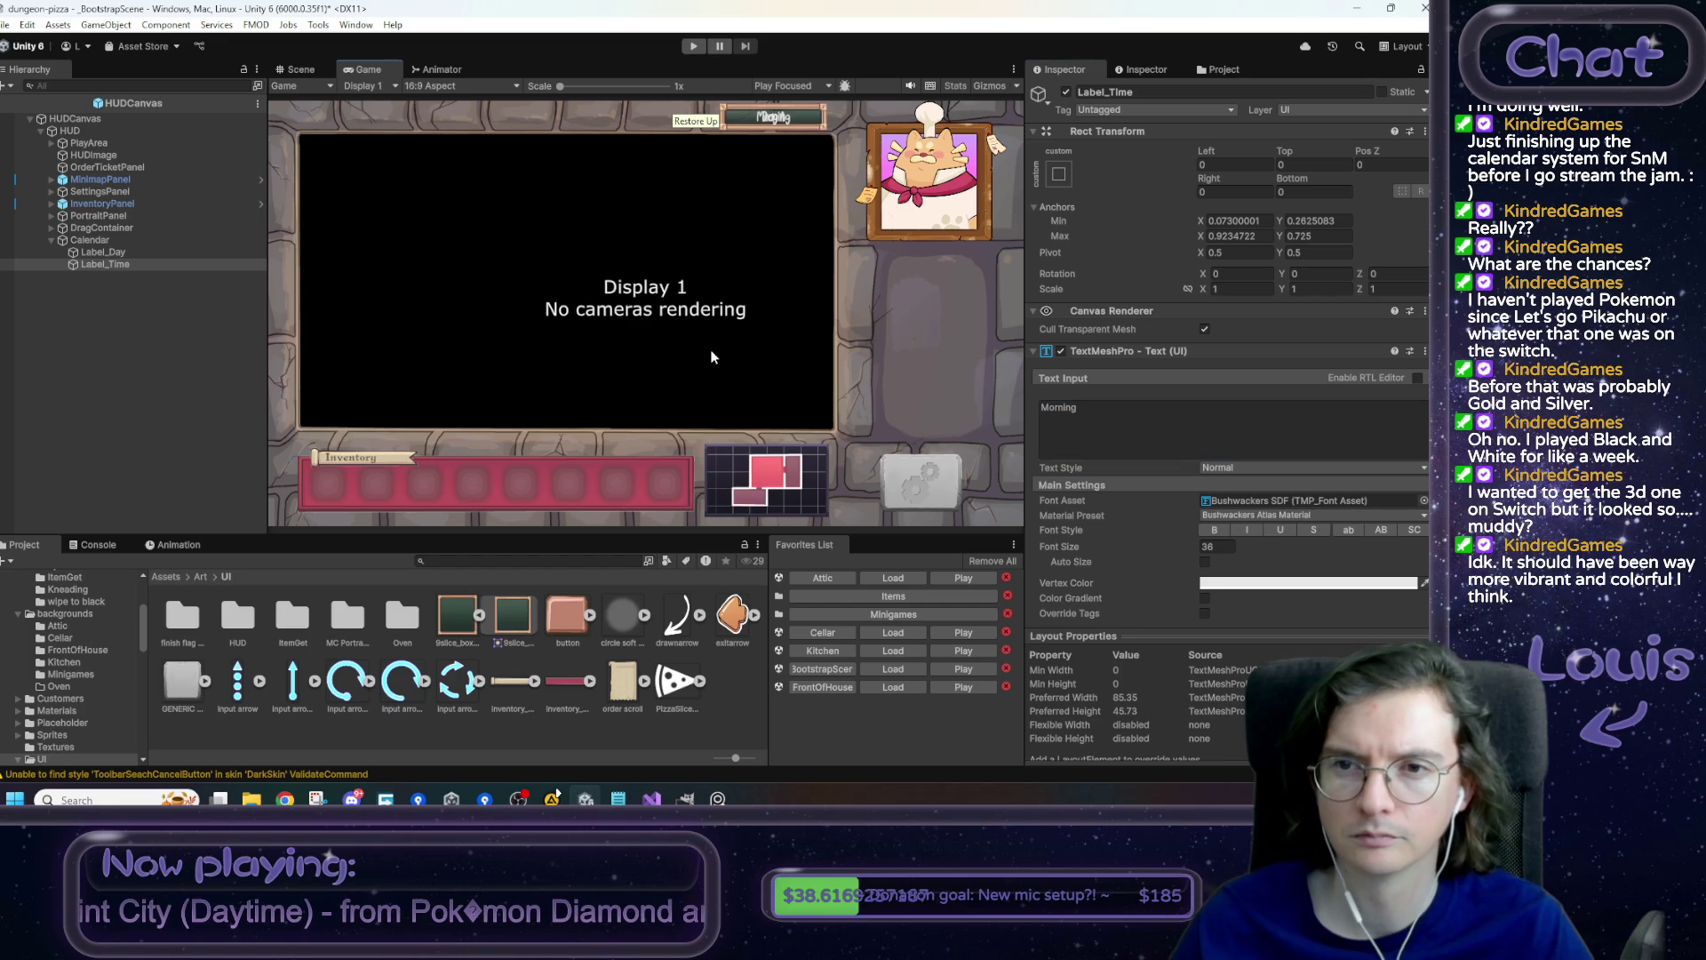
pyautogui.click(96, 241)
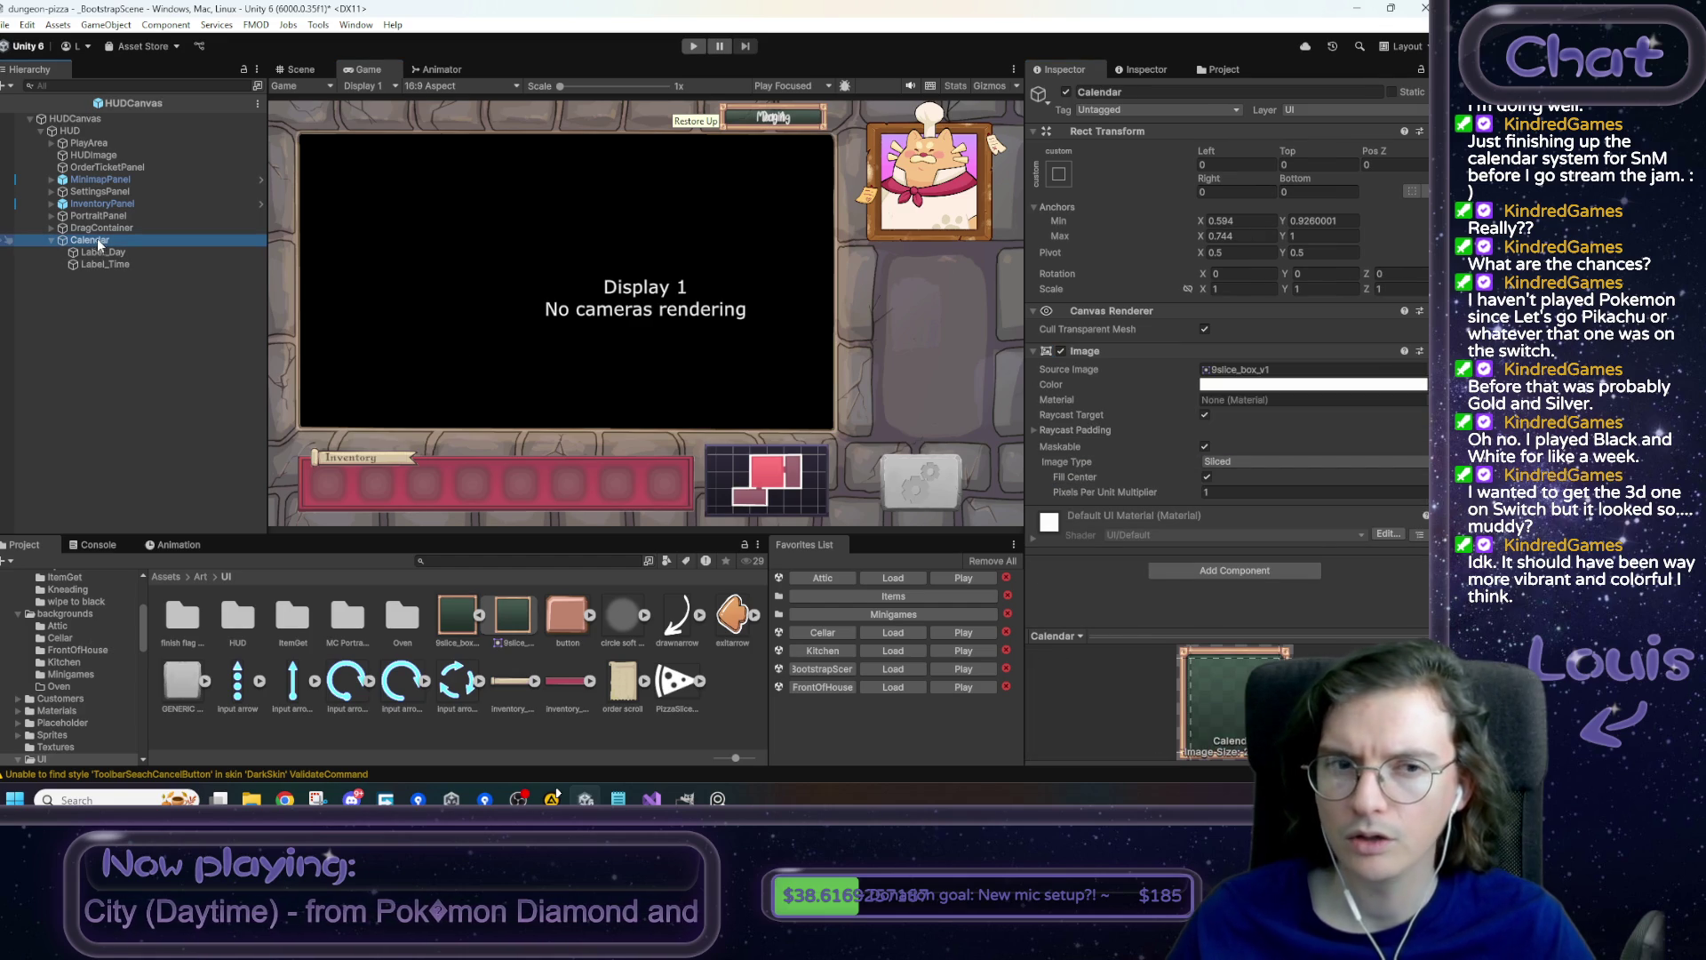
pyautogui.click(101, 252)
pyautogui.click(689, 231)
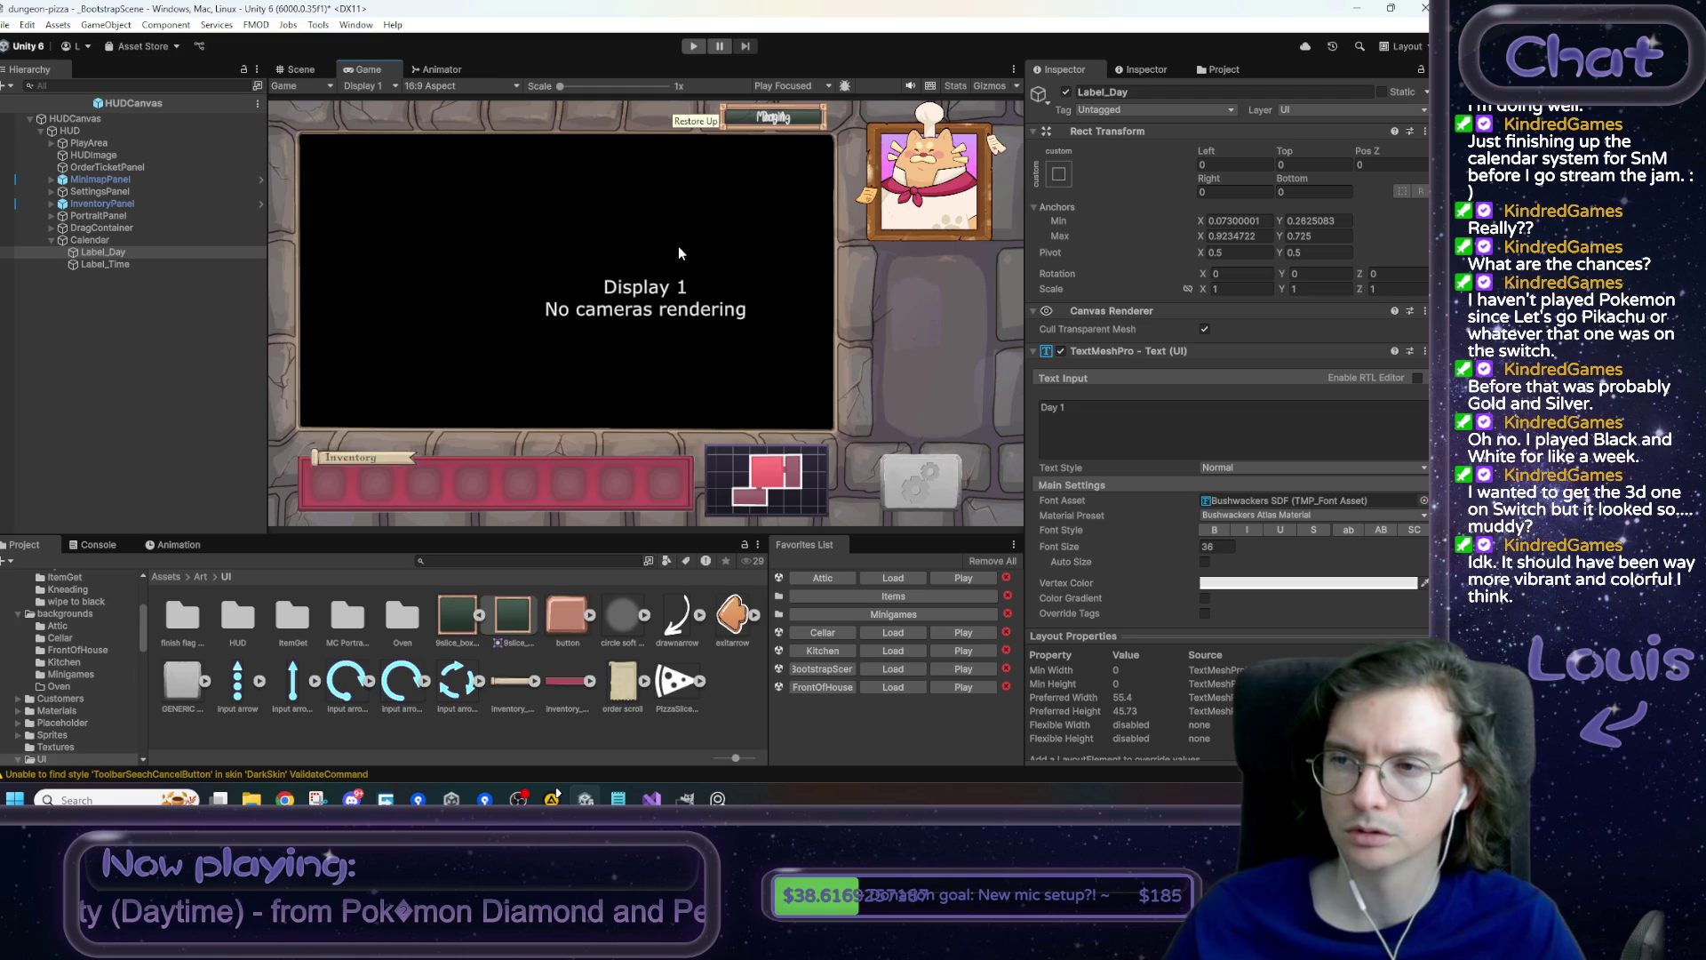
pyautogui.hotkey('ctrl', '1')
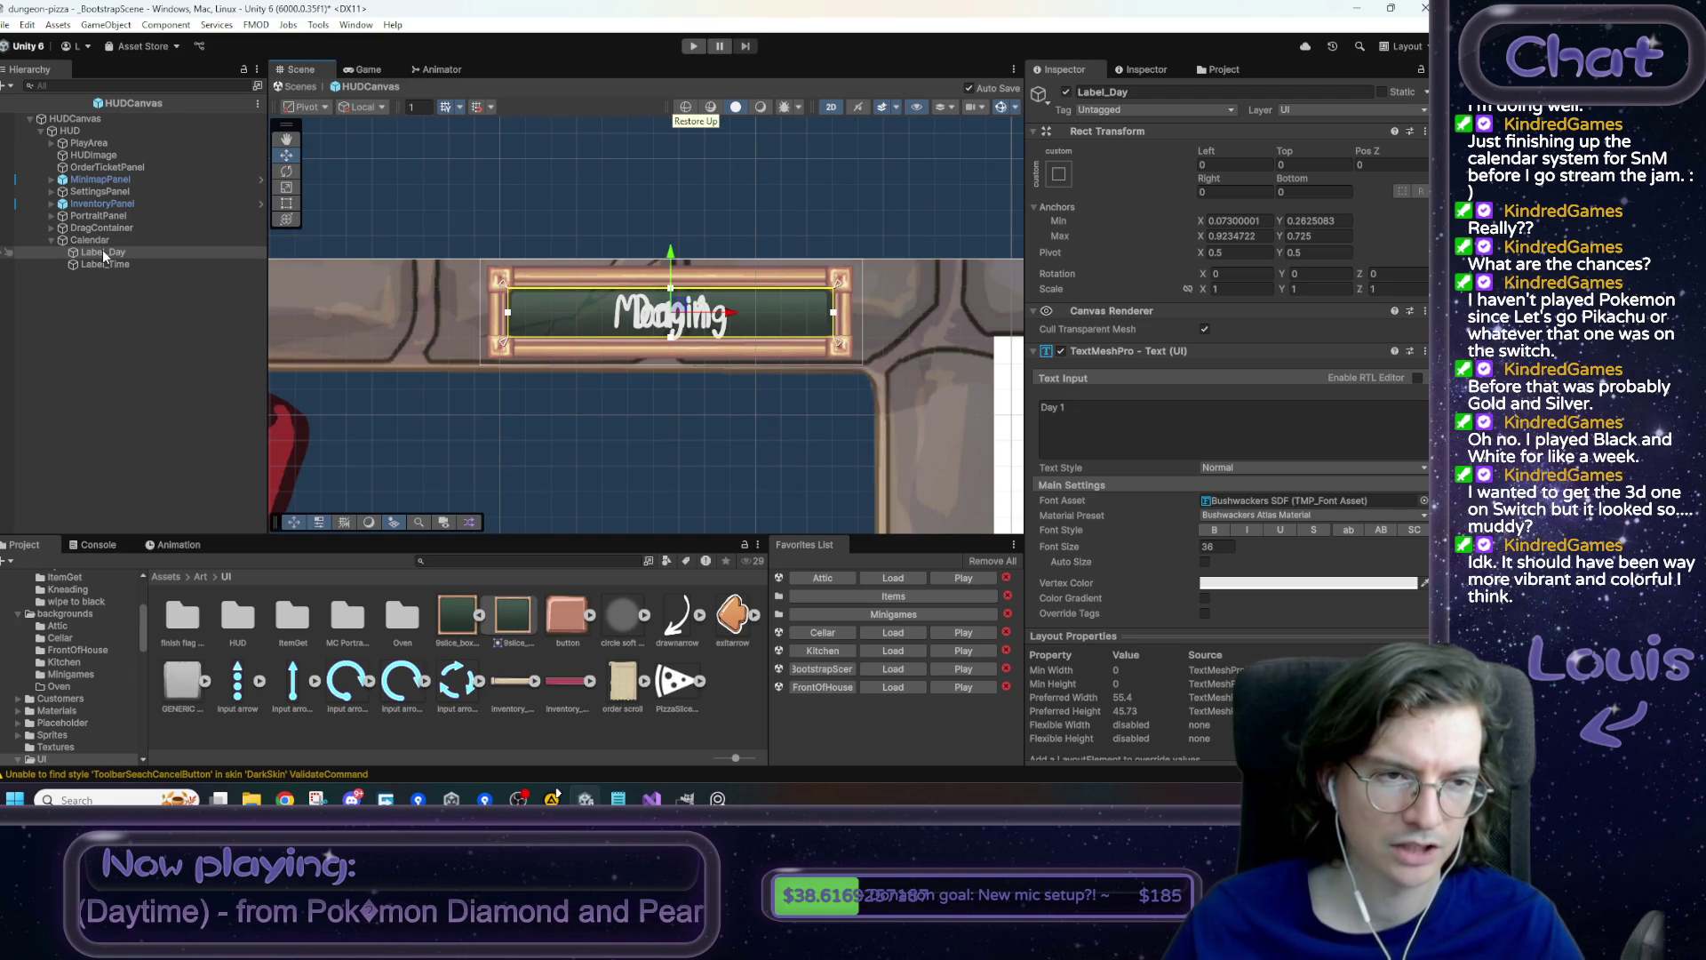
pyautogui.rightClick(103, 249)
pyautogui.click(152, 249)
pyautogui.click(1173, 92)
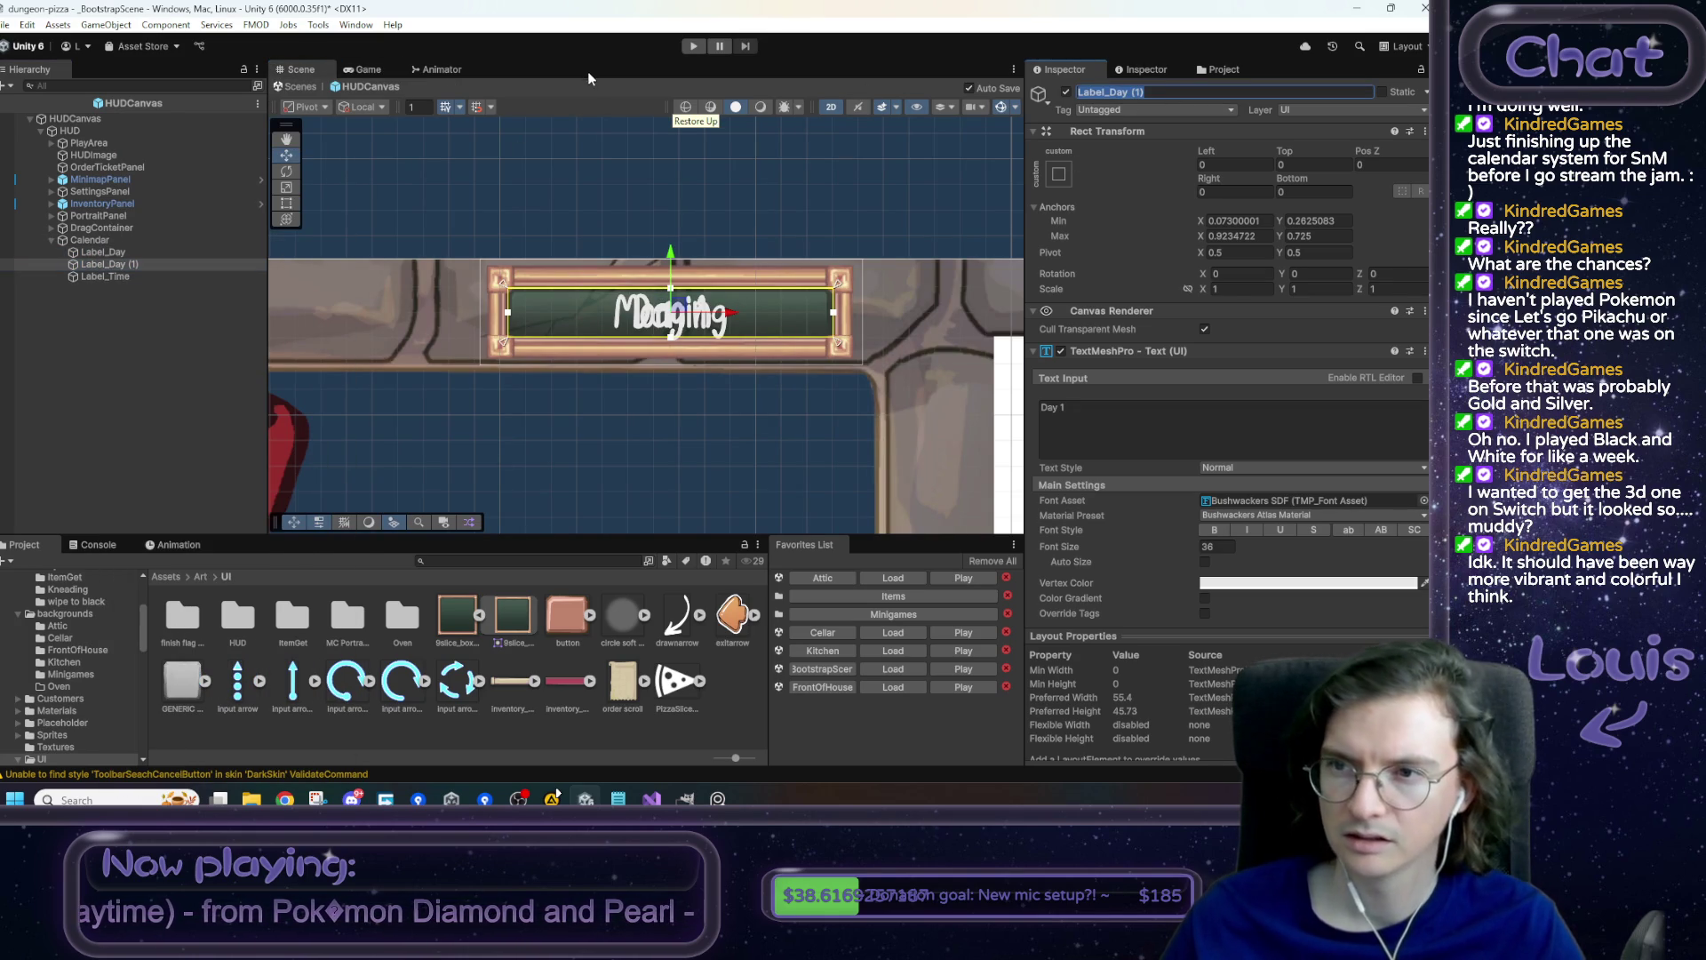
pyautogui.write('Panel')
pyautogui.press('Return')
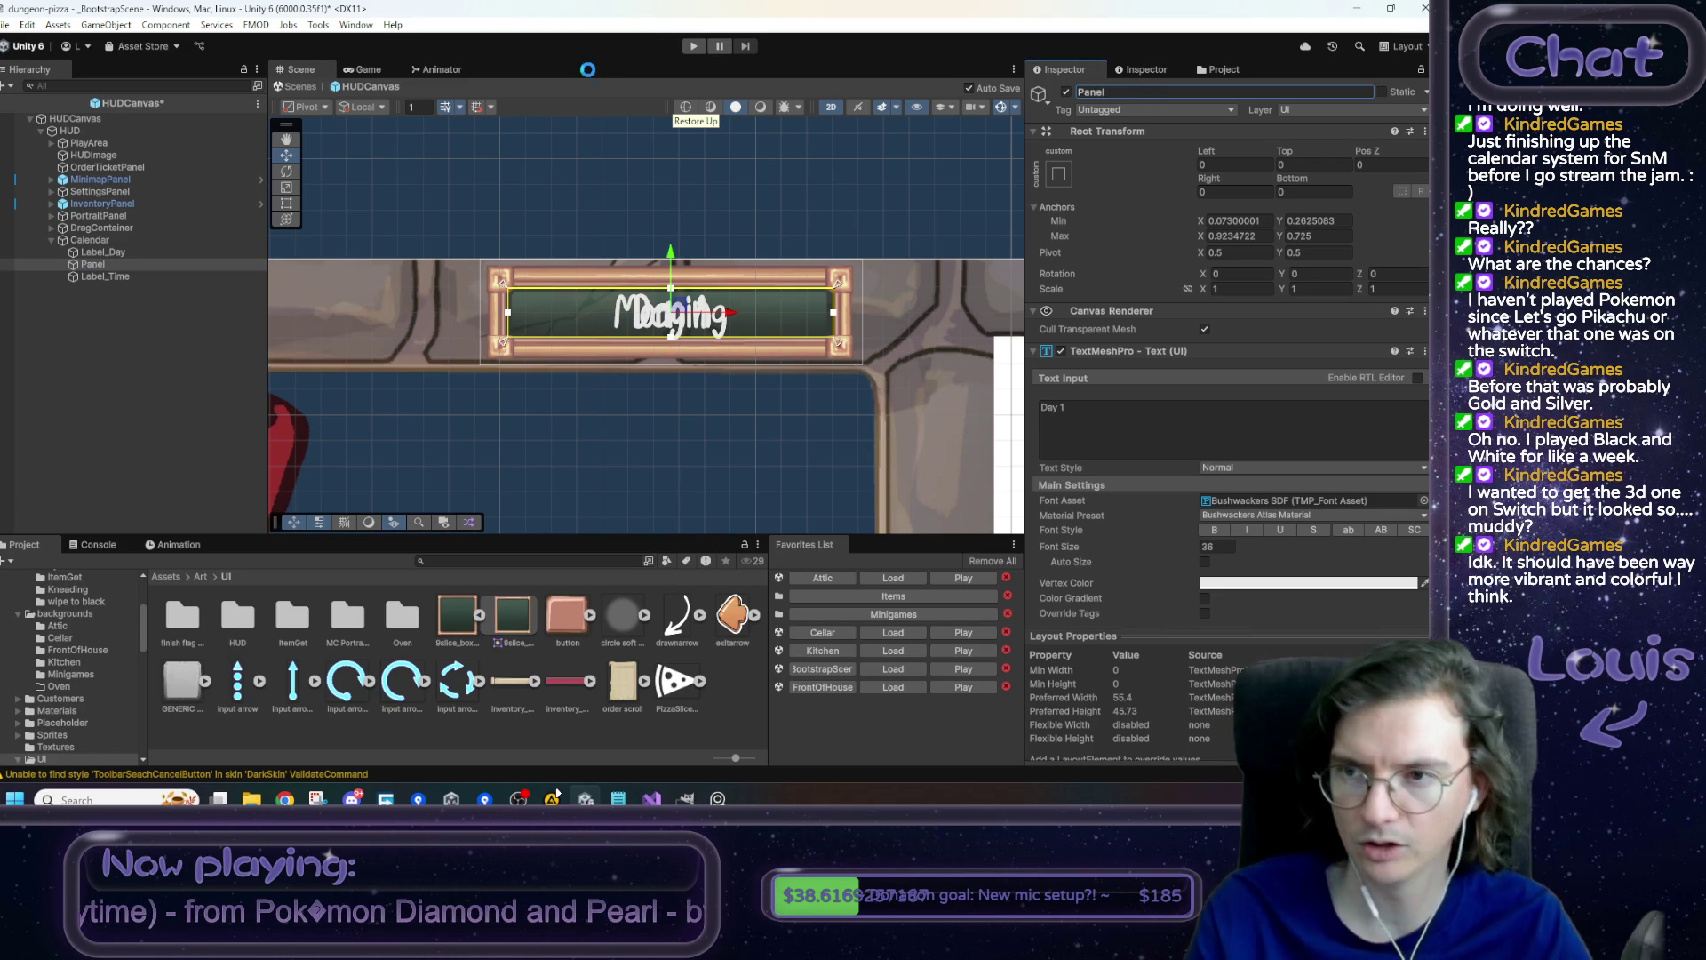
pyautogui.rightClick(1178, 349)
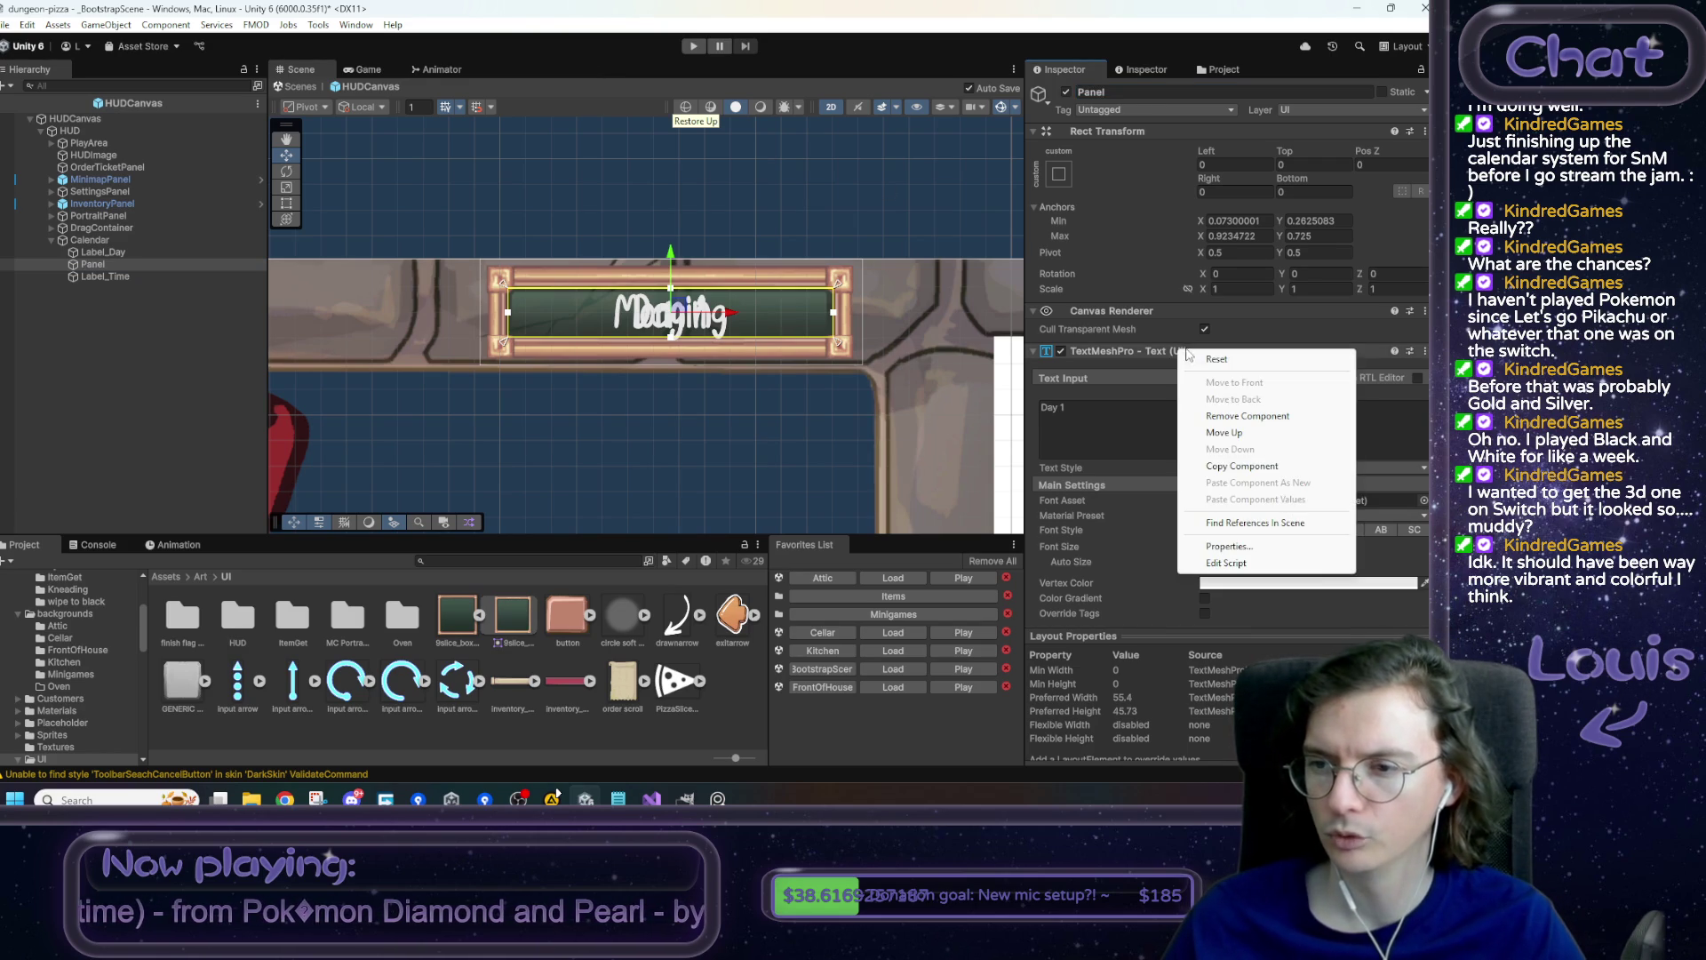
pyautogui.click(1236, 415)
pyautogui.moveTo(91, 252); pyautogui.dragTo(98, 253)
pyautogui.keyDown('shift'); pyautogui.click(105, 276); pyautogui.keyUp('shift')
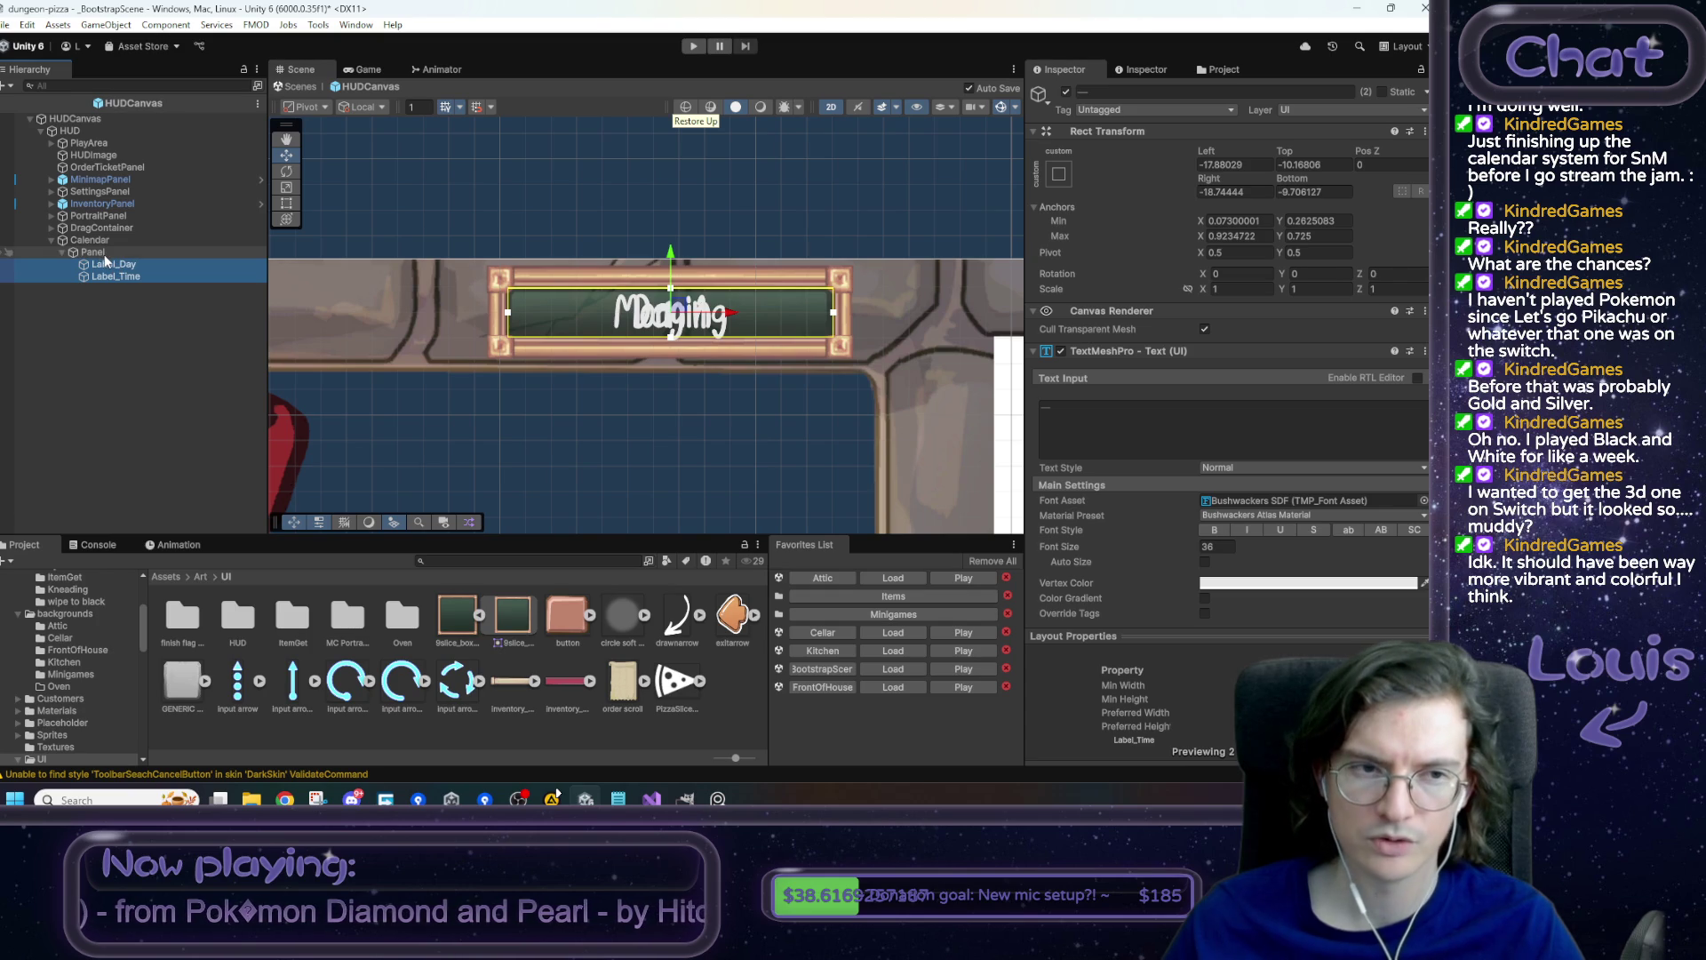
pyautogui.click(101, 252)
pyautogui.click(1233, 358)
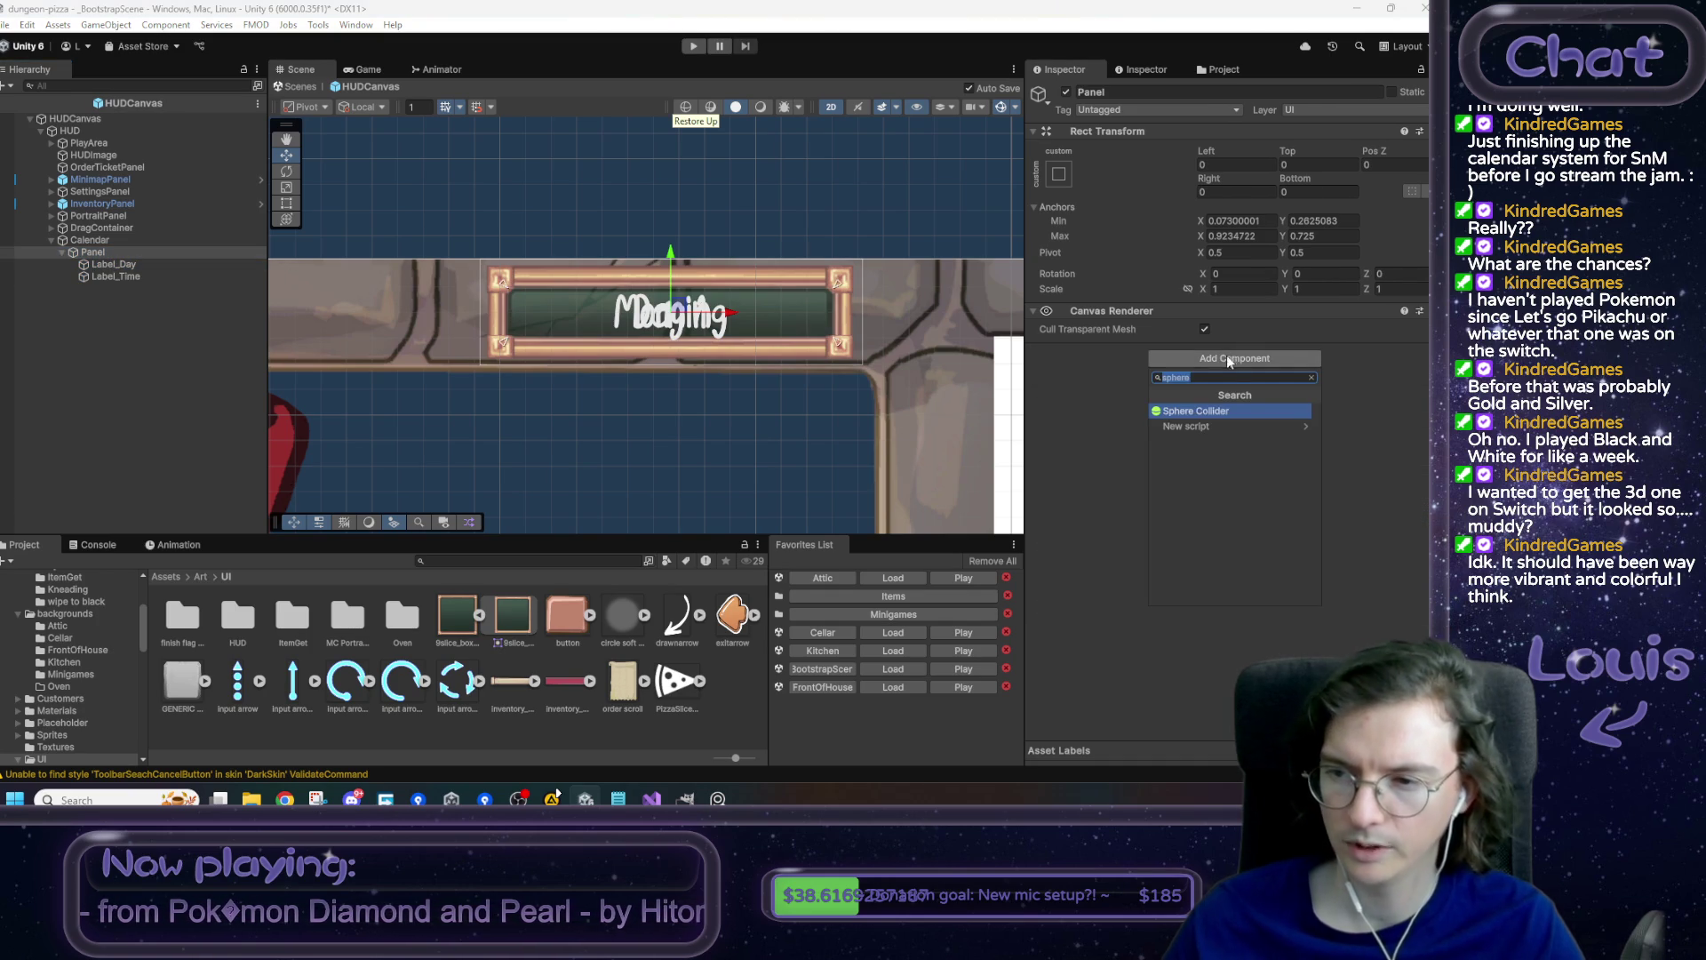
pyautogui.press('BackSpace')
pyautogui.write('layout')
pyautogui.press('Escape')
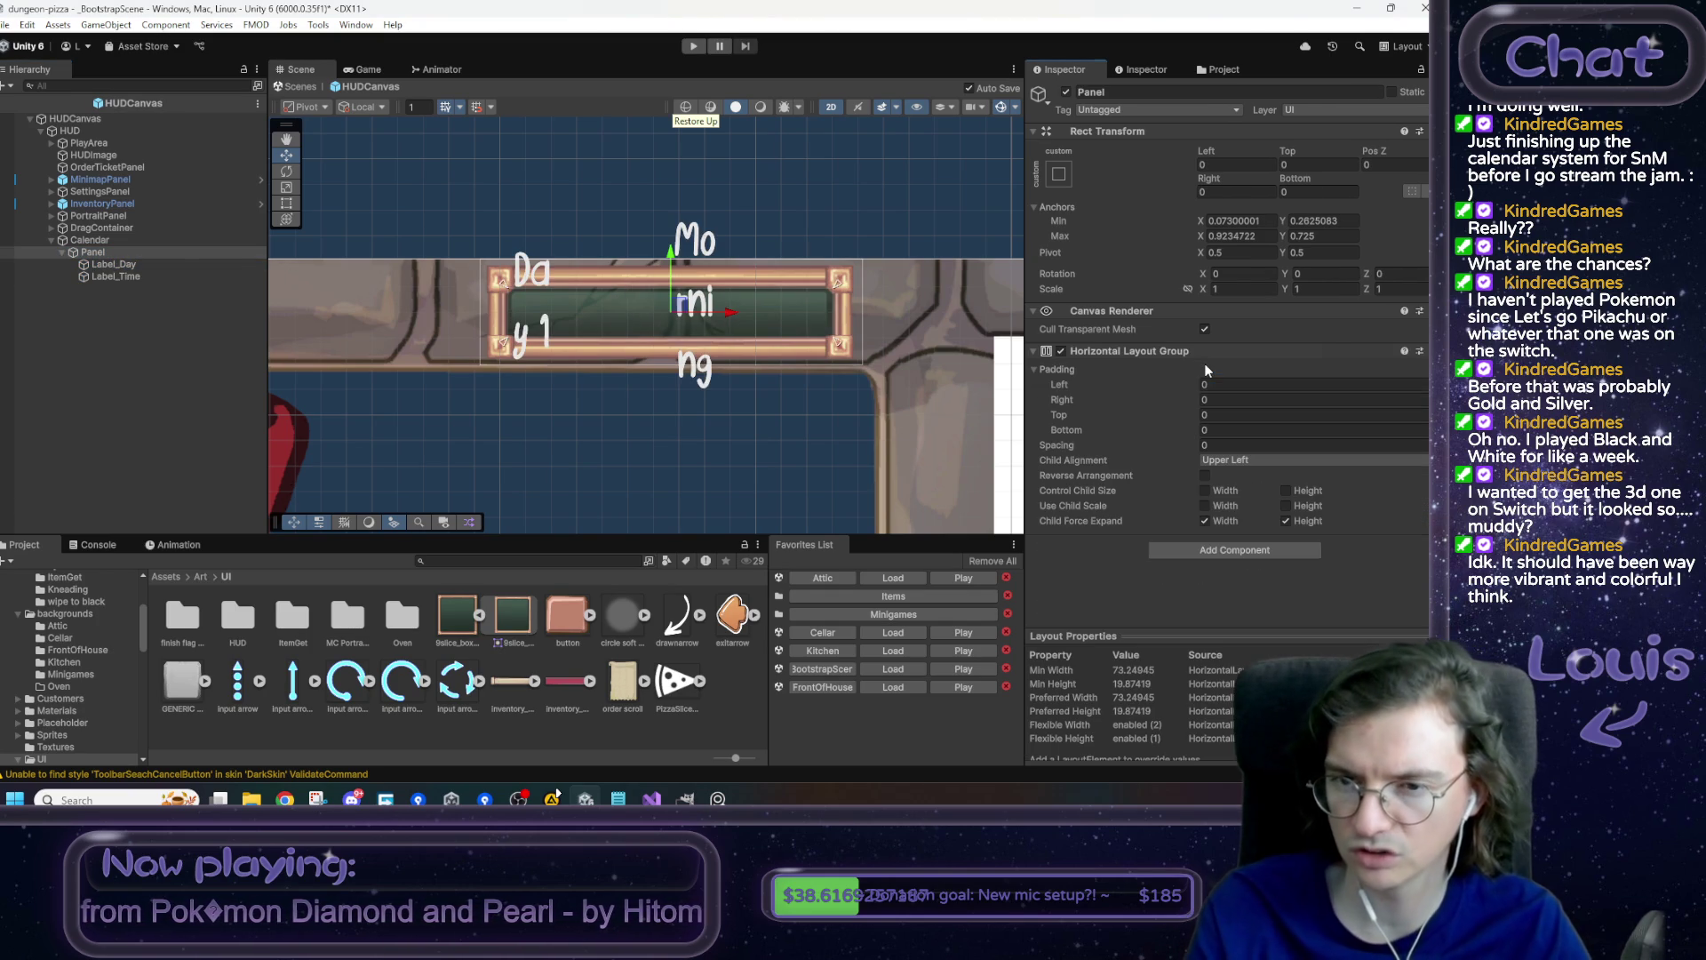
pyautogui.click(1205, 491)
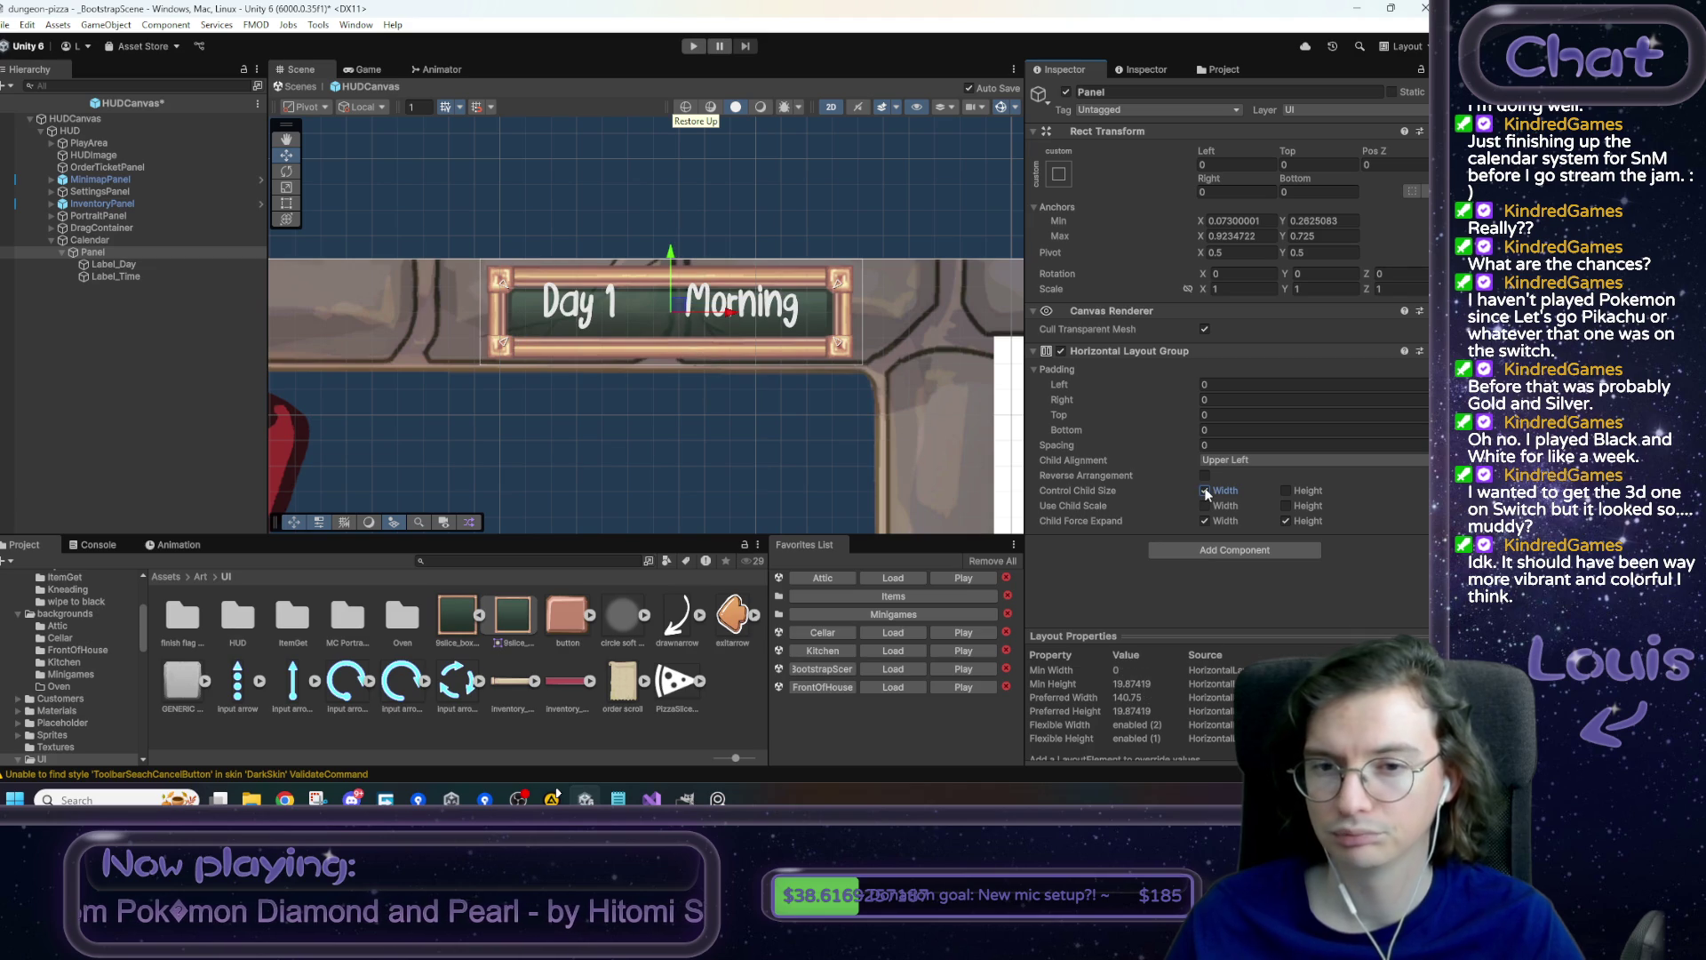
pyautogui.click(173, 265)
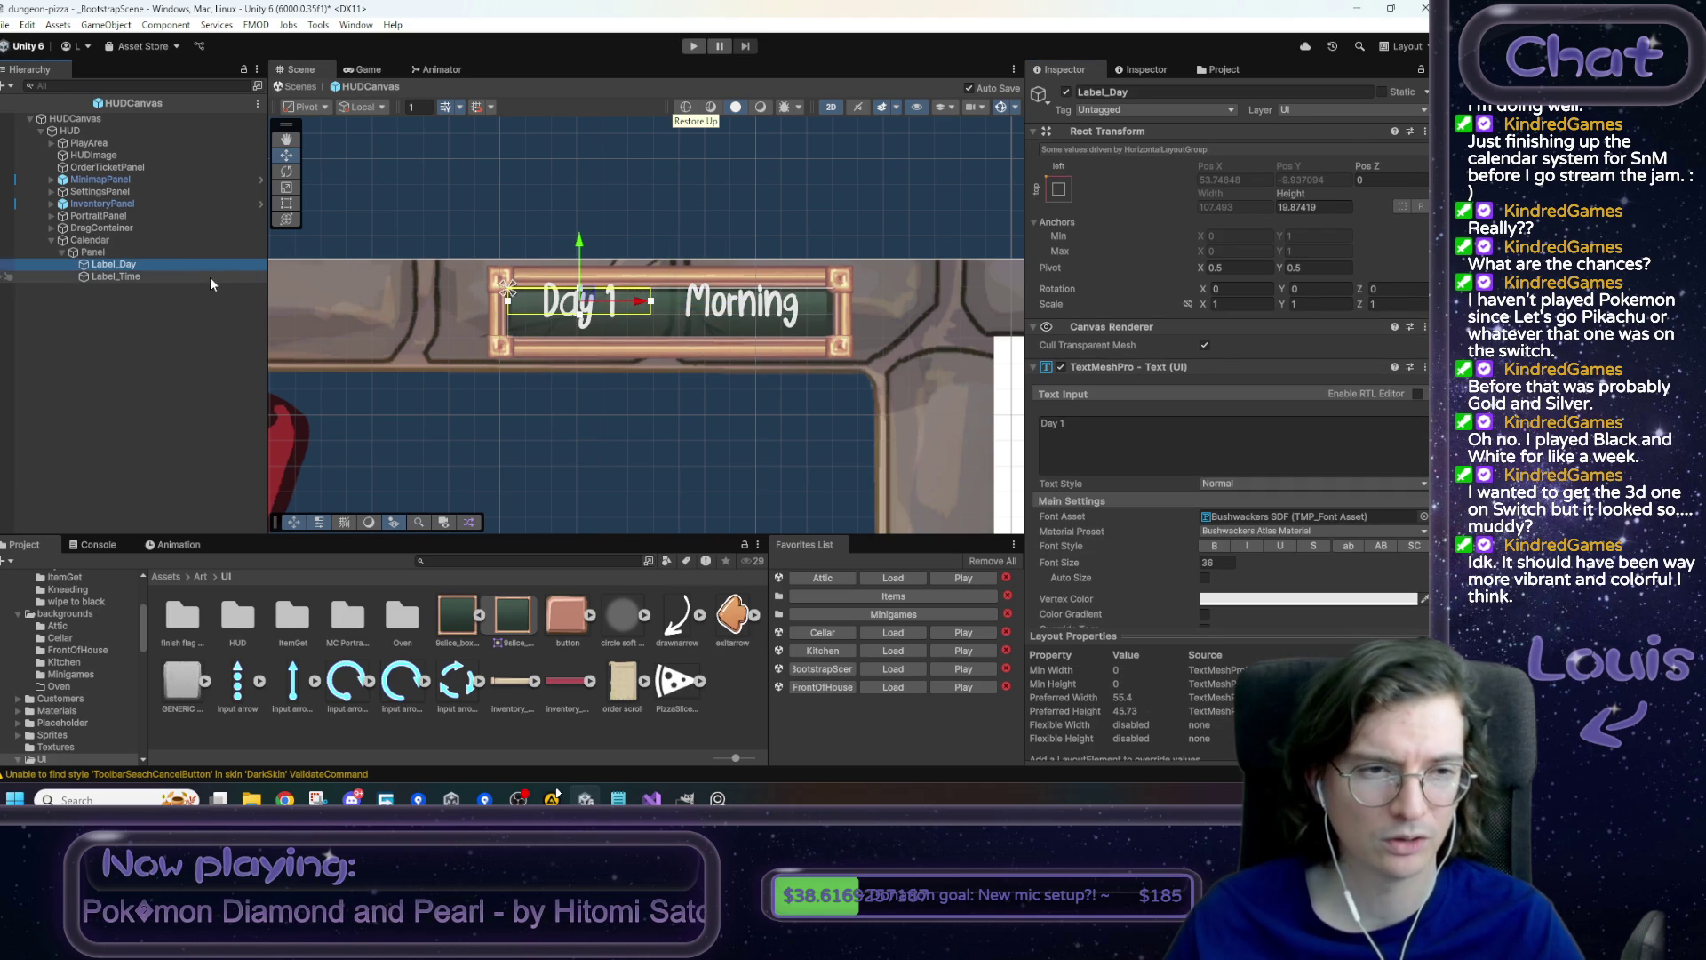
pyautogui.click(127, 255)
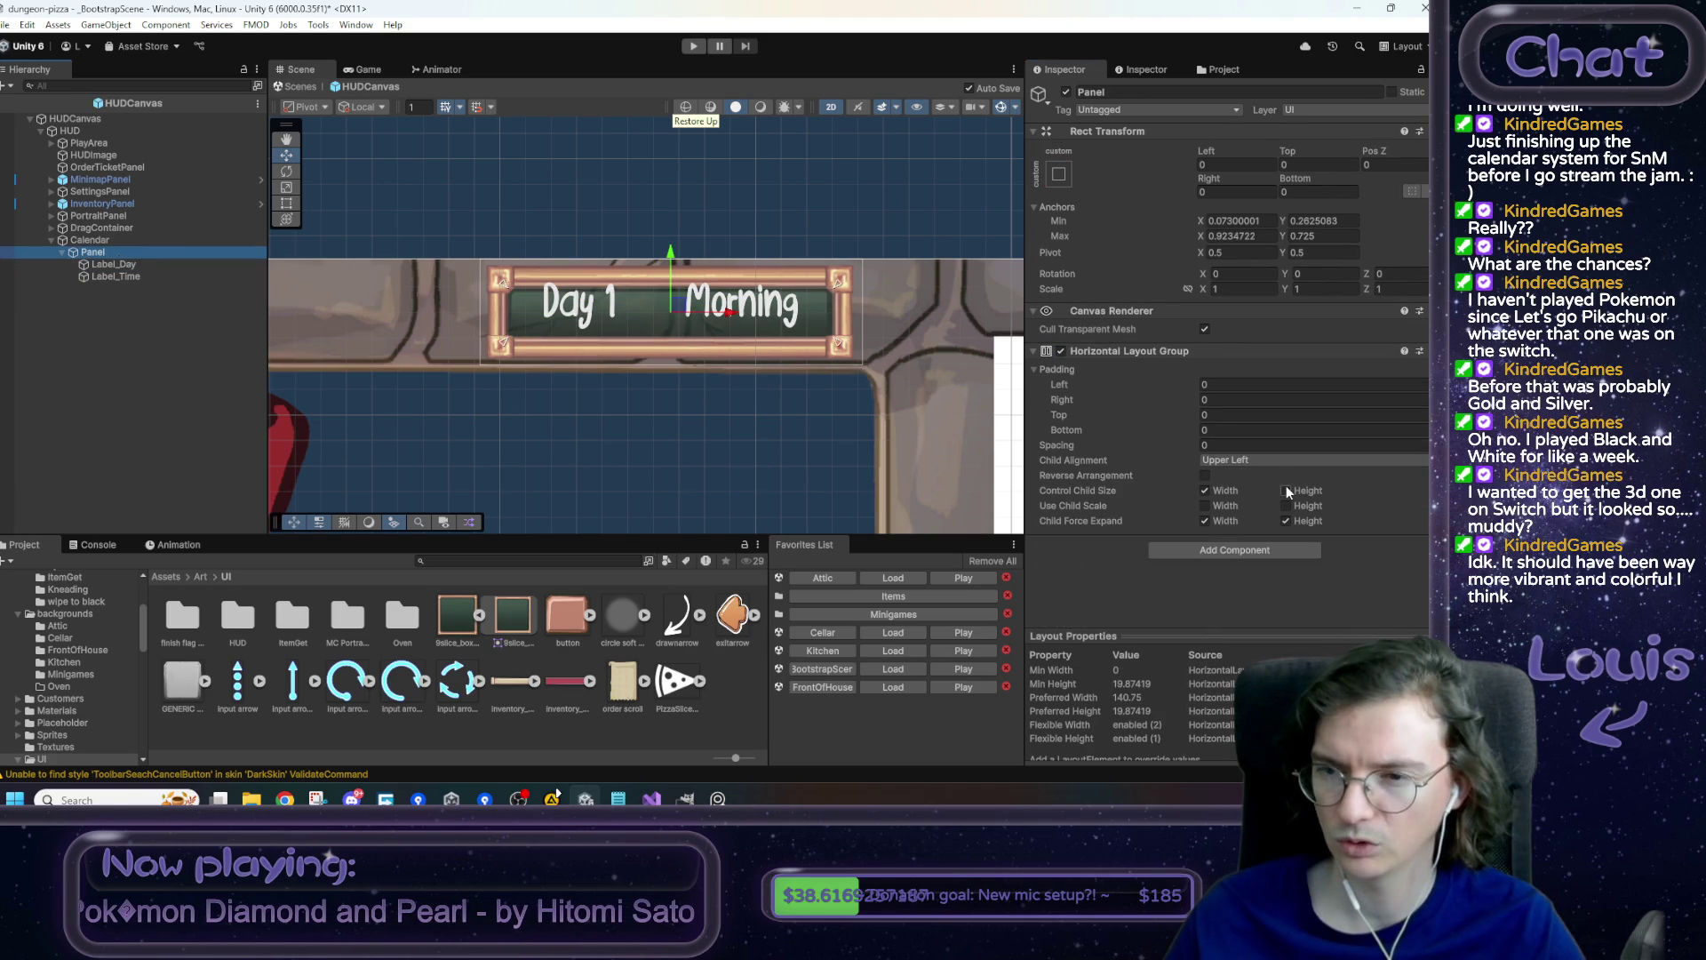
pyautogui.click(1285, 490)
pyautogui.click(133, 265)
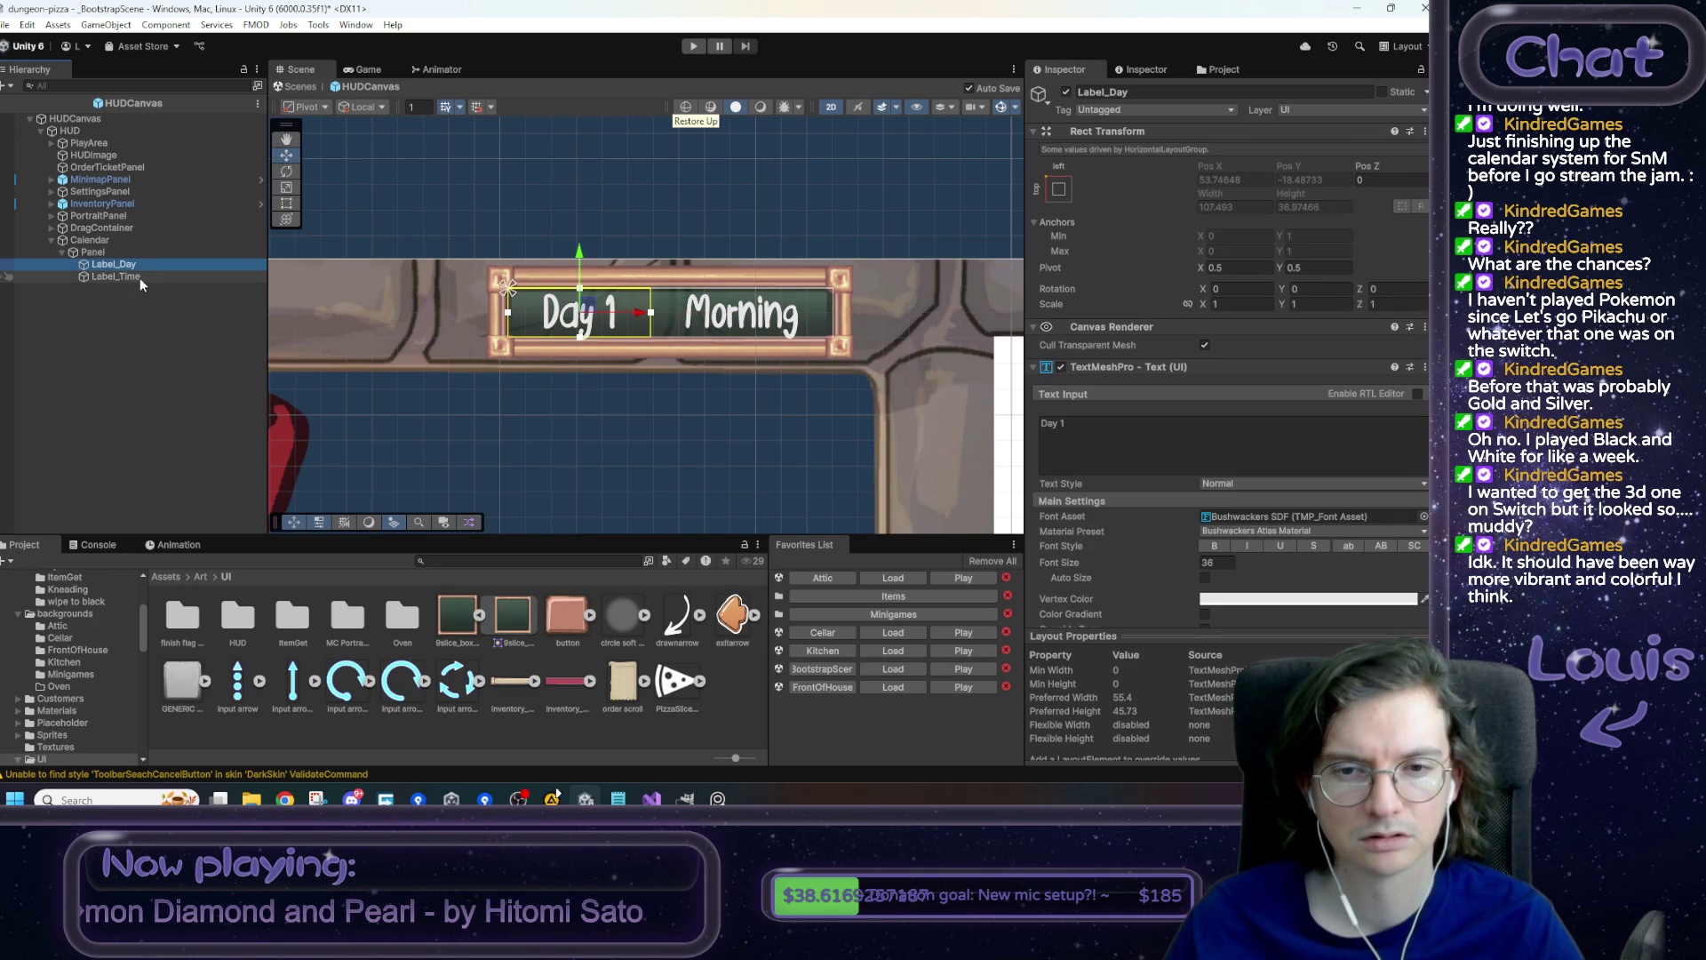
pyautogui.click(124, 251)
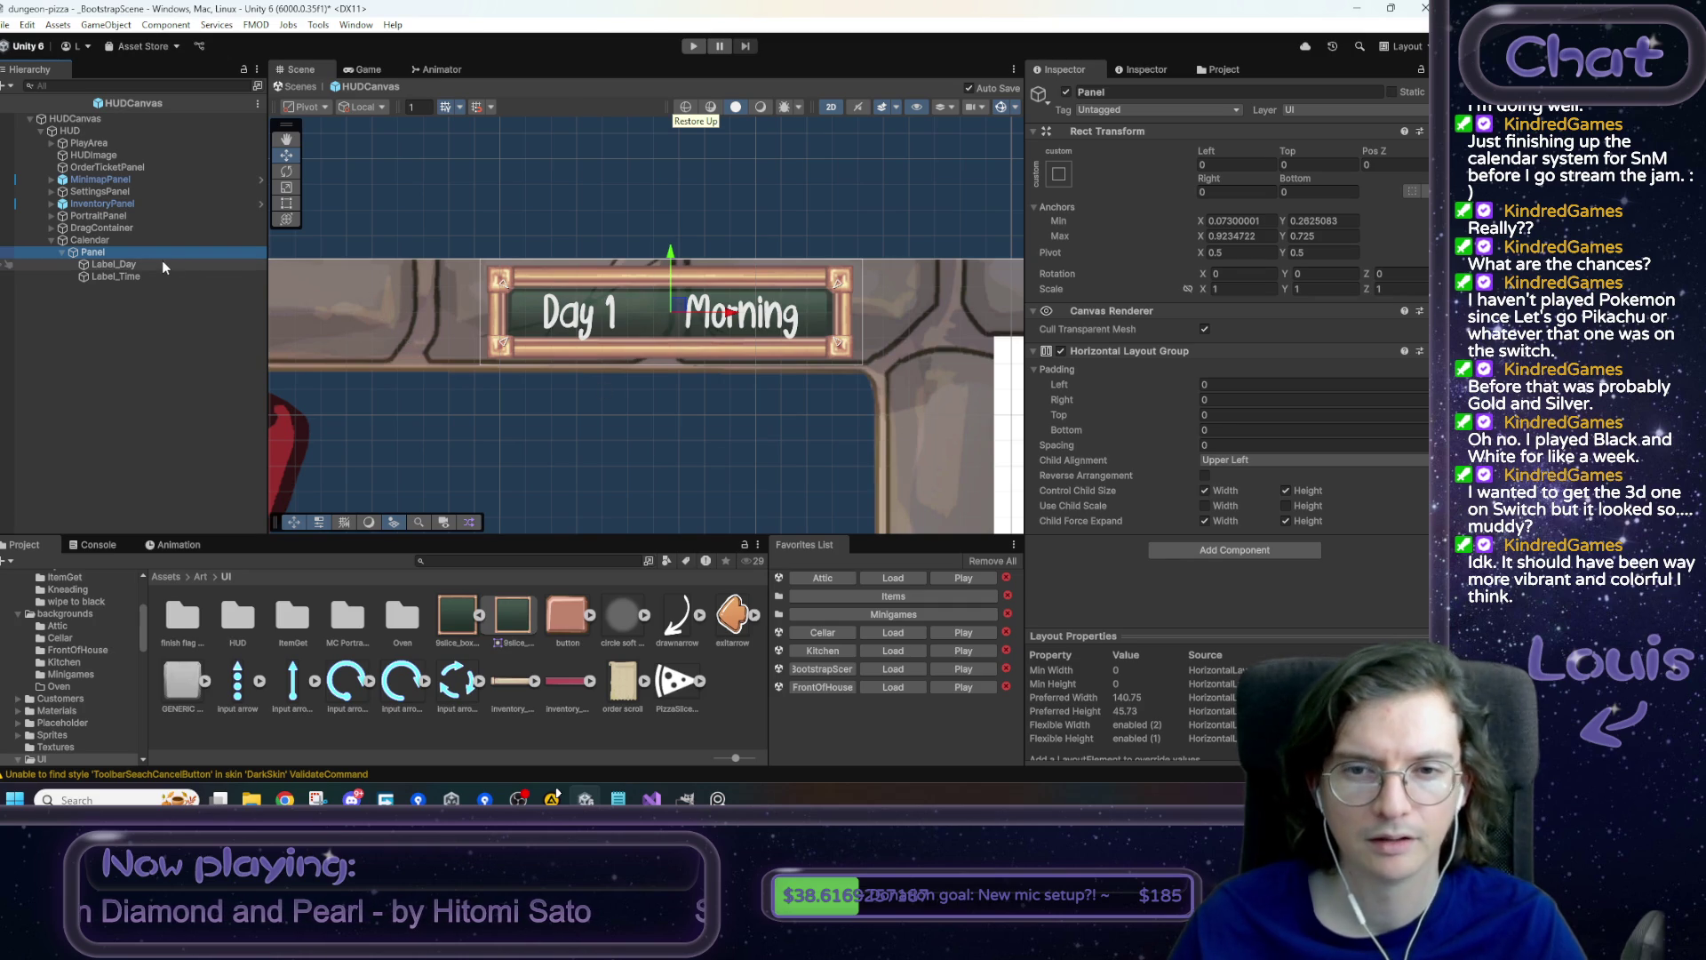
pyautogui.click(110, 242)
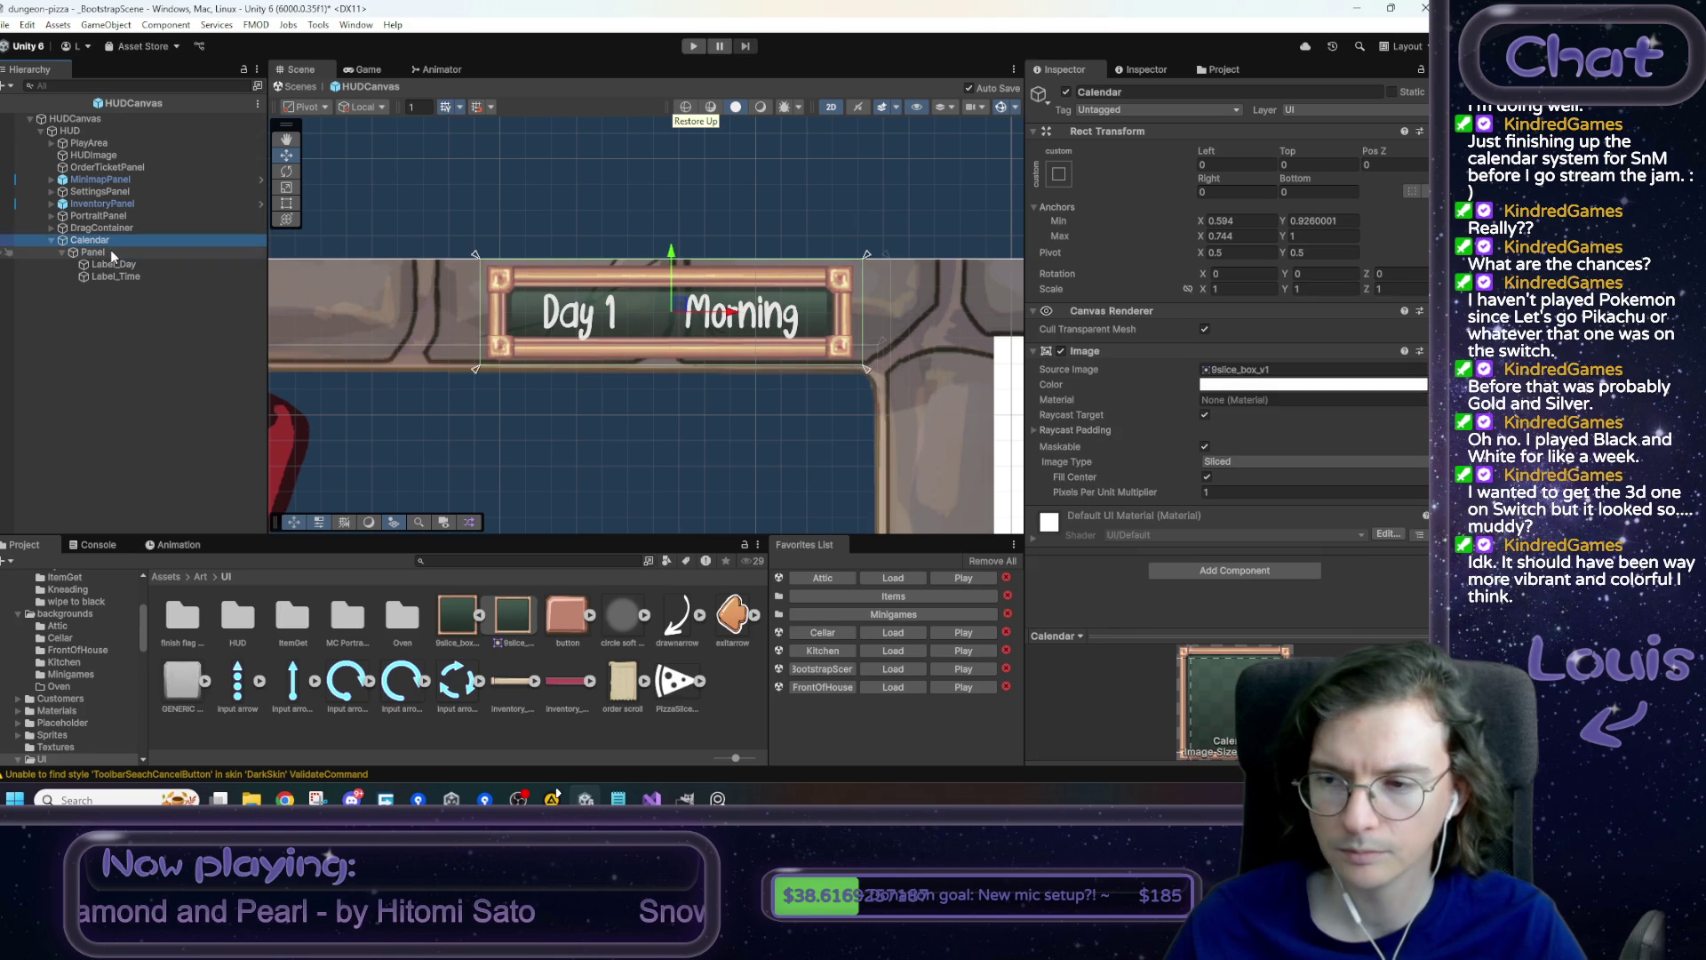
# - Create a MonoBehaviour script named UICalendar in Assets/Scripts/UI
pyautogui.click(166, 577)
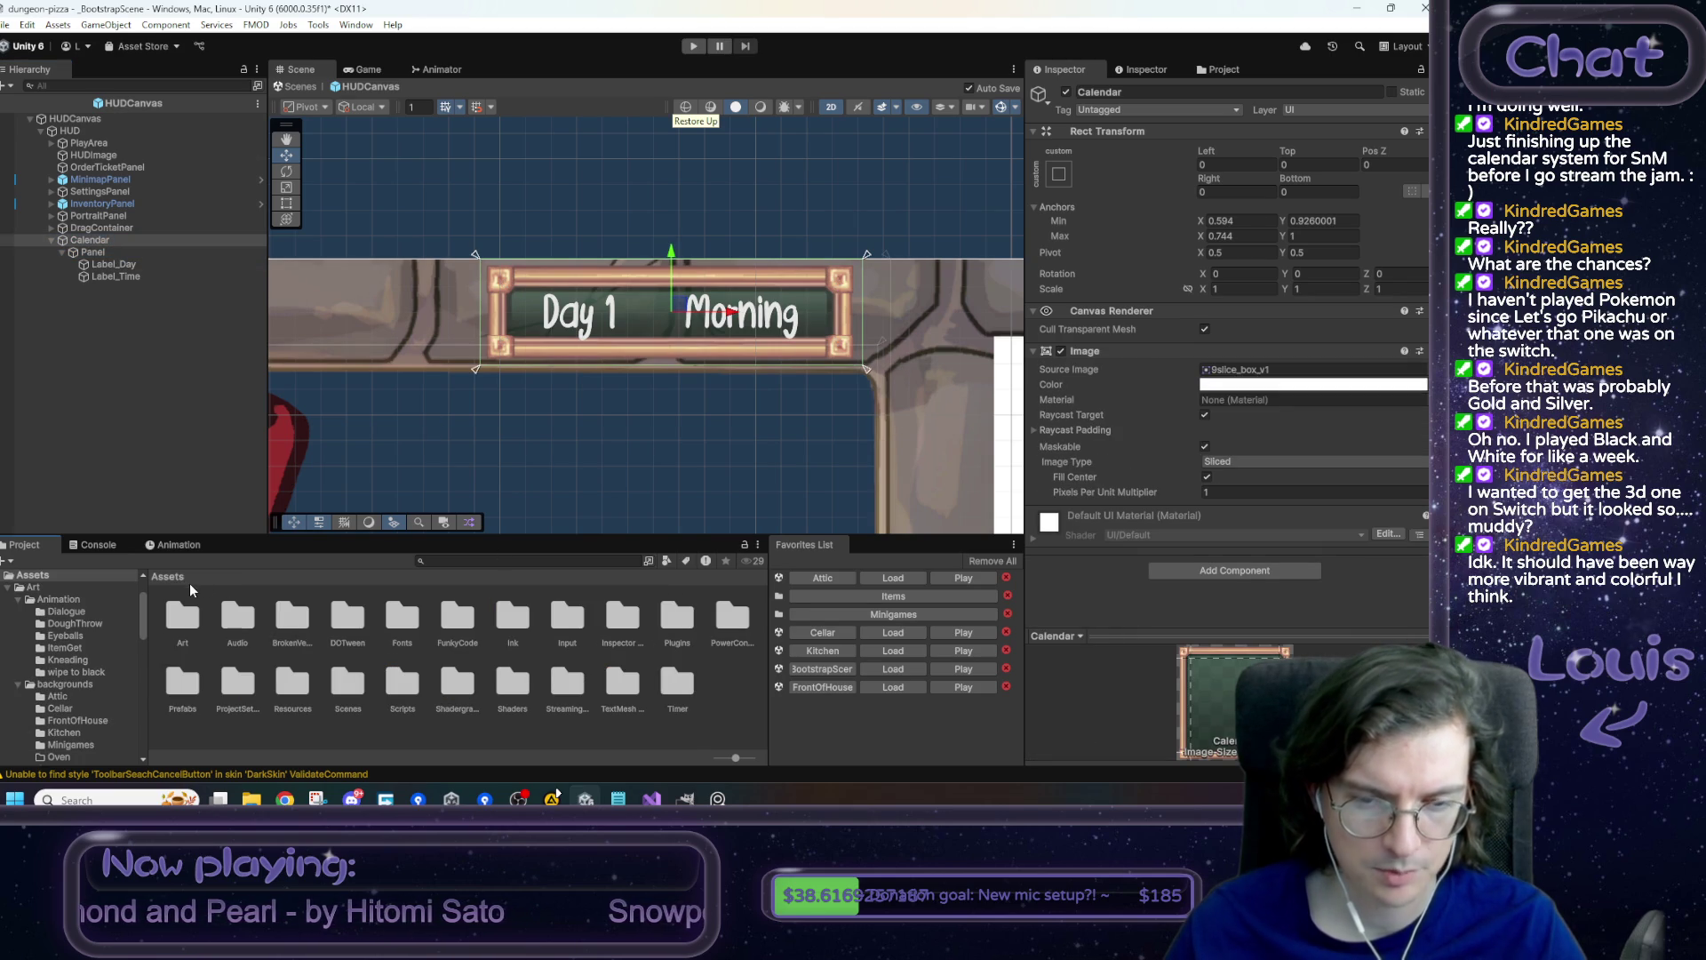
pyautogui.doubleClick(403, 681)
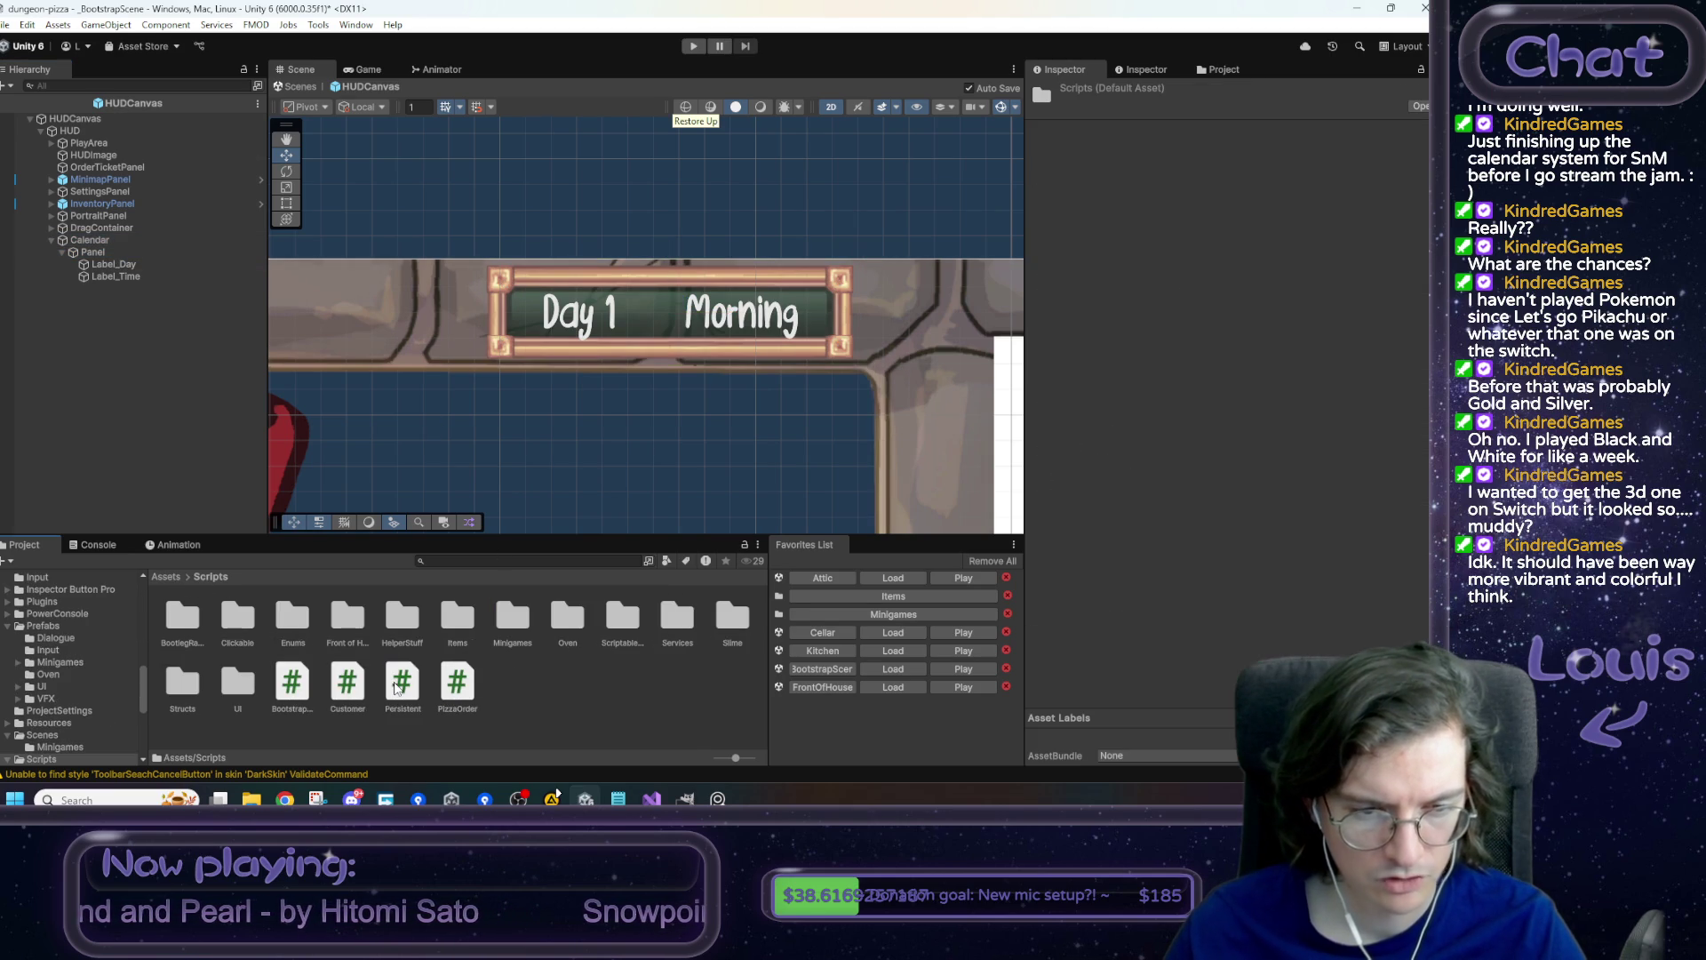
pyautogui.doubleClick(238, 682)
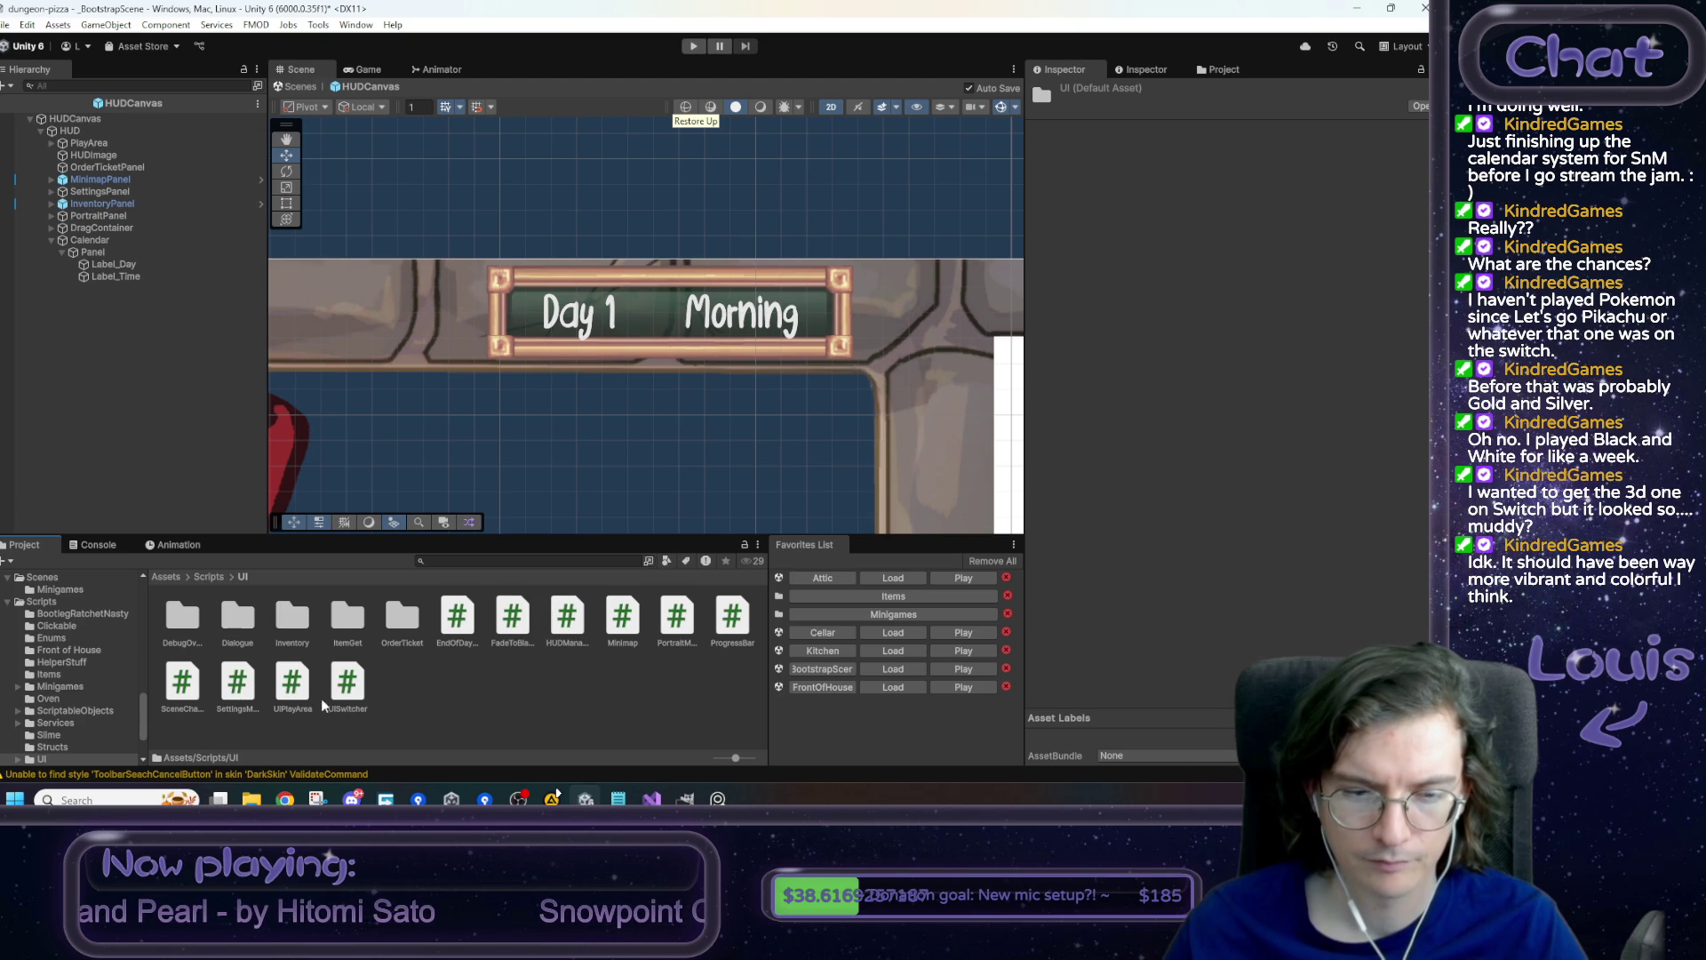
pyautogui.rightClick(410, 702)
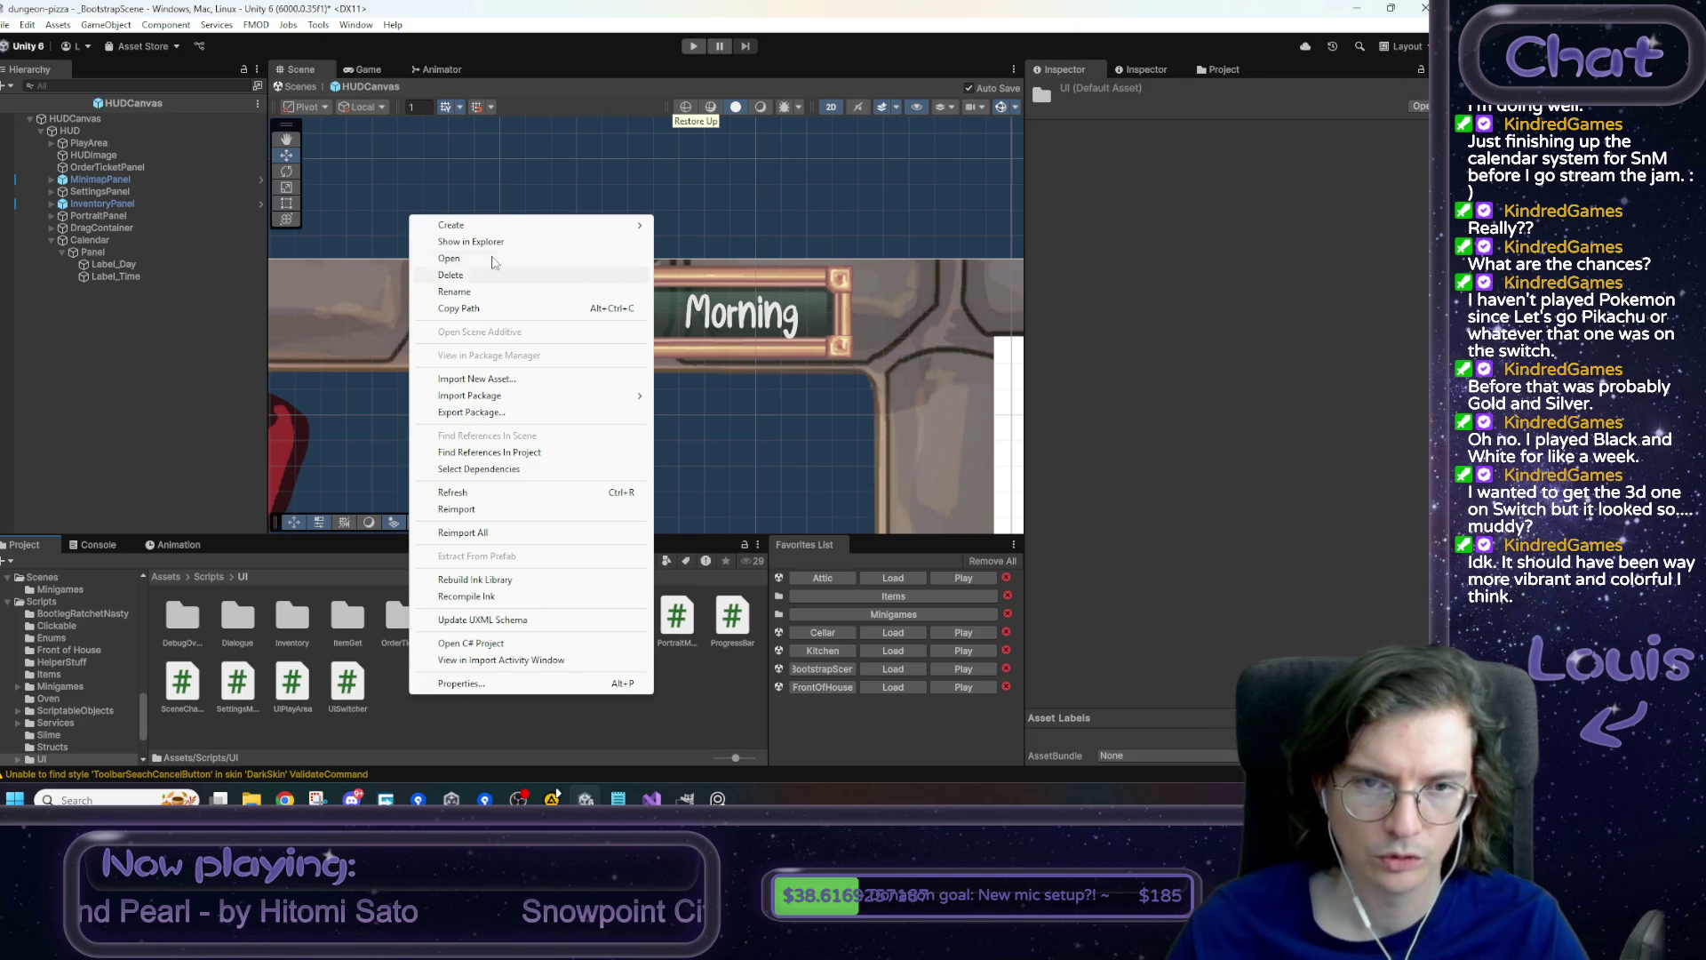
pyautogui.moveTo(613, 225)
pyautogui.click(722, 258)
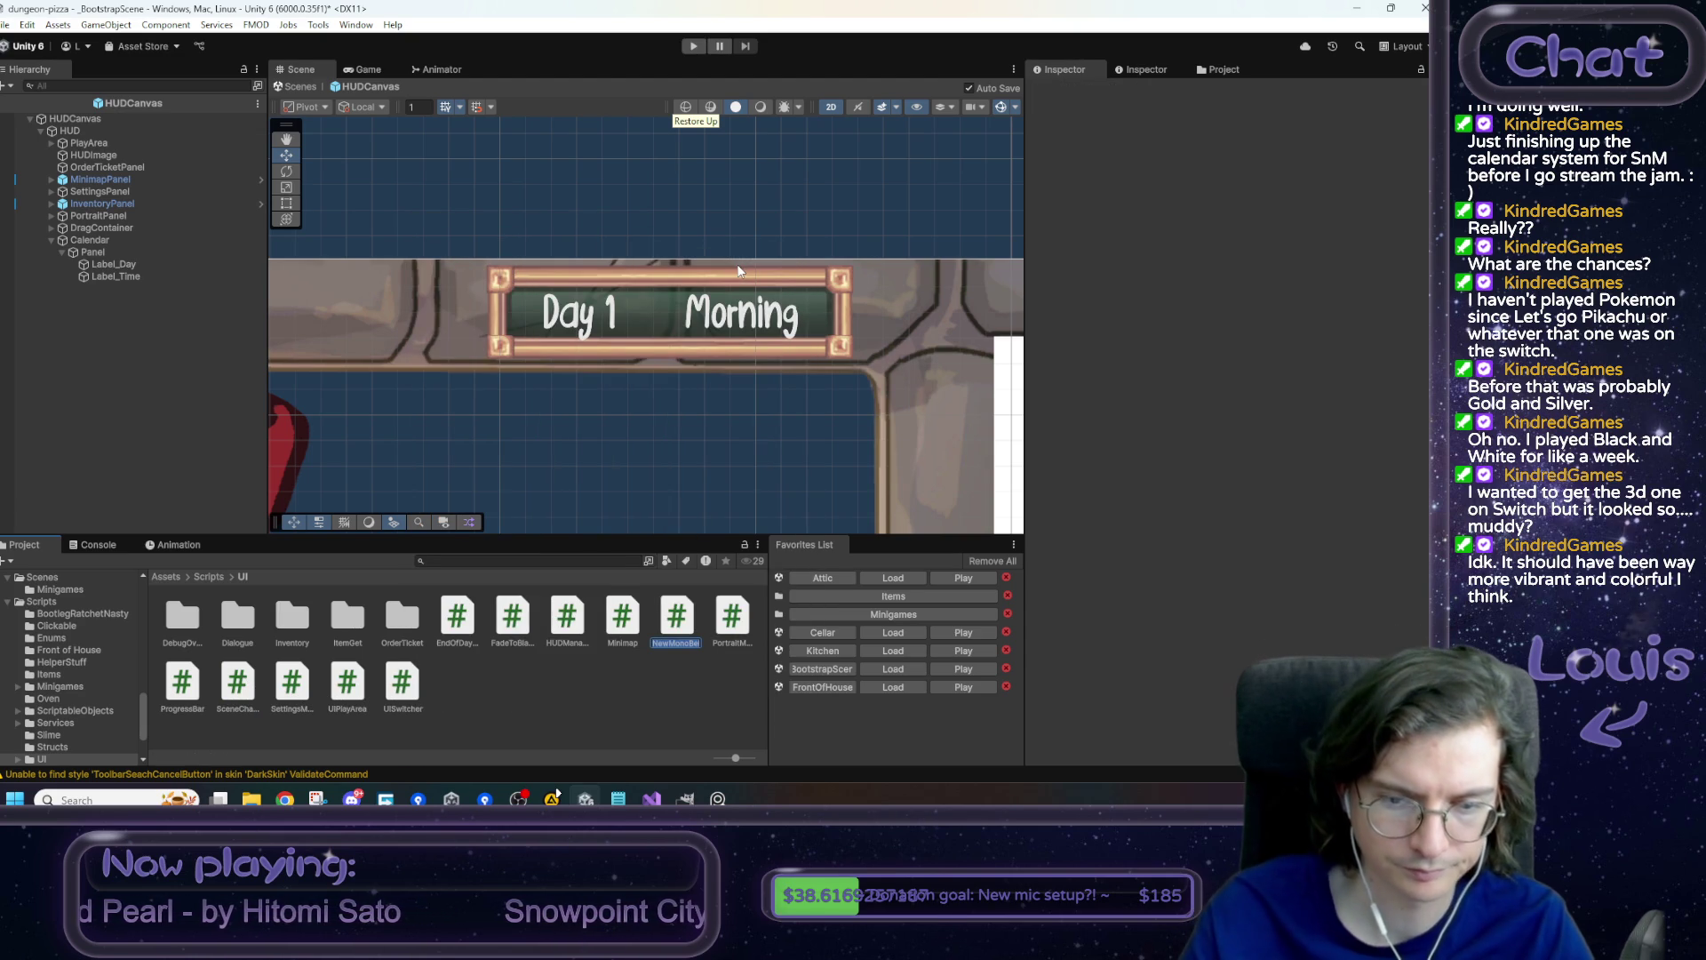
pyautogui.write('UICalendar')
pyautogui.press('Return')
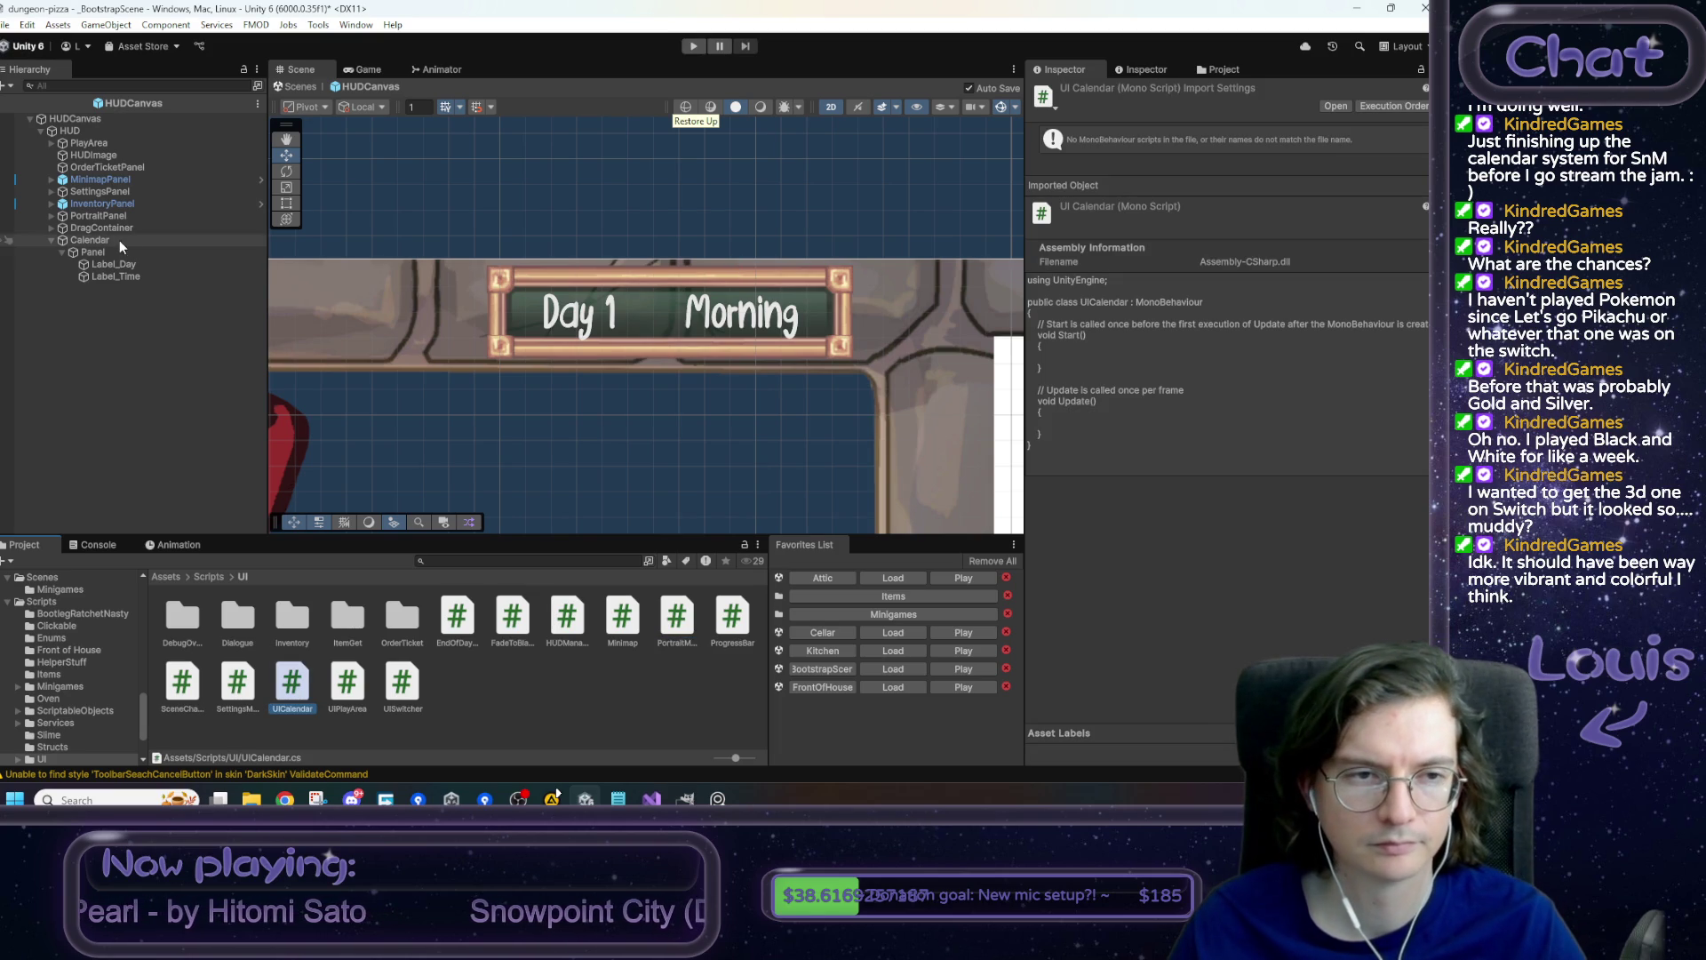
# - Attach UICalendar to the Calendar object and open it for editing
pyautogui.click(115, 242)
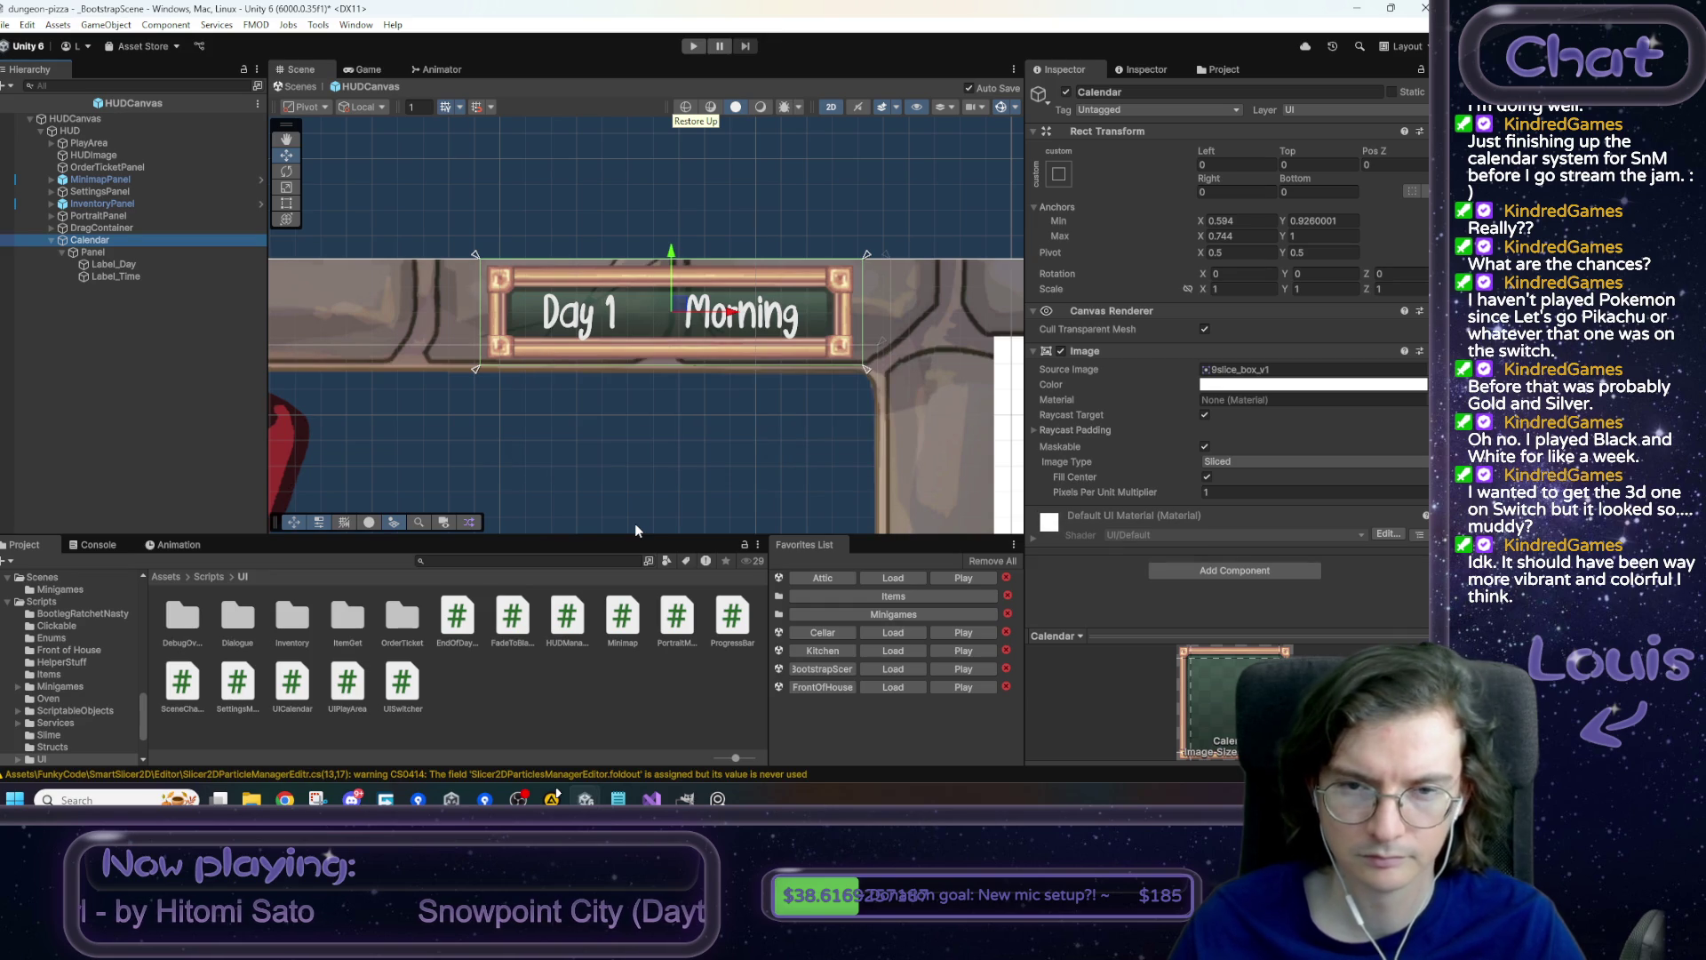
pyautogui.moveTo(292, 682)
pyautogui.mouseDown()
pyautogui.moveTo(1229, 541)
pyautogui.moveTo(1221, 582)
pyautogui.mouseUp()
pyautogui.doubleClick(1224, 531)
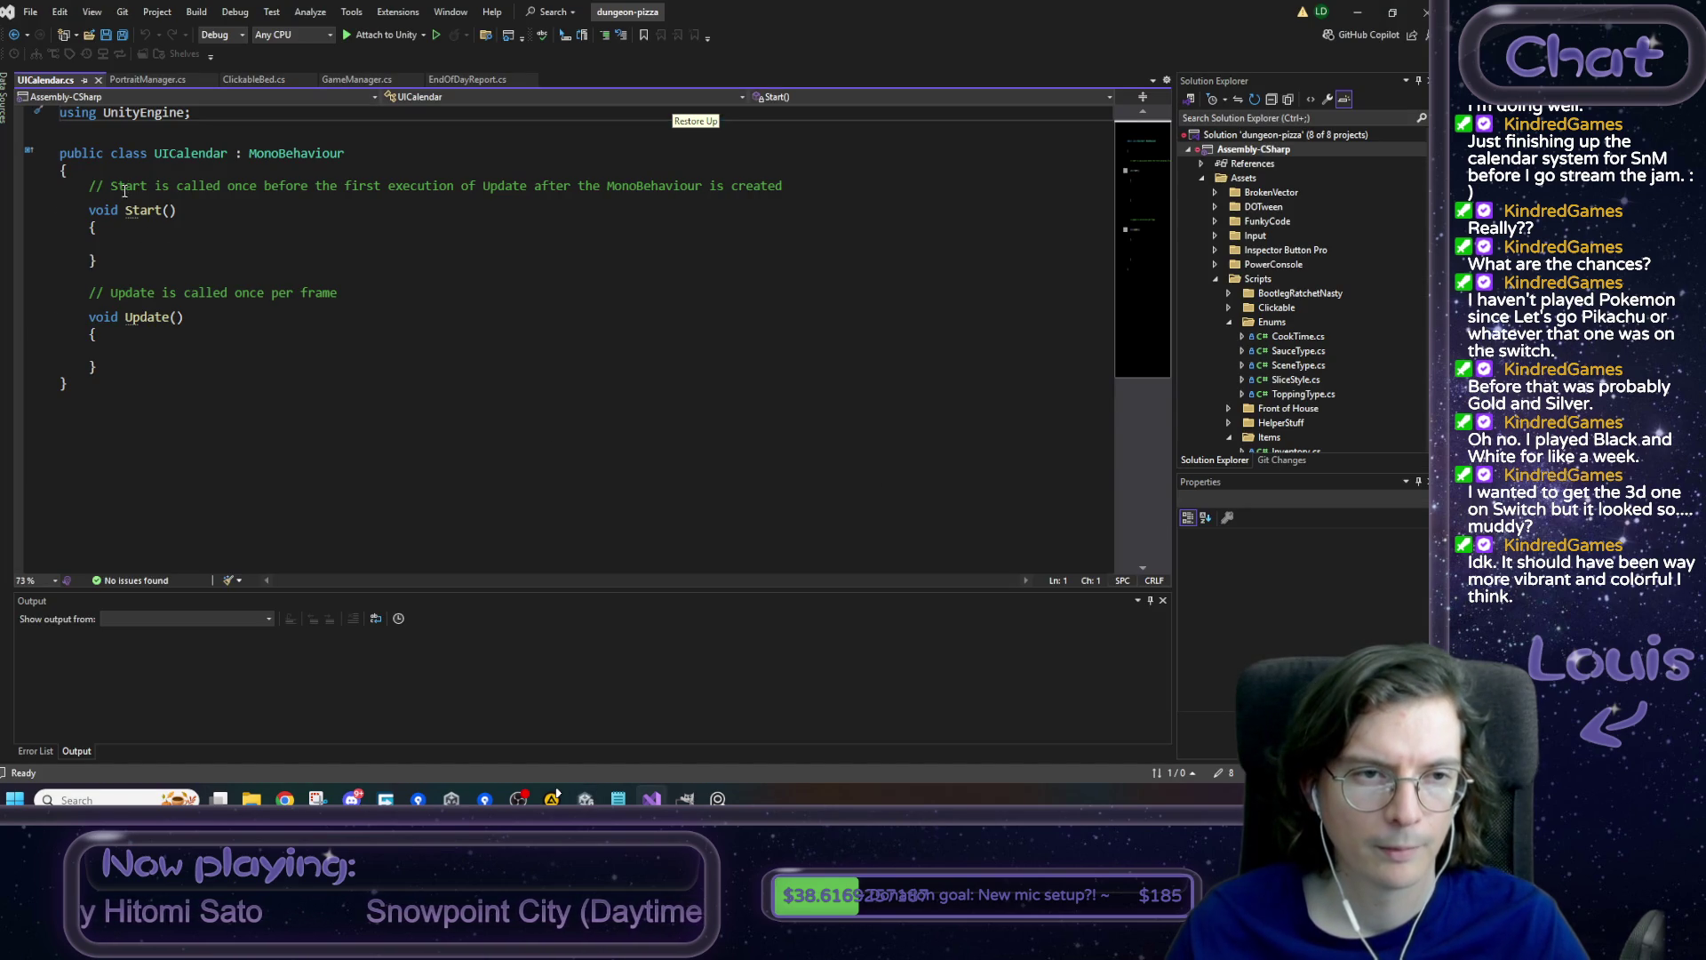
# - Begin a [SerializeField] private field and add a TMPro using import at the top
pyautogui.click(122, 169)
pyautogui.press('Return')
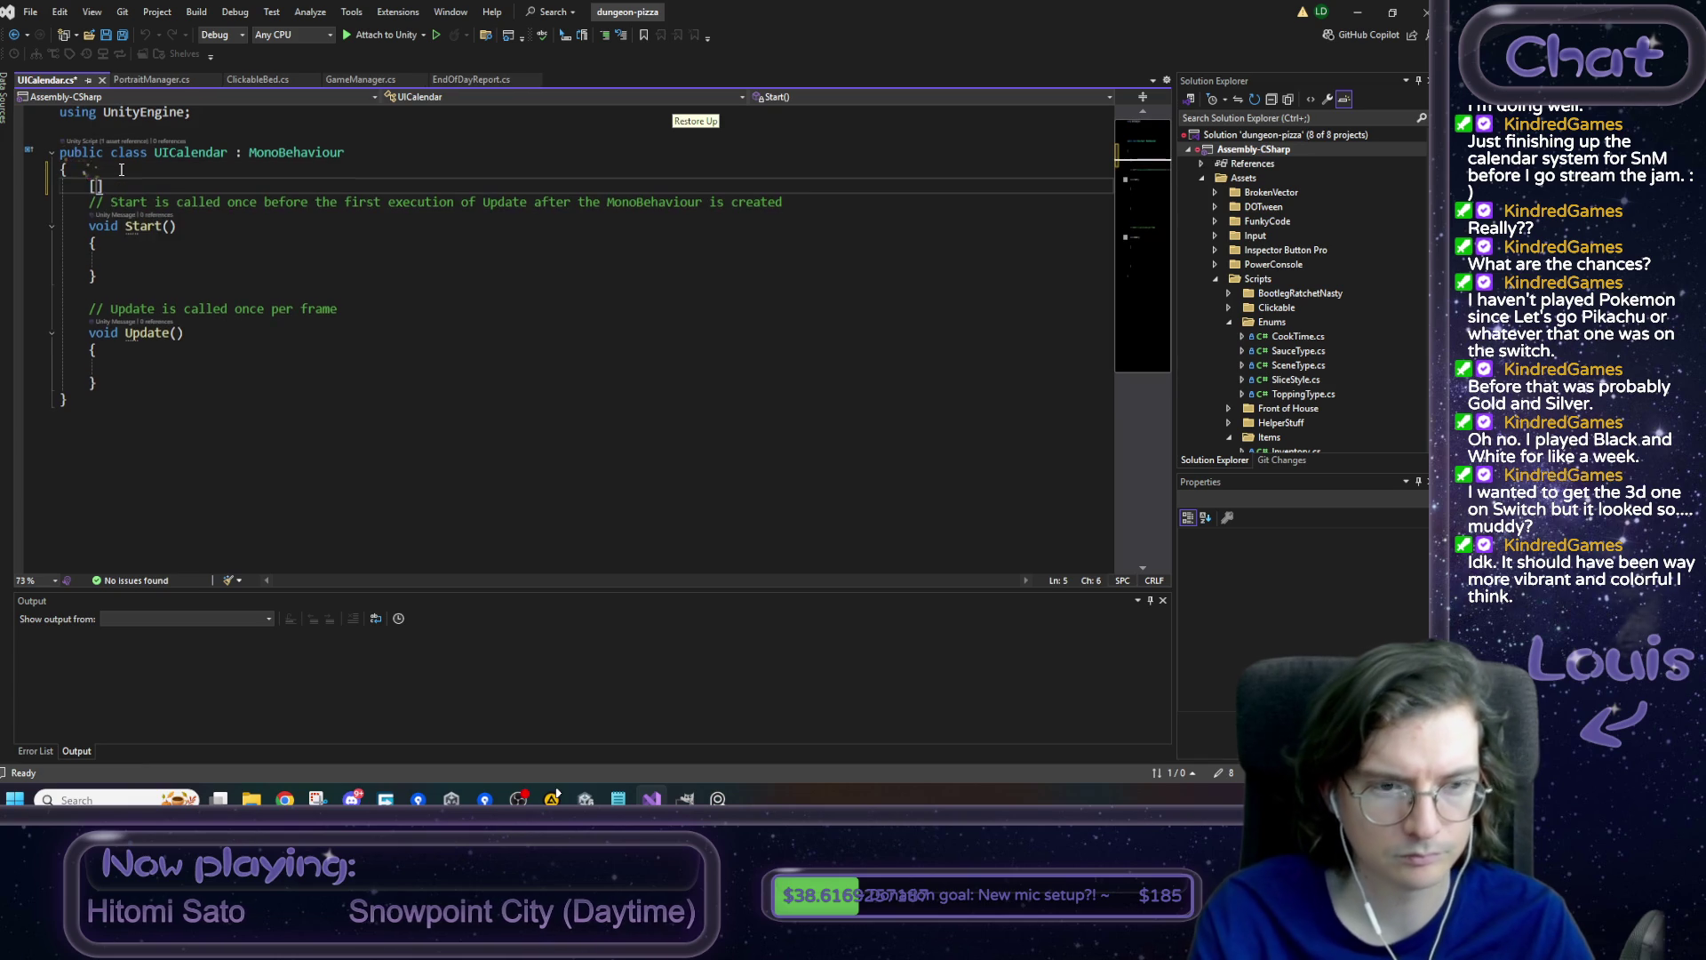
pyautogui.write('SerializeField')
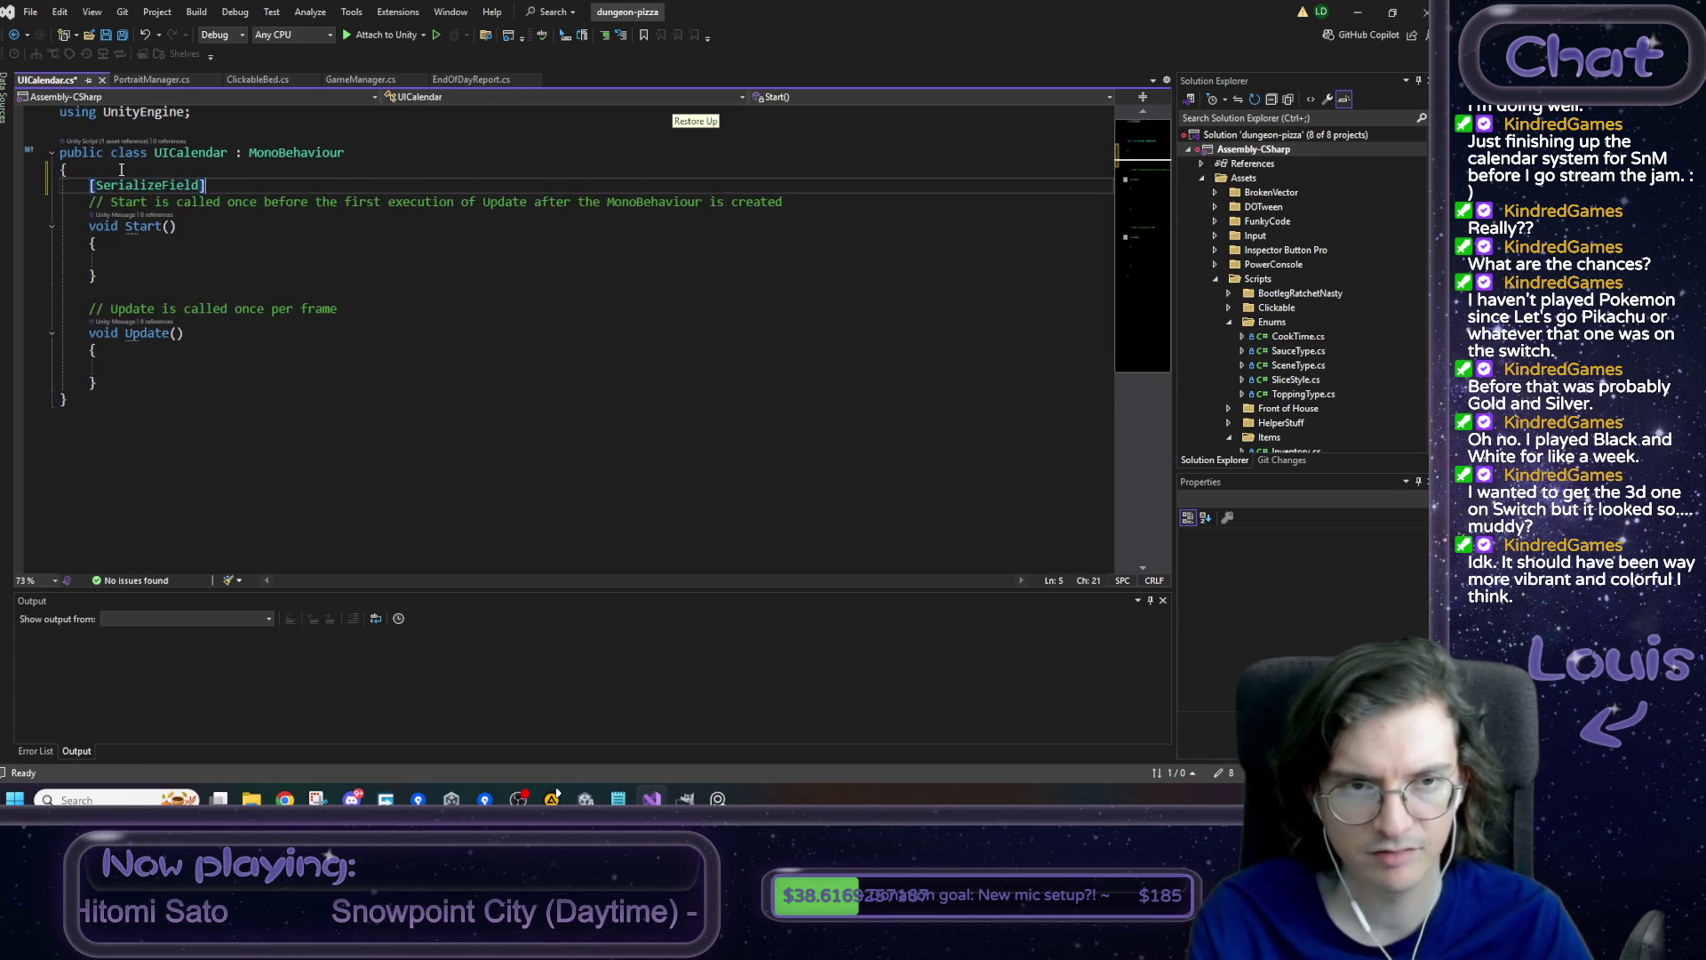
pyautogui.press('Return')
pyautogui.write('private')
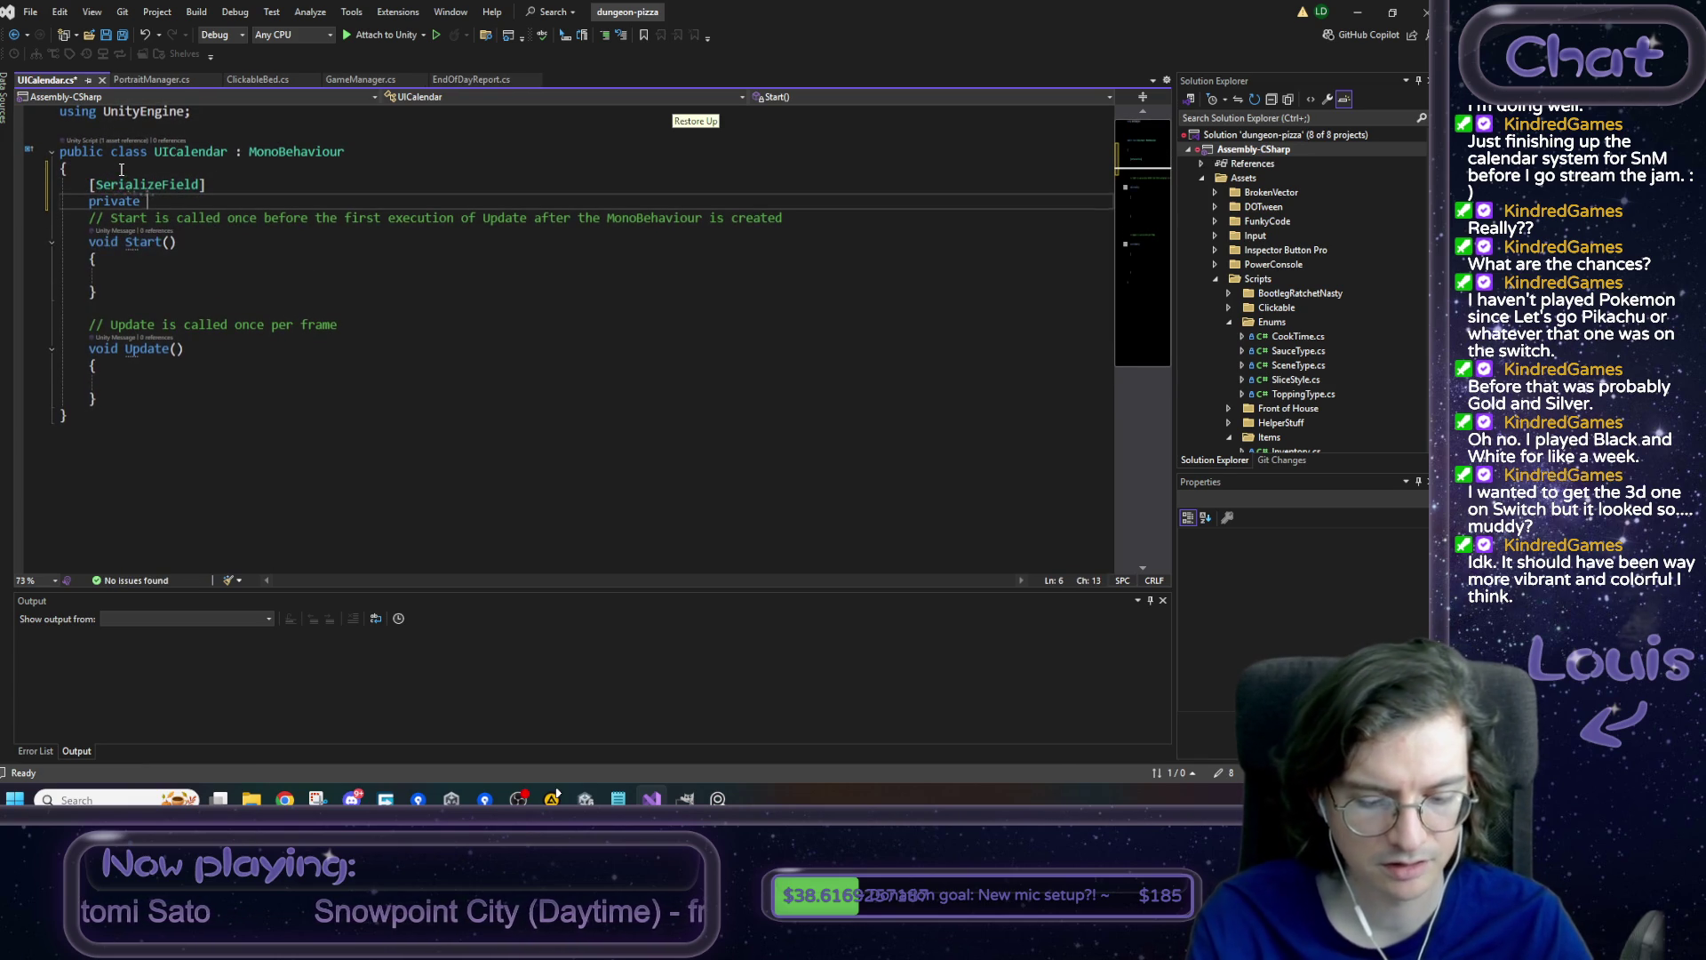
pyautogui.press('Up')
pyautogui.press('Up')
pyautogui.press('Up')
pyautogui.press('End')
pyautogui.press('Return')
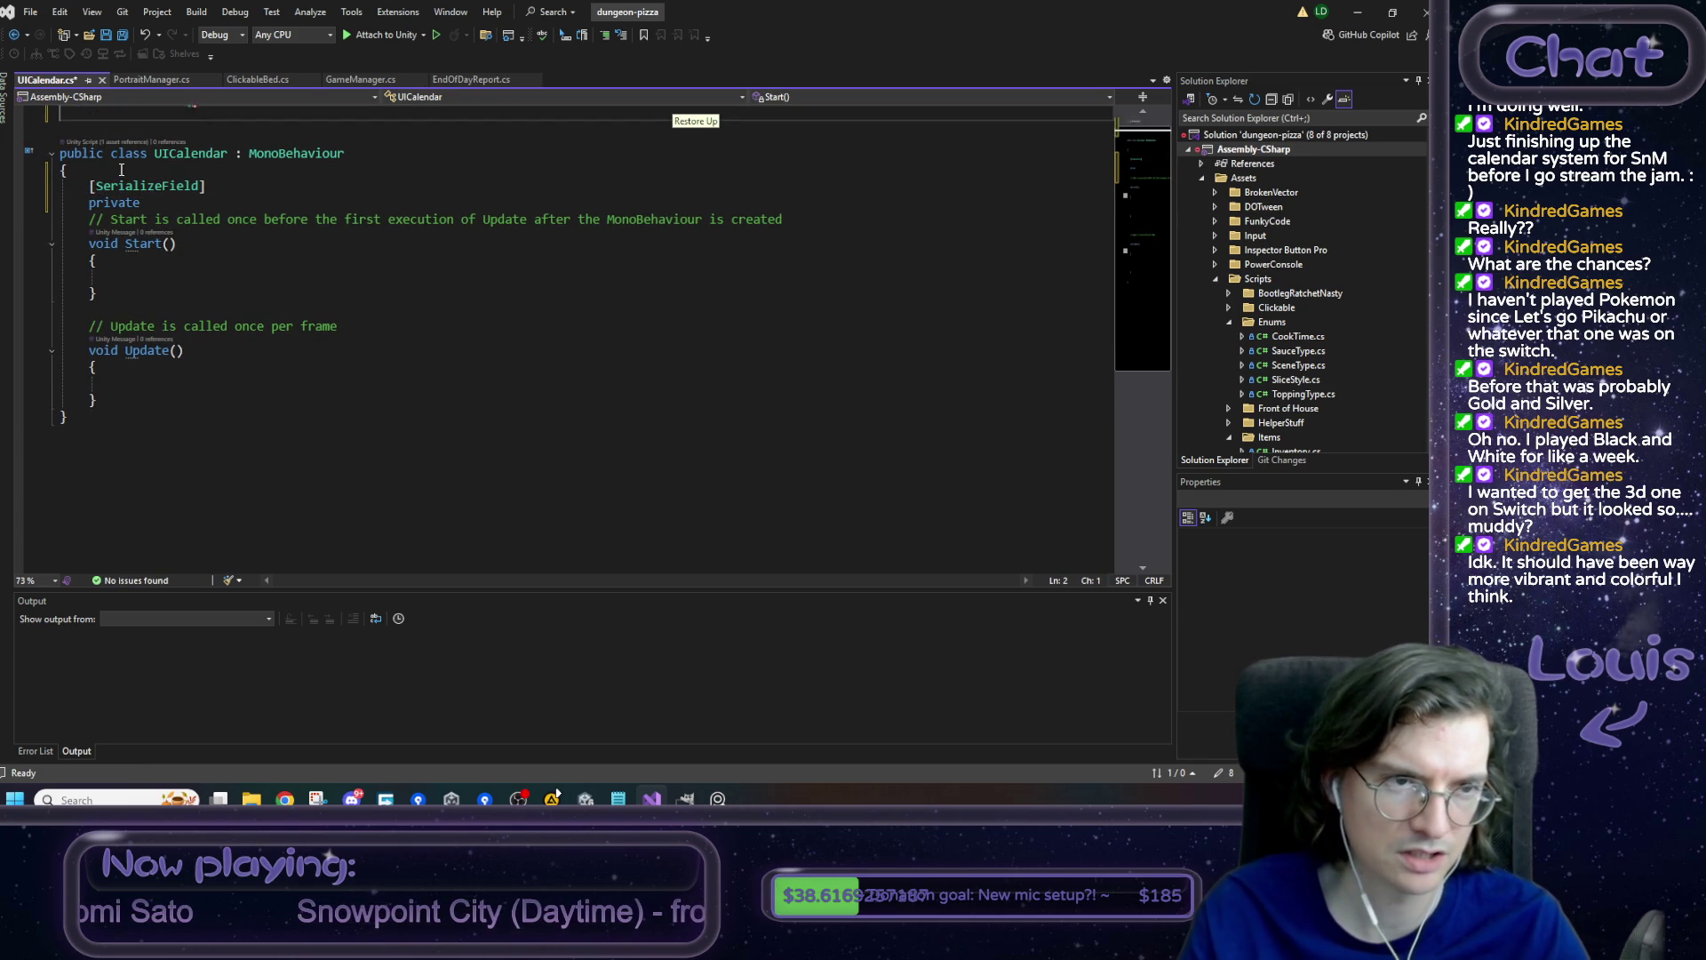
pyautogui.write('using TMPR')
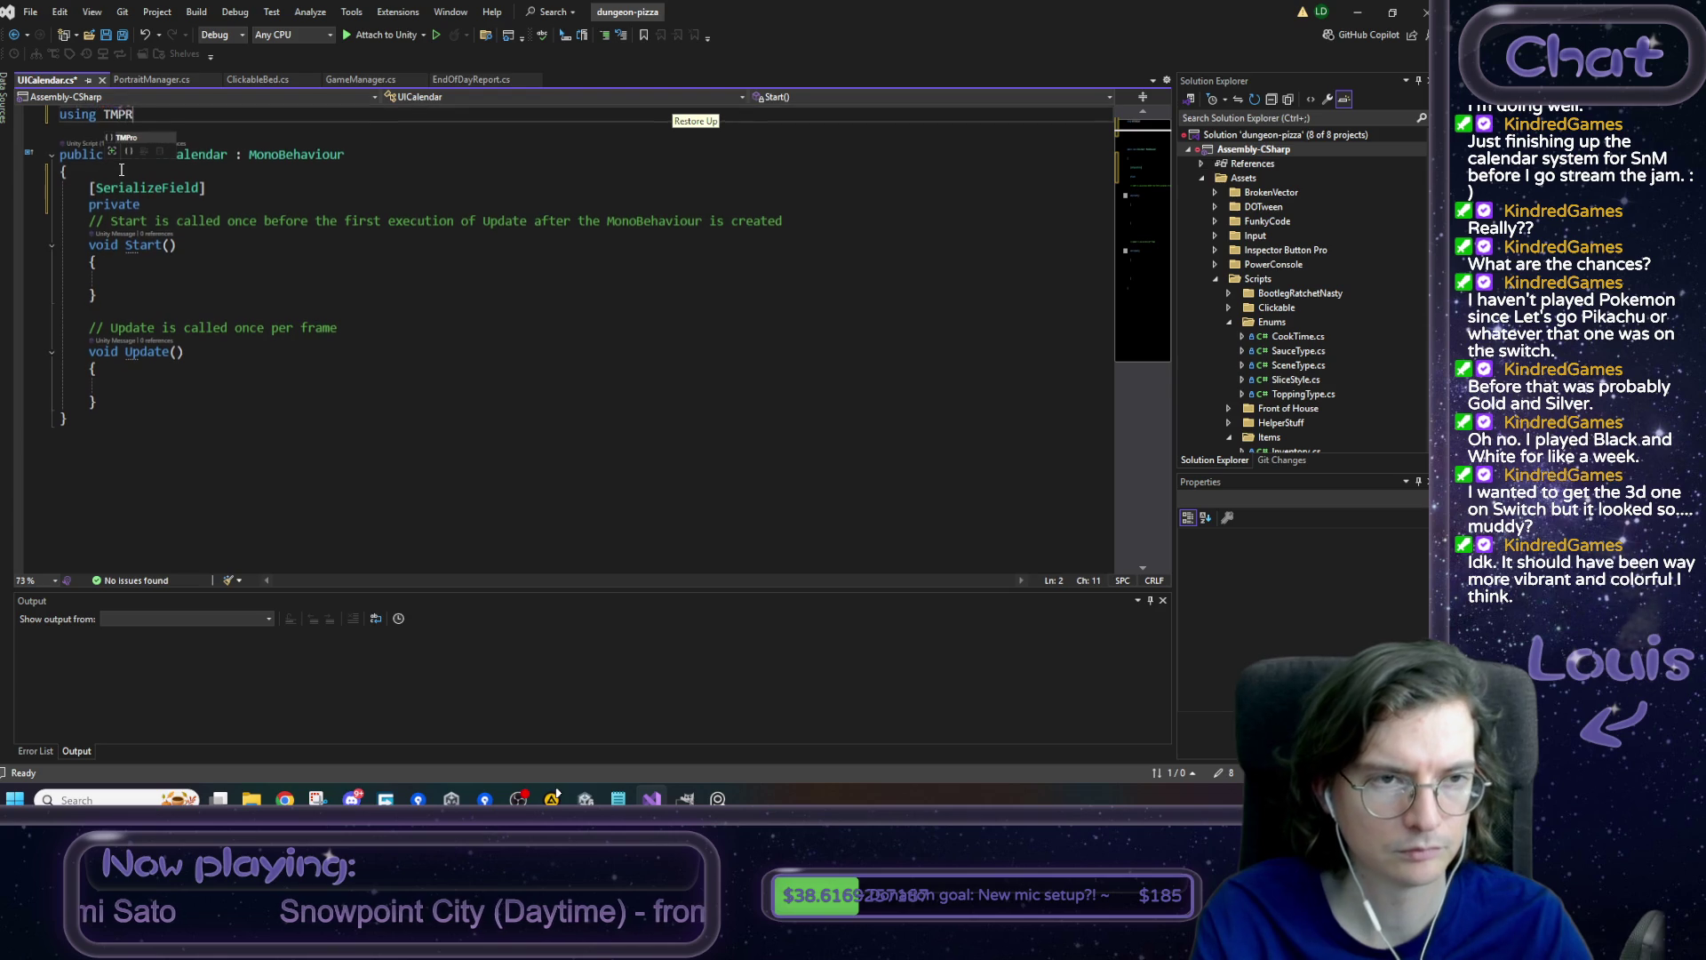
pyautogui.write(';')
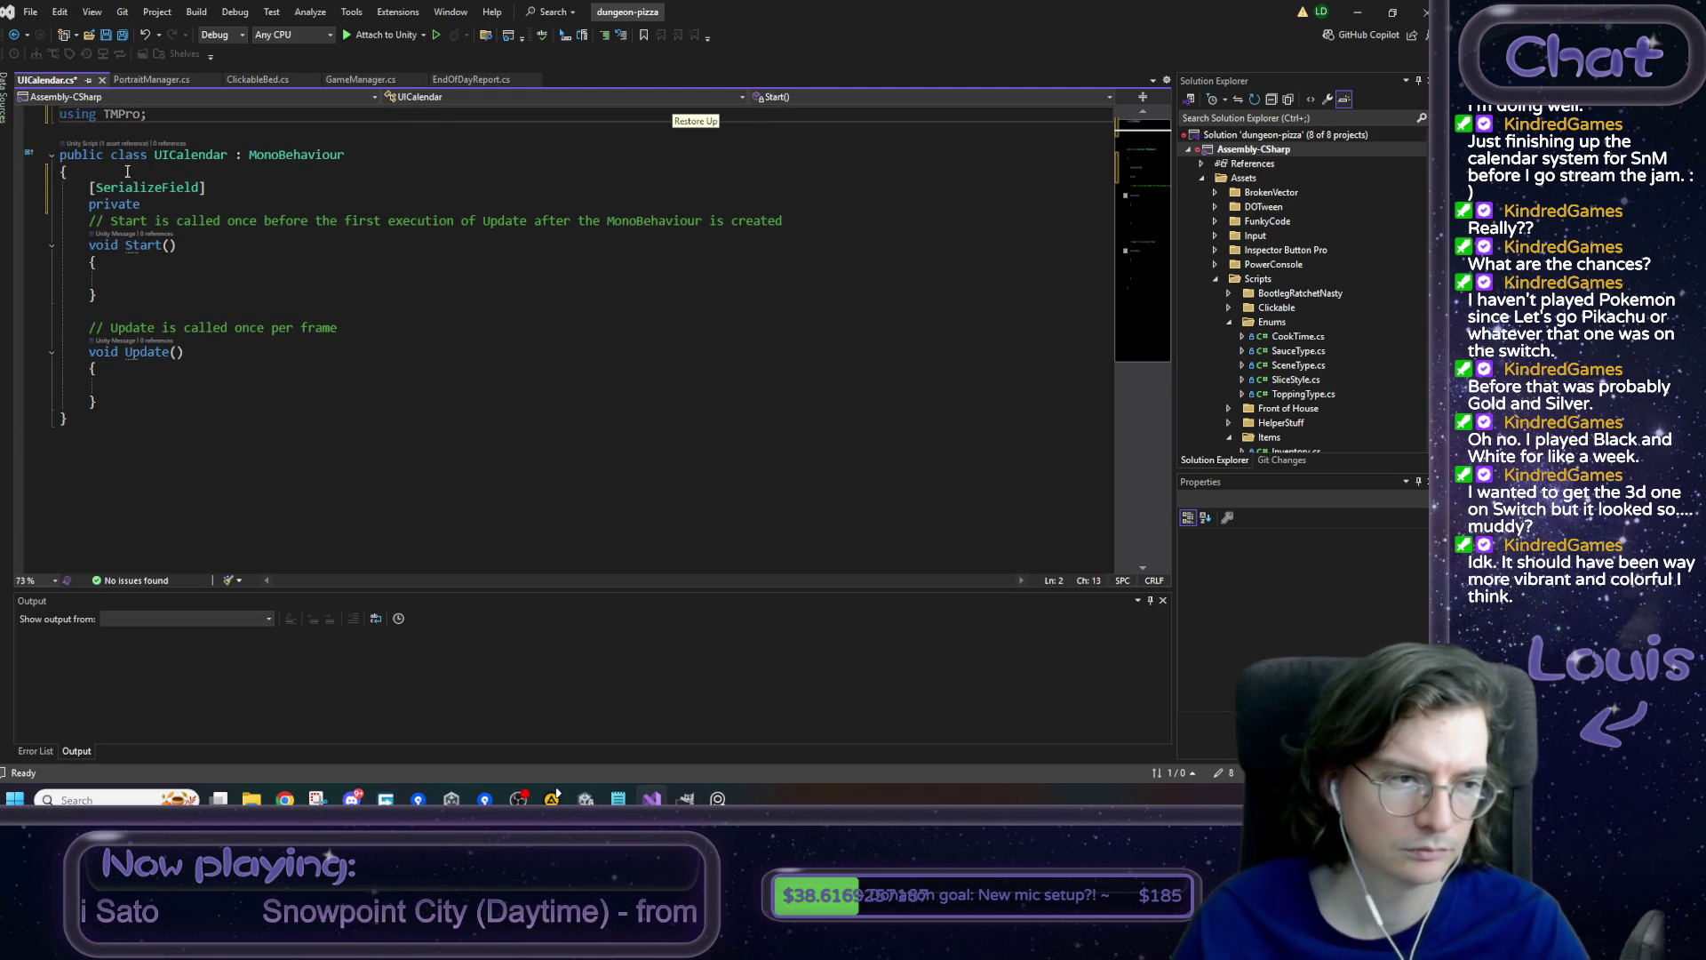
# - Complete the field as a TextMeshProUGUI named dayLabel
pyautogui.scroll(1, 160, 191)
pyautogui.click(198, 215)
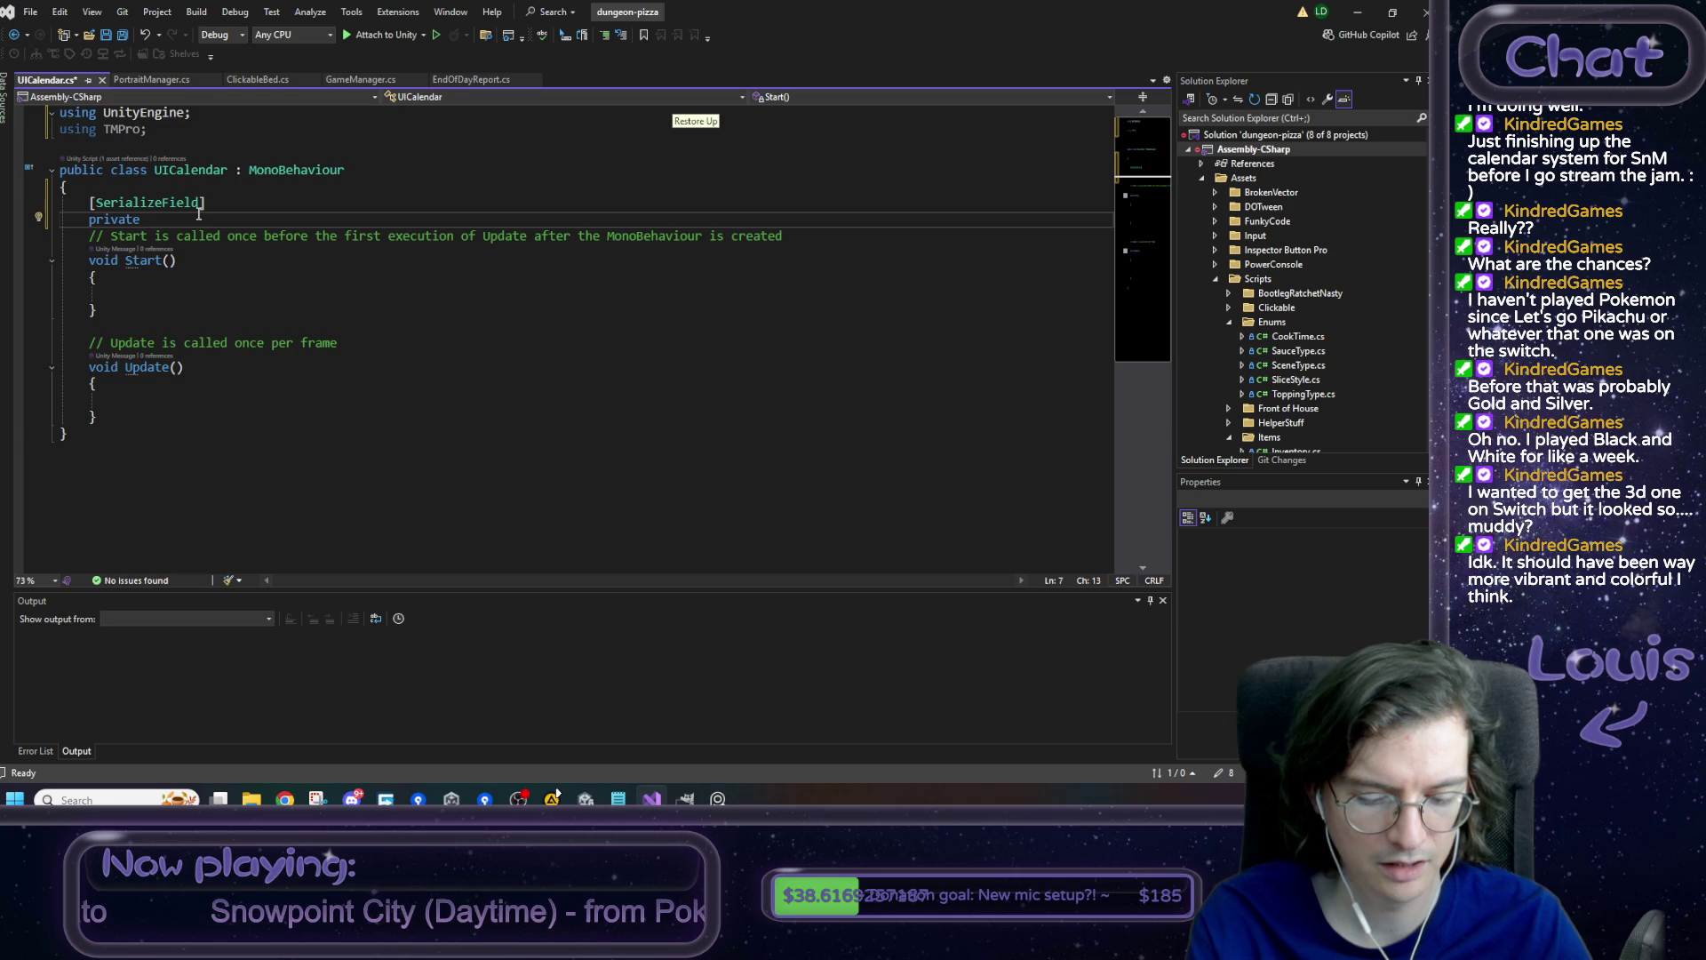
pyautogui.write('ugui')
pyautogui.press('Tab')
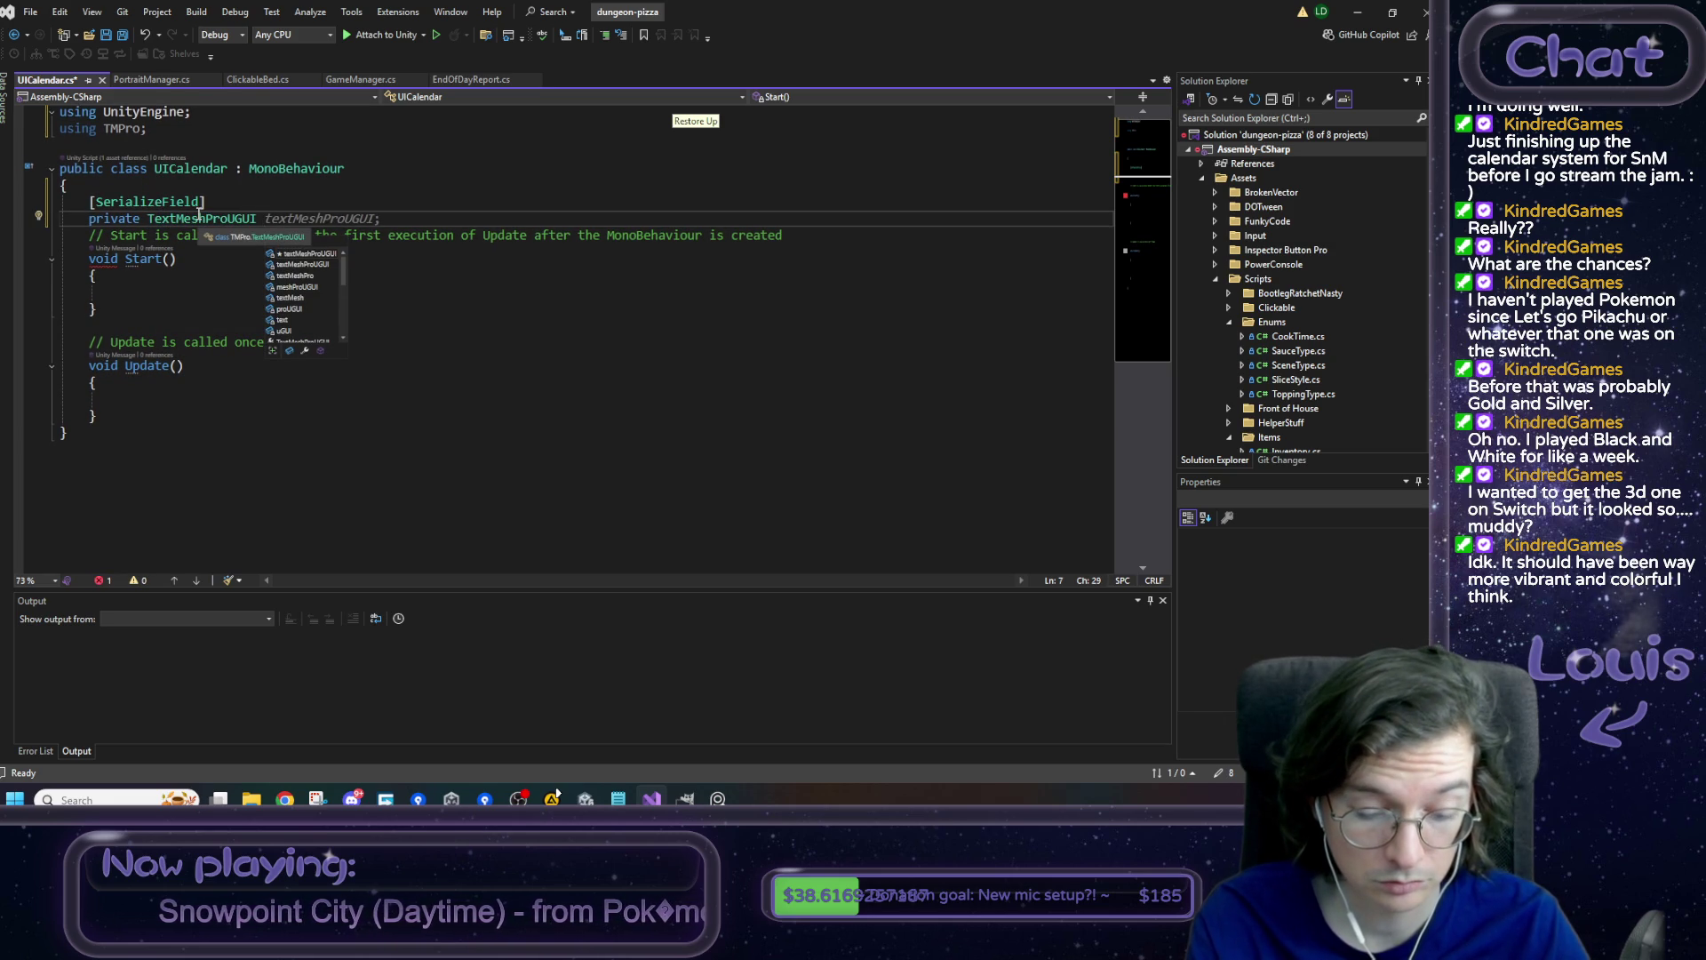
pyautogui.write('day')
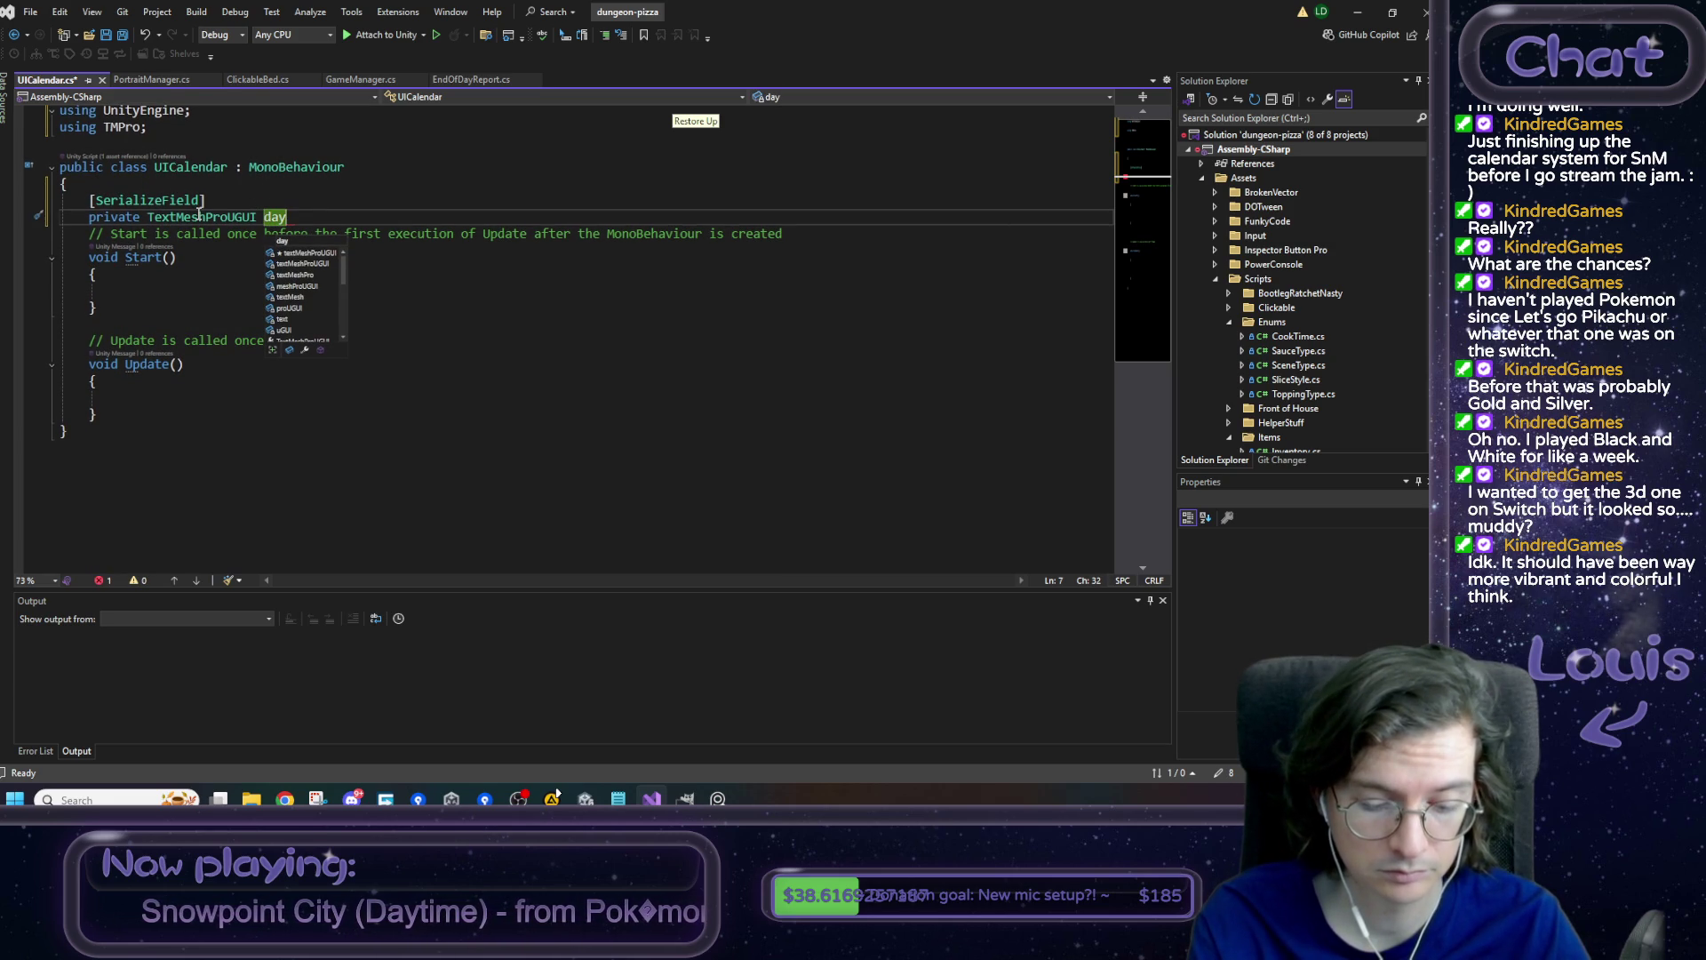
pyautogui.write('Label;')
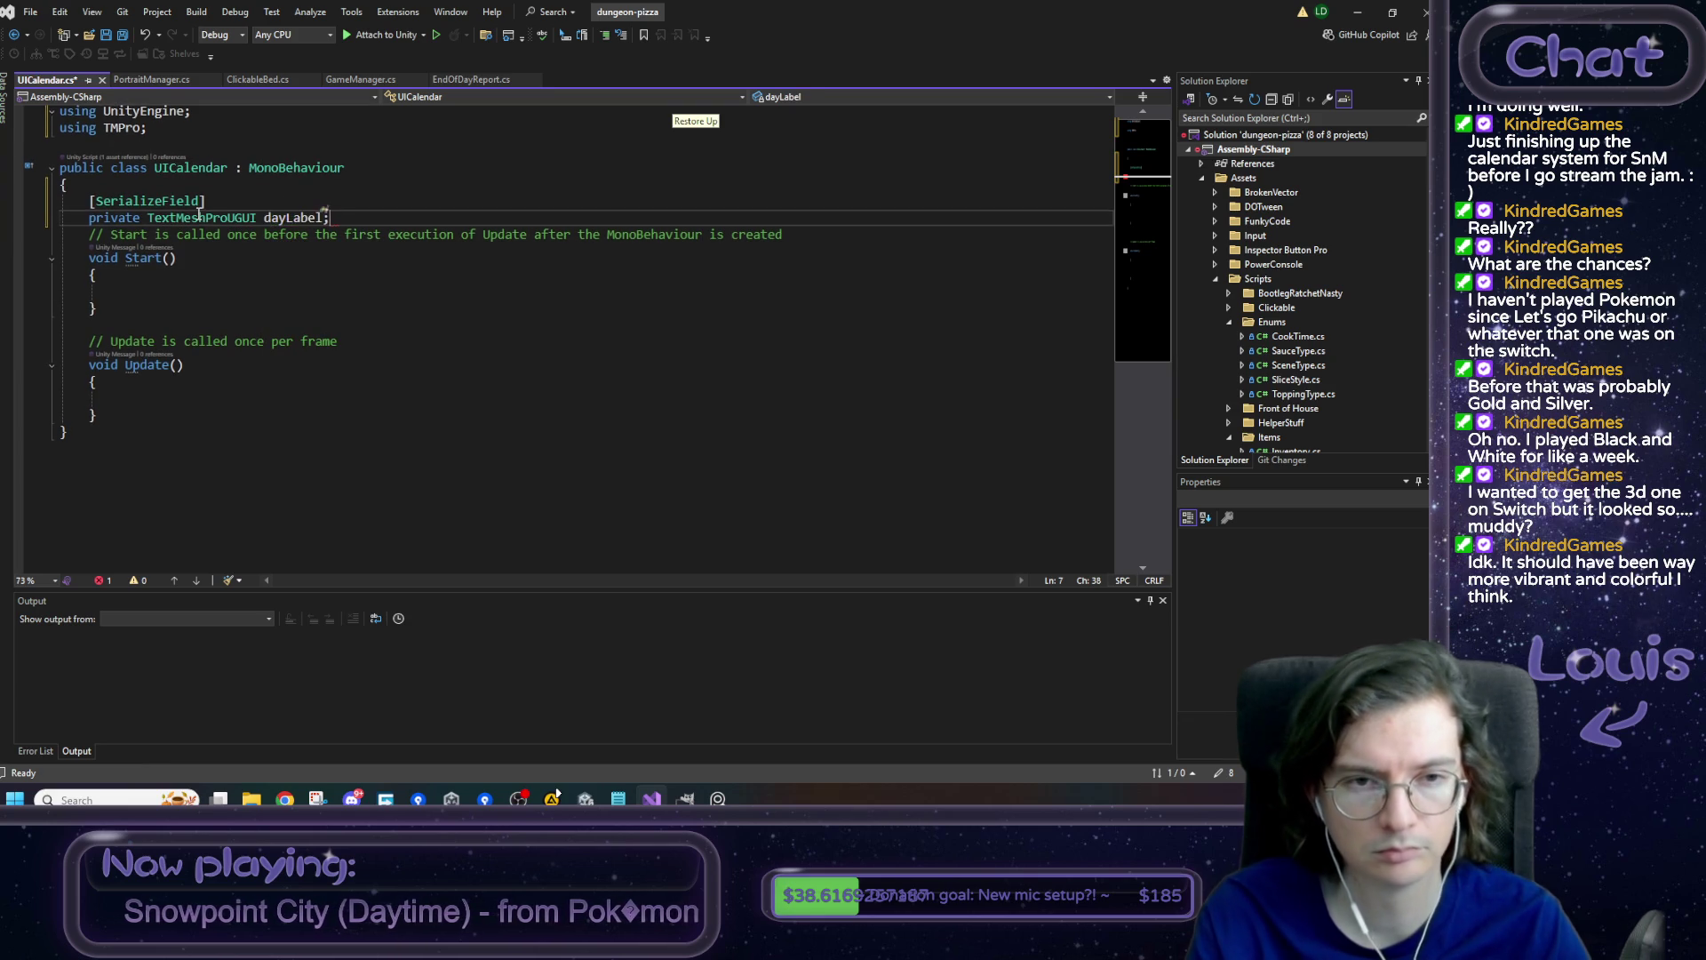
# - Duplicate the dayLabel declaration as timeLabel and save the script
pyautogui.hotkey('shift', 'Up')
pyautogui.hotkey('shift', 'Home')
pyautogui.hotkey('ctrl', 'c')
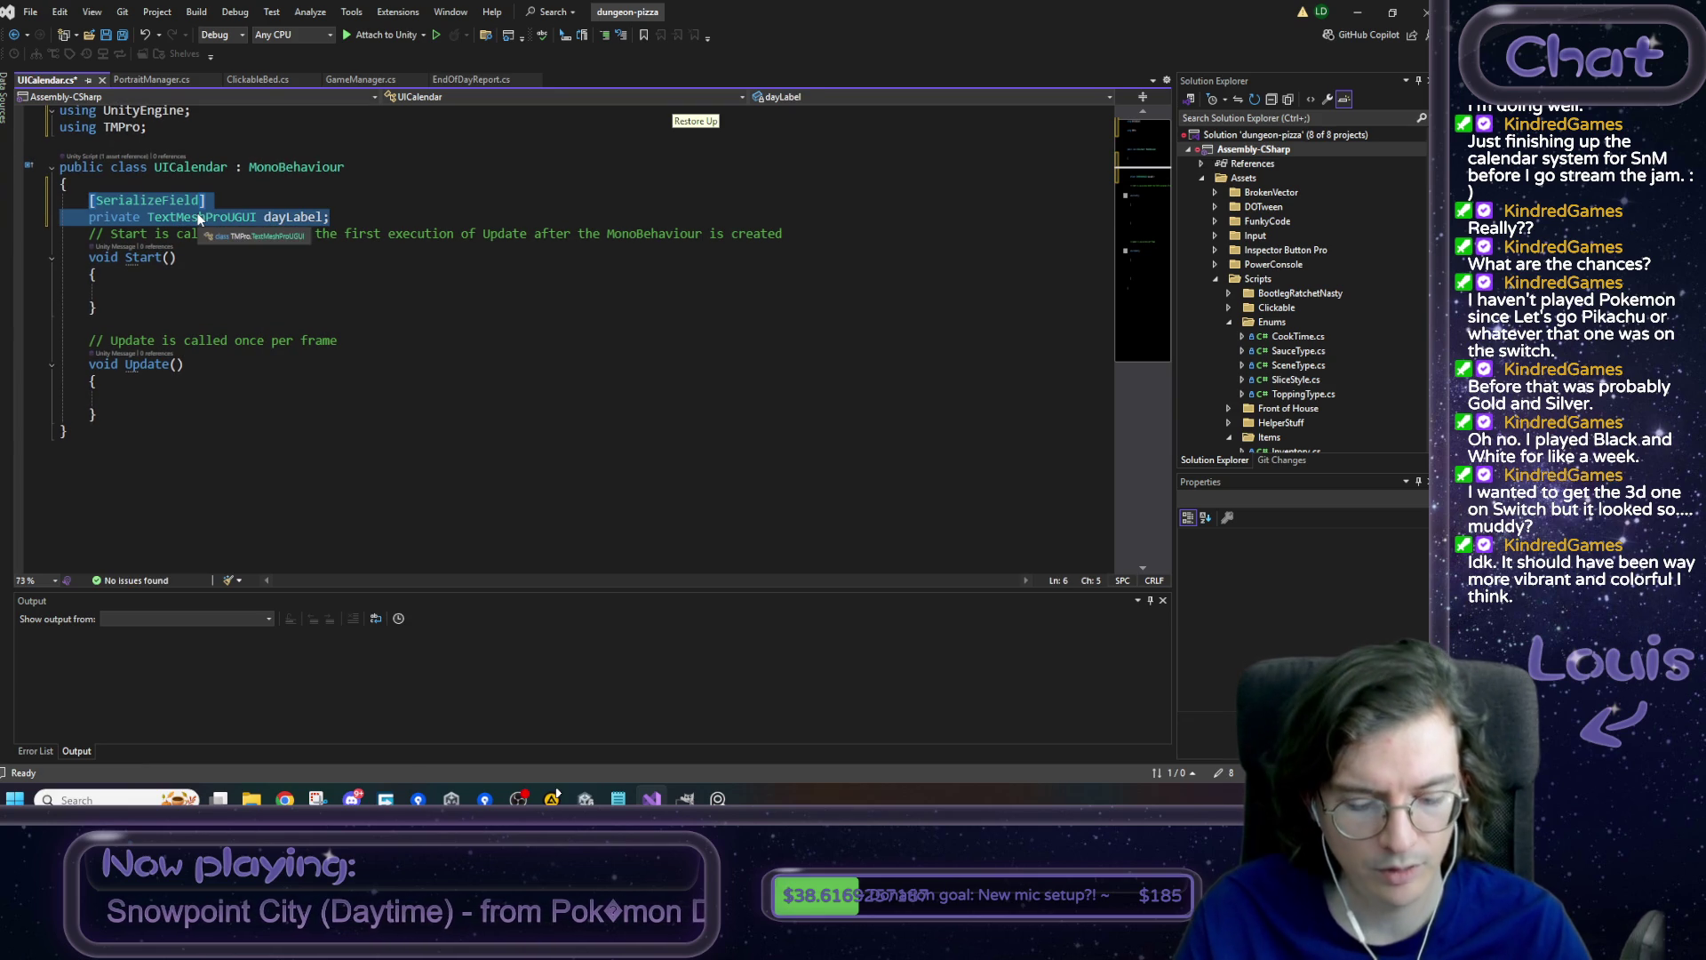
pyautogui.press('Right')
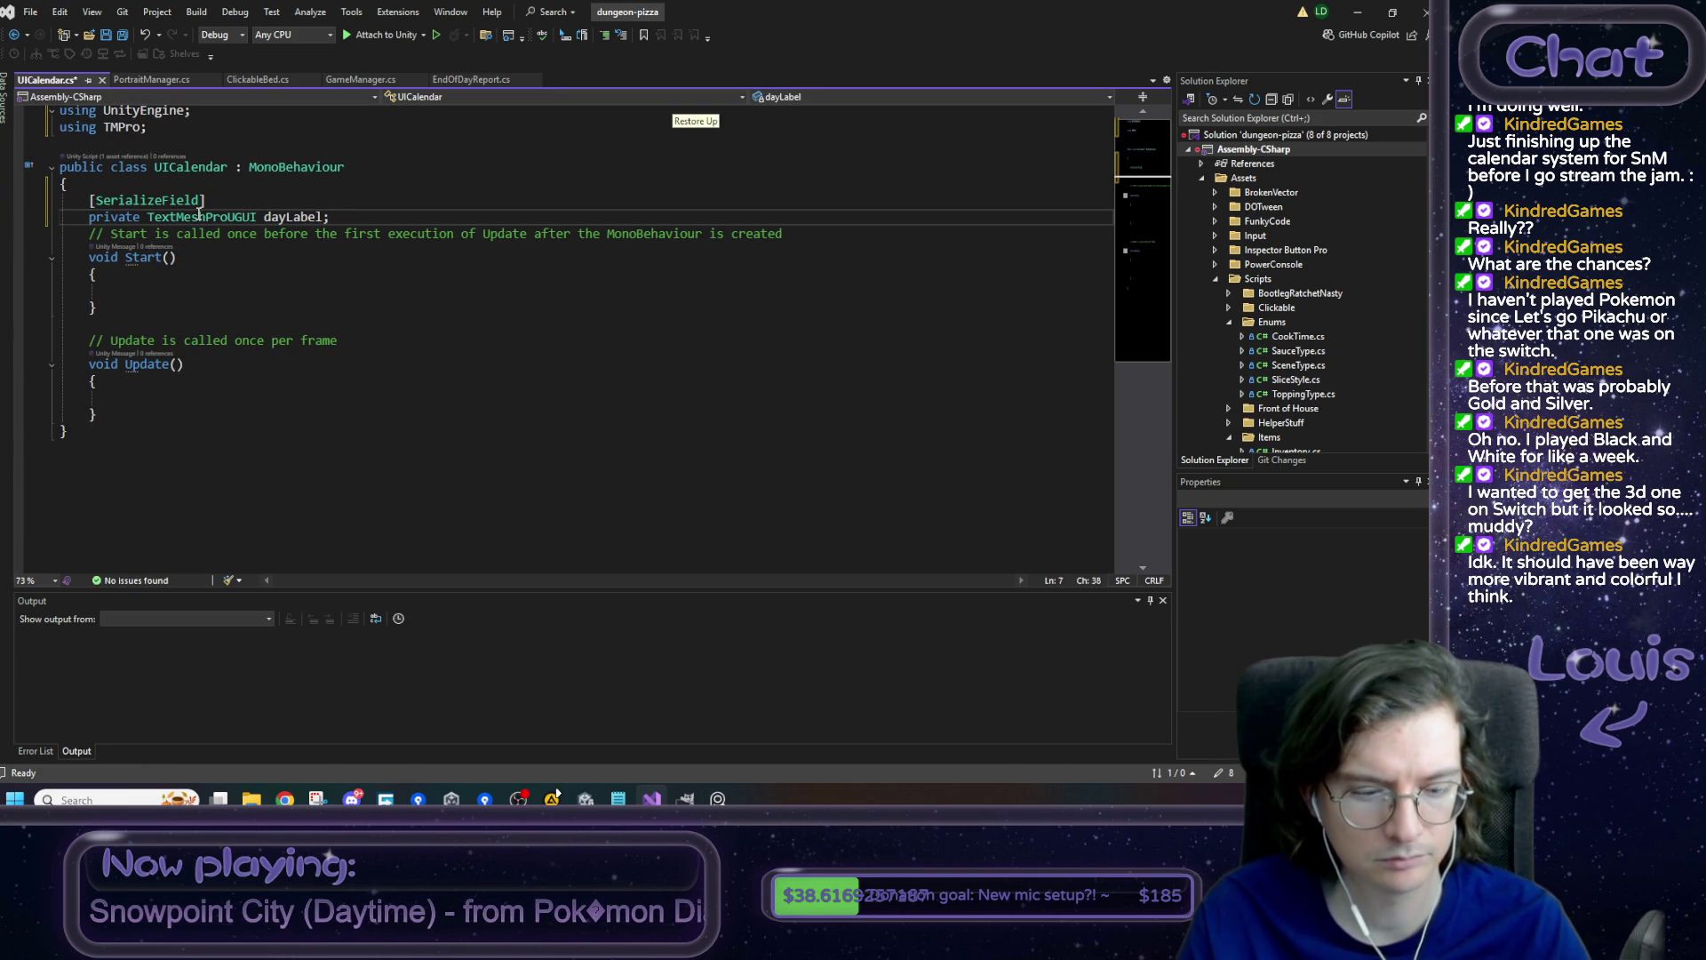
pyautogui.press('Return')
pyautogui.hotkey('ctrl', 'v')
pyautogui.press('Return')
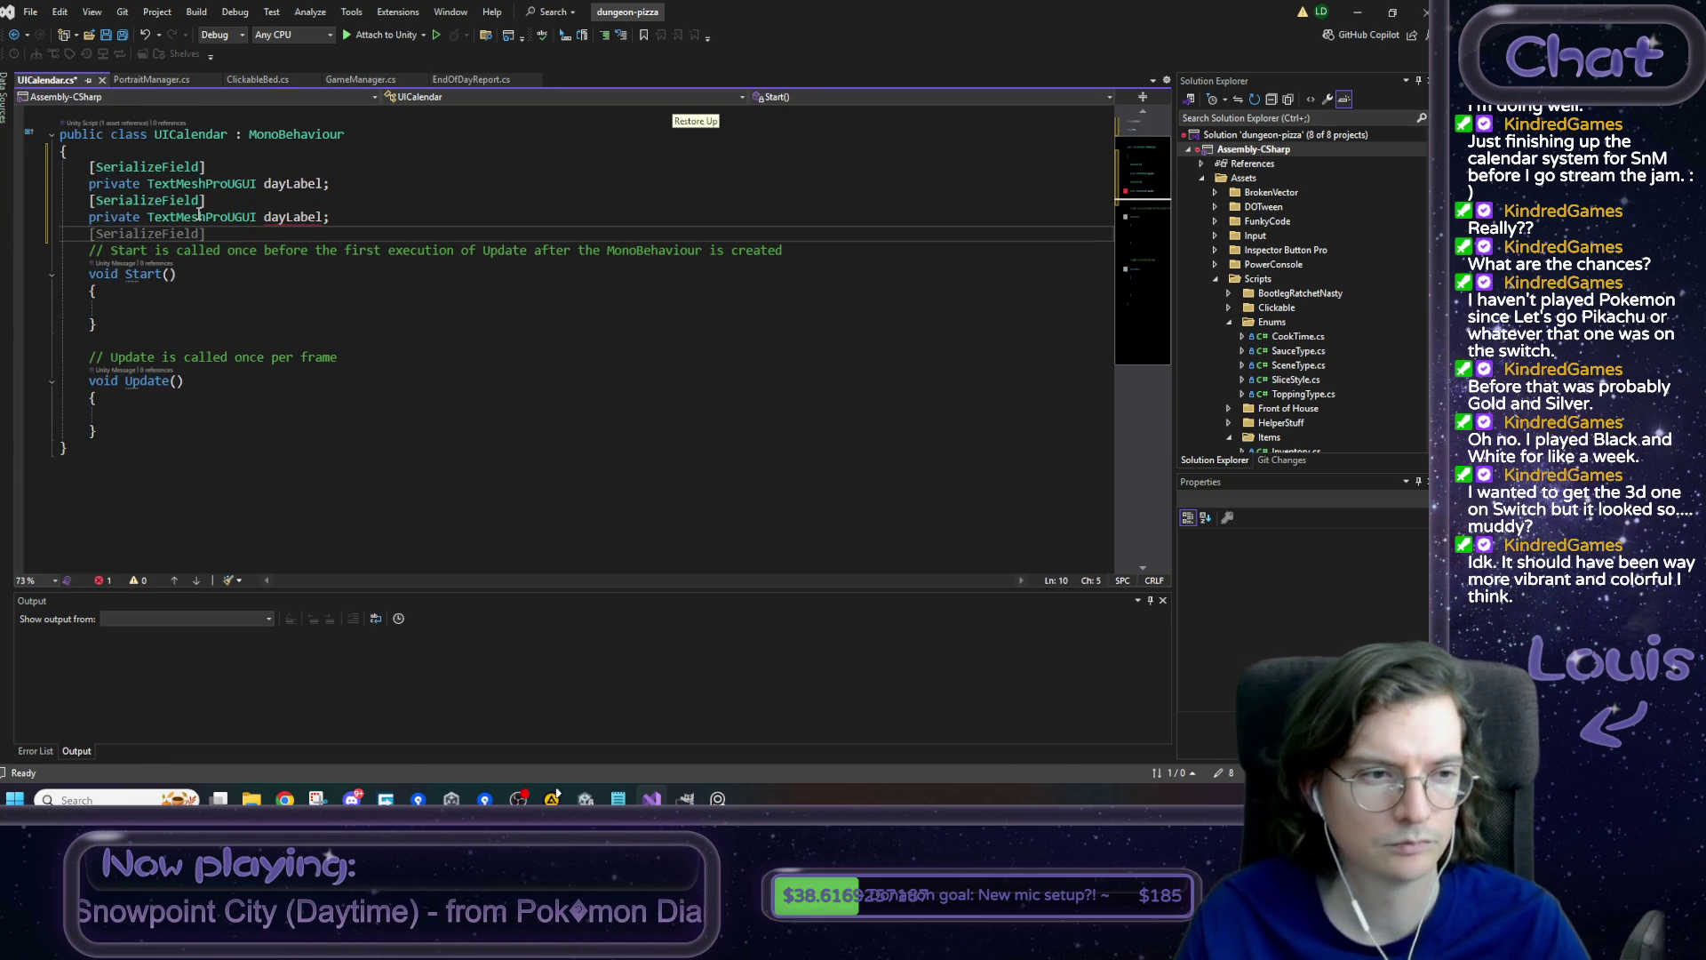
pyautogui.moveTo(286, 217); pyautogui.dragTo(265, 217)
pyautogui.write('time')
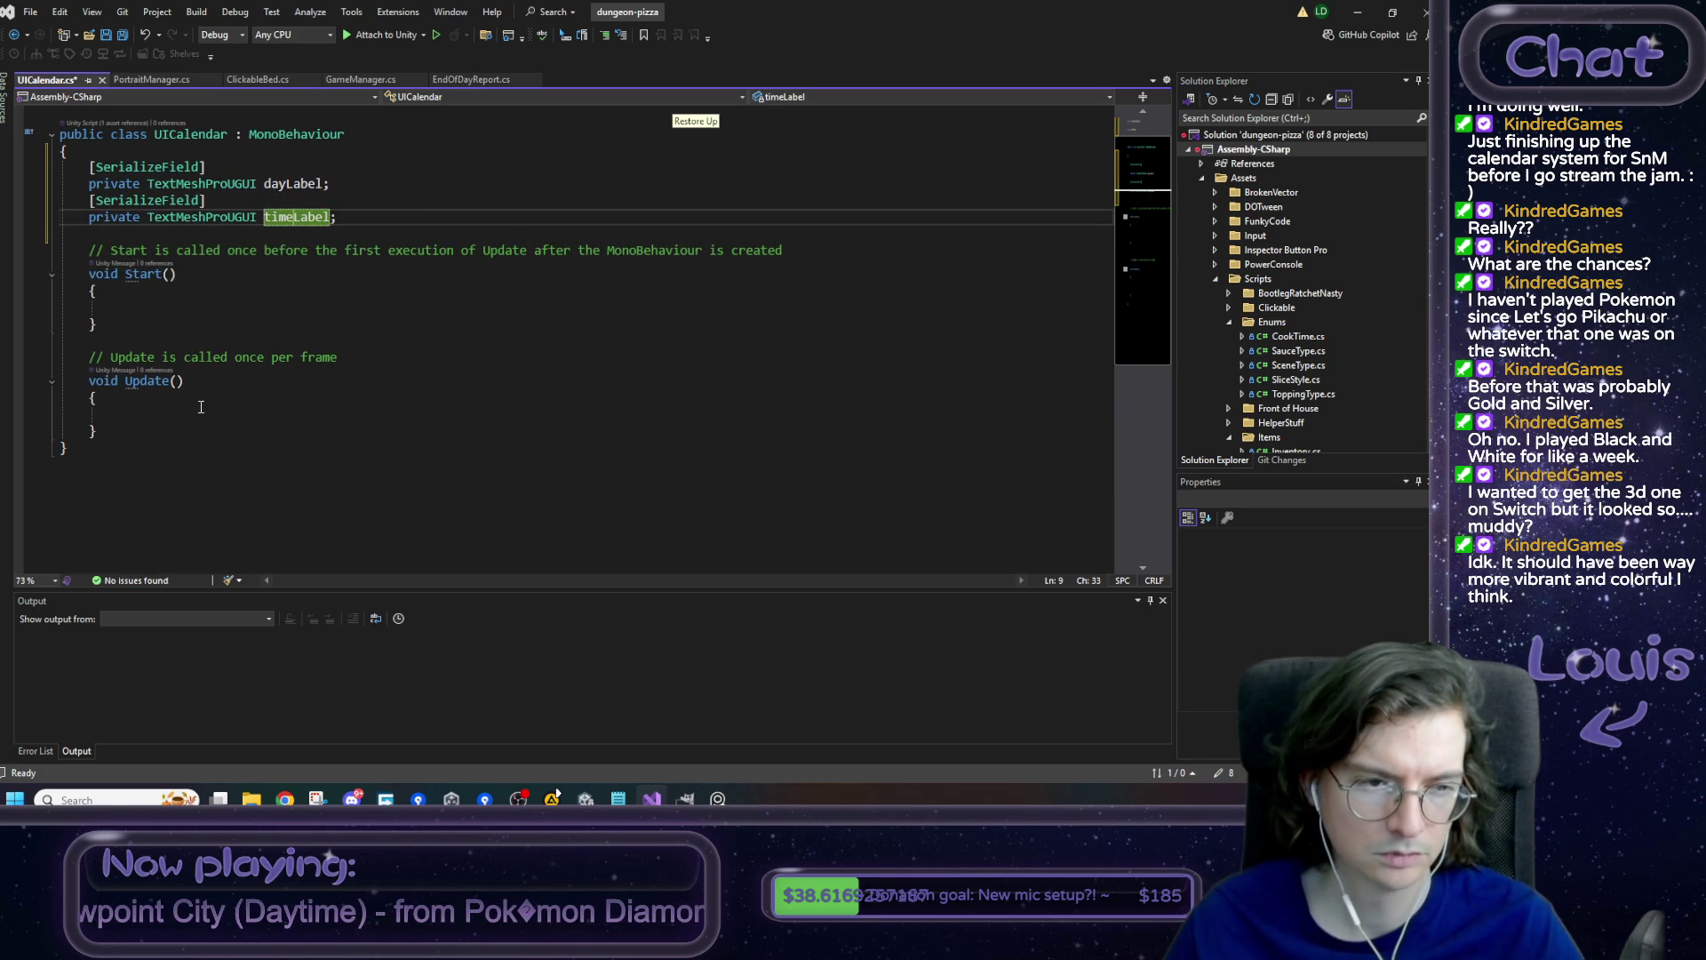
pyautogui.click(173, 430)
pyautogui.hotkey('ctrl', 's')
# - Select the template Start and Update methods, then bring up the to-do notes
pyautogui.scroll(1, 175, 430)
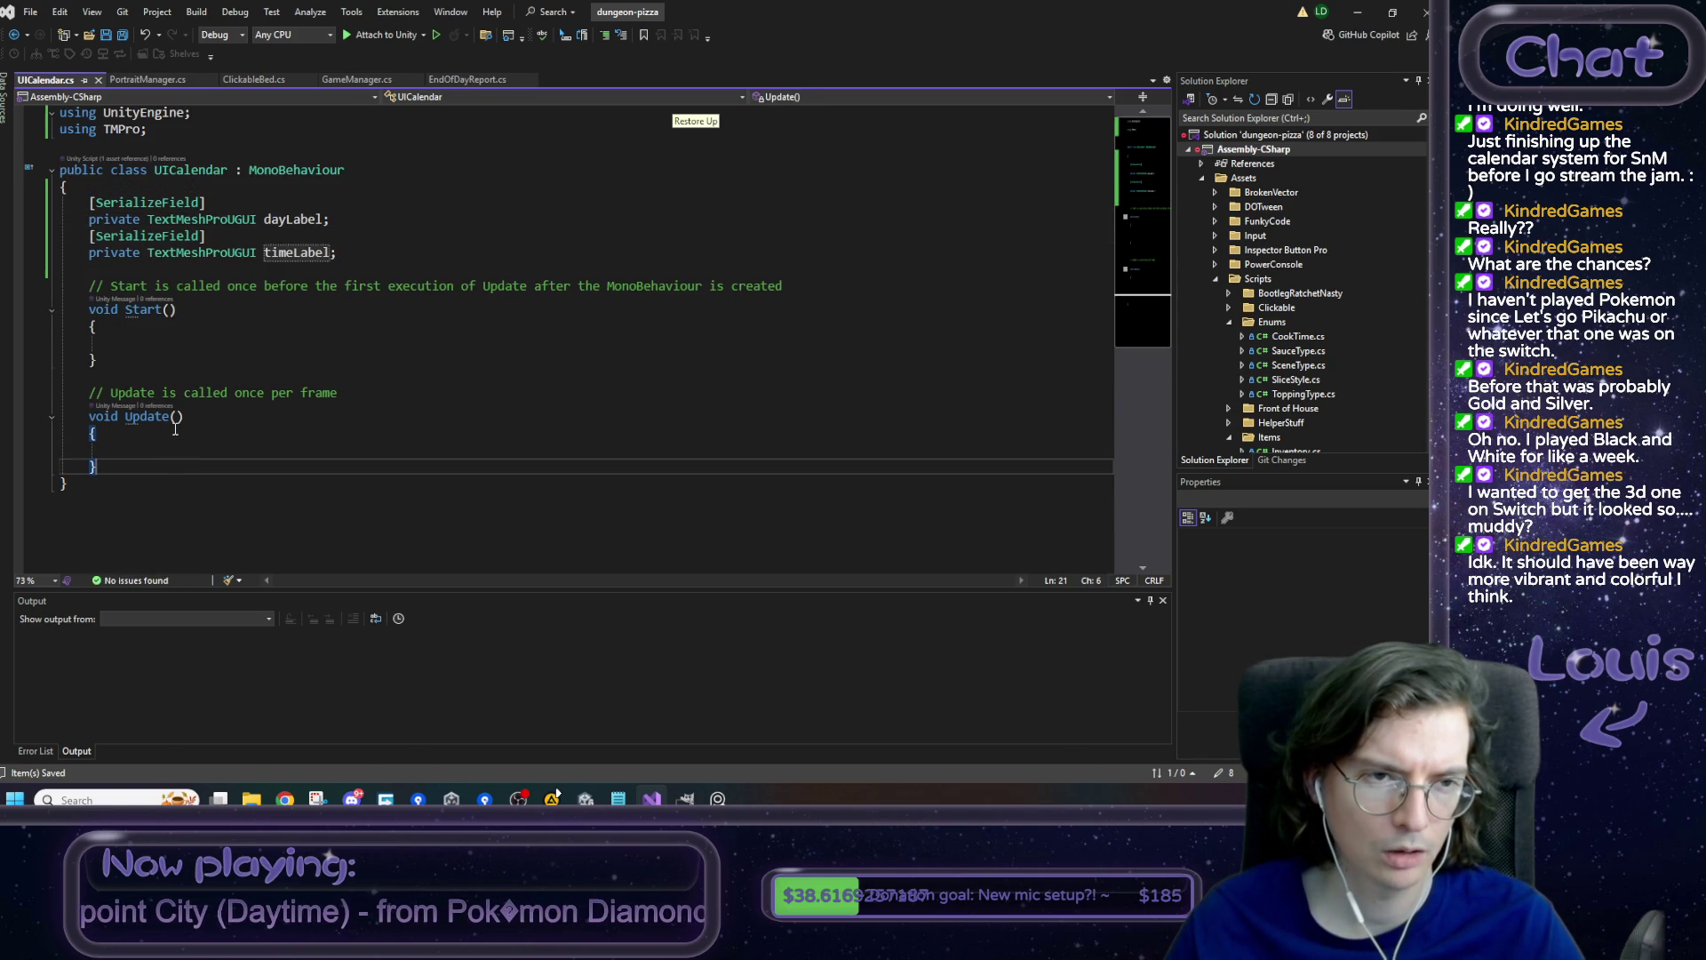
pyautogui.moveTo(112, 466); pyautogui.dragTo(99, 284)
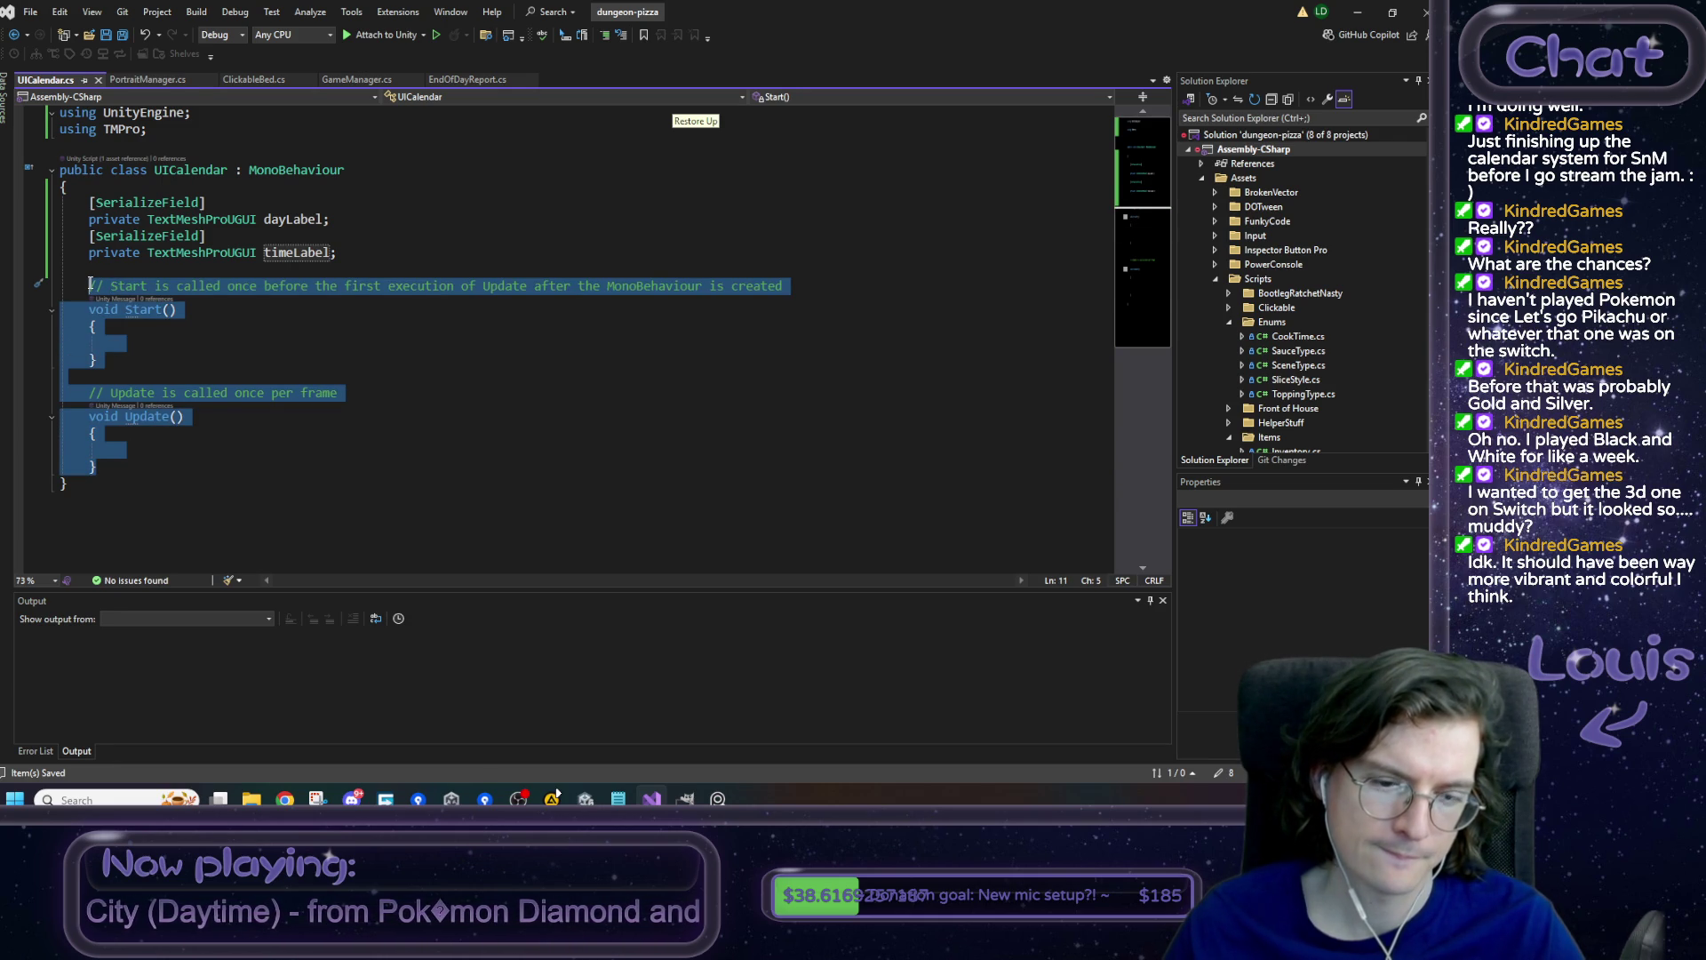
pyautogui.click(619, 798)
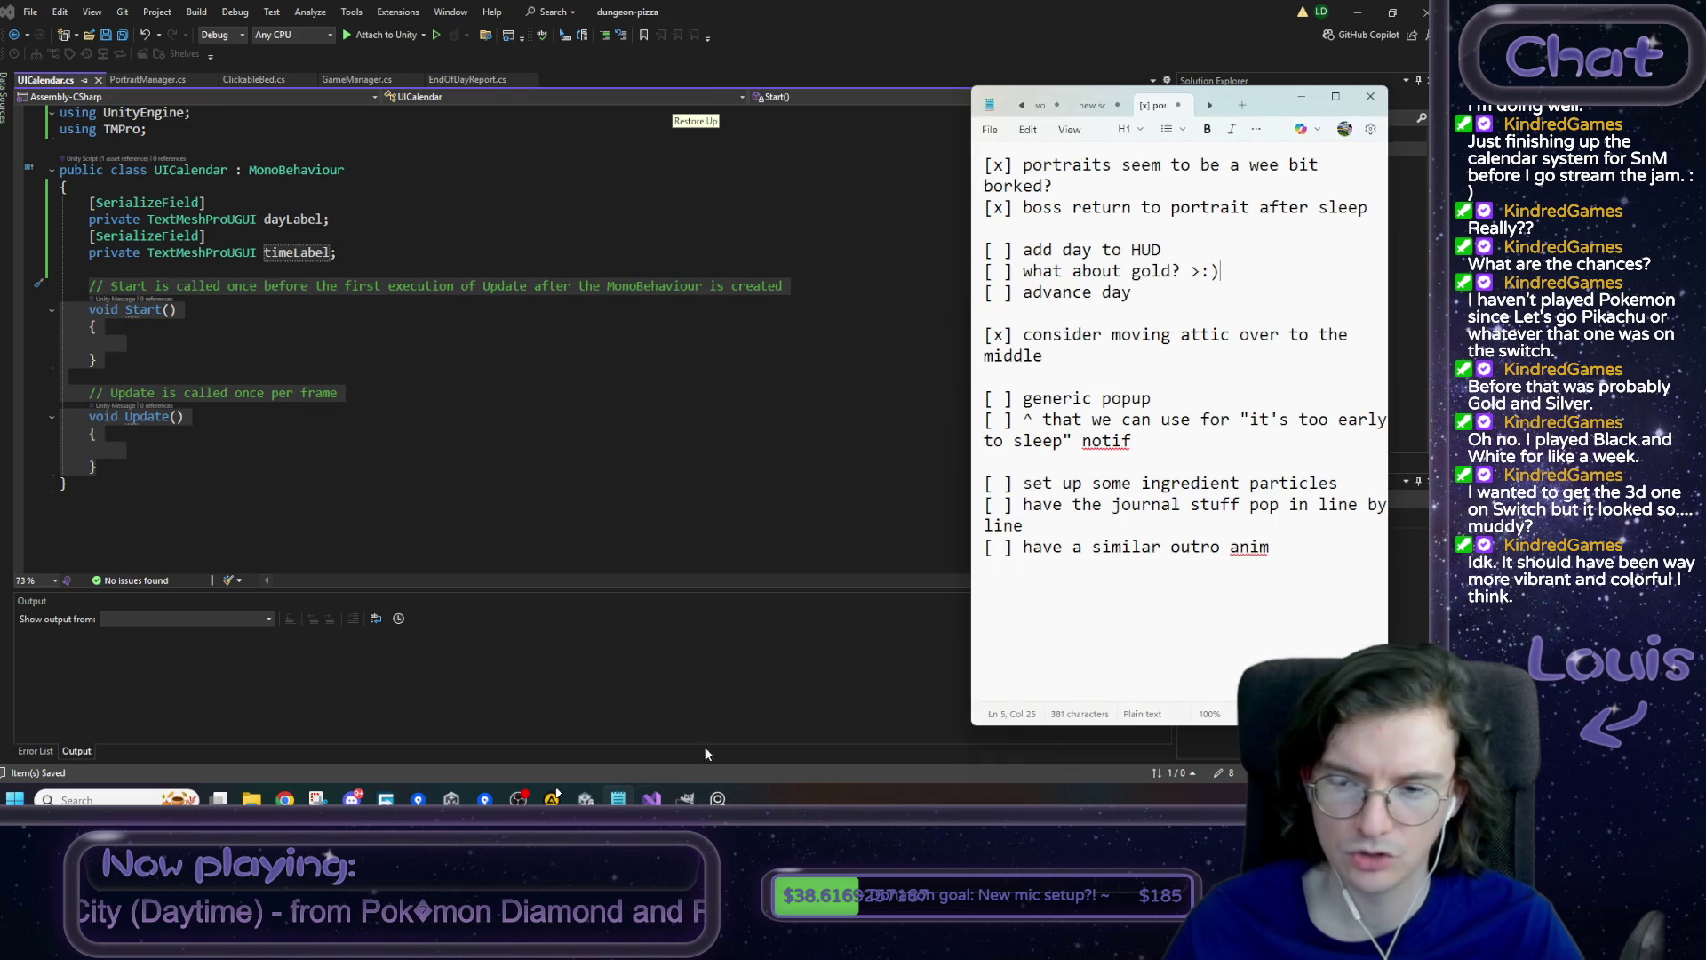
# - Add notes asking where day/time is saved and when that information gets passed along
pyautogui.click(1321, 576)
pyautogui.press('Return')
pyautogui.press('Return')
pyautogui.write('--  ')
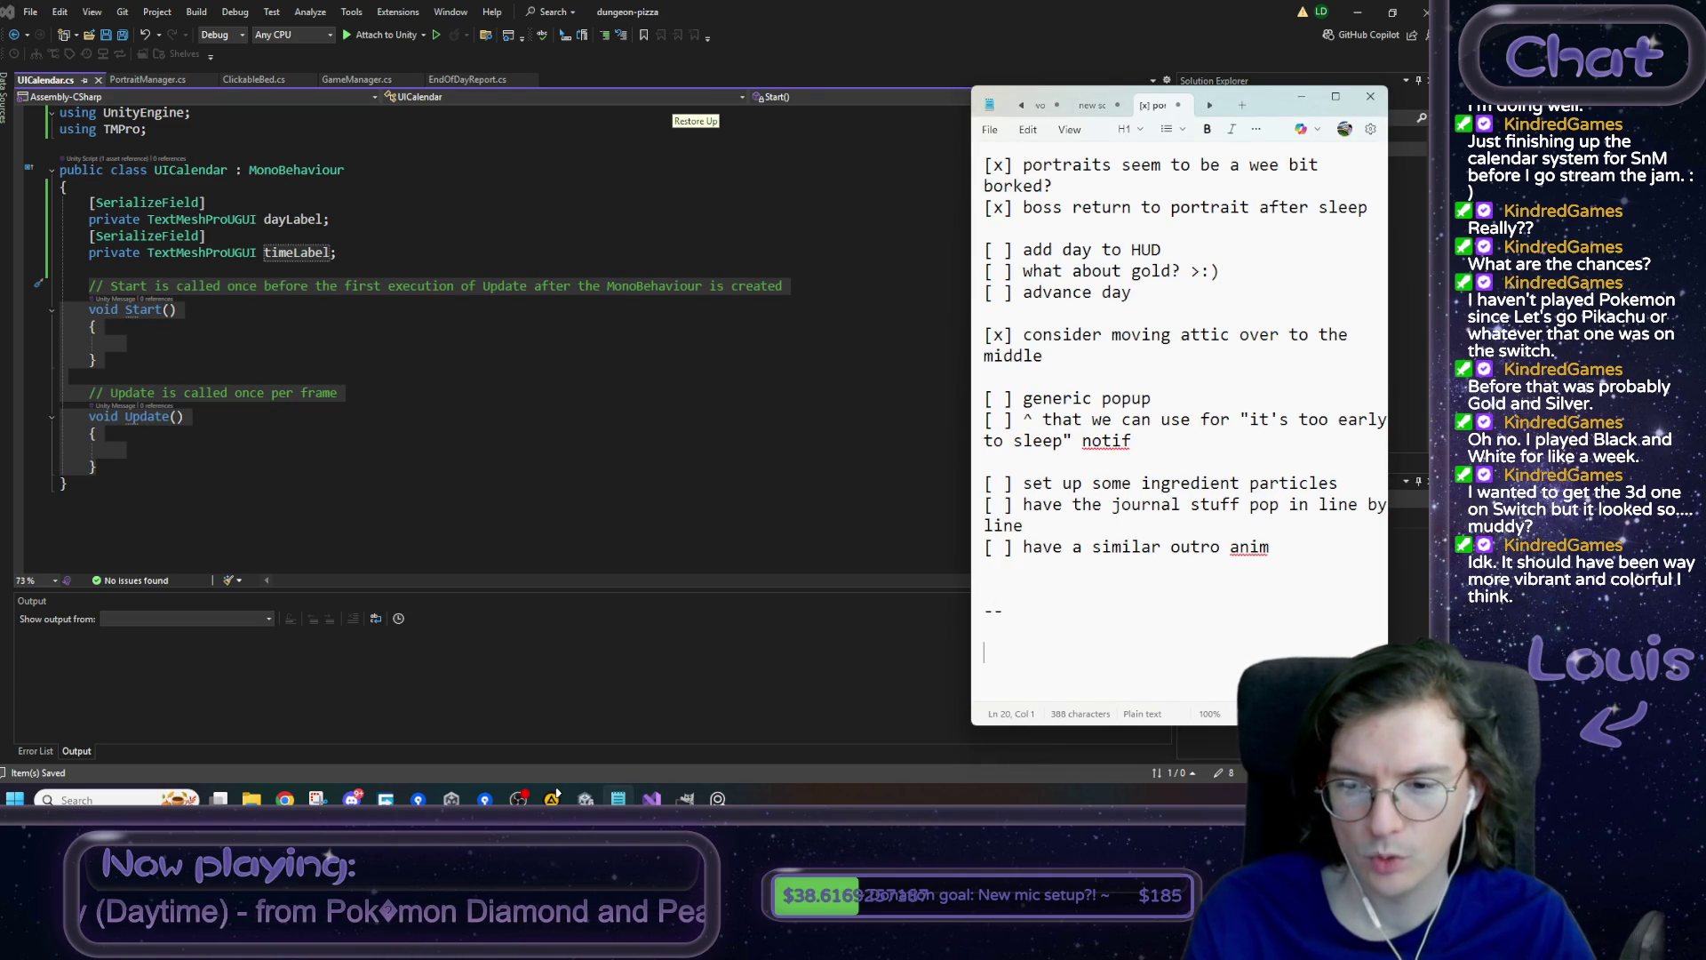
pyautogui.write('where is ')
pyautogui.write('time')
pyautogui.press('BackSpace')
pyautogui.press('BackSpace')
pyautogui.press('BackSpace')
pyautogui.write('day/')
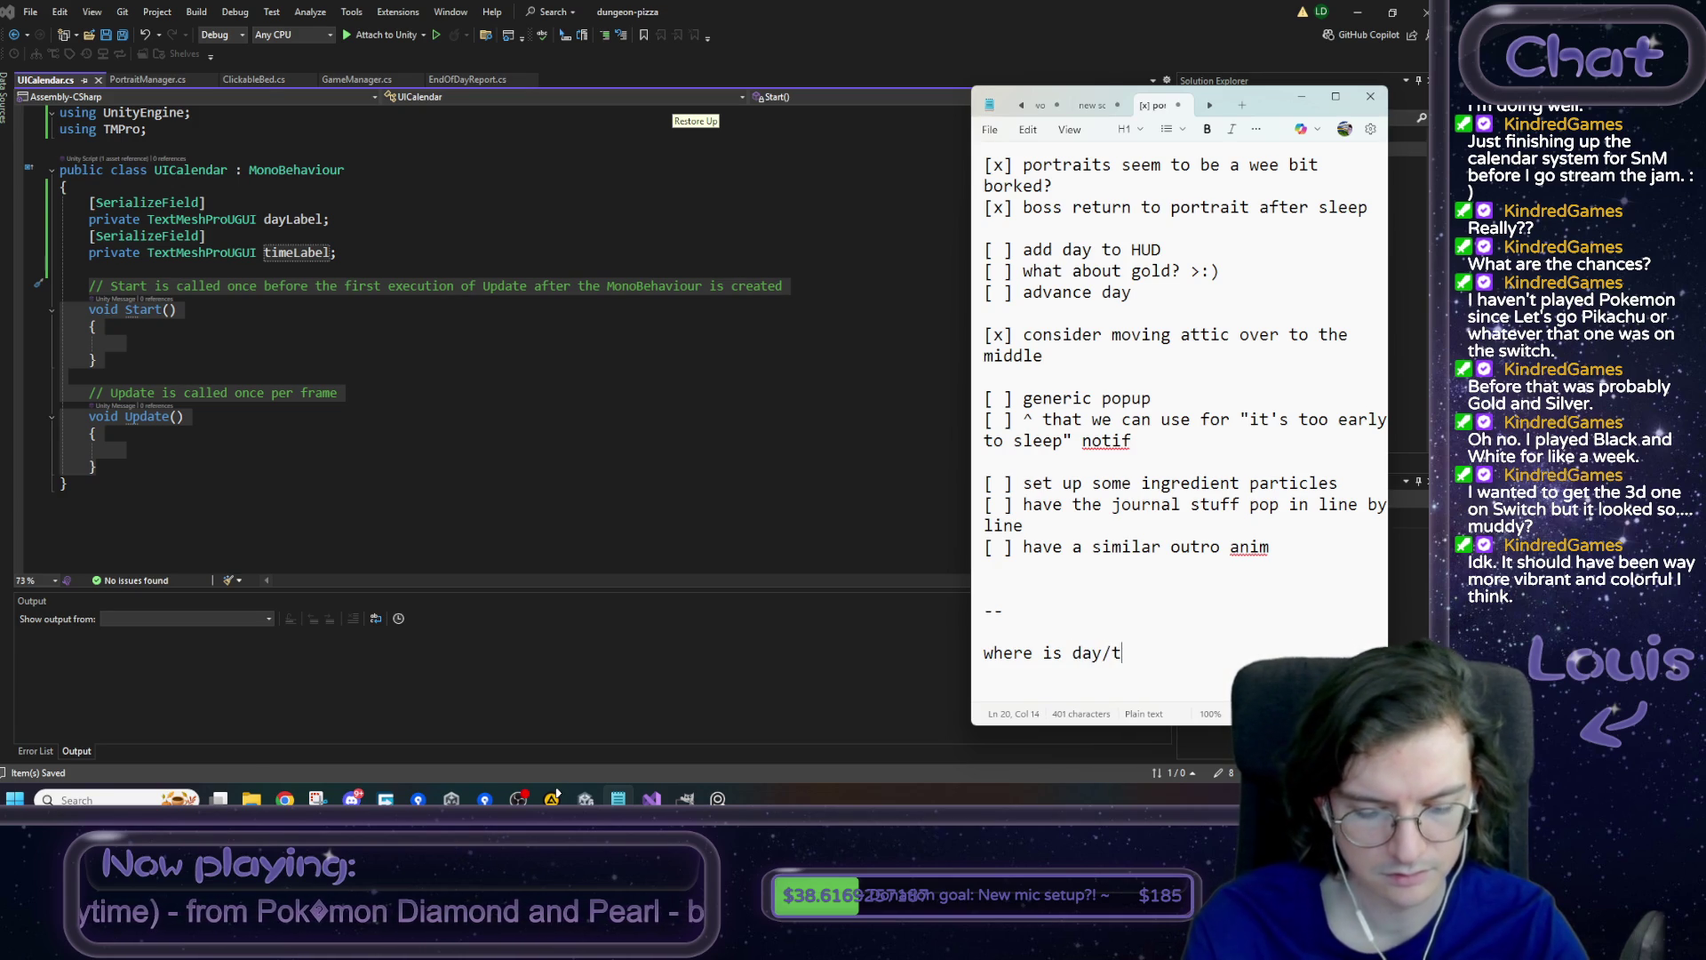
pyautogui.write('time saved? gamestate?')
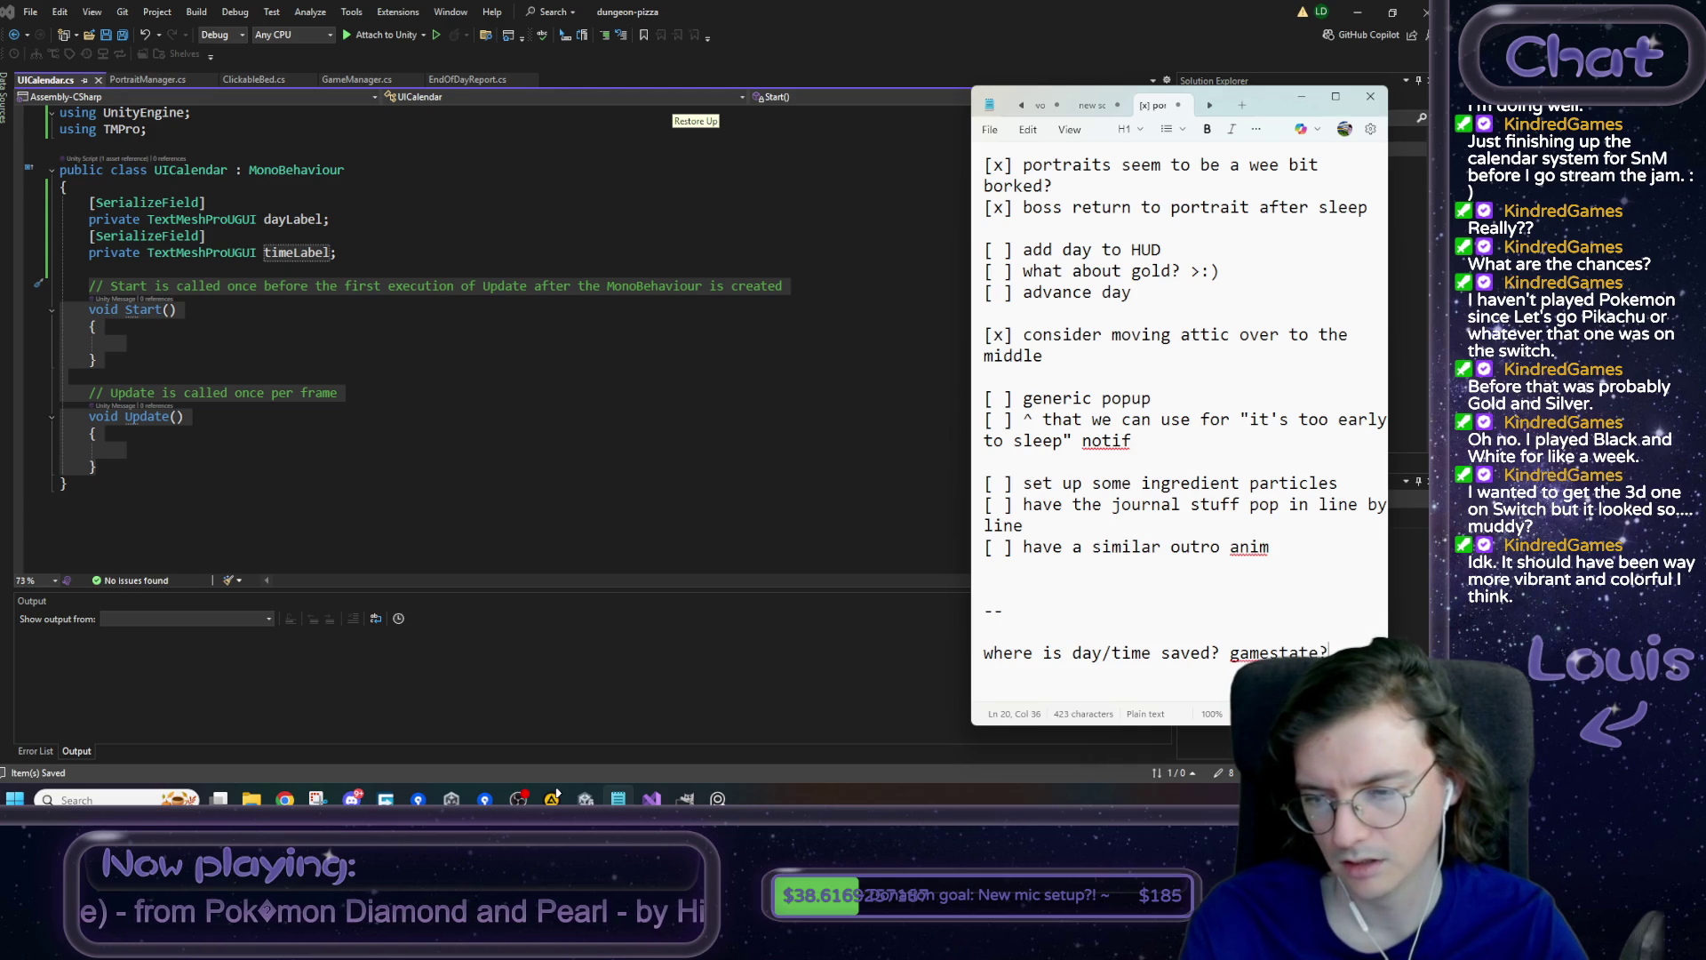
pyautogui.press('Return')
pyautogui.write('w')
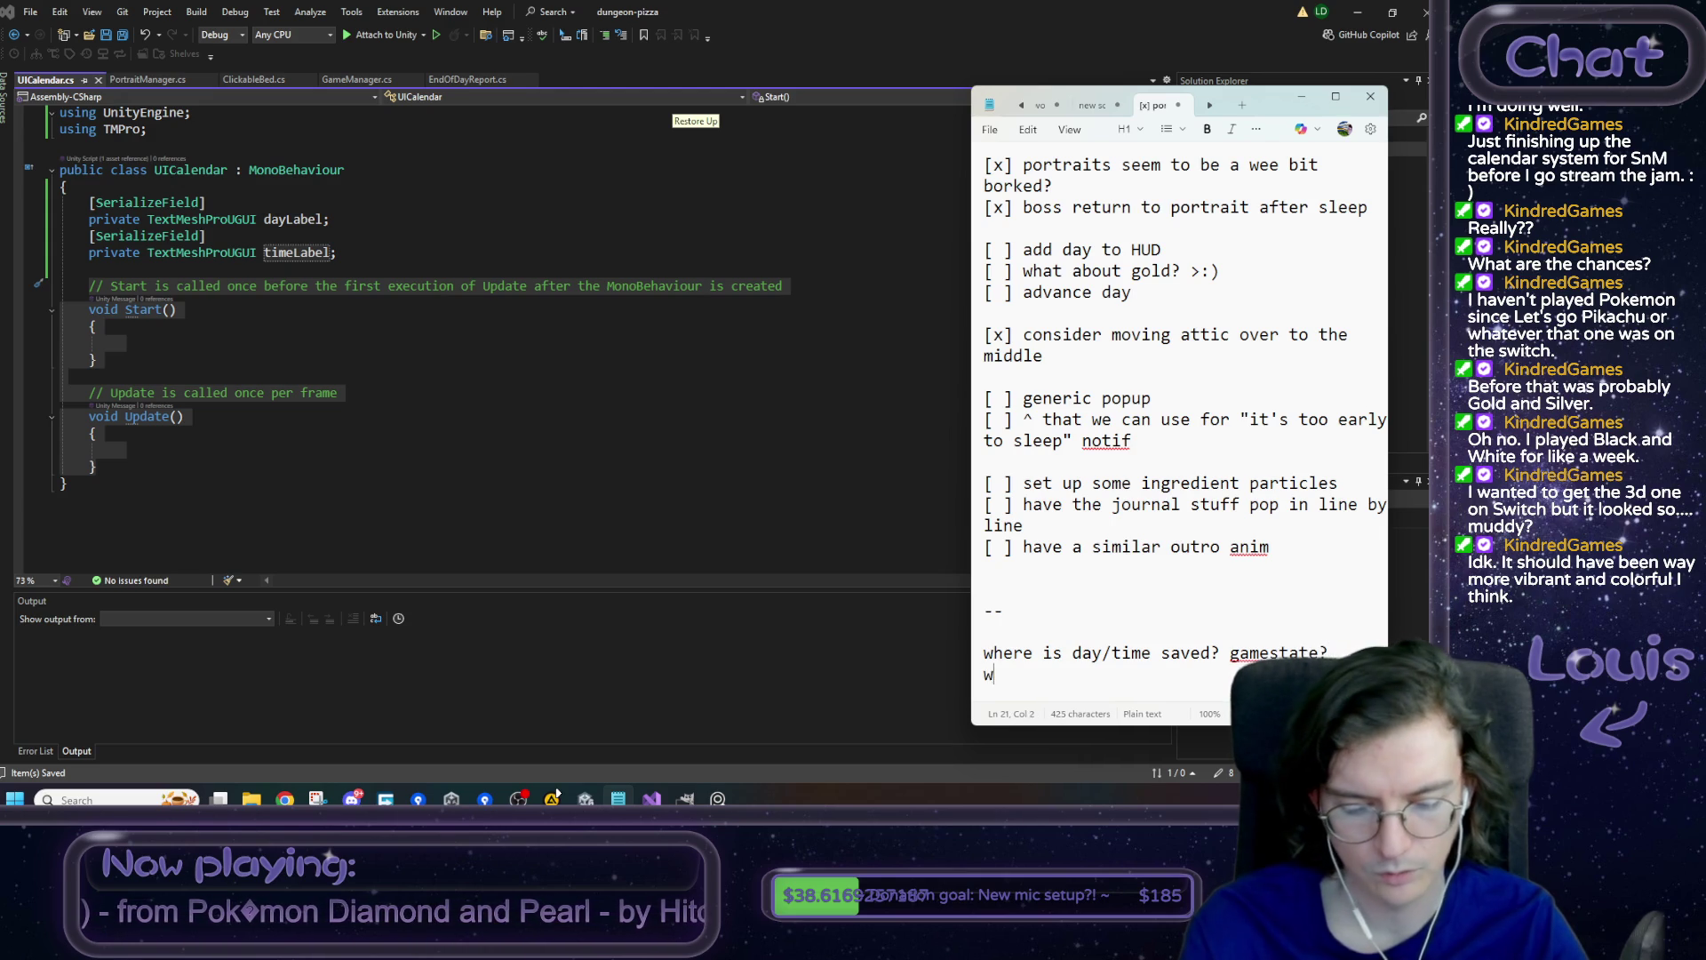
pyautogui.write('hen doespass this inf')
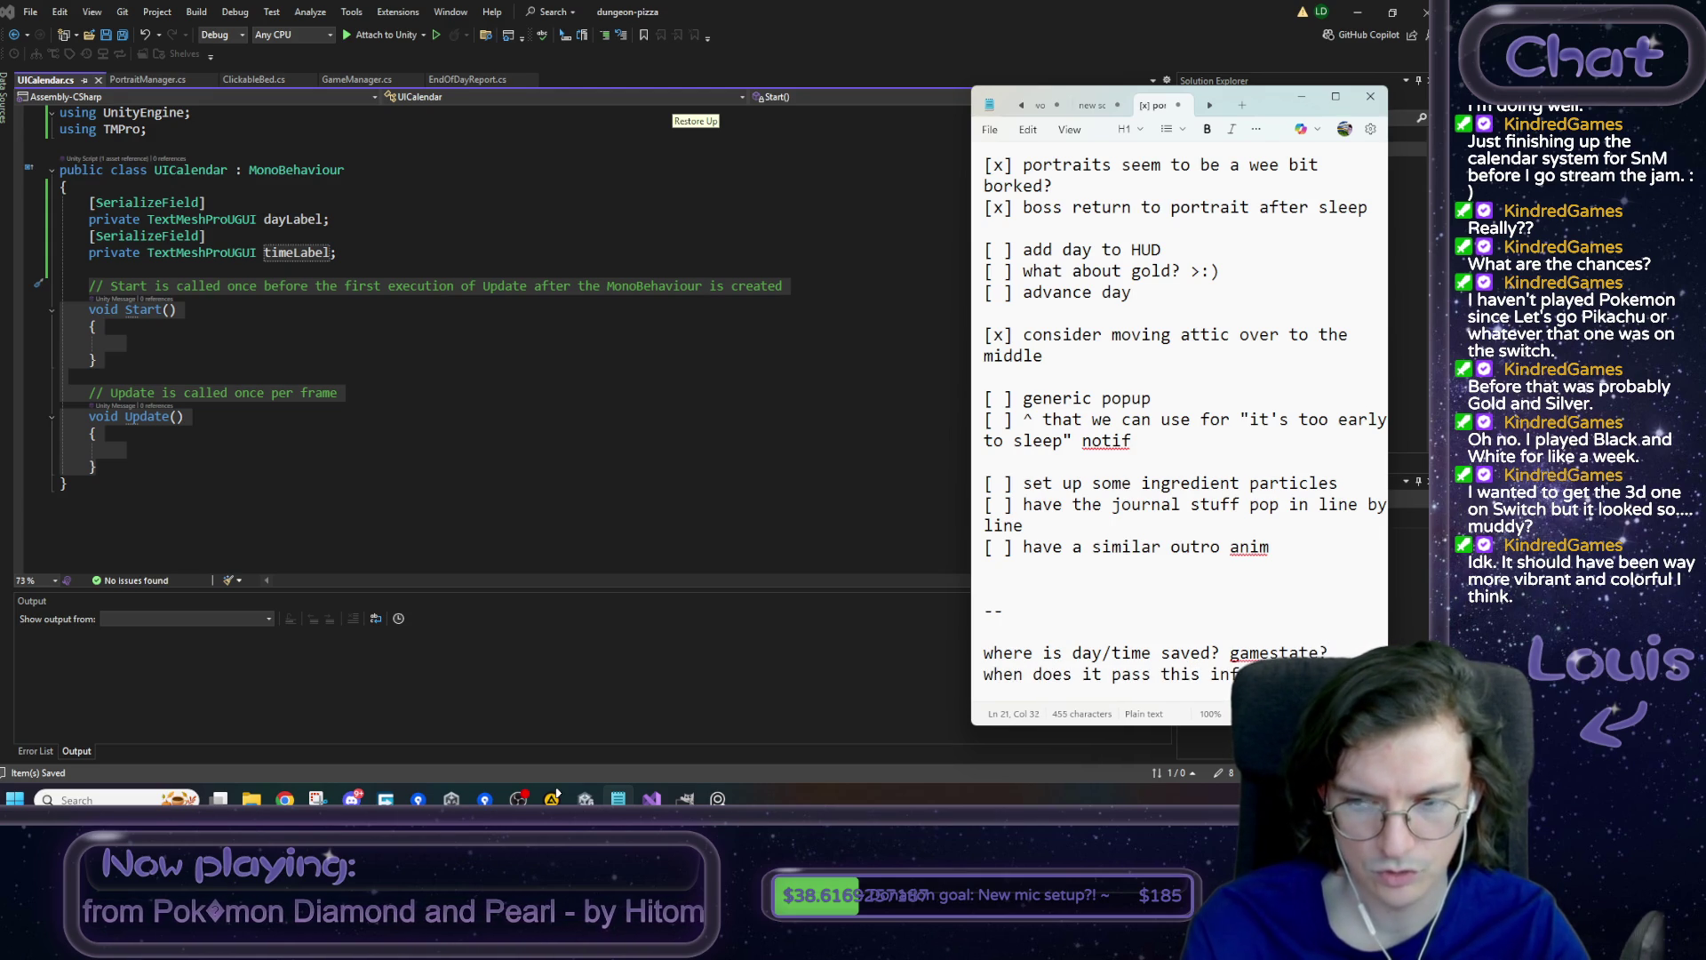
pyautogui.write('le')
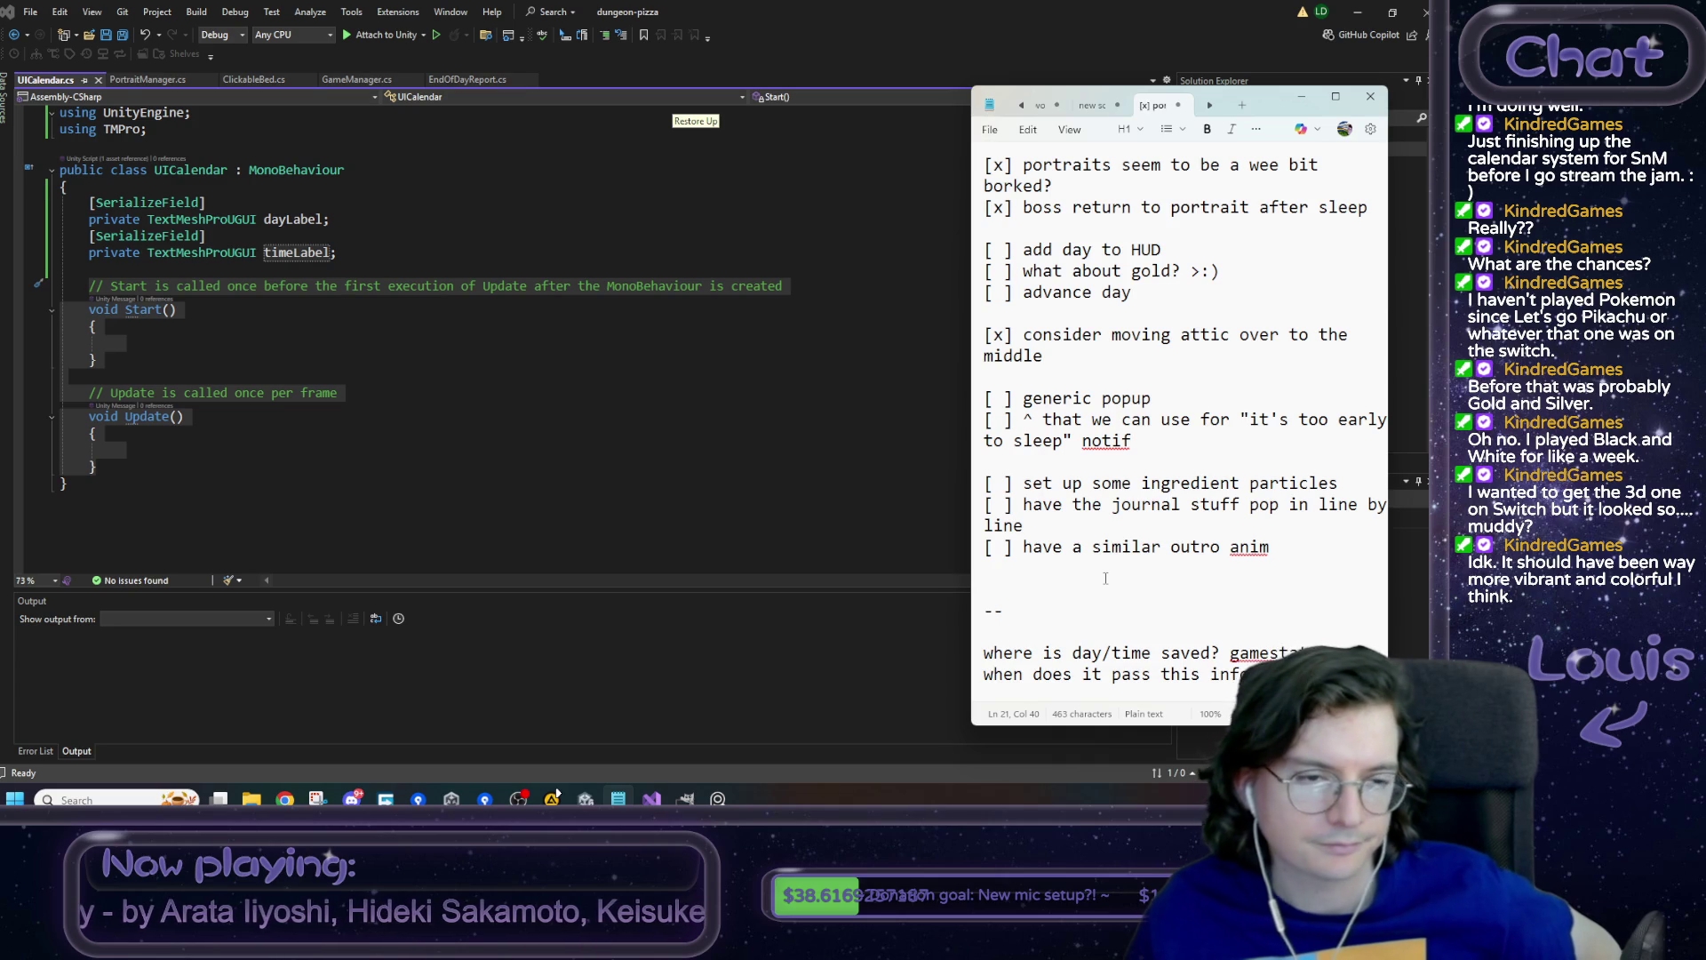
pyautogui.doubleClick(1130, 655)
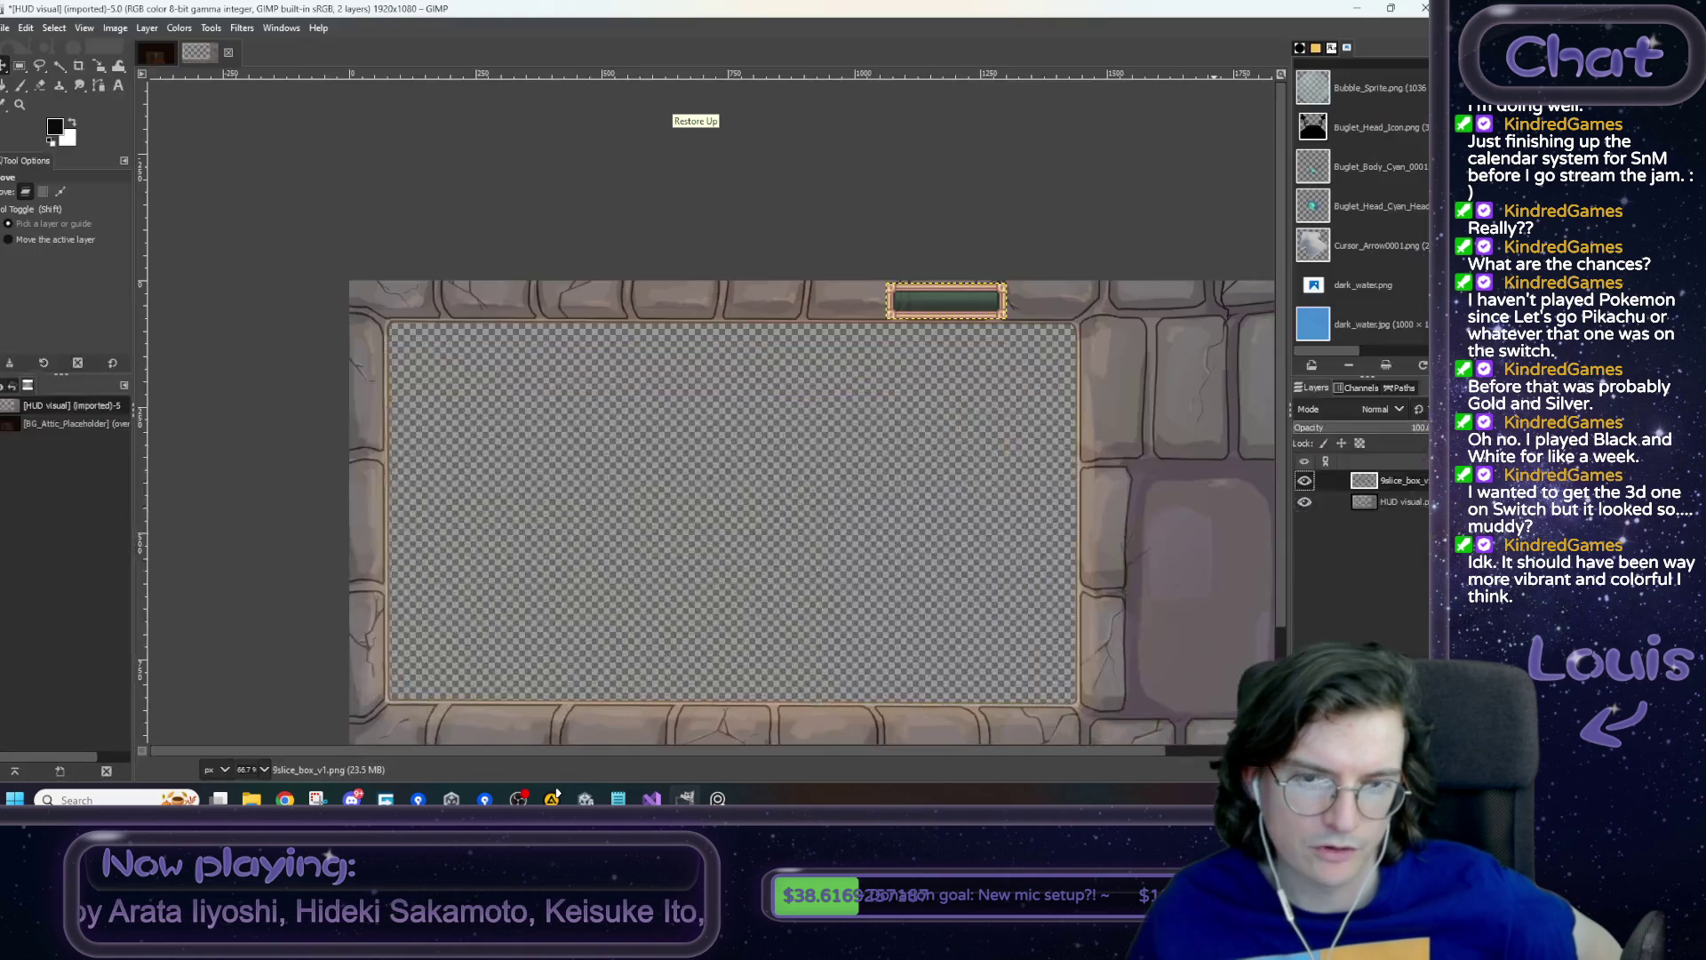
# - Bring up the Day 1 dial reference image from the taskbar
pyautogui.click(729, 720)
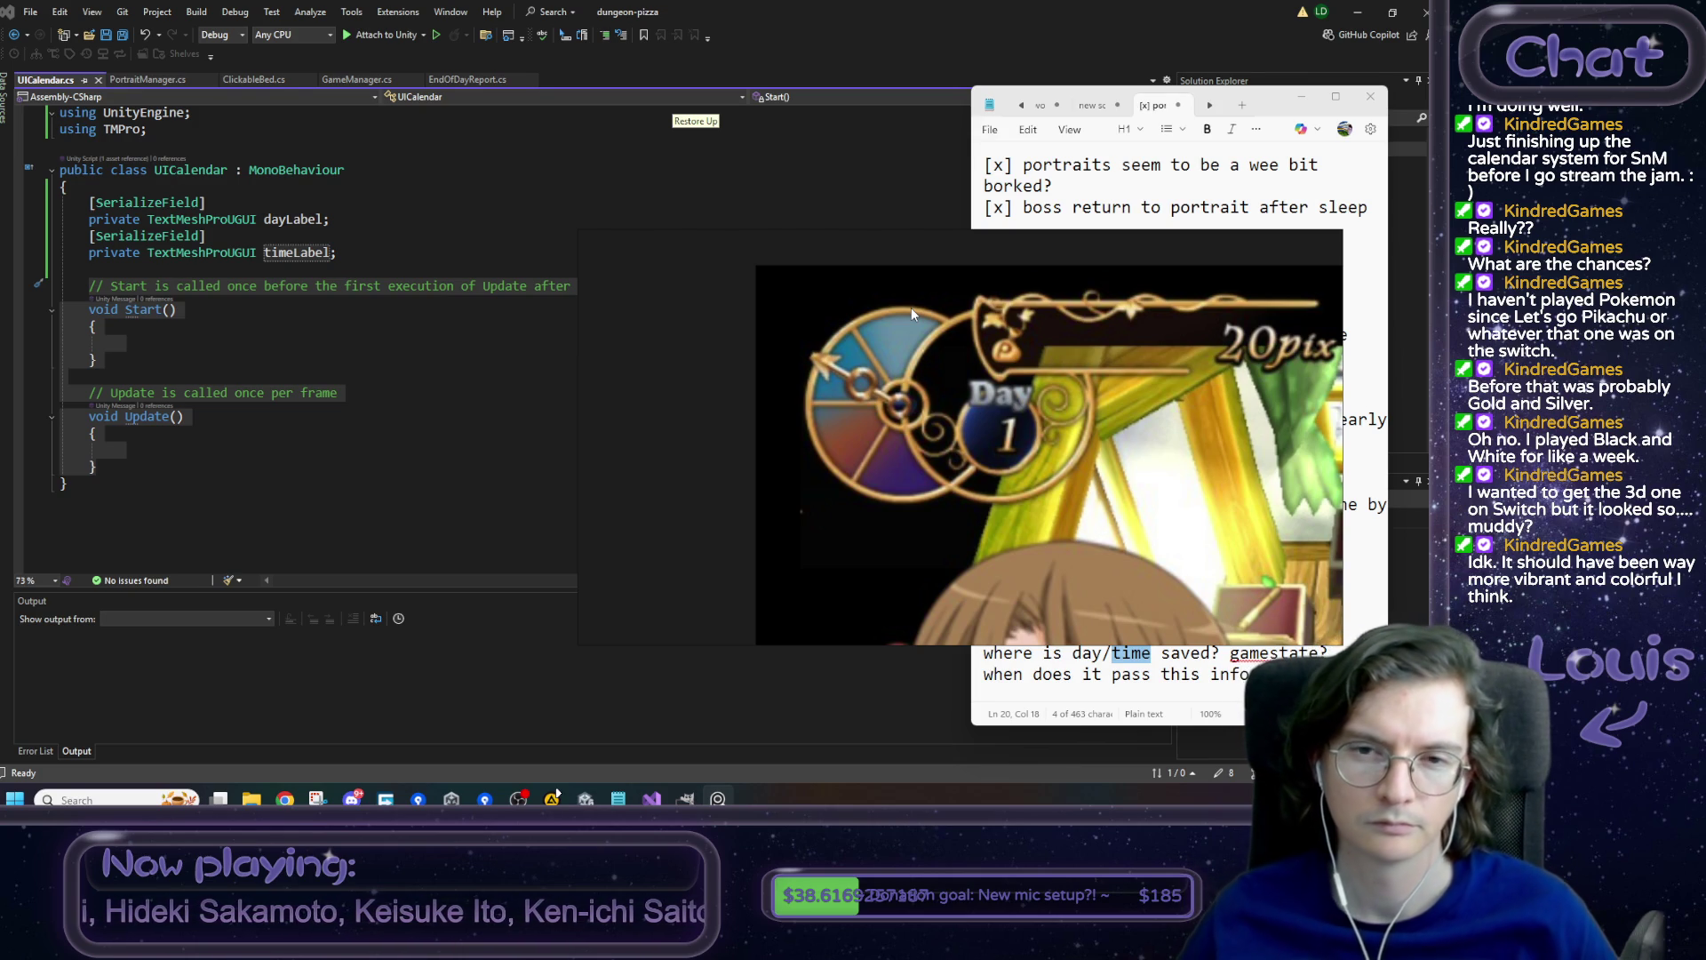
# - Select the day/time saved question in the notes, then switch to GameManager.cs in Visual Studio
pyautogui.click(1175, 676)
pyautogui.moveTo(1329, 652); pyautogui.dragTo(984, 657)
pyautogui.click(359, 86)
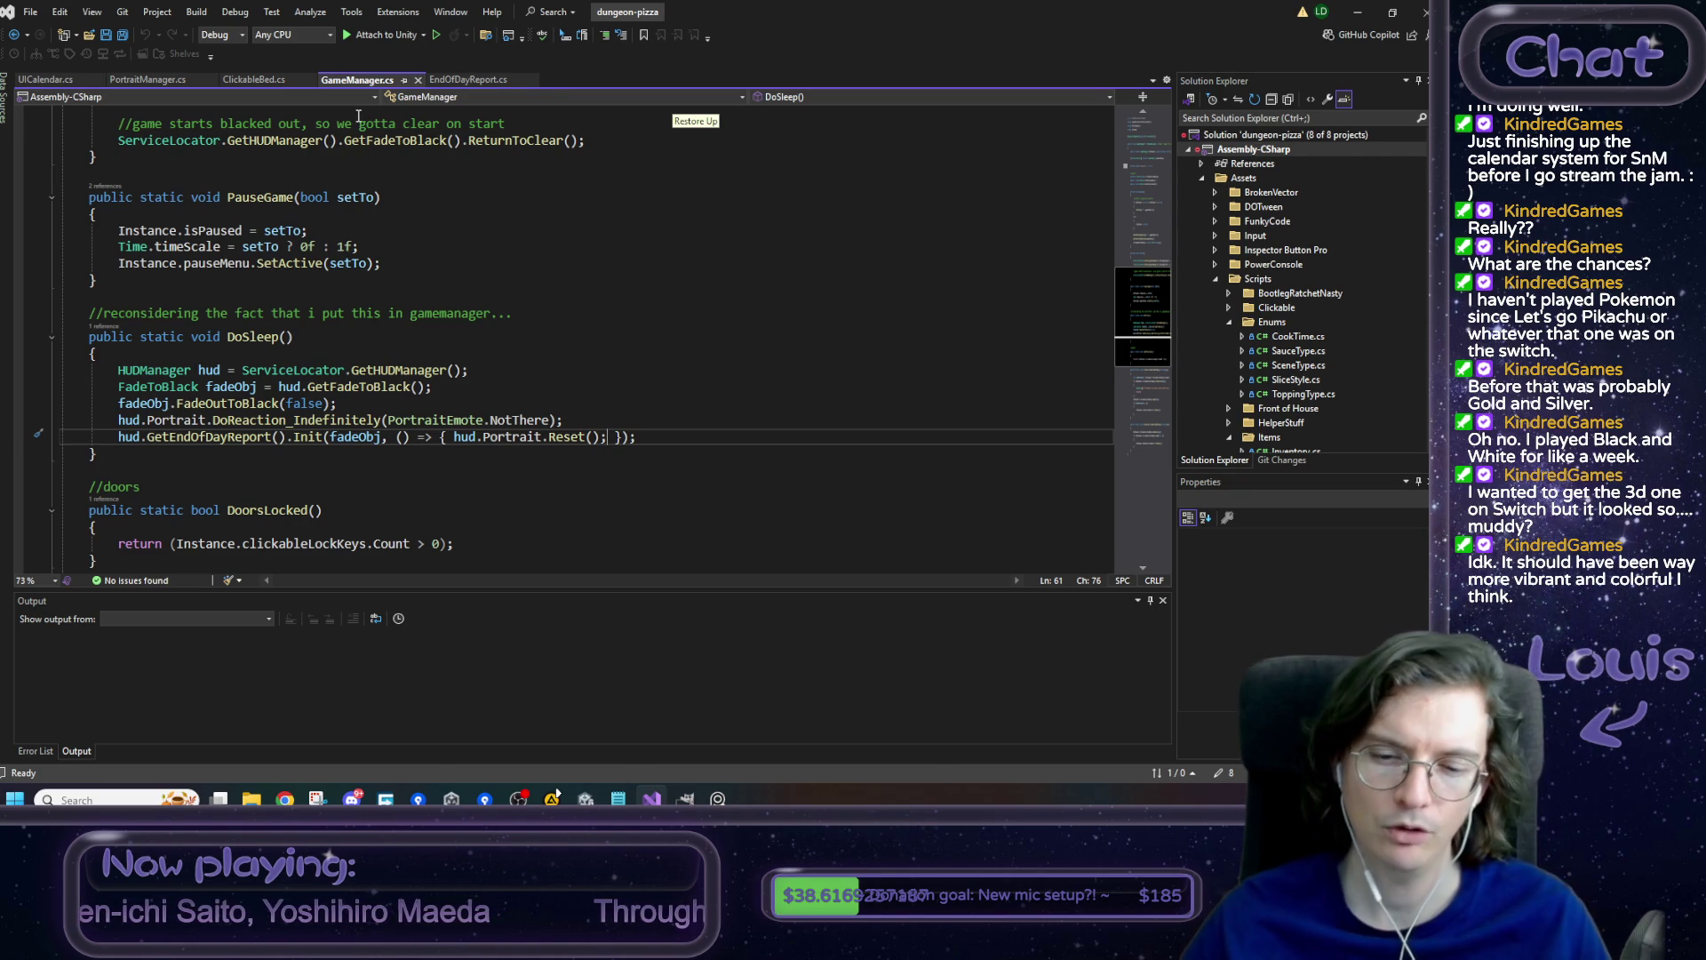
# - Add 'private int day = 0;' and 'private TimeOfDay time;' below the isPaused field
pyautogui.scroll(4, 468, 416)
pyautogui.scroll(9, 462, 417)
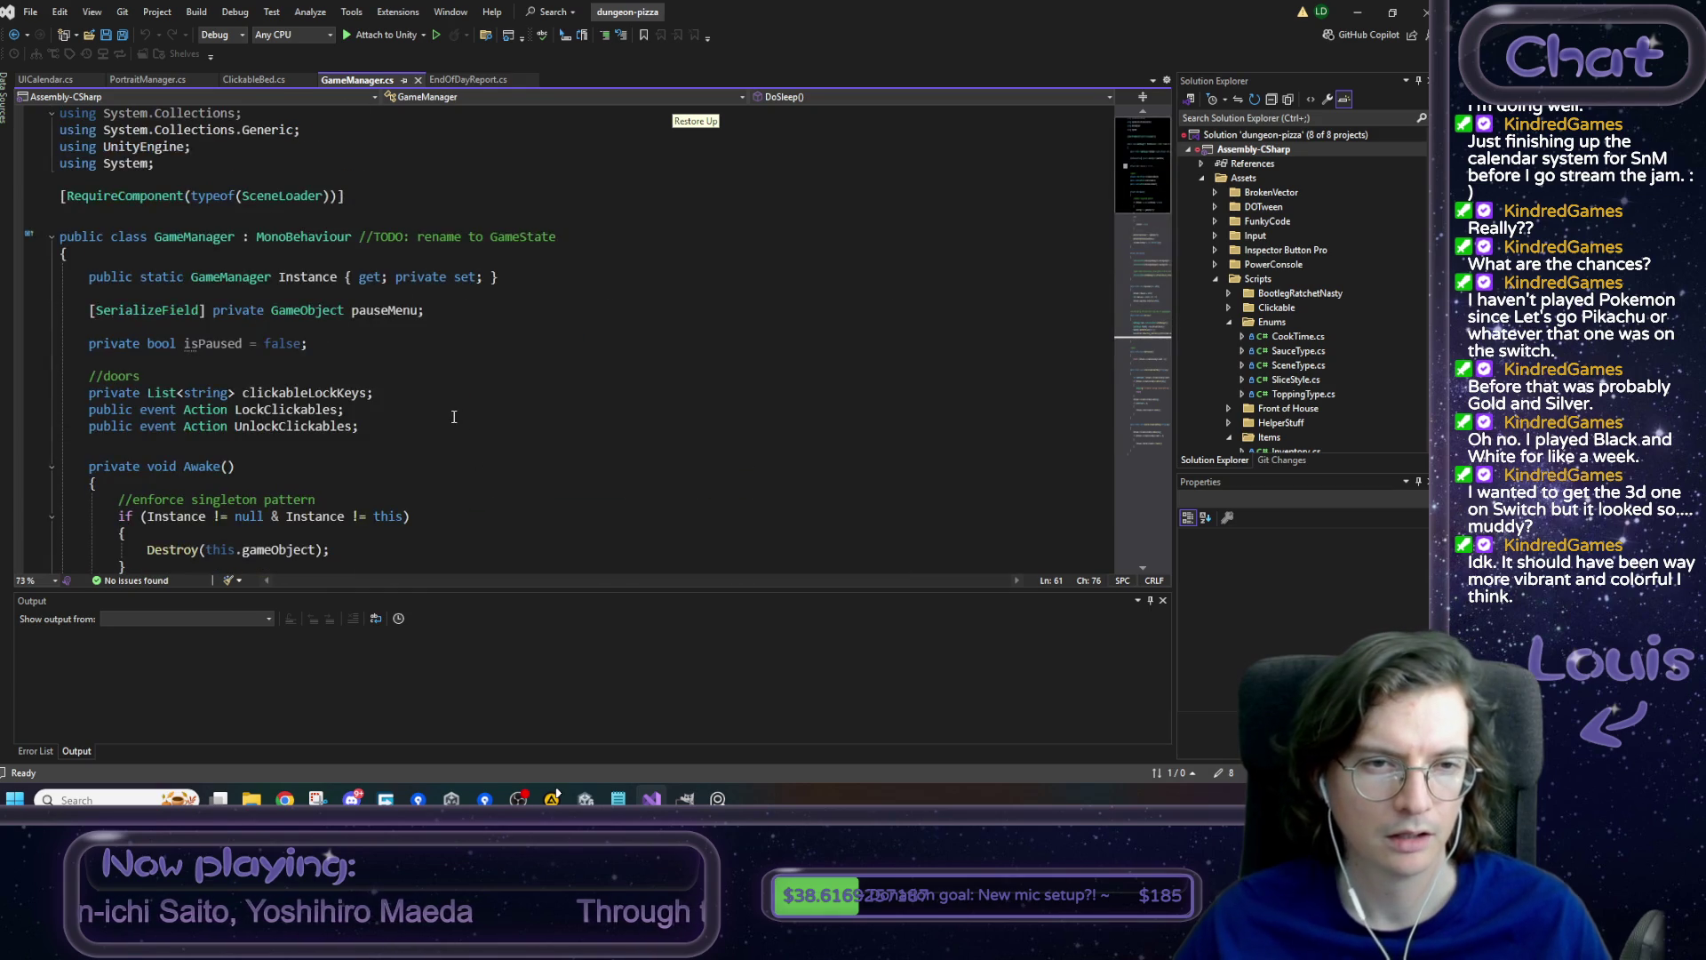
pyautogui.moveTo(311, 344)
pyautogui.mouseDown()
pyautogui.moveTo(134, 344)
pyautogui.moveTo(3, 294)
pyautogui.moveTo(5, 256)
pyautogui.mouseUp()
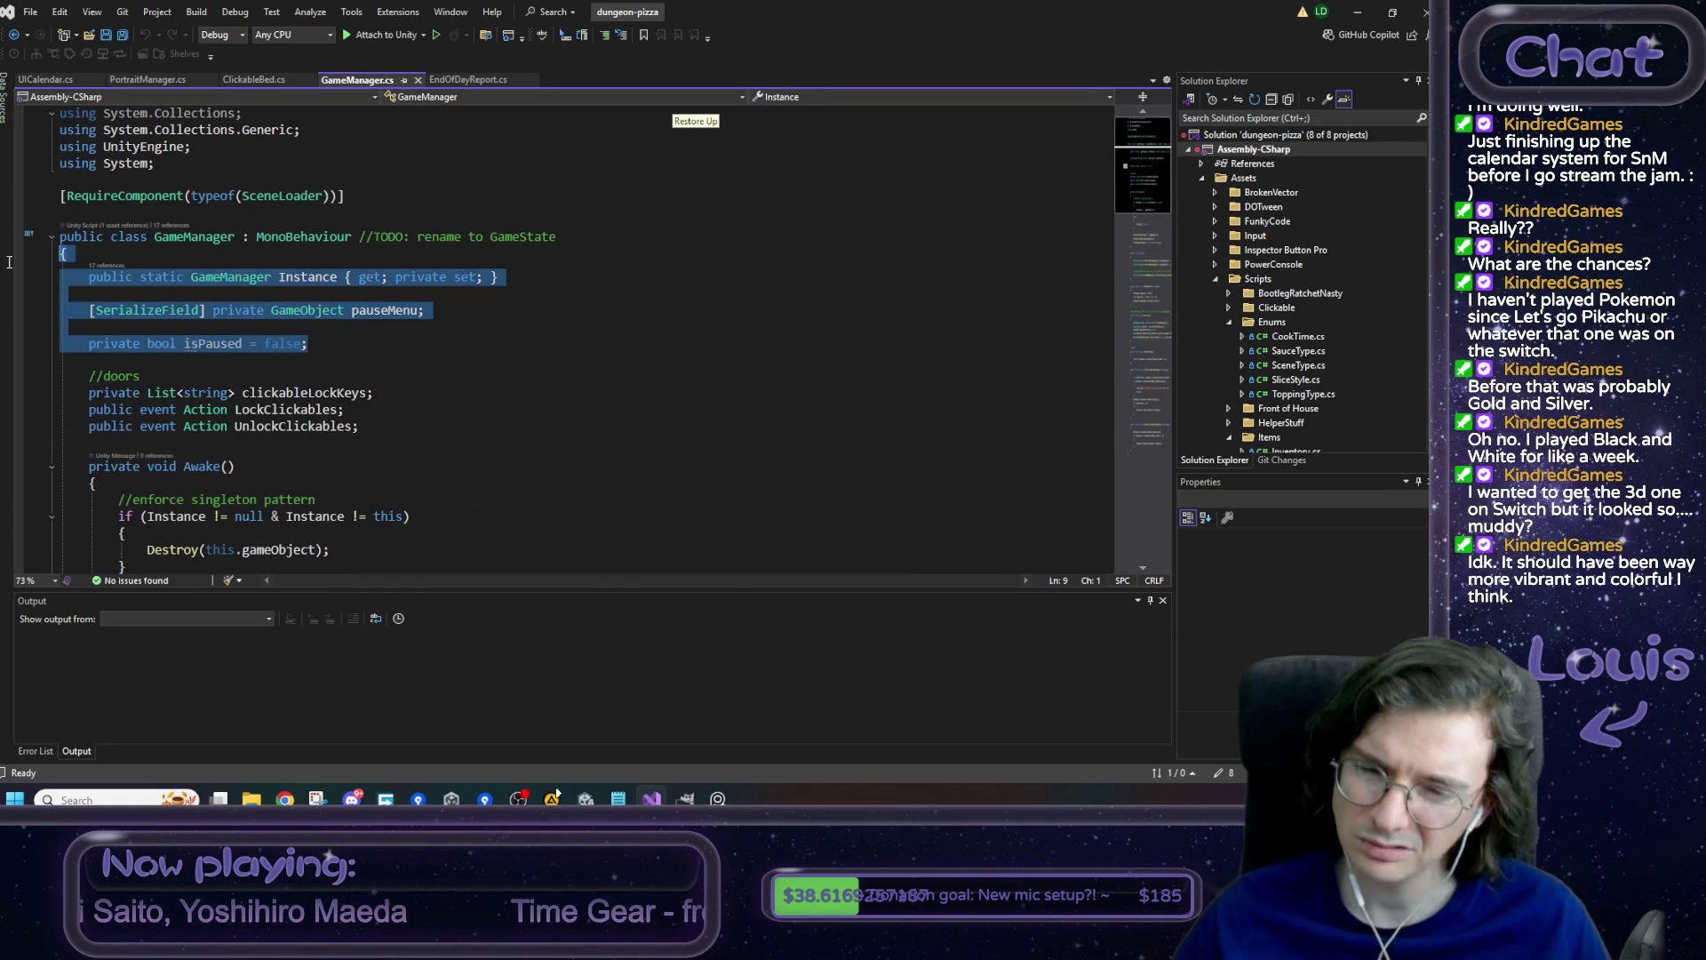
pyautogui.click(371, 348)
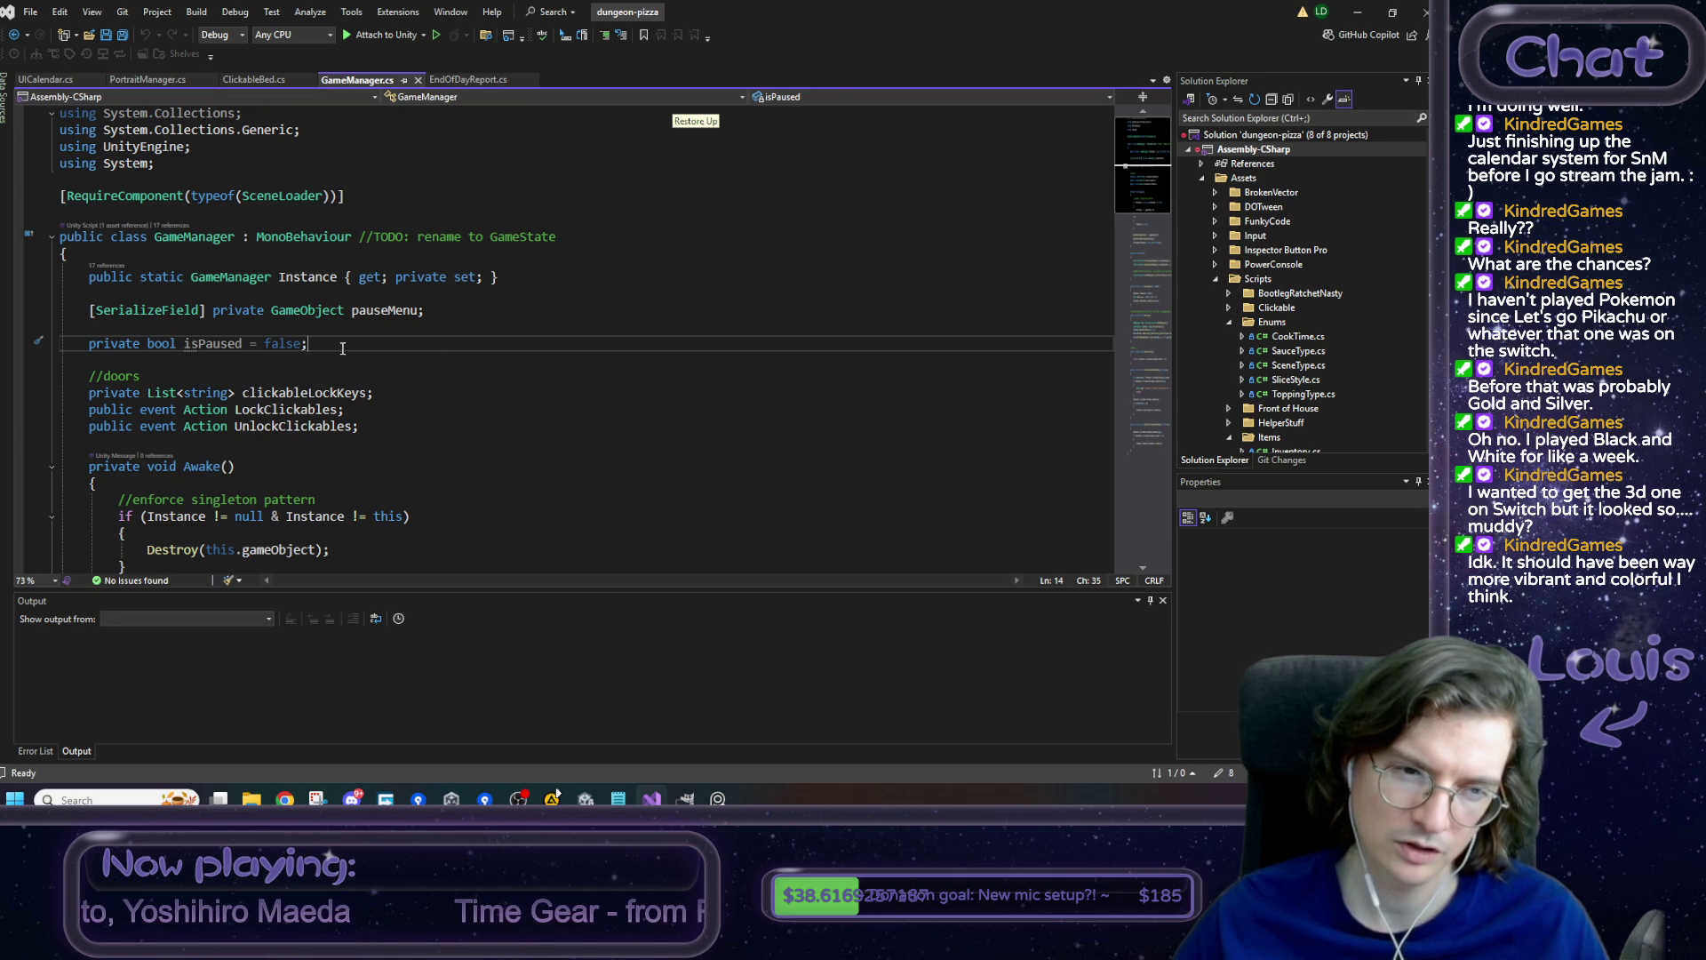
pyautogui.press('Return')
pyautogui.press('Return')
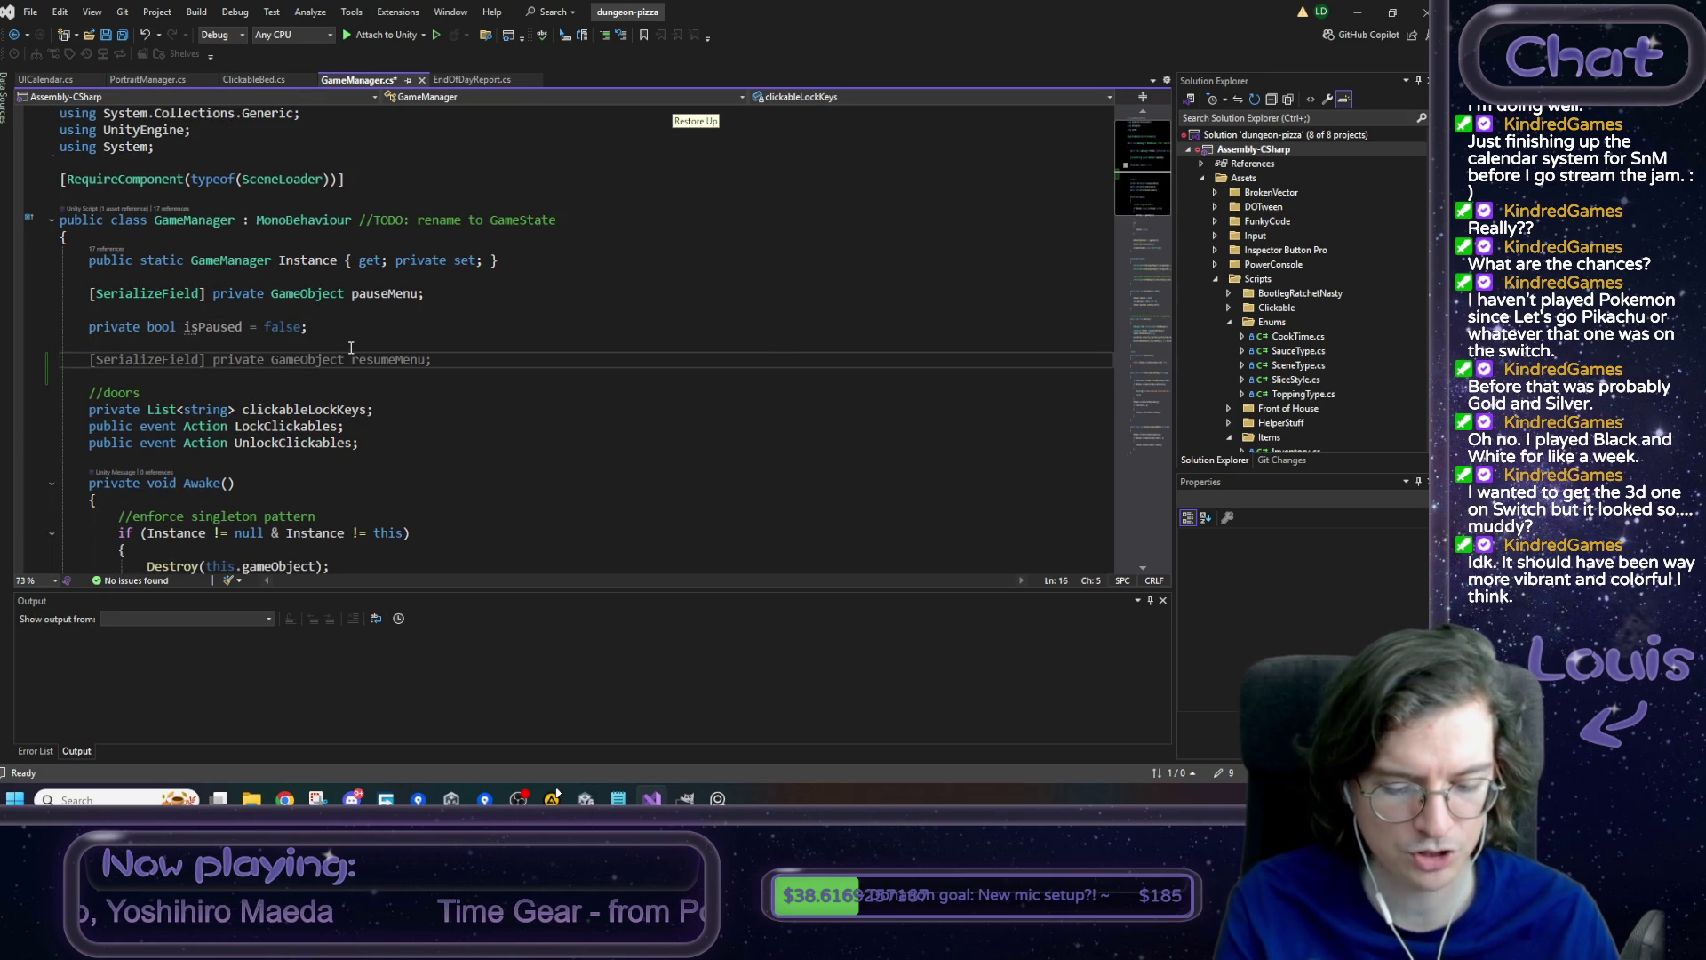
pyautogui.write('private ')
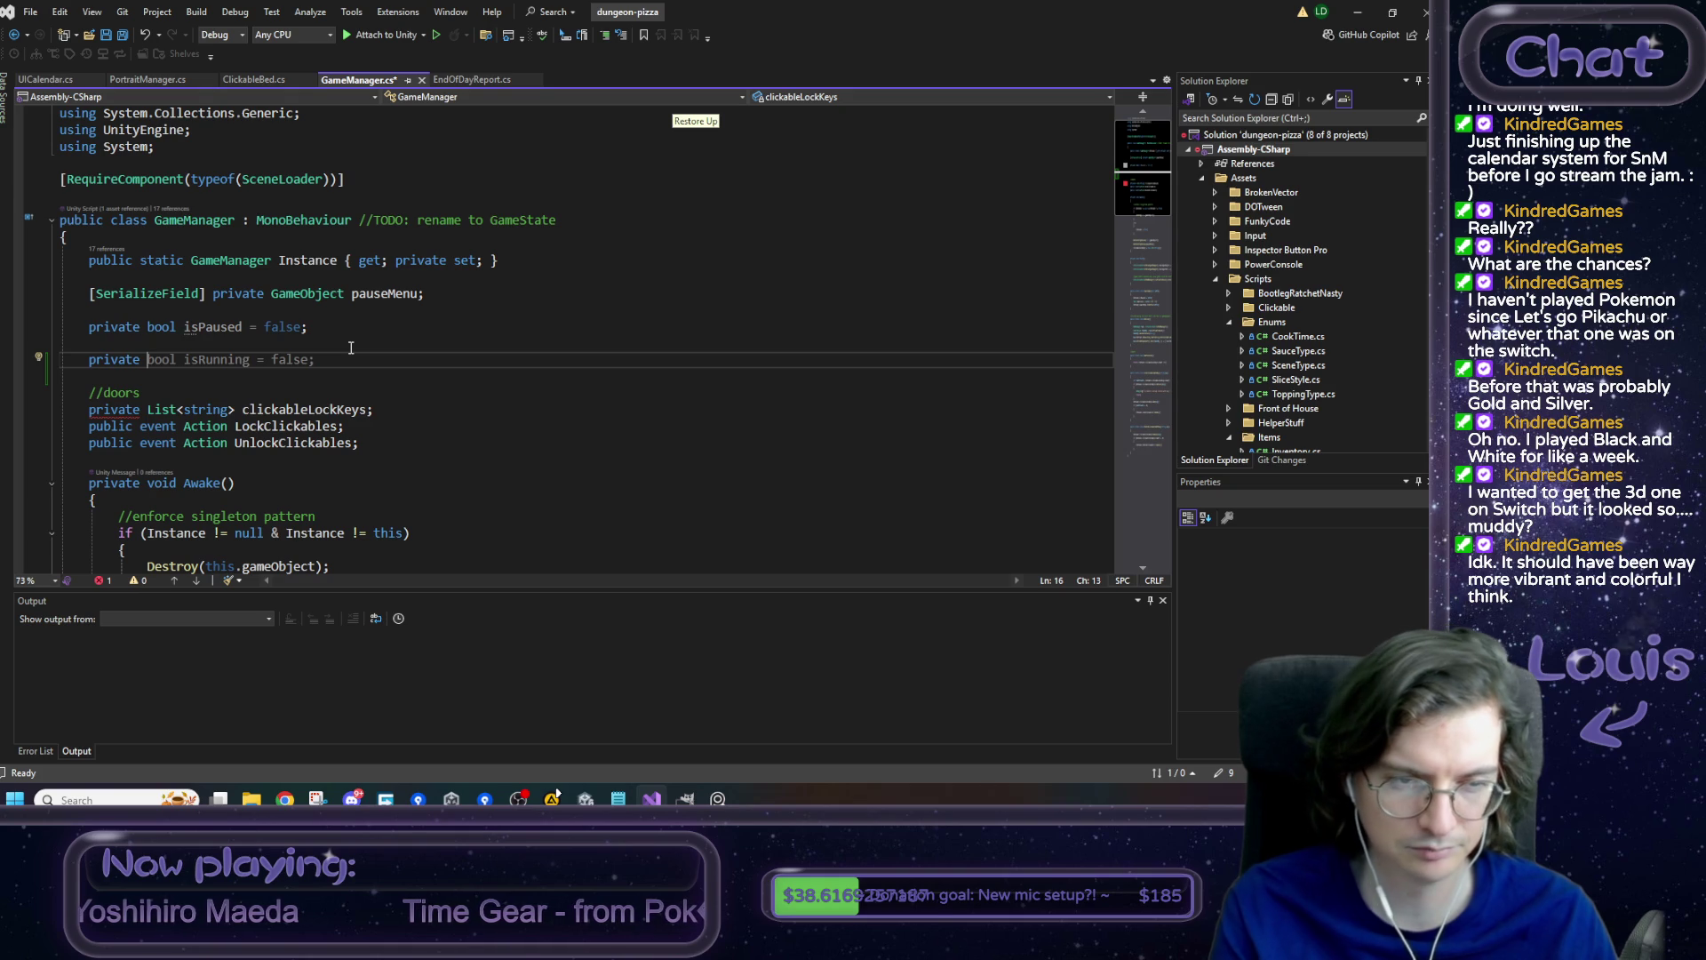
pyautogui.write('int day = 0;')
pyautogui.press('Return')
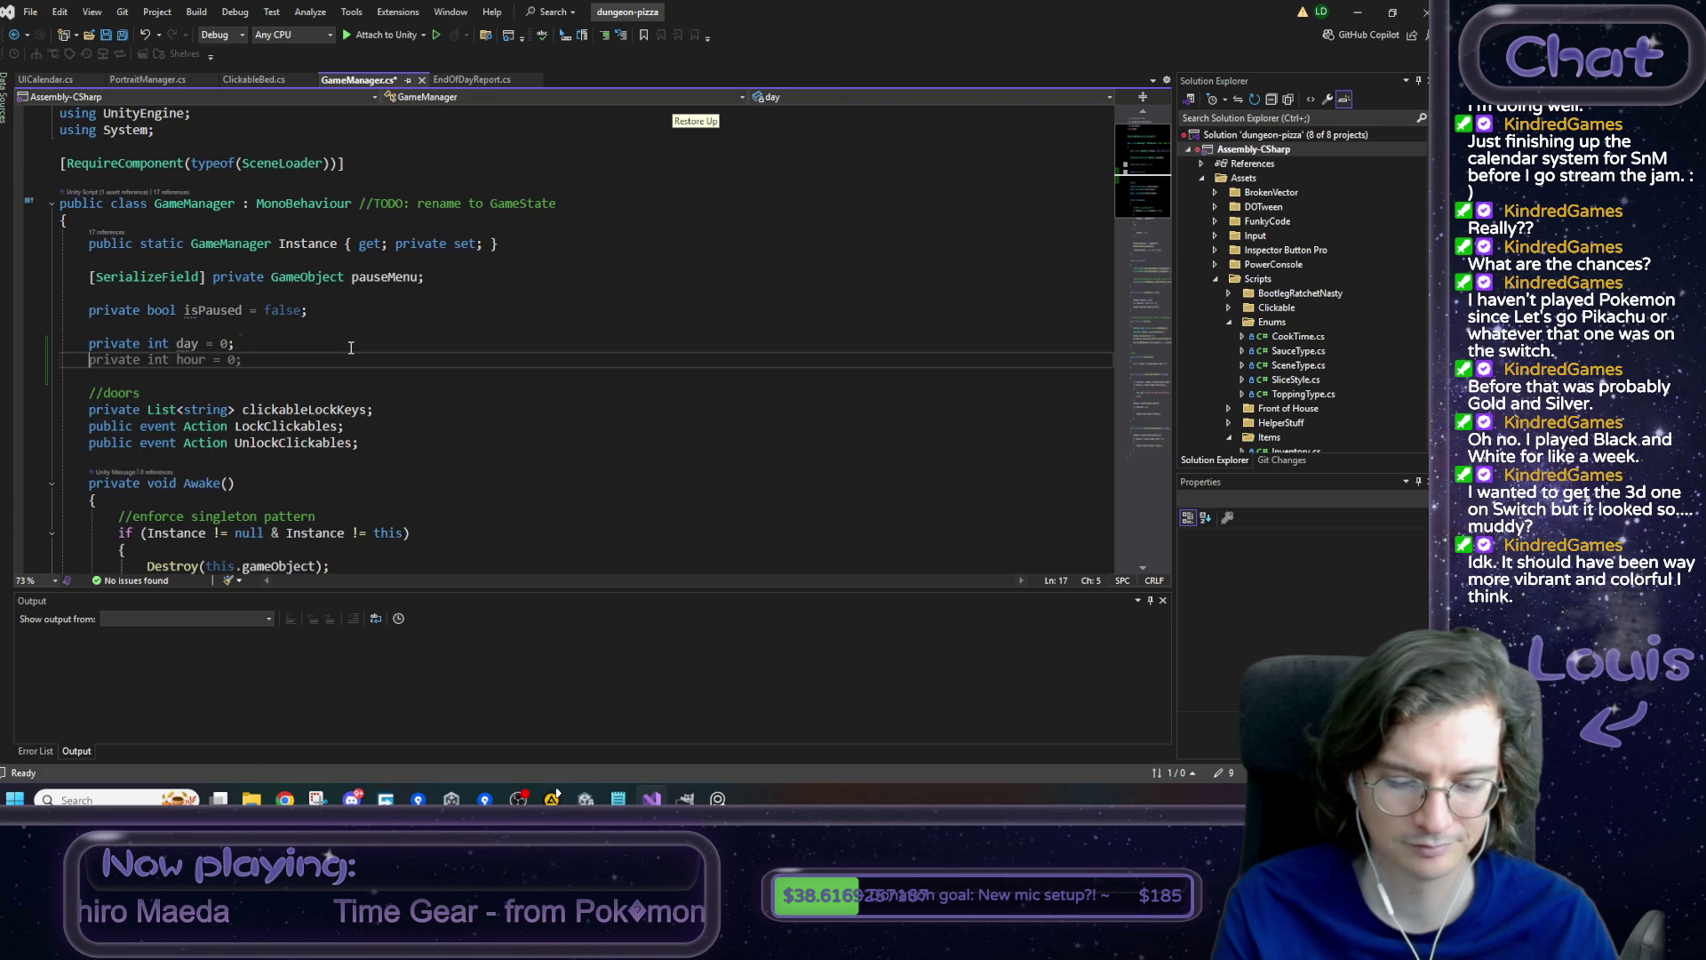
pyautogui.write('private ')
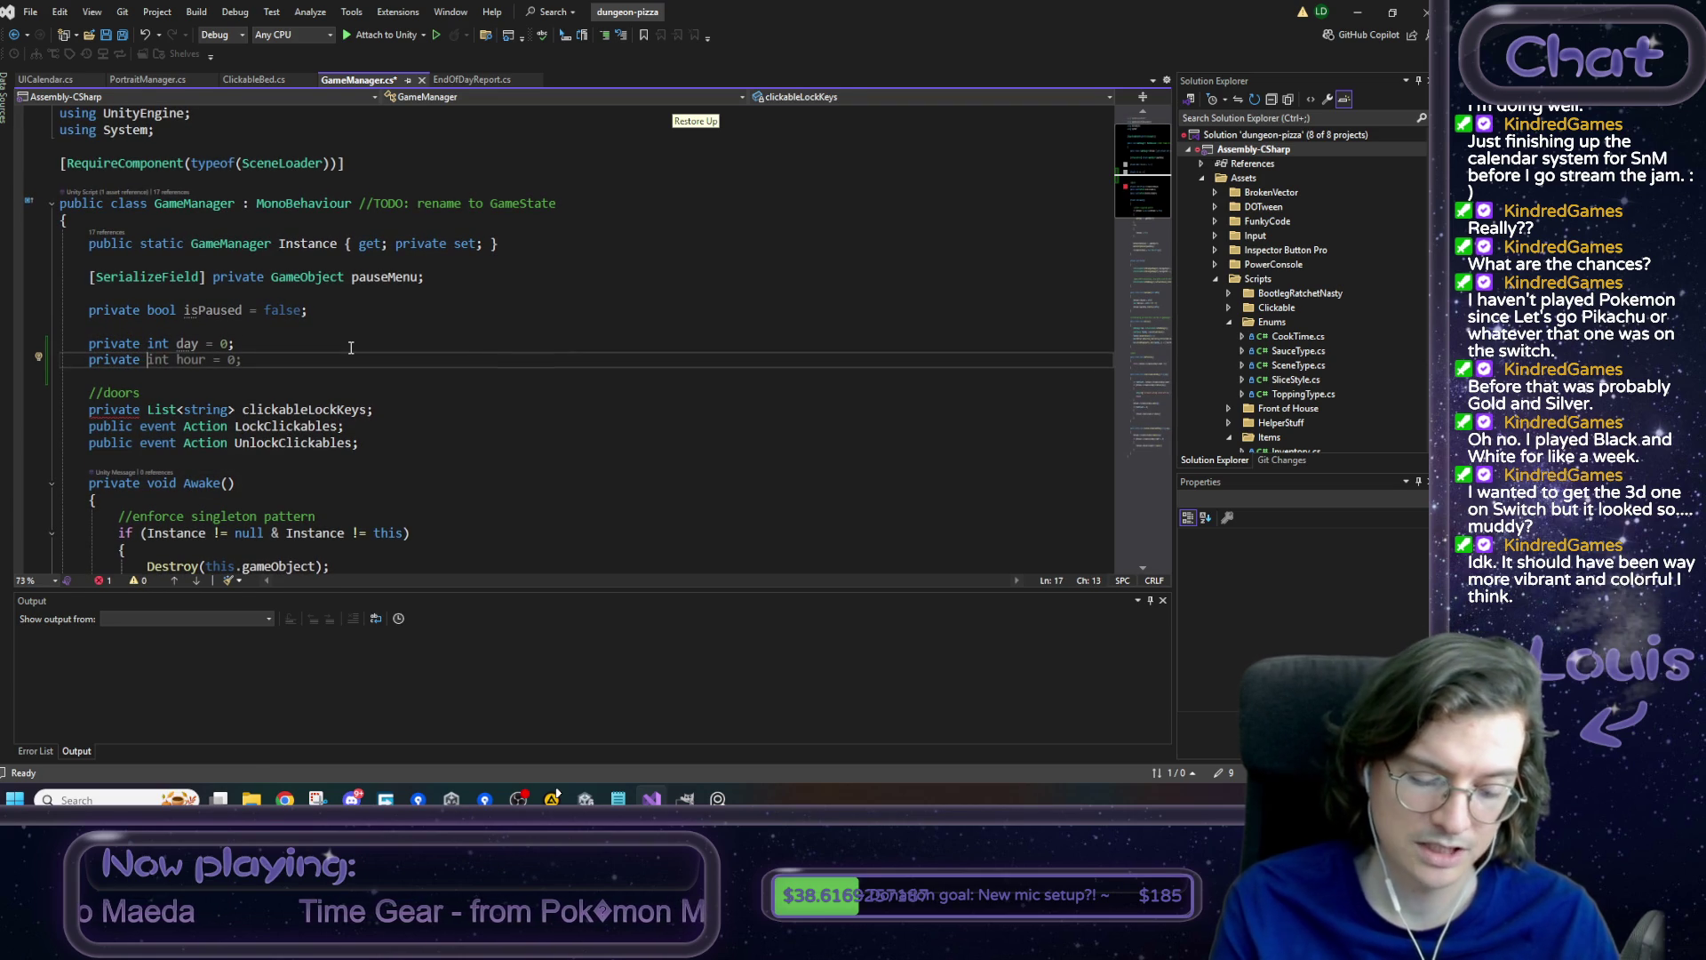
pyautogui.write('TimeD')
pyautogui.press('BackSpace')
pyautogui.write('OfDay time')
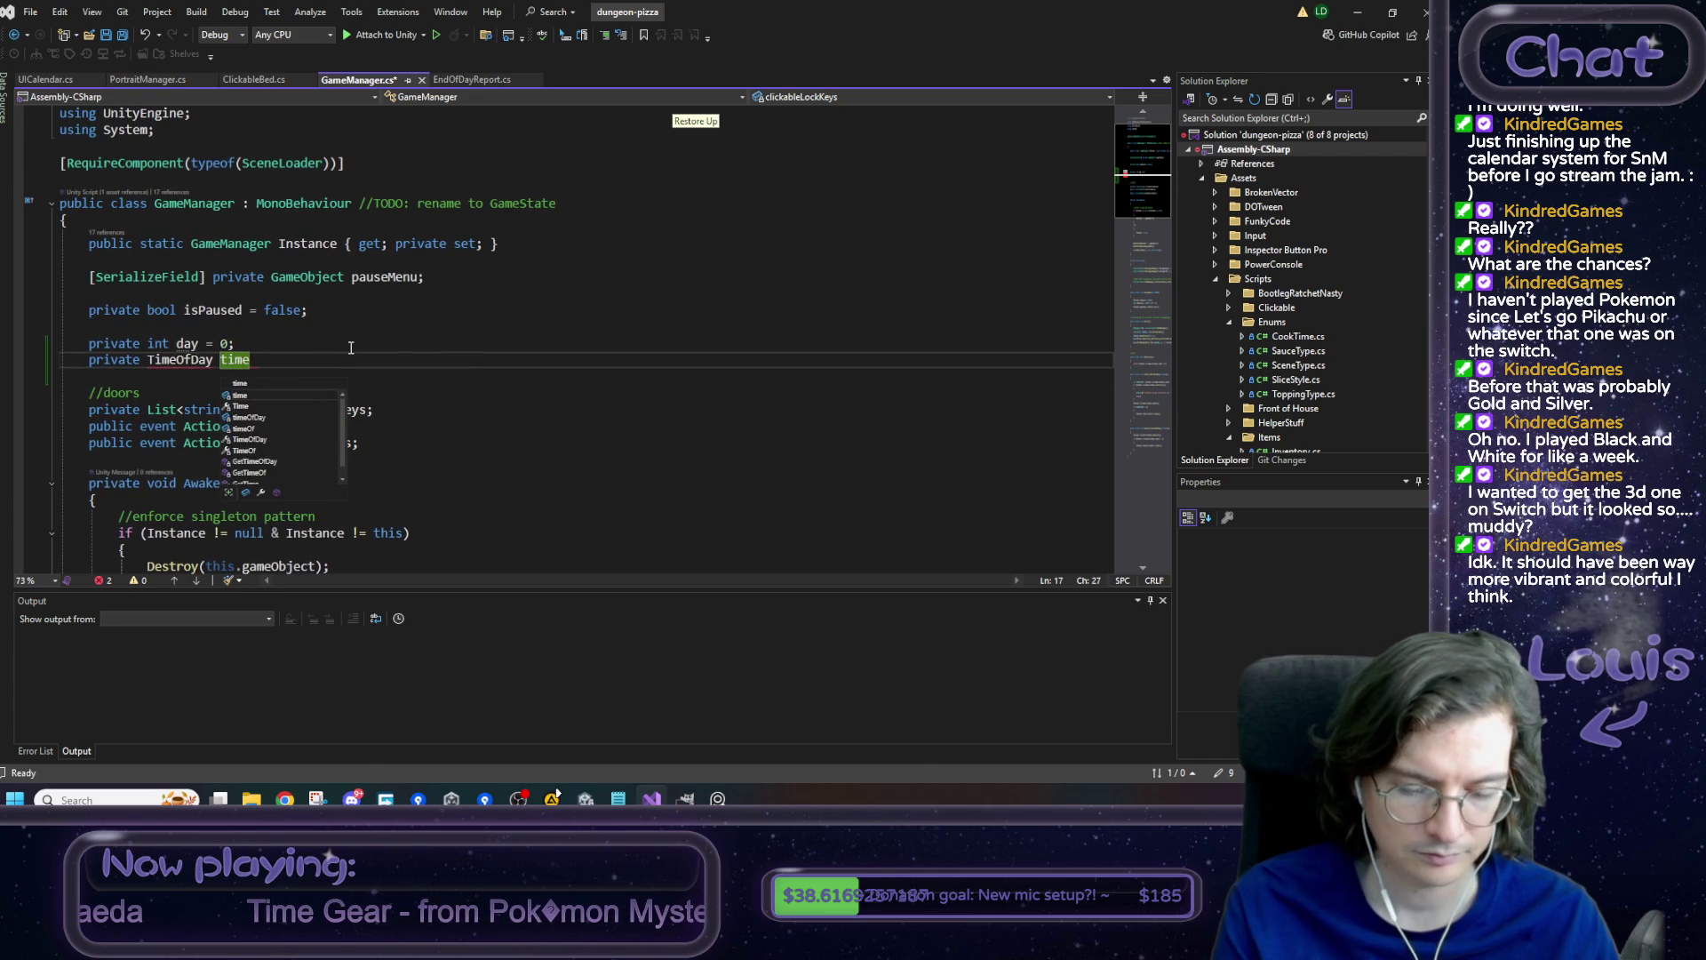
pyautogui.write(';')
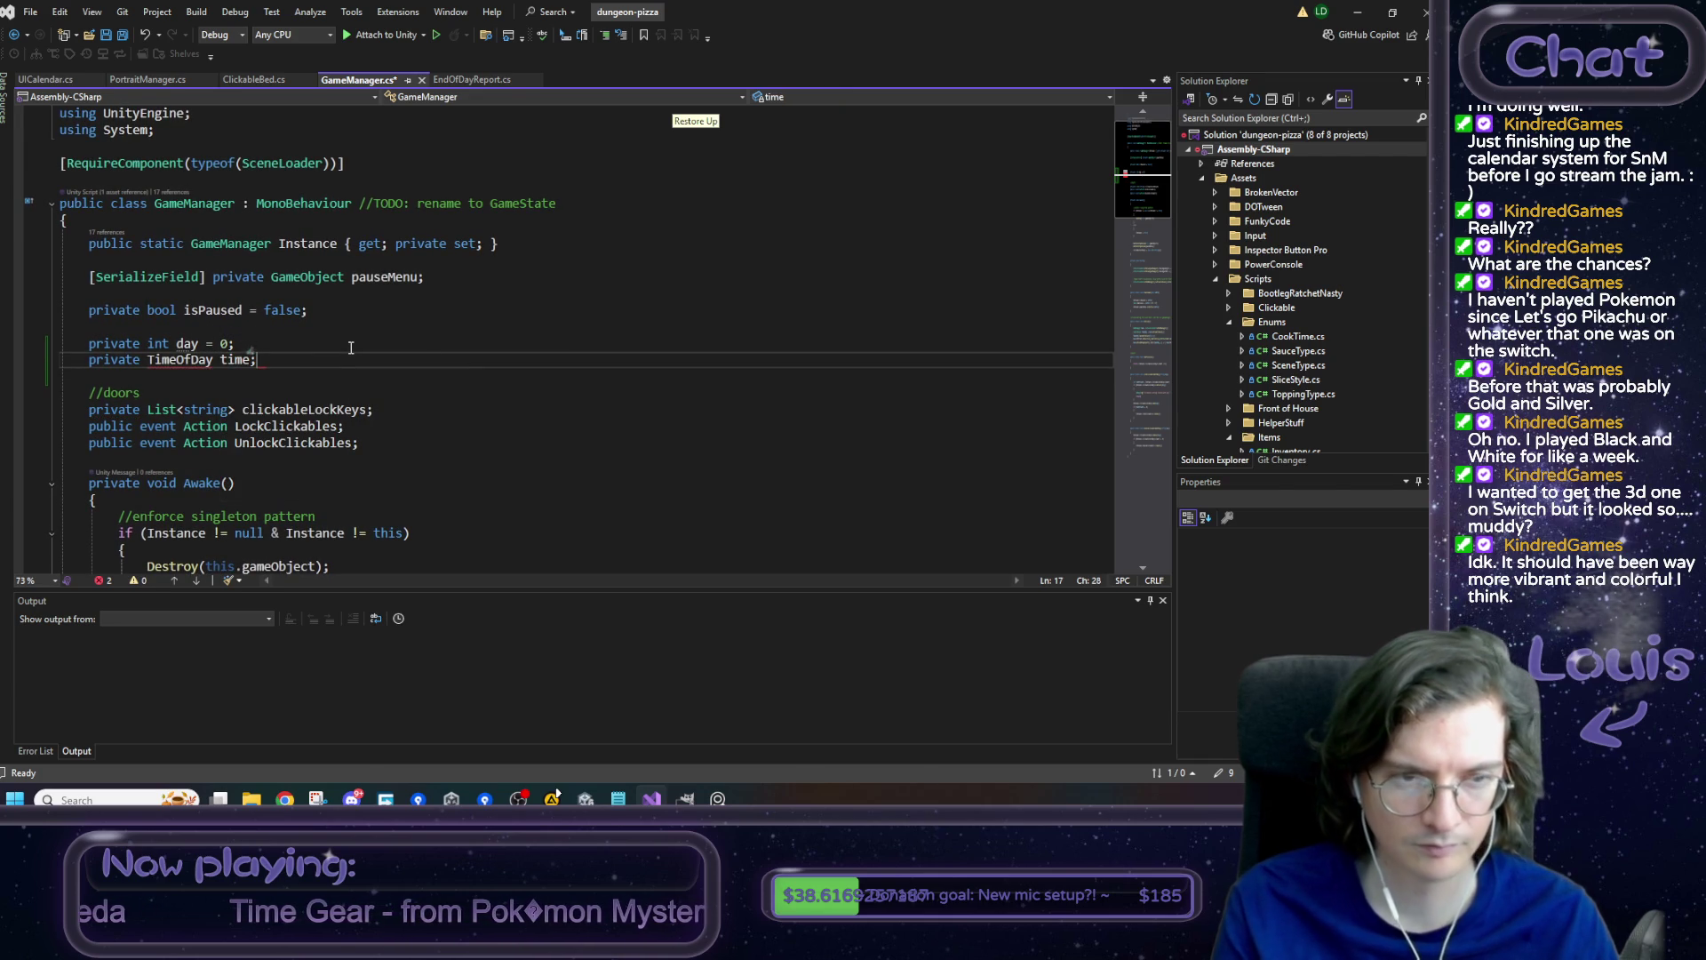
# - Try a 'private DateAndTime calendar;' field, then delete that line again
pyautogui.doubleClick(199, 365)
pyautogui.click(272, 360)
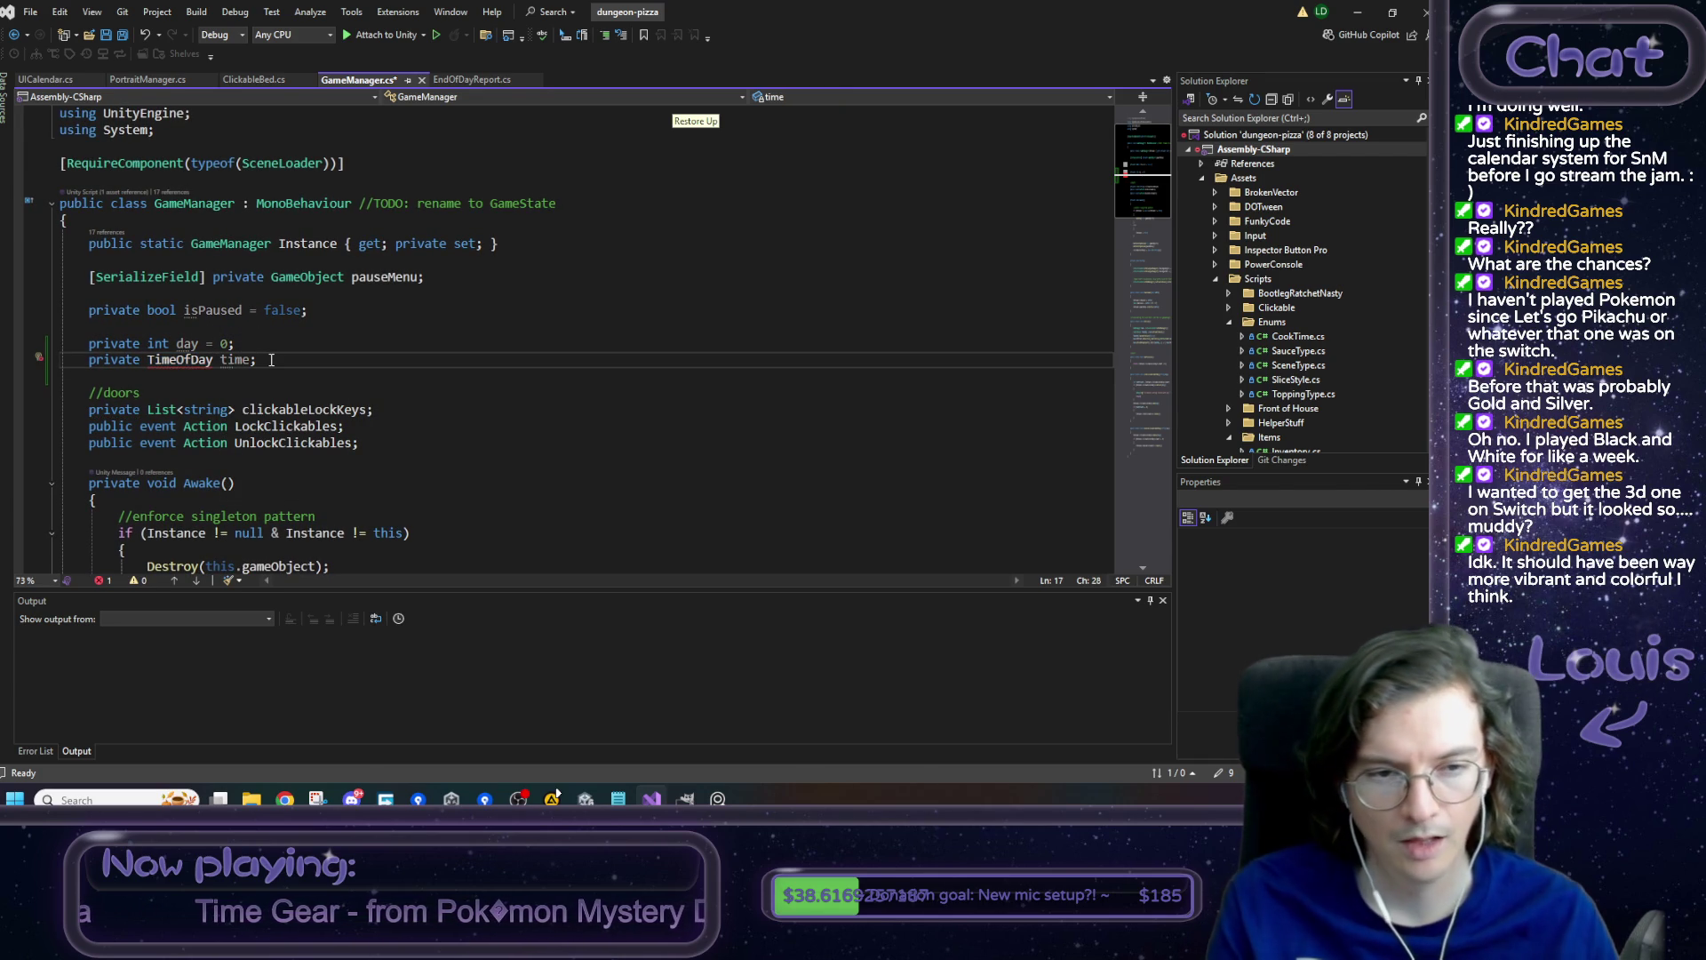
pyautogui.hotkey('shift', 'Up')
pyautogui.hotkey('shift', 'Home')
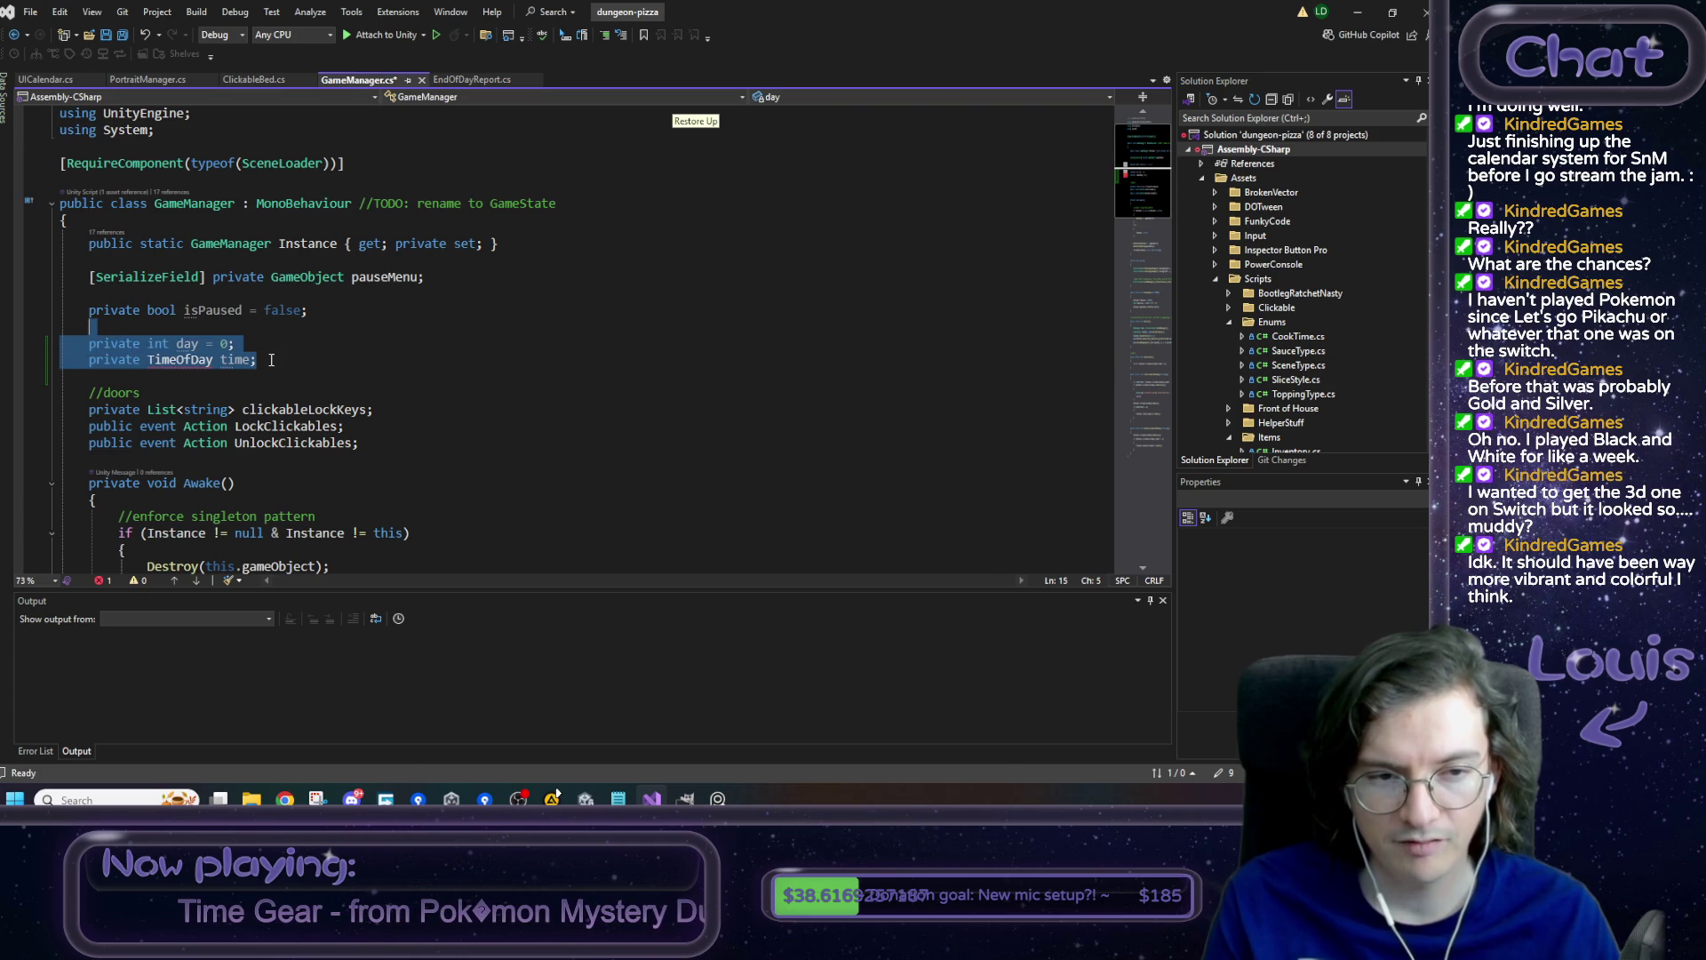
pyautogui.press('Down')
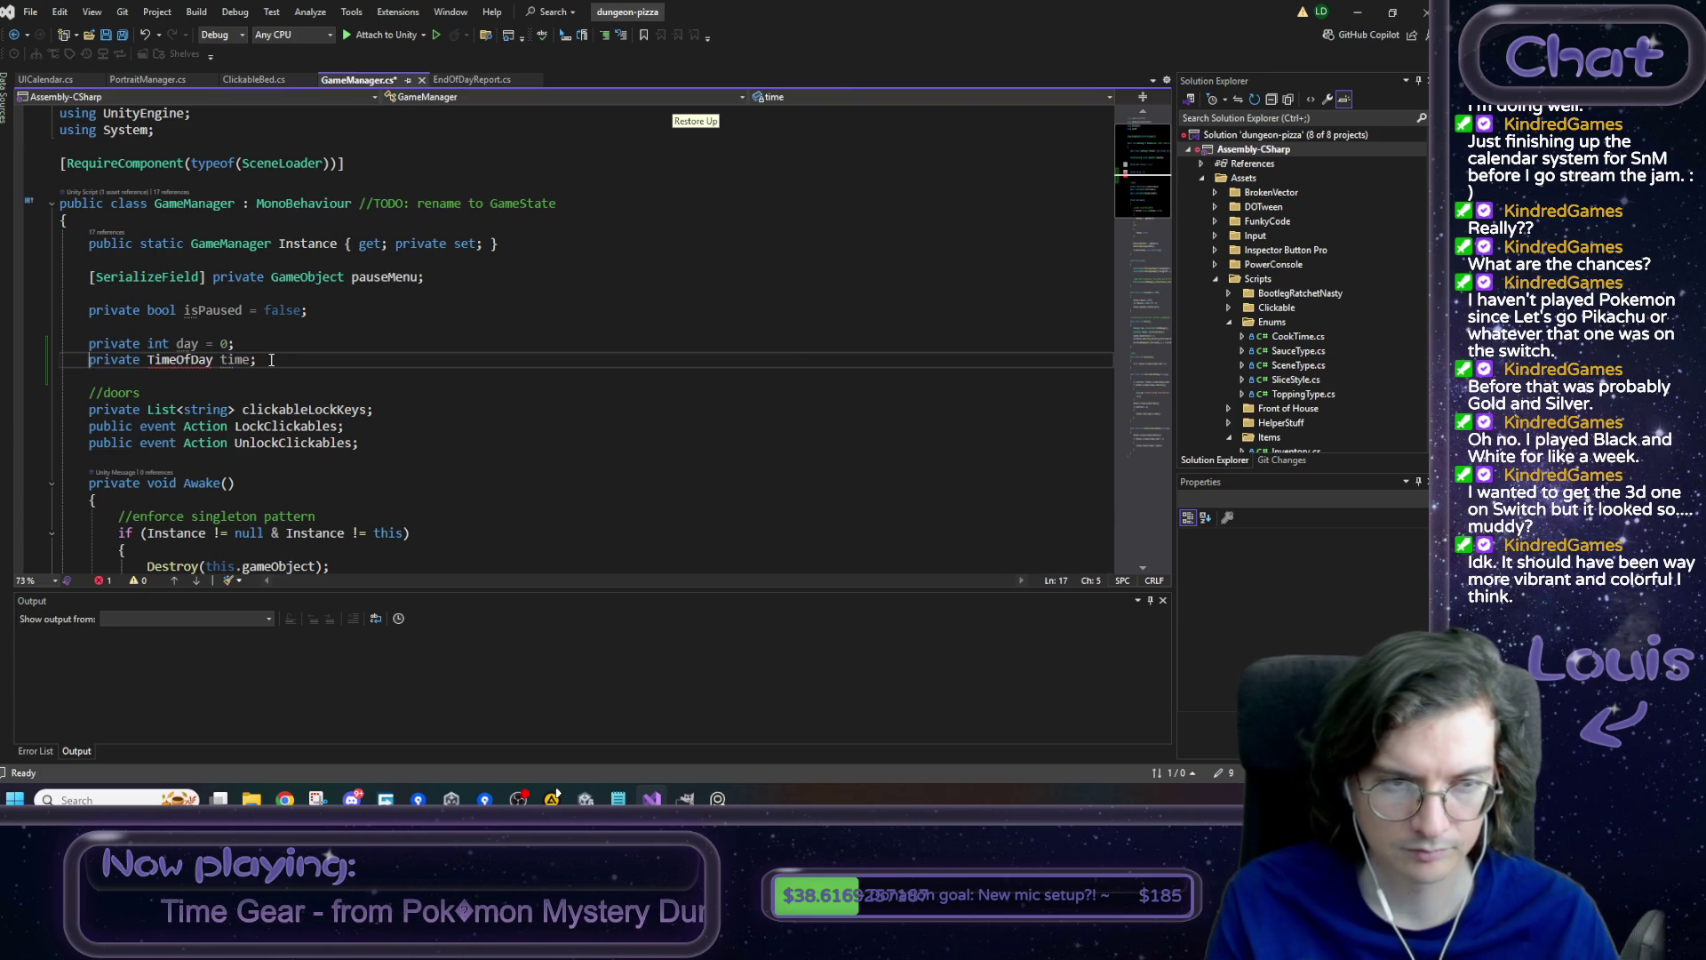
pyautogui.press('End')
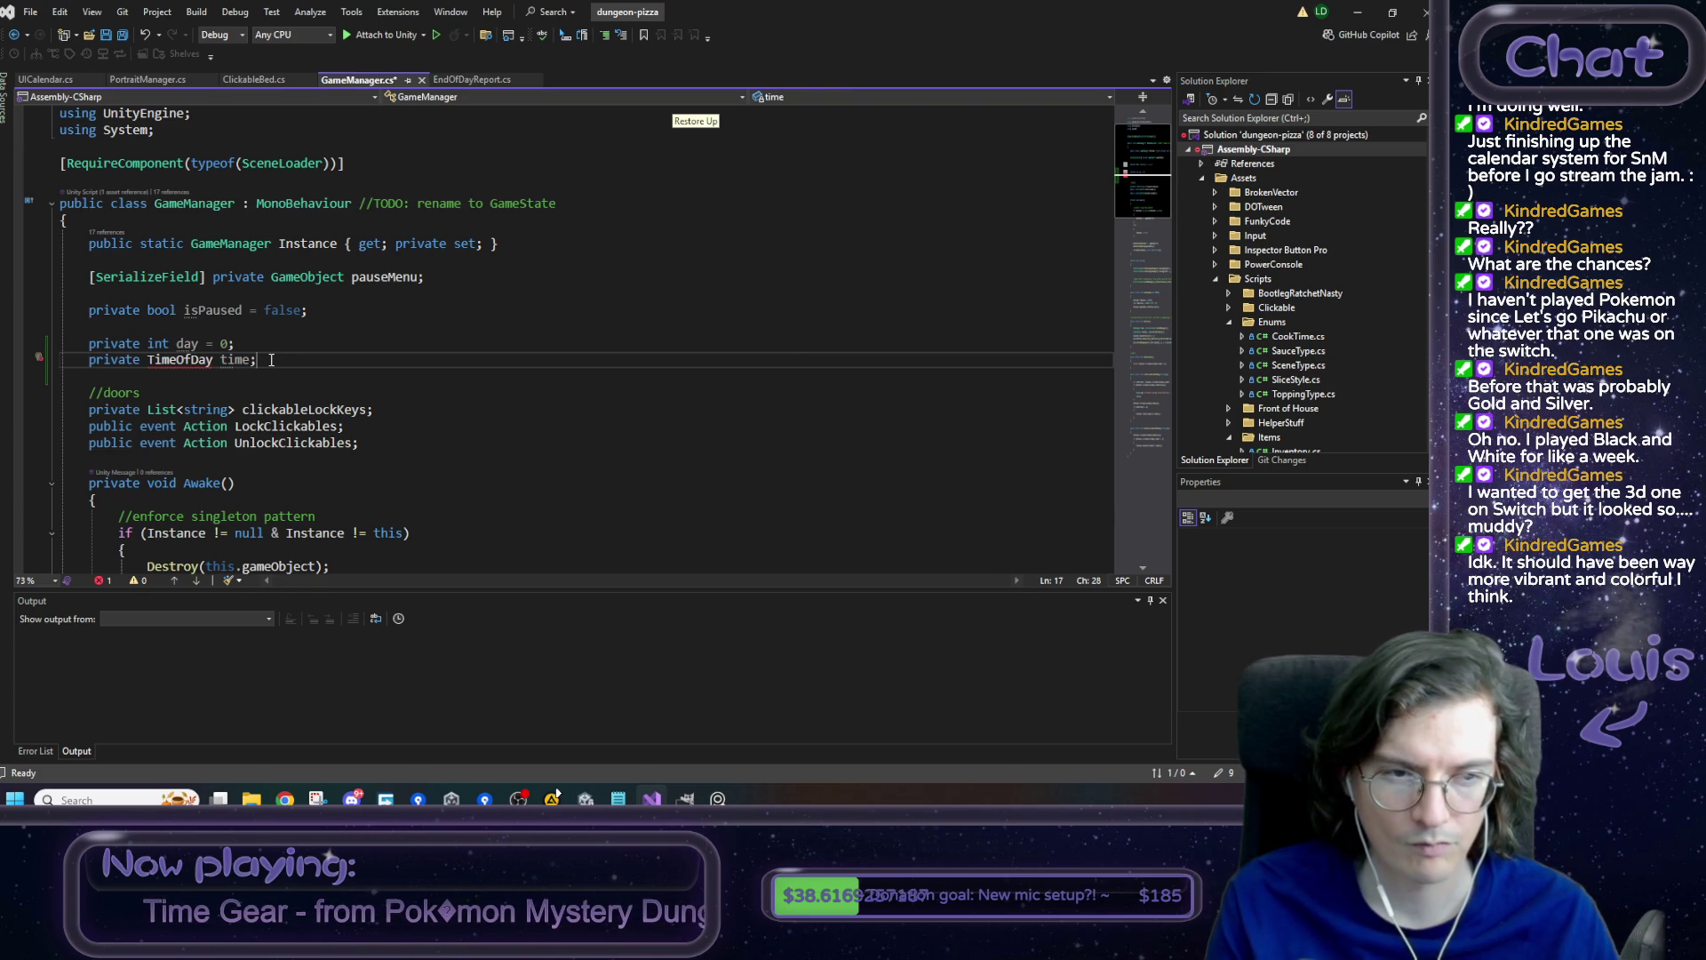
pyautogui.press('Return')
pyautogui.press('Return')
pyautogui.write('p')
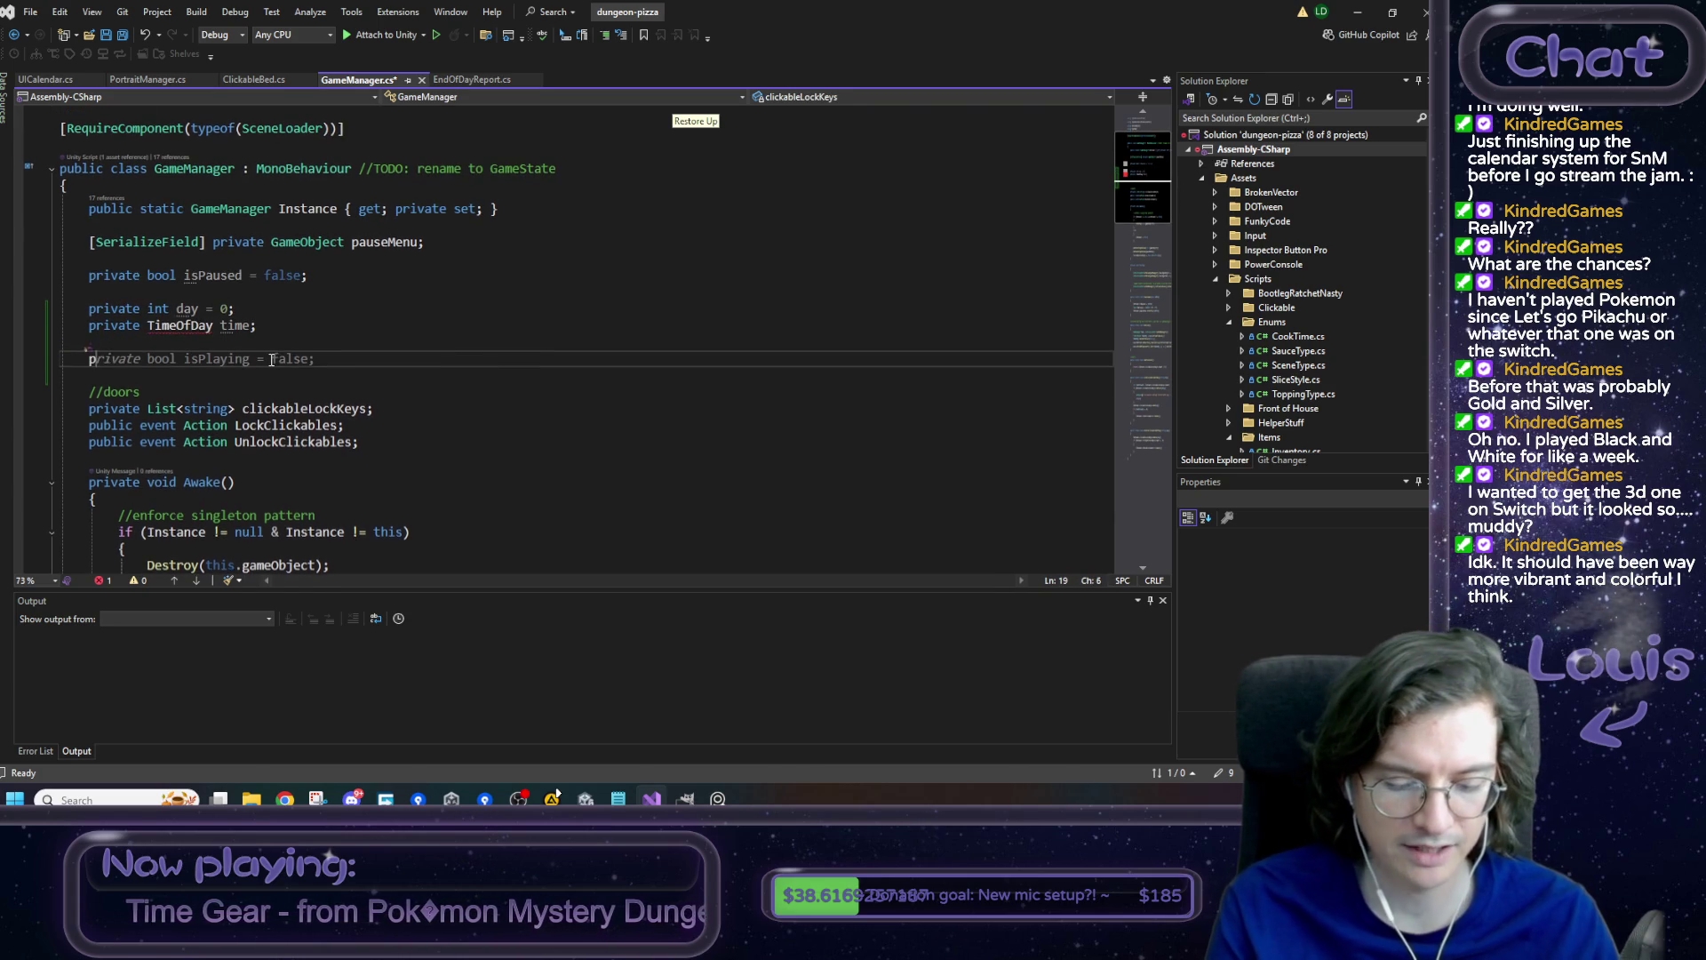
pyautogui.write('rivate ')
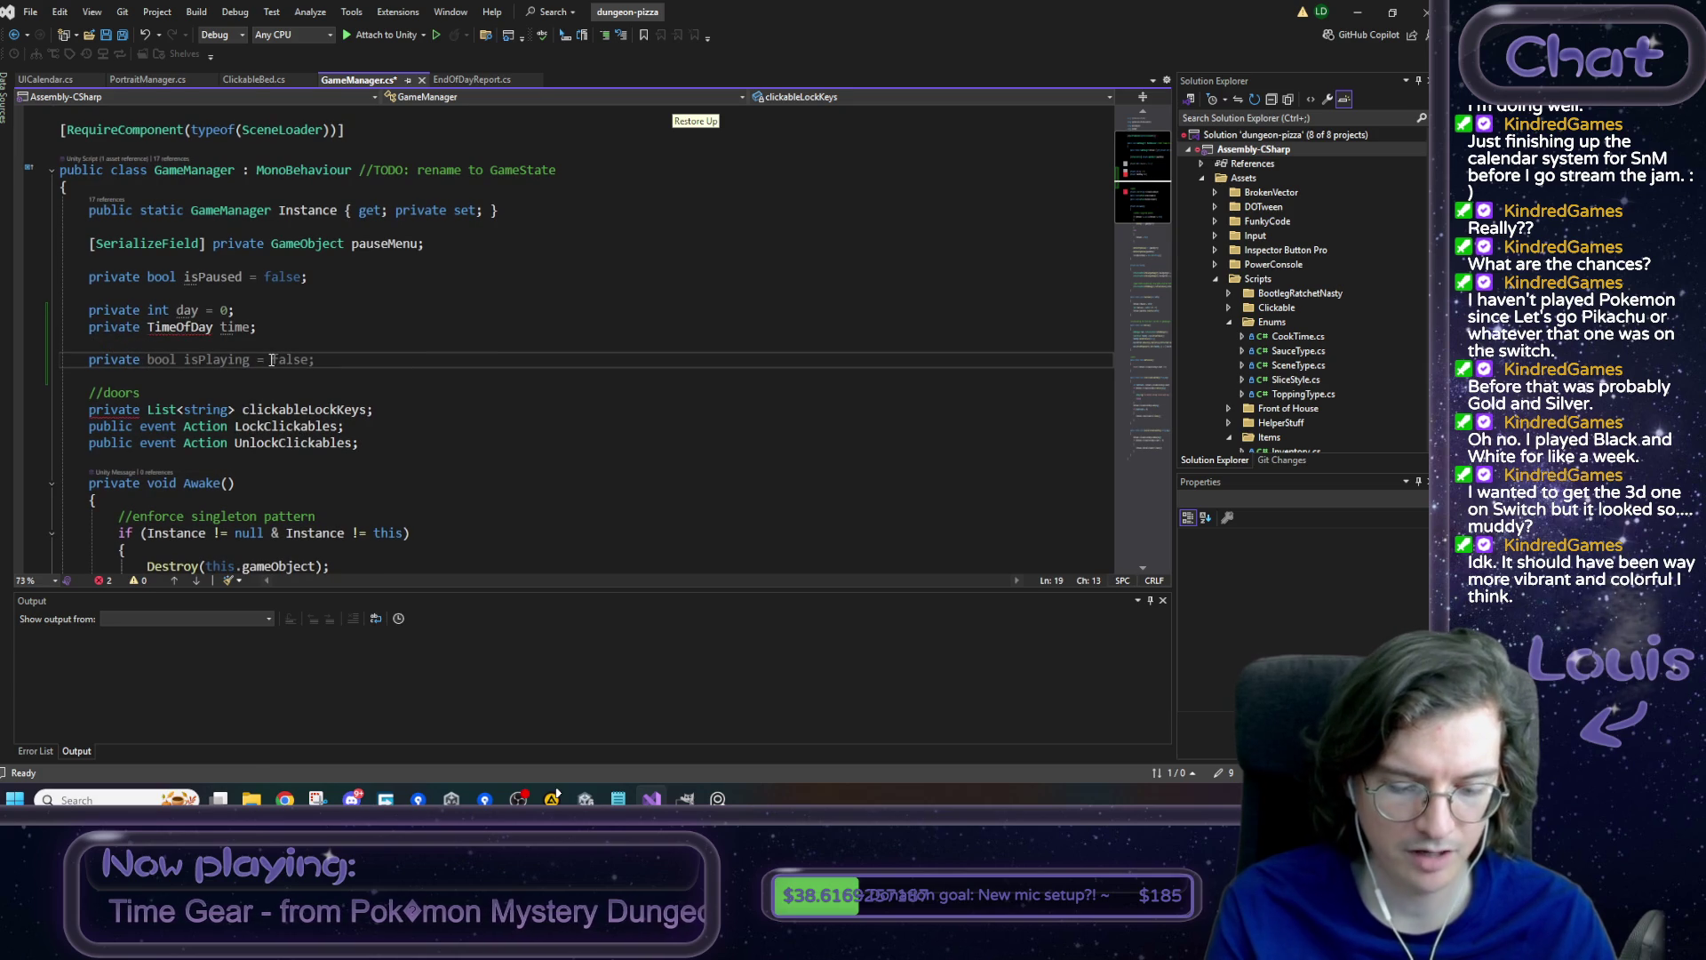
pyautogui.write('DateAndTime ')
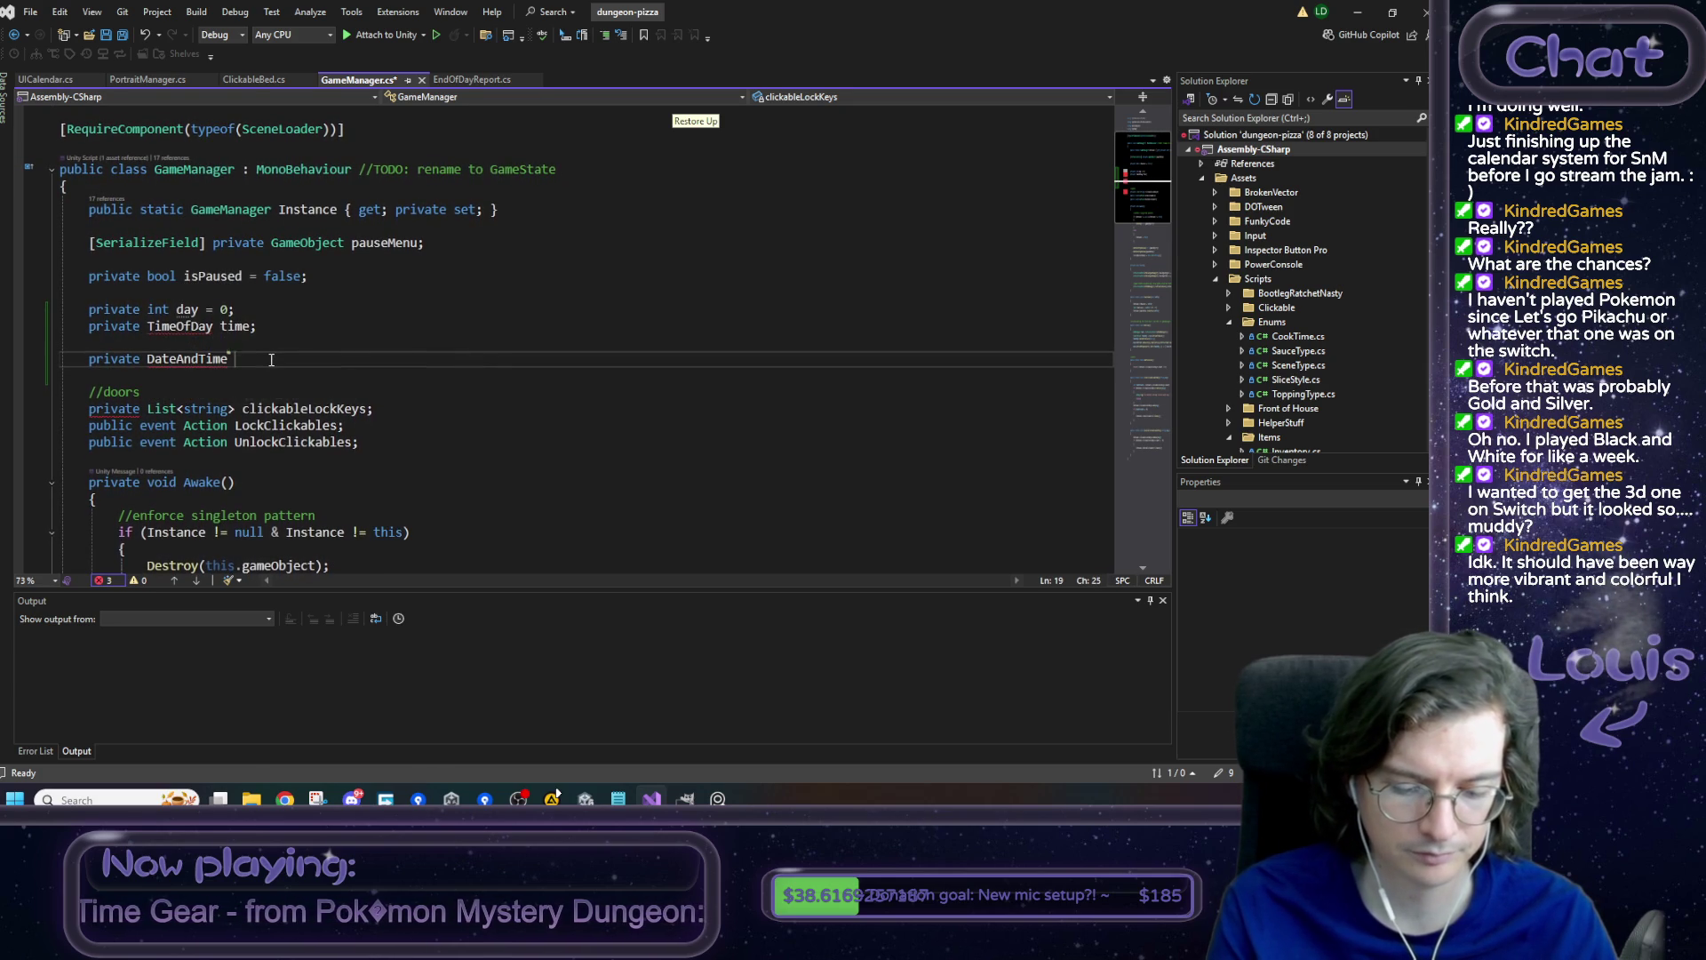
pyautogui.write('calendar')
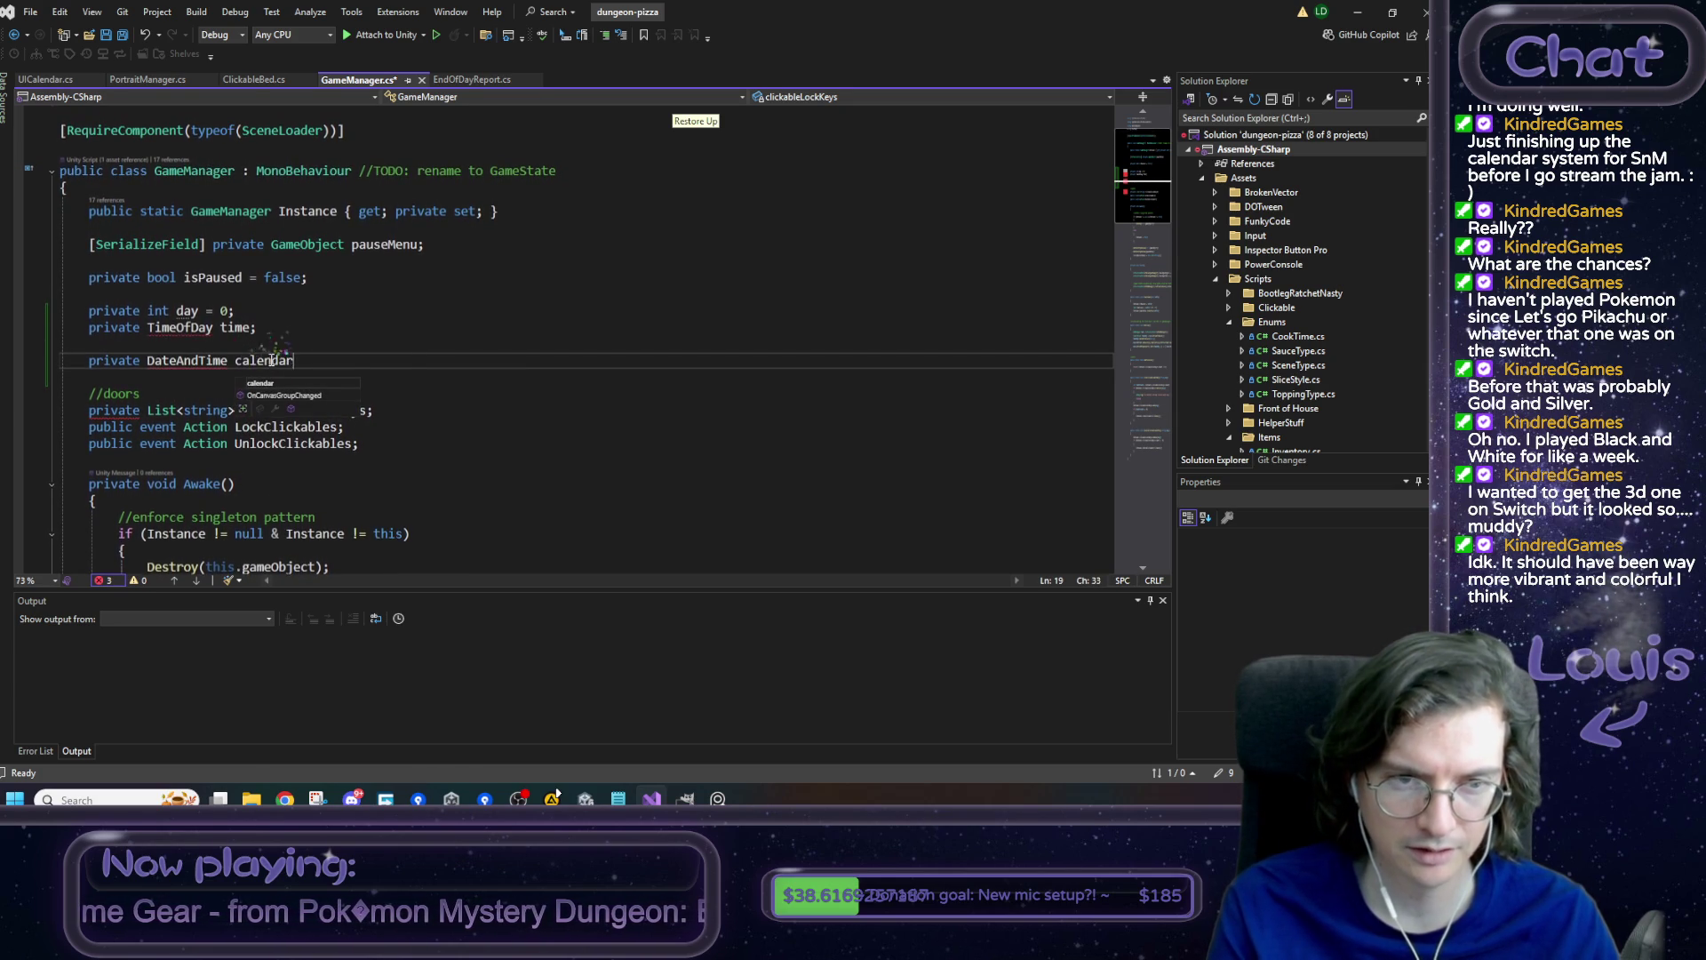
pyautogui.write(';')
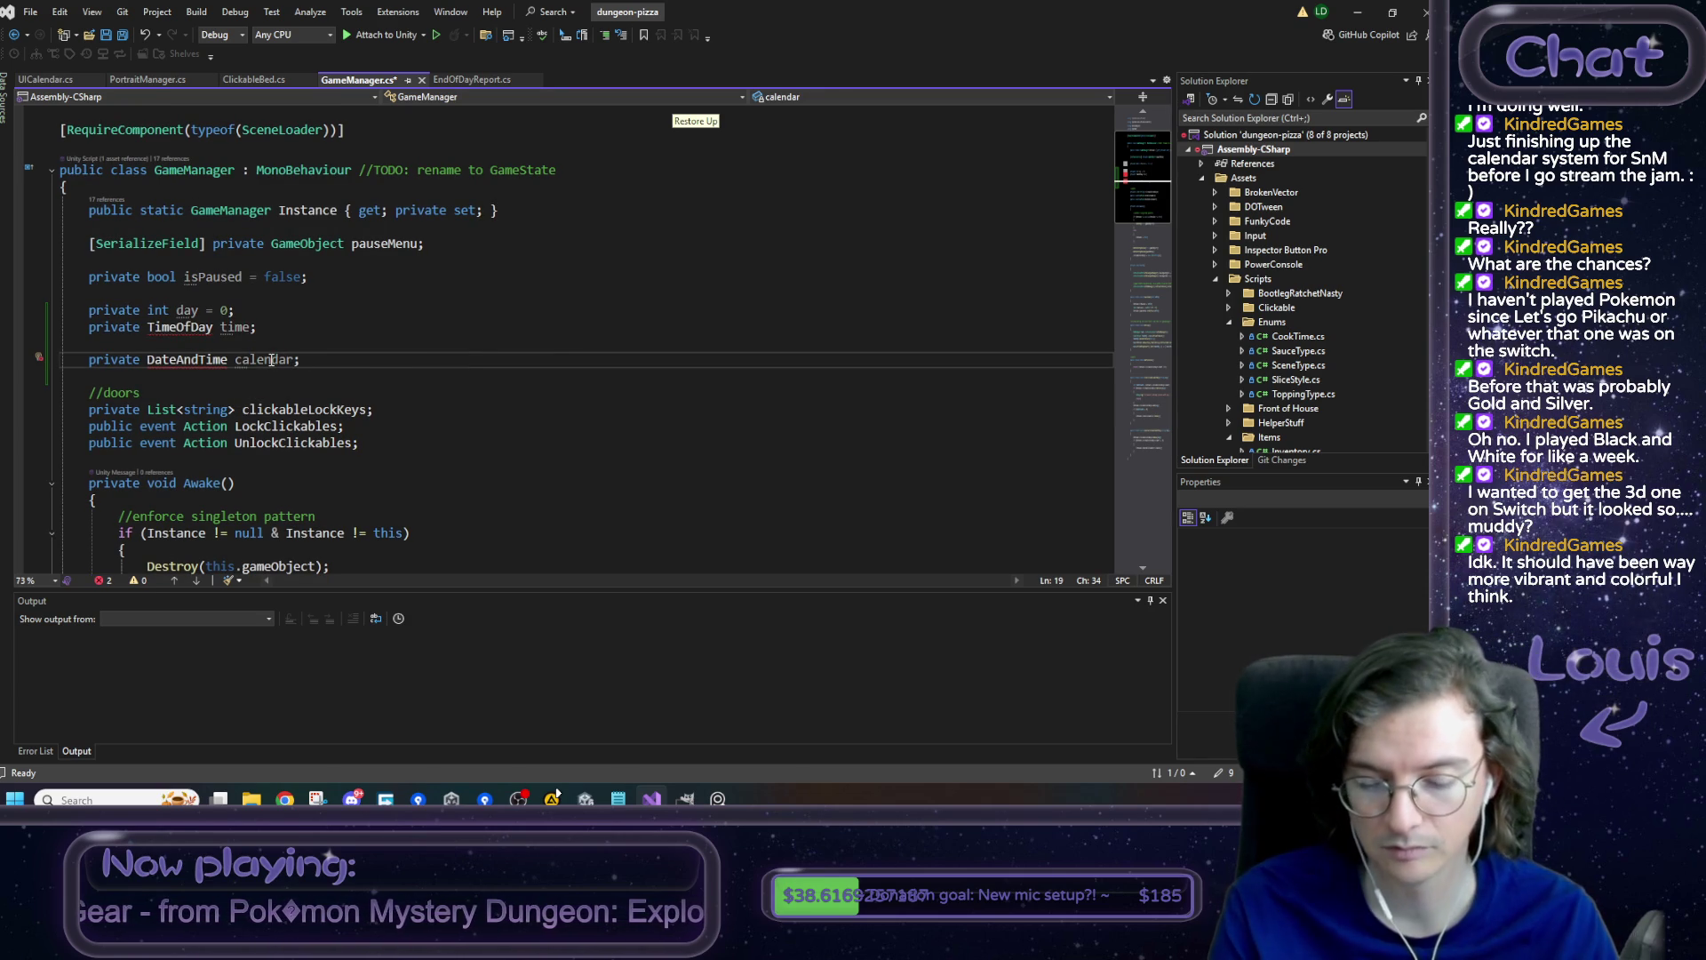
pyautogui.tripleClick(272, 359)
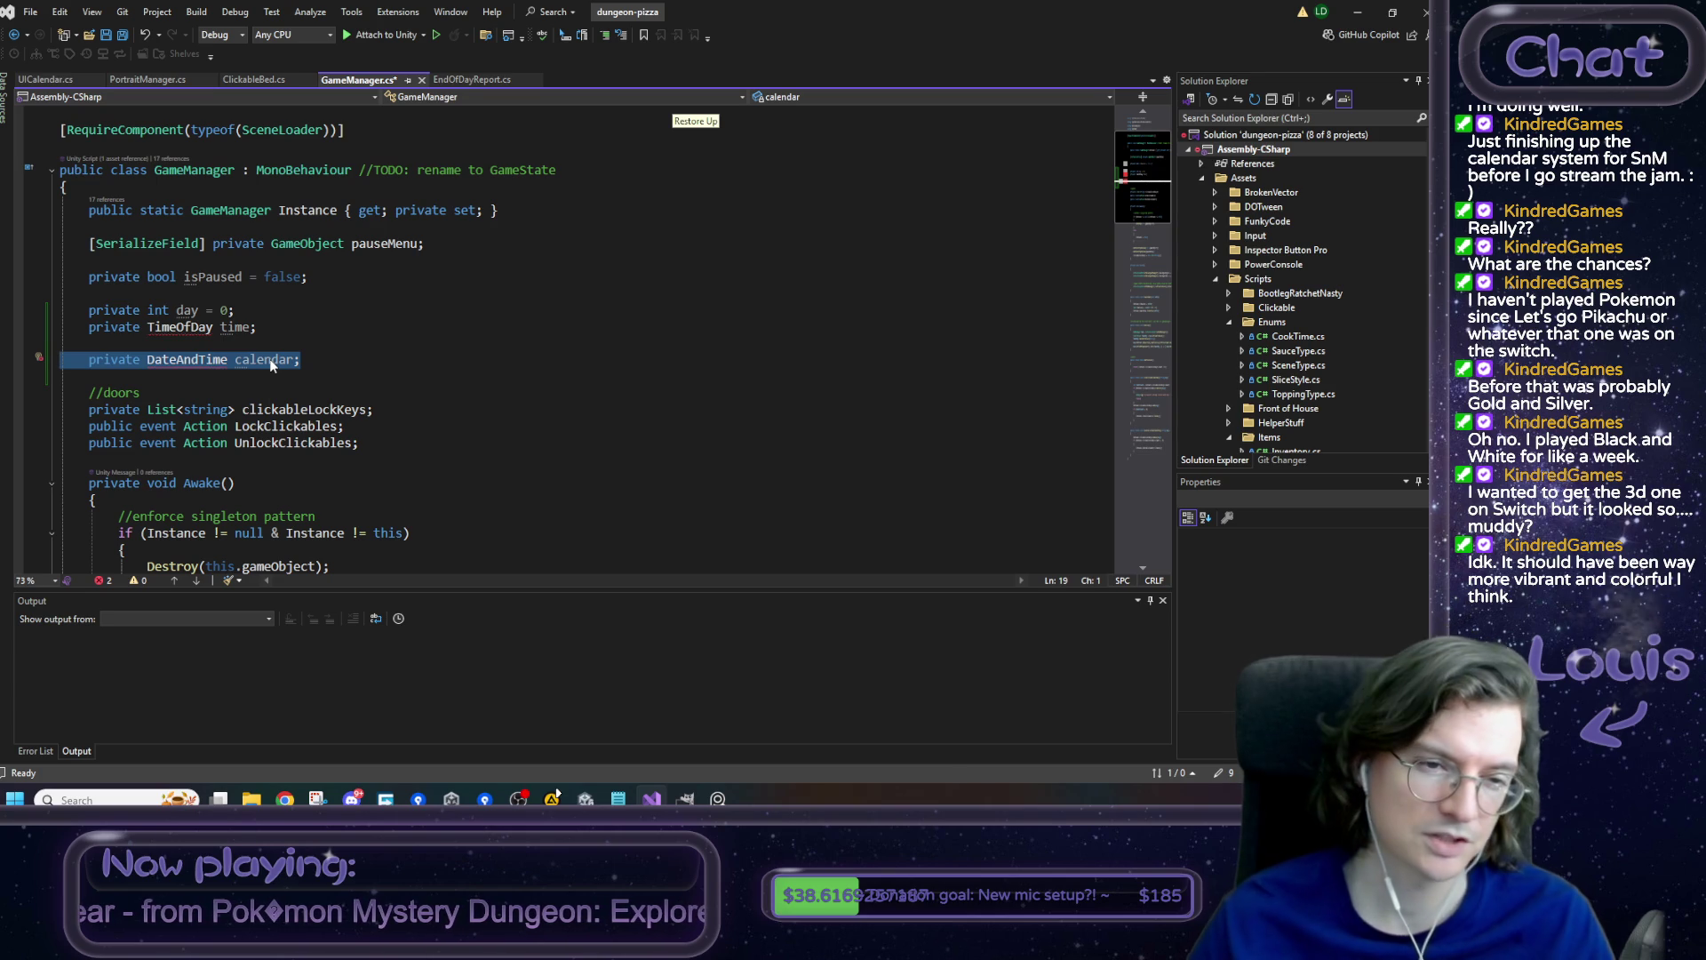
pyautogui.moveTo(258, 327); pyautogui.dragTo(34, 316)
pyautogui.tripleClick(178, 359)
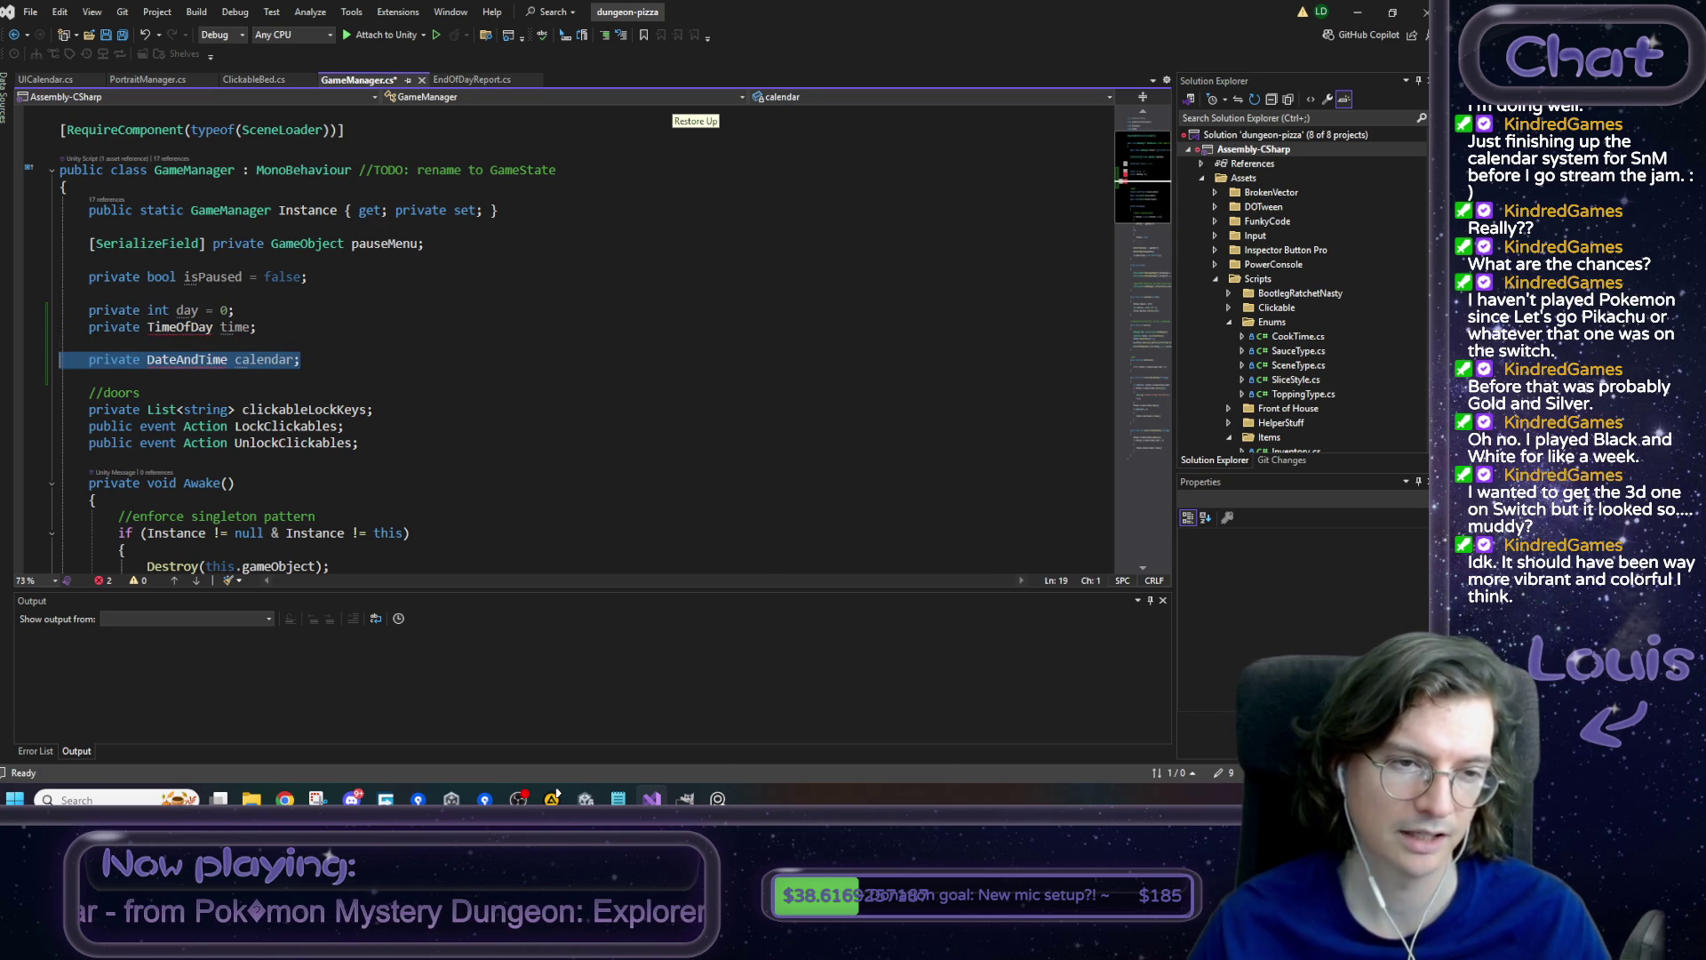
pyautogui.press('BackSpace')
pyautogui.press('BackSpace')
pyautogui.press('BackSpace')
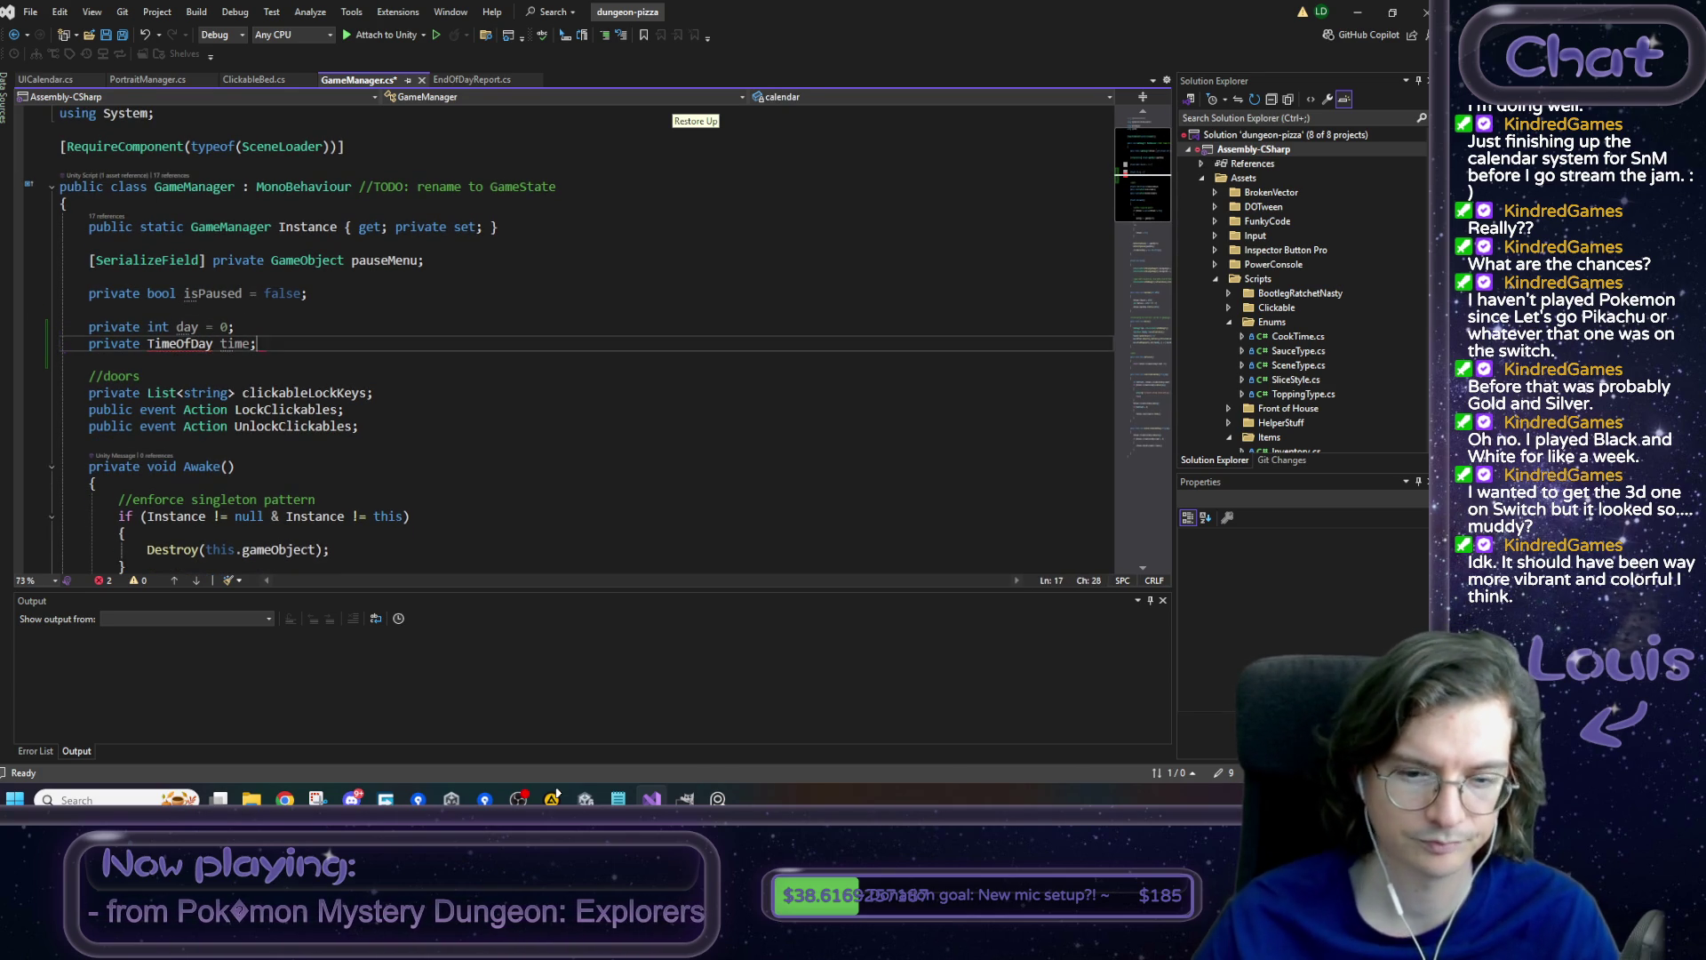
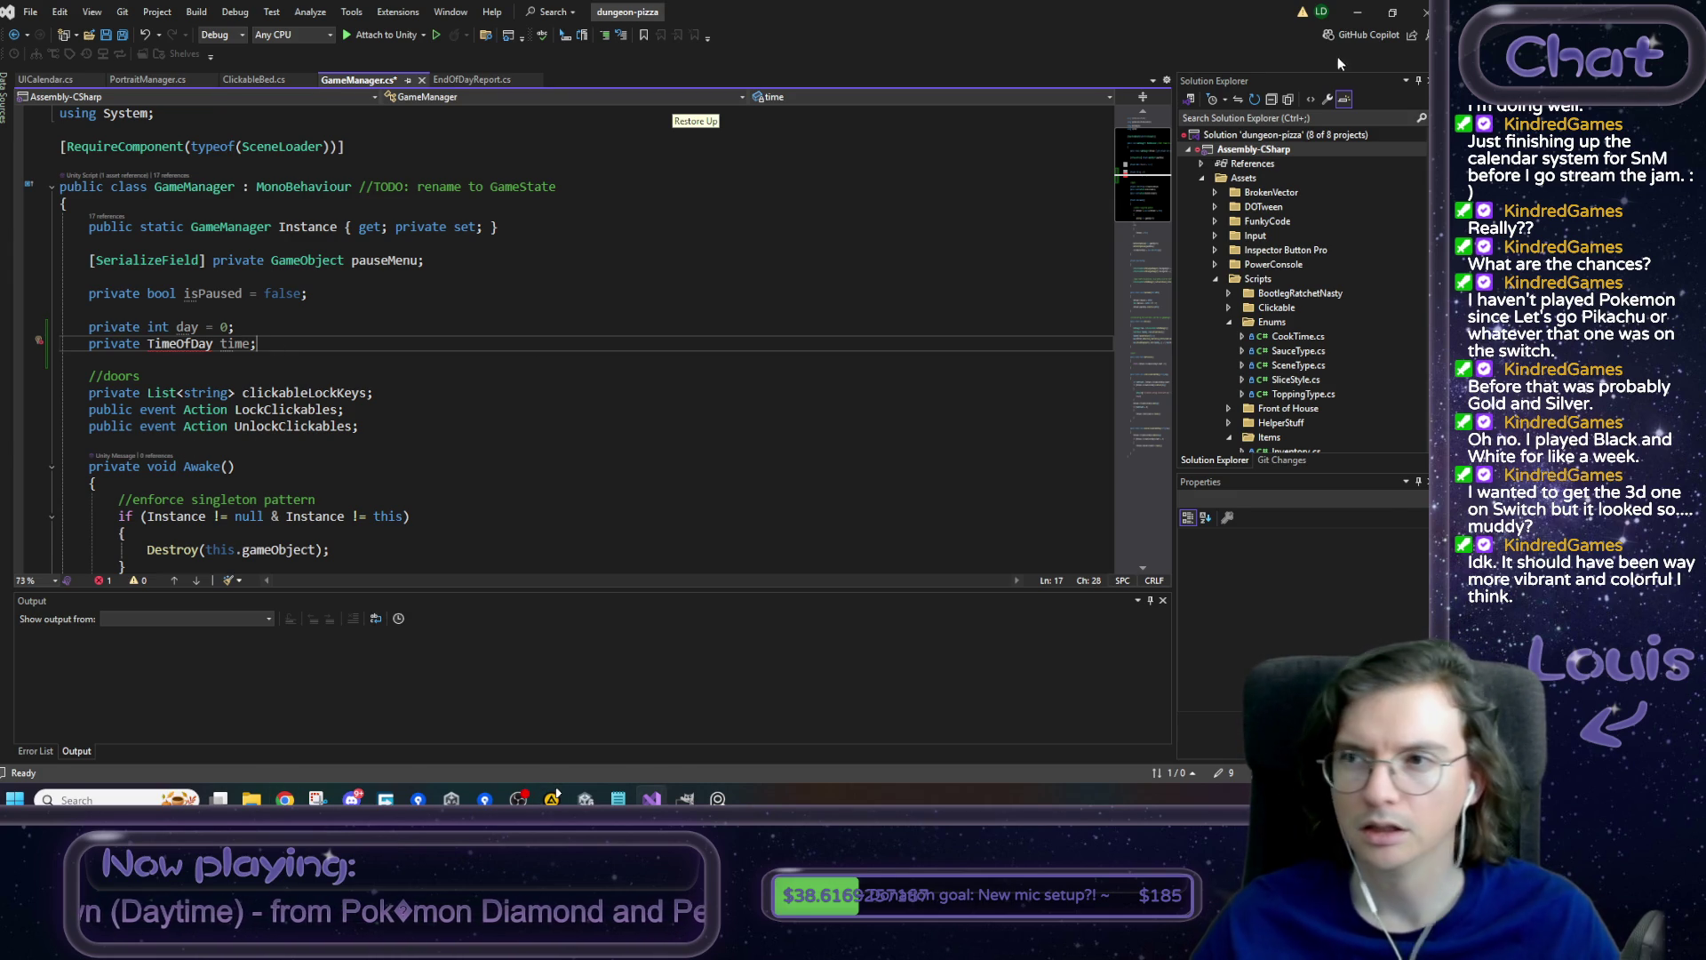
# - Bring Unity forward and open the Assets/Scripts/Enums folder in the Project window
pyautogui.click(1357, 12)
pyautogui.click(494, 709)
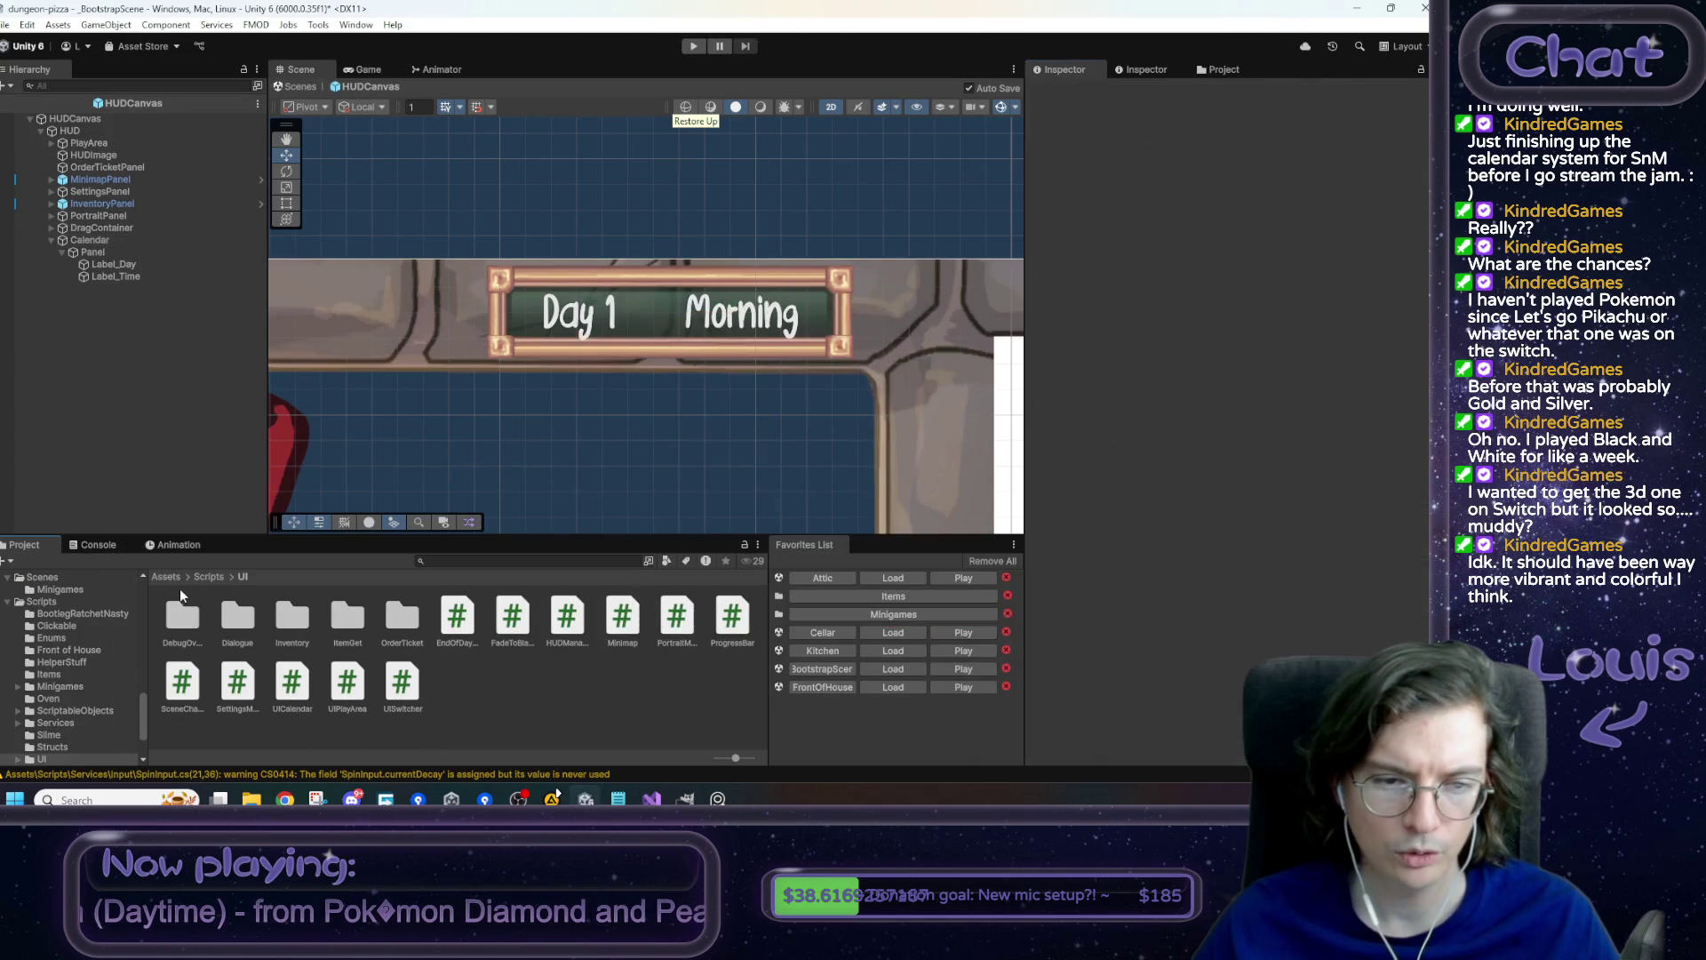
pyautogui.click(204, 578)
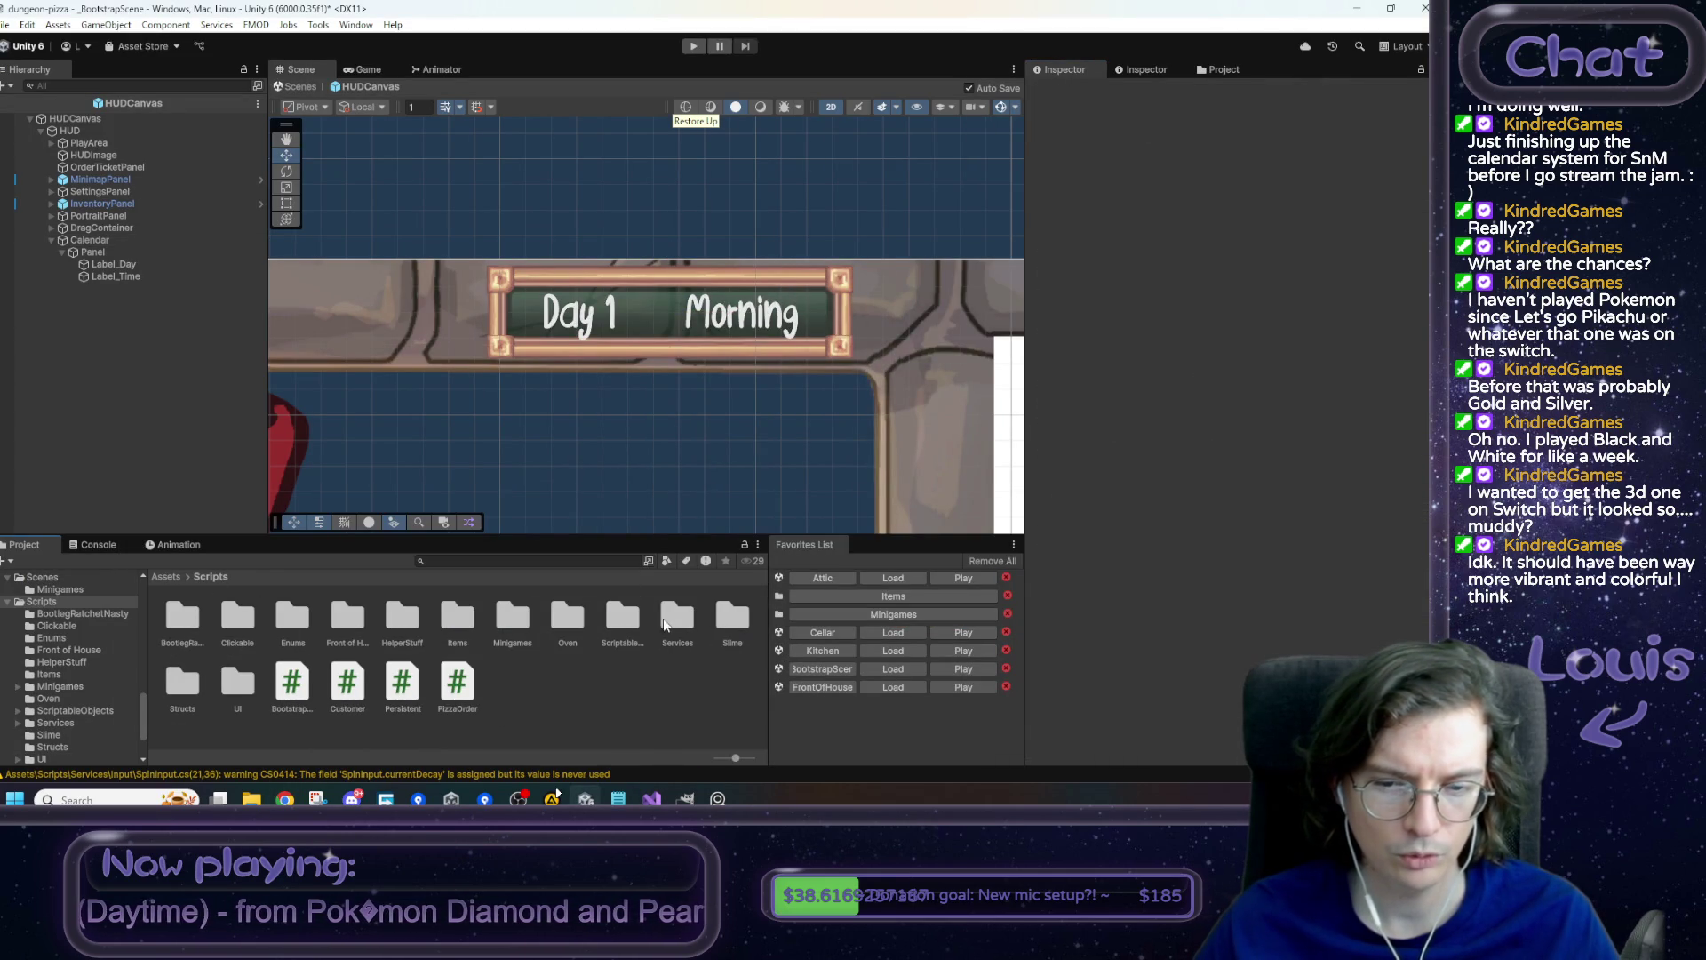
pyautogui.doubleClick(299, 633)
# - Create an Empty C# Script in Enums named TimeOfDay
pyautogui.rightClick(504, 633)
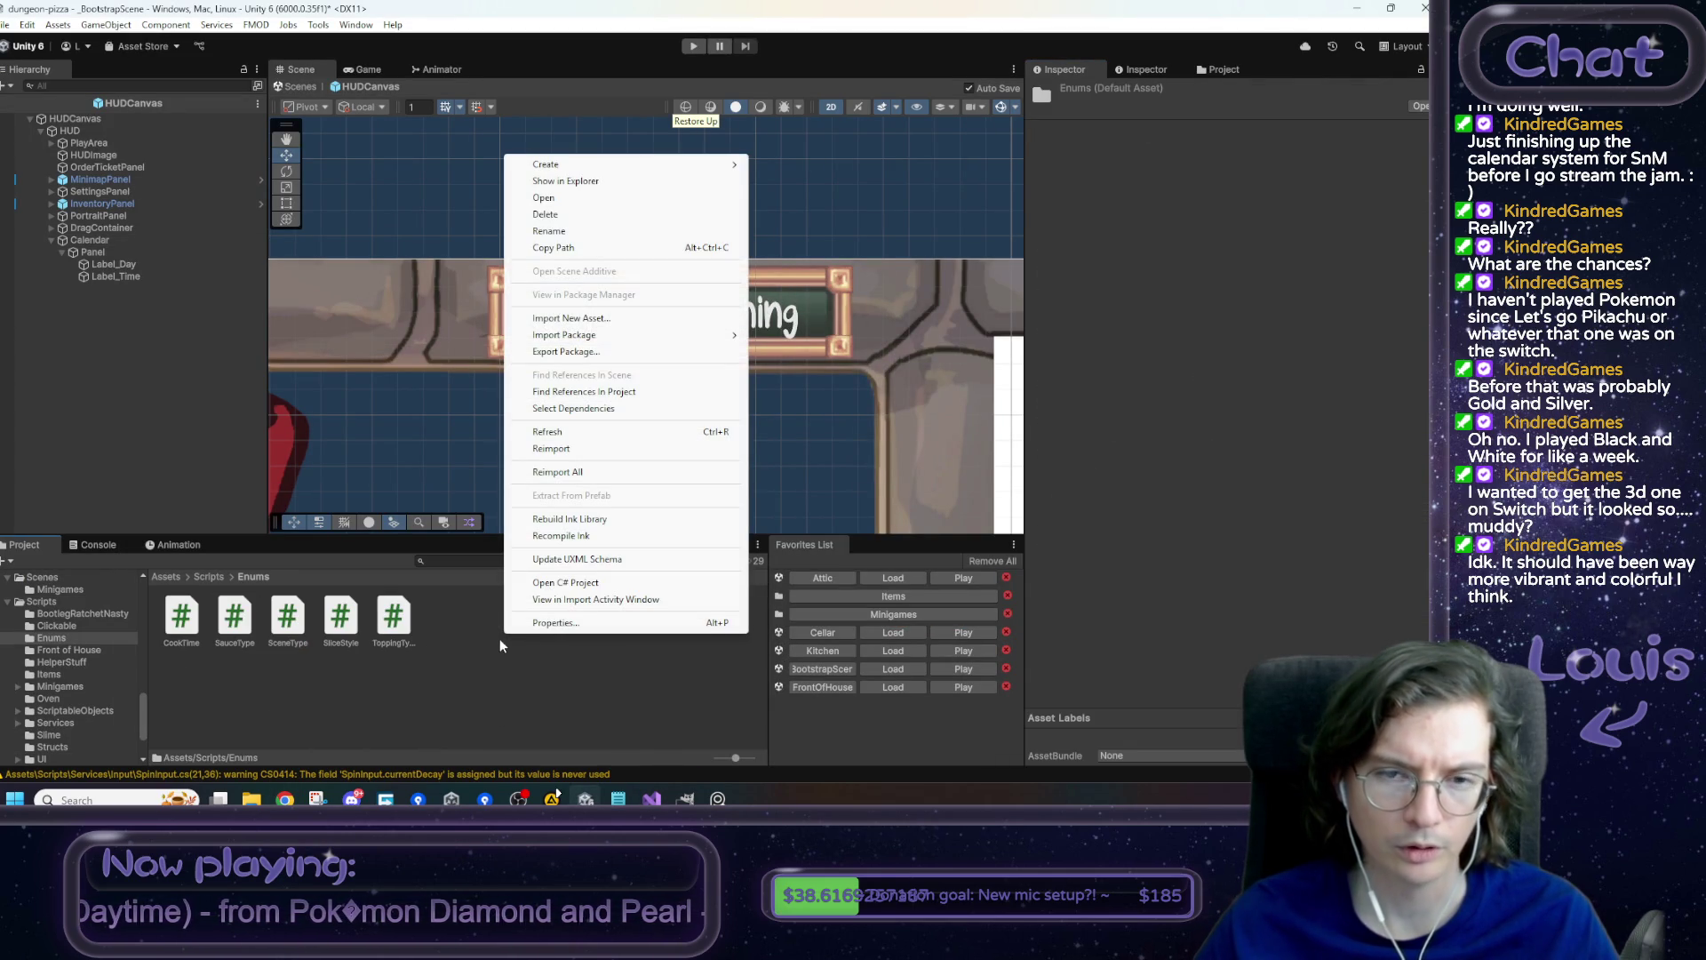
pyautogui.moveTo(569, 164)
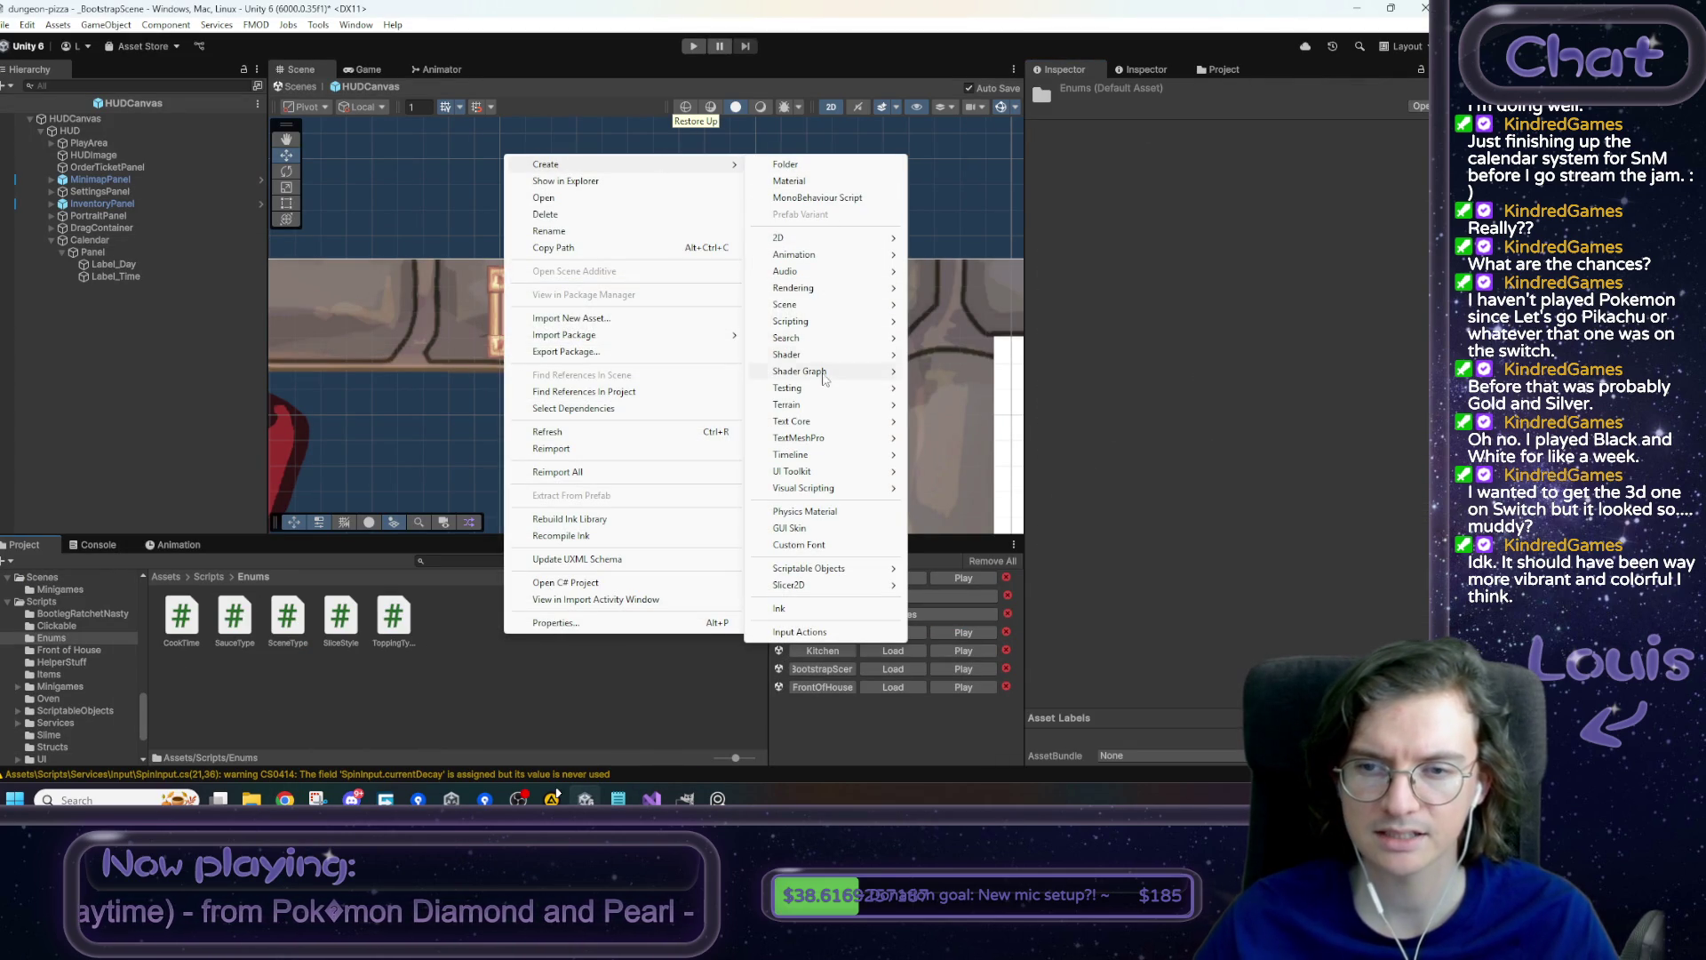
pyautogui.moveTo(826, 322)
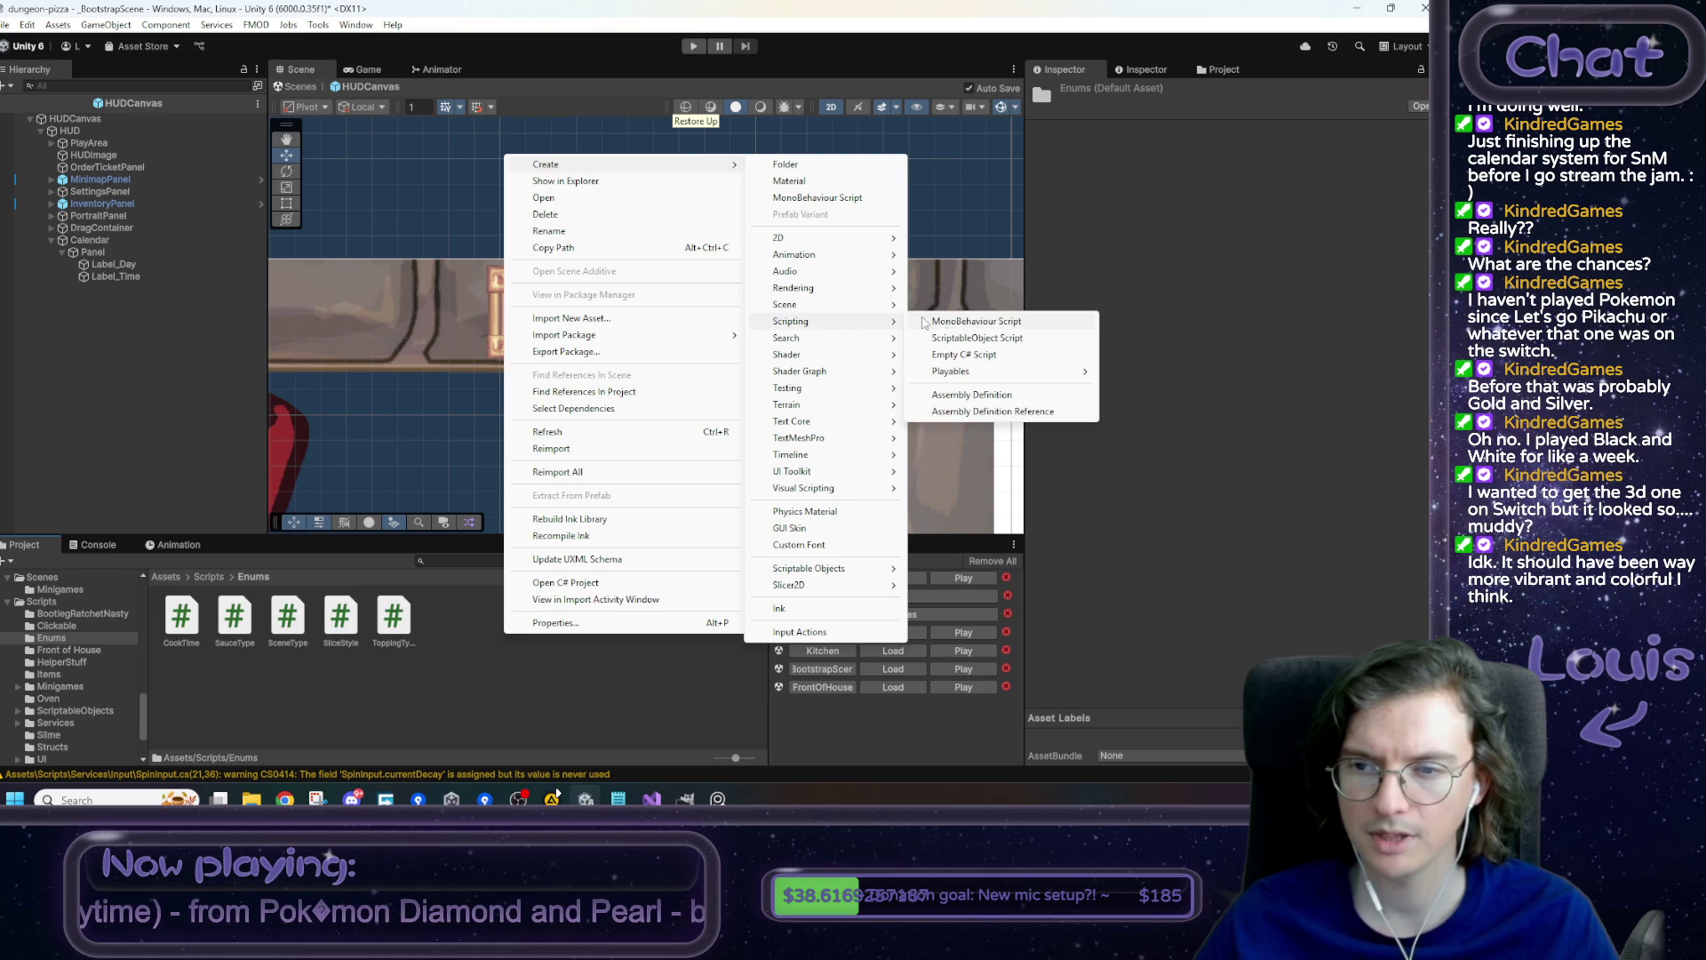
pyautogui.click(982, 356)
pyautogui.write('TimeOfDay')
pyautogui.press('Return')
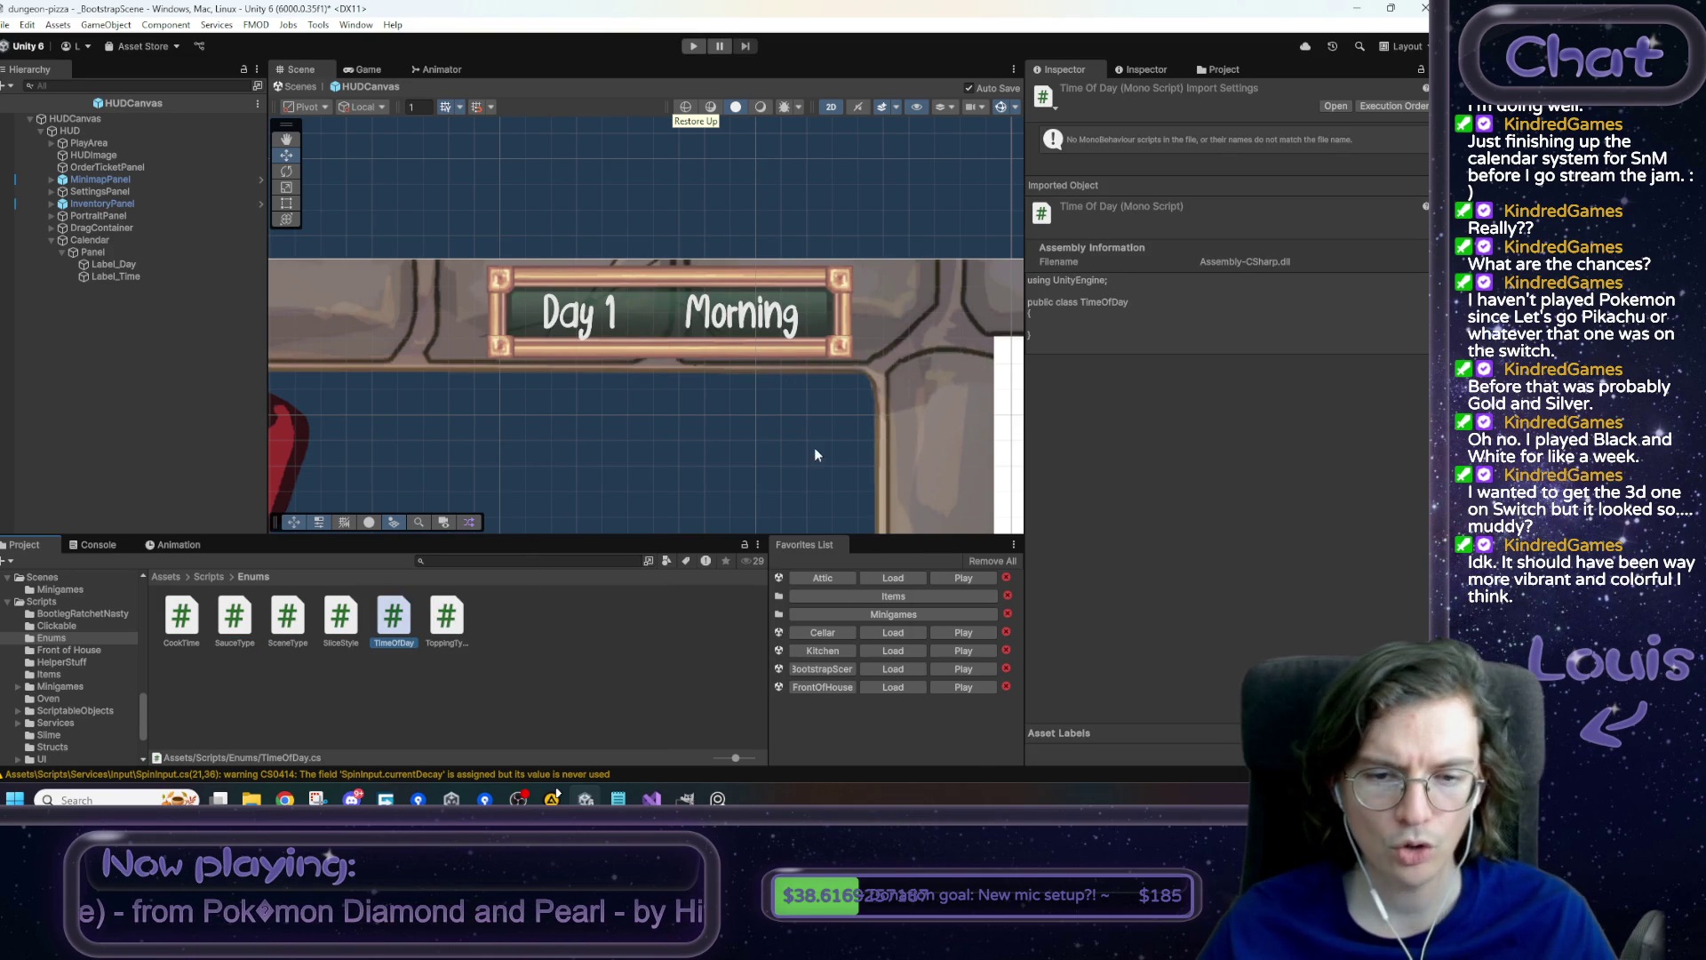
# - Open TimeOfDay.cs, change its declaration from class to enum, and save
pyautogui.doubleClick(396, 628)
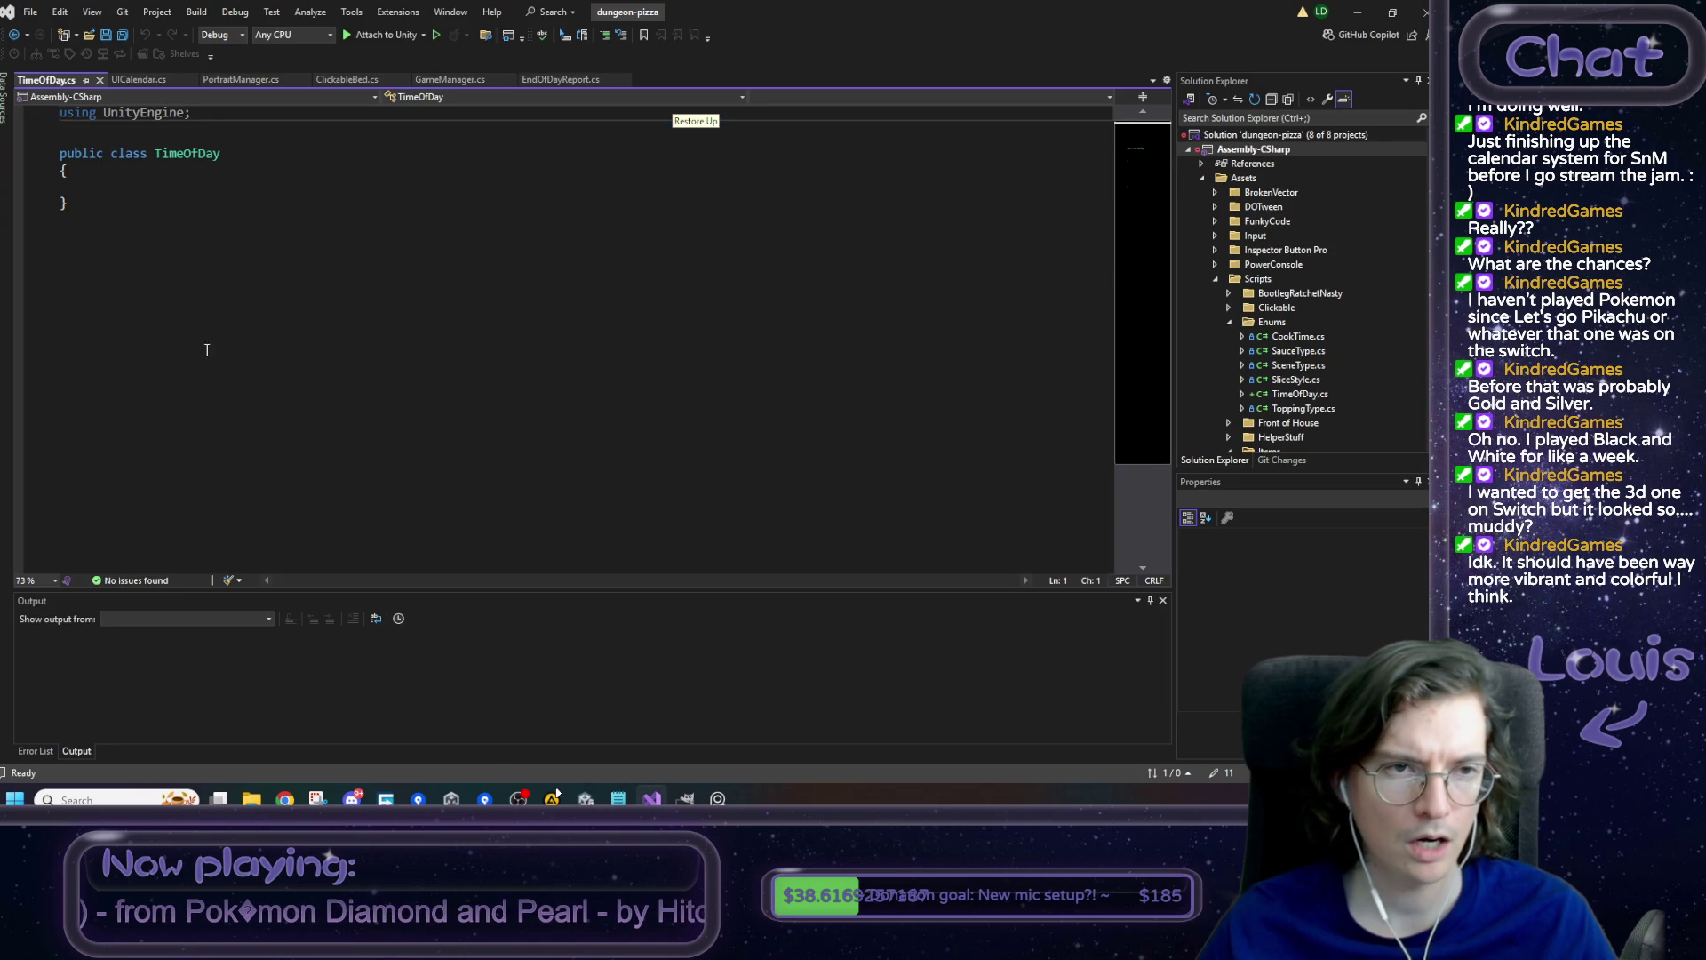
pyautogui.doubleClick(129, 156)
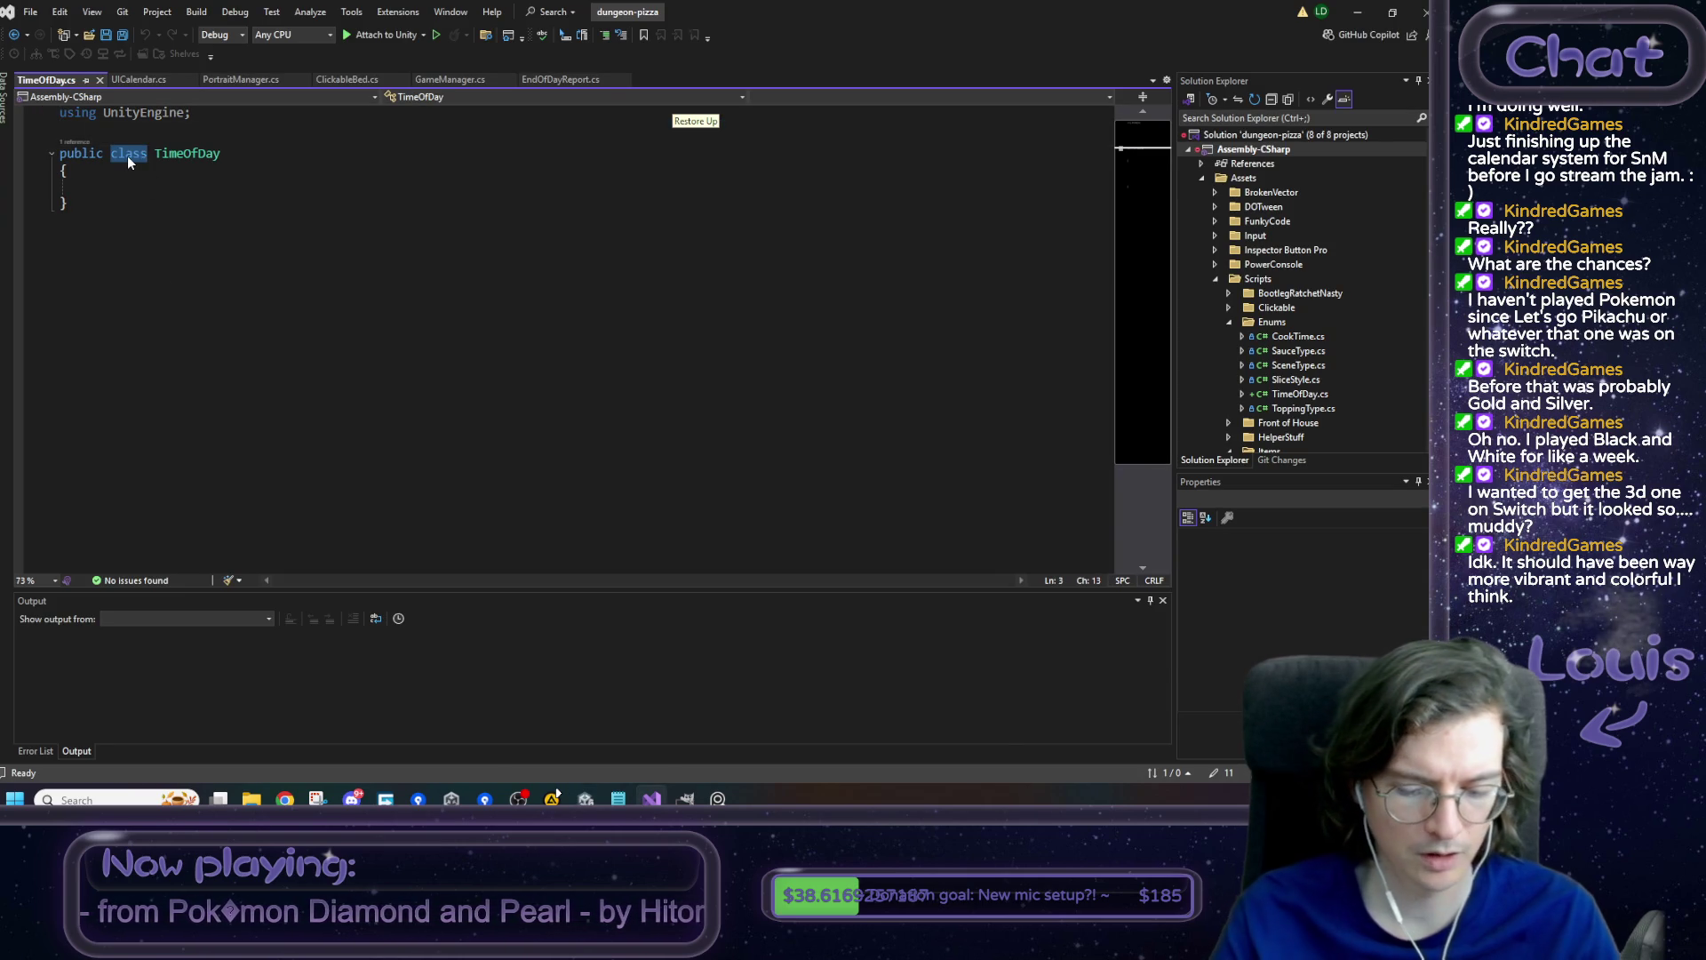
pyautogui.write('enum')
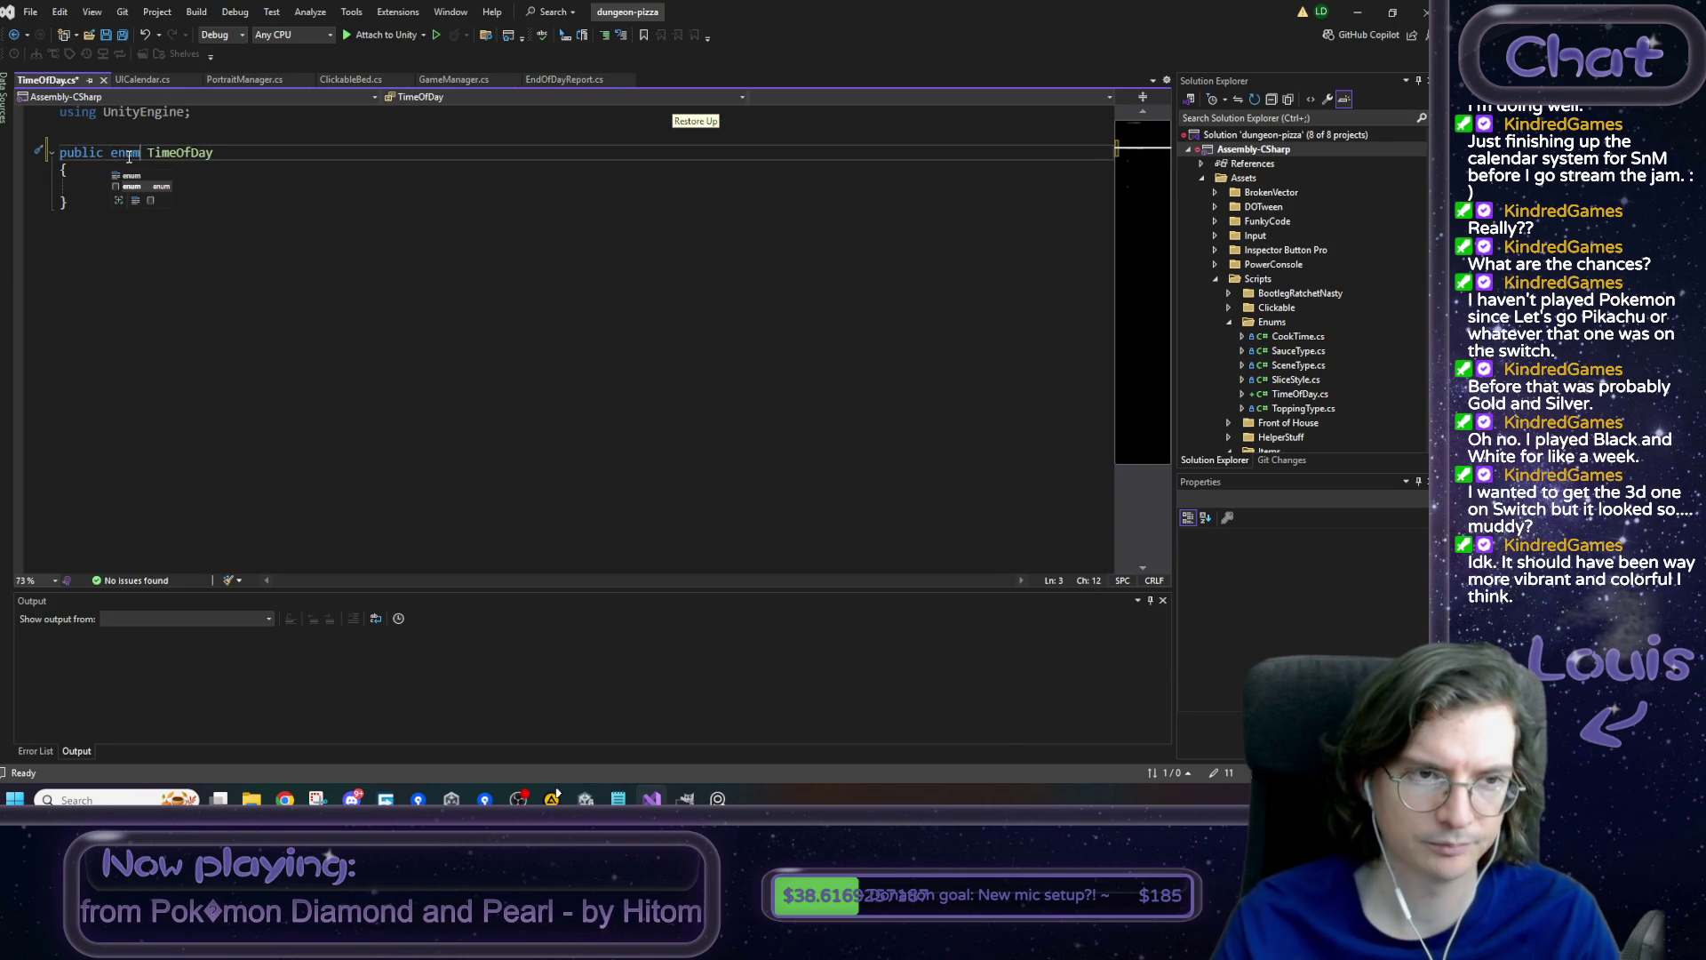
pyautogui.click(217, 153)
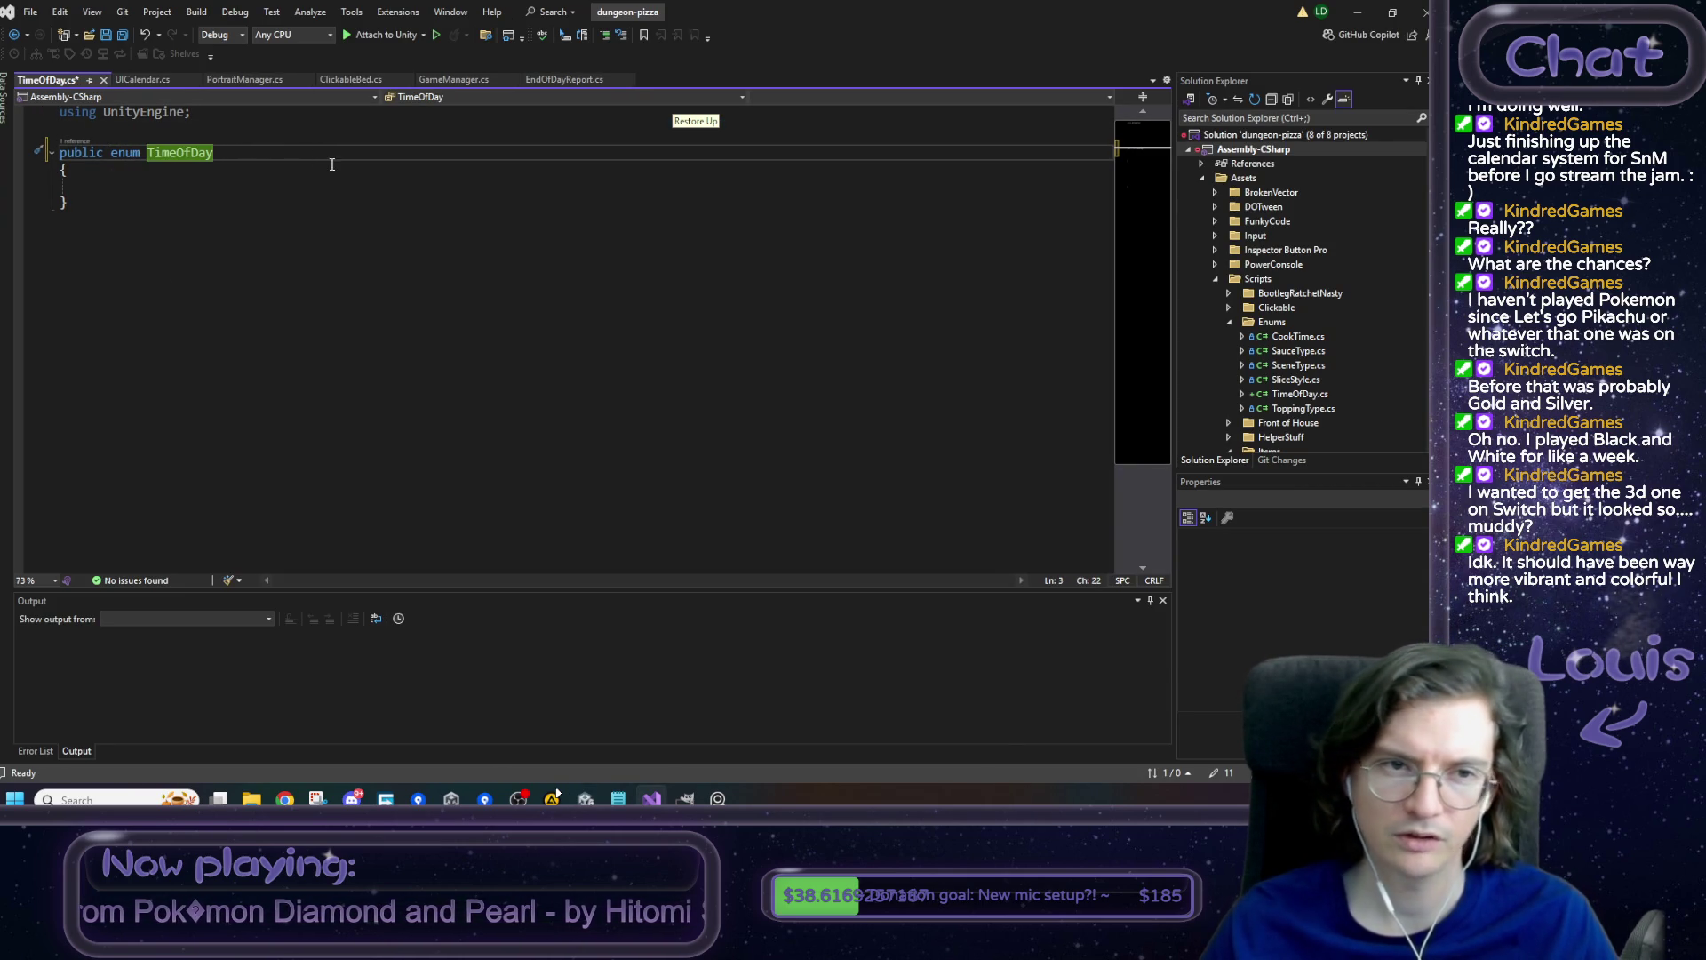
pyautogui.hotkey('ctrl', 's')
# - Review the SauceType enum values for reference, close it, and start a line inside TimeOfDay's braces
pyautogui.click(1357, 12)
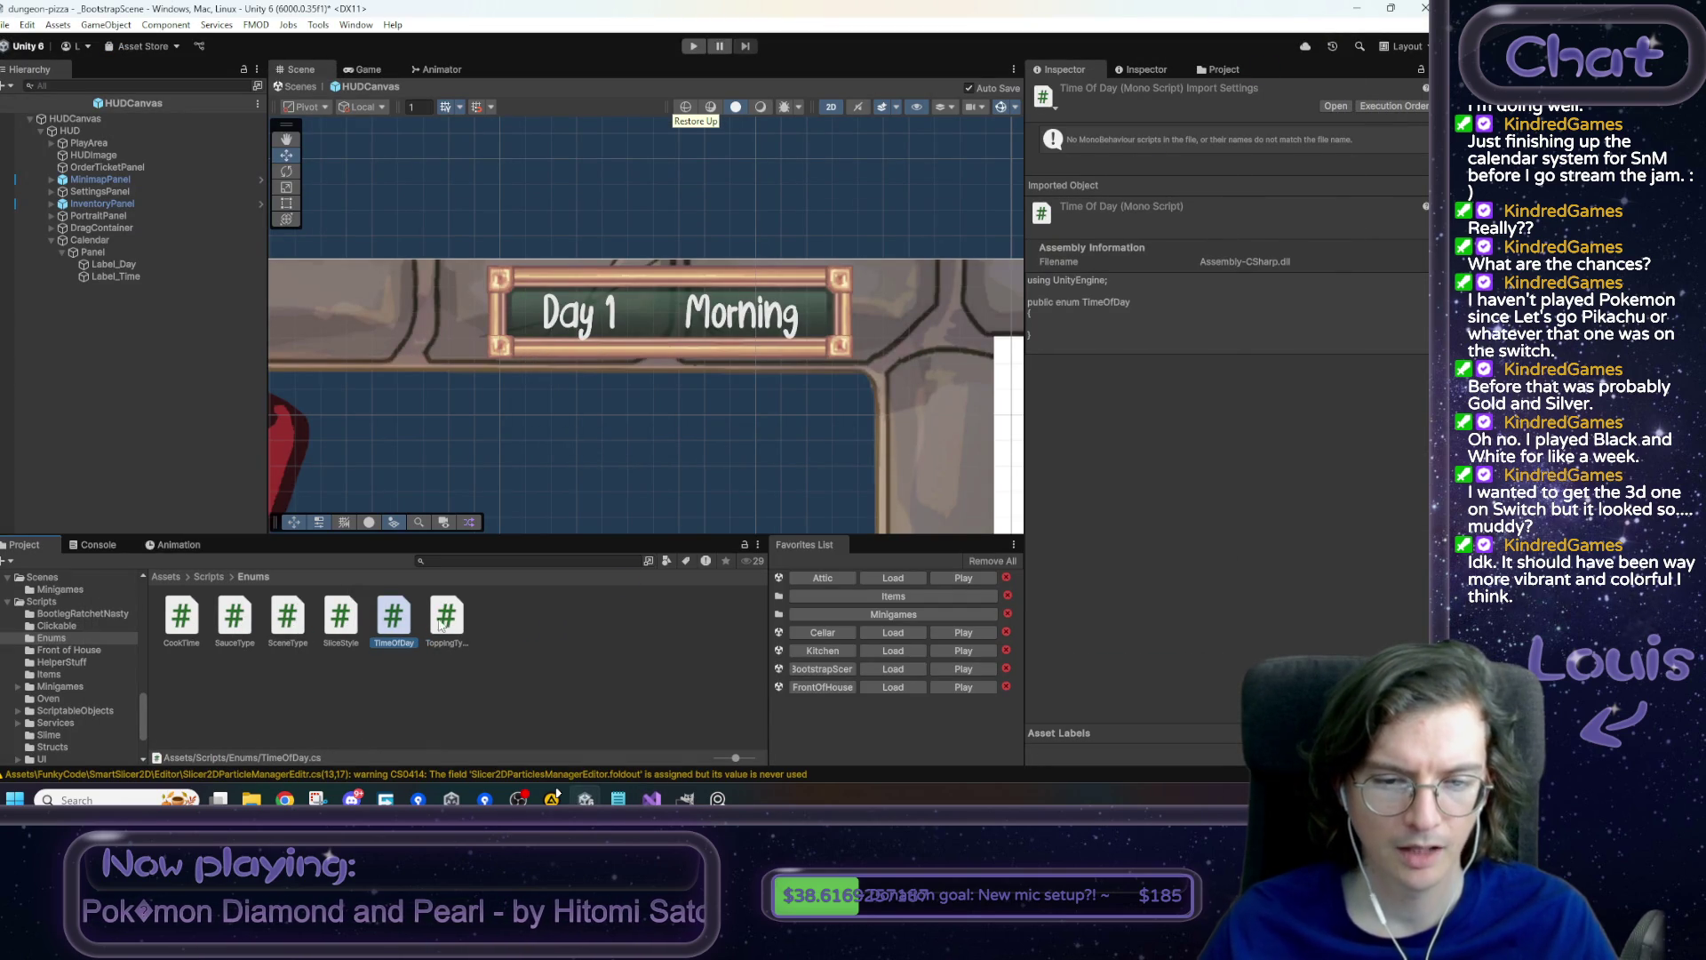
pyautogui.doubleClick(235, 615)
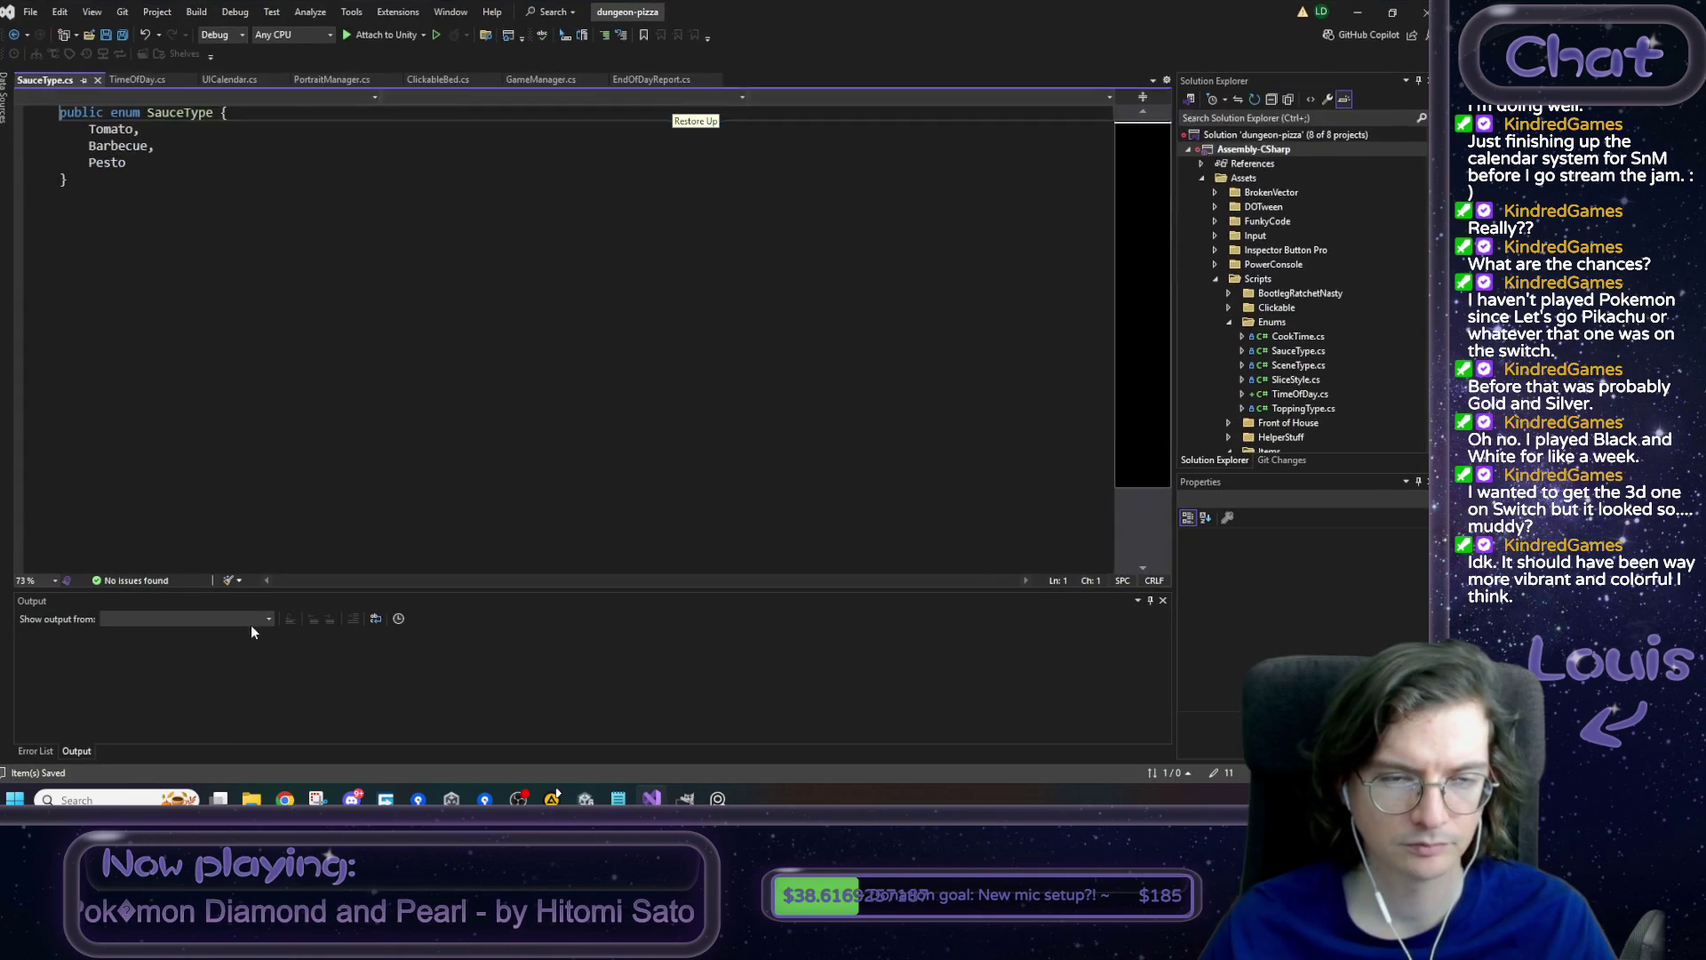
pyautogui.moveTo(168, 199); pyautogui.dragTo(89, 134)
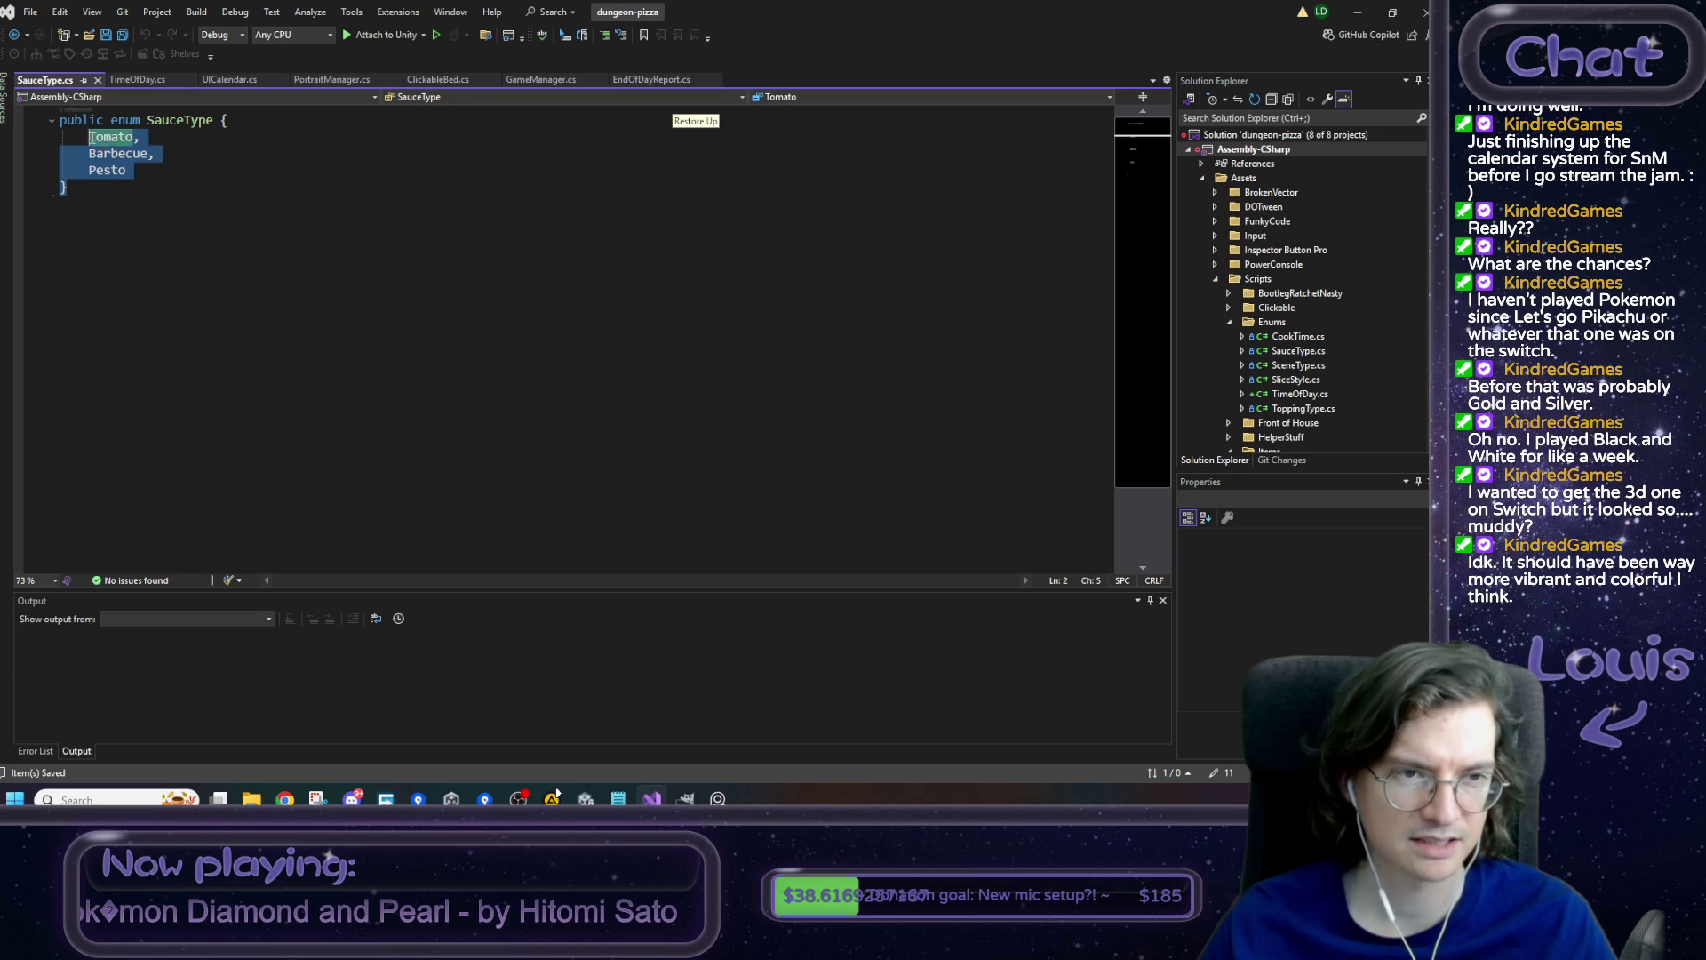
pyautogui.click(283, 175)
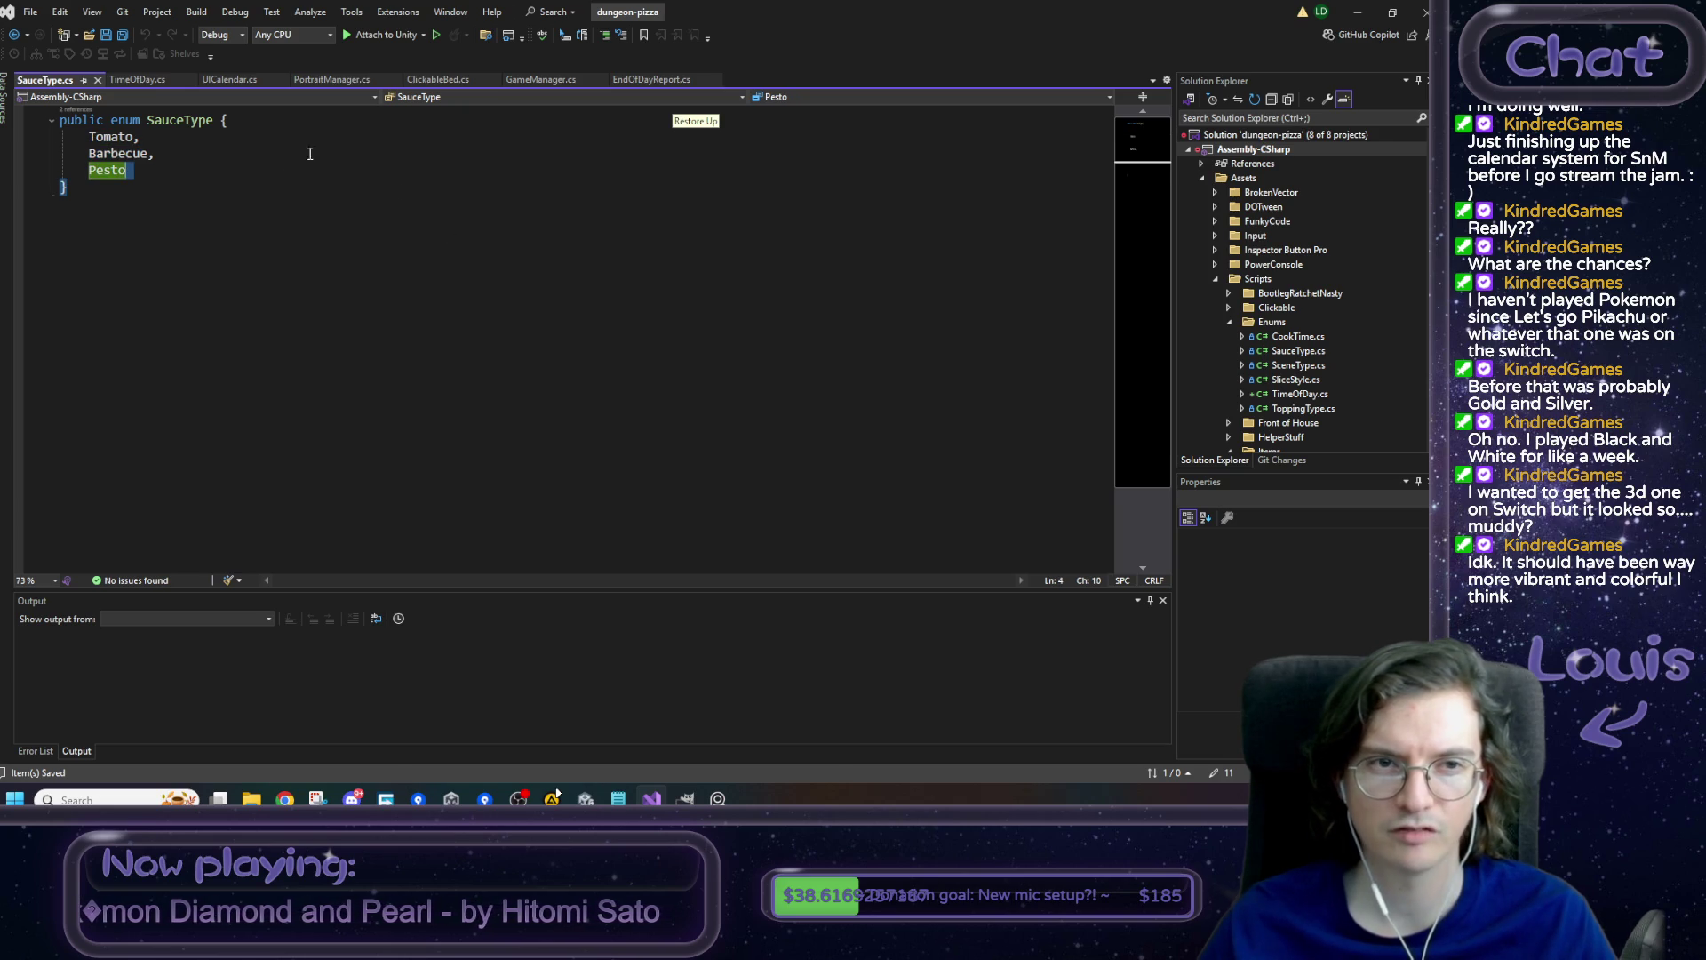
pyautogui.middleClick(61, 85)
pyautogui.press('Return')
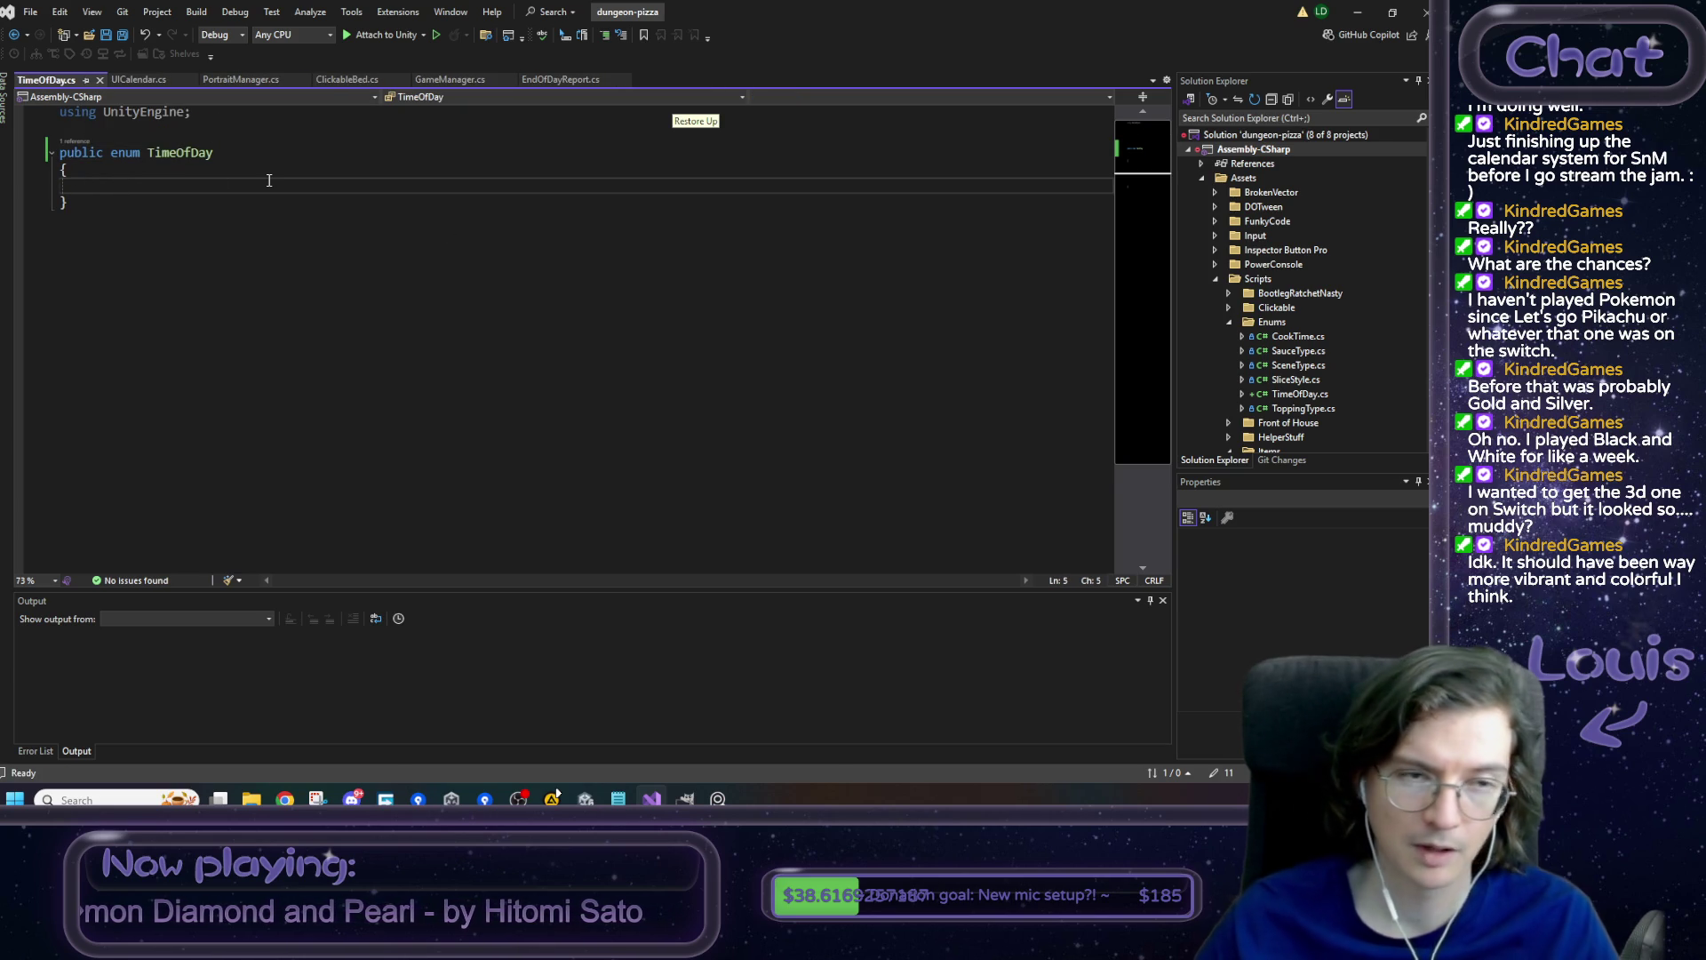
# - List the enum values Morning, Afternoon, Evening and Night inside TimeOfDay
pyautogui.write('Morning,')
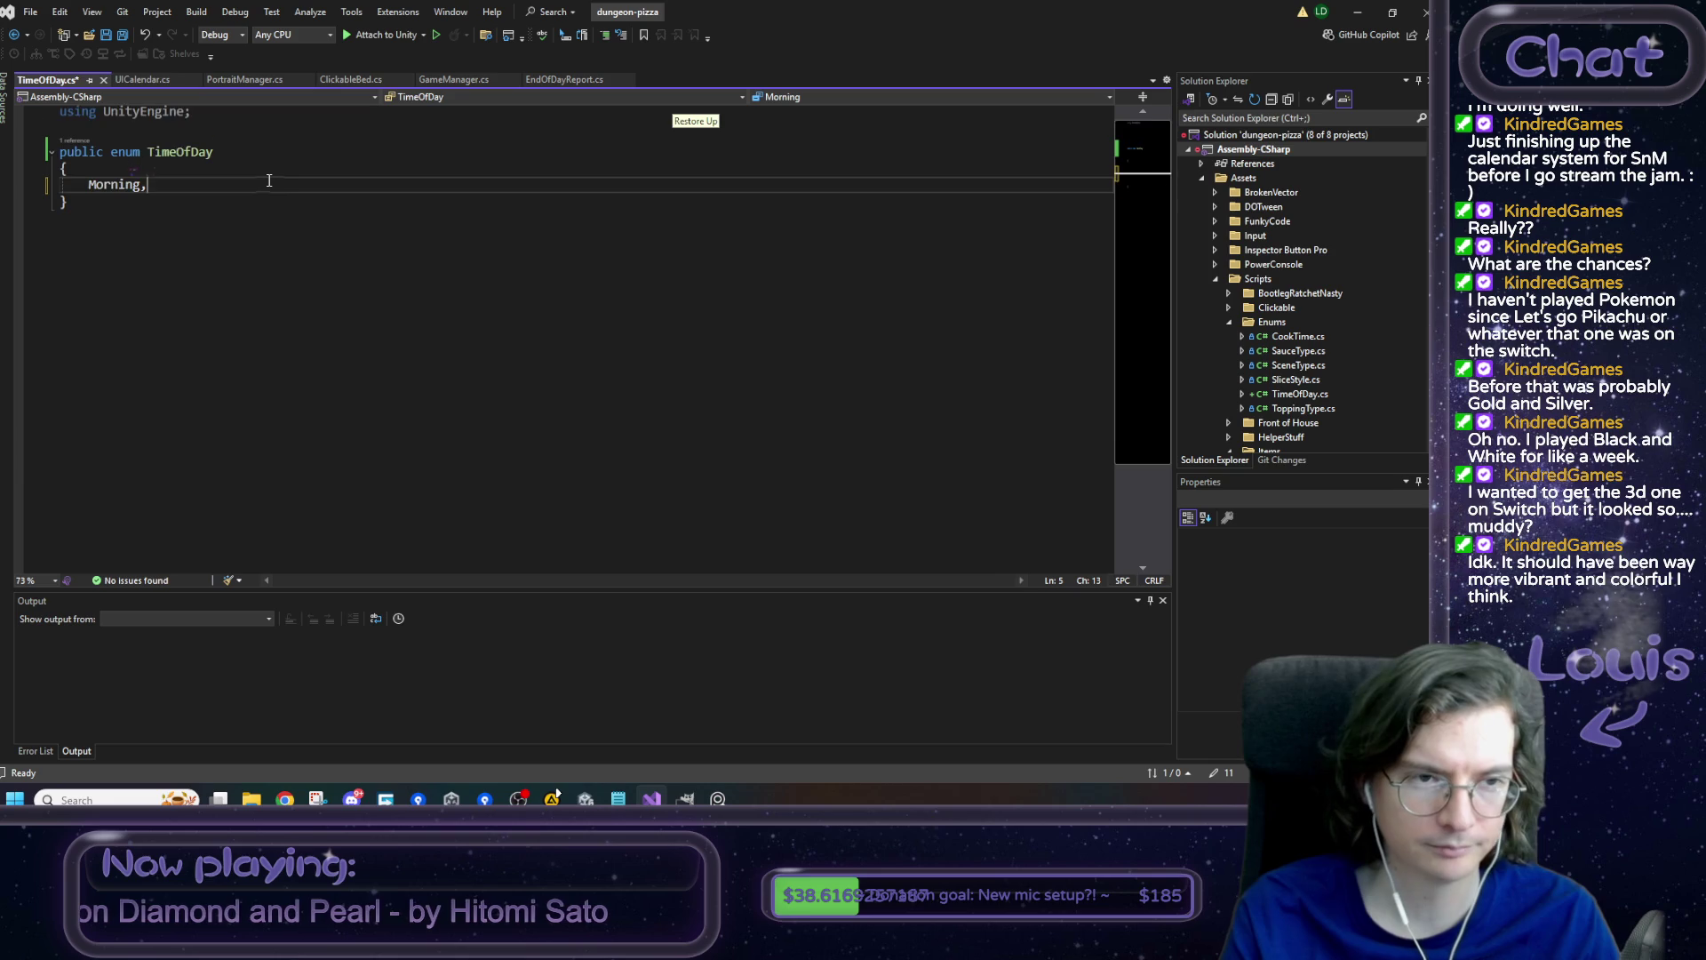
pyautogui.press('Return')
pyautogui.write('Afternoon,')
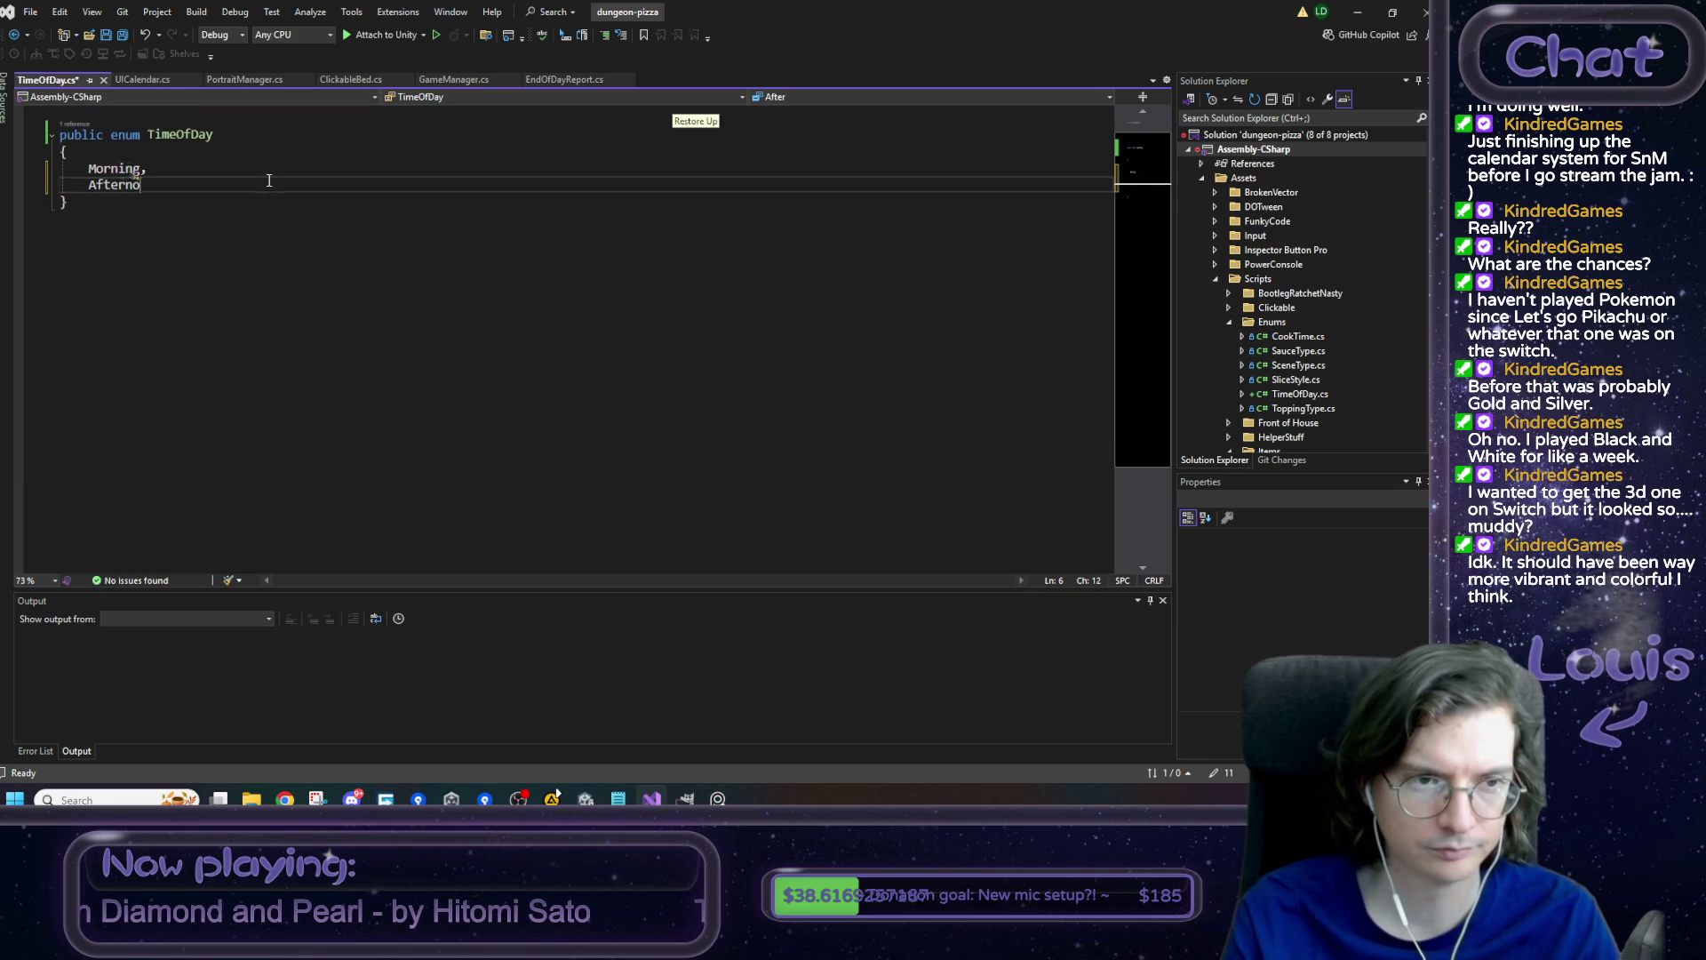
pyautogui.press('Return')
pyautogui.write('Even')
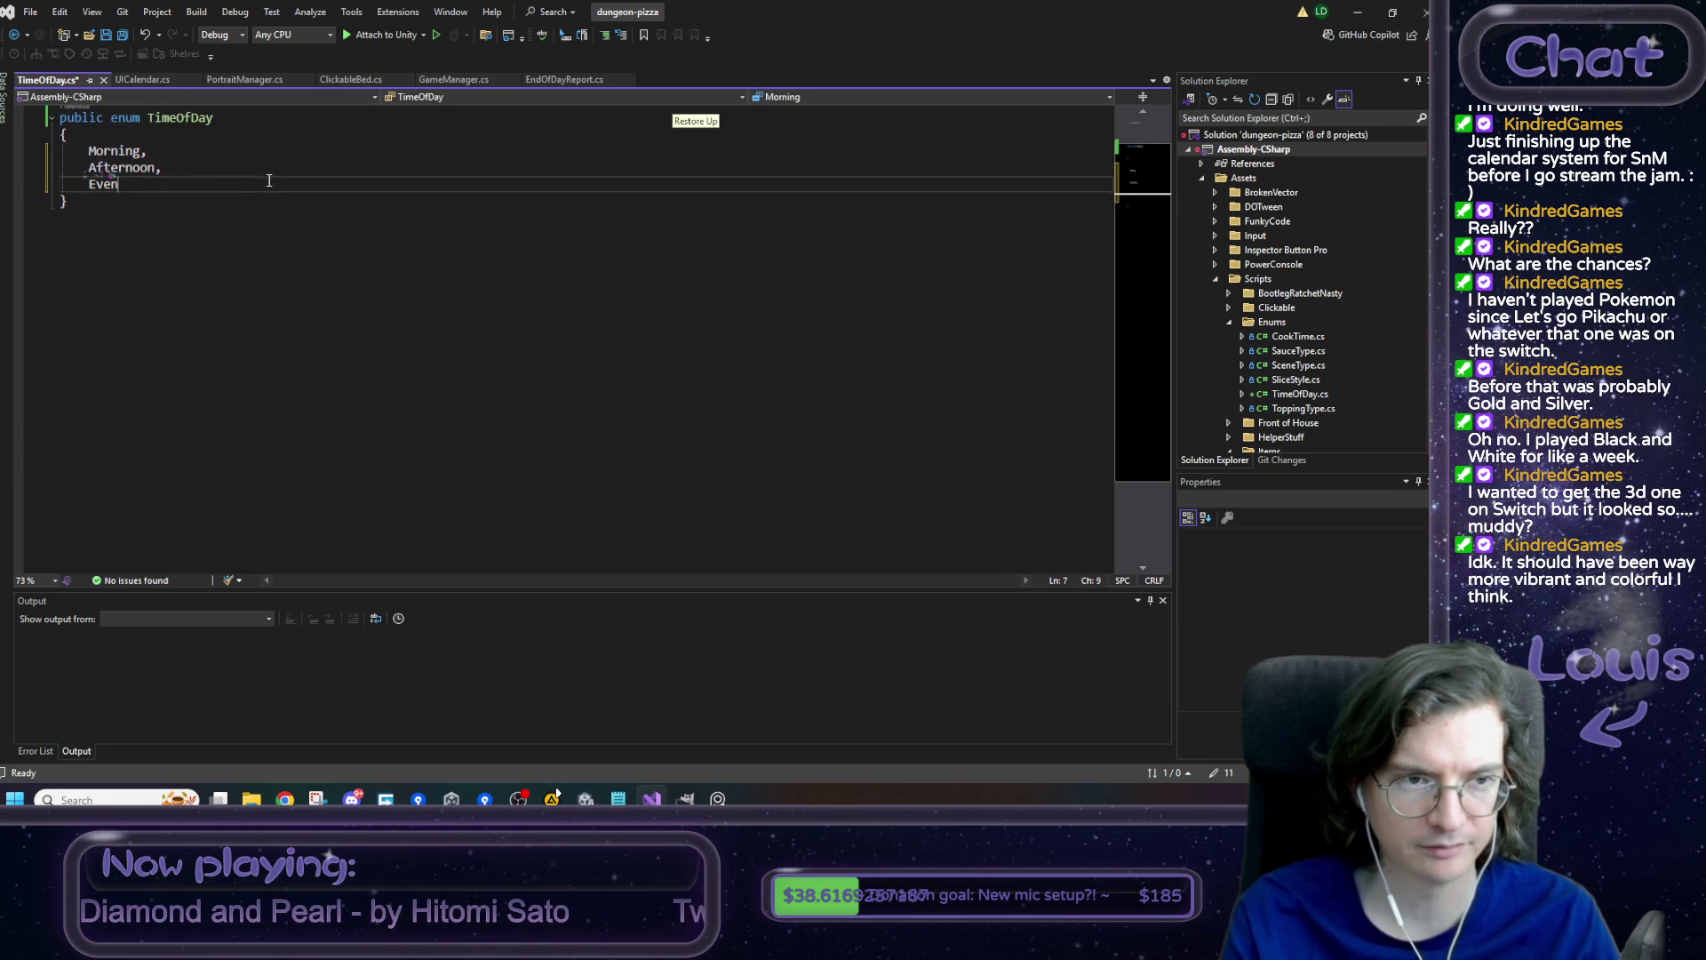
pyautogui.write('ing,')
pyautogui.press('Return')
pyautogui.write('Night')
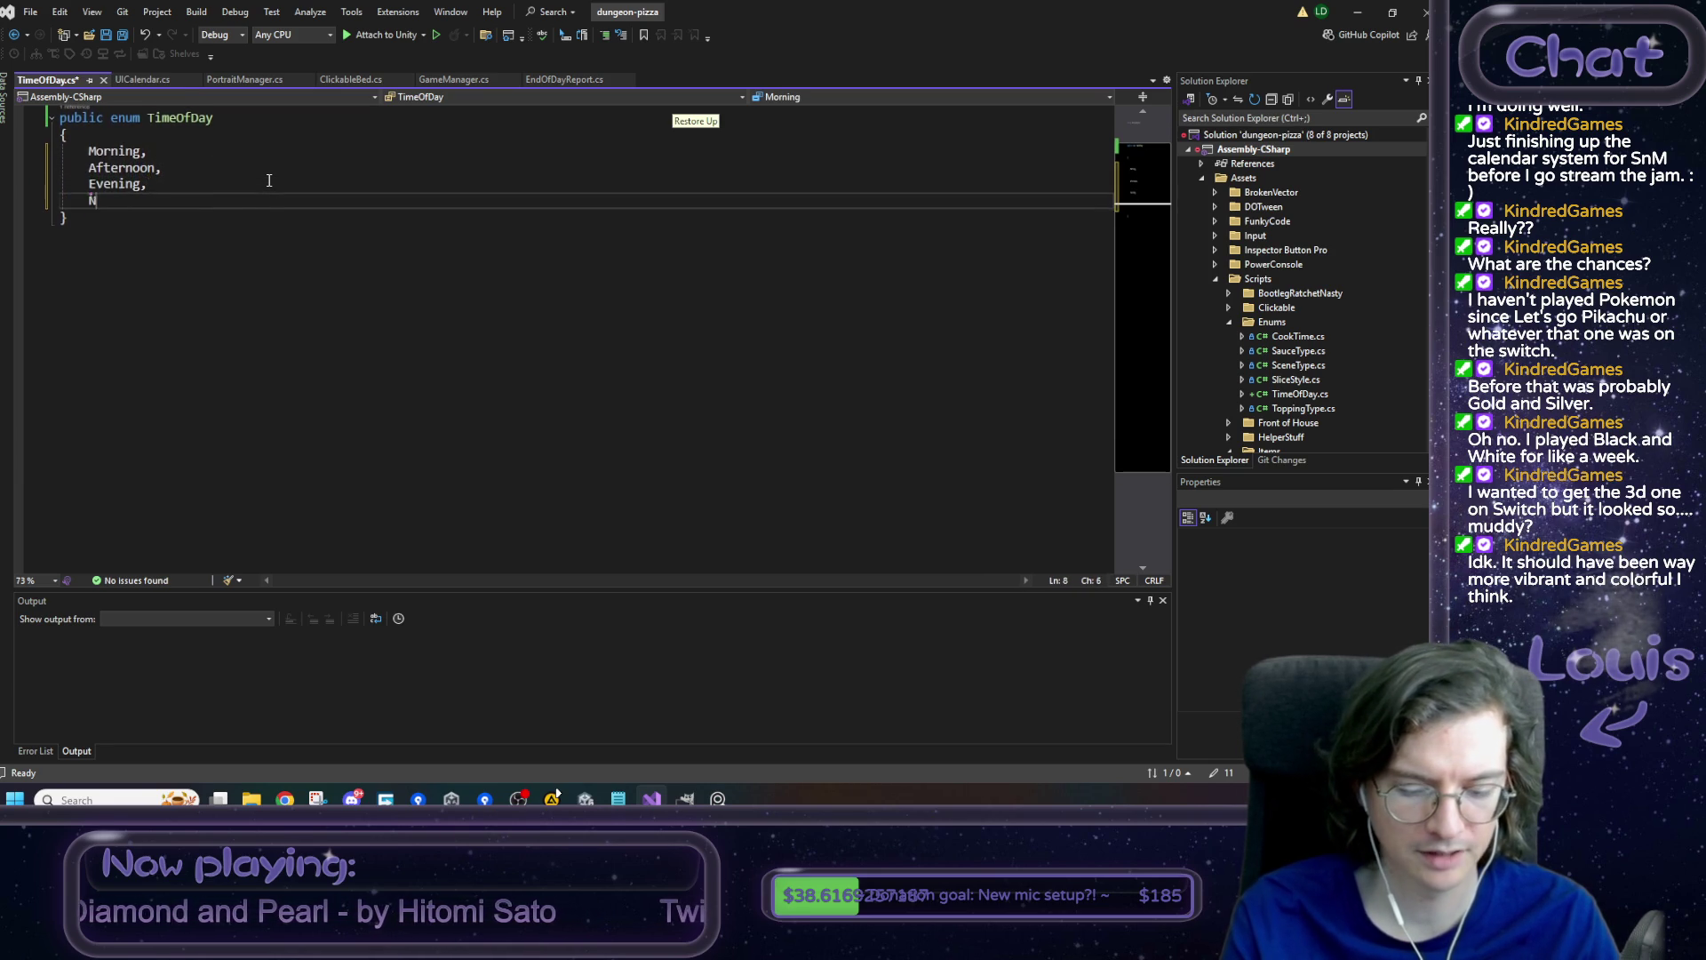
# - Add a /// summary comment 'Just taking a guess on these, we'll return with some game design I hope' and save
pyautogui.scroll(1, 133, 137)
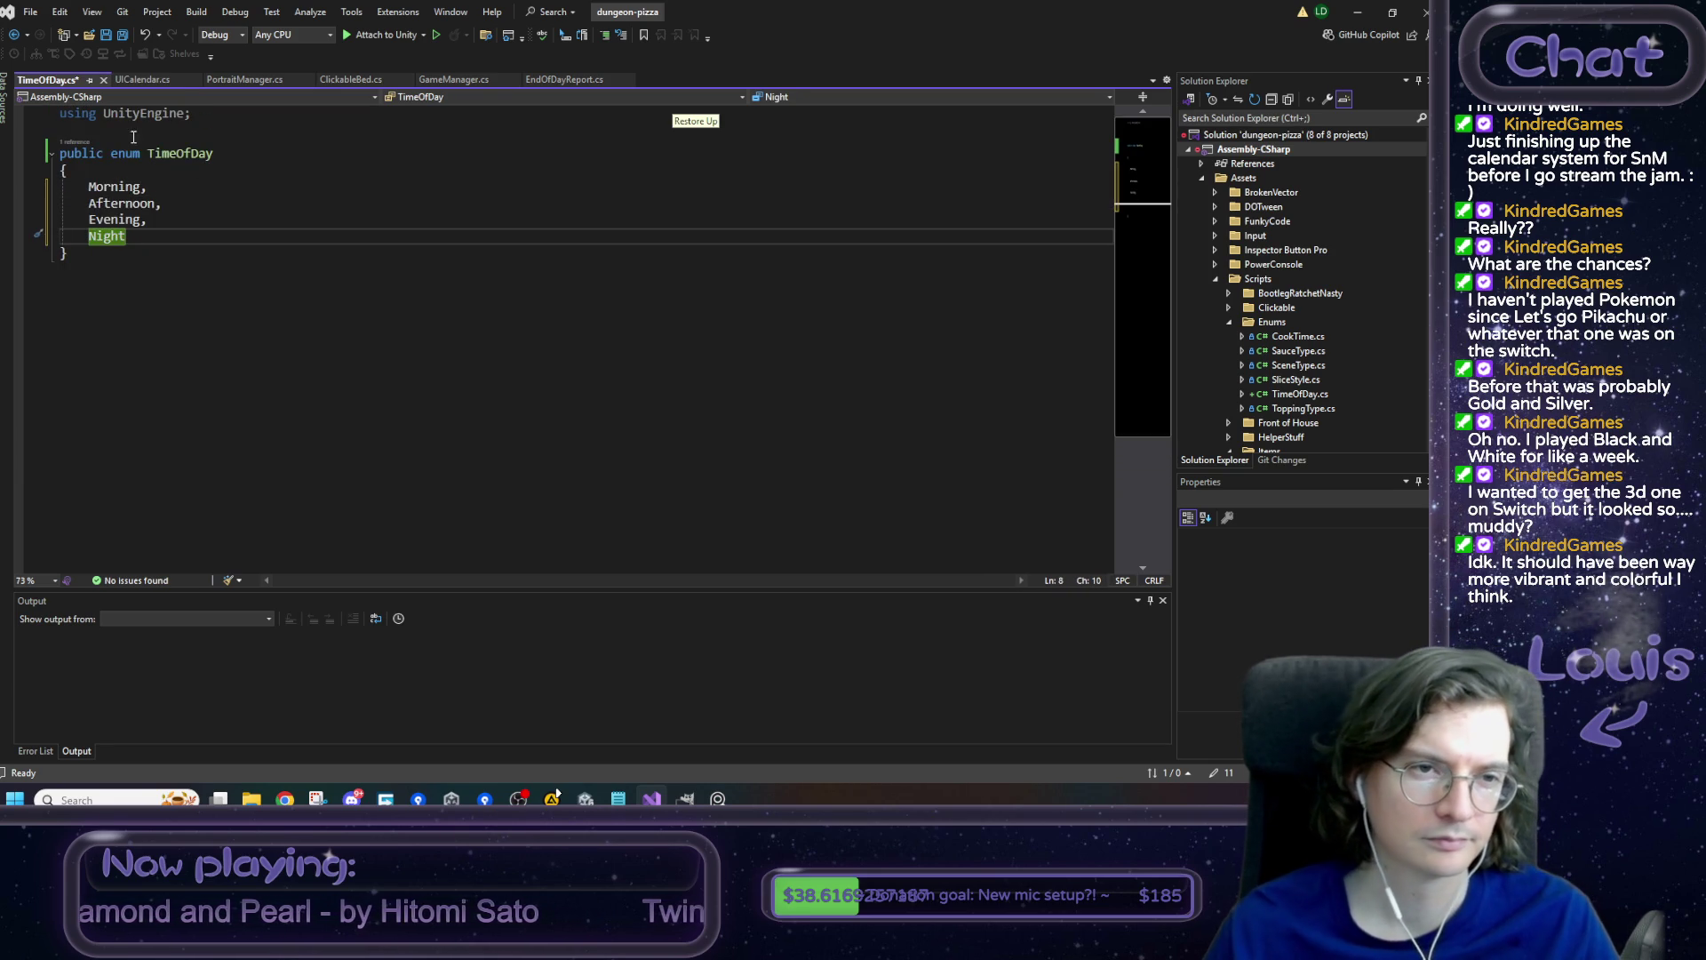
pyautogui.click(203, 146)
pyautogui.press('Up')
pyautogui.press('Return')
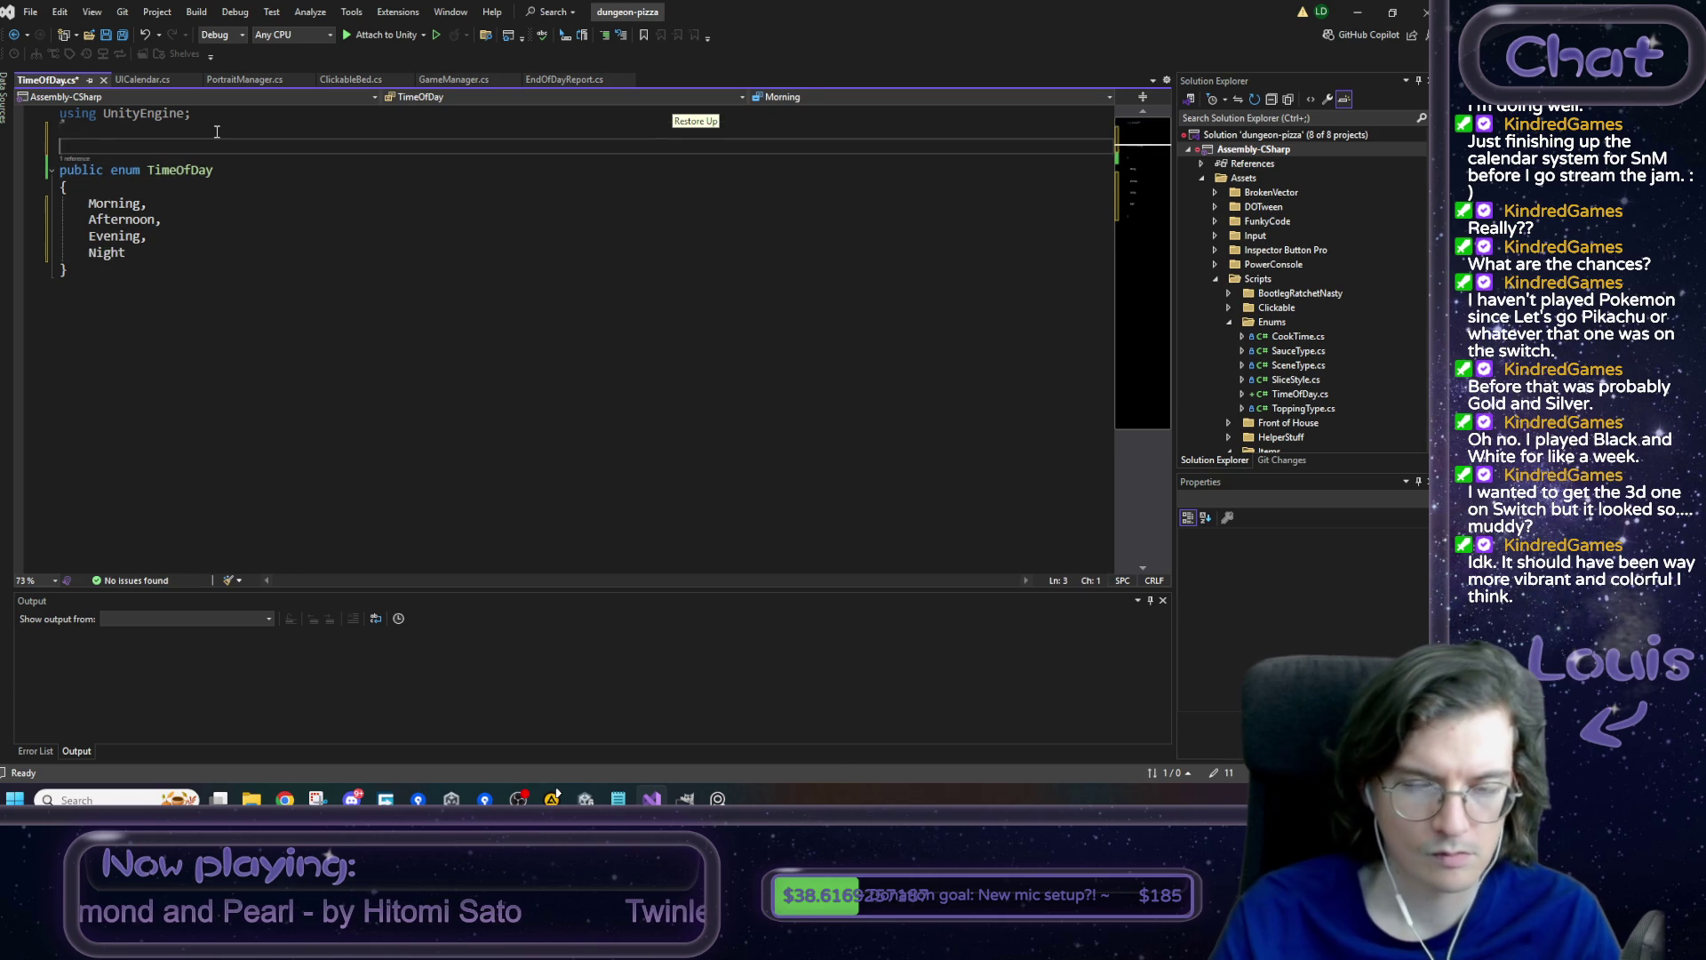
pyautogui.write('/// Just')
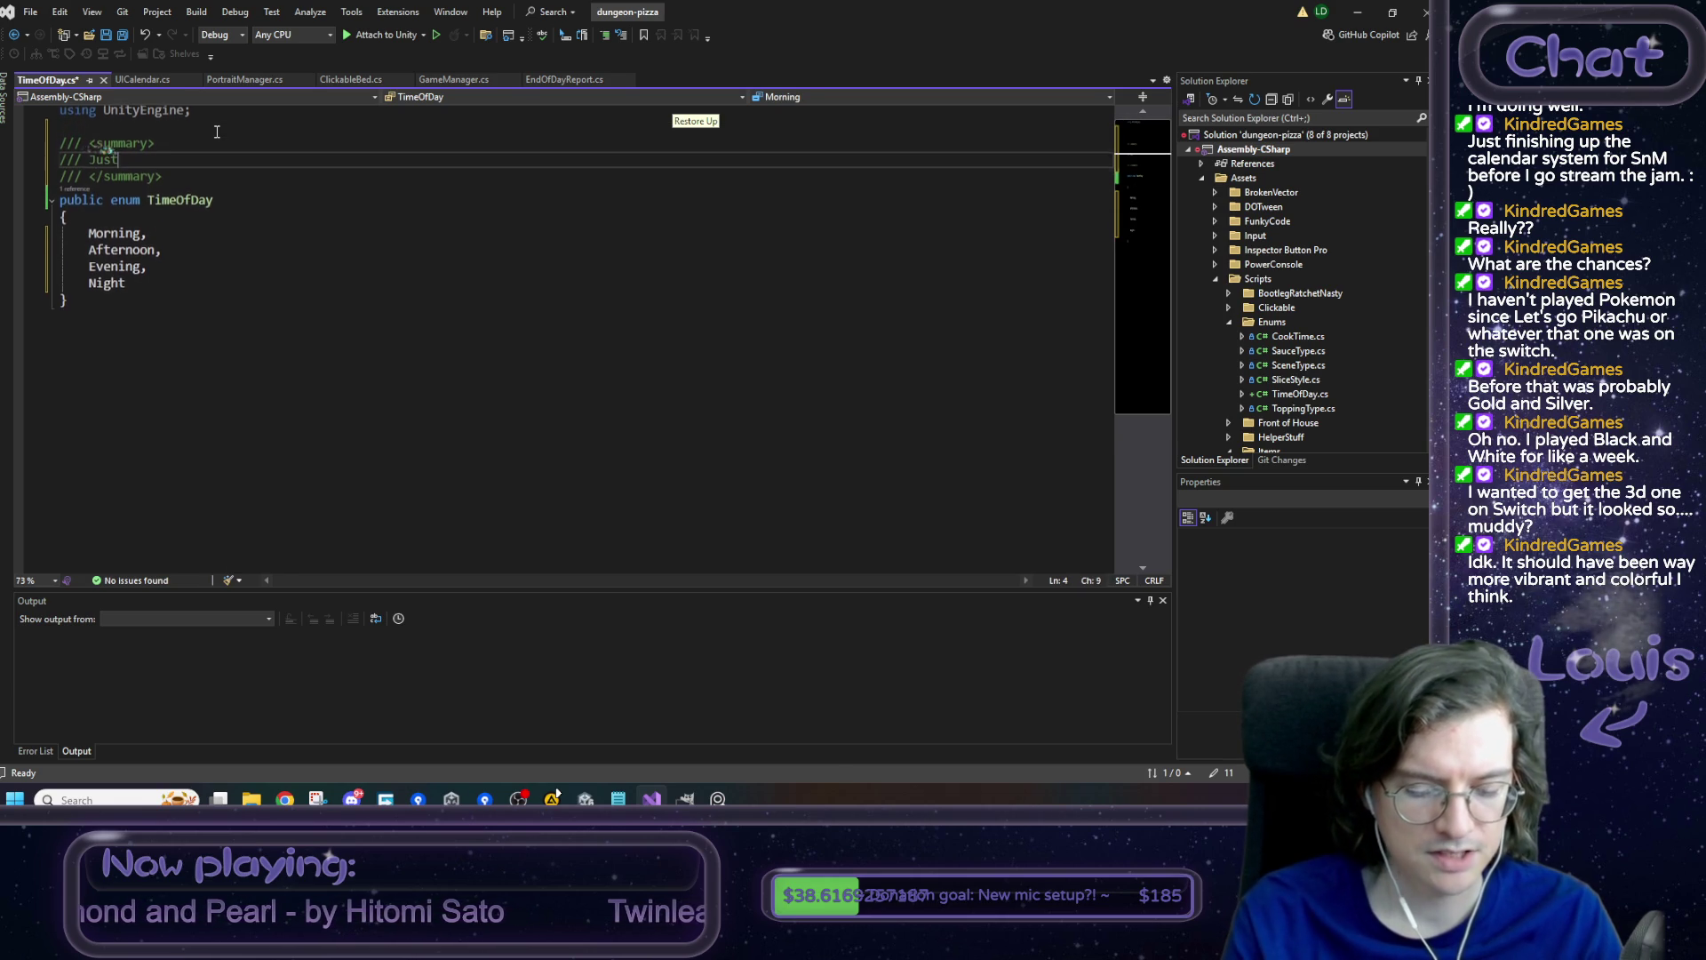
pyautogui.write(' taking a guess')
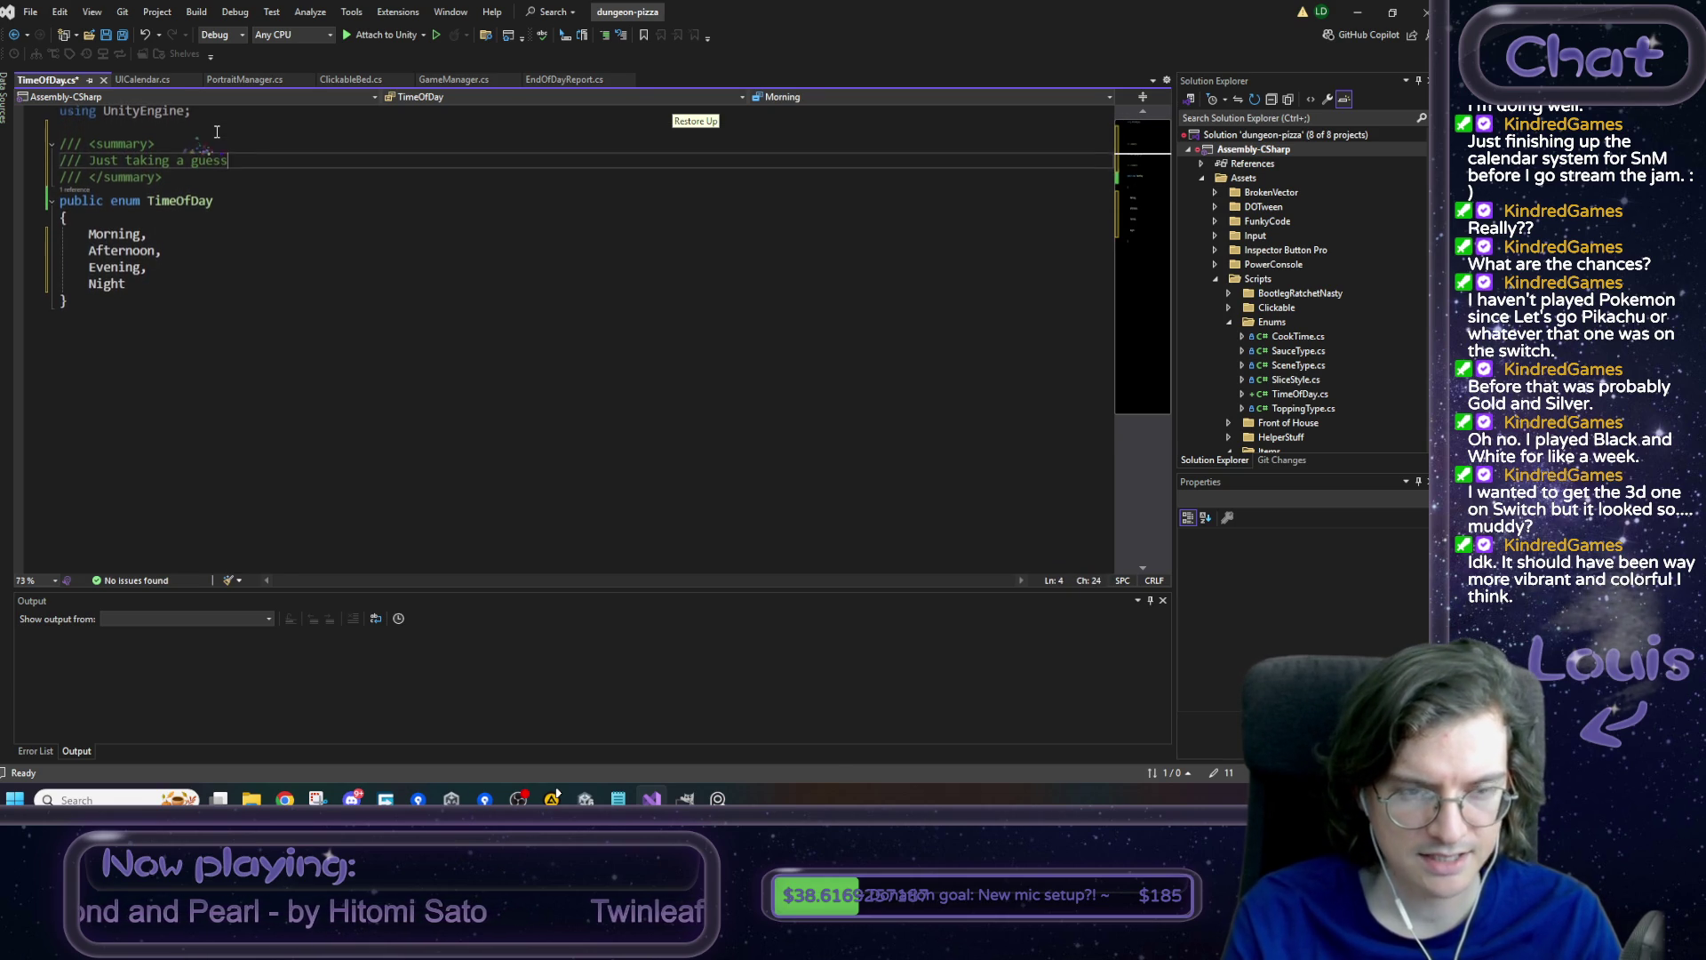
pyautogui.write(' on these, ')
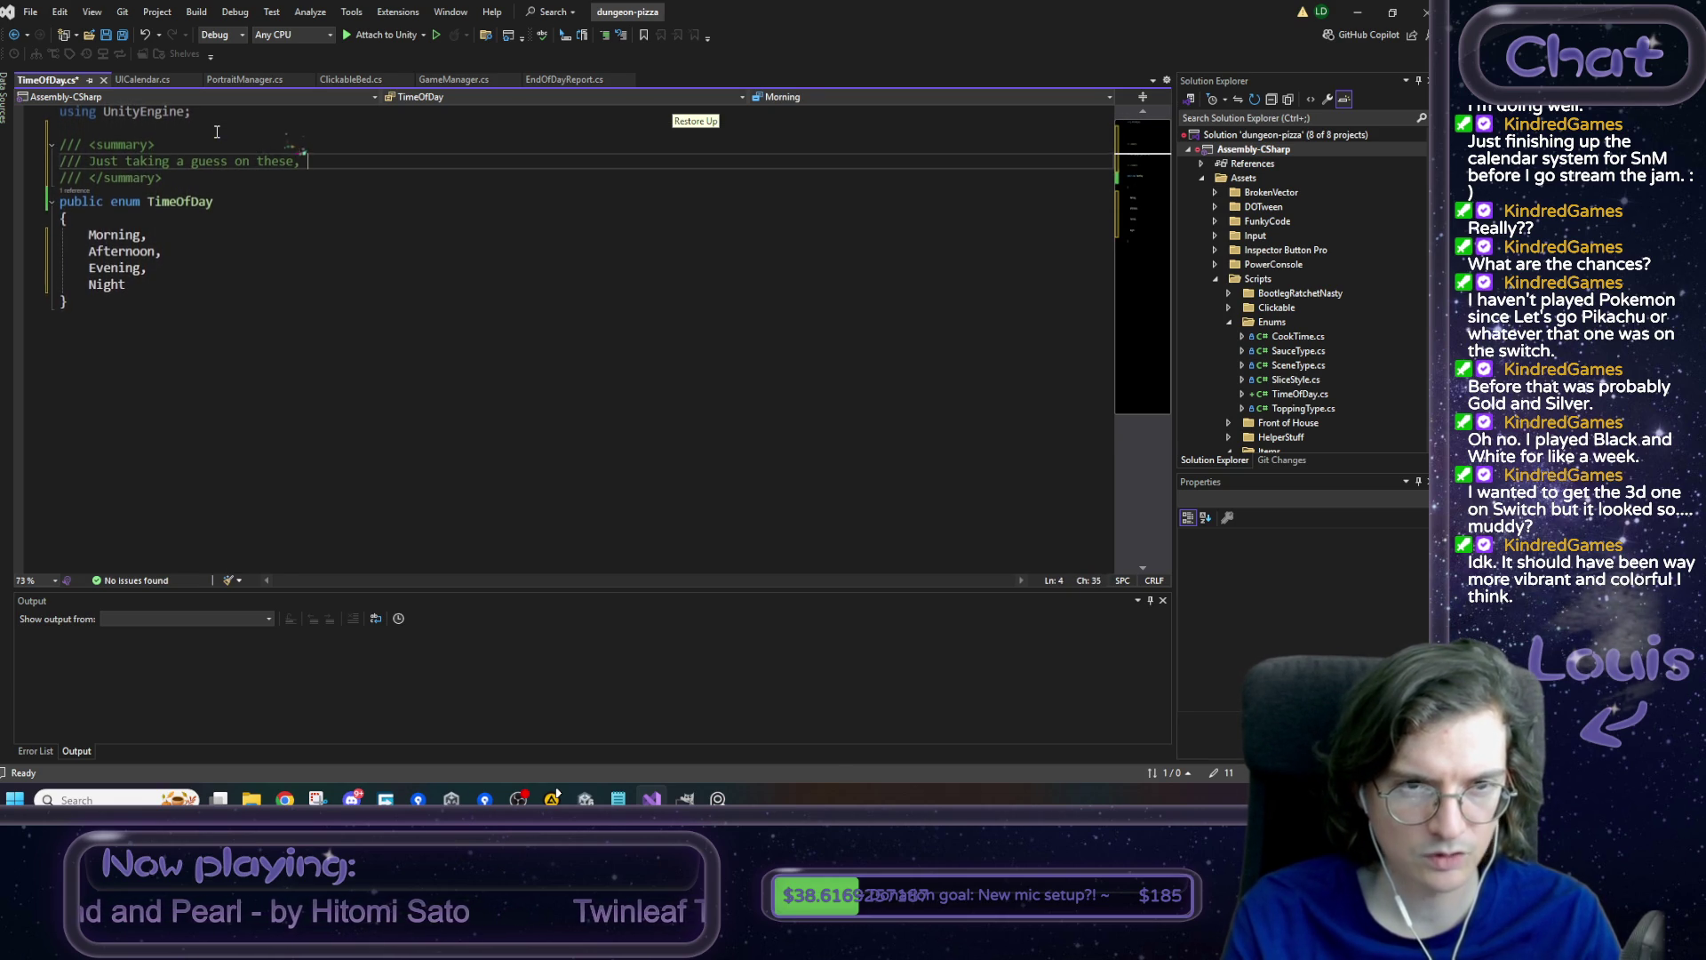
pyautogui.write("we'll re")
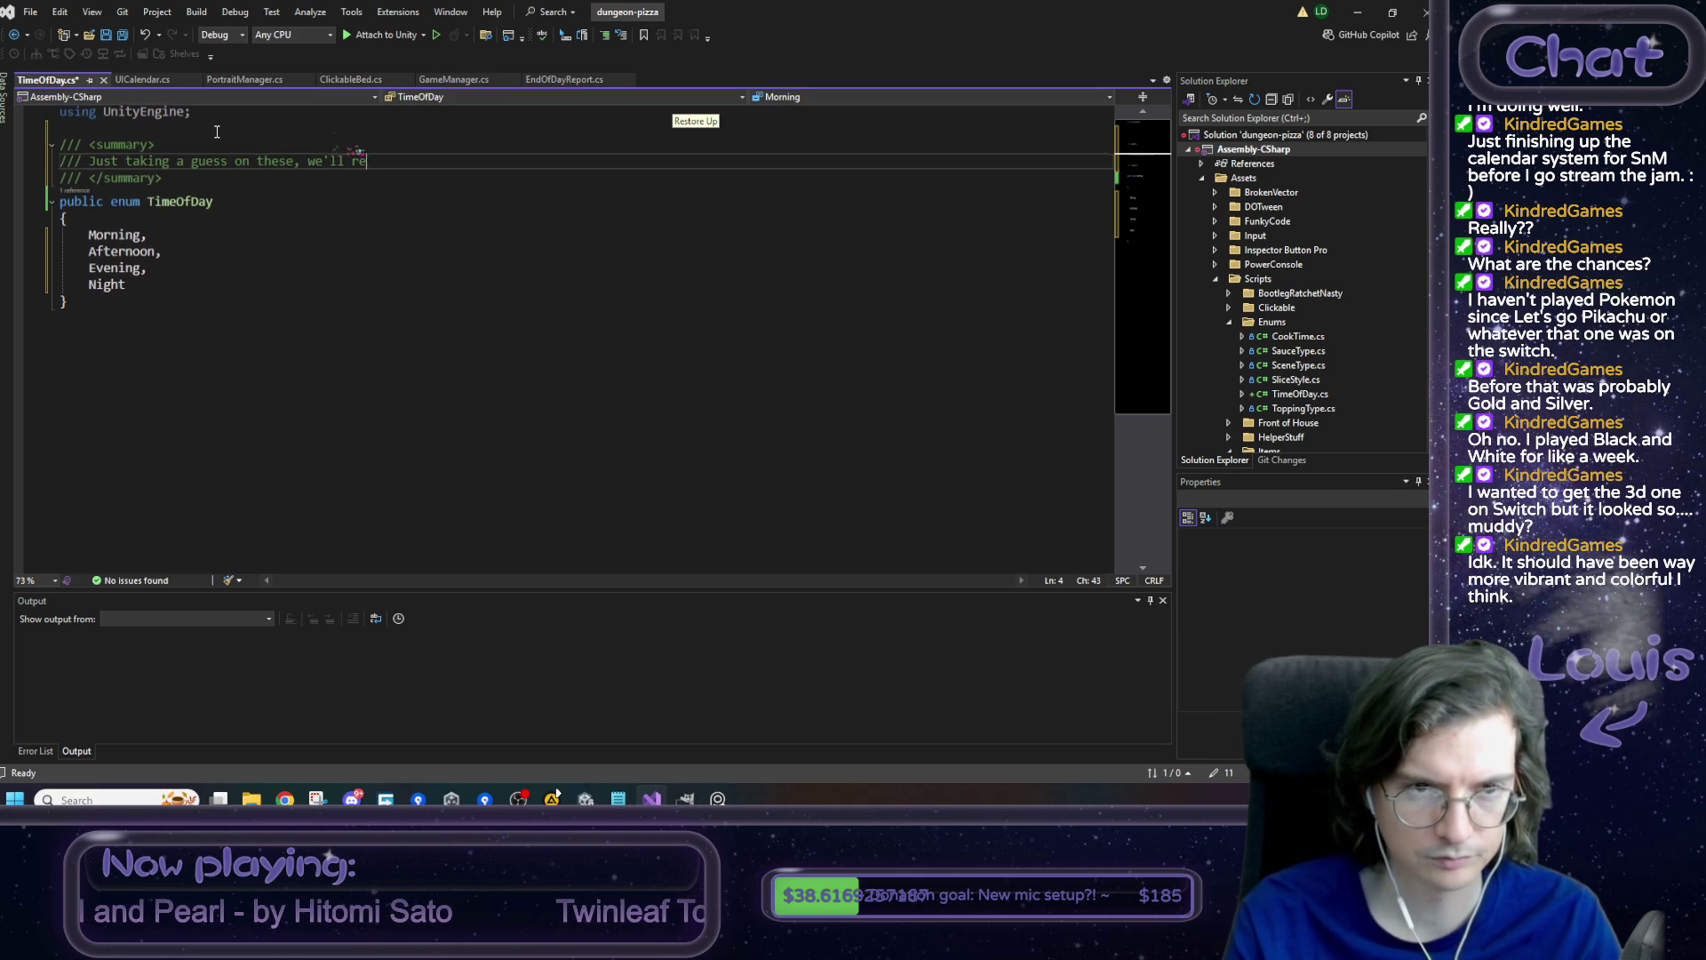
pyautogui.write('turn wi')
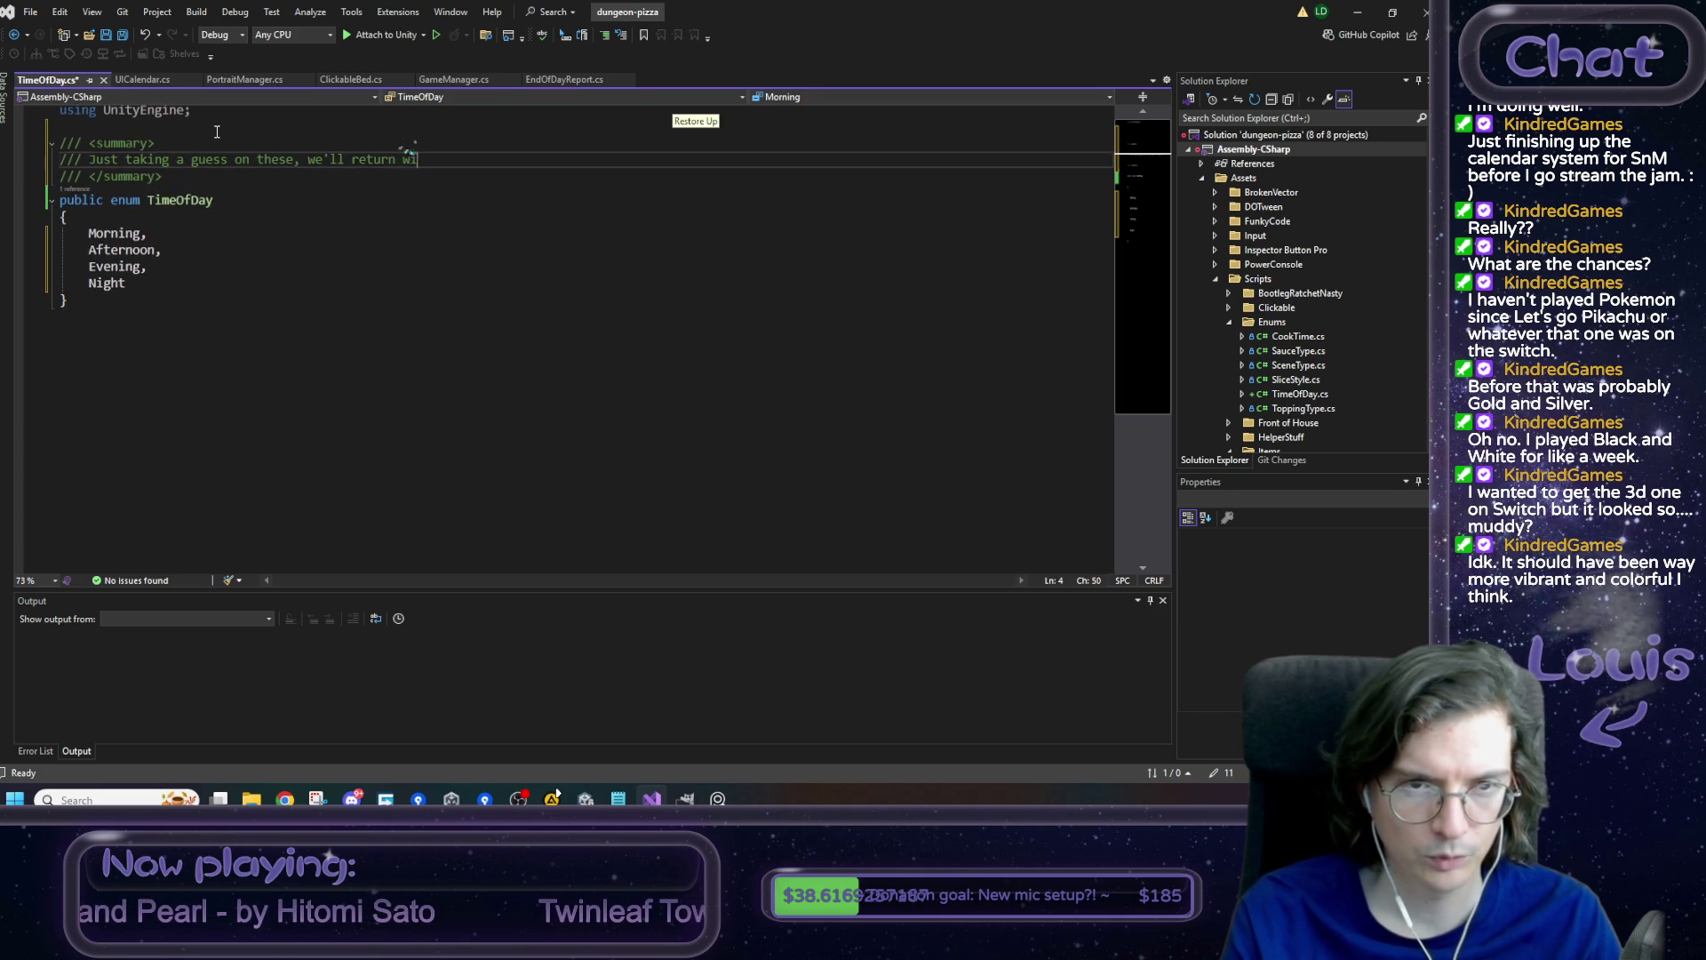
pyautogui.write('th some ga')
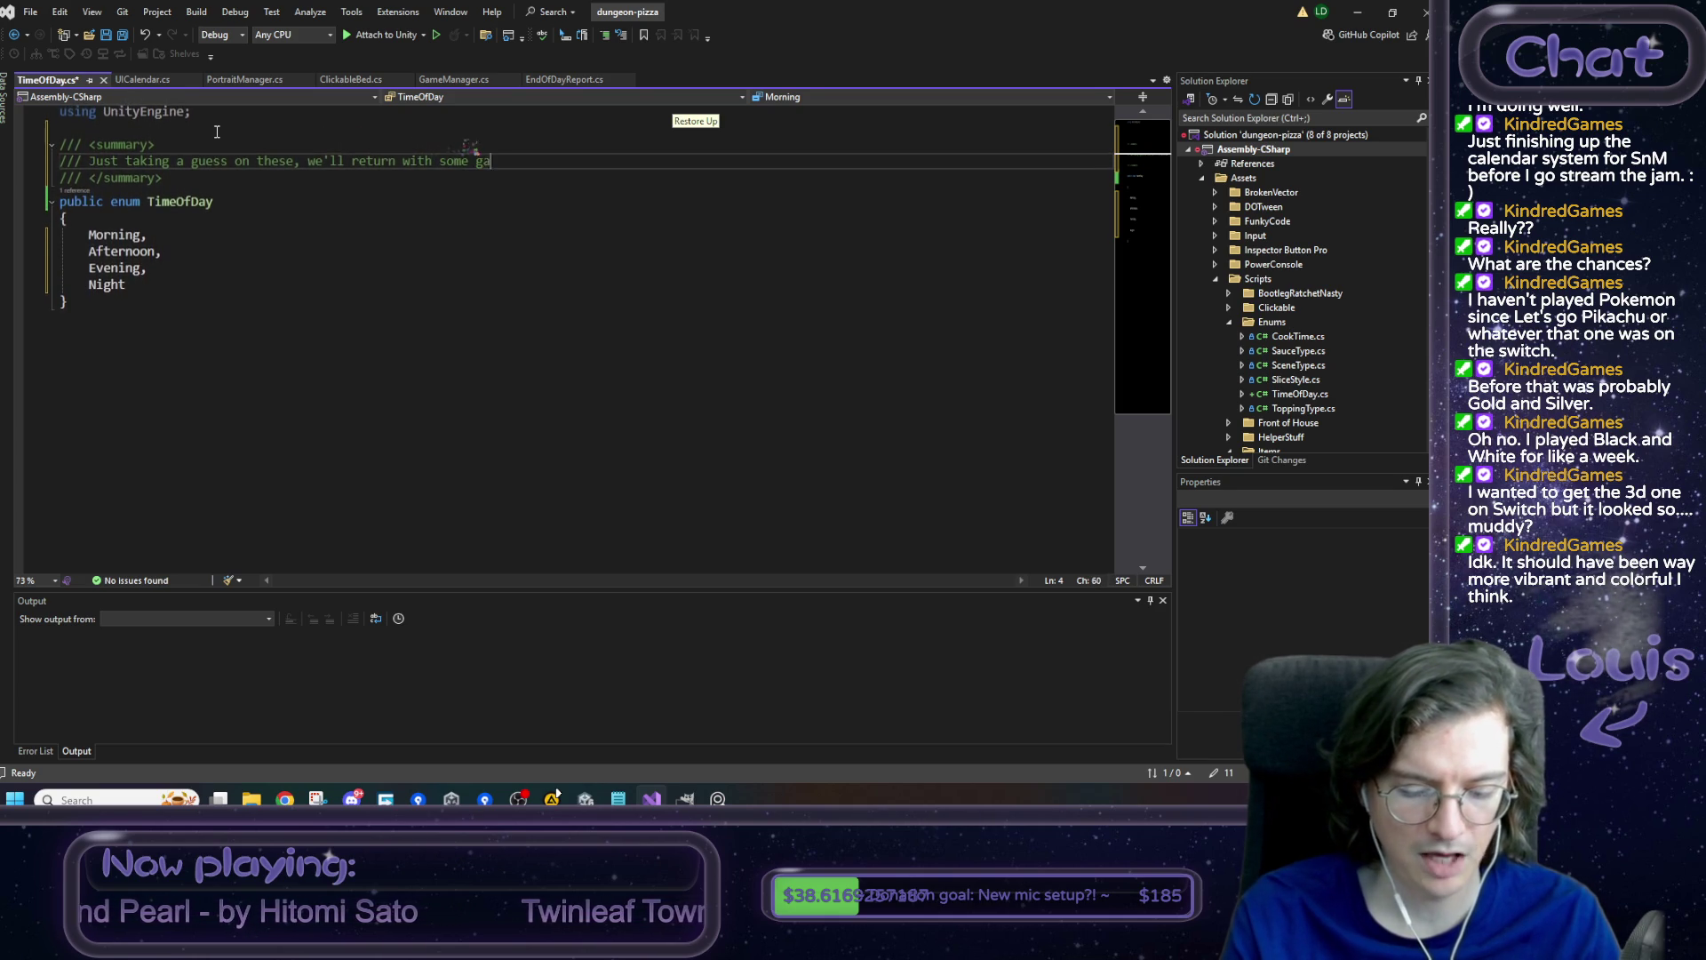
pyautogui.write('me design ')
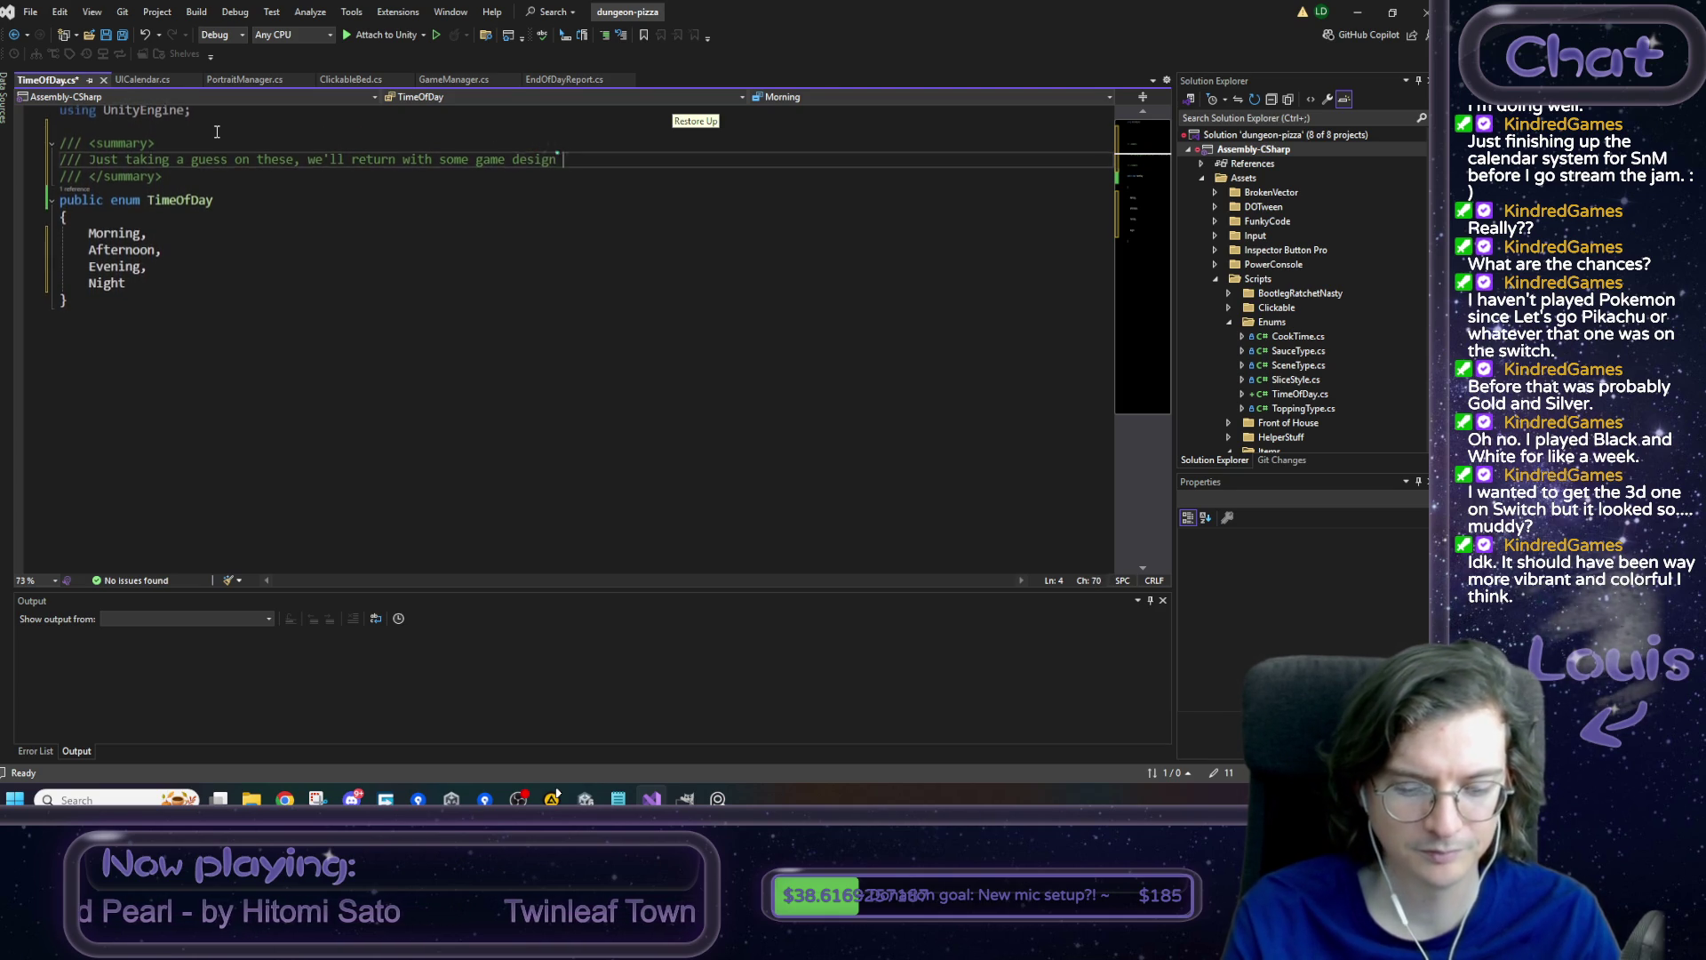
pyautogui.write('I hope')
pyautogui.hotkey('ctrl', 's')
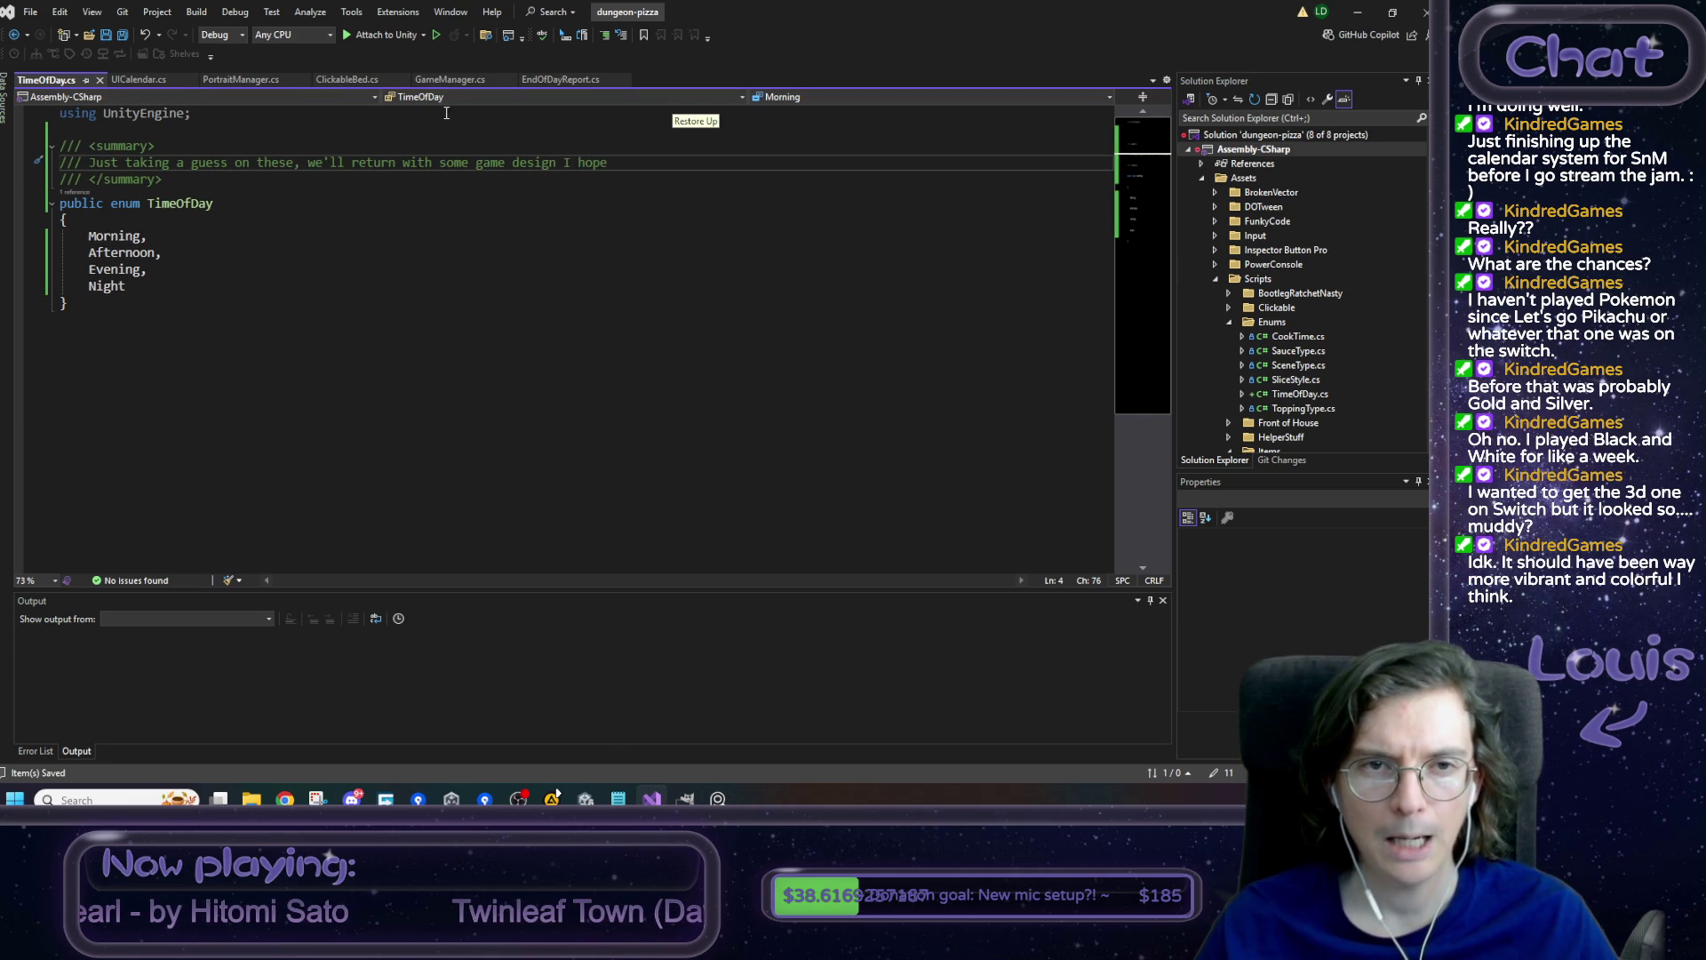
# - Initialise GameManager's time field to TimeOfDay.Morning and save GameManager.cs
pyautogui.click(451, 81)
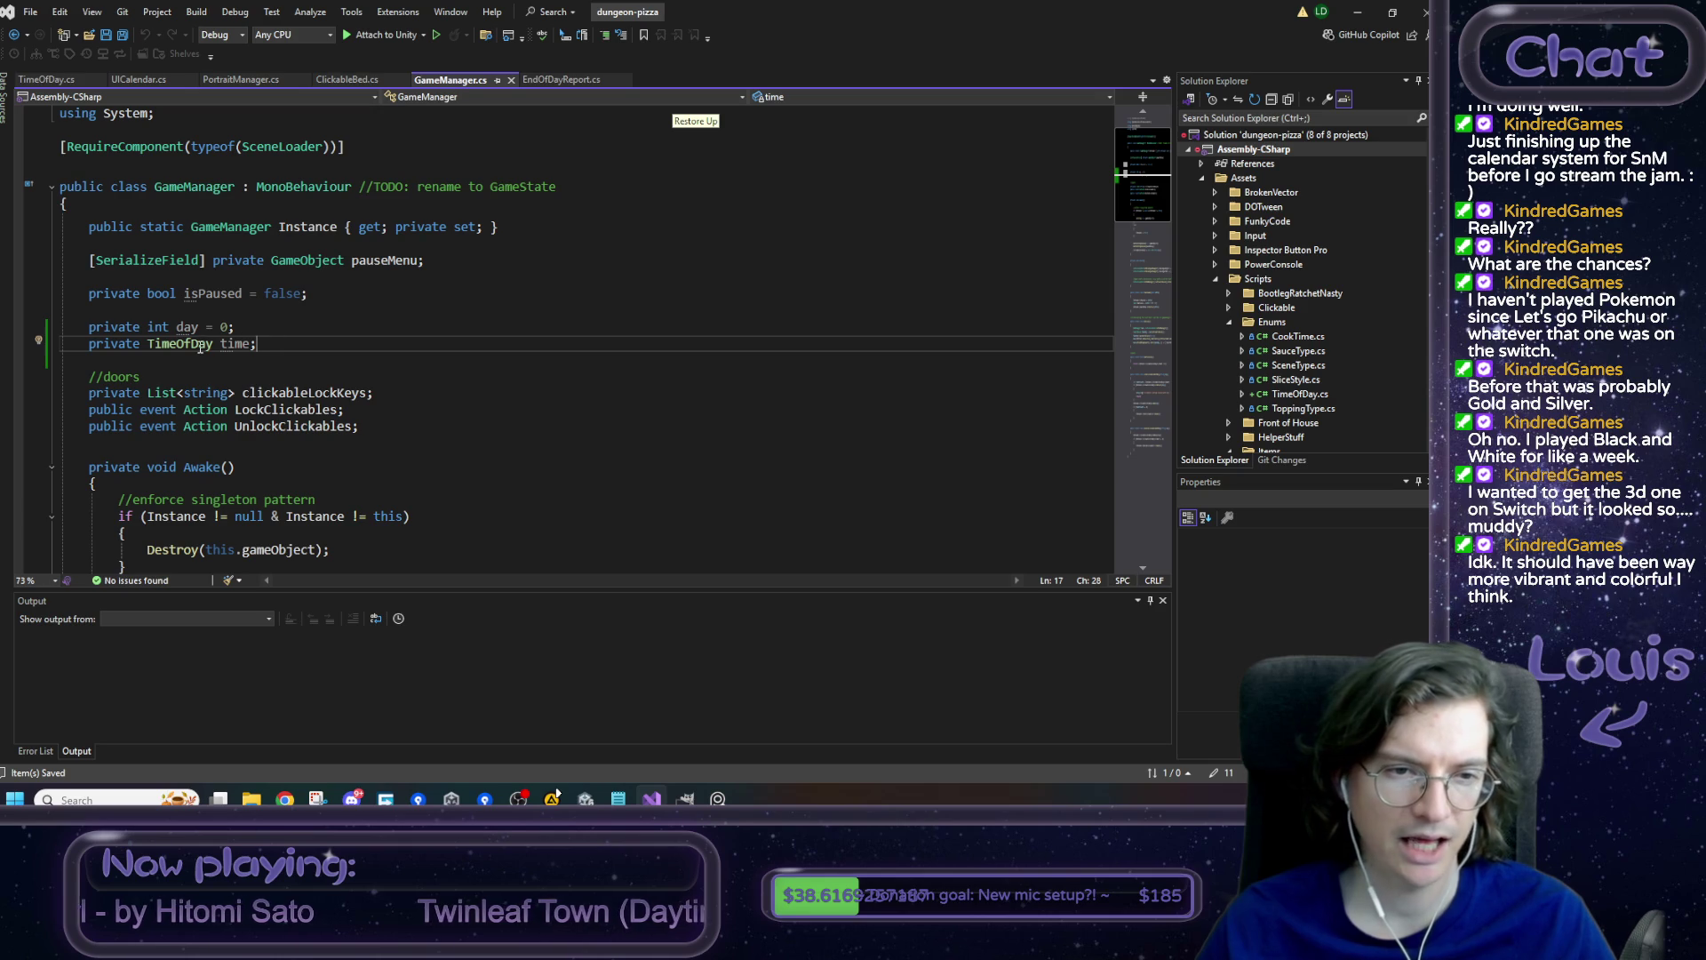
pyautogui.press('Left')
pyautogui.write('=')
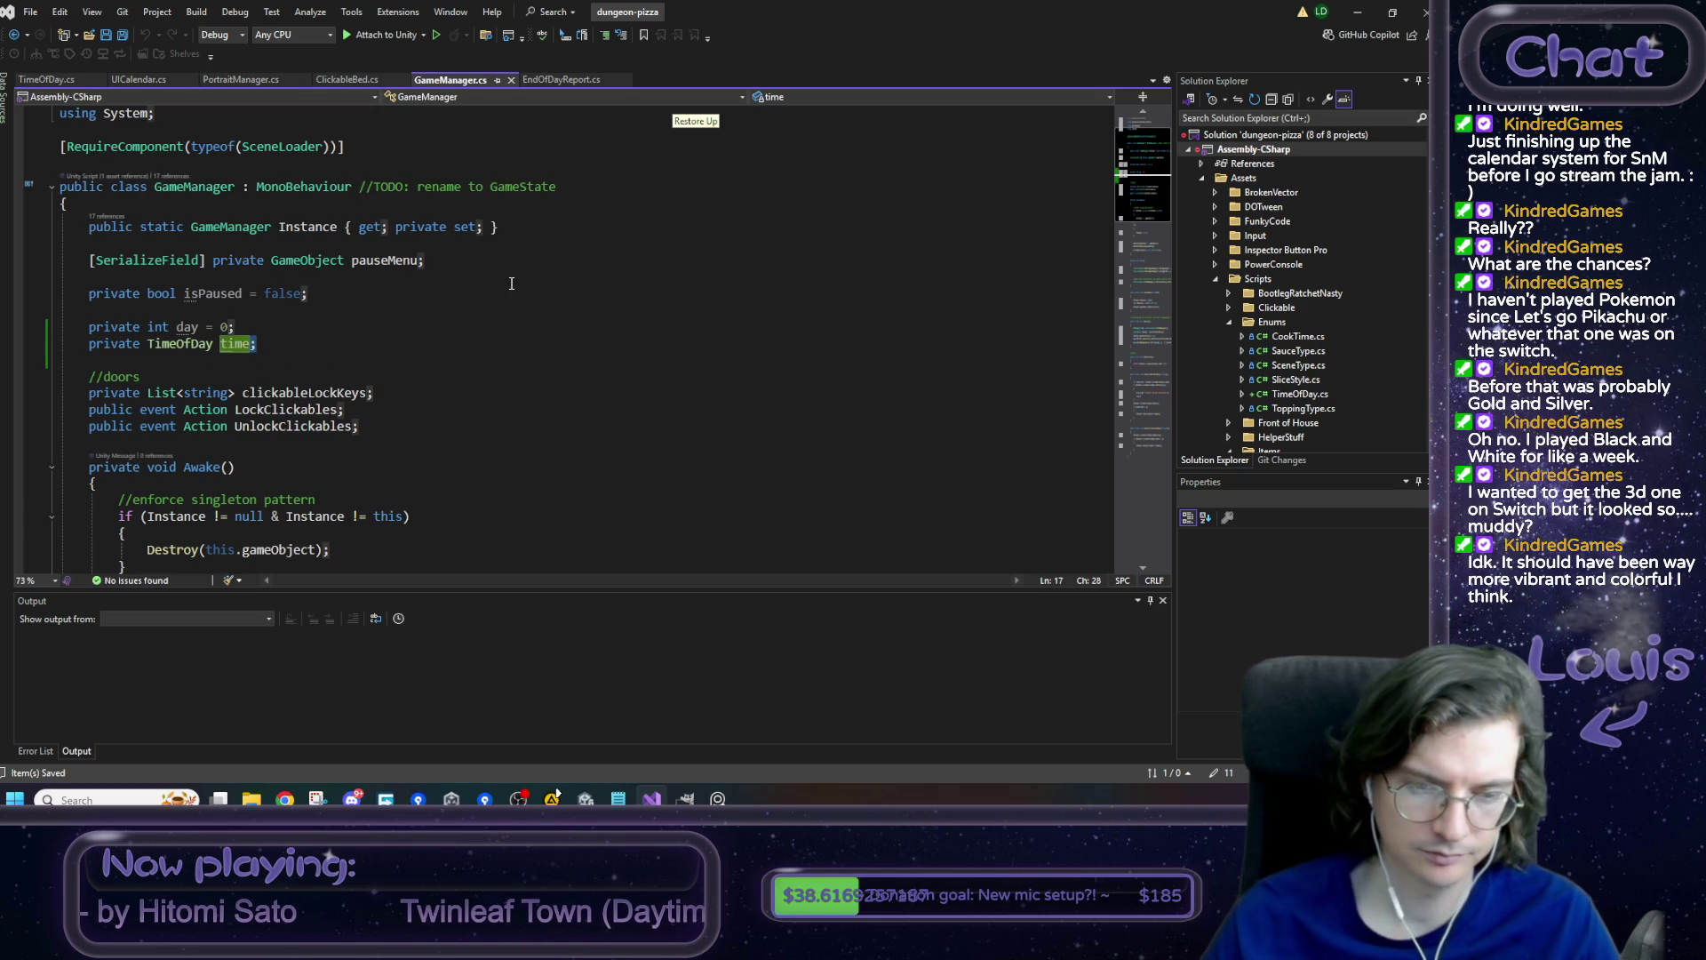
pyautogui.write(' Time')
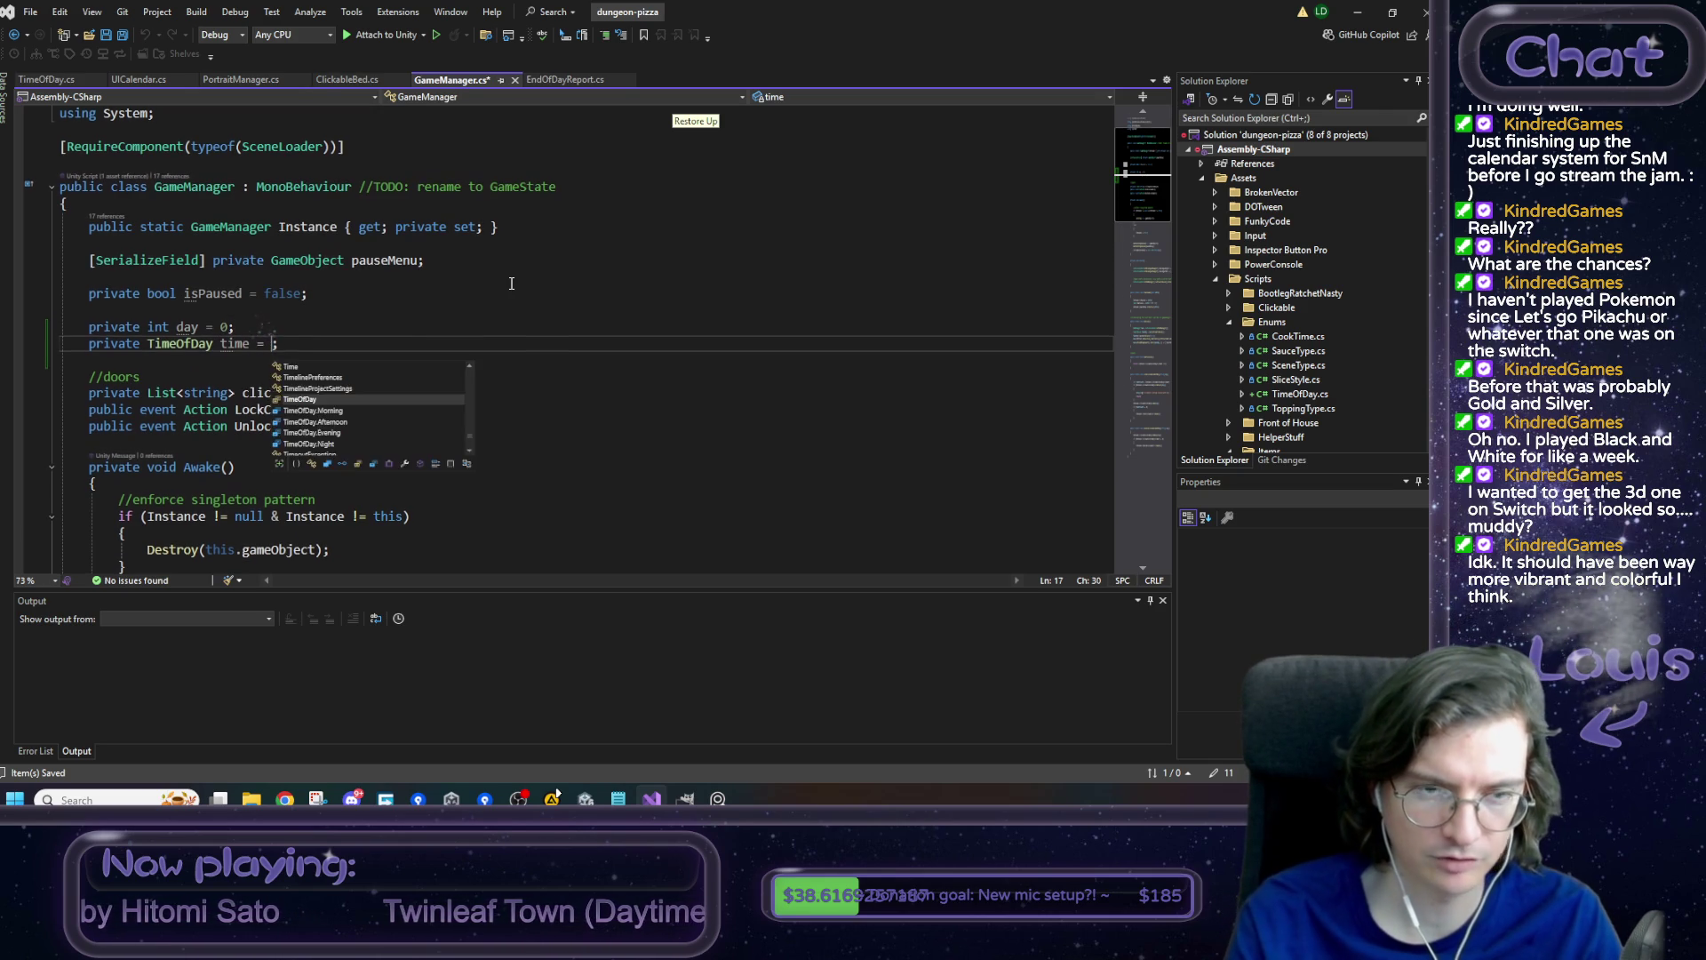
pyautogui.press('Down')
pyautogui.press('Tab')
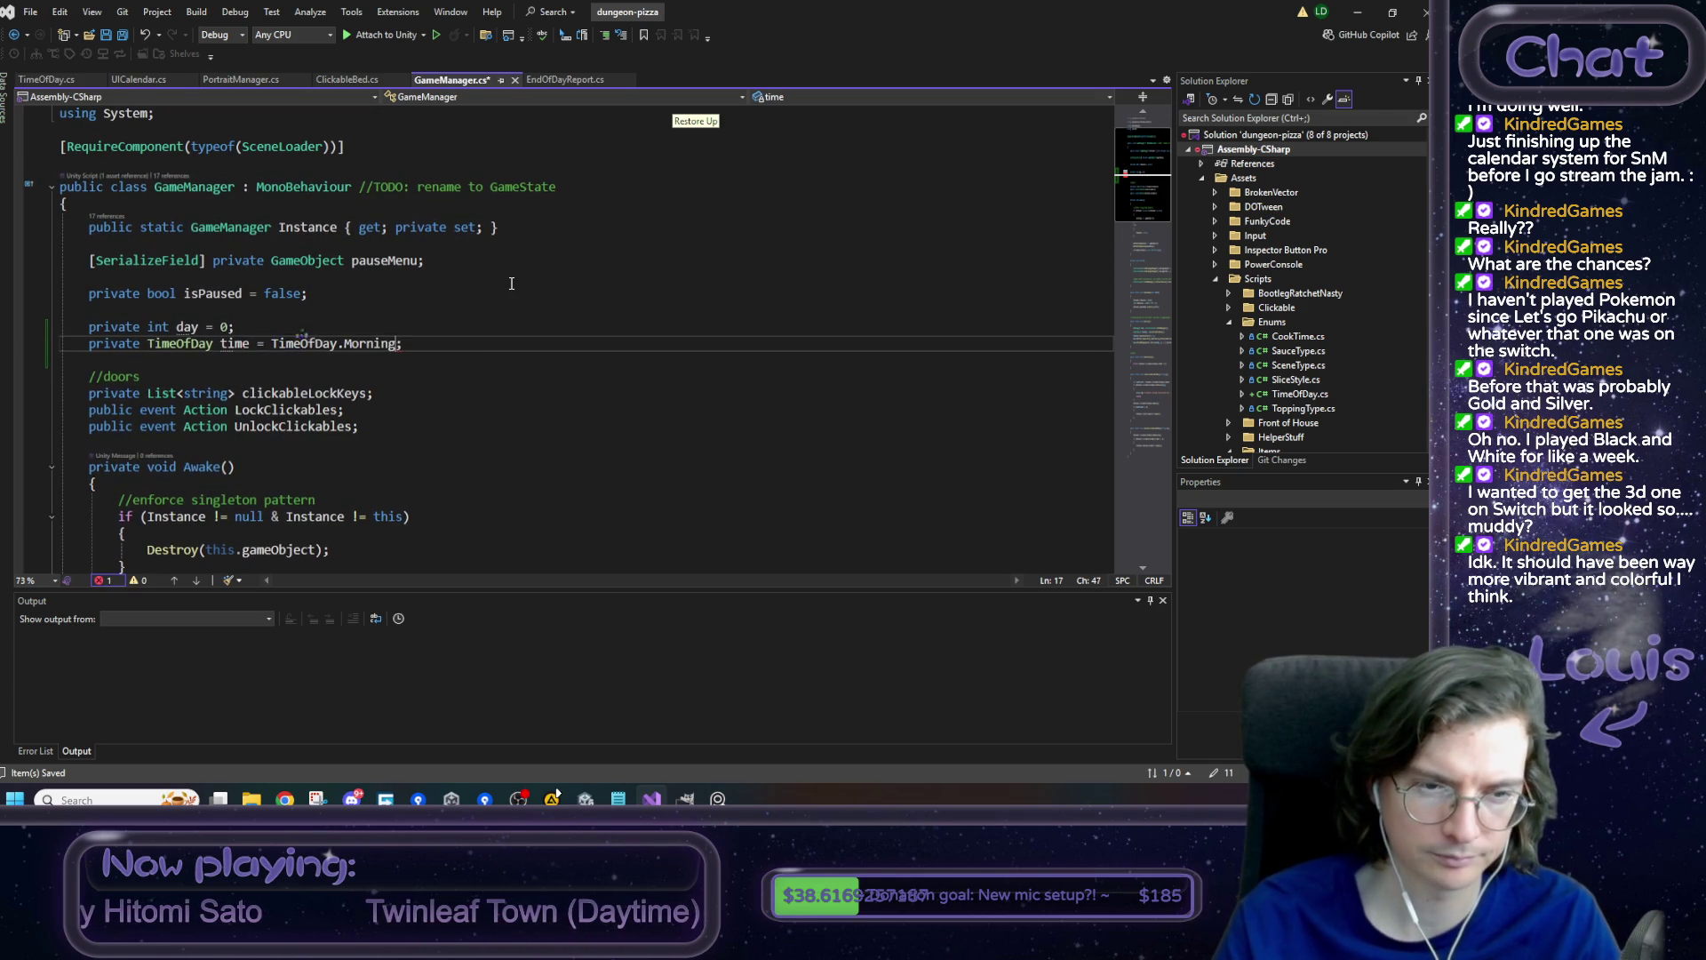
pyautogui.hotkey('ctrl', 's')
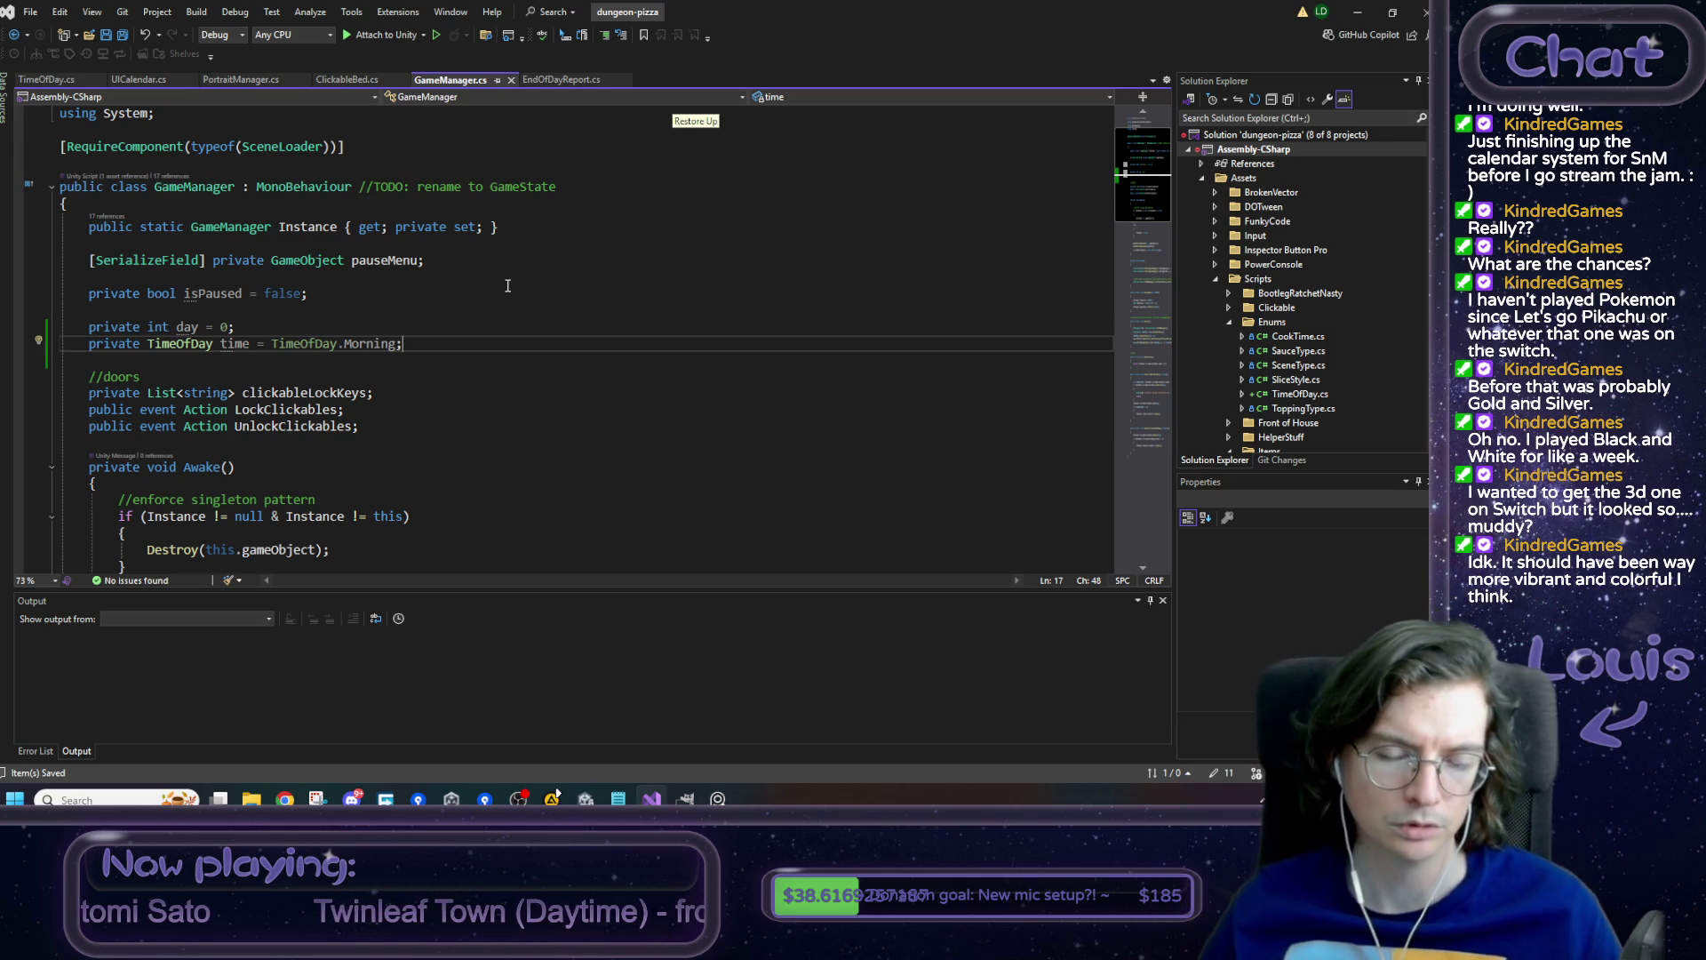
# - Scroll down and review the day field declaration
pyautogui.scroll(-1, 502, 313)
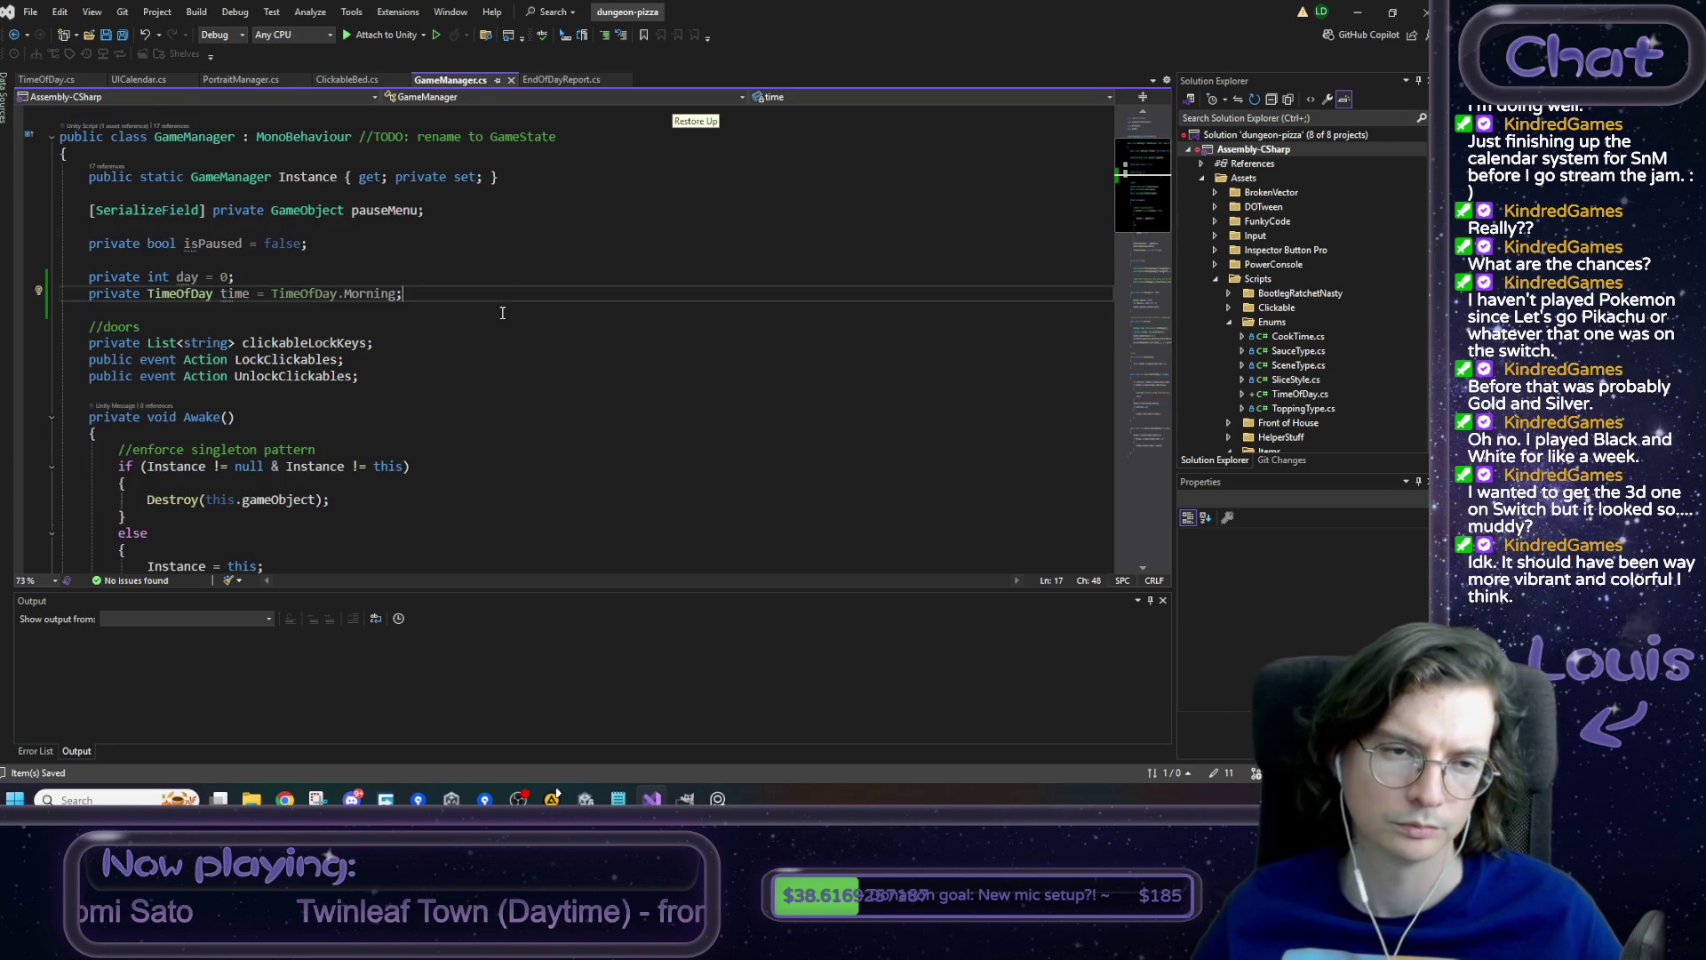
pyautogui.scroll(-1, 505, 297)
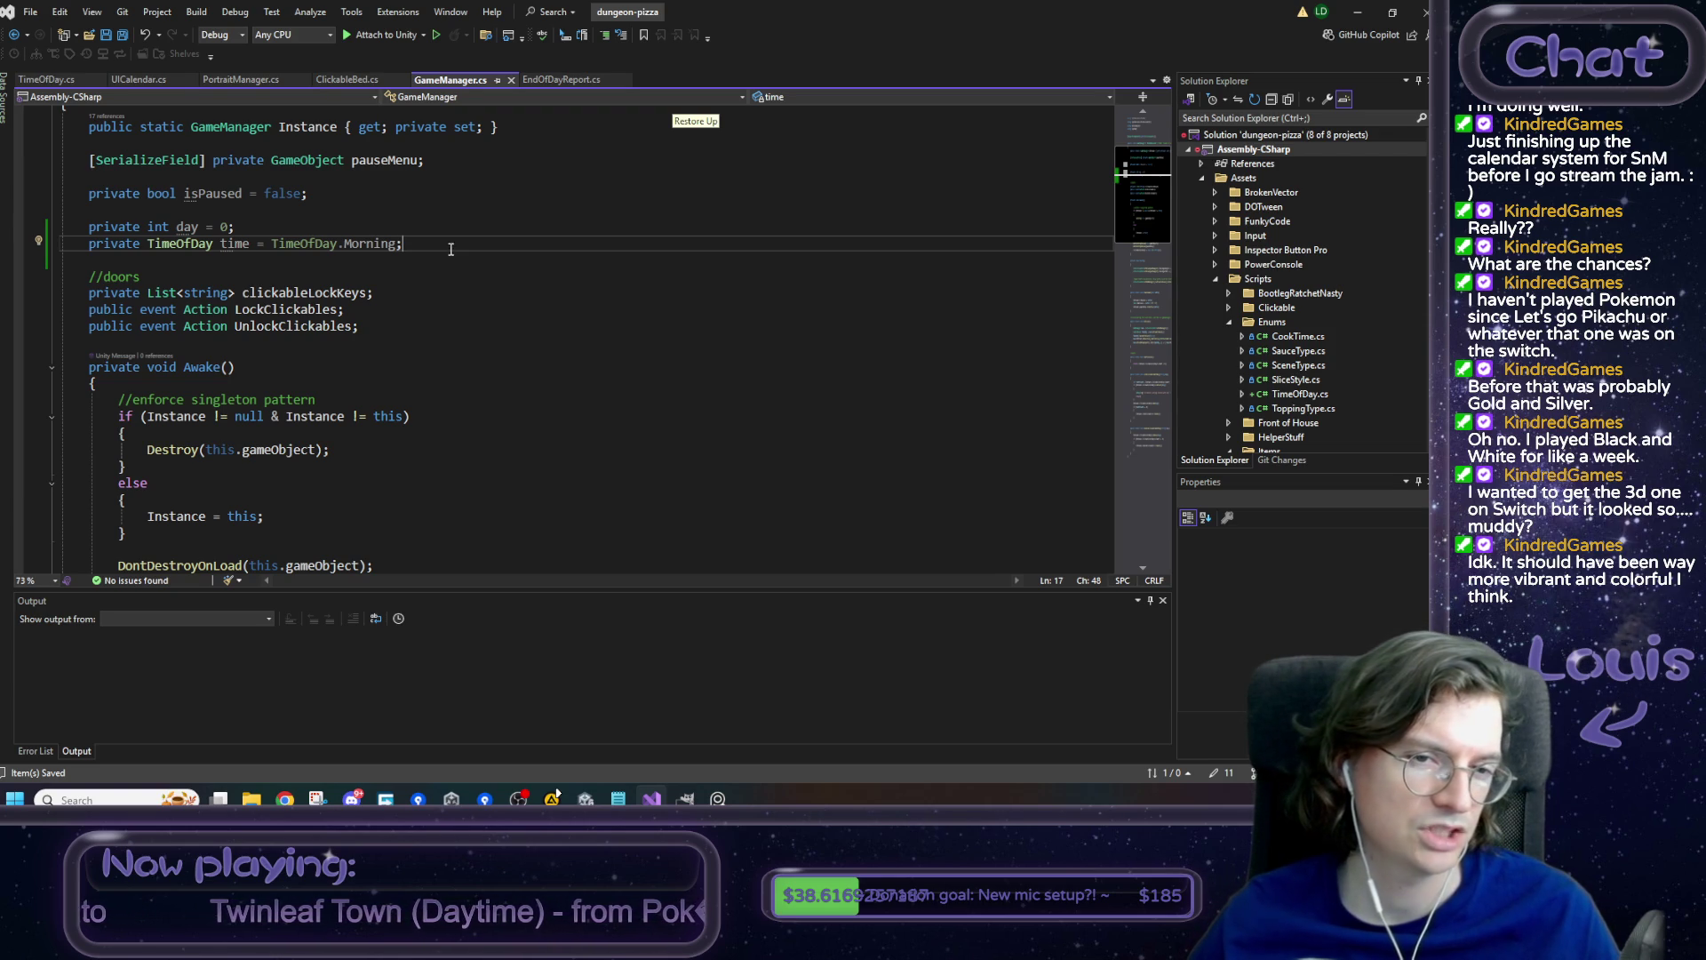
pyautogui.moveTo(451, 249); pyautogui.dragTo(98, 229)
pyautogui.moveTo(234, 226); pyautogui.dragTo(95, 224)
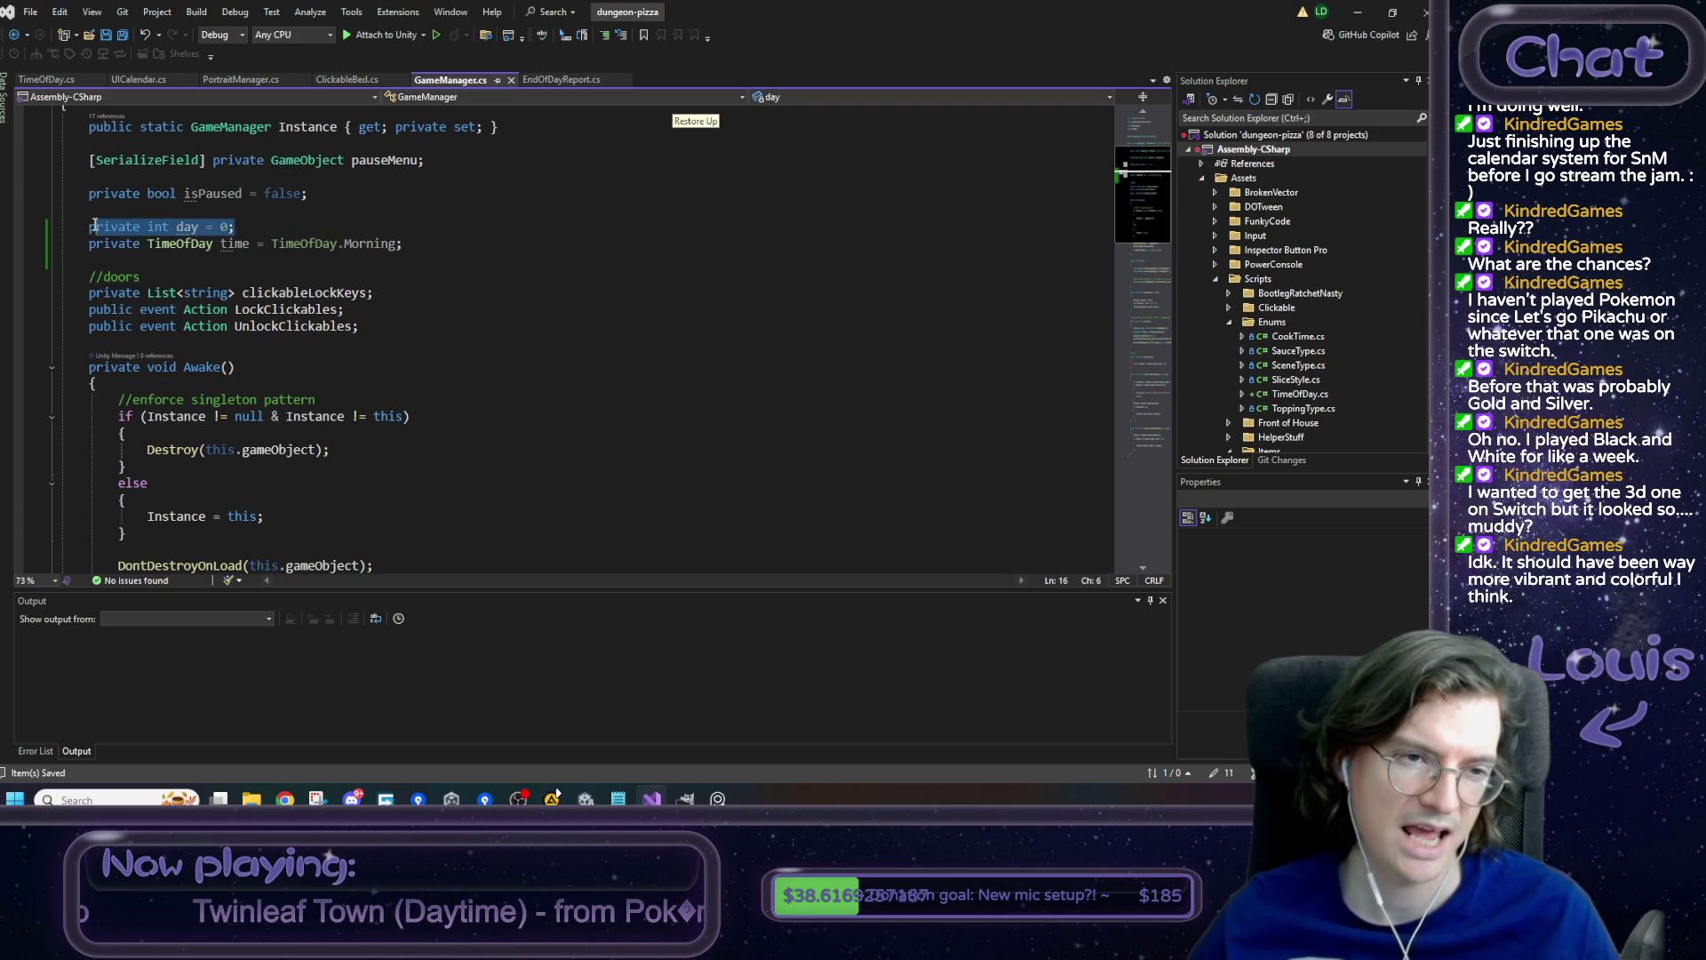
pyautogui.click(273, 233)
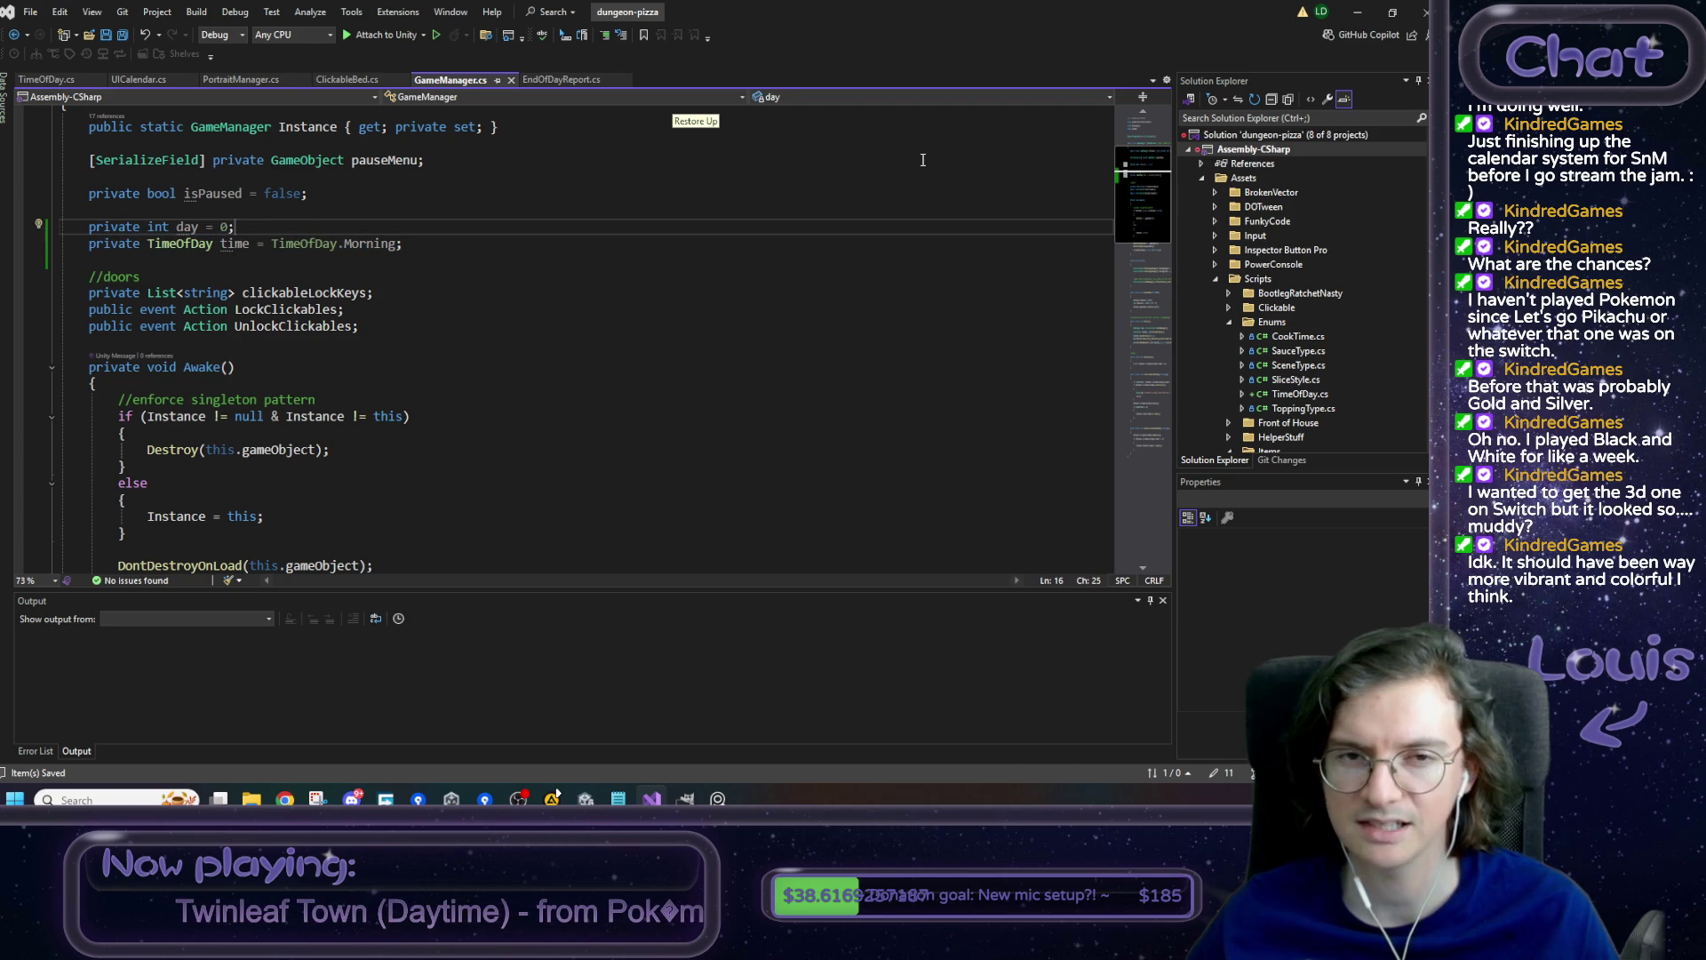
# - Inspect DoSleep's Init call and its callback, then open a blank line after DoSleep's closing brace
pyautogui.scroll(-2, 598, 352)
pyautogui.scroll(-8, 407, 296)
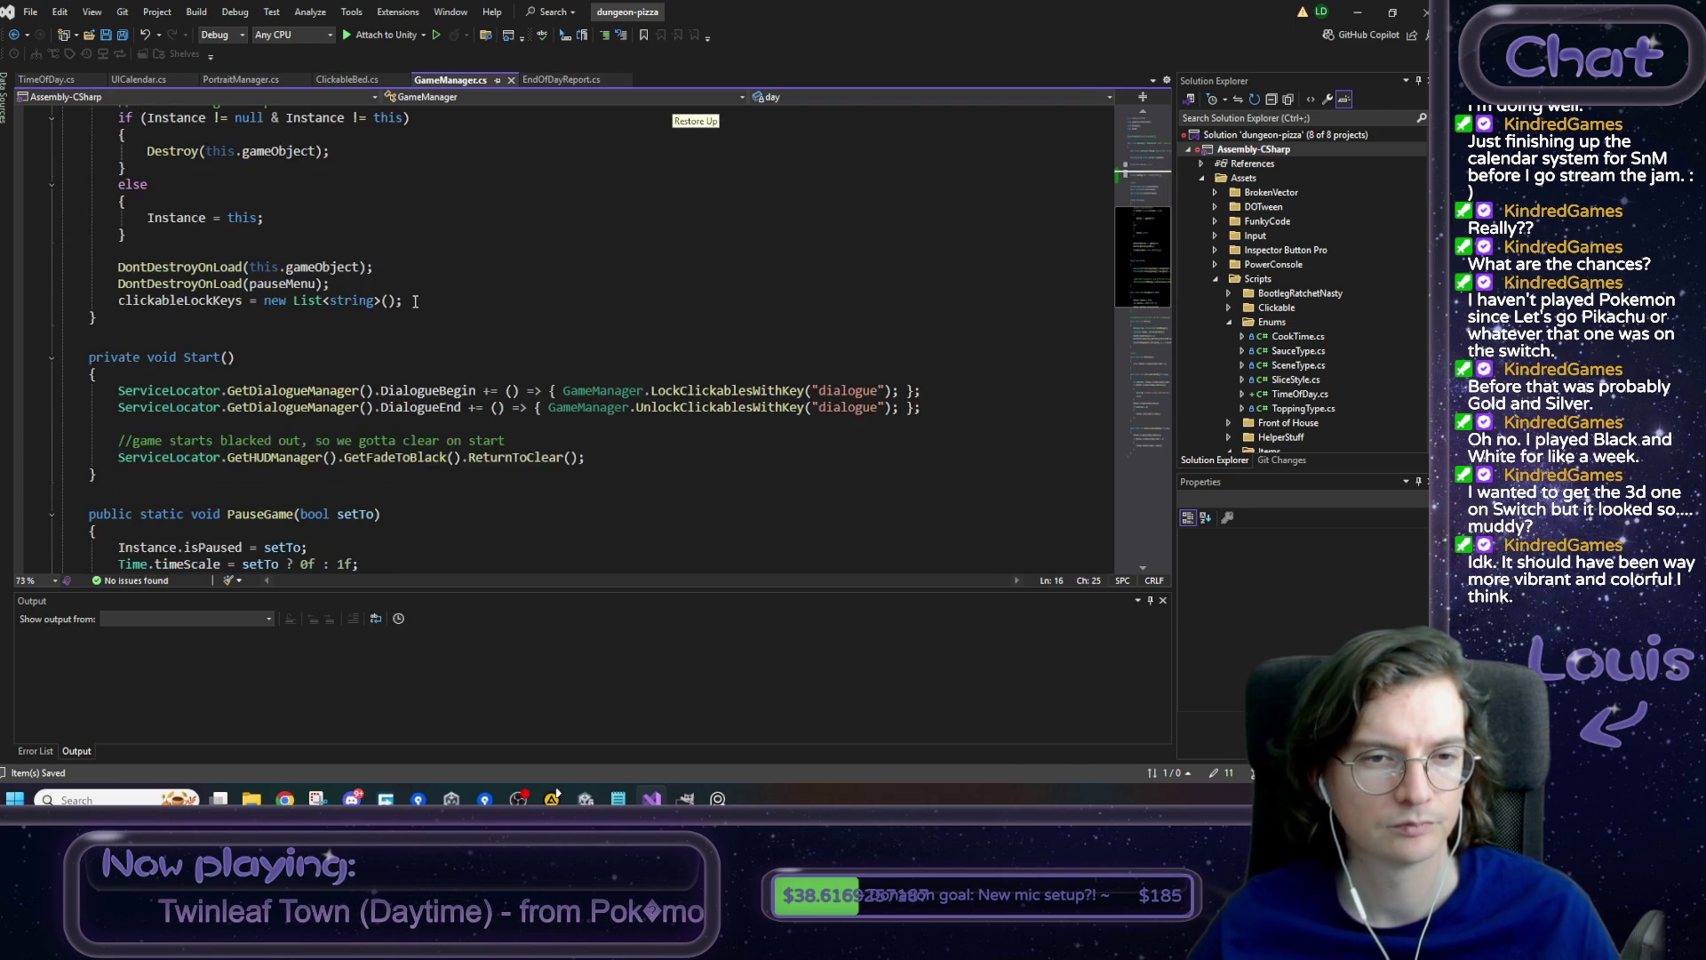
pyautogui.scroll(-2, 385, 281)
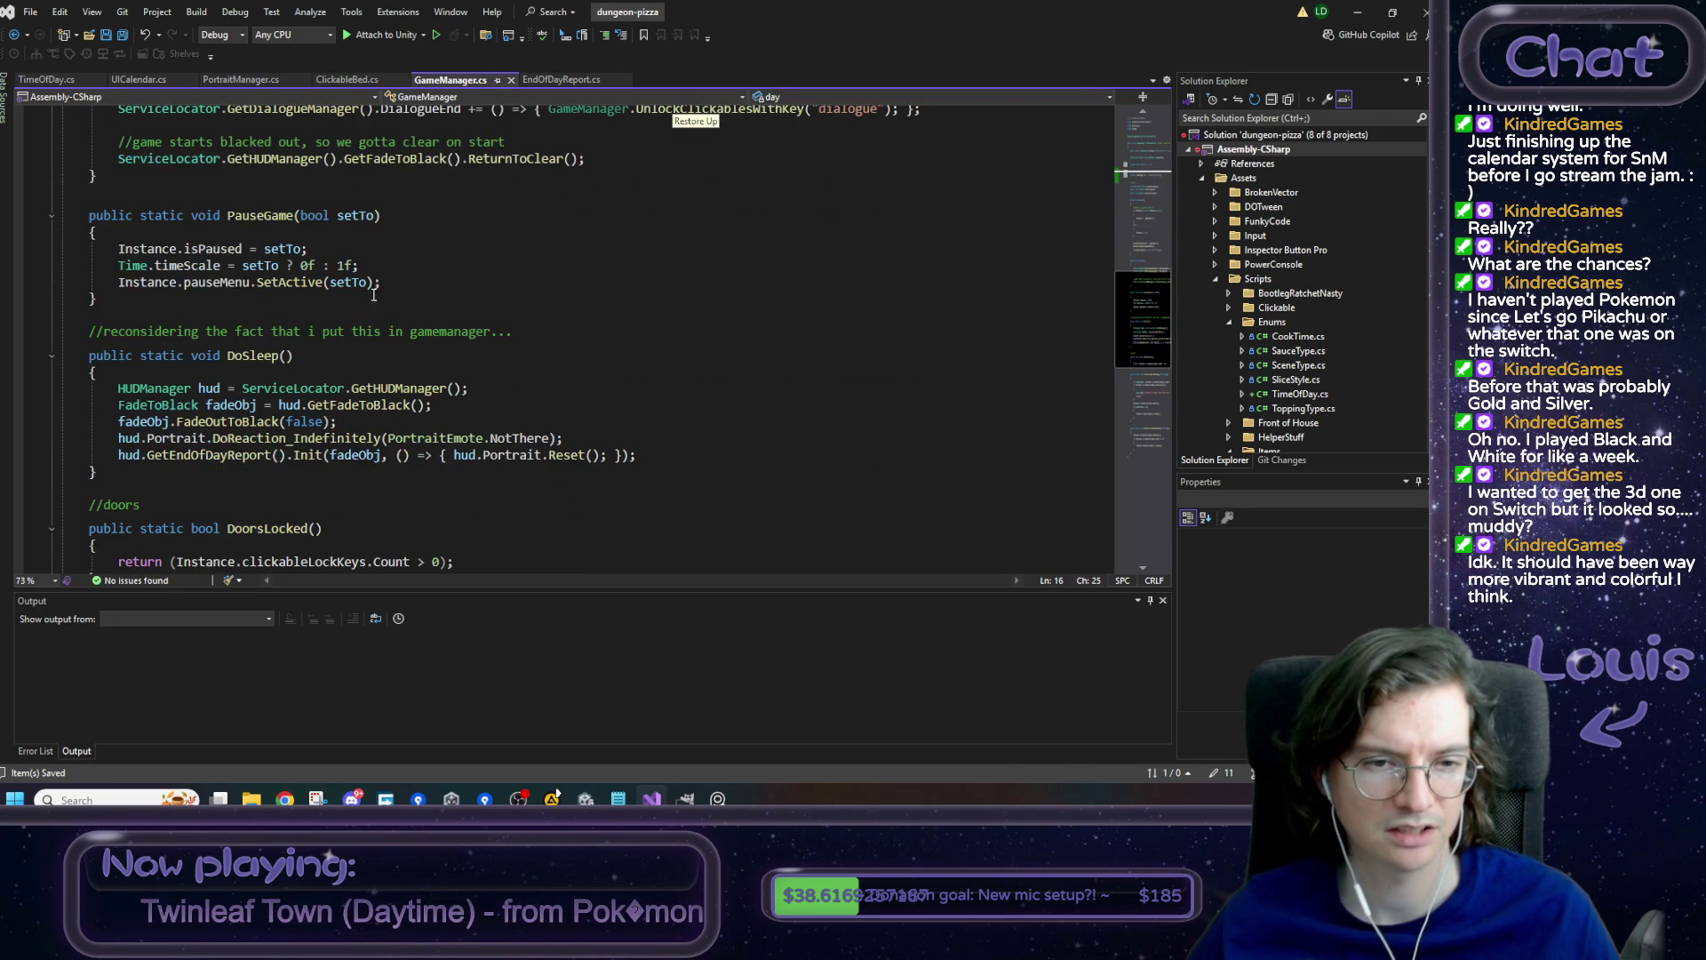
pyautogui.doubleClick(266, 355)
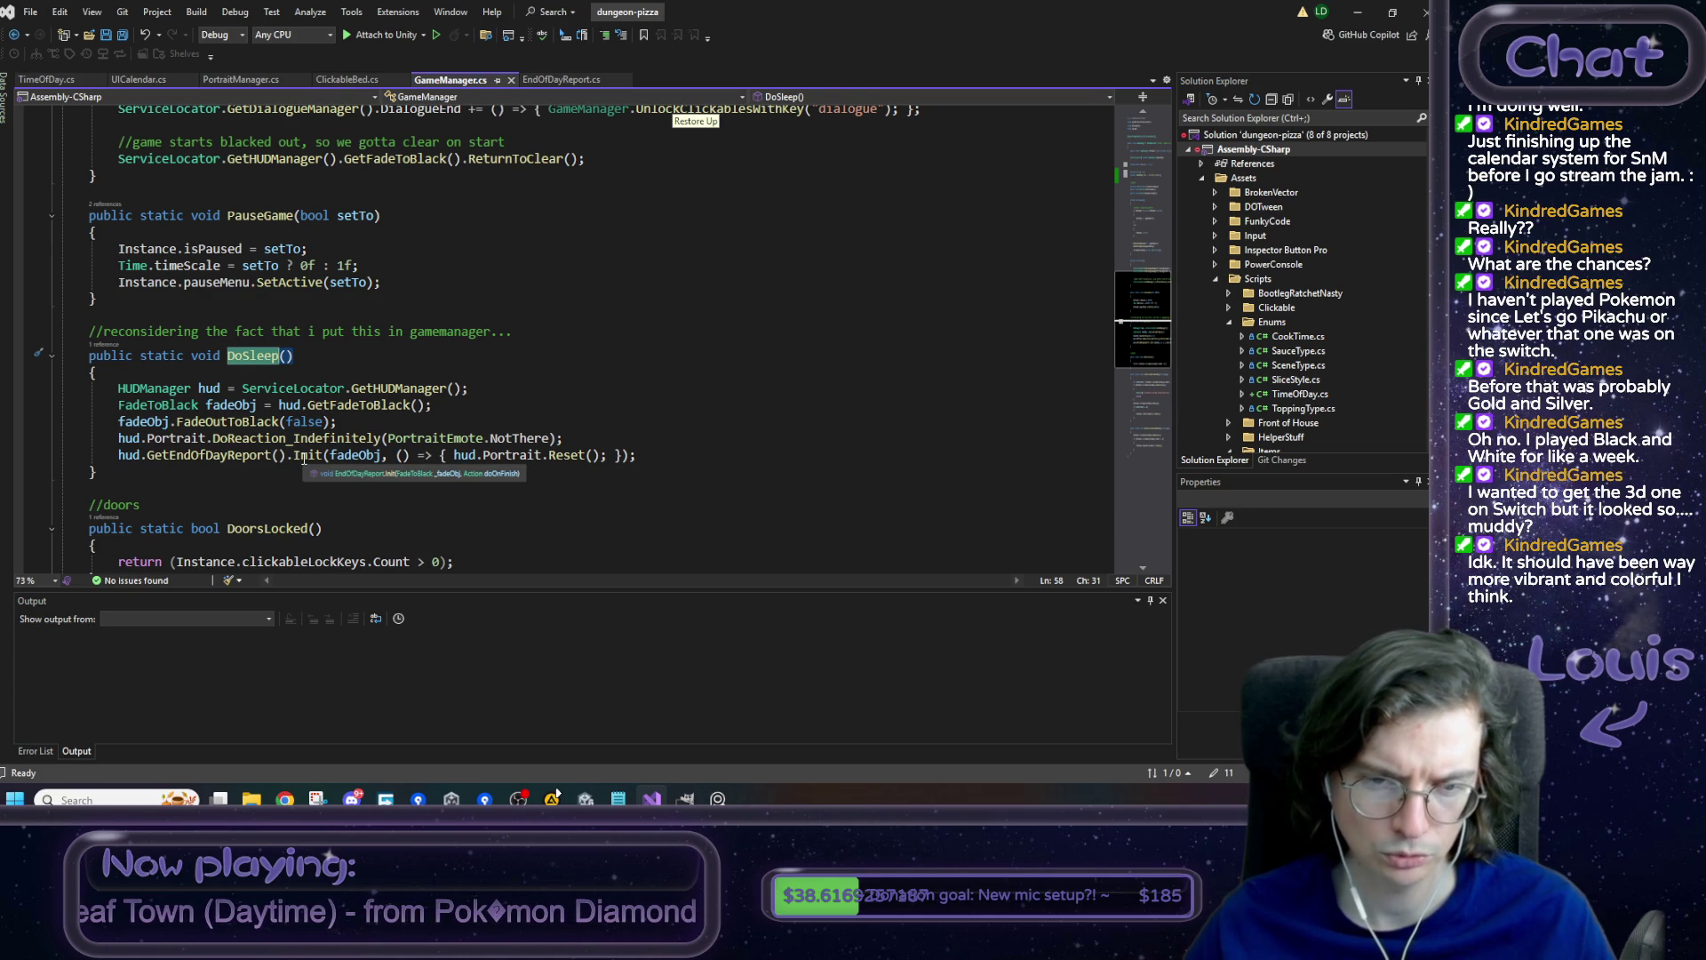
pyautogui.click(304, 456)
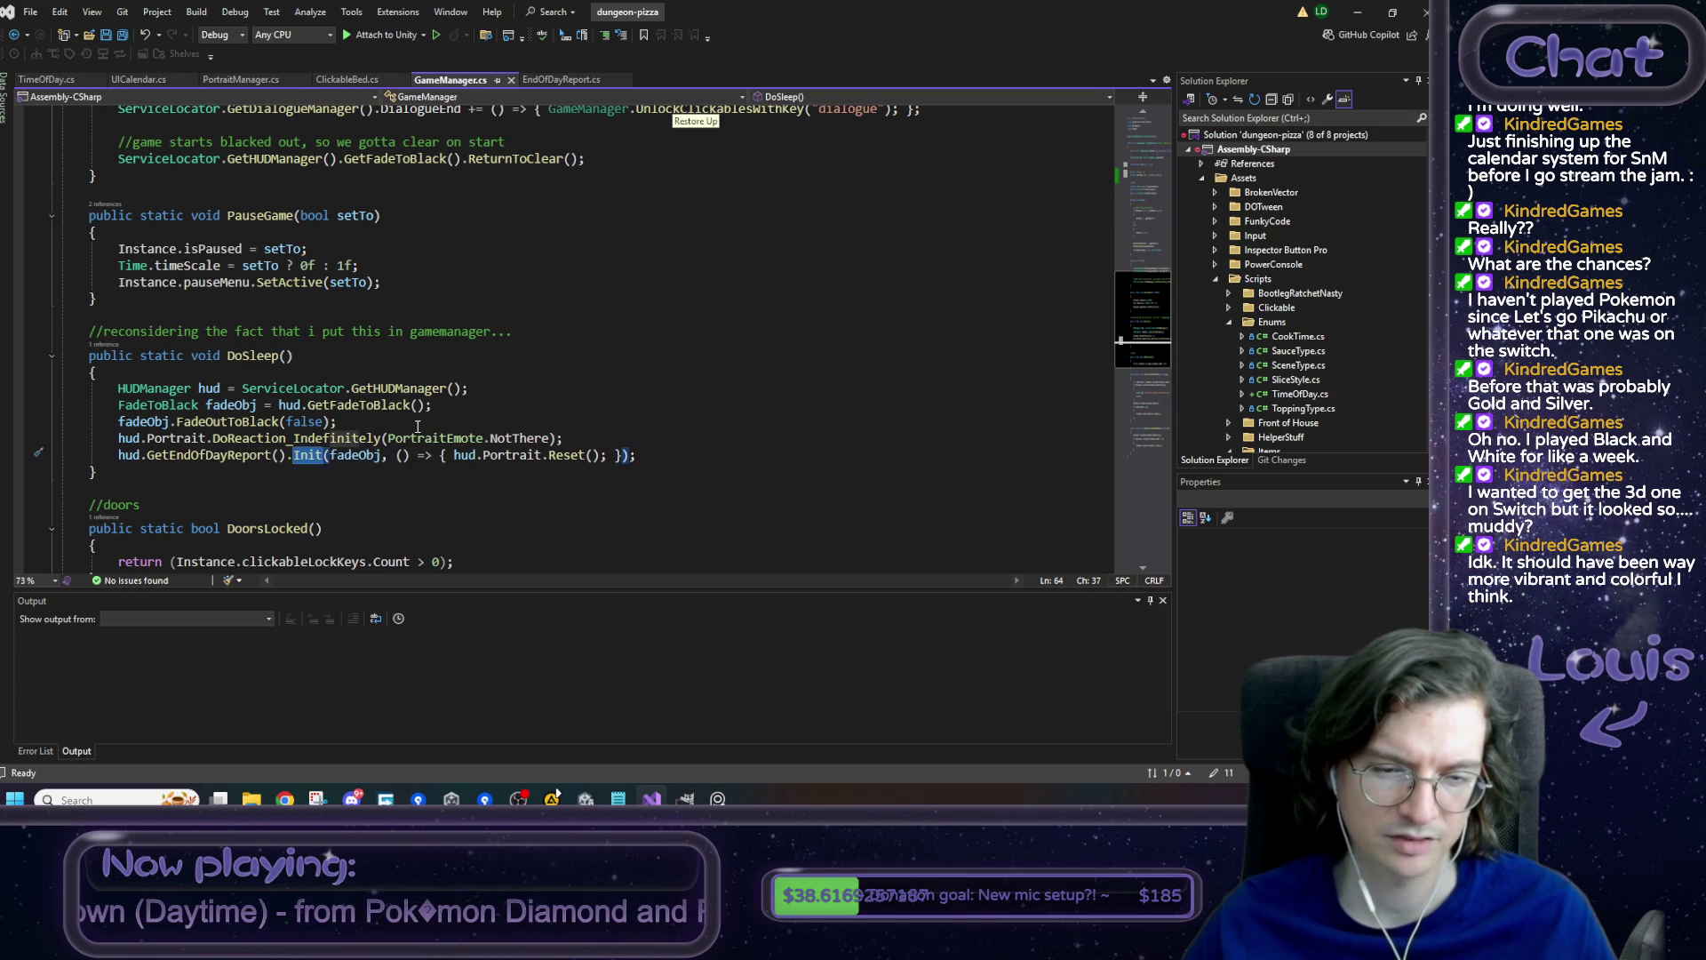
pyautogui.click(397, 455)
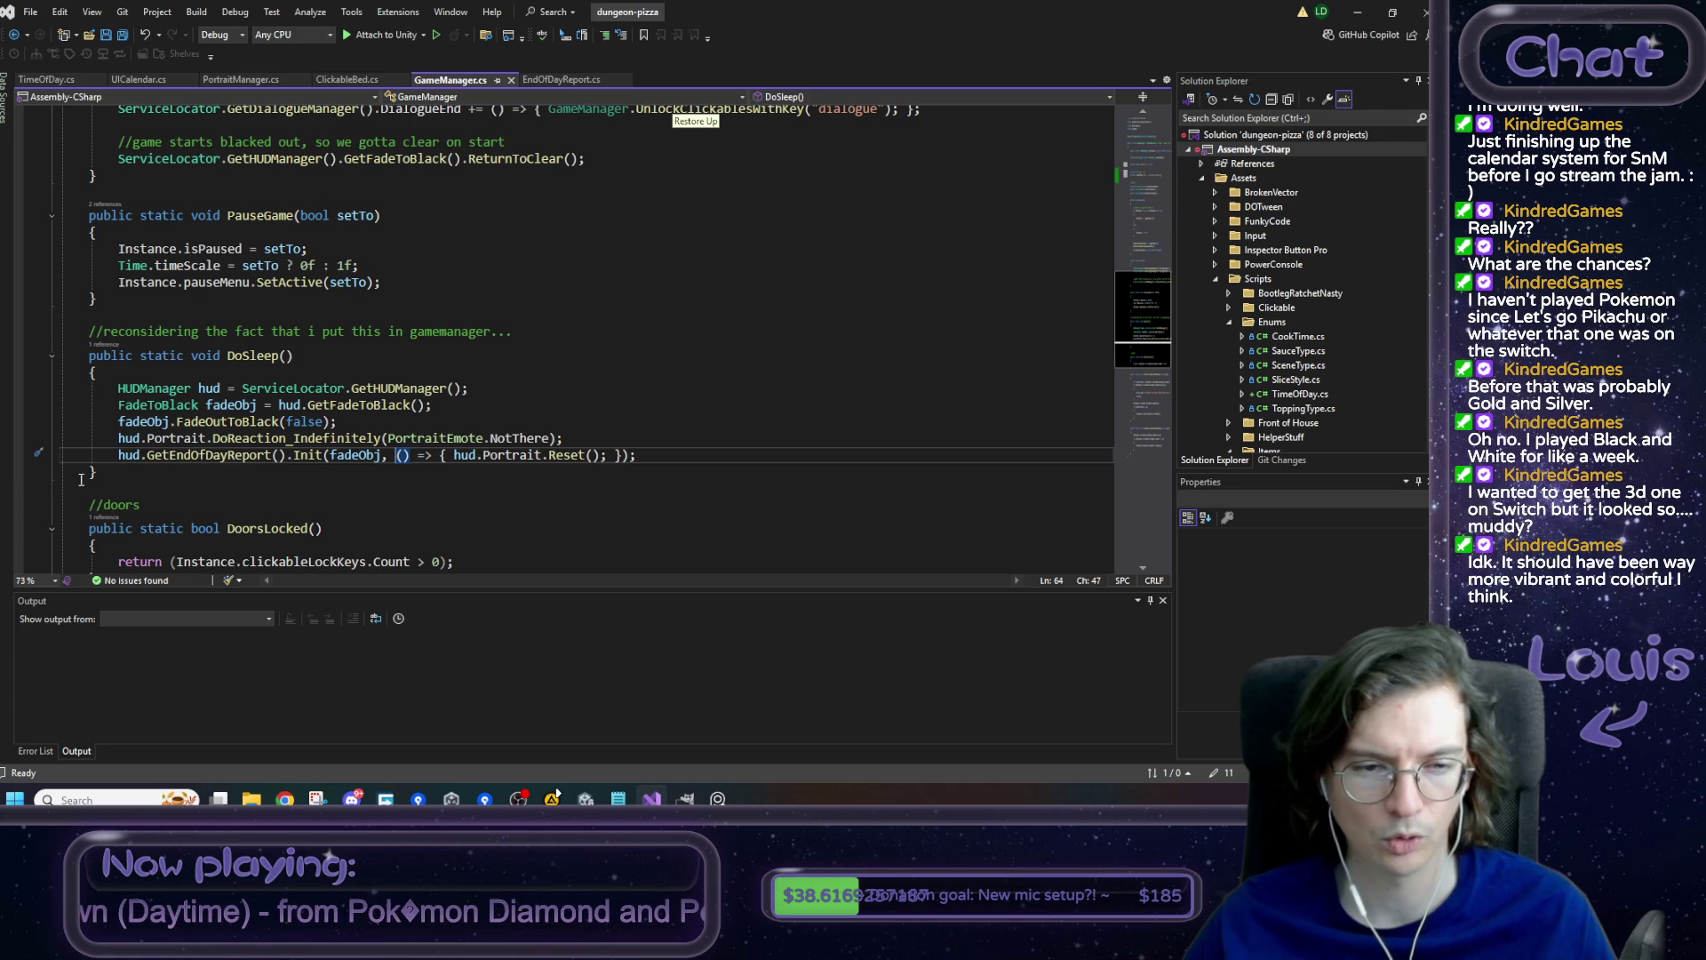
pyautogui.click(137, 478)
pyautogui.press('Return')
pyautogui.press('Return')
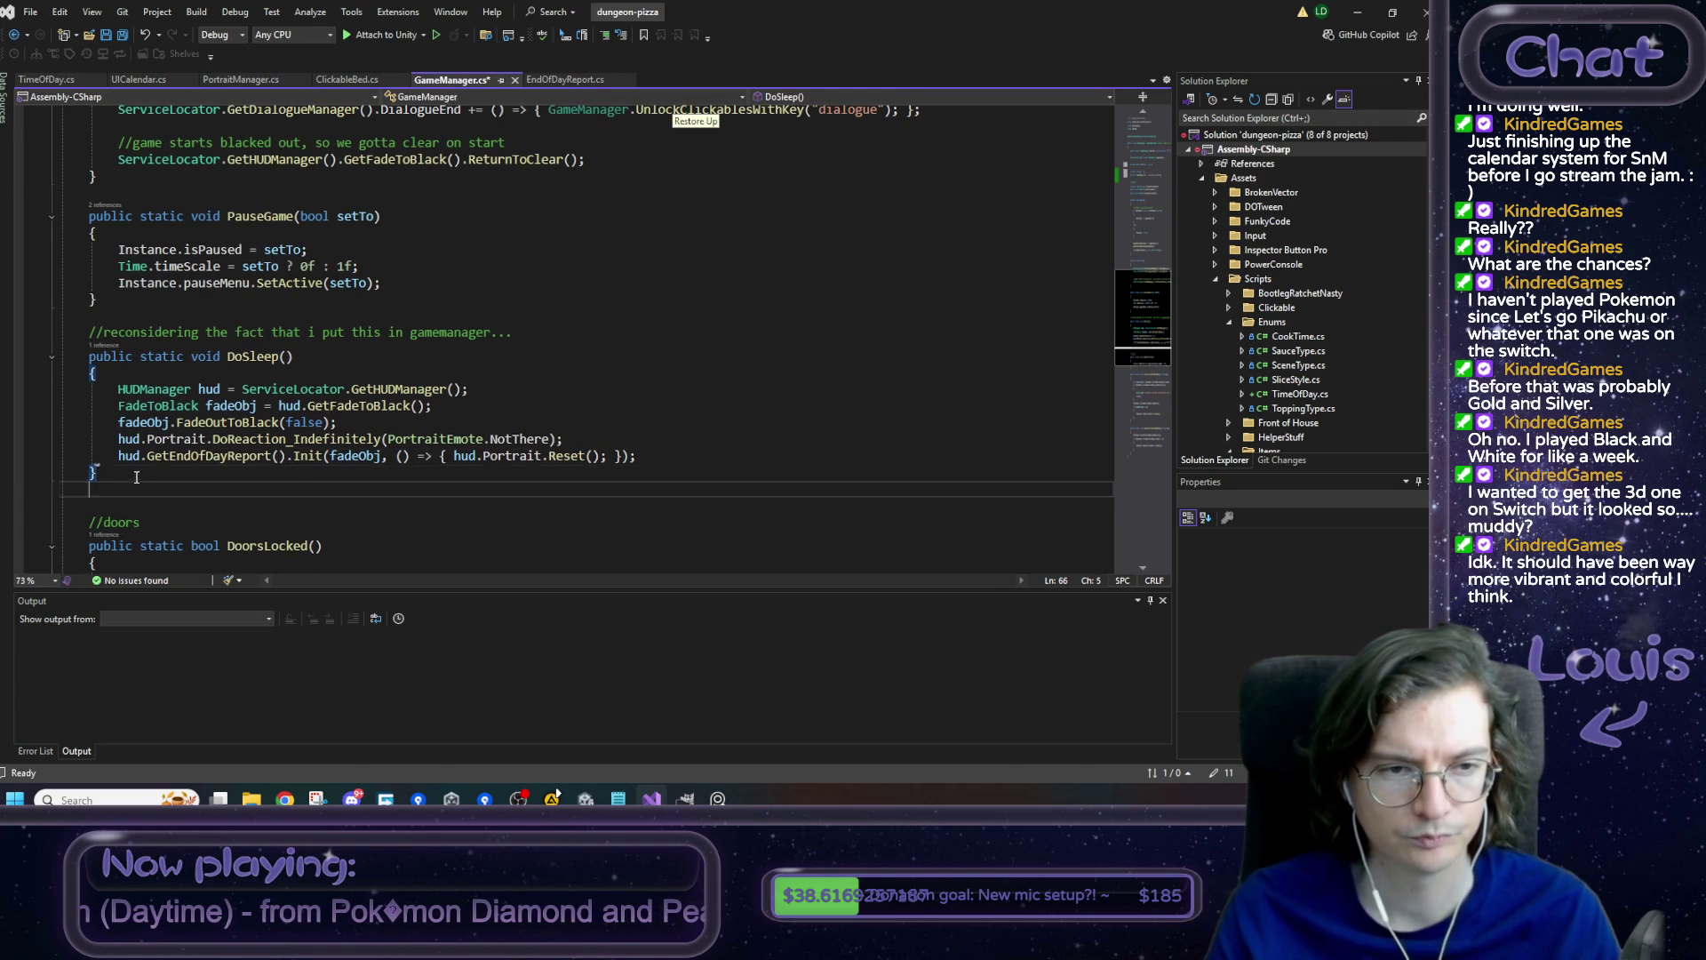
# - Declare 'public static void IncrementDay()' with an opening brace below DoSleep
pyautogui.write('p')
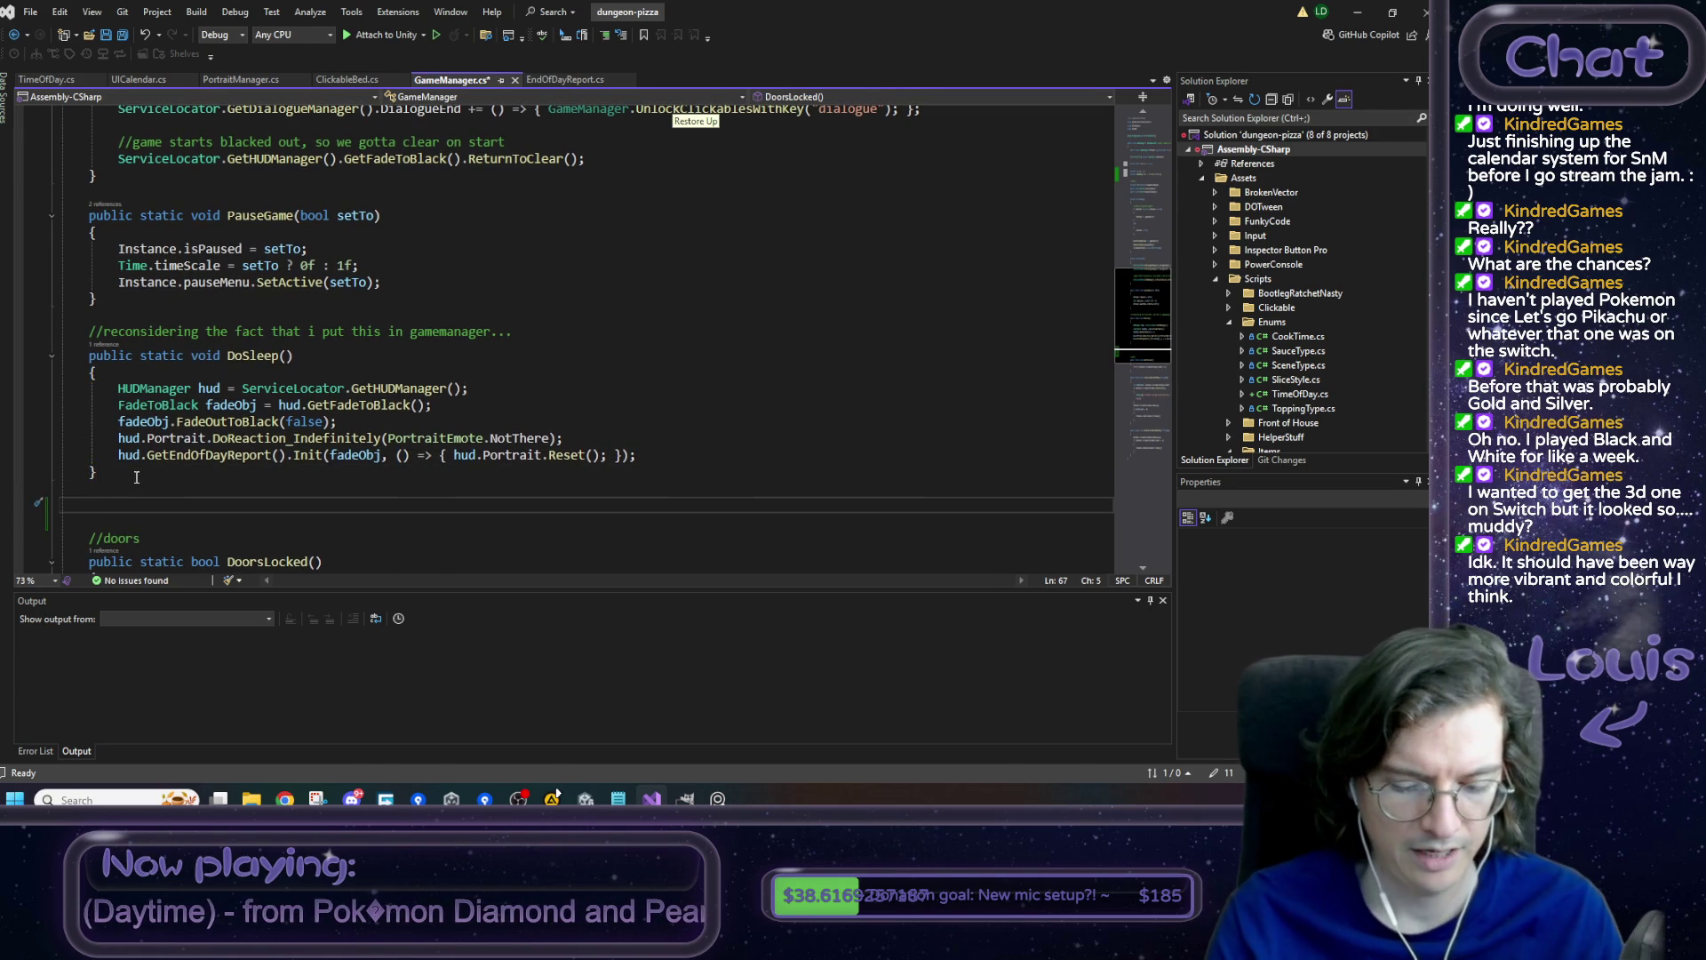
pyautogui.write('ublic s')
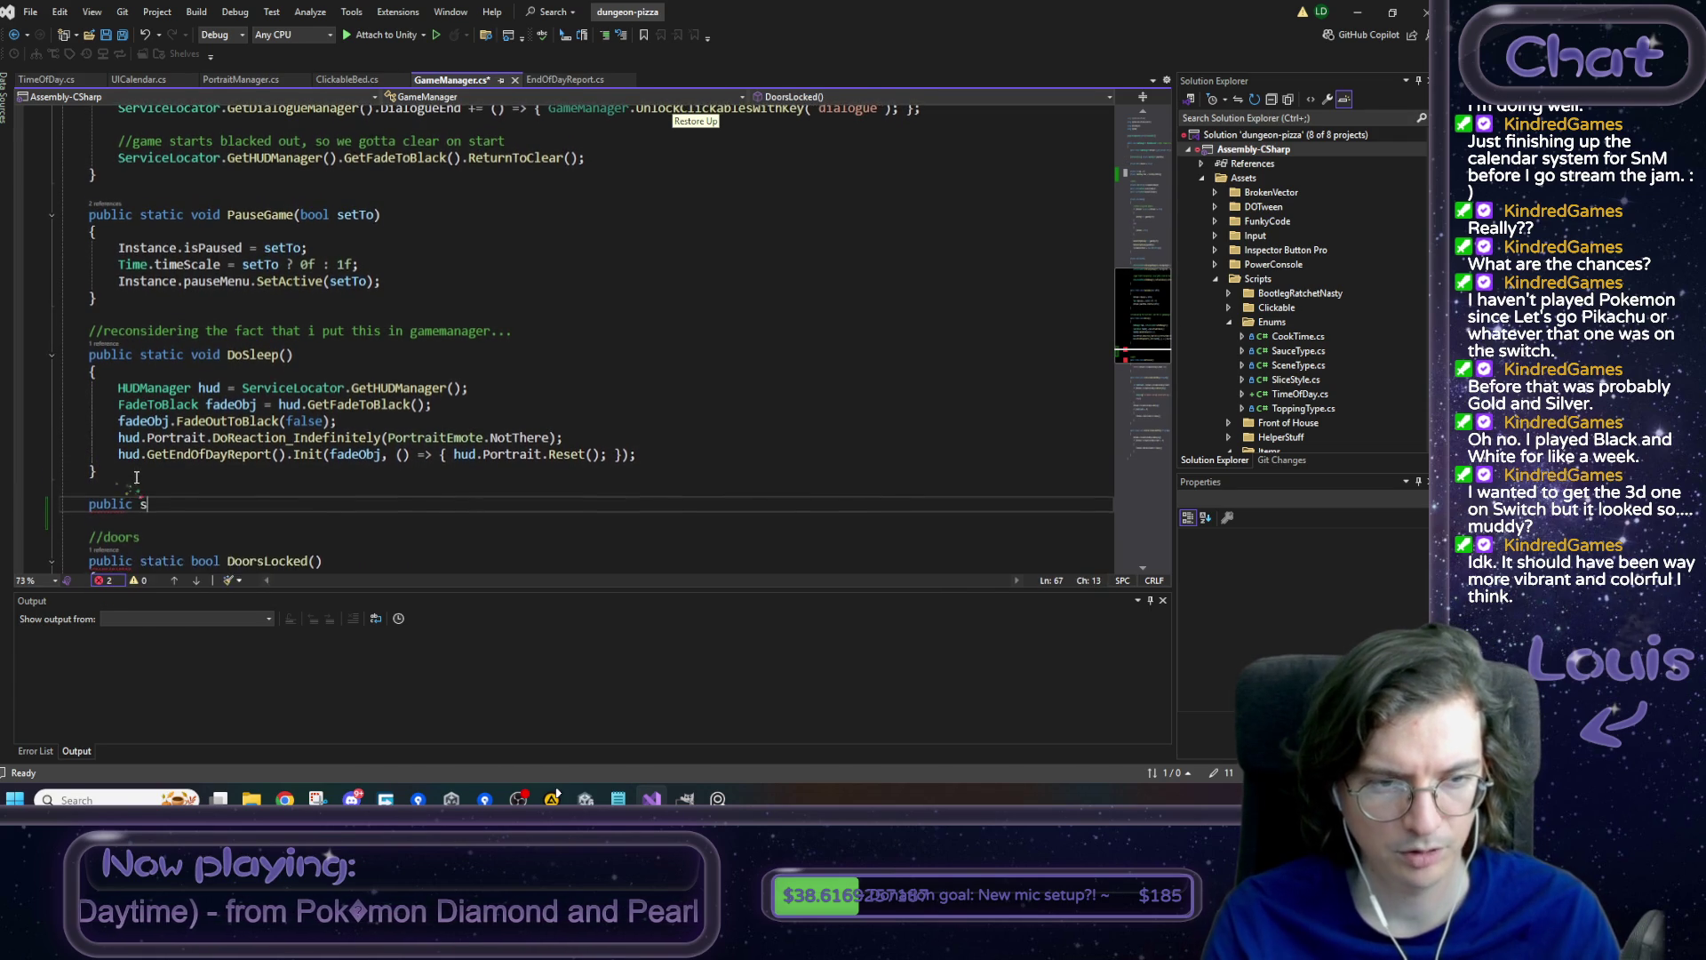
pyautogui.write('tatic ')
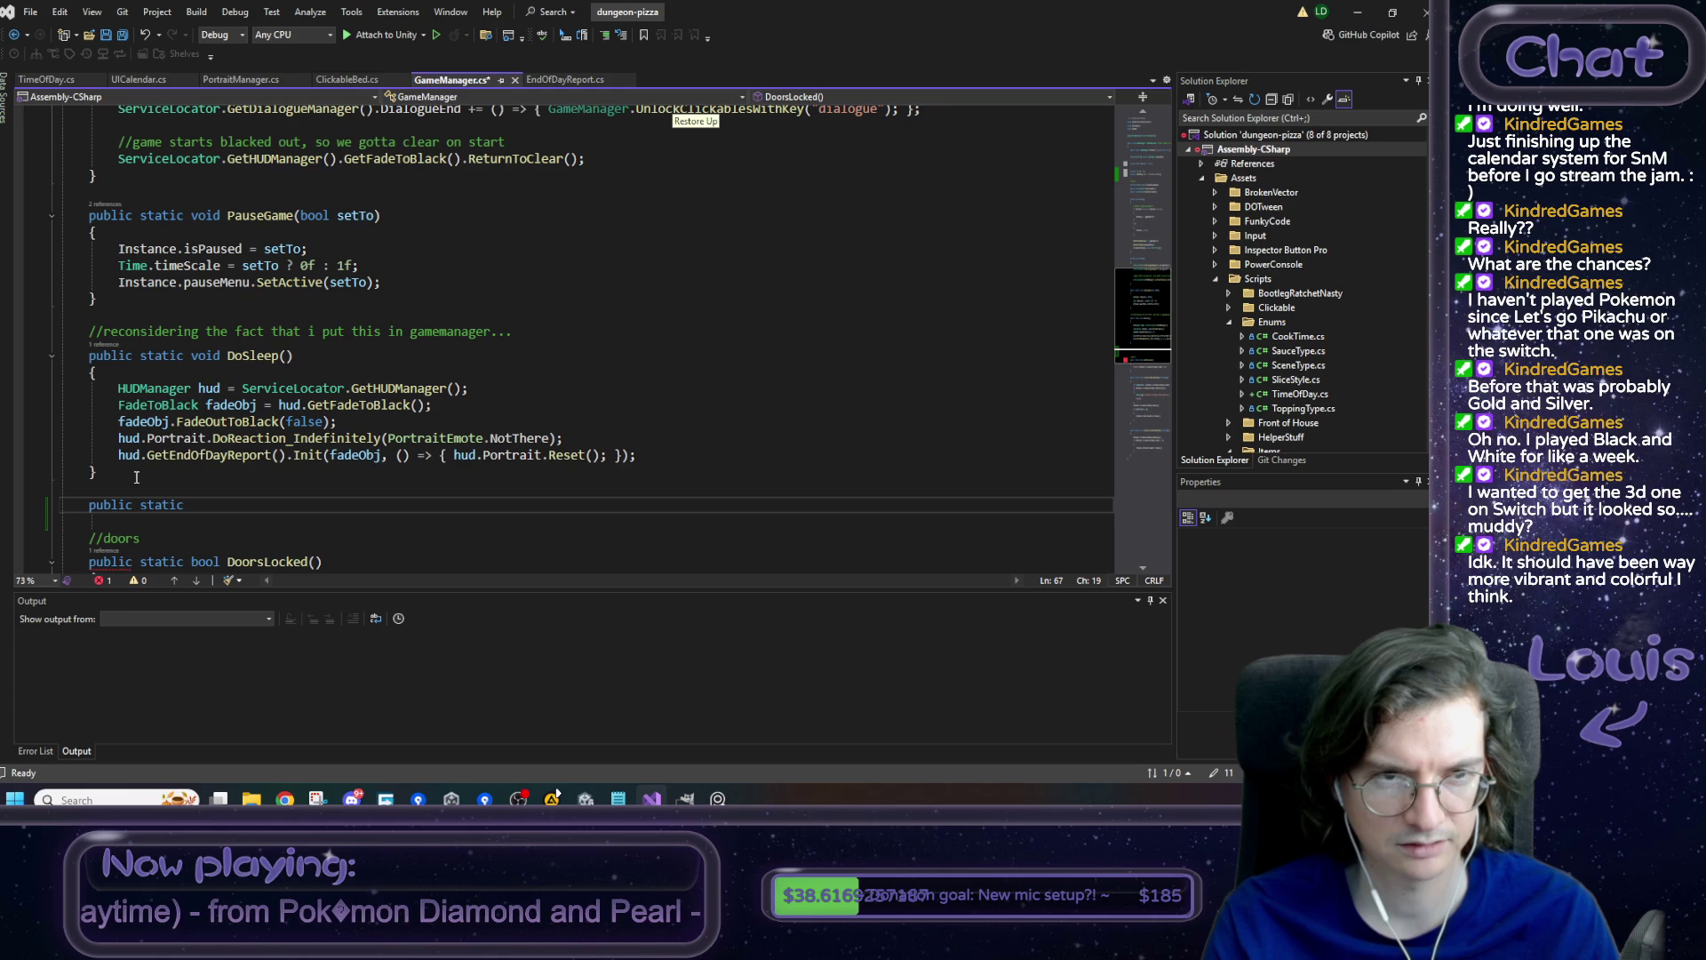
pyautogui.write('void ')
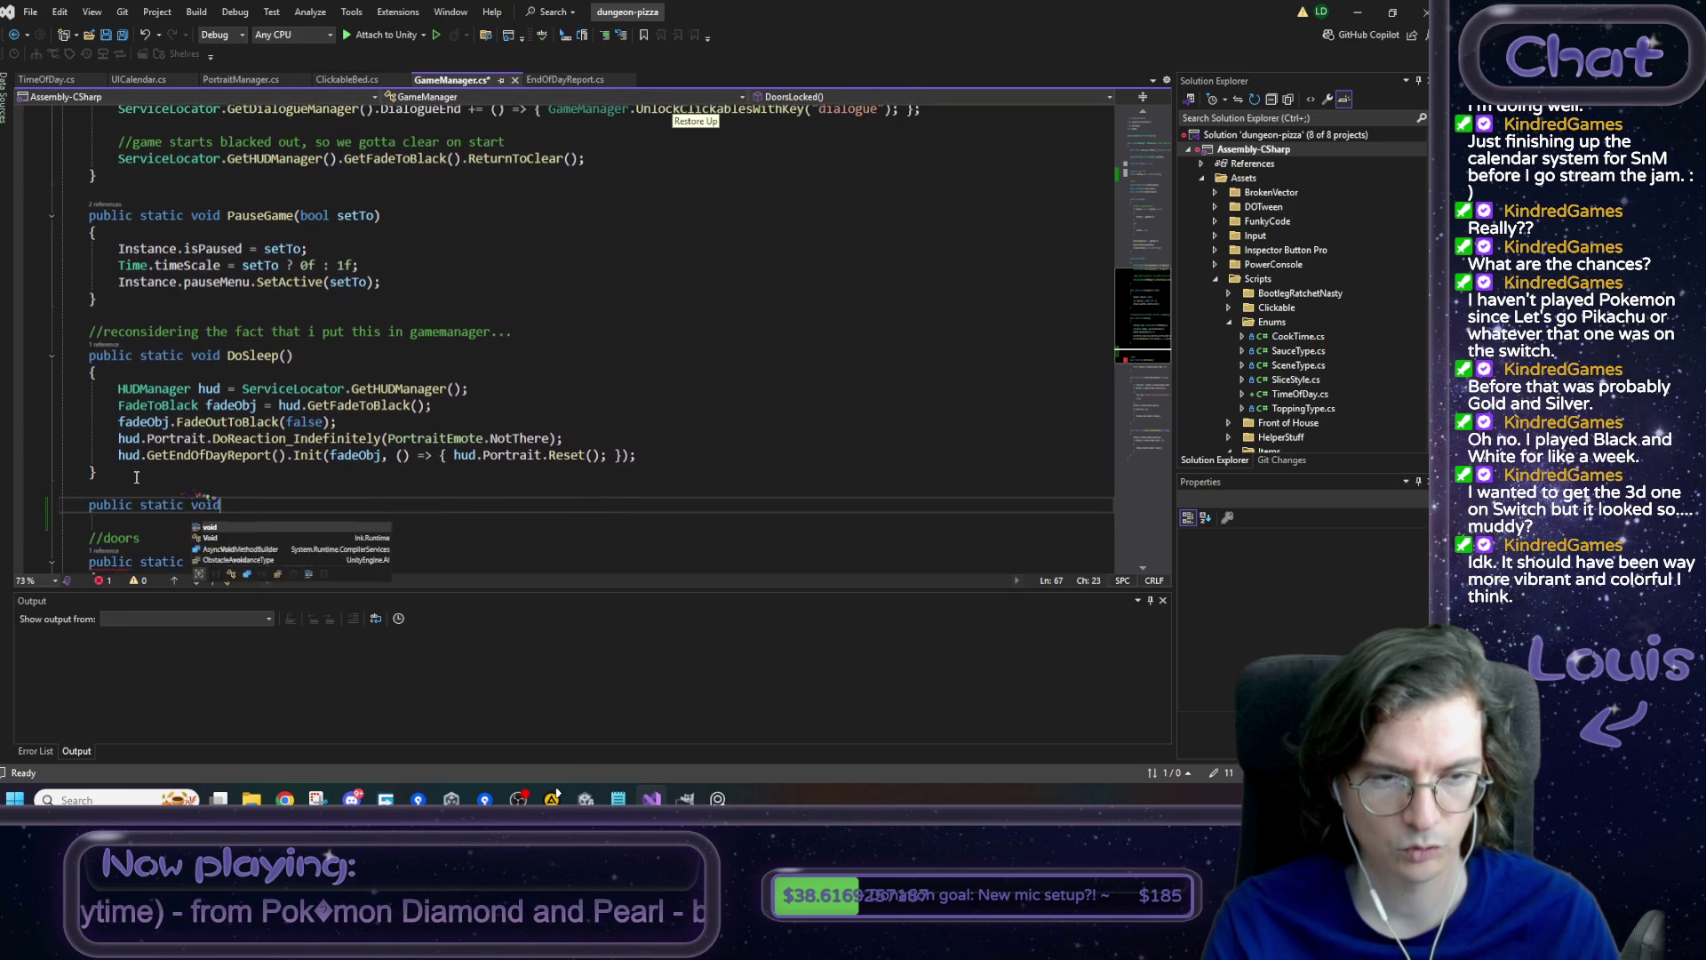
pyautogui.write('IncrementDa')
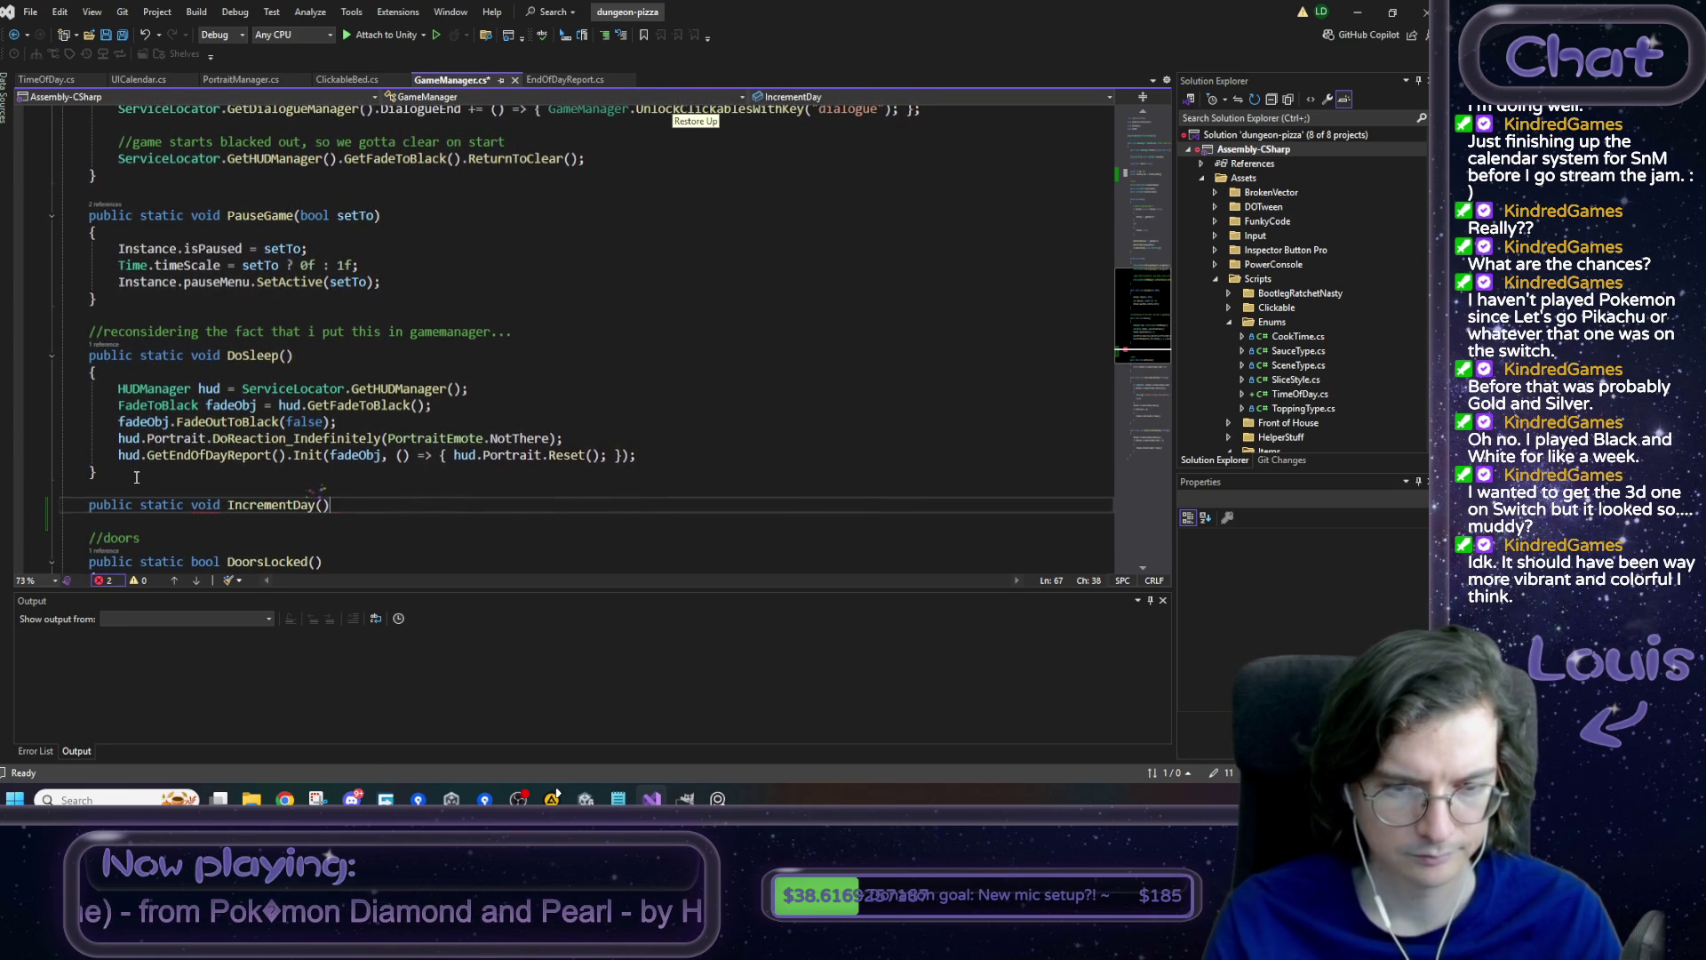
pyautogui.write('y()')
pyautogui.press('Return')
pyautogui.write('{')
pyautogui.press('Return')
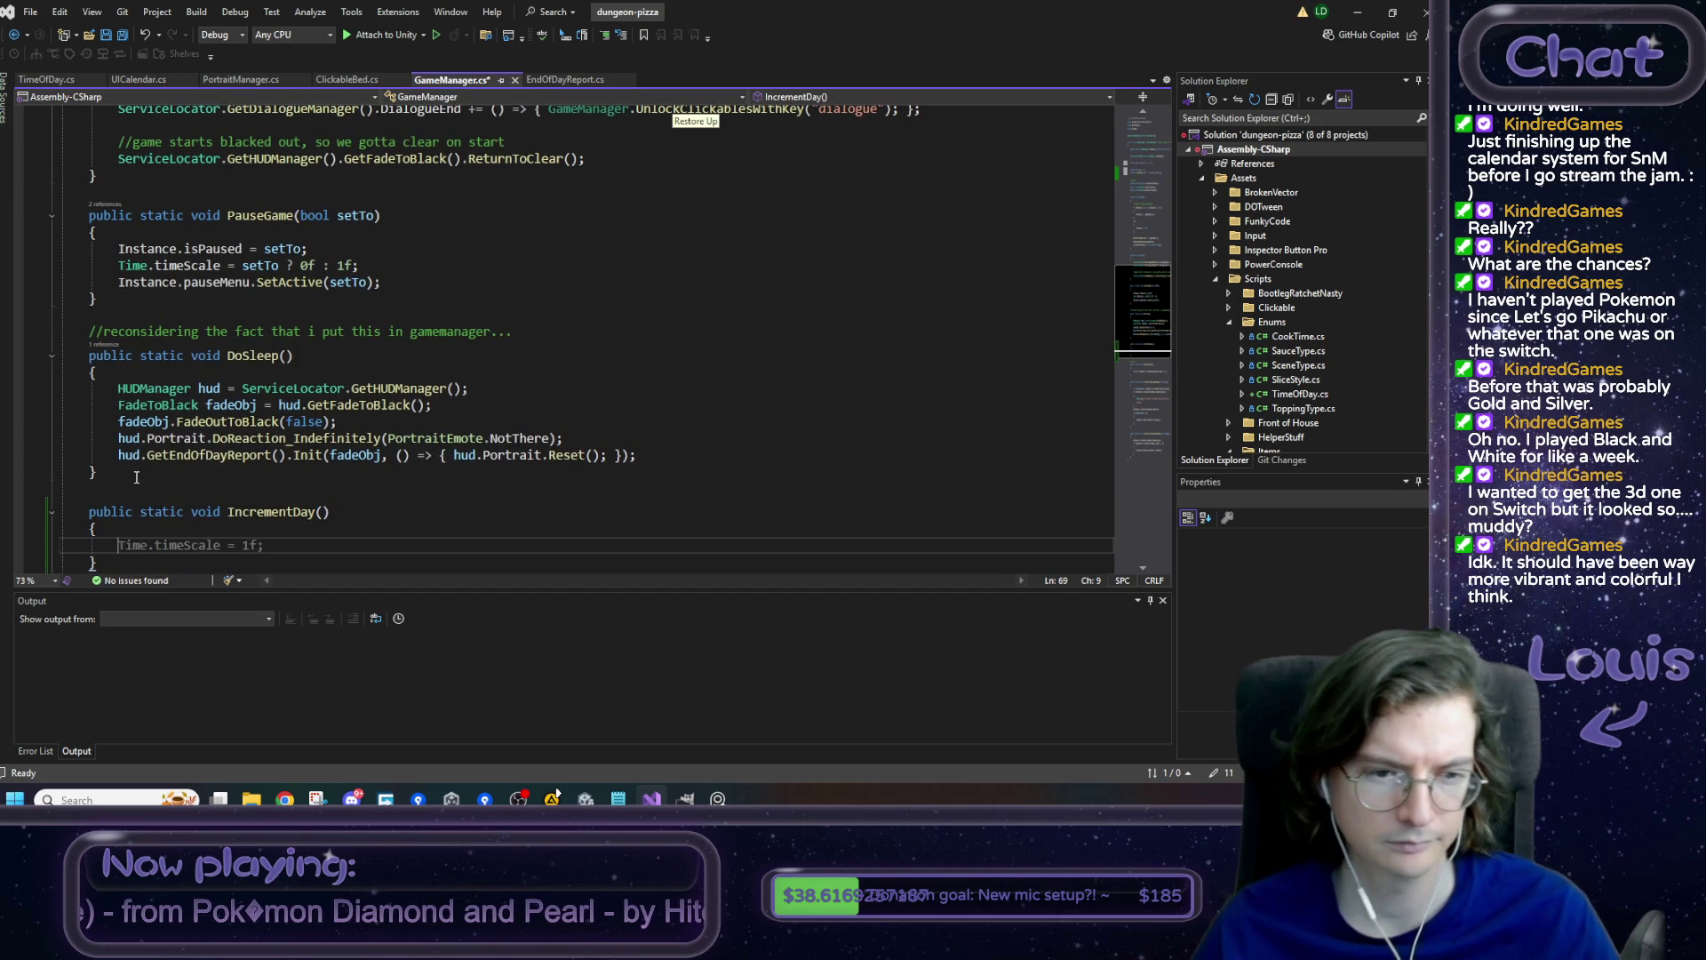
pyautogui.scroll(13, 191, 206)
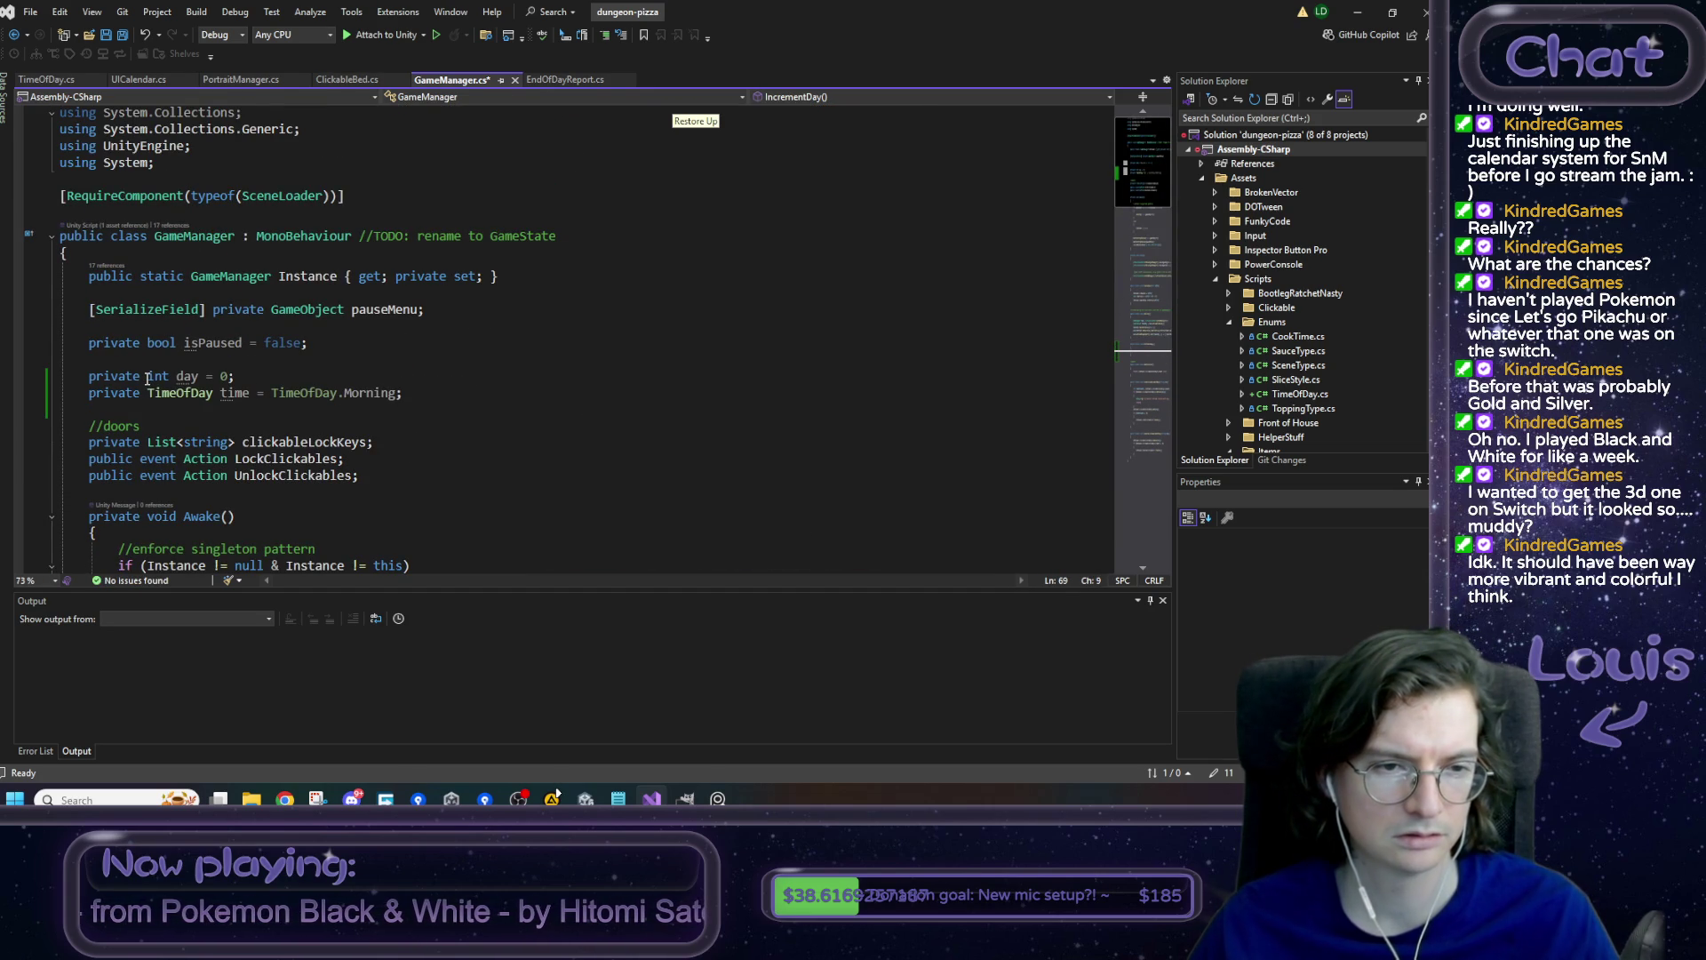
# - Make the private day and time fields static and save GameManager.cs
pyautogui.moveTo(147, 379); pyautogui.dragTo(465, 400)
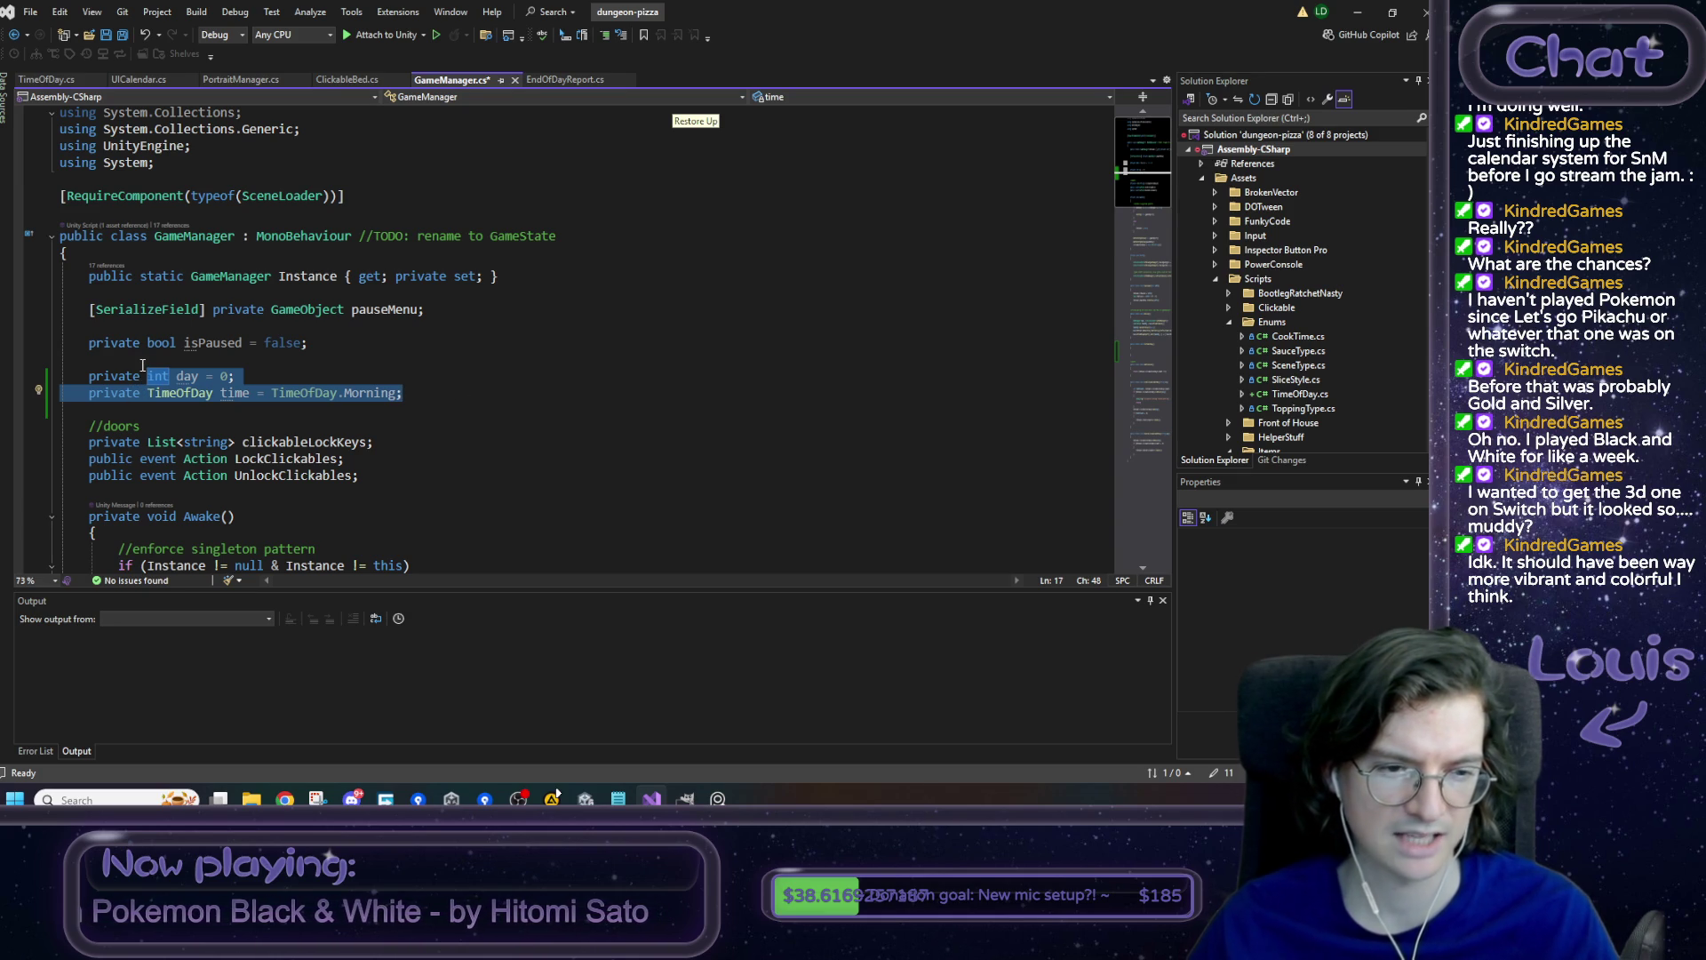
pyautogui.click(149, 381)
pyautogui.write('static')
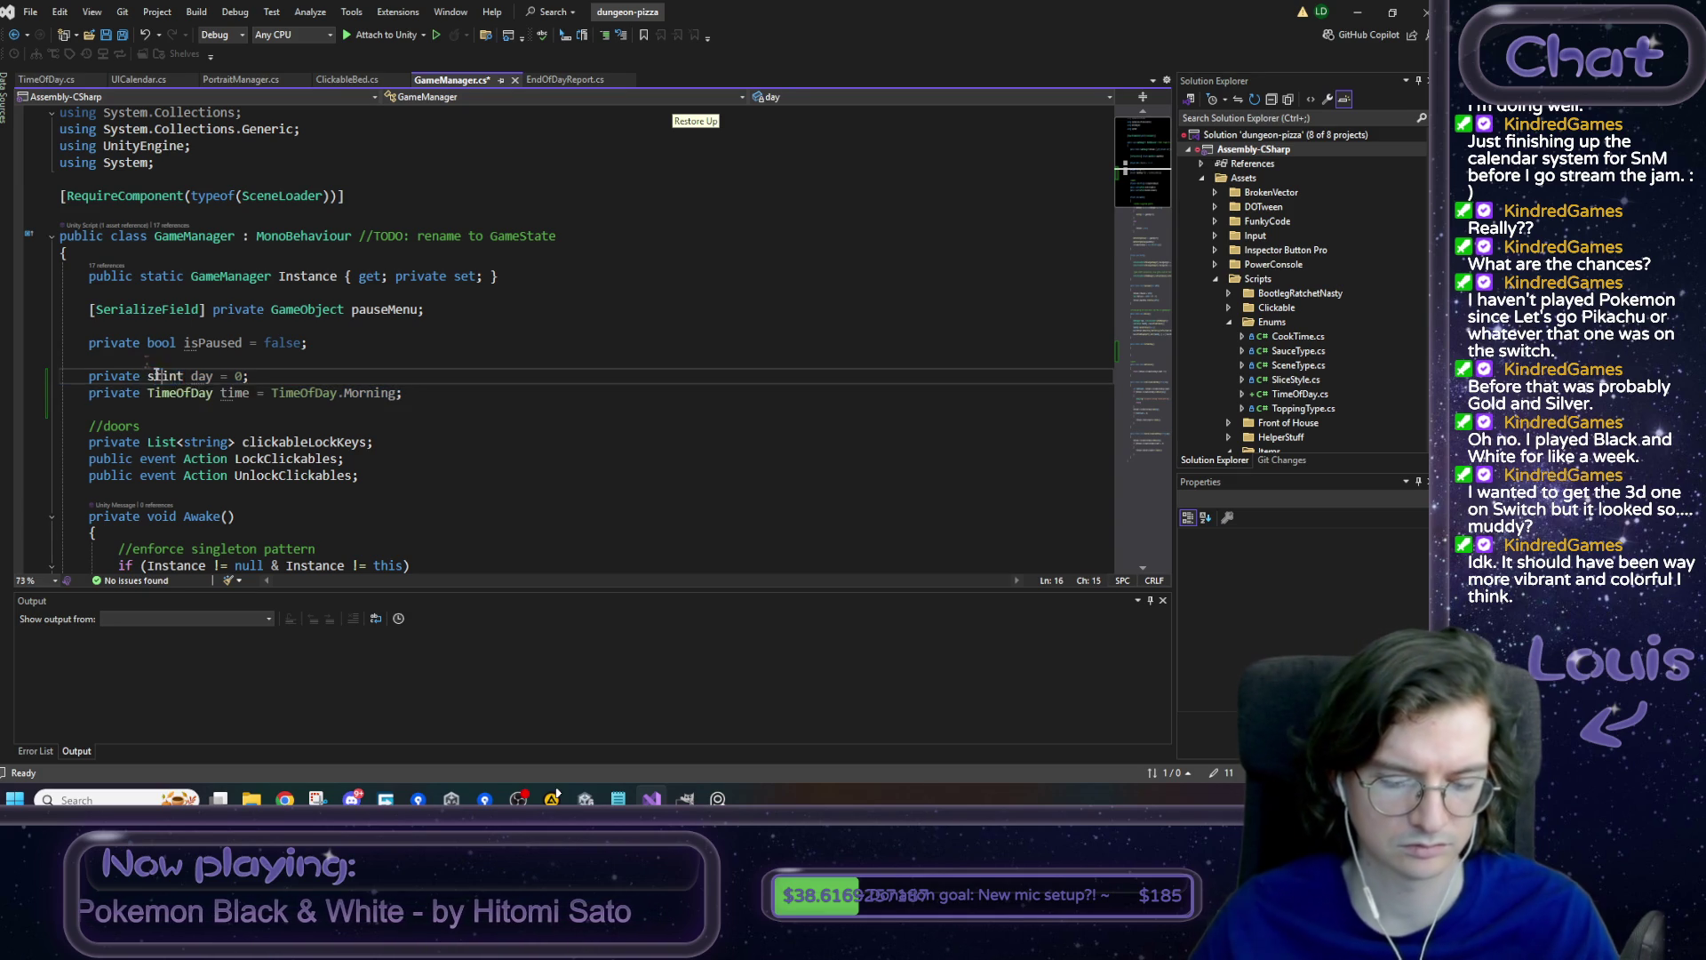
pyautogui.rightClick(156, 374)
pyautogui.click(141, 390)
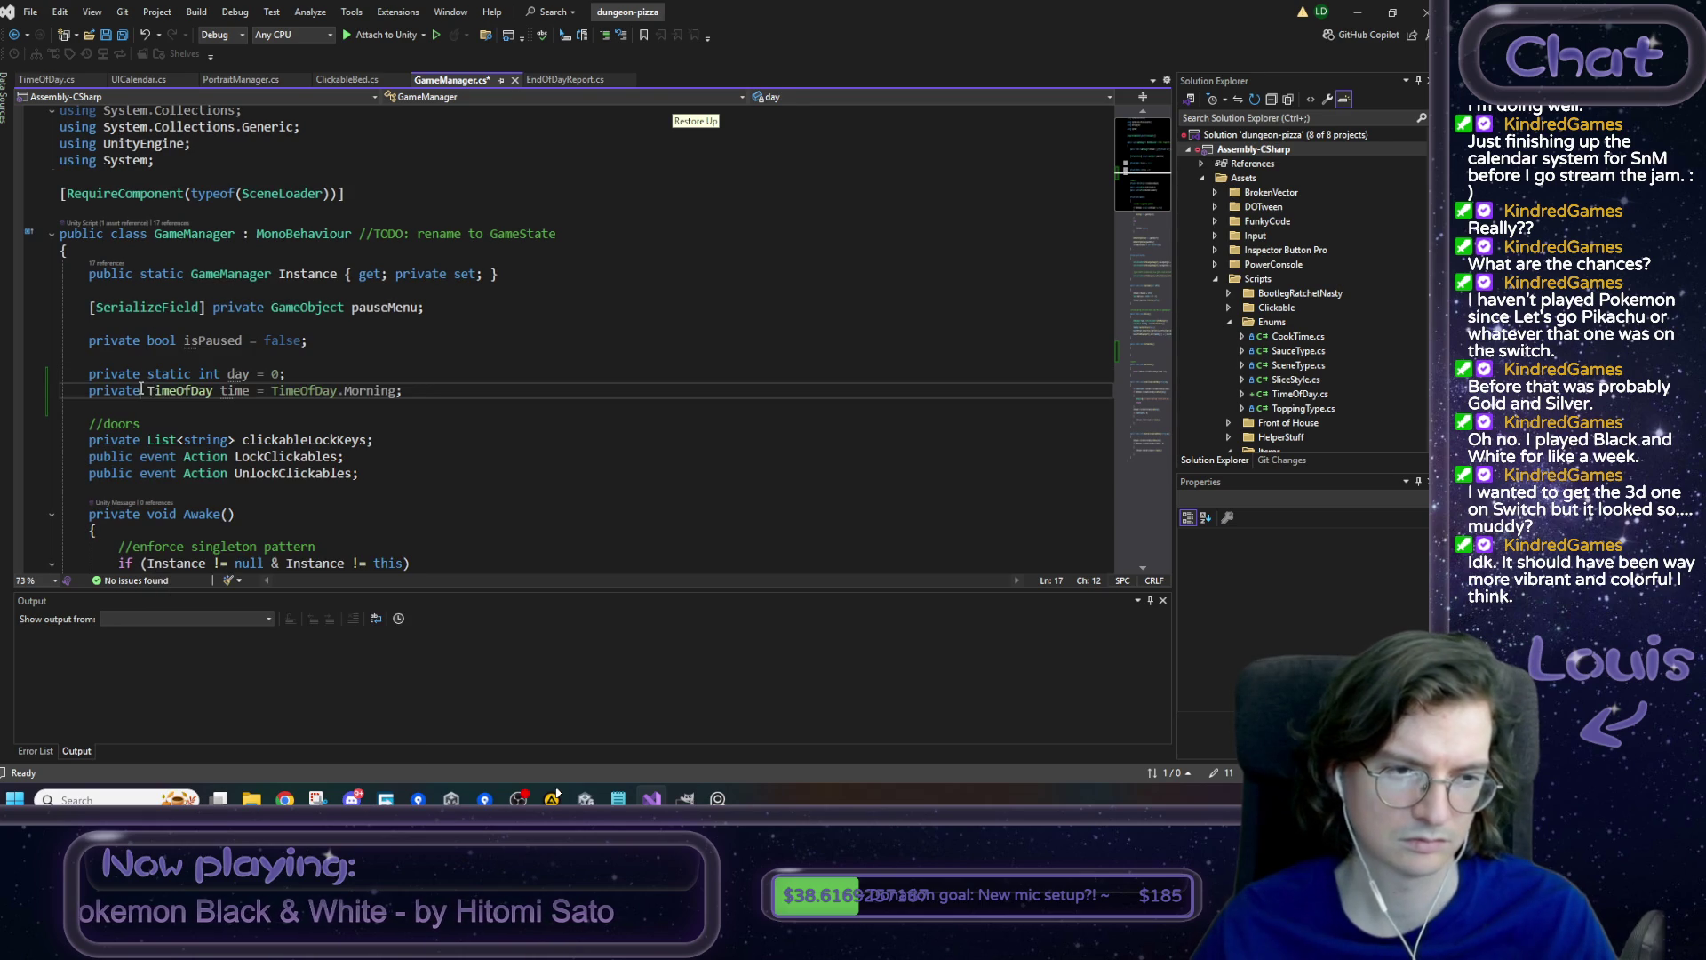
pyautogui.write('static')
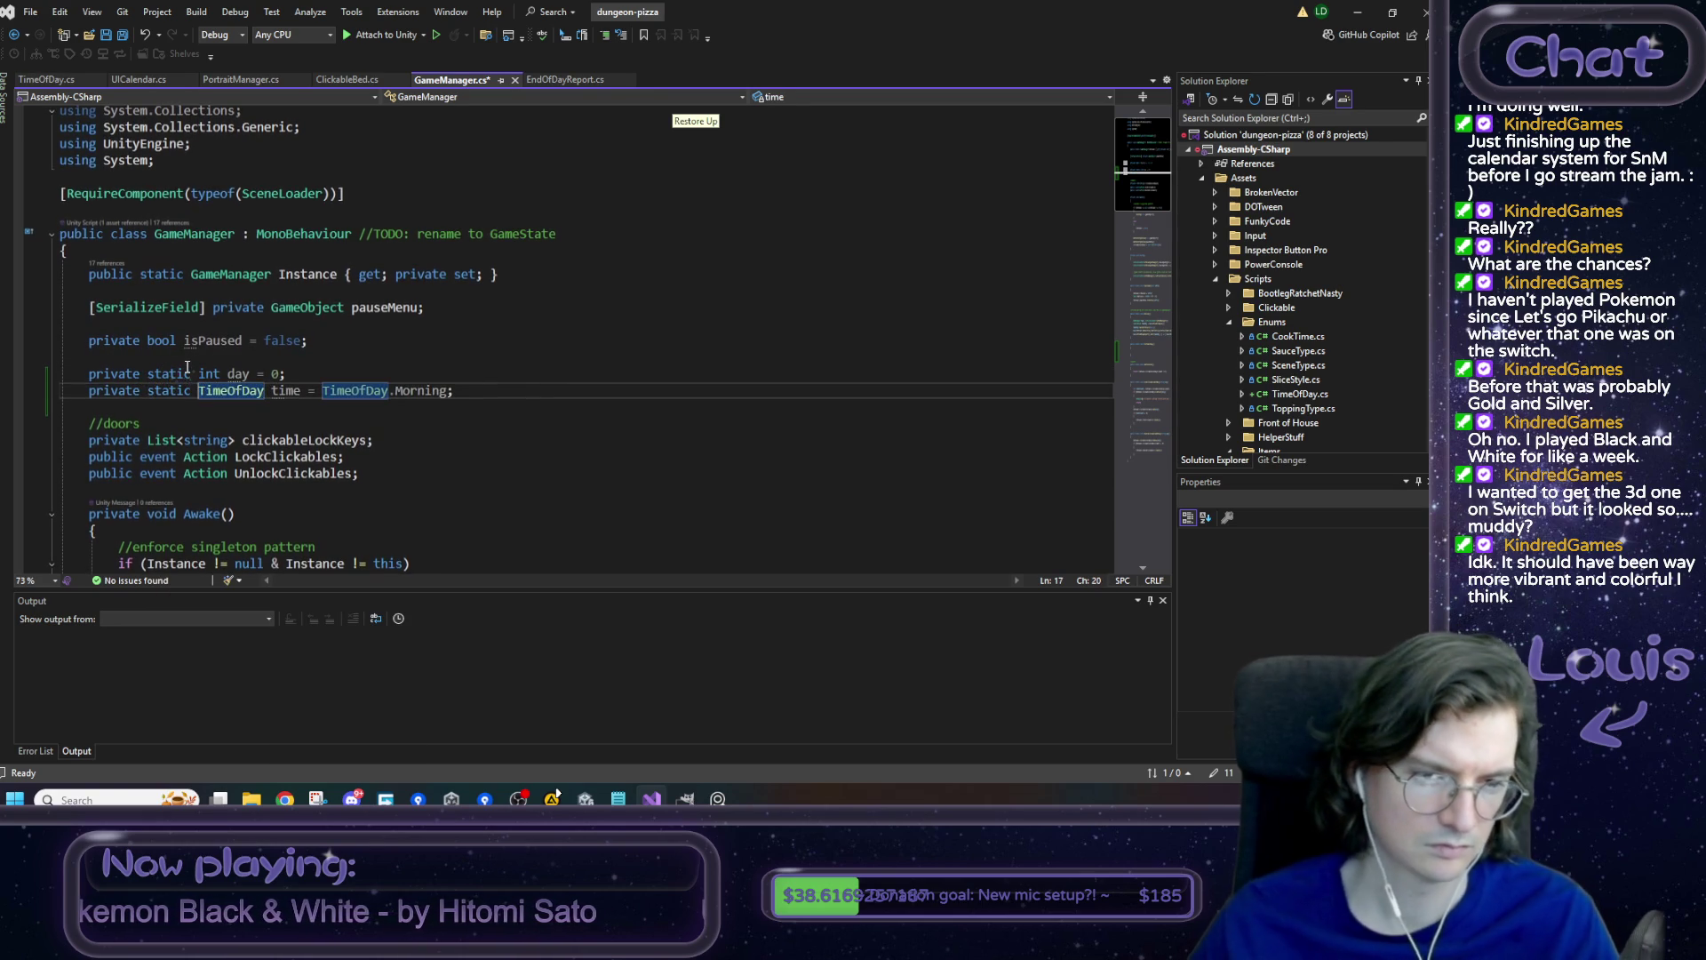
pyautogui.hotkey('ctrl', 's')
pyautogui.scroll(-12, 188, 367)
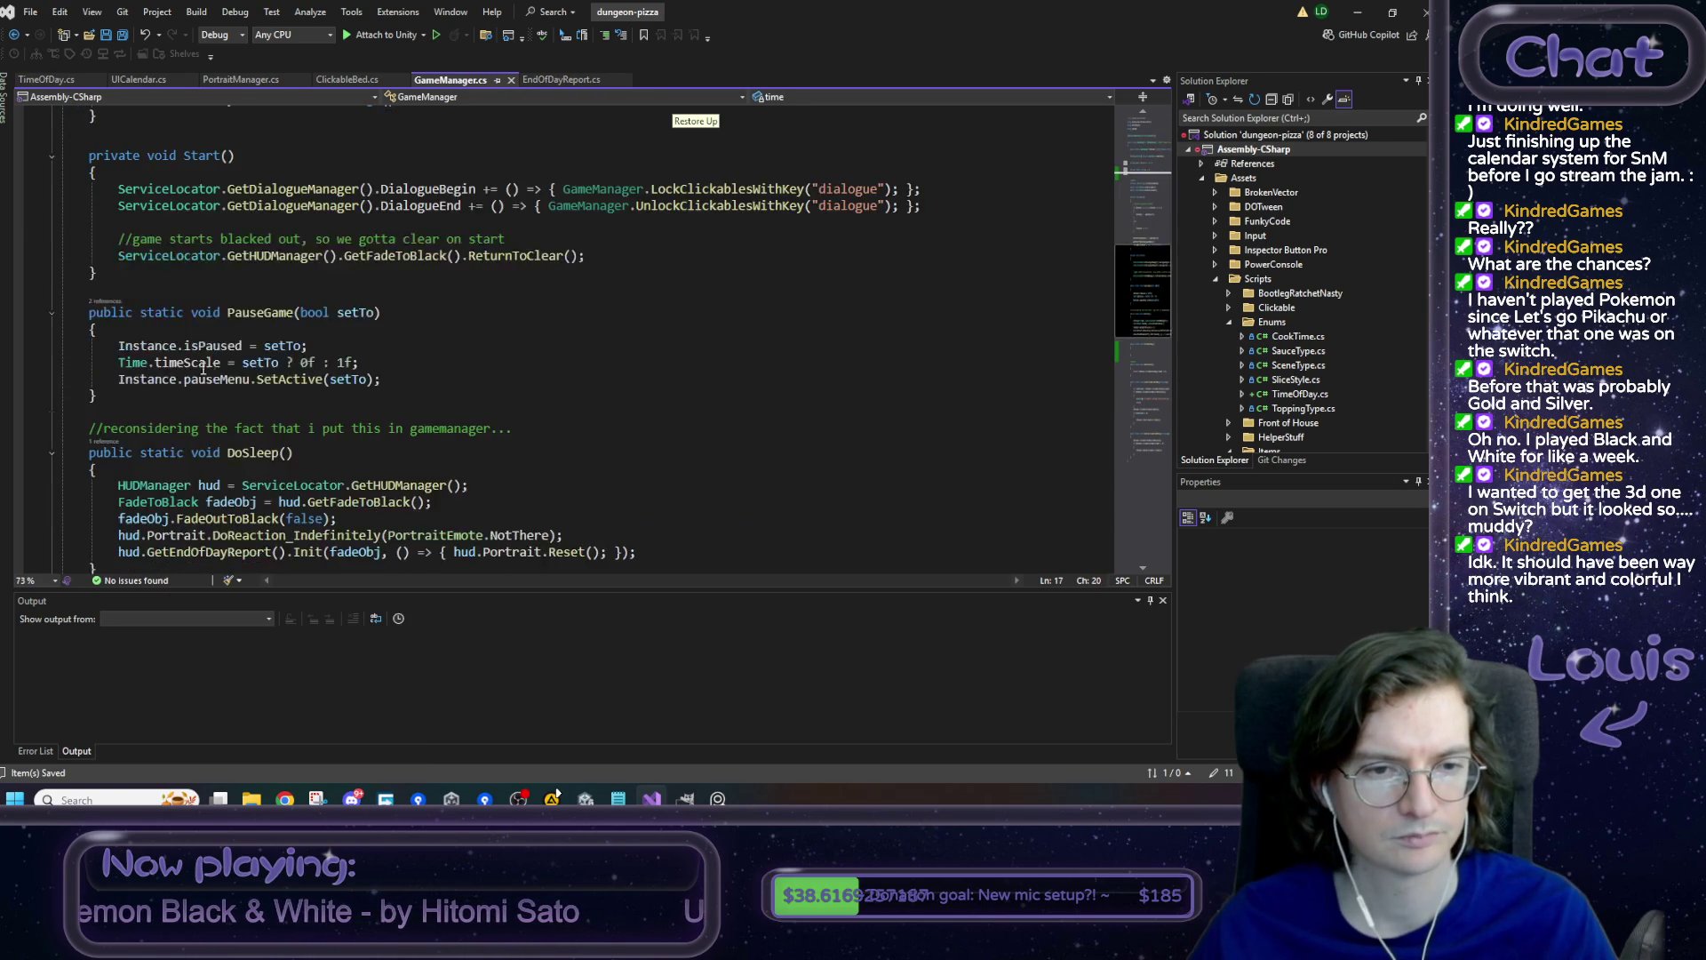
# - Fill IncrementDay with 'day++;' and an '//update da hud' comment, then save
pyautogui.click(237, 436)
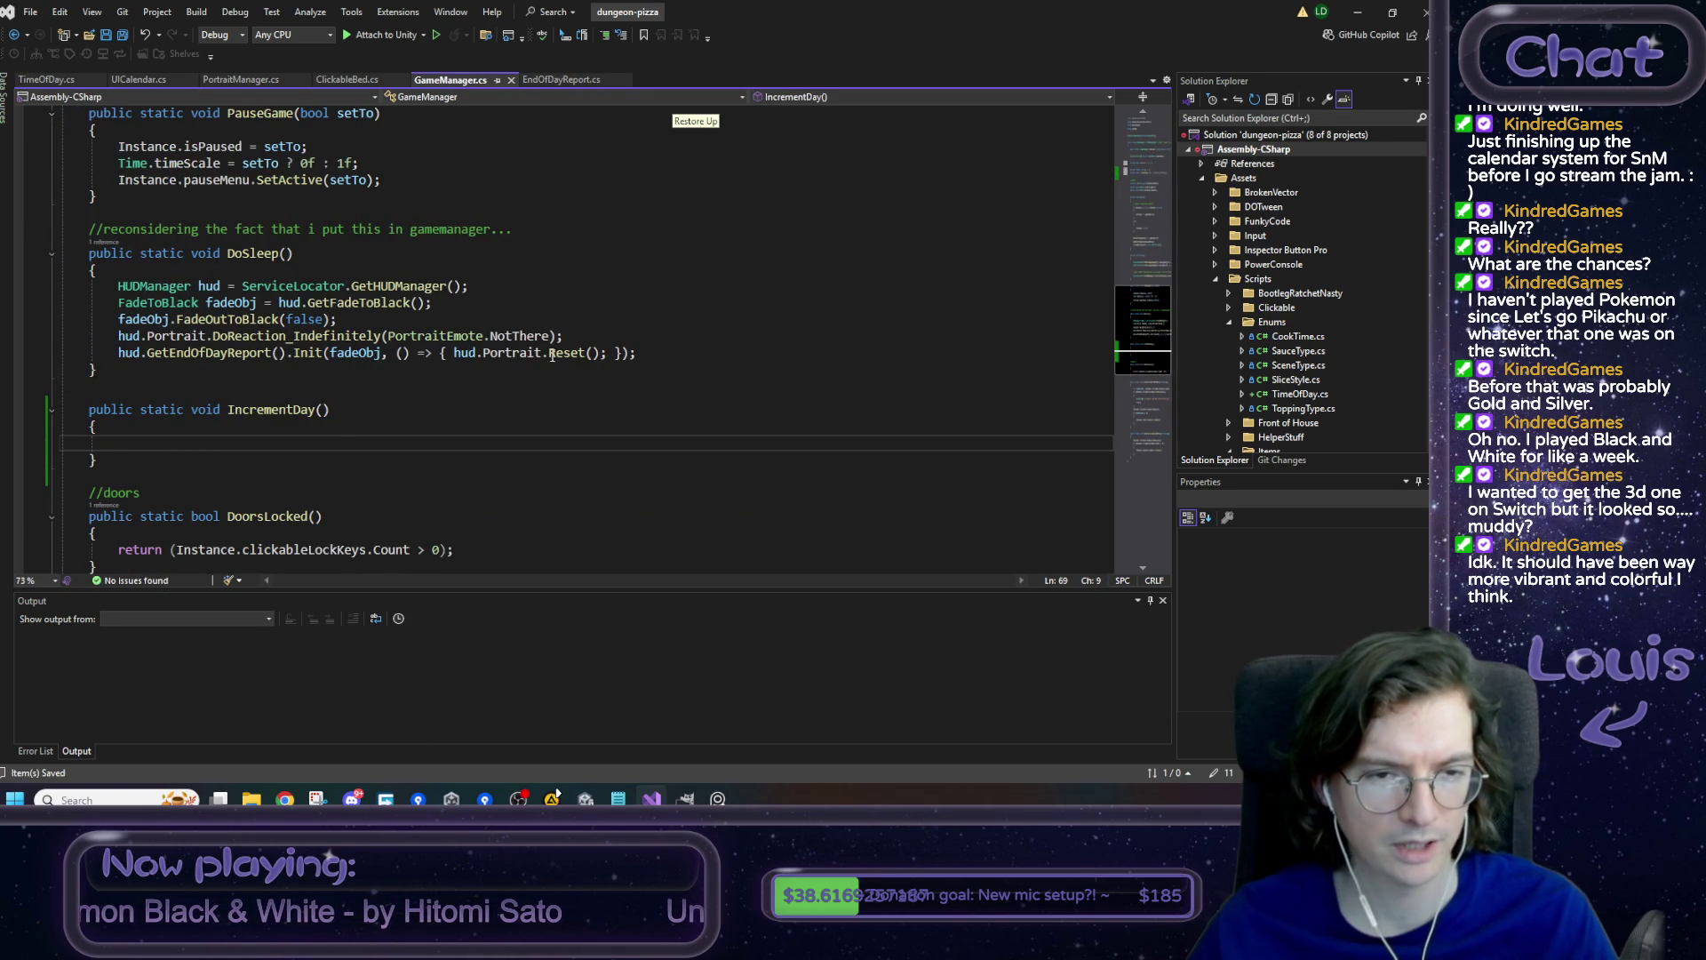
pyautogui.write('day++;')
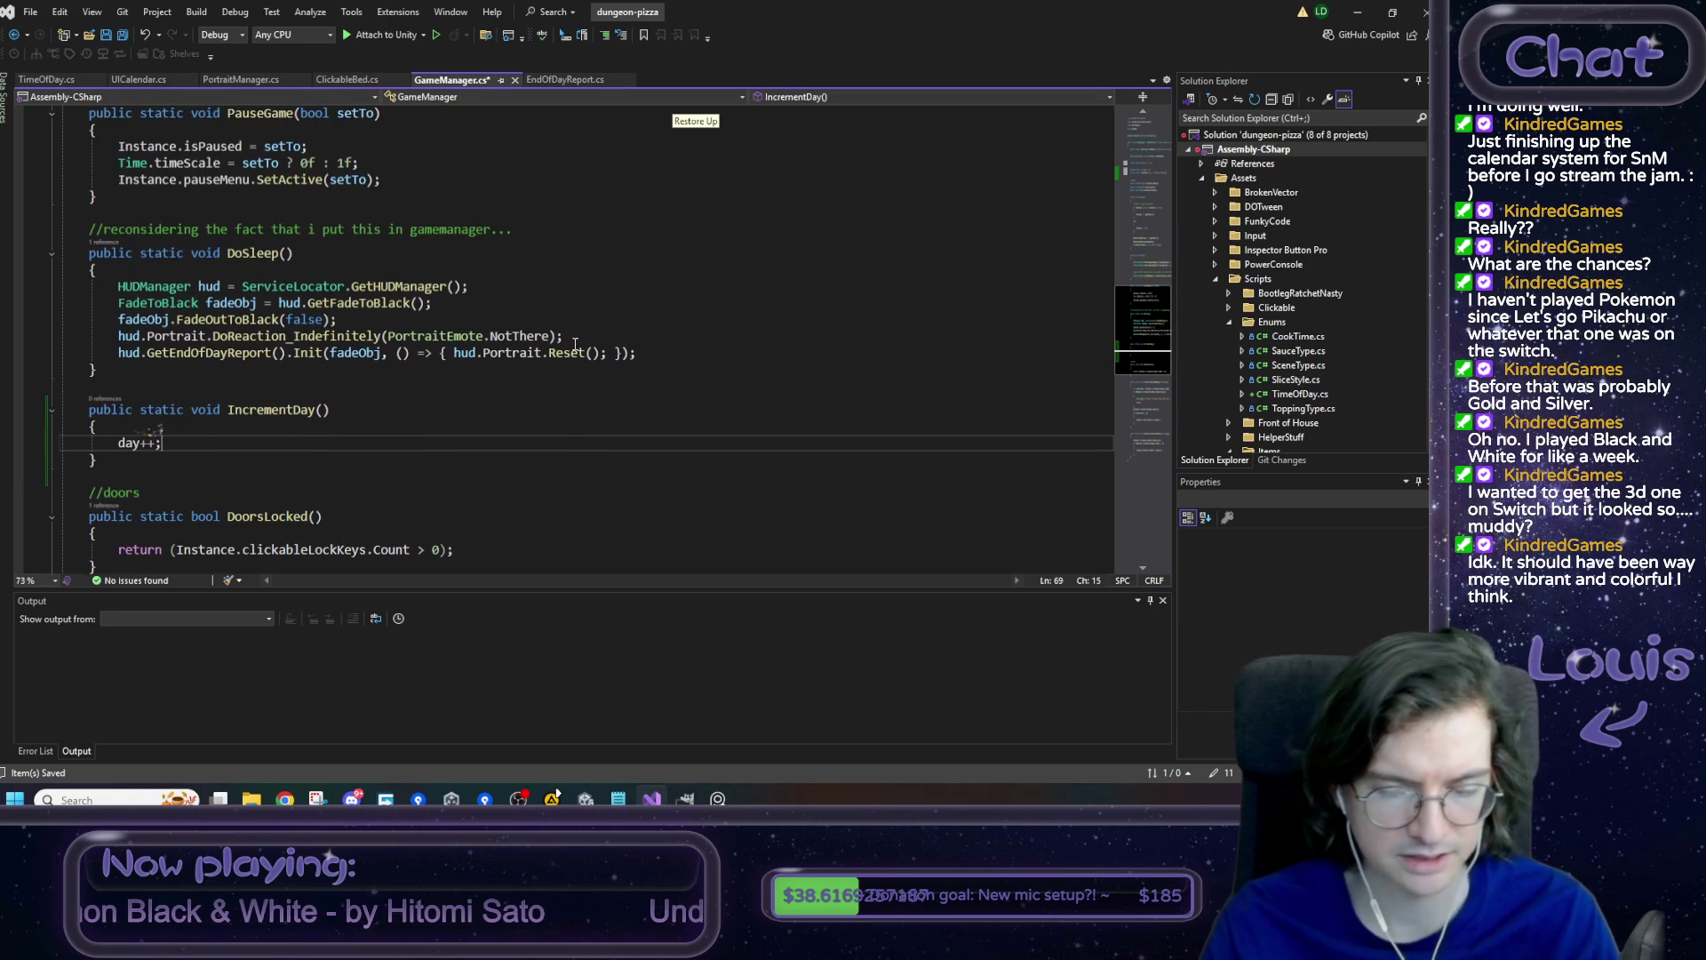
pyautogui.press('Return')
pyautogui.write('//')
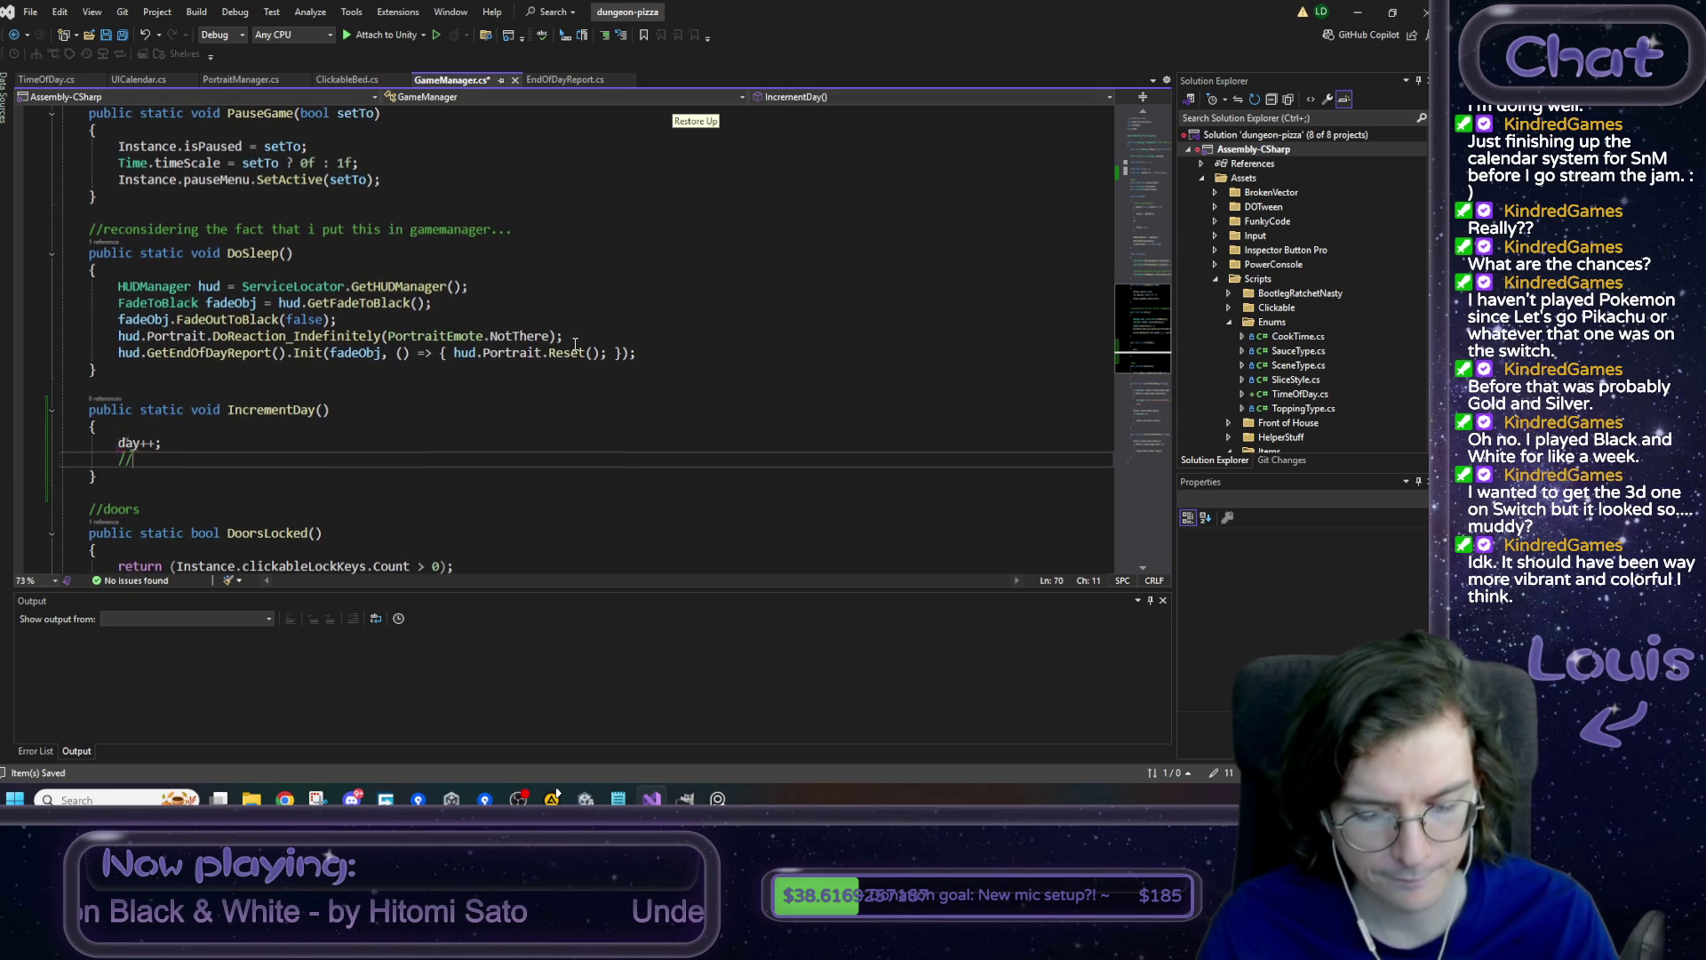
pyautogui.write('update da hud')
pyautogui.hotkey('ctrl', 's')
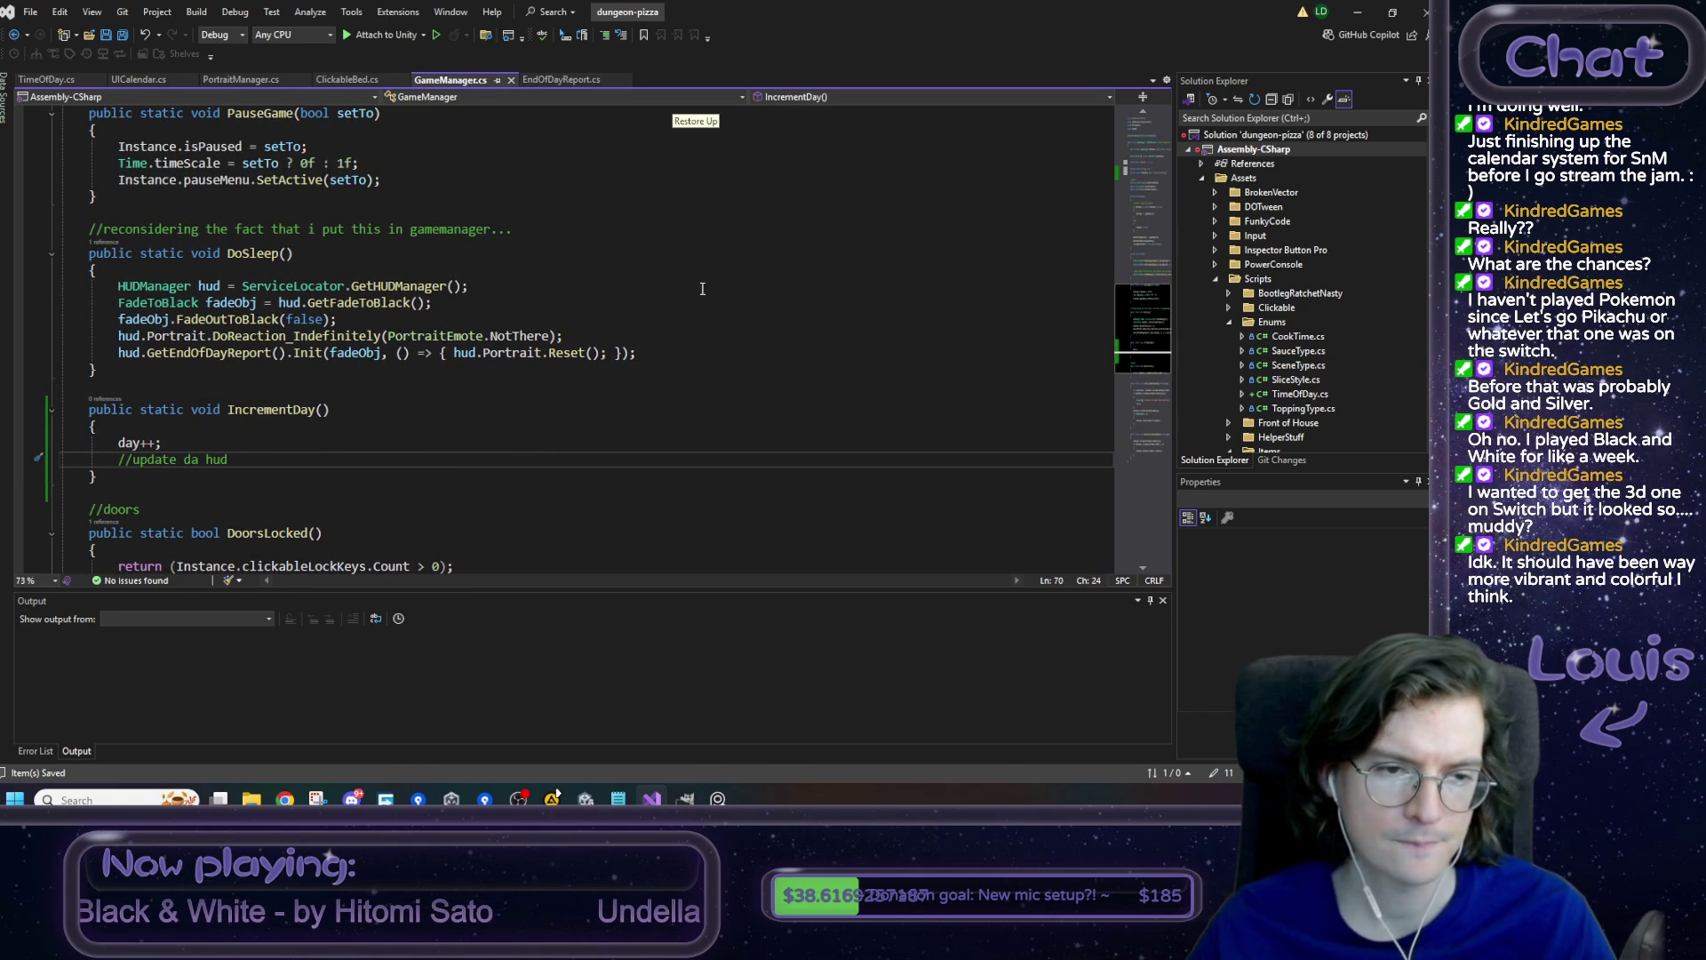
# - Add a public static IncrementTime() stub containing '//TODO: design the game' and save
pyautogui.click(141, 482)
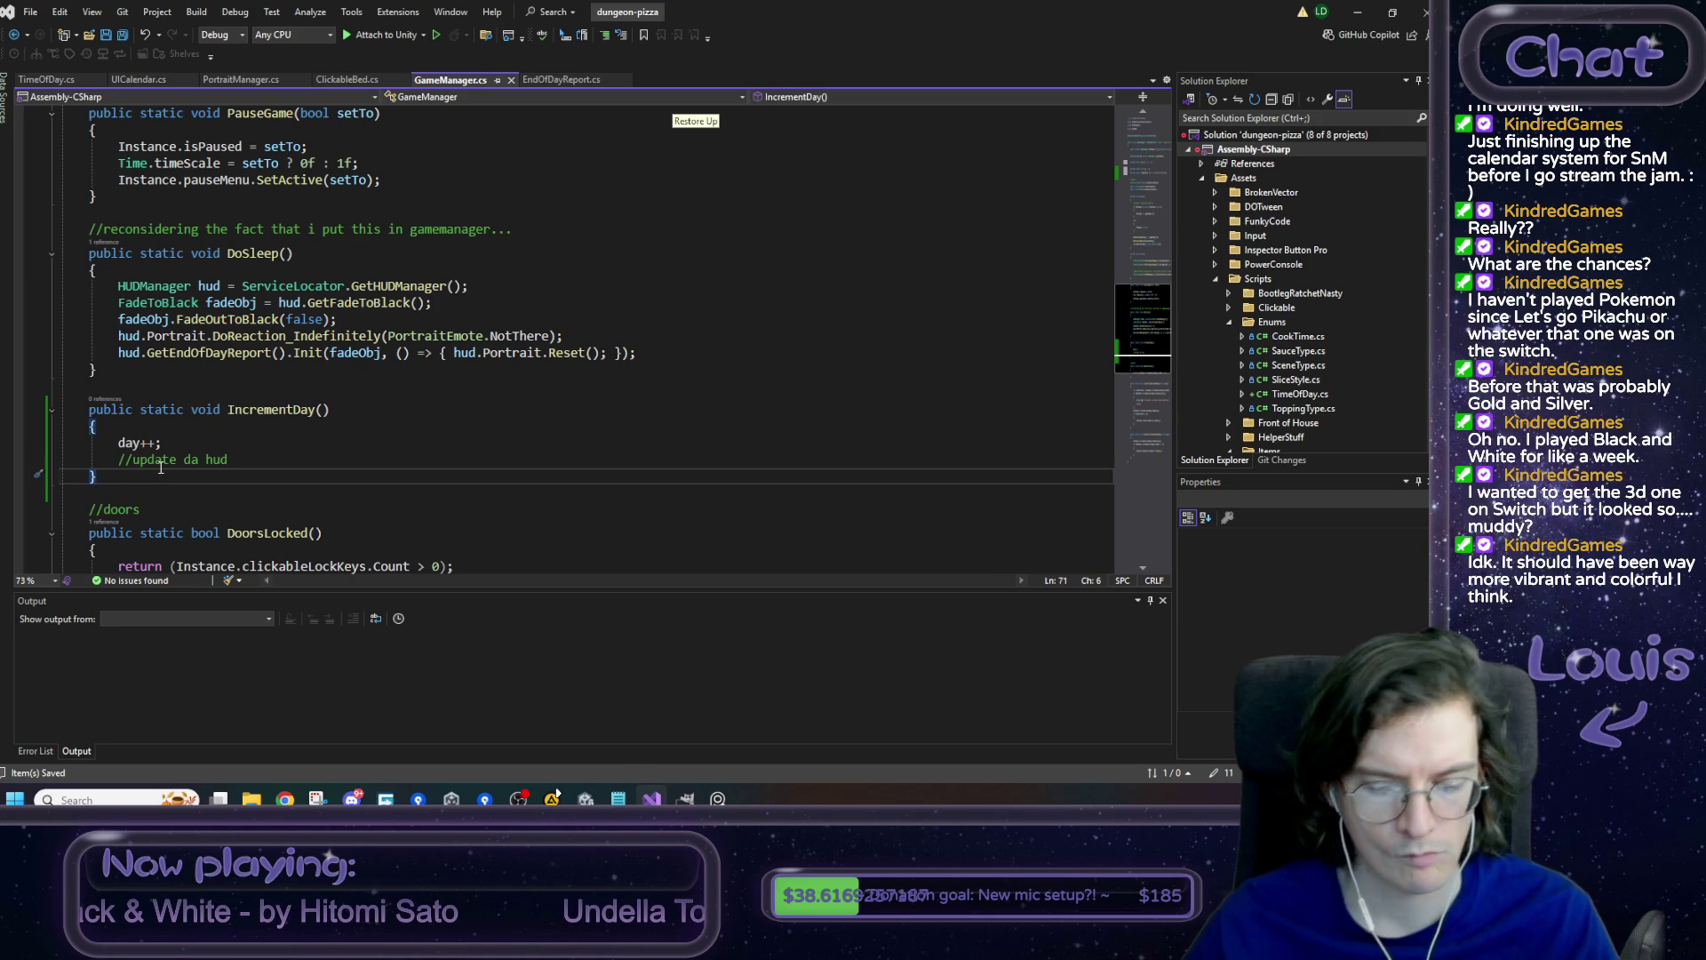
pyautogui.press('Return')
pyautogui.press('Return')
pyautogui.write('public static void Inc')
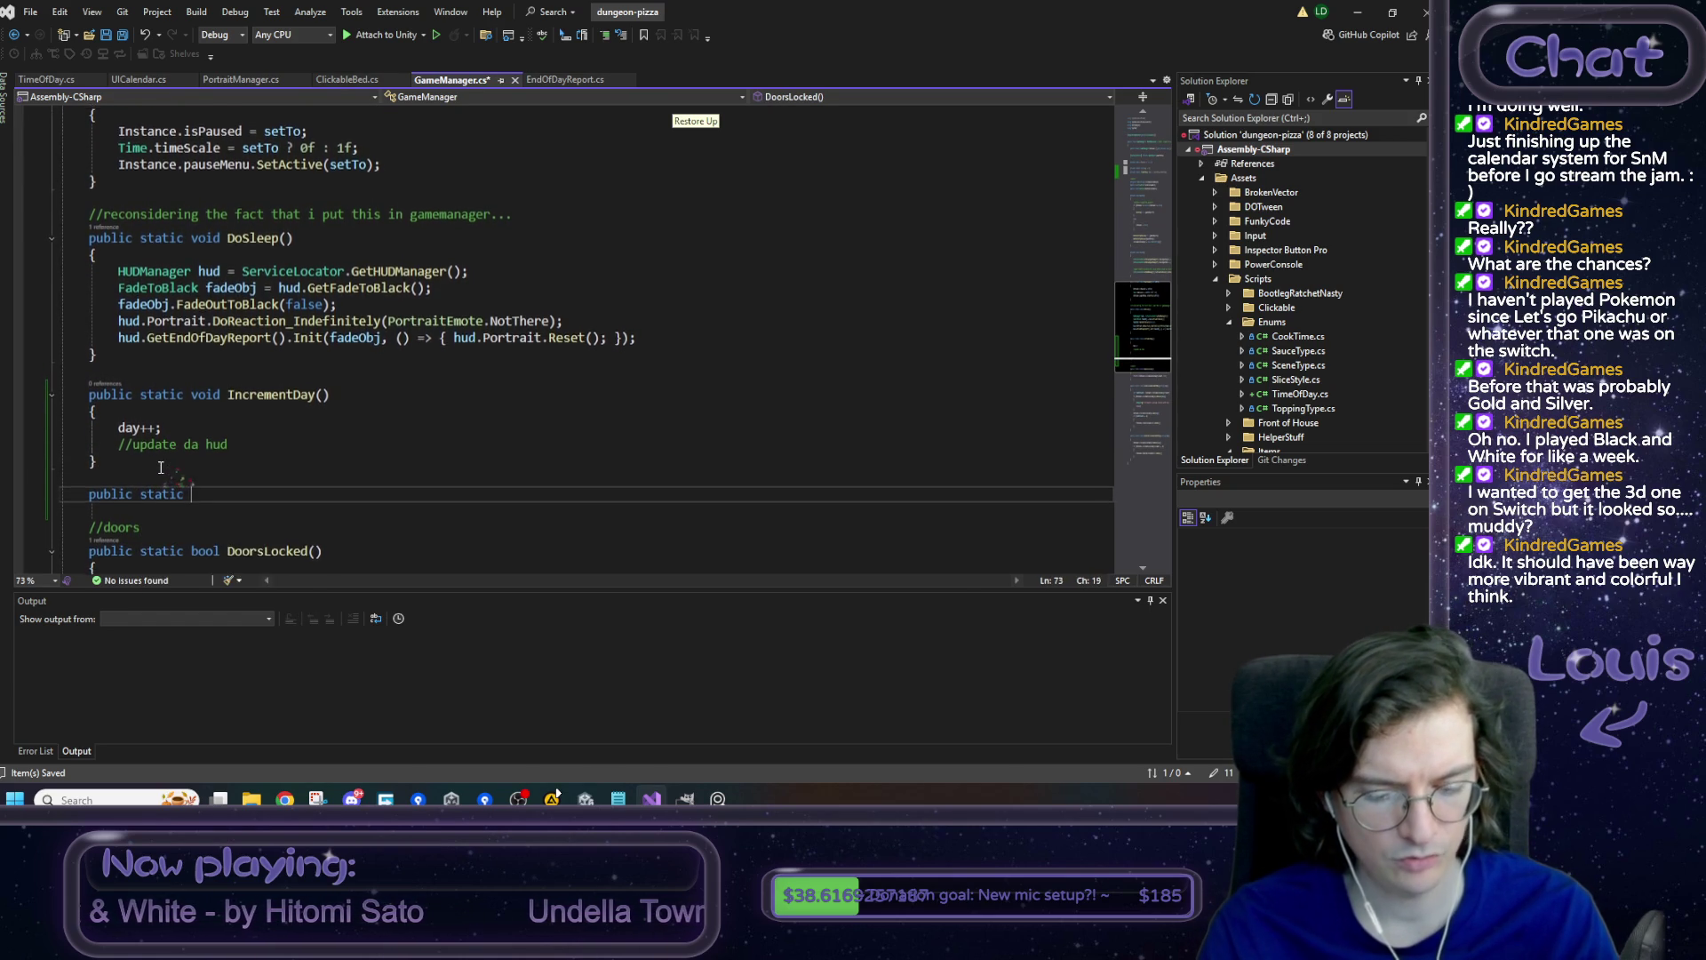
pyautogui.write('rementTime(')
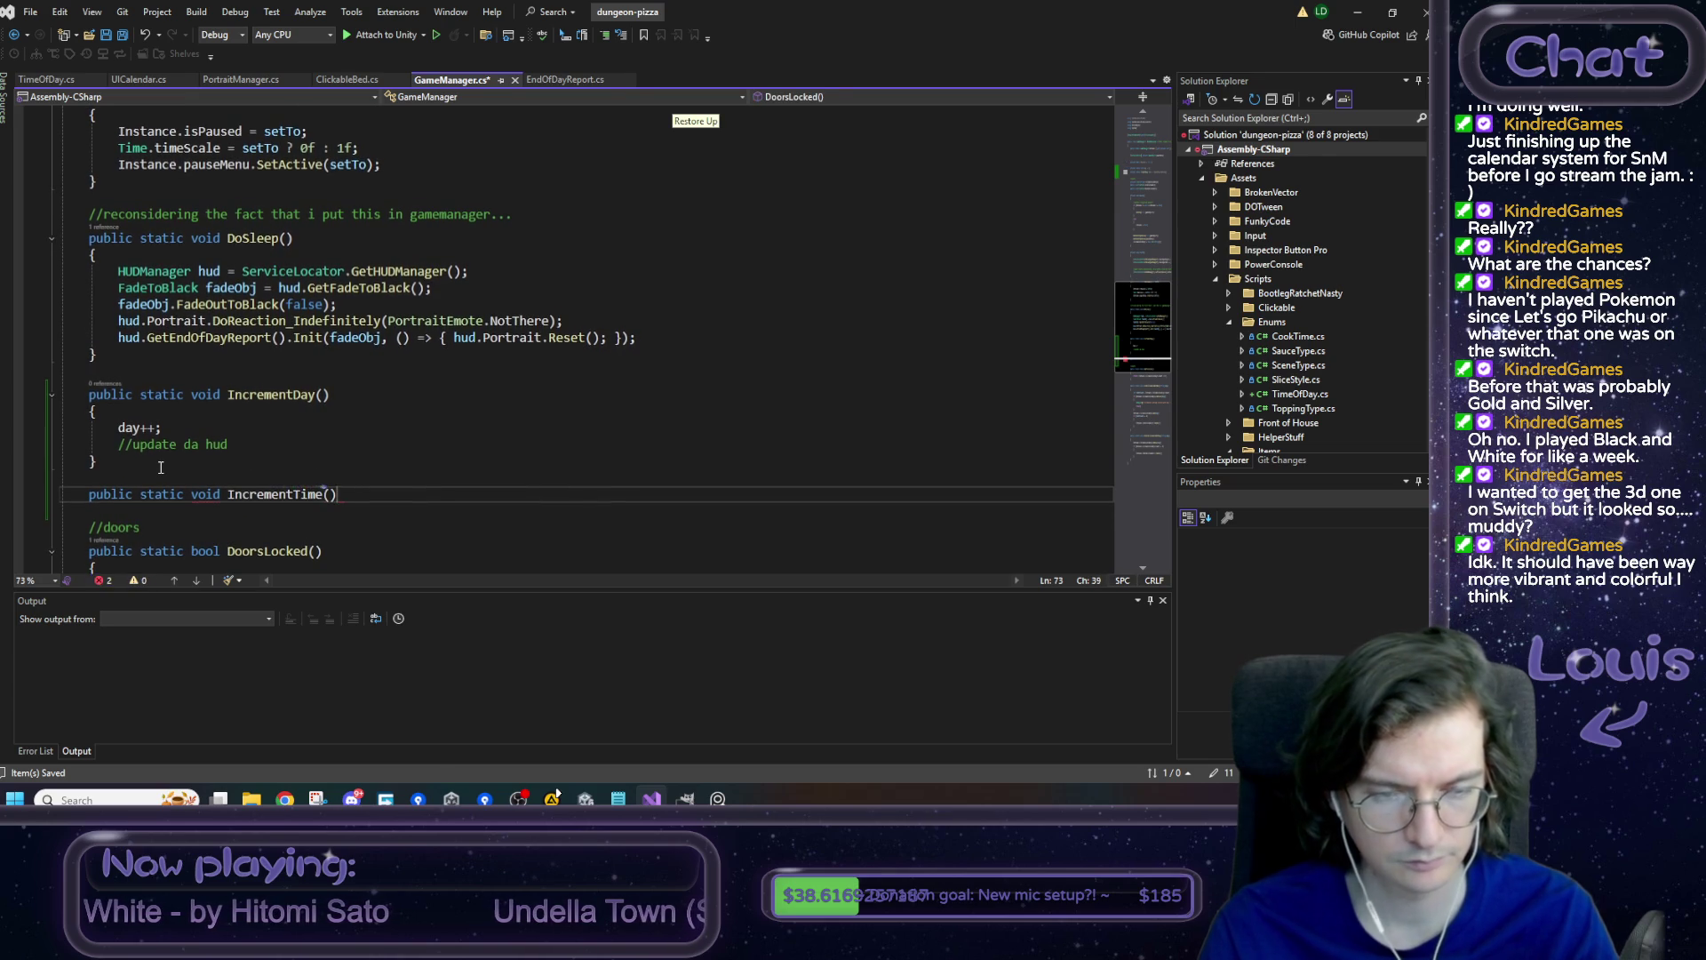
pyautogui.write(') {')
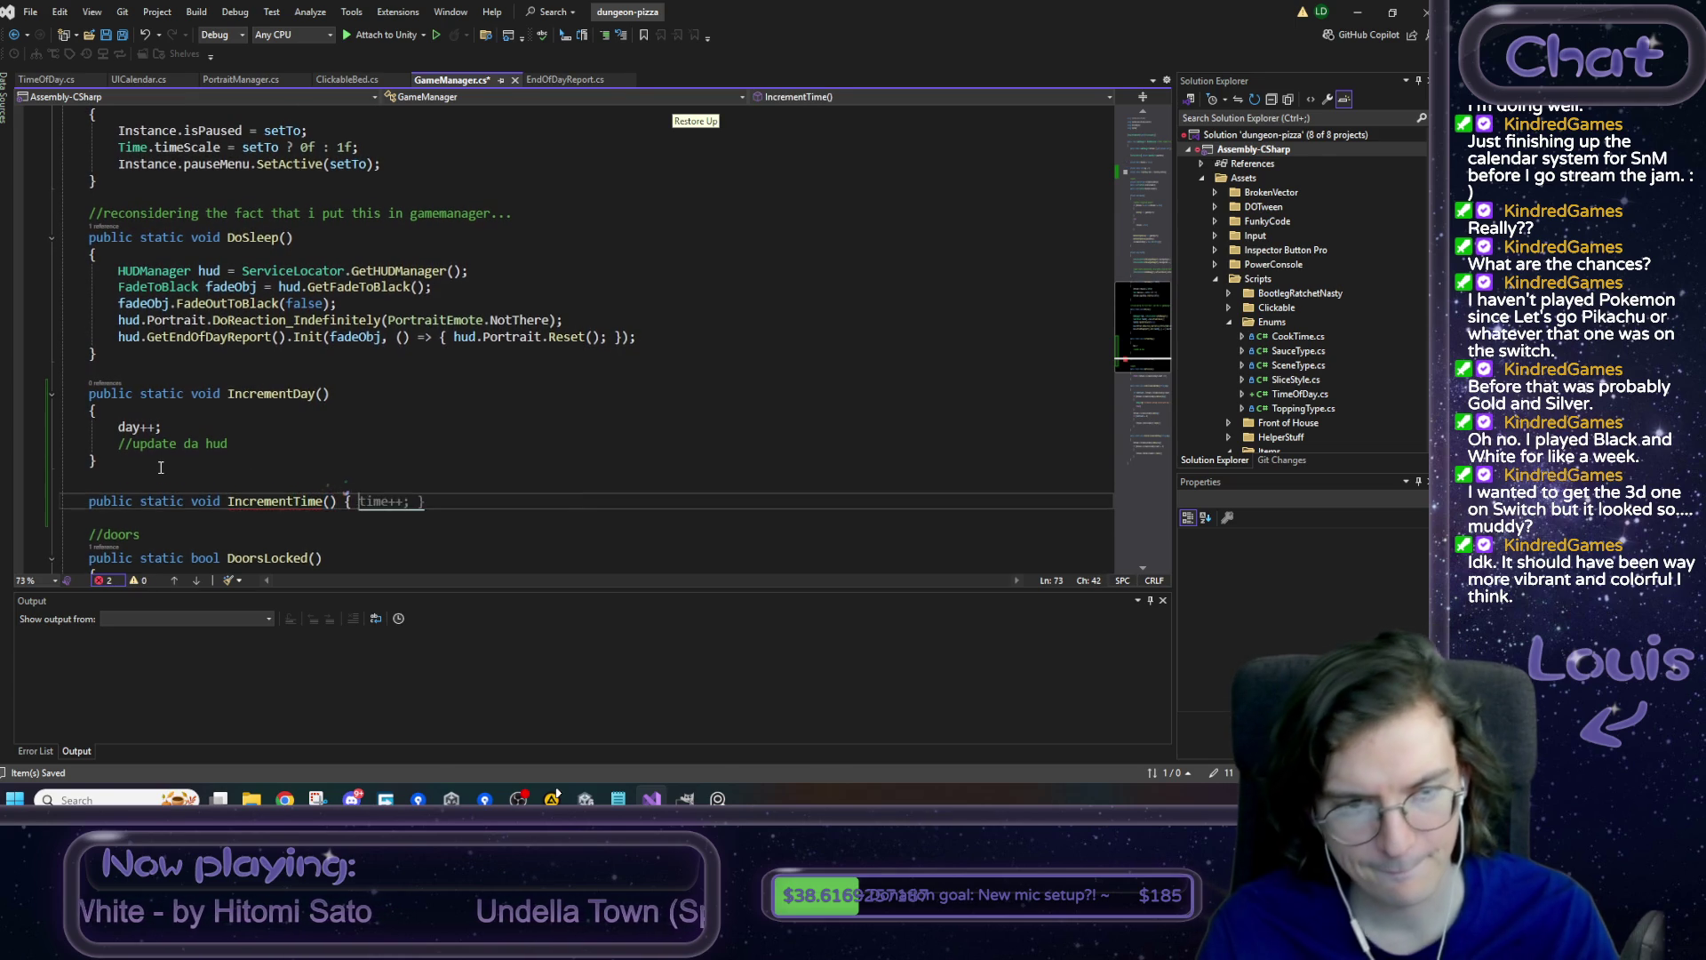
pyautogui.press('Return')
pyautogui.write('//TODO')
pyautogui.press('Return')
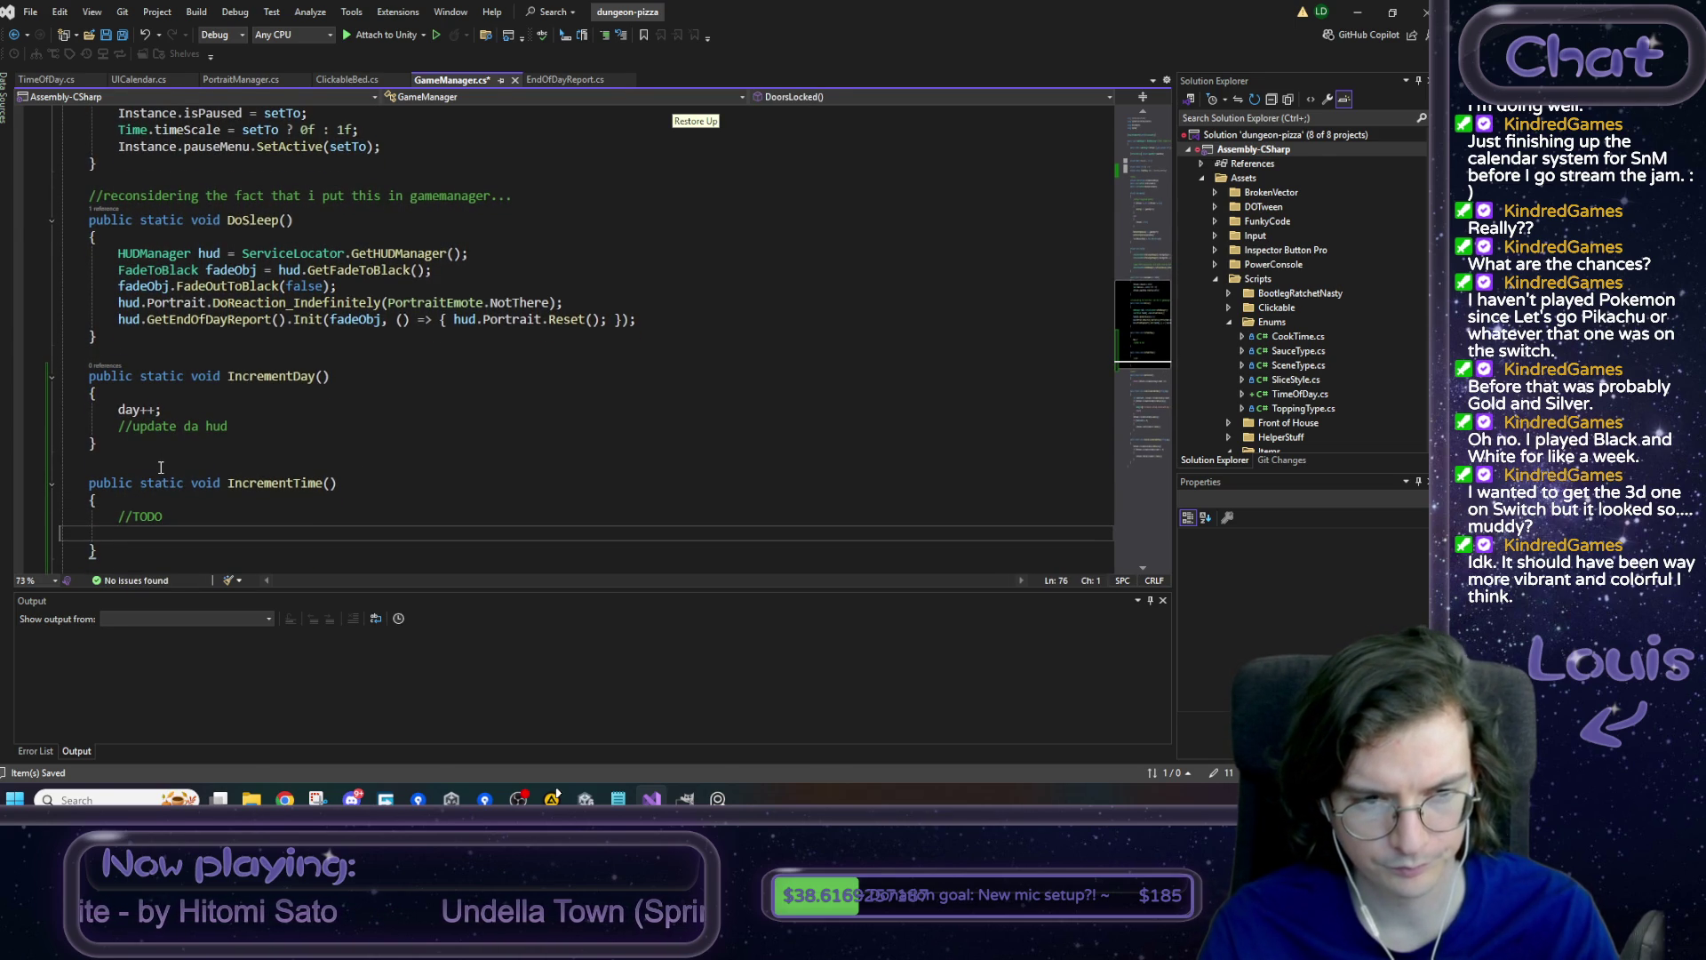
pyautogui.press('BackSpace')
pyautogui.write(': design the game')
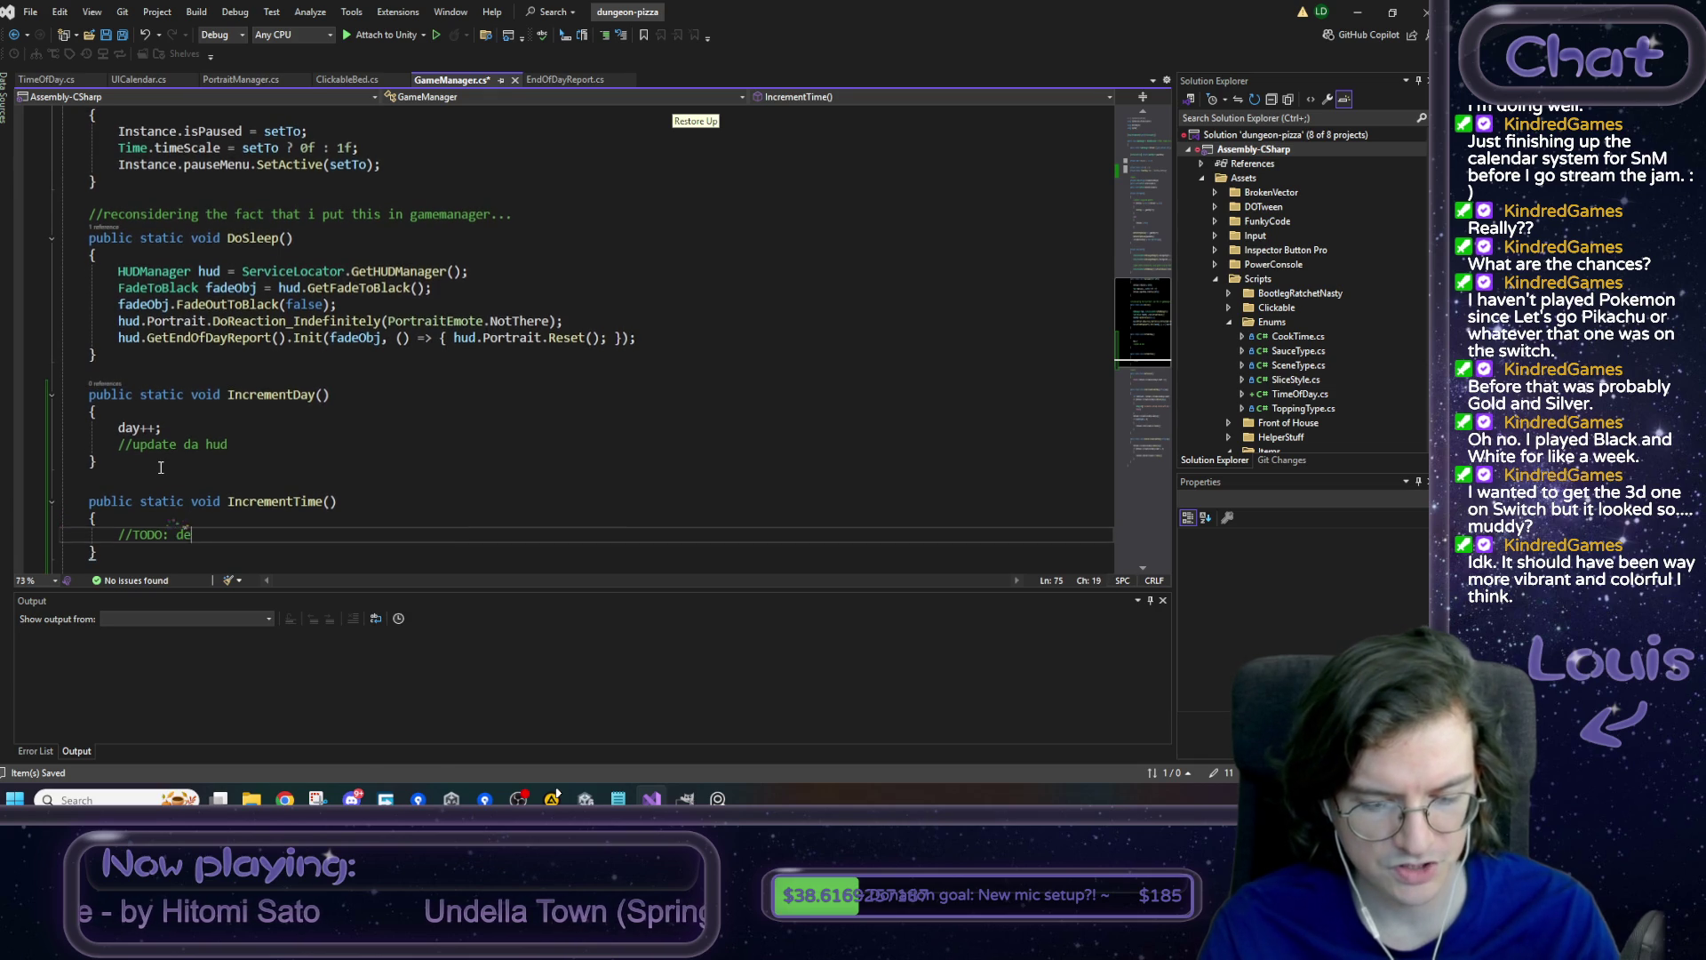
pyautogui.hotkey('ctrl', 's')
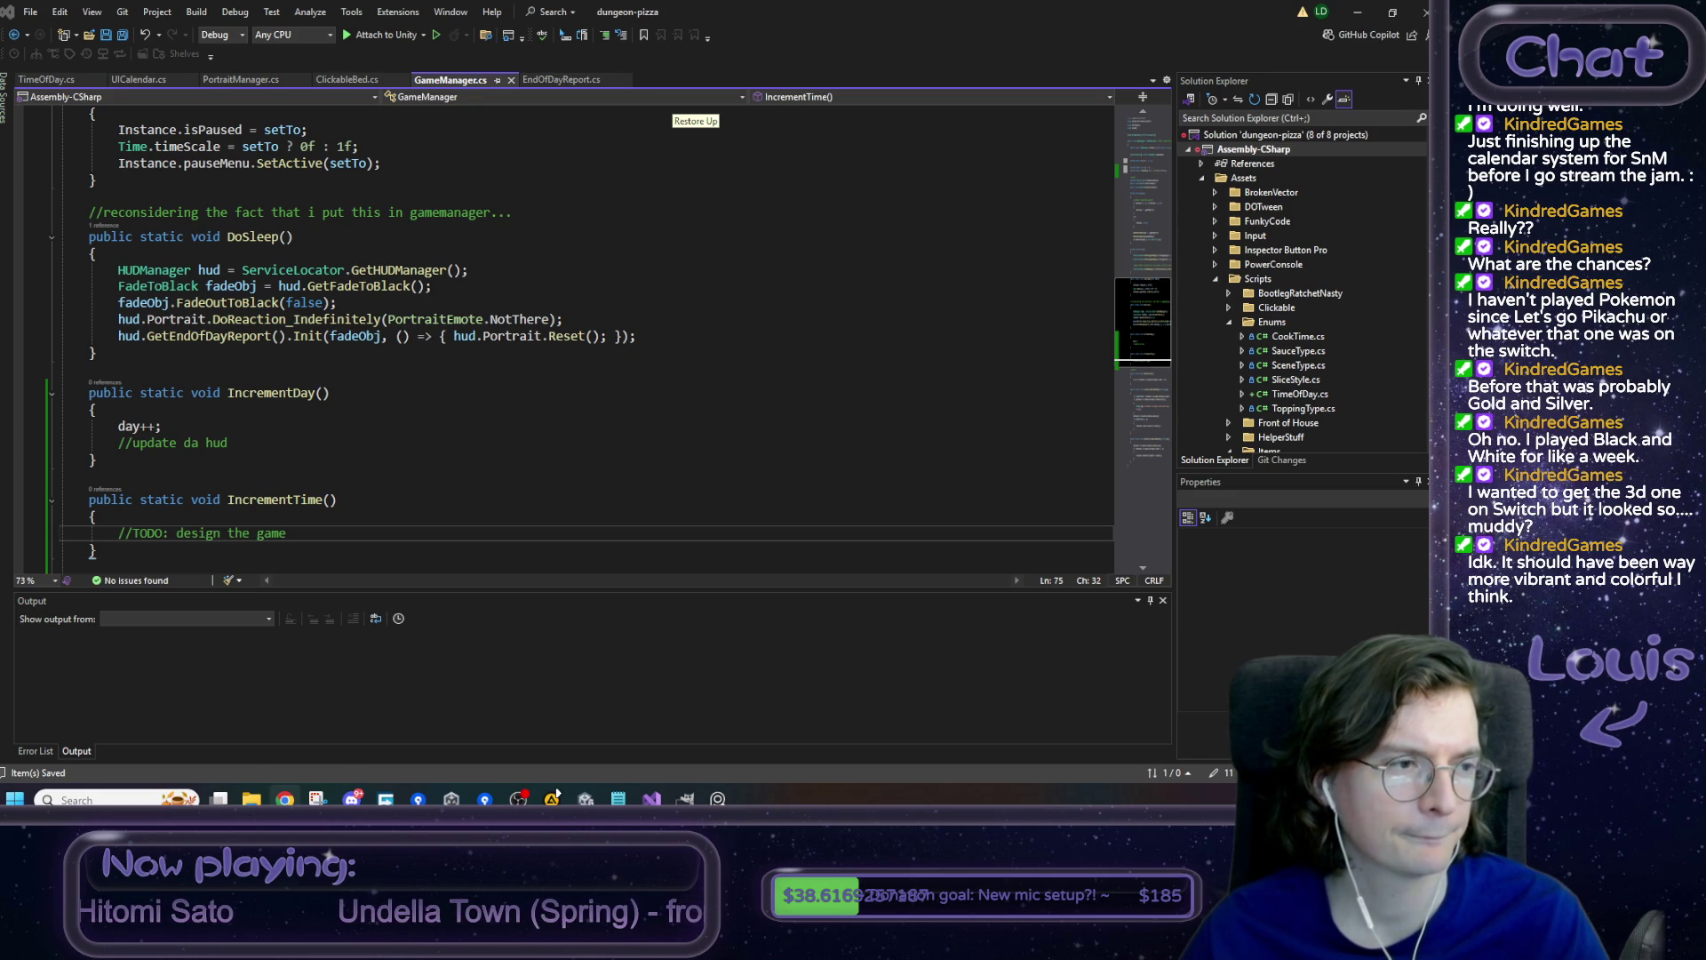
pyautogui.click(250, 446)
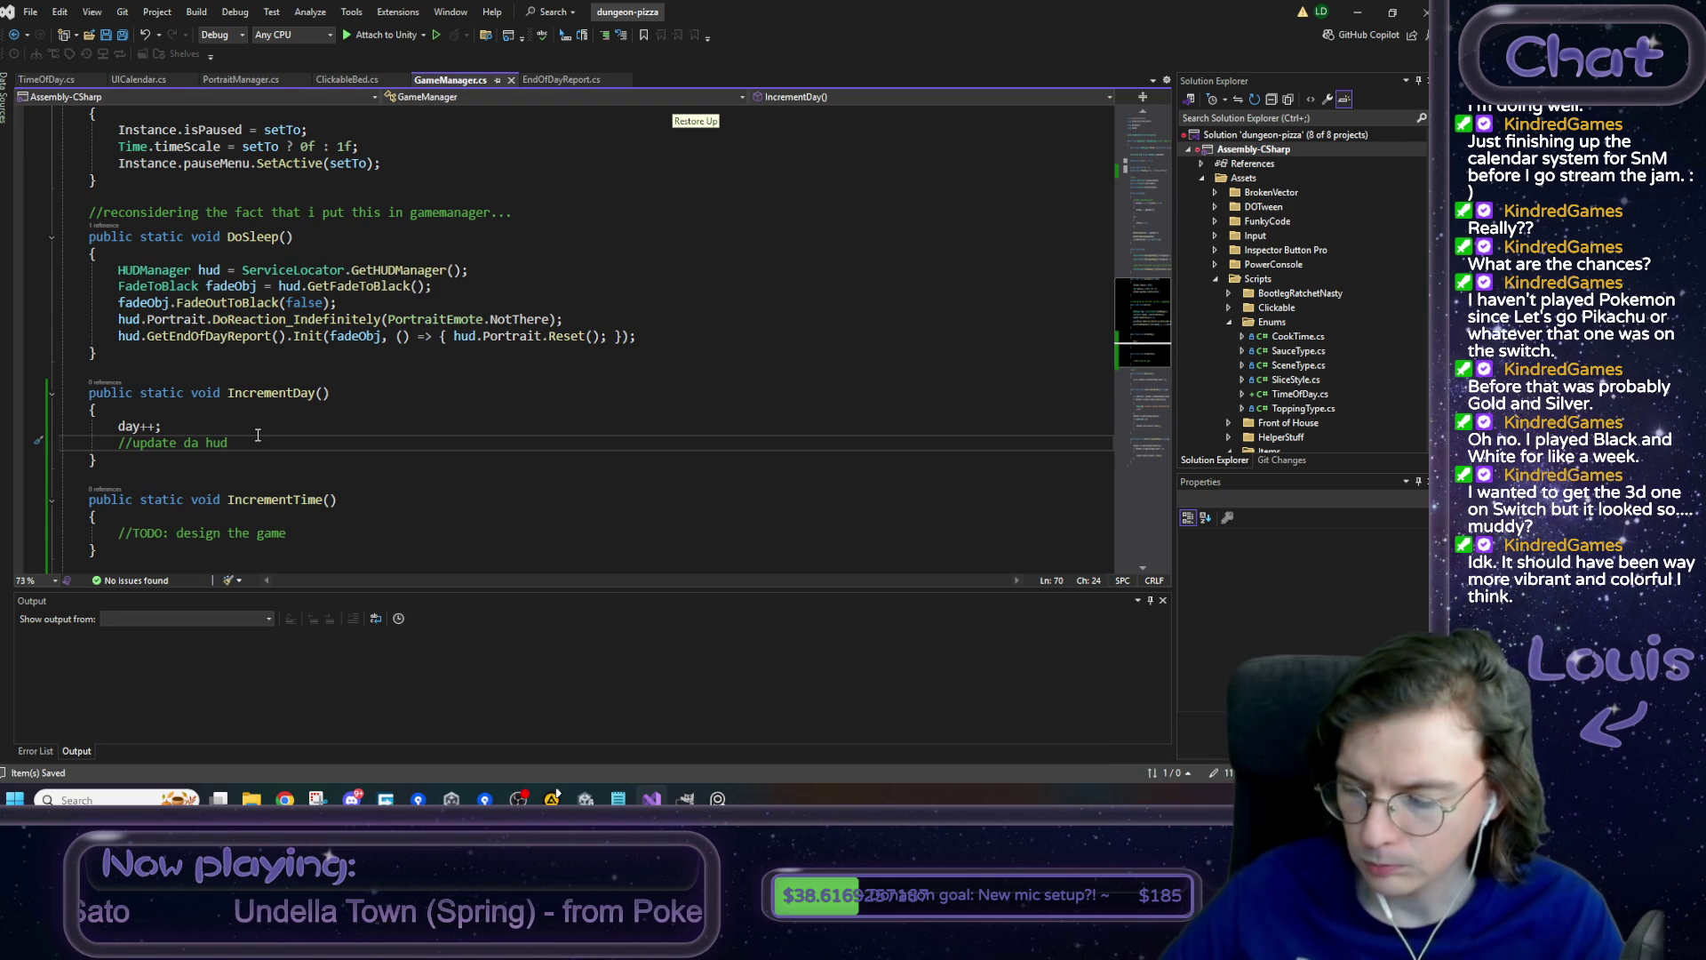
pyautogui.click(322, 336)
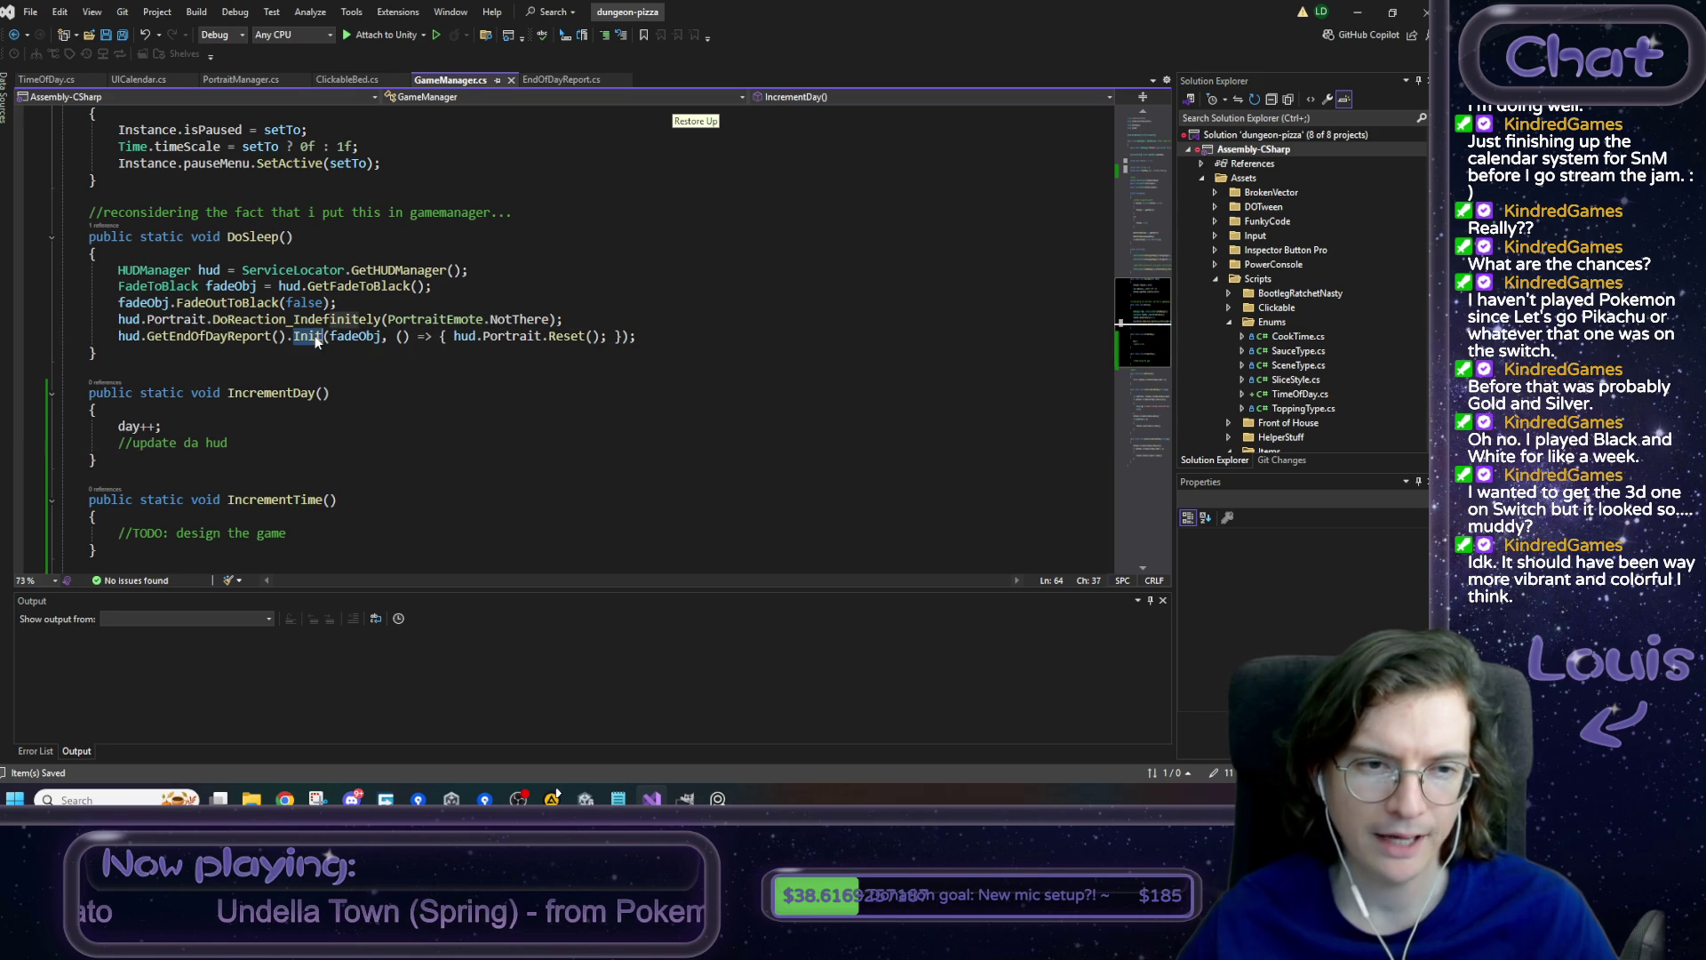
# - Jump to Init's definition in EndOfDayReport.cs and highlight where doOnFinish is used
pyautogui.press('F12')
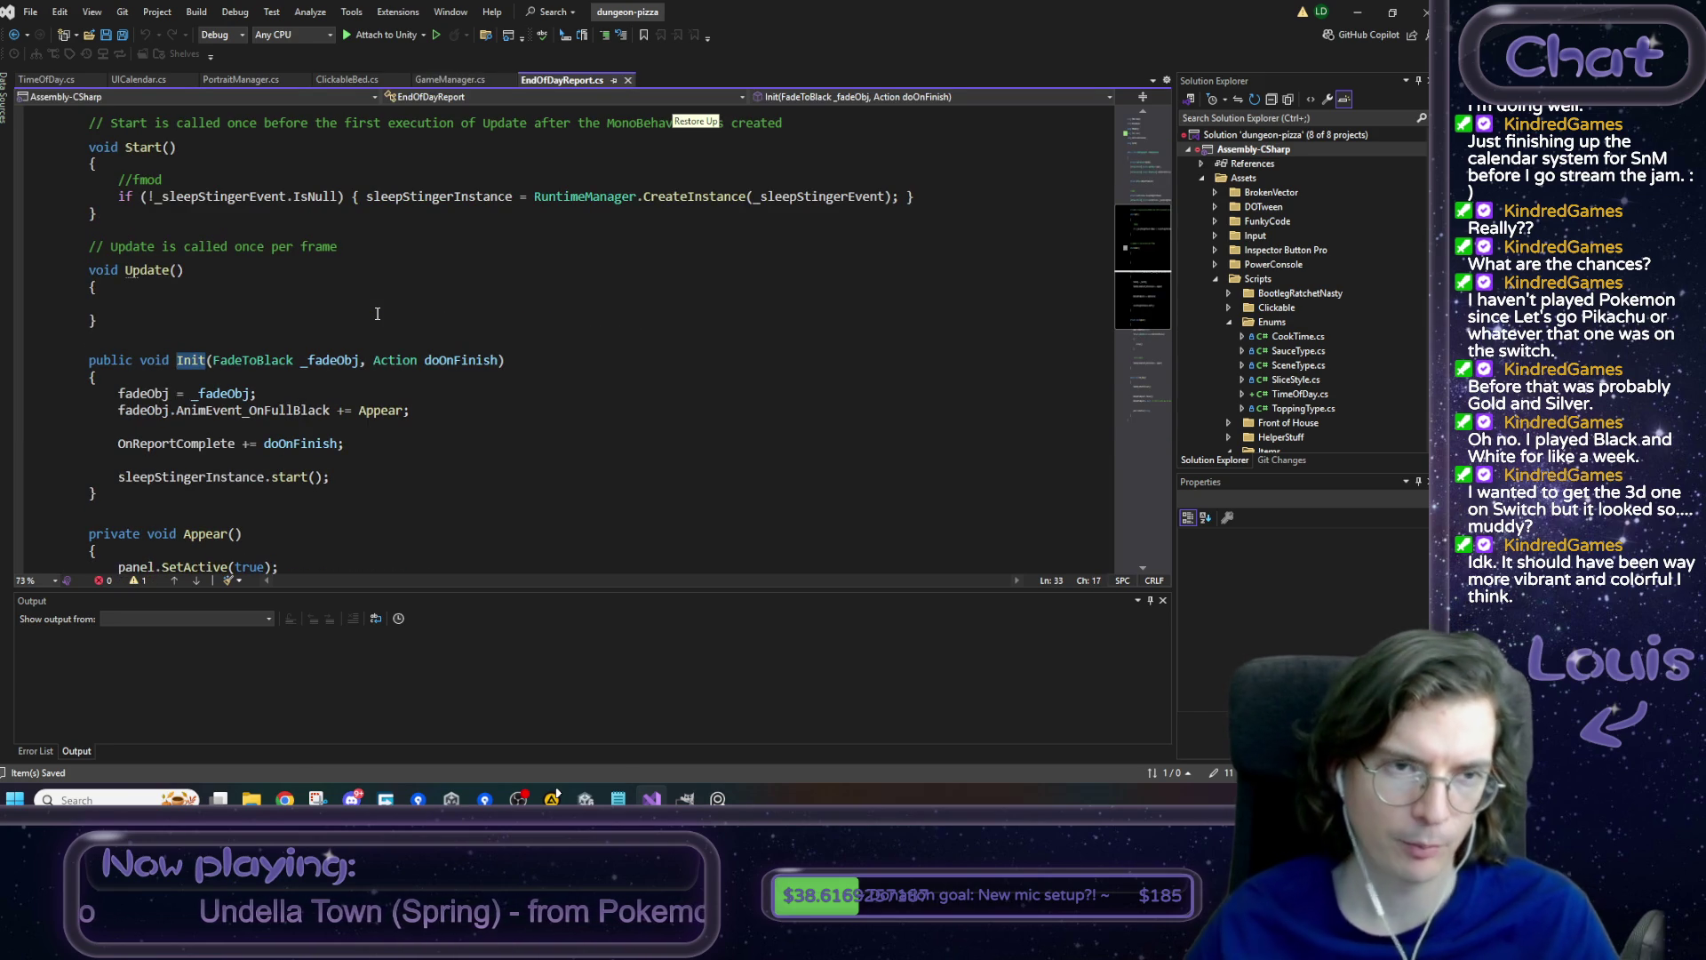
pyautogui.moveTo(96, 495)
pyautogui.mouseDown()
pyautogui.moveTo(83, 360)
pyautogui.moveTo(51, 359)
pyautogui.mouseUp()
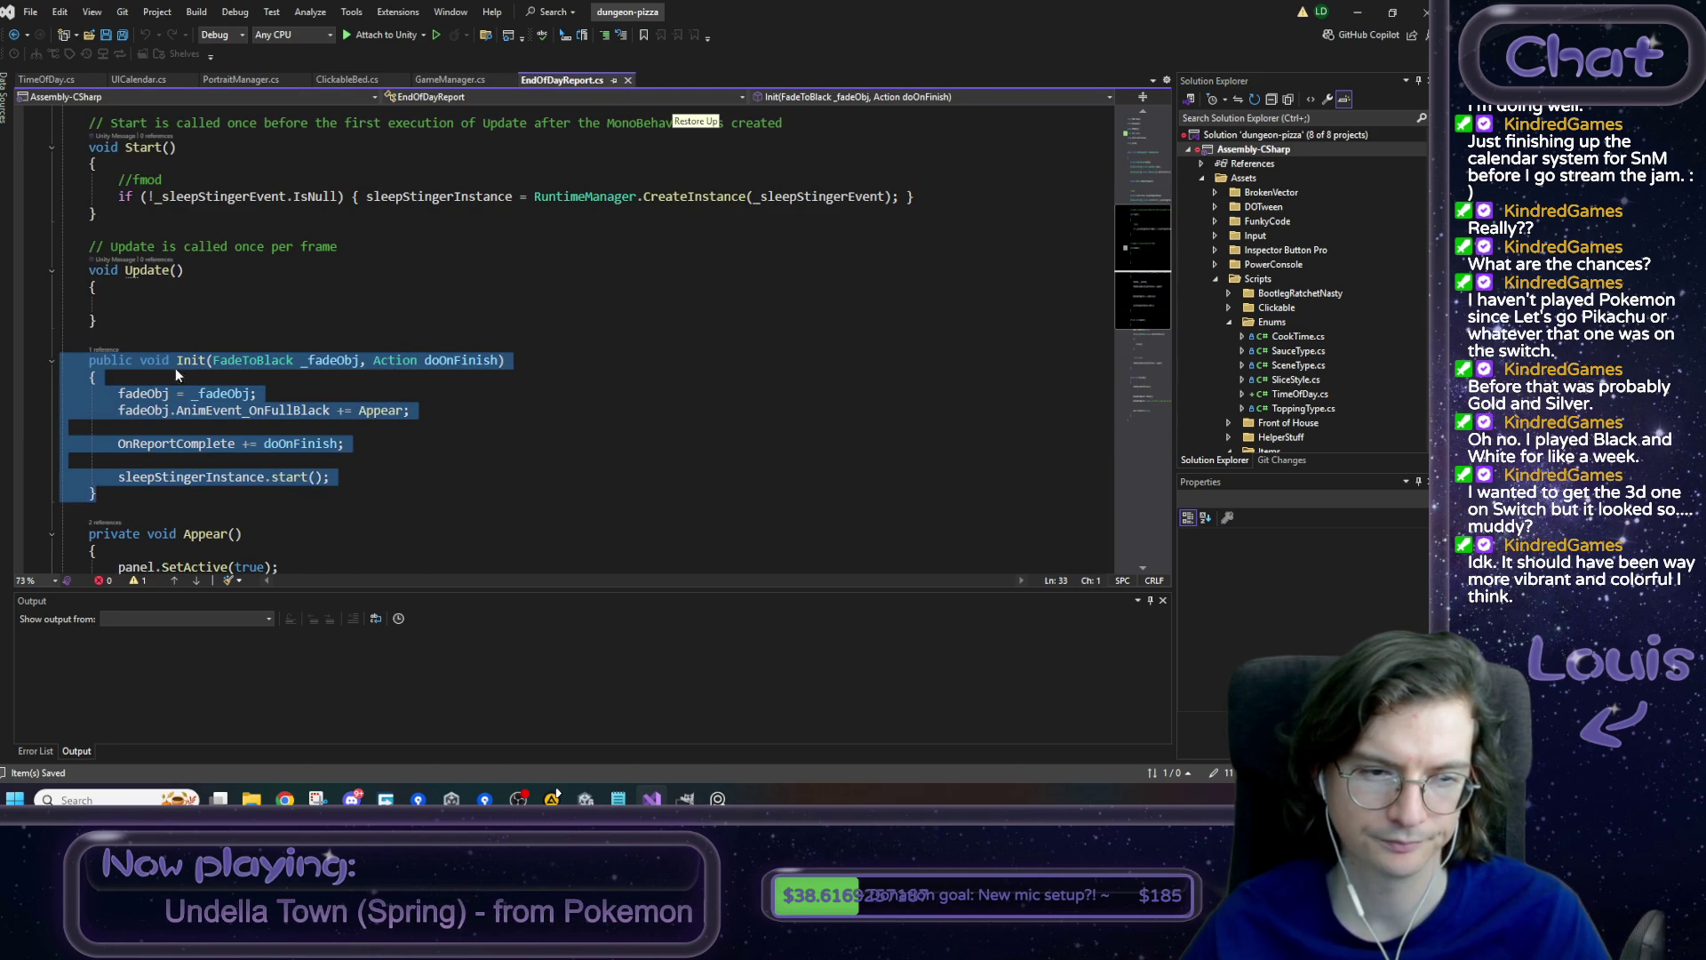
pyautogui.click(451, 368)
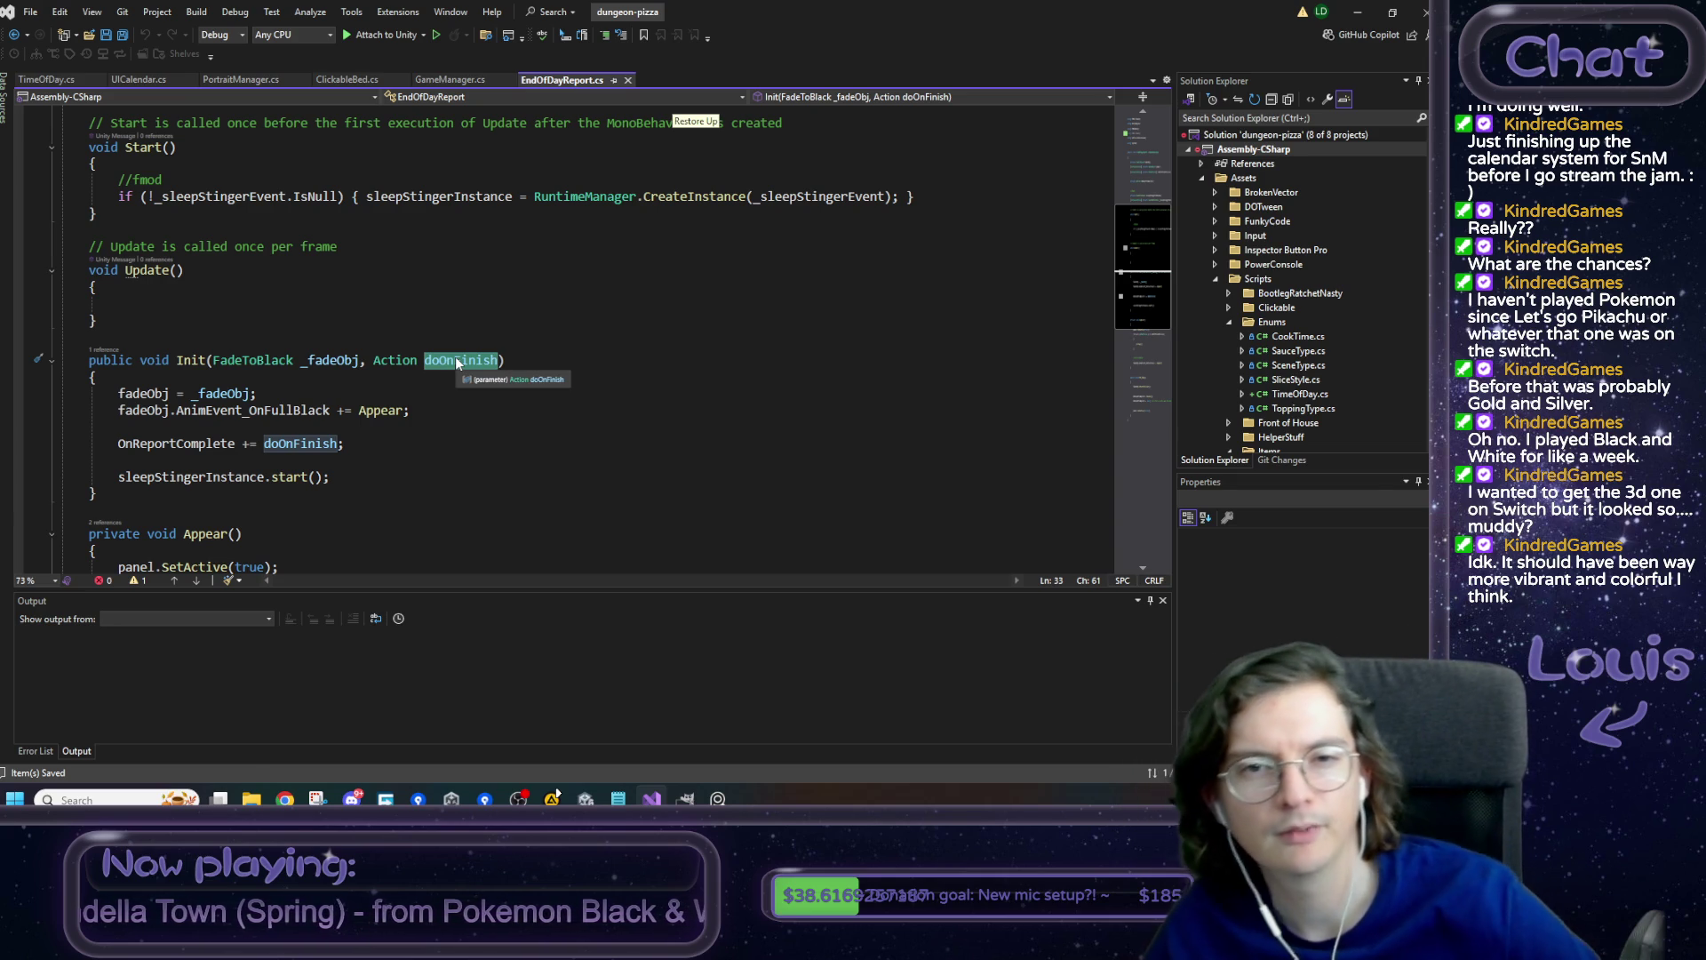
pyautogui.click(1353, 15)
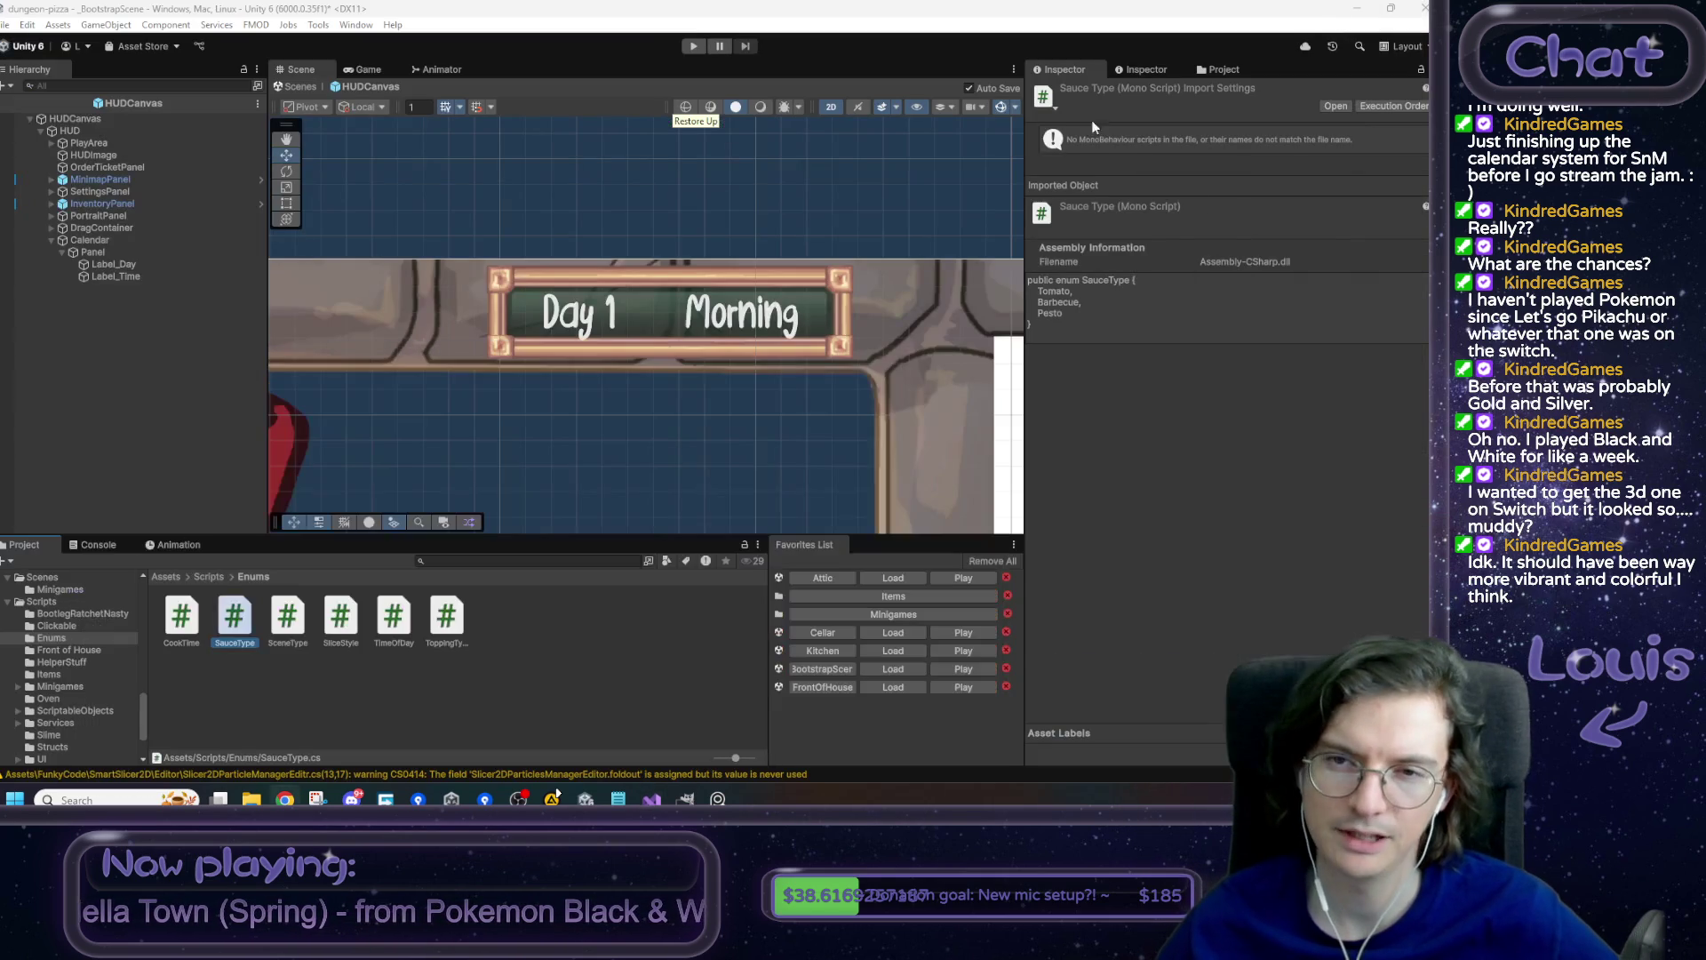
# - Pan the Scene view around the Day 1 Morning banner and bring up the Notepad to-do list
pyautogui.moveTo(668, 454); pyautogui.dragTo(669, 433)
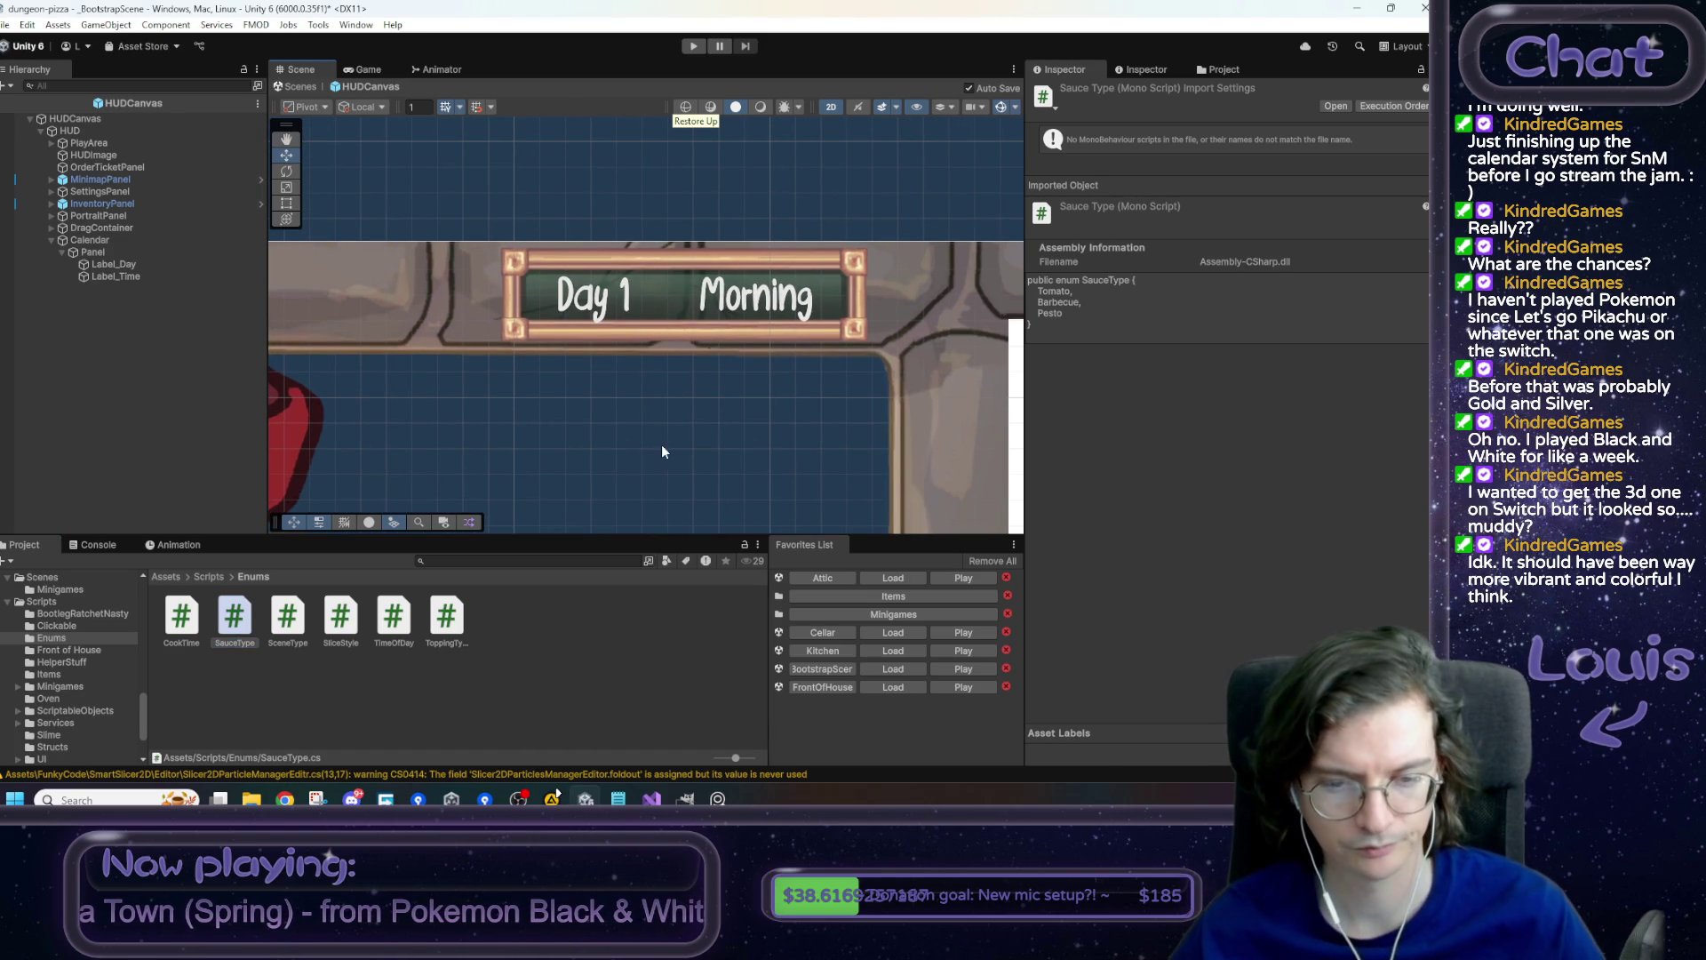
pyautogui.click(619, 798)
pyautogui.click(1155, 576)
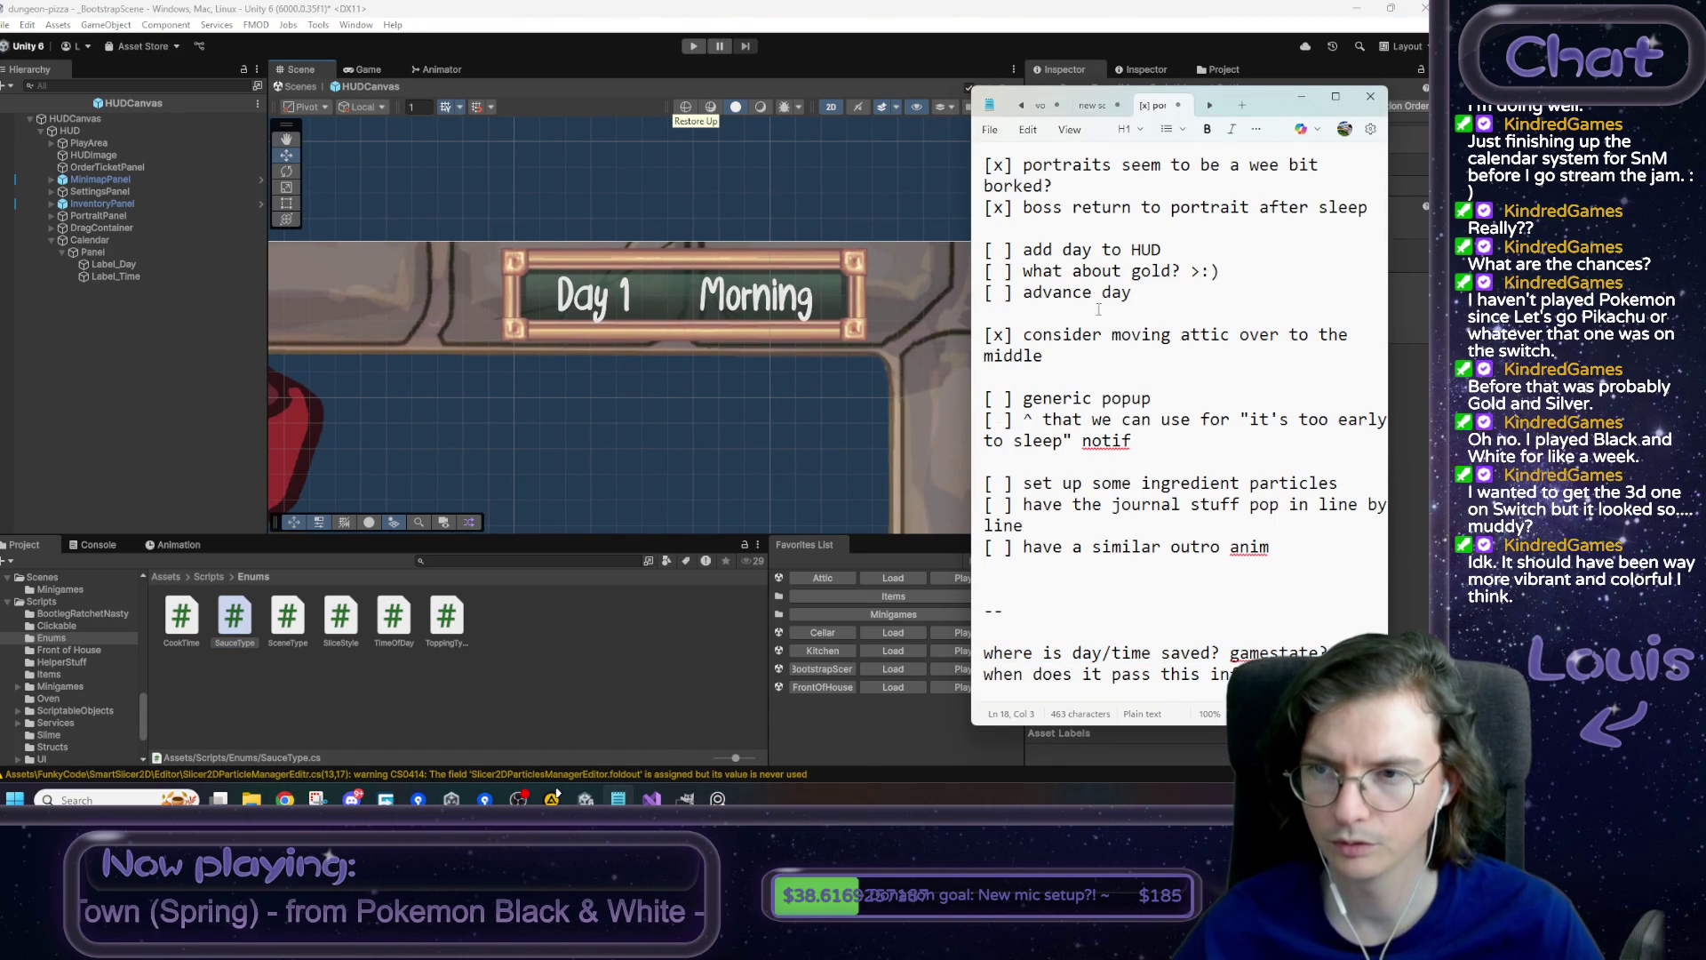
# - Mark 'add day to HUD' with ?, add an 'add calendar to HUD lookup' item, then load FrontOfHouse in Unity
pyautogui.moveTo(997, 250); pyautogui.dragTo(1006, 252)
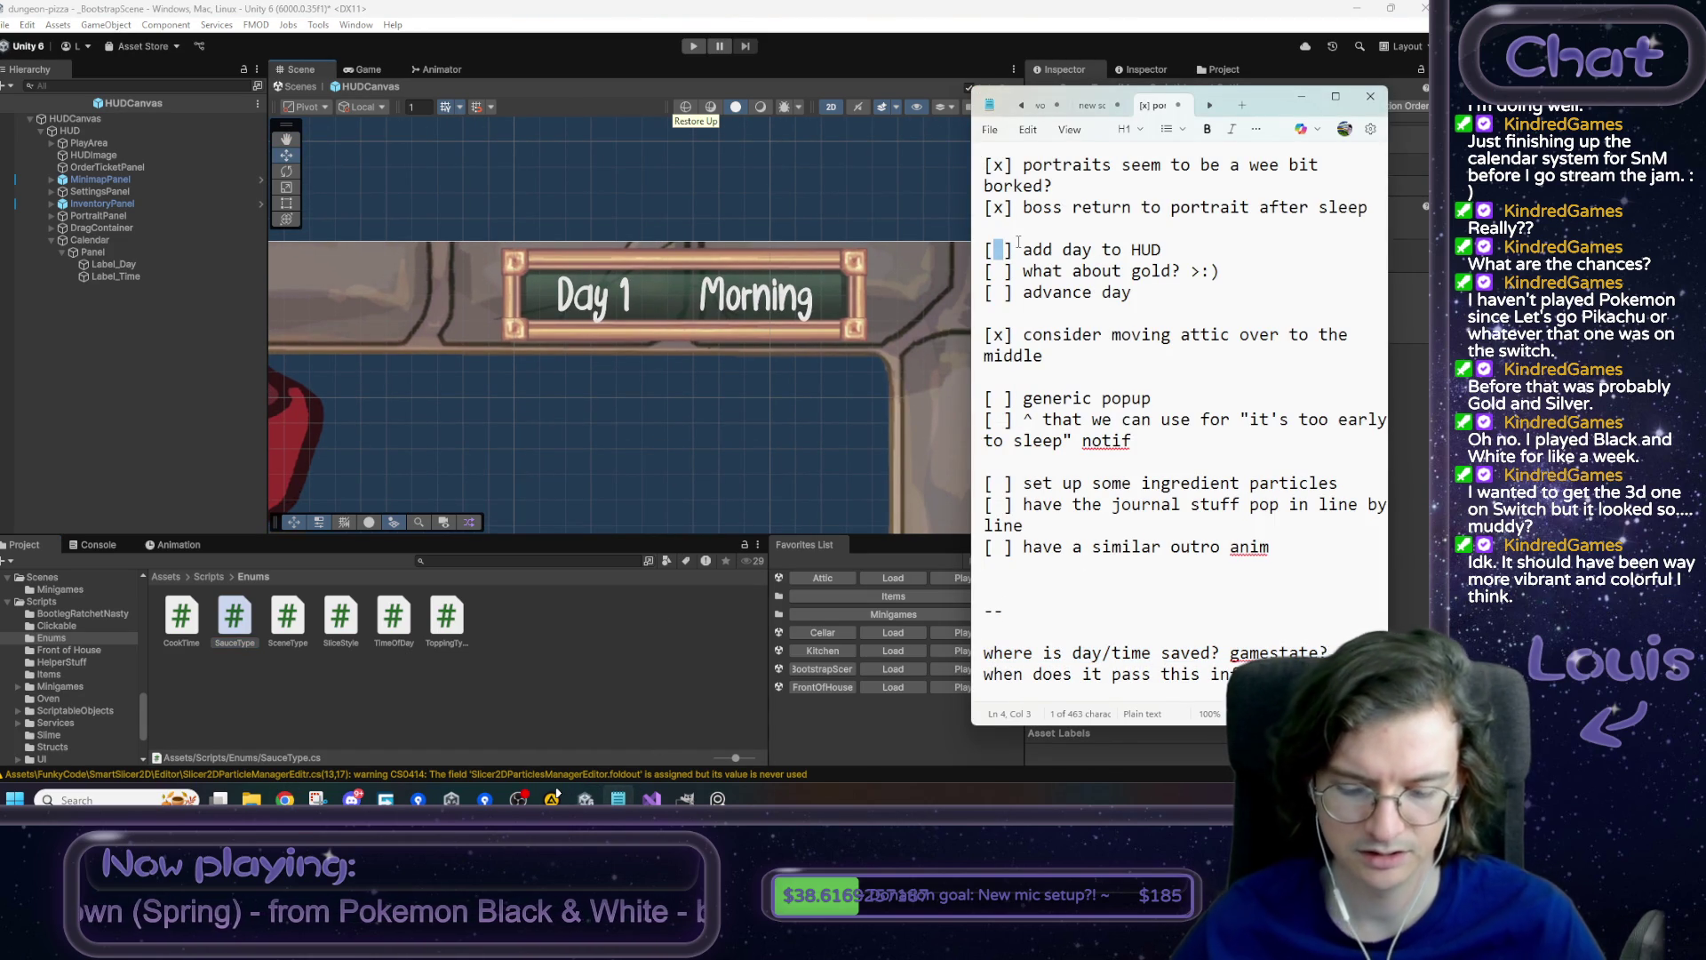
pyautogui.write('?')
pyautogui.press('Return')
pyautogui.write('[ ] add c')
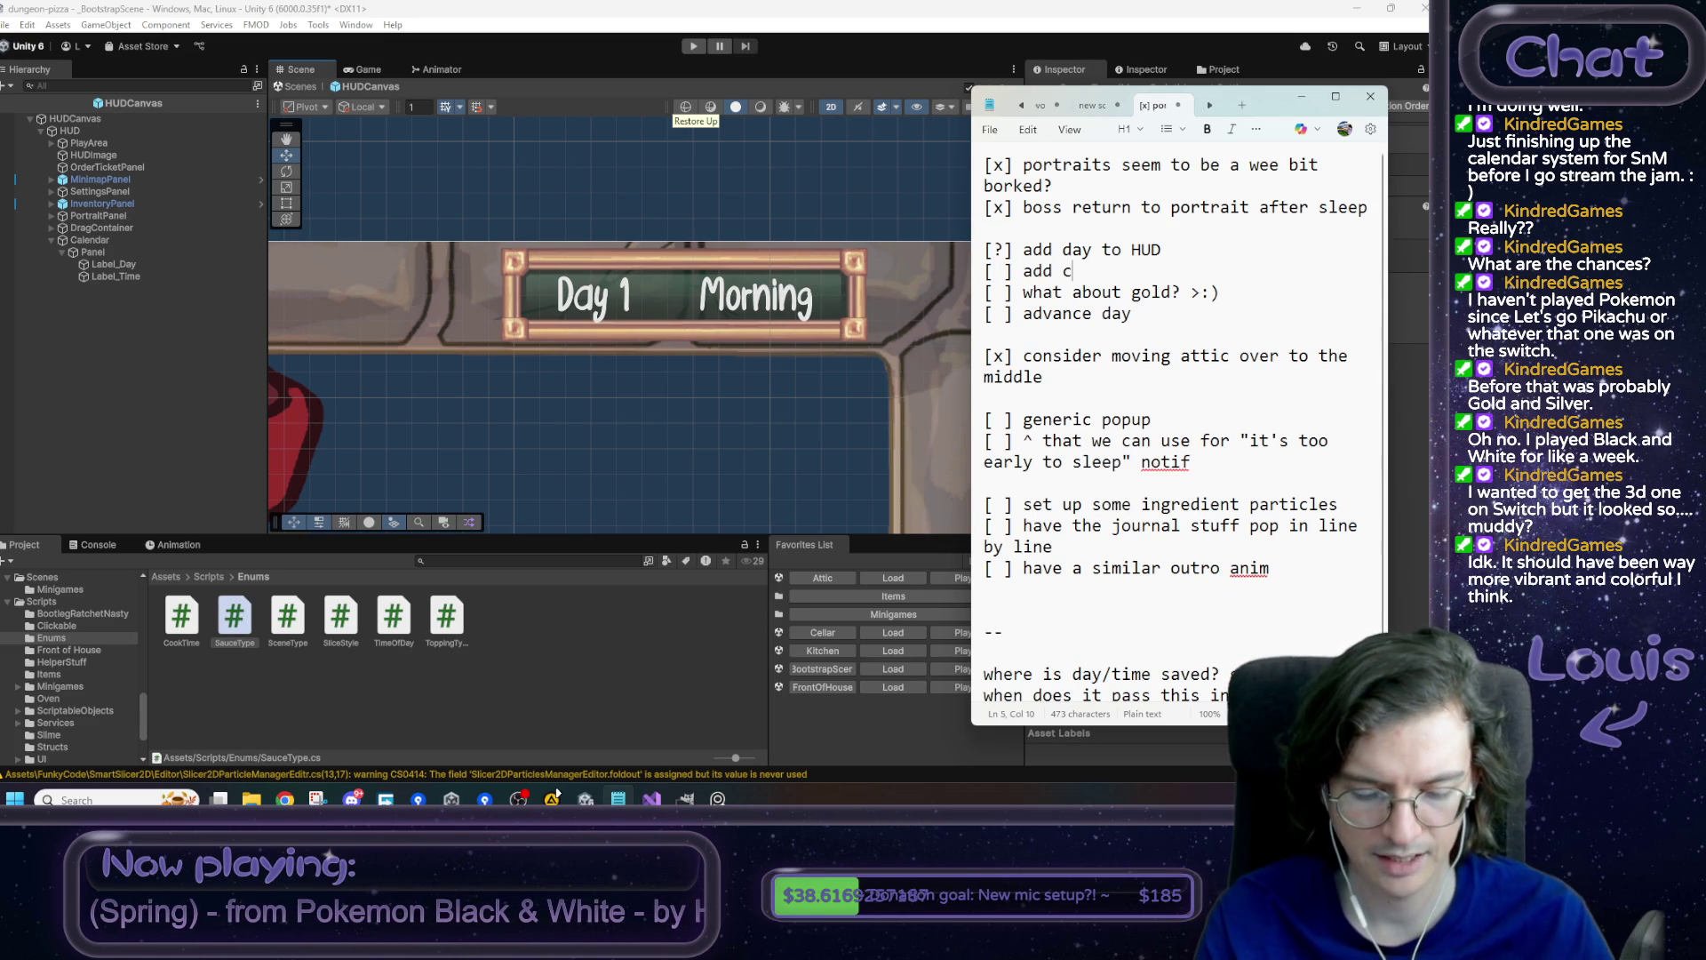
pyautogui.write('alendar to ')
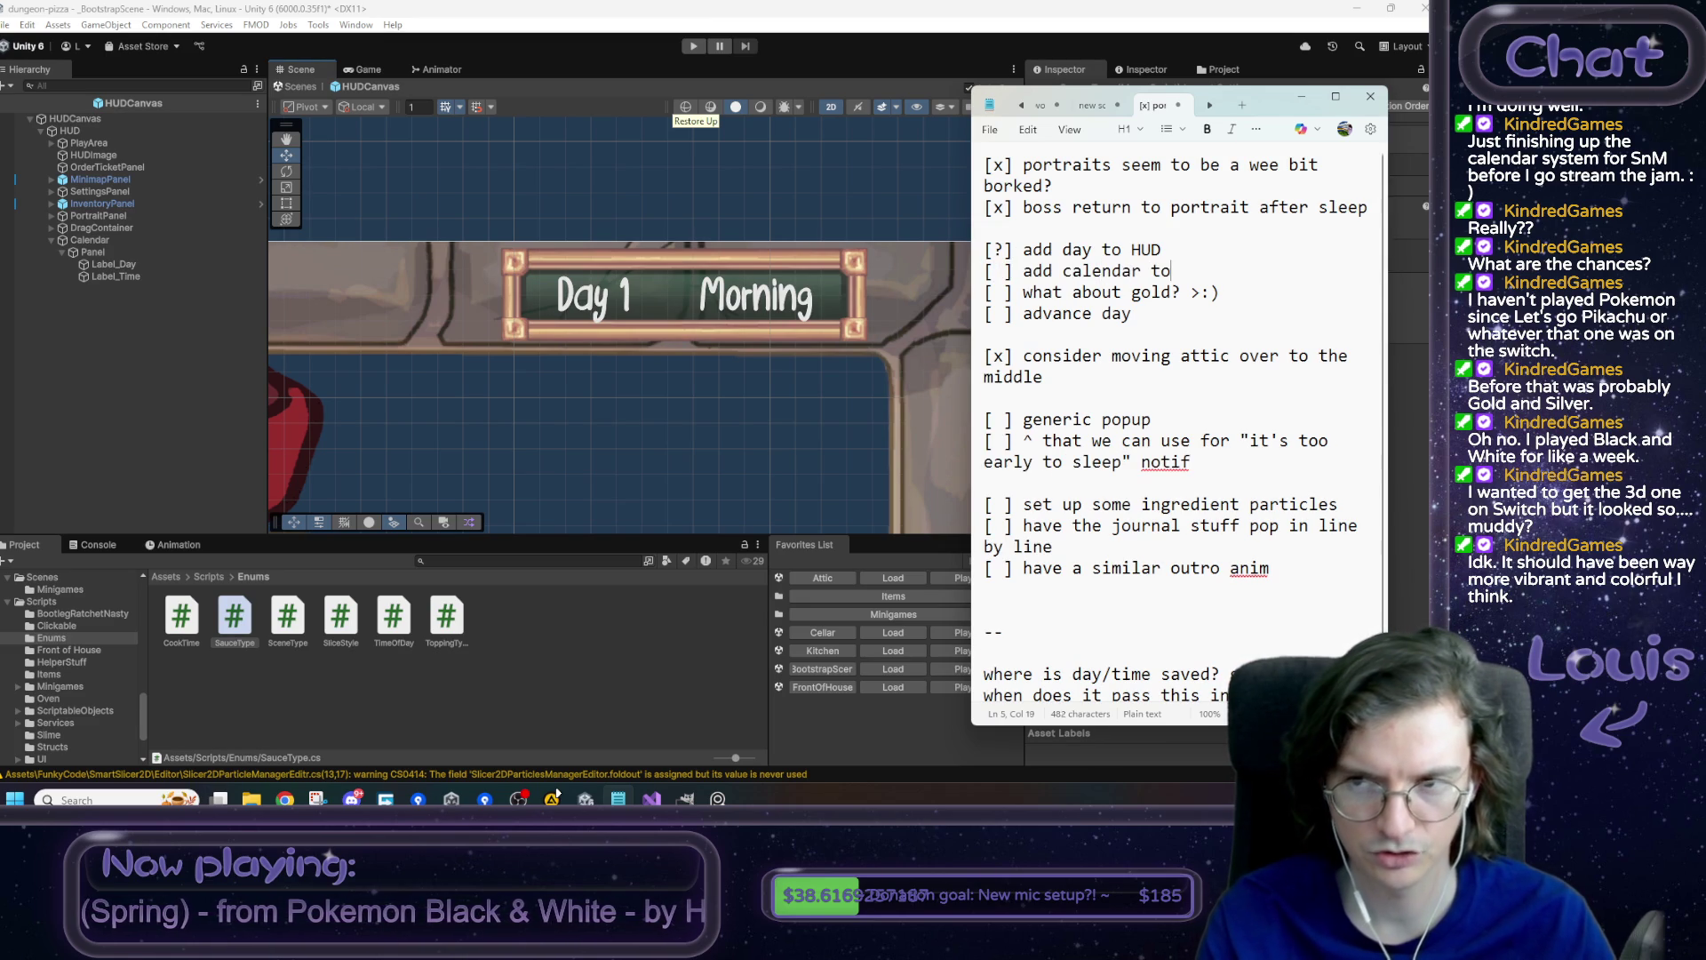
pyautogui.write('HUD ')
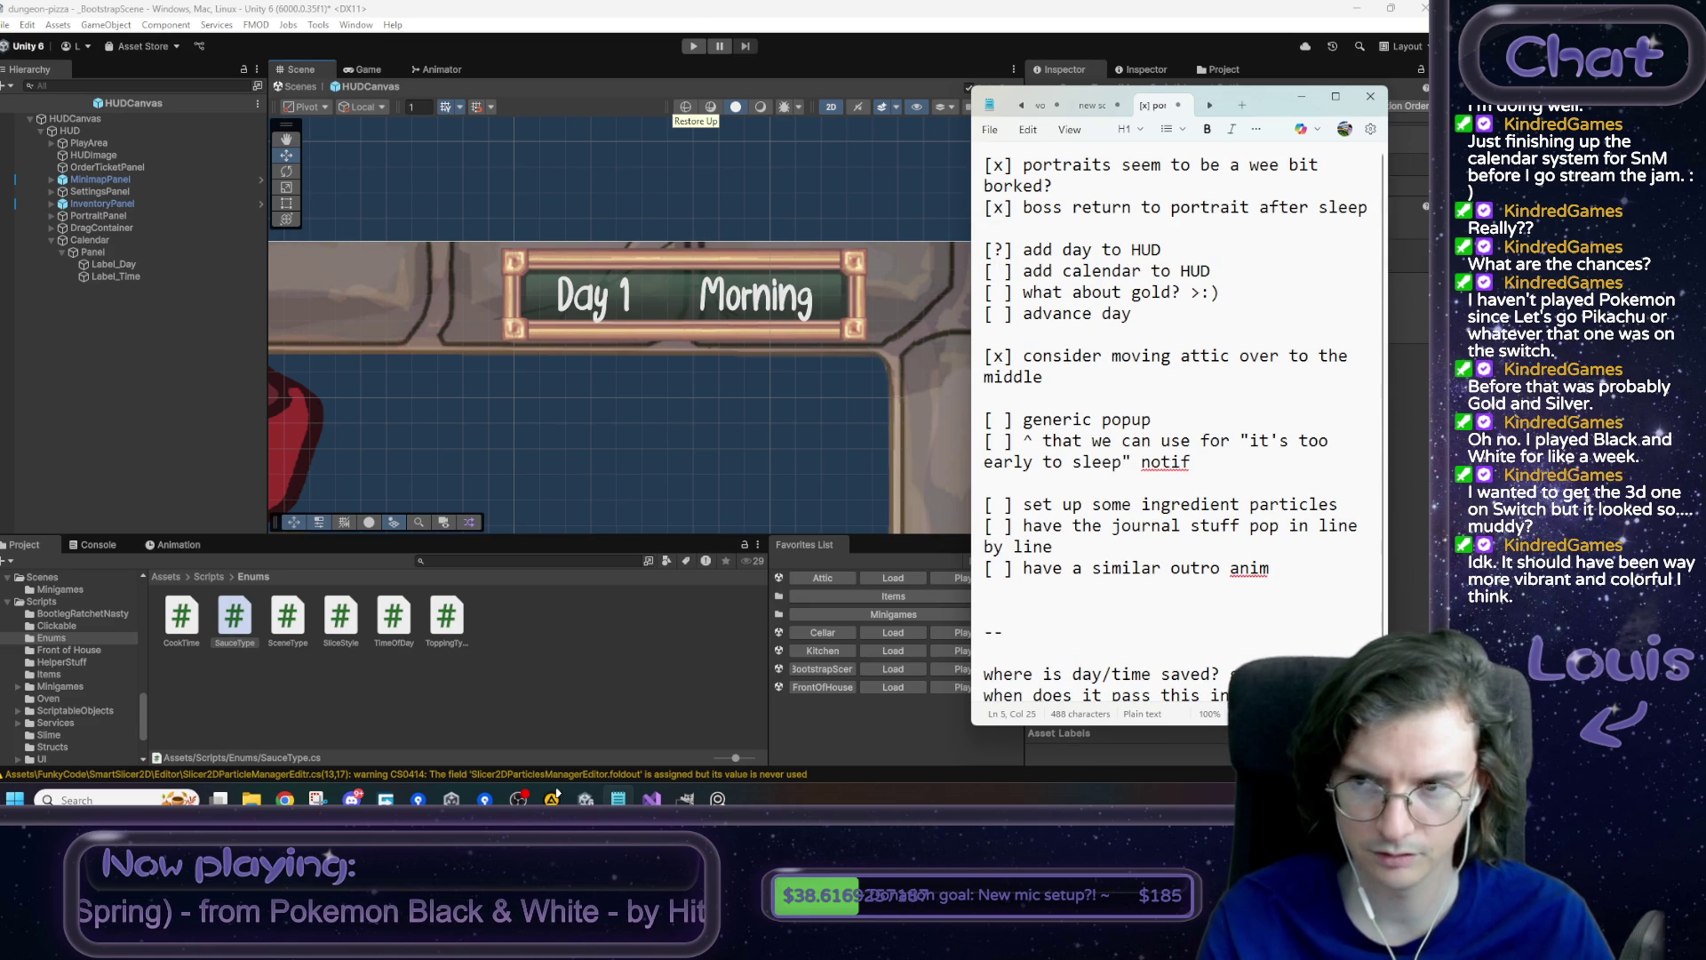
pyautogui.write('lookup')
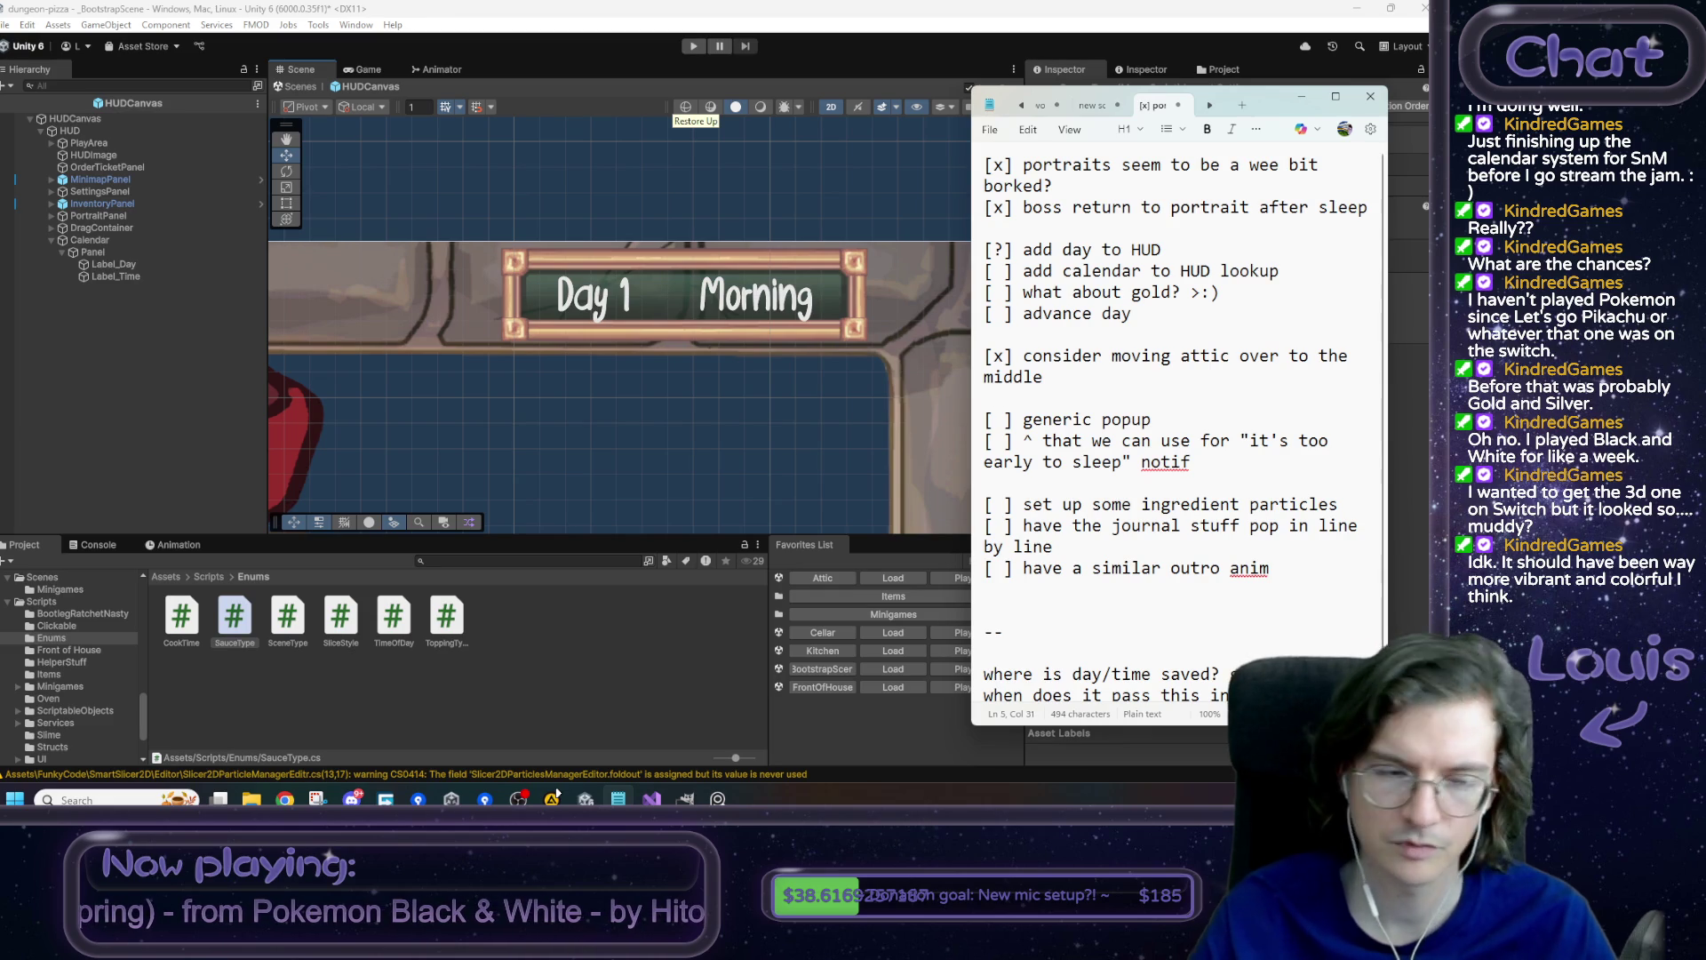
pyautogui.hotkey('ctrl', 'shift', 'Left')
pyautogui.hotkey('ctrl', 'shift', 'Left')
pyautogui.hotkey('ctrl', 'shift', 'Left')
pyautogui.hotkey('ctrl', 'shift', 'Left')
pyautogui.hotkey('ctrl', 'shift', 'Left')
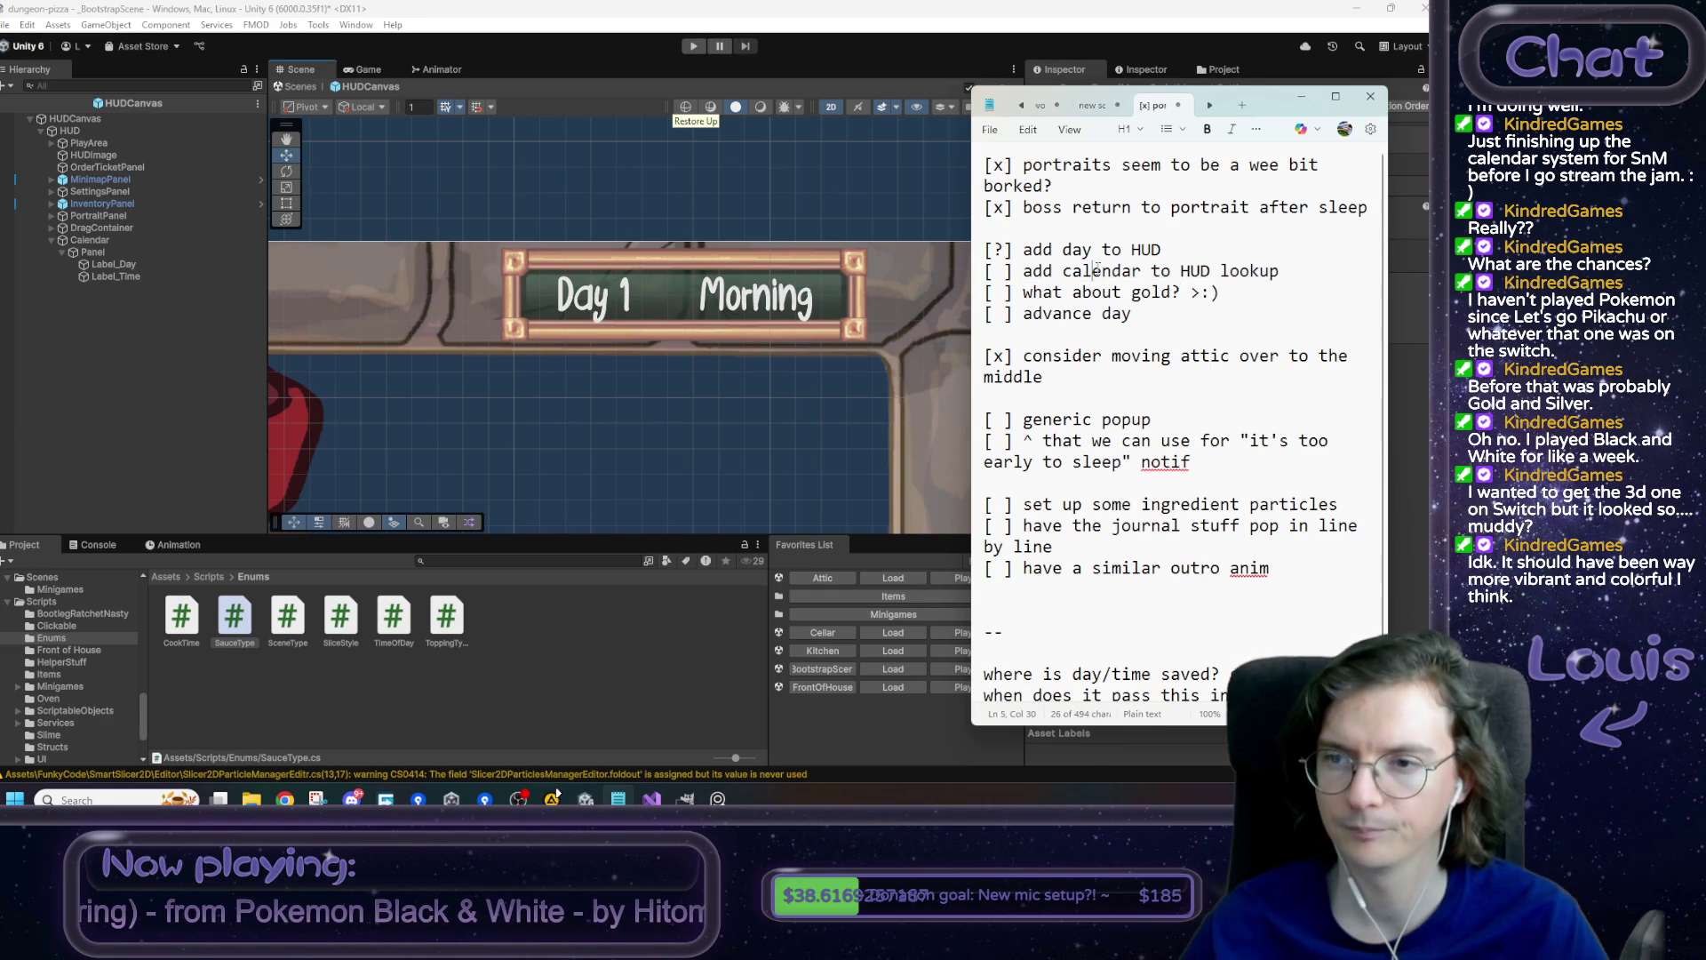
pyautogui.click(735, 208)
pyautogui.click(893, 687)
# - Save the FrontOfHouse scene, load the Kitchen scene, and enter play mode
pyautogui.click(708, 432)
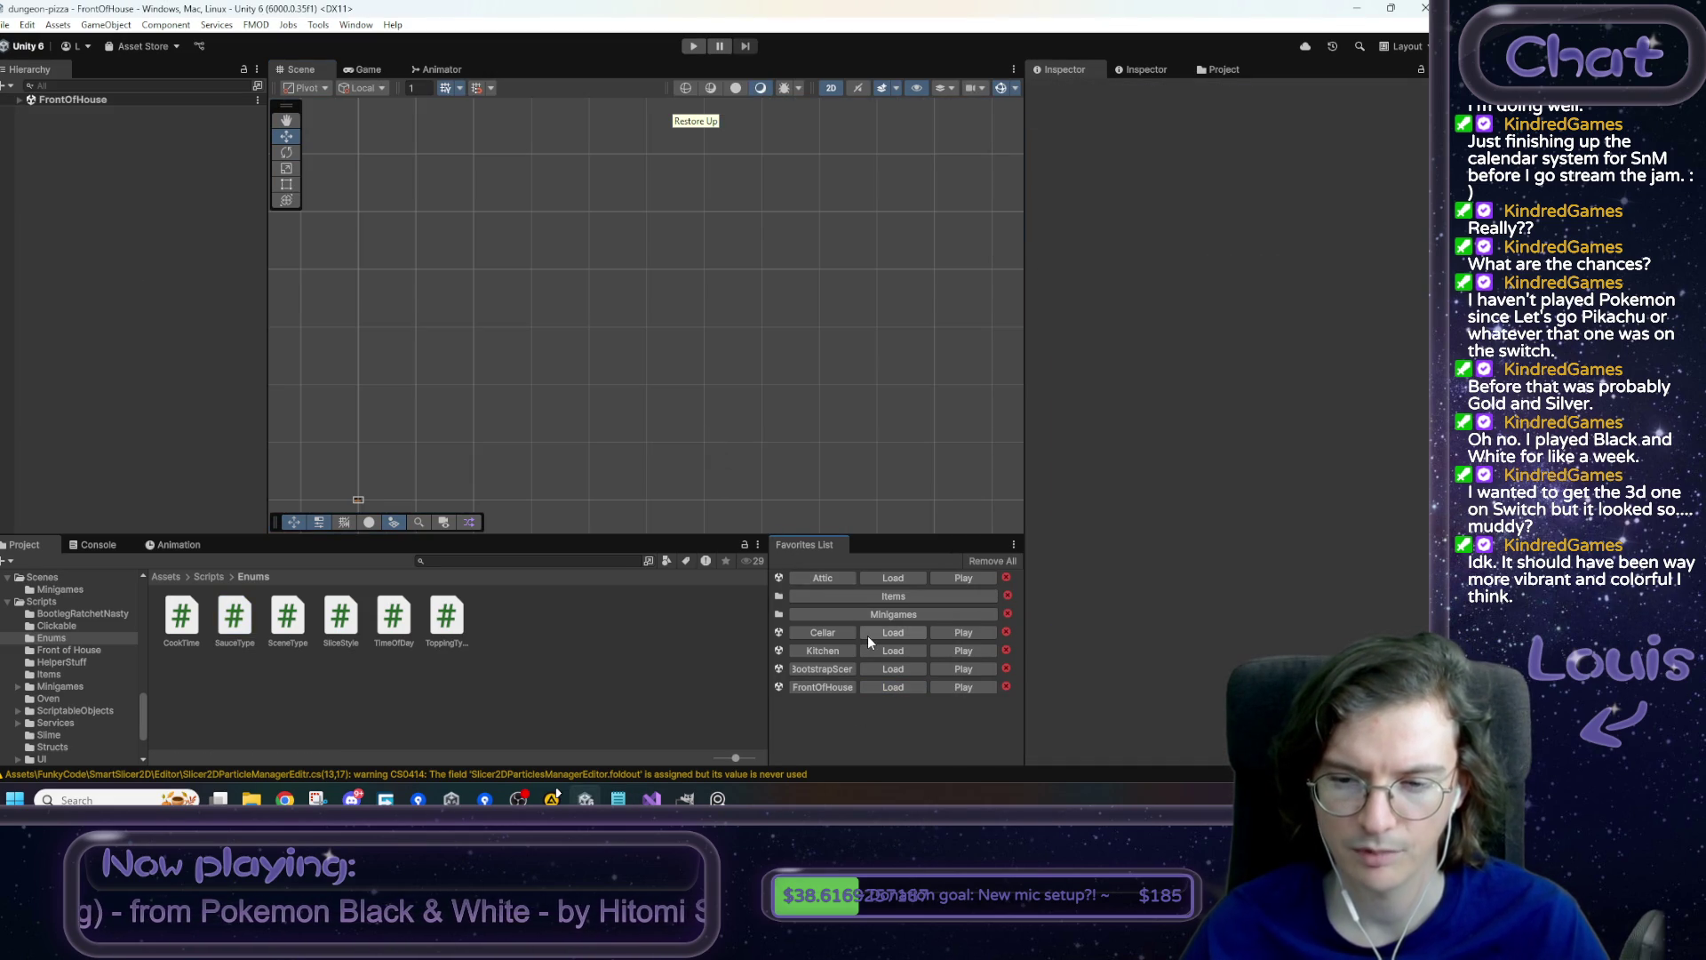
pyautogui.click(894, 651)
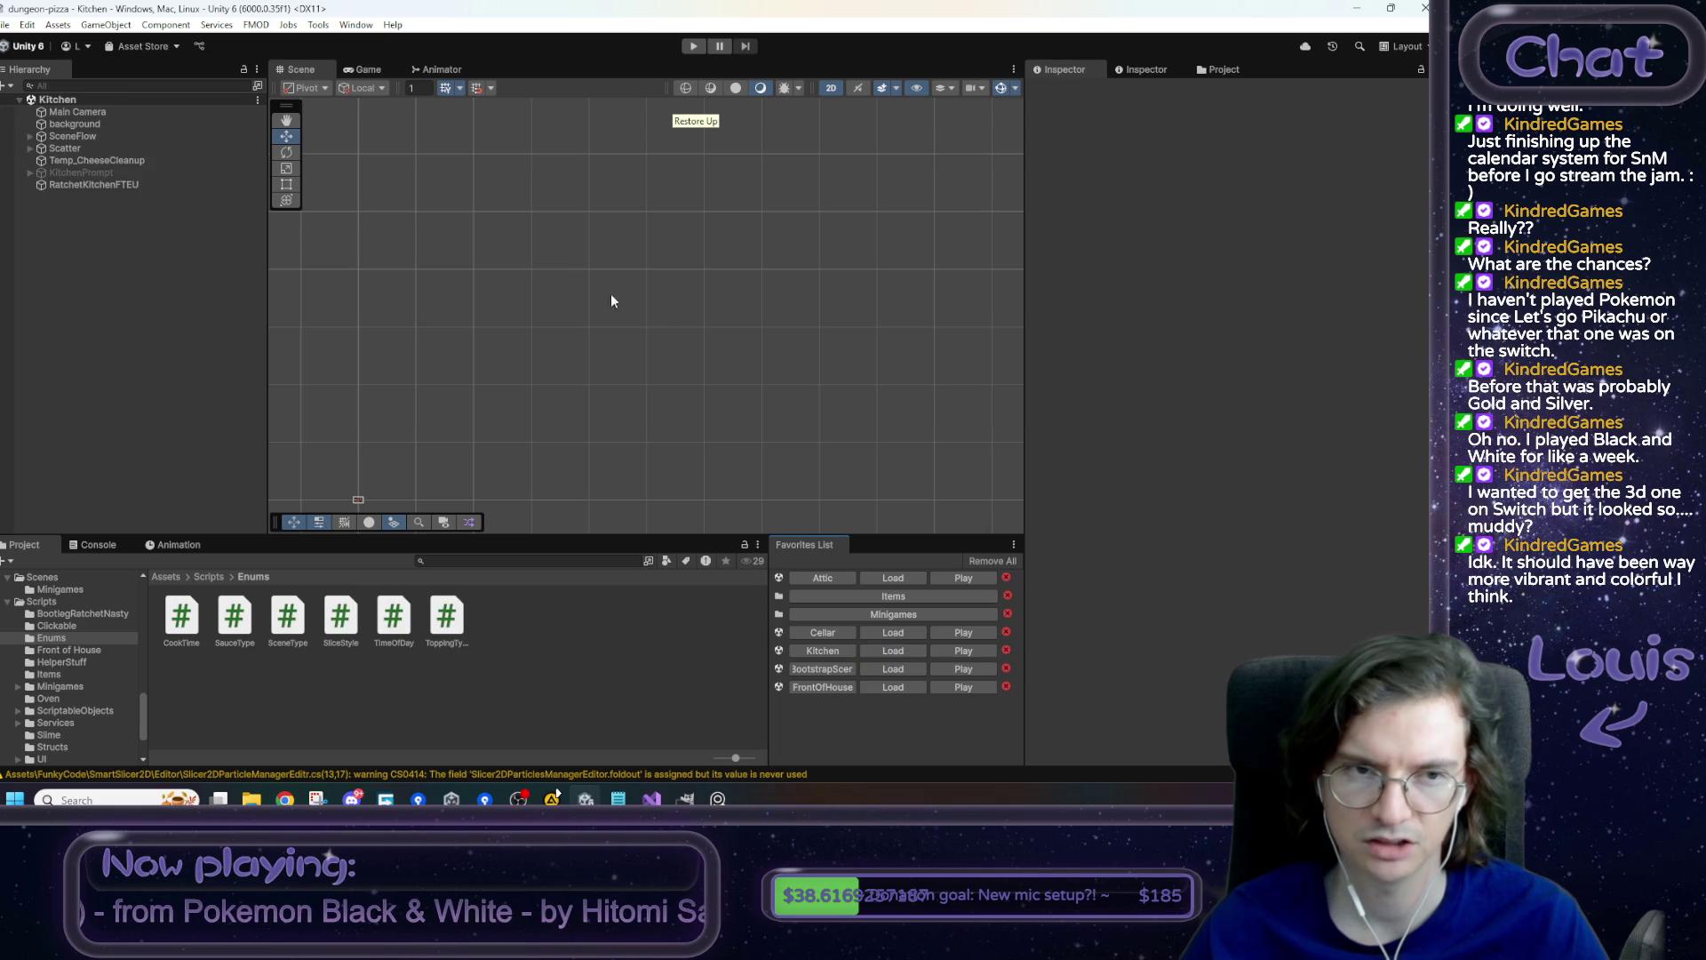
pyautogui.click(693, 46)
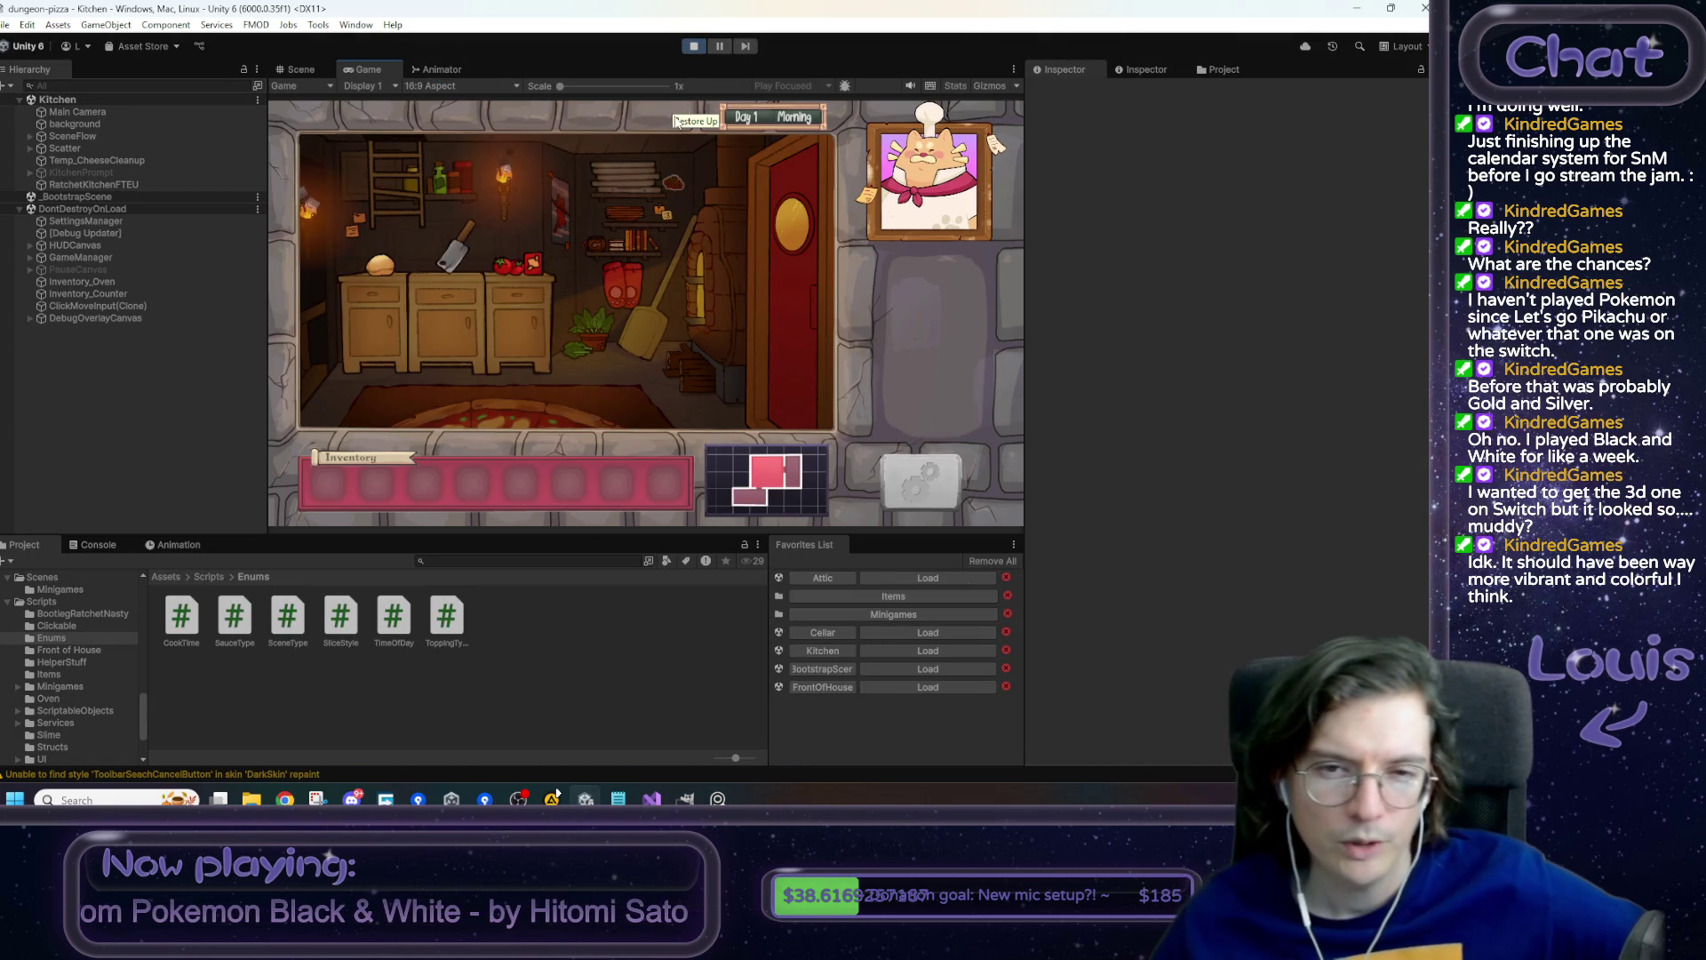
# - Climb to the attic, sleep in the bed, and dismiss the end-of-day report
pyautogui.click(418, 204)
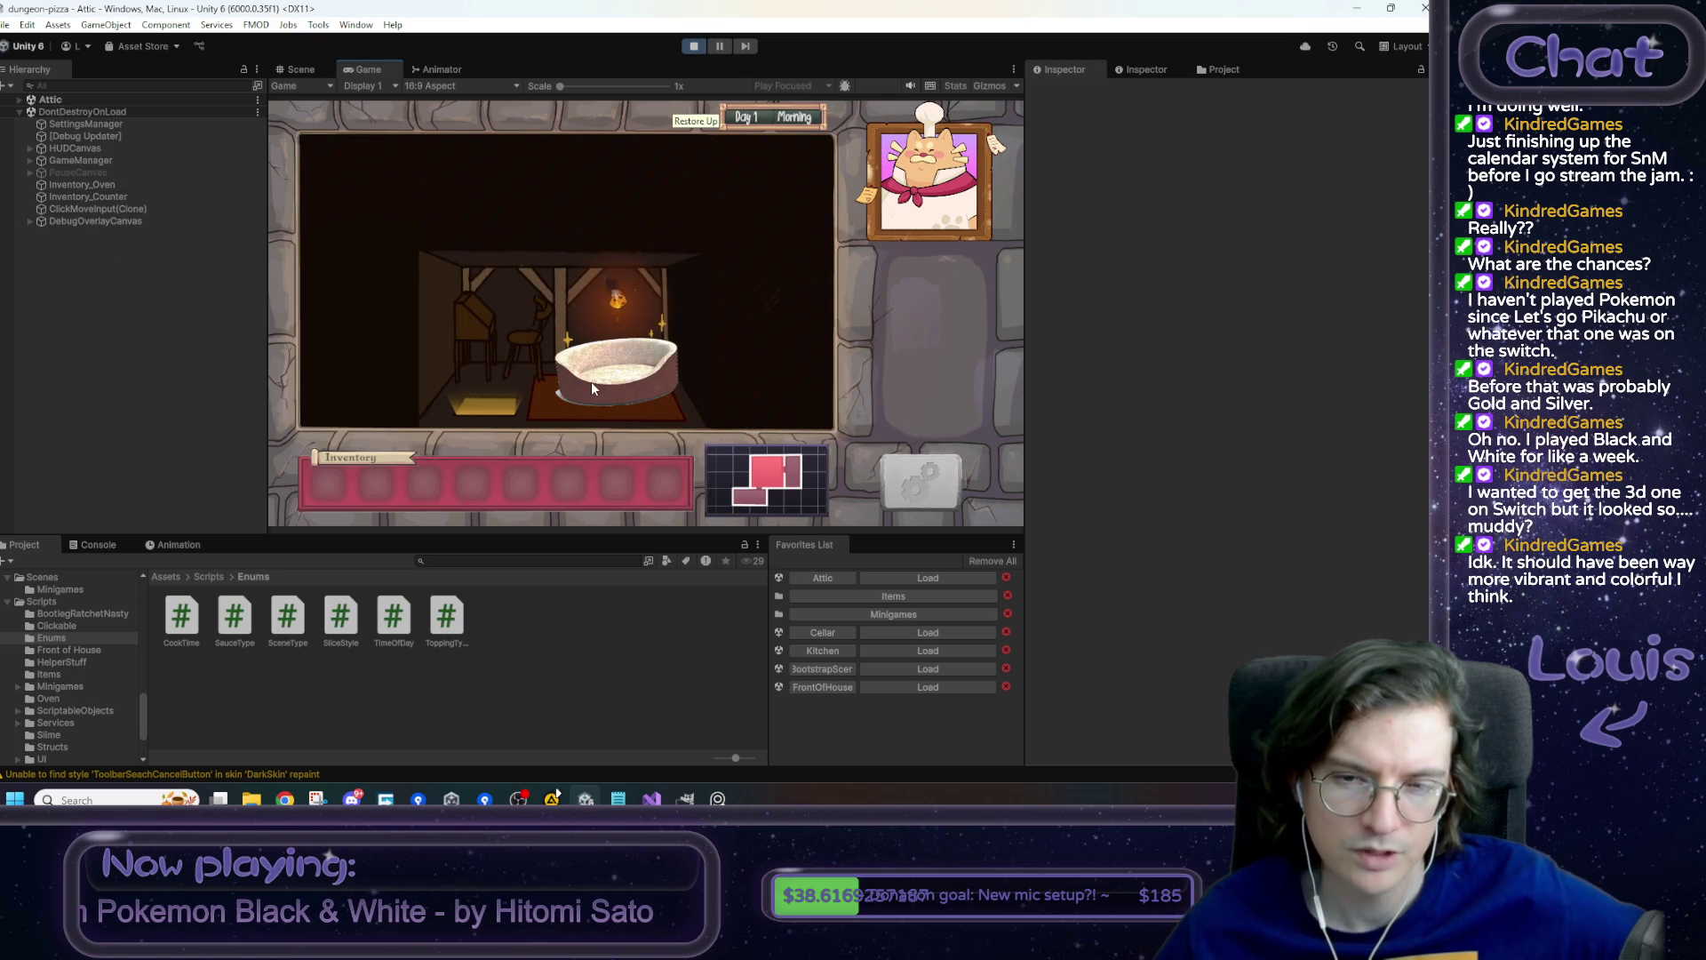
pyautogui.click(591, 386)
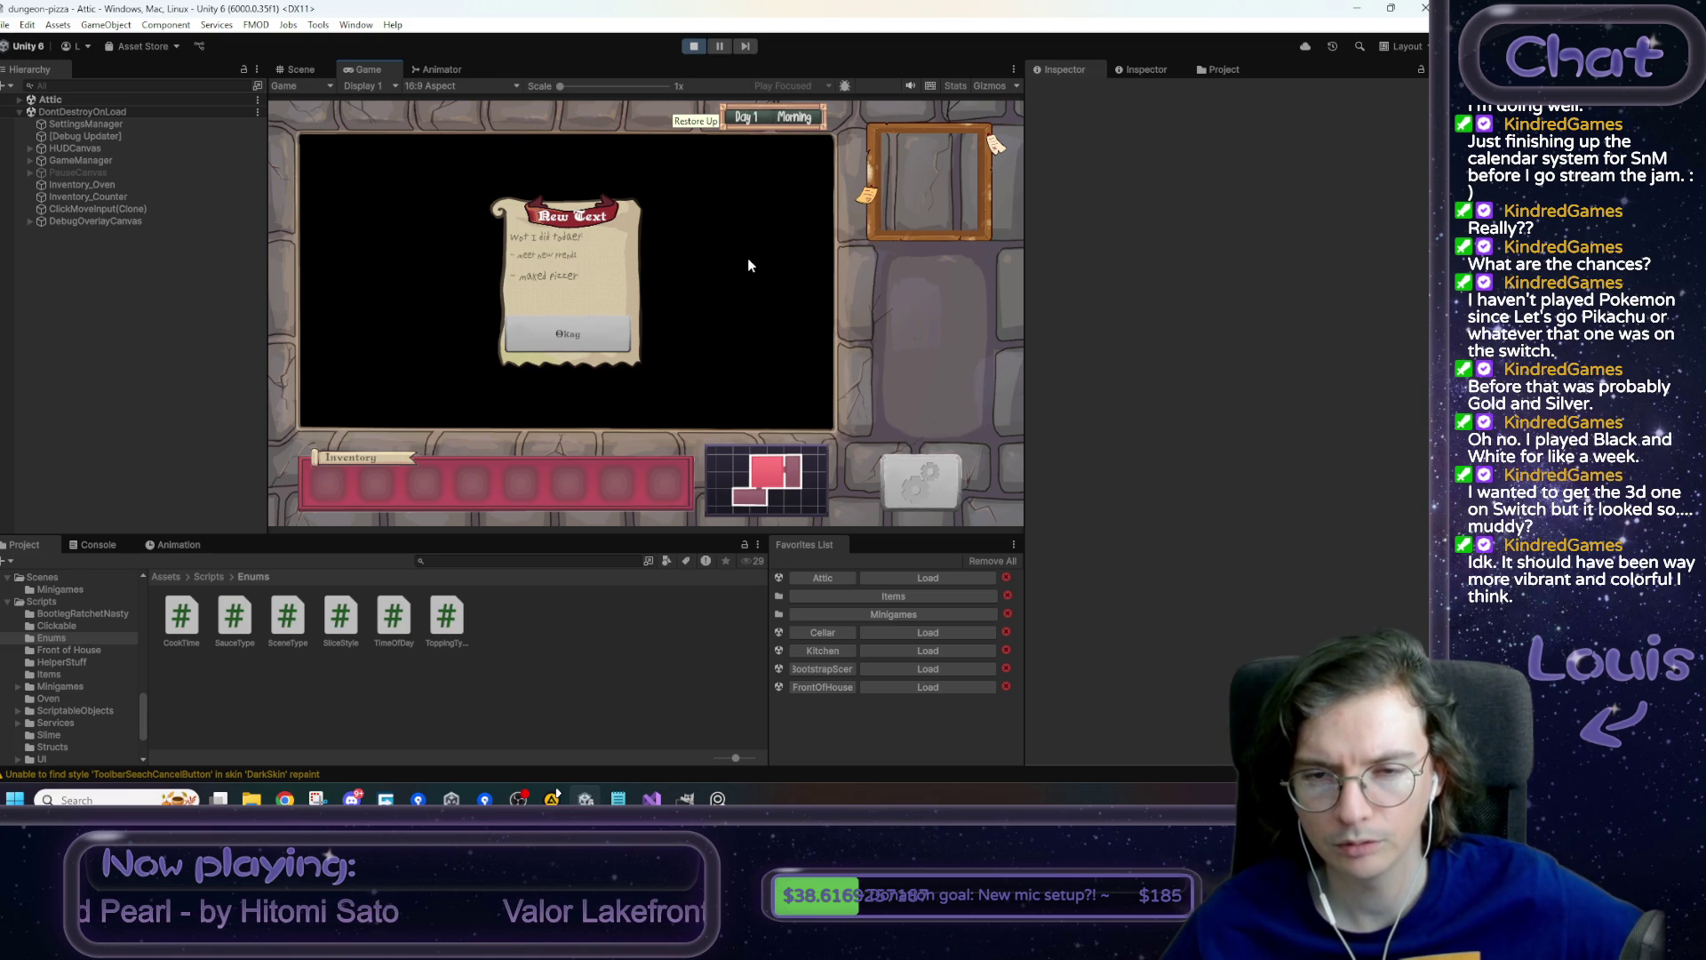
pyautogui.click(565, 345)
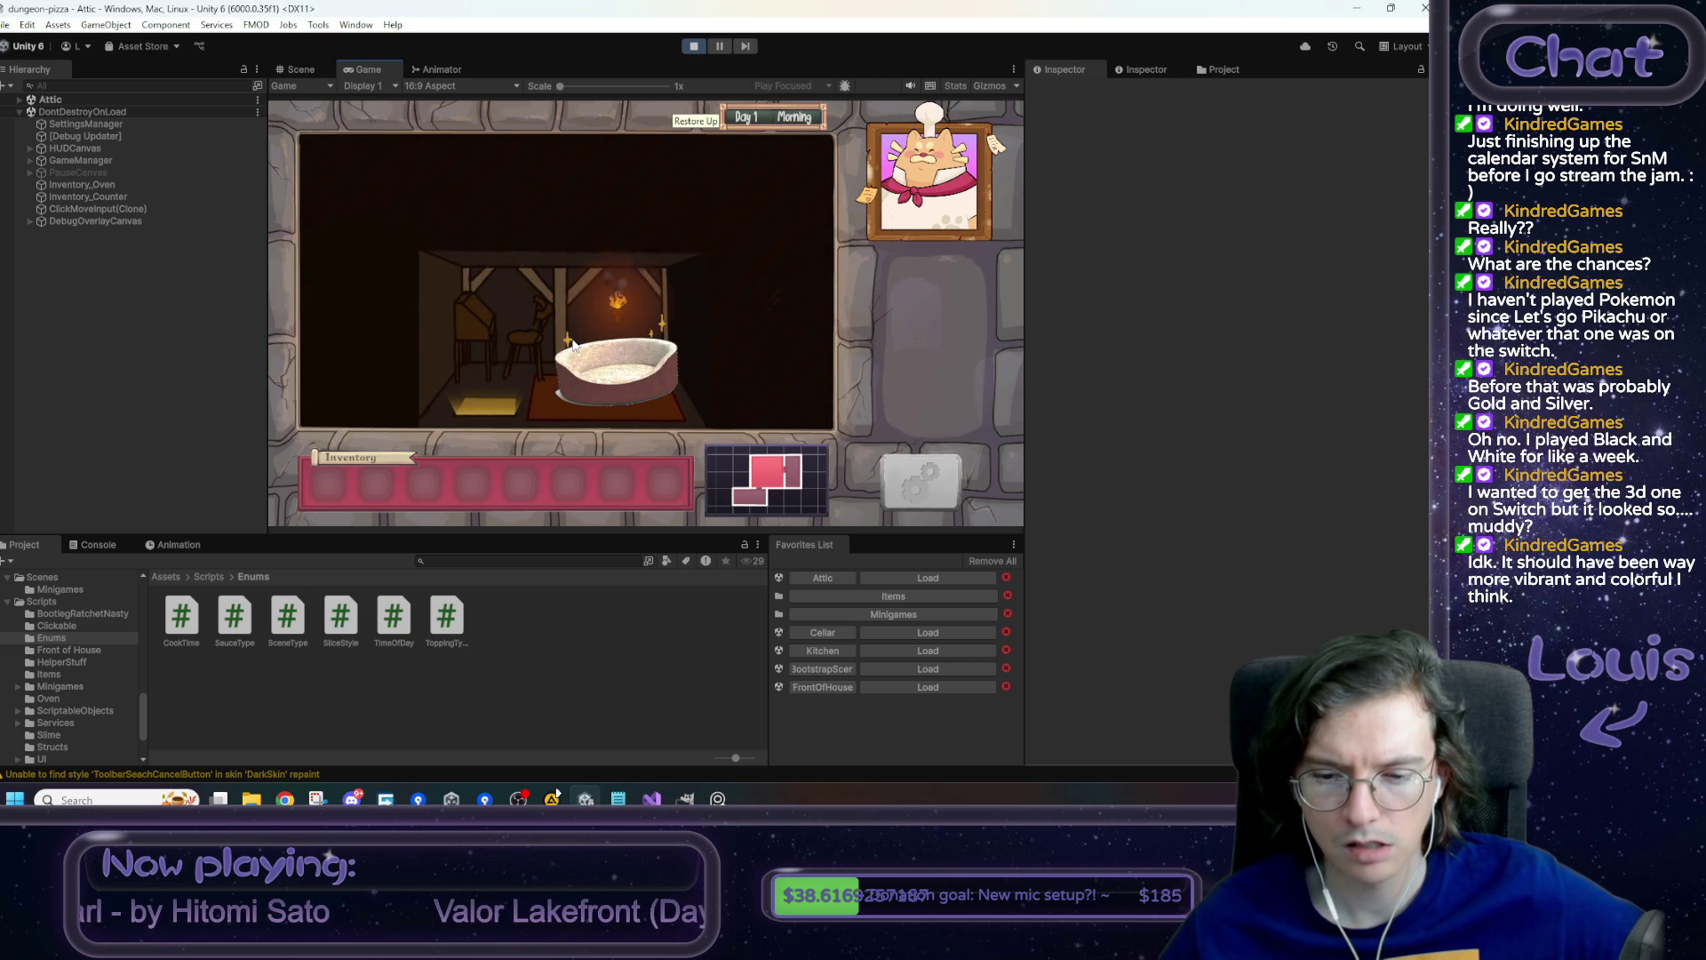
# - Stop play mode and return to EndOfDayReport.cs in Visual Studio
pyautogui.click(693, 46)
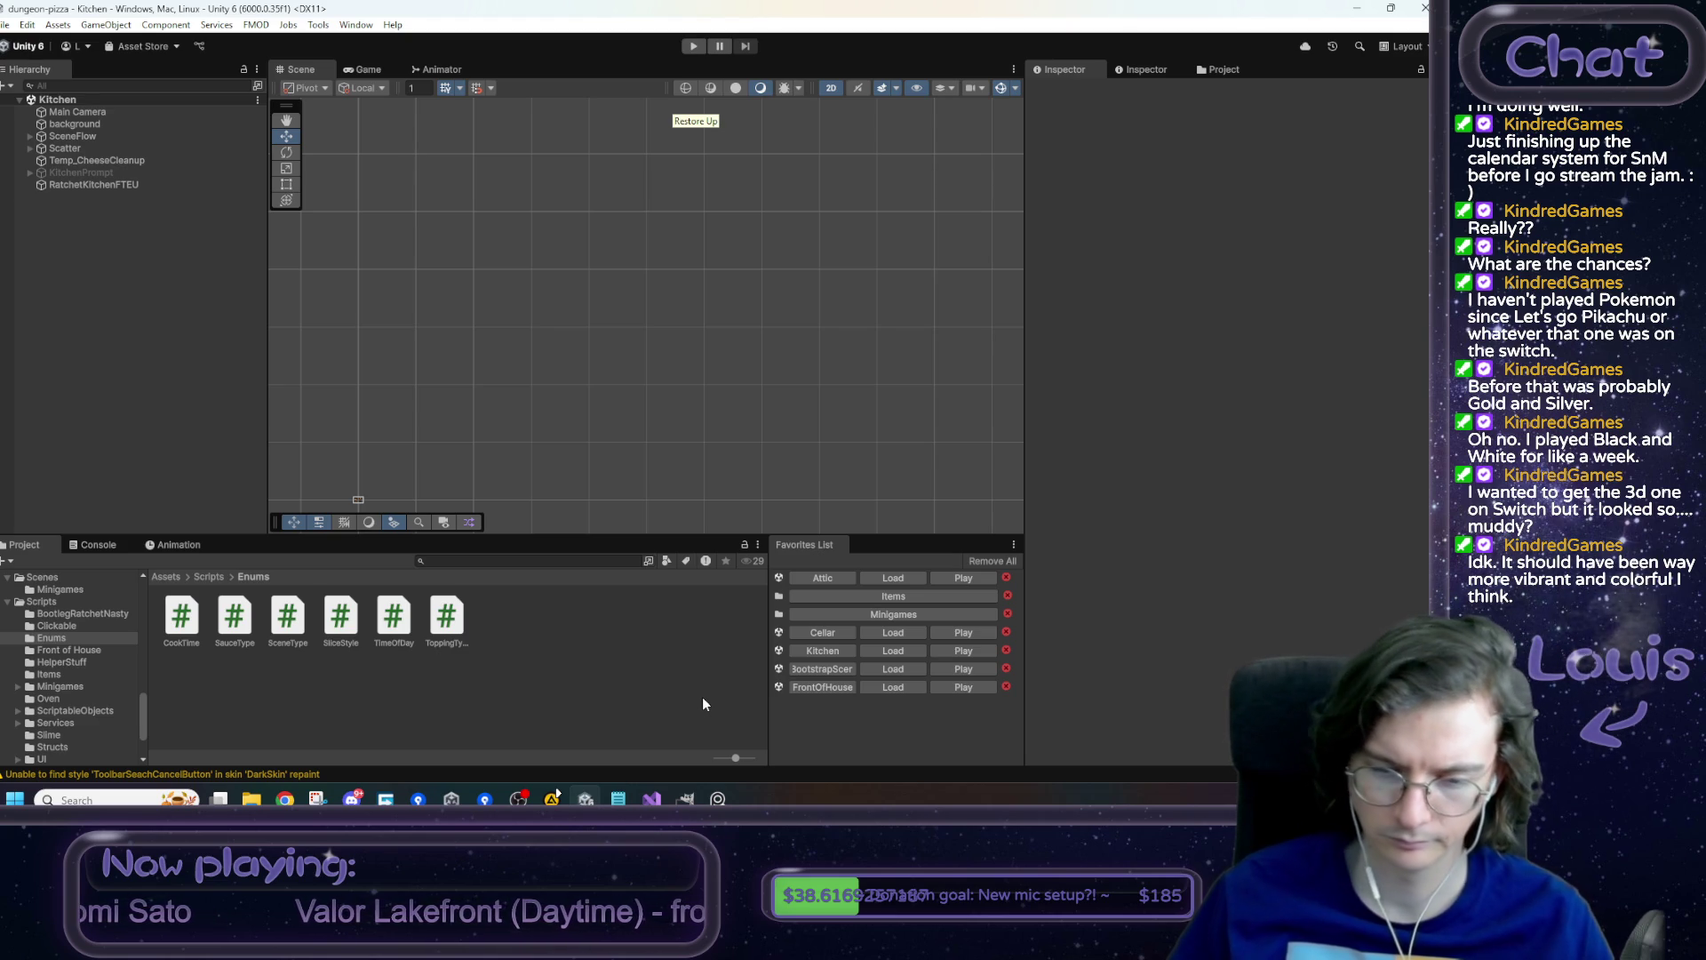
pyautogui.click(652, 799)
pyautogui.click(435, 389)
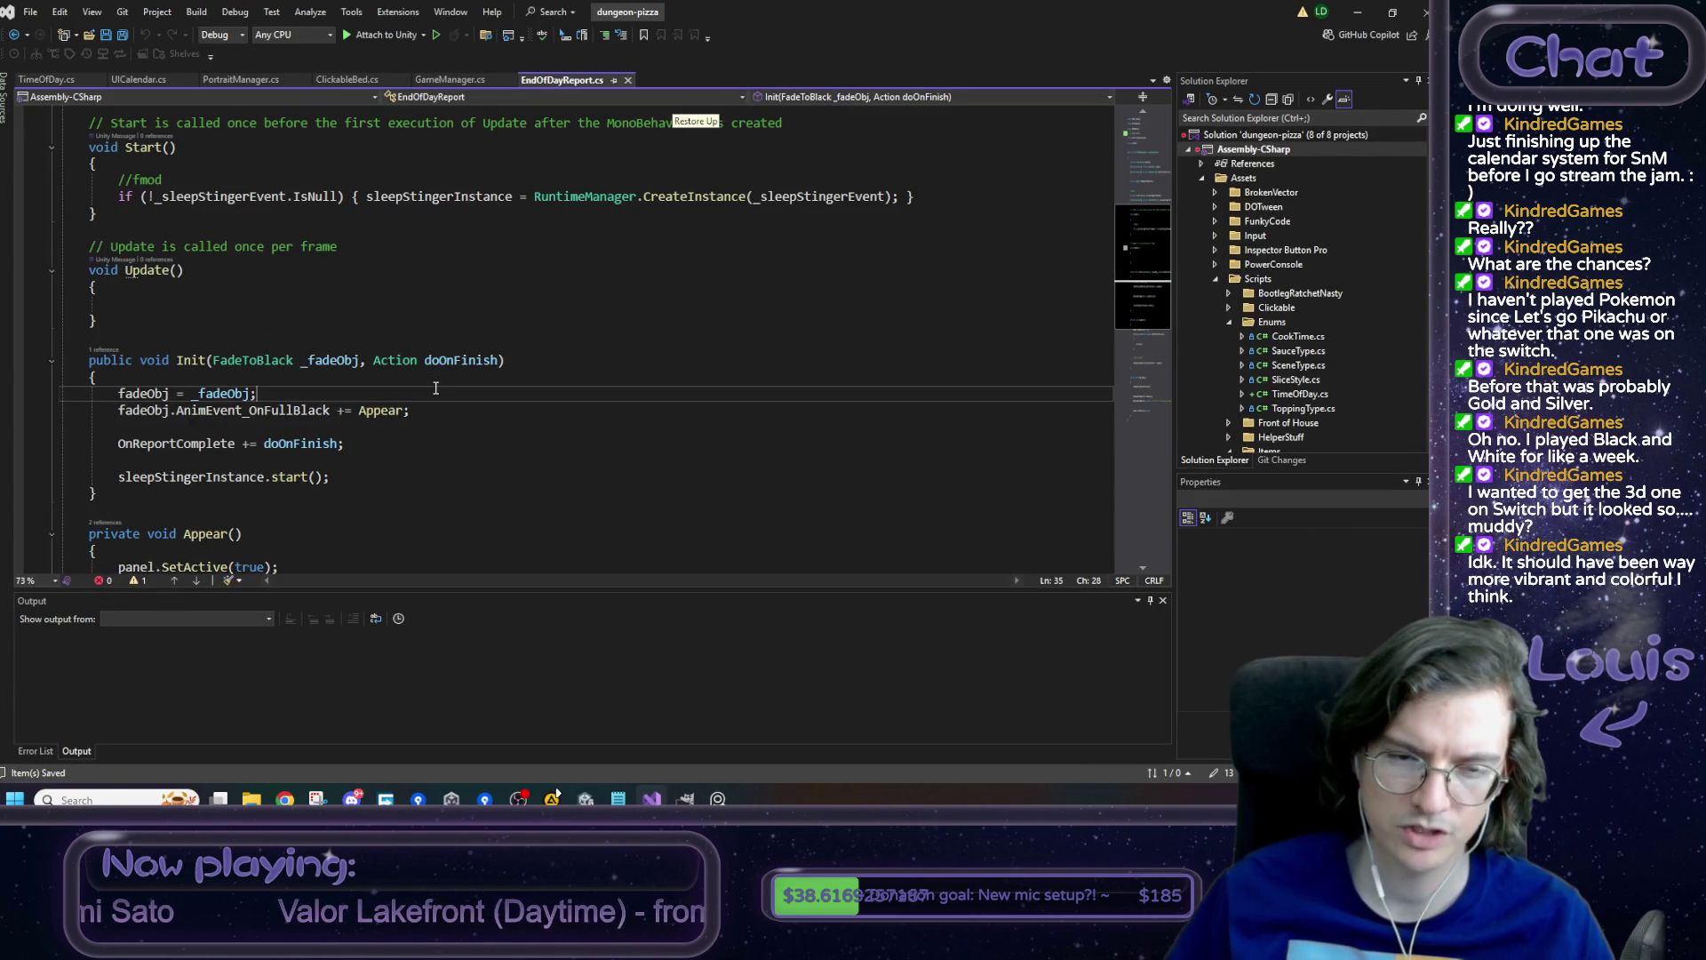
# - Rename Init's doOnFinish parameter and its usage to OnUIComplete
pyautogui.doubleClick(443, 359)
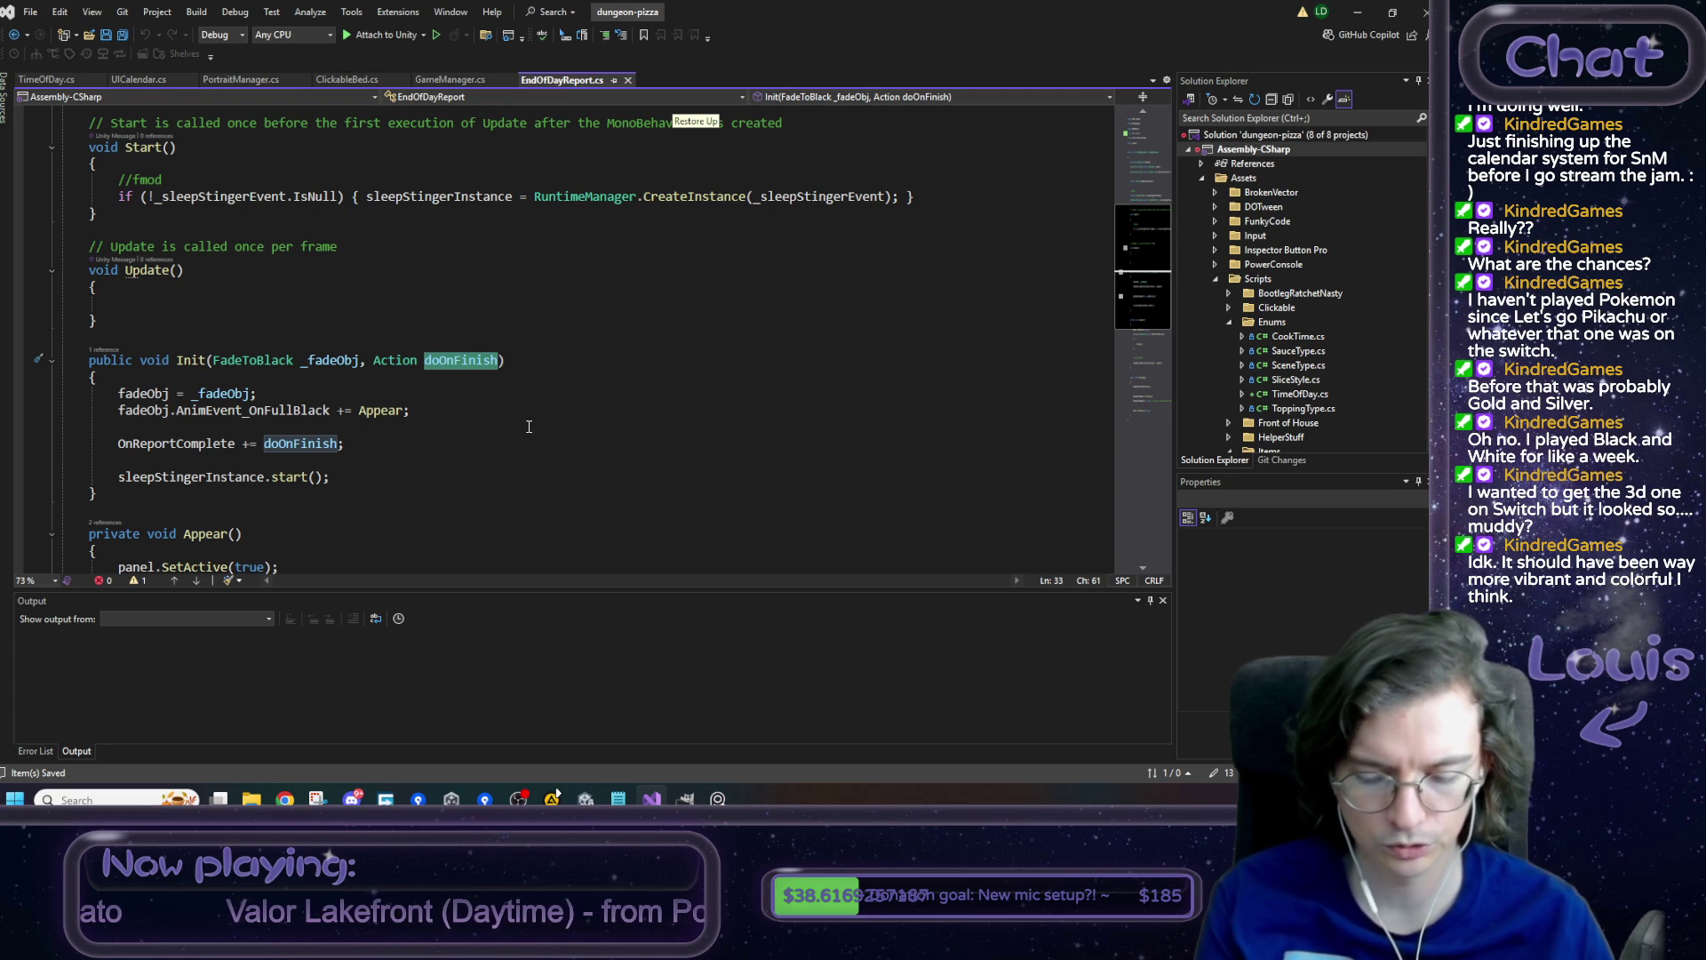
pyautogui.write('OnUI')
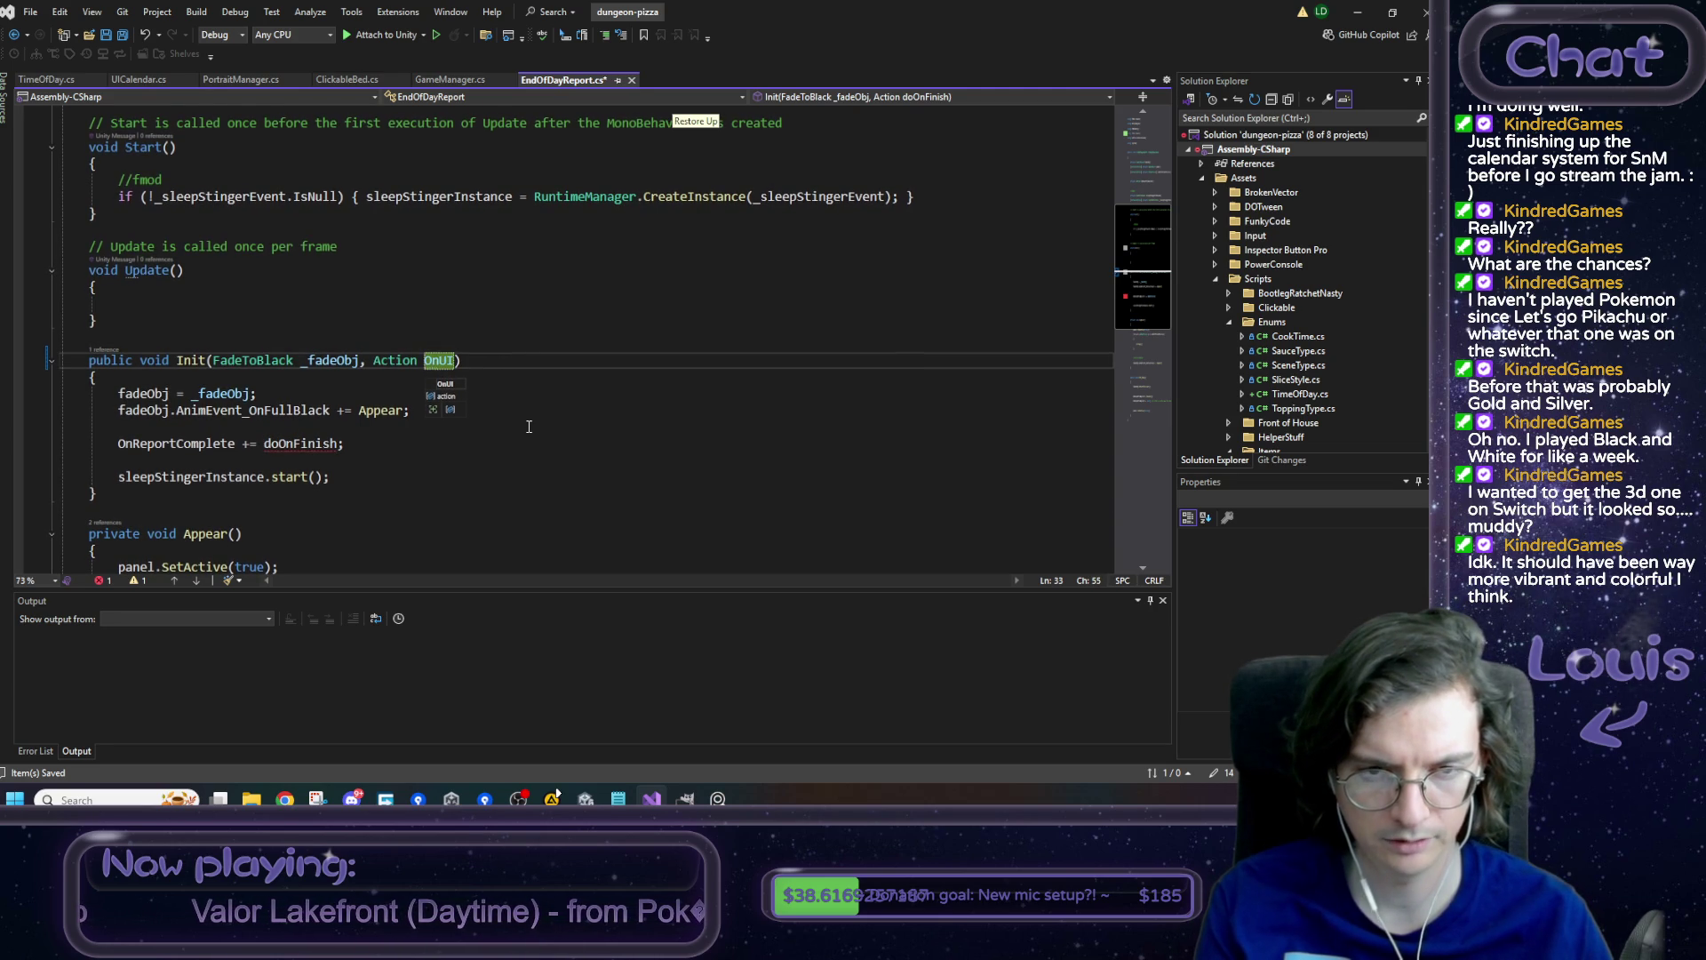
pyautogui.write('Complete')
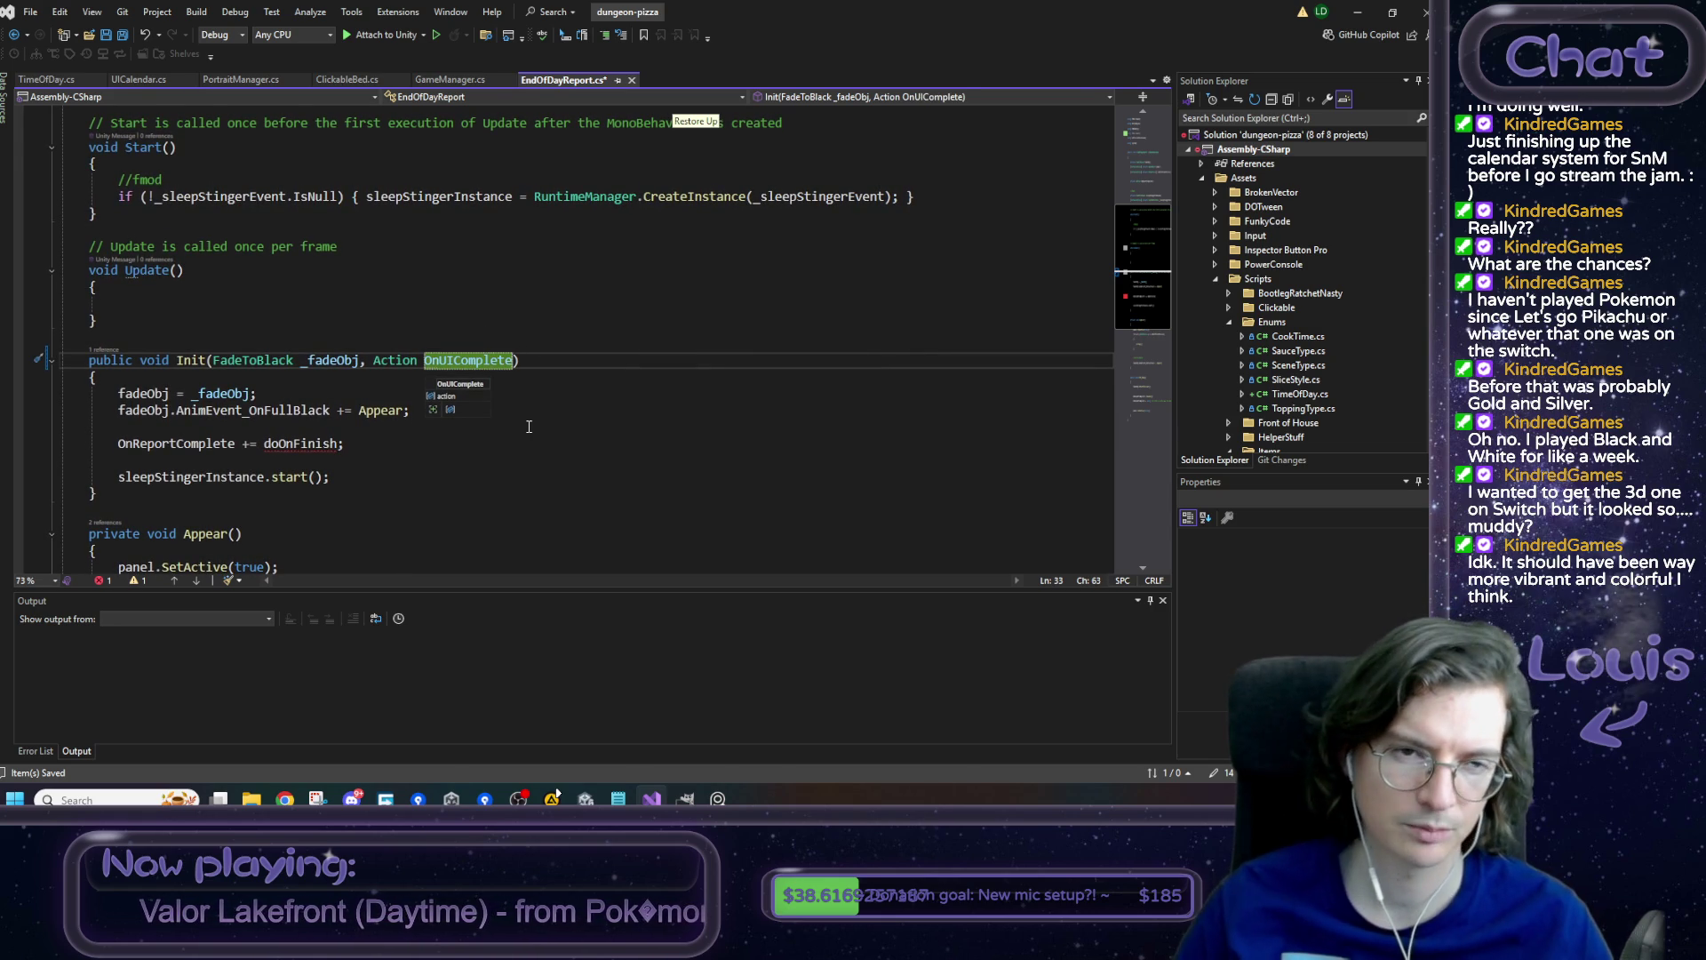
pyautogui.moveTo(493, 363)
pyautogui.doubleClick(301, 444)
pyautogui.write('OnUIComplete')
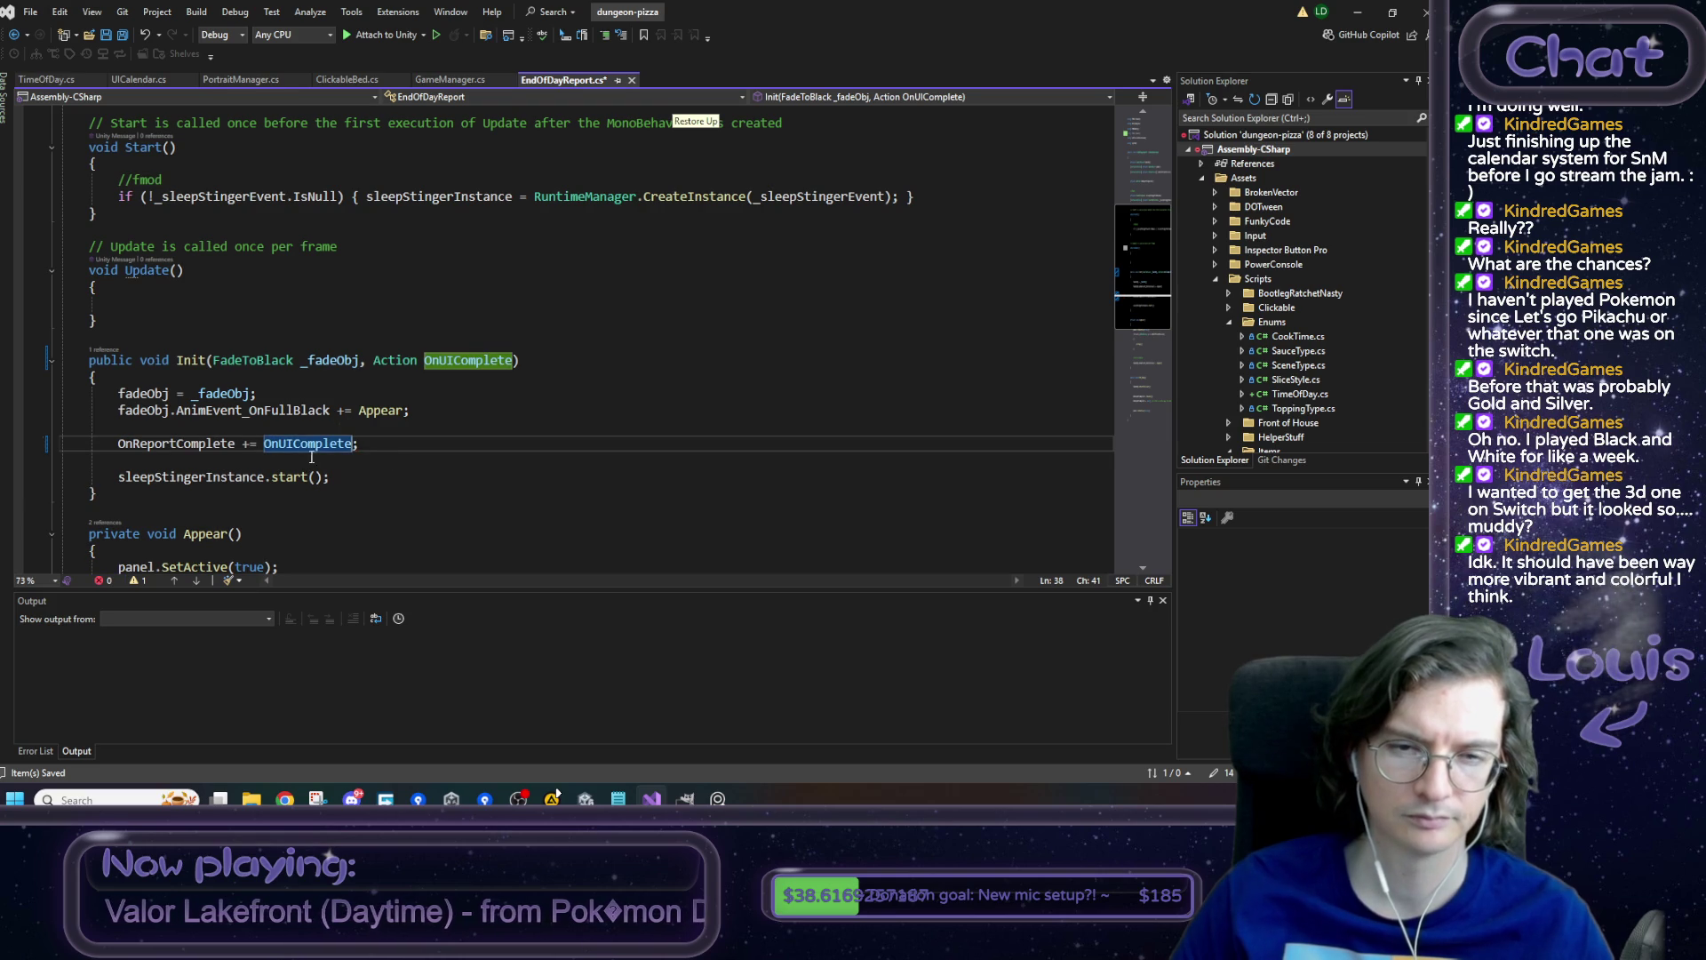
# - Add an Action OnDayChange parameter before OnUIComplete in Init's signature
pyautogui.click(381, 363)
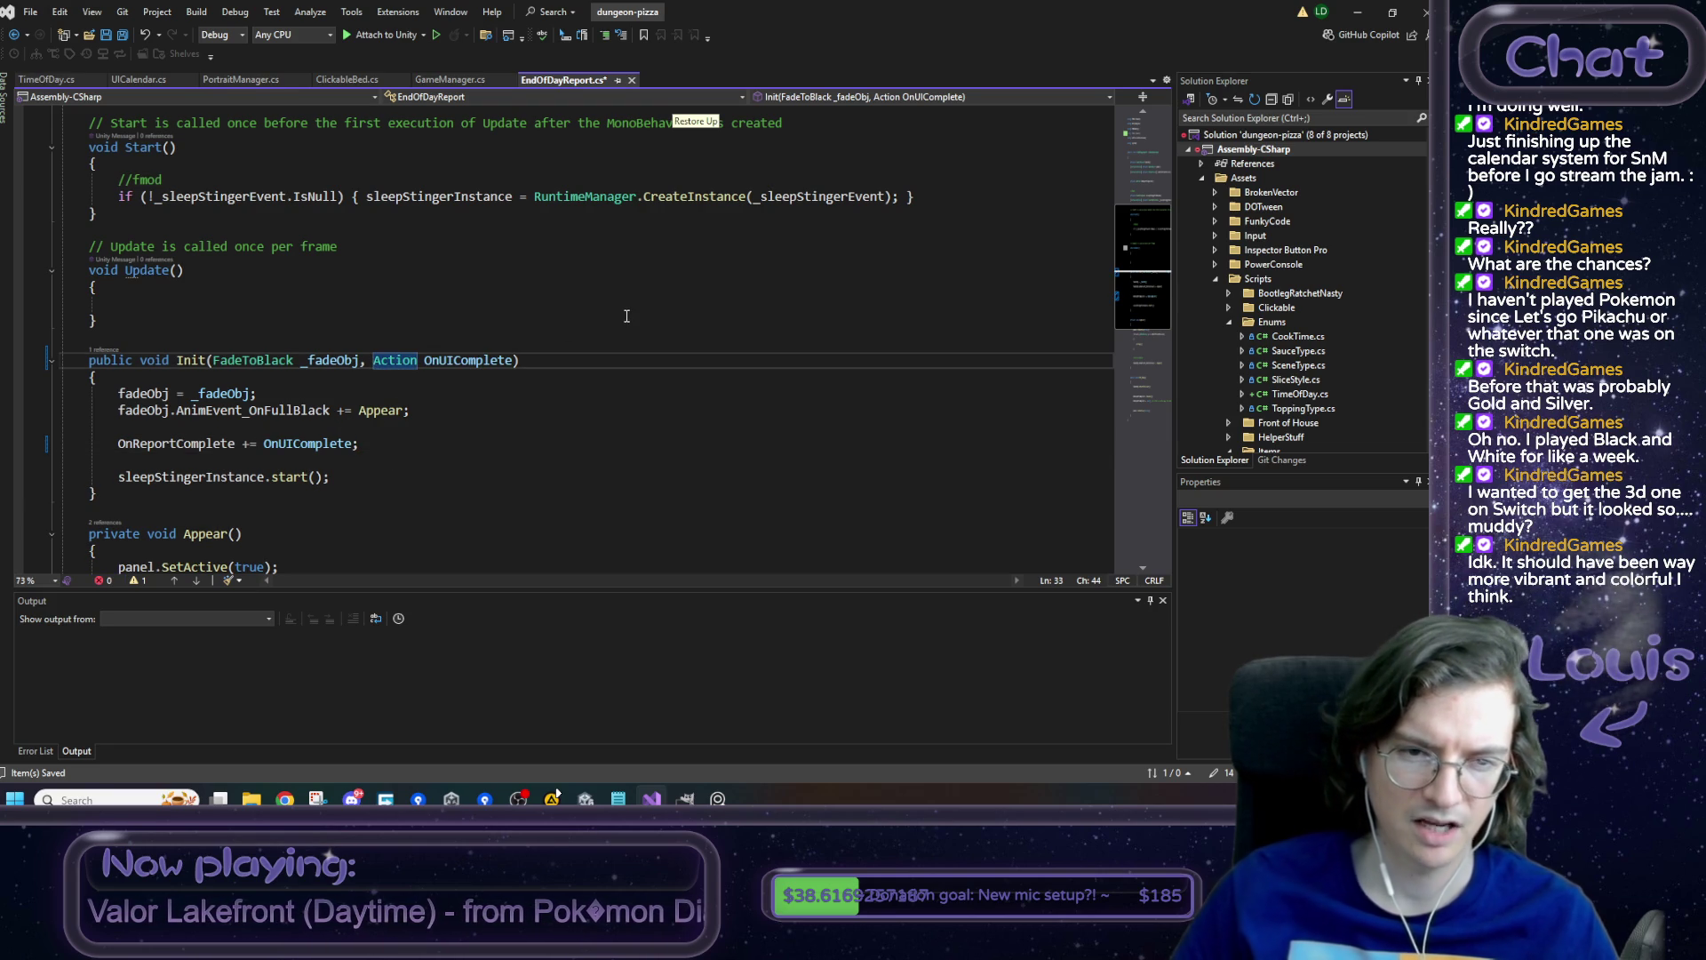
pyautogui.write('Action')
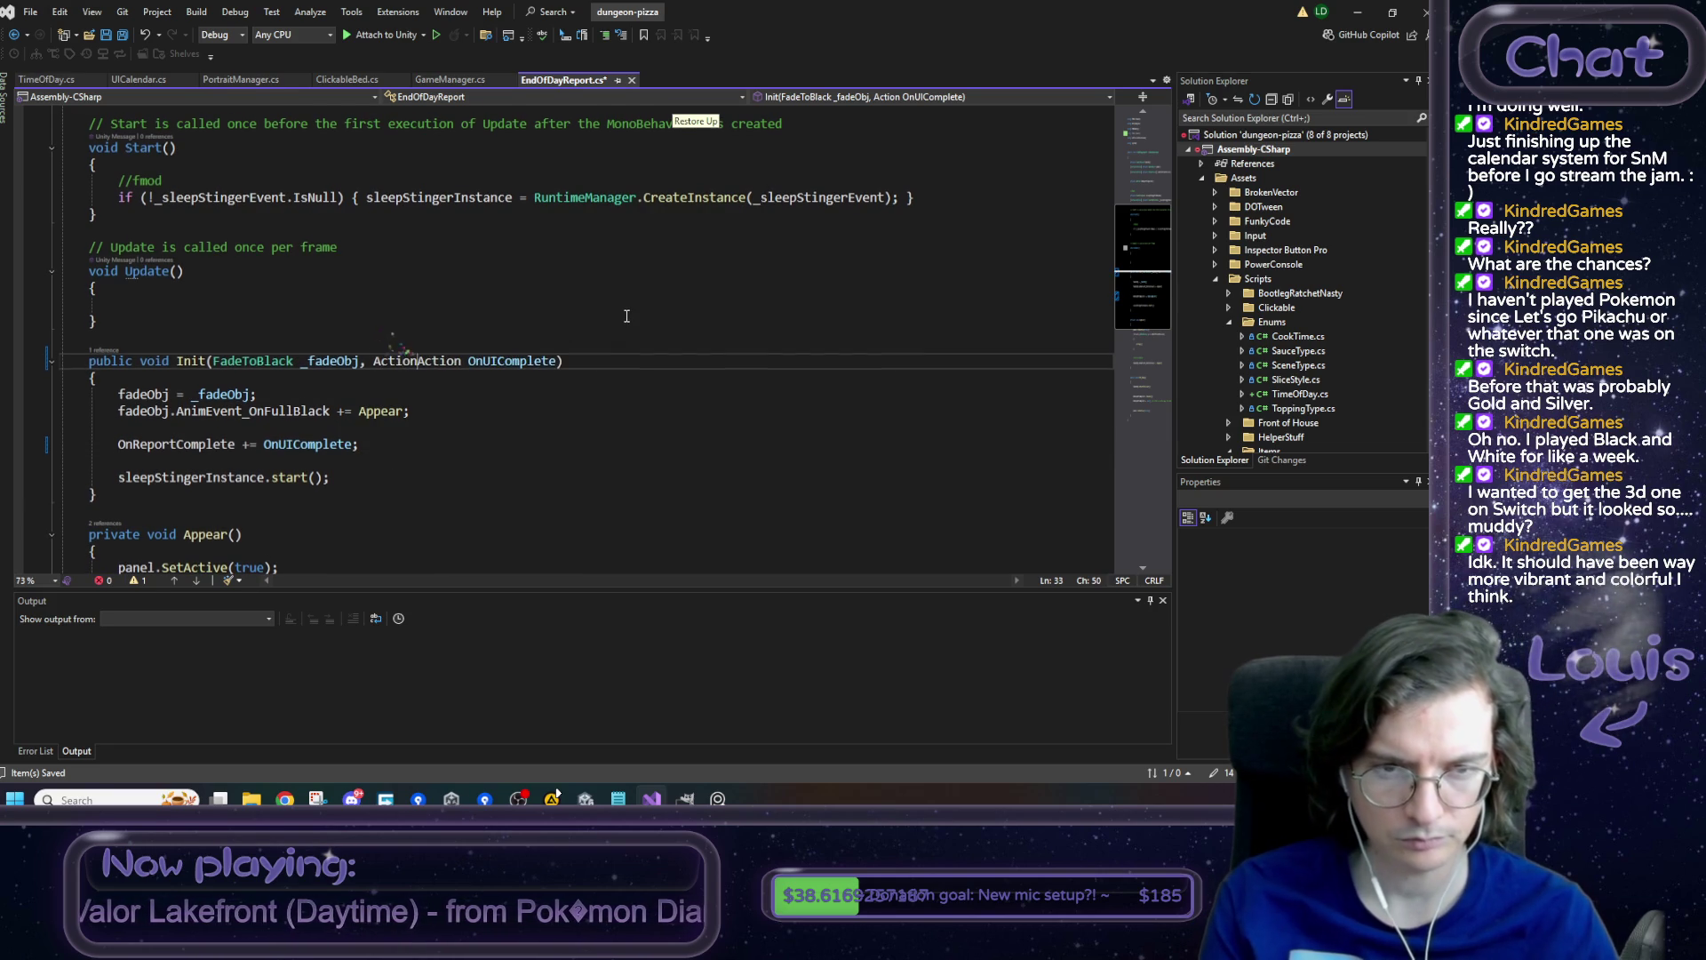
pyautogui.hotkey('ctrl', 'BackSpace')
pyautogui.write('OnDayAction')
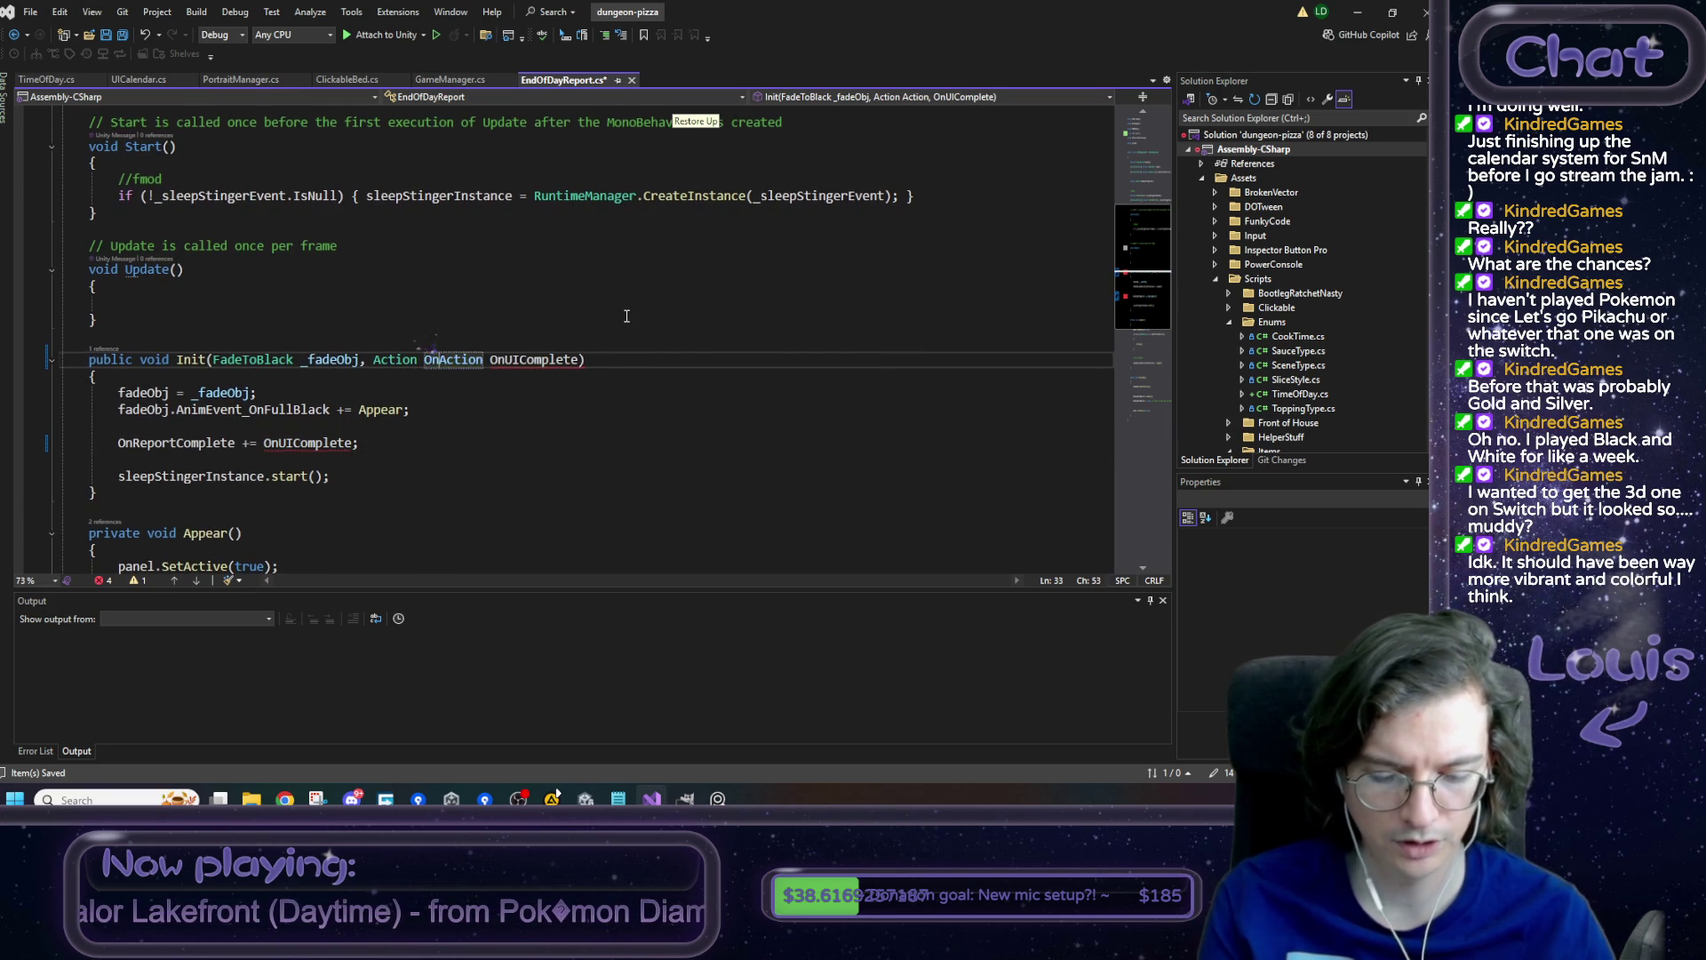
pyautogui.hotkey('ctrl', 'BackSpace')
pyautogui.write('OnDayChangeAction')
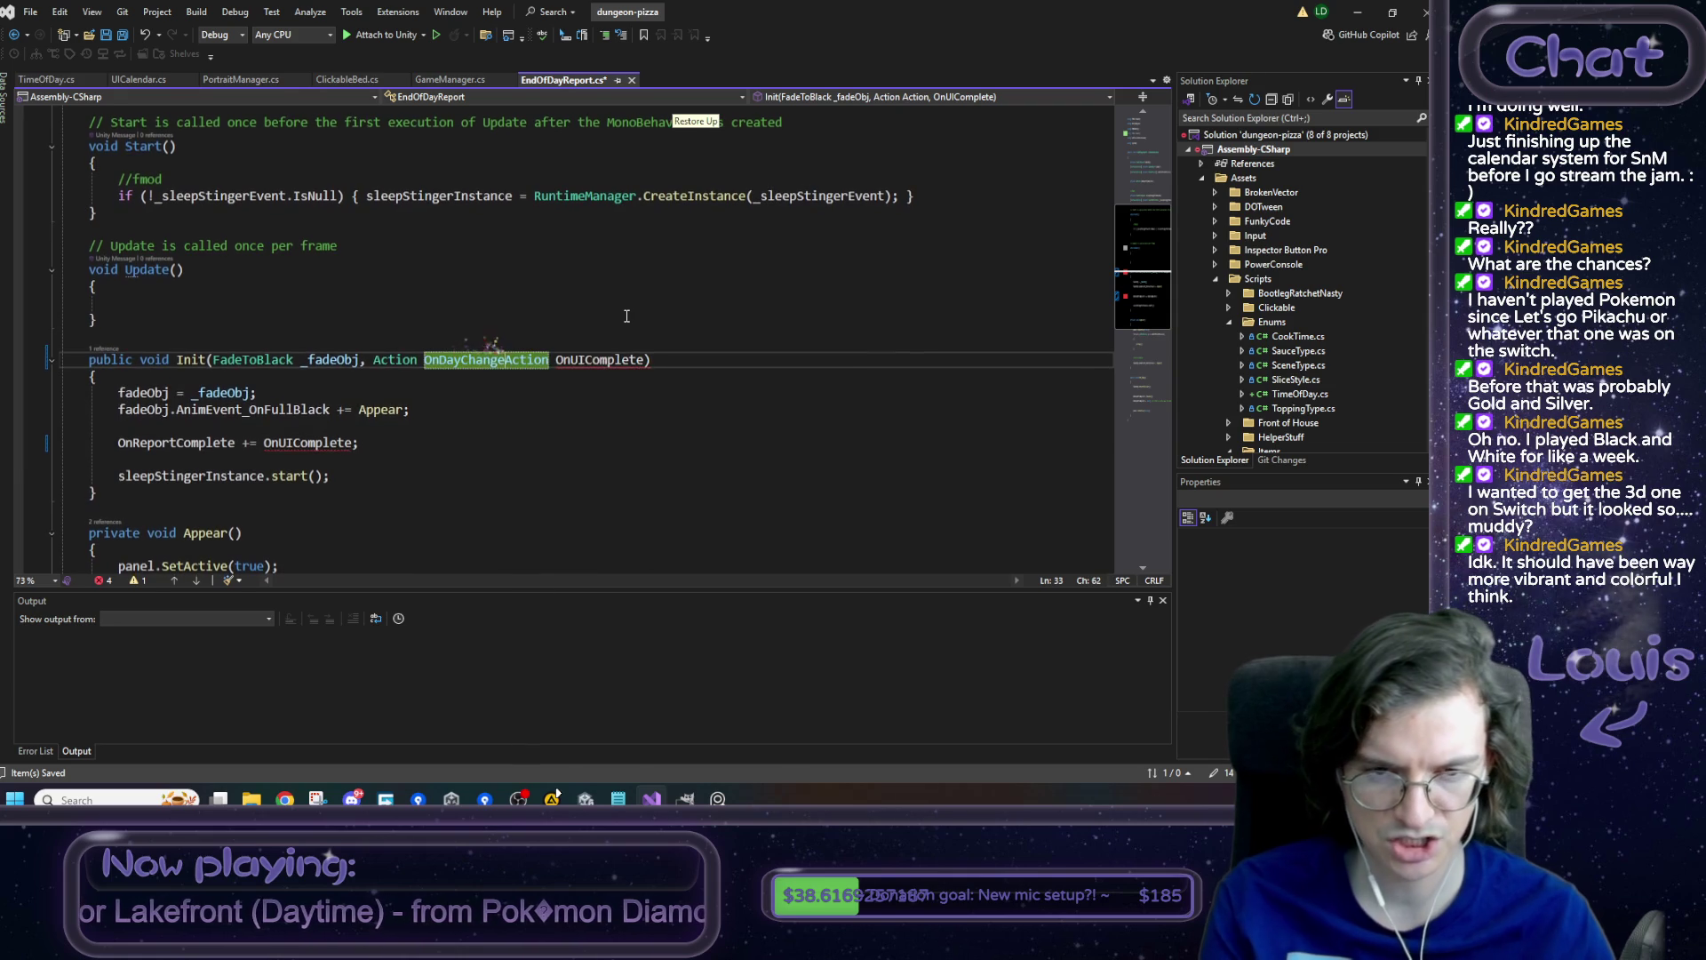
pyautogui.hotkey('ctrl', 'z')
pyautogui.hotkey('ctrl', 'z')
pyautogui.hotkey('ctrl', 'z')
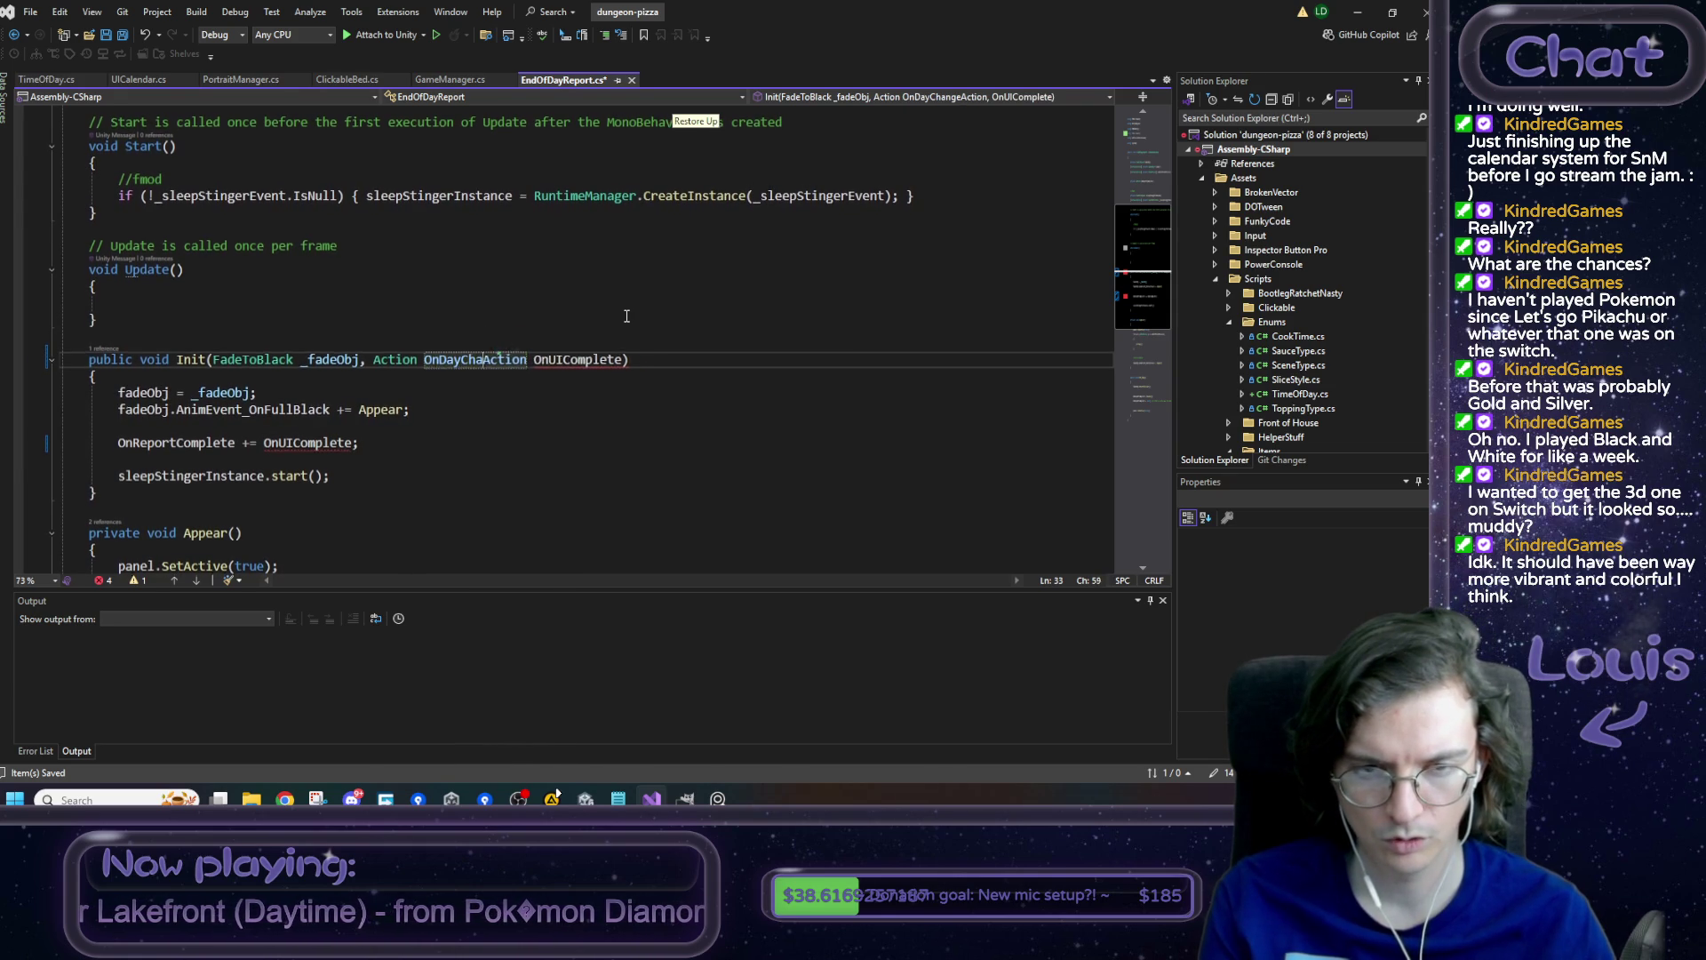
pyautogui.hotkey('ctrl', 'BackSpace')
pyautogui.write('OnDayAction')
pyautogui.write('Change,')
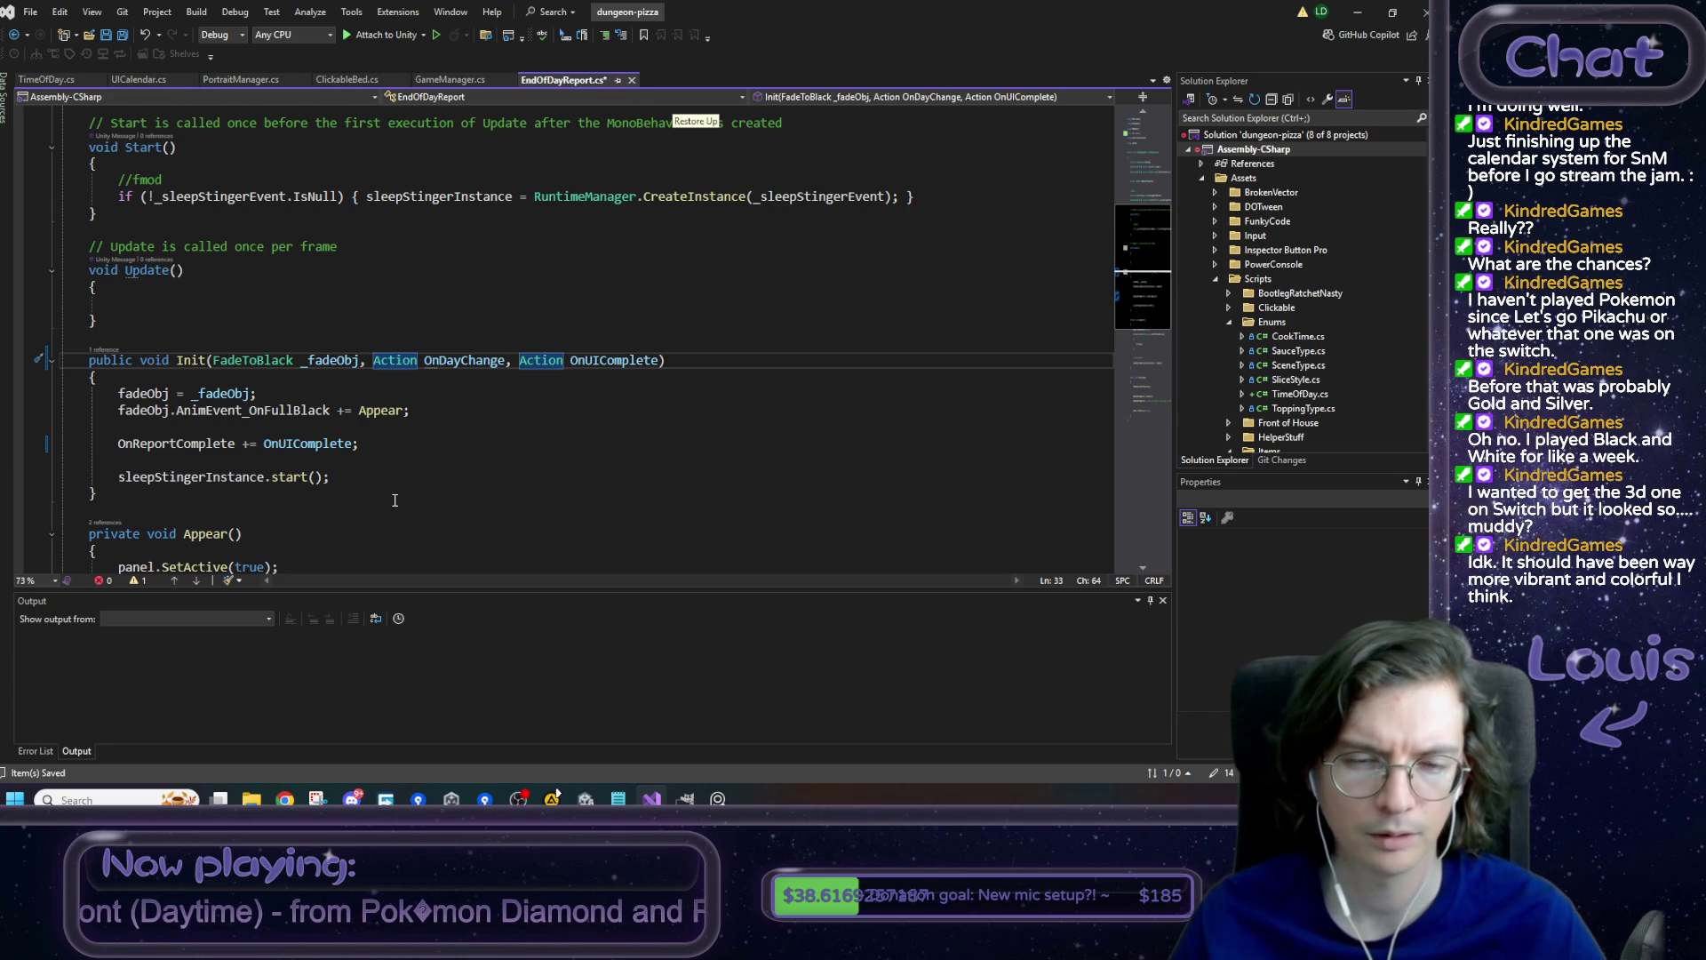
pyautogui.scroll(3, 394, 501)
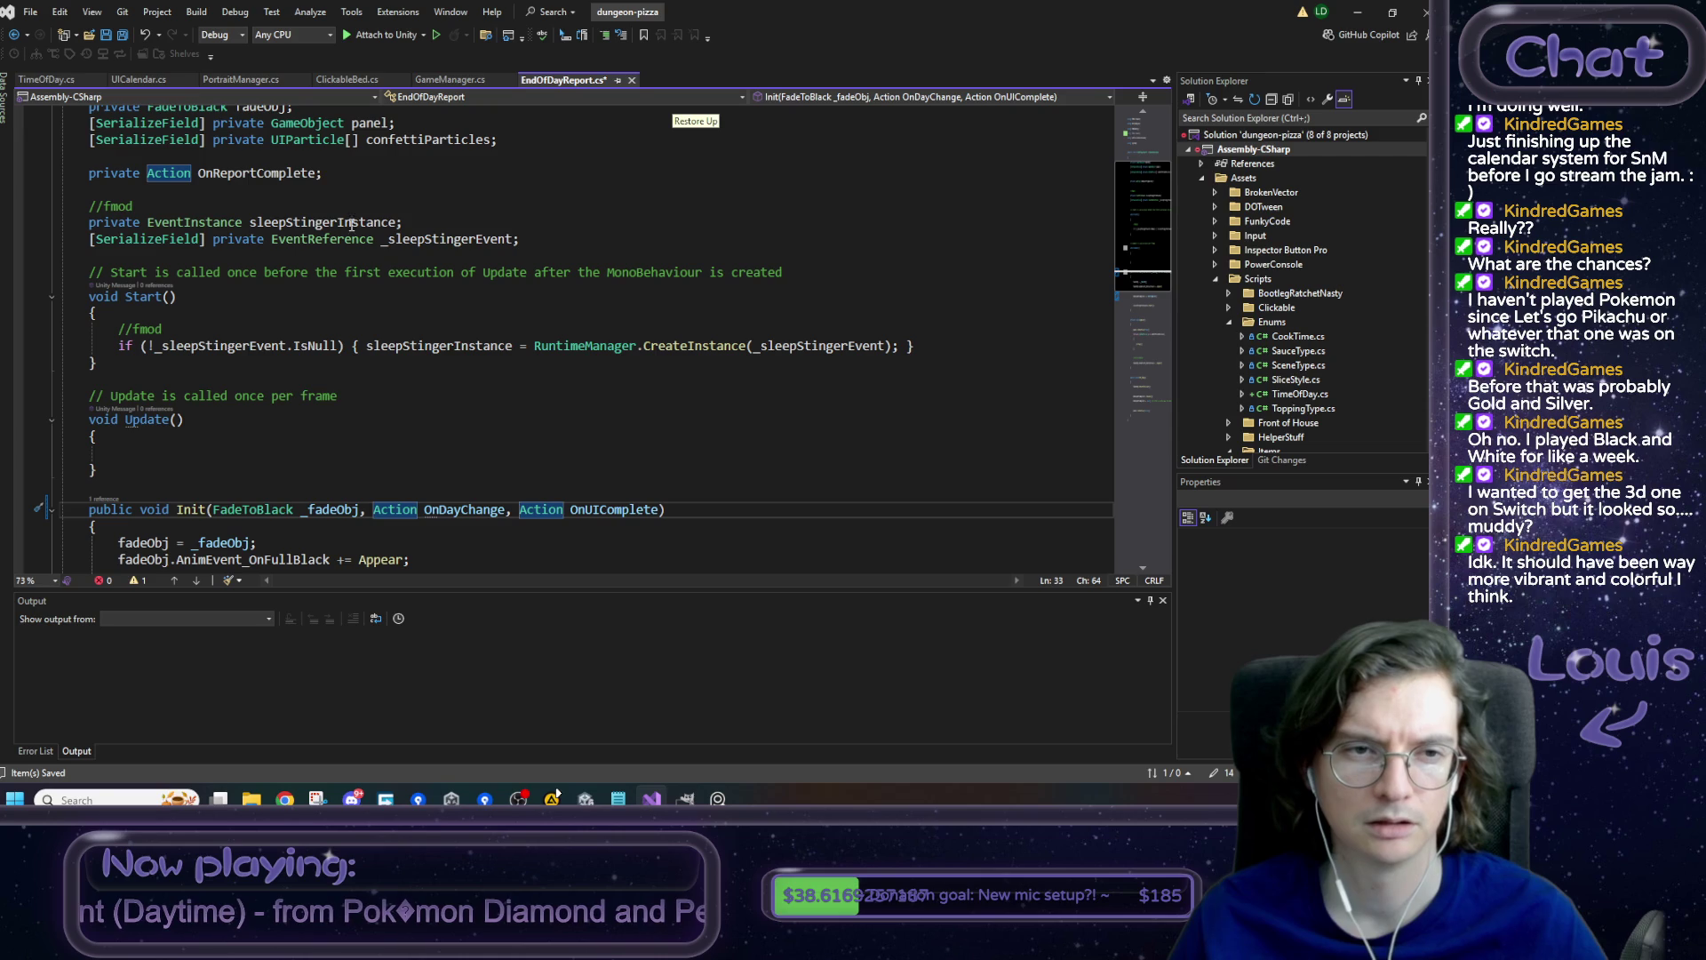
pyautogui.moveTo(336, 172); pyautogui.dragTo(91, 180)
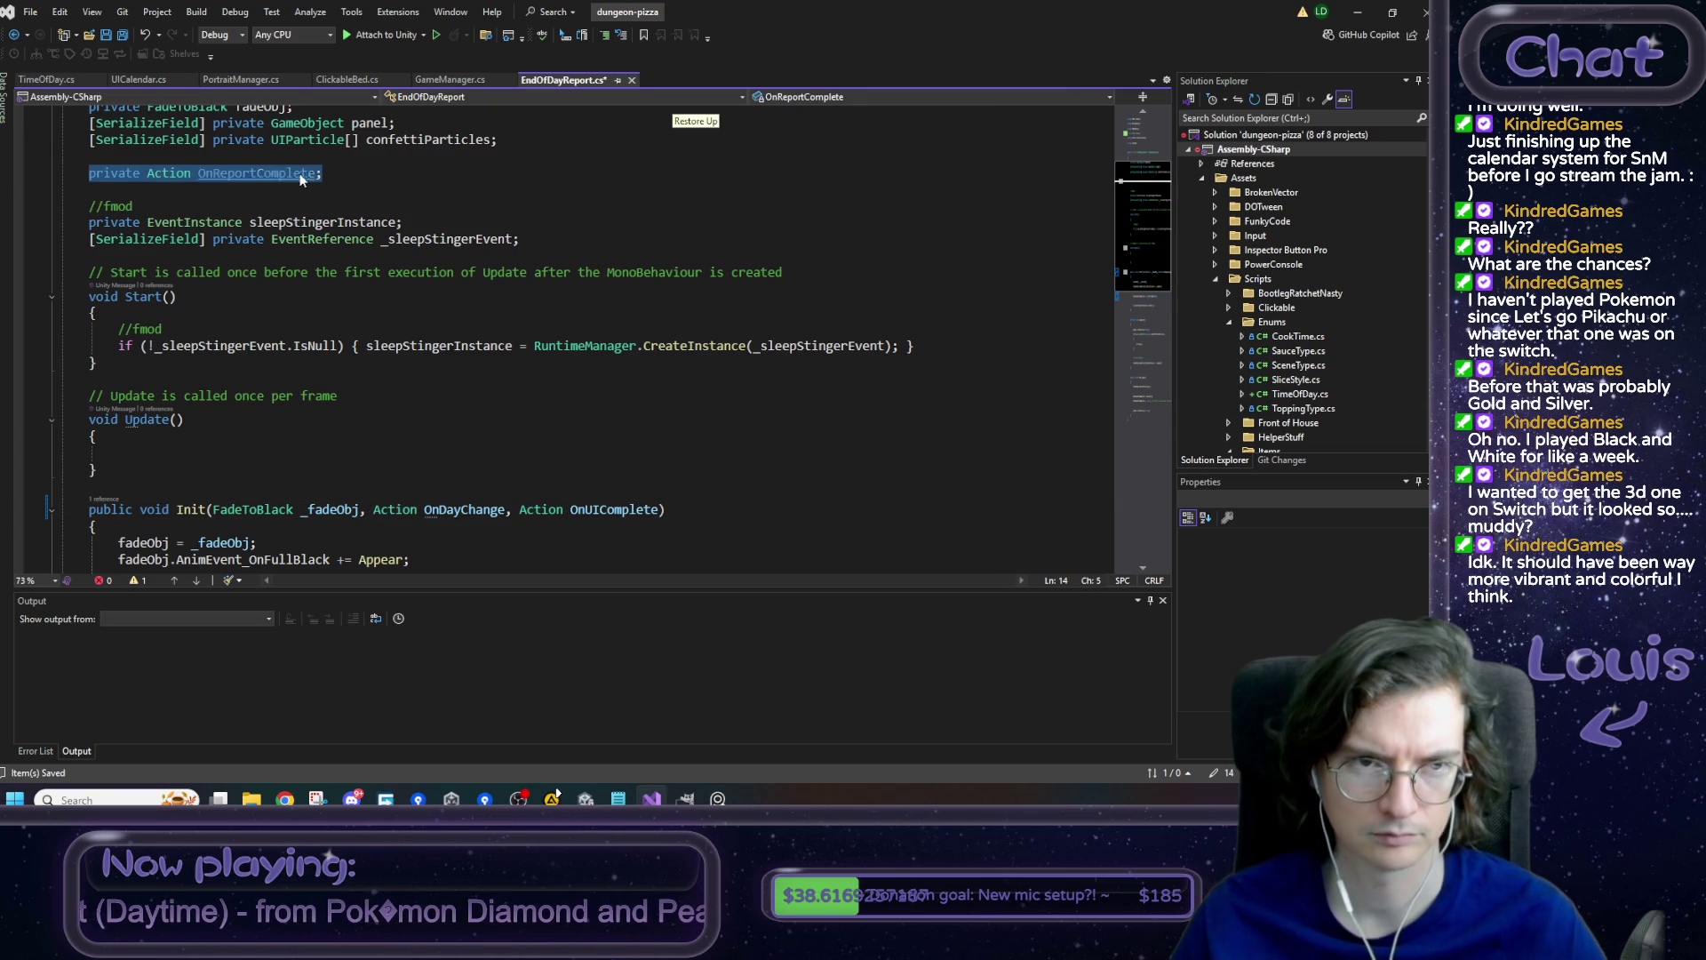
# - Duplicate the OnReportComplete field as a new DayChangeMoment action and save
pyautogui.click(336, 173)
pyautogui.hotkey('ctrl', 'd')
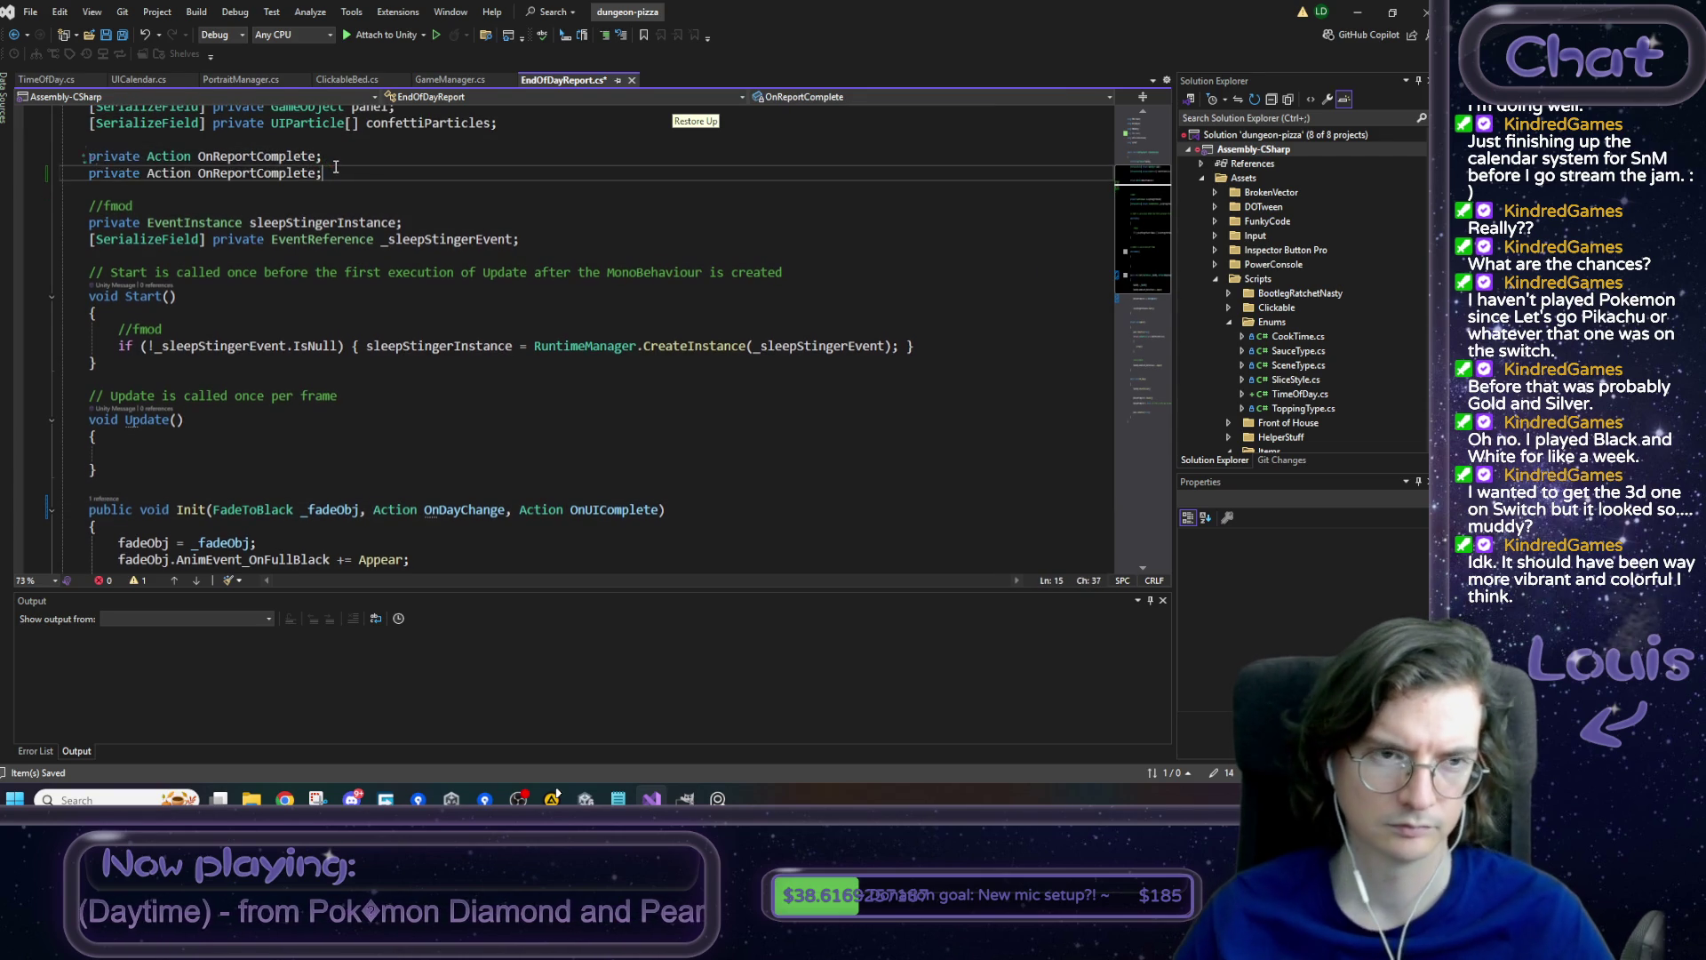
pyautogui.doubleClick(245, 176)
pyautogui.write('DayChangeMoment')
pyautogui.hotkey('ctrl', 's')
# - Add 'DayChangeMoment += OnDayChange;' to Init and save
pyautogui.scroll(-1, 333, 431)
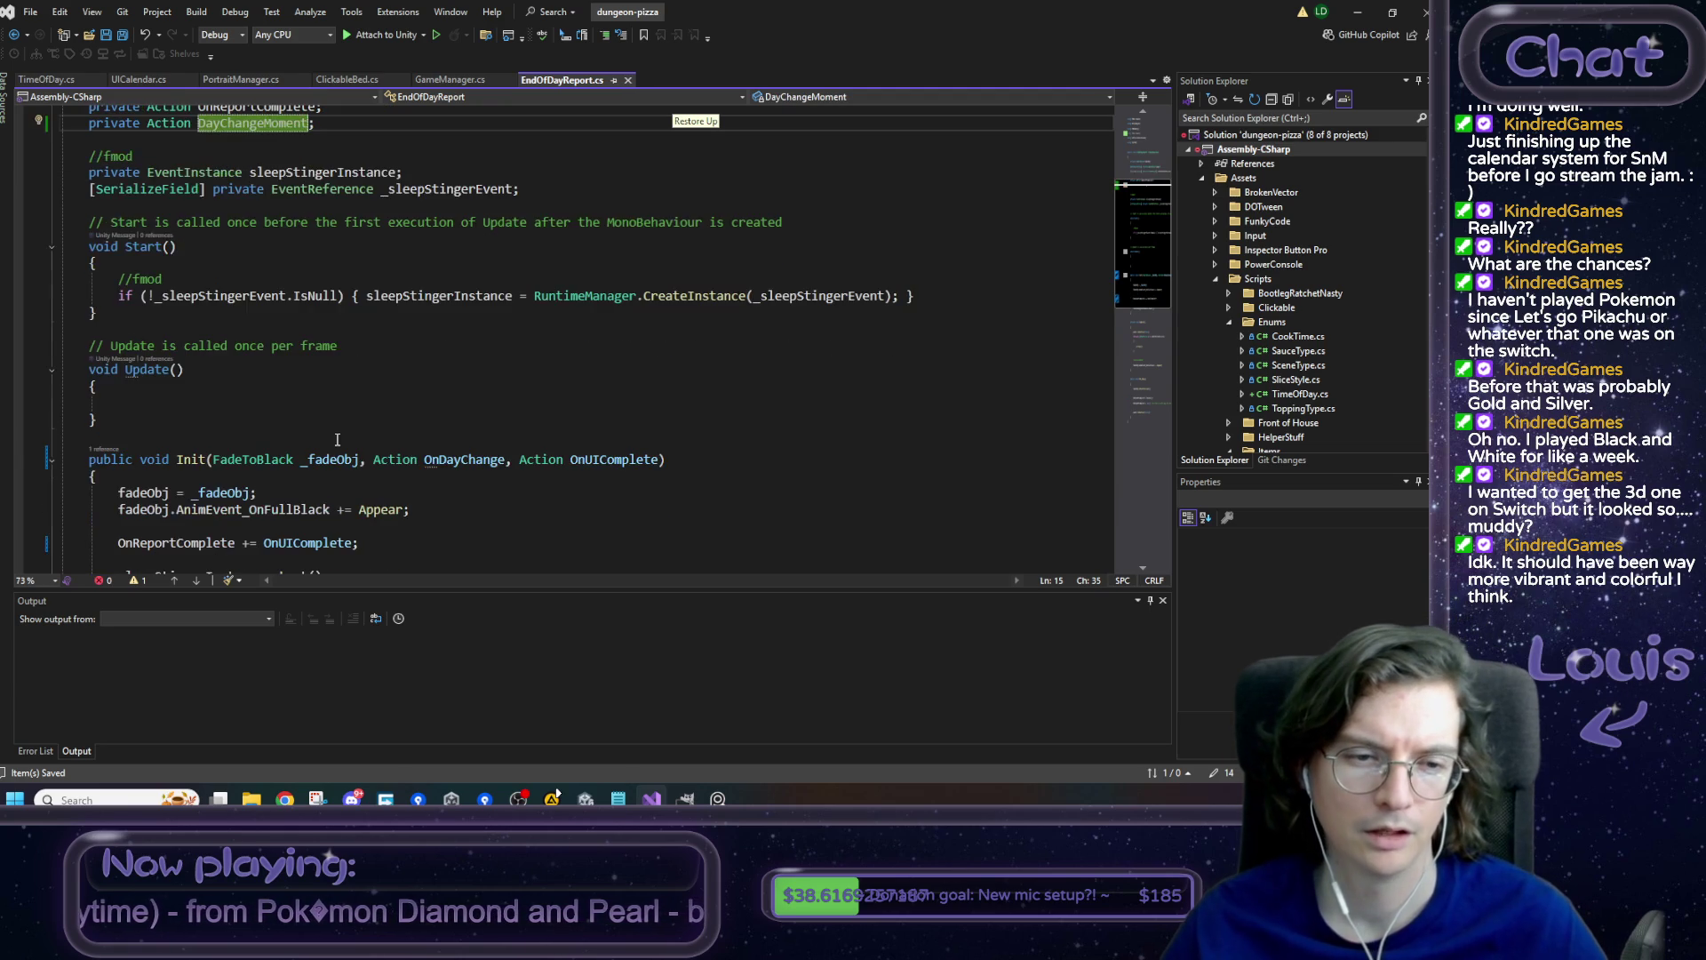
pyautogui.scroll(-1, 333, 435)
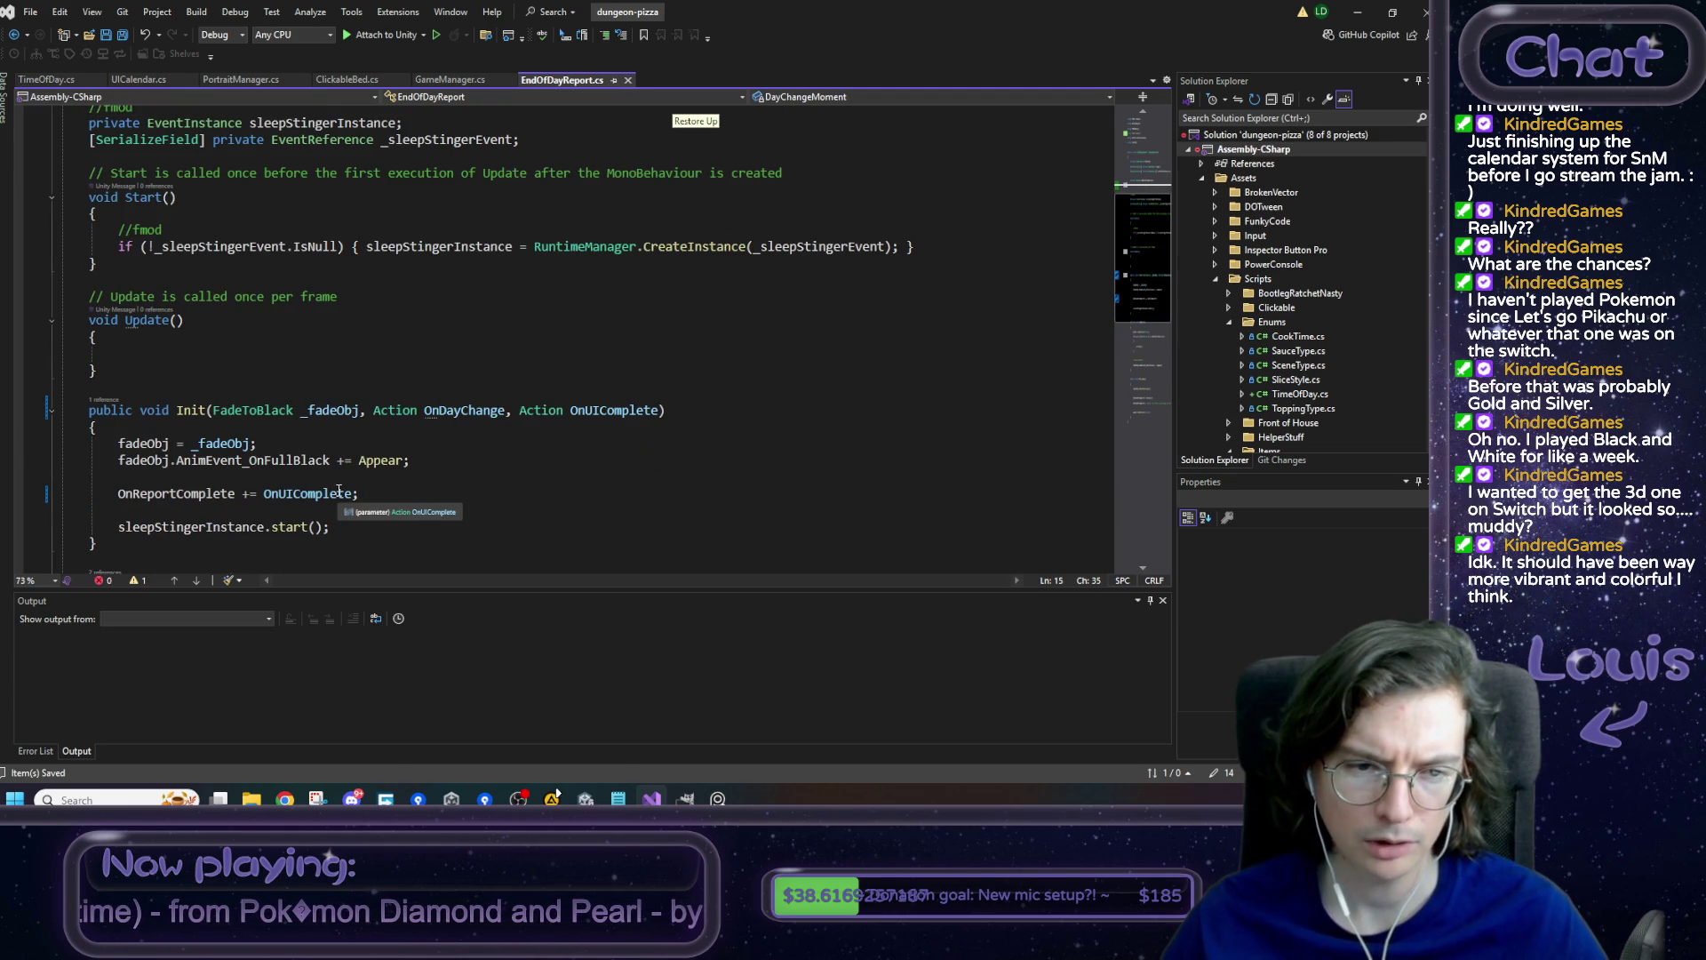
pyautogui.click(309, 480)
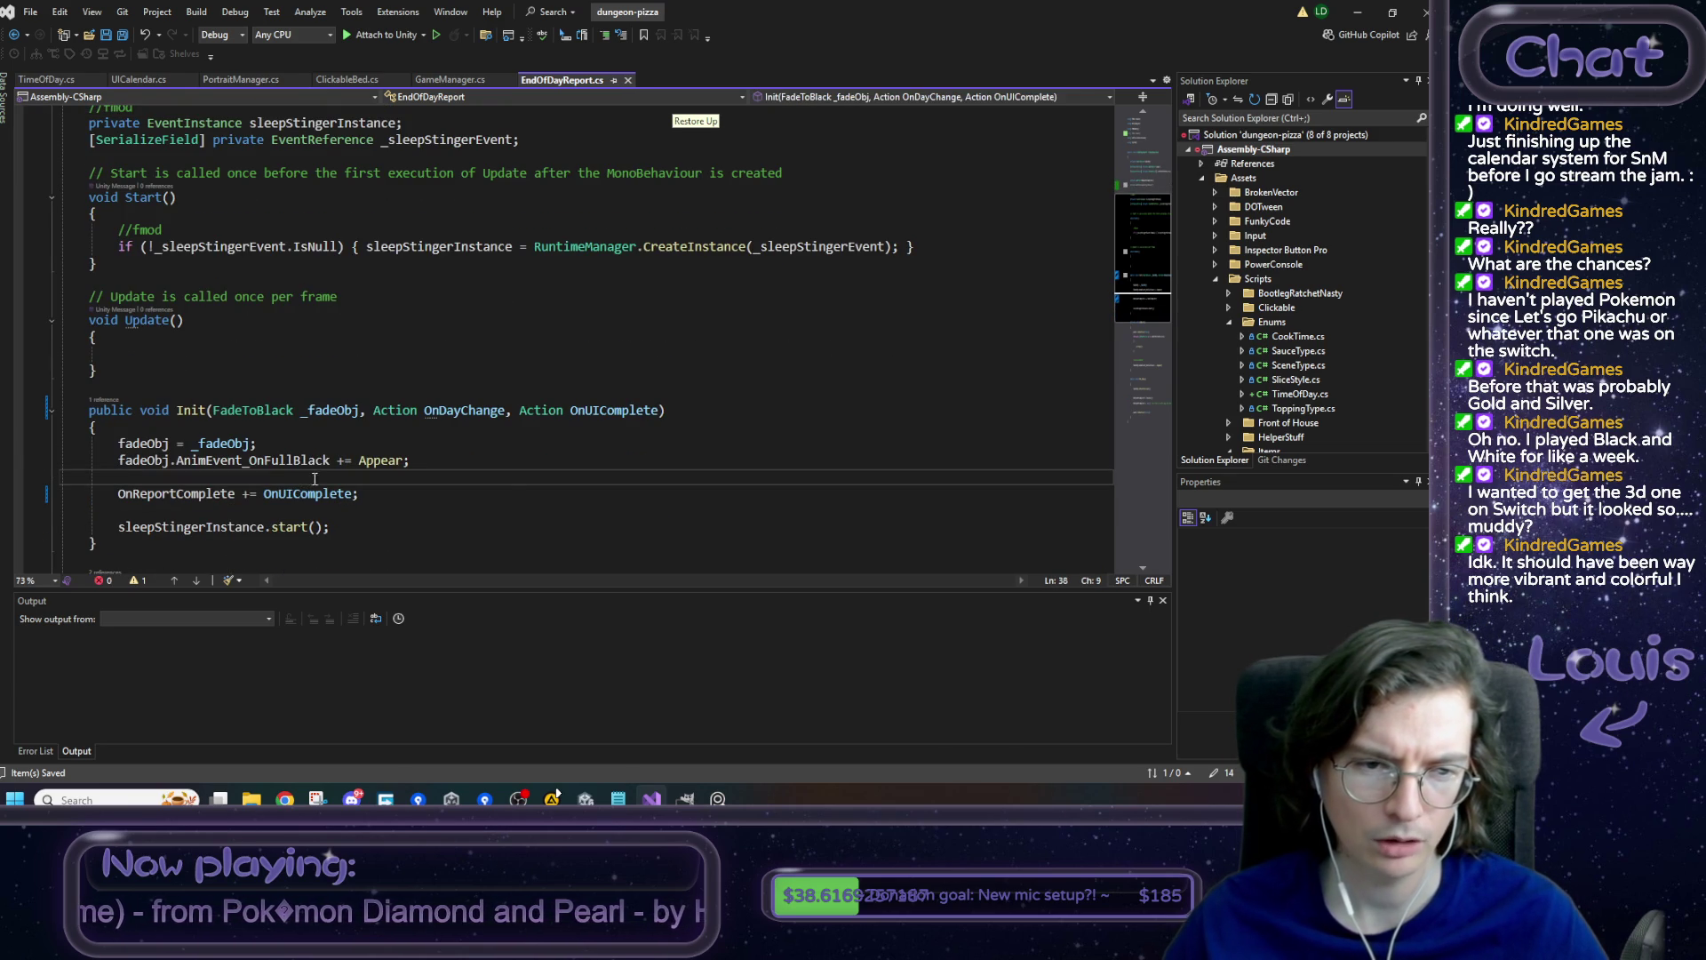
pyautogui.press('Return')
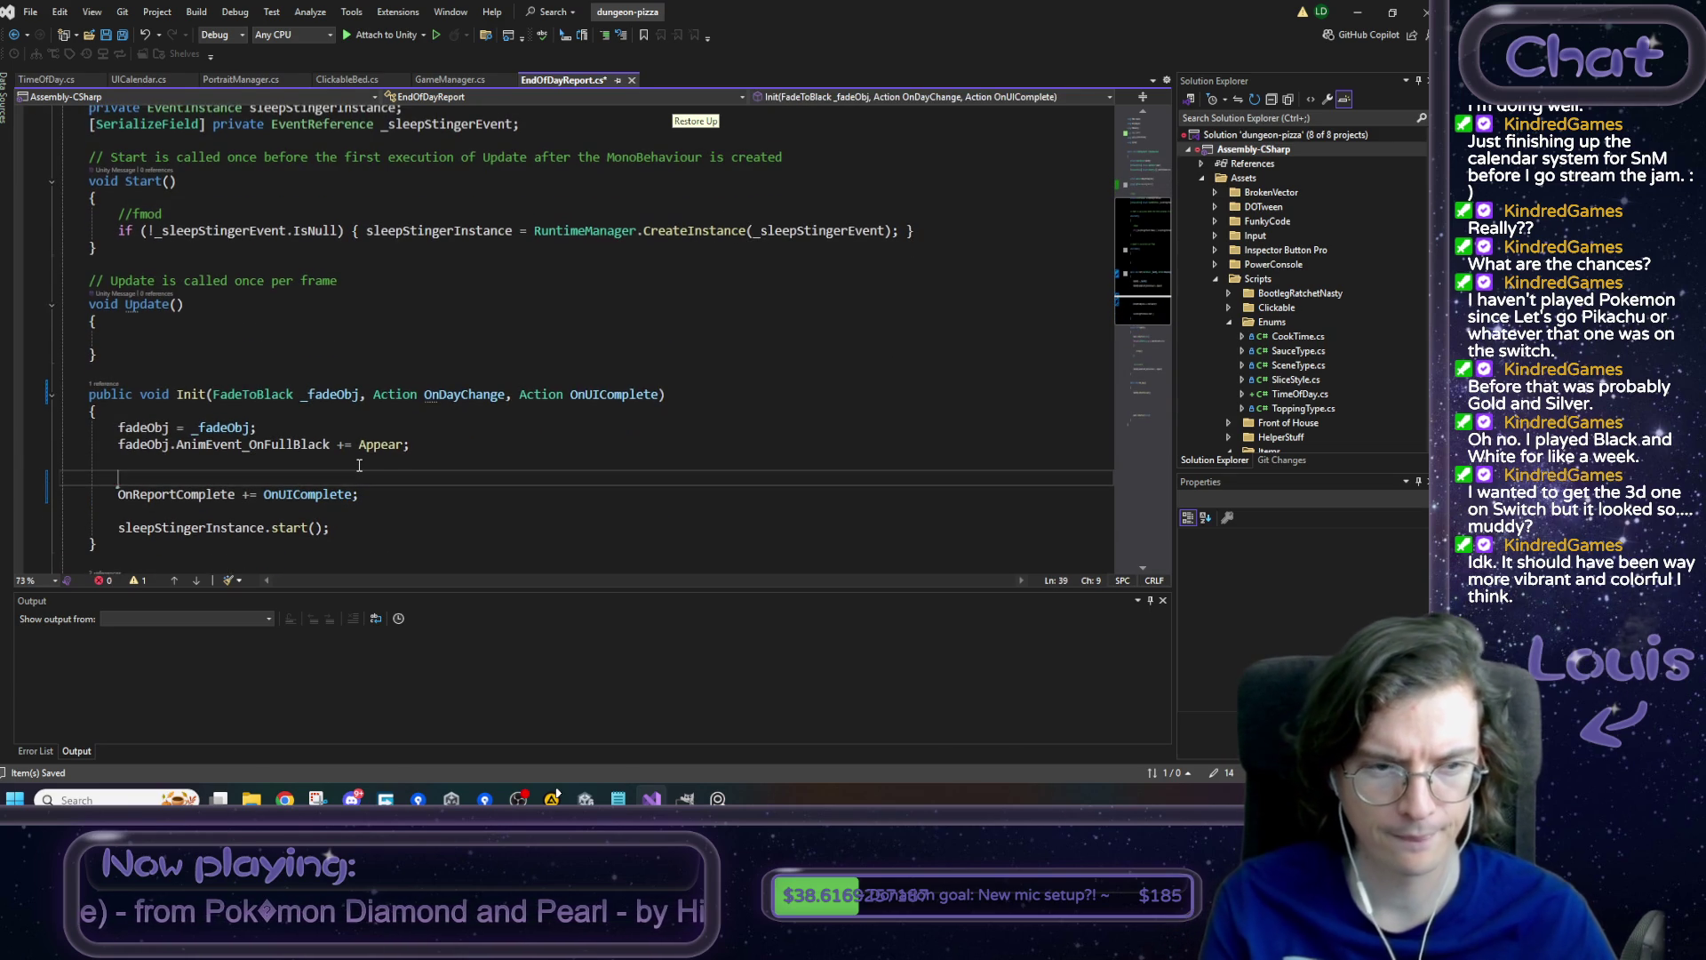
pyautogui.write('DayChangeMoment')
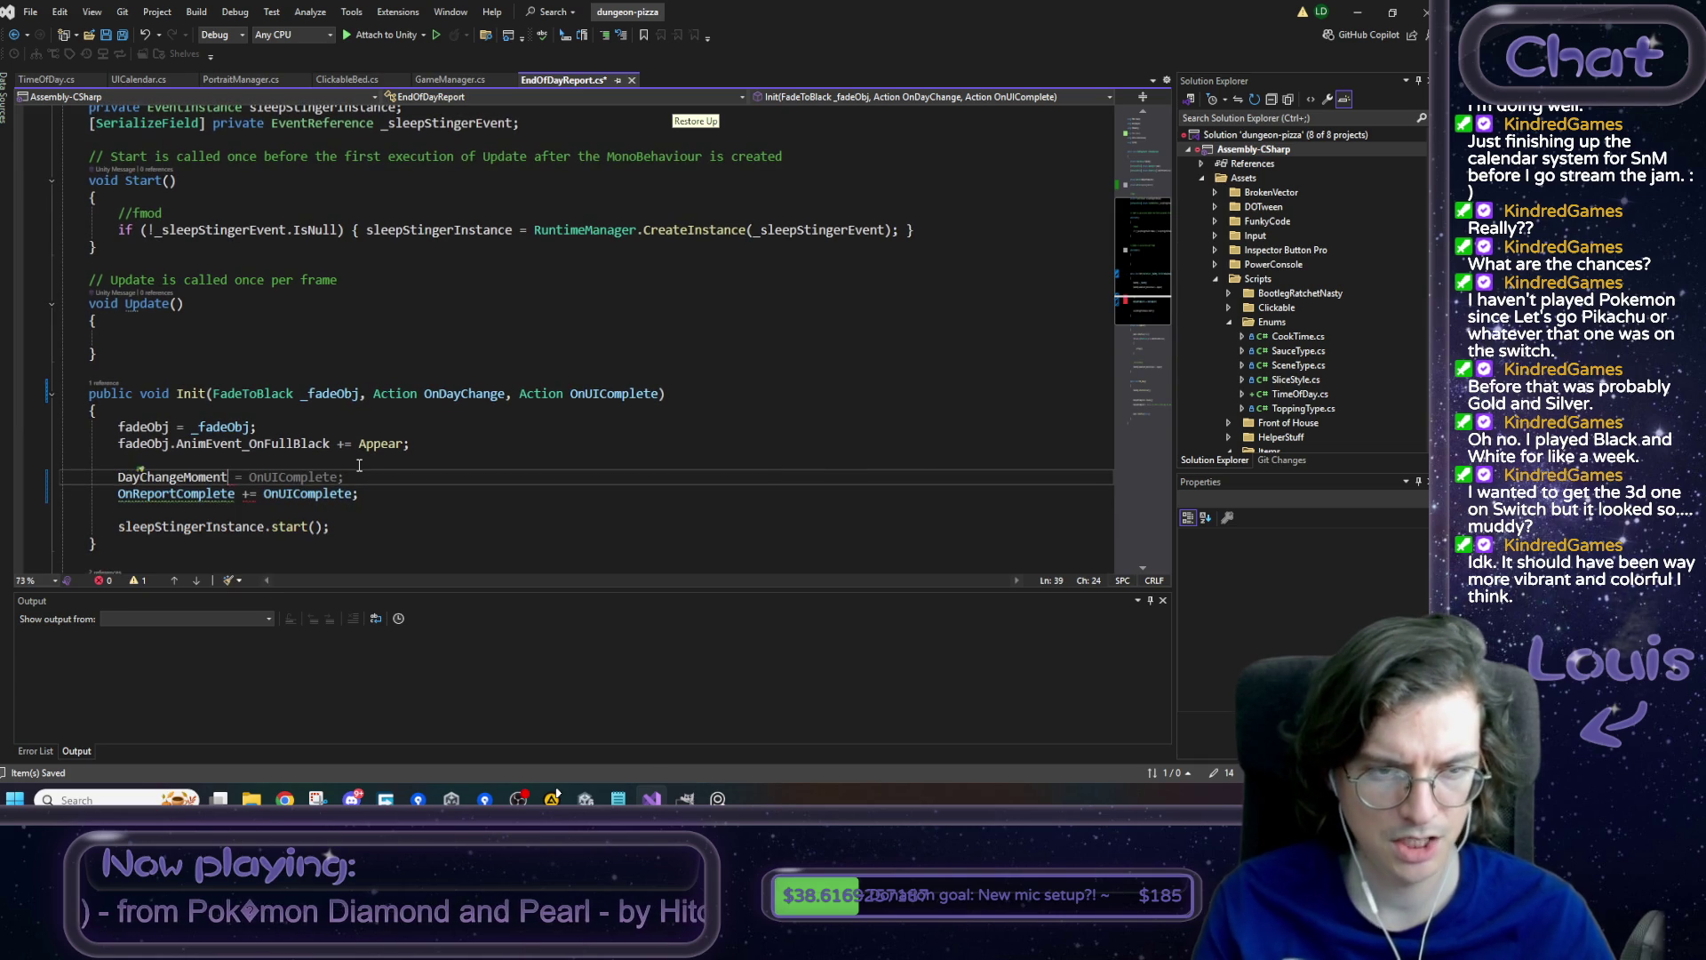
pyautogui.write(' += OI')
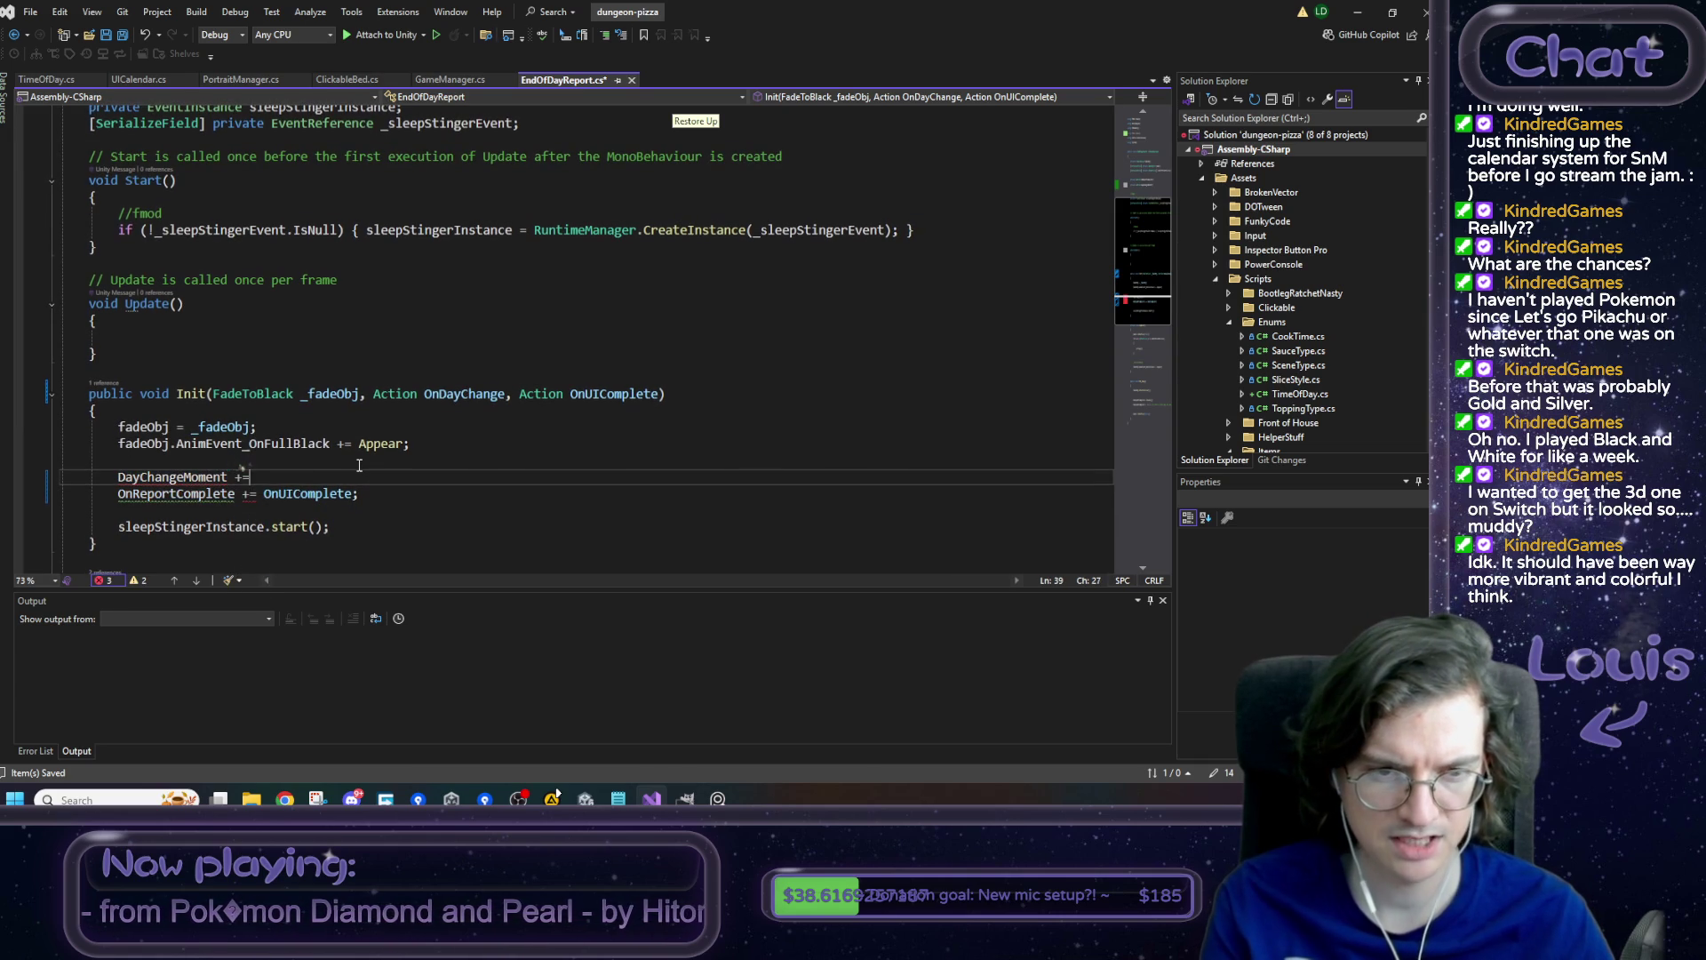
pyautogui.press('BackSpace')
pyautogui.write('nDa')
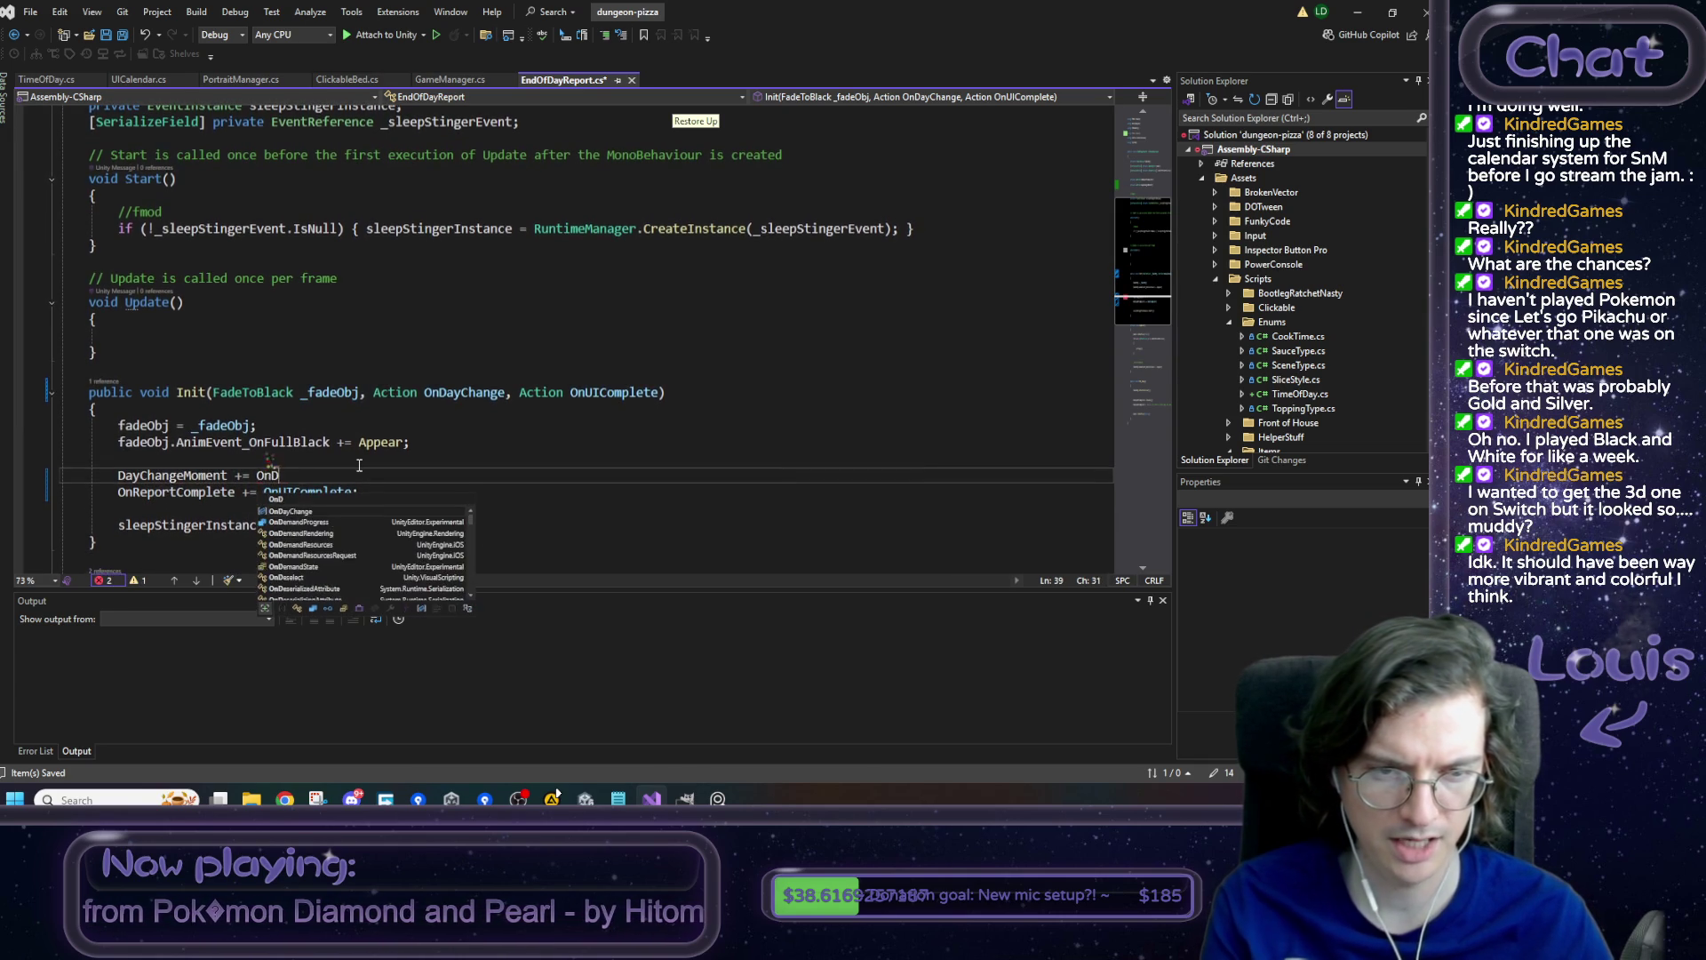
pyautogui.press('Return')
pyautogui.press('BackSpace')
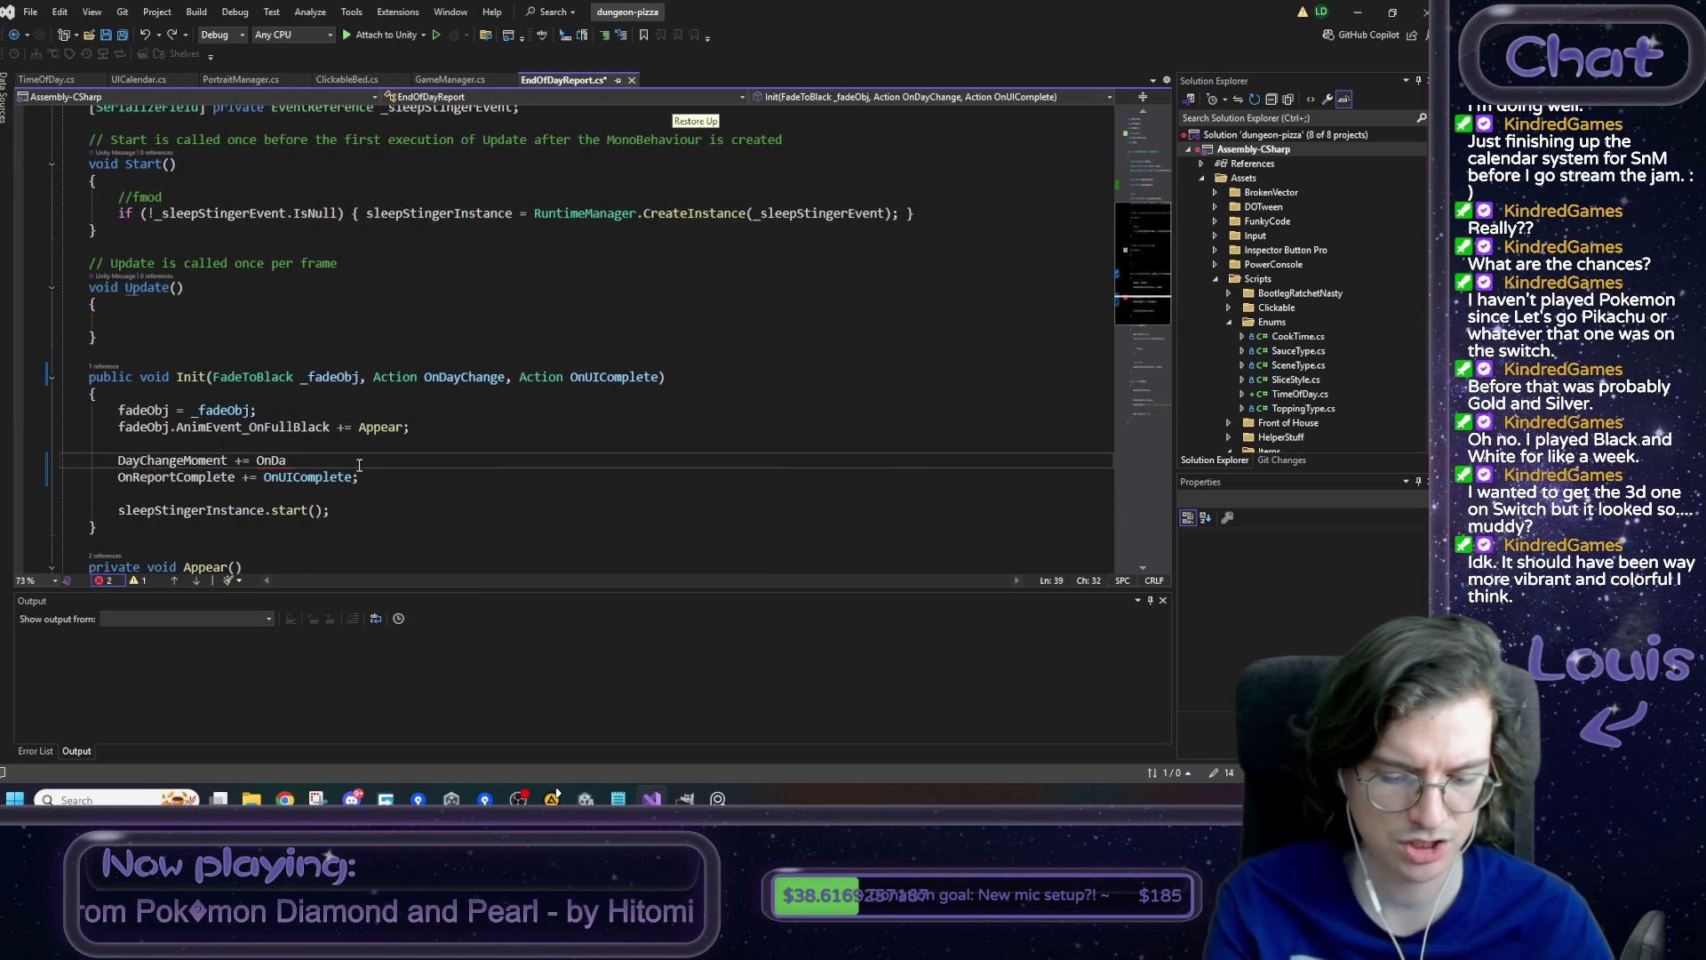
pyautogui.write('yChange;')
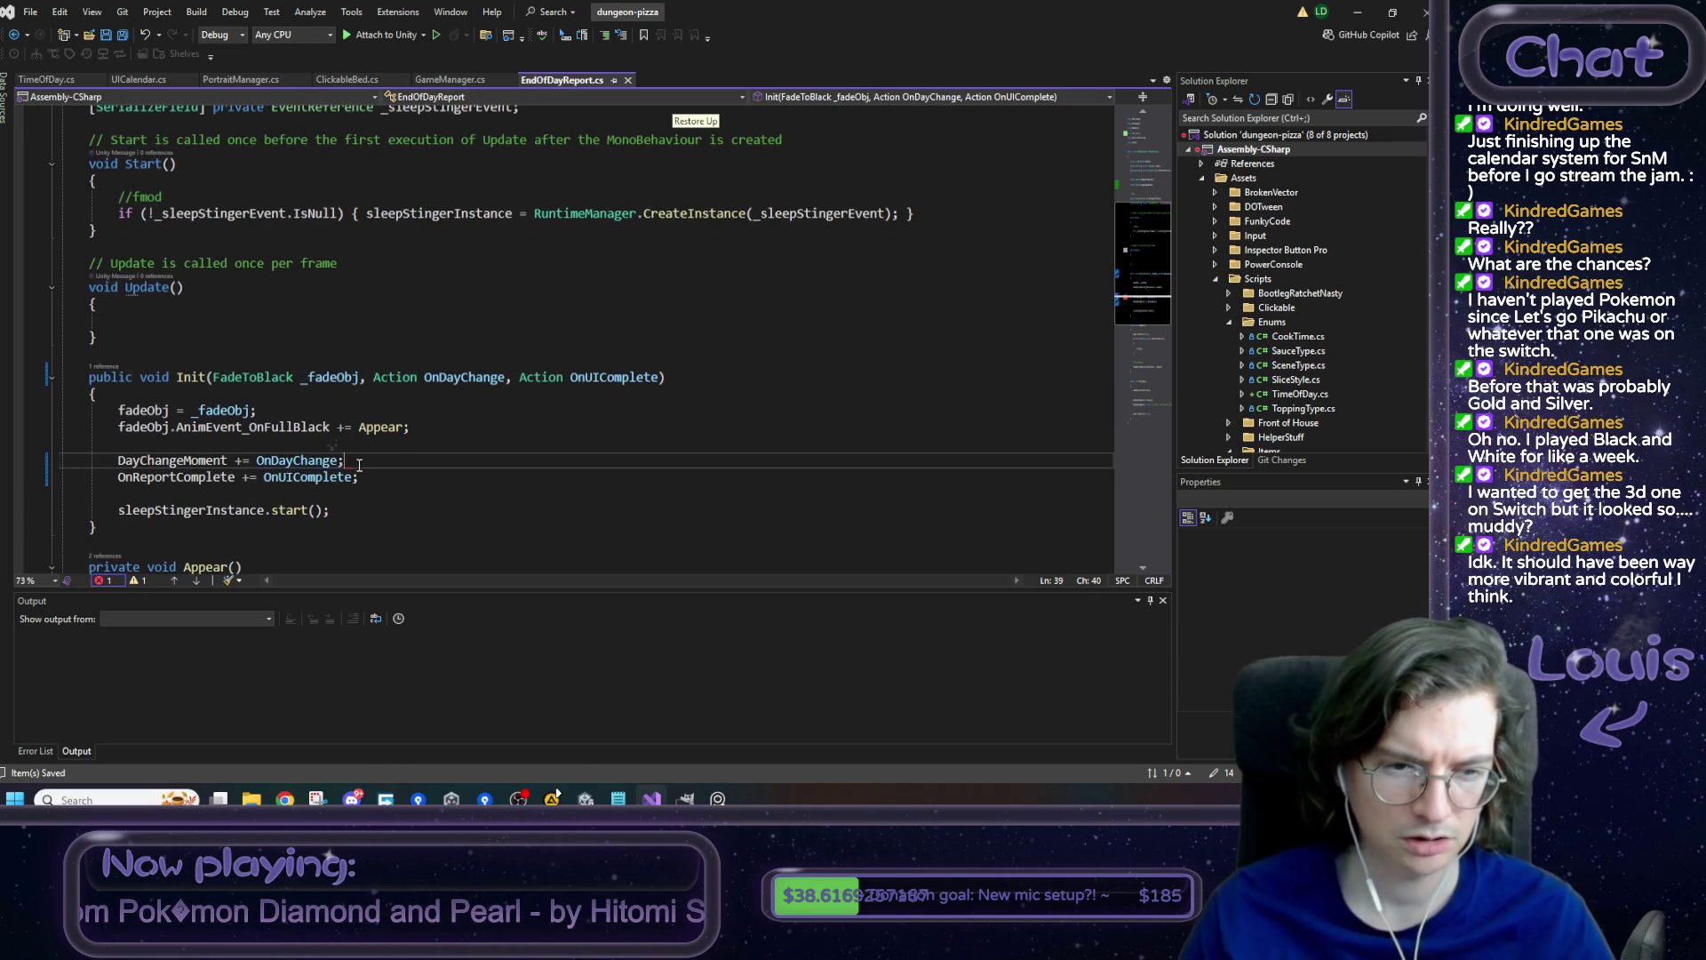
pyautogui.hotkey('ctrl', 's')
# - In Btn_Okay, copy the OnReportComplete invoke lines and change the invoke to DayChangeMoment
pyautogui.scroll(-2, 359, 465)
pyautogui.scroll(-7, 416, 469)
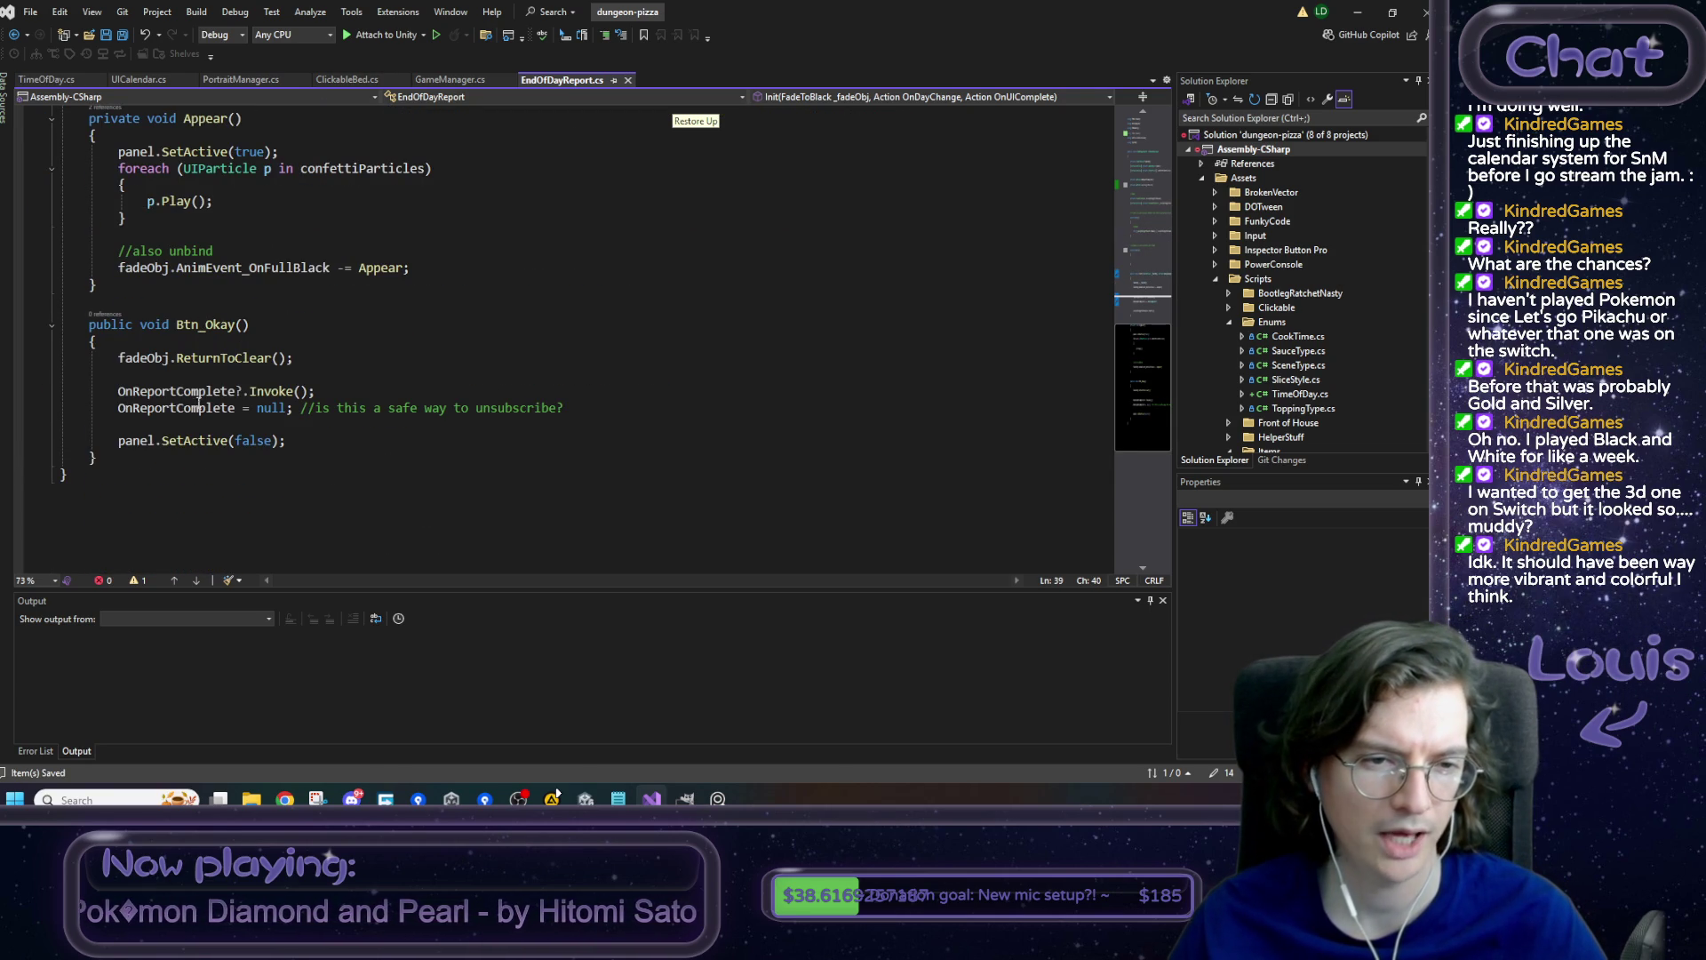
pyautogui.moveTo(600, 406)
pyautogui.mouseDown()
pyautogui.moveTo(23, 399)
pyautogui.moveTo(280, 382)
pyautogui.moveTo(58, 409)
pyautogui.moveTo(59, 391)
pyautogui.moveTo(234, 391)
pyautogui.moveTo(118, 391)
pyautogui.mouseUp()
pyautogui.click(318, 375)
pyautogui.hotkey('ctrl', 'c')
pyautogui.click(291, 358)
pyautogui.press('Return')
pyautogui.press('Return')
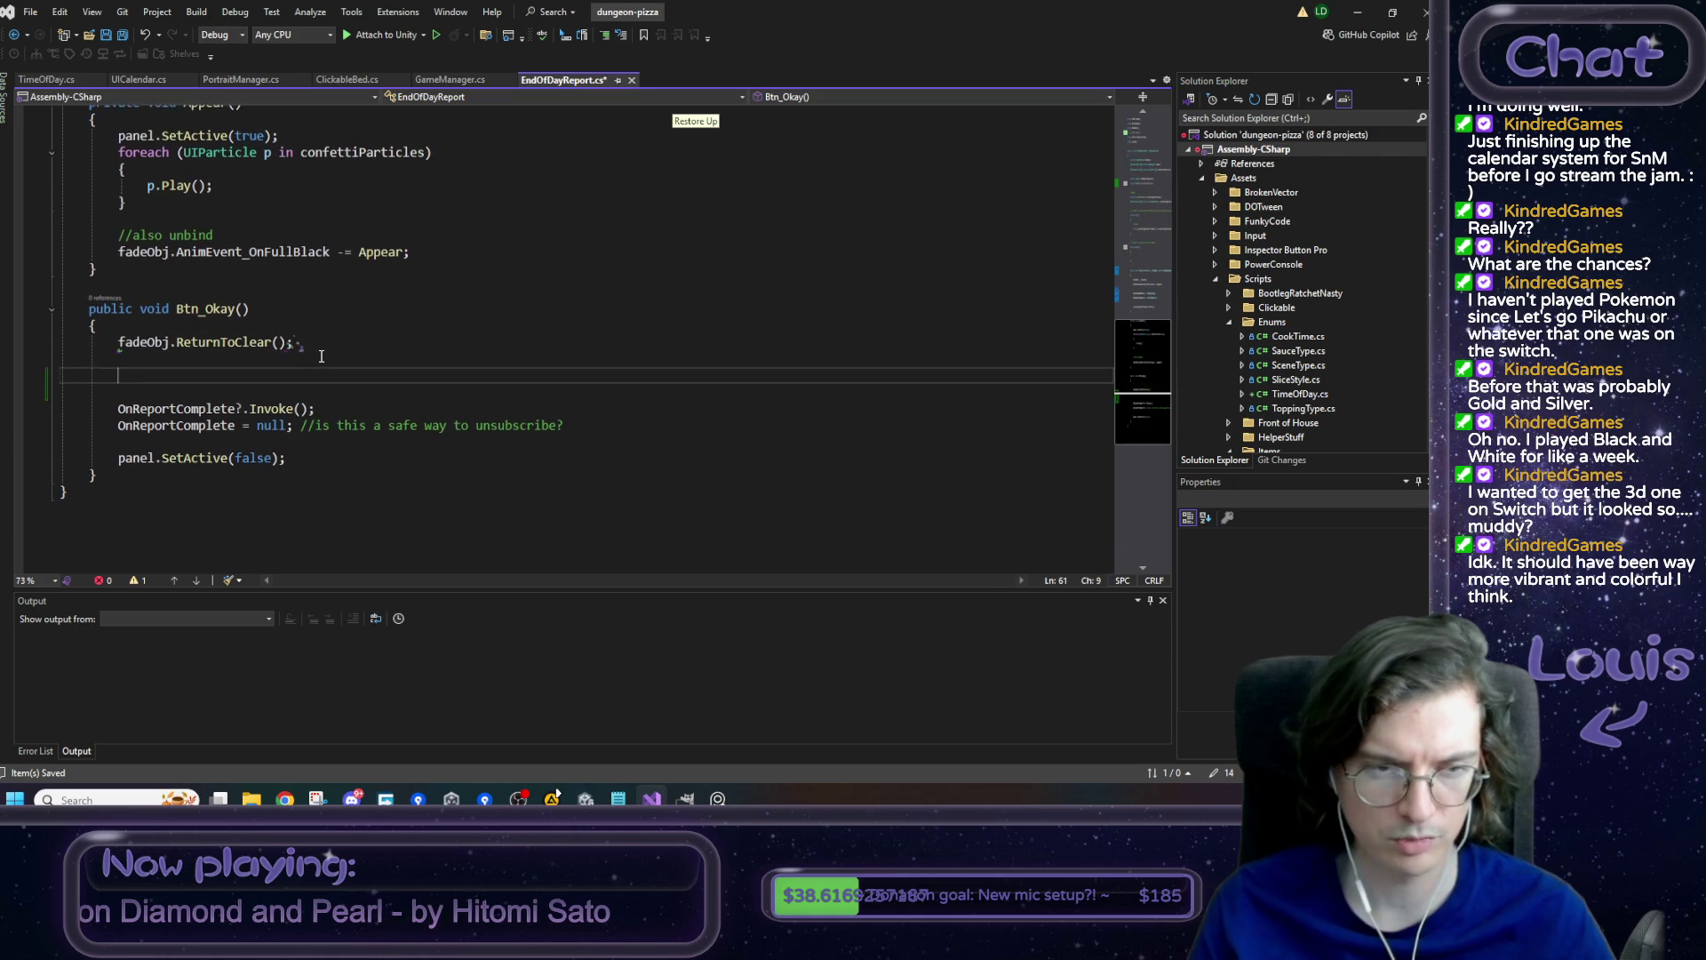
pyautogui.hotkey('ctrl', 'v')
pyautogui.press('Up')
pyautogui.press('Home')
pyautogui.hotkey('ctrl', 'shift', 'Right')
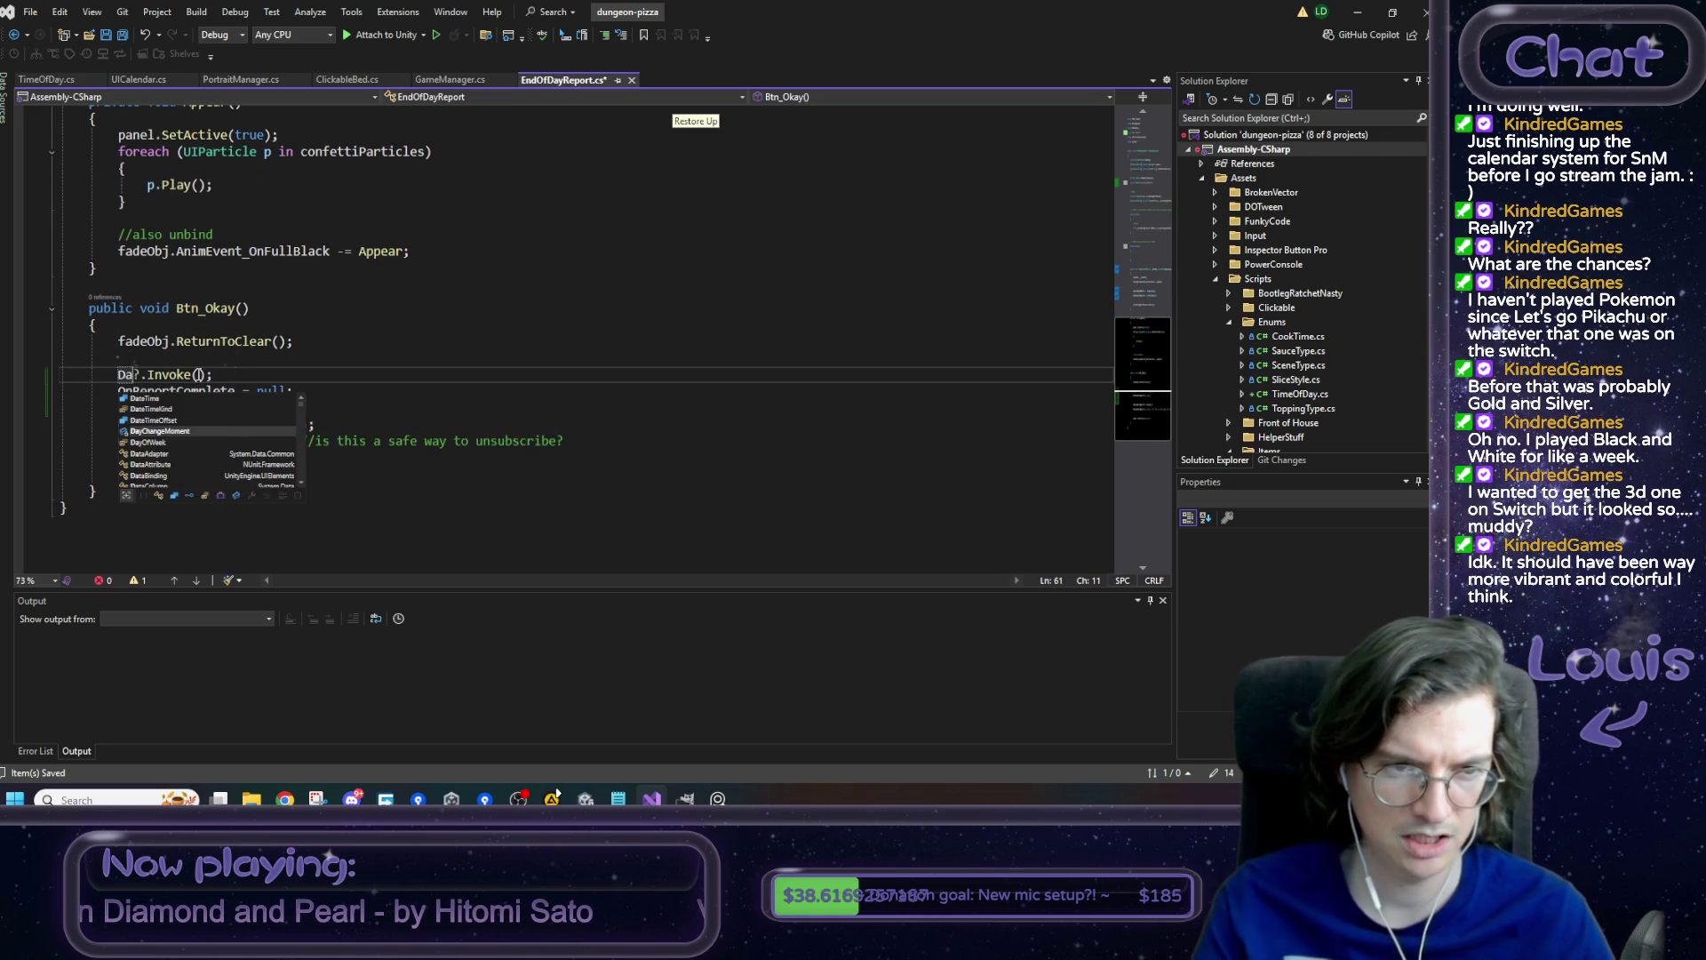
pyautogui.write('Da')
pyautogui.press('Tab')
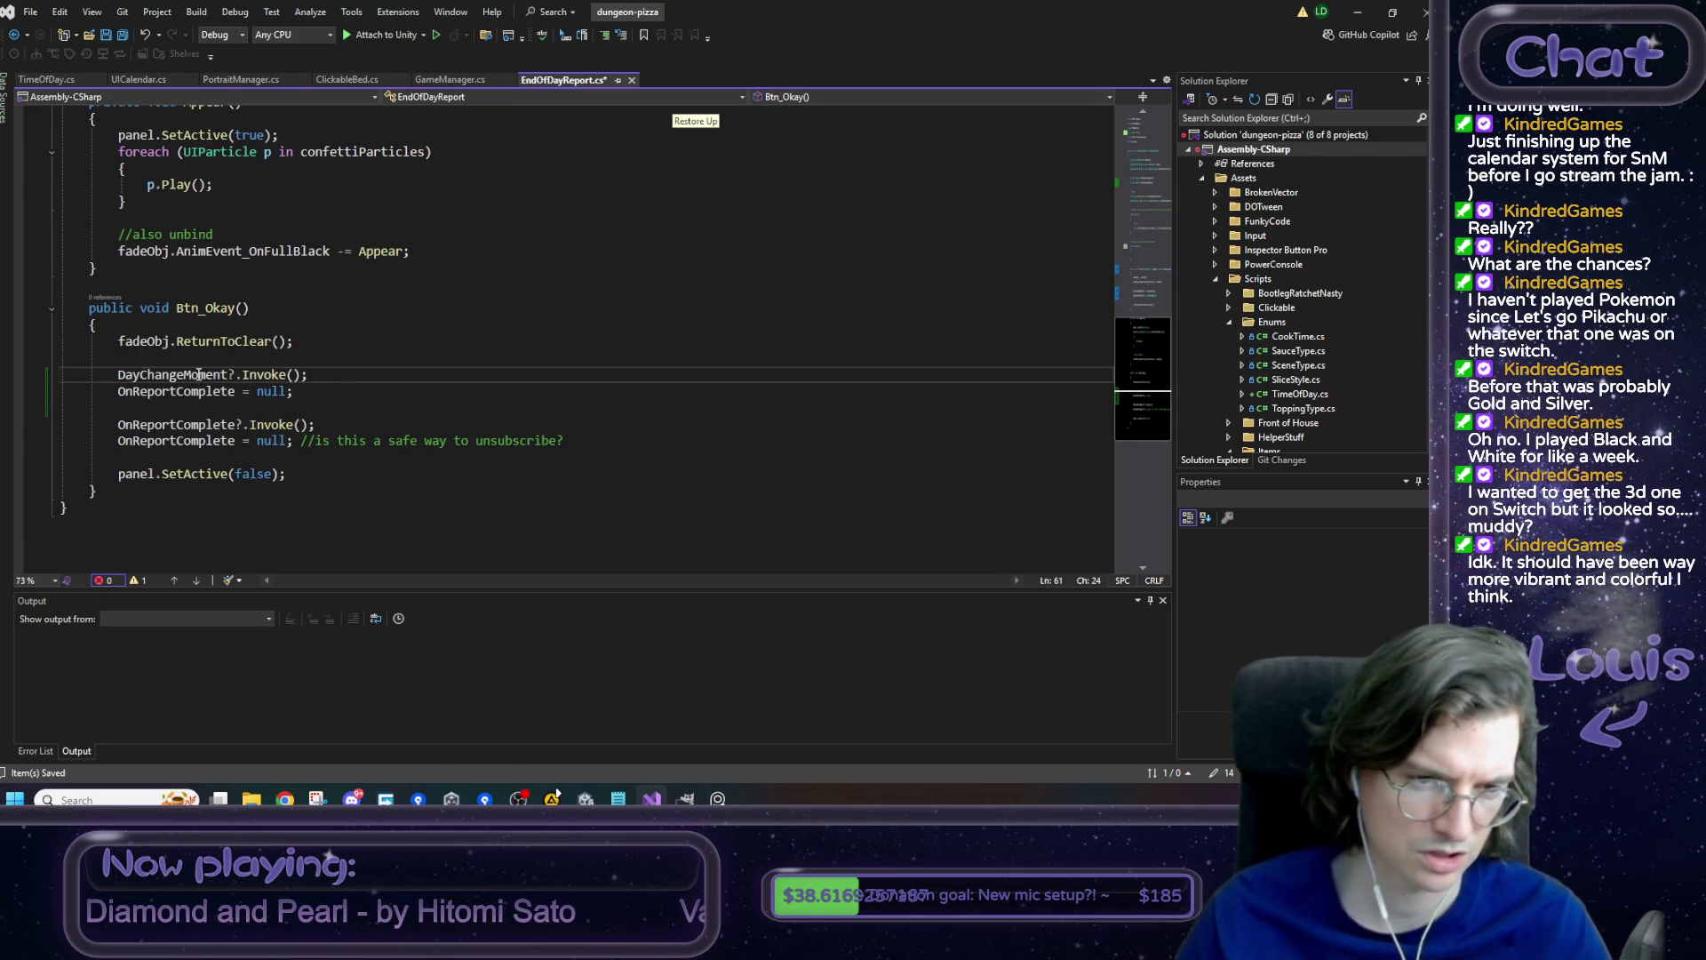
# - Set DayChangeMoment to null after the invoke and save EndOfDayReport.cs
pyautogui.doubleClick(200, 374)
pyautogui.hotkey('ctrl', 'c')
pyautogui.press('Down')
pyautogui.press('Home')
pyautogui.hotkey('ctrl', 'shift', 'Right')
pyautogui.hotkey('ctrl', 'v')
pyautogui.click(311, 392)
pyautogui.hotkey('ctrl', 's')
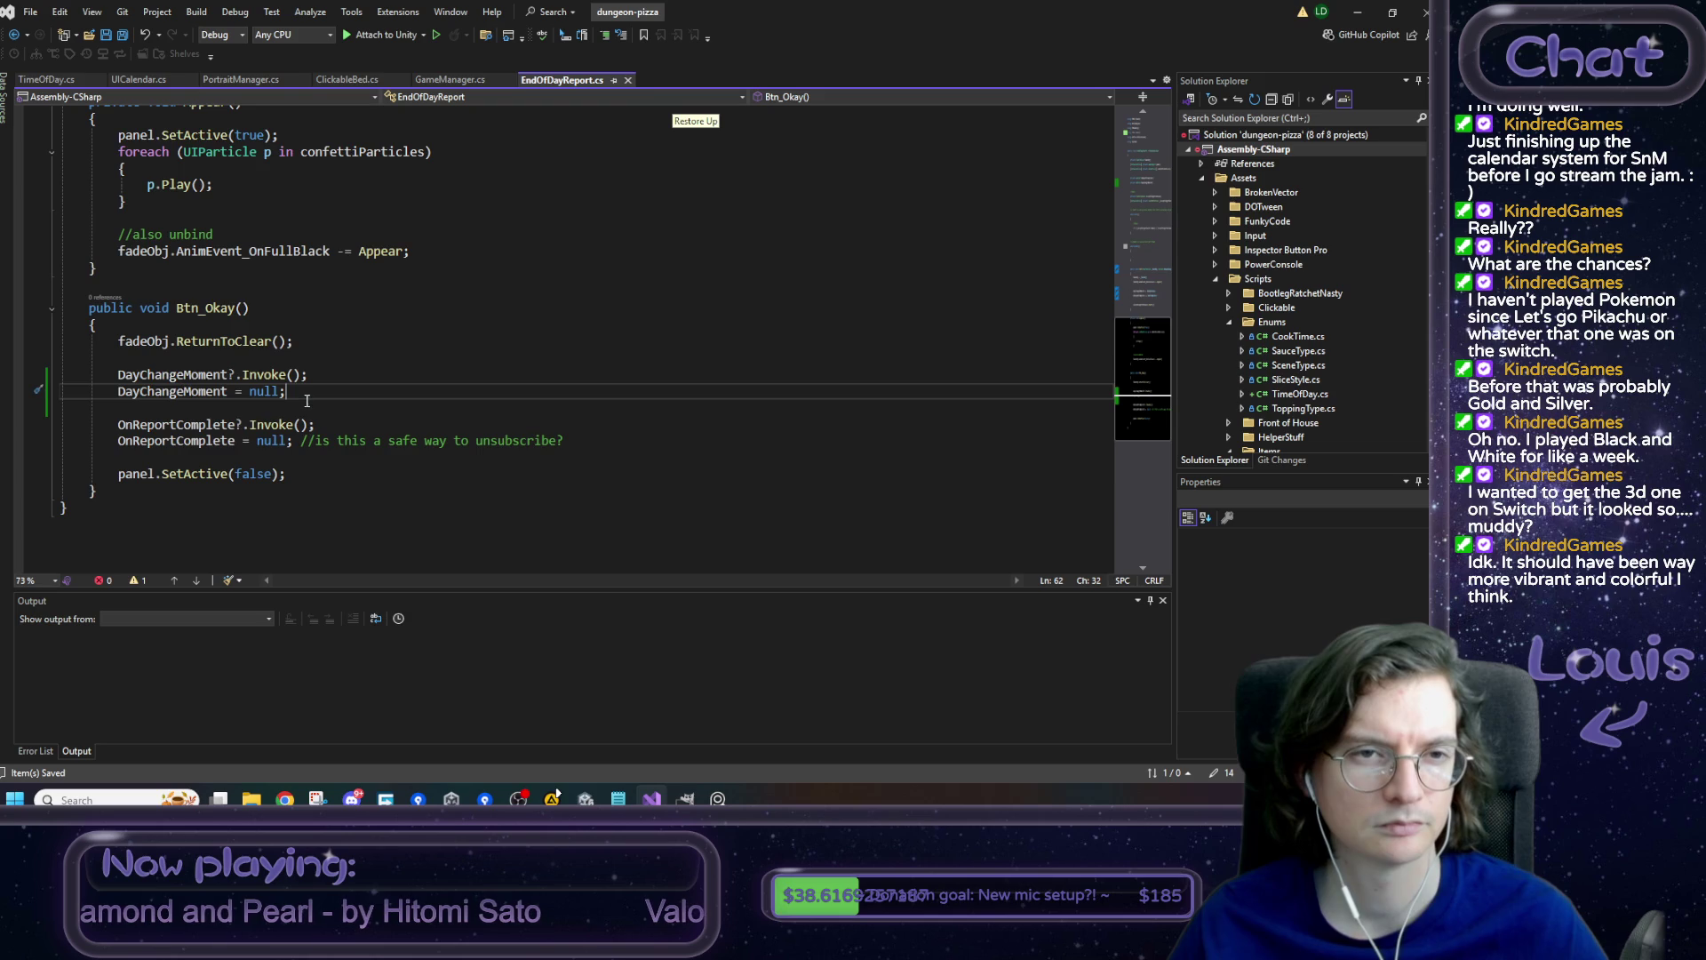
pyautogui.scroll(5, 307, 401)
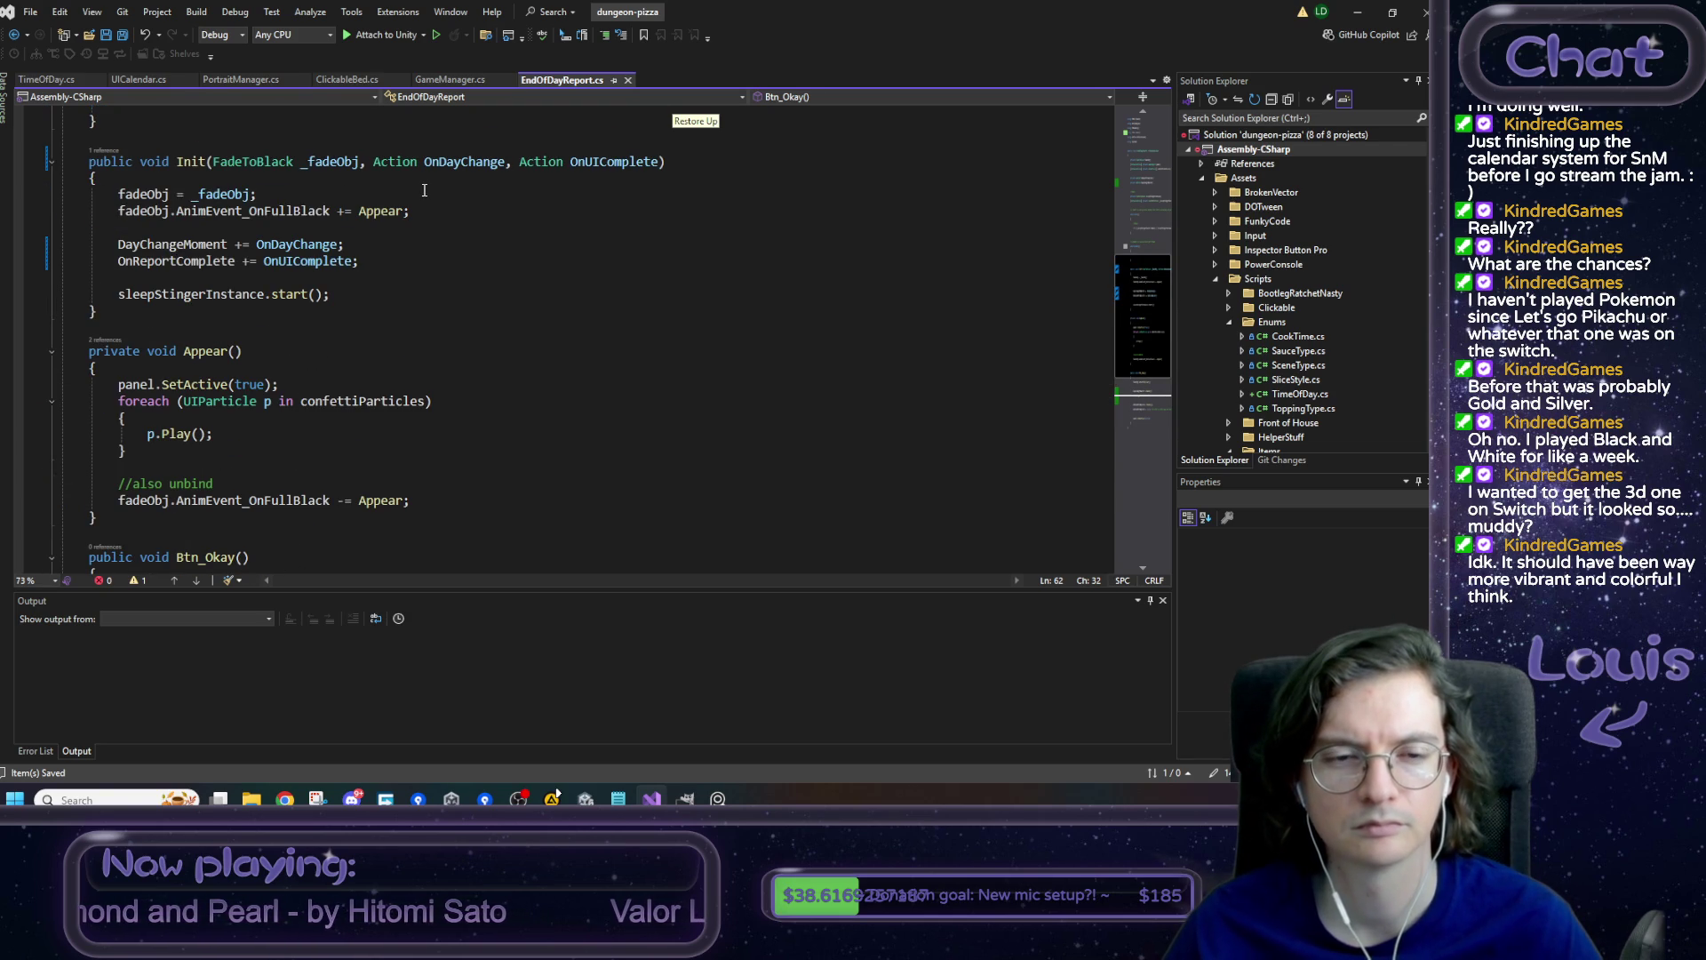
pyautogui.scroll(-5, 425, 190)
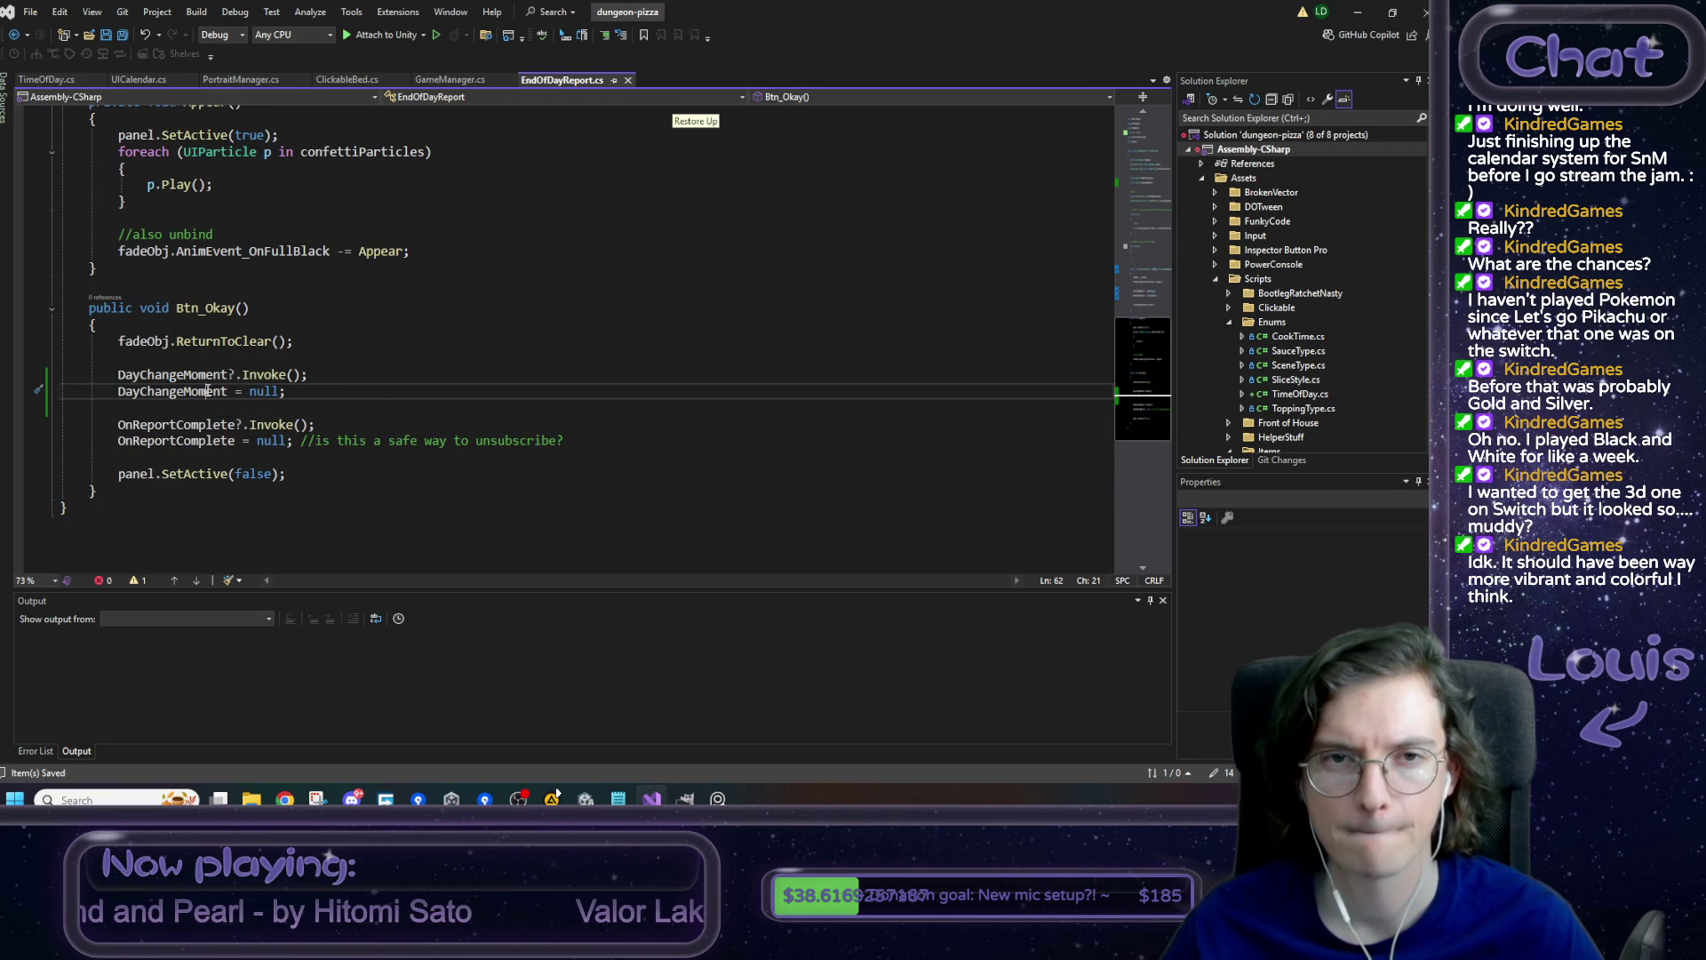
pyautogui.click(446, 80)
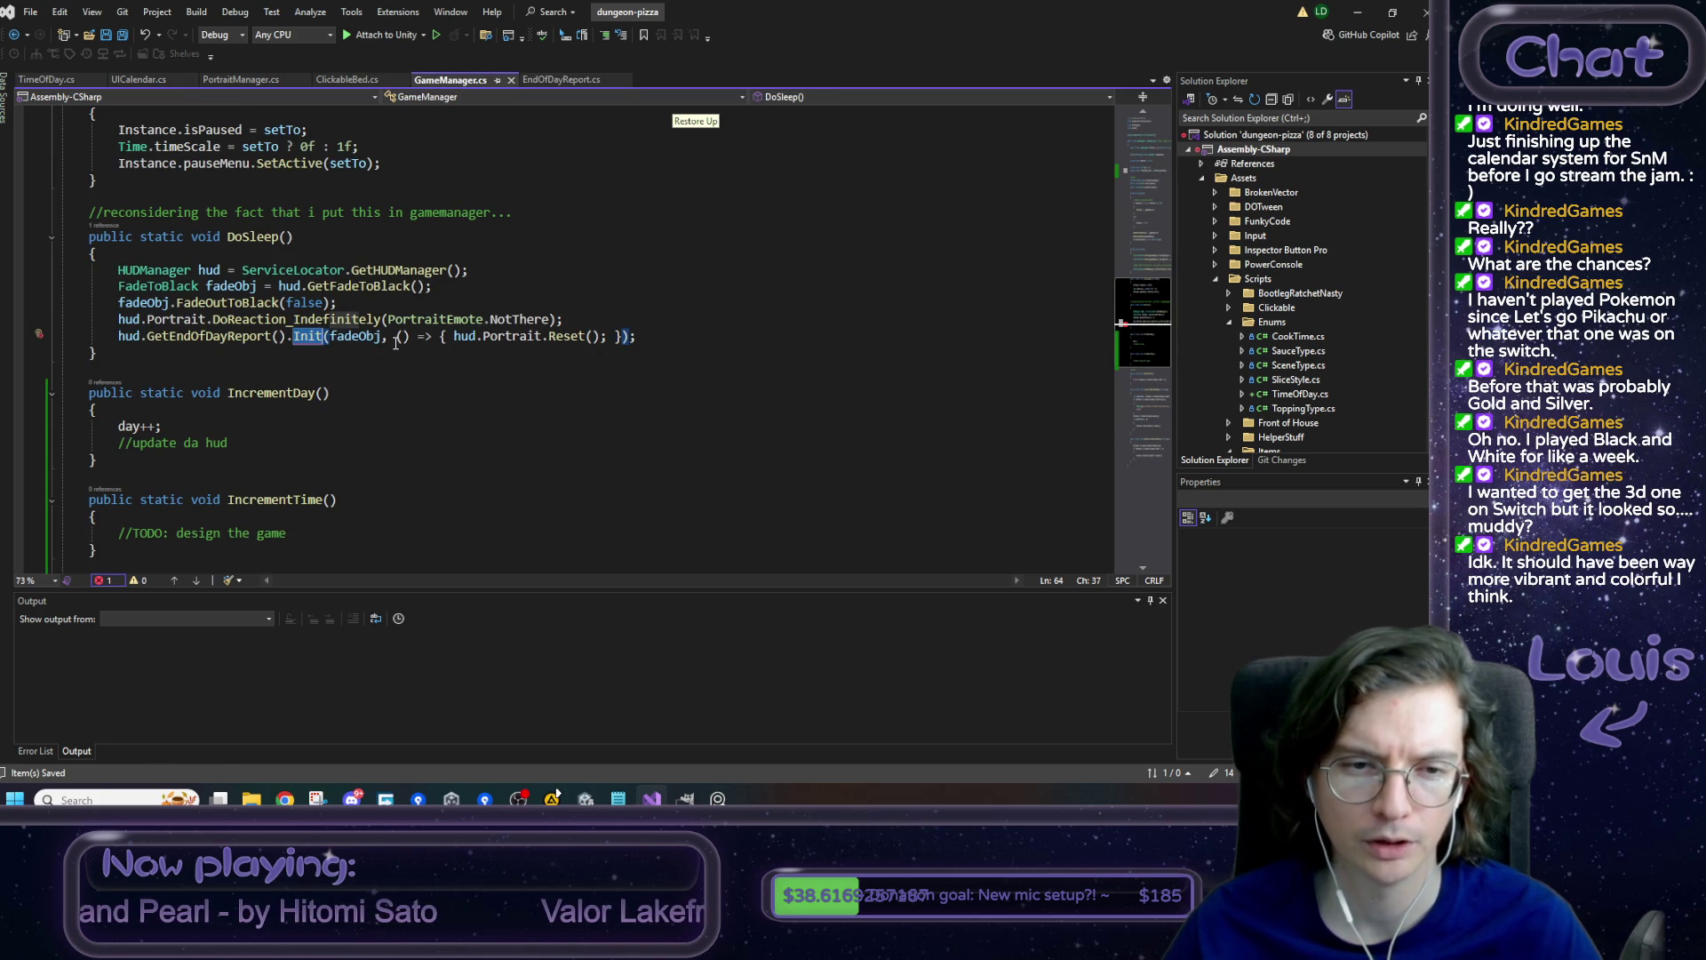
# - Pass IncrementDay as the callback argument in the report's Init call and save
pyautogui.click(398, 337)
pyautogui.write('InC')
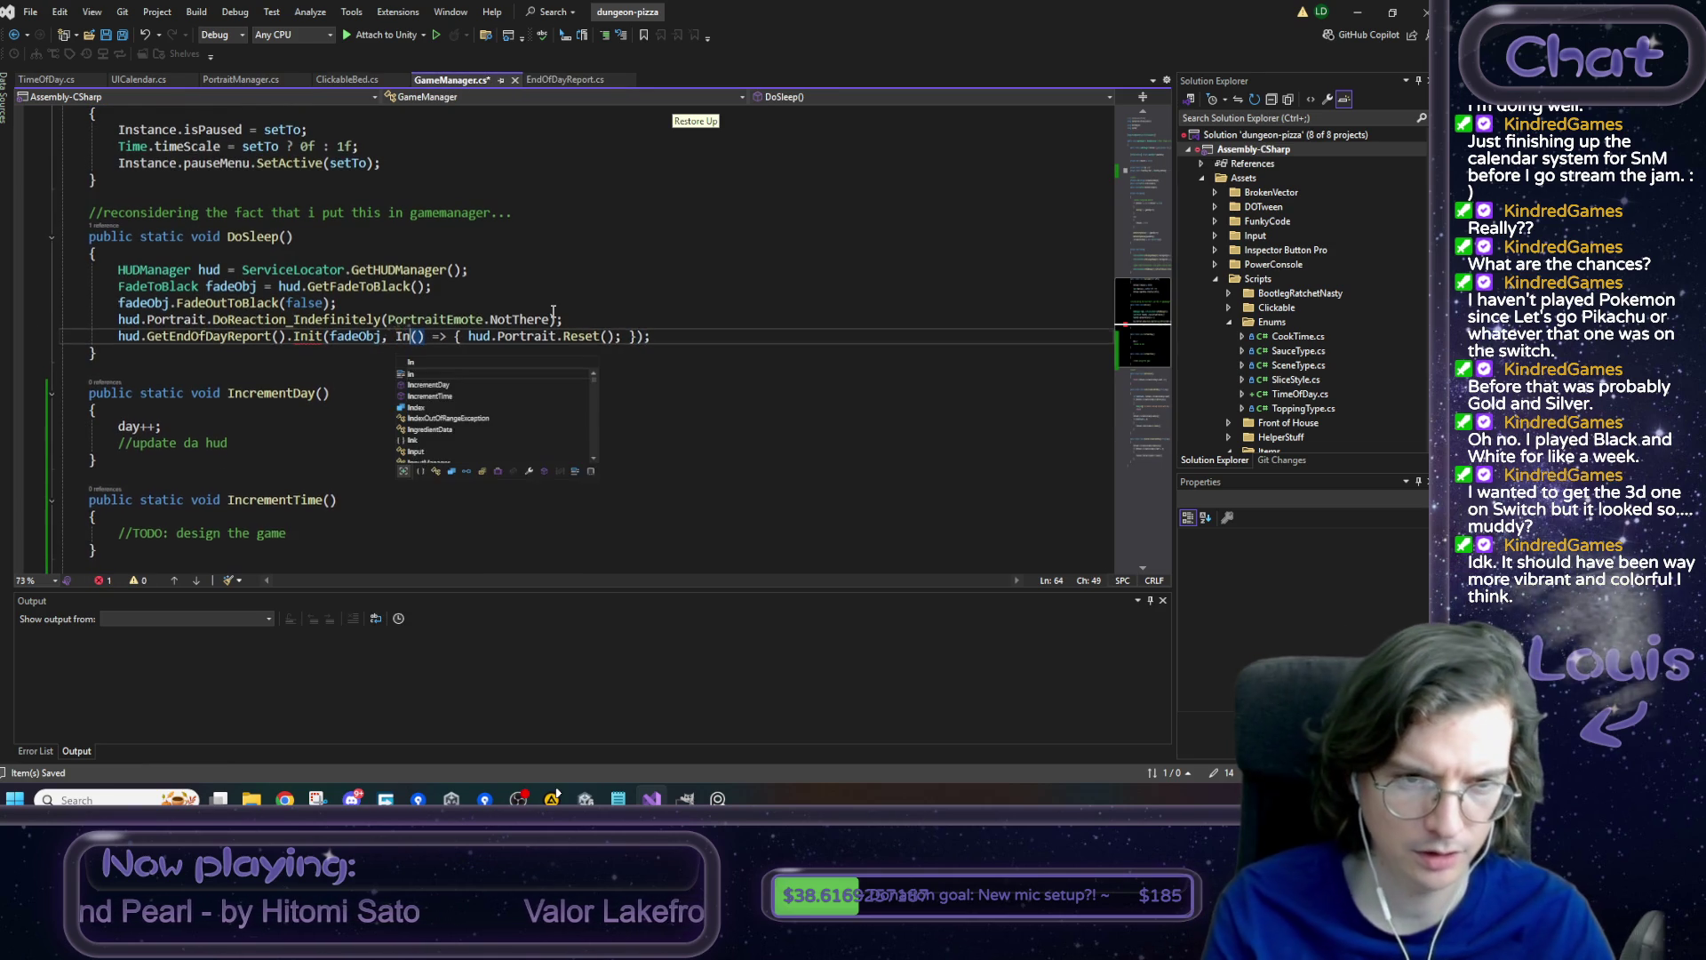
pyautogui.press('Tab')
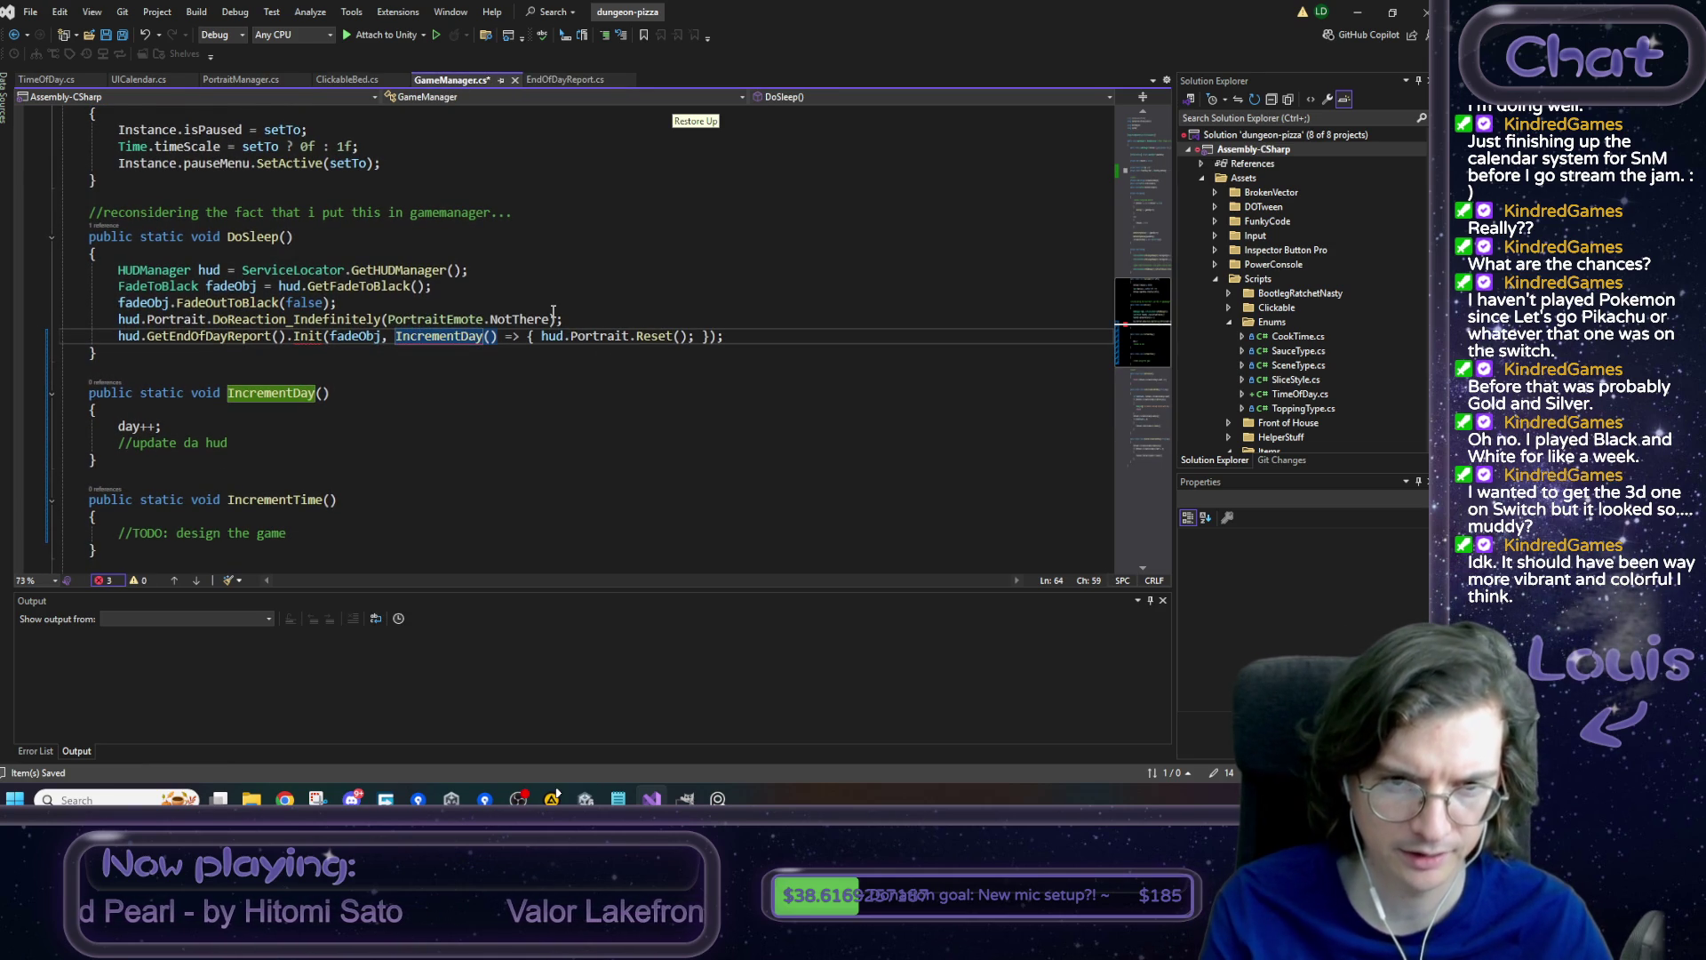
pyautogui.write(',')
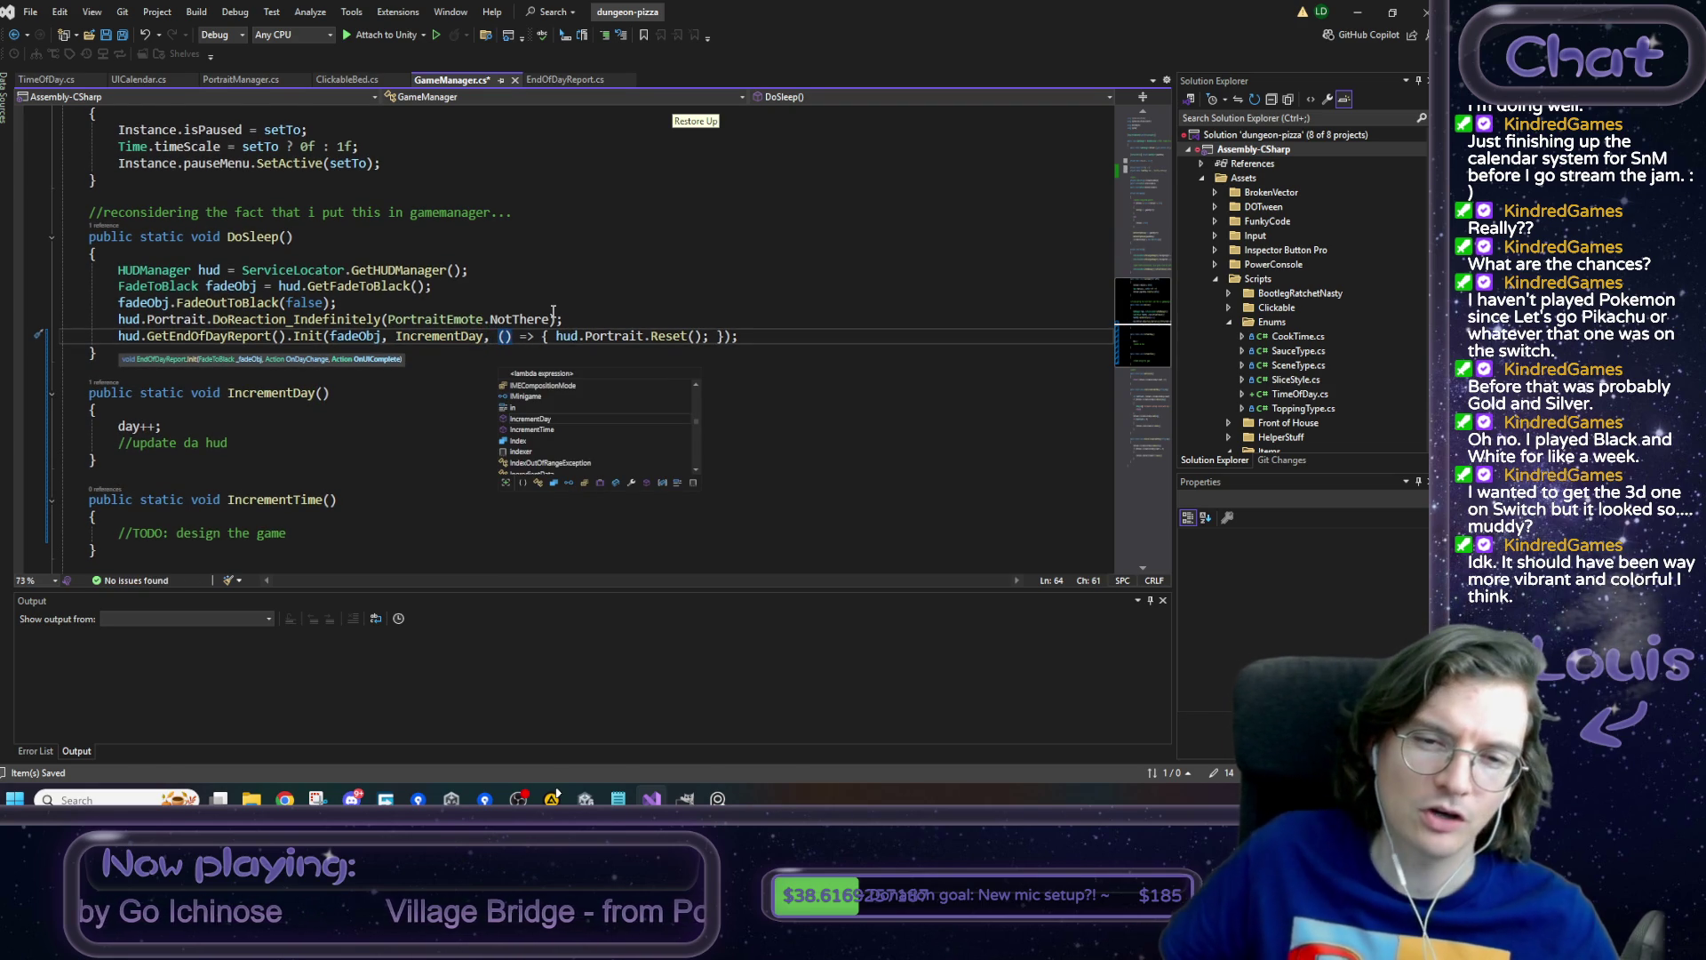
pyautogui.press('Escape')
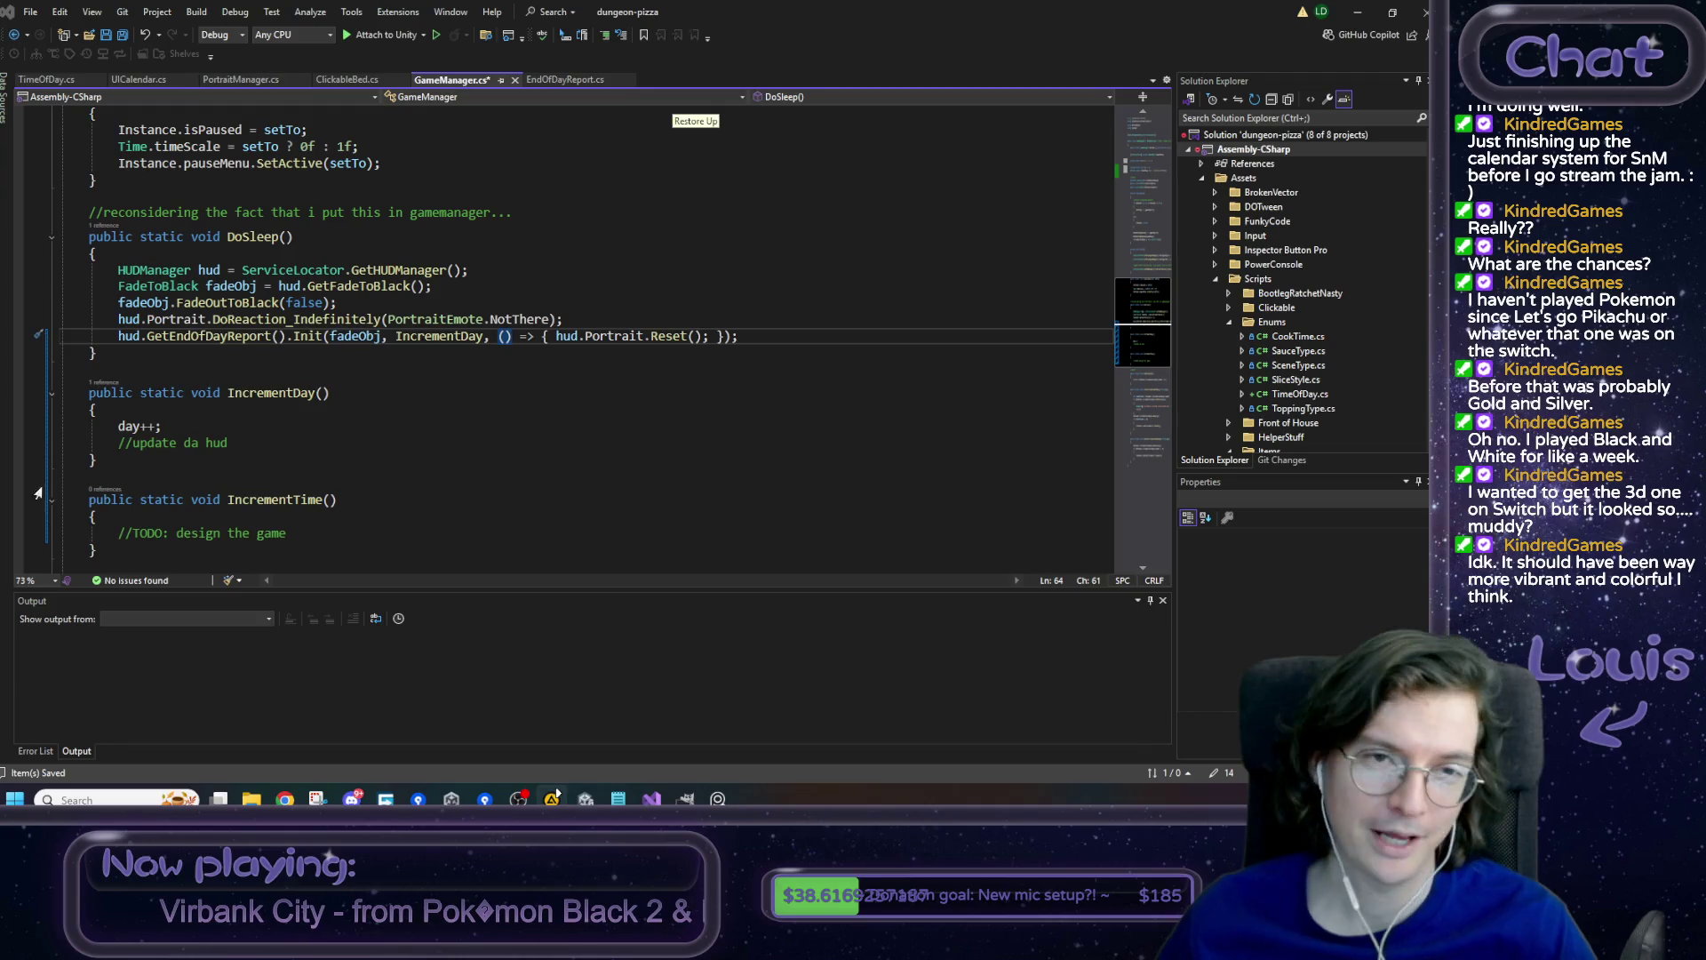
pyautogui.click(1354, 19)
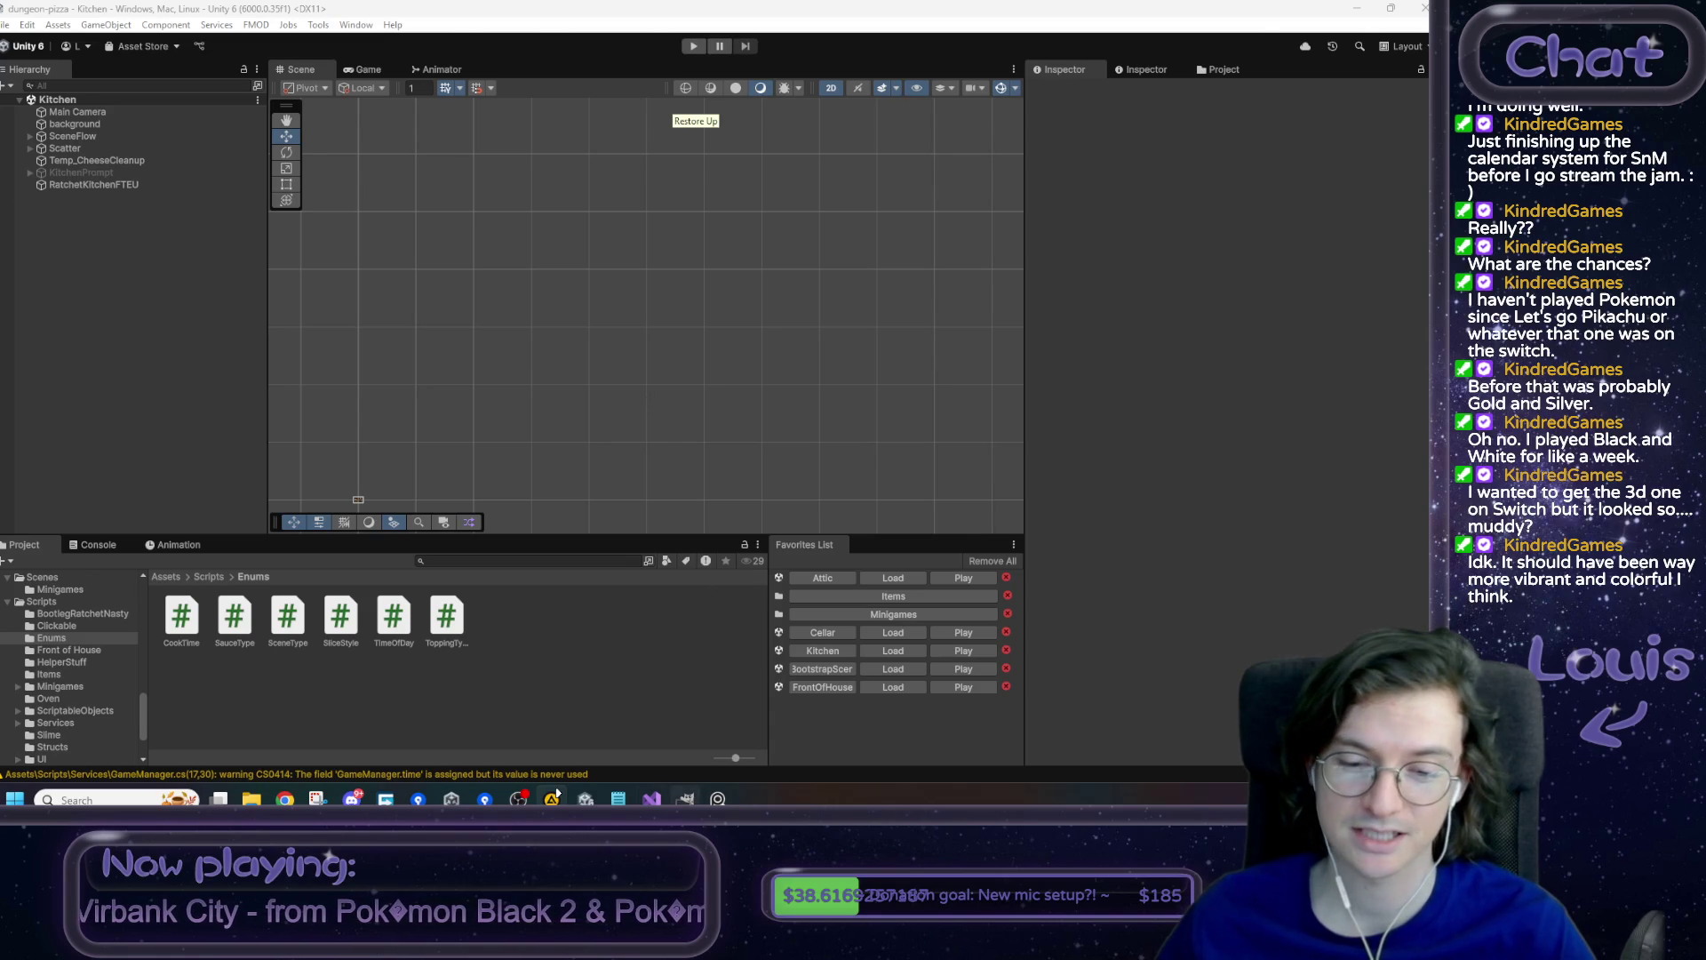
pyautogui.click(651, 798)
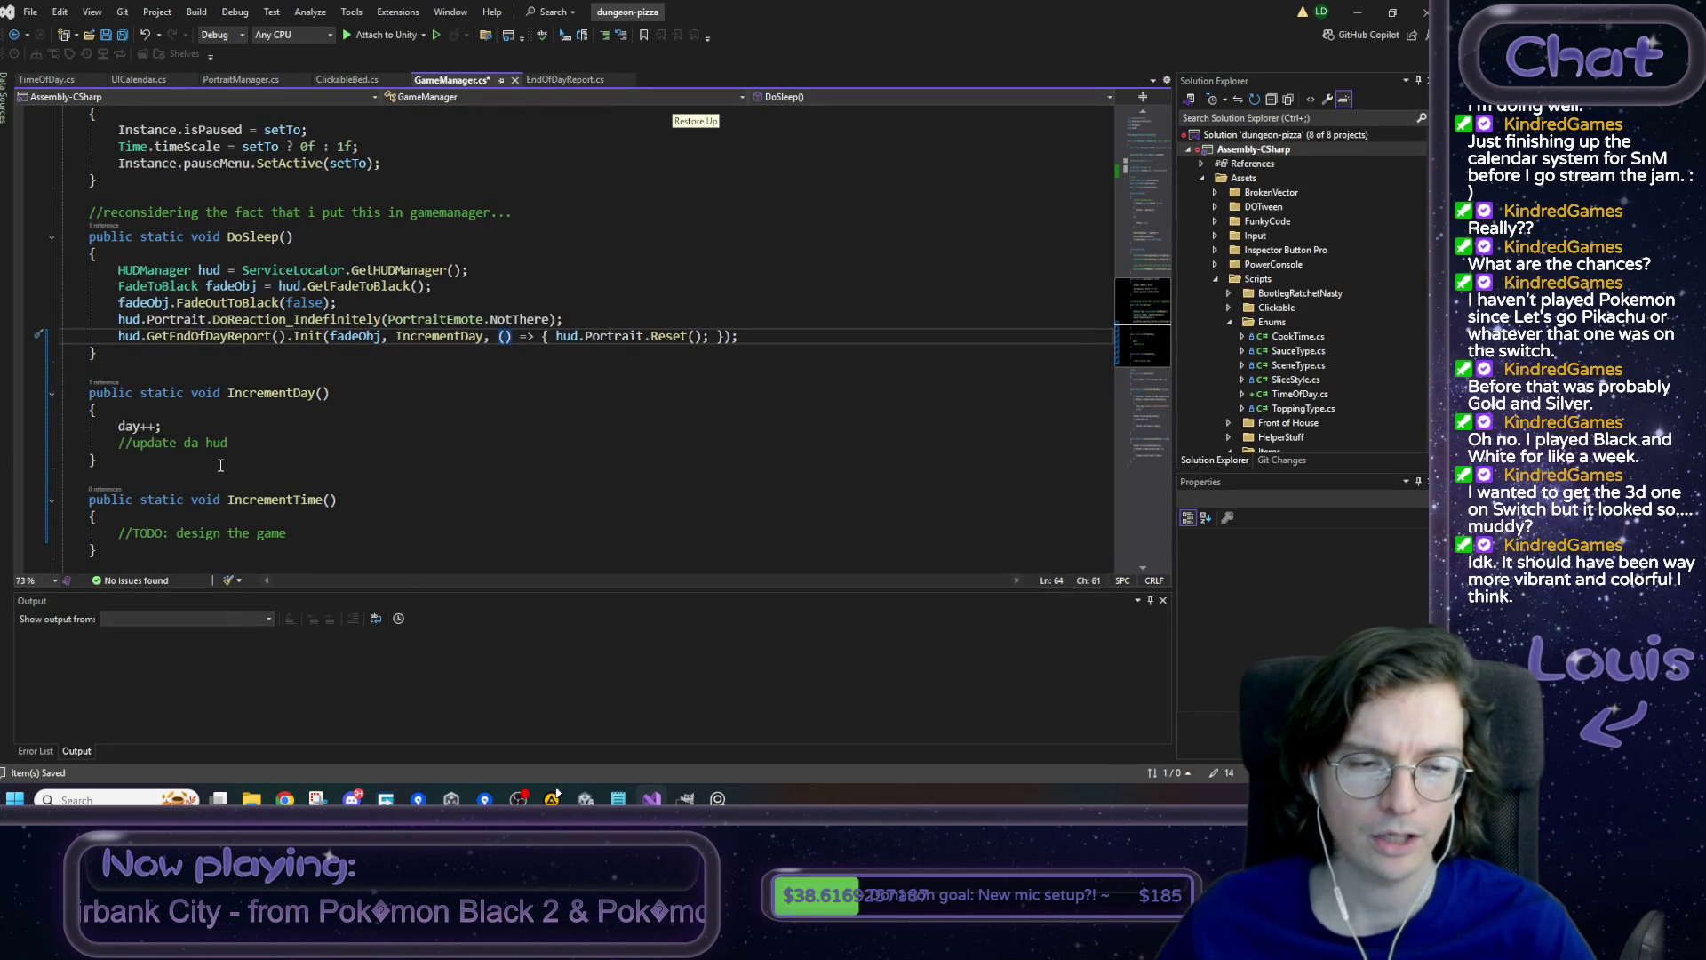
pyautogui.moveTo(228, 443); pyautogui.dragTo(74, 442)
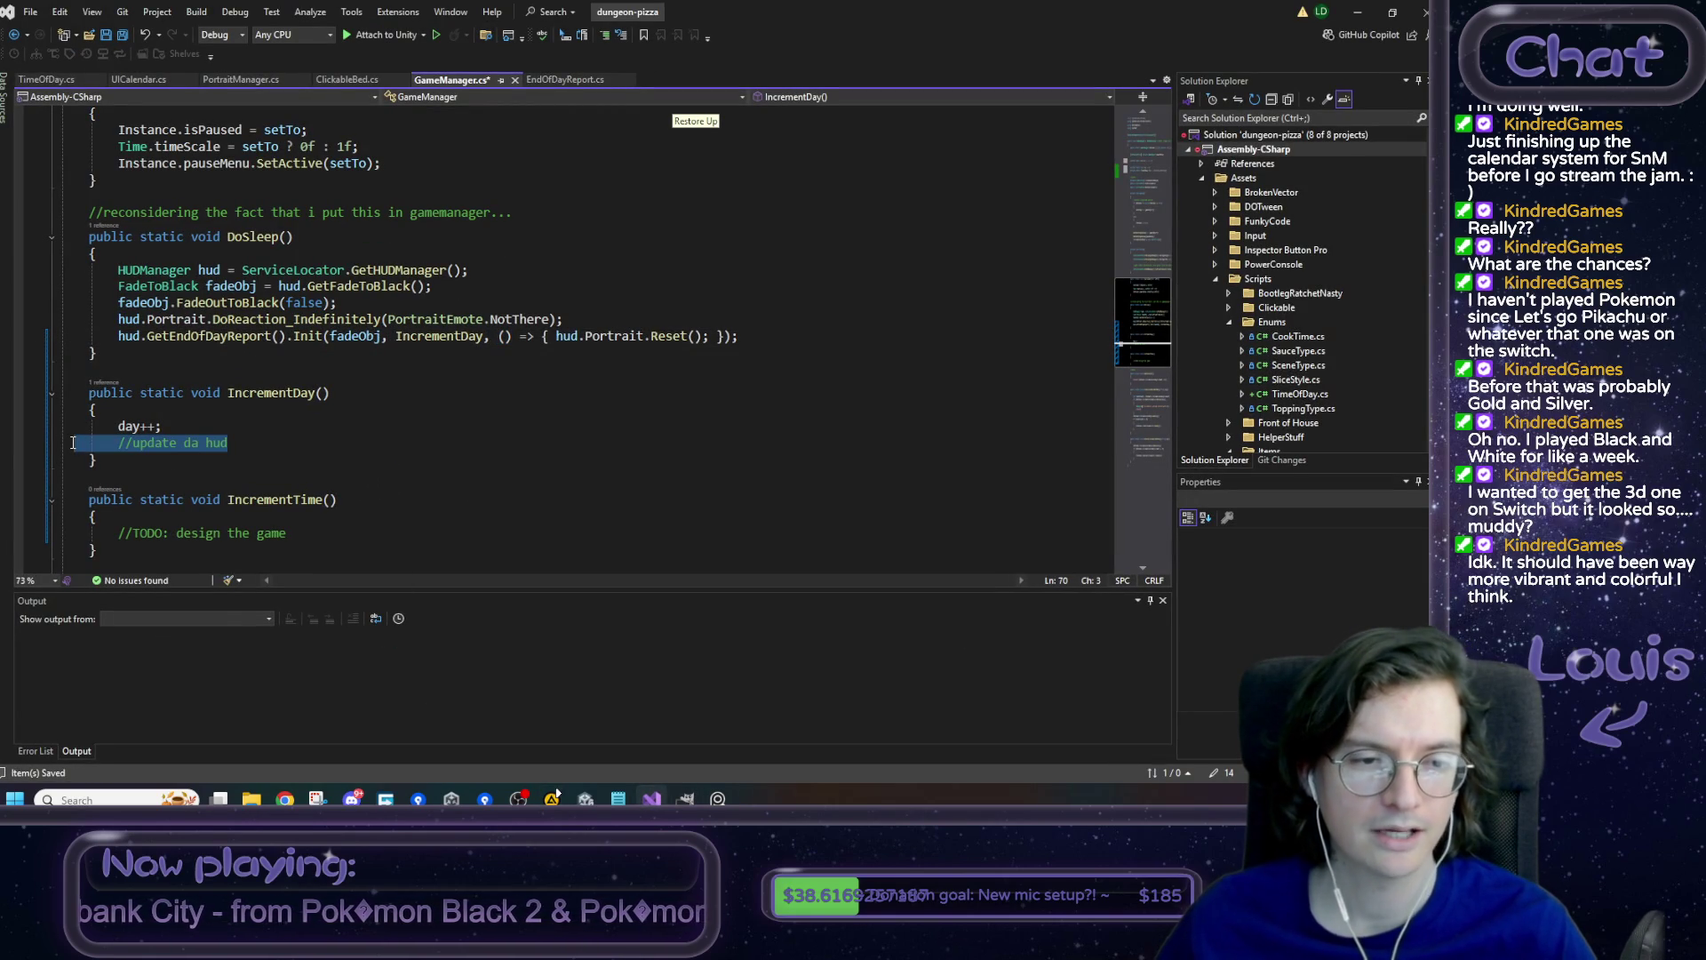
pyautogui.click(179, 429)
pyautogui.click(257, 441)
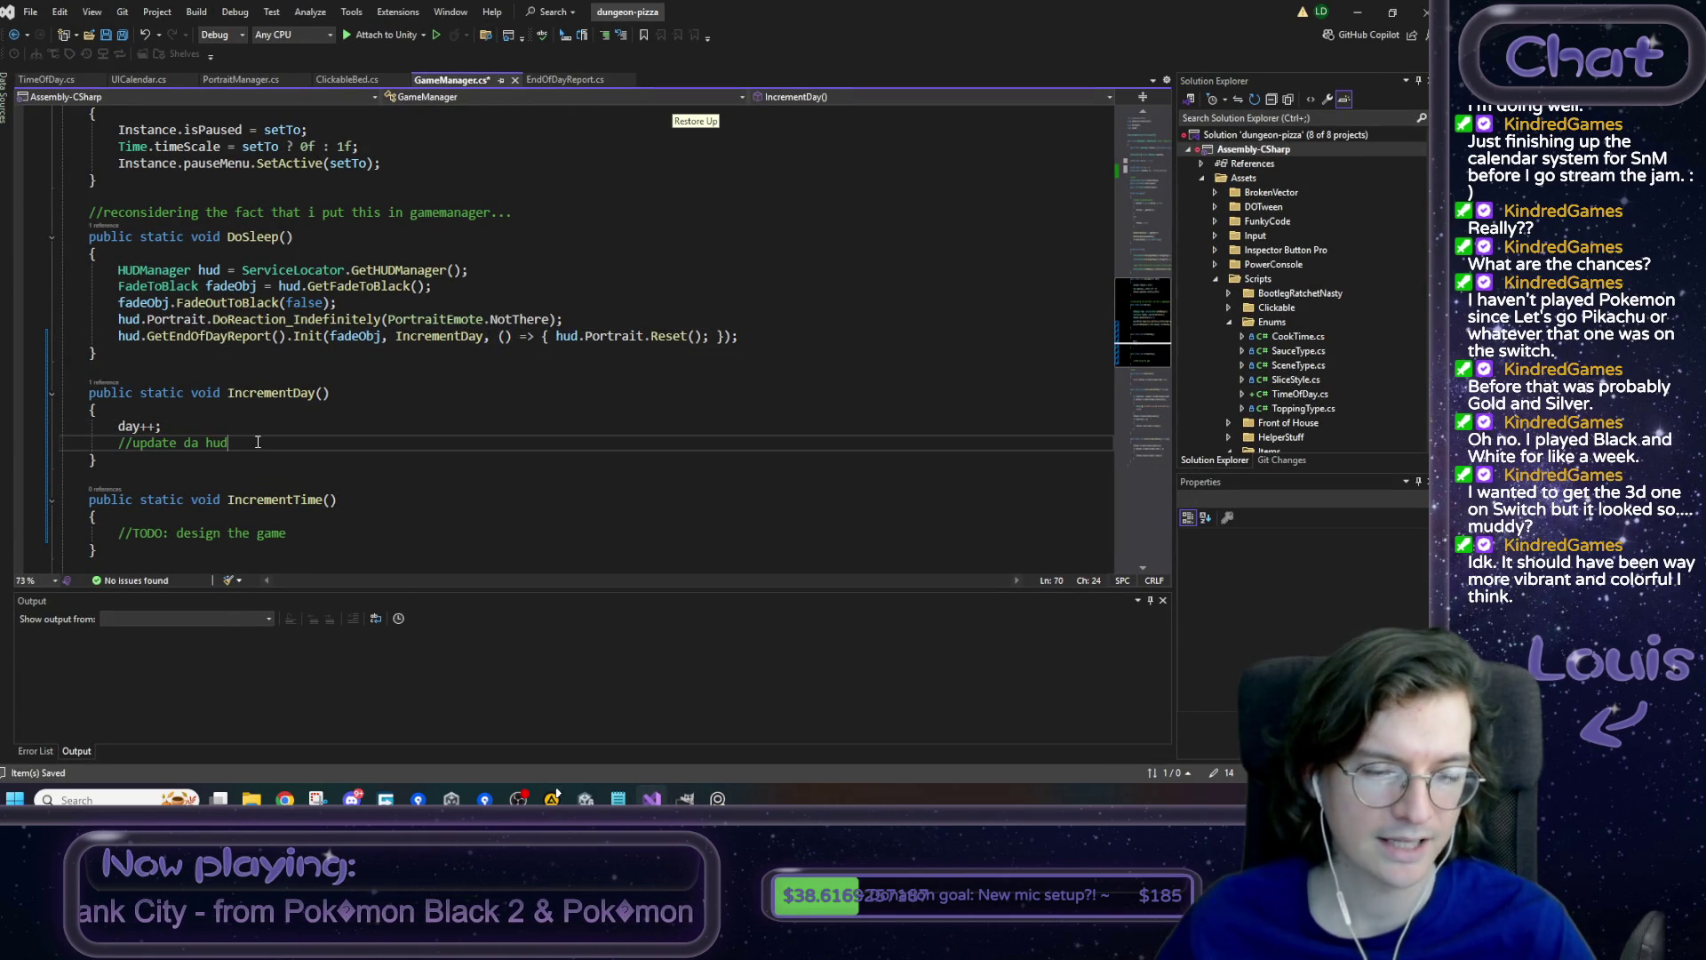
pyautogui.hotkey('ctrl', 's')
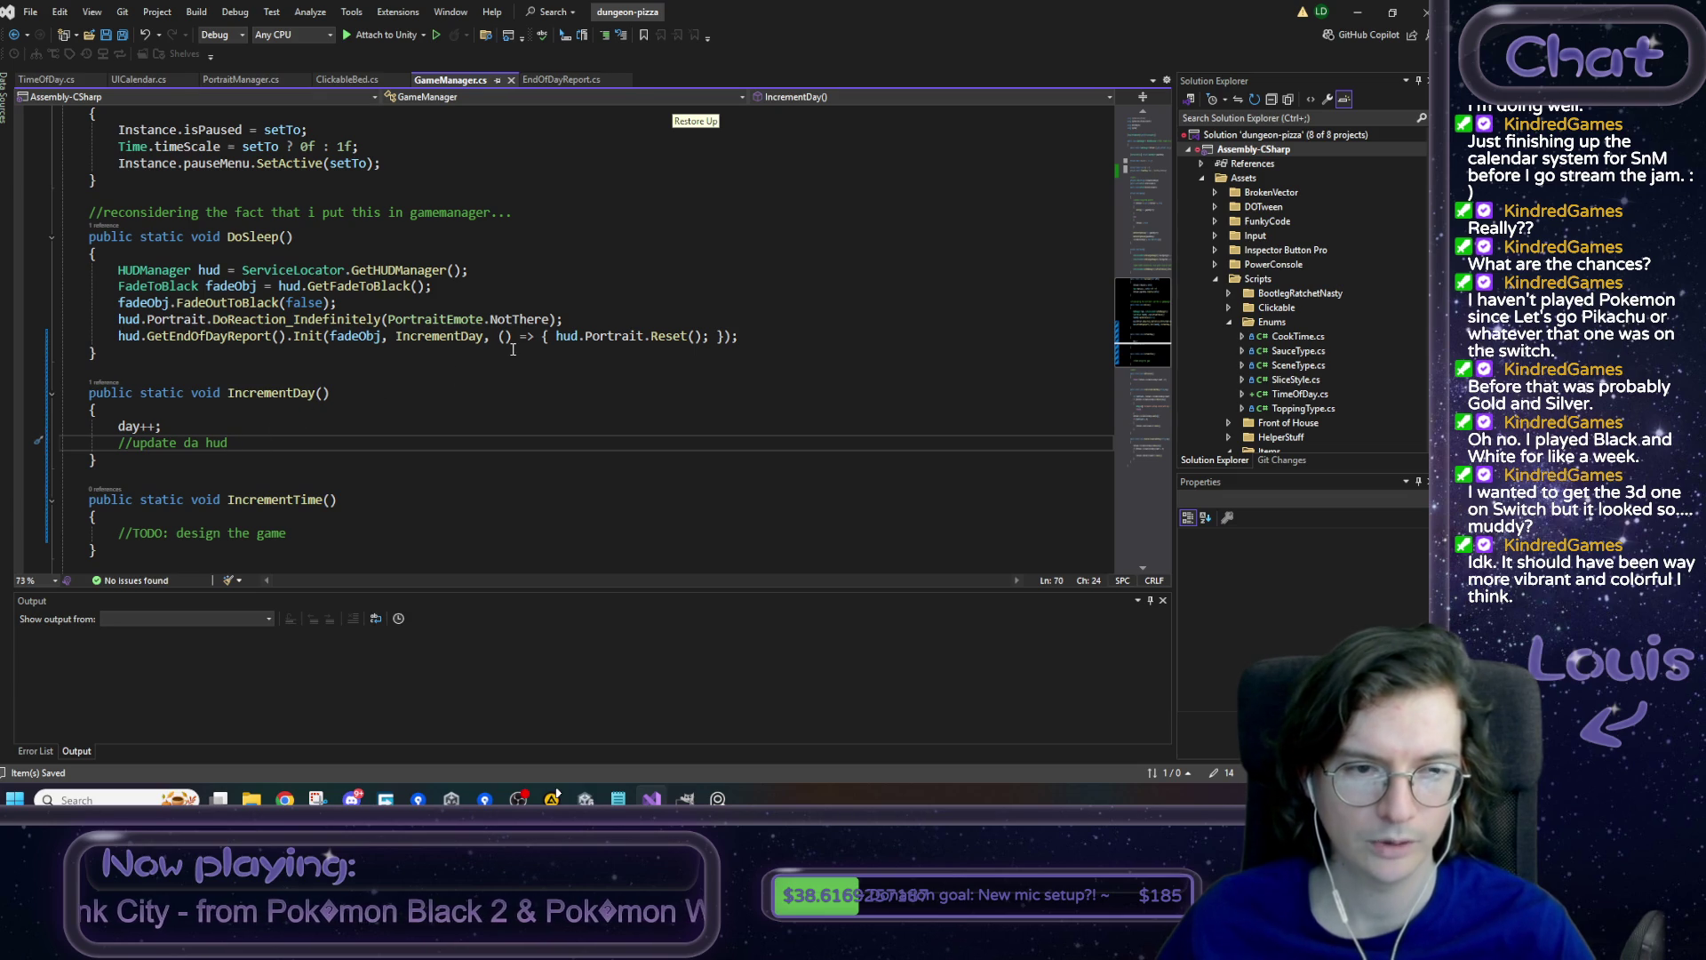
# - Add '//get the hud' and '// tell it the new day' comments in IncrementDay and save
pyautogui.press('Return')
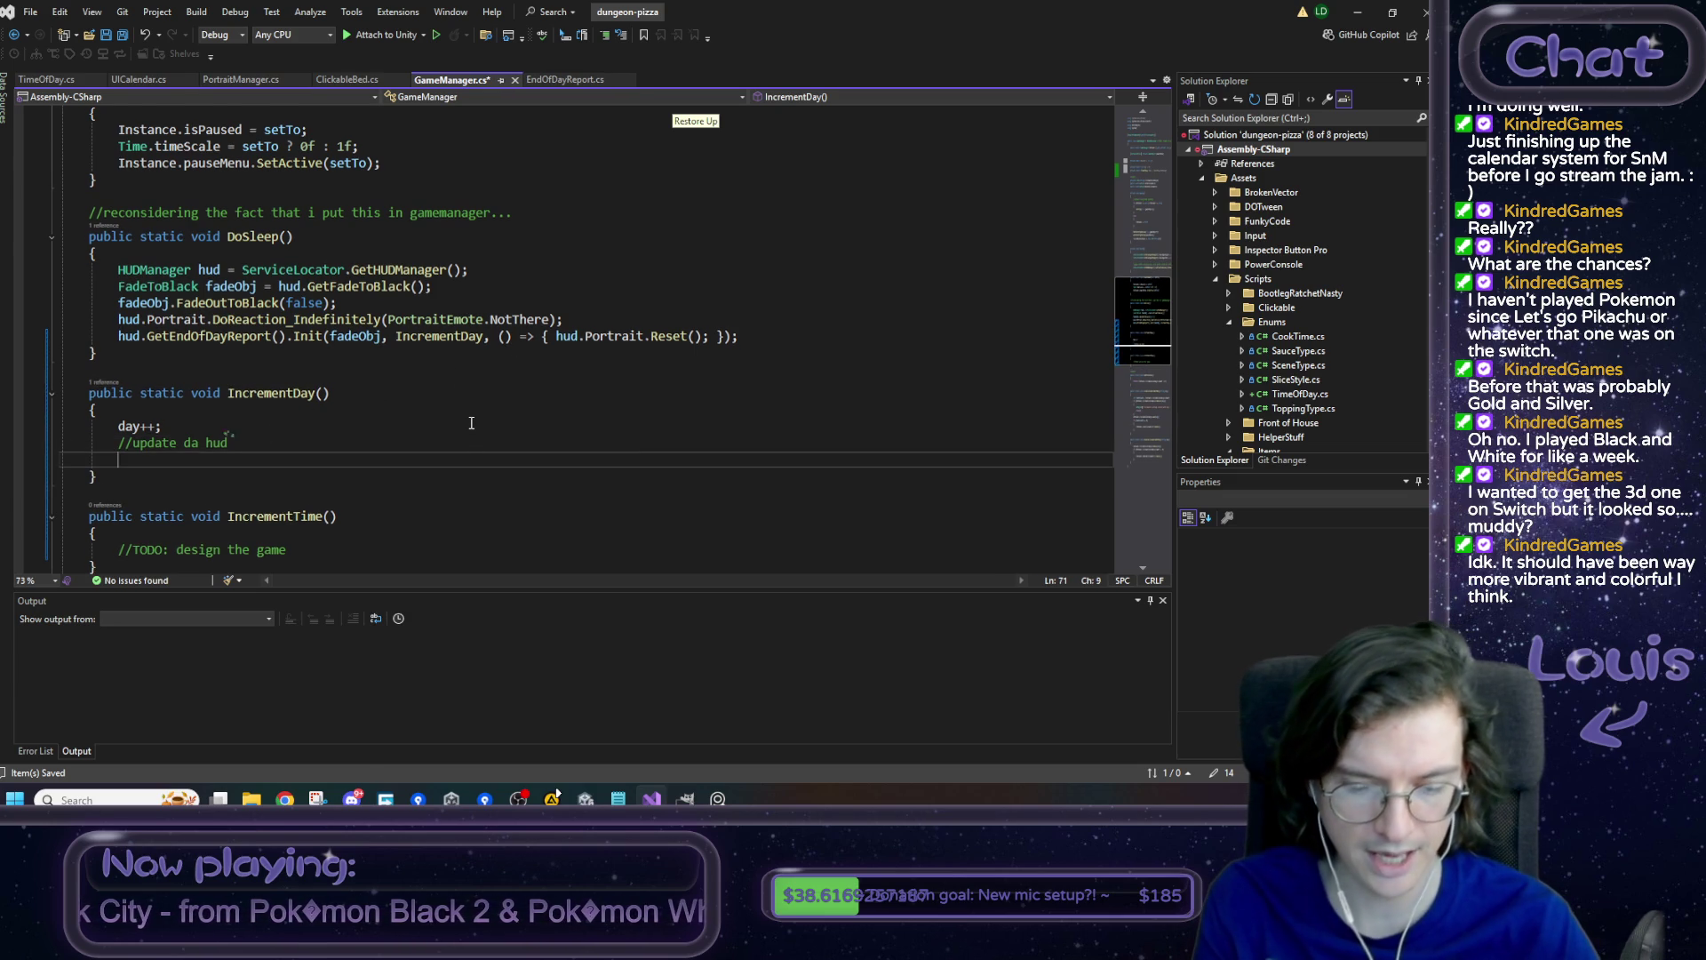
pyautogui.write('//get thje')
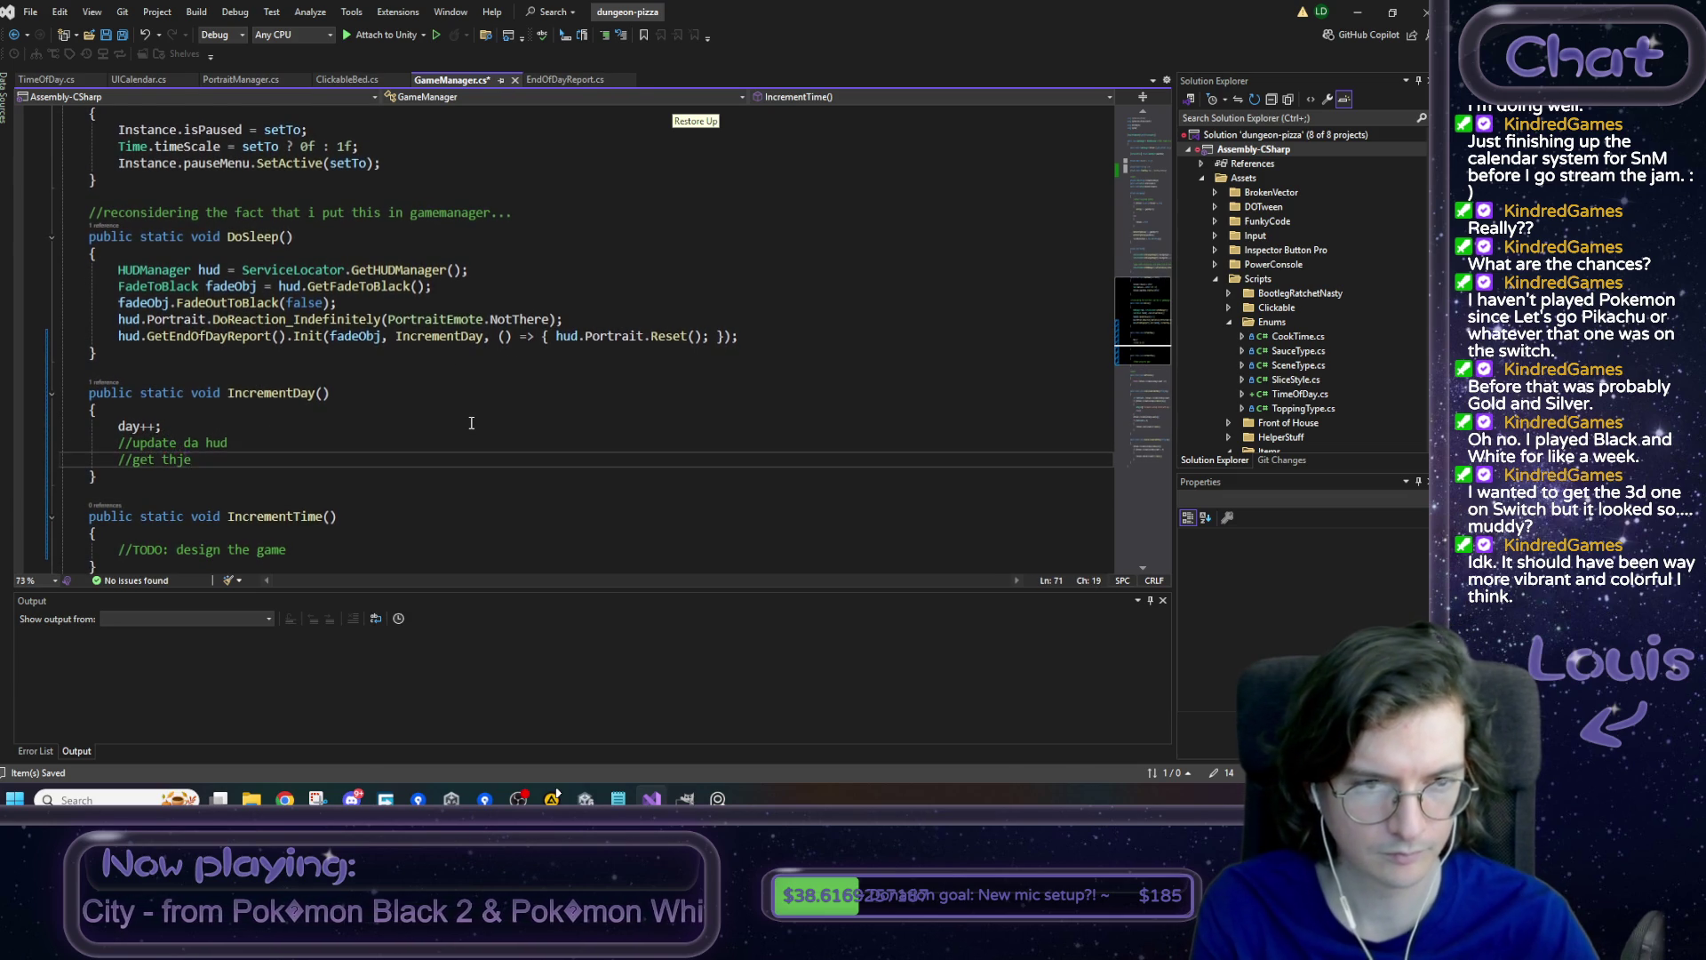
pyautogui.press('BackSpace')
pyautogui.press('BackSpace')
pyautogui.write('e hud')
pyautogui.press('Return')
pyautogui.write('/tell')
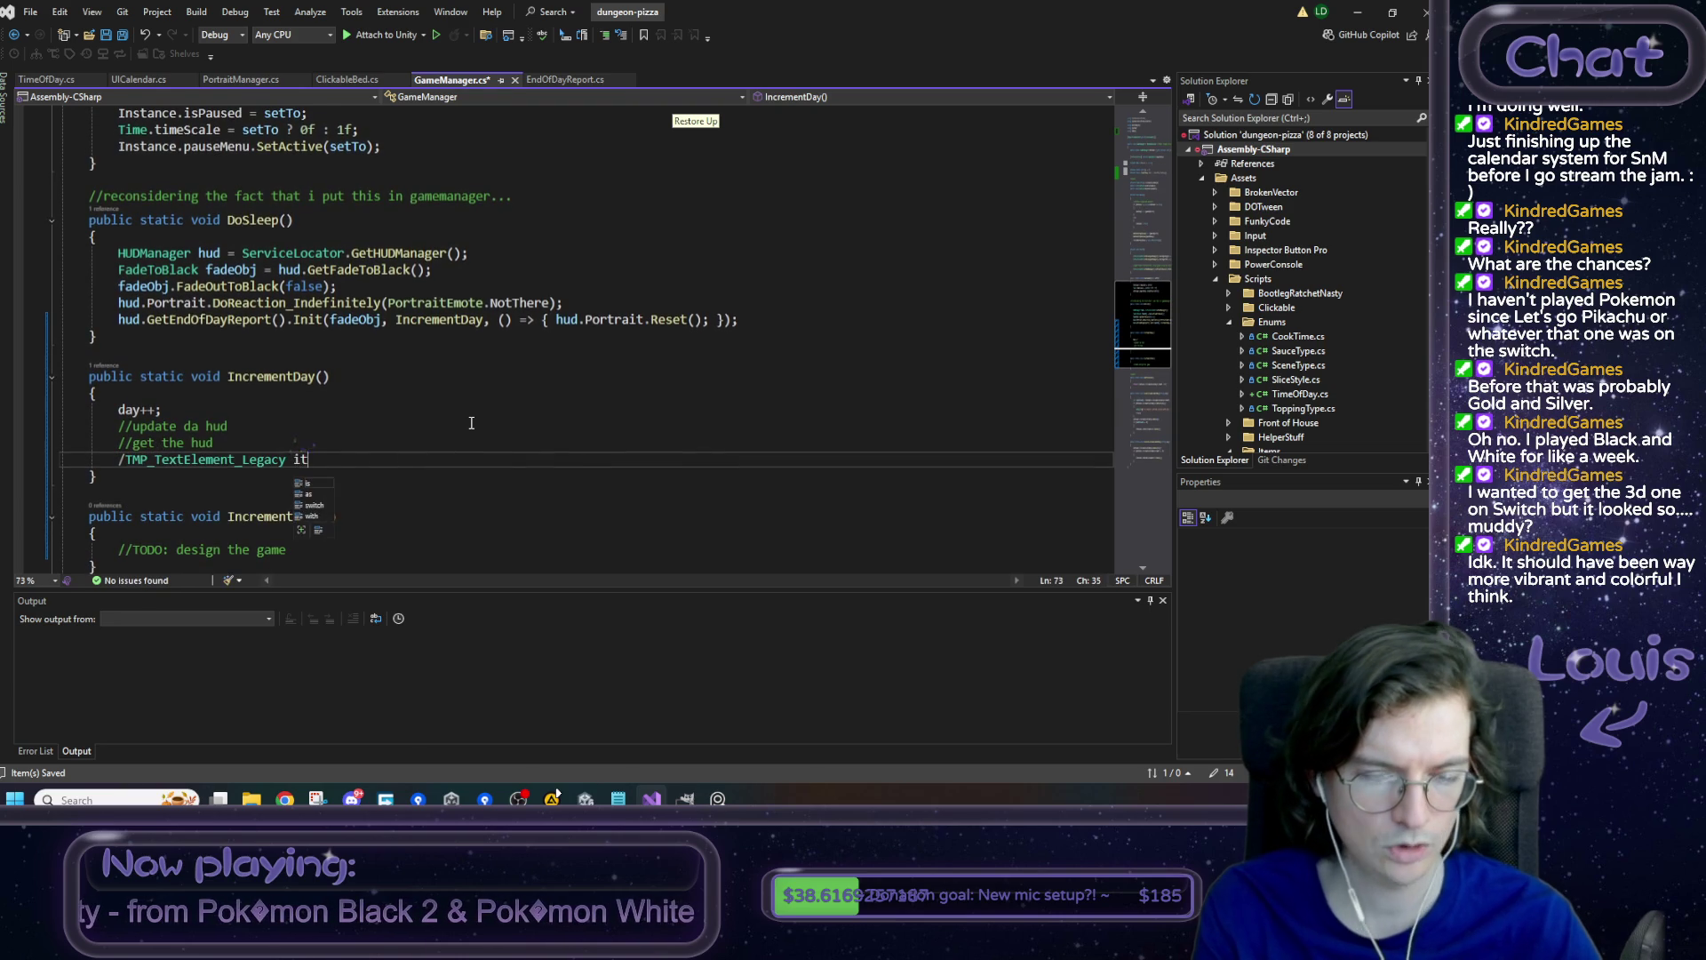
pyautogui.press('BackSpace')
pyautogui.press('BackSpace')
pyautogui.press('BackSpace')
pyautogui.write('/ ')
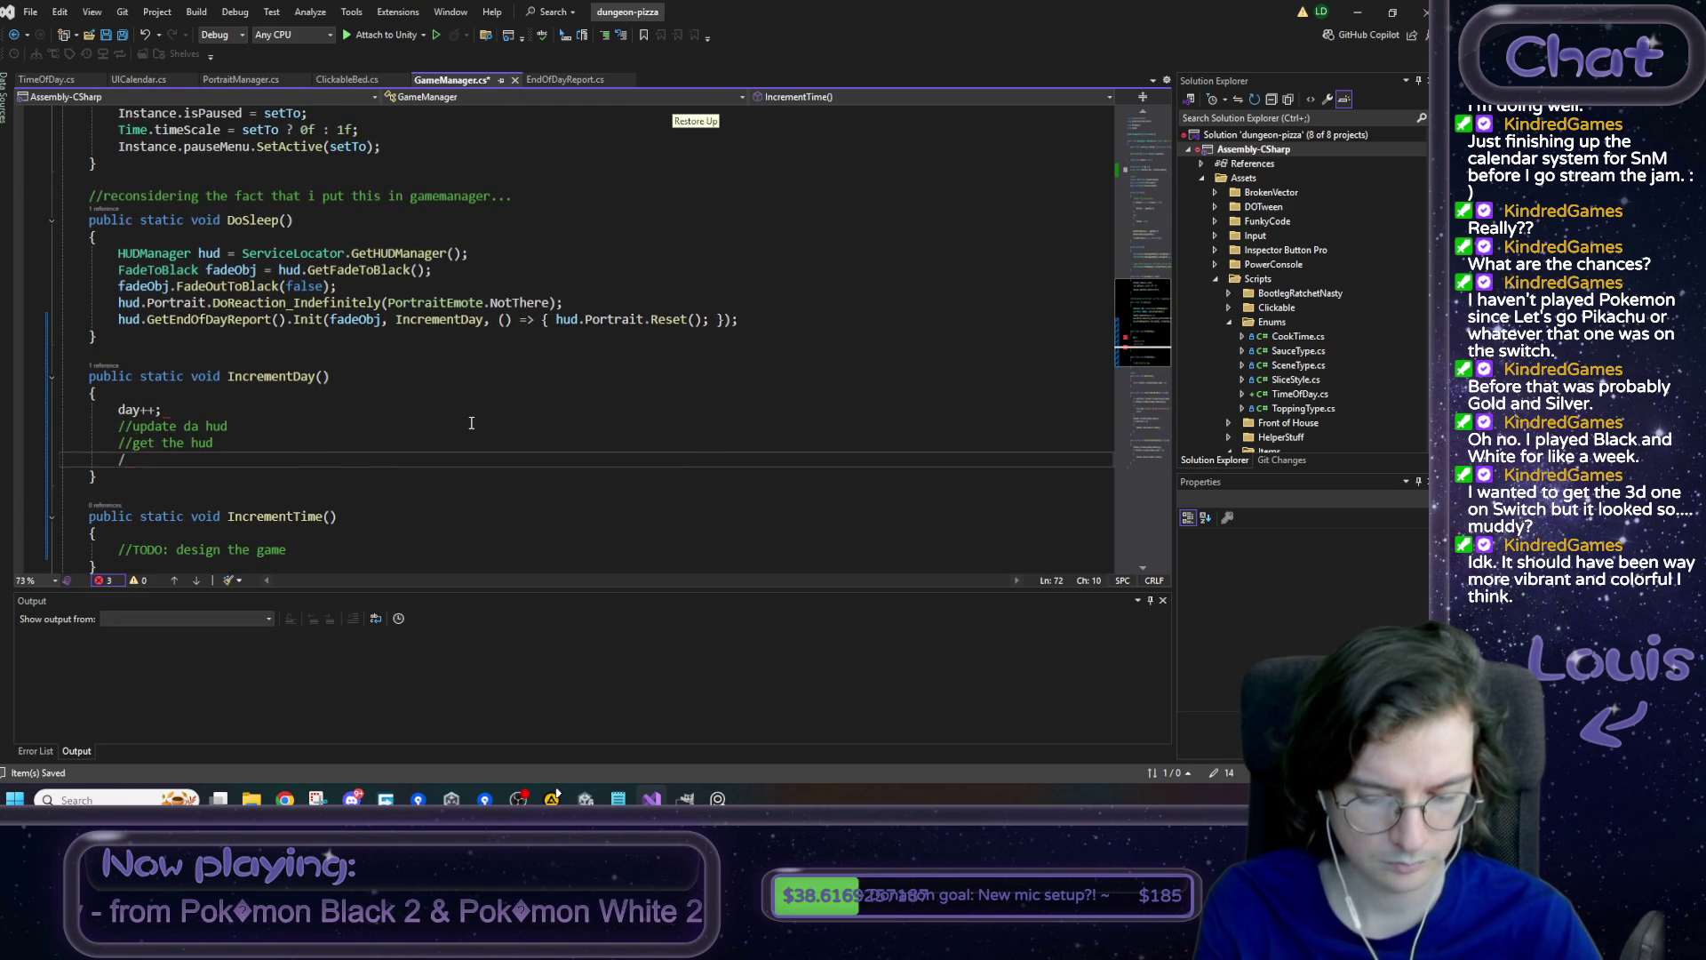
pyautogui.write('tell it the')
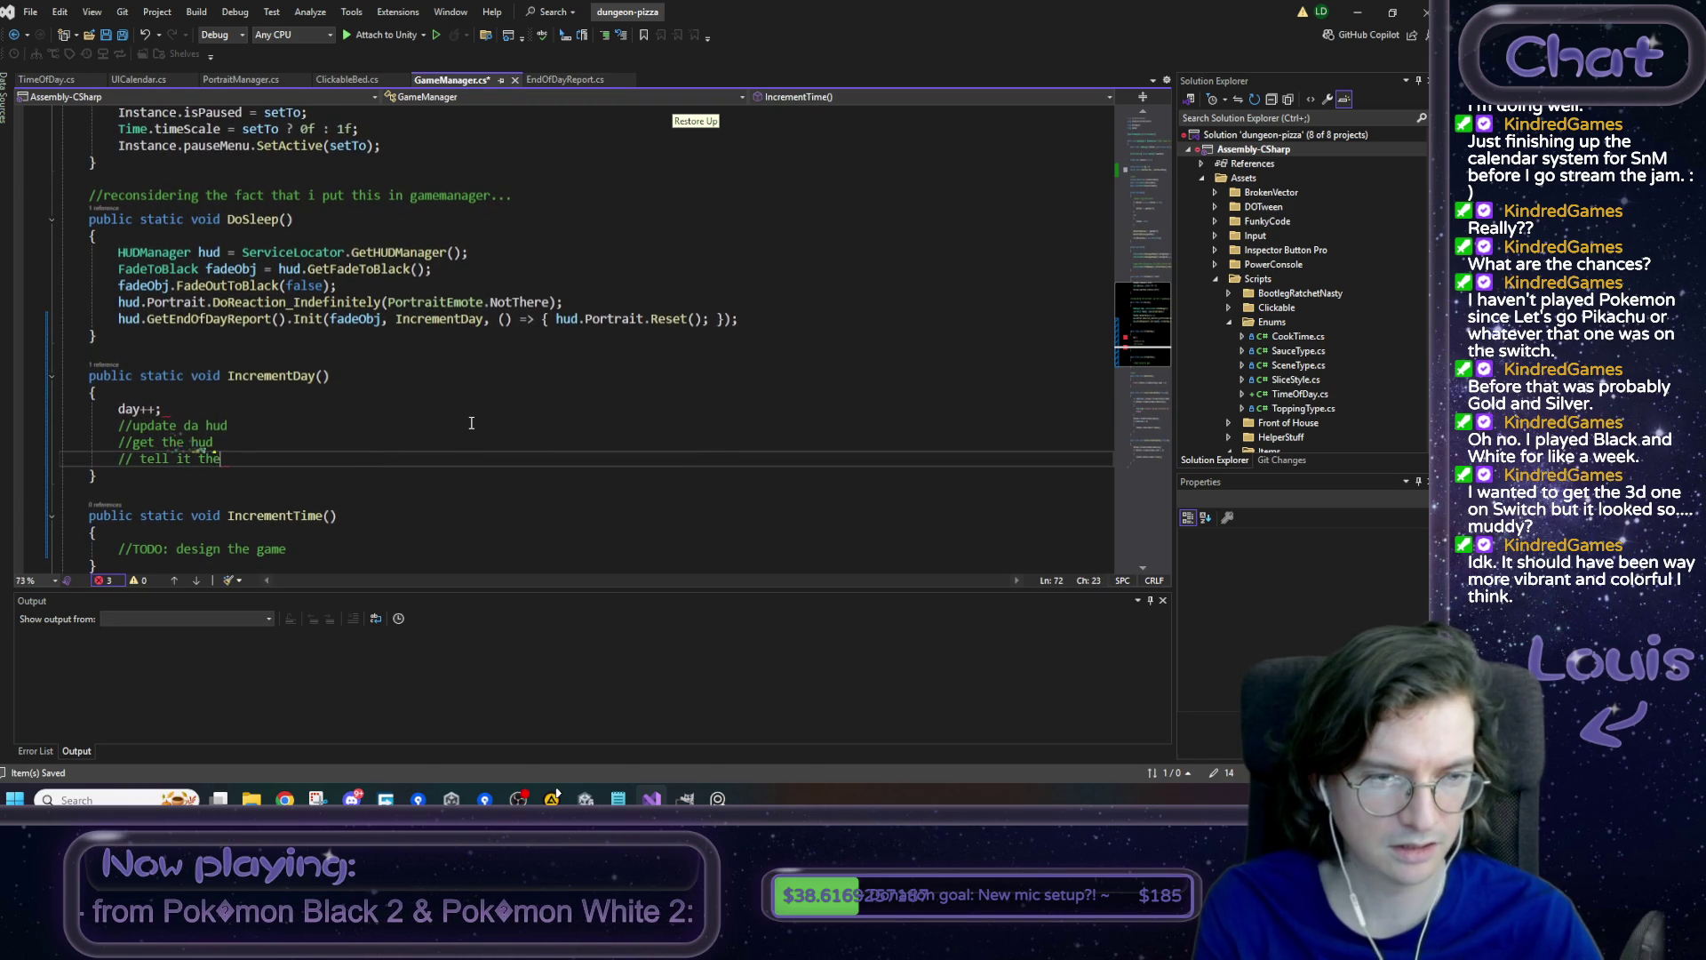
pyautogui.write(' new day')
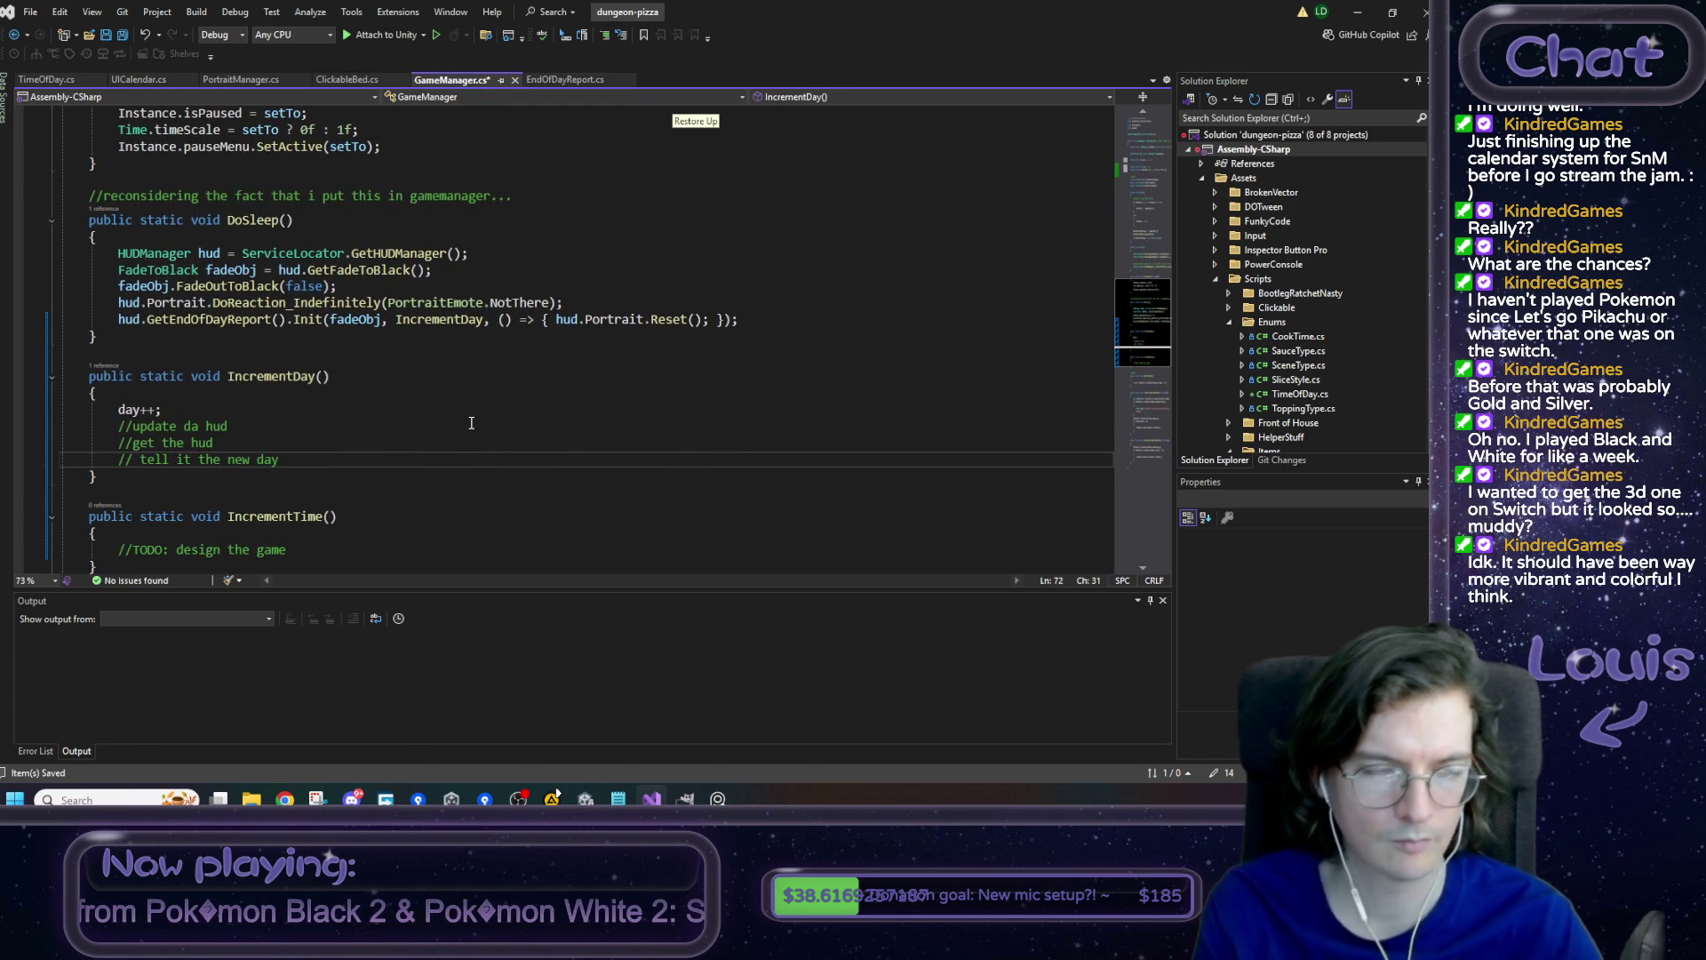
pyautogui.hotkey('alt', 'Tab')
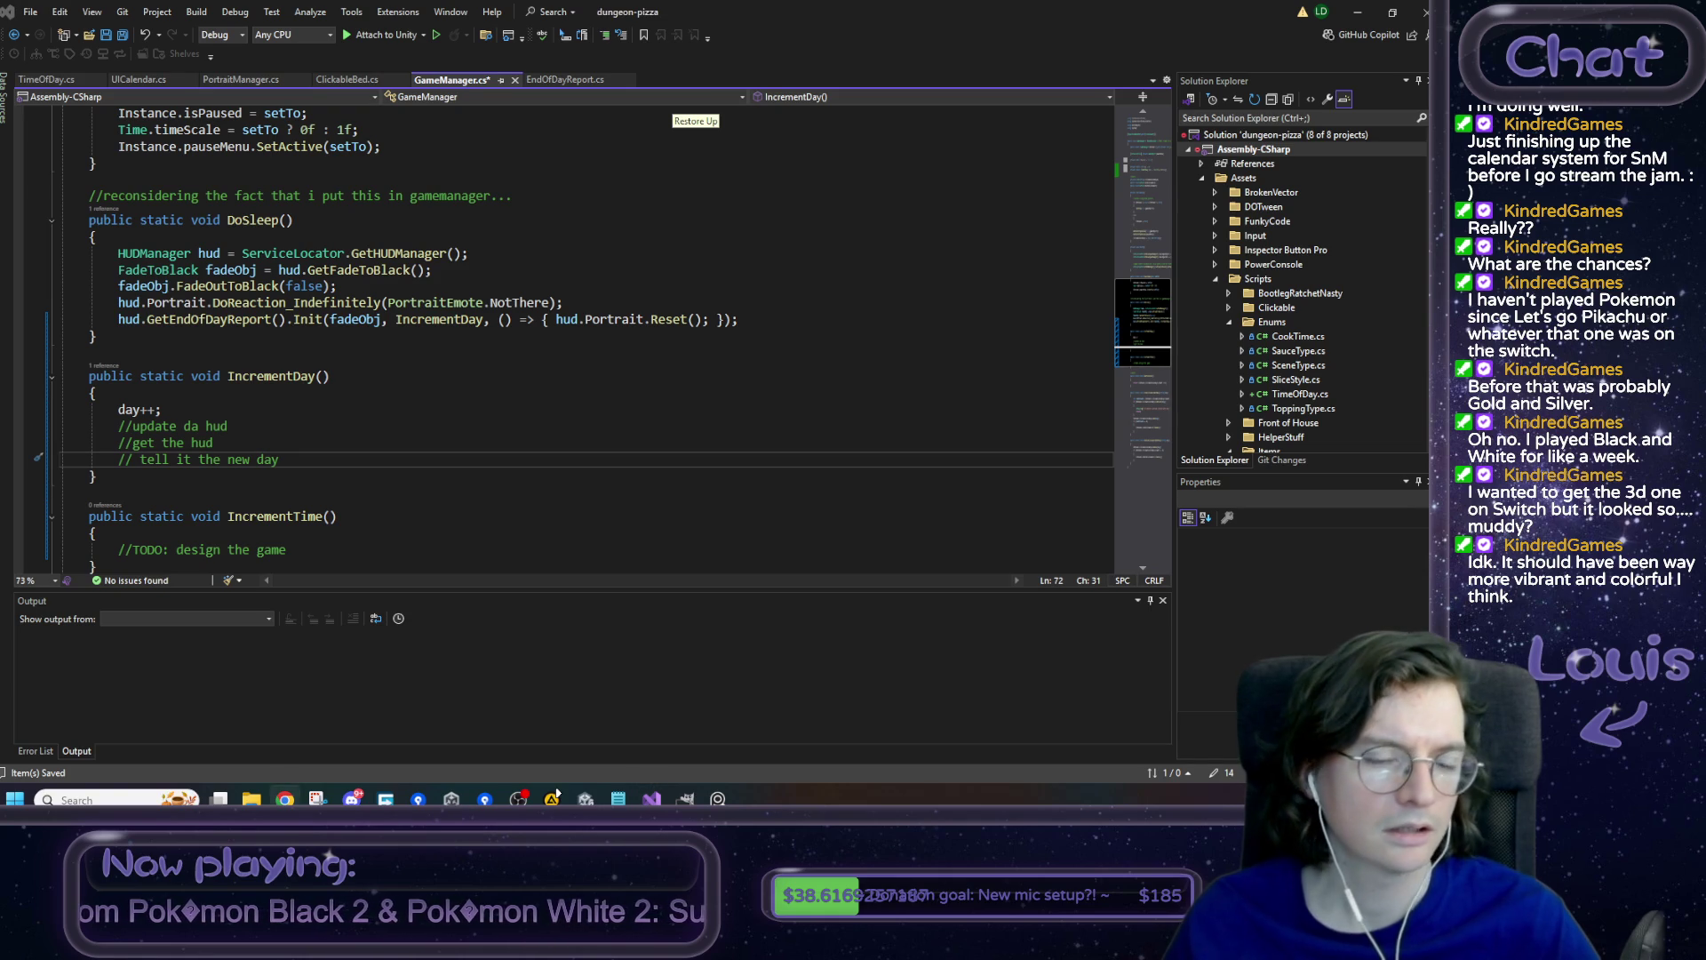
pyautogui.scroll(-1, 353, 330)
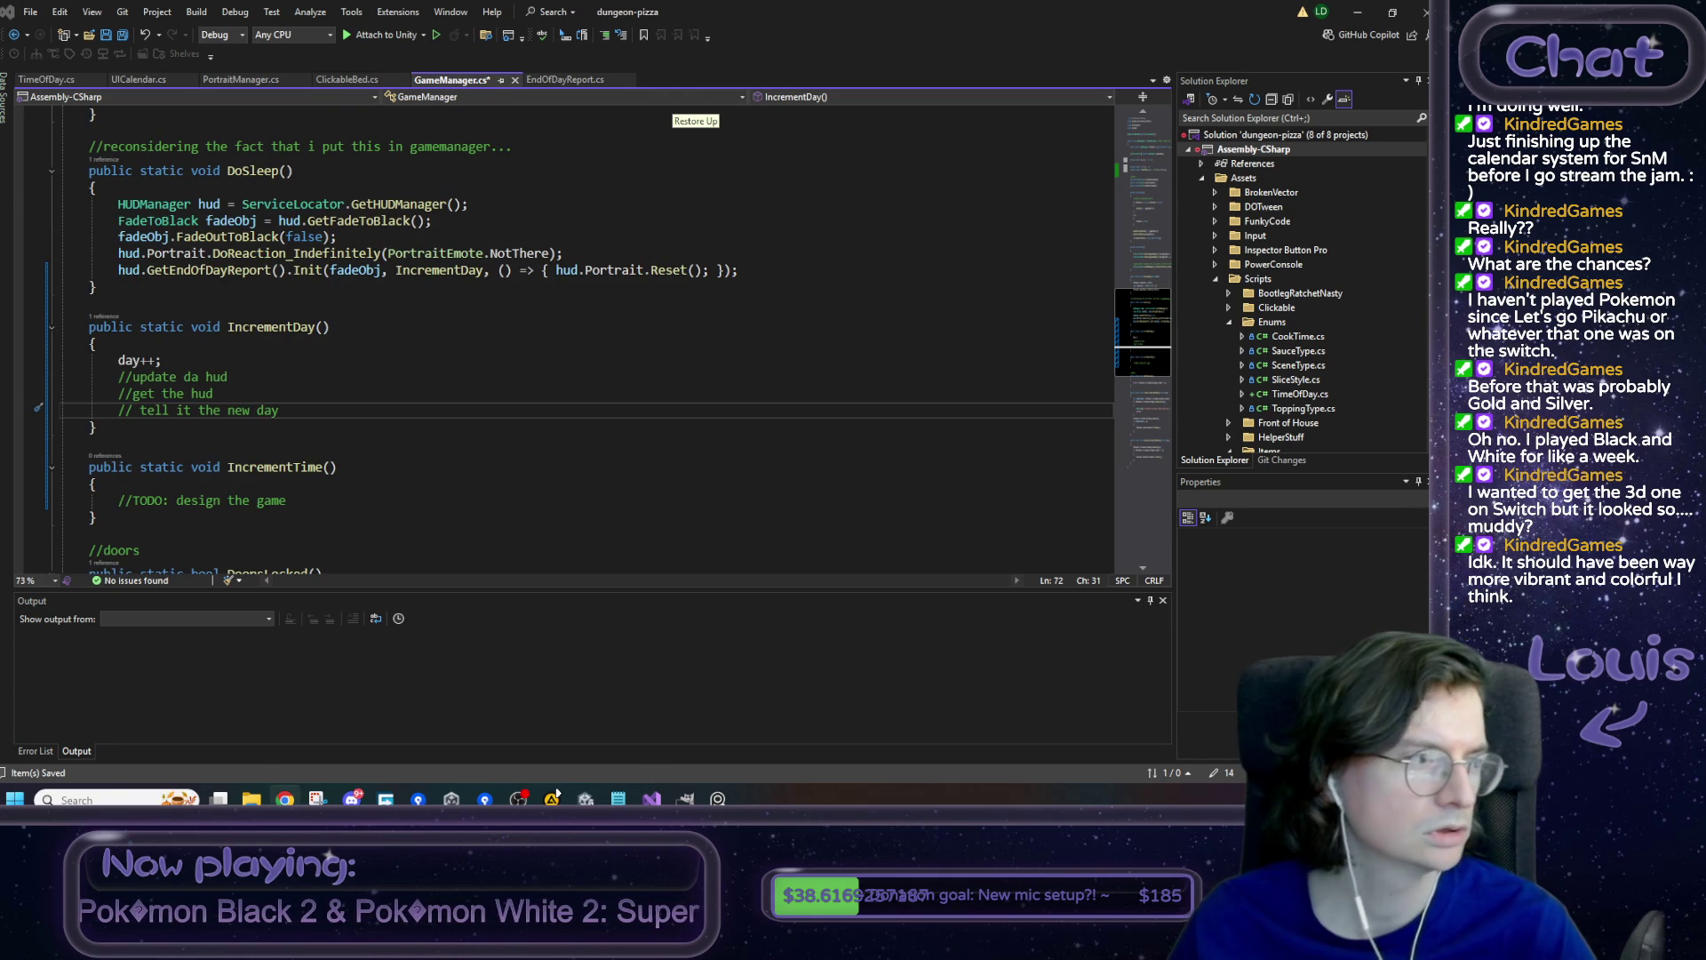
pyautogui.click(367, 380)
pyautogui.hotkey('ctrl', 's')
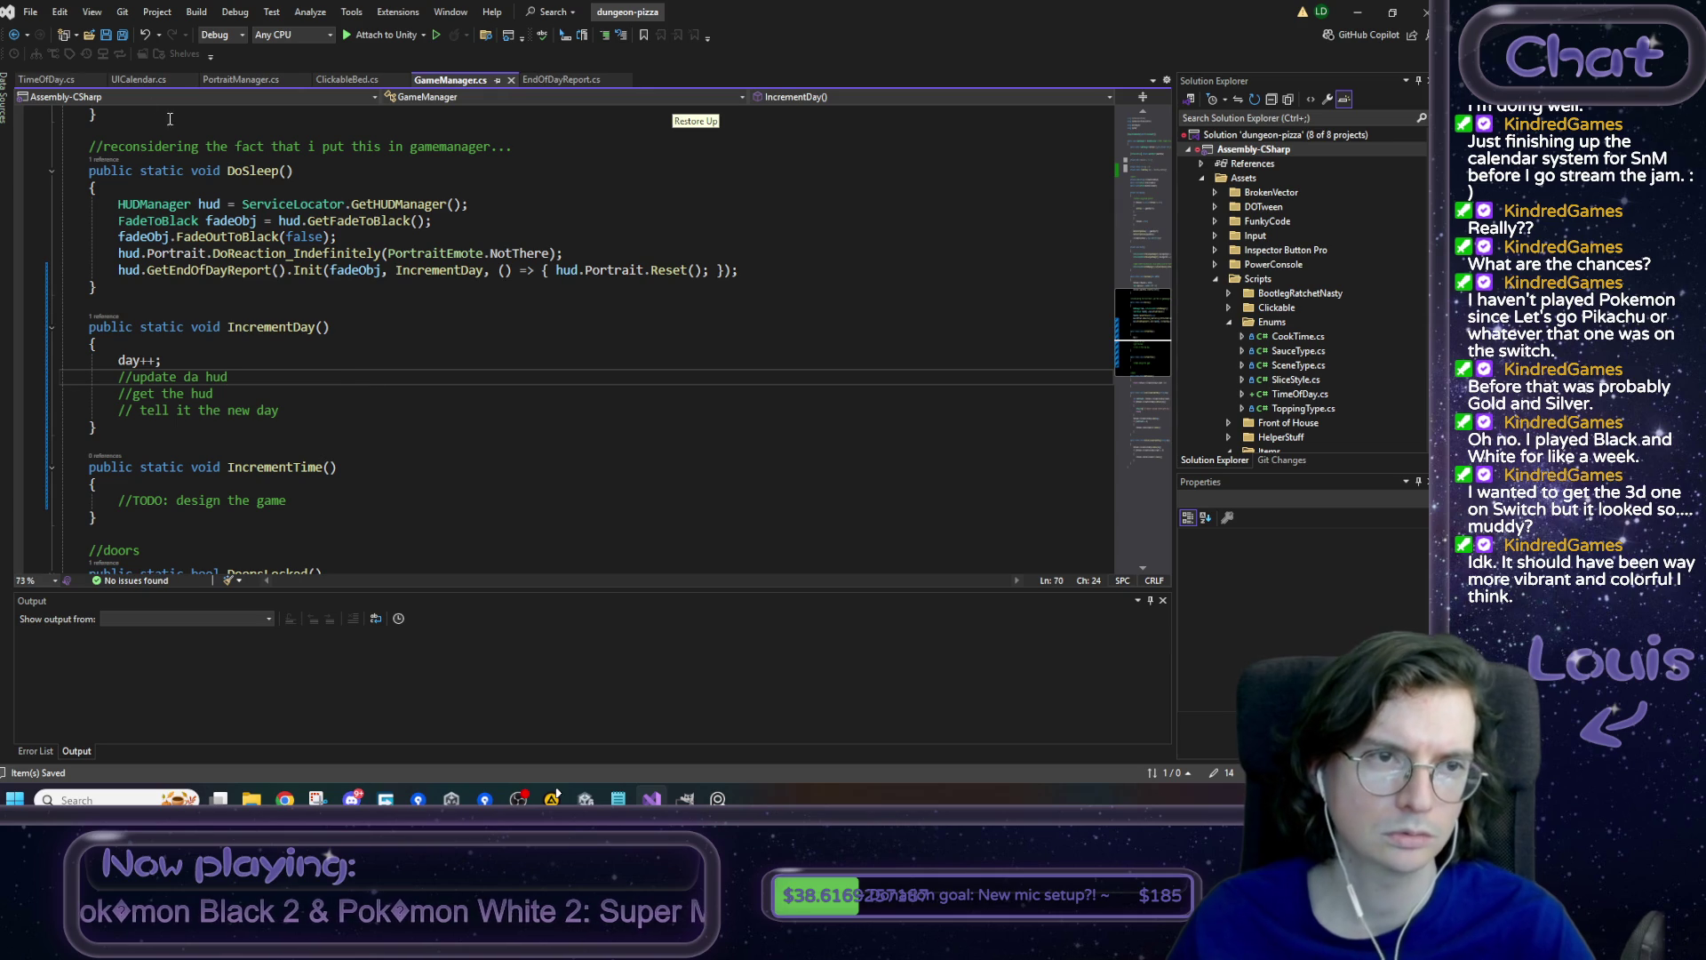
pyautogui.click(131, 84)
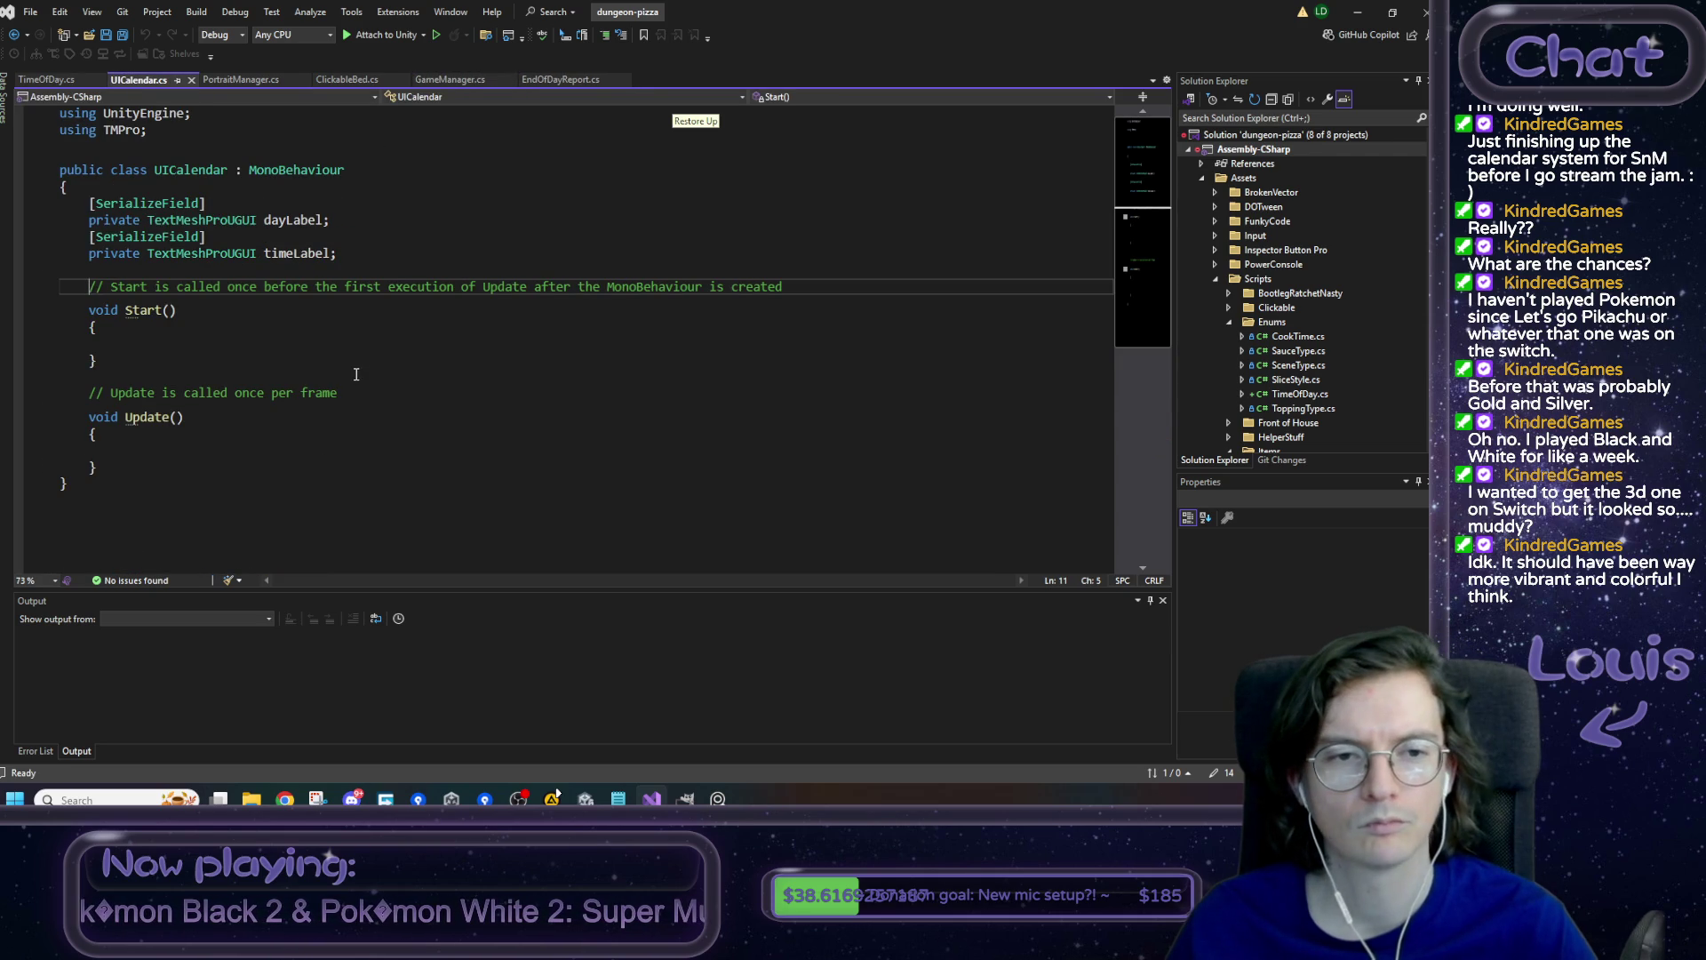
# - Replace Start and Update with SetDay(int newDay) setting dayLabel.text = "Day " + newDay
pyautogui.moveTo(136, 460); pyautogui.dragTo(96, 287)
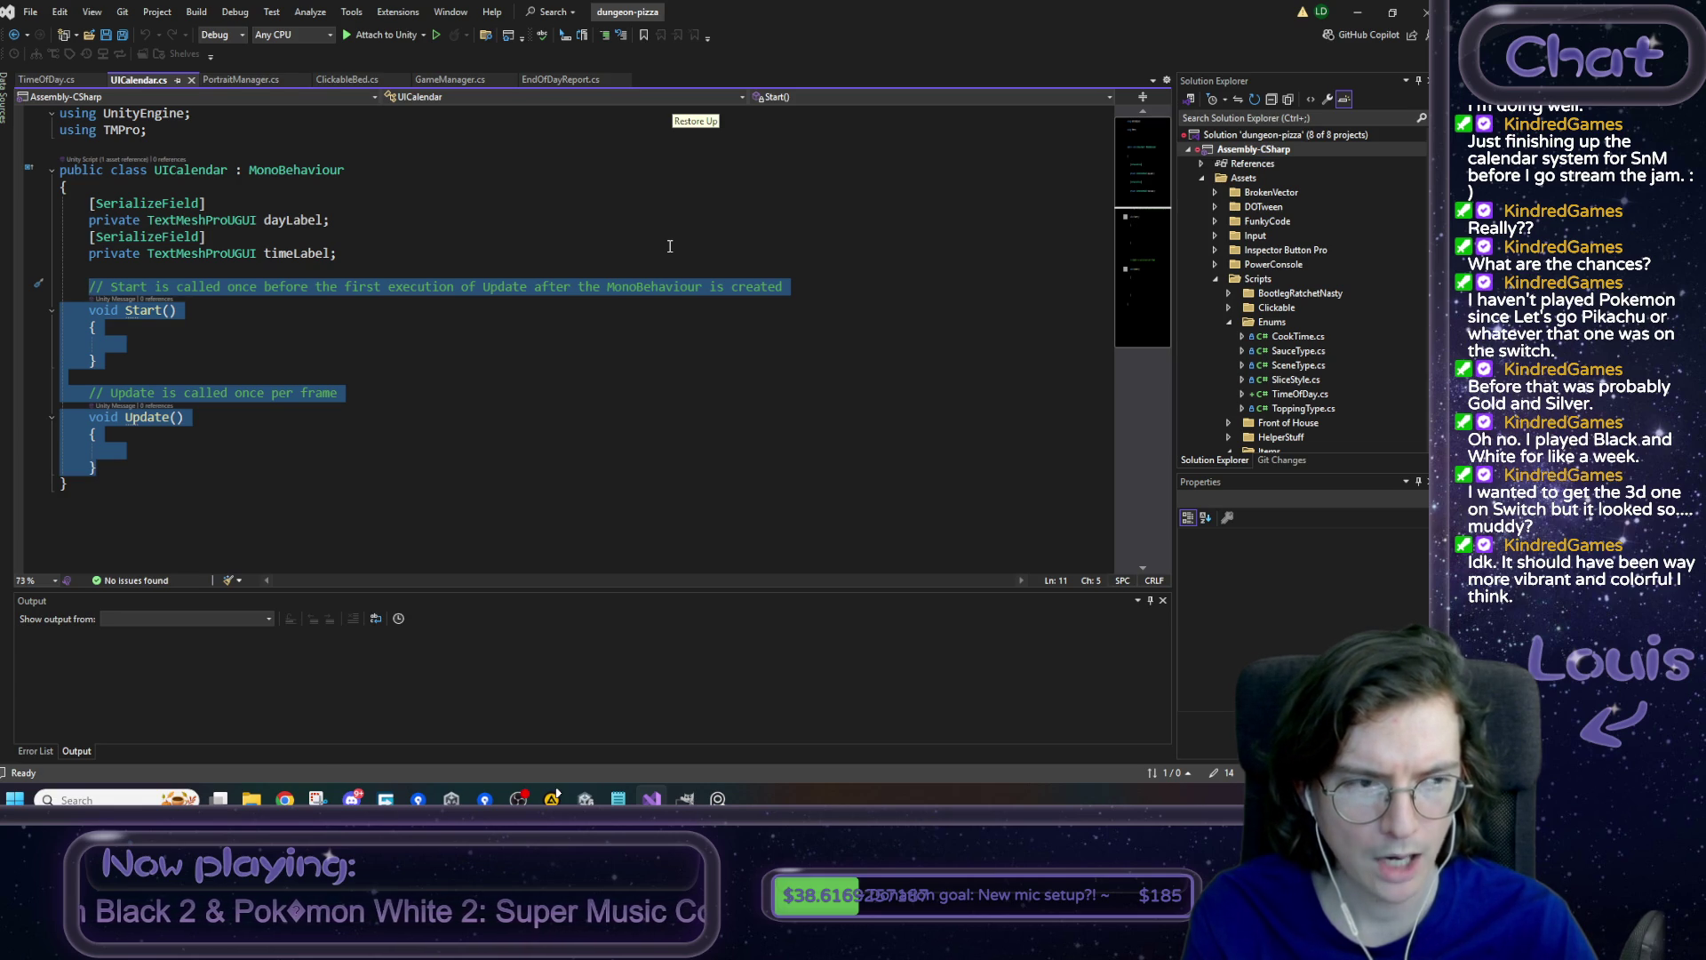
pyautogui.press('BackSpace')
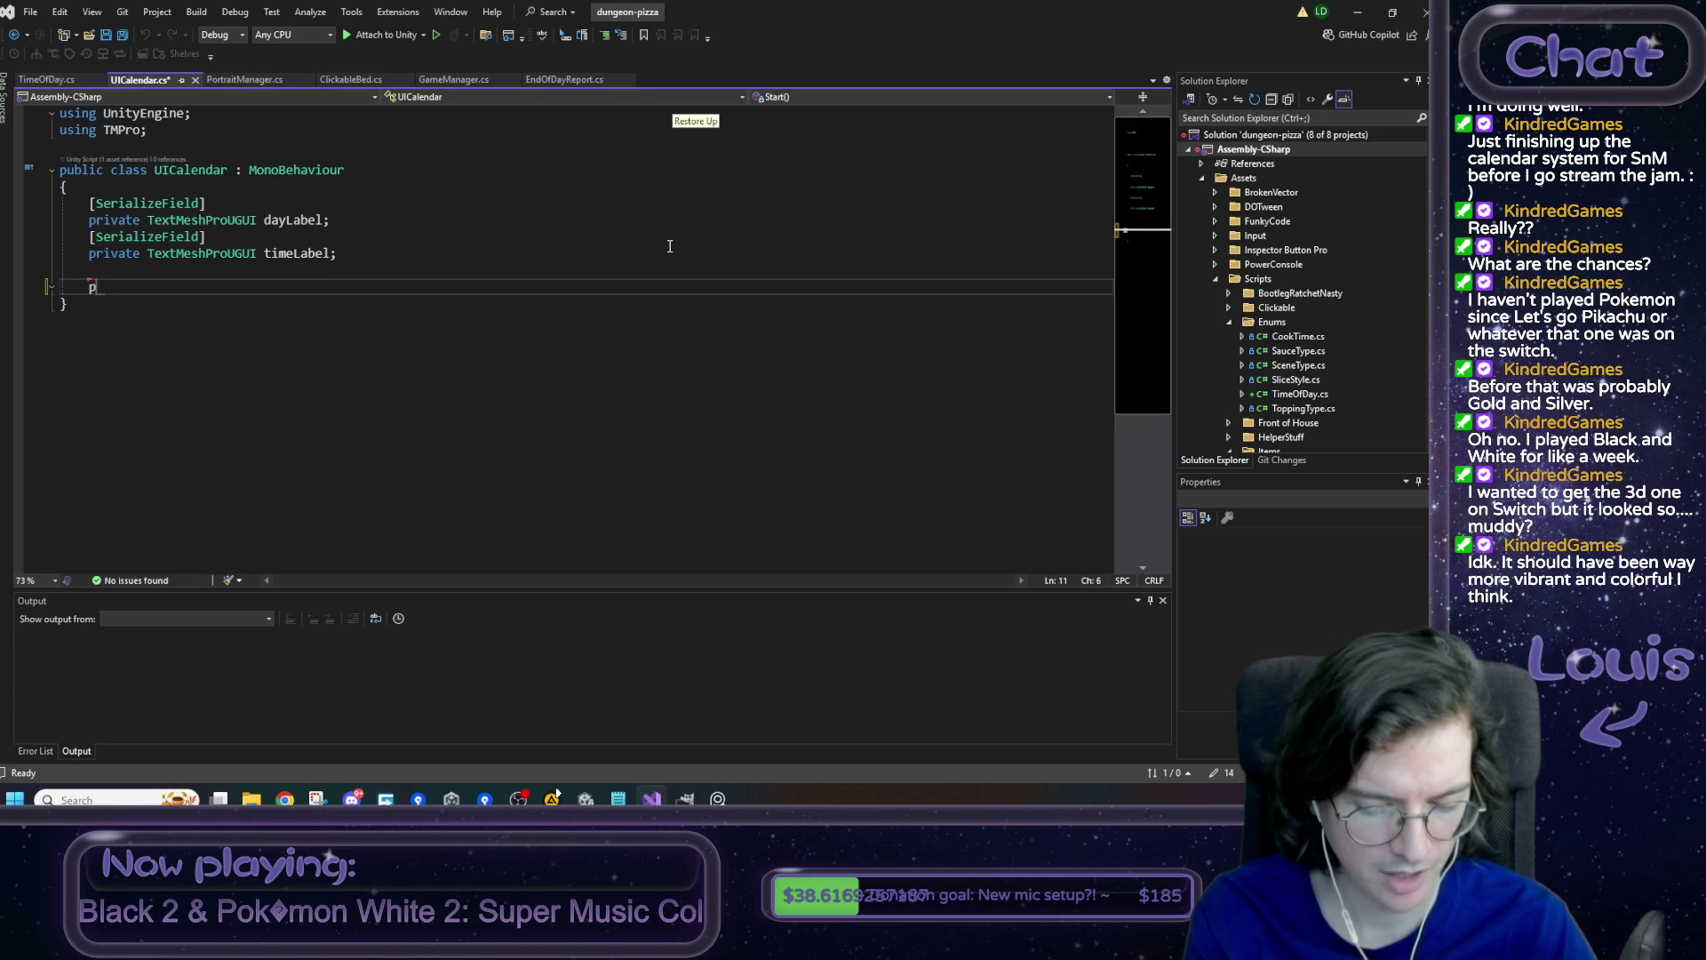
pyautogui.write('public void ')
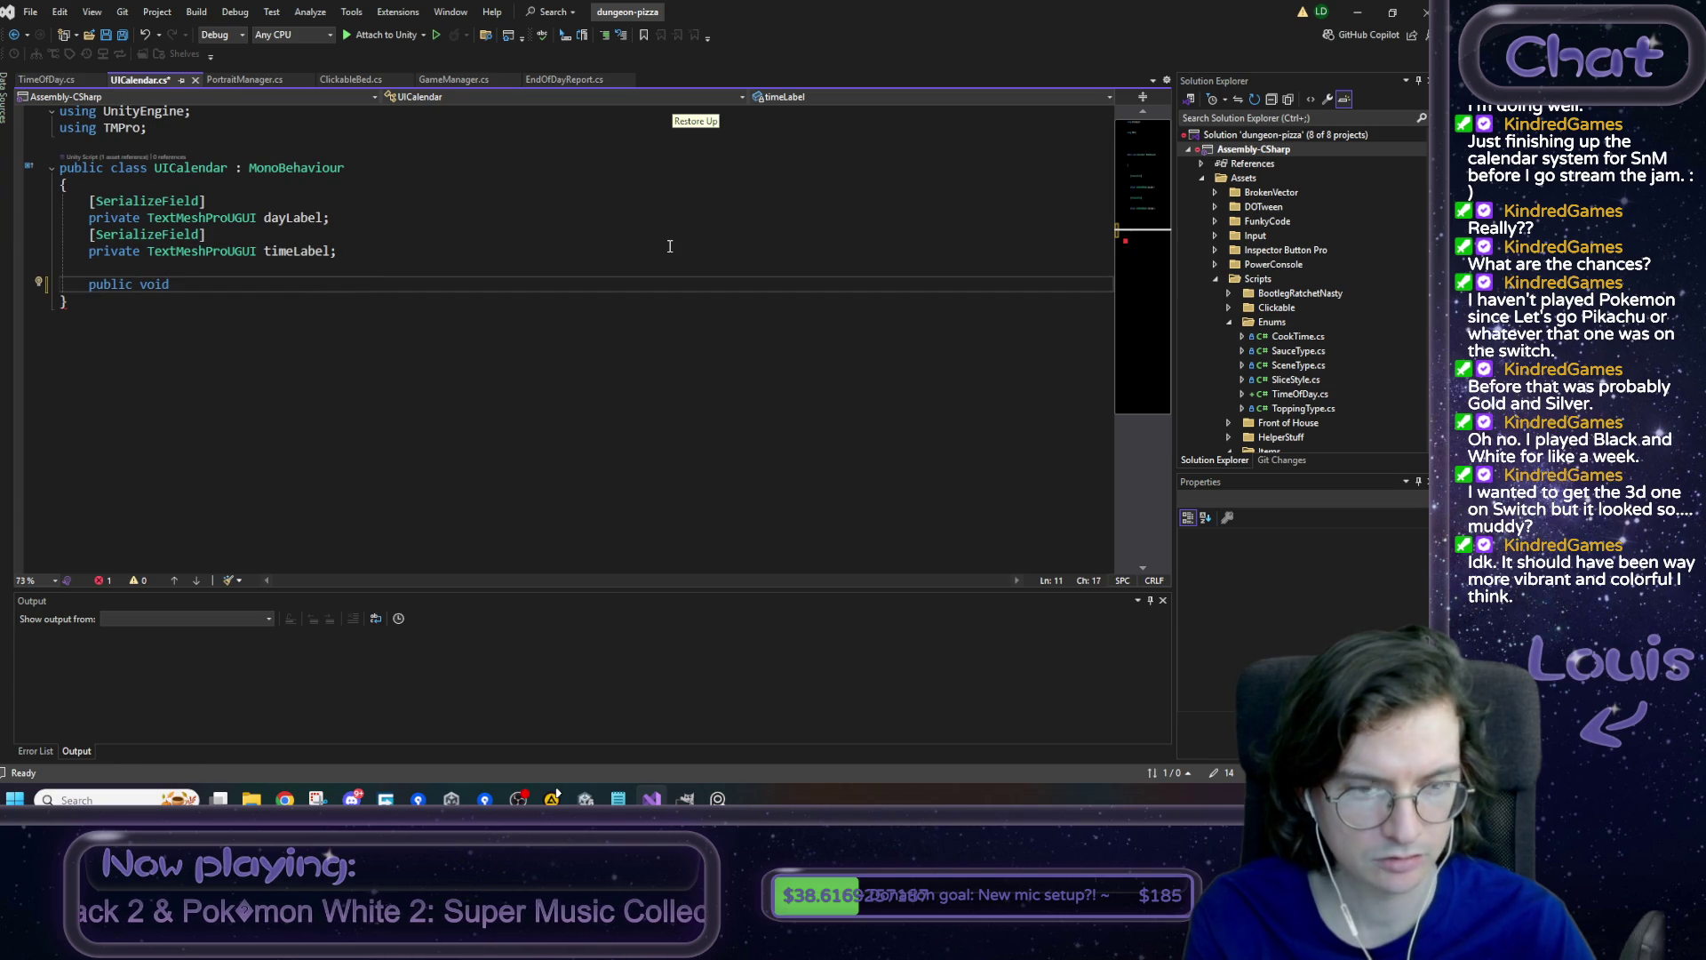
pyautogui.write('Set')
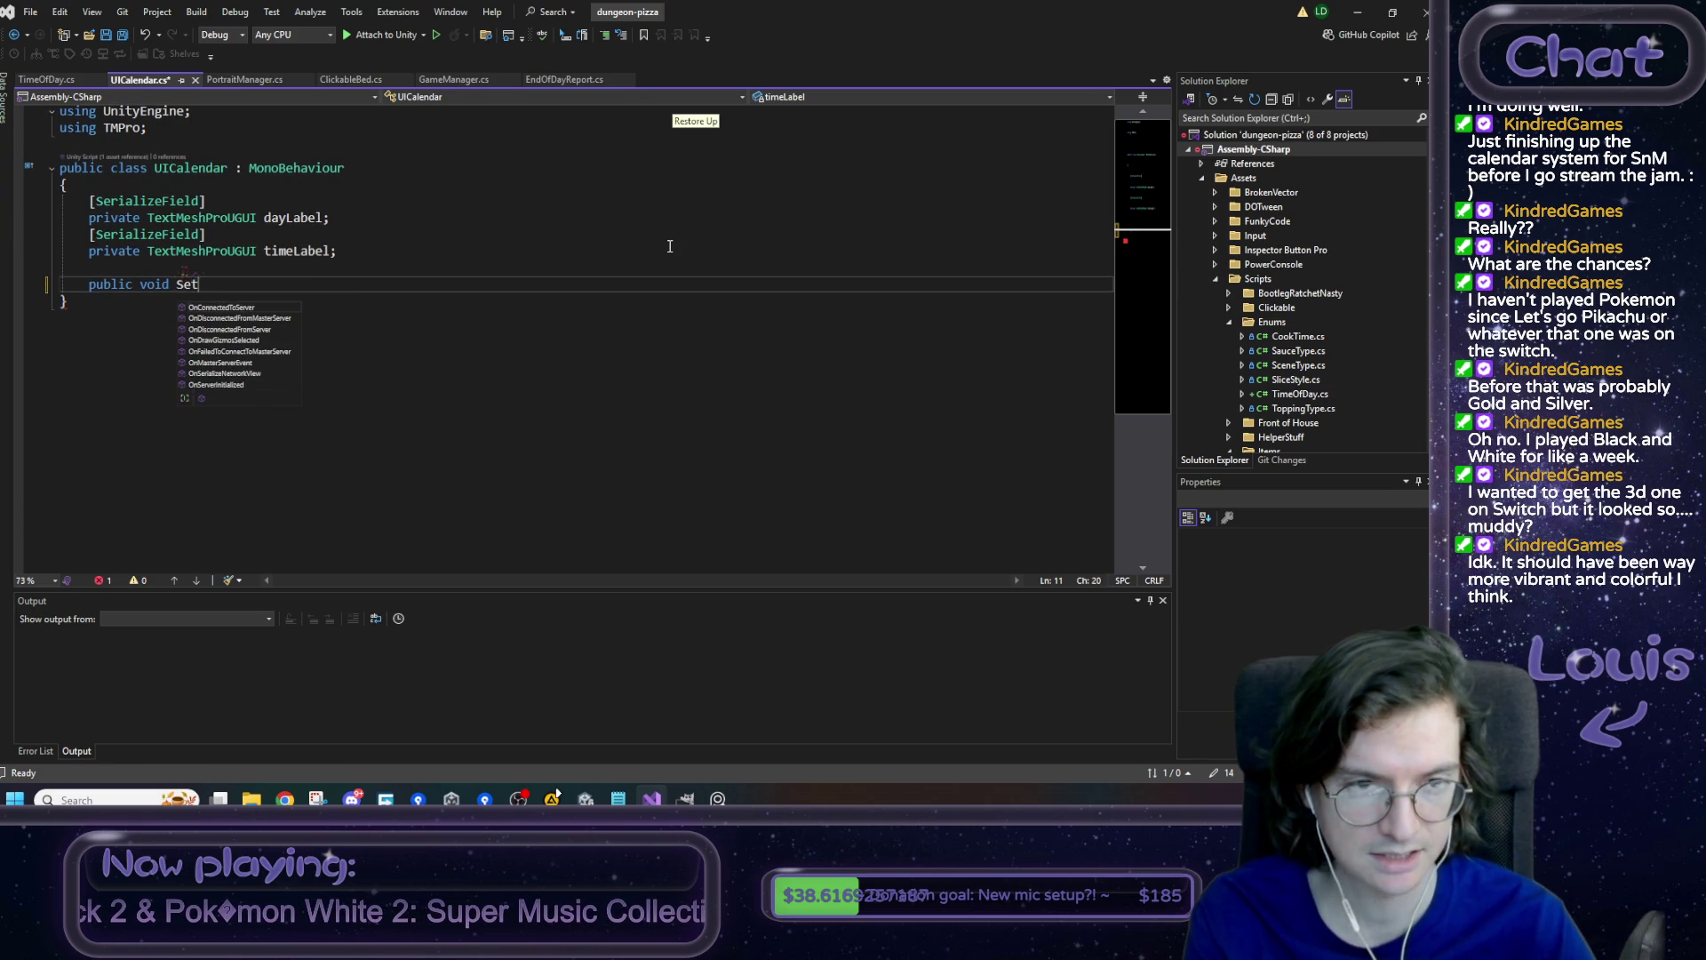
pyautogui.write('Day(')
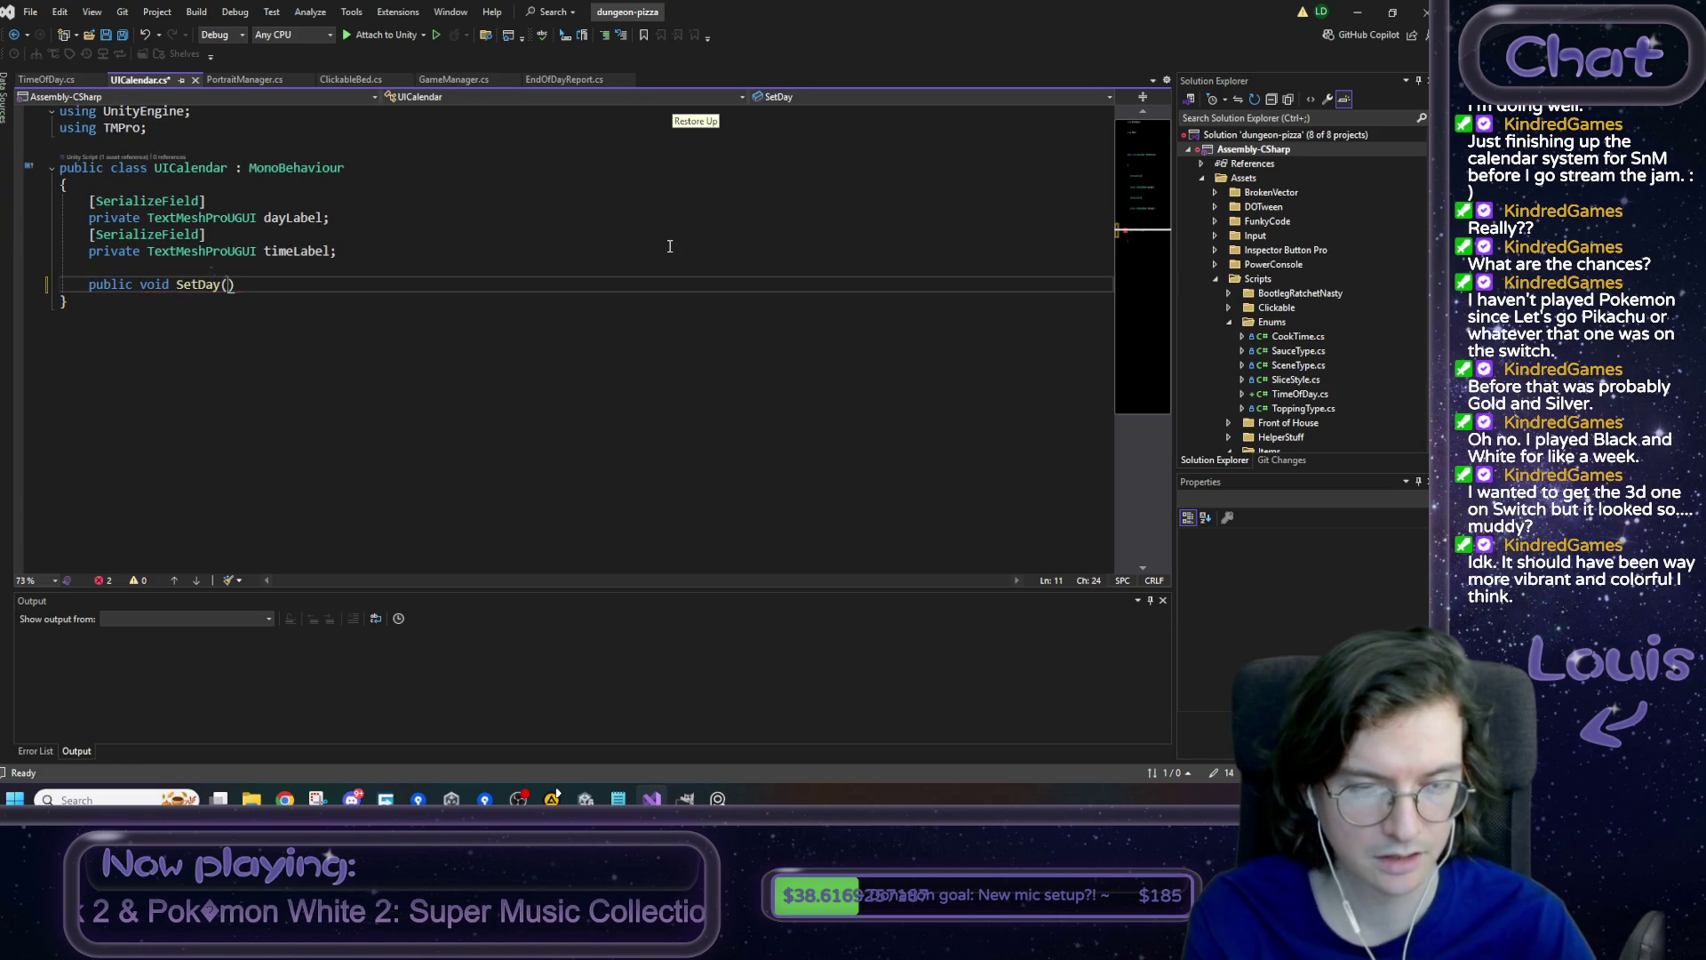
pyautogui.write('int newDa')
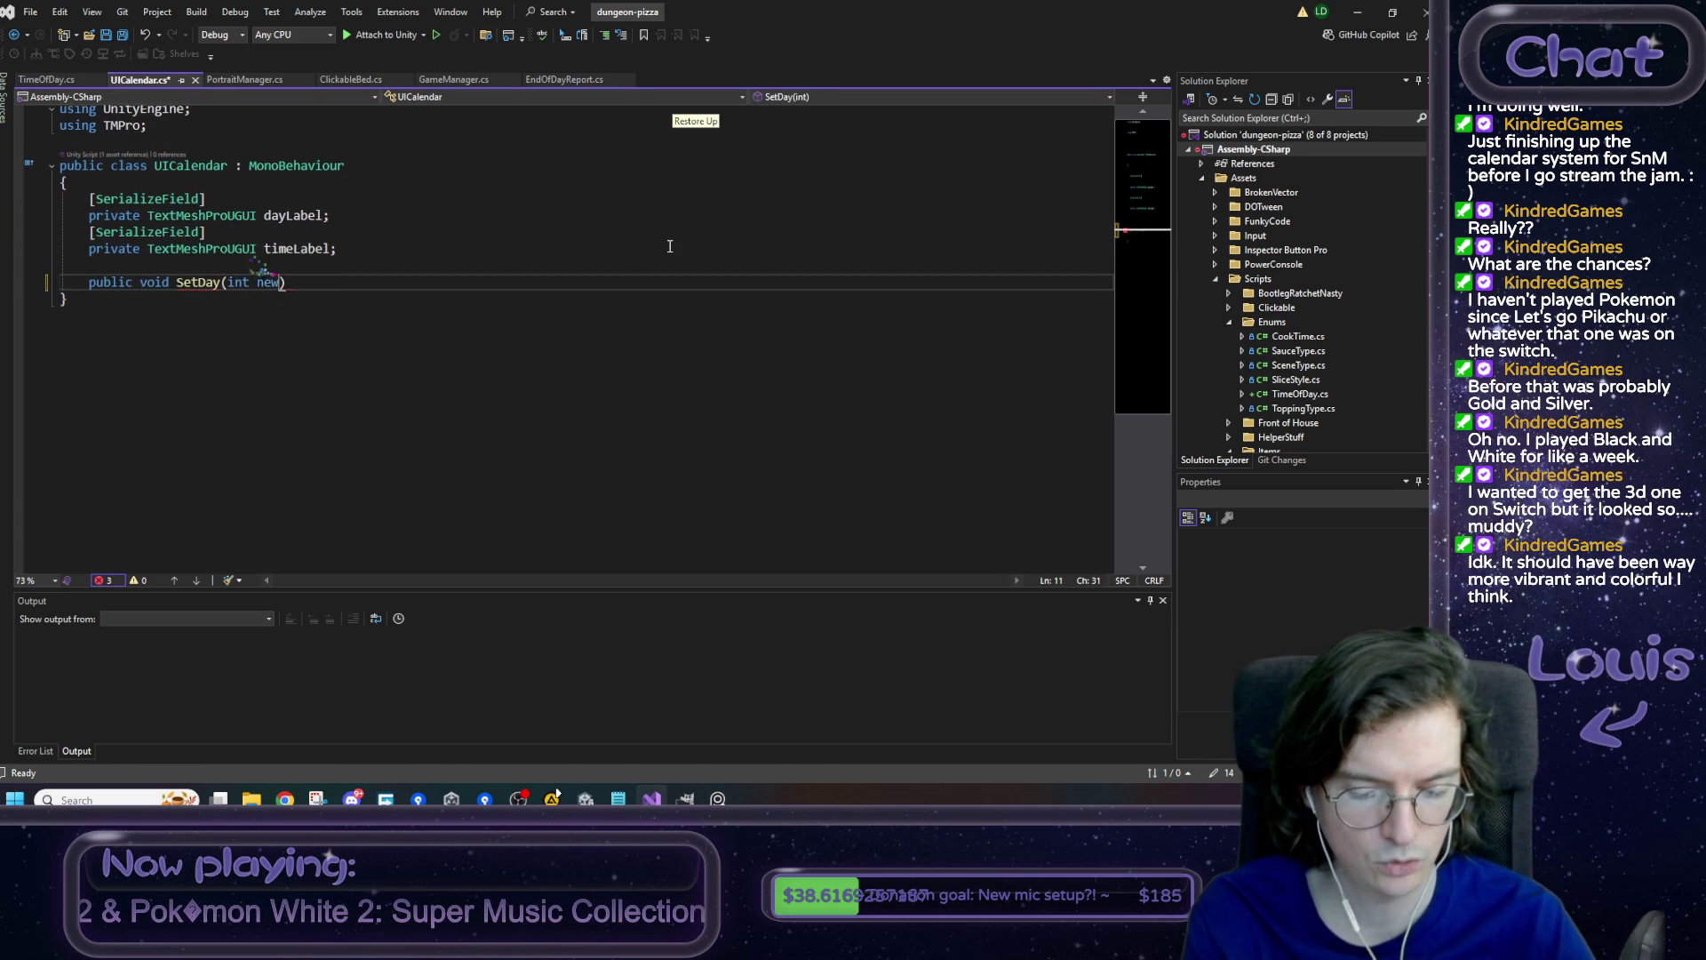
pyautogui.write('y) {')
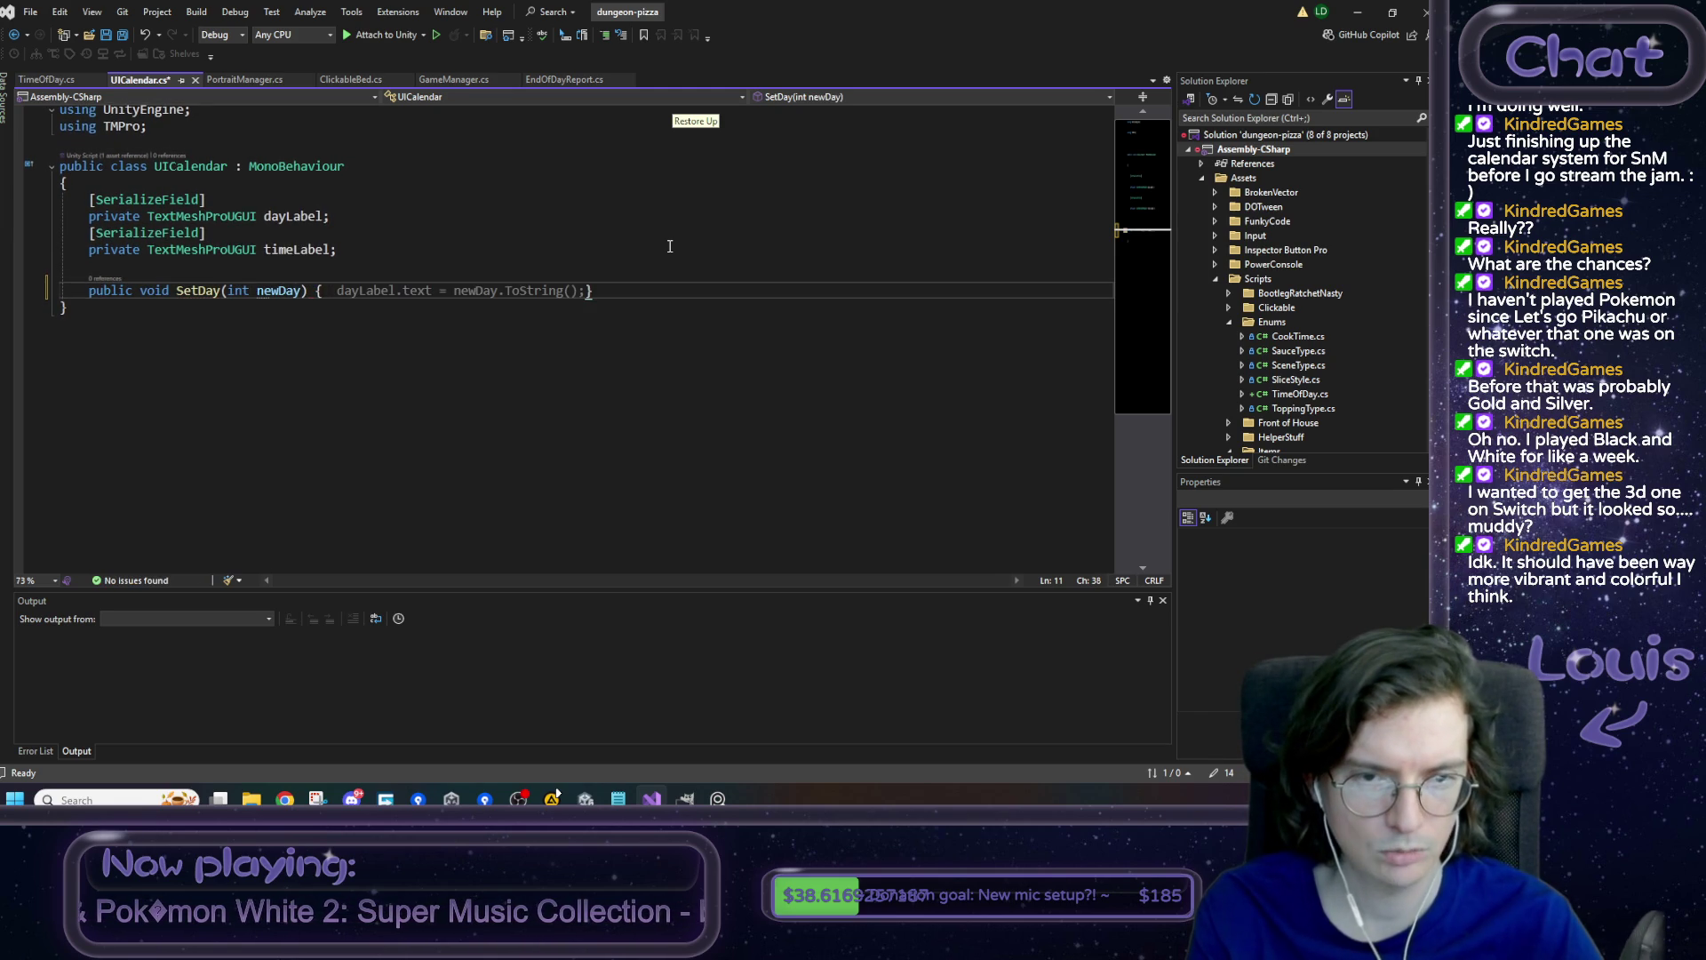
pyautogui.press('Return')
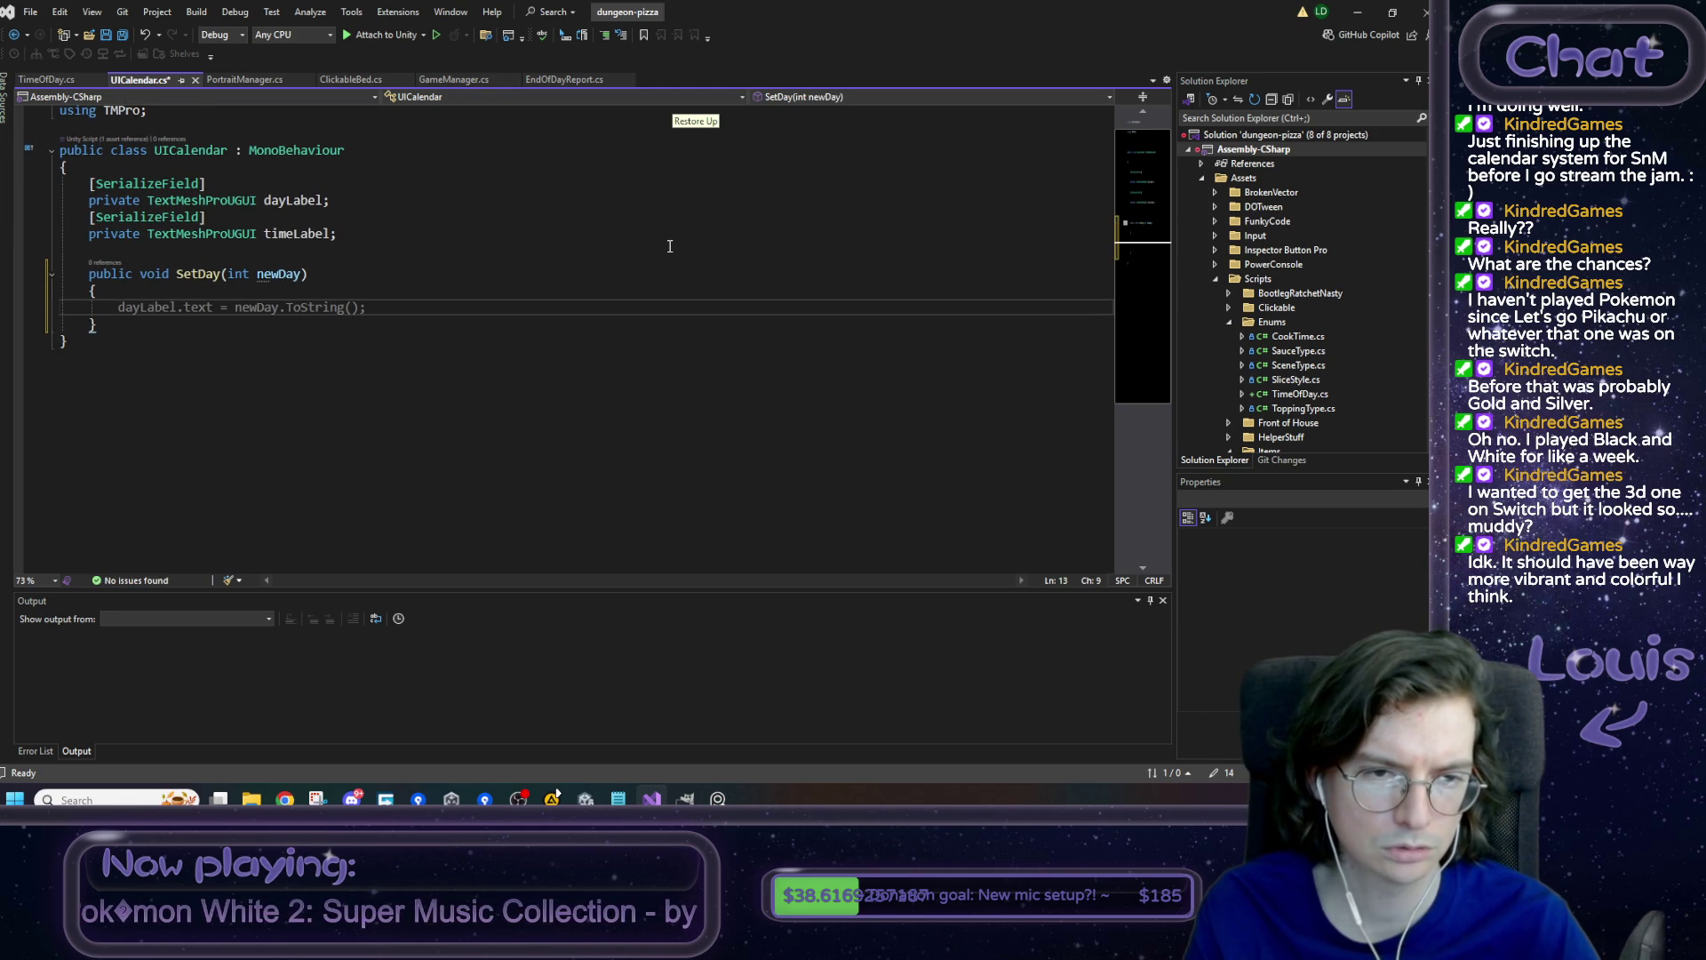
pyautogui.press('Tab')
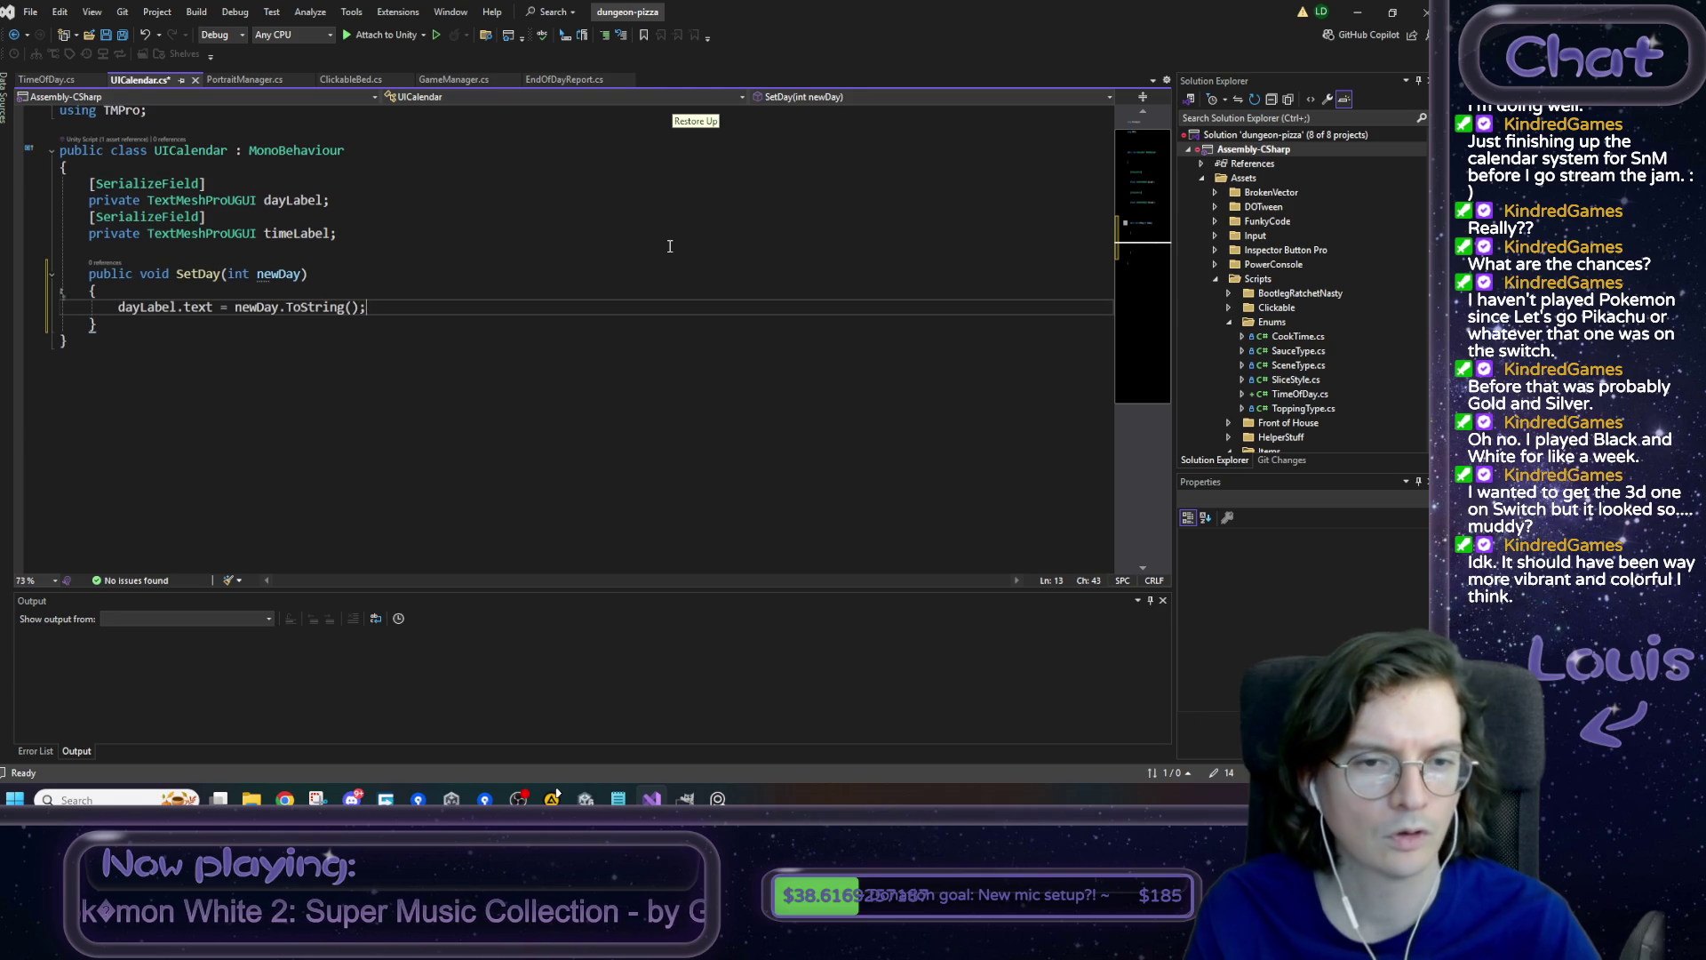
pyautogui.hotkey('ctrl', 'shift', 'Left')
pyautogui.hotkey('ctrl', 'shift', 'Left')
pyautogui.hotkey('ctrl', 'shift', 'Left')
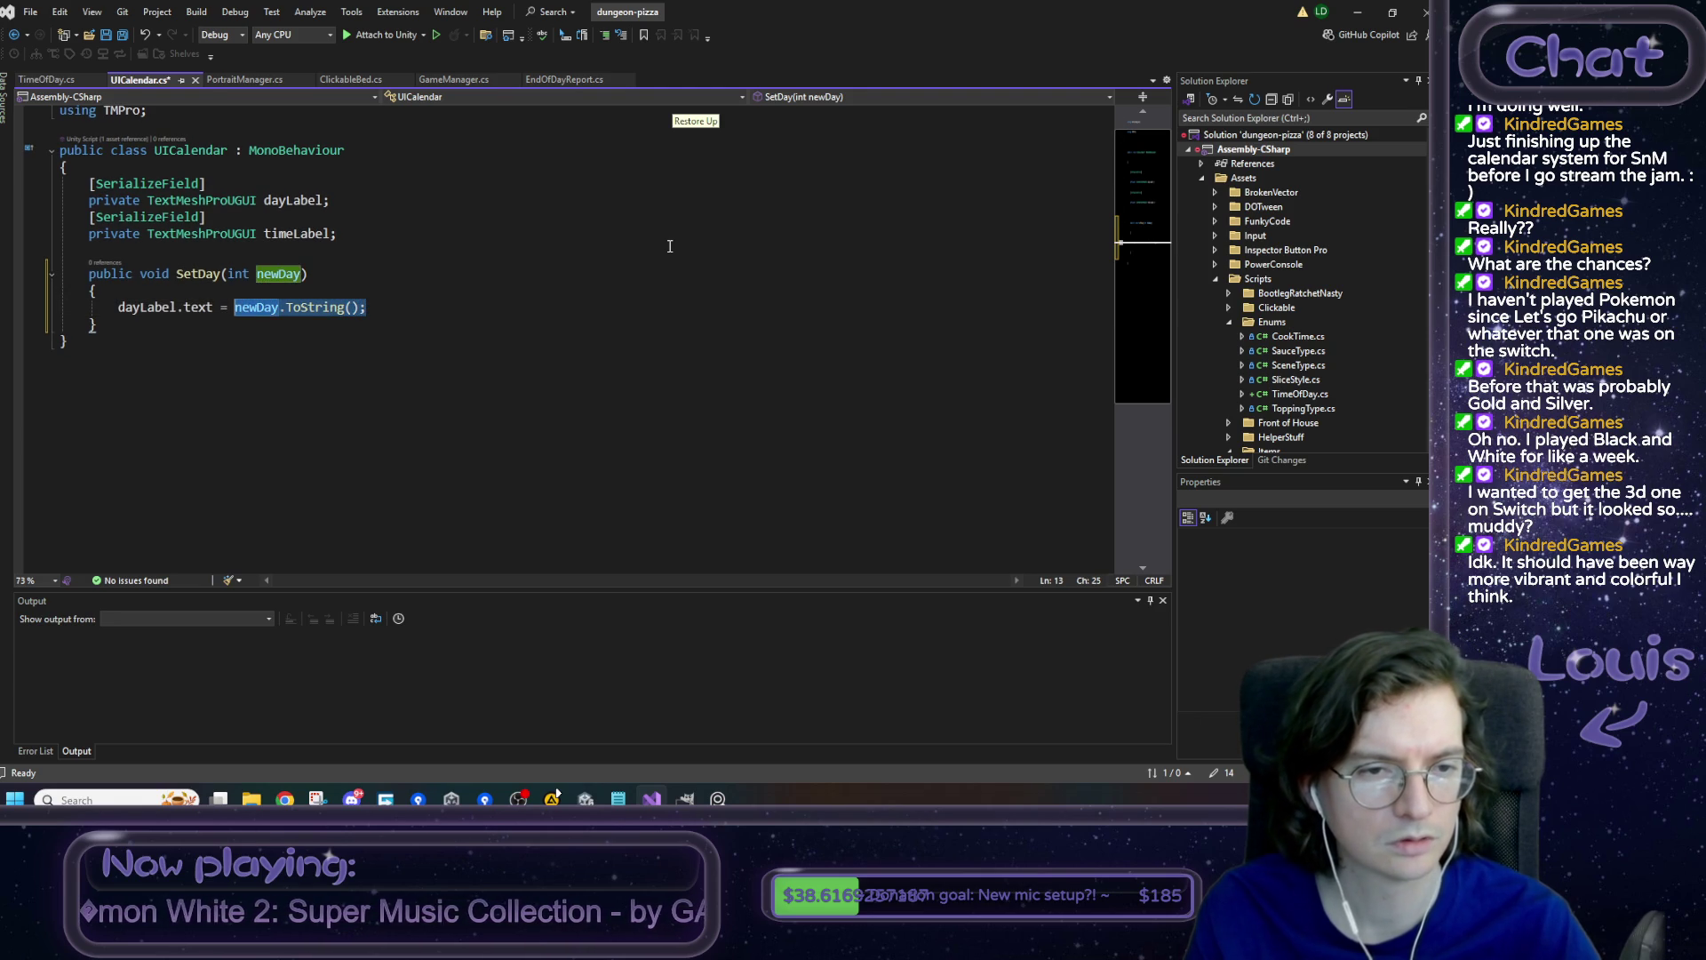
pyautogui.write('"')
pyautogui.write('Day')
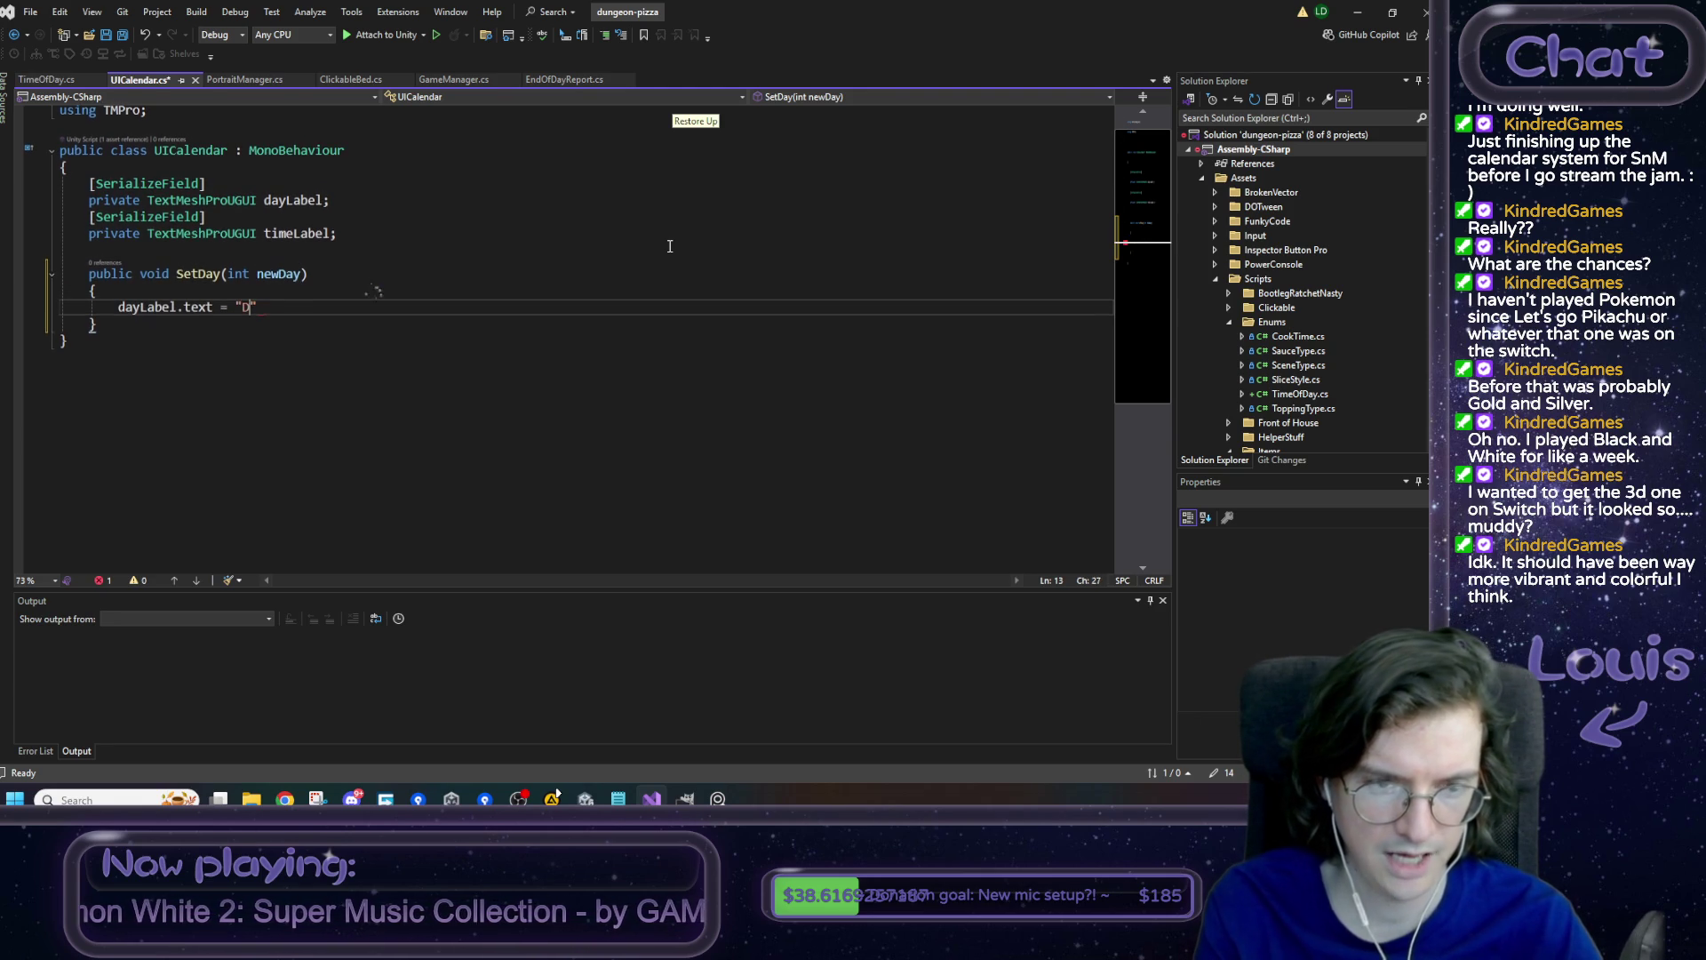
pyautogui.write(' "')
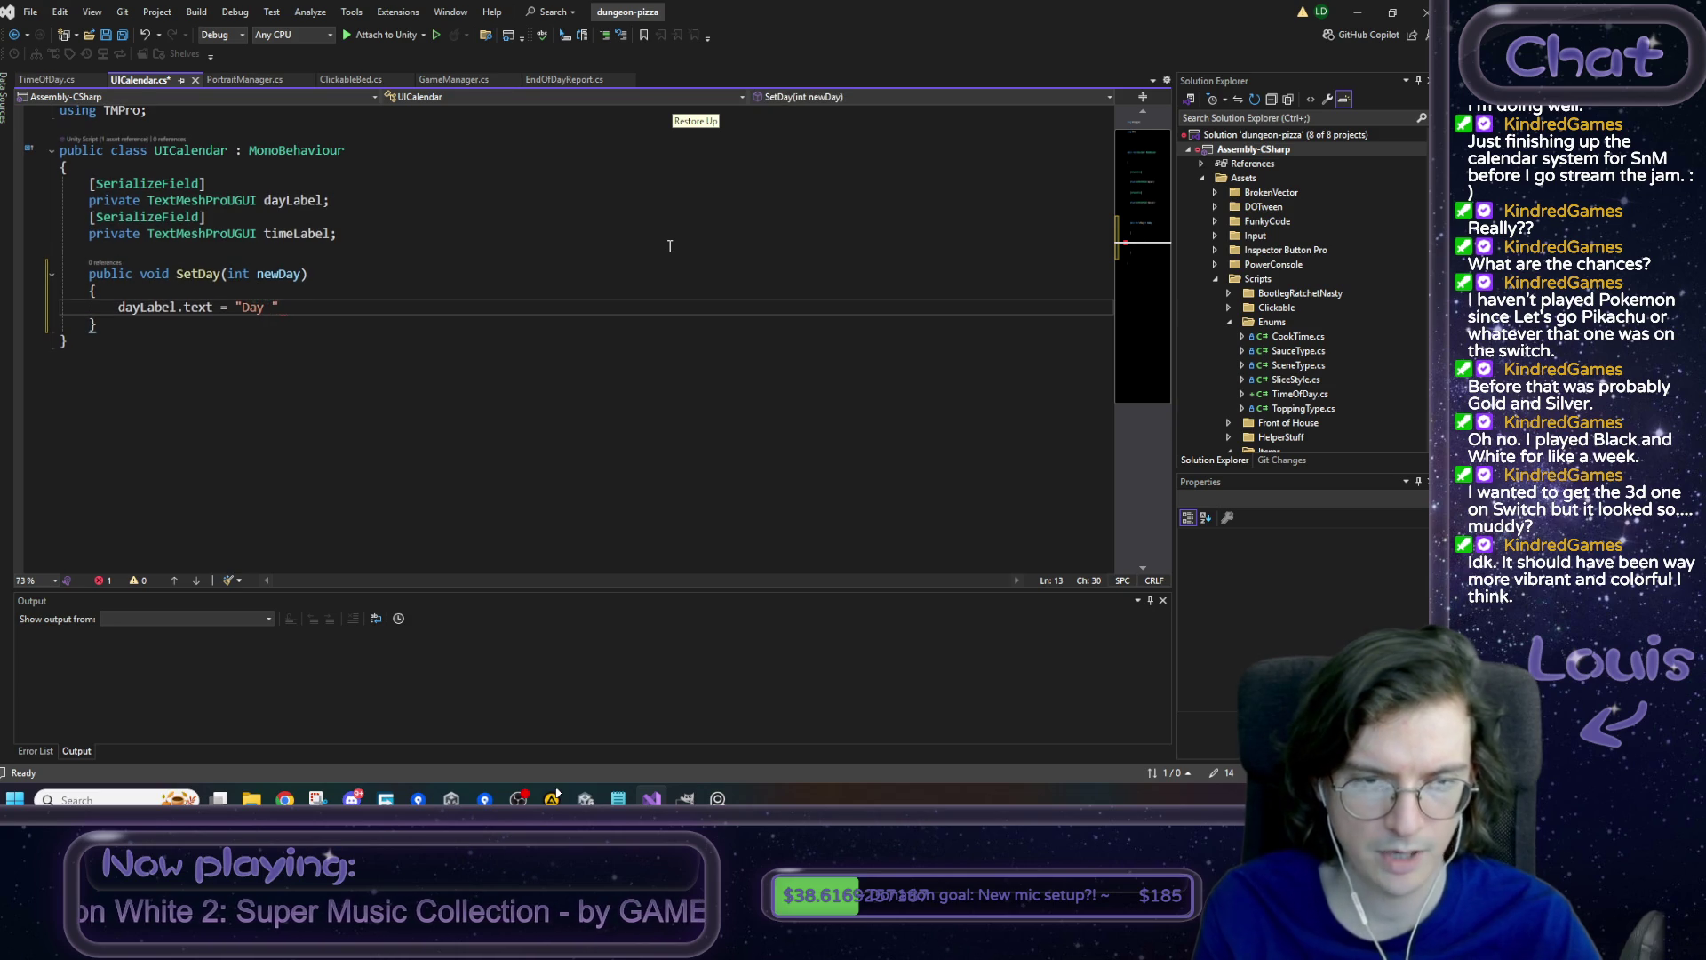
pyautogui.write(' + new')
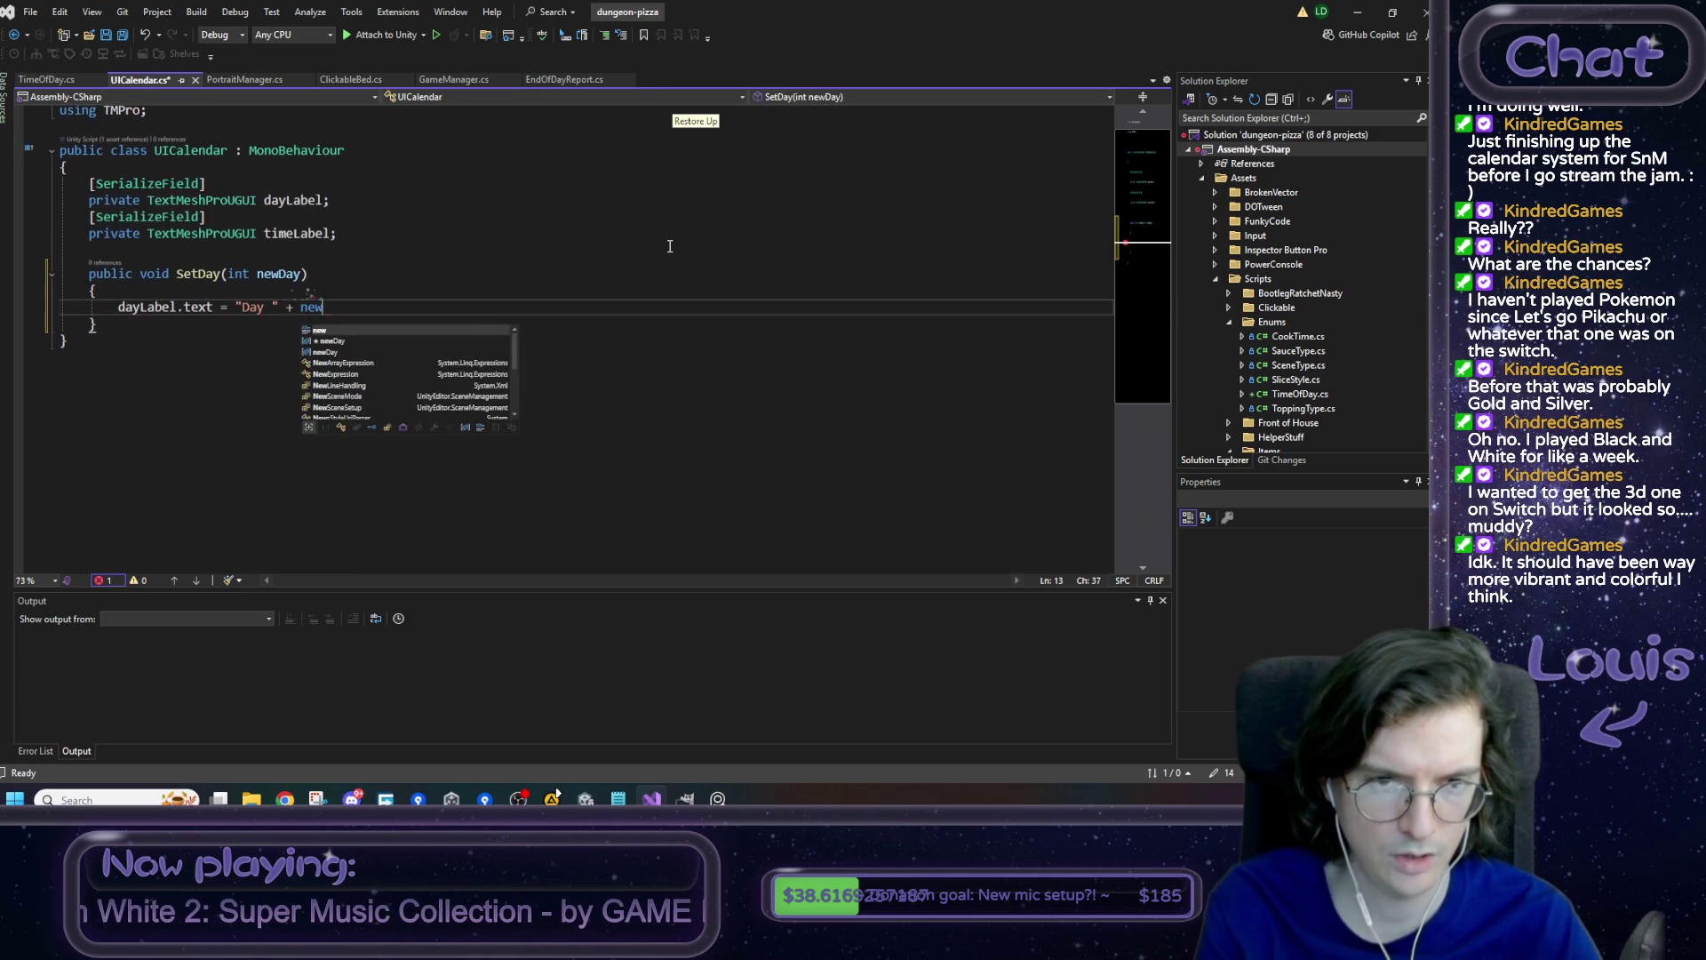
pyautogui.write('Day;')
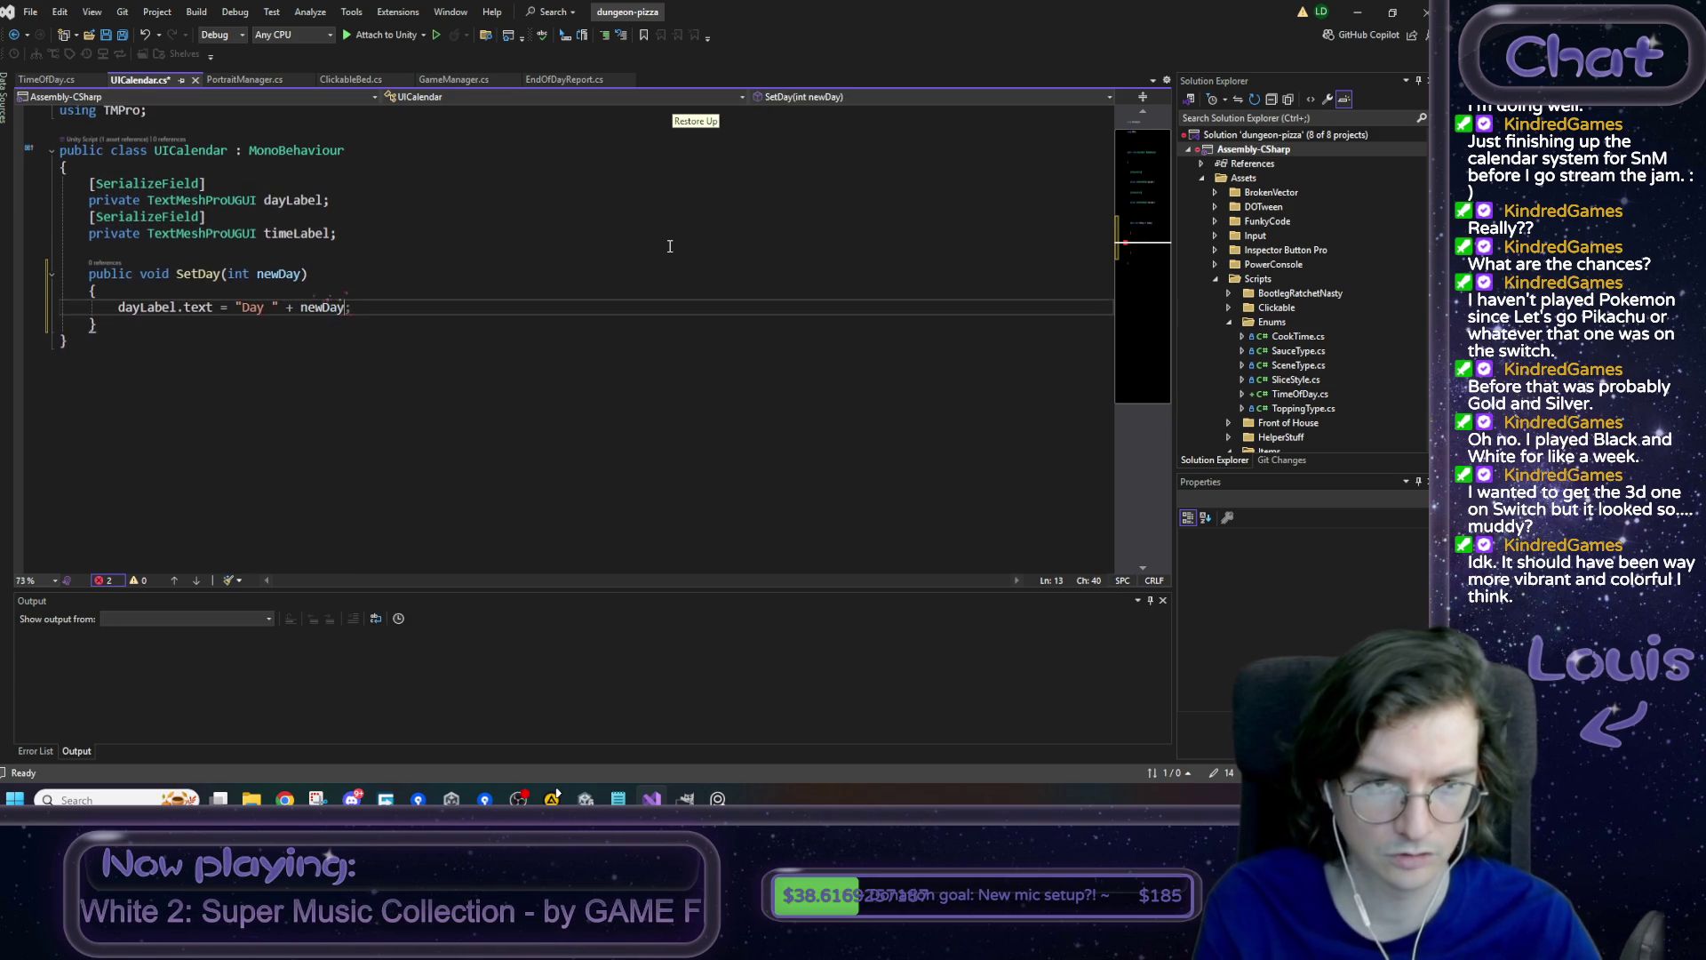
# - Start a SetTime(int newTime) method below SetDay from the suggested signature
pyautogui.press('Down')
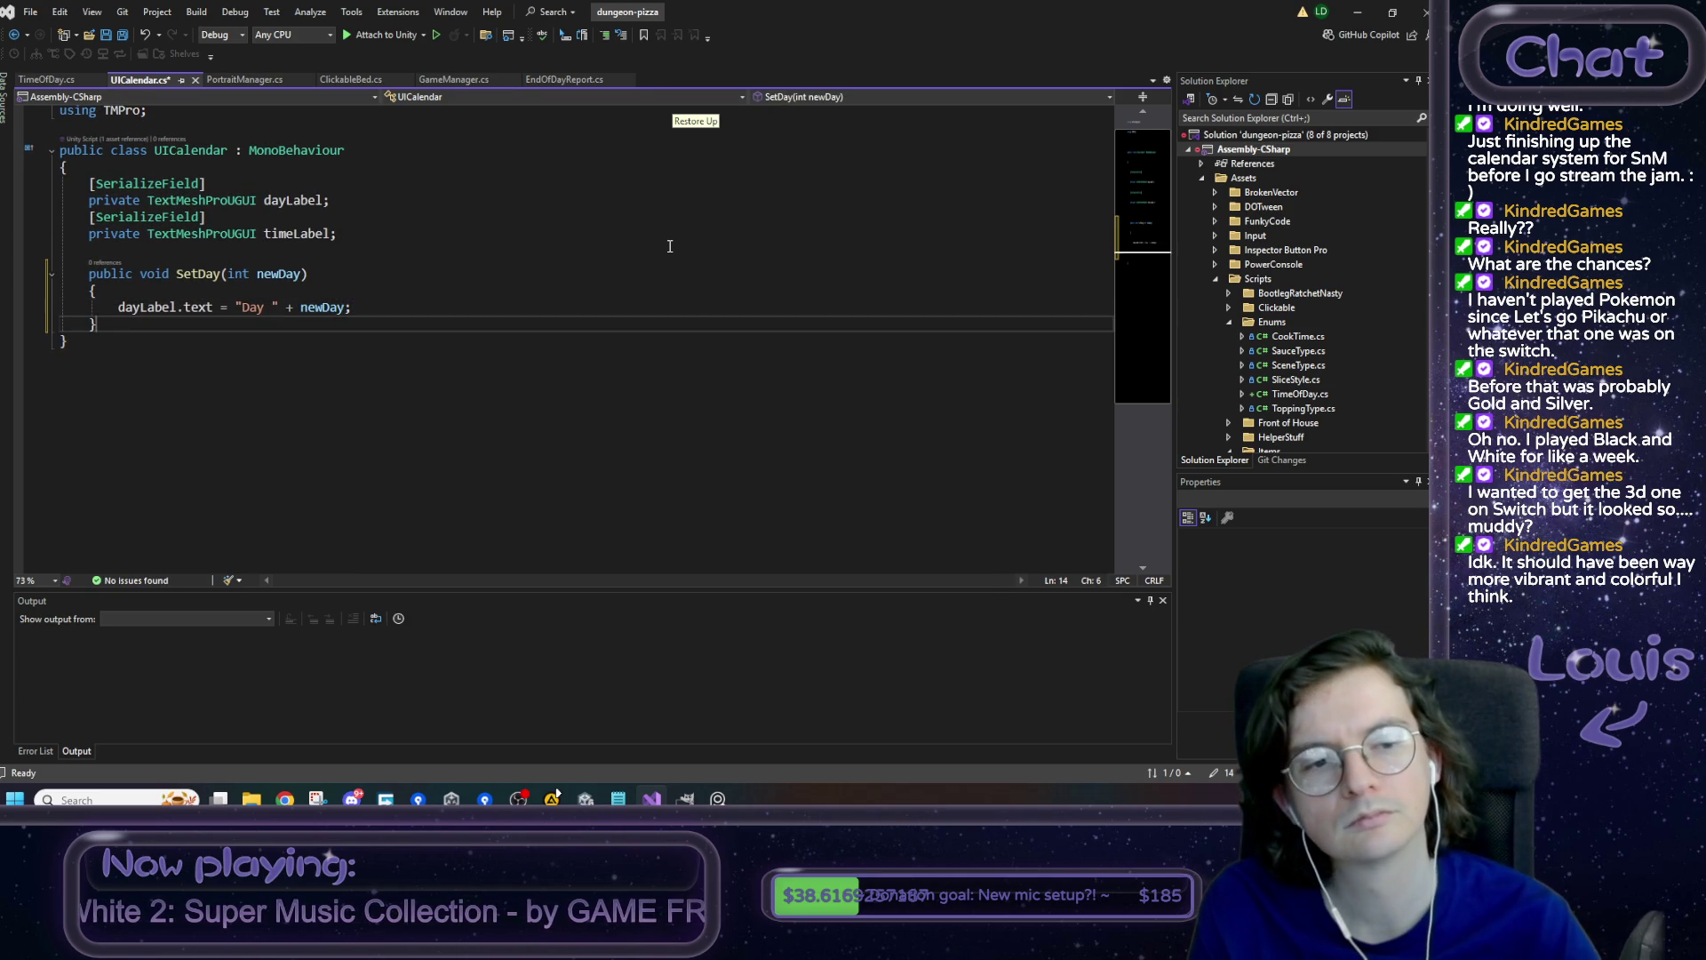
pyautogui.press('Return')
pyautogui.press('Return')
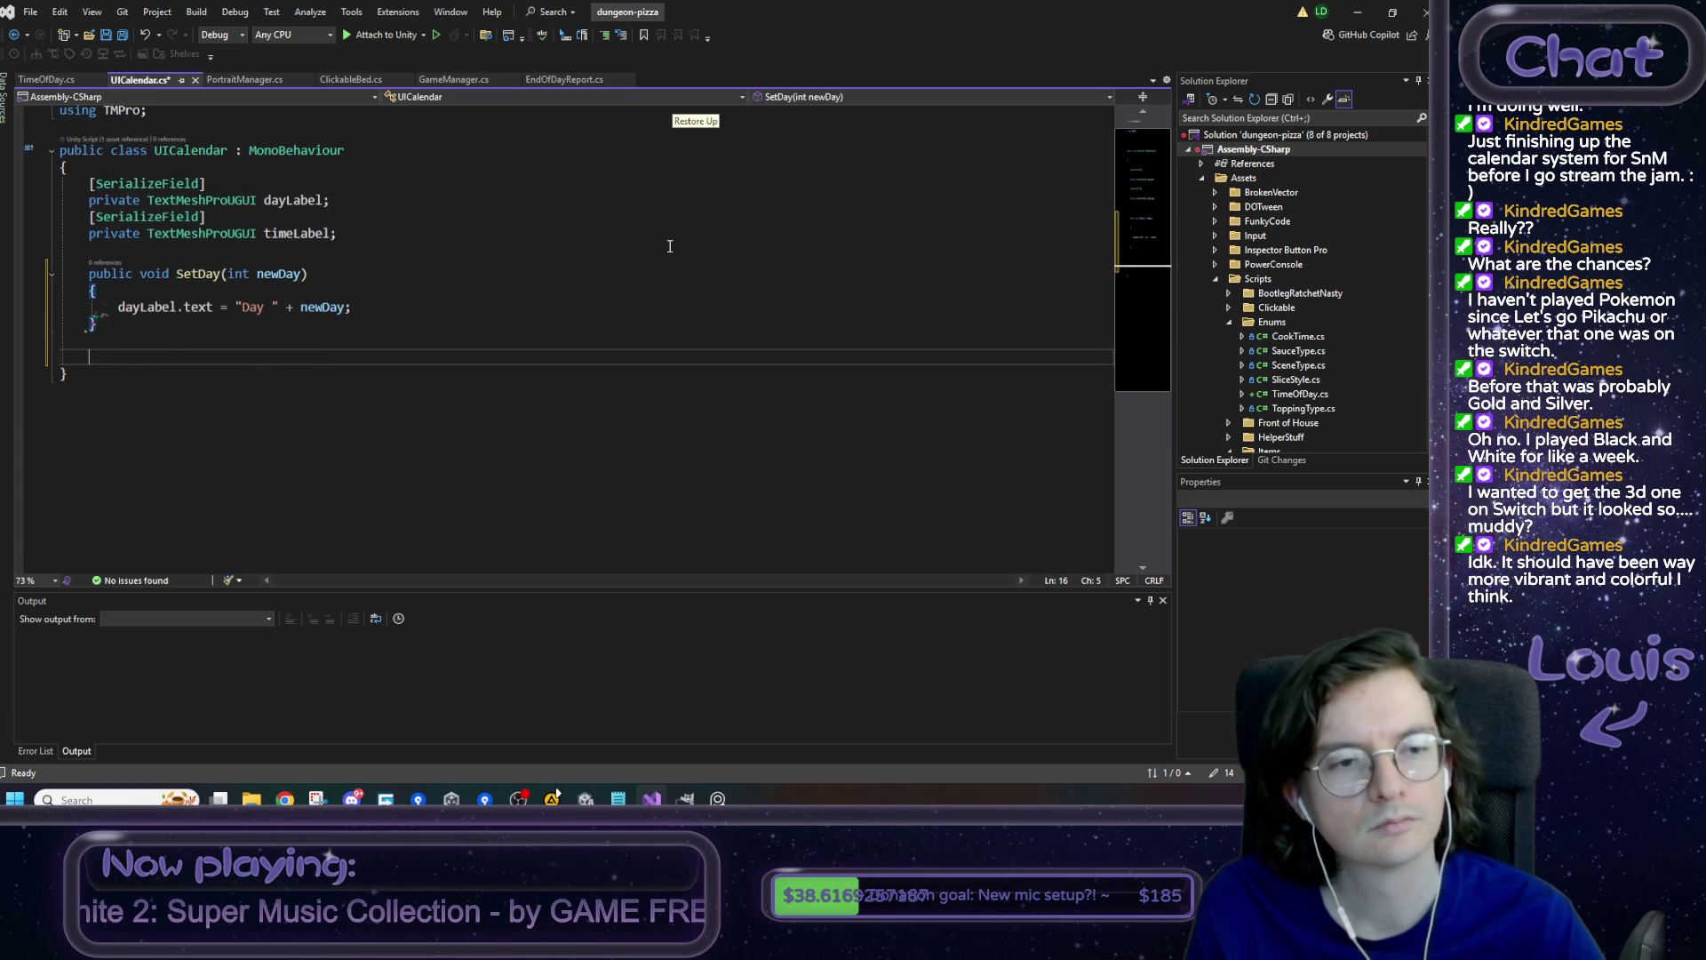
pyautogui.press('Tab')
# - Change SetTime to take TimeOfDay newTime, assign timeLabel = newTime.ToString(), and save
pyautogui.press('Left')
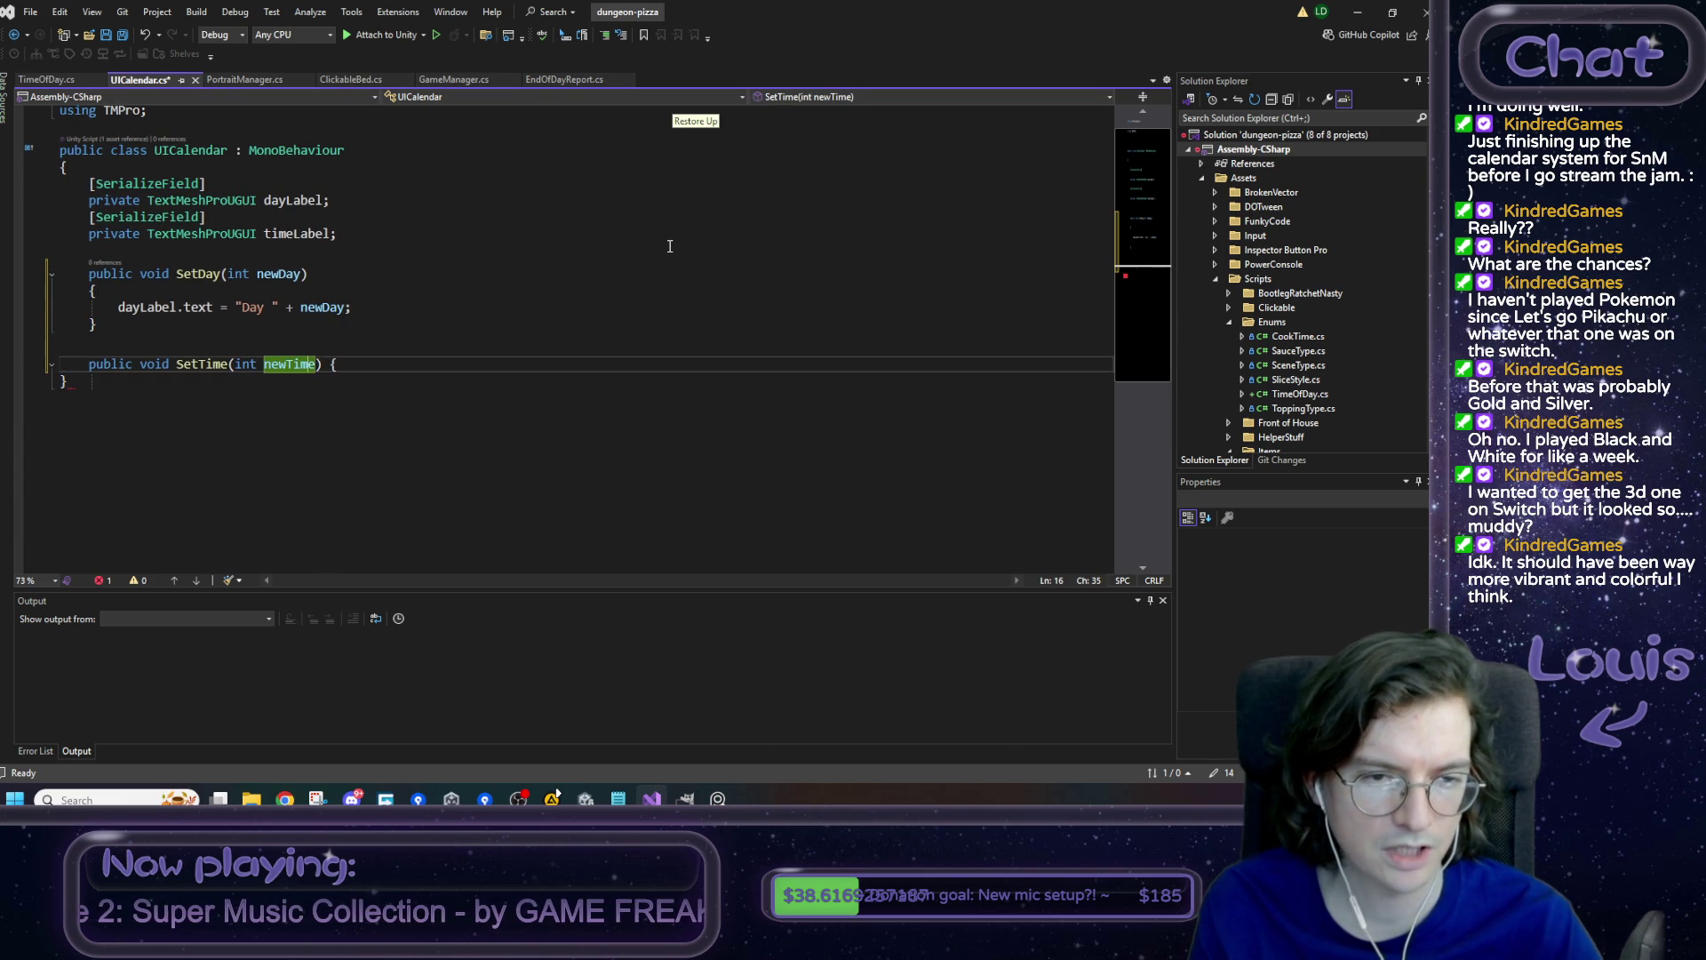
pyautogui.press('Left')
pyautogui.press('Left')
pyautogui.press('Left')
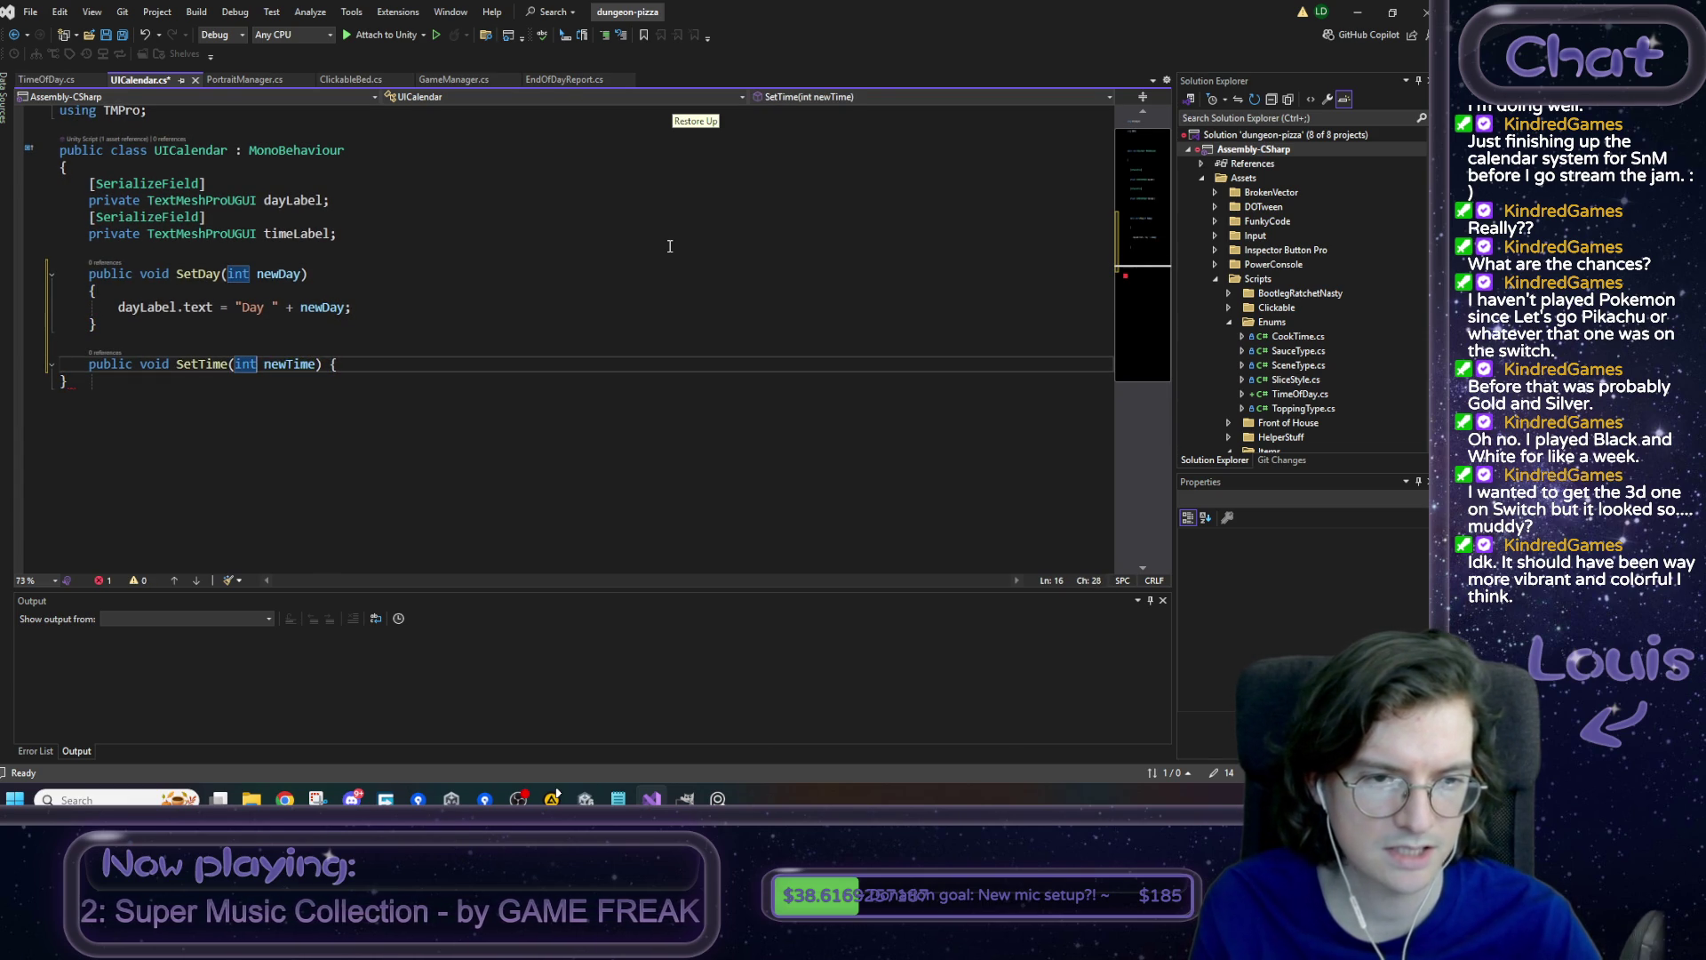
pyautogui.press('BackSpace')
pyautogui.press('BackSpace')
pyautogui.press('BackSpace')
pyautogui.write('TimeDa')
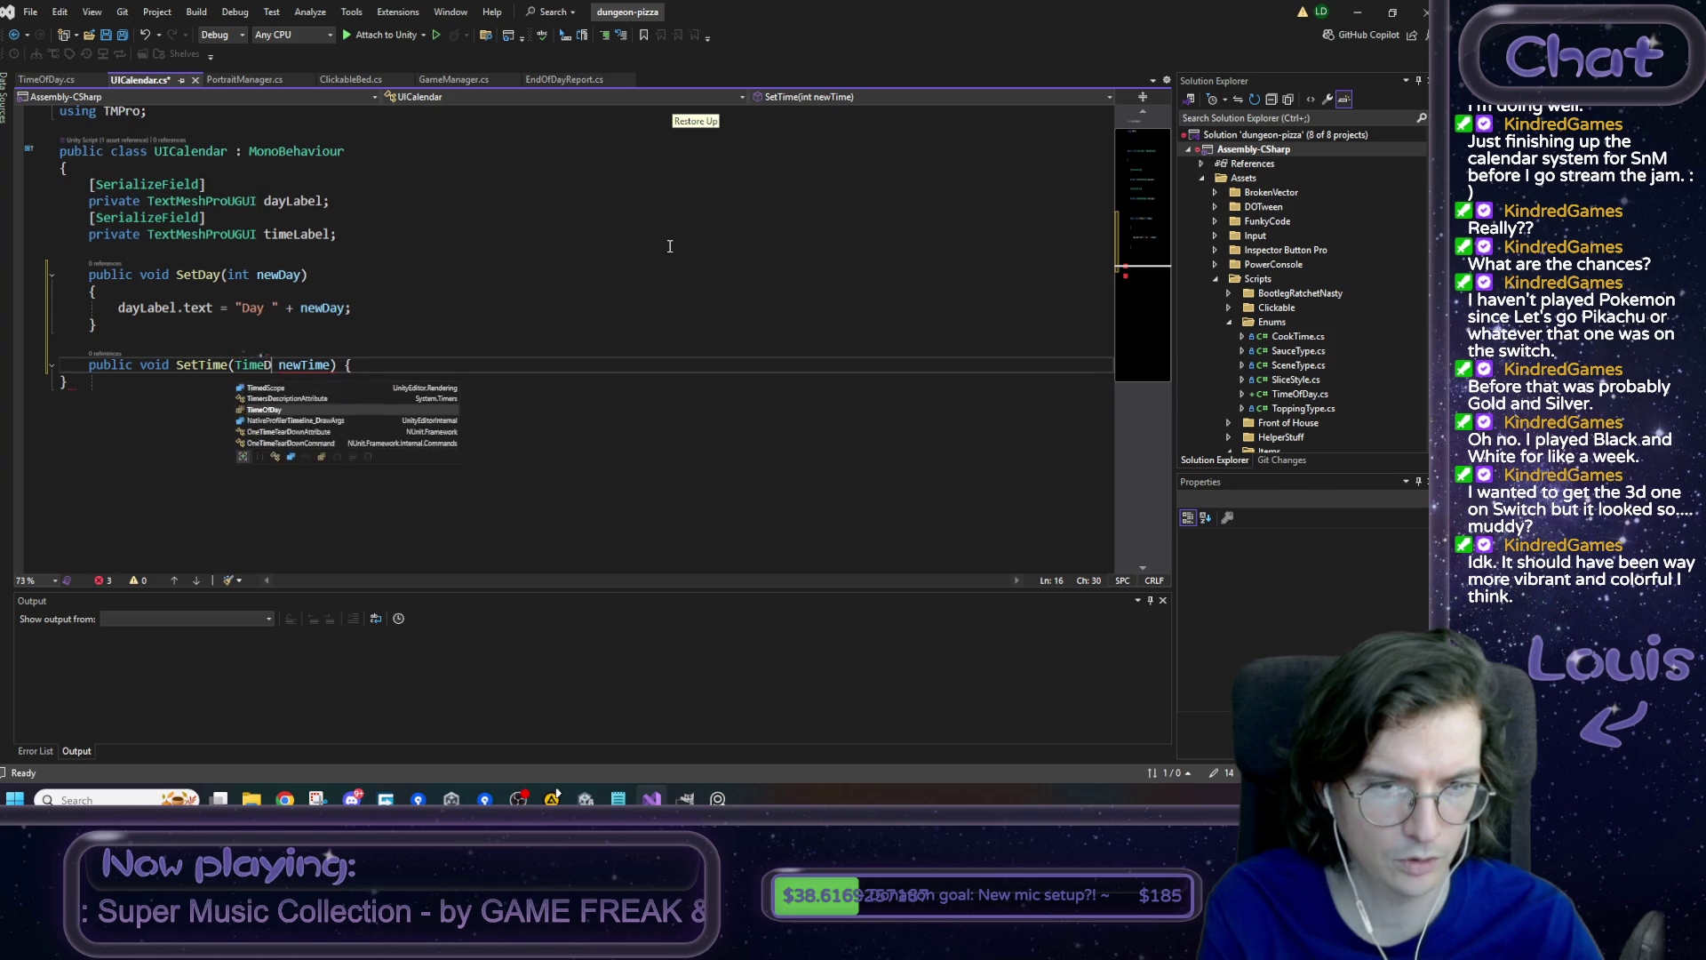
pyautogui.press('Tab')
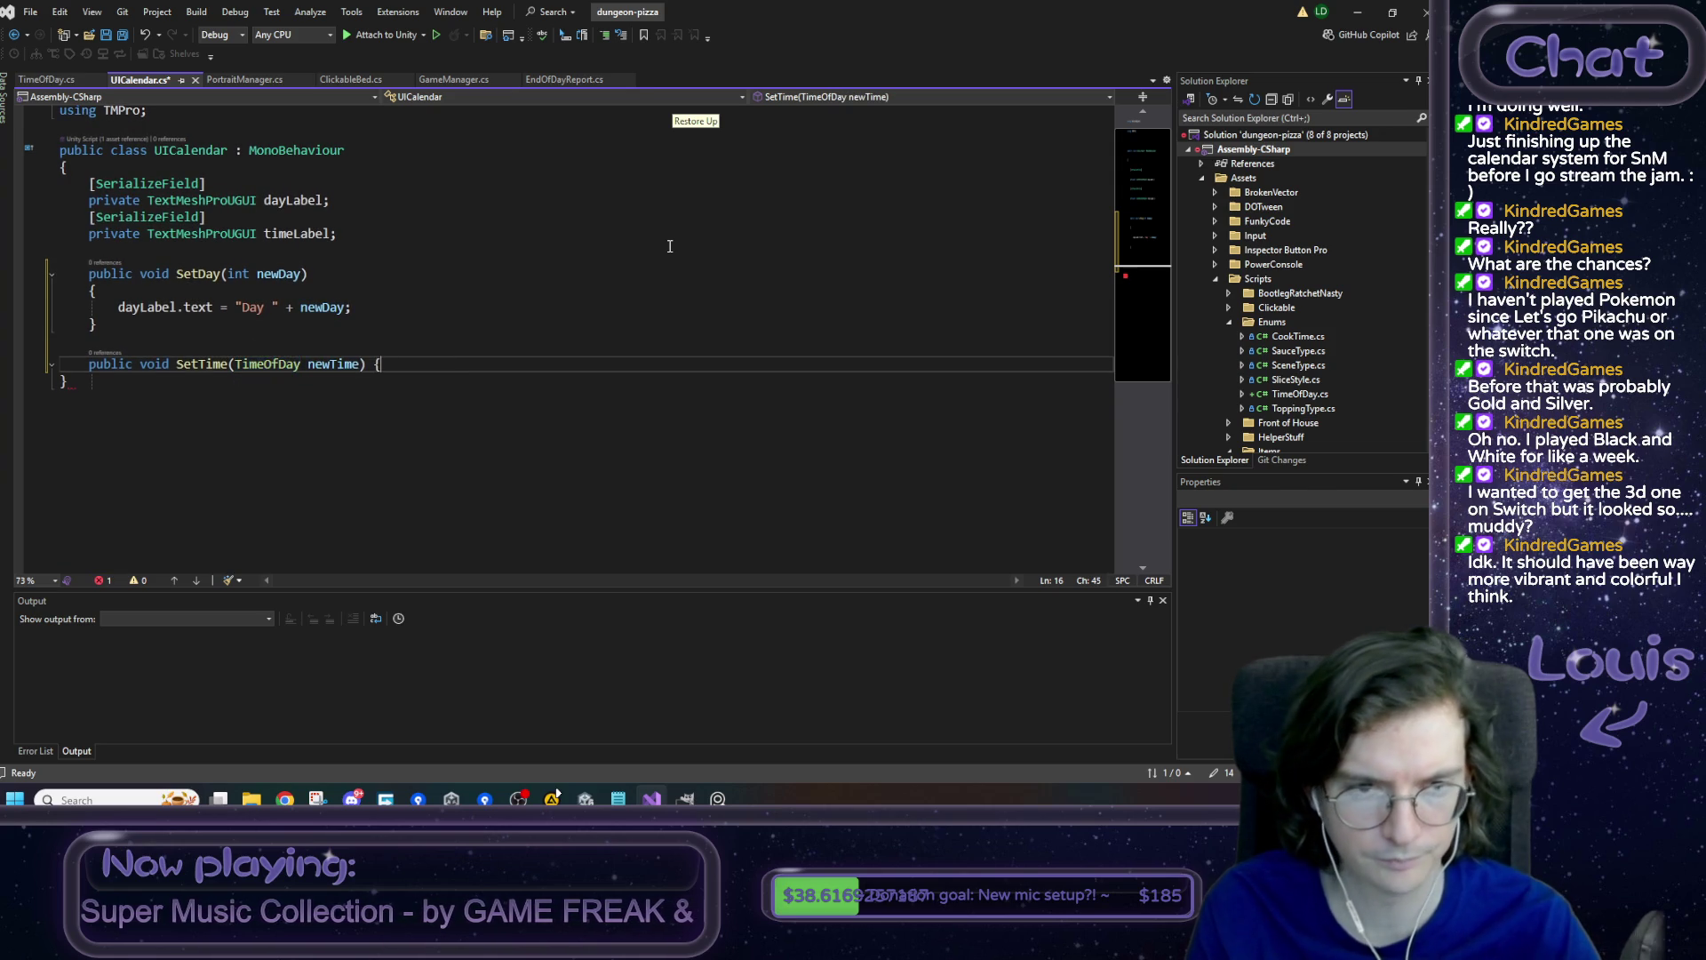
pyautogui.press('End')
pyautogui.press('Return')
pyautogui.press('Return')
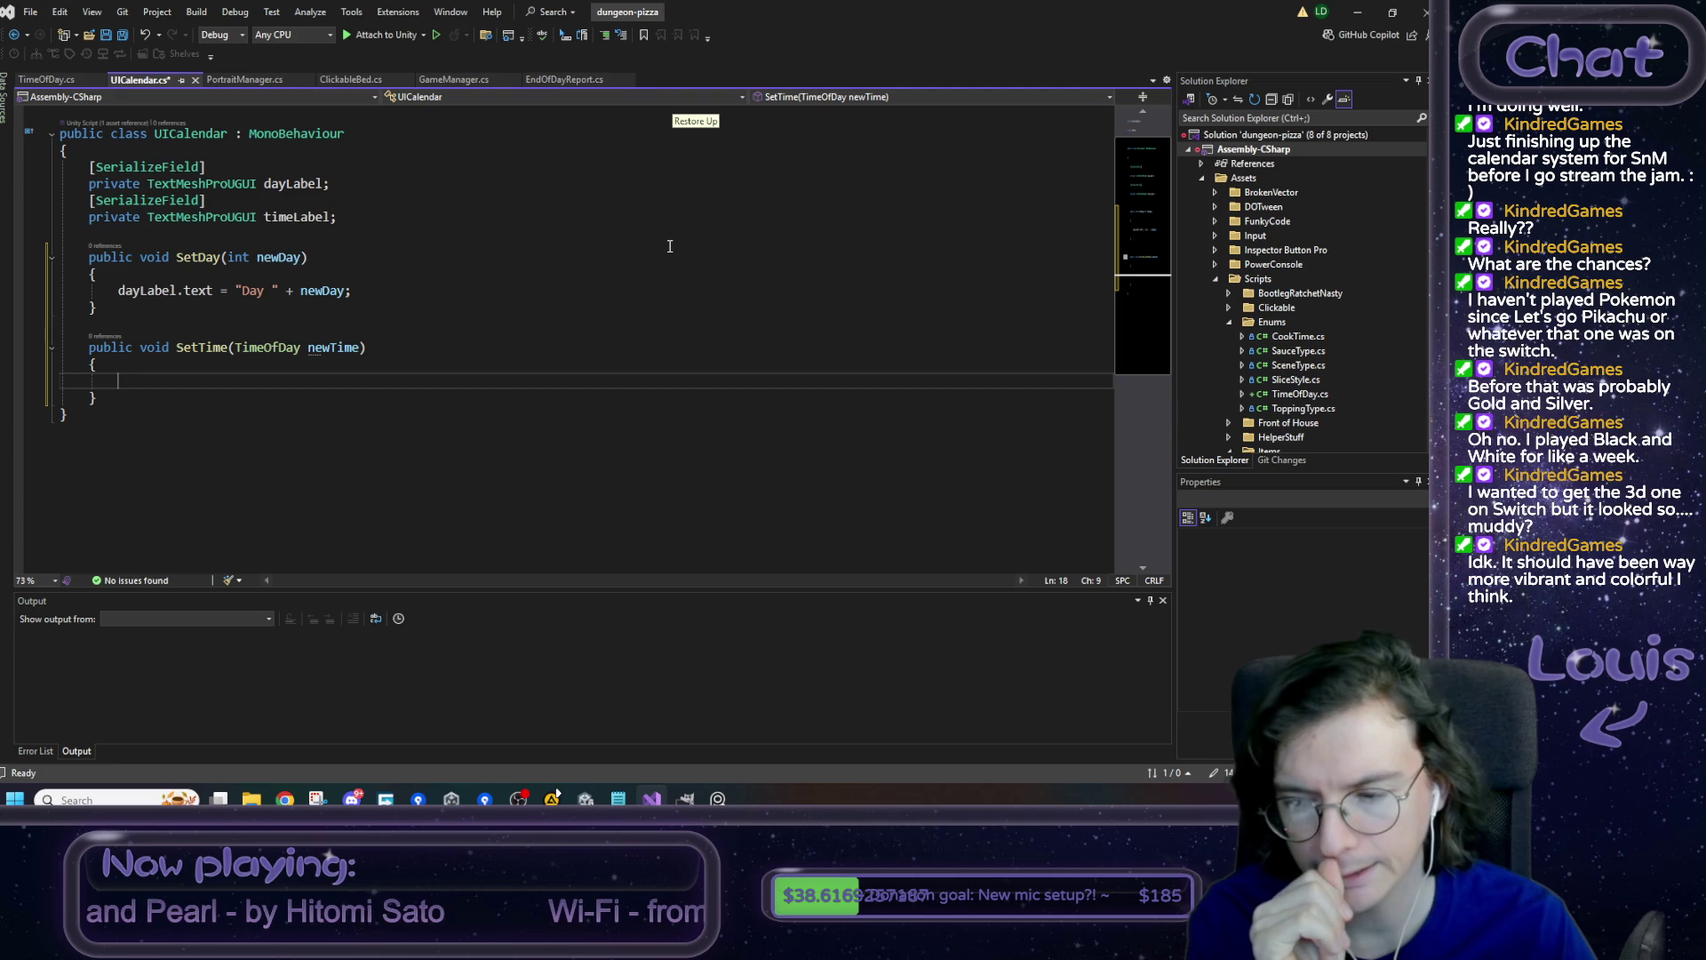
pyautogui.write('timeL')
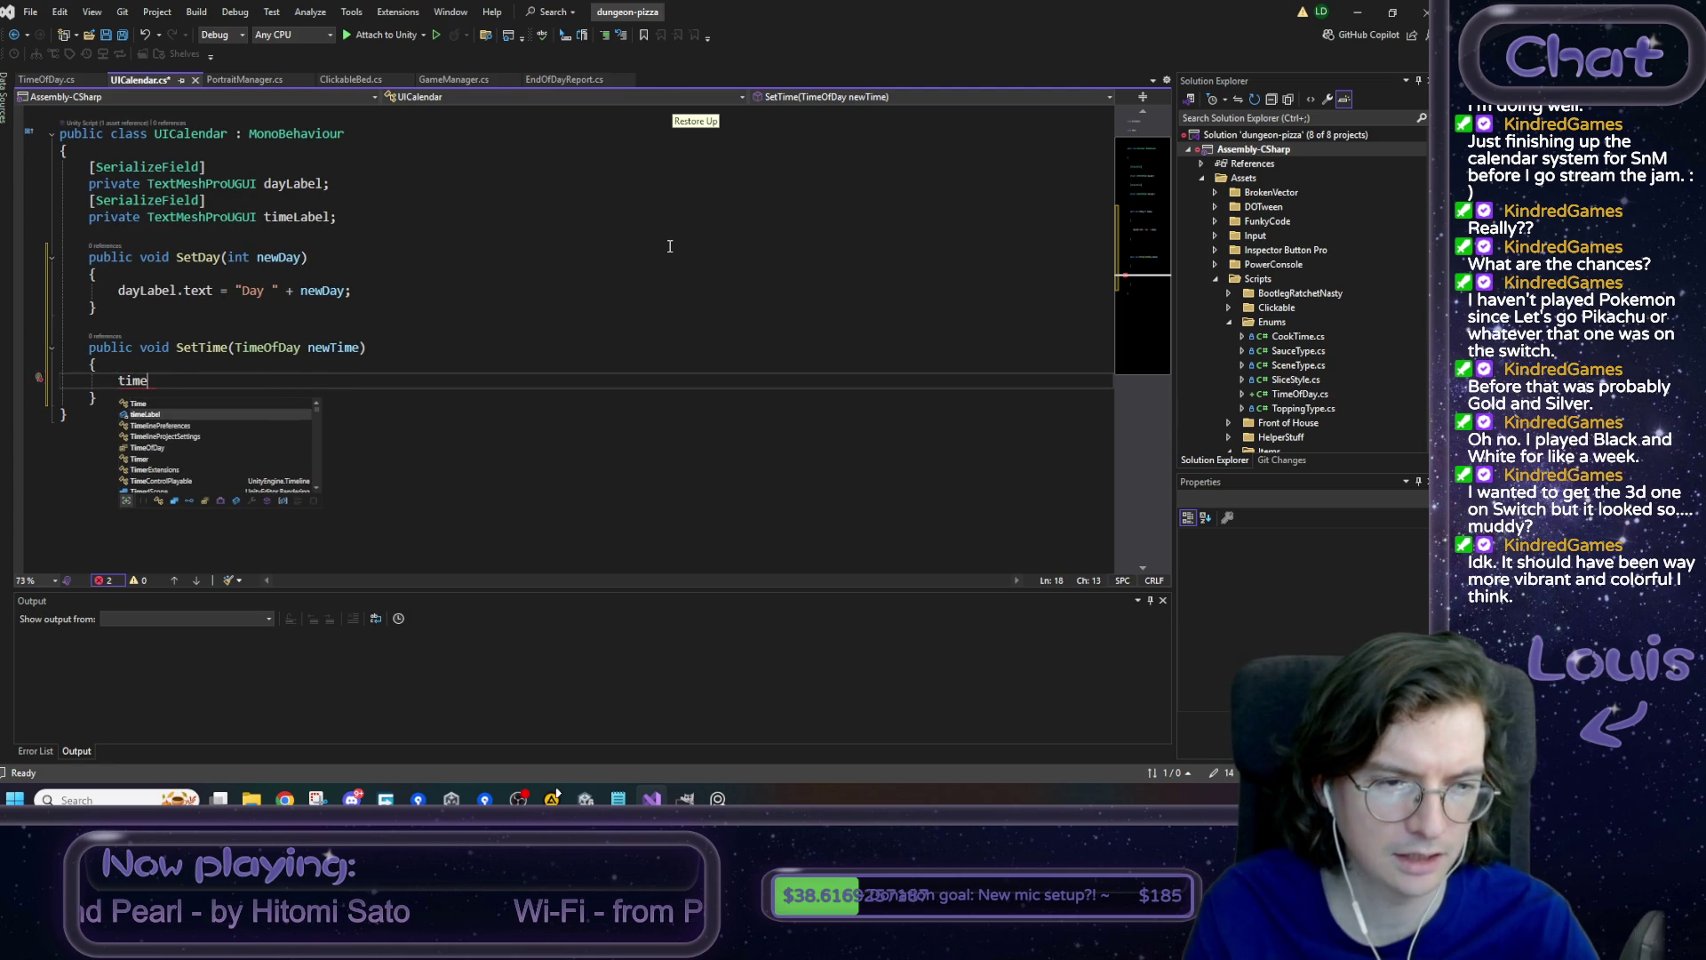
pyautogui.press('Tab')
pyautogui.write('= ')
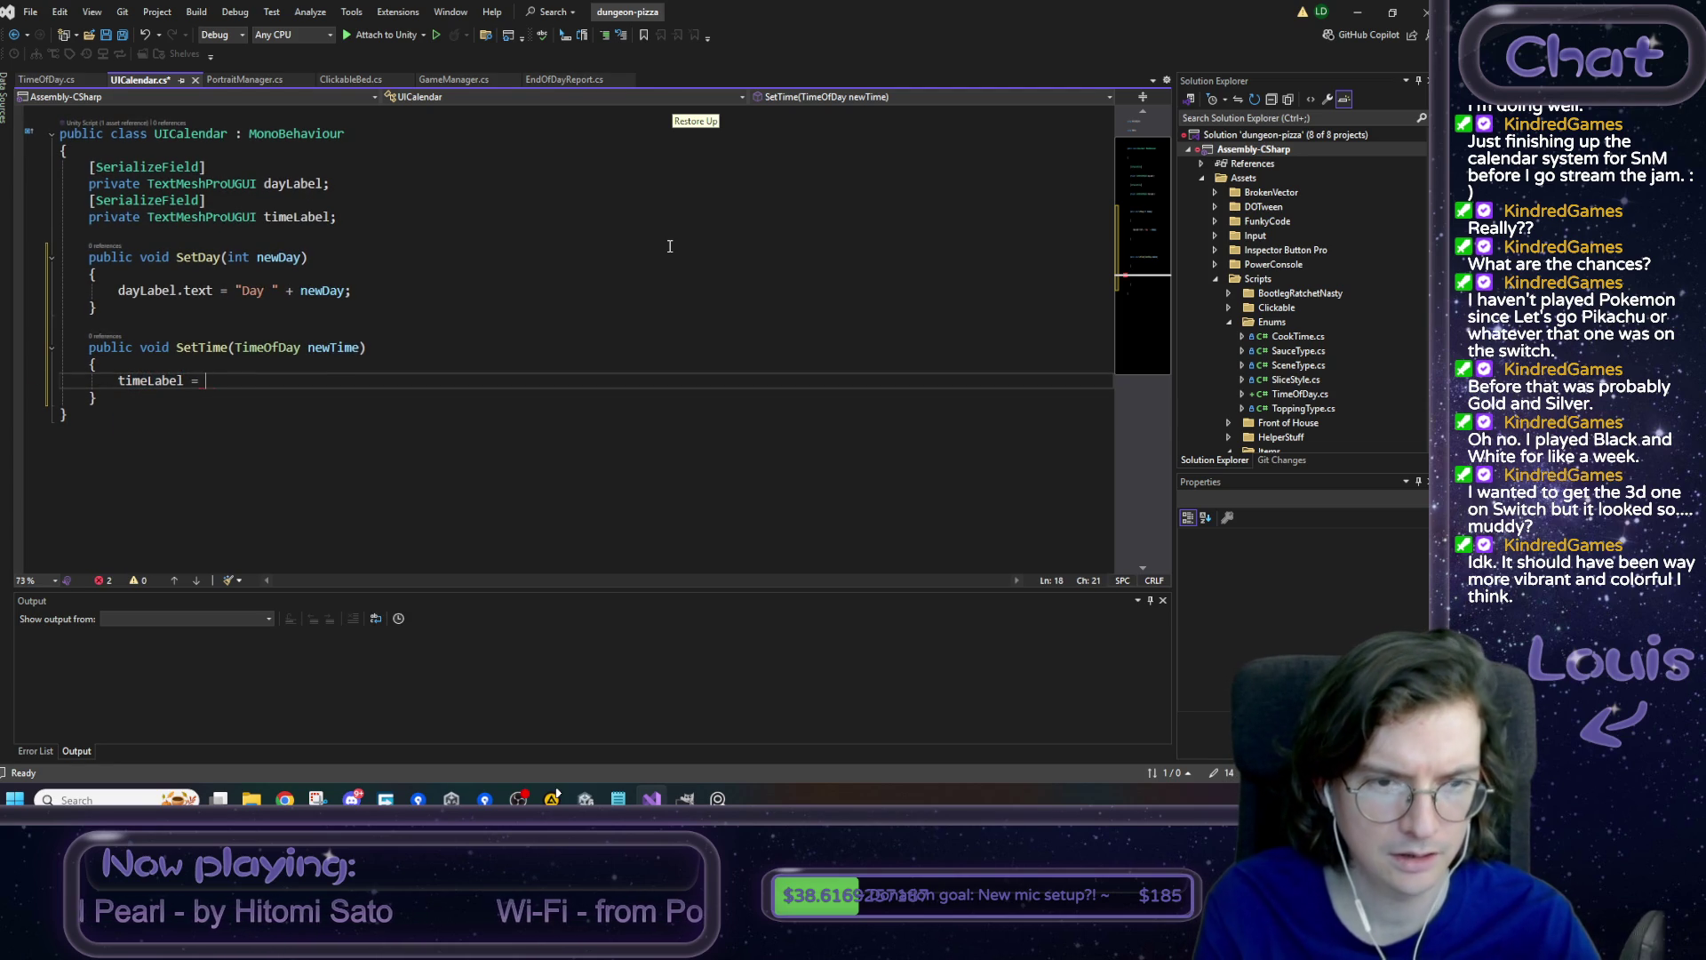
pyautogui.write('new')
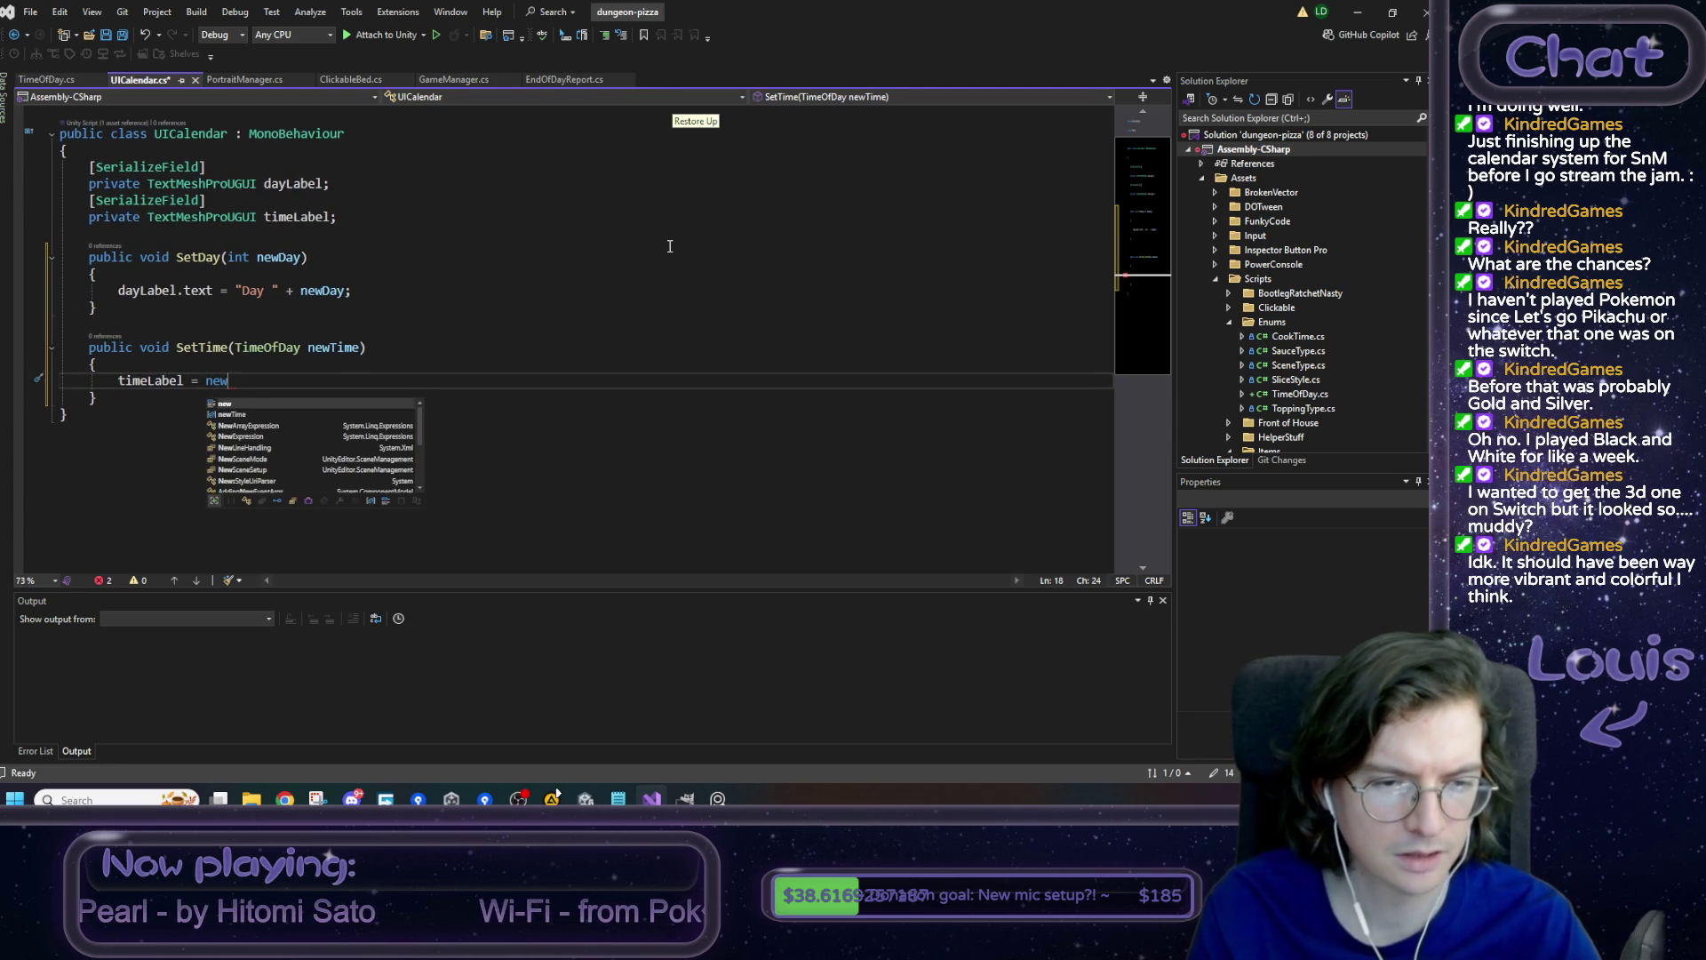
pyautogui.write('Time.ToString();')
pyautogui.hotkey('ctrl', 's')
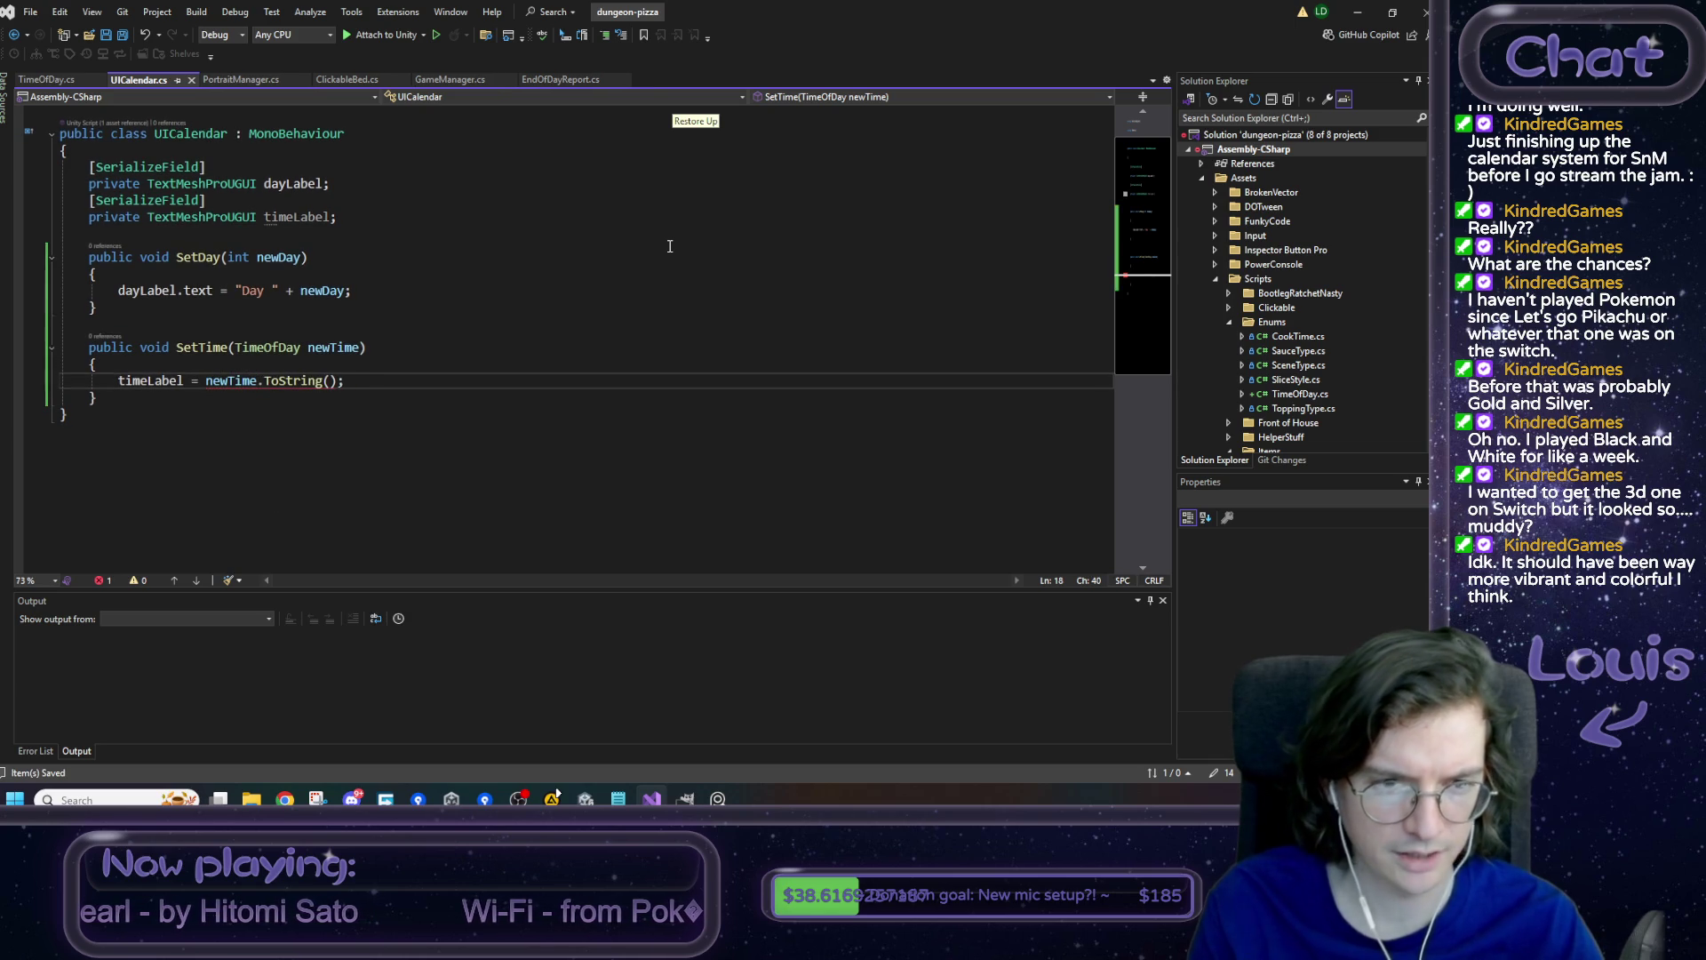
# - Switch to the Stack Overflow enum-to-string page in the browser
pyautogui.moveTo(315, 379)
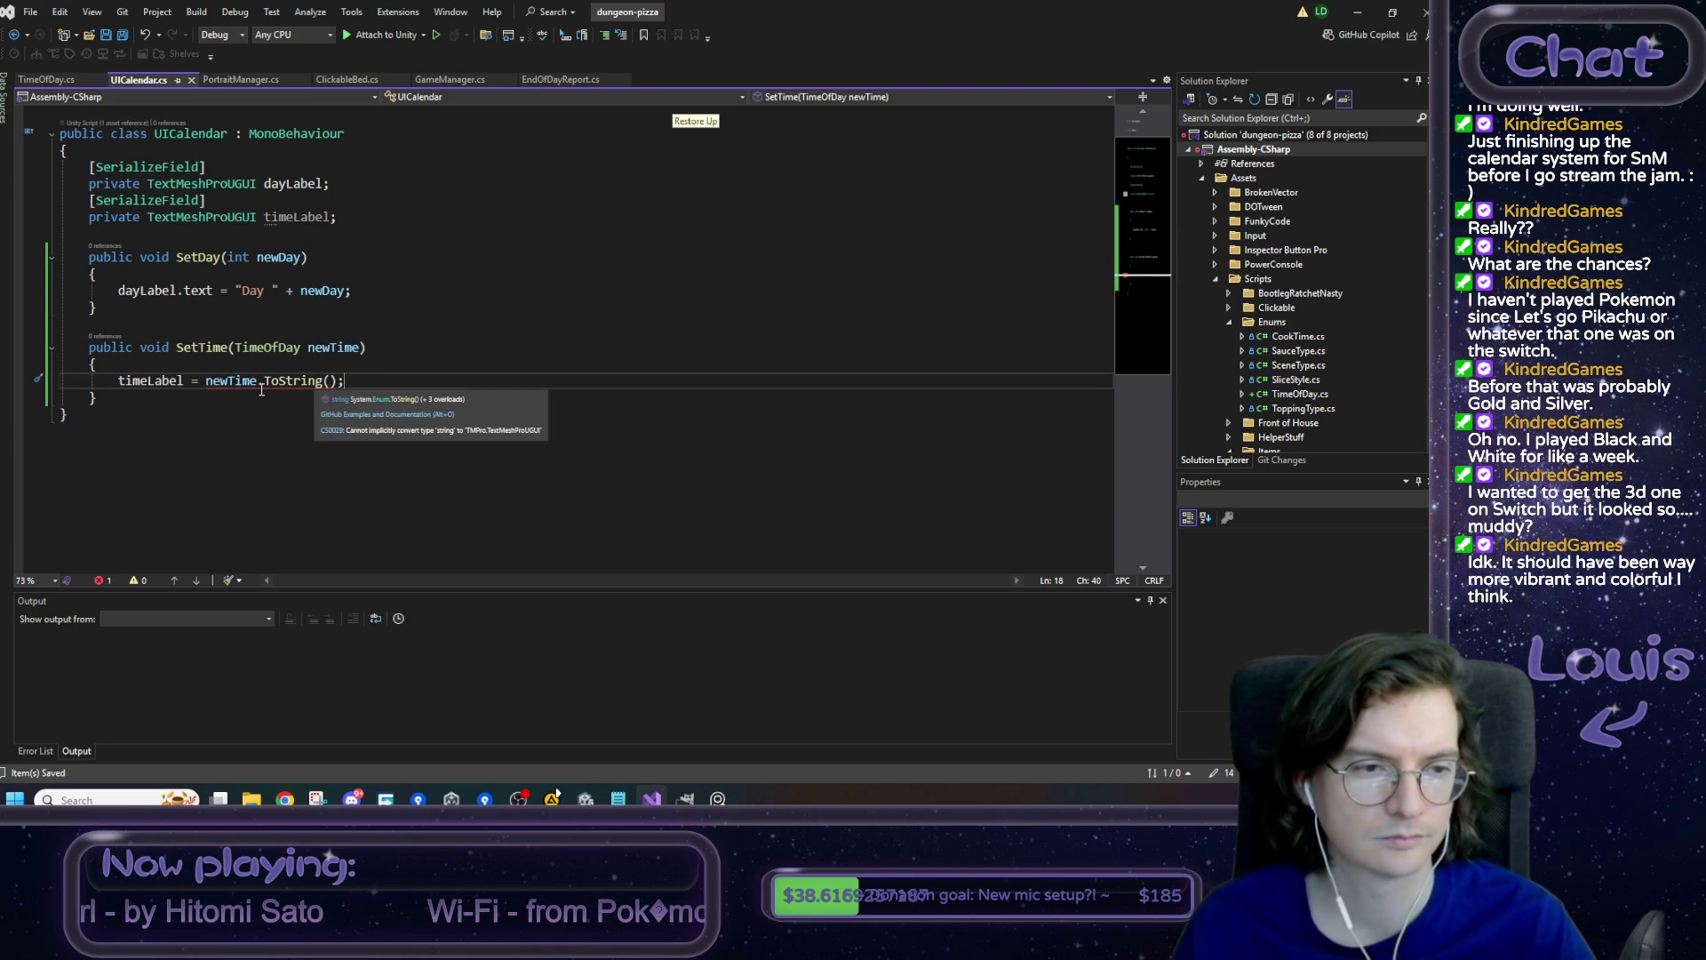
pyautogui.hotkey('alt', 'Tab')
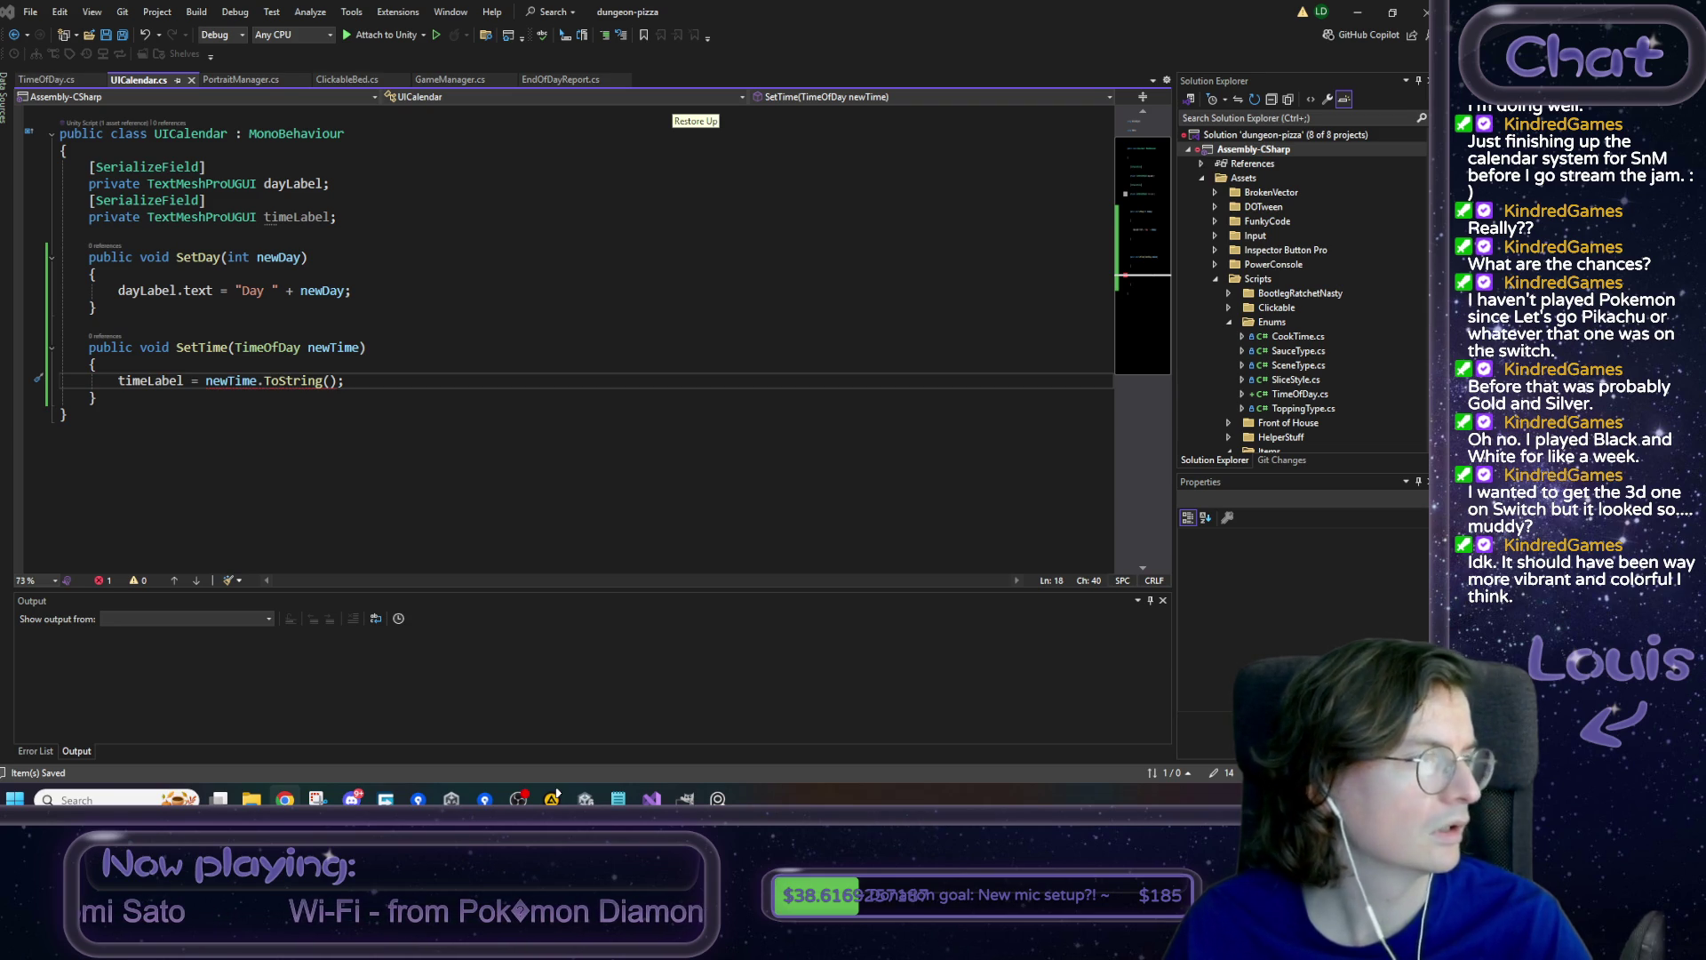
pyautogui.hotkey('alt', 'Tab')
# - Read the top answer recommending nameof for enum-to-string, then return to UICalendar.cs
pyautogui.scroll(-3, 537, 331)
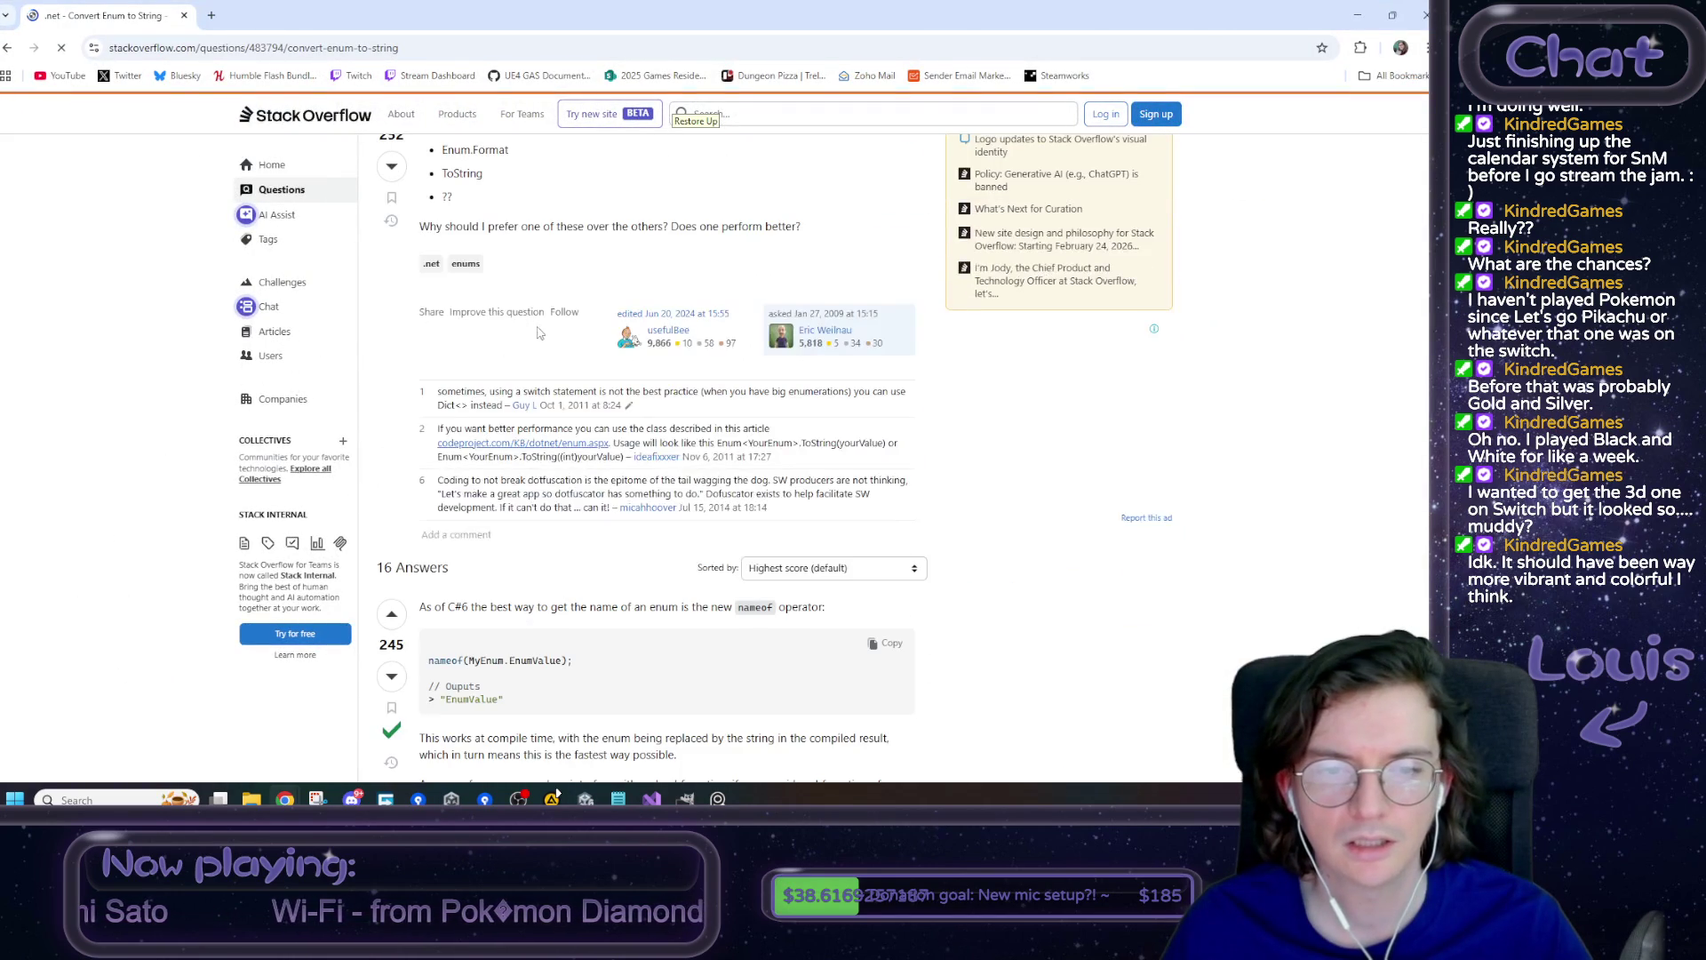
pyautogui.scroll(-2, 537, 331)
pyautogui.moveTo(432, 456); pyautogui.dragTo(542, 458)
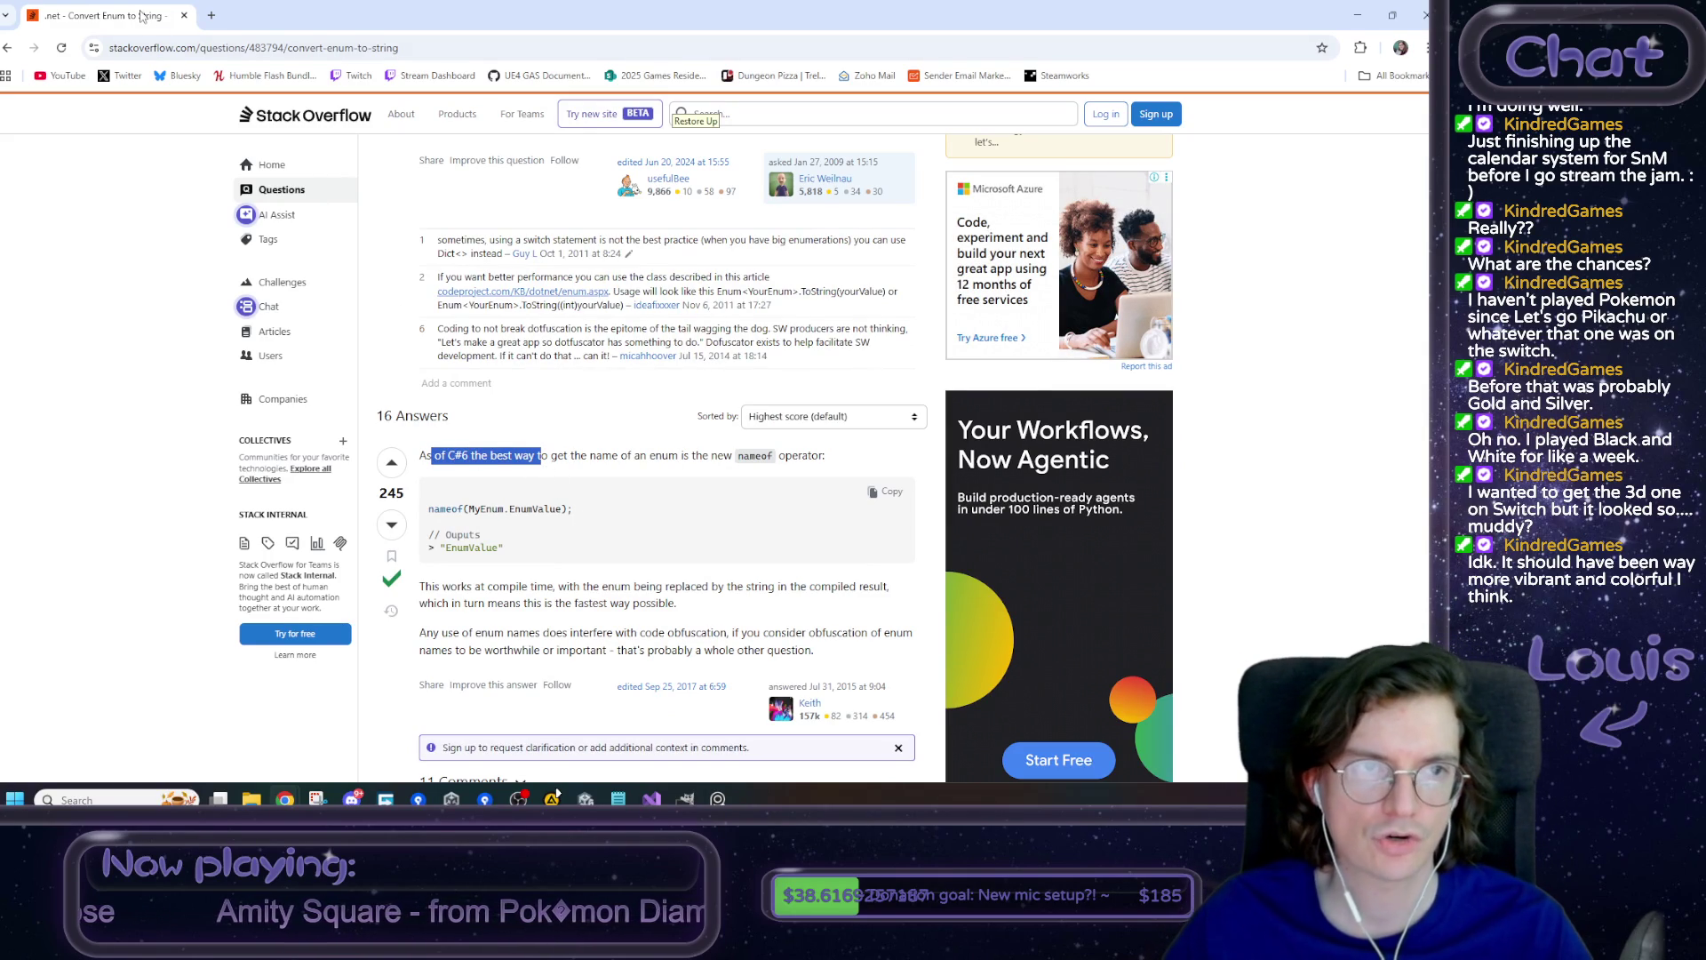
pyautogui.hotkey('alt', 'Tab')
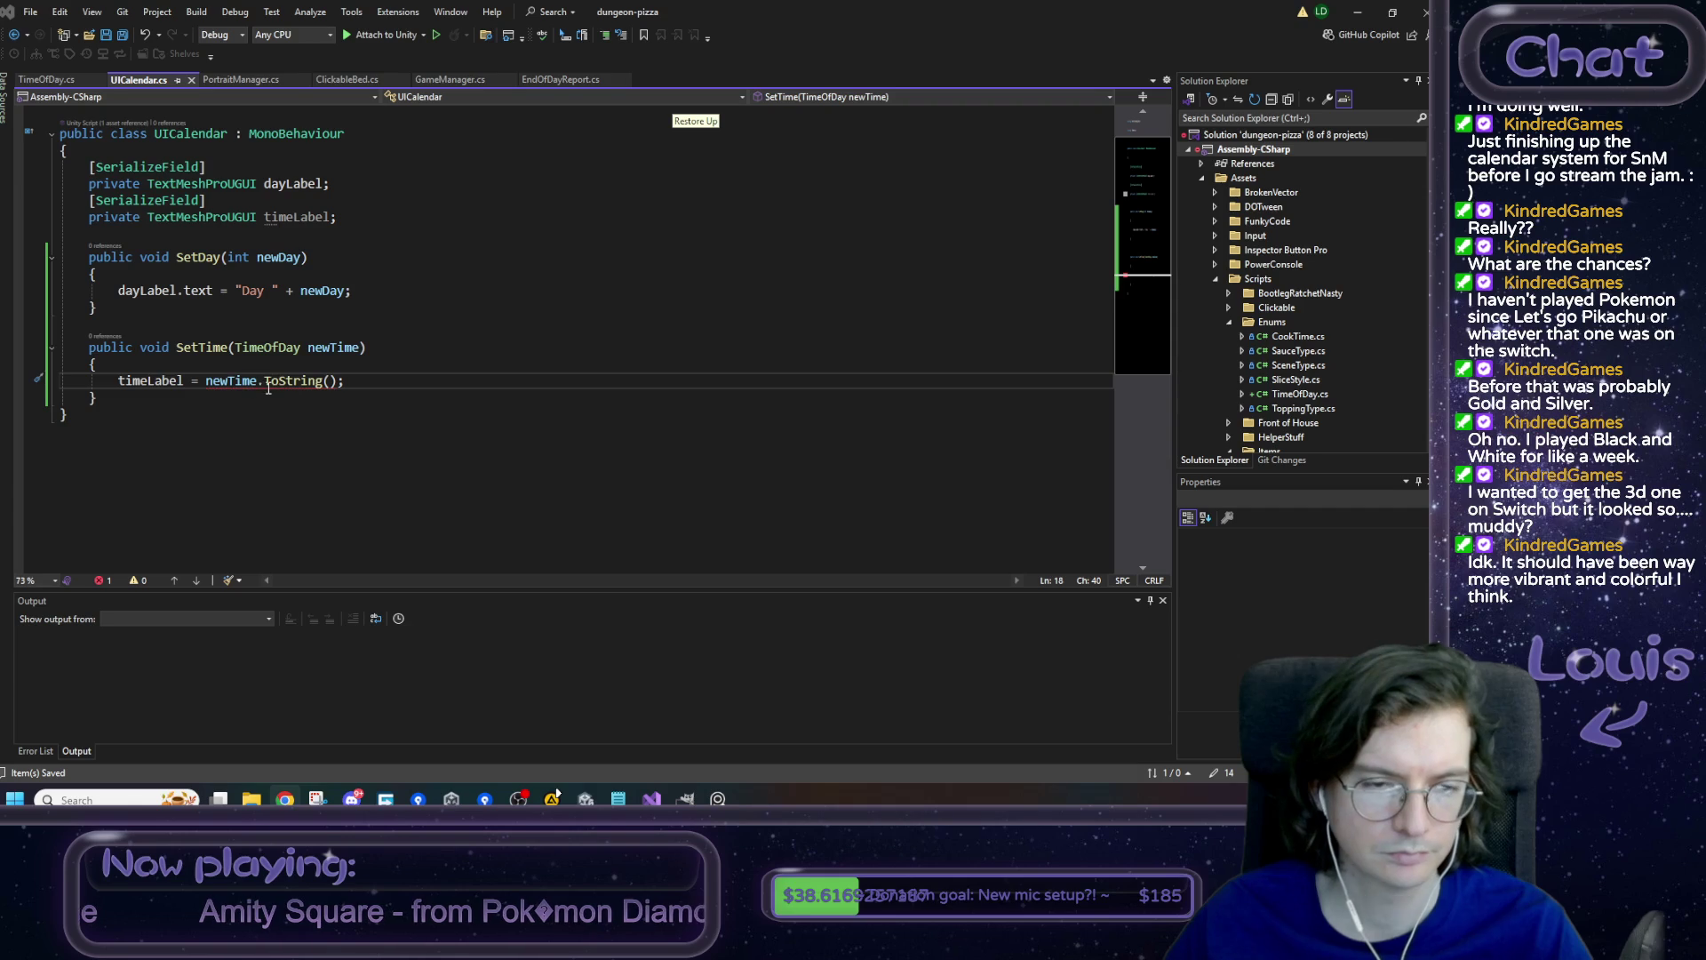
# - Make SetTime assign timeLabel.text = nameof(newTime) instead of newTime.ToString()
pyautogui.moveTo(263, 383); pyautogui.dragTo(338, 384)
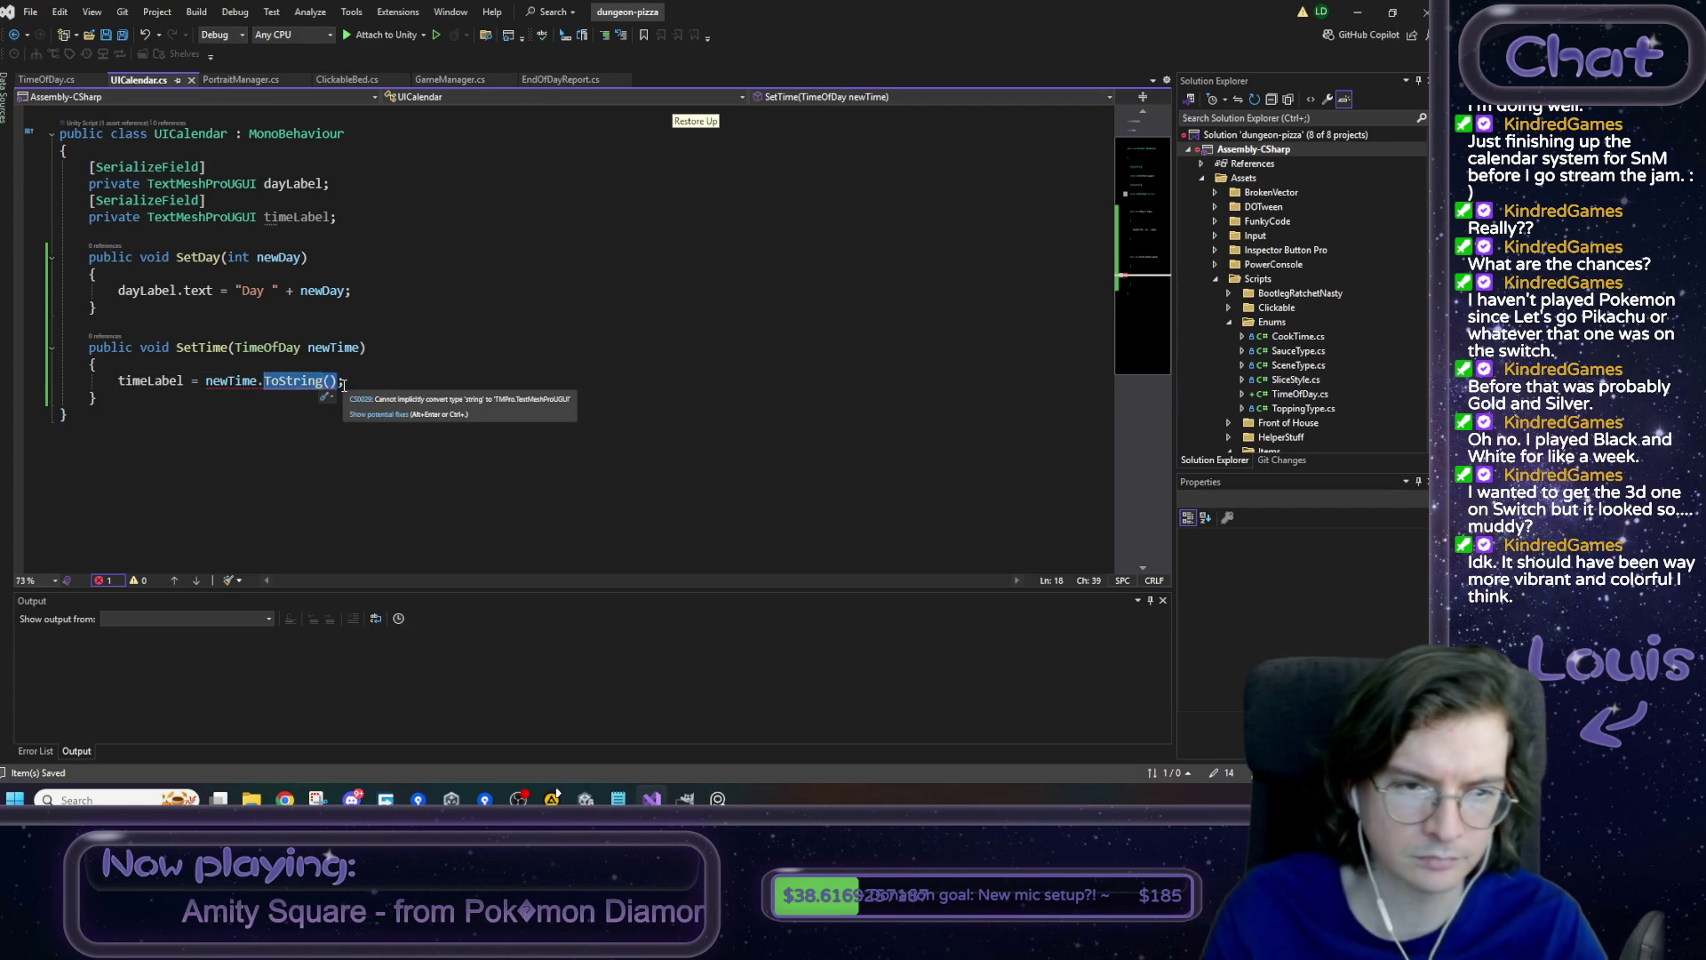
pyautogui.press('Delete')
pyautogui.hotkey('ctrl', 'Left')
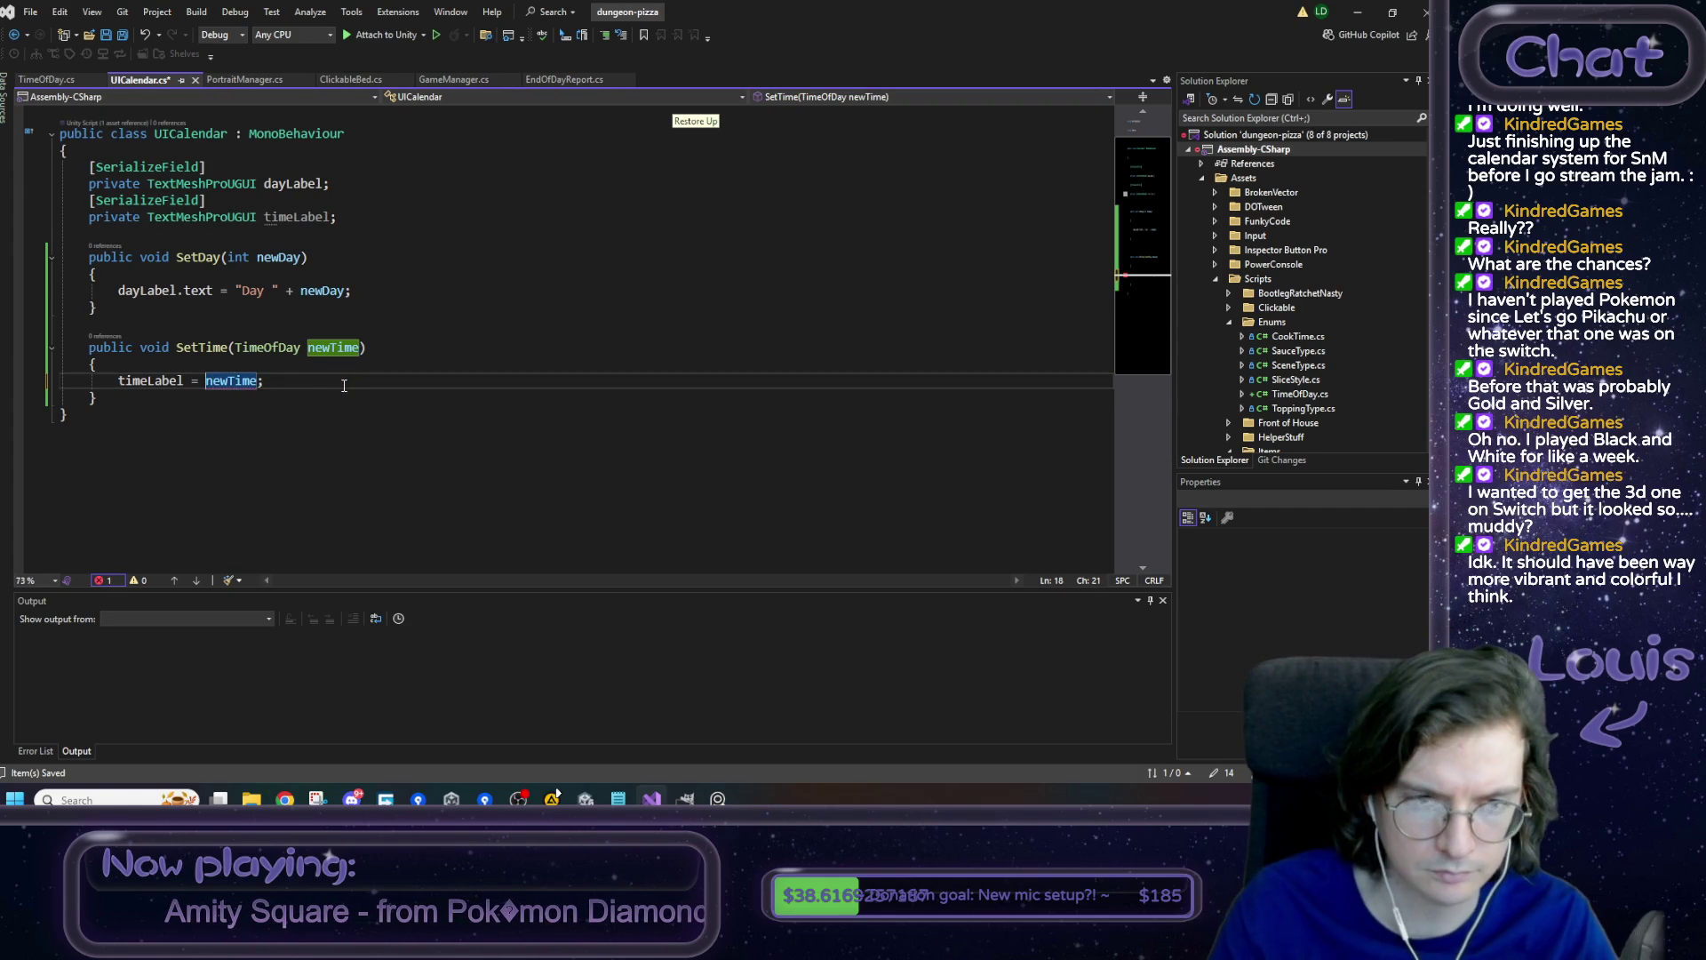
pyautogui.write('nameOf(')
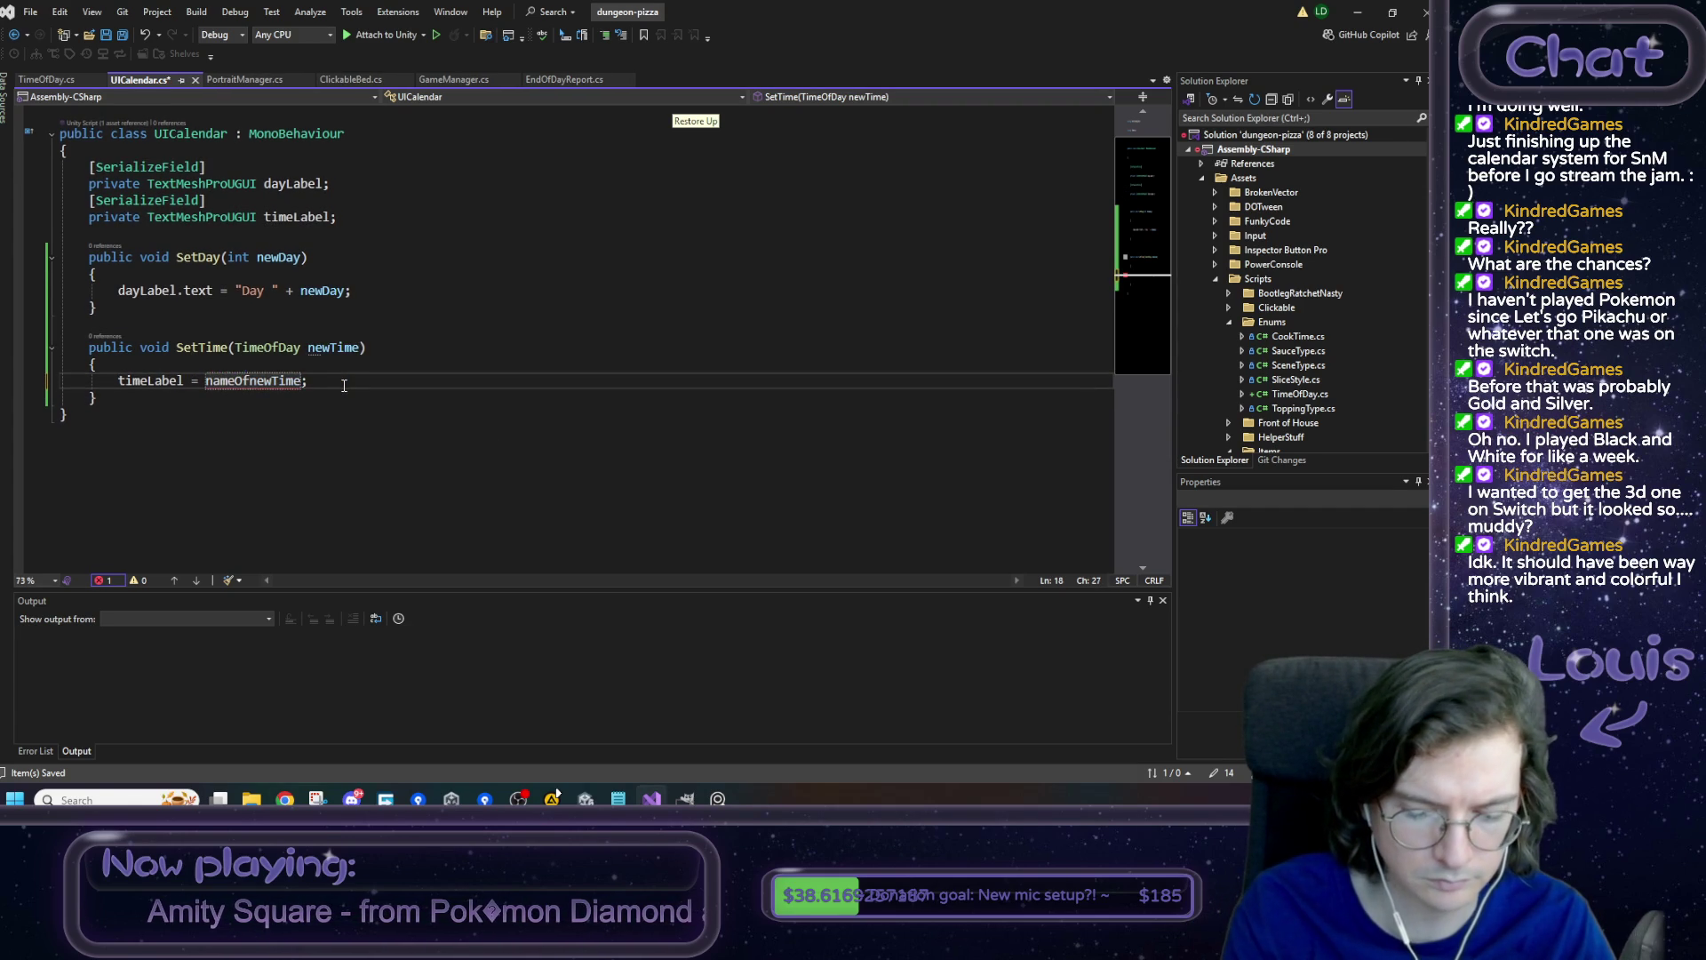
pyautogui.press('Right')
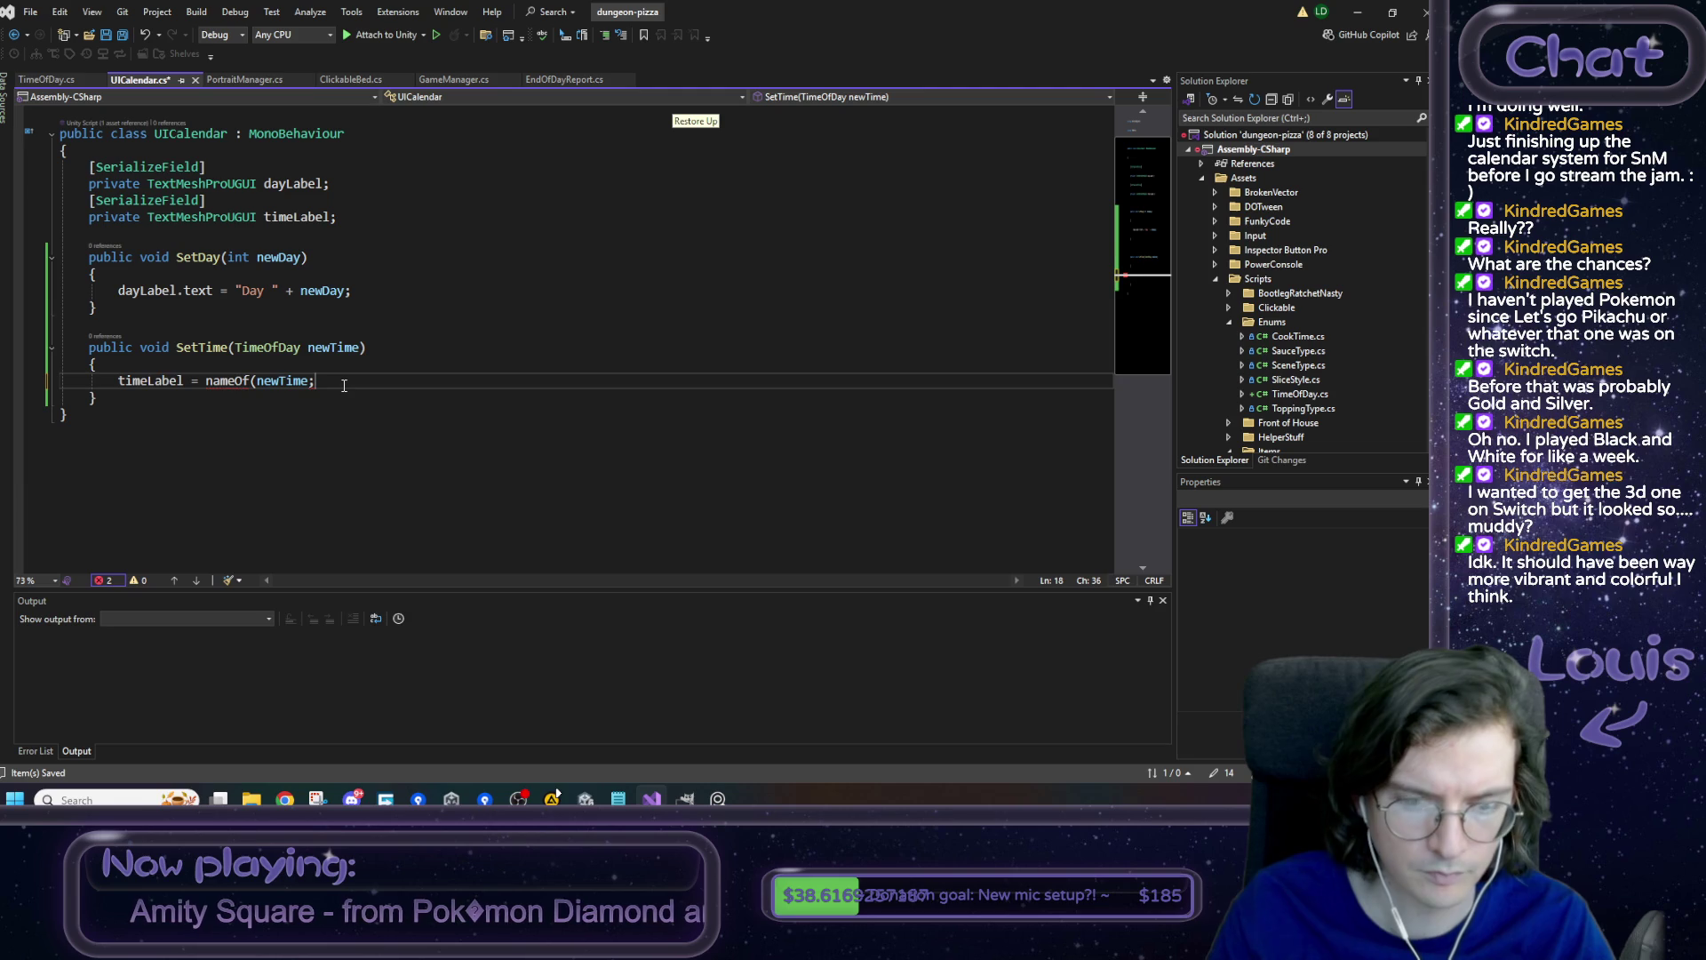
pyautogui.press('Right')
pyautogui.press('Right')
pyautogui.press('Right')
pyautogui.write(')')
pyautogui.press('Left')
pyautogui.press('Left')
pyautogui.press('Left')
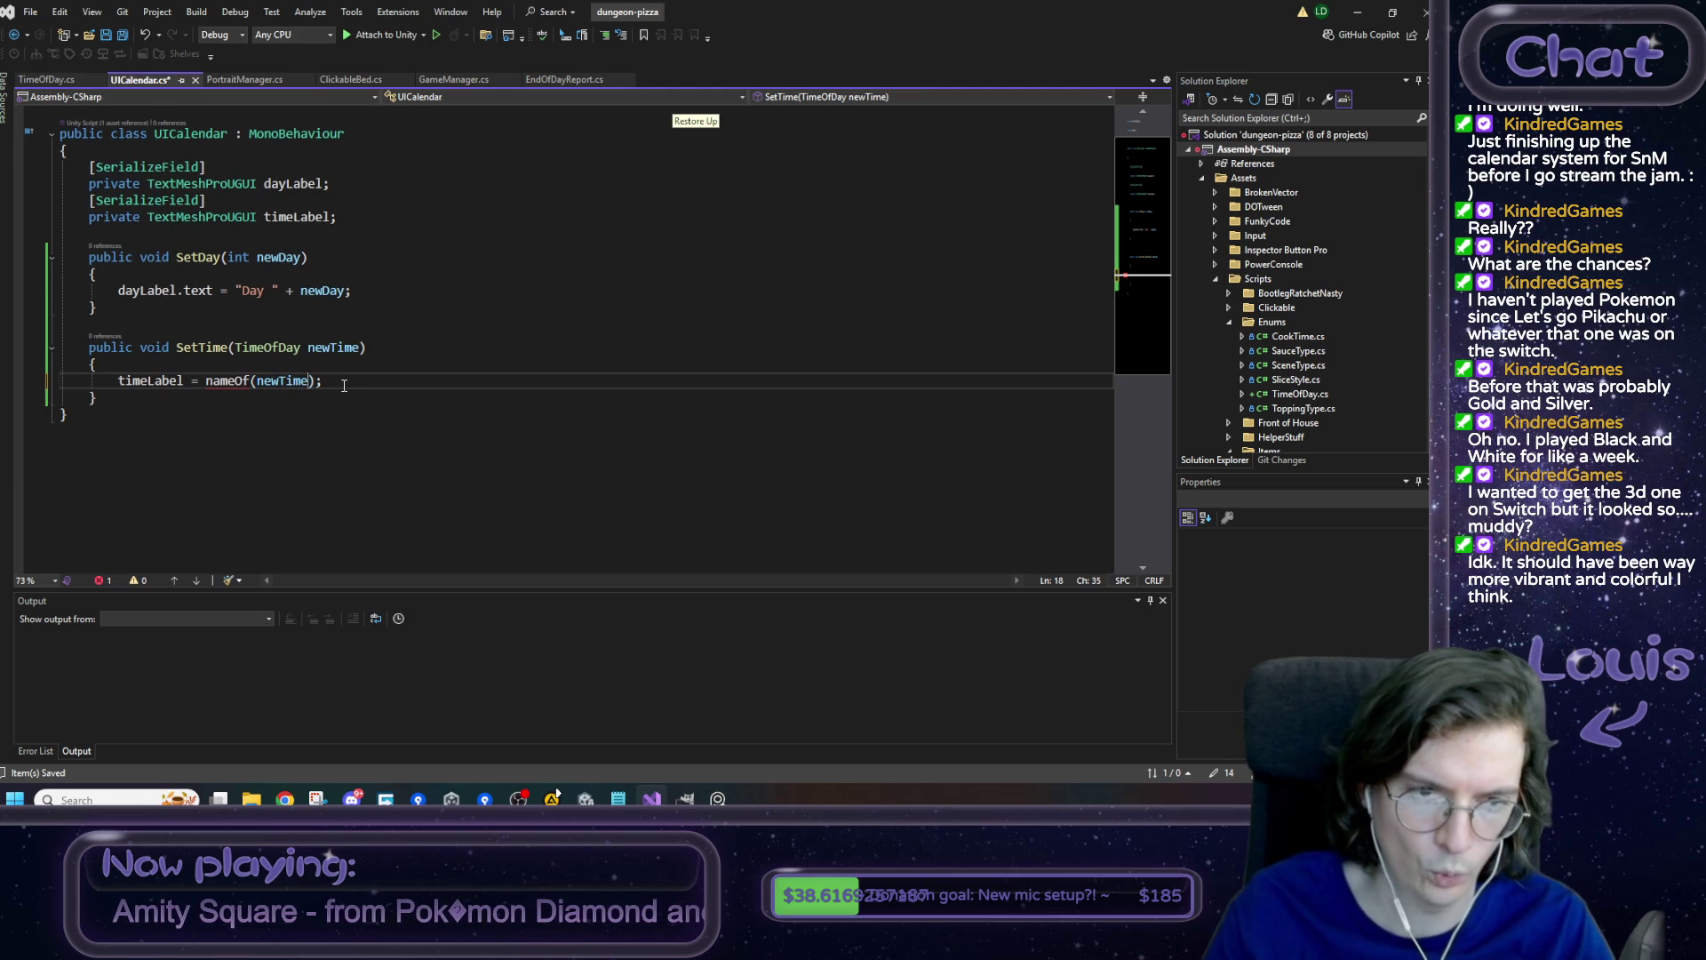
pyautogui.press('BackSpace')
pyautogui.write('o')
pyautogui.press('End')
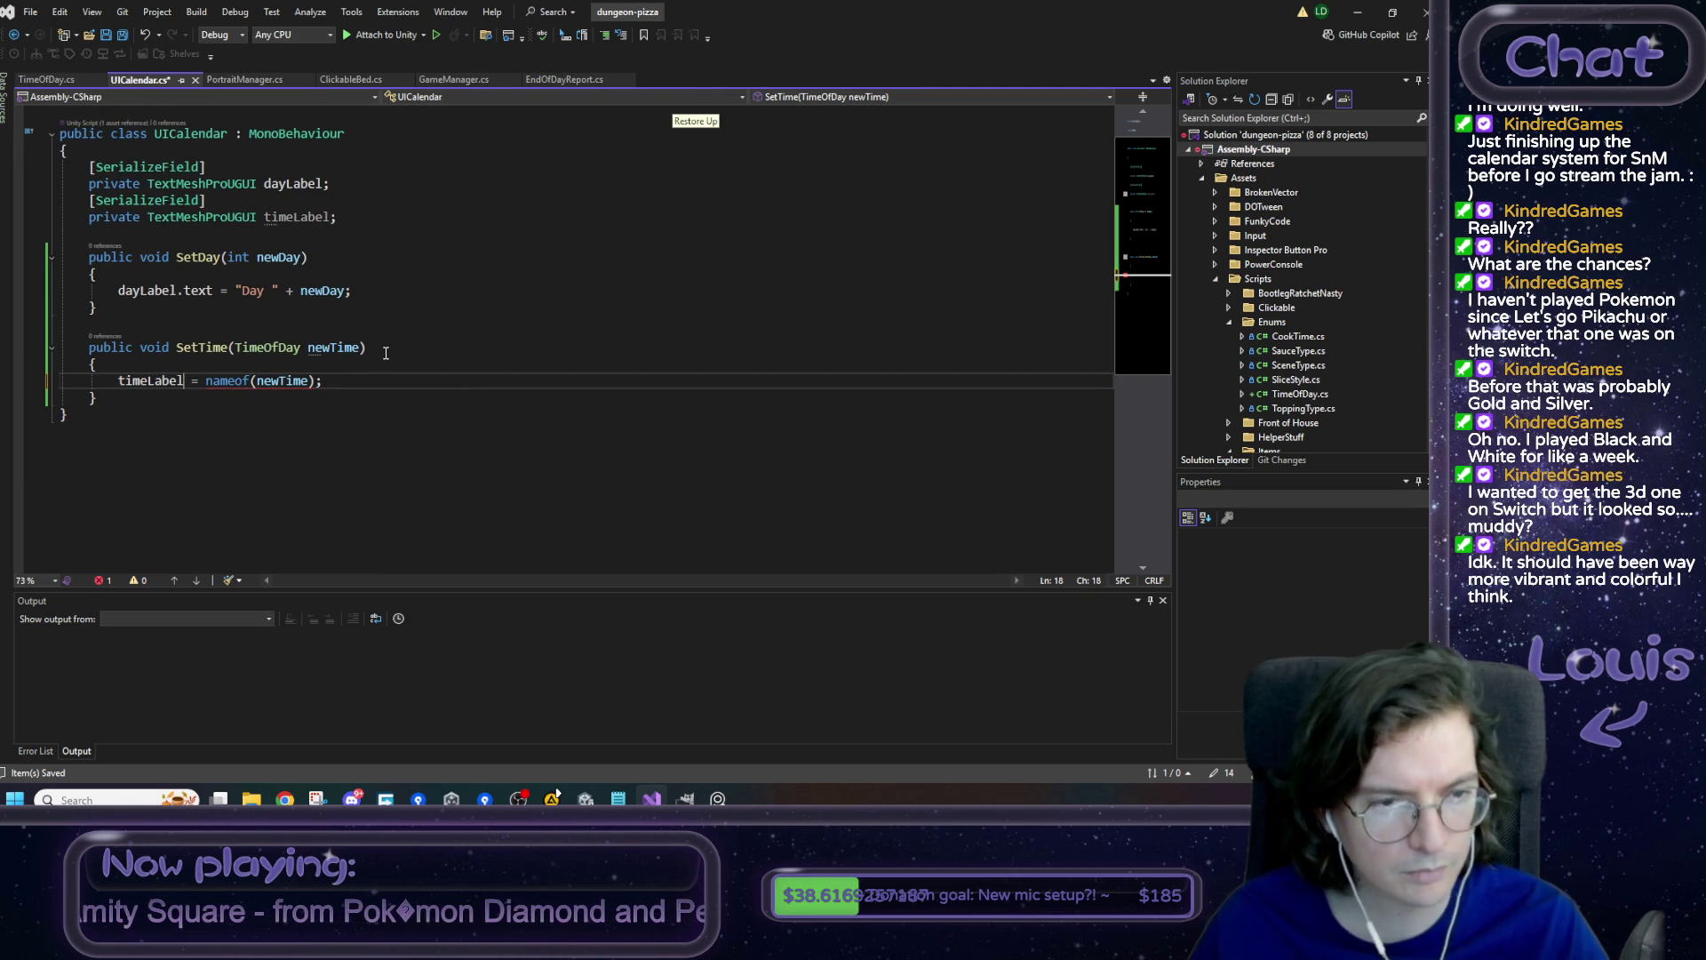
pyautogui.write('.text')
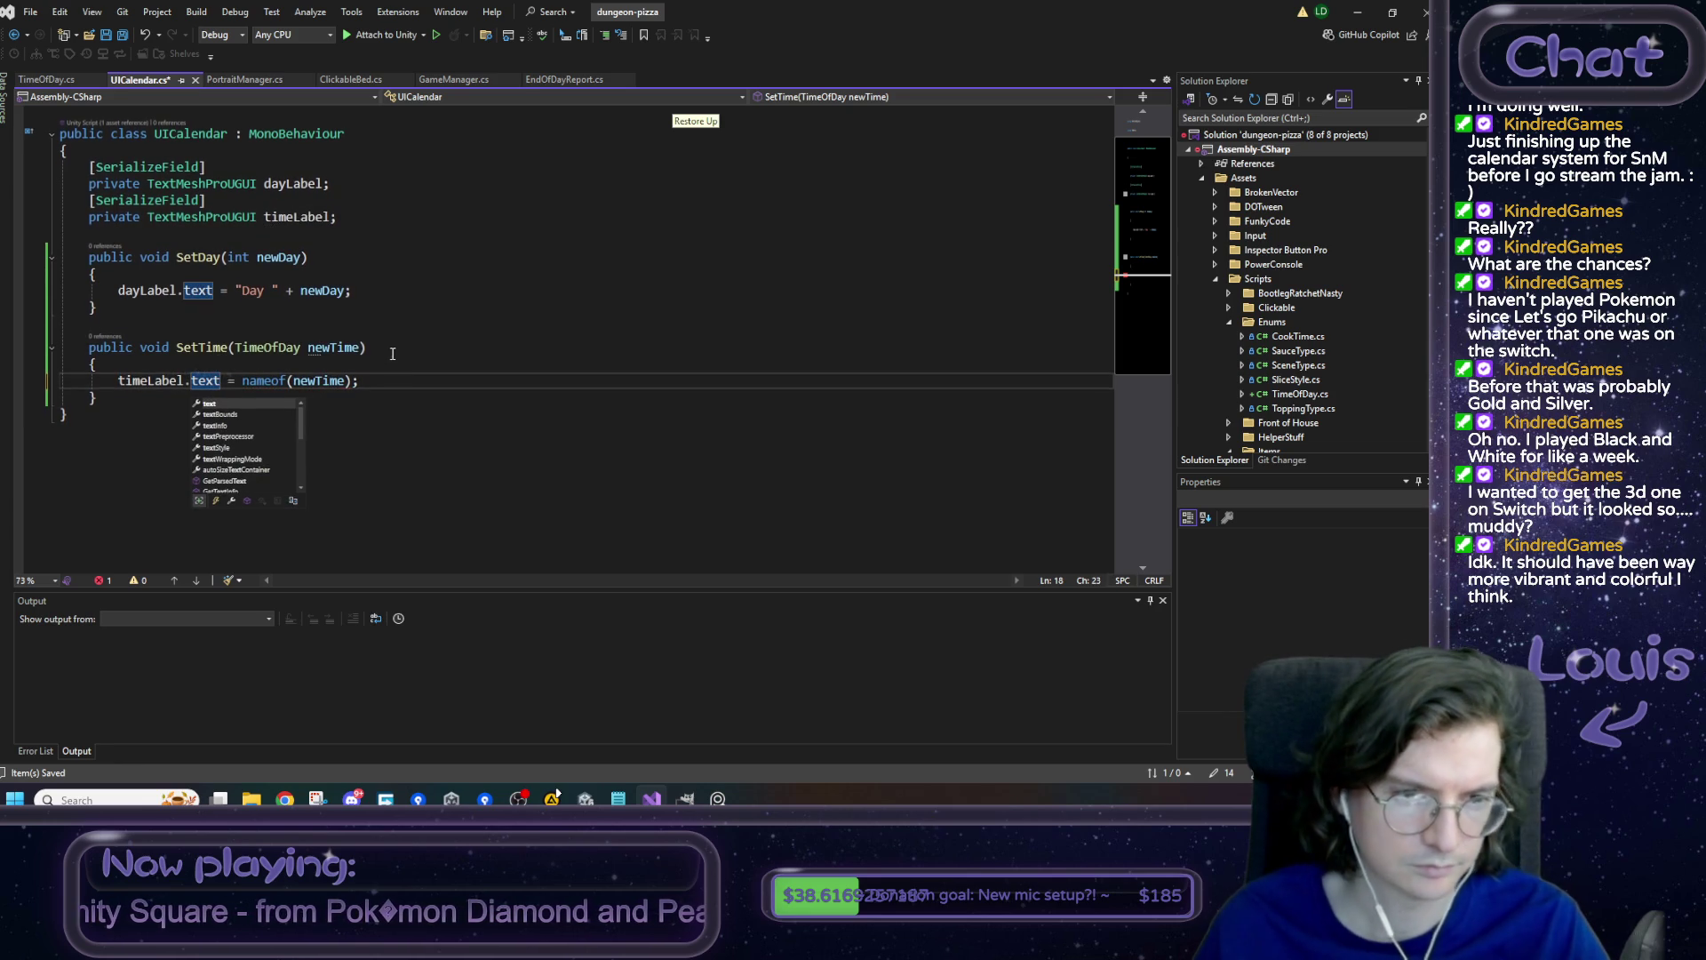
pyautogui.click(386, 351)
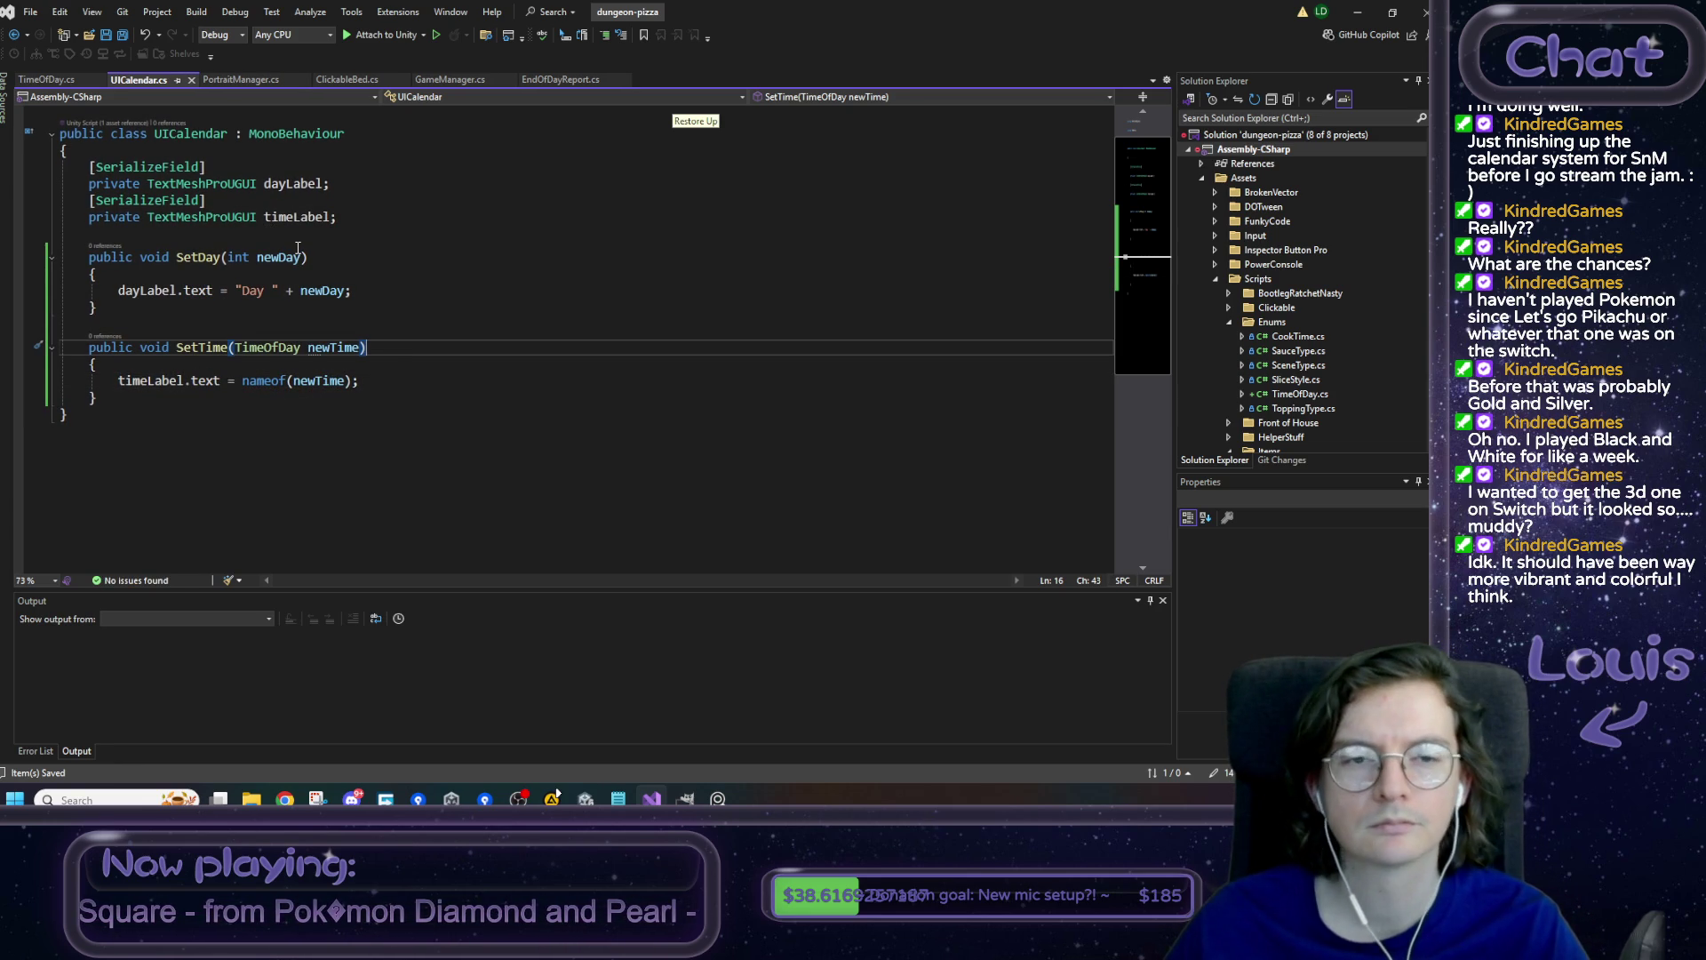
# - Review the SetDay method, then search the project code for 'hud' with Ctrl+T
pyautogui.moveTo(68, 414); pyautogui.dragTo(59, 183)
pyautogui.click(533, 322)
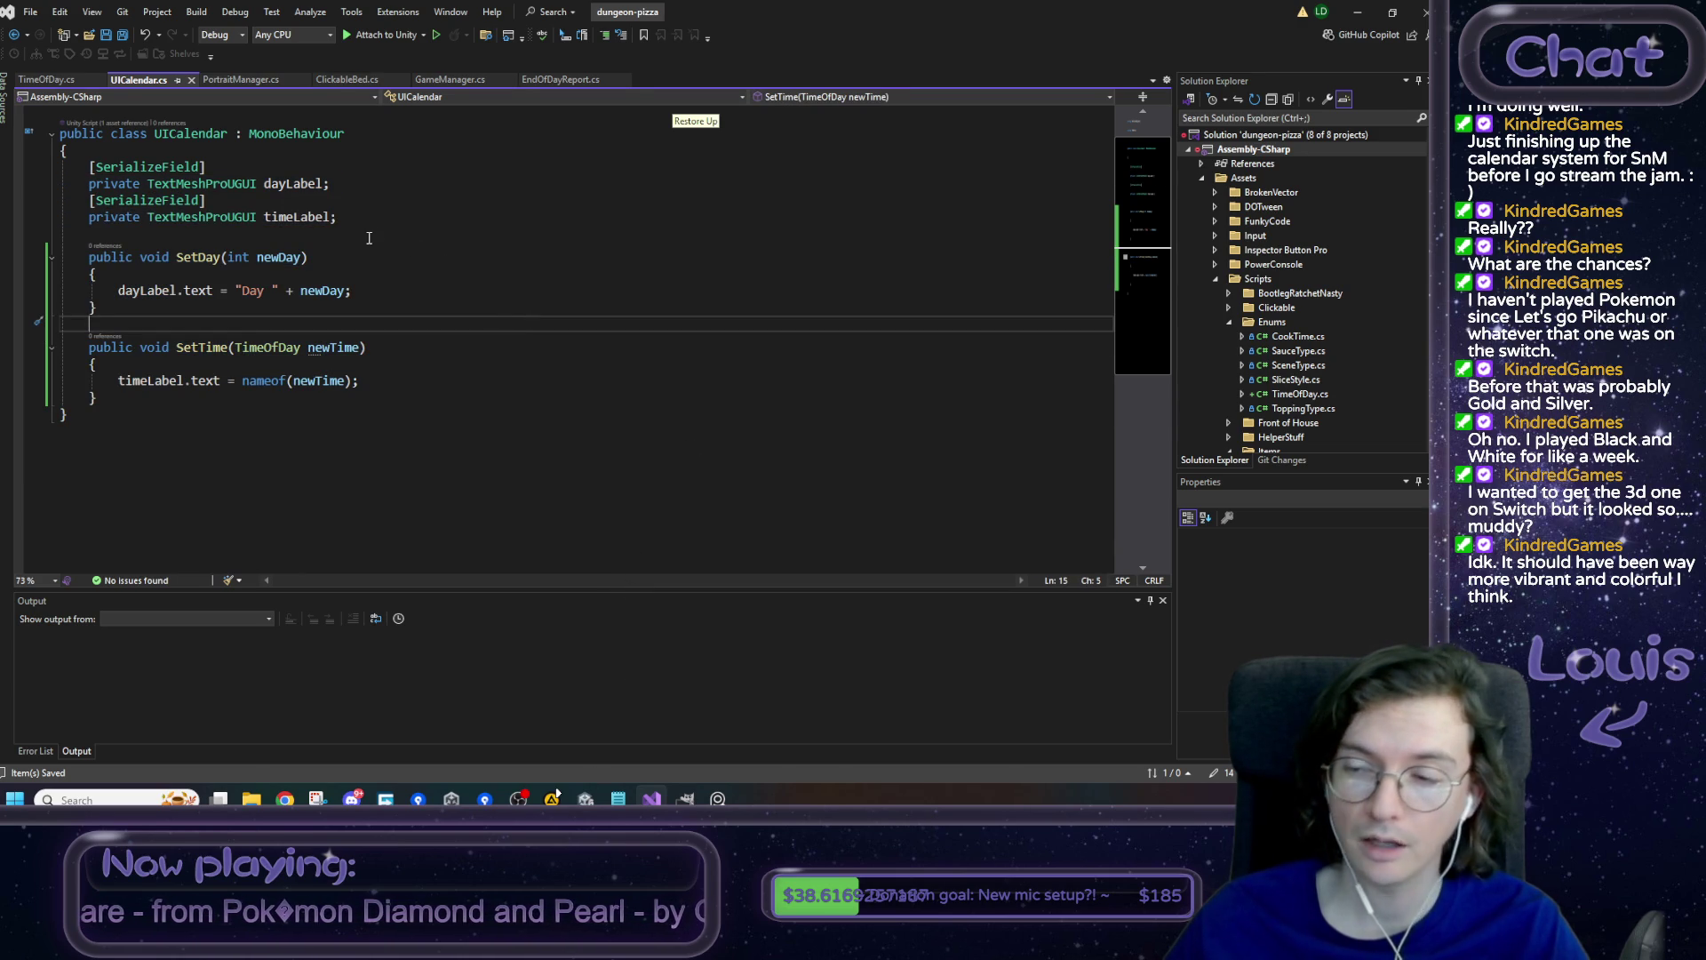
pyautogui.scroll(-1, 1280, 333)
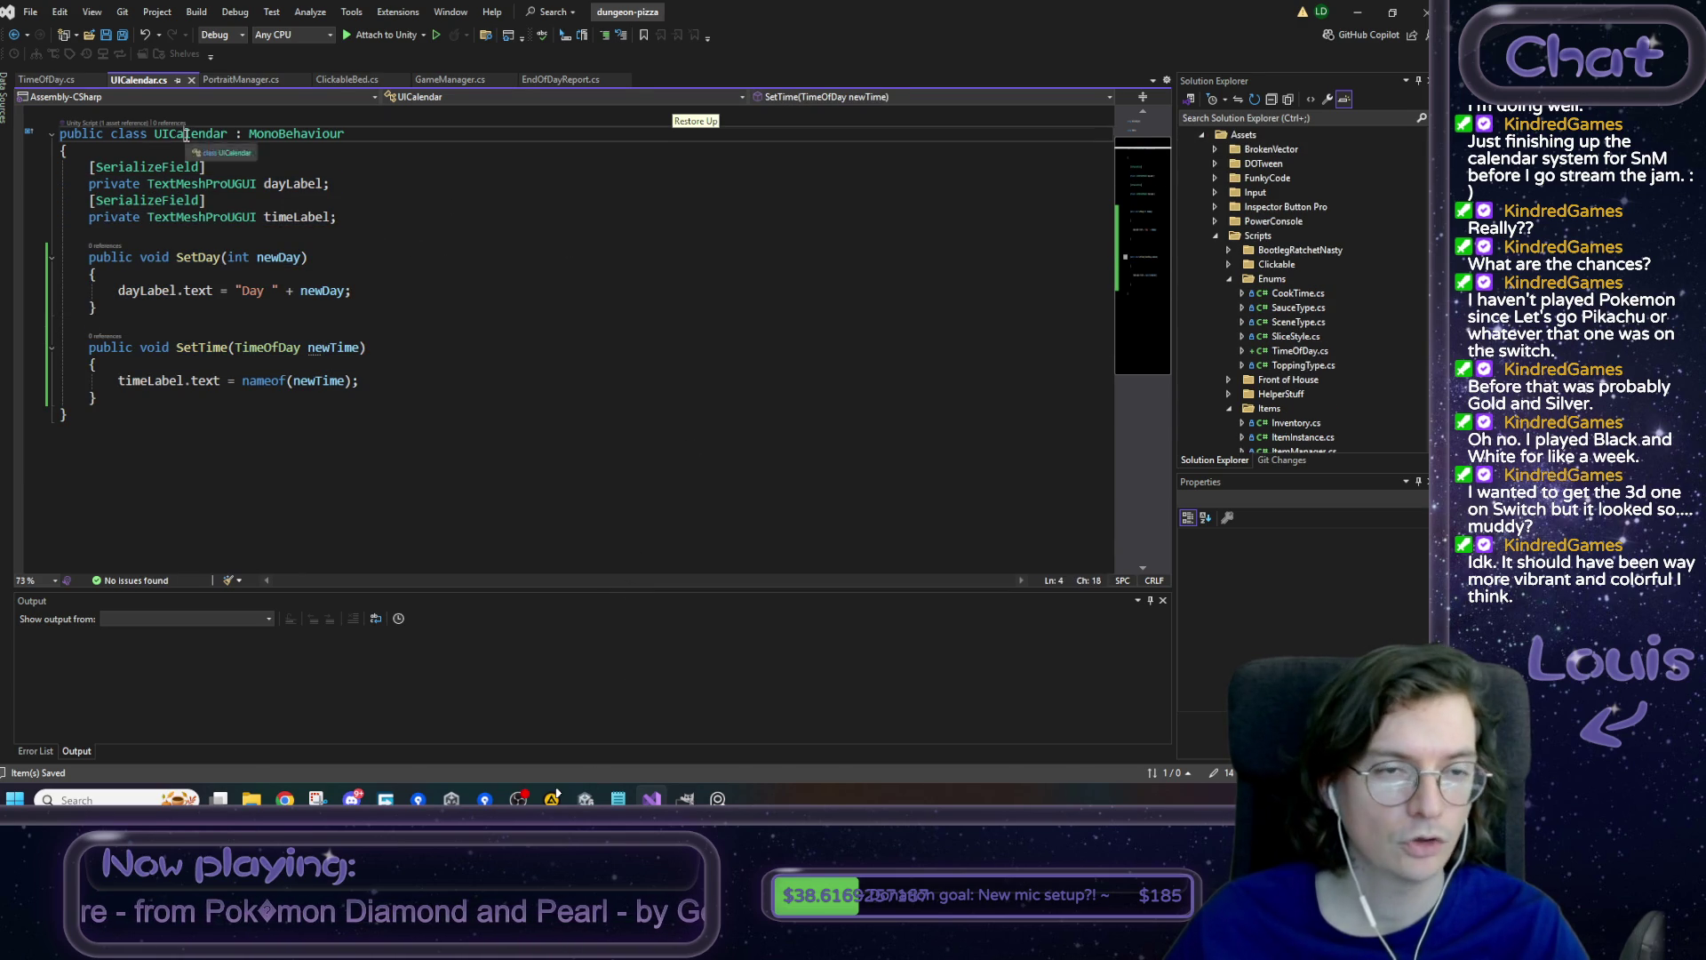
pyautogui.click(462, 257)
pyautogui.scroll(-1, 1399, 384)
pyautogui.scroll(-8, 1398, 383)
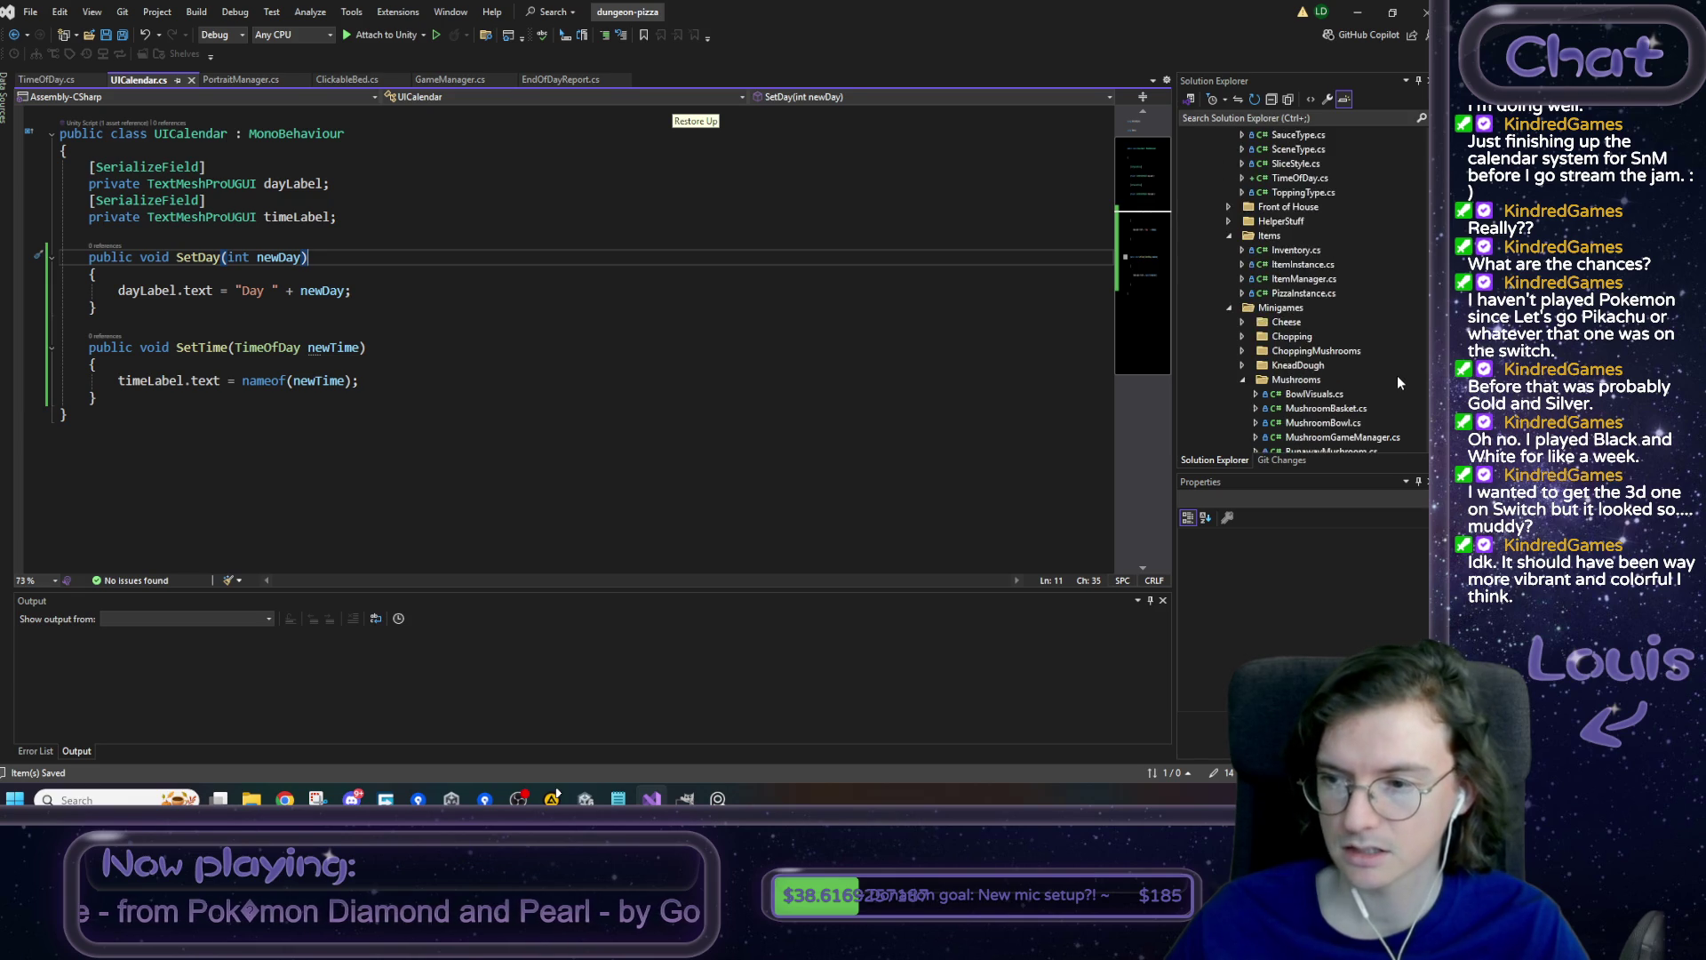
pyautogui.scroll(8, 1397, 382)
pyautogui.hotkey('ctrl', 't')
pyautogui.write('hud')
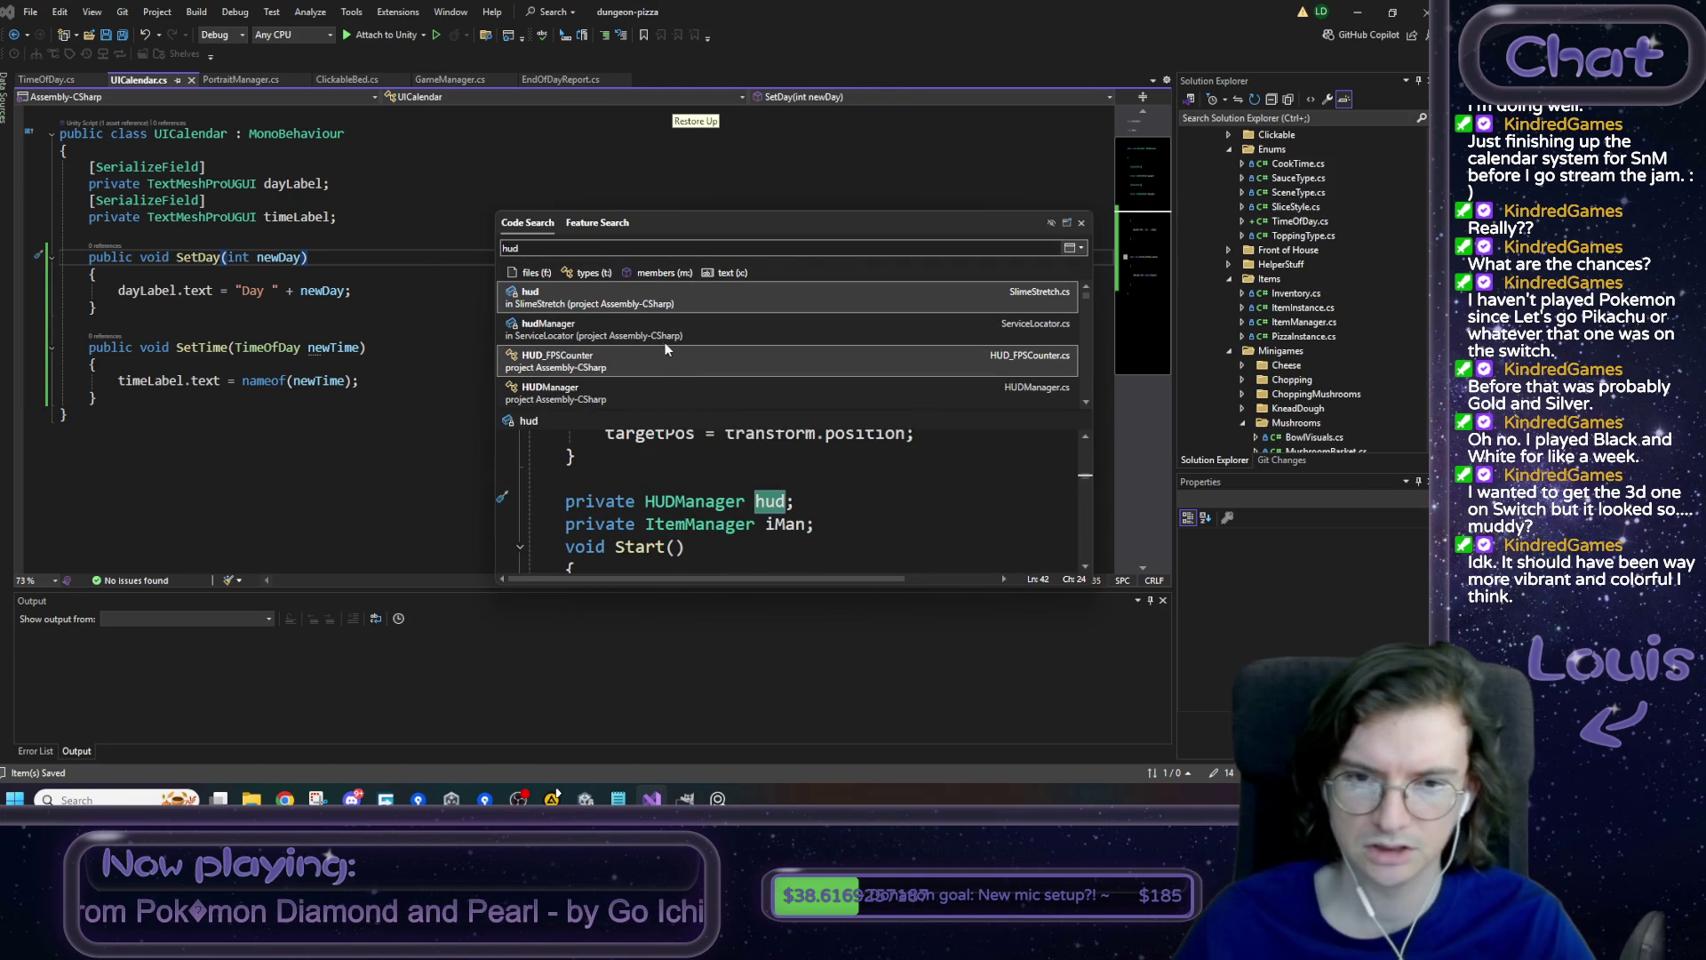
# - Open HUDManager.cs and add '[SerializeField] private UICalendar calendar;' below endOfDayReport
pyautogui.click(615, 391)
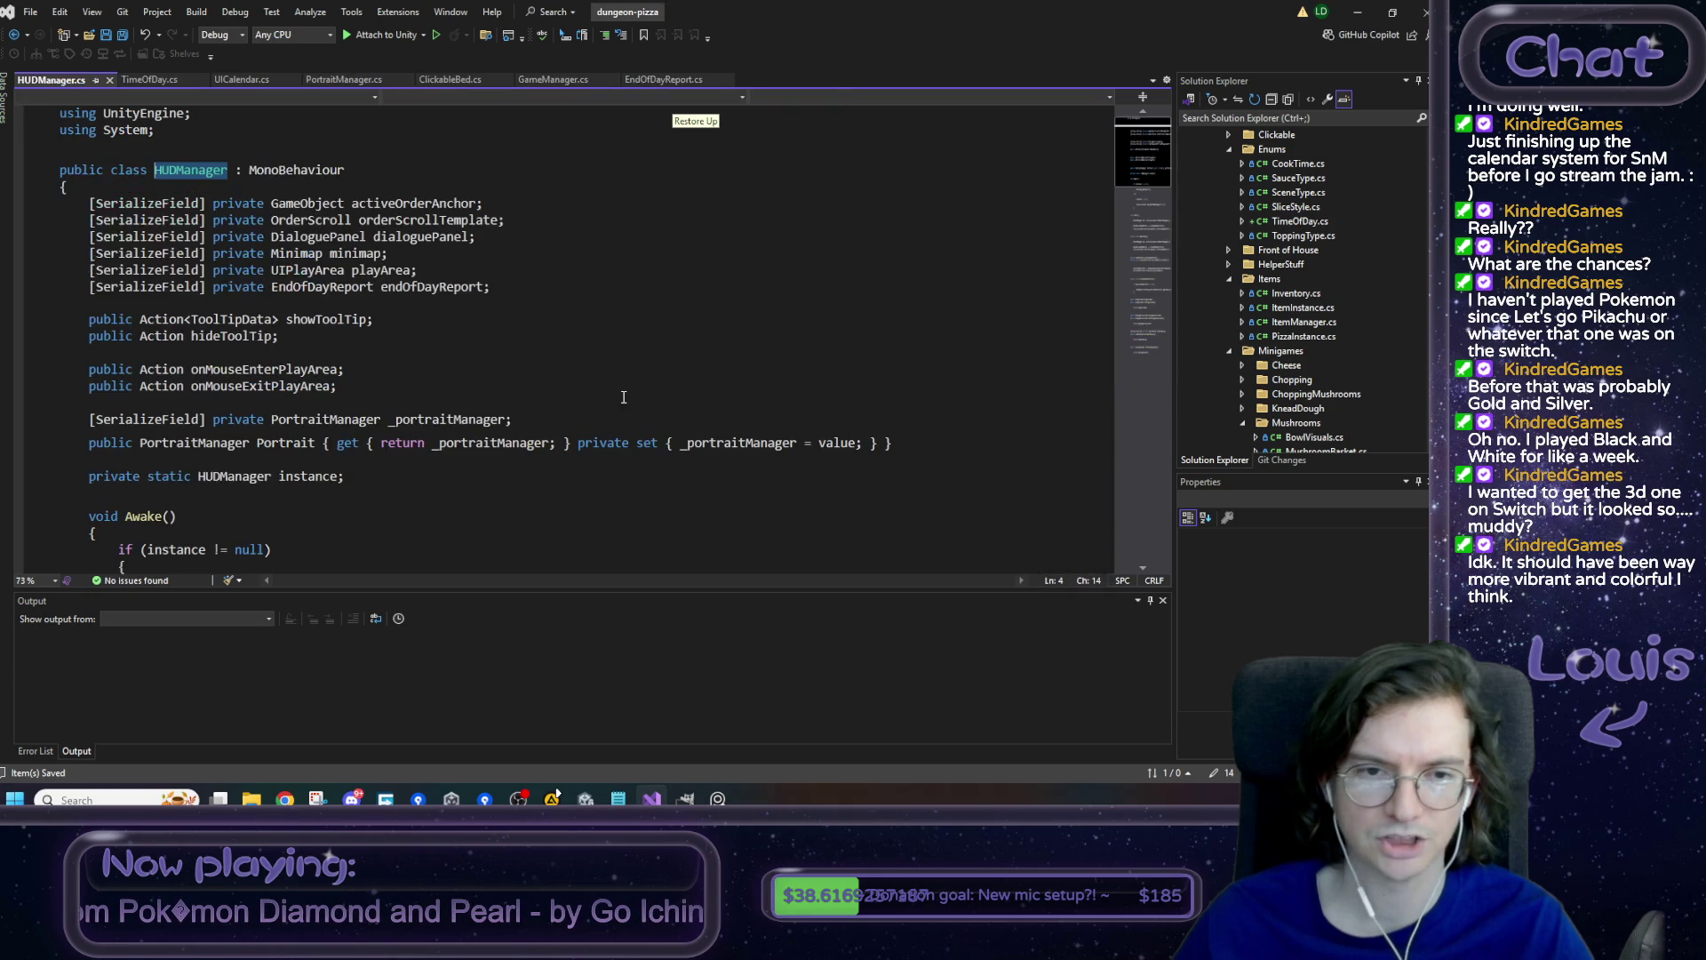
pyautogui.click(492, 297)
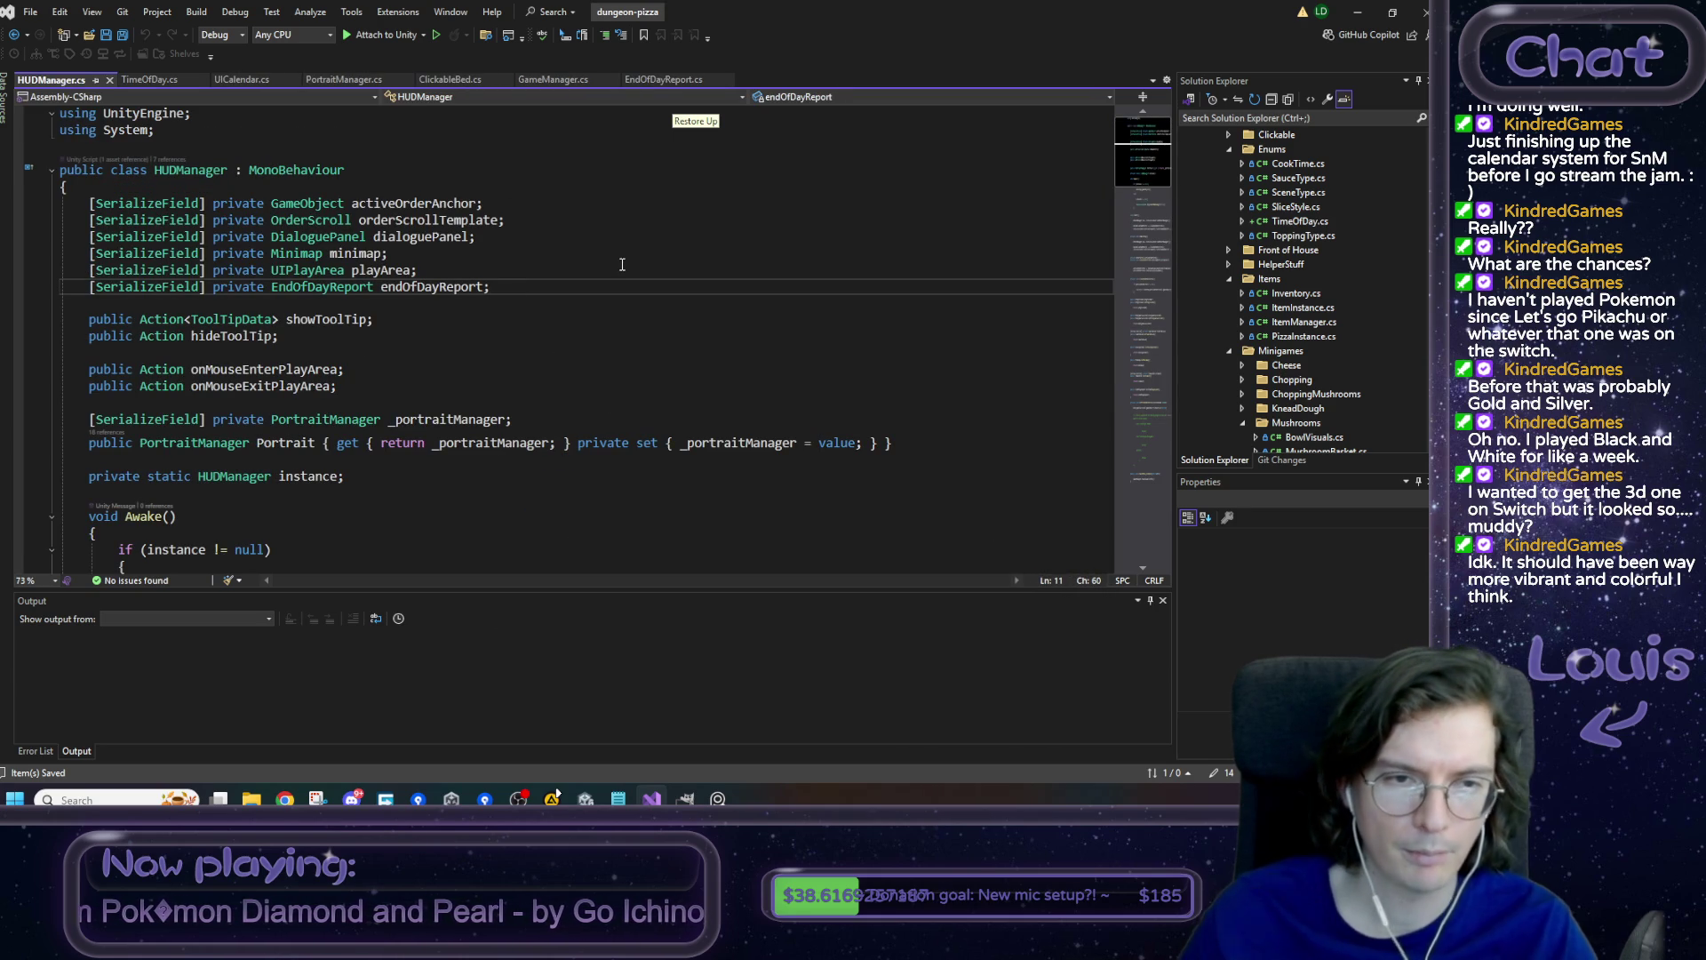
pyautogui.press('Return')
pyautogui.write('[SerializeField]')
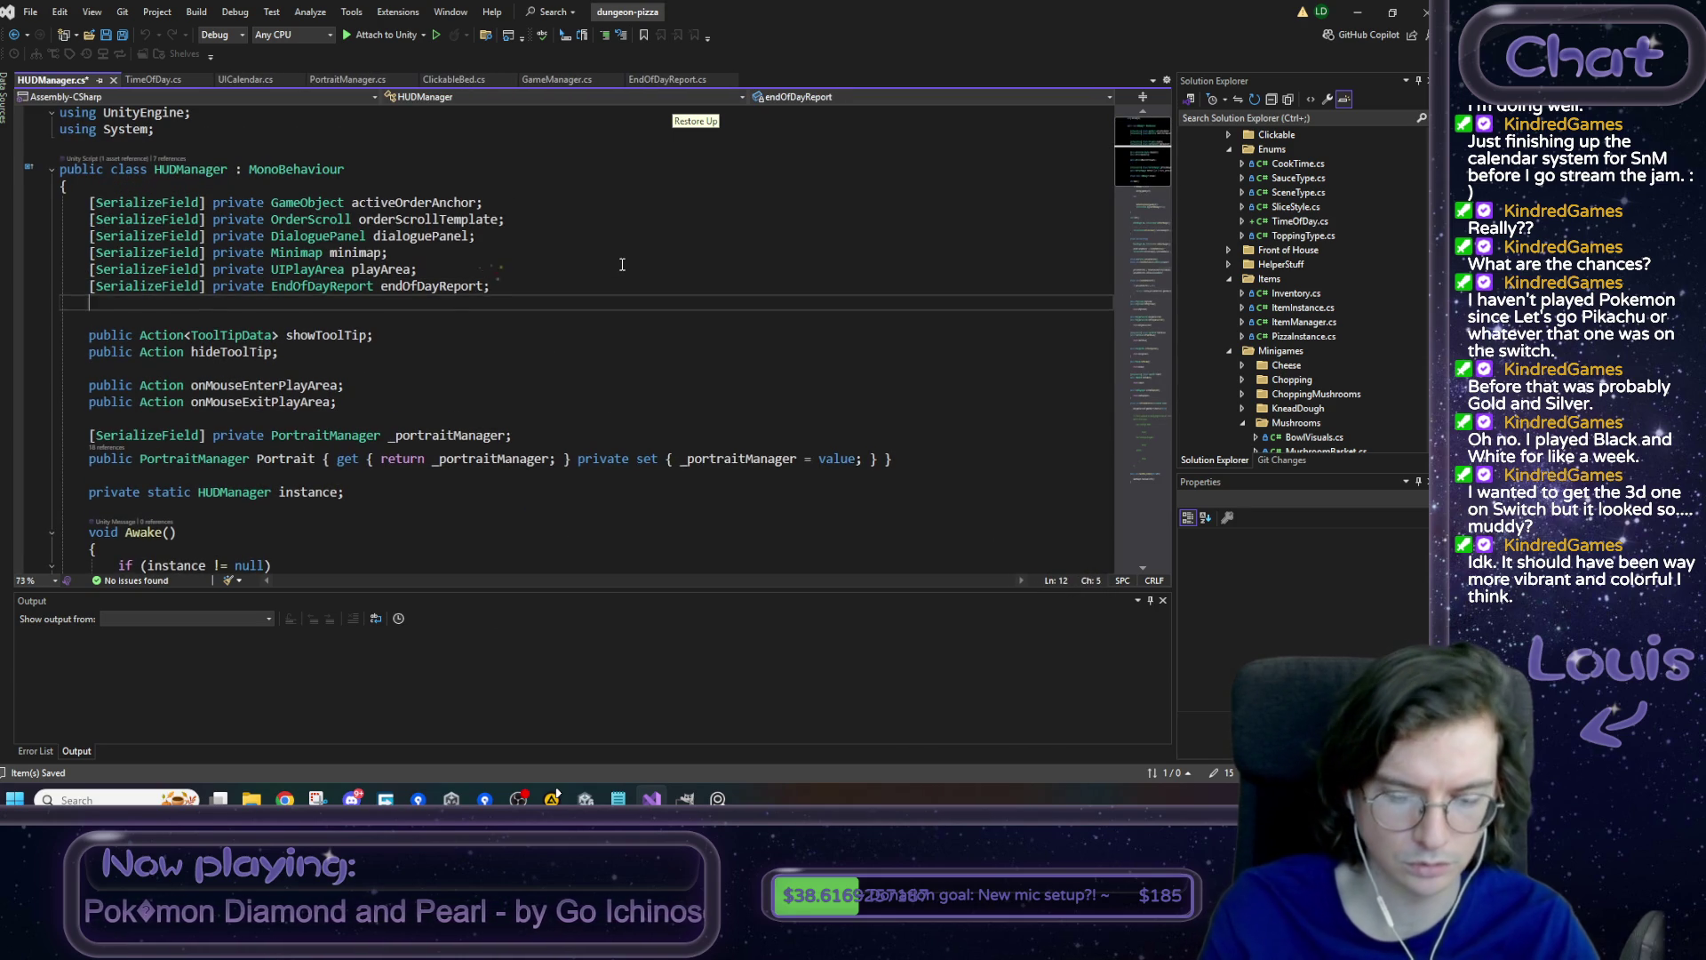
pyautogui.write(' p')
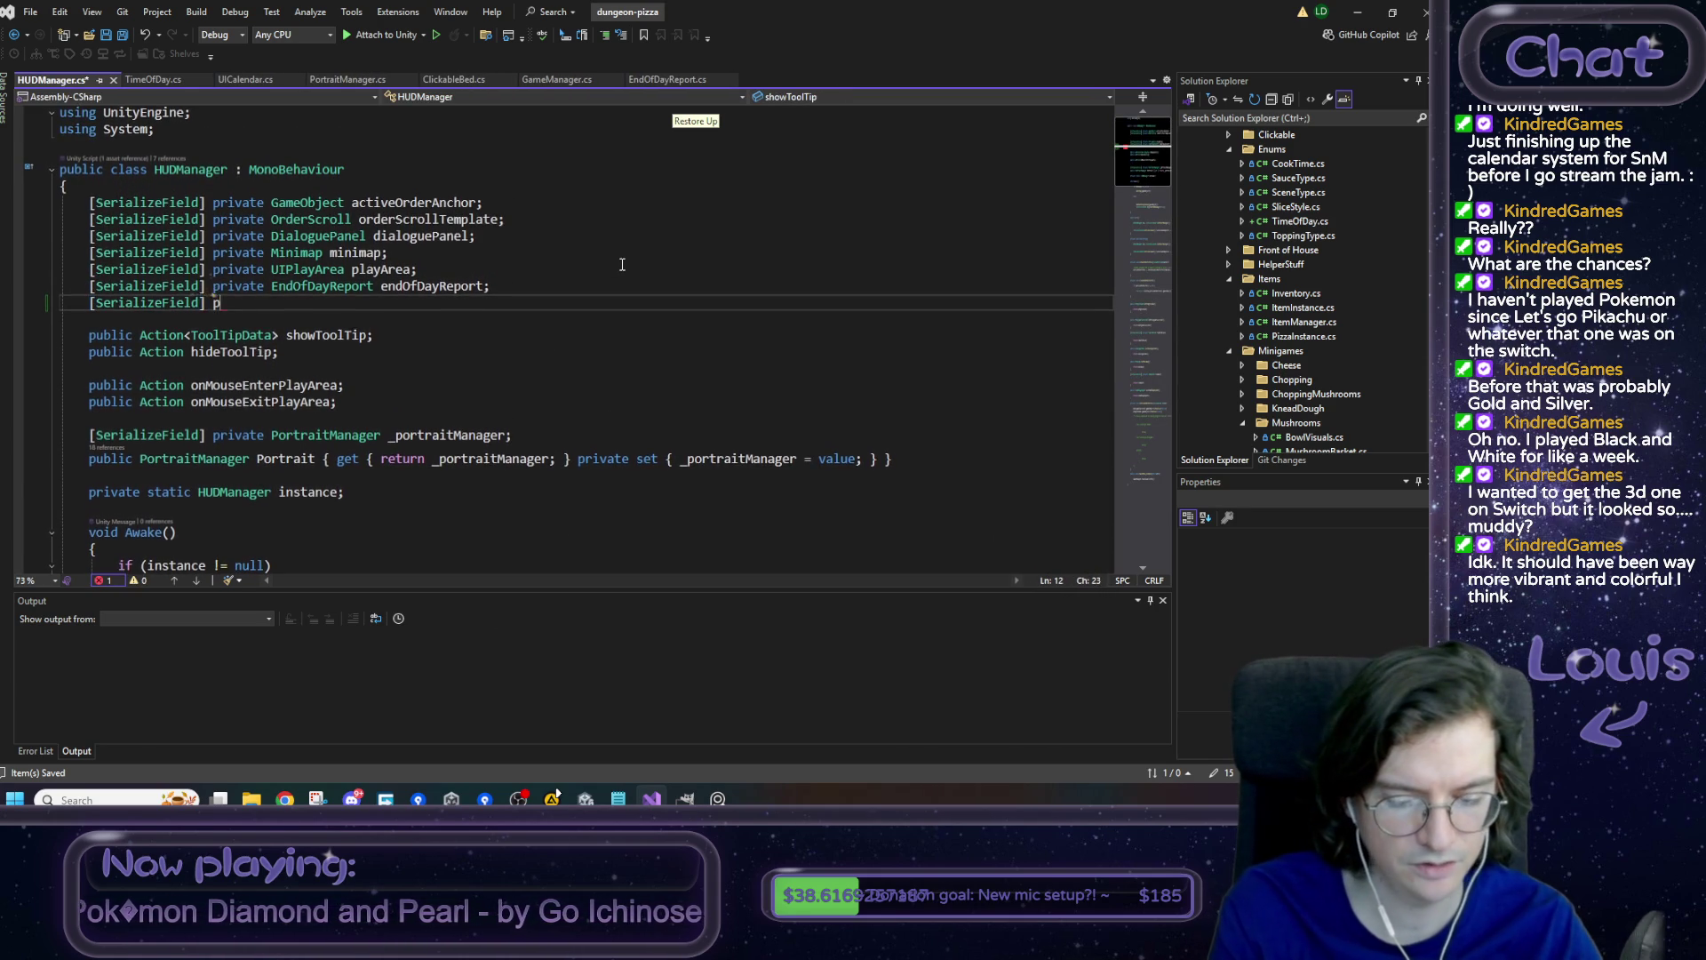
pyautogui.write('rivate UI')
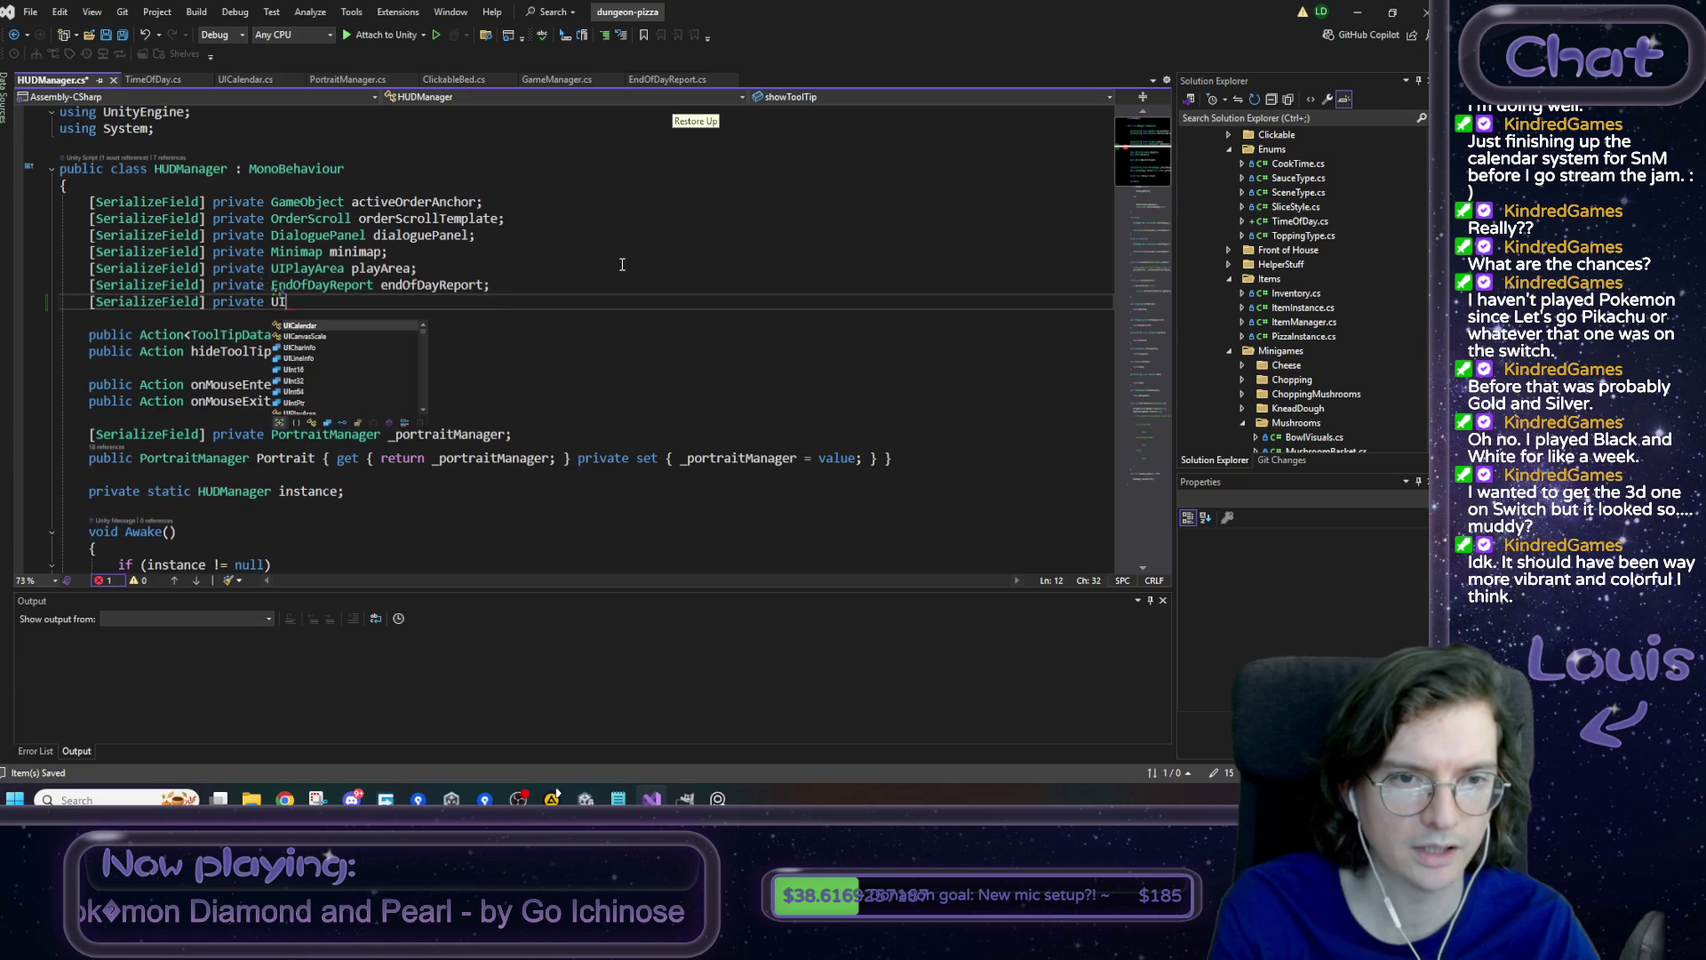
pyautogui.write('Calendar calendar;')
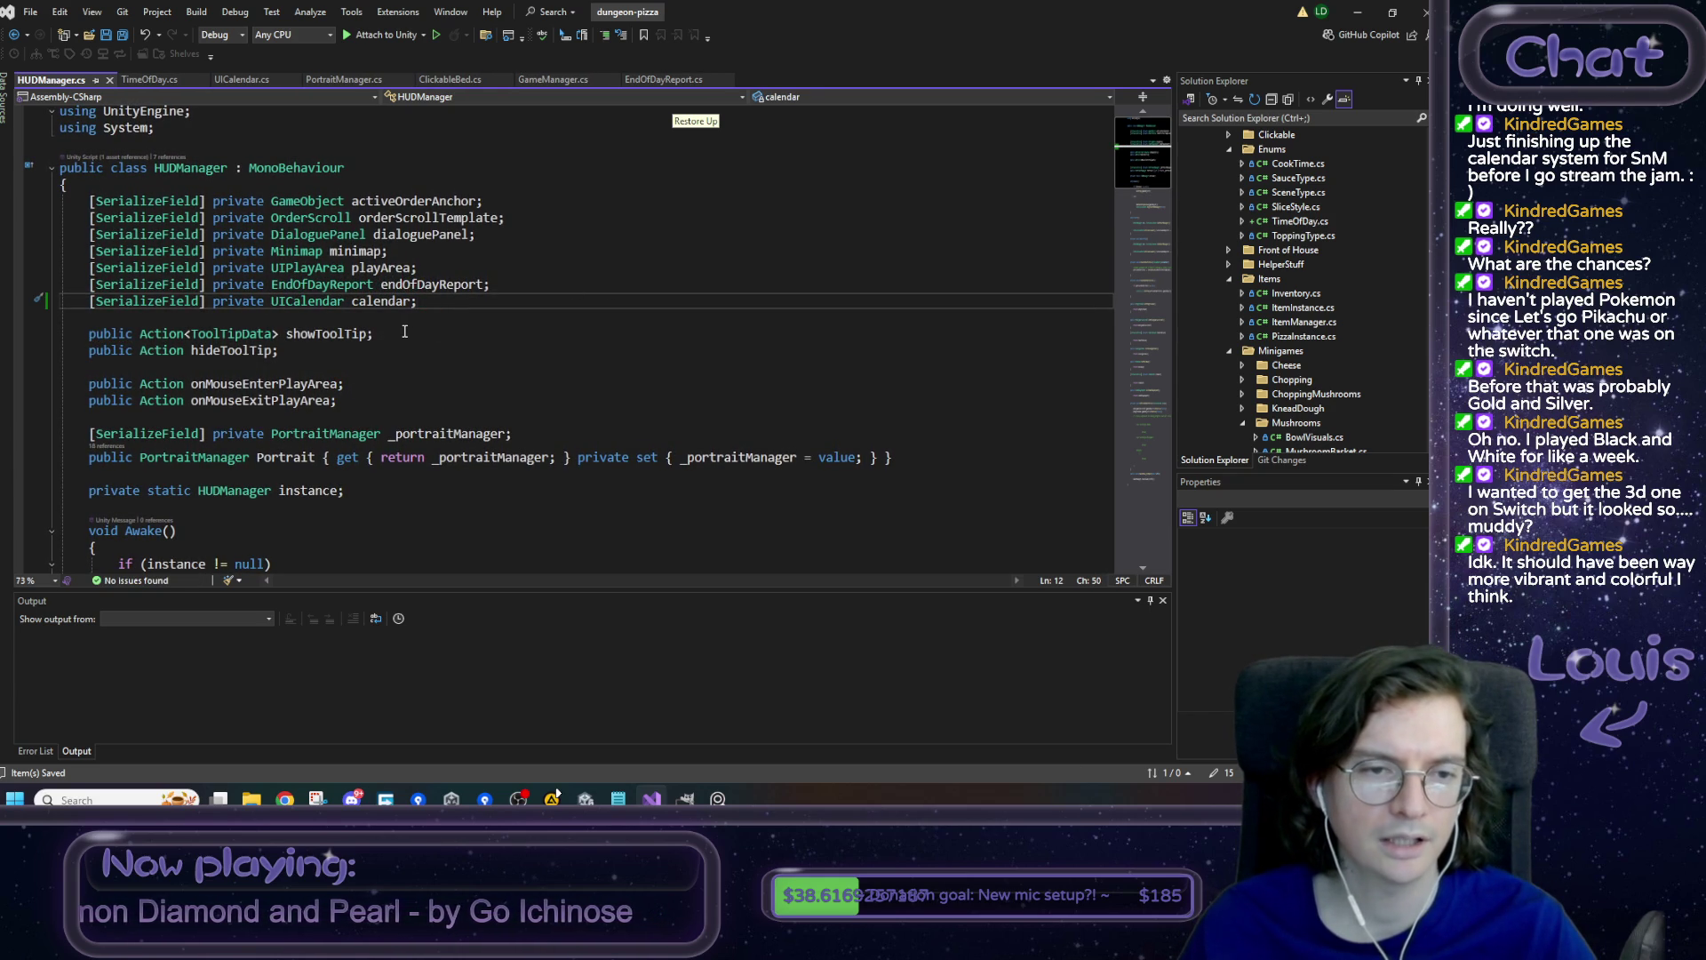
pyautogui.scroll(-7, 404, 331)
pyautogui.scroll(-15, 404, 332)
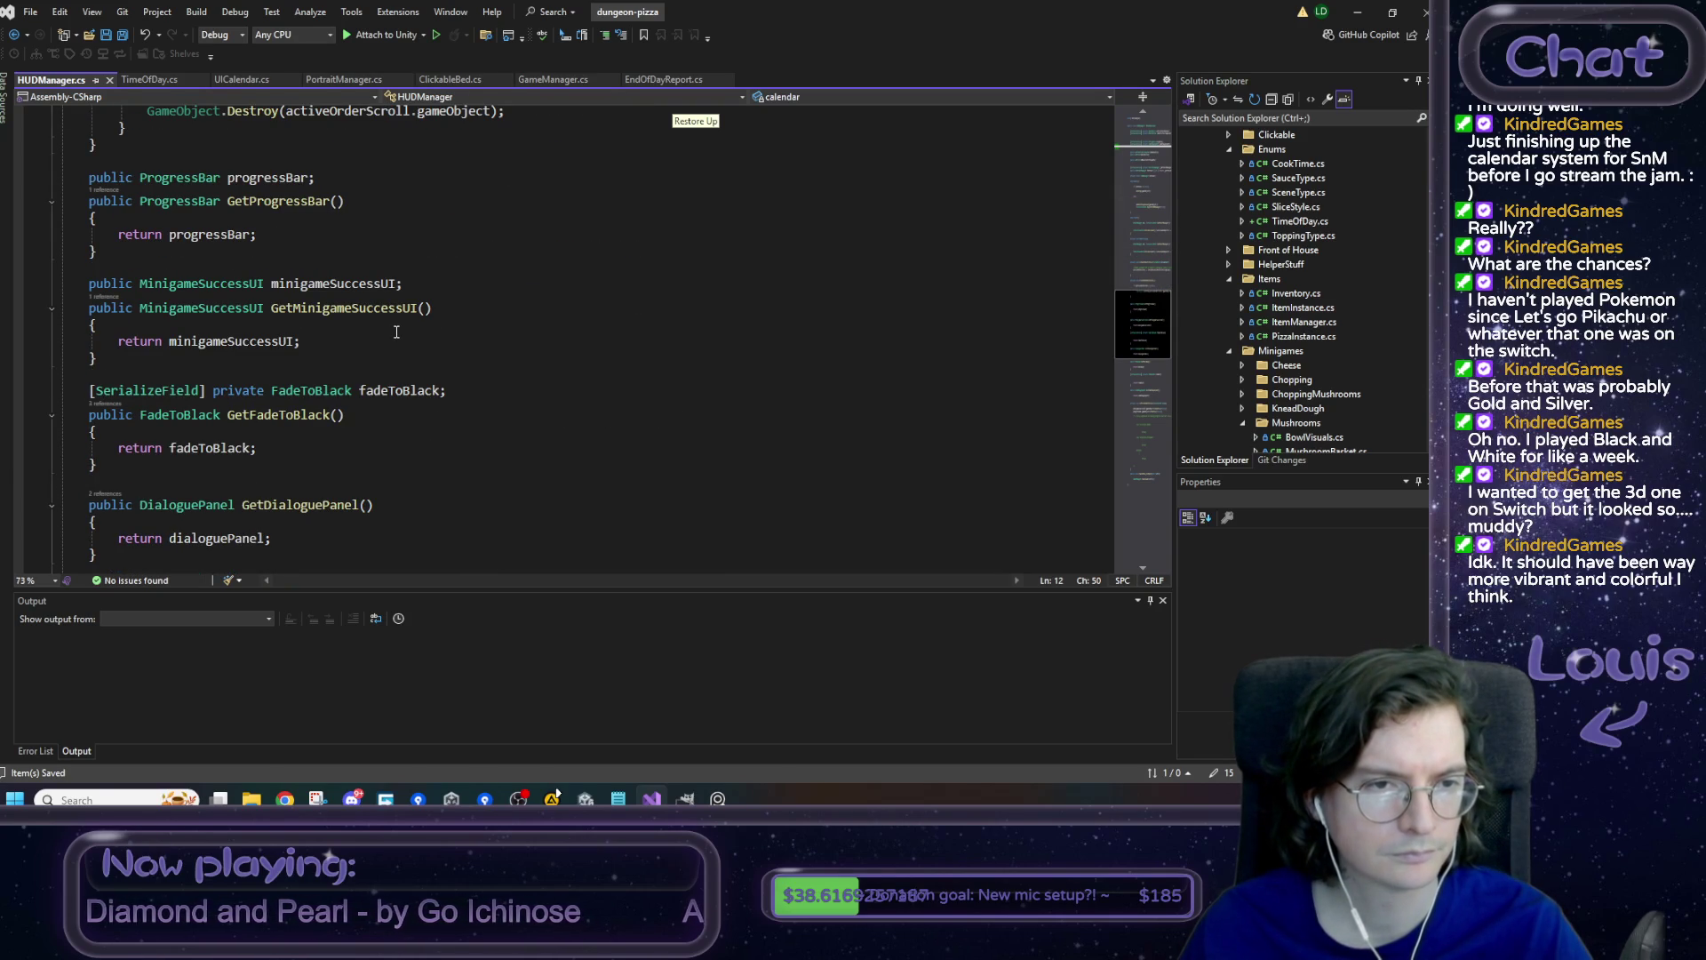
# - Below GetEndOfDayReport, add the signature 'public UICalendar GetCalendar()'
pyautogui.scroll(-12, 396, 332)
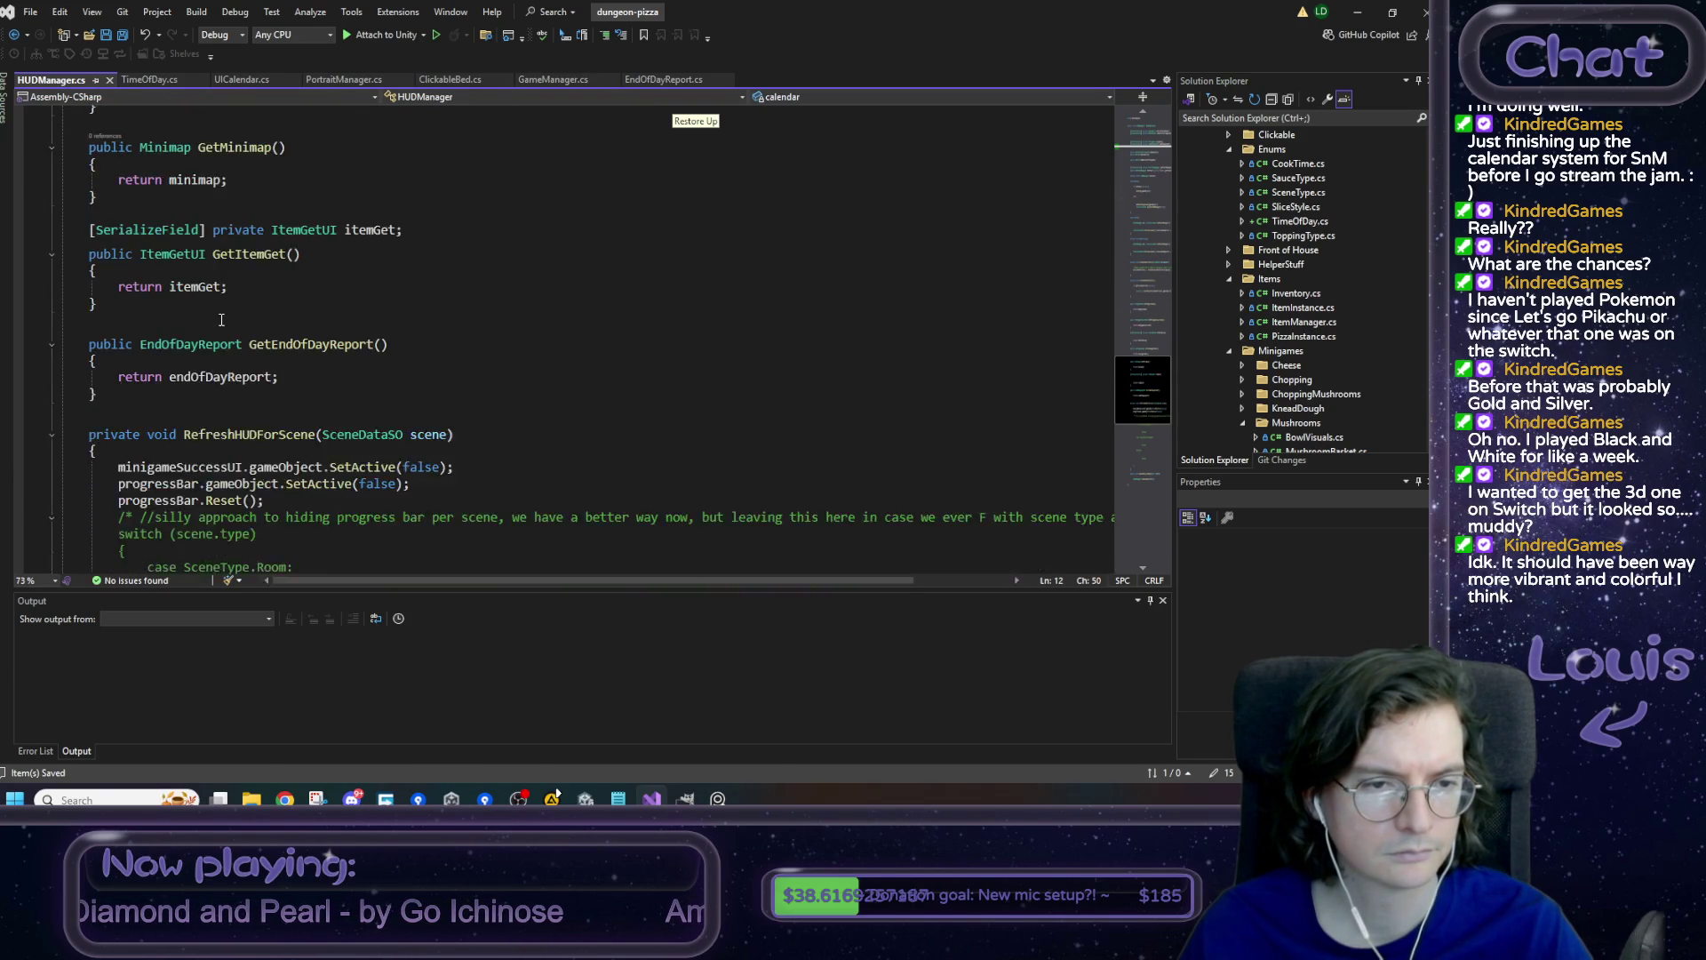
pyautogui.scroll(4, 211, 318)
pyautogui.moveTo(118, 280); pyautogui.dragTo(161, 305)
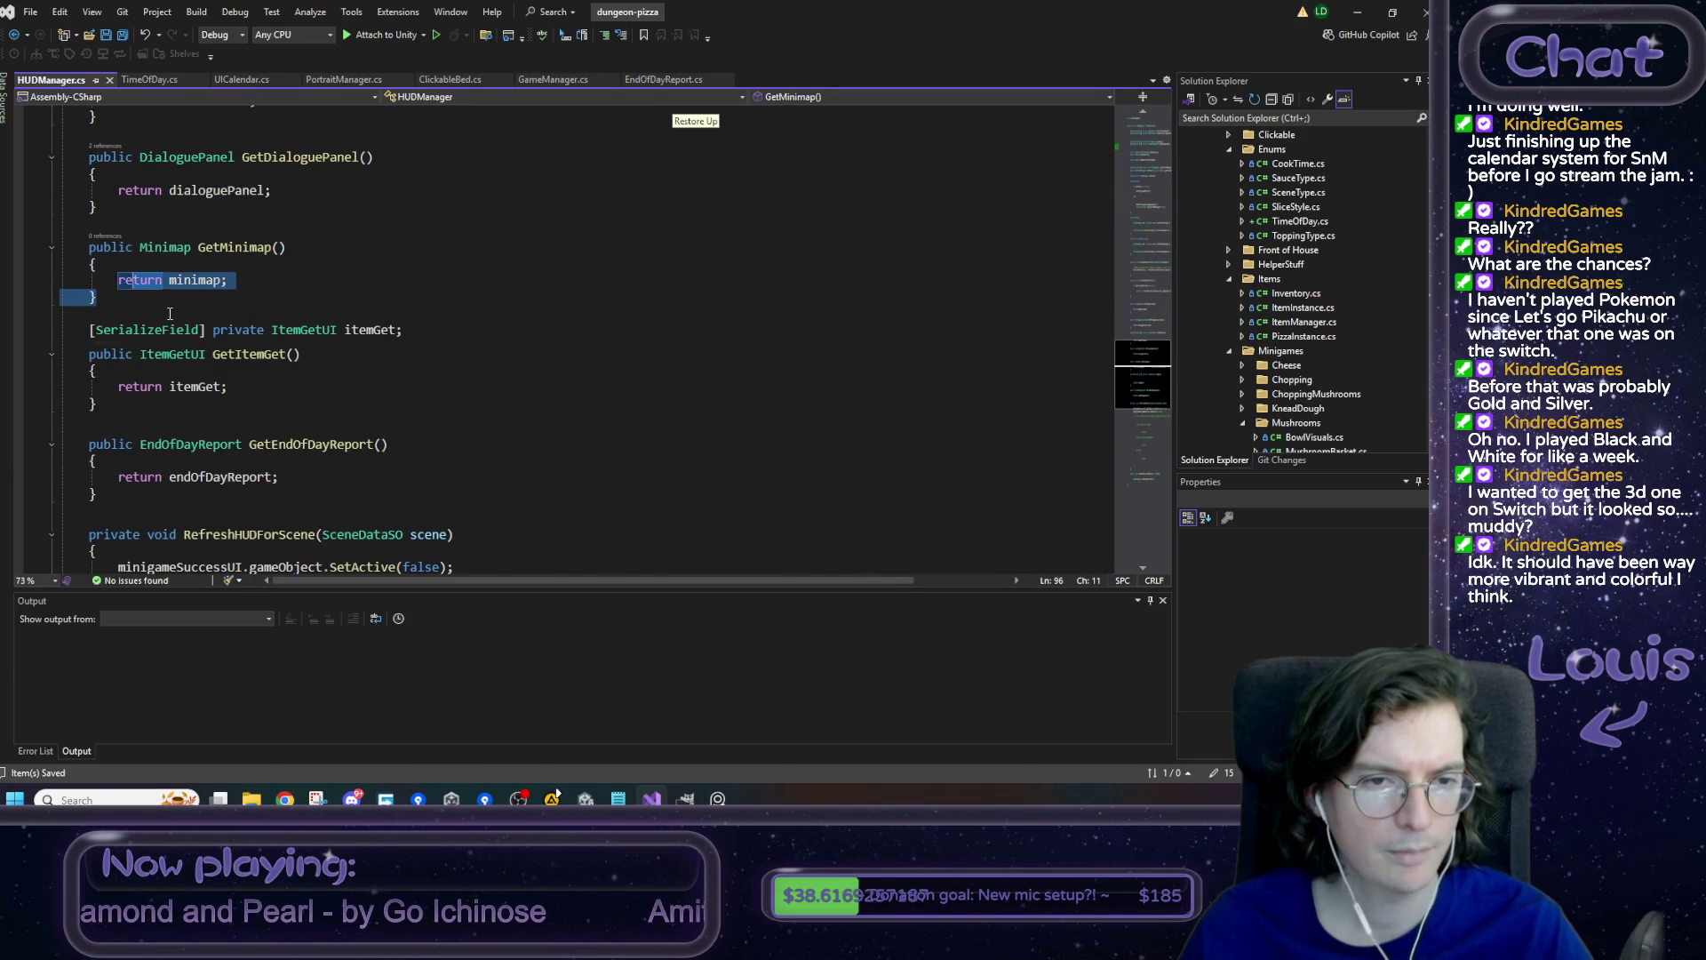
pyautogui.scroll(-1, 237, 398)
pyautogui.scroll(-1, 166, 443)
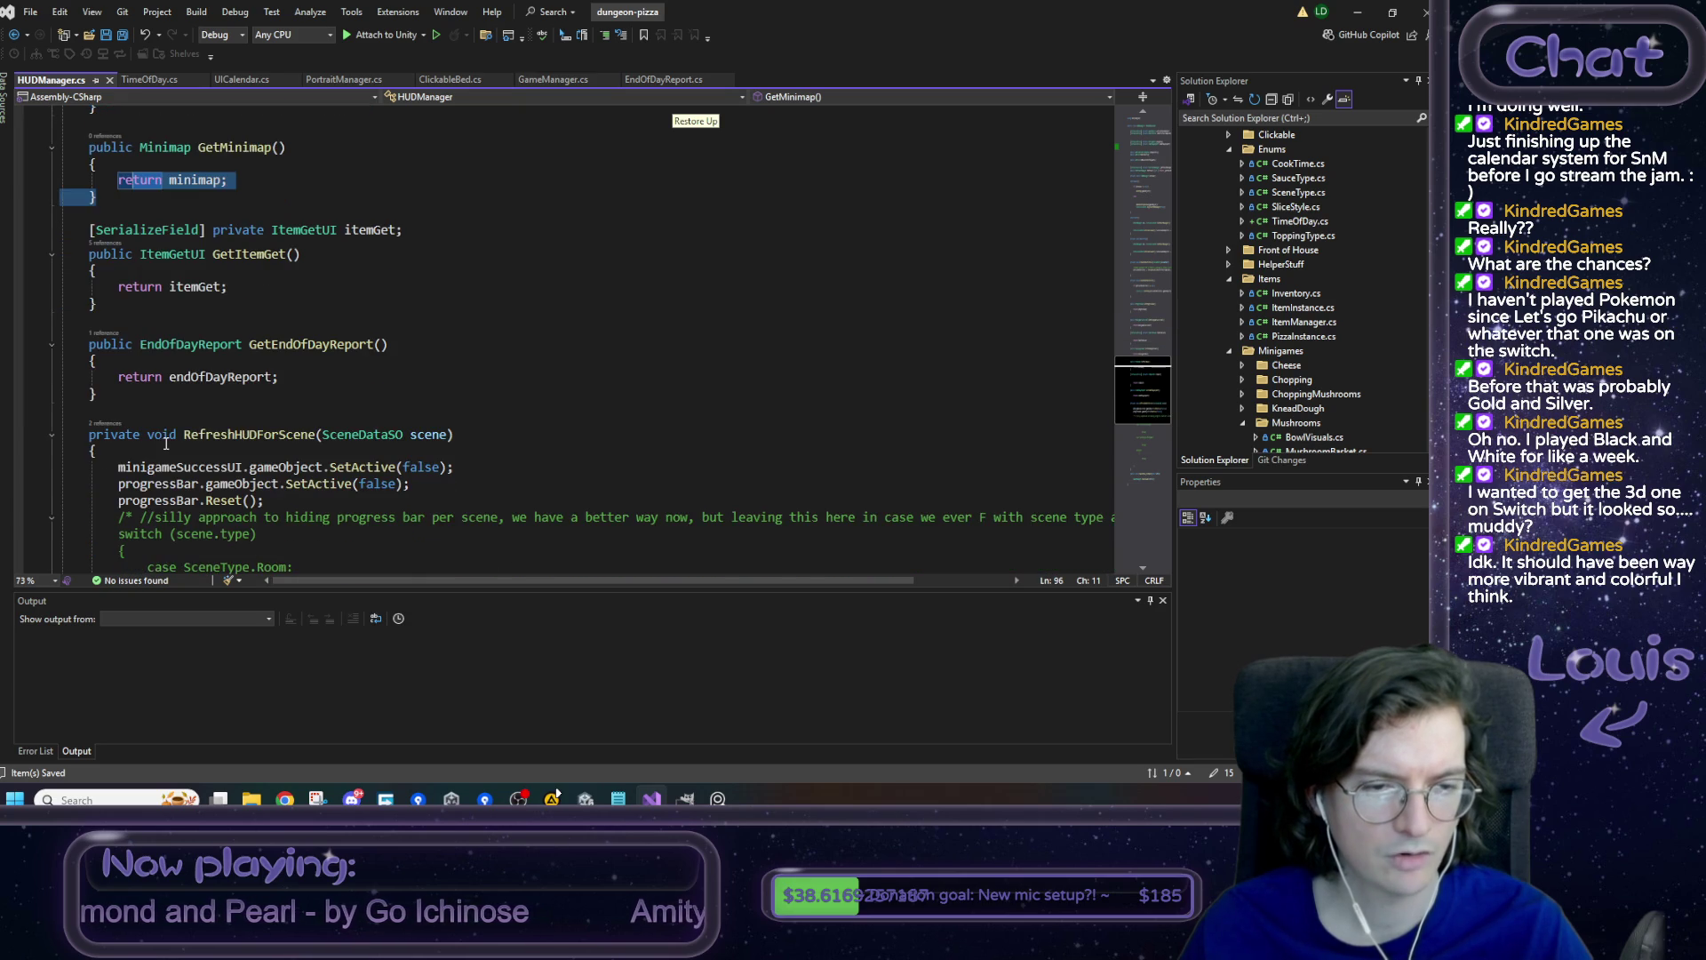
pyautogui.click(125, 400)
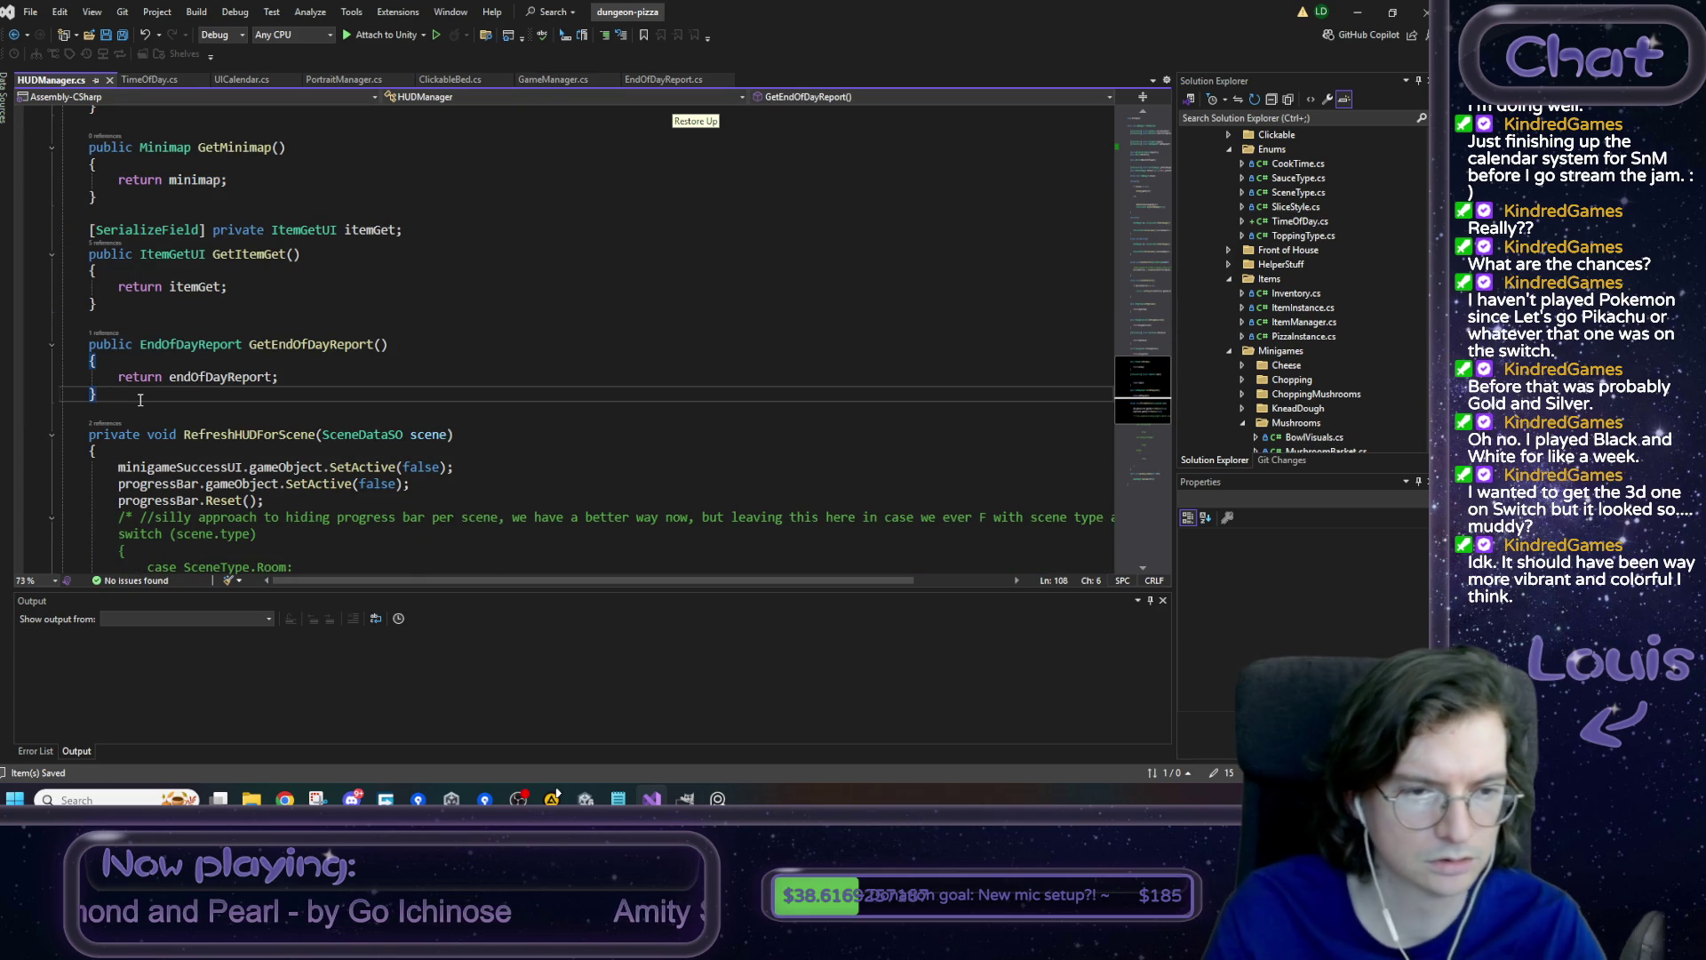
pyautogui.press('Return')
pyautogui.press('Return')
pyautogui.write('public ')
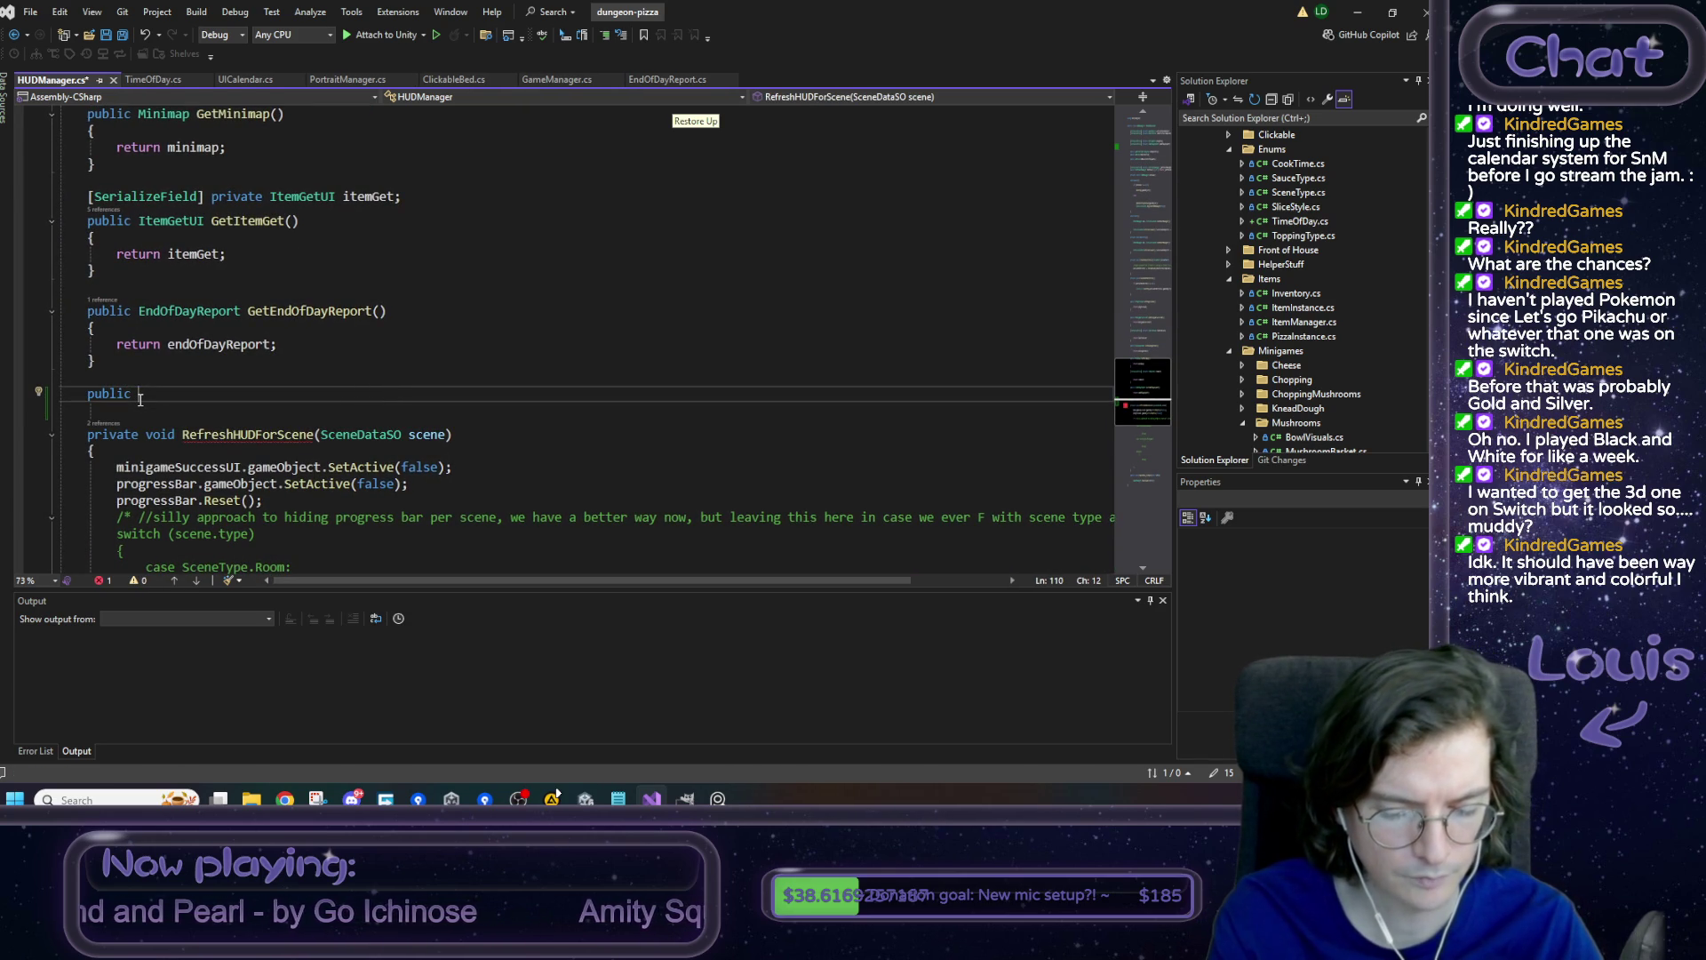
pyautogui.write('UICalendar')
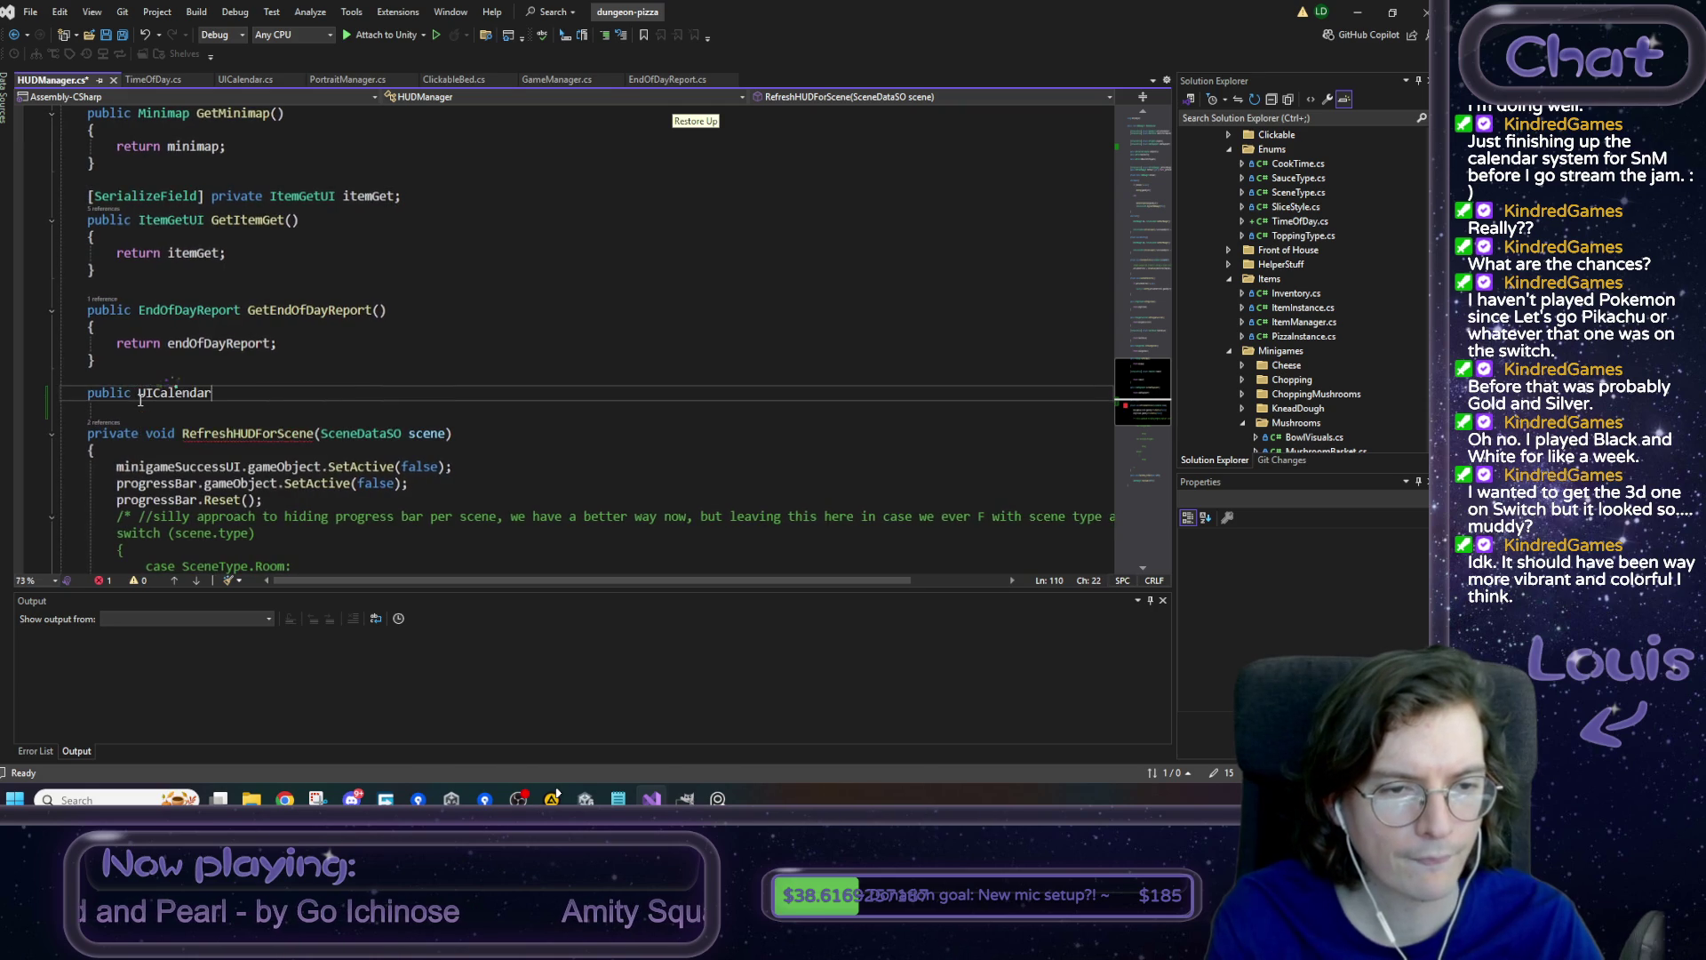
pyautogui.write(' GetCal')
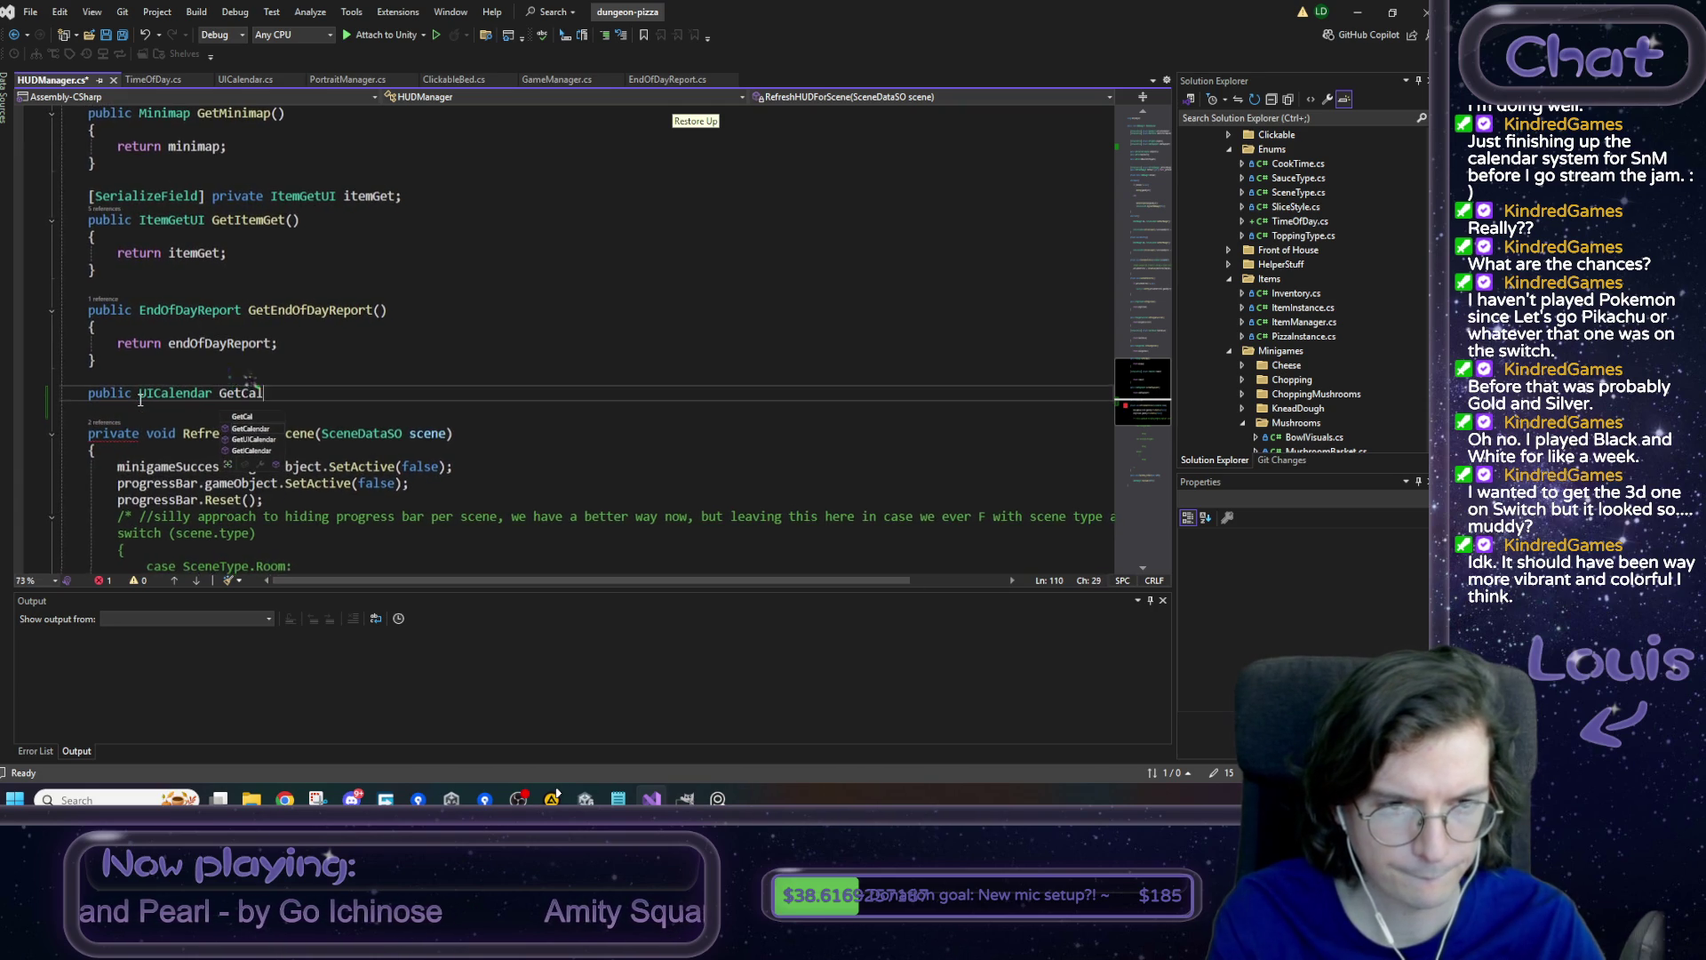
pyautogui.write('endar()')
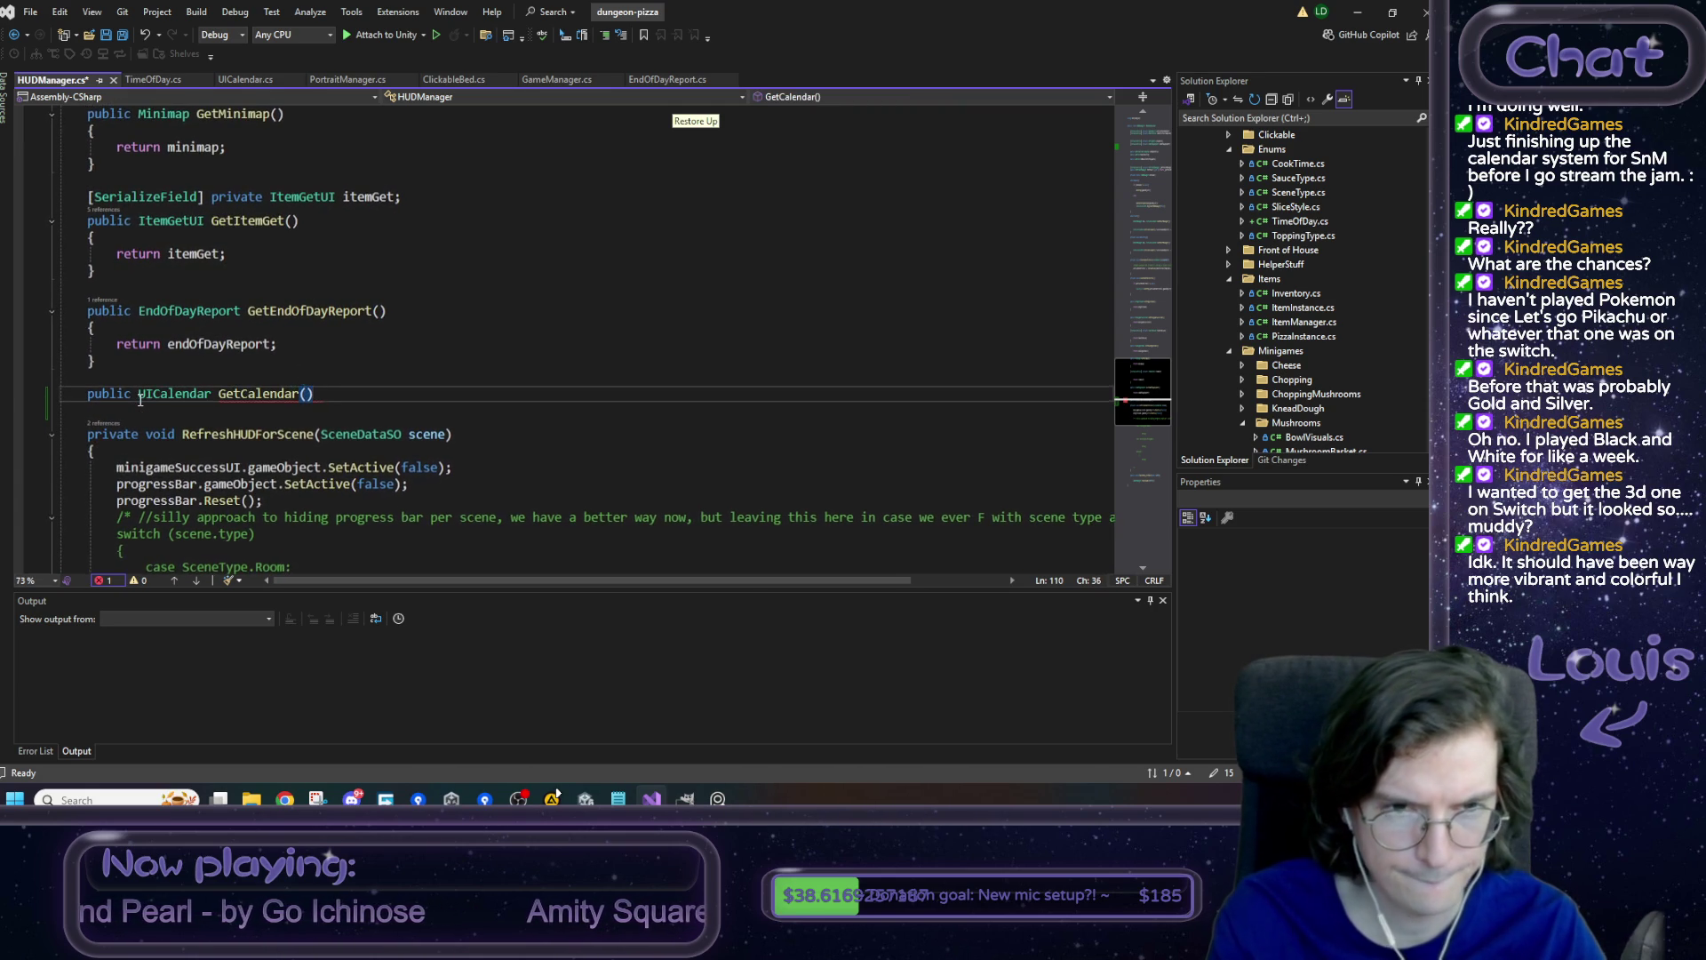
# - Give GetCalendar a body that returns calendar, then save HUDManager.cs
pyautogui.press('Return')
pyautogui.write('{')
pyautogui.press('Return')
pyautogui.write('return calendar;')
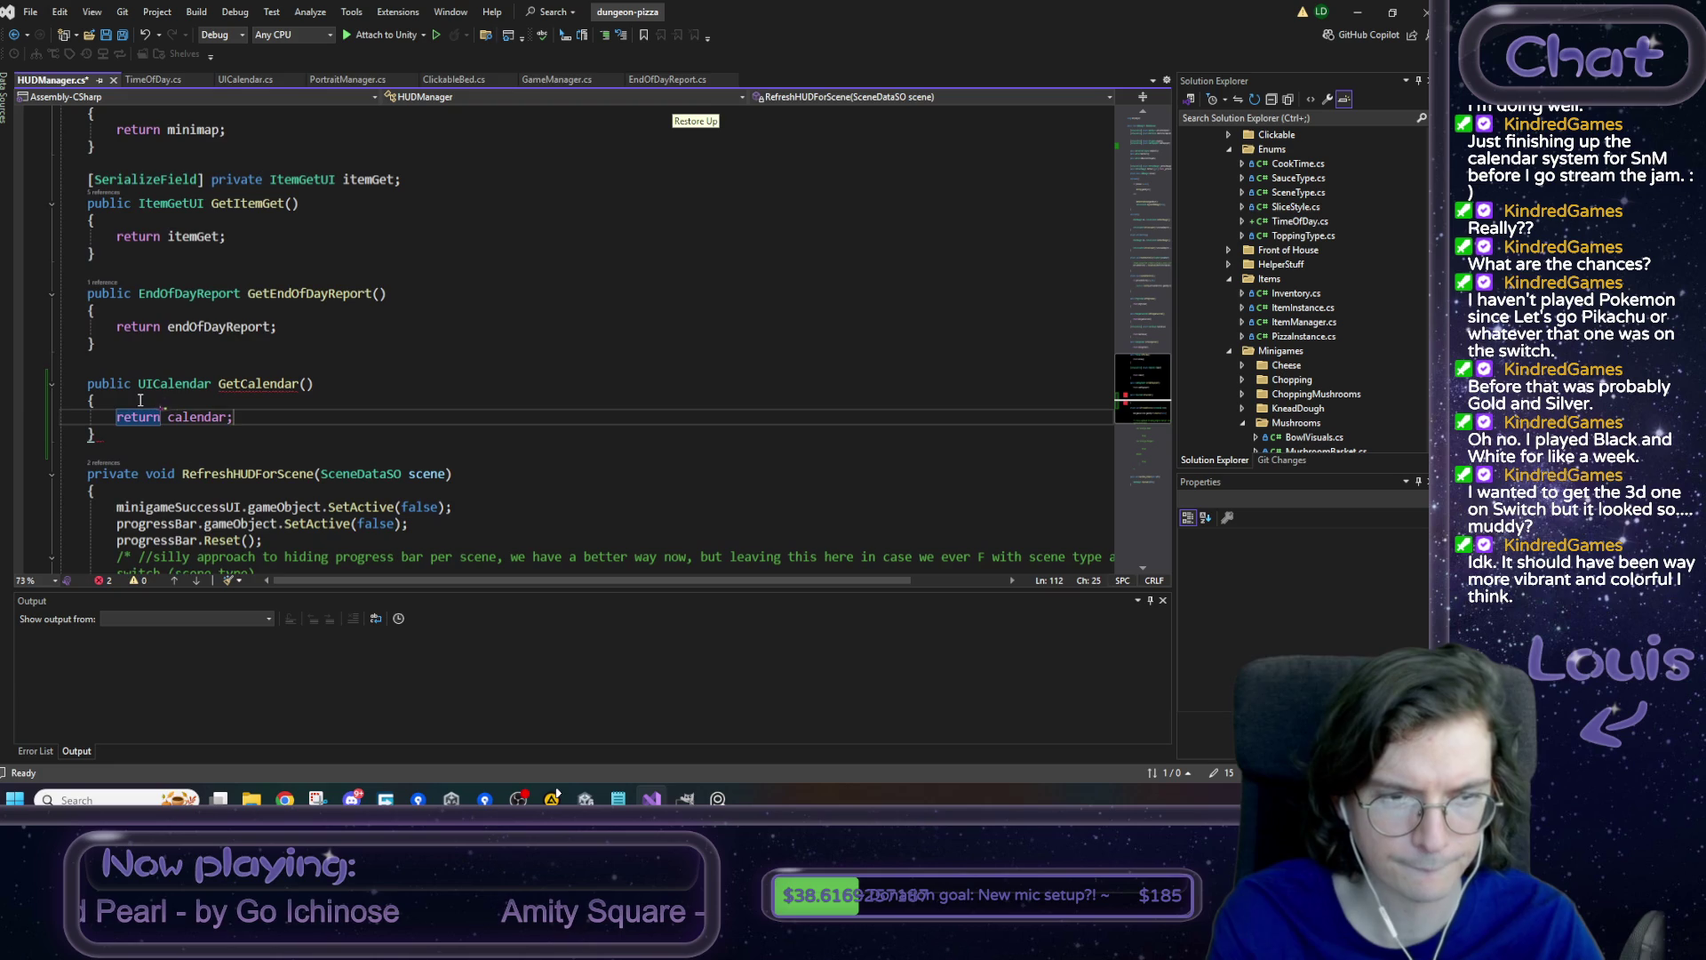
pyautogui.press('Tab')
pyautogui.hotkey('ctrl', 's')
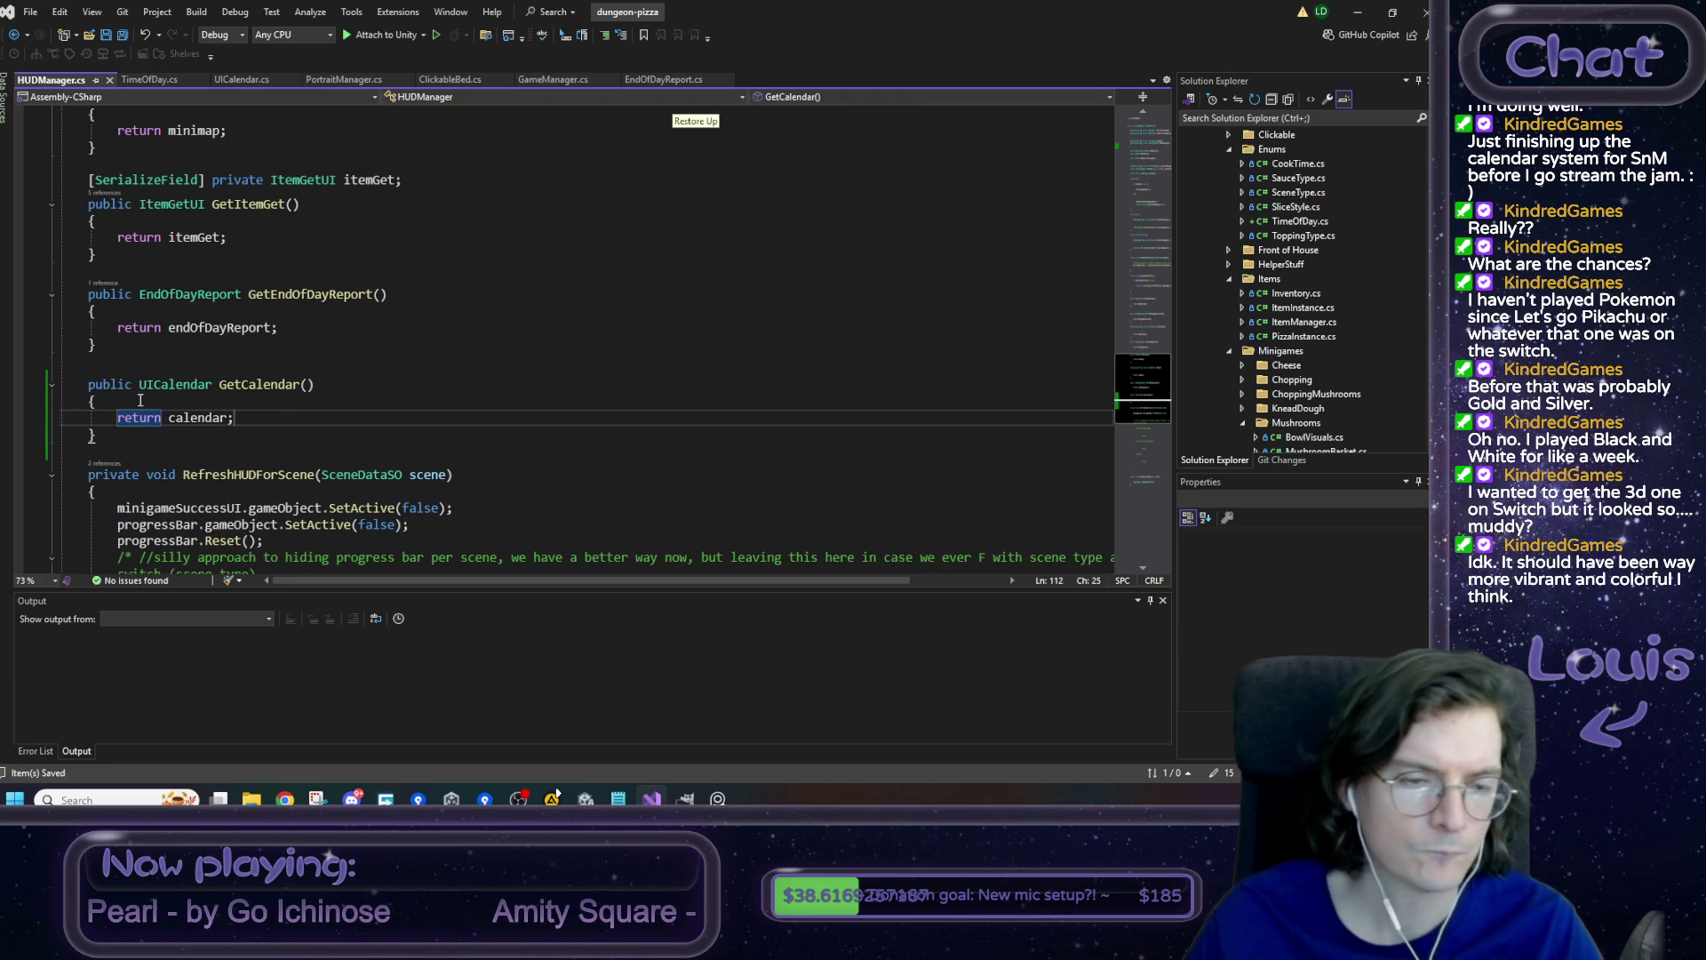
pyautogui.moveTo(135, 431); pyautogui.dragTo(88, 384)
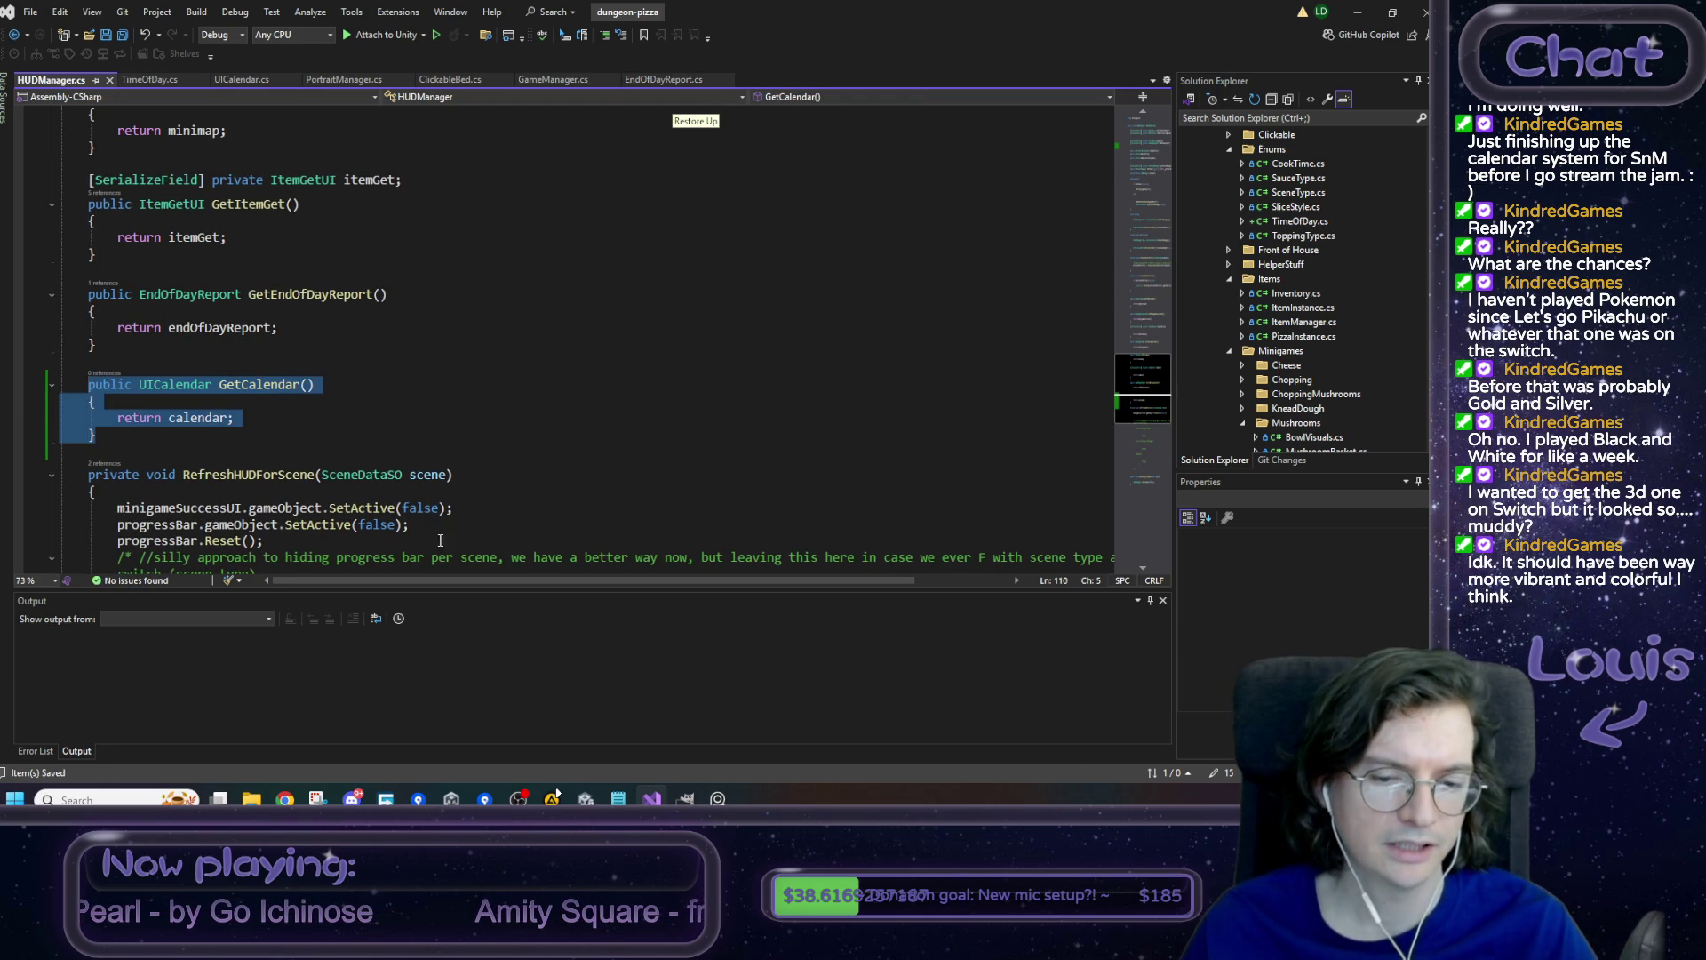
pyautogui.hotkey('alt', 'Tab')
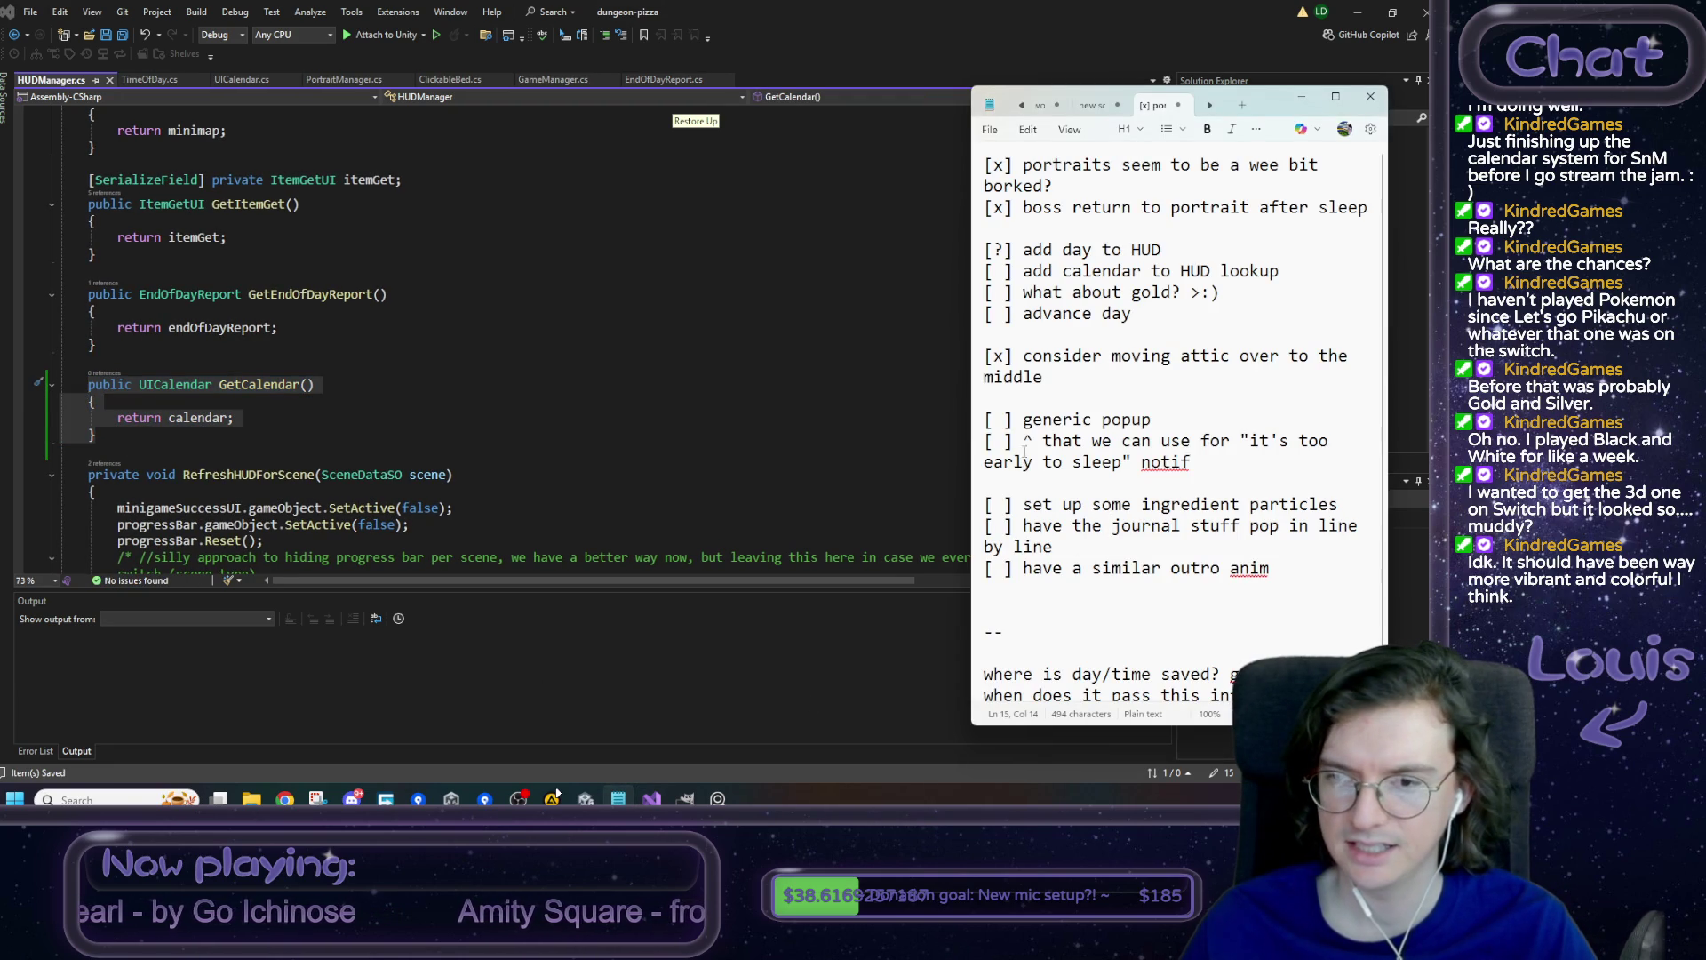
# - Check off 'add calendar to HUD lookup' with an x, then minimize Visual Studio
pyautogui.scroll(-1, 1037, 493)
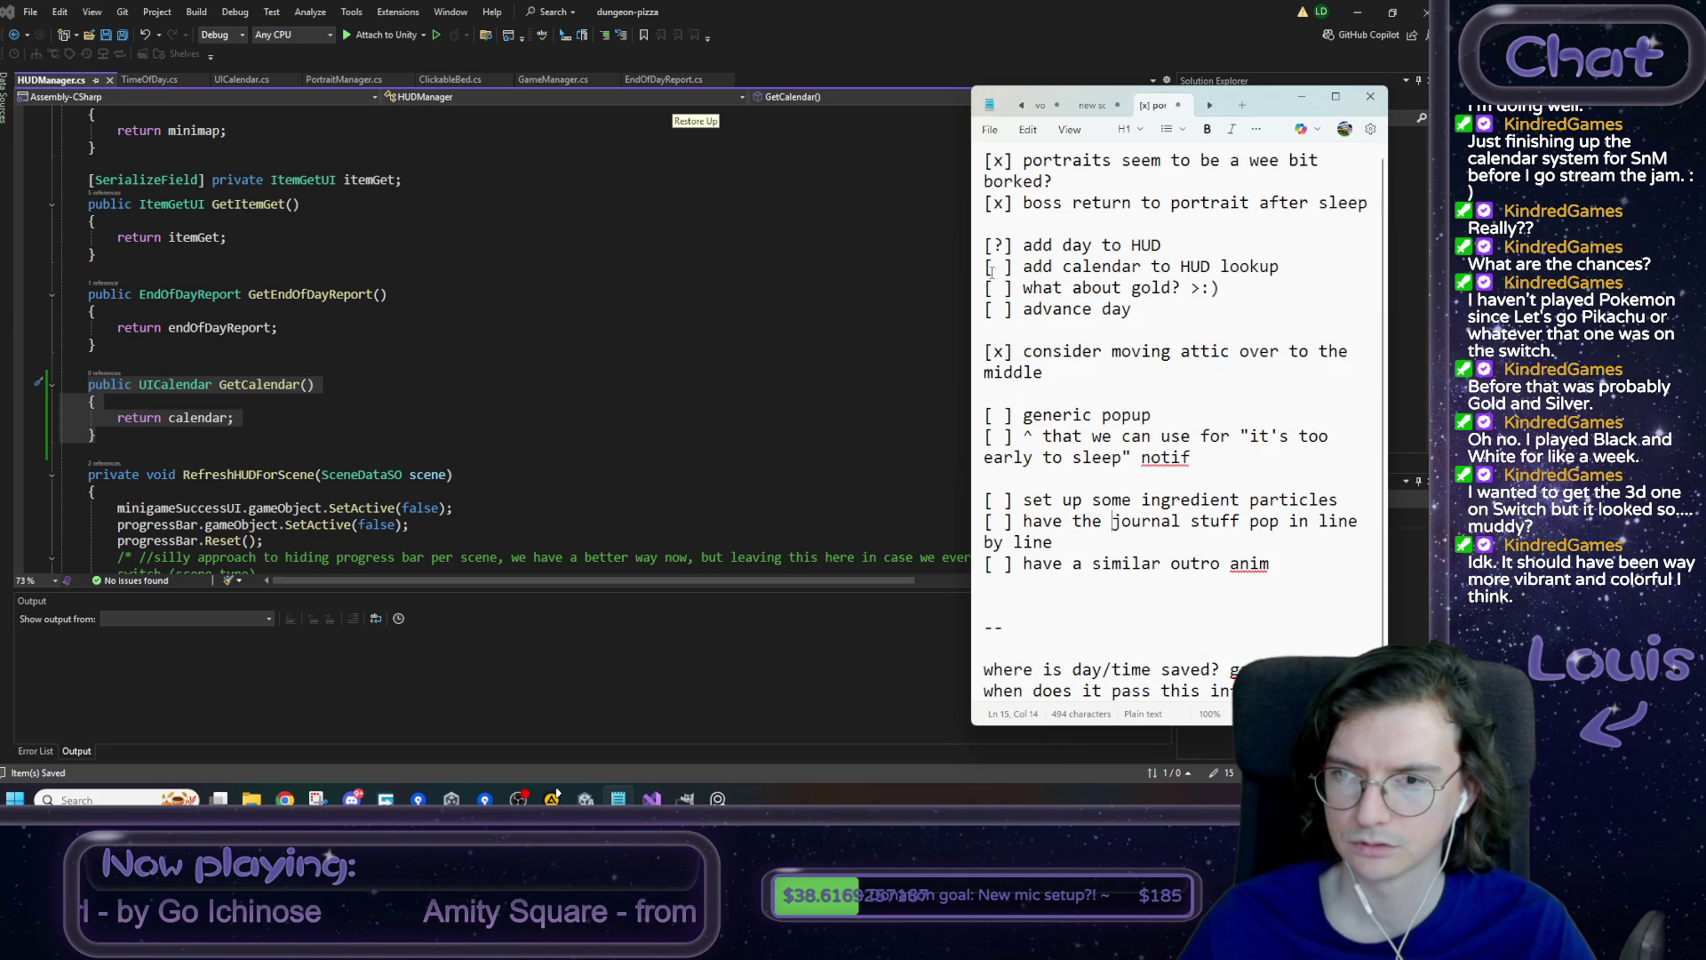
pyautogui.hotkey('shift', 'Right')
pyautogui.write('x')
pyautogui.click(785, 391)
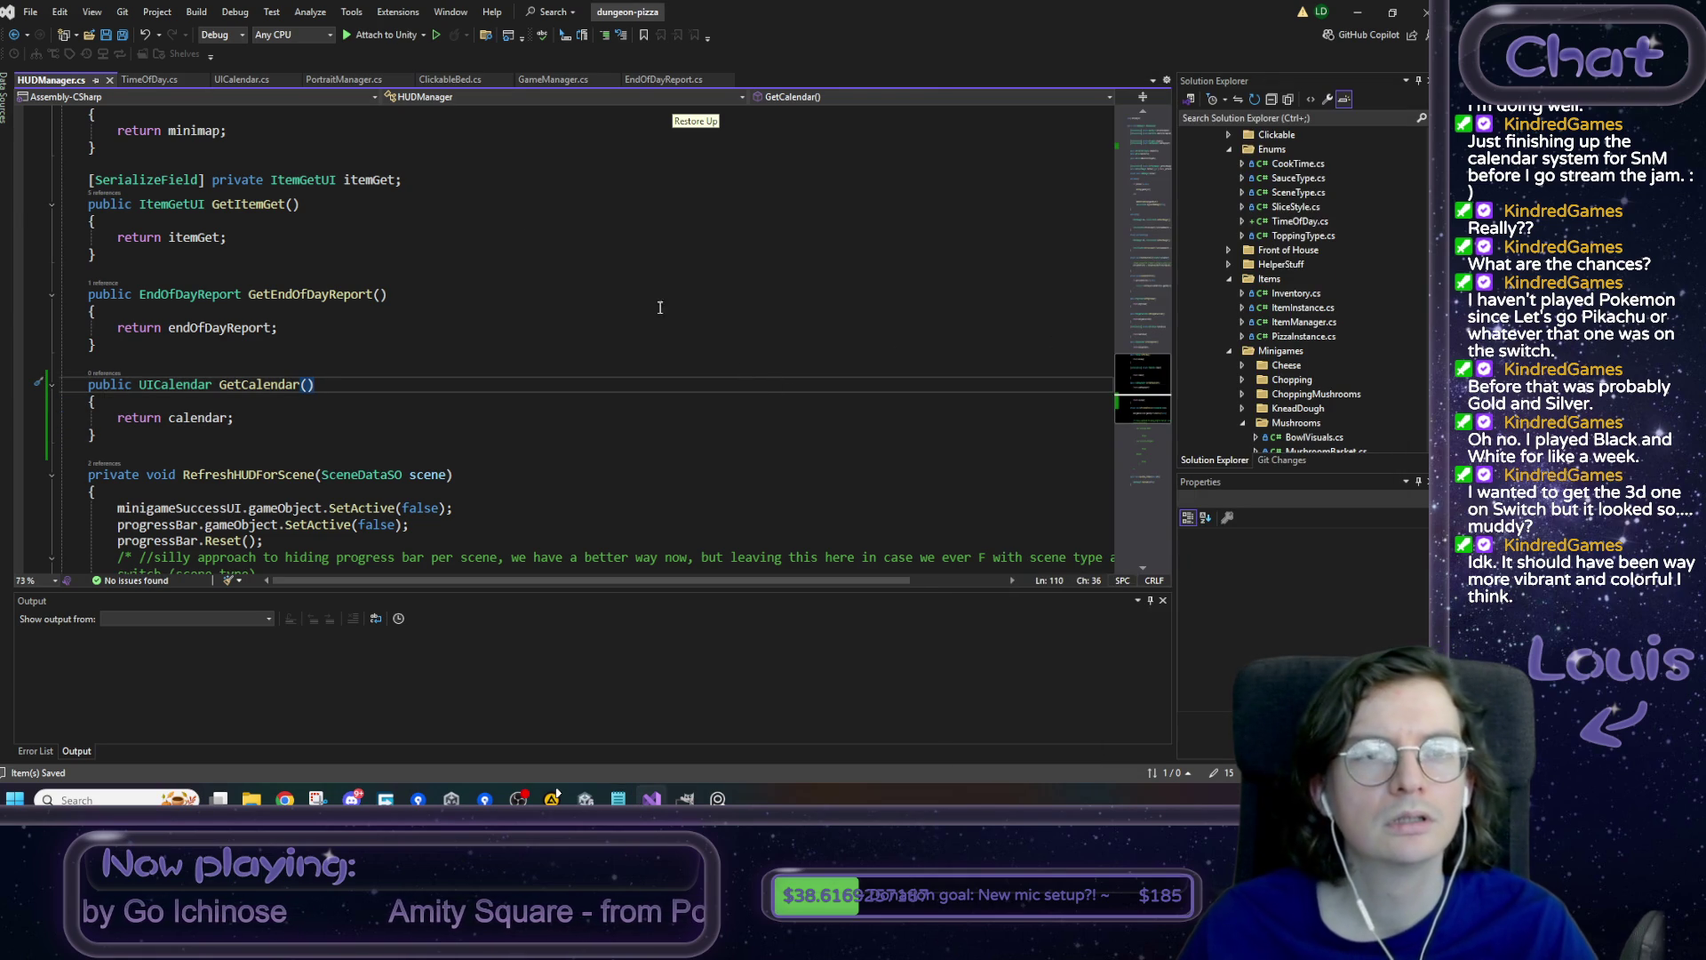
pyautogui.click(1358, 13)
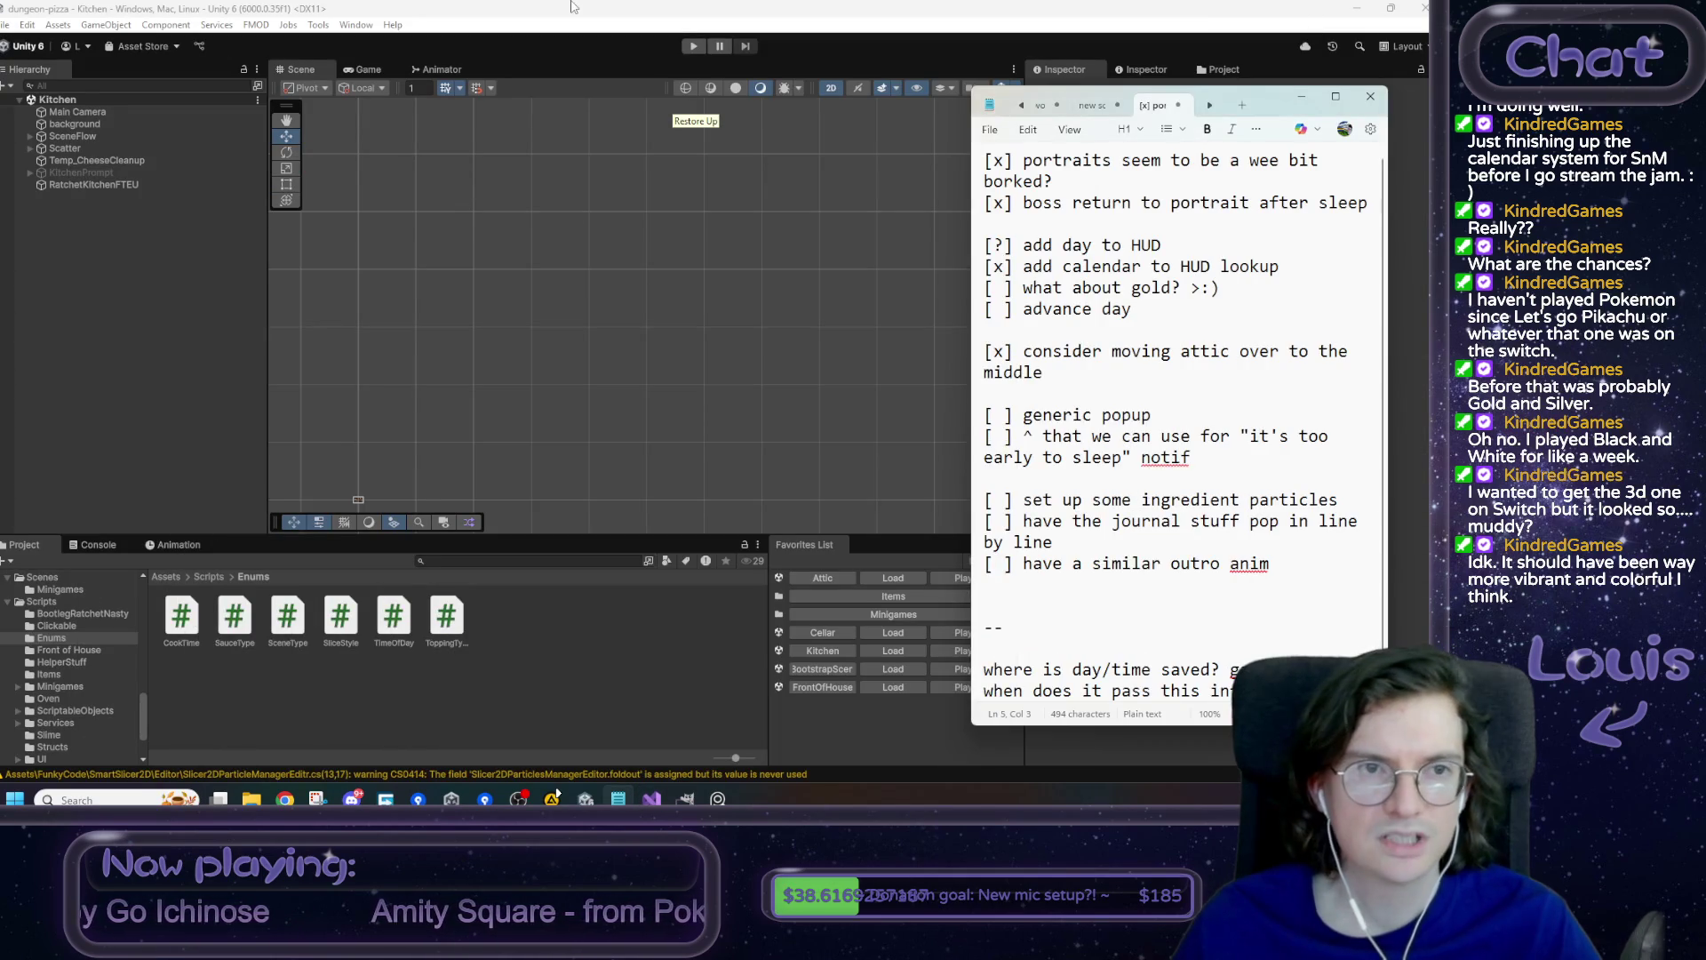
# - Load the BootstrapScene in Unity and expand HUDCanvas and HUD in the Hierarchy
pyautogui.click(573, 7)
pyautogui.click(893, 669)
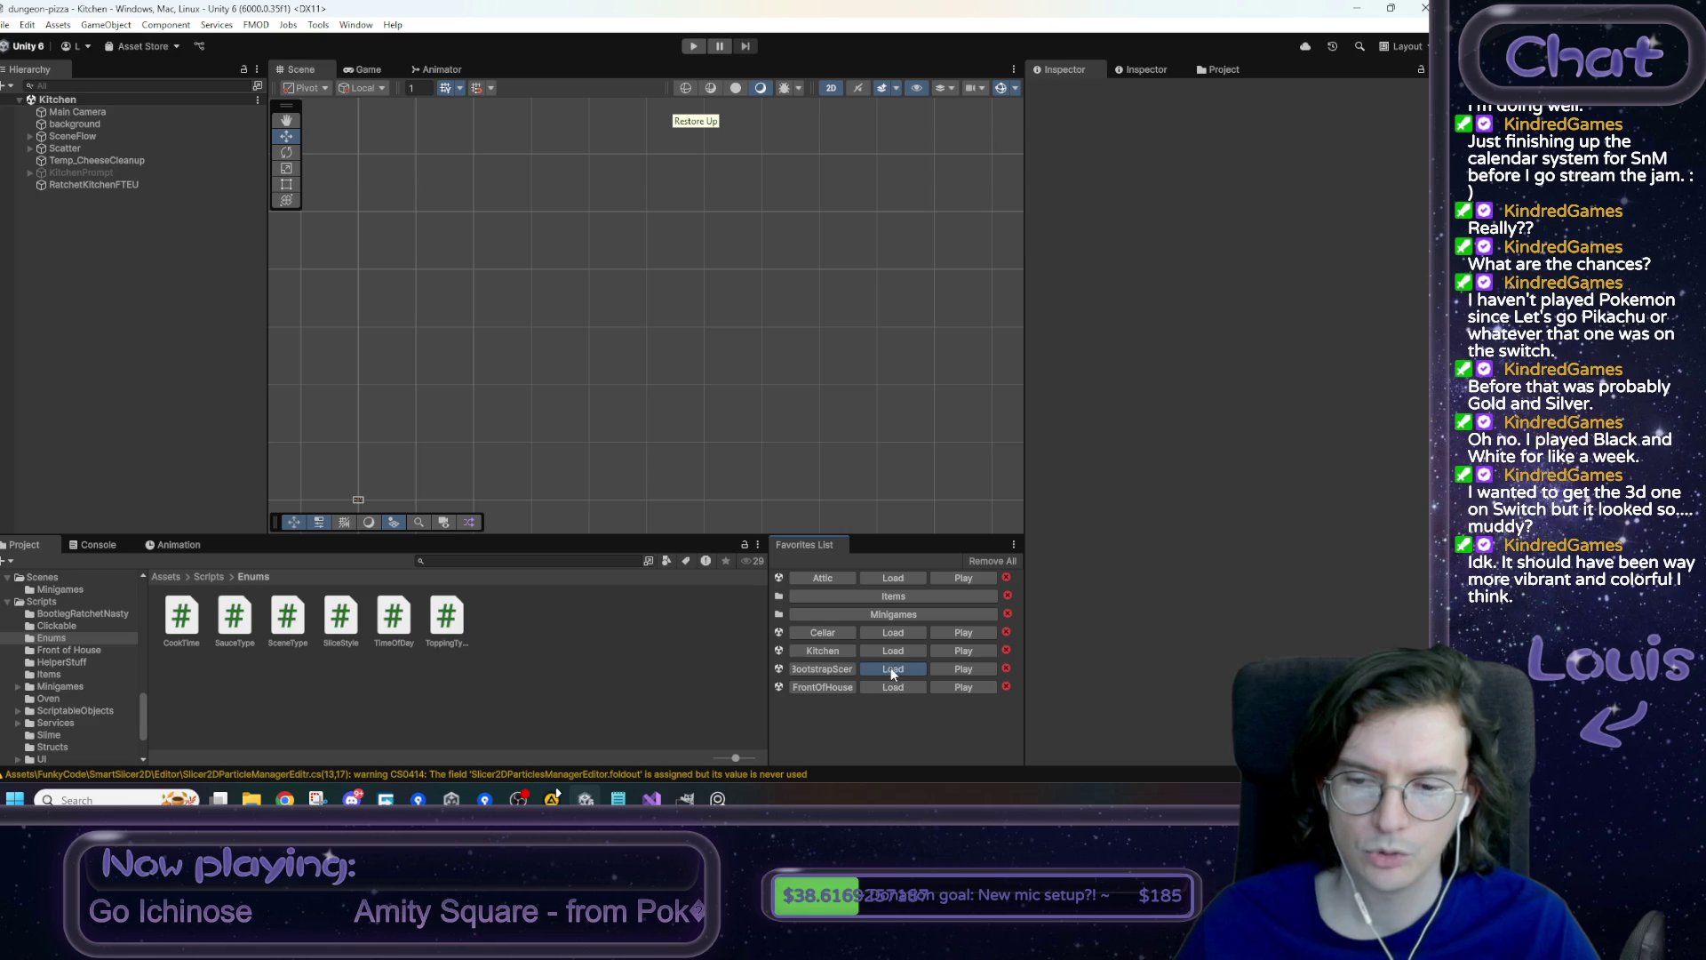
pyautogui.click(93, 114)
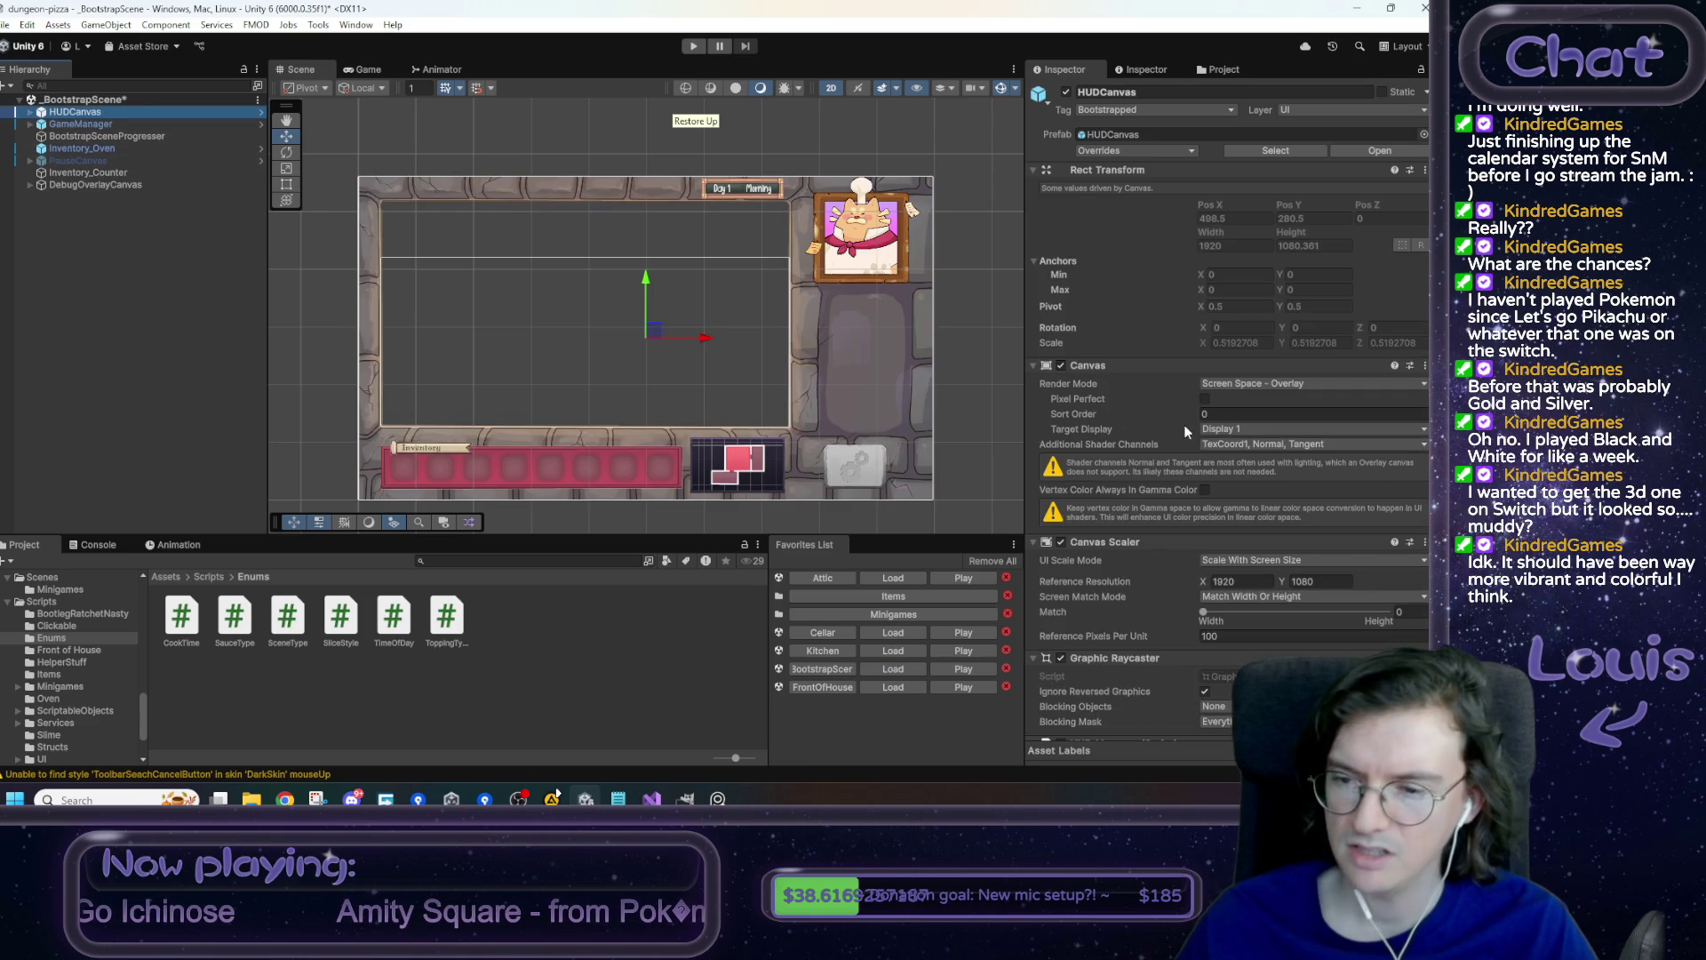
pyautogui.scroll(-5, 1186, 427)
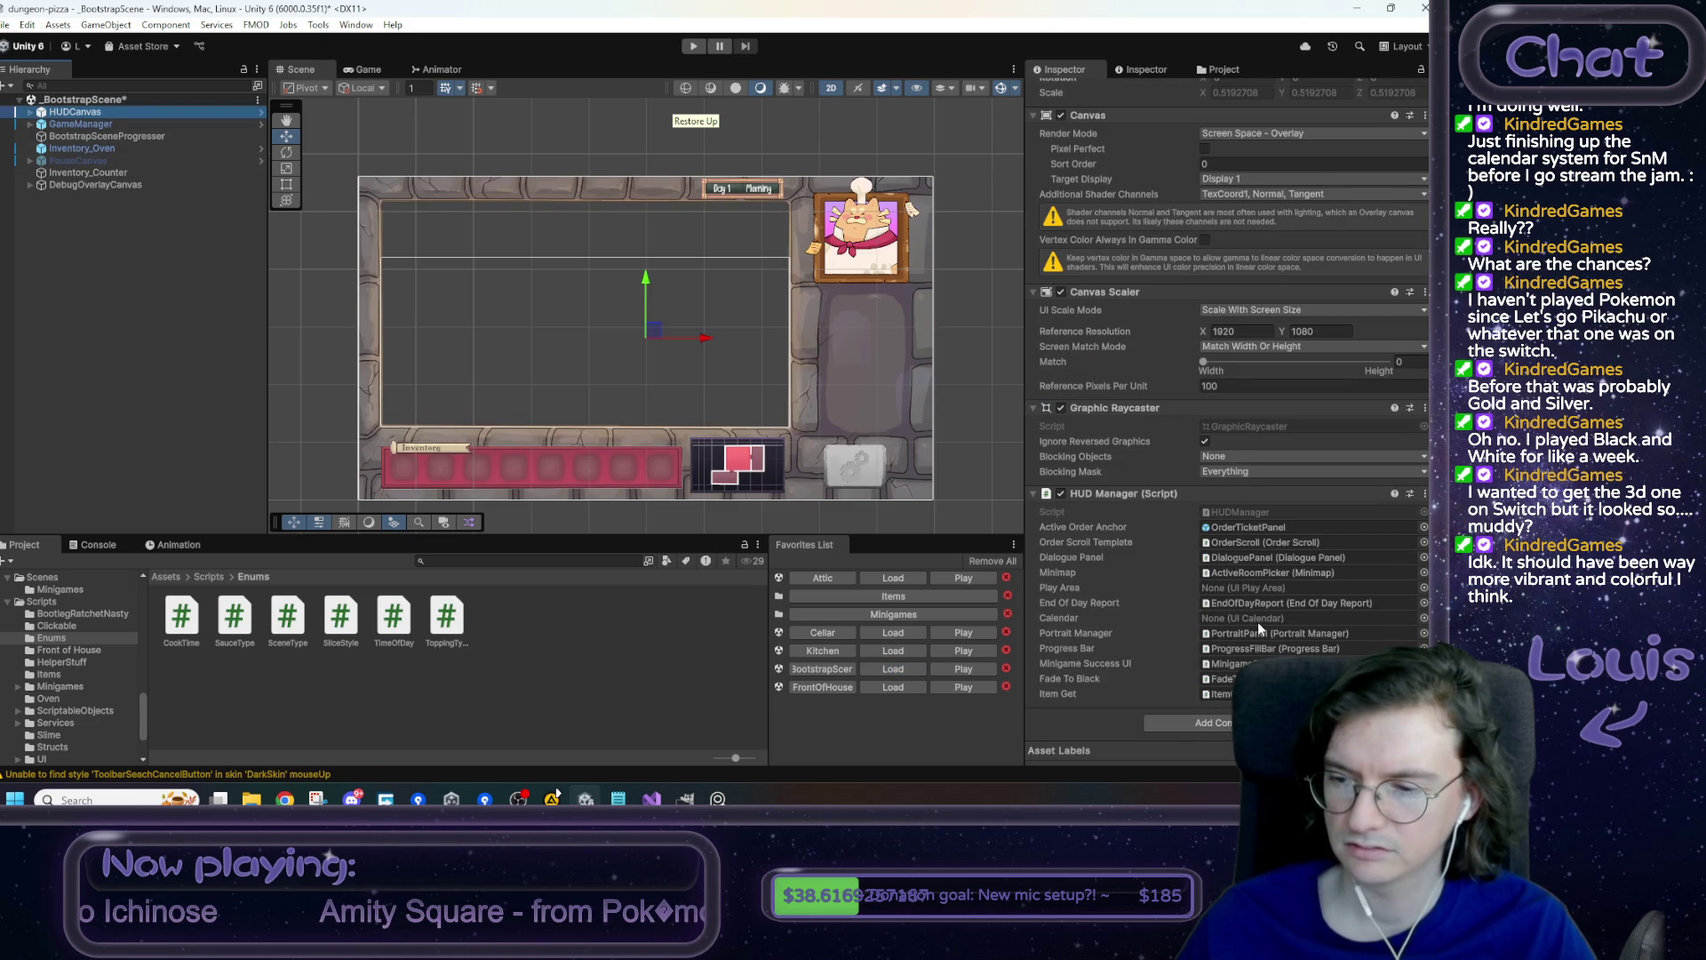
pyautogui.click(29, 113)
pyautogui.click(41, 124)
# - Drag PlayArea and Calendar into the HUD Manager's Play Area and Calendar fields
pyautogui.moveTo(89, 136); pyautogui.dragTo(1244, 587)
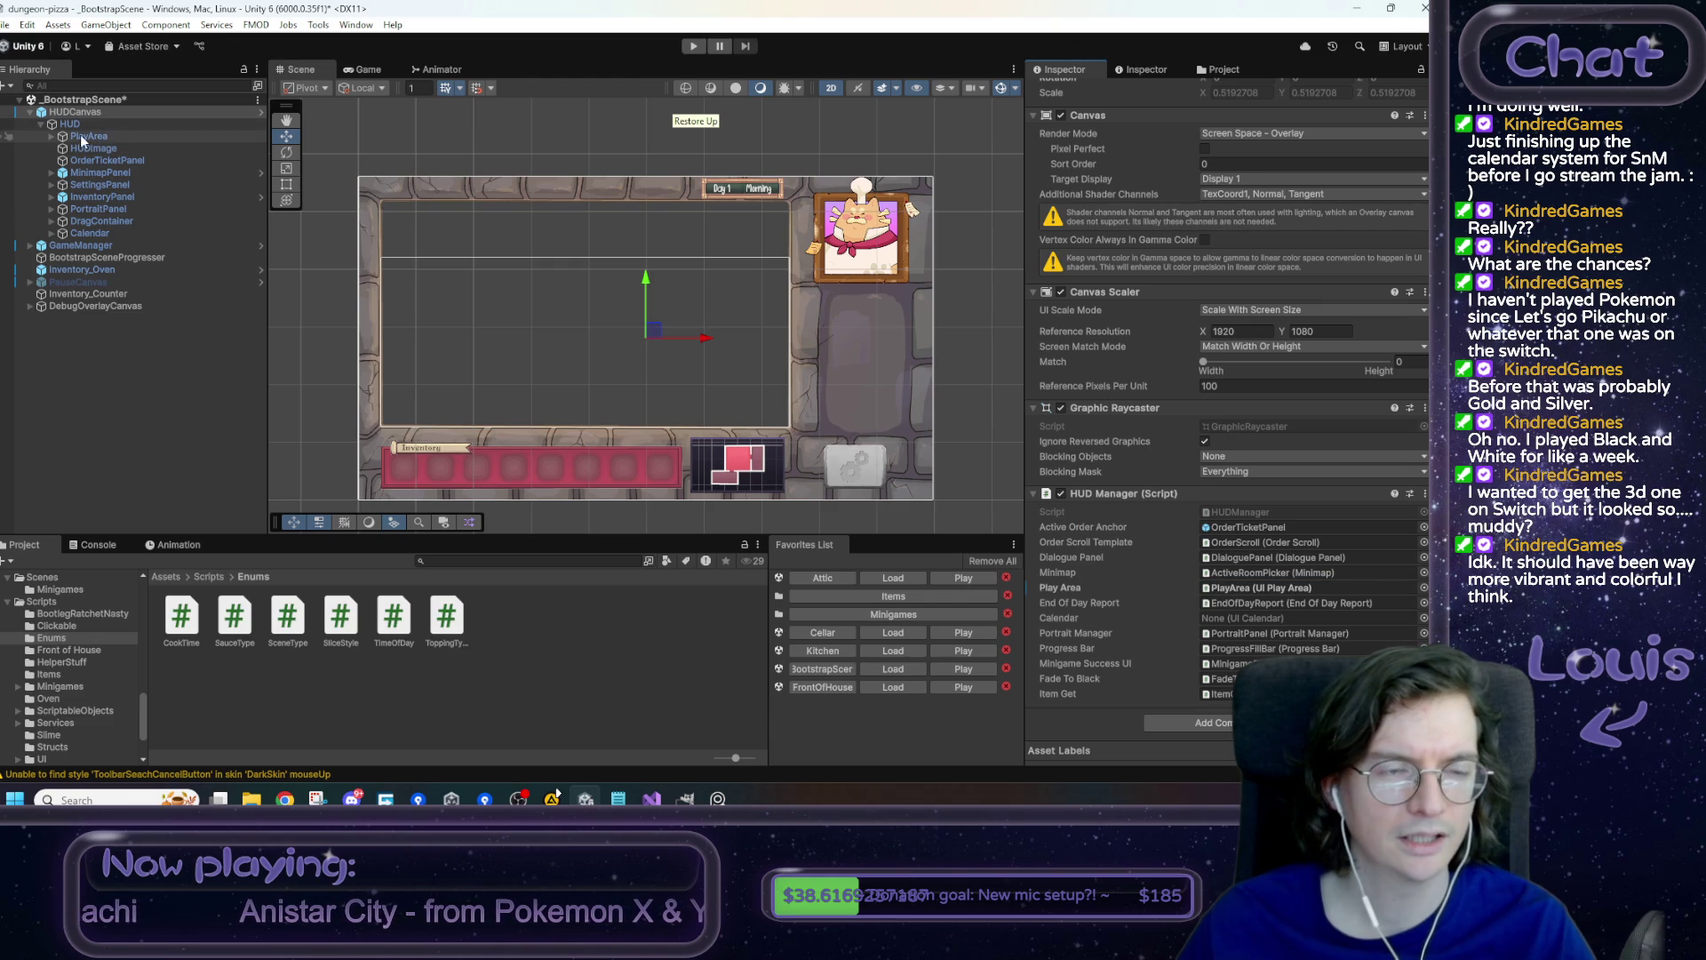
pyautogui.moveTo(89, 233)
pyautogui.mouseDown()
pyautogui.moveTo(1214, 587)
pyautogui.moveTo(1244, 626)
pyautogui.mouseUp()
pyautogui.rightClick(1054, 589)
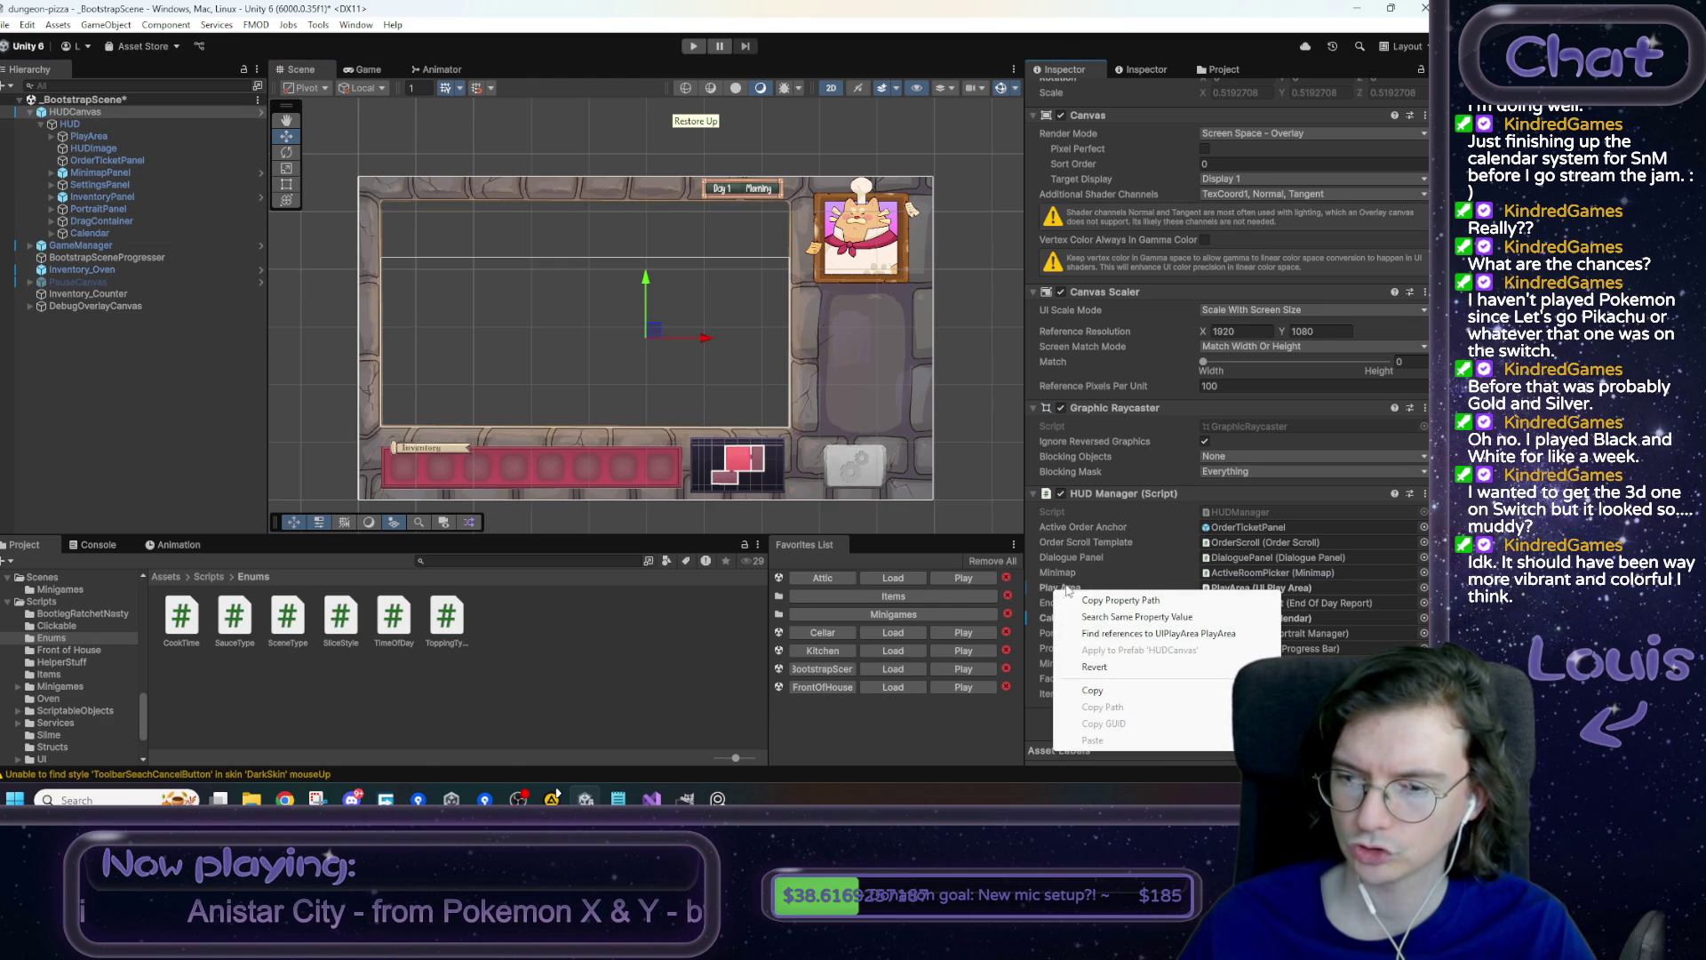
pyautogui.click(1069, 590)
pyautogui.rightClick(1222, 589)
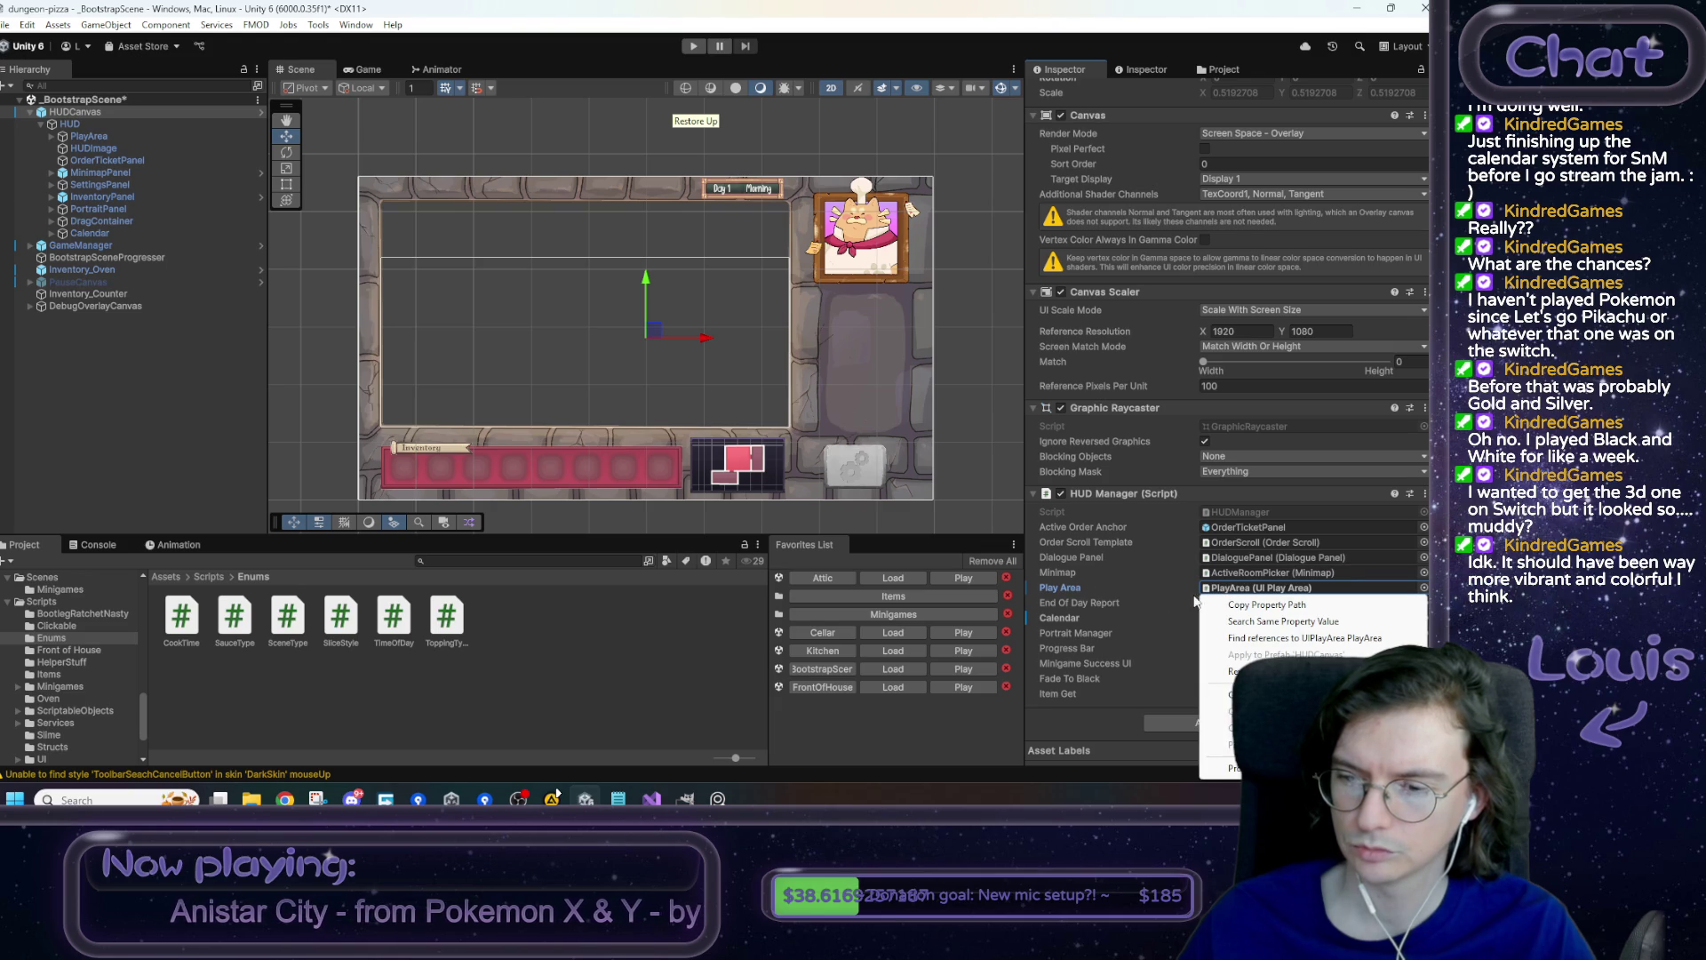
pyautogui.rightClick(1065, 594)
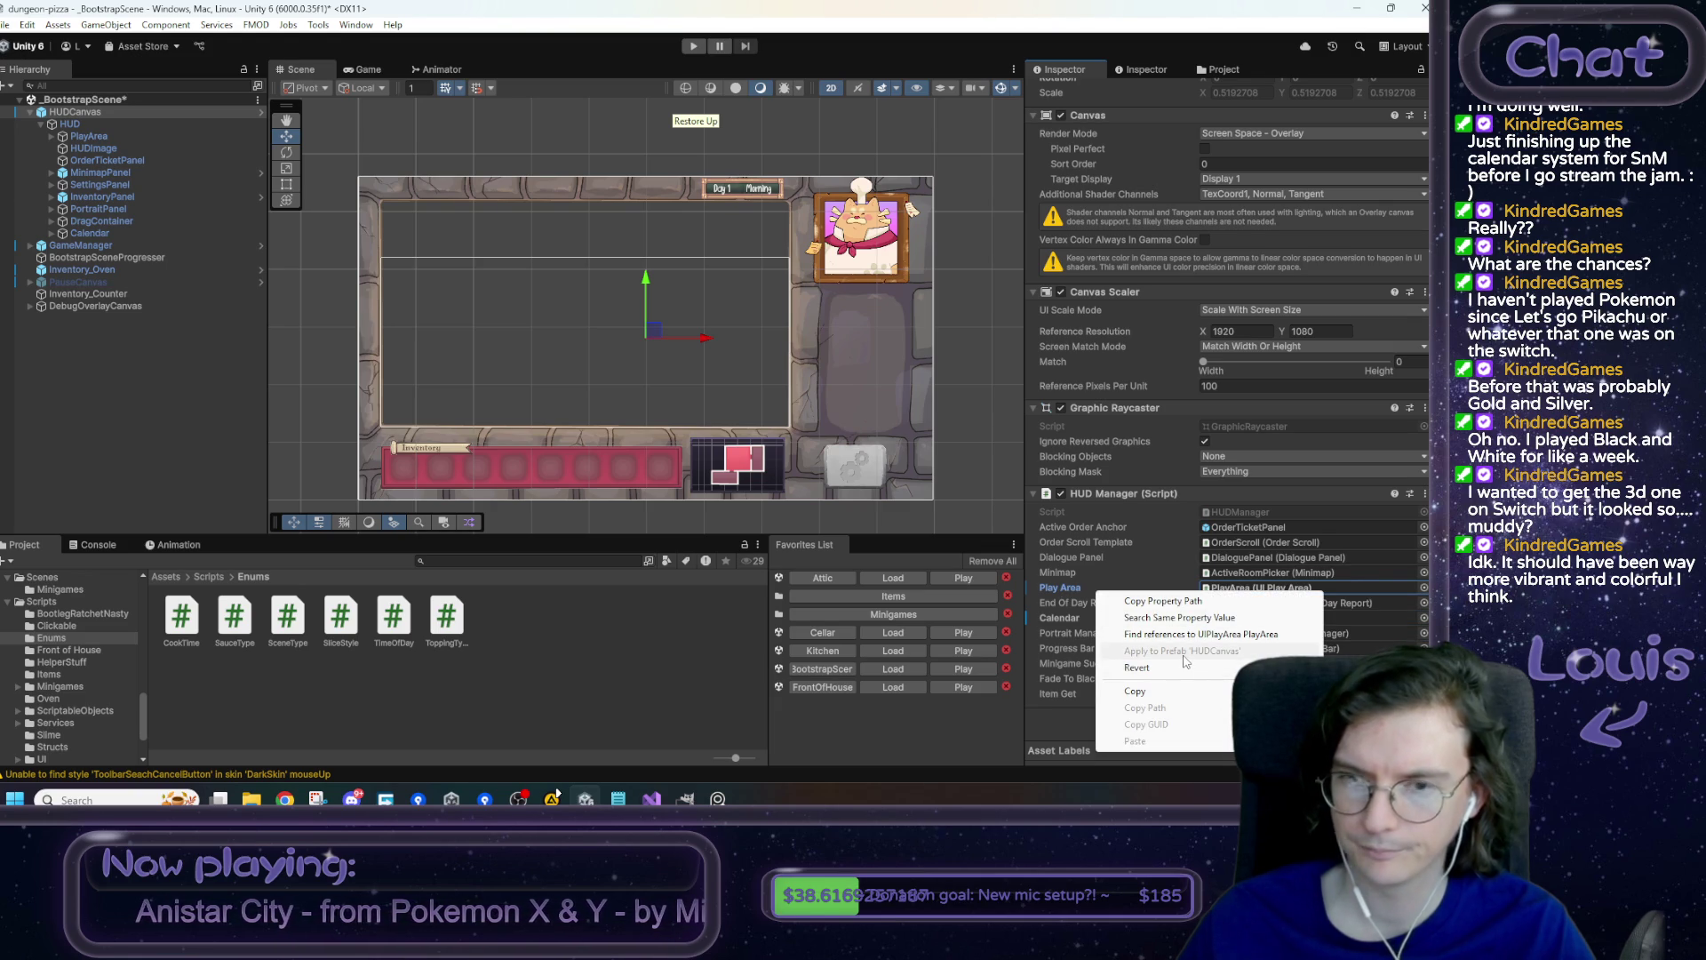
pyautogui.click(518, 381)
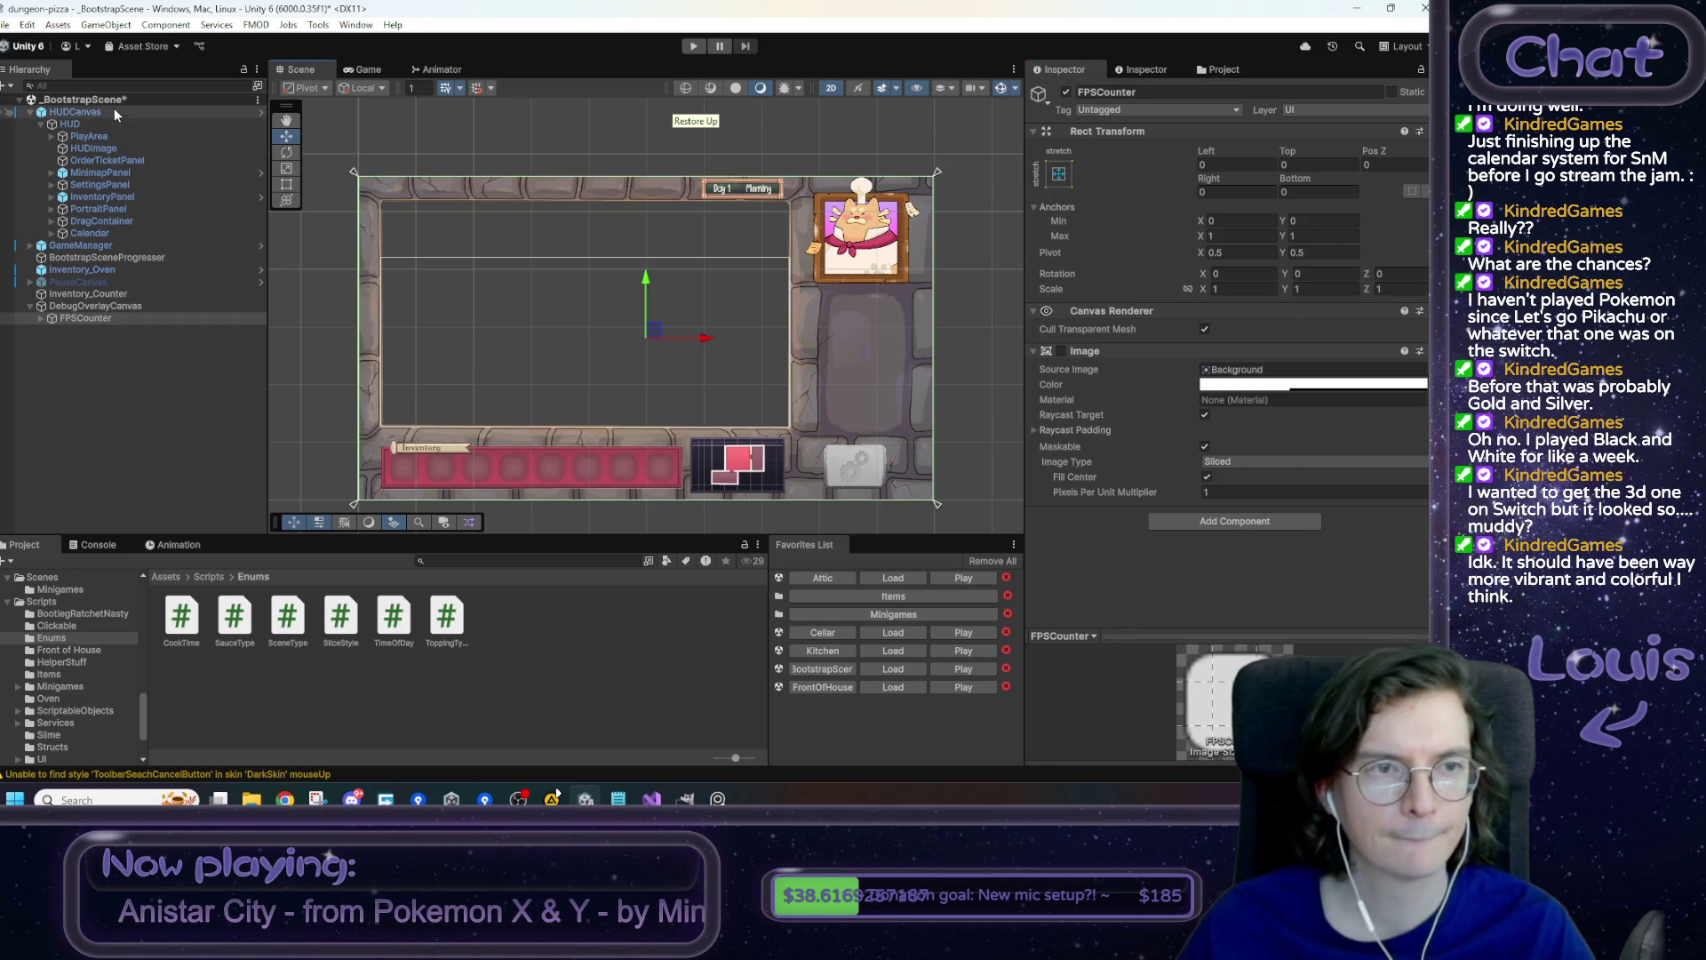
# - Open the HUDCanvas prefab in isolation and drag Calendar into the HUD Manager's Calendar slot
pyautogui.click(116, 110)
pyautogui.scroll(-5, 1212, 499)
pyautogui.scroll(5, 1276, 583)
pyautogui.scroll(-5, 1278, 574)
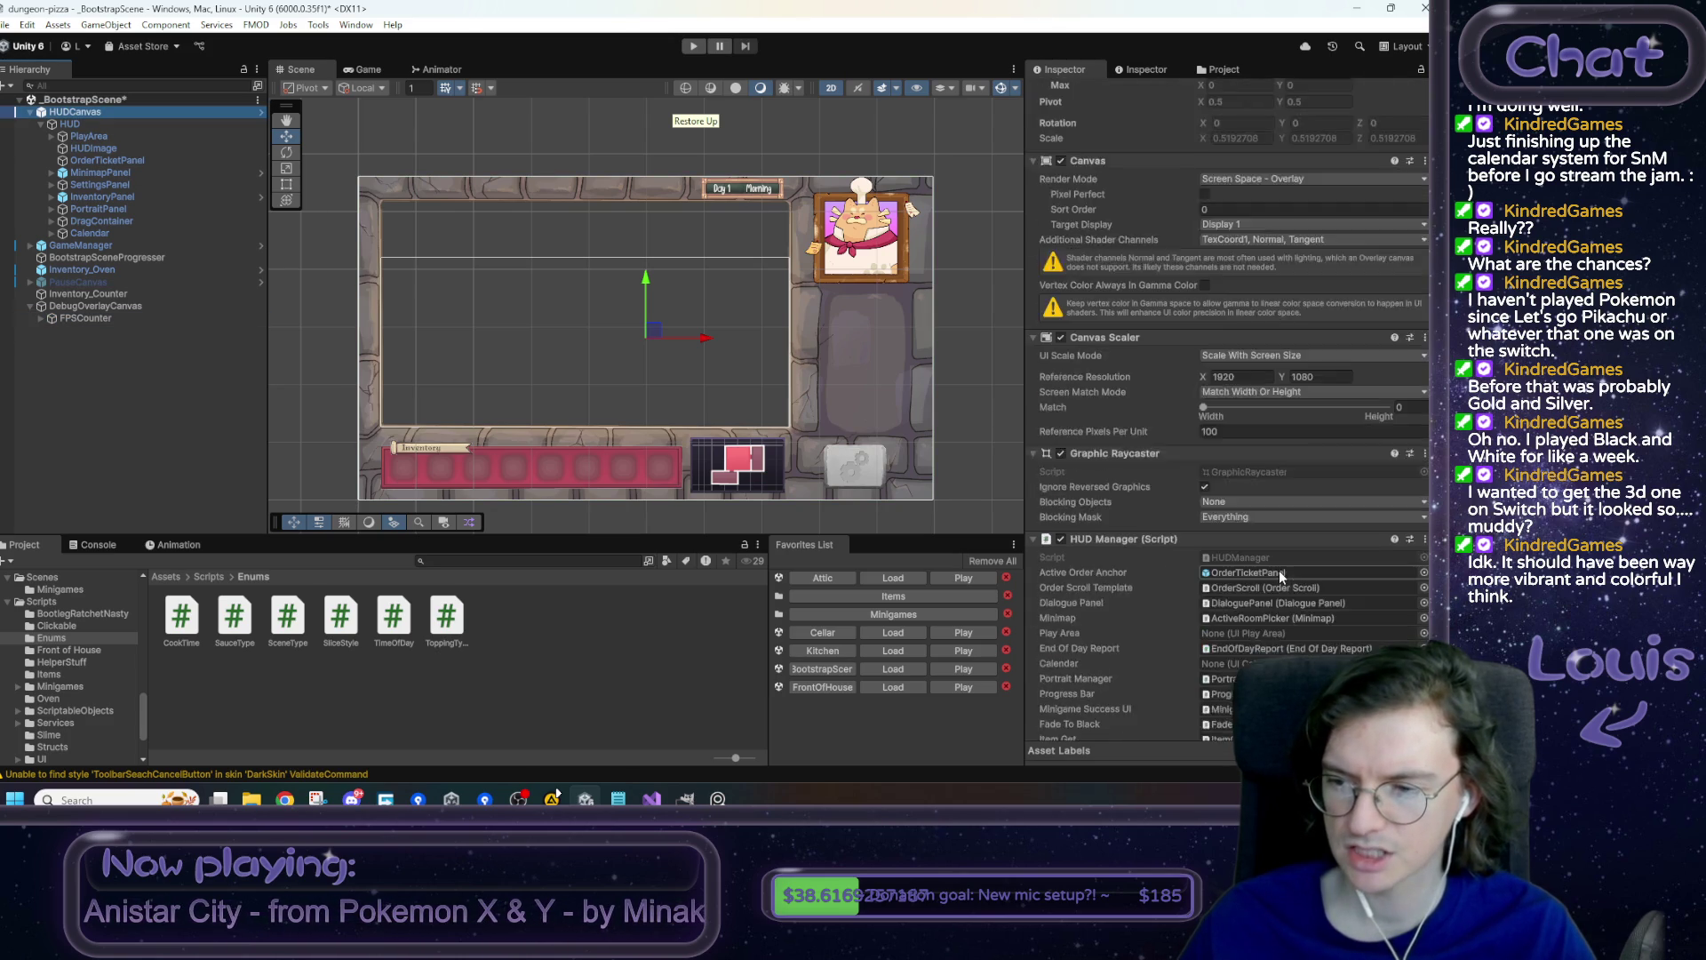
pyautogui.rightClick(80, 114)
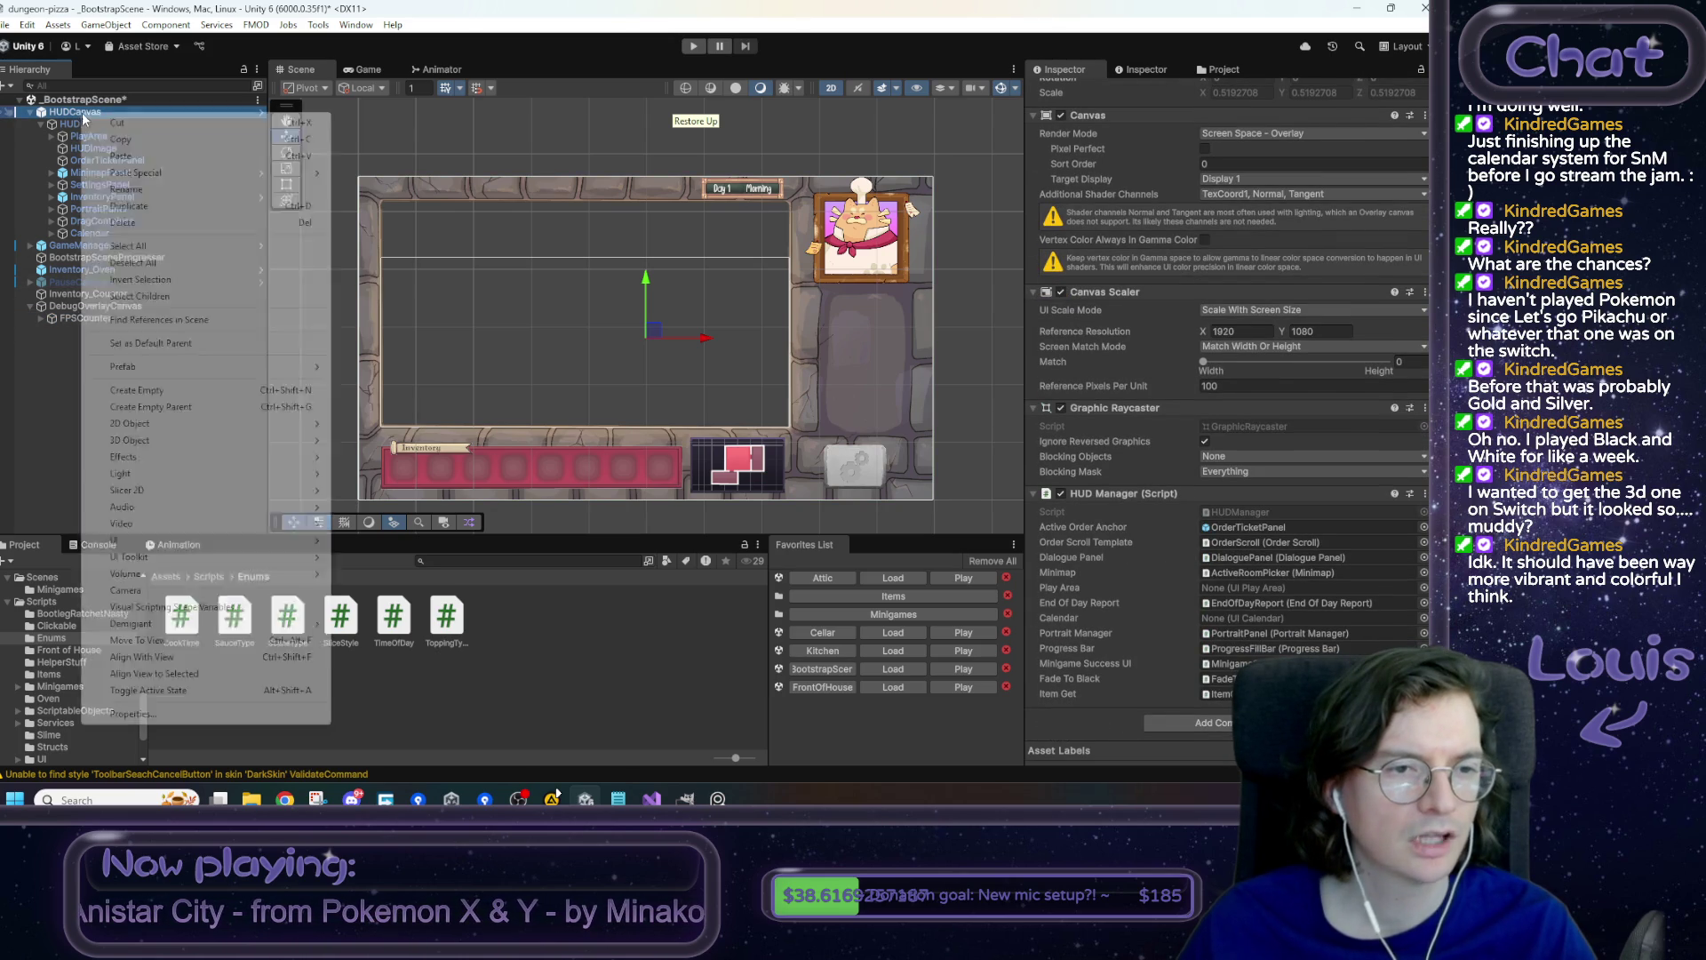
pyautogui.moveTo(198, 368)
pyautogui.click(406, 384)
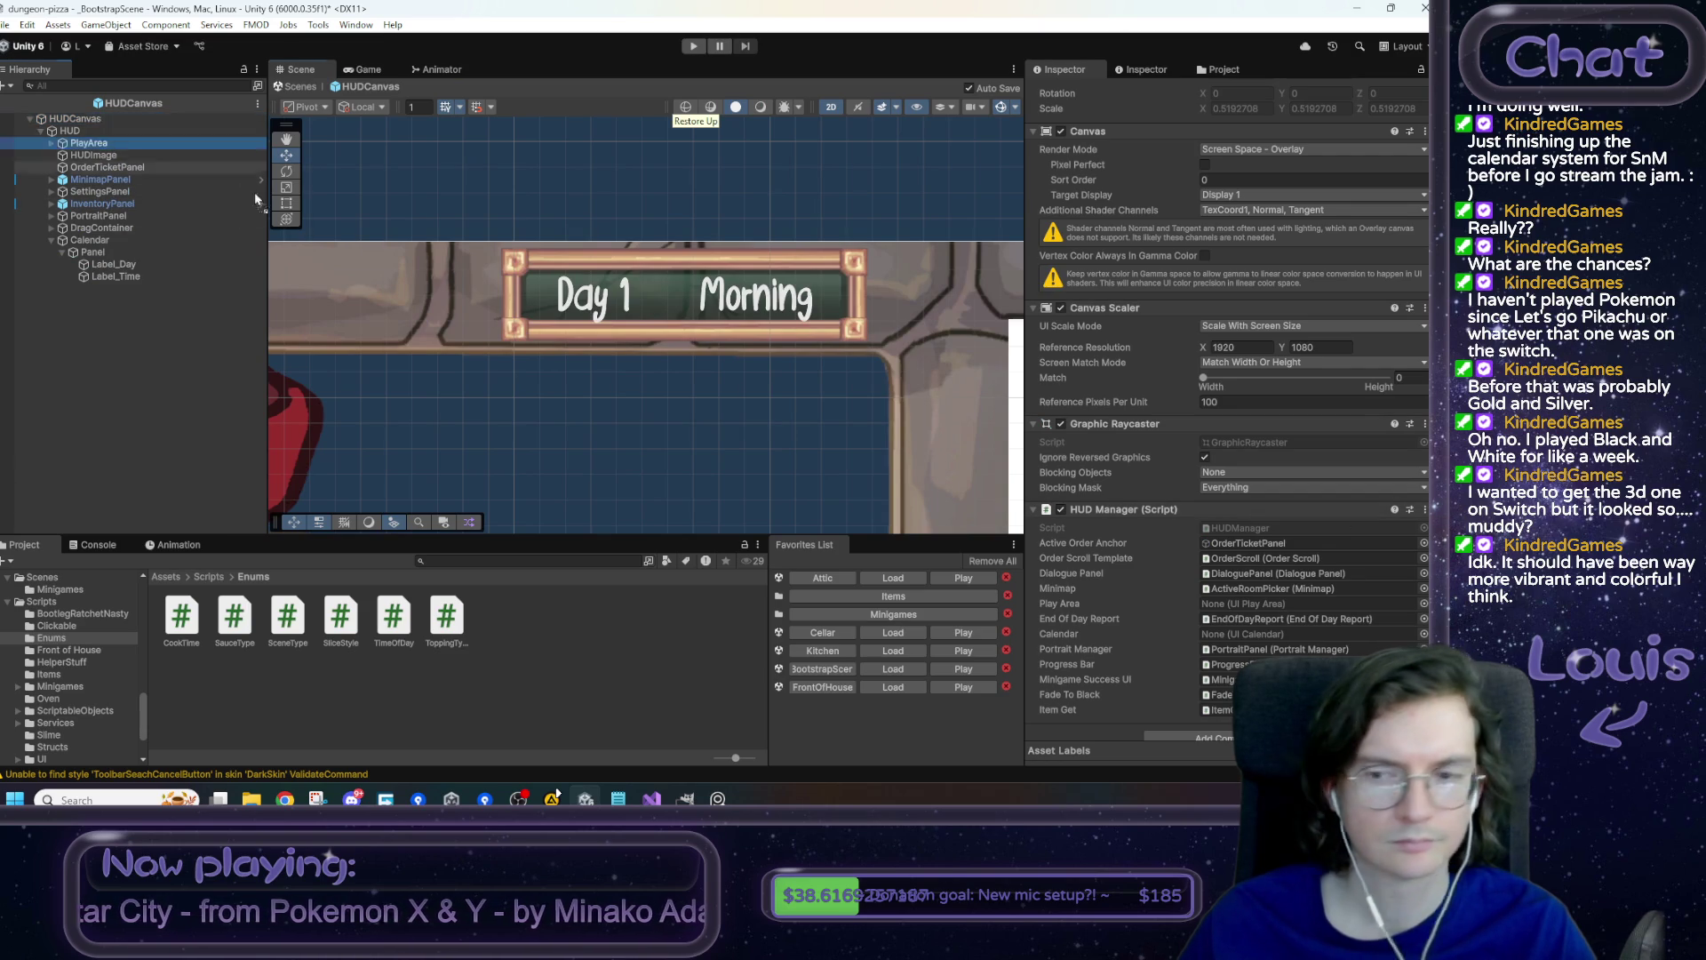
pyautogui.moveTo(1256, 607); pyautogui.dragTo(1257, 613)
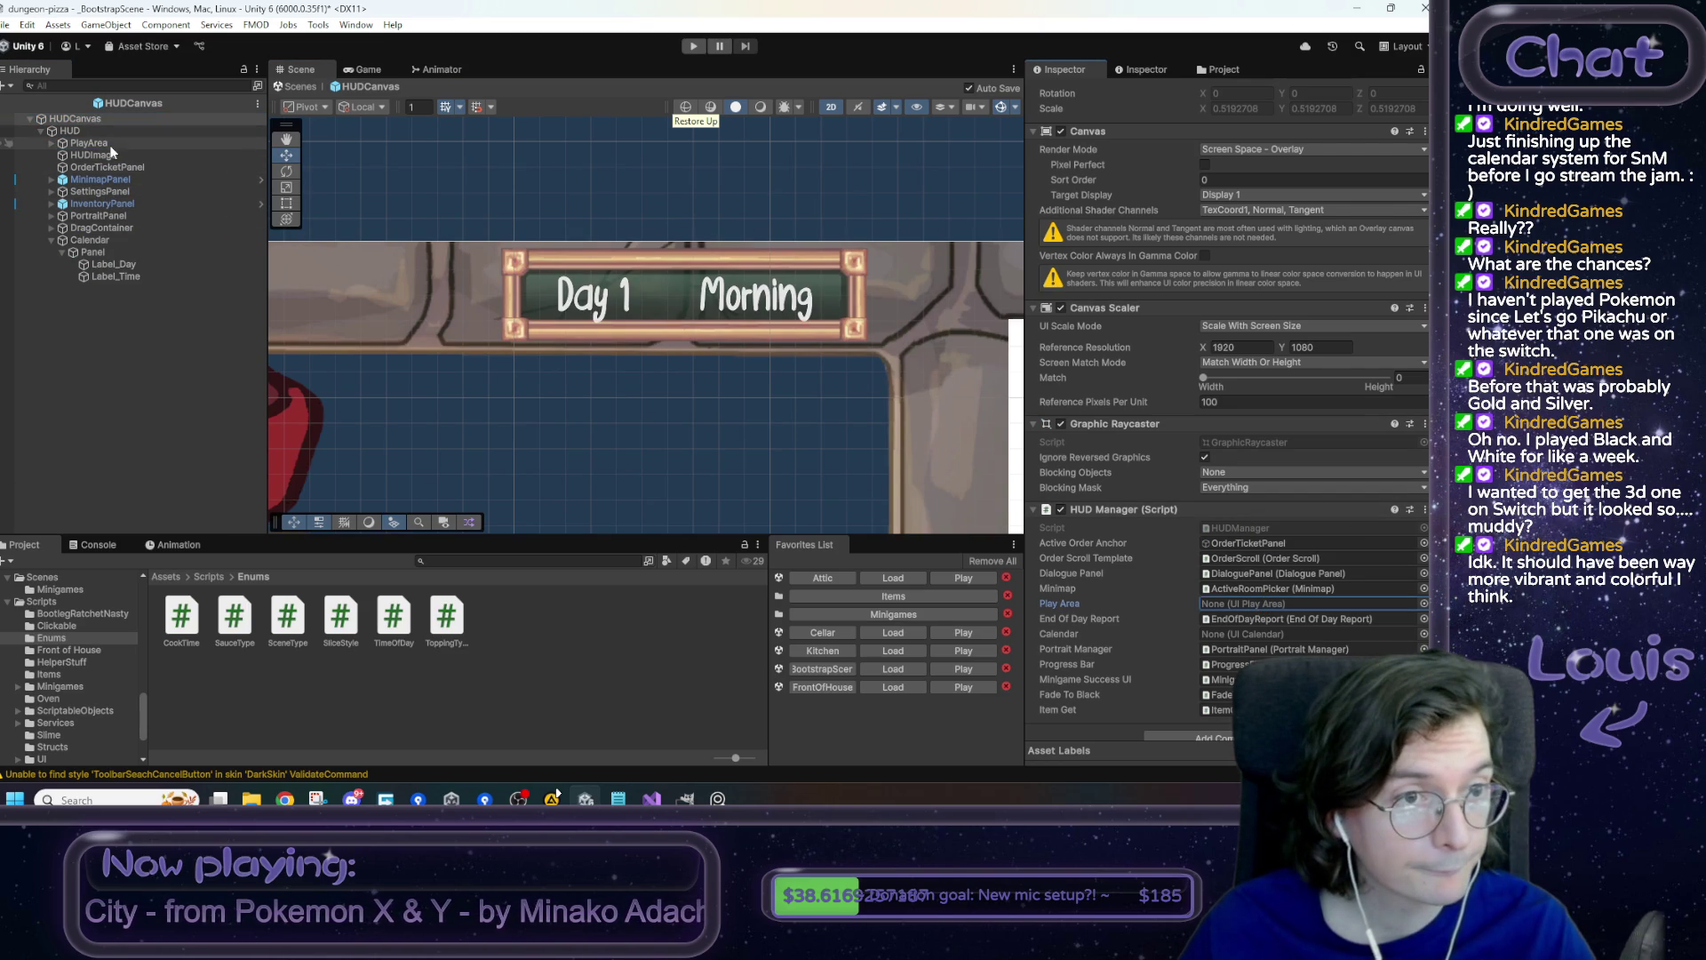
pyautogui.moveTo(92, 242)
pyautogui.mouseDown()
pyautogui.moveTo(1360, 693)
pyautogui.moveTo(1249, 634)
pyautogui.mouseUp()
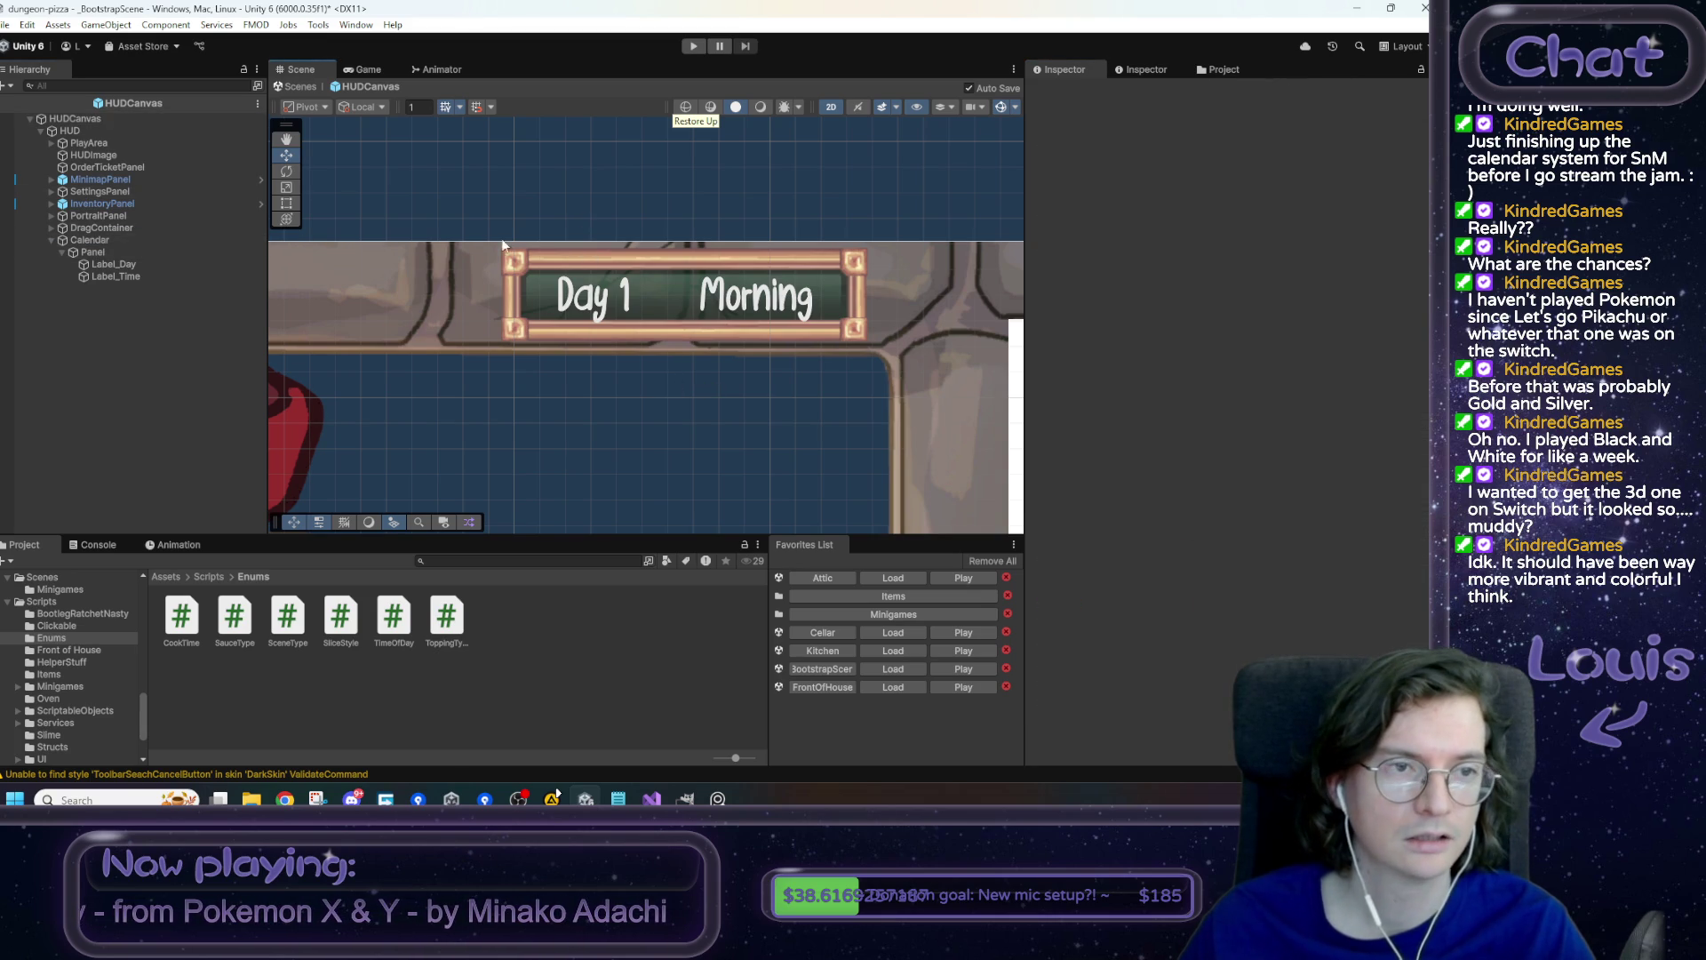
# - Back in BootstrapScene, apply PlayArea's UI Play Area component to the HUDCanvas prefab
pyautogui.click(200, 103)
pyautogui.click(100, 136)
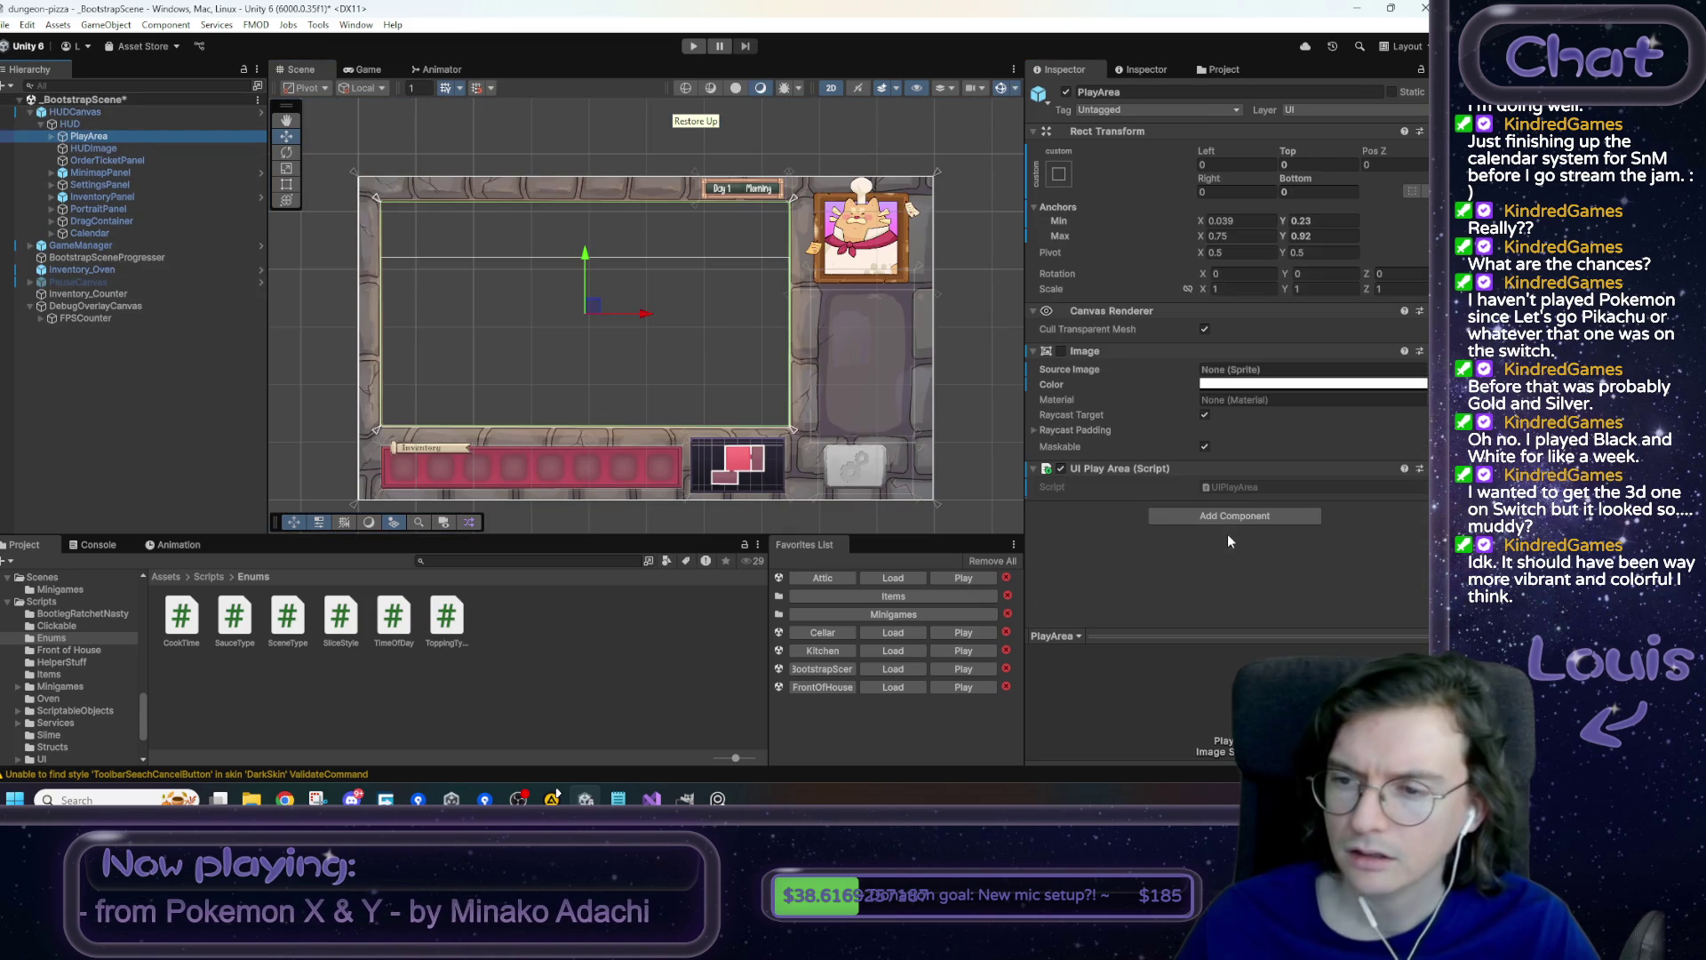
pyautogui.rightClick(1154, 469)
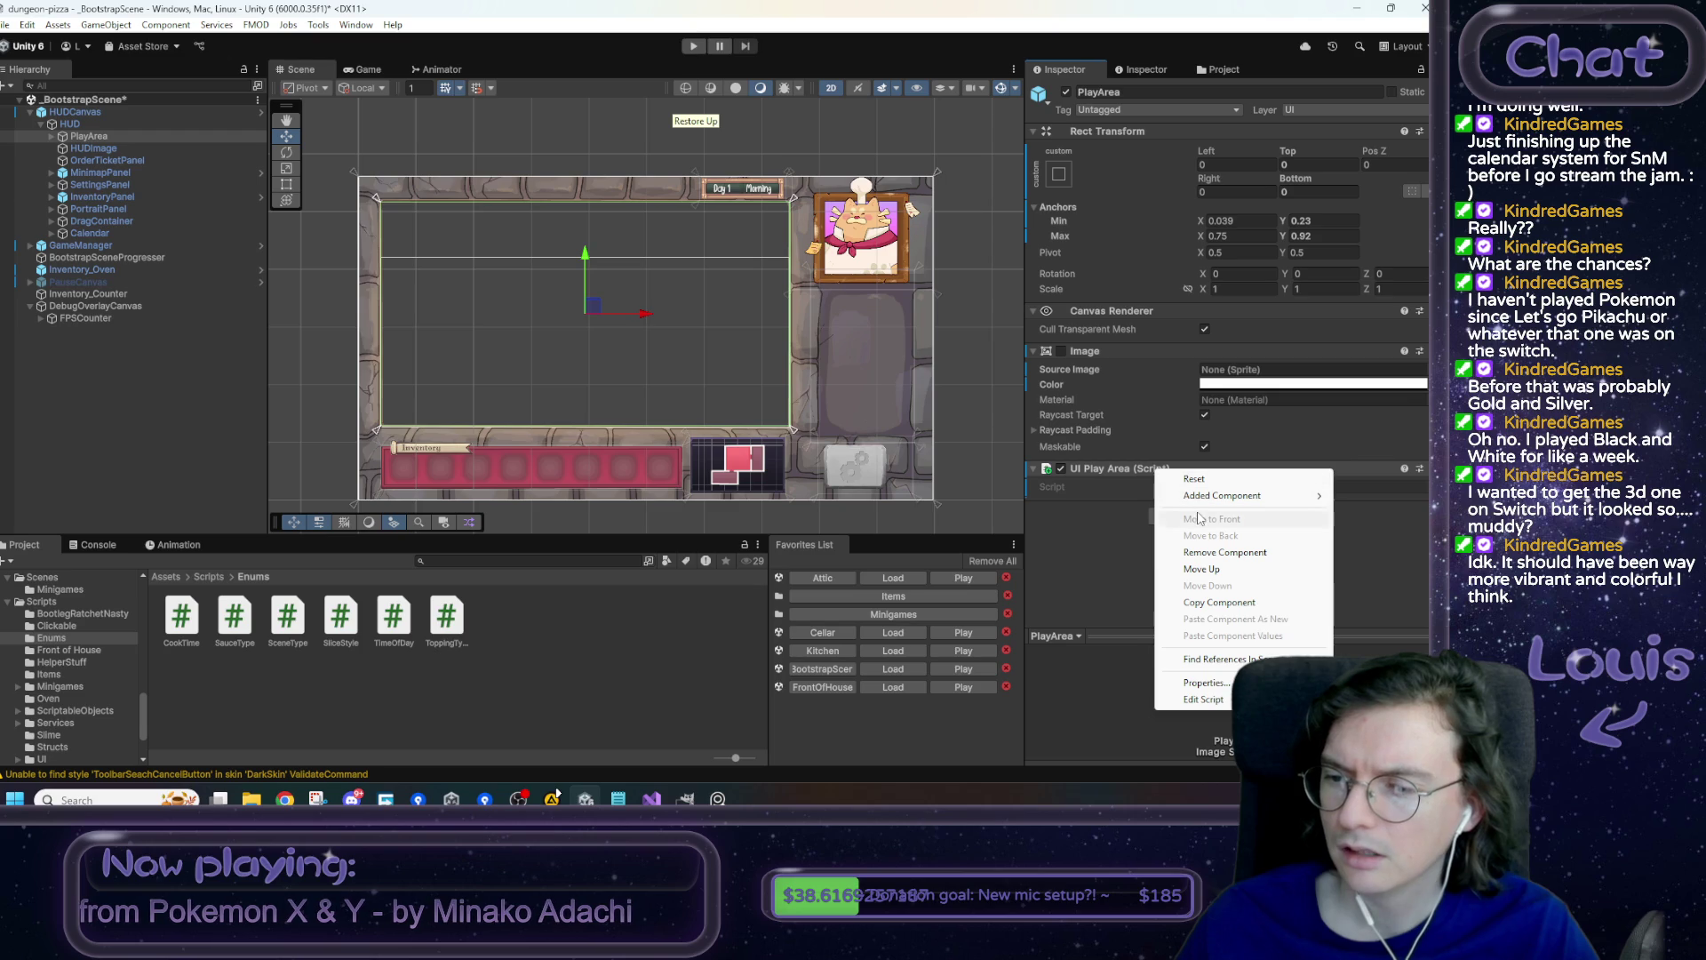
pyautogui.moveTo(1222, 495)
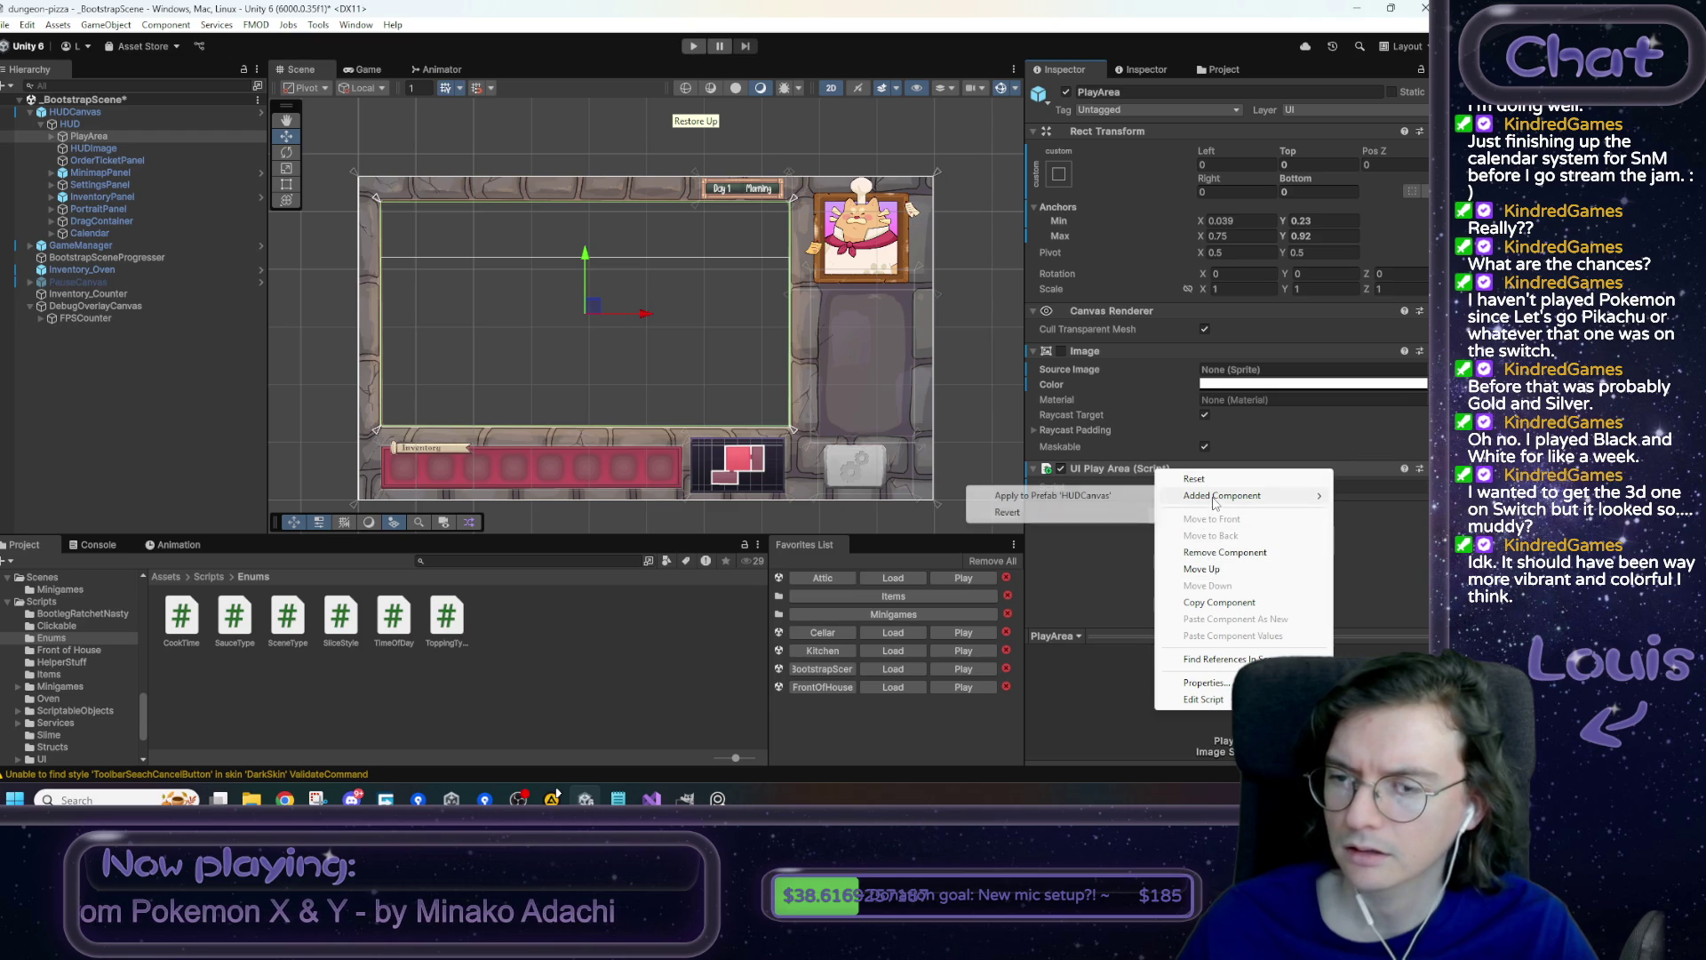
pyautogui.click(1067, 498)
# - Assign PlayArea to the HUD Manager's Play Area slot and apply it to the prefab
pyautogui.click(103, 114)
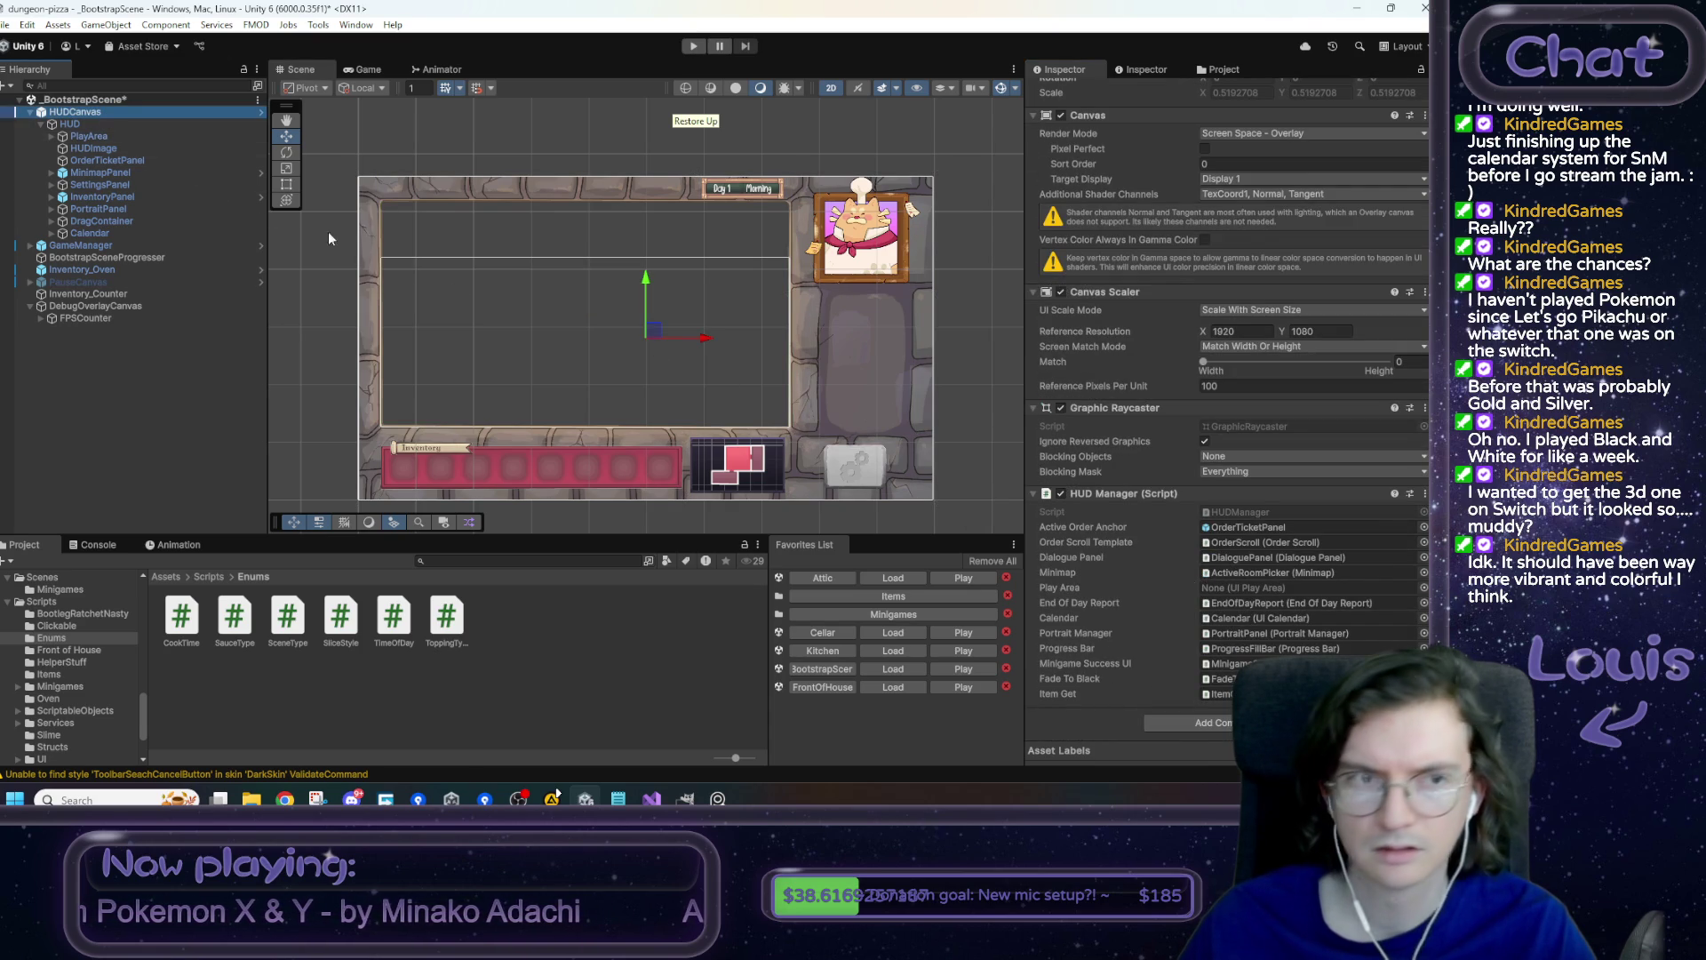
pyautogui.moveTo(103, 139); pyautogui.dragTo(1262, 589)
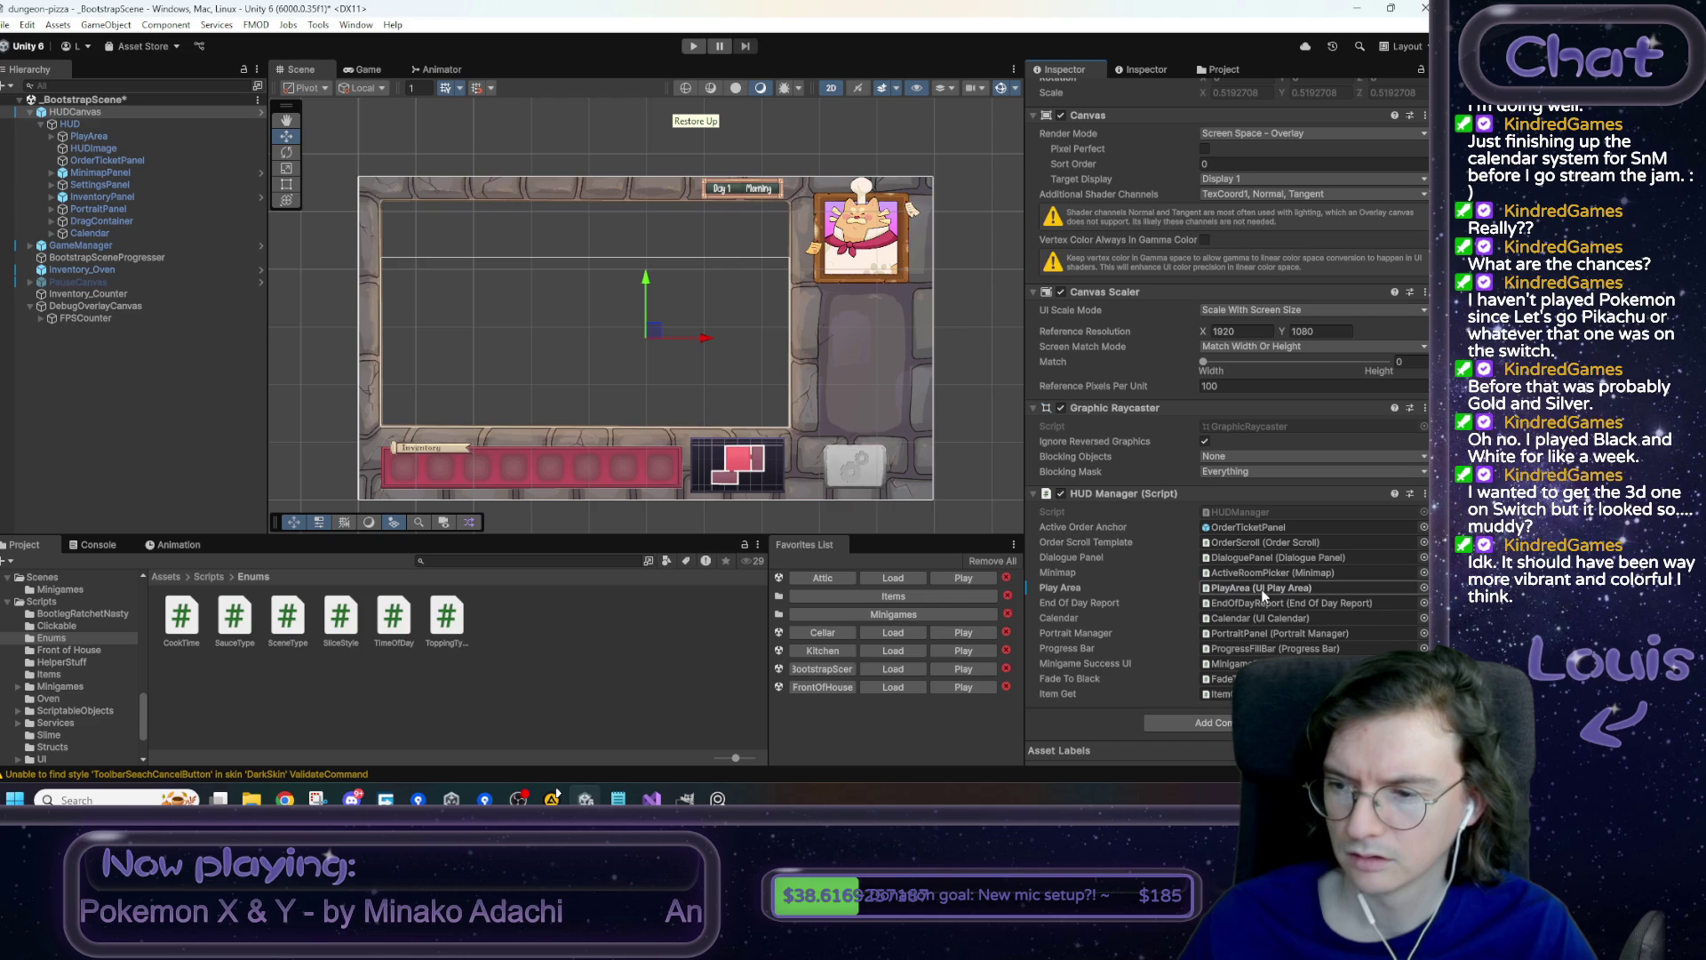
pyautogui.rightClick(1077, 589)
pyautogui.click(1245, 645)
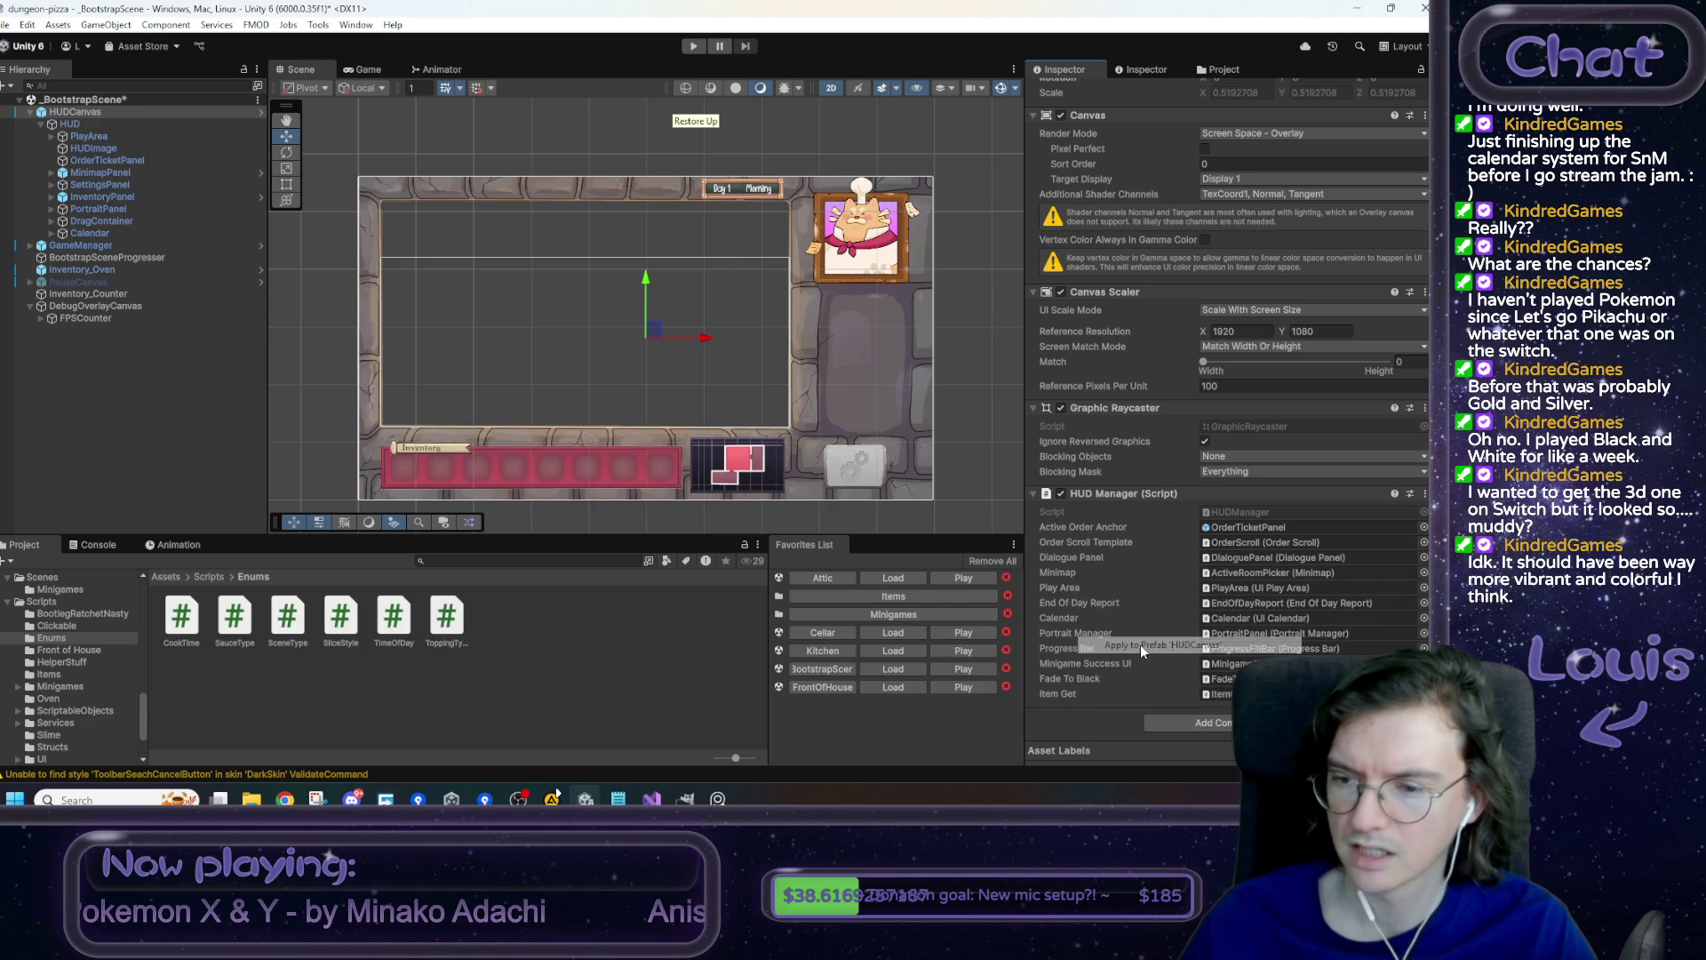
pyautogui.click(322, 295)
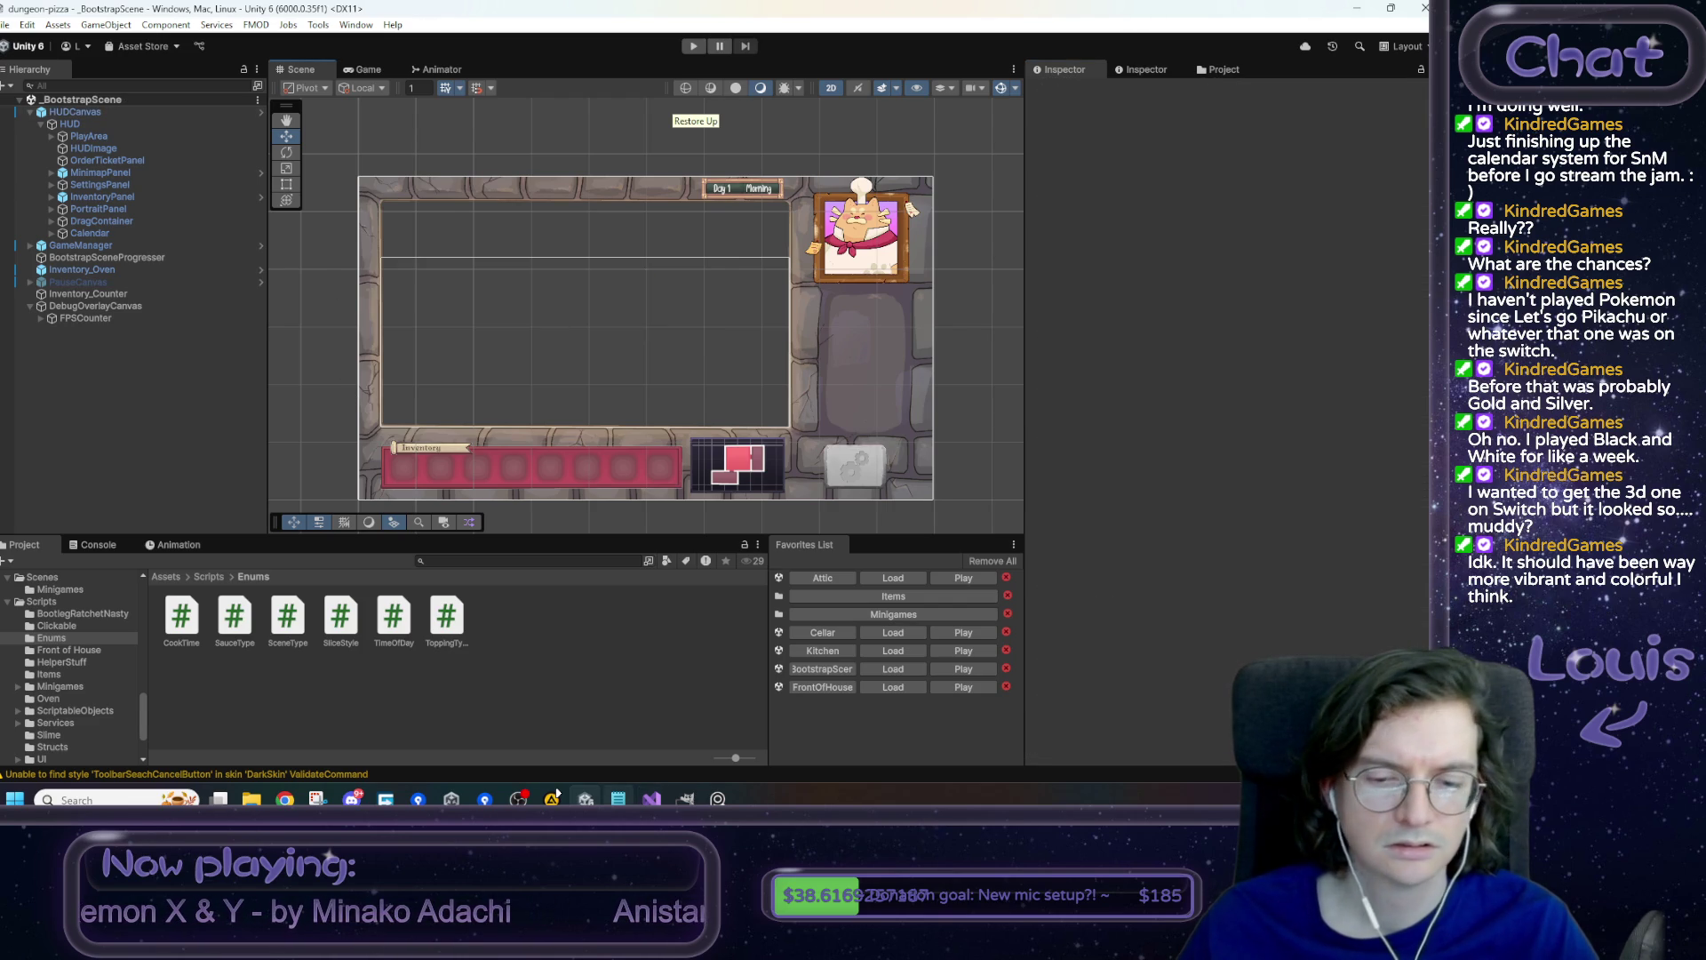
# - In the Notepad to-do list, select the calendar lookup and 'add day to HUD' items
pyautogui.click(618, 799)
pyautogui.moveTo(1280, 266); pyautogui.dragTo(978, 264)
pyautogui.moveTo(1173, 245); pyautogui.dragTo(899, 242)
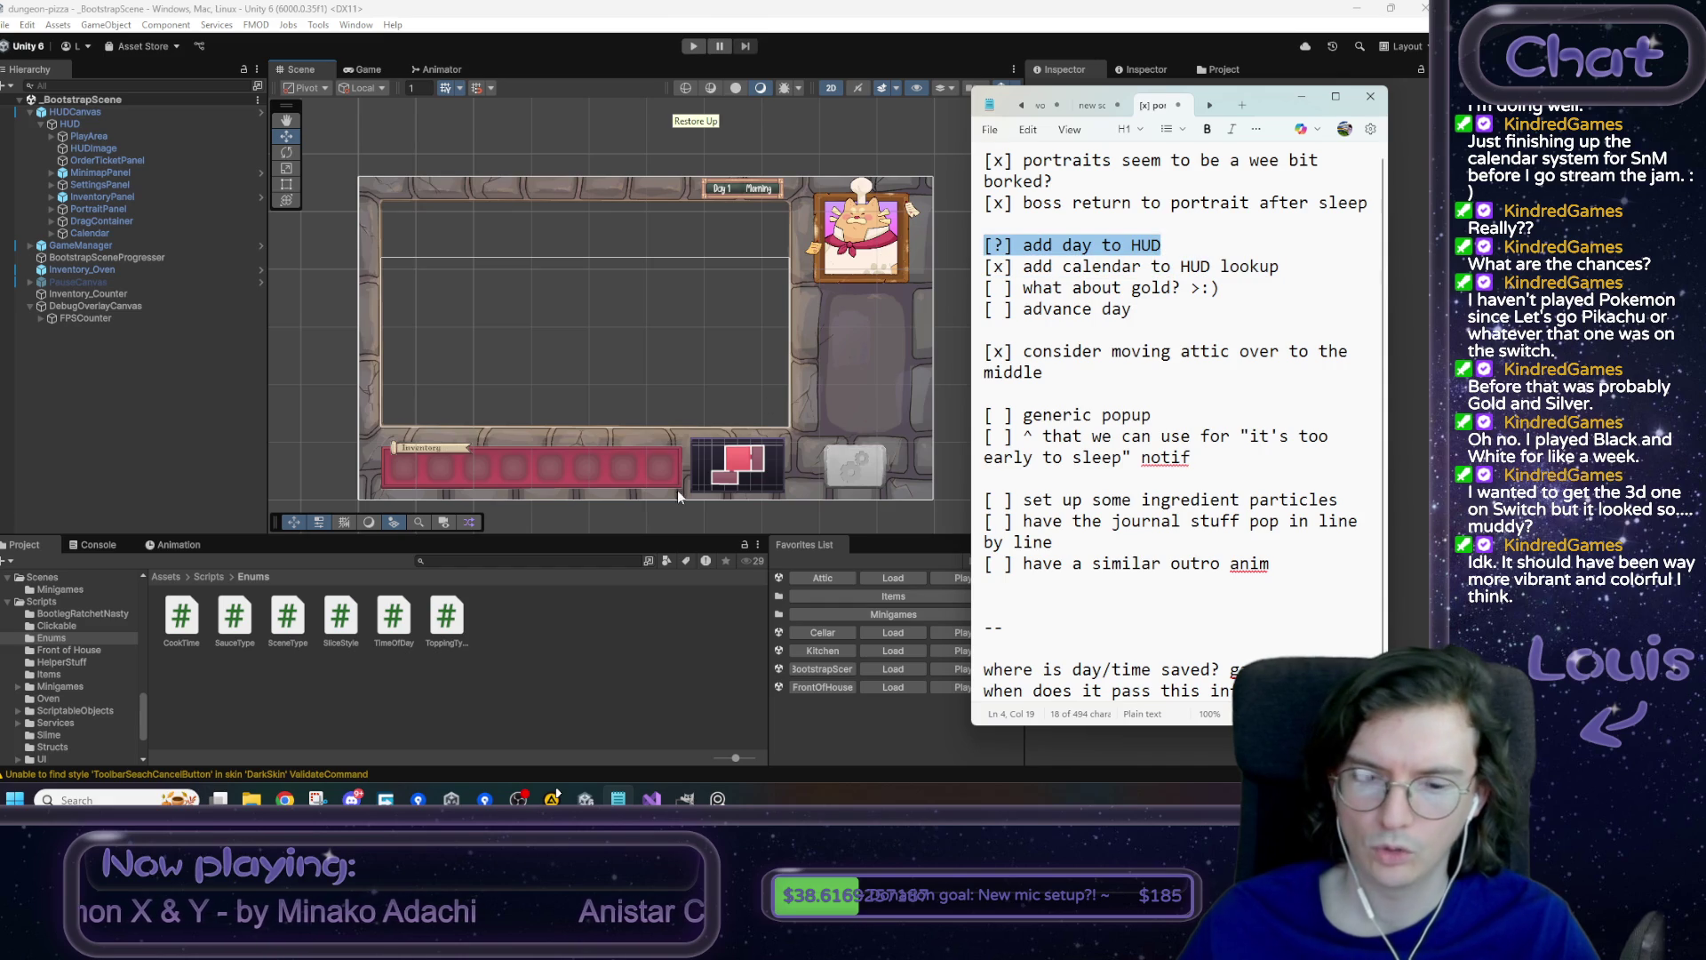
# - In GameManager.cs IncrementDay, add ServiceLocator.GetHUDManager().GetCalendar().SetDay(day)
pyautogui.click(652, 799)
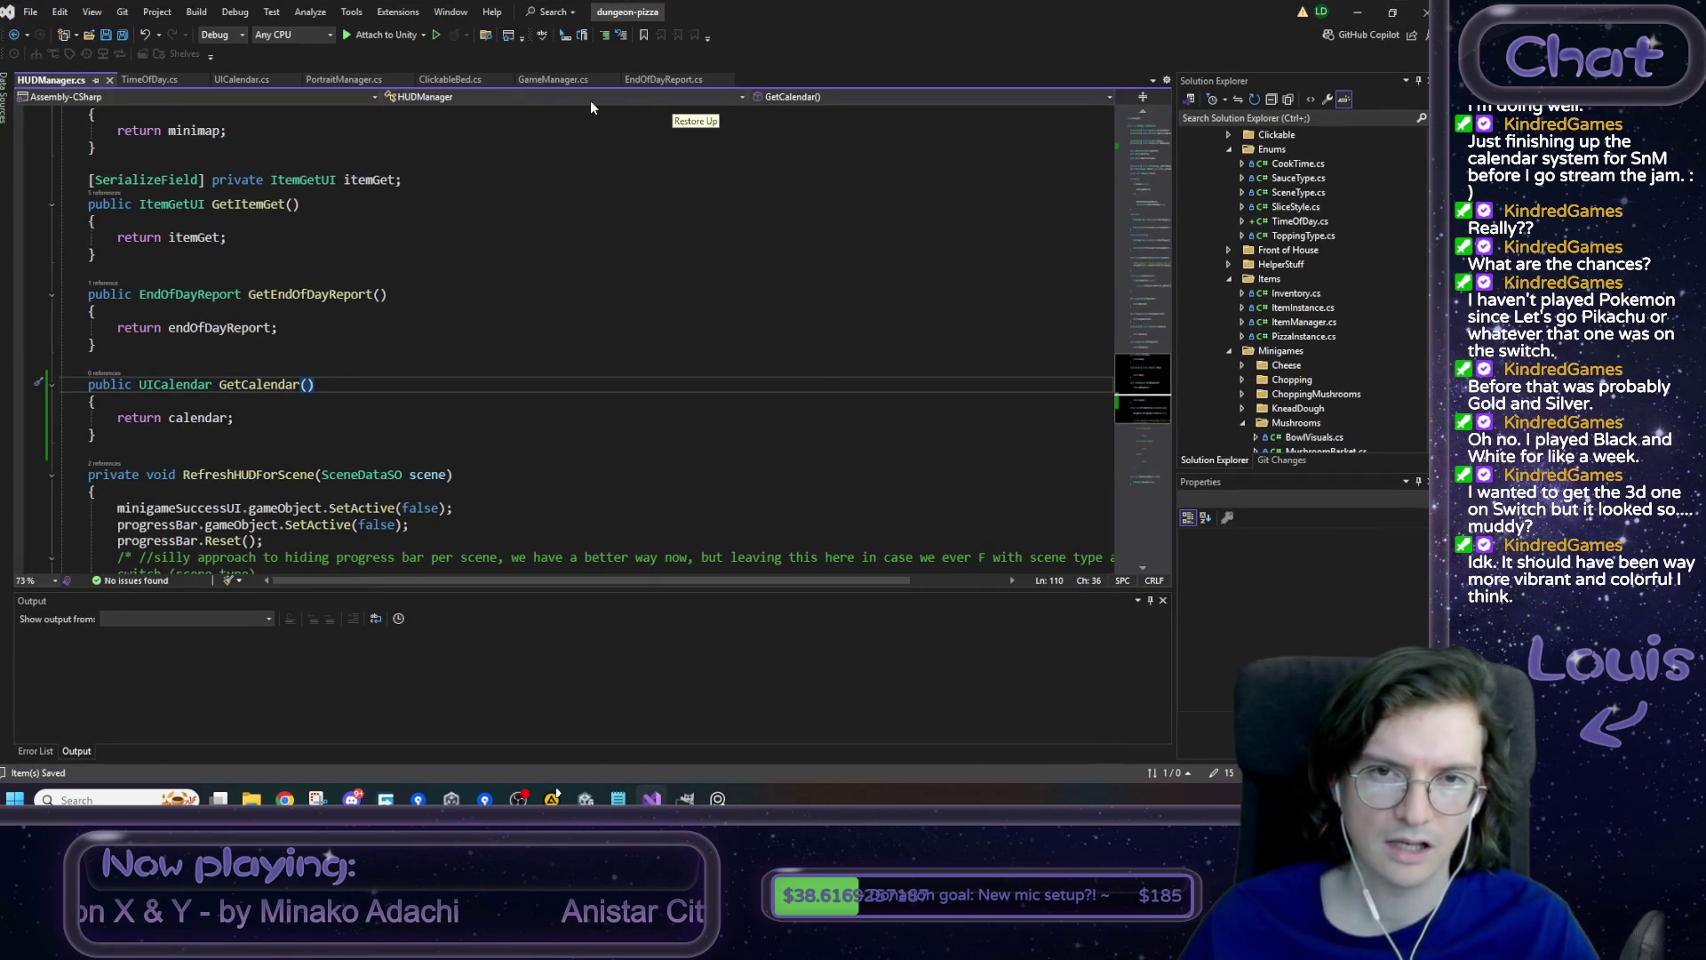
pyautogui.click(551, 79)
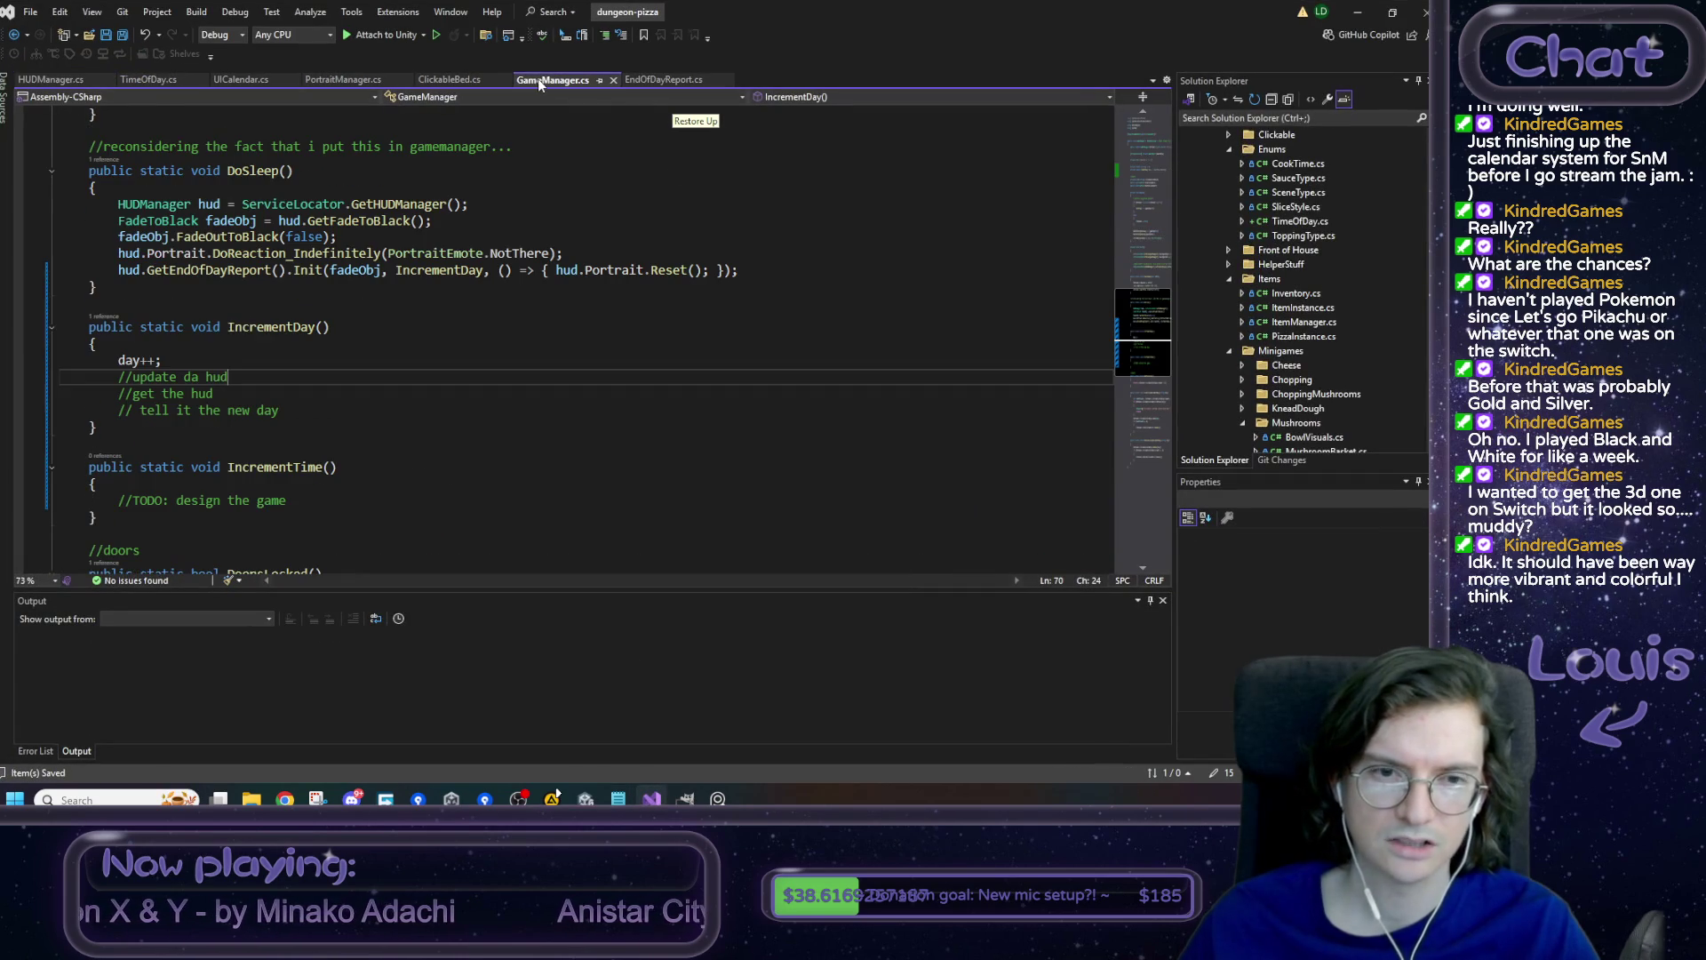
pyautogui.click(243, 396)
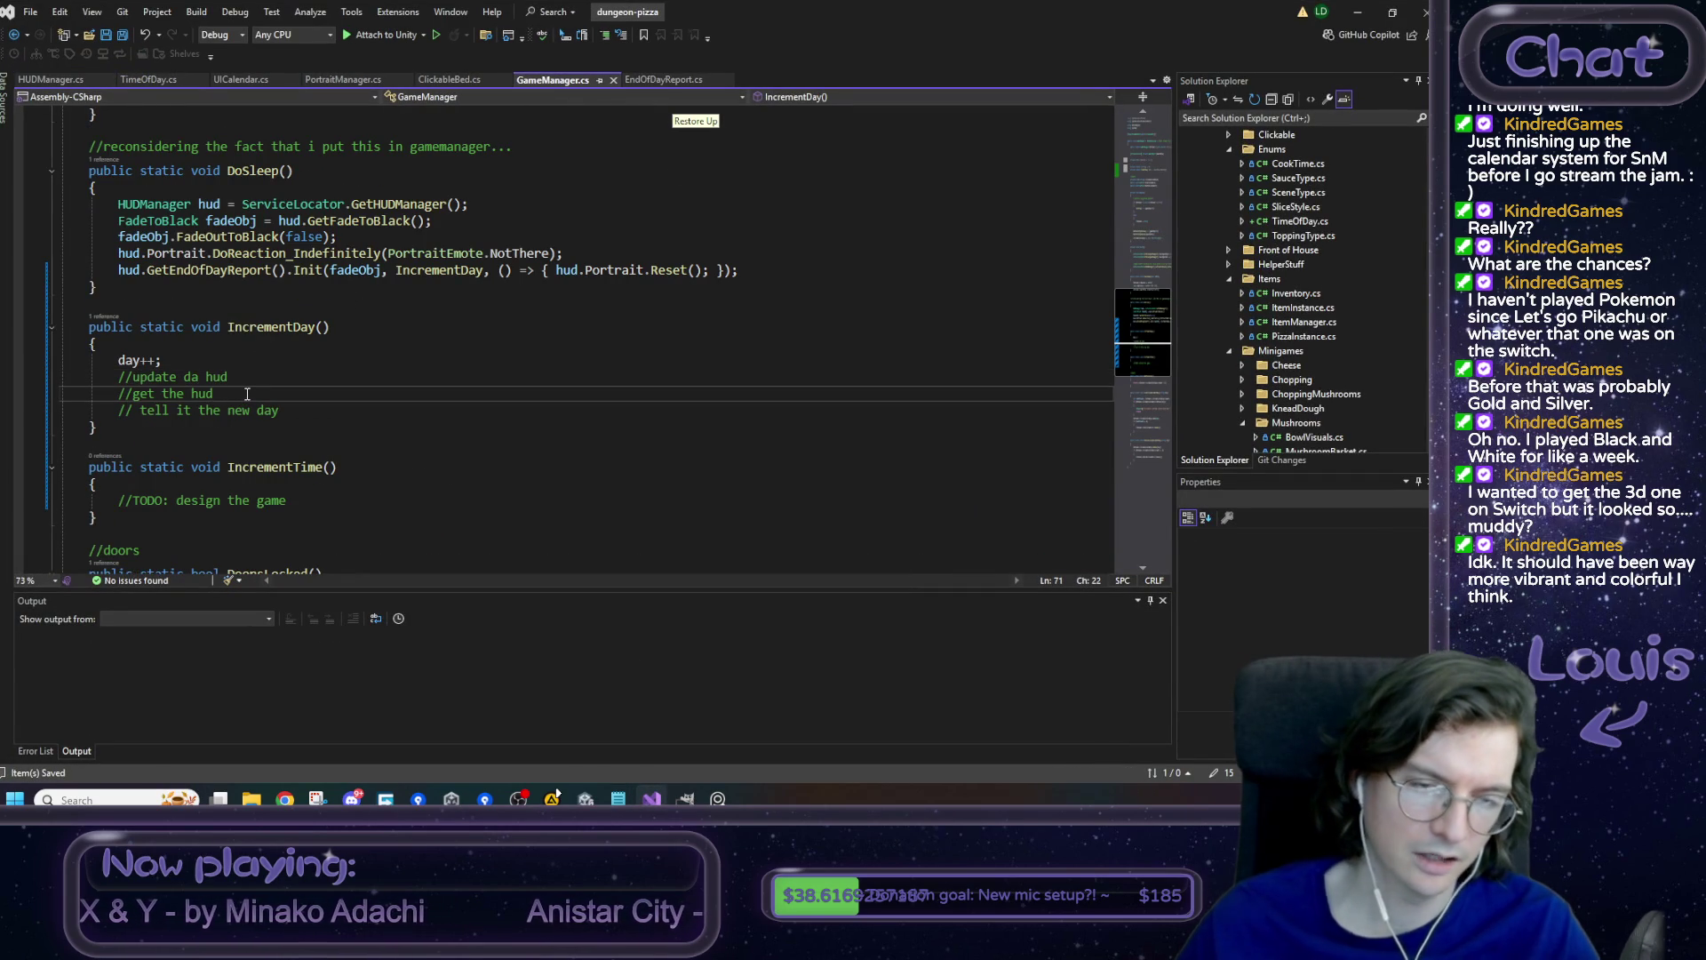
pyautogui.press('Return')
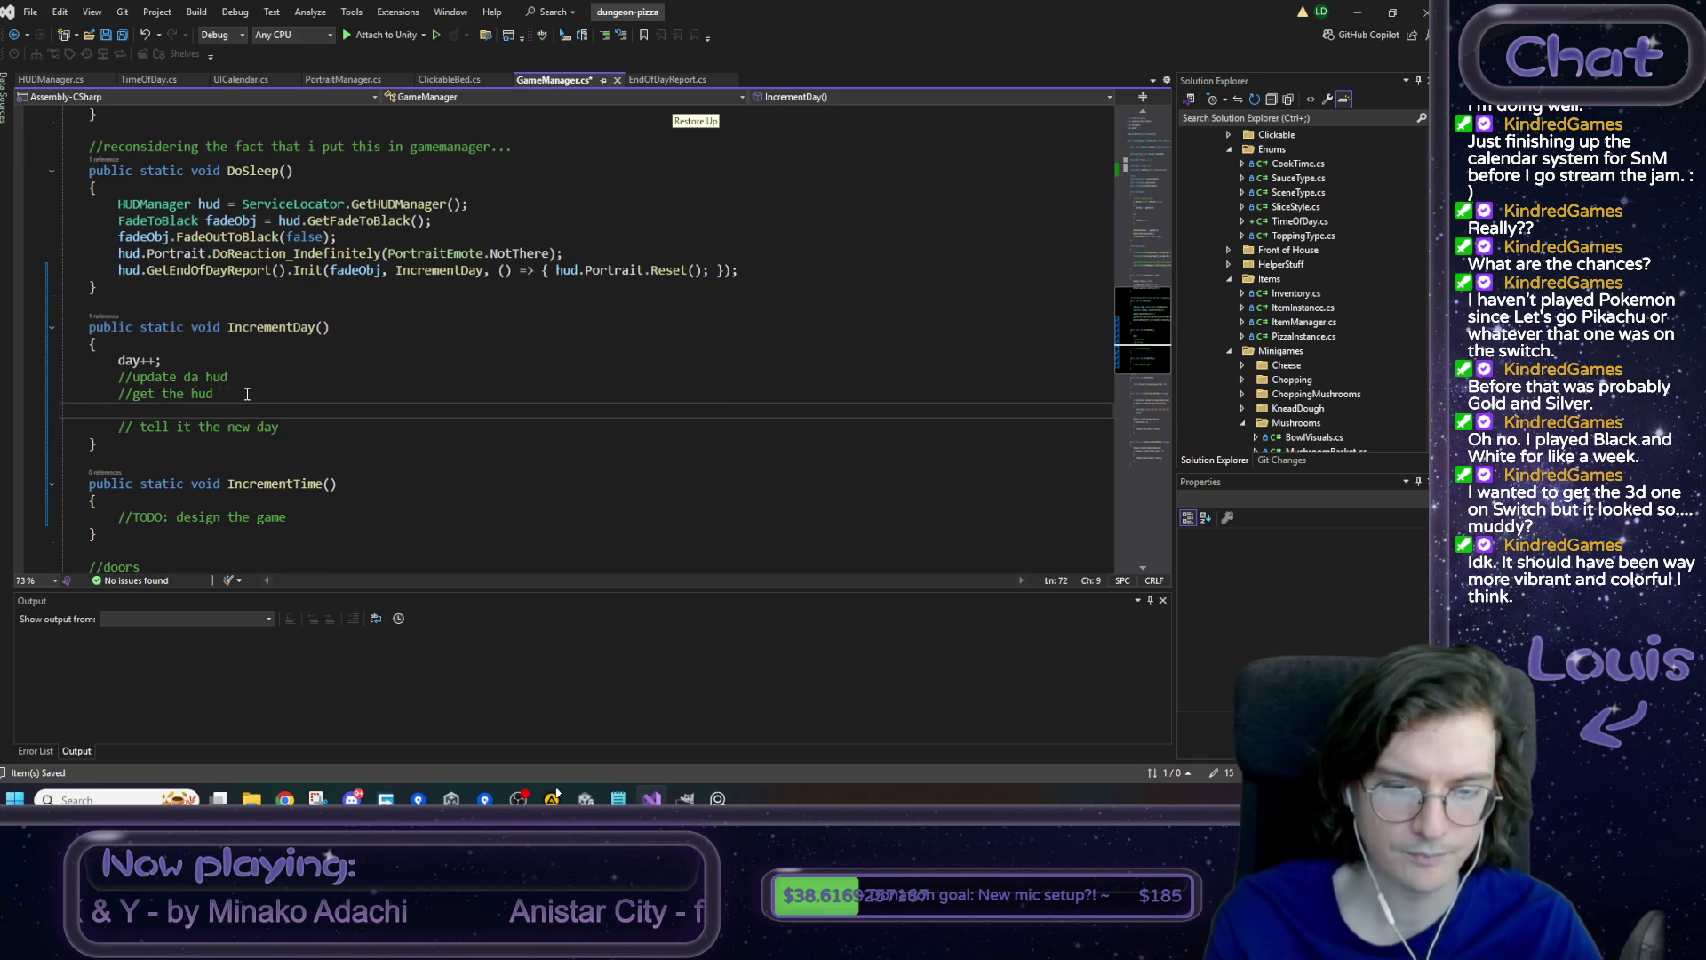
pyautogui.write('HUDMH')
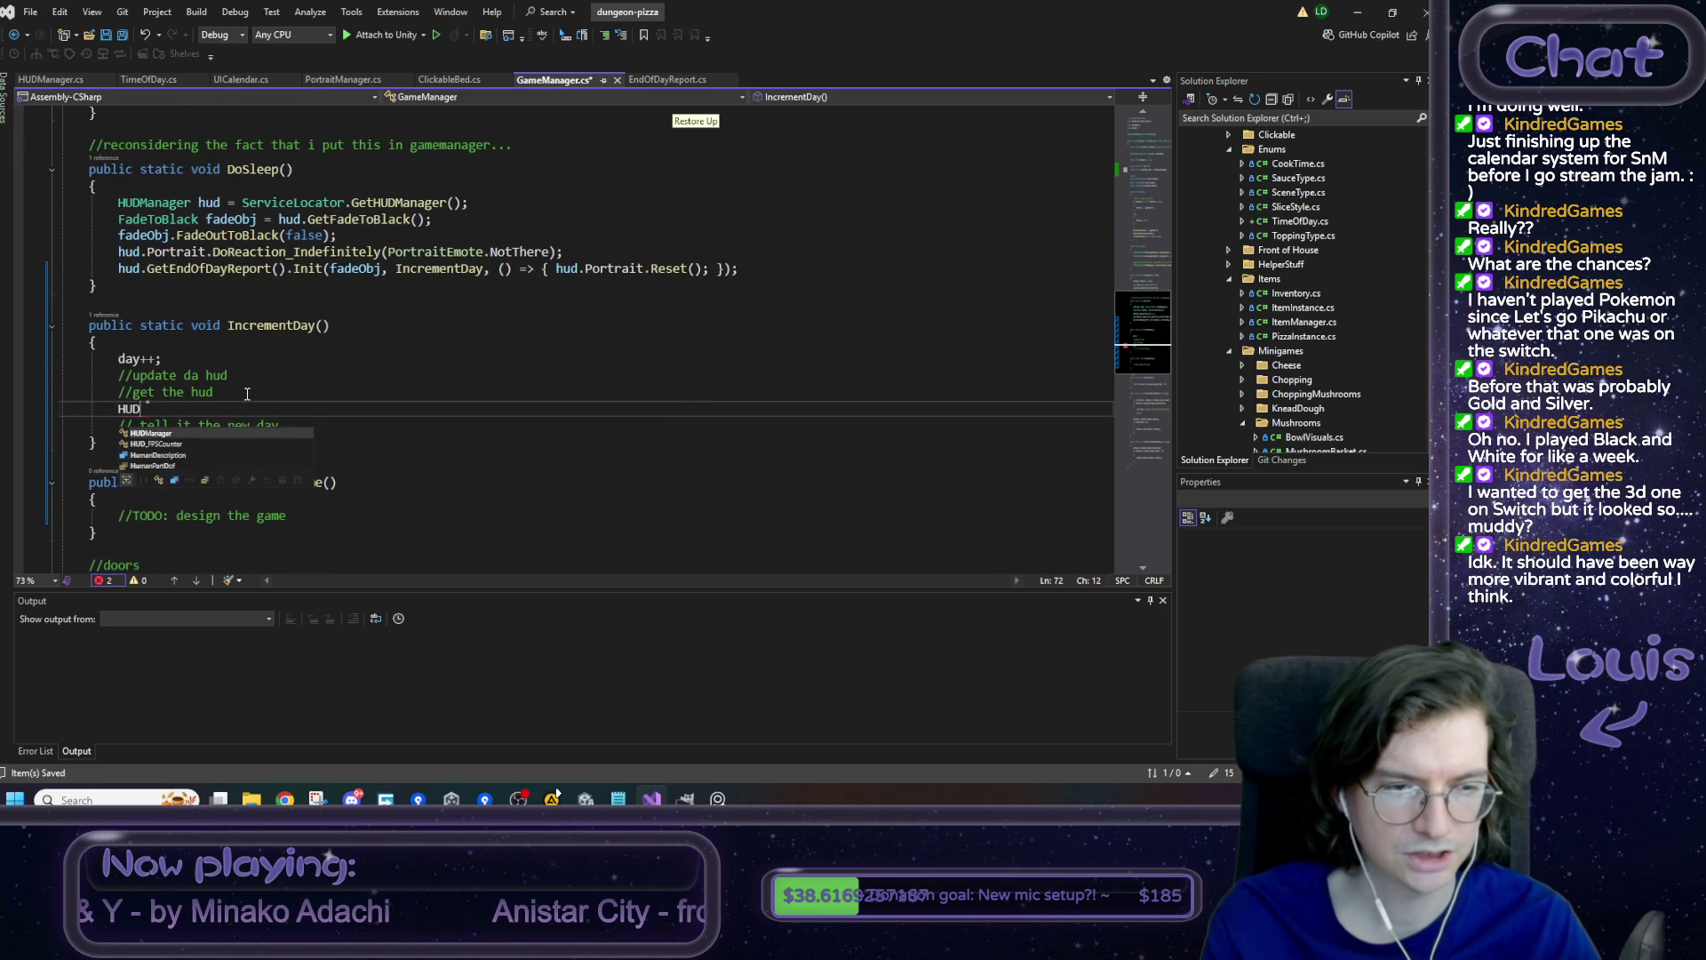
pyautogui.press('BackSpace')
pyautogui.write('Servi')
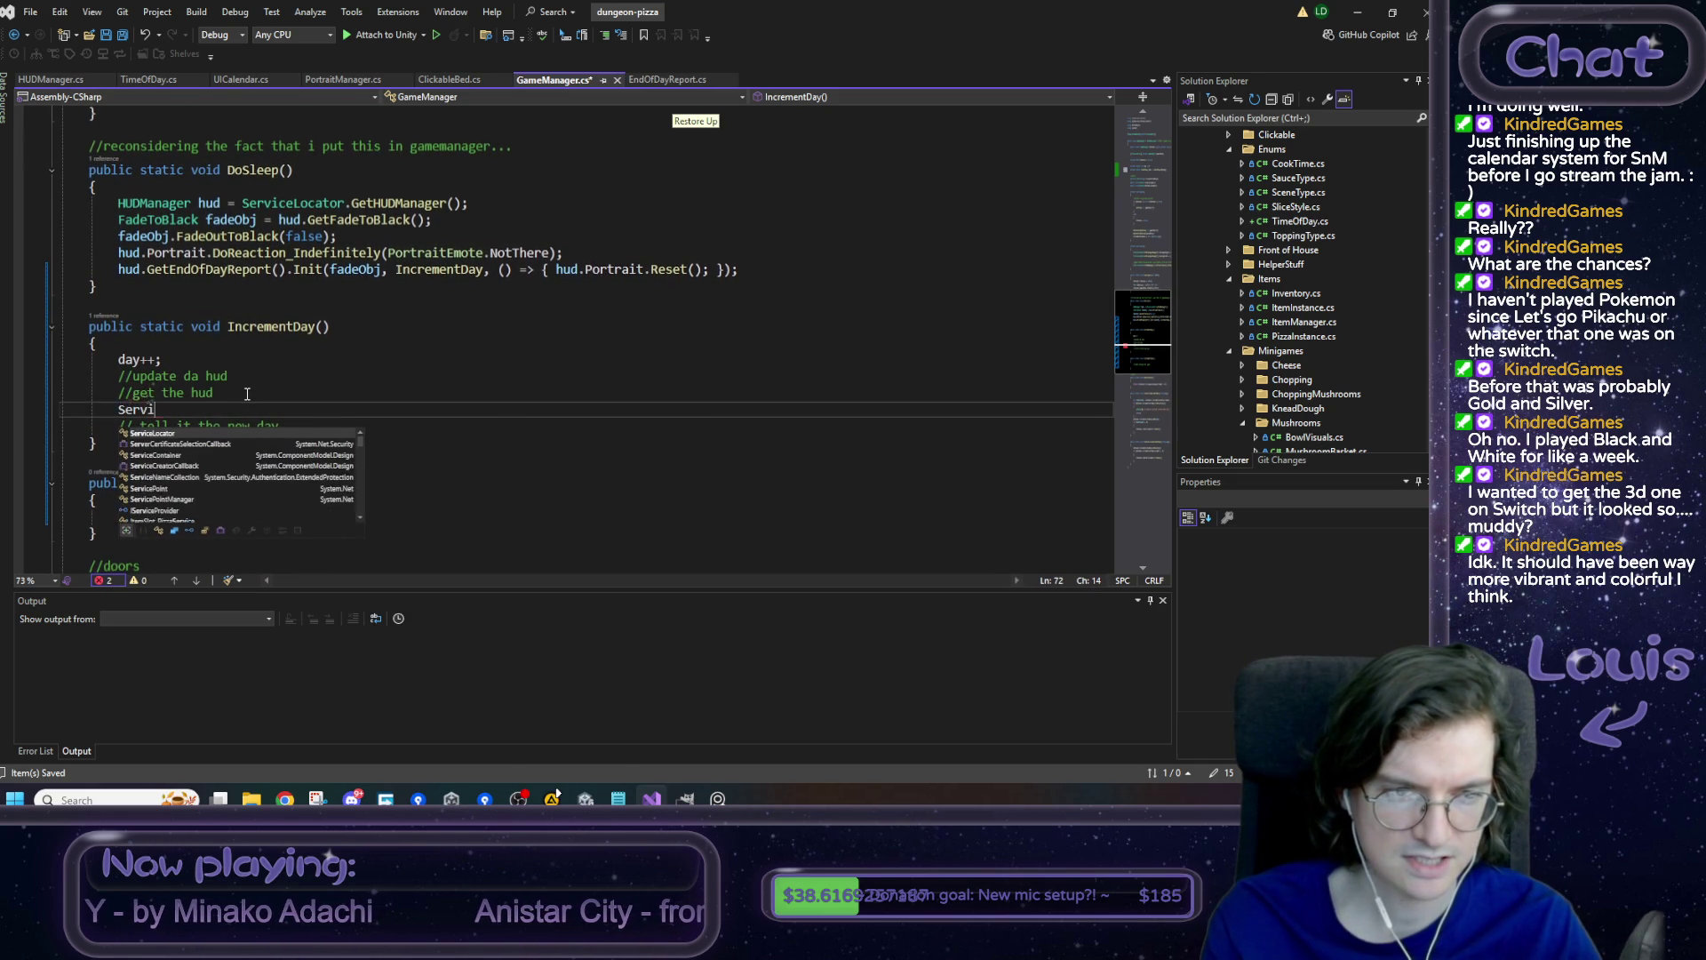
pyautogui.press('Tab')
pyautogui.write('.')
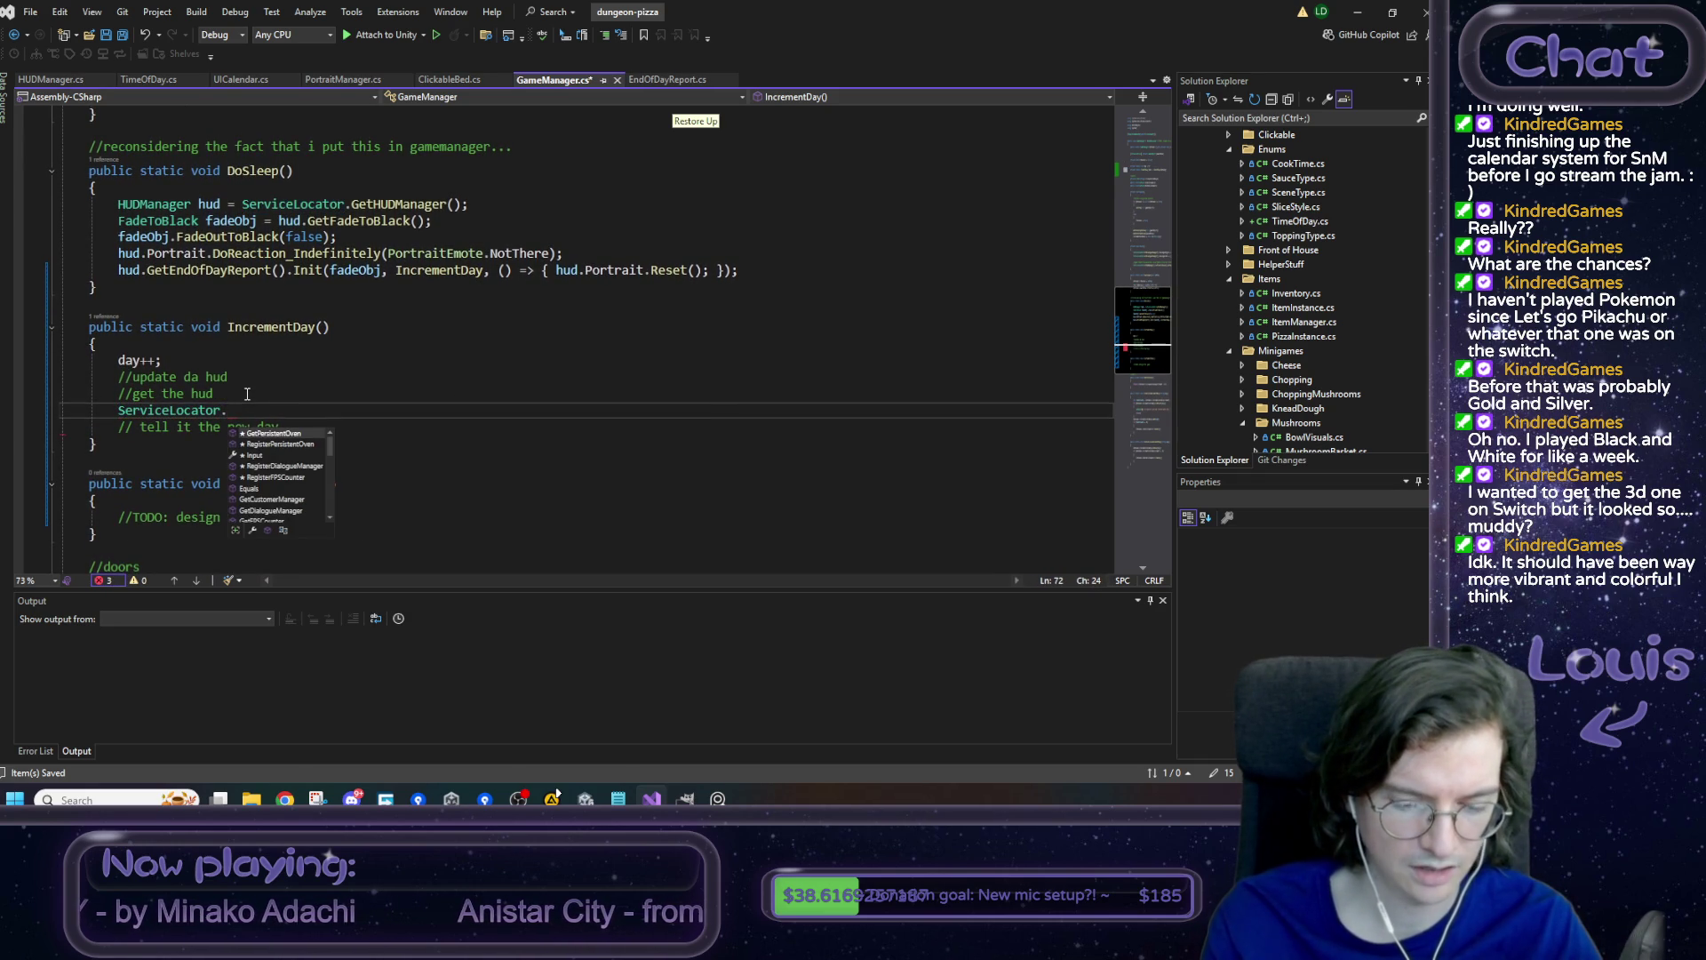
pyautogui.write('GetHUD')
pyautogui.press('Tab')
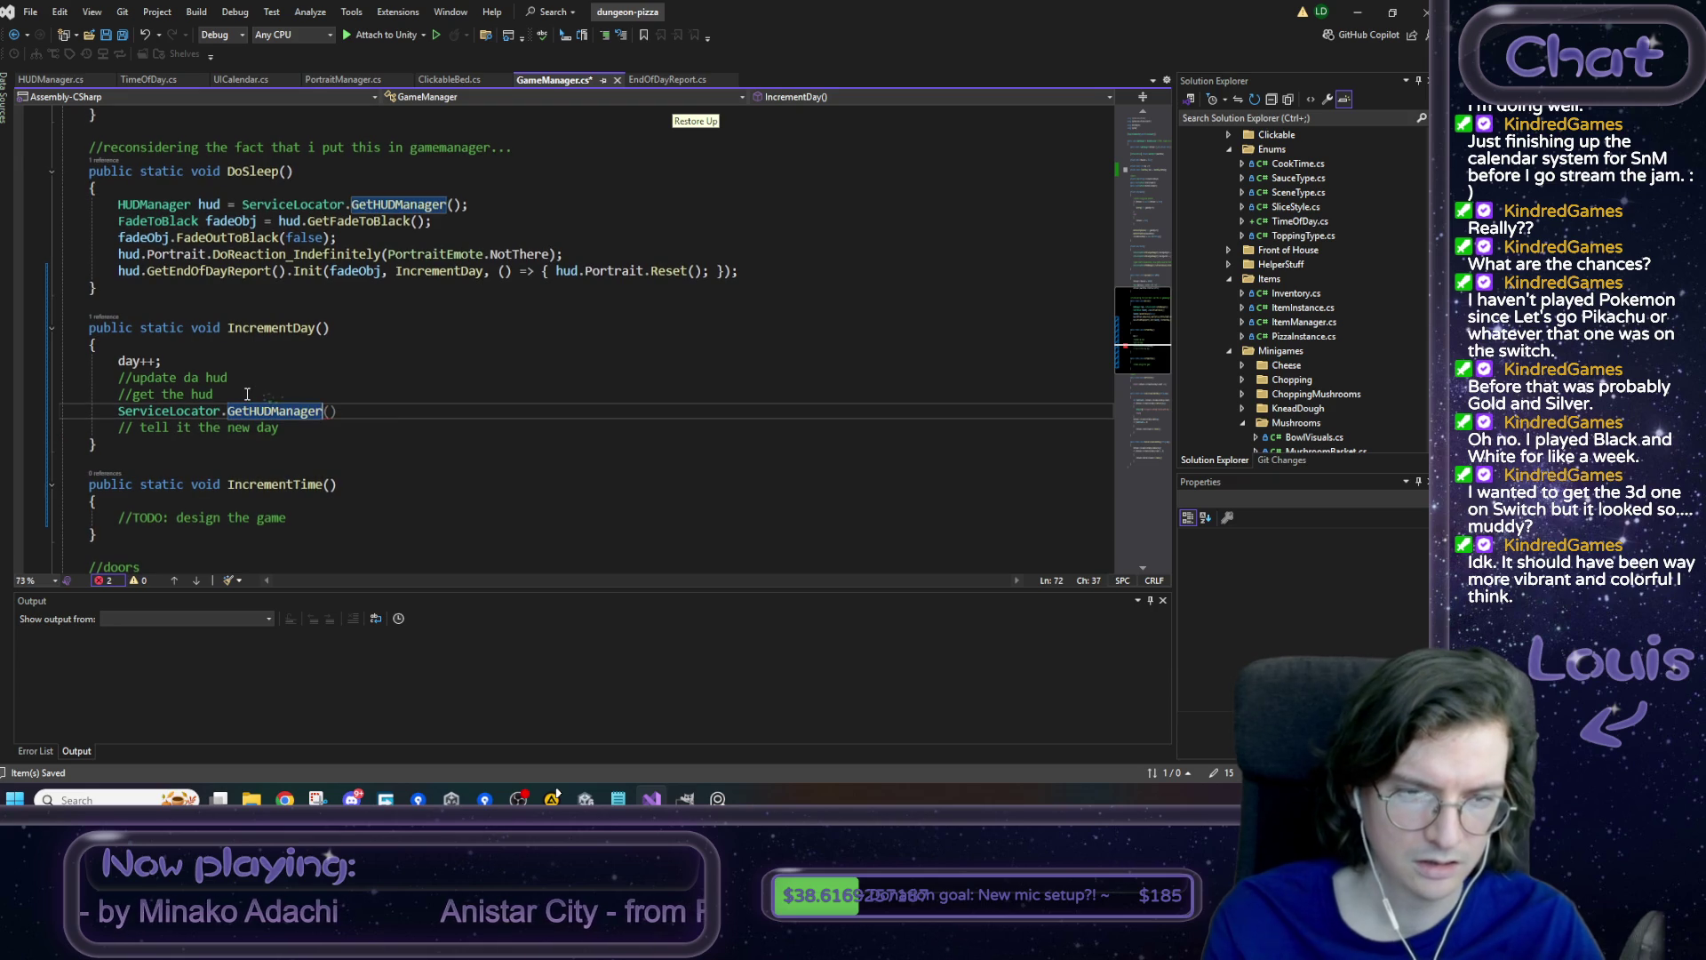
pyautogui.write('().Get')
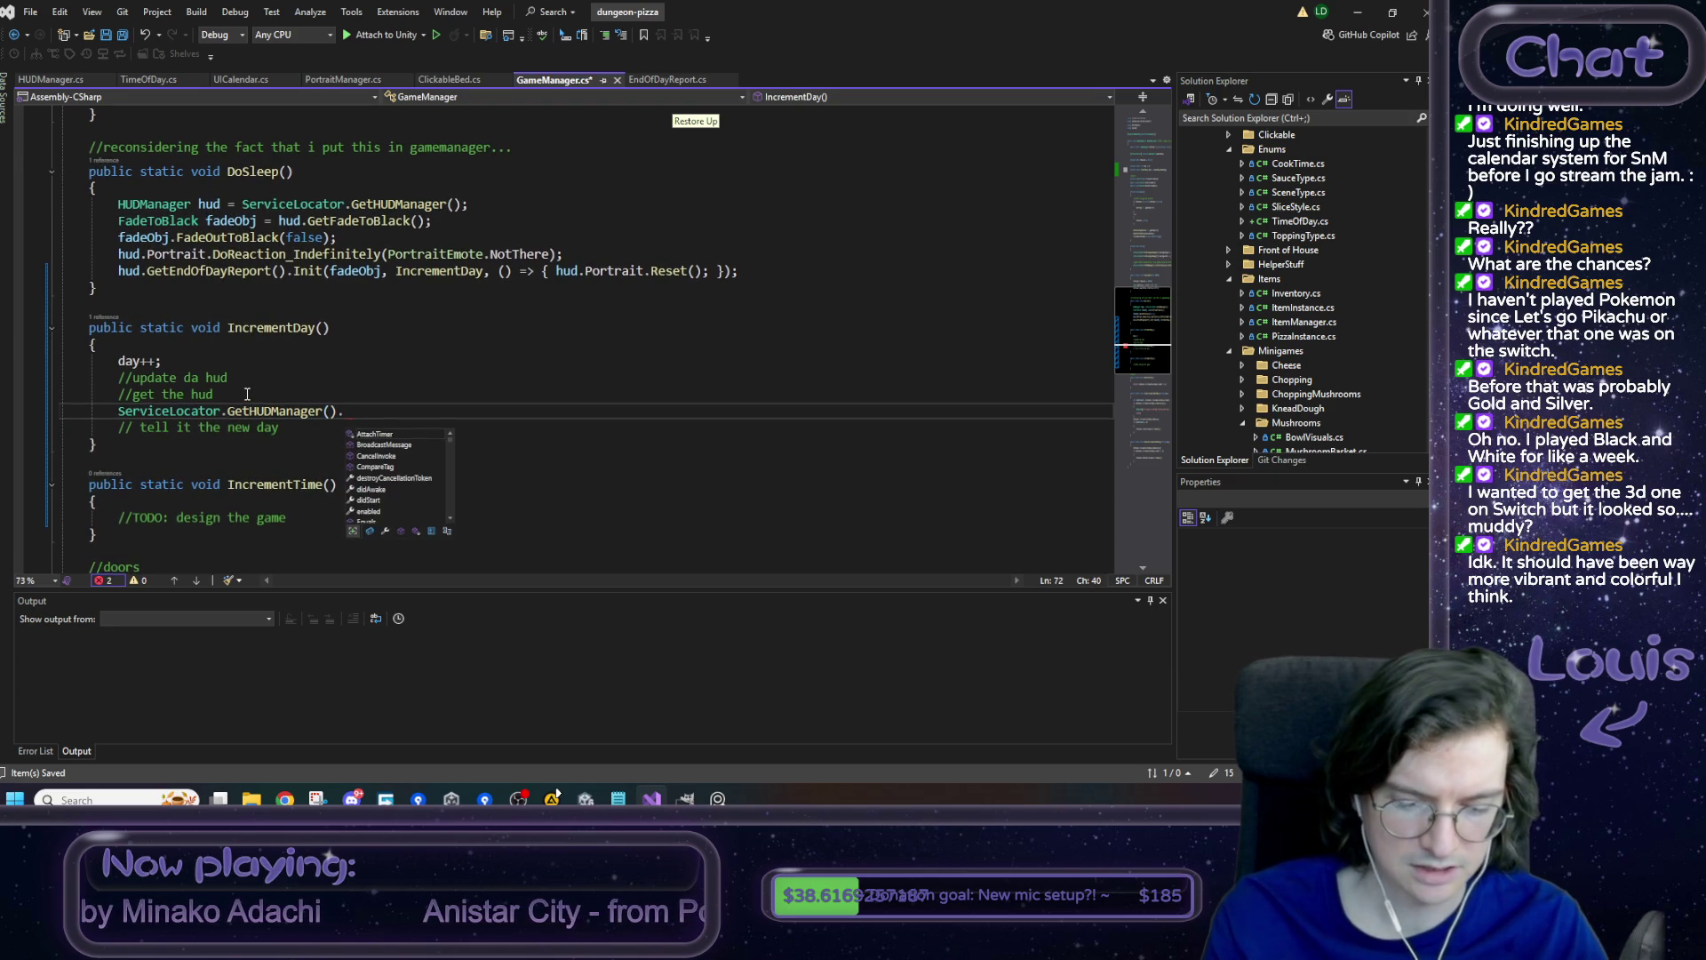
pyautogui.press('Tab')
pyautogui.write('().')
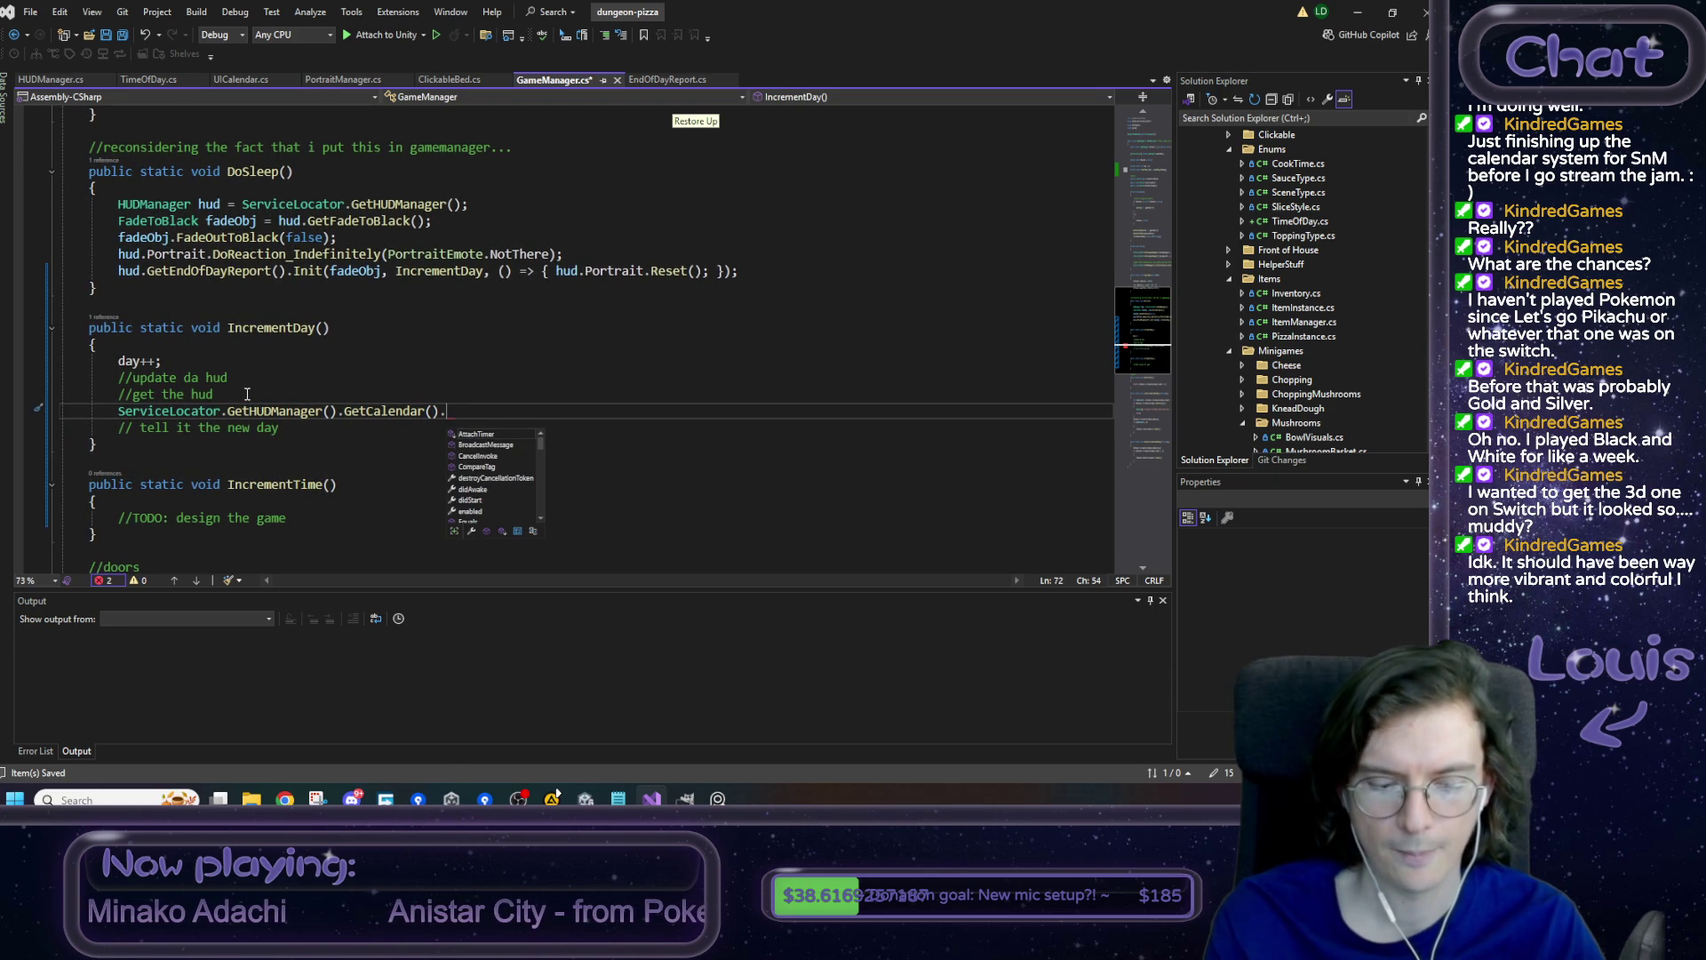
pyautogui.write('SetDay')
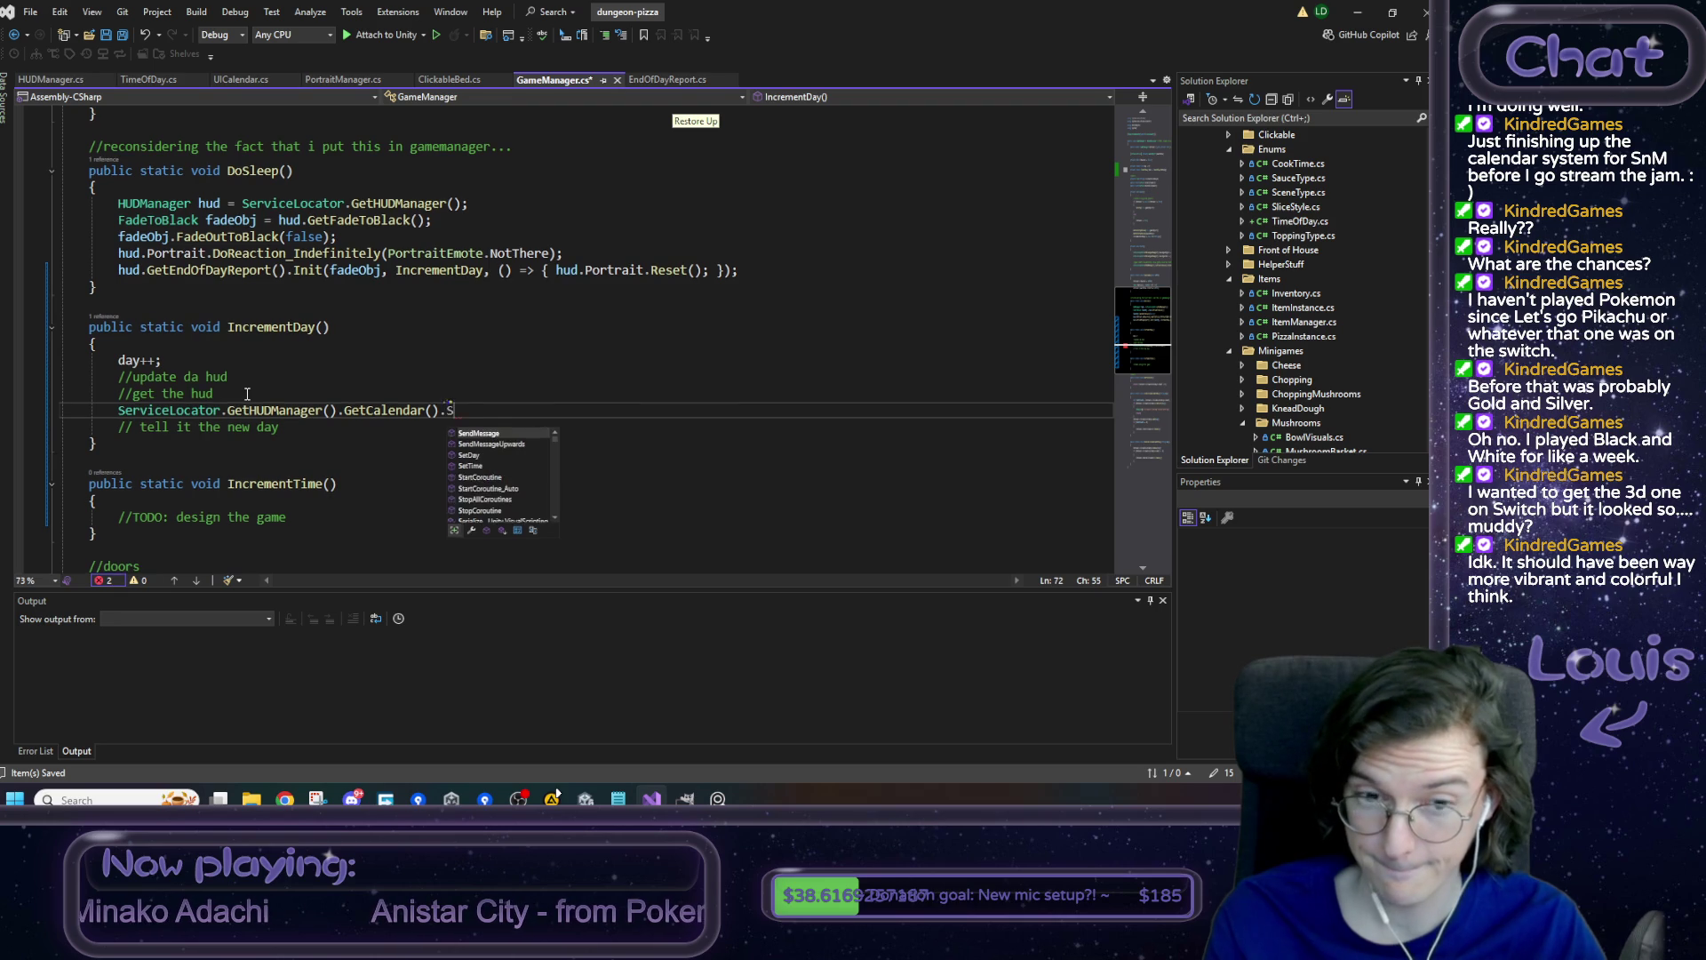
pyautogui.press('Tab')
# - Delete the '//get the hud' and 'tell it the new day' comments, leaving a blank line after day++
pyautogui.press('Down')
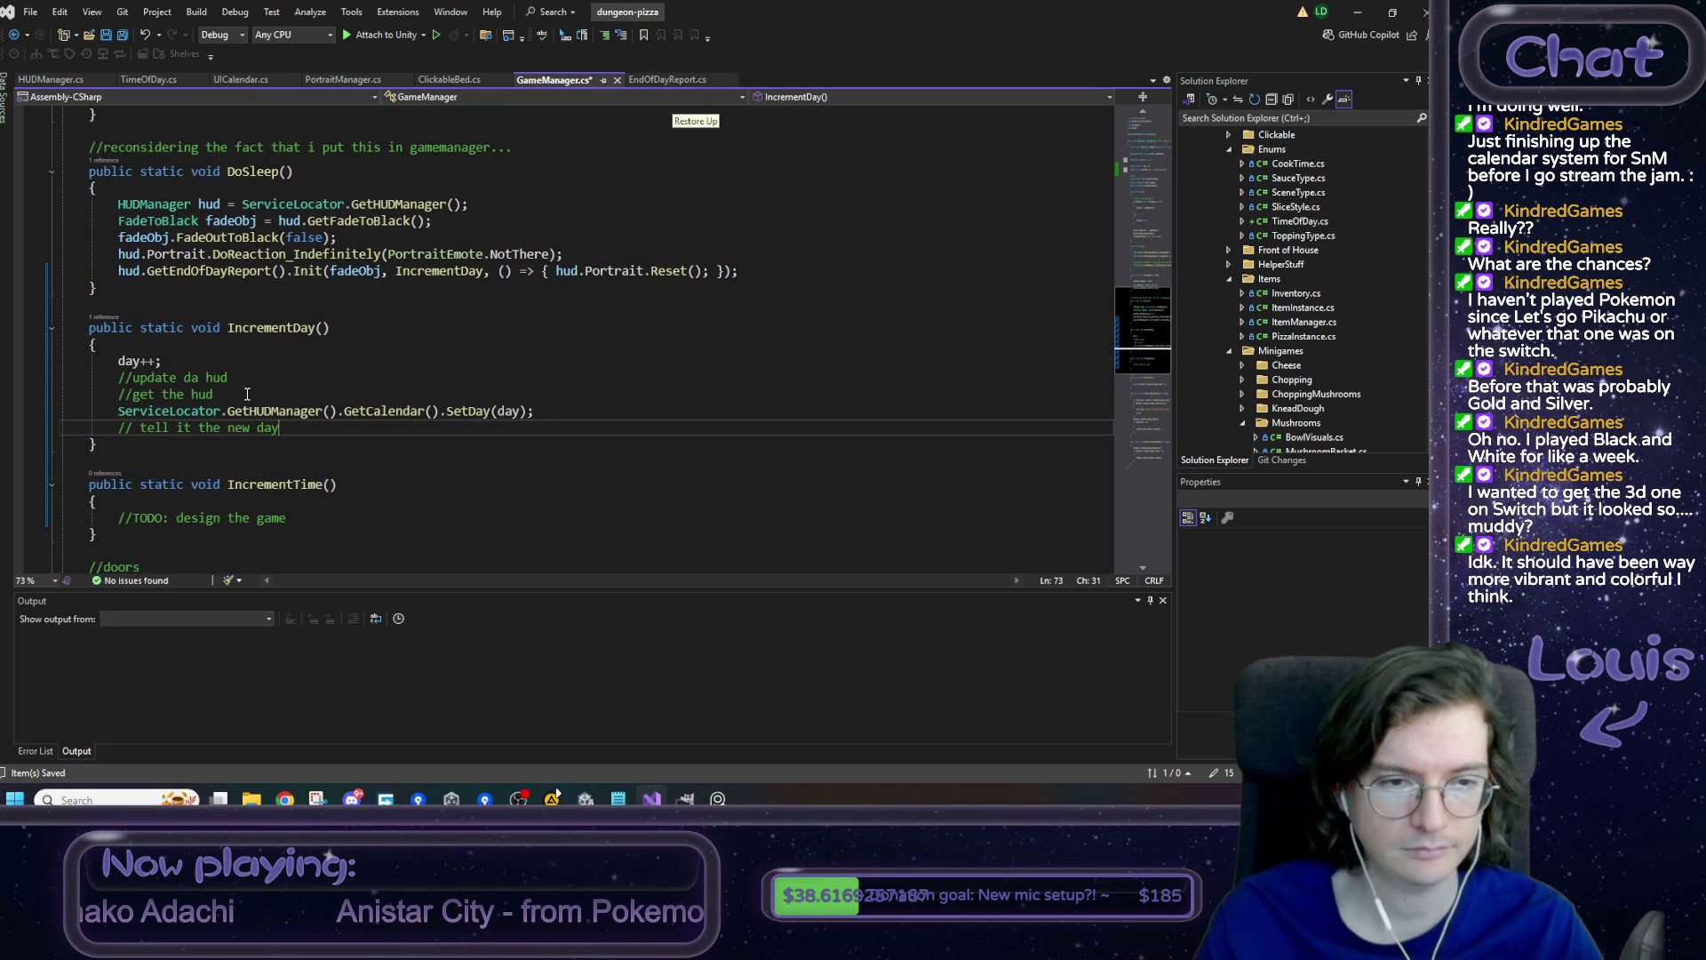
pyautogui.hotkey('shift', 'Home')
pyautogui.press('BackSpace')
pyautogui.press('BackSpace')
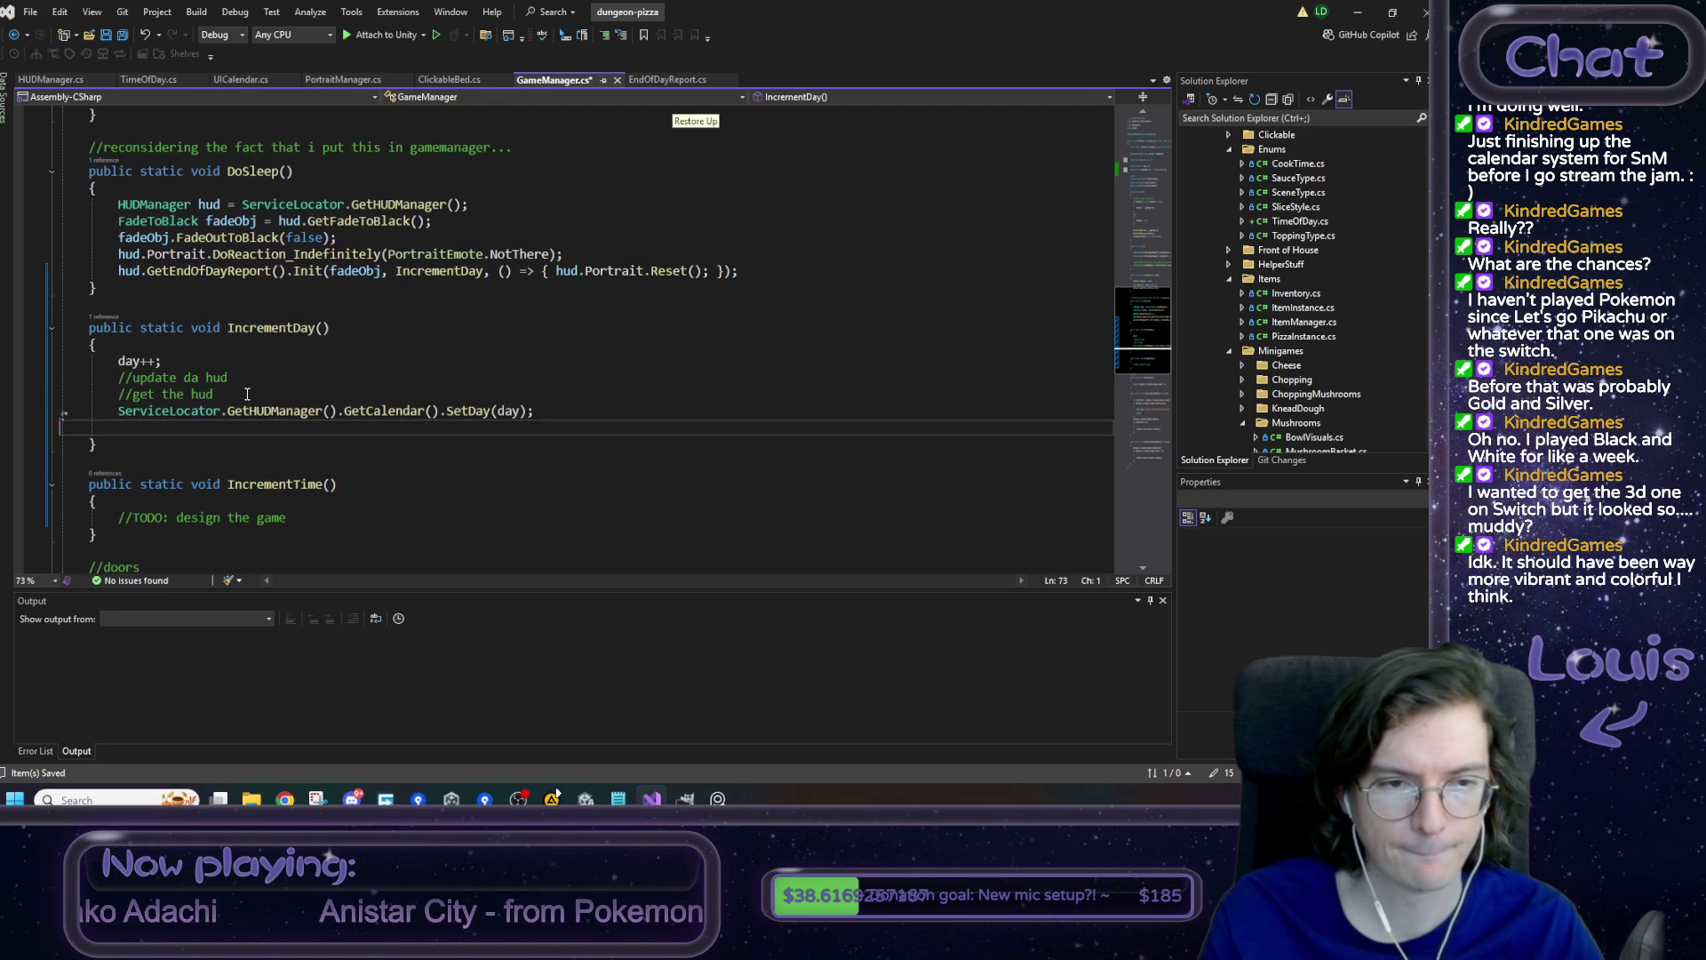
pyautogui.press('Up')
pyautogui.hotkey('shift', 'Home')
pyautogui.hotkey('shift', 'Home')
pyautogui.press('BackSpace')
pyautogui.press('BackSpace')
pyautogui.press('Up')
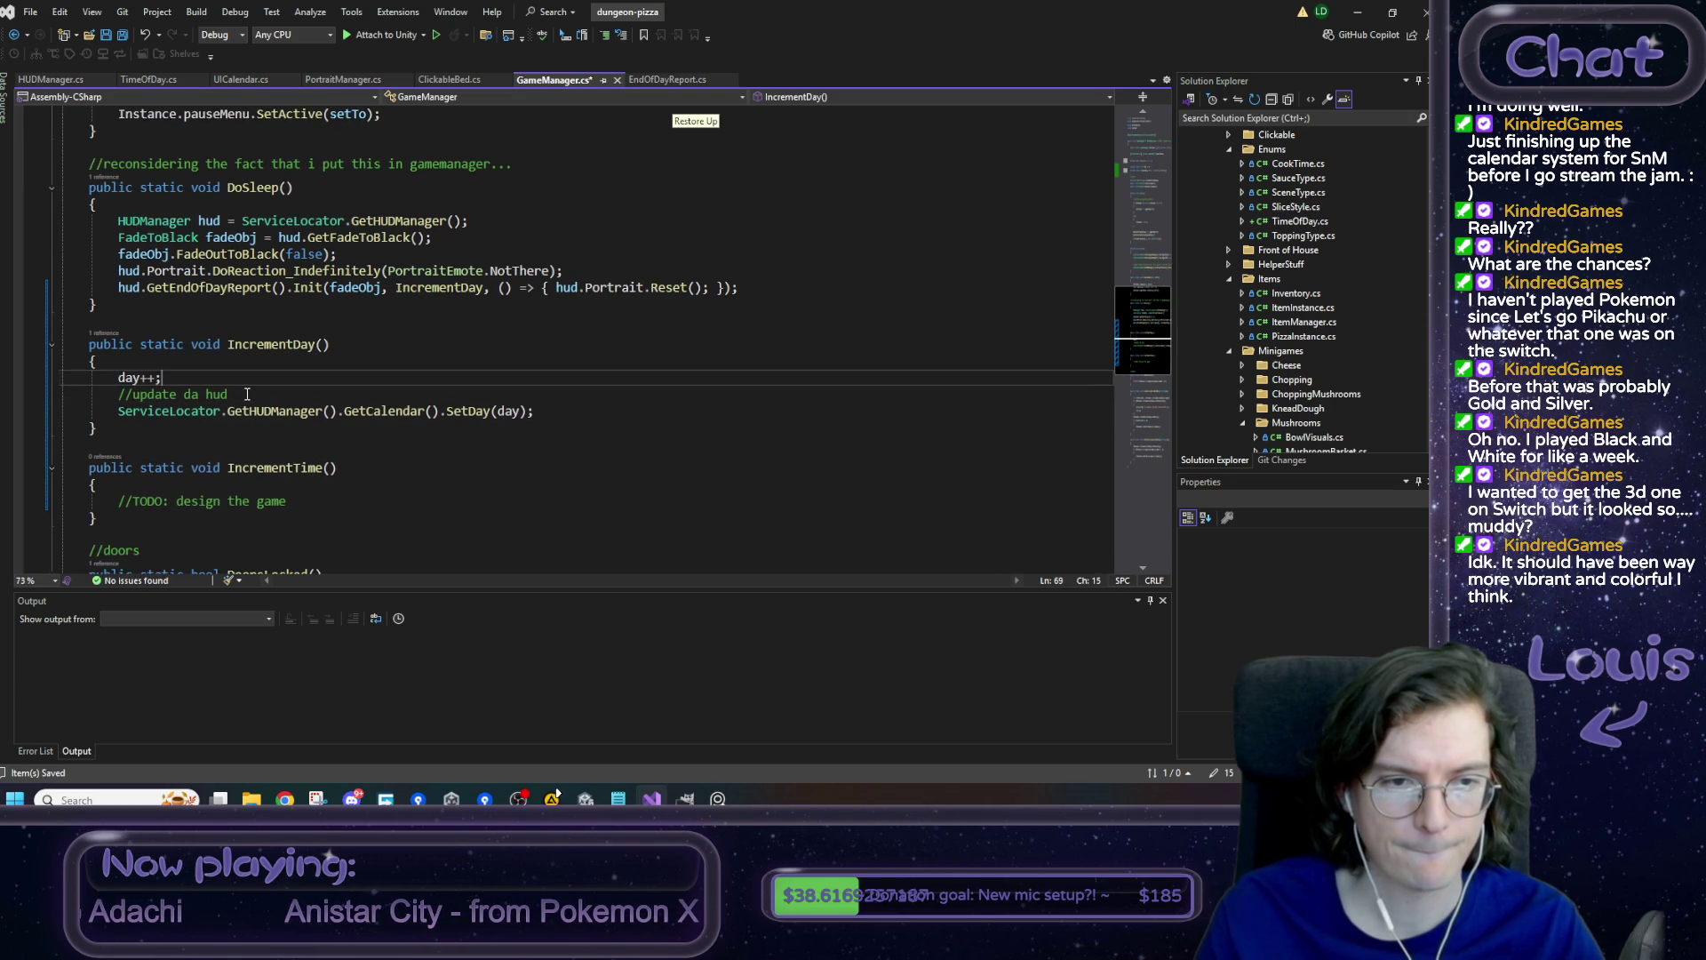
pyautogui.press('Return')
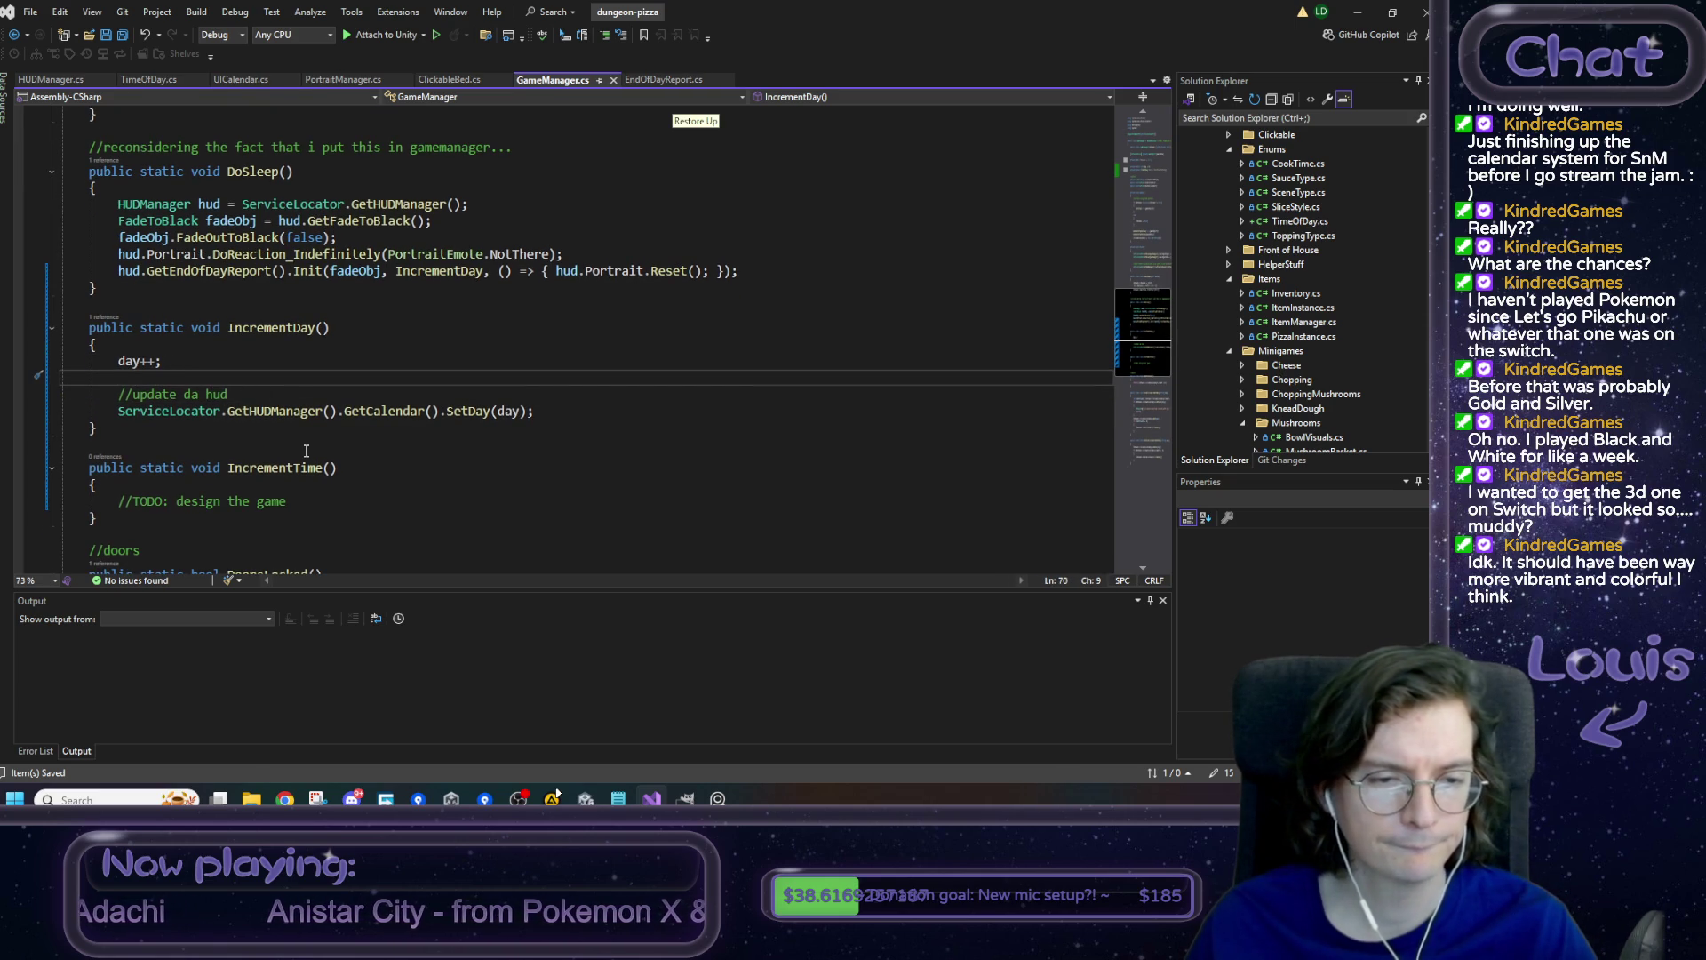
# - Check where IncrementDay is called in DoSleep, then minimize Visual Studio
pyautogui.moveTo(581, 414); pyautogui.dragTo(104, 407)
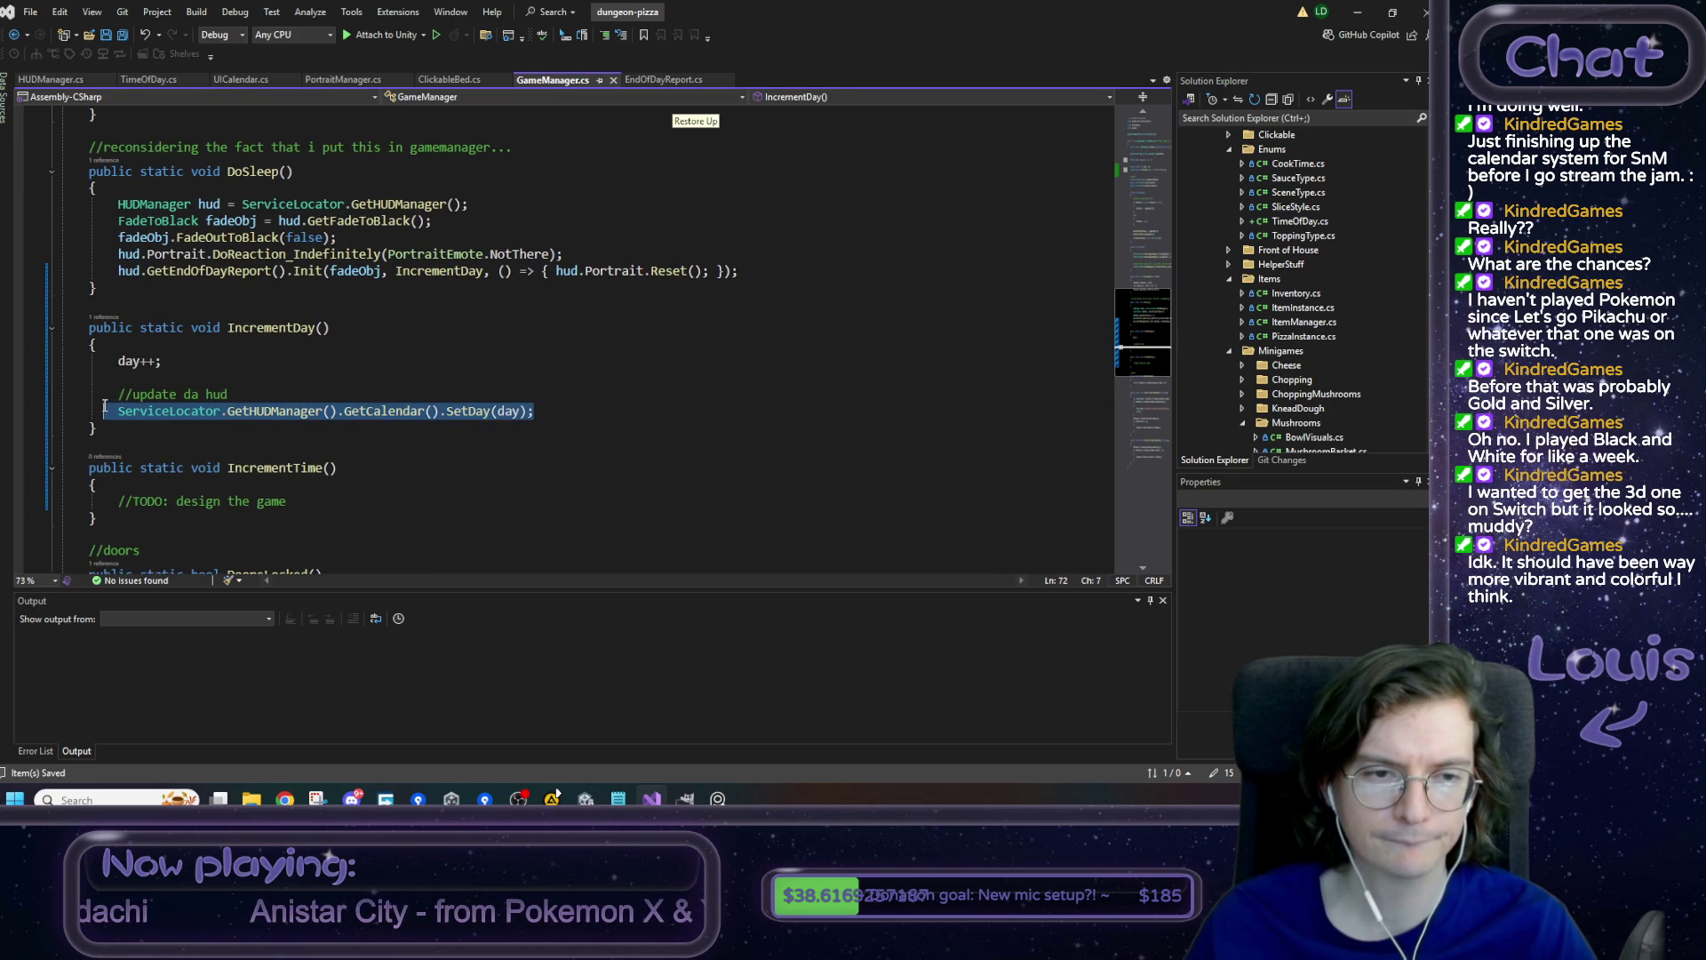
pyautogui.click(394, 390)
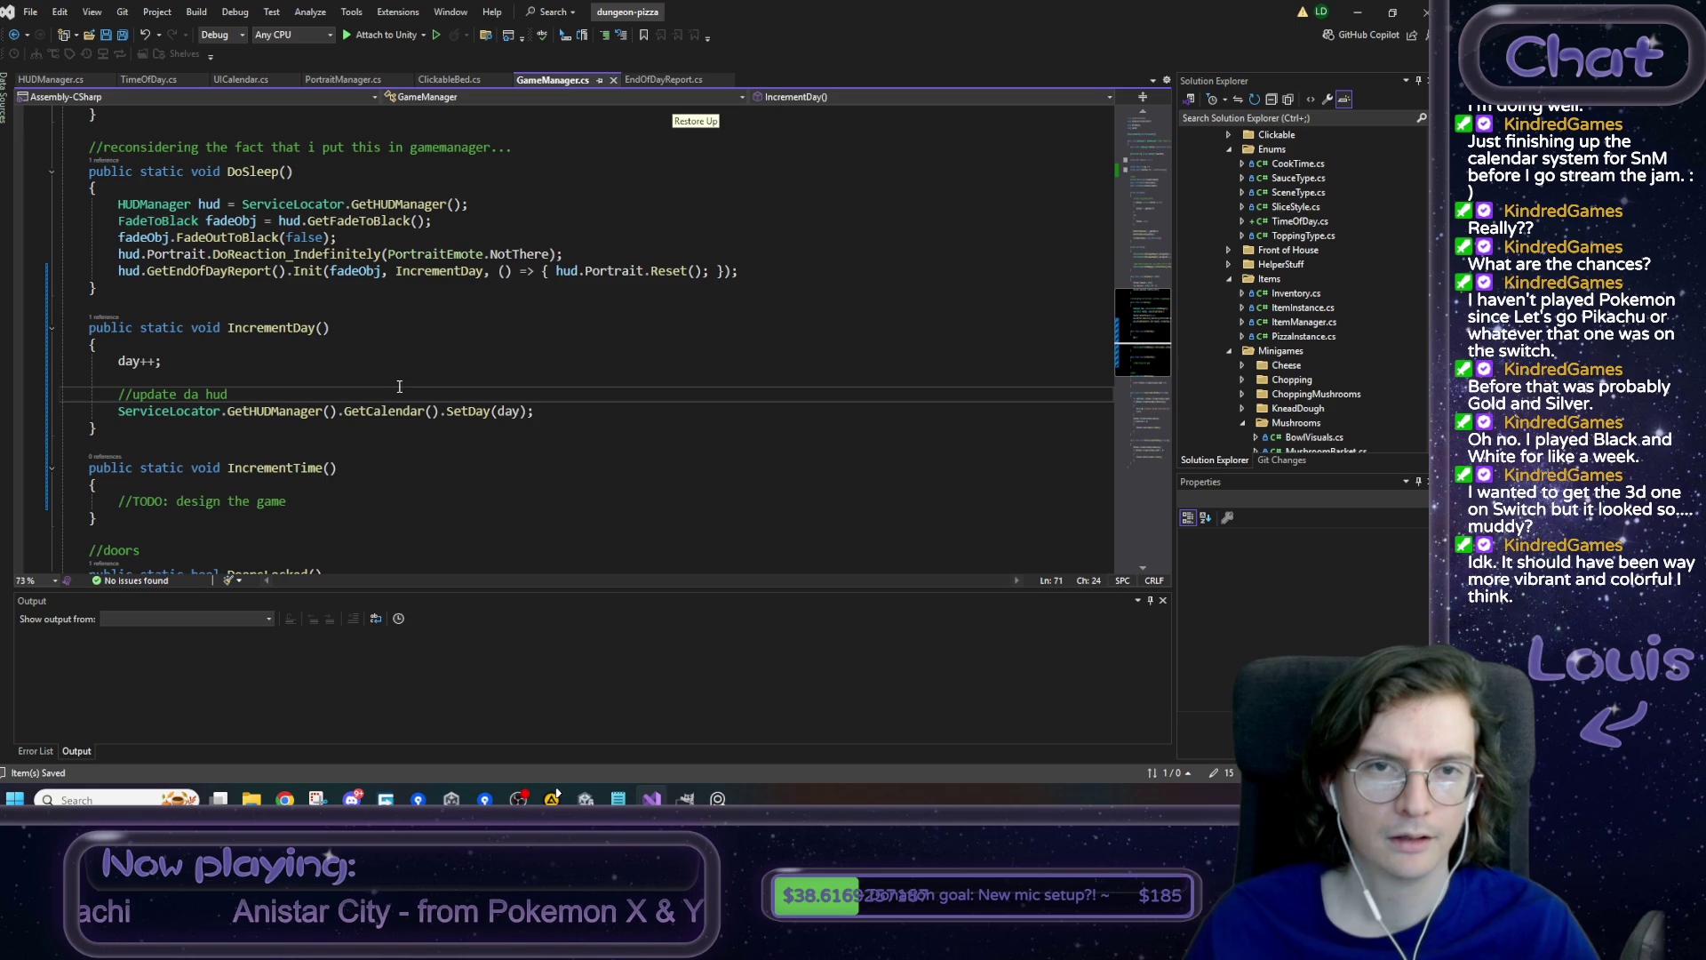
pyautogui.scroll(1, 408, 219)
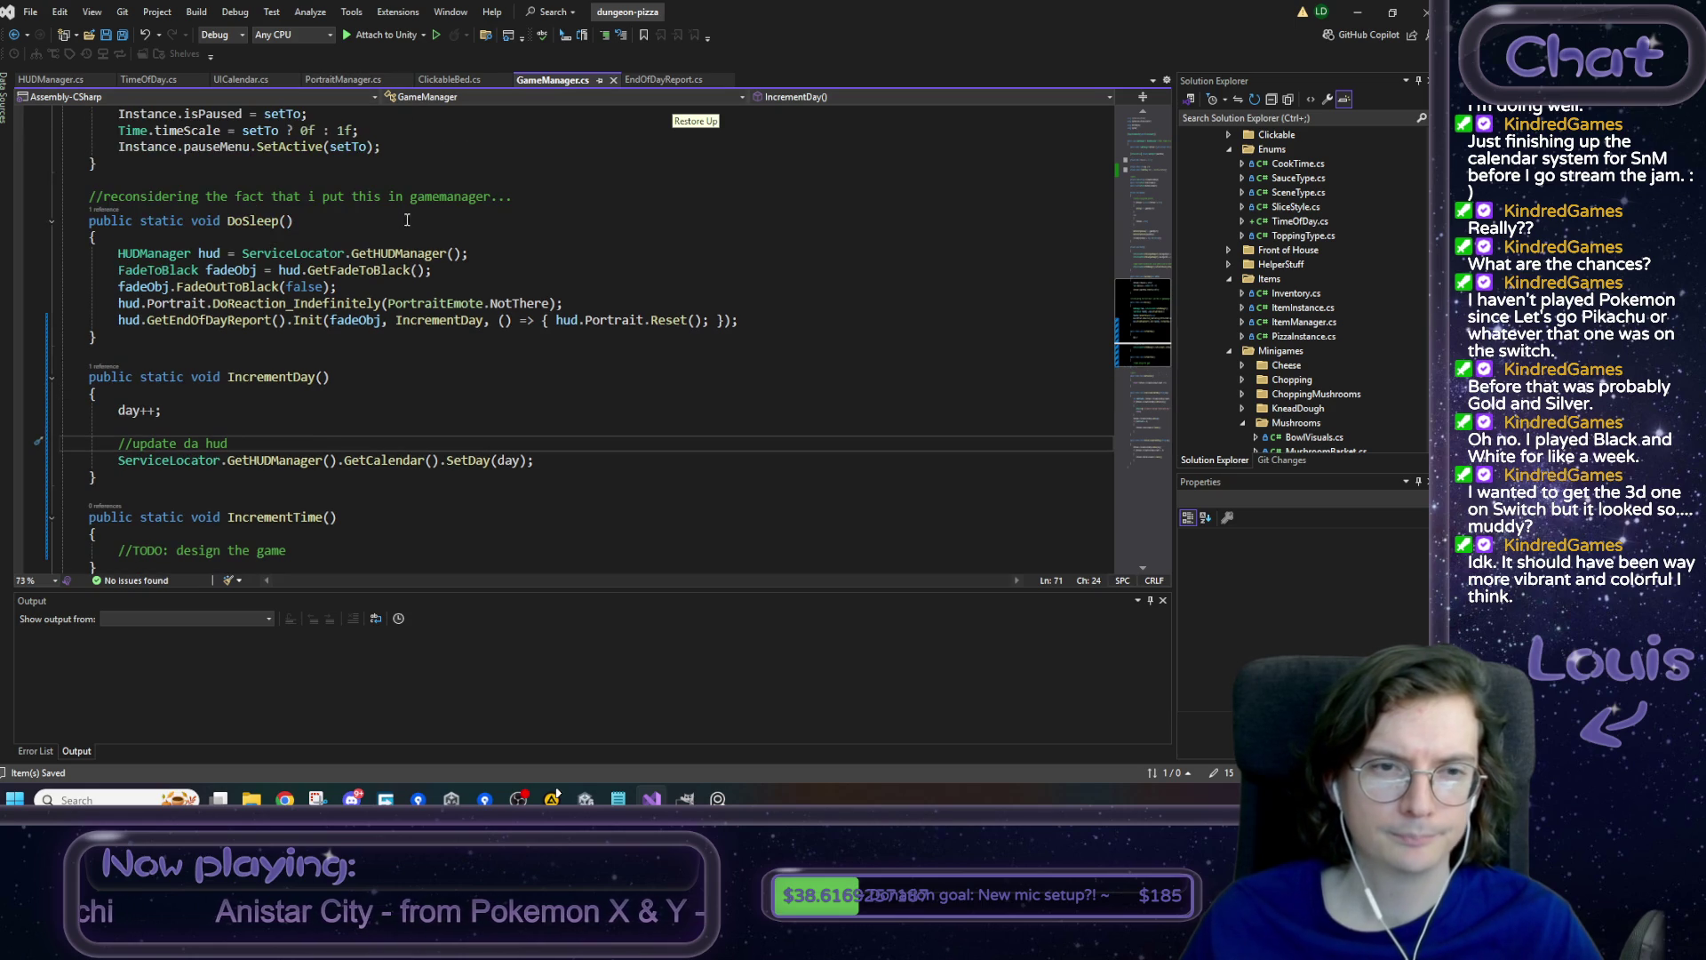
pyautogui.click(455, 323)
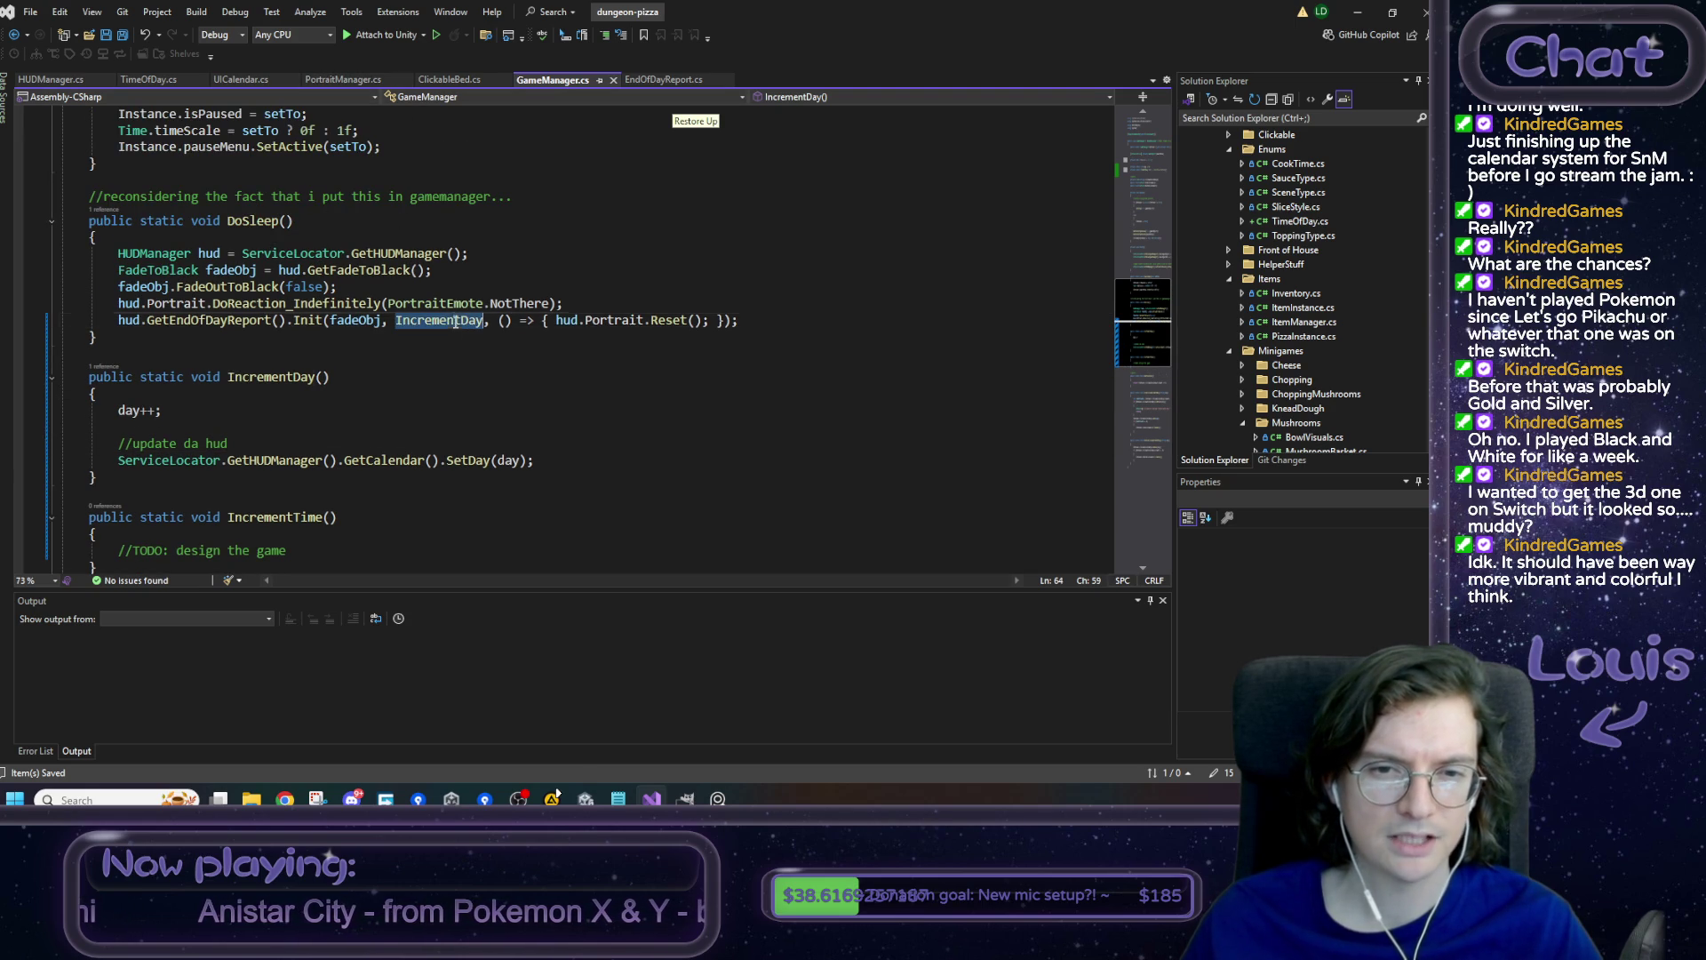
pyautogui.click(409, 443)
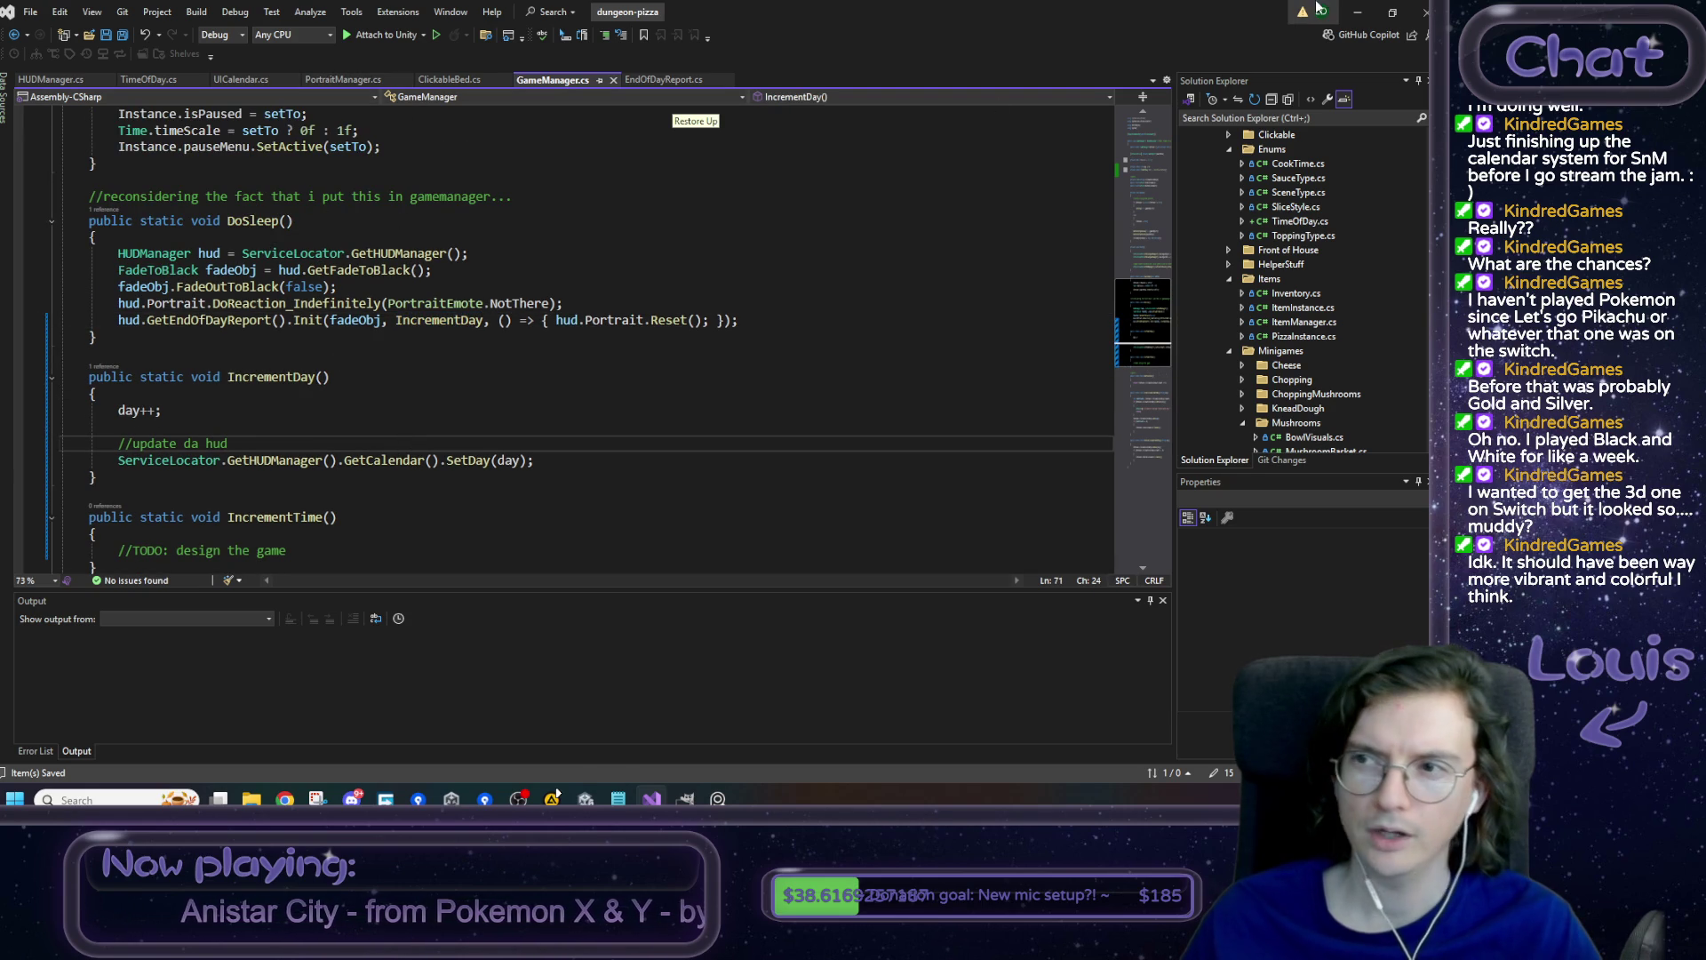
pyautogui.click(1357, 12)
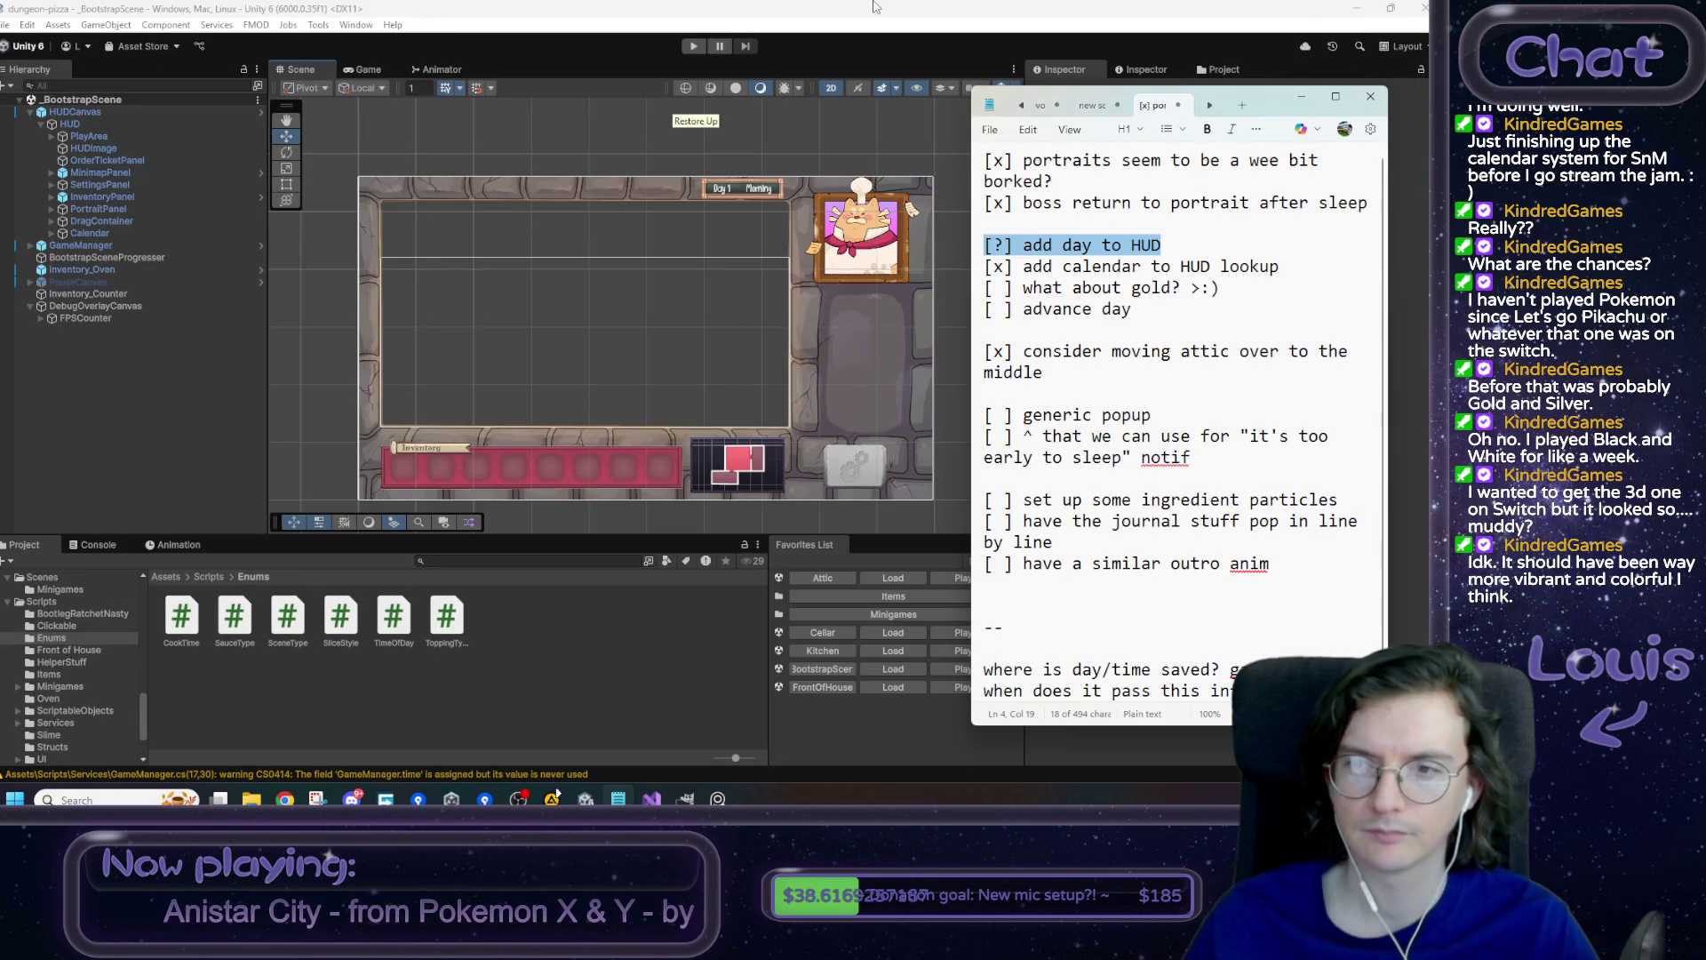
# - Load the Kitchen scene, play, sleep in the bed and dismiss the end-of-day report
pyautogui.click(881, 27)
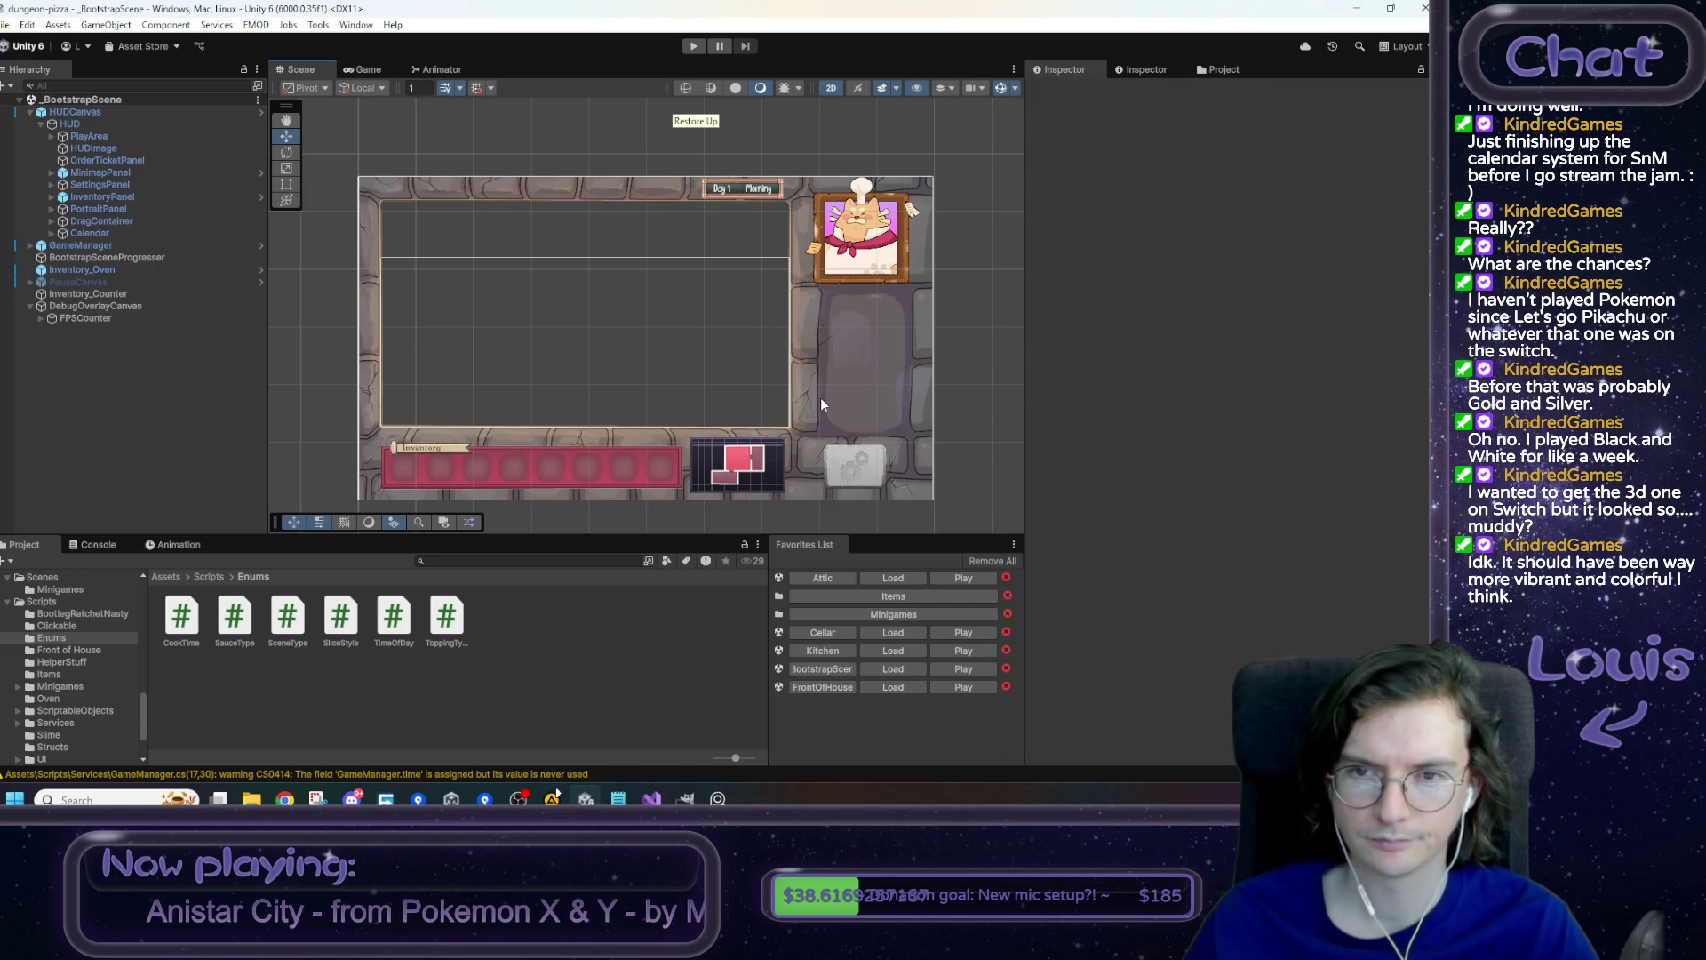
pyautogui.click(894, 651)
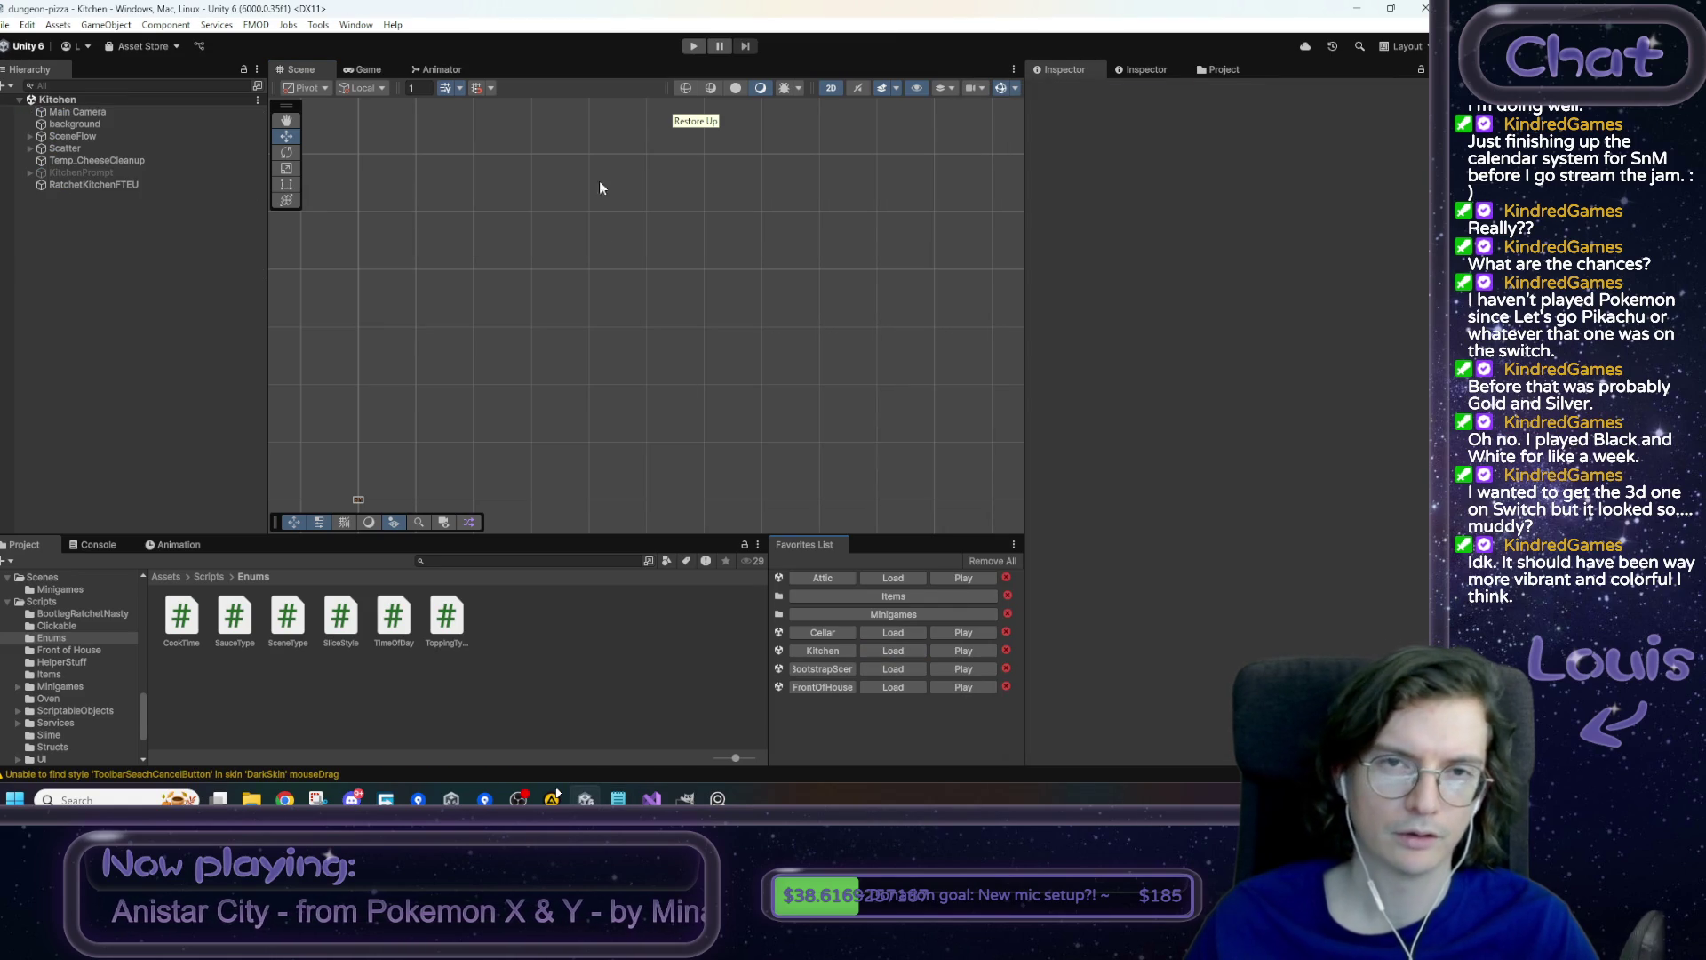
pyautogui.click(693, 45)
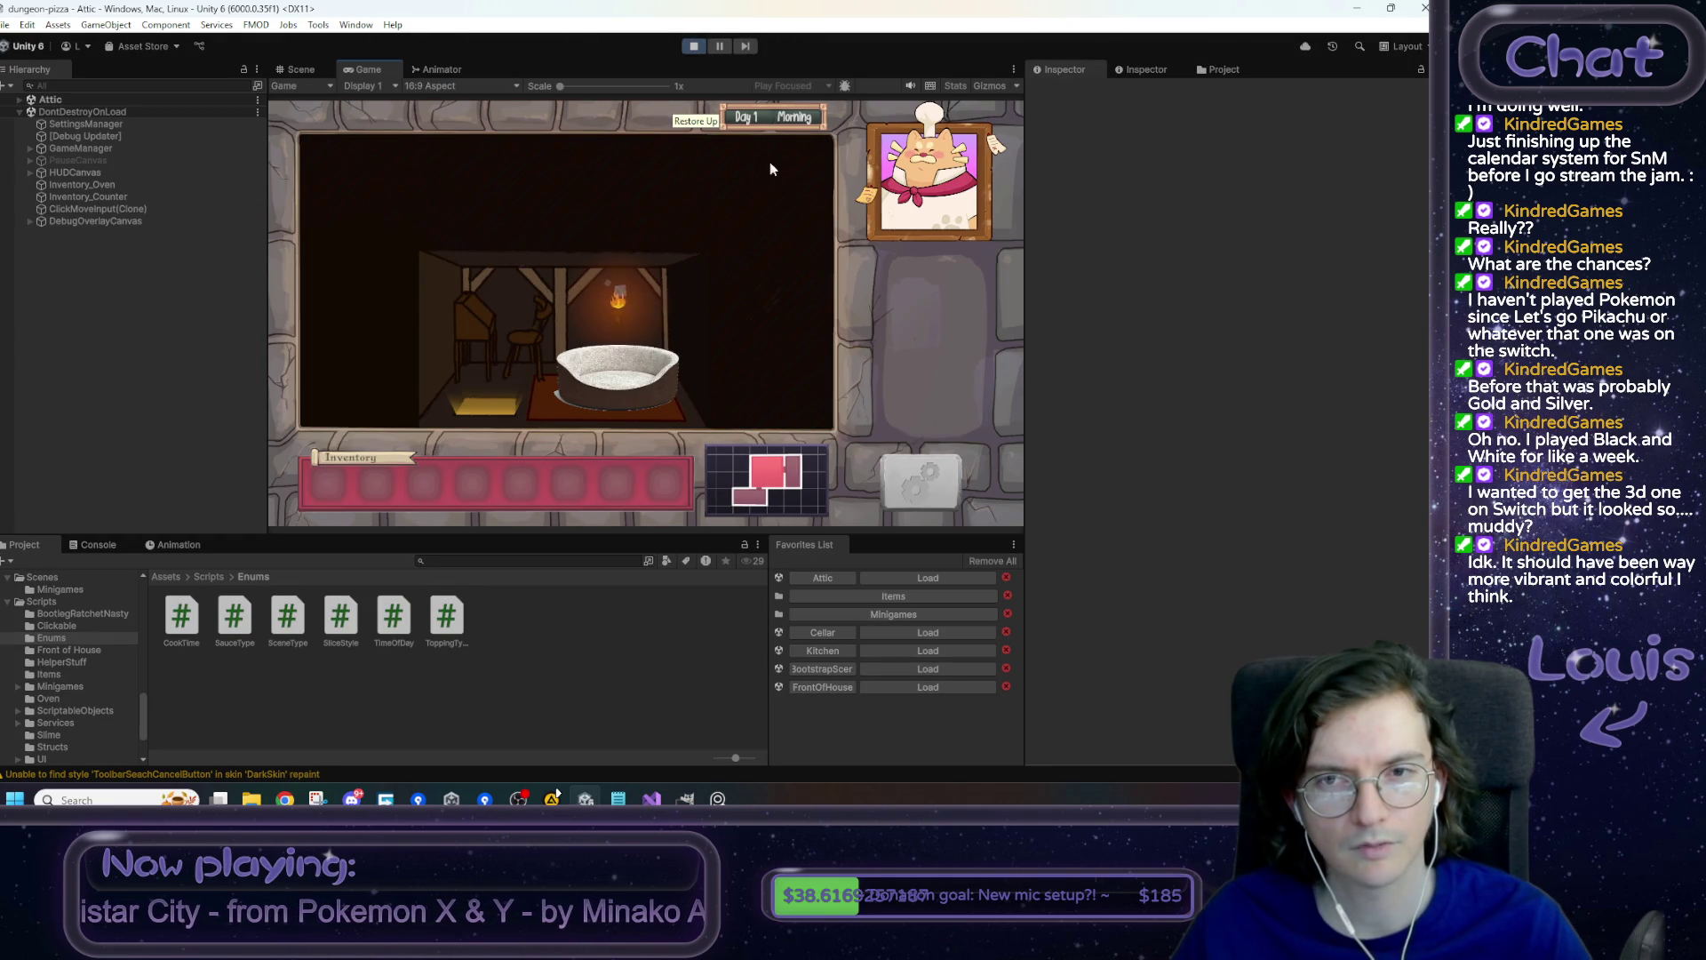
pyautogui.click(604, 393)
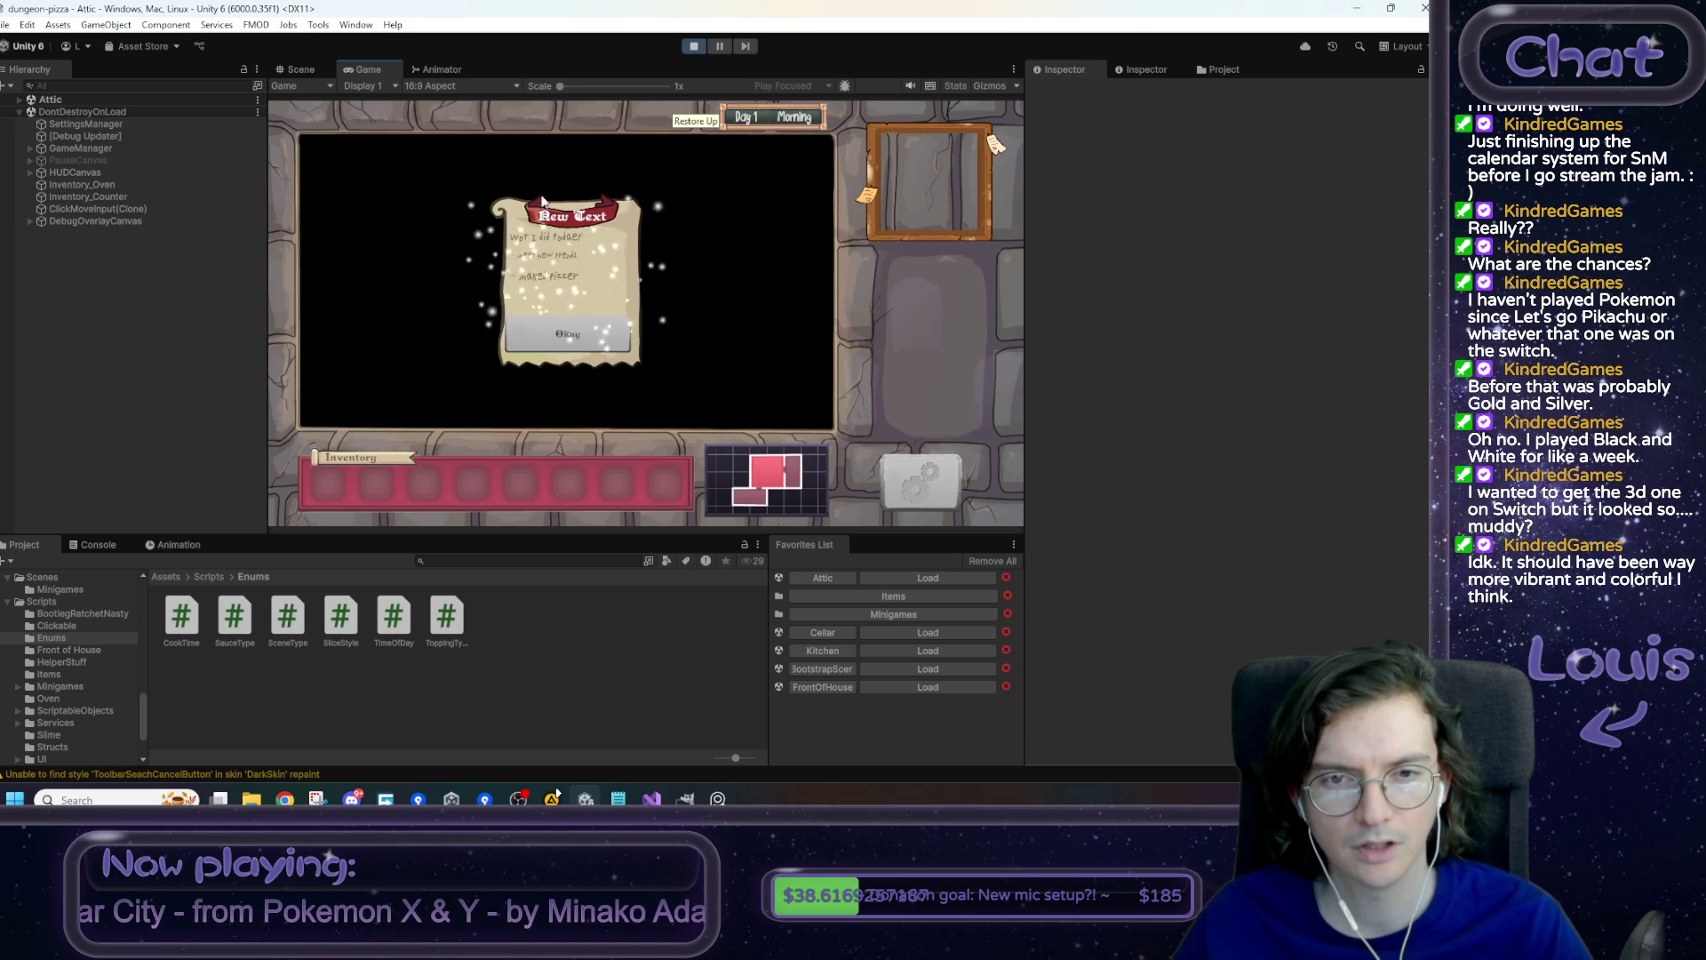
pyautogui.click(572, 333)
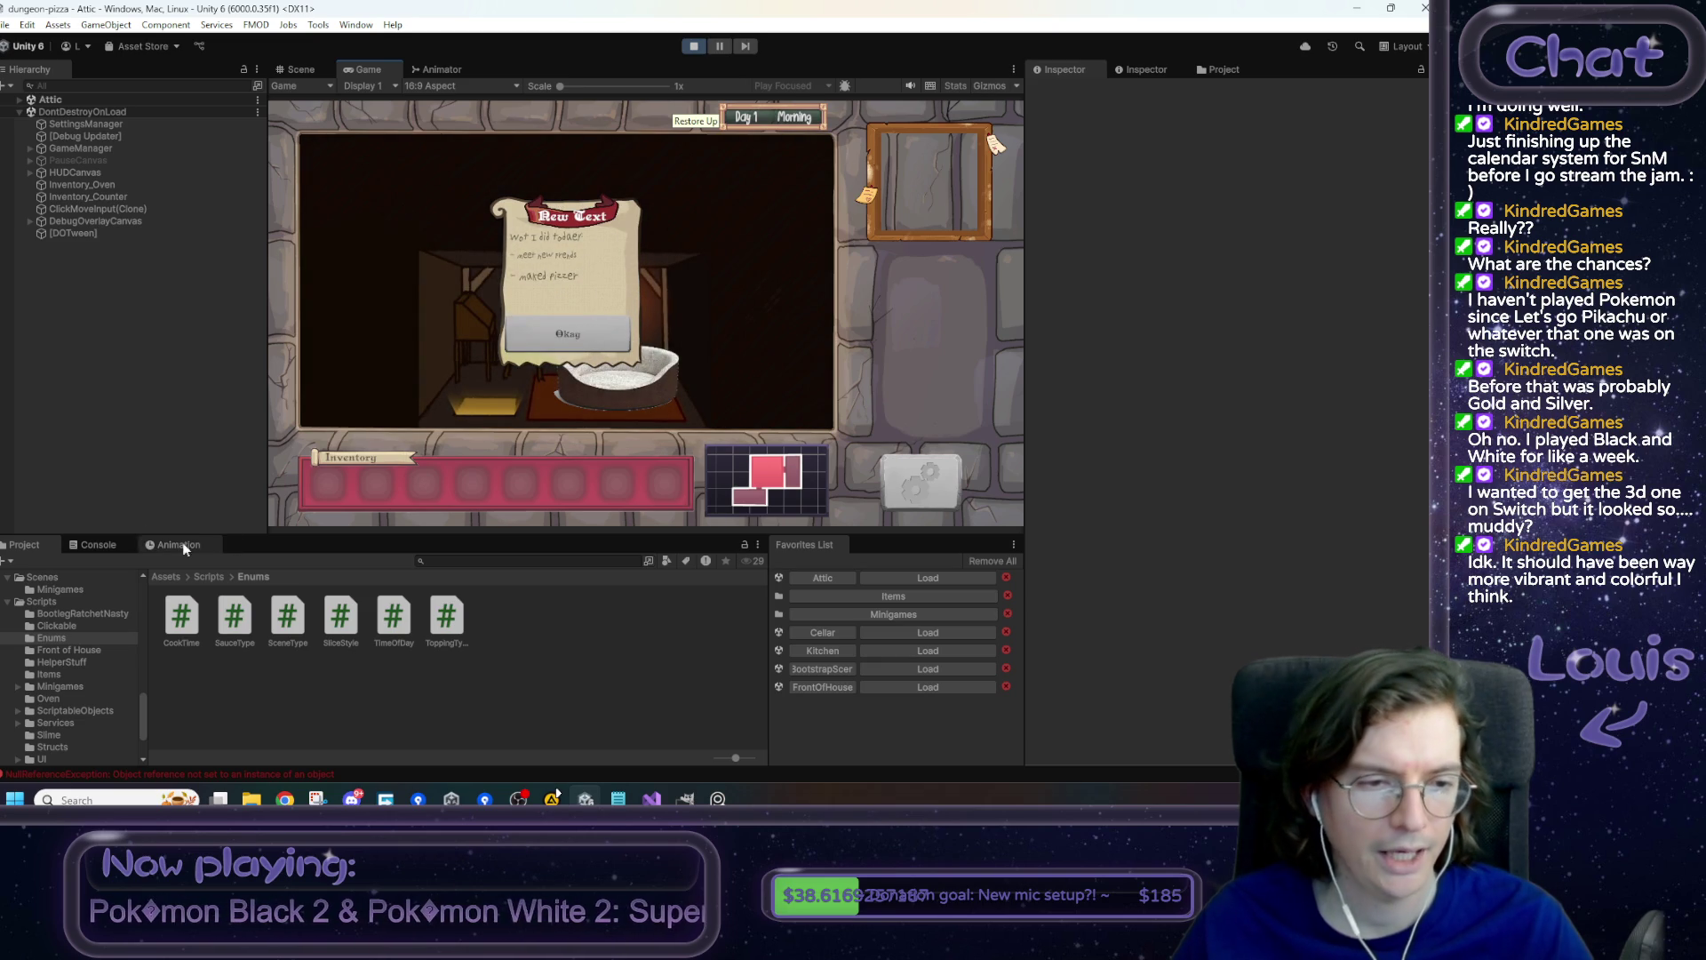
# - Trace the Console's NullReferenceException to UICalendar.SetDay, stop Play, and load _BootstrapScene
pyautogui.click(109, 546)
pyautogui.click(141, 696)
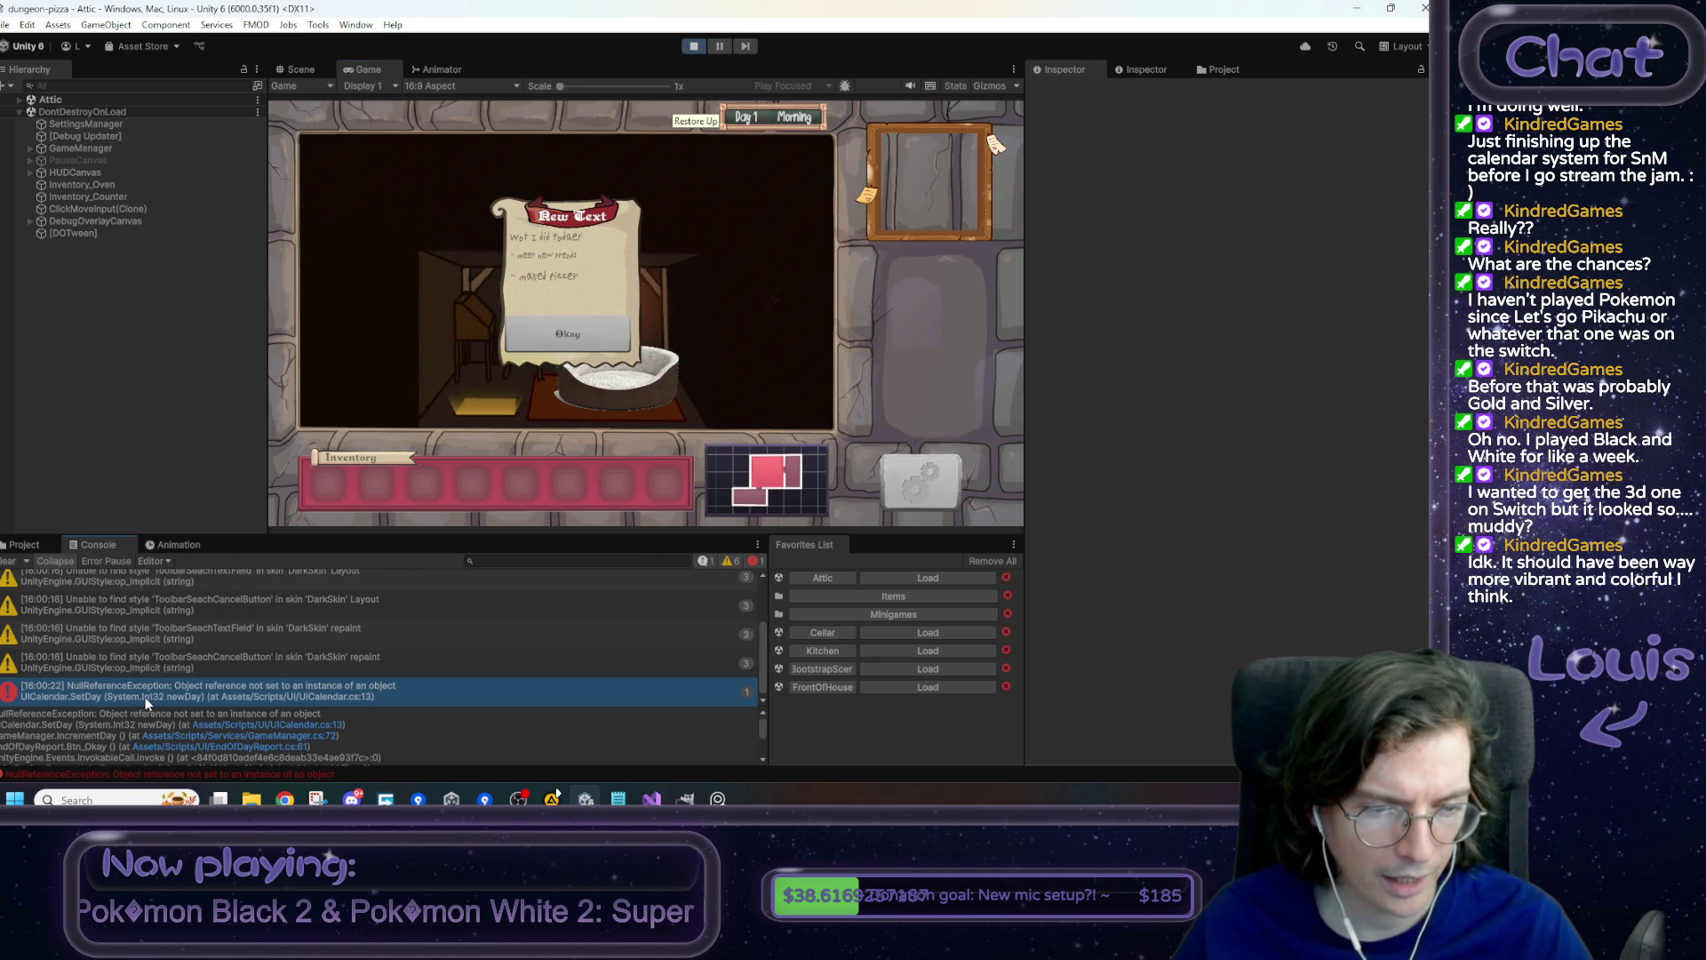
pyautogui.click(694, 45)
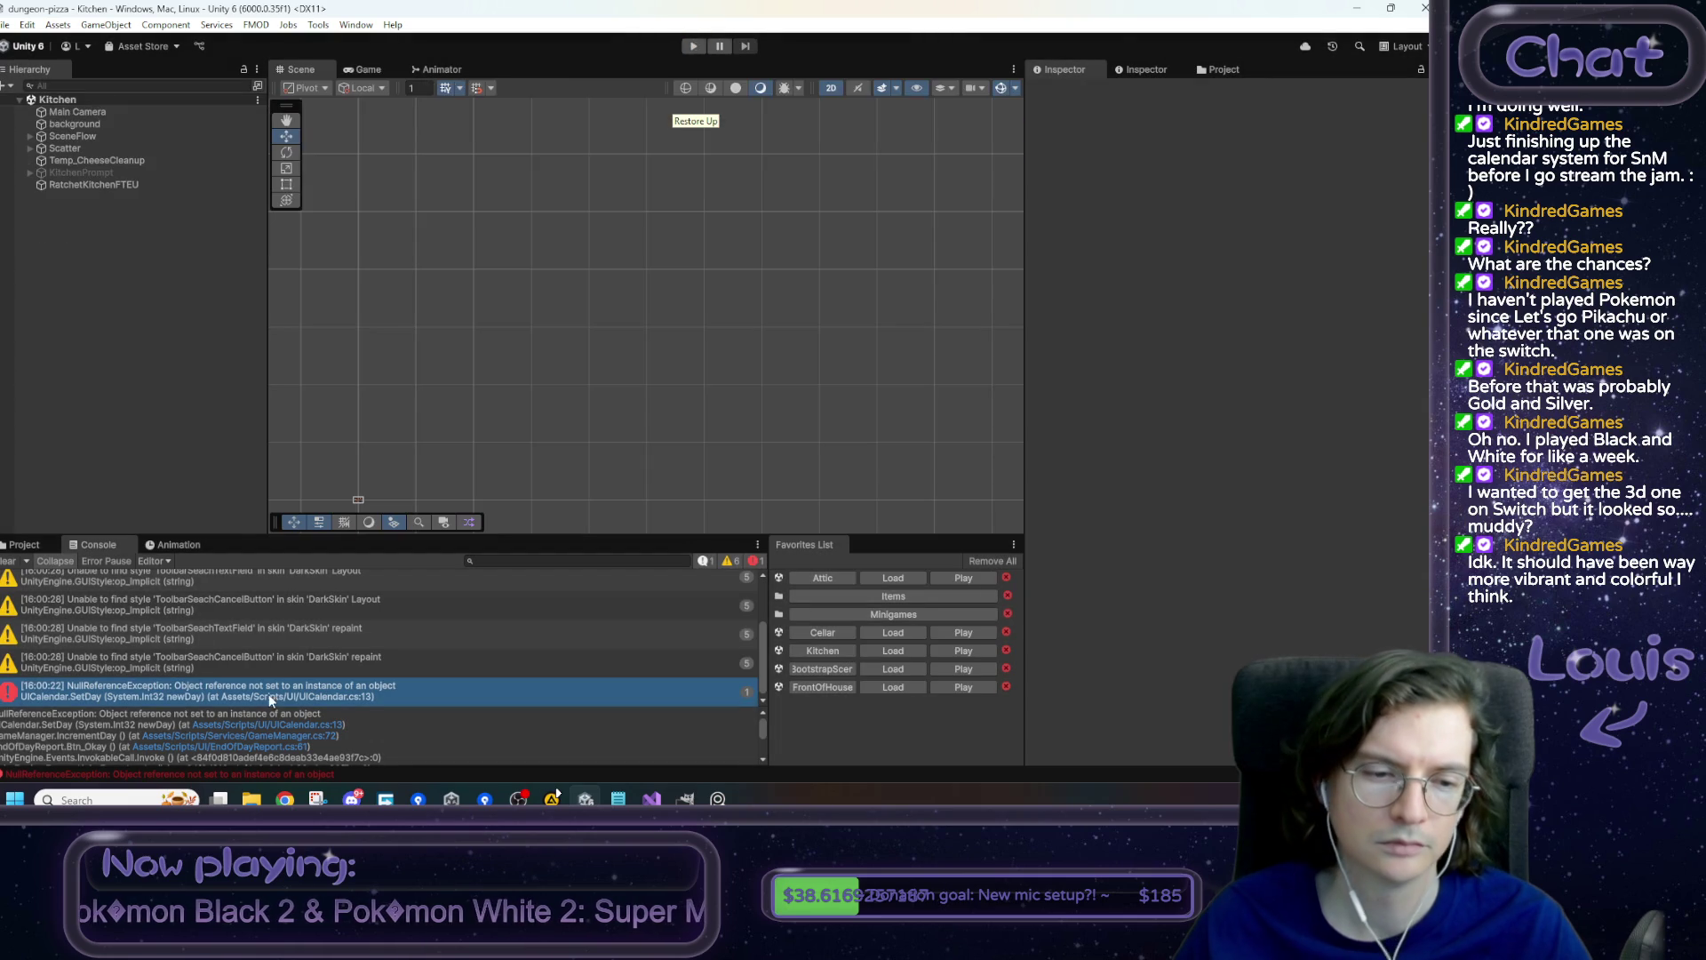
pyautogui.doubleClick(237, 695)
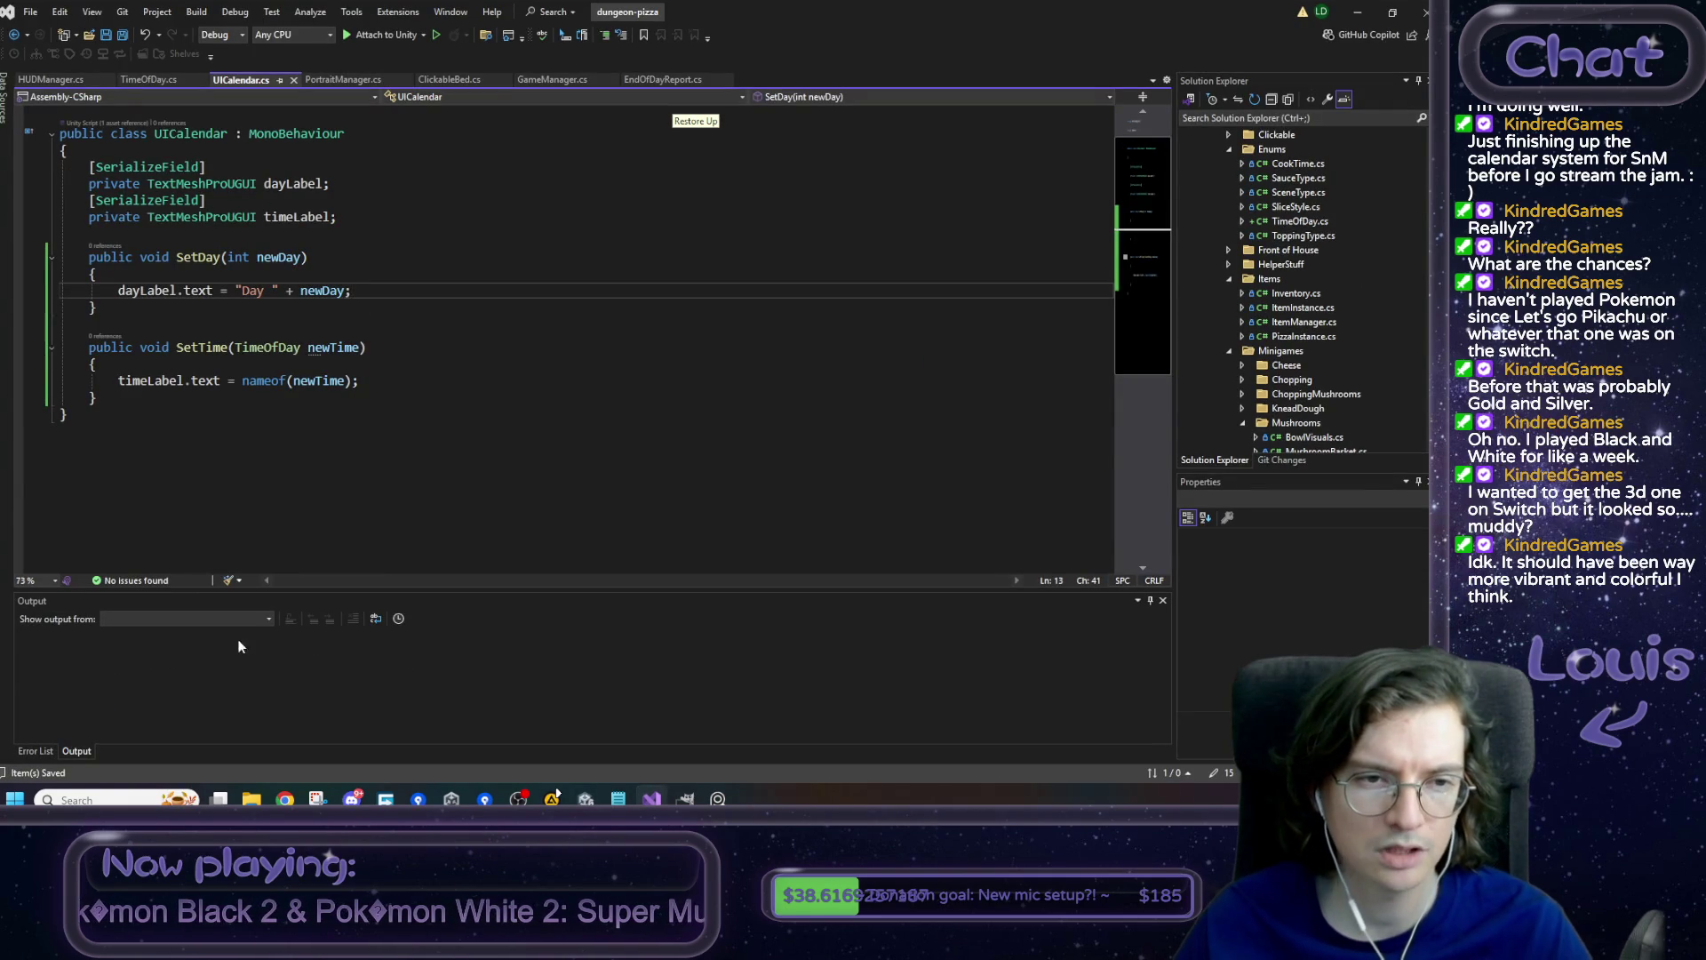
pyautogui.hotkey('alt', 'Tab')
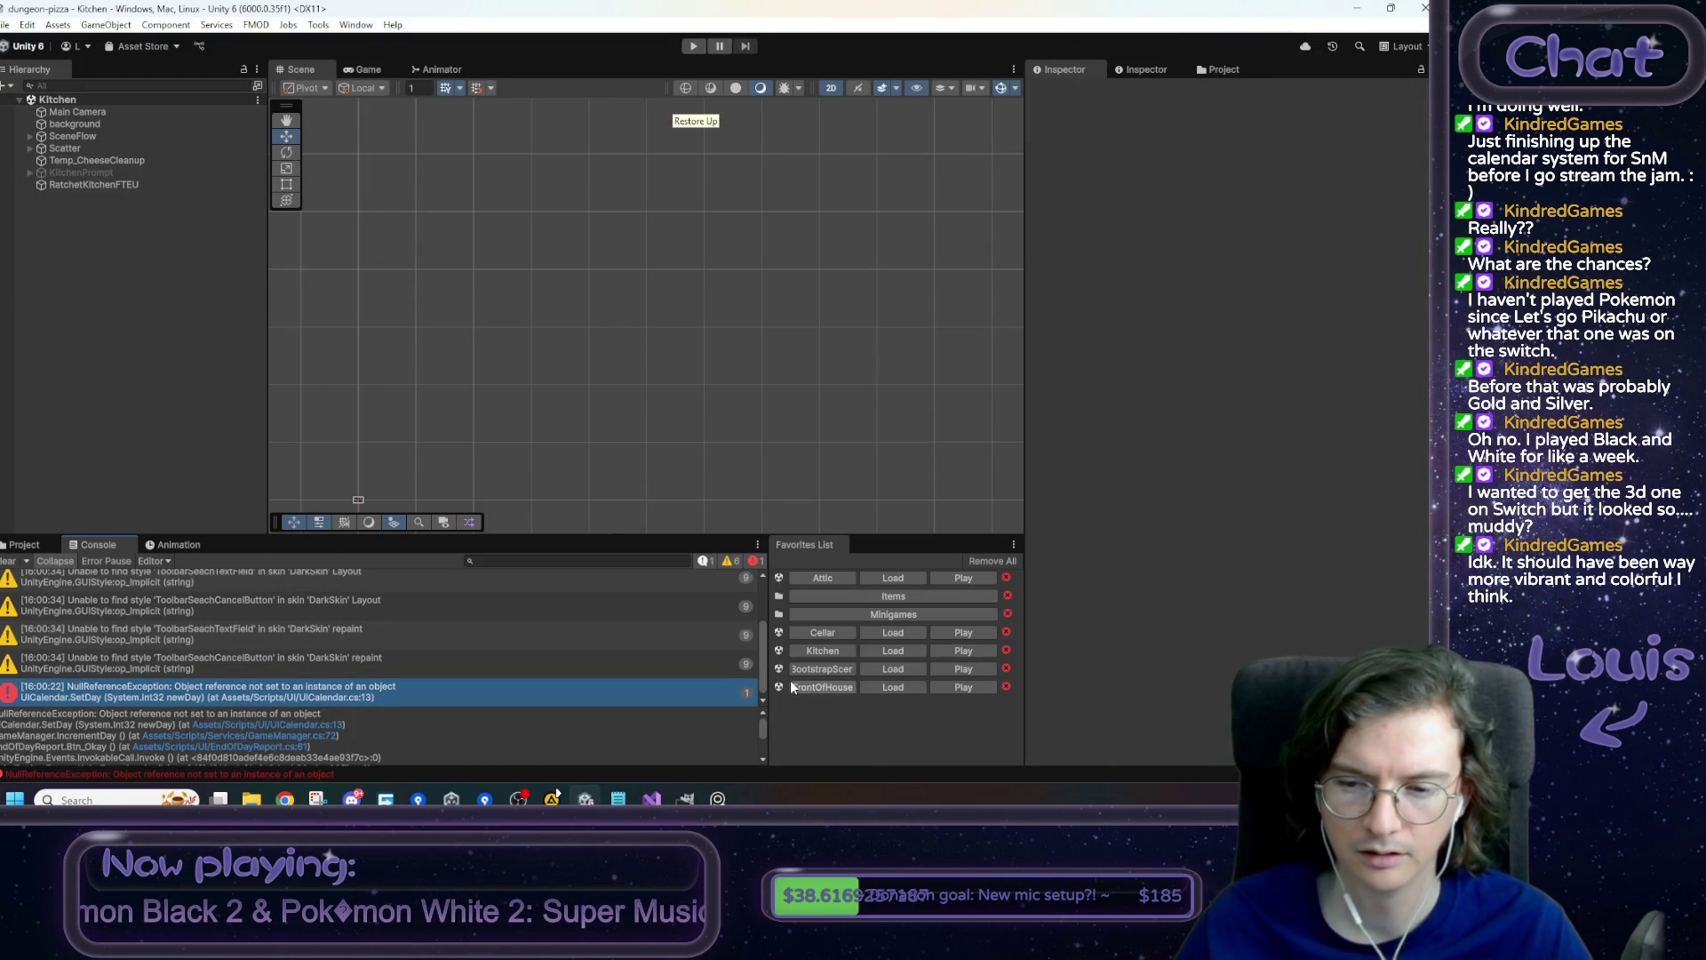
pyautogui.click(883, 668)
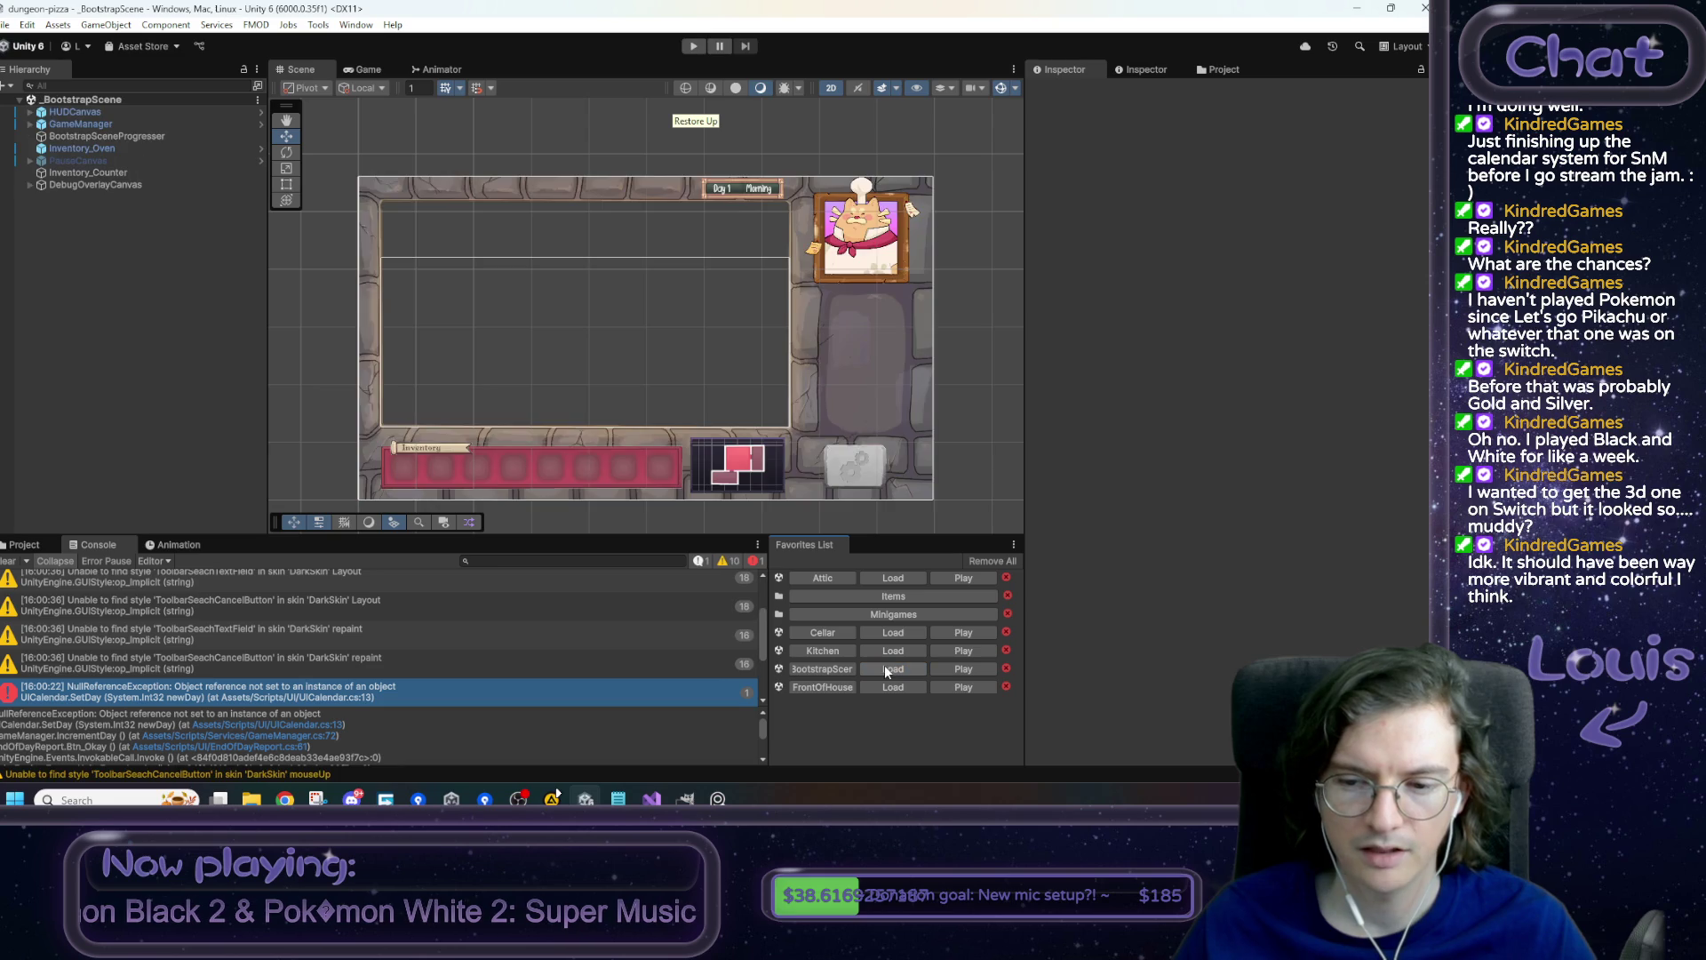
# - In the HUDCanvas prefab, assign Label_Day and Label_Time to the Calendar's UI Calendar label fields
pyautogui.rightClick(105, 117)
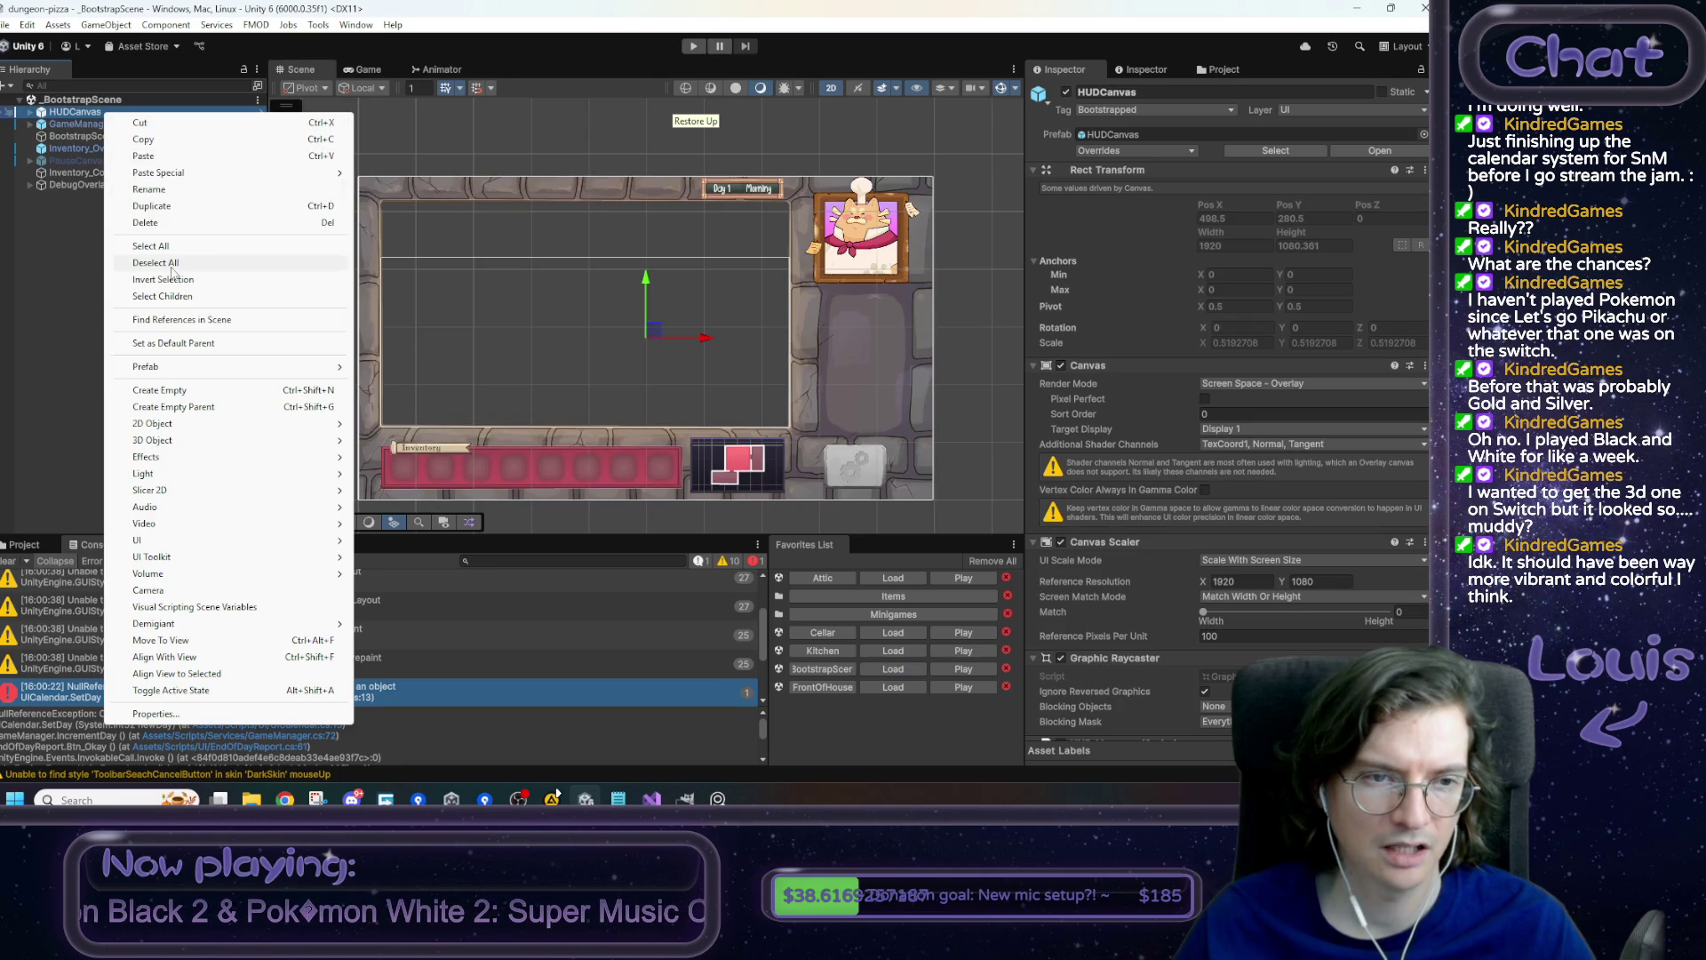
pyautogui.moveTo(236, 369)
pyautogui.click(447, 385)
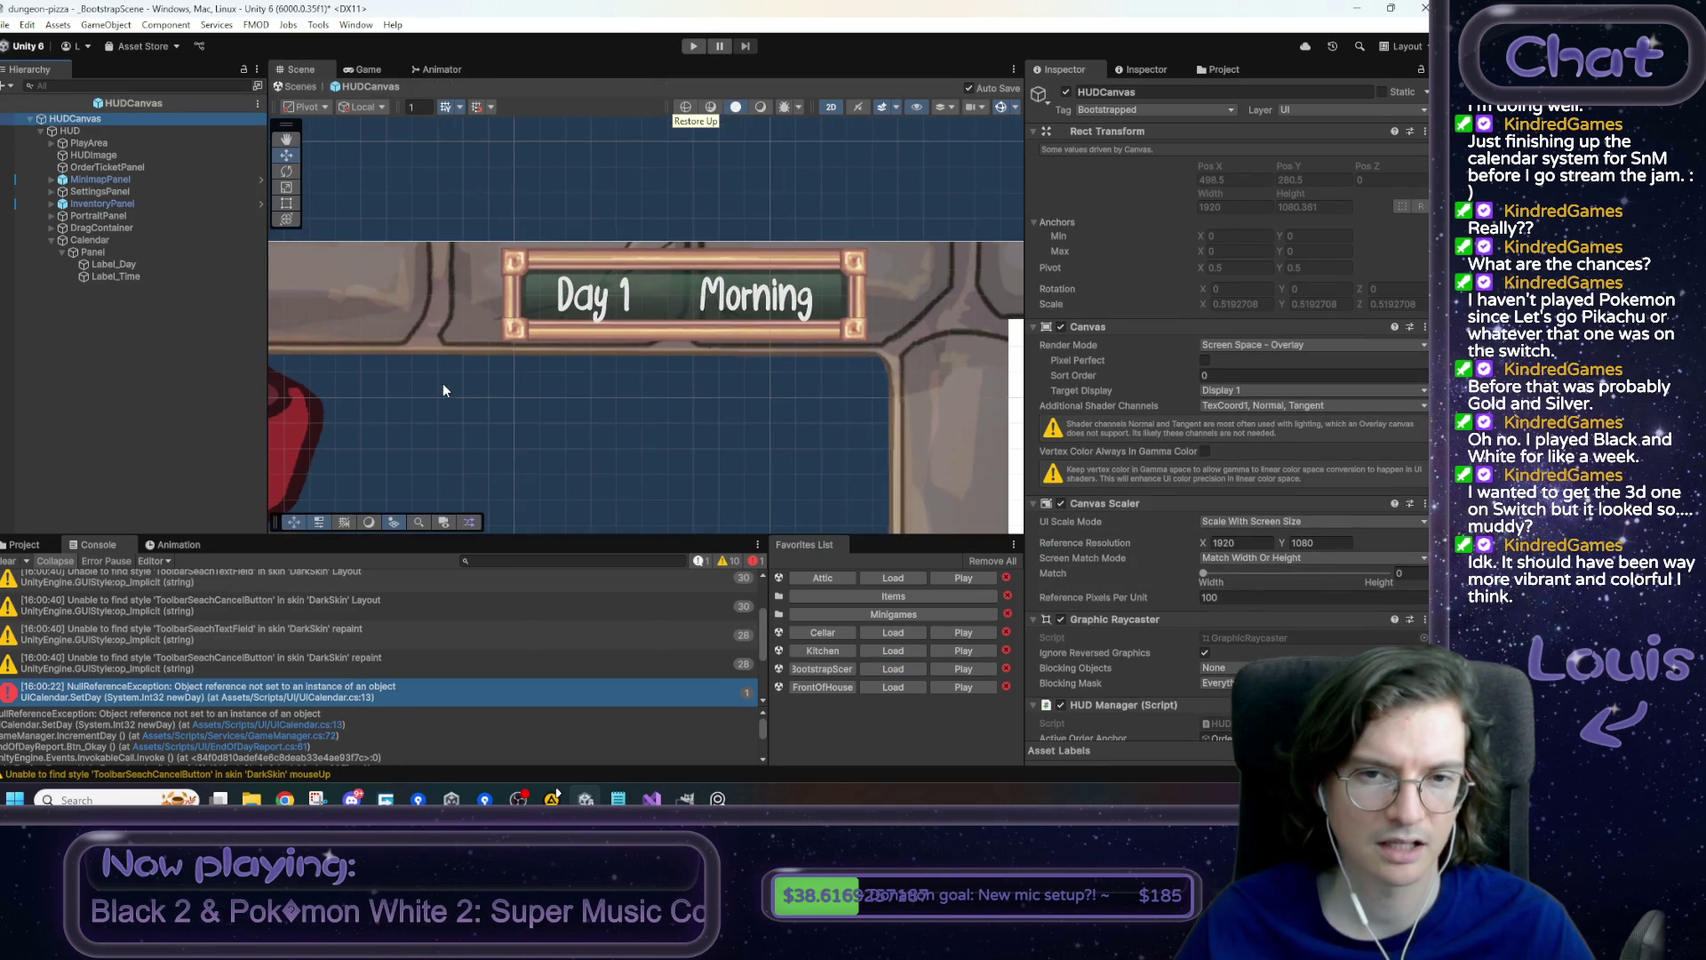
pyautogui.click(112, 237)
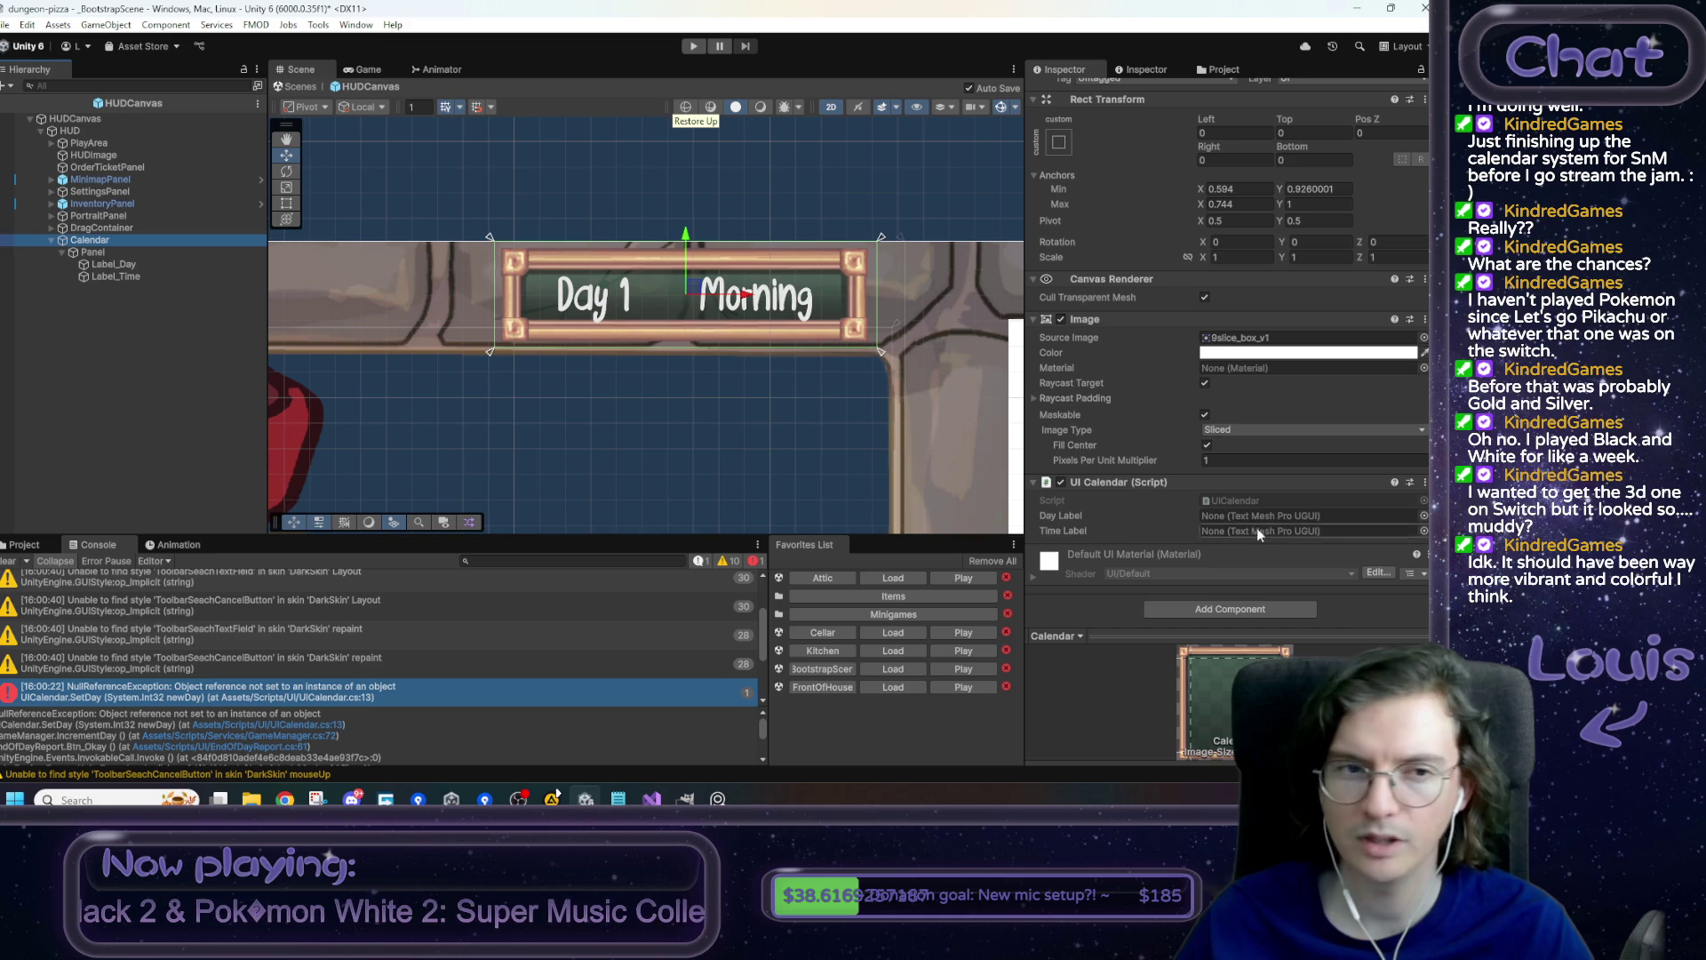
pyautogui.click(204, 265)
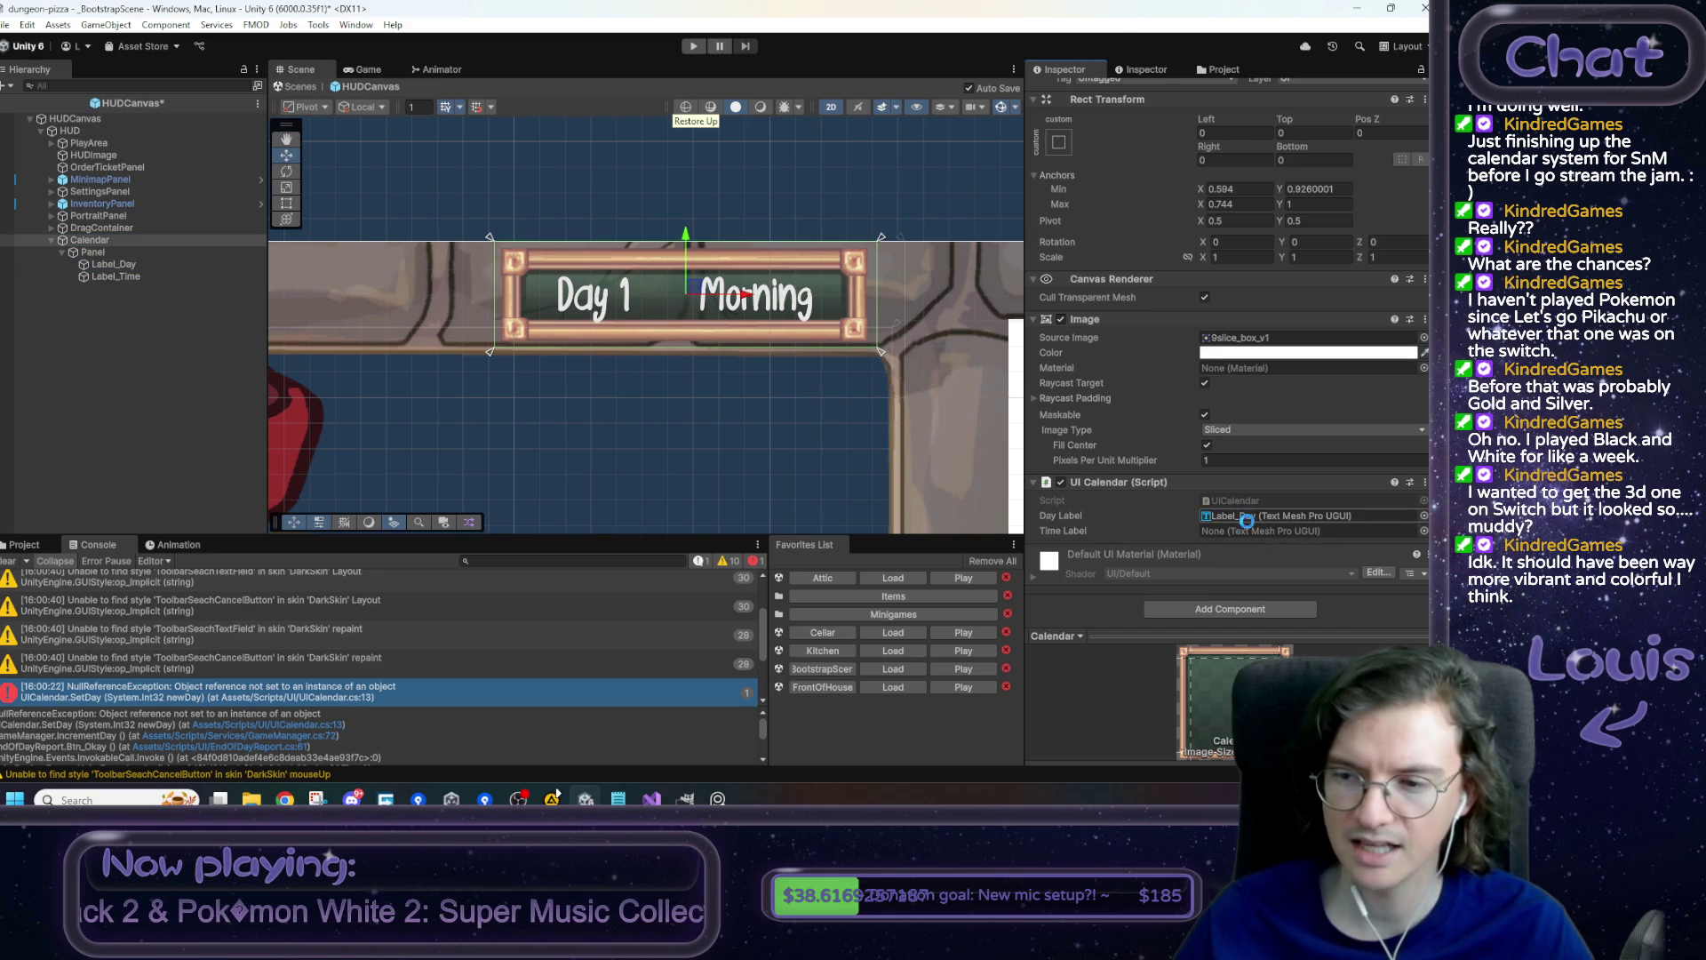
pyautogui.moveTo(114, 264)
pyautogui.mouseDown()
pyautogui.moveTo(1244, 517)
pyautogui.moveTo(1227, 530)
pyautogui.mouseUp()
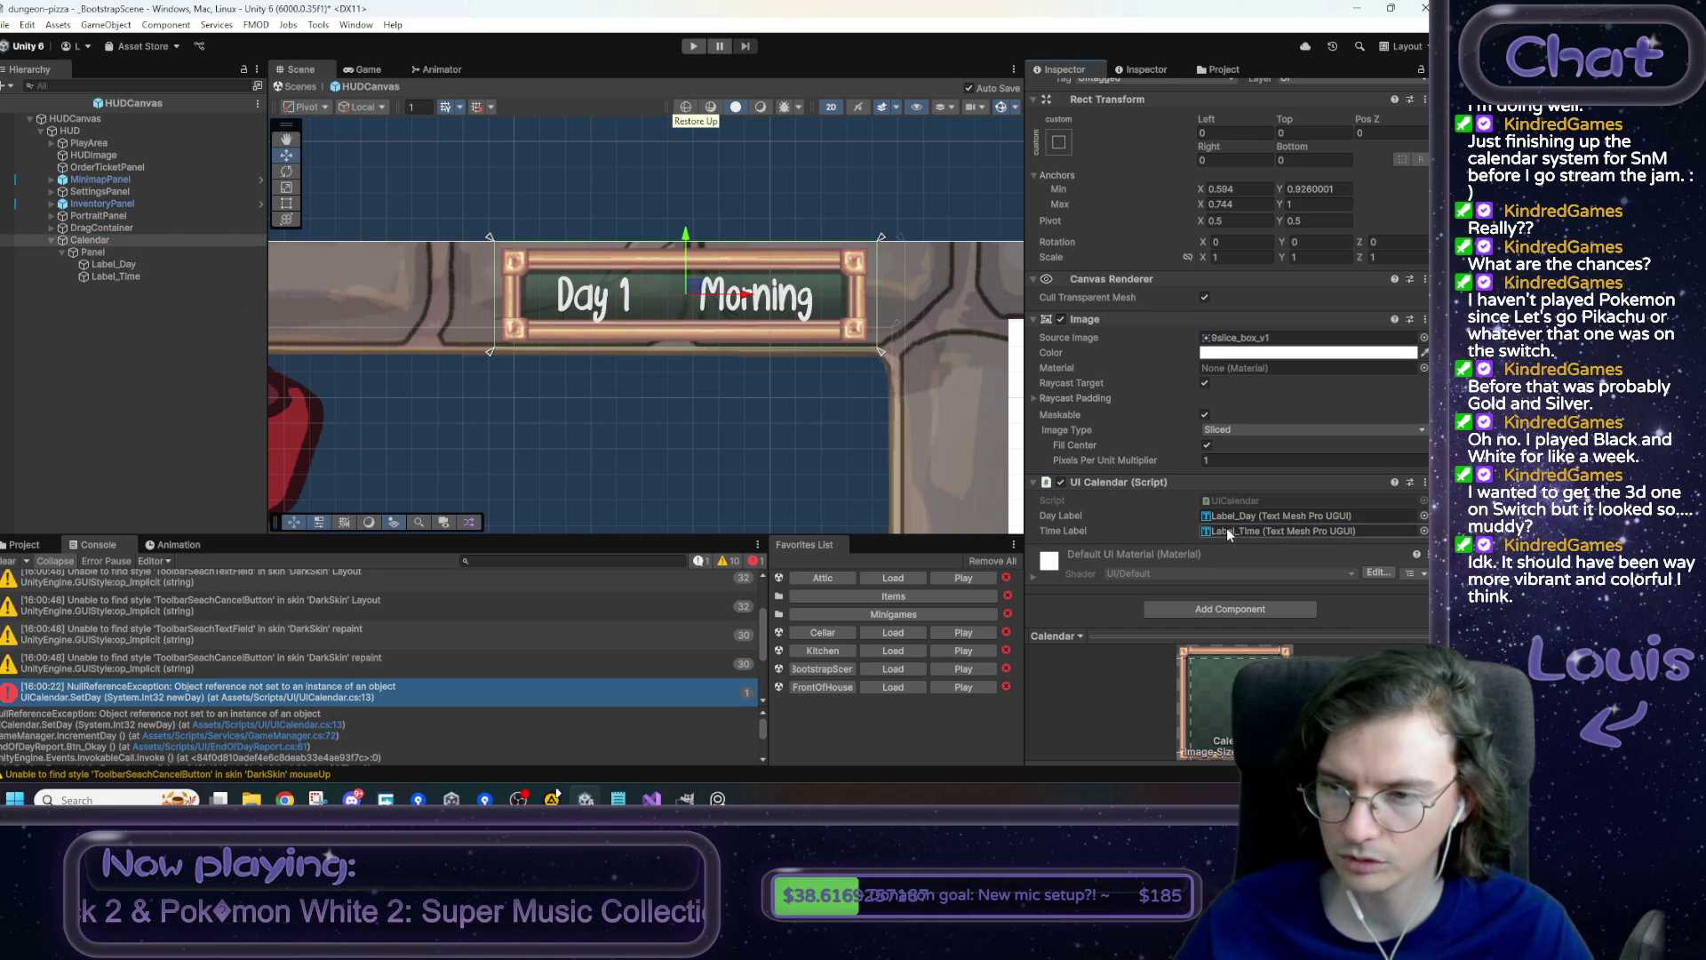
pyautogui.click(744, 421)
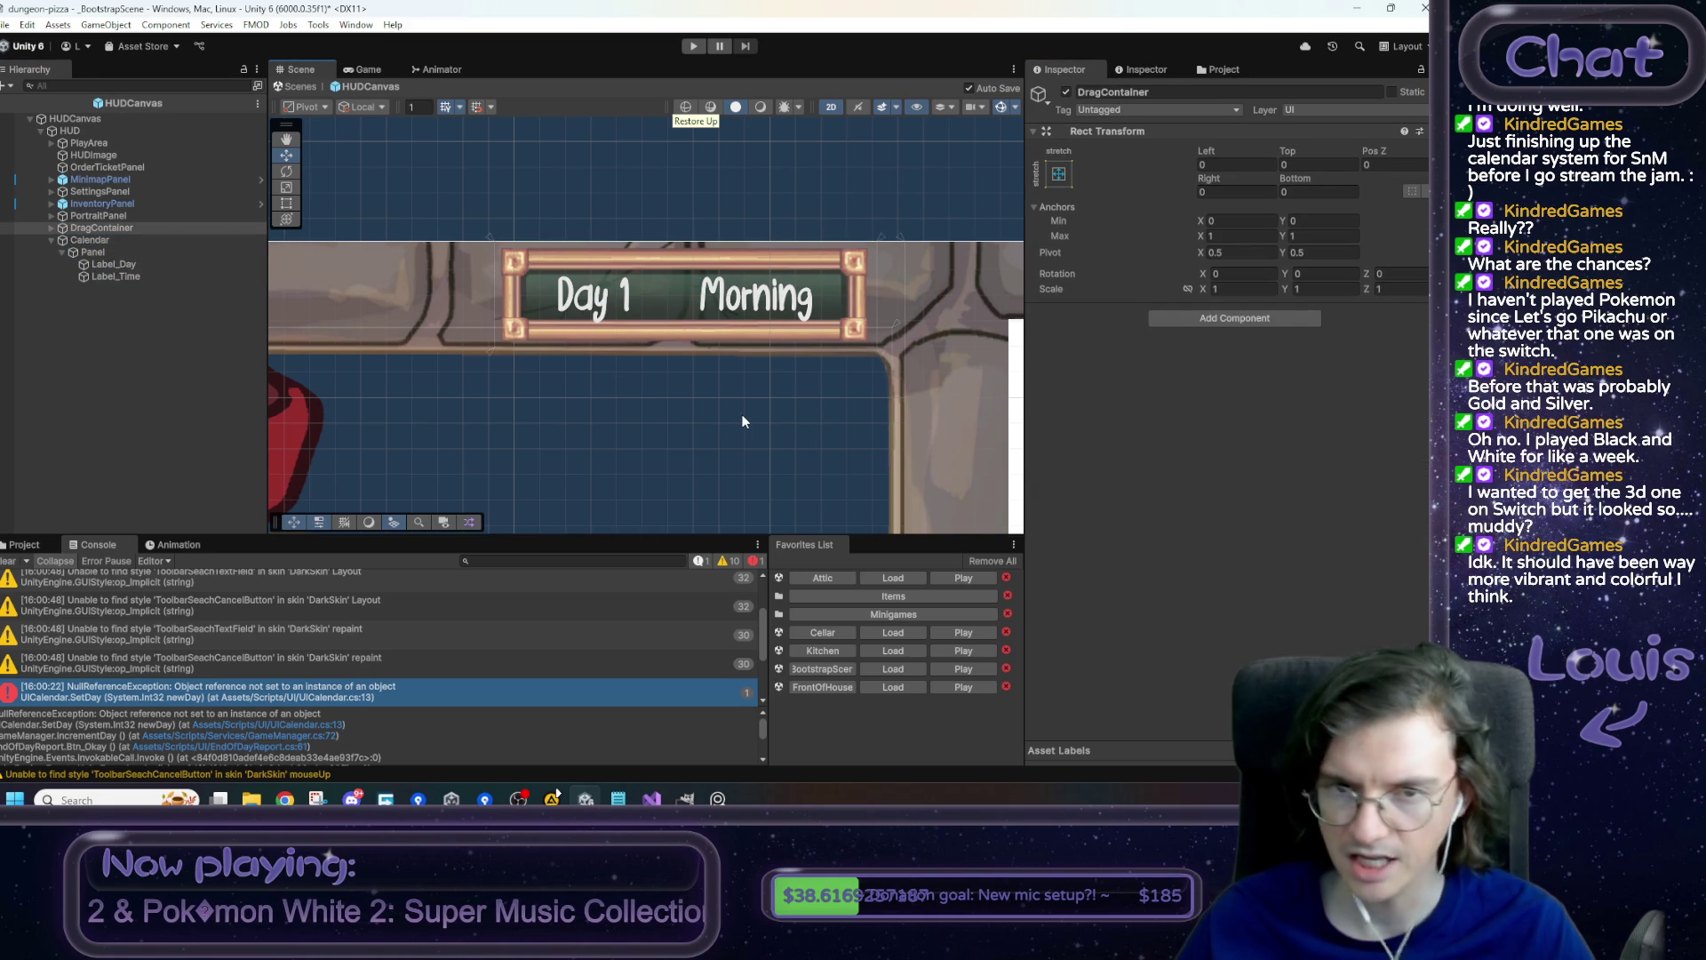
# - Return to the bootstrap scene, load Kitchen after saving the scene, and start Play to retest
pyautogui.click(303, 85)
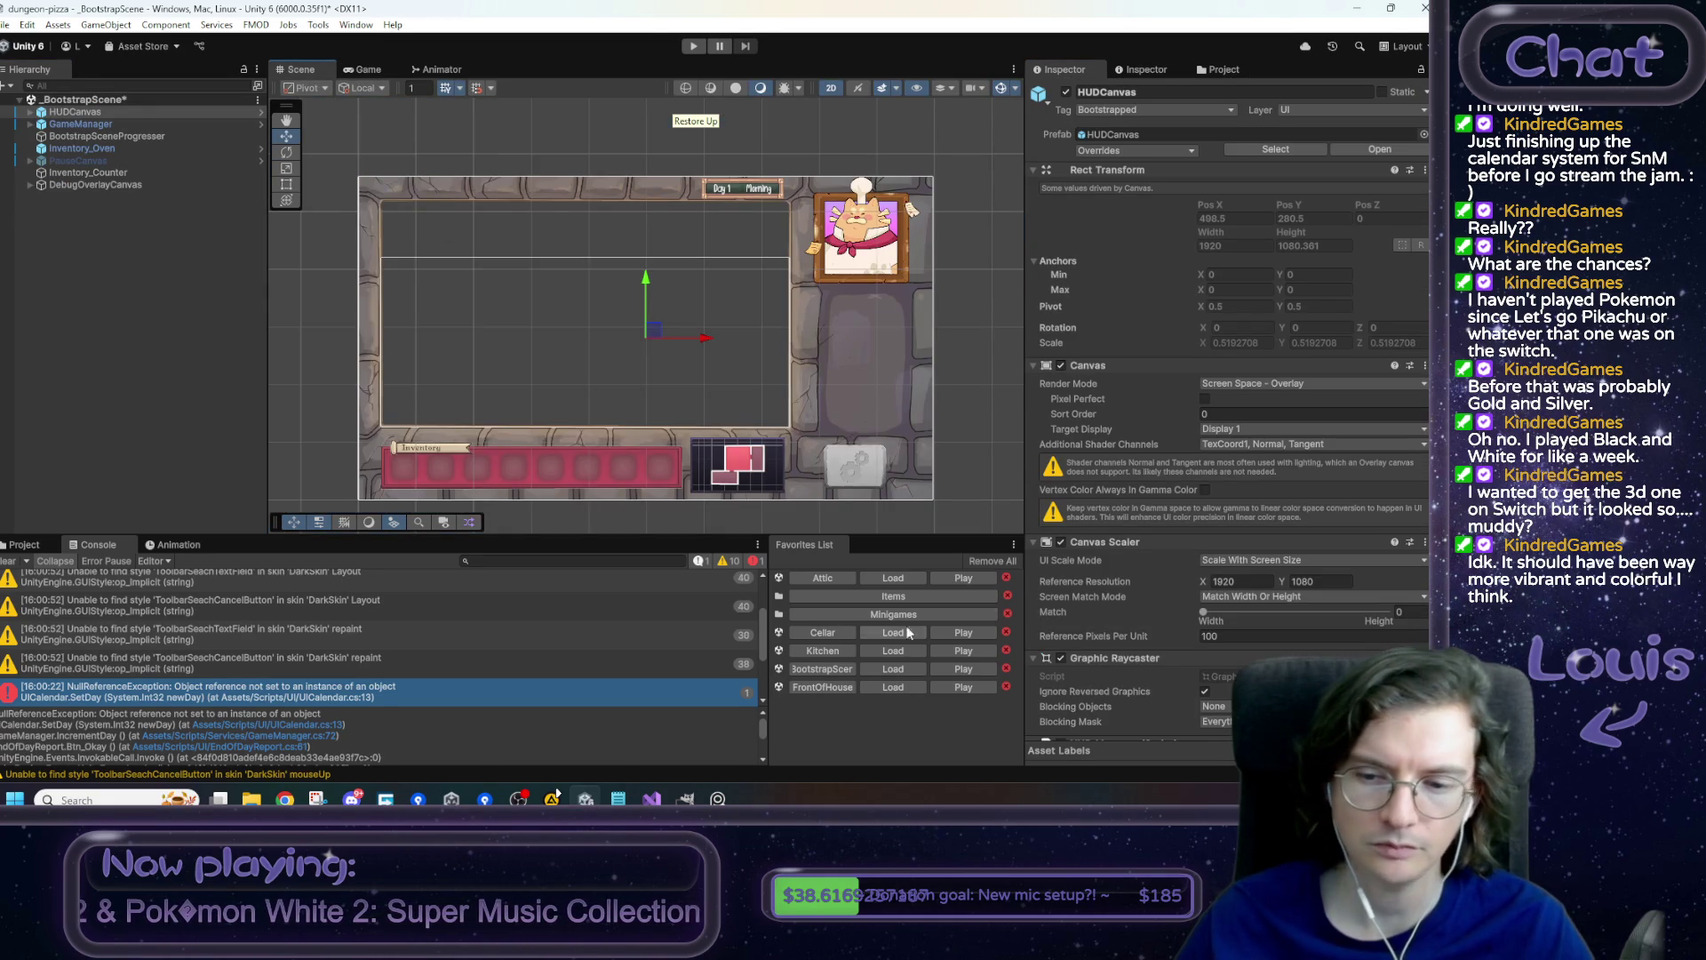
pyautogui.click(905, 653)
pyautogui.click(720, 434)
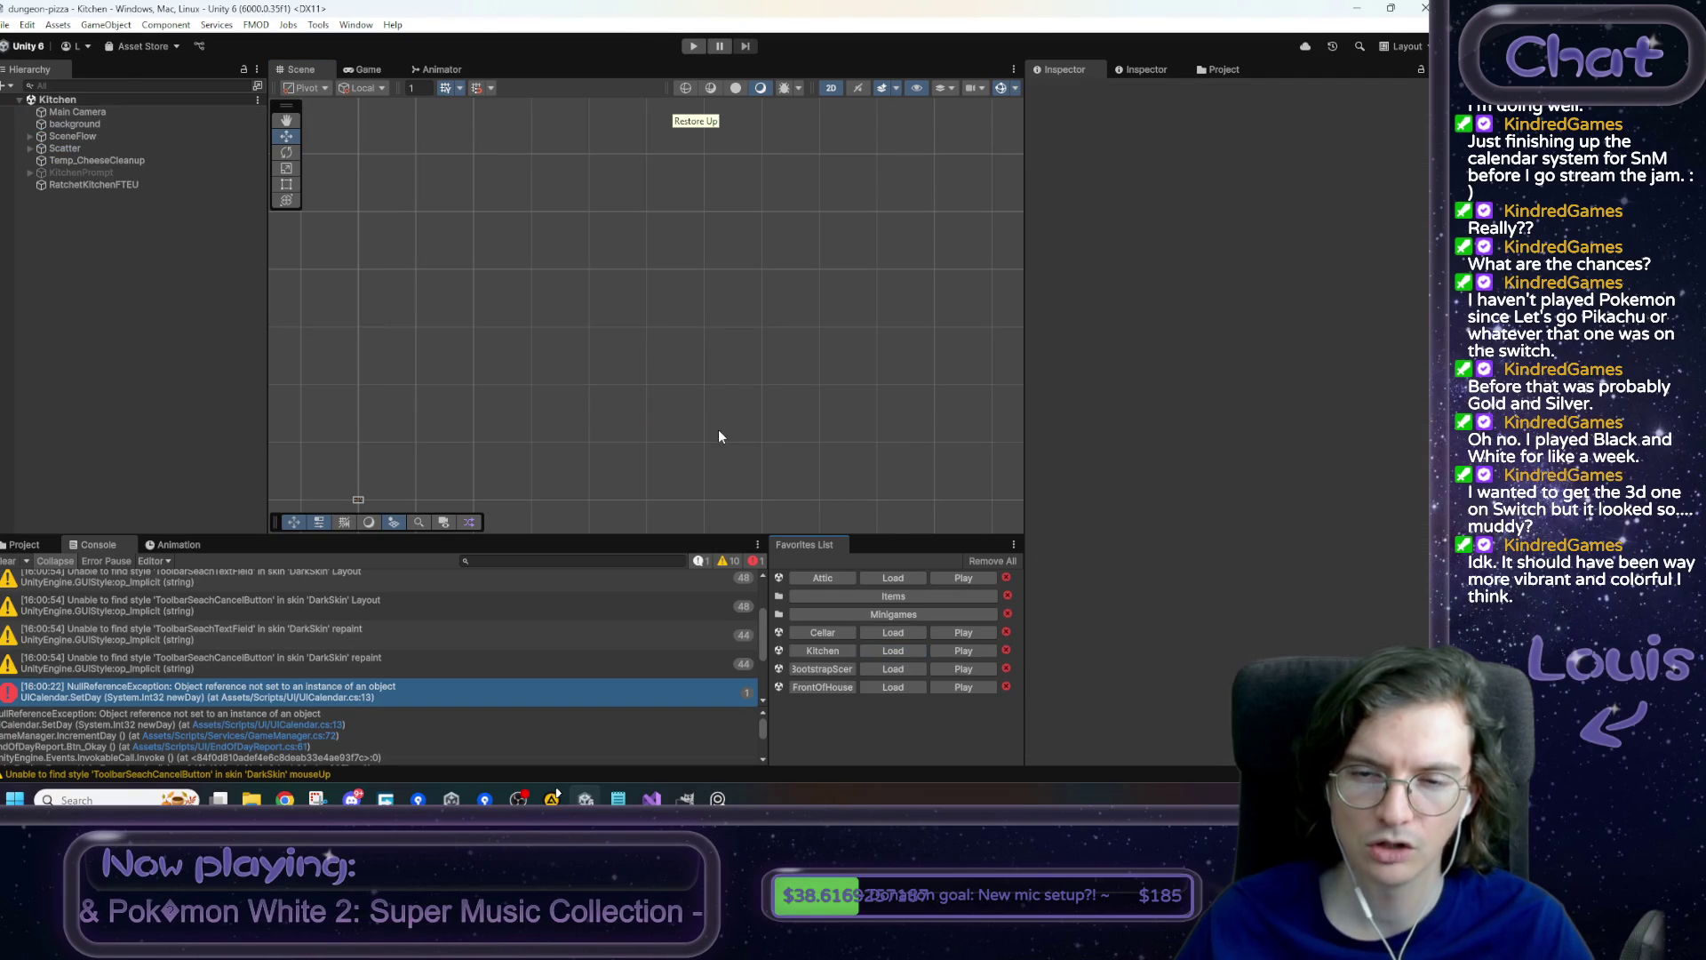
pyautogui.click(691, 47)
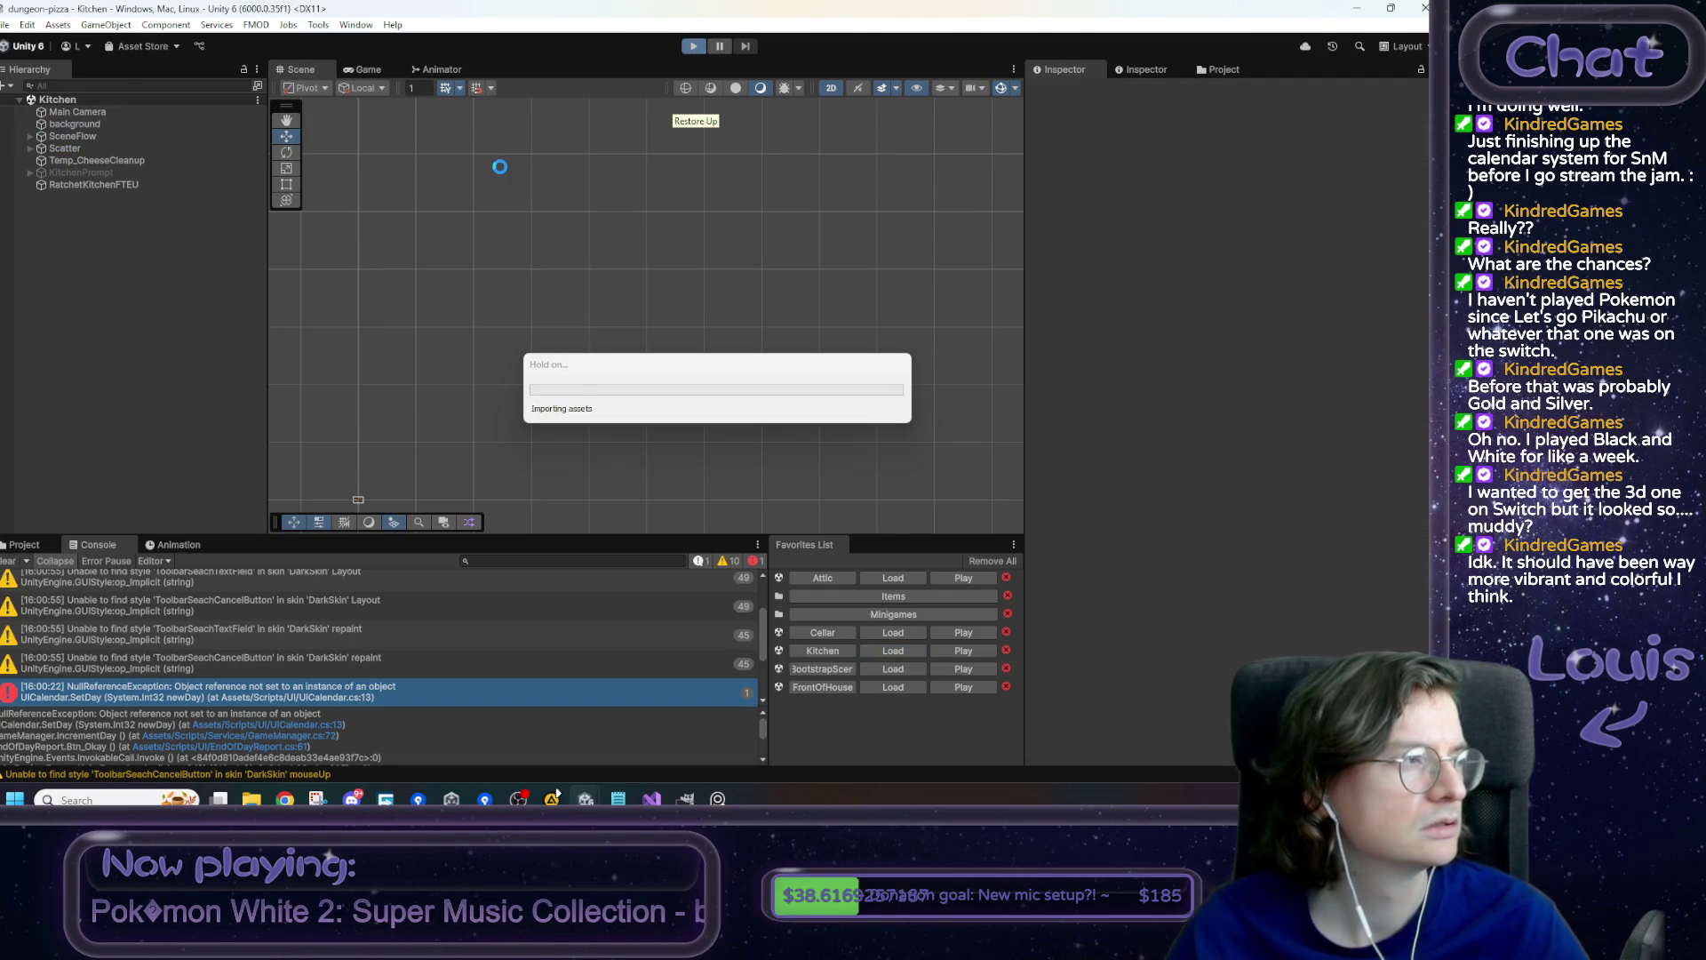
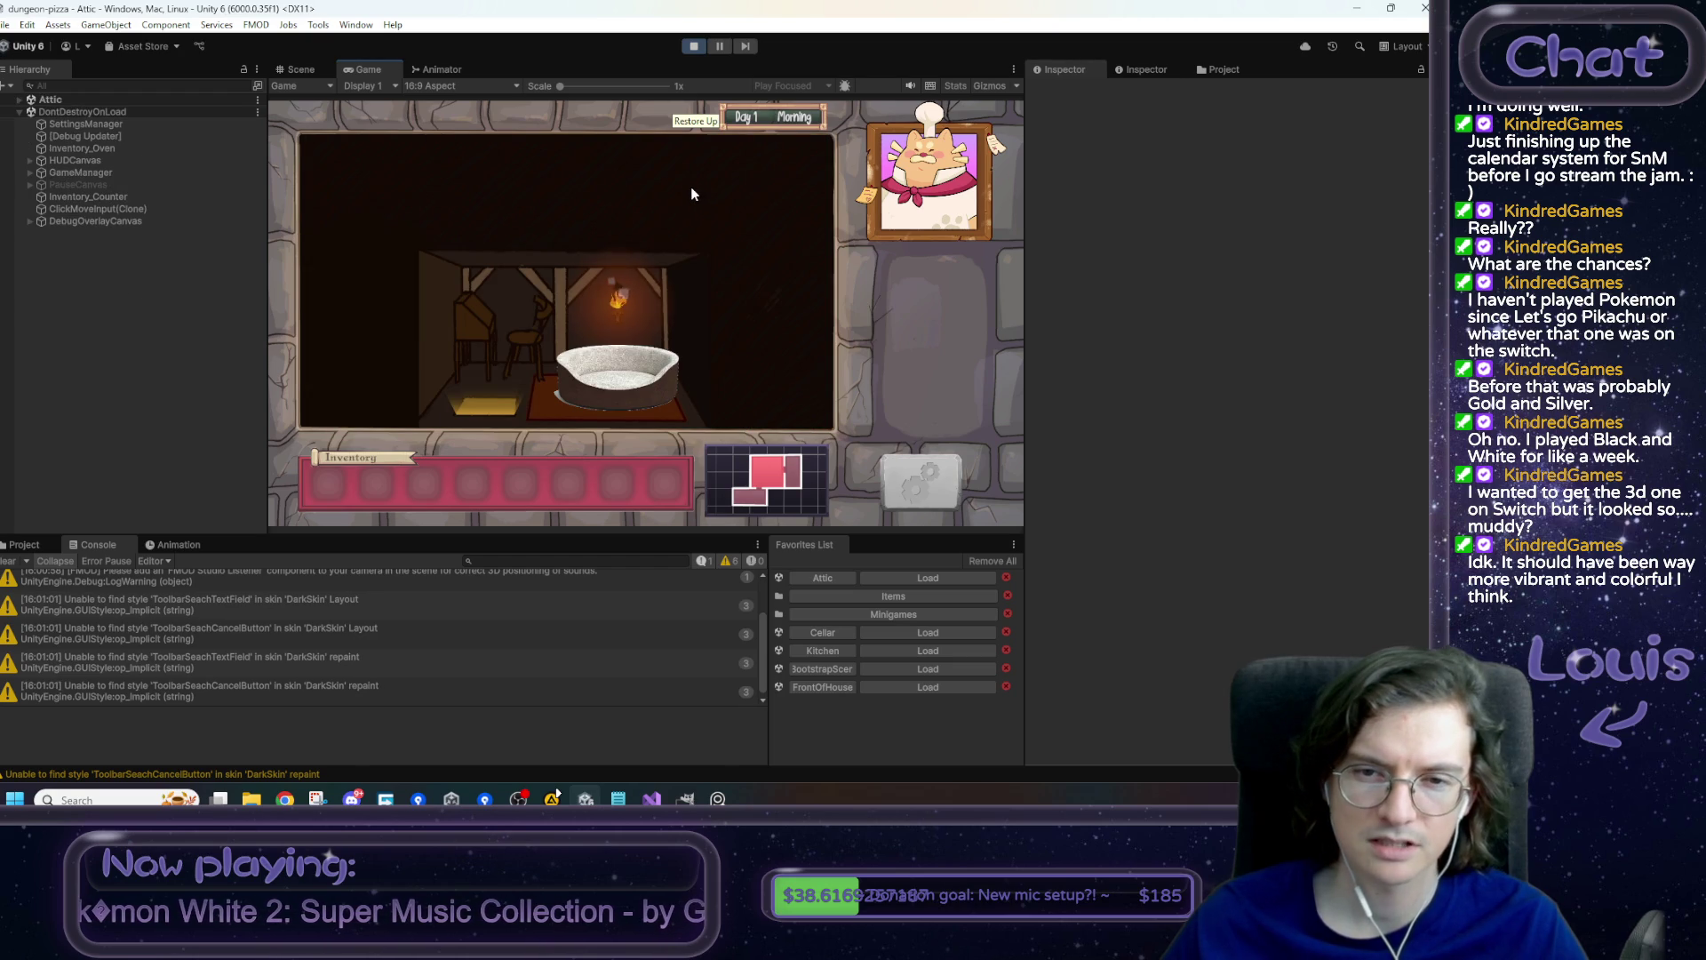
# - Sleep in the bed, dismiss the end-of-day report, confirm the calendar still shows Day 1, and stop Play mode
pyautogui.click(648, 362)
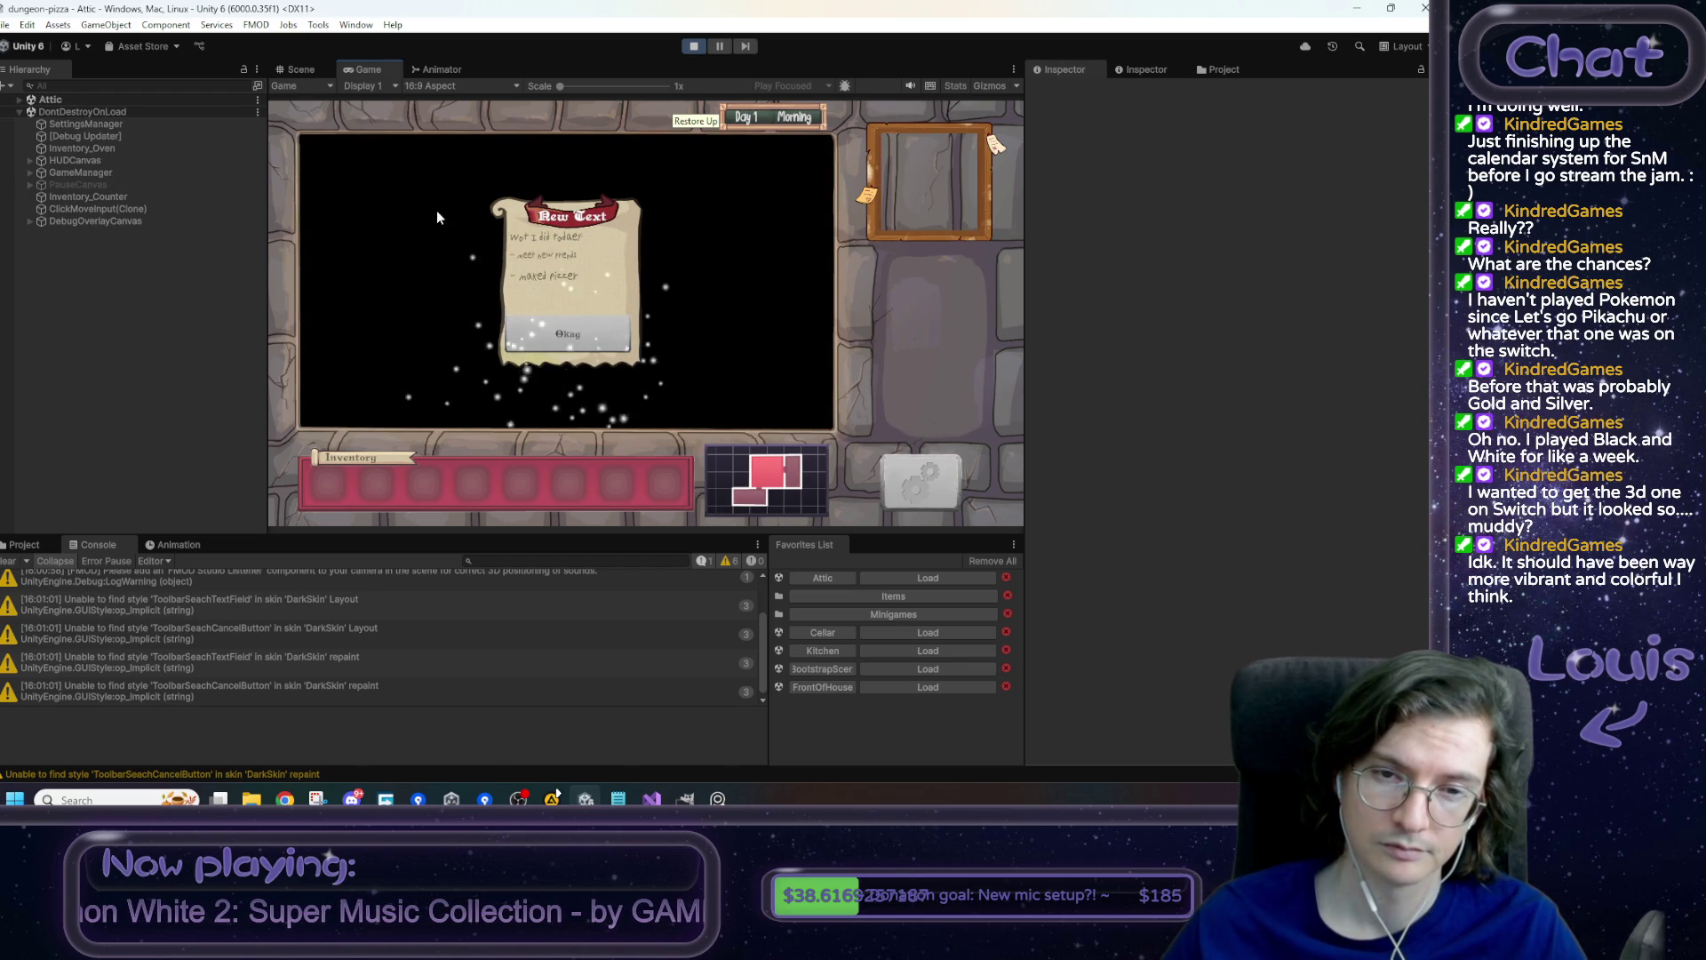
pyautogui.click(568, 335)
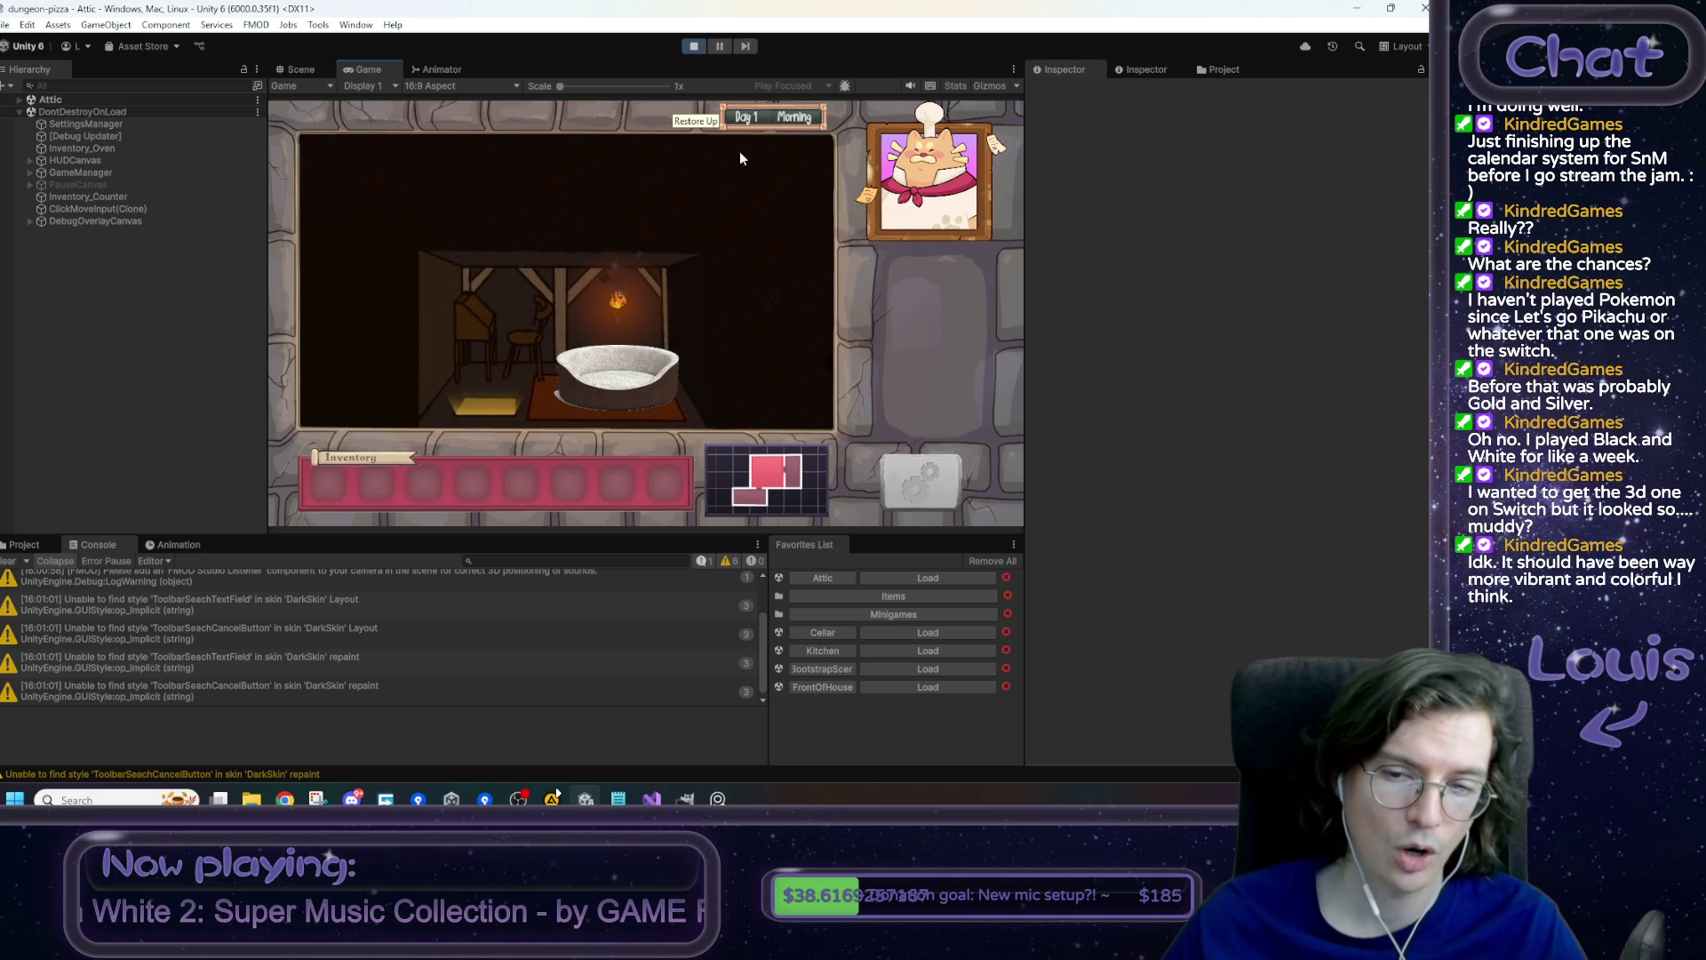
pyautogui.scroll(3, 709, 599)
pyautogui.scroll(-3, 695, 625)
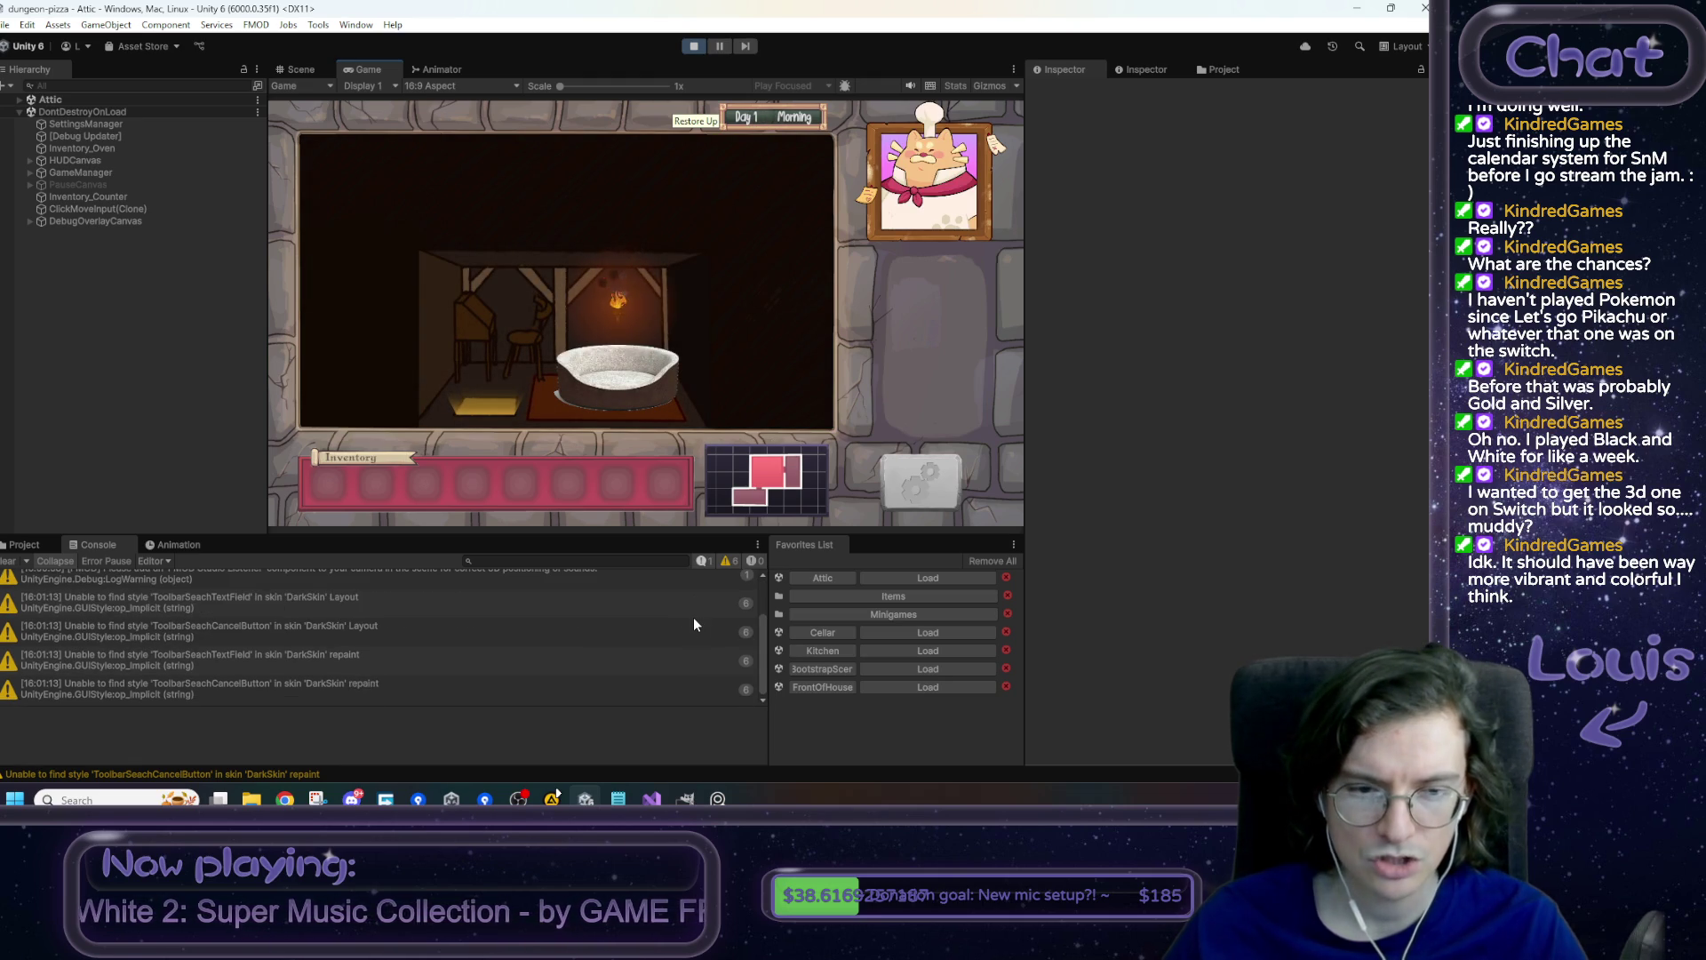
pyautogui.click(694, 46)
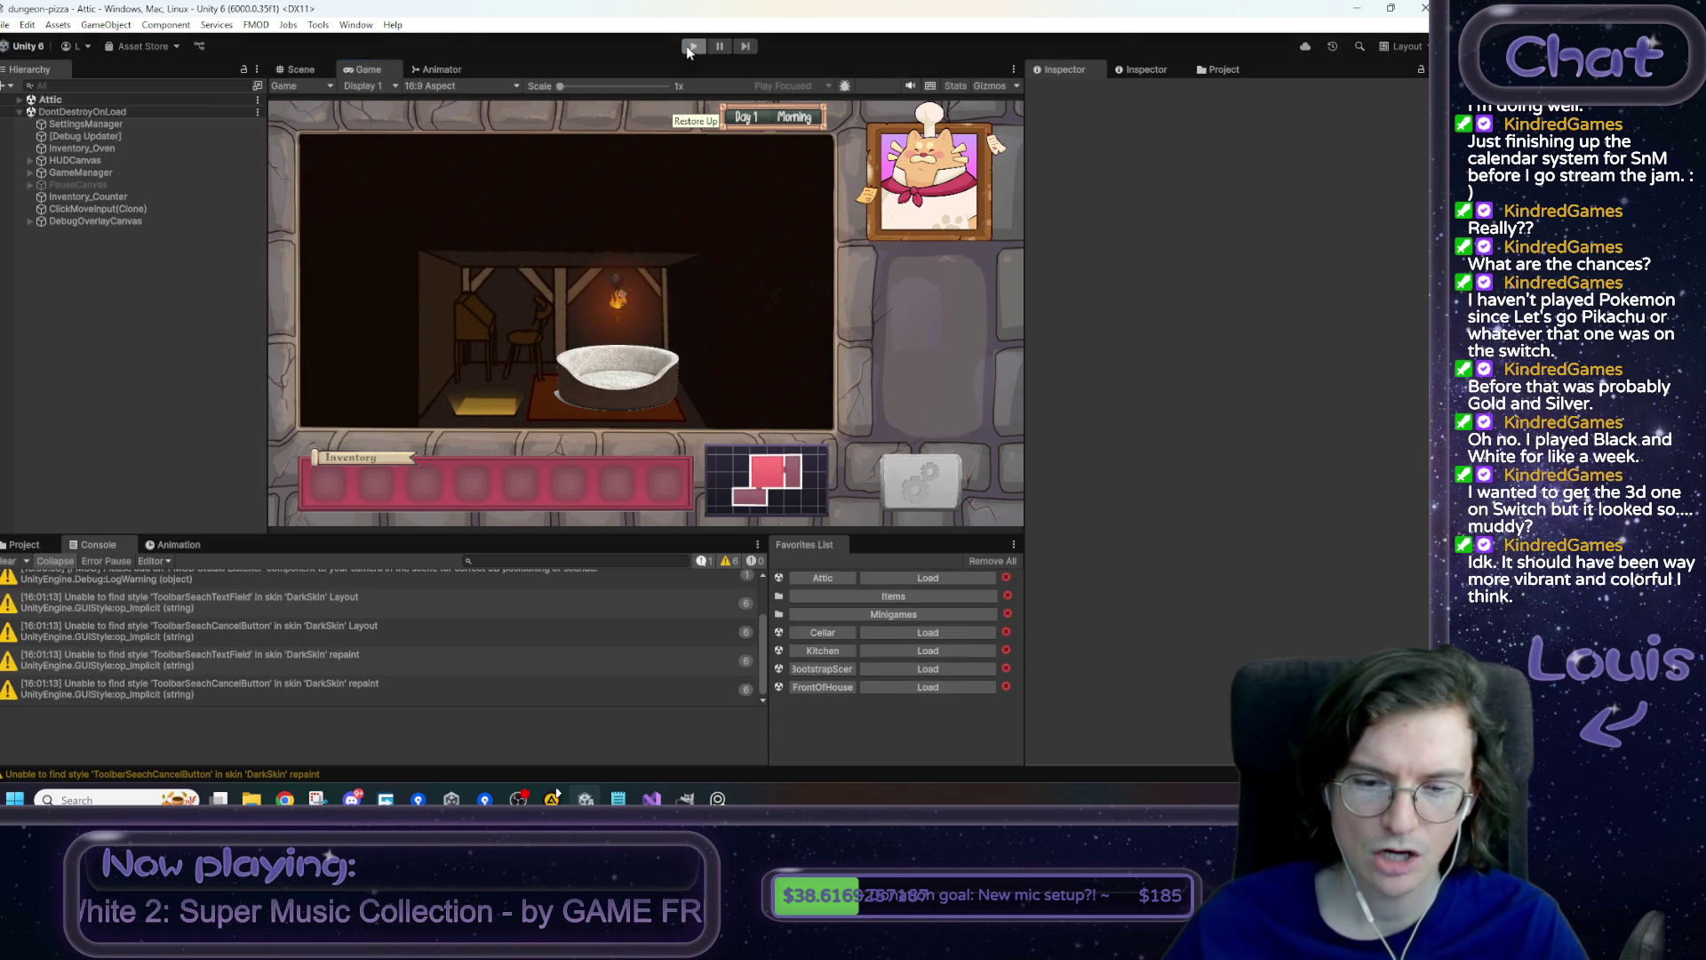
# - Review how EndOfDayReport.cs raises the DayChangeMoment / OnDayChange event
pyautogui.click(654, 799)
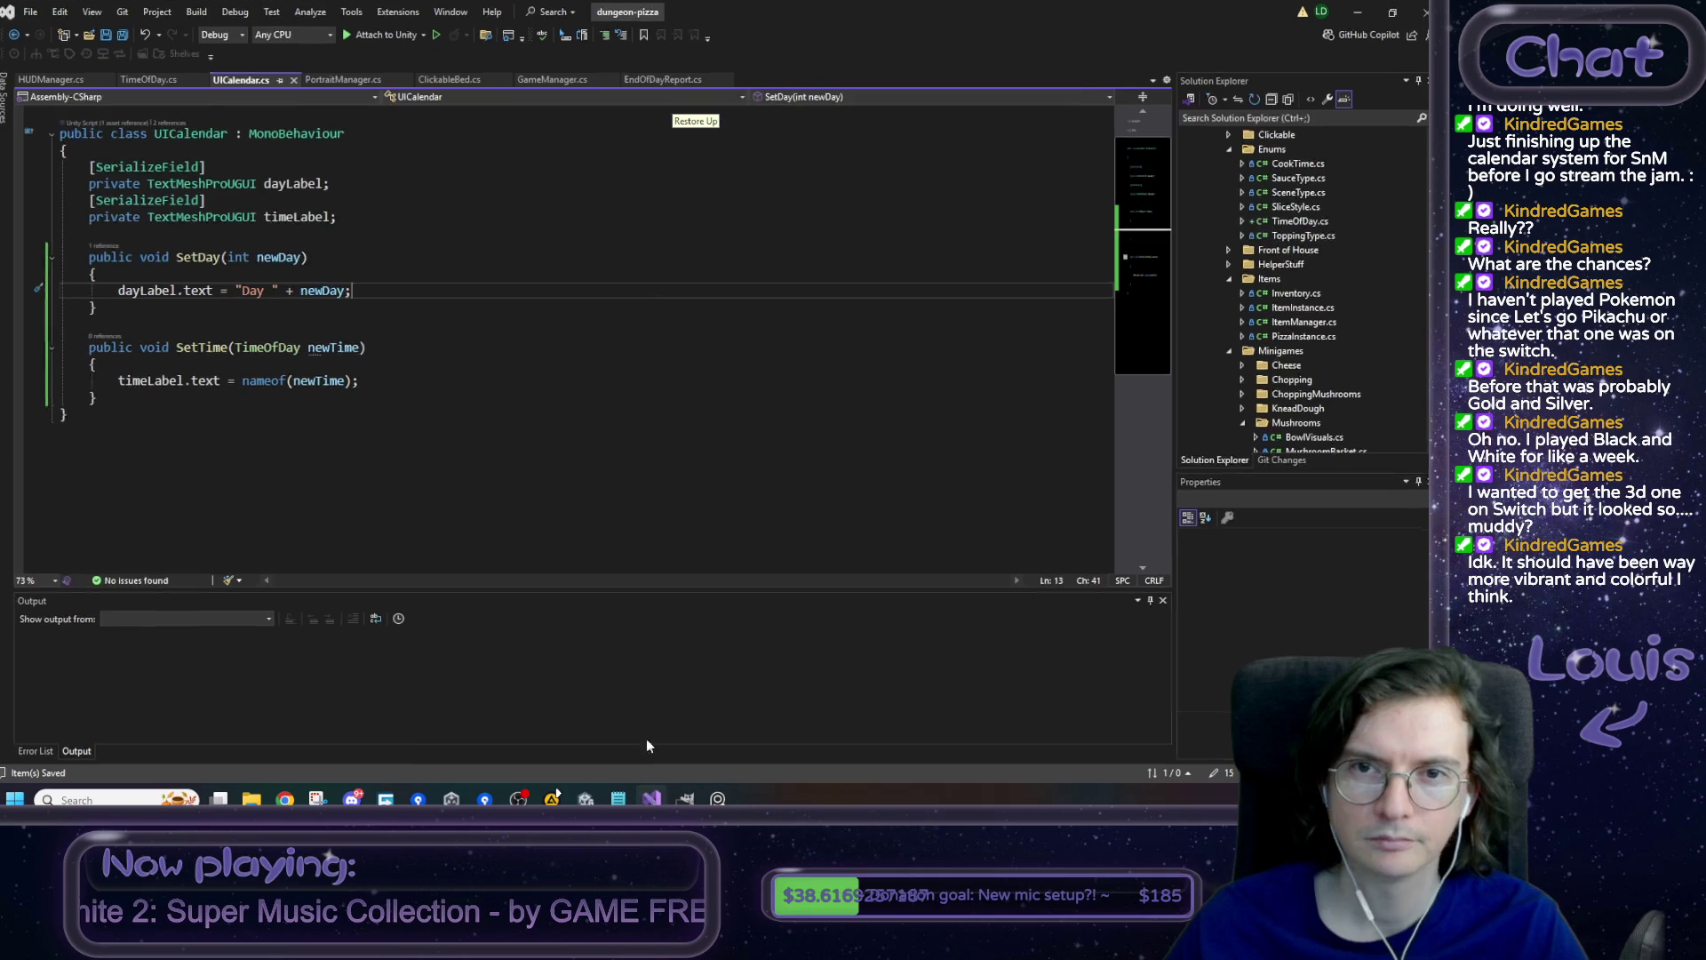
pyautogui.click(647, 82)
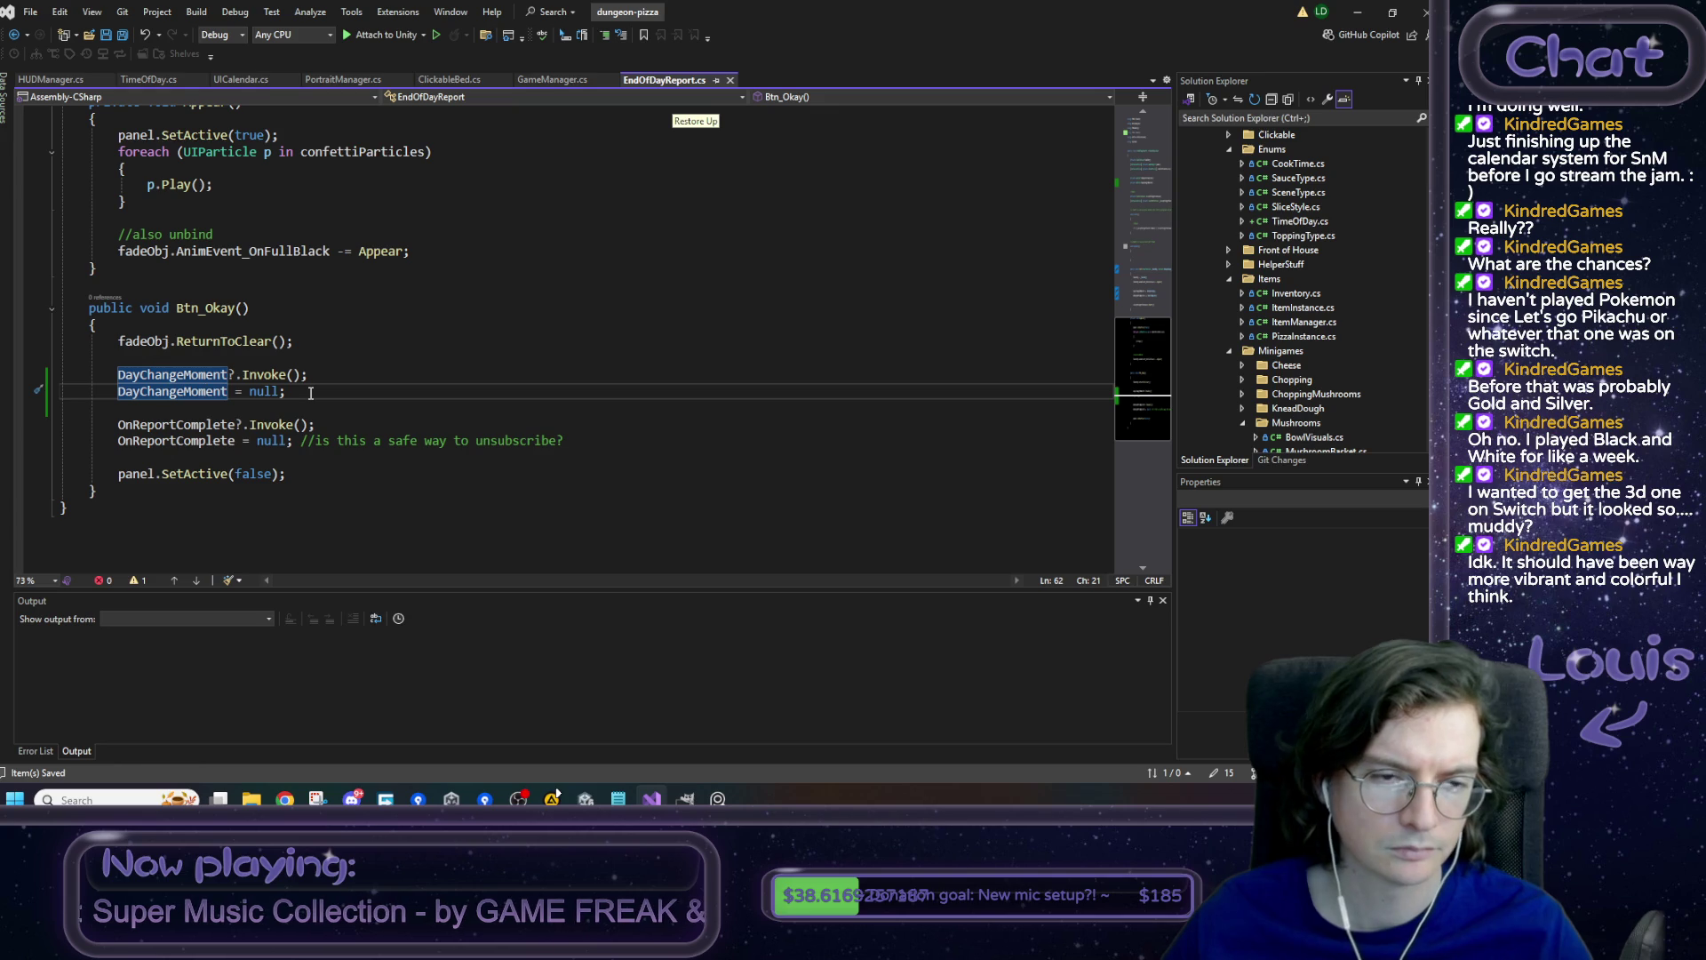
pyautogui.doubleClick(178, 392)
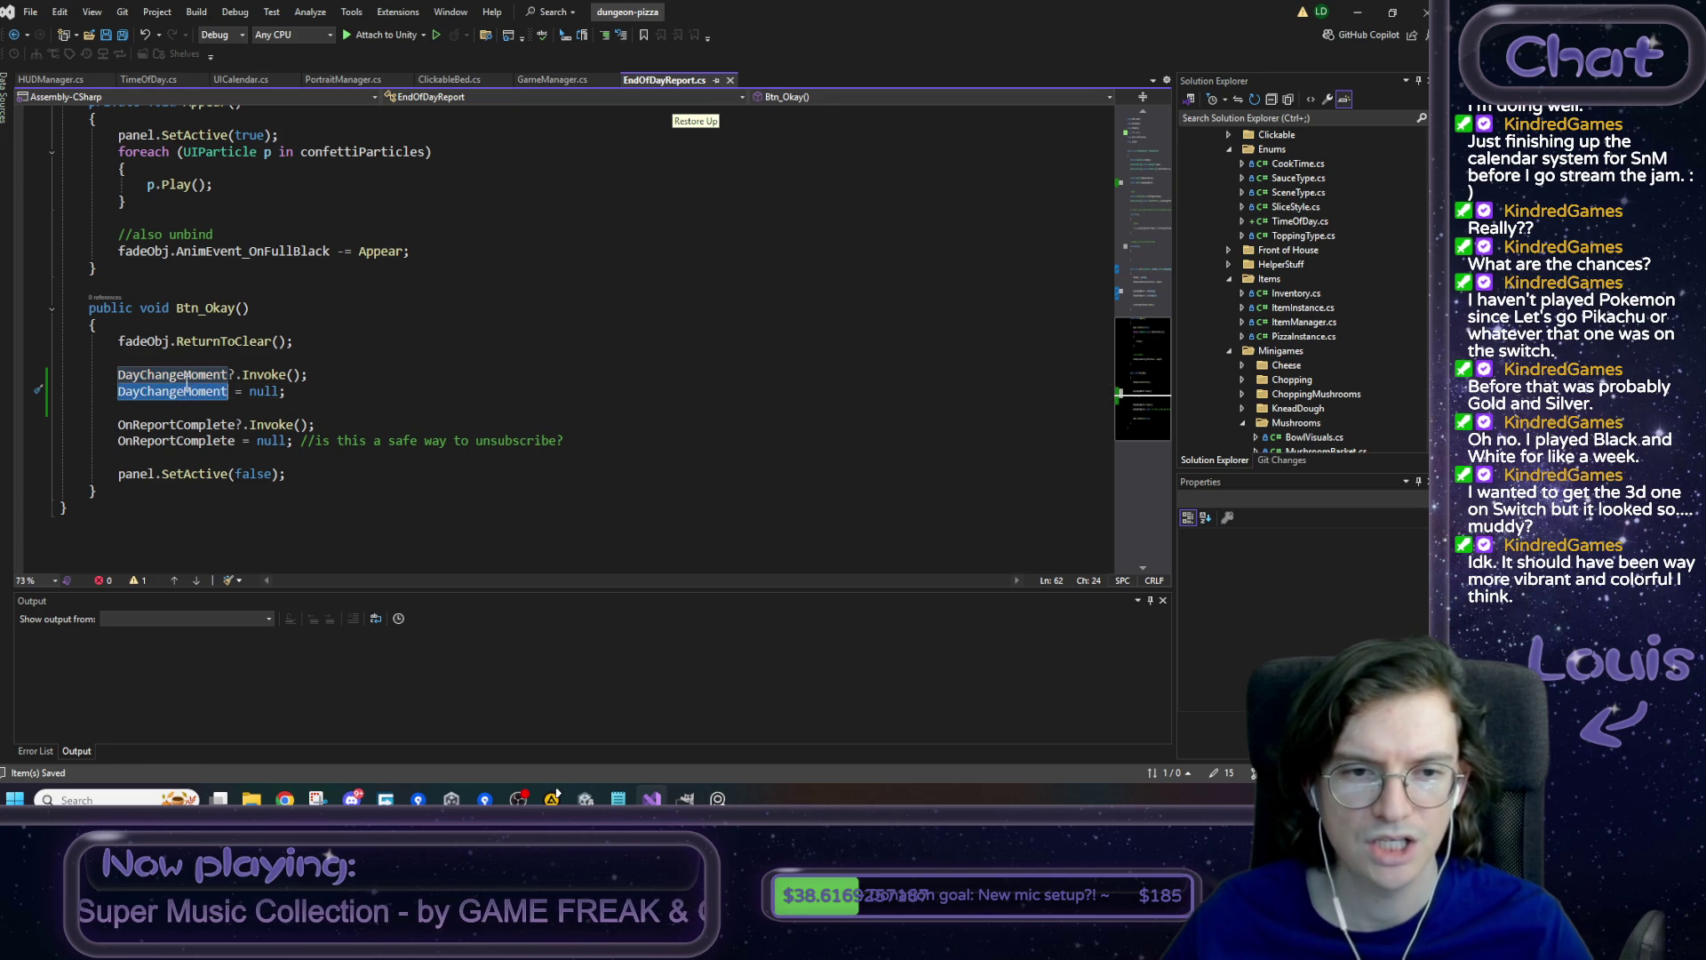
pyautogui.scroll(5, 251, 304)
pyautogui.click(290, 244)
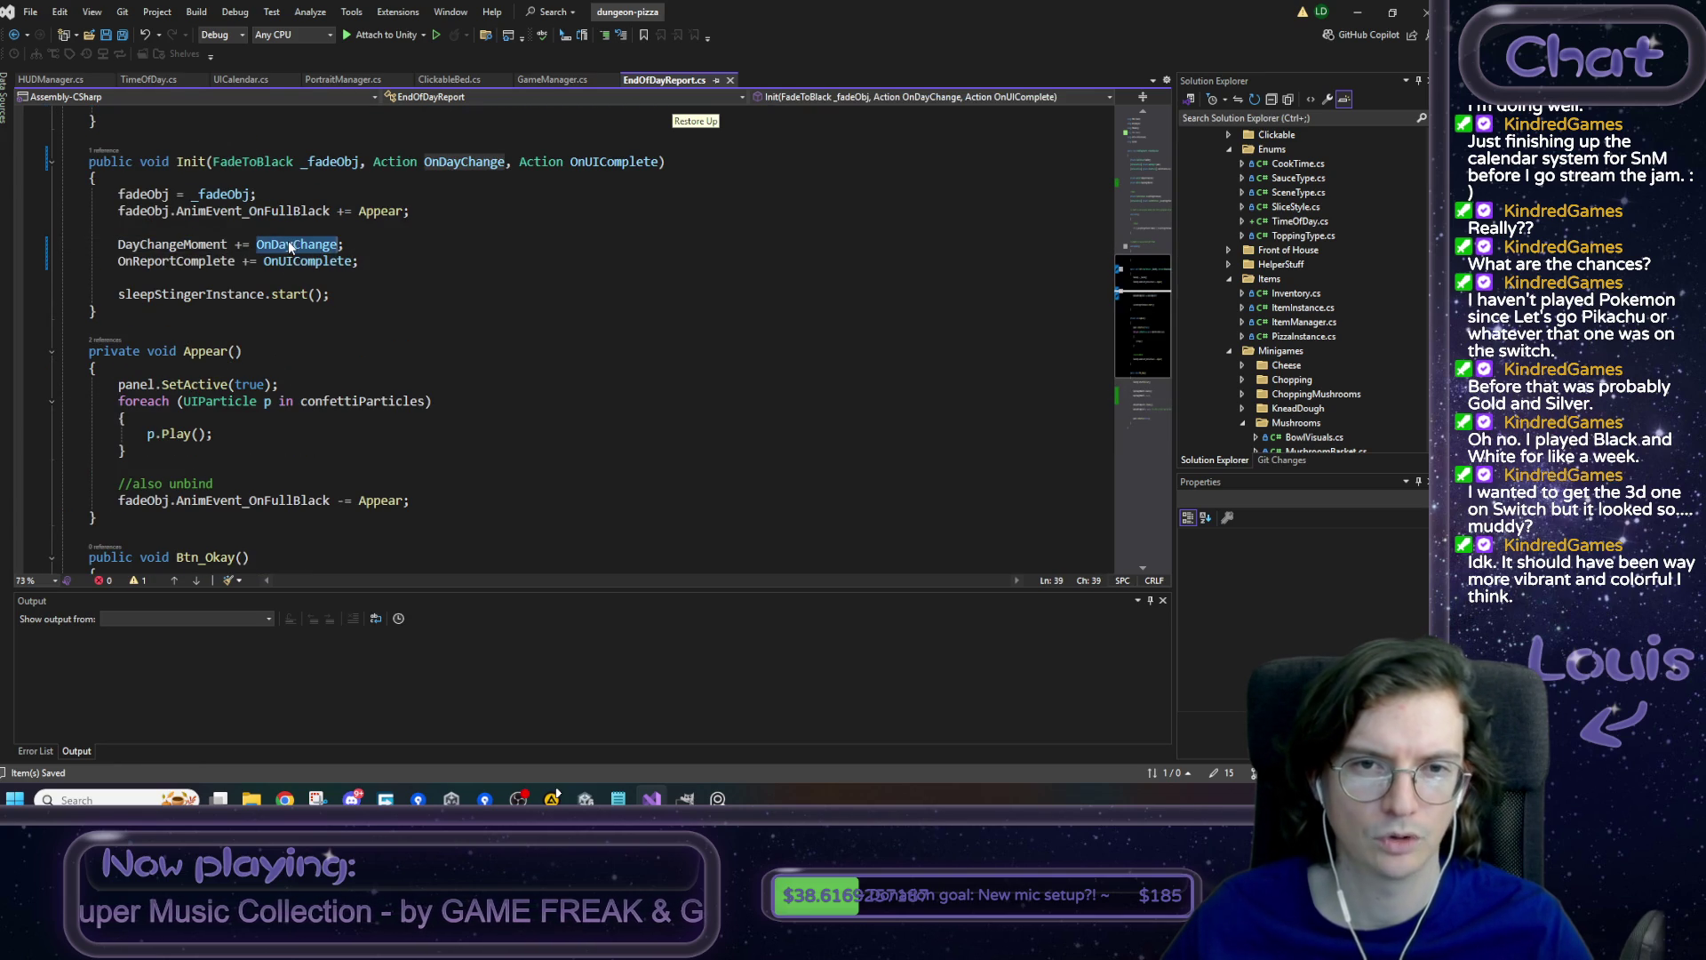
pyautogui.scroll(1, 400, 177)
# - Trace how DoSleep, IncrementDay and SetDay(day) update the calendar in GameManager.cs
pyautogui.click(550, 81)
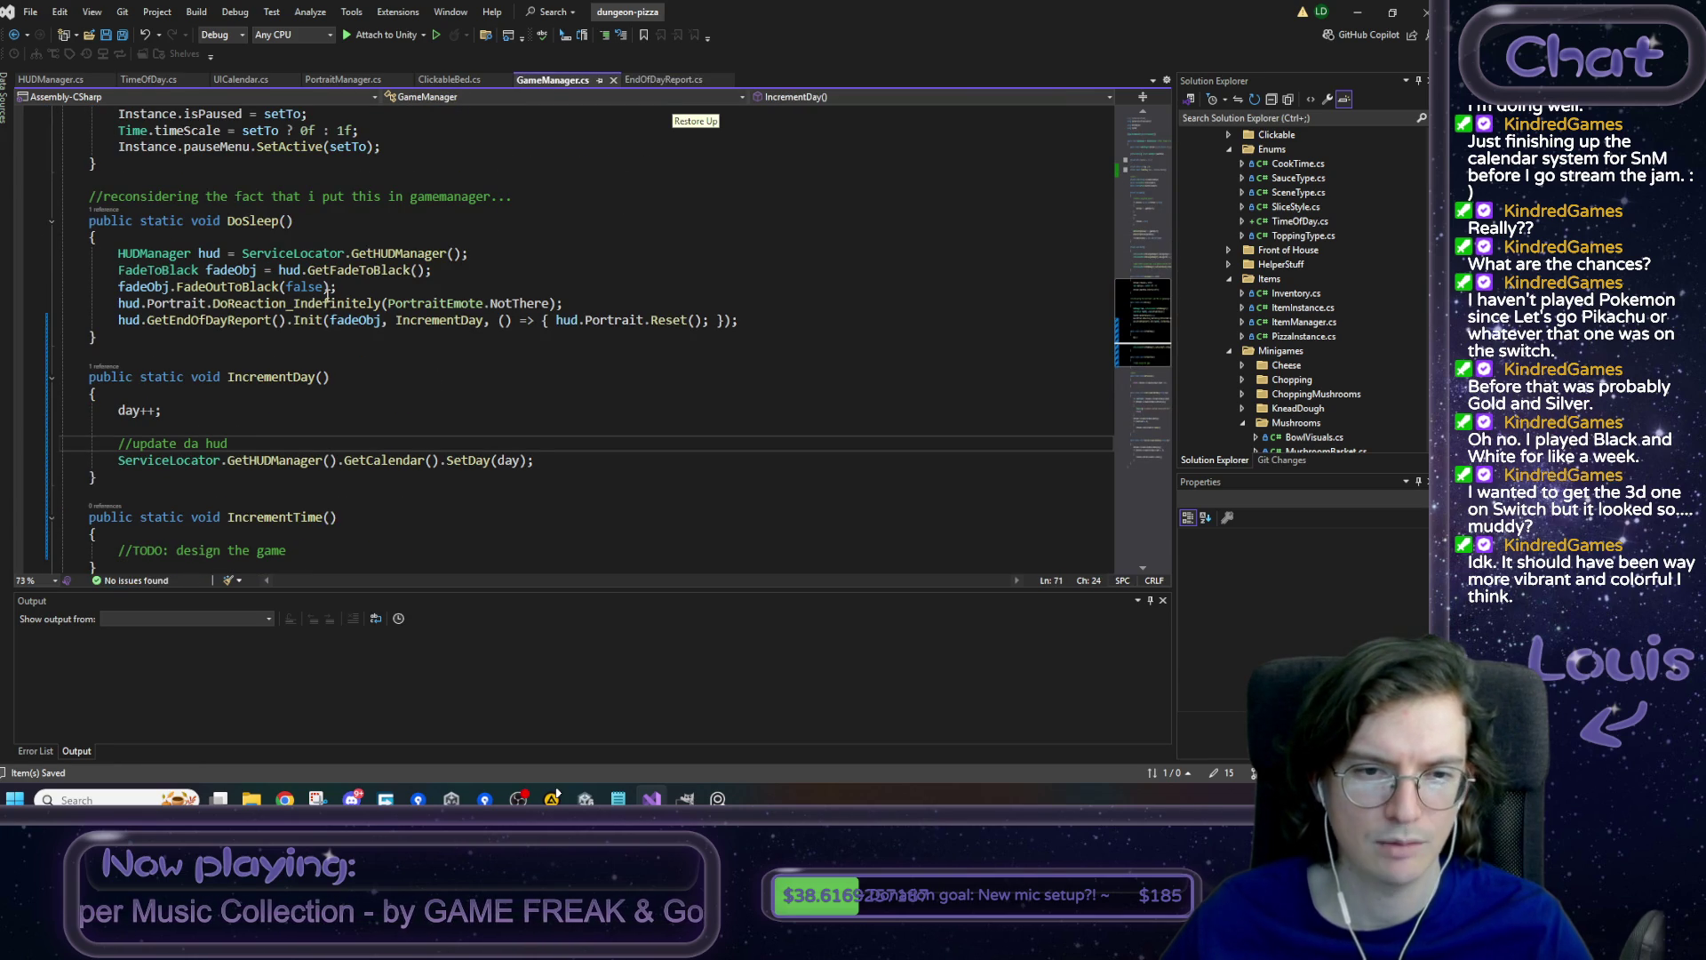
pyautogui.click(443, 325)
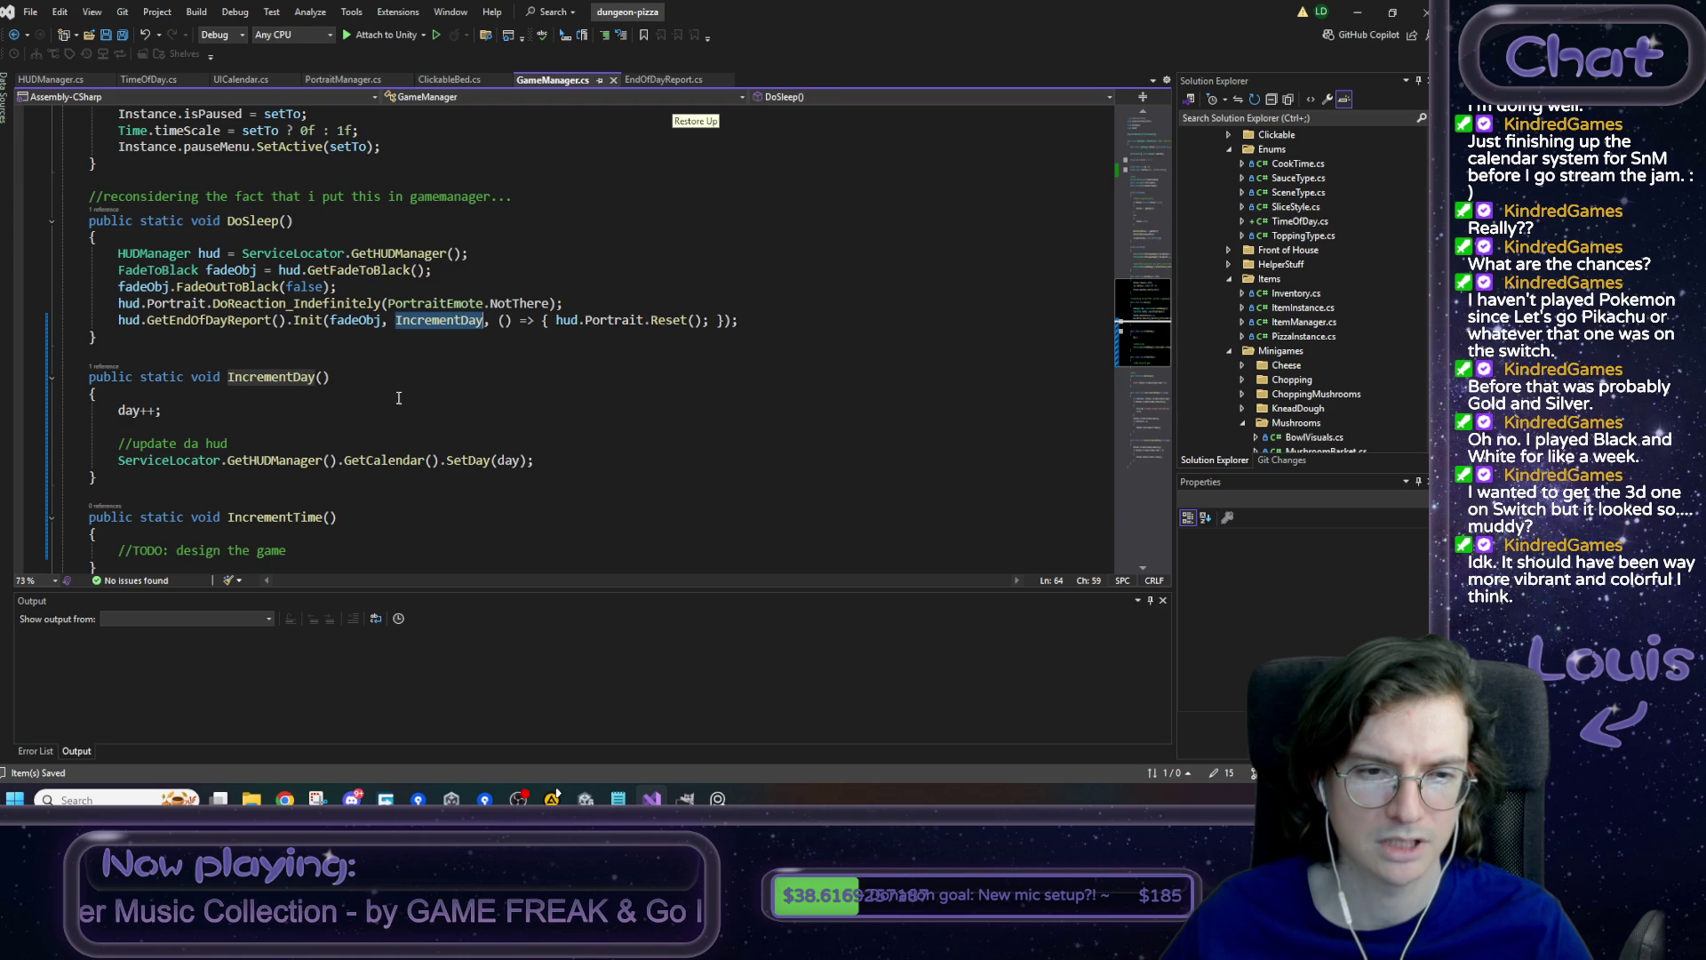
pyautogui.click(134, 414)
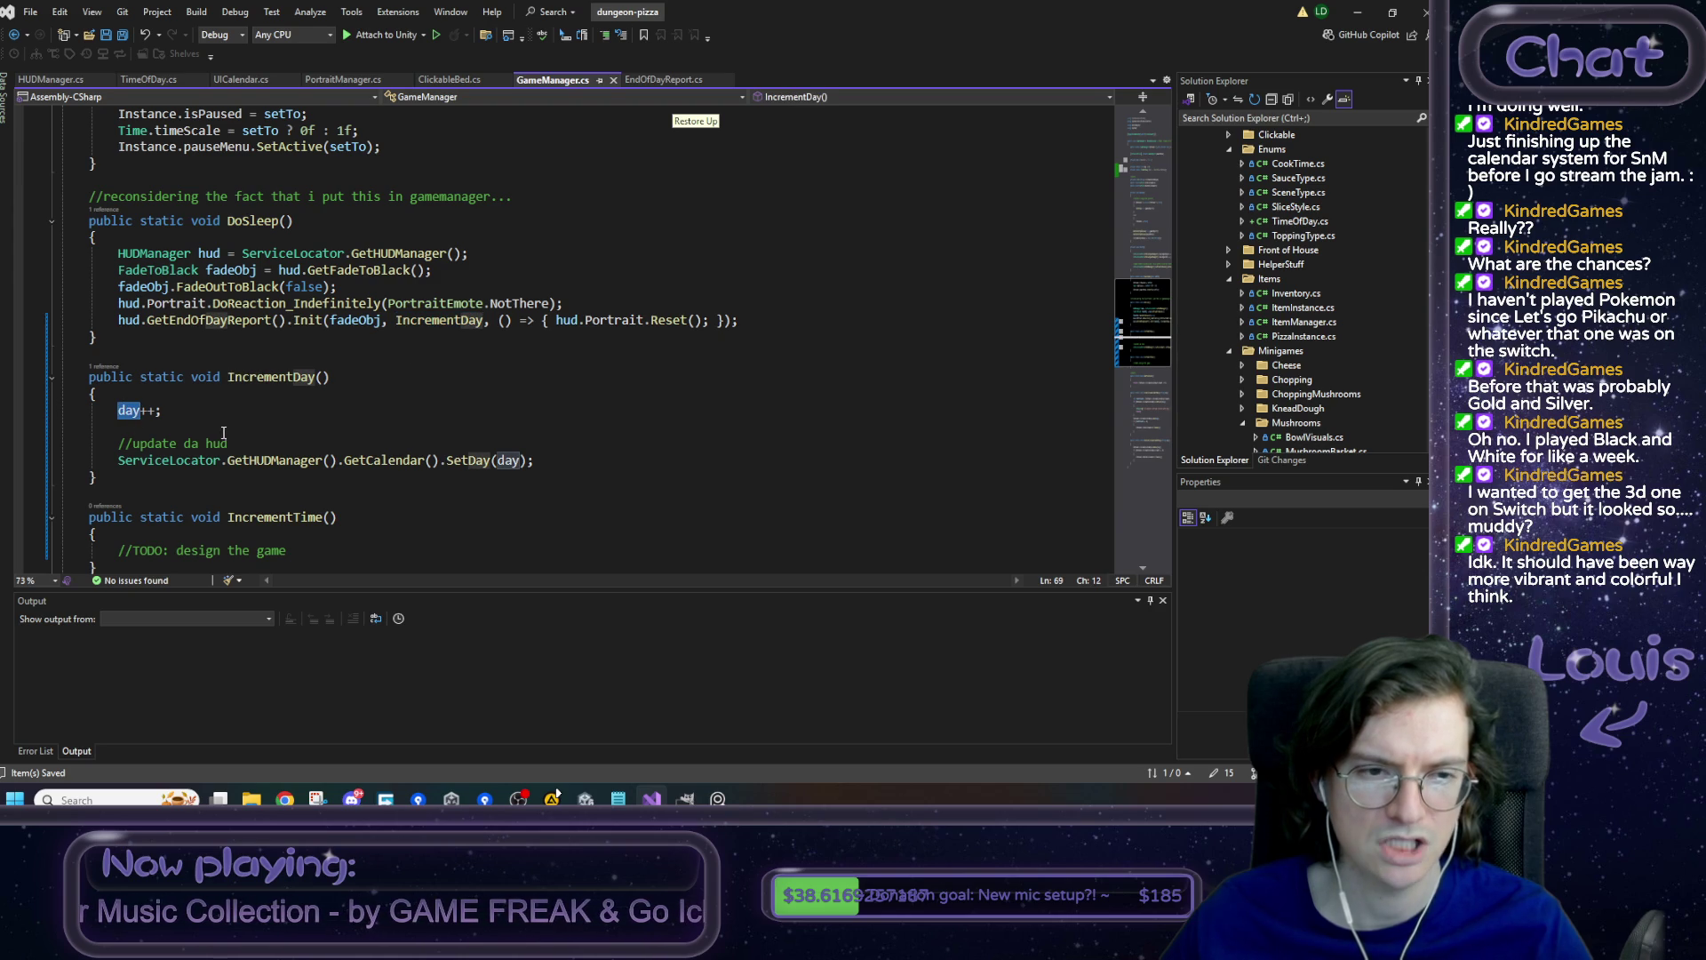
pyautogui.click(394, 460)
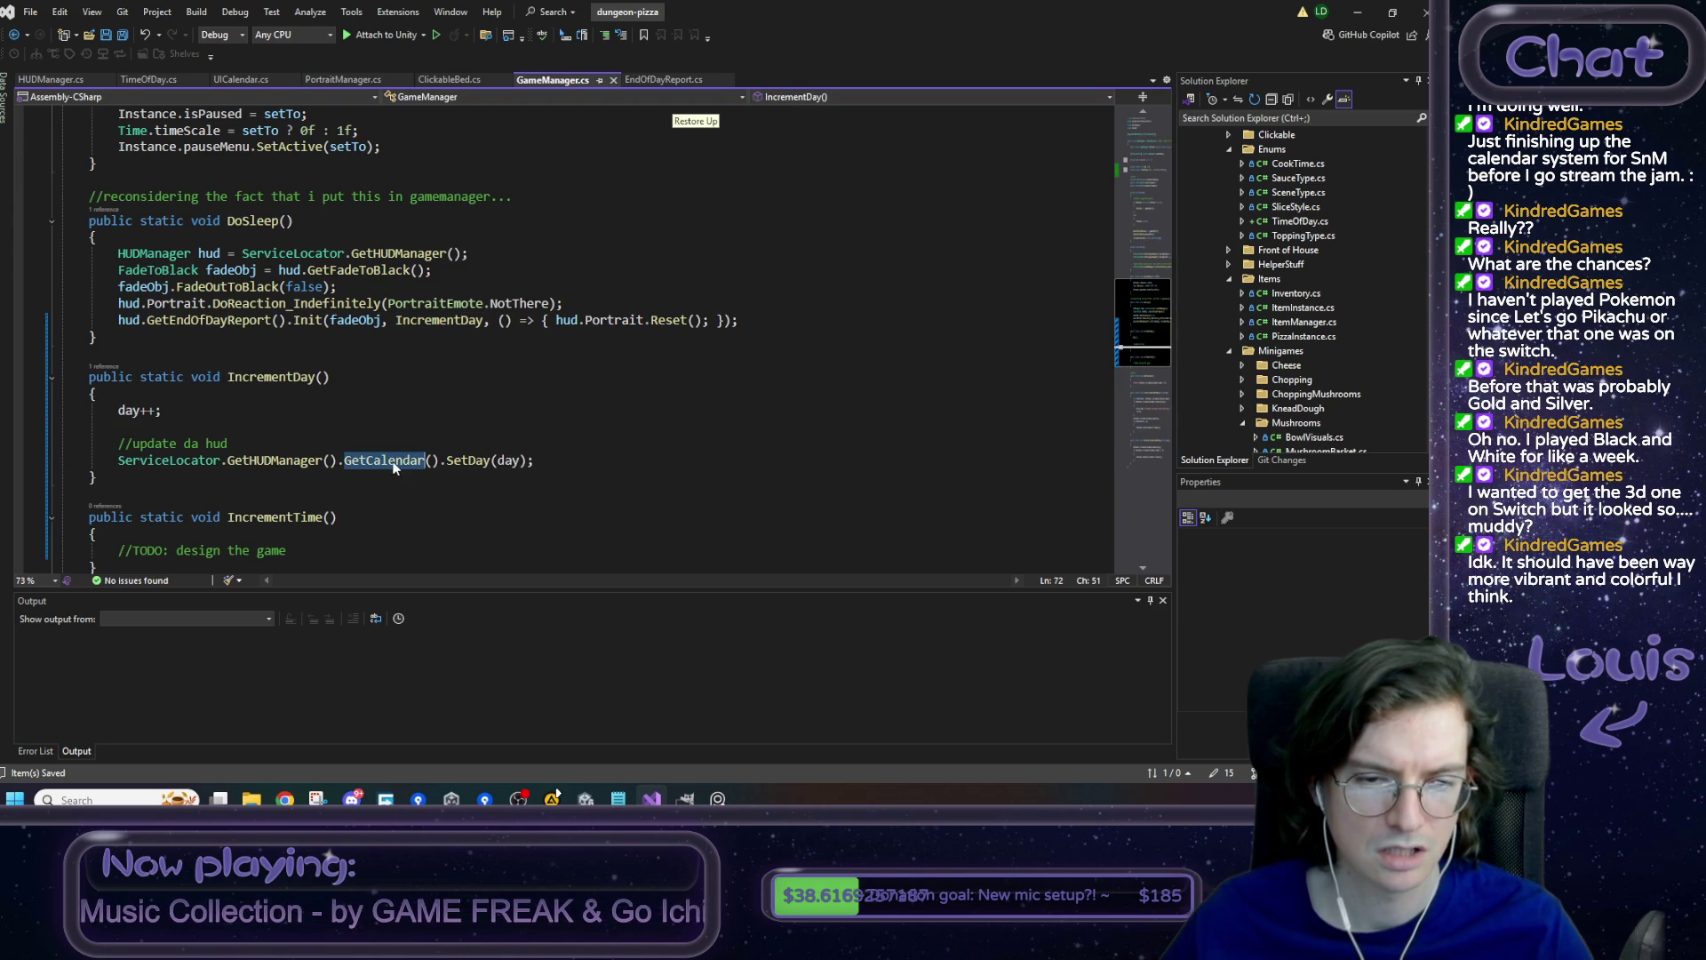
pyautogui.click(526, 463)
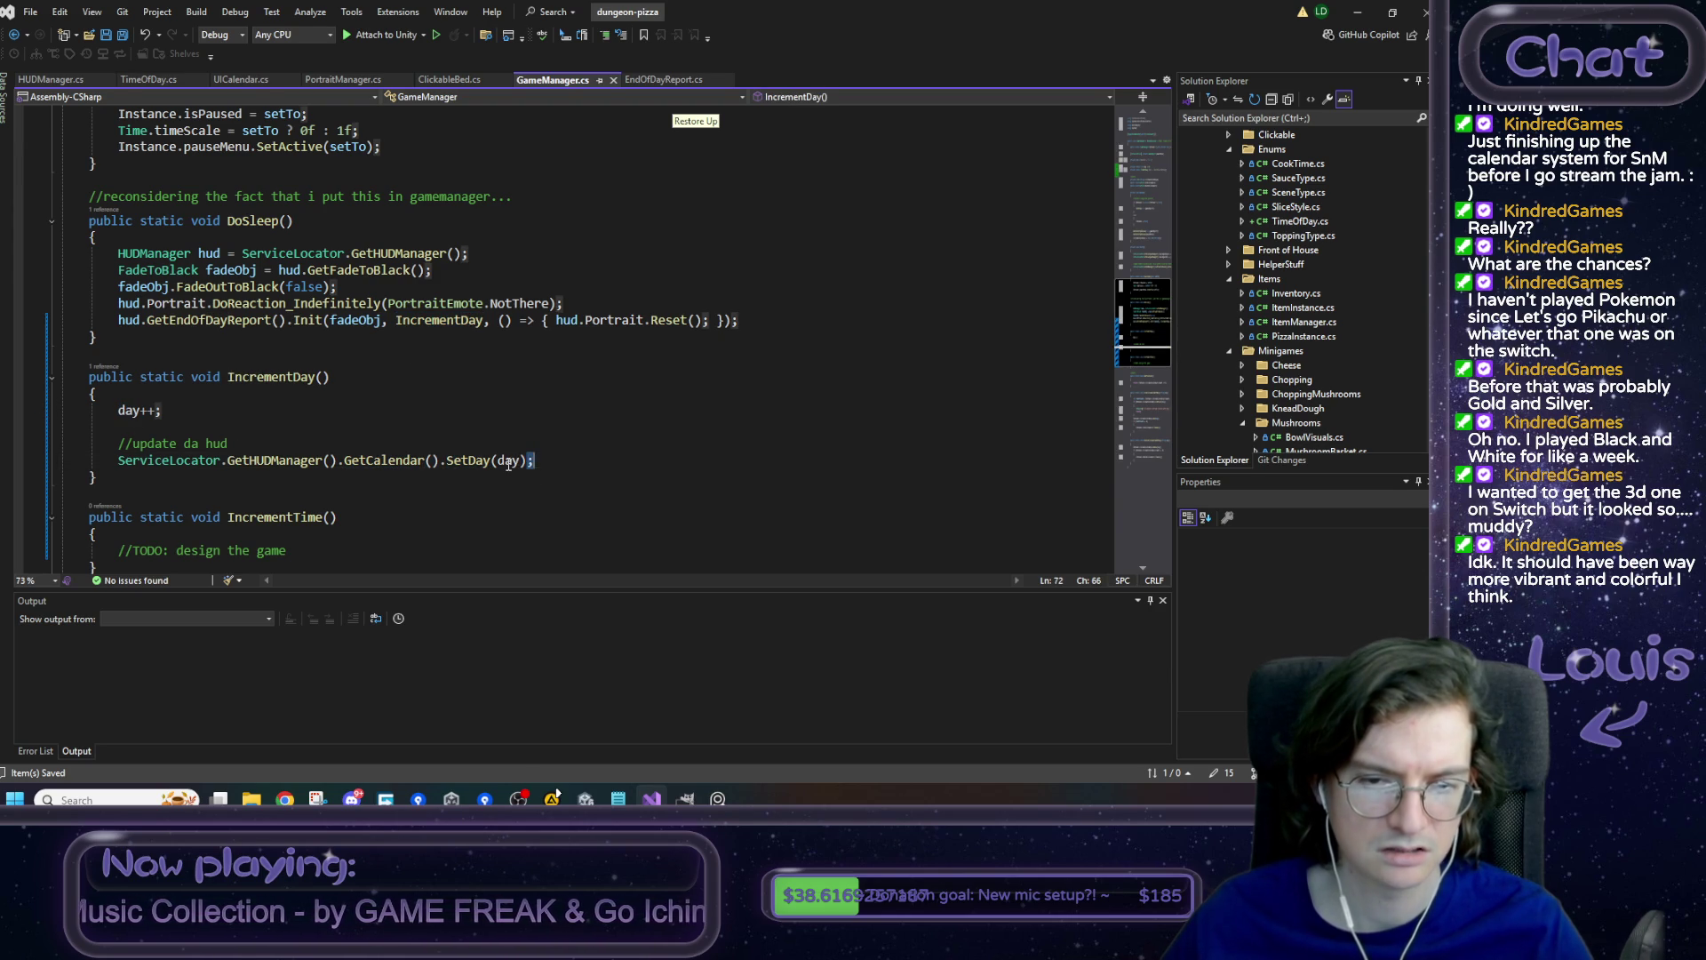
pyautogui.click(541, 466)
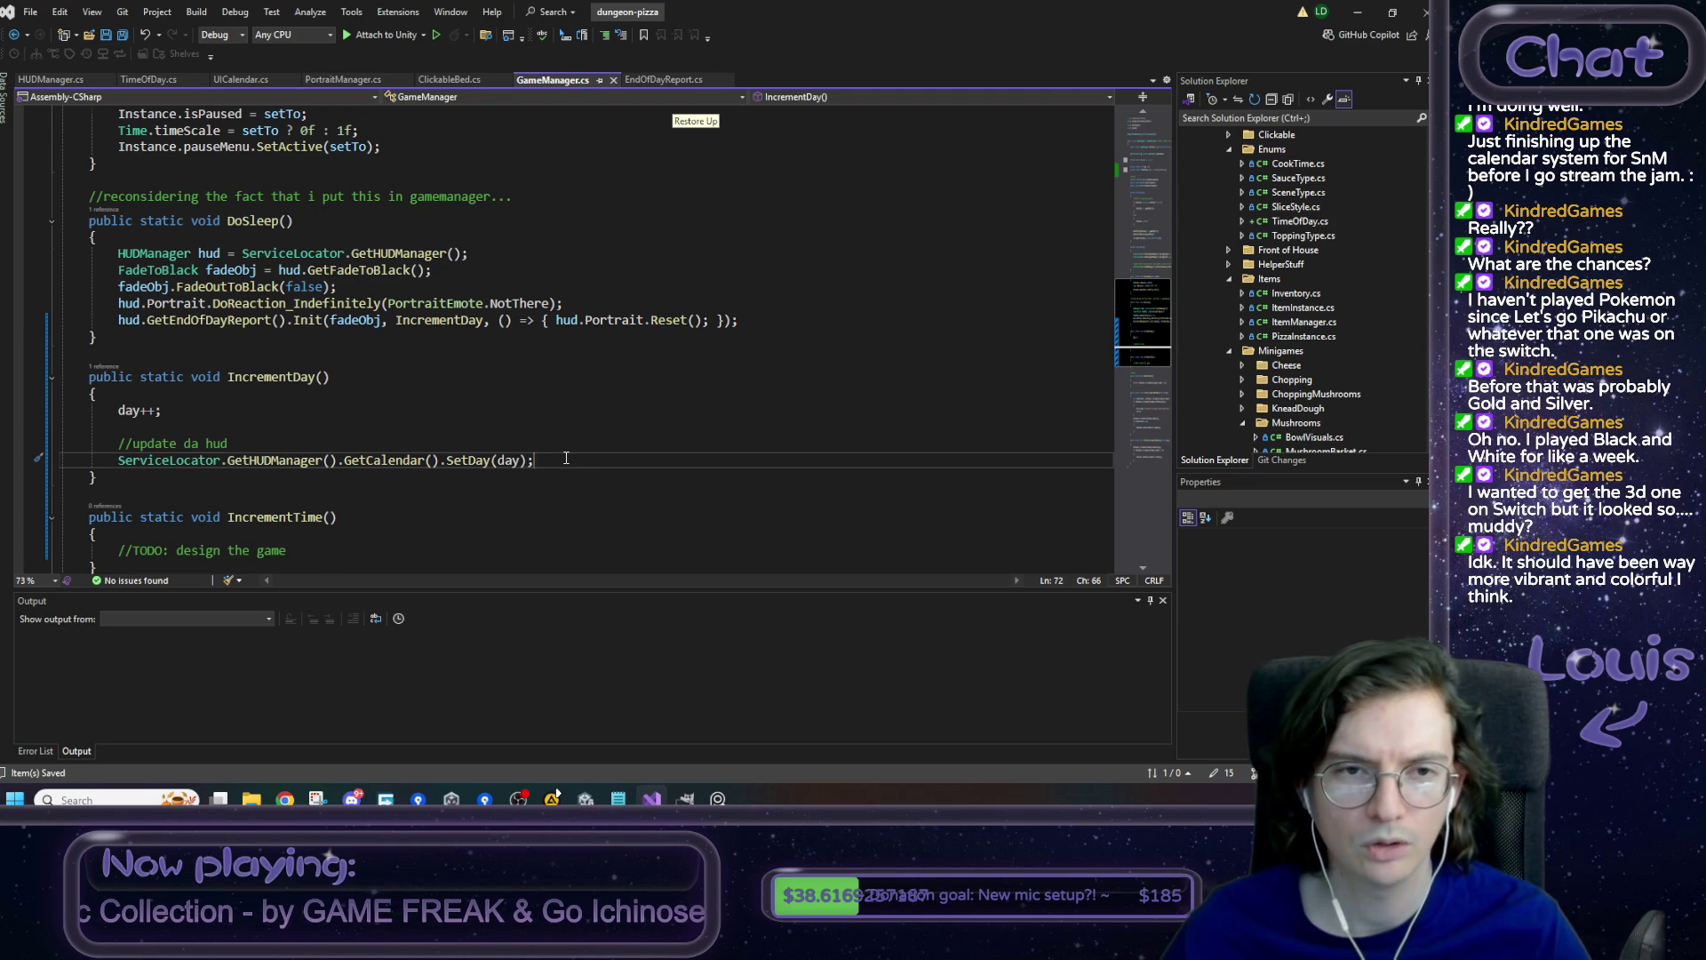
pyautogui.scroll(20, 566, 457)
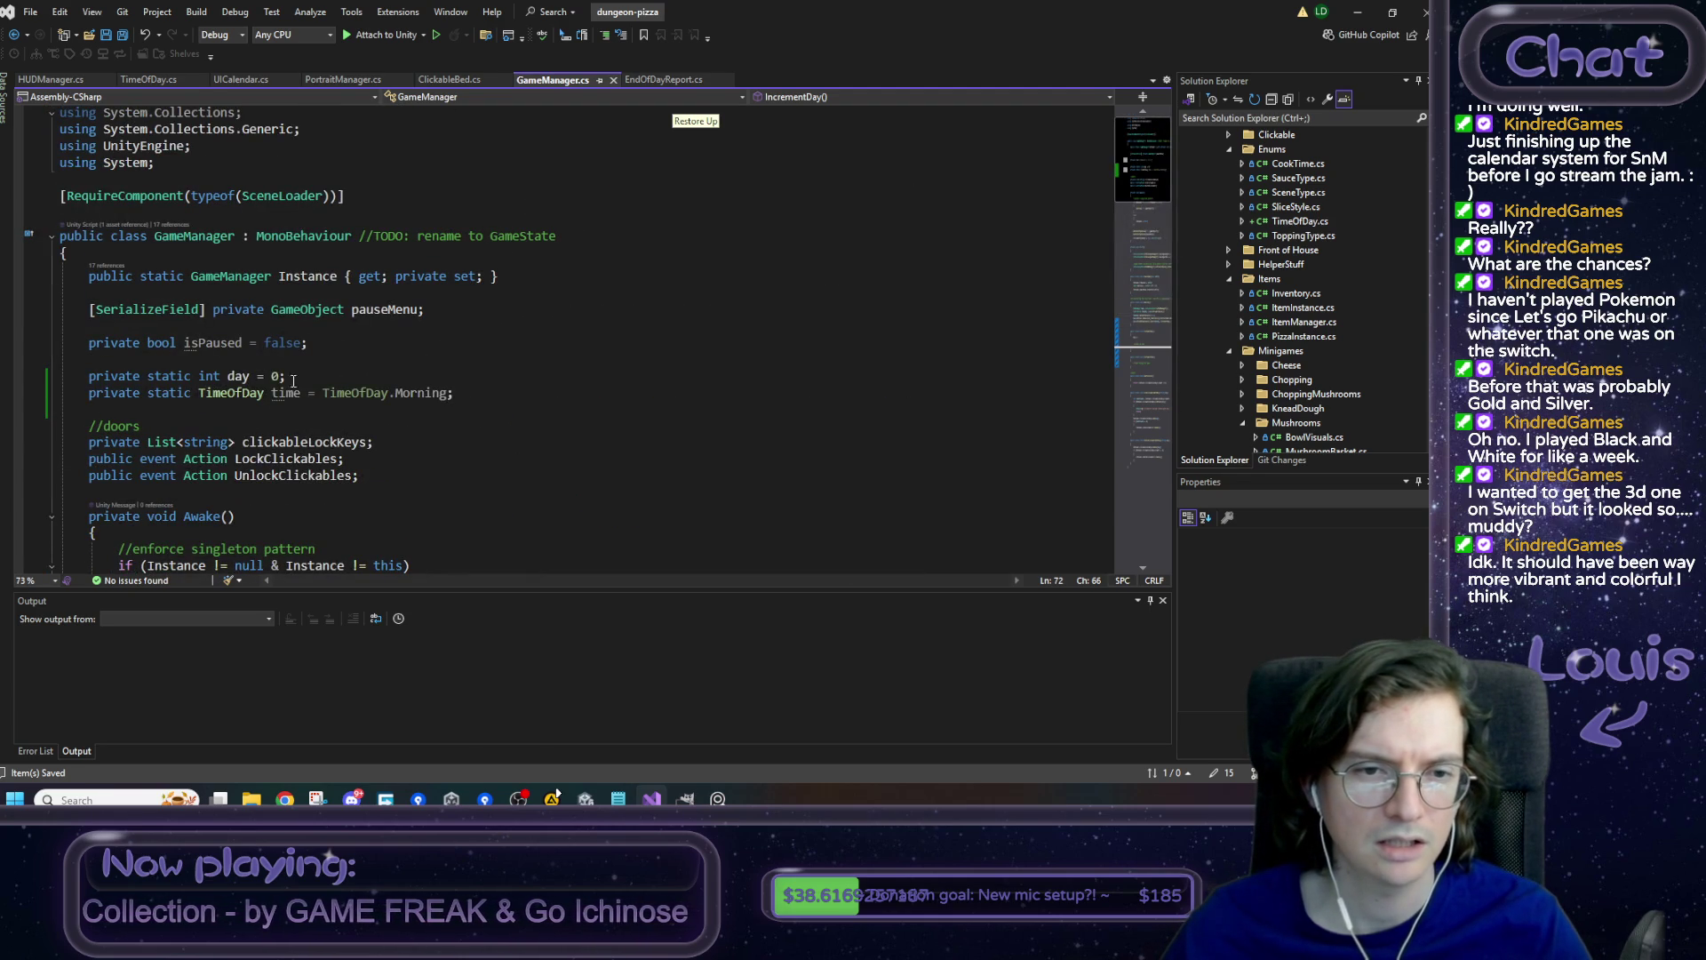
# - Change the starting day from 0 to 1 in GameManager.cs, save, and recheck IncrementDay
pyautogui.doubleClick(277, 379)
pyautogui.write('1')
pyautogui.hotkey('ctrl', 's')
pyautogui.scroll(-4, 325, 380)
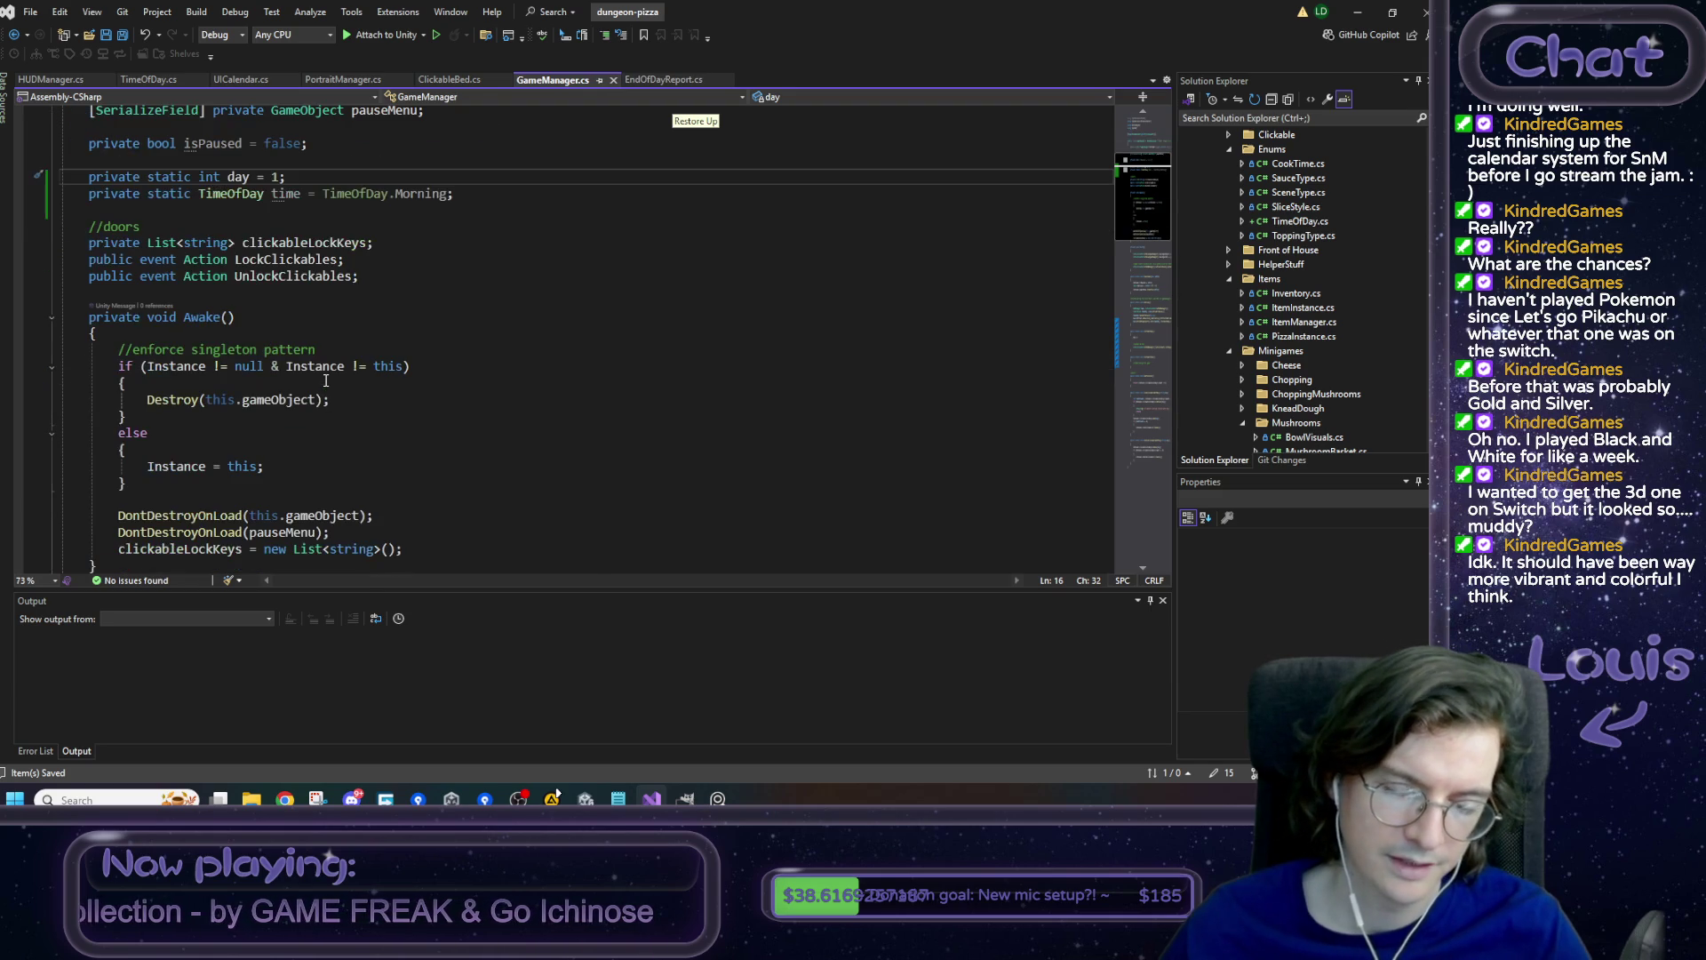
pyautogui.scroll(-5, 325, 381)
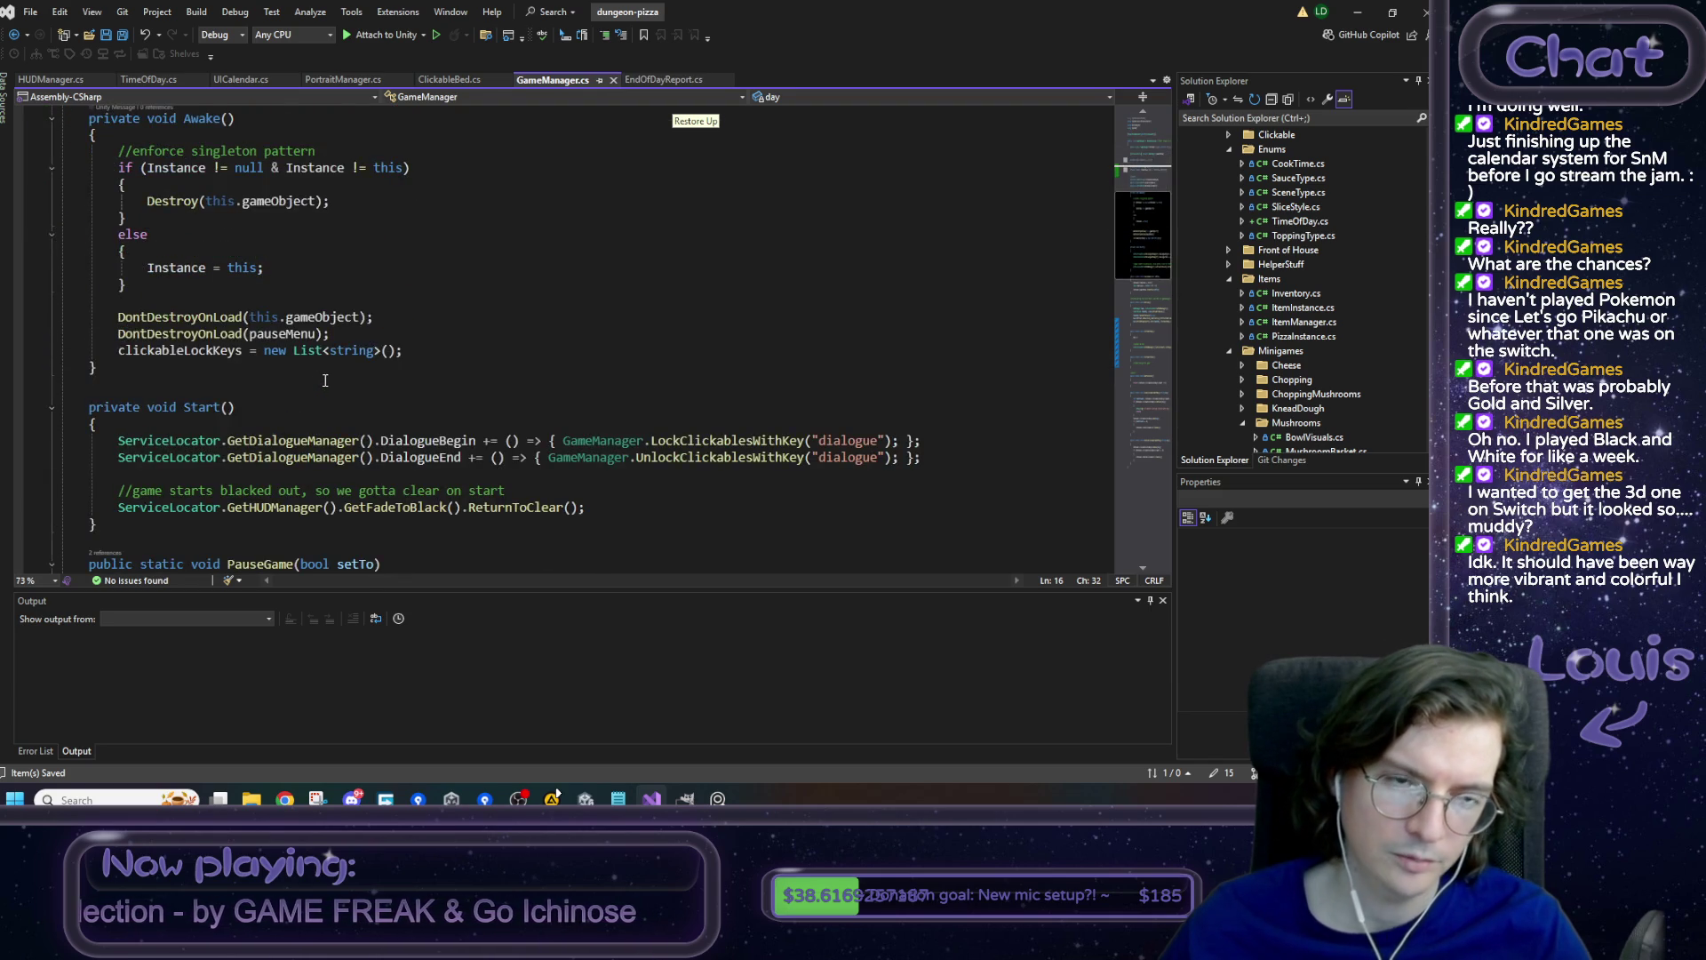
pyautogui.scroll(7, 301, 241)
pyautogui.scroll(-10, 512, 359)
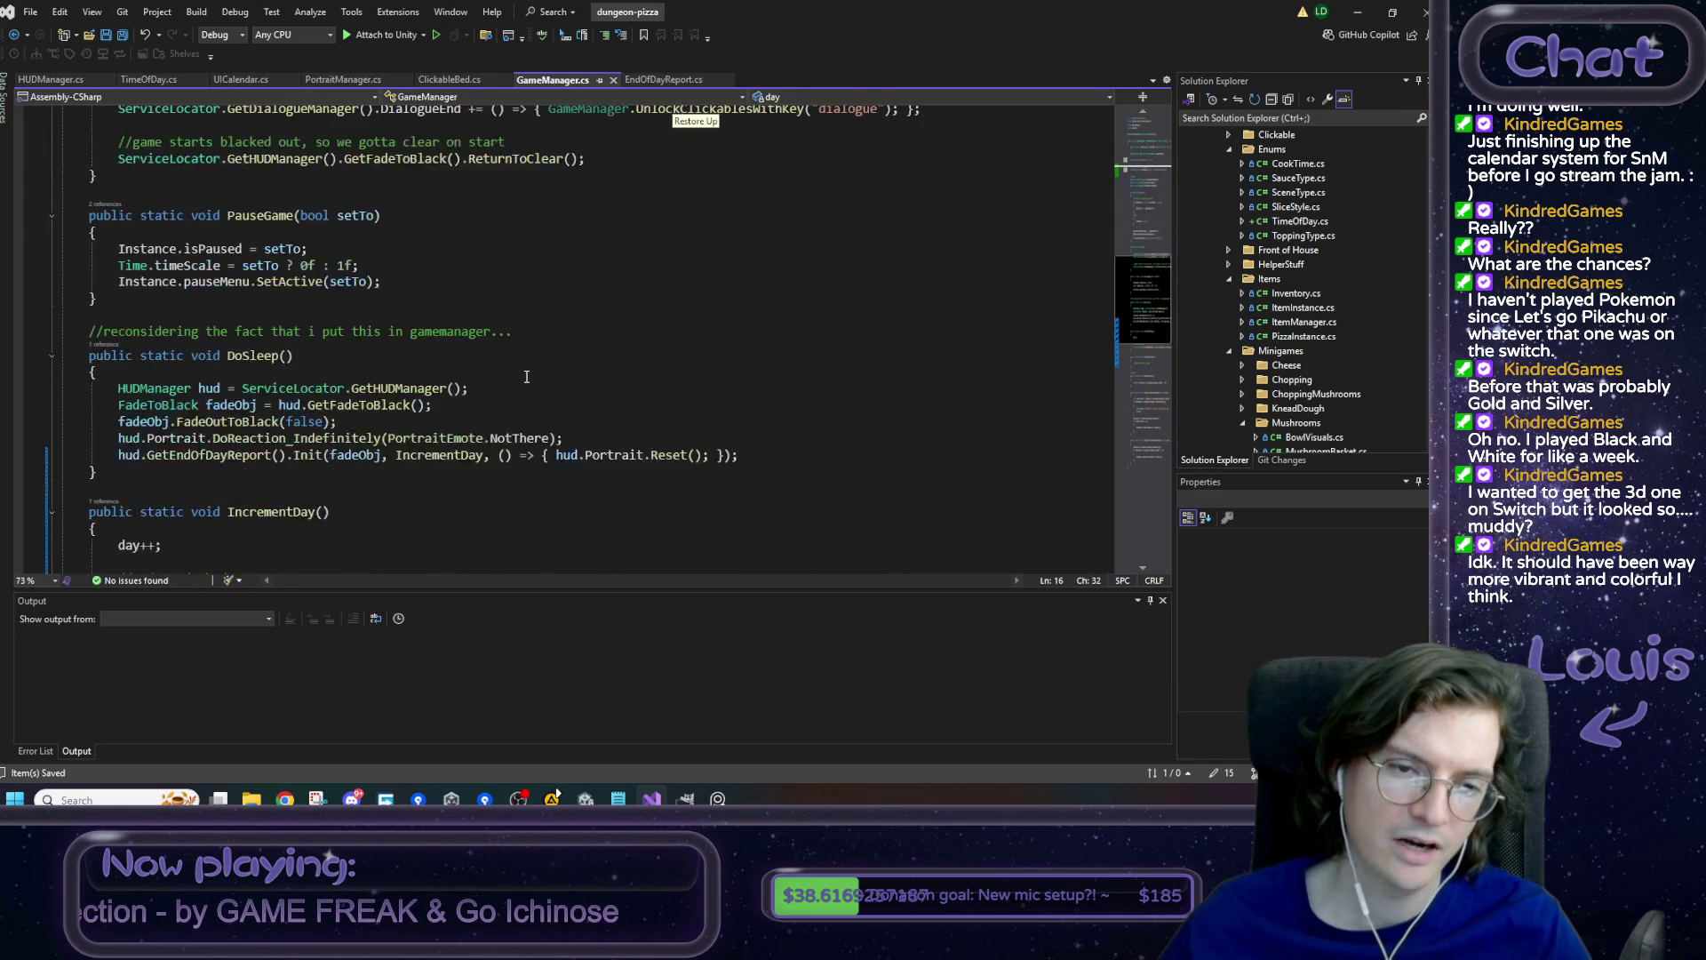
pyautogui.click(523, 373)
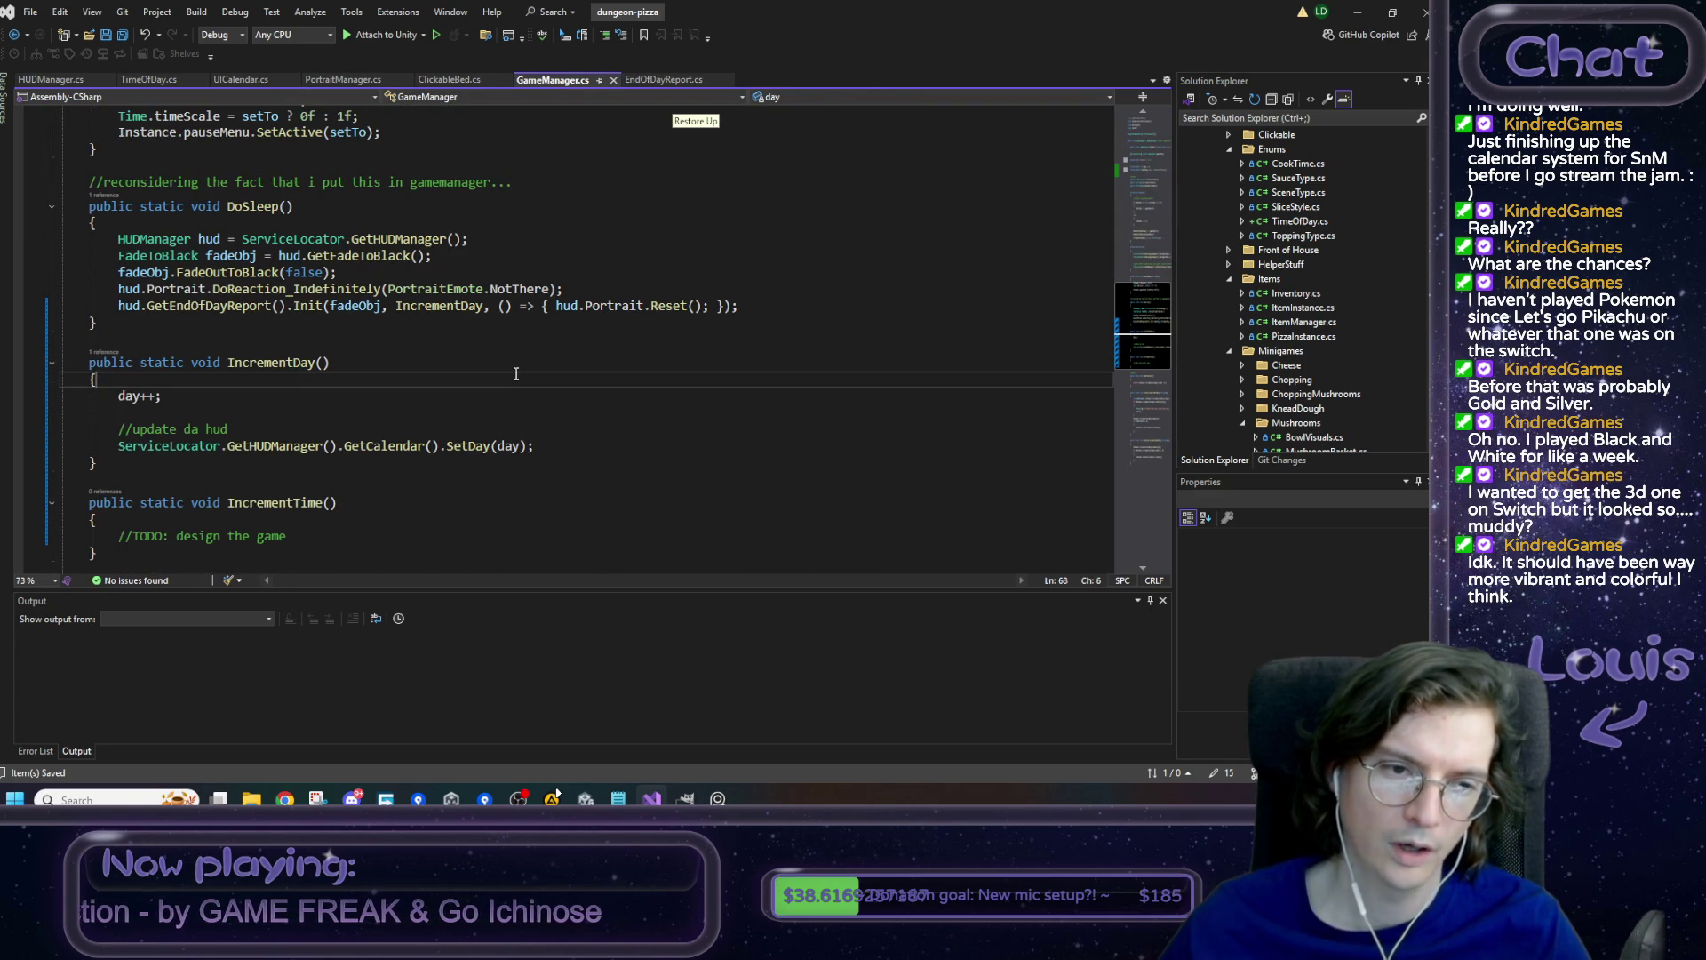
pyautogui.click(804, 362)
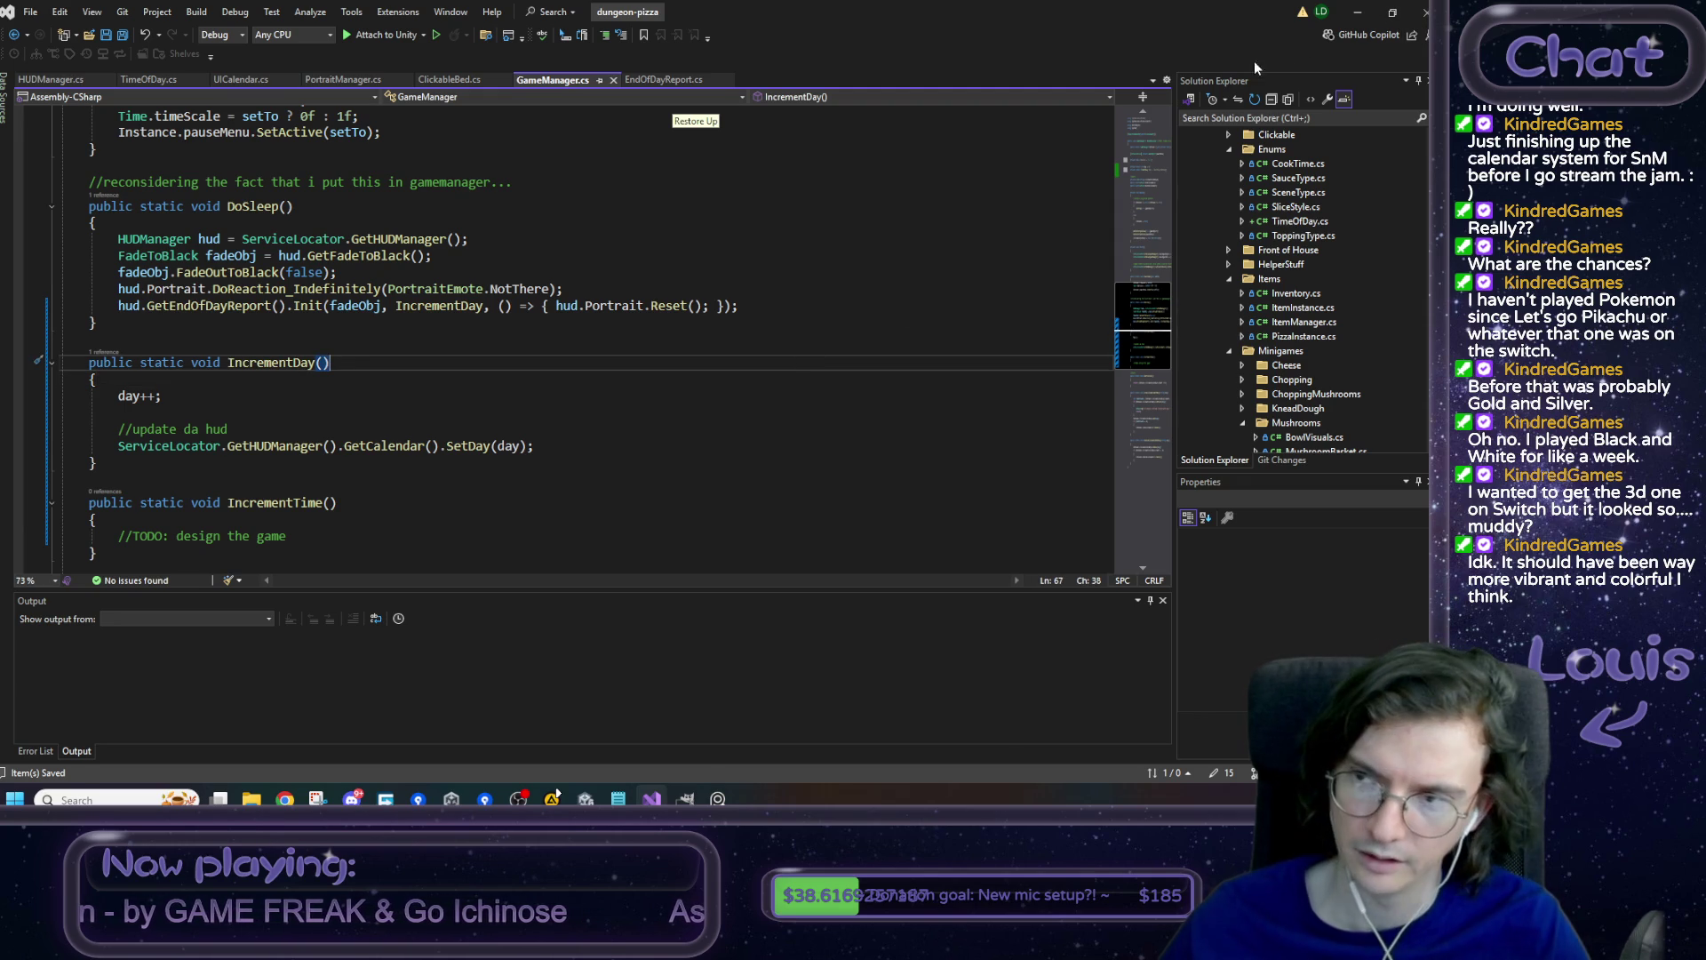
pyautogui.click(1357, 12)
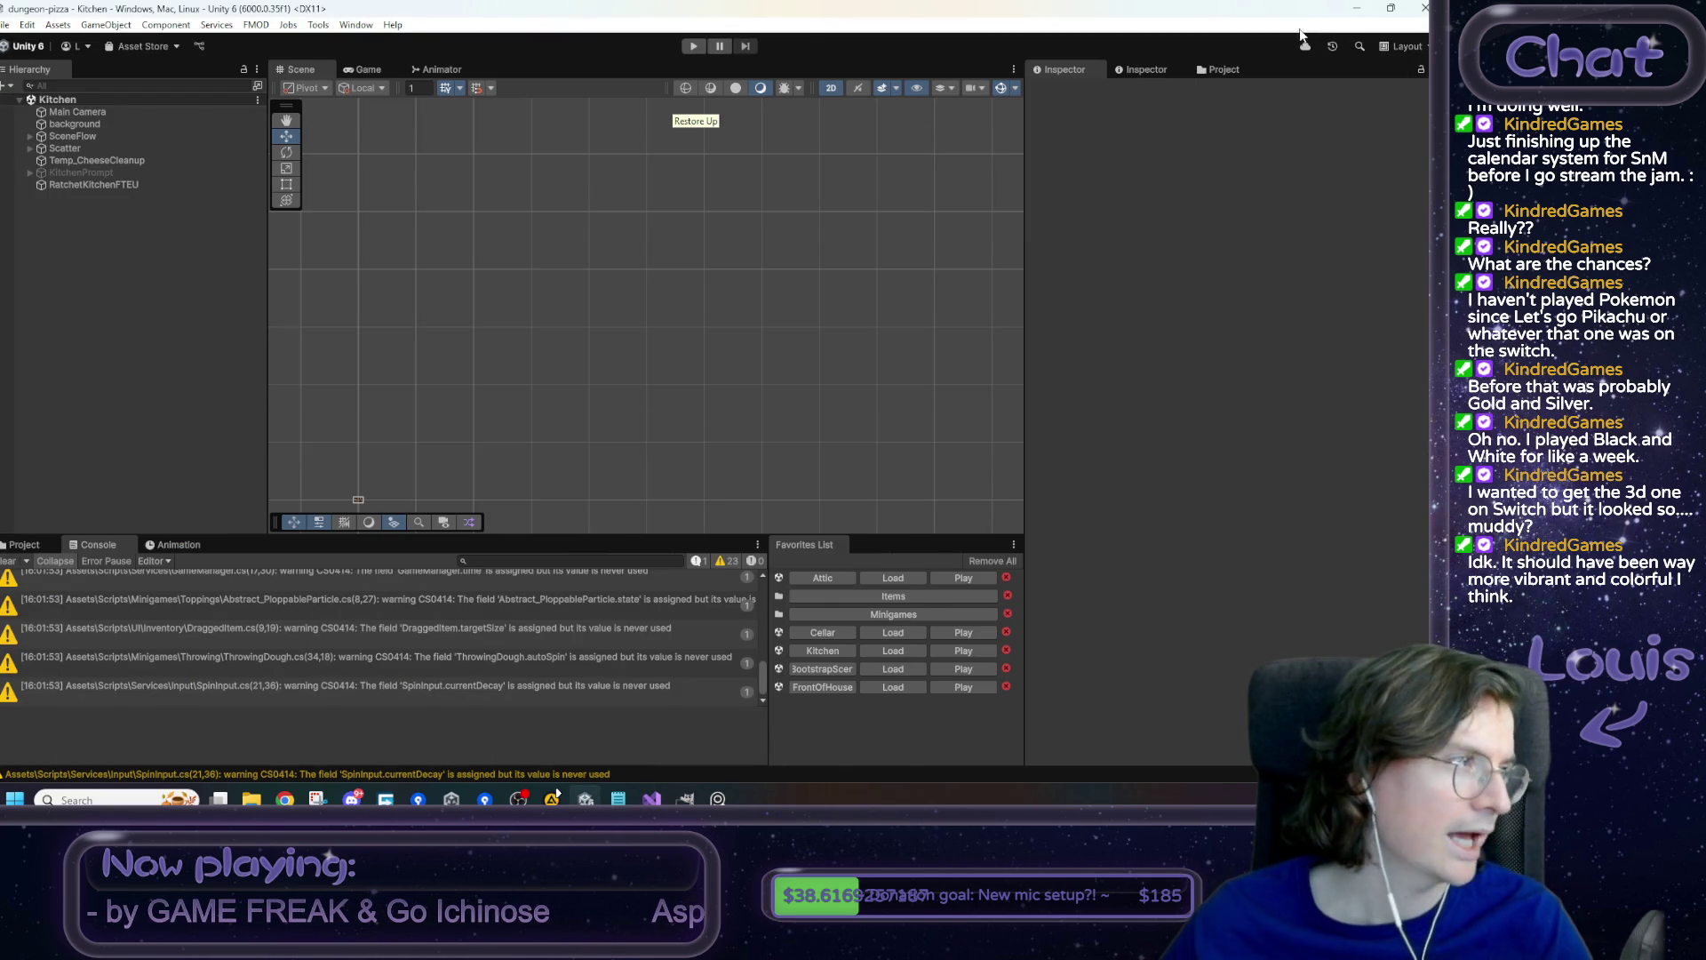
# - Play the game and sleep twice, watching the calendar advance from Day 1 to Day 3, then stop
pyautogui.click(701, 51)
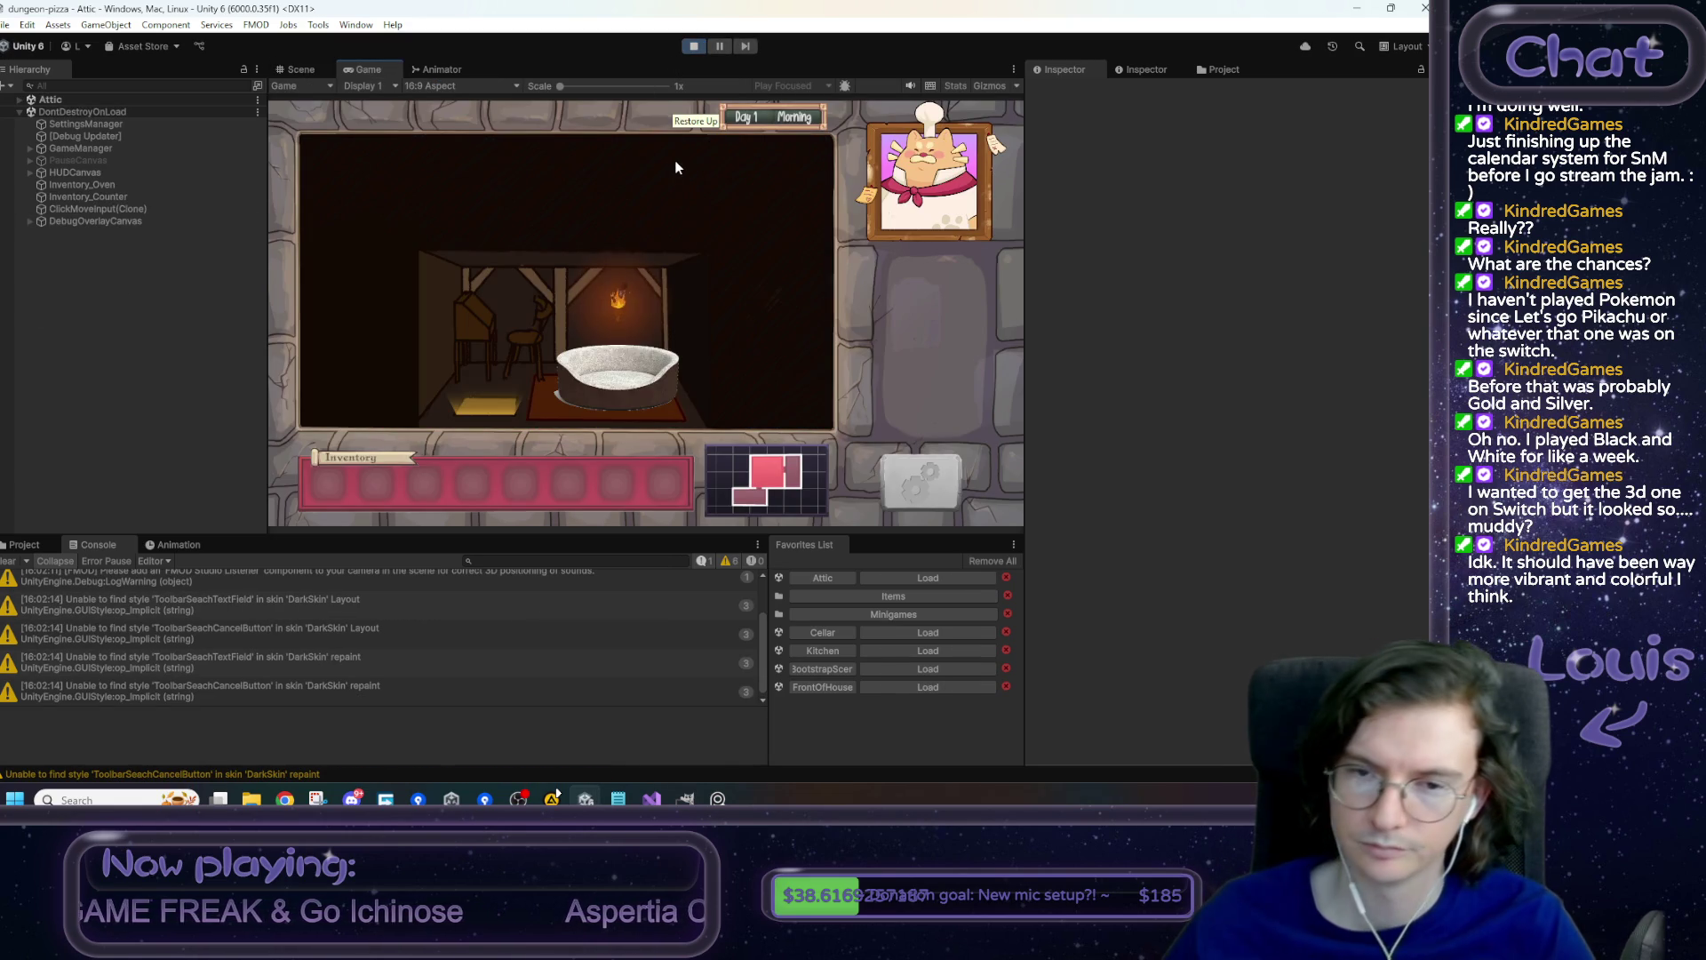
pyautogui.click(626, 384)
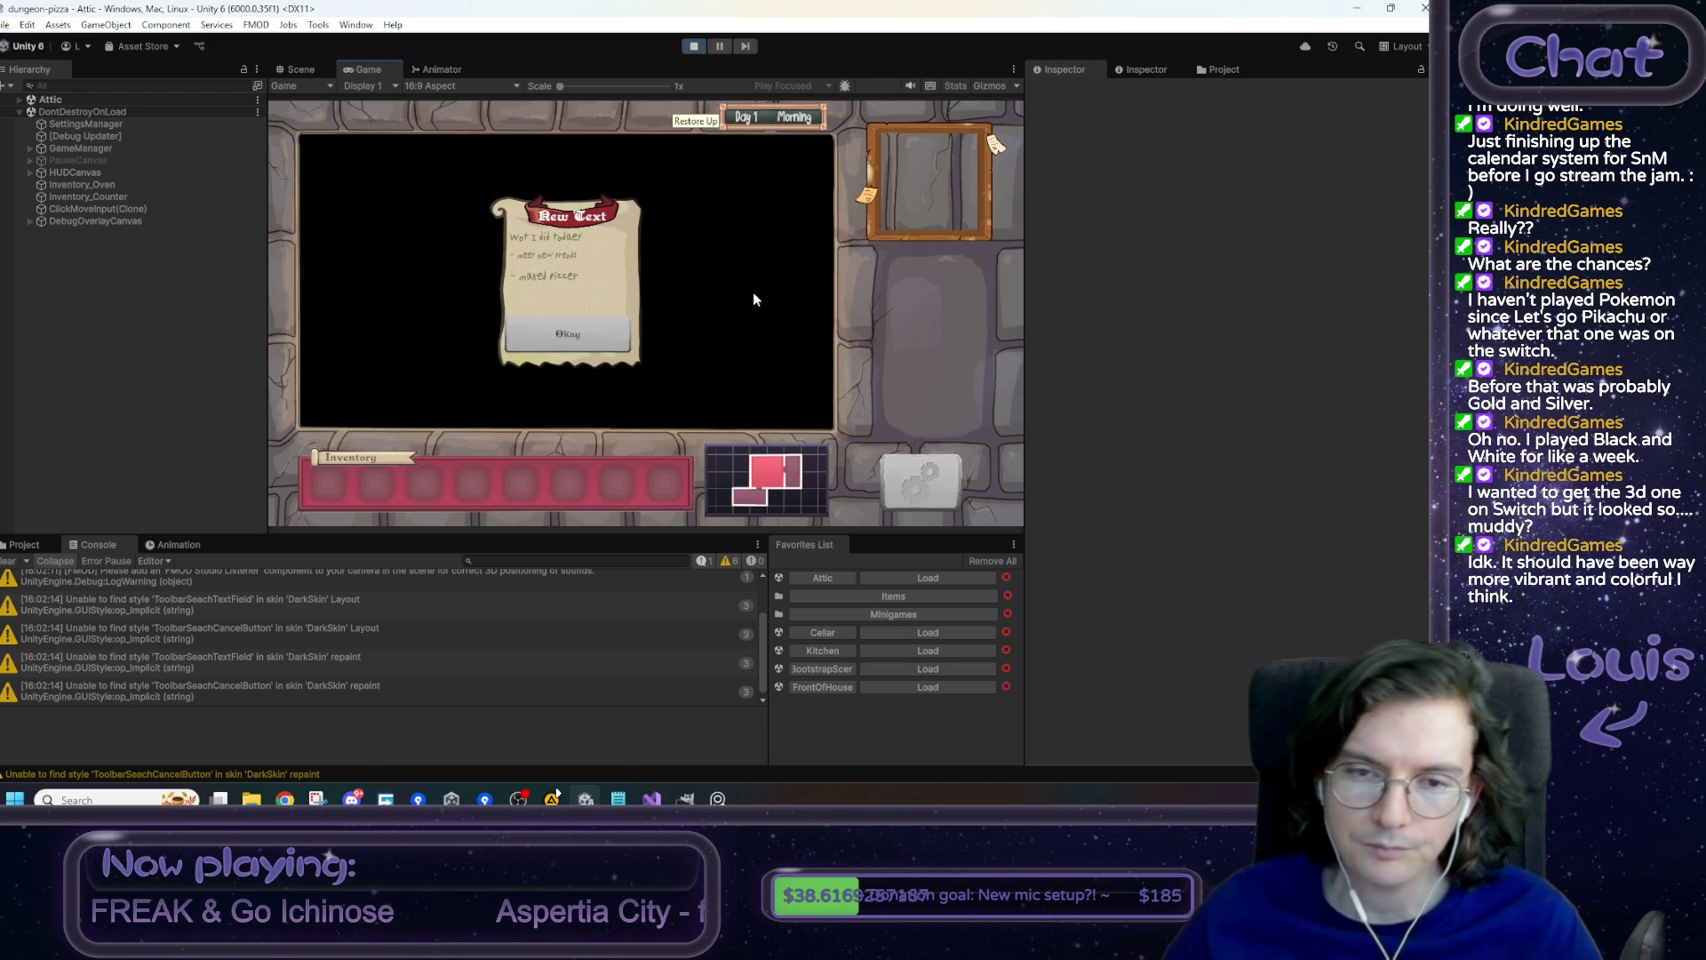
pyautogui.click(608, 335)
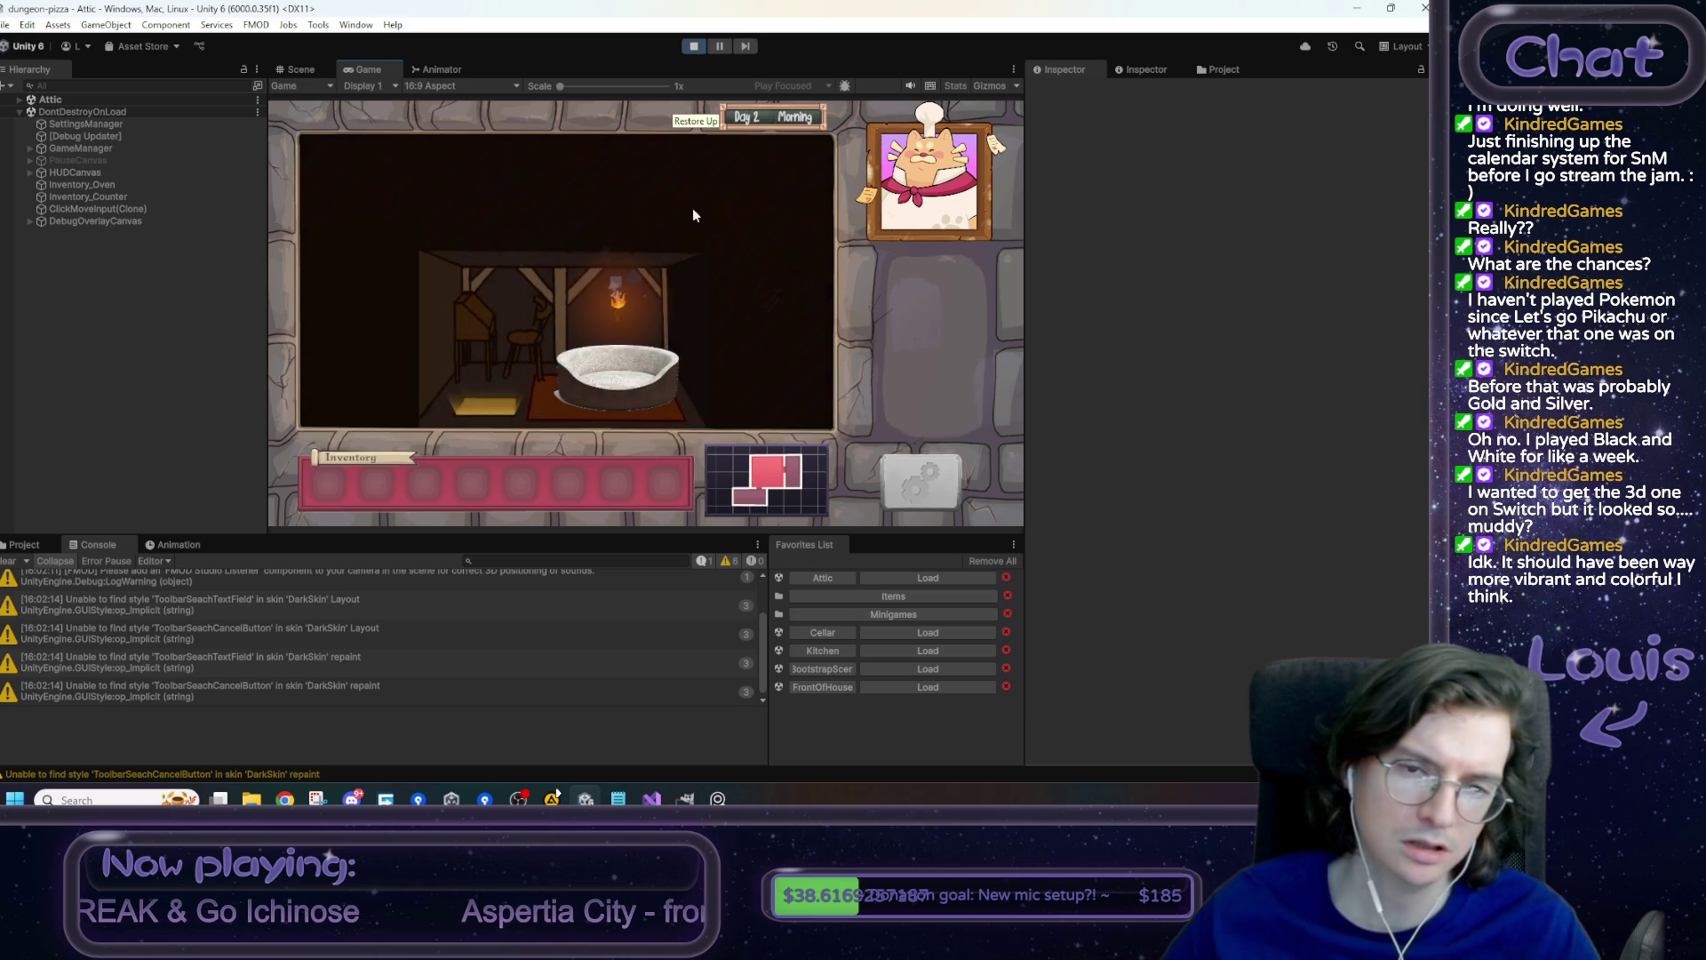
pyautogui.click(756, 122)
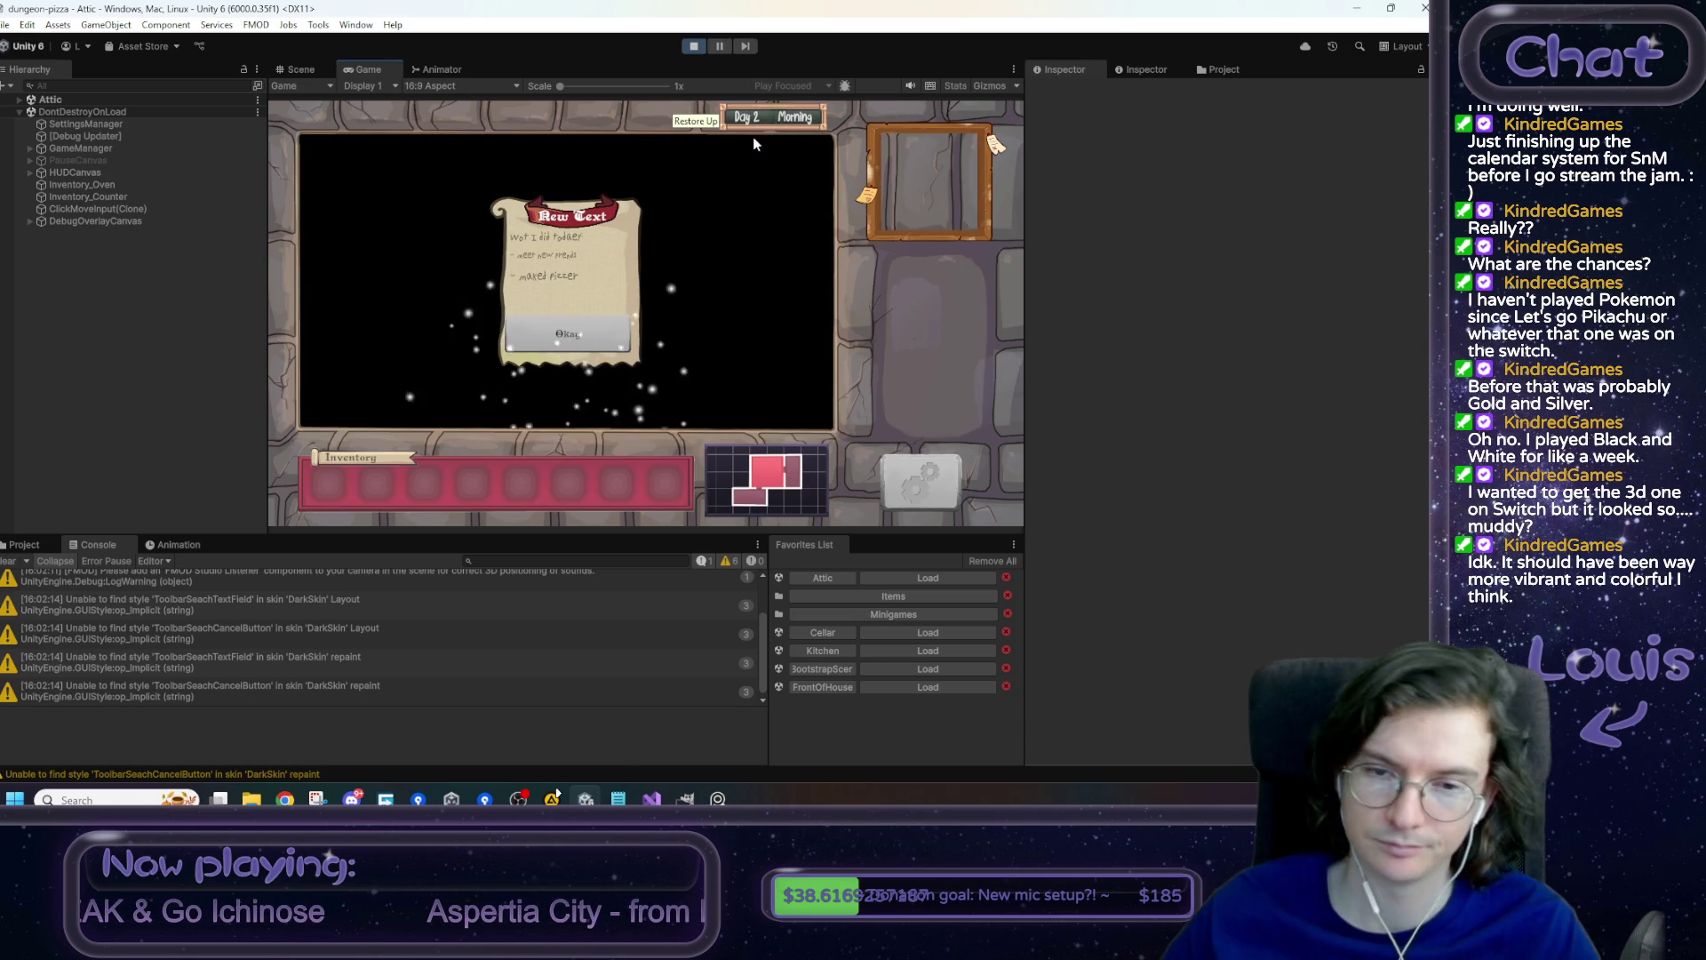
pyautogui.click(605, 338)
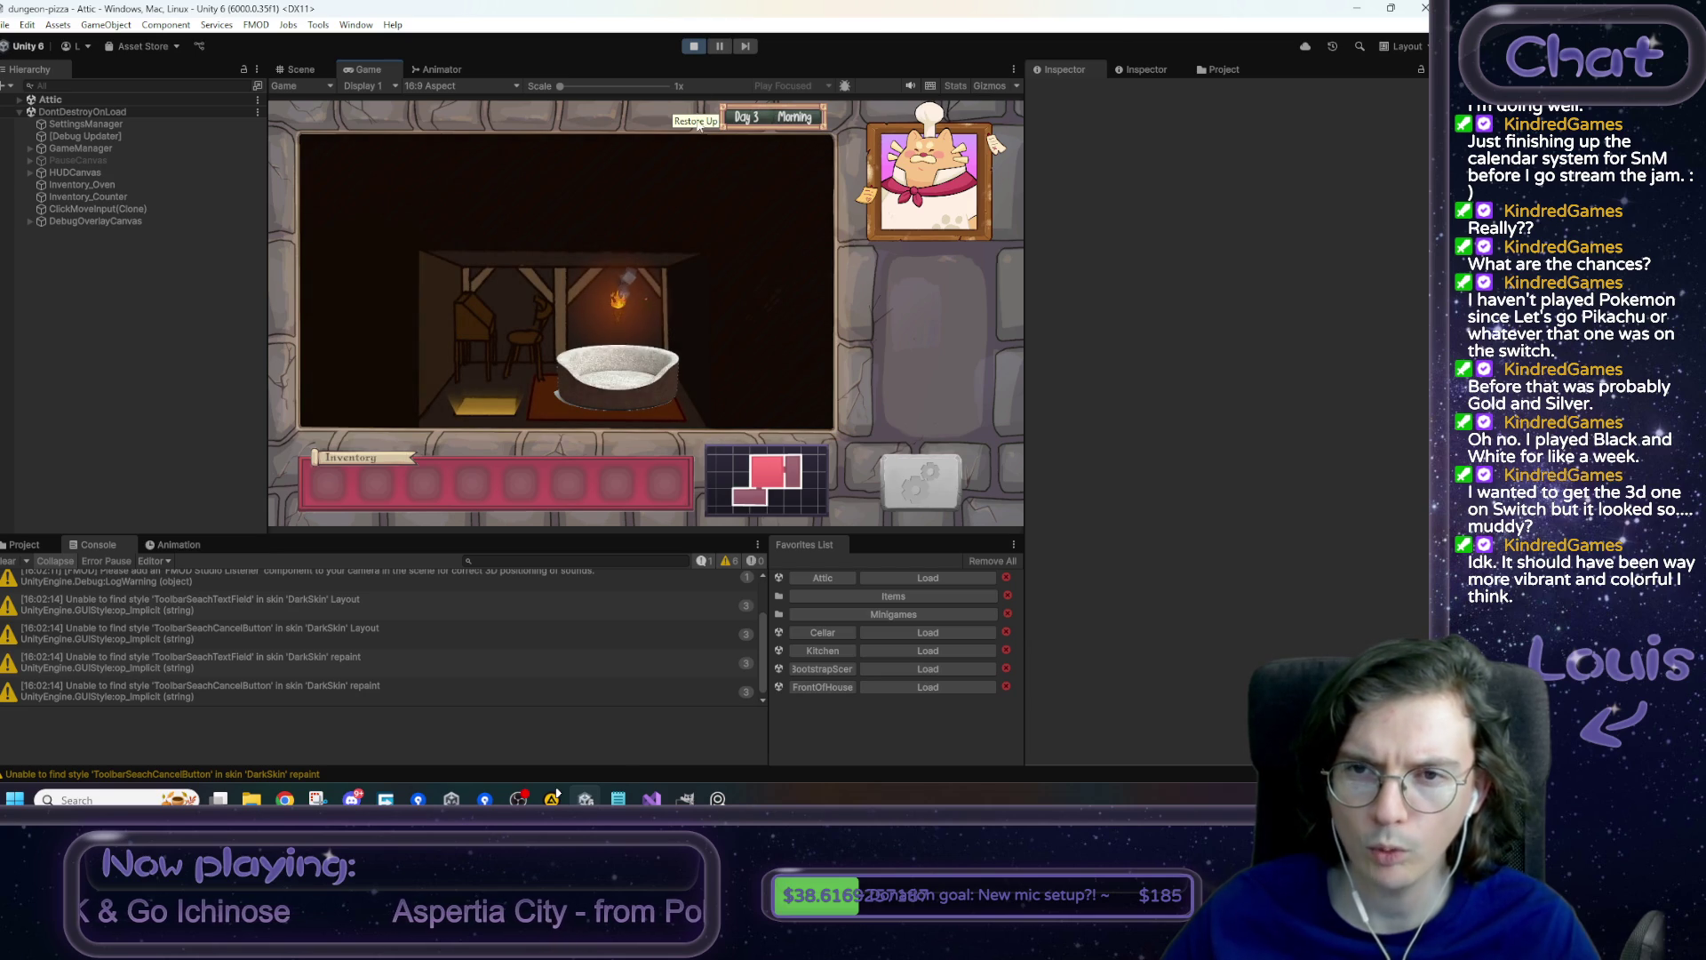
pyautogui.hotkey('ctrl', 'p')
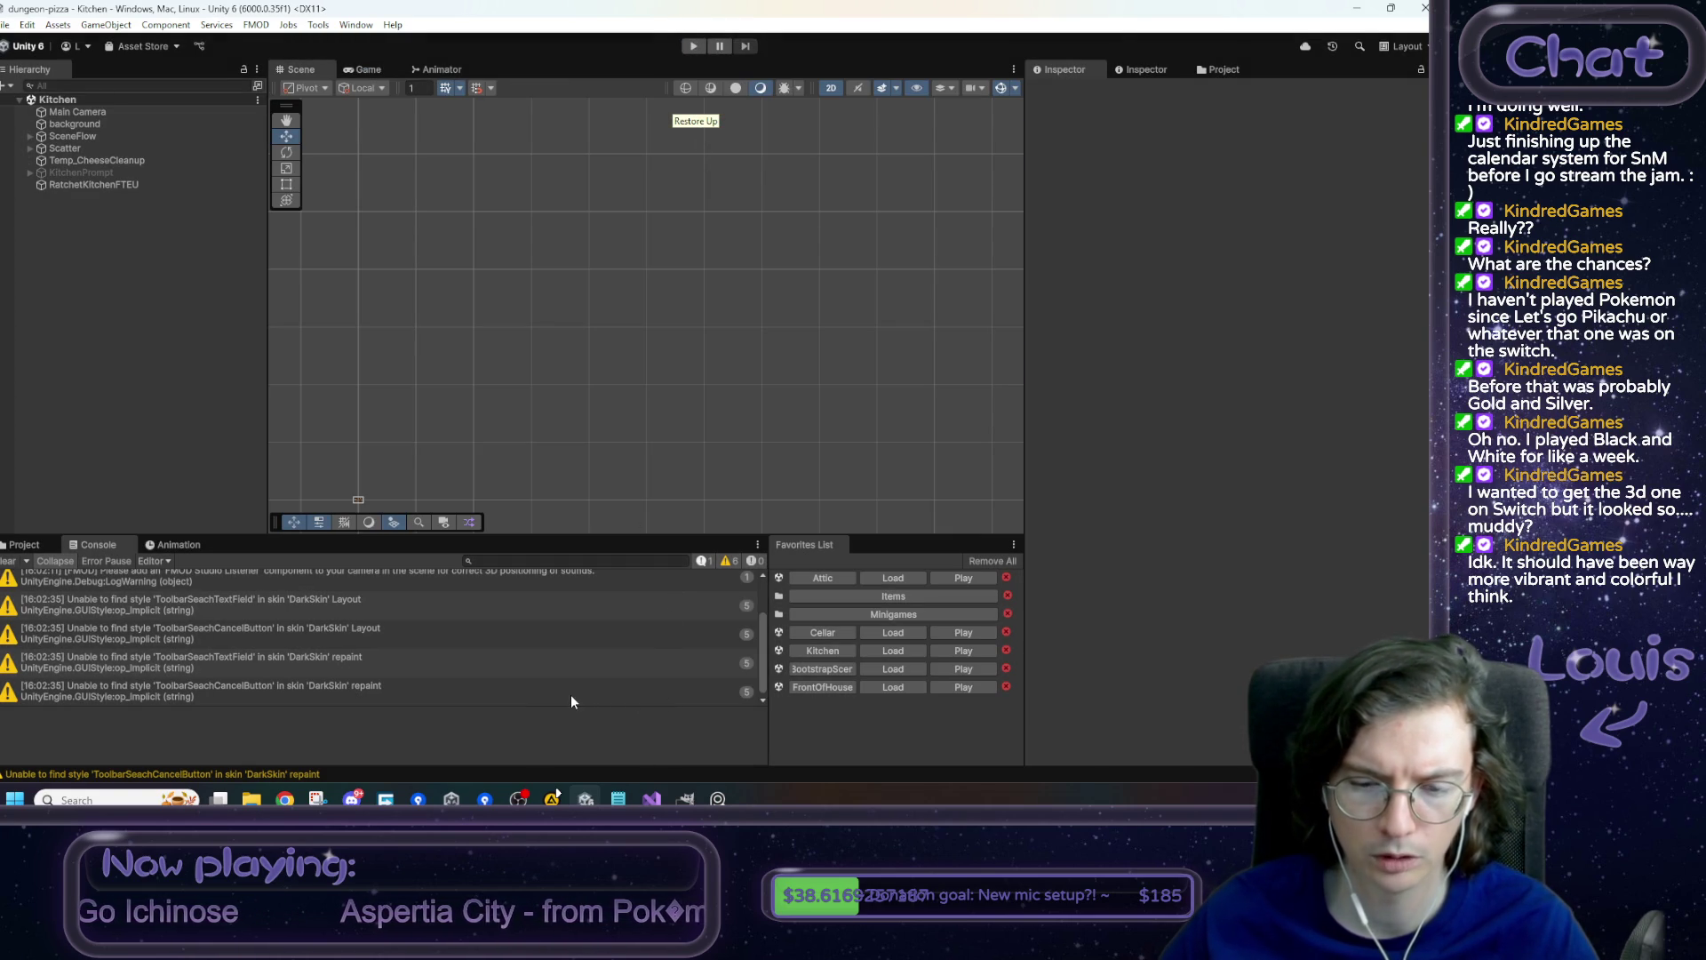
pyautogui.click(619, 798)
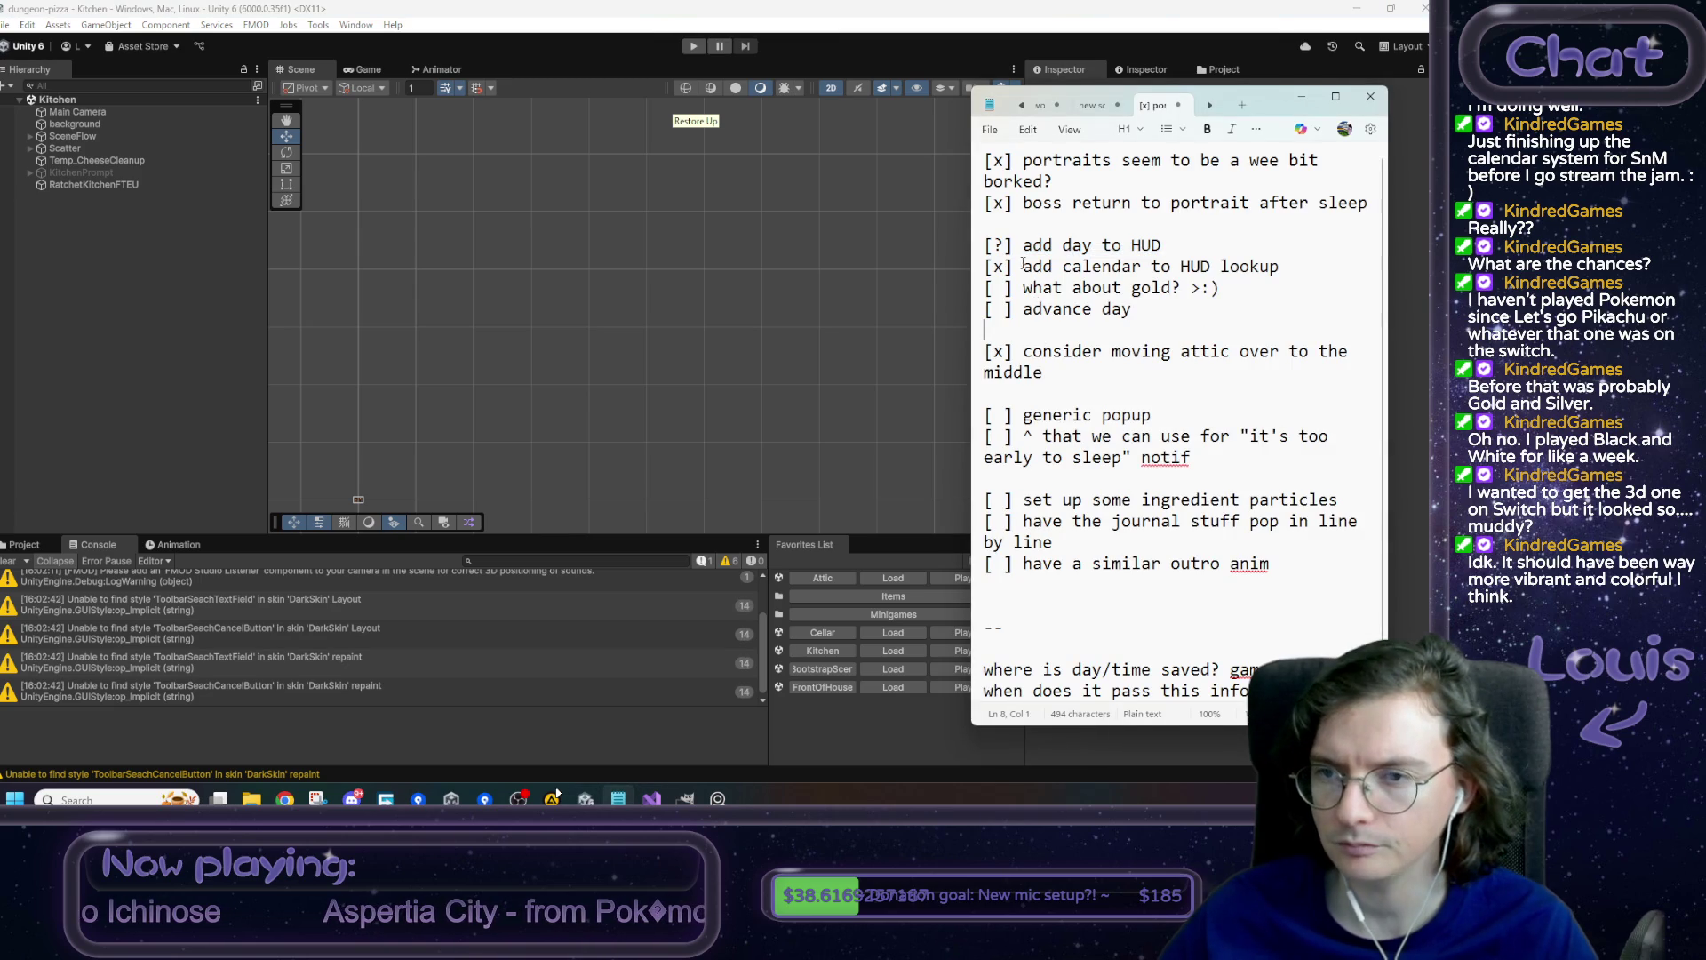
# - Change the day-to-HUD item's [?] to [x] and review the remaining to-do items
pyautogui.press('BackSpace')
pyautogui.write('x')
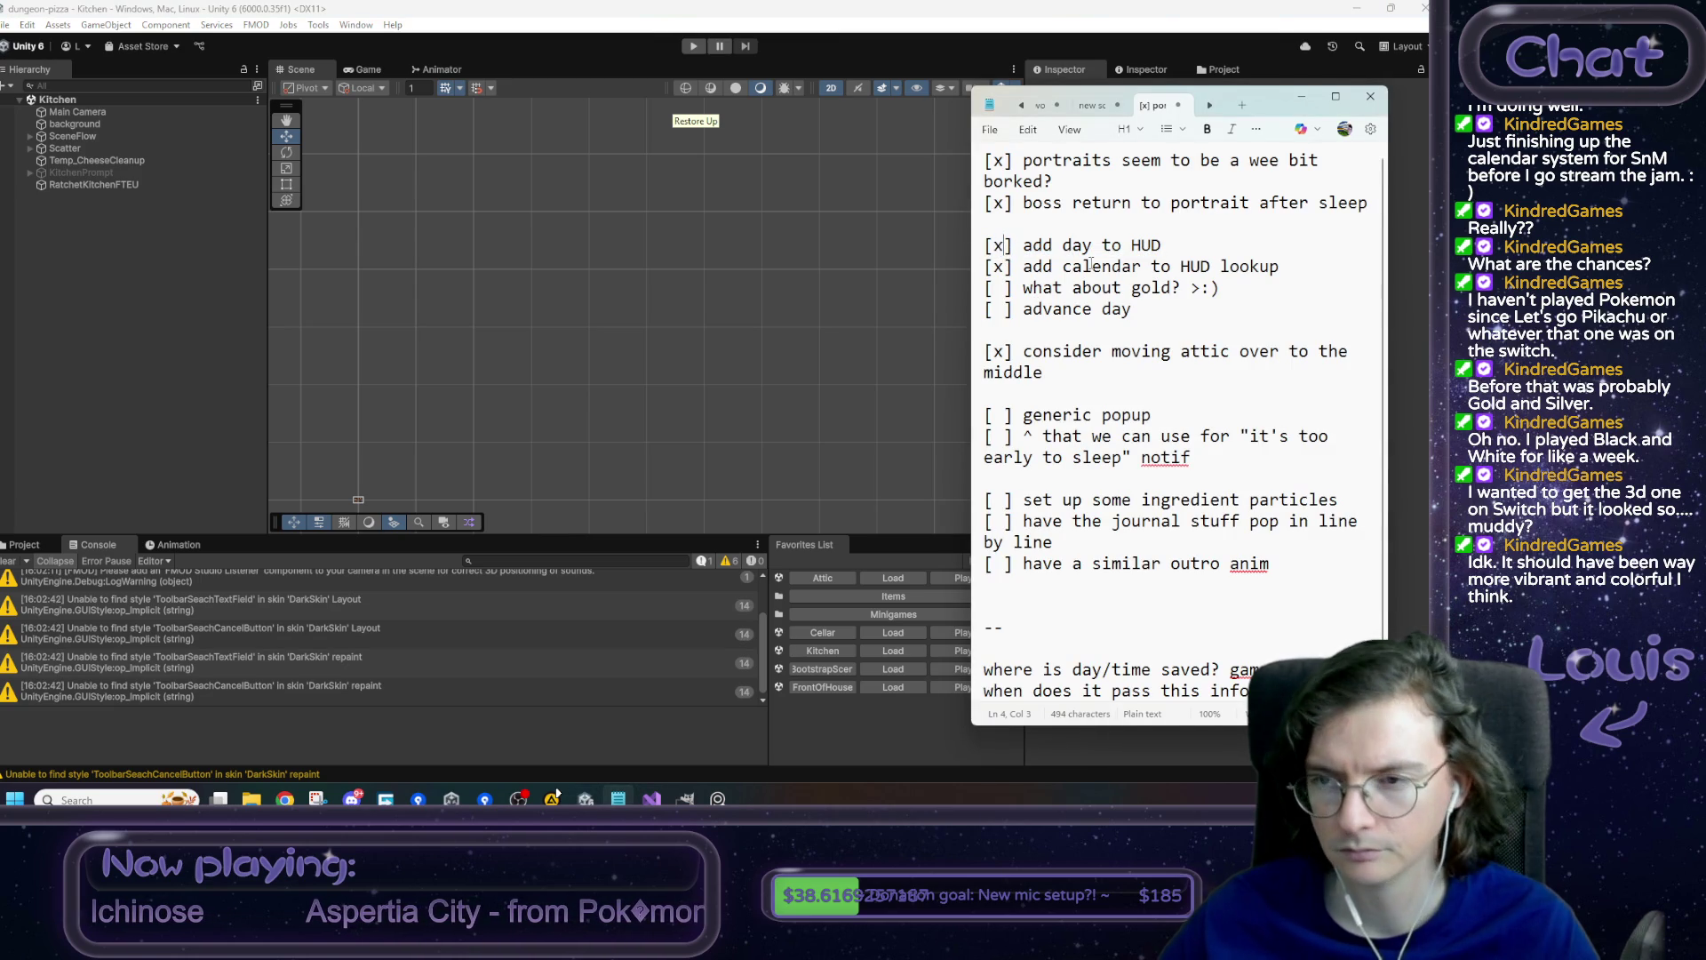
pyautogui.moveTo(1302, 273); pyautogui.dragTo(981, 240)
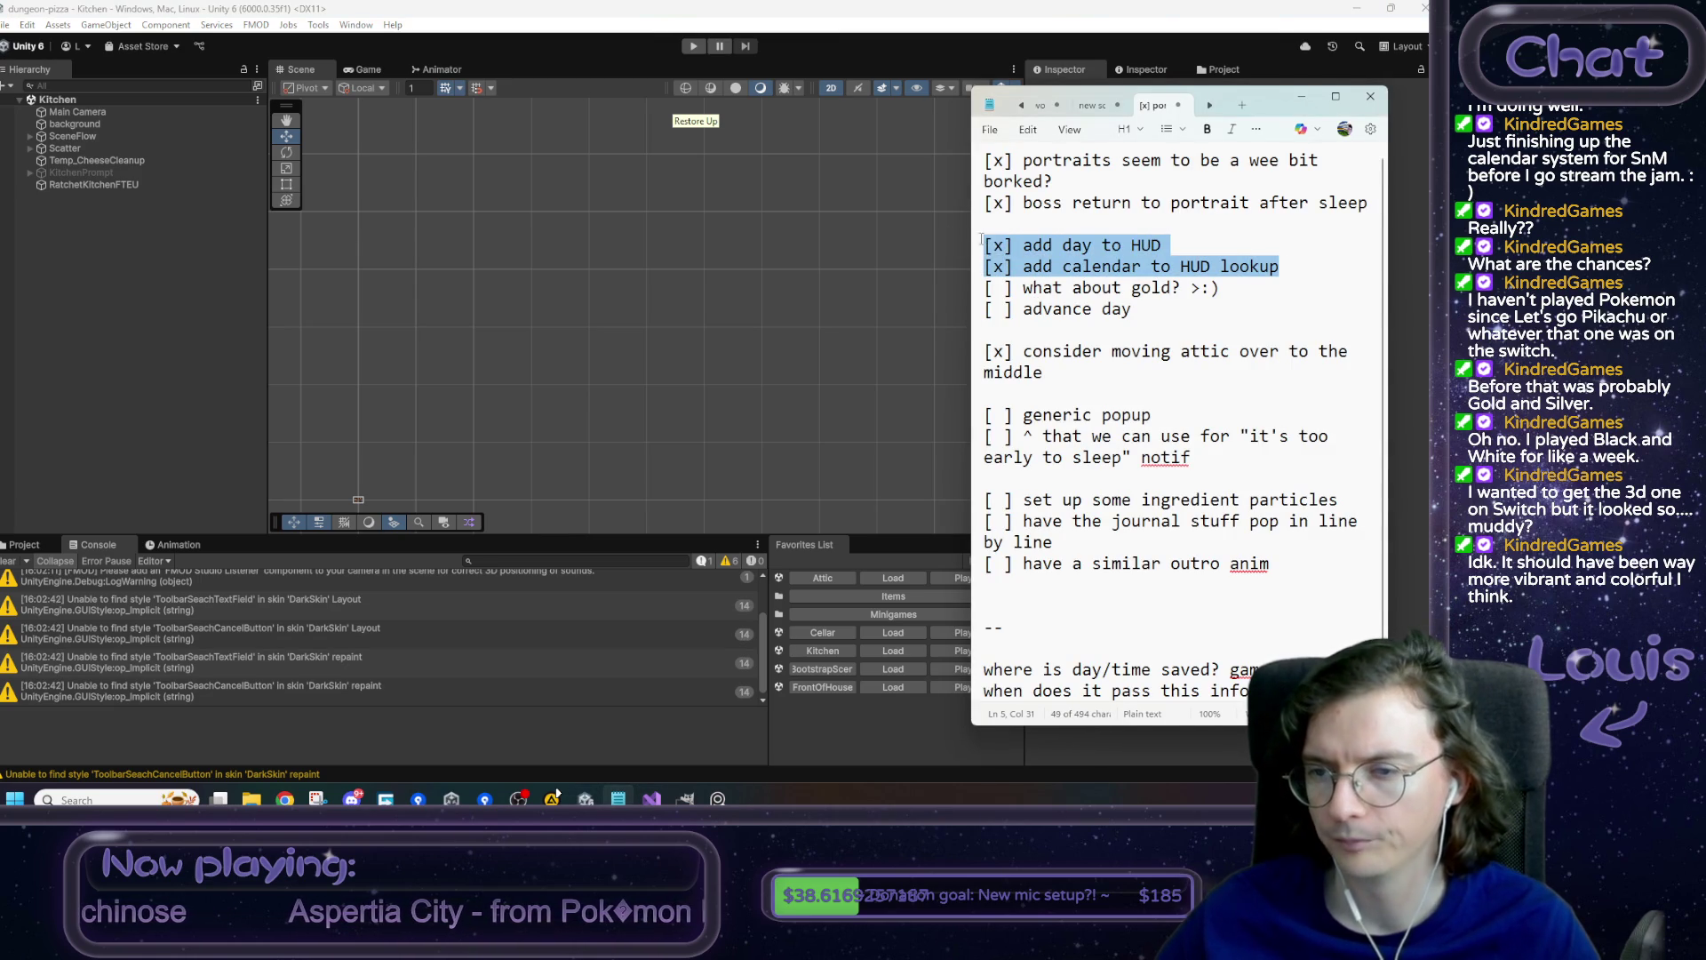
pyautogui.moveTo(1270, 563)
pyautogui.mouseDown()
pyautogui.moveTo(983, 564)
pyautogui.moveTo(984, 414)
pyautogui.moveTo(1011, 459)
pyautogui.moveTo(1093, 414)
pyautogui.mouseUp()
pyautogui.click(1230, 436)
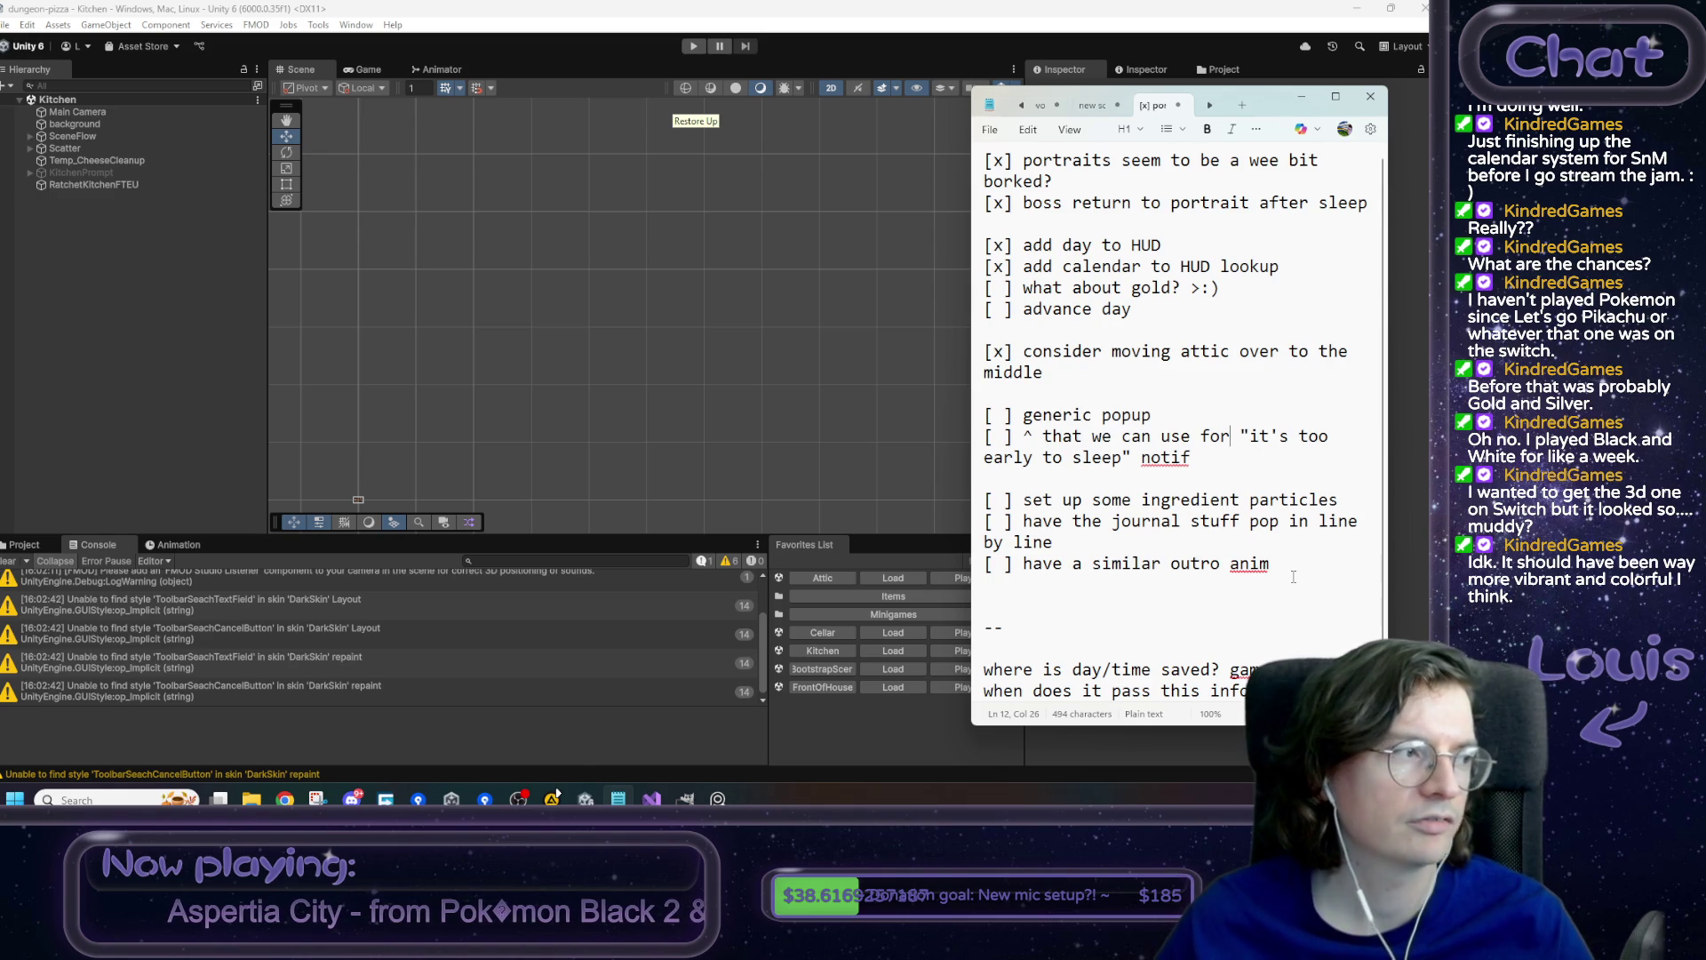
pyautogui.moveTo(1289, 566)
pyautogui.mouseDown()
pyautogui.moveTo(851, 449)
pyautogui.moveTo(850, 413)
pyautogui.mouseUp()
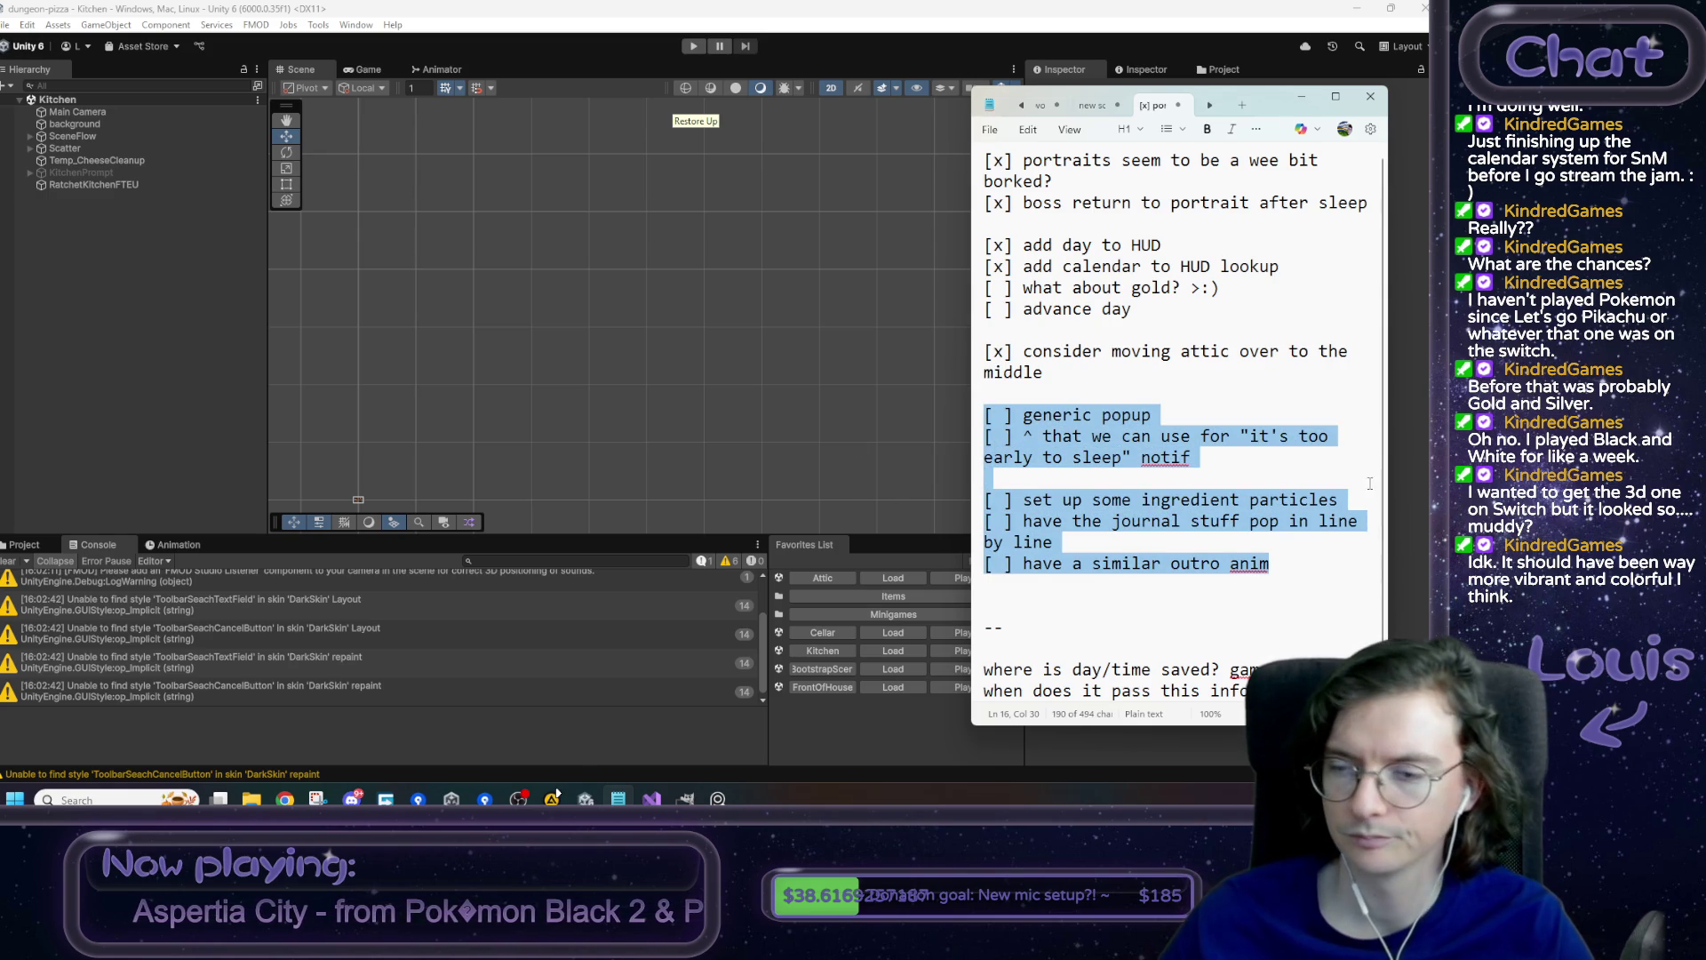
pyautogui.click(1296, 524)
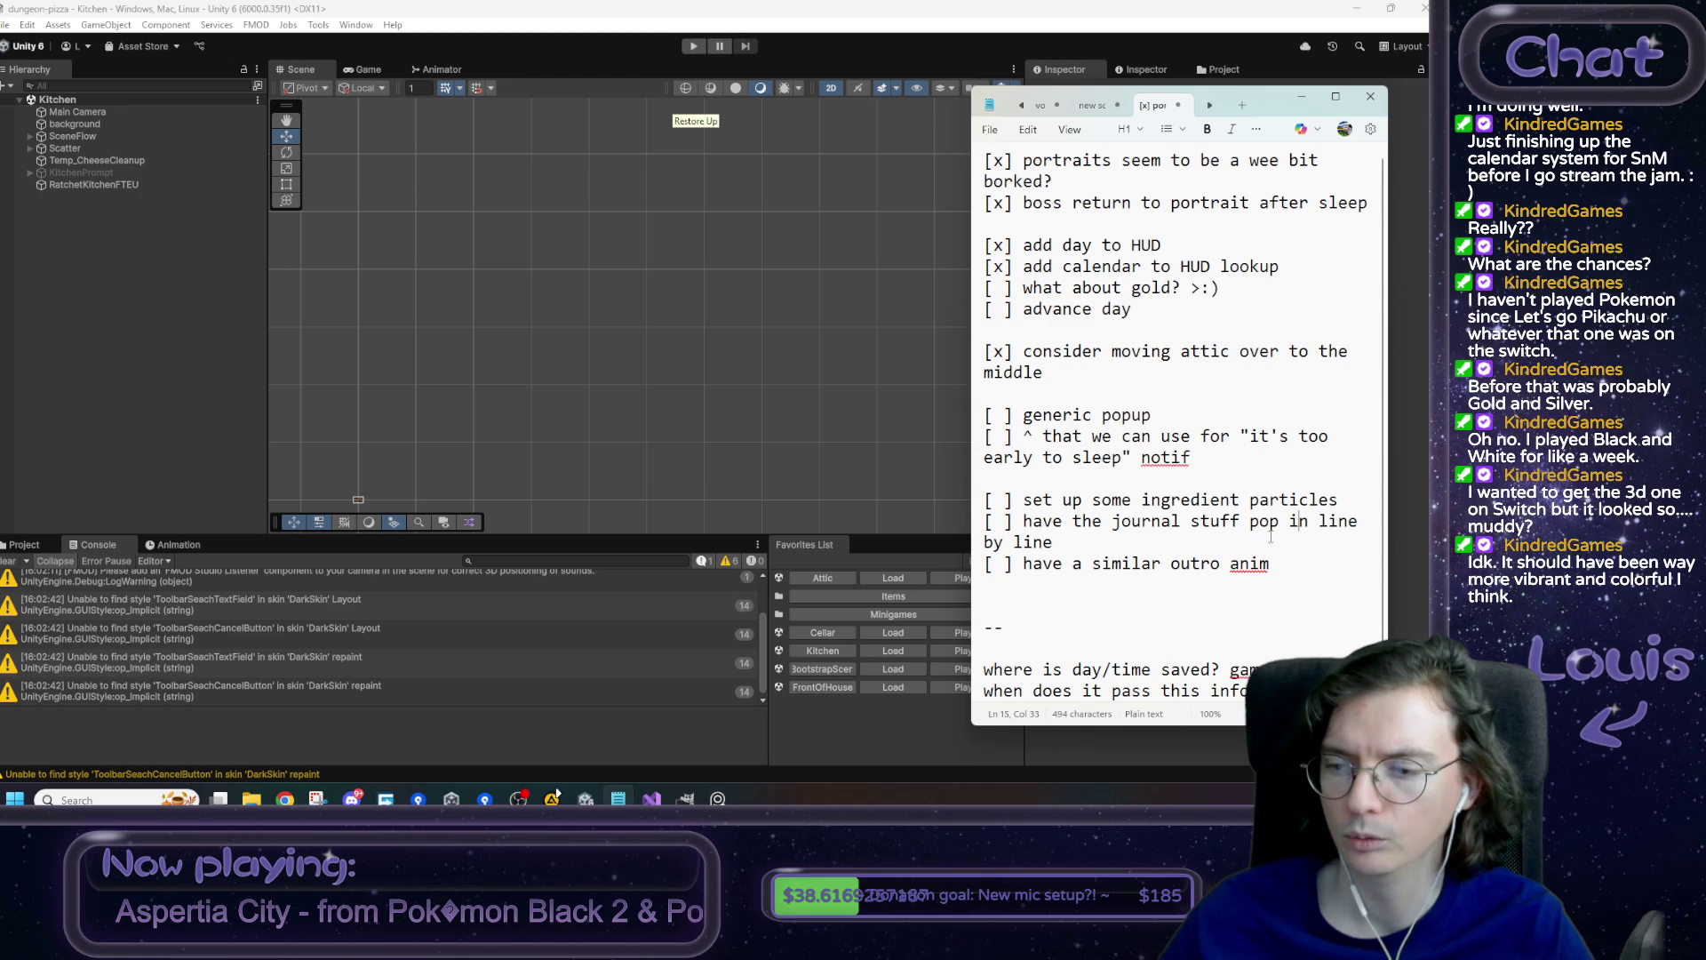
pyautogui.click(1077, 608)
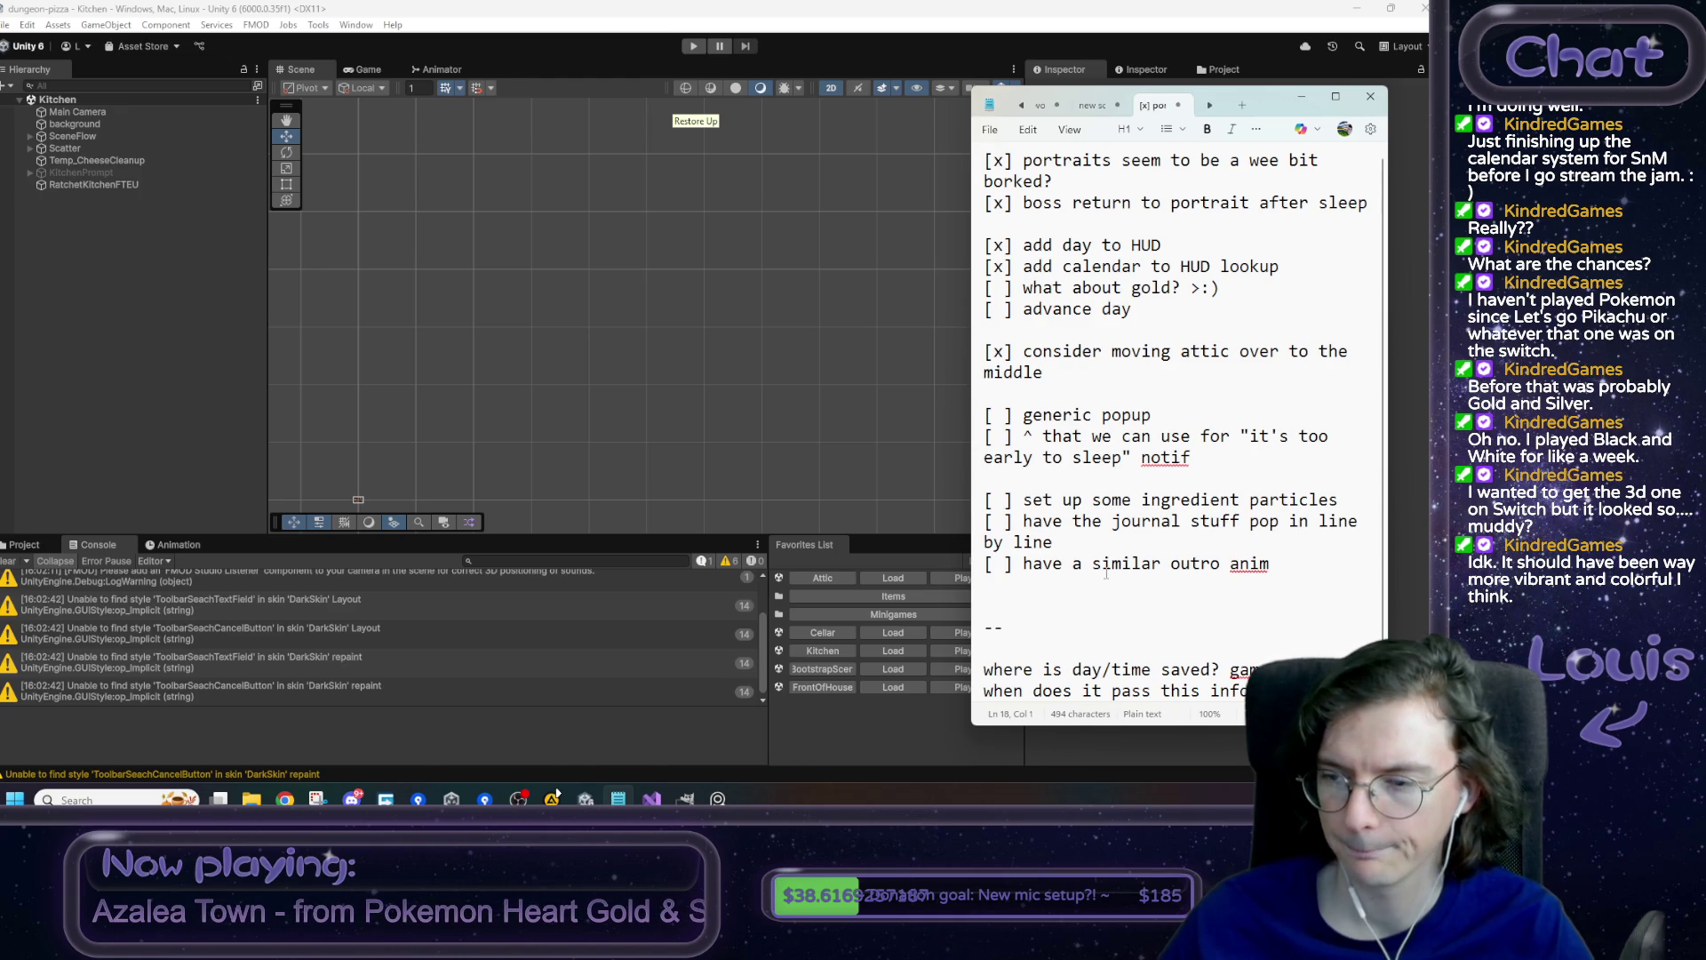
pyautogui.moveTo(1089, 498); pyautogui.dragTo(1279, 501)
pyautogui.moveTo(1146, 522)
pyautogui.mouseDown()
pyautogui.moveTo(1044, 523)
pyautogui.moveTo(1165, 569)
pyautogui.mouseUp()
pyautogui.moveTo(1054, 498)
pyautogui.mouseDown()
pyautogui.moveTo(1080, 500)
pyautogui.moveTo(1142, 565)
pyautogui.moveTo(1118, 523)
pyautogui.mouseUp()
pyautogui.moveTo(1112, 414); pyautogui.dragTo(1110, 570)
# - Tick 'advance day' and replace the two open questions with a note that day and time were added to the HUD
pyautogui.moveTo(1067, 300)
pyautogui.mouseDown()
pyautogui.moveTo(1044, 289)
pyautogui.moveTo(1128, 310)
pyautogui.moveTo(1079, 320)
pyautogui.mouseUp()
pyautogui.moveTo(1008, 308)
pyautogui.mouseDown()
pyautogui.moveTo(984, 309)
pyautogui.moveTo(1005, 308)
pyautogui.mouseUp()
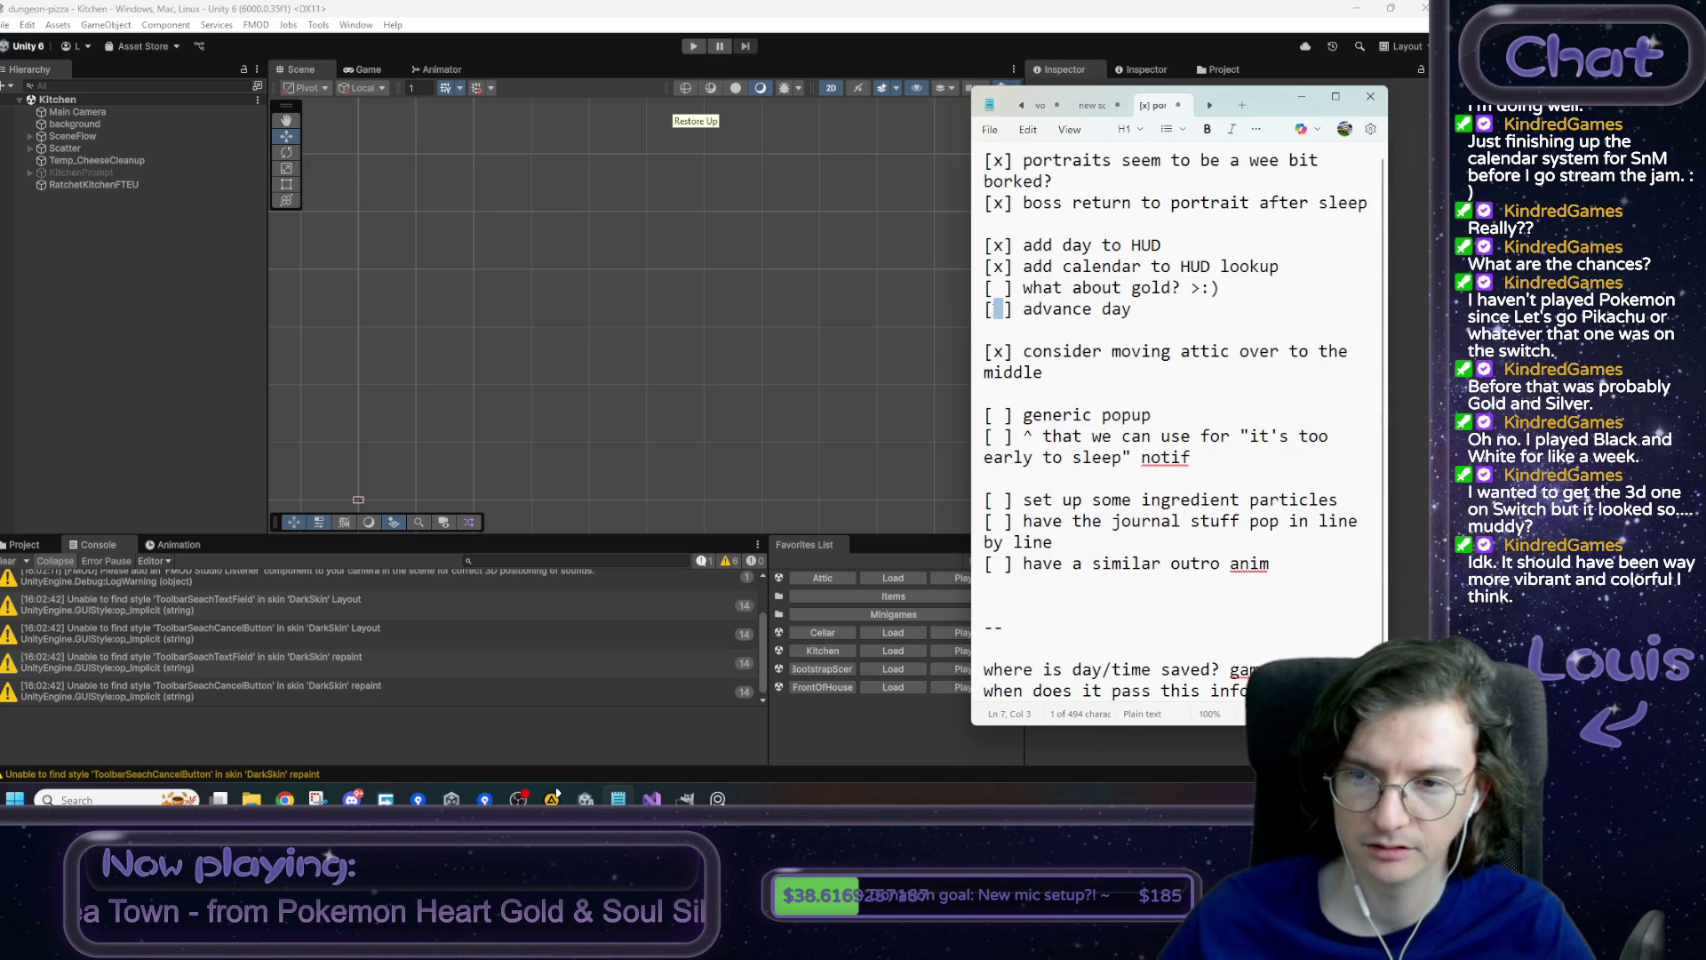
pyautogui.write('x')
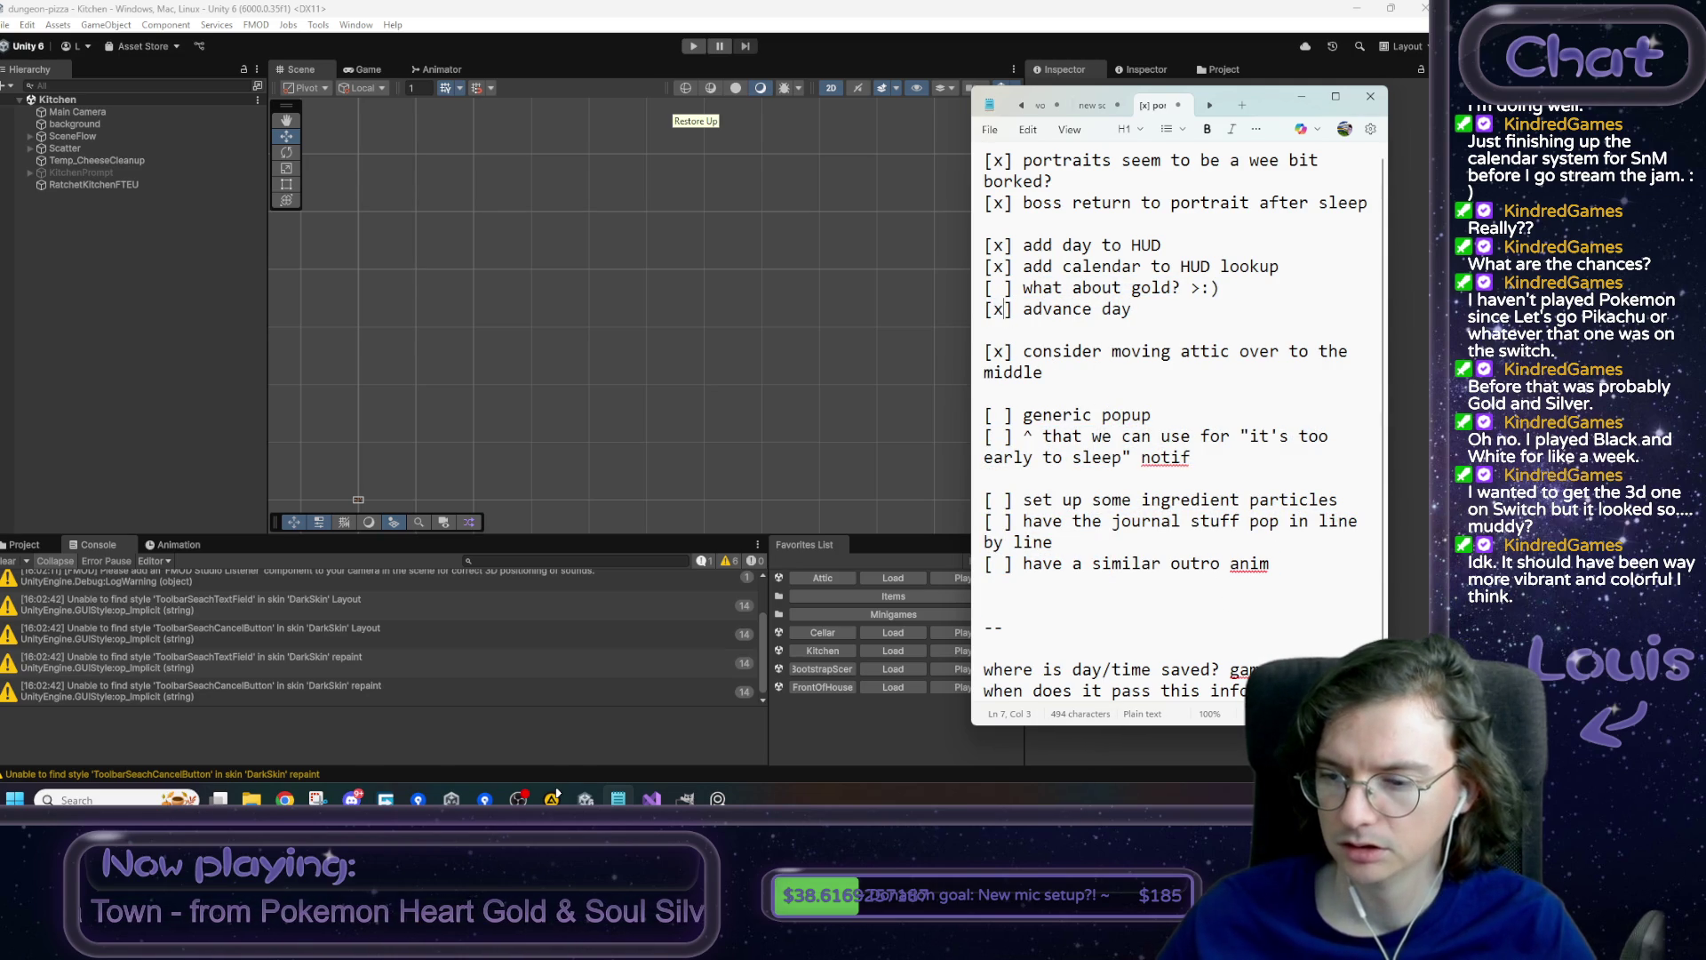
pyautogui.moveTo(1373, 691)
pyautogui.mouseDown()
pyautogui.moveTo(940, 684)
pyautogui.moveTo(938, 669)
pyautogui.mouseUp()
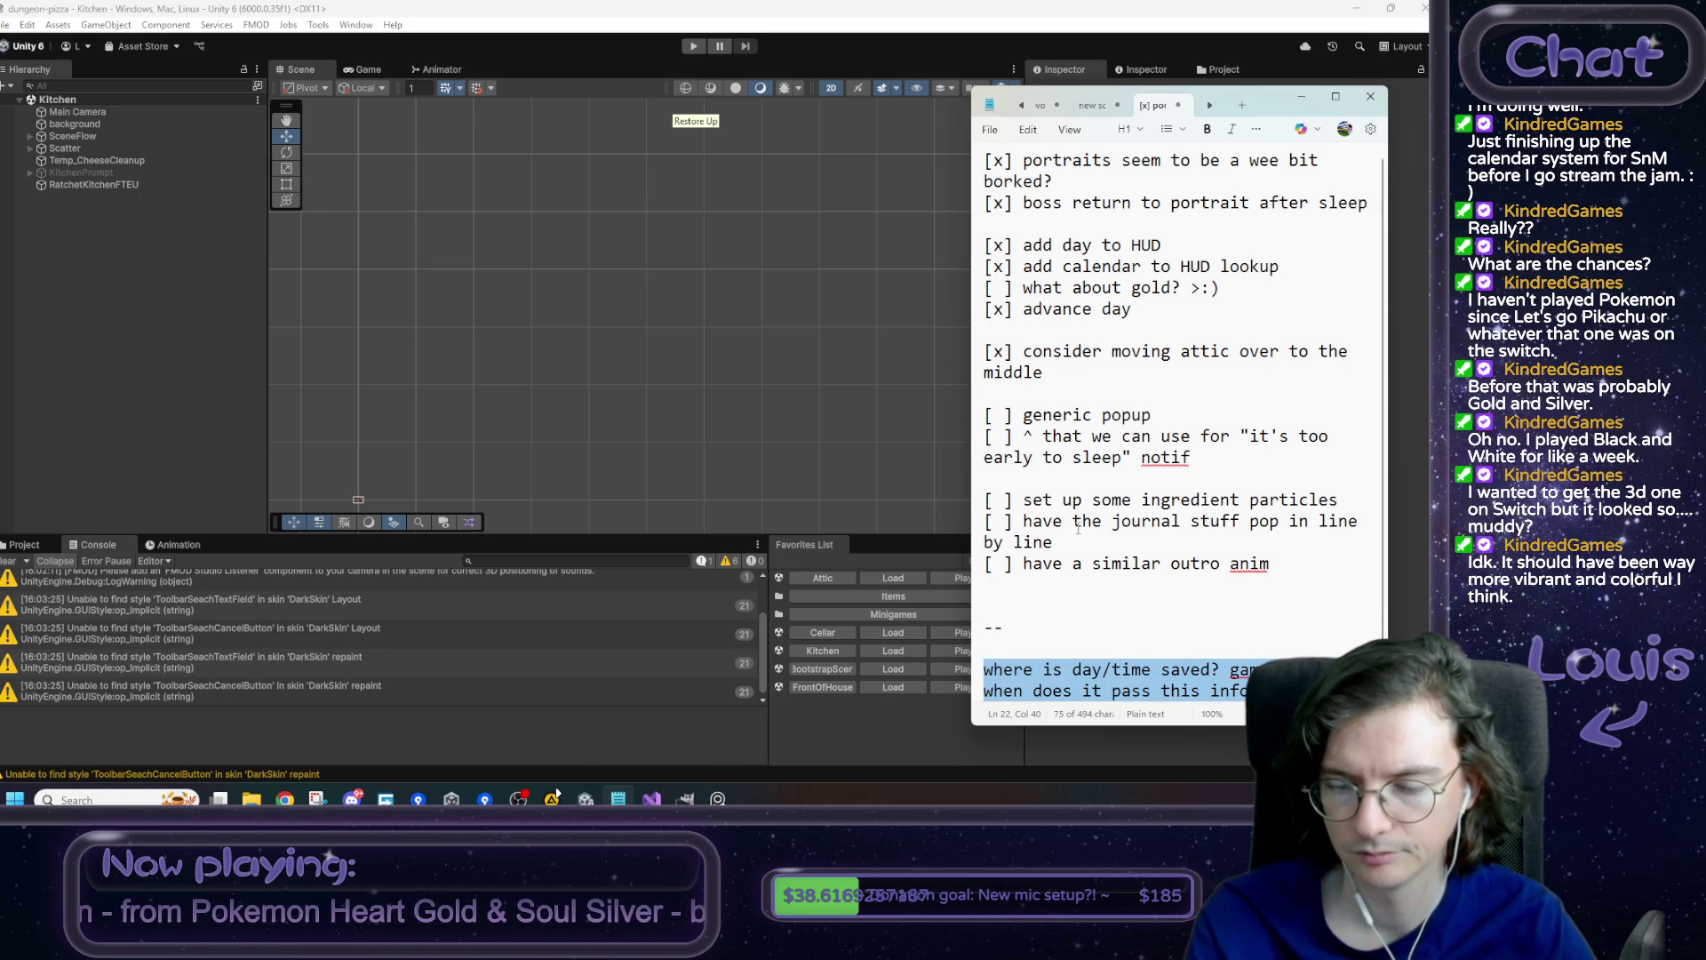
pyautogui.write('add')
pyautogui.write('ed da')
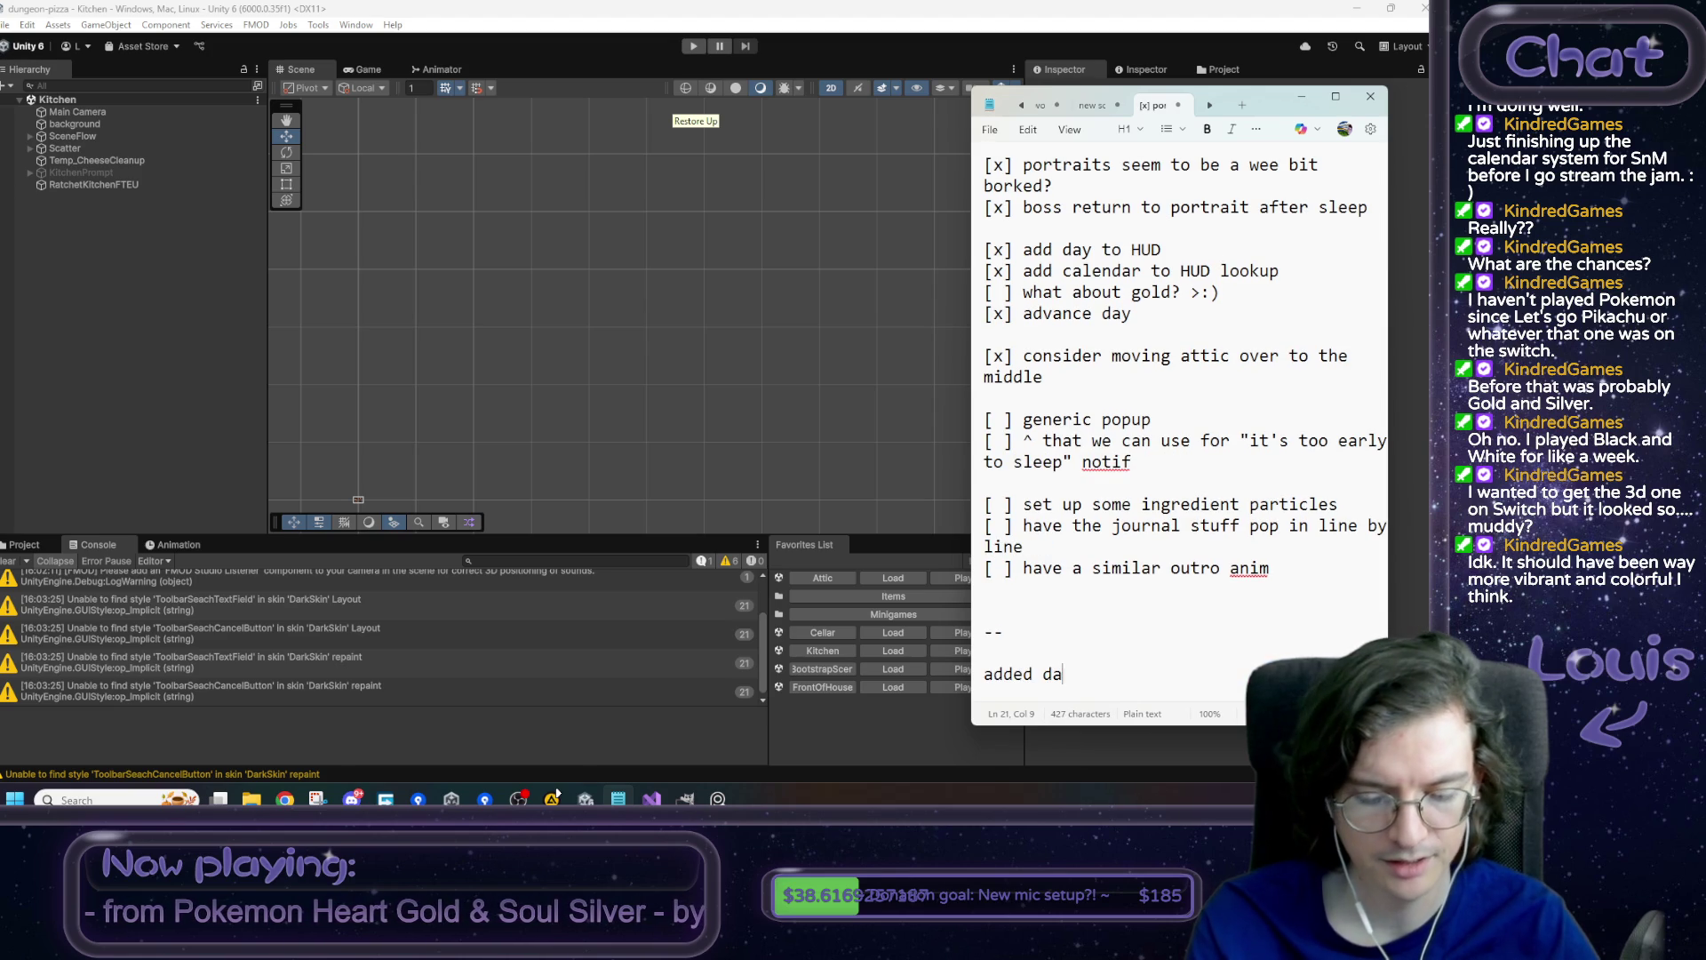
pyautogui.write('y and time to ')
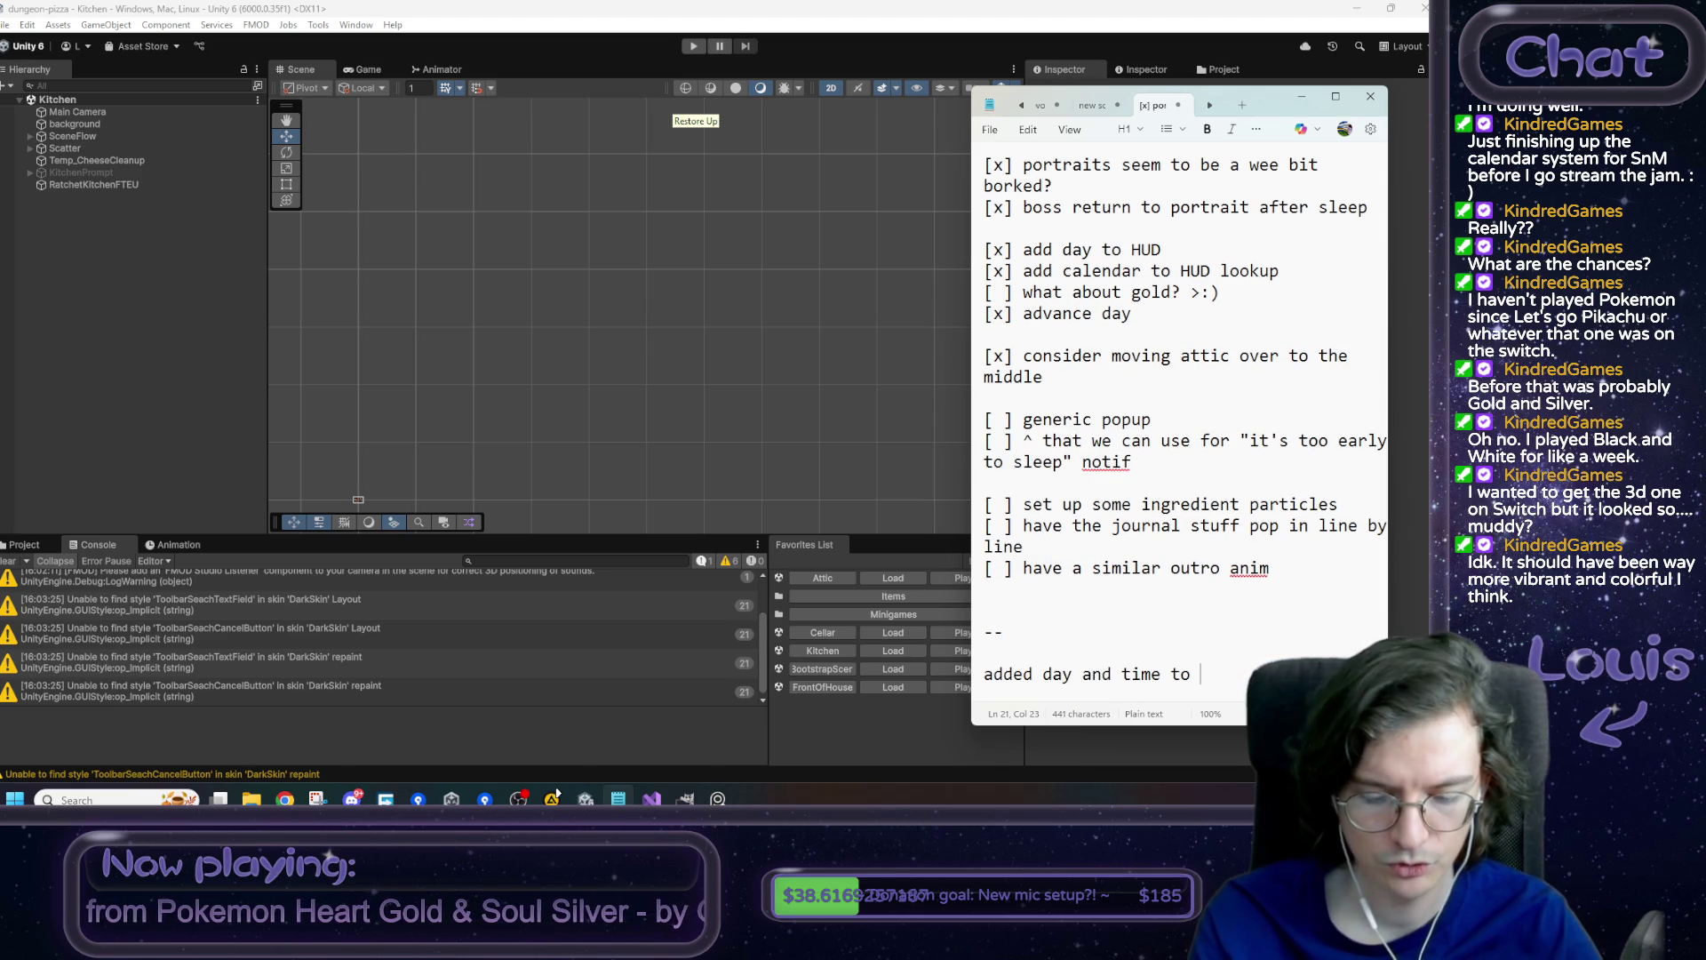
pyautogui.write('HUD(')
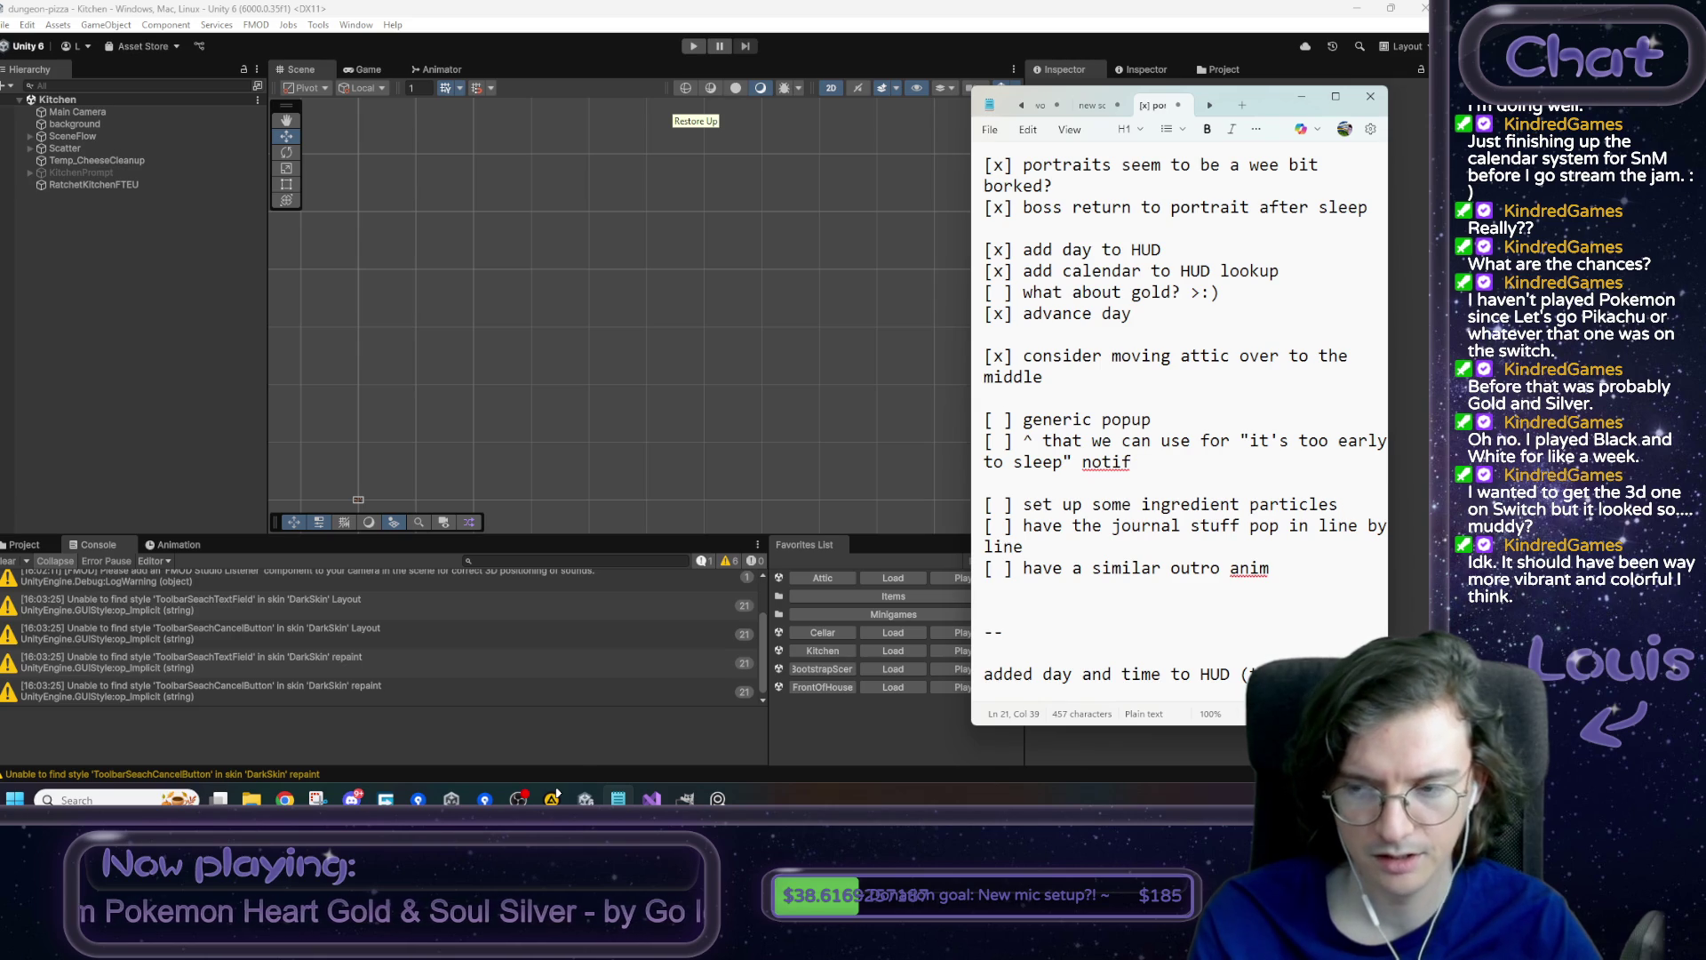
pyautogui.write('testeds no')
pyautogui.write('d on GameMan')
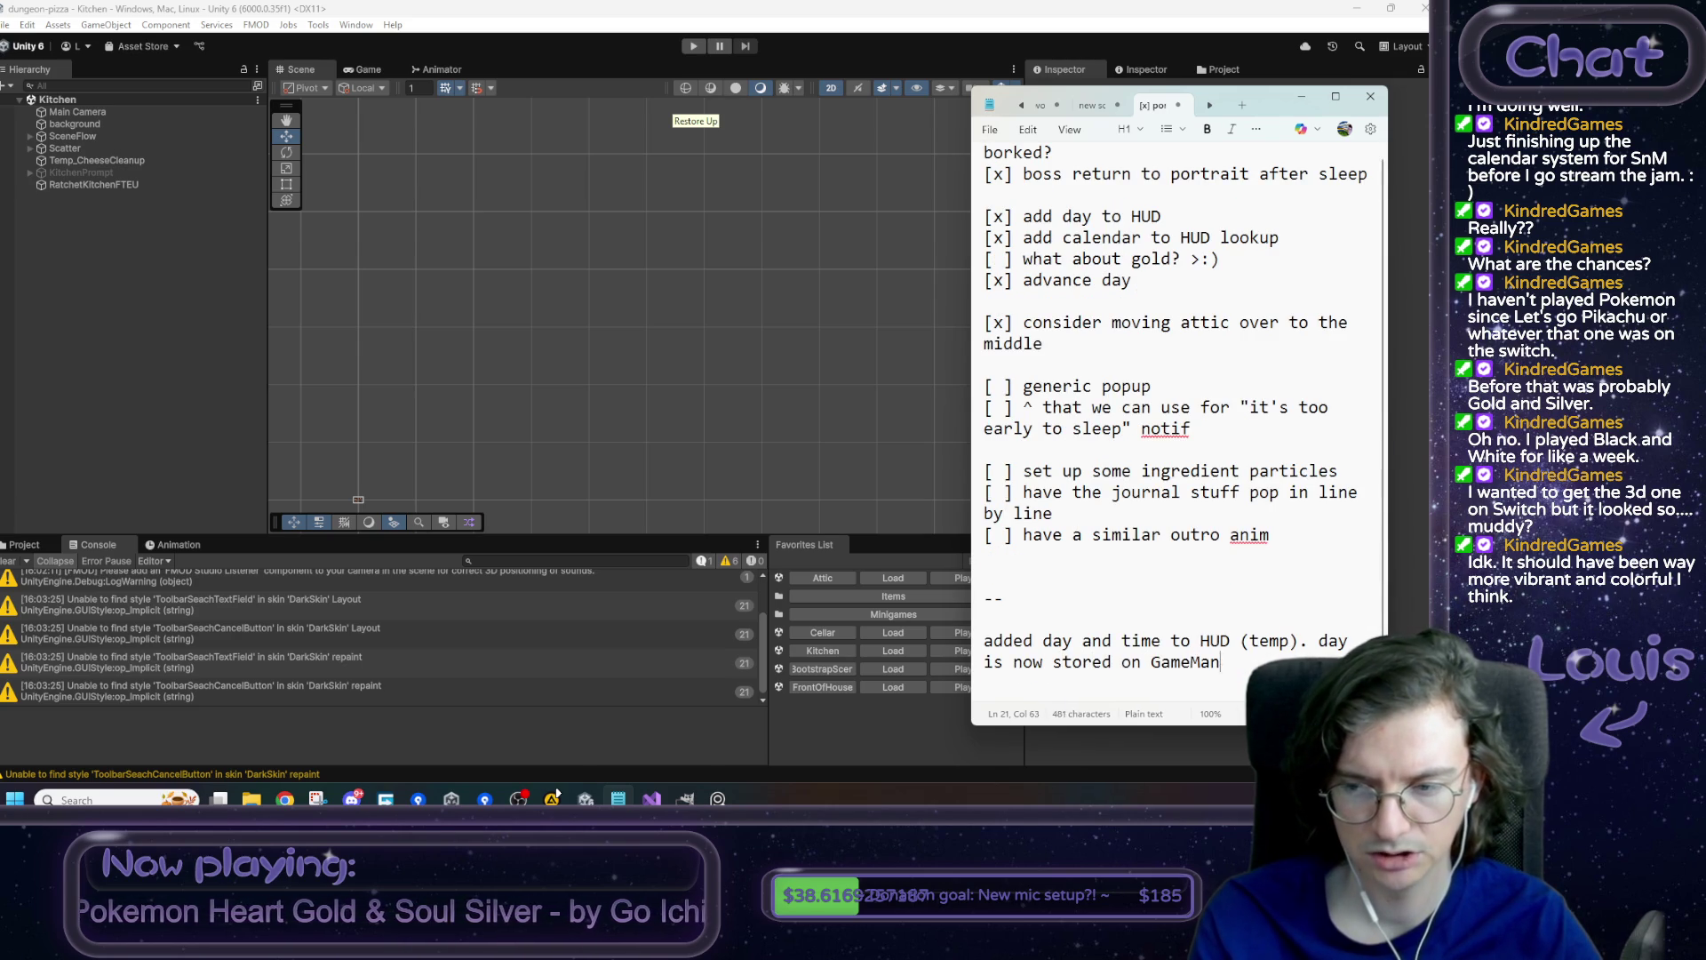
pyautogui.write('. ')
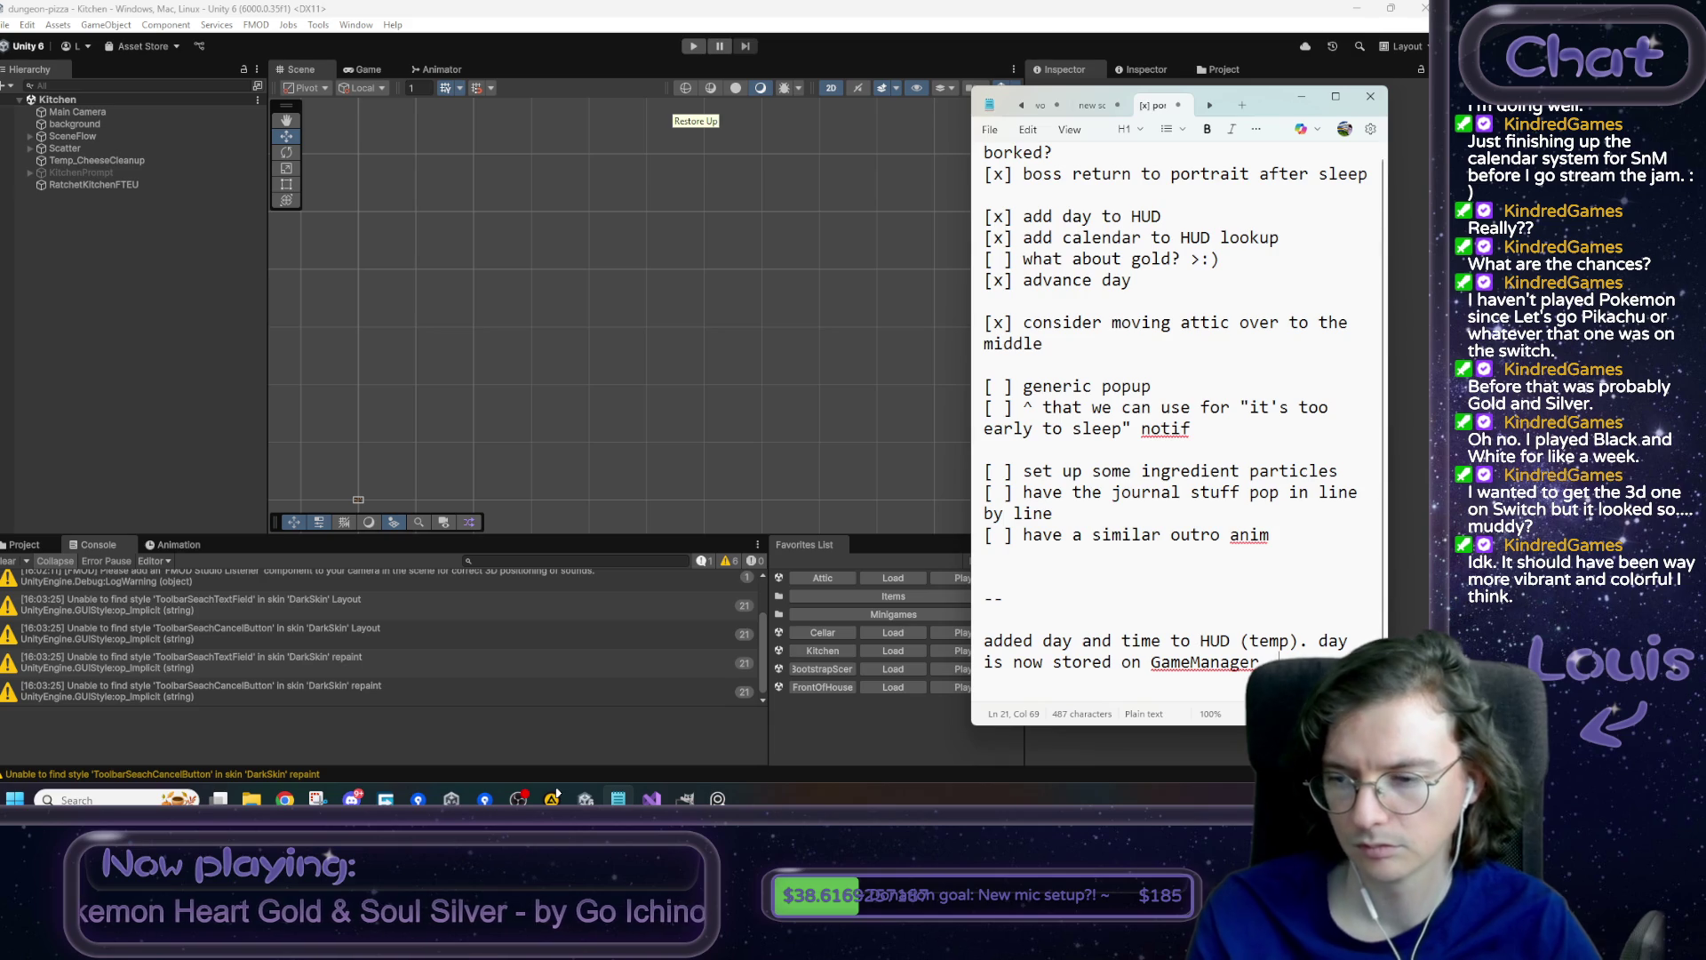
pyautogui.write('day advanc')
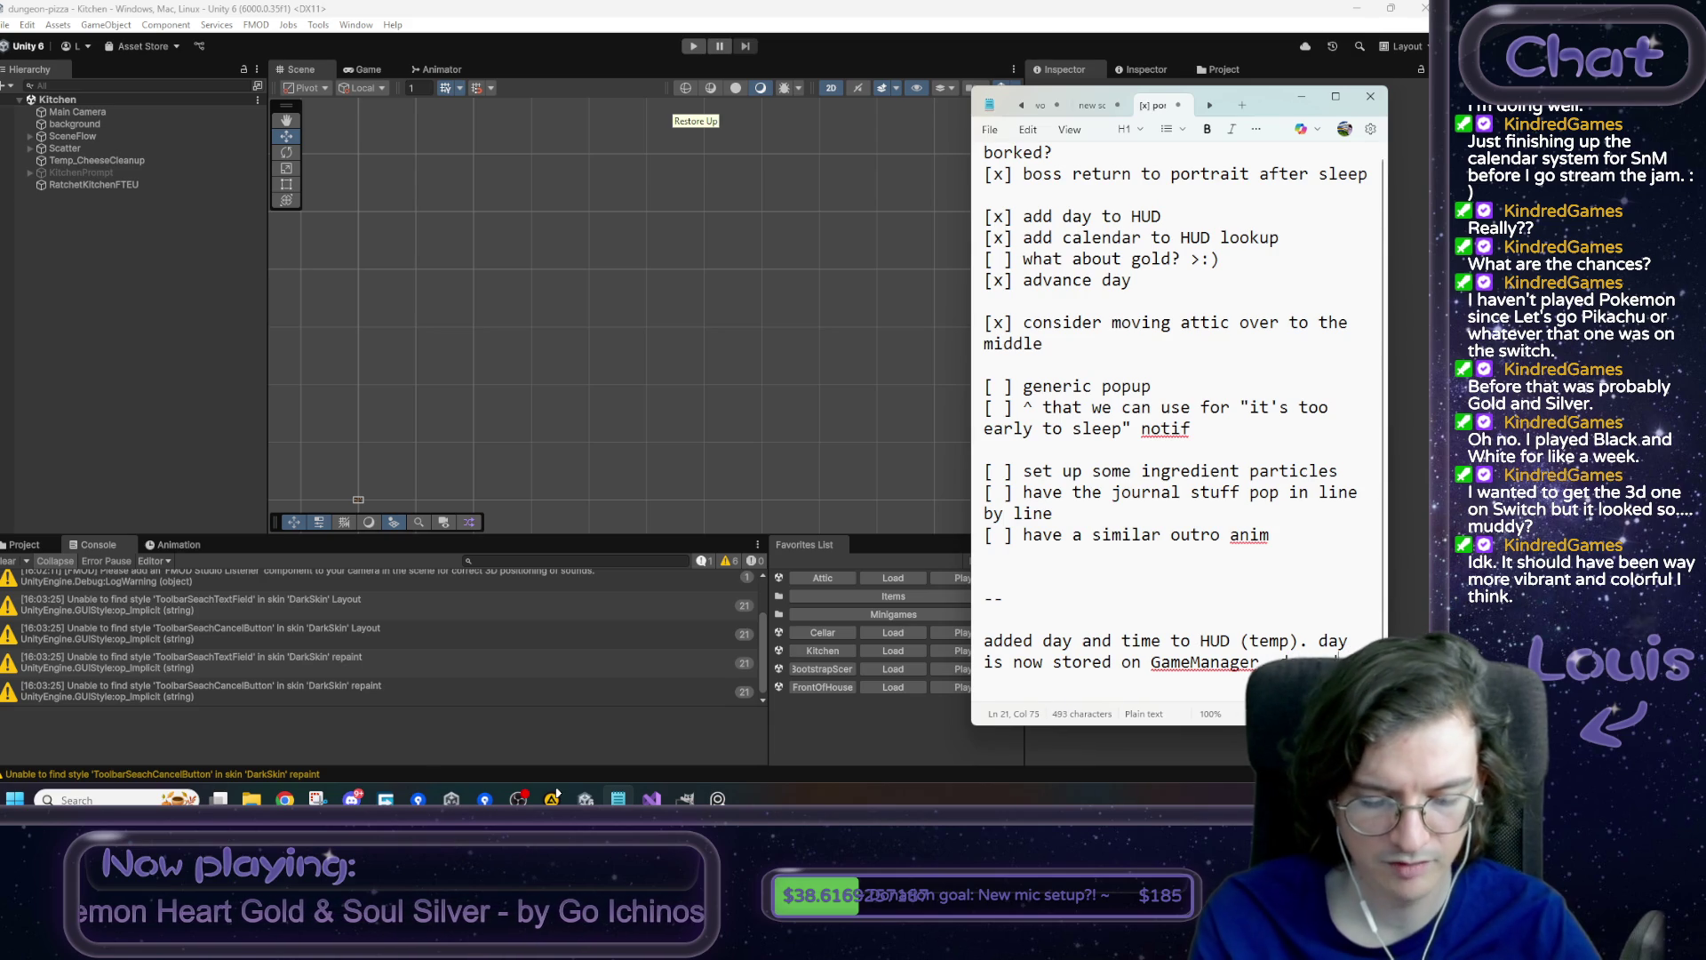
pyautogui.write('hen you slee')
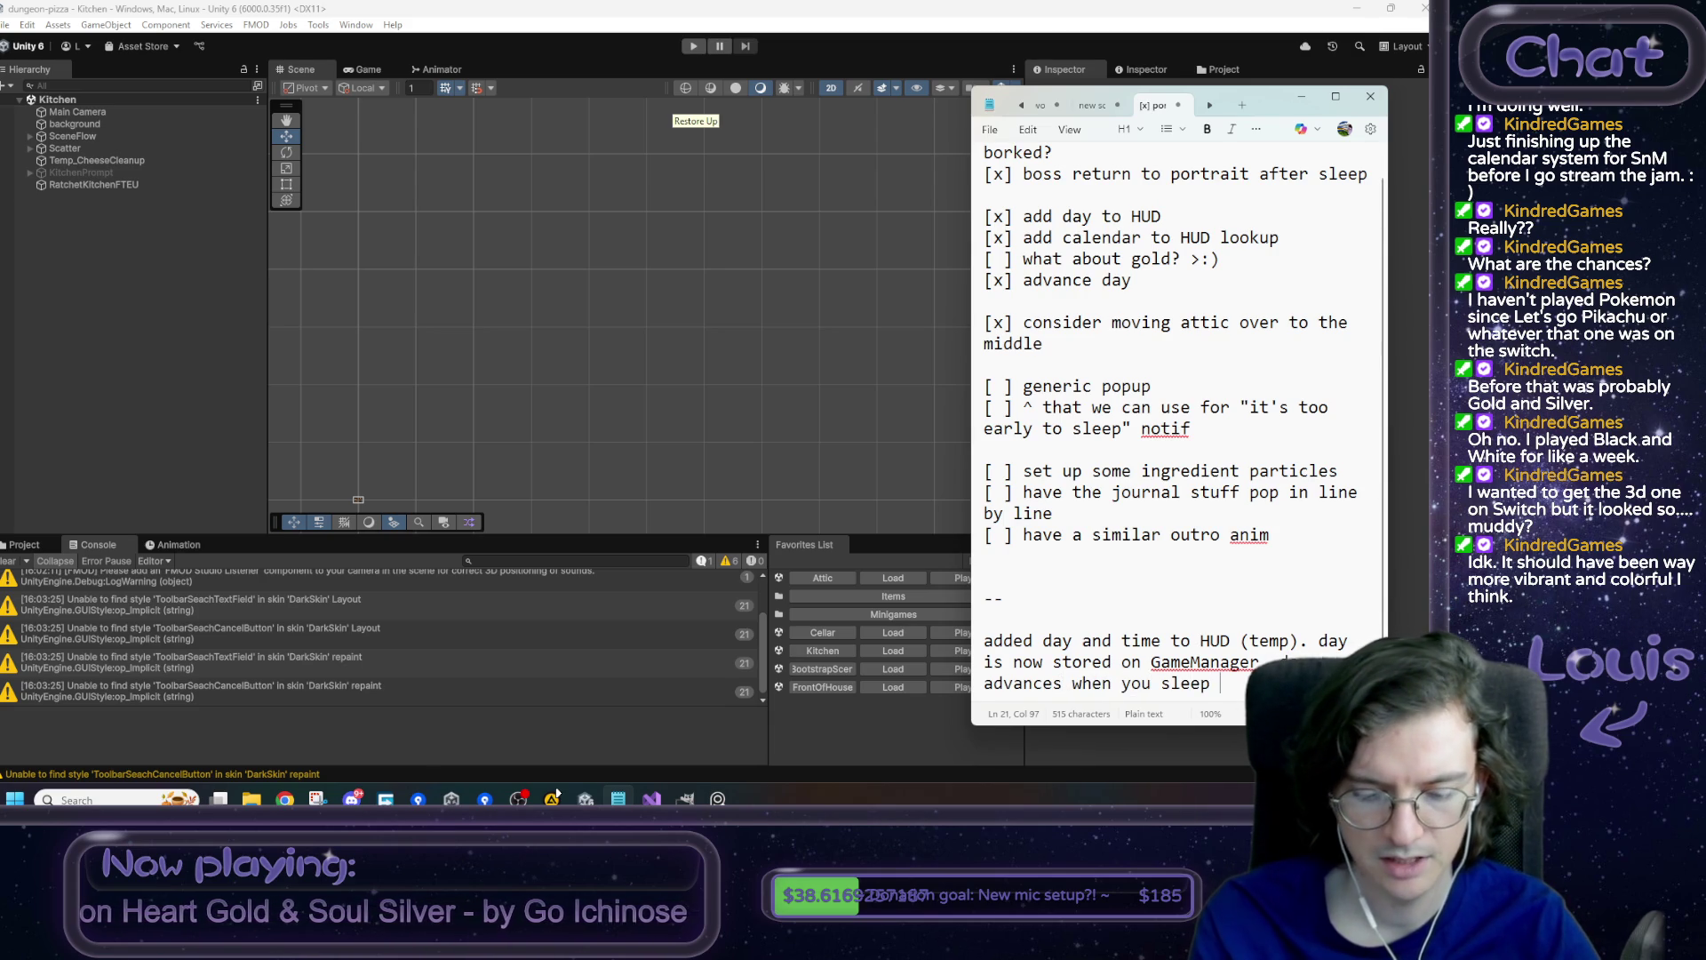
pyautogui.write('pp')
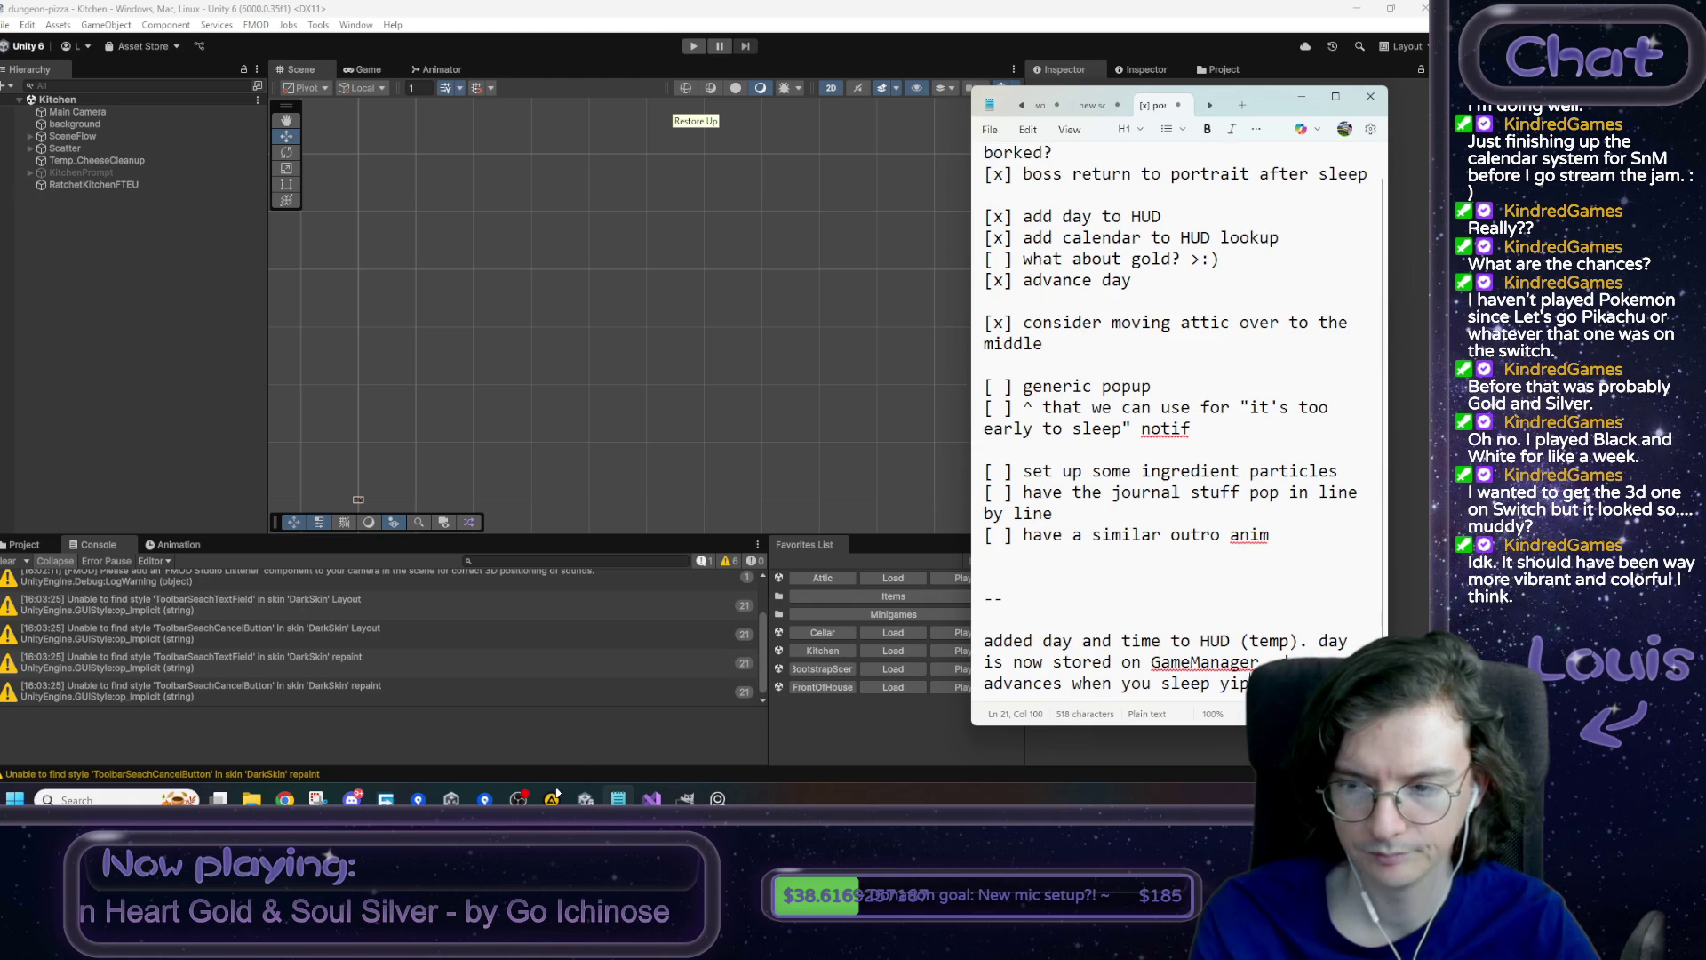
pyautogui.hotkey('shift', 'Up')
pyautogui.hotkey('shift', 'Up')
pyautogui.hotkey('shift', 'Home')
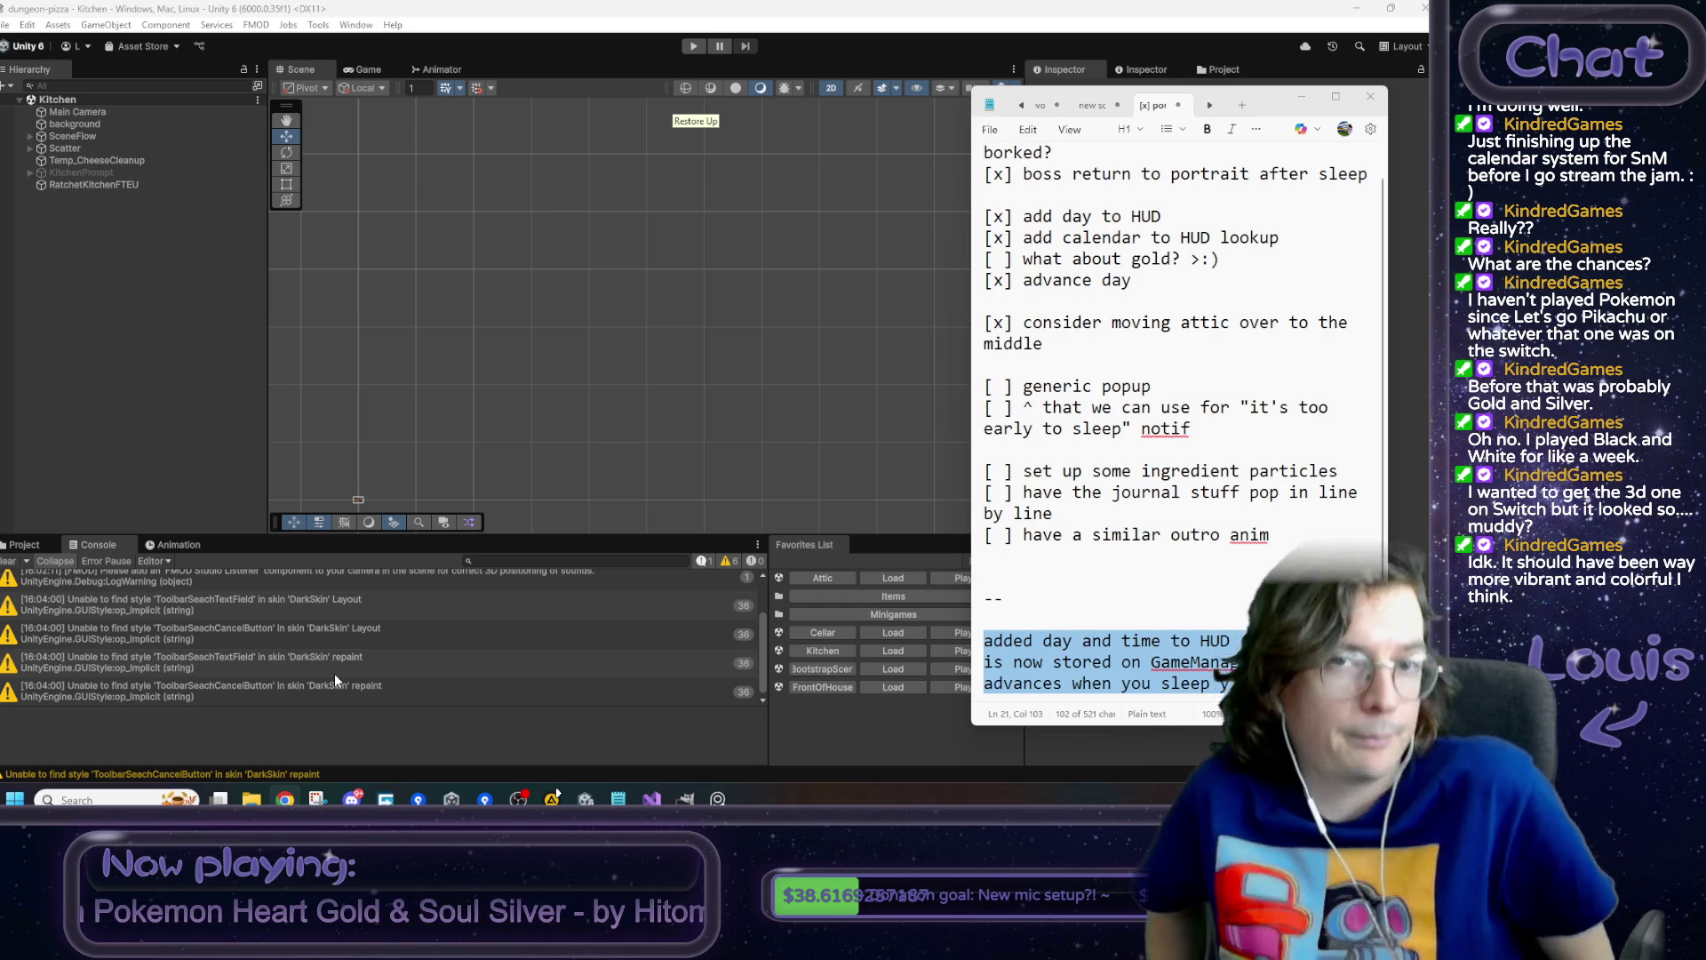
pyautogui.click(1221, 660)
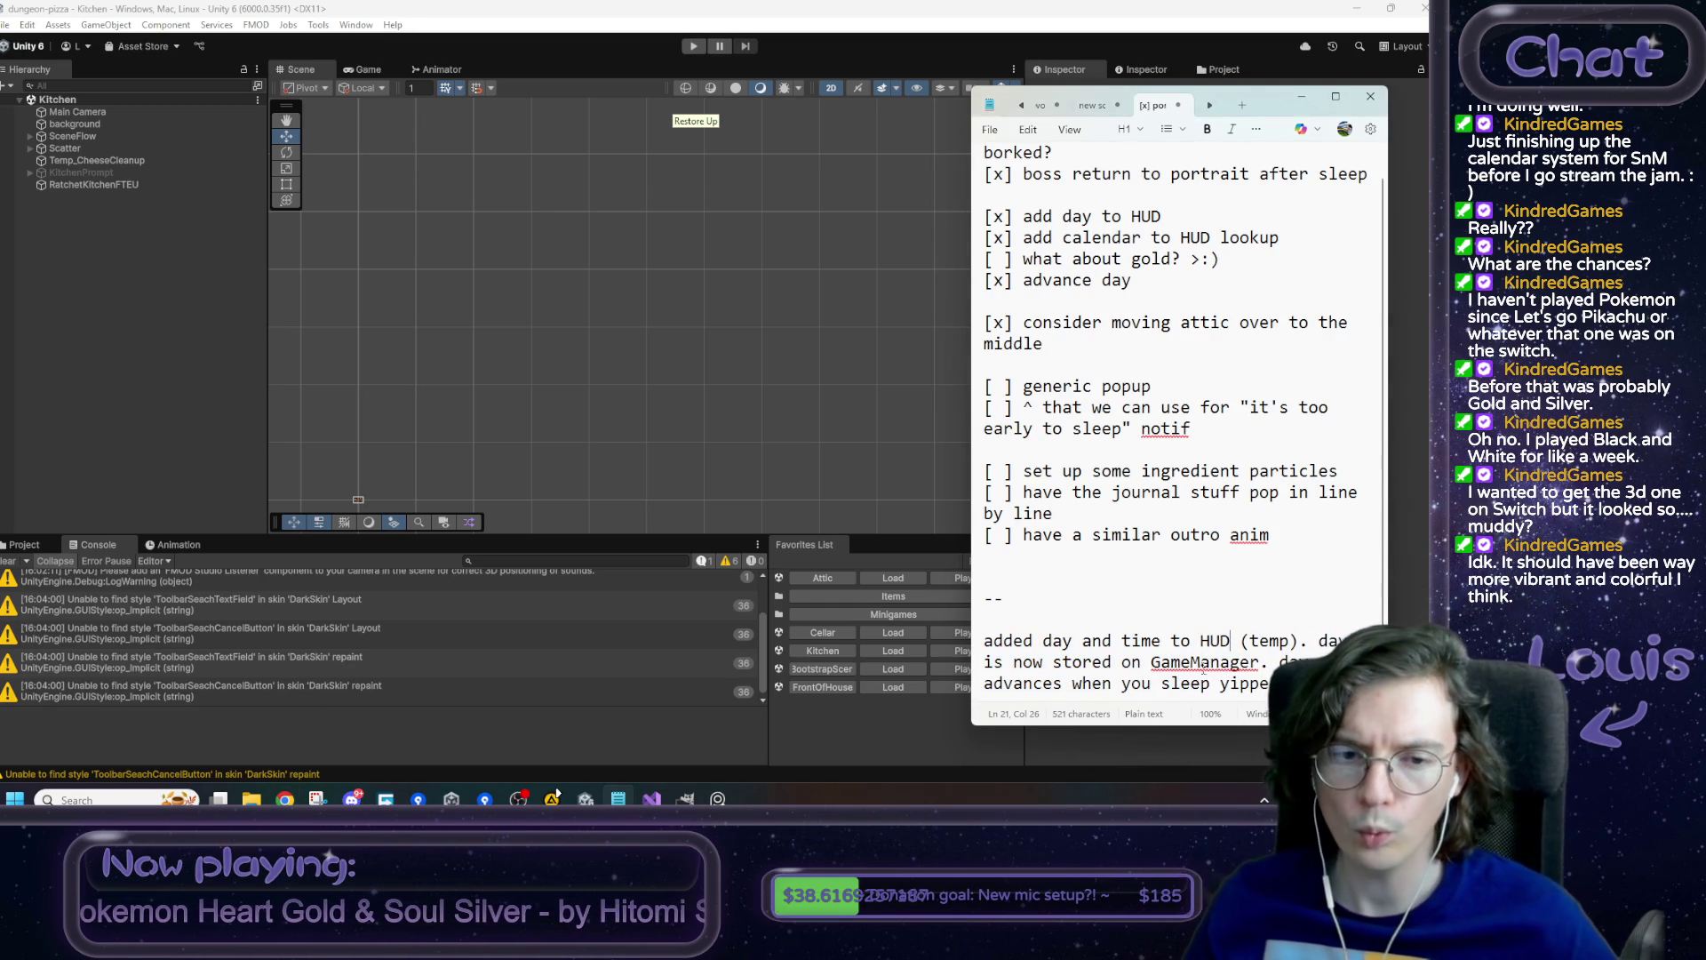
pyautogui.moveTo(1191, 428)
pyautogui.mouseDown()
pyautogui.moveTo(1024, 407)
pyautogui.moveTo(1202, 410)
pyautogui.moveTo(984, 385)
pyautogui.mouseUp()
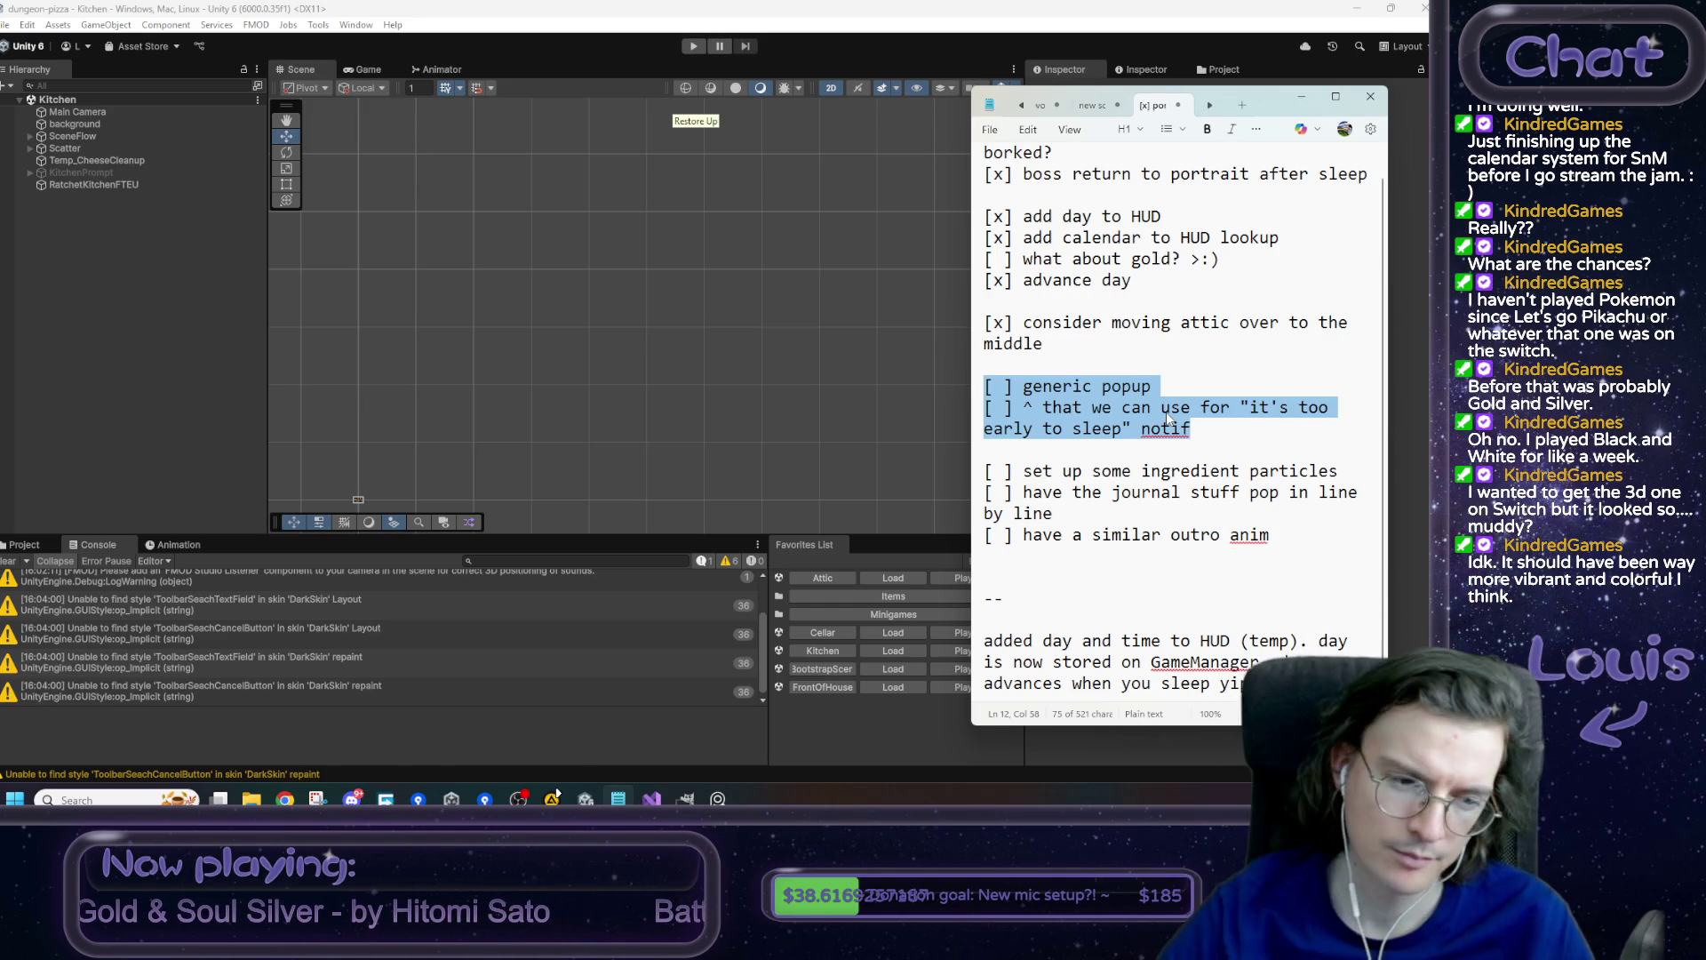
pyautogui.click(875, 734)
pyautogui.click(888, 670)
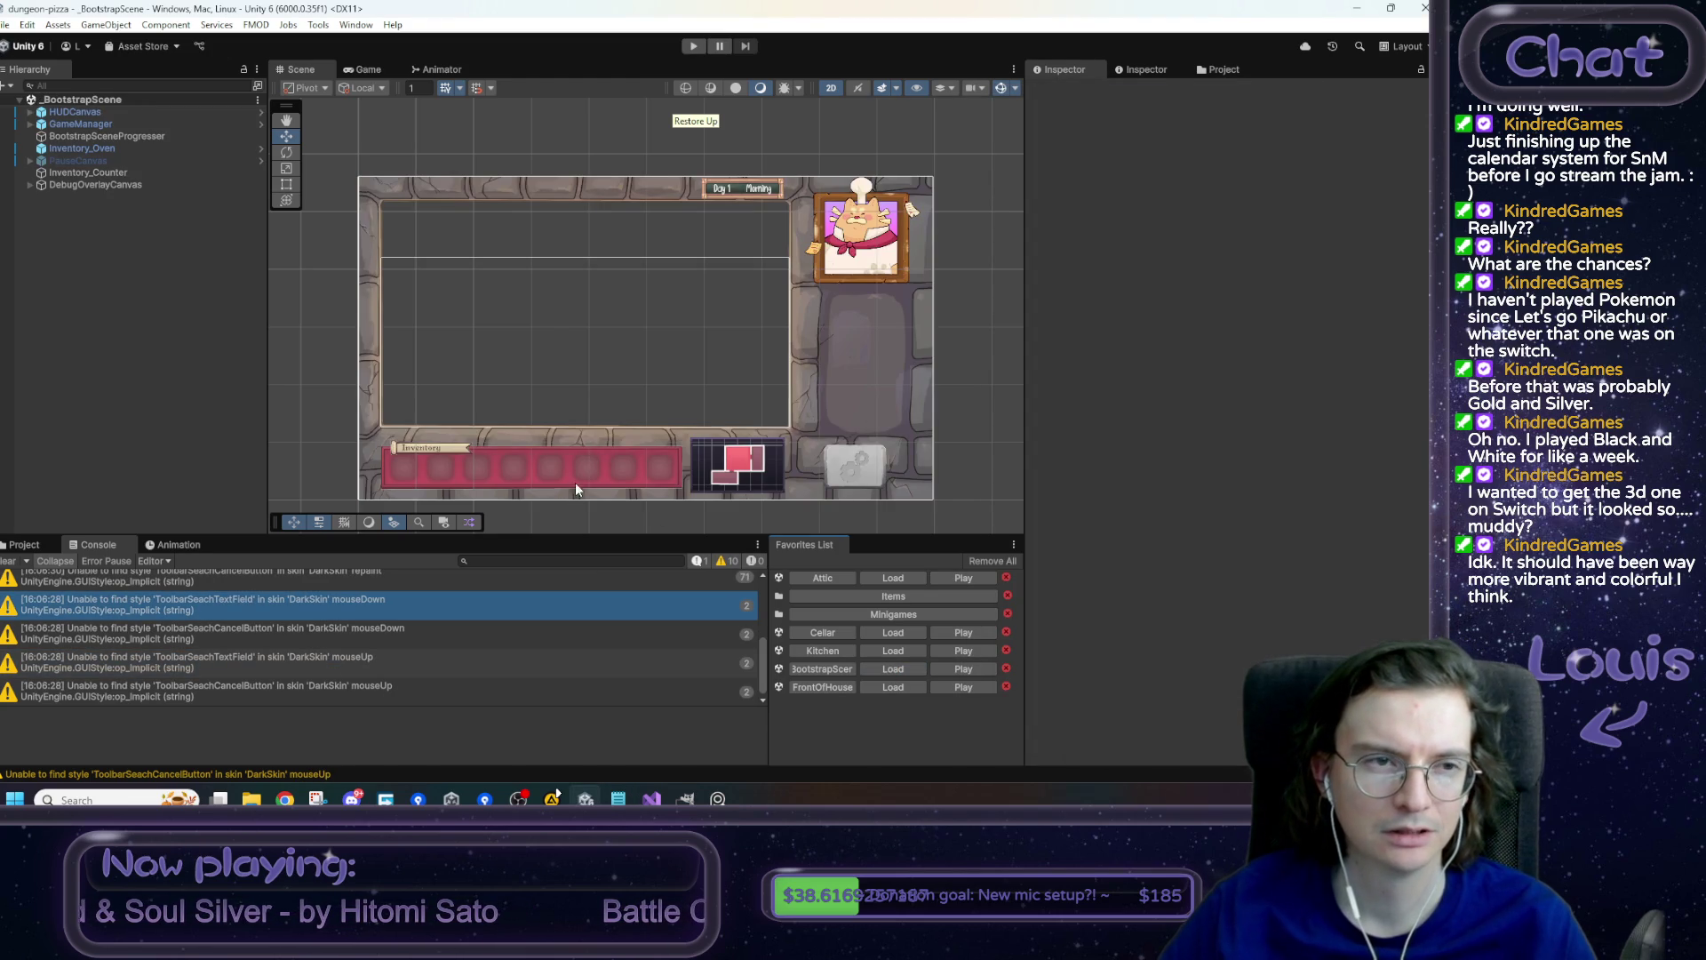
# - Open the HUDCanvas prefab in isolation, look over the whole canvas, then return to the BootstrapScene
pyautogui.click(75, 112)
pyautogui.rightClick(76, 113)
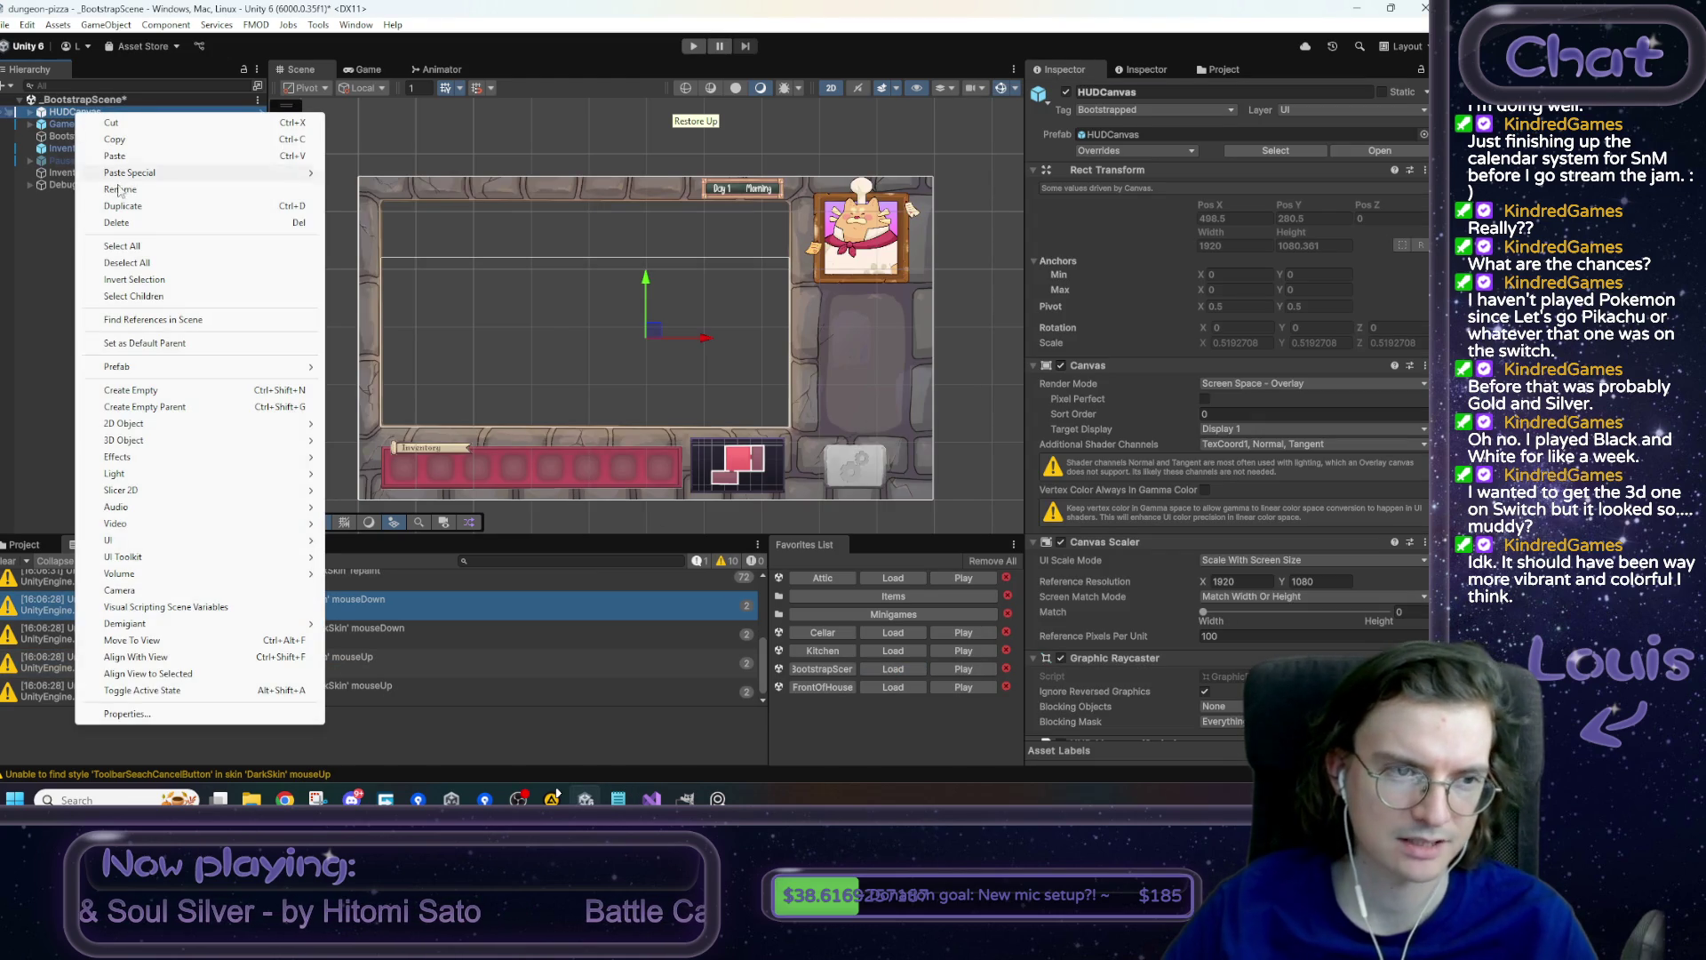
pyautogui.moveTo(177, 367)
pyautogui.click(435, 385)
pyautogui.scroll(-4, 503, 389)
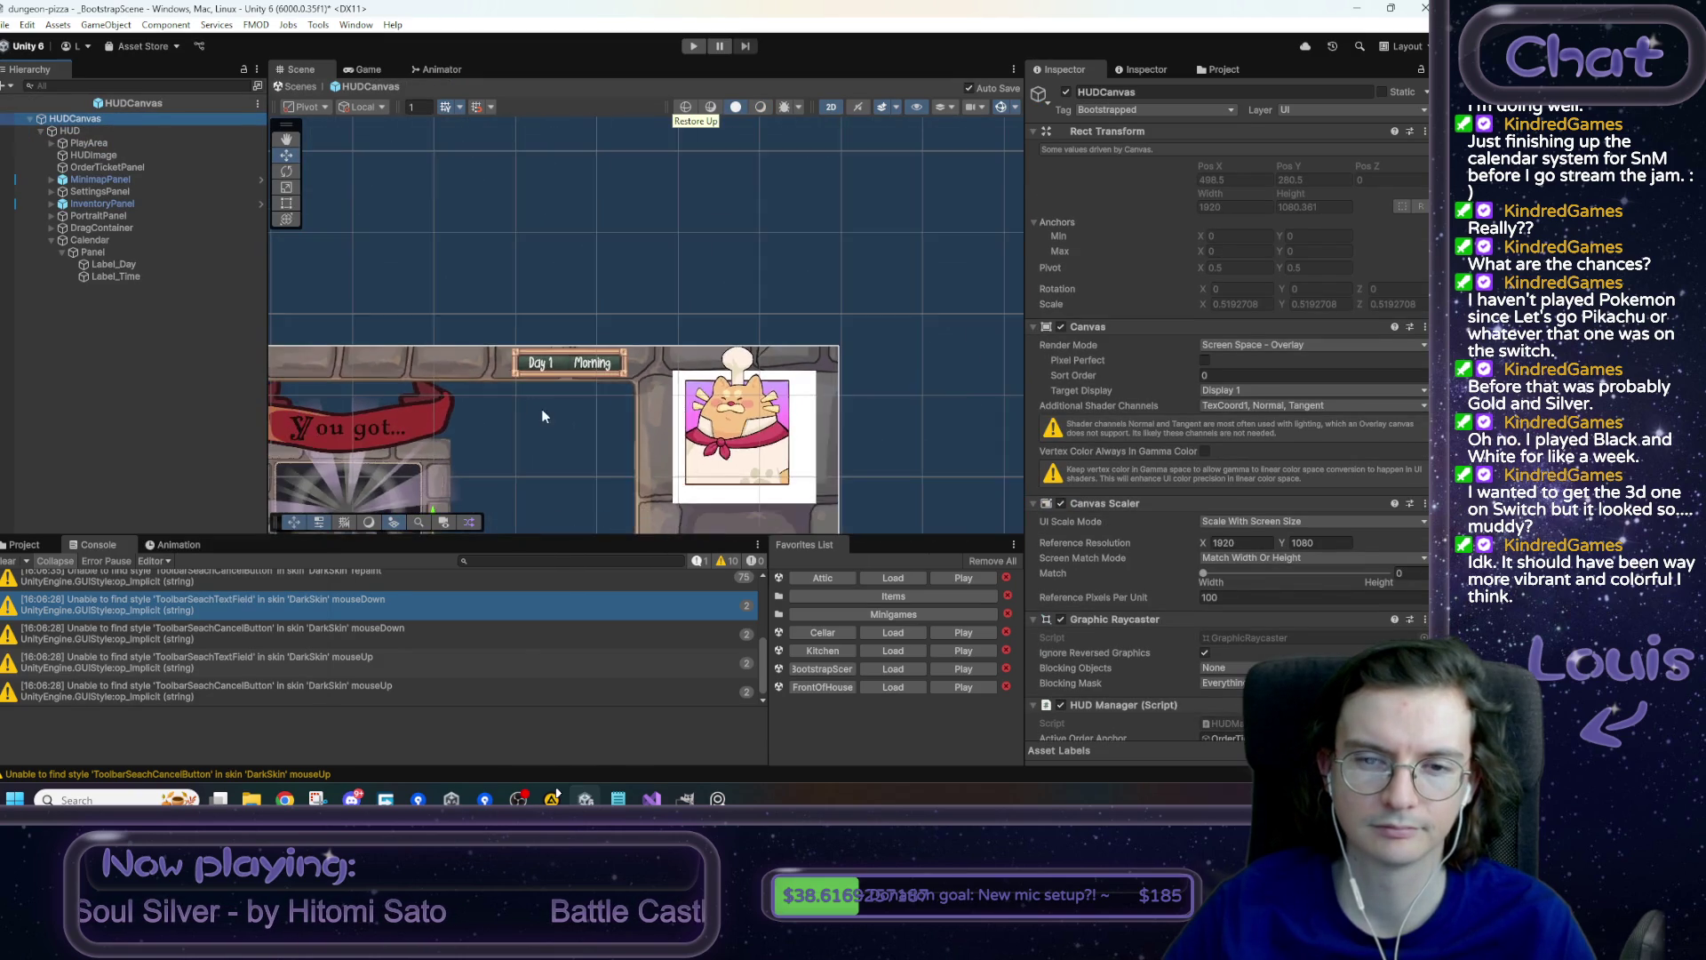
pyautogui.moveTo(542, 416); pyautogui.dragTo(720, 334)
pyautogui.scroll(-2, 719, 334)
pyautogui.scroll(2, 746, 333)
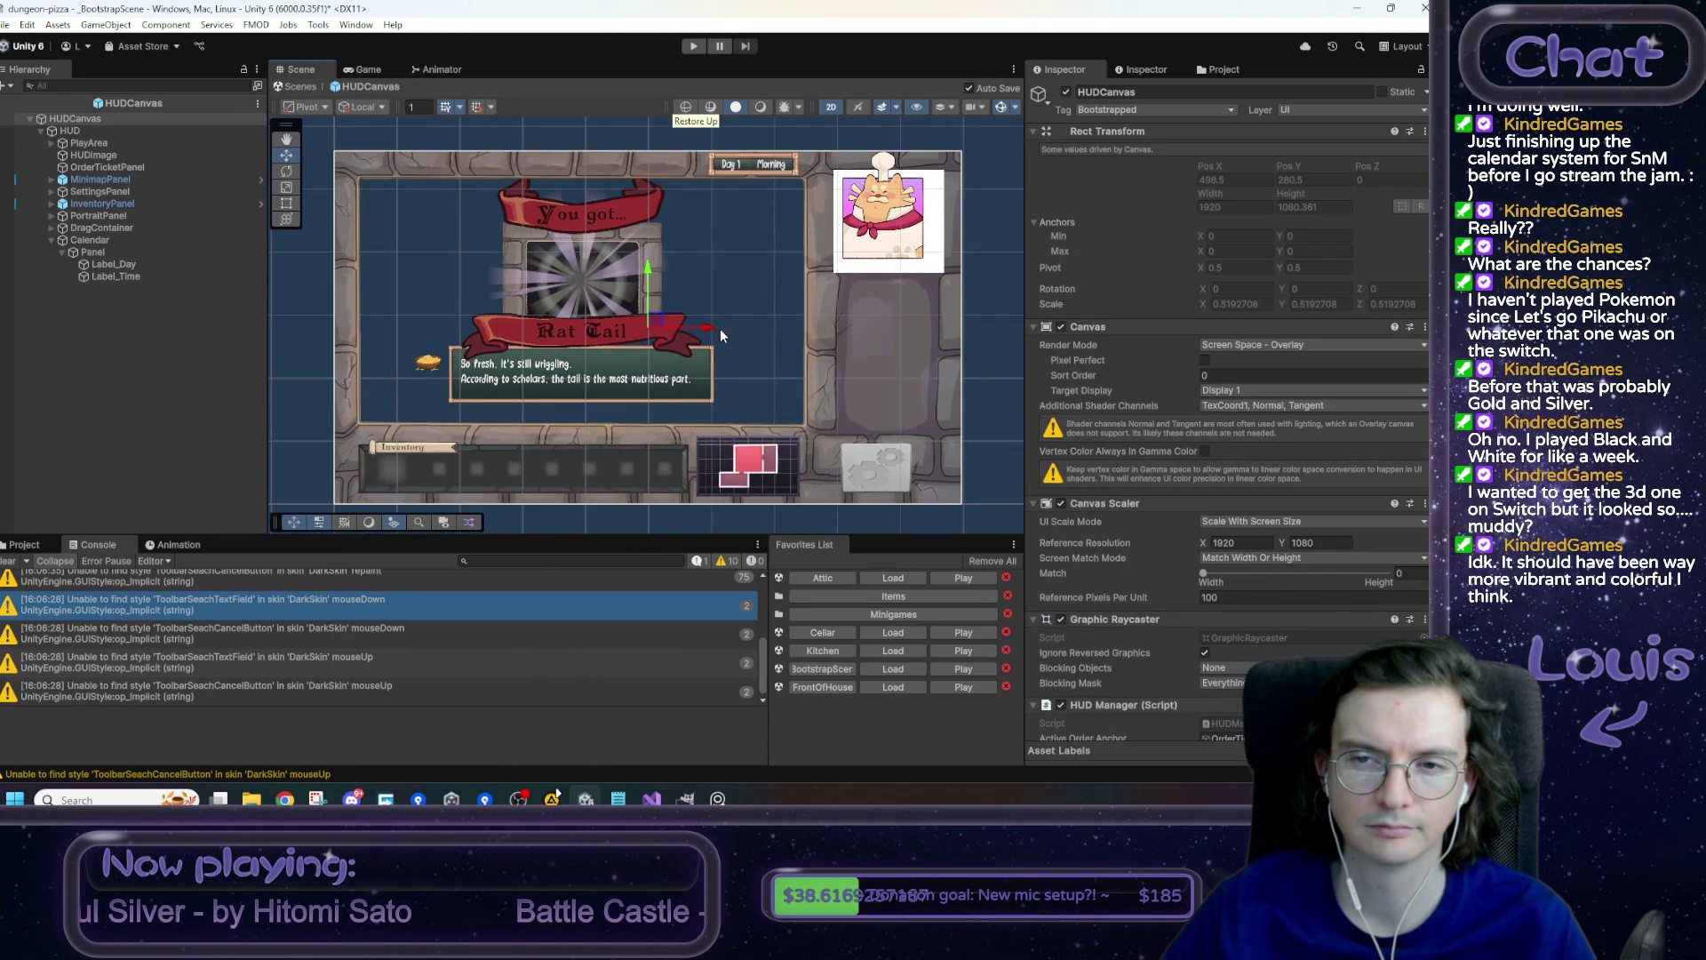
pyautogui.click(602, 200)
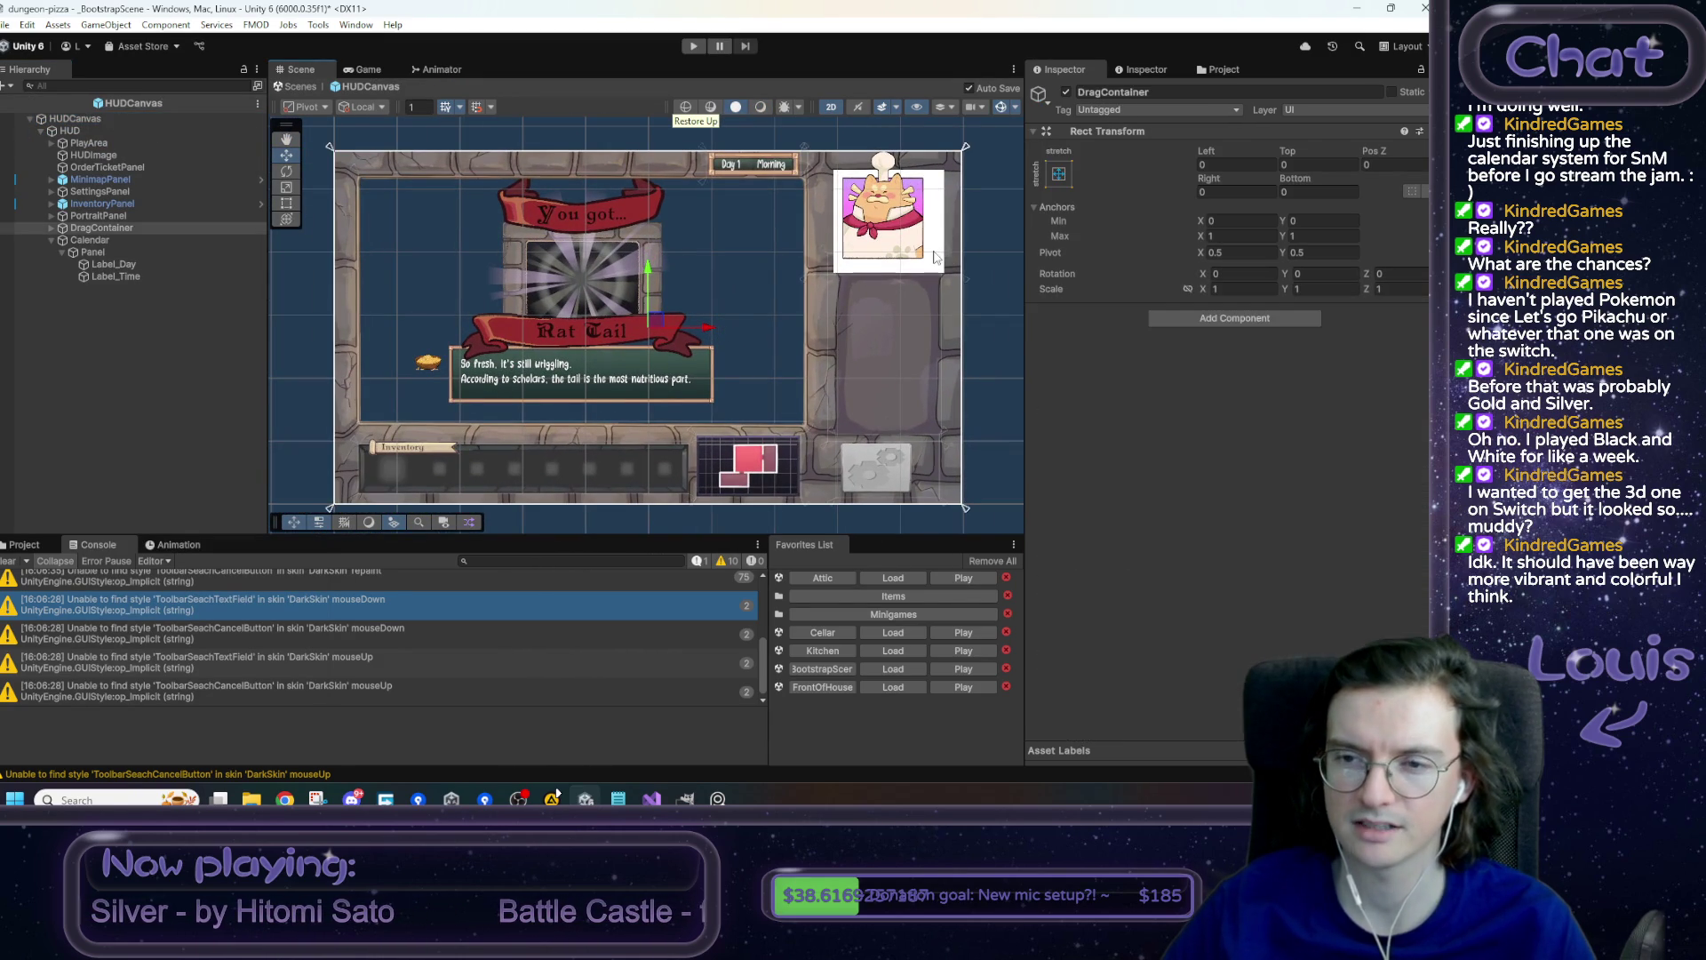
pyautogui.click(305, 88)
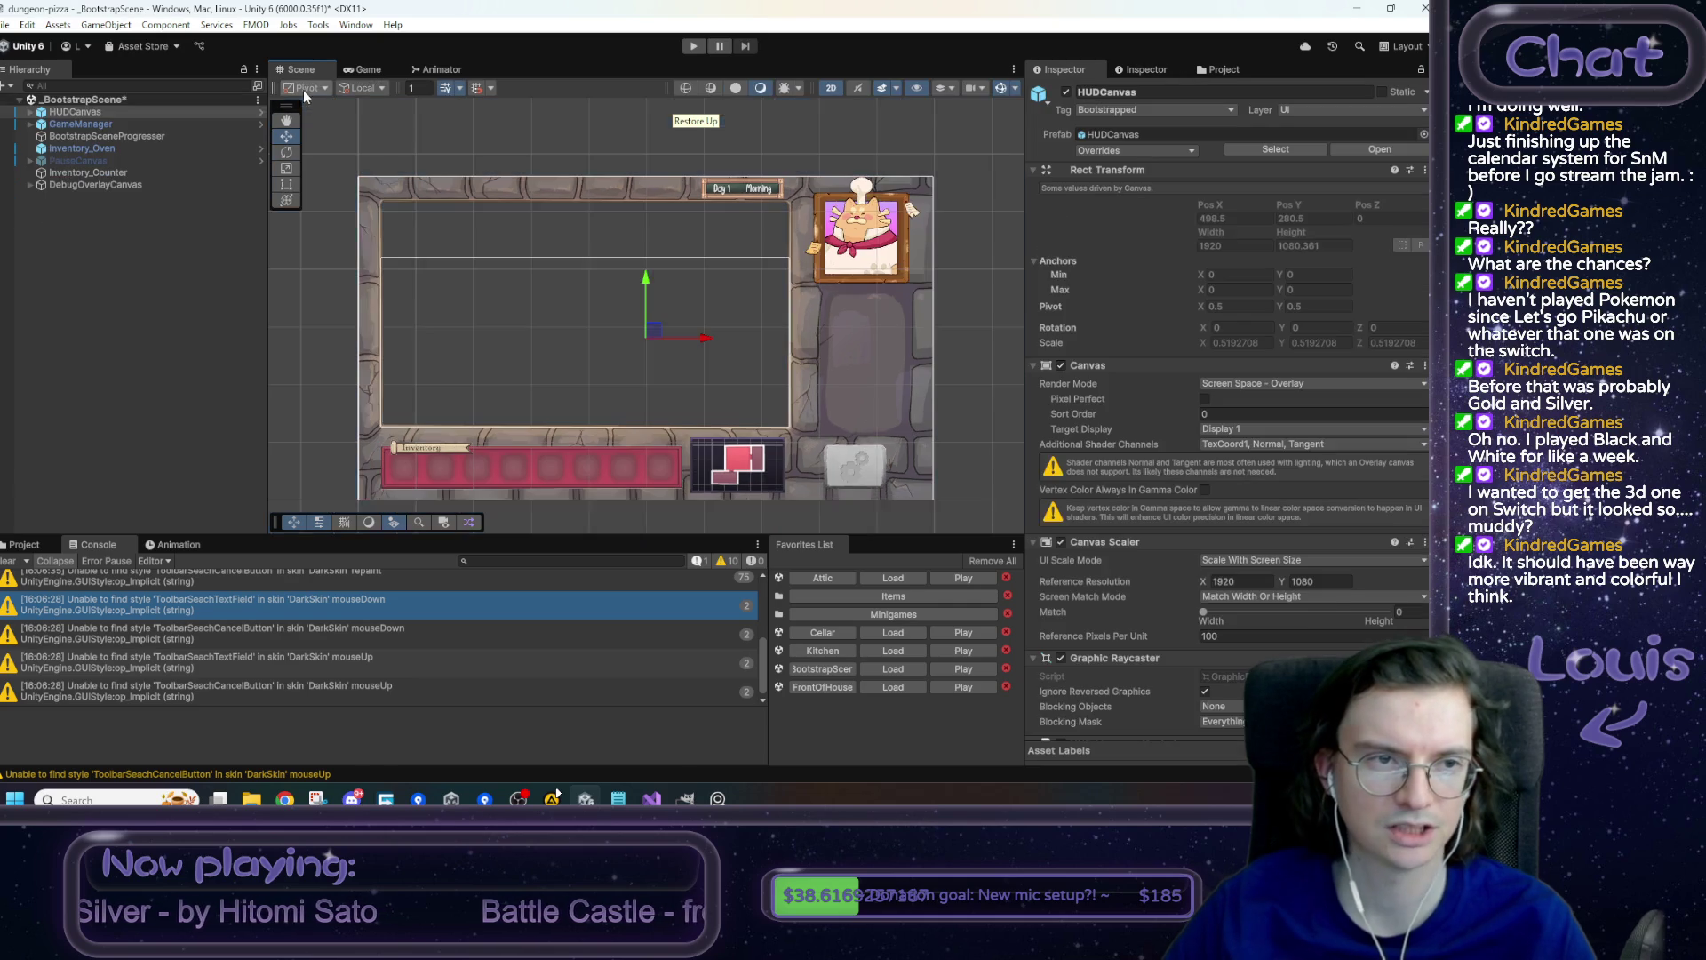
# - Expand HUDCanvas > HUD > PortraitPanel and revert the Frame's Anchors prefab override
pyautogui.click(170, 117)
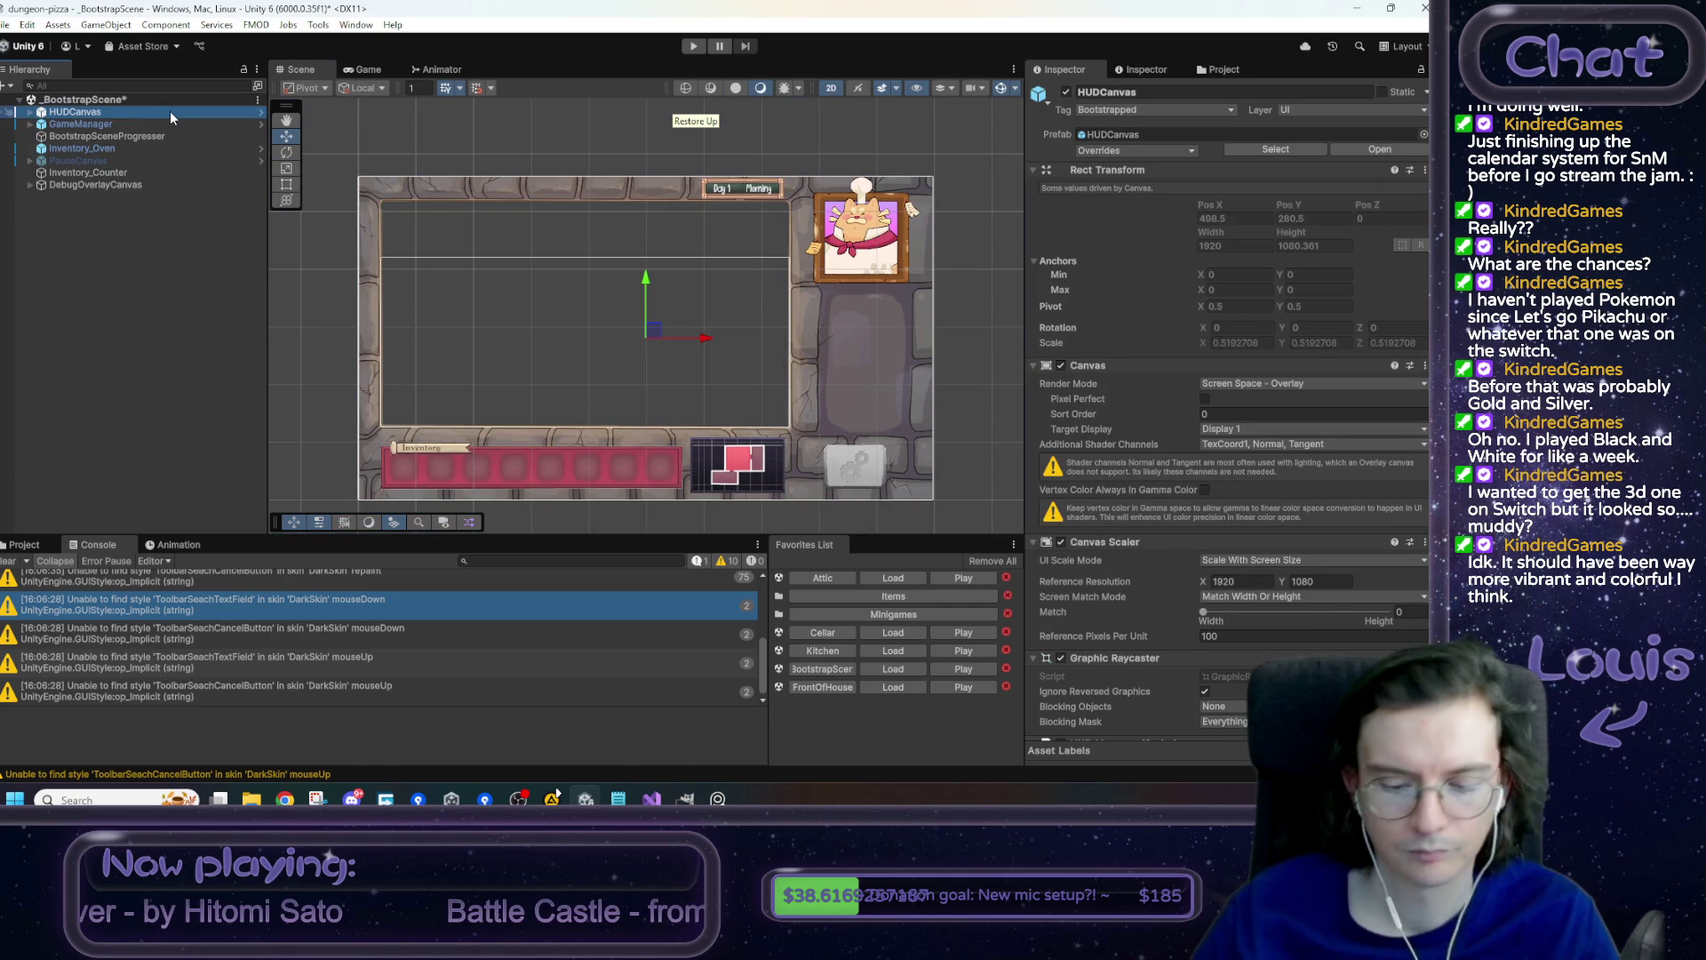
pyautogui.press('Right')
pyautogui.press('Down')
pyautogui.press('Right')
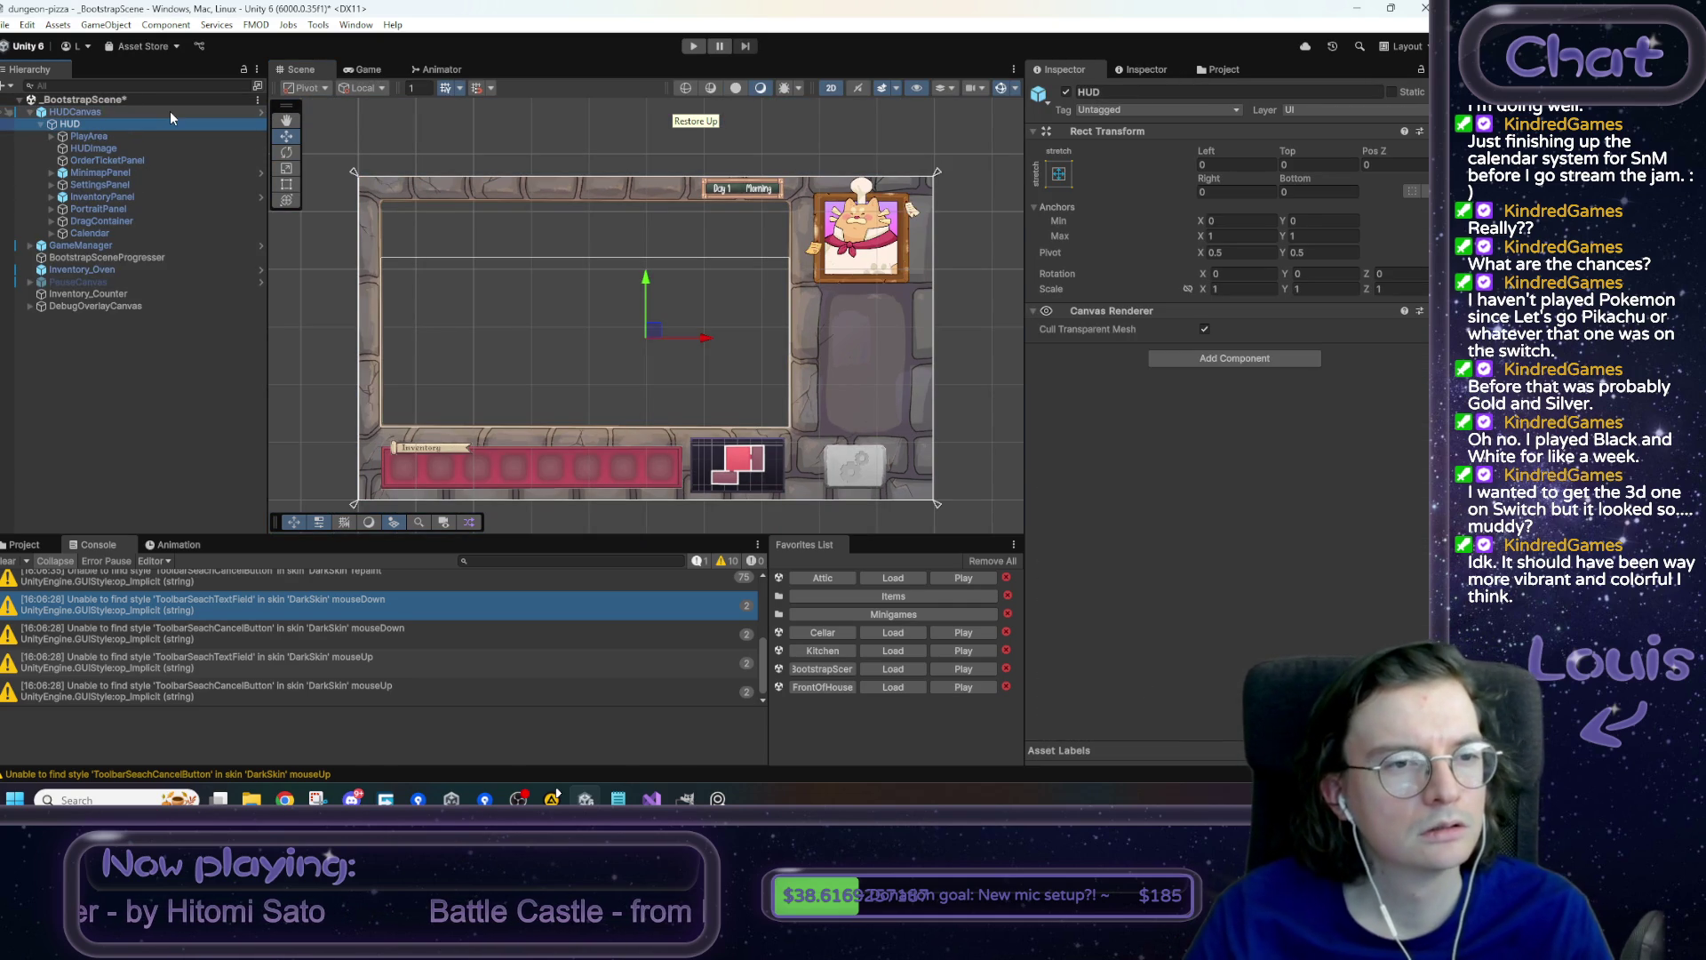
pyautogui.press('Down')
pyautogui.press('Down')
pyautogui.press('Down')
pyautogui.press('Down')
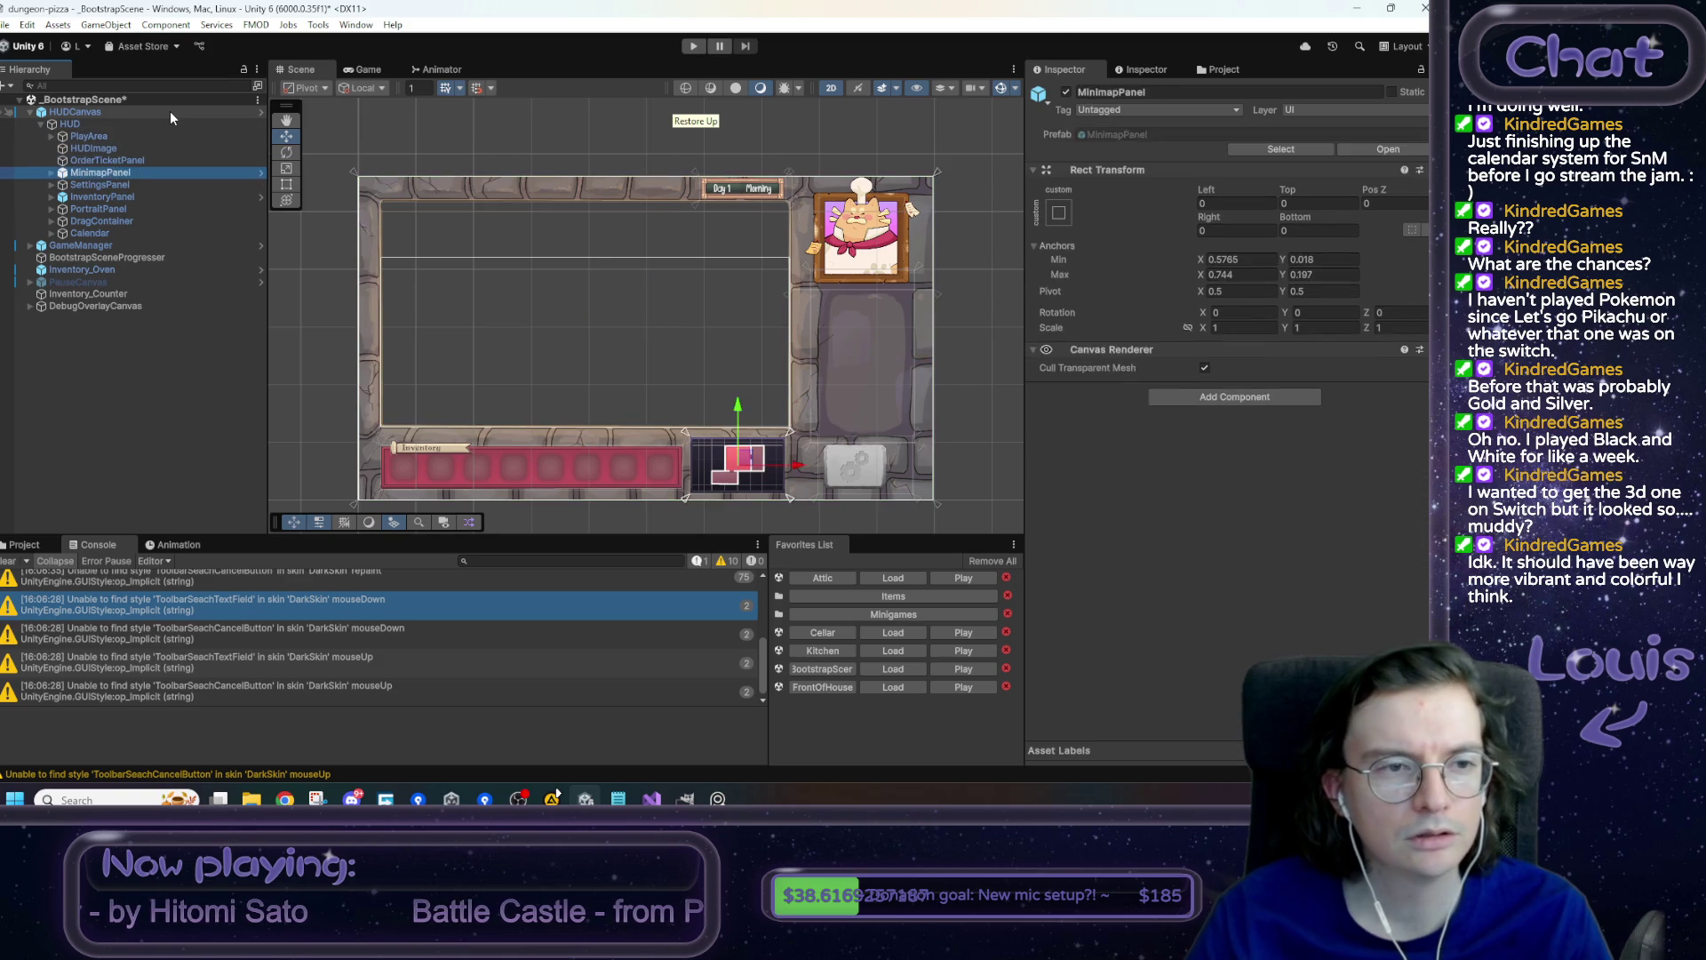
pyautogui.press('Right')
pyautogui.press('Down')
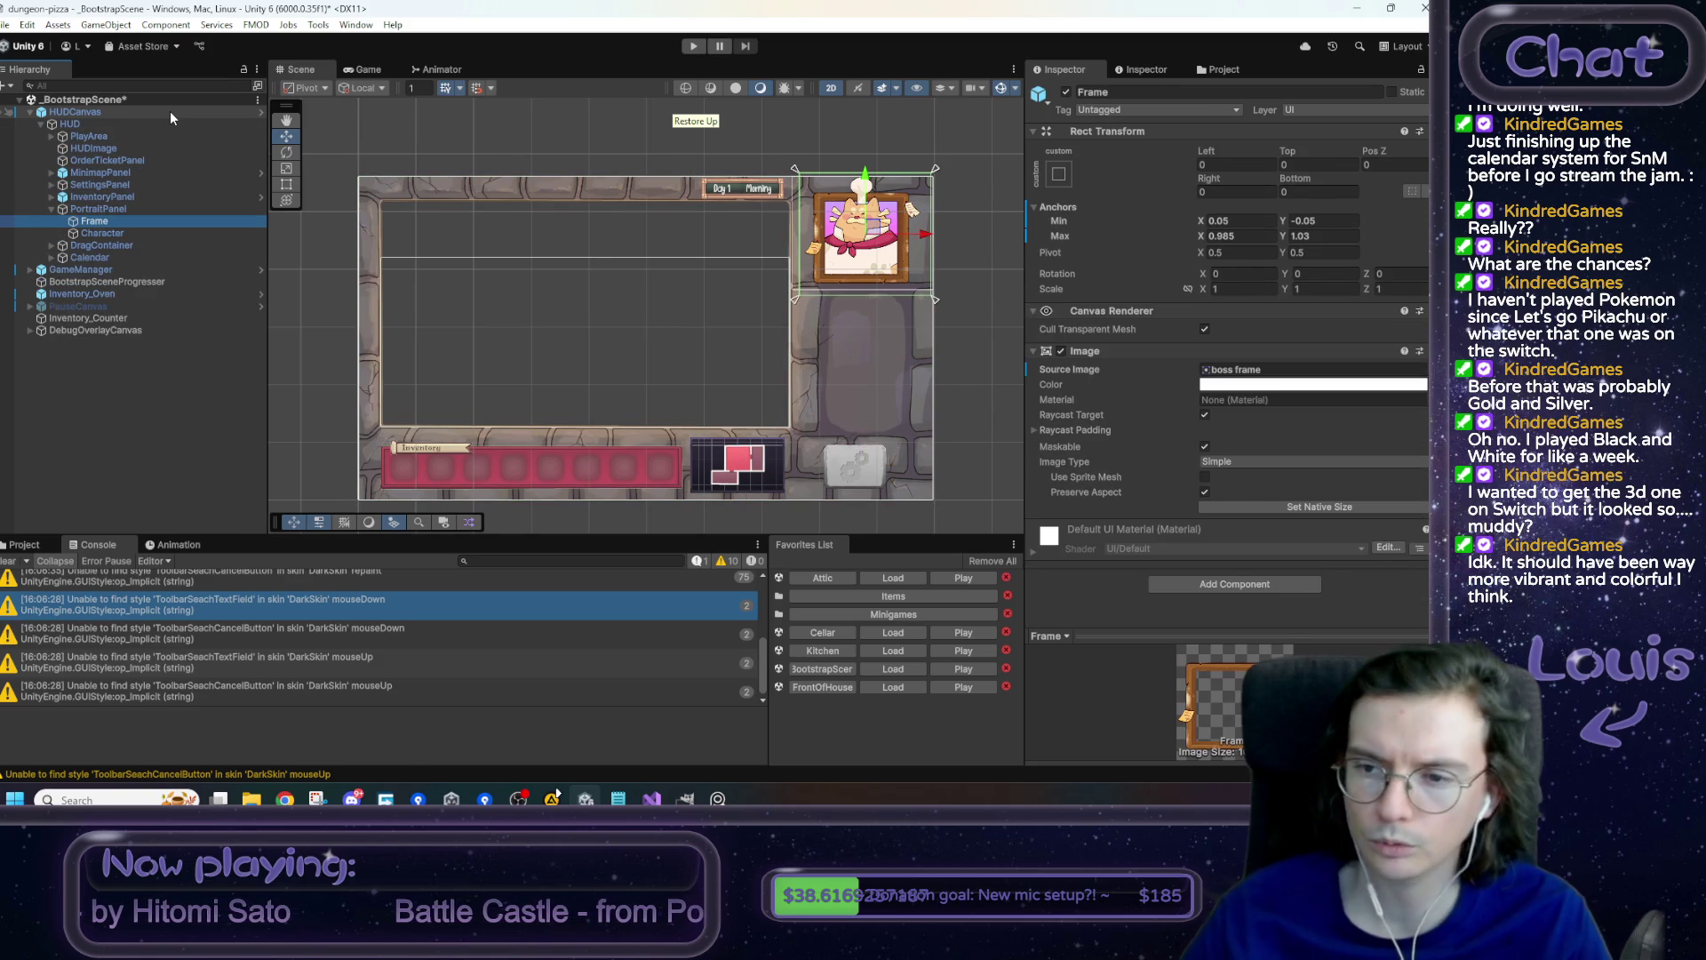
pyautogui.rightClick(1105, 369)
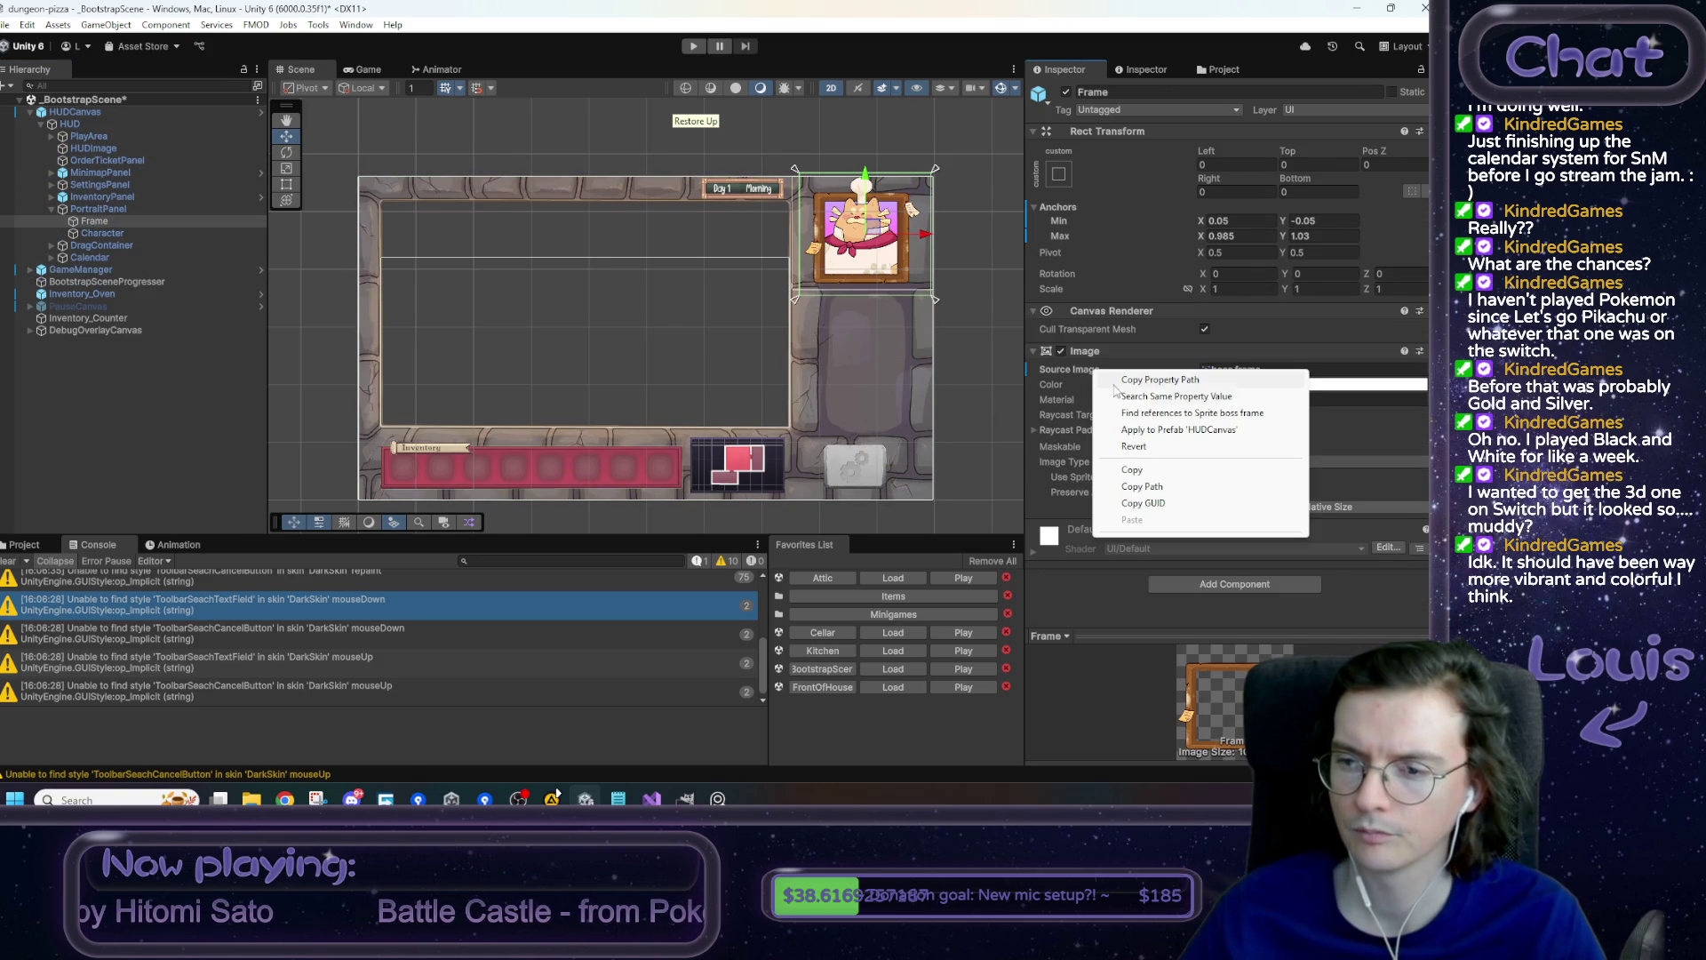
pyautogui.click(1125, 351)
pyautogui.rightClick(1070, 206)
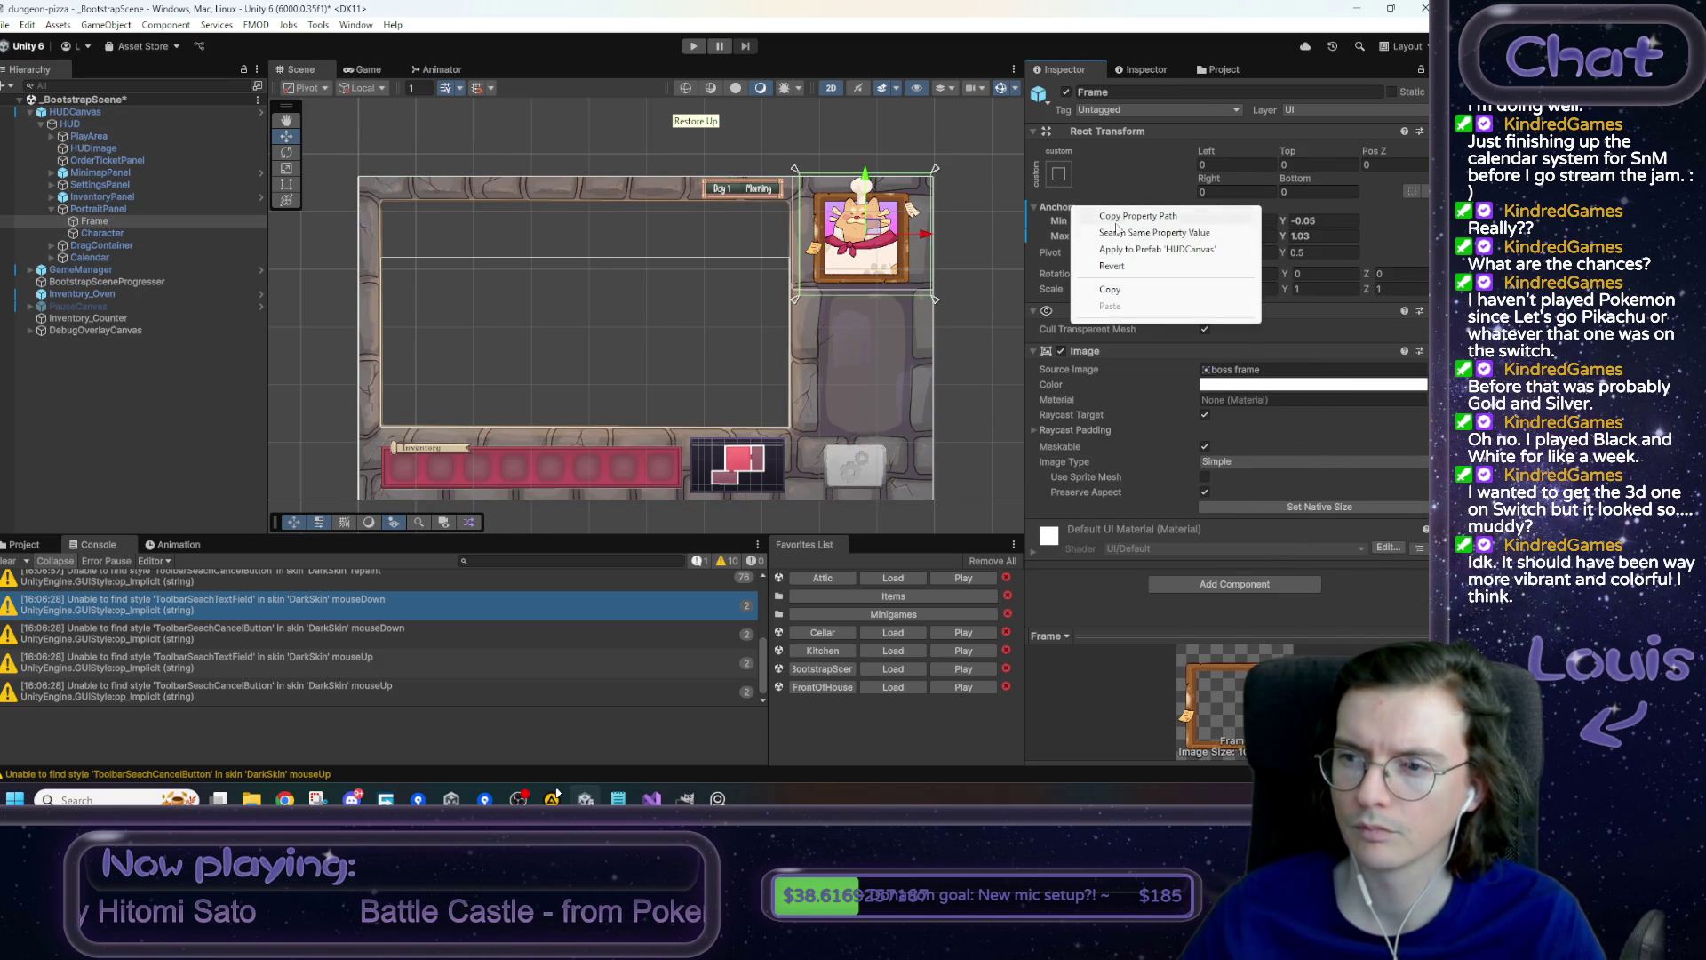
pyautogui.click(1138, 249)
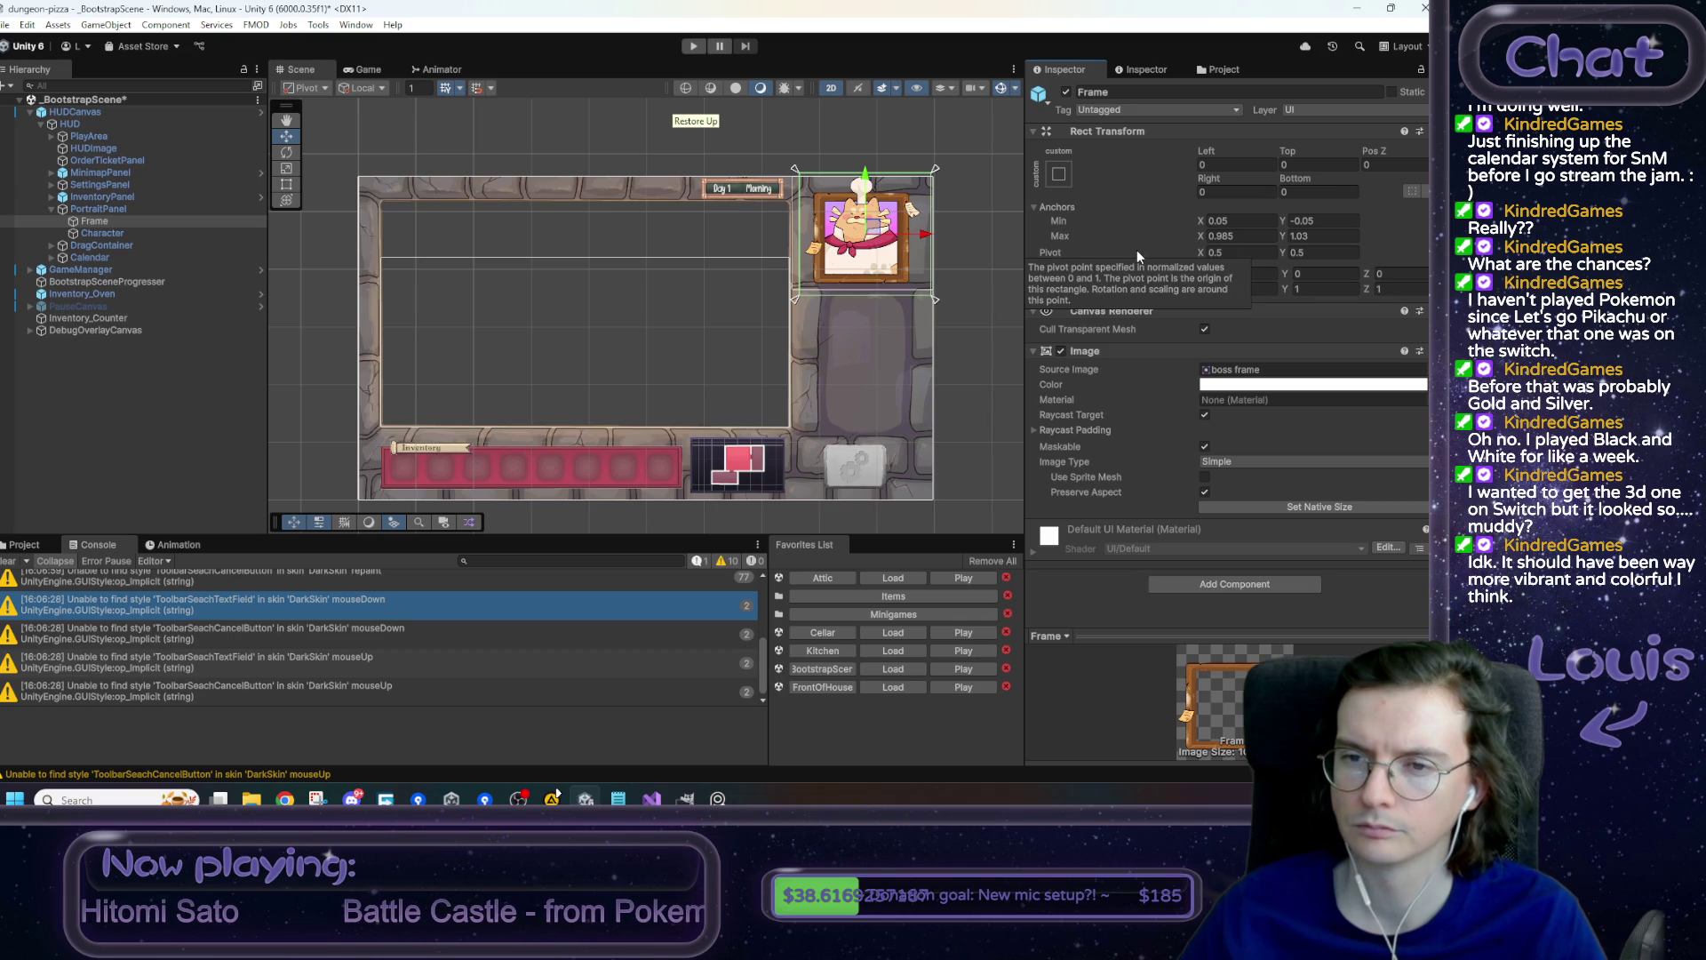
# - Open the HUDCanvas prefab again via Prefab > Open Asset in Isolation
pyautogui.rightClick(95, 113)
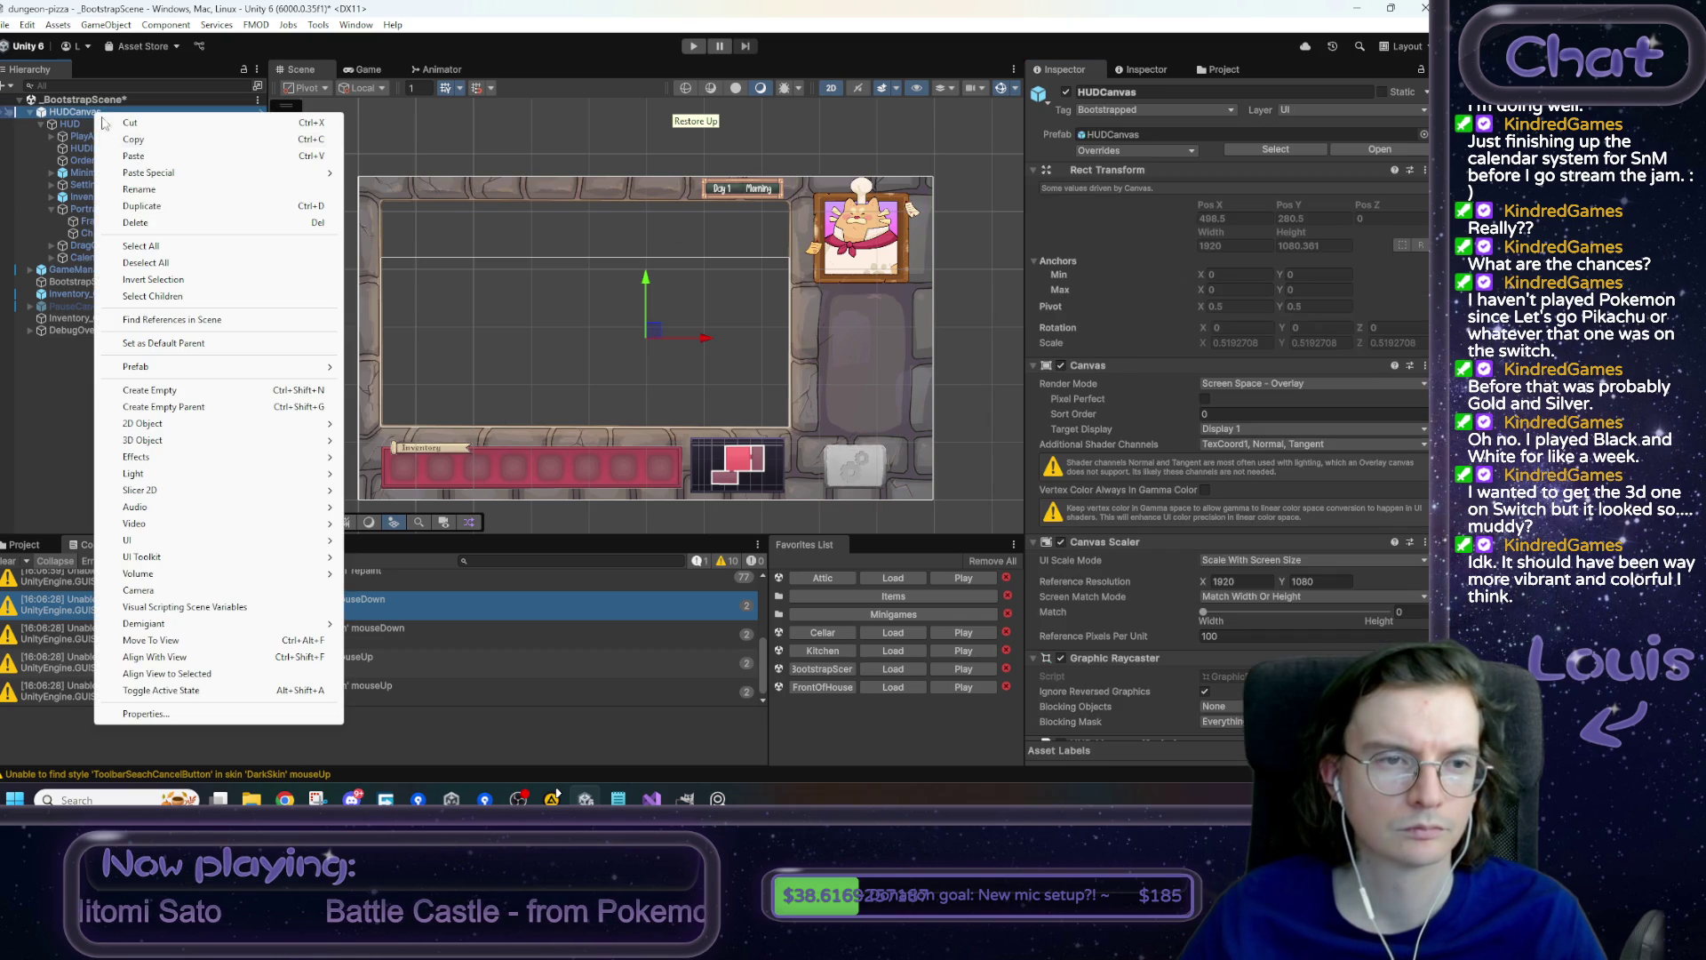
pyautogui.moveTo(187, 368)
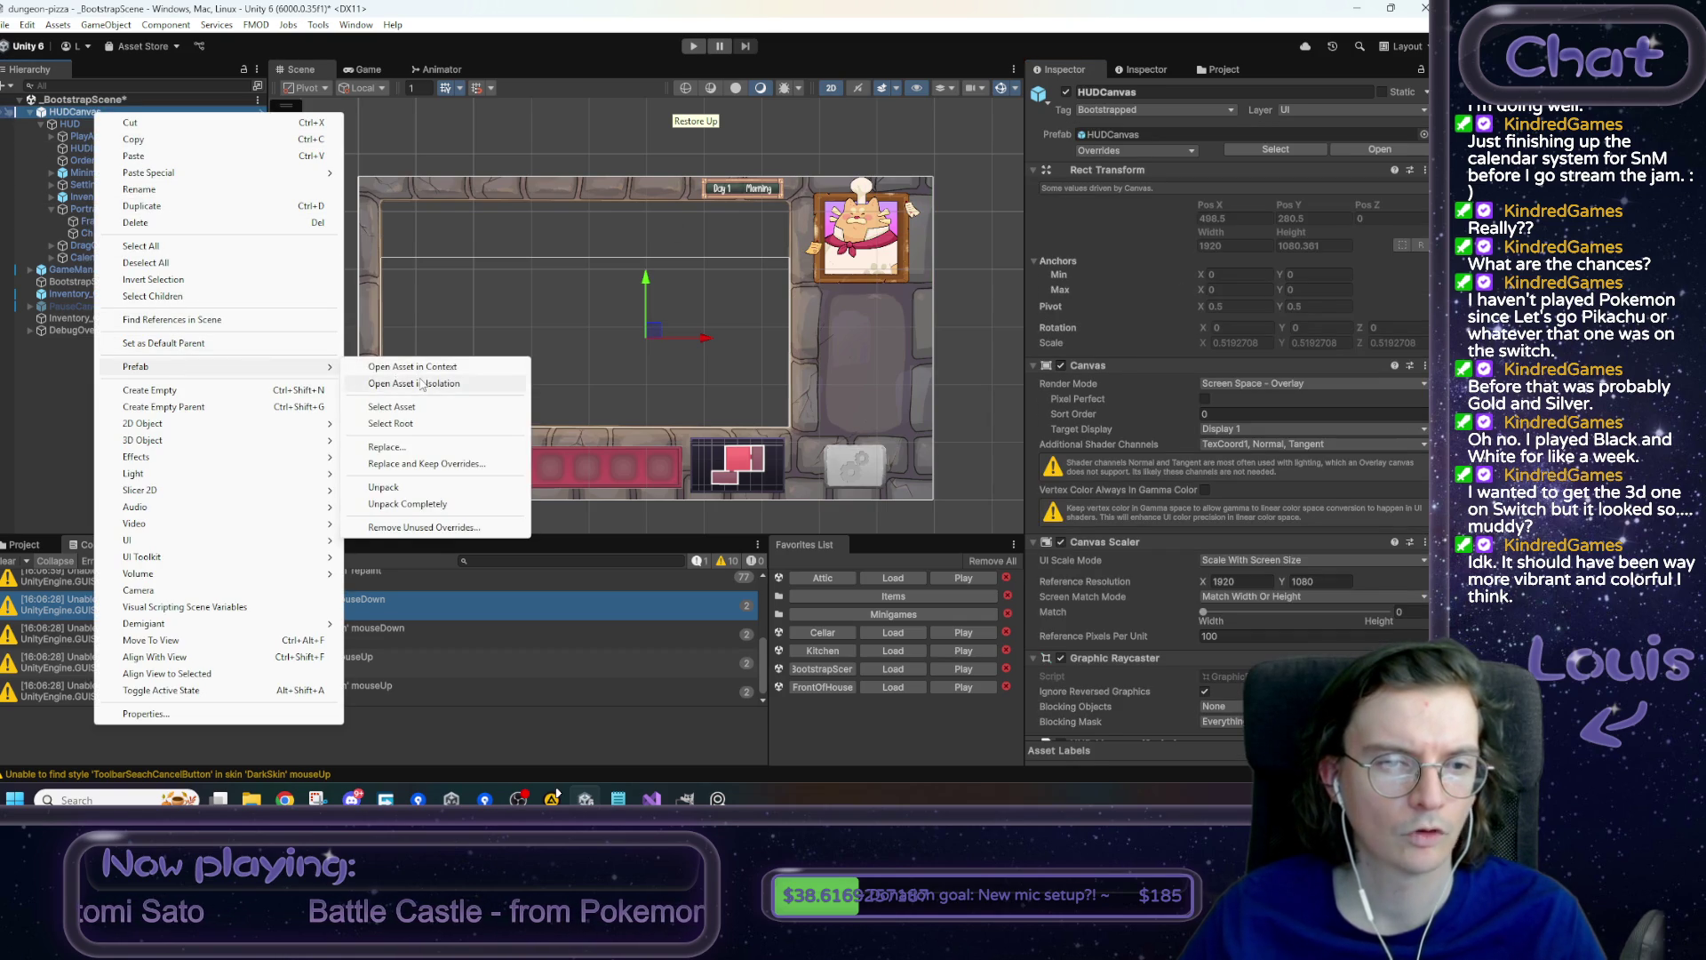
pyautogui.click(423, 383)
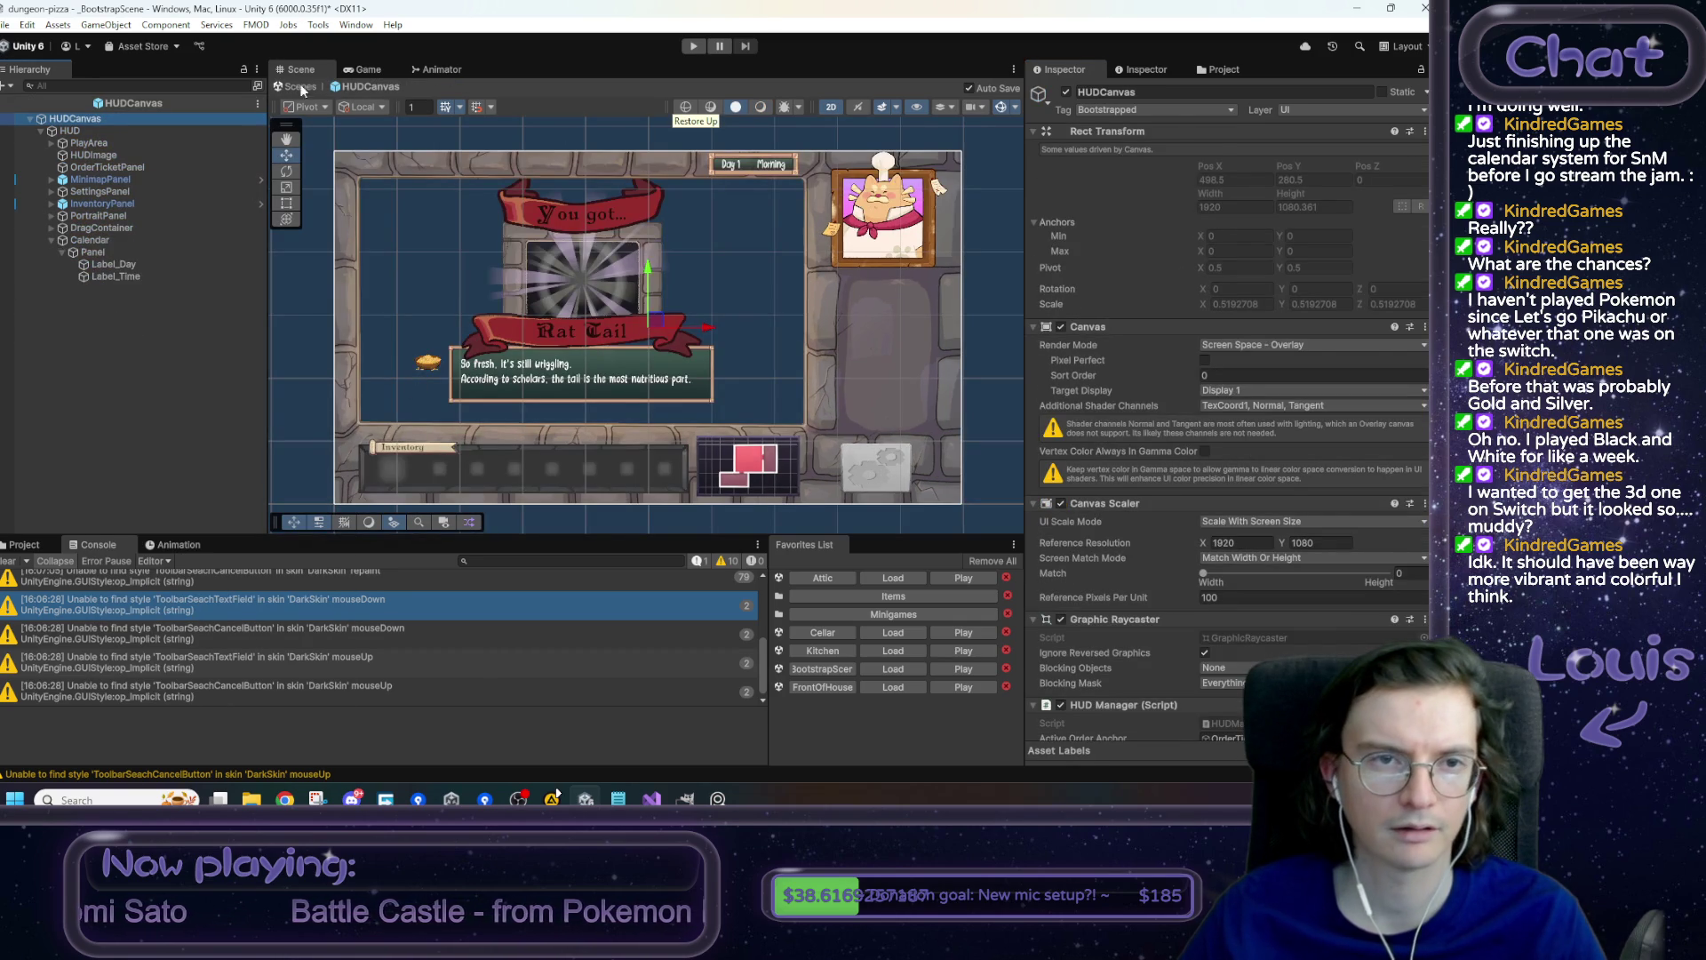
# - Leave HUDCanvas prefab isolation using the Scene view's breadcrumb back arrow
pyautogui.click(318, 87)
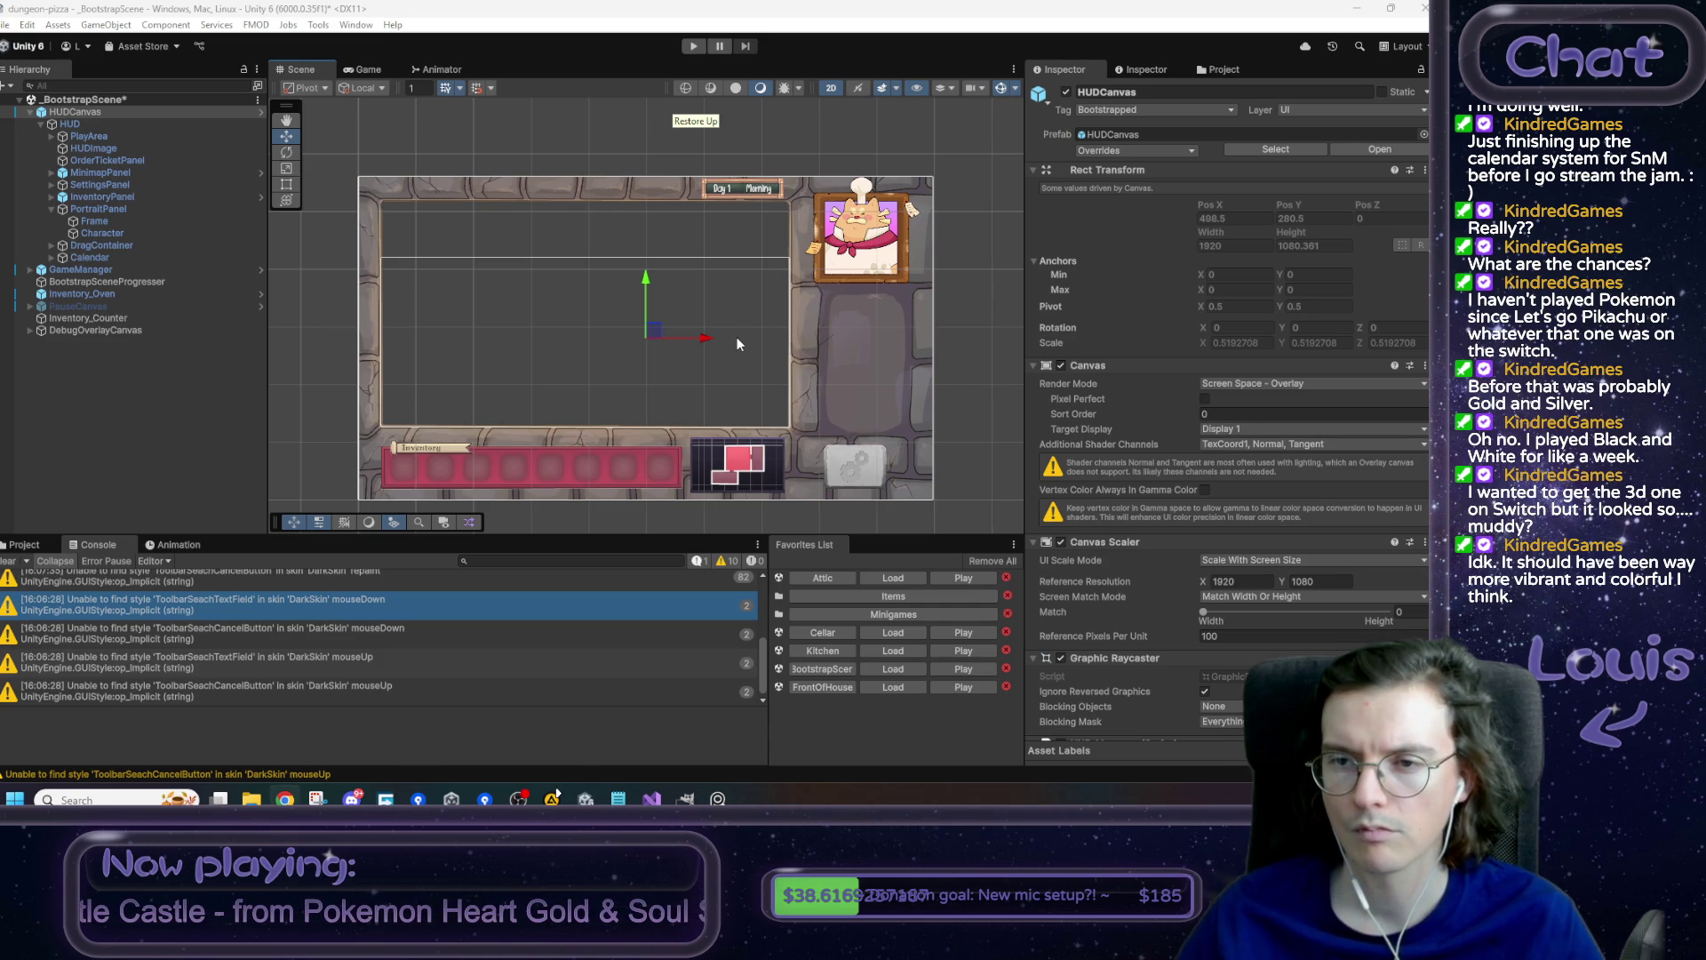
pyautogui.moveTo(802, 281)
pyautogui.mouseDown()
pyautogui.moveTo(704, 293)
pyautogui.moveTo(620, 348)
pyautogui.mouseUp()
pyautogui.scroll(5, 621, 344)
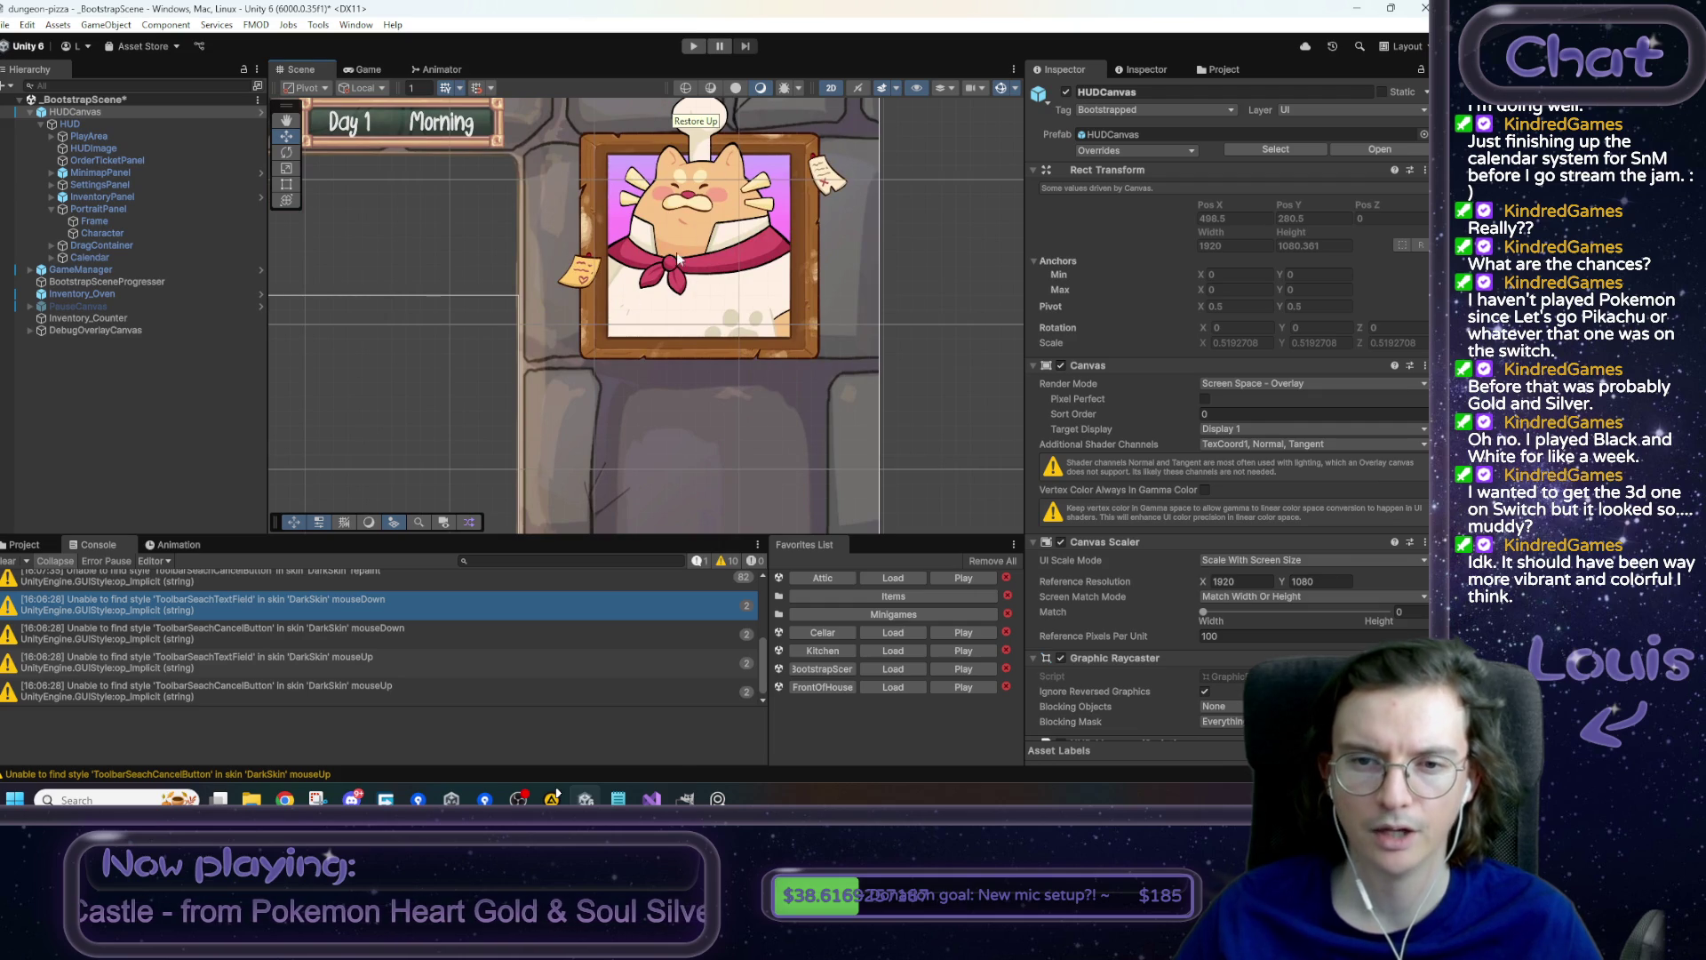
pyautogui.scroll(-6, 690, 398)
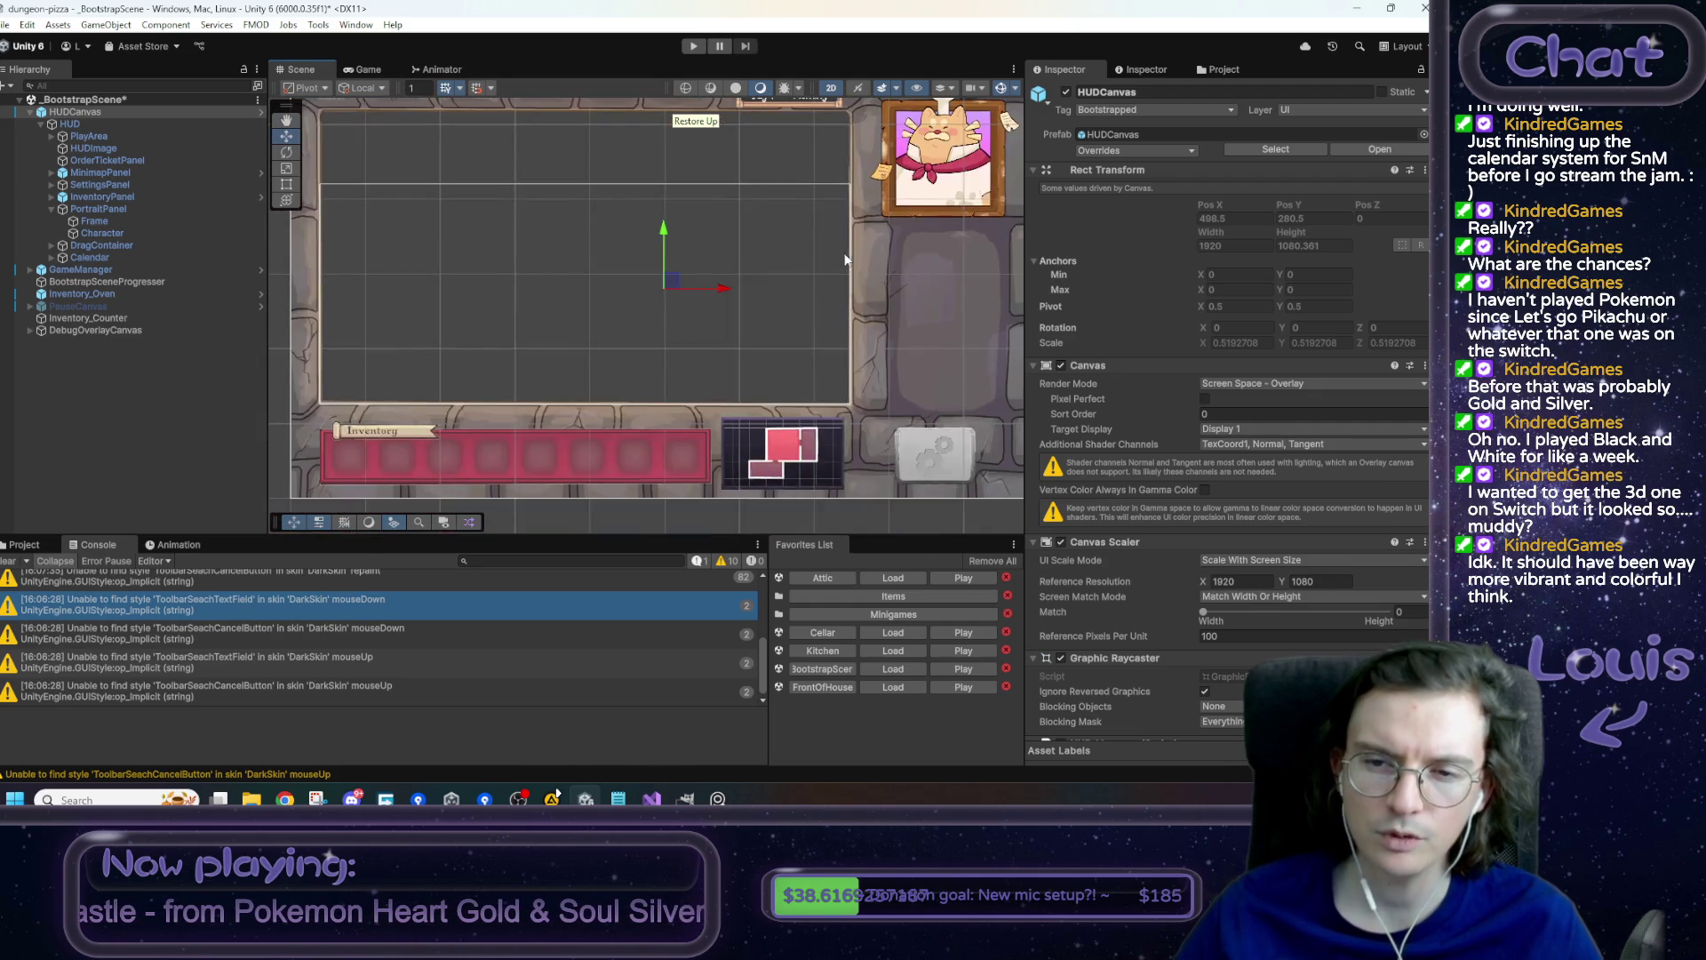
pyautogui.press('f')
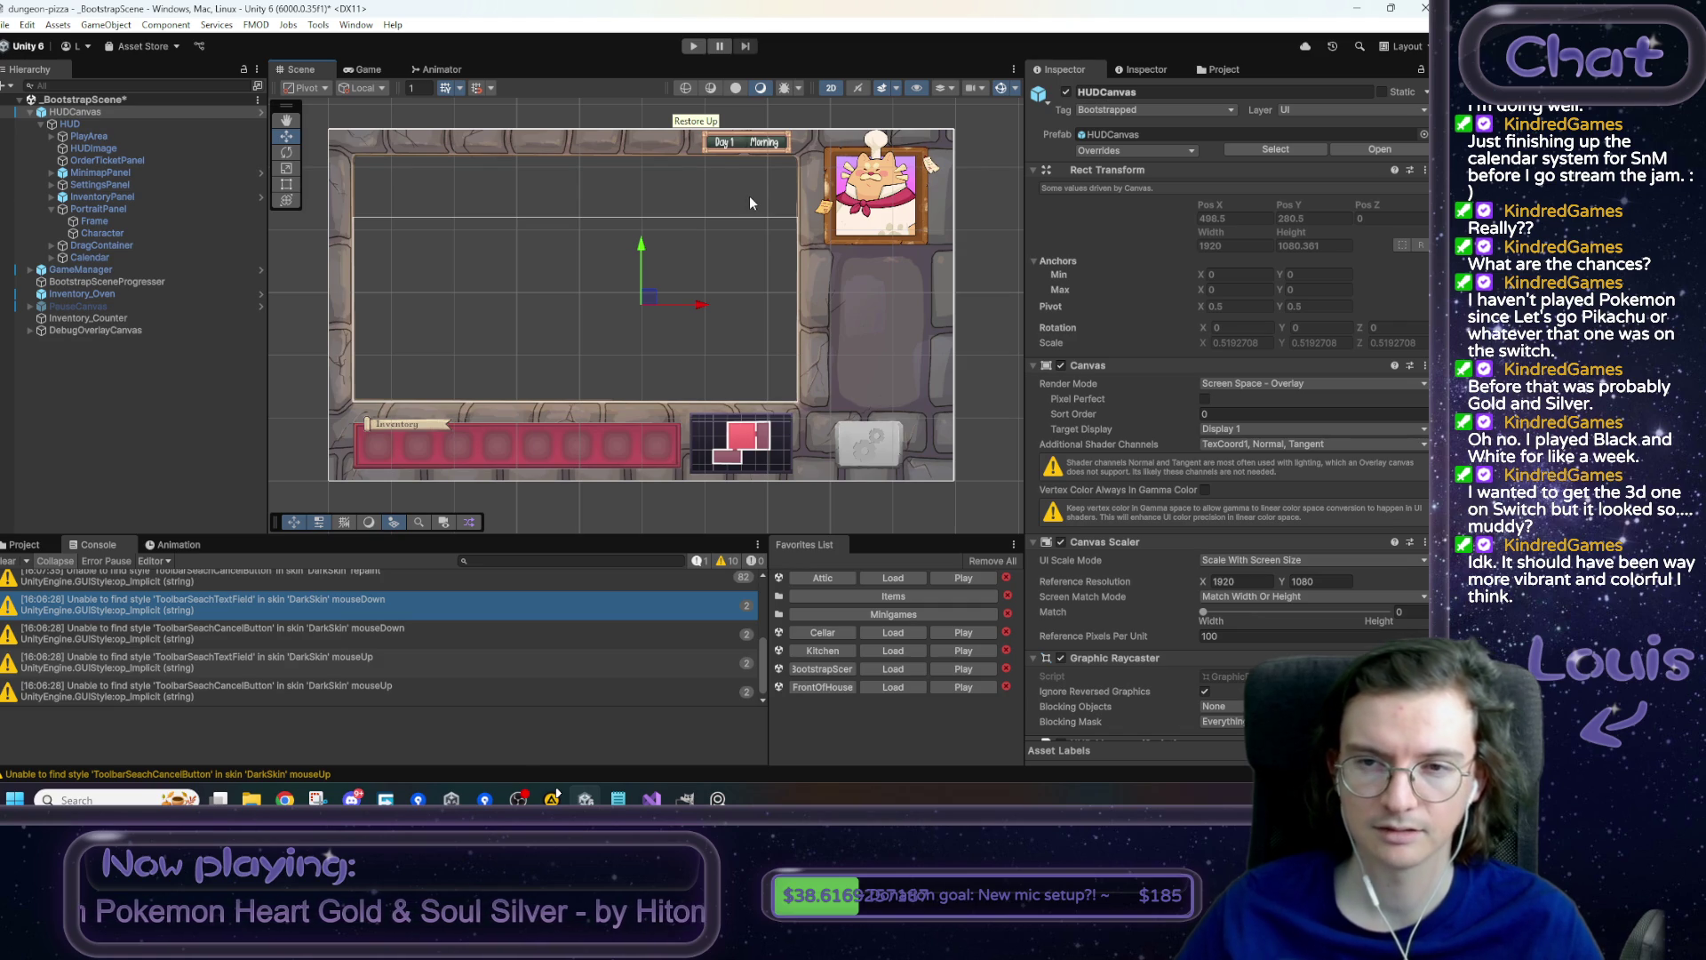
pyautogui.click(181, 155)
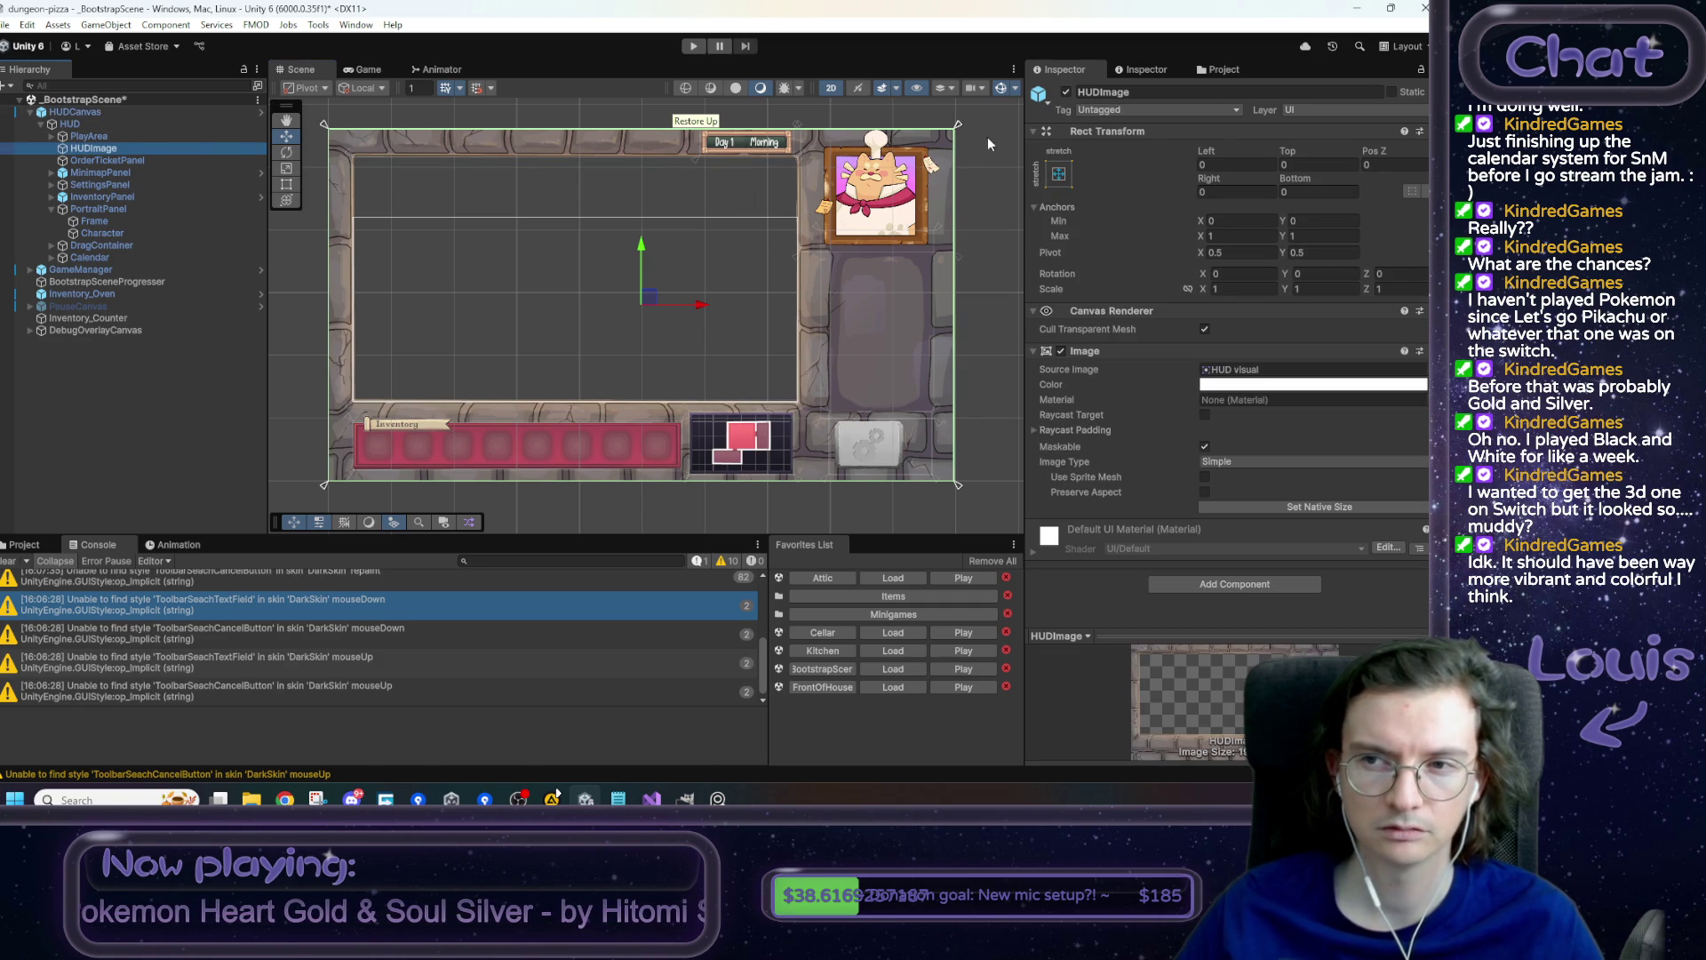
pyautogui.click(1061, 351)
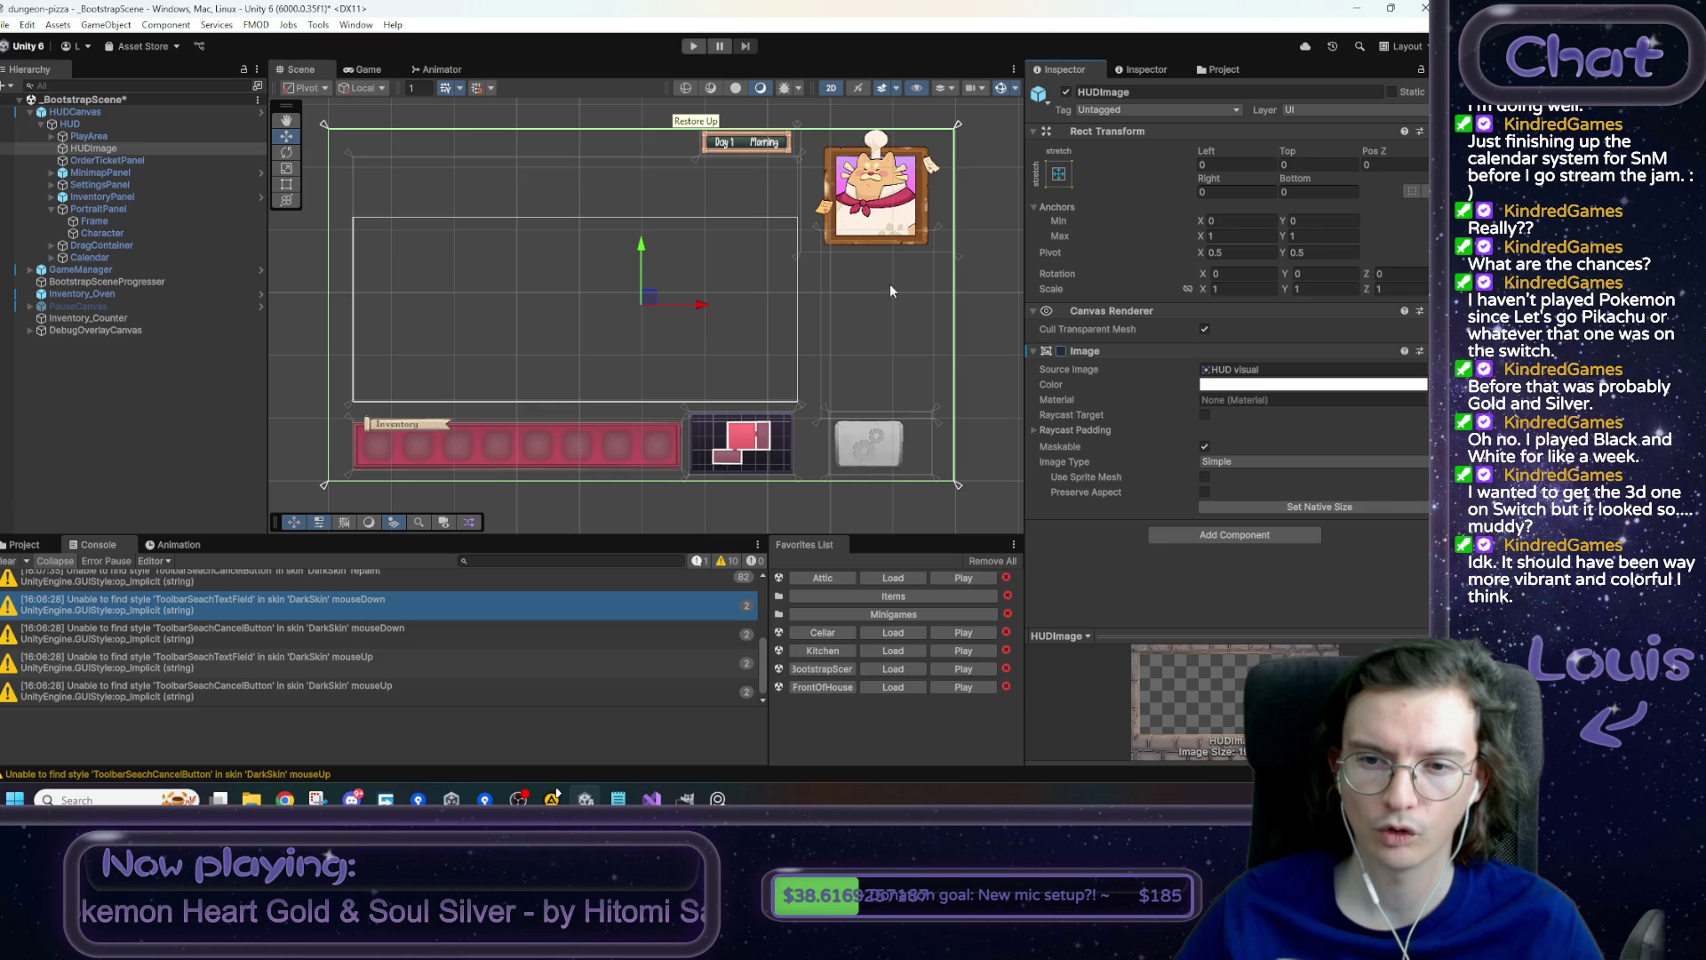
pyautogui.click(1062, 351)
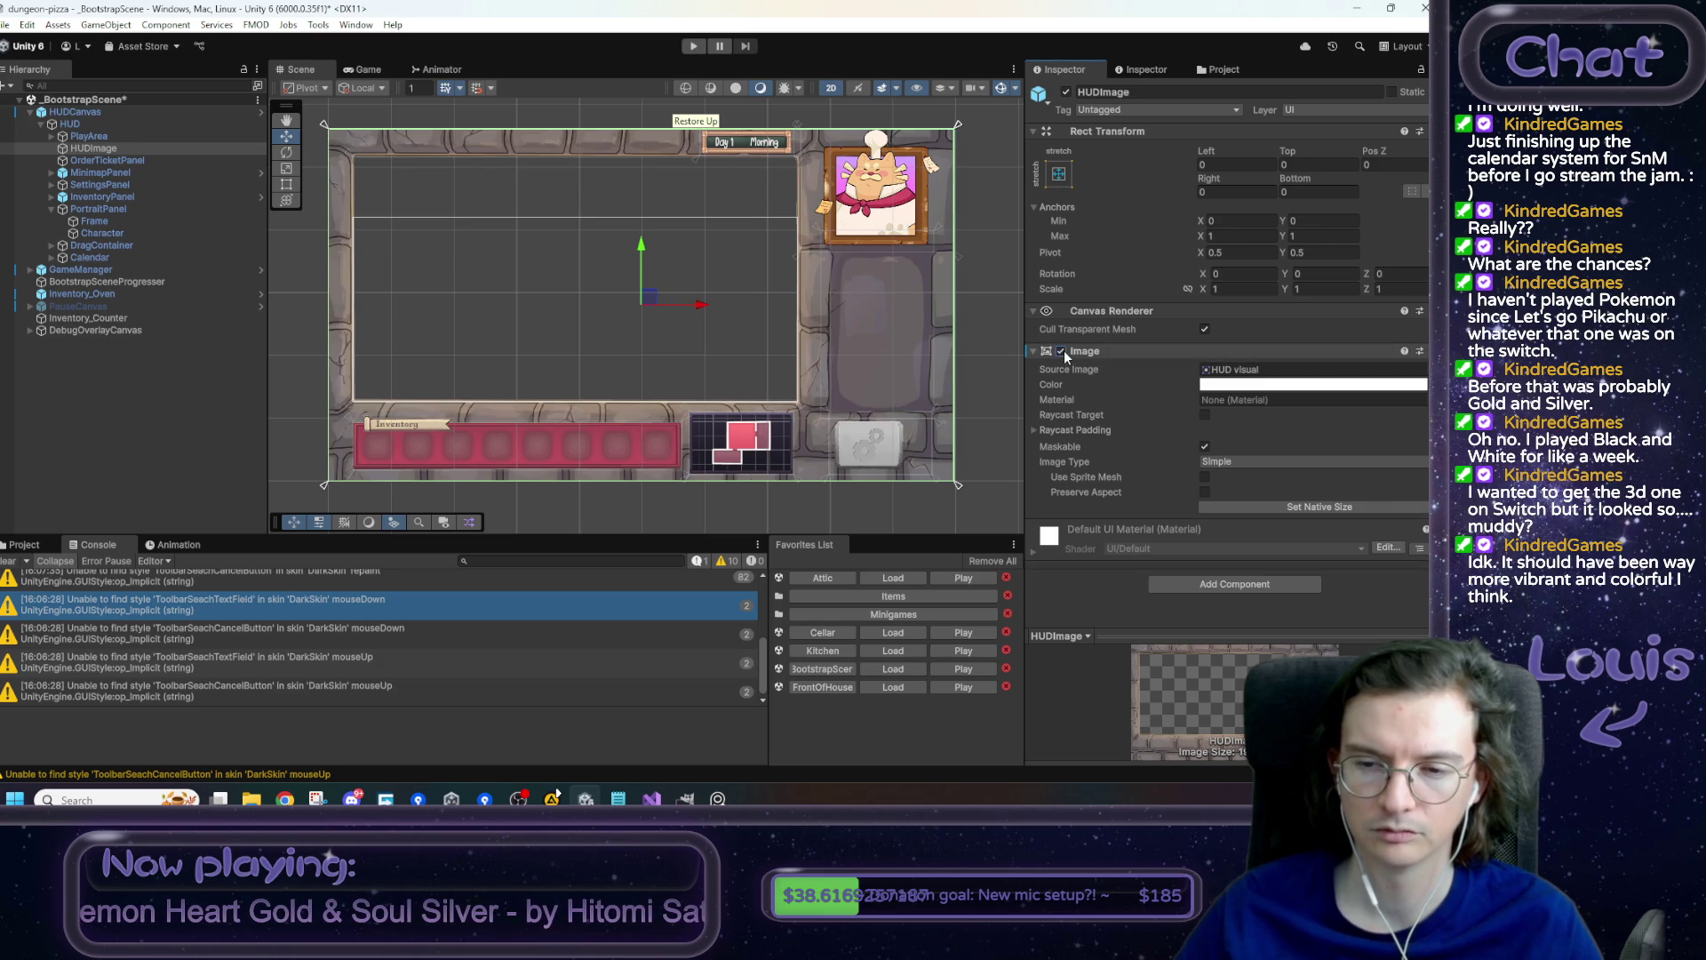
pyautogui.click(1063, 351)
pyautogui.click(1063, 351)
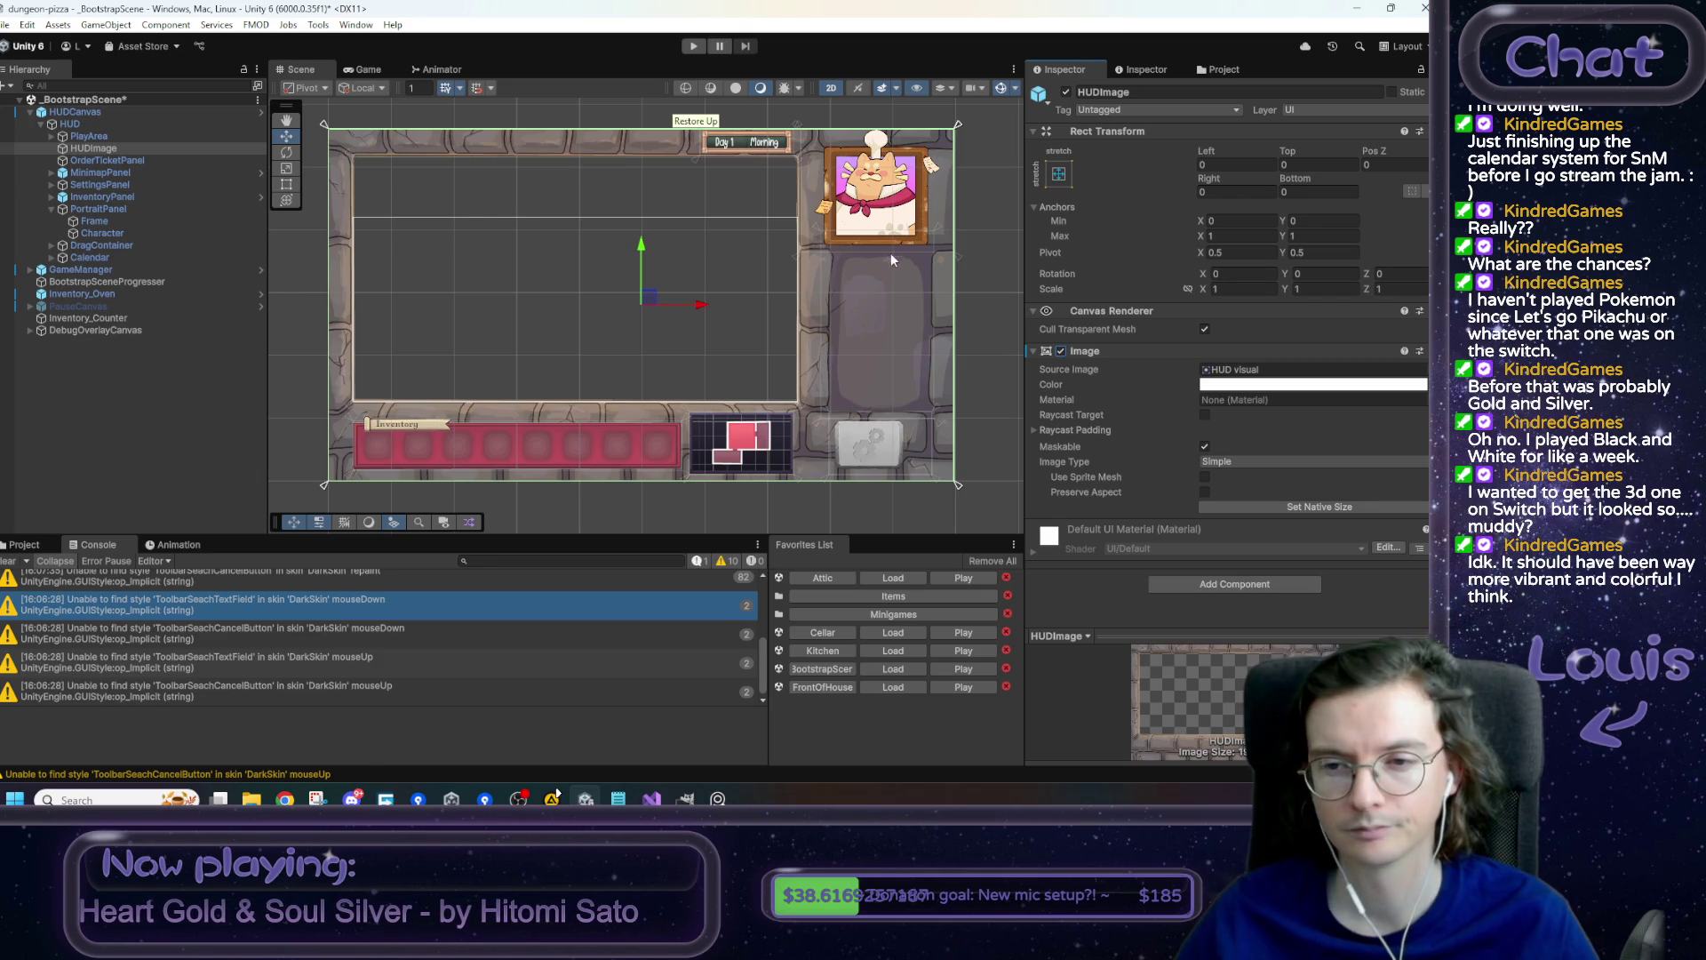
pyautogui.moveTo(850, 349); pyautogui.dragTo(860, 365)
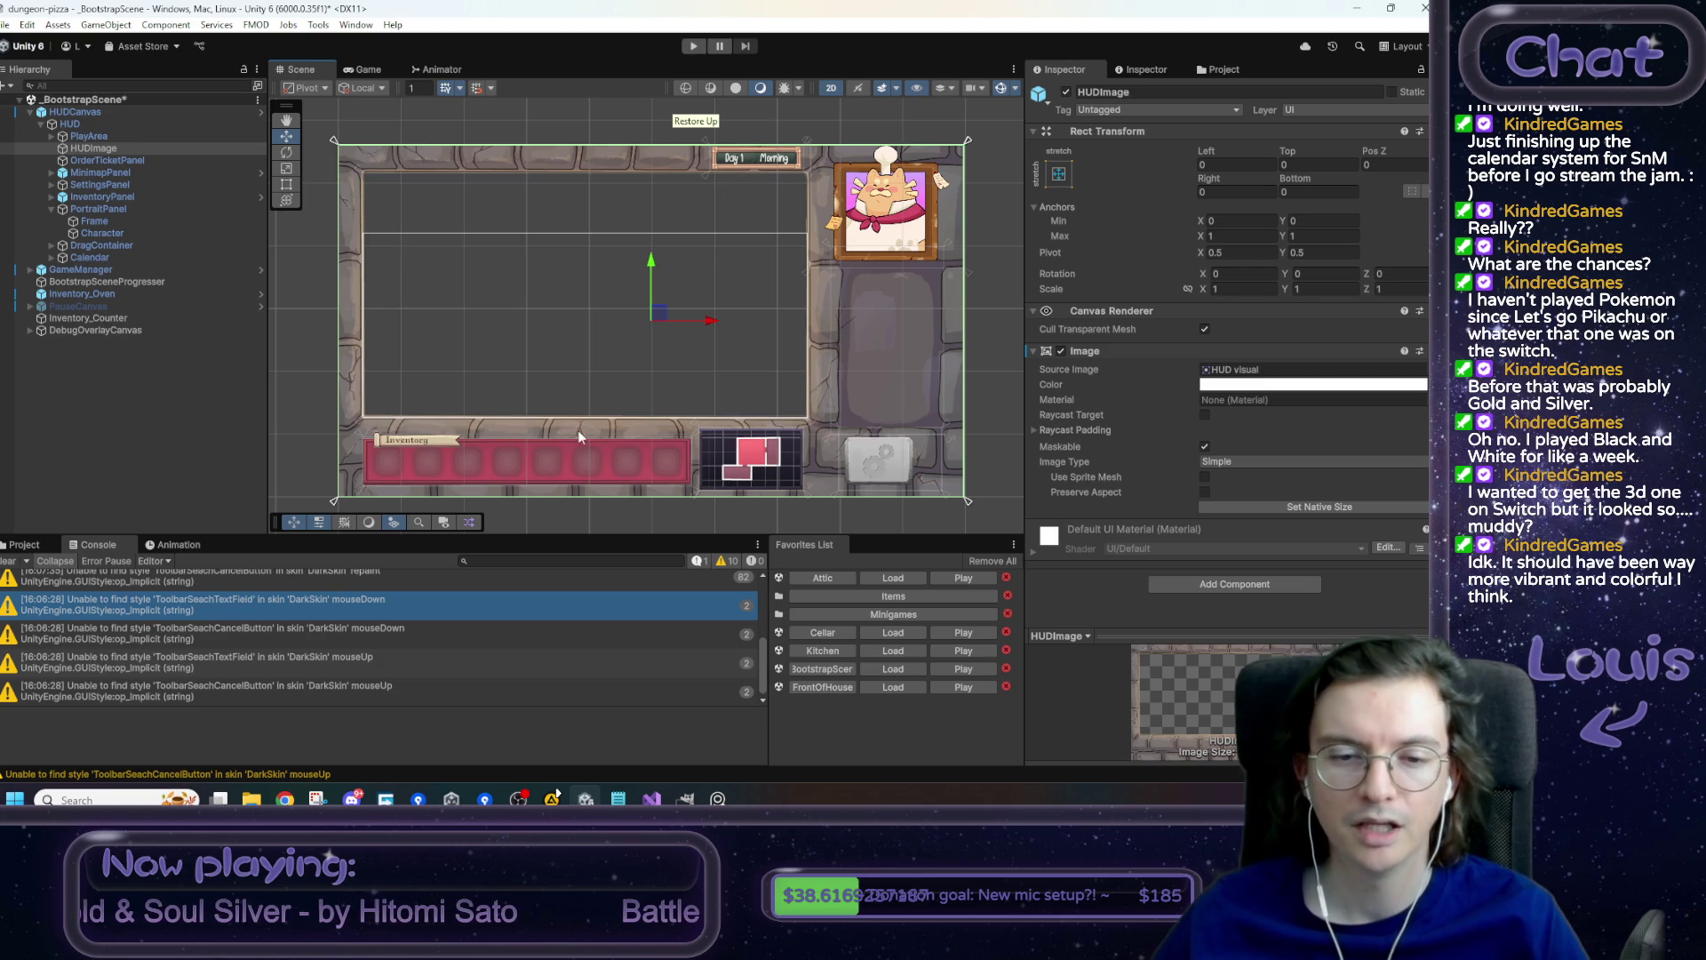
pyautogui.click(756, 469)
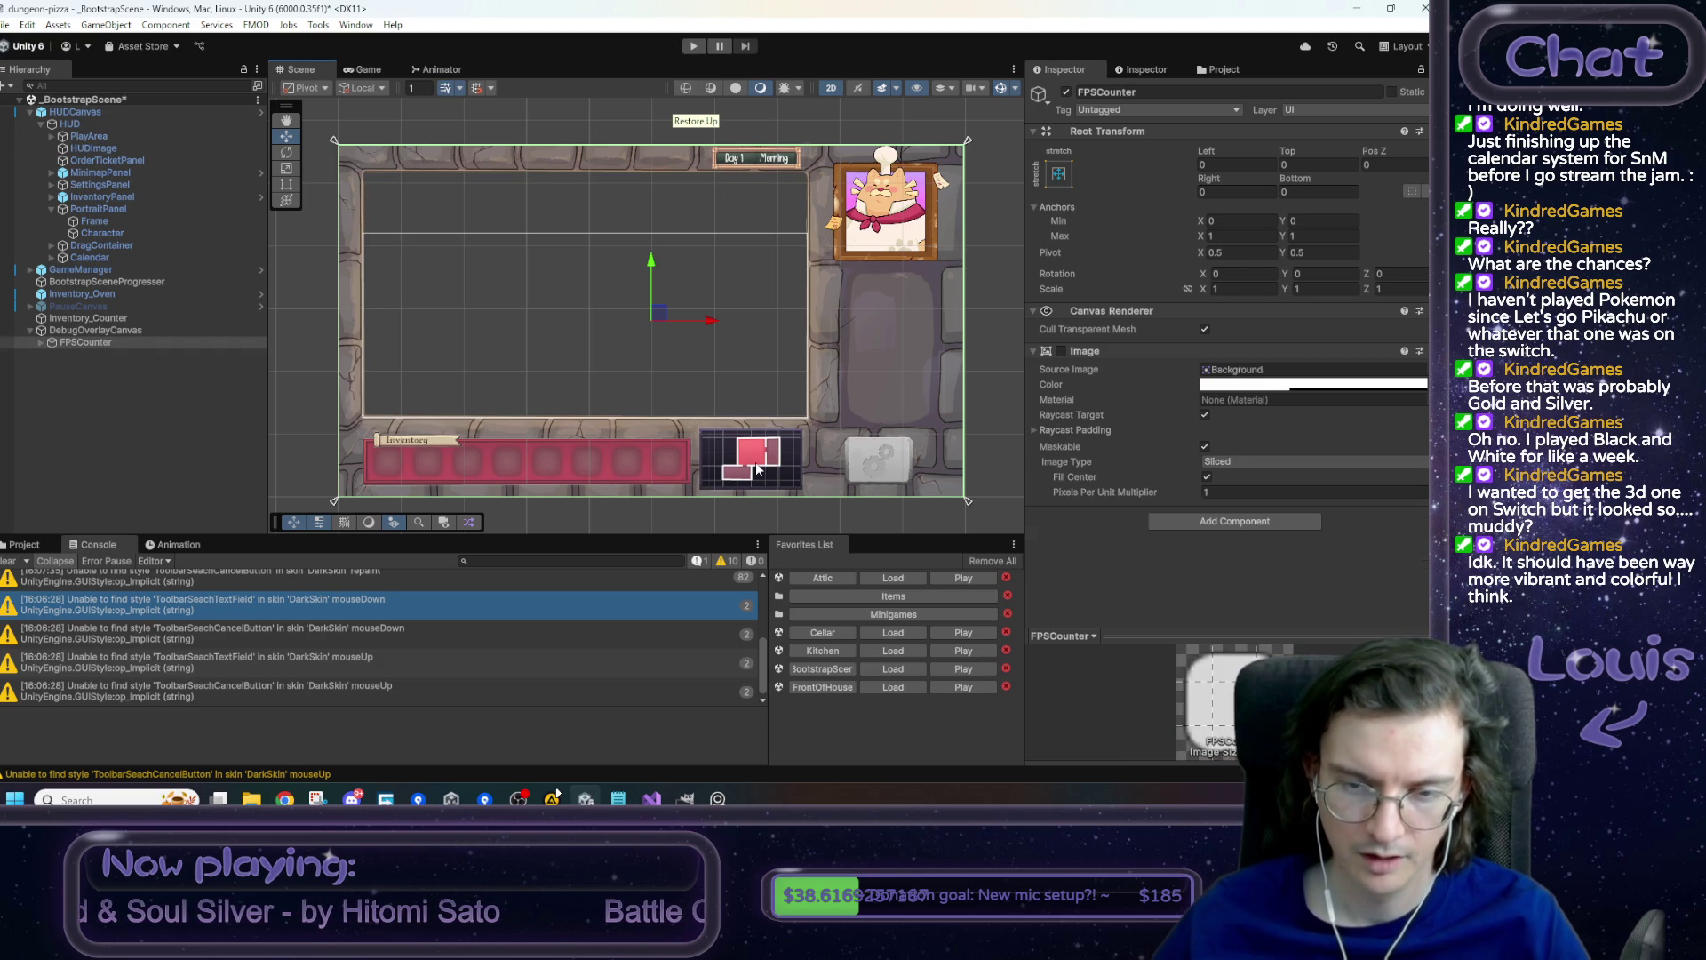
# - Inspect the DebugOverlayCanvas canvas settings, then snip the scene view area as a screenshot
pyautogui.click(756, 468)
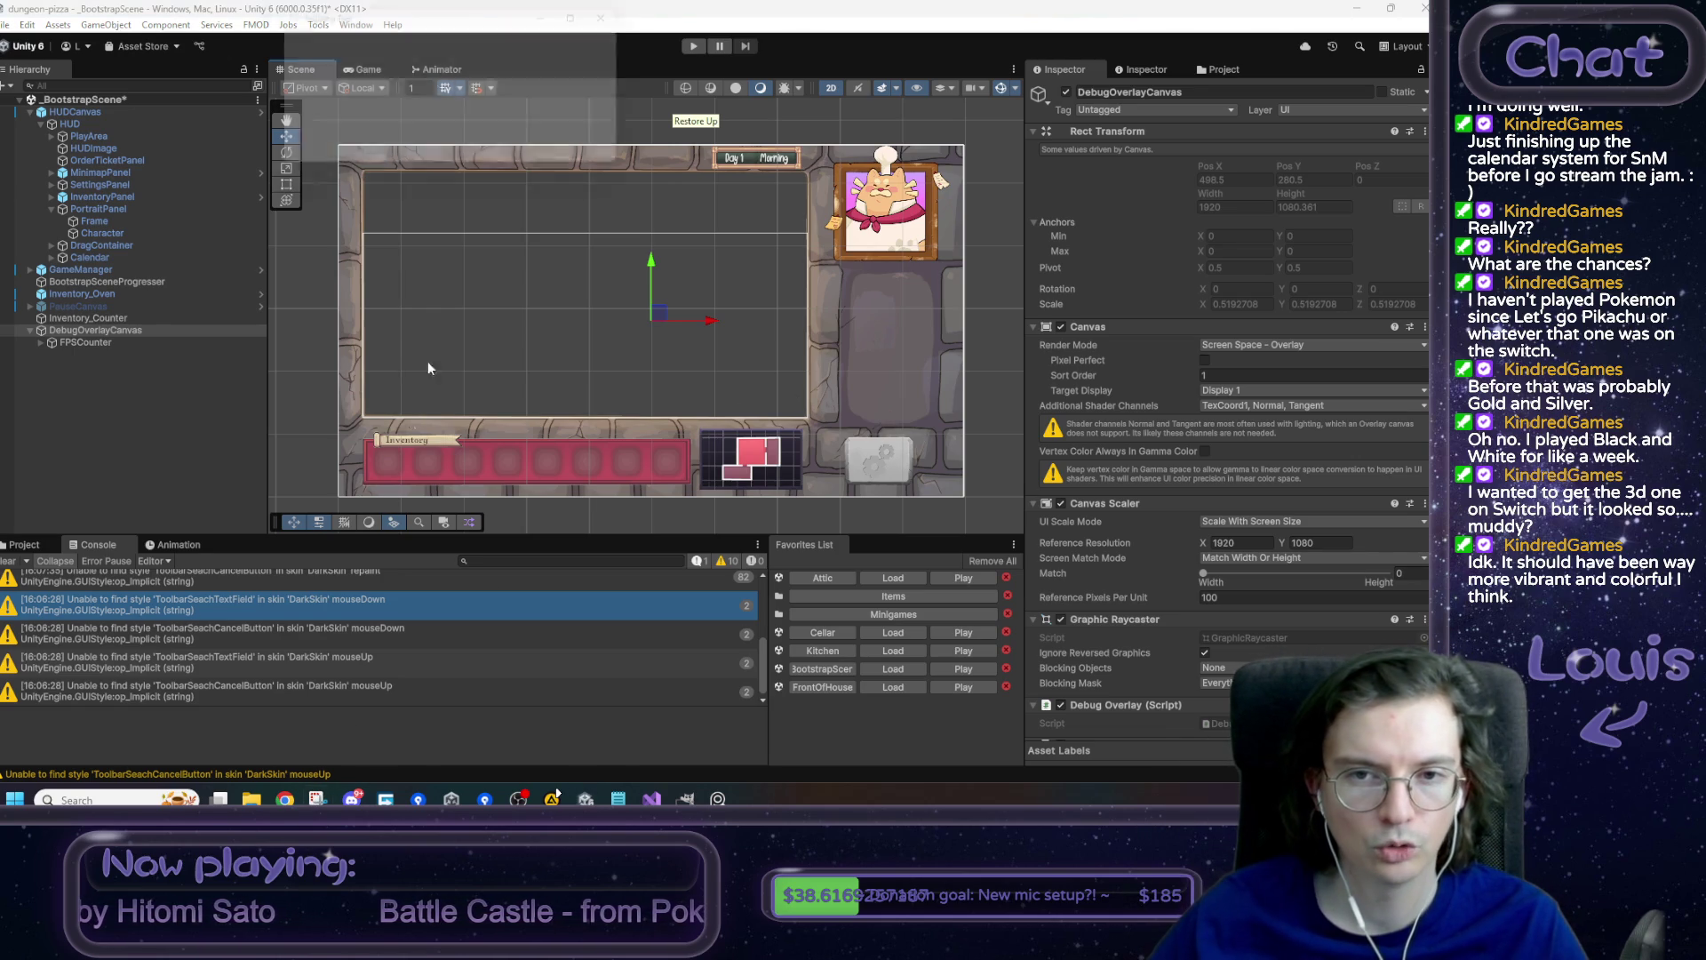
pyautogui.press('super+shift+s')
pyautogui.moveTo(992, 122); pyautogui.dragTo(322, 505)
# - Sketch a red flag and a red line along the HUD's top in the screenshot, then cross out the flag
pyautogui.moveTo(917, 305)
pyautogui.mouseDown()
pyautogui.moveTo(916, 361)
pyautogui.moveTo(948, 355)
pyautogui.moveTo(960, 307)
pyautogui.moveTo(923, 304)
pyautogui.moveTo(944, 352)
pyautogui.mouseUp()
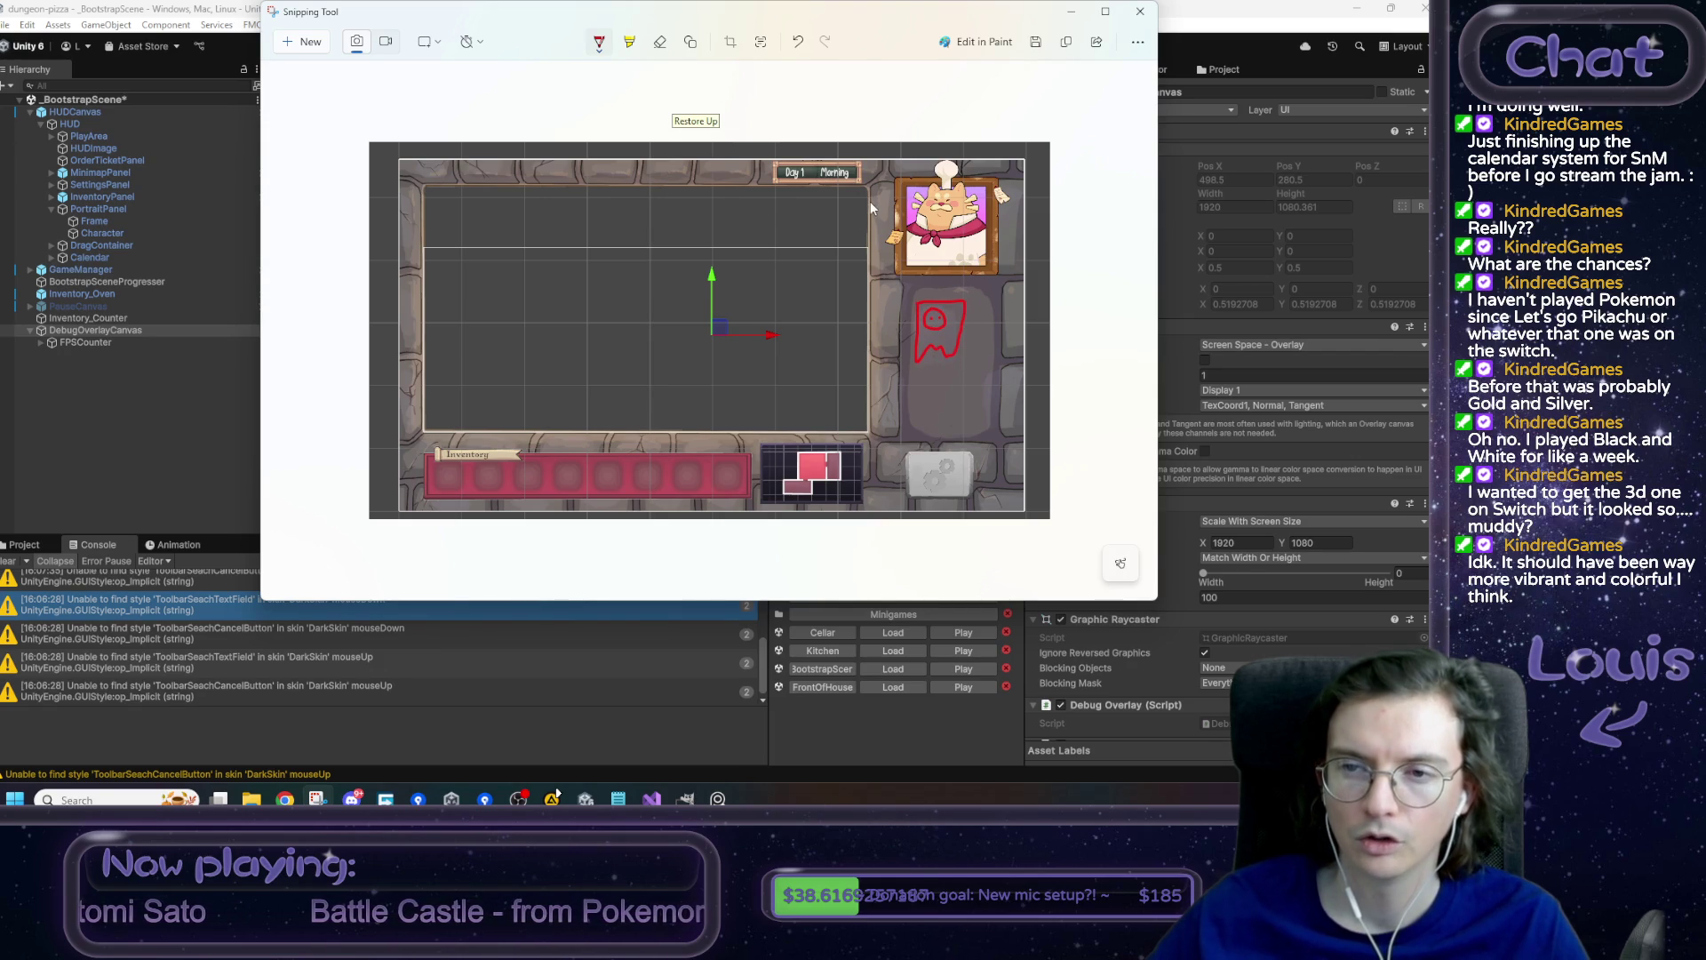
pyautogui.moveTo(867, 198); pyautogui.dragTo(859, 202)
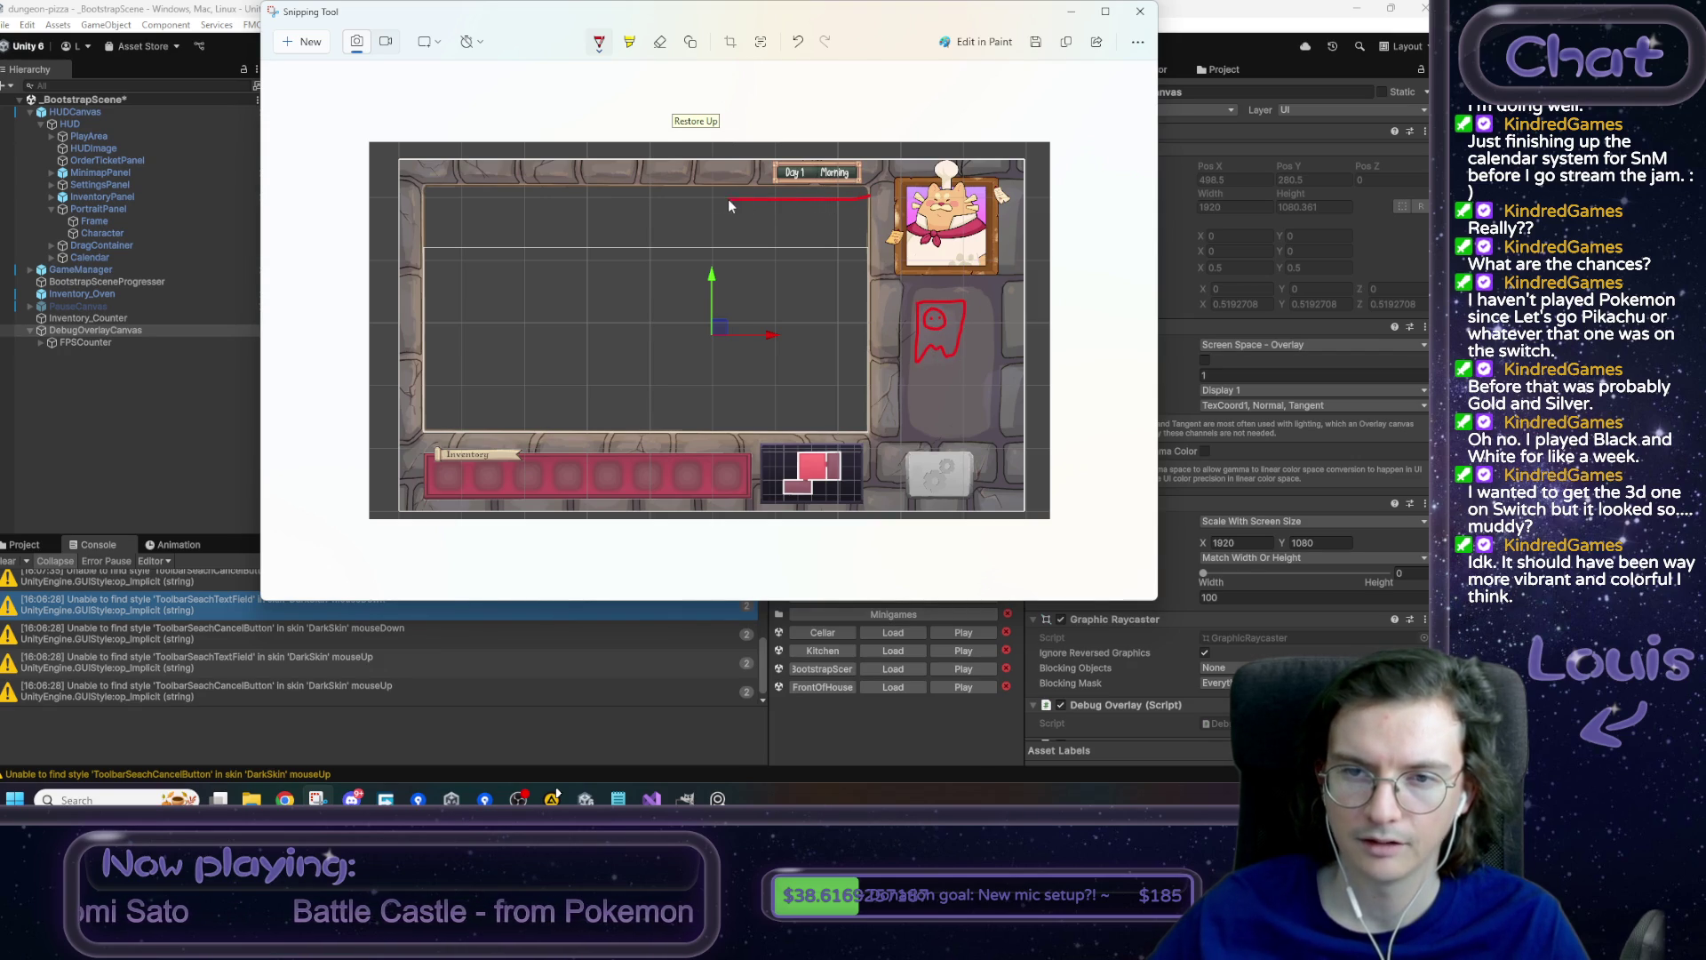
pyautogui.moveTo(605, 198); pyautogui.dragTo(591, 175)
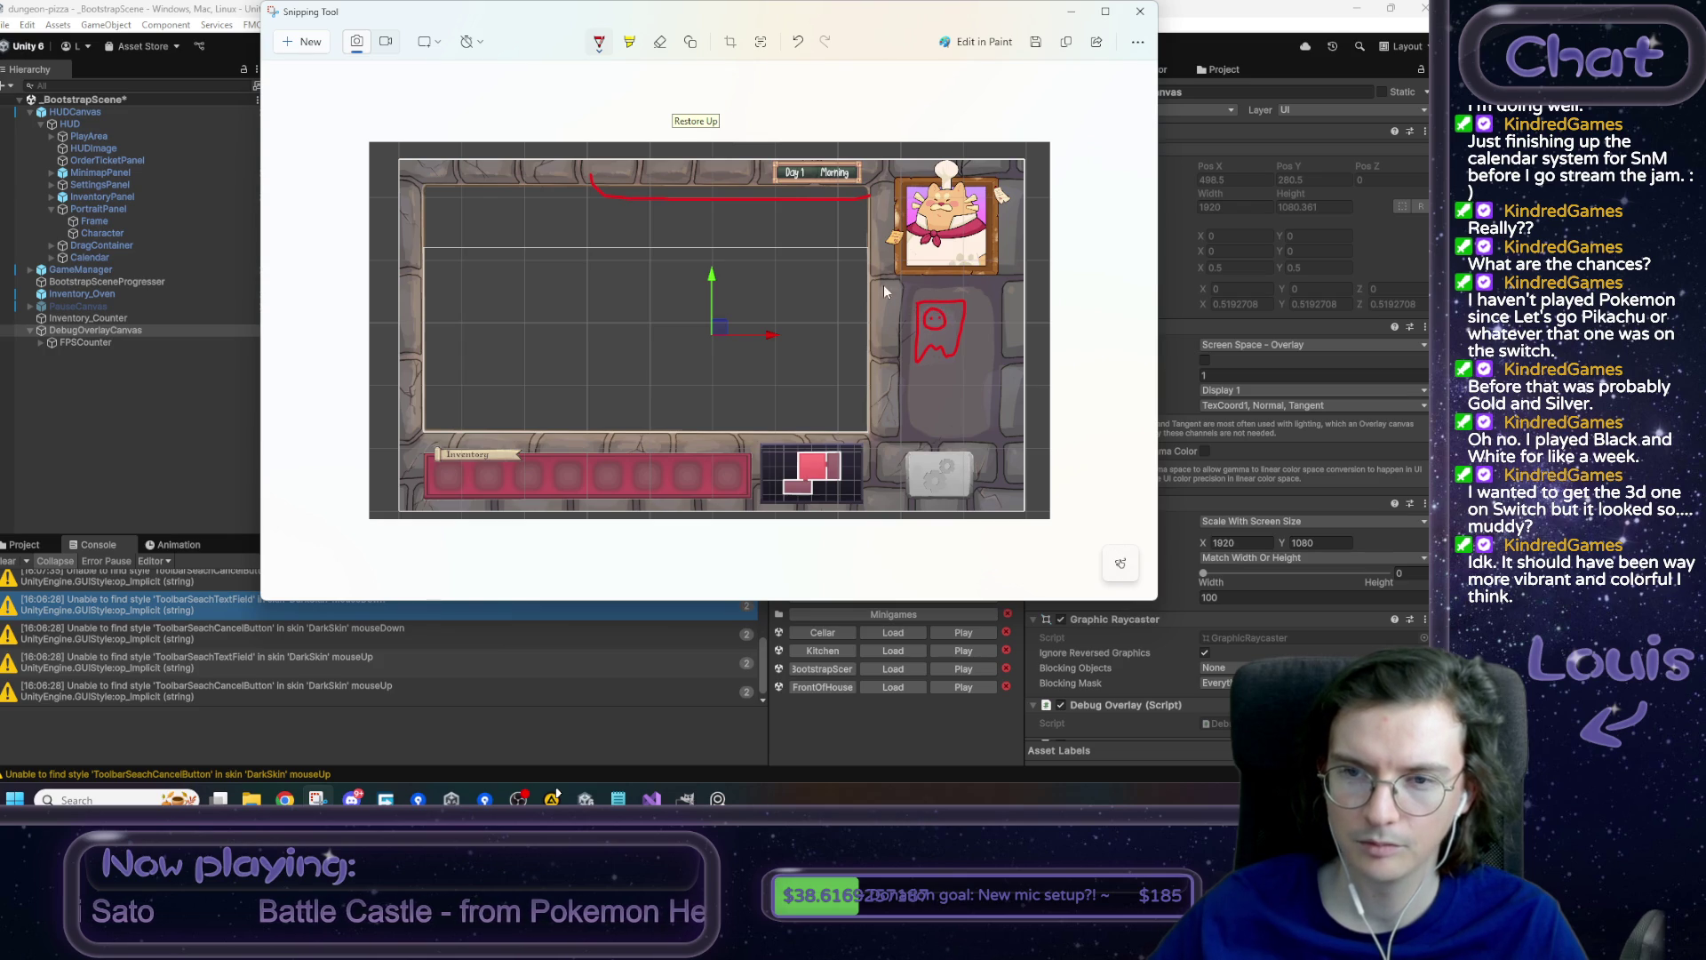
pyautogui.moveTo(833, 201)
pyautogui.mouseDown()
pyautogui.moveTo(851, 218)
pyautogui.moveTo(844, 197)
pyautogui.moveTo(798, 214)
pyautogui.moveTo(815, 196)
pyautogui.mouseUp()
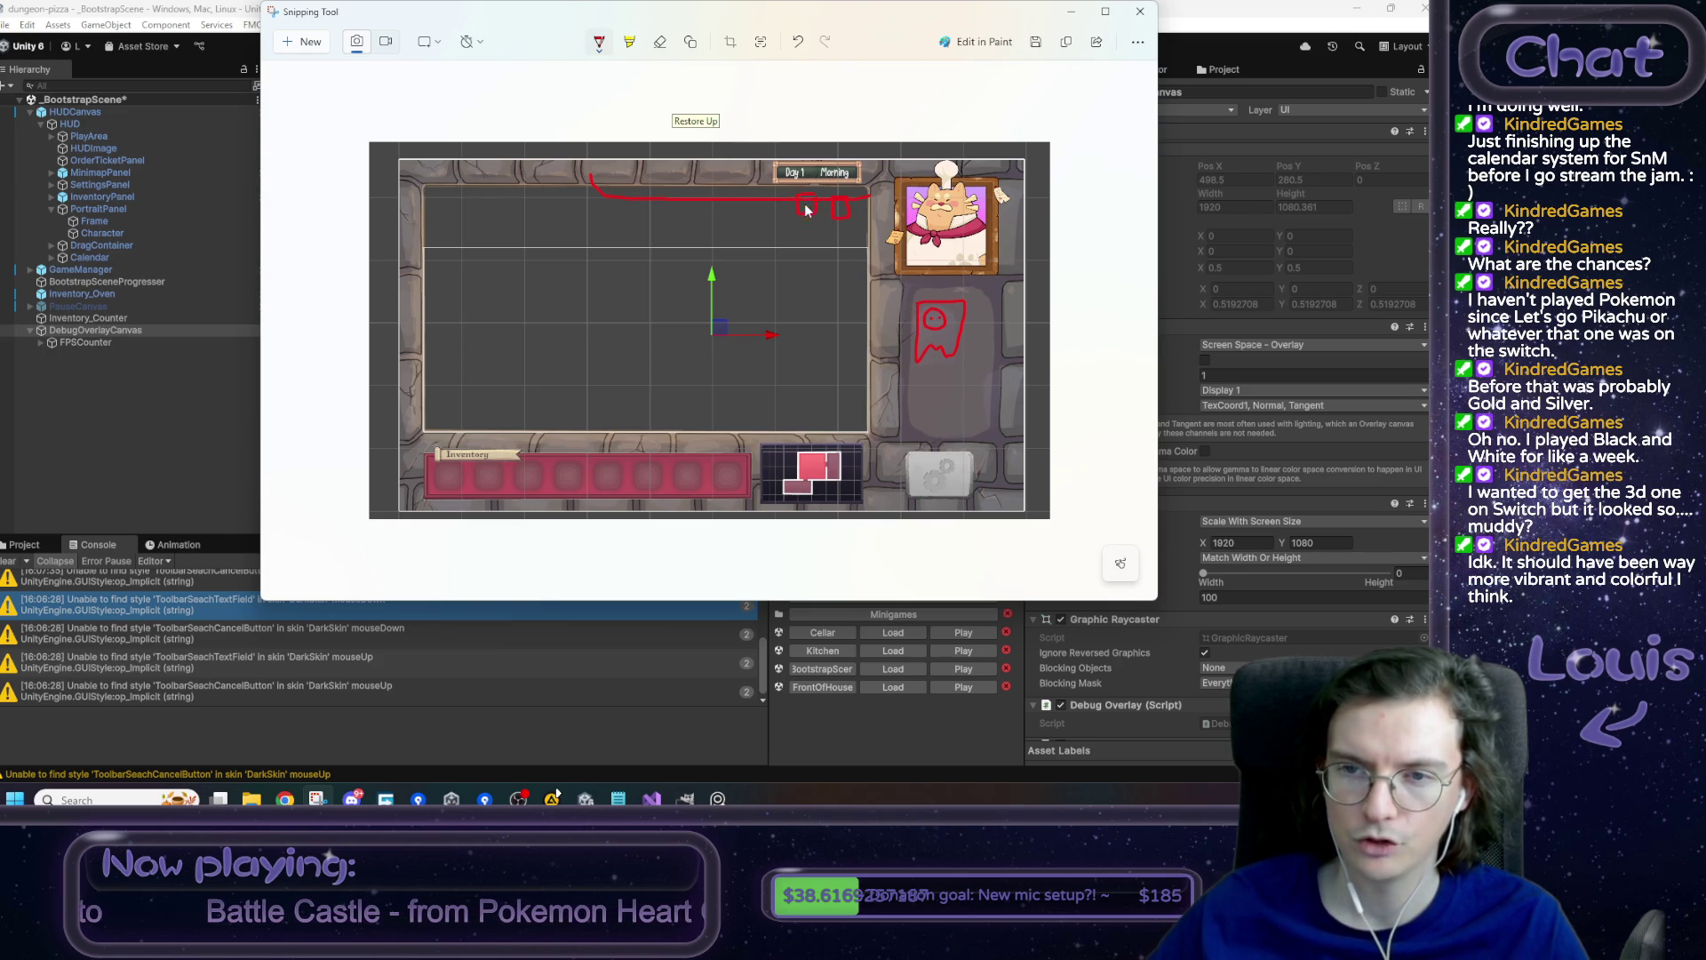
pyautogui.moveTo(921, 299)
pyautogui.mouseDown()
pyautogui.moveTo(988, 296)
pyautogui.moveTo(921, 391)
pyautogui.moveTo(917, 297)
pyautogui.mouseUp()
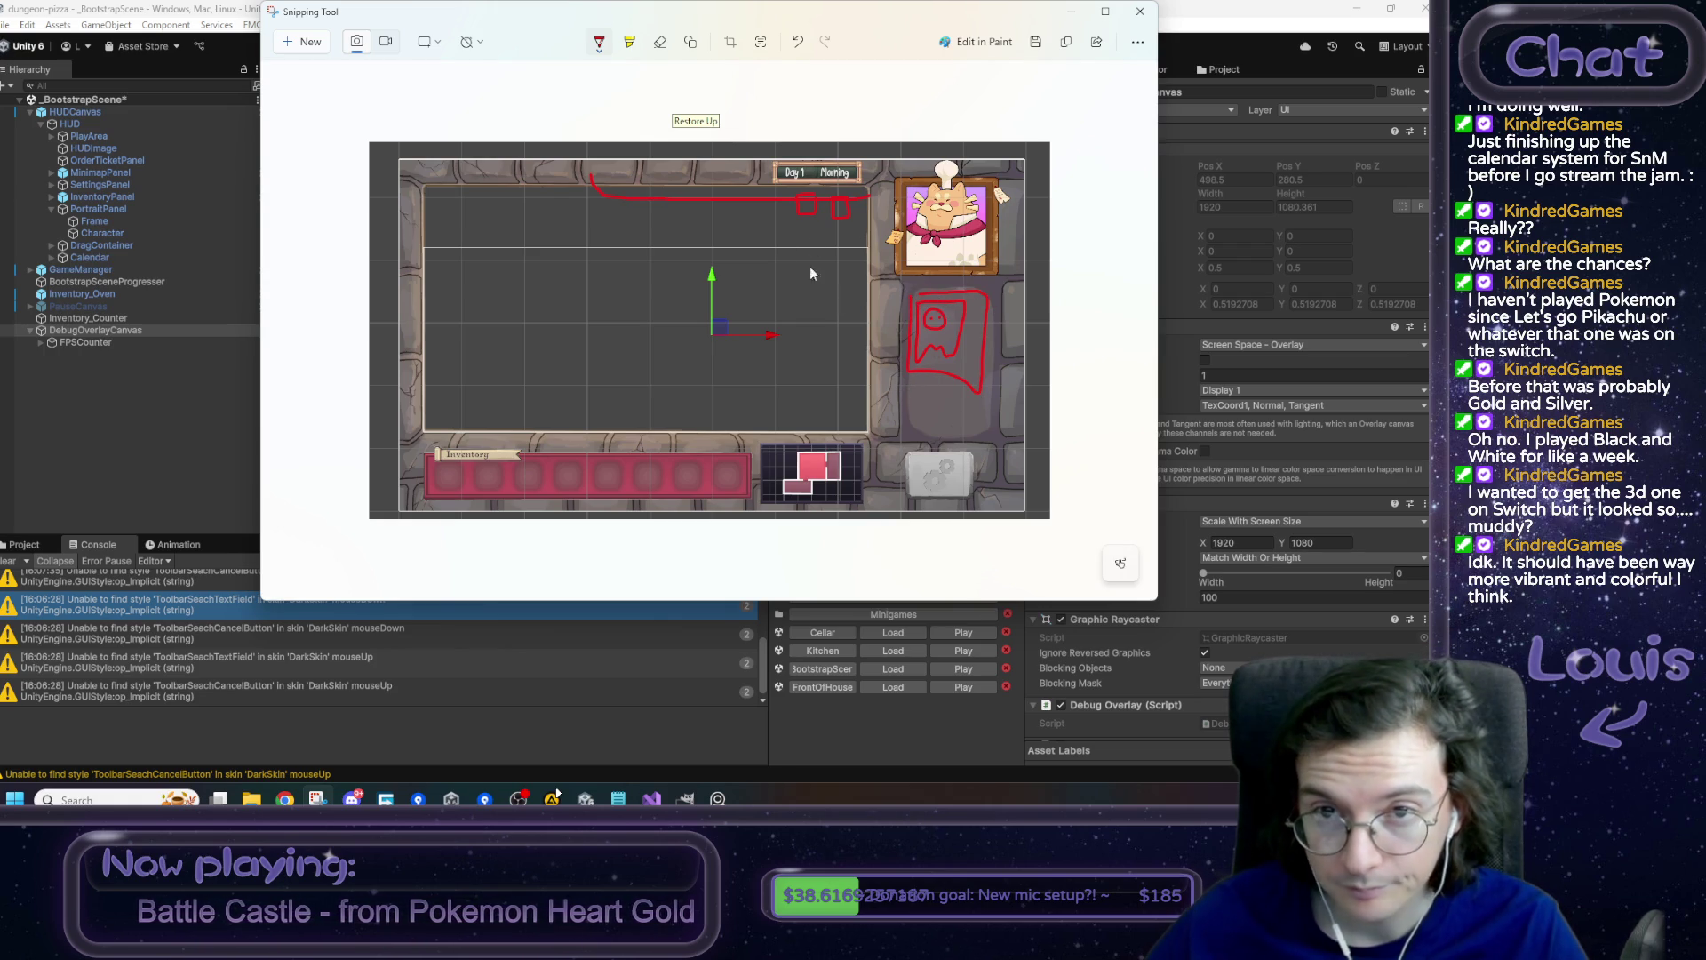
pyautogui.click(659, 42)
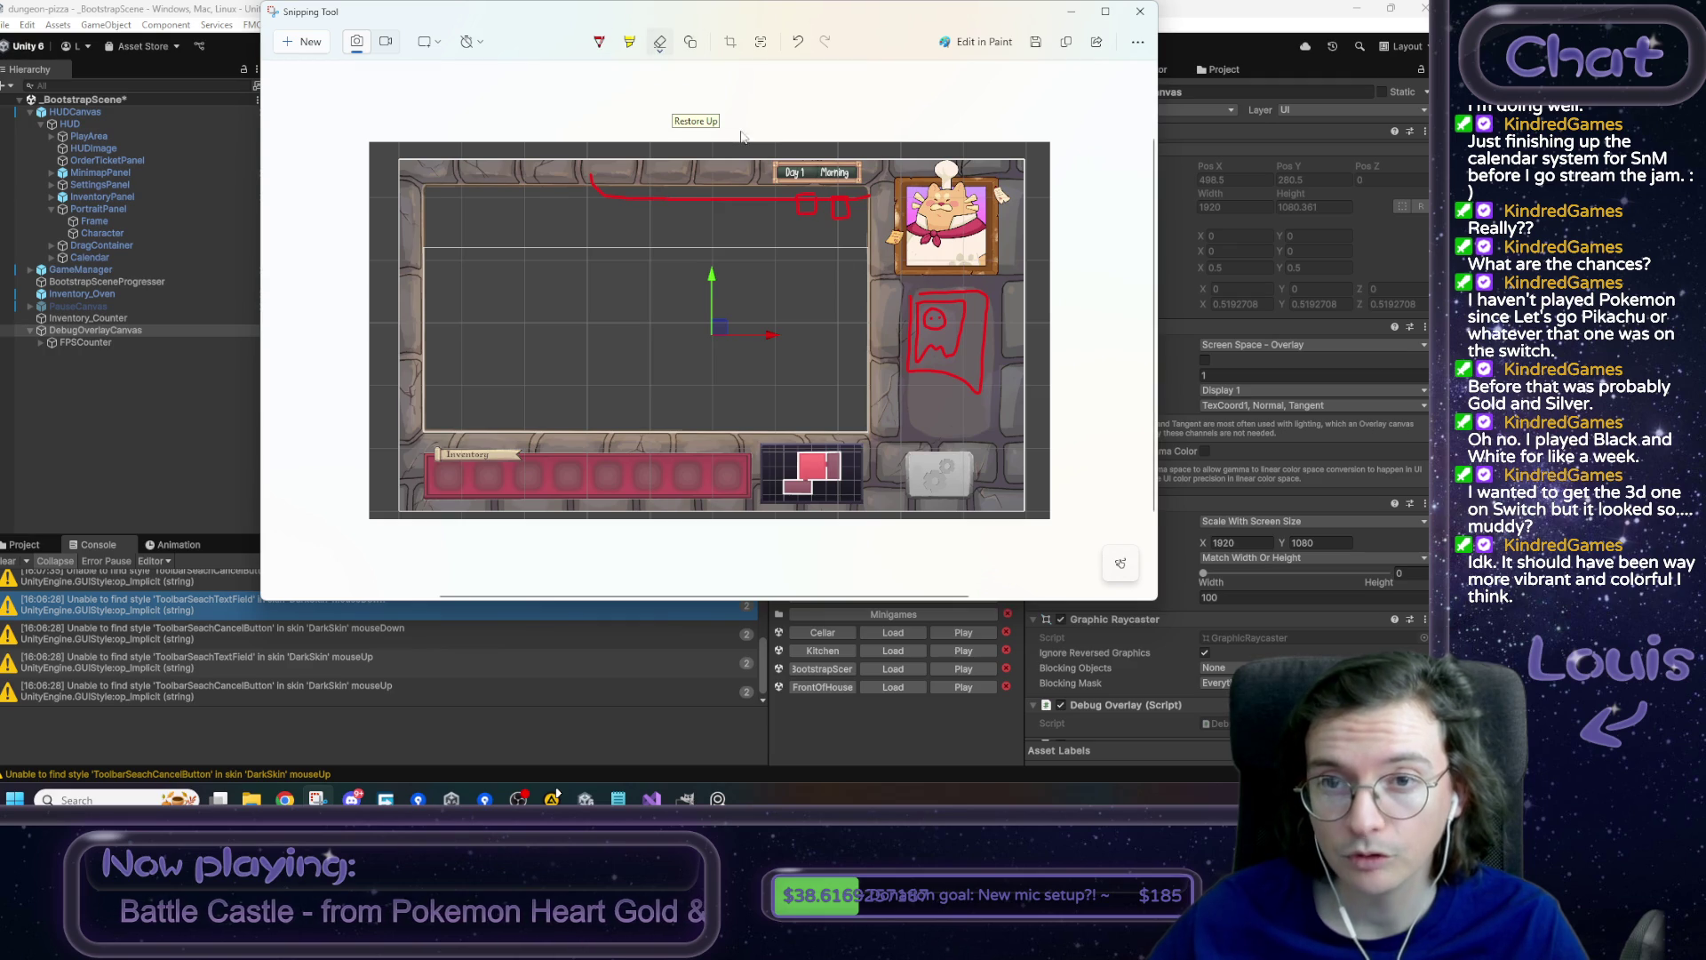
pyautogui.click(943, 381)
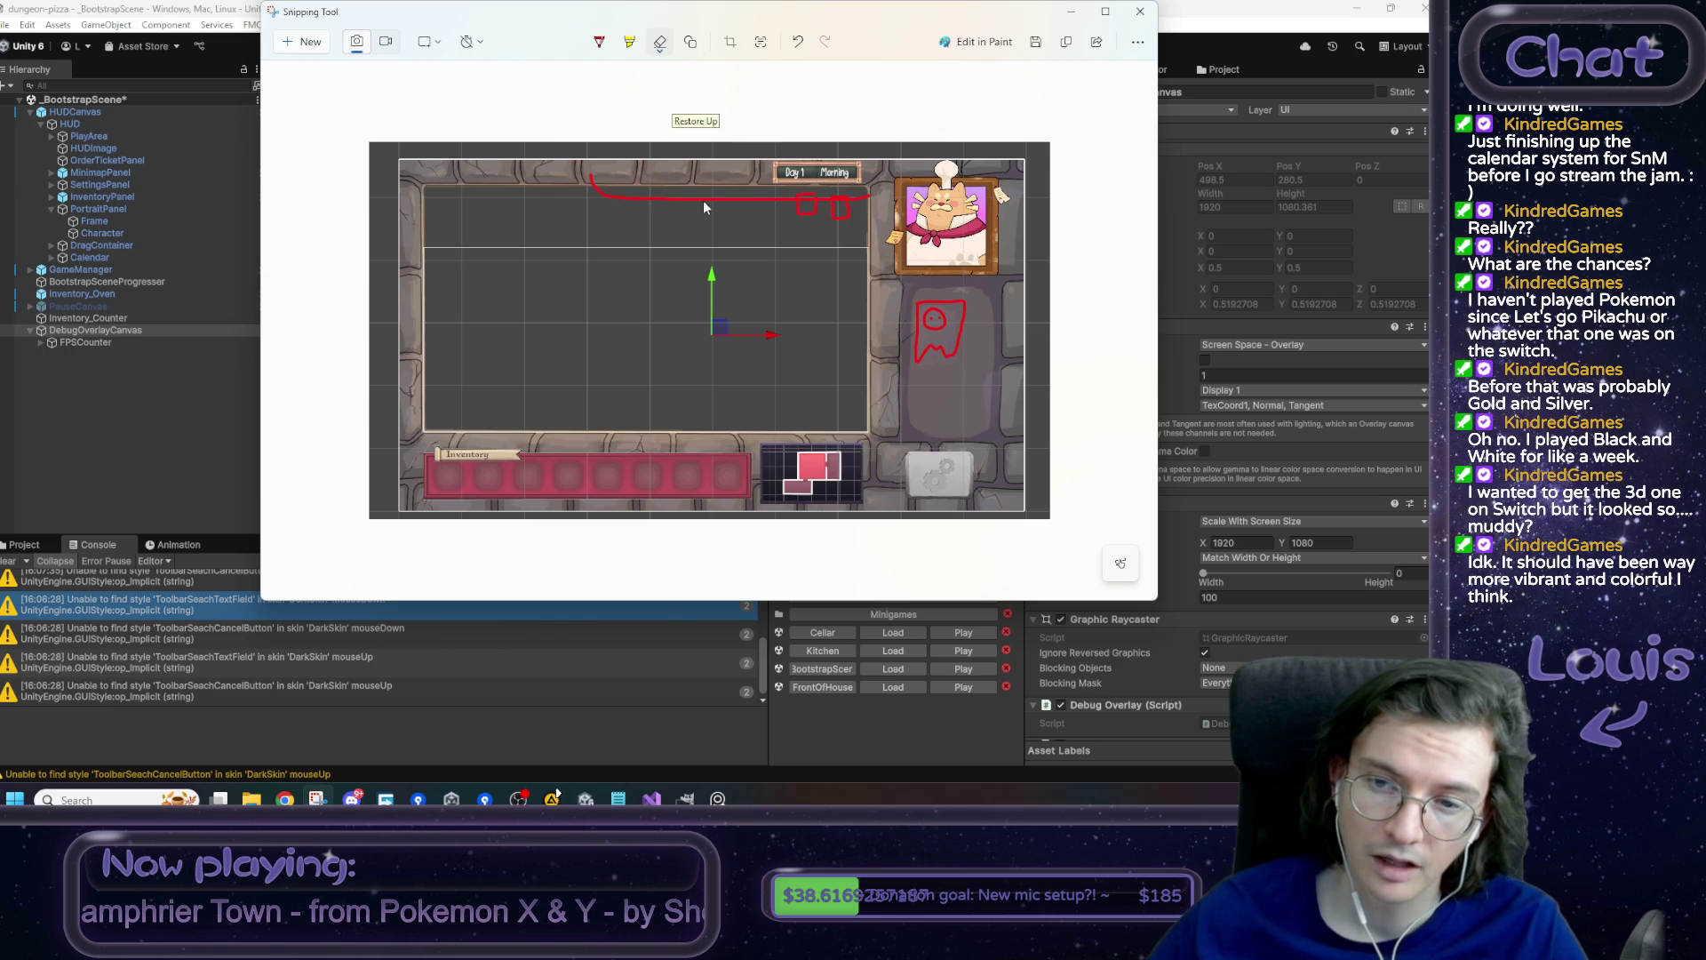
pyautogui.click(600, 43)
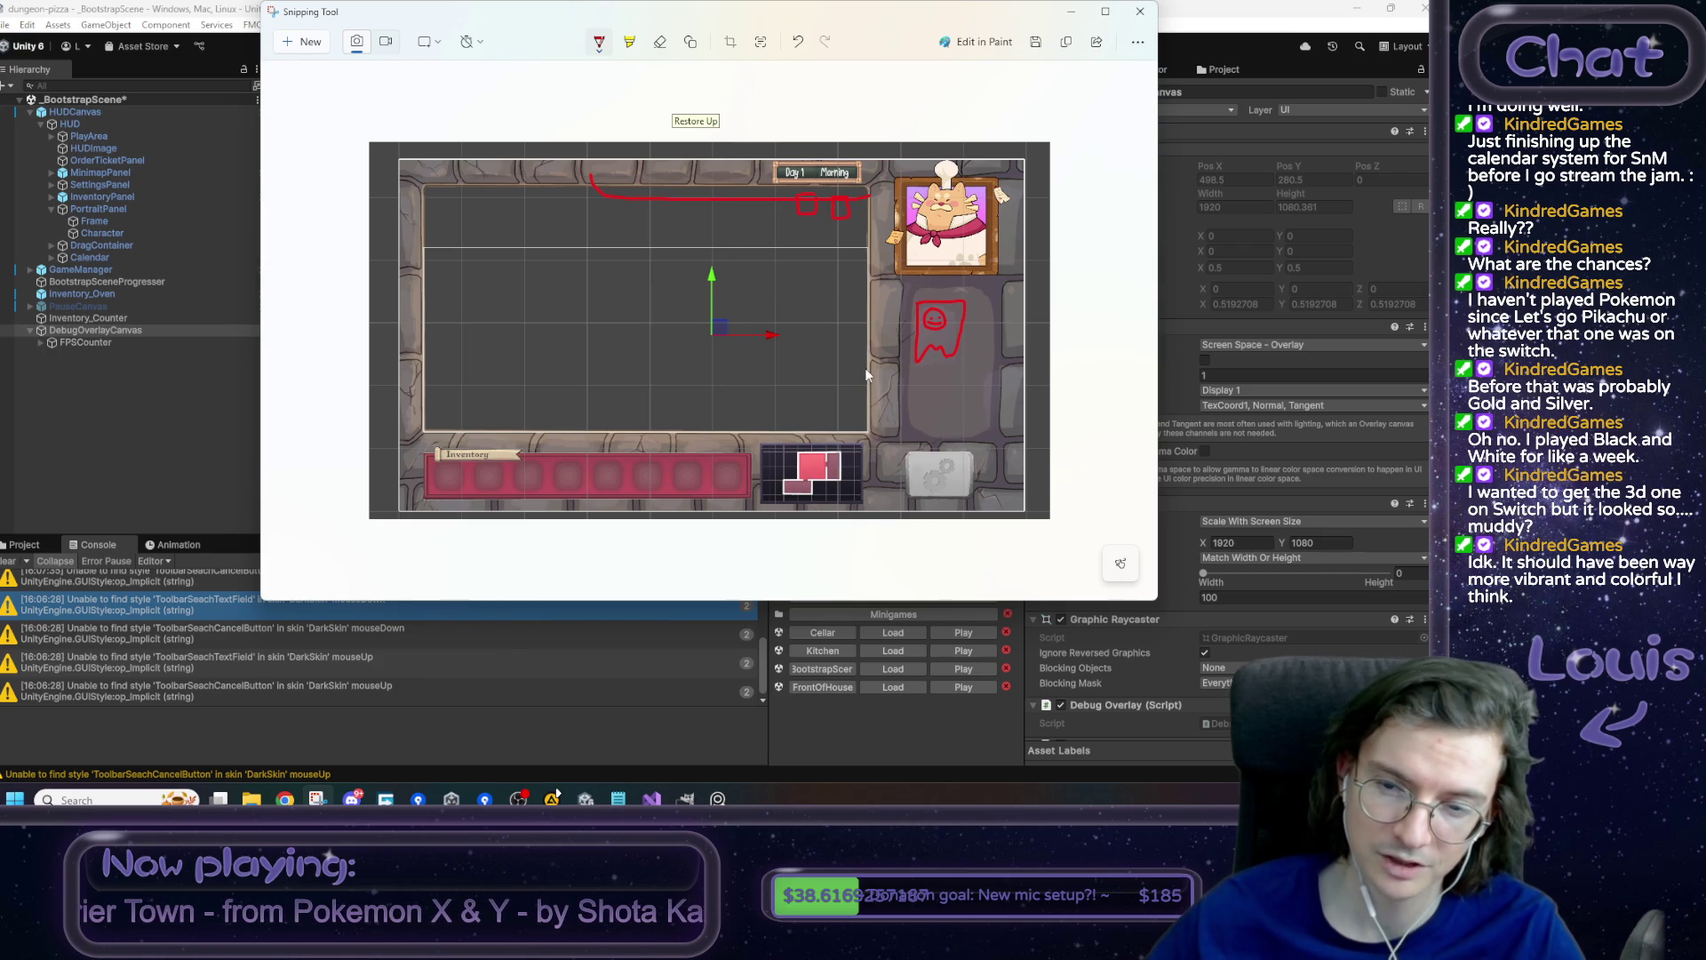
pyautogui.moveTo(976, 293); pyautogui.dragTo(906, 372)
pyautogui.moveTo(924, 286); pyautogui.dragTo(964, 345)
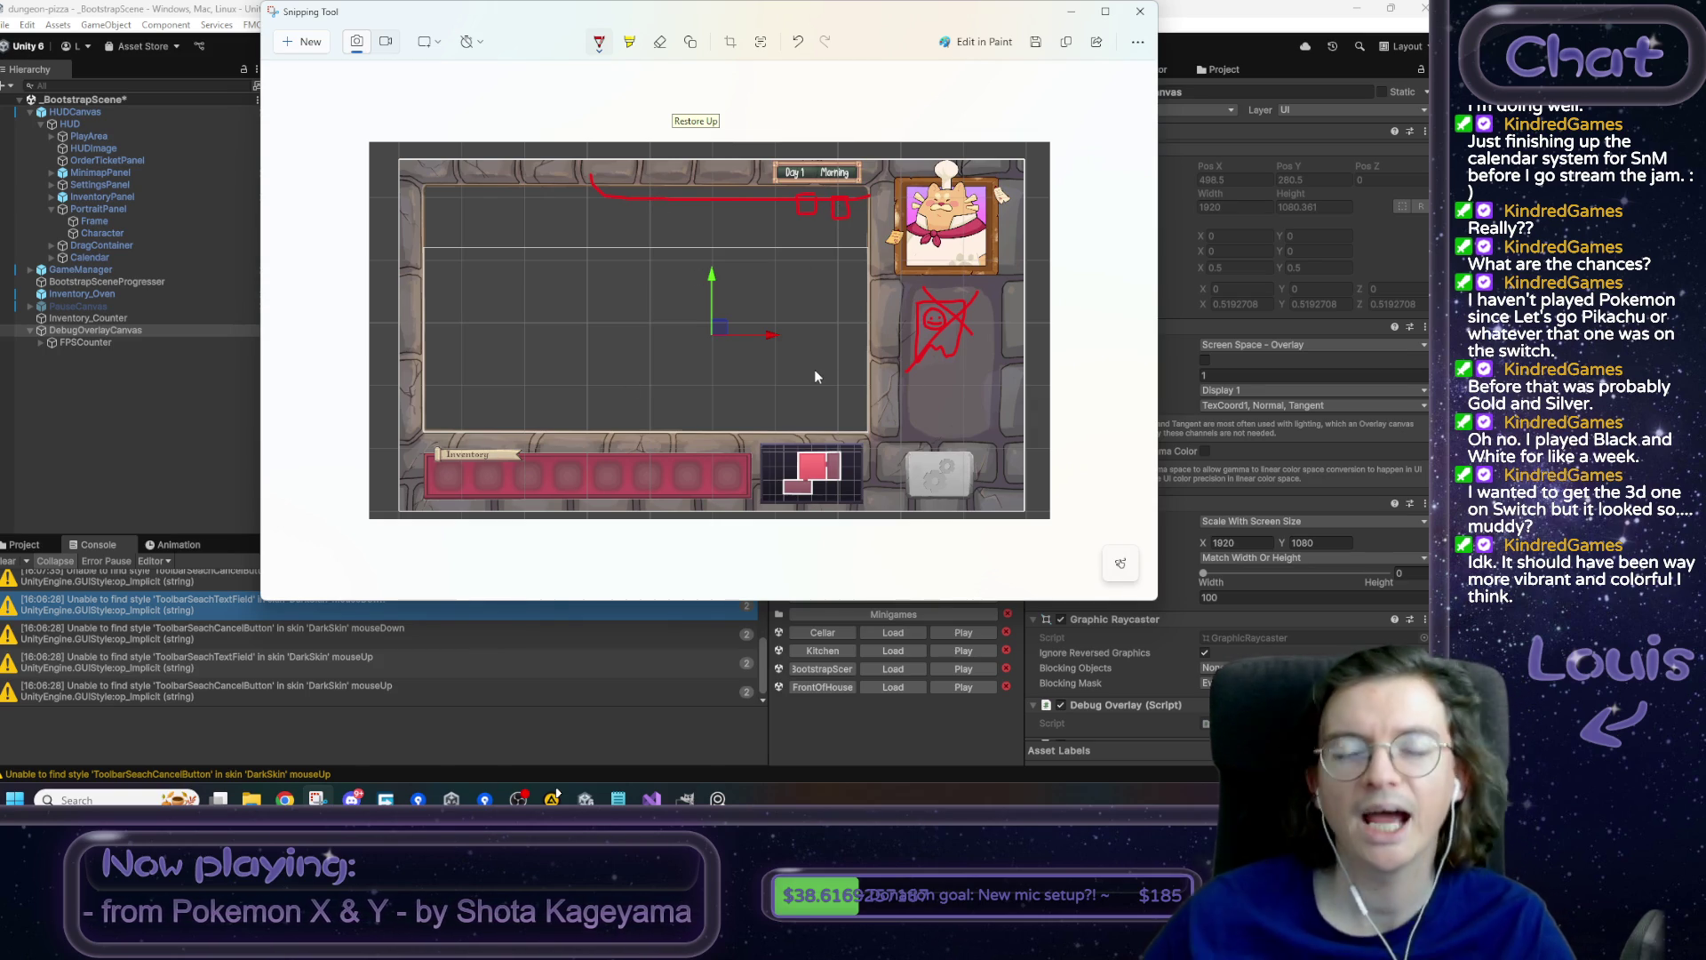
# - Restore the Snipping Tool window and close the annotated screenshot
pyautogui.doubleClick(1076, 23)
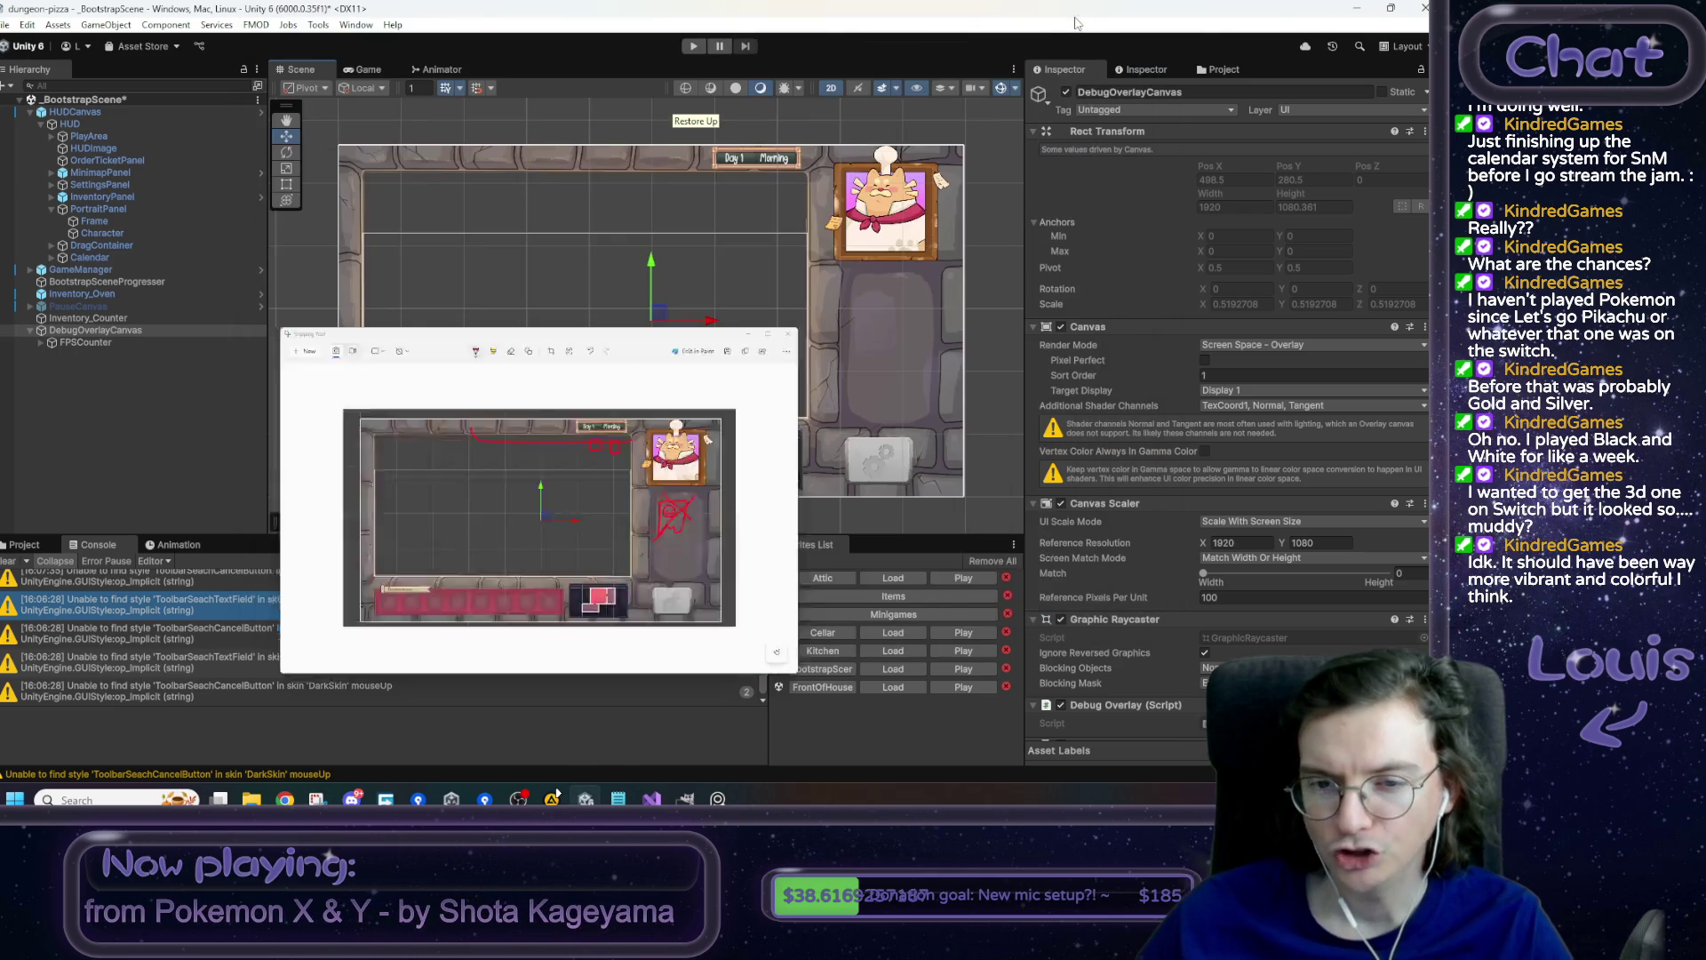
pyautogui.click(317, 798)
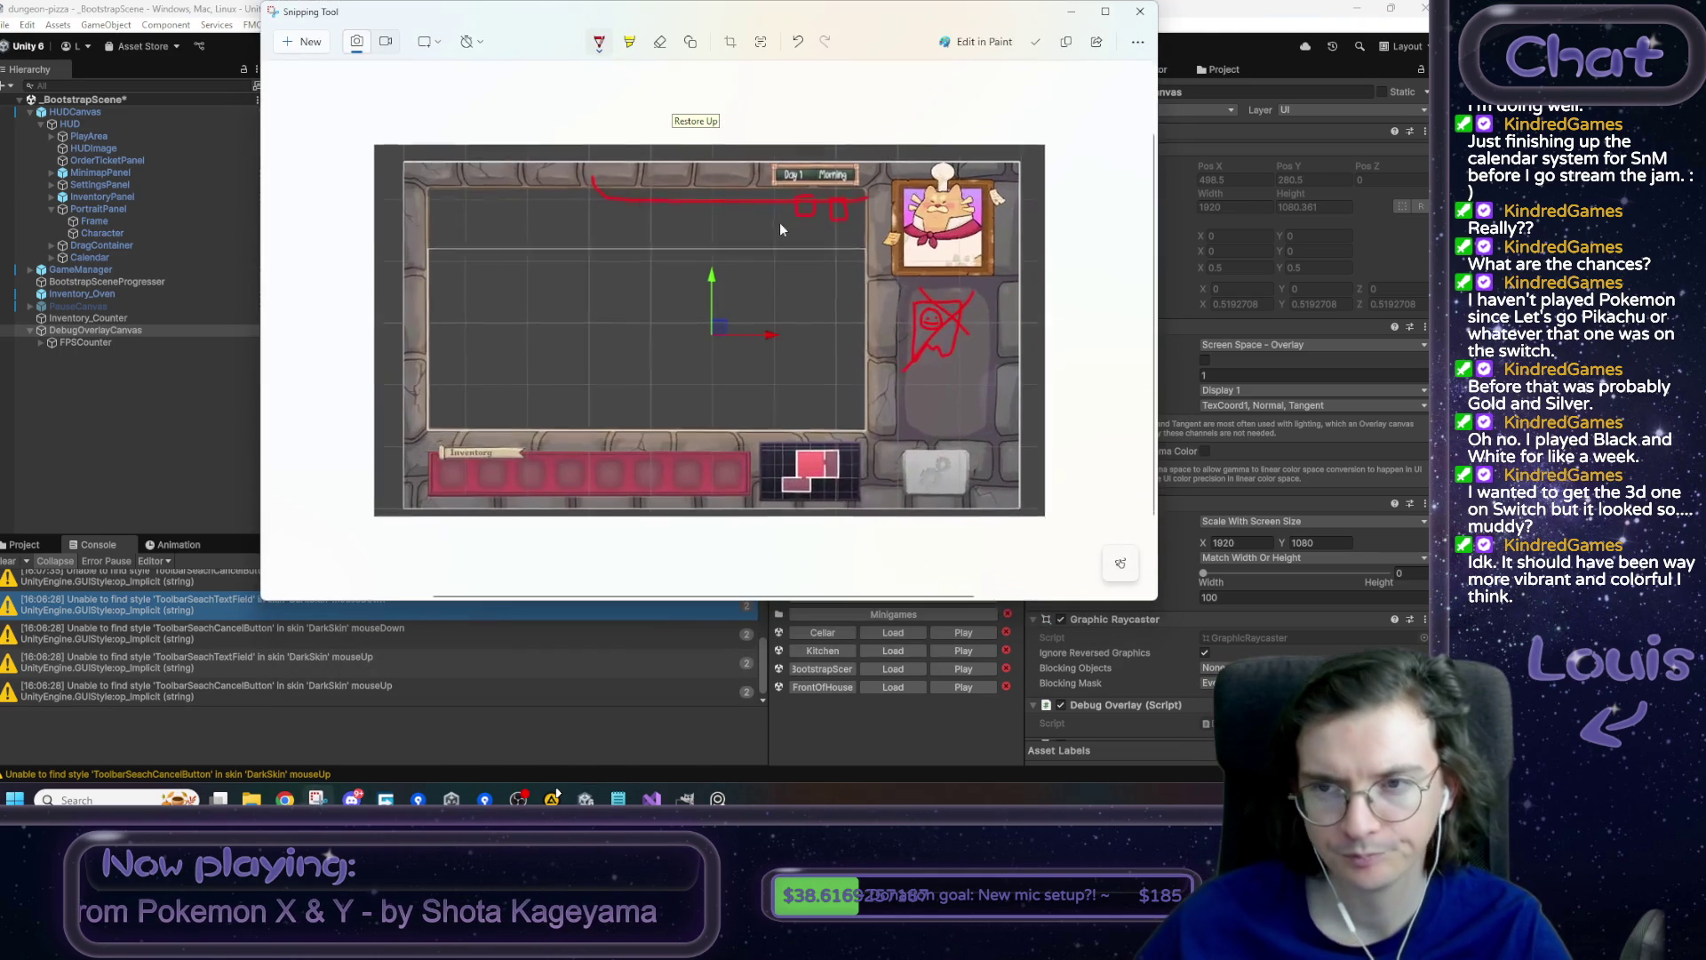
pyautogui.click(1140, 12)
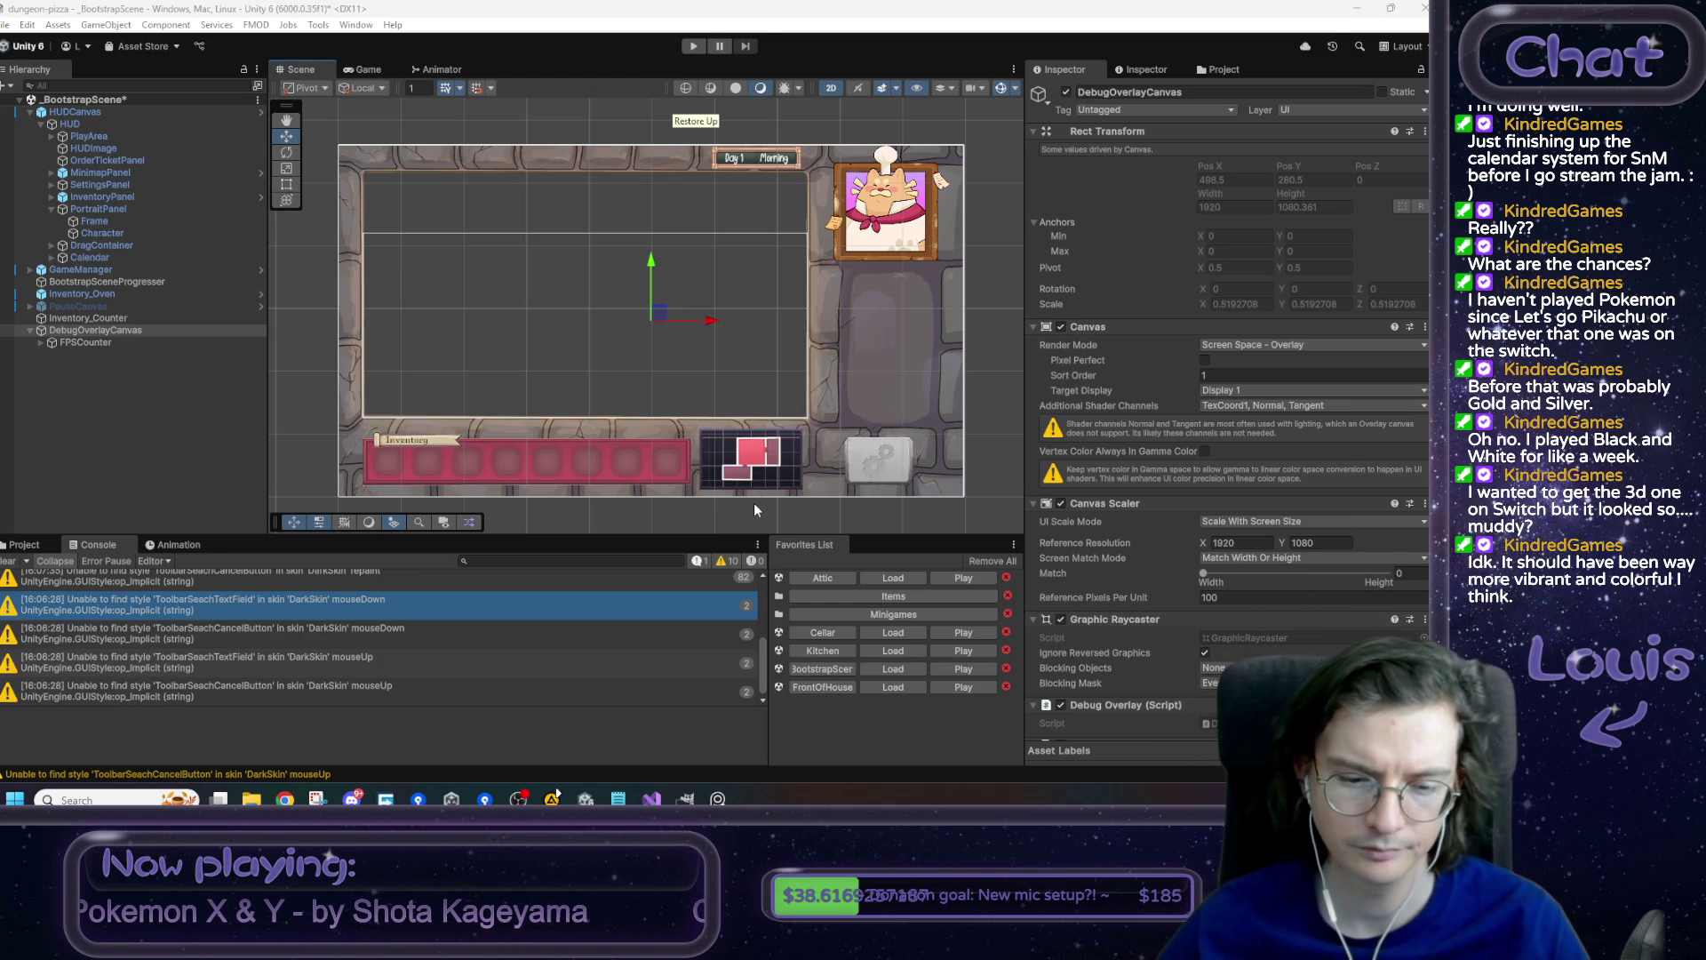
pyautogui.click(617, 798)
pyautogui.click(1155, 388)
pyautogui.moveTo(1022, 450); pyautogui.dragTo(896, 378)
pyautogui.click(1153, 366)
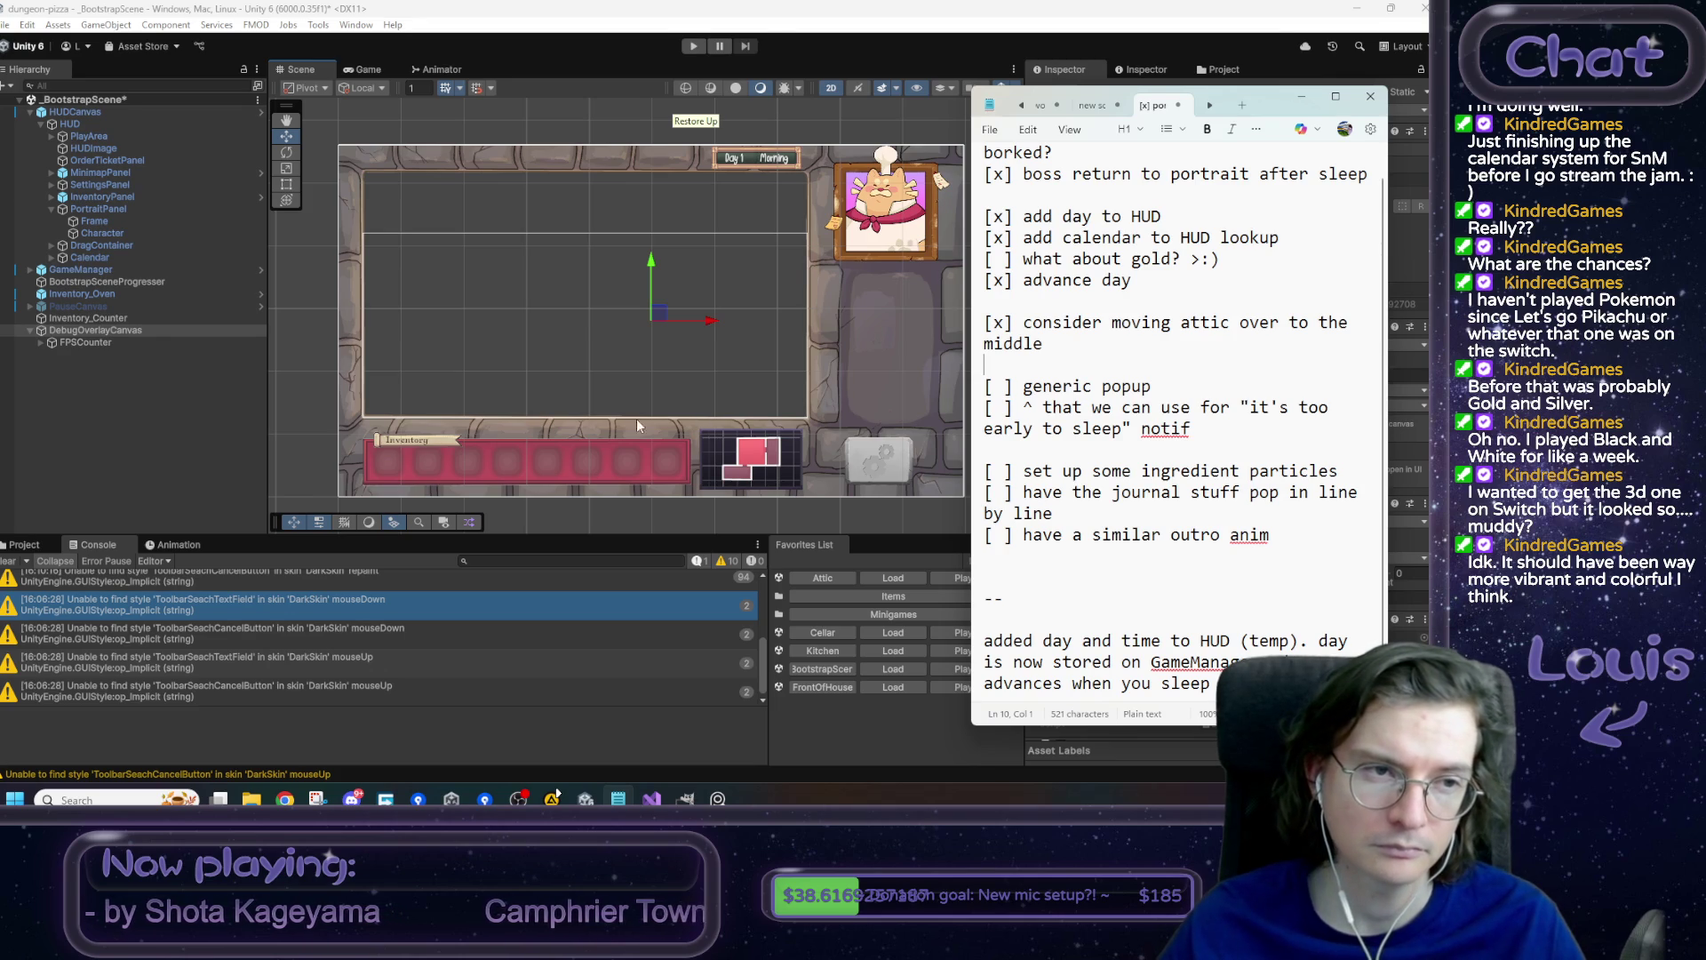
pyautogui.click(146, 257)
pyautogui.click(114, 212)
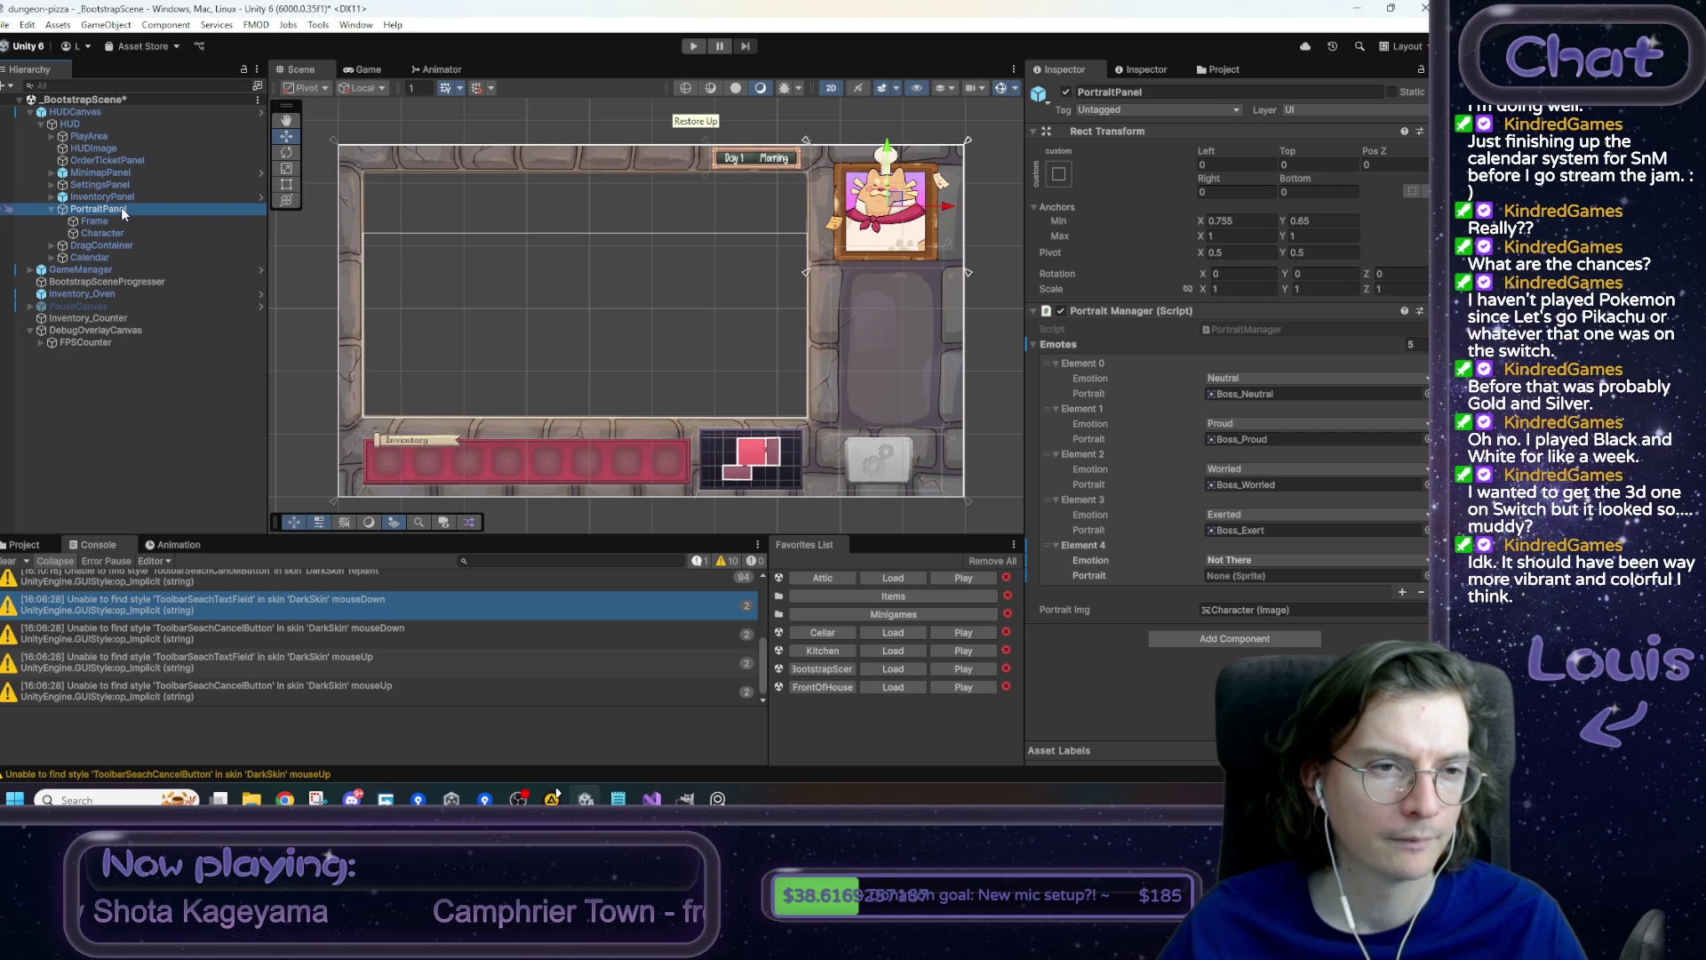
pyautogui.click(95, 139)
# - Expand PlayArea > EndOfDayReport and activate its PaperBG child so the report paper shows
pyautogui.press('Right')
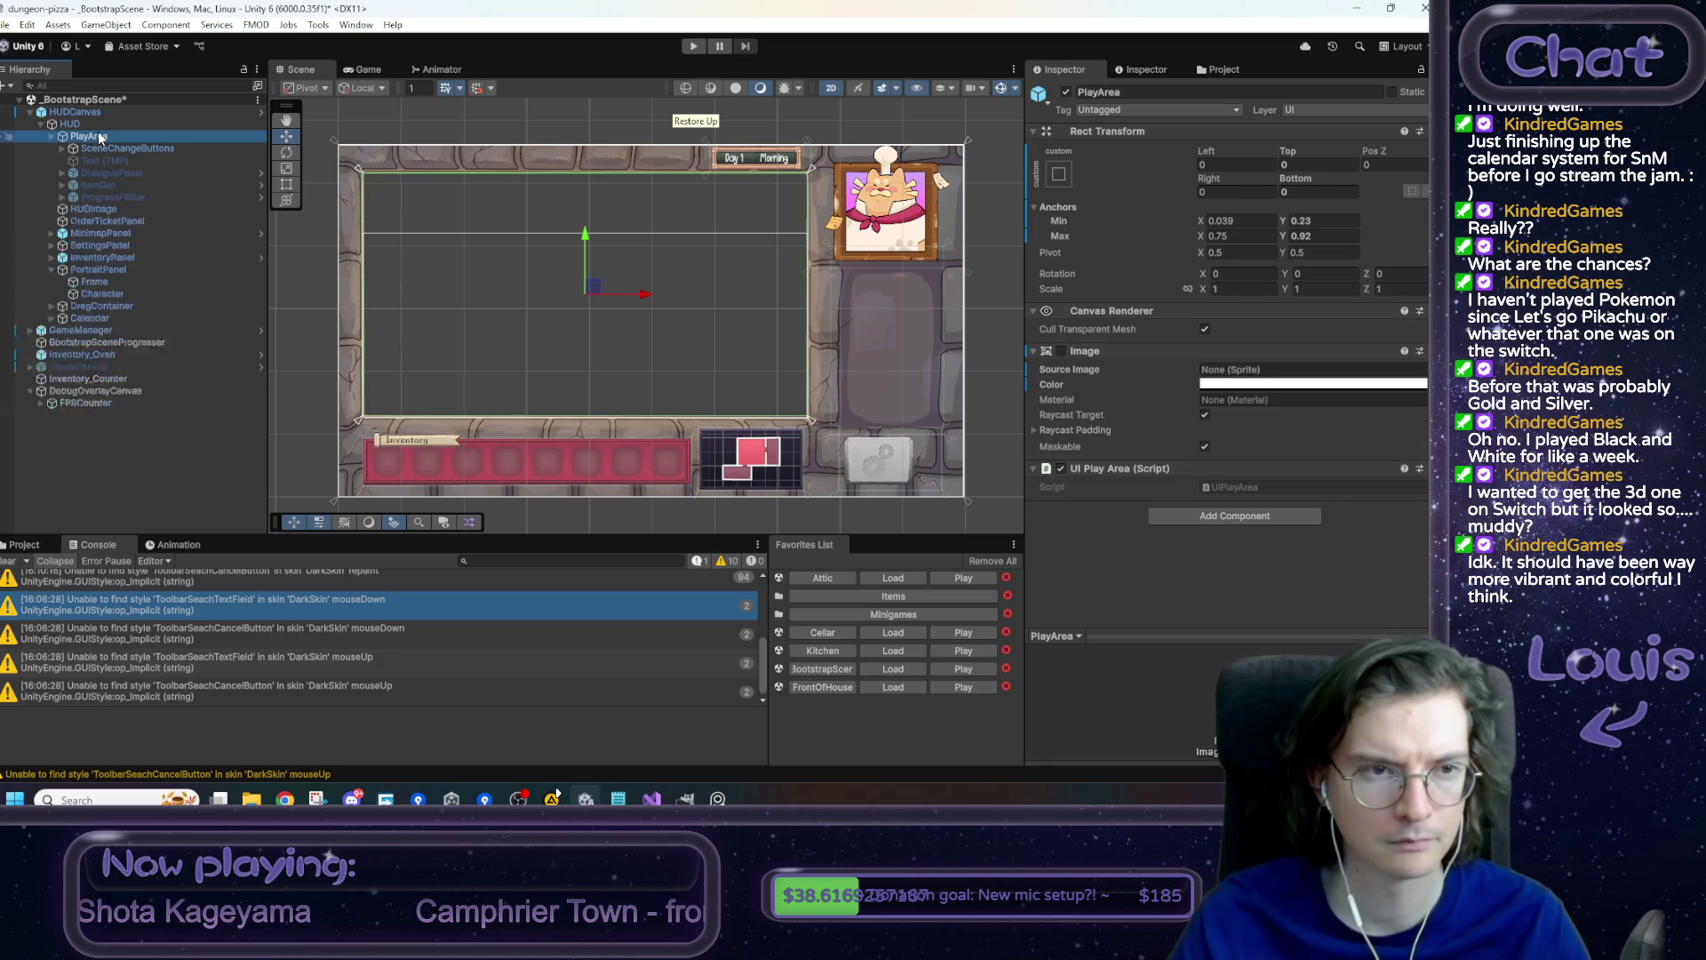
pyautogui.press('Down')
pyautogui.press('Down')
pyautogui.press('Down')
pyautogui.press('Down')
pyautogui.press('Down')
pyautogui.press('Down')
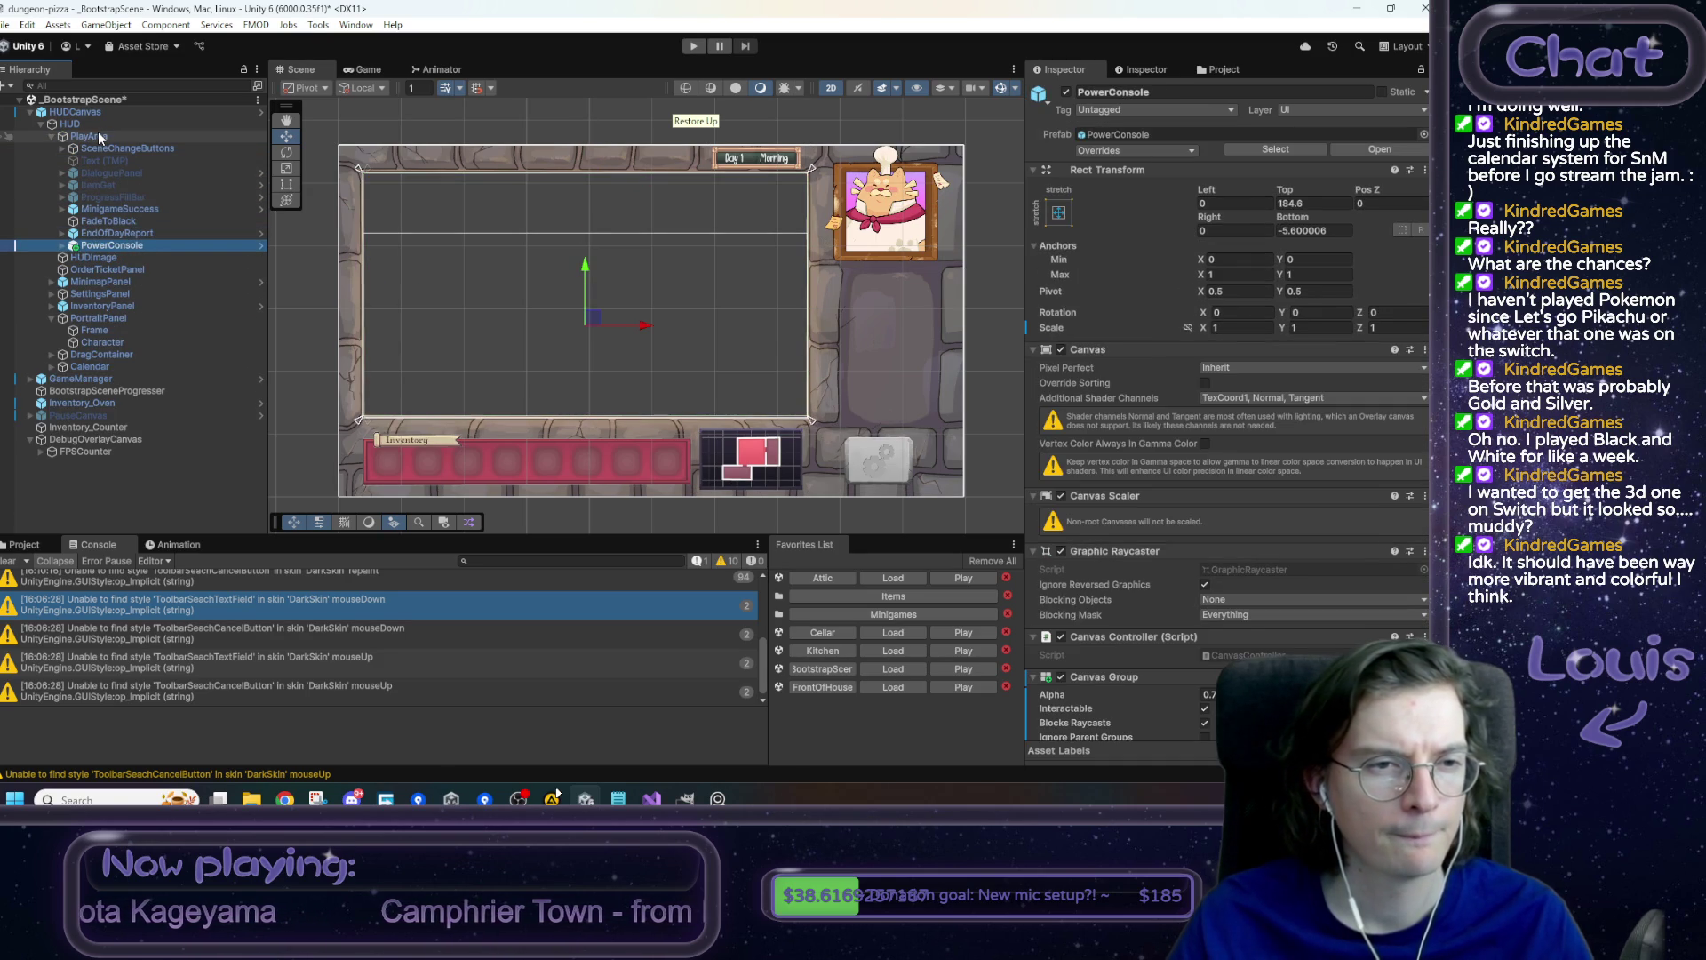
pyautogui.press('Up')
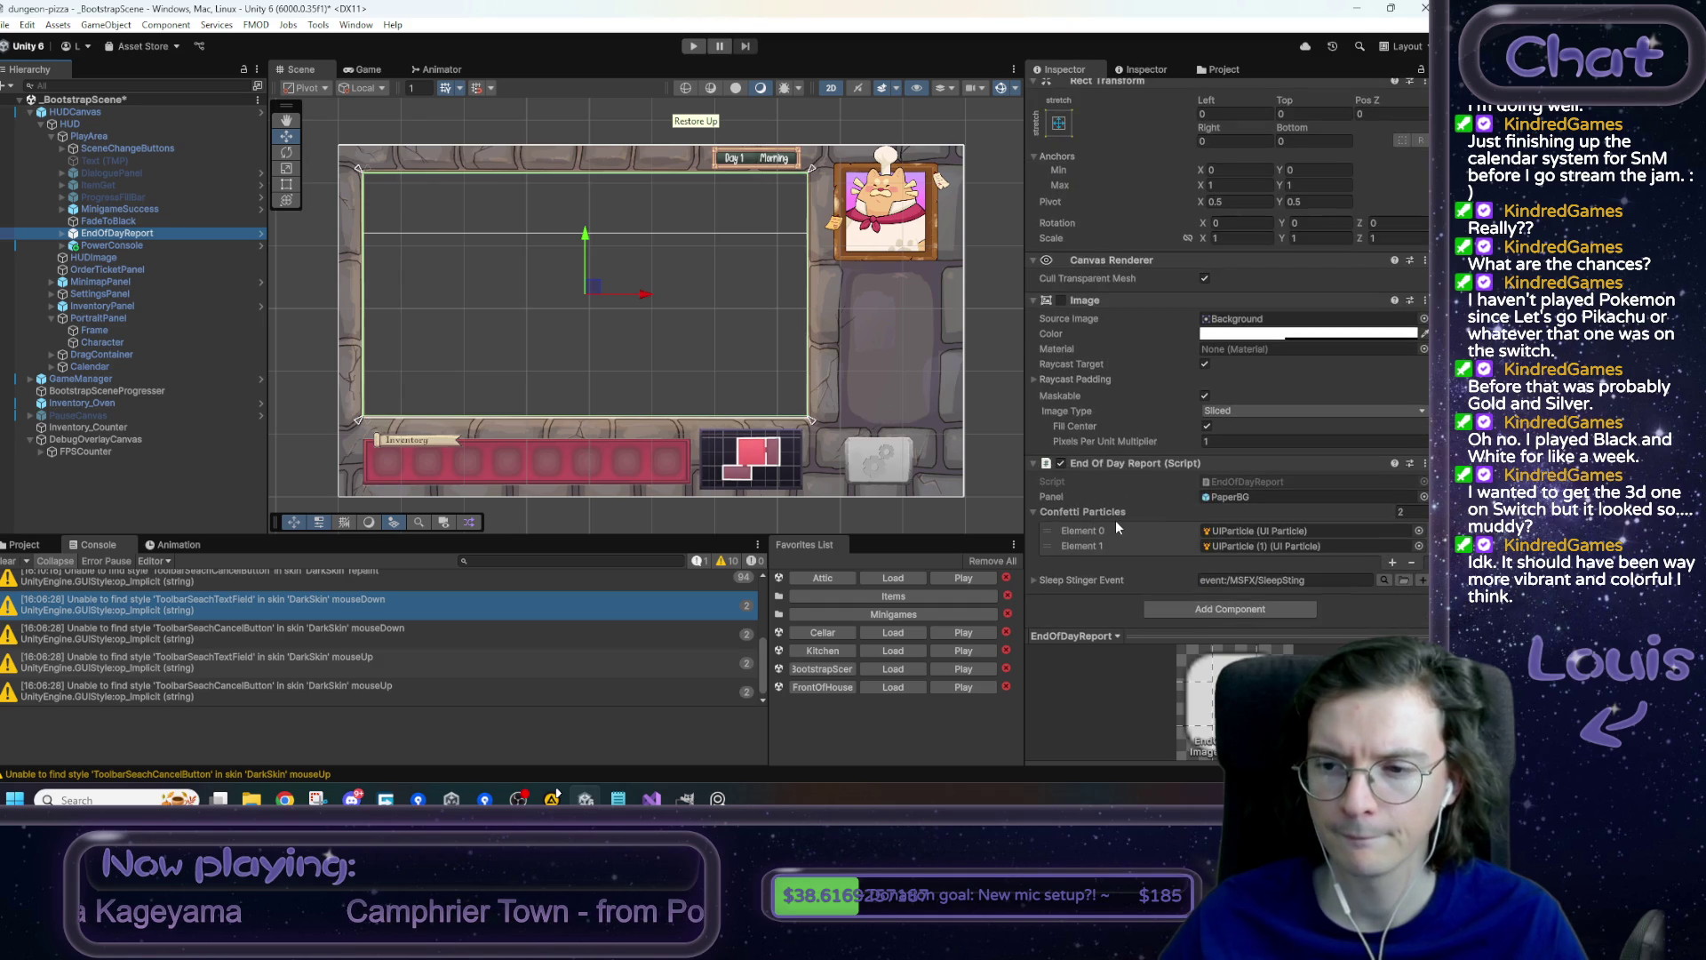
pyautogui.press('Right')
pyautogui.press('Down')
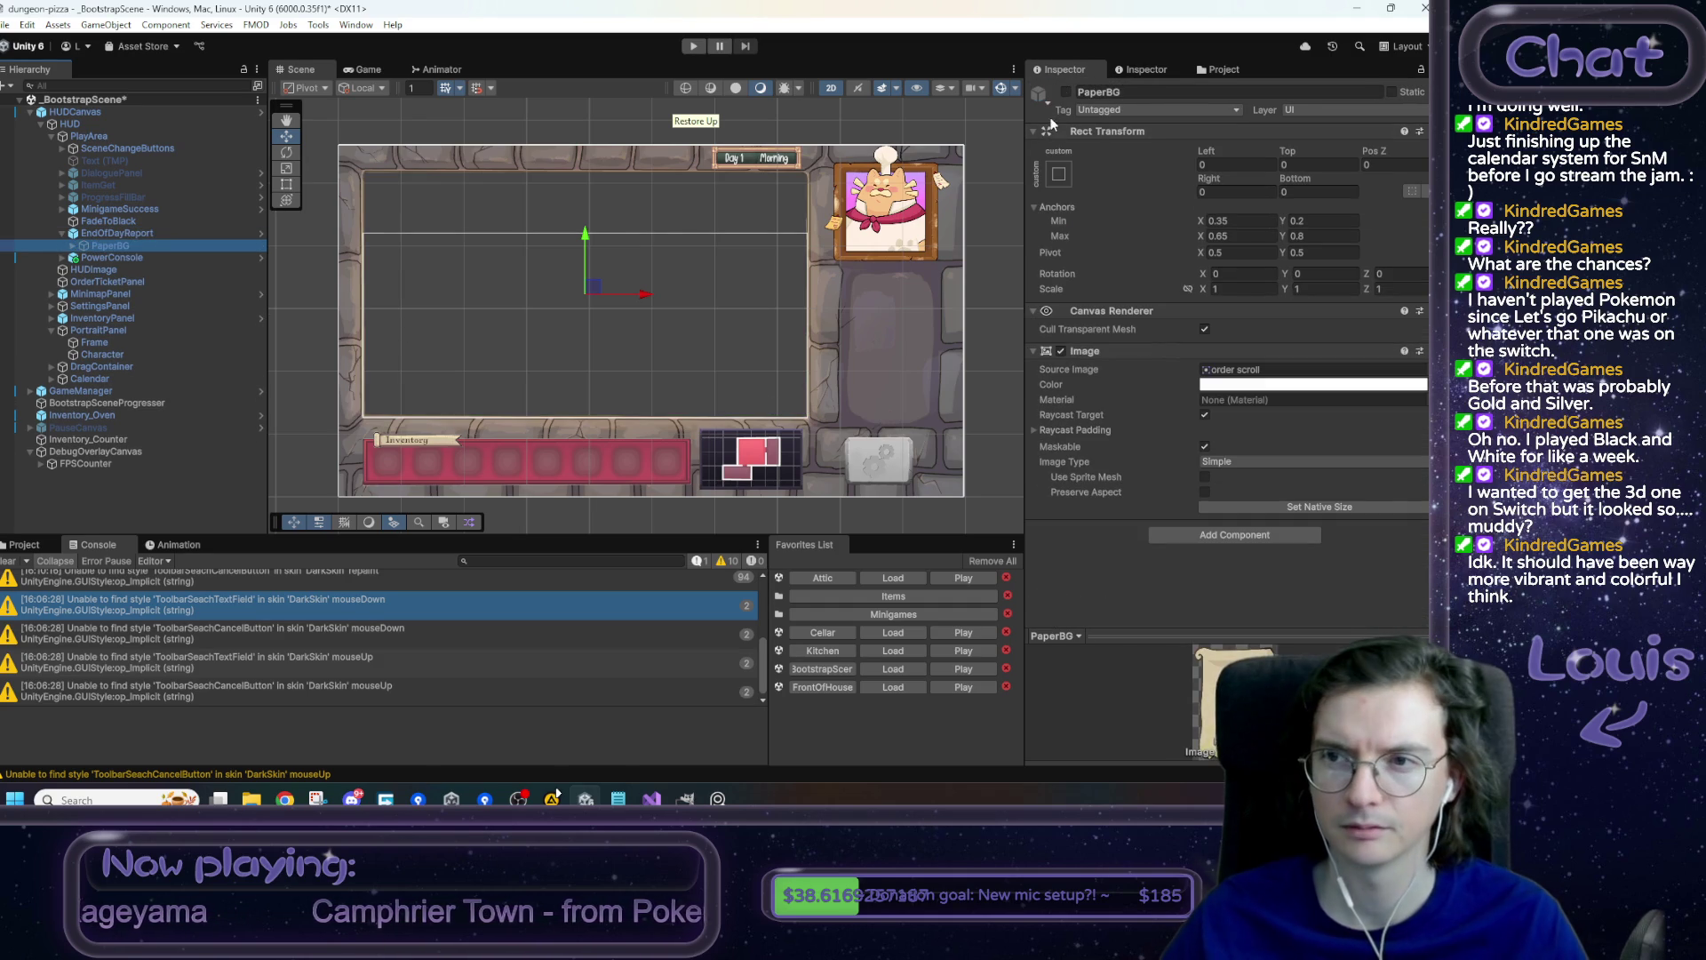
pyautogui.click(1066, 92)
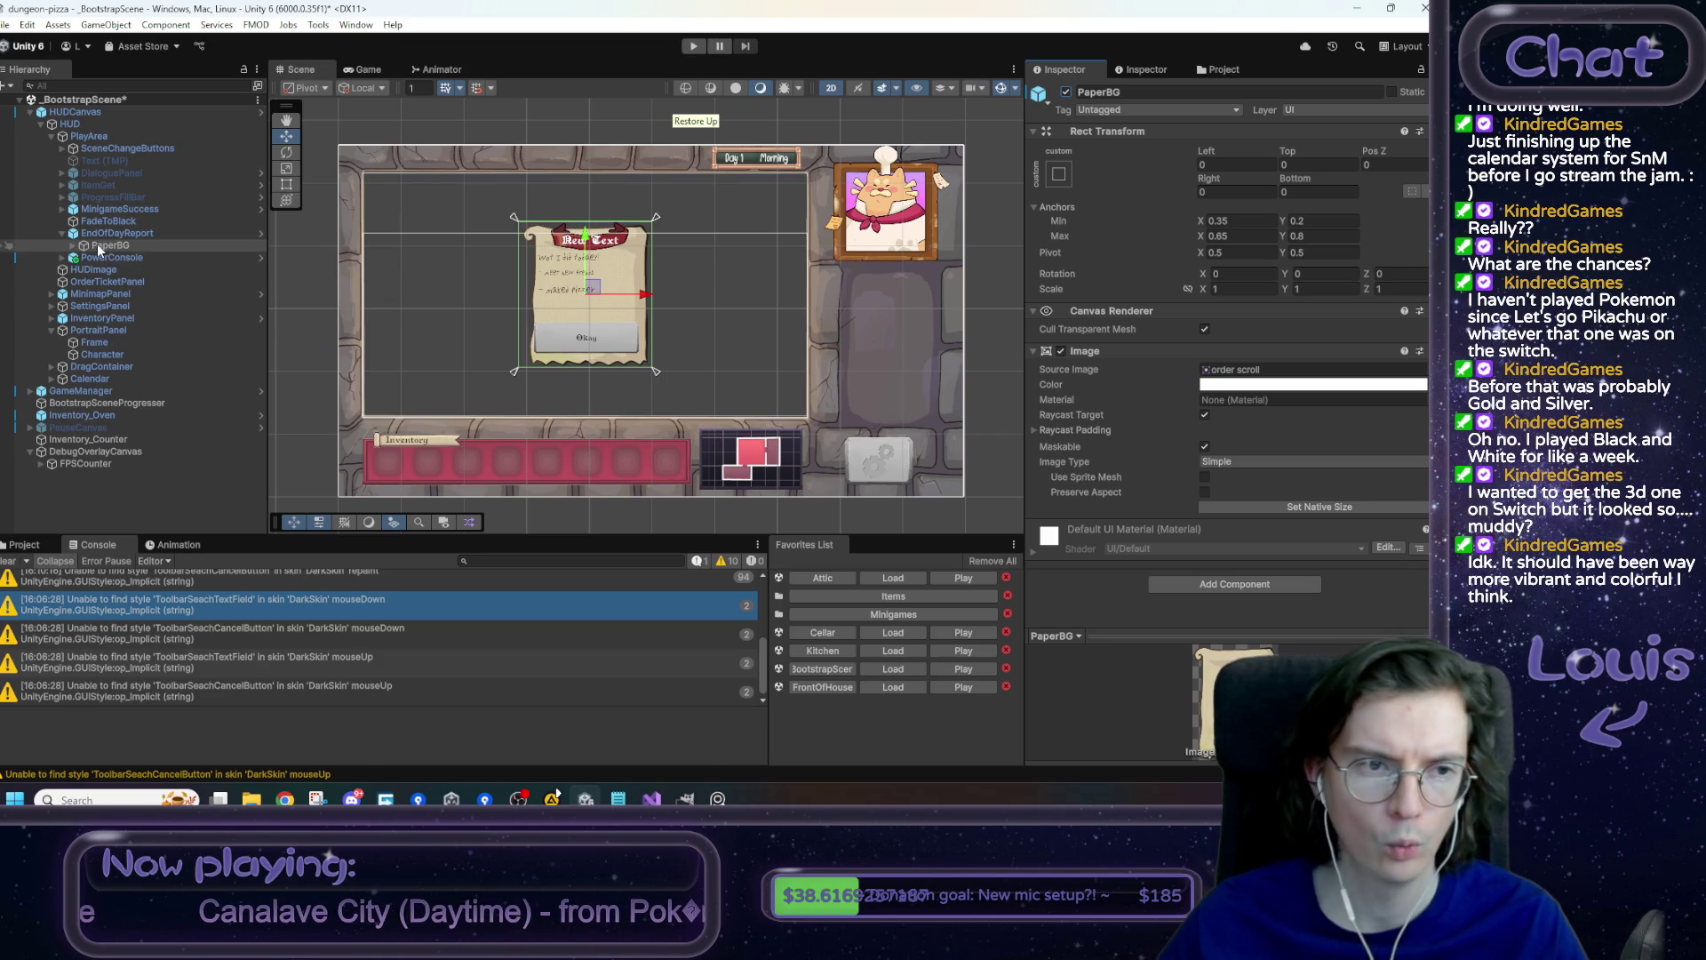
# - Select EndOfDayReport and review its component settings in the Inspector
pyautogui.click(142, 233)
pyautogui.scroll(-3, 1356, 514)
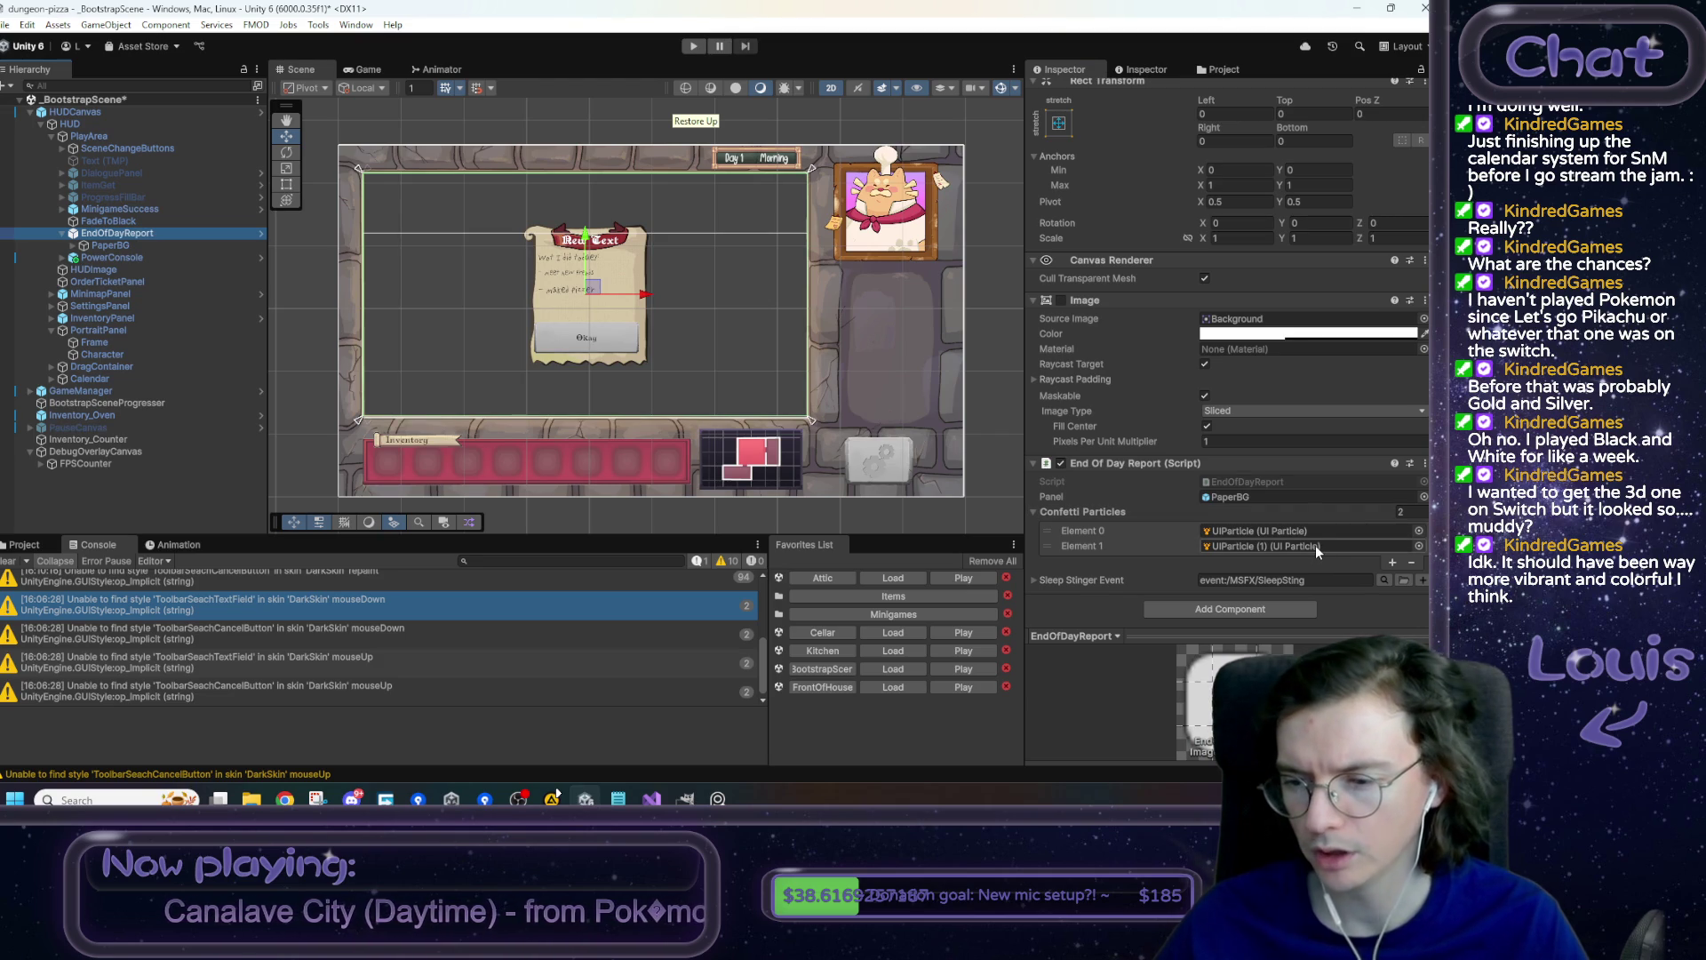
pyautogui.scroll(3, 1314, 553)
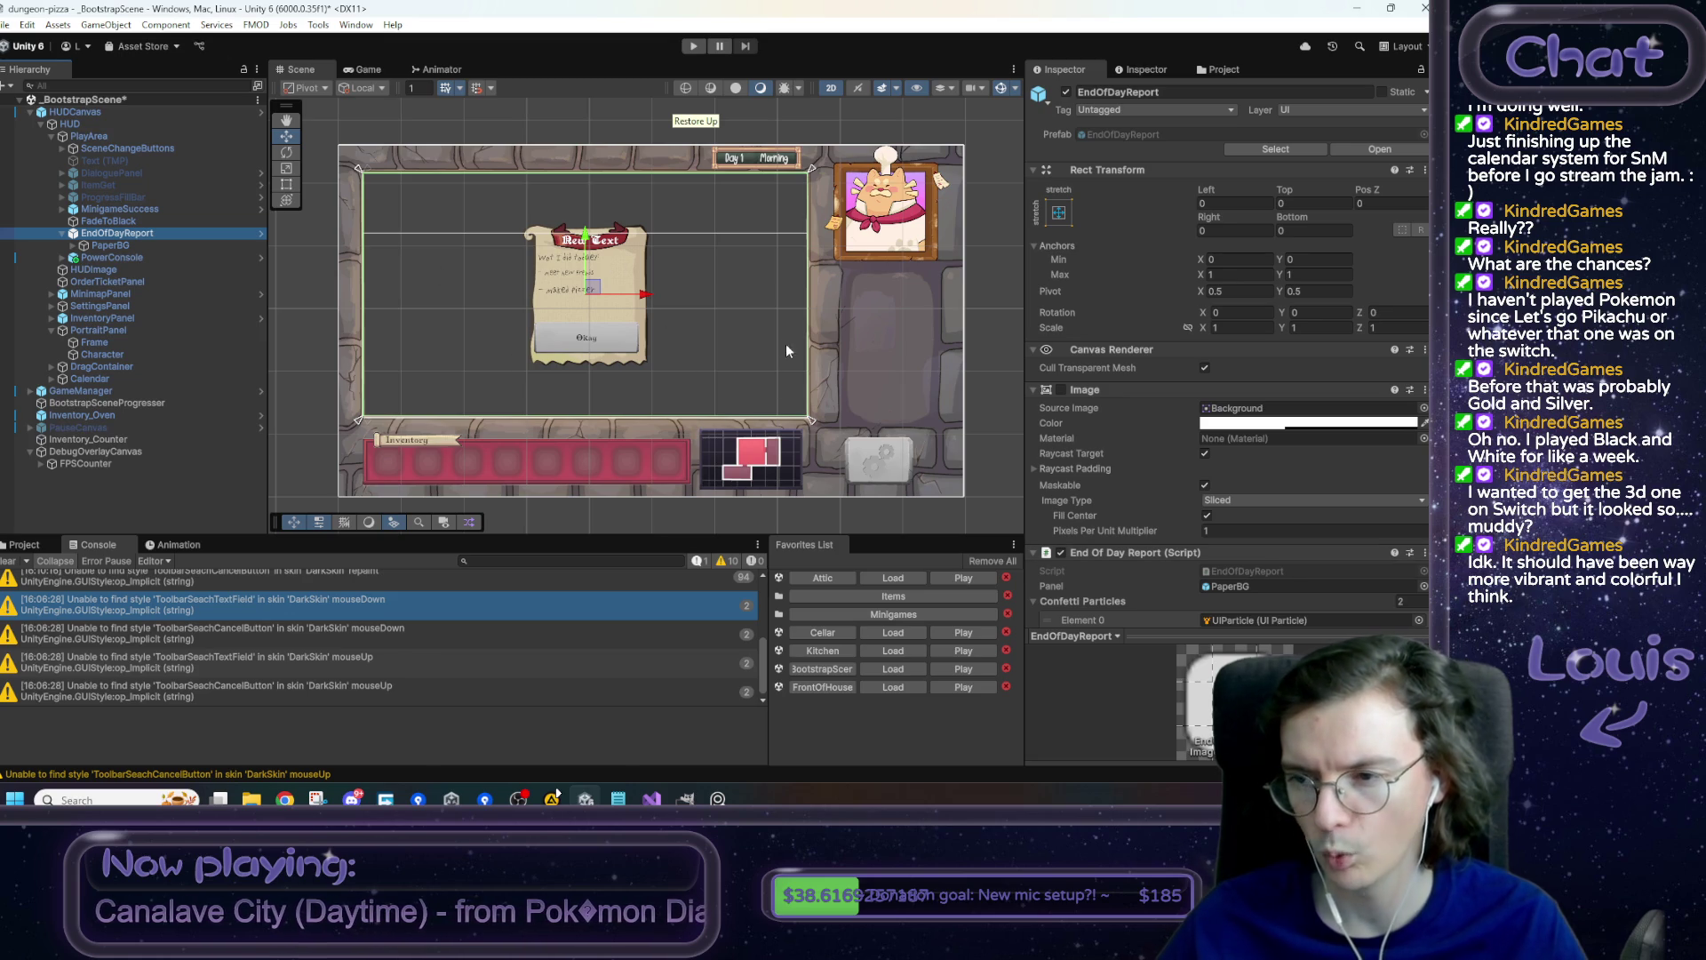
# - Try EndOfDayReport's actions, dismiss the prefab restructure warning, and briefly open the HUDCanvas prefab
pyautogui.click(116, 220)
pyautogui.click(137, 233)
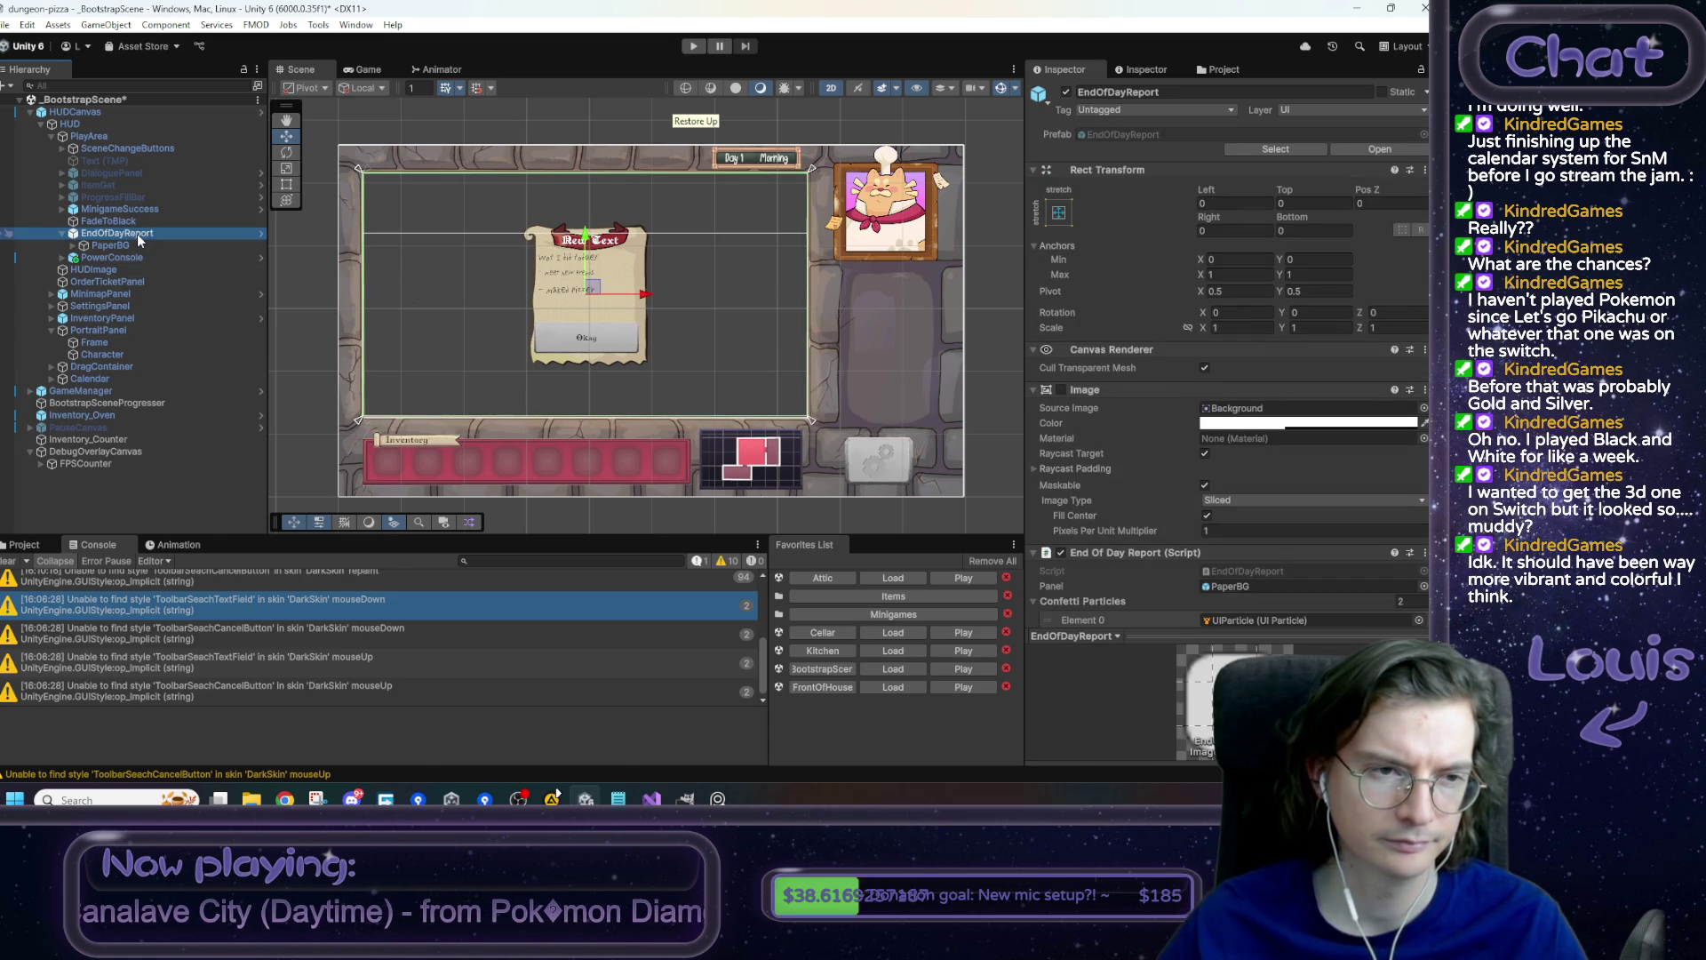
pyautogui.rightClick(136, 232)
pyautogui.click(89, 235)
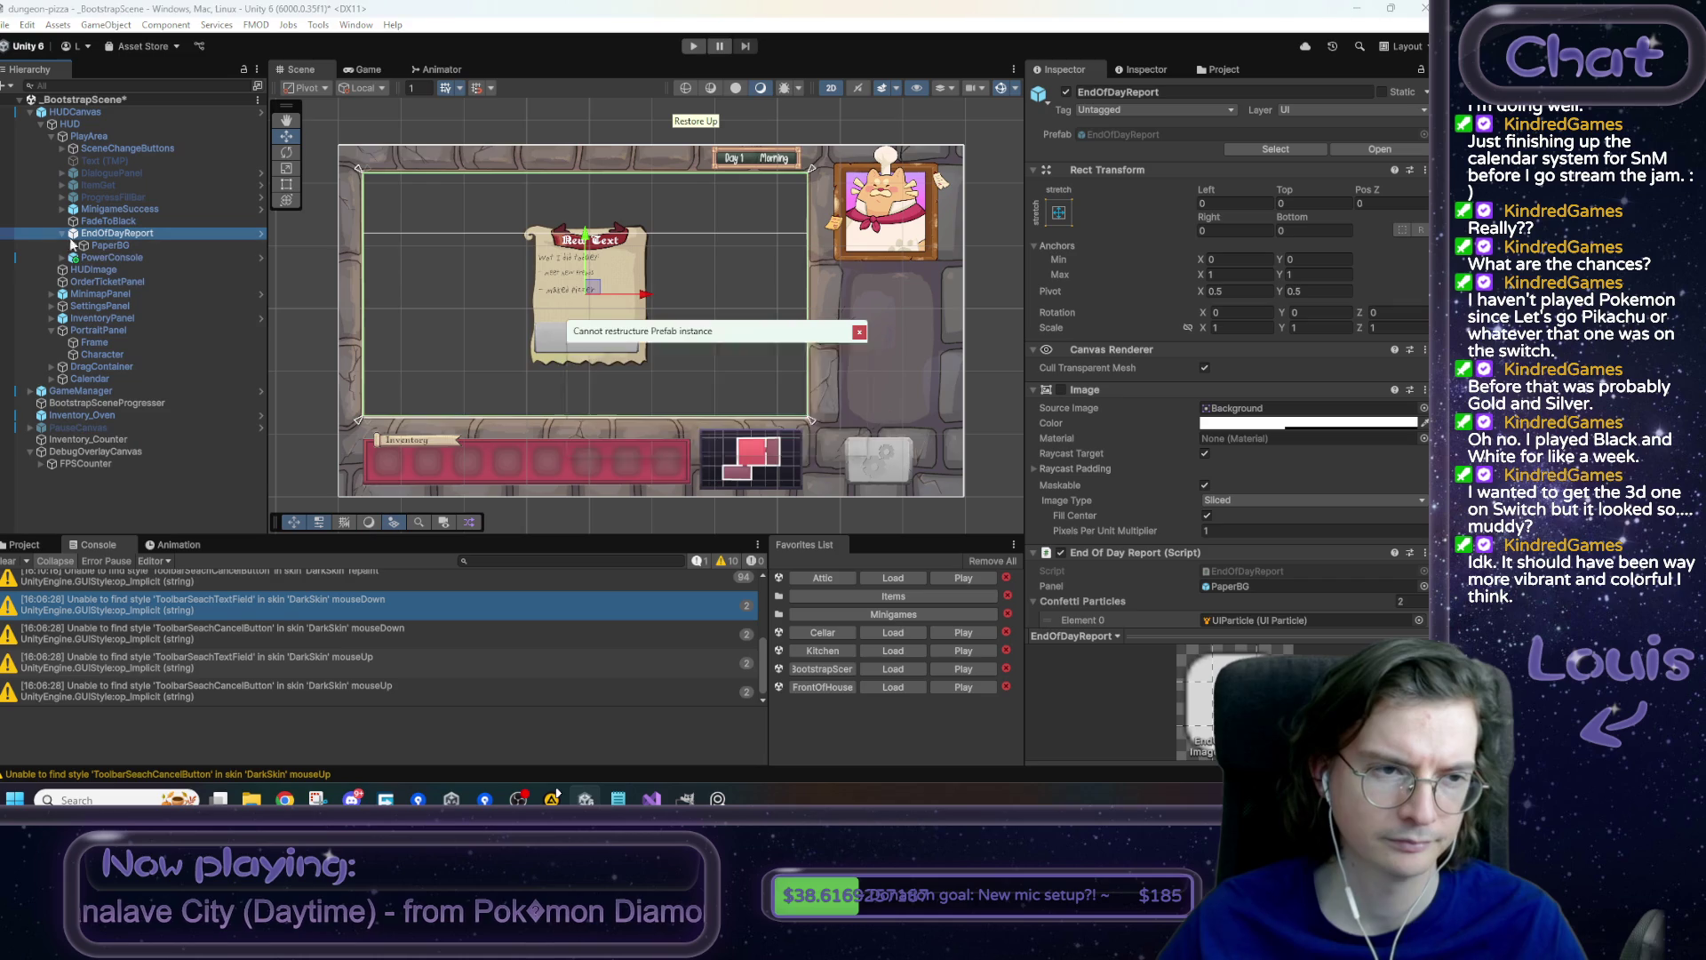
pyautogui.click(810, 427)
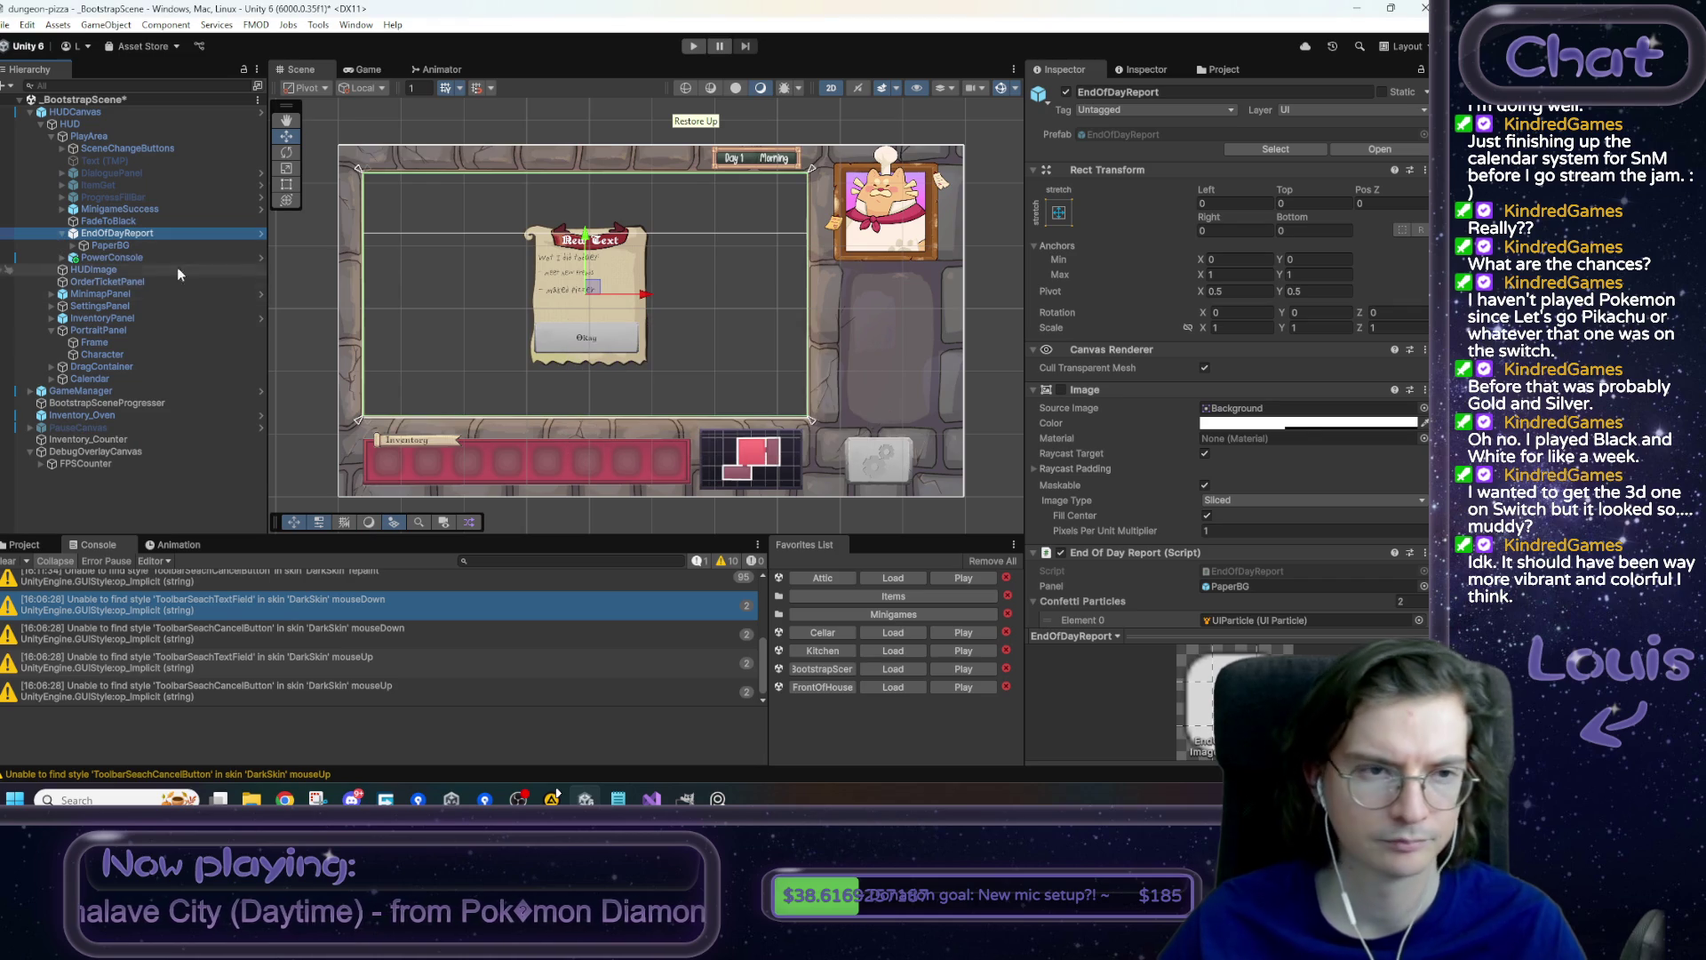
pyautogui.rightClick(91, 116)
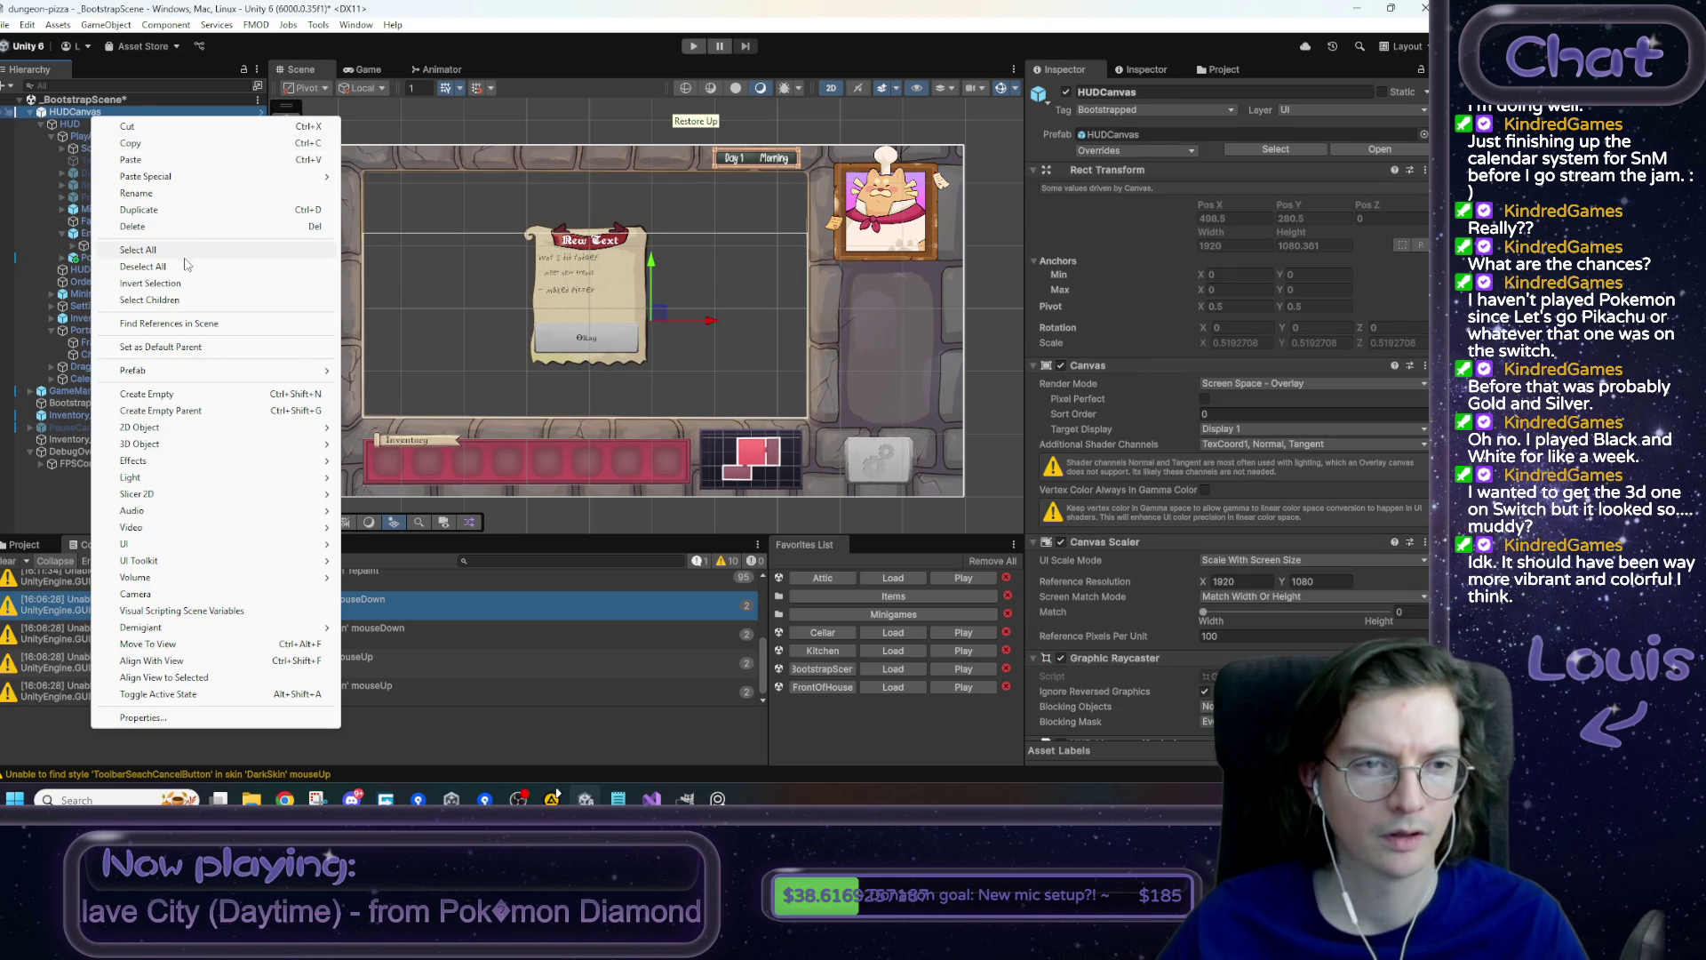
pyautogui.moveTo(191, 370)
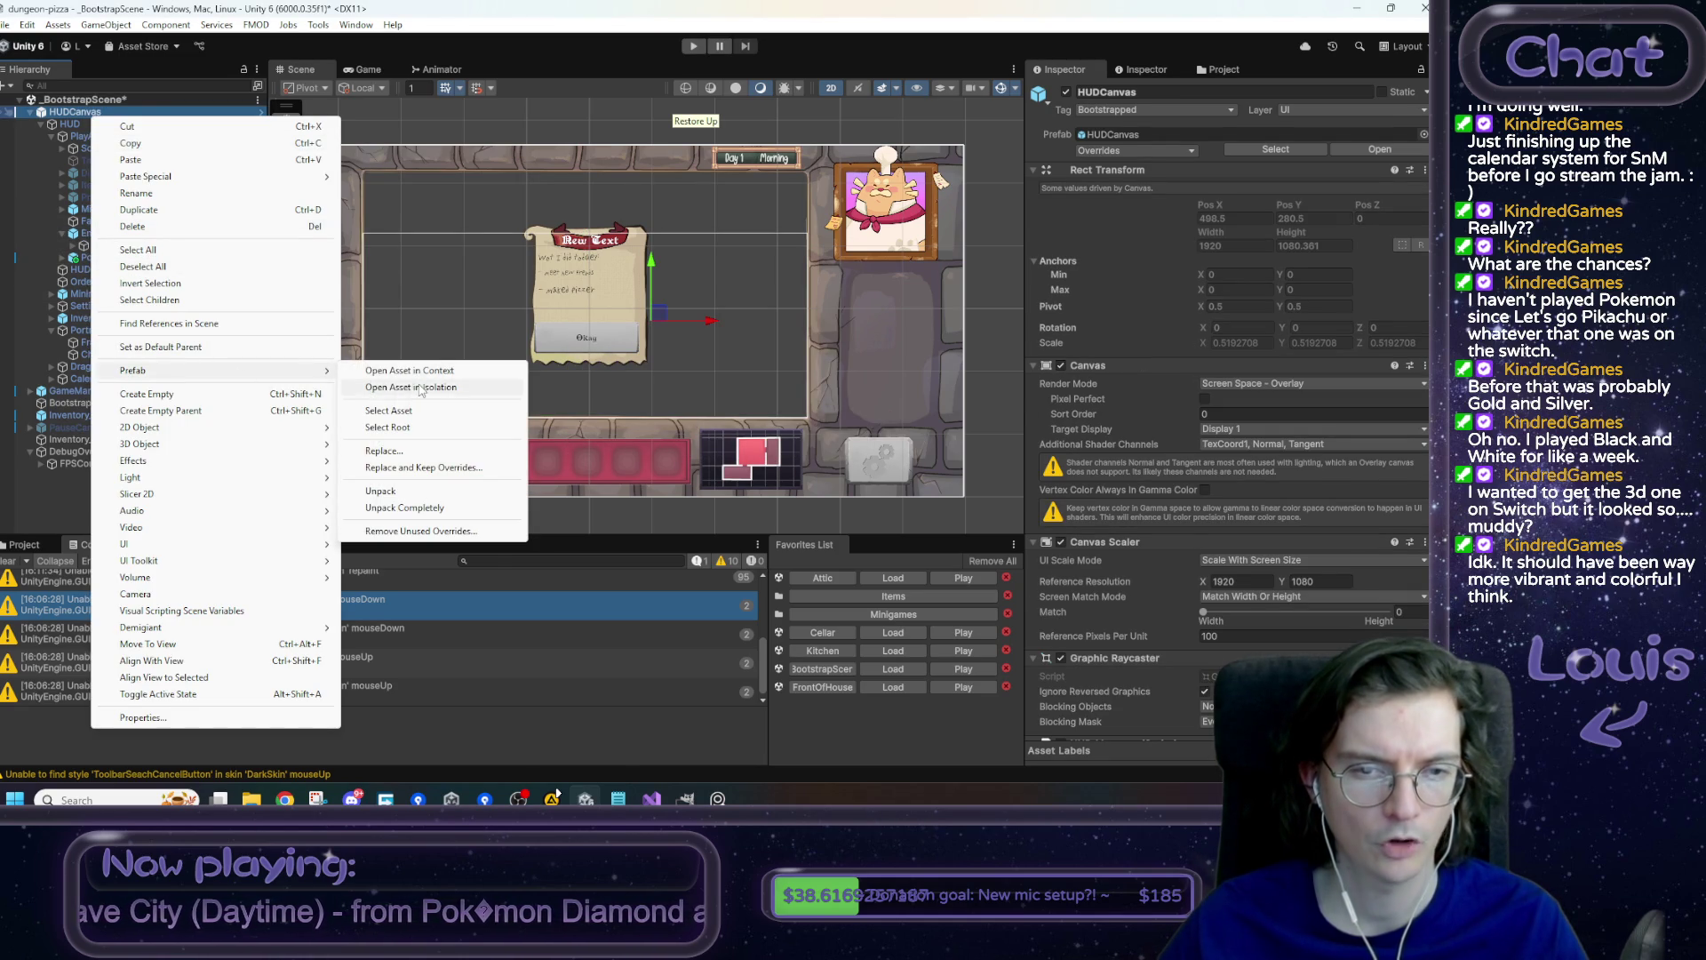
pyautogui.click(420, 388)
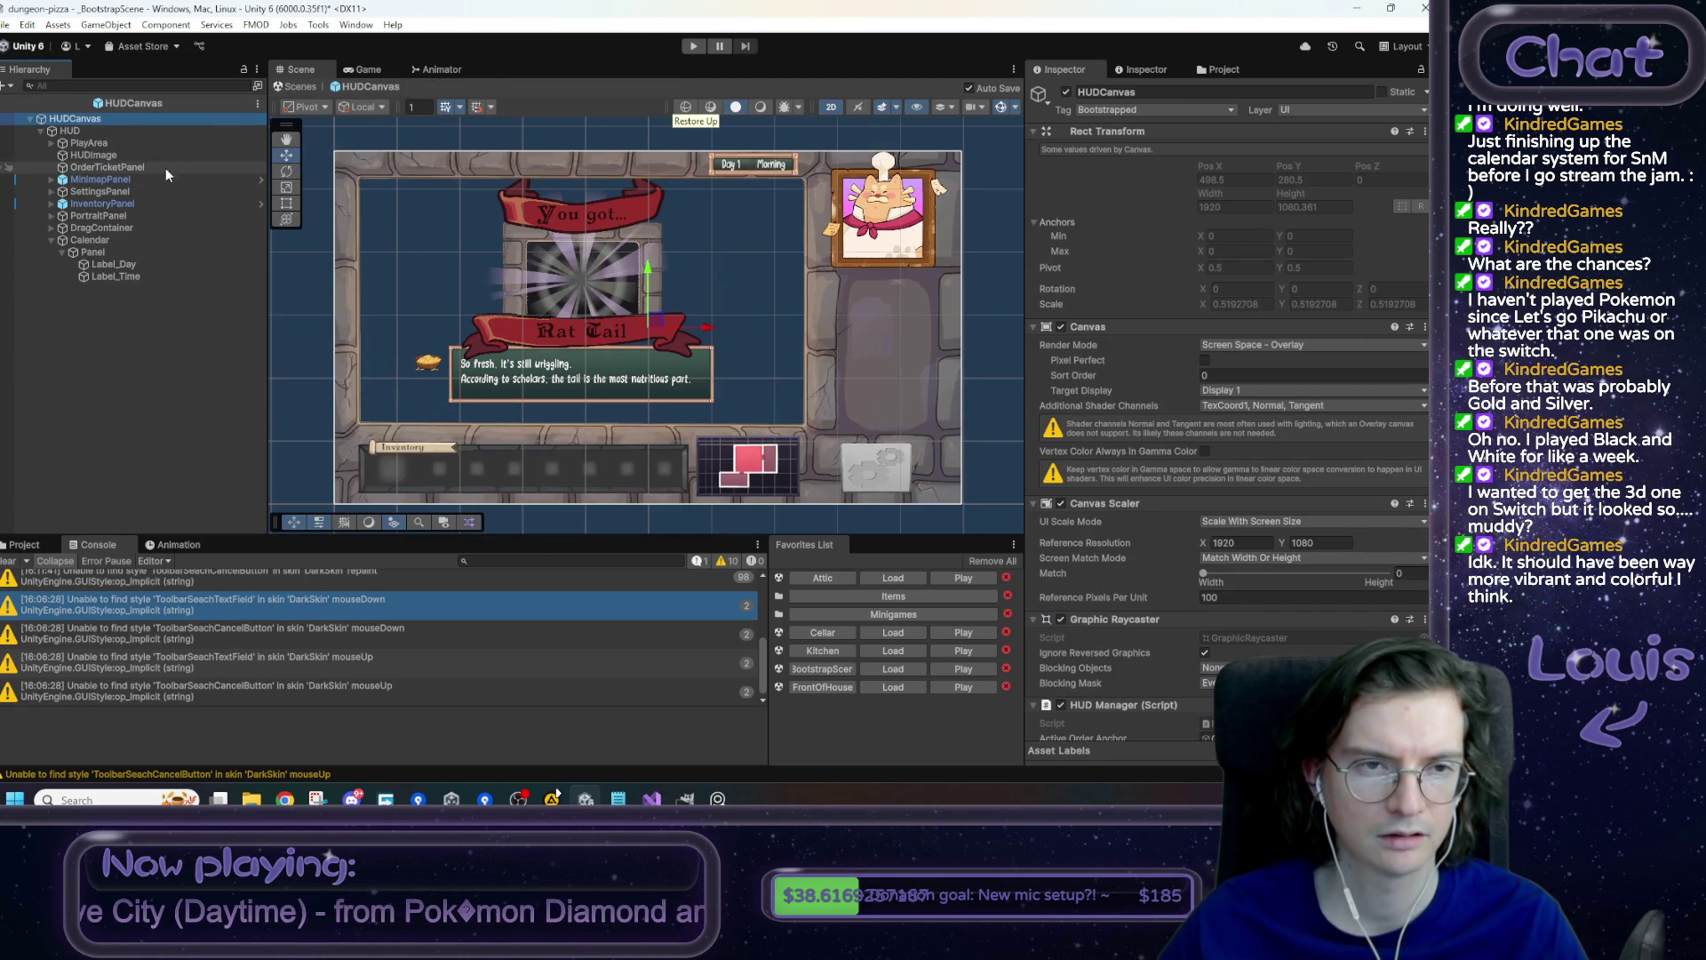
pyautogui.click(8, 103)
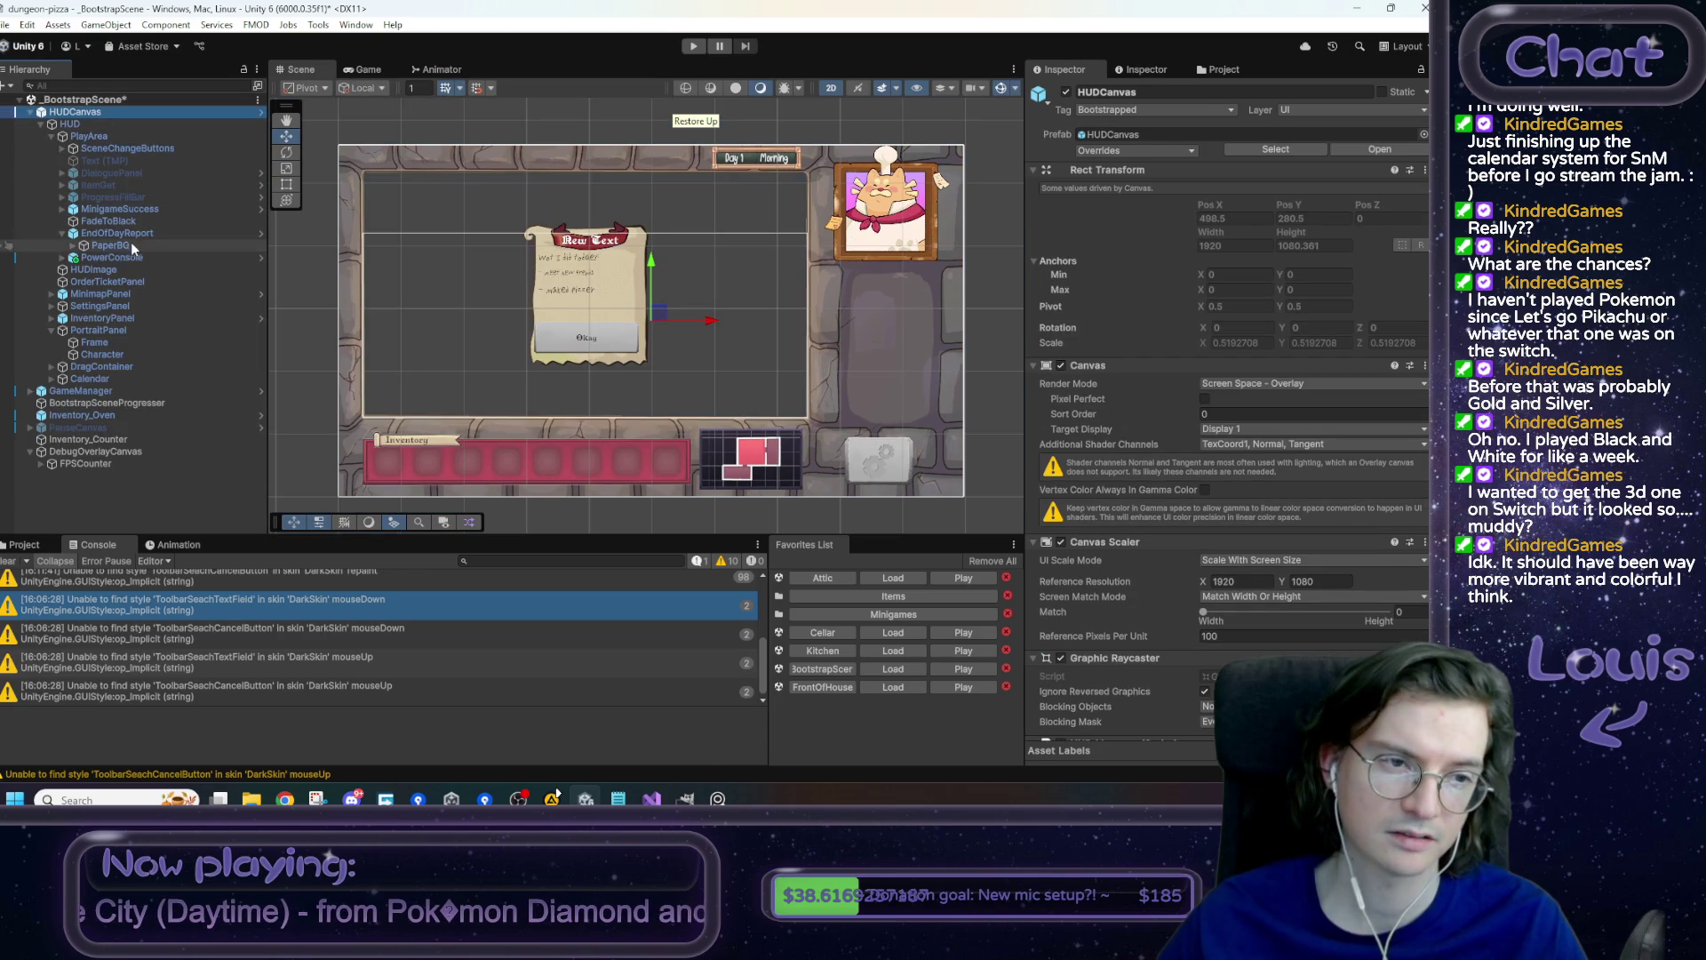
# - Deactivate PaperBG to hide the report paper, then open the HUDCanvas prefab in context
pyautogui.click(131, 245)
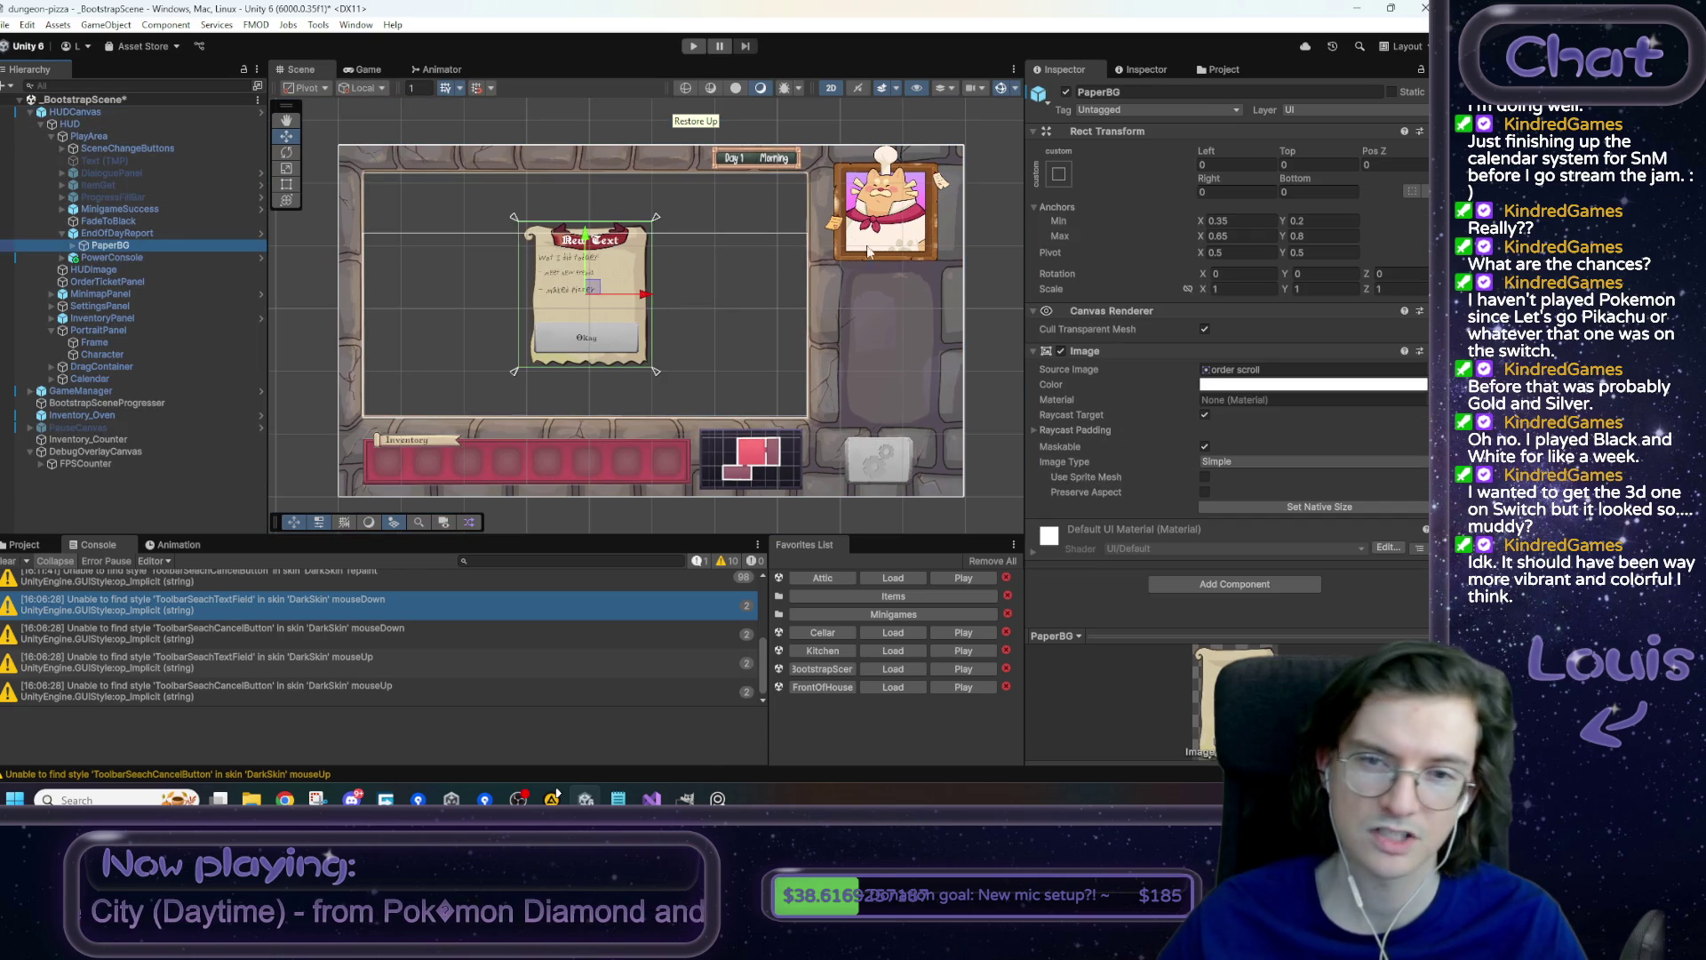
pyautogui.click(1066, 93)
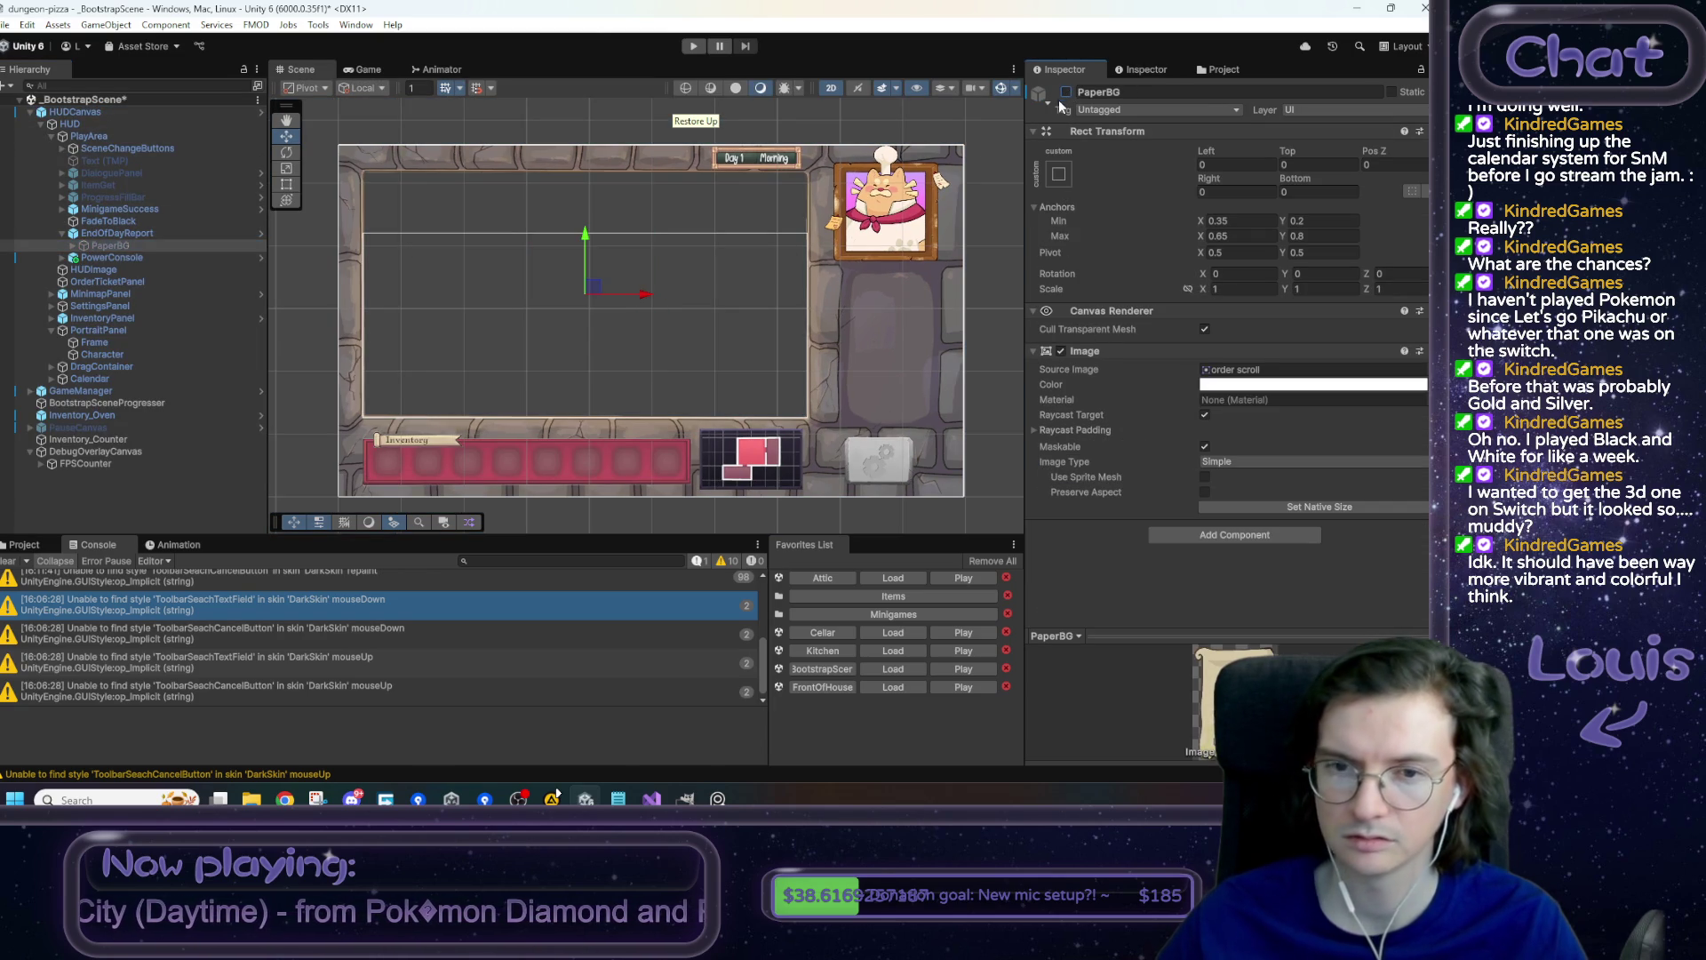
pyautogui.rightClick(82, 112)
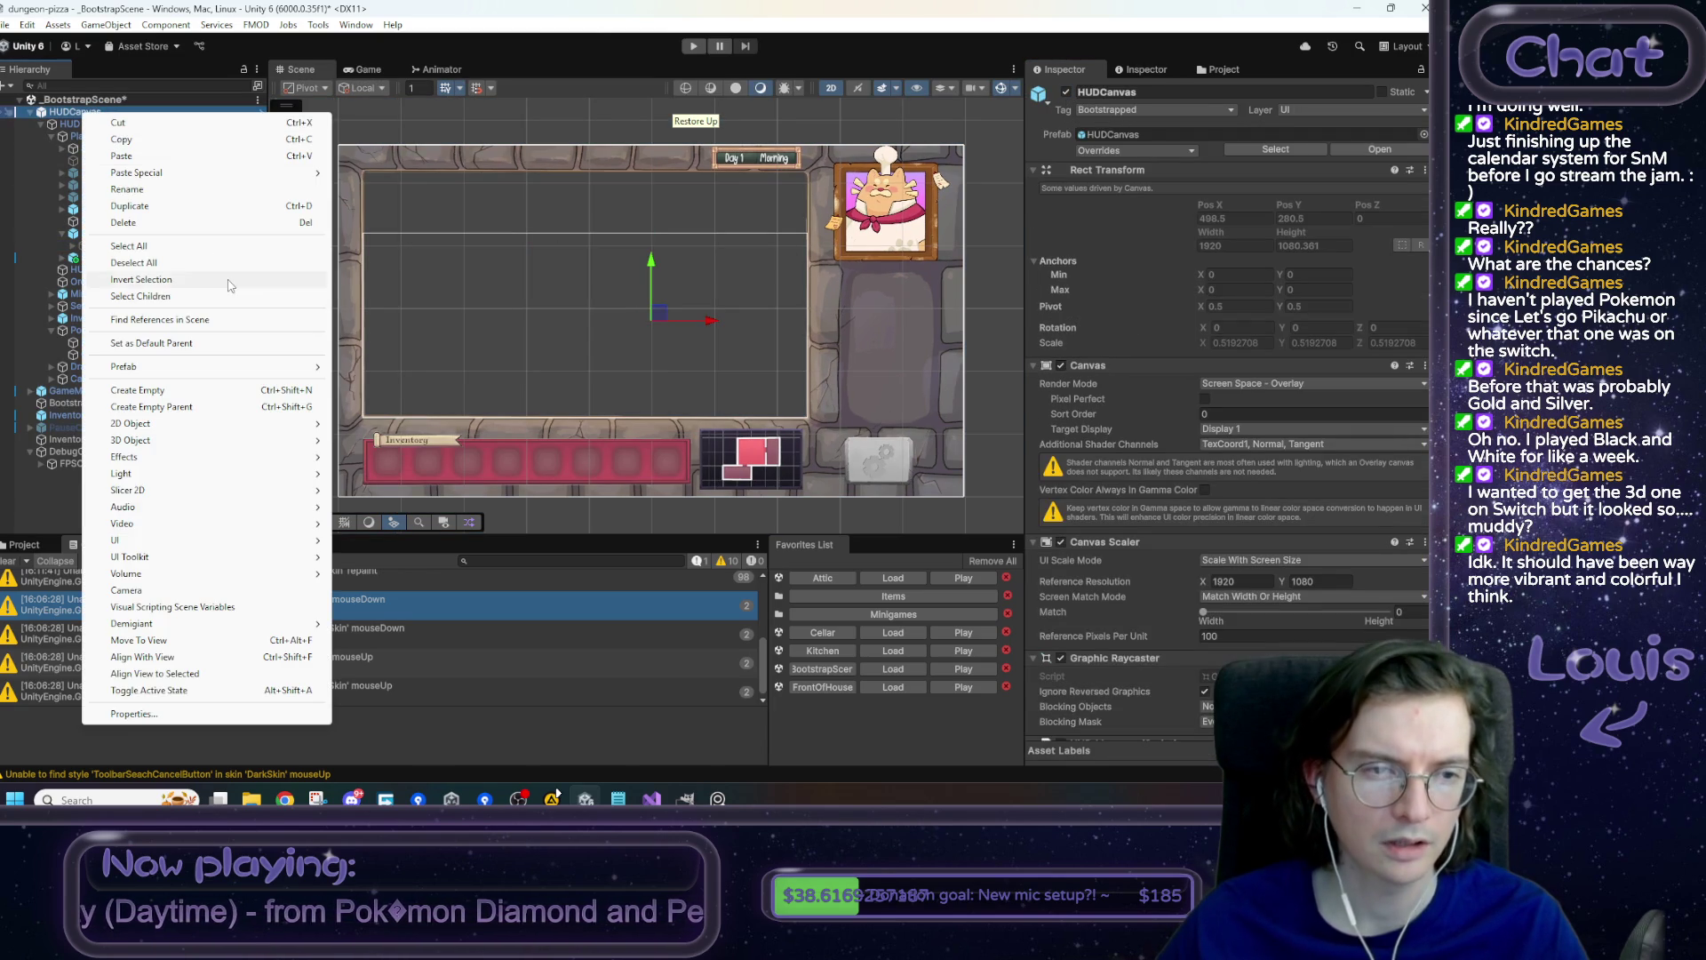
pyautogui.moveTo(258, 367)
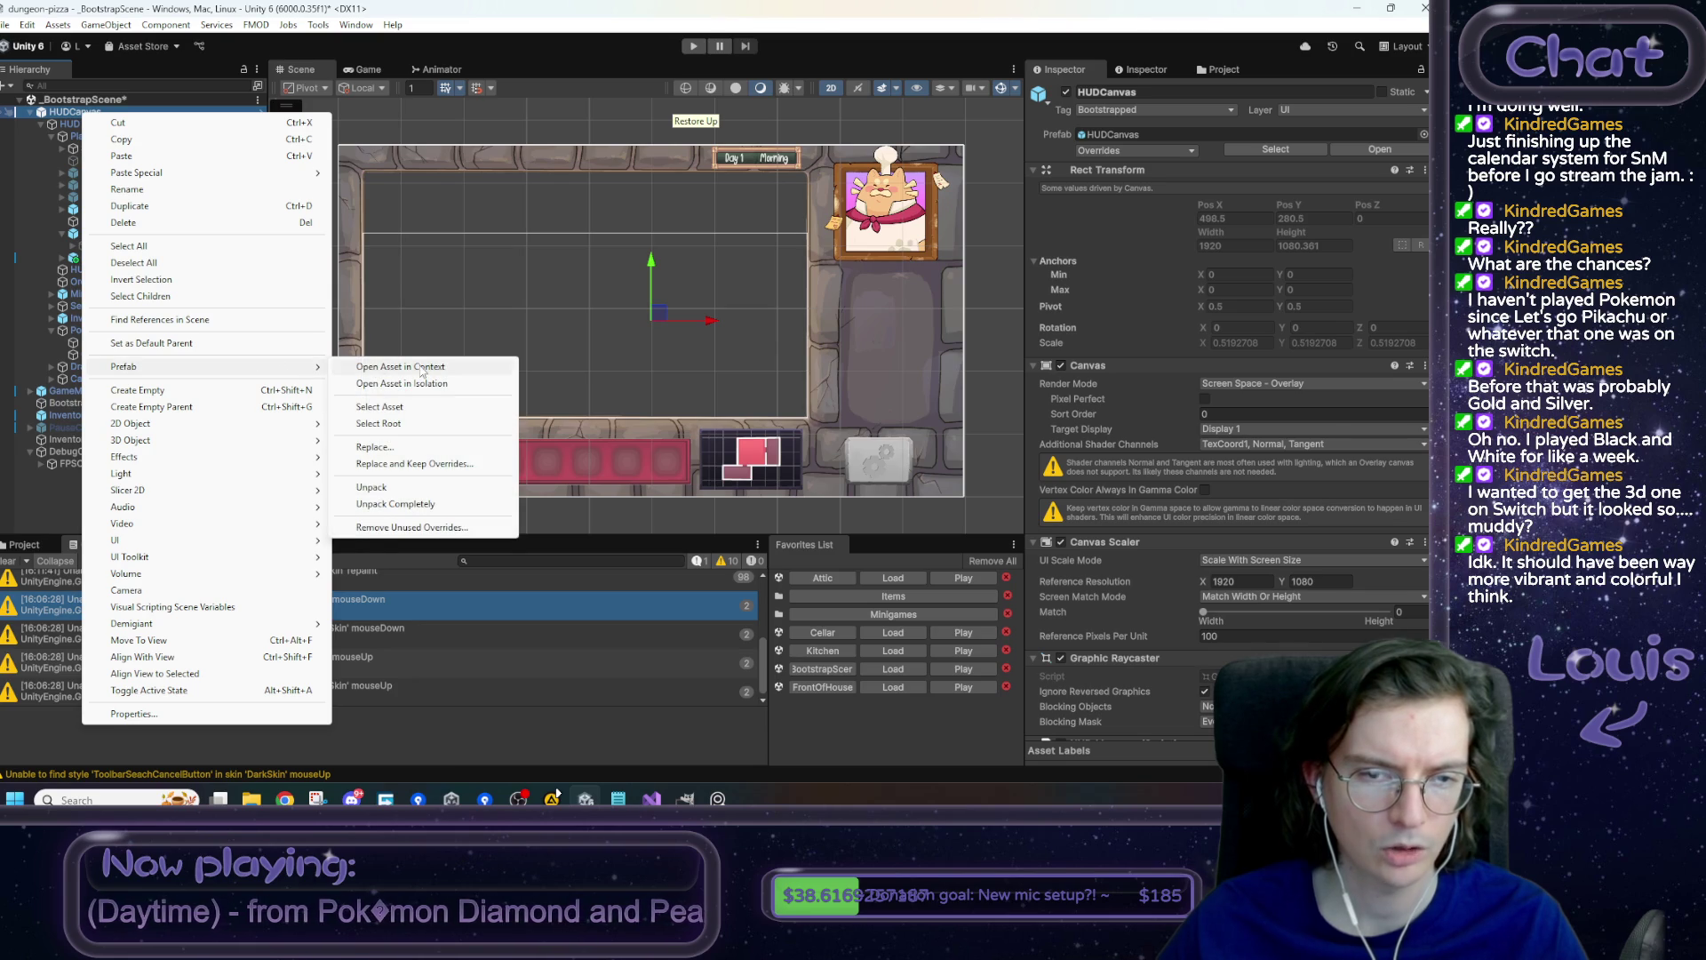
pyautogui.click(422, 372)
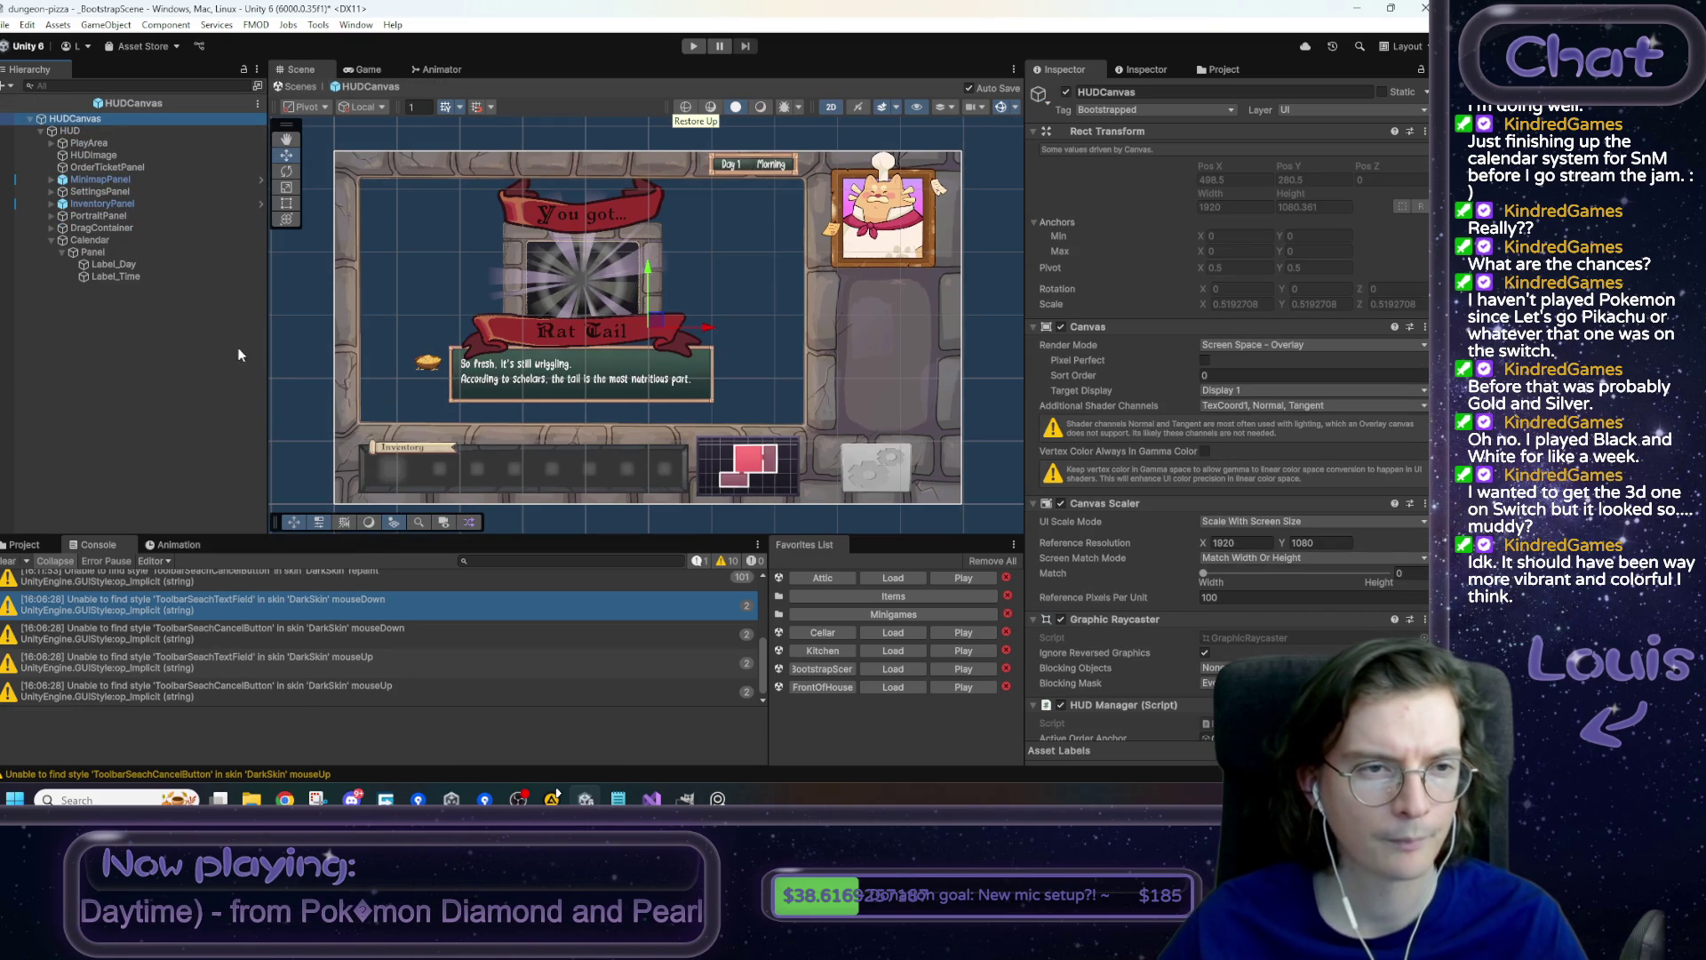